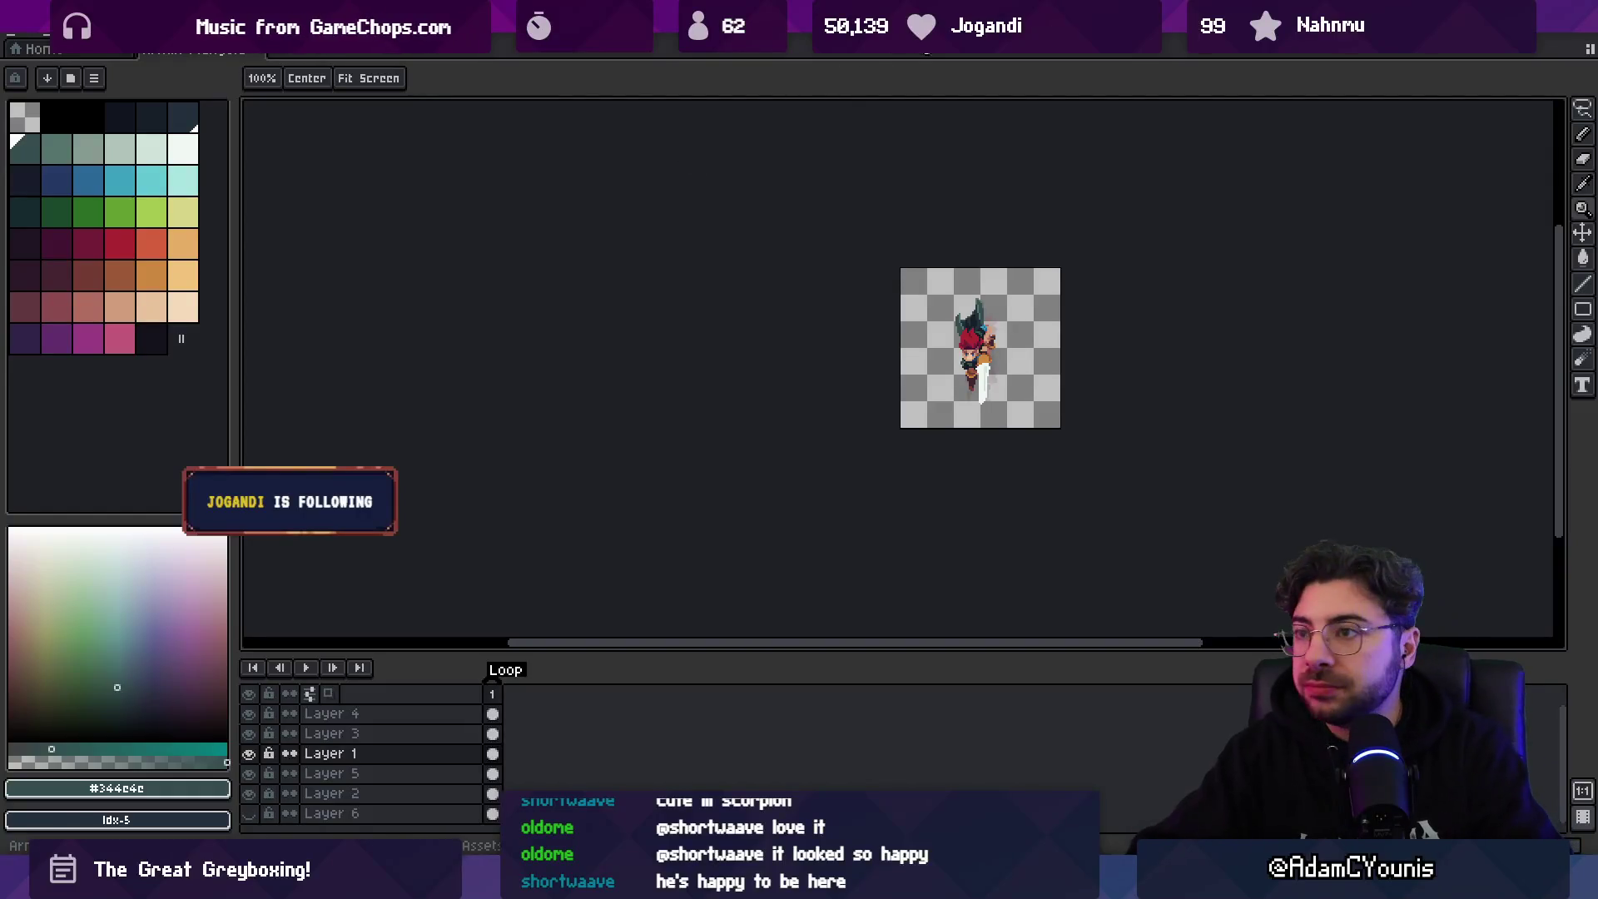
- Zoom in on the character's shoulder and sample the dark #161c28 colour from the sprite
{"action": "left_click_drag", "start_coordinate": [892, 332], "coordinate": [748, 319]}
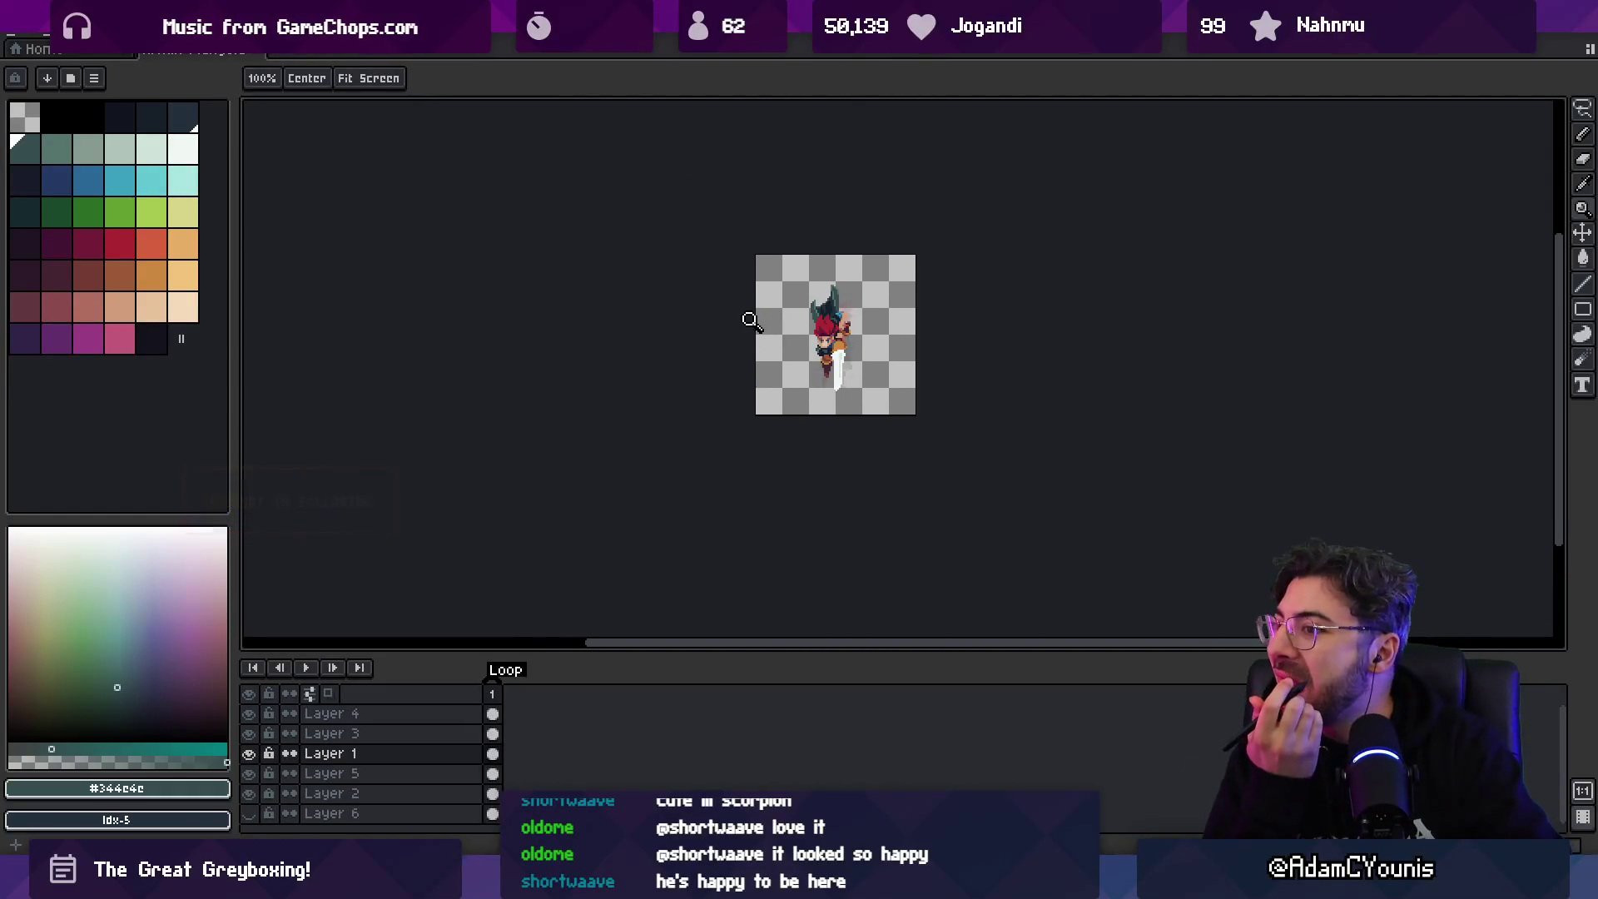
{"action": "scroll", "coordinate": [847, 324], "scroll_direction": "up", "scroll_amount": 5}
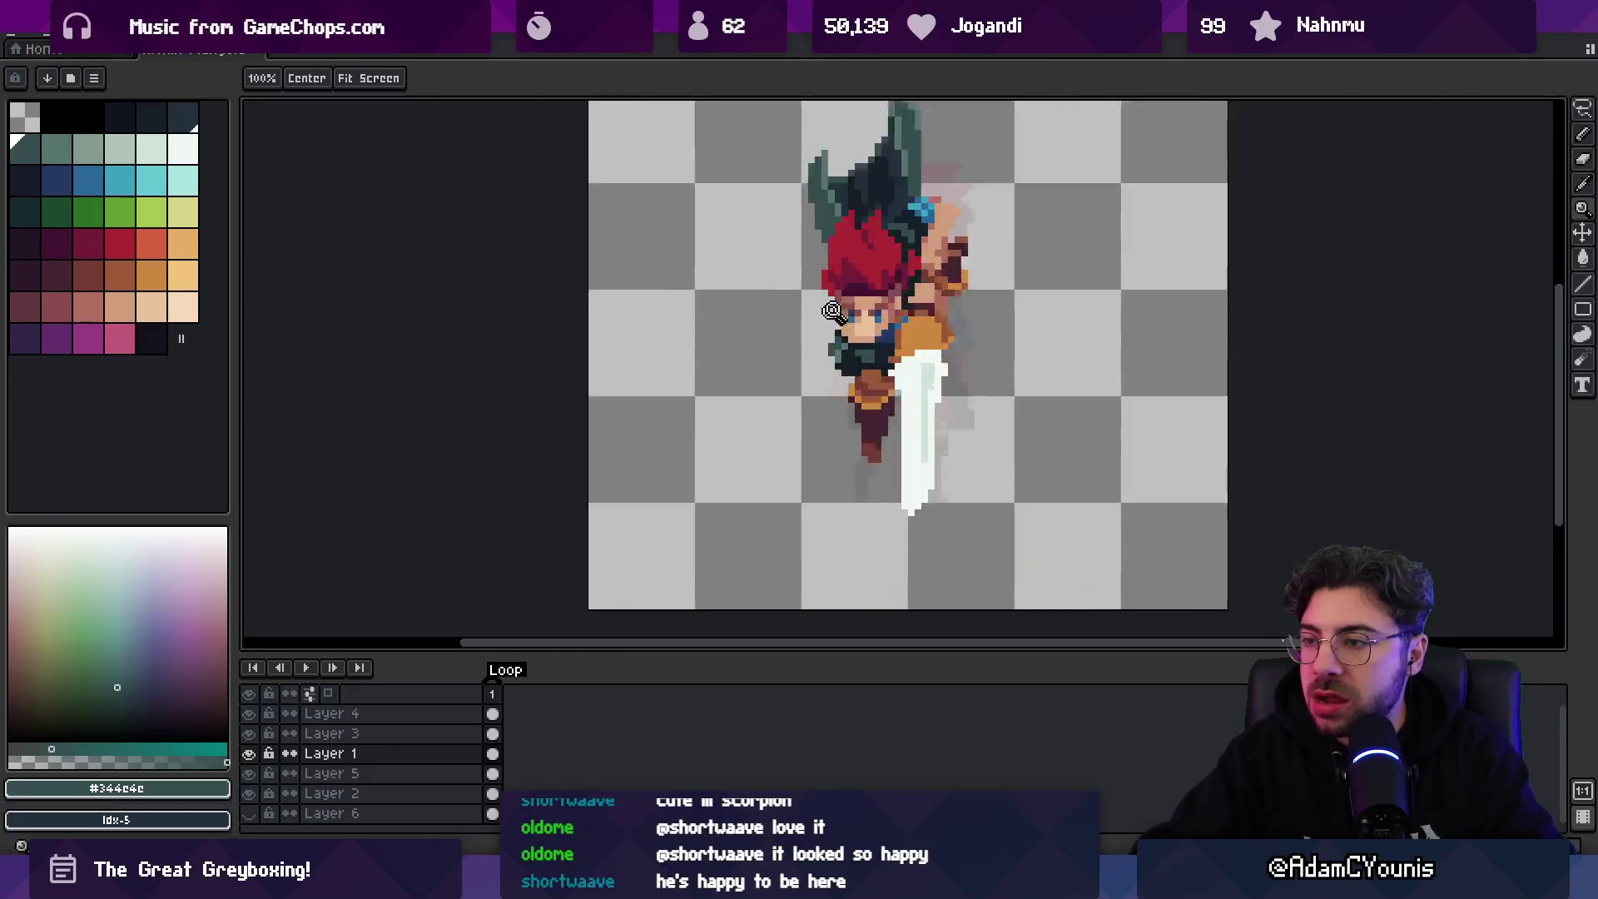
{"action": "key", "text": "i"}
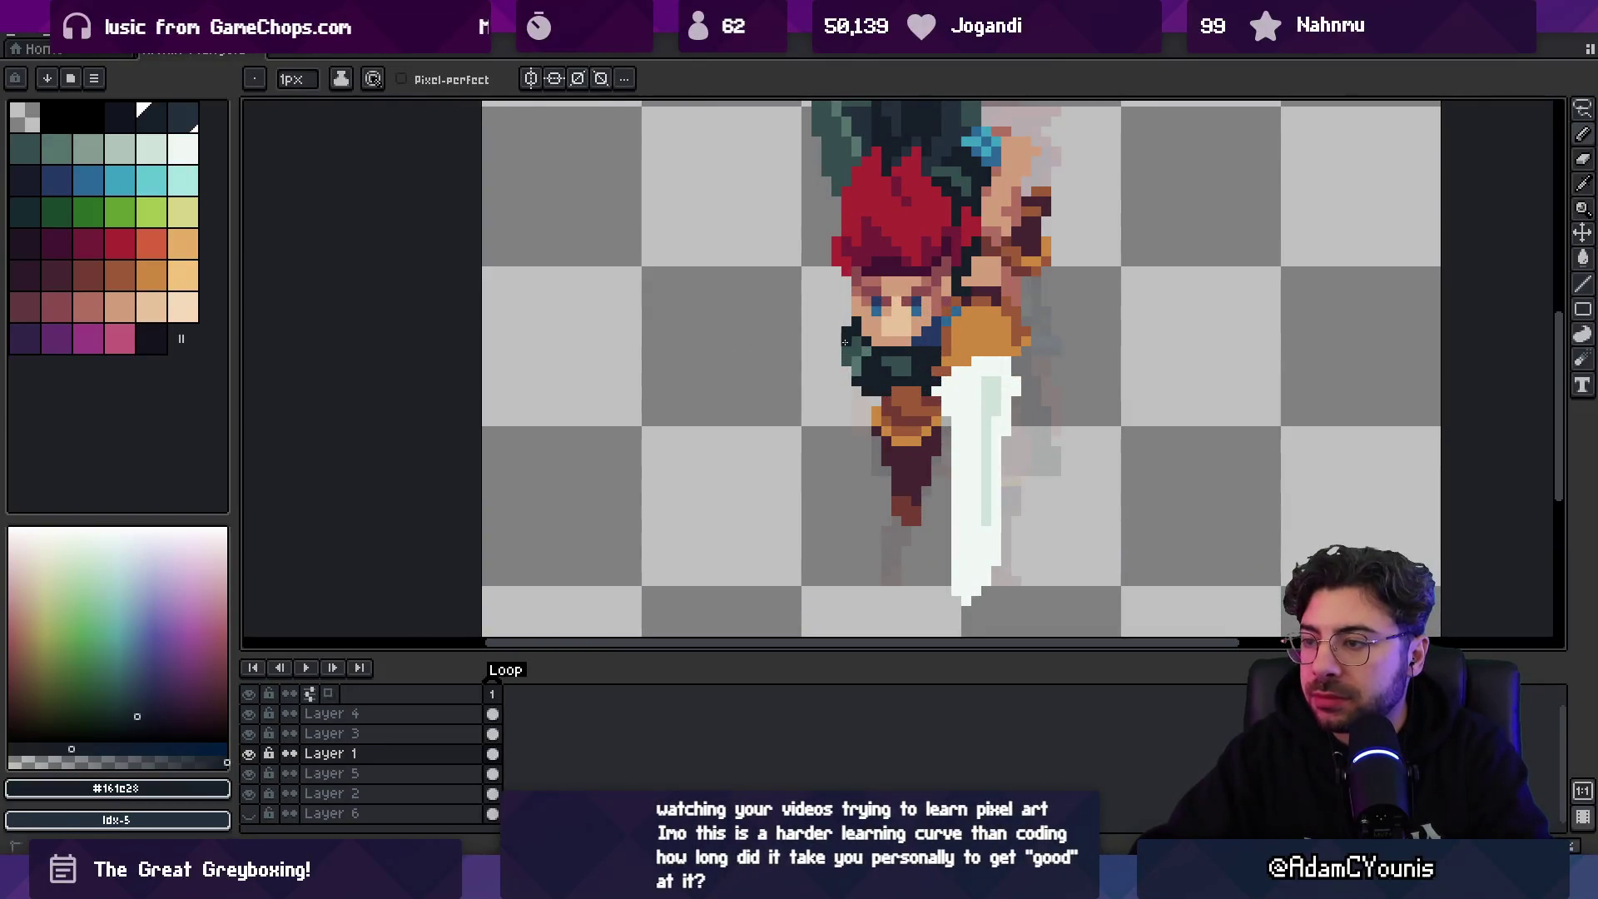
{"action": "key", "text": "b"}
{"action": "left_click", "coordinate": [840, 353], "text": "alt"}
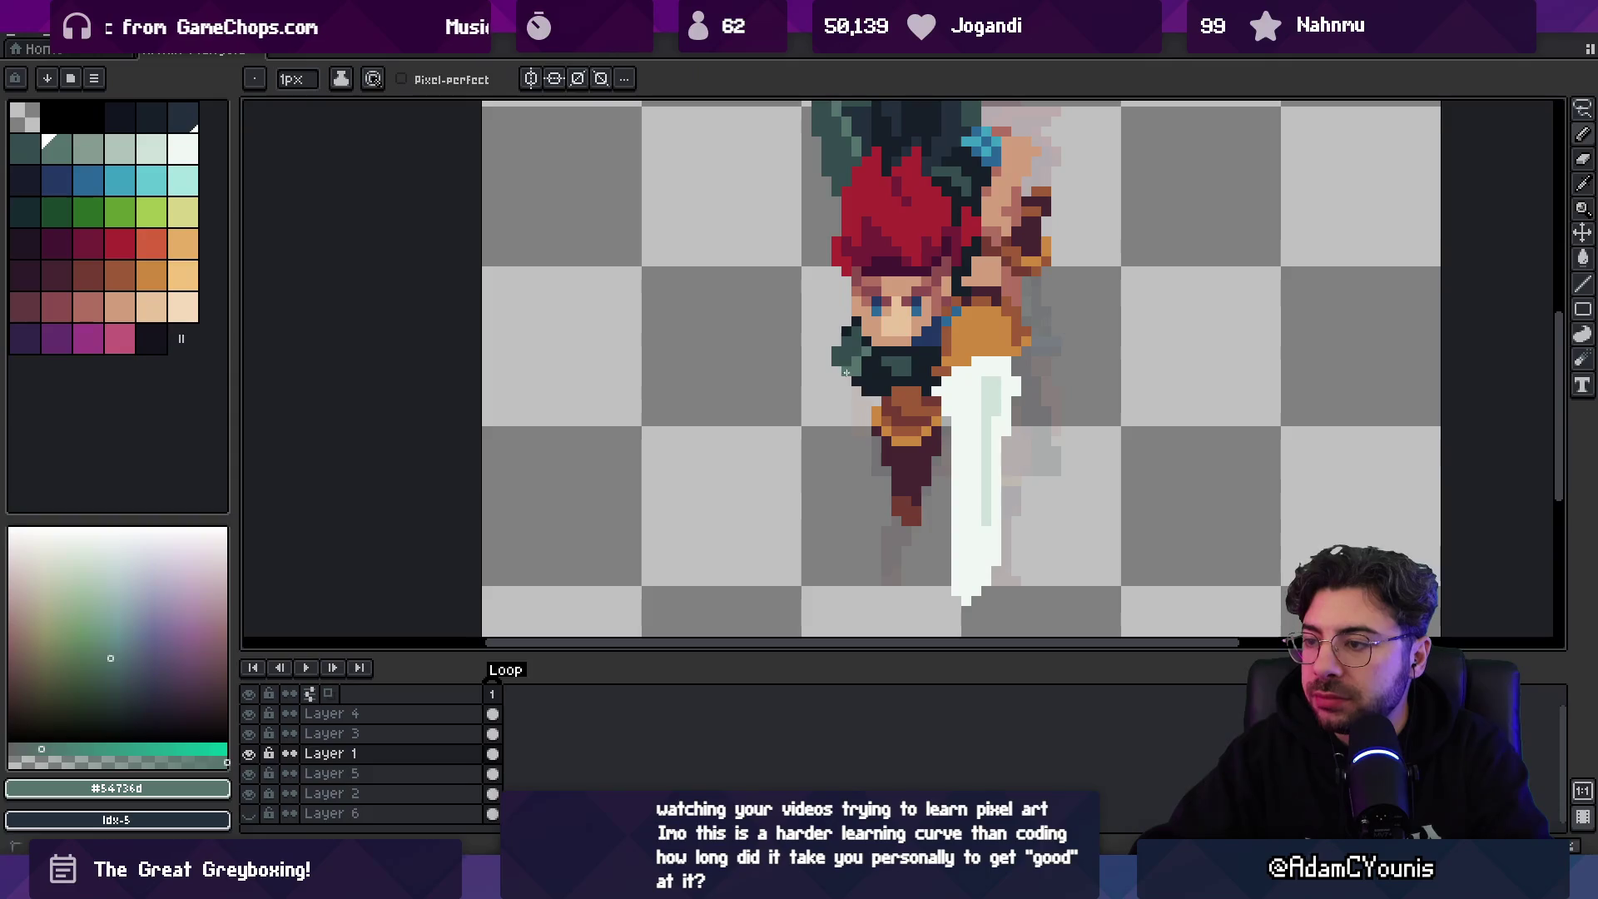
{"action": "left_click", "coordinate": [859, 370], "text": "alt"}
- Draw dark #161c28 pixels on the shoulder, sample teal-grey #344c4c, then zoom back out
{"action": "key", "text": "z"}
{"action": "scroll", "coordinate": [859, 370], "scroll_direction": "down", "scroll_amount": 3}
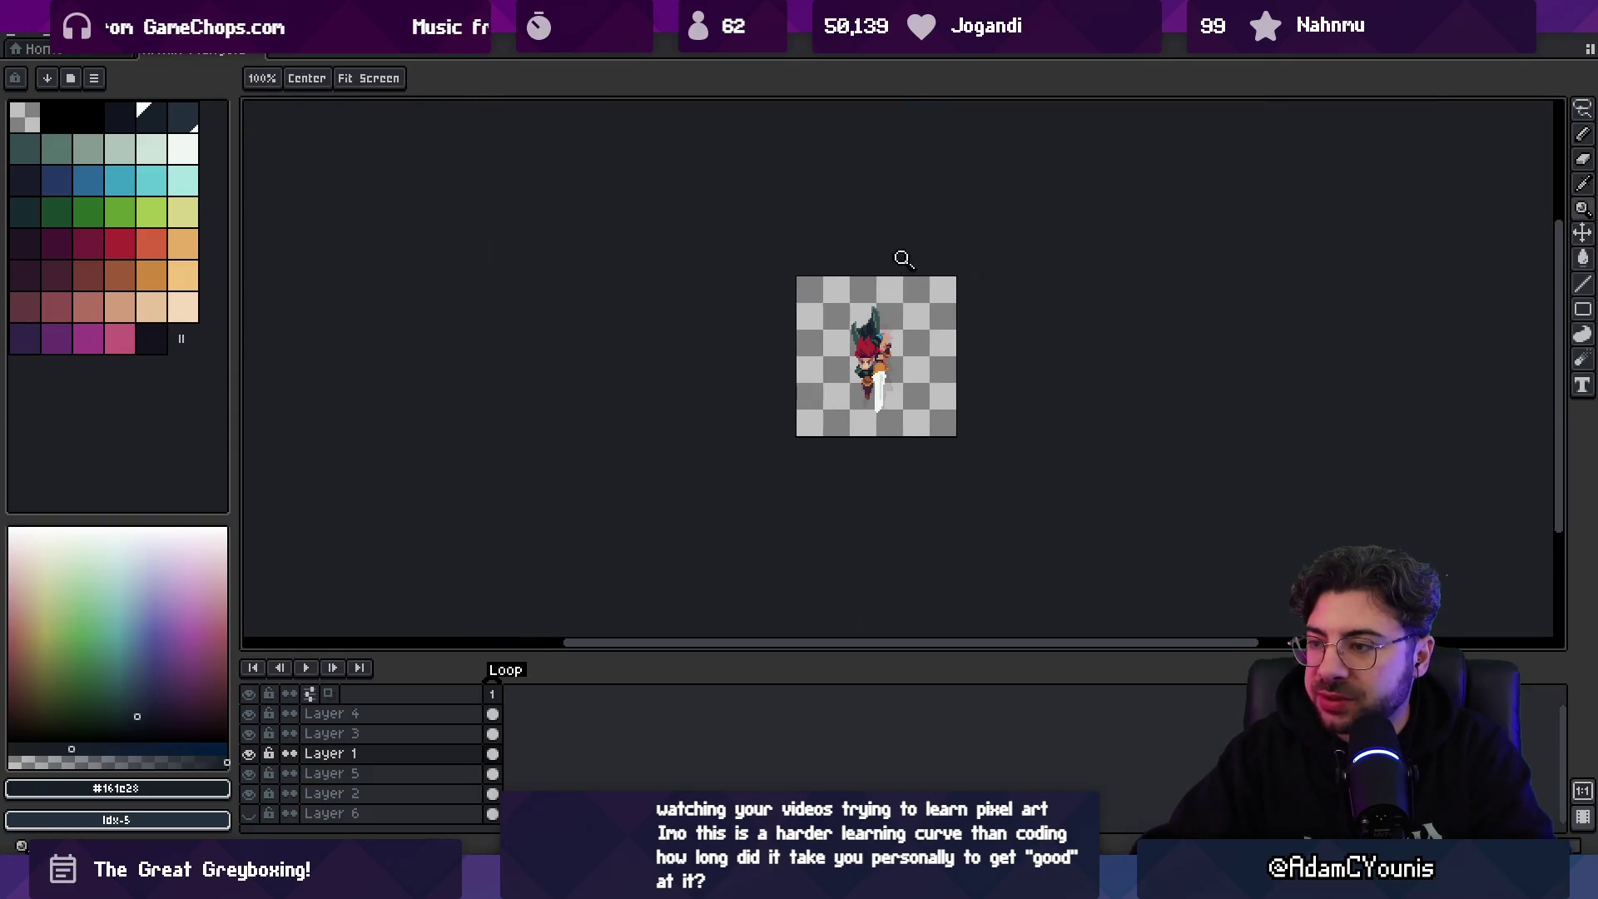
{"action": "scroll", "coordinate": [894, 349], "scroll_direction": "up", "scroll_amount": 3}
{"action": "key", "text": "b"}
{"action": "left_click", "coordinate": [877, 361]}
{"action": "left_click", "coordinate": [873, 368]}
{"action": "left_click", "coordinate": [888, 365], "text": "alt"}
{"action": "key", "text": "z"}
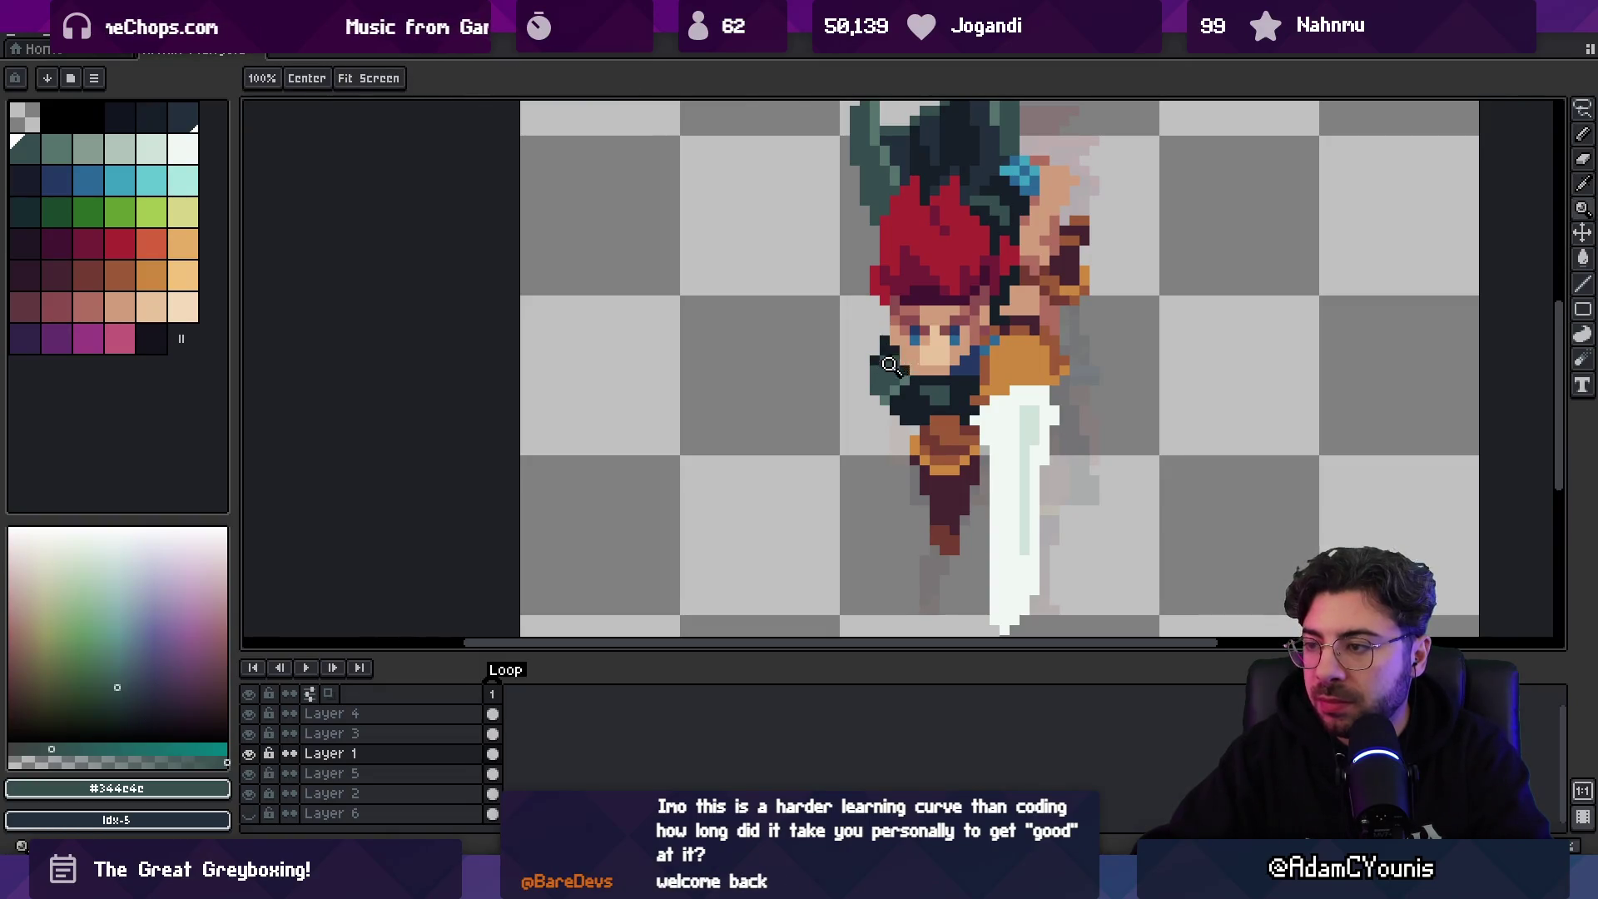
{"action": "scroll", "coordinate": [857, 378], "scroll_direction": "down", "scroll_amount": 3}
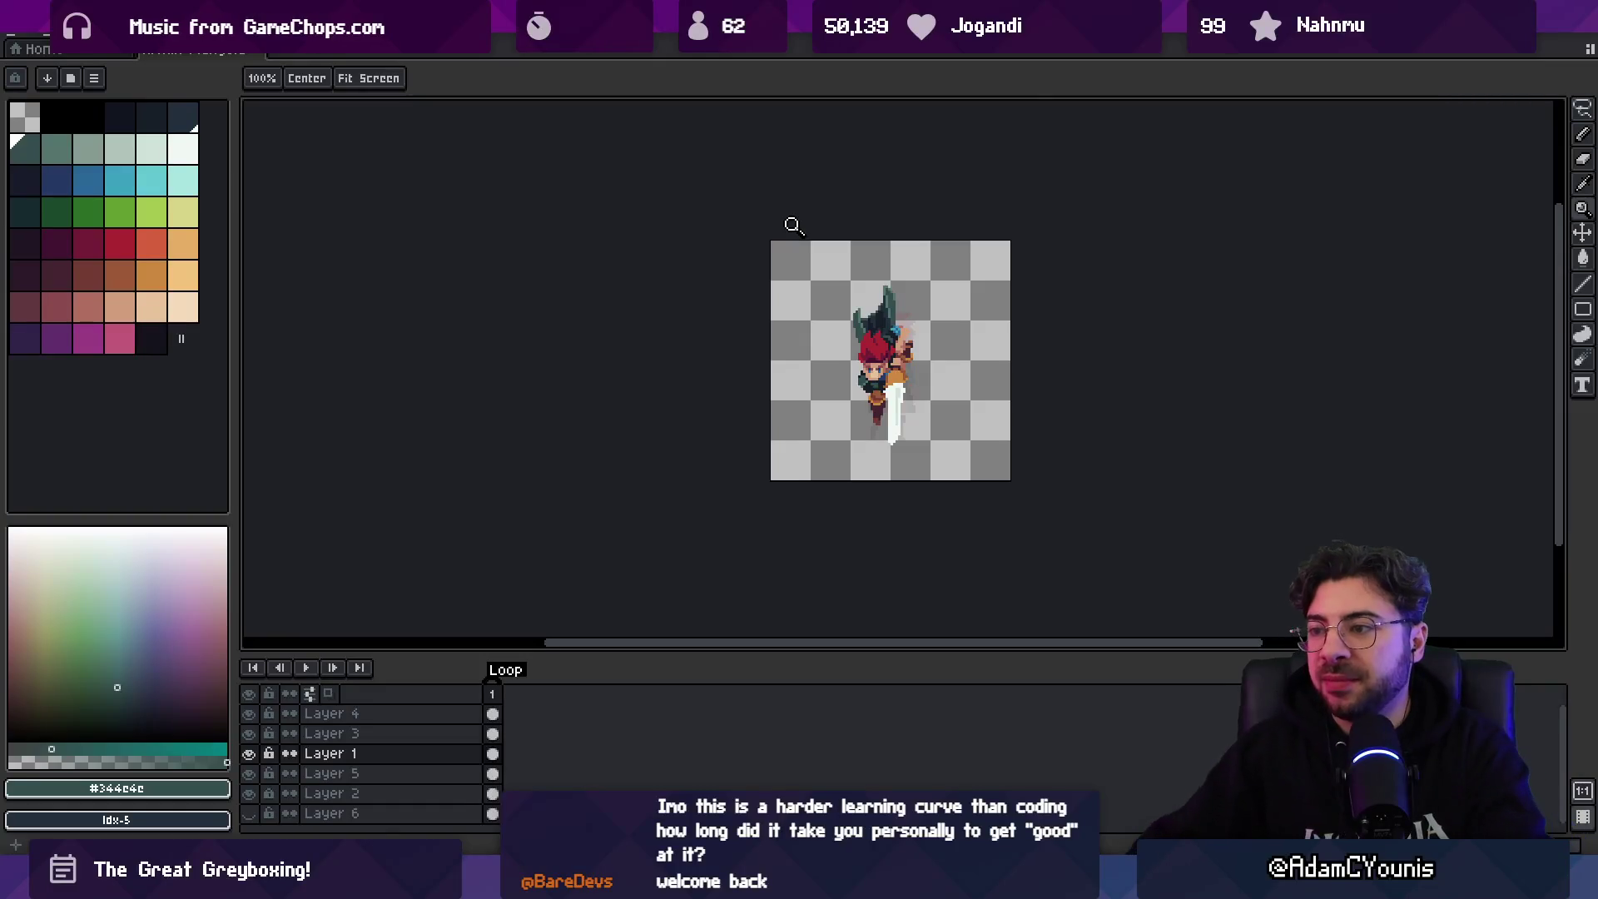
- Zoom in closely on the shoulder and sample the dark #161c28 colour again
{"action": "left_click_drag", "start_coordinate": [857, 390], "coordinate": [892, 366]}
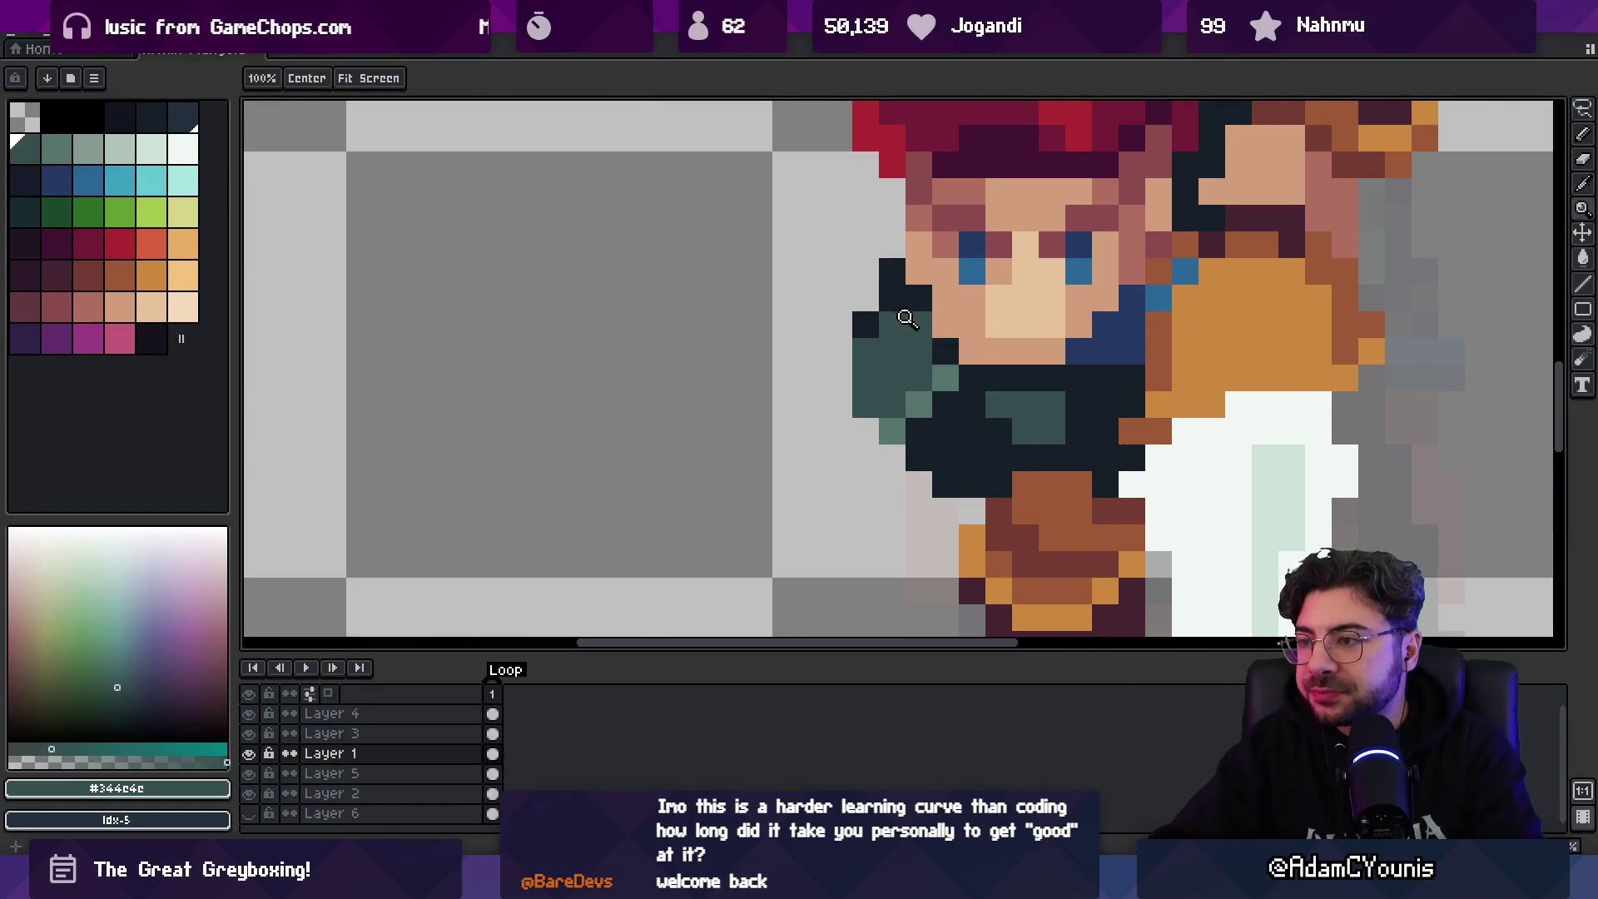
{"action": "key", "text": "b"}
{"action": "scroll", "coordinate": [833, 399], "scroll_direction": "down", "scroll_amount": 5}
{"action": "scroll", "coordinate": [870, 379], "scroll_direction": "up", "scroll_amount": 4}
{"action": "key", "text": "alt"}
{"action": "key", "text": "z"}
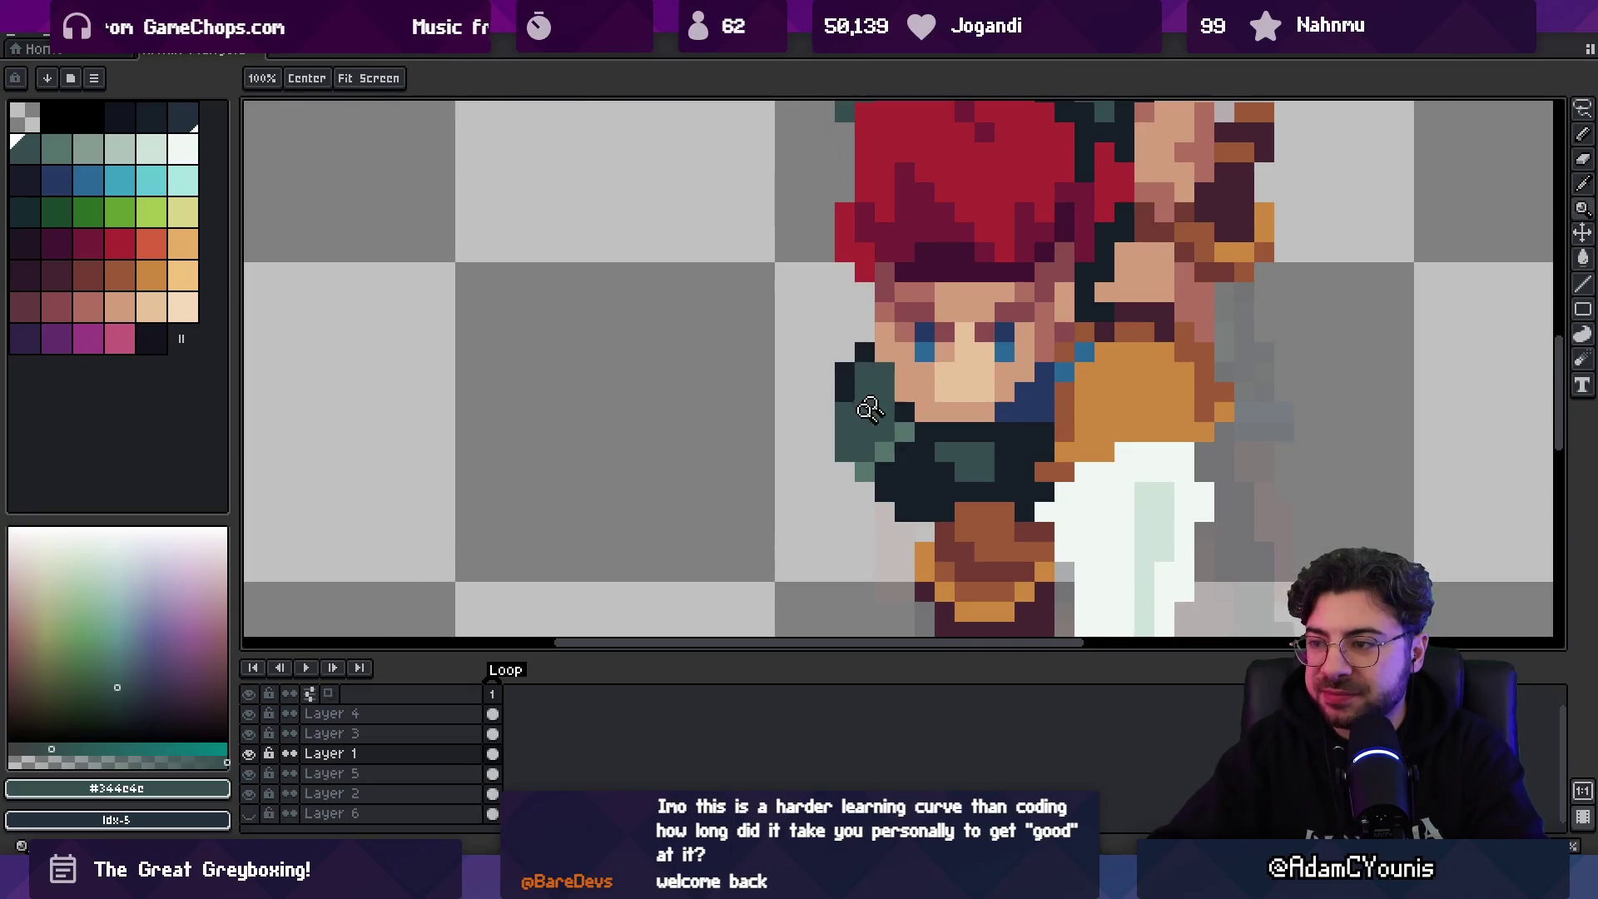
{"action": "scroll", "coordinate": [874, 385], "scroll_direction": "down", "scroll_amount": 5}
{"action": "scroll", "coordinate": [820, 430], "scroll_direction": "up", "scroll_amount": 4}
{"action": "left_click", "coordinate": [820, 431], "text": "alt"}
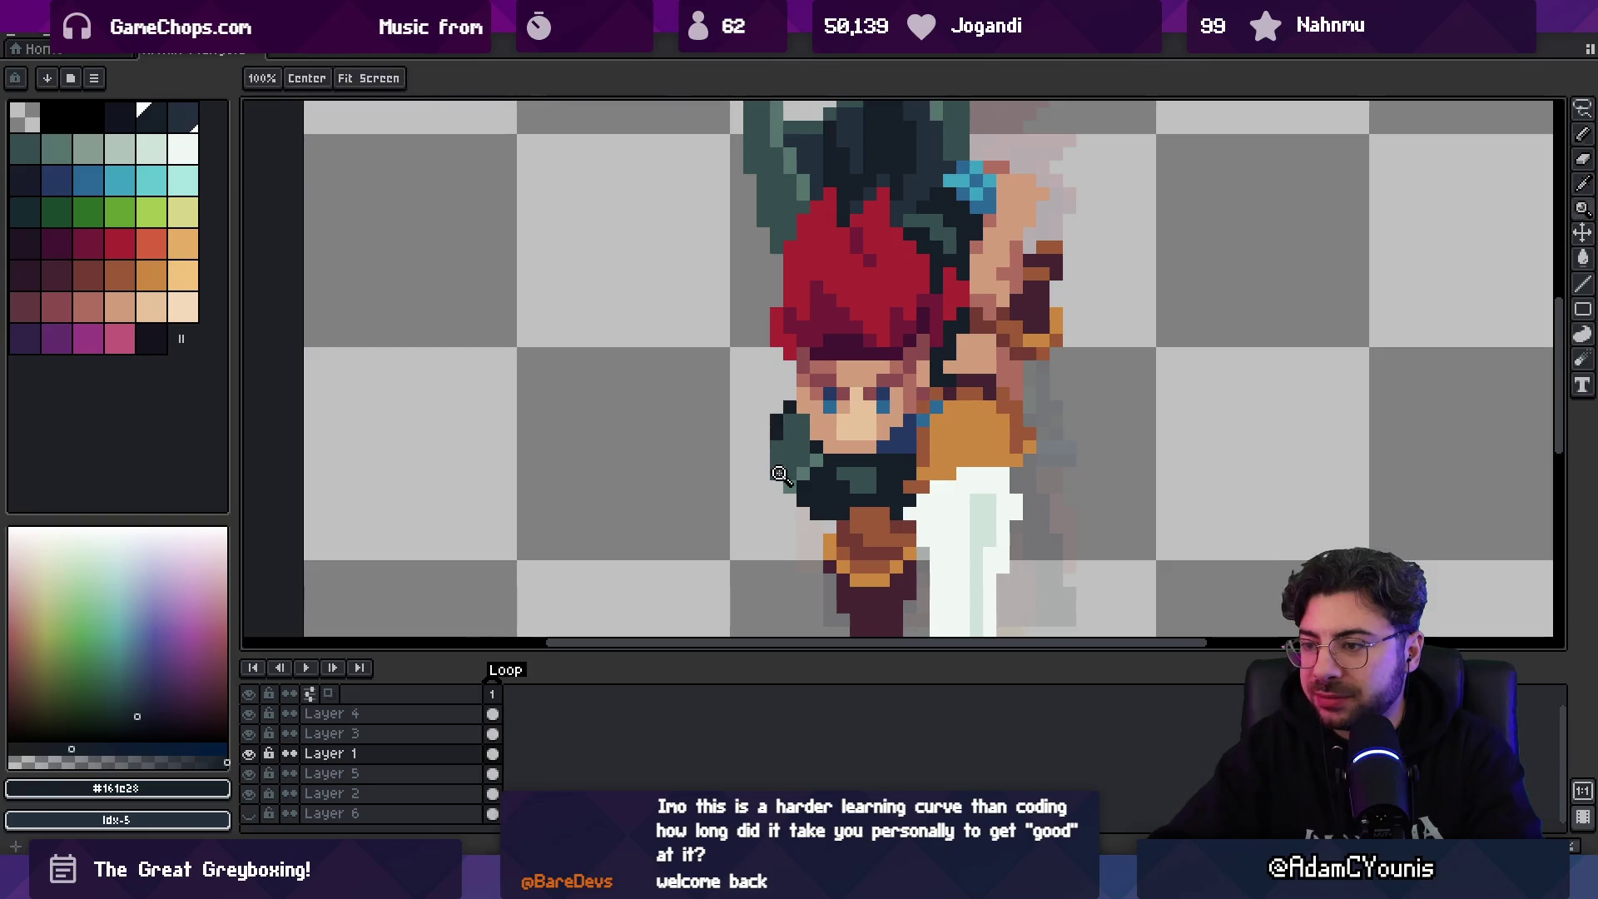
{"action": "scroll", "coordinate": [791, 408], "scroll_direction": "down", "scroll_amount": 3}
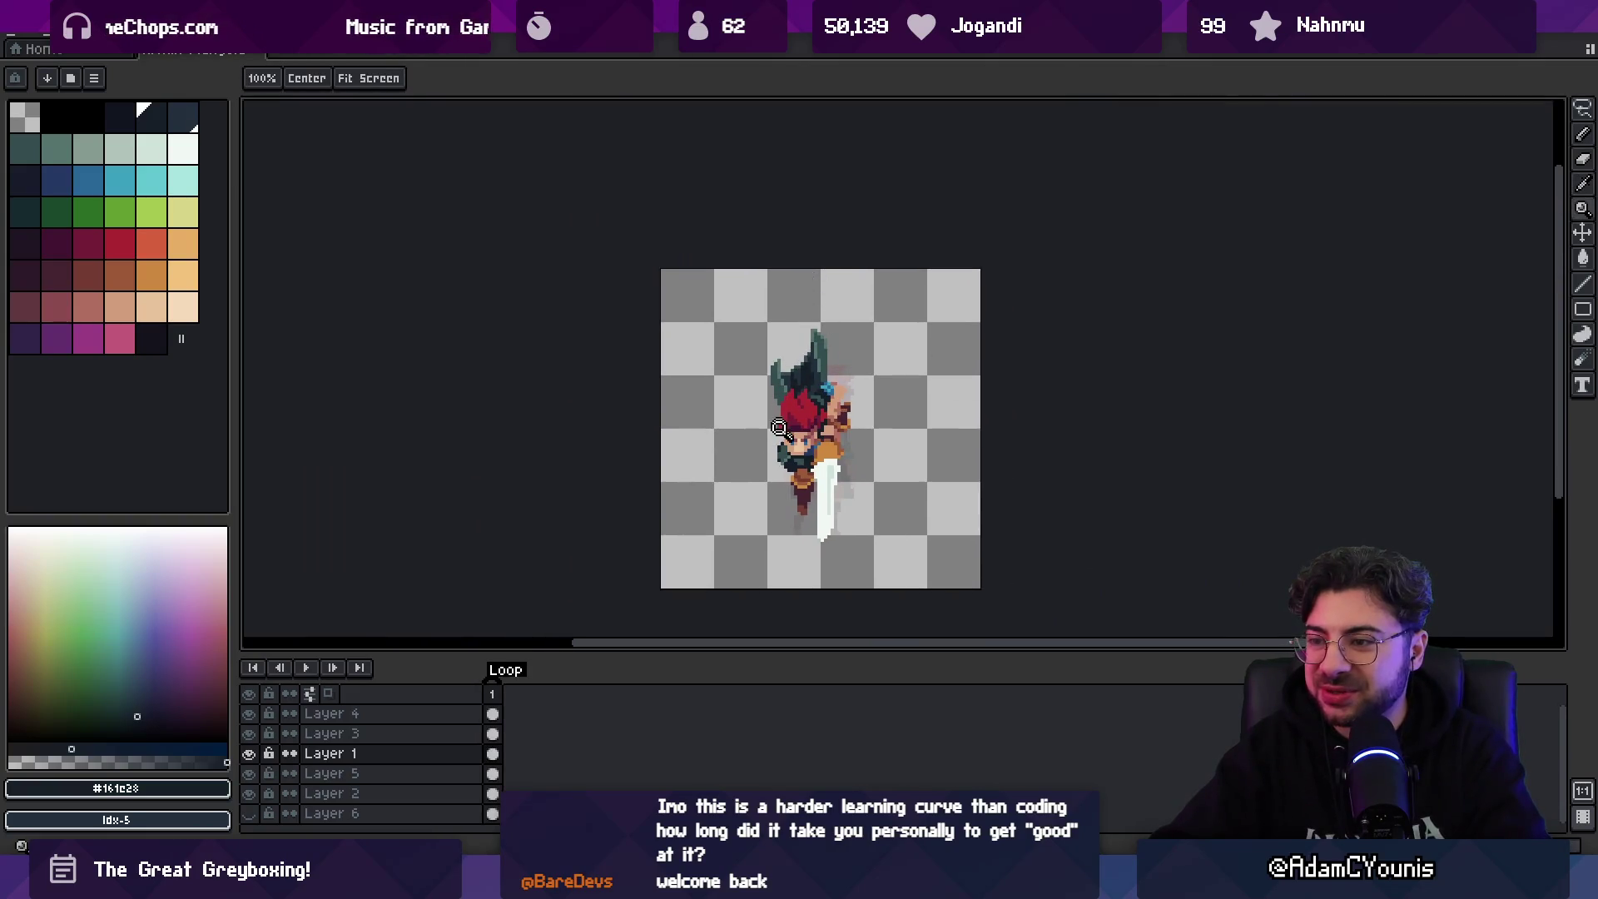
{"action": "scroll", "coordinate": [783, 449], "scroll_direction": "up", "scroll_amount": 3}
- Touch up the shoulder's dark pixels with the one-pixel pencil and eyedropper
{"action": "key", "text": "b"}
{"action": "key", "text": "alt"}
{"action": "key", "text": "alt"}
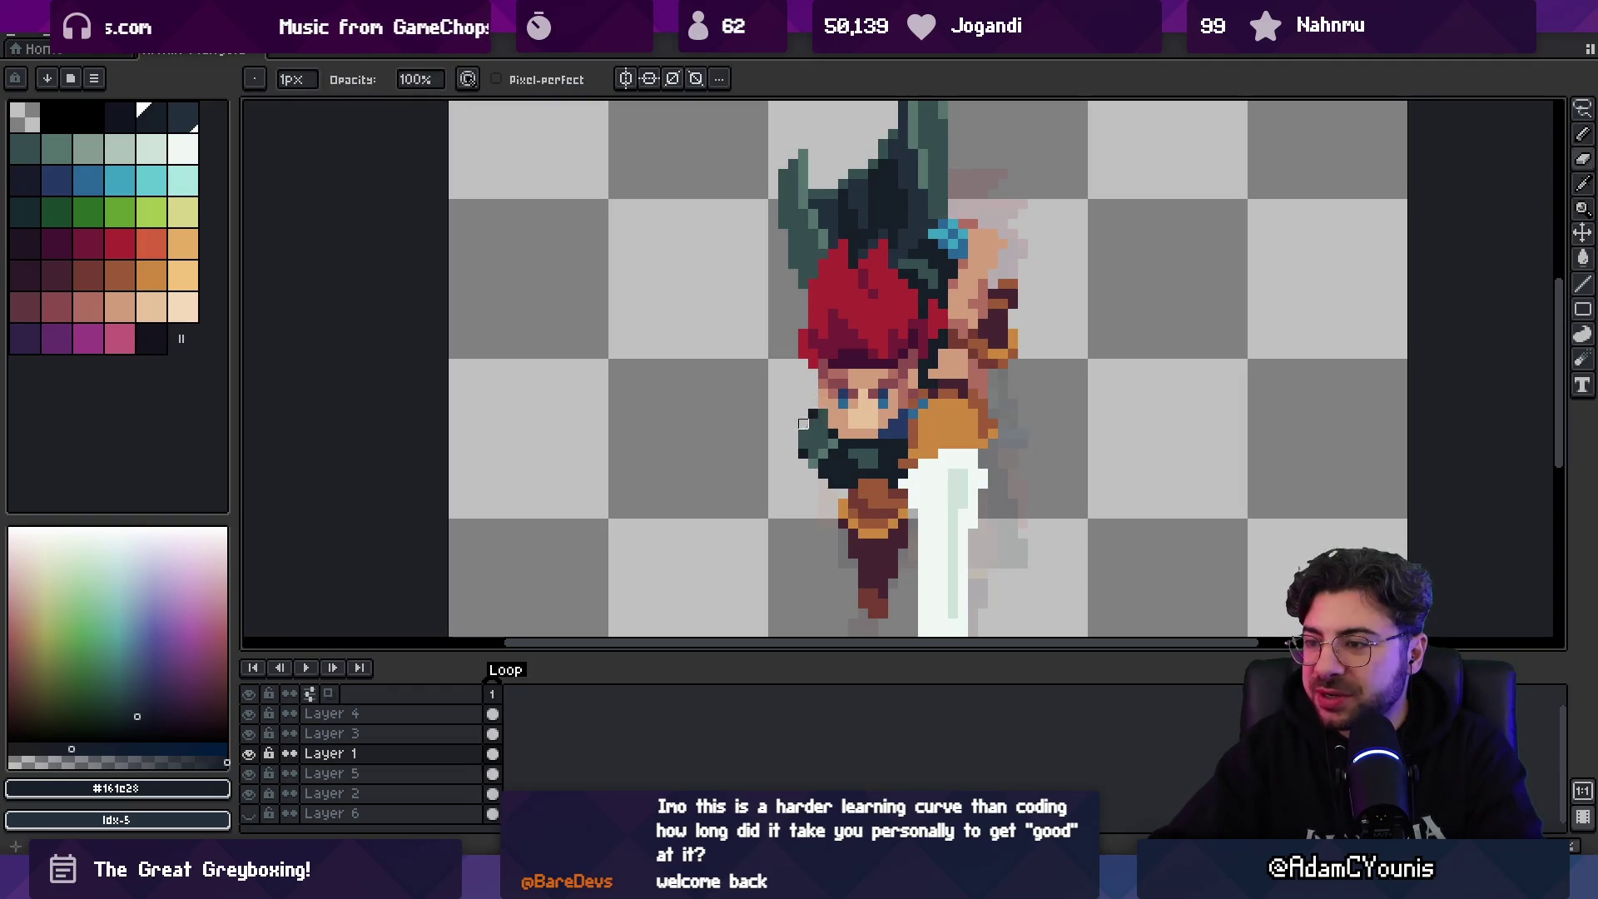
{"action": "key", "text": "z"}
{"action": "scroll", "coordinate": [840, 349], "scroll_direction": "down", "scroll_amount": 5}
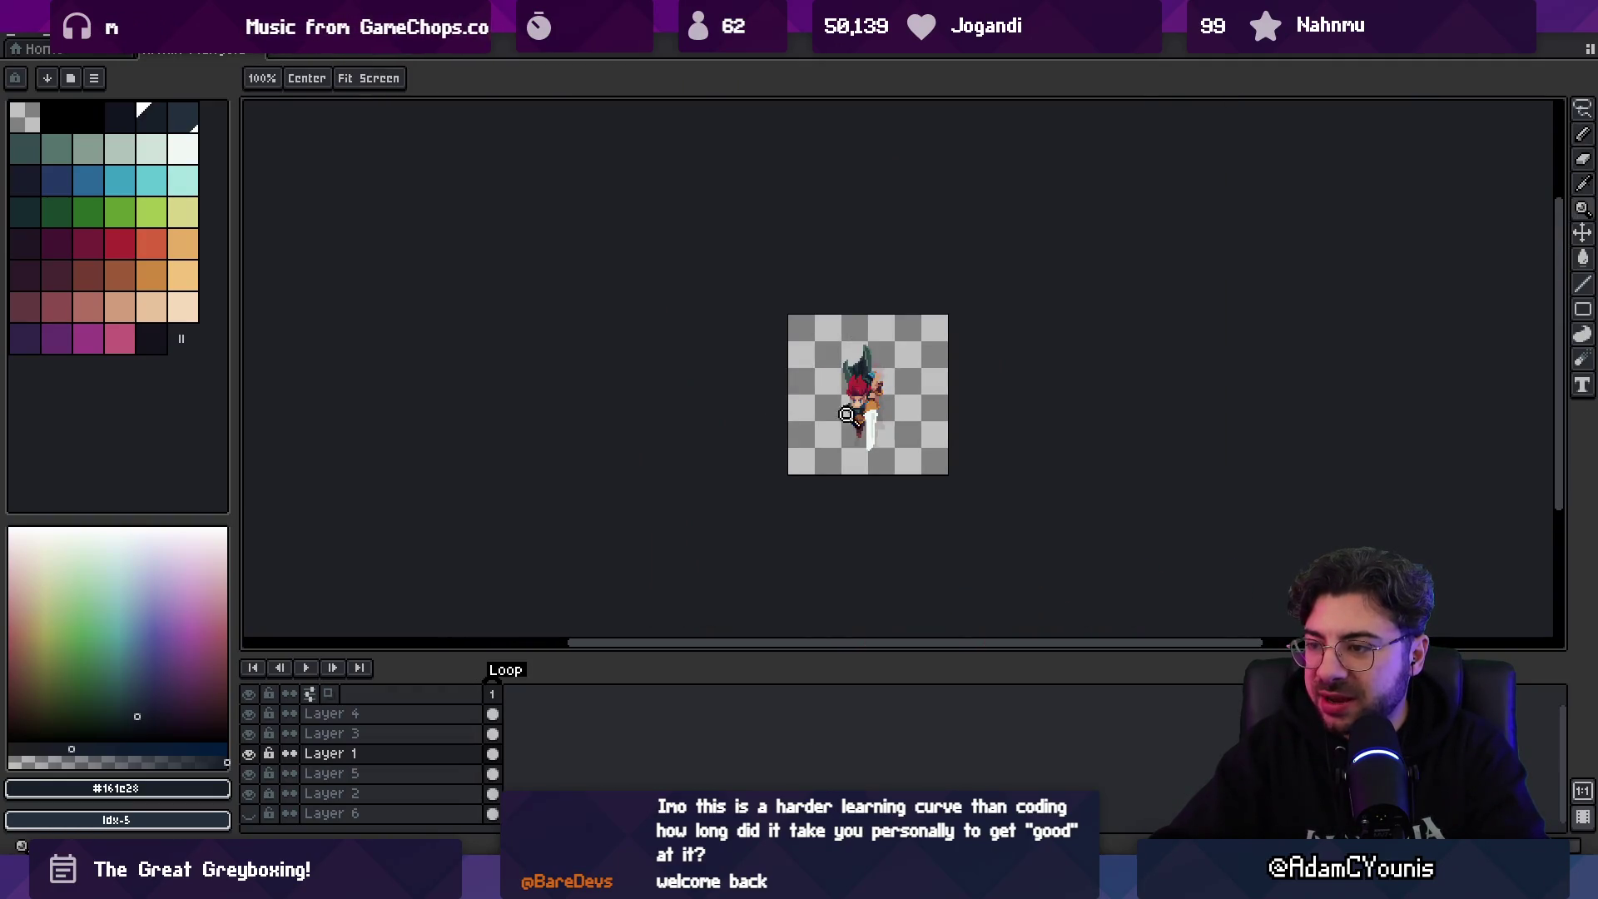
{"action": "scroll", "coordinate": [844, 337], "scroll_direction": "up", "scroll_amount": 4}
{"action": "key", "text": "b"}
{"action": "key", "text": "alt"}
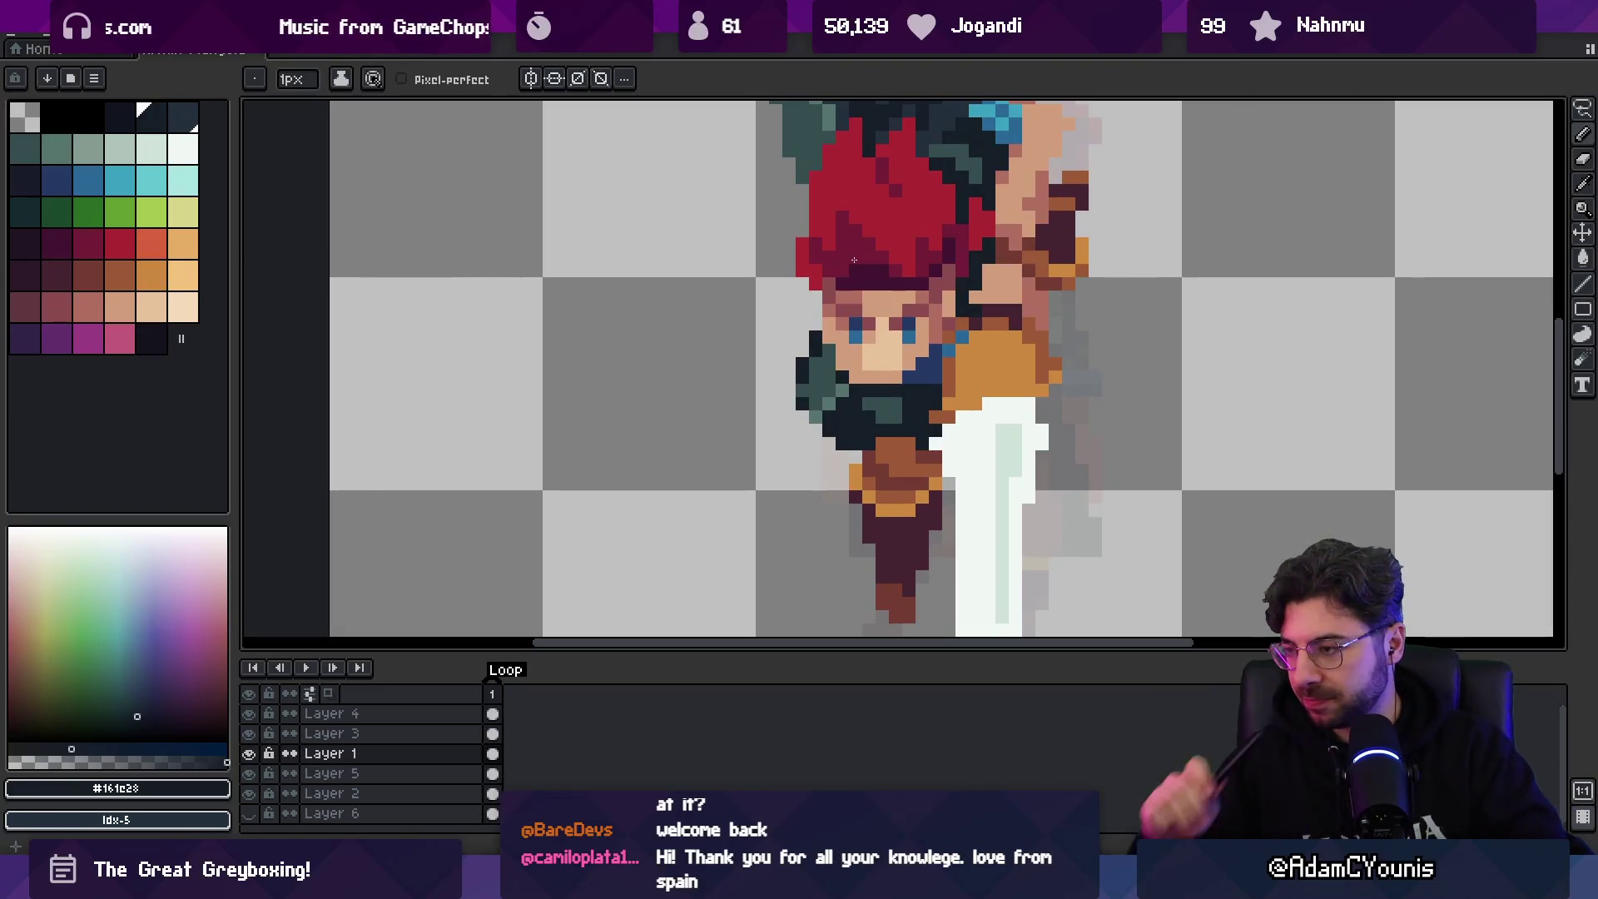
{"action": "key", "text": "z"}
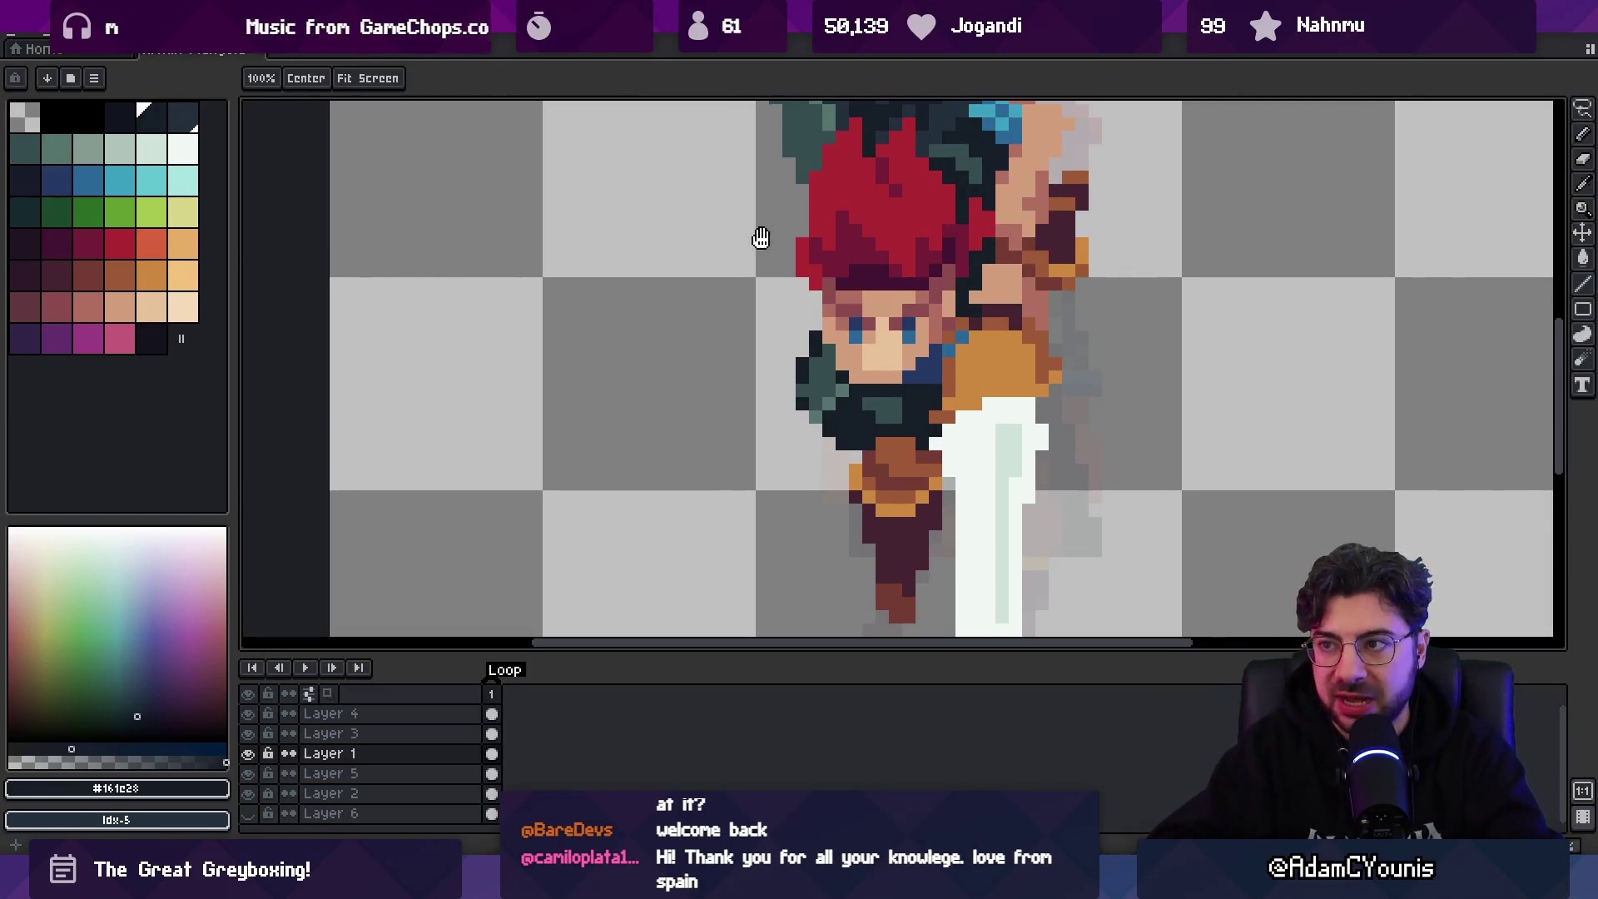
{"action": "scroll", "coordinate": [756, 235], "scroll_direction": "down", "scroll_amount": 4}
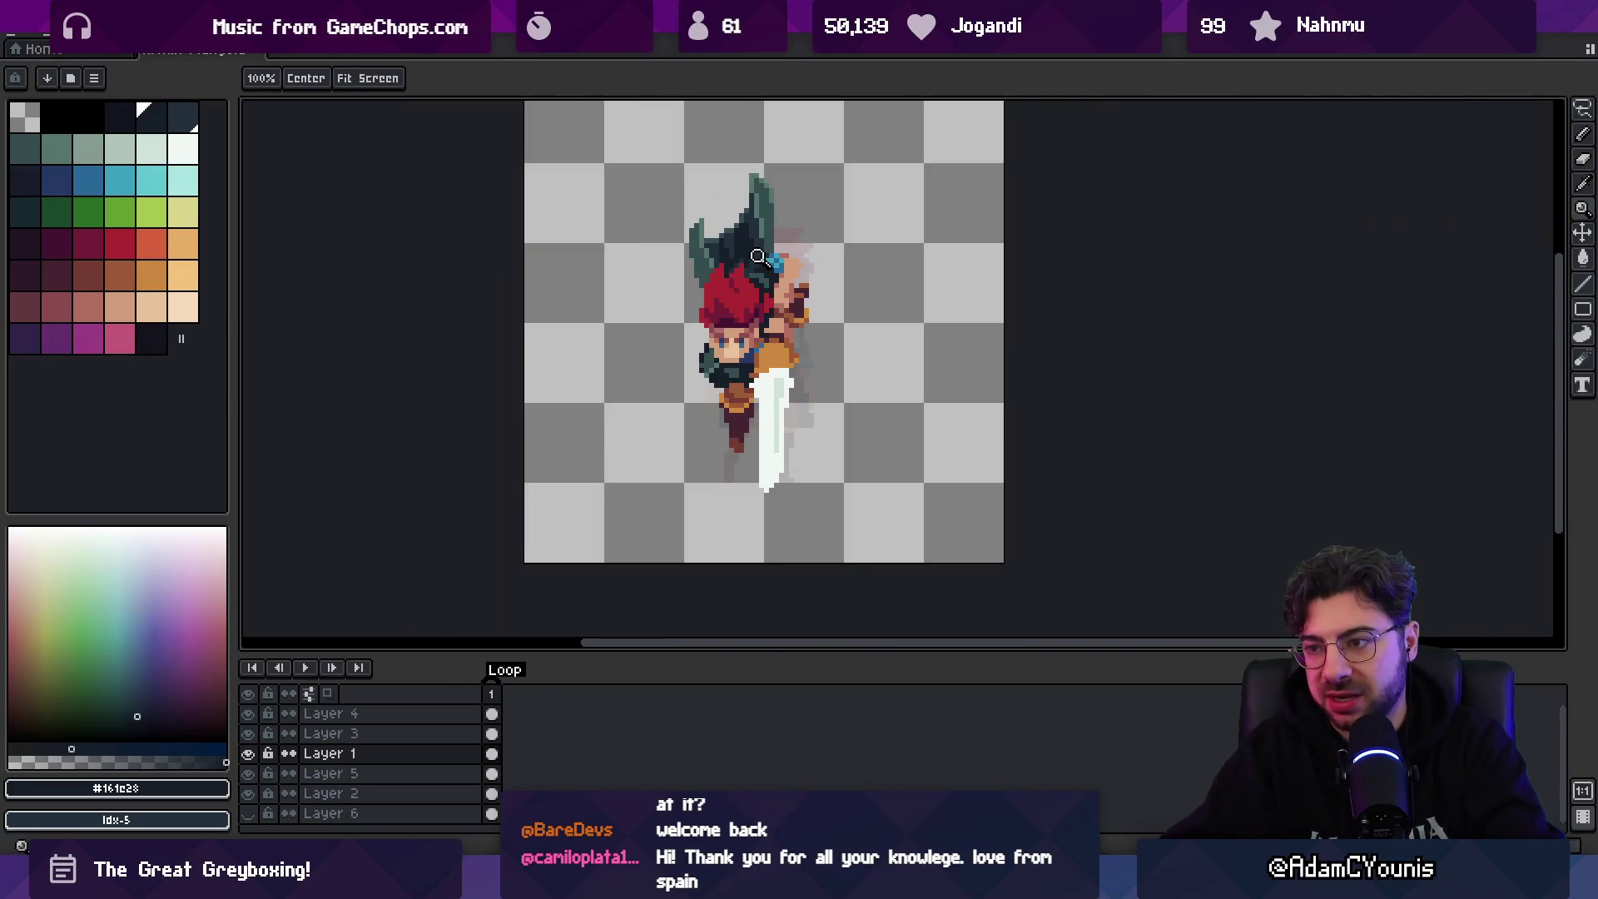
{"action": "scroll", "coordinate": [699, 412], "scroll_direction": "up", "scroll_amount": 4}
{"action": "key", "text": "b"}
- Zoom out to the whole sprite, select all layers' frame-1 cels, and nudge the character right
{"action": "key", "text": "z"}
{"action": "scroll", "coordinate": [762, 358], "scroll_direction": "down", "scroll_amount": 4}
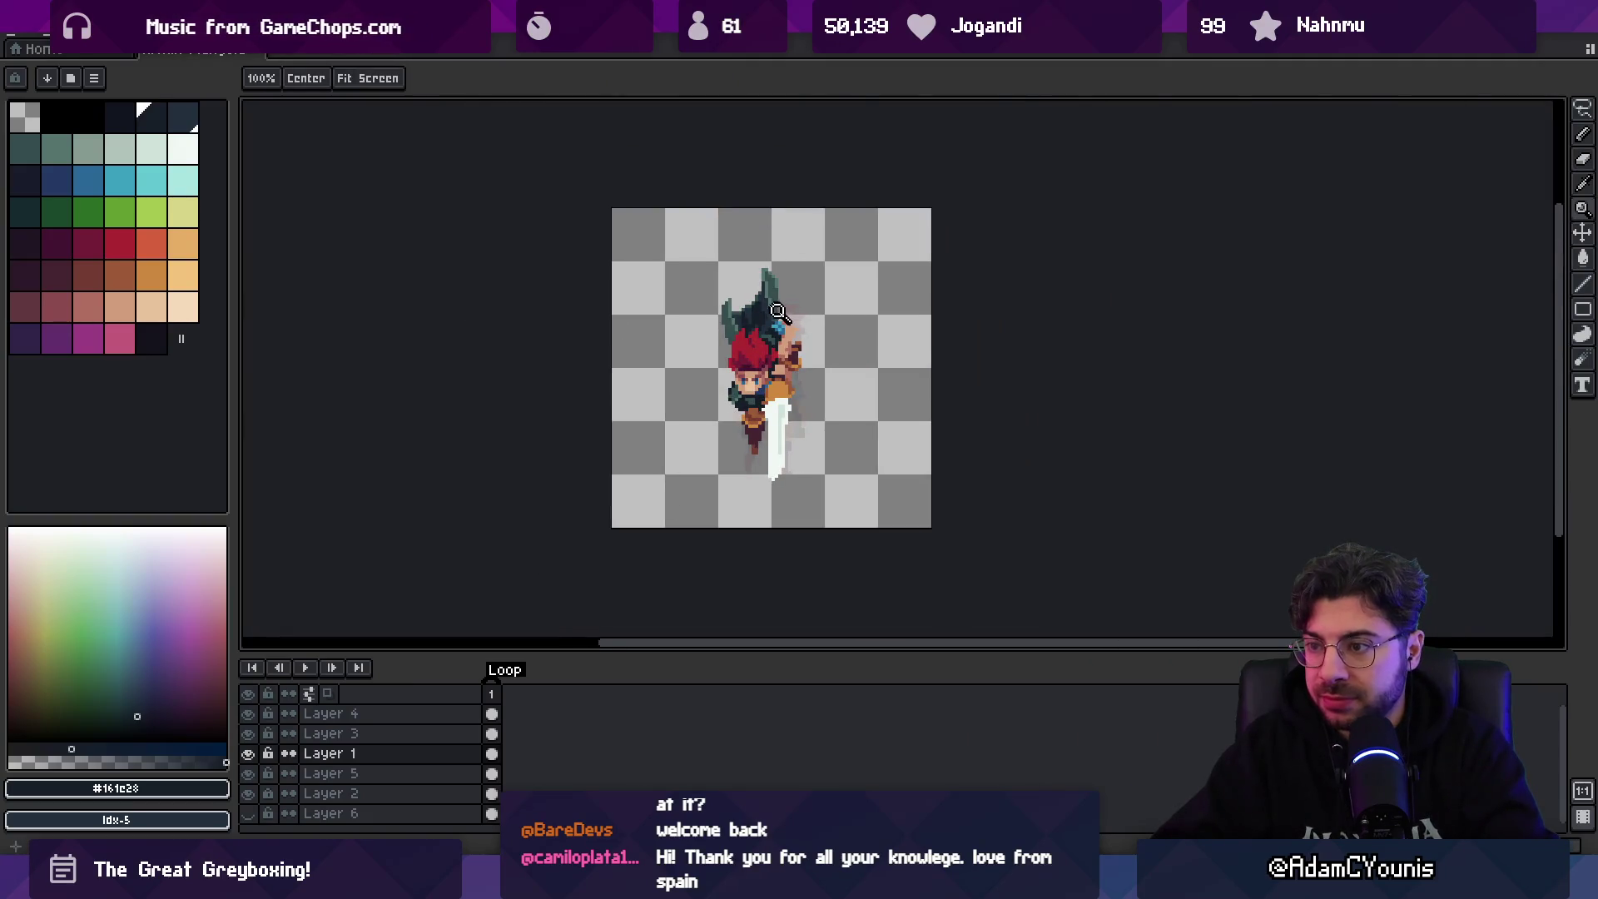
{"action": "scroll", "coordinate": [770, 357], "scroll_direction": "down", "scroll_amount": 1}
{"action": "scroll", "coordinate": [790, 343], "scroll_direction": "up", "scroll_amount": 1}
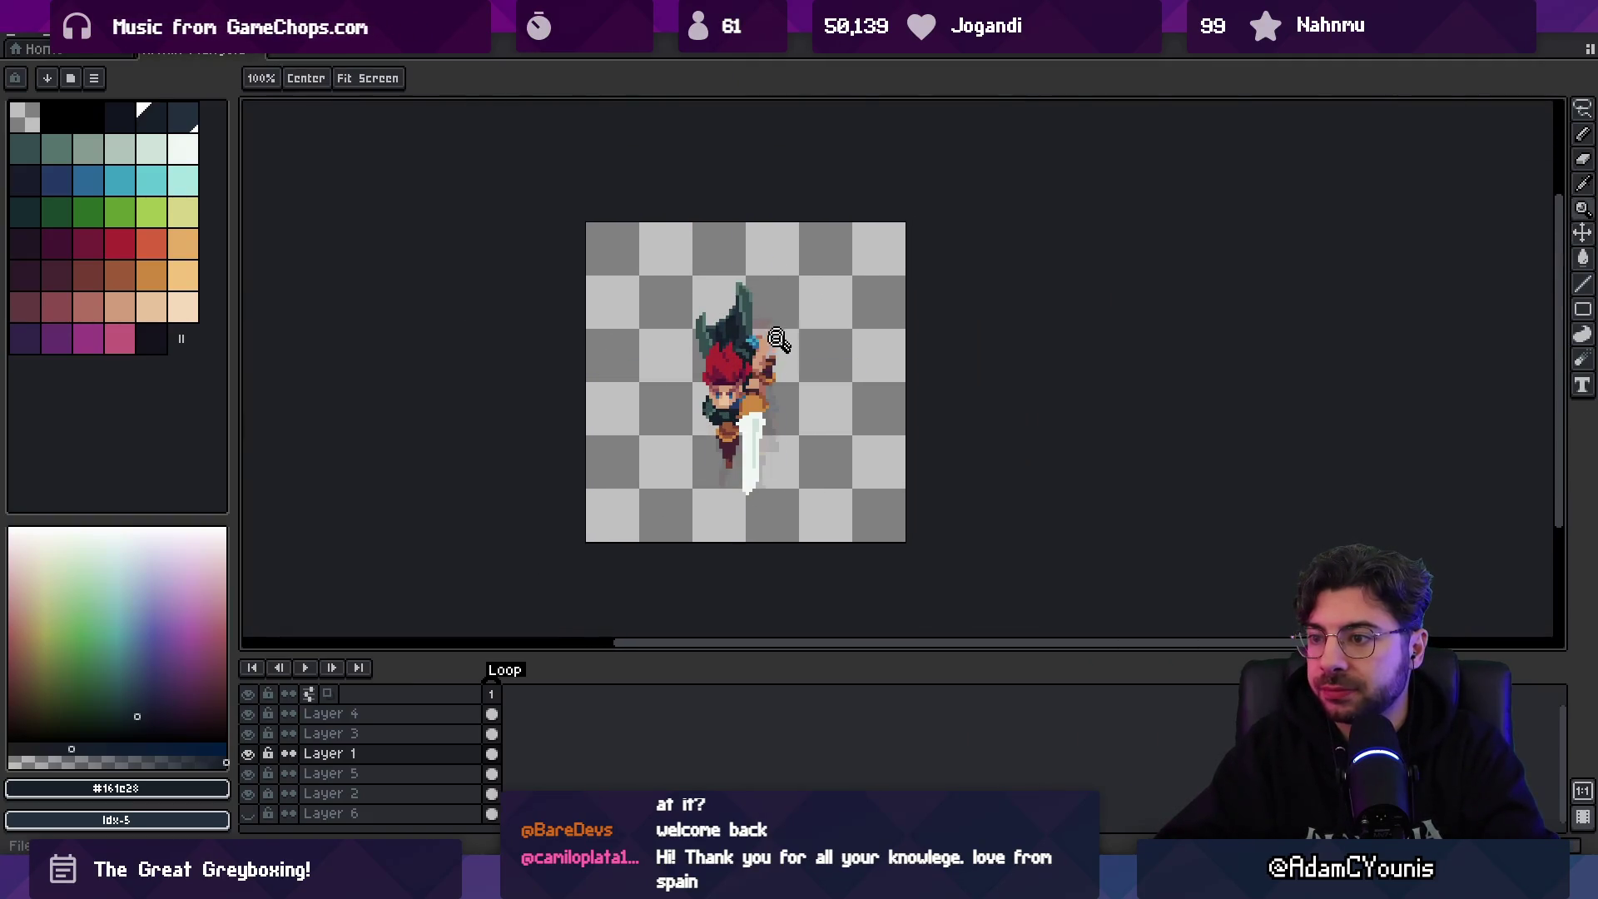
{"action": "scroll", "coordinate": [792, 375], "scroll_direction": "down", "scroll_amount": 1}
{"action": "scroll", "coordinate": [791, 374], "scroll_direction": "up", "scroll_amount": 1}
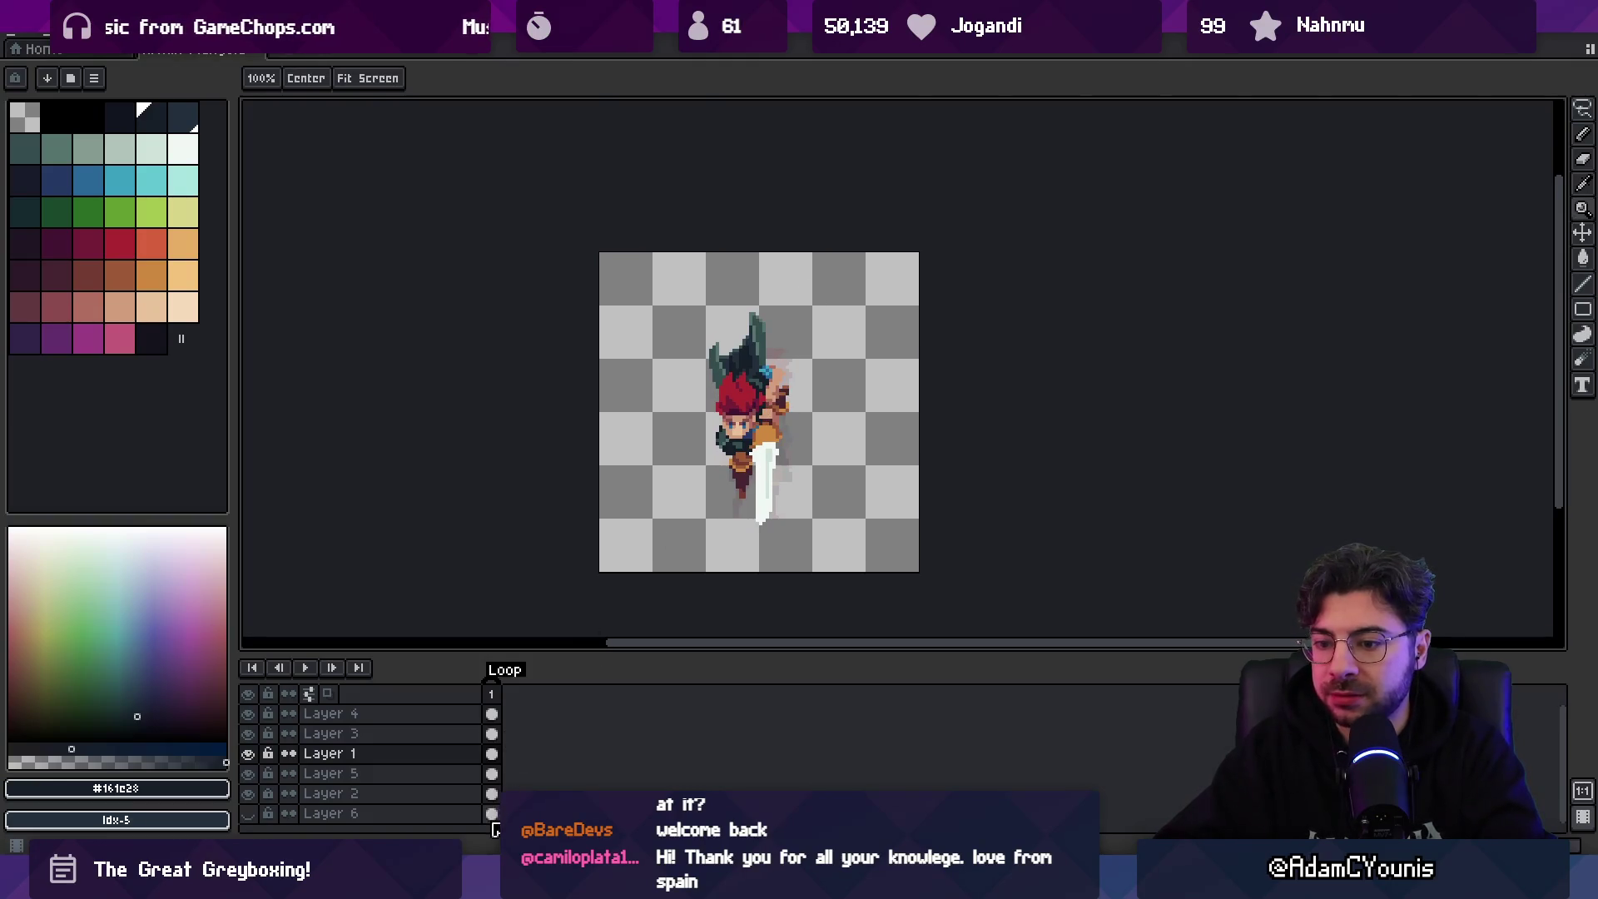
{"action": "left_click_drag", "start_coordinate": [493, 795], "coordinate": [491, 714]}
{"action": "key", "text": "v"}
{"action": "left_click_drag", "start_coordinate": [753, 430], "coordinate": [763, 429]}
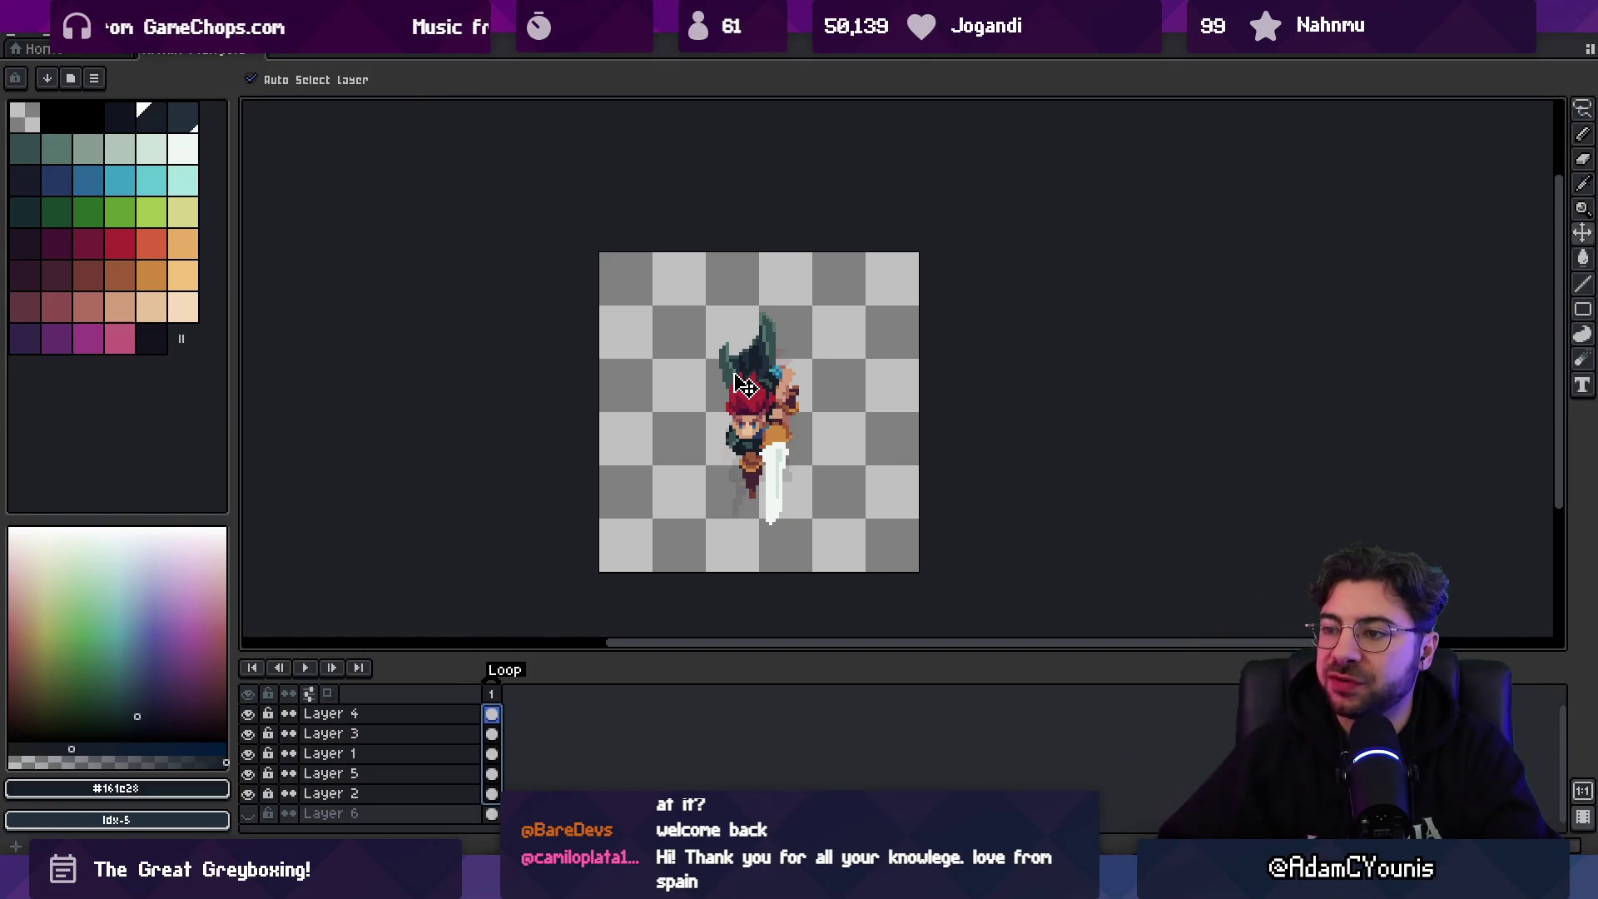
- Zoom to double the sprite's size to check the shift, then select Layer 4's frame-1 cel
{"action": "key", "text": "z"}
{"action": "scroll", "coordinate": [723, 377], "scroll_direction": "down", "scroll_amount": 2}
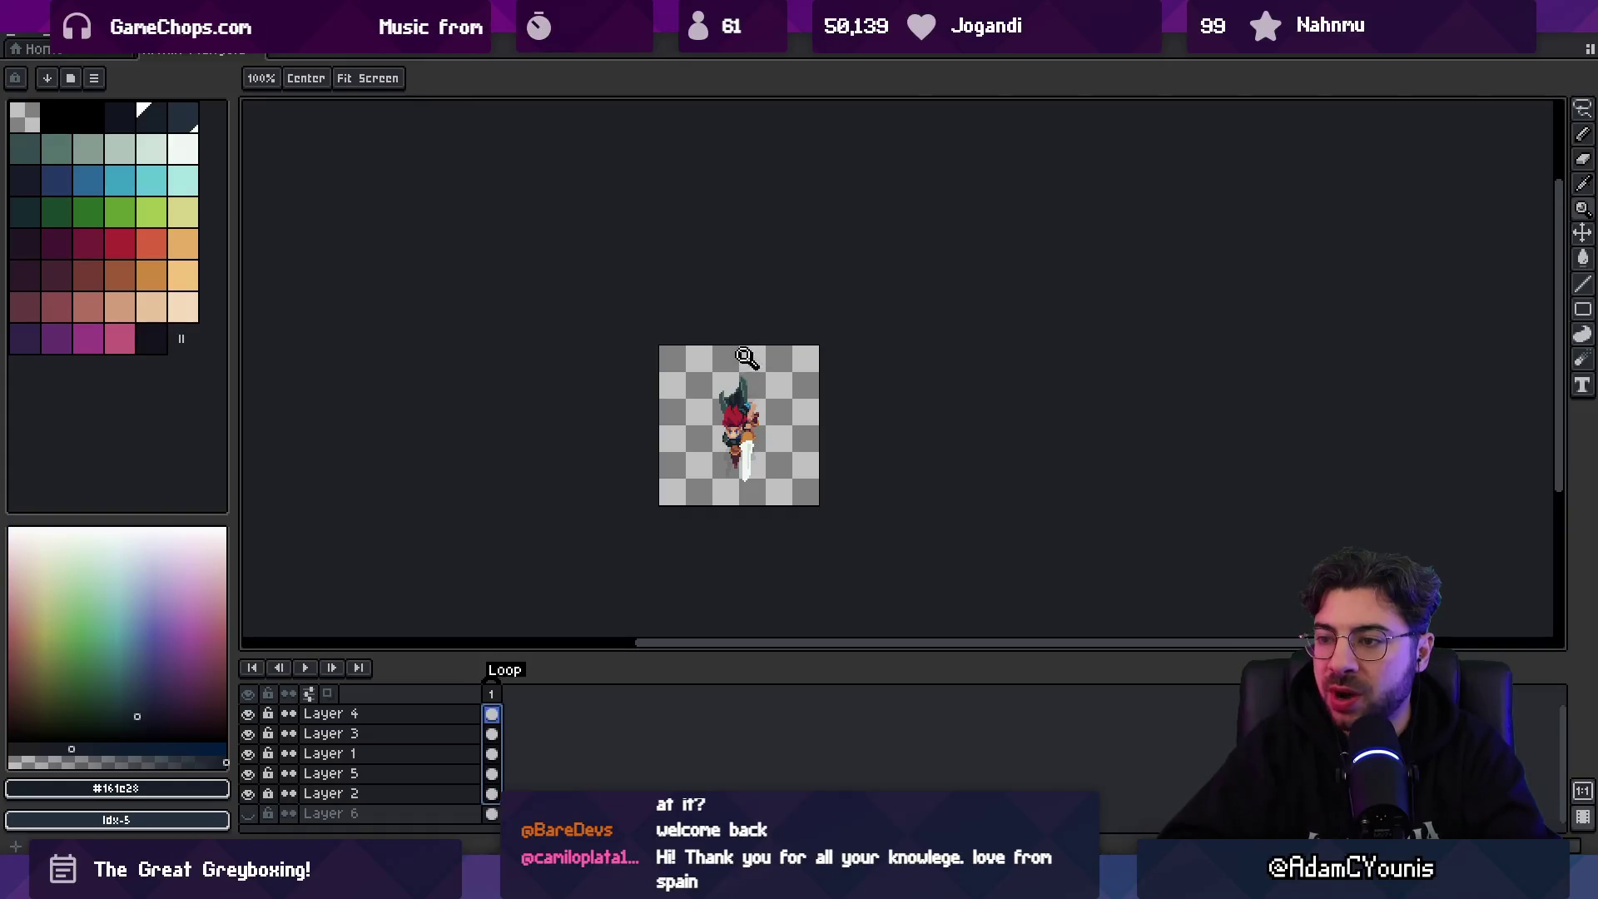
{"action": "left_click", "coordinate": [762, 441]}
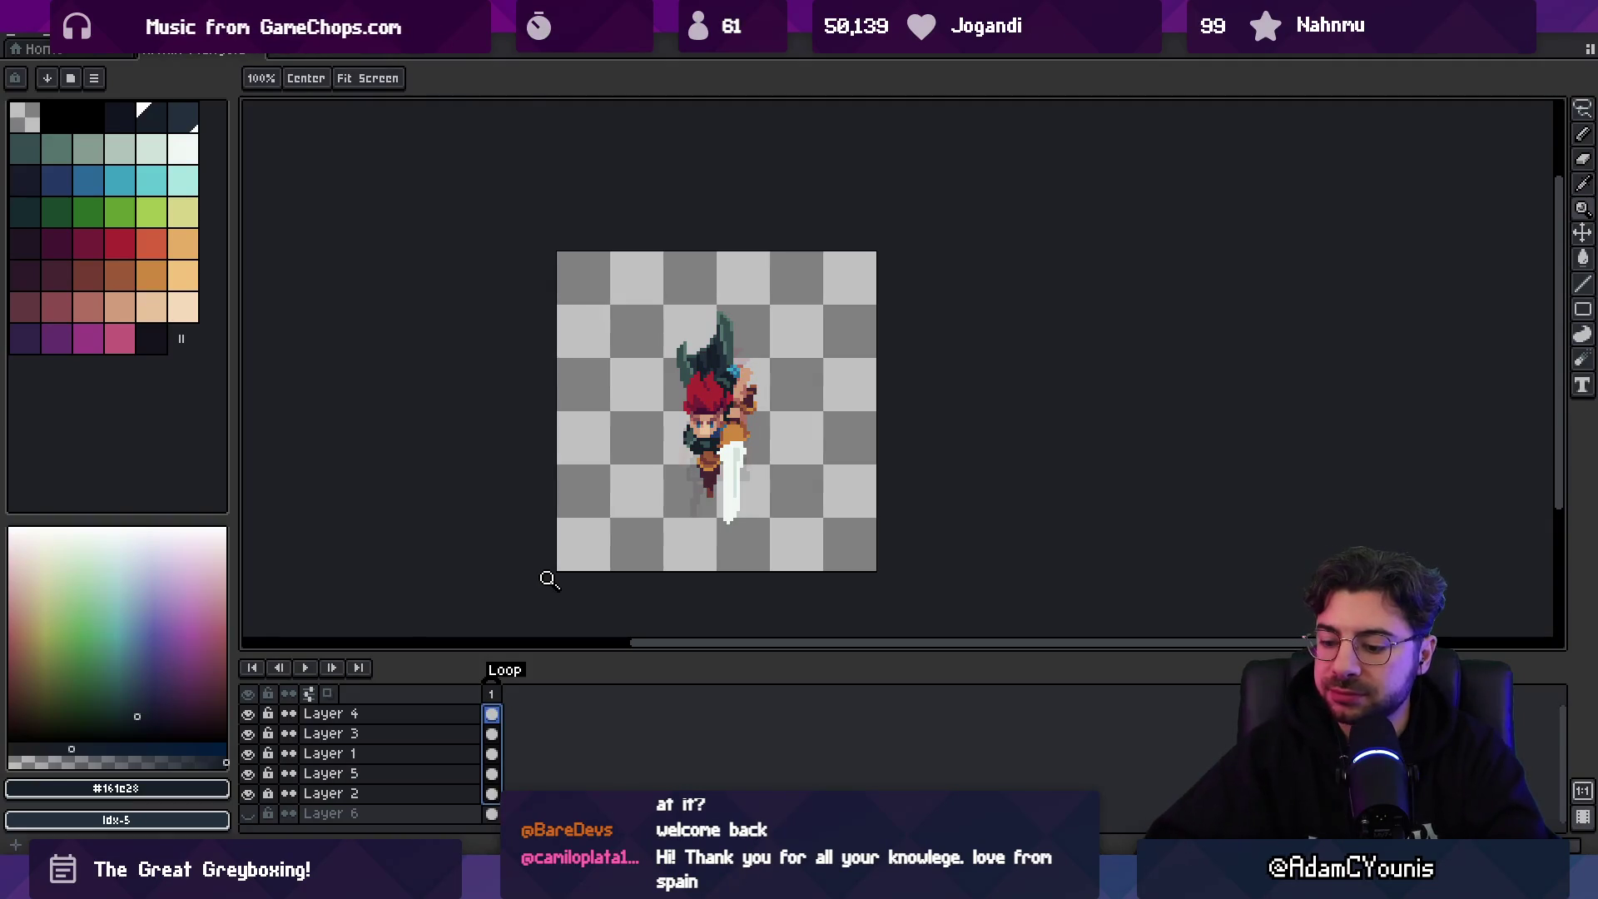
{"action": "left_click", "coordinate": [492, 713]}
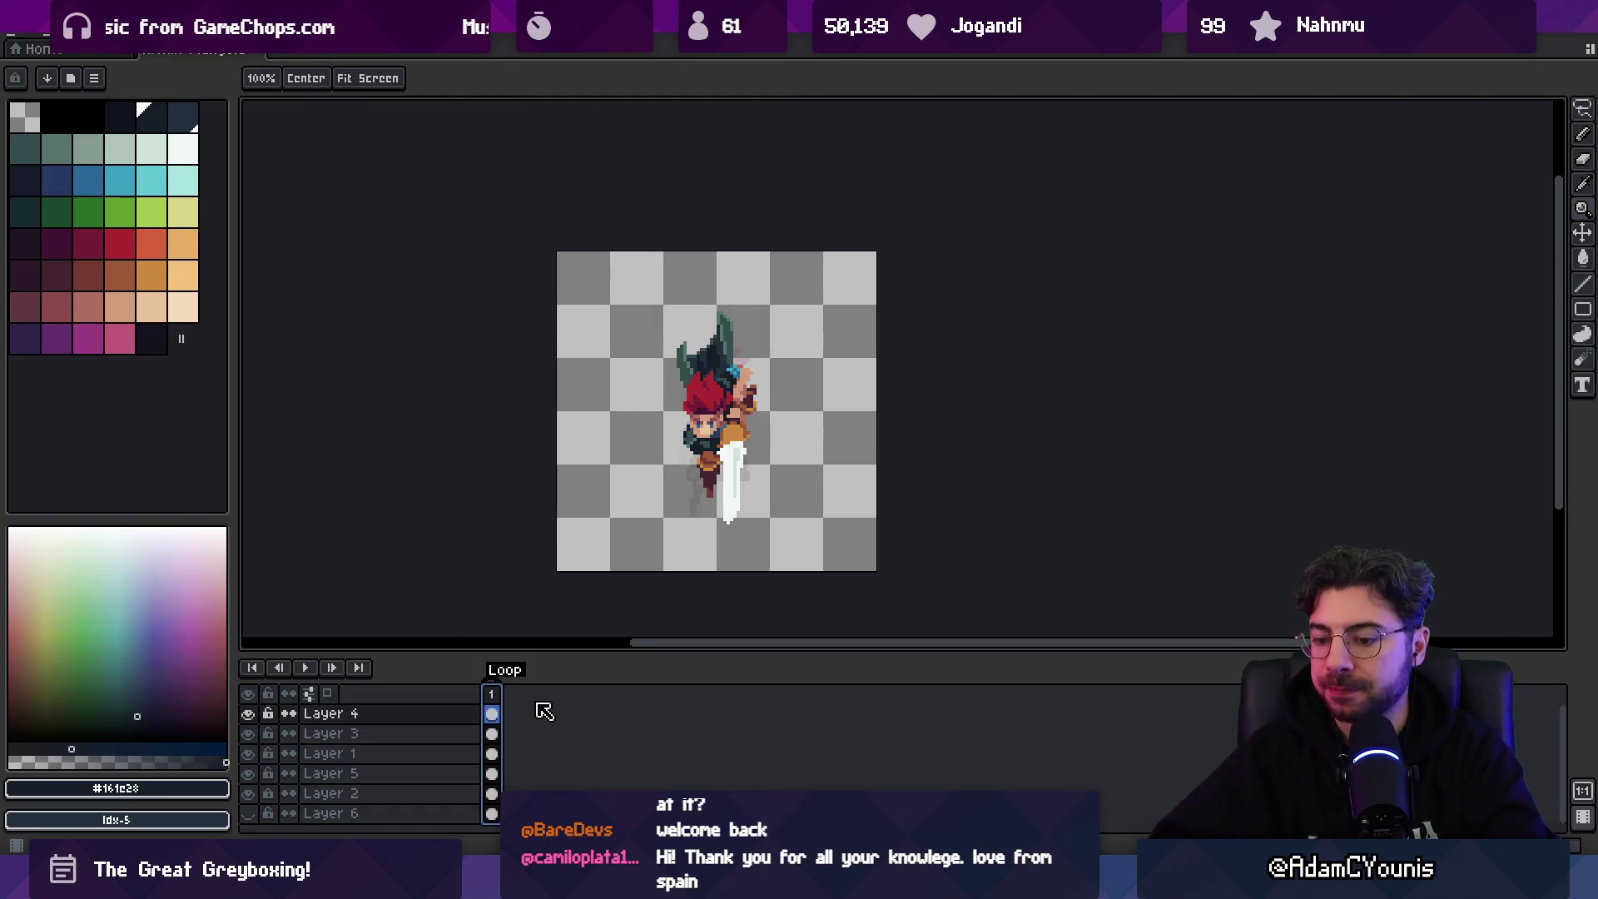
- Add a second frame and clear the character layers' frame-1 cels
{"action": "key", "text": "alt+n"}
{"action": "left_click_drag", "start_coordinate": [492, 773], "coordinate": [492, 713]}
{"action": "key", "text": "Delete"}
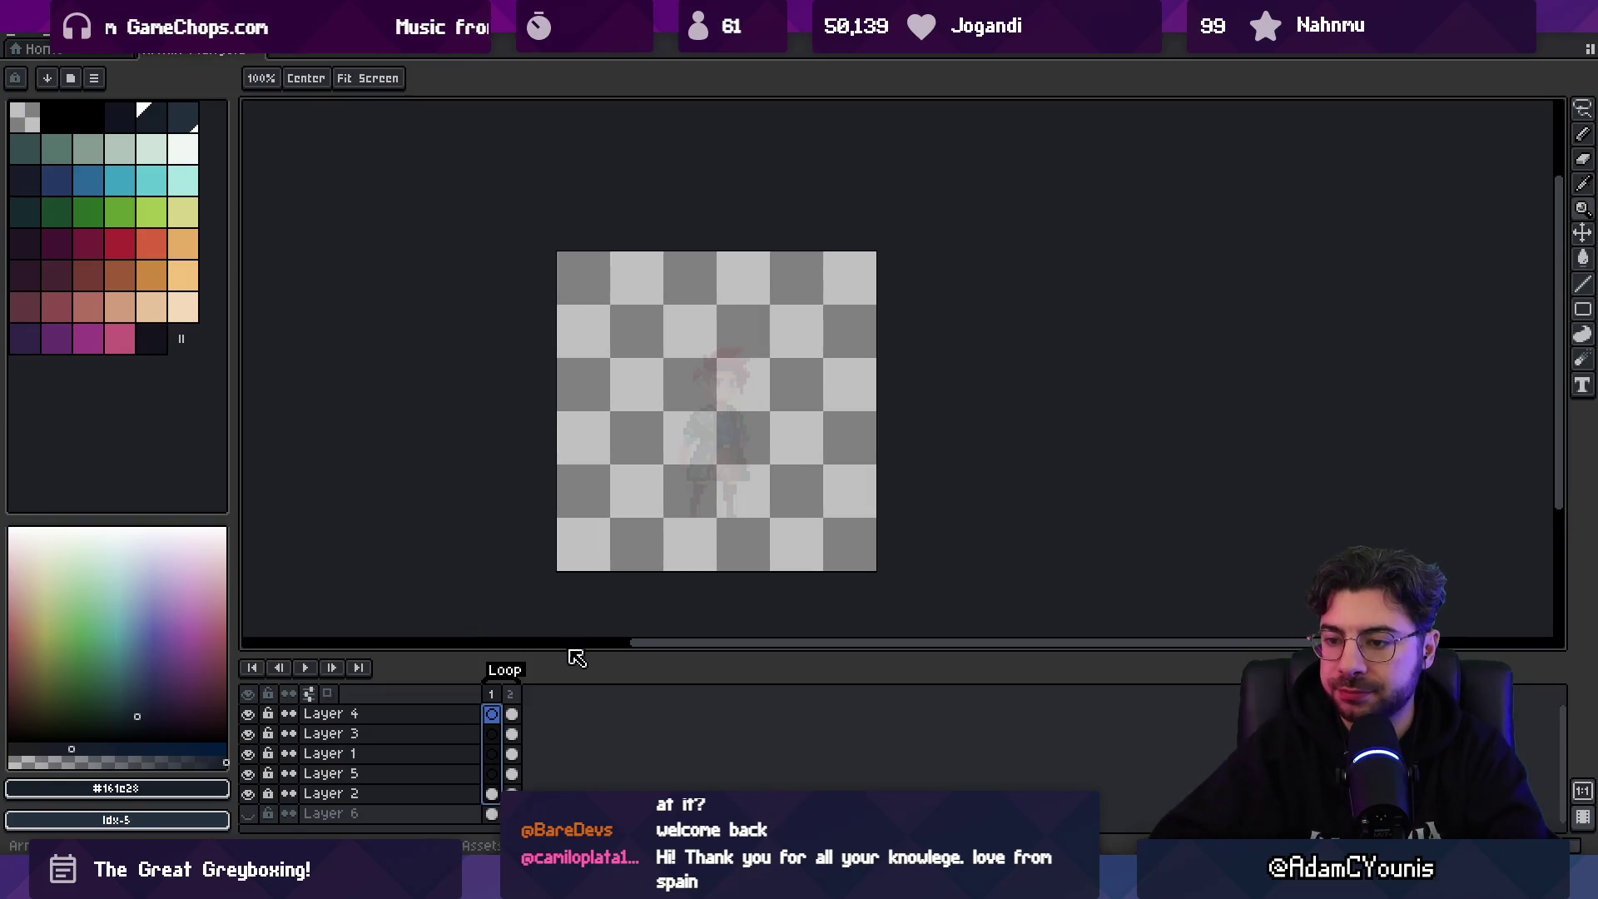
- Make the Loop tag start at frame 2
{"action": "double_click", "coordinate": [504, 670]}
{"action": "left_click", "coordinate": [814, 388]}
{"action": "type", "text": "2"}
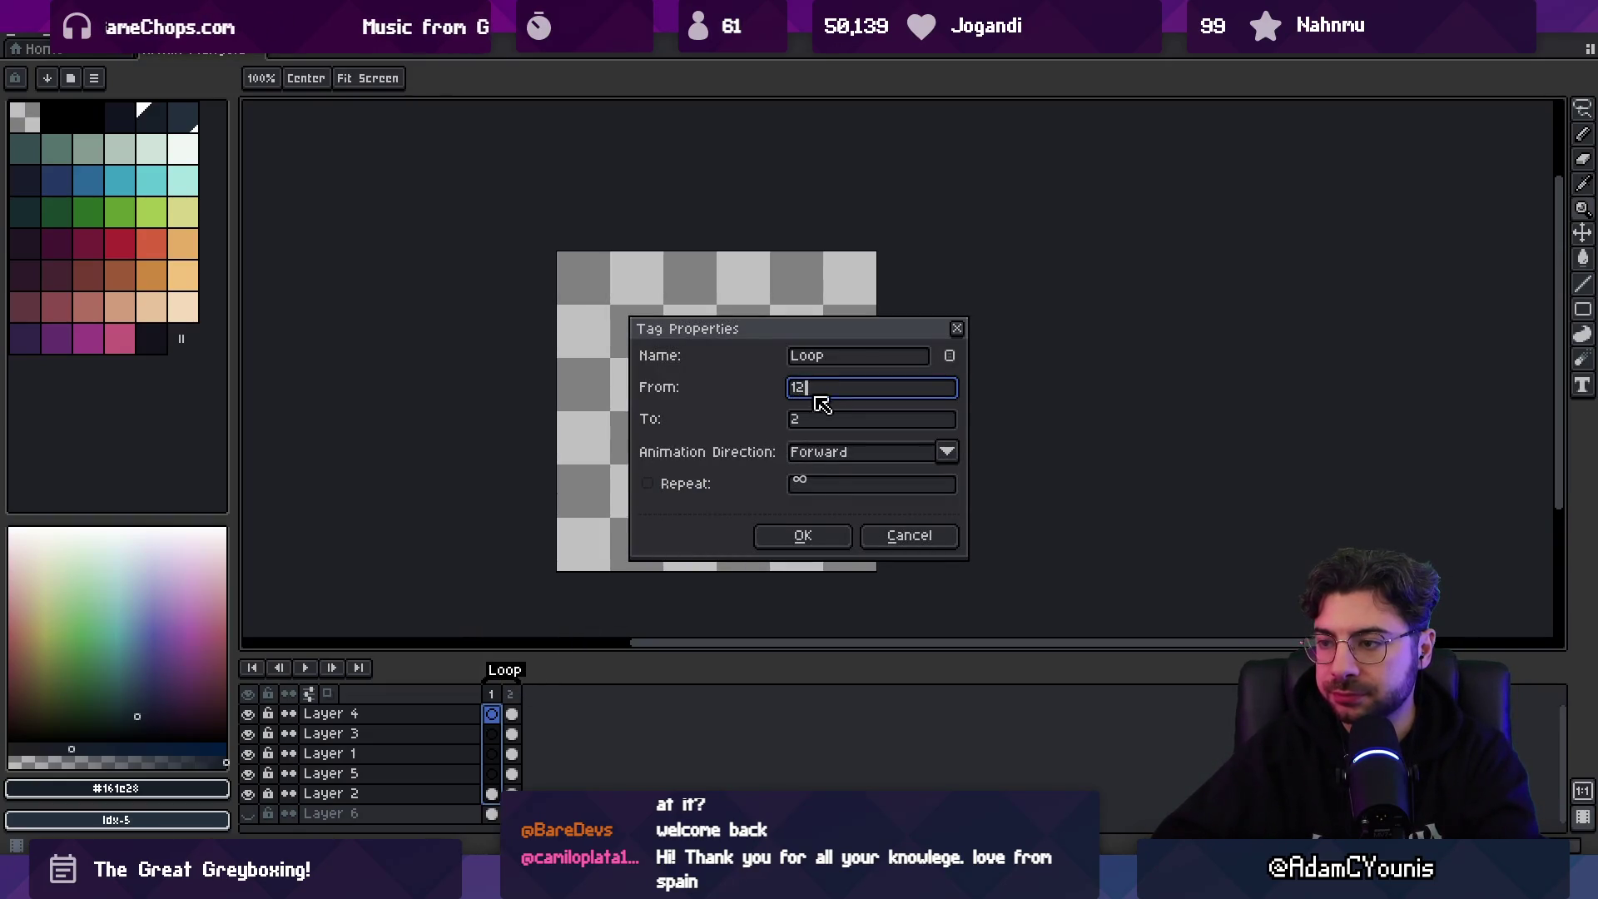
{"action": "key", "text": "Return"}
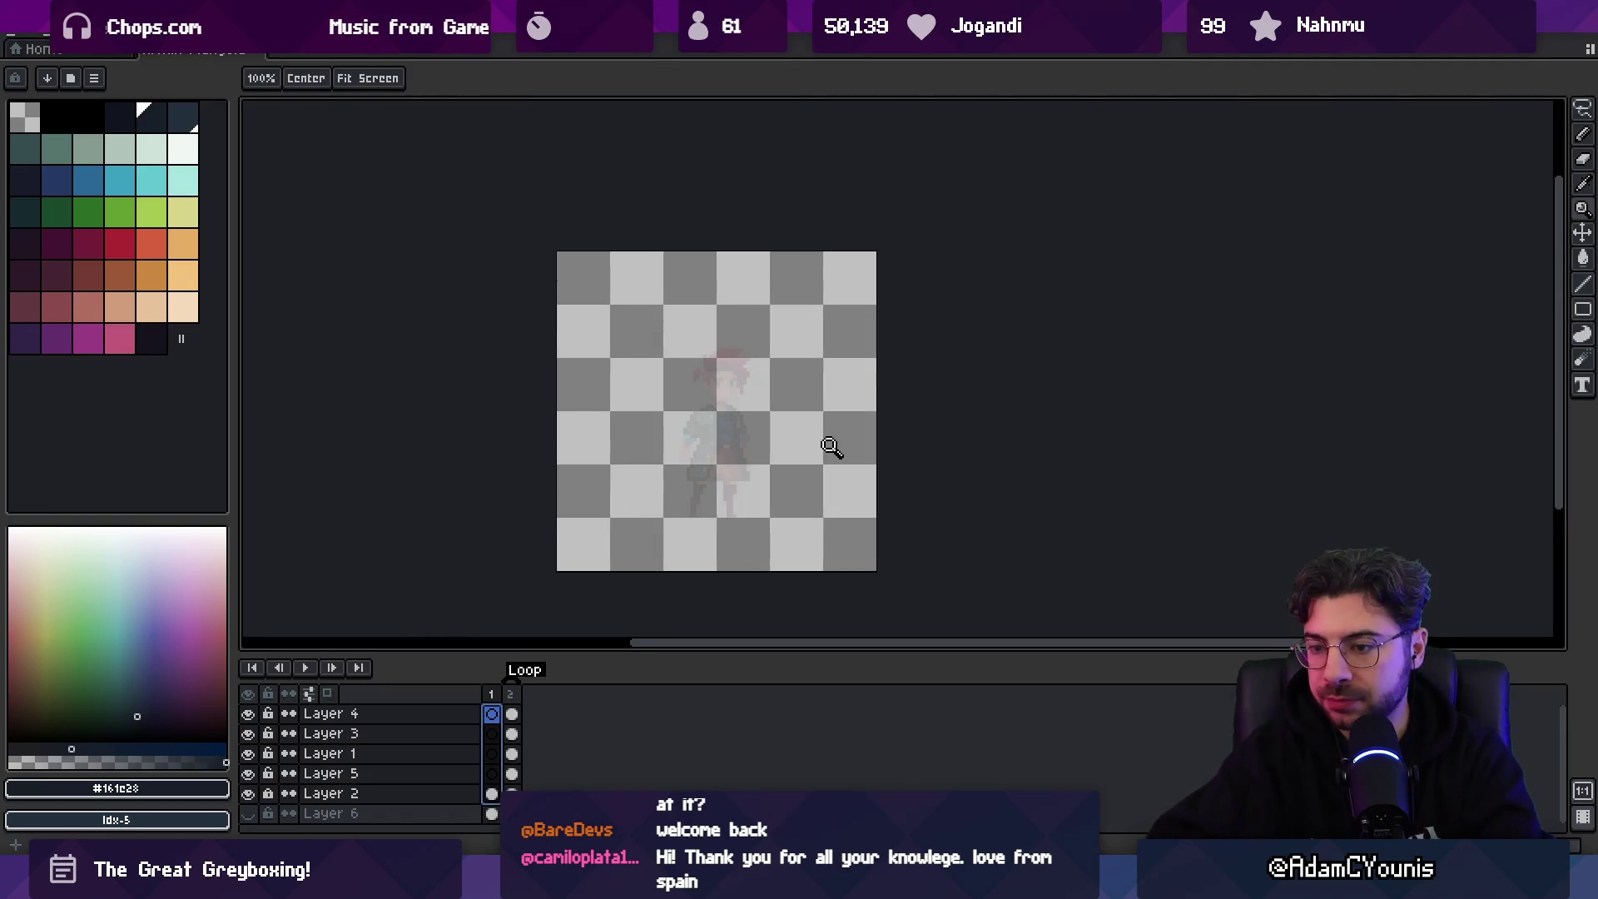
{"action": "left_click", "coordinate": [491, 793]}
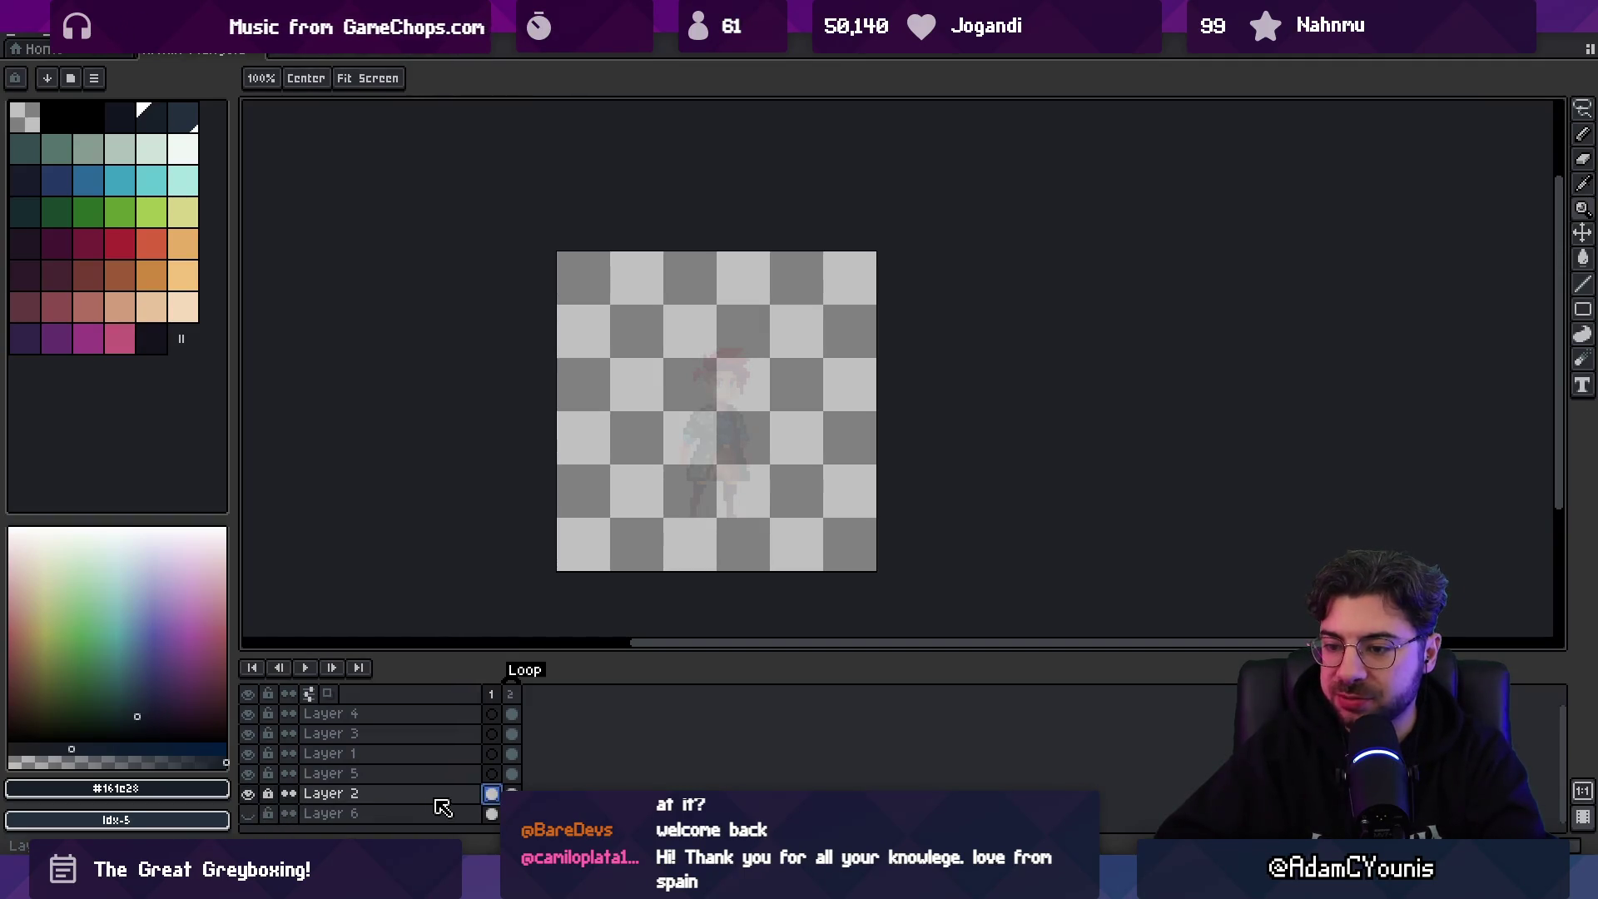
- Move Layer 2's faint reference character to the left
{"action": "double_click", "coordinate": [392, 793]}
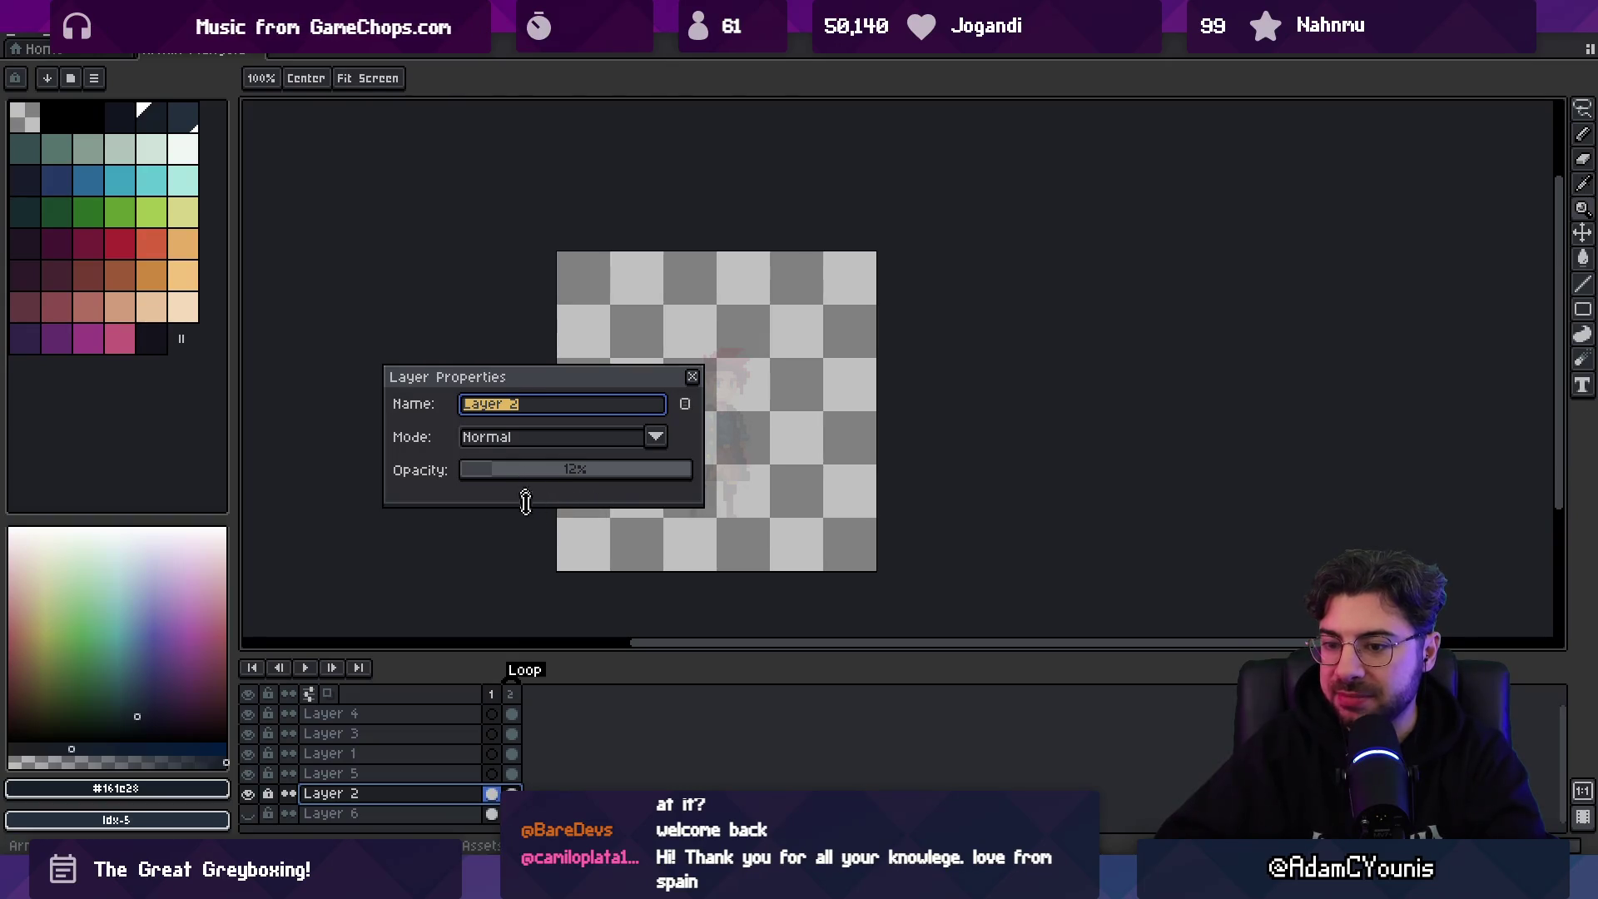
{"action": "key", "text": "Return"}
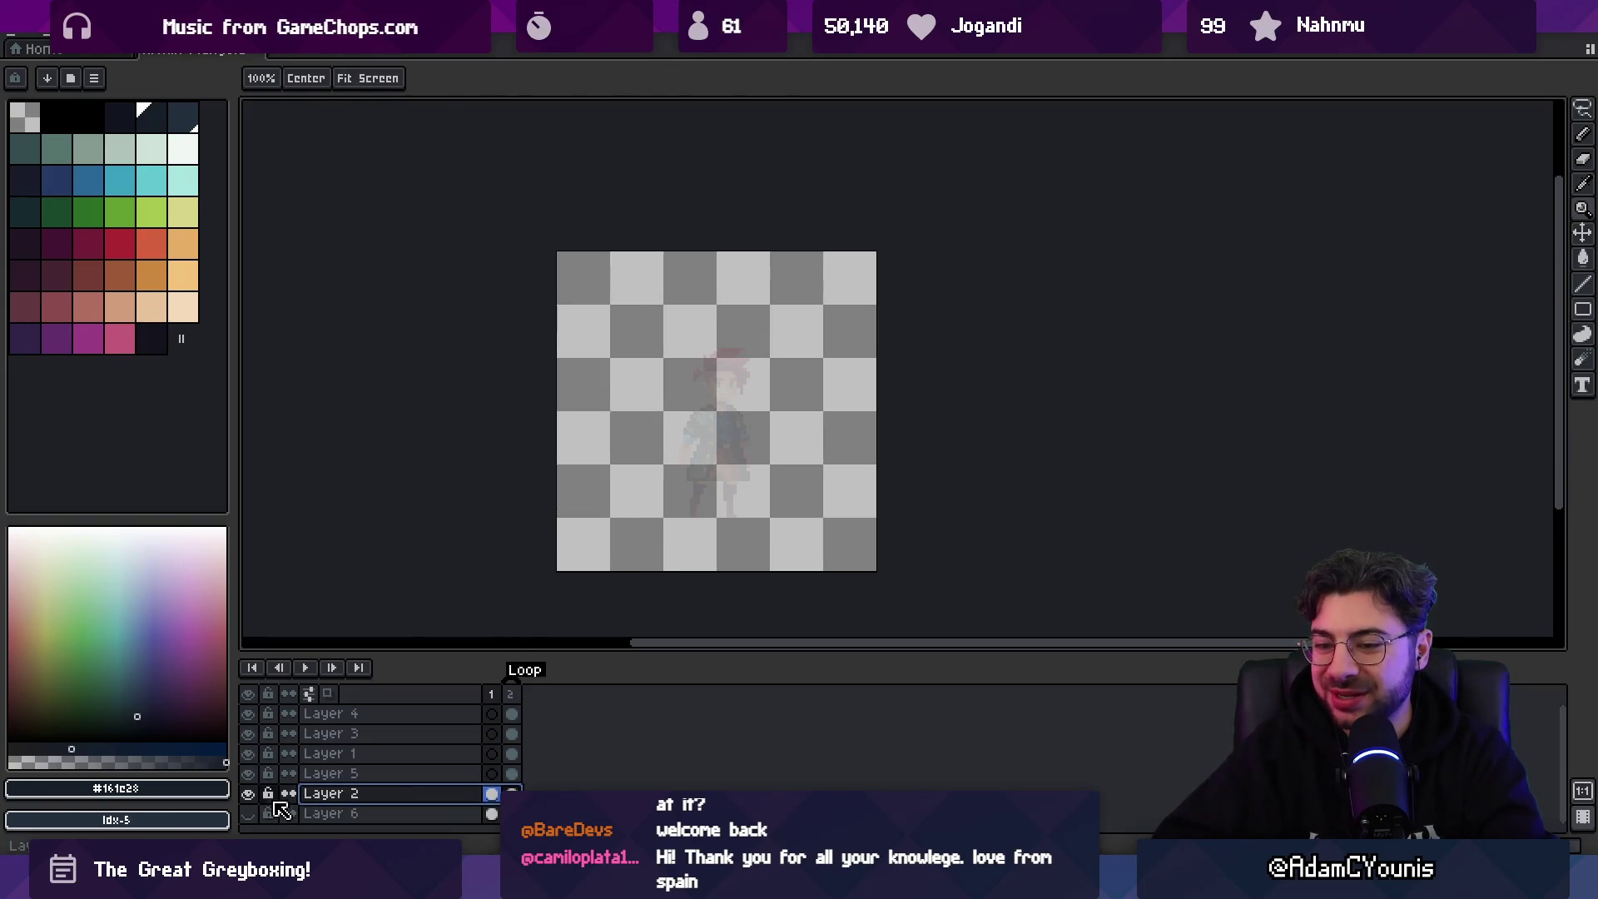
{"action": "key", "text": "m"}
{"action": "mouse_move", "coordinate": [677, 487]}
{"action": "left_mouse_down"}
{"action": "mouse_move", "coordinate": [639, 464]}
{"action": "mouse_move", "coordinate": [622, 473]}
{"action": "left_mouse_up"}
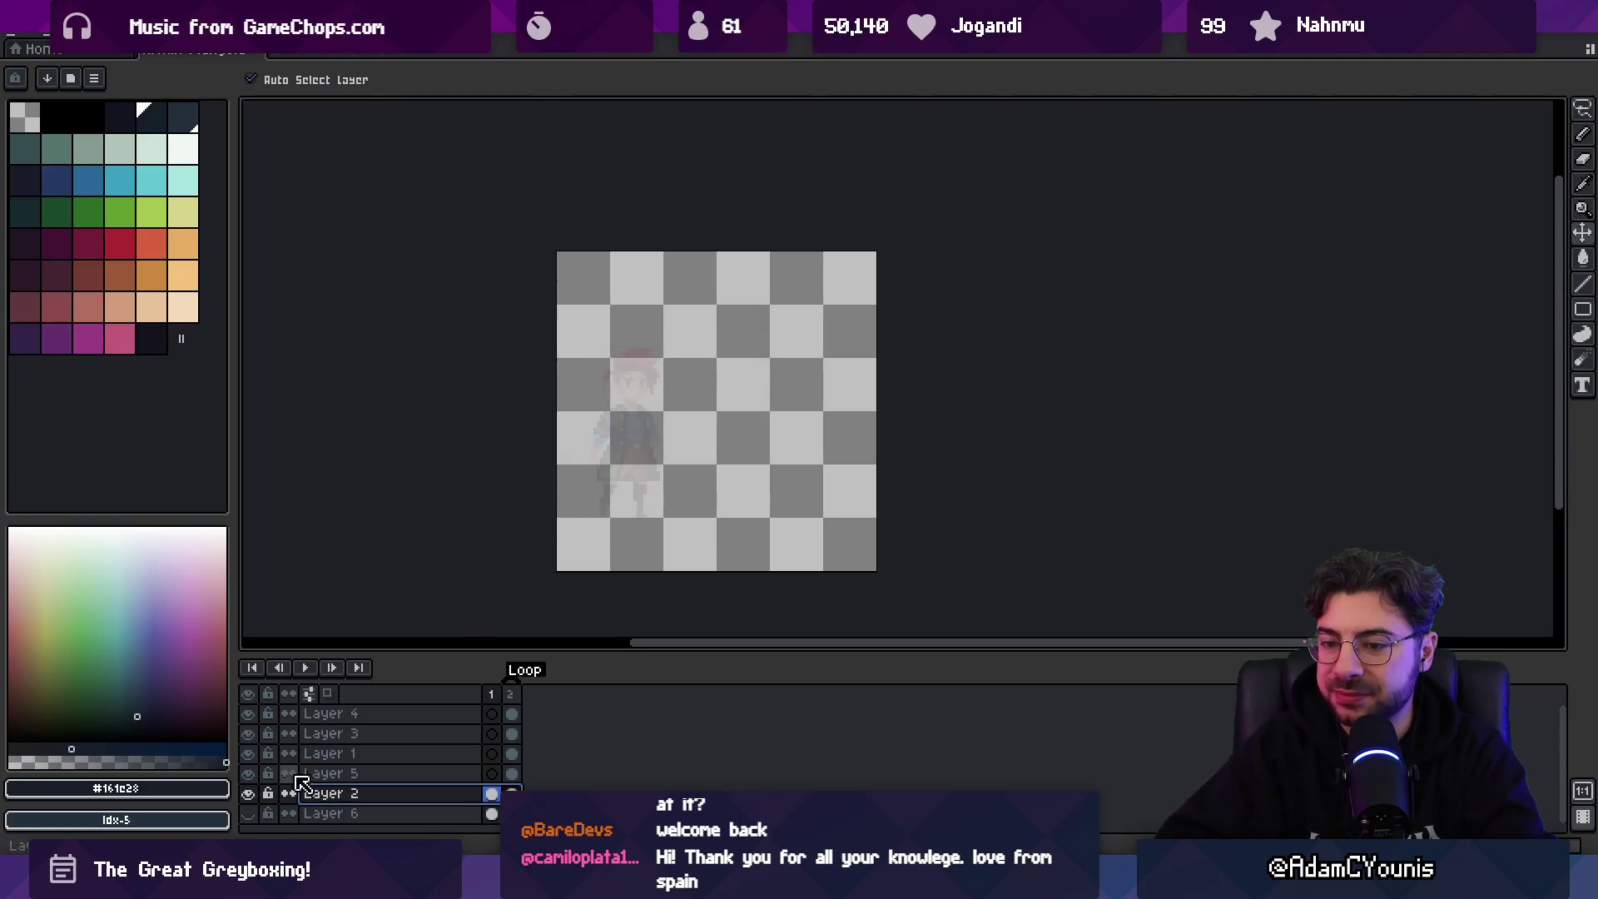
- Adjust Layer 2's opacity in its Layer Properties
{"action": "double_click", "coordinate": [403, 794]}
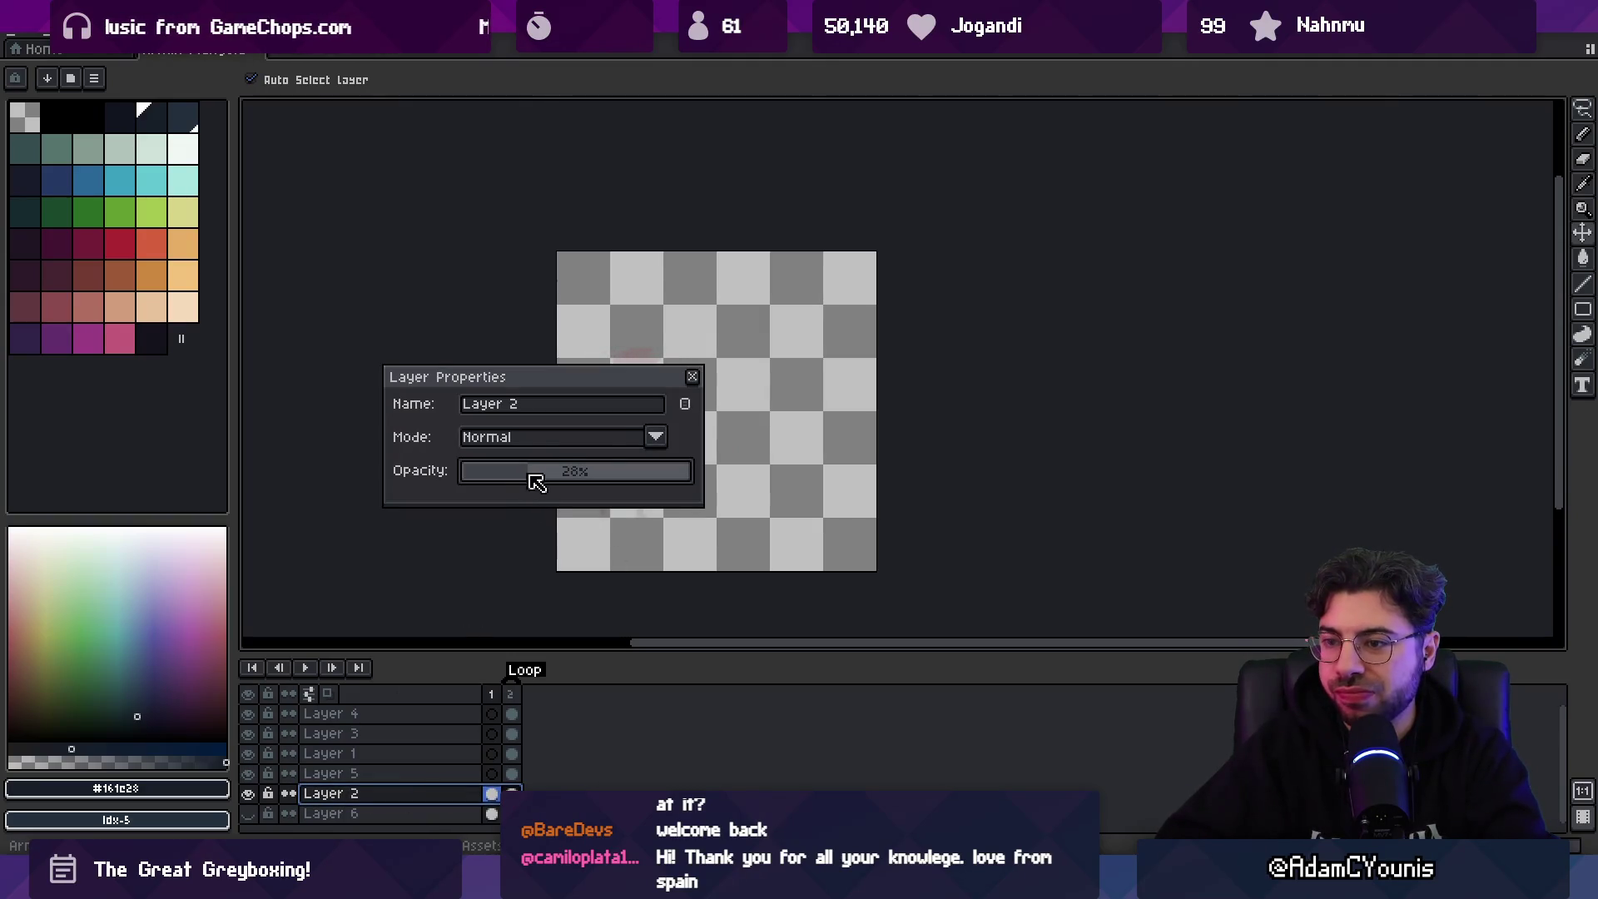
{"action": "left_click", "coordinate": [693, 379]}
{"action": "double_click", "coordinate": [422, 797]}
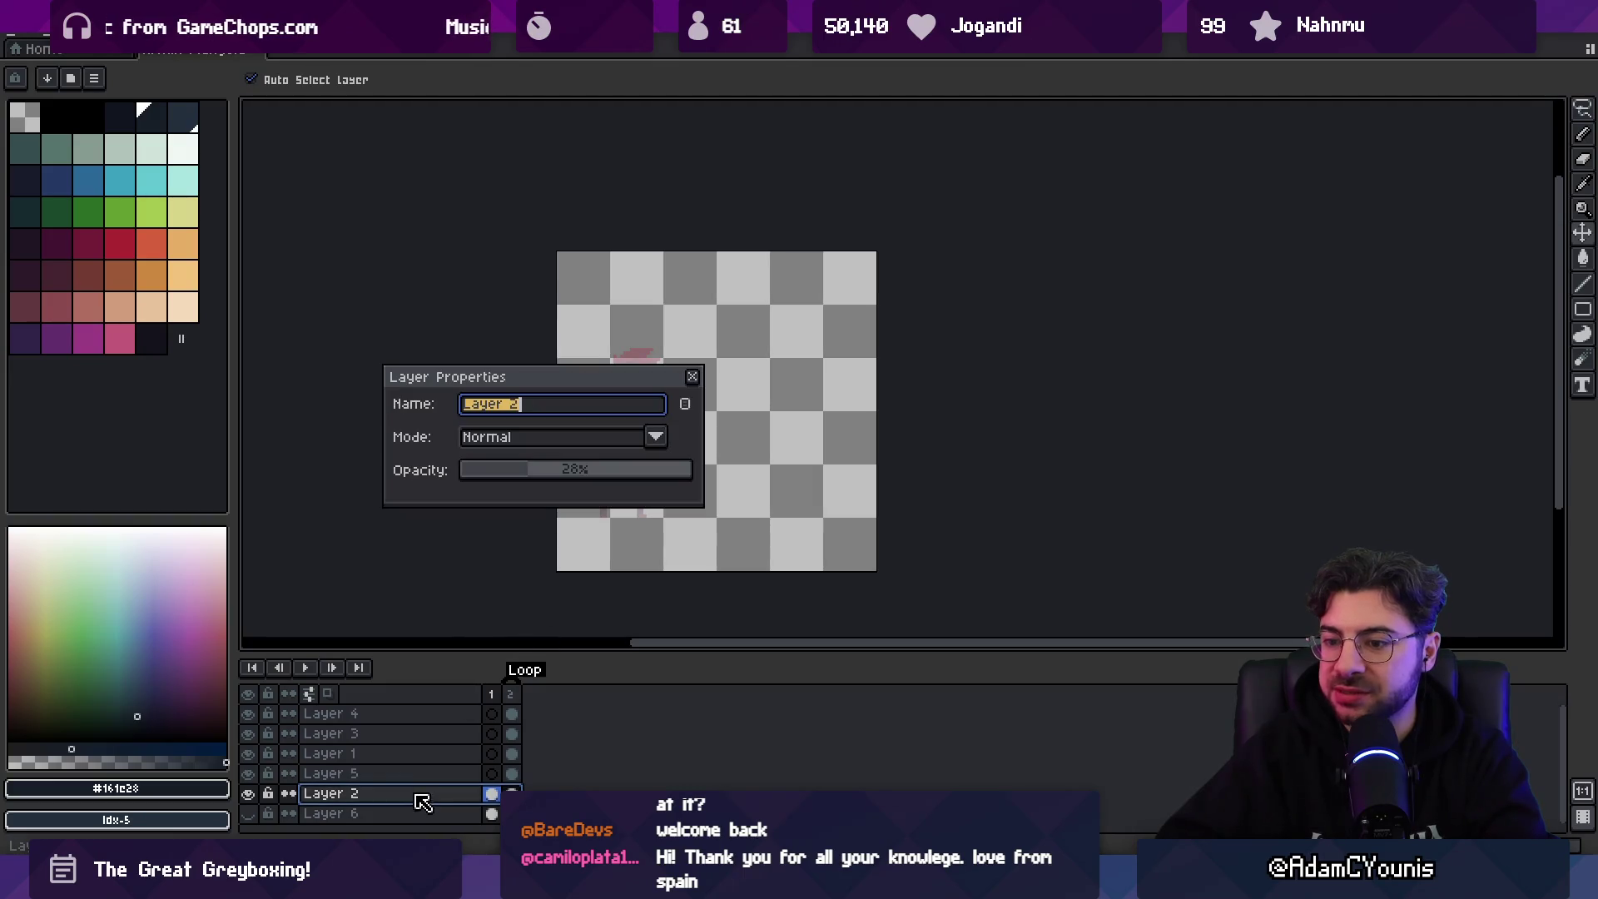
{"action": "left_click", "coordinate": [546, 466]}
{"action": "left_click", "coordinate": [690, 378]}
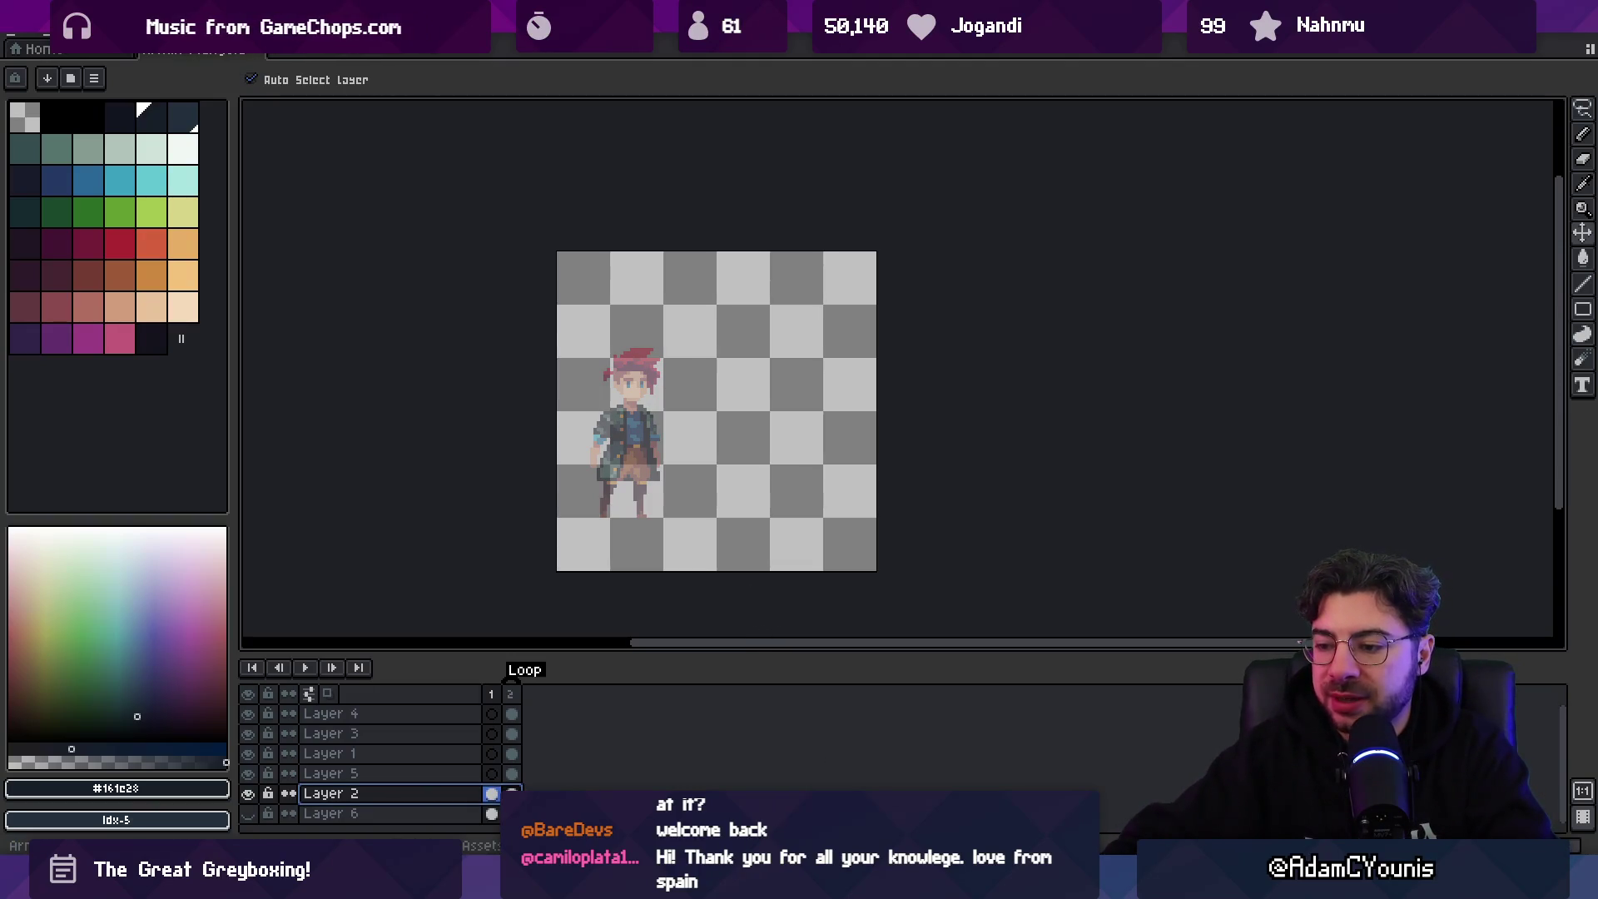
- Search Everything for 'star fox', then 'mario all', selecting the Super Mario All-Stars PNG
{"action": "key", "text": "ctrl+alt+e"}
{"action": "type", "text": "star fox"}
{"action": "key", "text": "ctrl+a"}
{"action": "type", "text": "fox "}
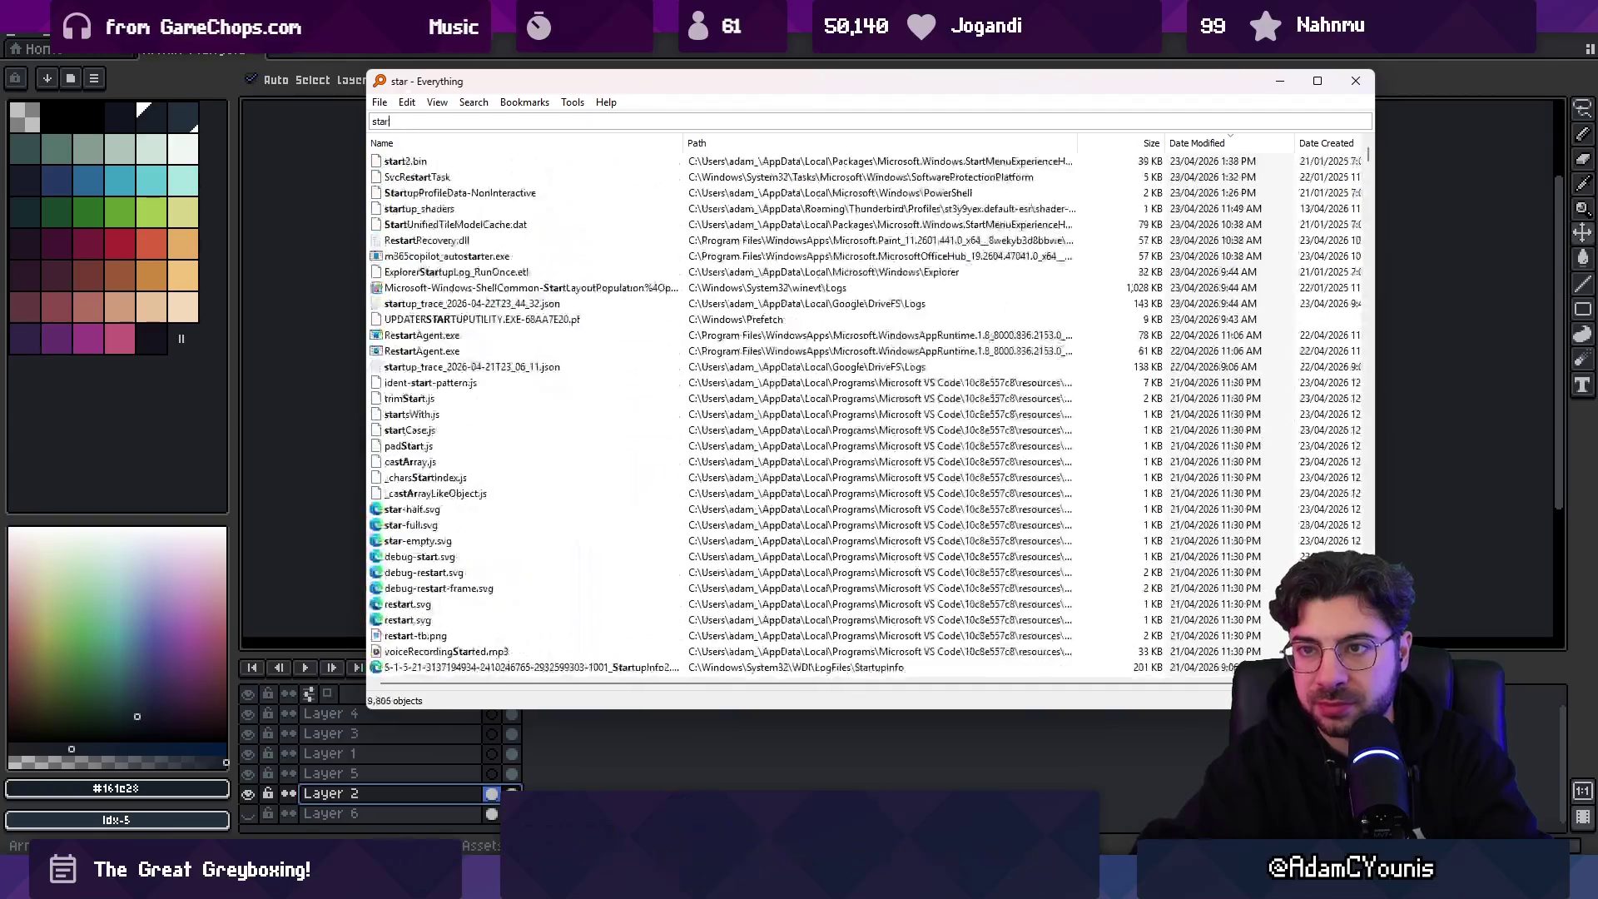
{"action": "type", "text": "ms"}
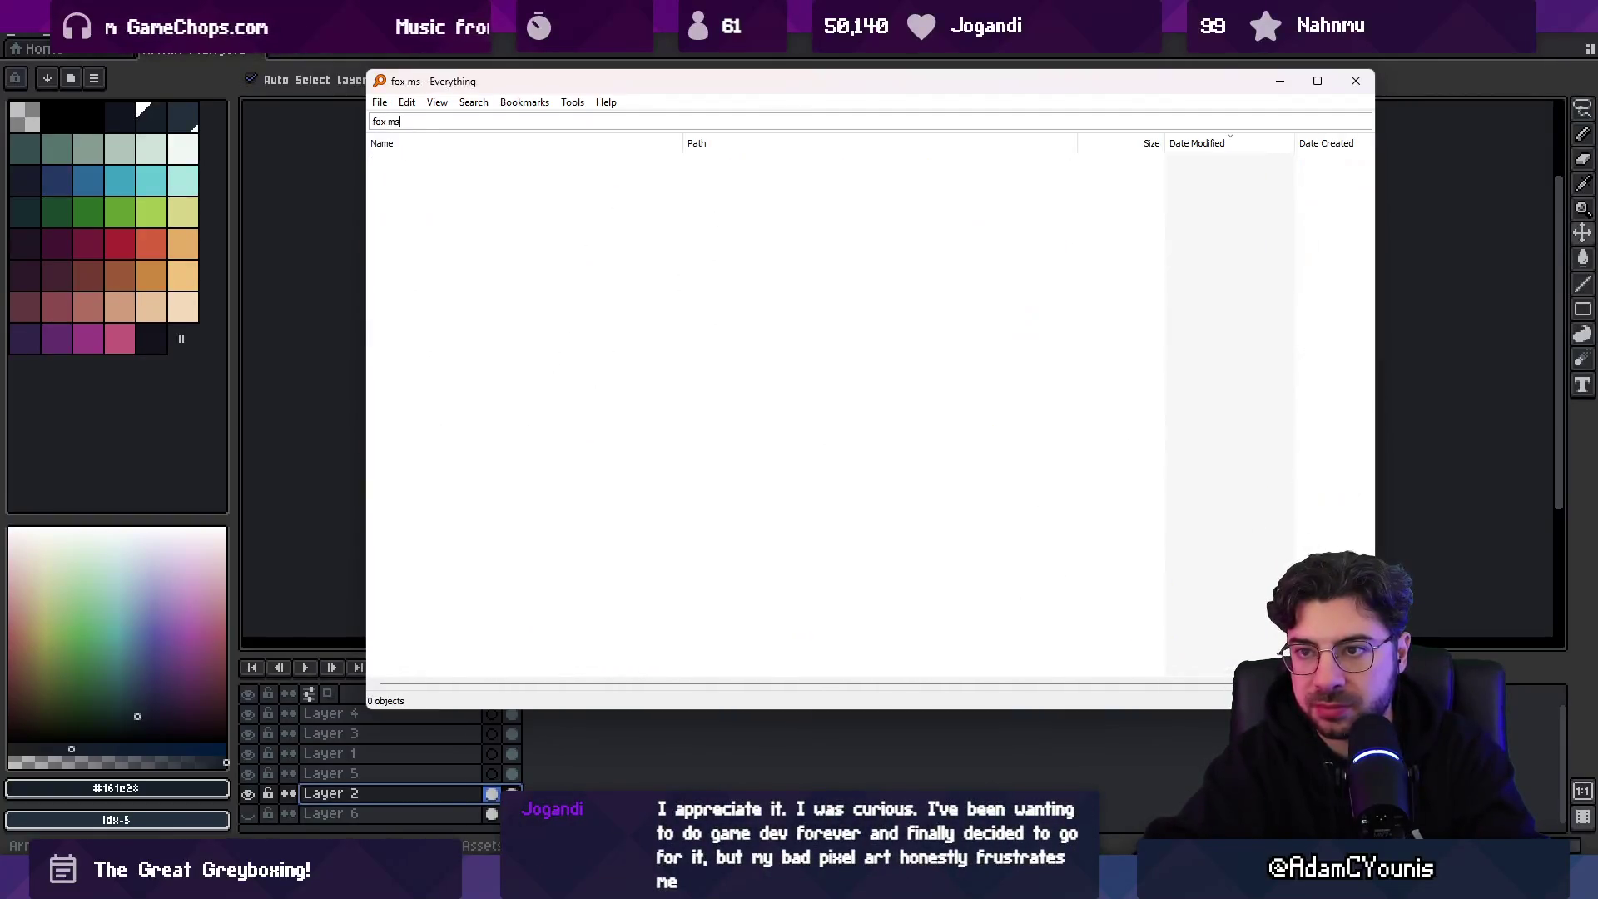
{"action": "key", "text": "BackSpace"}
{"action": "key", "text": "BackSpace"}
{"action": "type", "text": "in"}
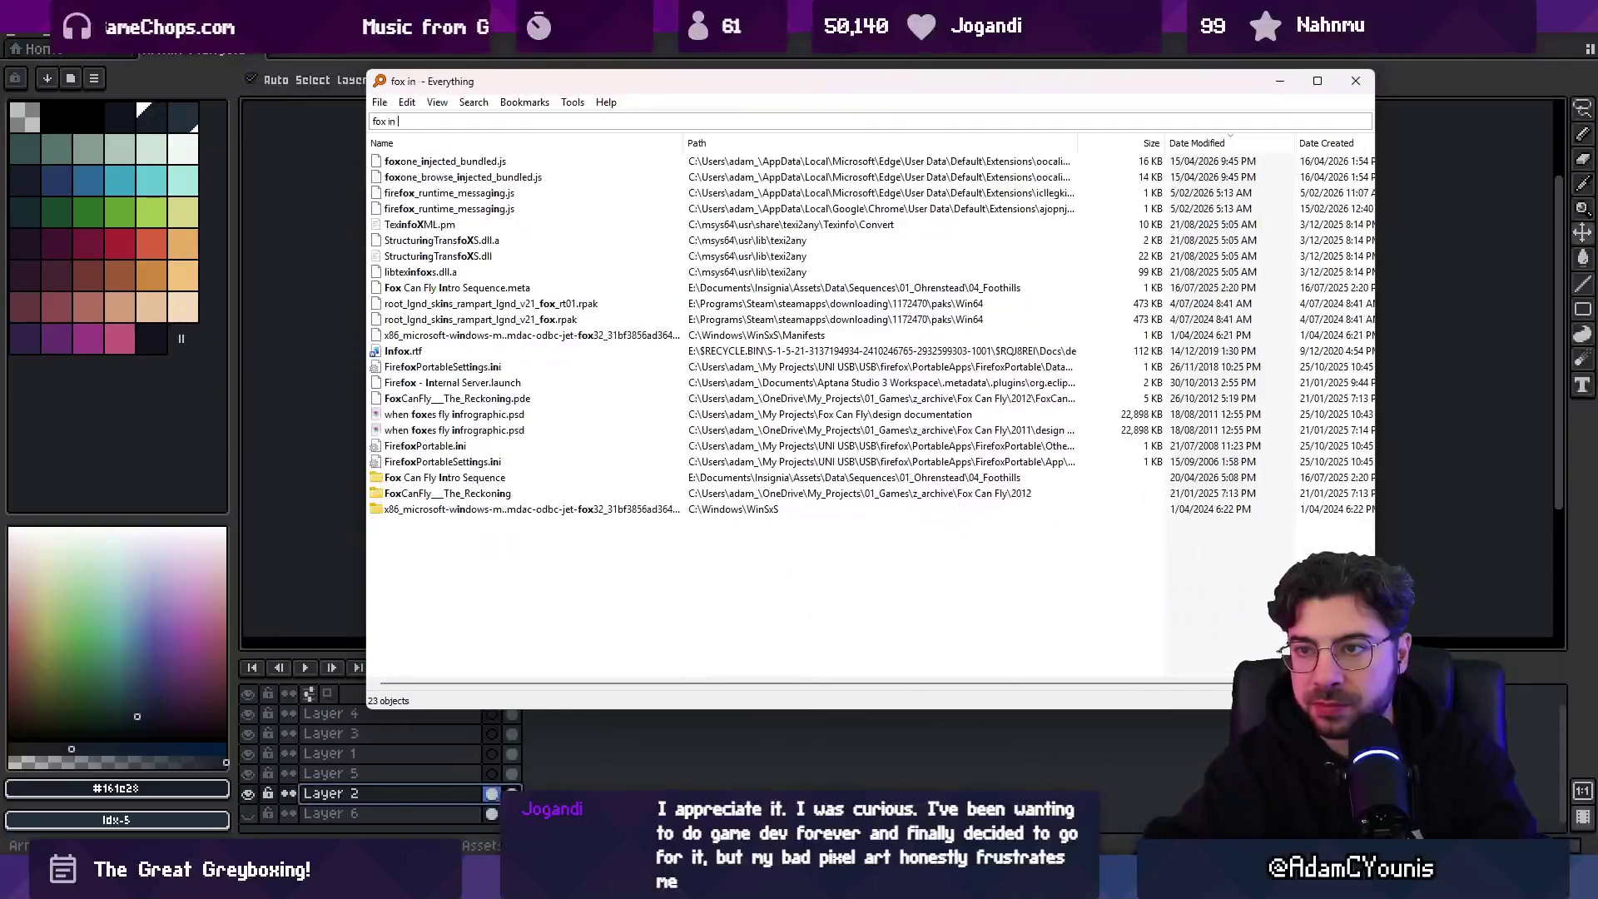
{"action": "key", "text": "ctrl+a"}
{"action": "type", "text": "mario all"}
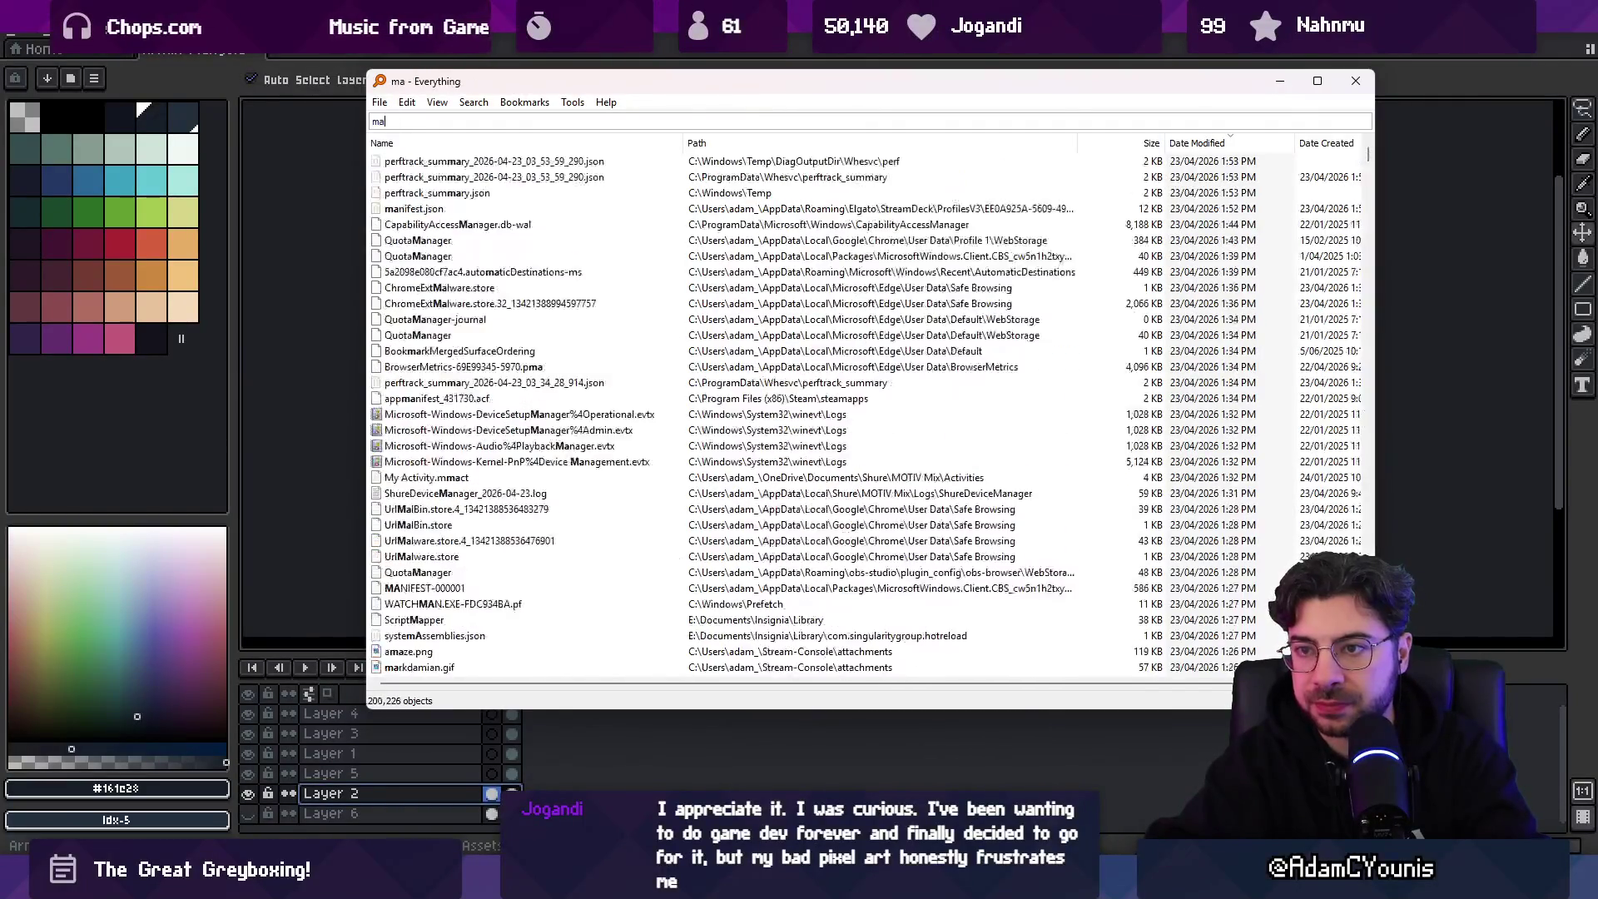
{"action": "left_click", "coordinate": [531, 161]}
{"action": "left_click", "coordinate": [464, 176]}
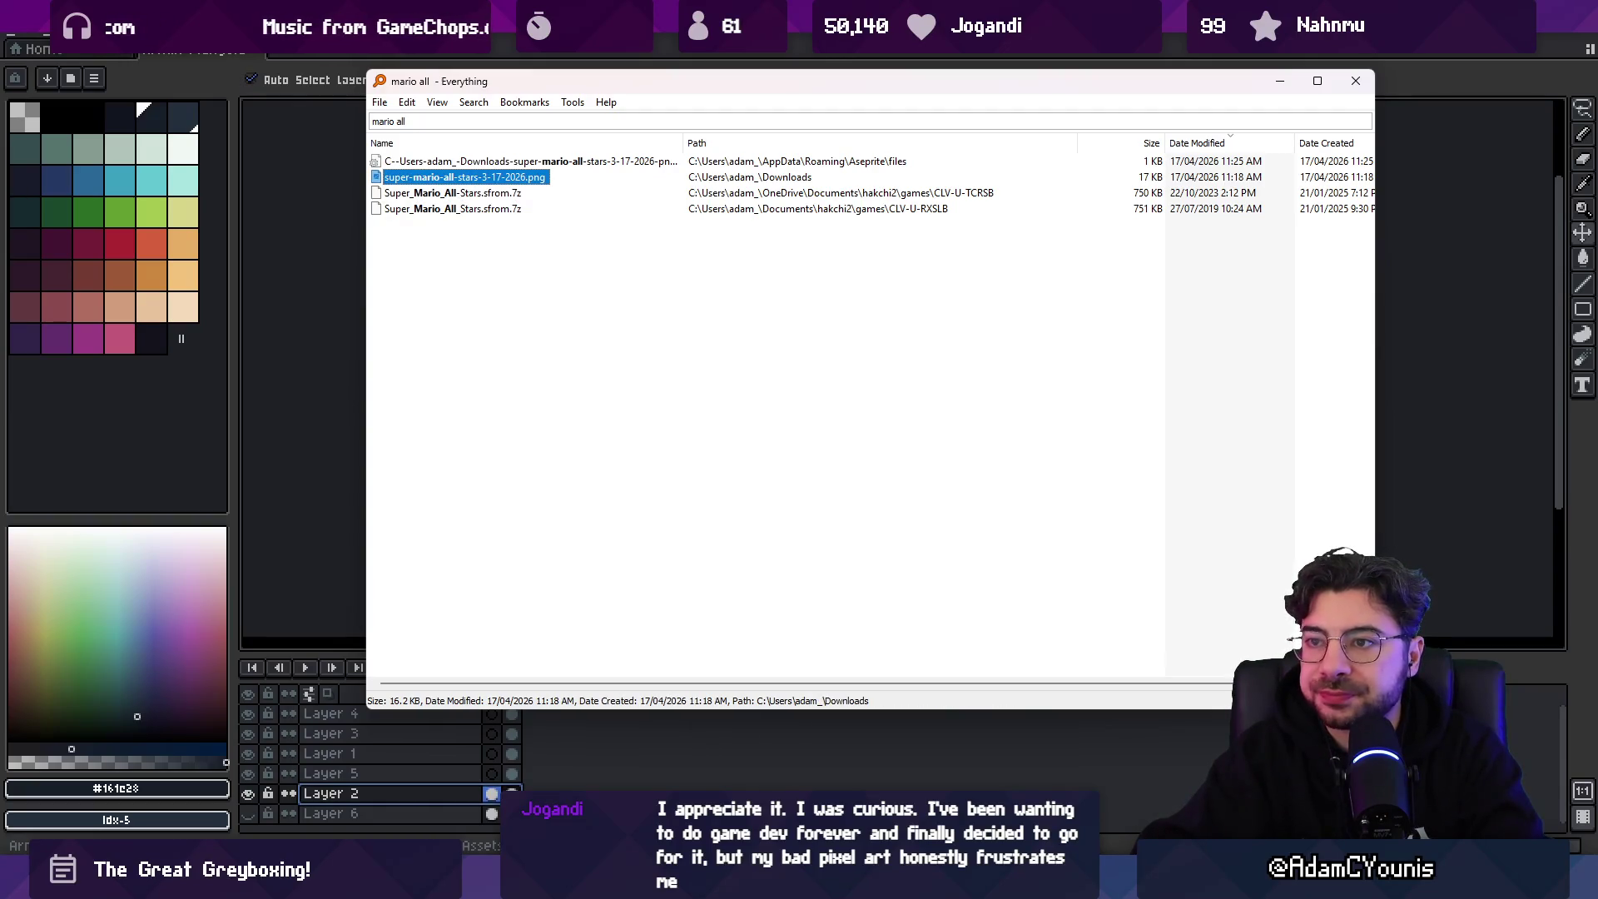
- Search 'mario .ase' and 'star f', then open the first result in Aseprite
{"action": "key", "text": "ctrl+f"}
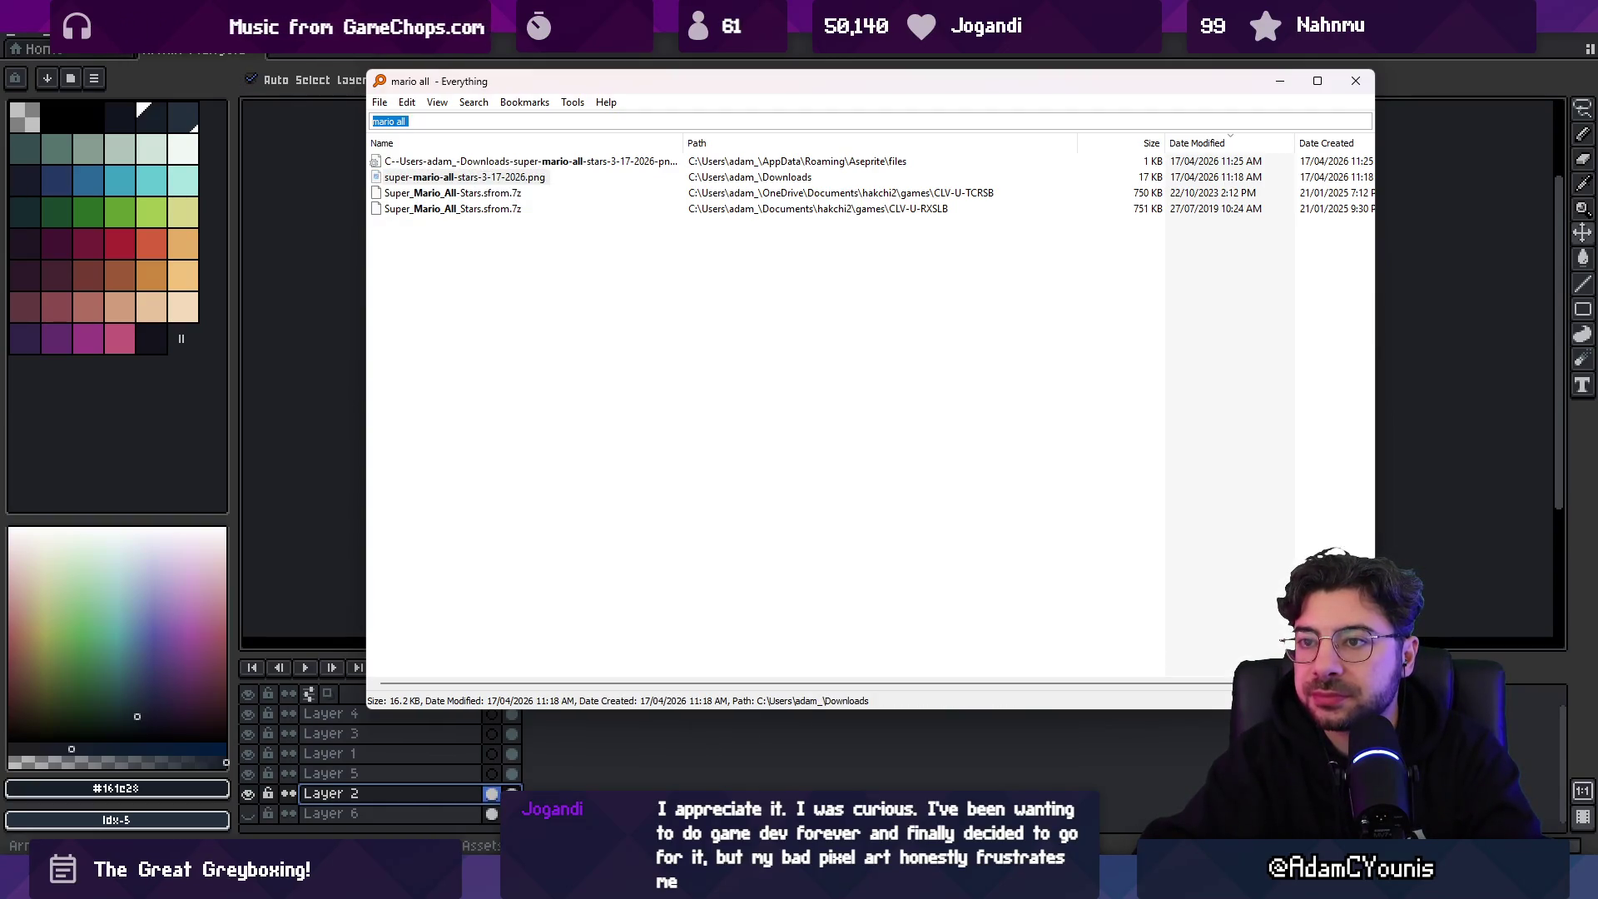
{"action": "type", "text": "mario .ase"}
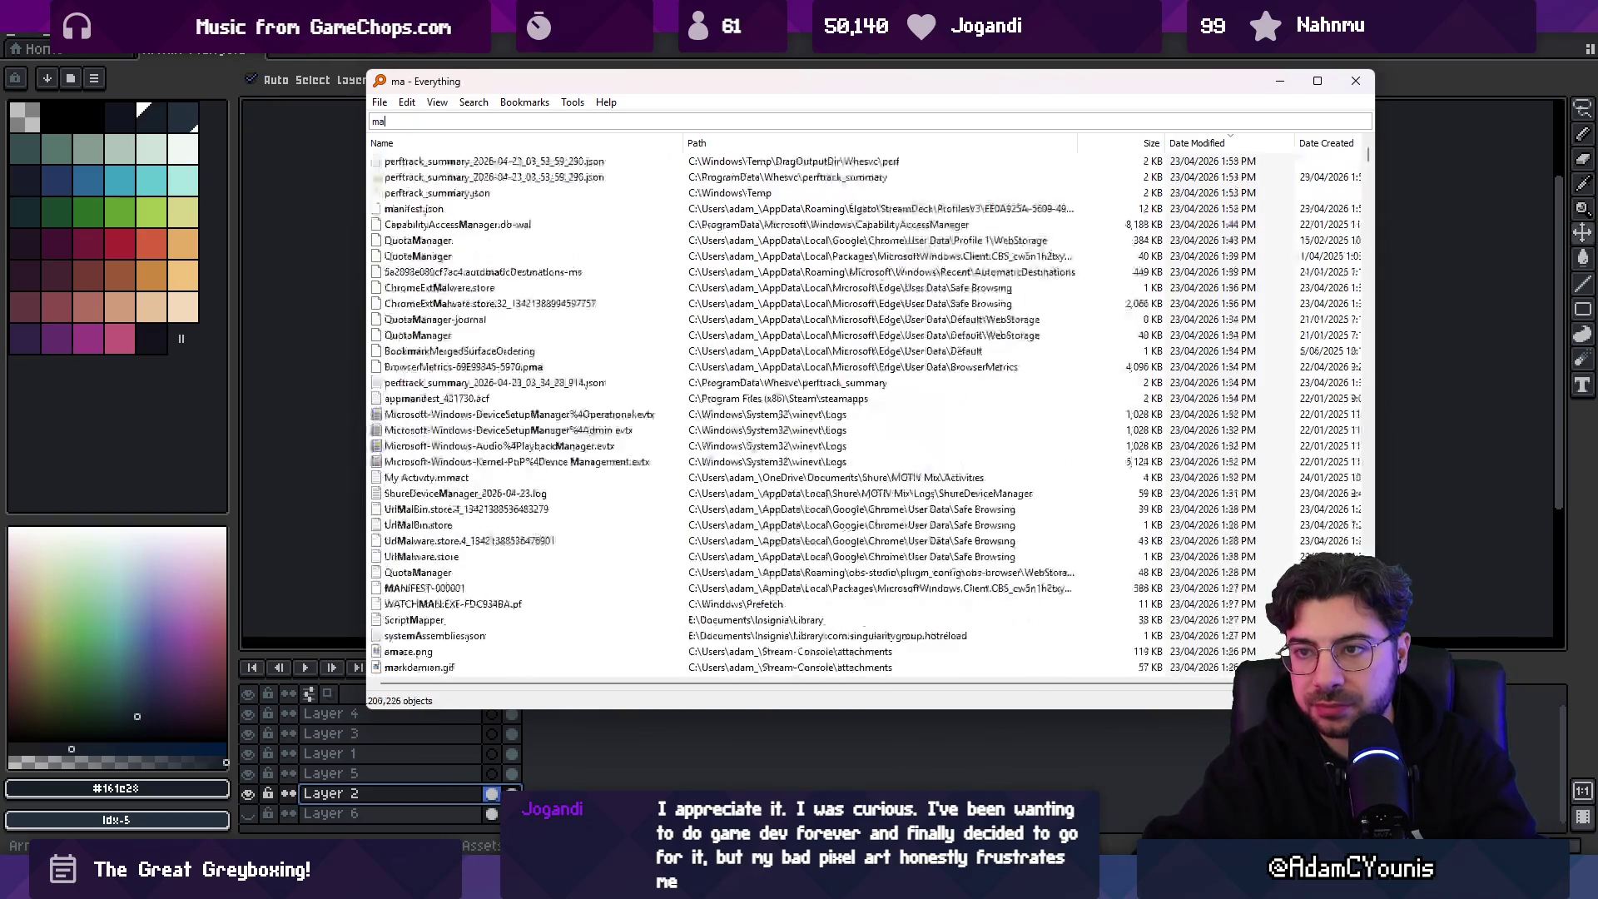
{"action": "left_click", "coordinate": [438, 161]}
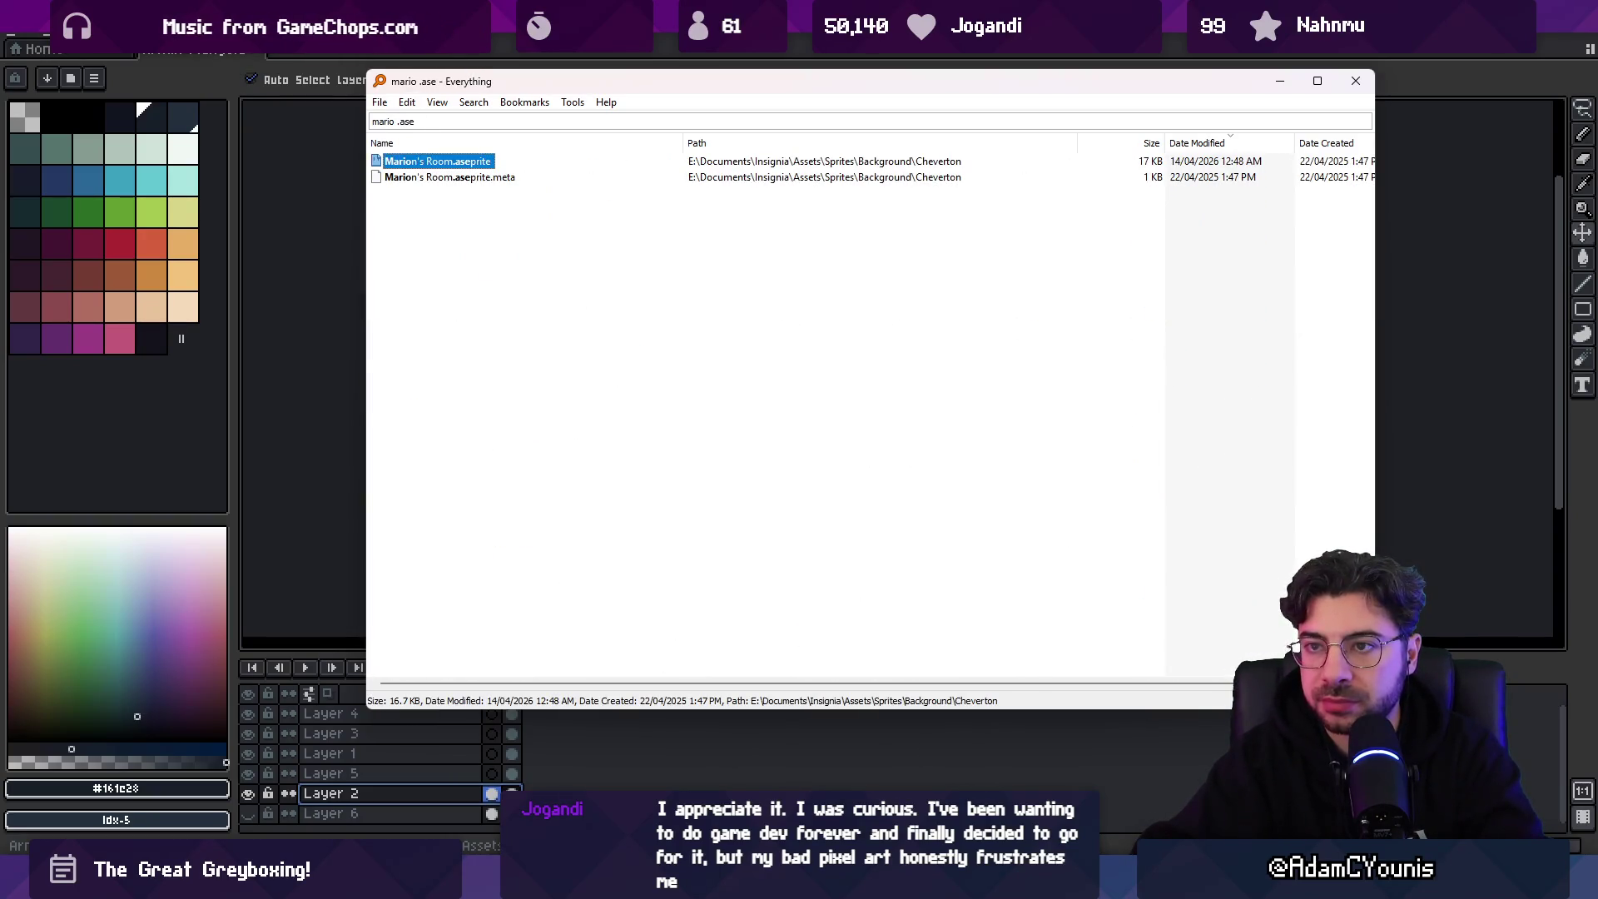
{"action": "left_click", "coordinate": [372, 122]}
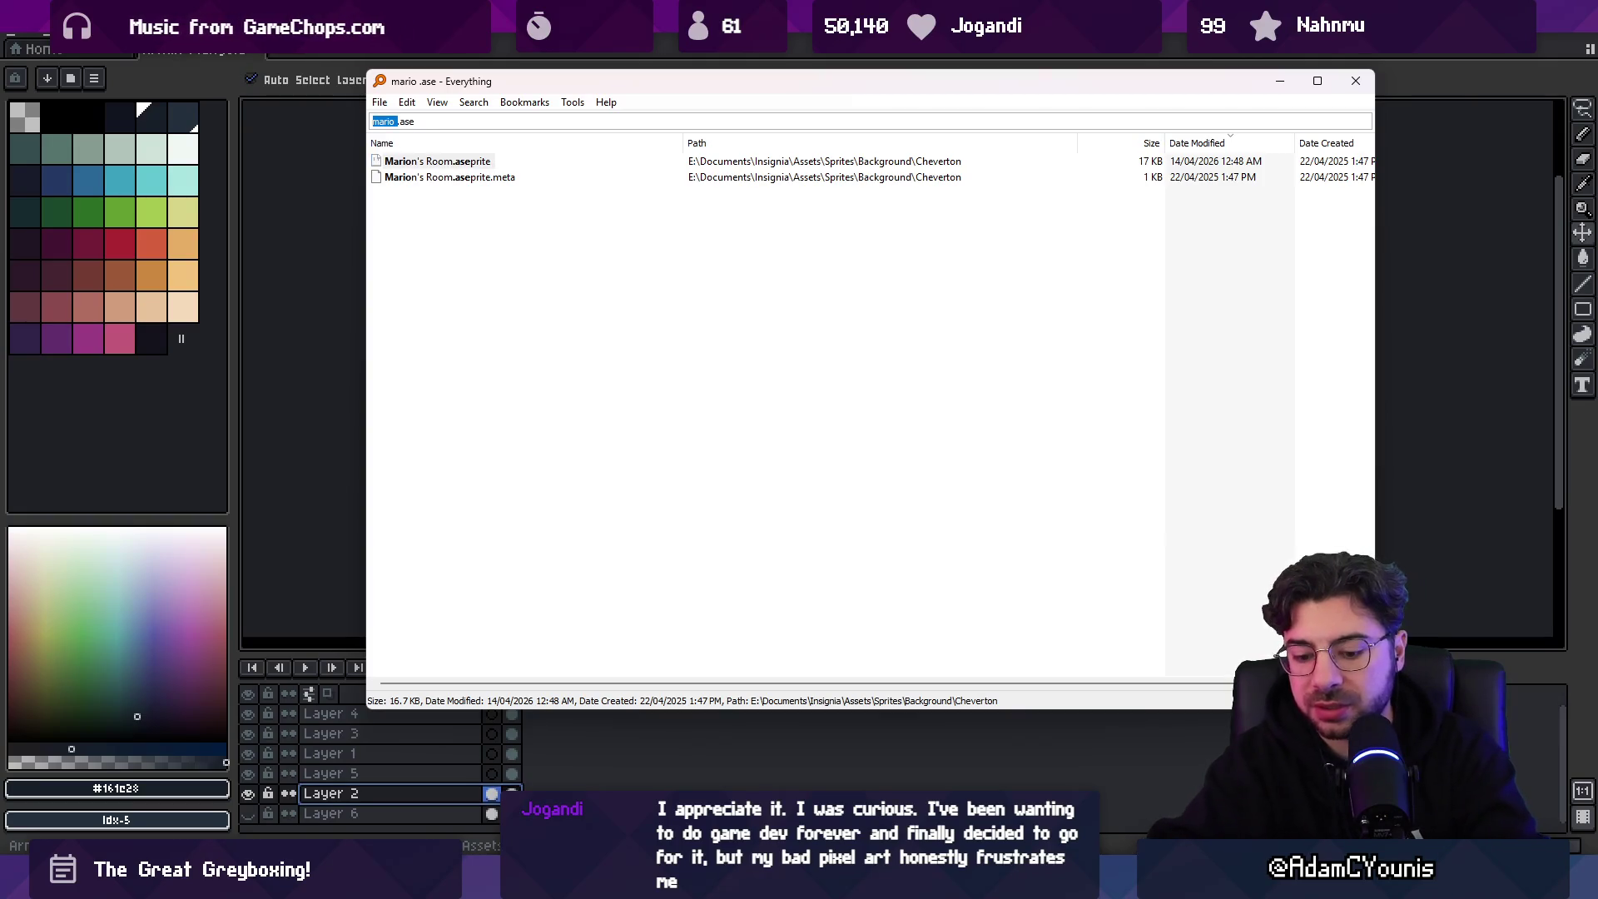
{"action": "type", "text": "fox"}
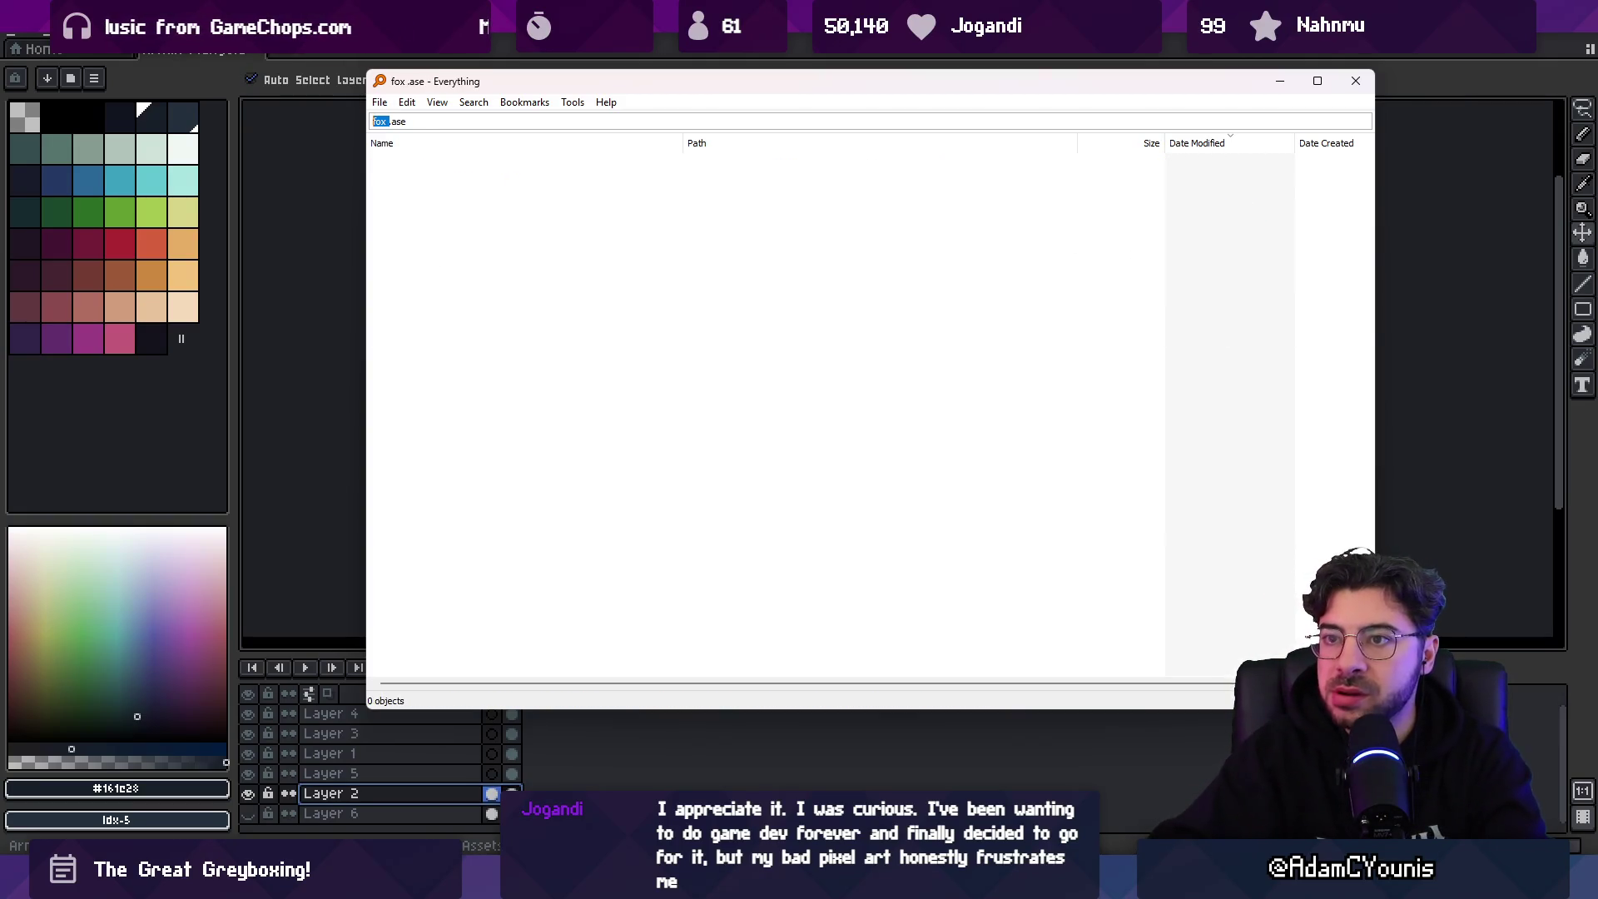
{"action": "key", "text": "BackSpace"}
{"action": "type", "text": "mc"}
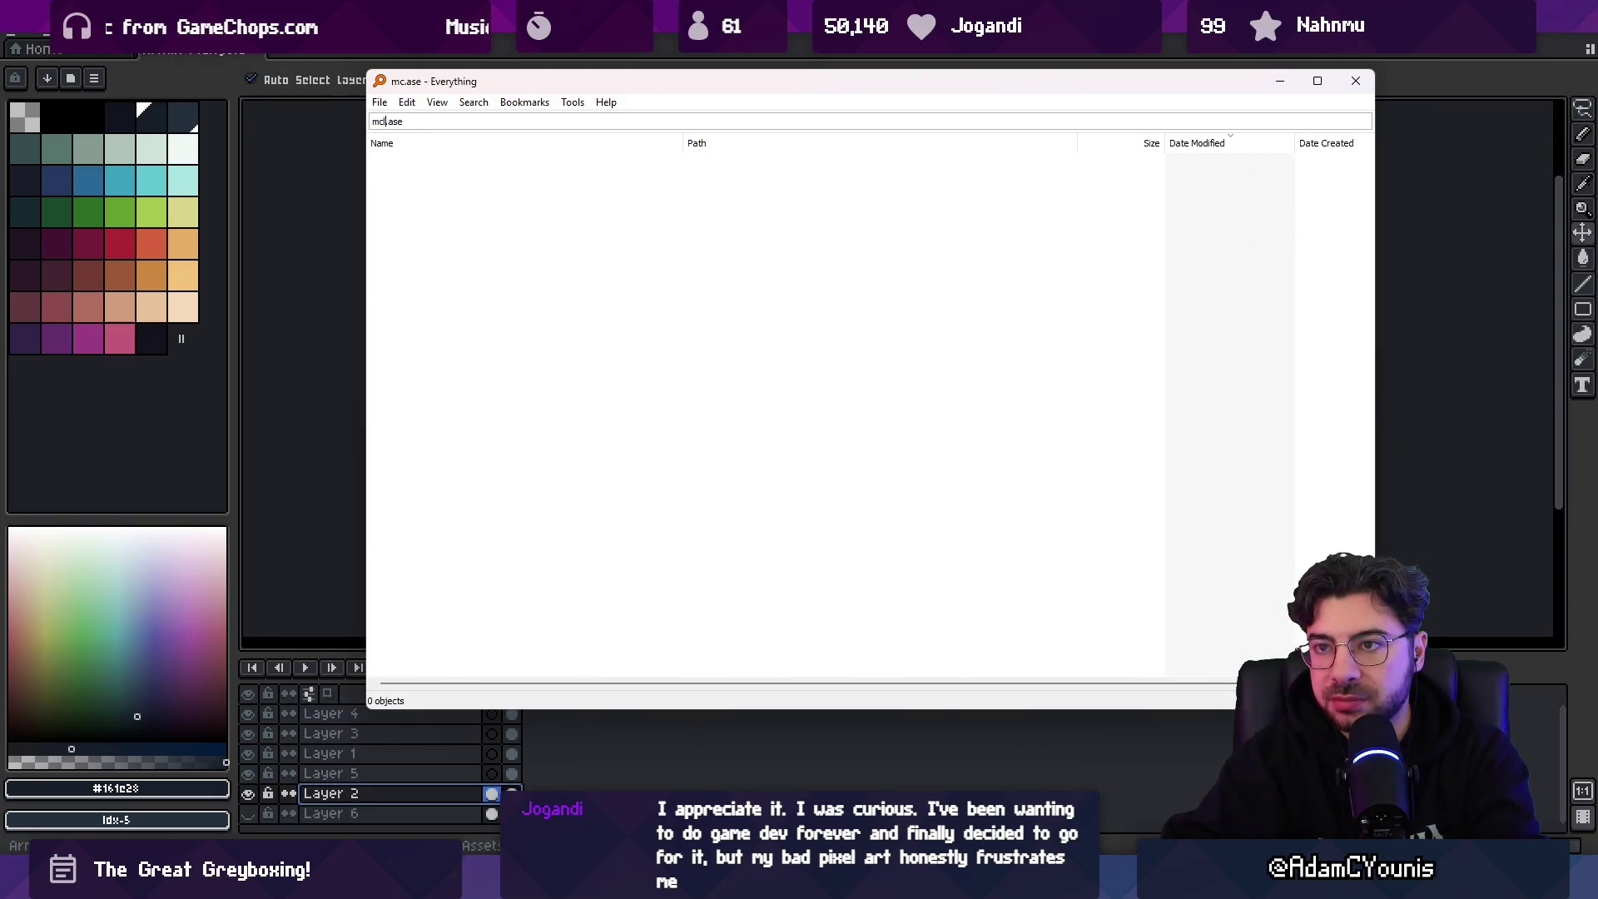
{"action": "key", "text": "BackSpace"}
{"action": "key", "text": "BackSpace"}
{"action": "type", "text": "star"}
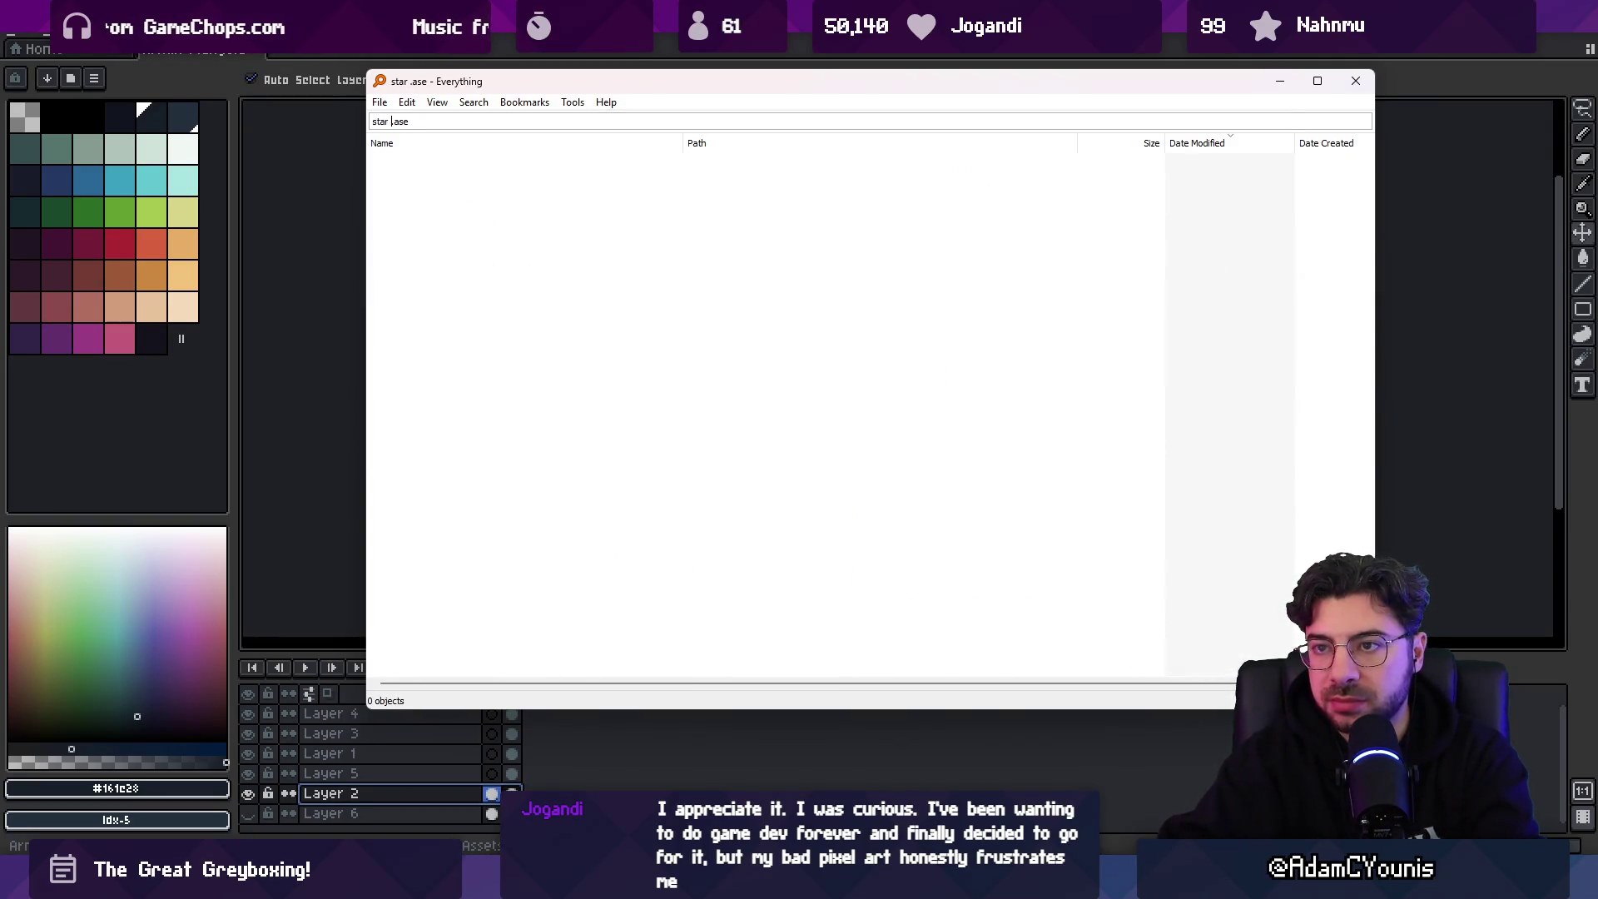
{"action": "type", "text": " f"}
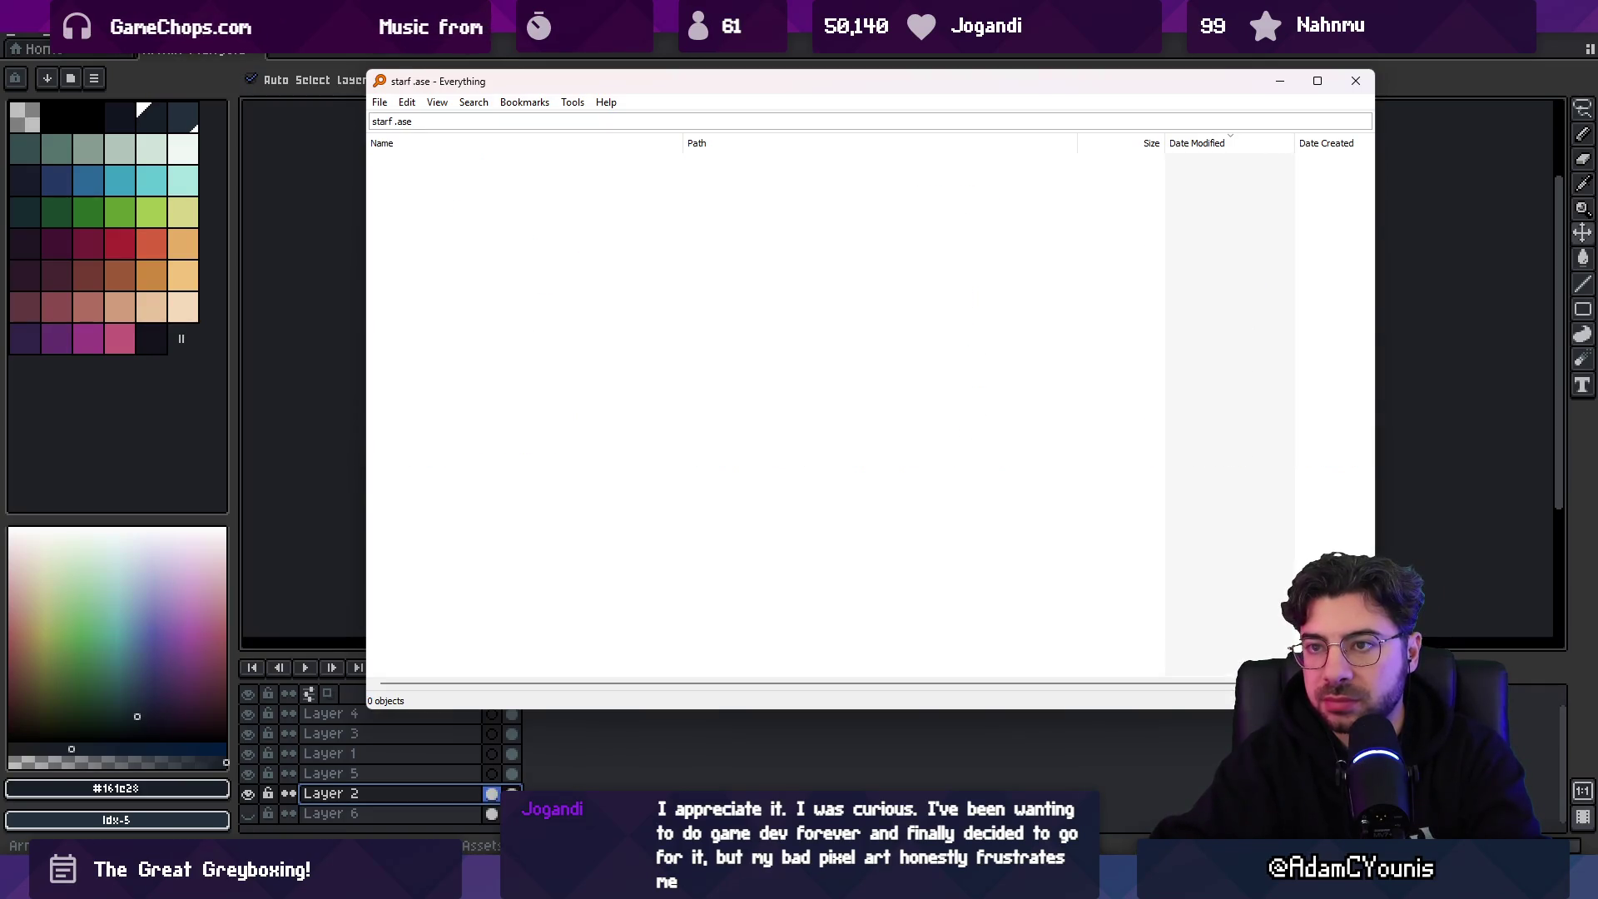
{"action": "key", "text": "BackSpace"}
{"action": "key", "text": "Down"}
{"action": "key", "text": "Return"}
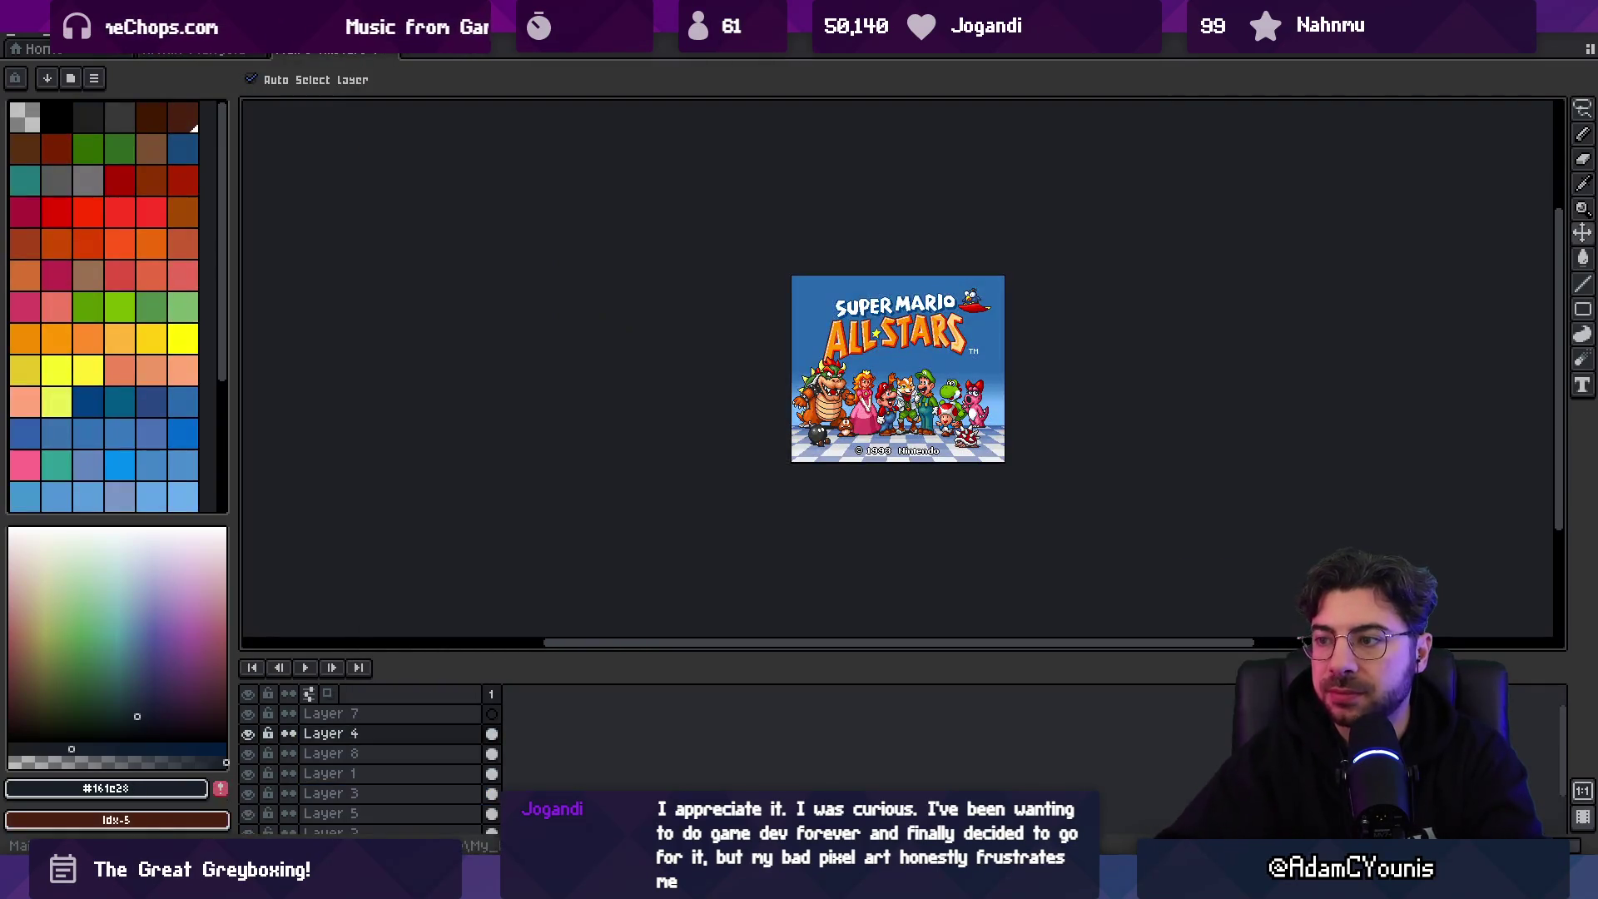
{"action": "scroll", "coordinate": [890, 421], "scroll_direction": "up", "scroll_amount": 2}
{"action": "scroll", "coordinate": [882, 425], "scroll_direction": "right", "scroll_amount": 3}
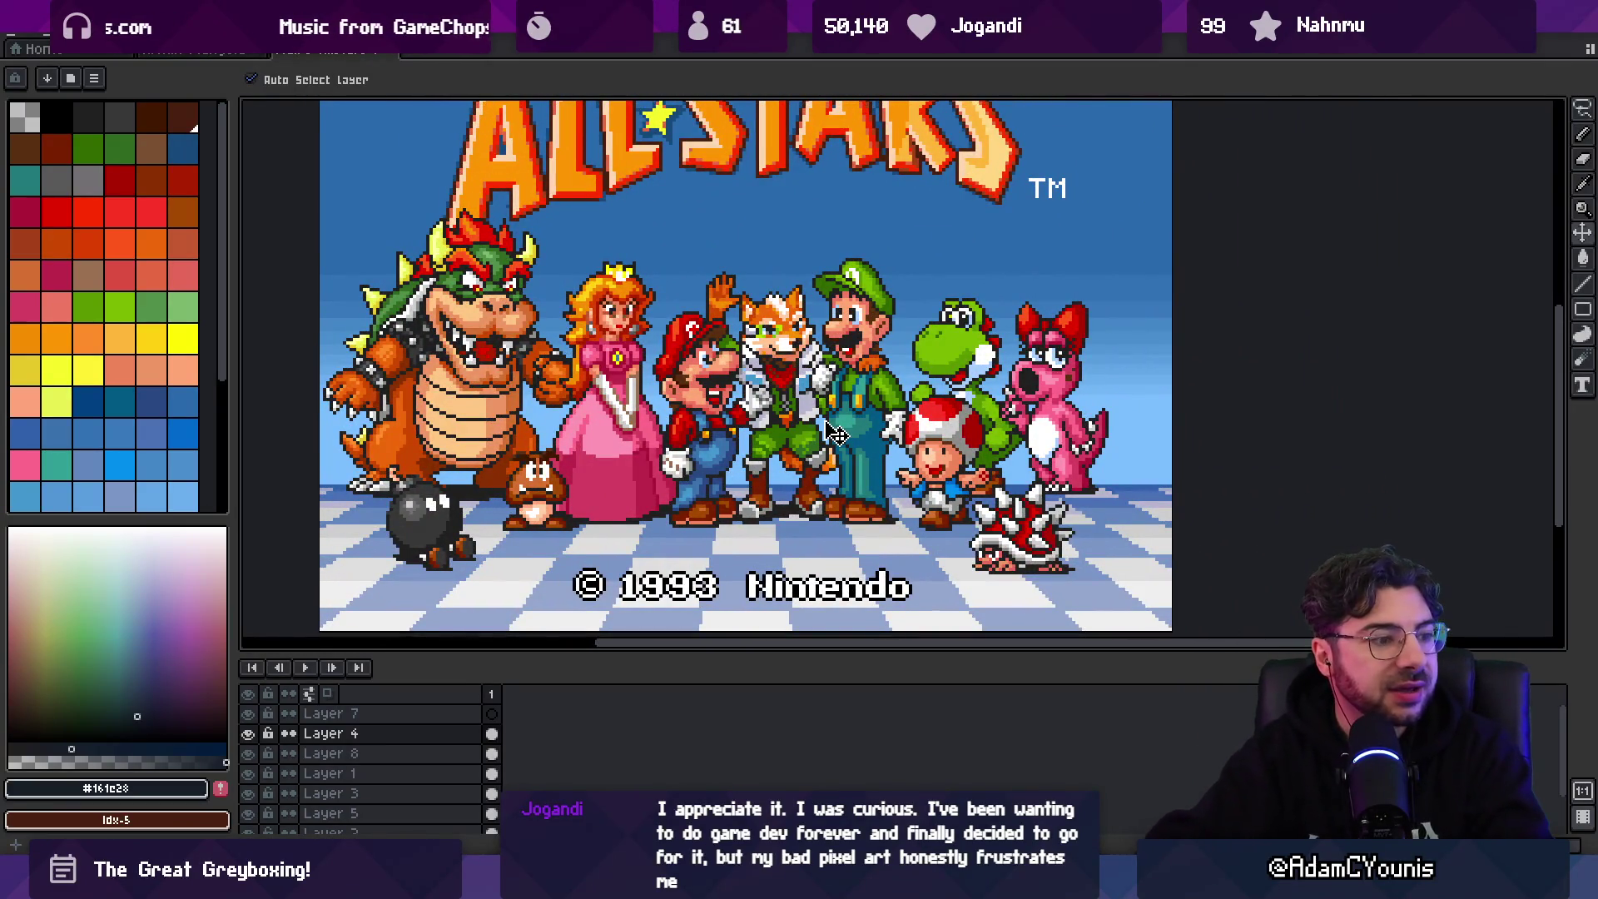
{"action": "scroll", "coordinate": [839, 364], "scroll_direction": "up", "scroll_amount": 3}
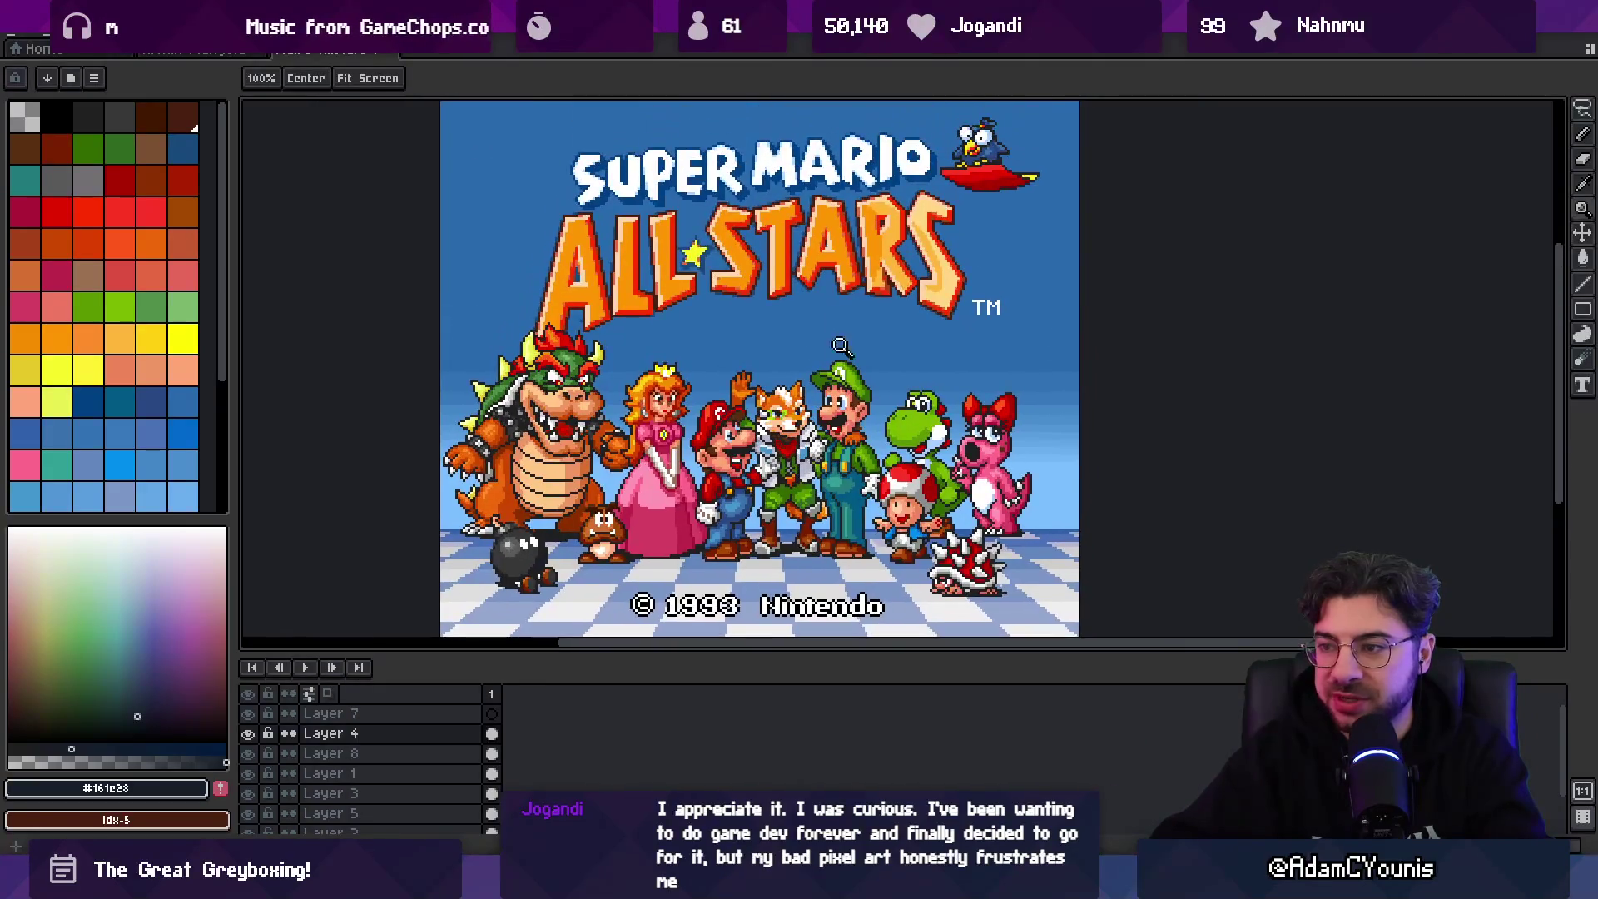
{"action": "scroll", "coordinate": [799, 402], "scroll_direction": "down", "scroll_amount": 2}
{"action": "scroll", "coordinate": [799, 402], "scroll_direction": "up", "scroll_amount": 1}
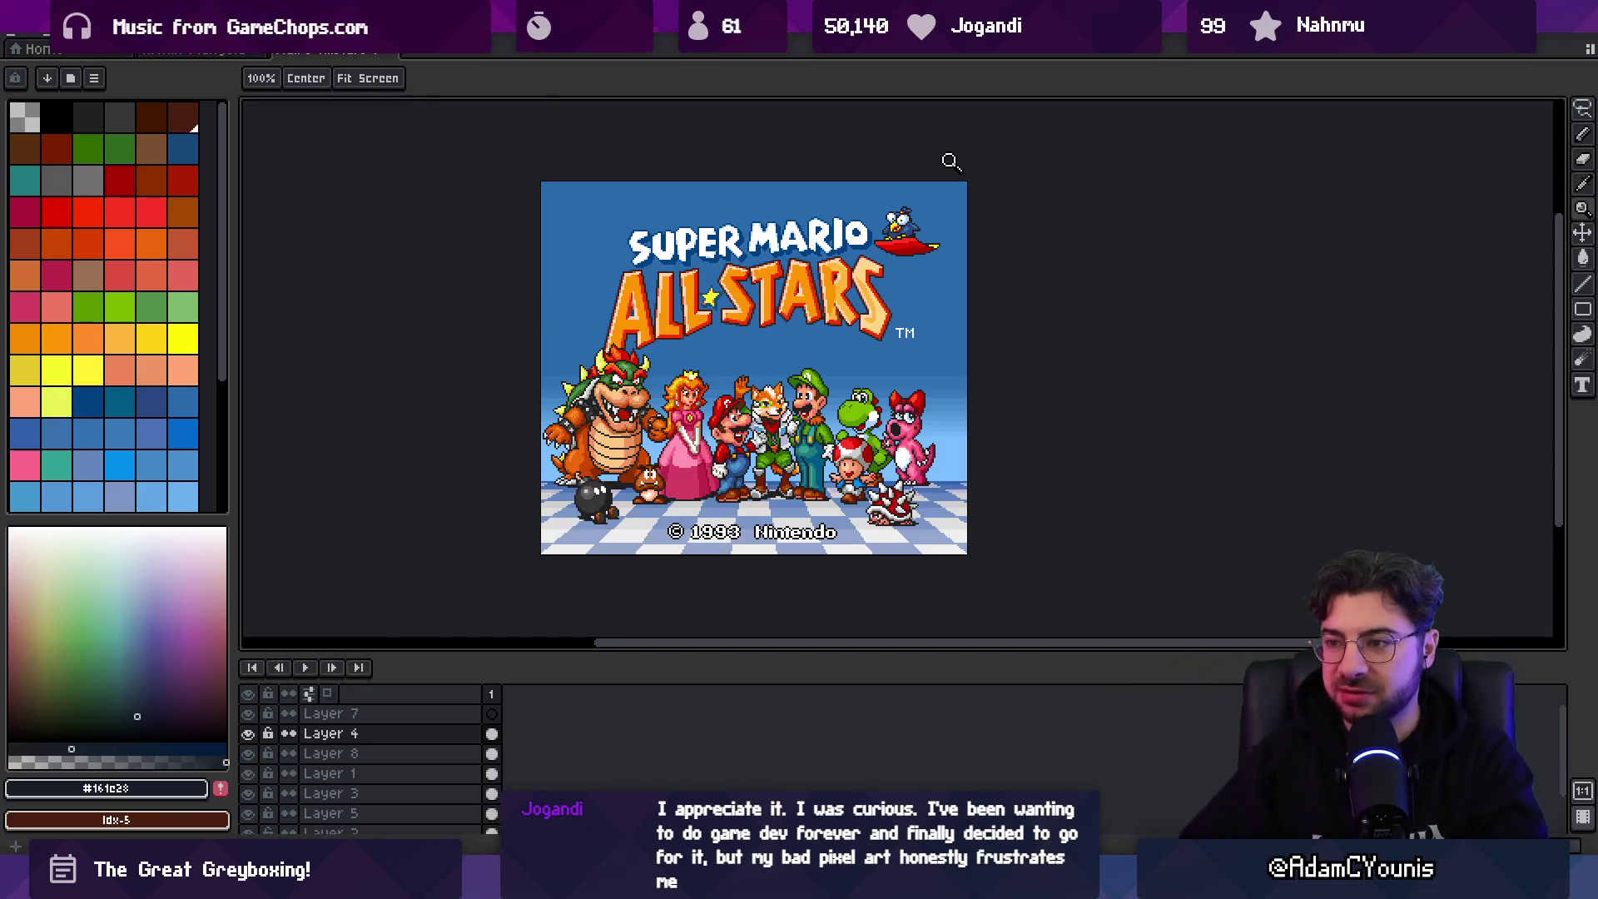
{"action": "scroll", "coordinate": [814, 400], "scroll_direction": "up", "scroll_amount": 1}
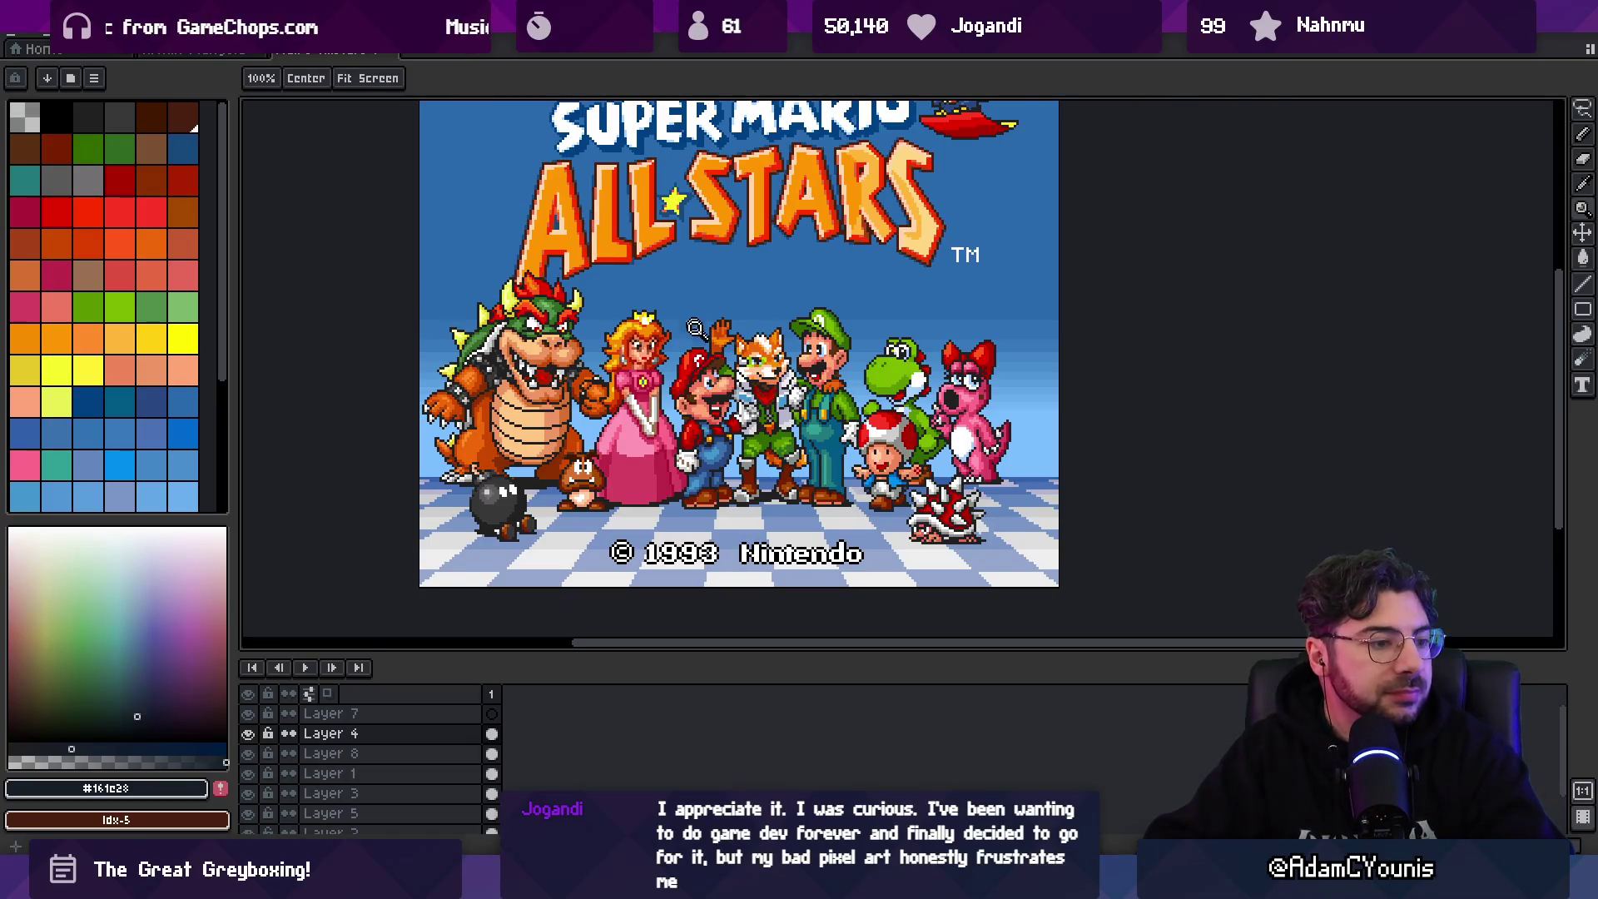
{"action": "scroll", "coordinate": [774, 268], "scroll_direction": "up", "scroll_amount": 2}
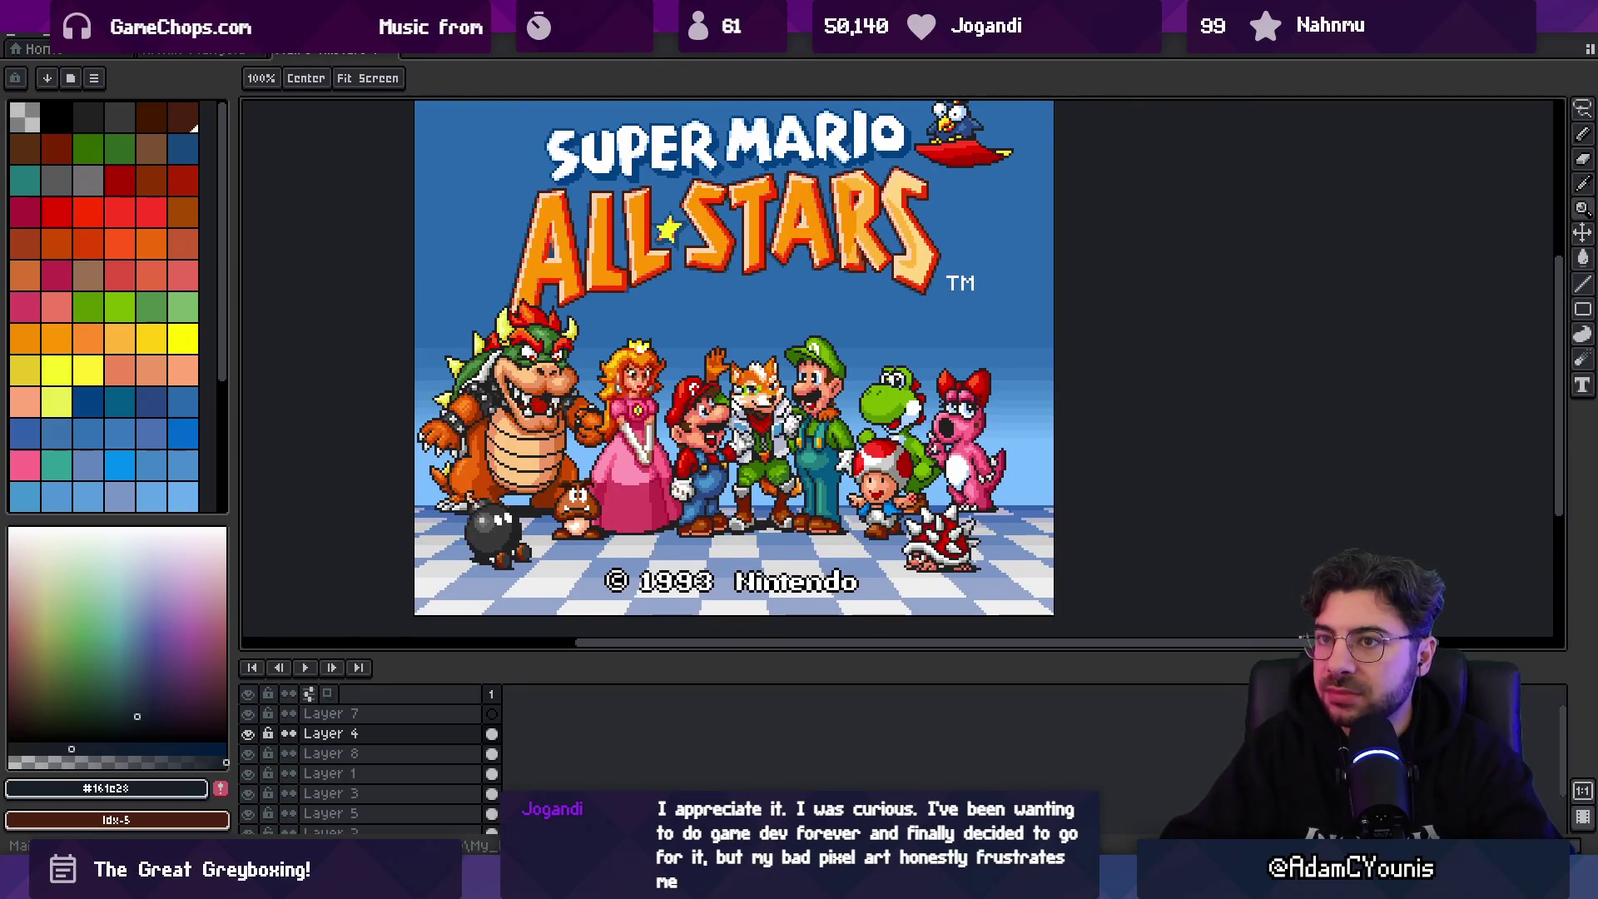
{"action": "left_click", "coordinate": [397, 57]}
- Compare frames 1 and 2 of the sword-plunge animation
{"action": "scroll", "coordinate": [675, 374], "scroll_direction": "down", "scroll_amount": 1}
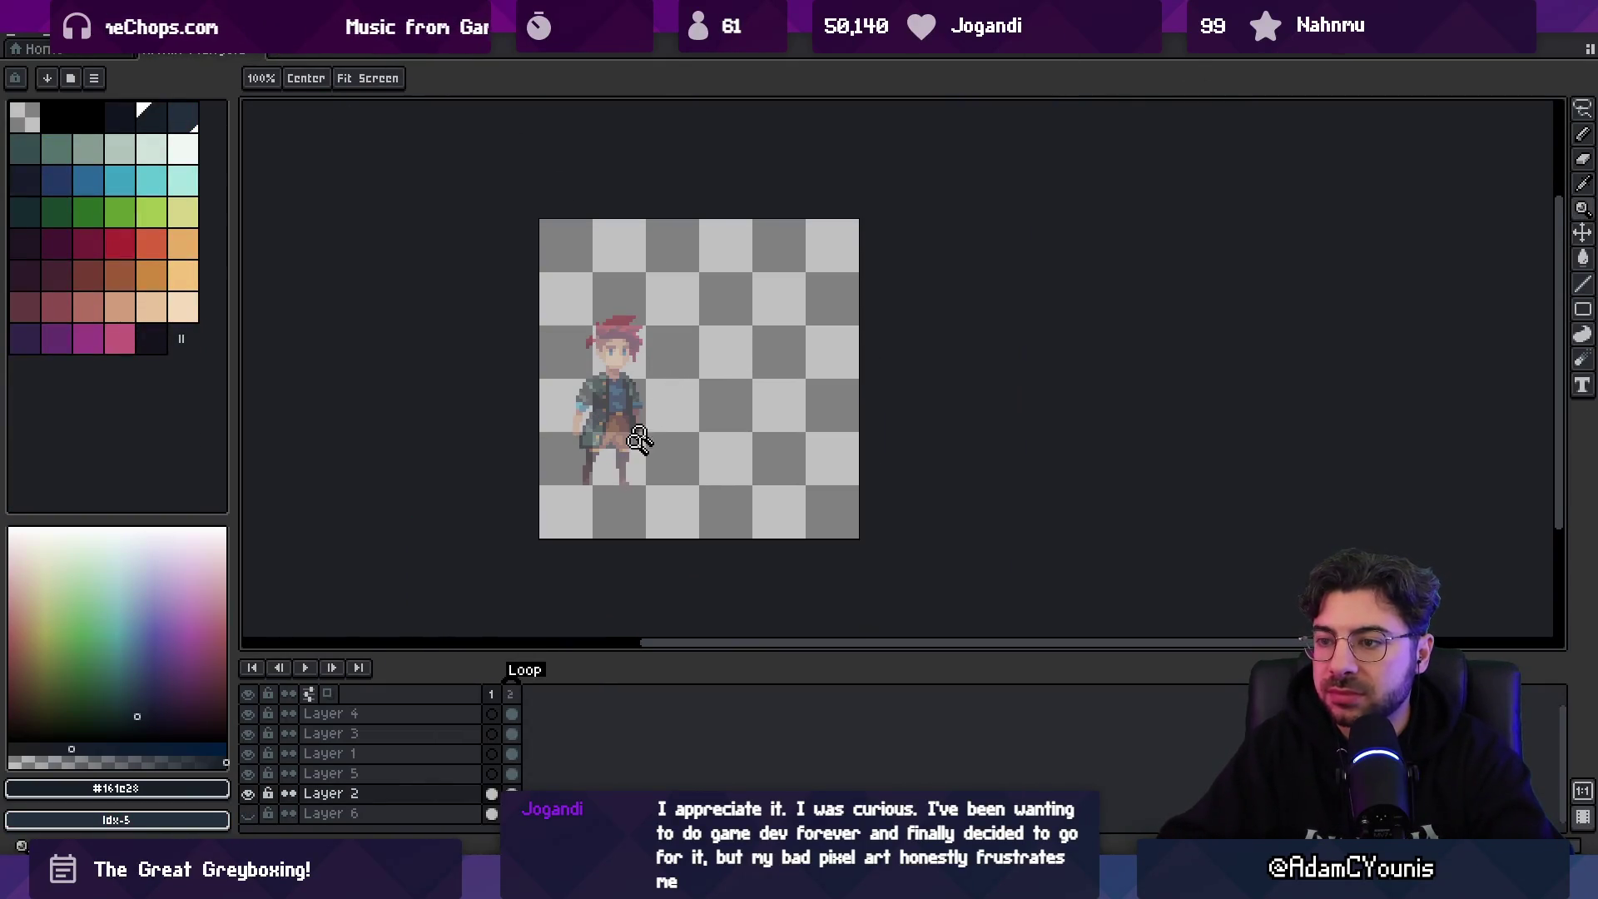
{"action": "left_click", "coordinate": [512, 713]}
{"action": "left_click", "coordinate": [493, 706]}
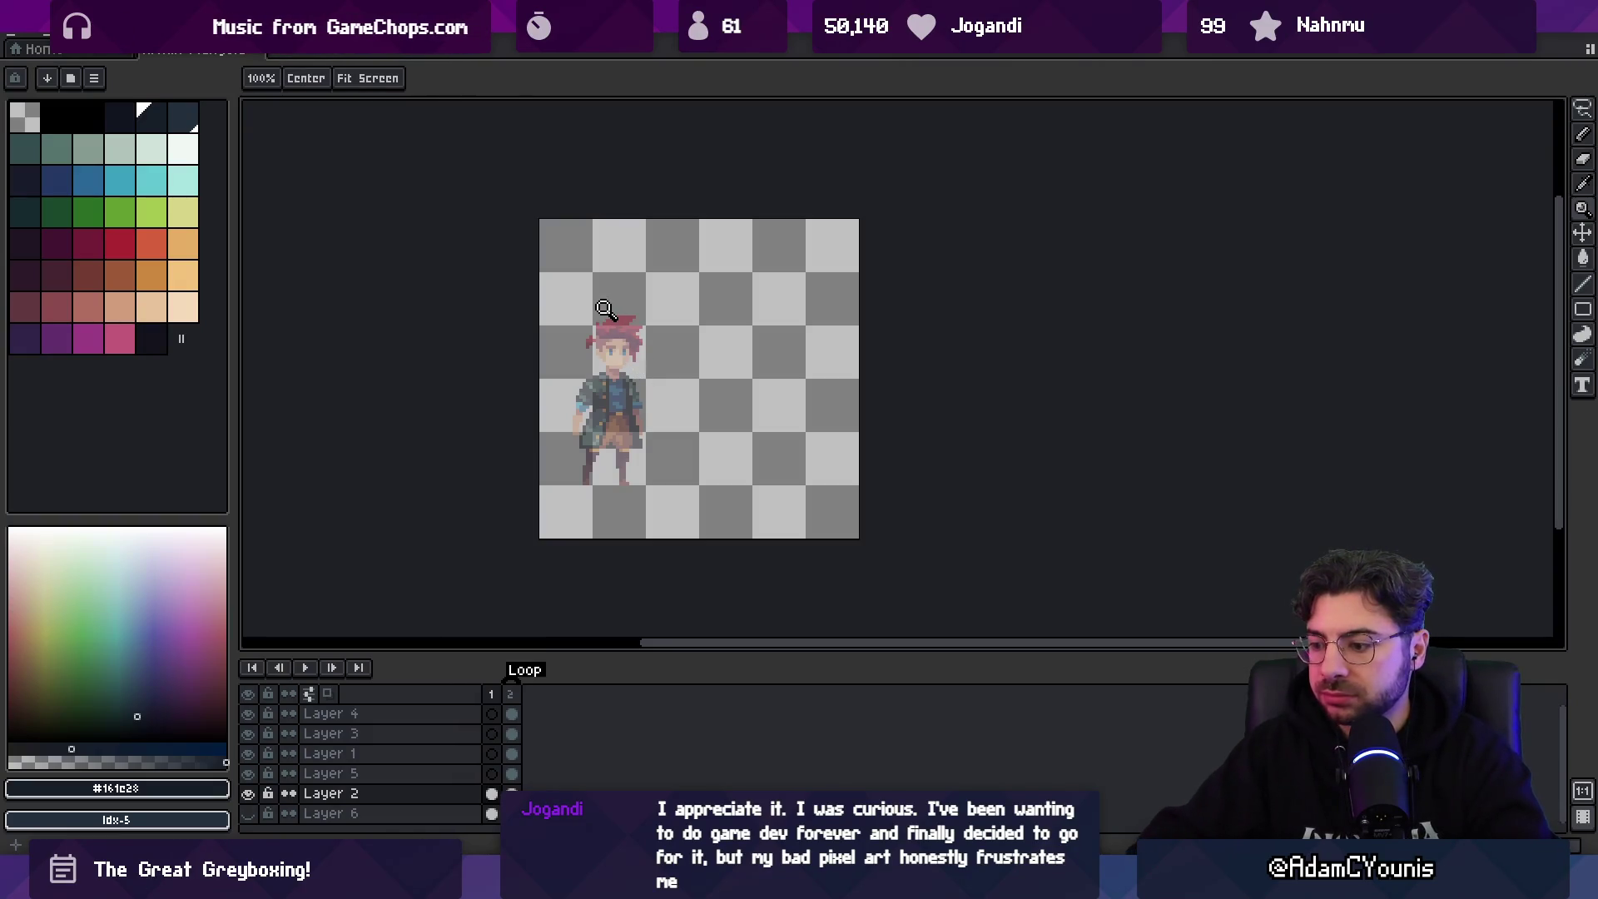
{"action": "left_click", "coordinate": [514, 712]}
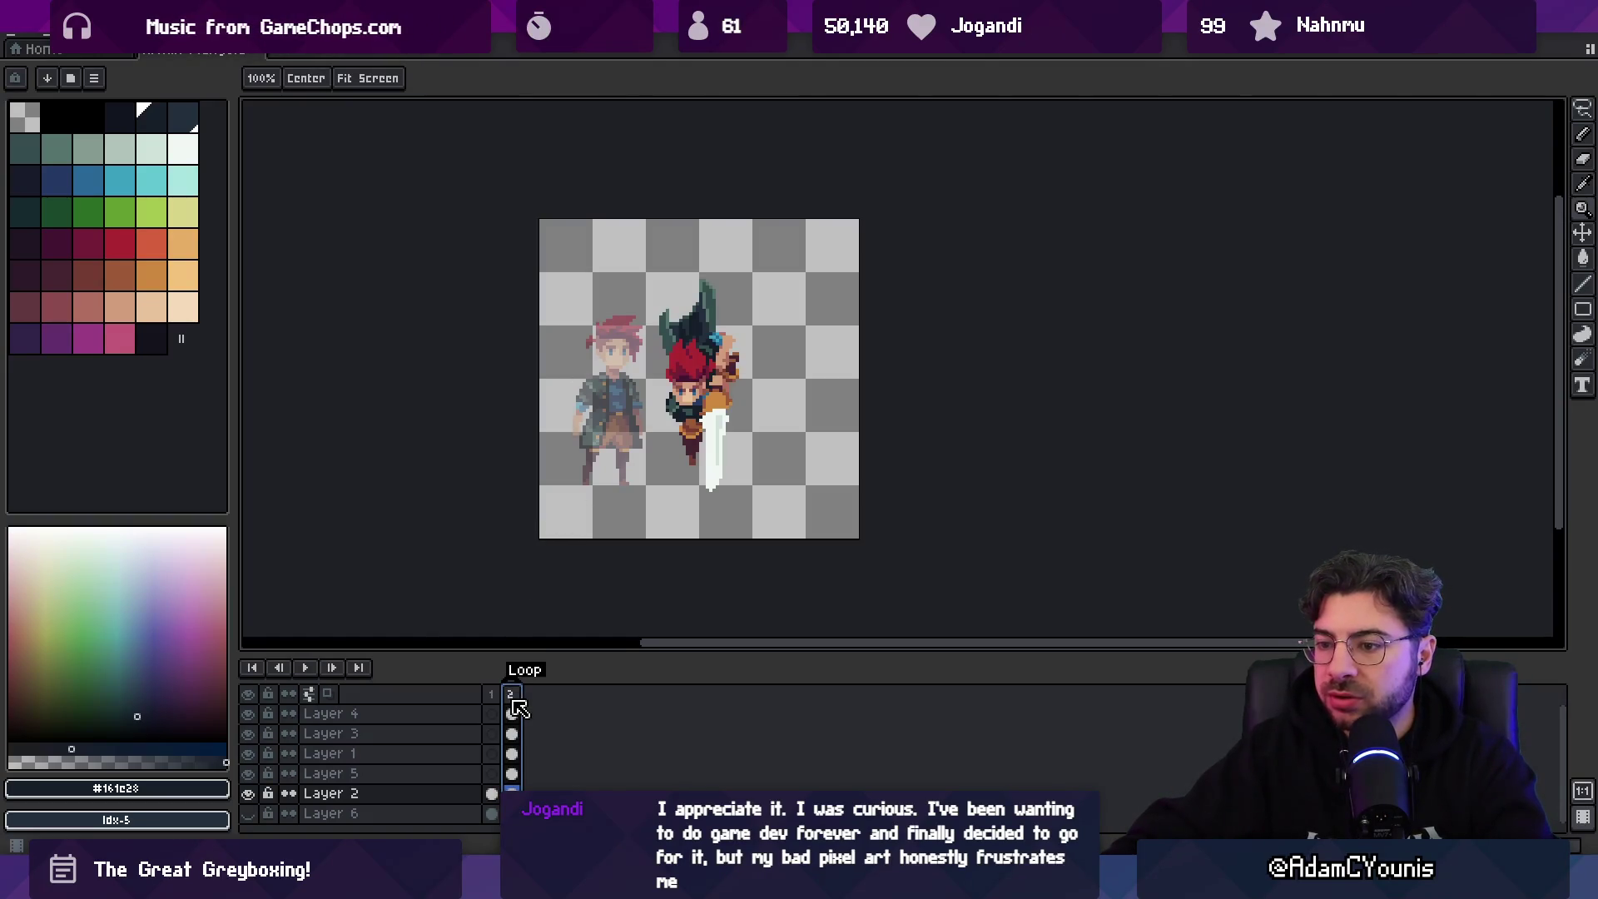
- Hide Layer 2 and export the sprite sheet, overwriting the existing one
{"action": "key", "text": "v"}
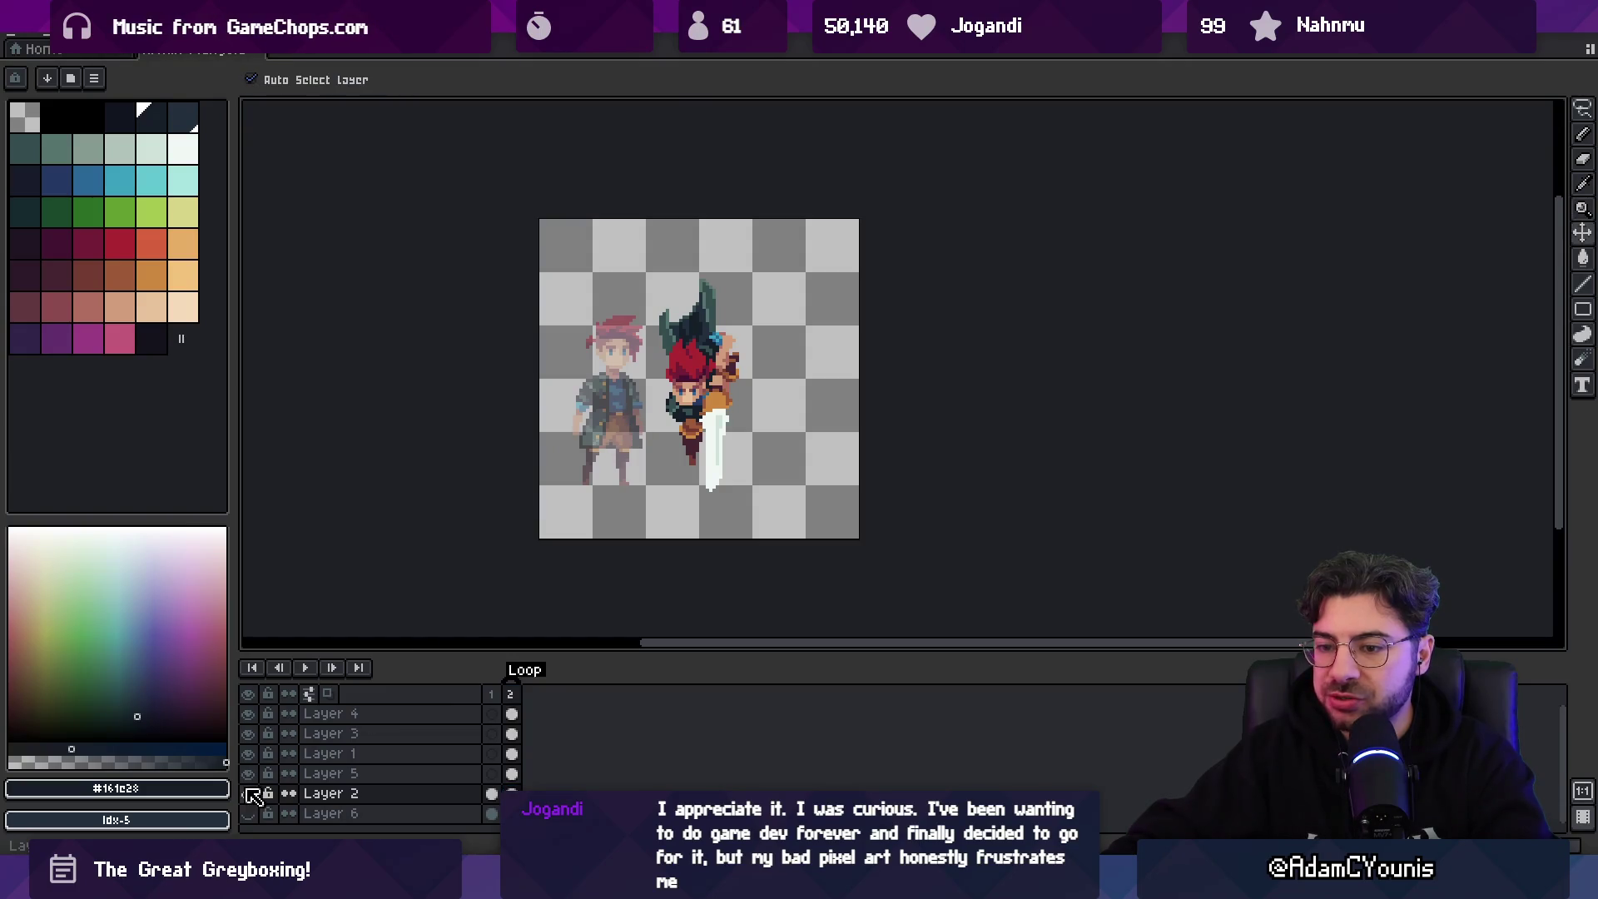
{"action": "left_click", "coordinate": [248, 792]}
{"action": "key", "text": "ctrl+shift+x"}
{"action": "key", "text": "Return"}
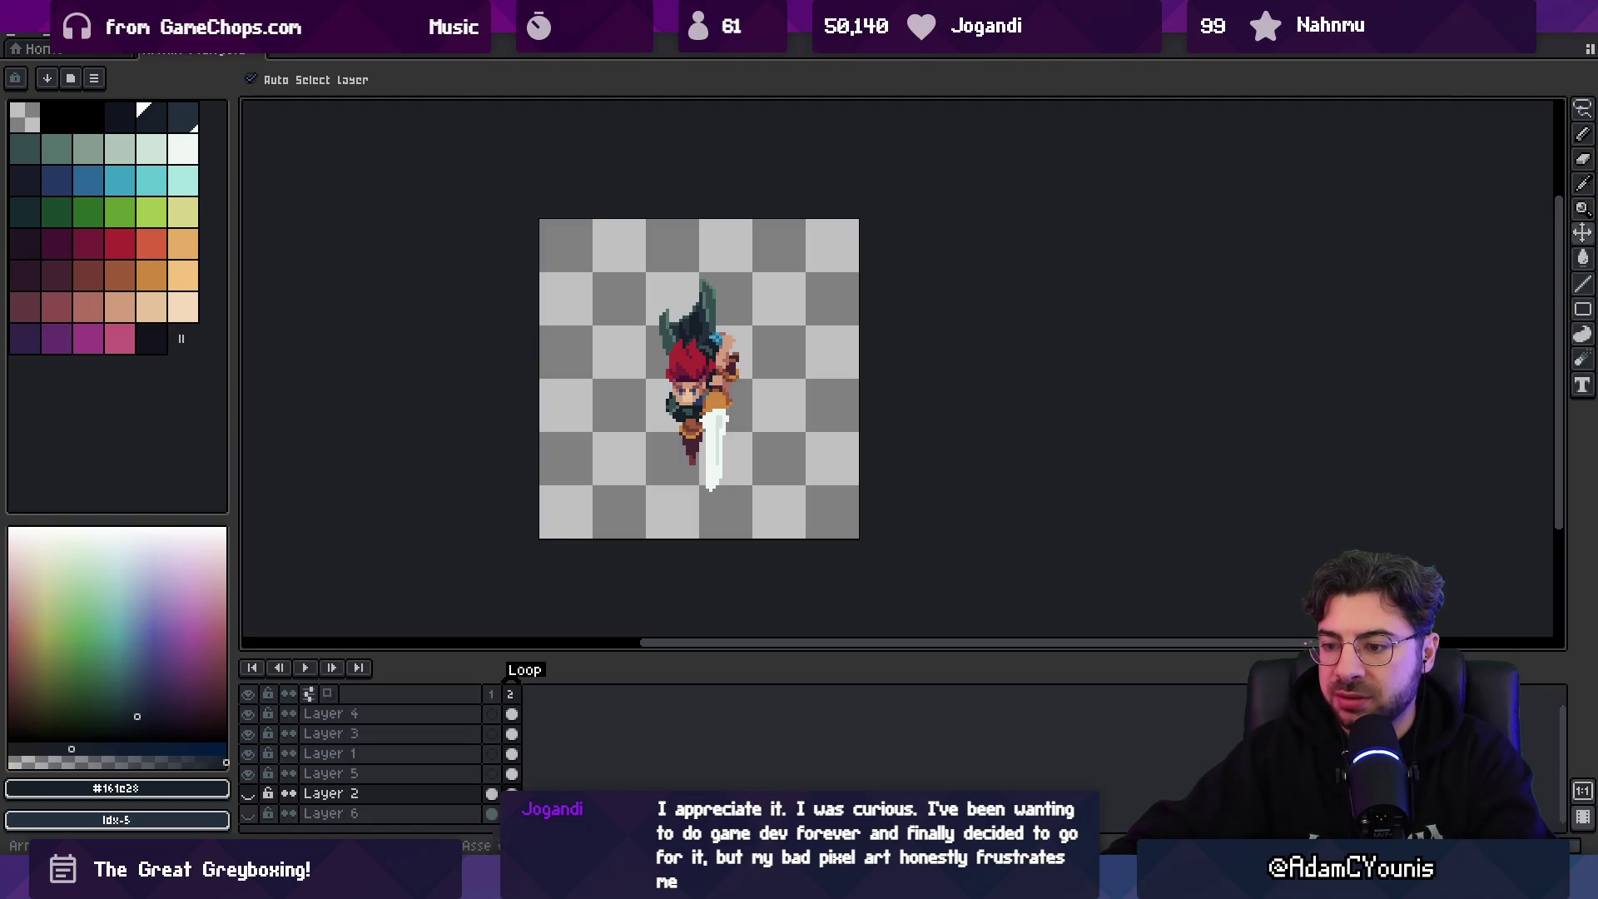
{"action": "key", "text": "alt+Tab"}
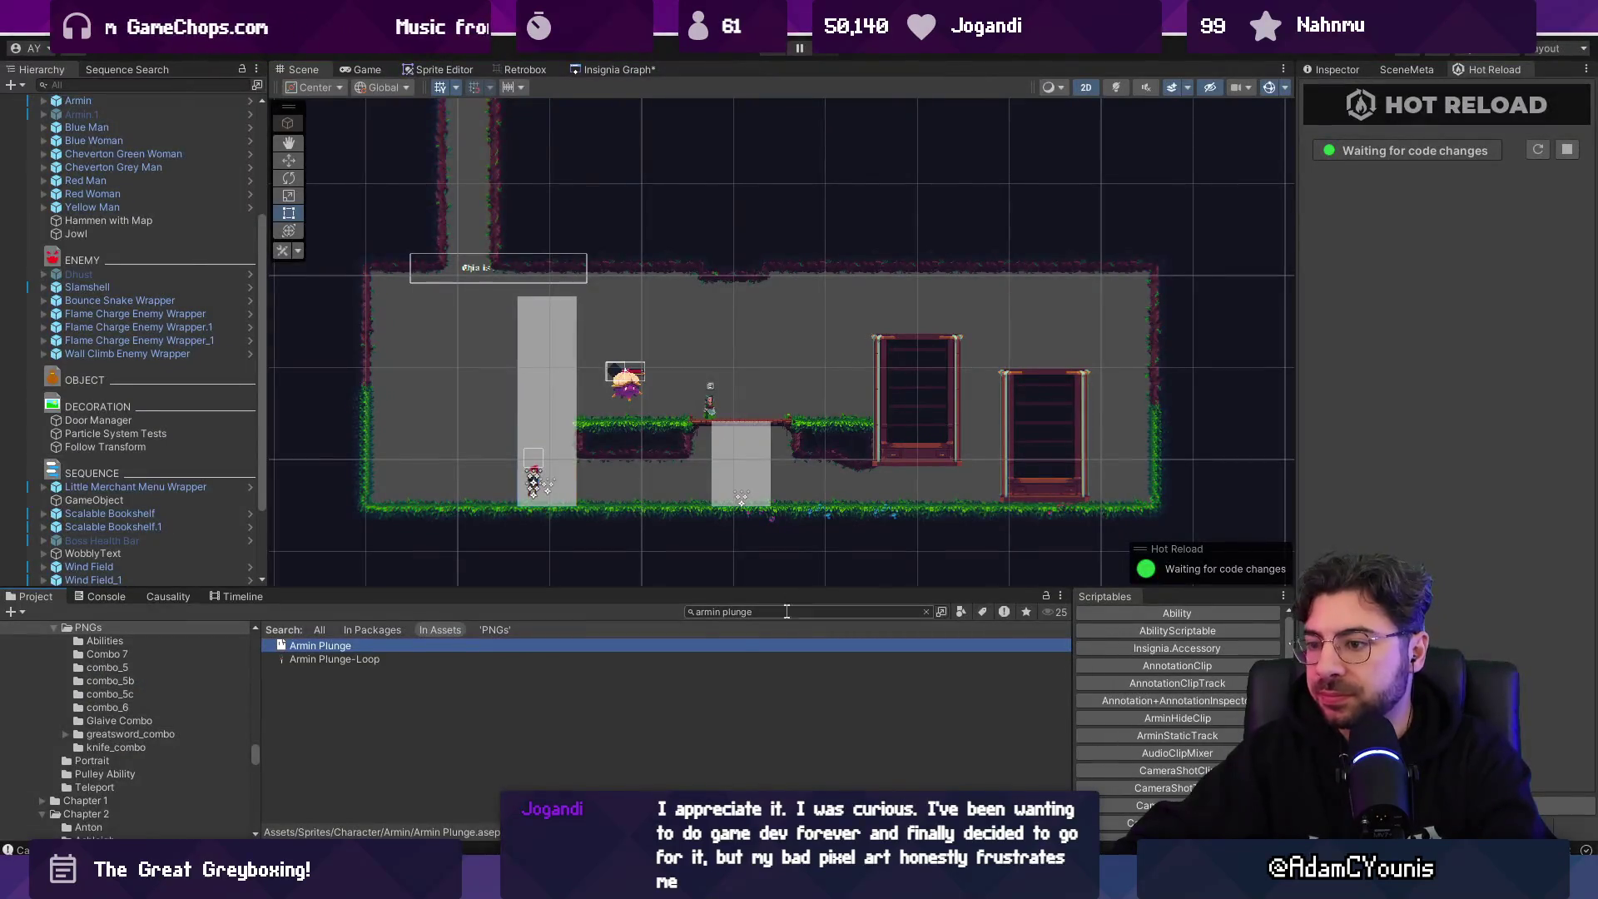
- Select the Armin Plunge-Loop asset and open the Retrobox animation view
{"action": "left_click", "coordinate": [538, 659]}
{"action": "left_click", "coordinate": [1331, 69]}
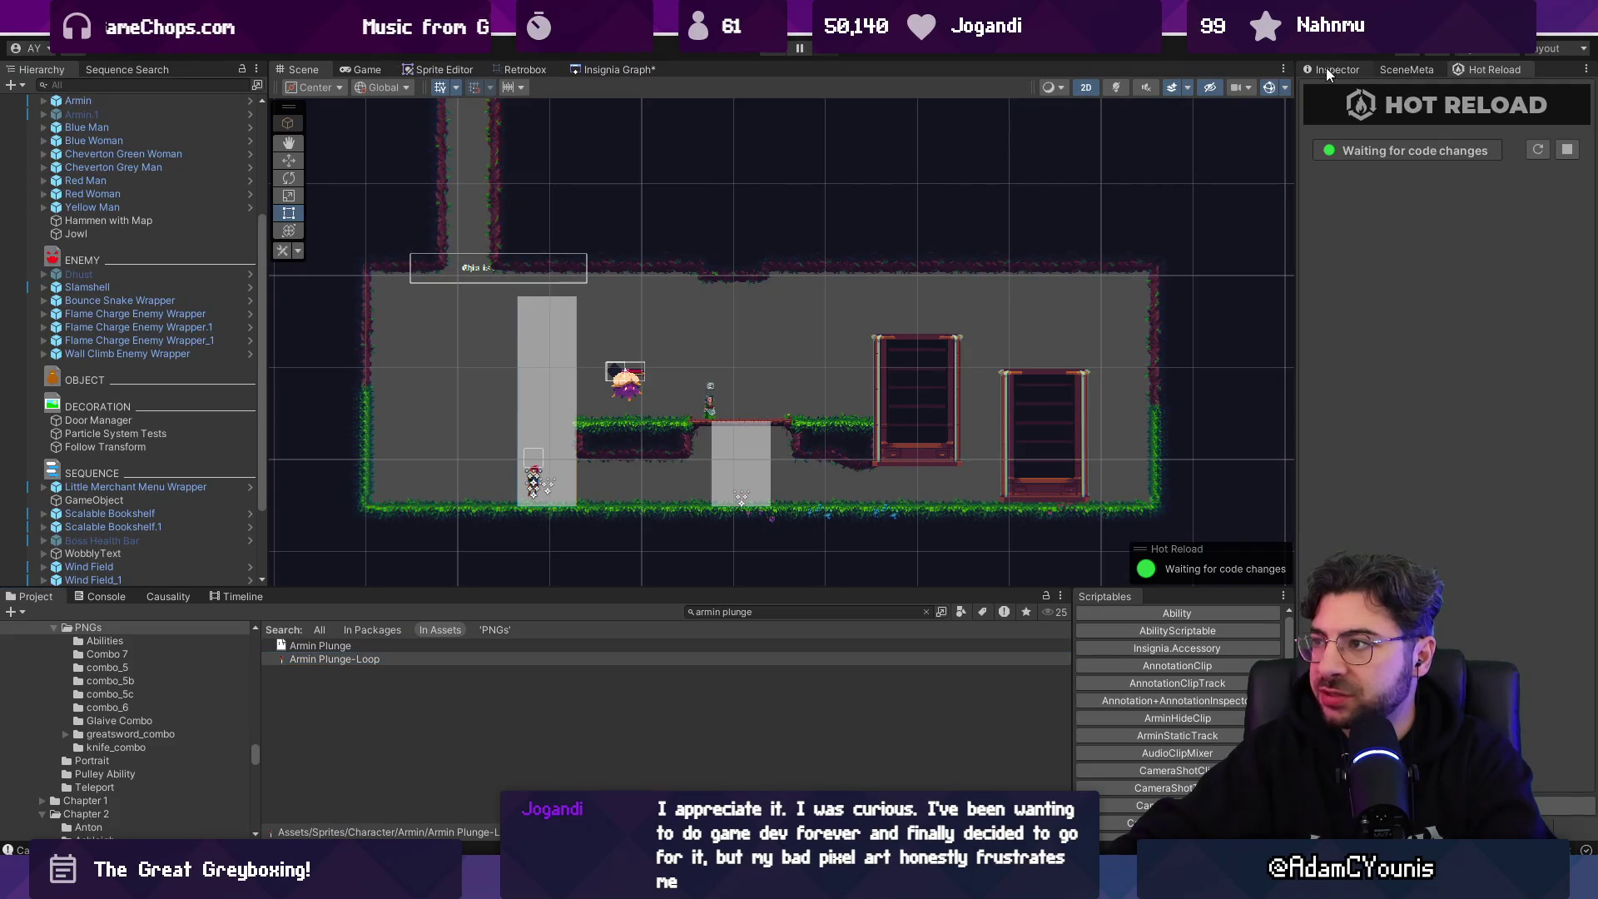
{"action": "left_click", "coordinate": [359, 659]}
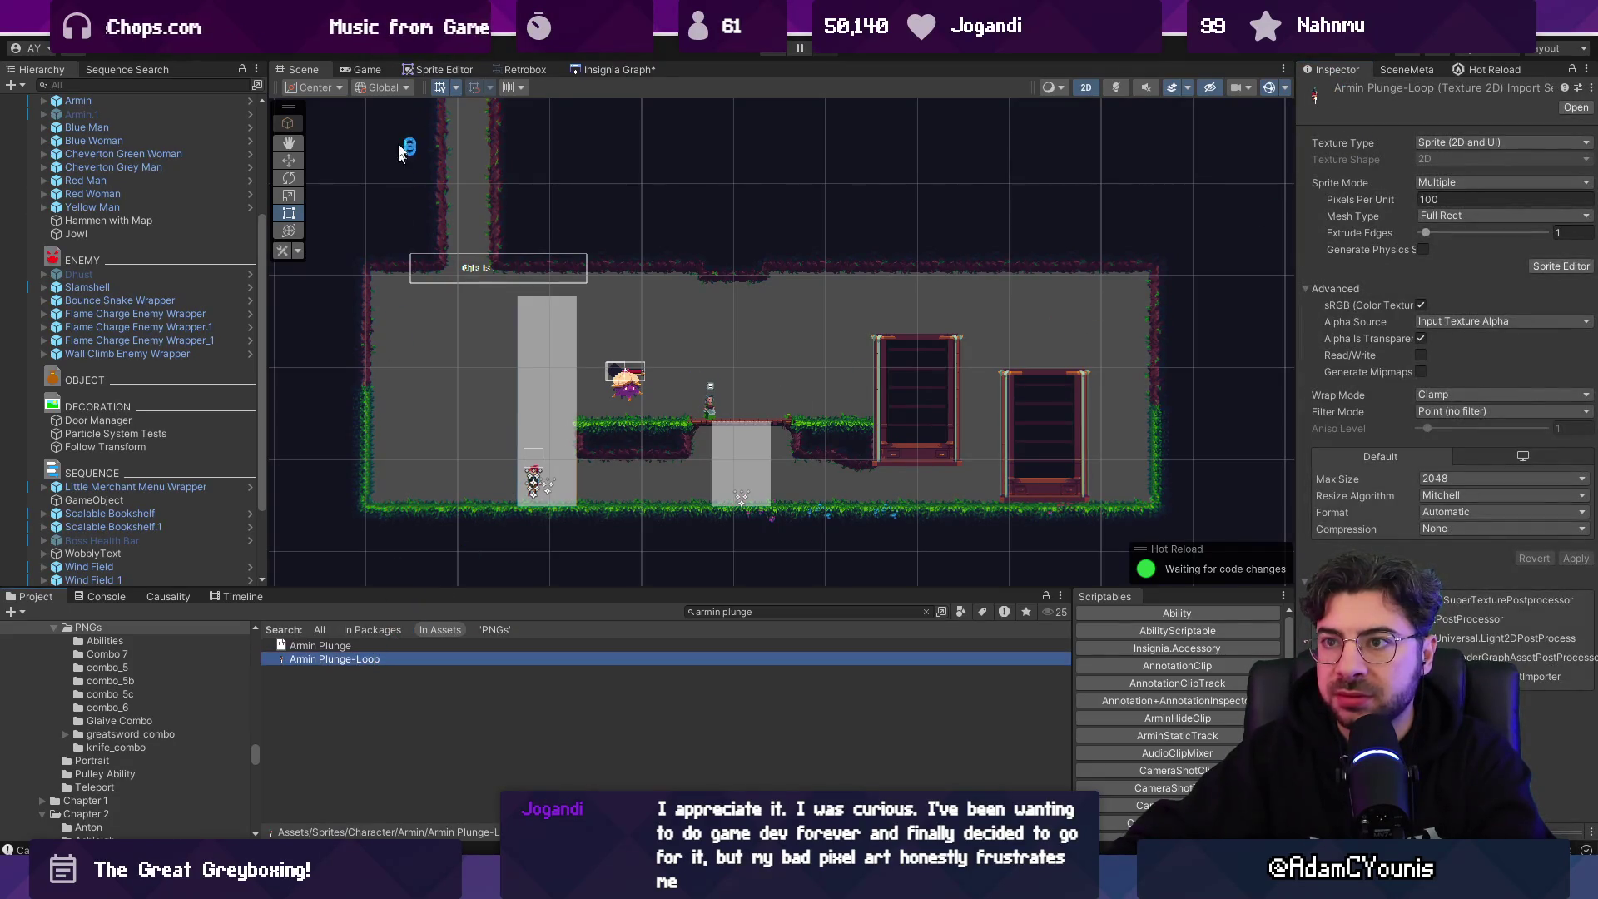
{"action": "left_click", "coordinate": [530, 71]}
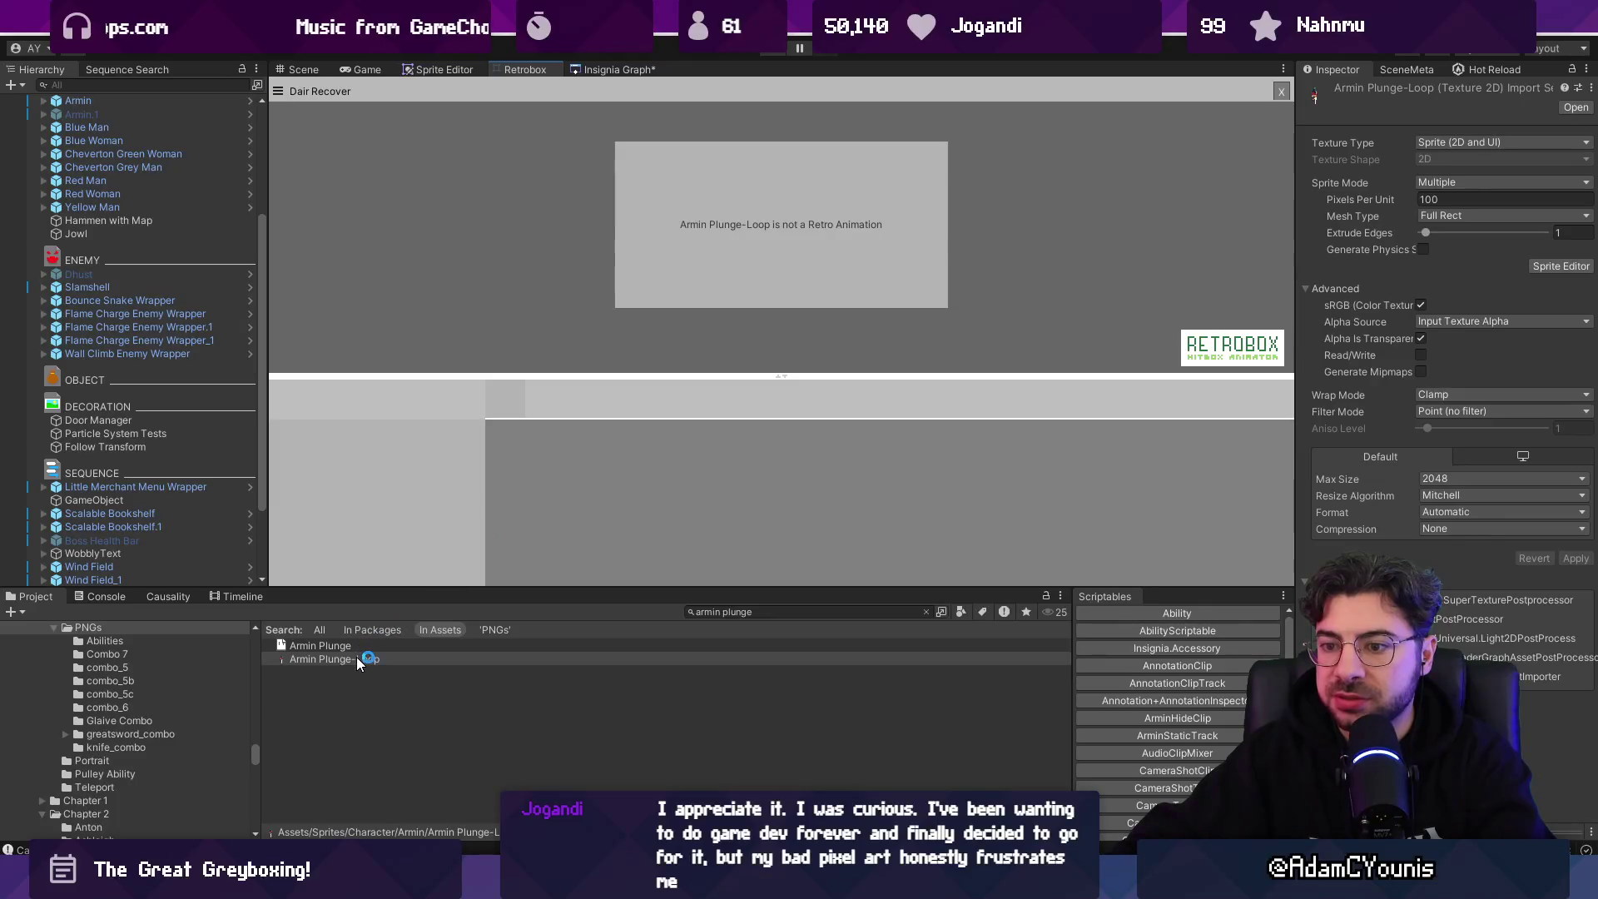
{"action": "left_click", "coordinate": [399, 661]}
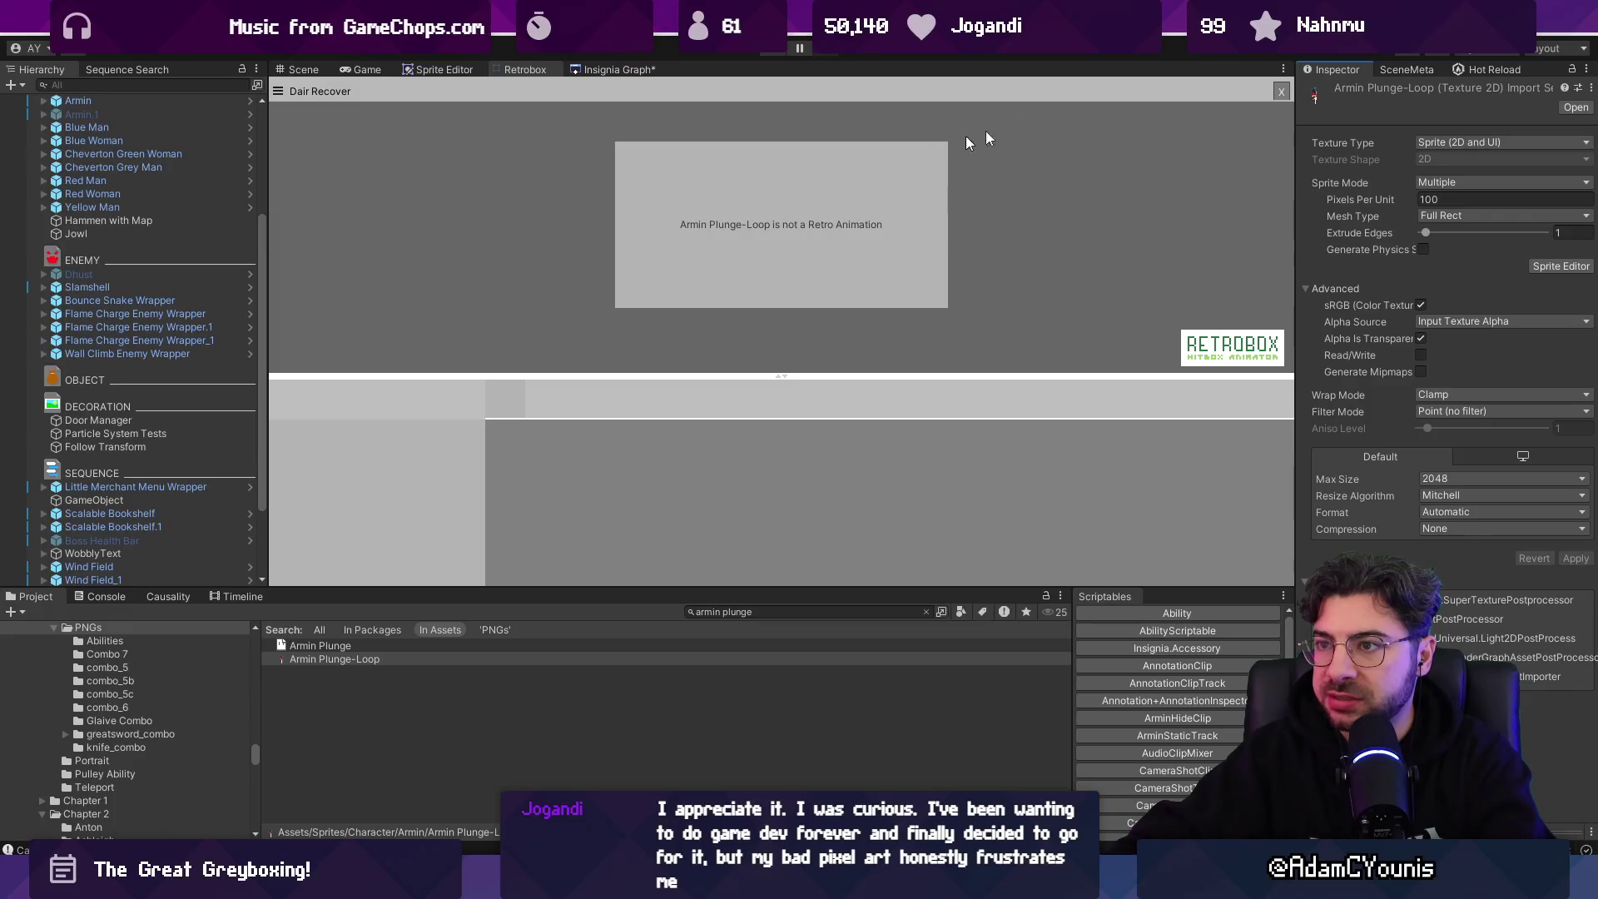
- Import Armin Plunge-Loop as a new sheet with 96 × 96 frames
{"action": "left_click", "coordinate": [1230, 114]}
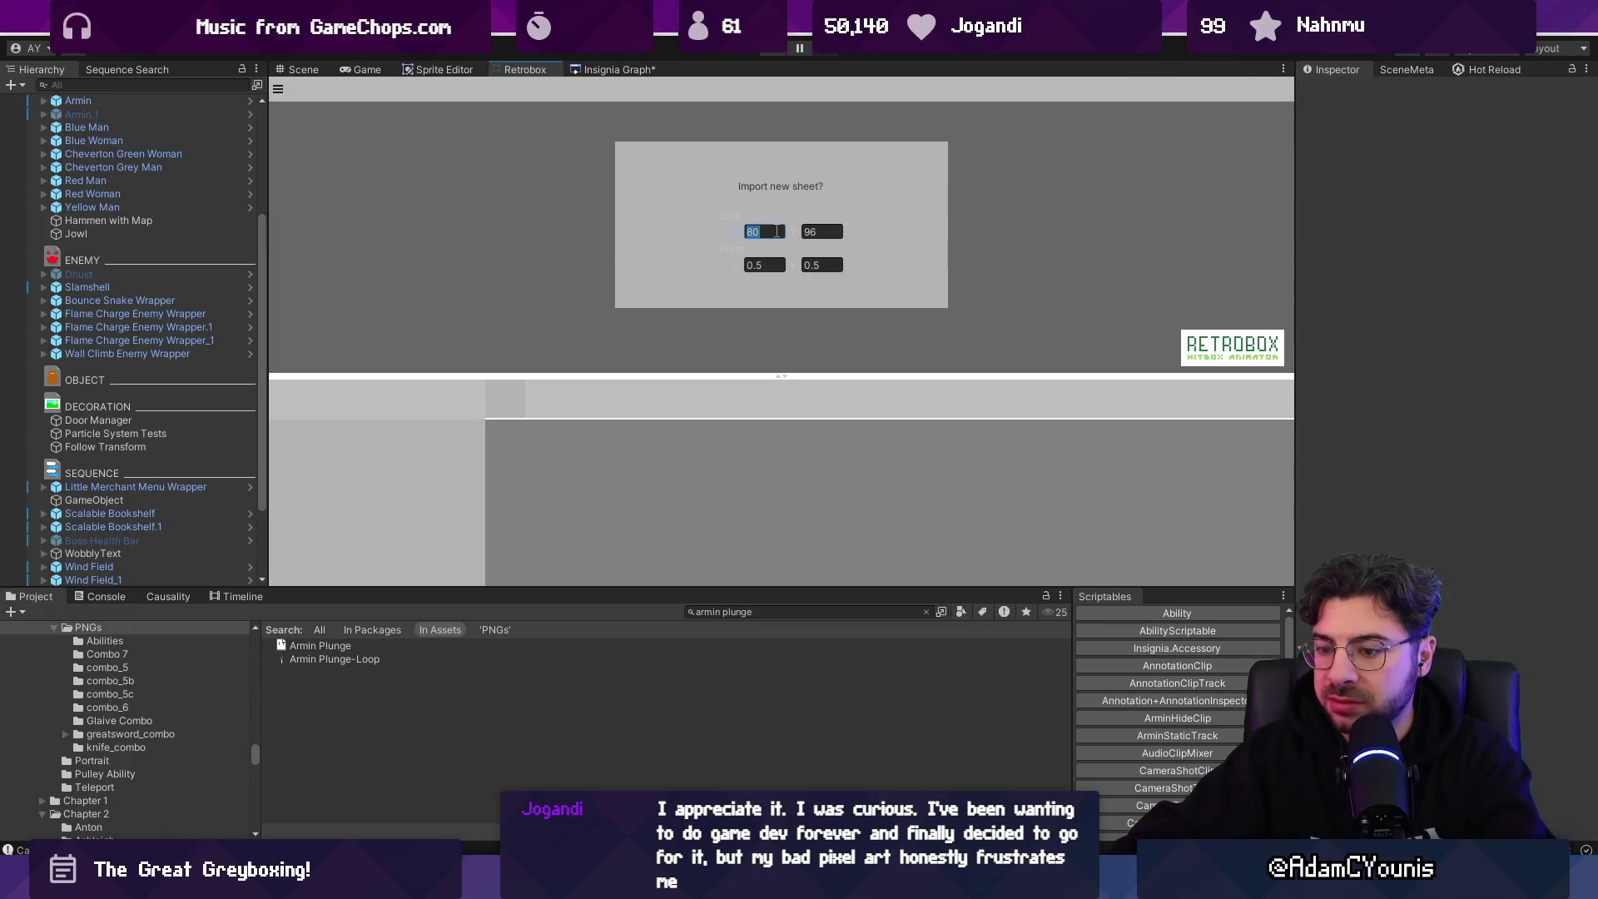
{"action": "type", "text": "96"}
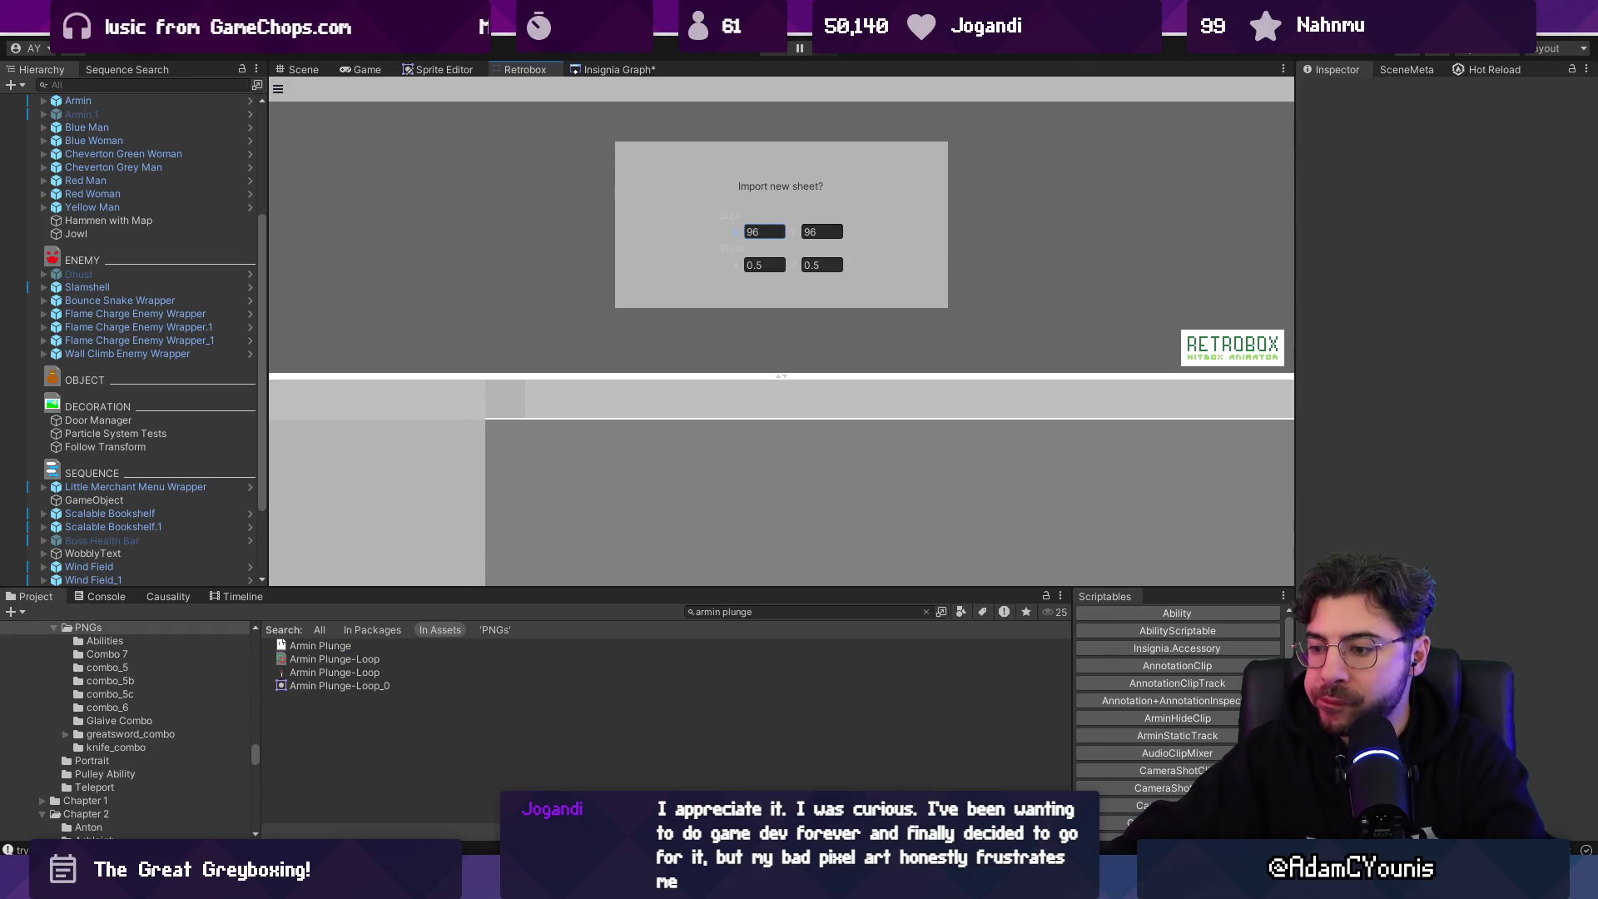
{"action": "key", "text": "alt+Tab"}
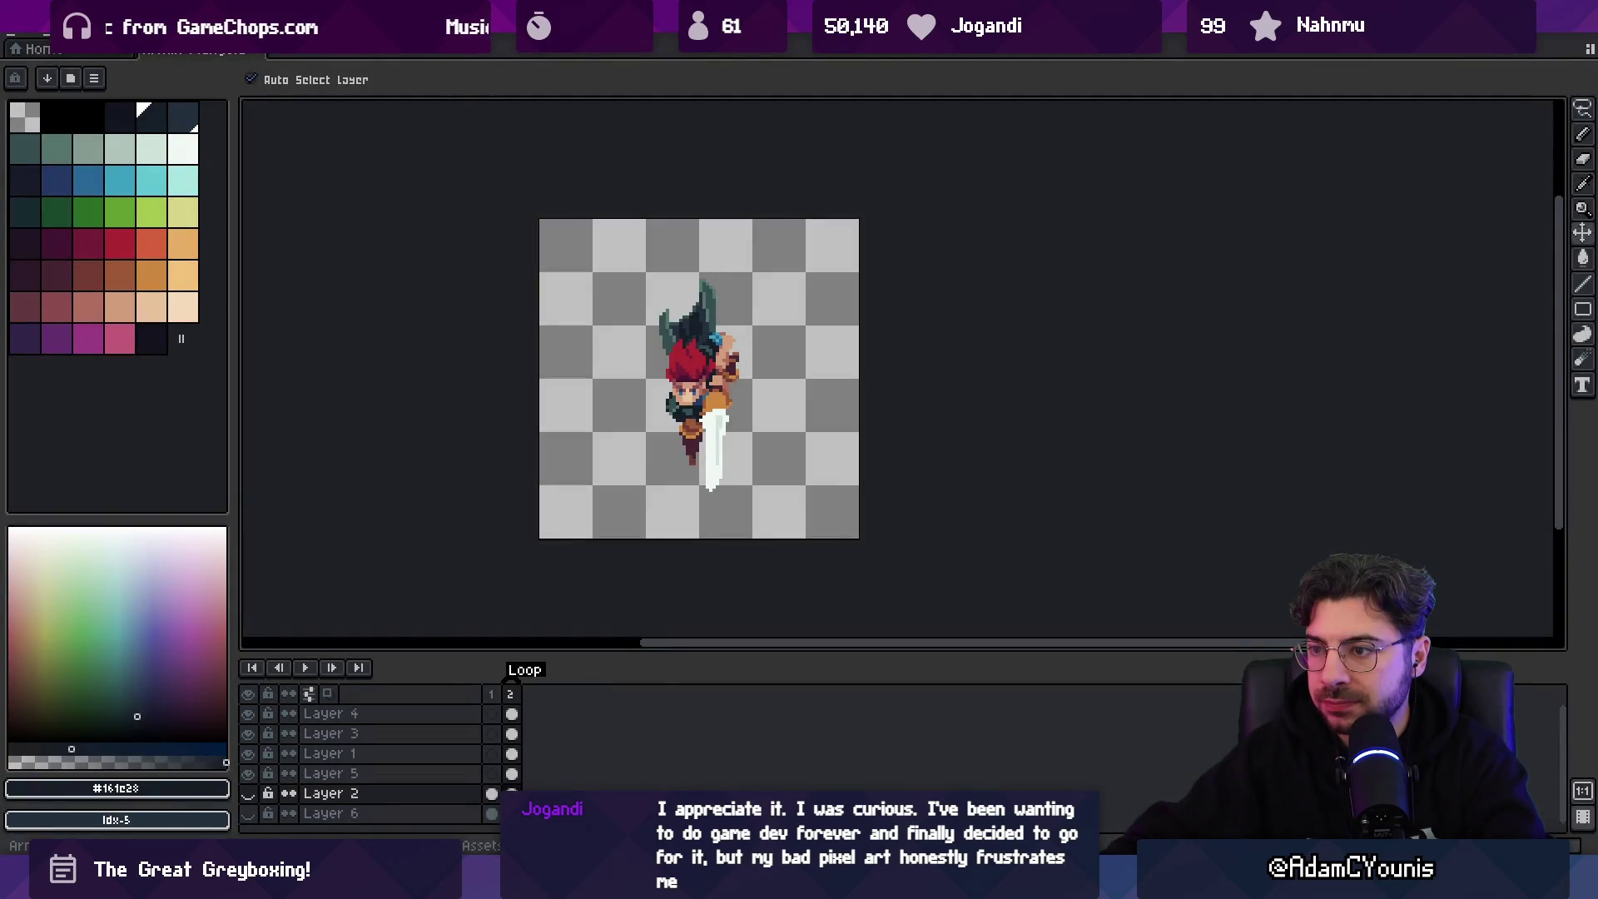
{"action": "key", "text": "alt+Tab"}
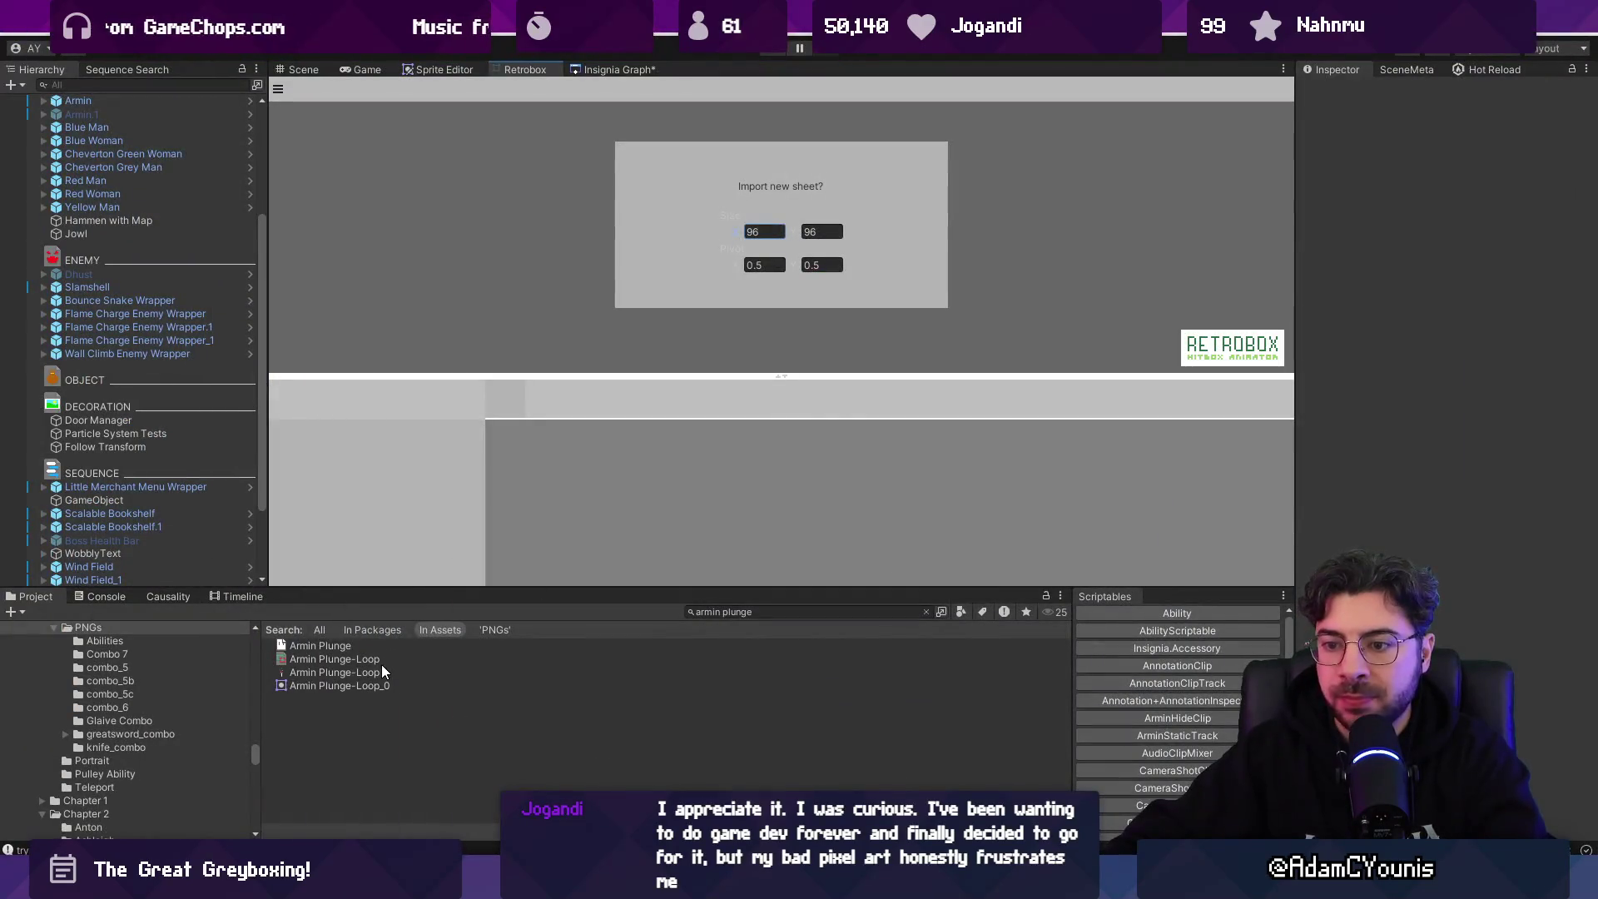
{"action": "scroll", "coordinate": [193, 156], "scroll_direction": "up", "scroll_amount": 5}
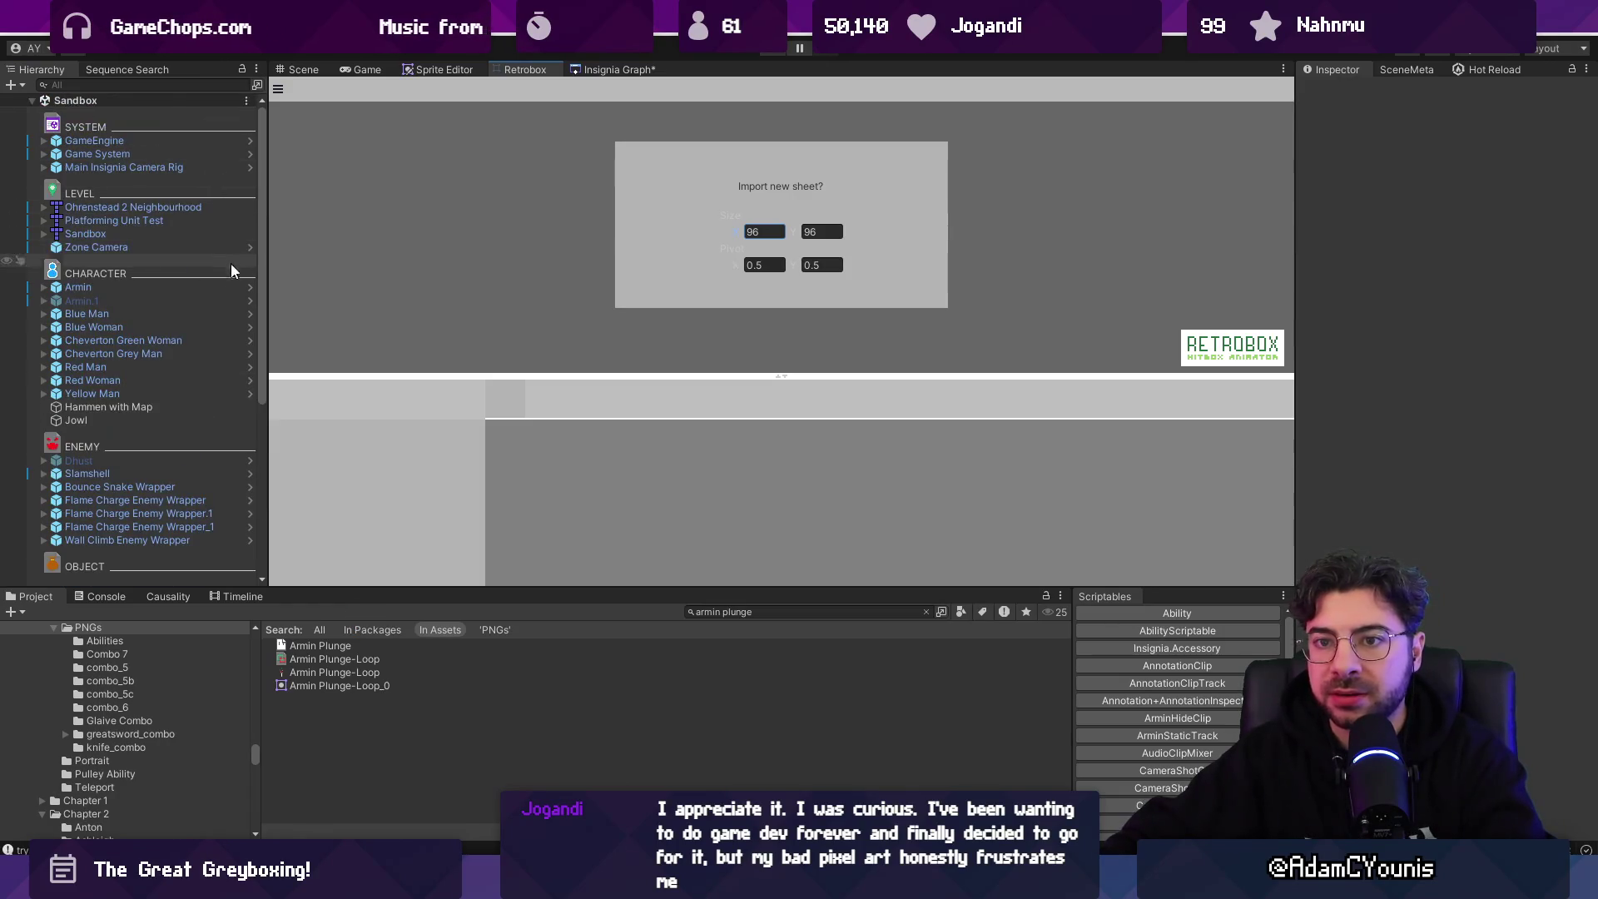
- In the Armin prefab, assign Armin Plunge-Loop to Meteor Dair's S_dair slot, then exit prefab mode
{"action": "left_click", "coordinate": [246, 288]}
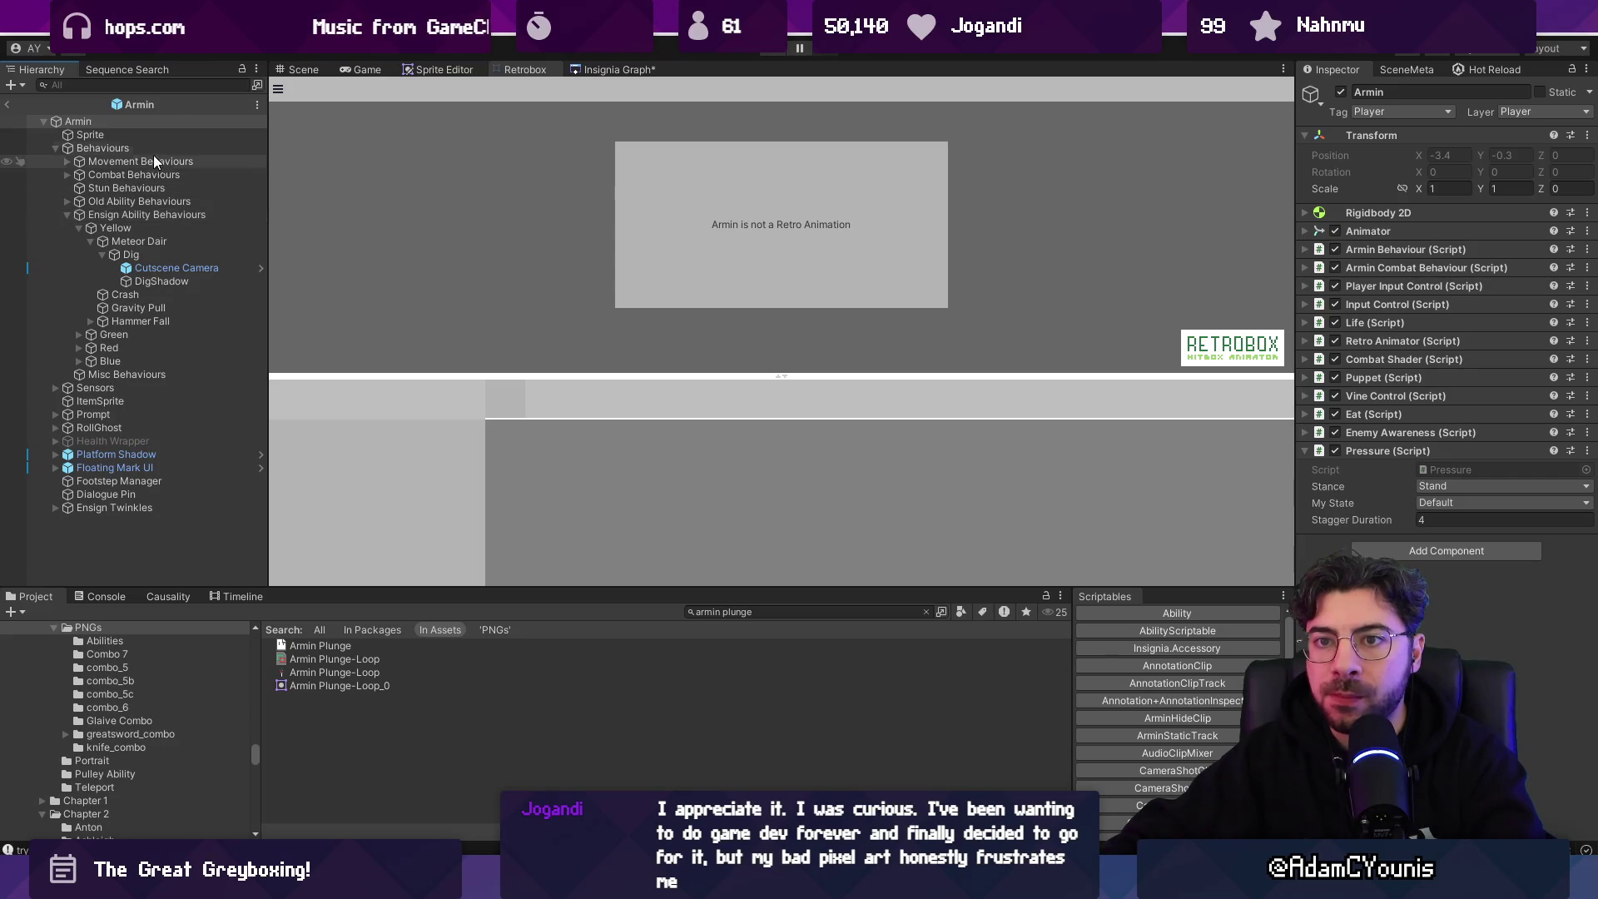
{"action": "left_click", "coordinate": [162, 241]}
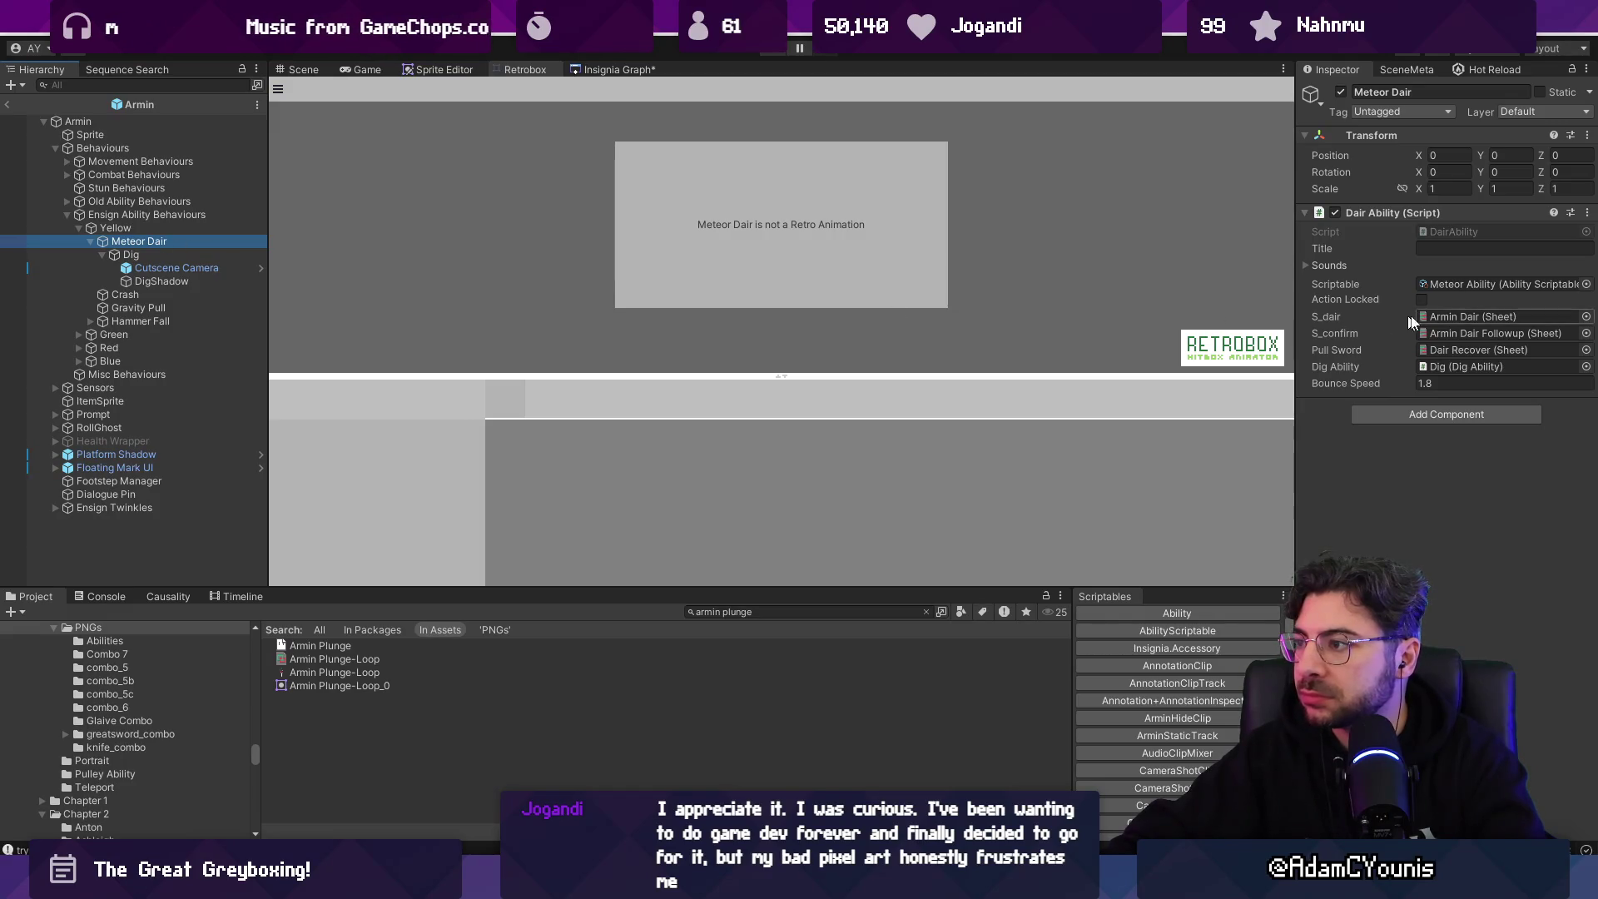
{"action": "left_click", "coordinate": [173, 228]}
{"action": "left_click", "coordinate": [177, 240]}
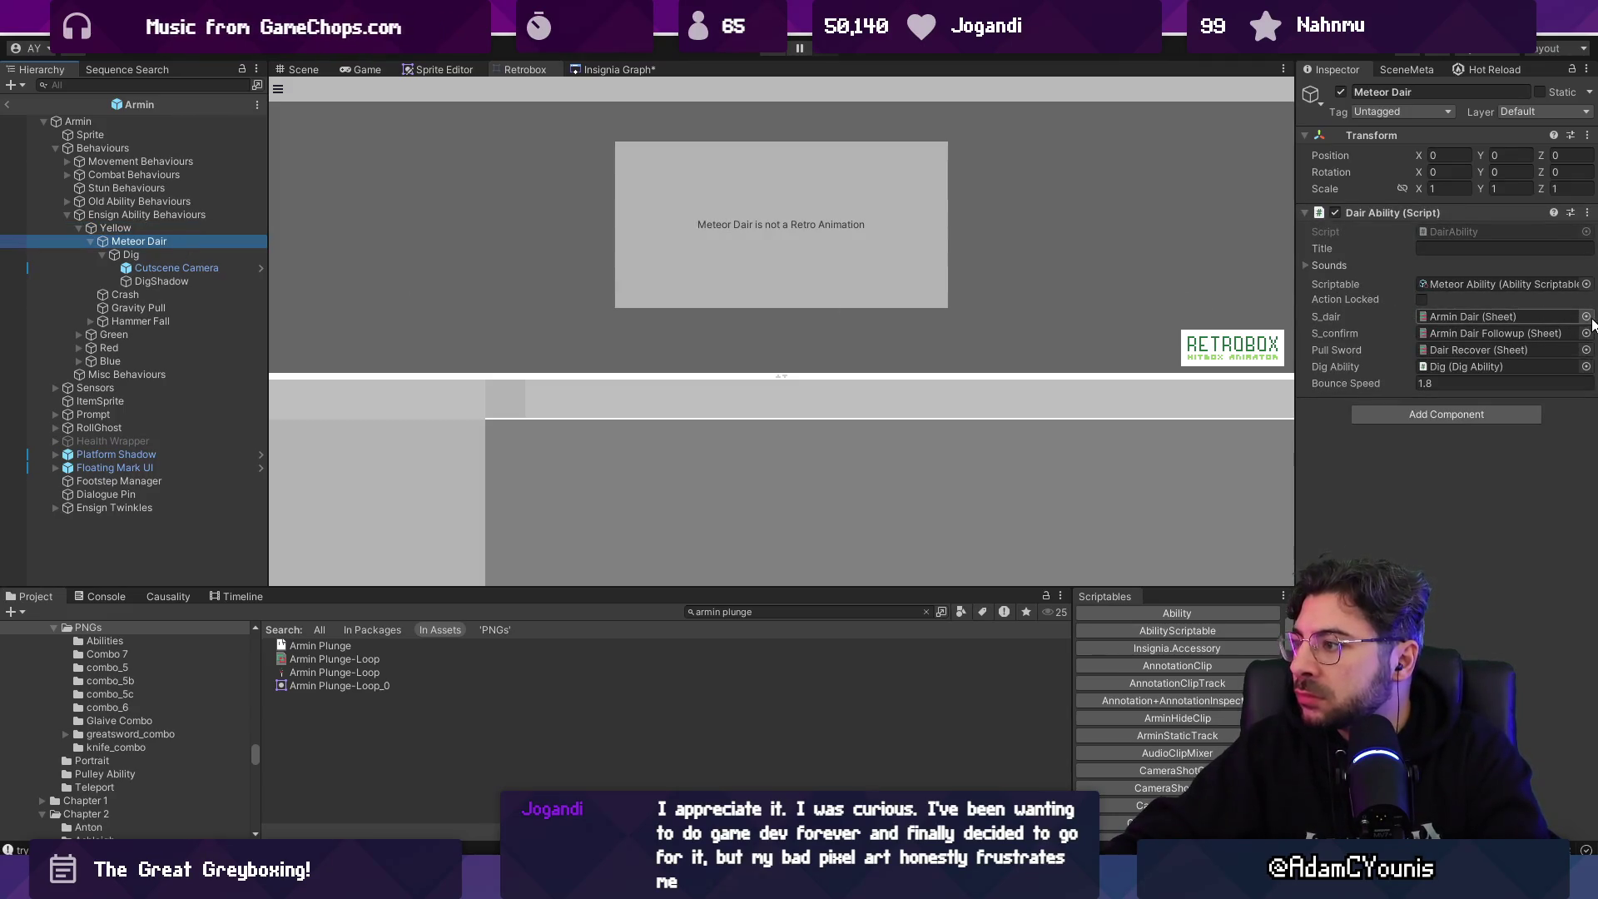
{"action": "left_click", "coordinate": [1586, 317]}
{"action": "type", "text": "plunge loopp"}
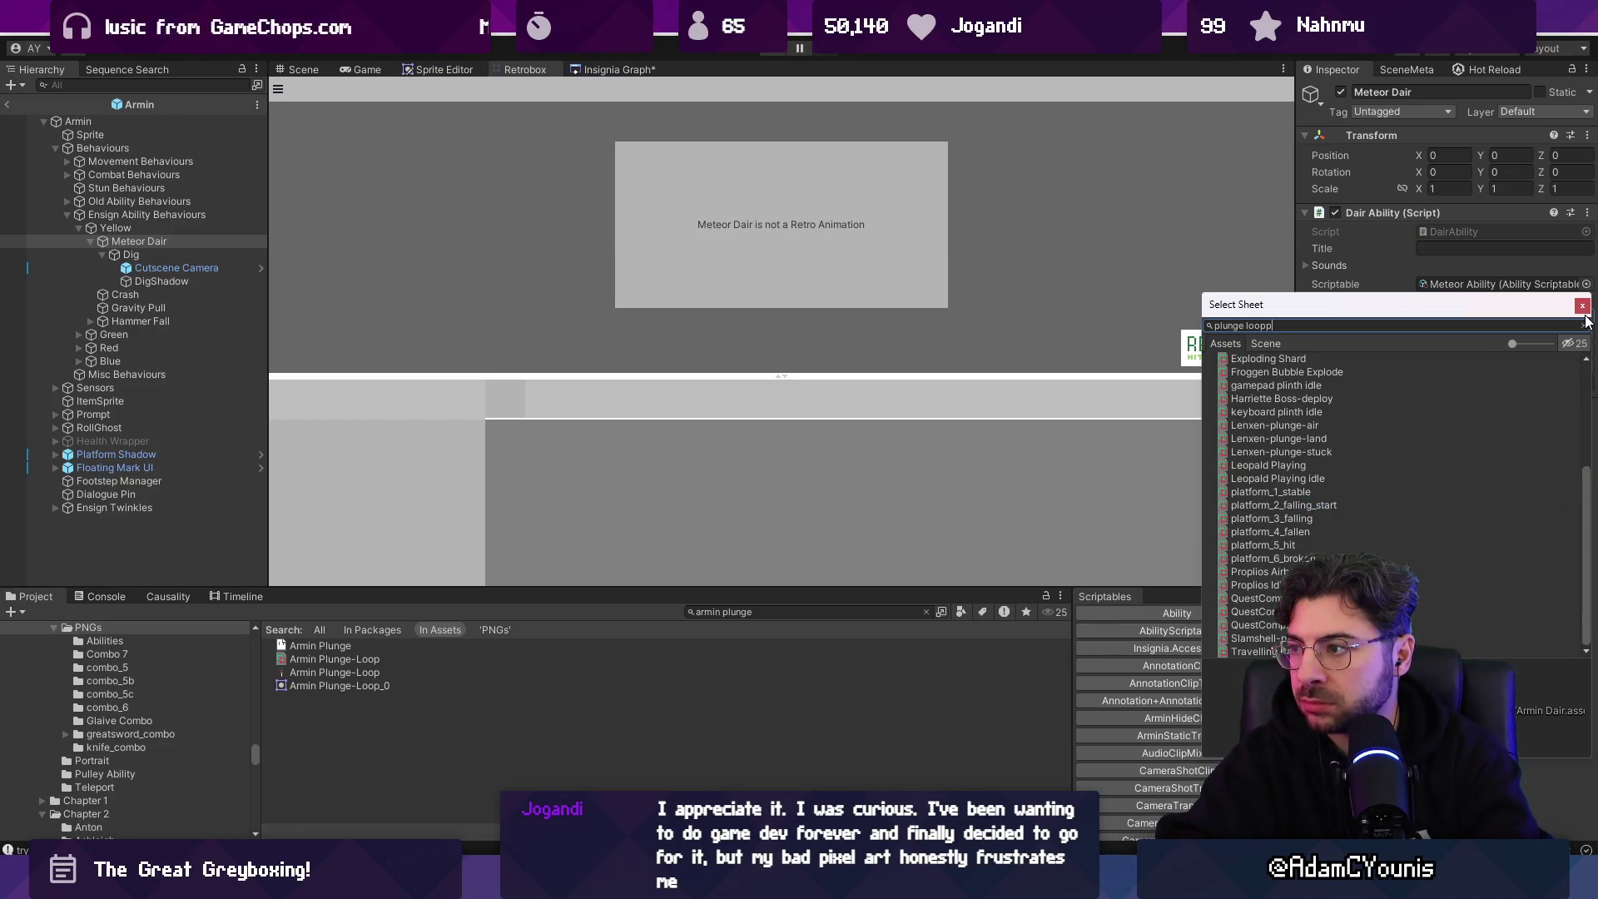
{"action": "key", "text": "BackSpace"}
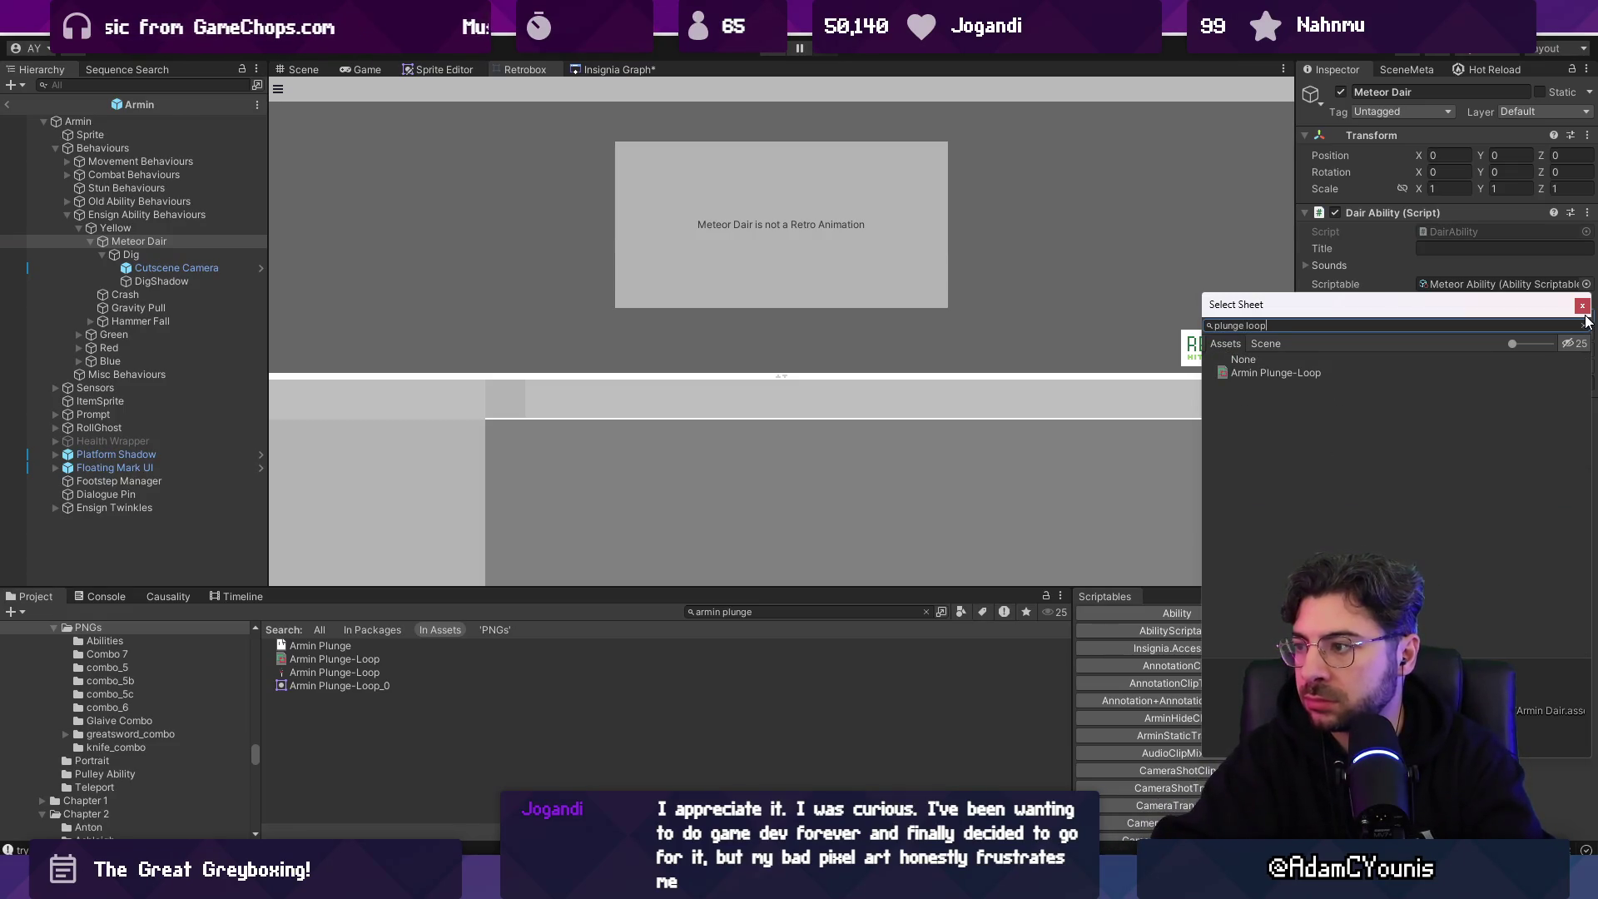
{"action": "key", "text": "Return"}
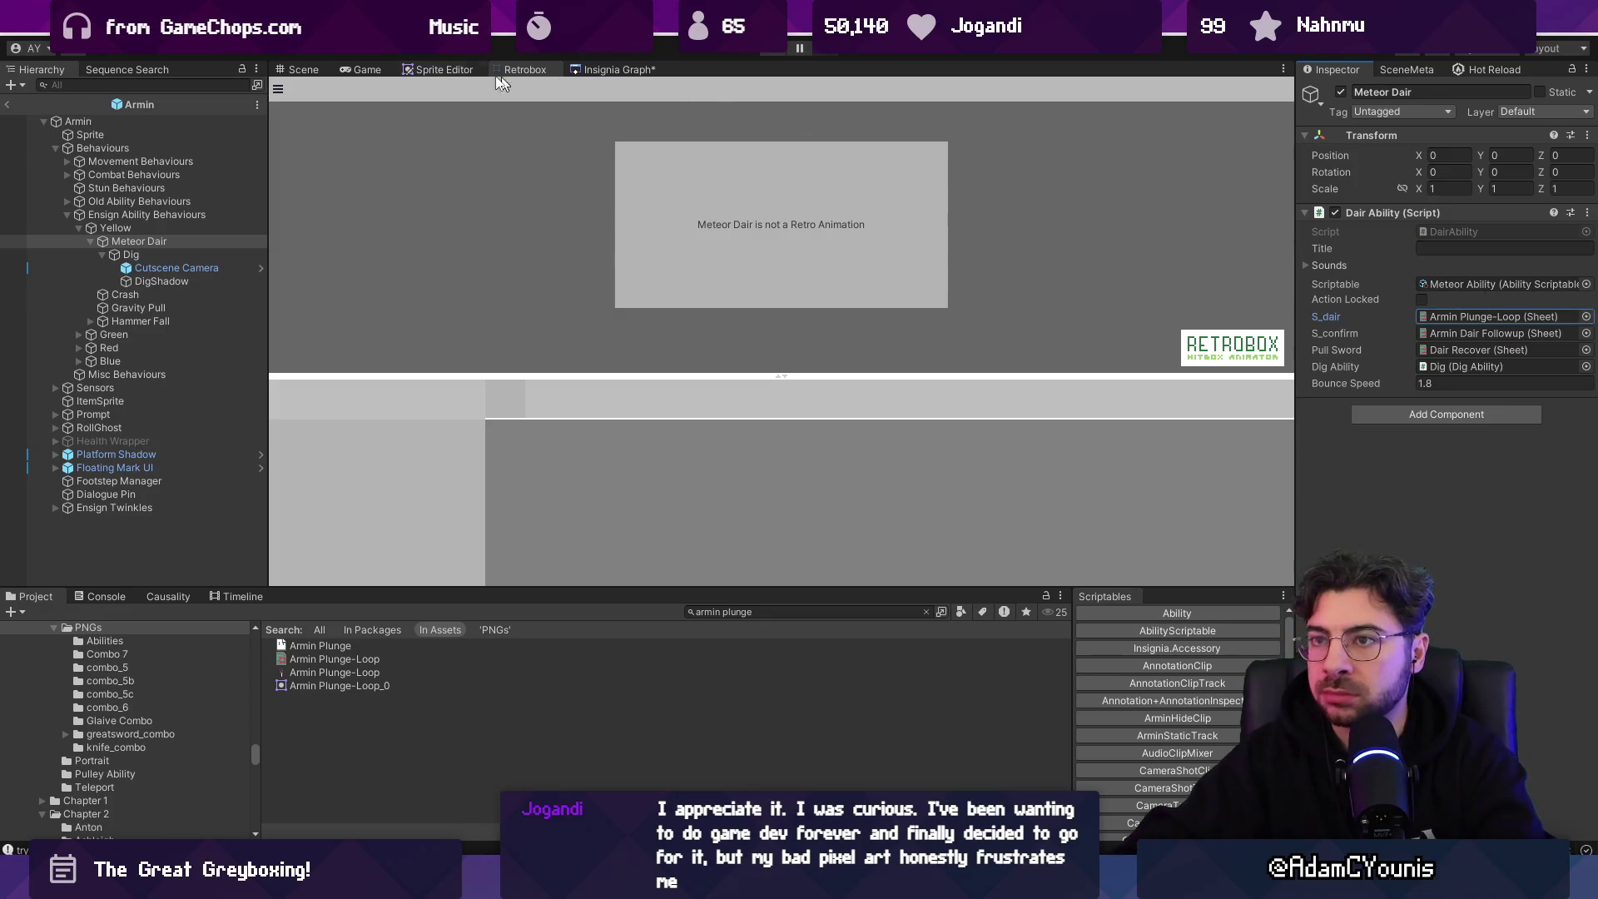
{"action": "left_click", "coordinate": [8, 104]}
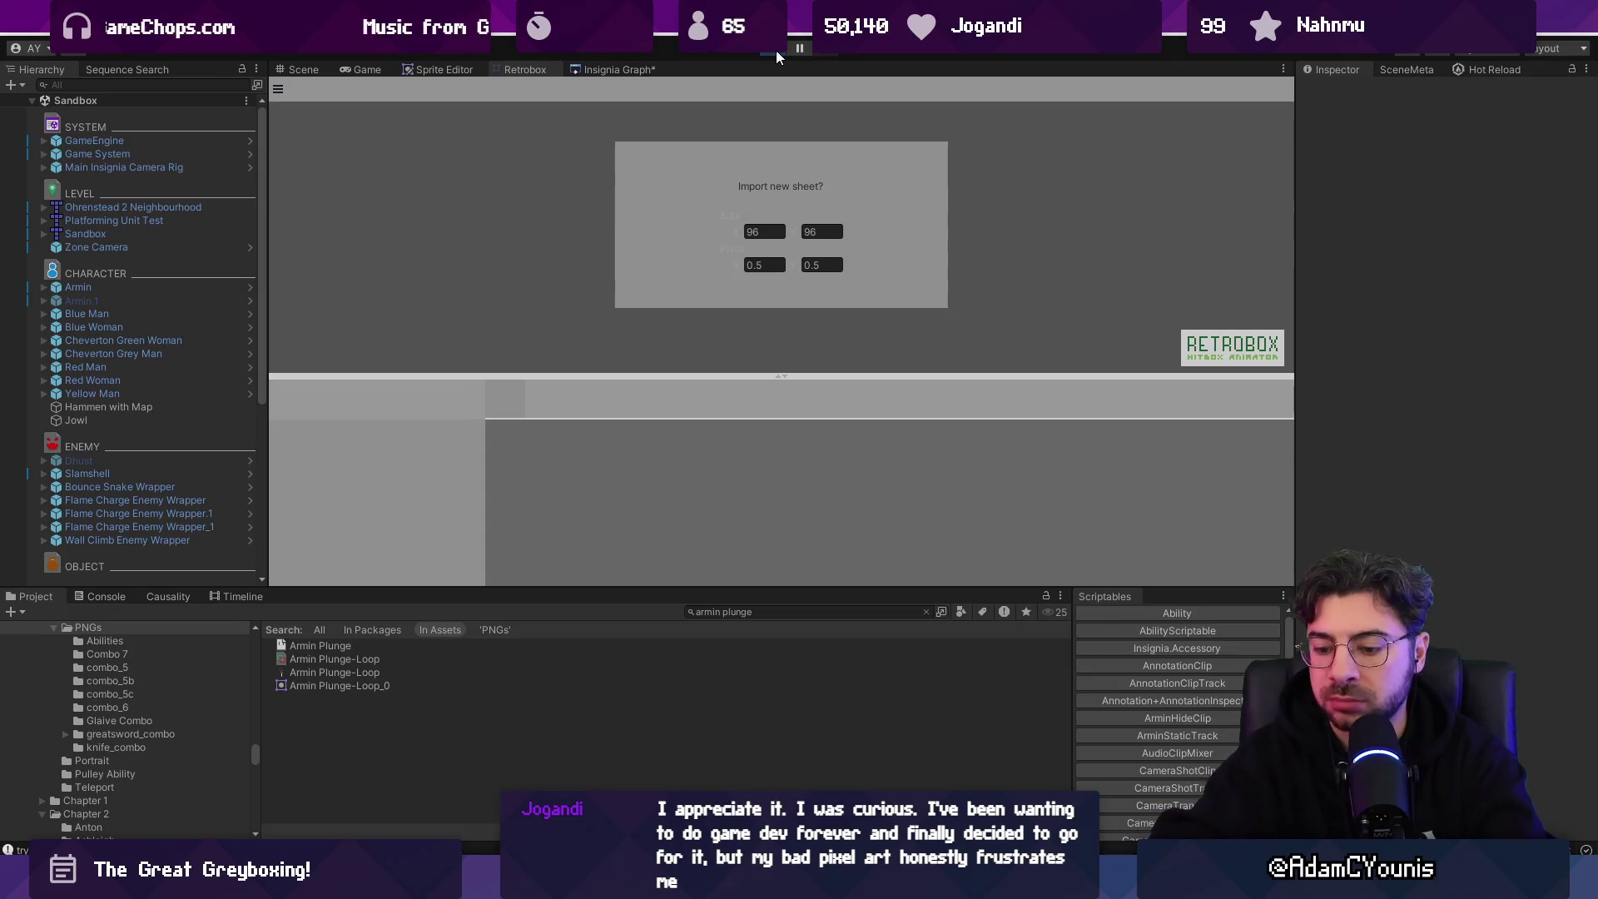
- Start the game in Unity and perform jumps with downward sword plunges on the grass
{"action": "left_click", "coordinate": [776, 50]}
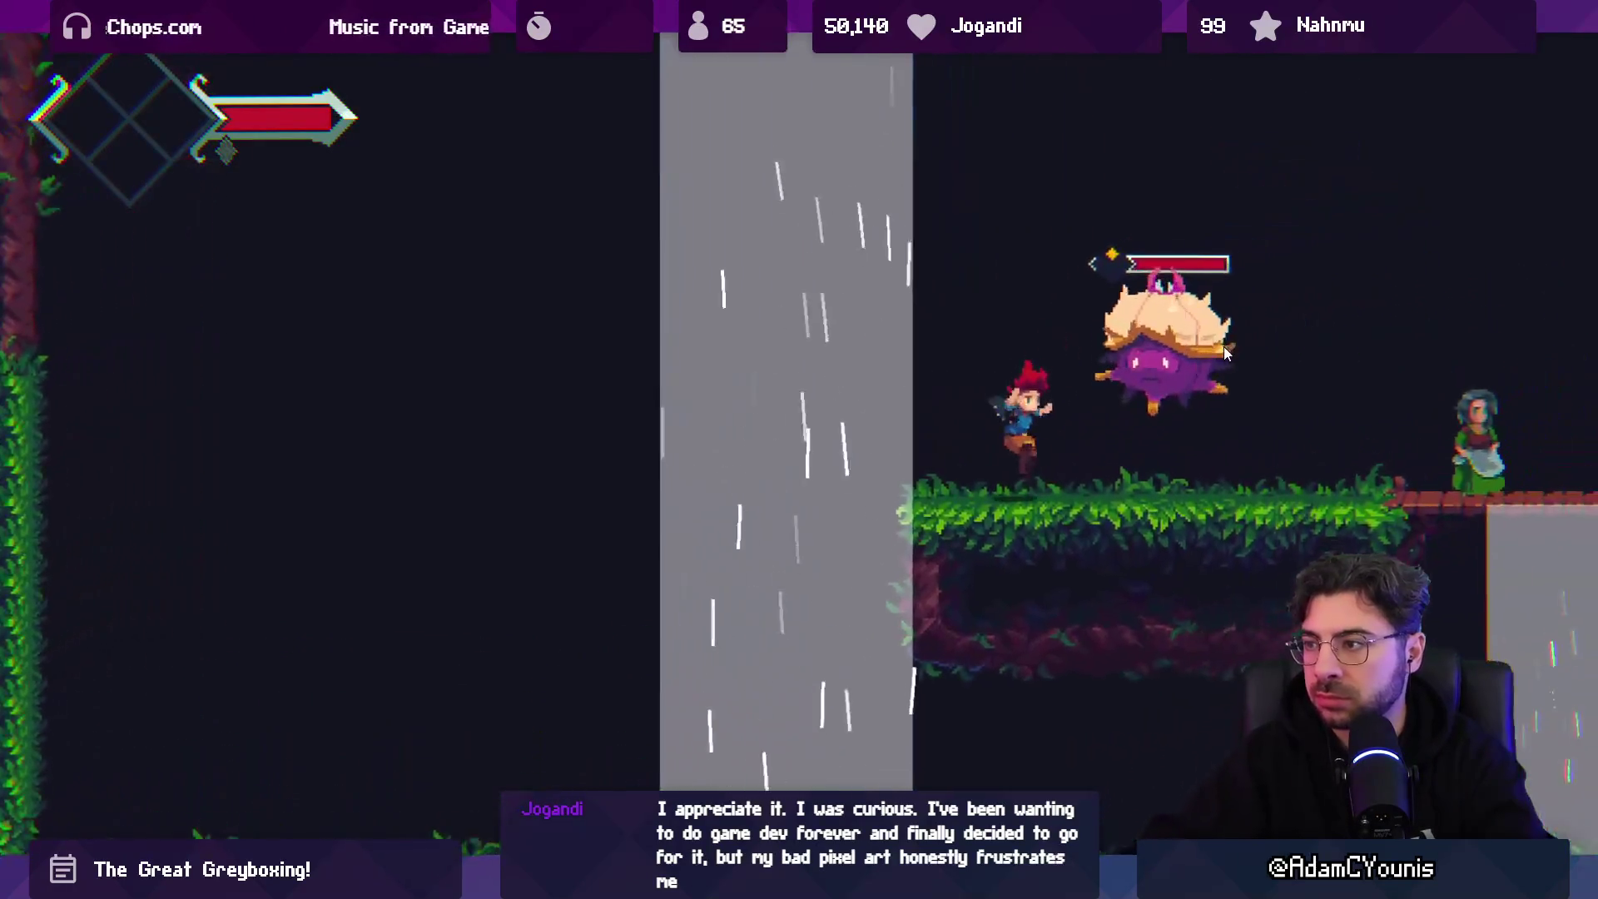
{"action": "key", "text": "x"}
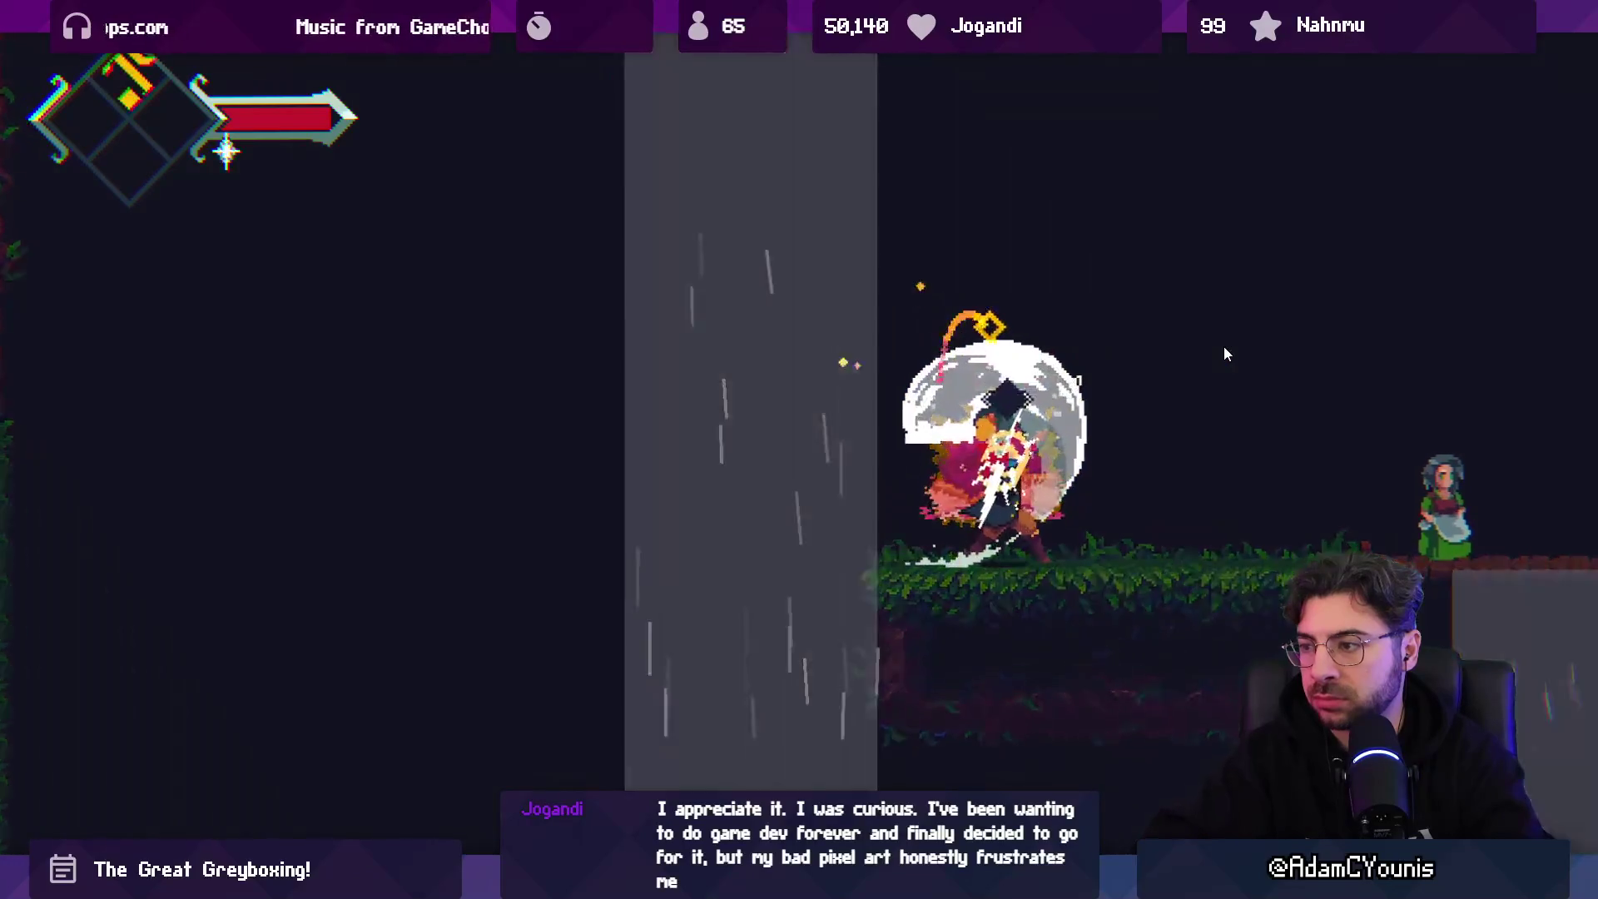
{"action": "key", "text": "space"}
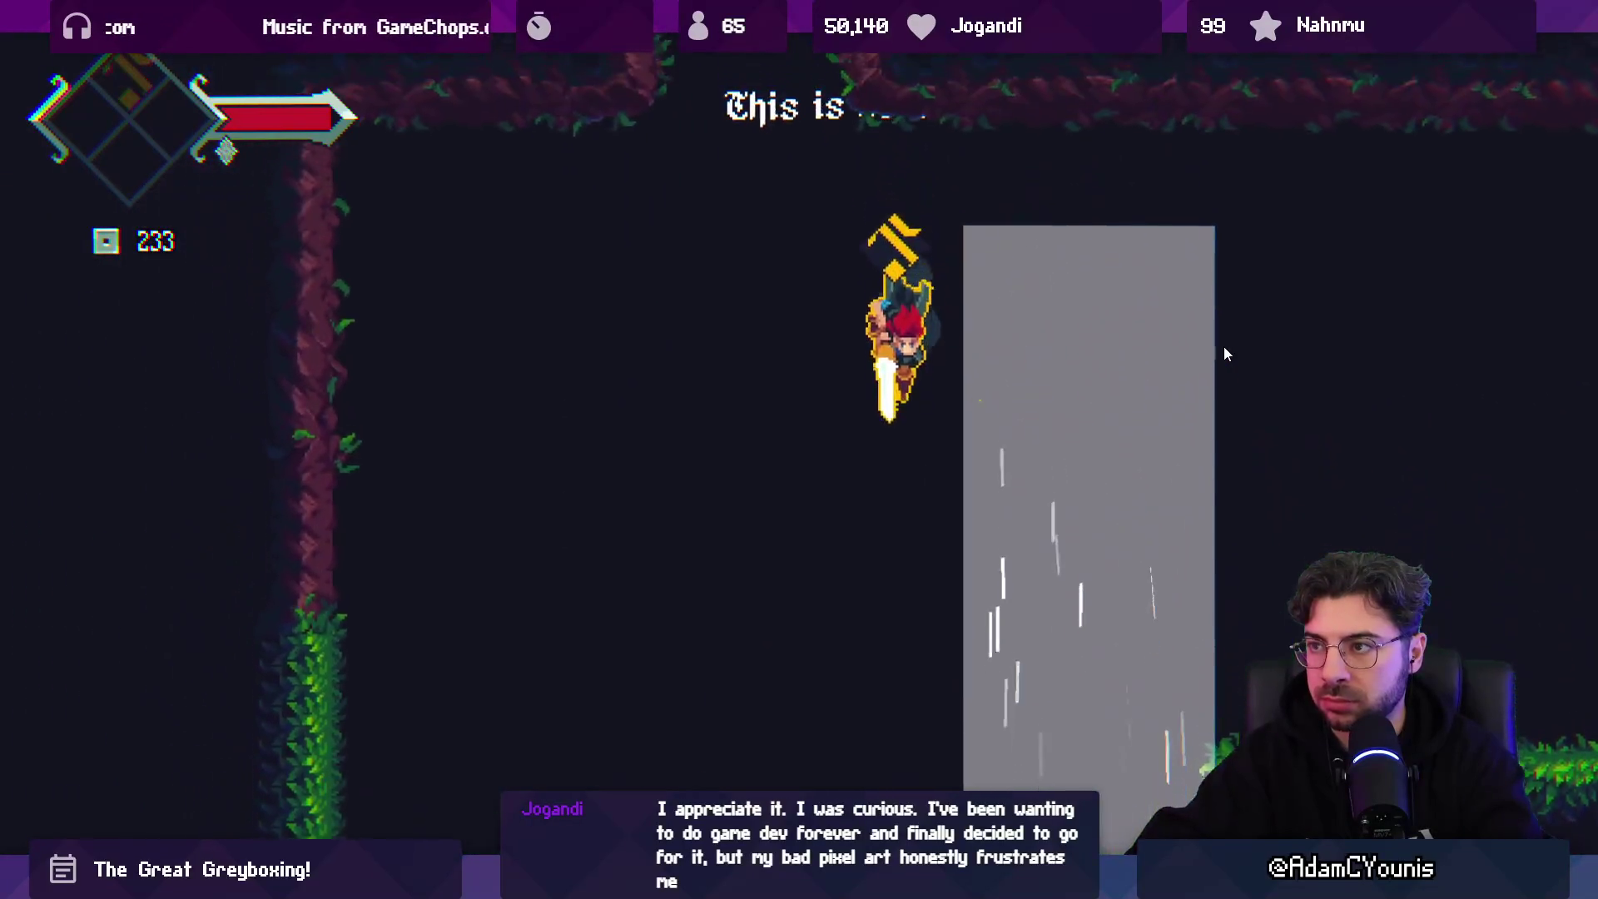
{"action": "key", "text": "space"}
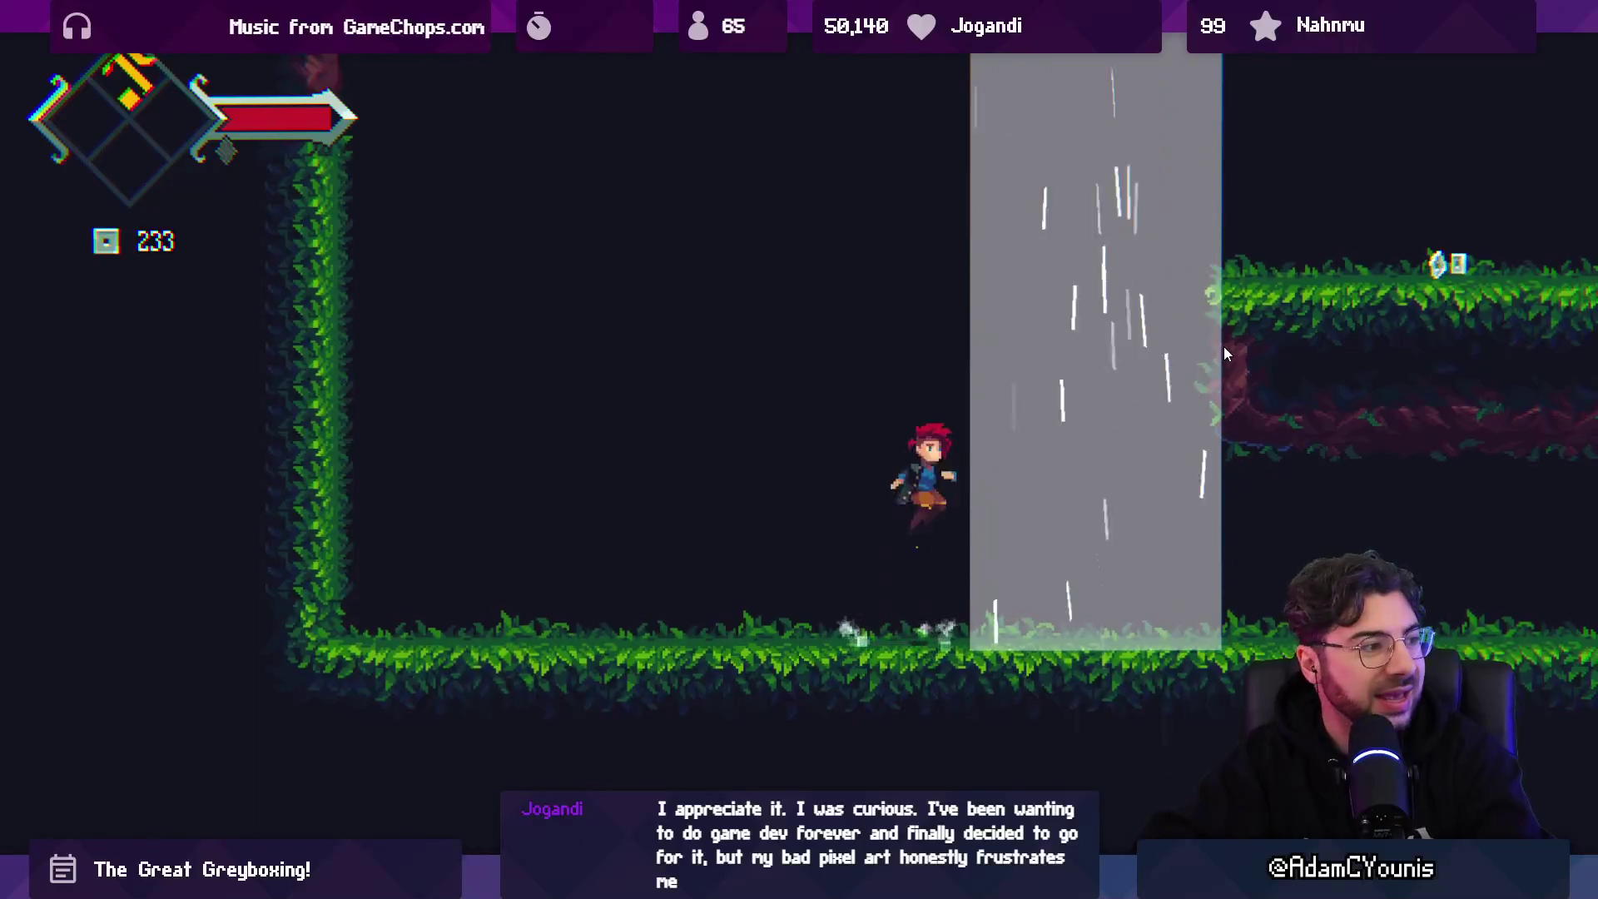
{"action": "key", "text": "space"}
{"action": "key", "text": "x"}
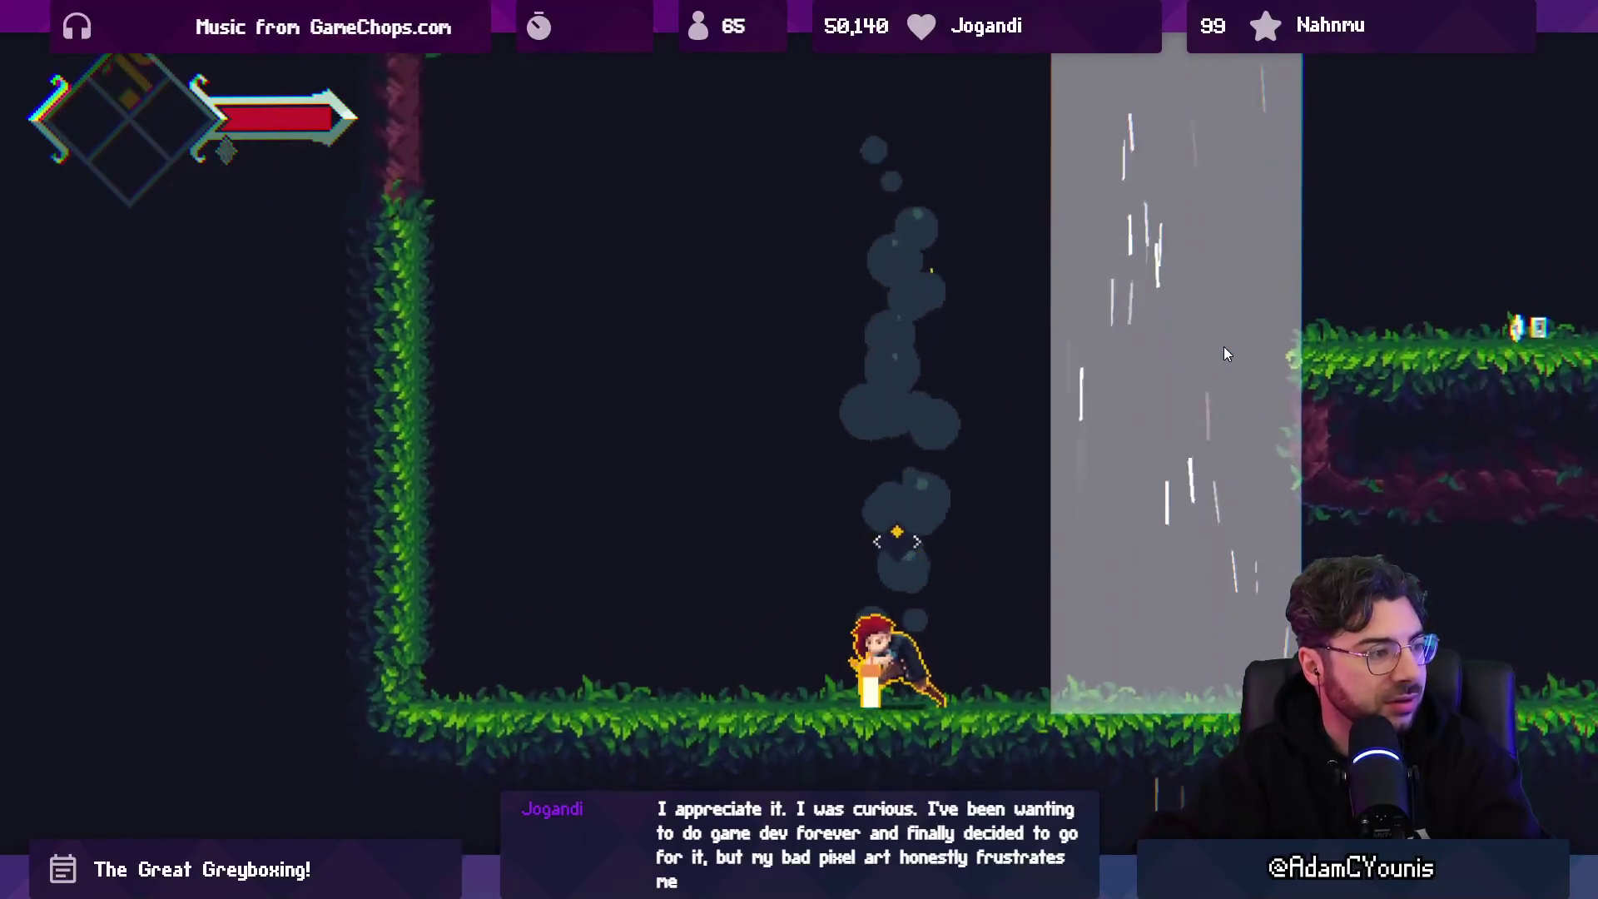
{"action": "key", "text": "Right"}
{"action": "key", "text": "Left"}
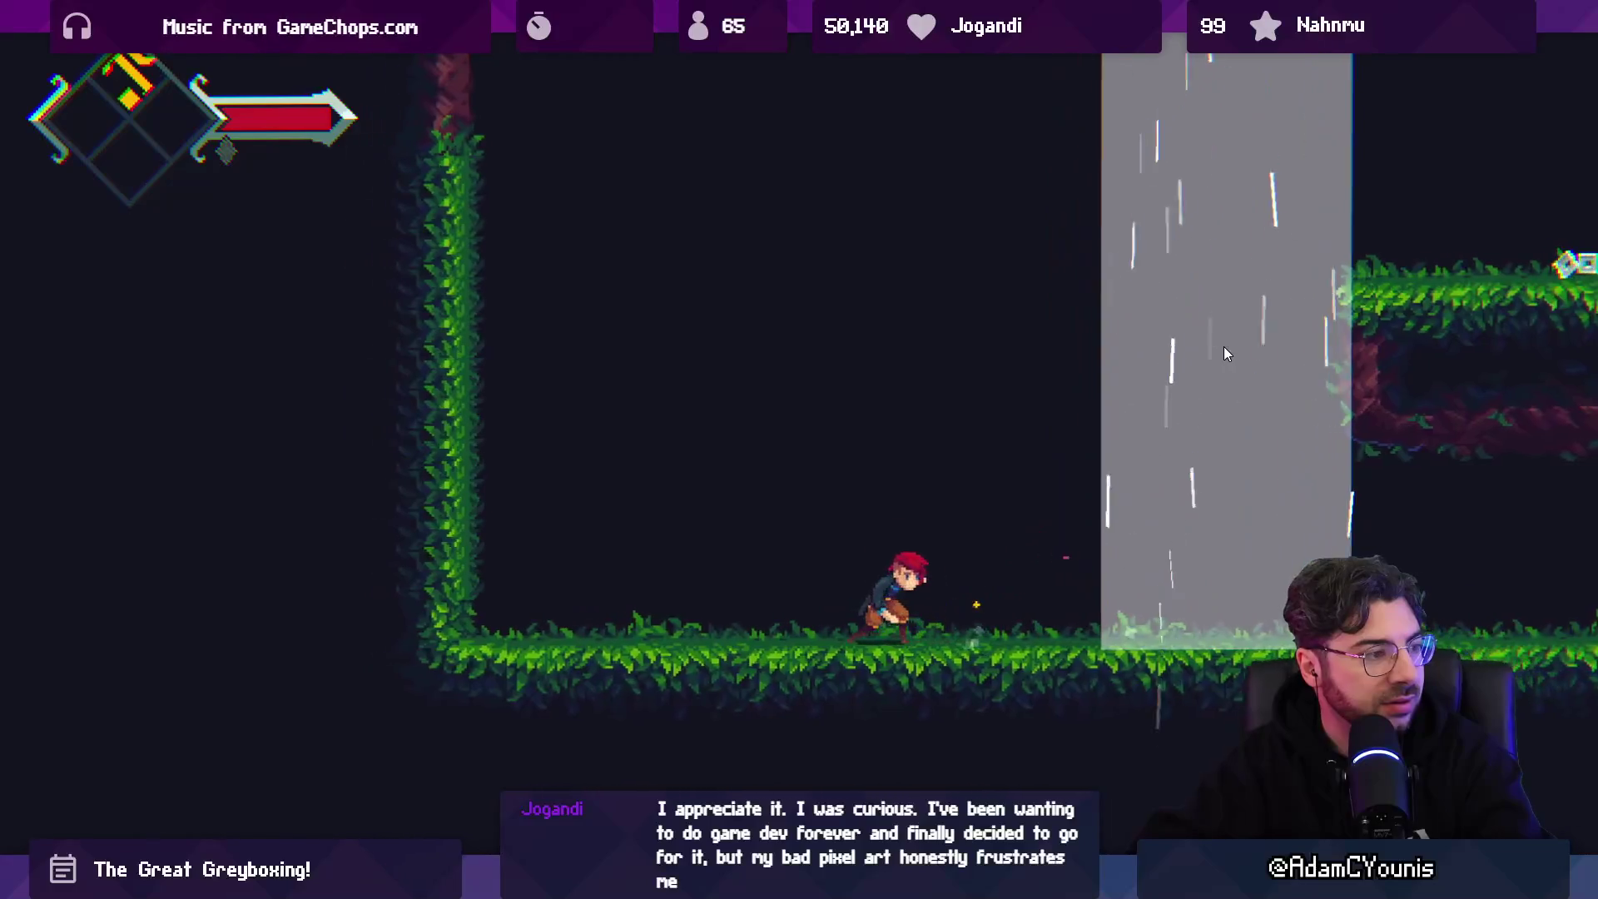
{"action": "key", "text": "space"}
{"action": "key", "text": "x"}
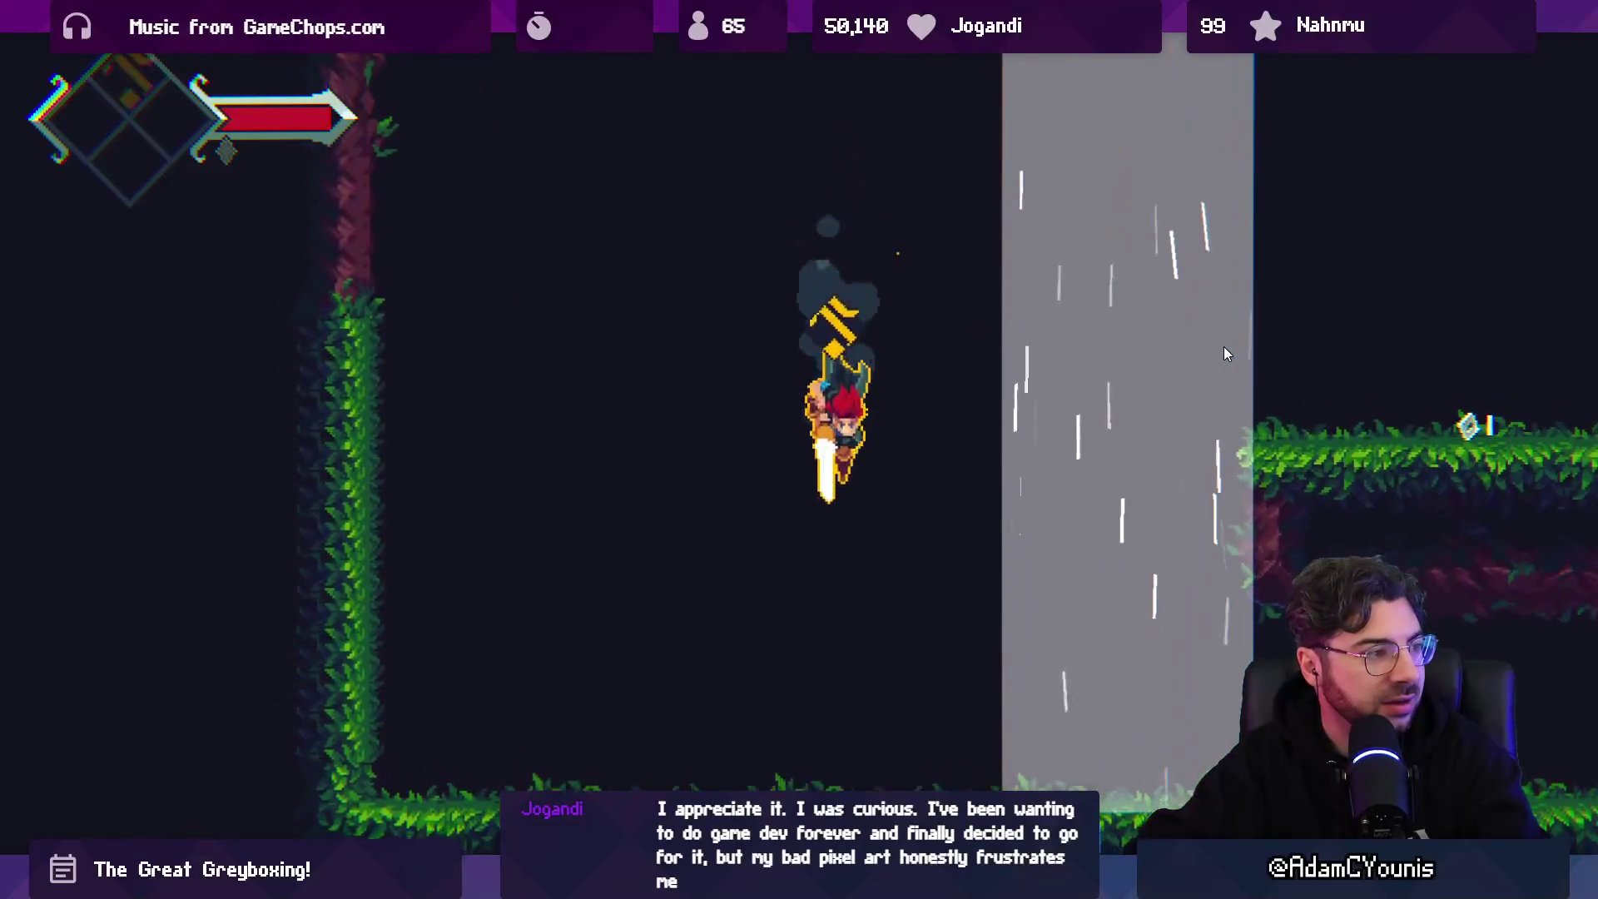
- Run to the waterfall and plunge repeatedly beside and inside it, rising up through it
{"action": "key", "text": "Right"}
{"action": "key", "text": "space"}
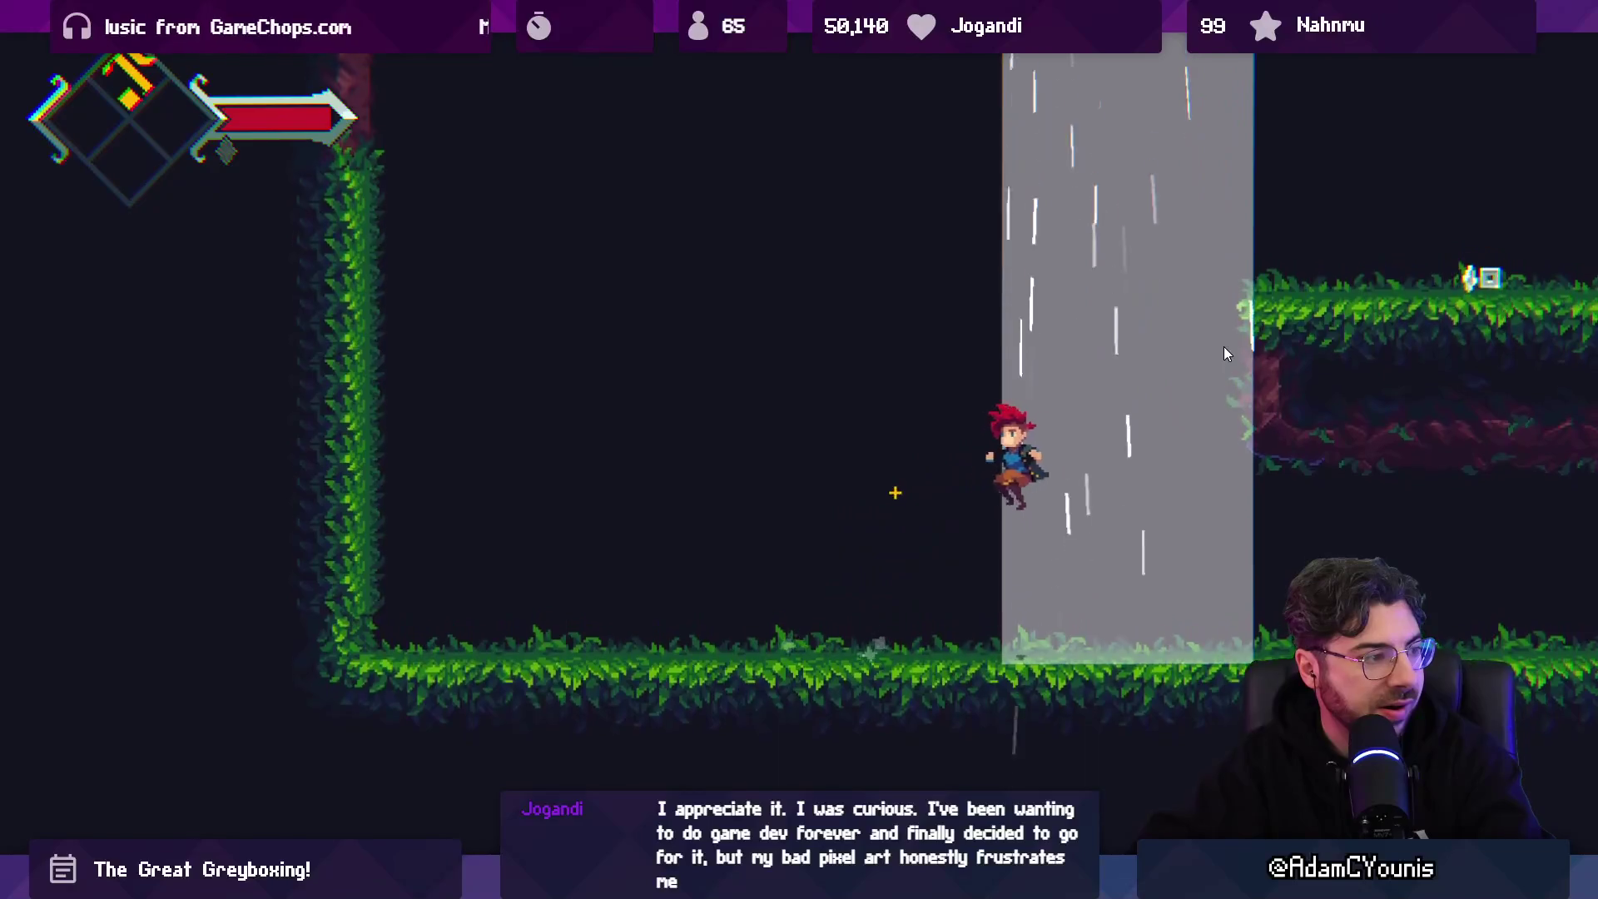
{"action": "key", "text": "Left"}
{"action": "key", "text": "x"}
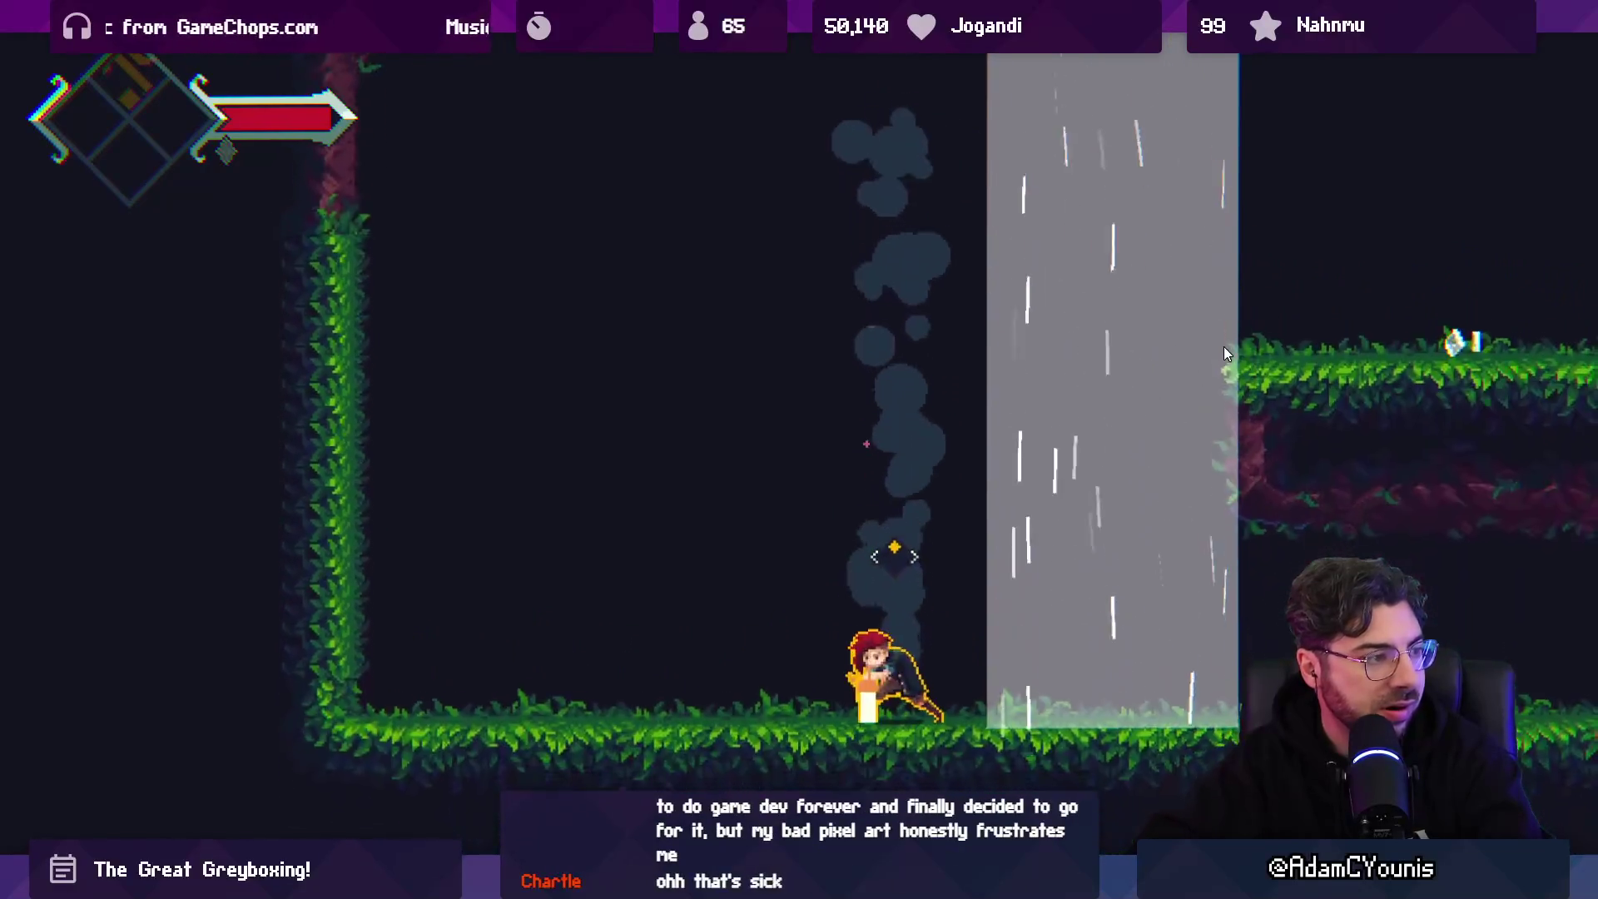
{"action": "key", "text": "Right"}
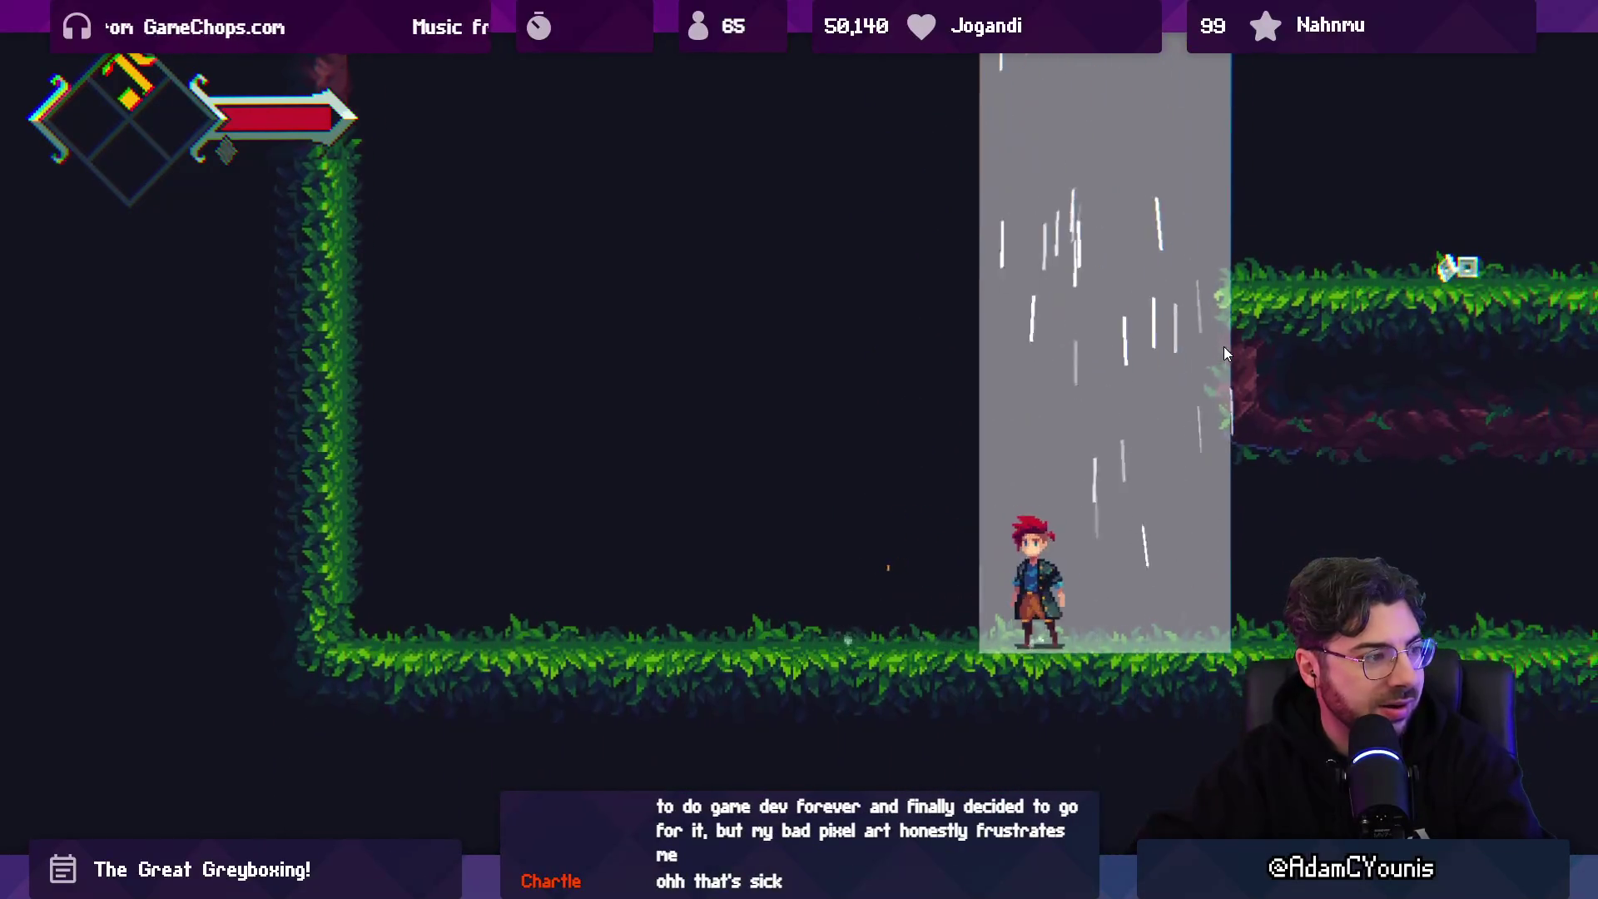
{"action": "key", "text": "space"}
{"action": "key", "text": "x"}
{"action": "key", "text": "space"}
{"action": "key", "text": "Left"}
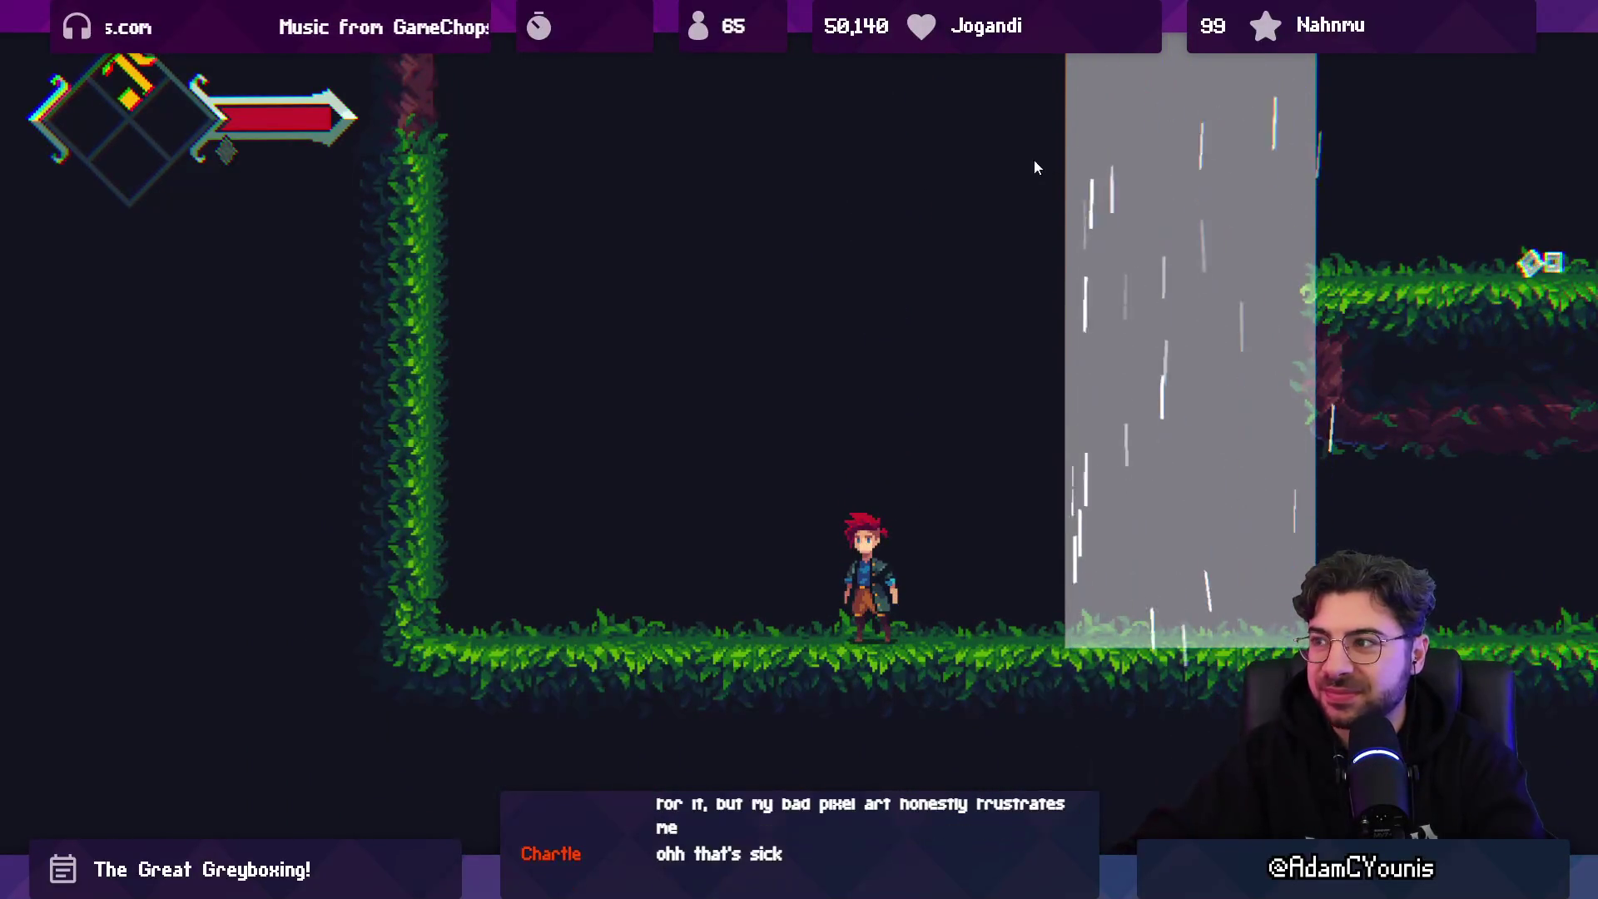
{"action": "key", "text": "Right"}
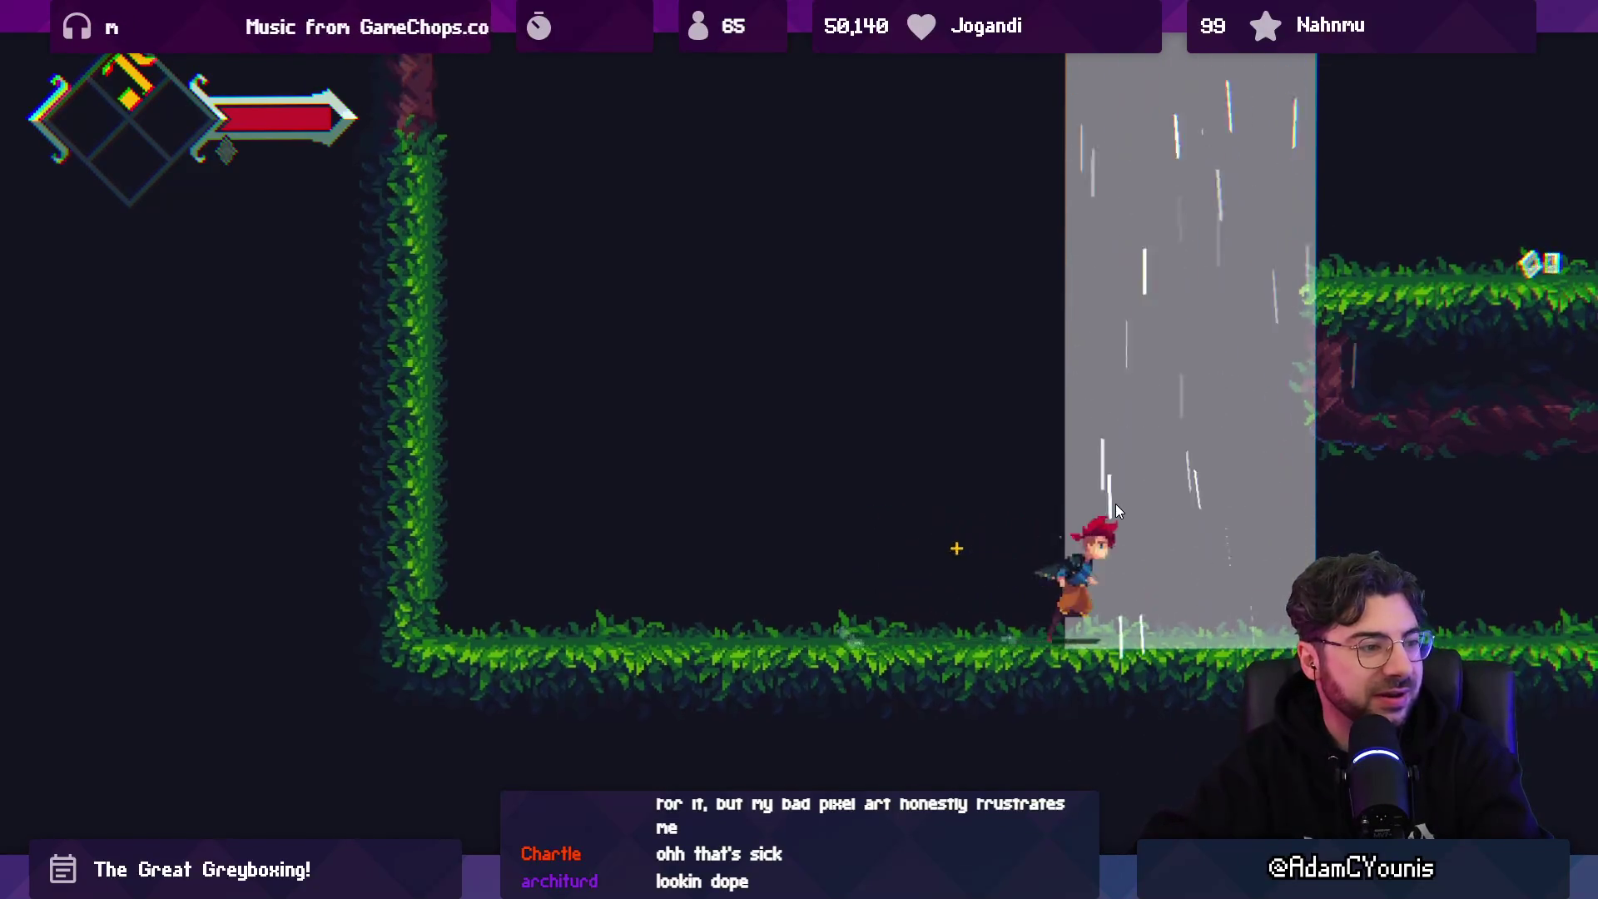
{"action": "key", "text": "space"}
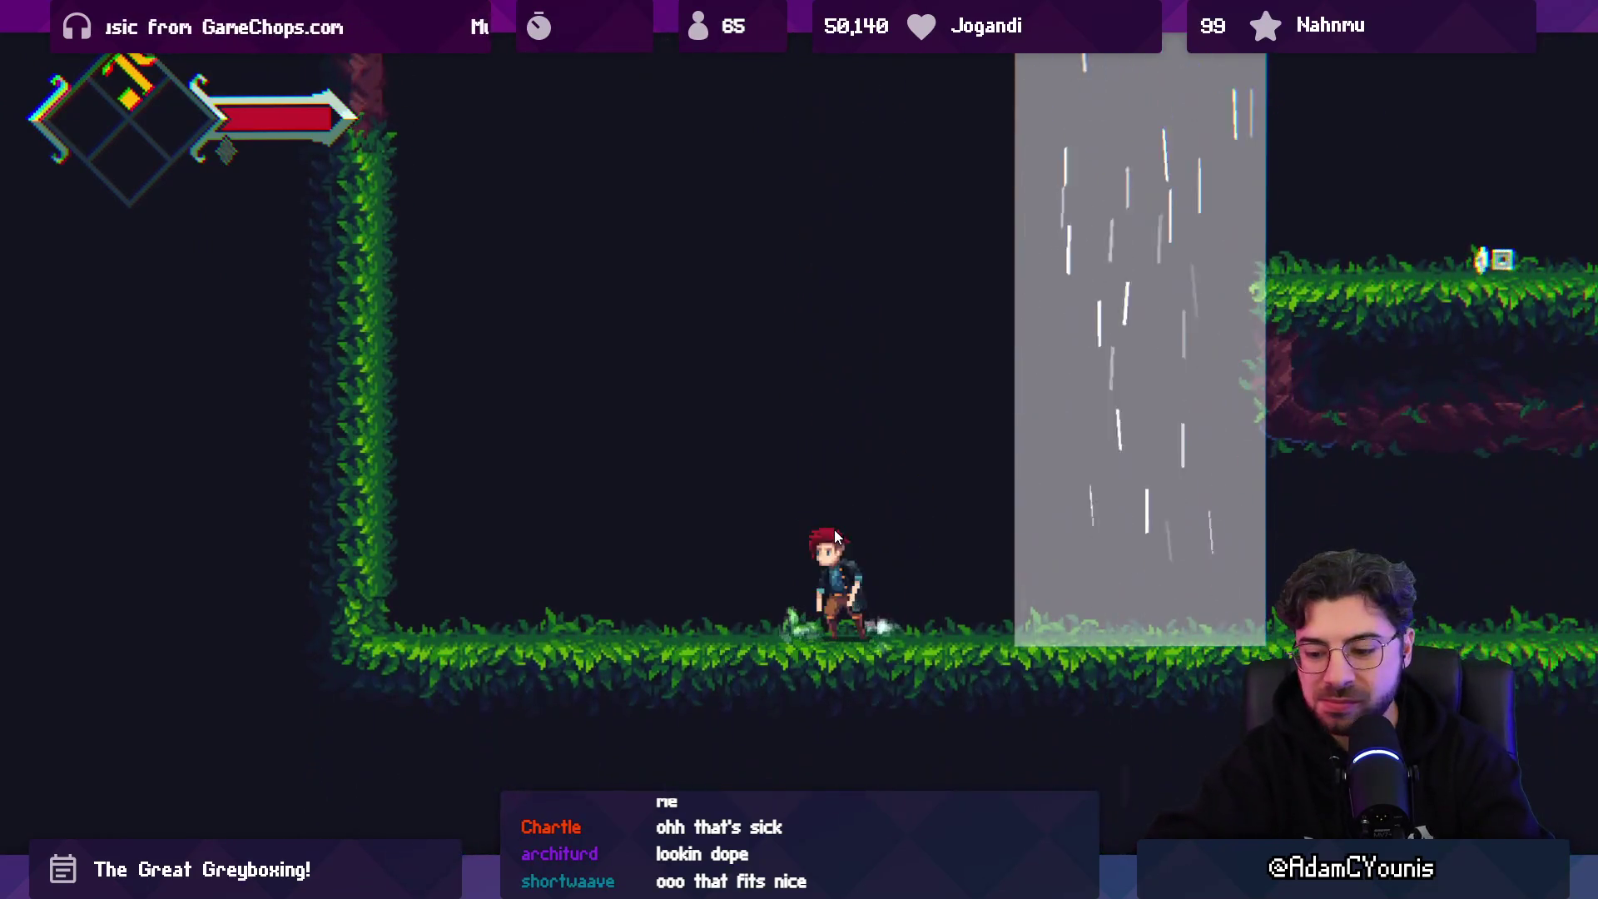
- Restore the editor layout, run and do another plunge attack, then return to Aseprite
{"action": "key", "text": "shift+space"}
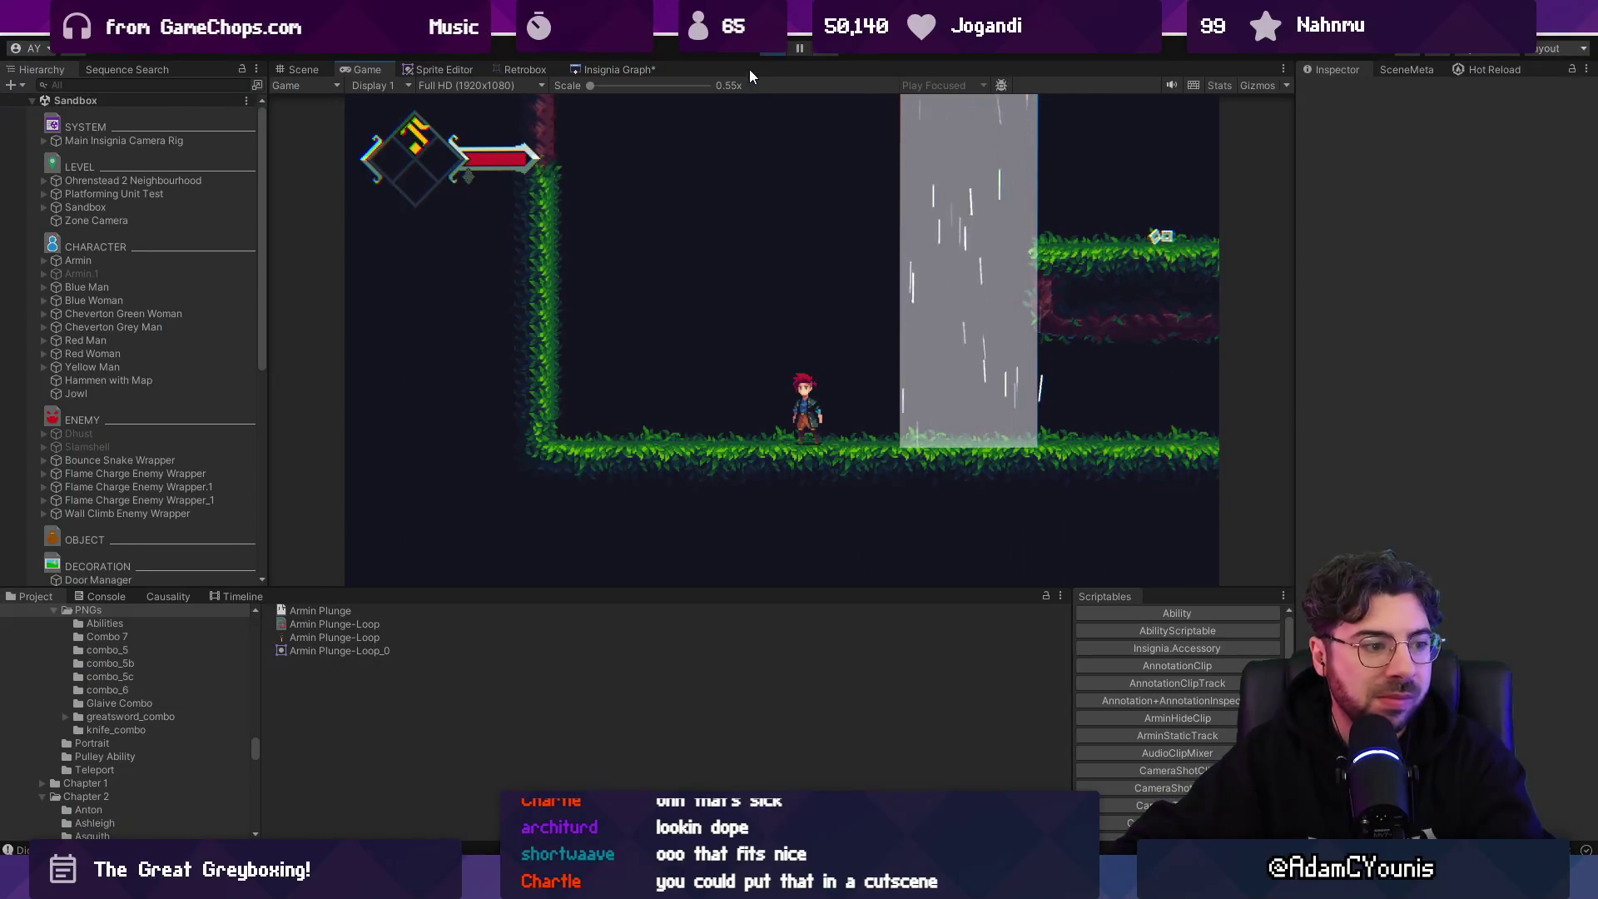
{"action": "key", "text": "d"}
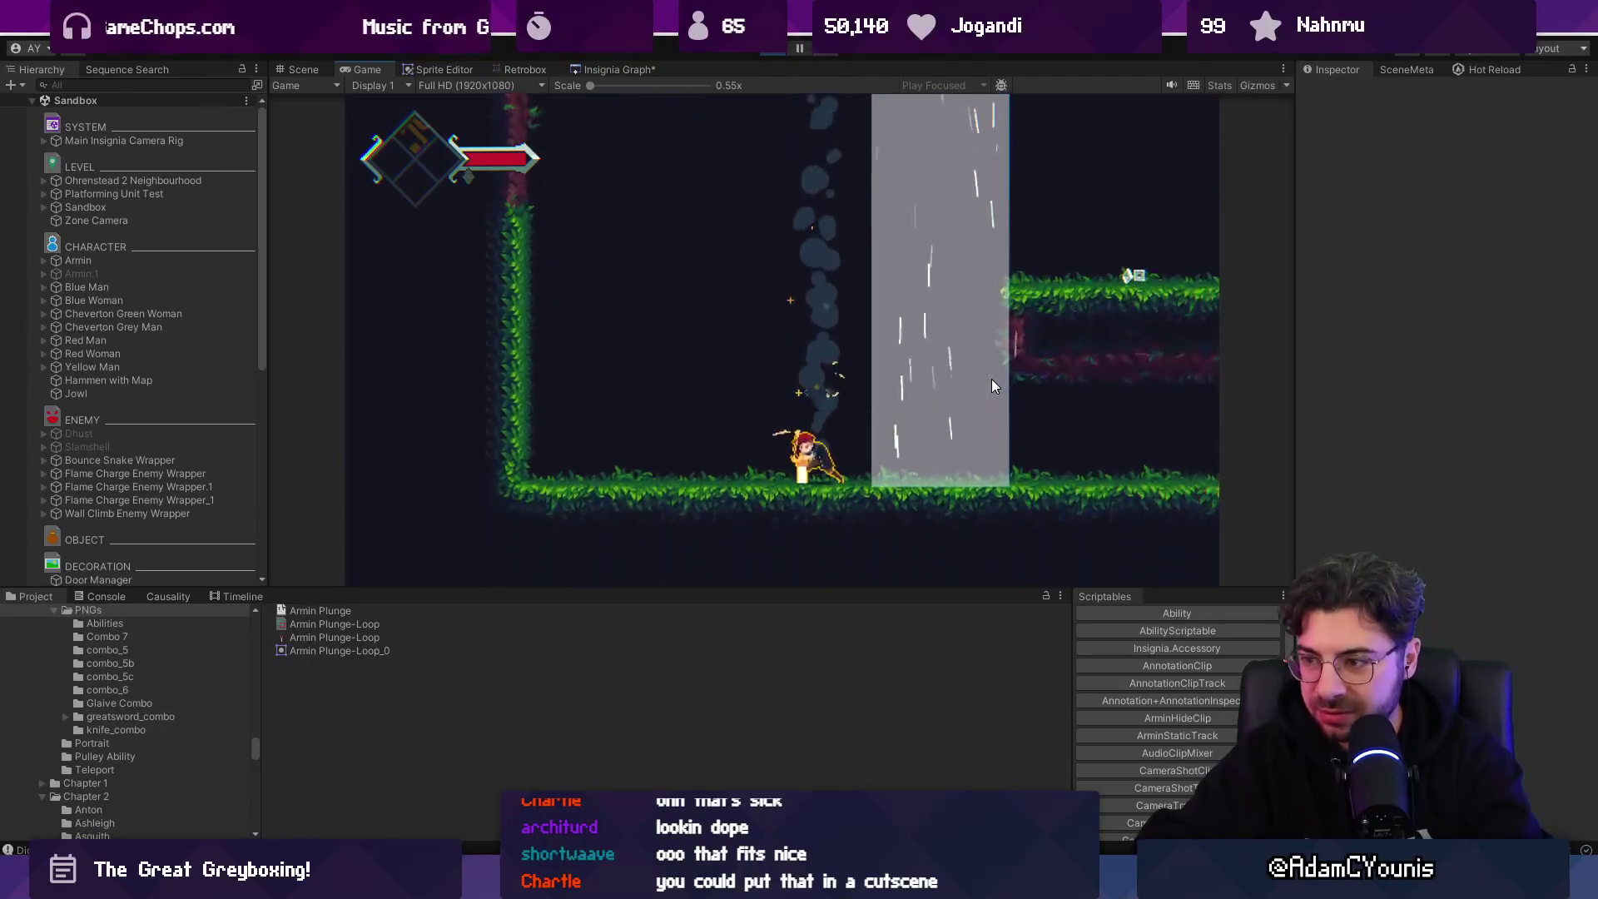
{"action": "key", "text": "d"}
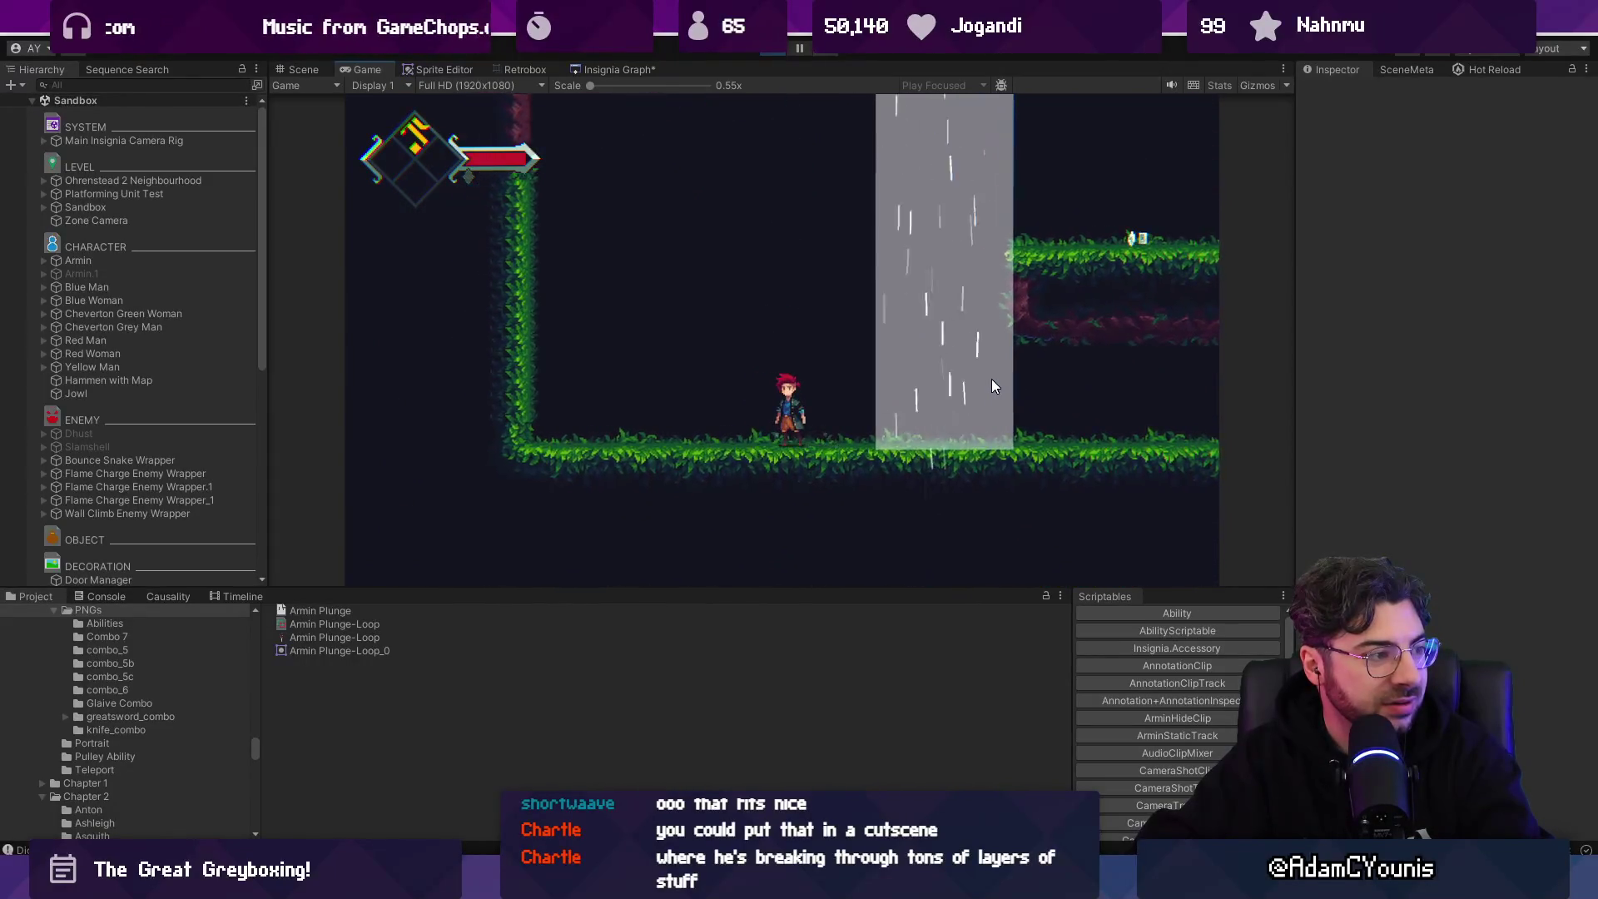
{"action": "key", "text": "space"}
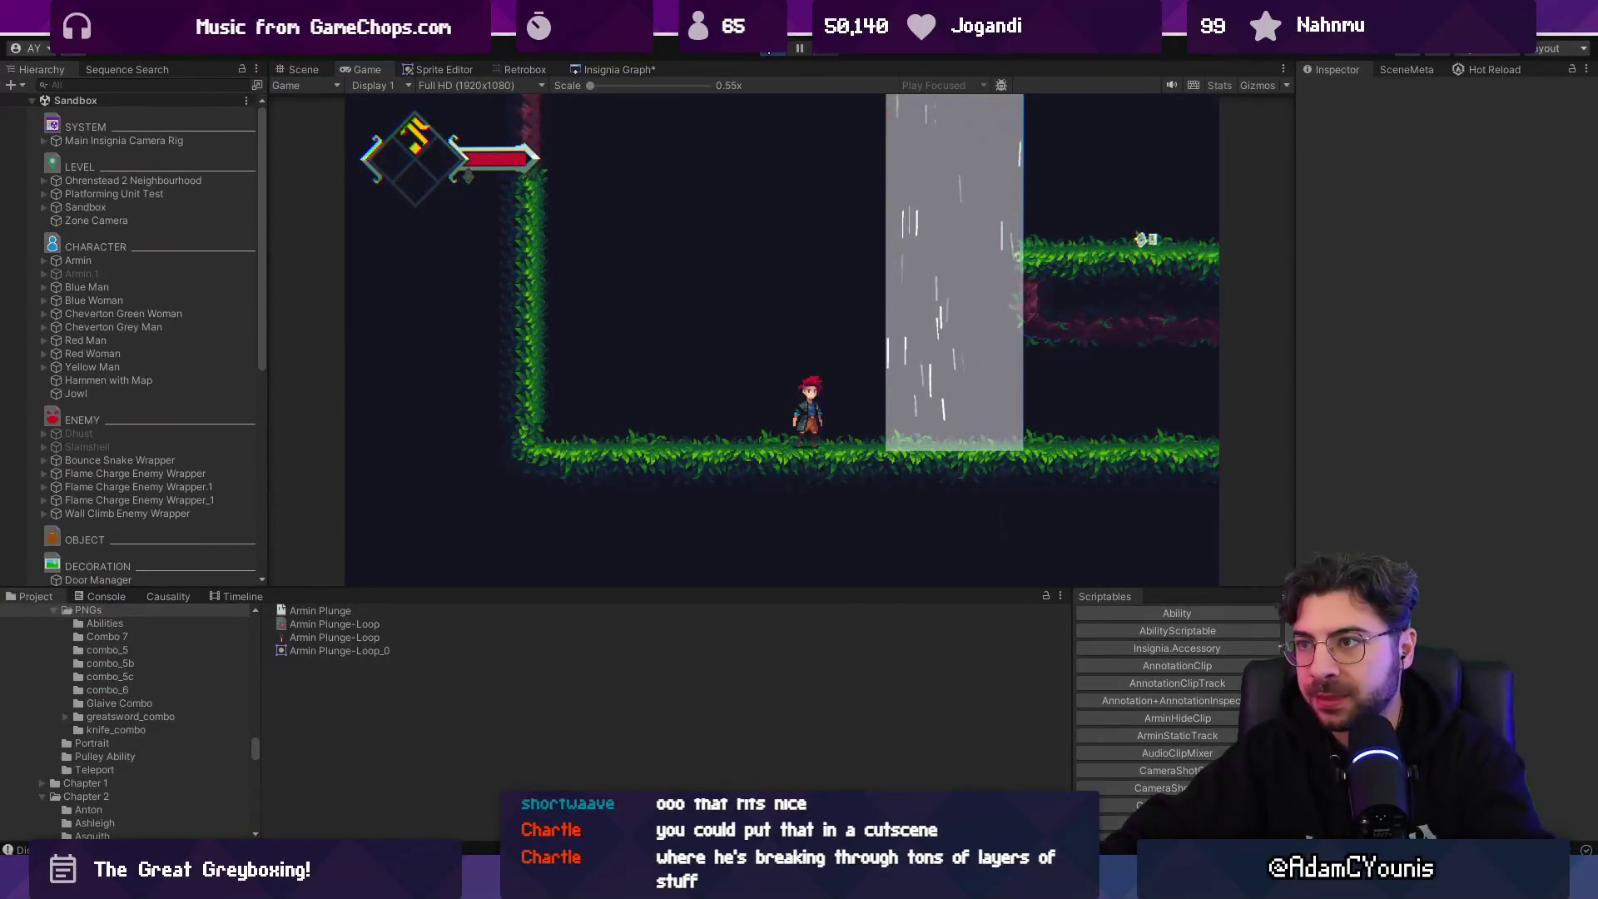
{"action": "key", "text": "alt+Tab"}
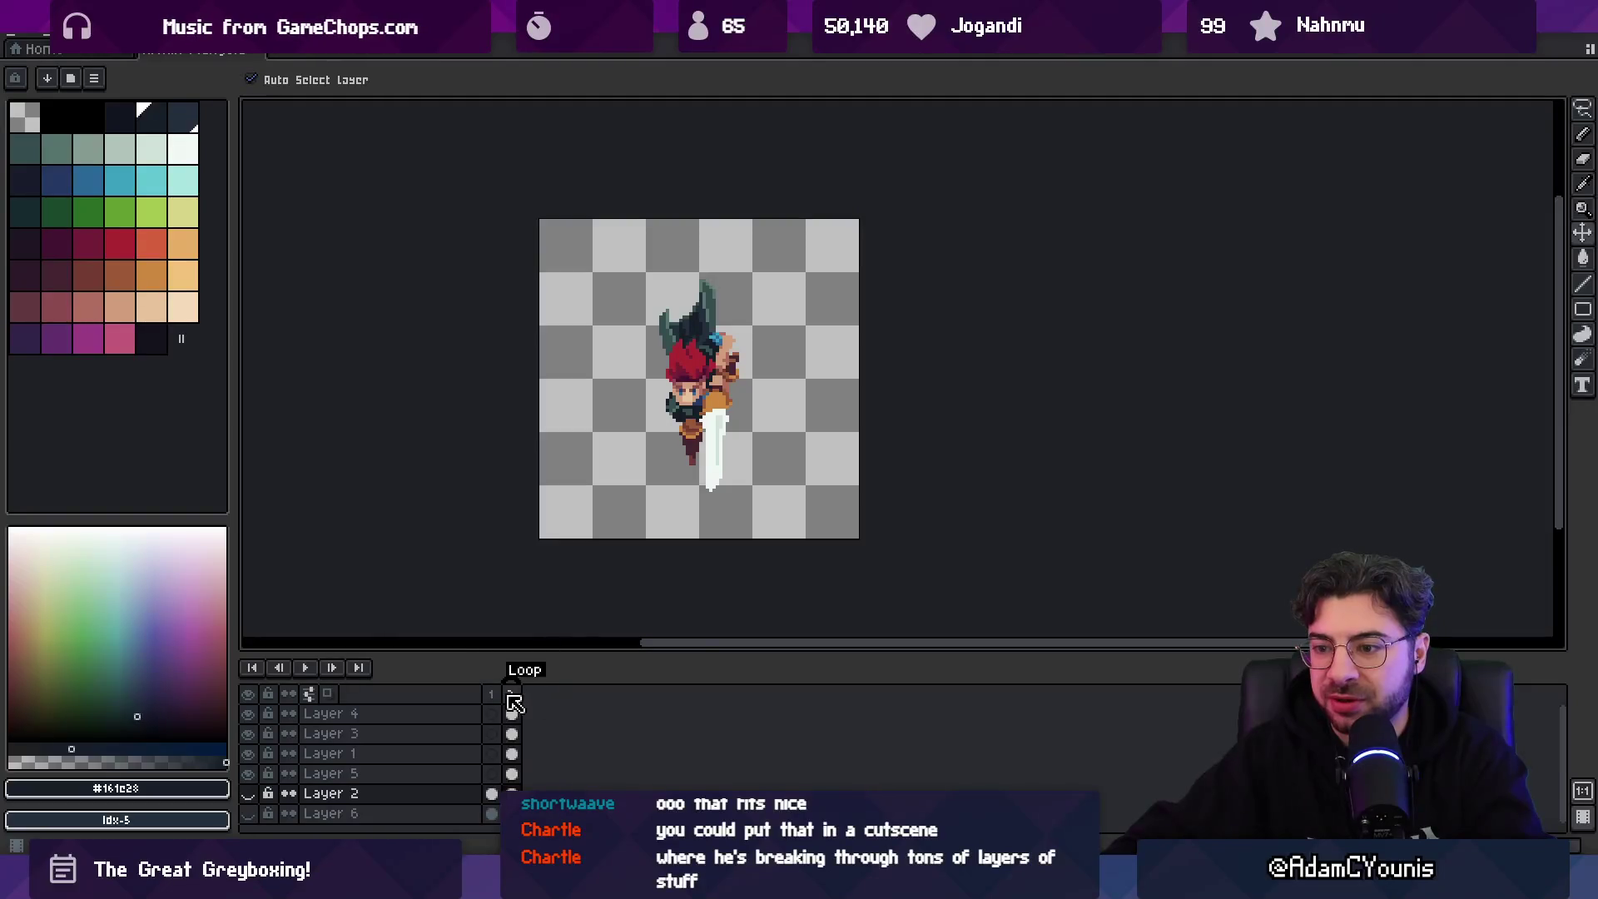
- Go to frame 2 of the animation and flip the sprite horizontally, then zoom in
{"action": "left_click", "coordinate": [55, 32]}
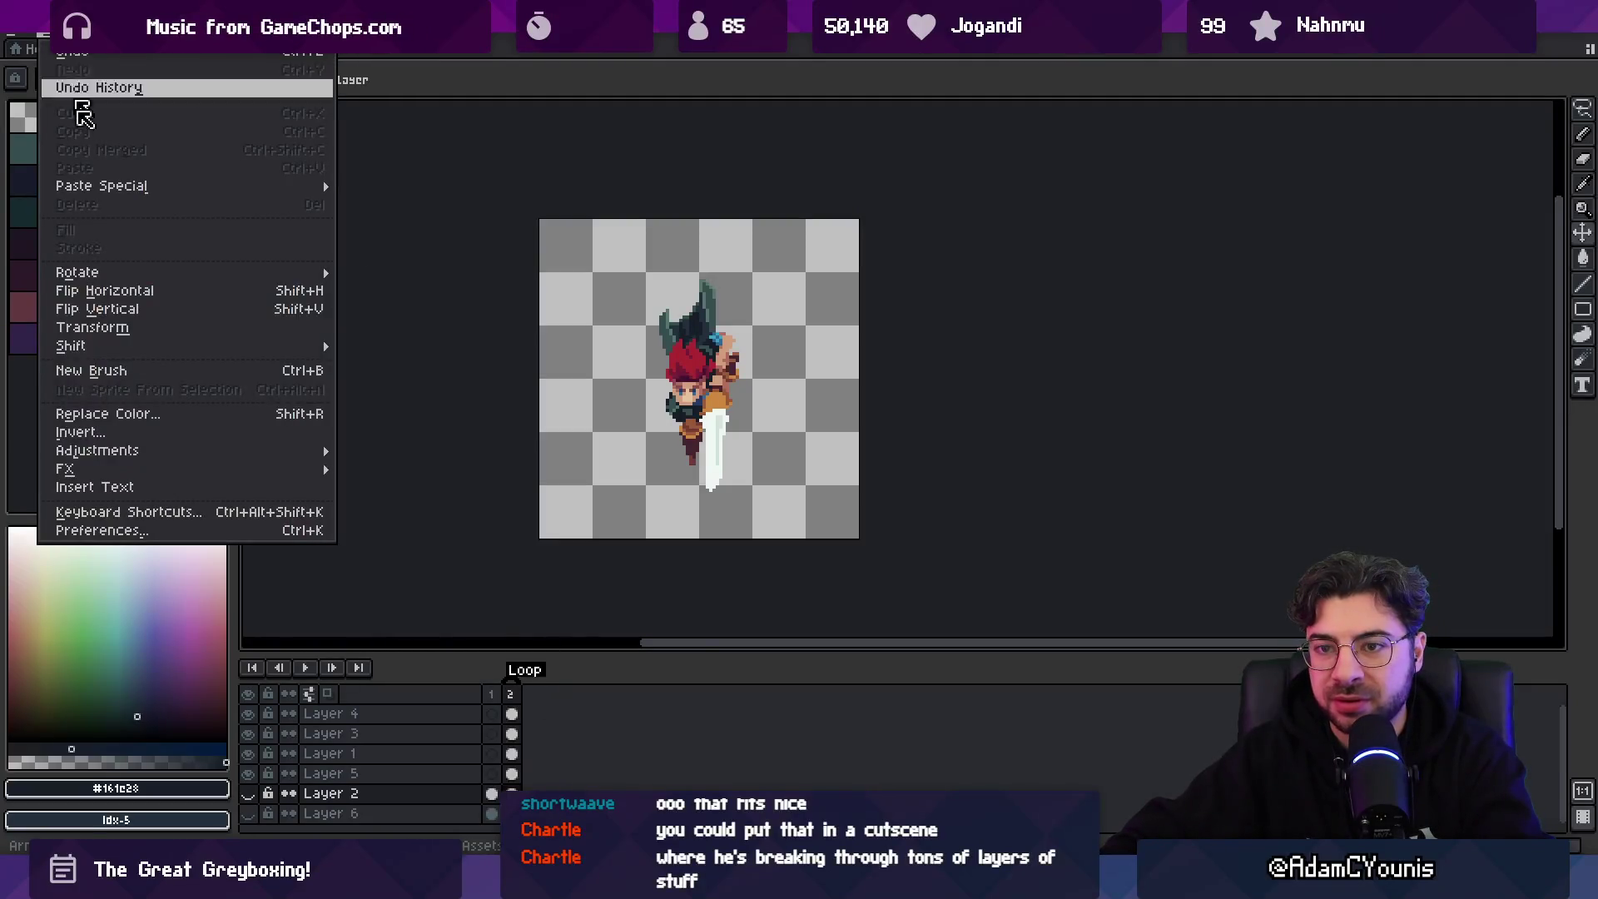
{"action": "left_click", "coordinate": [183, 304]}
{"action": "left_click", "coordinate": [497, 682]}
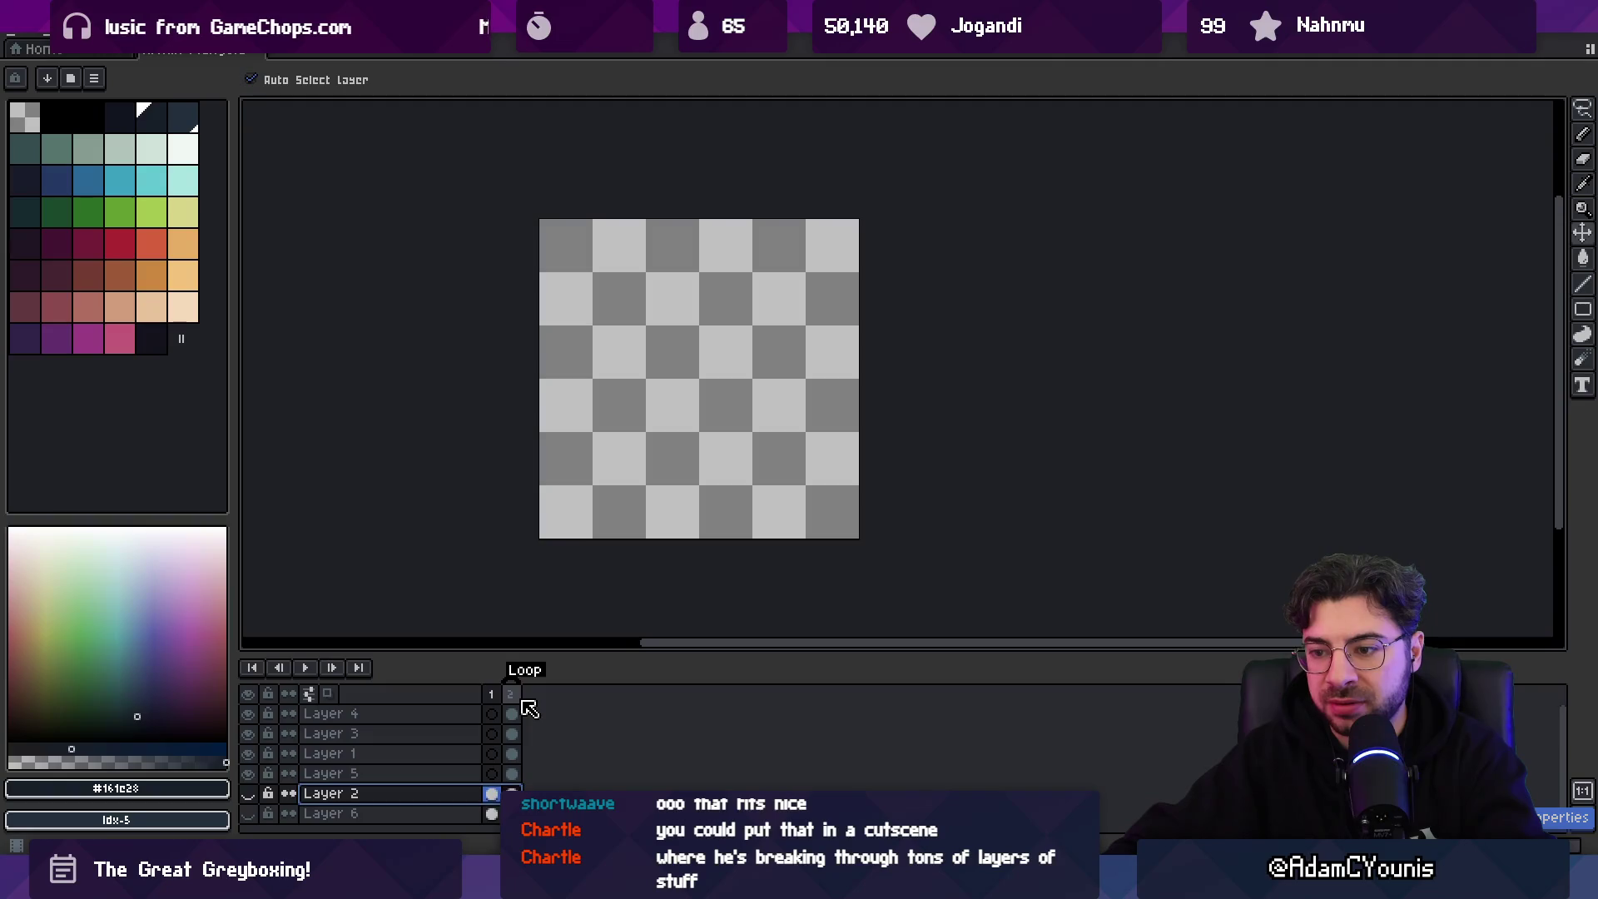
{"action": "left_click", "coordinate": [514, 696]}
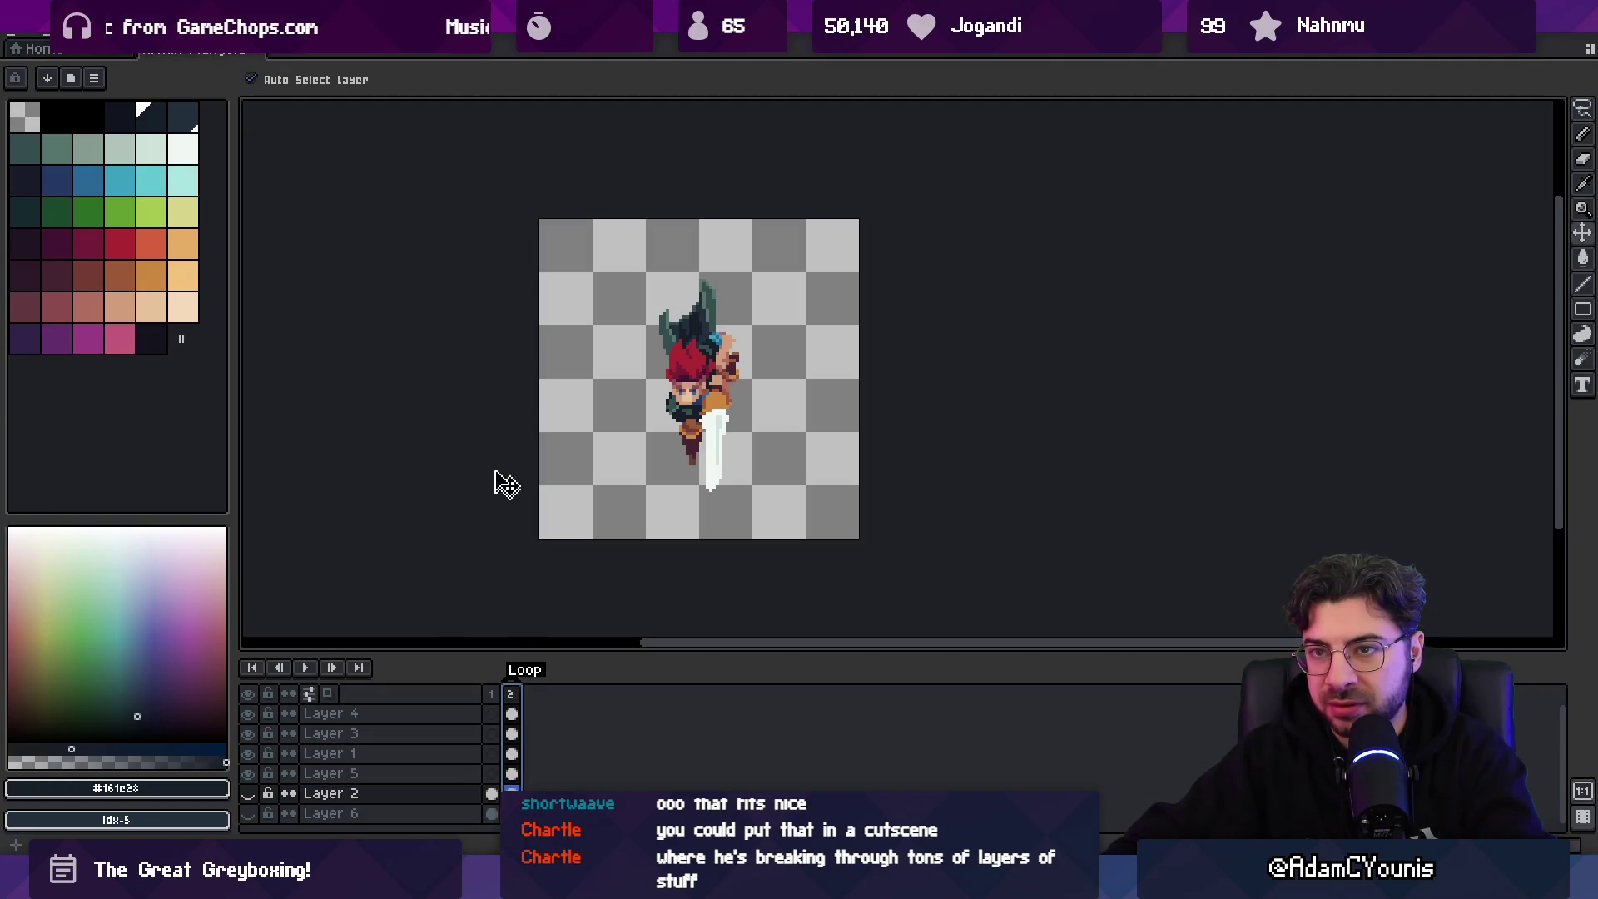
{"action": "left_click", "coordinate": [55, 32]}
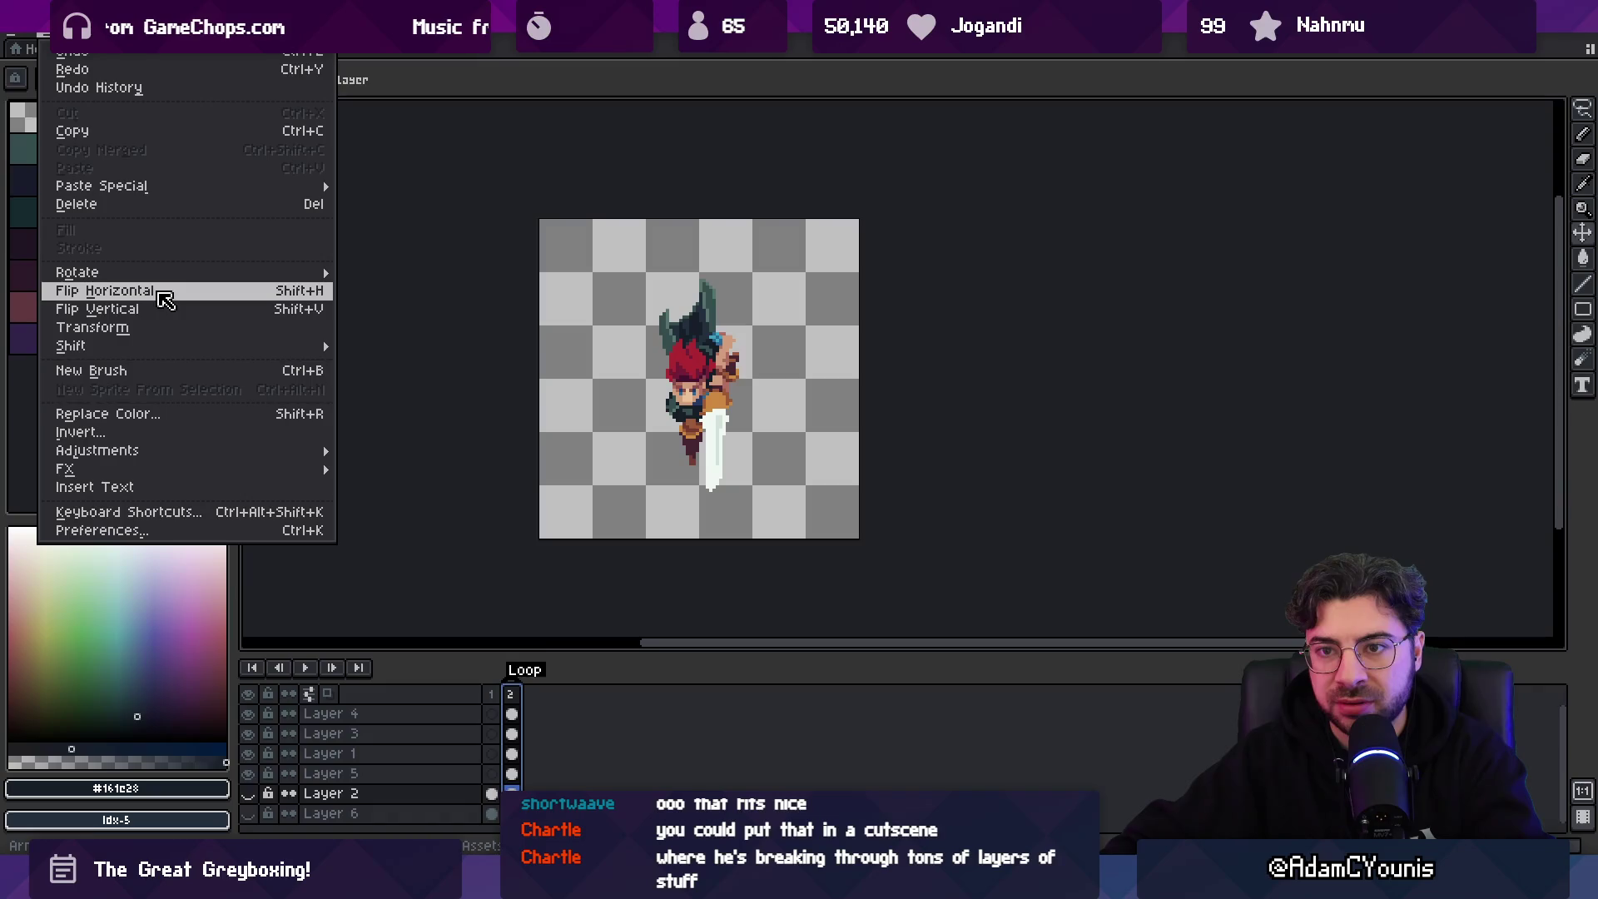
{"action": "left_click", "coordinate": [165, 297]}
{"action": "scroll", "coordinate": [729, 421], "scroll_direction": "up", "scroll_amount": 2}
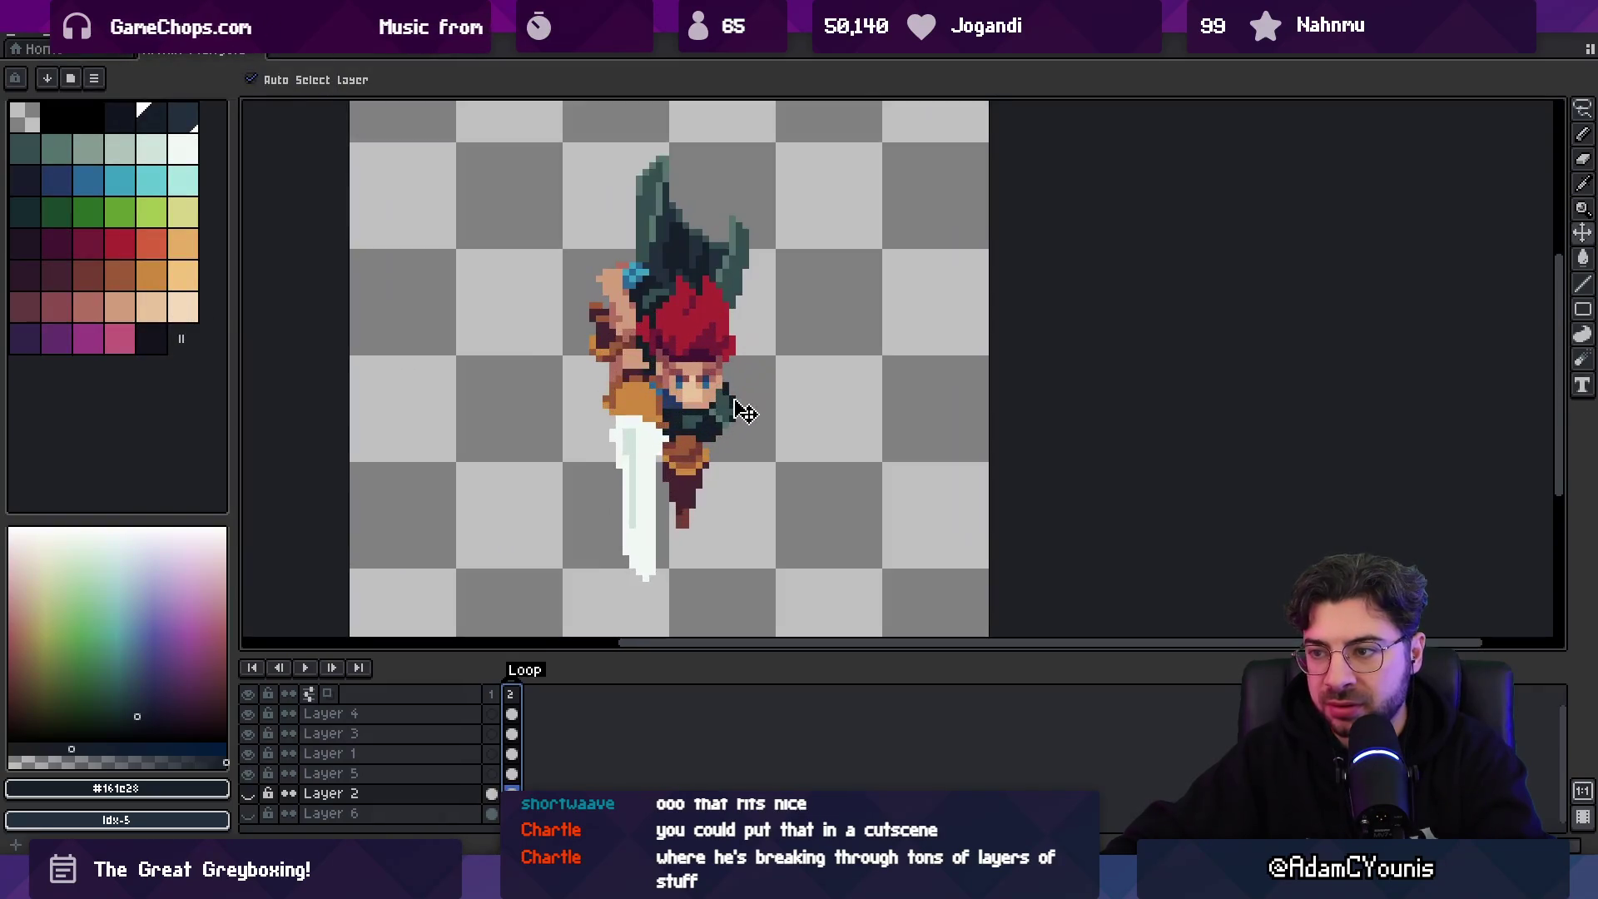
{"action": "scroll", "coordinate": [749, 399], "scroll_direction": "up", "scroll_amount": 2}
- Make Layer 4 active and sample the skin shade as the pencil colour, then switch to Unity
{"action": "left_click", "coordinate": [770, 379]}
{"action": "key", "text": "i"}
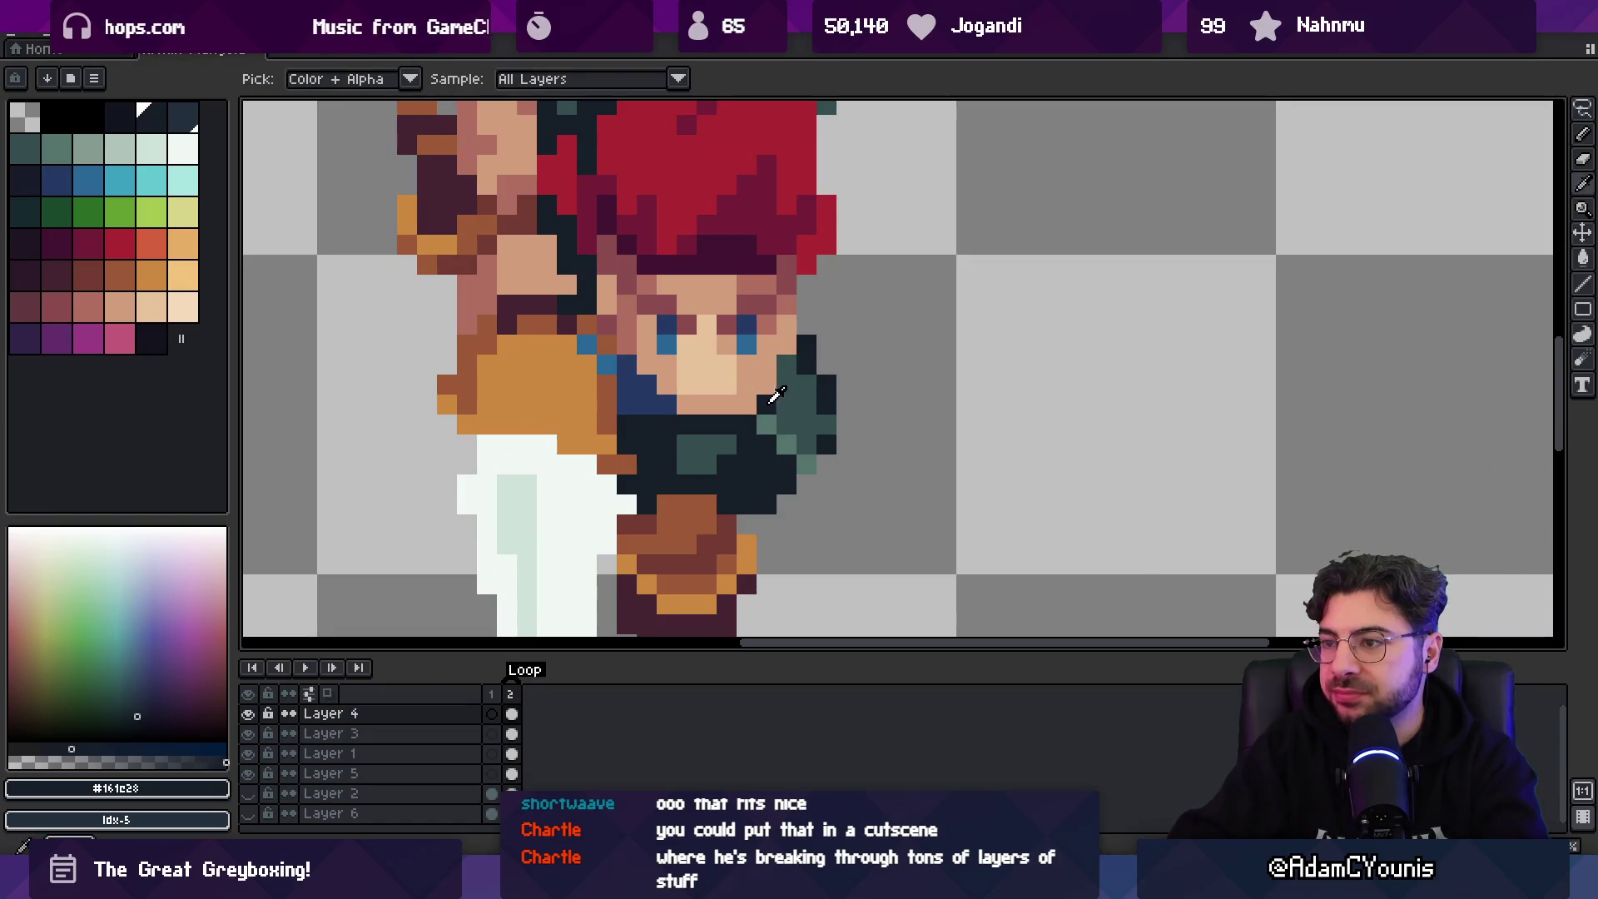
{"action": "left_click", "coordinate": [779, 319]}
{"action": "key", "text": "b"}
{"action": "key", "text": "v"}
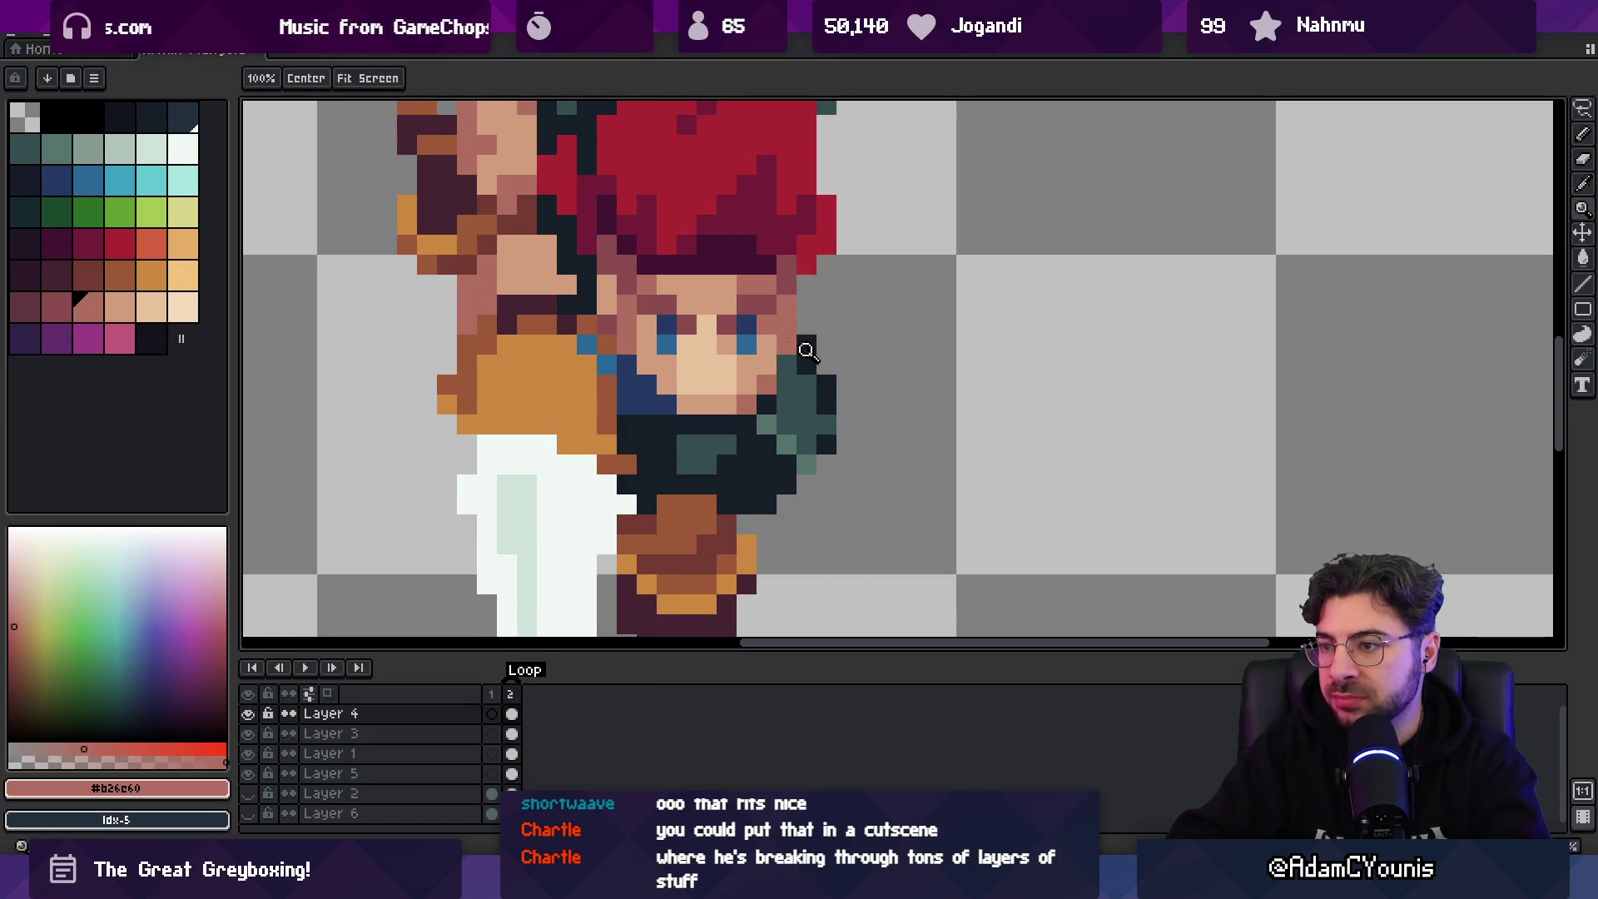
{"action": "scroll", "coordinate": [801, 345], "scroll_direction": "down", "scroll_amount": 5}
{"action": "key", "text": "h"}
{"action": "key", "text": "alt+Tab"}
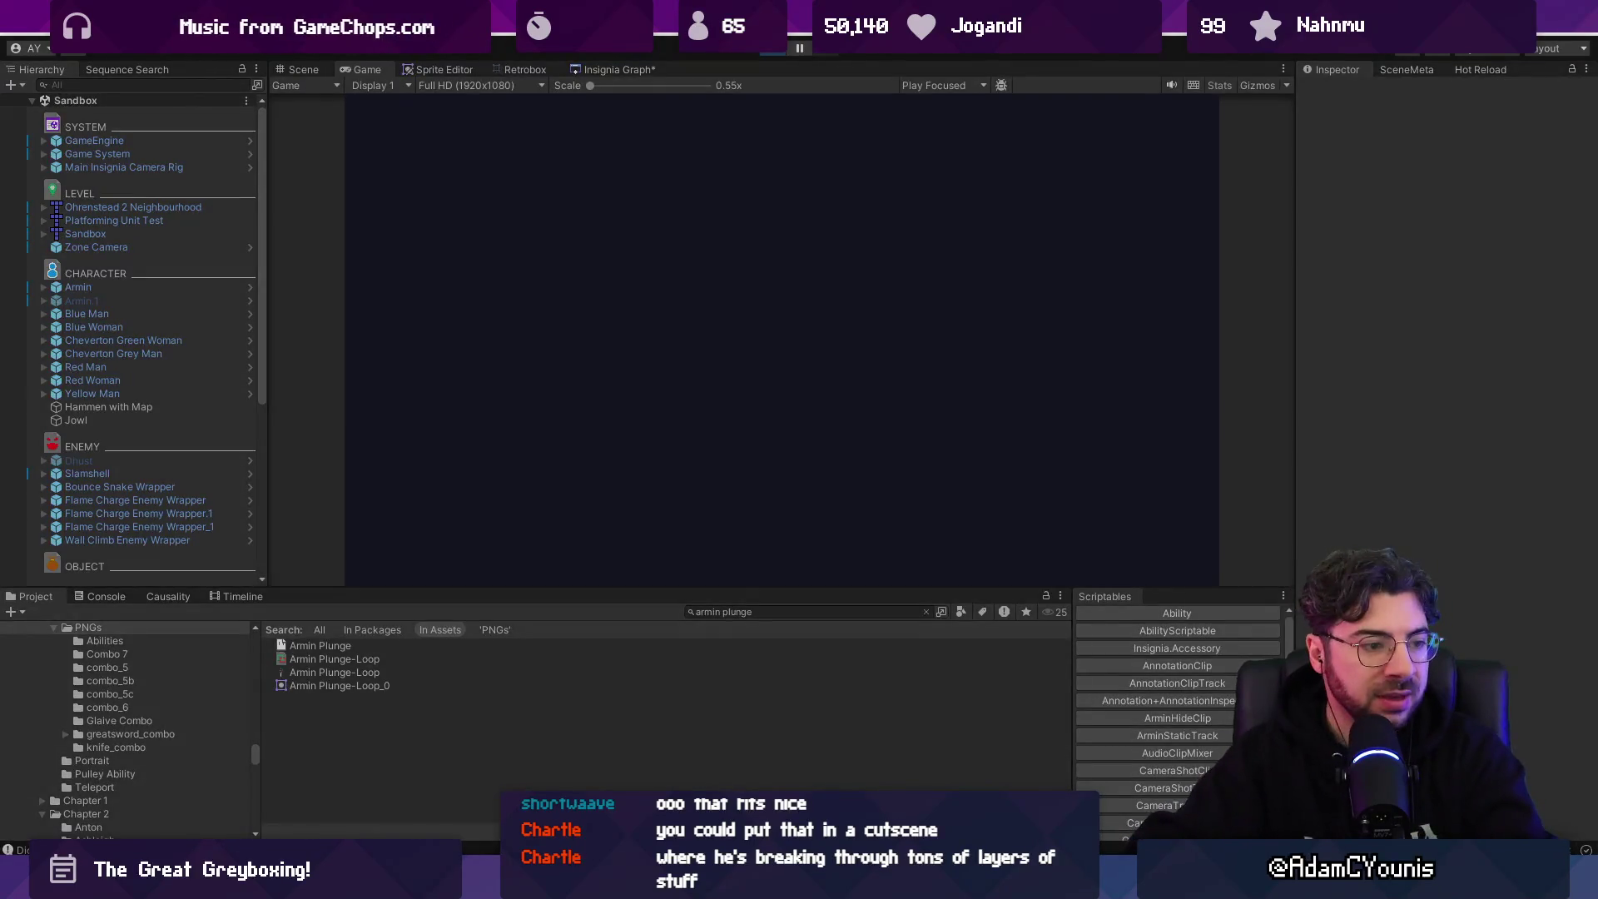
- In Figma, open the 1.1 Ability Template Catalogue page and pan across the Arise, Scale and Entropy frames
{"action": "key", "text": "shift+space"}
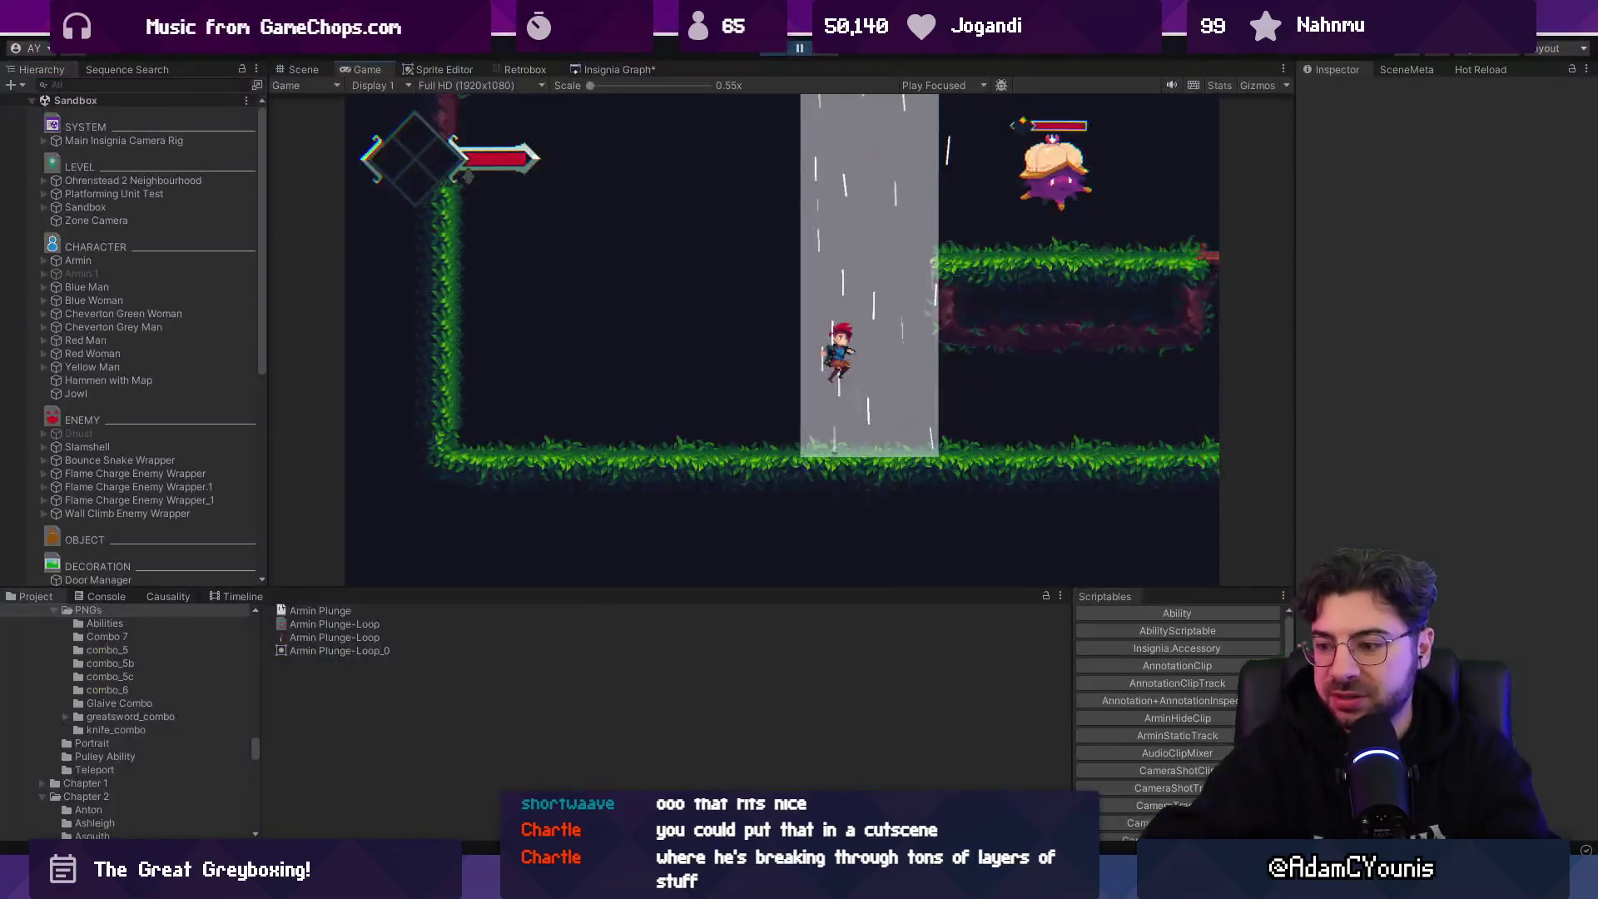
{"action": "key", "text": "alt+Tab"}
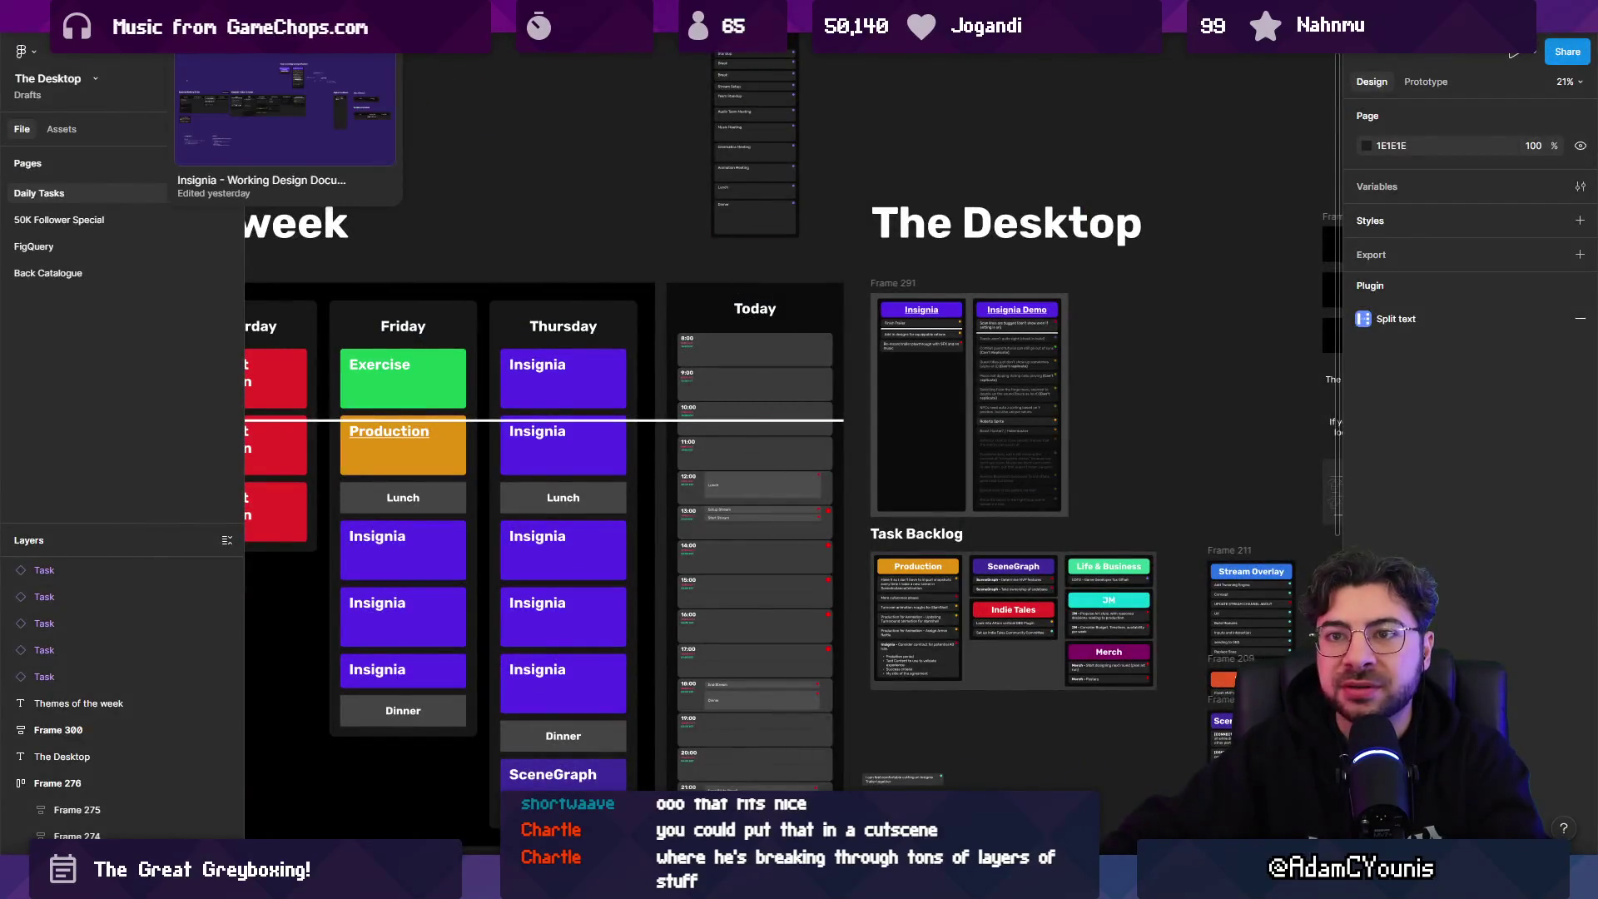
{"action": "left_click", "coordinate": [84, 327]}
{"action": "scroll", "coordinate": [588, 257], "scroll_direction": "down", "scroll_amount": 10}
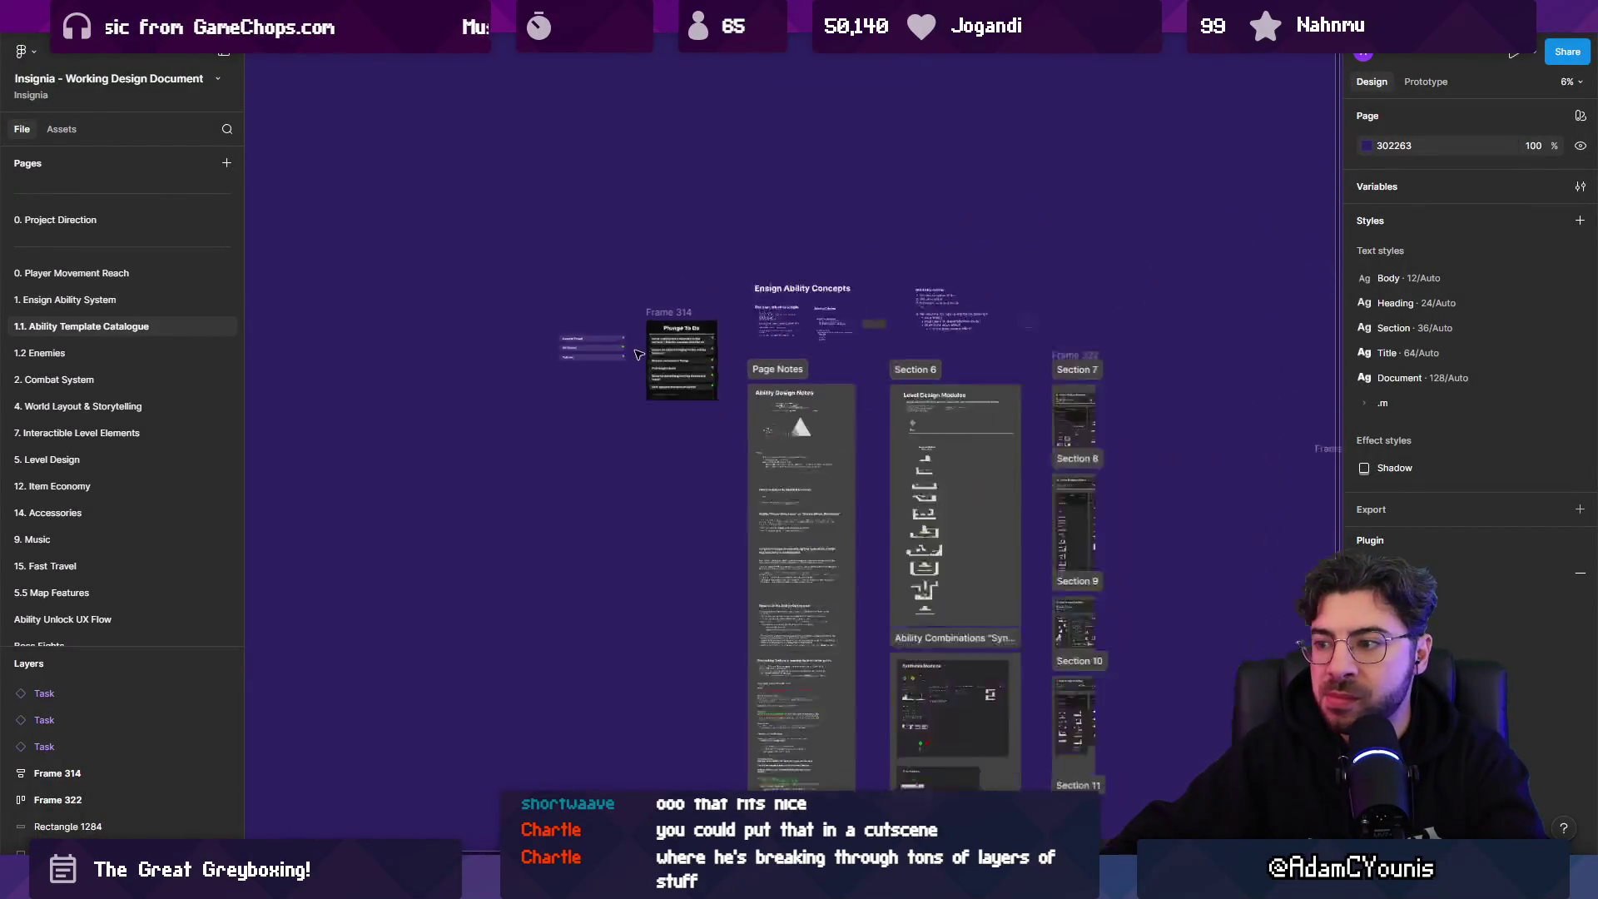
{"action": "scroll", "coordinate": [979, 407], "scroll_direction": "up", "scroll_amount": 10}
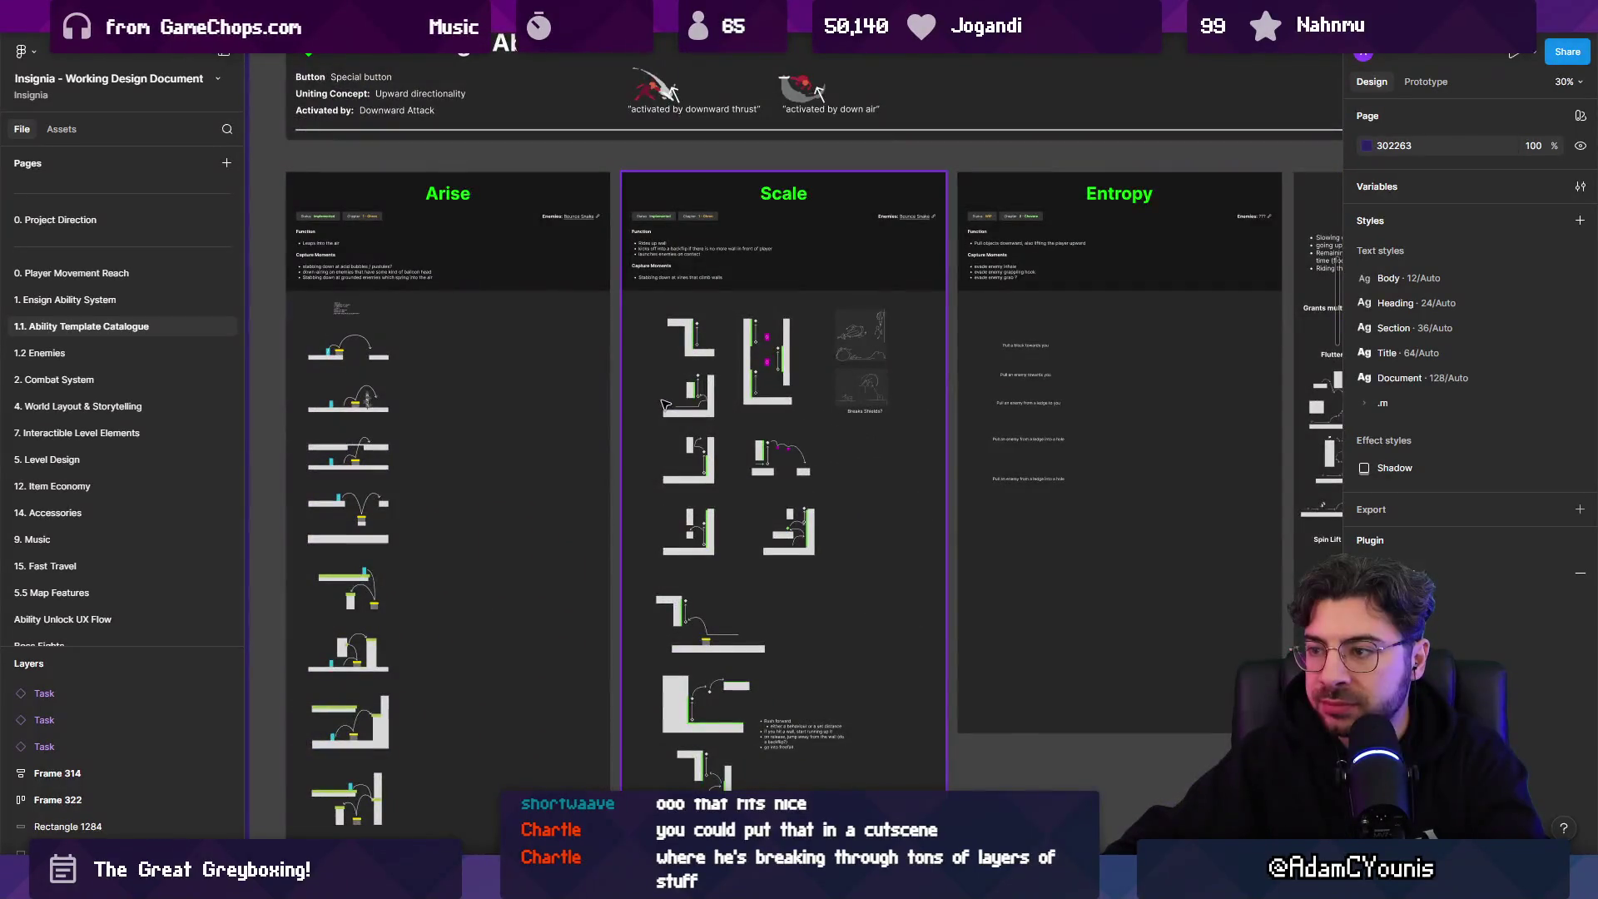
{"action": "left_click_drag", "start_coordinate": [595, 357], "coordinate": [613, 353]}
{"action": "scroll", "coordinate": [613, 352], "scroll_direction": "down", "scroll_amount": 5}
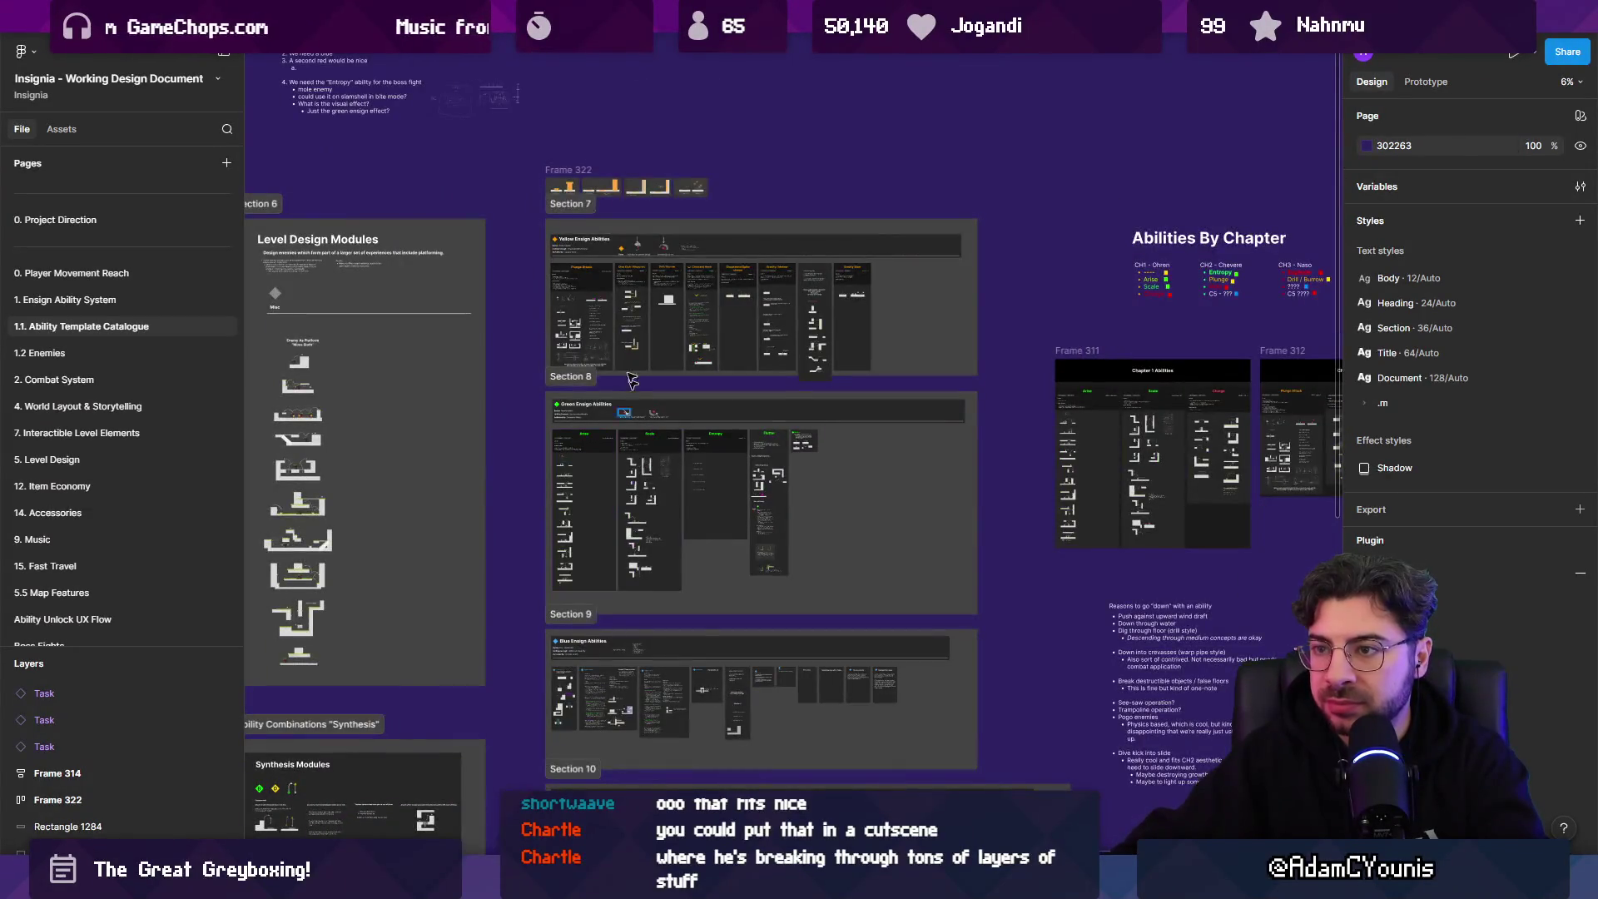
{"action": "scroll", "coordinate": [633, 414], "scroll_direction": "up", "scroll_amount": 15}
{"action": "scroll", "coordinate": [905, 534], "scroll_direction": "up", "scroll_amount": 3}
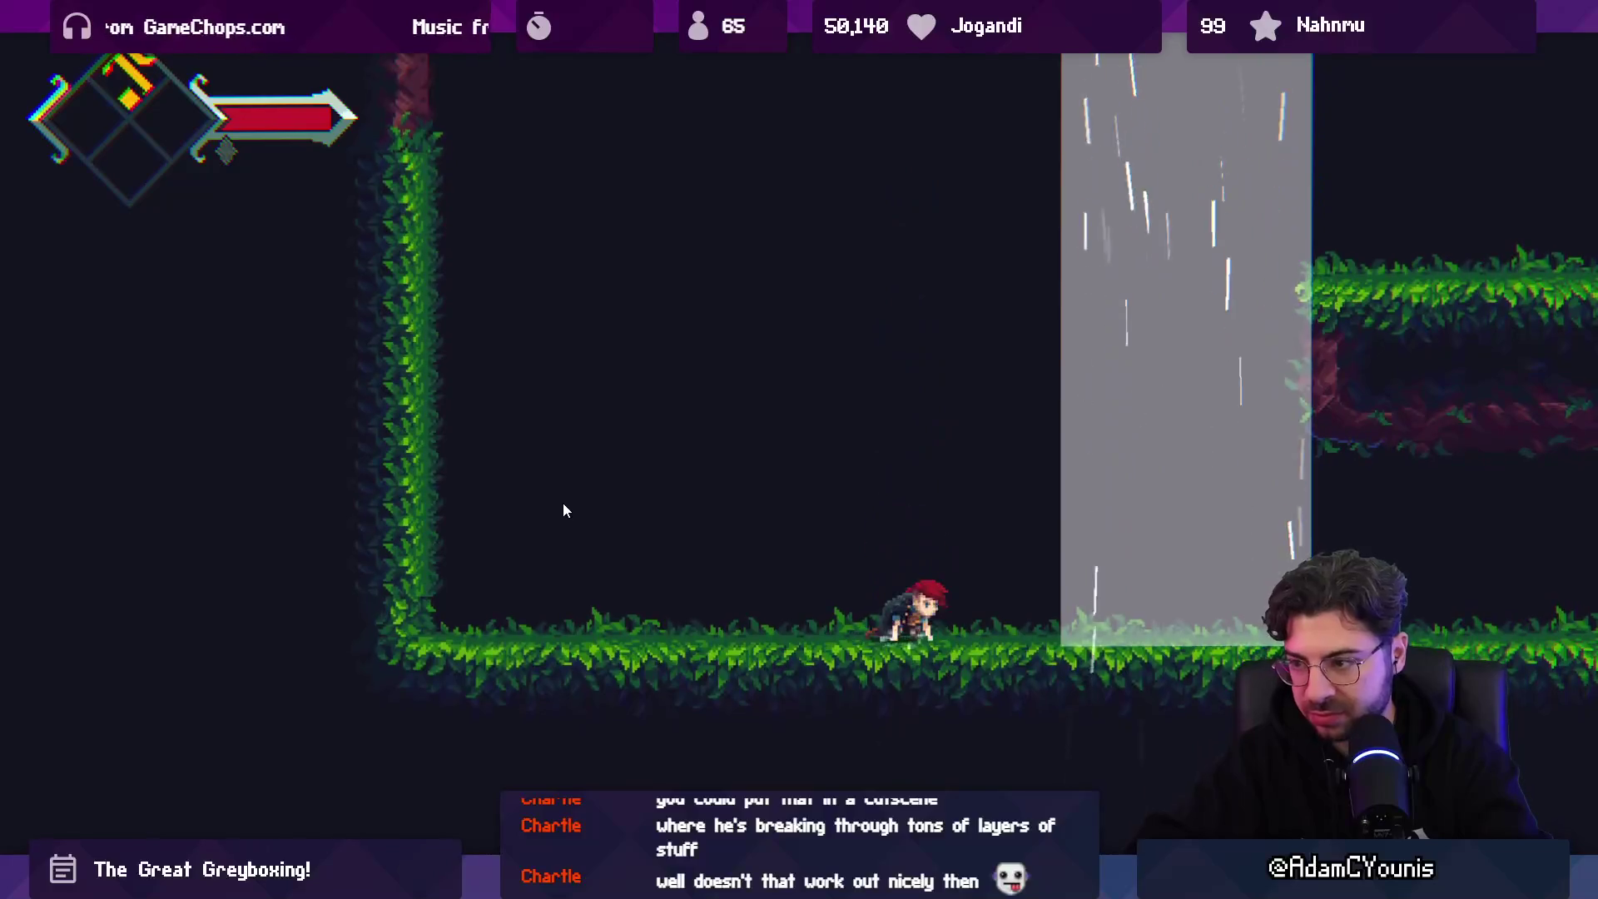
- Restore Unity's layout, exit play mode with Ctrl+P, and switch back to Aseprite
{"action": "key", "text": "shift+space"}
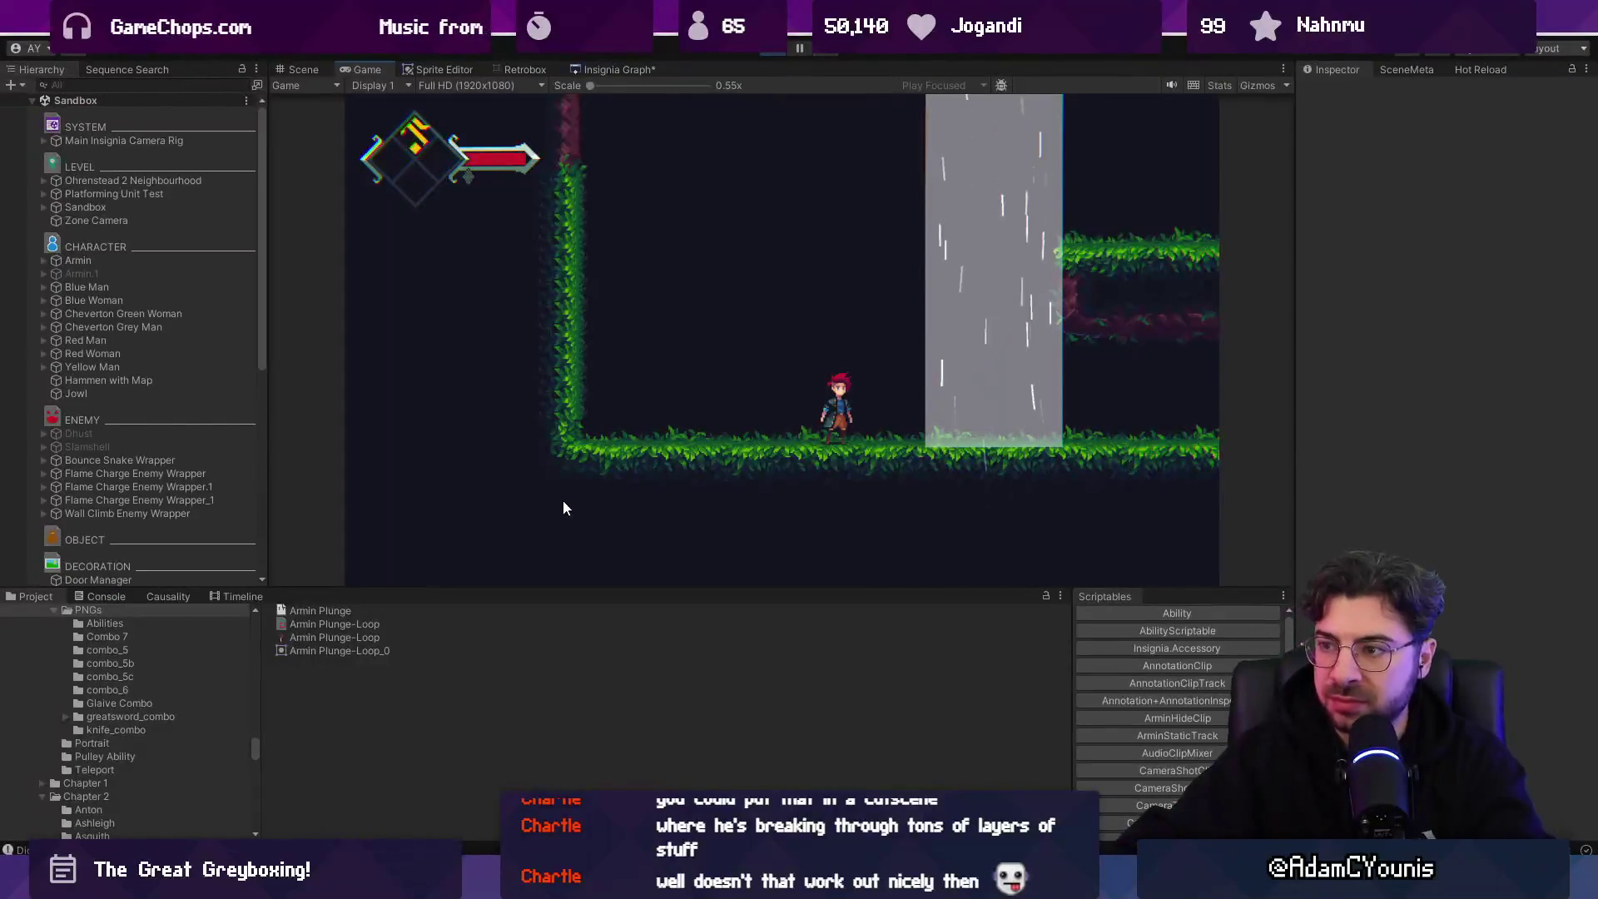
{"action": "key", "text": "ctrl+p"}
{"action": "key", "text": "alt+Tab"}
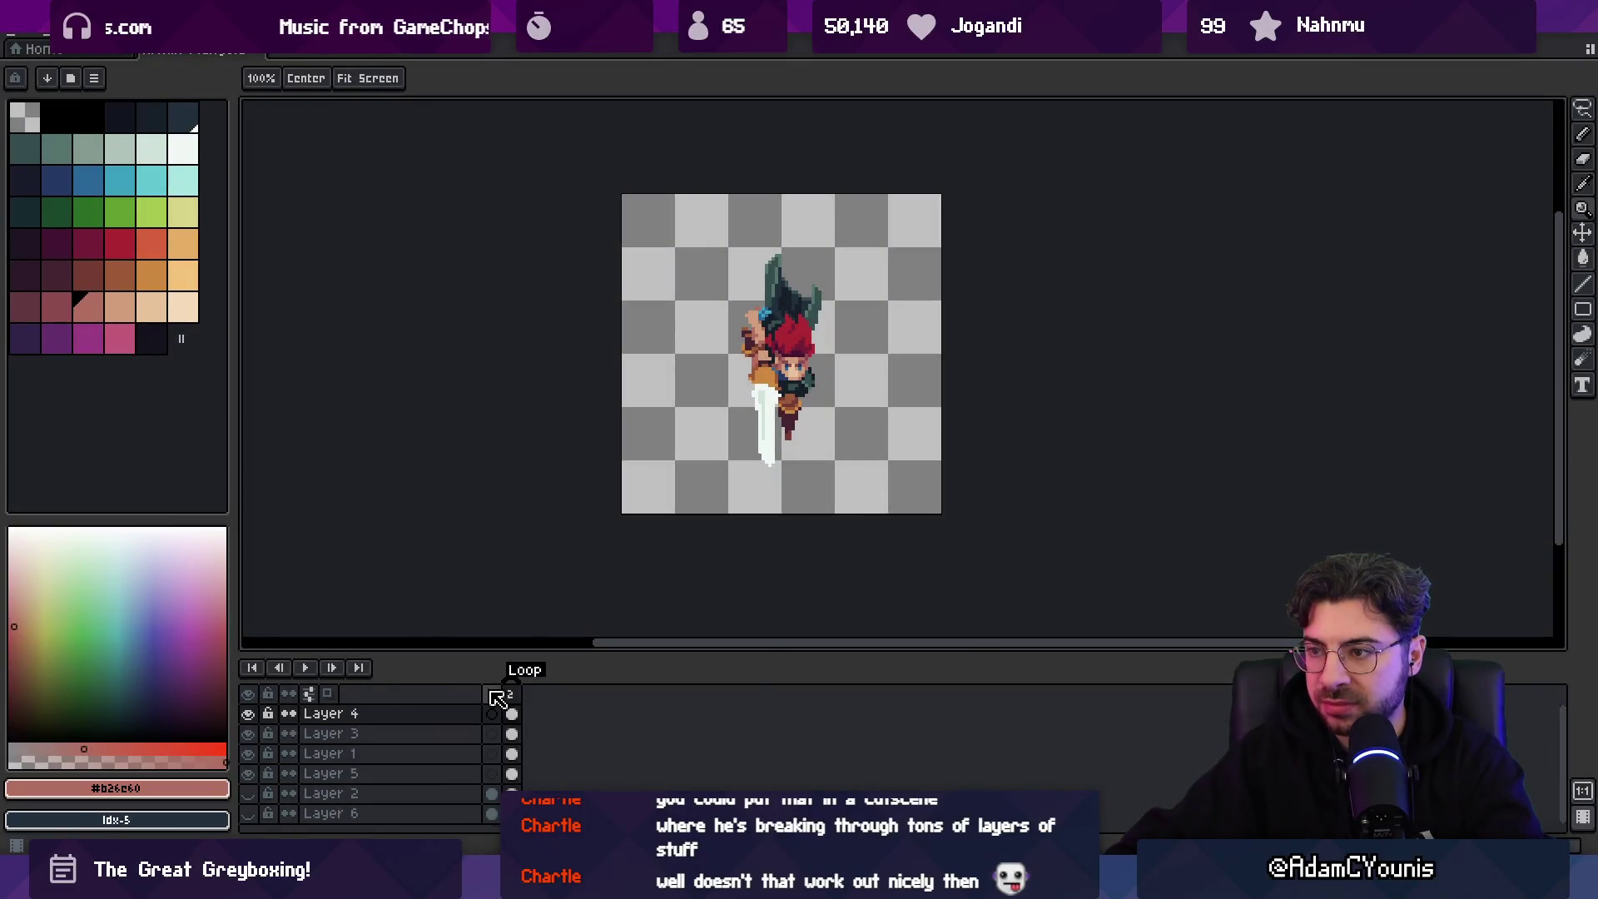
- Select the Layer 4 cel in frame 2, then switch to the Unity editor
{"action": "left_click", "coordinate": [497, 697]}
{"action": "left_click", "coordinate": [510, 713]}
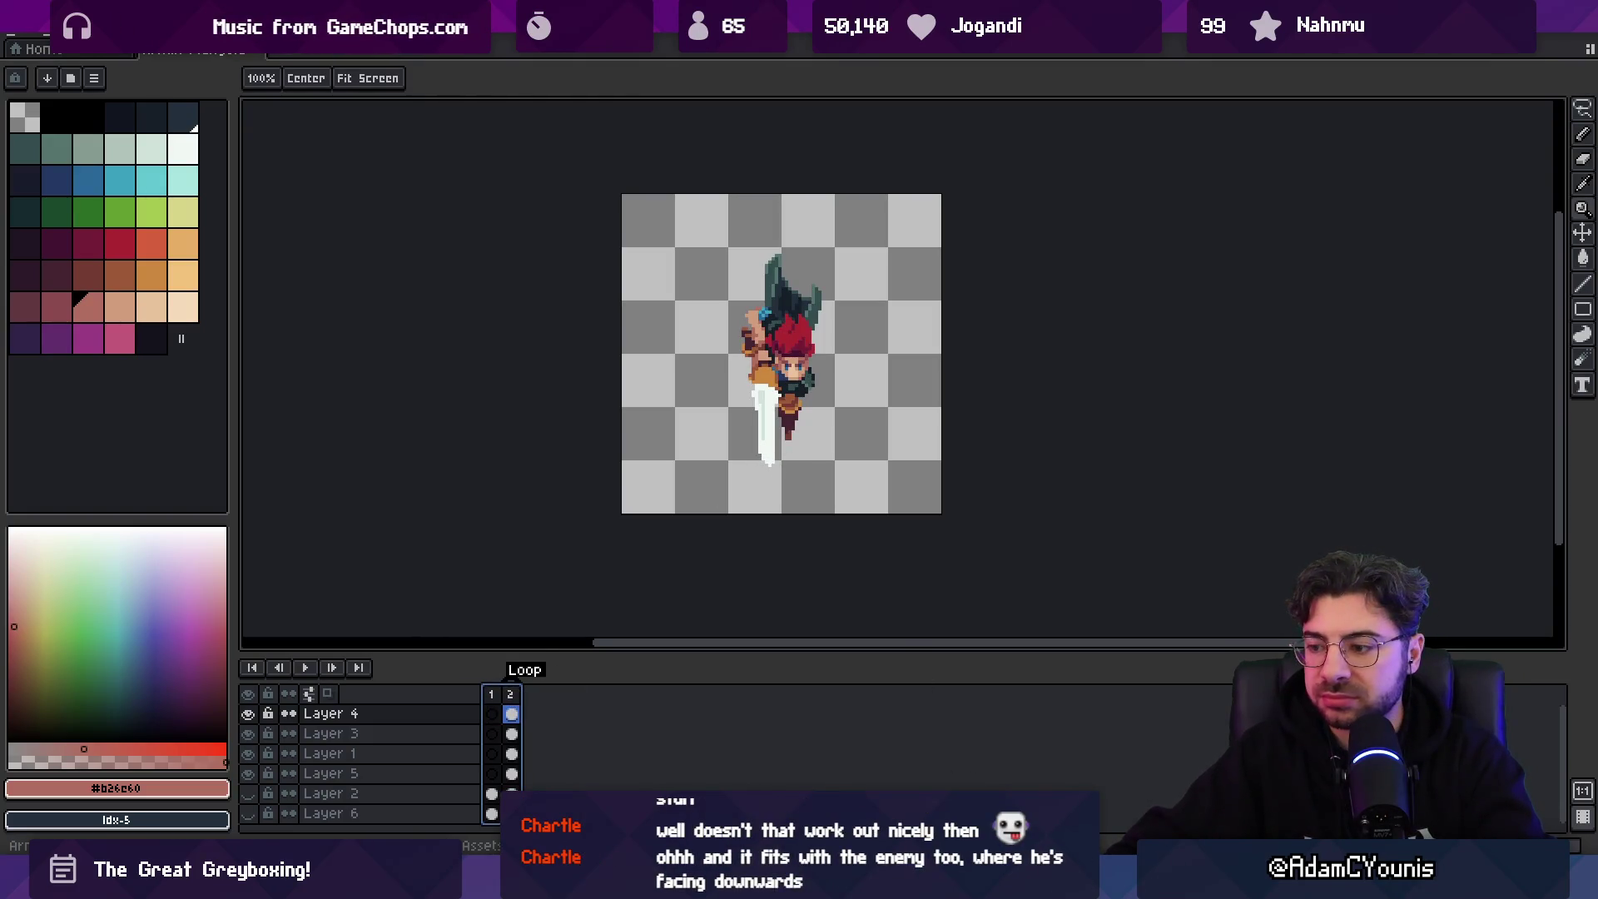
{"action": "key", "text": "alt+Tab"}
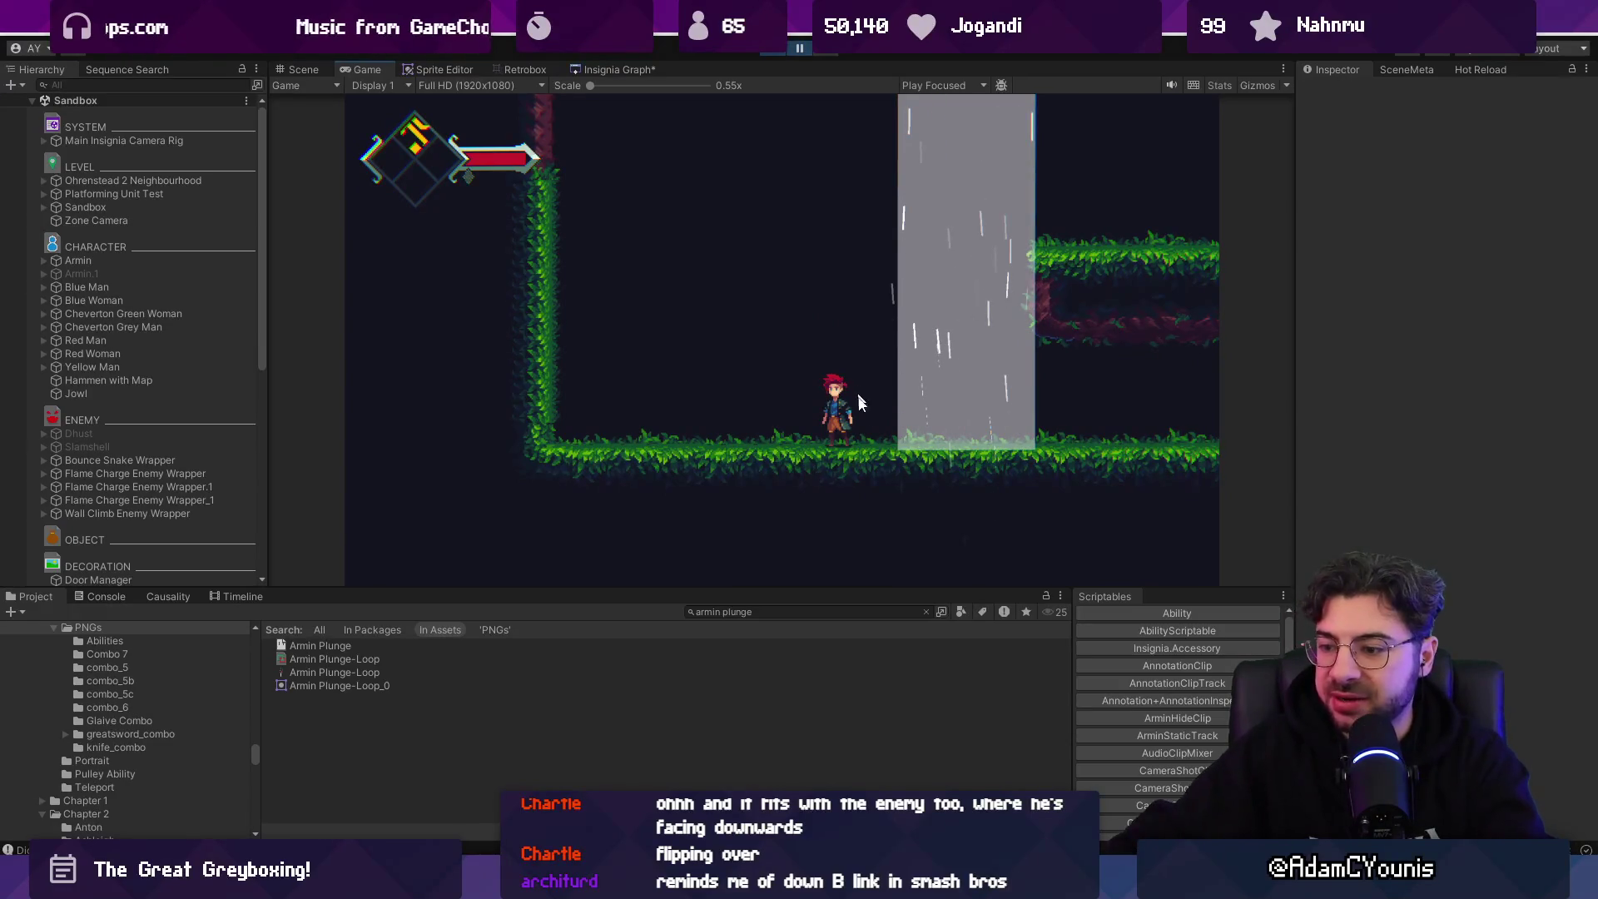
- Search Everything for 'directional attacks .ase', open Armin Directional Air Attacks.aseprite, and select frames 1–14
{"action": "key", "text": "ctrl+alt+space"}
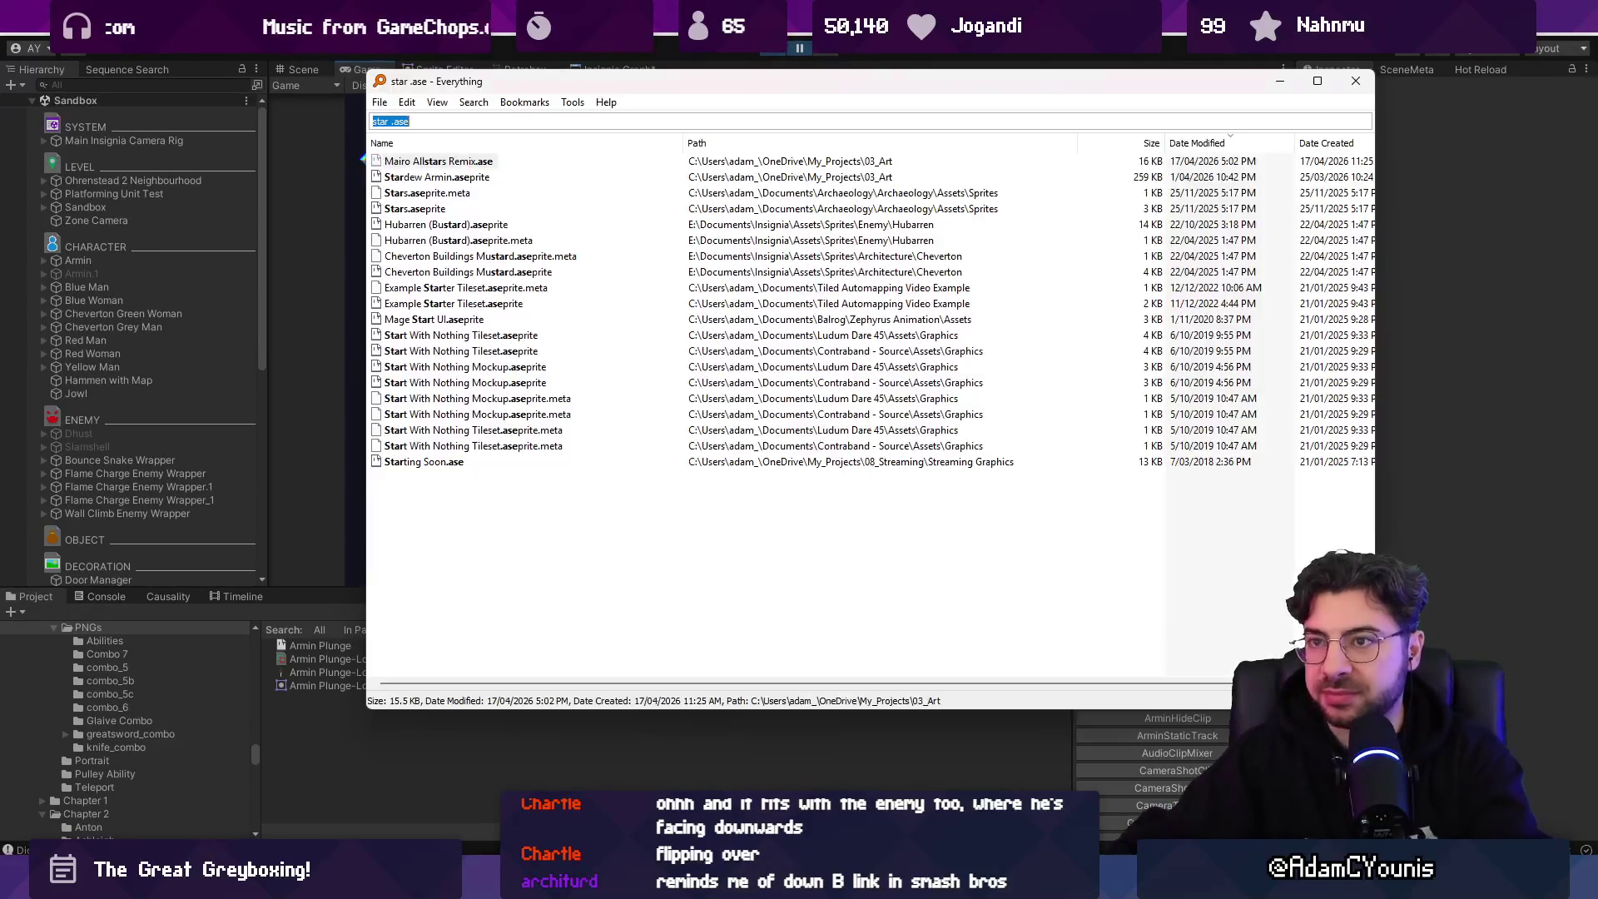
{"action": "type", "text": "d"}
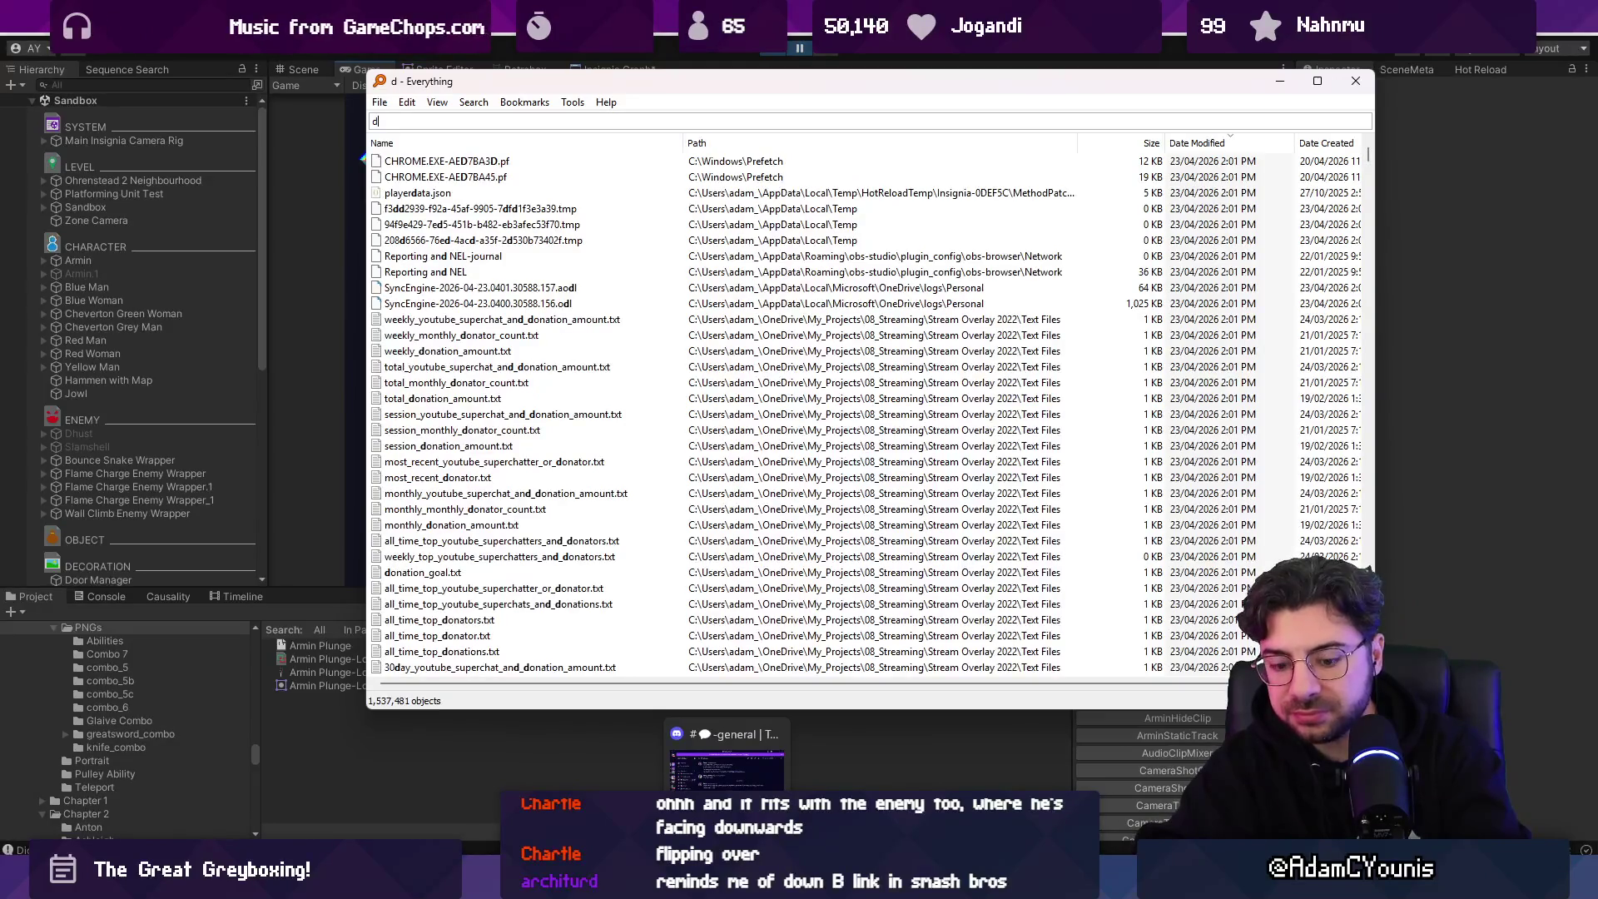
{"action": "key", "text": "BackSpace"}
{"action": "type", "text": "aerial dire"}
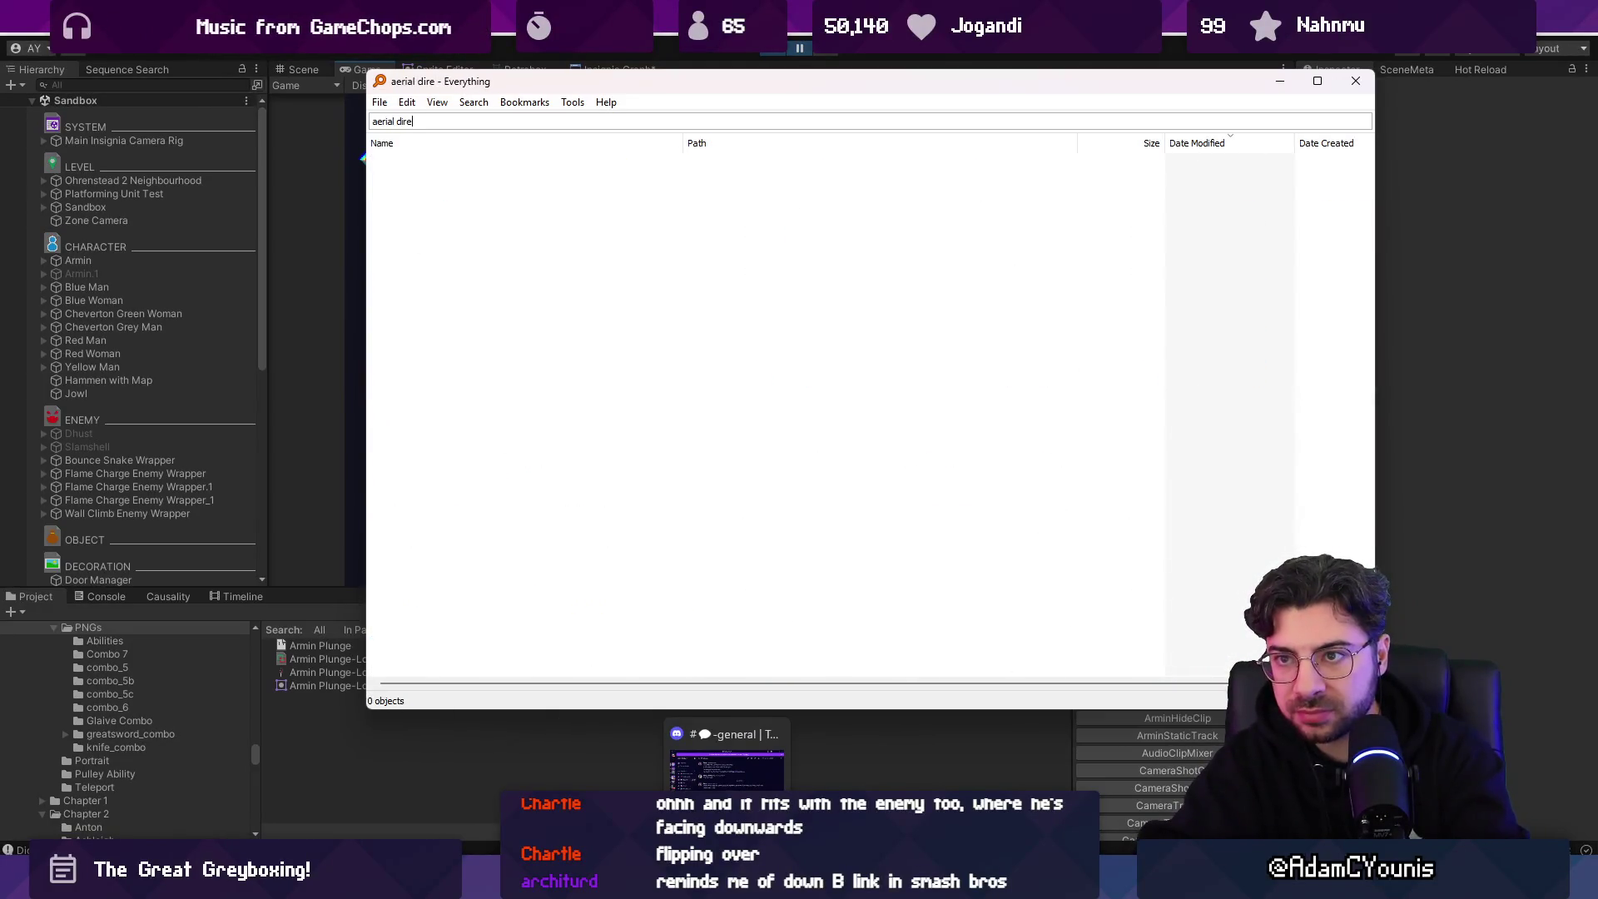
{"action": "type", "text": "directio"}
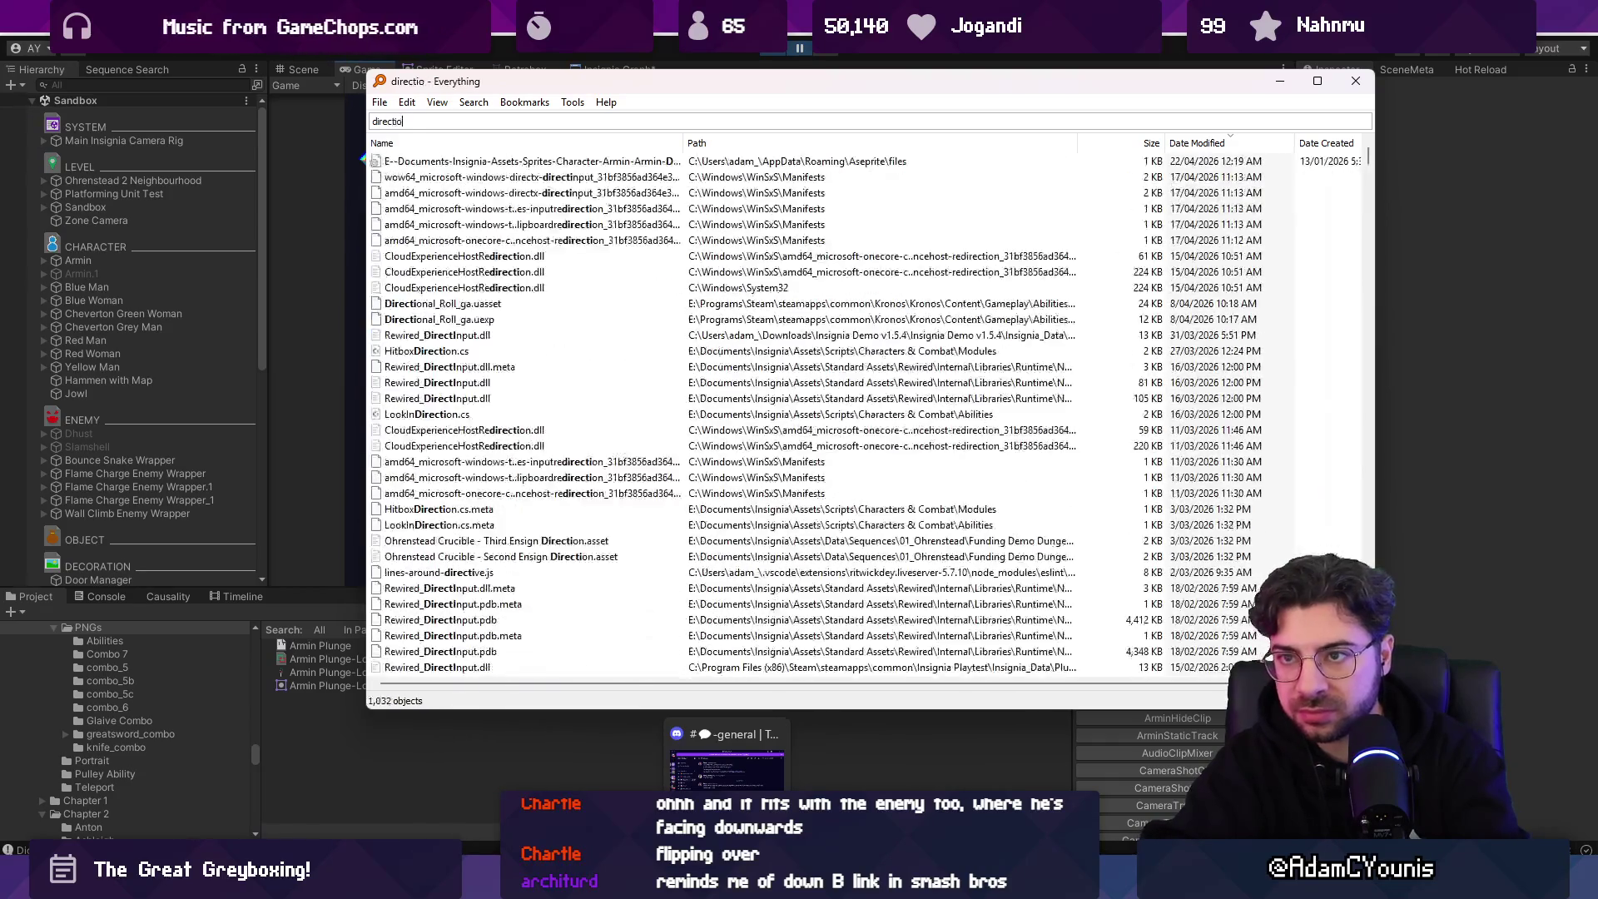
{"action": "type", "text": "nal attacks .asee"}
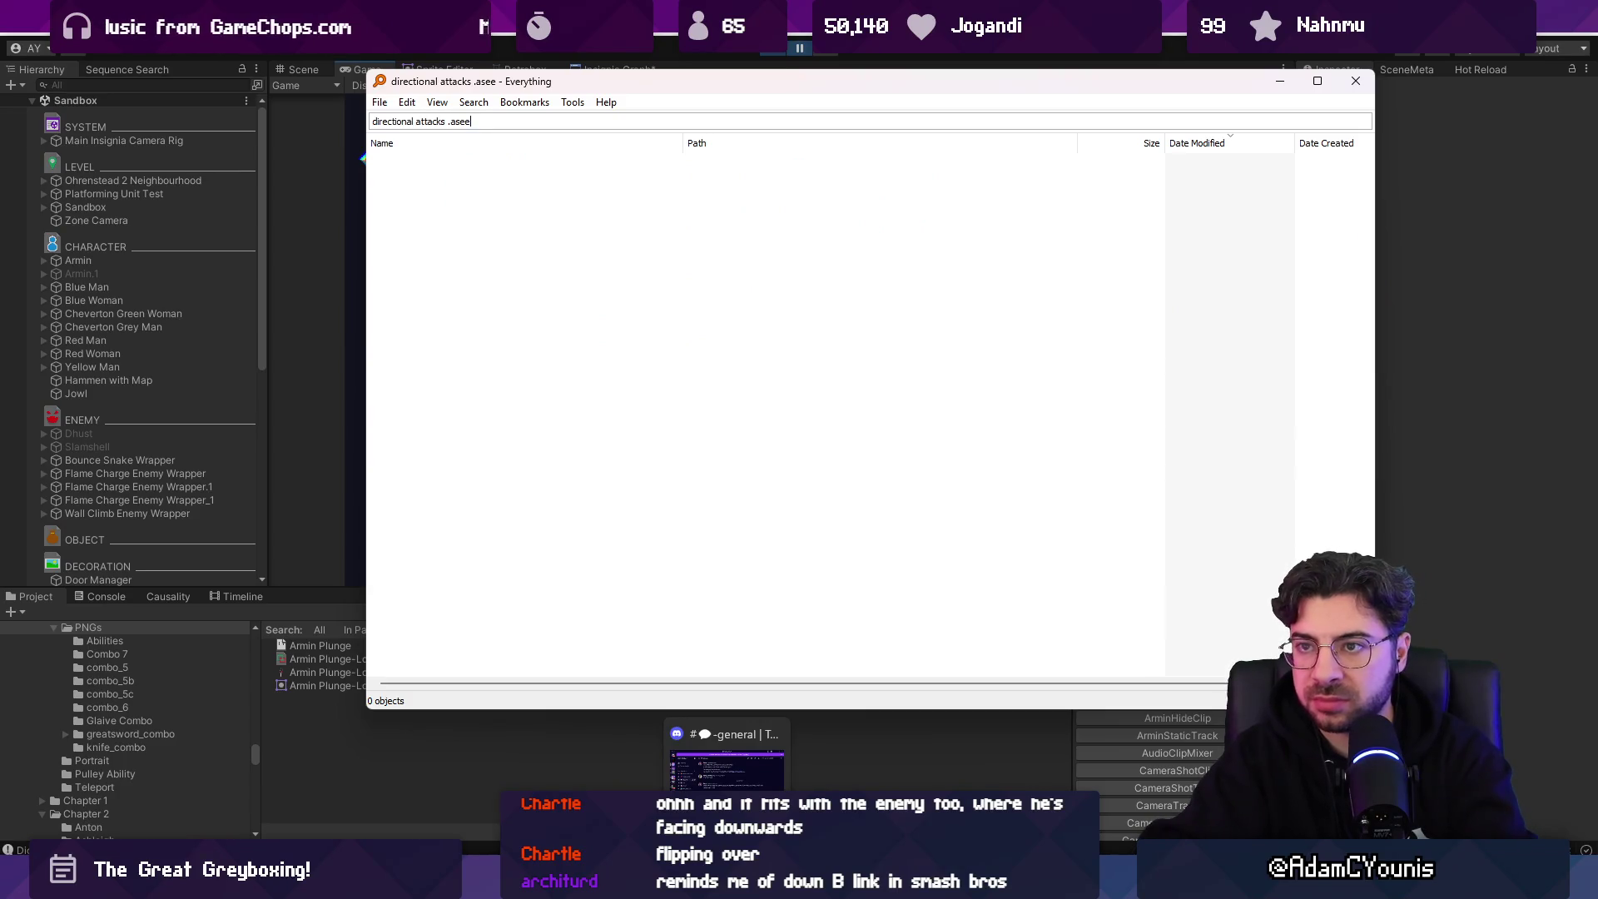
{"action": "key", "text": "BackSpace"}
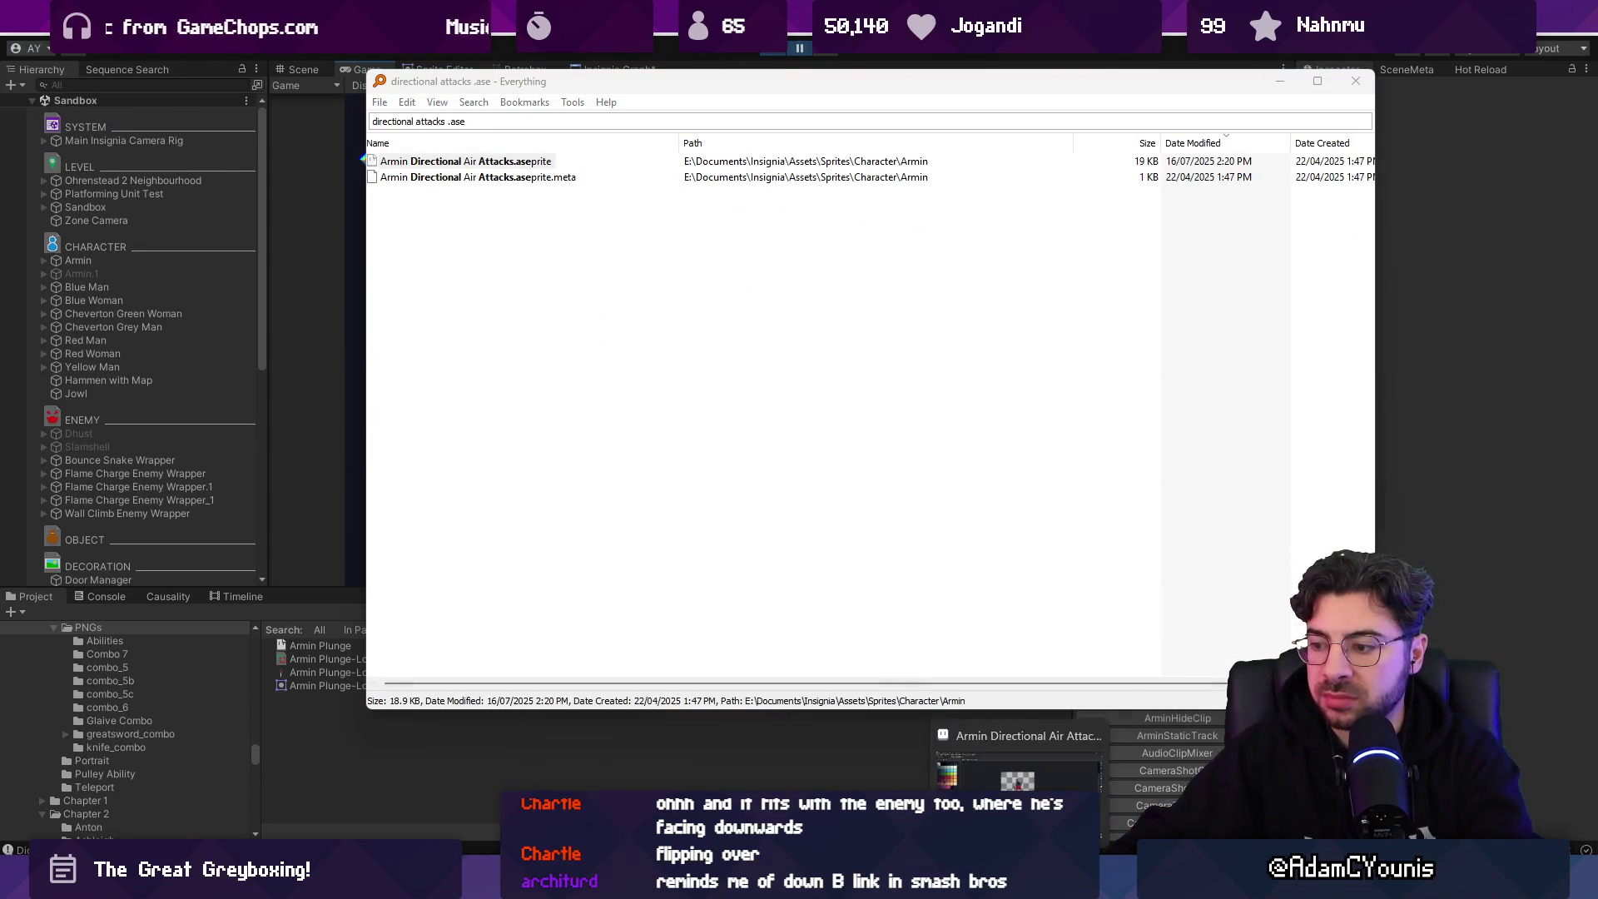
{"action": "key", "text": "Return"}
{"action": "scroll", "coordinate": [910, 391], "scroll_direction": "up", "scroll_amount": 3}
{"action": "left_click_drag", "start_coordinate": [750, 694], "coordinate": [480, 676]}
- Search 'armin dair', open Armin Dair.aseprite, and pan so the character fills the canvas
{"action": "key", "text": "alt+Tab"}
{"action": "type", "text": "armin divbe"}
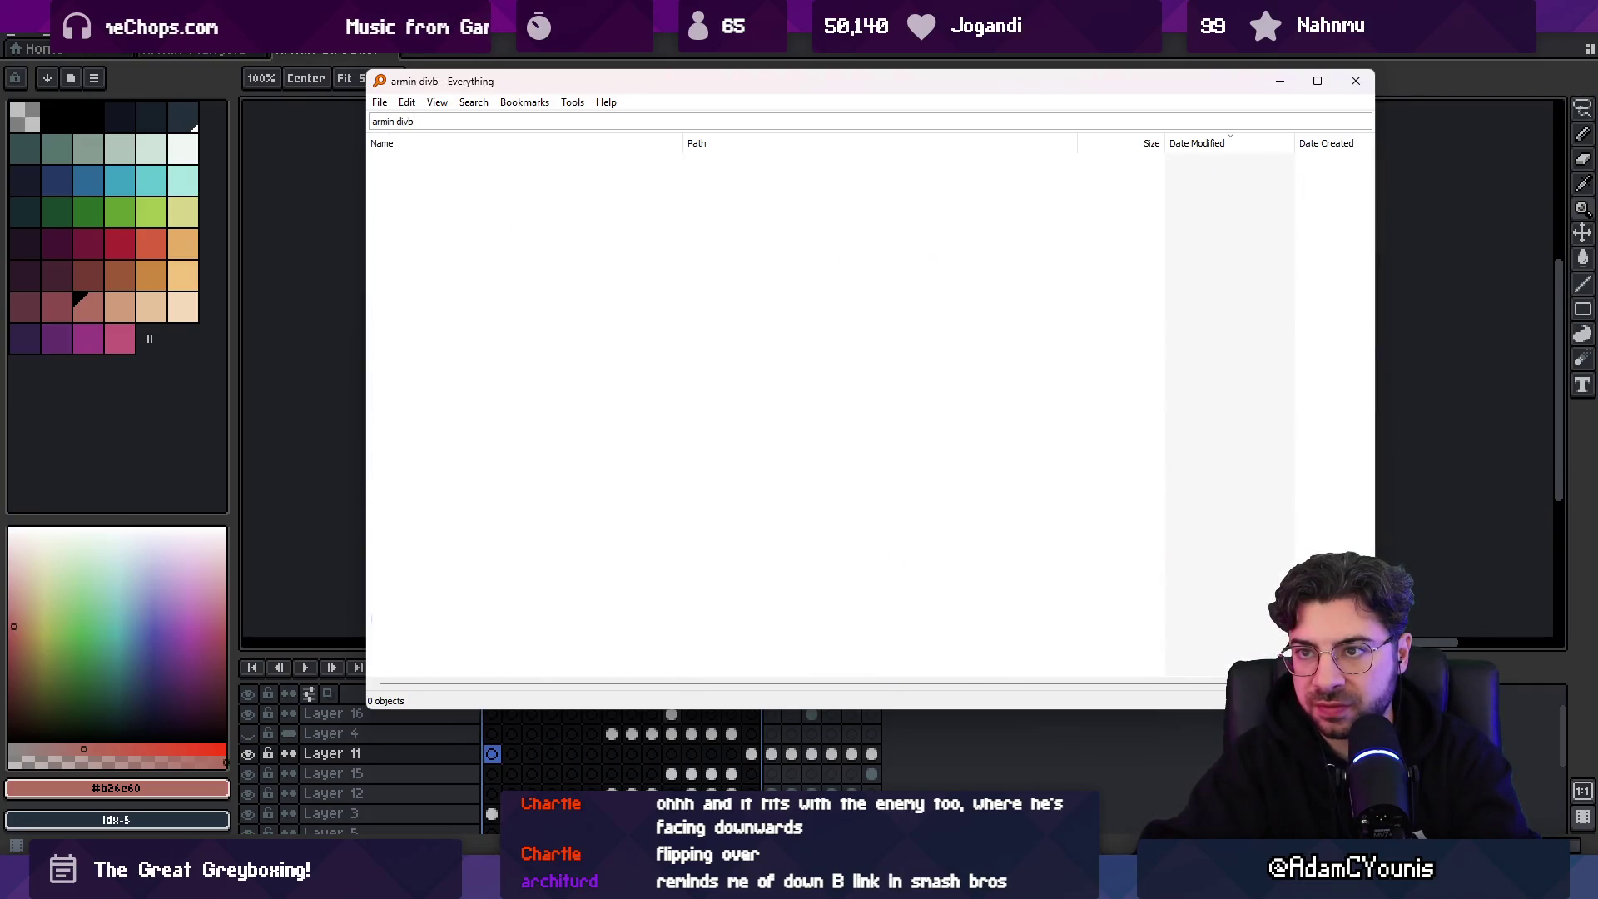
{"action": "key", "text": "BackSpace"}
{"action": "key", "text": "BackSpace"}
{"action": "key", "text": "BackSpace"}
{"action": "type", "text": "air"}
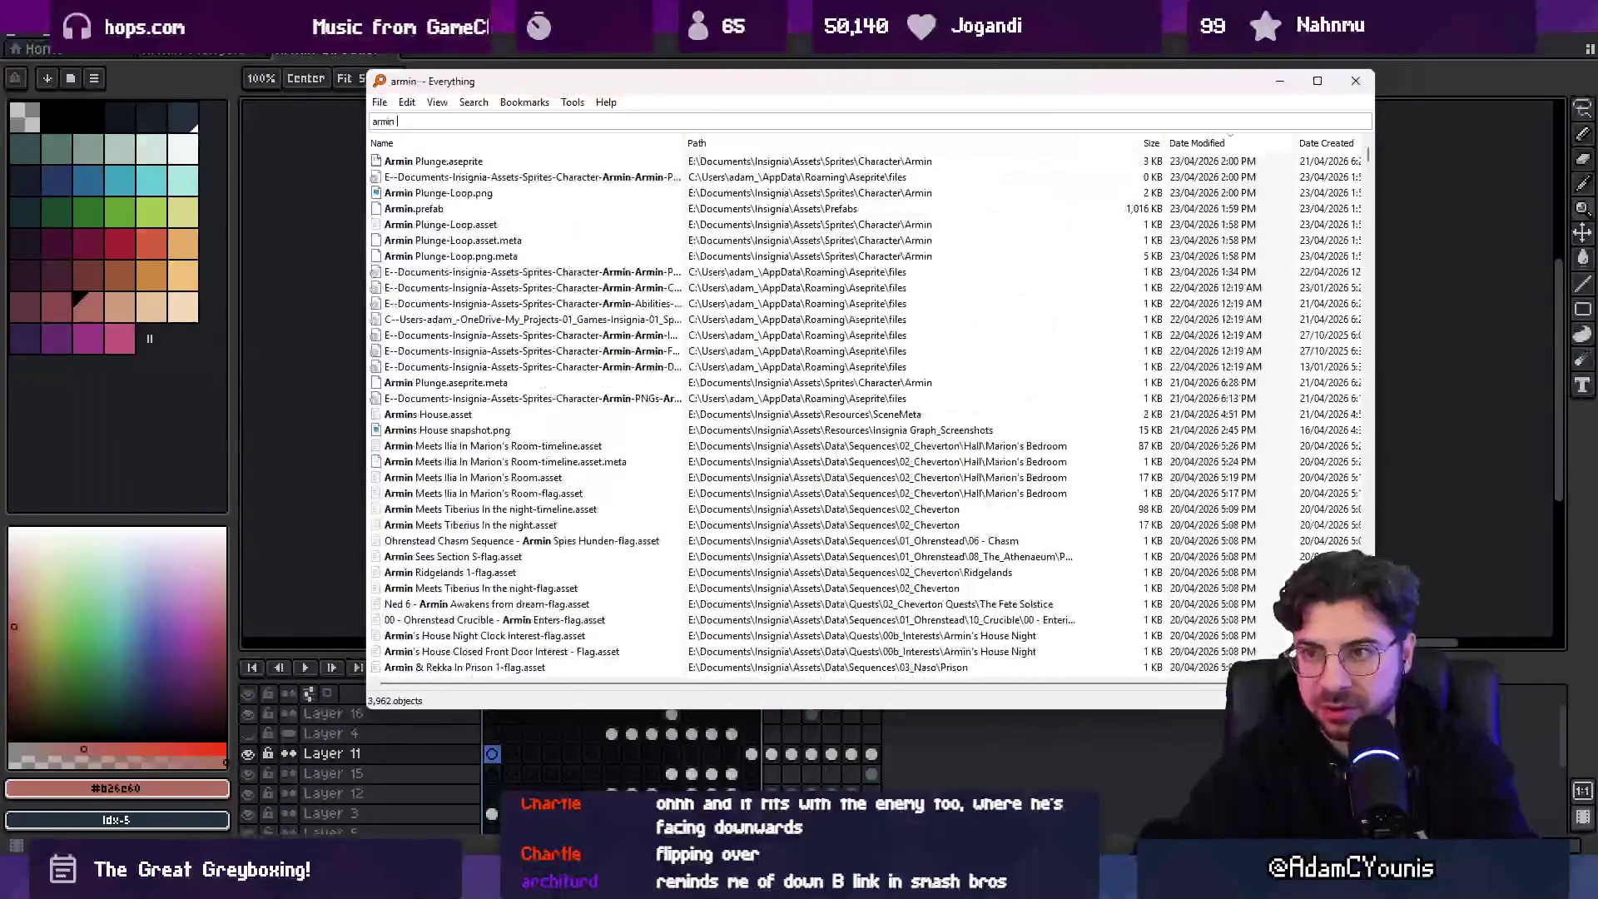
{"action": "key", "text": "Down"}
{"action": "key", "text": "Down"}
{"action": "key", "text": "Down"}
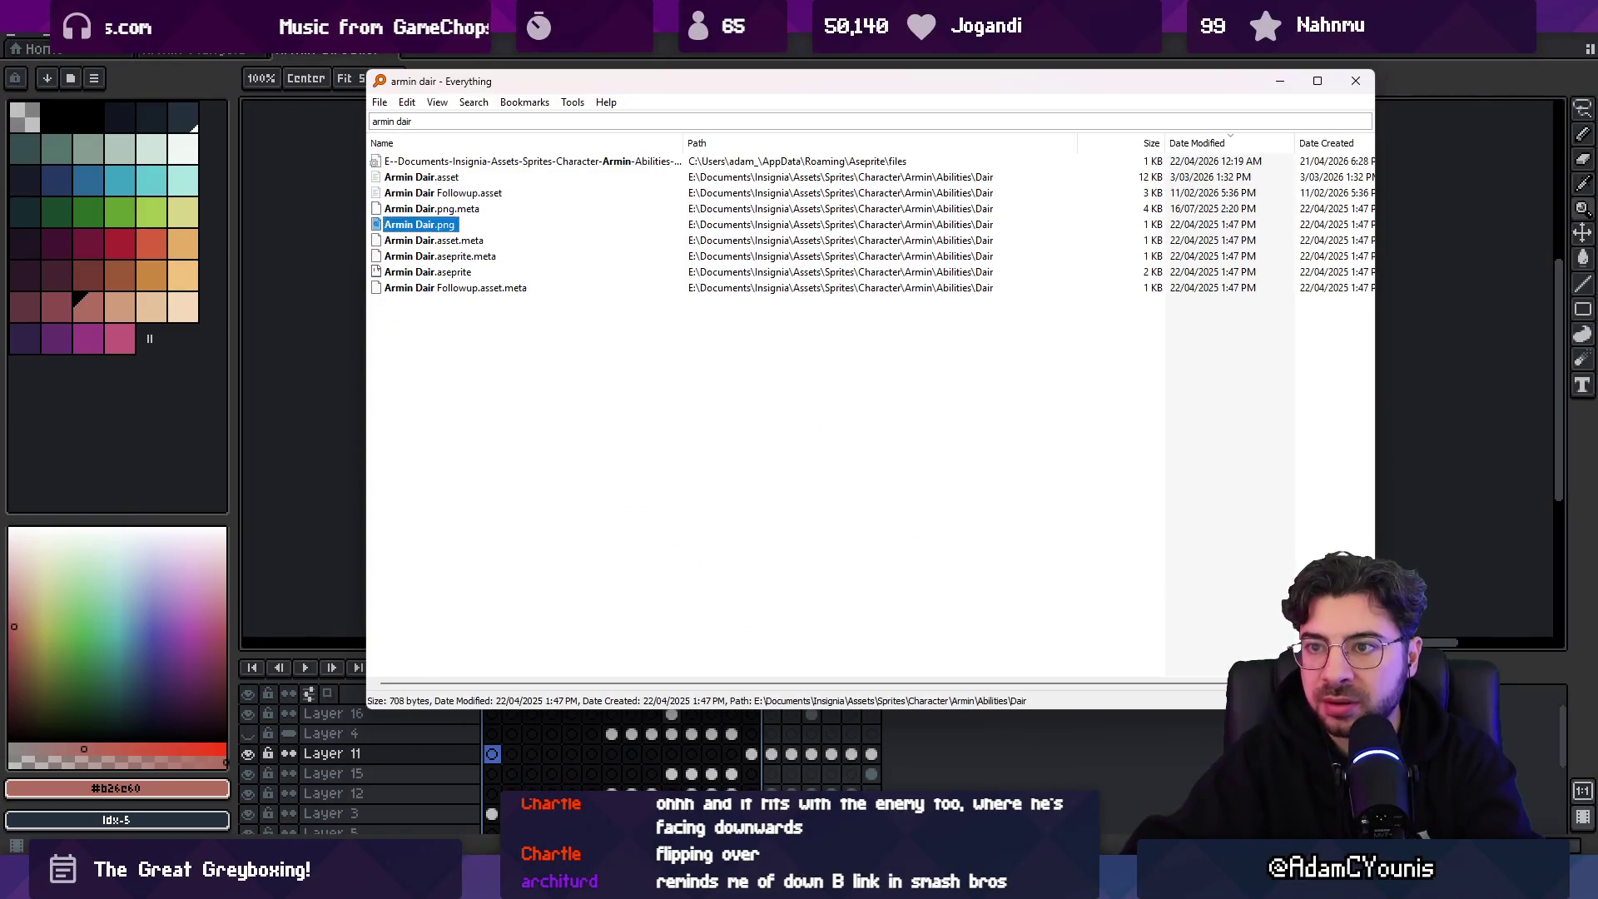
{"action": "key", "text": "Return"}
{"action": "scroll", "coordinate": [877, 400], "scroll_direction": "up", "scroll_amount": 4}
{"action": "left_click_drag", "start_coordinate": [856, 346], "coordinate": [782, 342]}
{"action": "scroll", "coordinate": [785, 335], "scroll_direction": "up", "scroll_amount": 1}
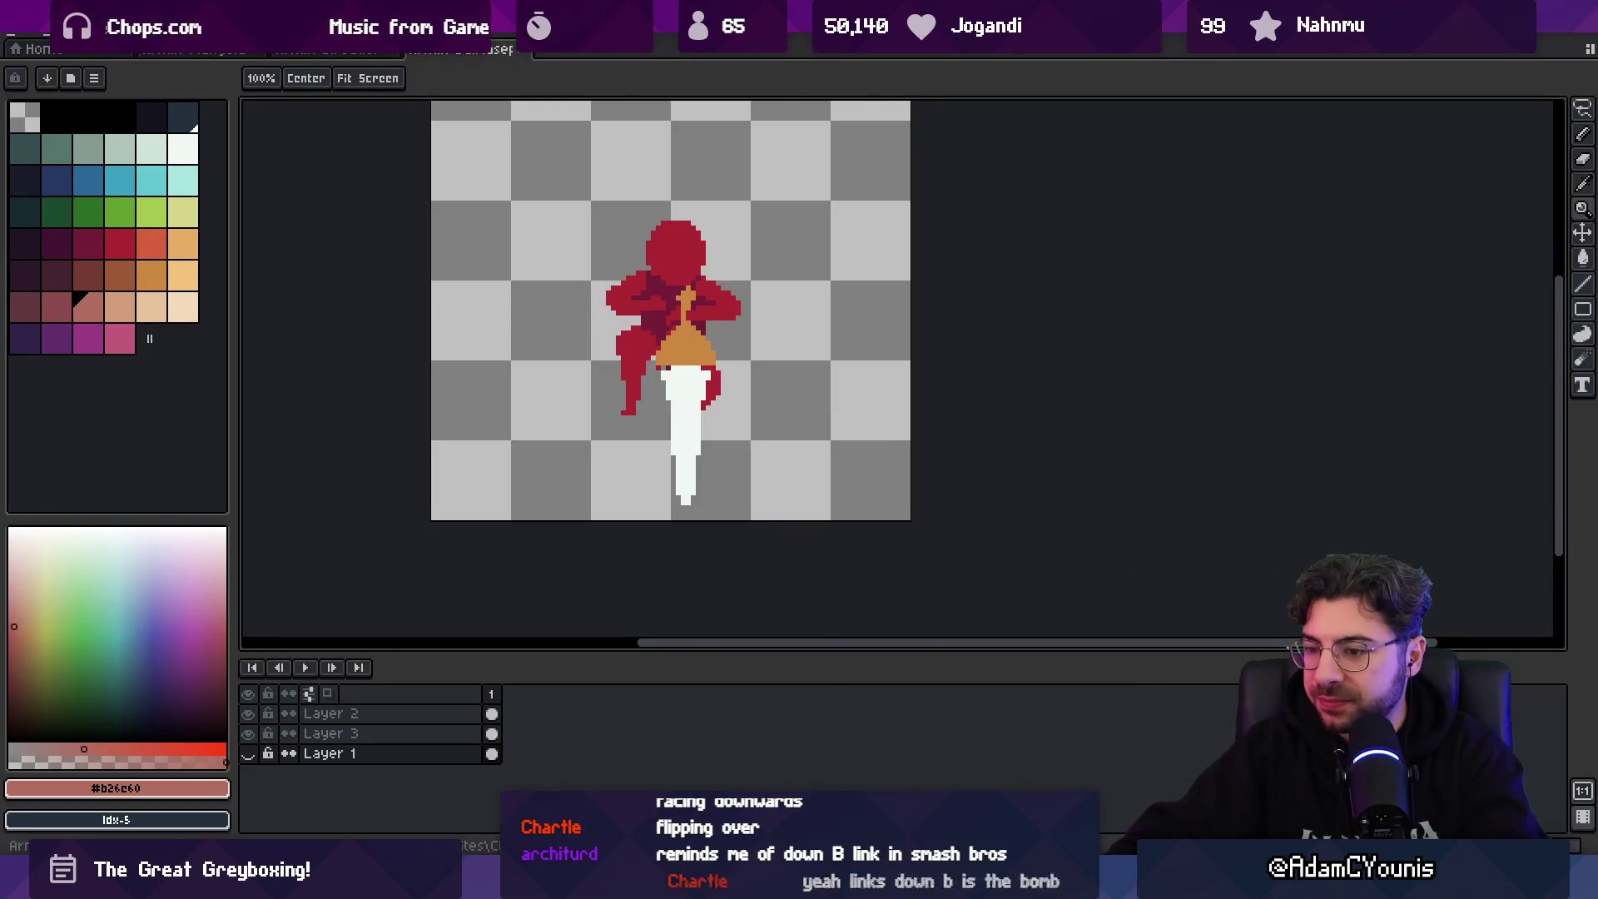
- In Unity, move in and out of the light column and plunge onto the grass twice, then return to Aseprite
{"action": "key", "text": "alt+Tab"}
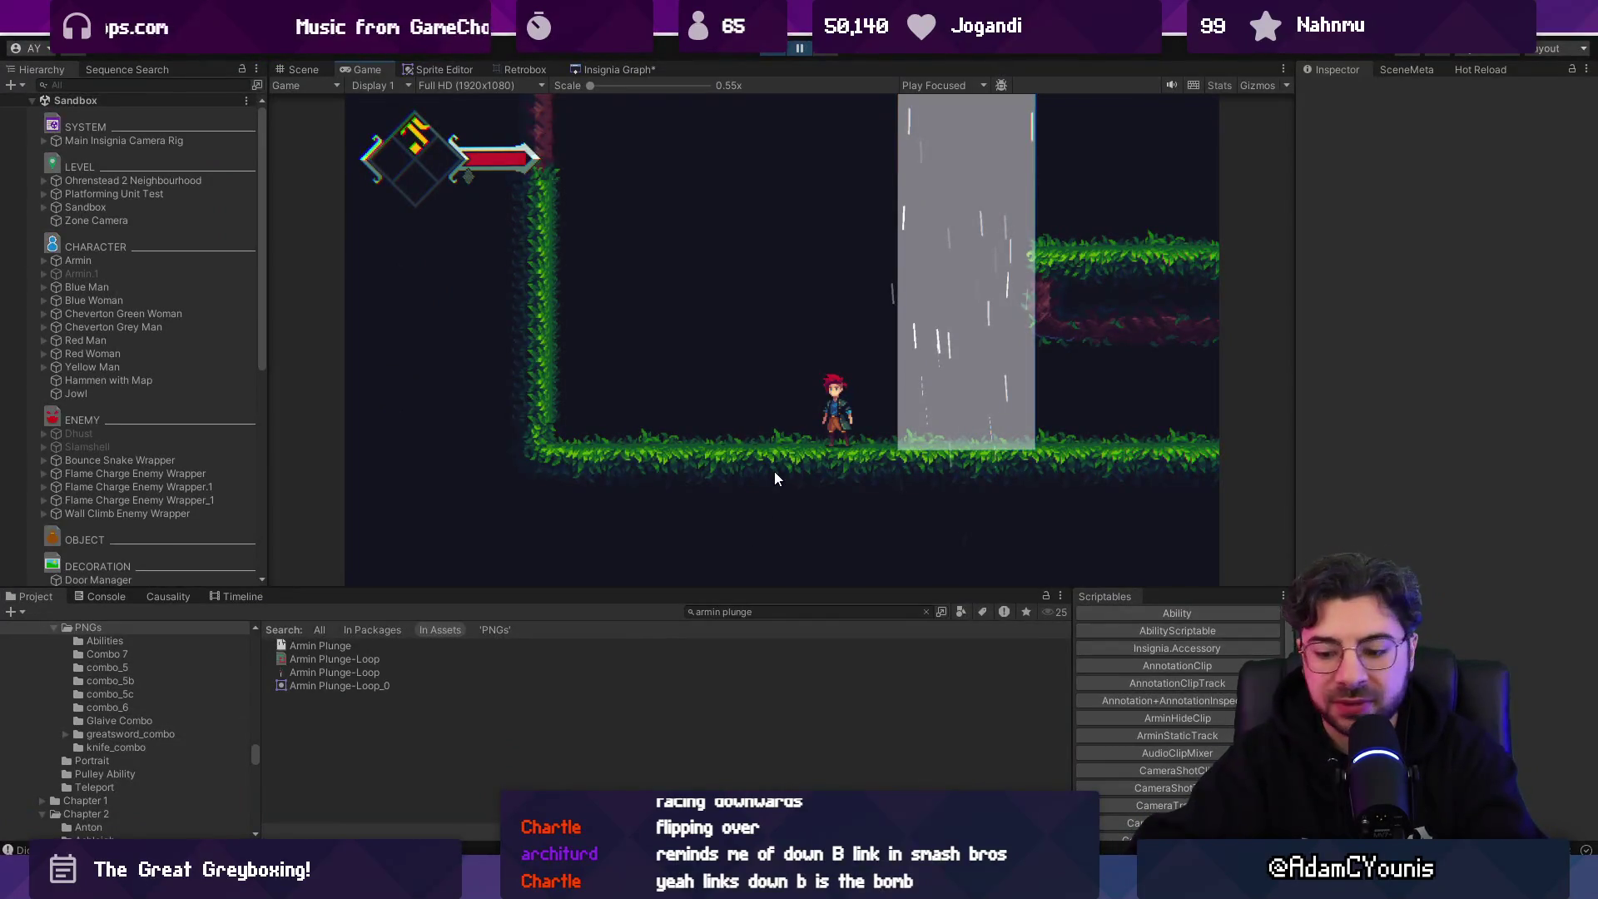
{"action": "key", "text": "Right"}
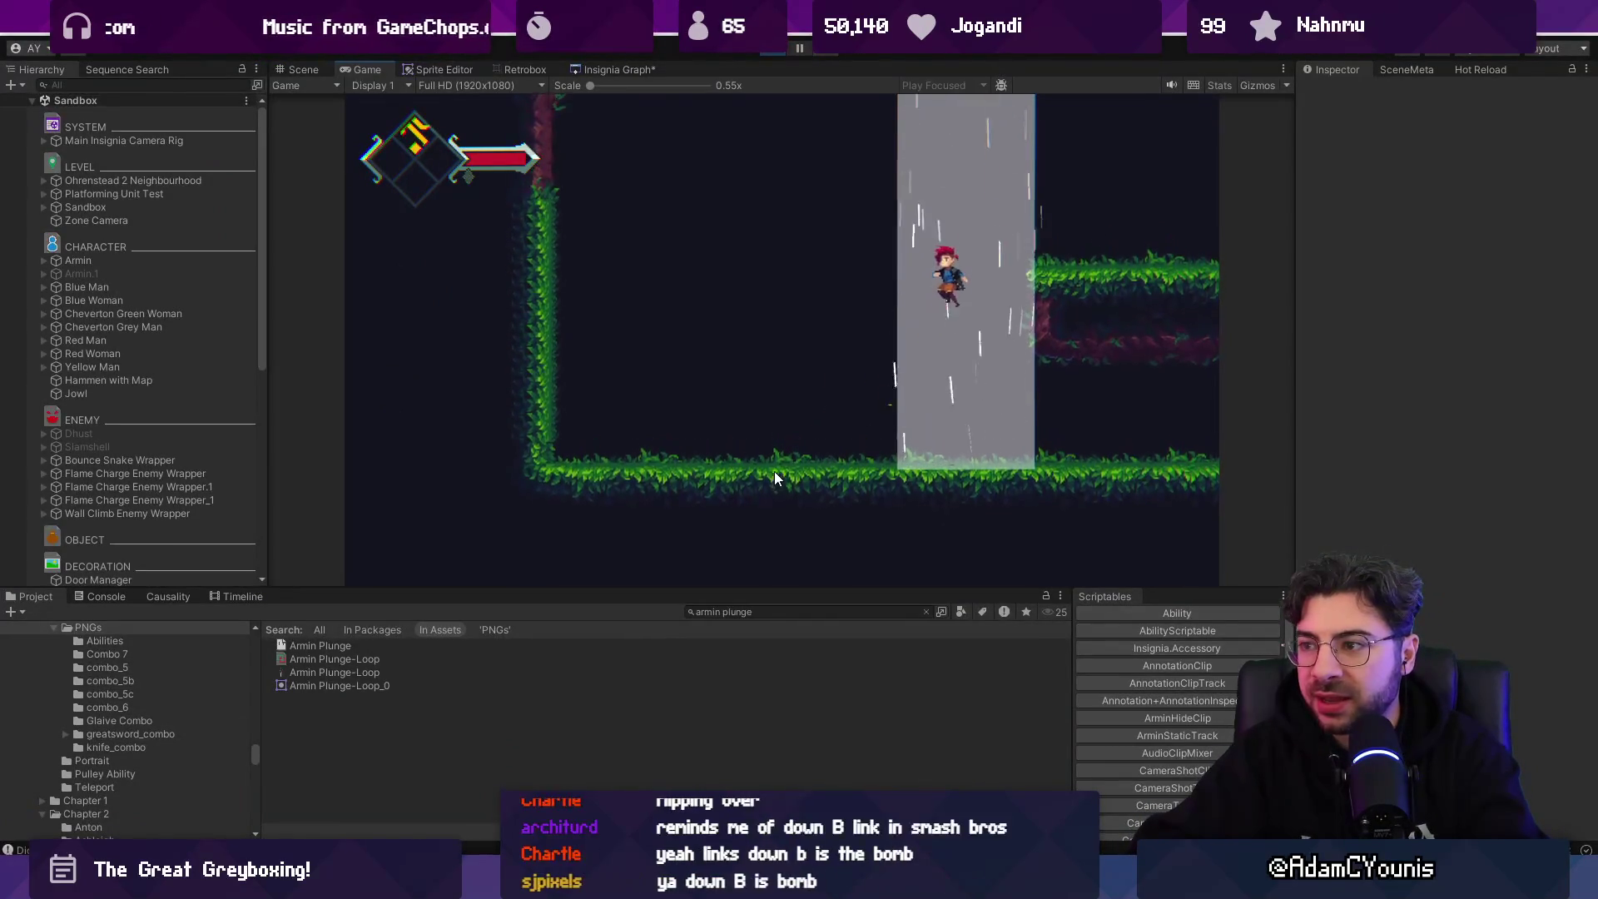
{"action": "key", "text": "Left"}
{"action": "key", "text": "Down"}
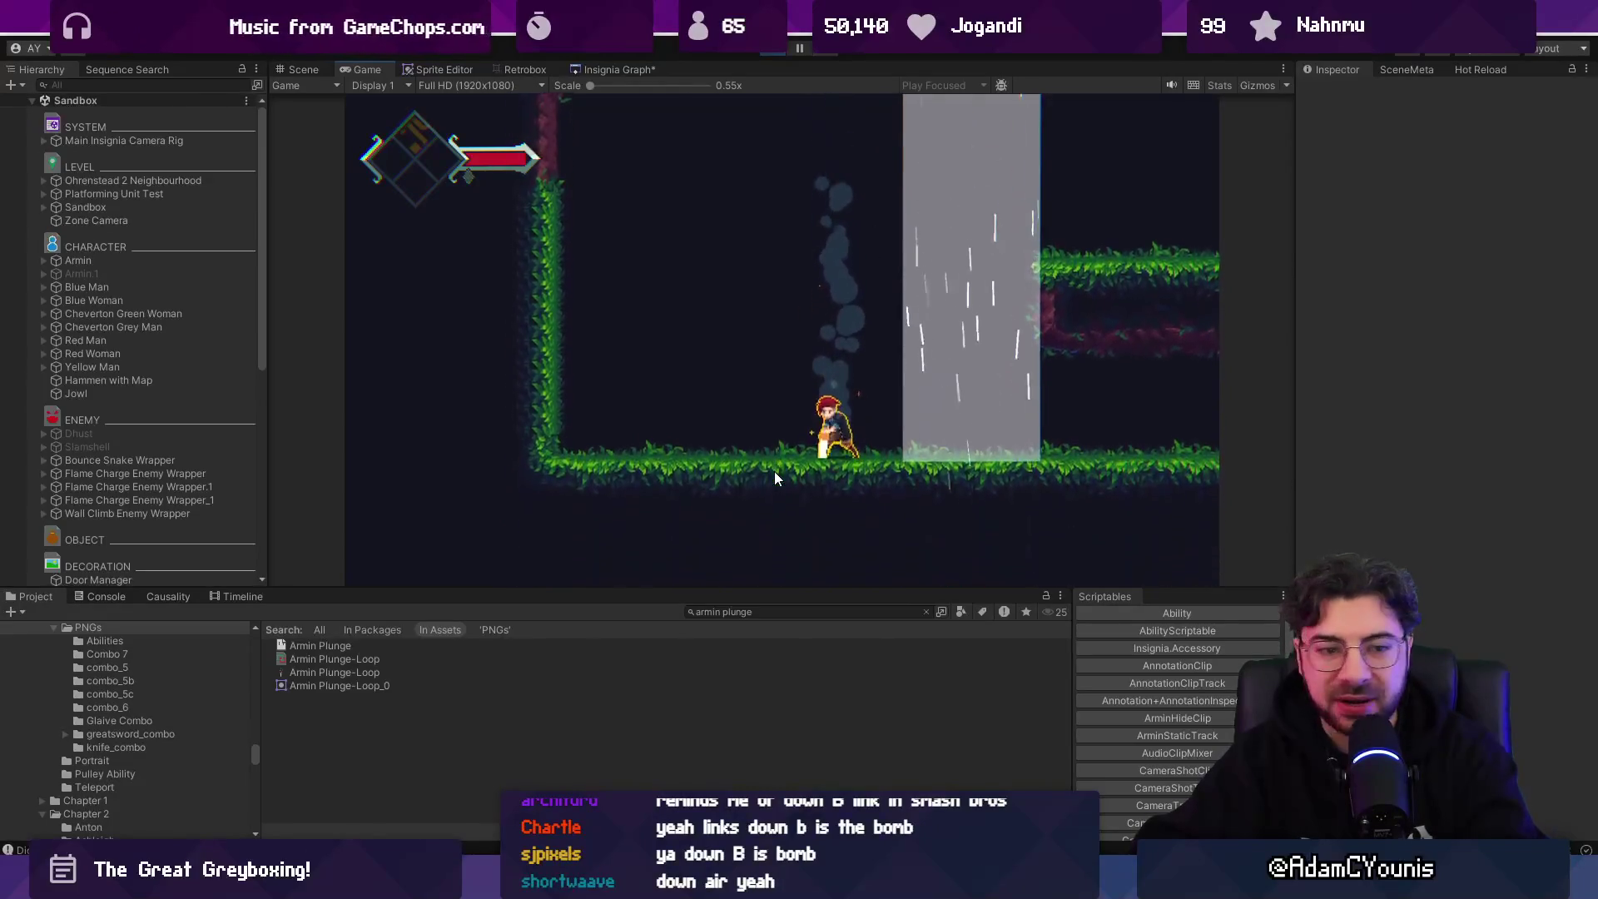
{"action": "key", "text": "Right"}
{"action": "key", "text": "space"}
{"action": "key", "text": "Left"}
{"action": "key", "text": "Down"}
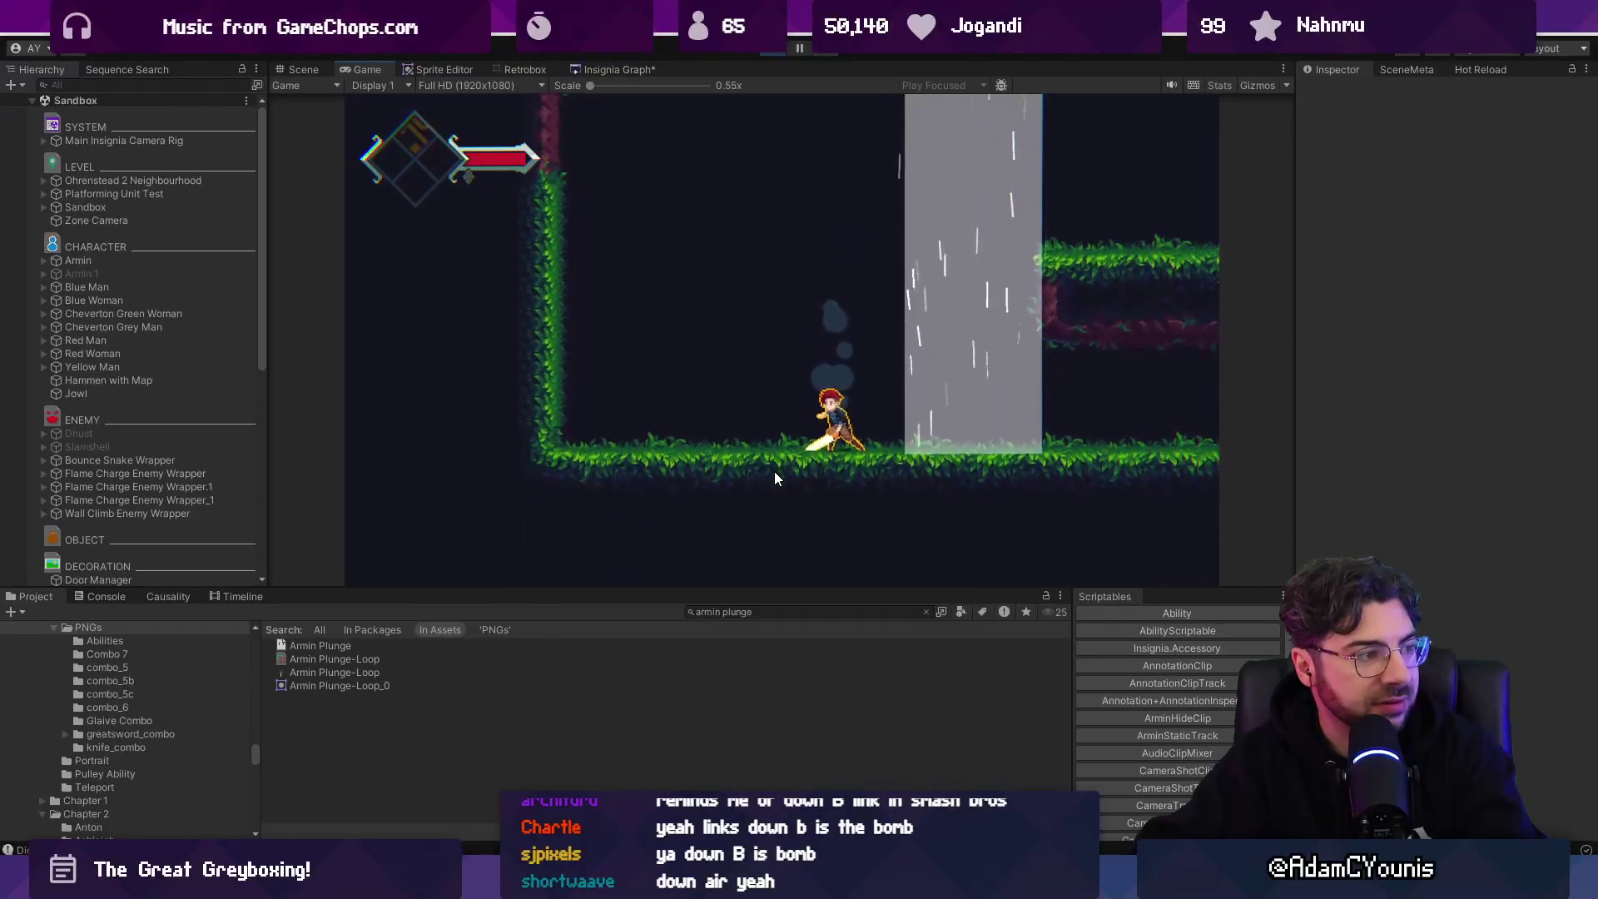
{"action": "key", "text": "alt+Tab"}
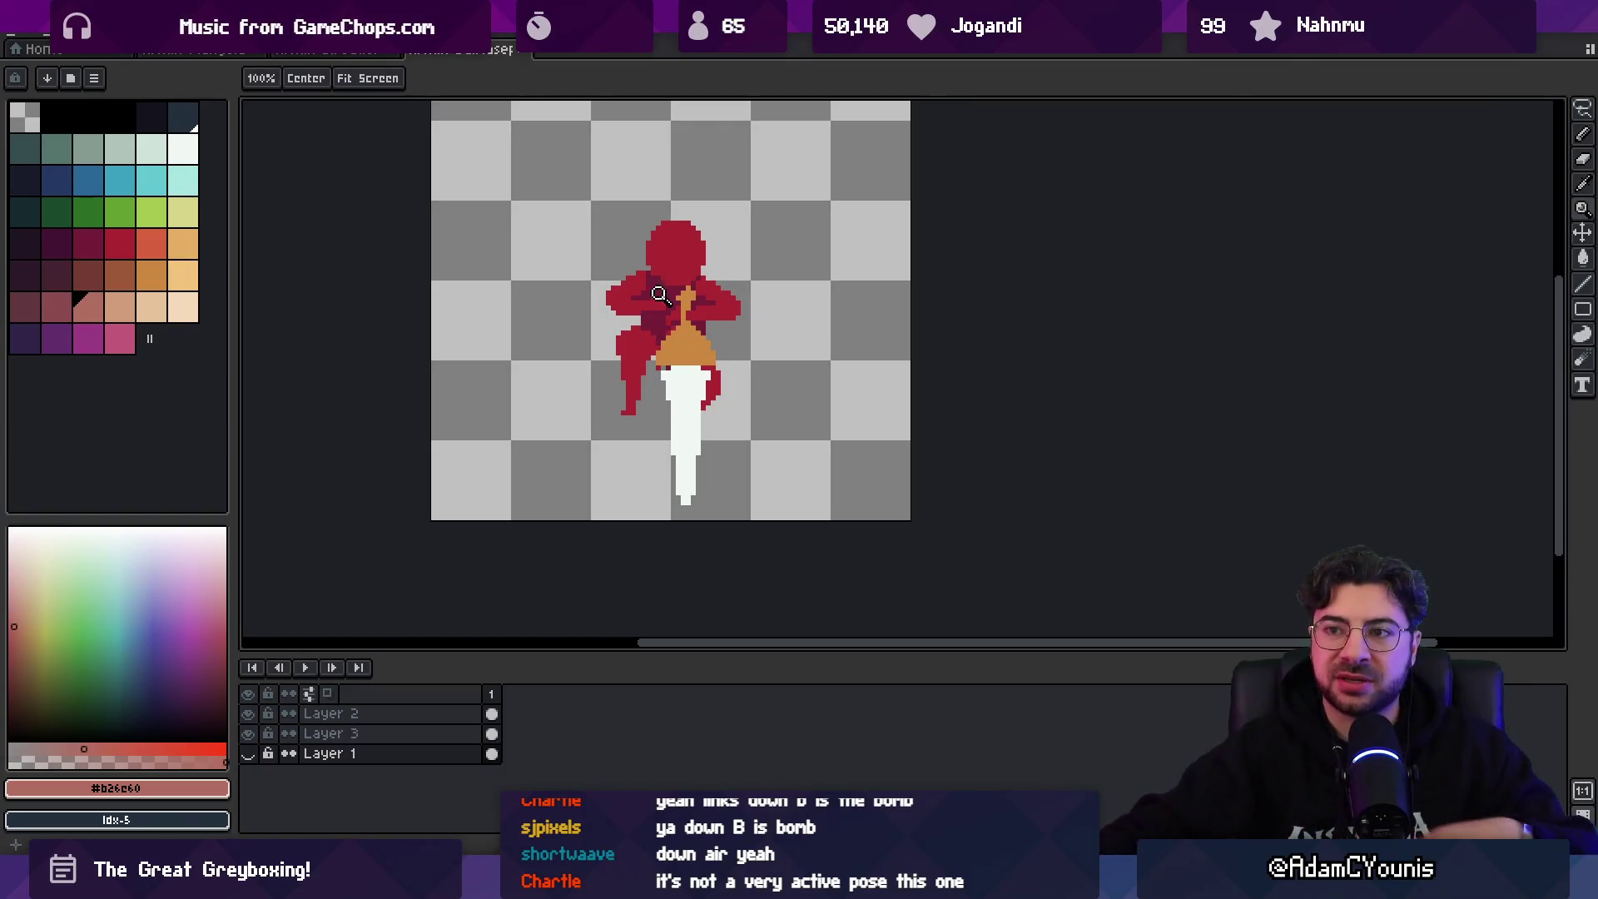
- Switch to the other document tab, then back to the red-haired swordsman sprite, and zoom in
{"action": "left_click", "coordinate": [339, 52]}
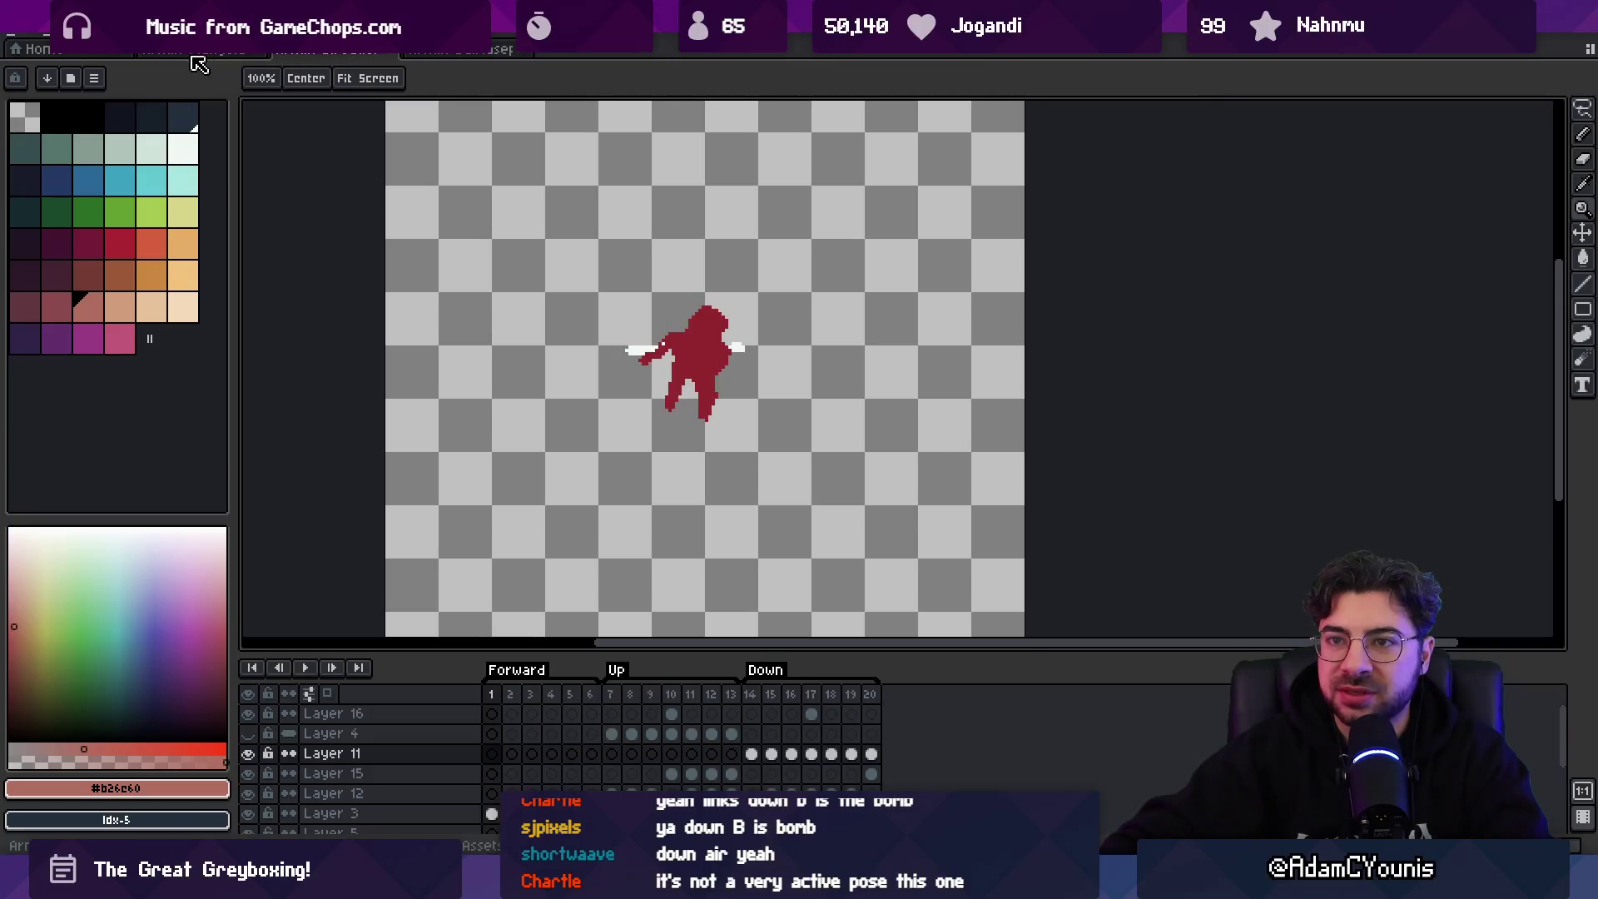
{"action": "left_click", "coordinate": [195, 55]}
{"action": "scroll", "coordinate": [762, 306], "scroll_direction": "up", "scroll_amount": 1}
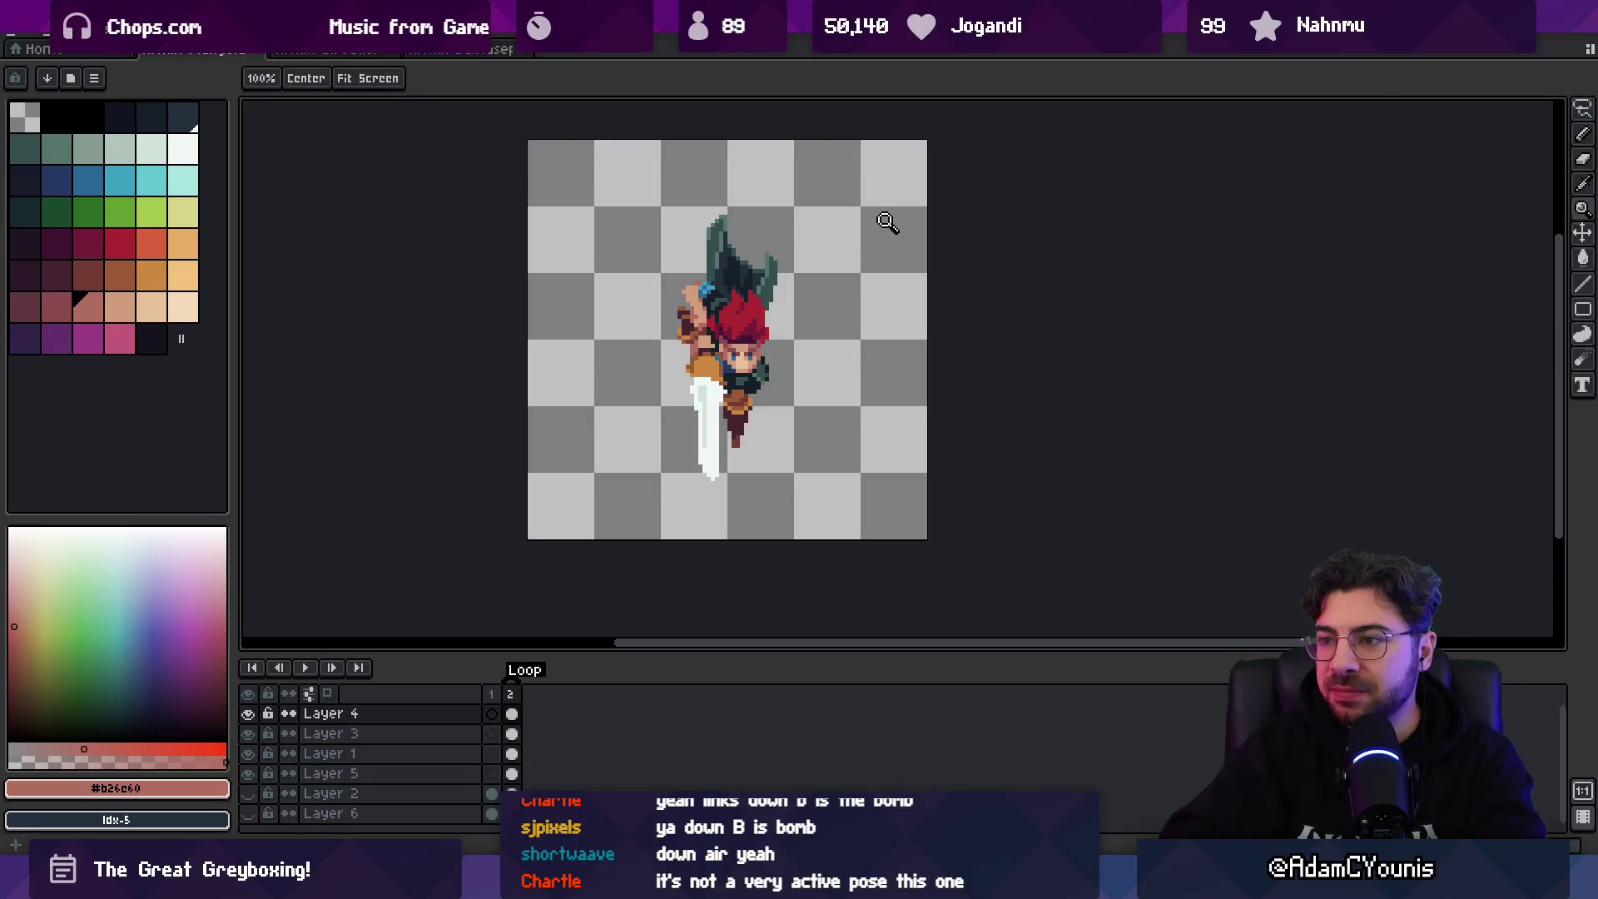
{"action": "scroll", "coordinate": [737, 315], "scroll_direction": "up", "scroll_amount": 2}
- Pick Layer 1, zoom in on the head, and shift the selected eye pixels slightly
{"action": "key", "text": "m"}
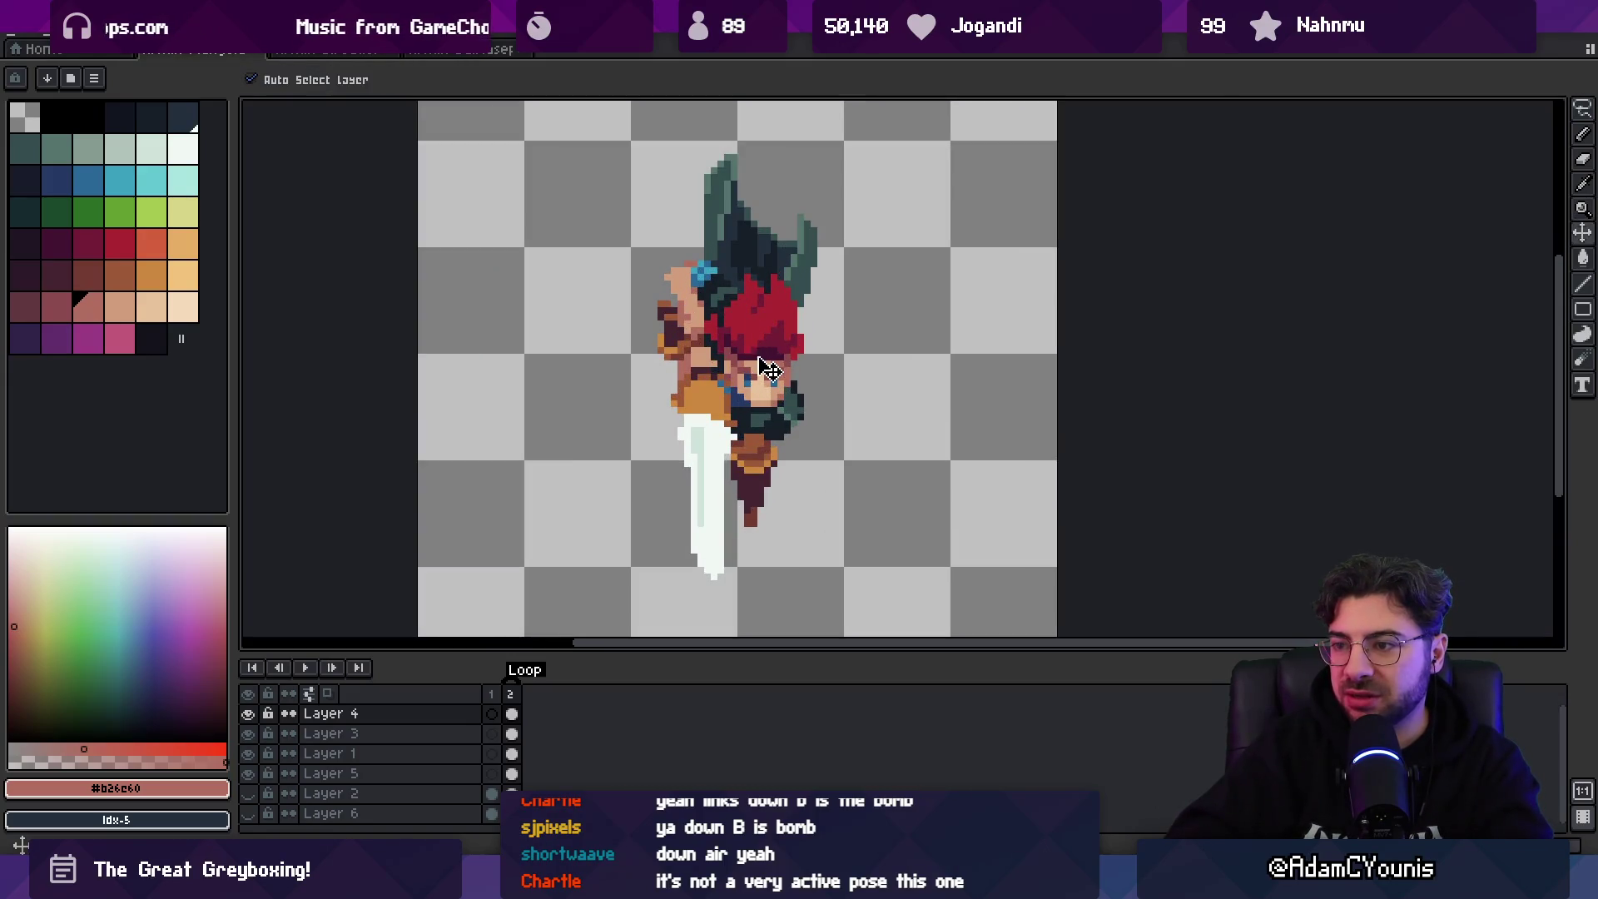
{"action": "left_click", "coordinate": [706, 323]}
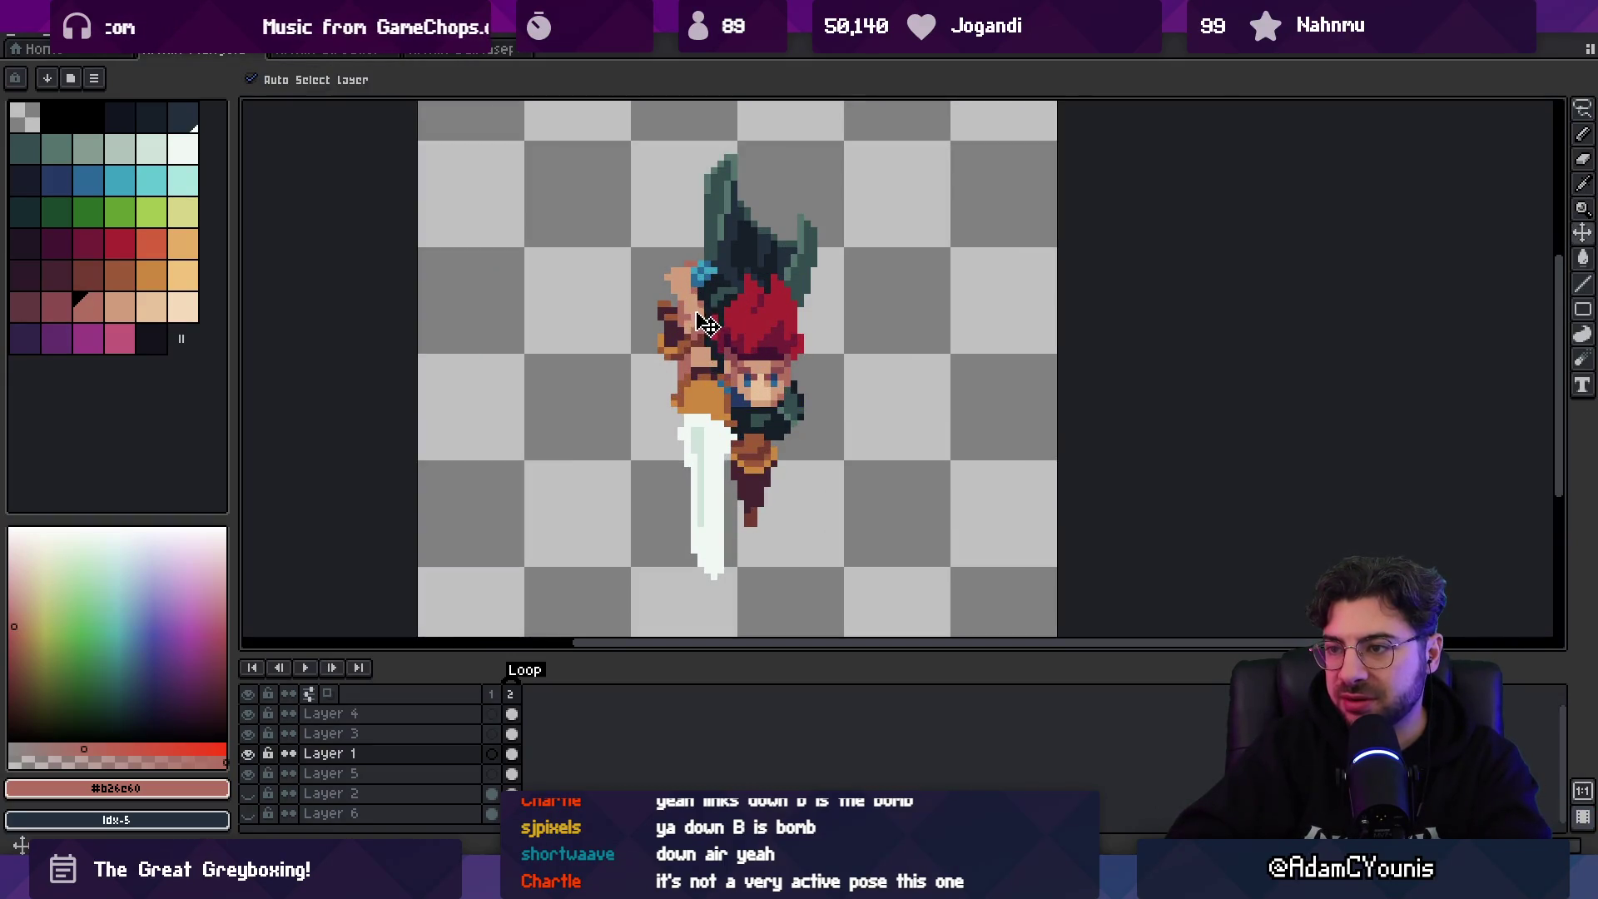
{"action": "key", "text": "m"}
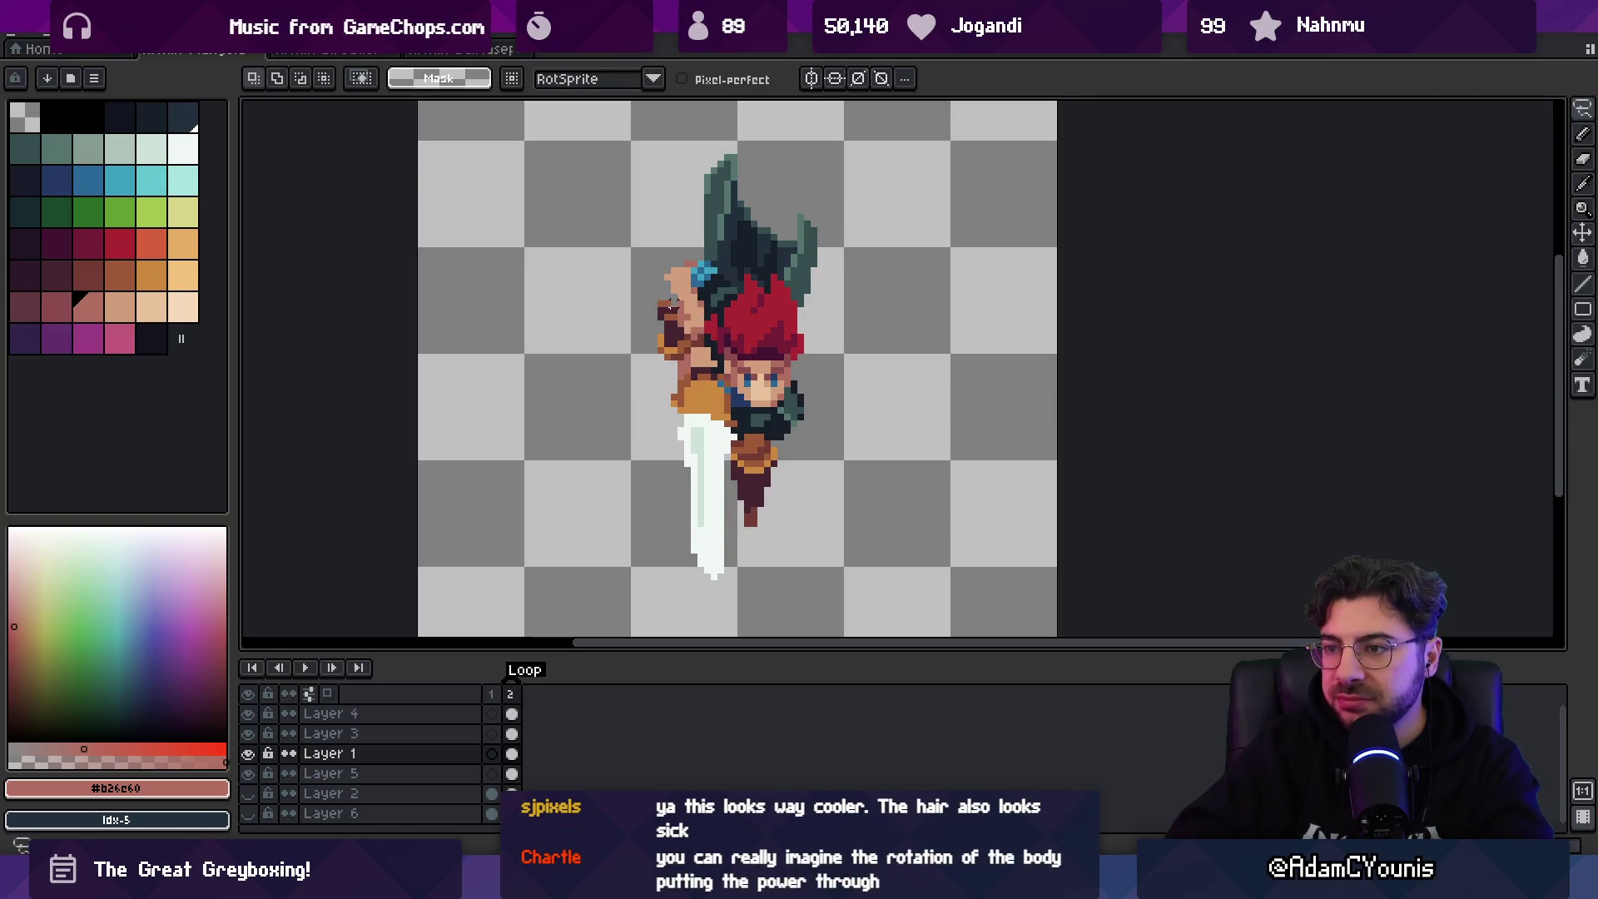
{"action": "key", "text": "z"}
{"action": "right_click", "coordinate": [727, 200]}
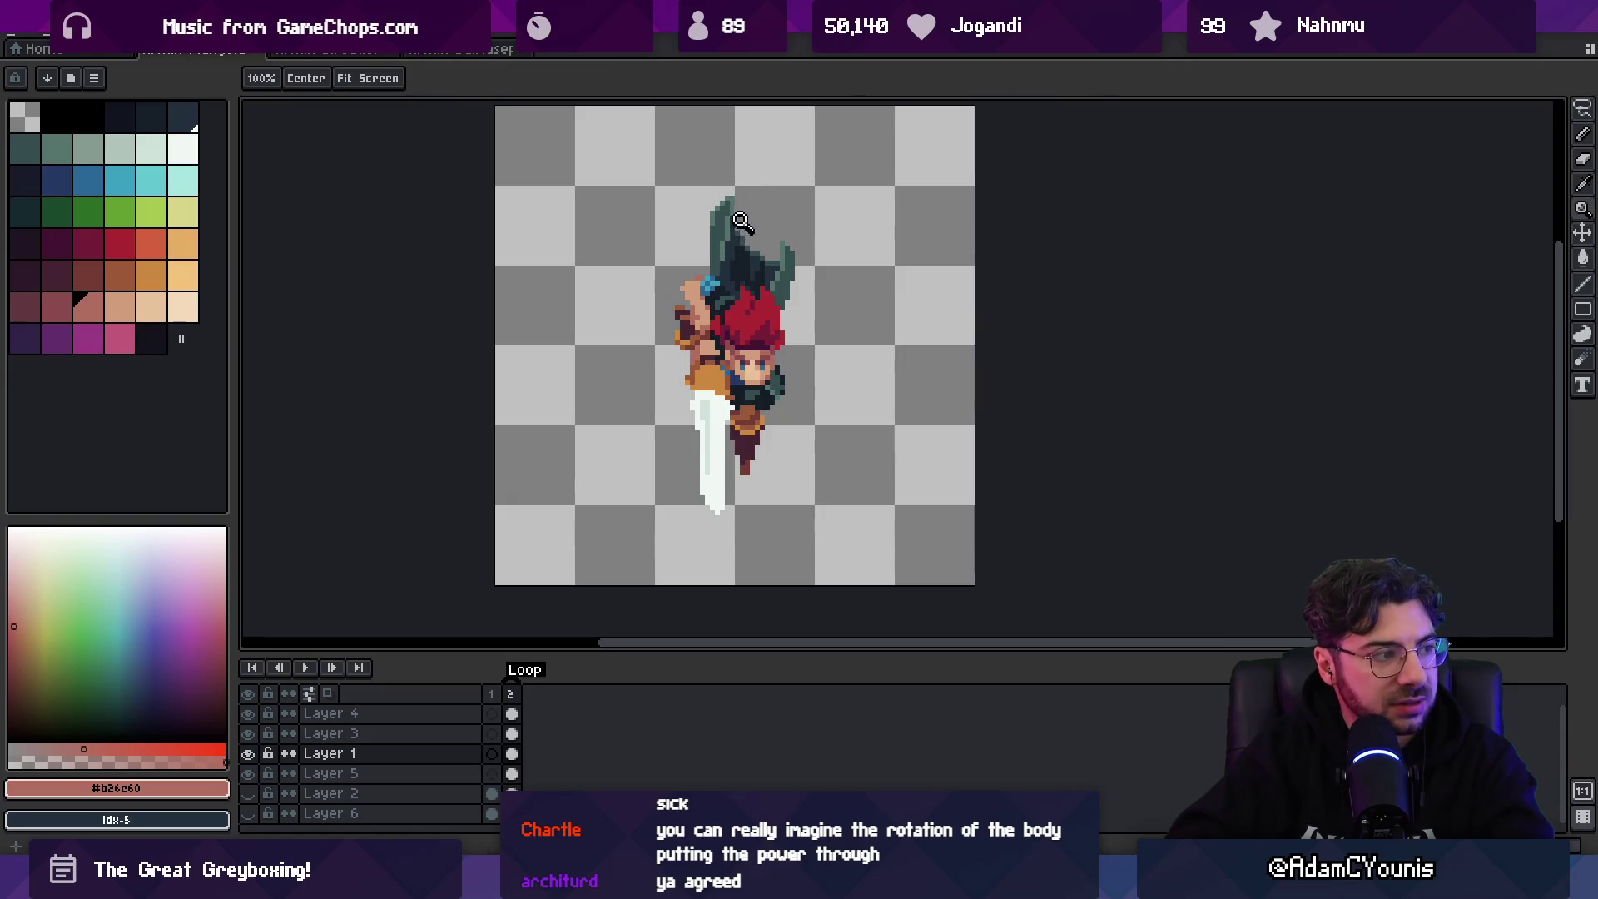
{"action": "left_click", "coordinate": [705, 294]}
{"action": "right_click", "coordinate": [703, 296]}
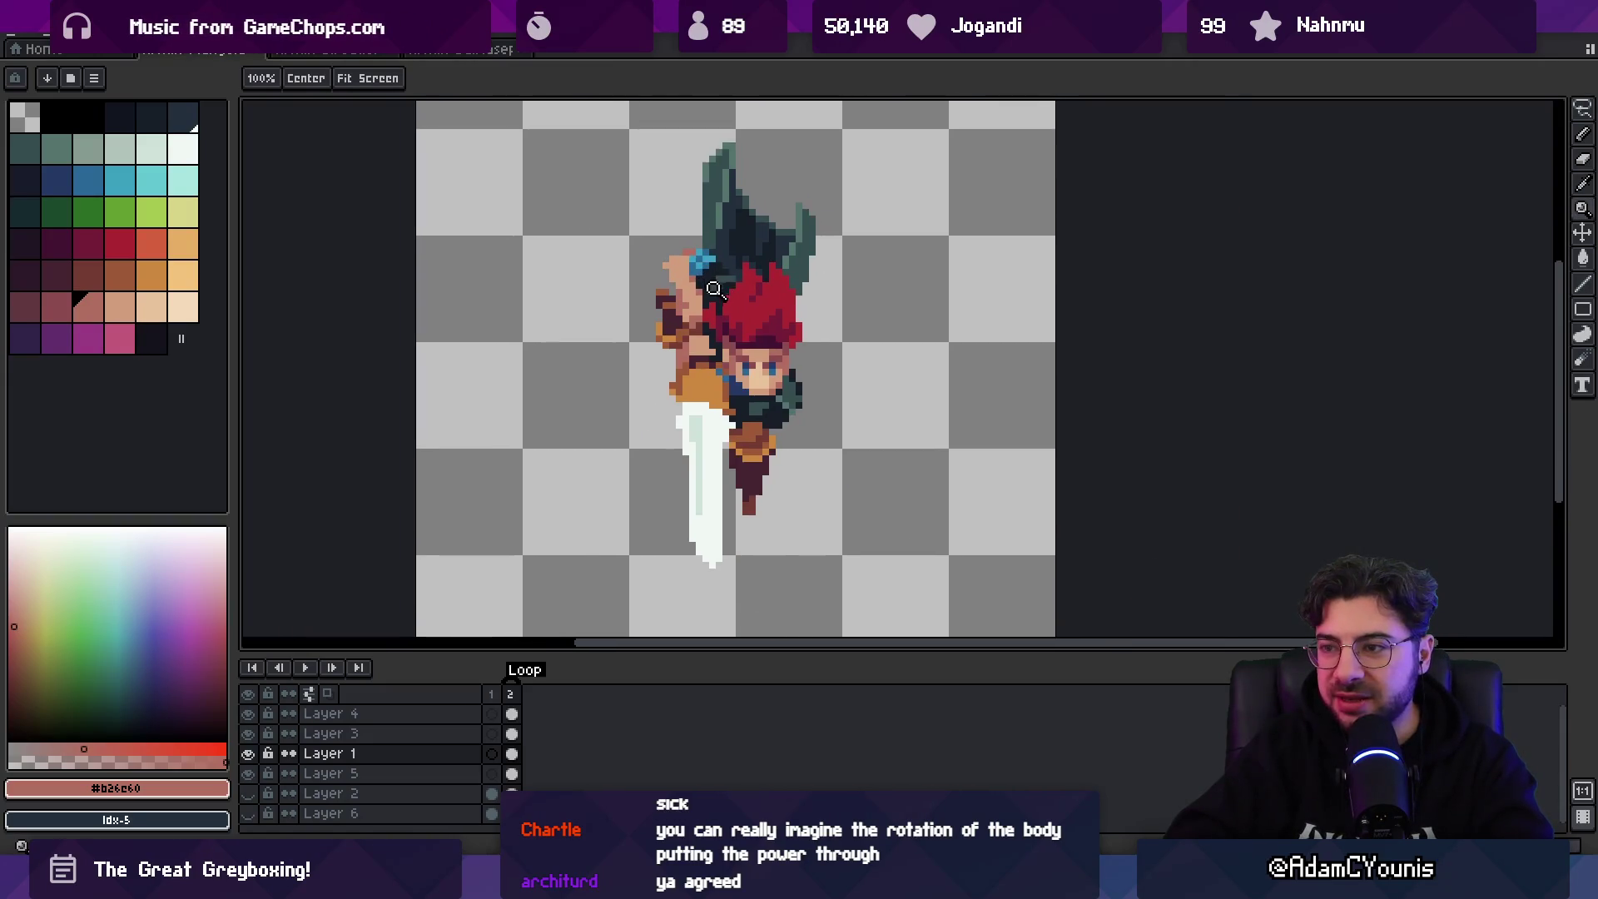
{"action": "left_click", "coordinate": [695, 302]}
{"action": "key", "text": "v"}
{"action": "key", "text": "m"}
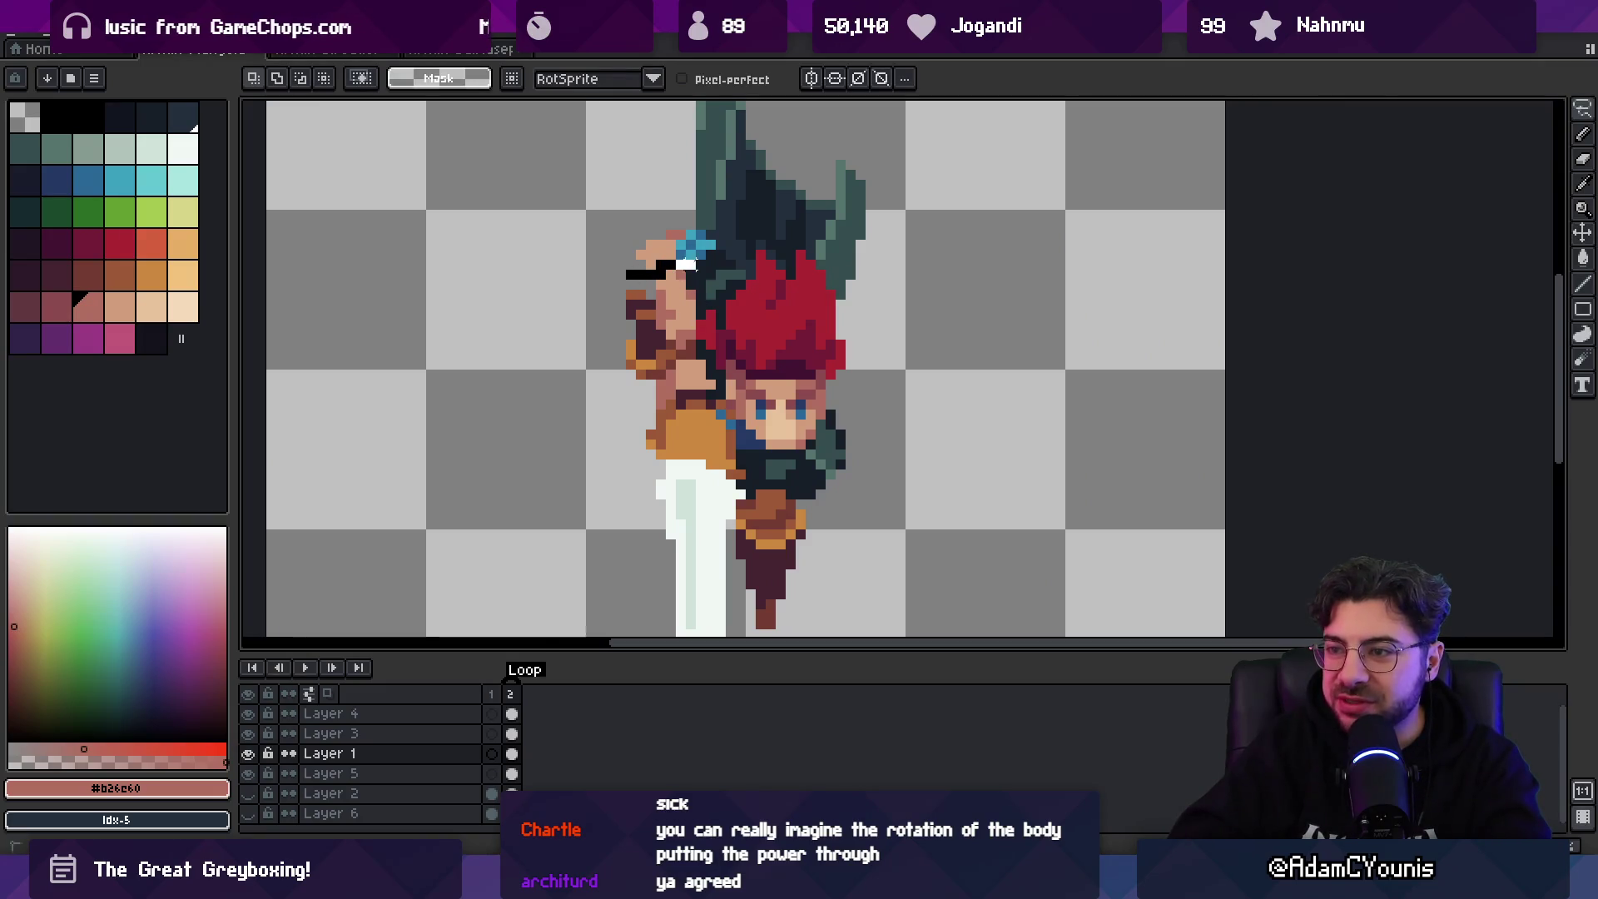
{"action": "mouse_move", "coordinate": [670, 224]}
{"action": "left_mouse_down"}
{"action": "mouse_move", "coordinate": [612, 294]}
{"action": "mouse_move", "coordinate": [690, 266]}
{"action": "left_mouse_up"}
{"action": "key", "text": "b"}
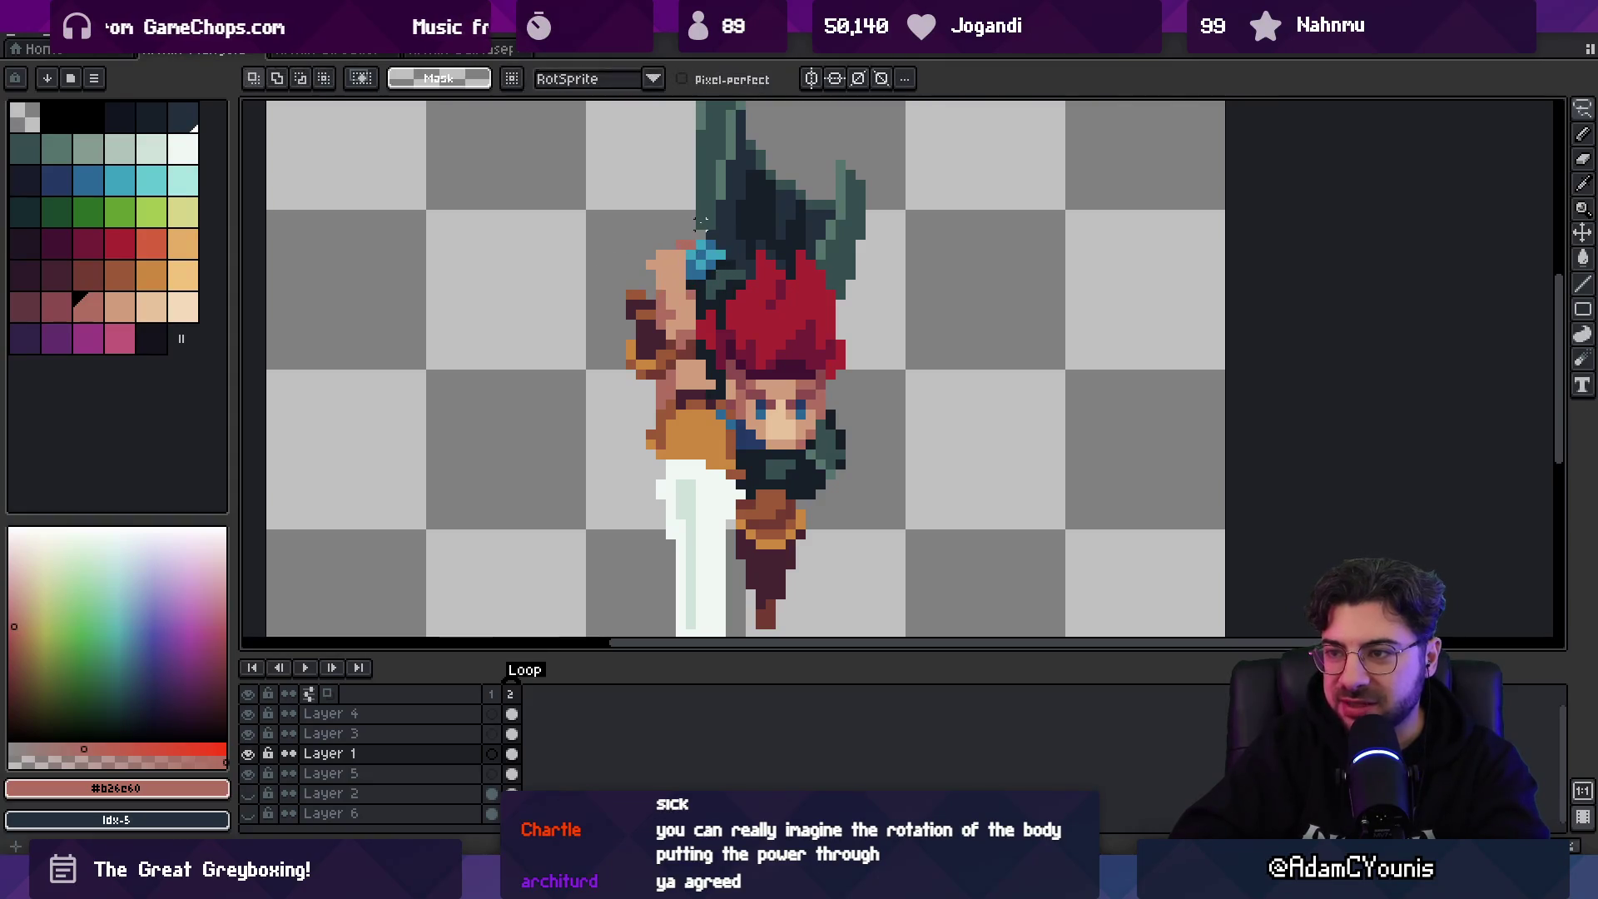
- Sample the dark teal colour, zoom in on the legs, and shift the leg pixels left
{"action": "left_click", "coordinate": [704, 213], "text": "alt"}
{"action": "key", "text": "z"}
{"action": "right_click", "coordinate": [718, 190]}
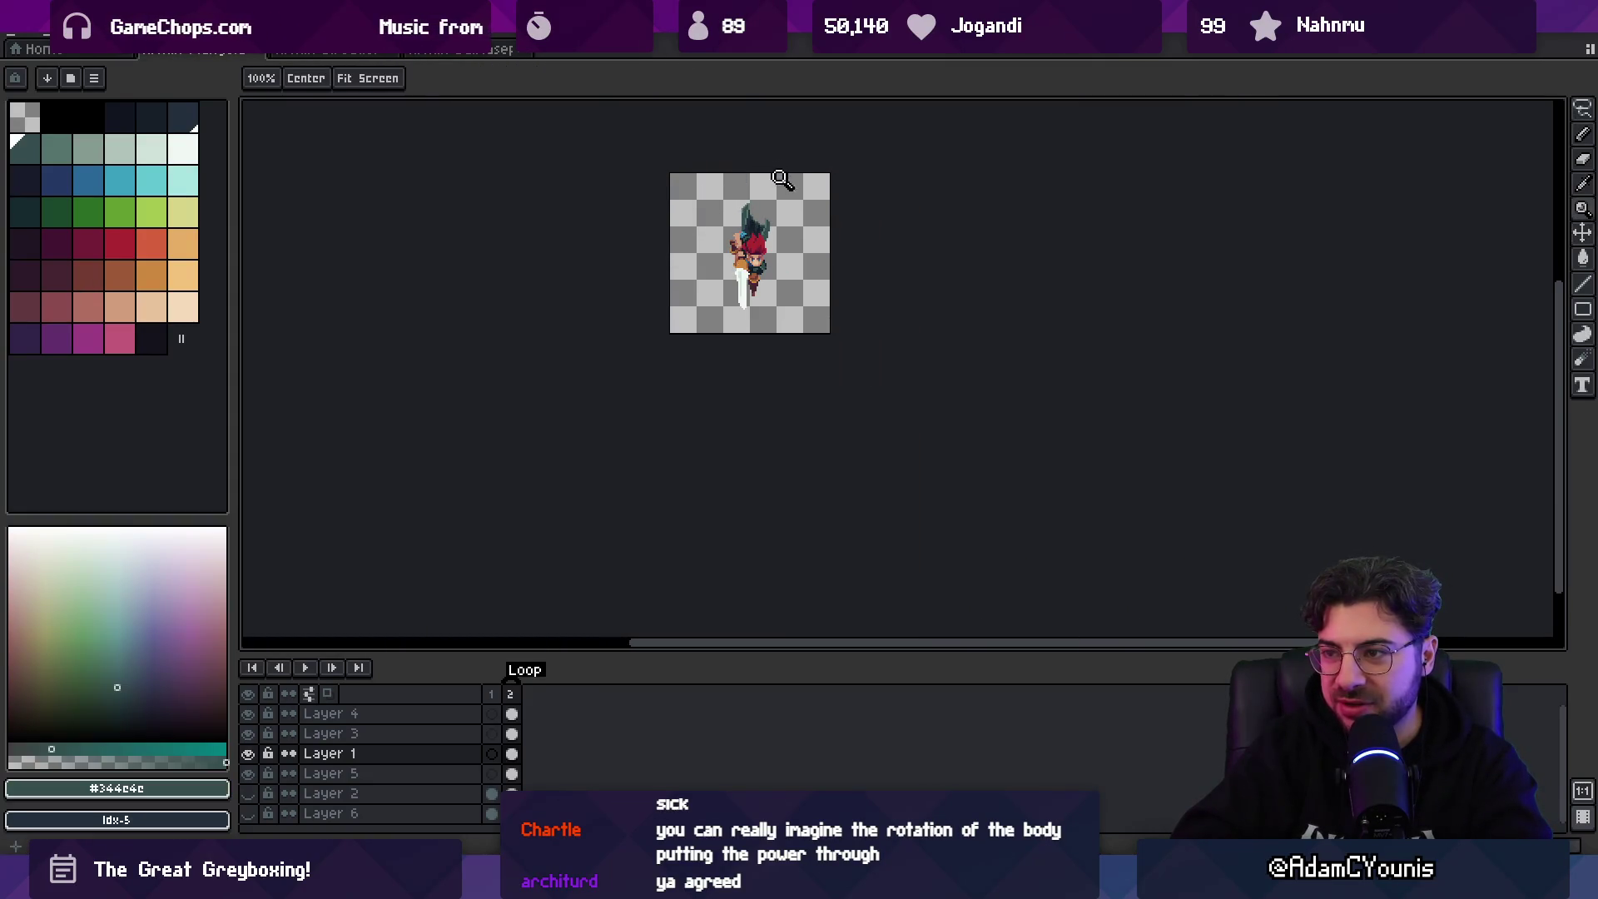
{"action": "left_click", "coordinate": [765, 239]}
{"action": "left_click", "coordinate": [753, 317]}
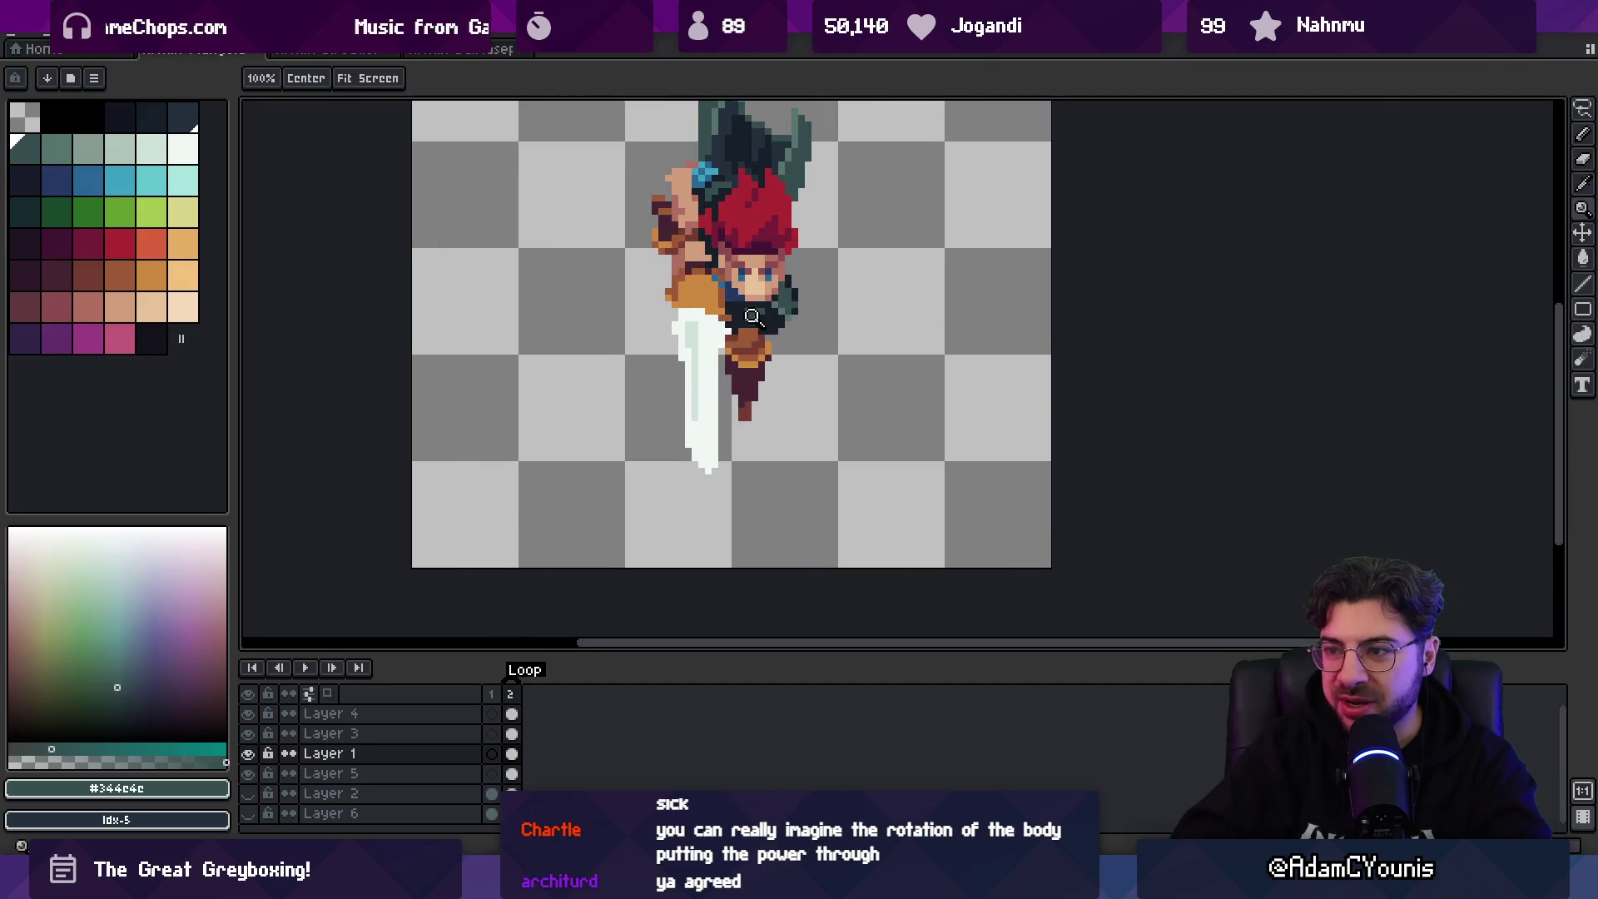
{"action": "left_click", "coordinate": [753, 358]}
{"action": "key", "text": "v"}
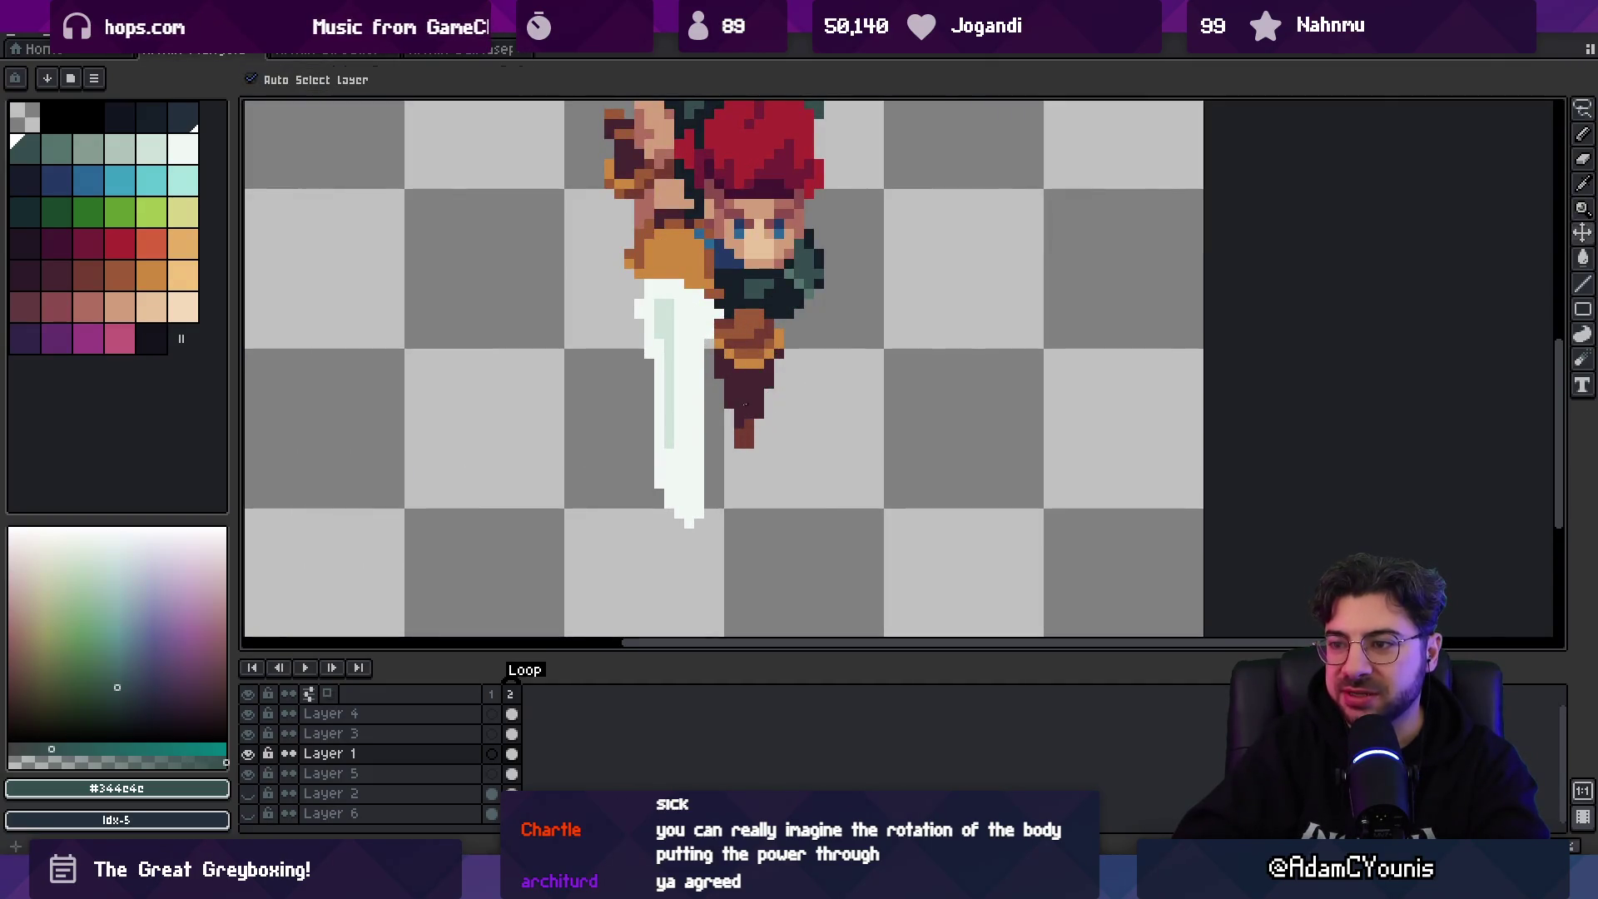
{"action": "left_click_drag", "start_coordinate": [732, 400], "coordinate": [724, 399]}
- Sample the dark maroon leg colour and pencil a dark vertical strip down the leg
{"action": "key", "text": "i"}
{"action": "left_click", "coordinate": [745, 377]}
{"action": "key", "text": "b"}
{"action": "key", "text": "i"}
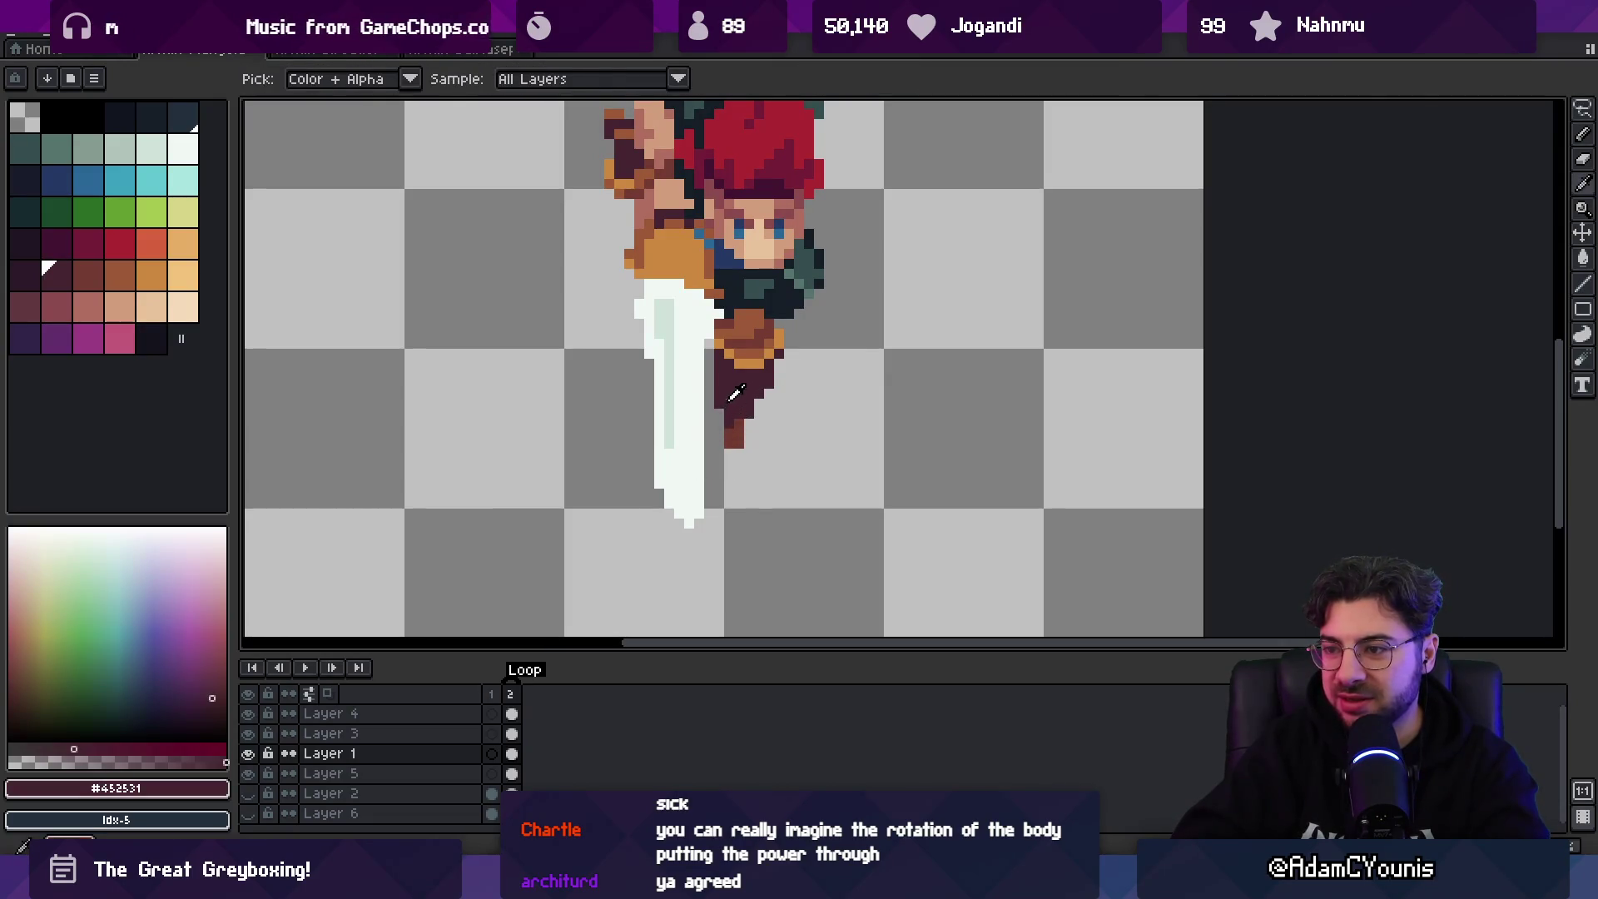
{"action": "key", "text": "b"}
{"action": "left_click_drag", "start_coordinate": [719, 405], "coordinate": [719, 427]}
{"action": "scroll", "coordinate": [764, 388], "scroll_direction": "down", "scroll_amount": 5}
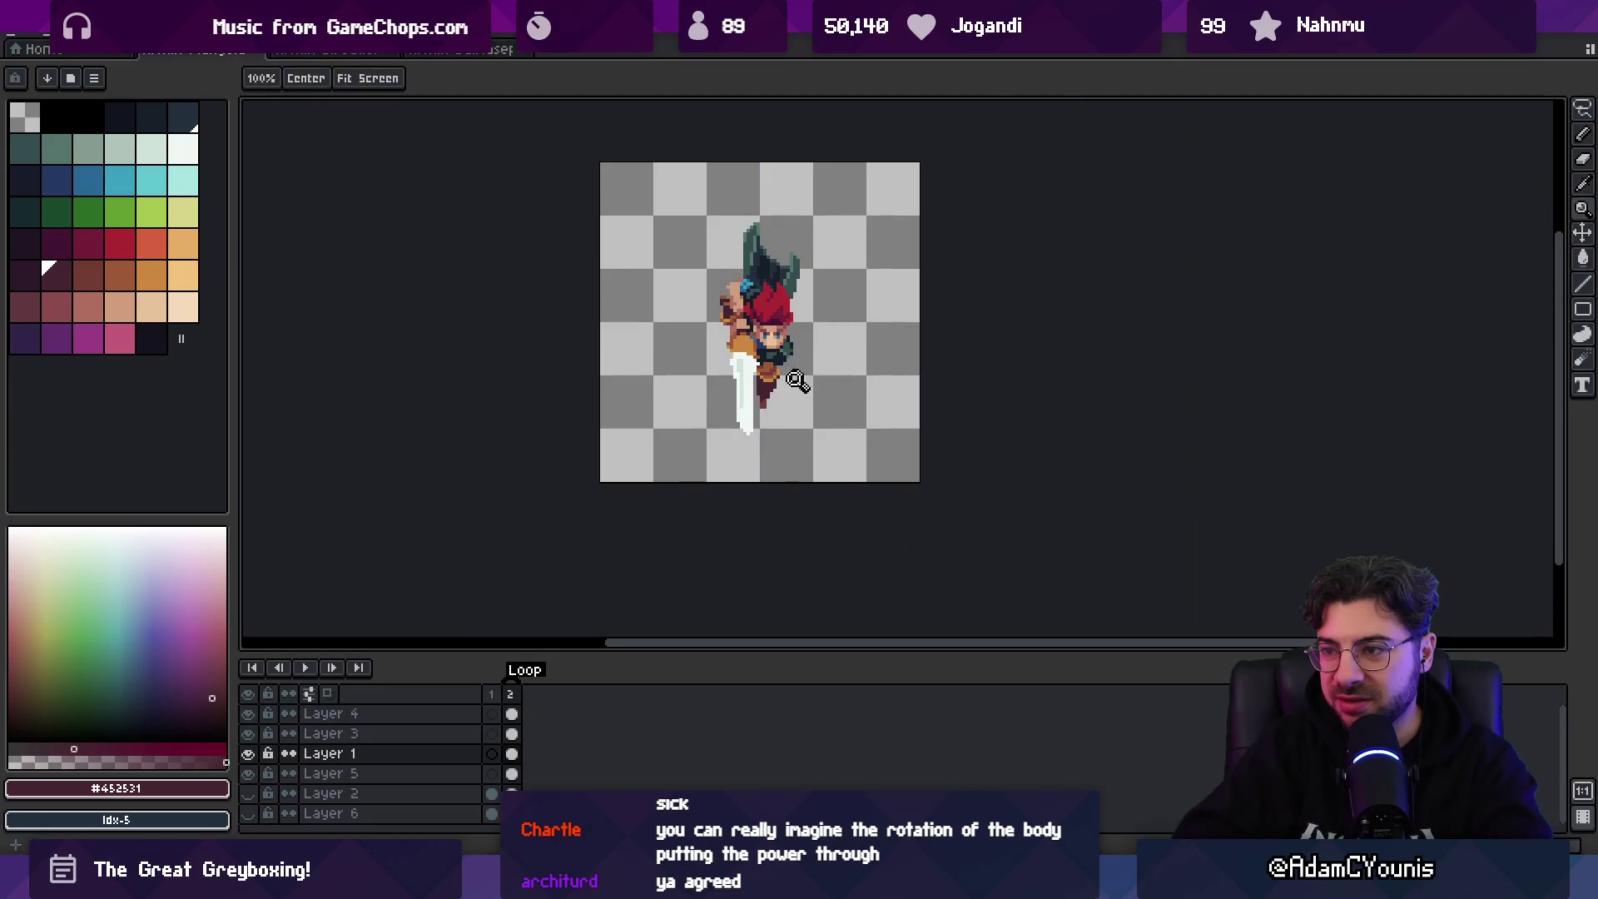
{"action": "scroll", "coordinate": [813, 371], "scroll_direction": "up", "scroll_amount": 5}
- Adjust the zoom on the sprite, then switch to the running game to test it
{"action": "key", "text": "e"}
{"action": "key", "text": "z"}
{"action": "scroll", "coordinate": [789, 332], "scroll_direction": "down", "scroll_amount": 5}
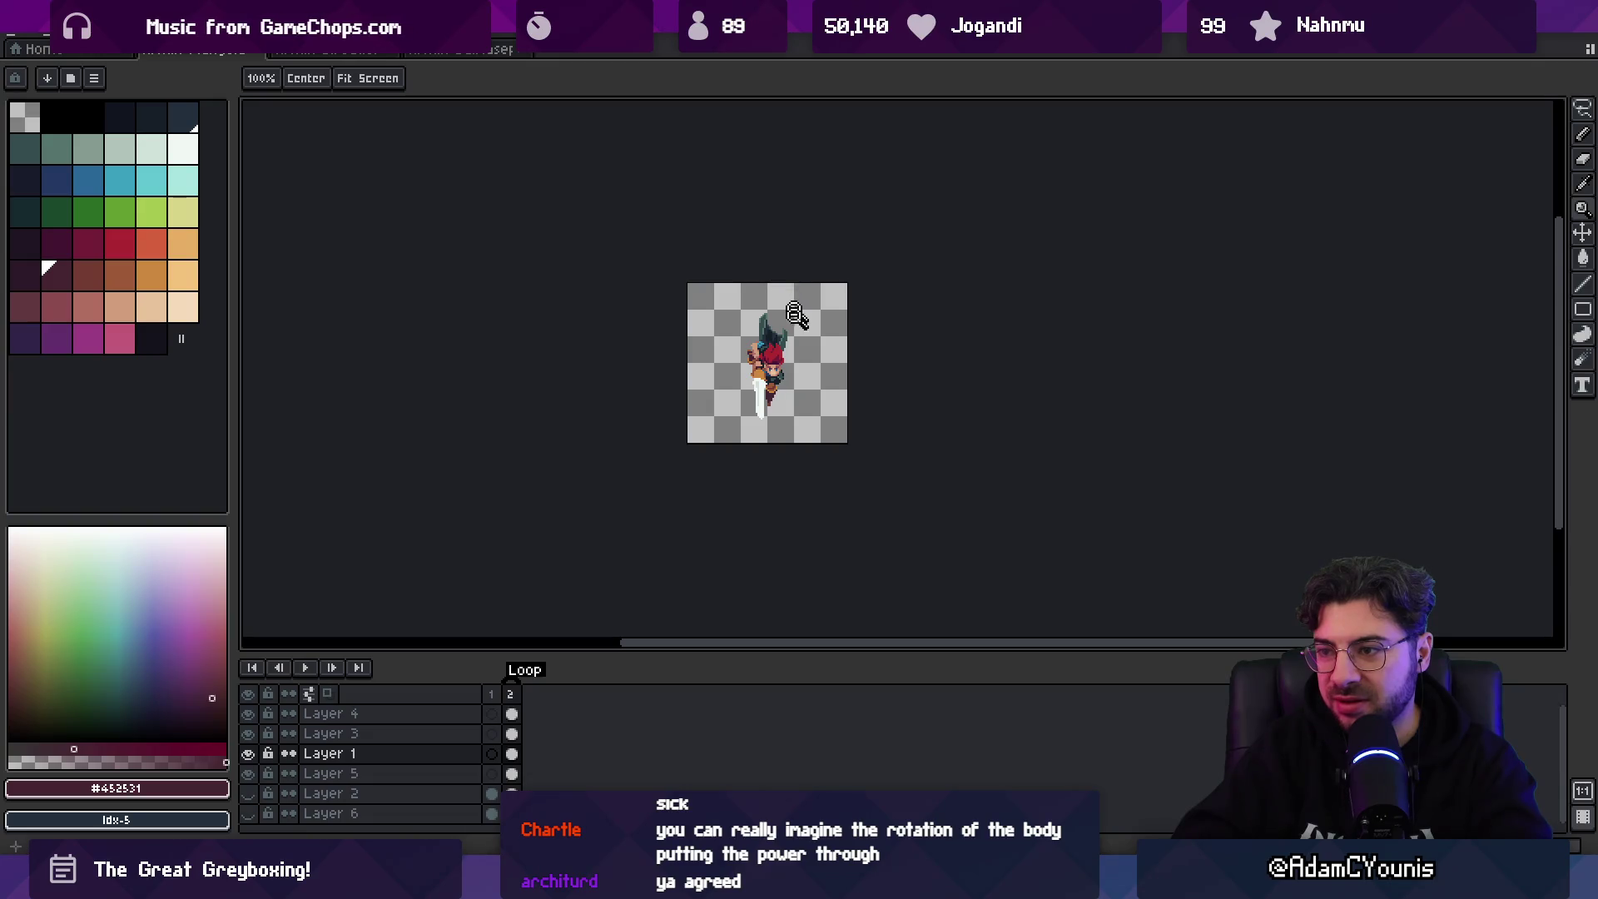
{"action": "scroll", "coordinate": [813, 339], "scroll_direction": "up", "scroll_amount": 2}
{"action": "key", "text": "v"}
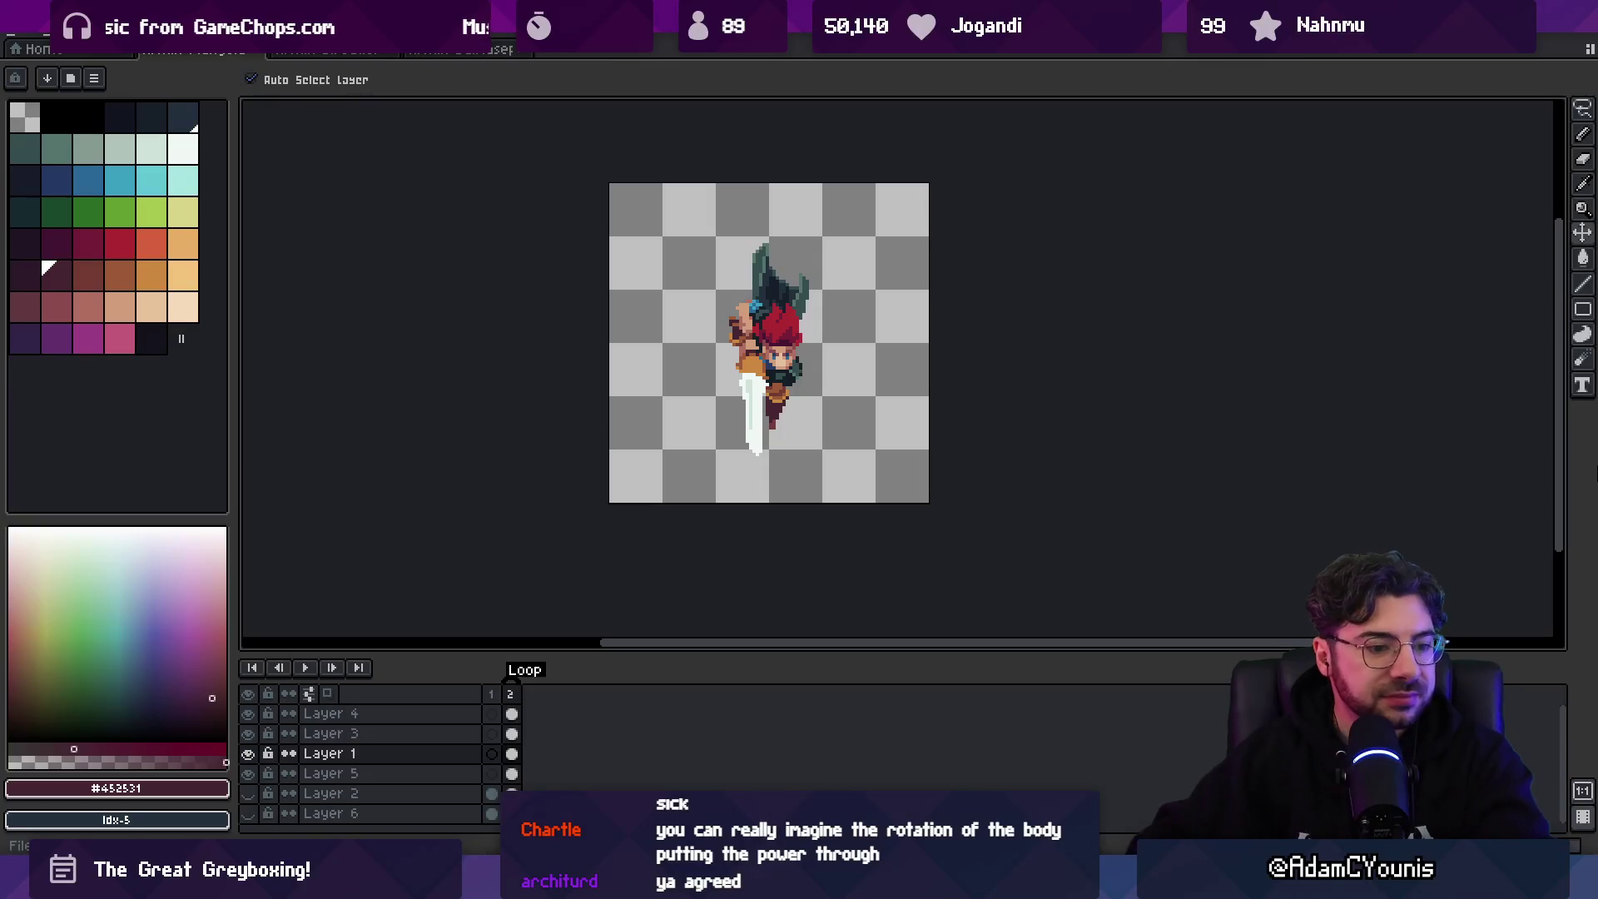
{"action": "key", "text": "z"}
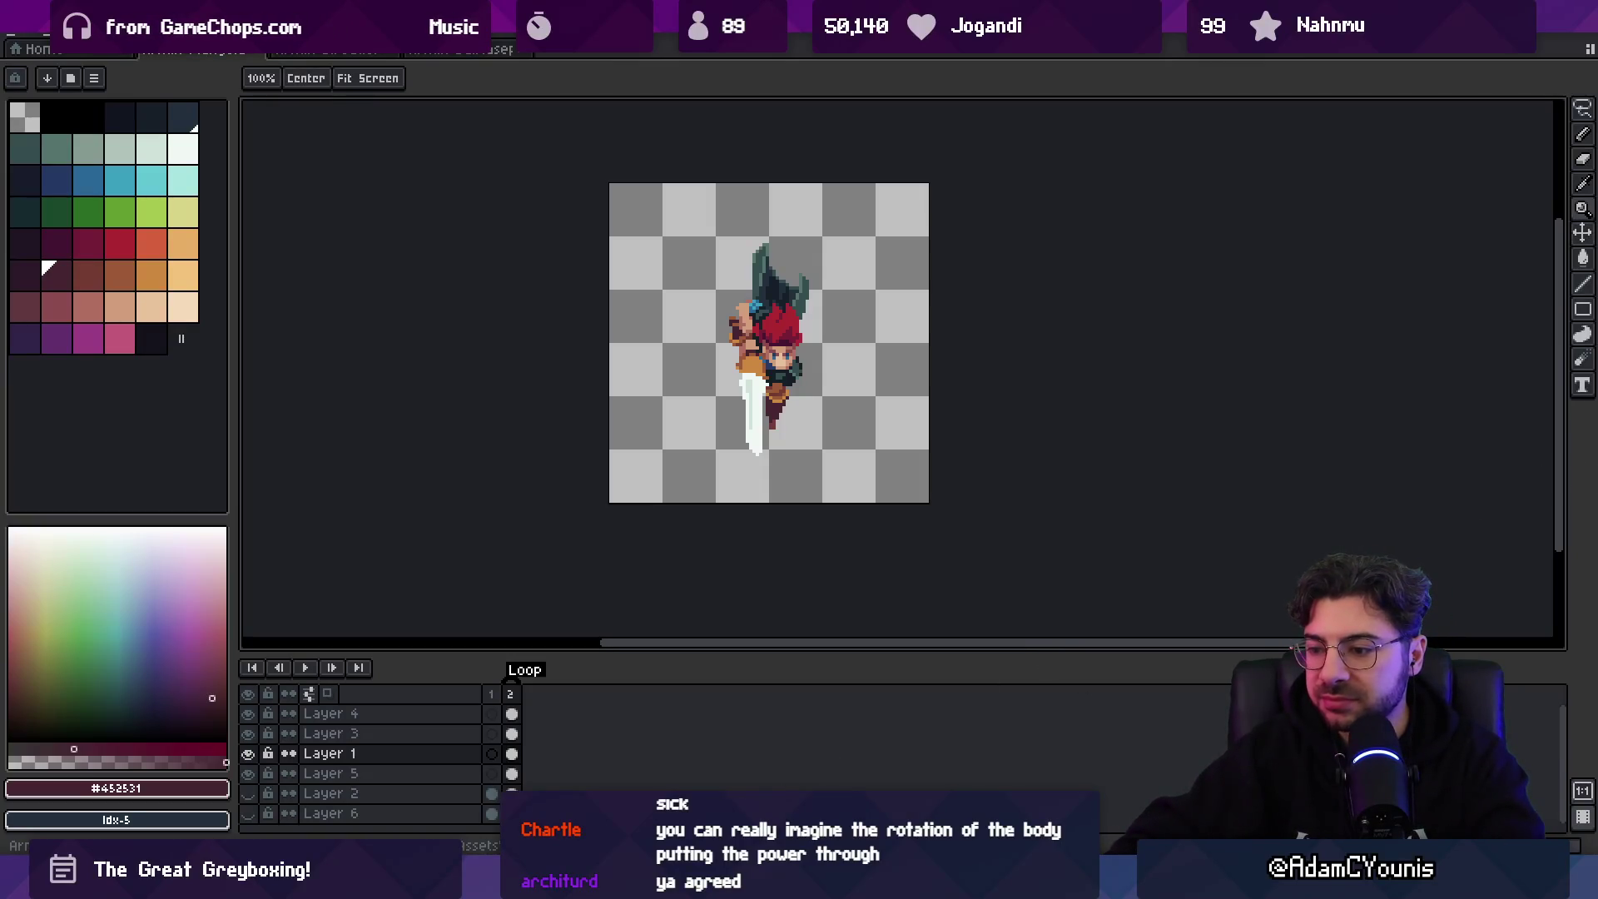
{"action": "key", "text": "alt+Tab"}
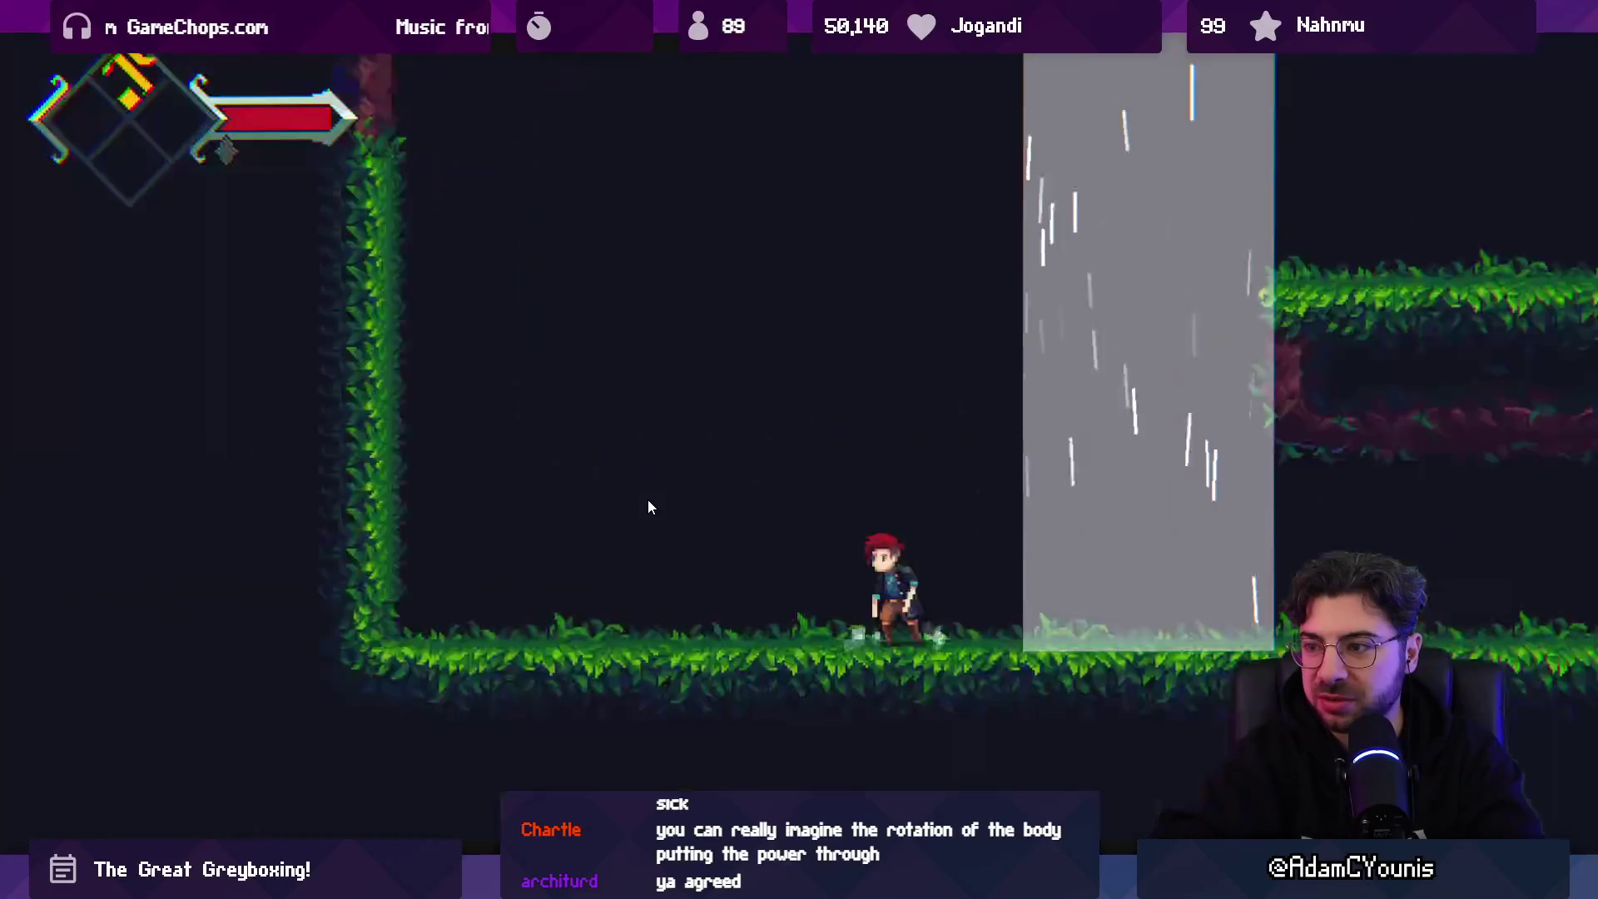
- Jump through the updraft and strike downward beside the wall, then leave full-screen and return to Aseprite
{"action": "key", "text": "space"}
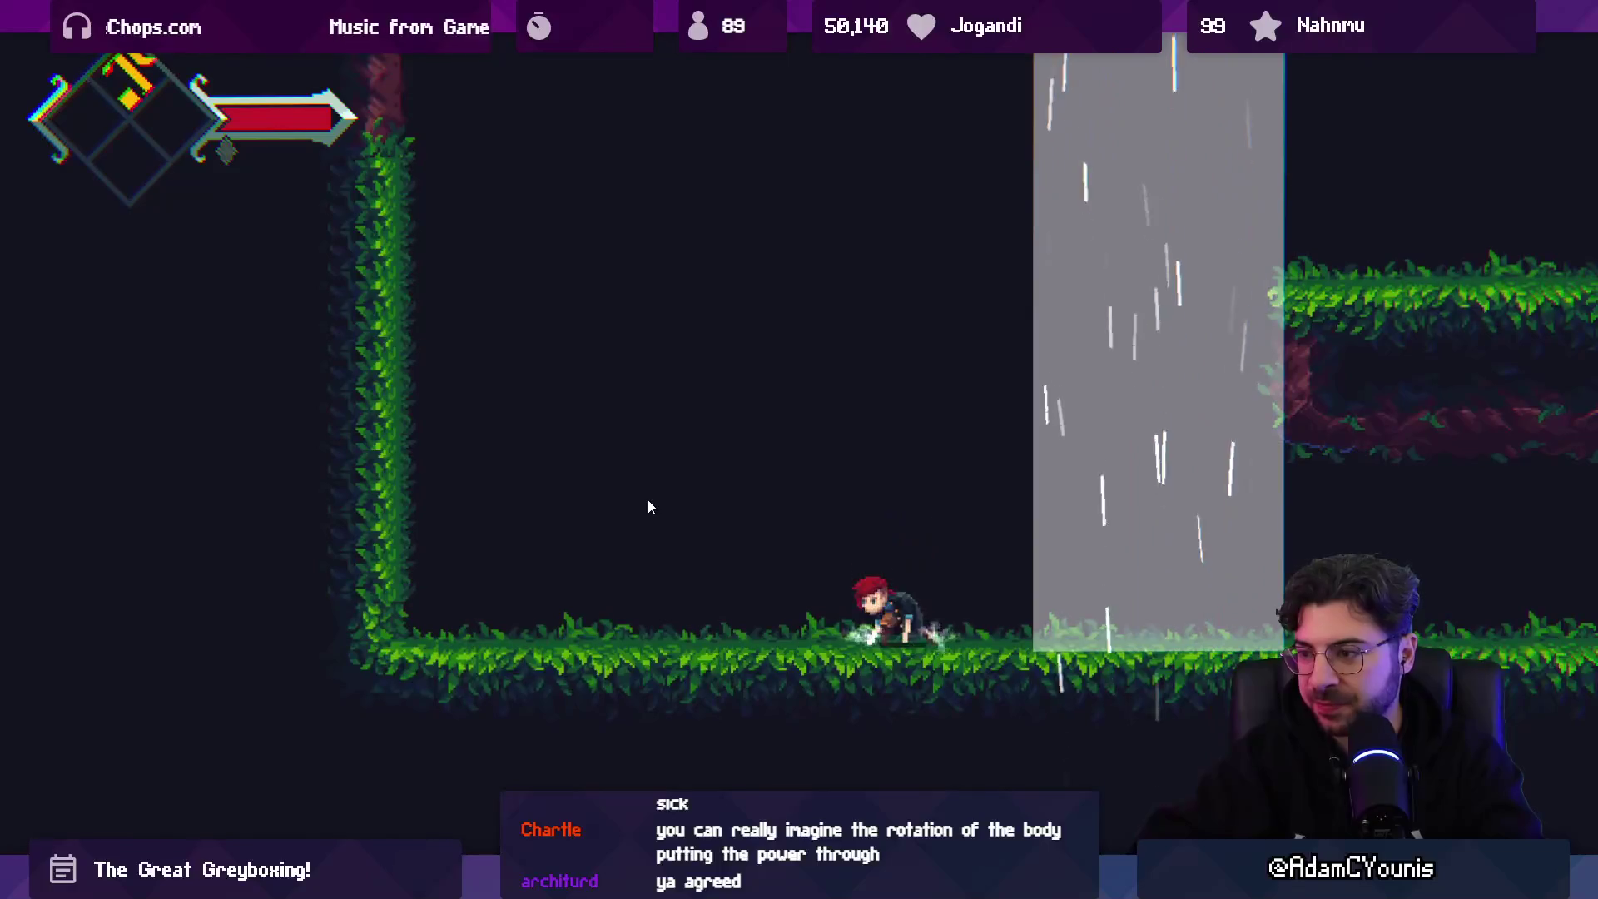
{"action": "key", "text": "space"}
{"action": "key", "text": "Right"}
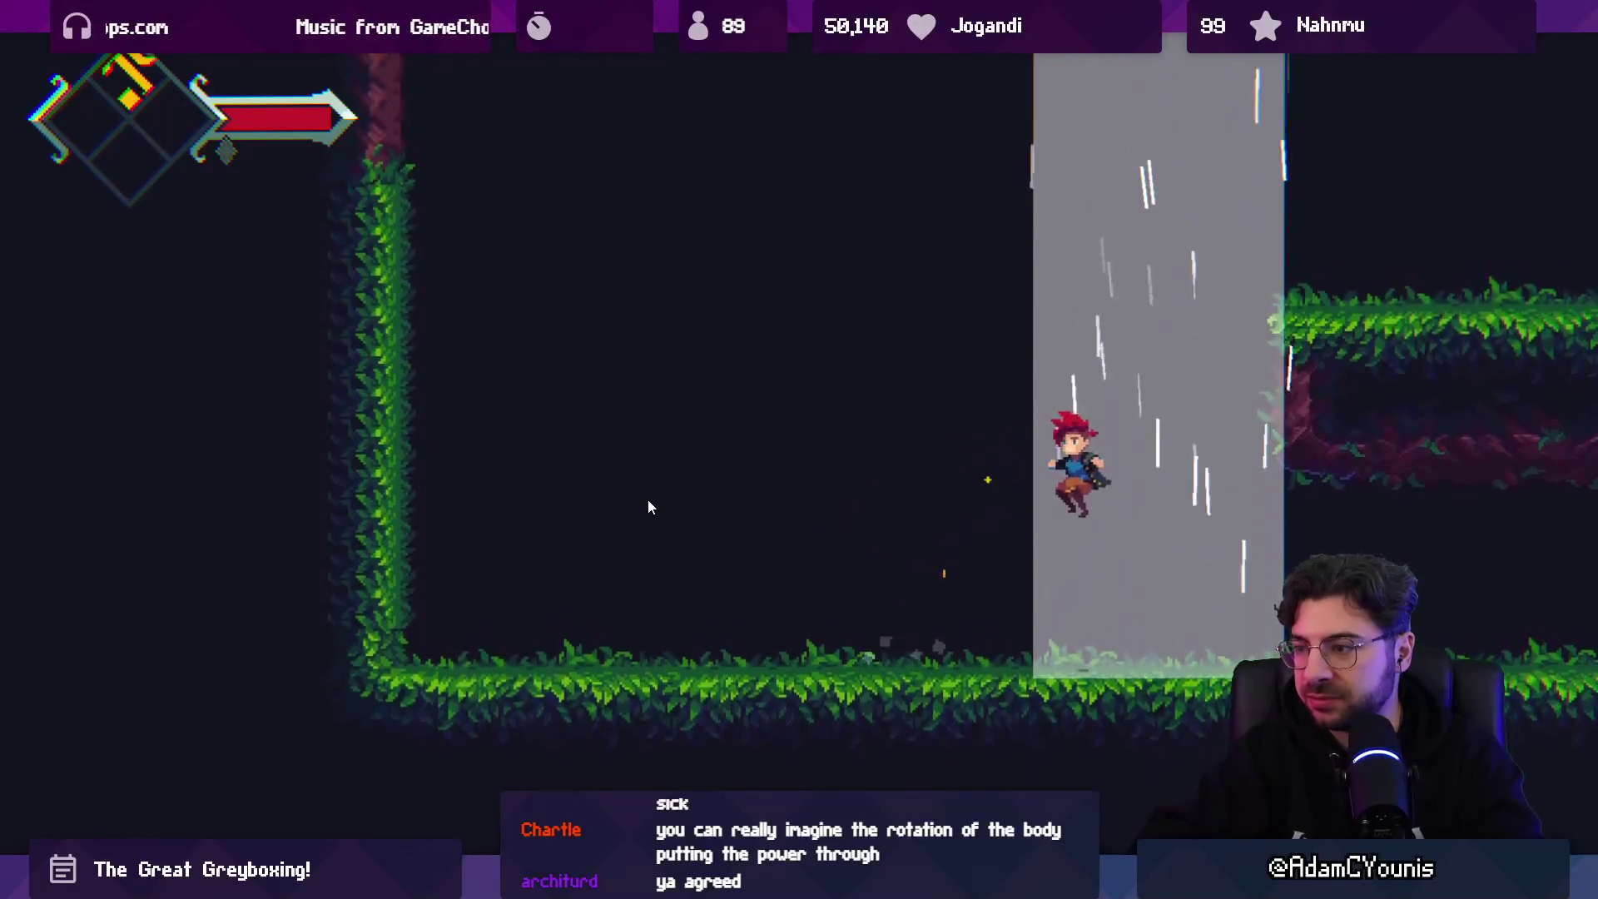
{"action": "key", "text": "Left"}
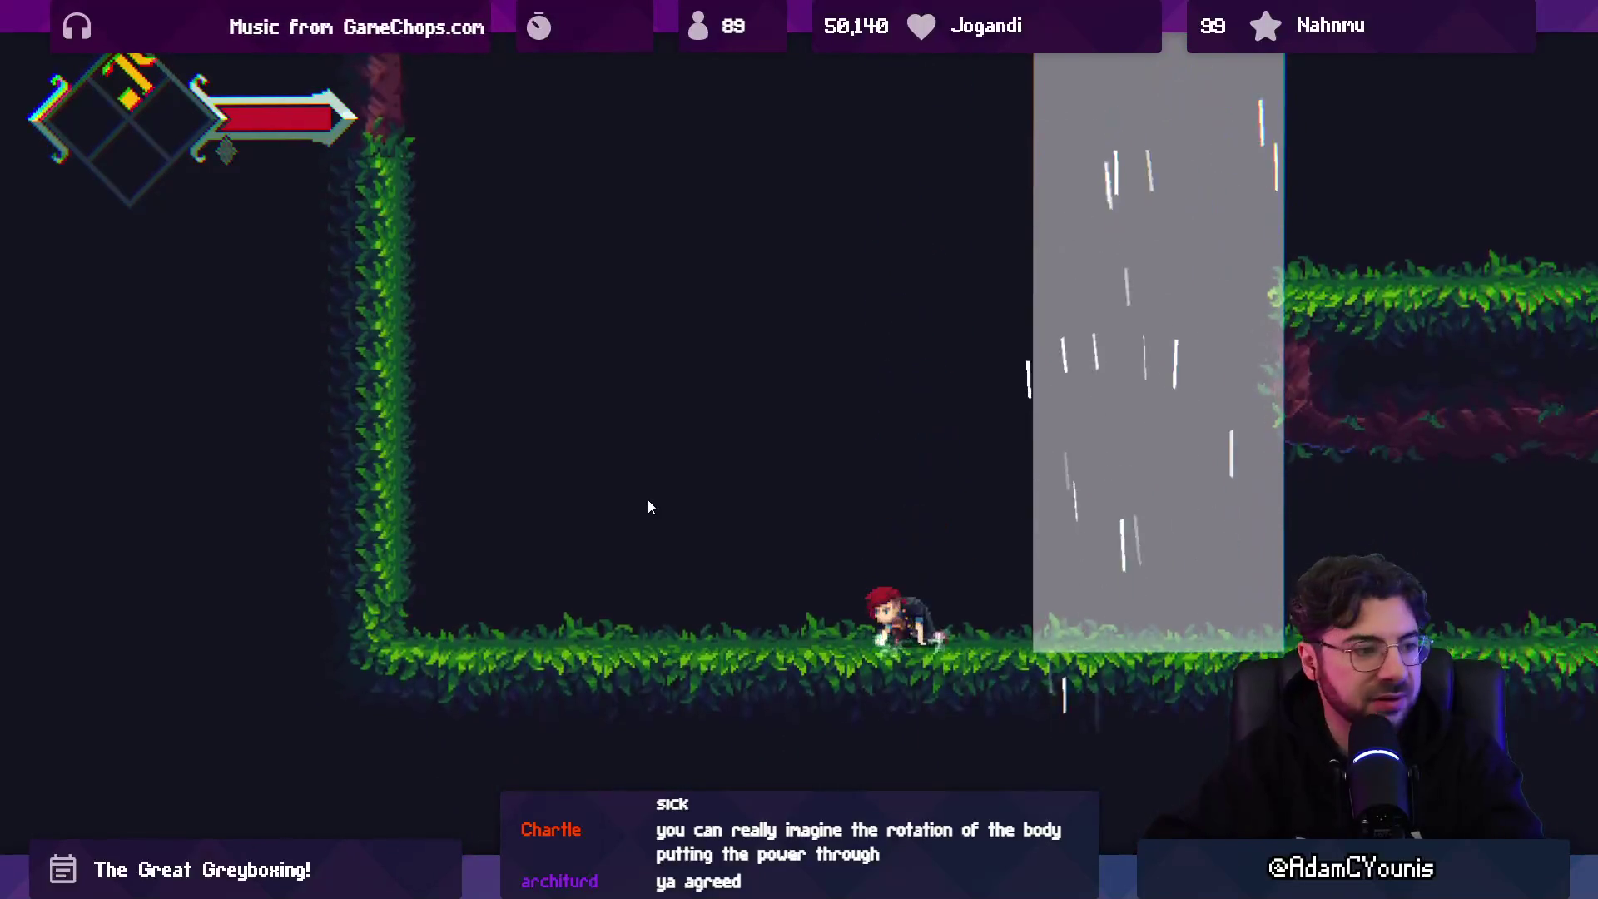
{"action": "key", "text": "Left"}
{"action": "key", "text": "space"}
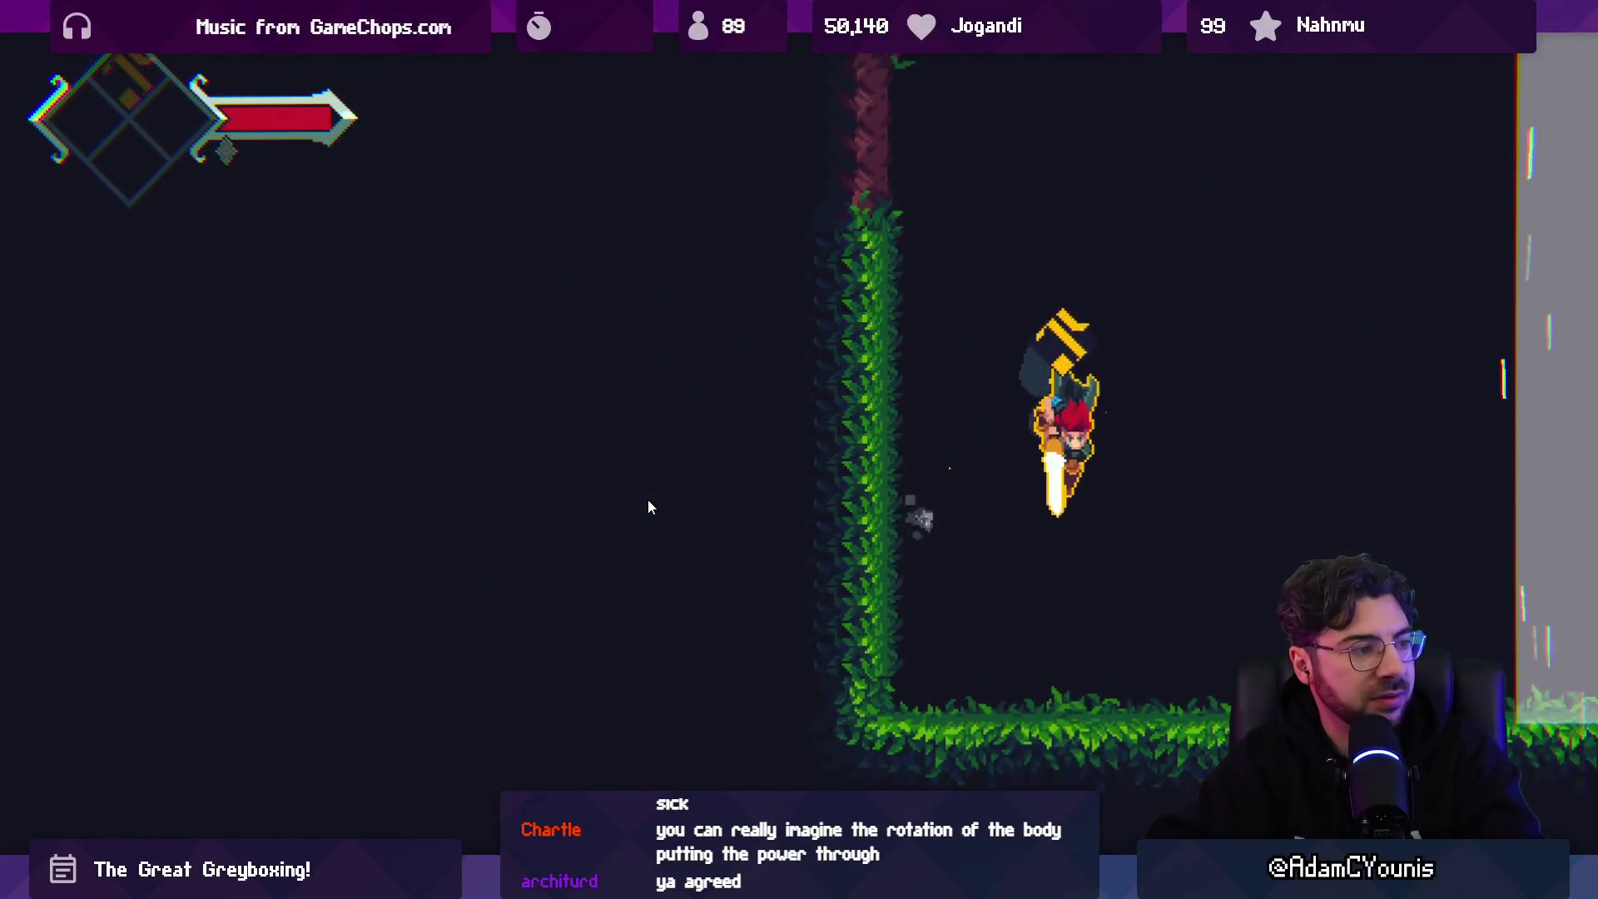
{"action": "key", "text": "shift+space"}
{"action": "key", "text": "alt+Tab"}
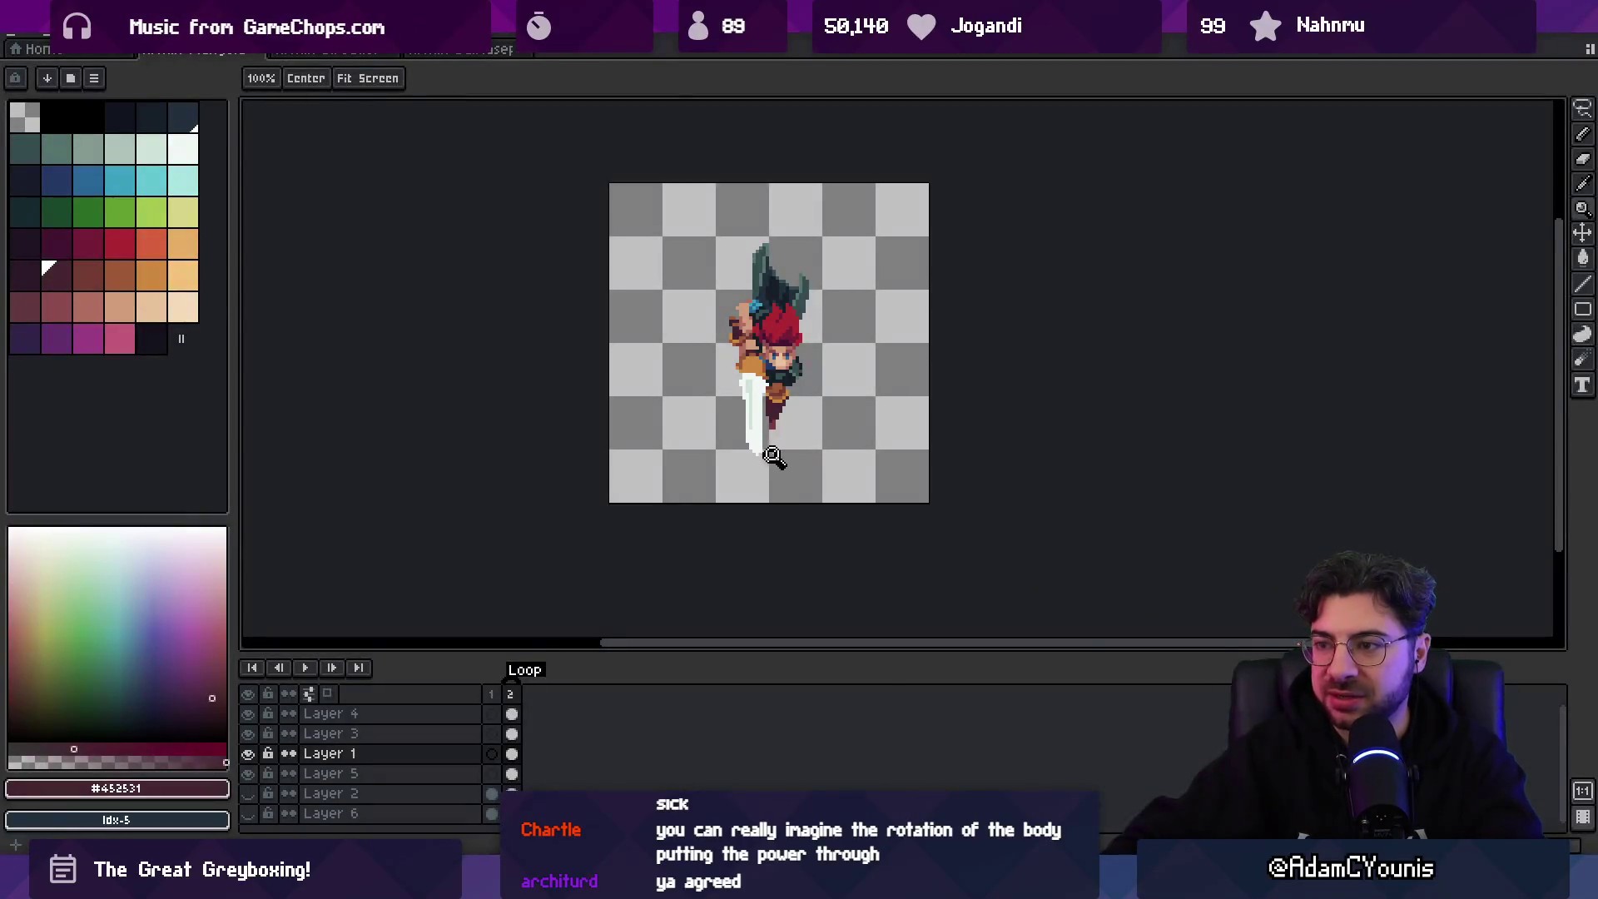
- Tag frame 1 as 'Startup', insert a new frame after it, and switch to Chrome
{"action": "left_click", "coordinate": [510, 695]}
{"action": "left_click", "coordinate": [500, 696]}
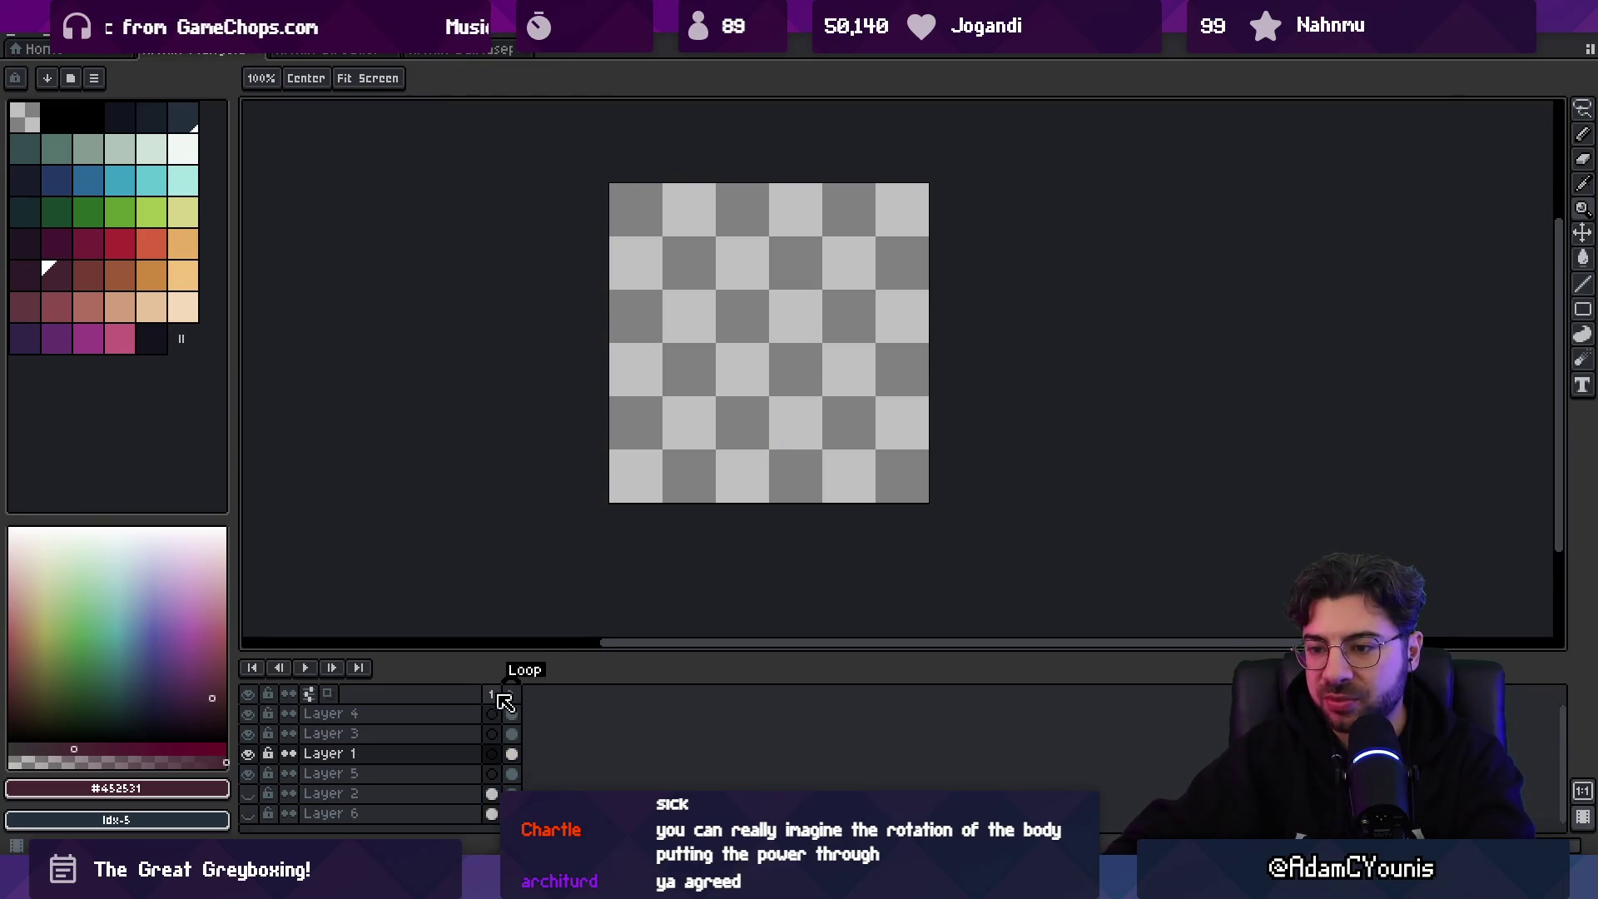
{"action": "right_click", "coordinate": [500, 702]}
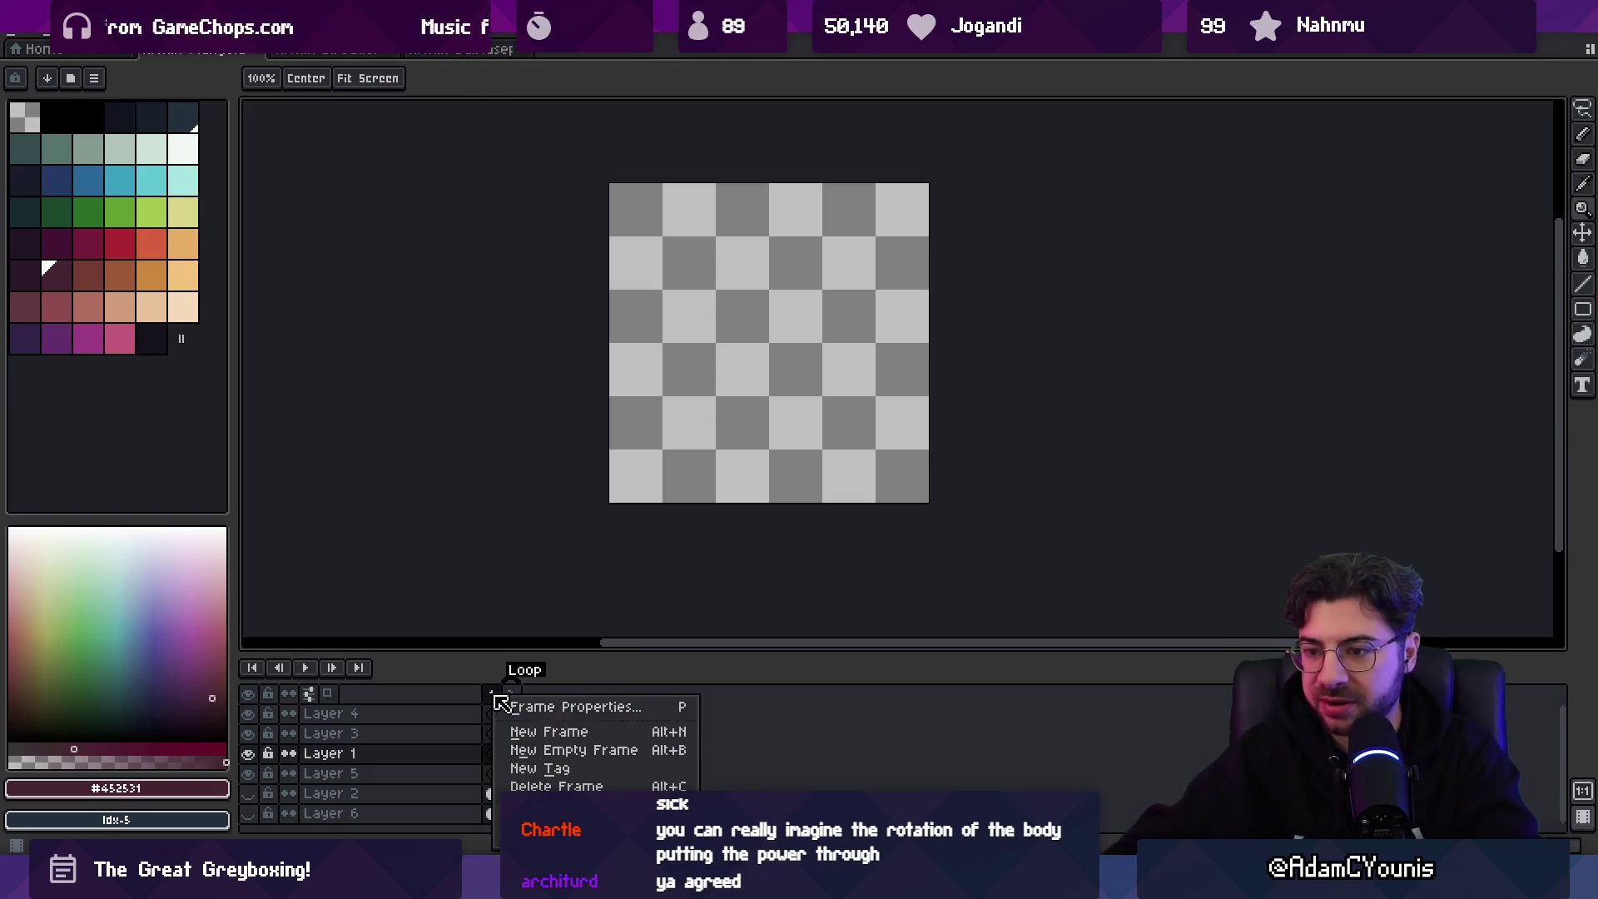
{"action": "left_click", "coordinate": [547, 767]}
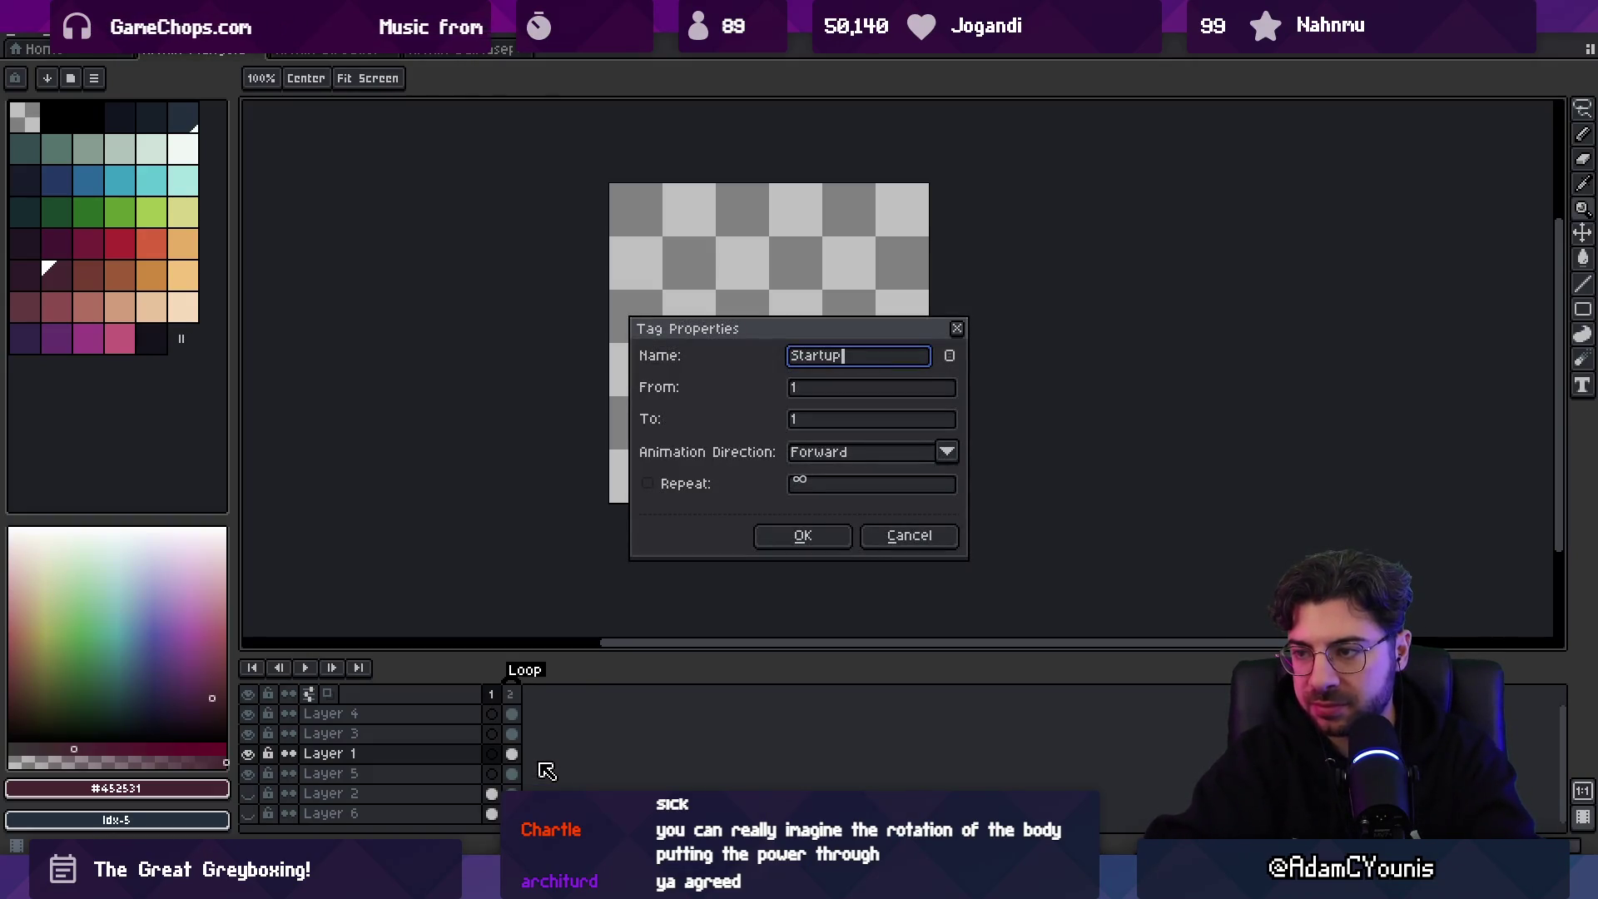
{"action": "key", "text": "Return"}
{"action": "key", "text": "alt+n"}
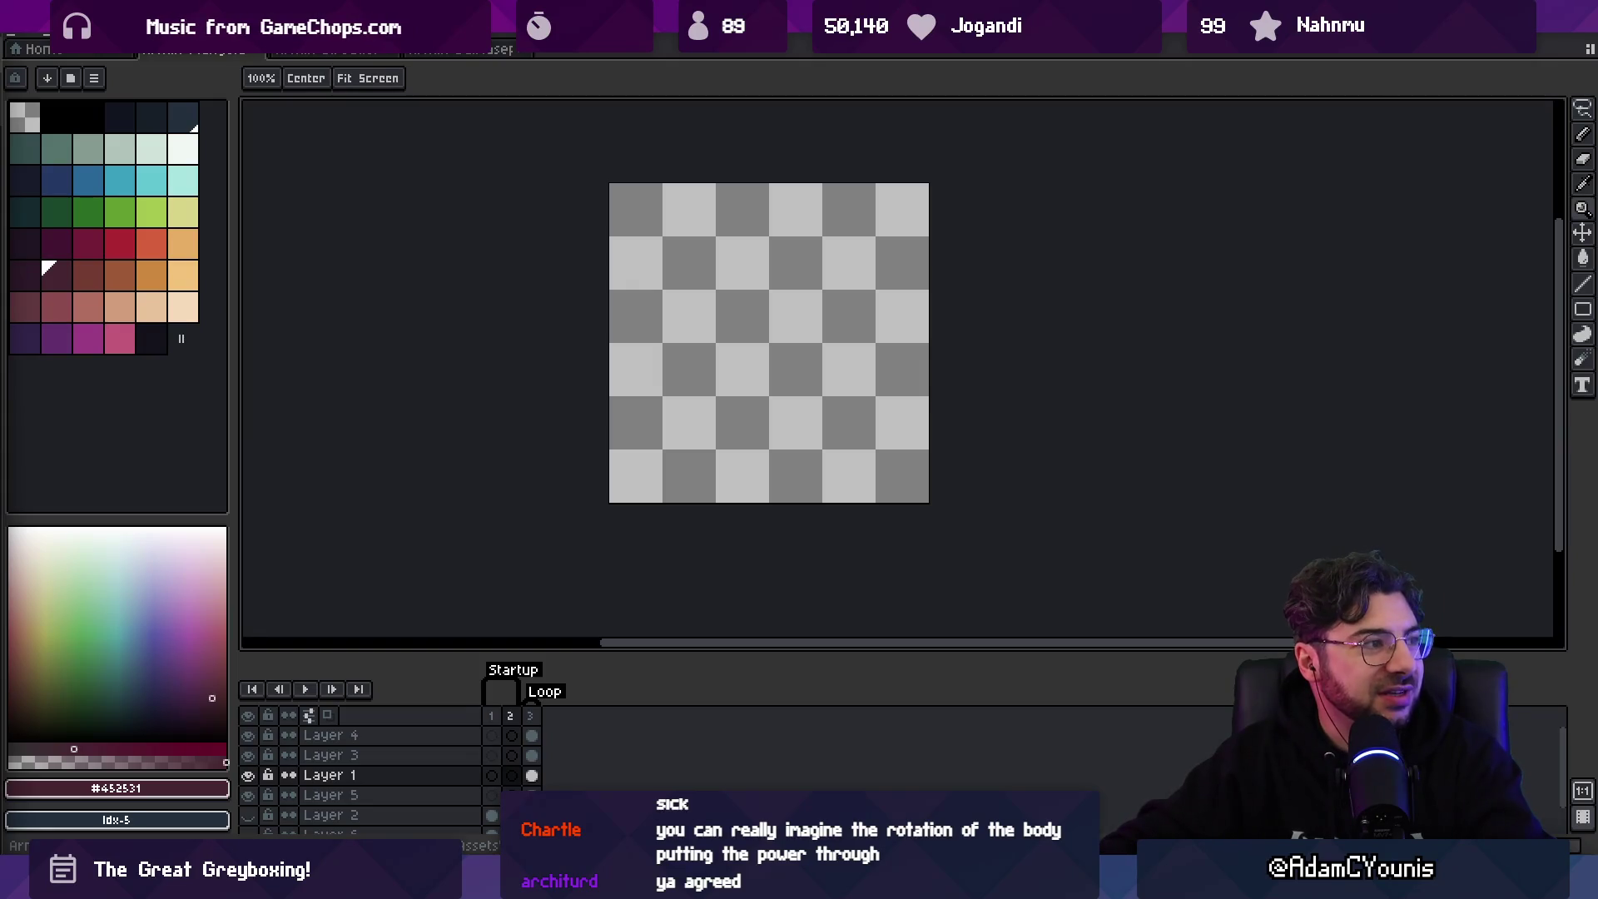
{"action": "key", "text": "alt+Tab"}
- Search Google for 'gigadunk'
{"action": "type", "text": "gfi"}
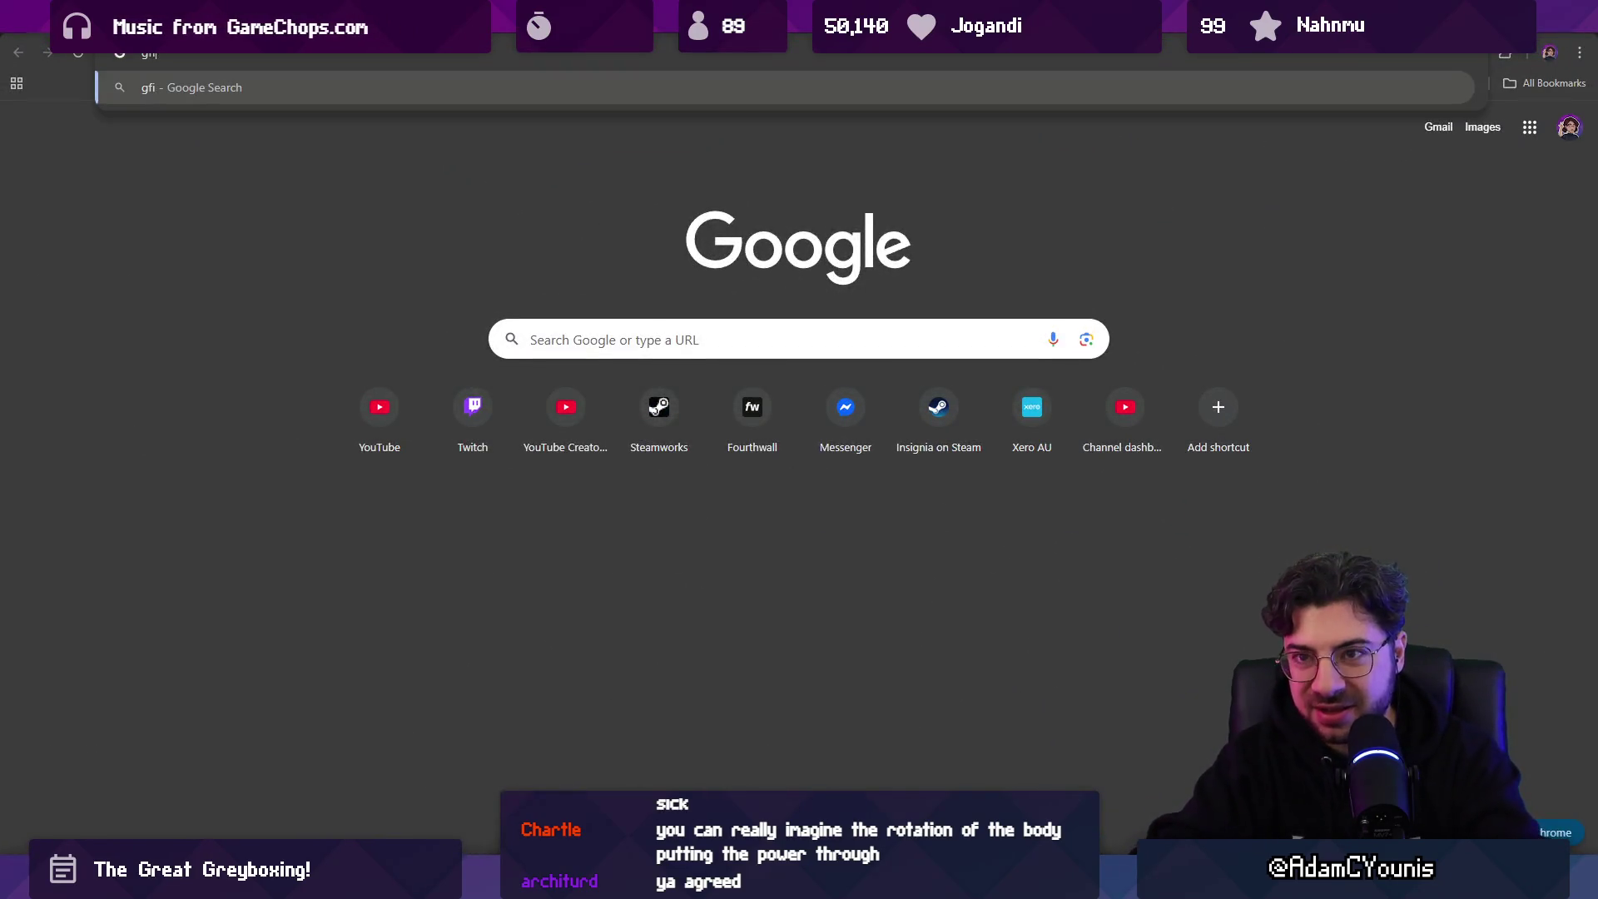
{"action": "key", "text": "BackSpace"}
{"action": "key", "text": "BackSpace"}
{"action": "type", "text": "igad"}
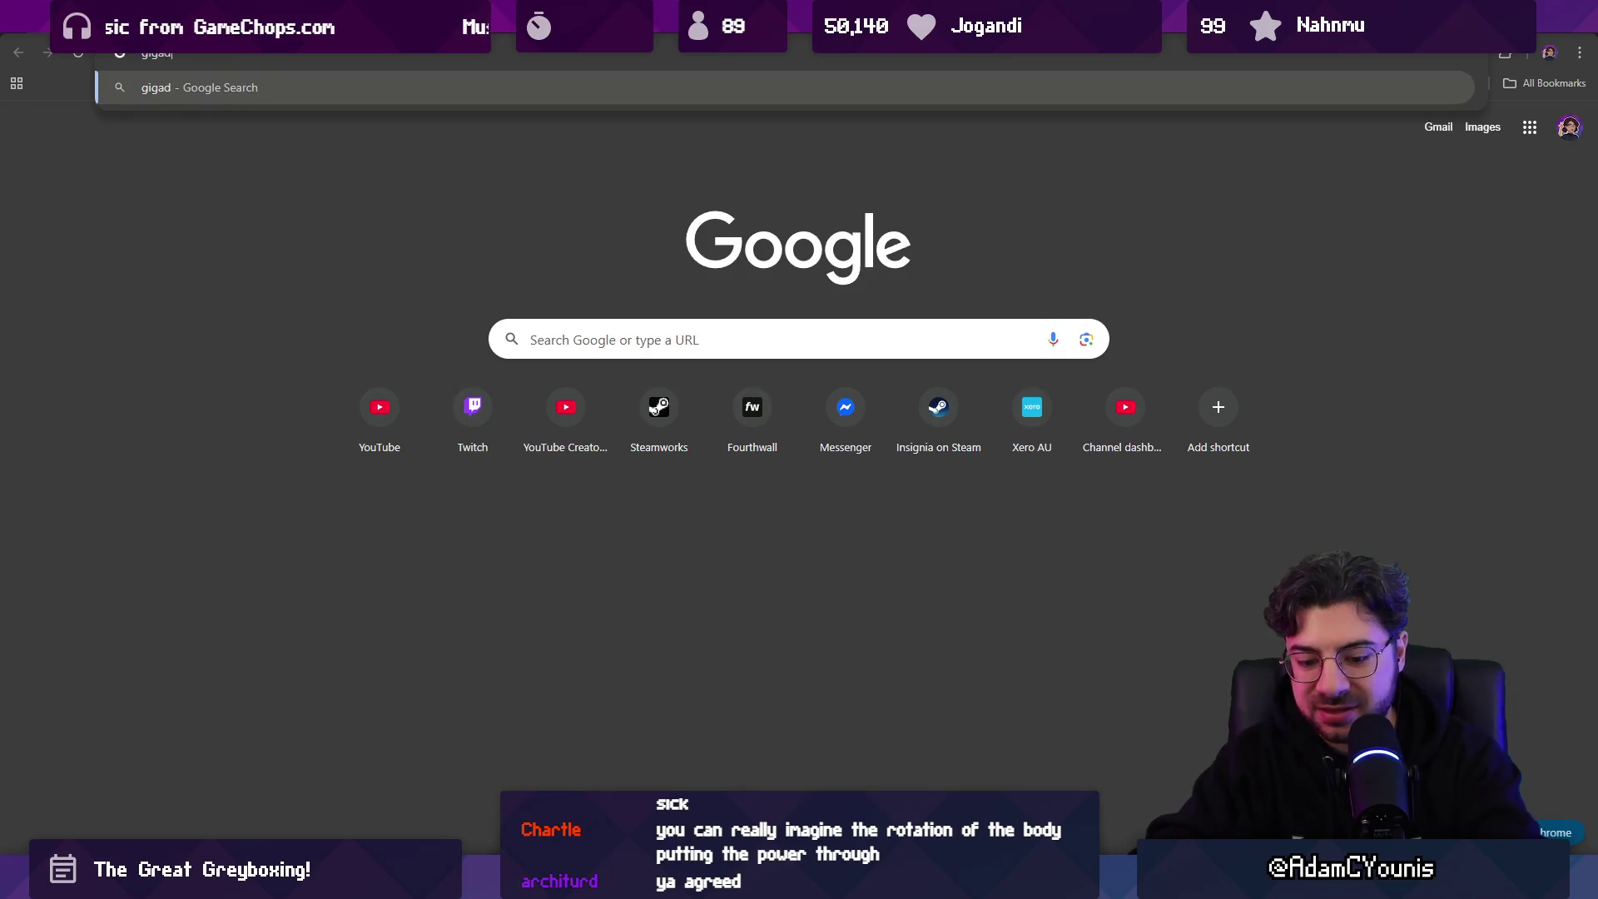
{"action": "type", "text": "unk"}
{"action": "key", "text": "Return"}
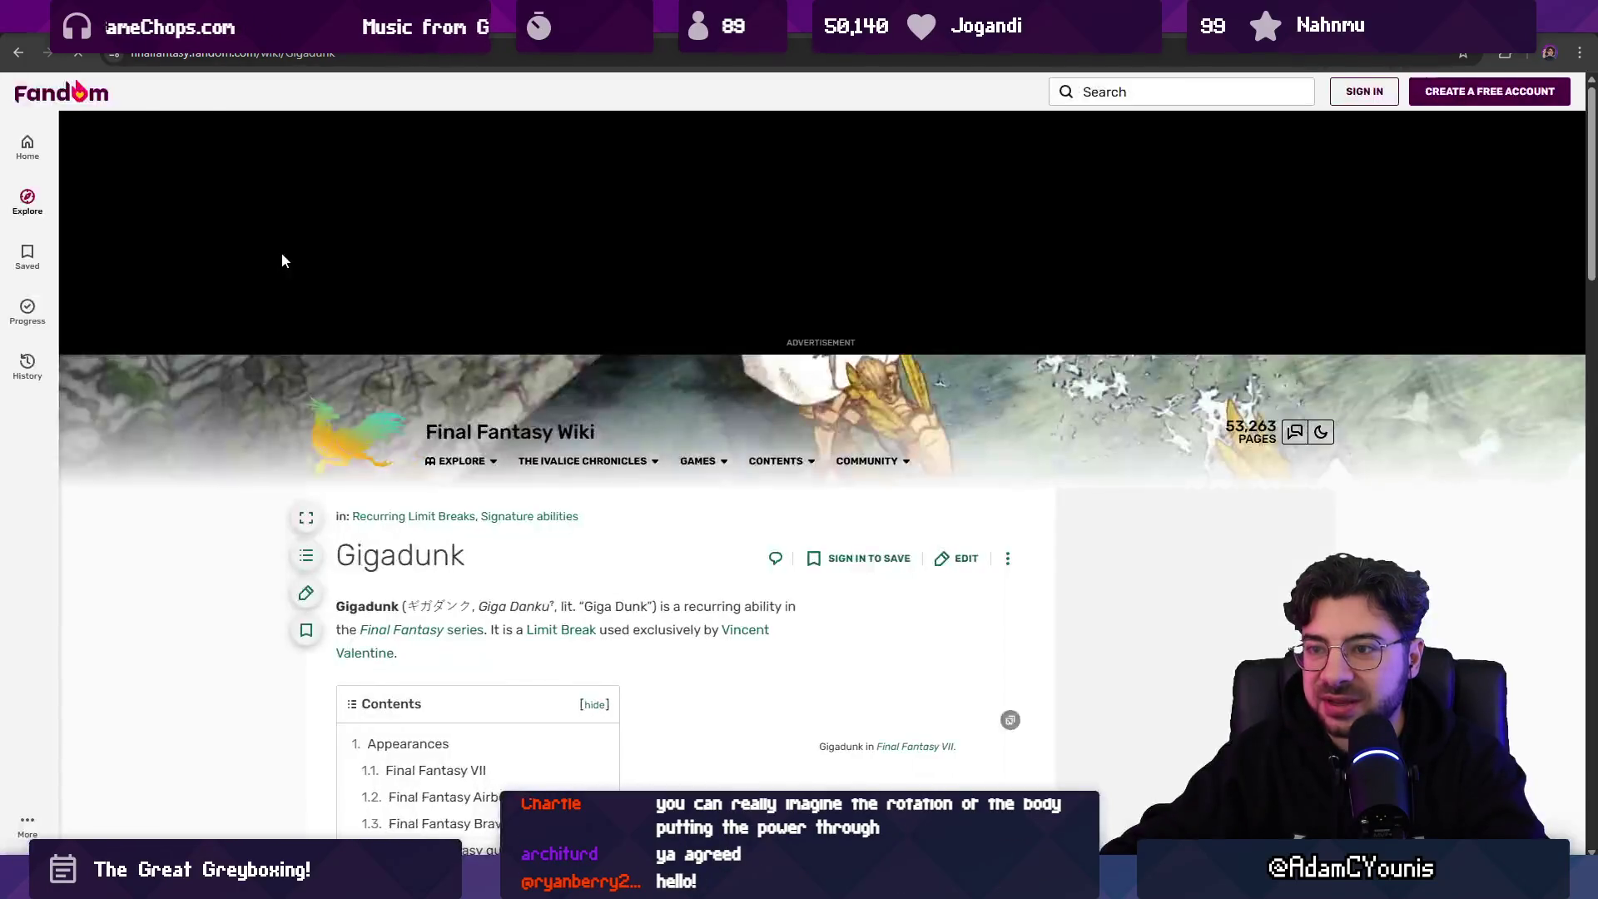
- Skim the Final Fantasy Wiki Gigadunk gallery, then return to the results and show images
{"action": "scroll", "coordinate": [541, 416], "scroll_direction": "down", "scroll_amount": 15}
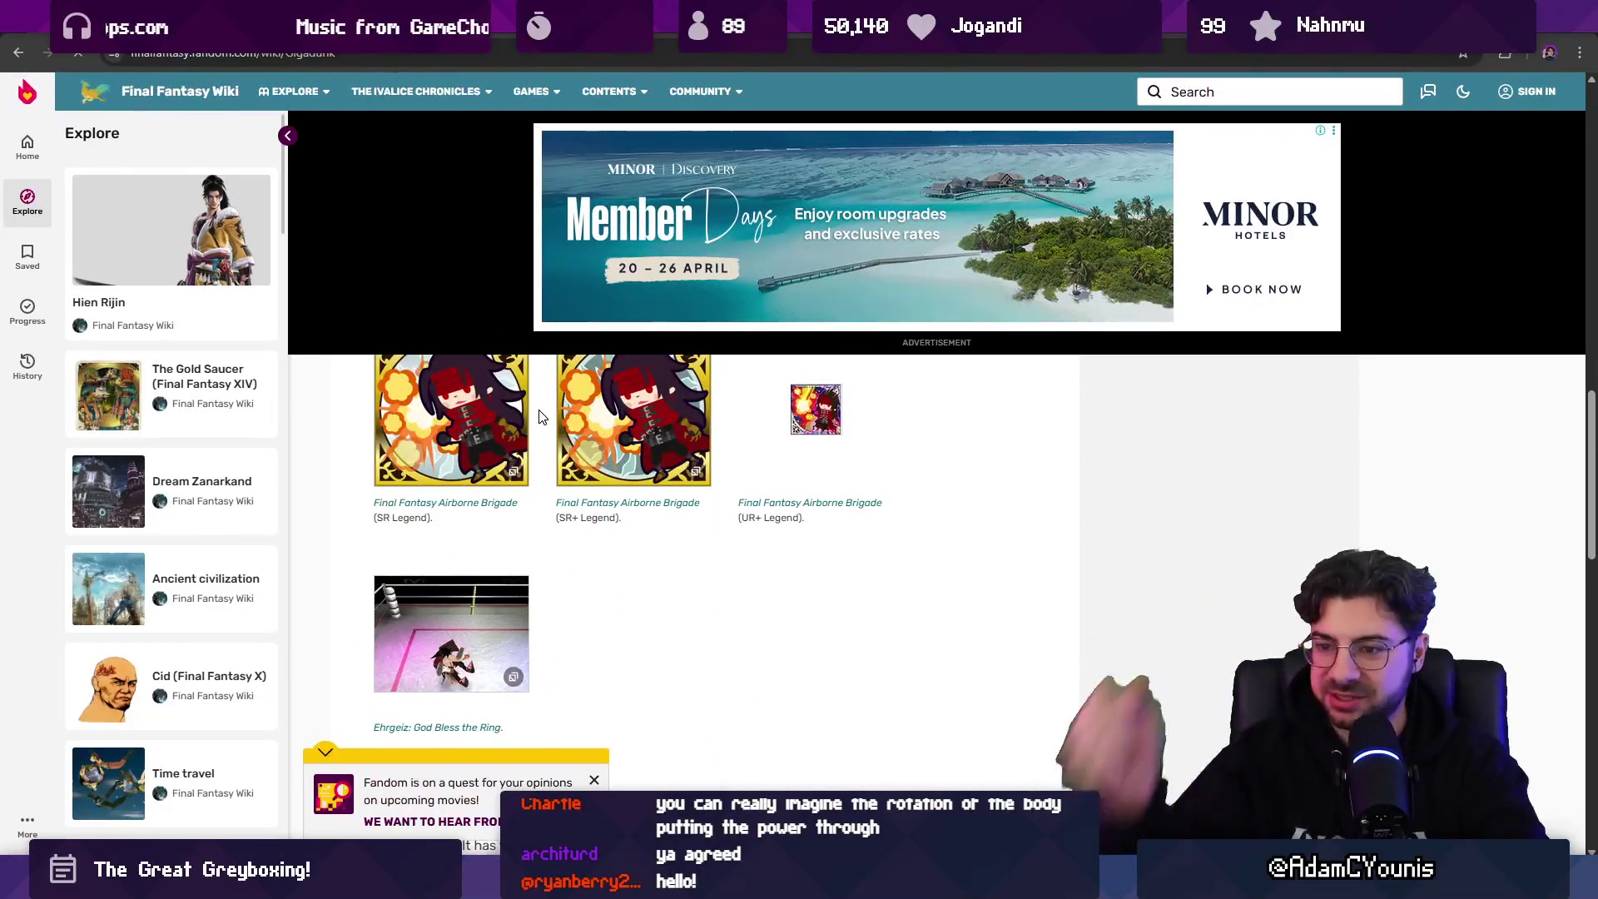
{"action": "scroll", "coordinate": [626, 376], "scroll_direction": "down", "scroll_amount": 4}
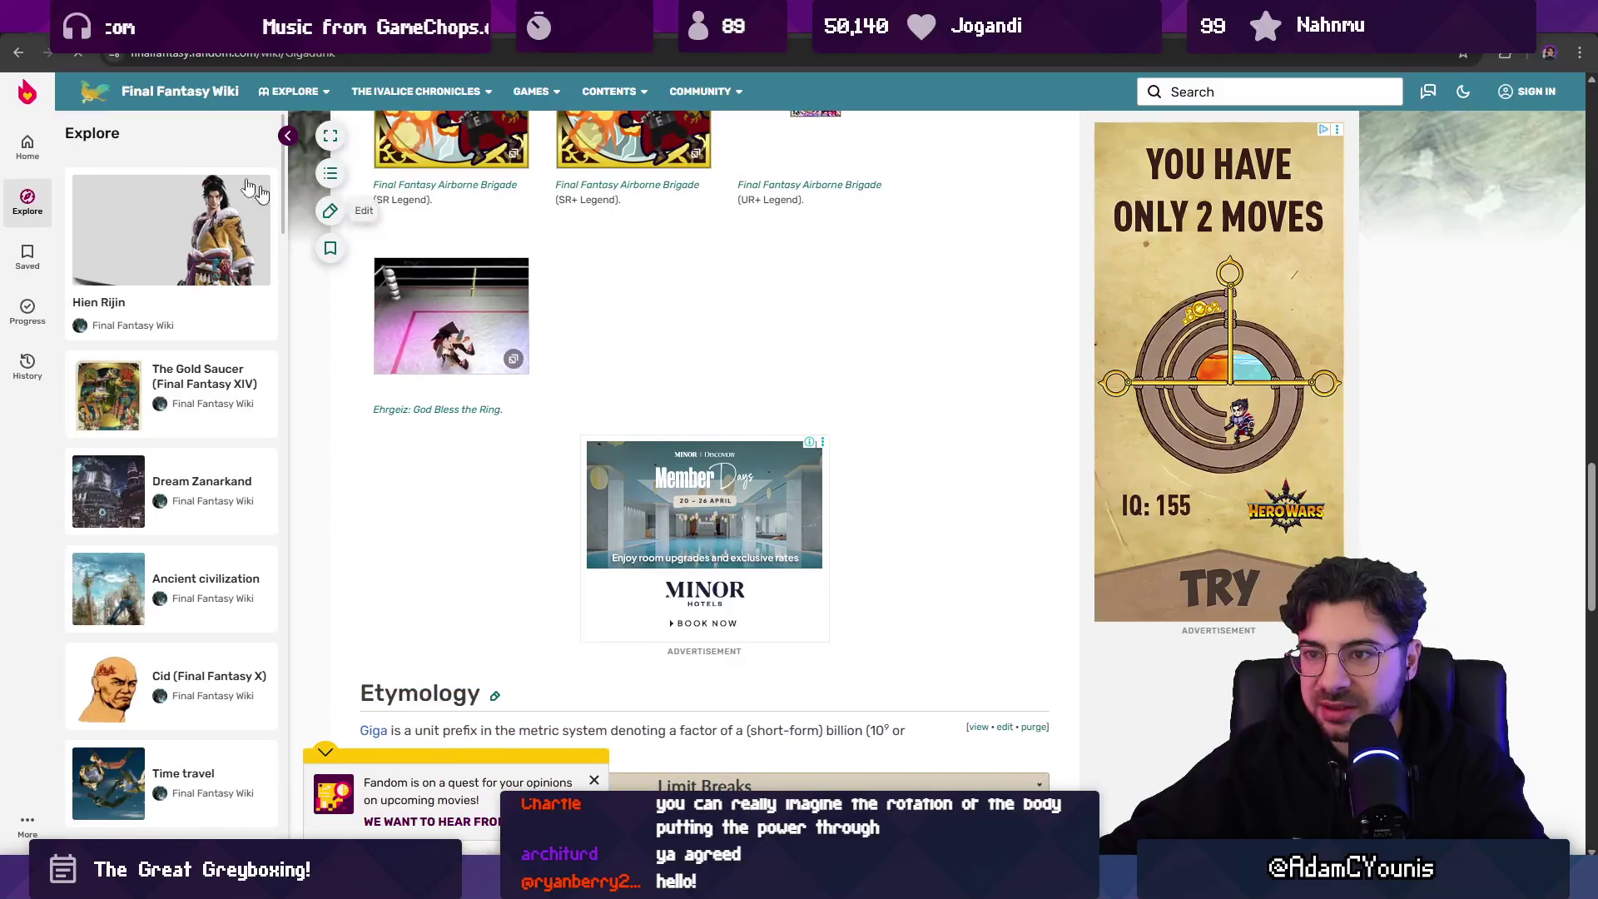
{"action": "left_click", "coordinate": [32, 57]}
{"action": "left_click", "coordinate": [230, 173]}
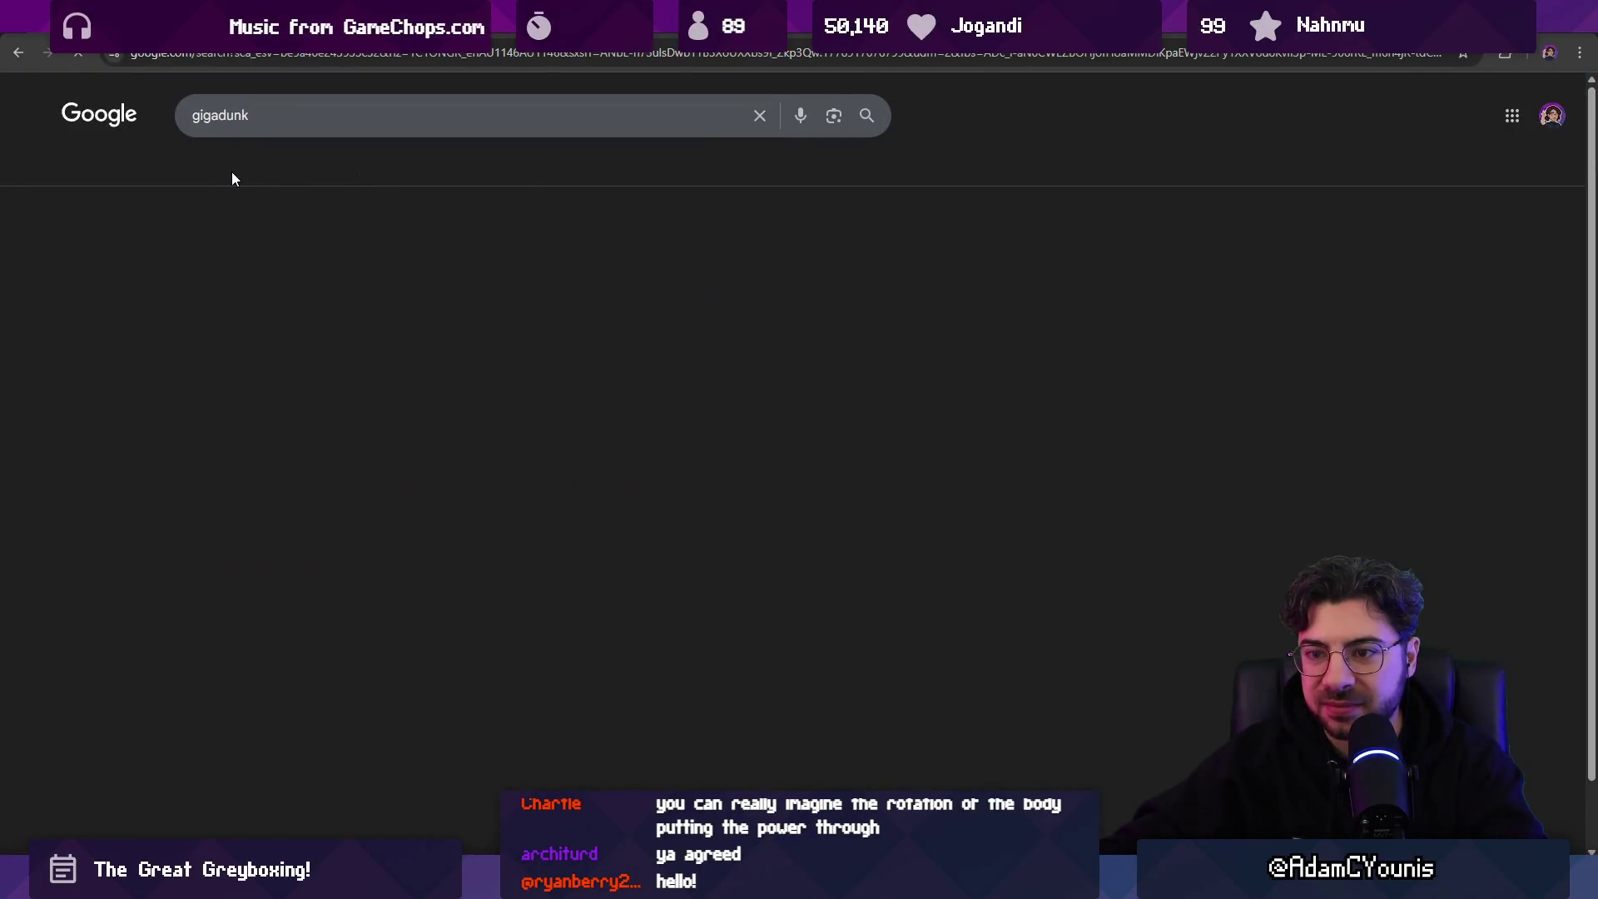
- Preview the Gigadunk GIF and the Jegged.com Vincent limit breaks images, then return to Aseprite
{"action": "left_click", "coordinate": [376, 366]}
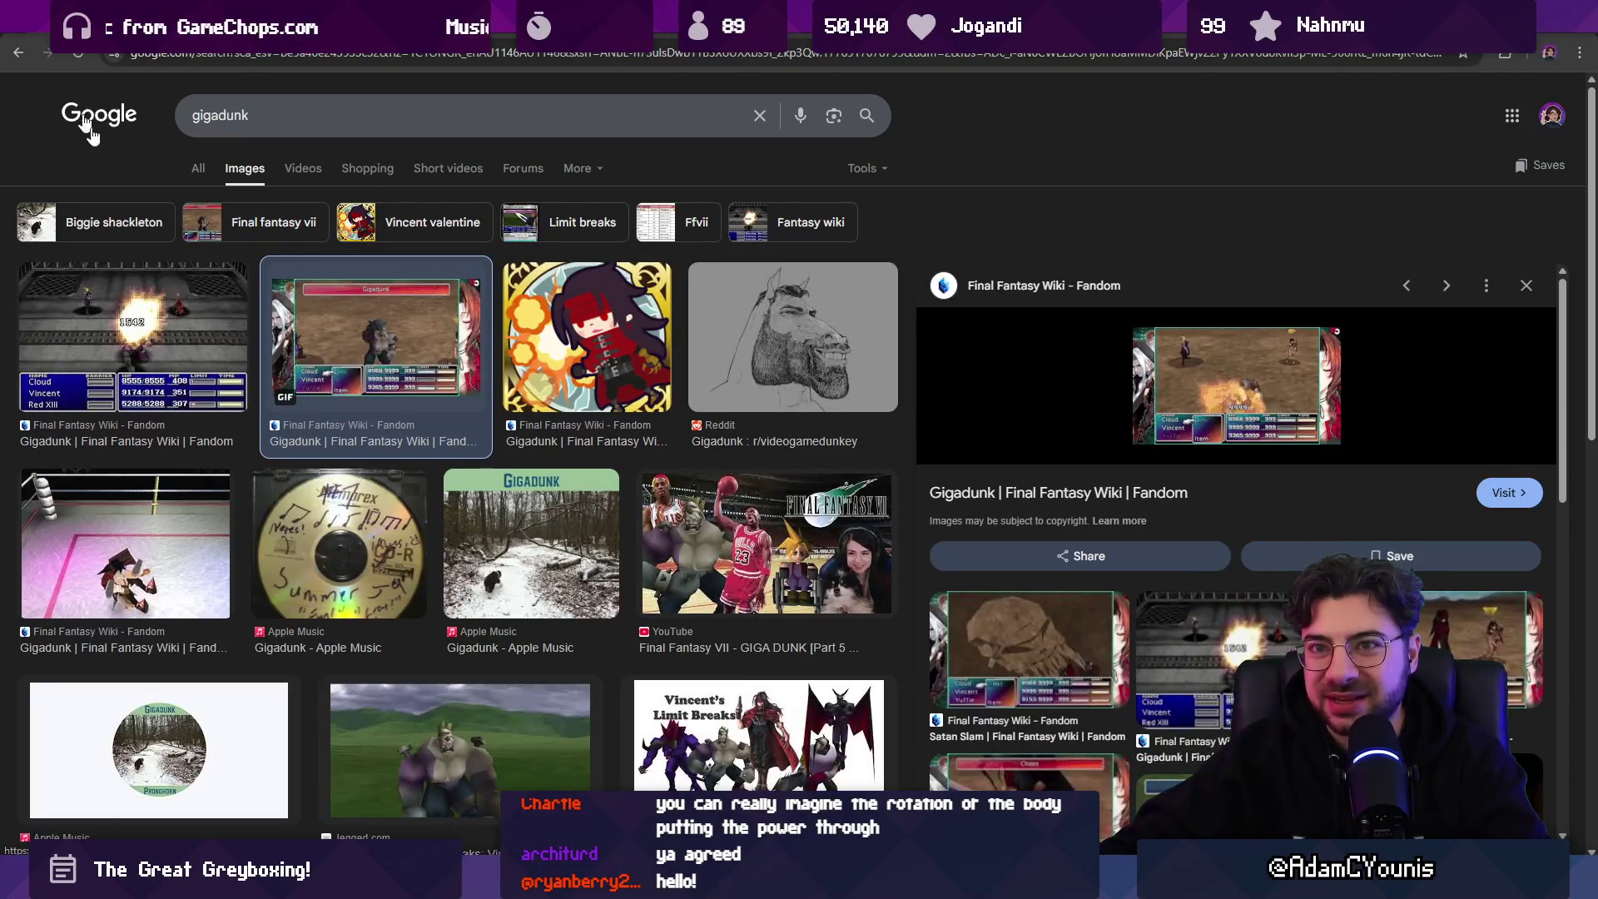
{"action": "scroll", "coordinate": [444, 495], "scroll_direction": "down", "scroll_amount": 3}
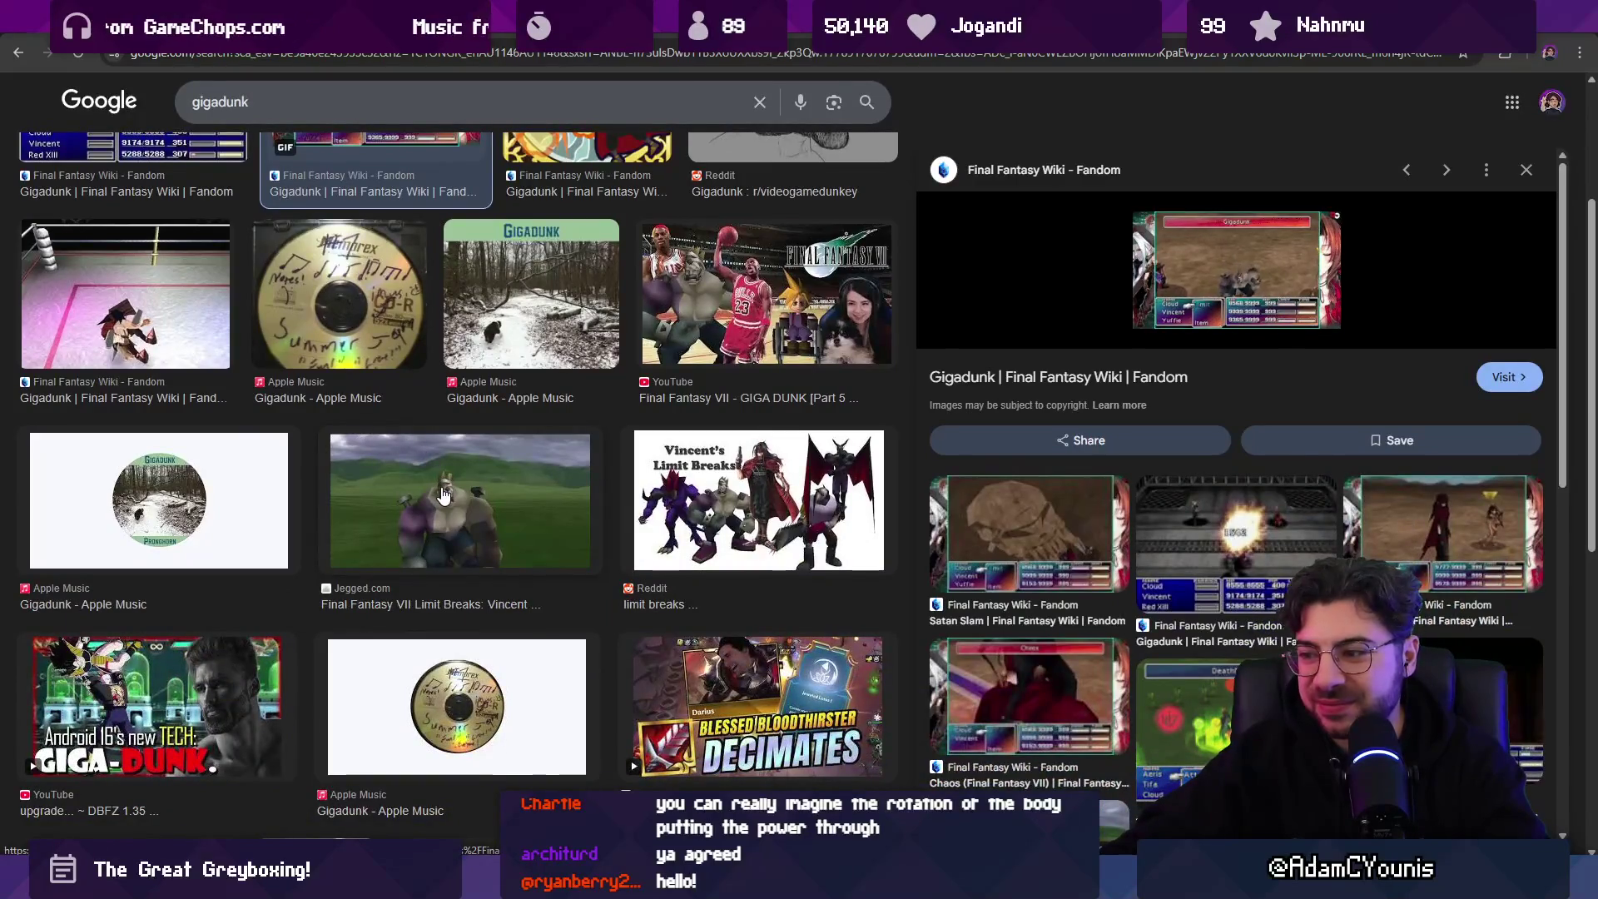
{"action": "left_click", "coordinate": [444, 495]}
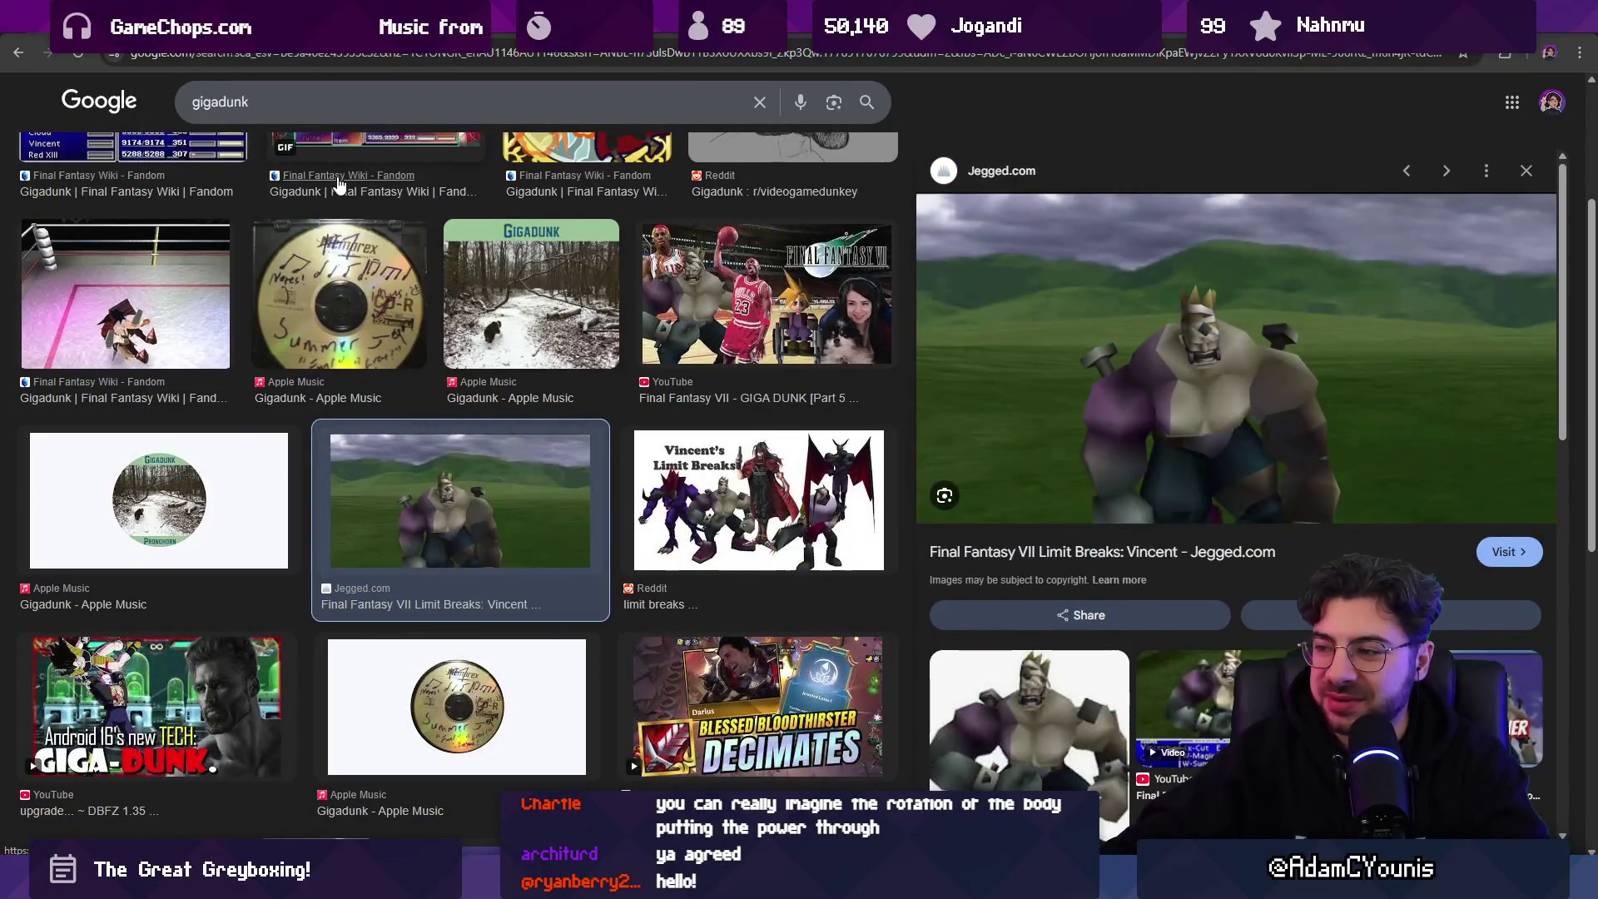
{"action": "scroll", "coordinate": [1264, 239], "scroll_direction": "down", "scroll_amount": 1}
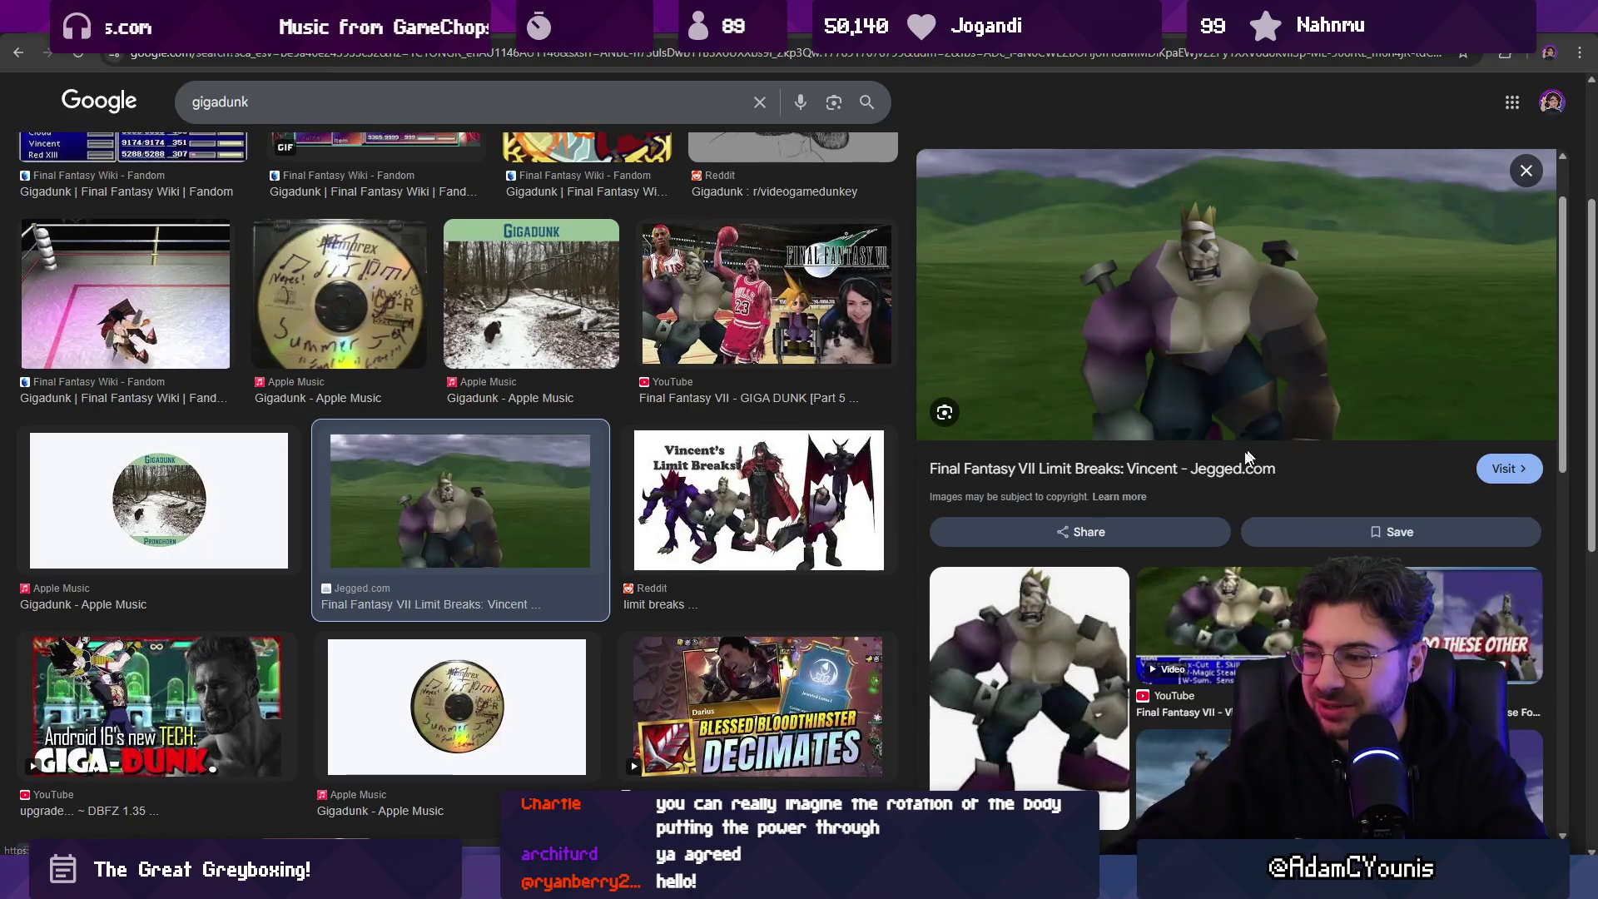
{"action": "key", "text": "alt+Tab"}
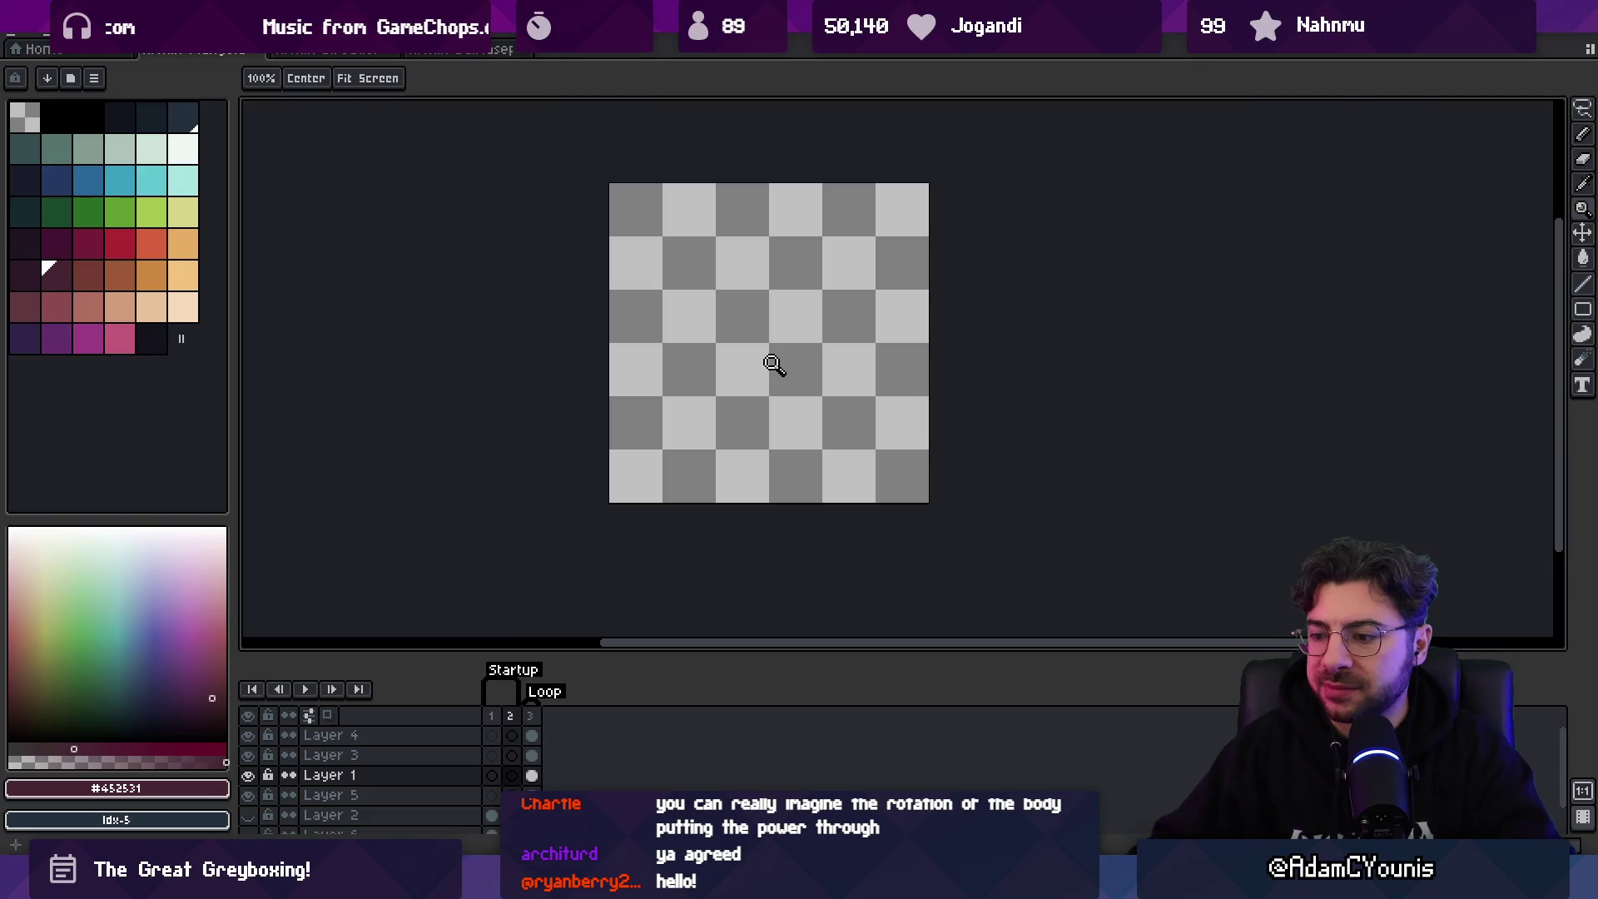
- Start the game in Unity's Play mode, then go back to Aseprite
{"action": "key", "text": "alt+Tab"}
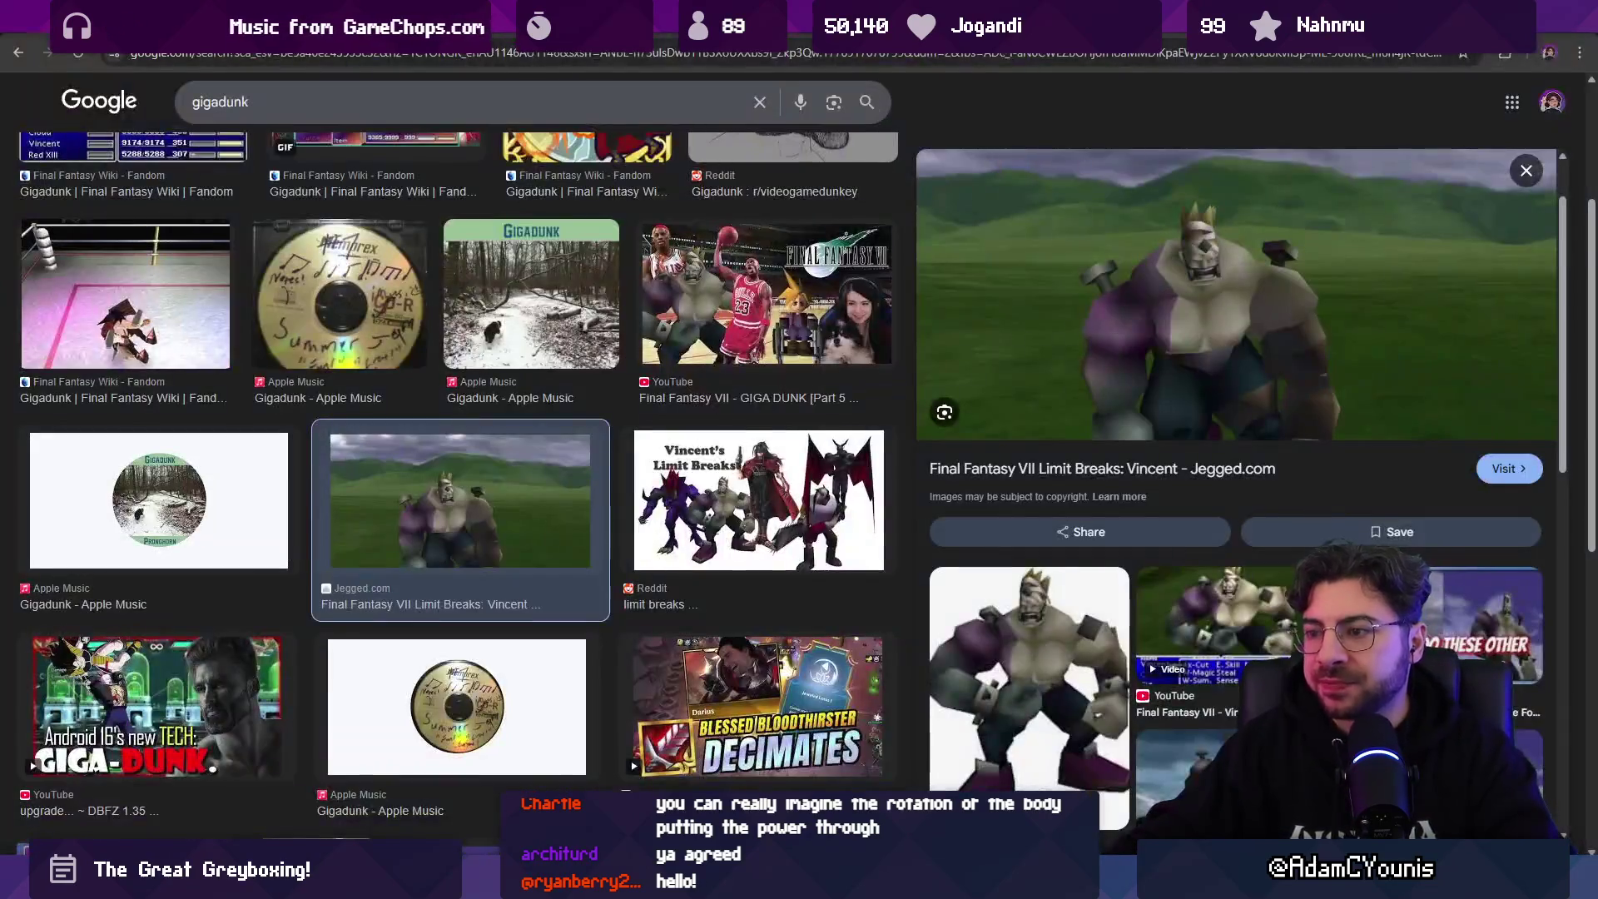
{"action": "key", "text": "alt+Tab"}
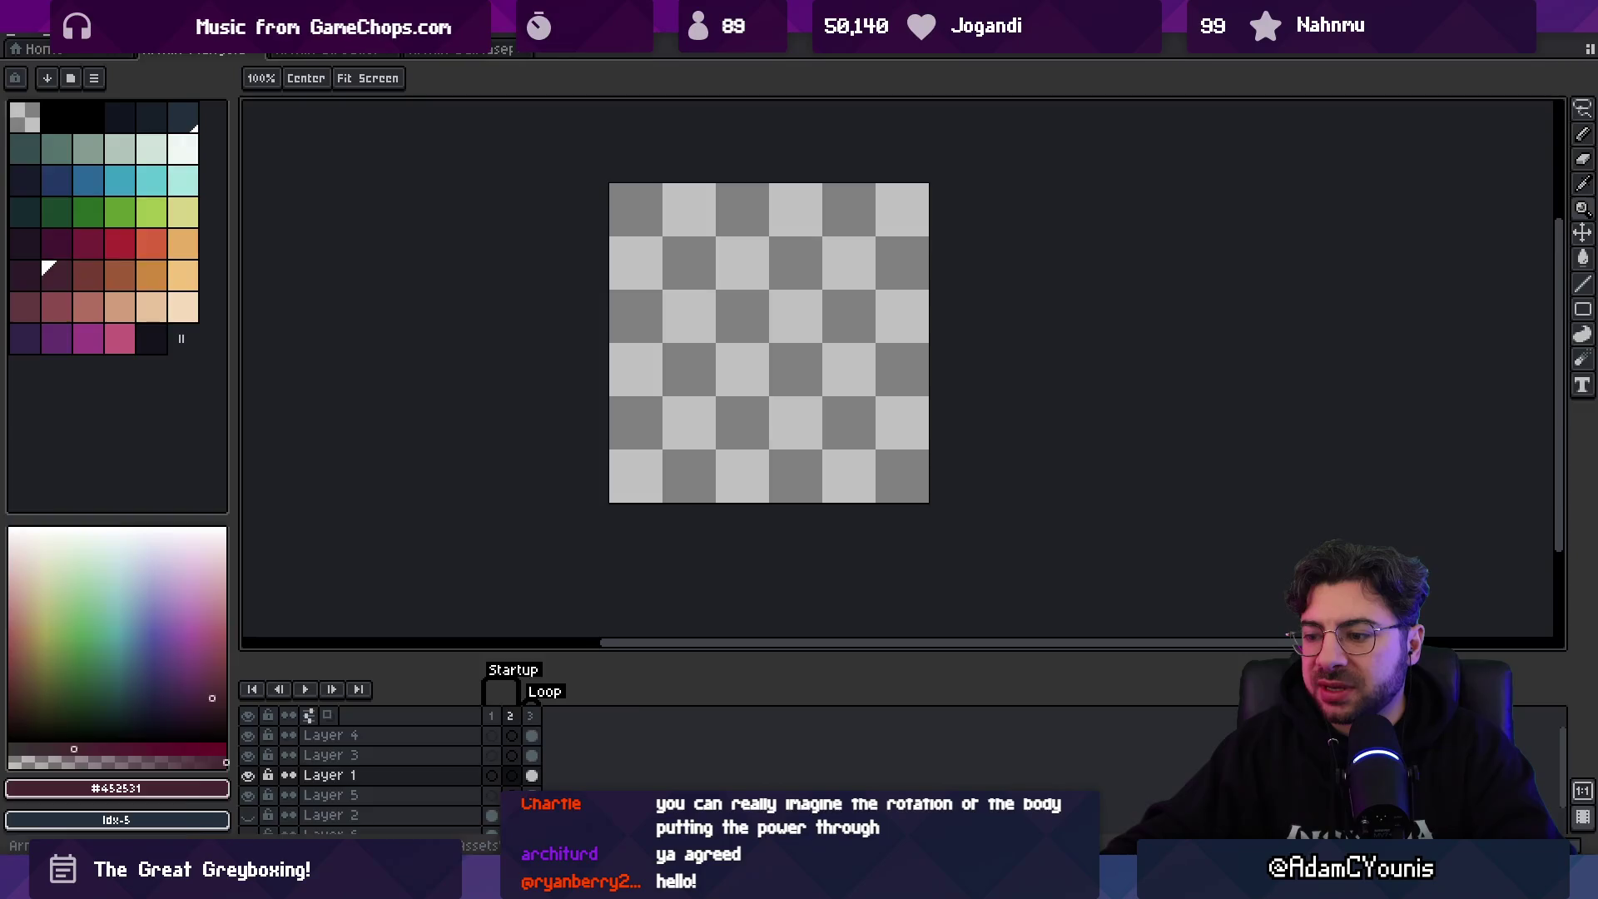
{"action": "key", "text": "alt+Tab"}
{"action": "key", "text": "alt+Tab"}
{"action": "key", "text": "alt+Tab"}
{"action": "left_click", "coordinate": [769, 52]}
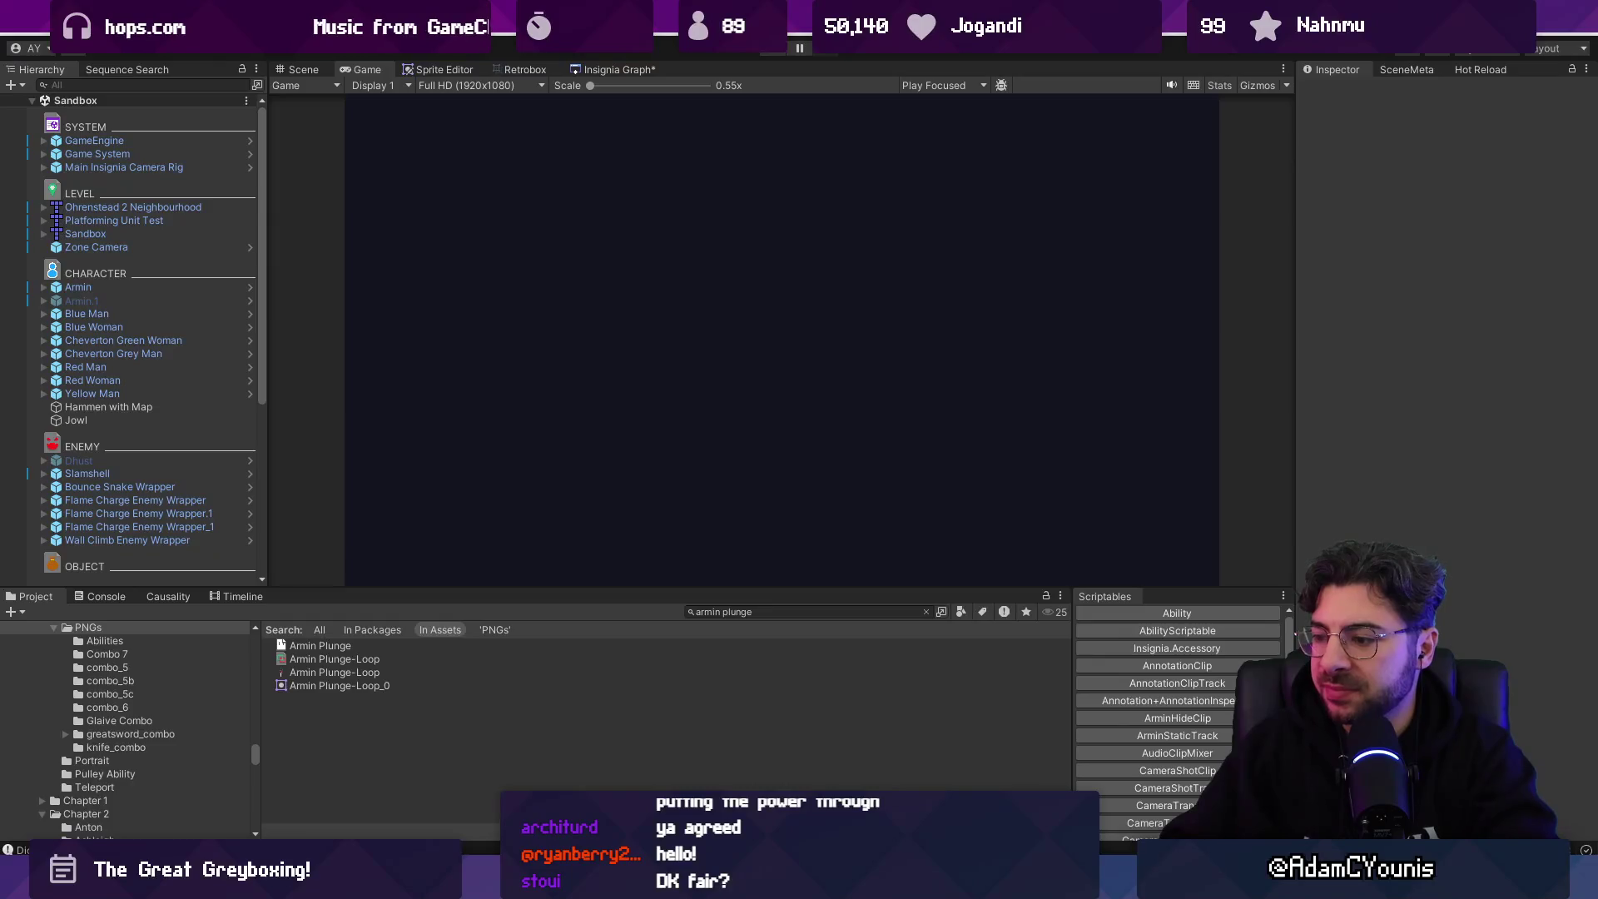
{"action": "key", "text": "alt+Tab"}
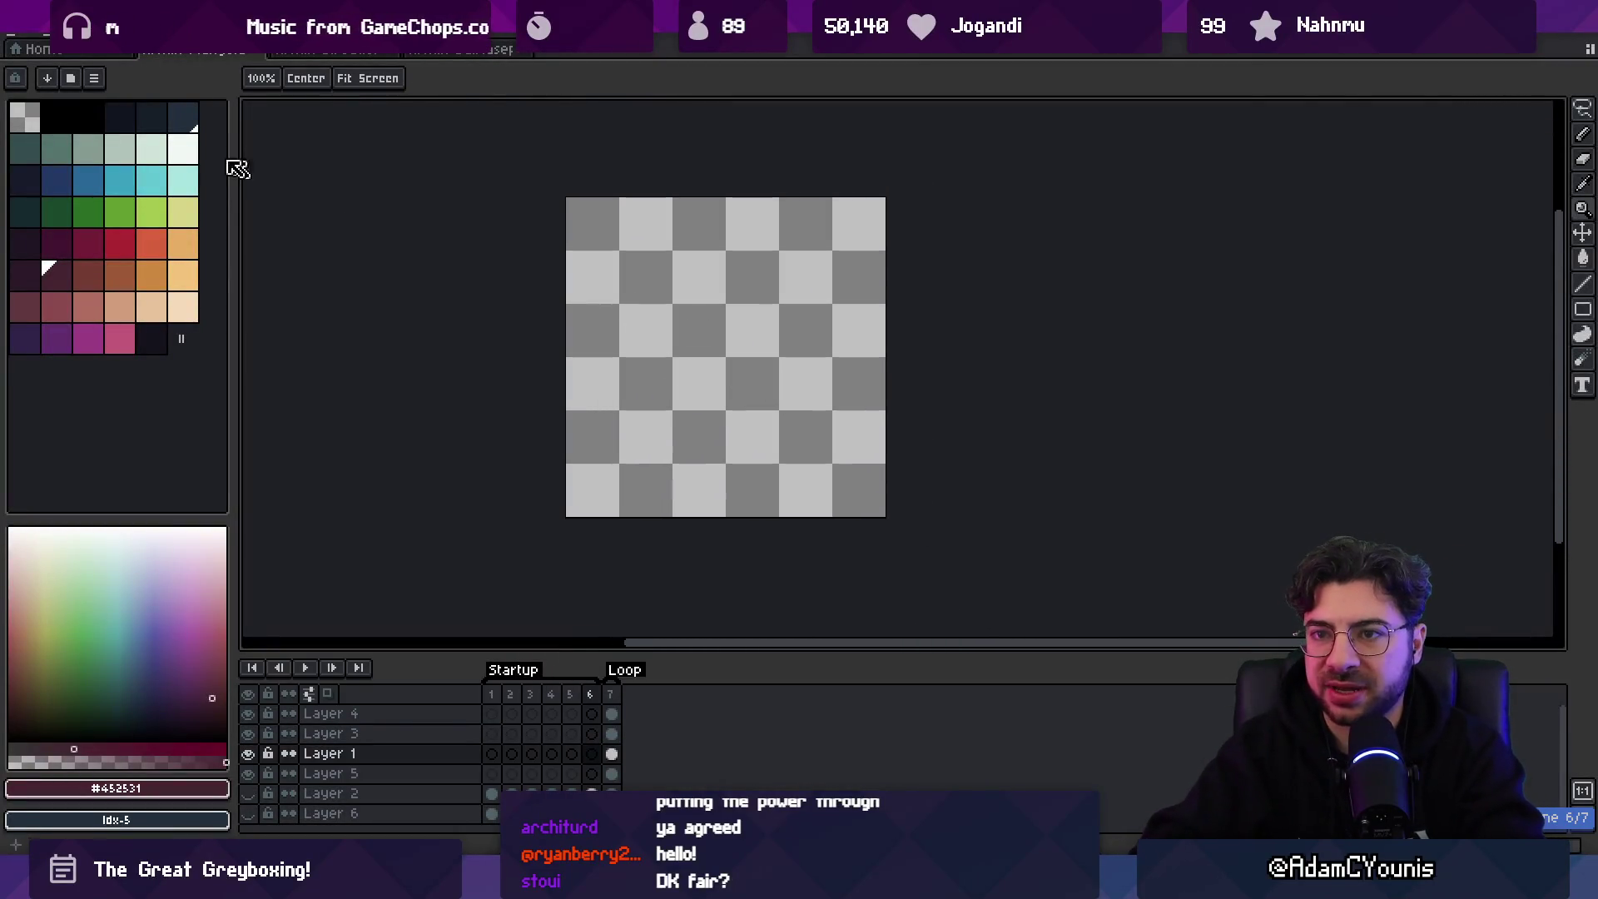
- Pick red and the pencil, zoom in, launch the asebrush helper, and undo test strokes
{"action": "left_click", "coordinate": [183, 149]}
{"action": "key", "text": "b"}
{"action": "left_click", "coordinate": [119, 243]}
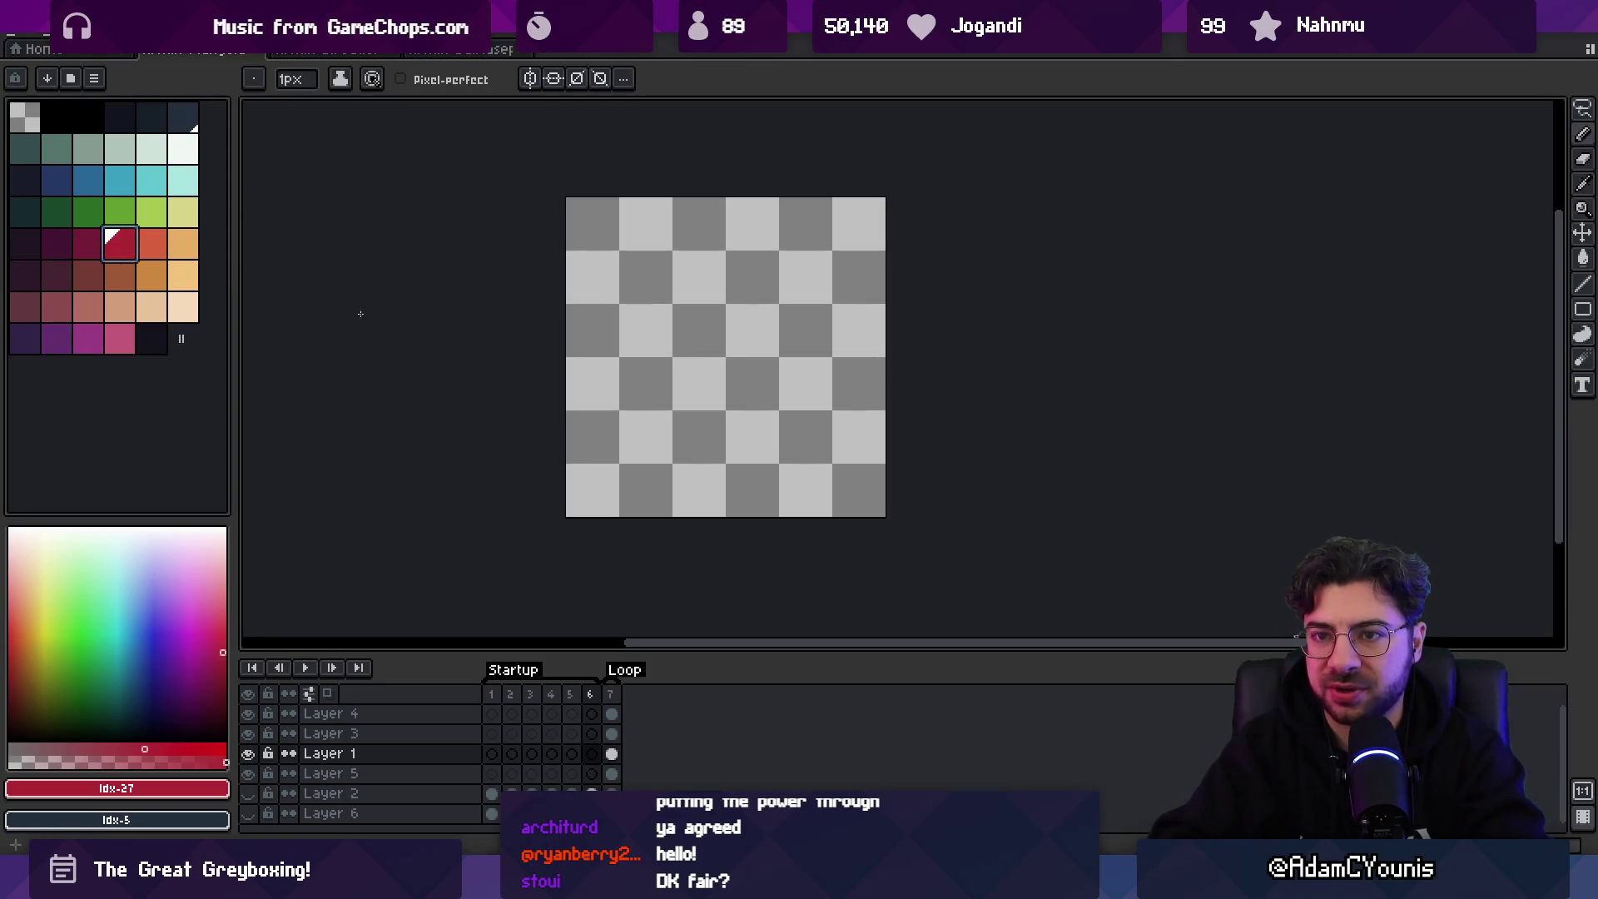
{"action": "key", "text": "z"}
{"action": "left_click", "coordinate": [716, 384]}
{"action": "key", "text": "super"}
{"action": "type", "text": "asebrush-1.1.jar"}
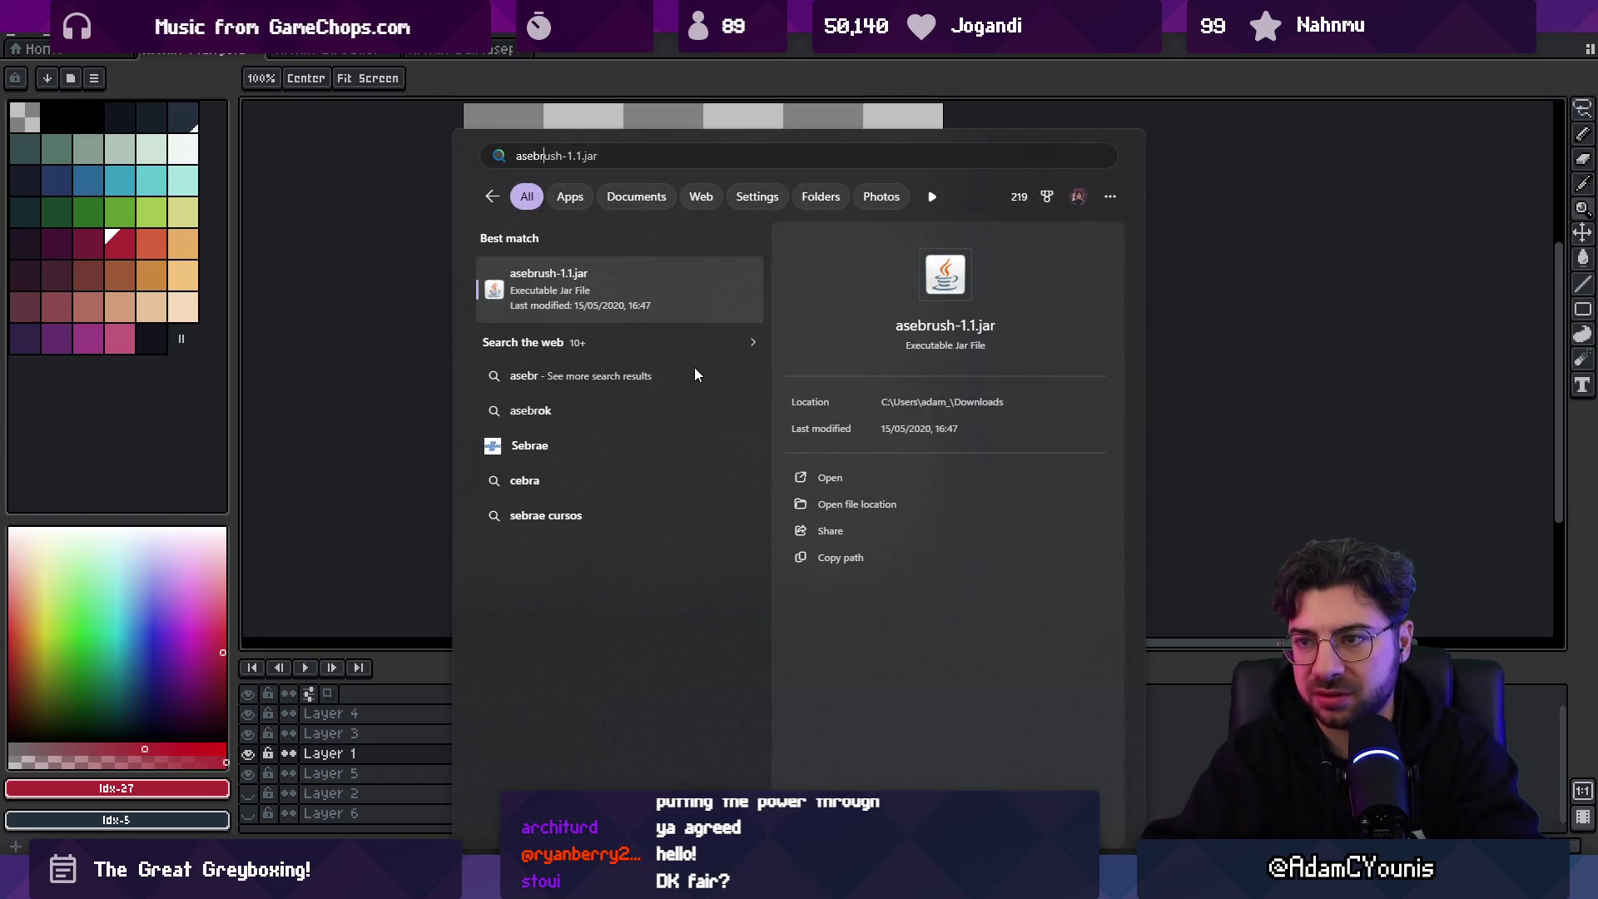
{"action": "key", "text": "Return"}
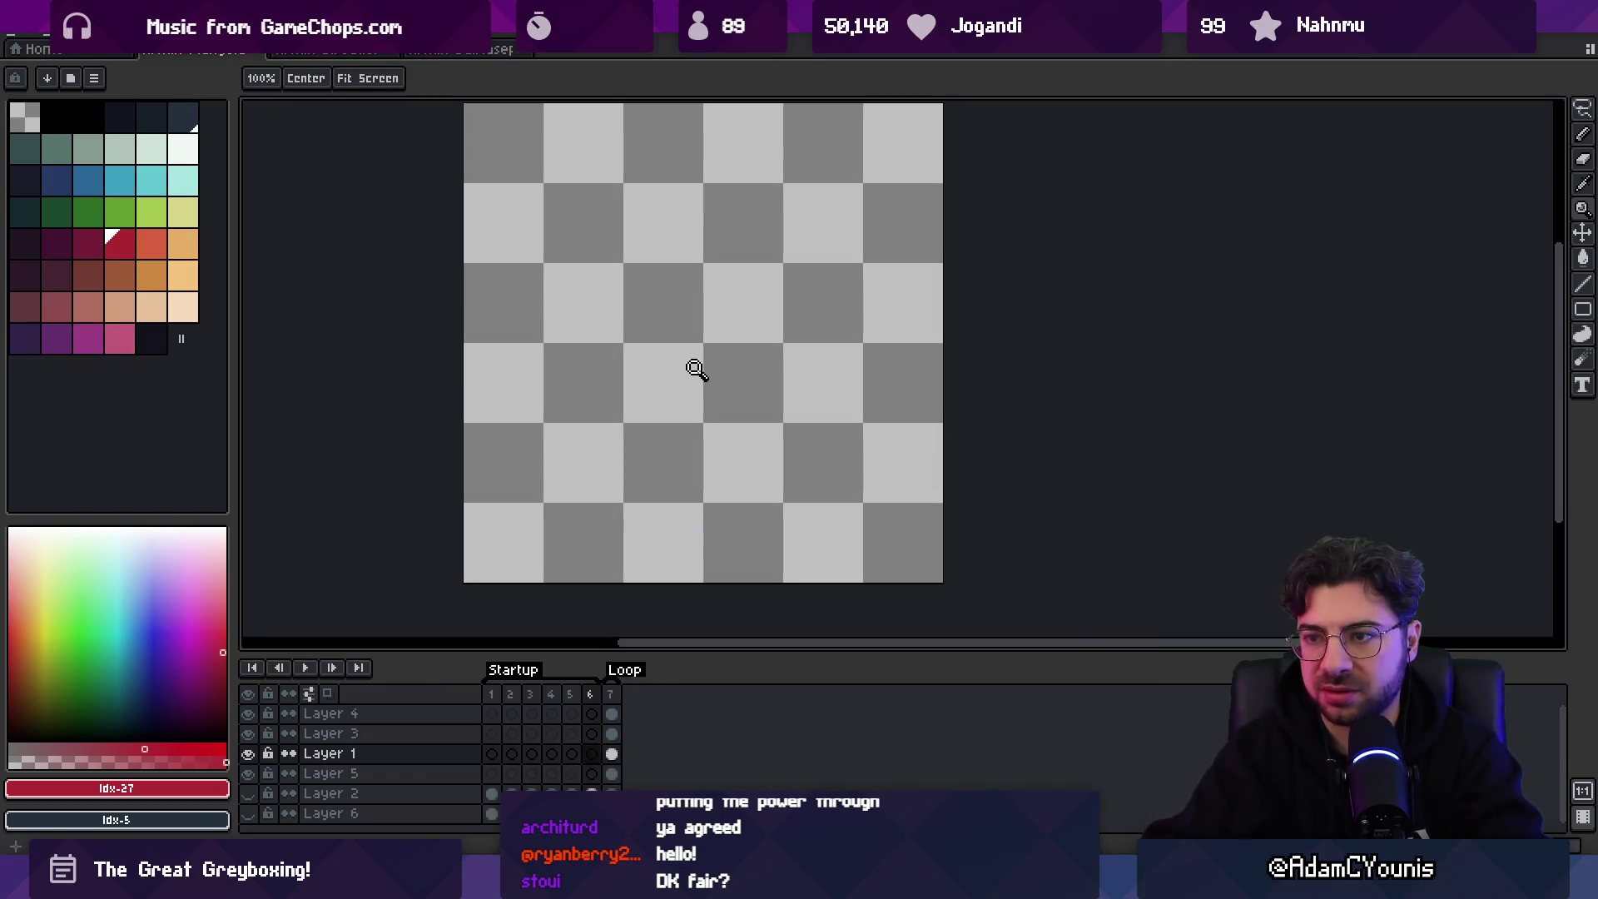
{"action": "left_click", "coordinate": [641, 349]}
{"action": "key", "text": "b"}
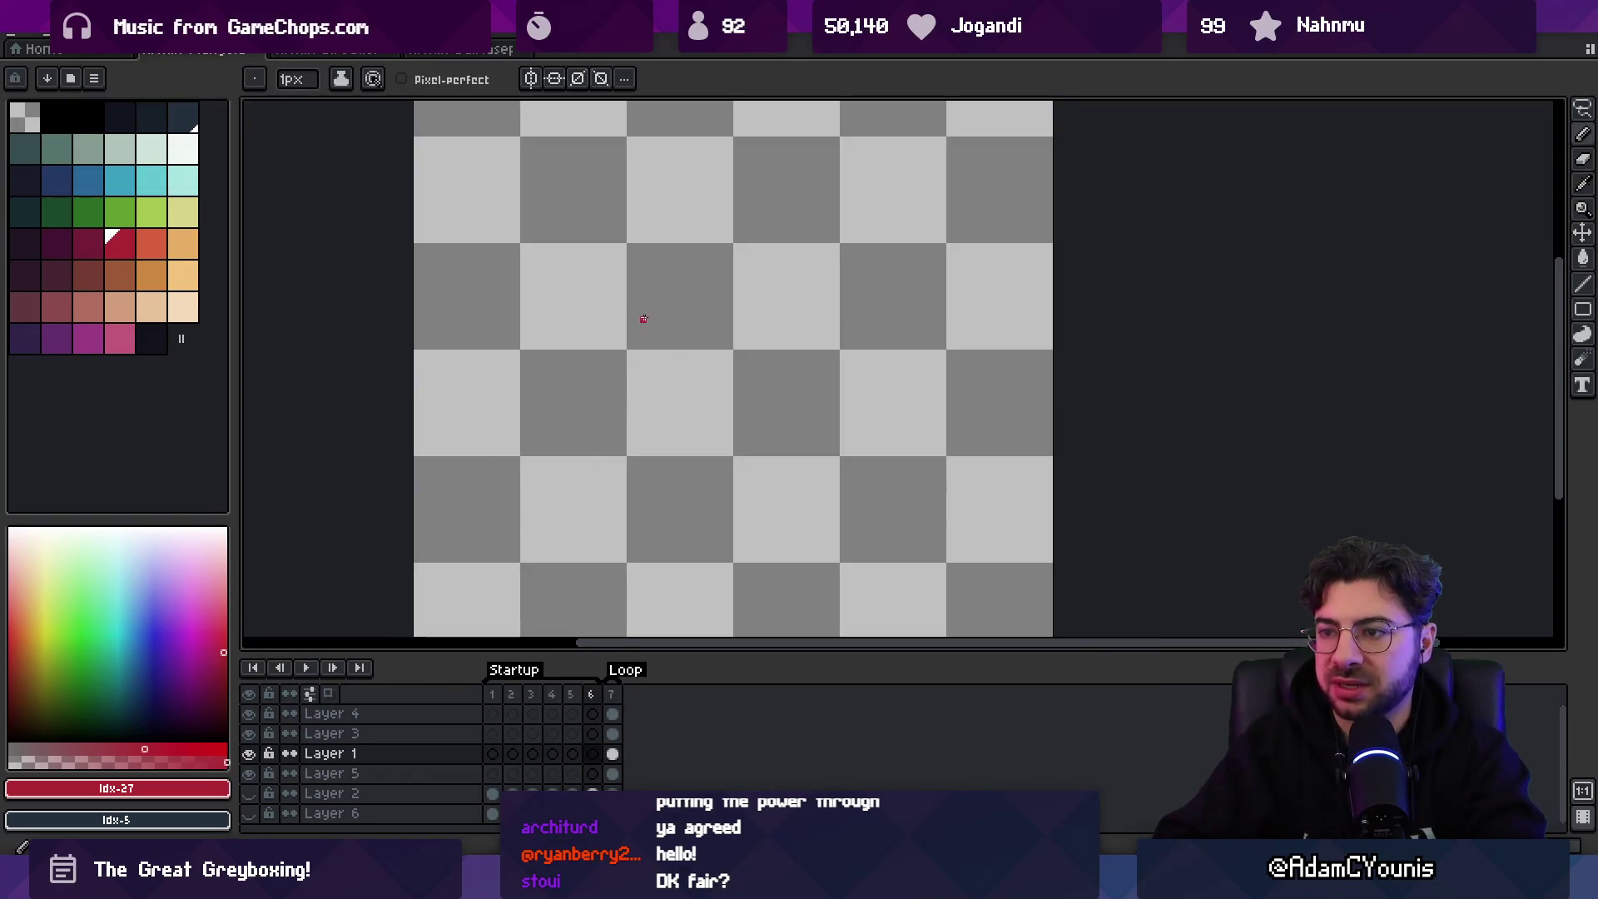
{"action": "key", "text": "ctrl+z"}
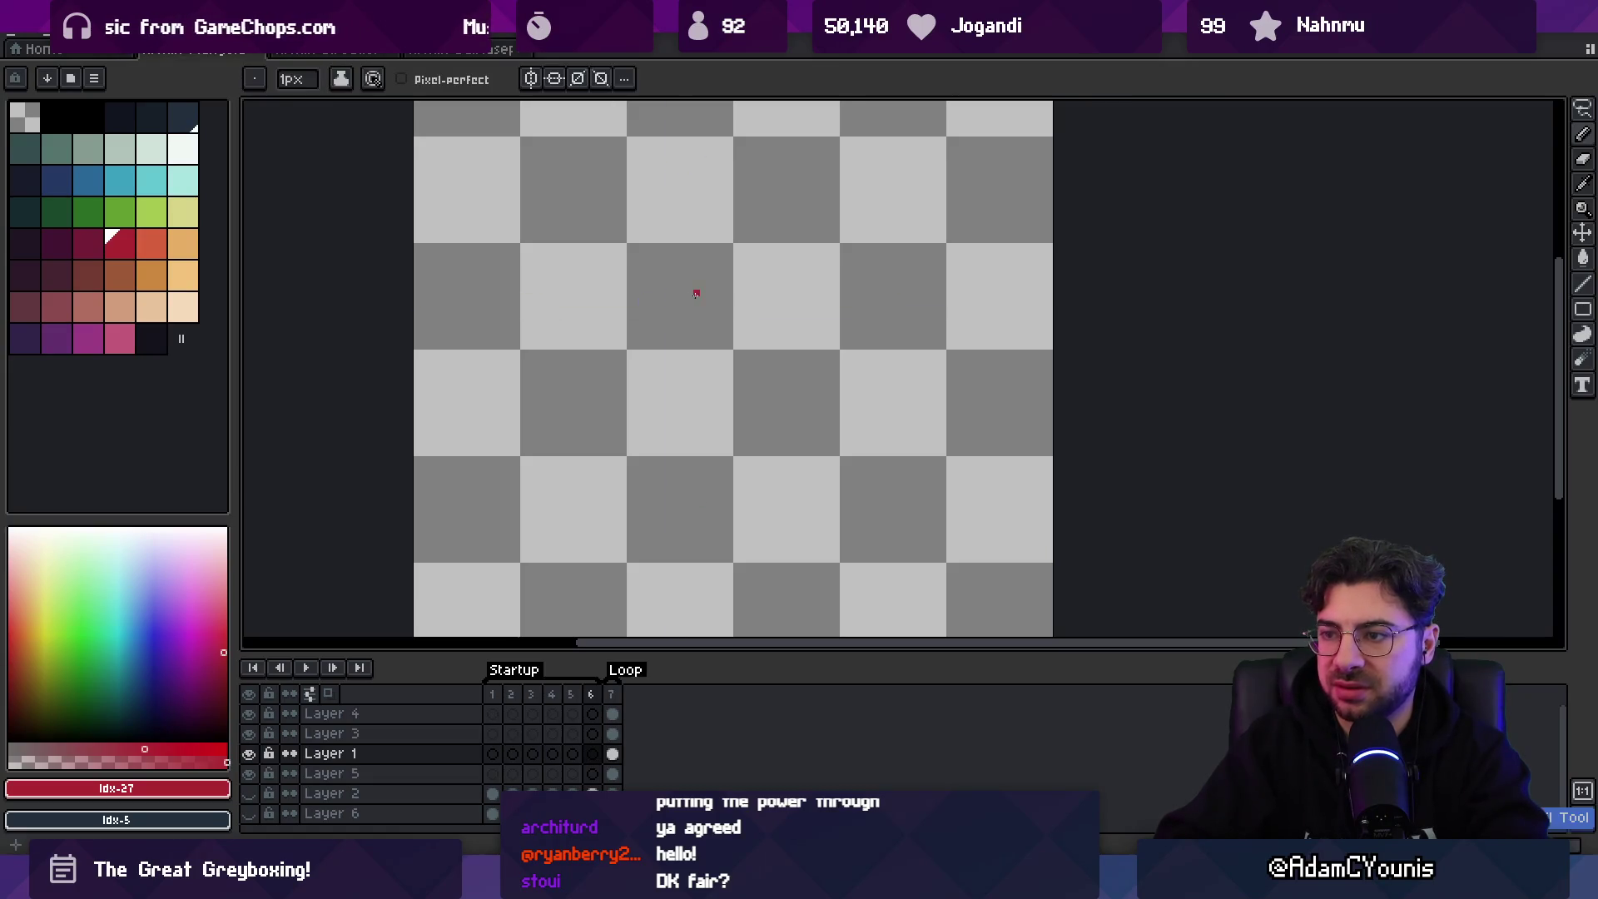
{"action": "key", "text": "ctrl+z"}
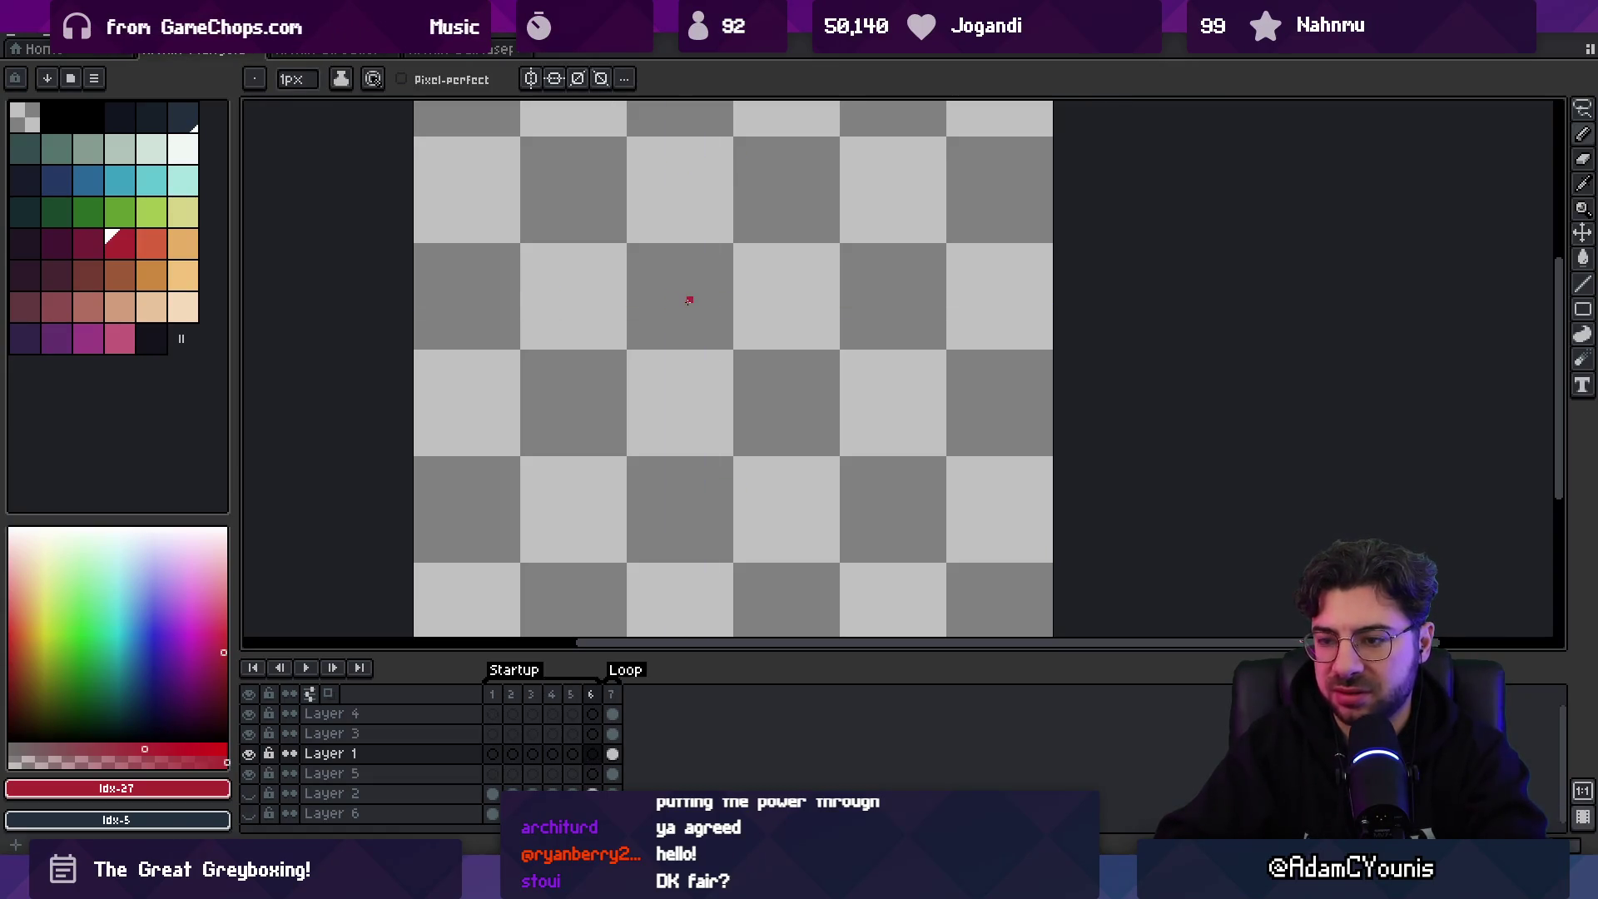
- Check the tablet's screen mapping settings in its properties
{"action": "key", "text": "super"}
{"action": "type", "text": "wacom Tablet Properties"}
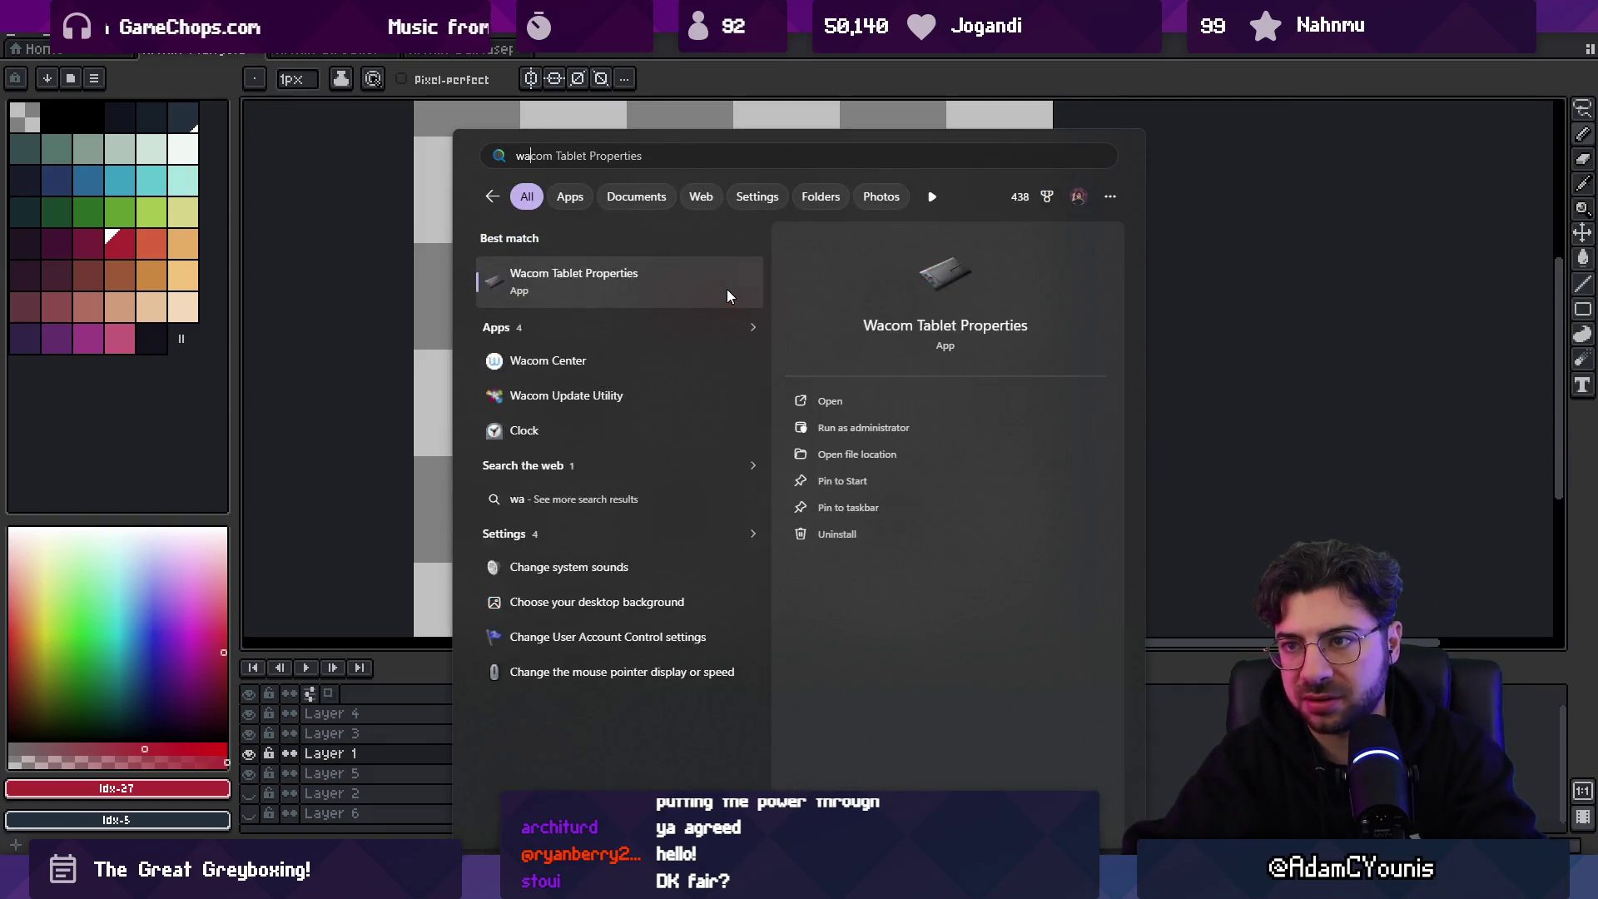
{"action": "left_click", "coordinate": [726, 288]}
{"action": "left_click", "coordinate": [653, 268]}
{"action": "left_click", "coordinate": [1006, 191]}
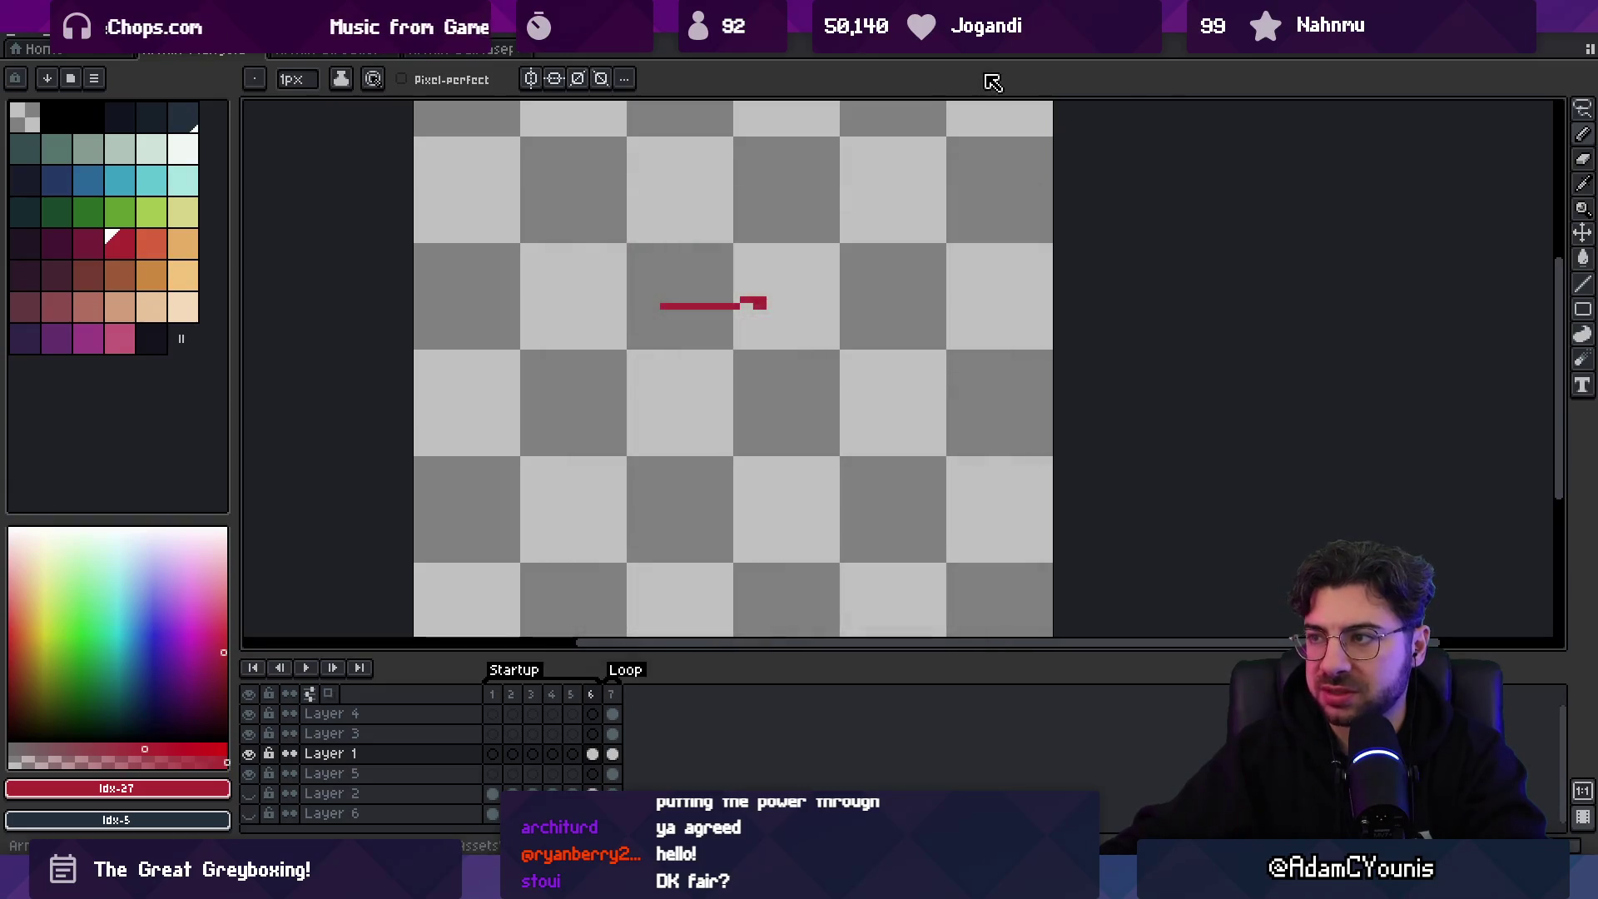
- With a 4px brush, paint the figure's red head and a long diagonal arm
{"action": "key", "text": "plus"}
{"action": "key", "text": "plus"}
{"action": "key", "text": "plus"}
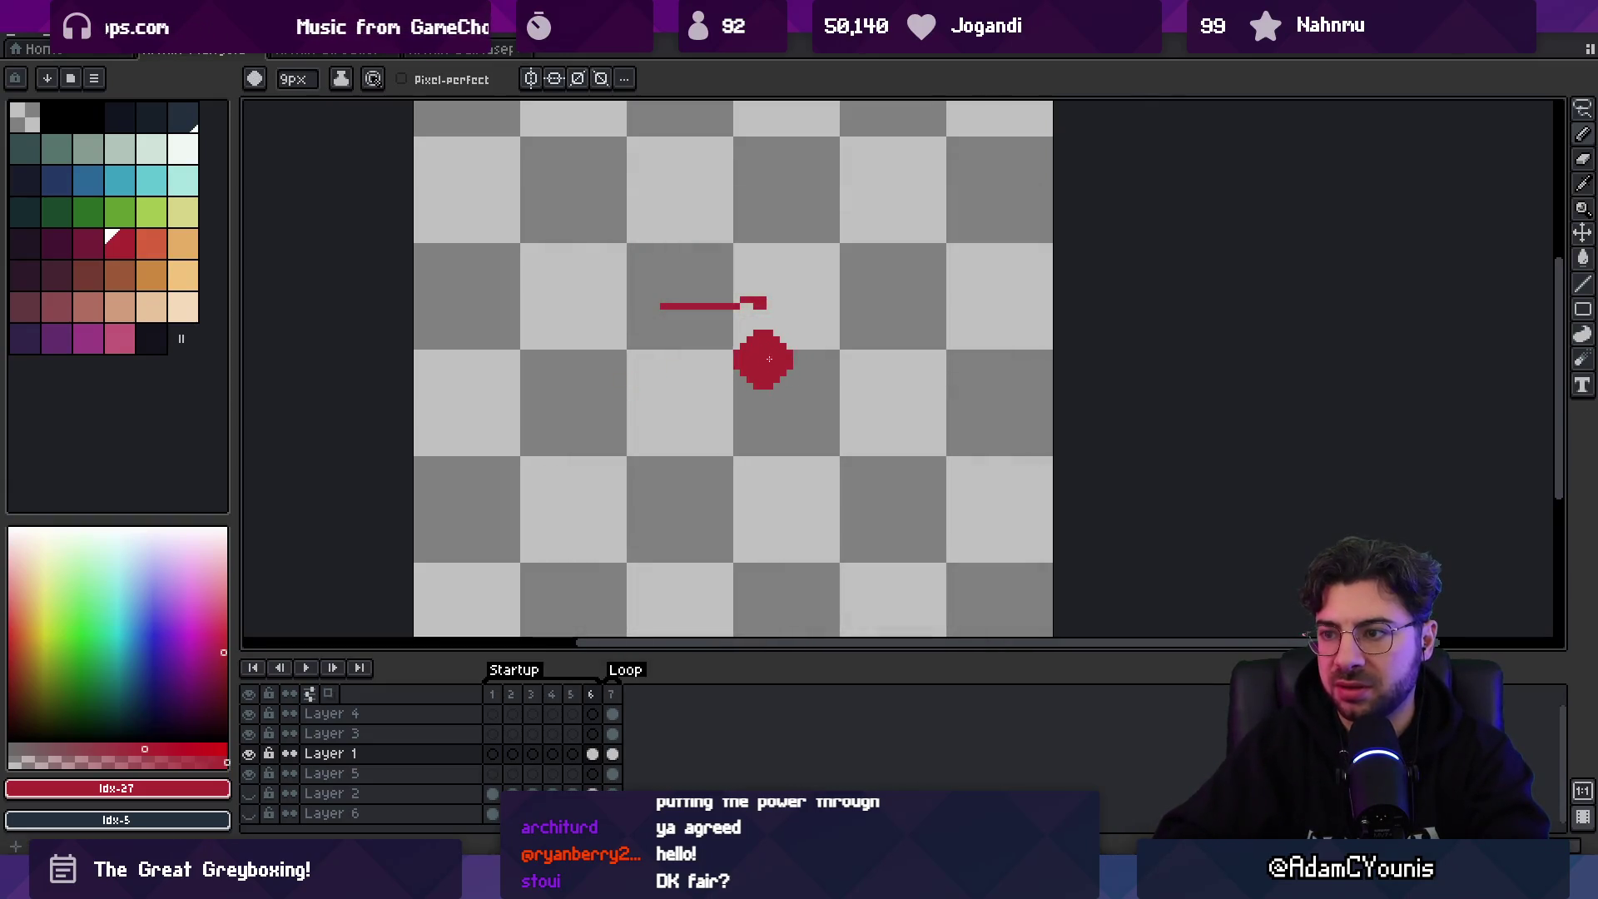
{"action": "key", "text": "ctrl+z"}
{"action": "key", "text": "minus"}
{"action": "key", "text": "minus"}
{"action": "key", "text": "minus"}
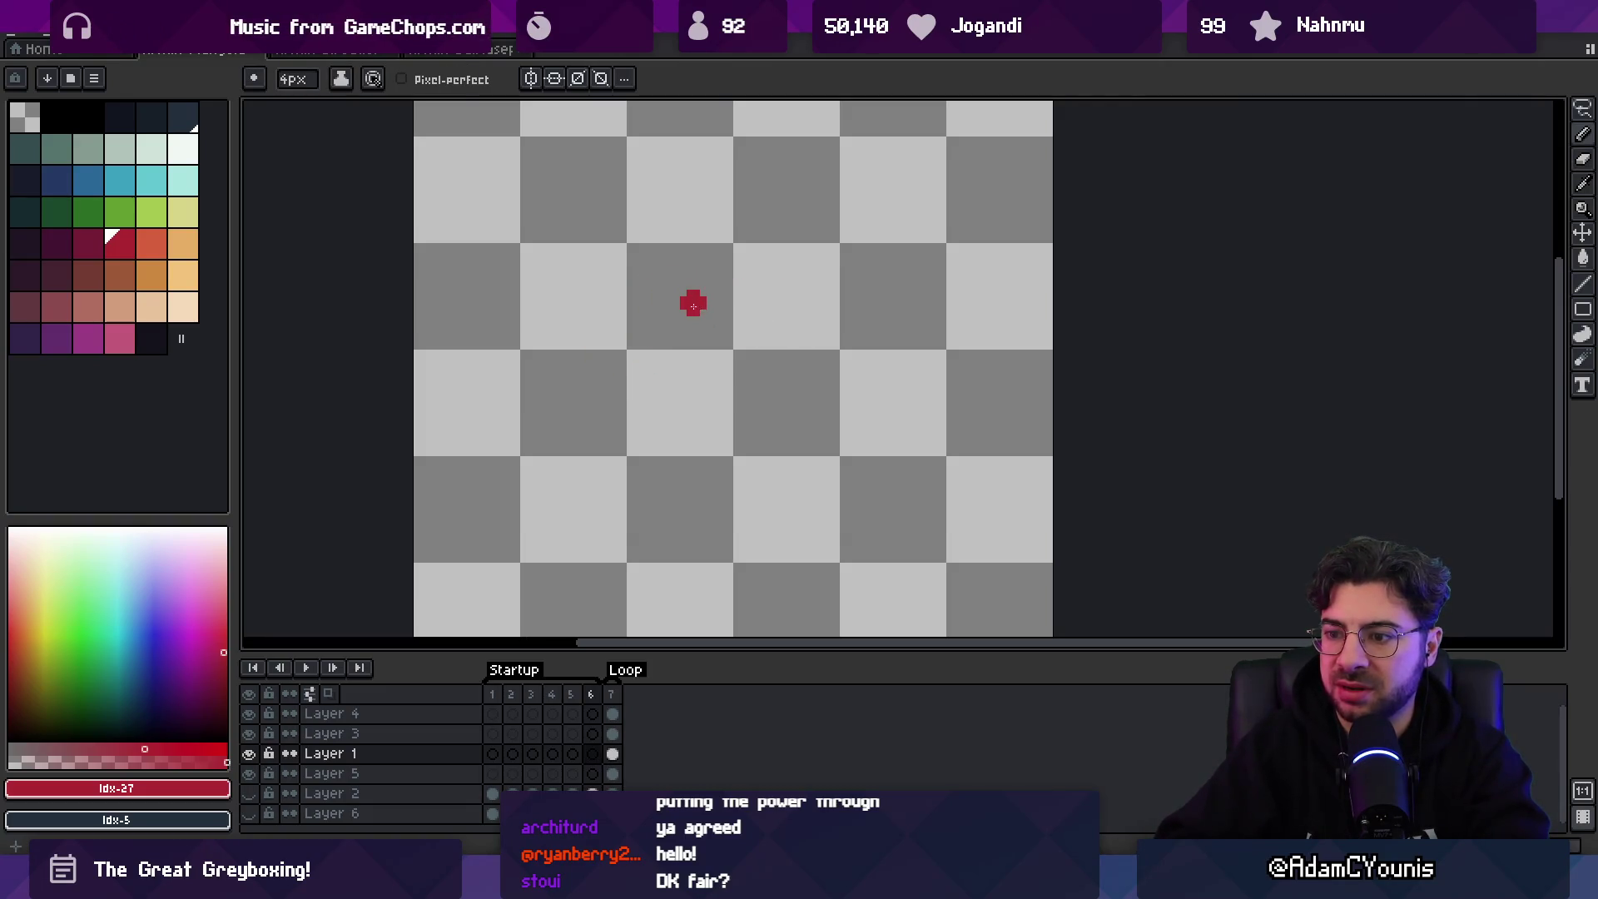
{"action": "left_click_drag", "start_coordinate": [707, 278], "coordinate": [713, 269]}
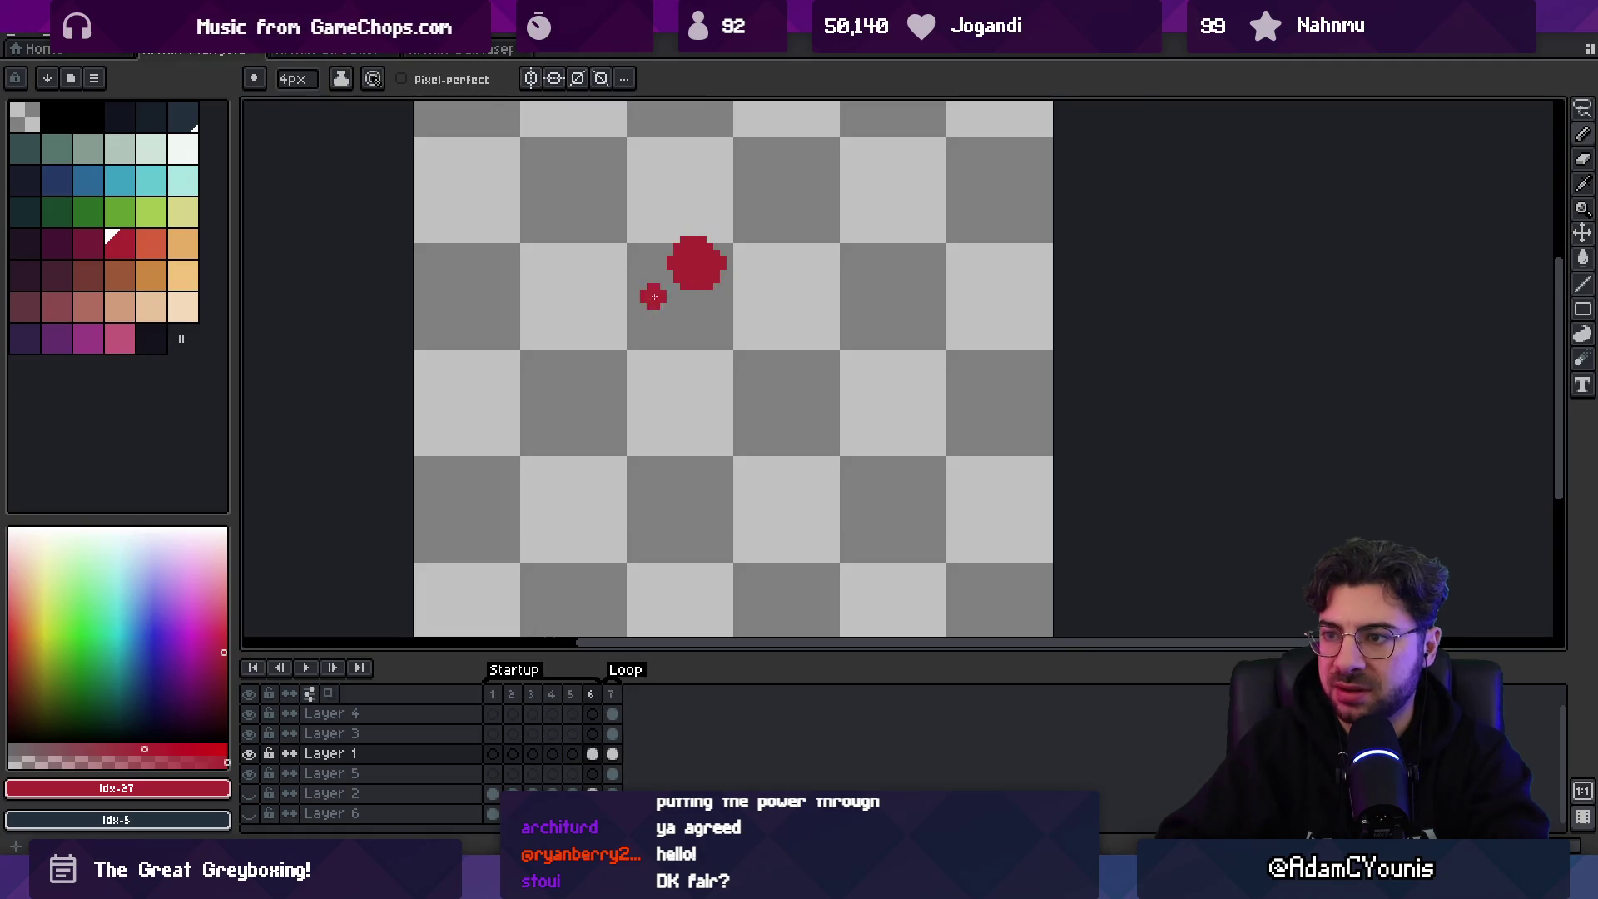
{"action": "key", "text": "ctrl+z"}
{"action": "left_click_drag", "start_coordinate": [617, 344], "coordinate": [683, 311]}
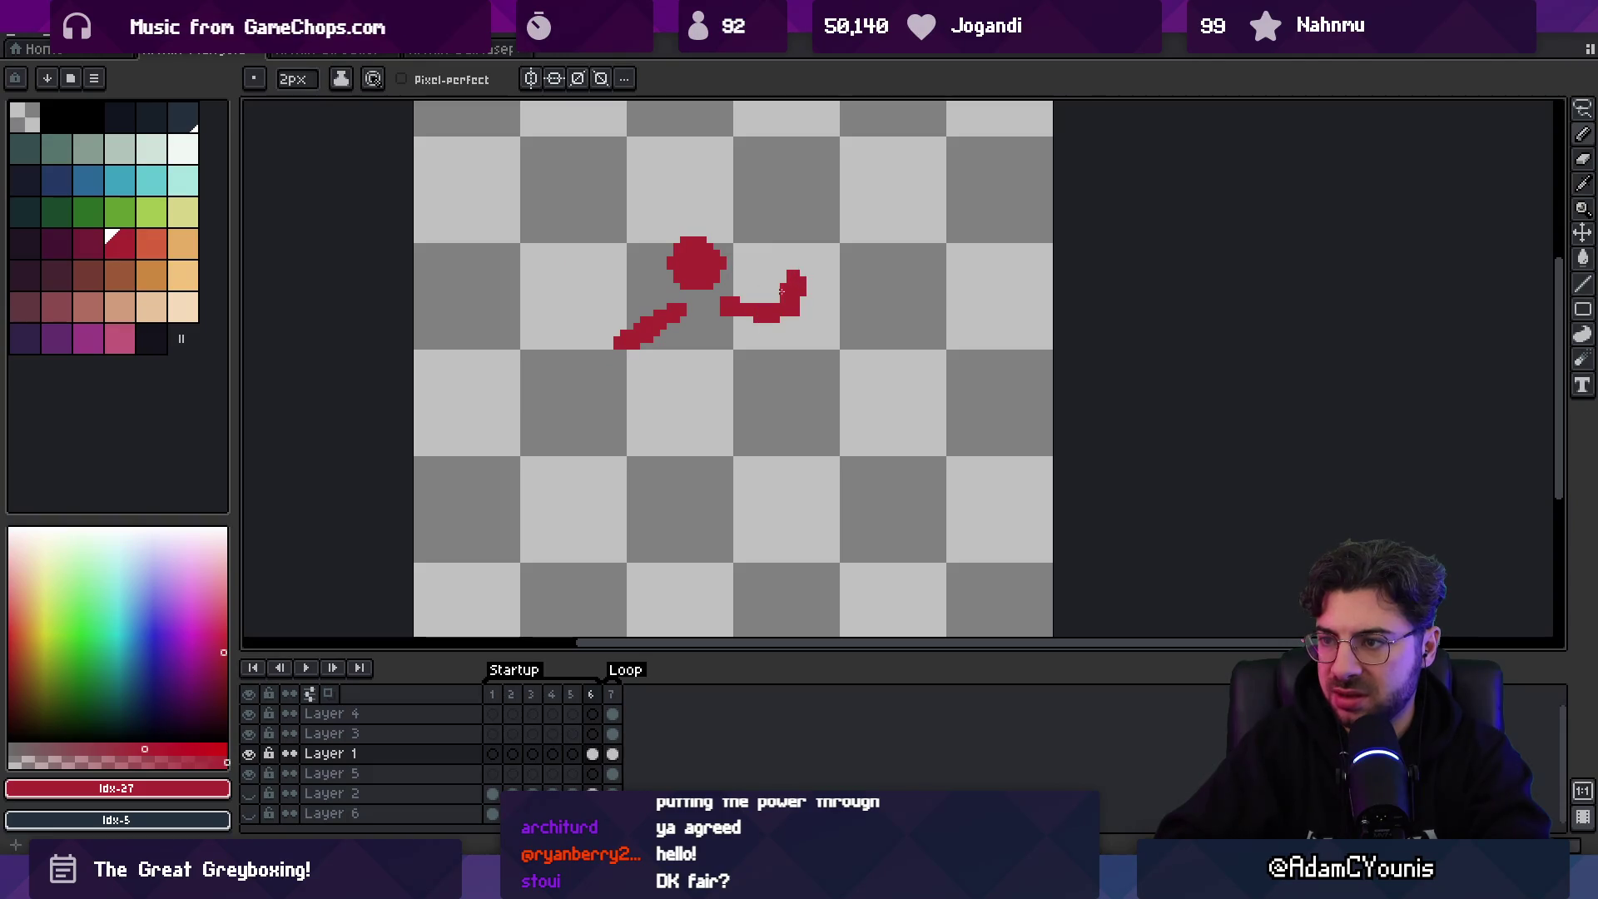
- Draw the white vertical sword blade, then extend the red body and limbs
{"action": "left_click", "coordinate": [182, 149]}
{"action": "key", "text": "plus"}
{"action": "key", "text": "plus"}
{"action": "mouse_move", "coordinate": [603, 287]}
{"action": "left_mouse_down"}
{"action": "mouse_move", "coordinate": [606, 272]}
{"action": "mouse_move", "coordinate": [600, 289]}
{"action": "left_mouse_up"}
{"action": "left_click", "coordinate": [726, 308], "text": "alt"}
{"action": "left_click_drag", "start_coordinate": [729, 305], "coordinate": [714, 327]}
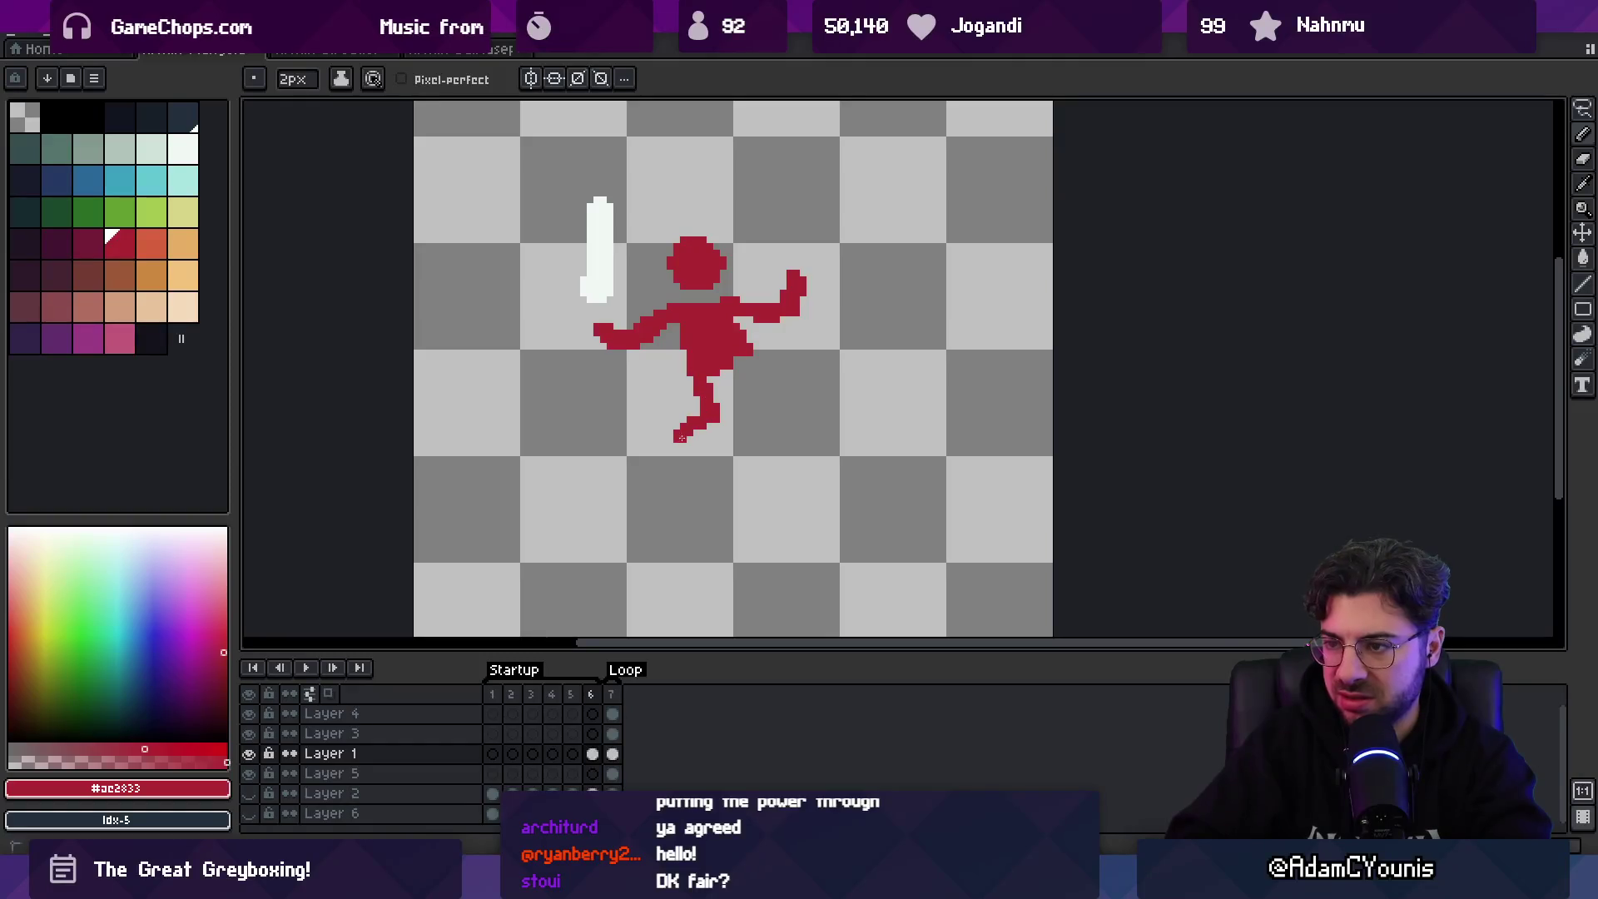
{"action": "key", "text": "z"}
{"action": "scroll", "coordinate": [832, 353], "scroll_direction": "down", "scroll_amount": 1}
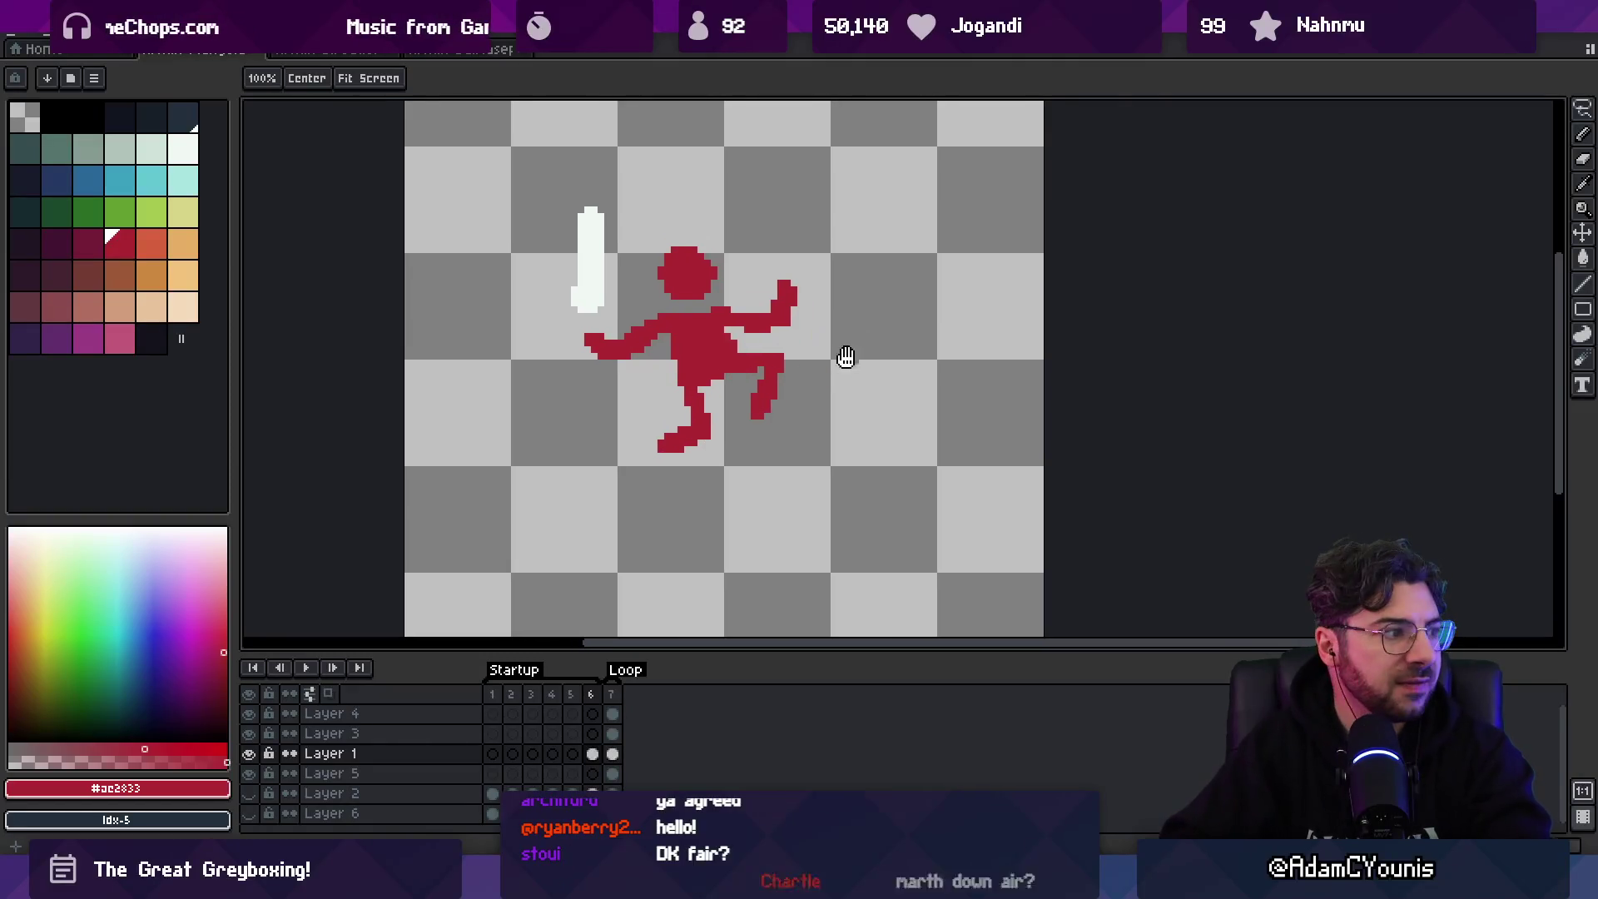
{"action": "key", "text": "b"}
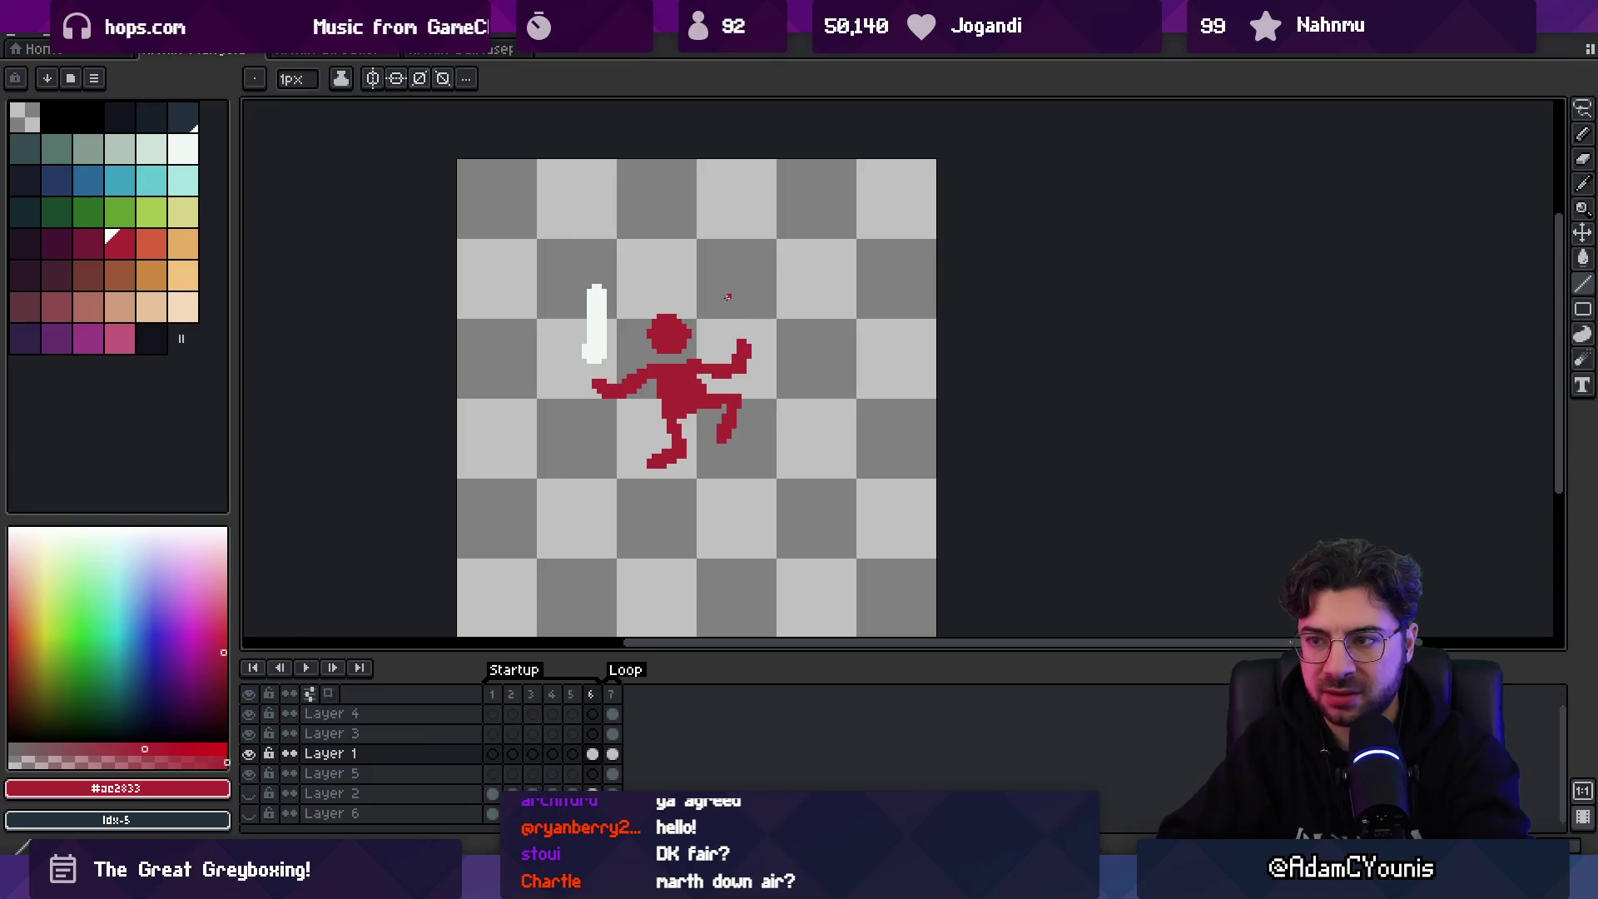
{"action": "key", "text": "m"}
{"action": "left_click_drag", "start_coordinate": [533, 255], "coordinate": [801, 488]}
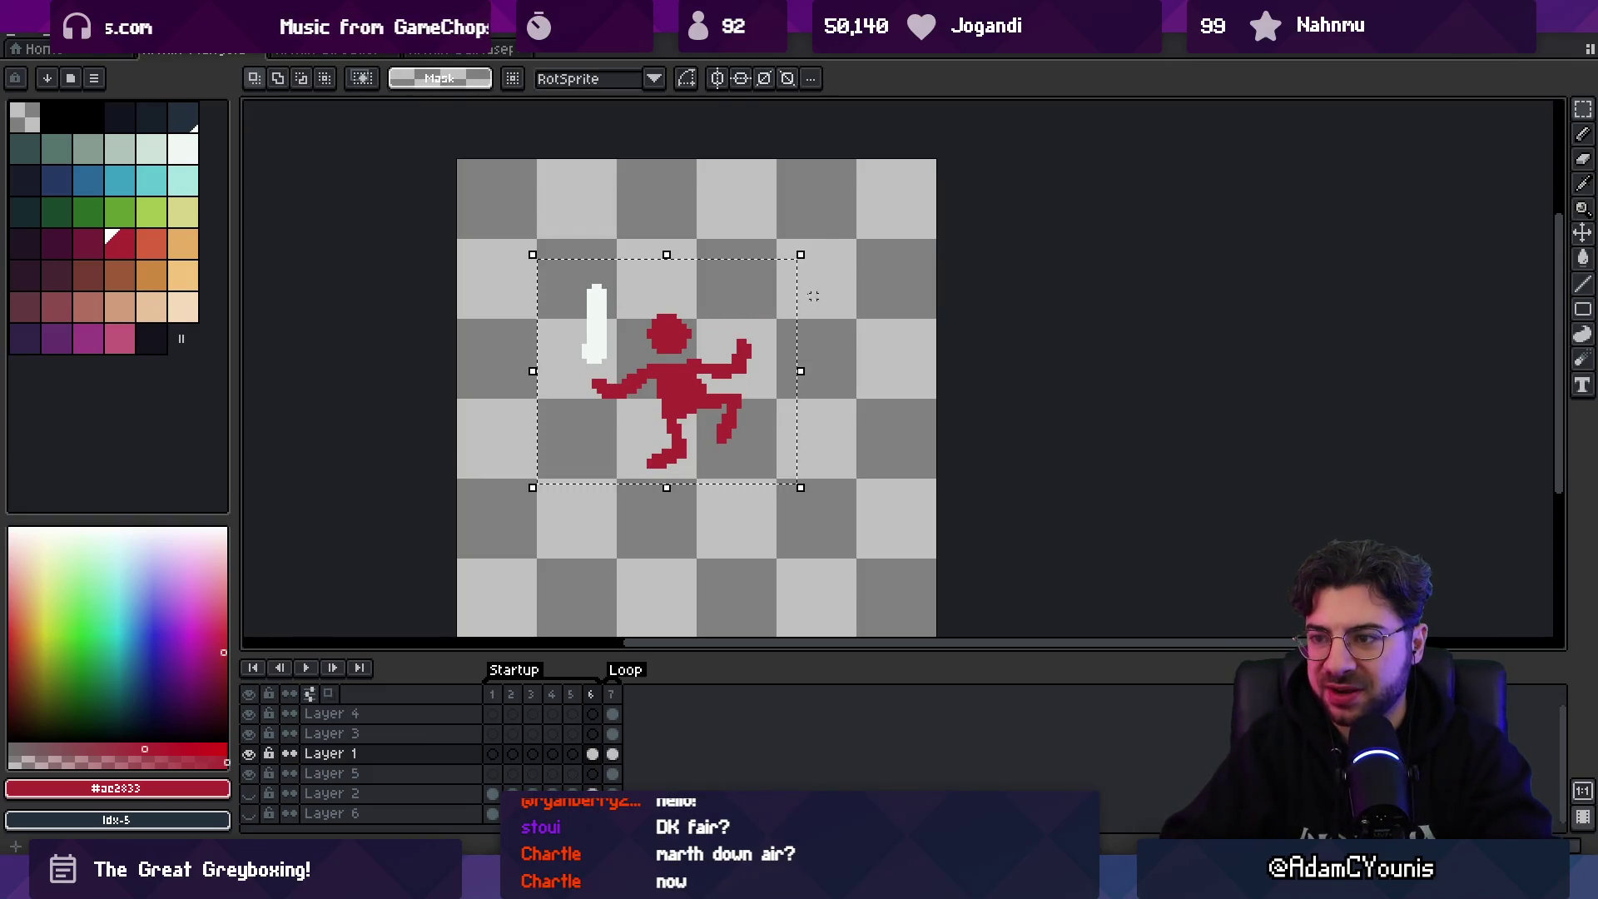
{"action": "mouse_move", "coordinate": [819, 243]}
{"action": "left_mouse_down"}
{"action": "mouse_move", "coordinate": [807, 482]}
{"action": "mouse_move", "coordinate": [502, 587]}
{"action": "mouse_move", "coordinate": [845, 357]}
{"action": "mouse_move", "coordinate": [771, 142]}
{"action": "mouse_move", "coordinate": [881, 213]}
{"action": "mouse_move", "coordinate": [720, 597]}
{"action": "mouse_move", "coordinate": [738, 197]}
{"action": "mouse_move", "coordinate": [760, 347]}
{"action": "mouse_move", "coordinate": [511, 595]}
{"action": "left_mouse_up"}
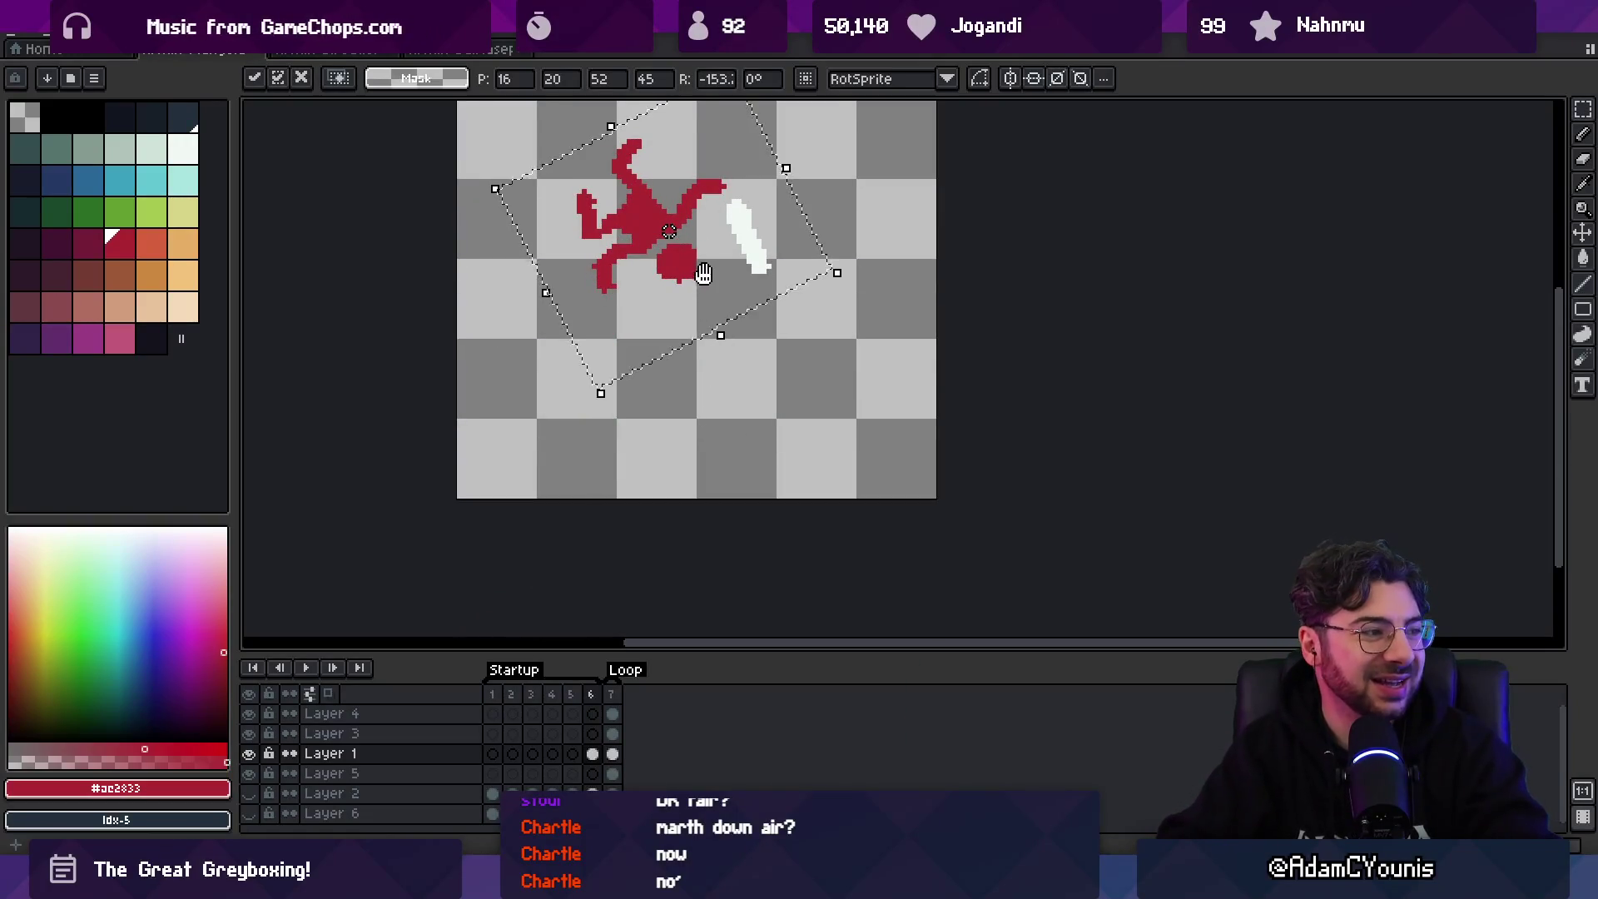
{"action": "scroll", "coordinate": [707, 292], "scroll_direction": "up", "scroll_amount": 2}
{"action": "key", "text": "Escape"}
{"action": "mouse_move", "coordinate": [796, 521]}
{"action": "left_mouse_down"}
{"action": "mouse_move", "coordinate": [849, 371]}
{"action": "mouse_move", "coordinate": [803, 242]}
{"action": "mouse_move", "coordinate": [452, 457]}
{"action": "mouse_move", "coordinate": [549, 464]}
{"action": "mouse_move", "coordinate": [820, 121]}
{"action": "mouse_move", "coordinate": [424, 298]}
{"action": "left_mouse_up"}
{"action": "key", "text": "Escape"}
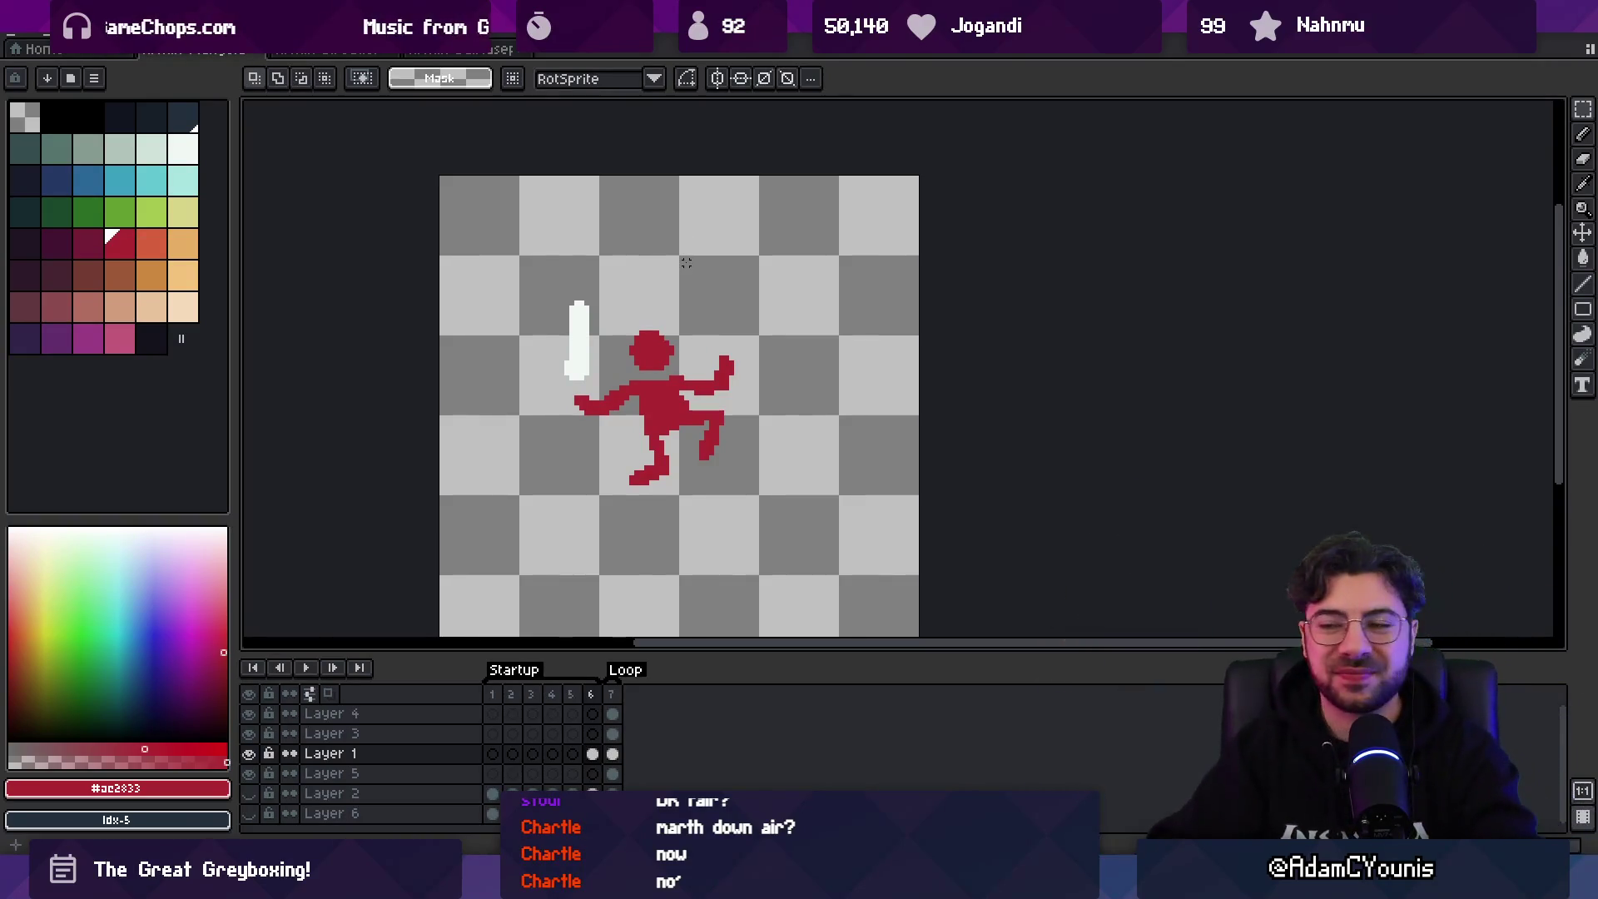
{"action": "key", "text": "e"}
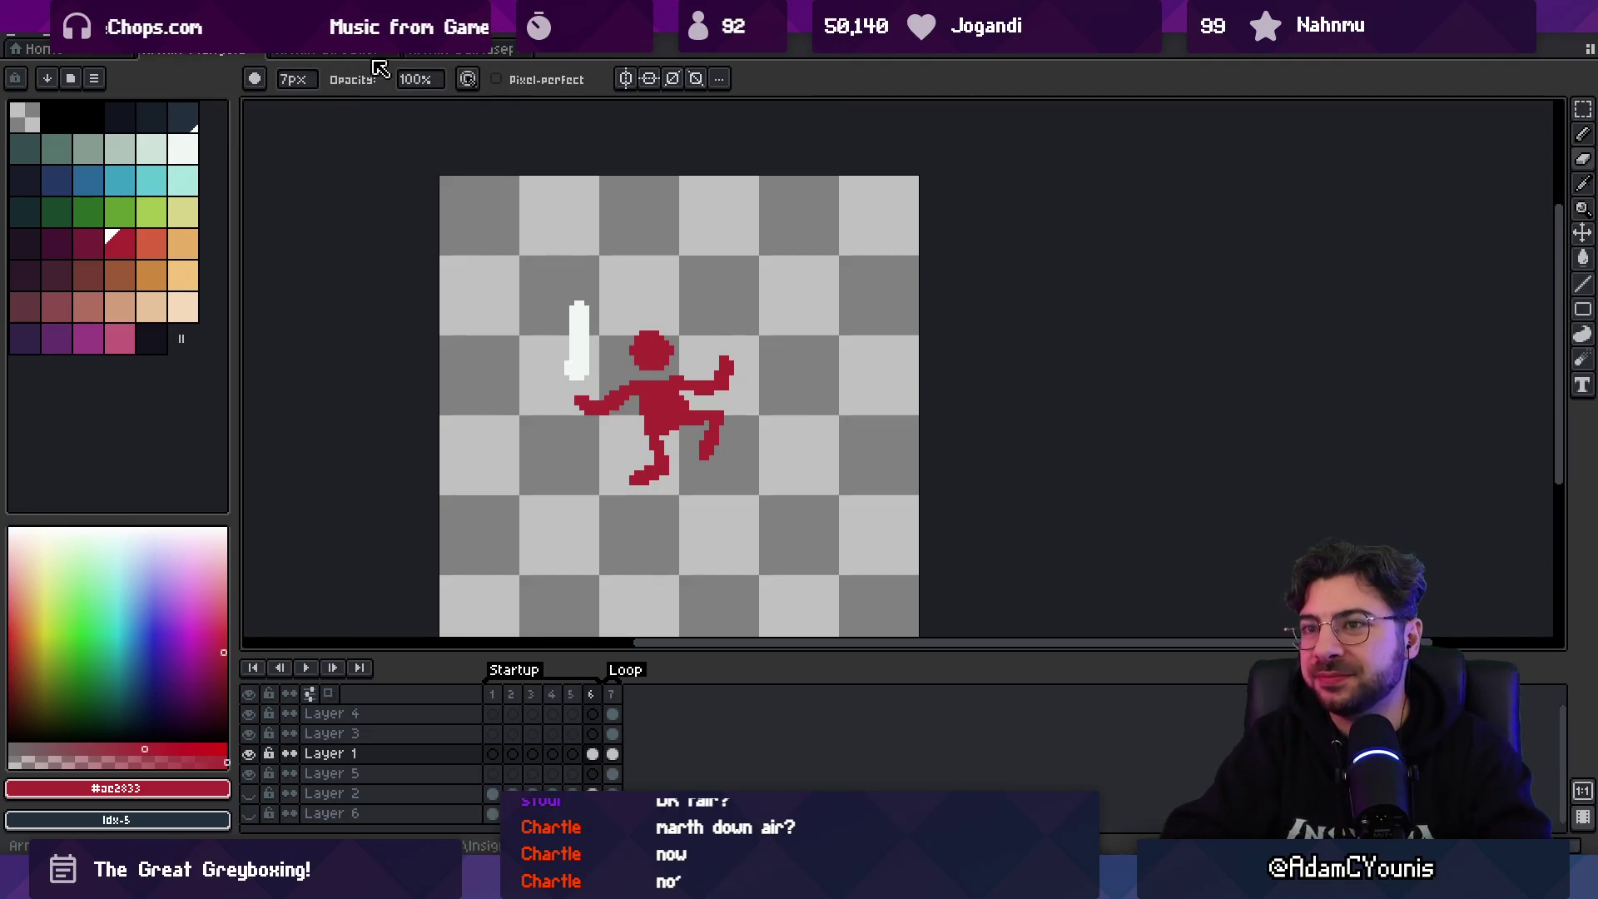
- Erase the red figure from frame 6, then pick red and the pencil
{"action": "left_click", "coordinate": [611, 696]}
{"action": "left_click", "coordinate": [571, 695]}
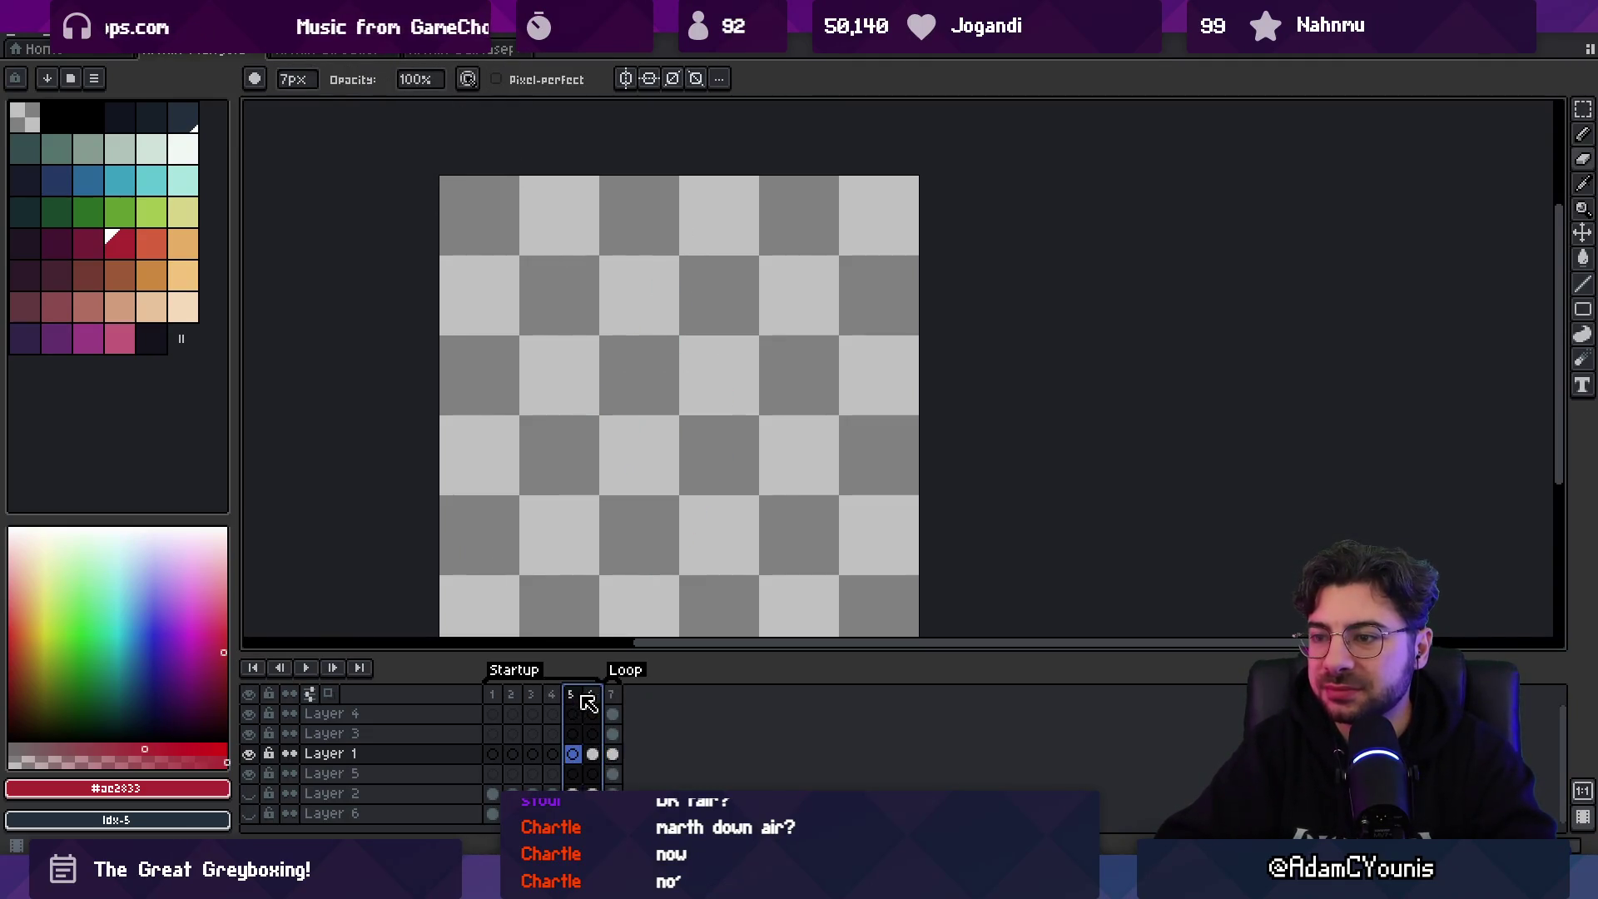
{"action": "left_click", "coordinate": [592, 699]}
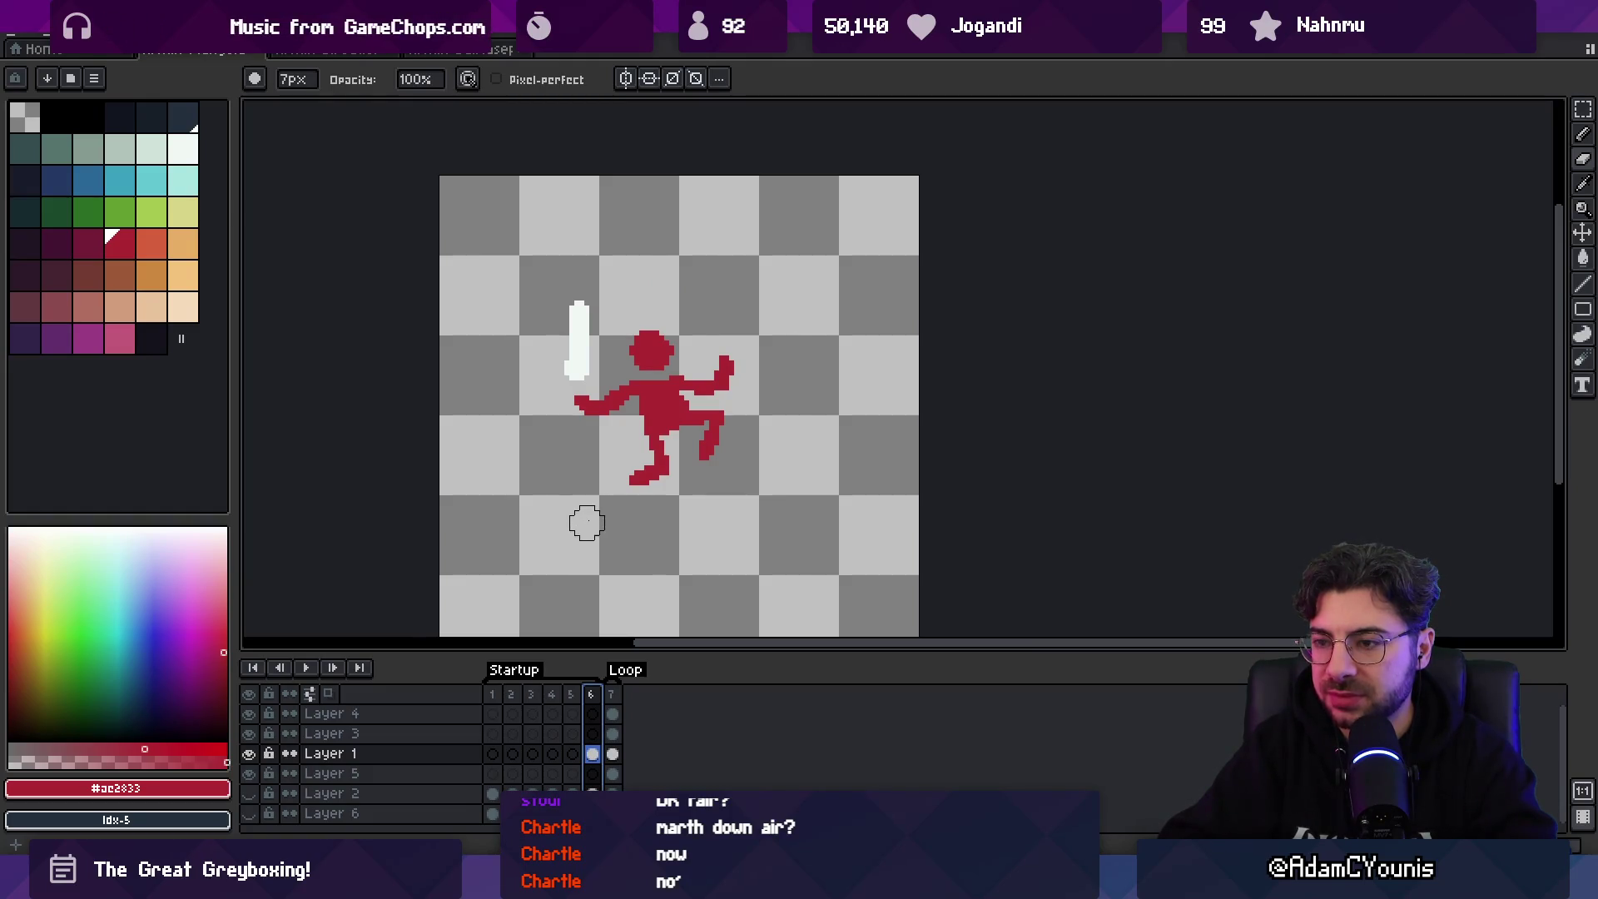
{"action": "mouse_move", "coordinate": [585, 331]}
{"action": "left_mouse_down"}
{"action": "mouse_move", "coordinate": [635, 410]}
{"action": "mouse_move", "coordinate": [738, 431]}
{"action": "left_mouse_up"}
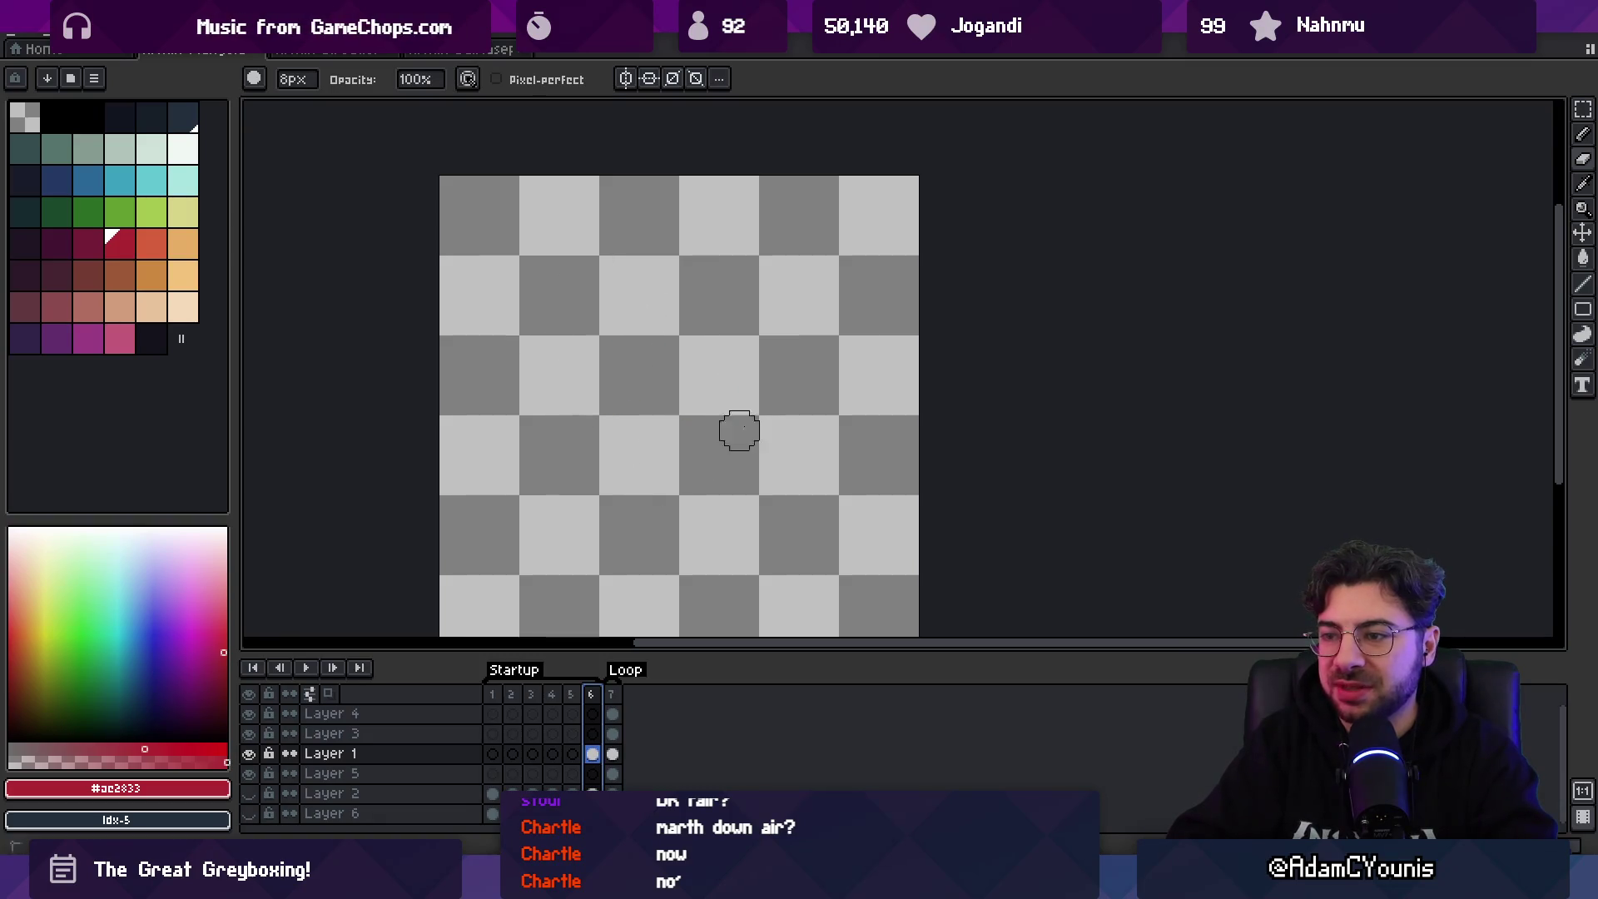
{"action": "left_click", "coordinate": [119, 243]}
{"action": "key", "text": "b"}
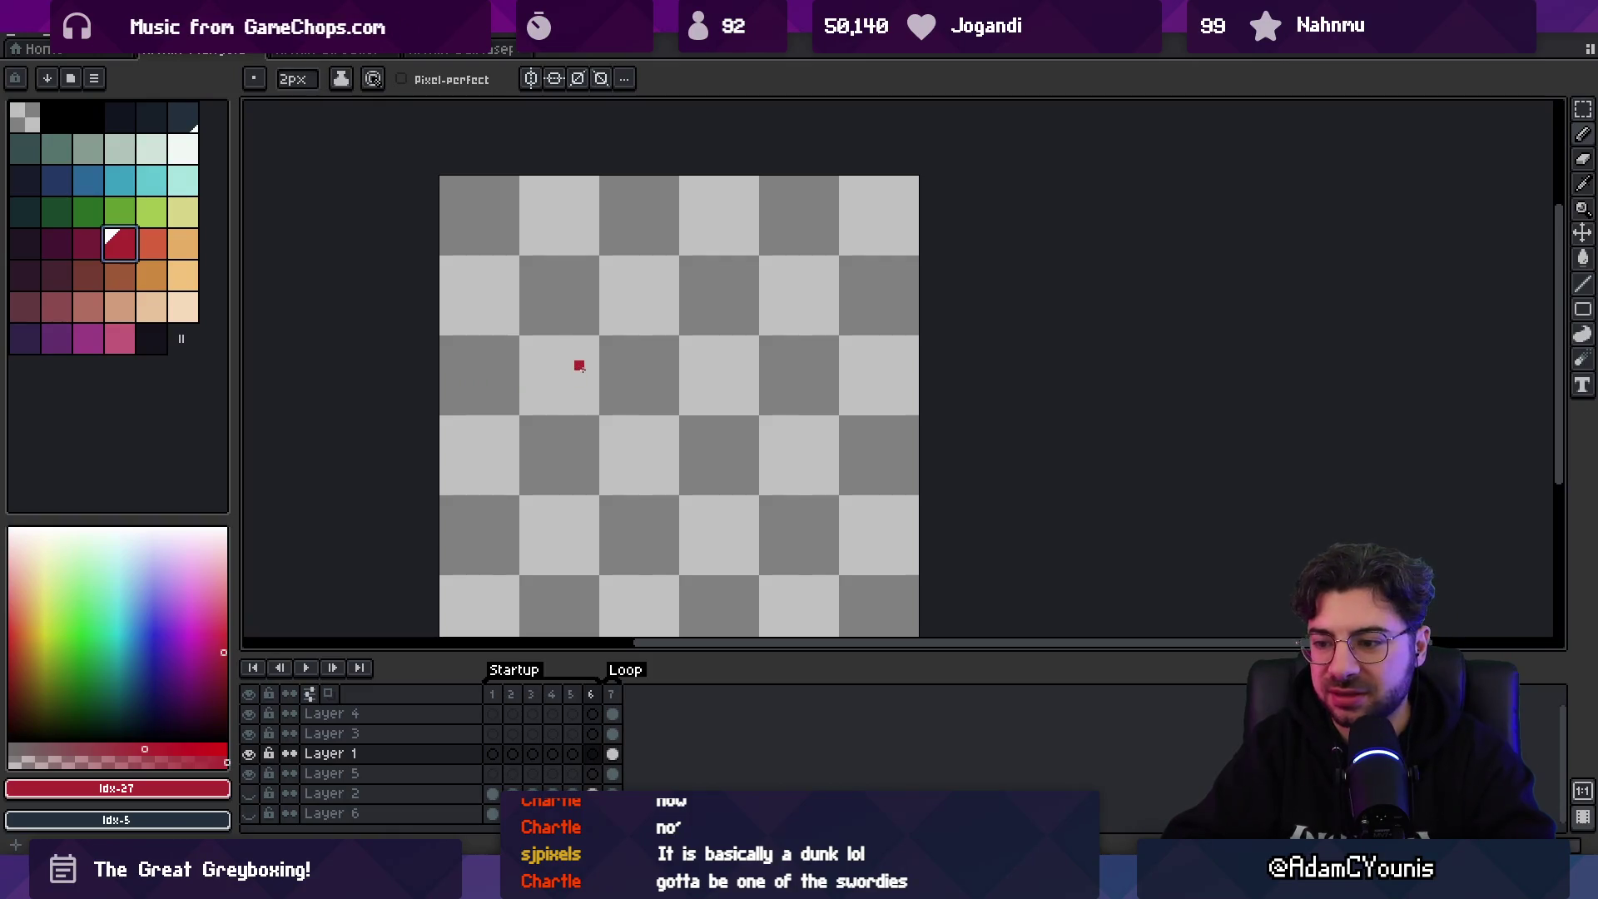
- Compare with frame 7, return to the empty frame 6, and switch to the browser
{"action": "left_click", "coordinate": [611, 694]}
{"action": "left_click", "coordinate": [590, 694]}
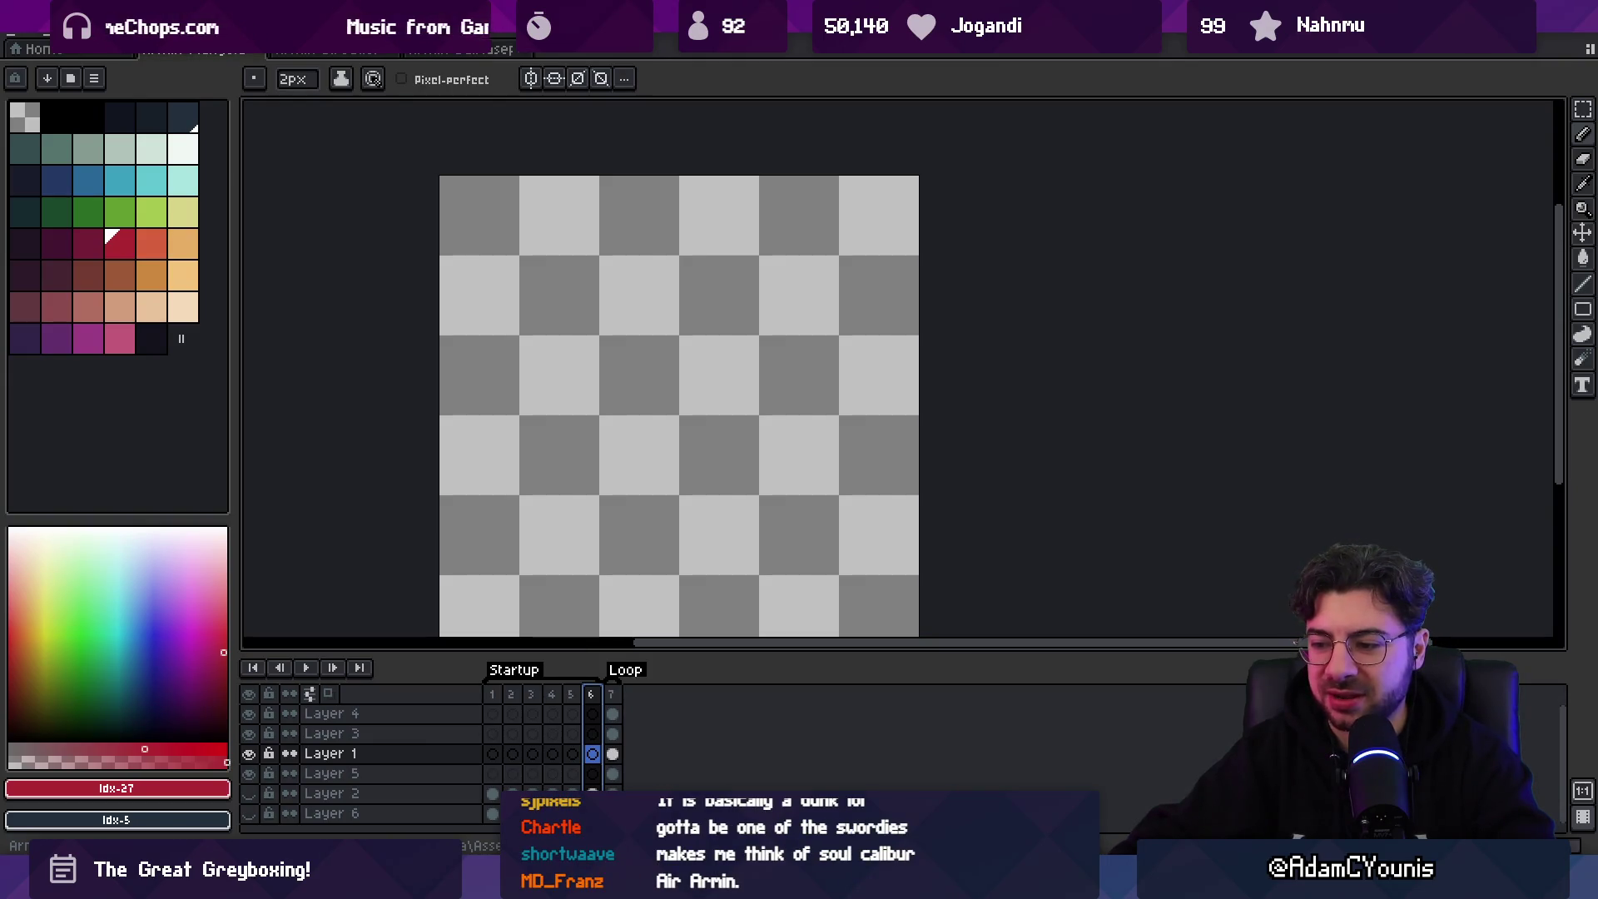
{"action": "left_click", "coordinate": [889, 761]}
{"action": "left_click", "coordinate": [343, 58]}
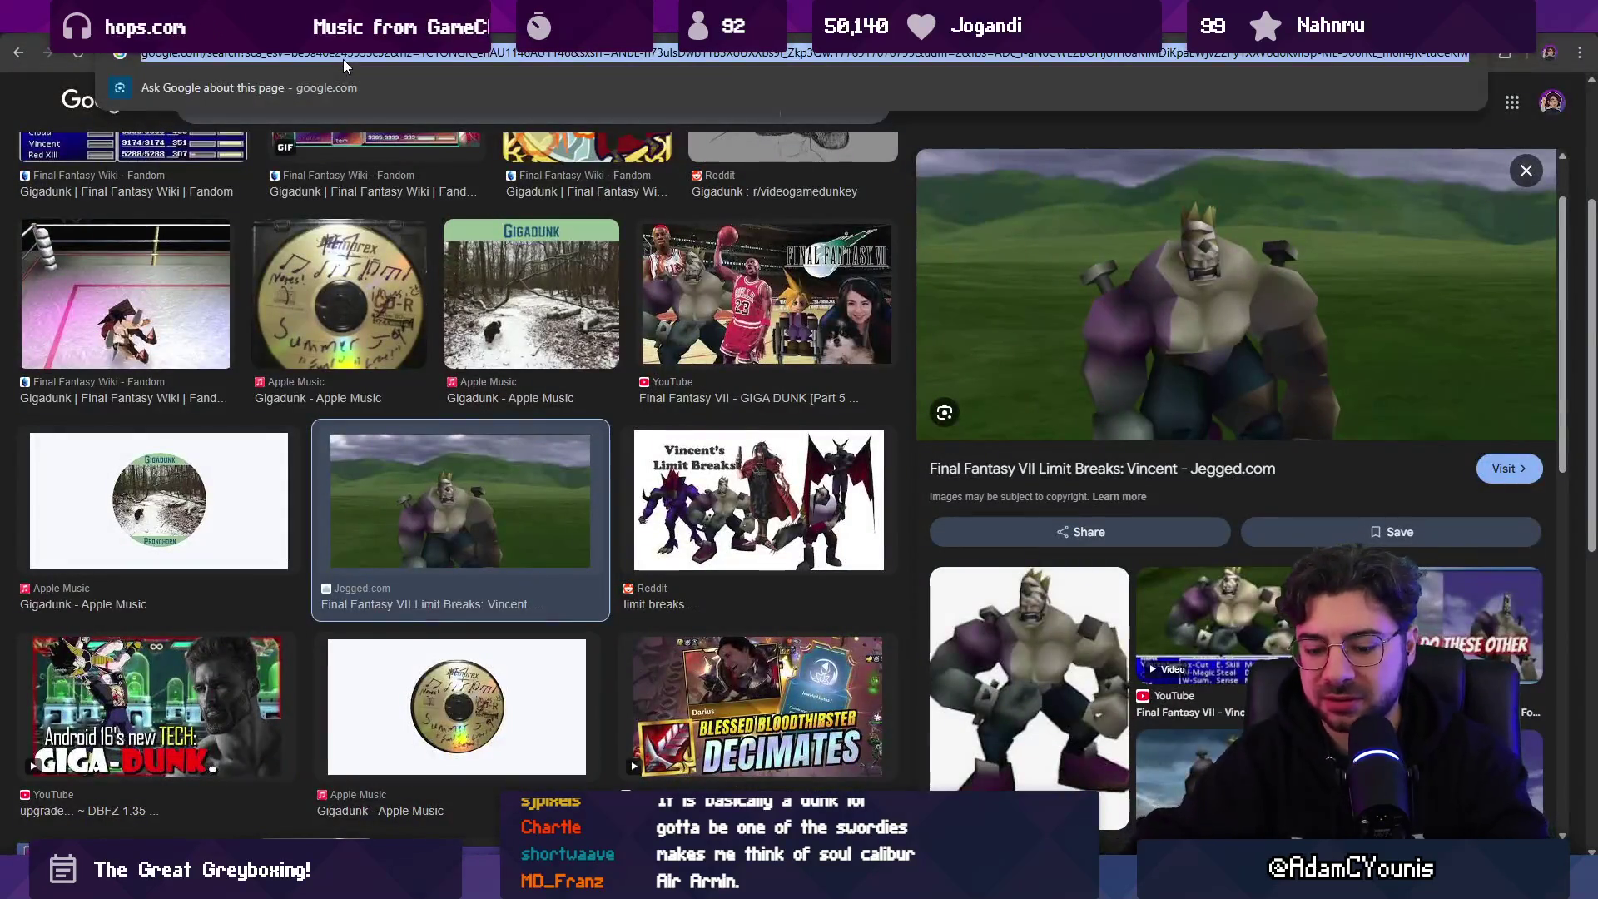
- Search Google videos for 'great aether' and open the Great Aether: Ike clip
{"action": "type", "text": "great aether"}
{"action": "key", "text": "Return"}
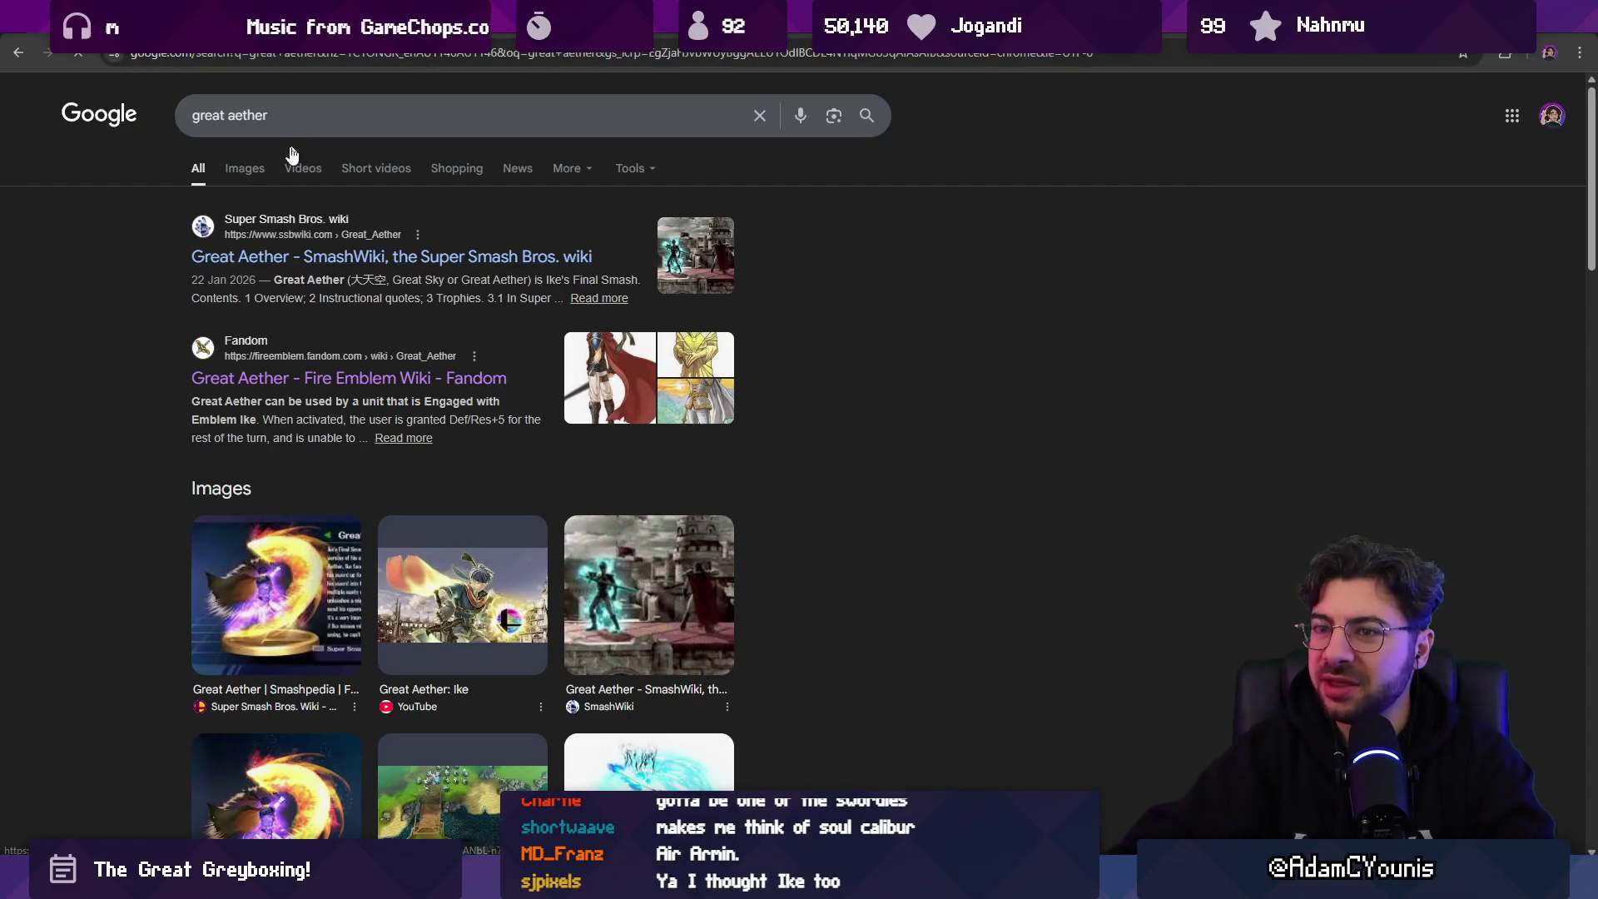
{"action": "left_click", "coordinate": [302, 167]}
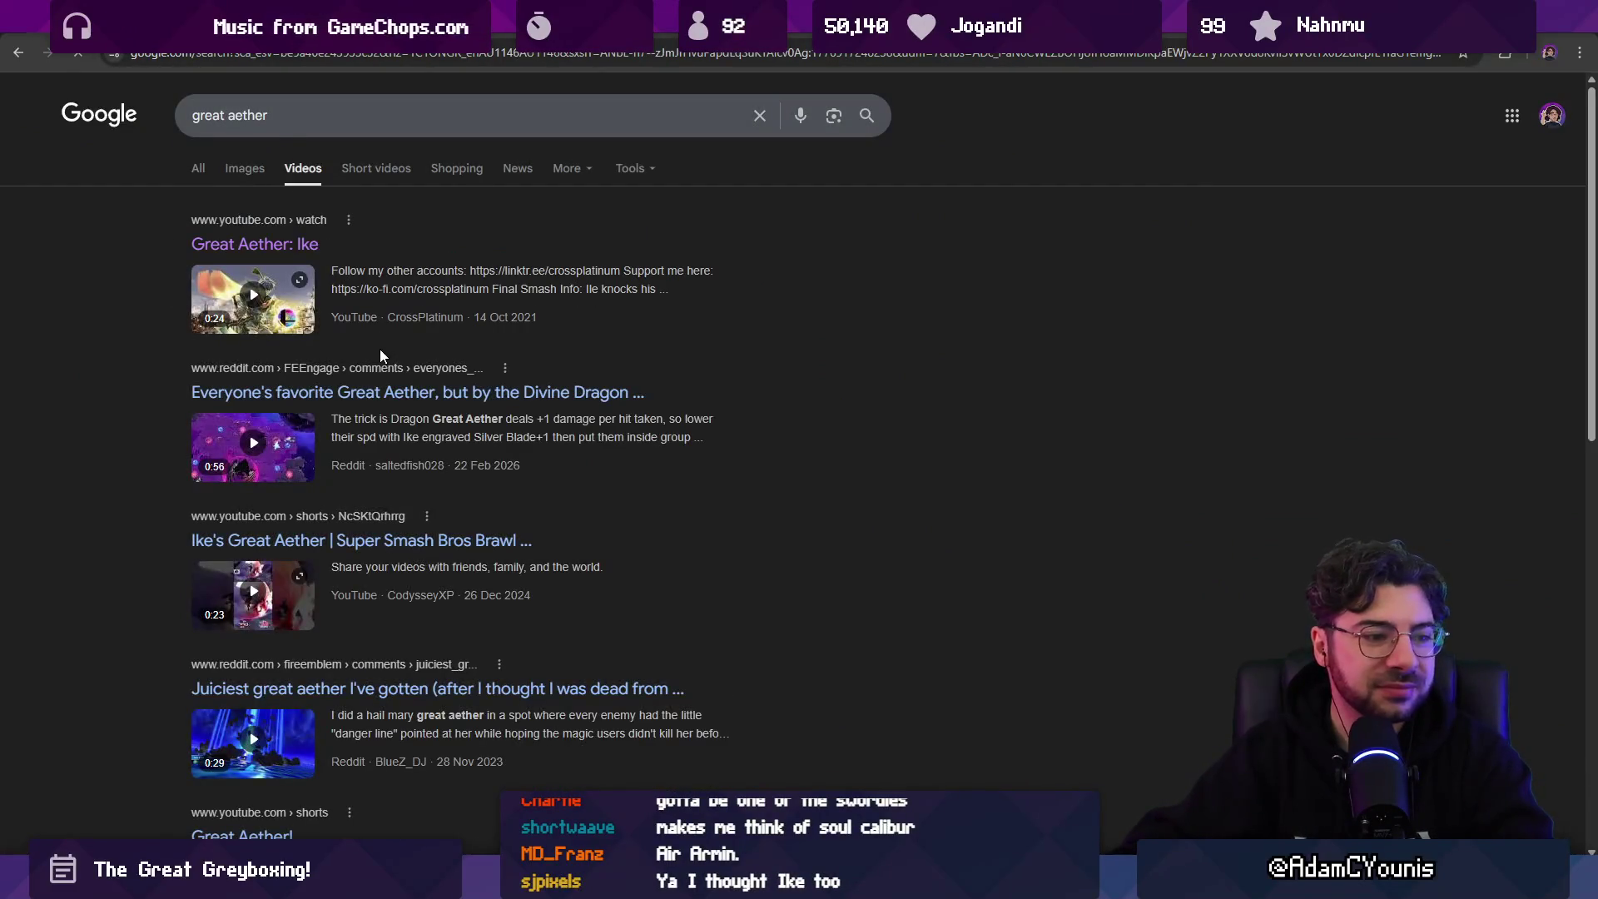
{"action": "left_click", "coordinate": [250, 244]}
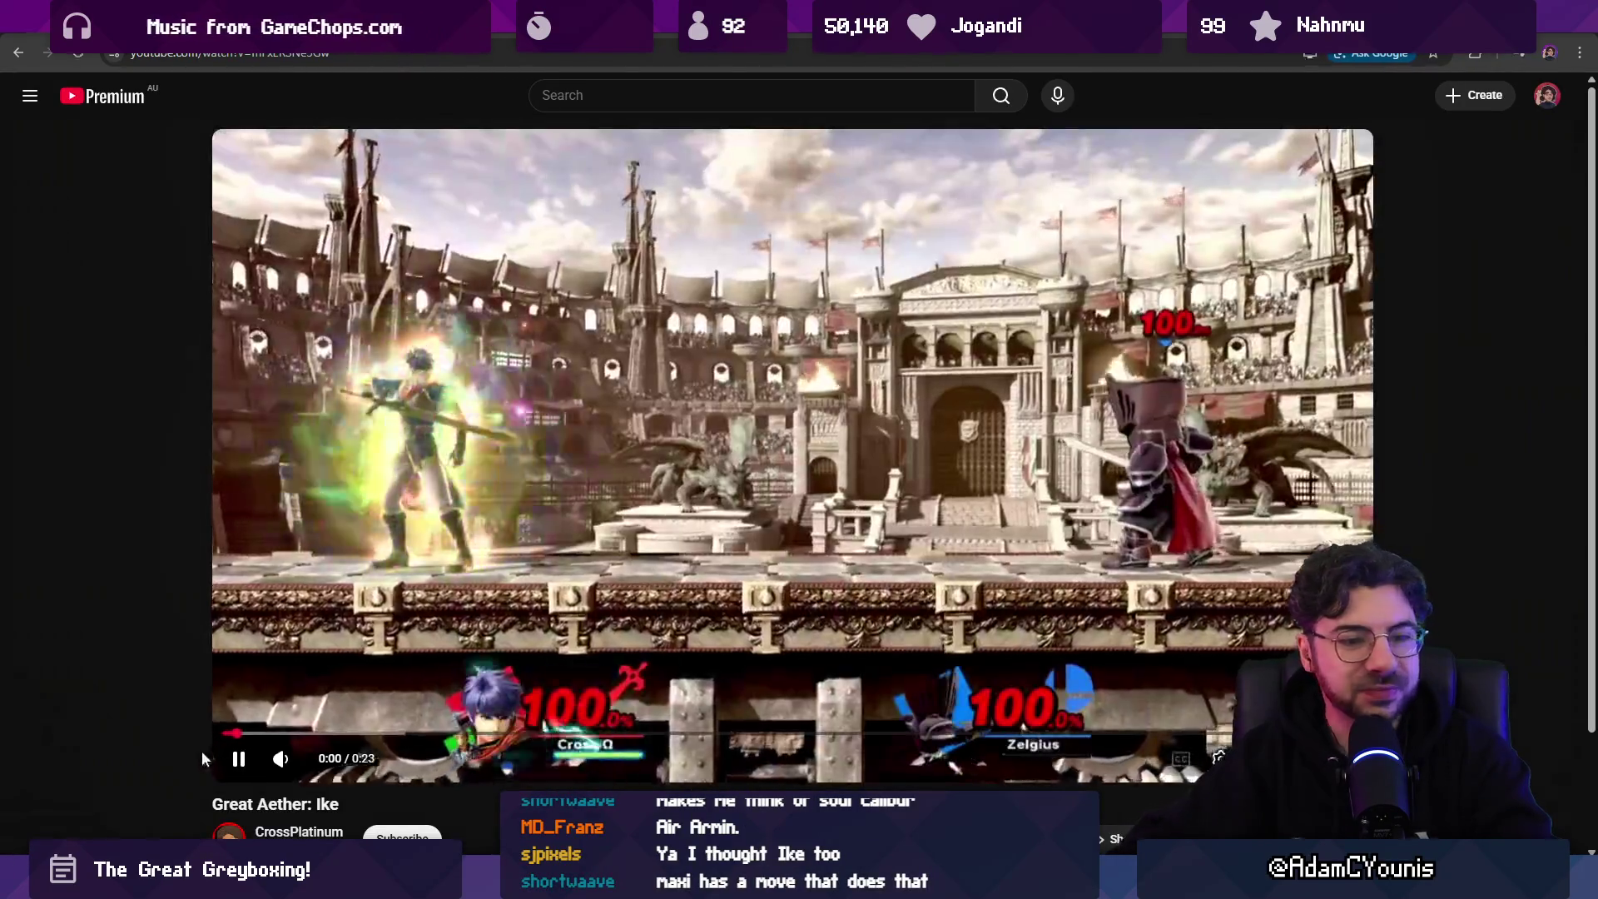
- Watch the clip, pausing at 0:11 and on the GAME! screen, then return to Aseprite
{"action": "mouse_move", "coordinate": [320, 764]}
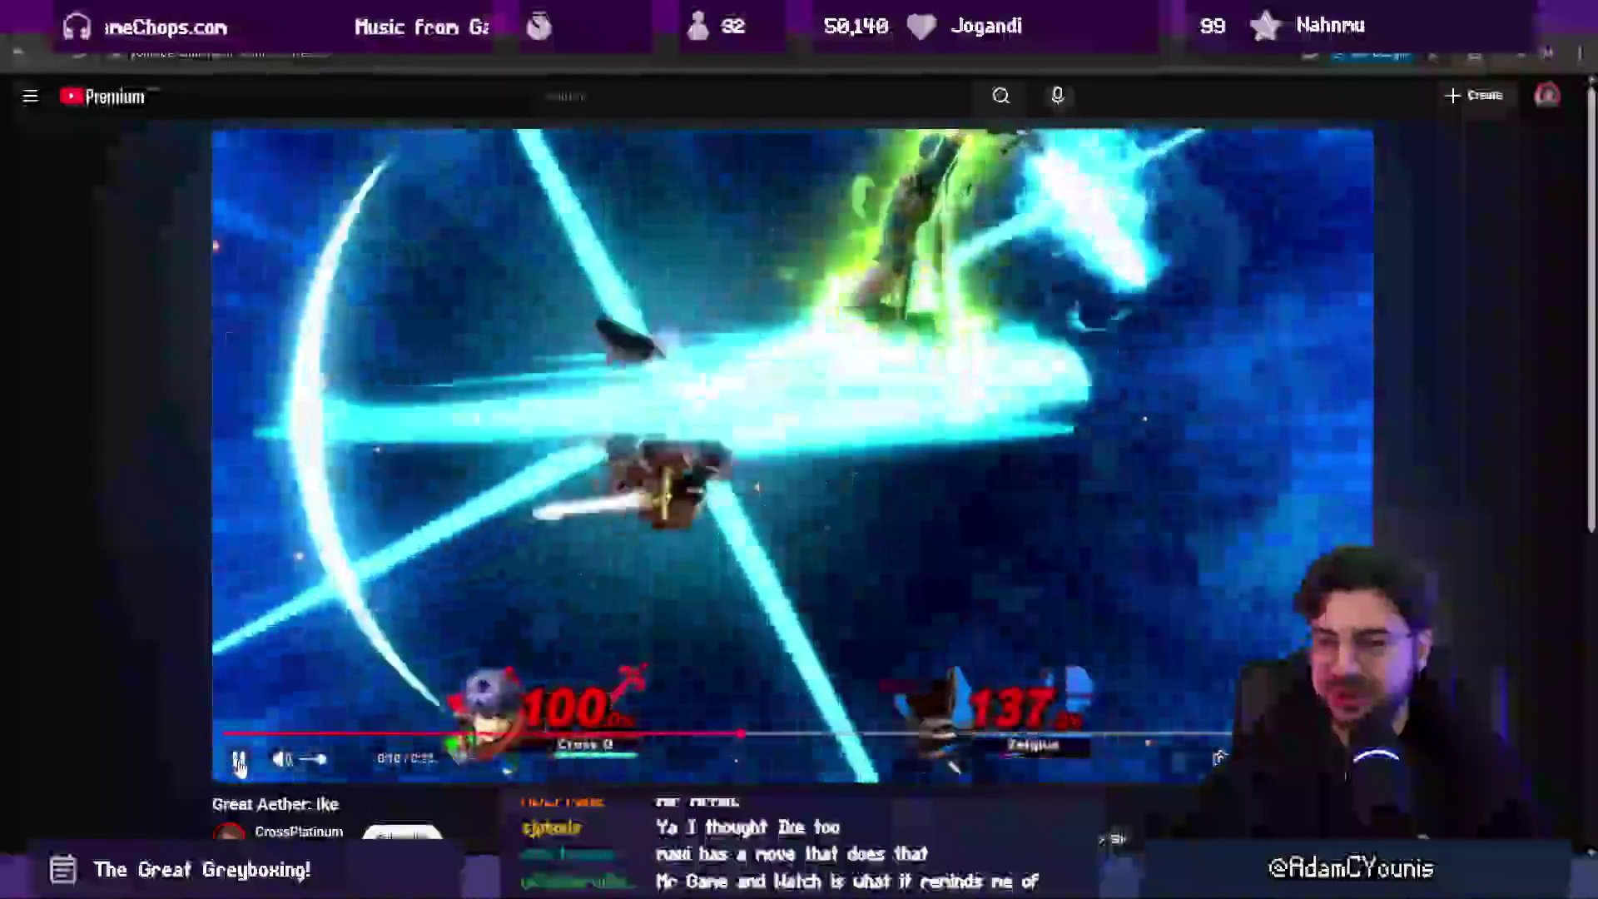
{"action": "left_click", "coordinate": [238, 762]}
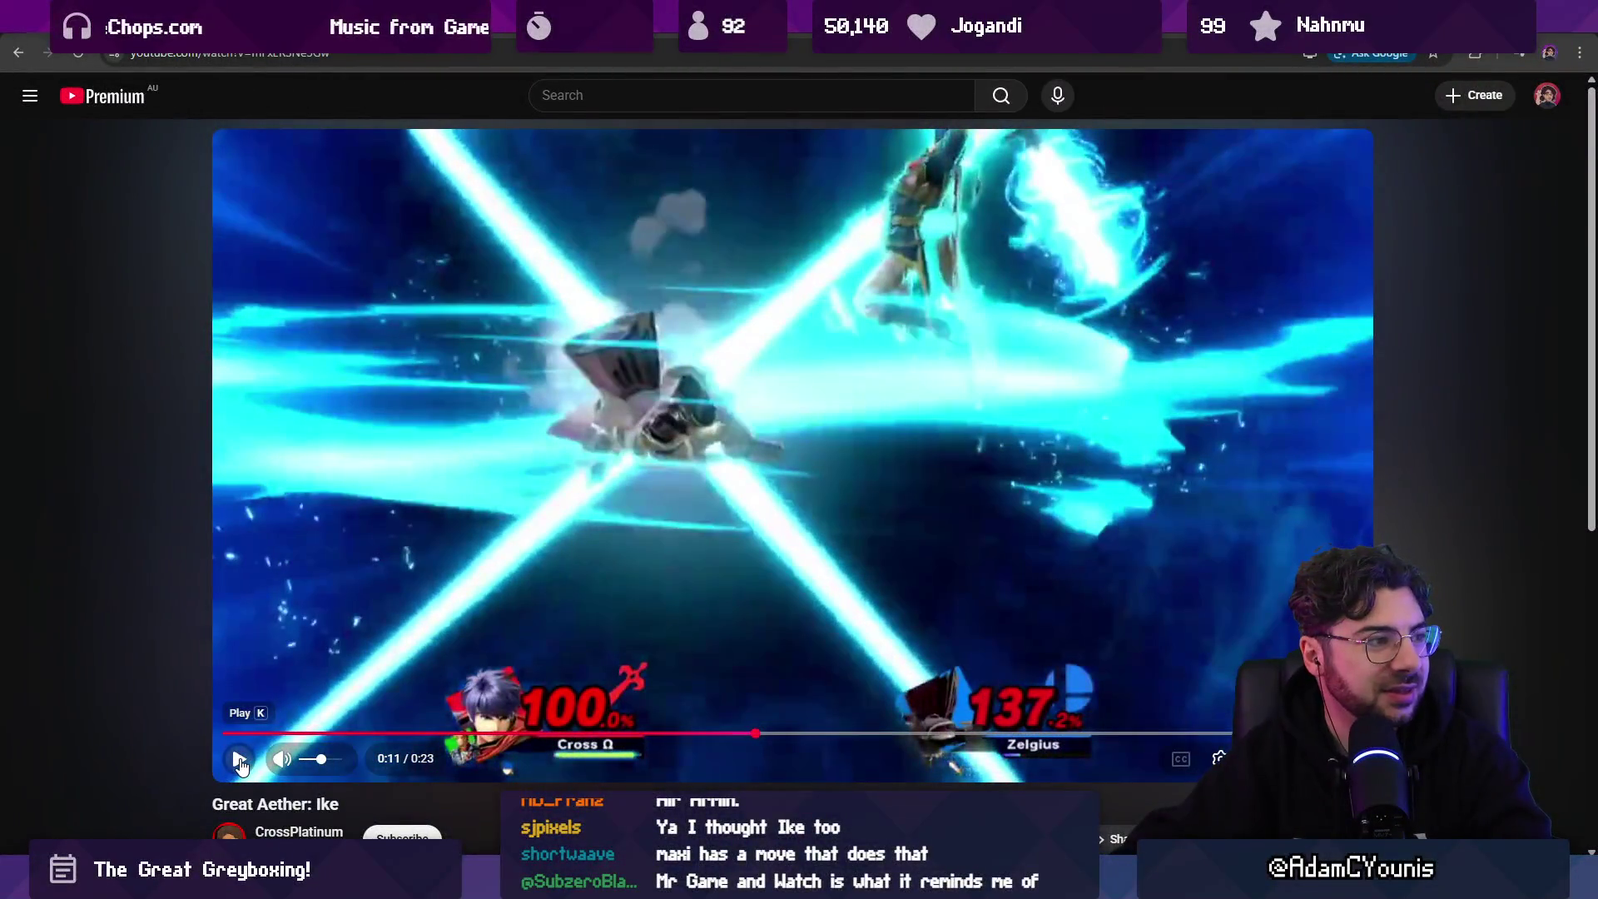
{"action": "left_click", "coordinate": [239, 761]}
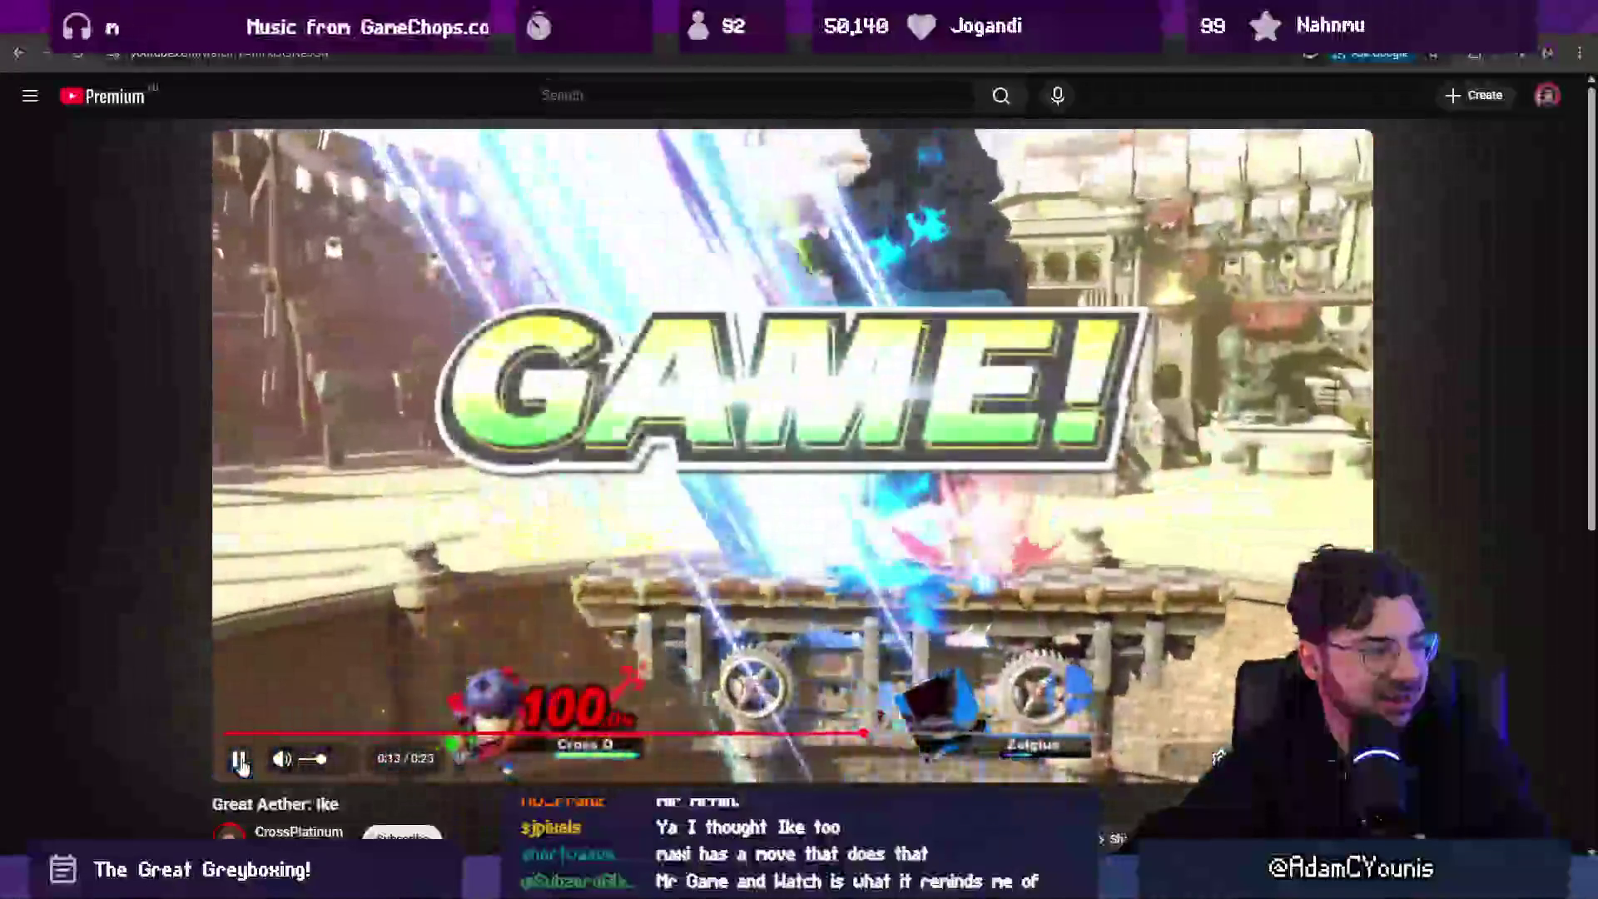
{"action": "left_click", "coordinate": [240, 760]}
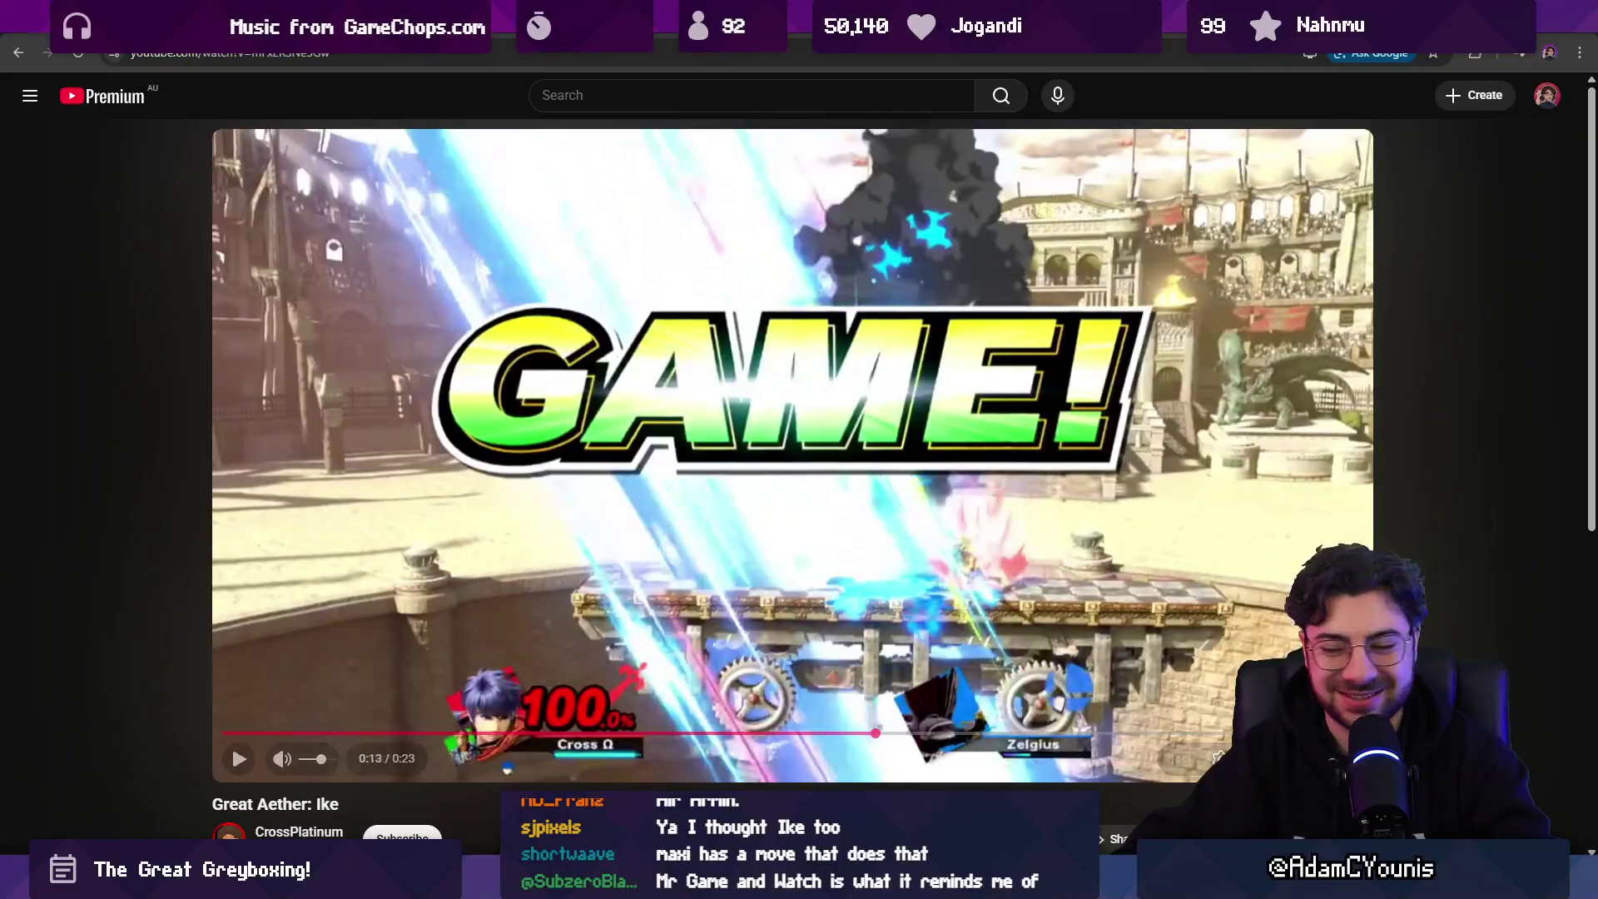
{"action": "key", "text": "alt+Tab"}
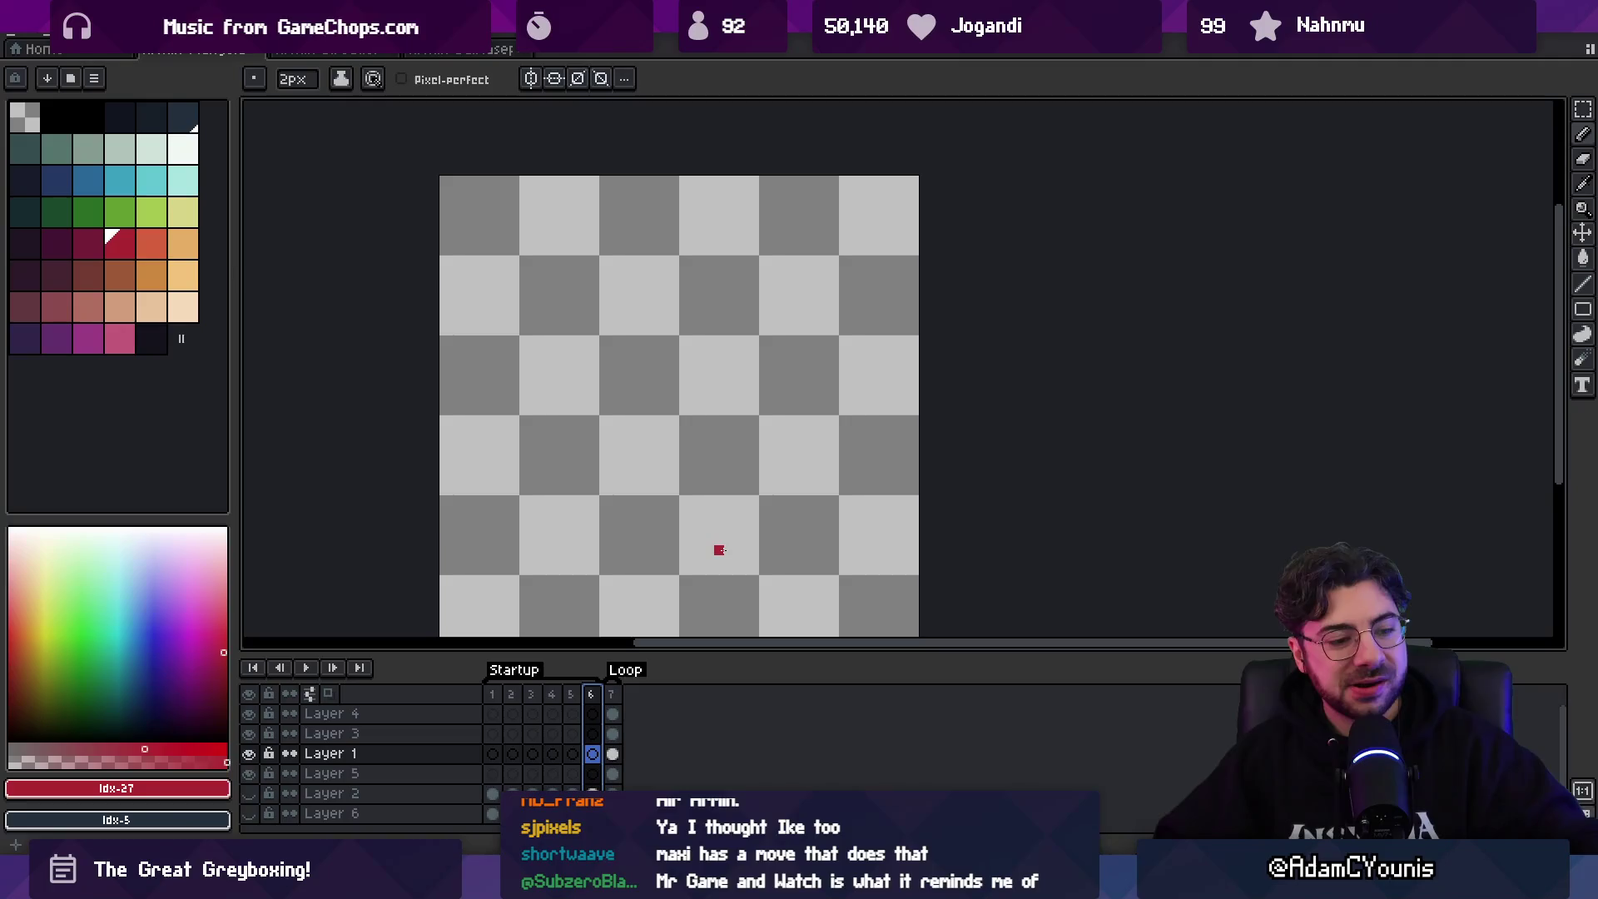
- On frame 1, paint a red blob for the character's head
{"action": "left_click", "coordinate": [616, 696]}
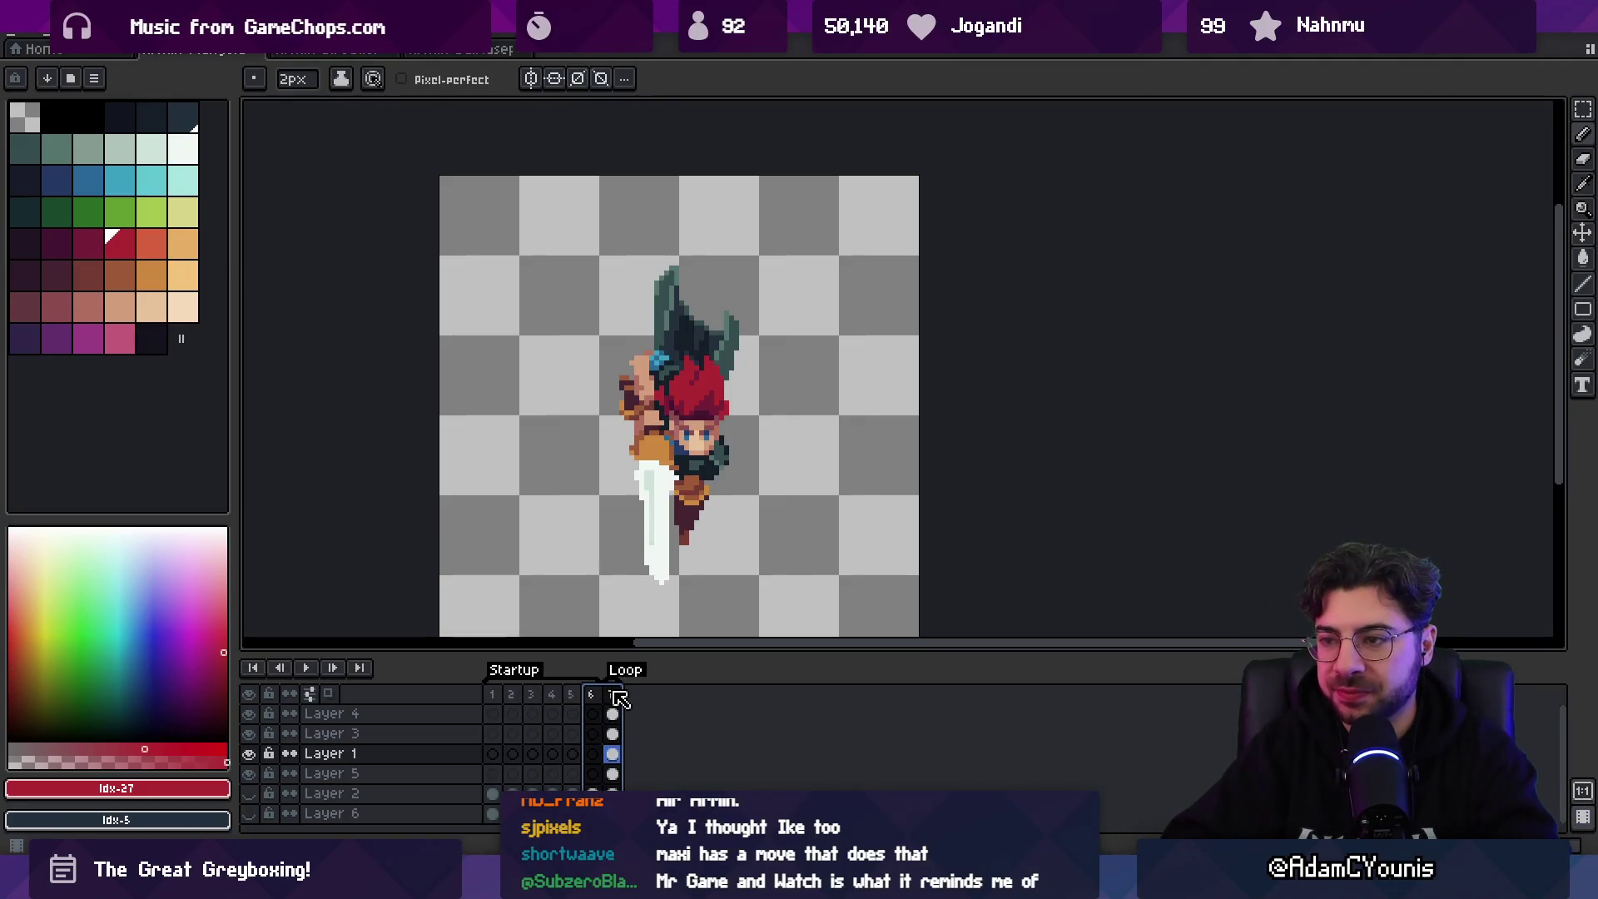
{"action": "left_click", "coordinate": [596, 694]}
{"action": "left_click", "coordinate": [491, 694]}
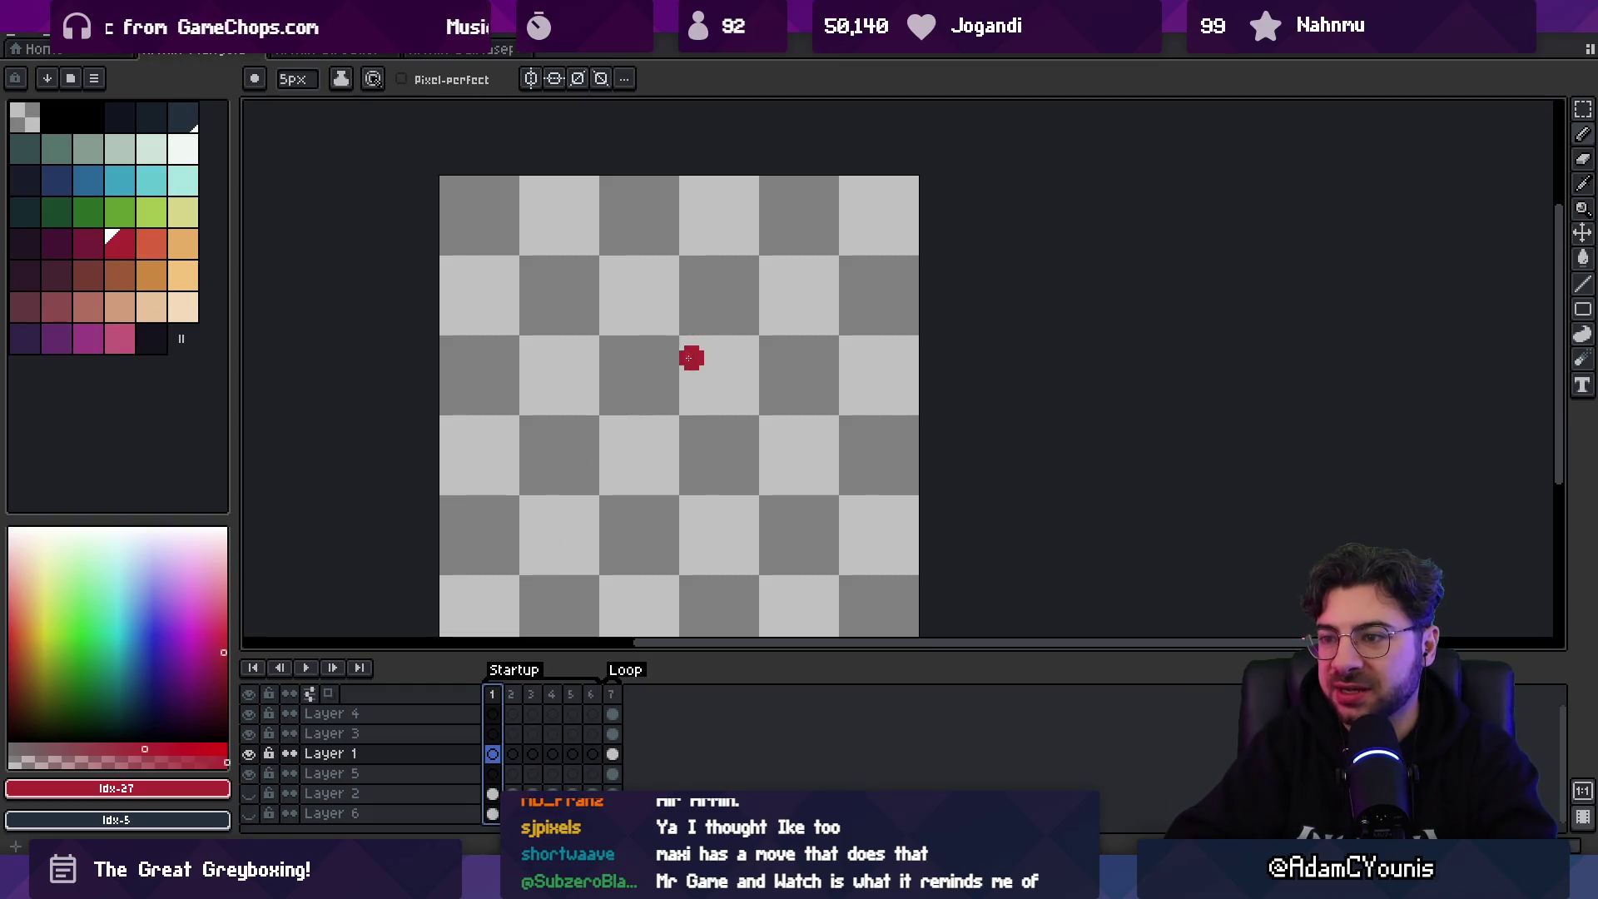
{"action": "left_click_drag", "start_coordinate": [688, 358], "coordinate": [691, 347]}
{"action": "key", "text": "z"}
{"action": "scroll", "coordinate": [624, 286], "scroll_direction": "down", "scroll_amount": 1}
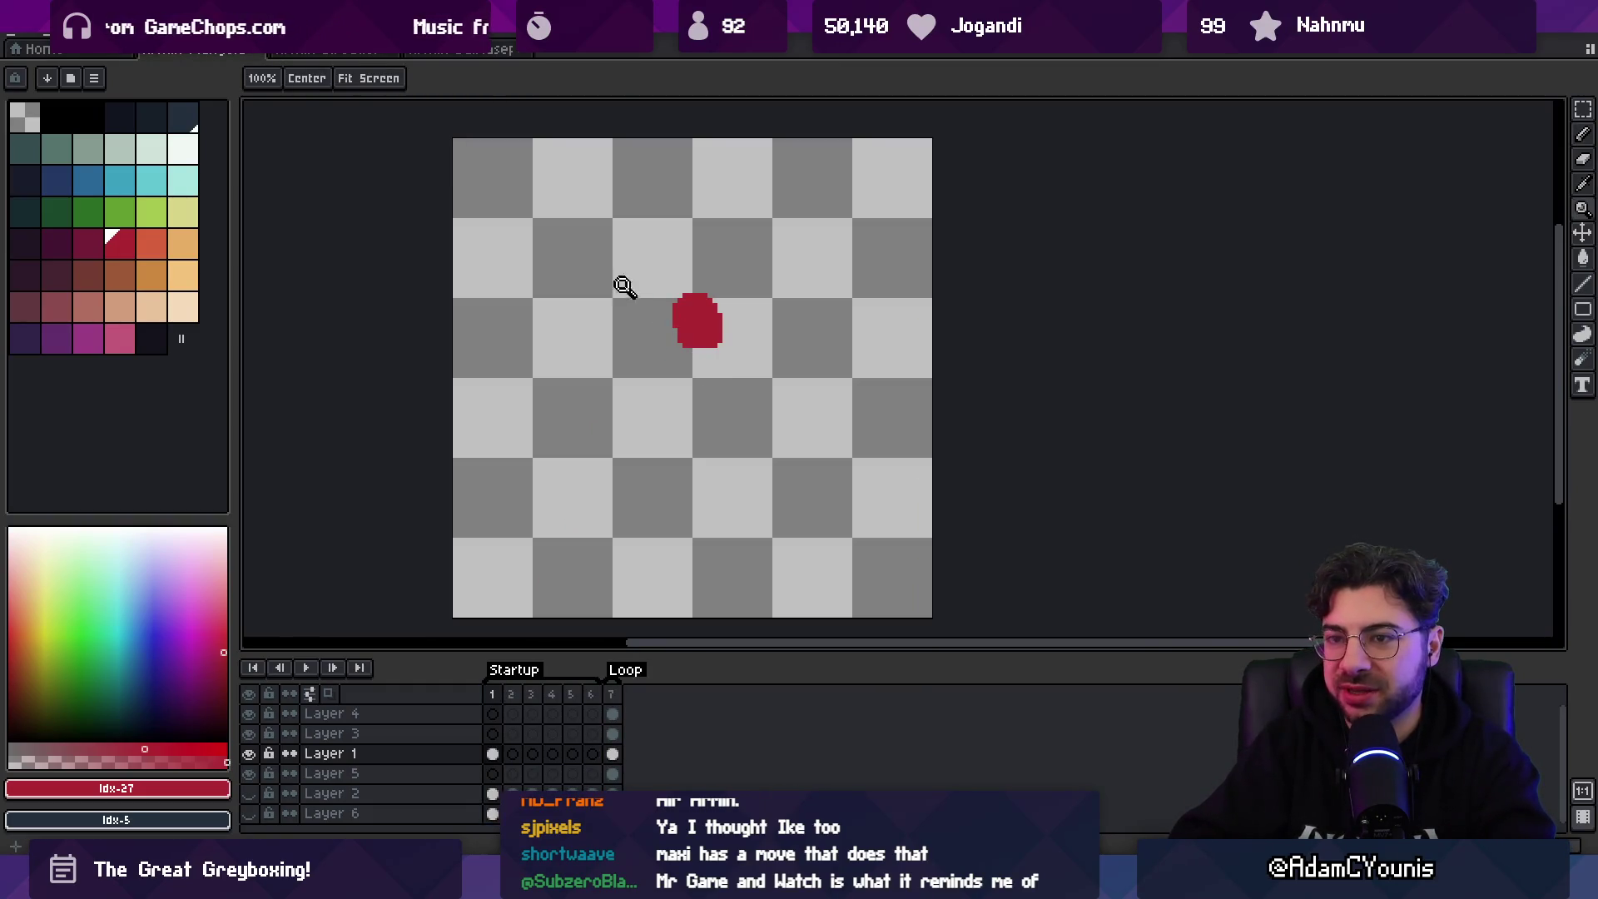
{"action": "key", "text": "b"}
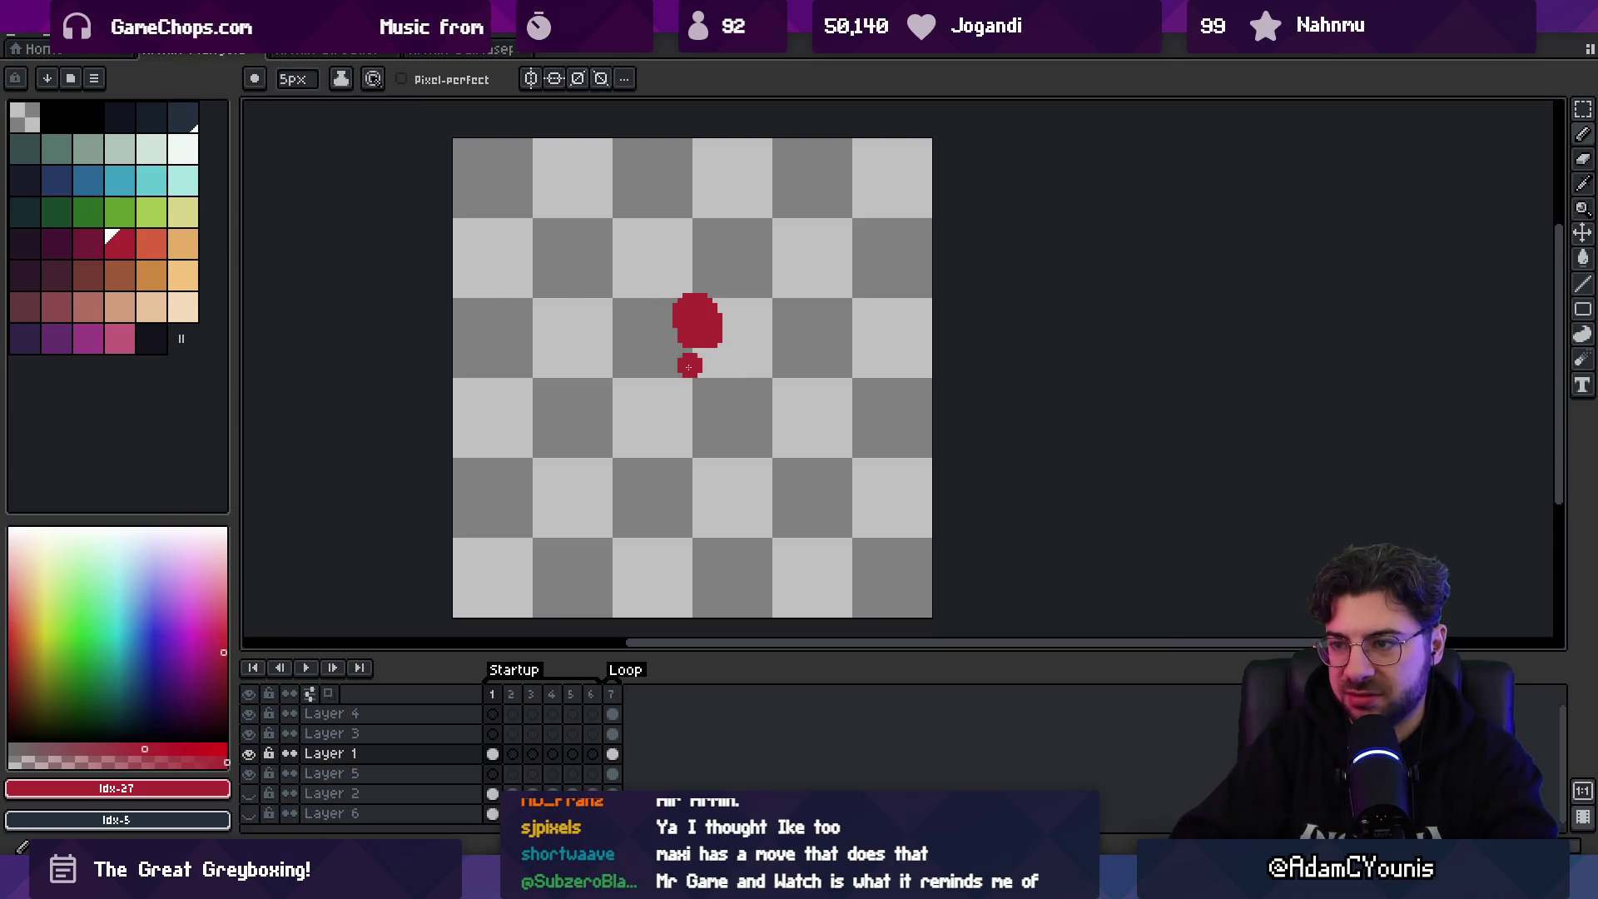
{"action": "mouse_move", "coordinate": [676, 405]}
{"action": "left_mouse_down"}
{"action": "mouse_move", "coordinate": [727, 379]}
{"action": "mouse_move", "coordinate": [702, 460]}
{"action": "left_mouse_up"}
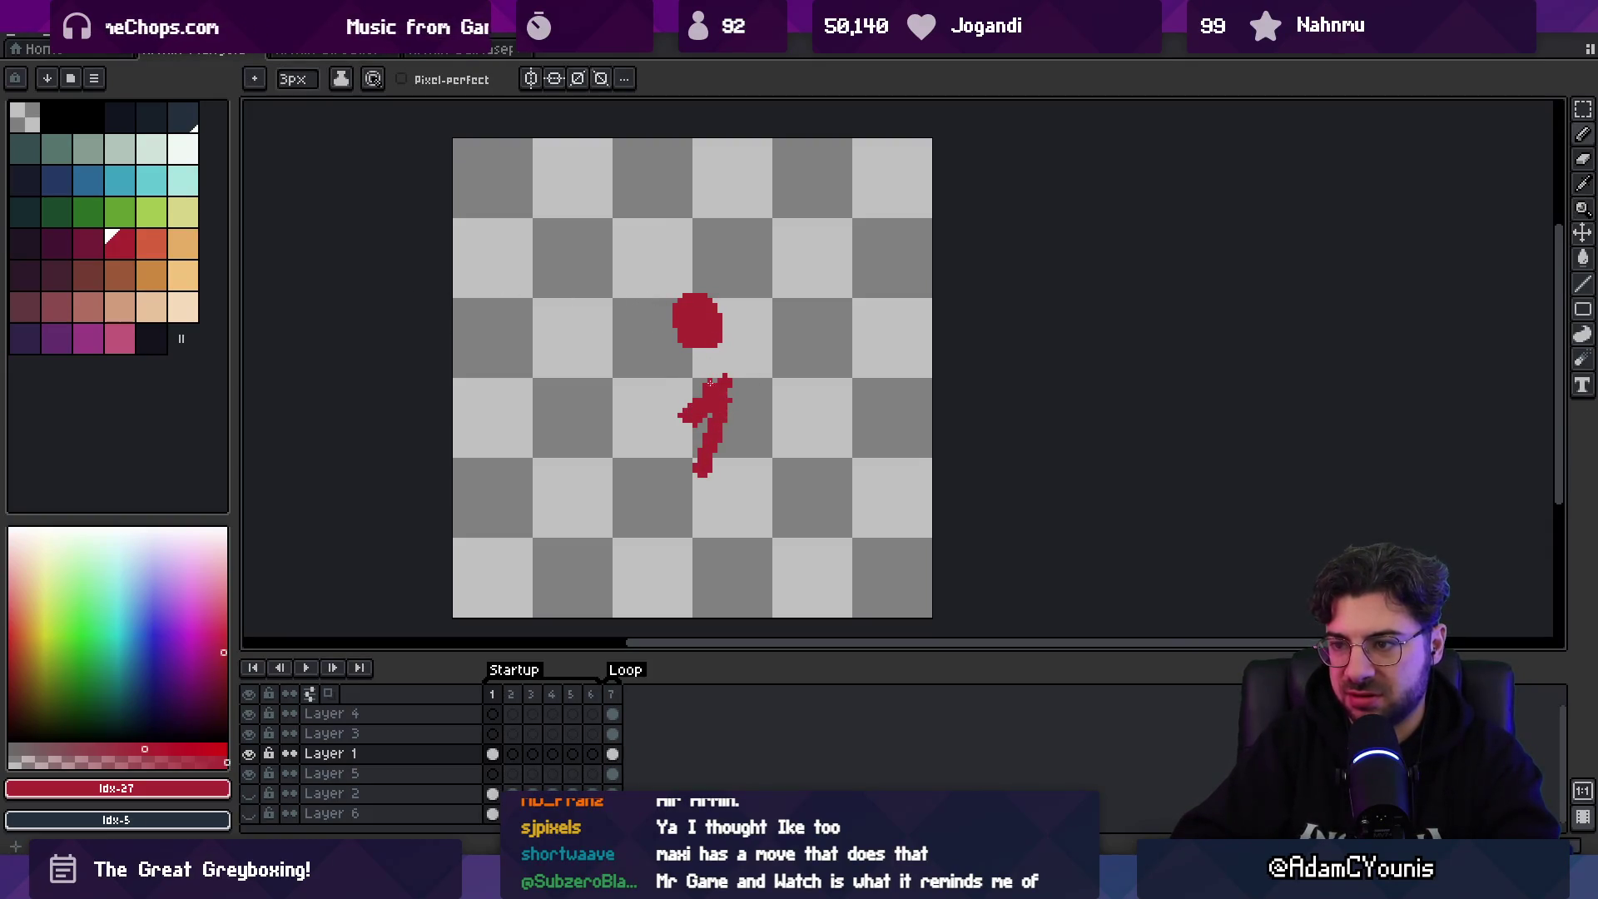
{"action": "key", "text": "ctrl+z"}
- Paint the dark-red body and a back leg angled down-right
{"action": "left_click", "coordinate": [80, 239]}
{"action": "left_click", "coordinate": [687, 357]}
{"action": "mouse_move", "coordinate": [687, 364]}
{"action": "left_mouse_down"}
{"action": "mouse_move", "coordinate": [690, 391]}
{"action": "mouse_move", "coordinate": [705, 366]}
{"action": "mouse_move", "coordinate": [724, 389]}
{"action": "mouse_move", "coordinate": [707, 487]}
{"action": "left_mouse_up"}
{"action": "key", "text": "ctrl+z"}
{"action": "left_click", "coordinate": [705, 429], "text": "alt"}
{"action": "left_click", "coordinate": [726, 366], "text": "alt"}
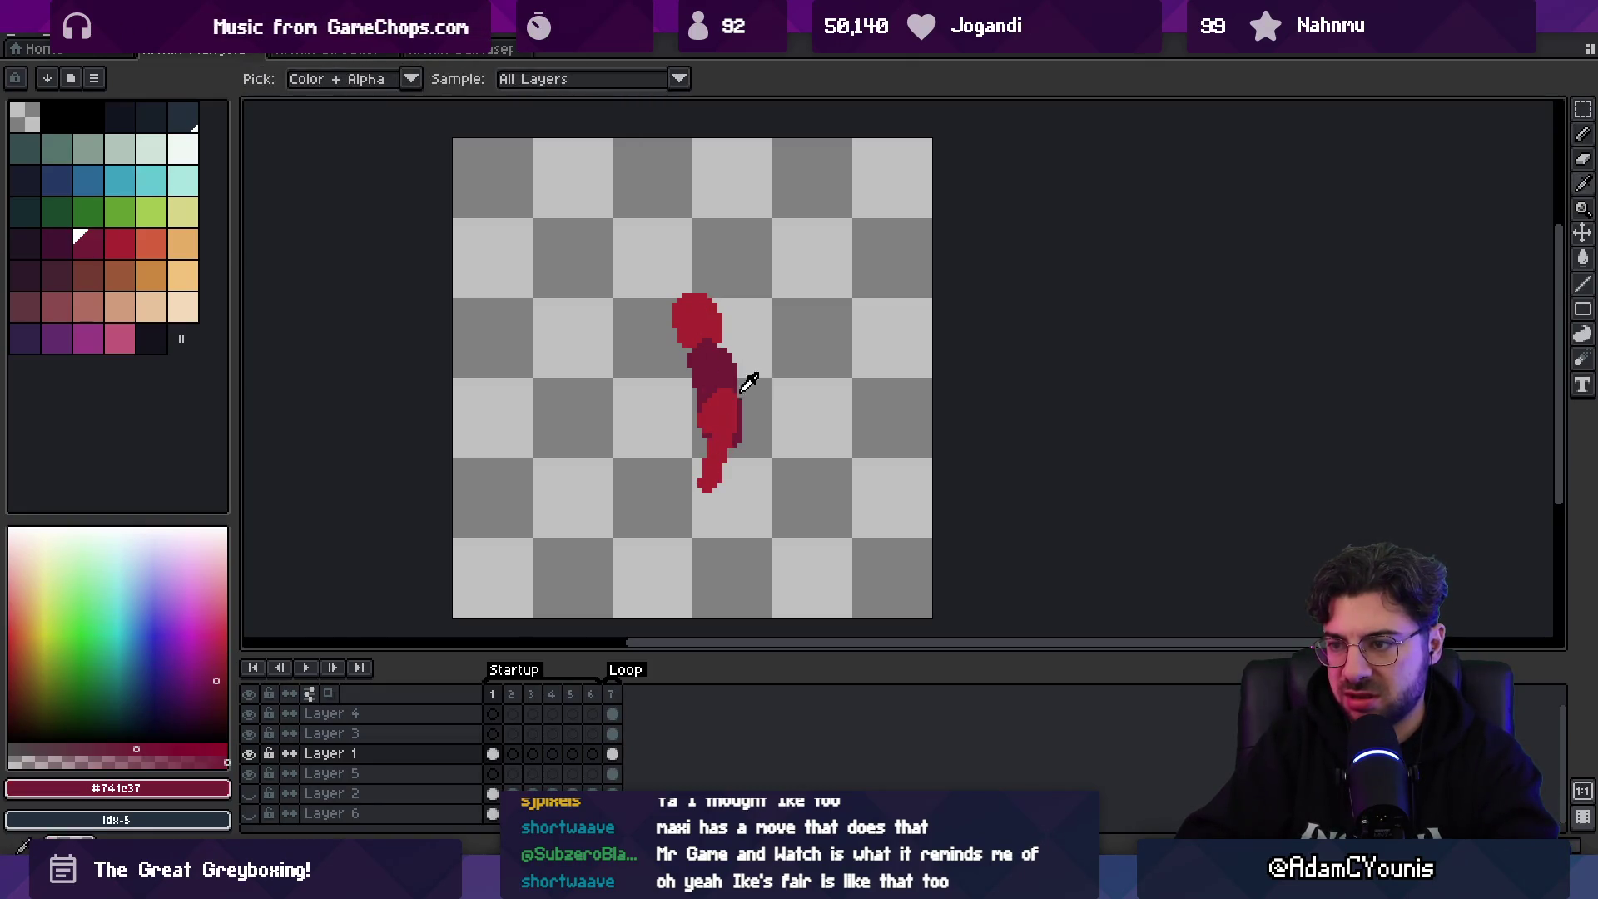
{"action": "key", "text": "ctrl+z"}
{"action": "left_click_drag", "start_coordinate": [741, 431], "coordinate": [761, 466]}
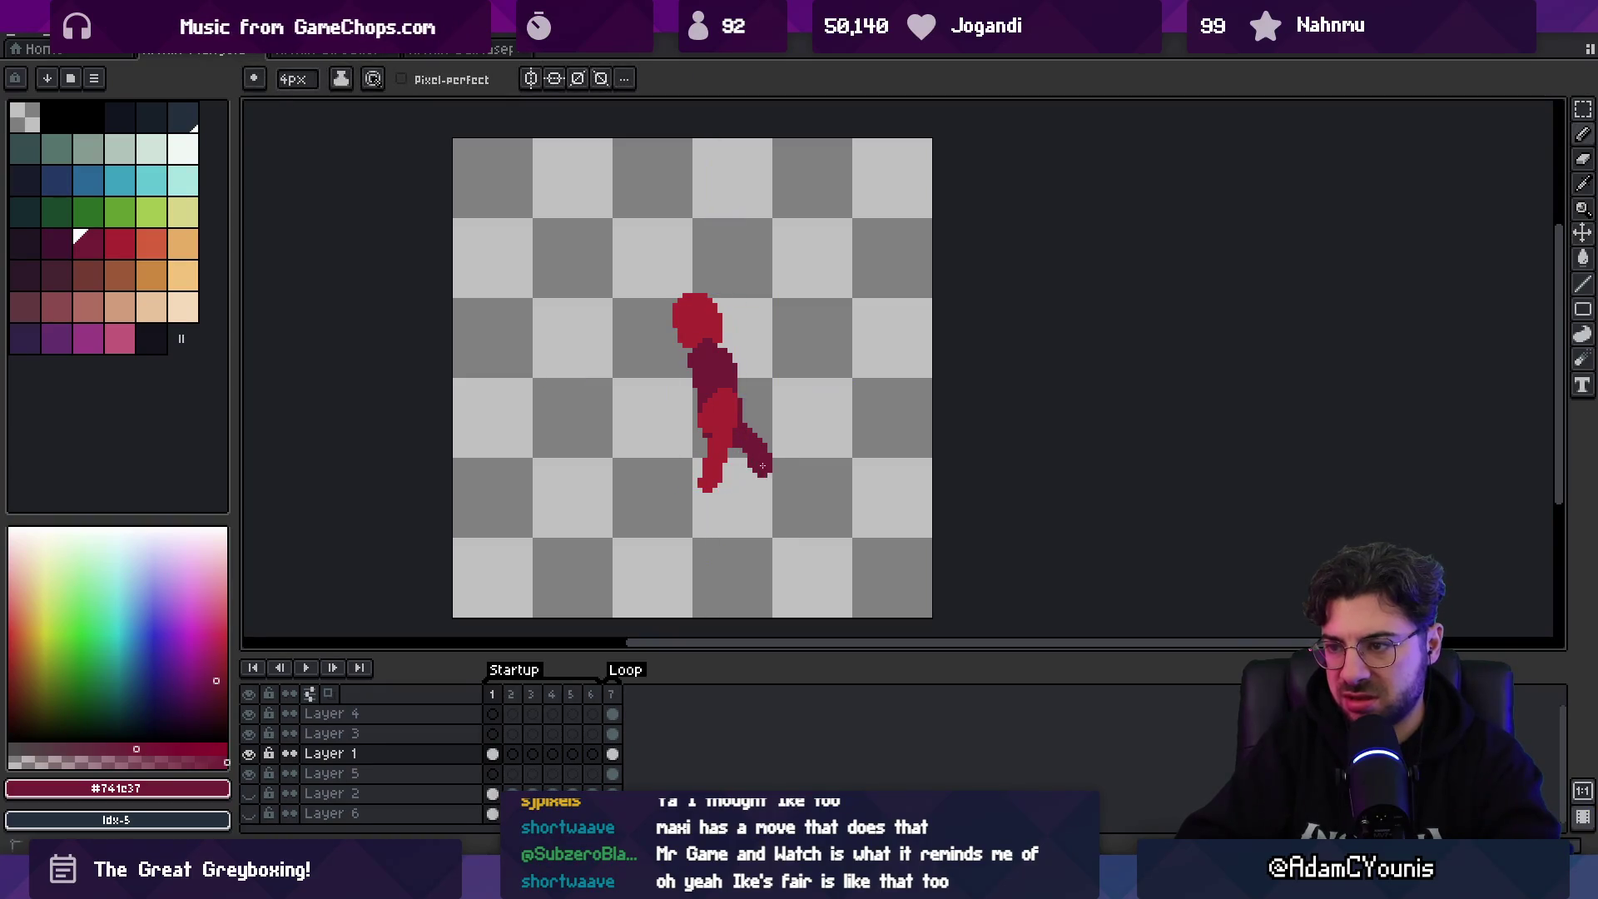
- Add bright-red and dark-red touches at head and shoulder, then paint a raised arm
{"action": "left_click", "coordinate": [707, 333], "text": "alt"}
{"action": "left_click", "coordinate": [678, 378]}
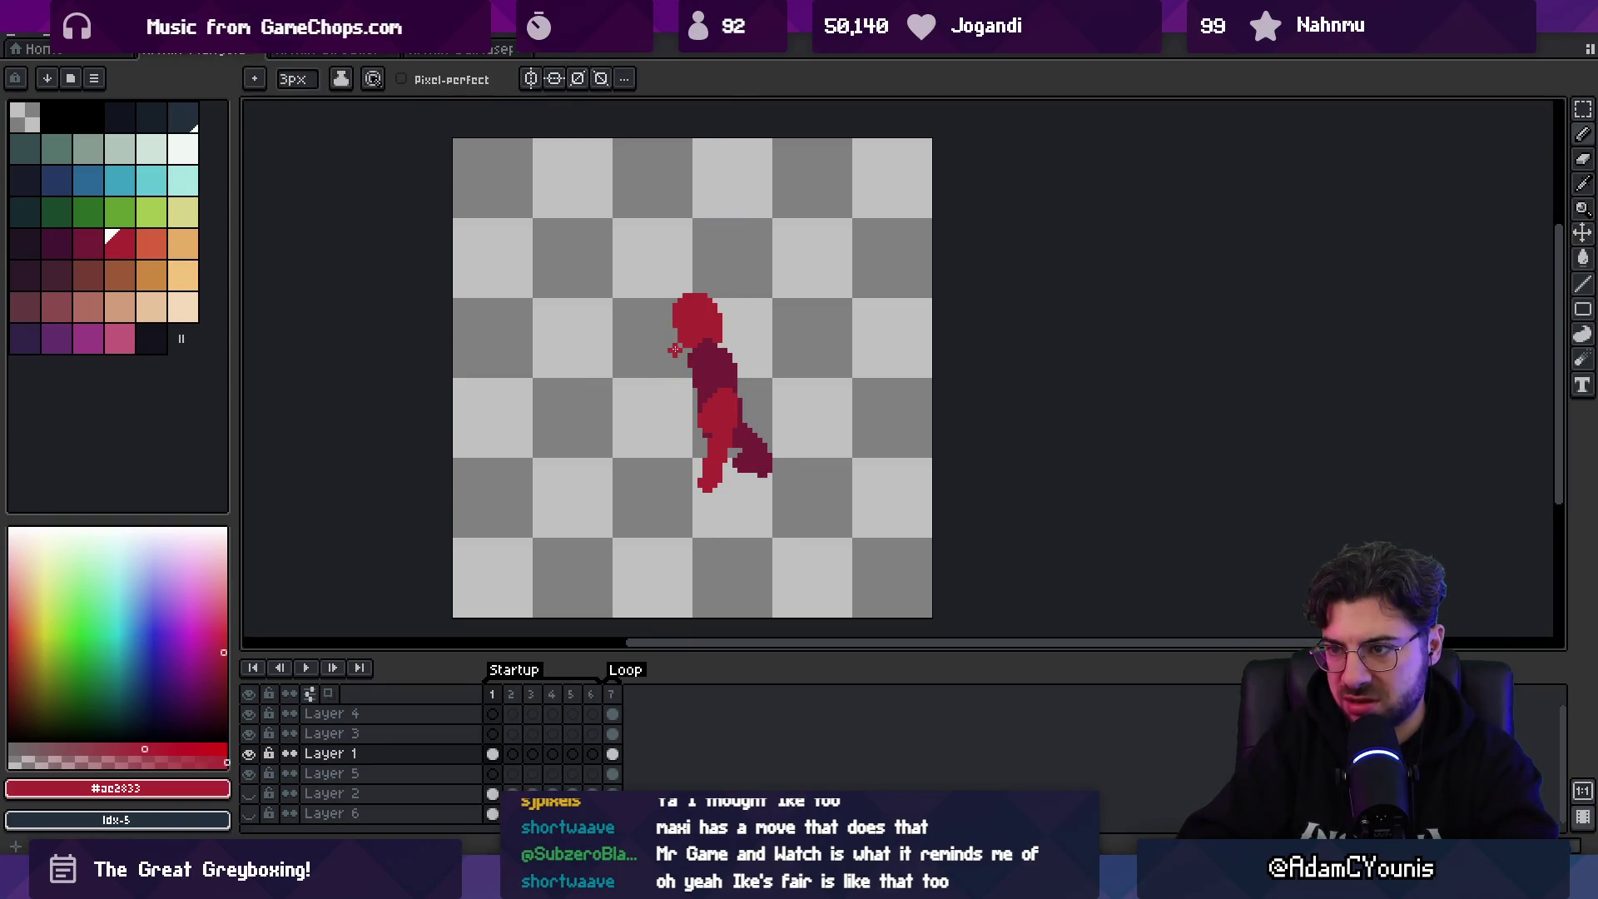
{"action": "left_click", "coordinate": [734, 353], "text": "alt"}
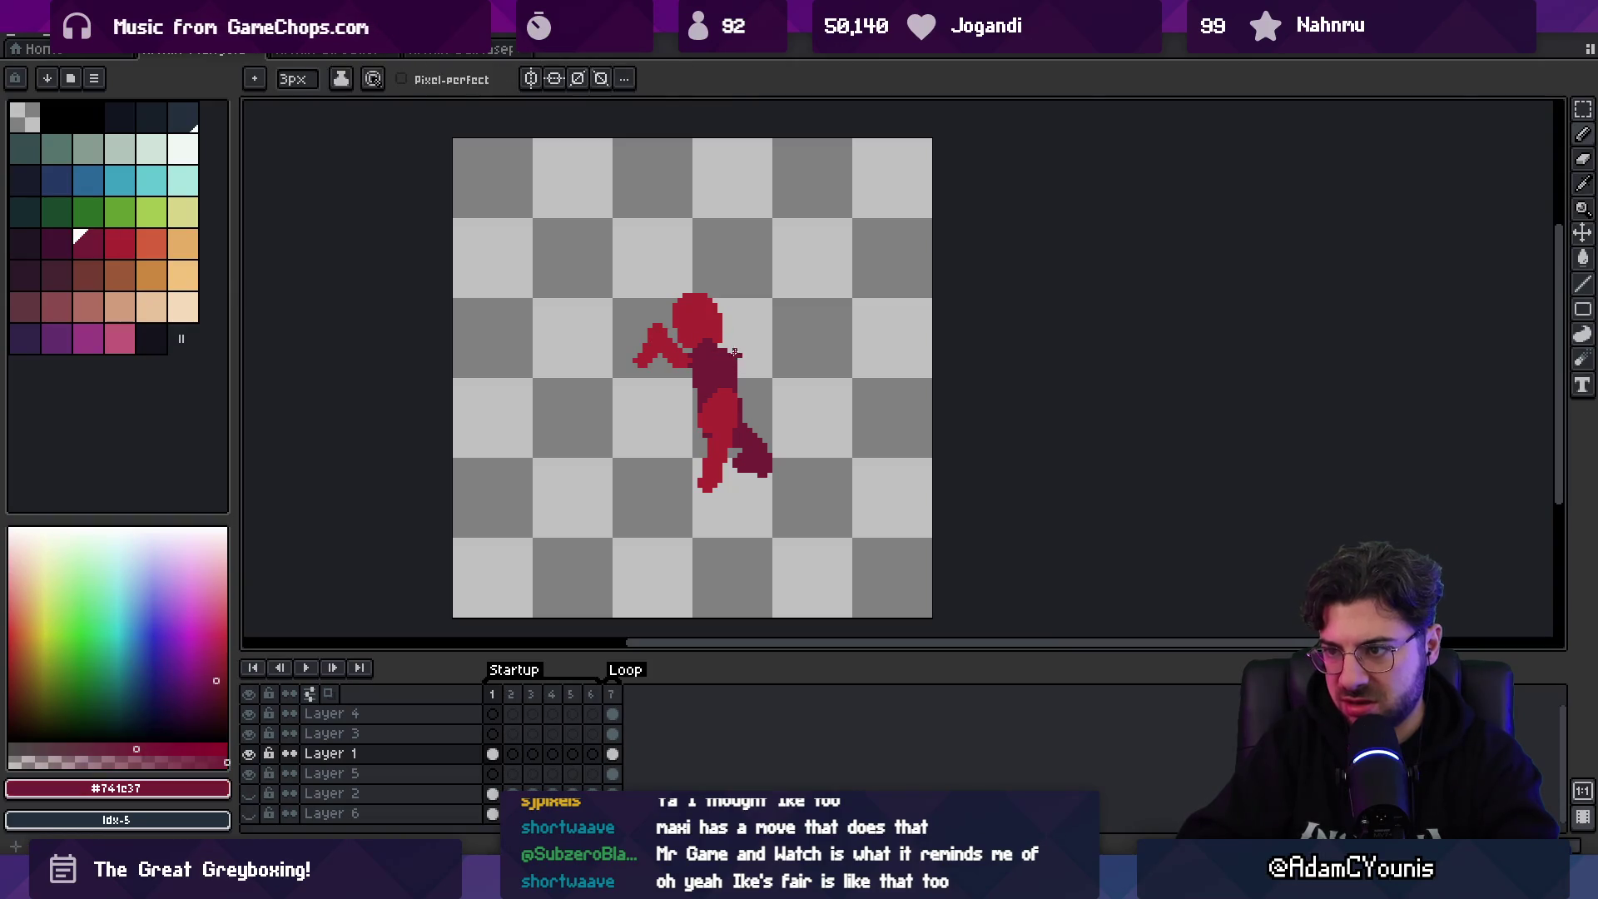
{"action": "key", "text": "ctrl+z"}
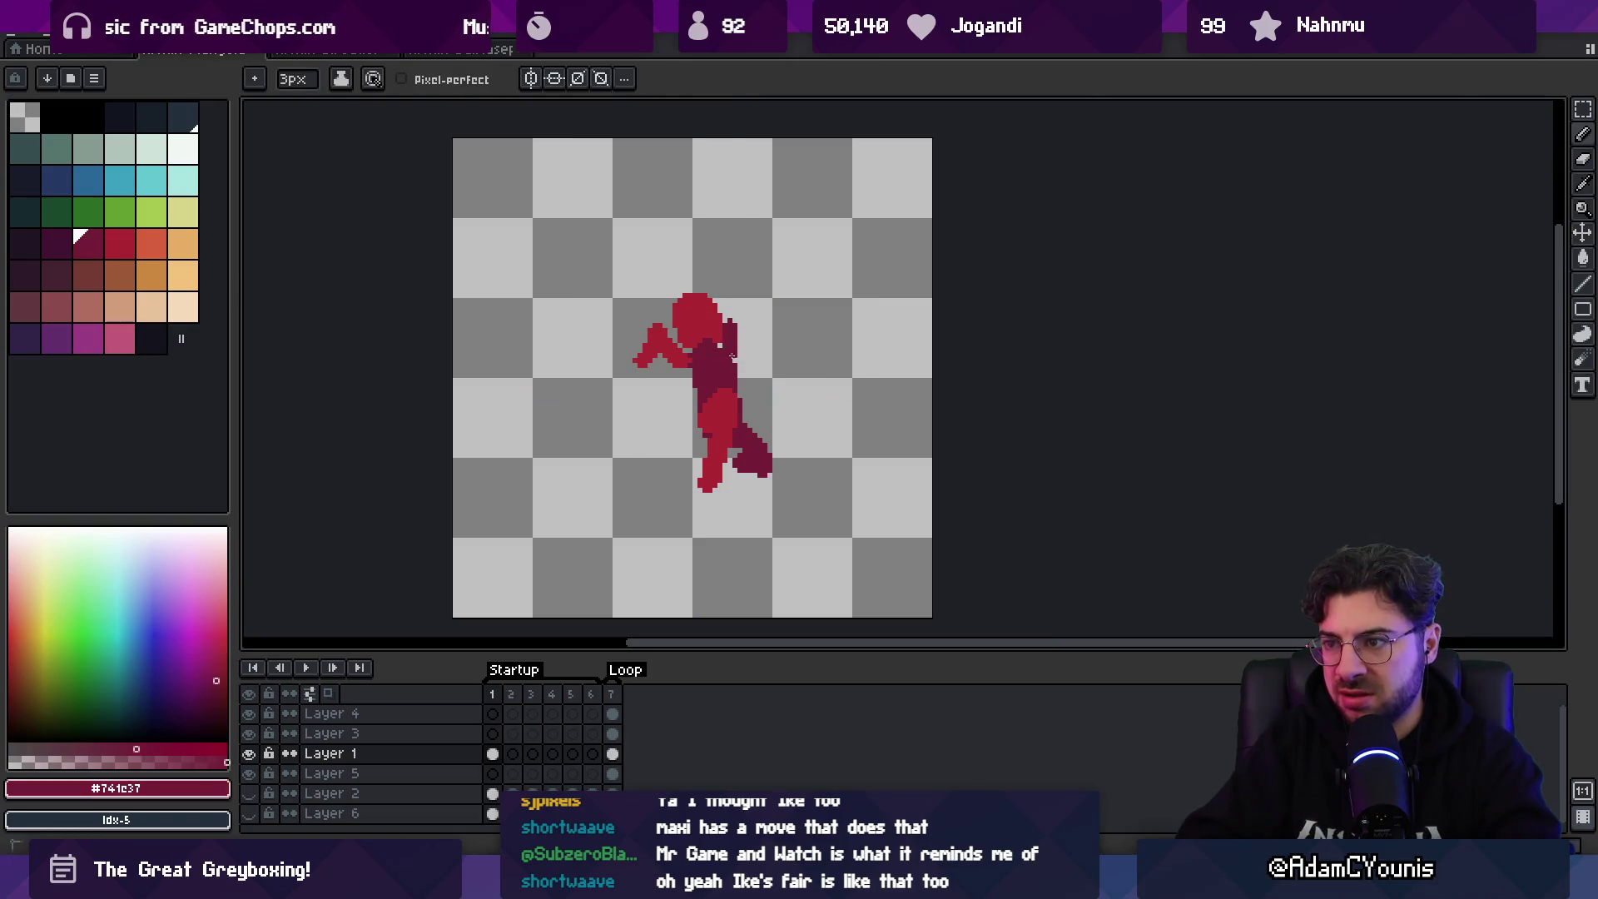
{"action": "left_click_drag", "start_coordinate": [724, 350], "coordinate": [732, 360]}
{"action": "key", "text": "b"}
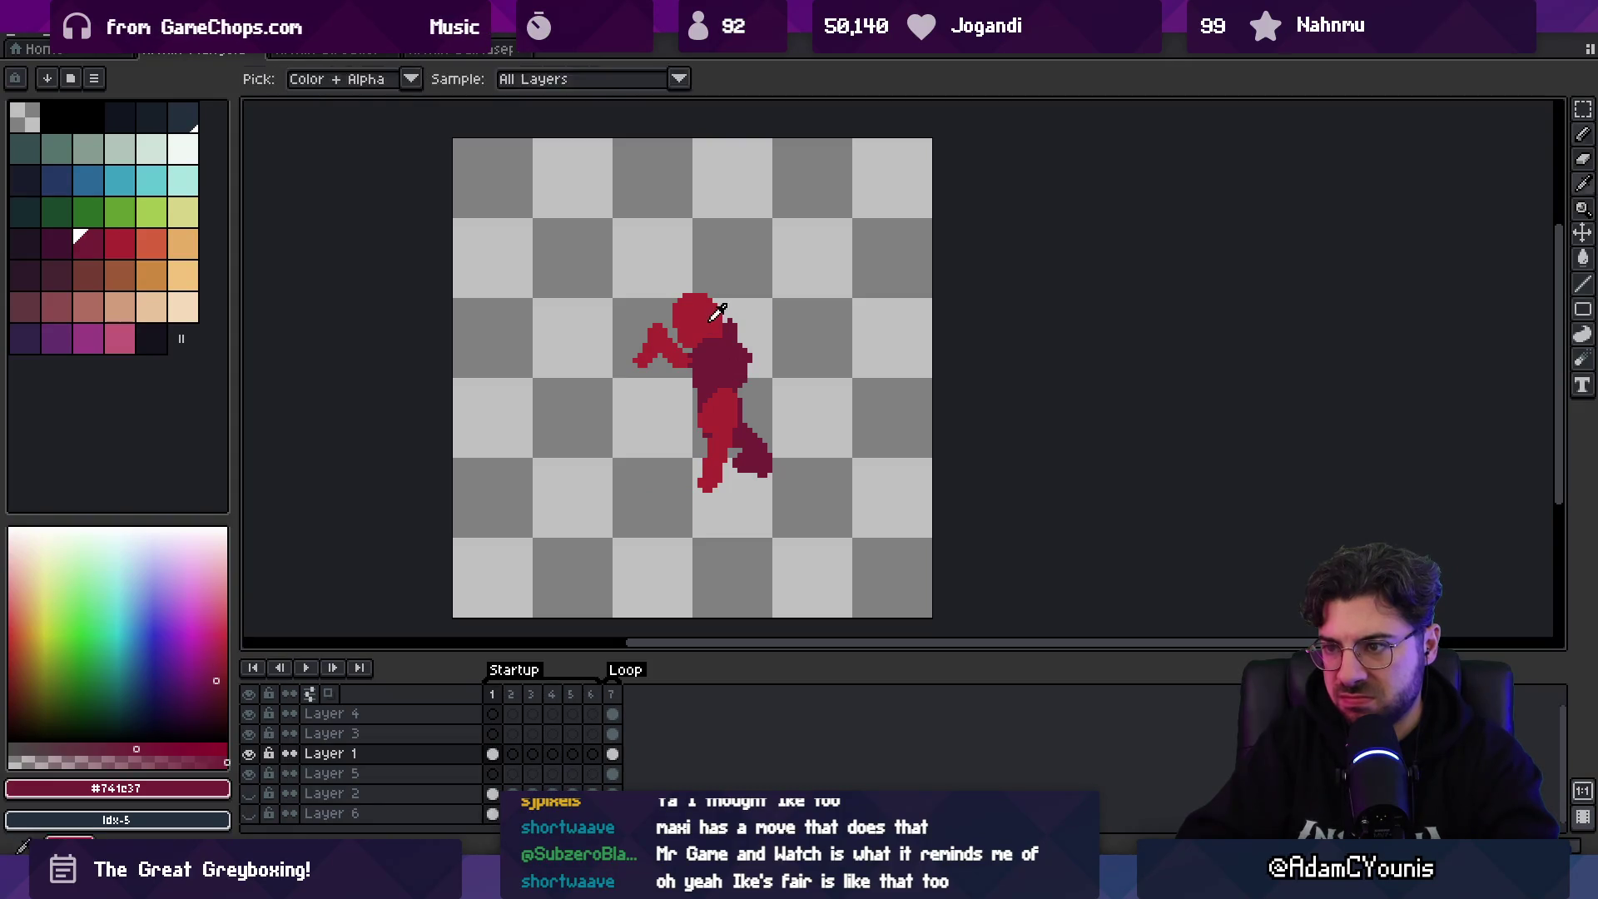
{"action": "left_click", "coordinate": [707, 316], "text": "alt"}
{"action": "key", "text": "e"}
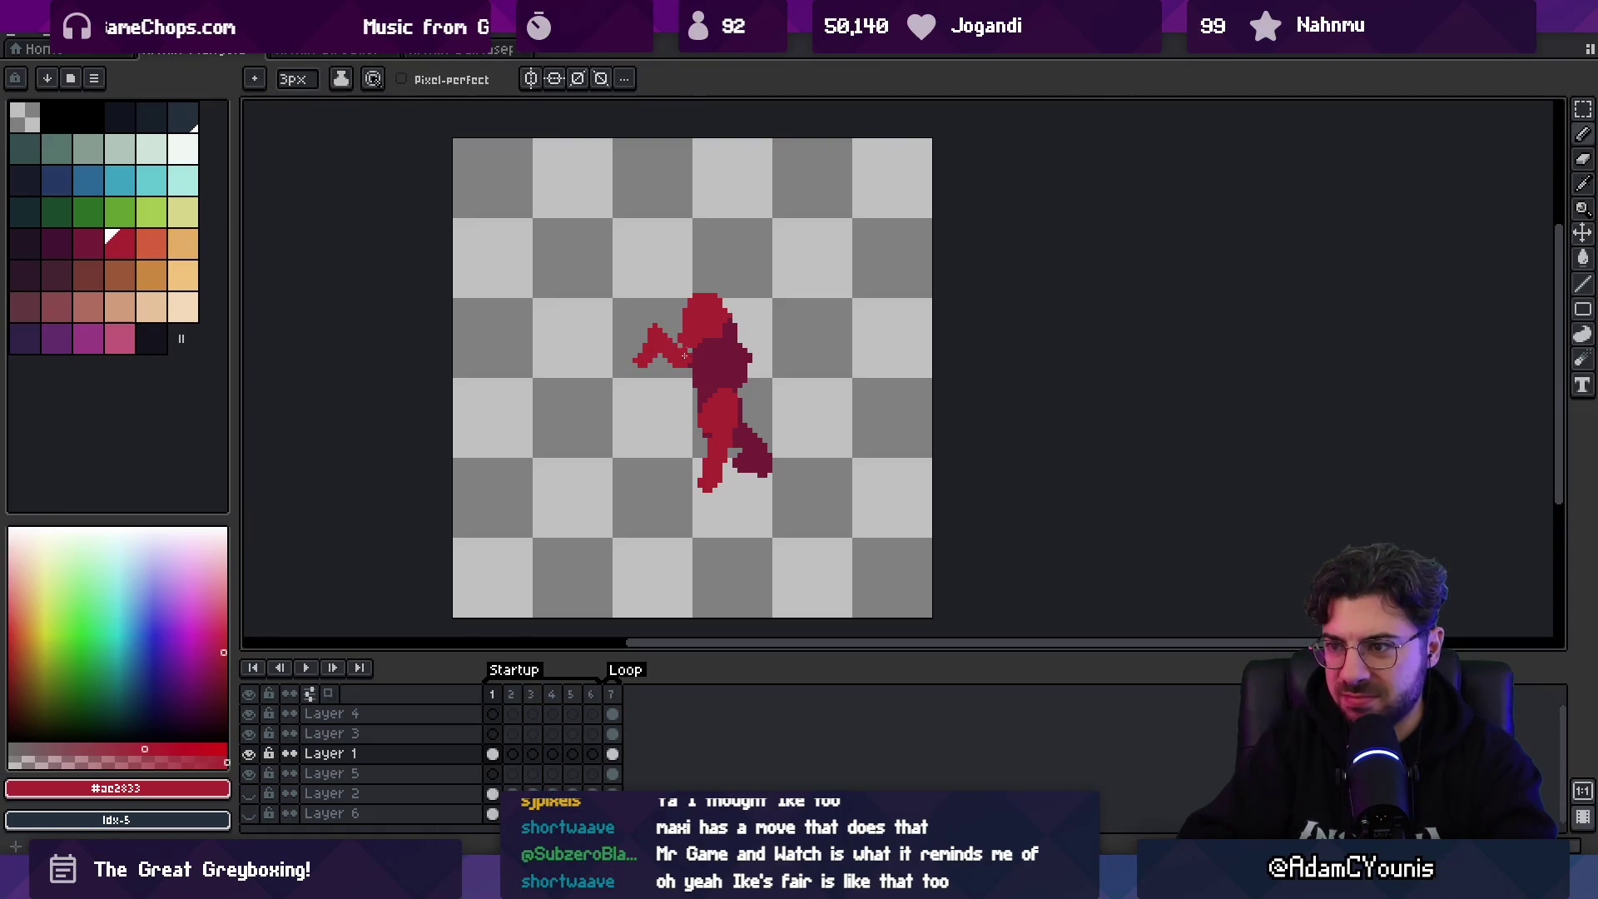
{"action": "key", "text": "b"}
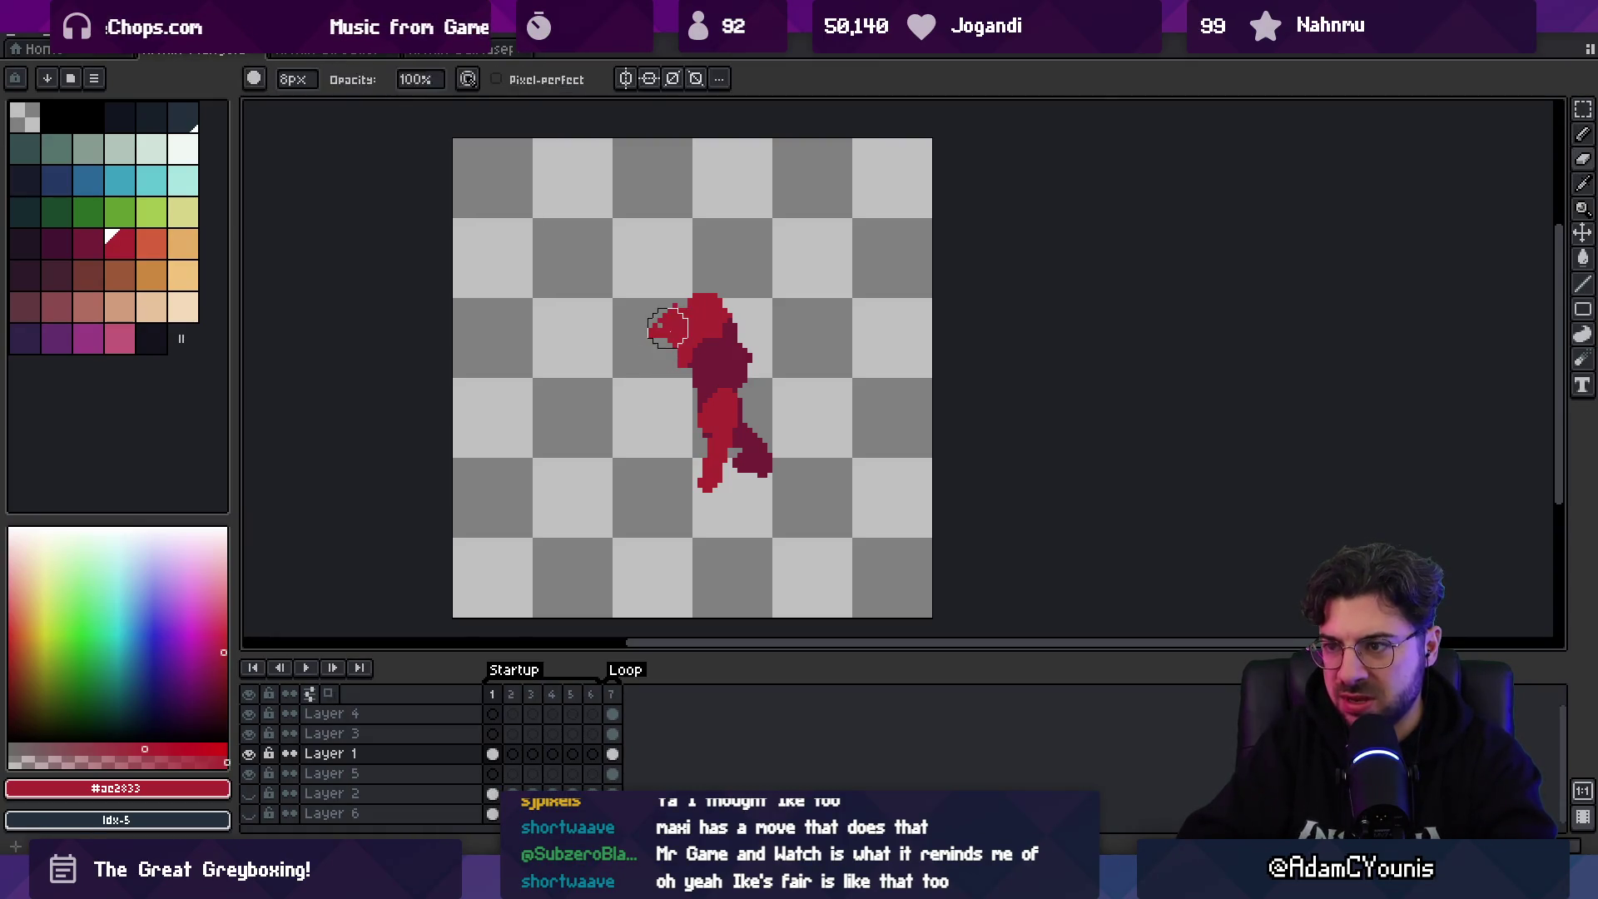
{"action": "key", "text": "e"}
{"action": "left_click_drag", "start_coordinate": [644, 348], "coordinate": [665, 318]}
- Sample the bright and dark reds from the figure and recentre the view
{"action": "left_click", "coordinate": [718, 329], "text": "alt"}
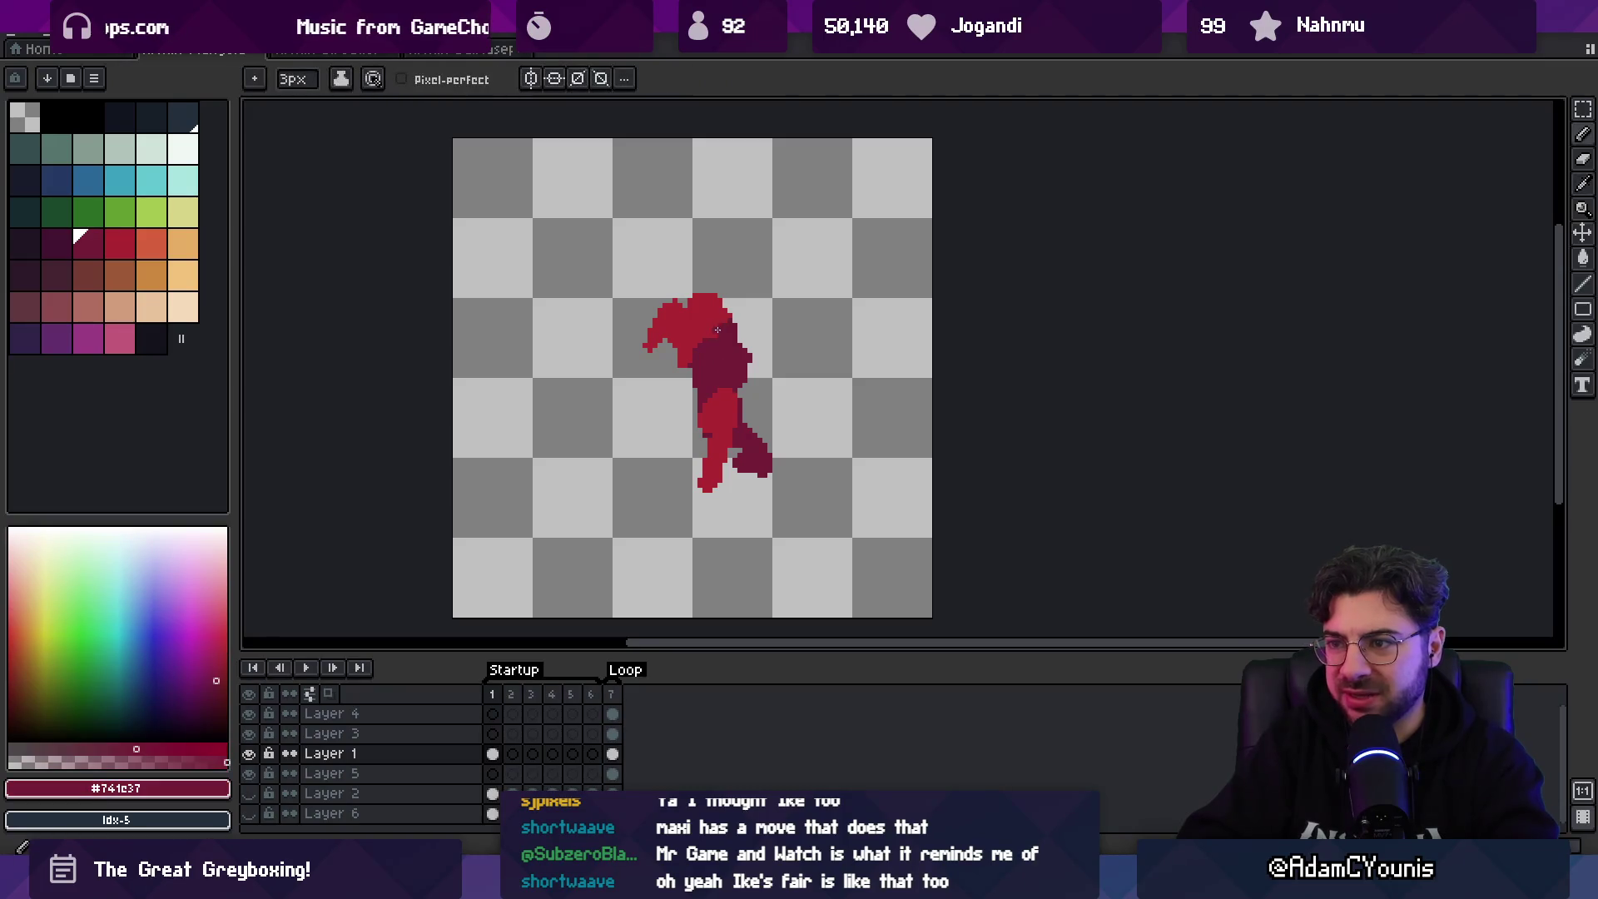
{"action": "left_click", "coordinate": [713, 297], "text": "alt"}
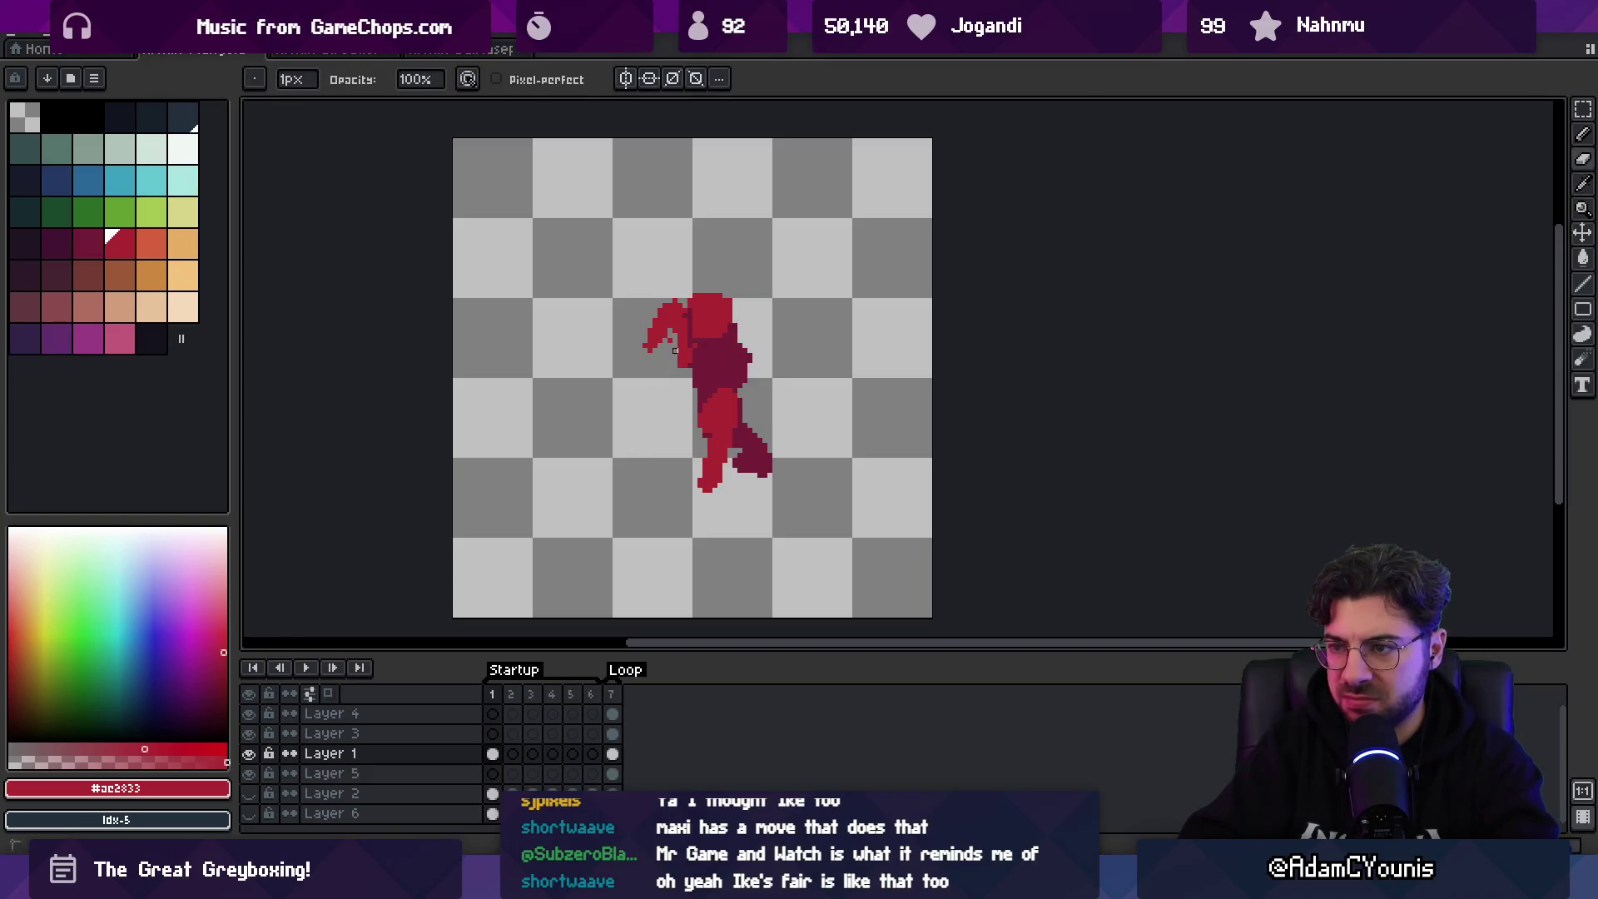
{"action": "left_click", "coordinate": [669, 333], "text": "alt"}
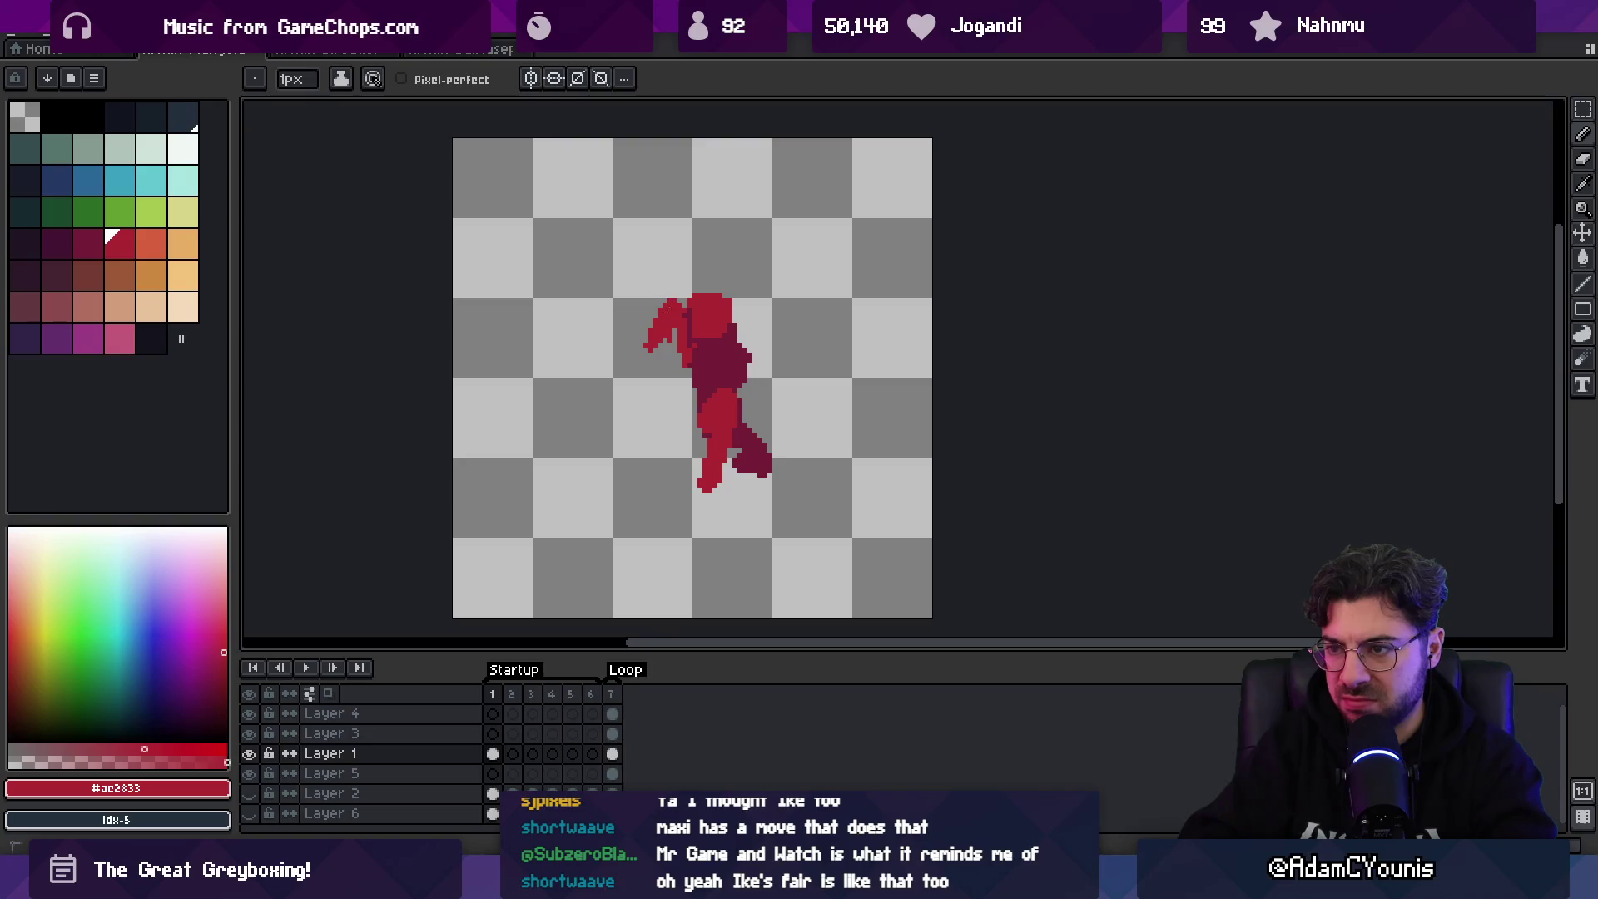
{"action": "left_click", "coordinate": [716, 319], "text": "alt"}
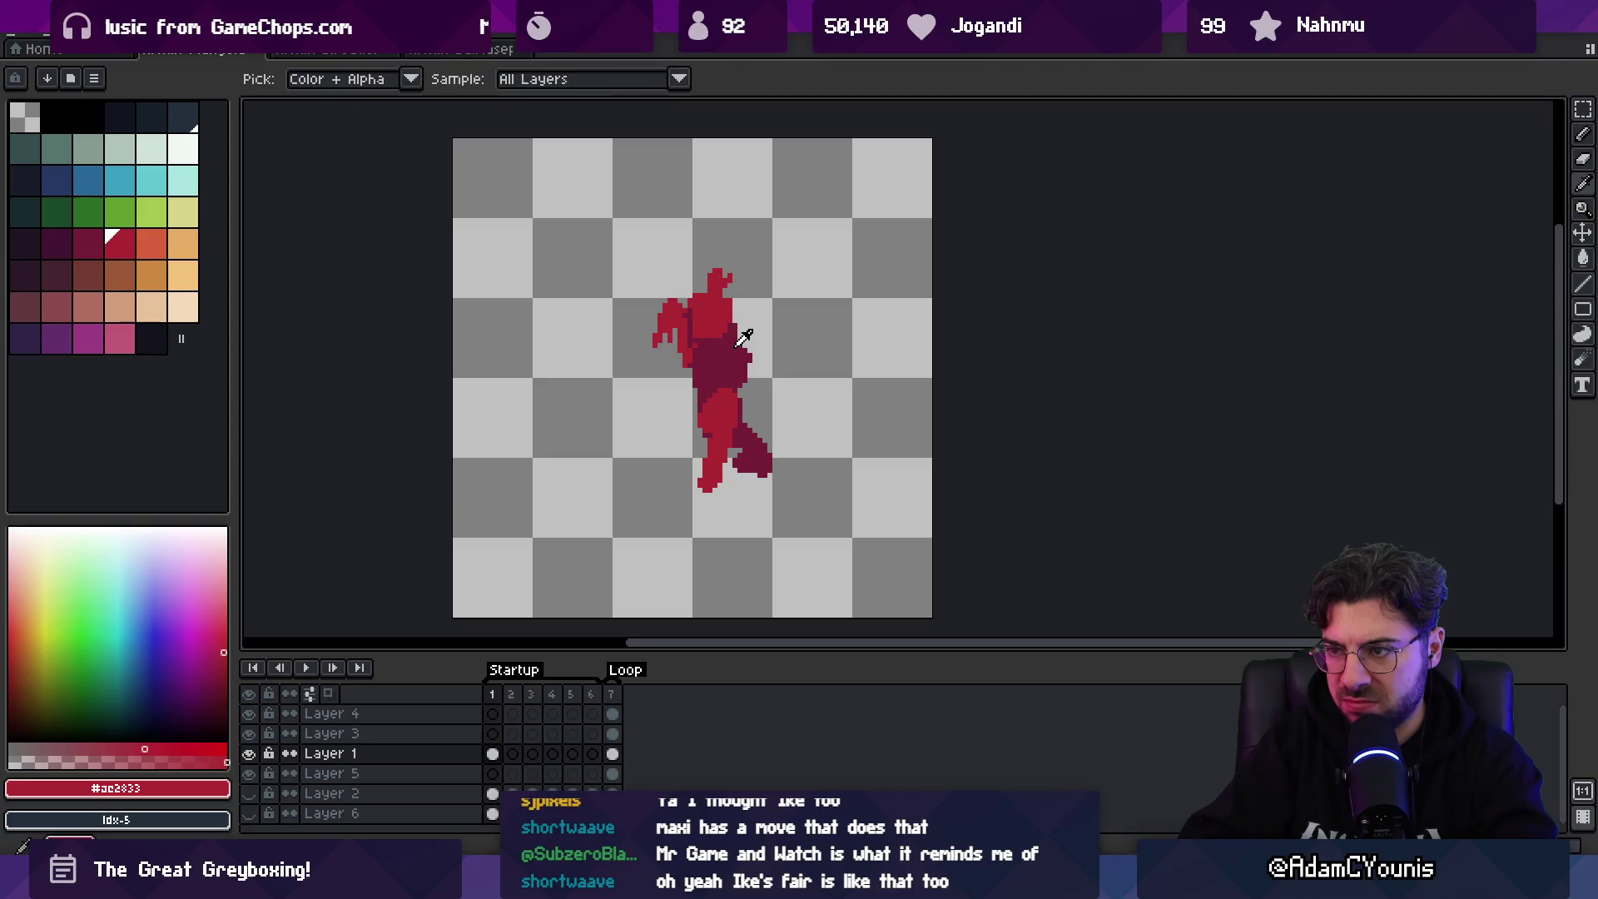
{"action": "left_click", "coordinate": [729, 303], "text": "alt"}
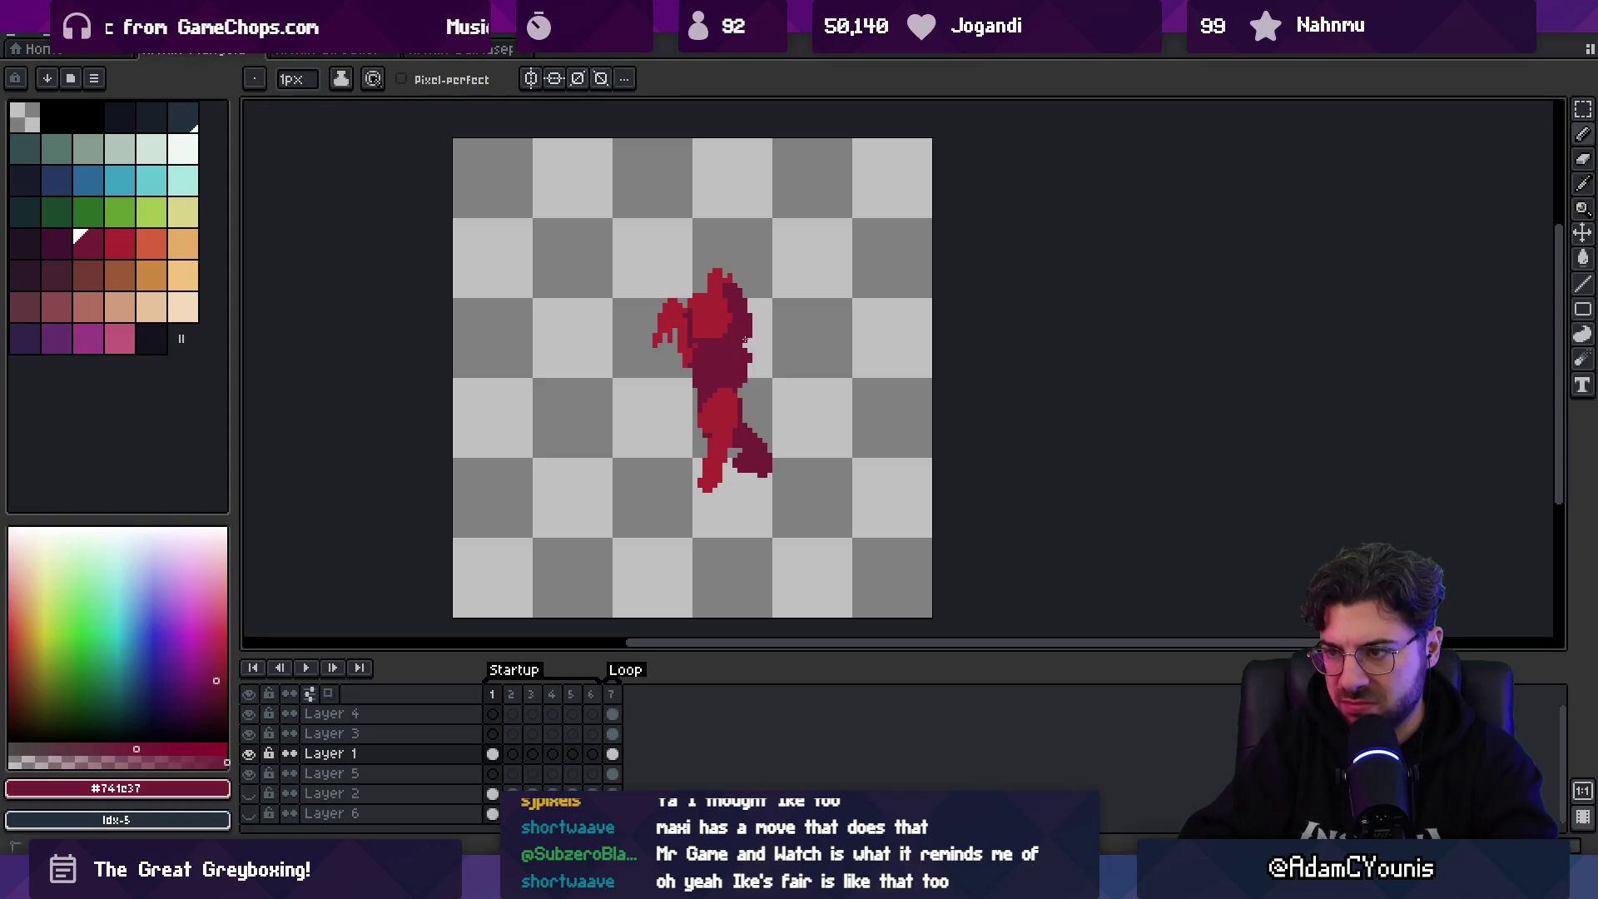
{"action": "left_click", "coordinate": [721, 287], "text": "alt"}
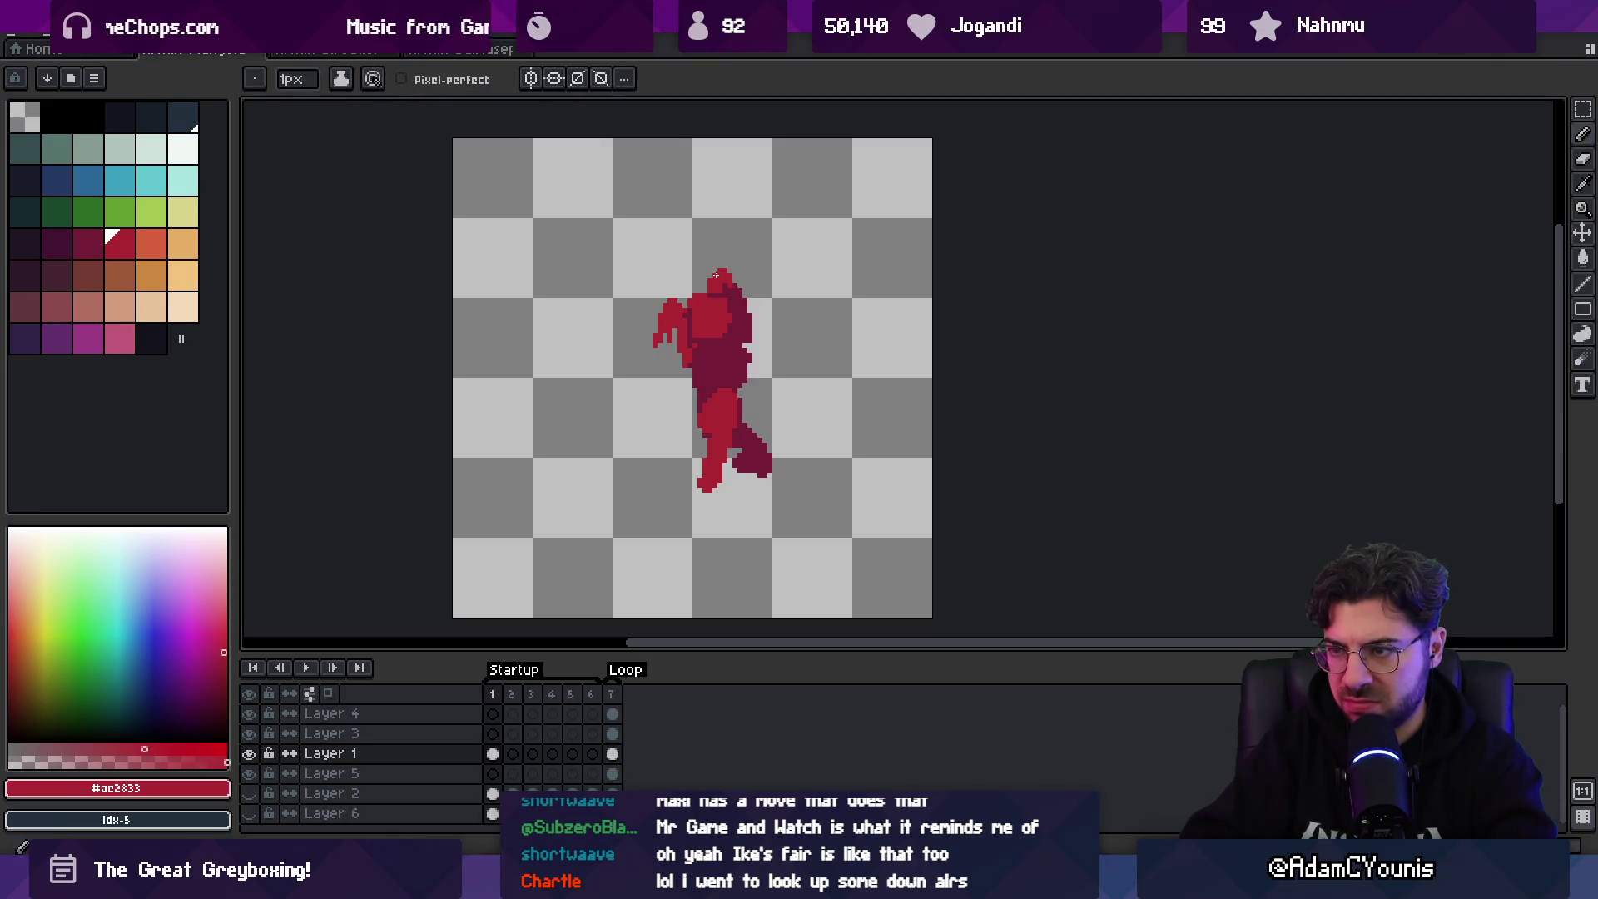
{"action": "mouse_move", "coordinate": [732, 320]}
{"action": "left_mouse_down"}
{"action": "mouse_move", "coordinate": [713, 321]}
{"action": "mouse_move", "coordinate": [735, 298]}
{"action": "mouse_move", "coordinate": [762, 315]}
{"action": "left_mouse_up"}
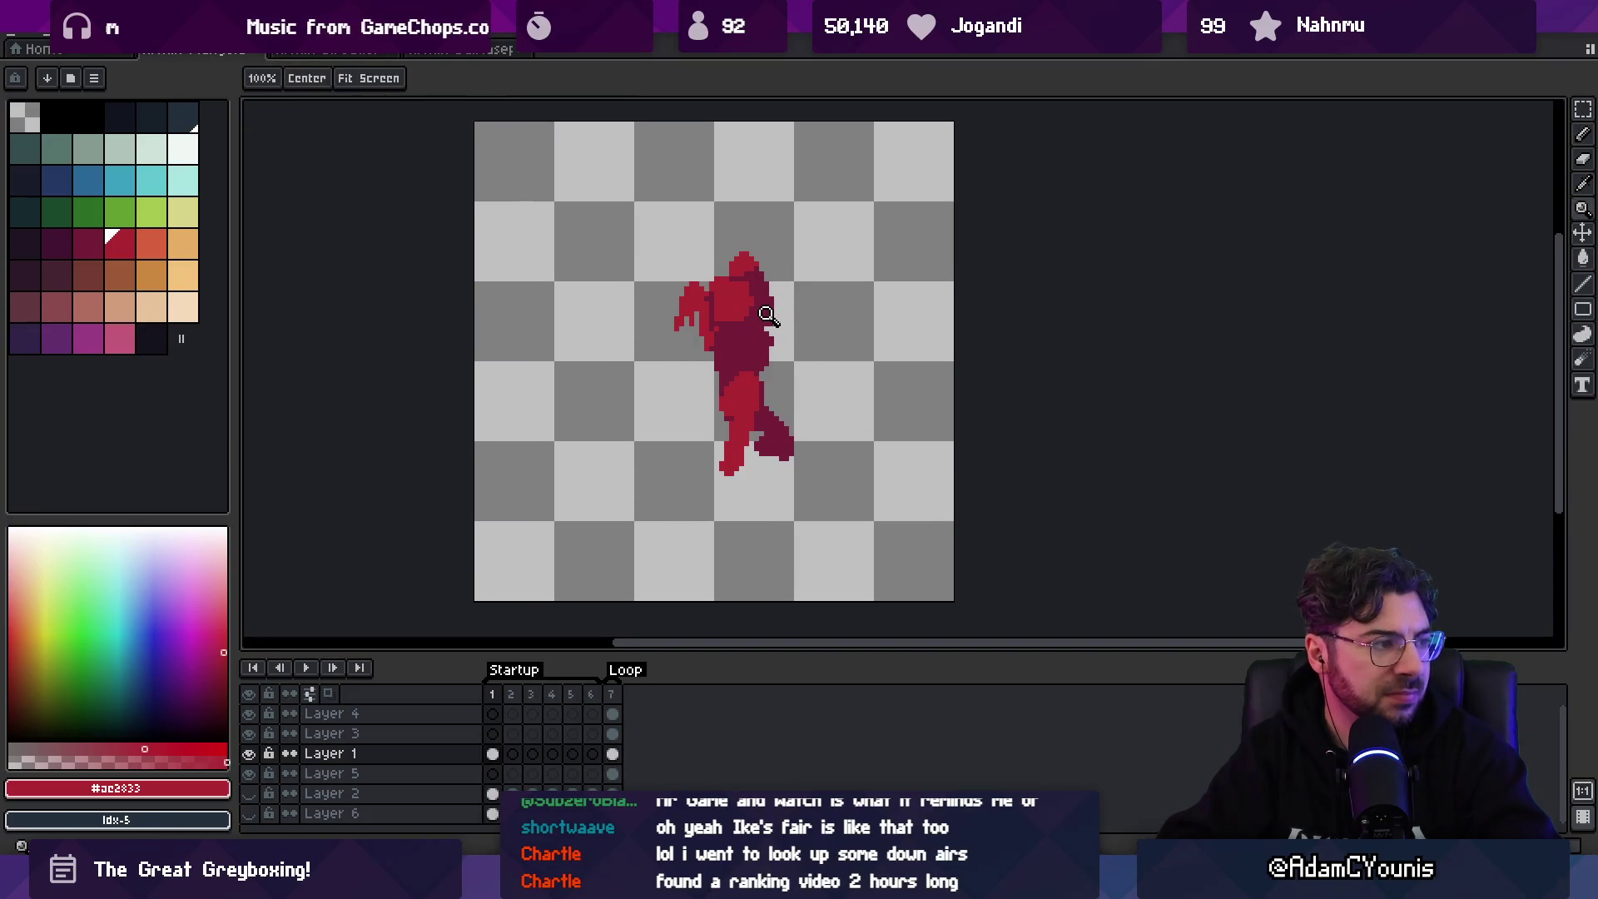
{"action": "scroll", "coordinate": [779, 279], "scroll_direction": "up", "scroll_amount": 1}
{"action": "left_click", "coordinate": [767, 331], "text": "alt"}
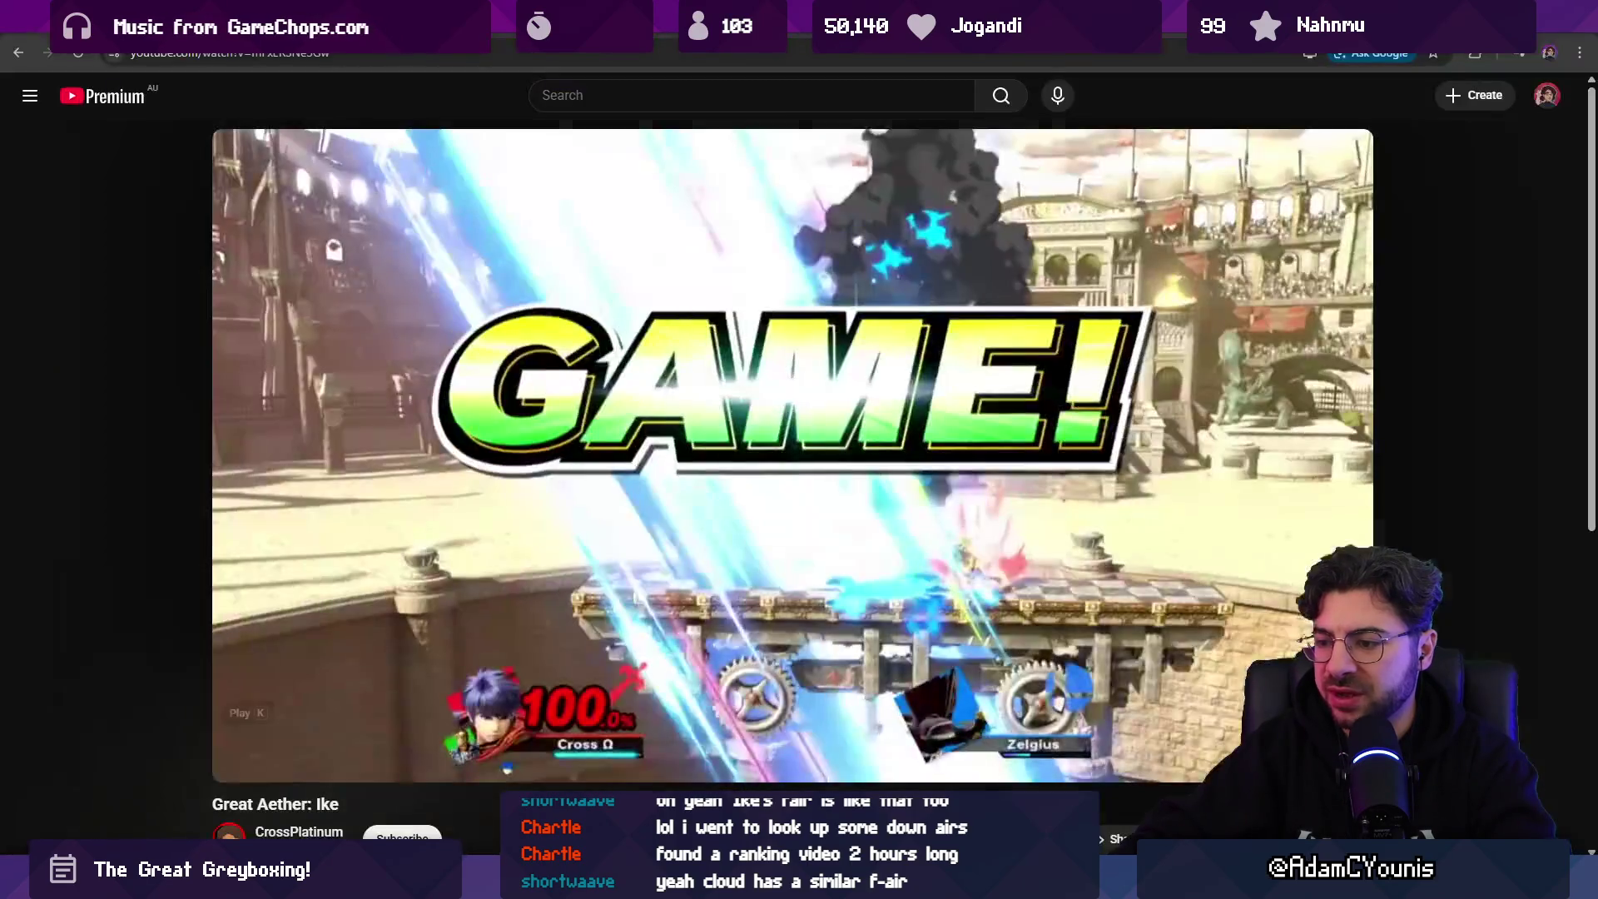
- Search YouTube for 'cloud normals smash' and skim the '61: Cloud' video
{"action": "key", "text": "alt+Tab"}
{"action": "left_click", "coordinate": [580, 99]}
{"action": "type", "text": "cloud normals sma"}
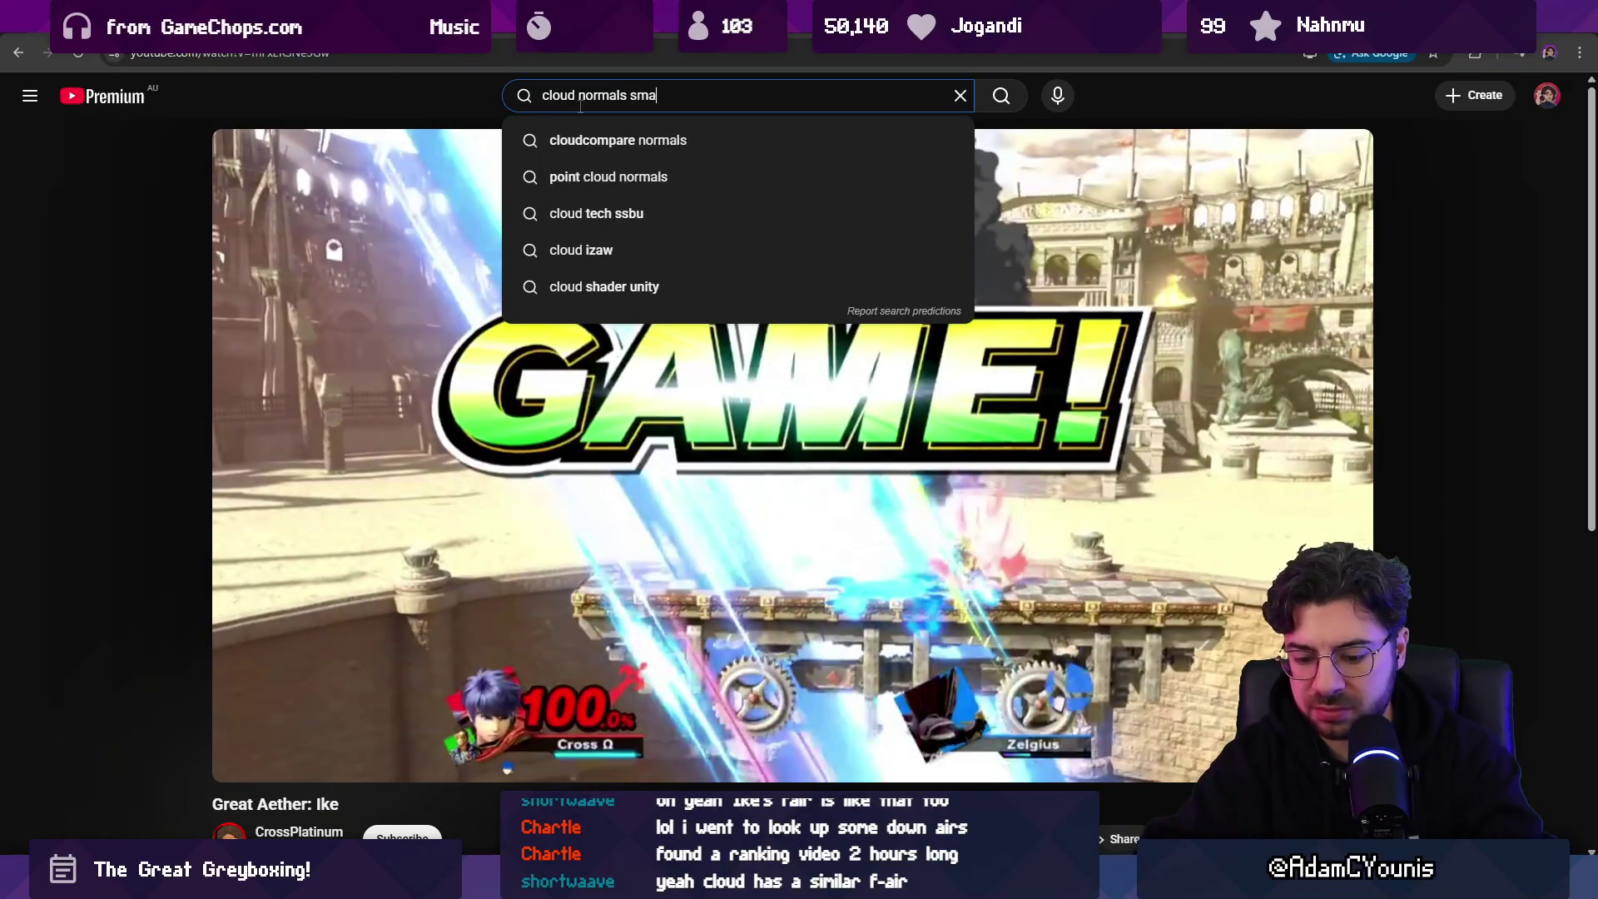
{"action": "type", "text": "sh"}
{"action": "key", "text": "Return"}
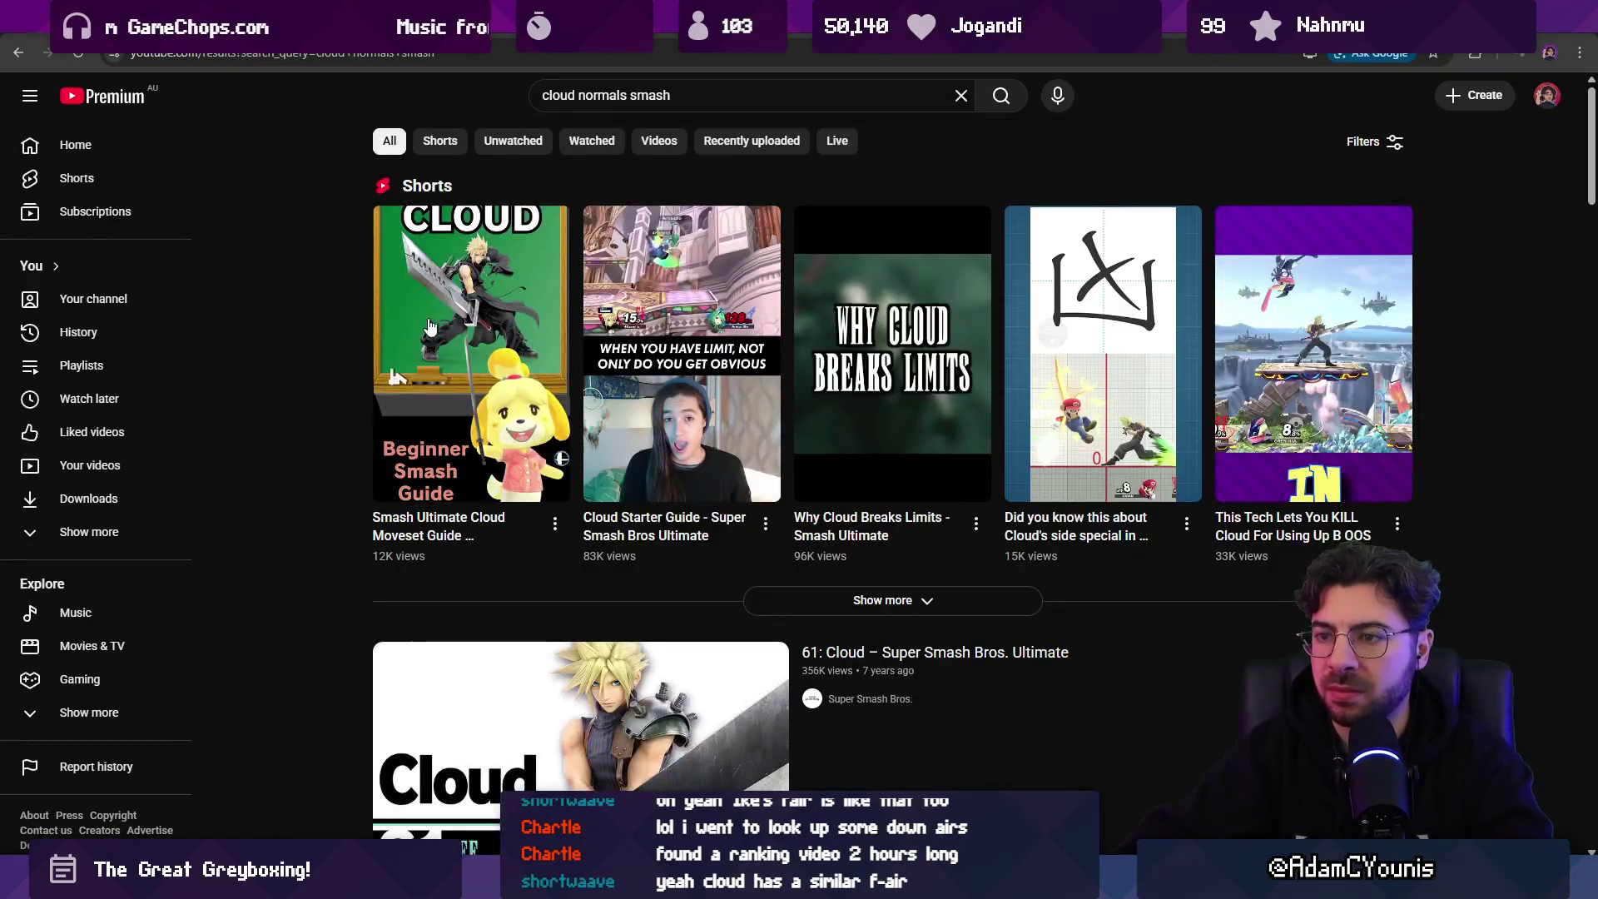
{"action": "scroll", "coordinate": [441, 323], "scroll_direction": "down", "scroll_amount": 3}
{"action": "left_click", "coordinate": [528, 435]}
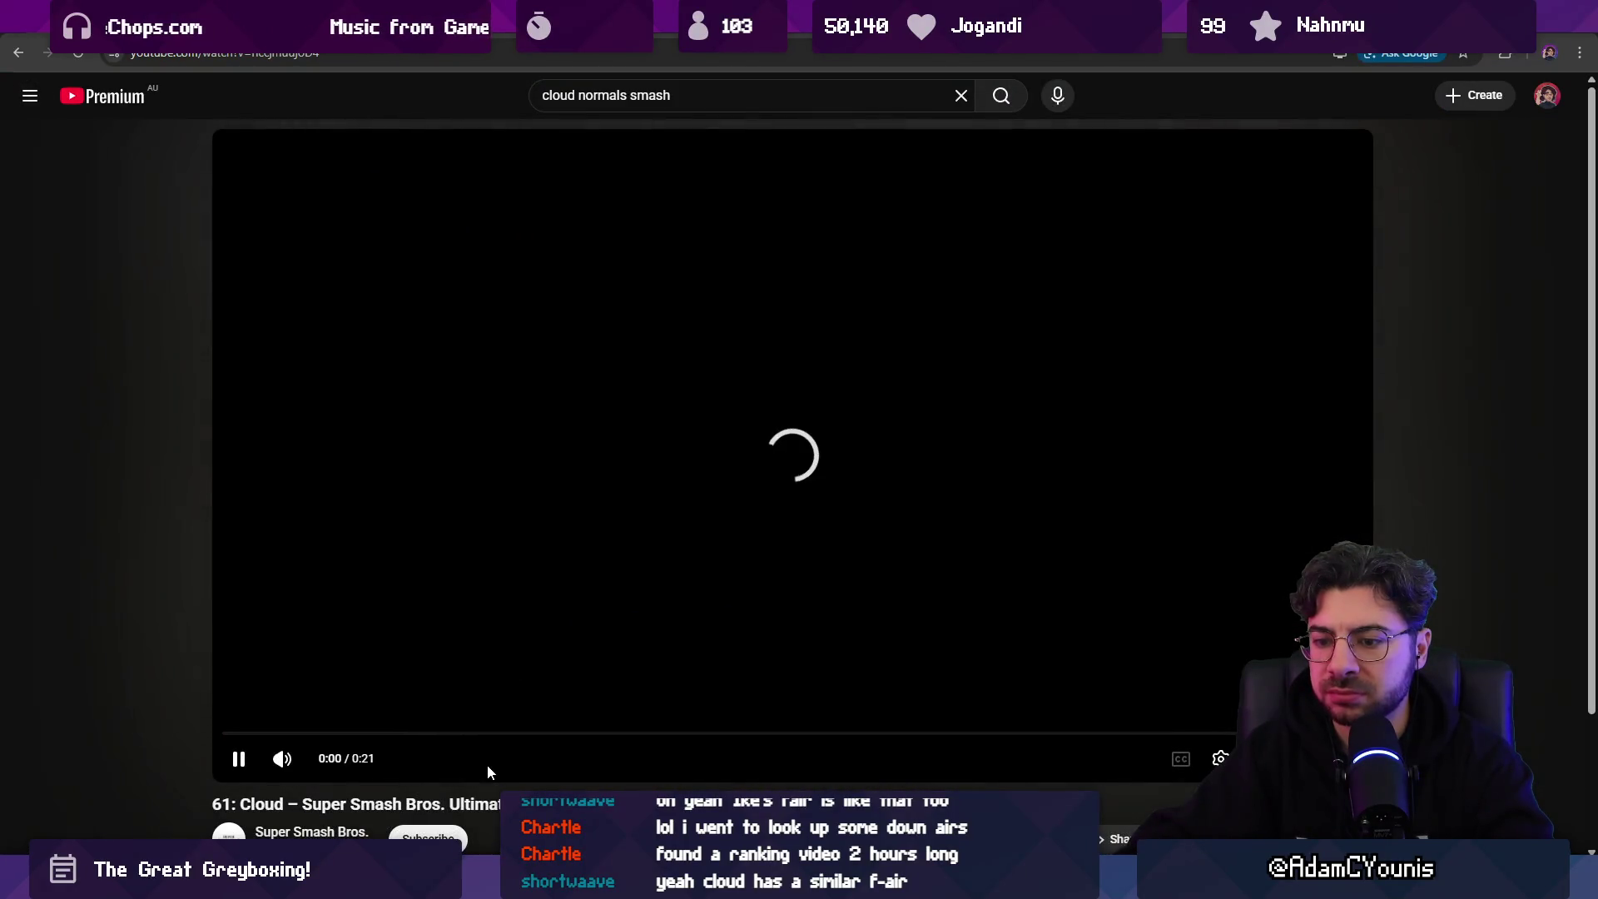
{"action": "key", "text": "Right"}
{"action": "key", "text": "Left"}
{"action": "left_click_drag", "start_coordinate": [353, 733], "coordinate": [281, 736]}
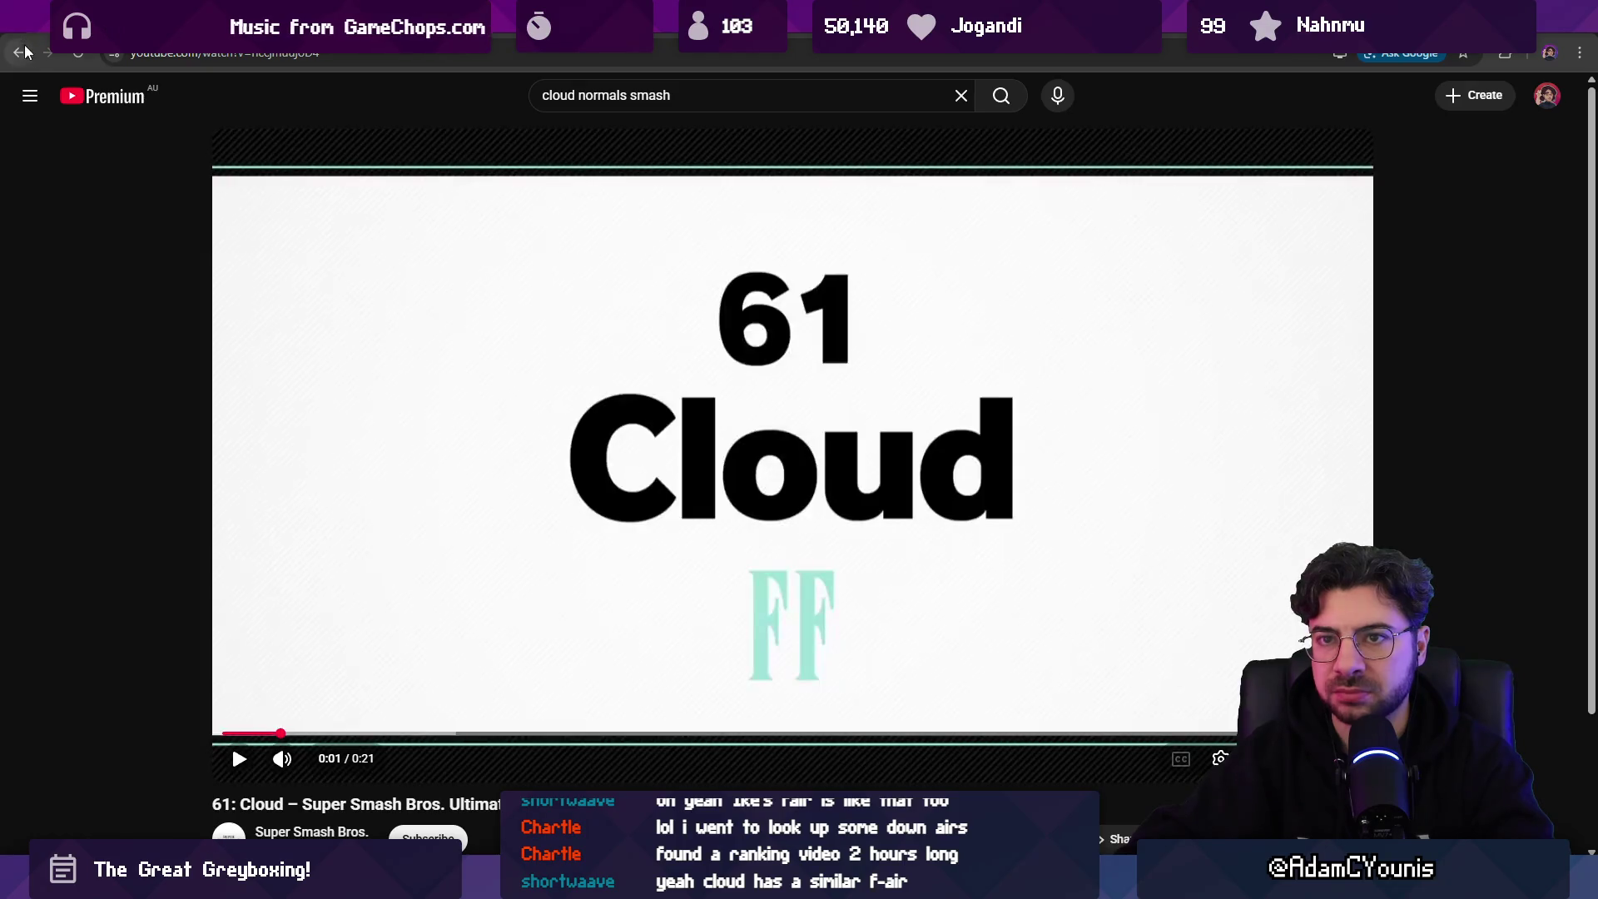
- Open 'Smash Ultimate: Art of Cloud', pause on Cloud's up air, then return to Aseprite
{"action": "left_click", "coordinate": [20, 52]}
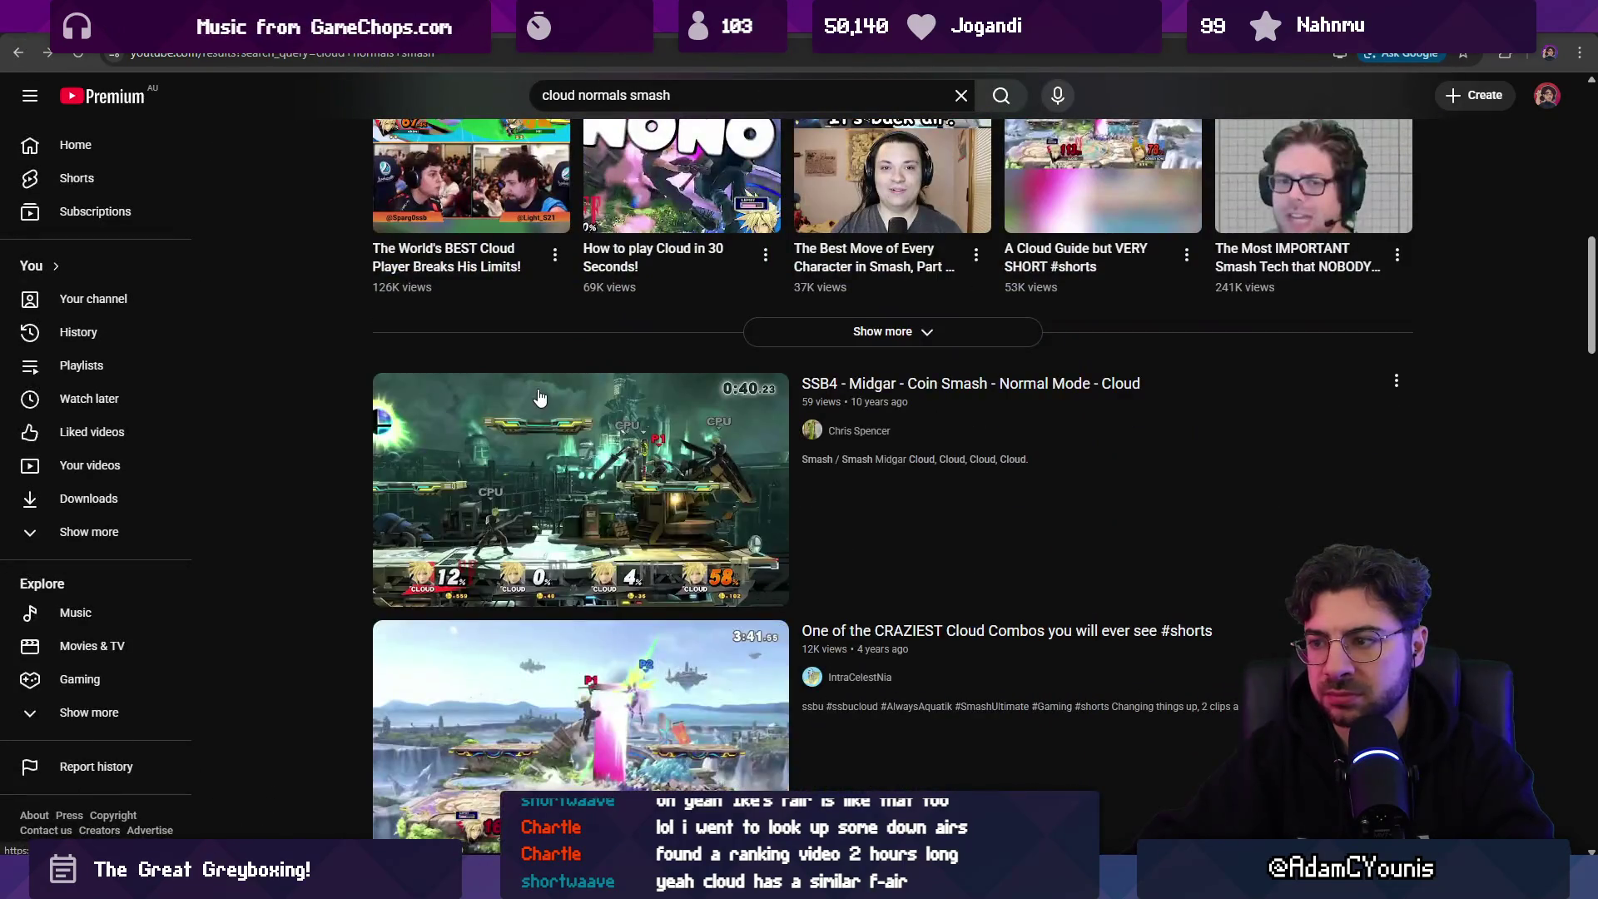
{"action": "scroll", "coordinate": [550, 456], "scroll_direction": "down", "scroll_amount": 2}
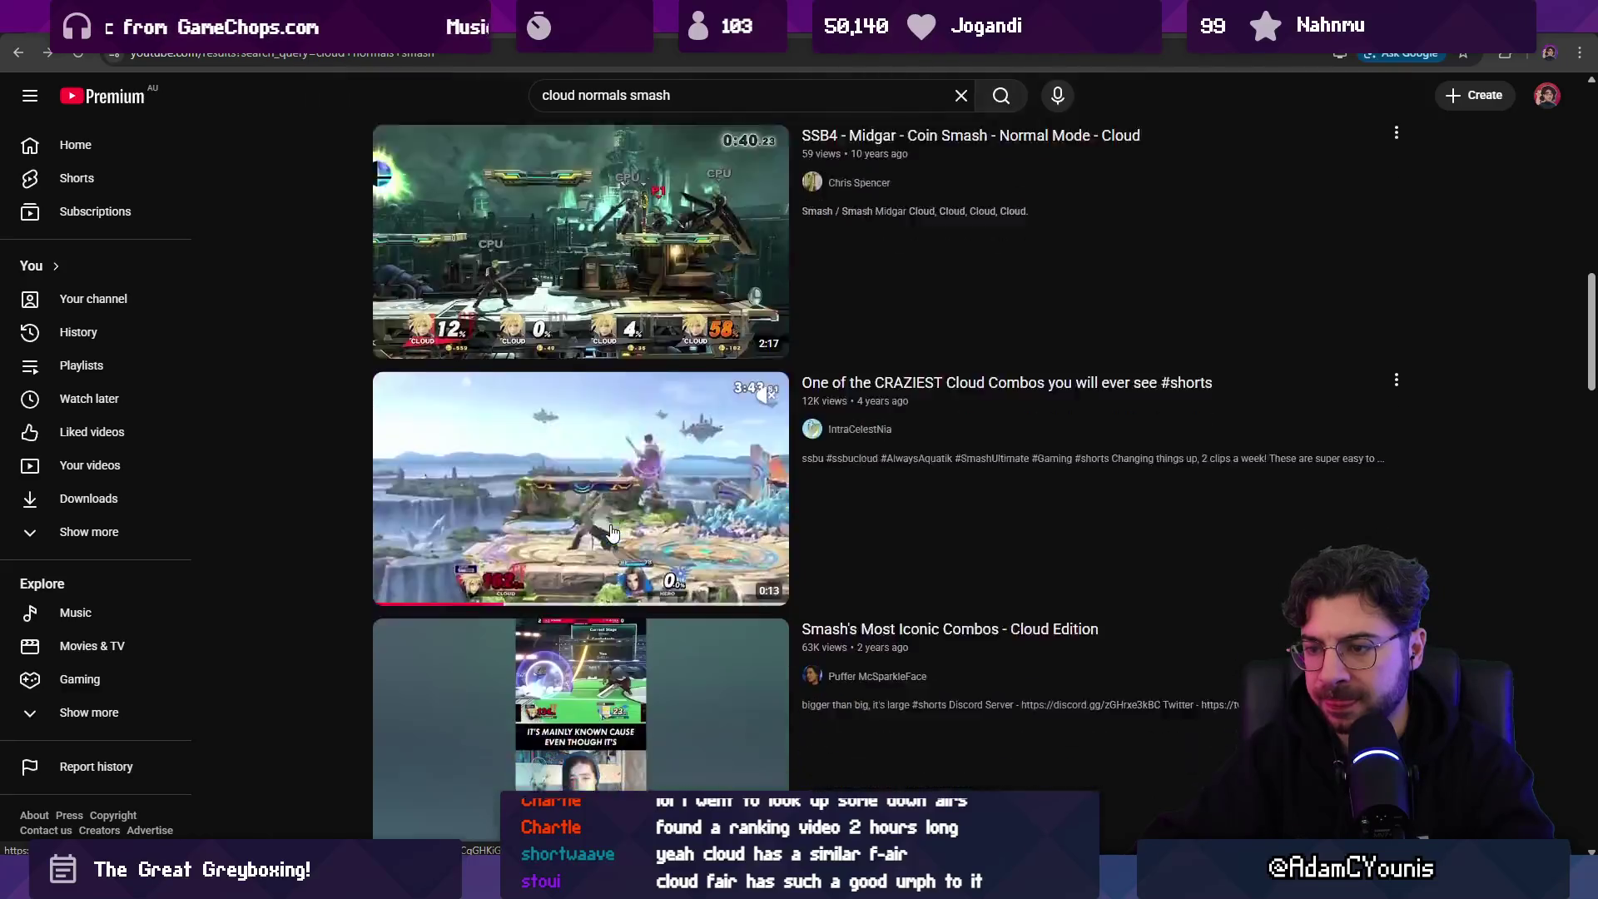
{"action": "scroll", "coordinate": [610, 527], "scroll_direction": "down", "scroll_amount": 5}
{"action": "scroll", "coordinate": [612, 526], "scroll_direction": "down", "scroll_amount": 3}
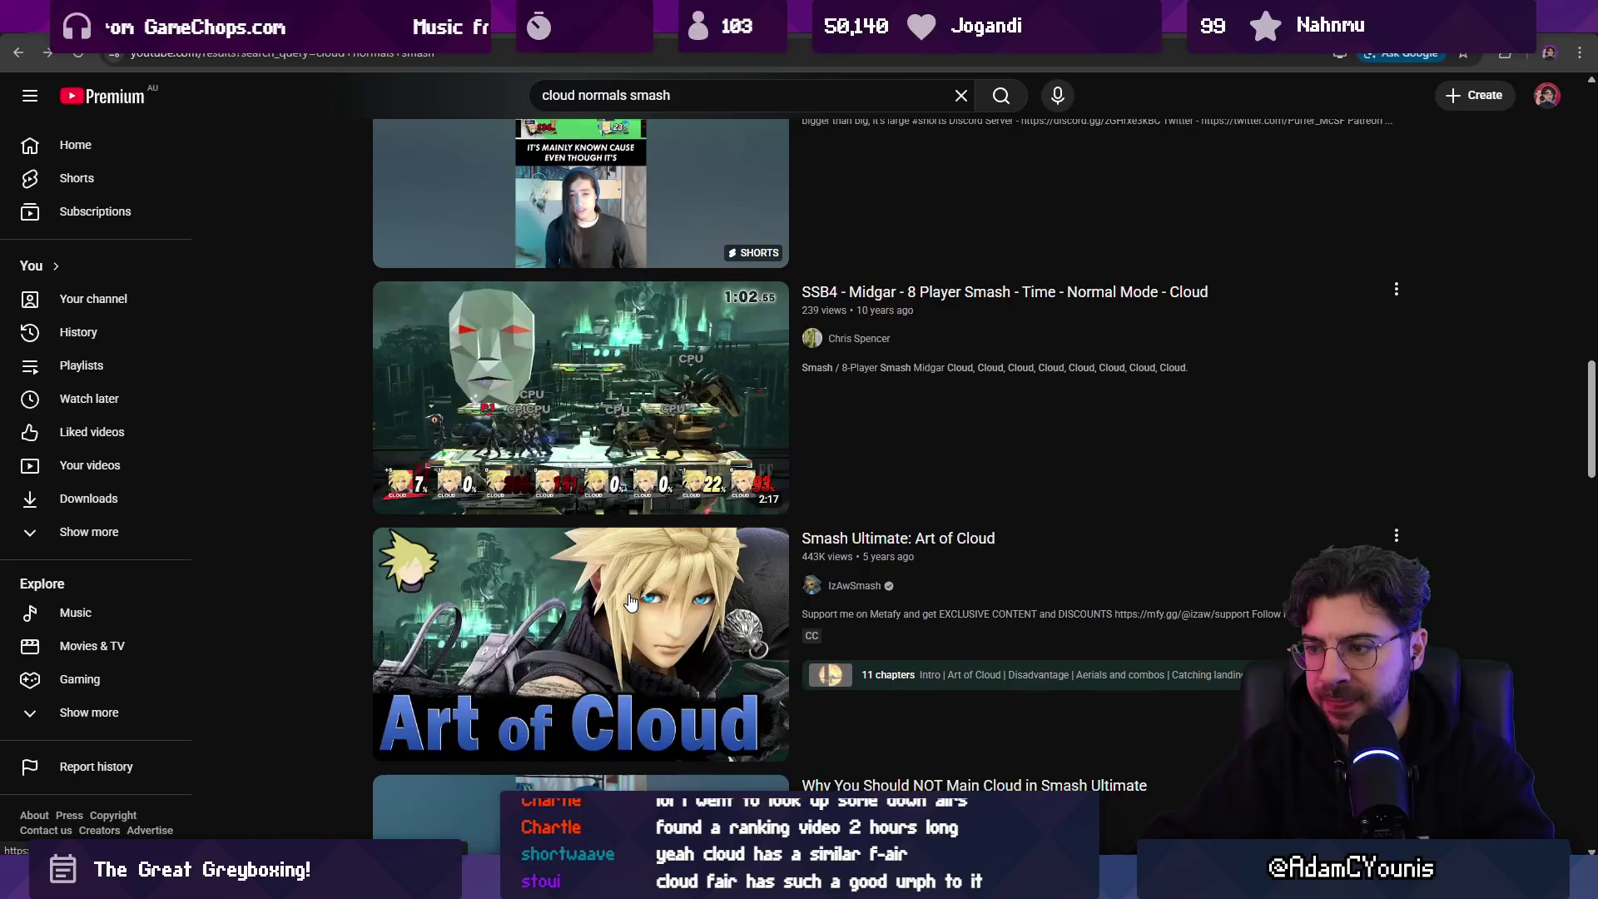
{"action": "left_click", "coordinate": [633, 595]}
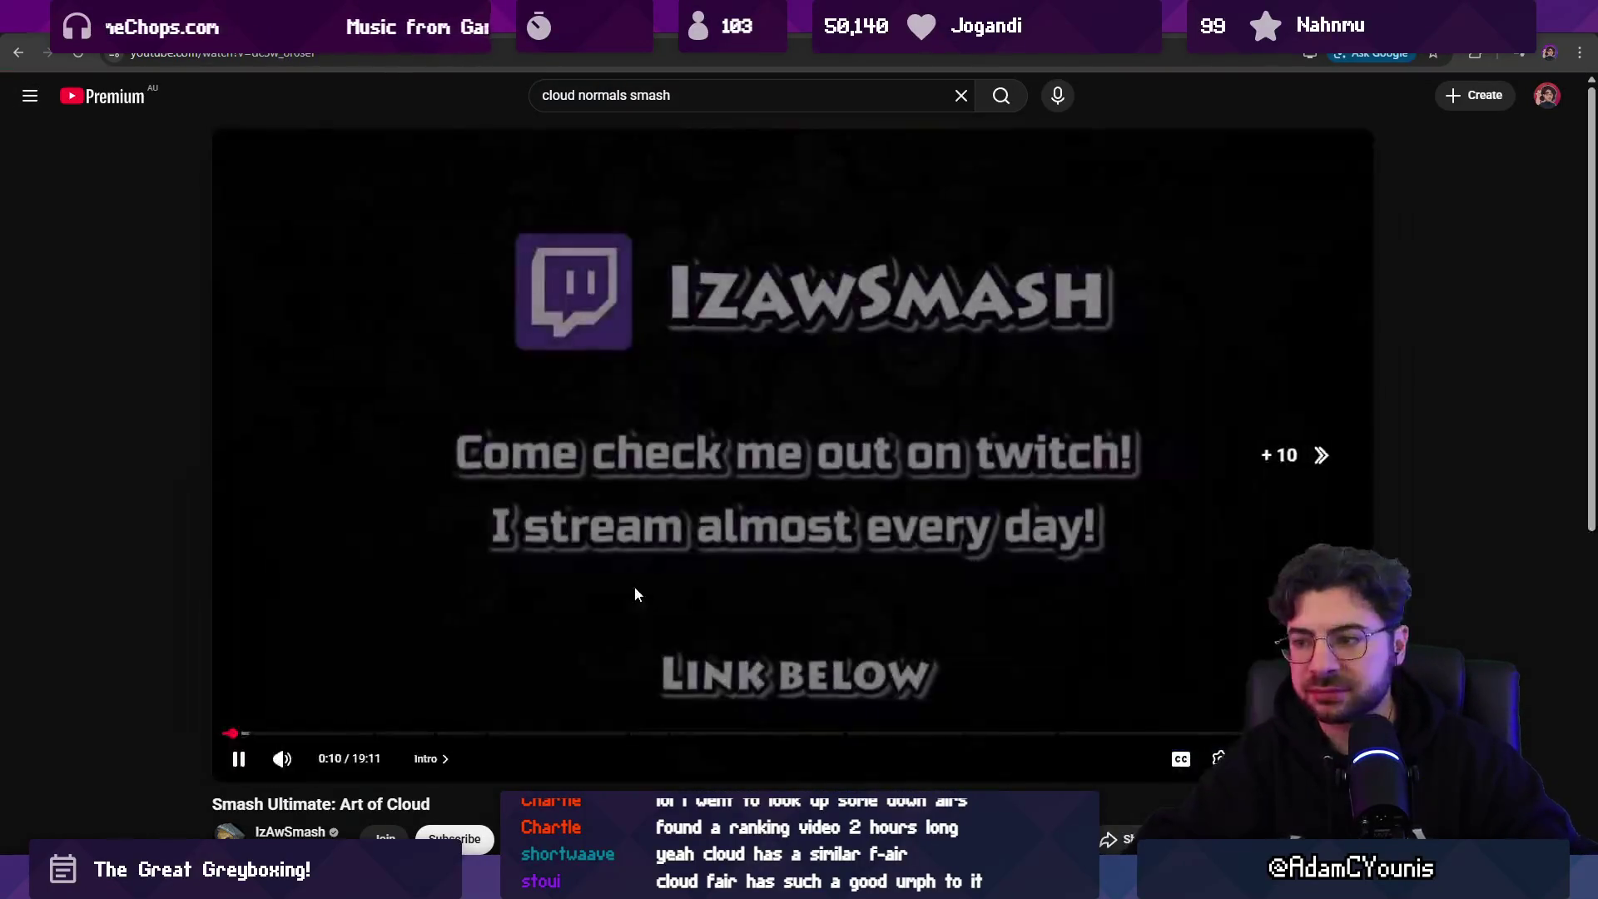
{"action": "mouse_move", "coordinate": [307, 772]}
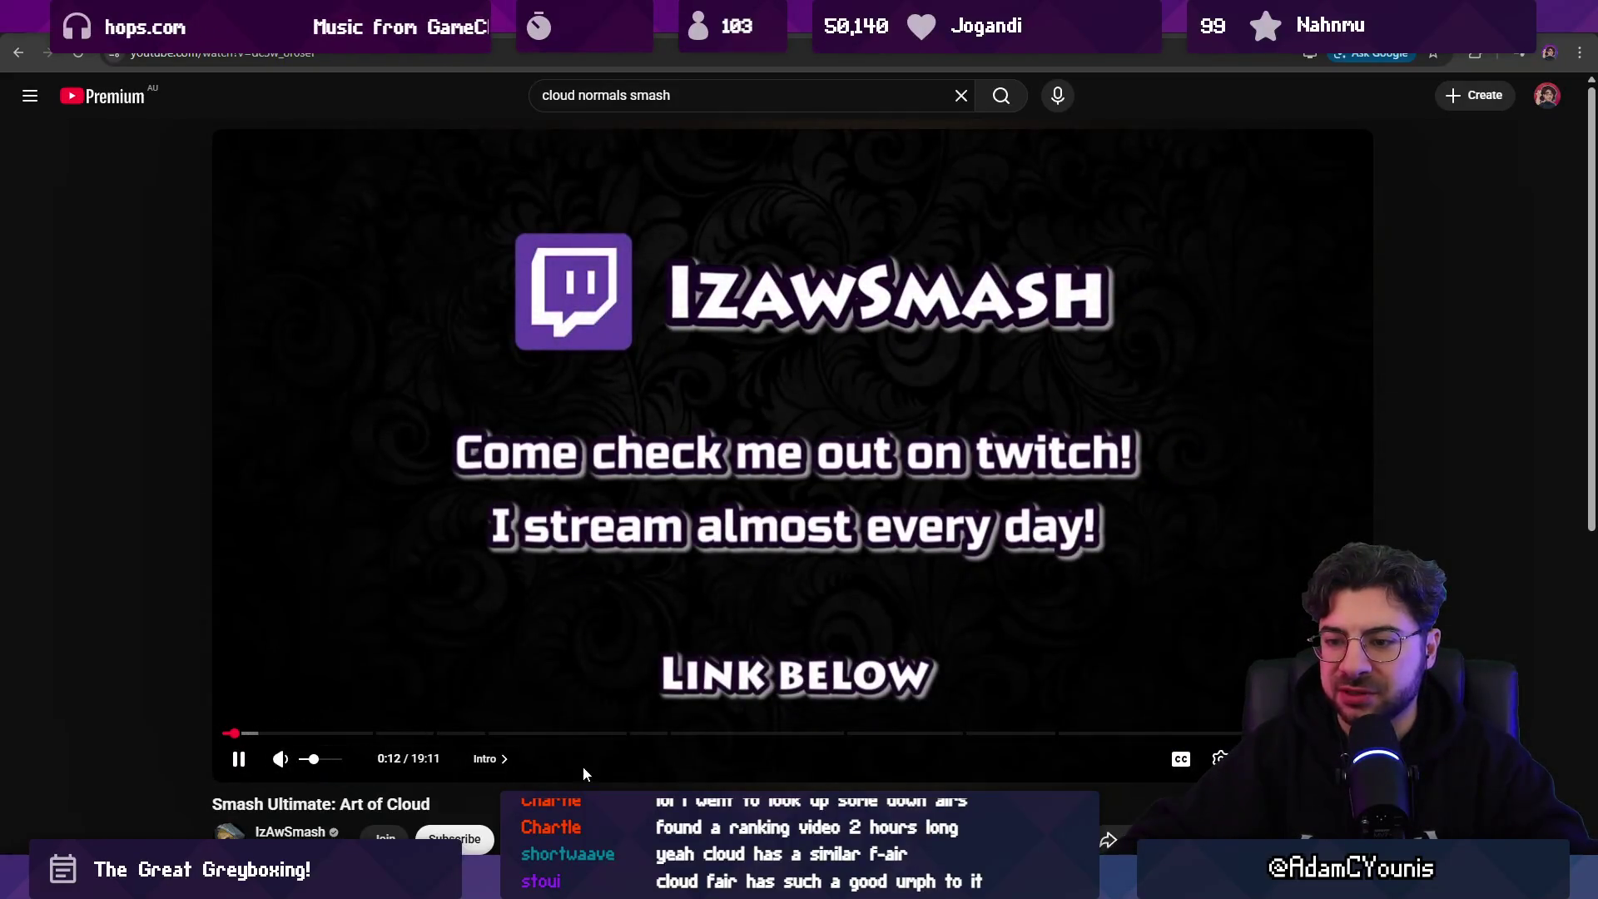
{"action": "key", "text": "l"}
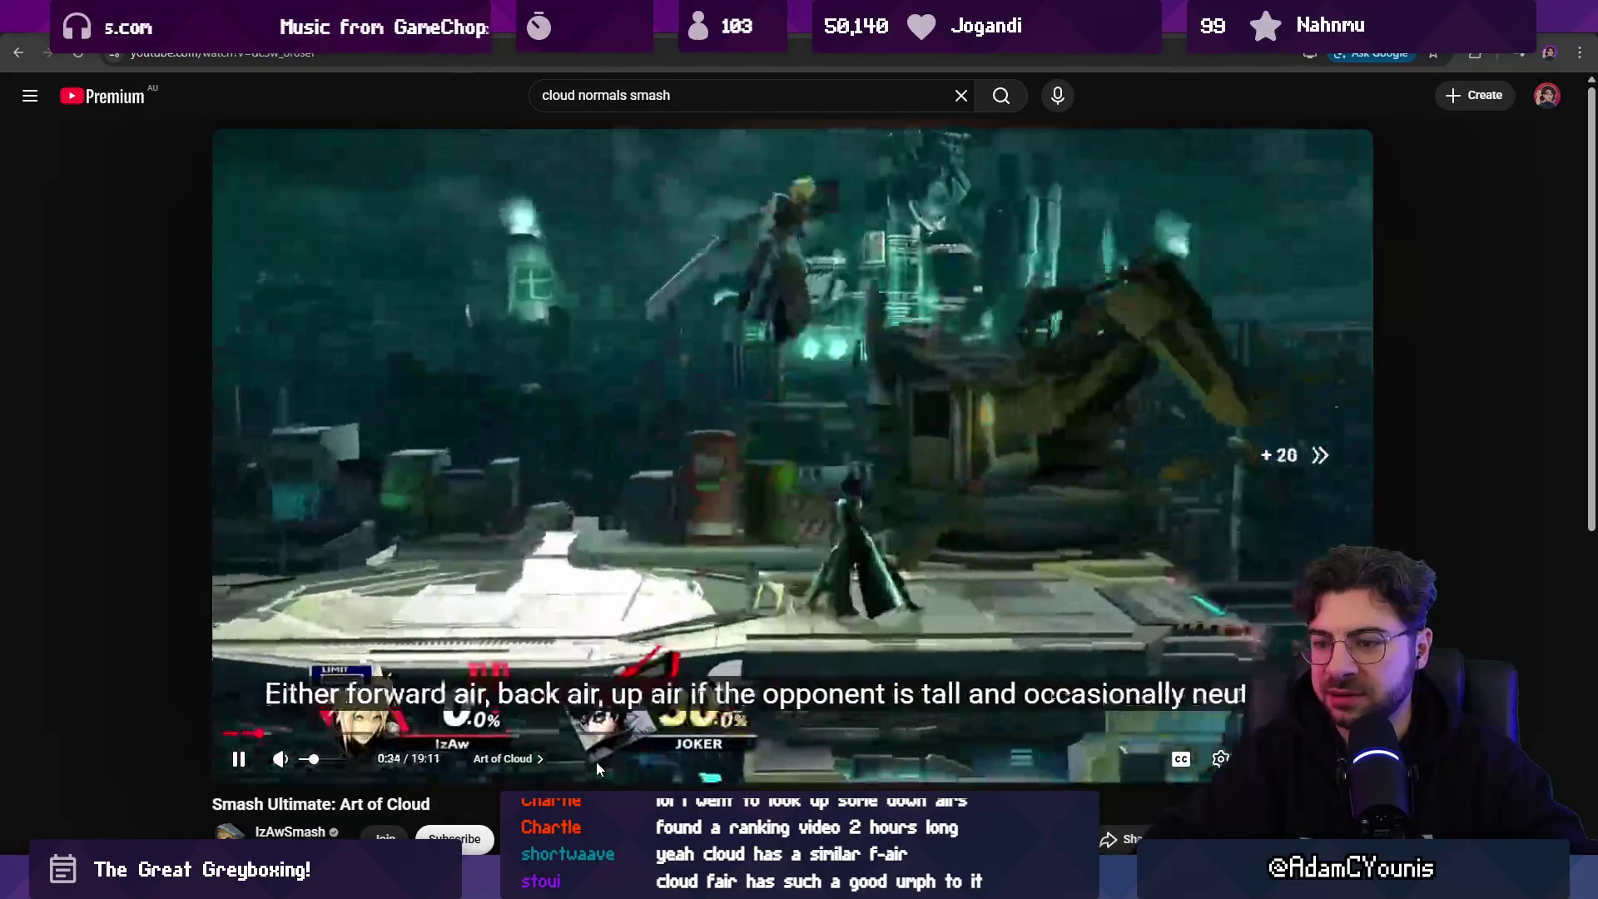
{"action": "key", "text": "l"}
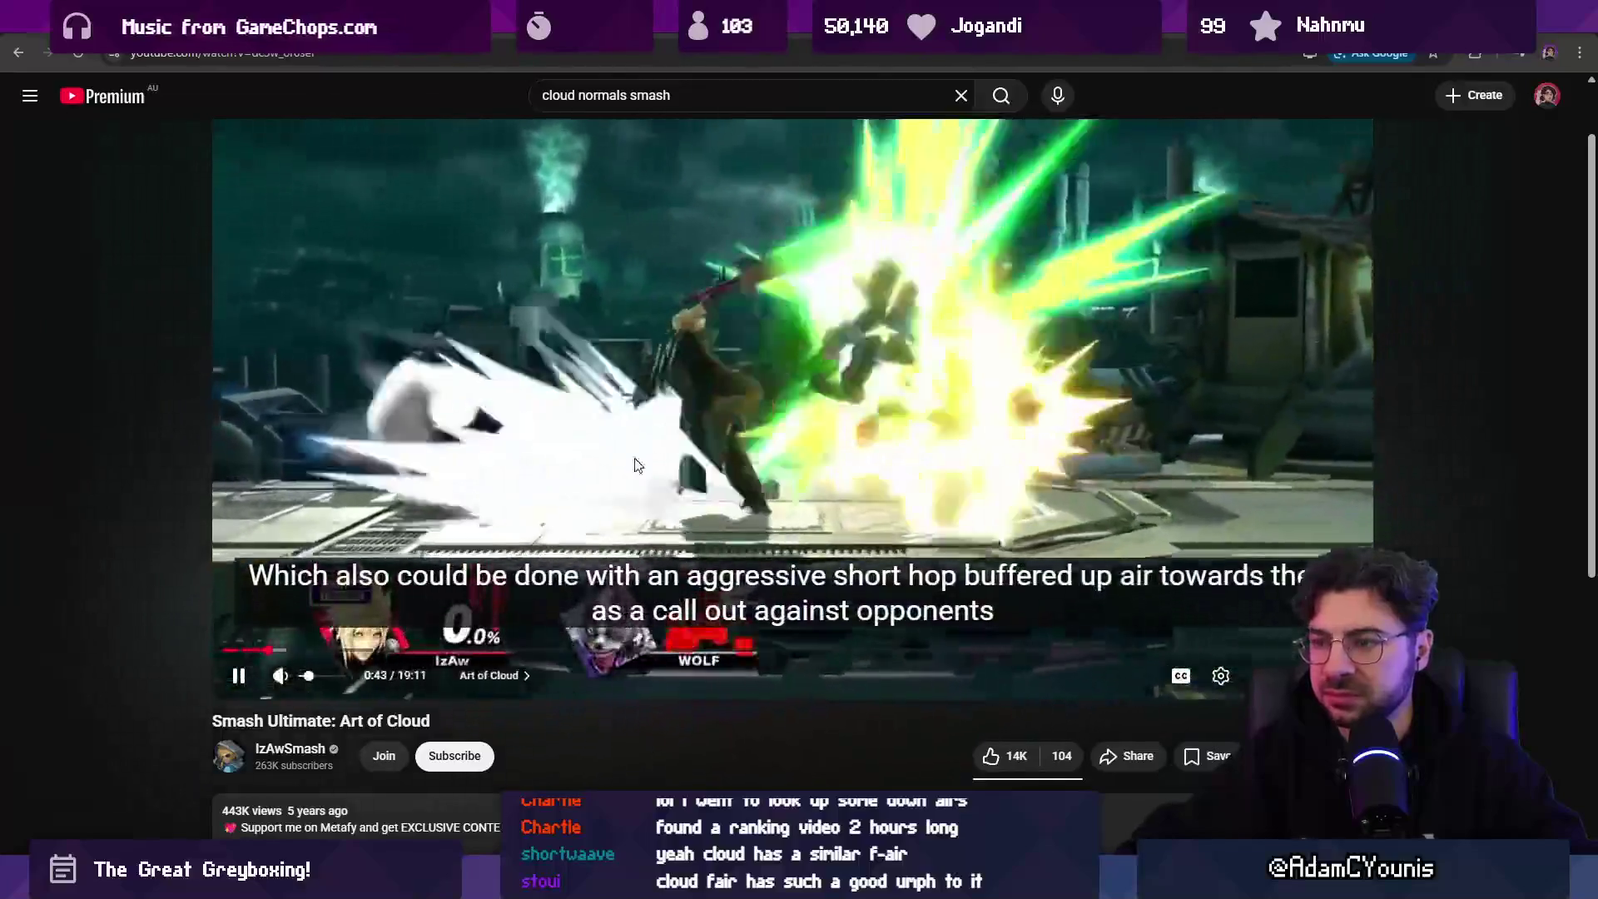
{"action": "left_click", "coordinate": [635, 459]}
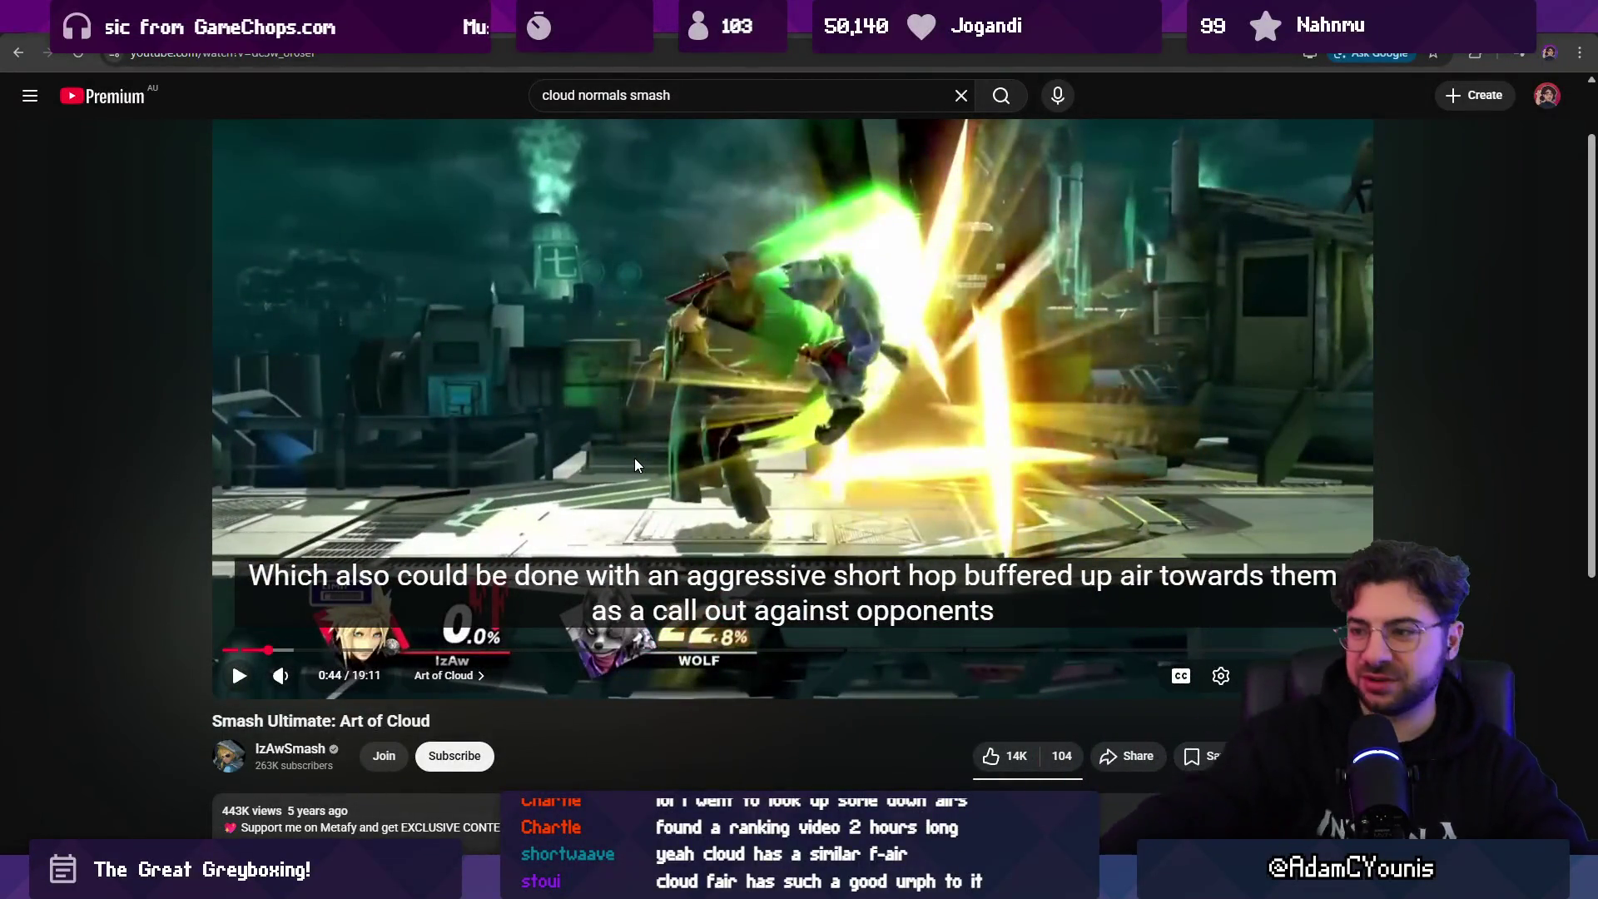
{"action": "key", "text": "alt+Tab"}
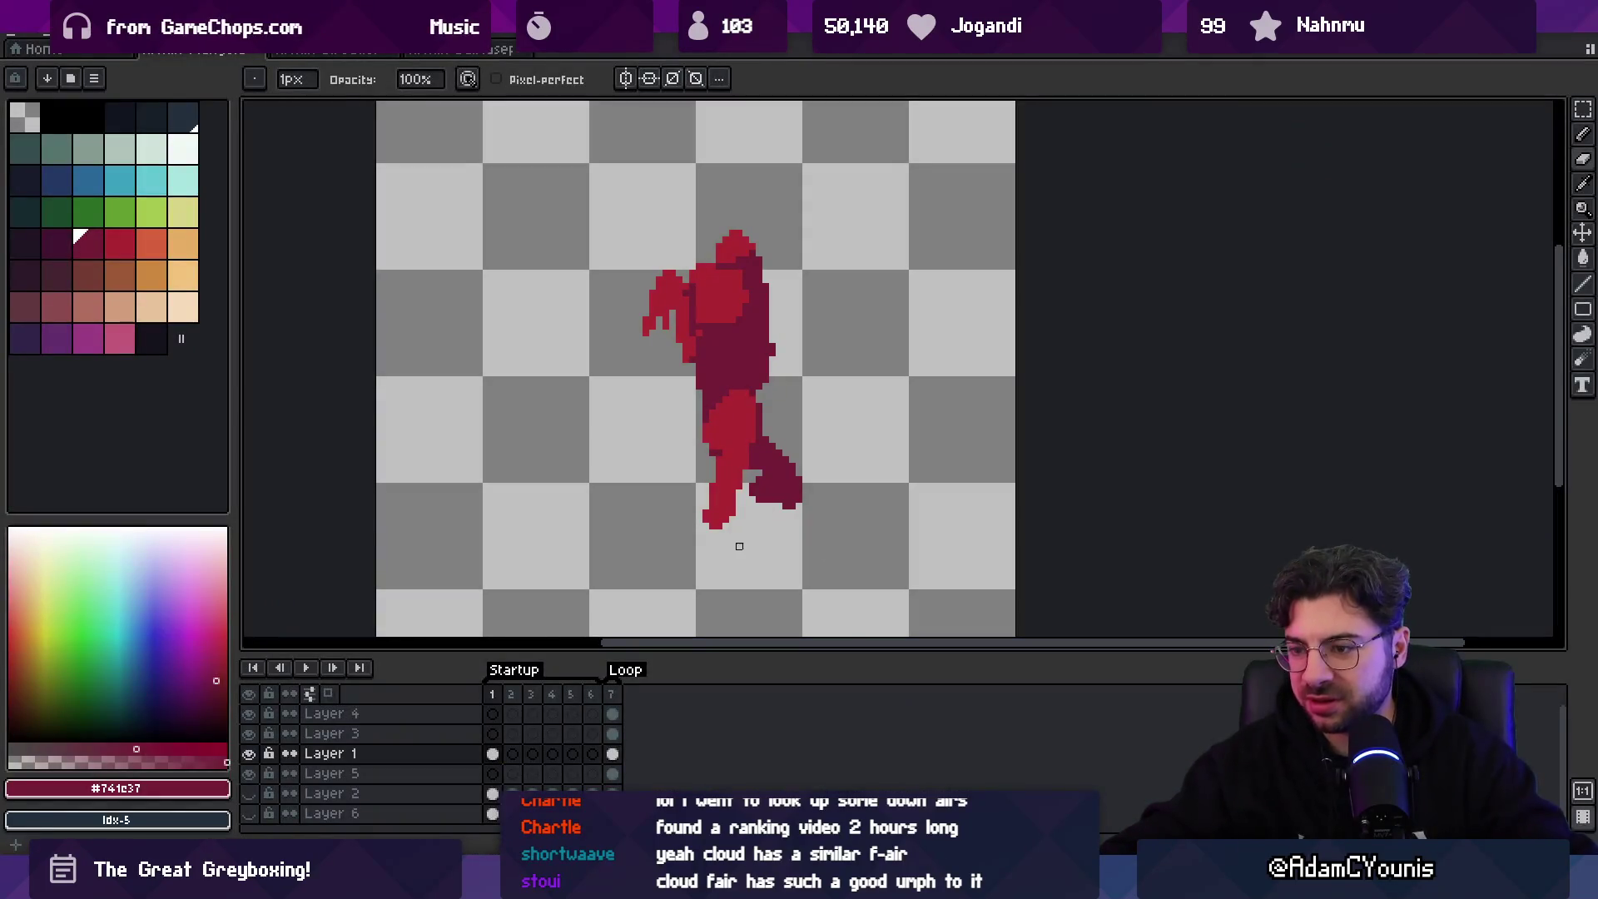
- Scrub frames 1–7 against the final sprite, then return to frame 1 with white selected
{"action": "key", "text": "z"}
{"action": "scroll", "coordinate": [724, 399], "scroll_direction": "down", "scroll_amount": 2}
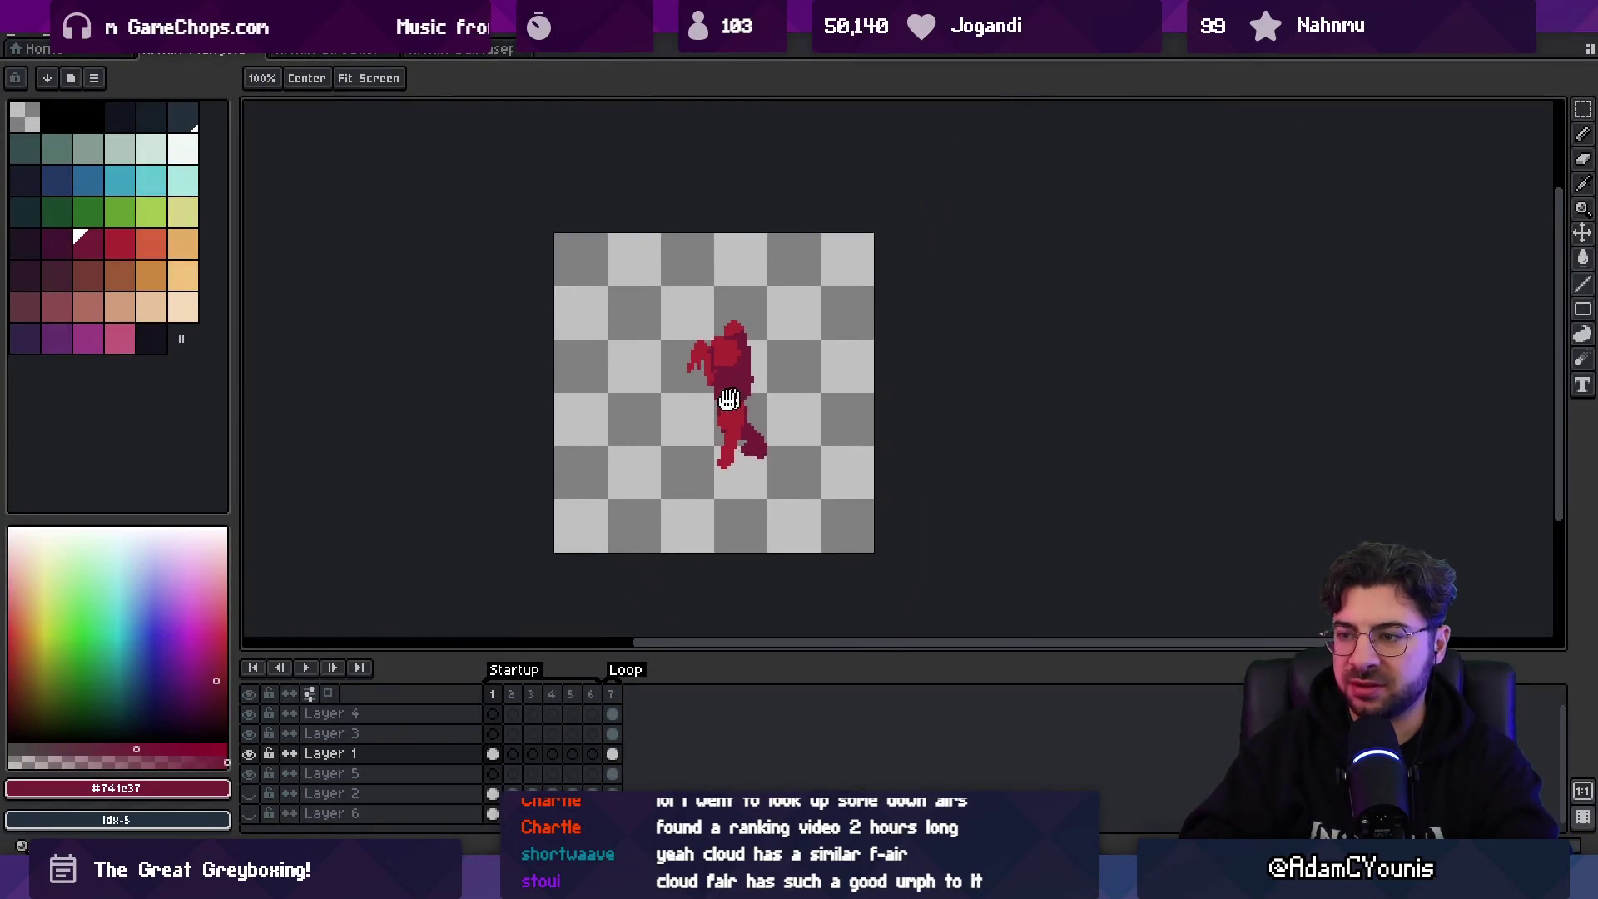
{"action": "scroll", "coordinate": [665, 499], "scroll_direction": "up", "scroll_amount": 1}
{"action": "left_click_drag", "start_coordinate": [496, 695], "coordinate": [657, 702]}
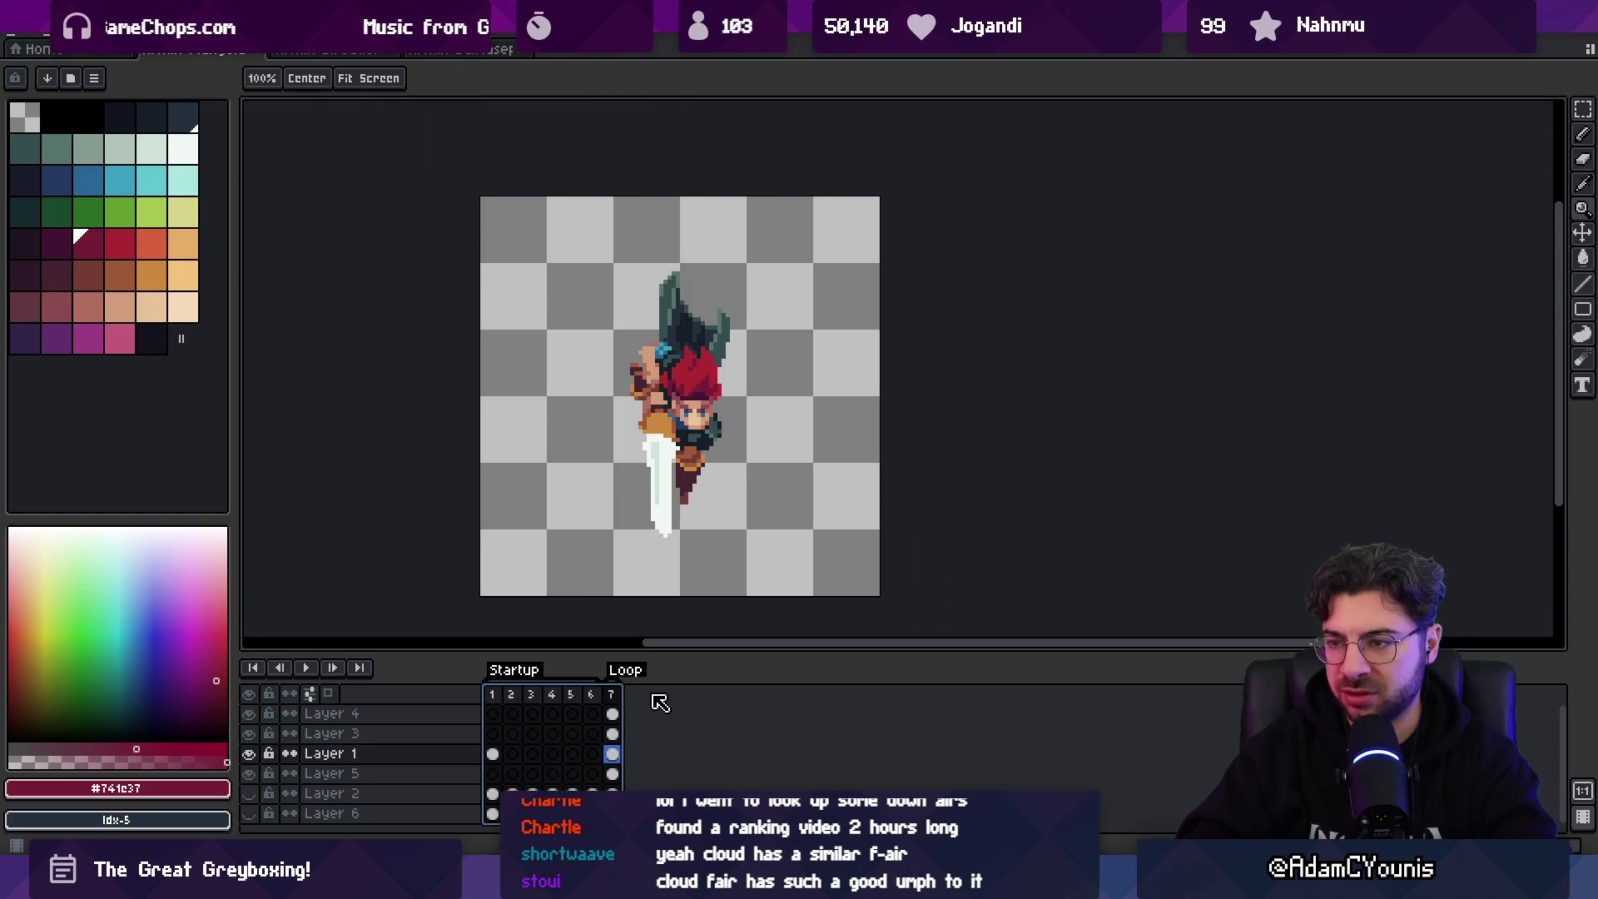
{"action": "left_click", "coordinate": [491, 694]}
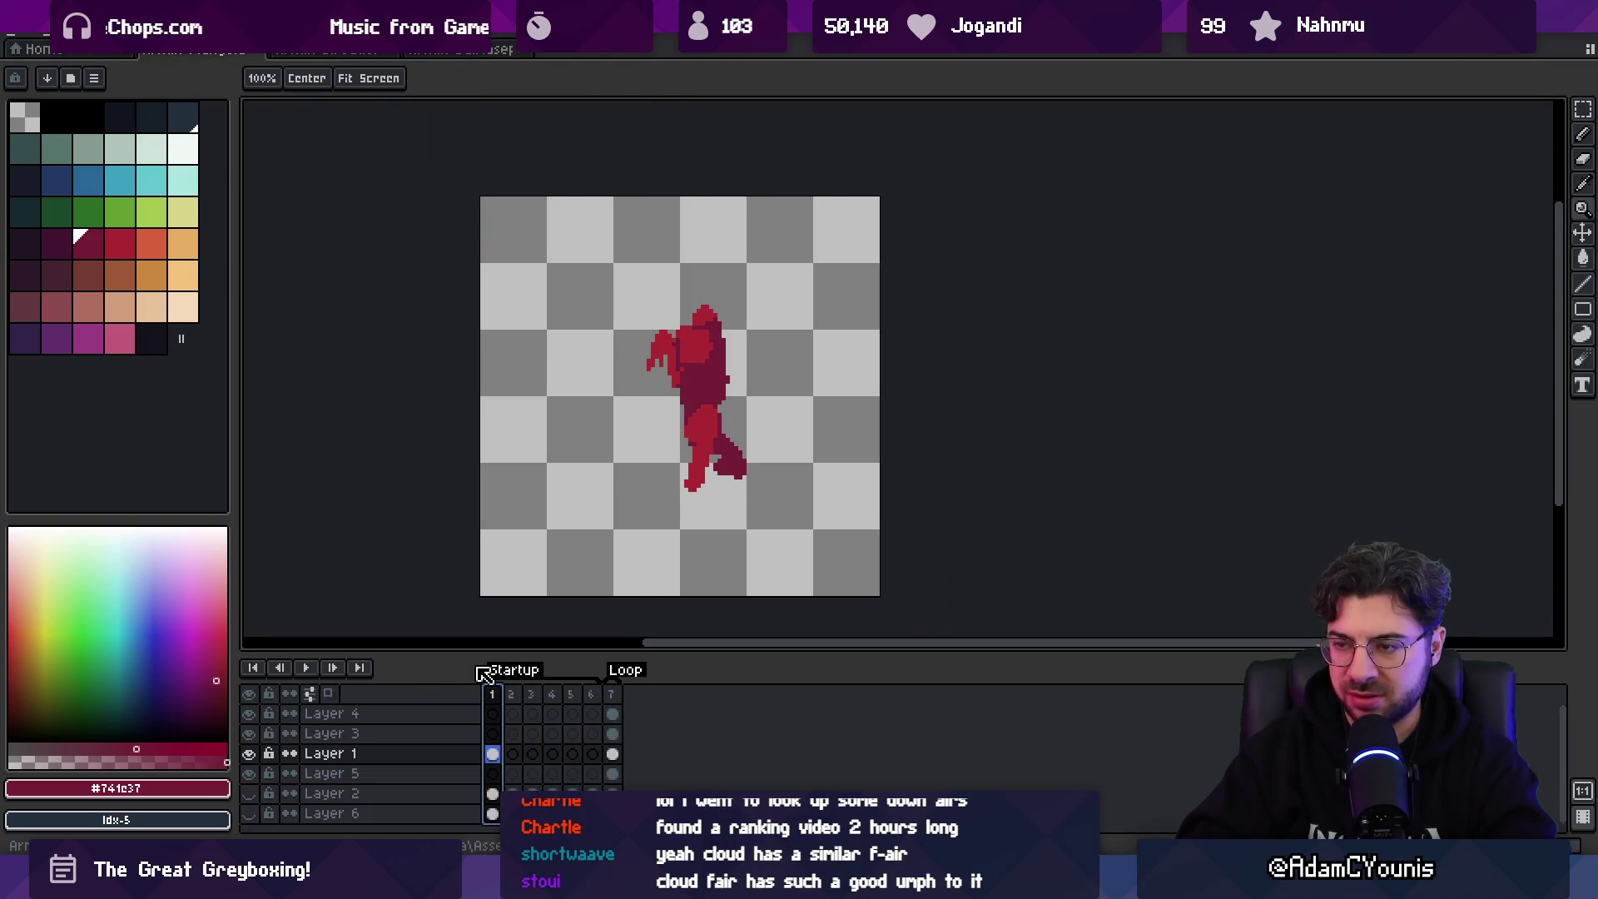
{"action": "left_click_drag", "start_coordinate": [500, 671], "coordinate": [615, 675]}
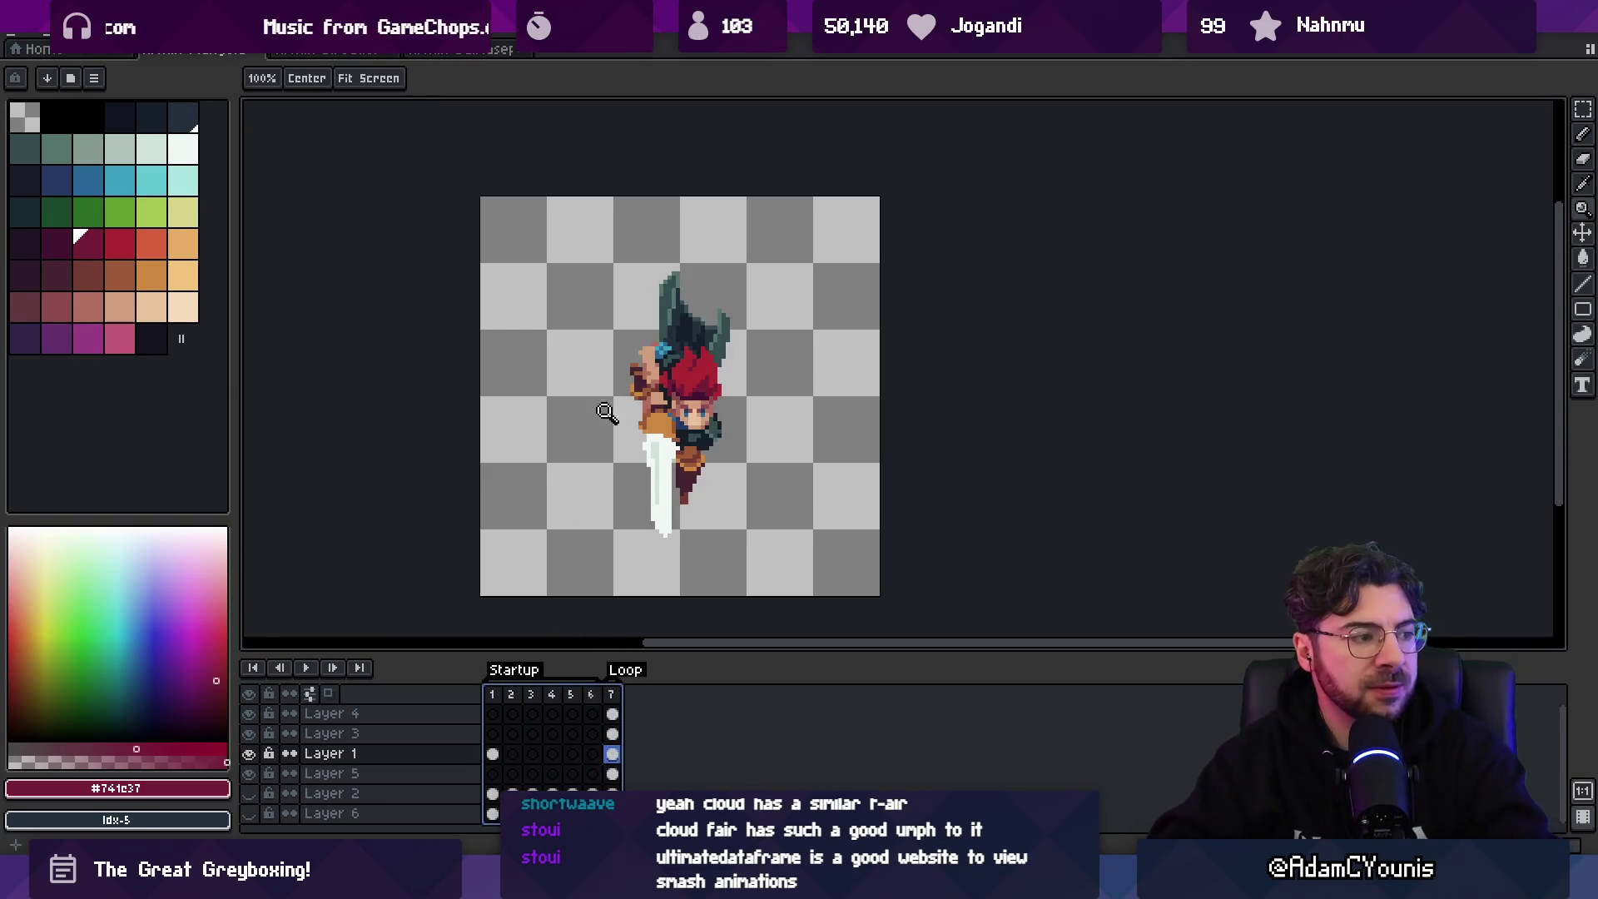
{"action": "scroll", "coordinate": [558, 589], "scroll_direction": "up", "scroll_amount": 2}
{"action": "left_click", "coordinate": [492, 694]}
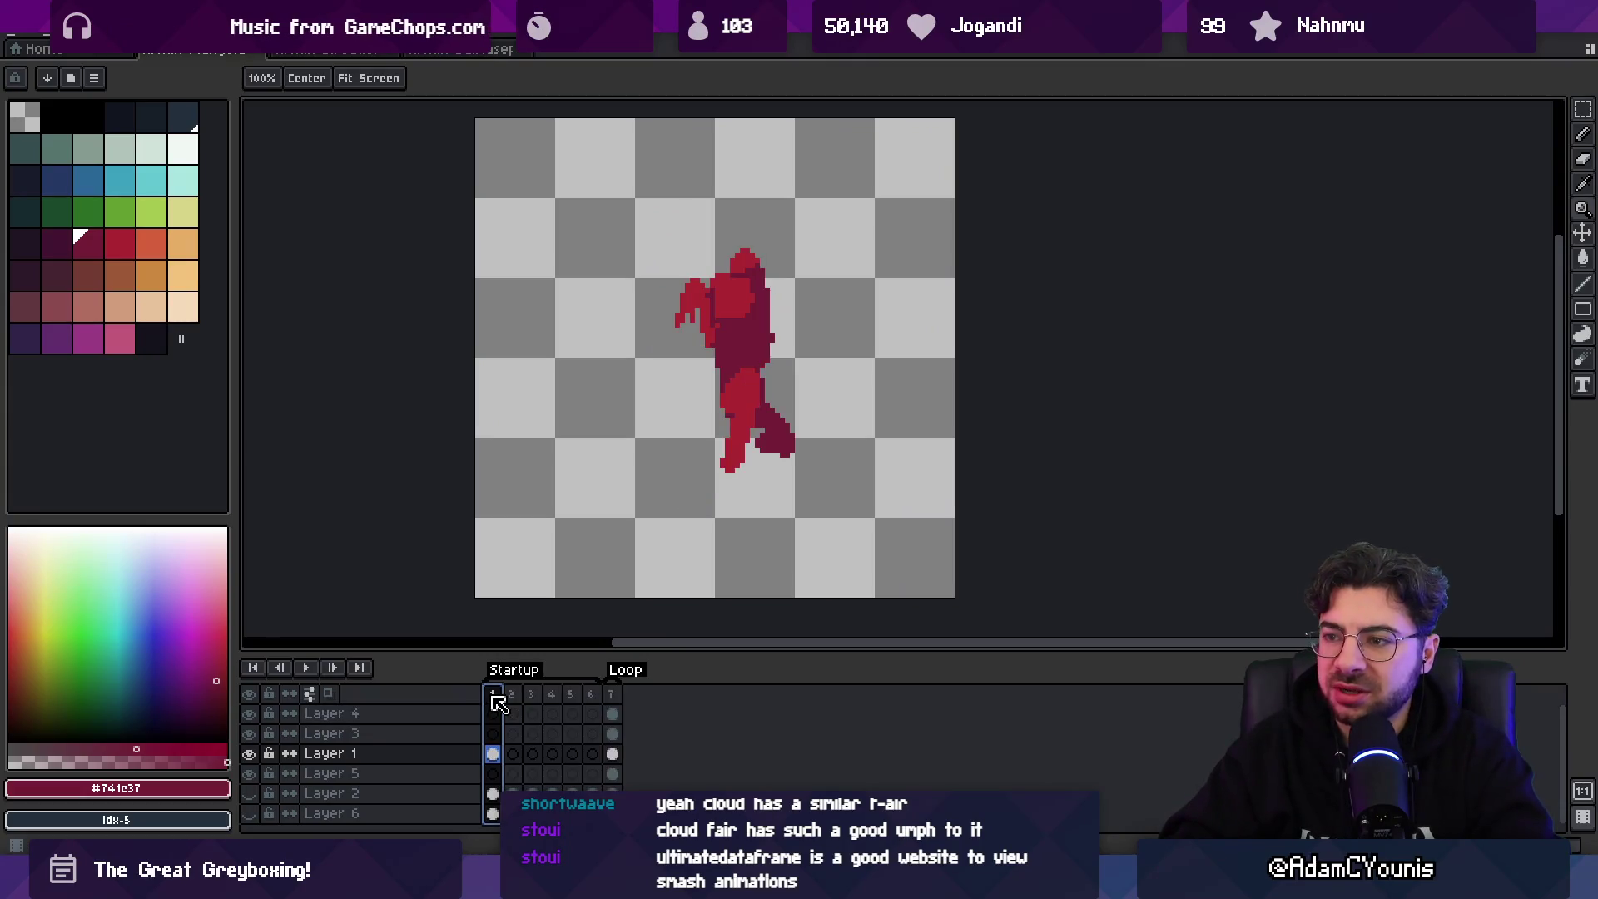
{"action": "left_click", "coordinate": [183, 150]}
- Draw a white sword blade on frame 1 with the pencil, undoing and erasing stray white pixels
{"action": "key", "text": "b"}
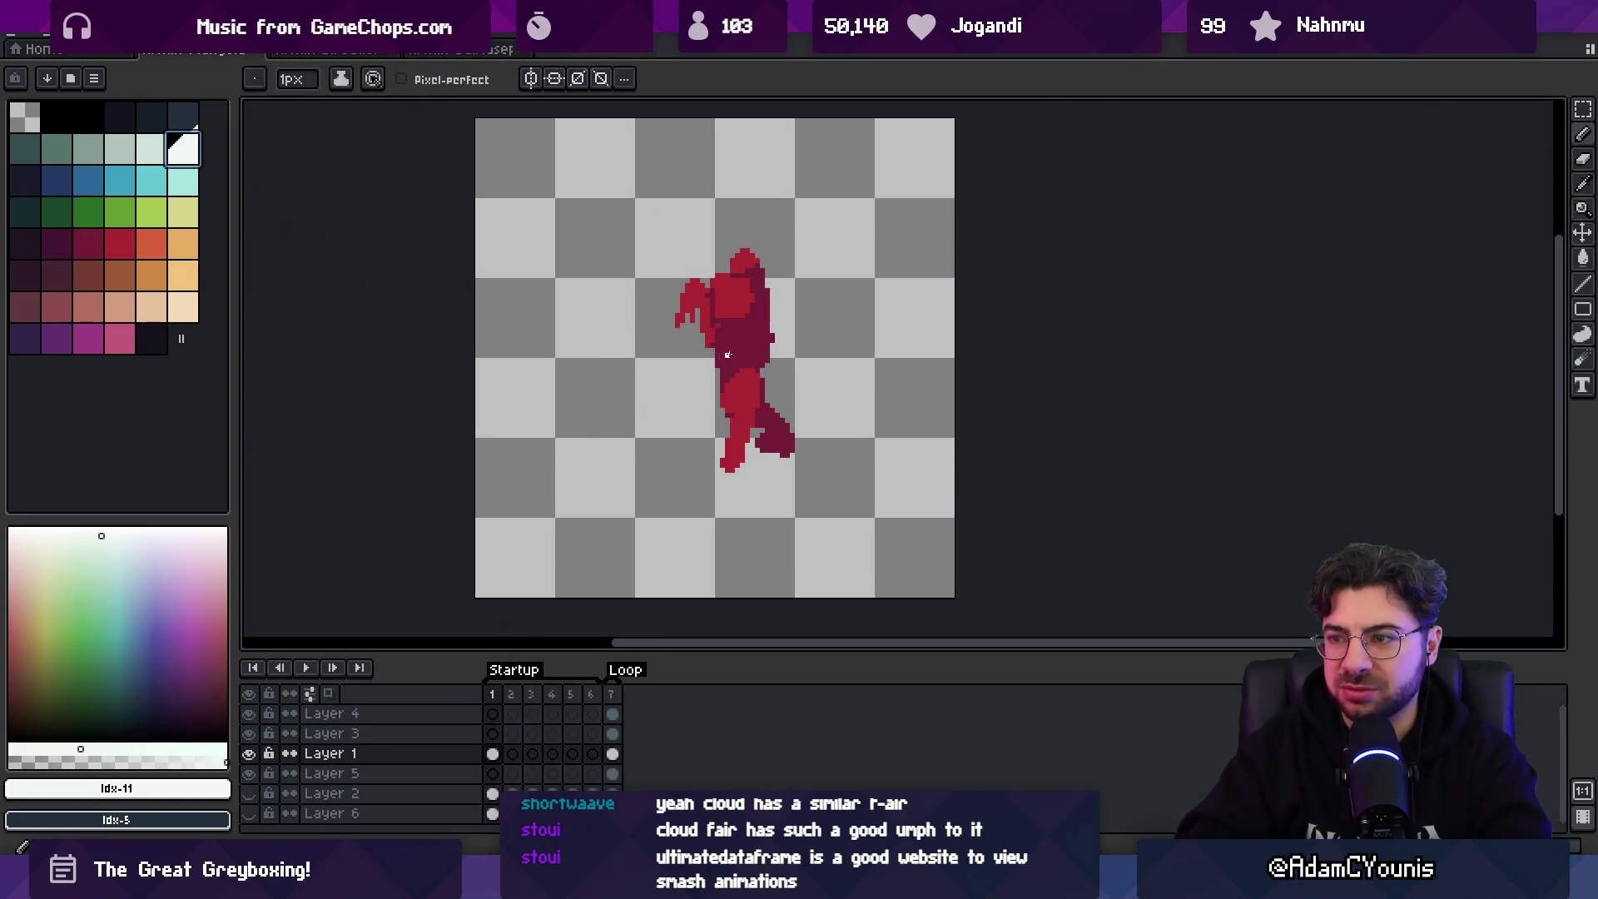
{"action": "mouse_move", "coordinate": [679, 338]}
{"action": "left_mouse_down"}
{"action": "mouse_move", "coordinate": [667, 445]}
{"action": "mouse_move", "coordinate": [670, 420]}
{"action": "left_mouse_up"}
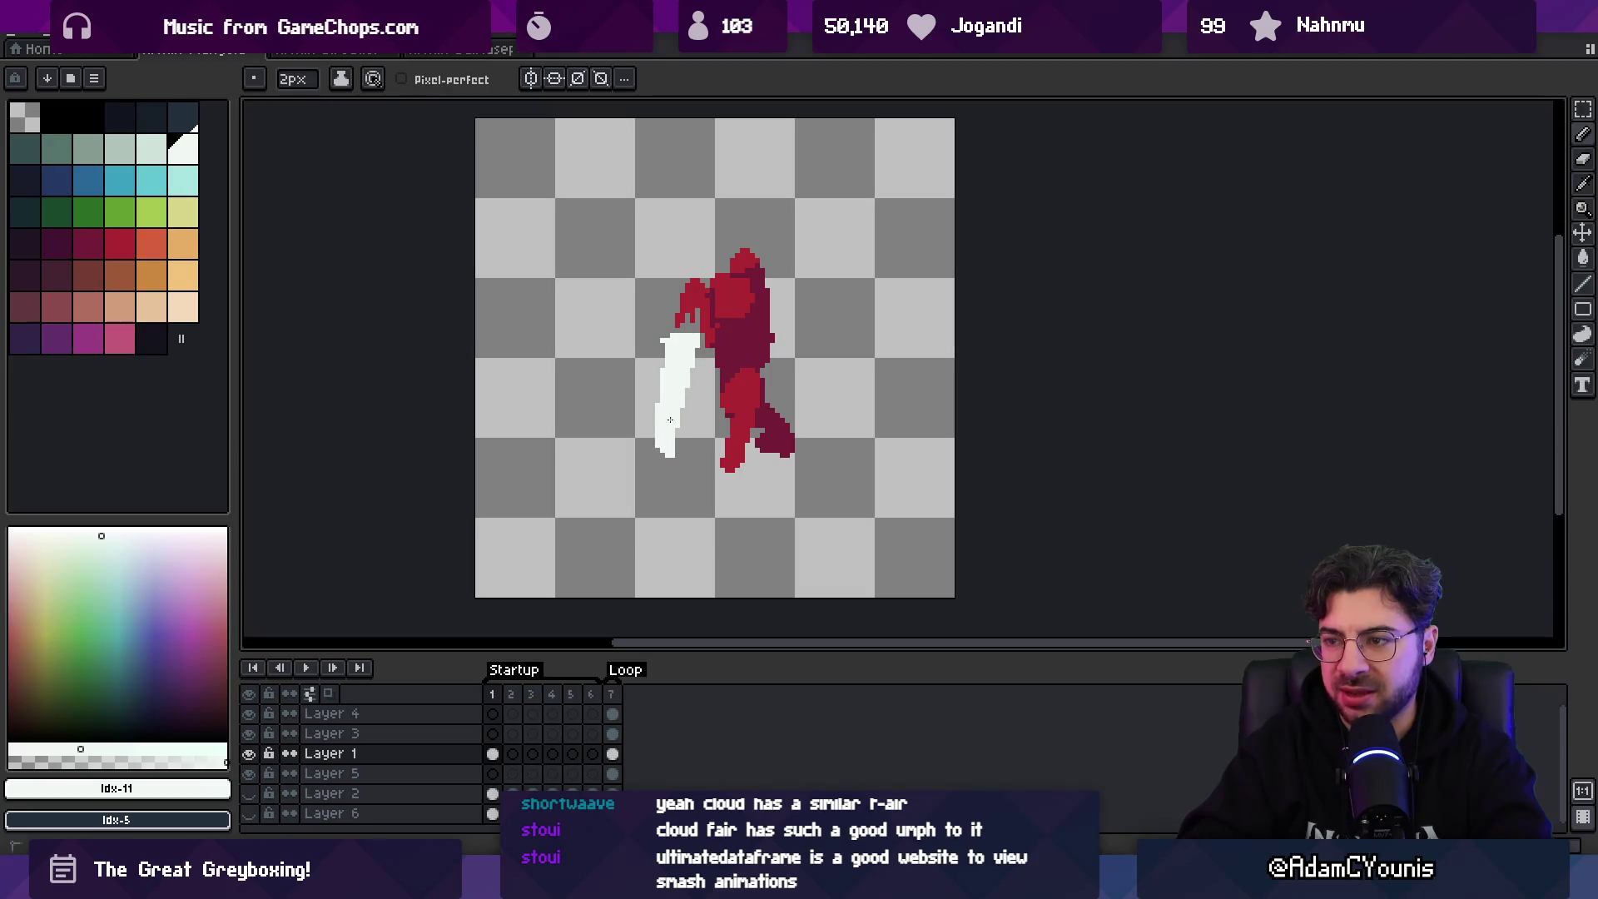
{"action": "key", "text": "v"}
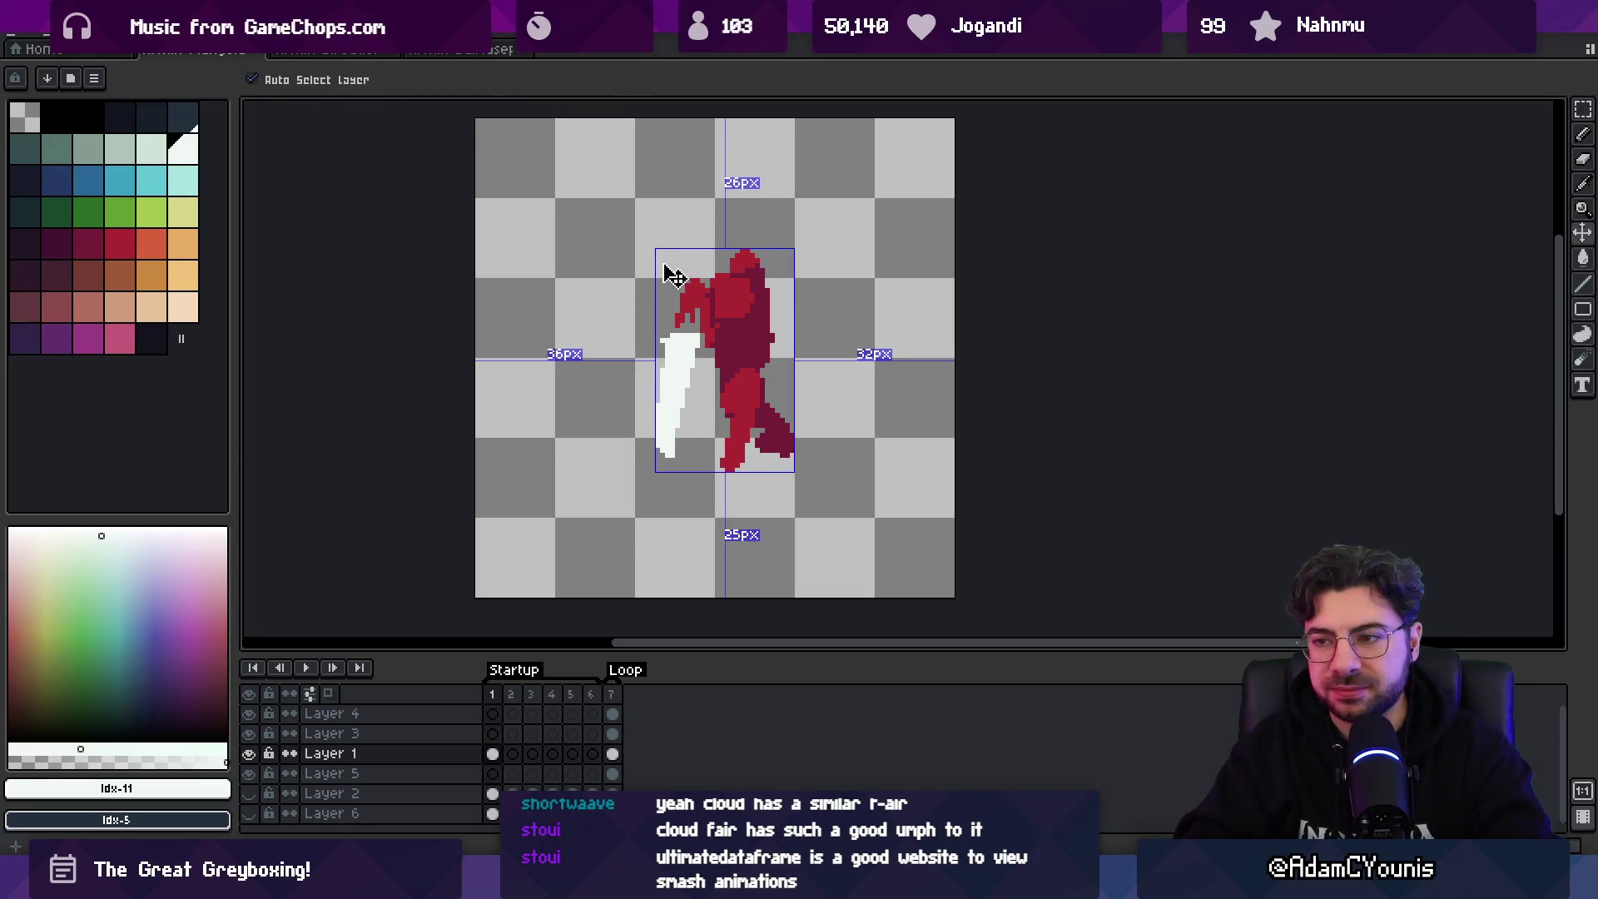
{"action": "key", "text": "ctrl+z"}
{"action": "key", "text": "e"}
{"action": "left_click", "coordinate": [614, 698]}
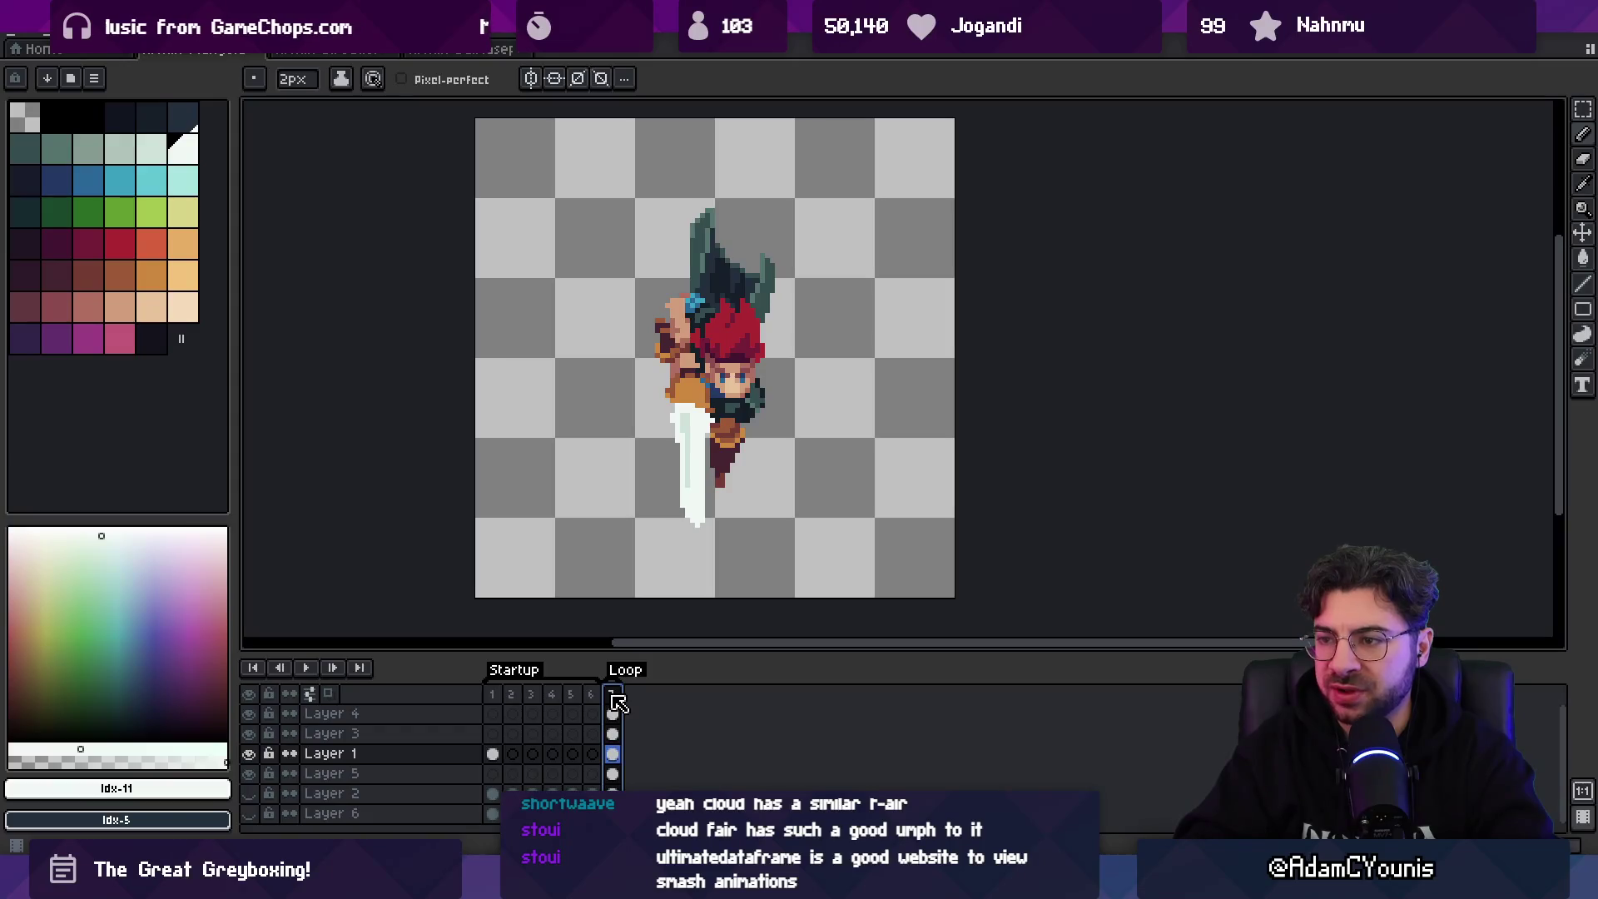
{"action": "left_click", "coordinate": [492, 694]}
{"action": "key", "text": "b"}
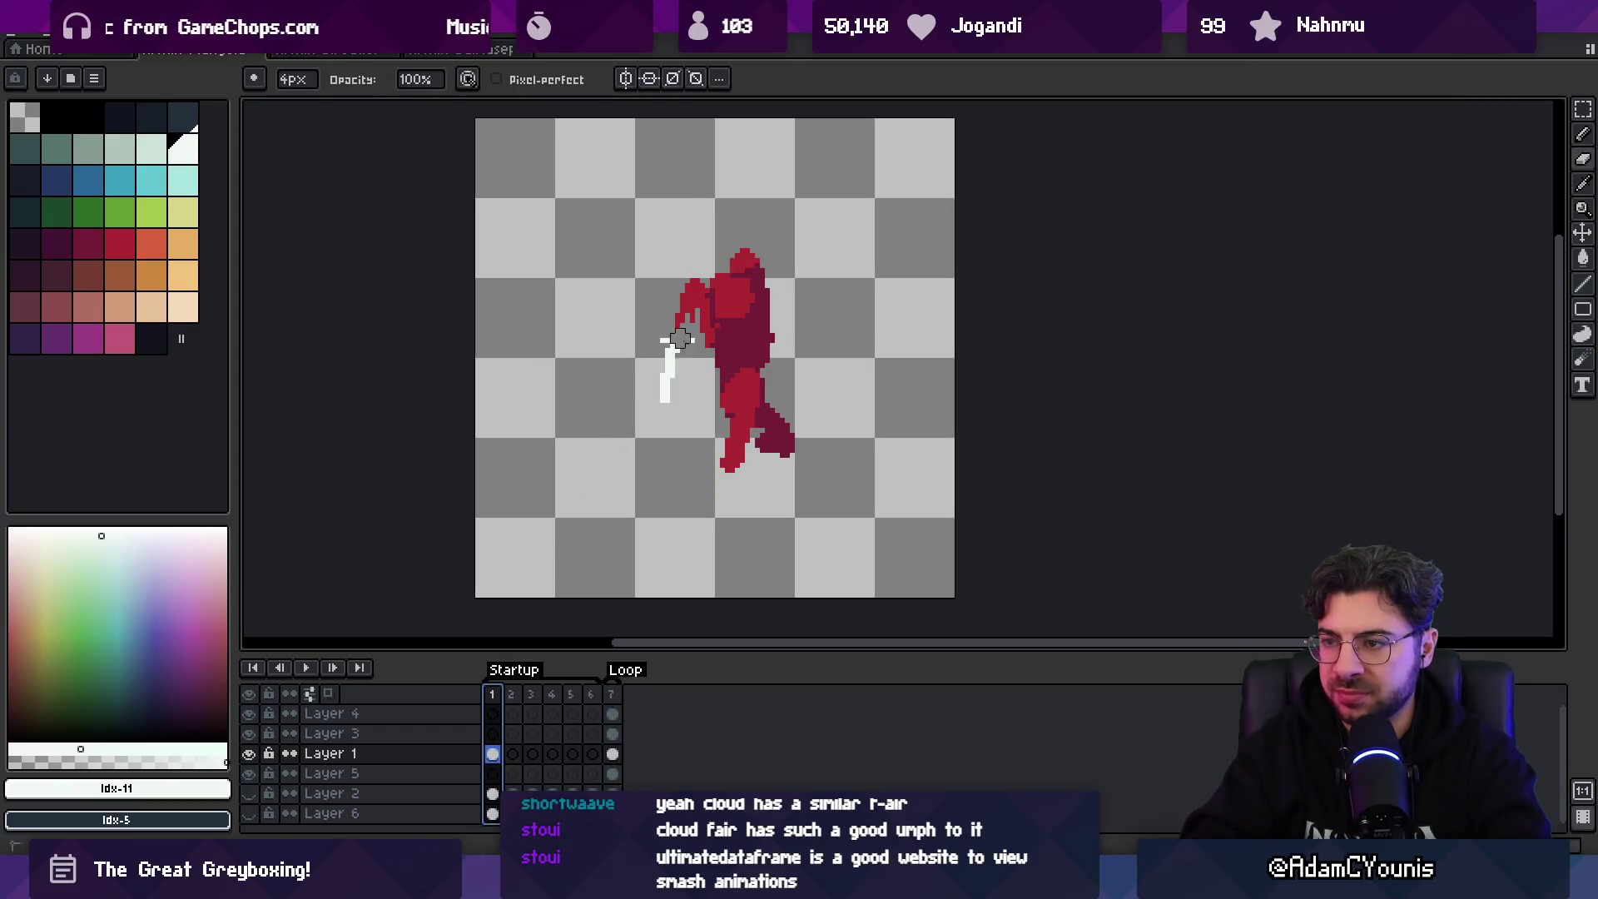
{"action": "key", "text": "e"}
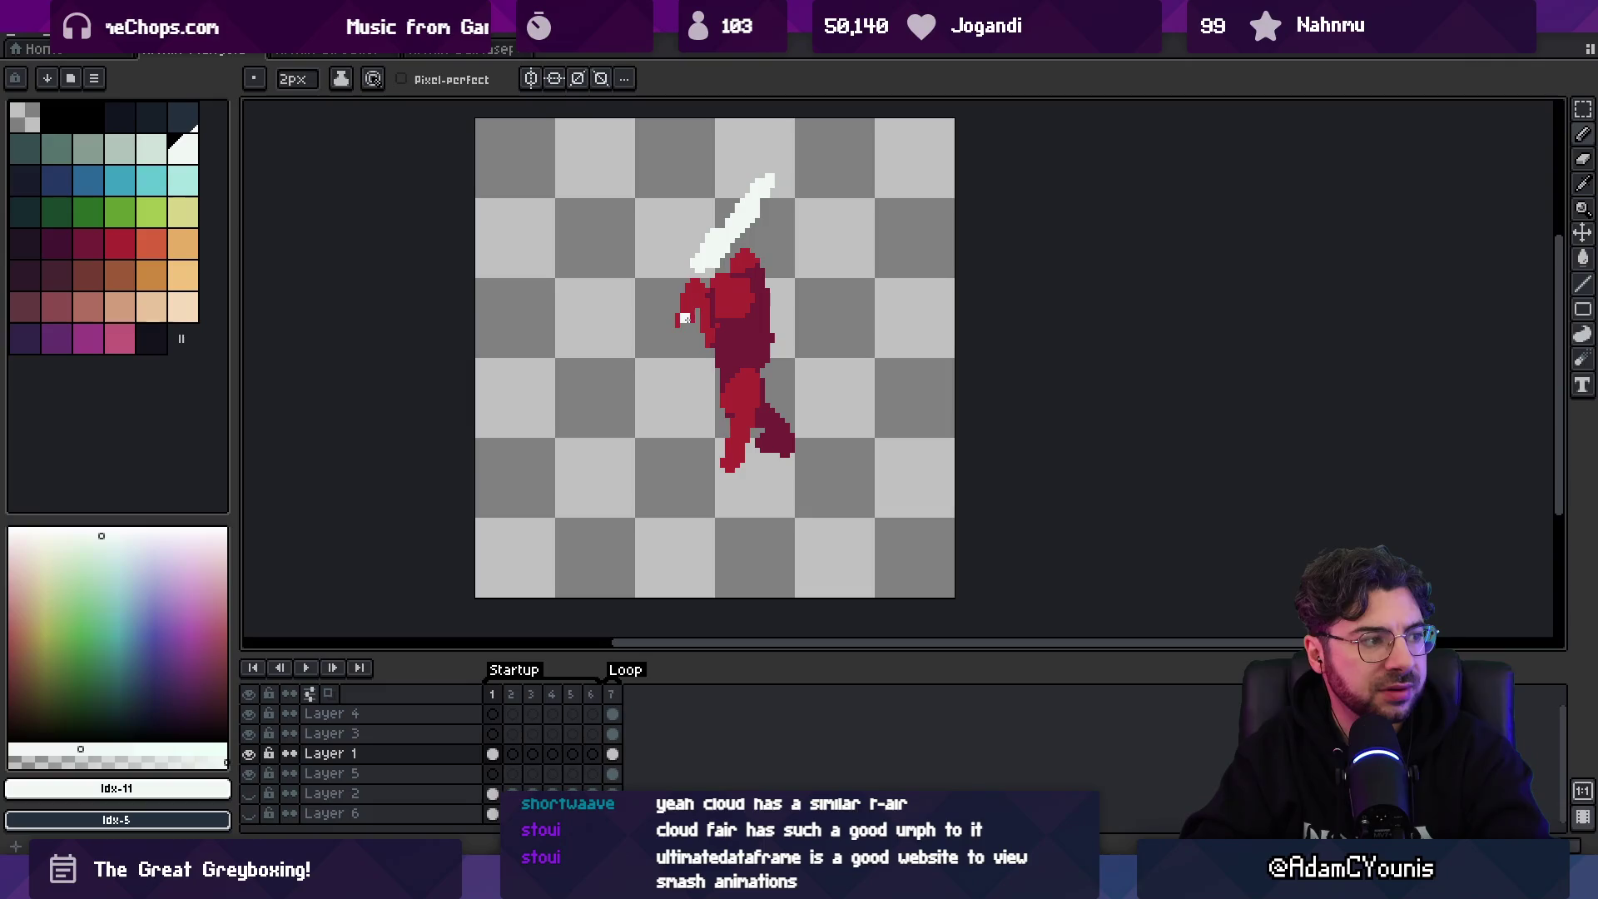
- Preview the animation, compare frame 1 against frame 7, then land on an empty in-between frame
{"action": "left_click", "coordinate": [492, 694]}
{"action": "key", "text": "Return"}
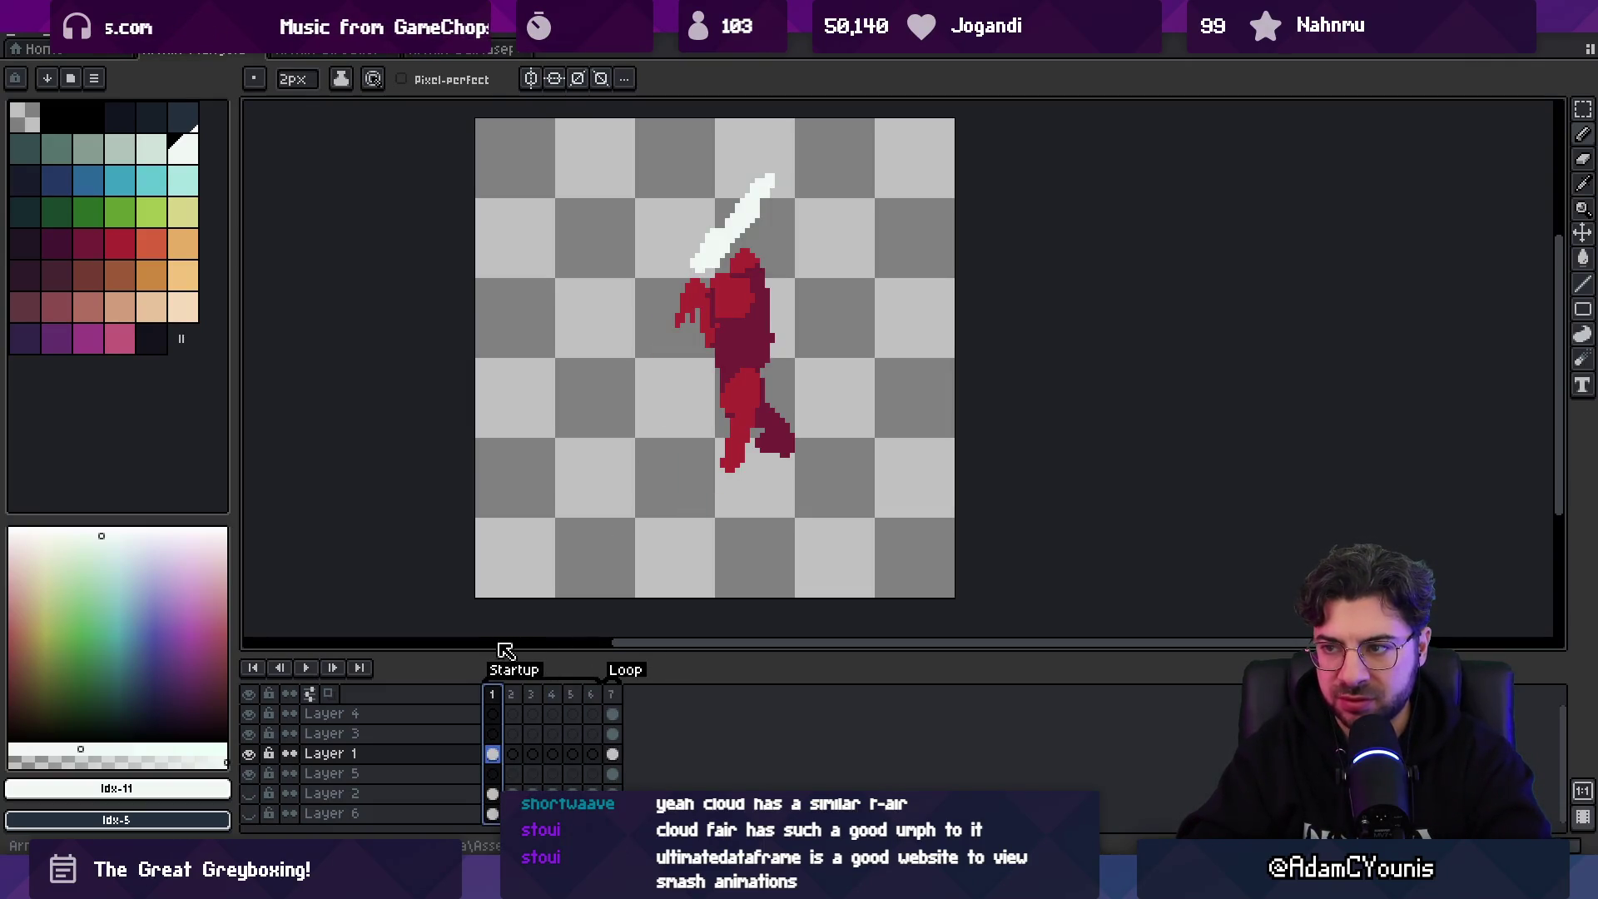
{"action": "key", "text": "v"}
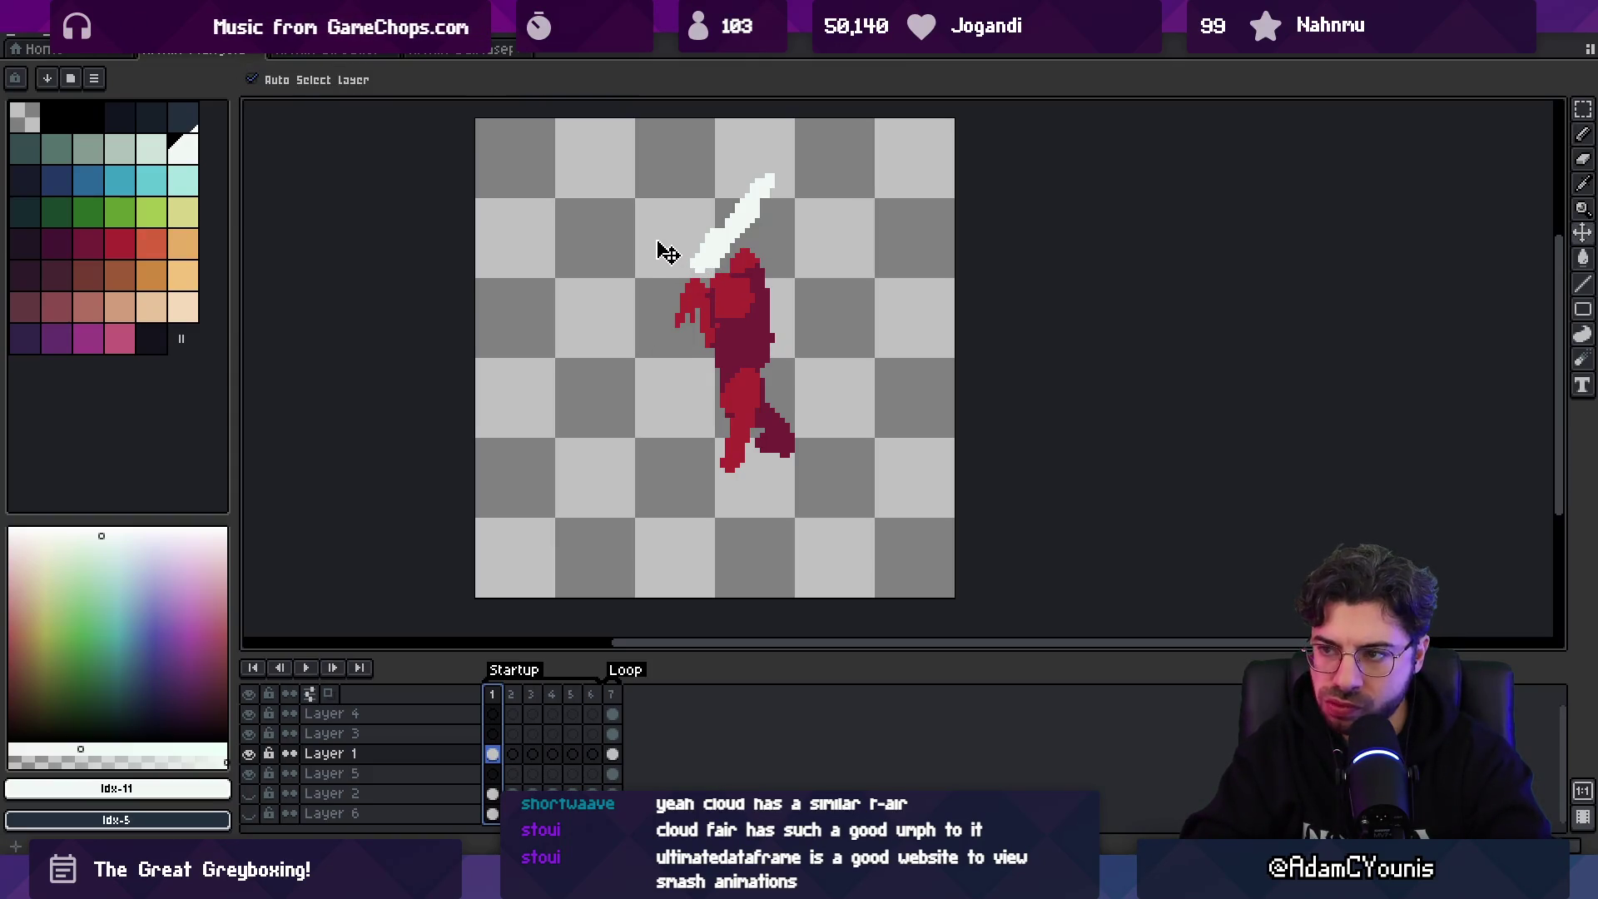
{"action": "left_click", "coordinate": [613, 694]}
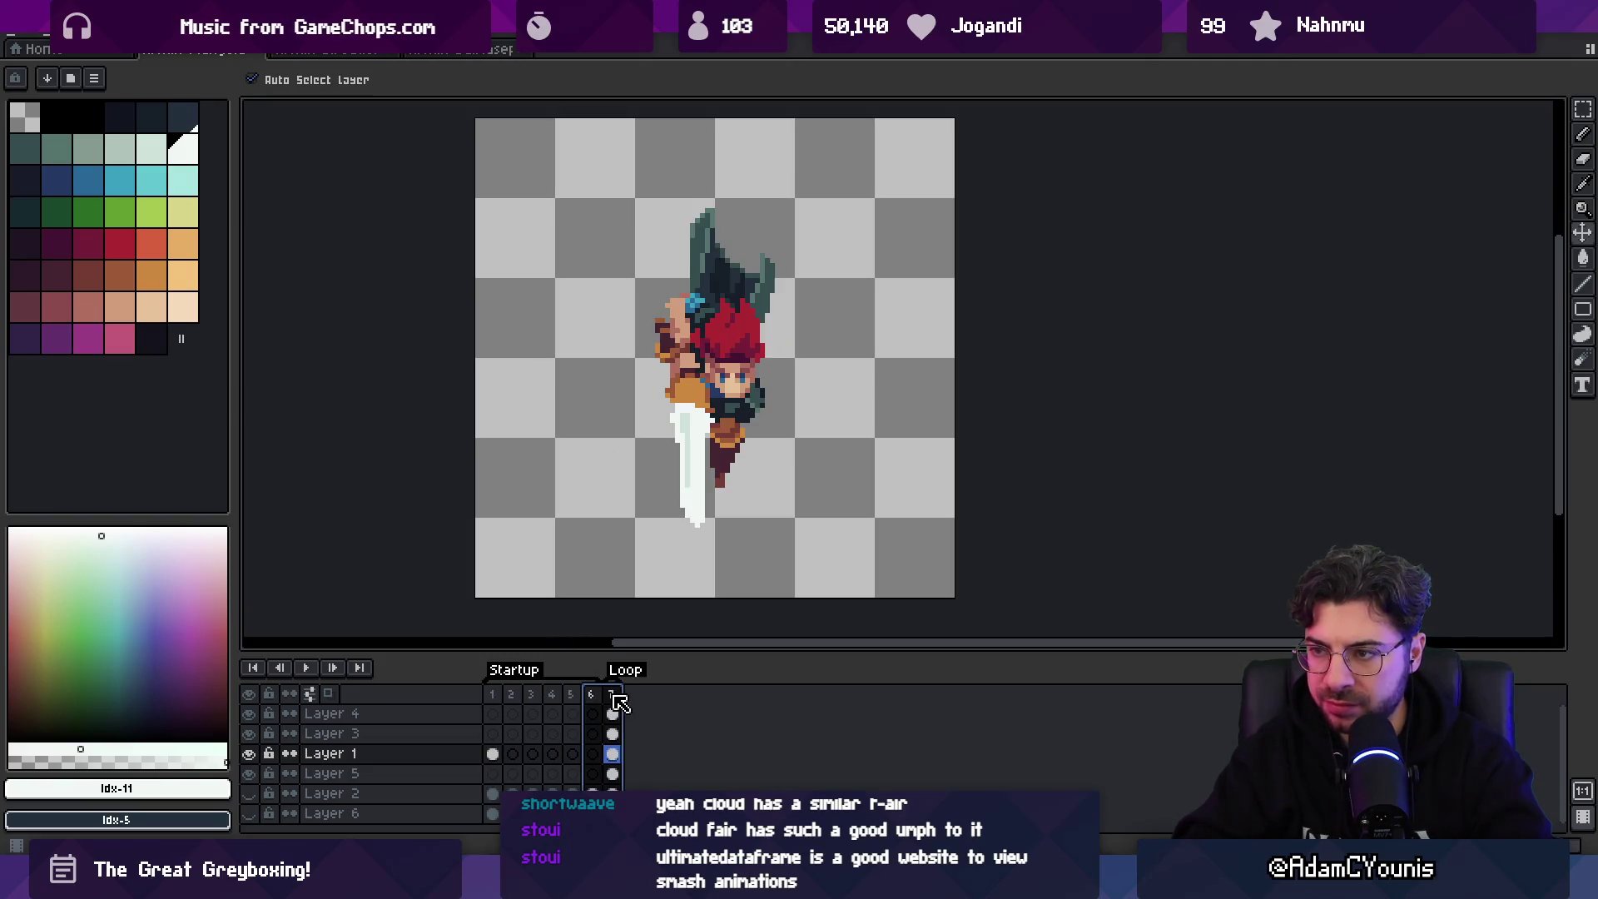
{"action": "left_click", "coordinate": [511, 753]}
{"action": "left_click", "coordinate": [493, 753]}
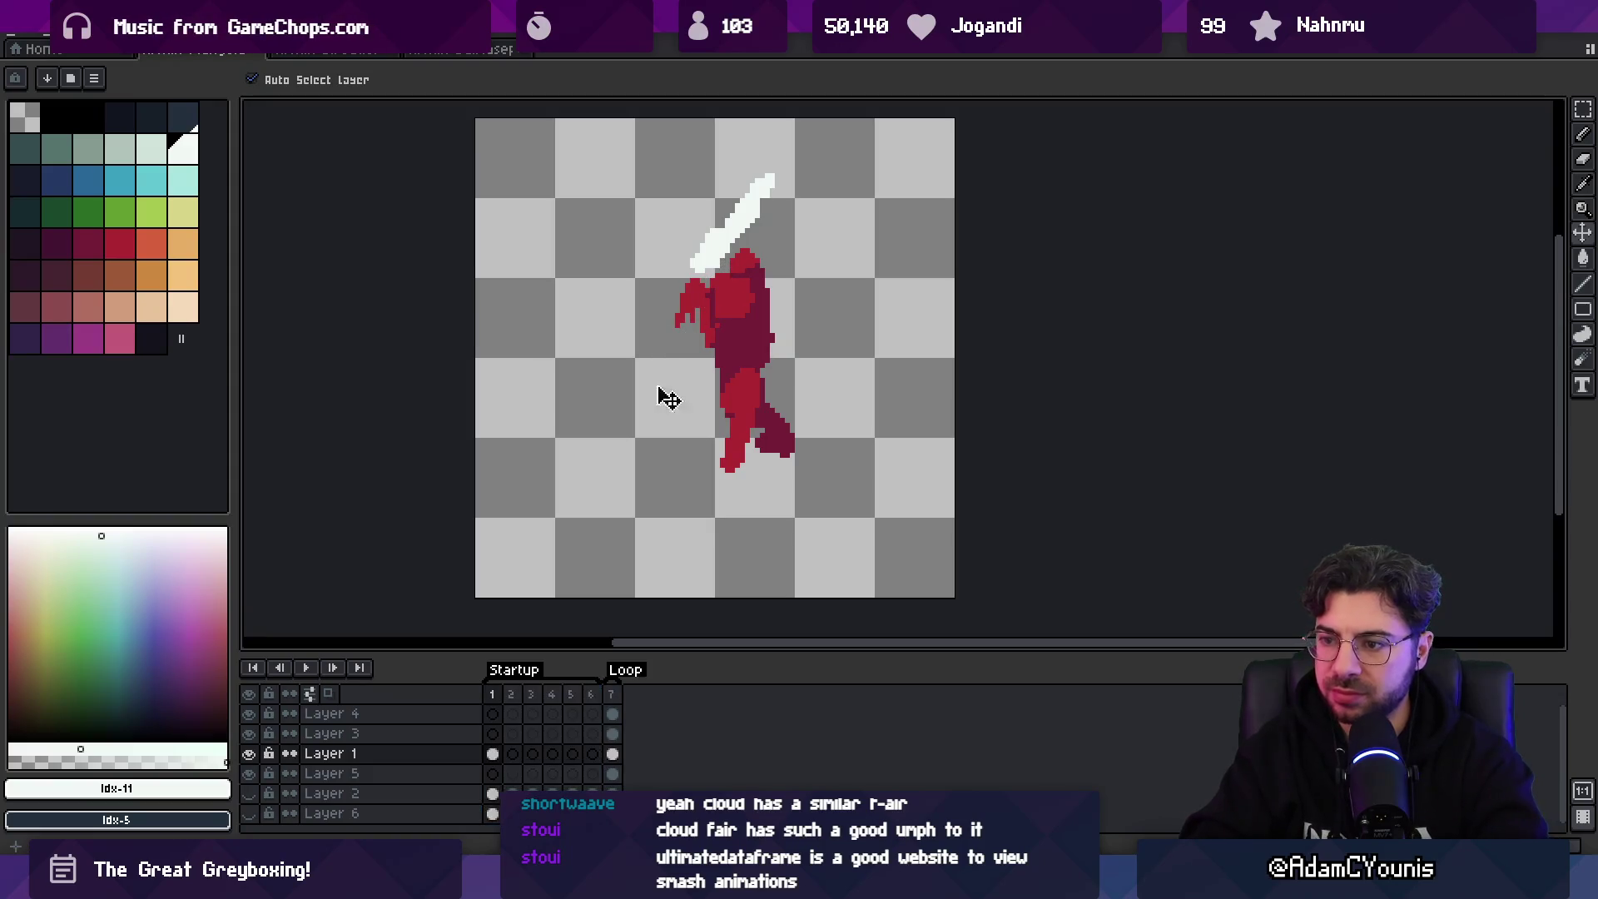
{"action": "left_click", "coordinate": [613, 694]}
{"action": "left_click", "coordinate": [533, 713]}
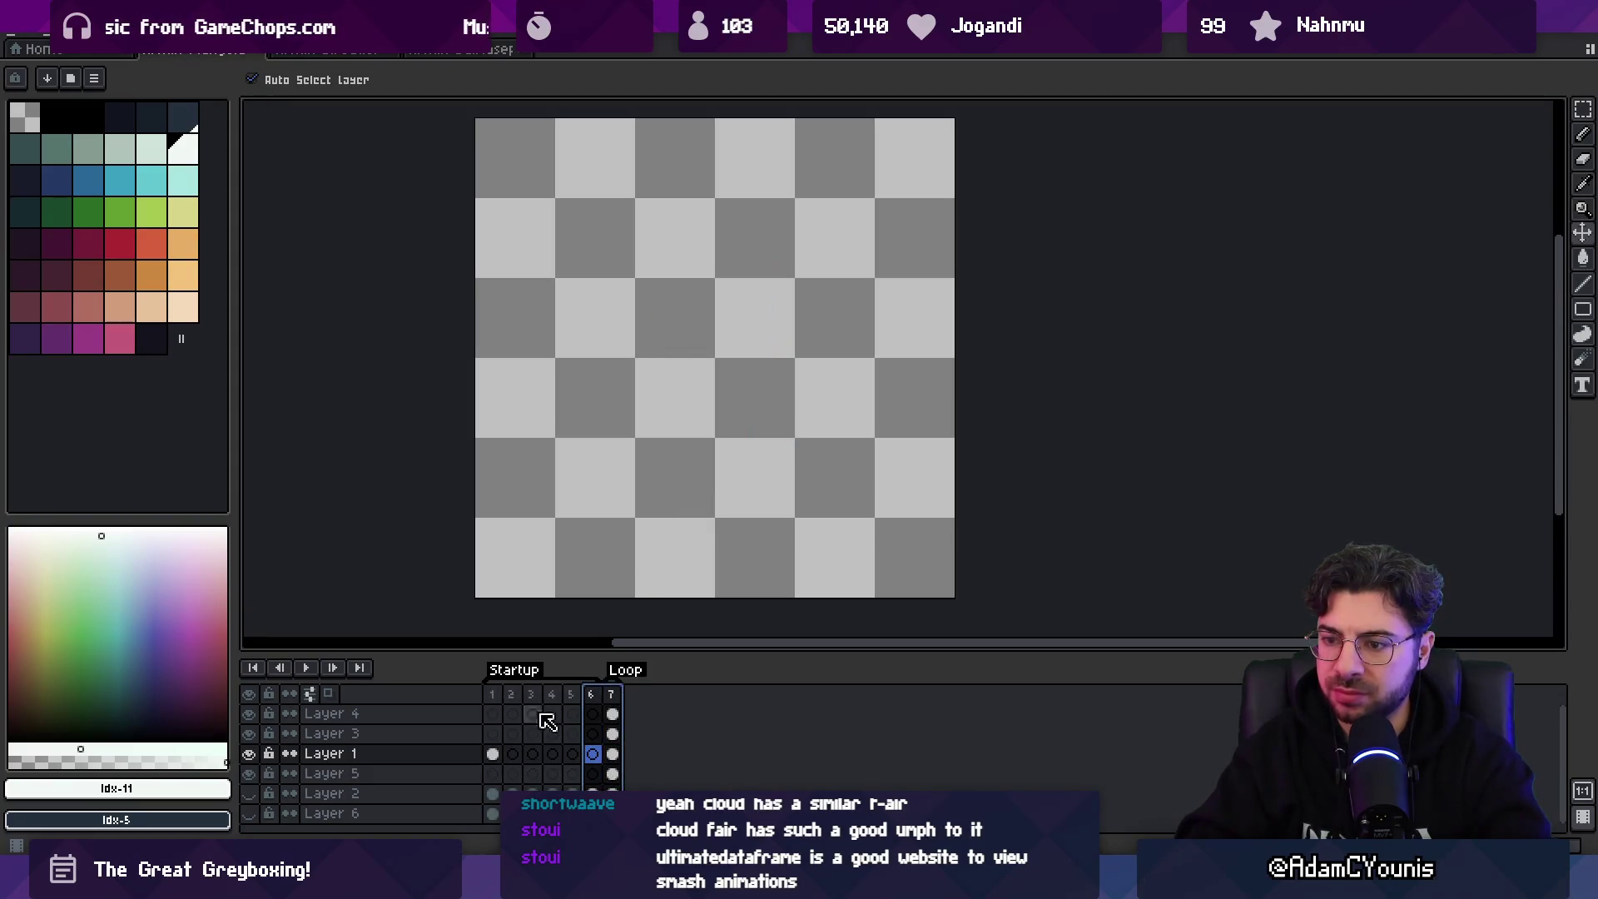
- Turn on the onion skin with F3 and step through frames 2–5, sketching a white blade dot
{"action": "left_click", "coordinate": [493, 753]}
{"action": "key", "text": "b"}
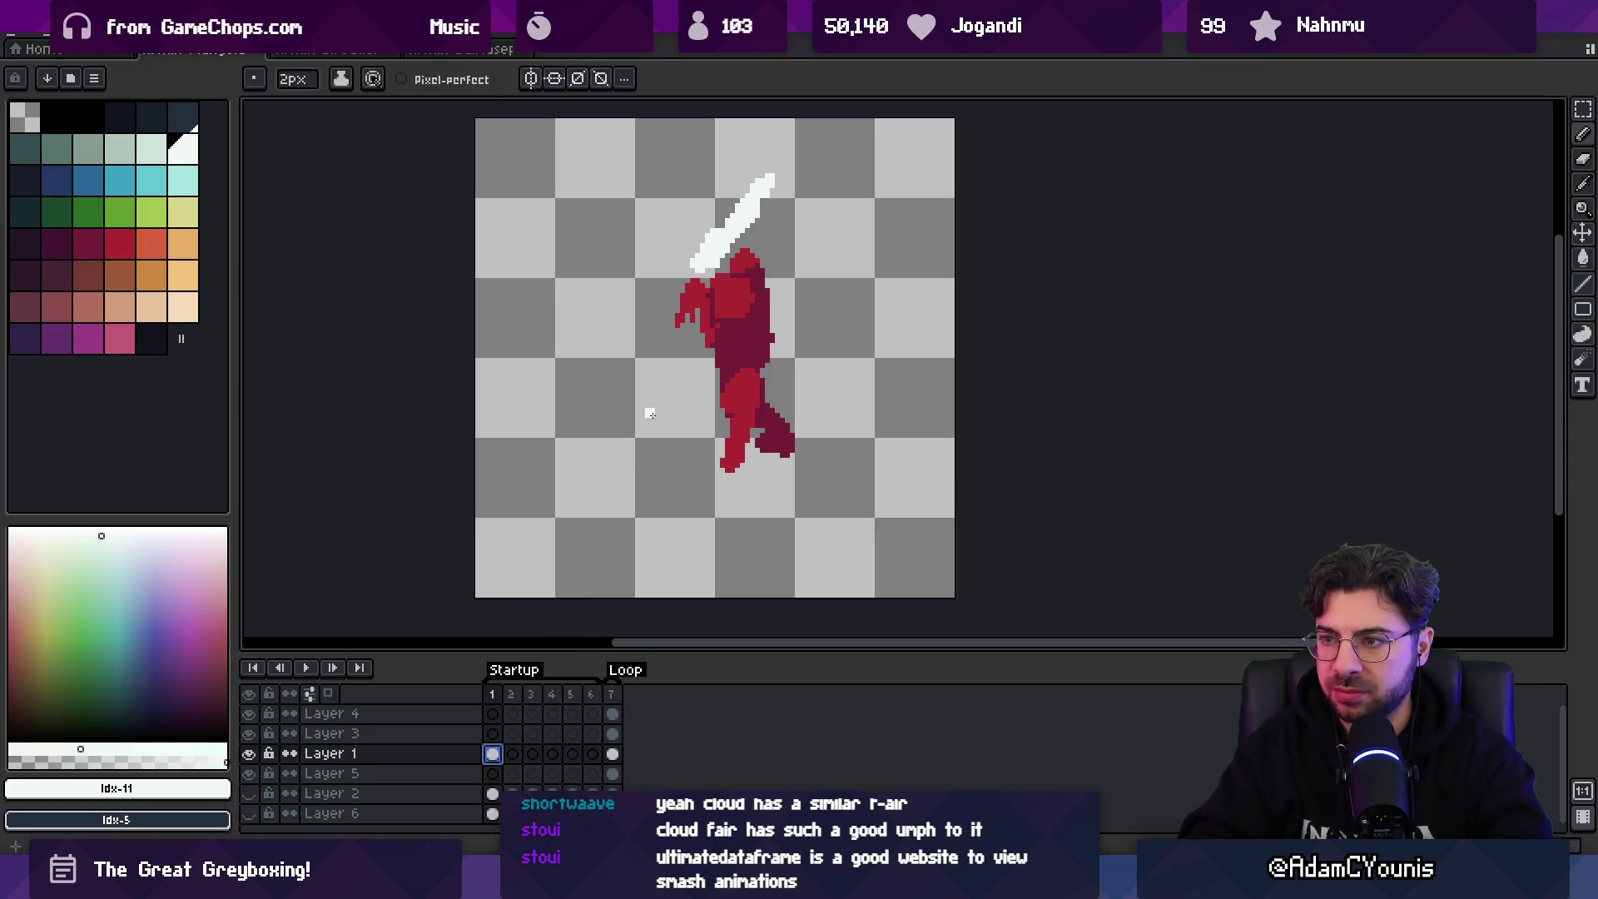
{"action": "left_click", "coordinate": [512, 754]}
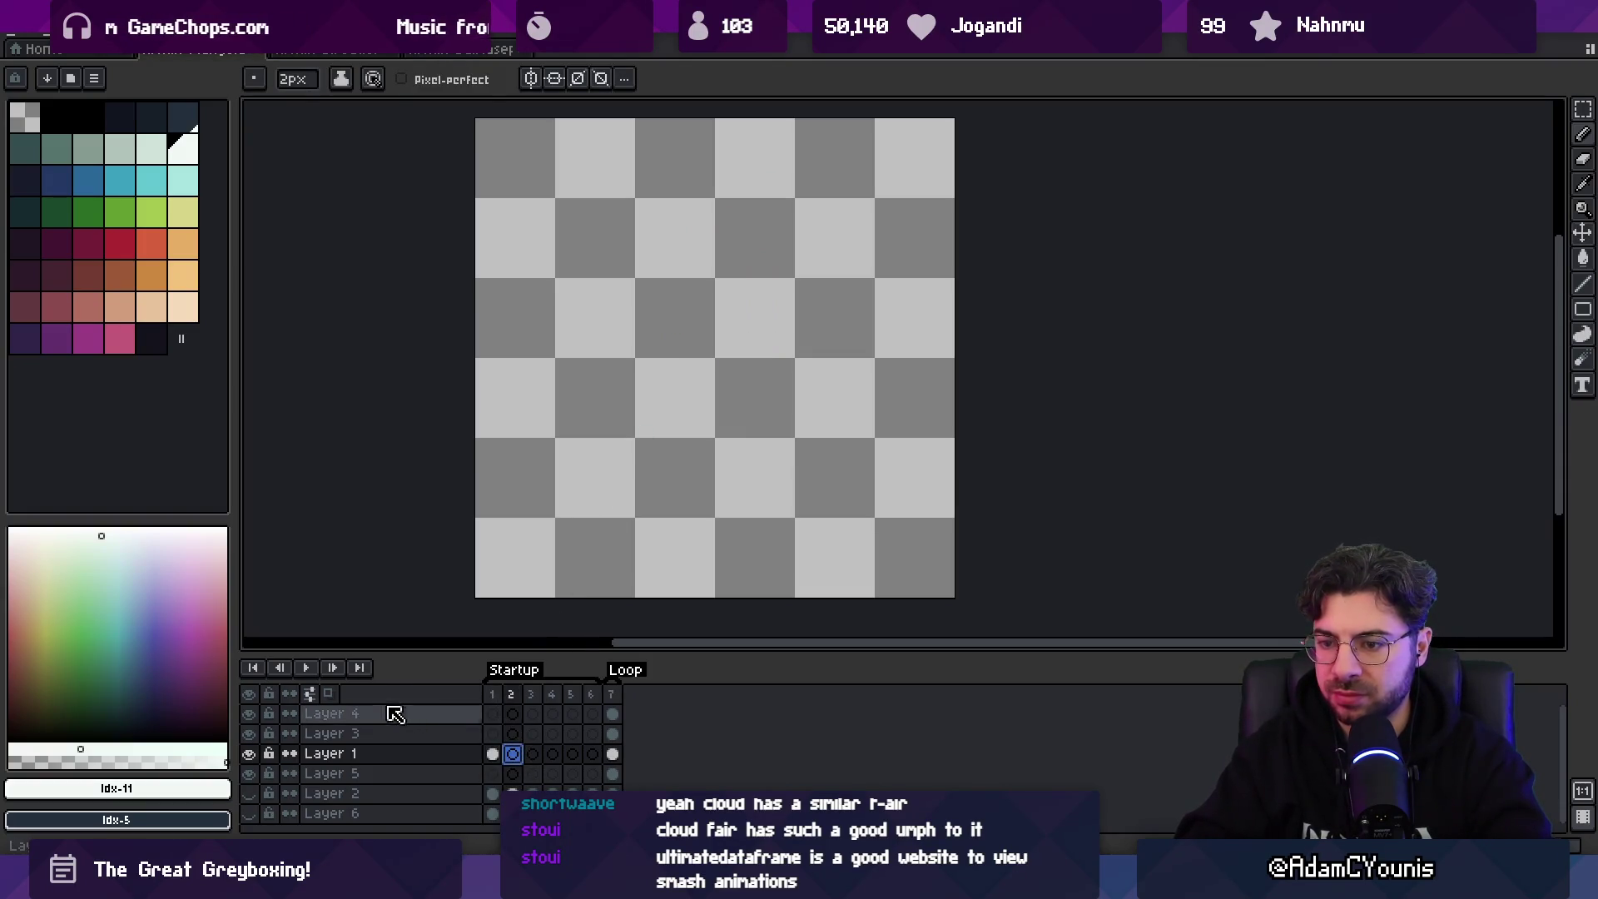
{"action": "key", "text": "F3"}
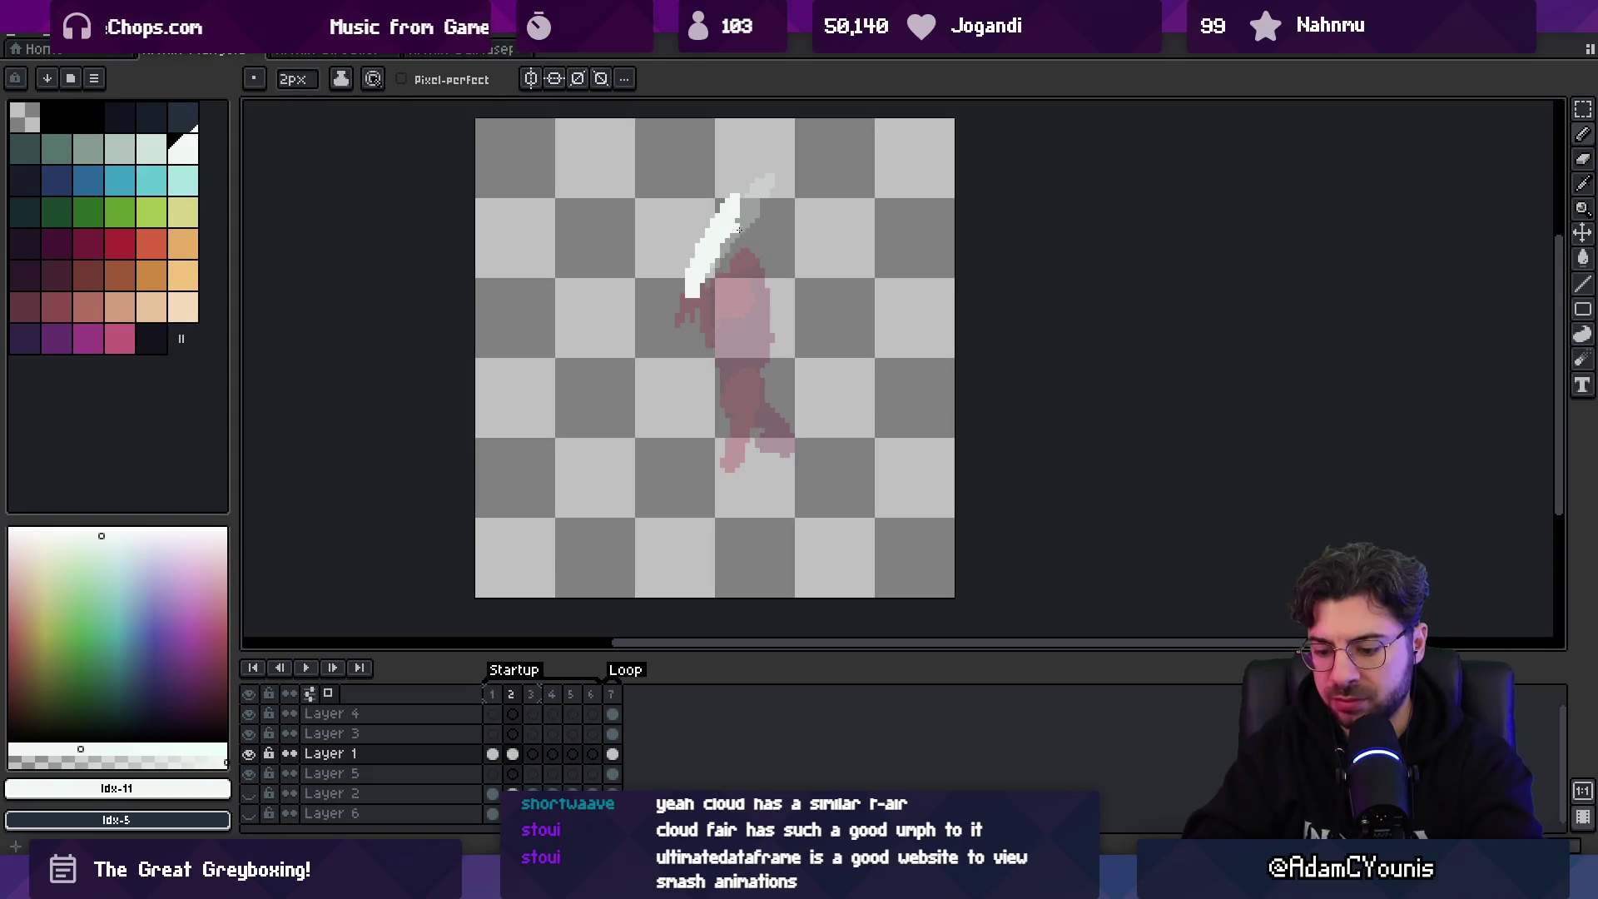
{"action": "key", "text": "Right"}
{"action": "key", "text": "Right"}
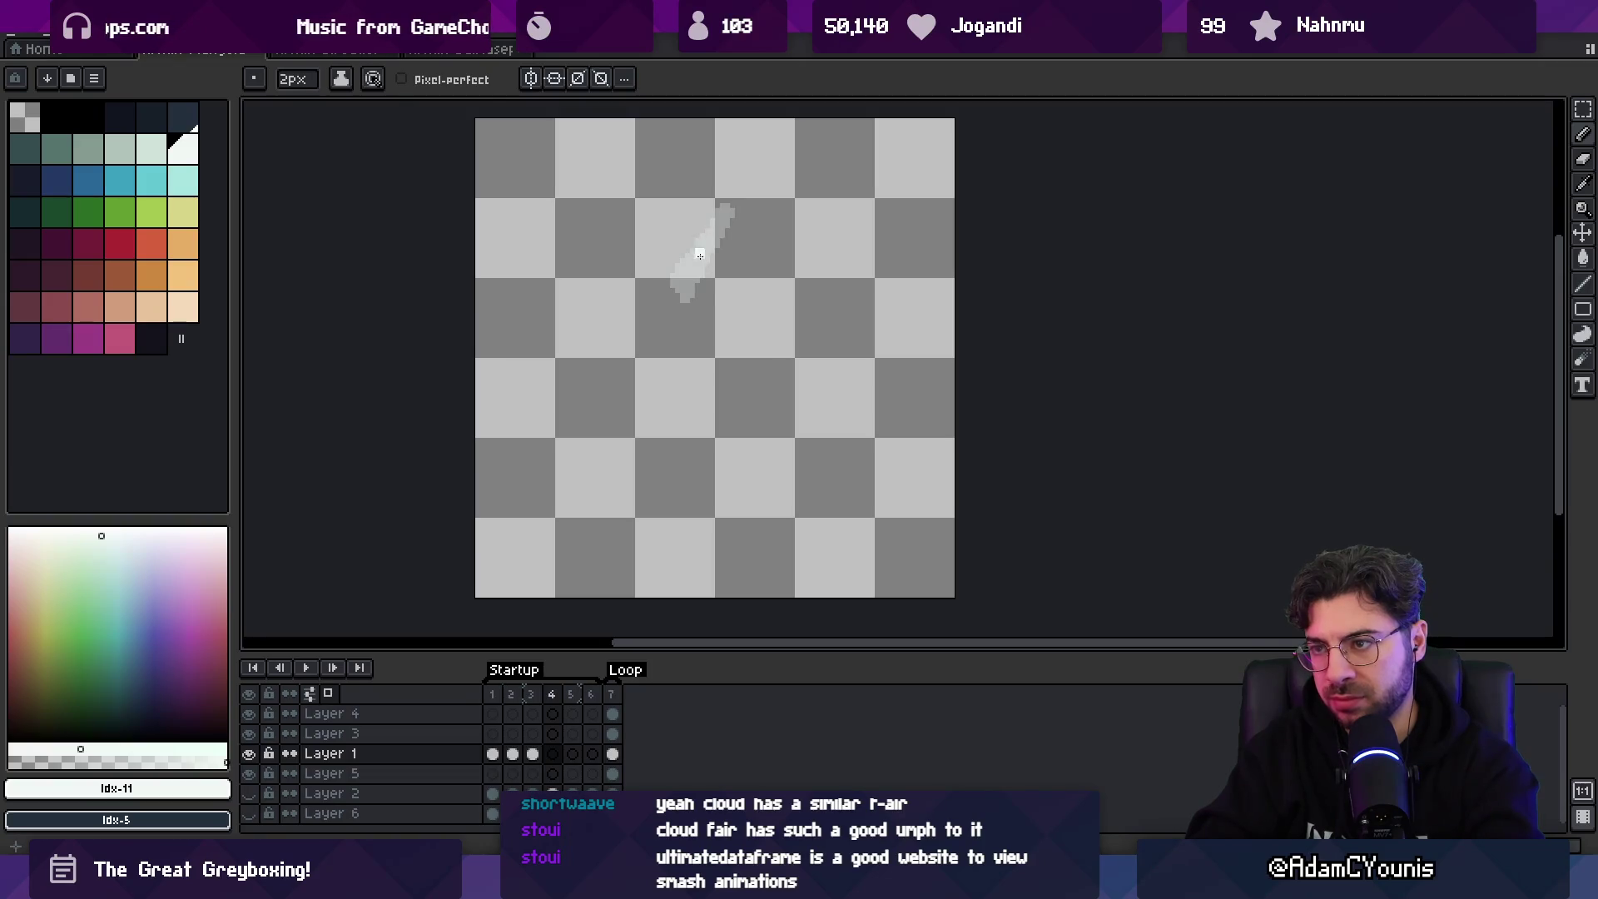
{"action": "left_click_drag", "start_coordinate": [731, 188], "coordinate": [731, 189]}
{"action": "key", "text": "Right"}
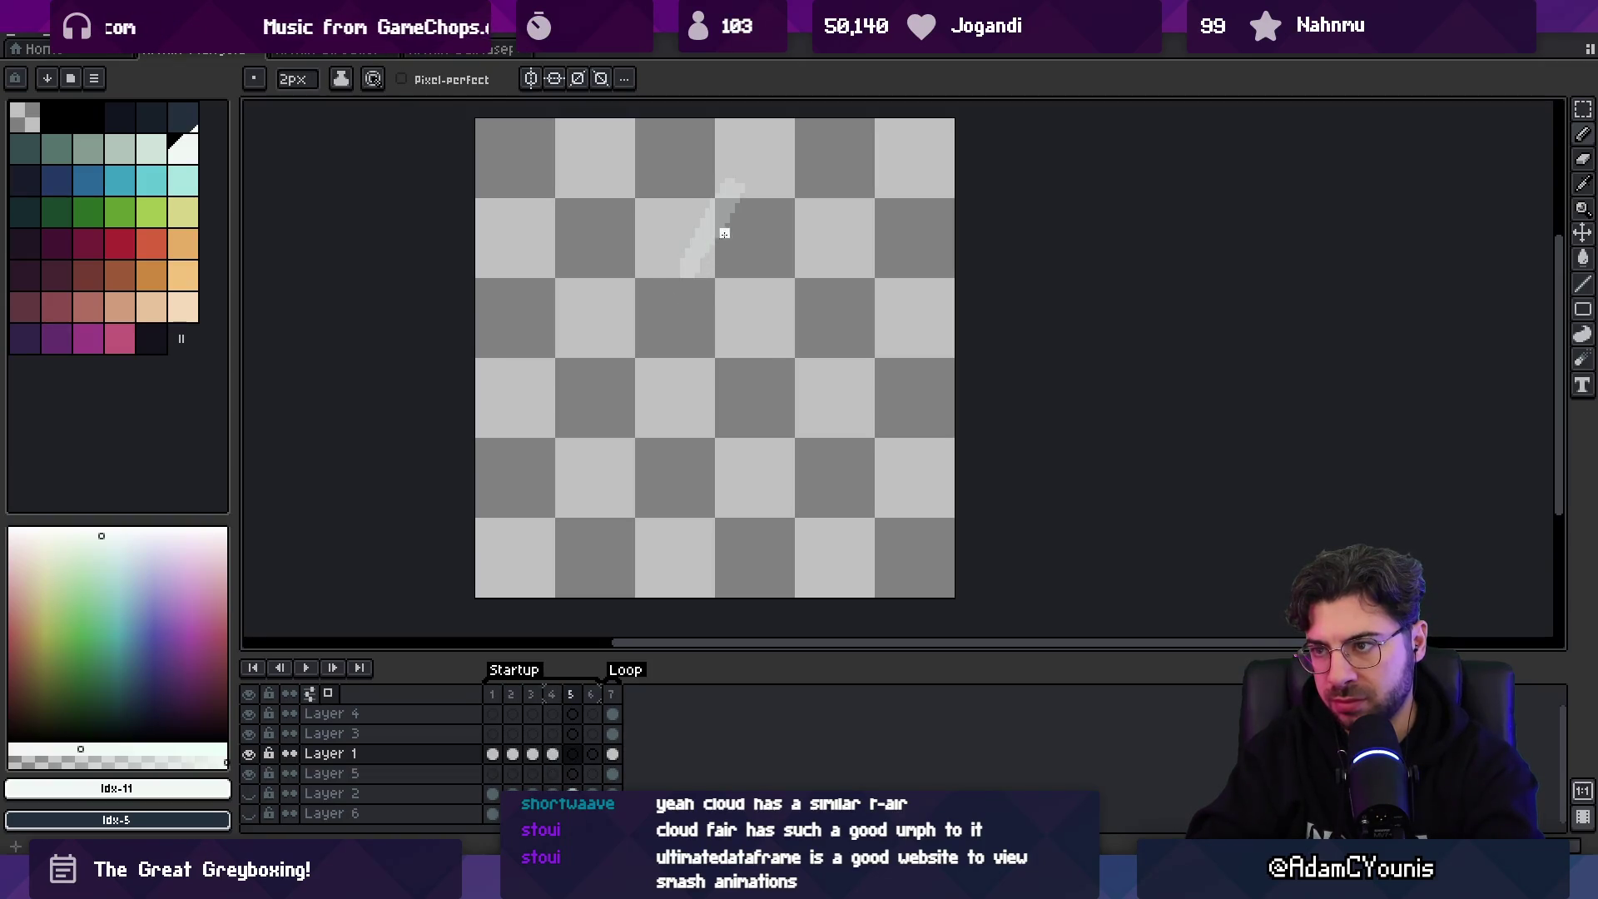
{"action": "key", "text": "Right"}
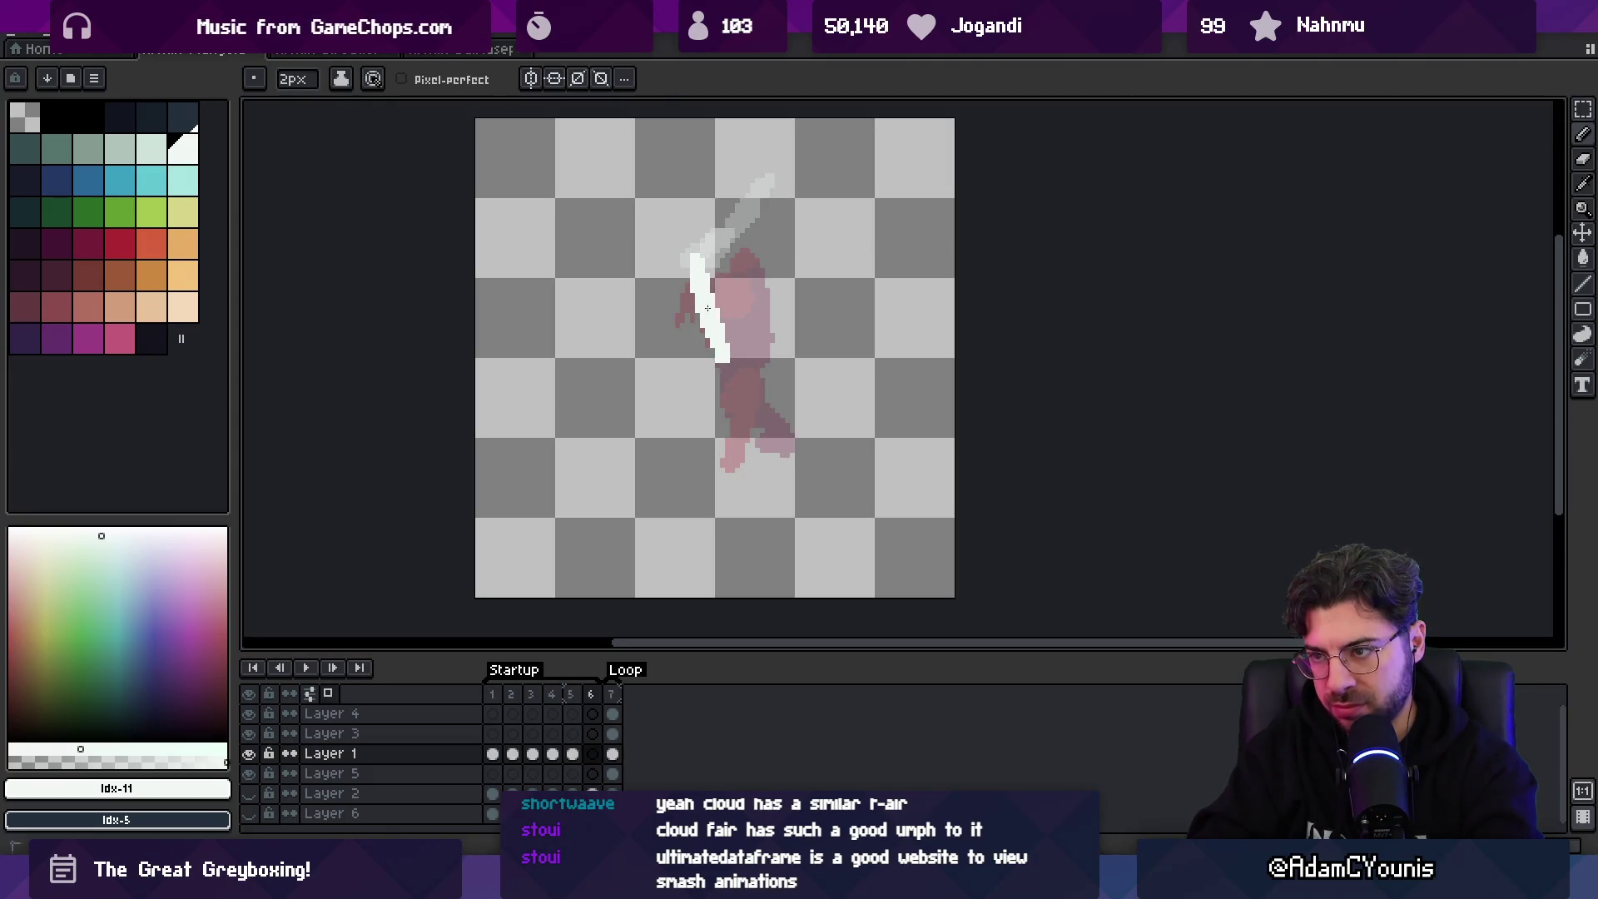
- Return to frame 1, switch off onion skinning, and scrub frames 1–7 to review
{"action": "left_click", "coordinate": [492, 693]}
{"action": "left_click", "coordinate": [328, 693]}
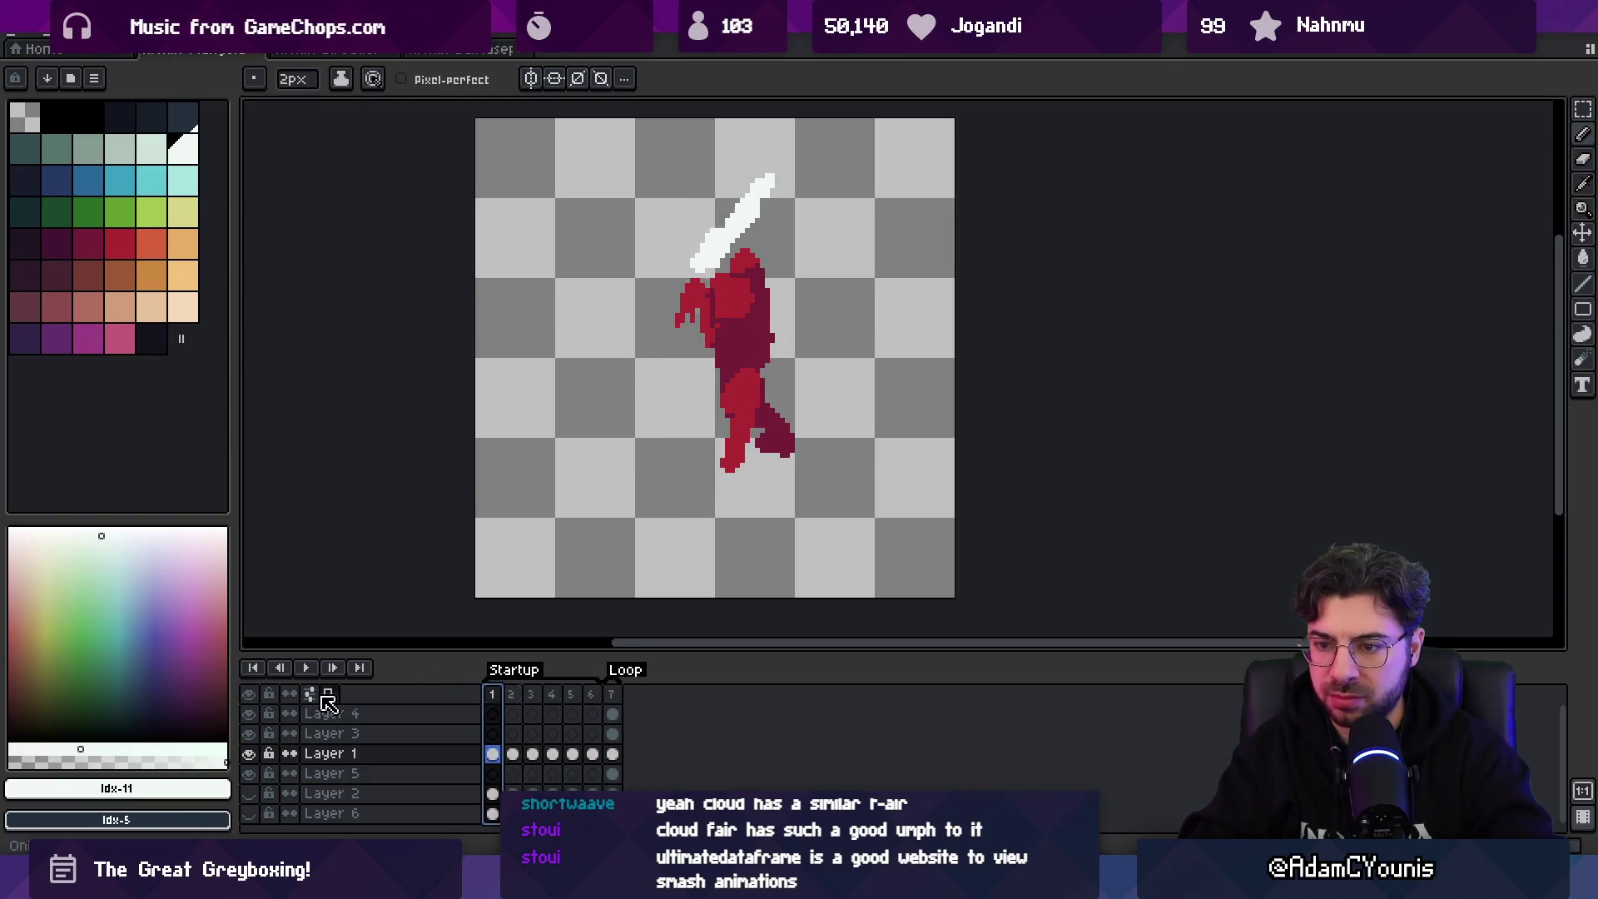
{"action": "mouse_move", "coordinate": [496, 697]}
{"action": "left_mouse_down"}
{"action": "mouse_move", "coordinate": [612, 694]}
{"action": "mouse_move", "coordinate": [492, 694]}
{"action": "mouse_move", "coordinate": [572, 694]}
{"action": "mouse_move", "coordinate": [625, 666]}
{"action": "mouse_move", "coordinate": [492, 697]}
{"action": "mouse_move", "coordinate": [570, 684]}
{"action": "left_mouse_up"}
- Zoom in and move the white slash slightly upward, then preview the animation
{"action": "scroll", "coordinate": [637, 478], "scroll_direction": "down", "scroll_amount": 5}
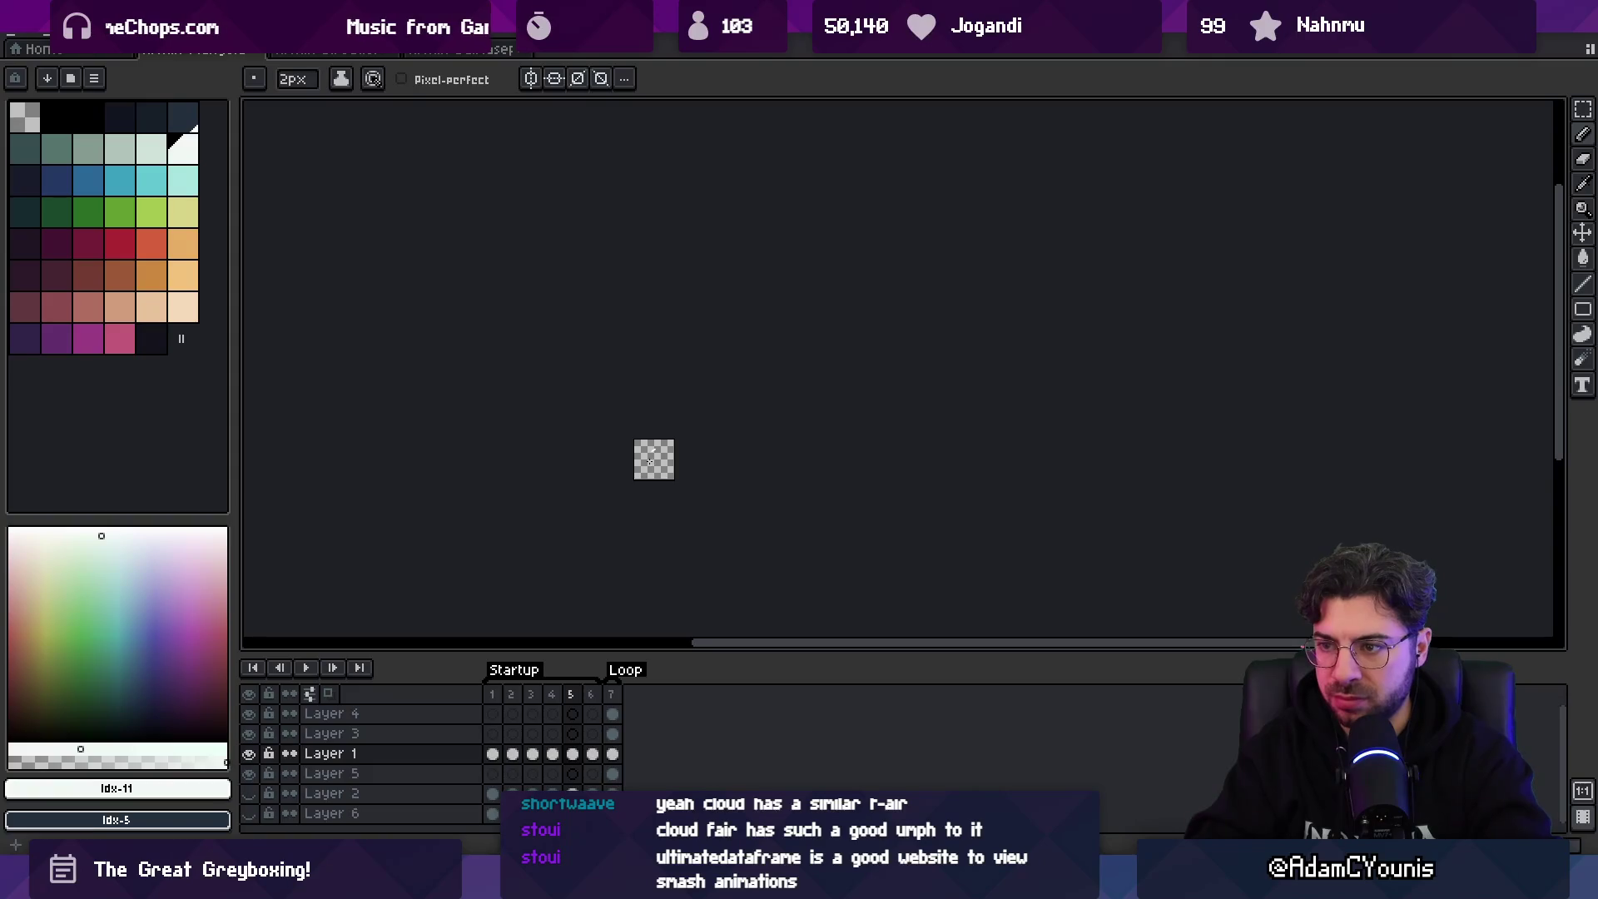
{"action": "key", "text": "z"}
{"action": "scroll", "coordinate": [665, 449], "scroll_direction": "up", "scroll_amount": 5}
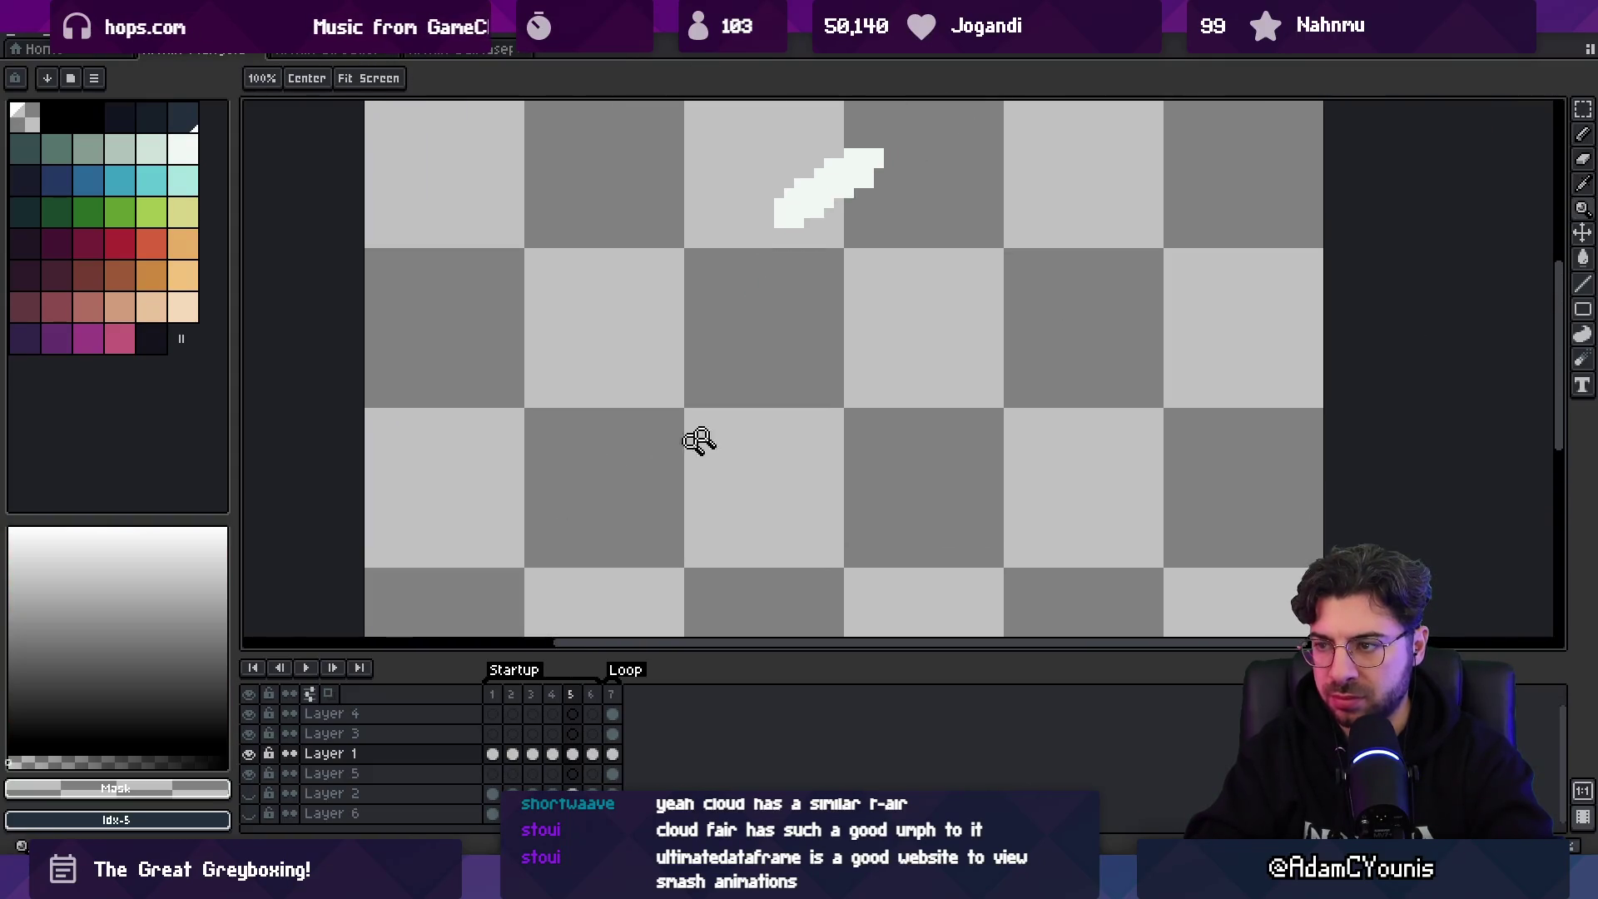
{"action": "scroll", "coordinate": [699, 441], "scroll_direction": "down", "scroll_amount": 3}
{"action": "key", "text": "v"}
{"action": "left_click_drag", "start_coordinate": [725, 346], "coordinate": [725, 323]}
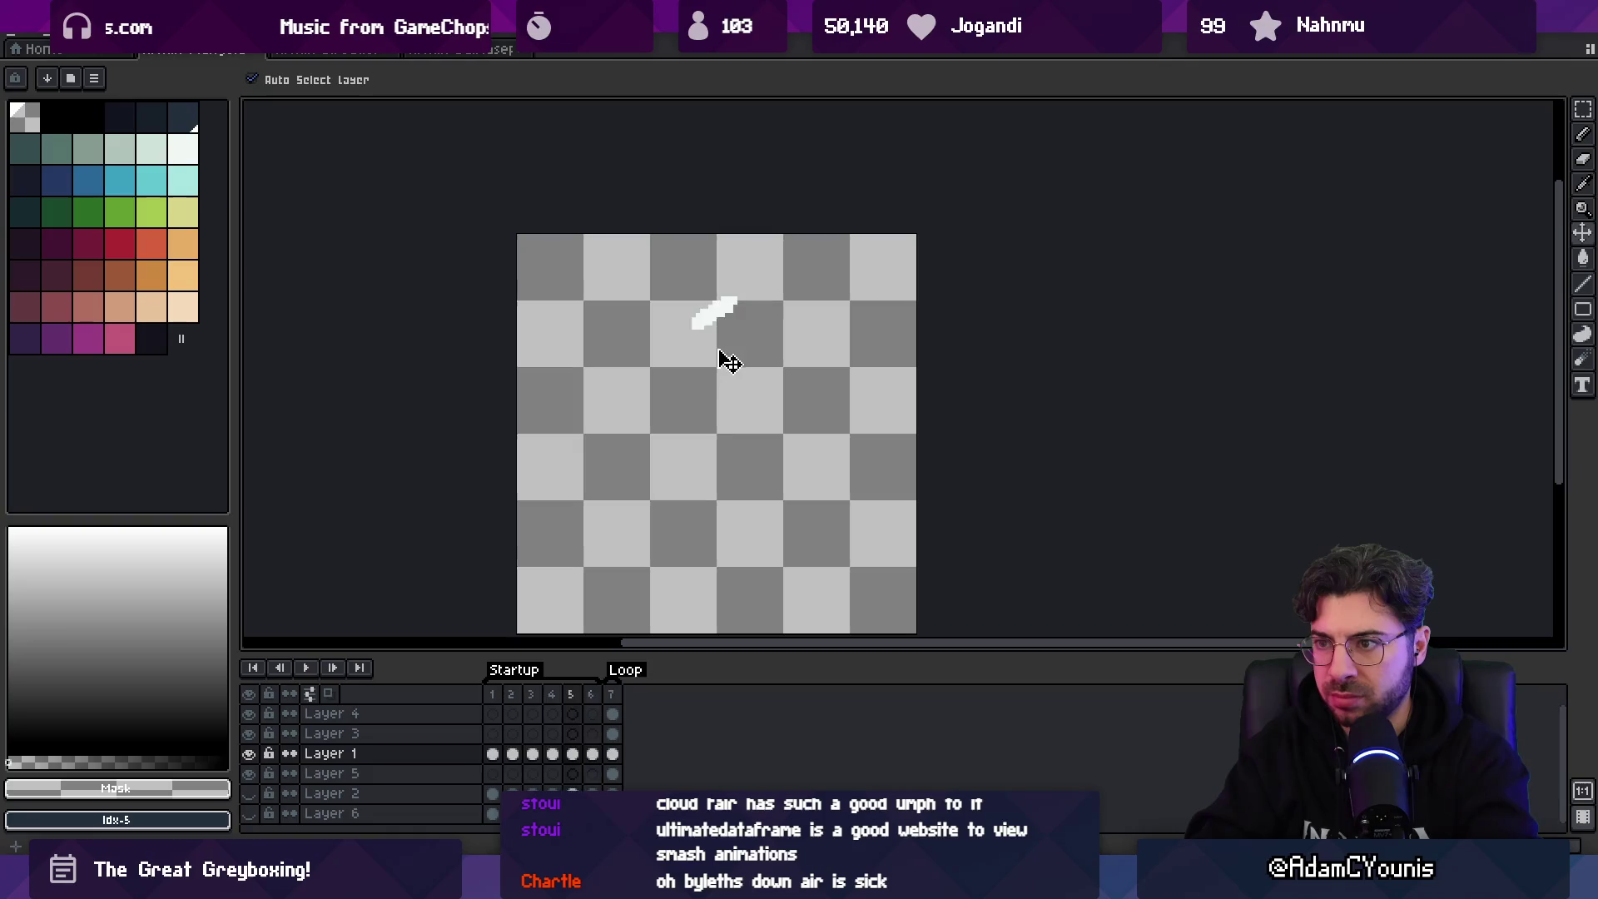
{"action": "key", "text": "Return"}
{"action": "key", "text": "Return"}
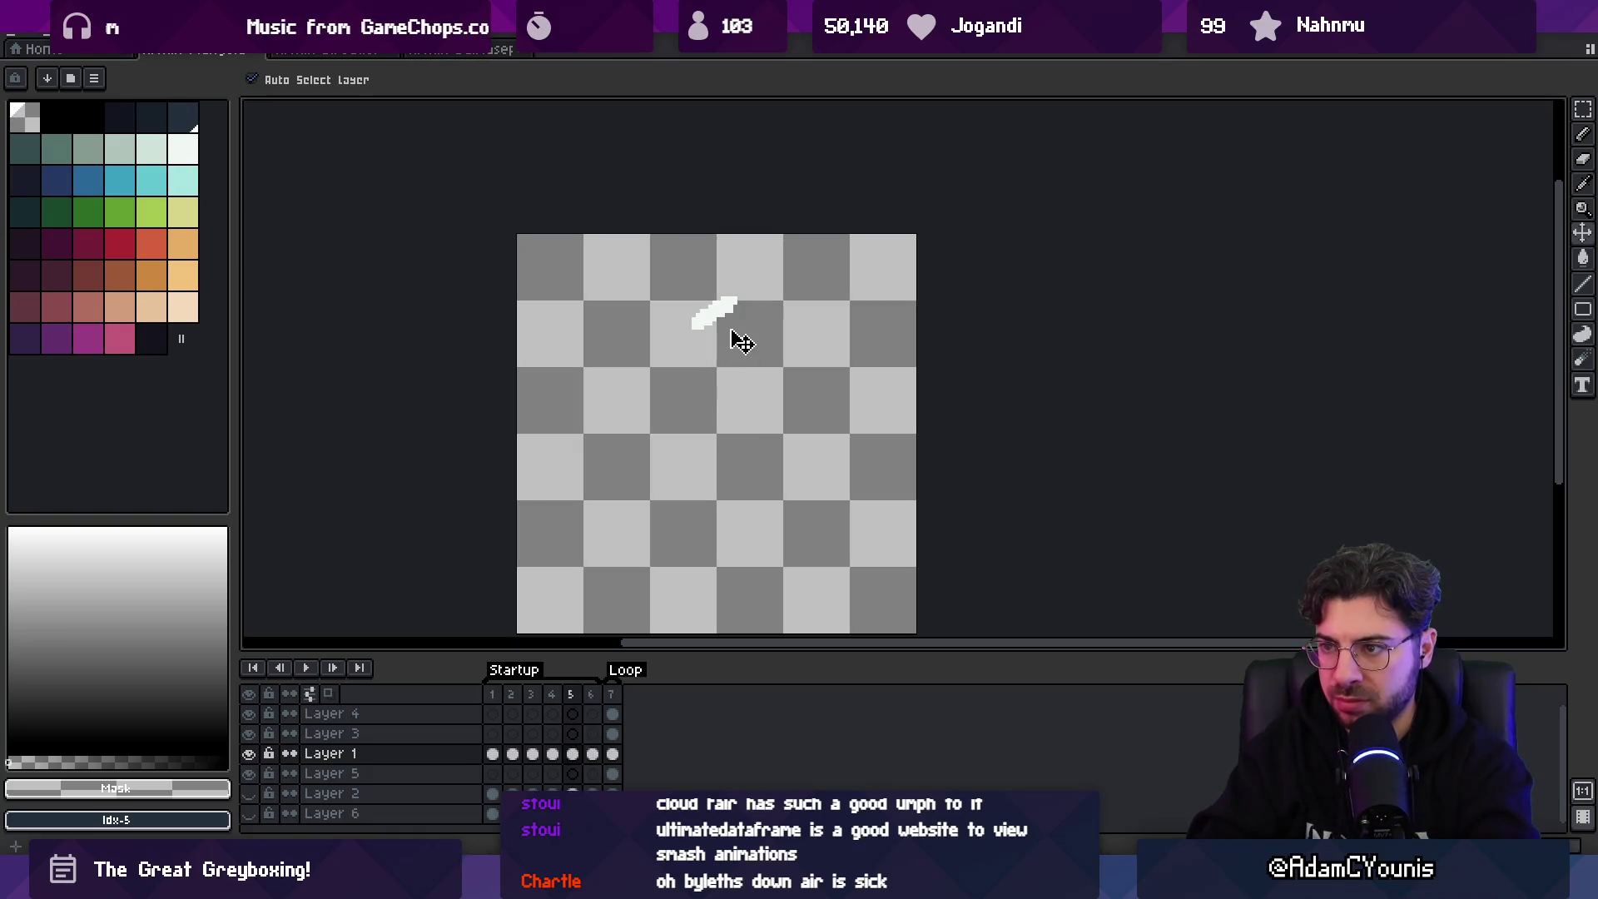
{"action": "key", "text": "Return"}
{"action": "key", "text": "Return"}
- Compare neighbouring frames and extend the white slash down and to the left on frame 5
{"action": "key", "text": "Right"}
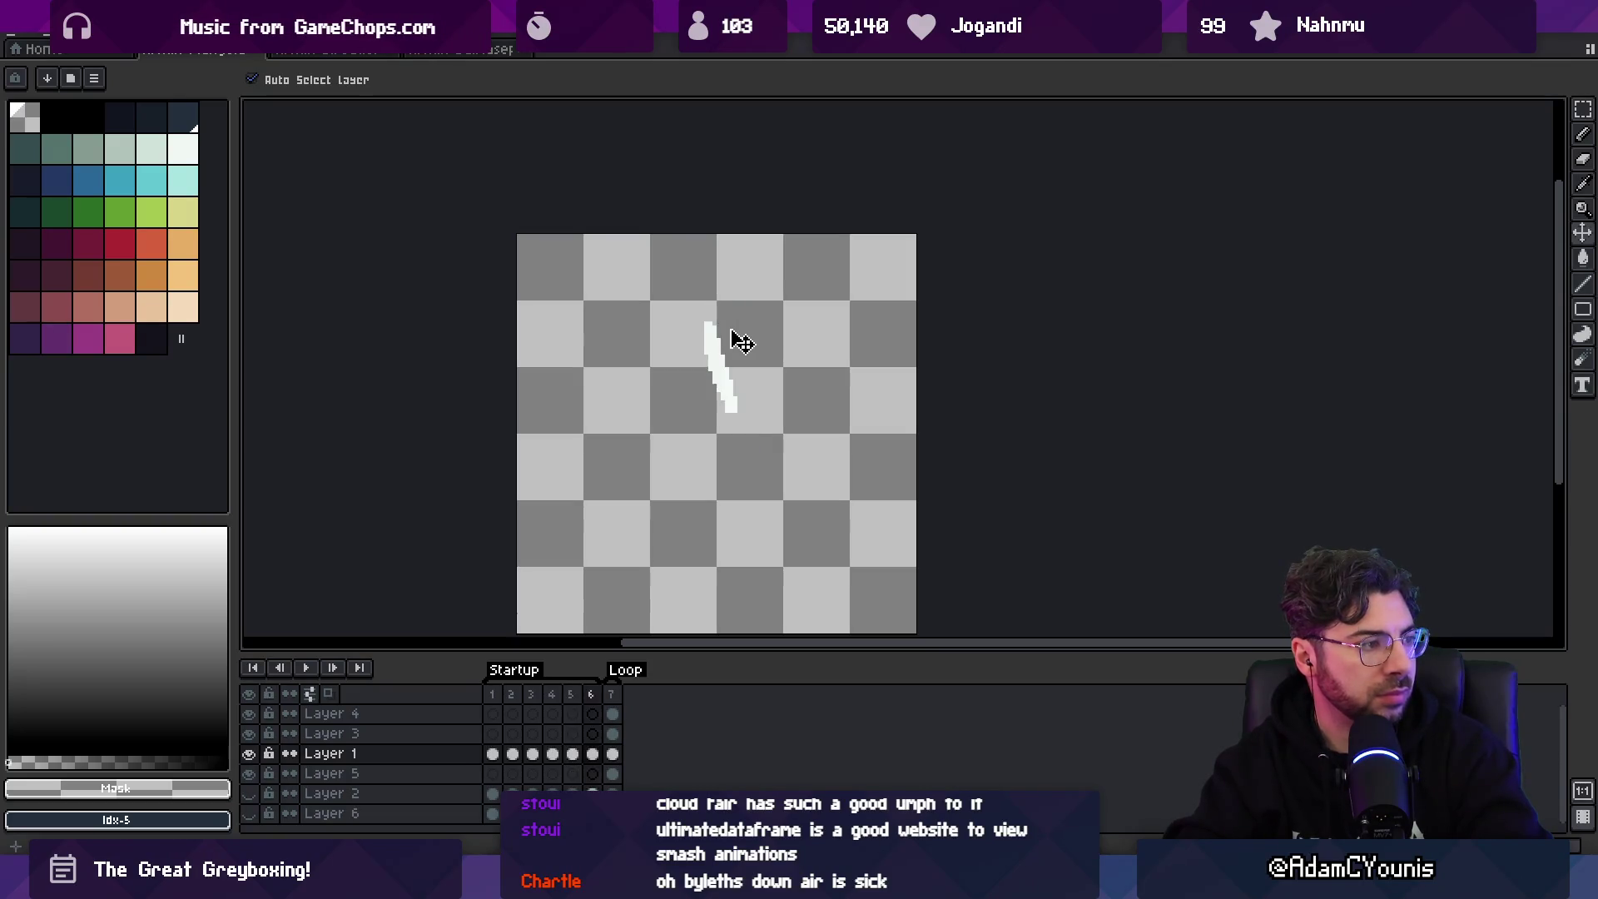
{"action": "key", "text": "Right"}
{"action": "key", "text": "Right"}
{"action": "key", "text": "Right"}
{"action": "key", "text": "Right"}
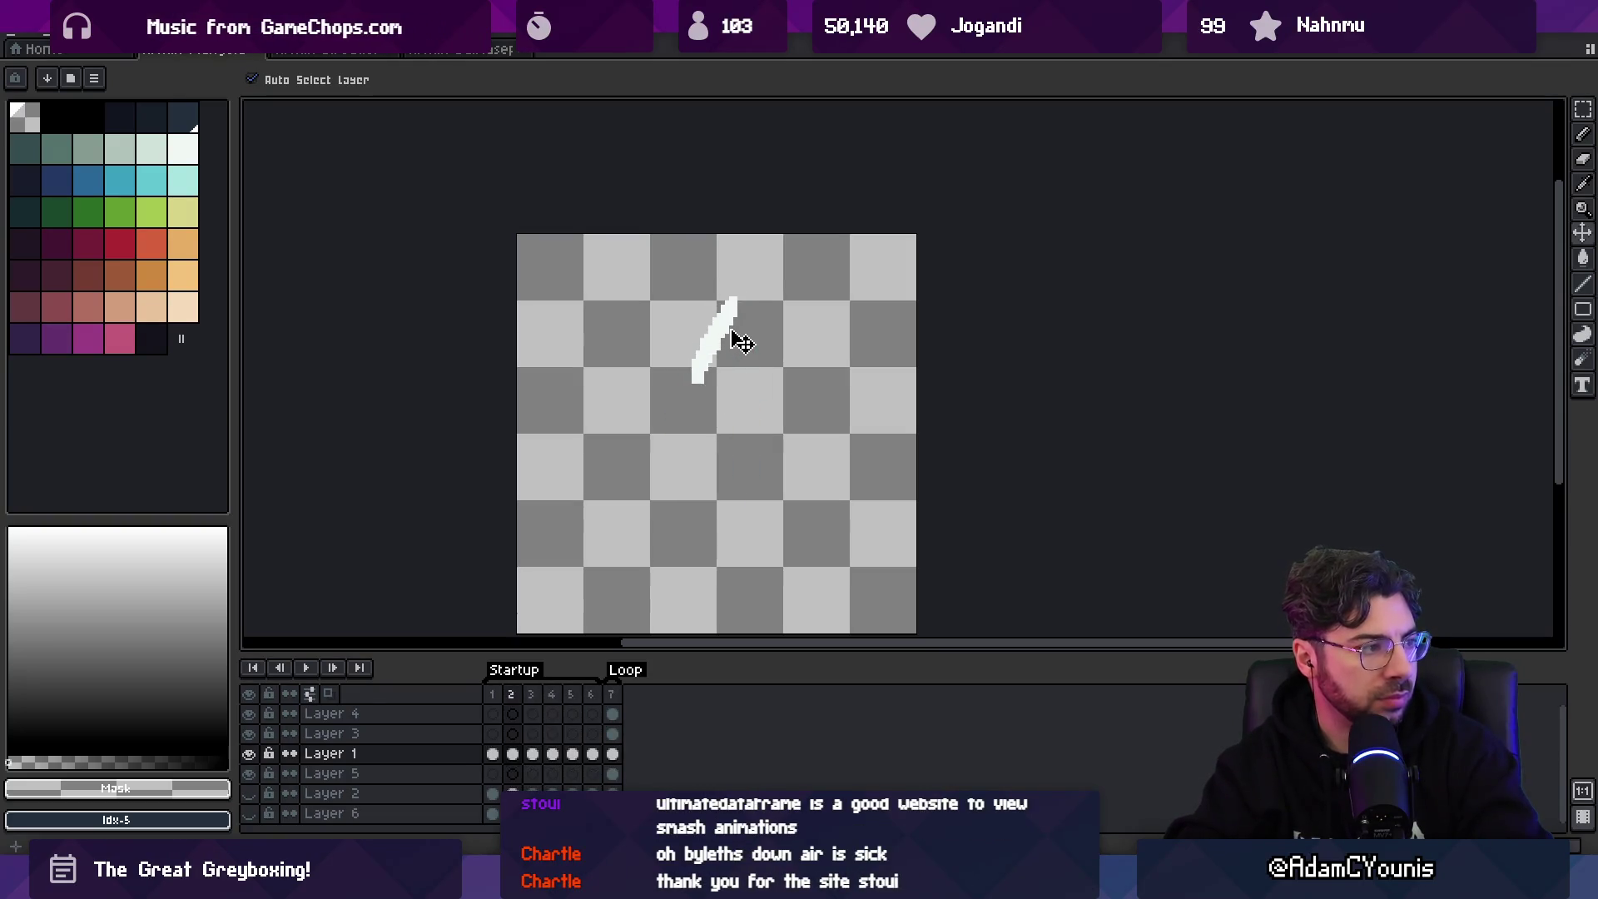
{"action": "key", "text": "Right"}
{"action": "key", "text": "Right"}
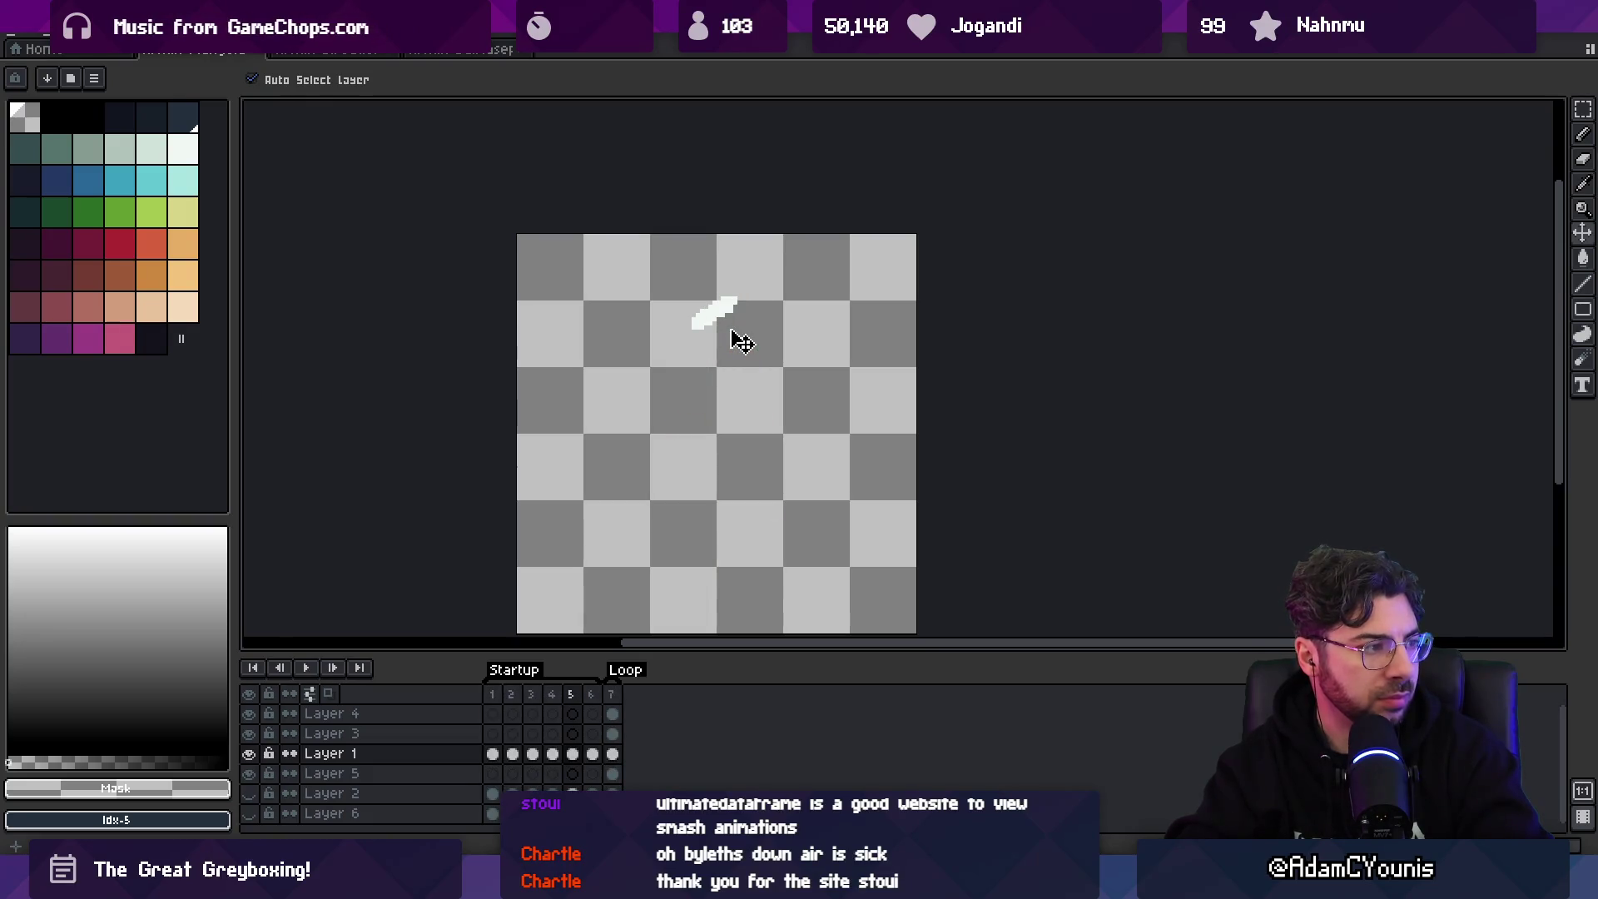
{"action": "key", "text": "Left"}
{"action": "key", "text": "Right"}
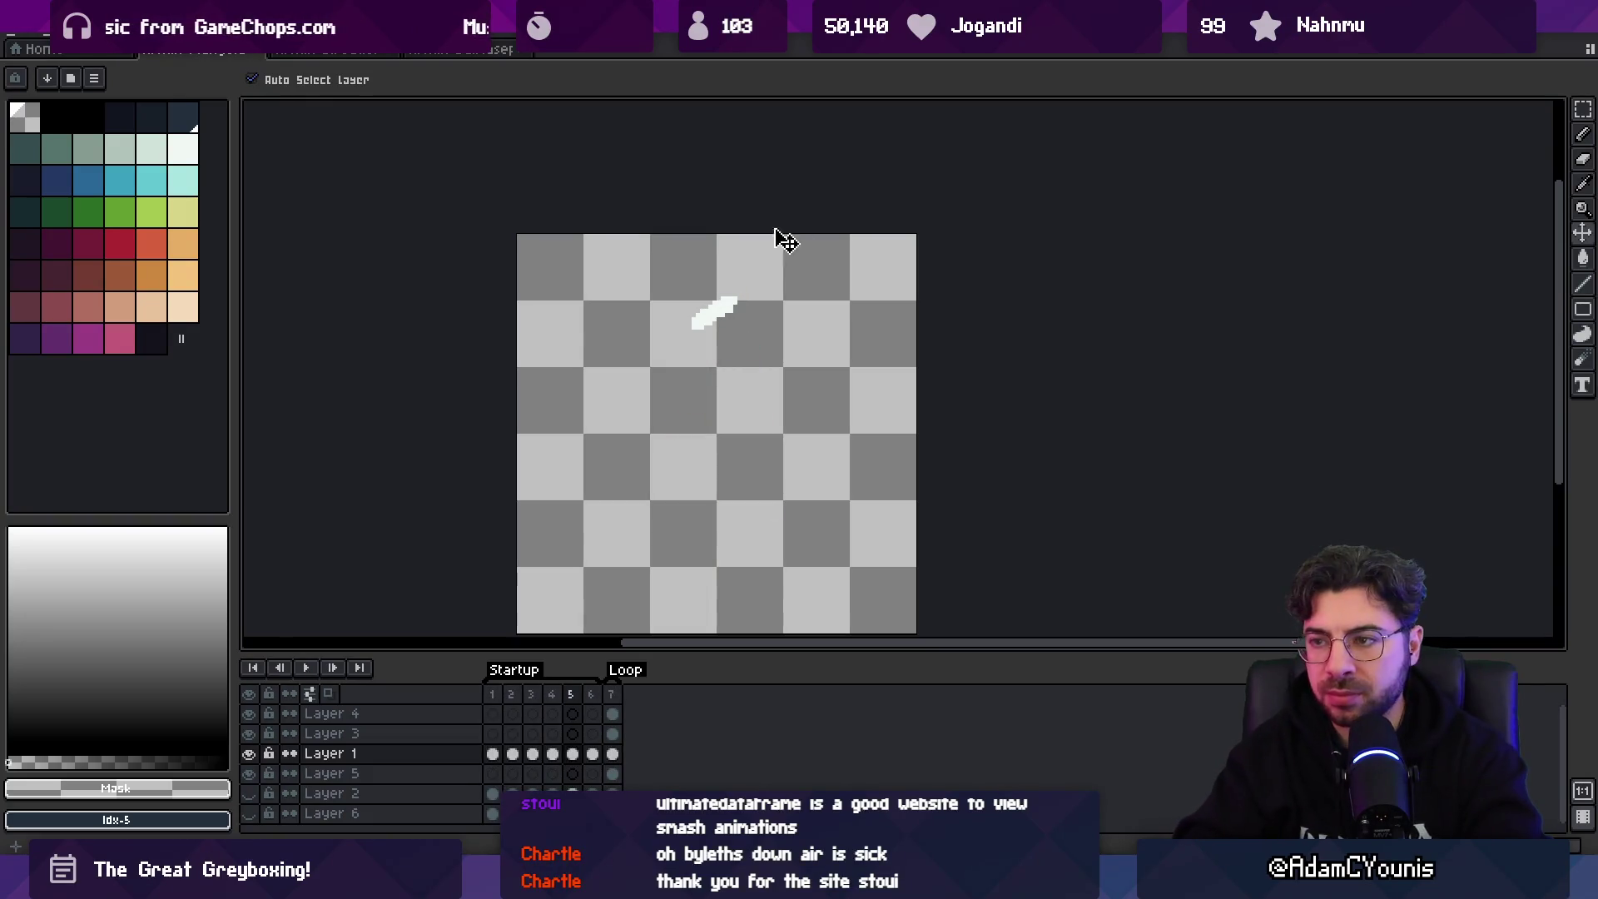
{"action": "key", "text": "b"}
{"action": "left_click_drag", "start_coordinate": [717, 304], "coordinate": [703, 321]}
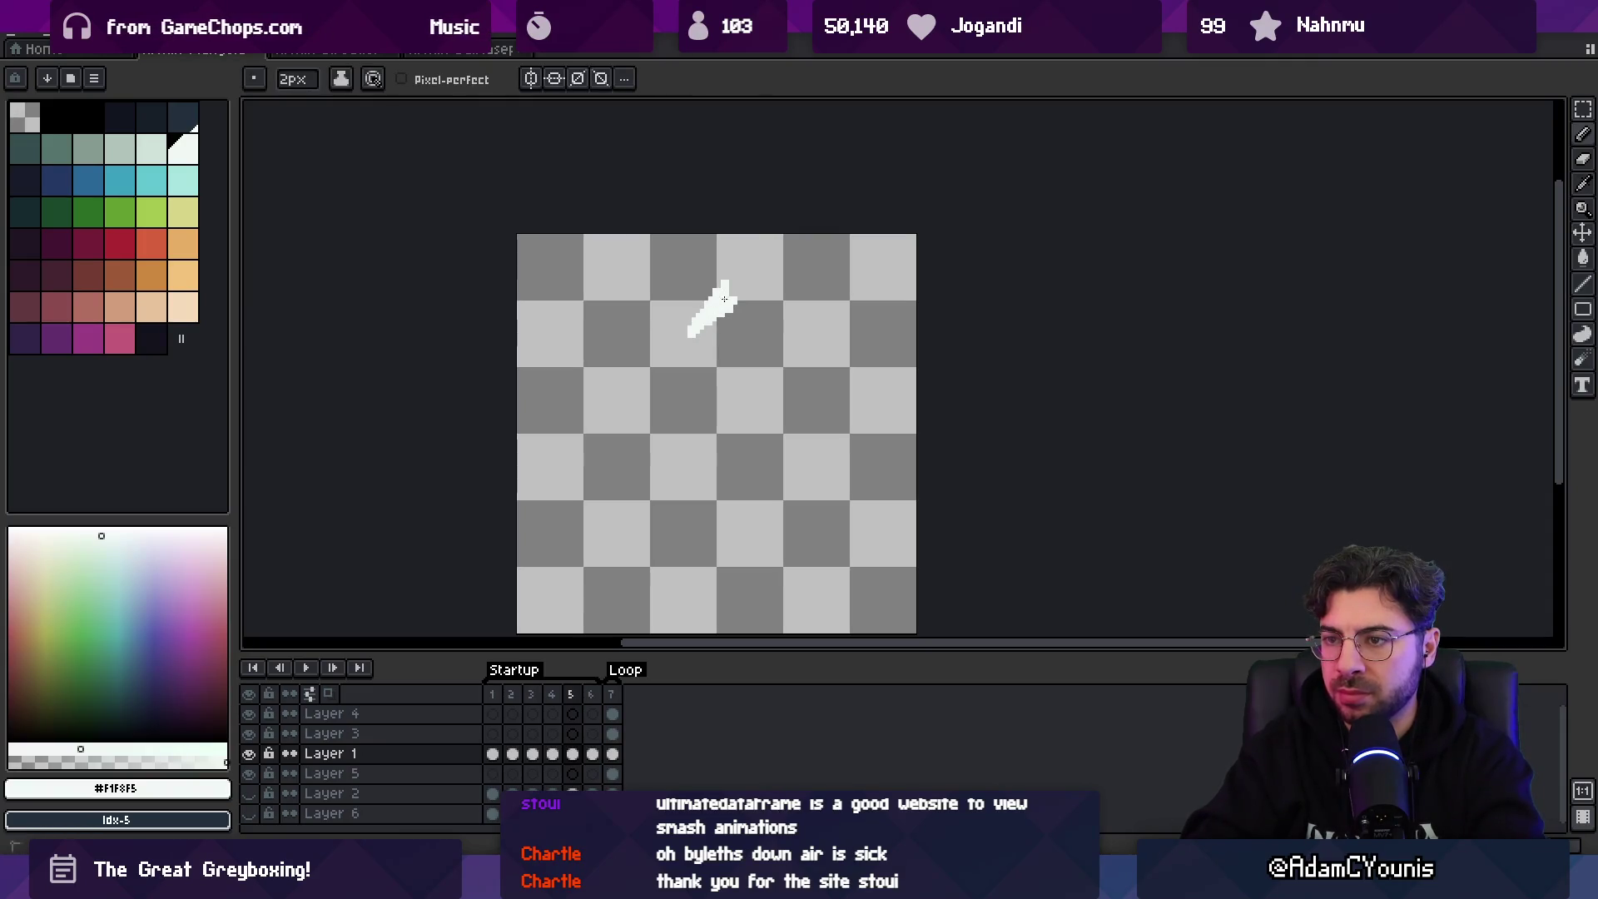
- Step through frames and layers, returning to frame 1 with Layer 1 active
{"action": "key", "text": "e"}
{"action": "key", "text": "Left"}
{"action": "key", "text": "Right"}
{"action": "key", "text": "Right"}
{"action": "key", "text": "Left"}
{"action": "key", "text": "Left"}
{"action": "key", "text": "Left"}
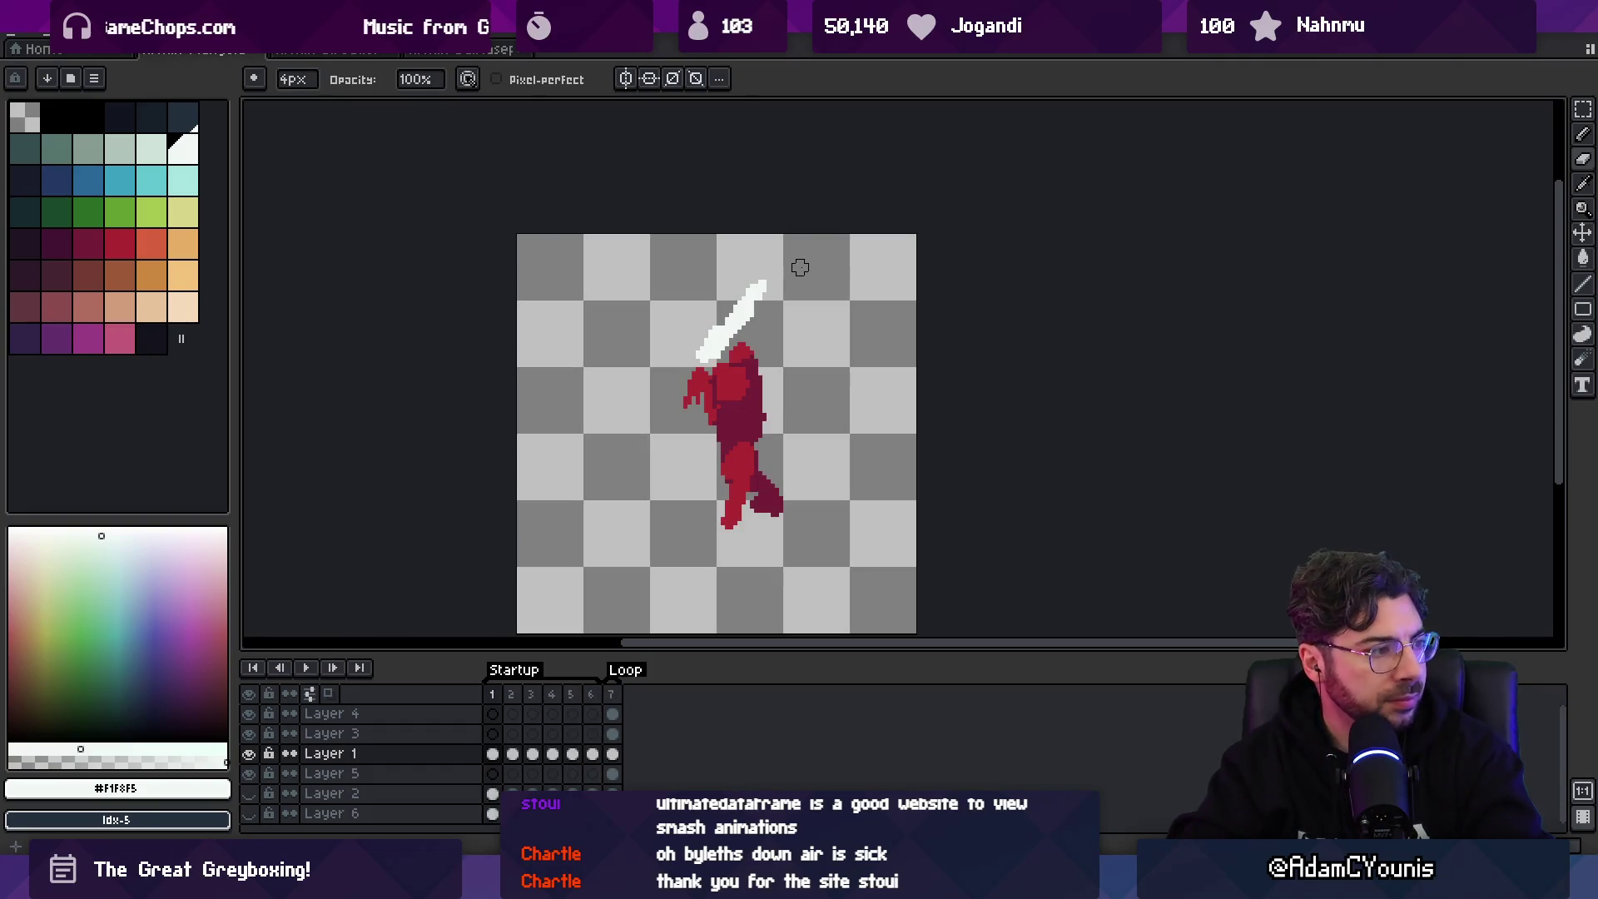
{"action": "key", "text": "Down"}
{"action": "key", "text": "Down"}
{"action": "key", "text": "Down"}
{"action": "key", "text": "Up"}
{"action": "key", "text": "Up"}
{"action": "key", "text": "Up"}
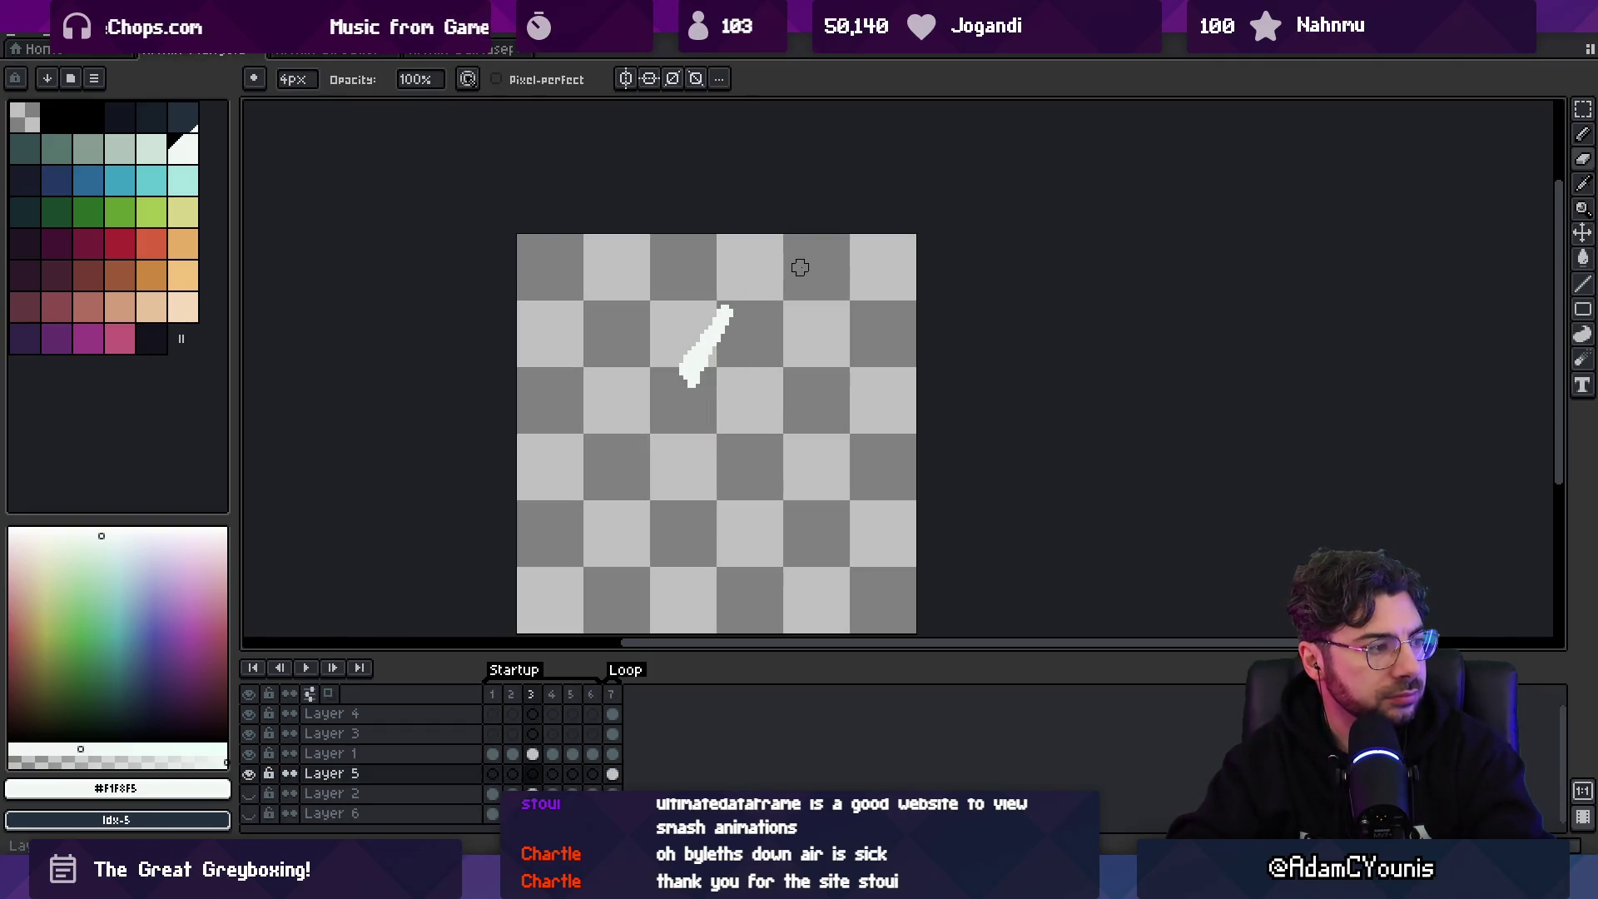
{"action": "key", "text": "Left"}
{"action": "key", "text": "Right"}
{"action": "key", "text": "Right"}
{"action": "key", "text": "Right"}
{"action": "key", "text": "Right"}
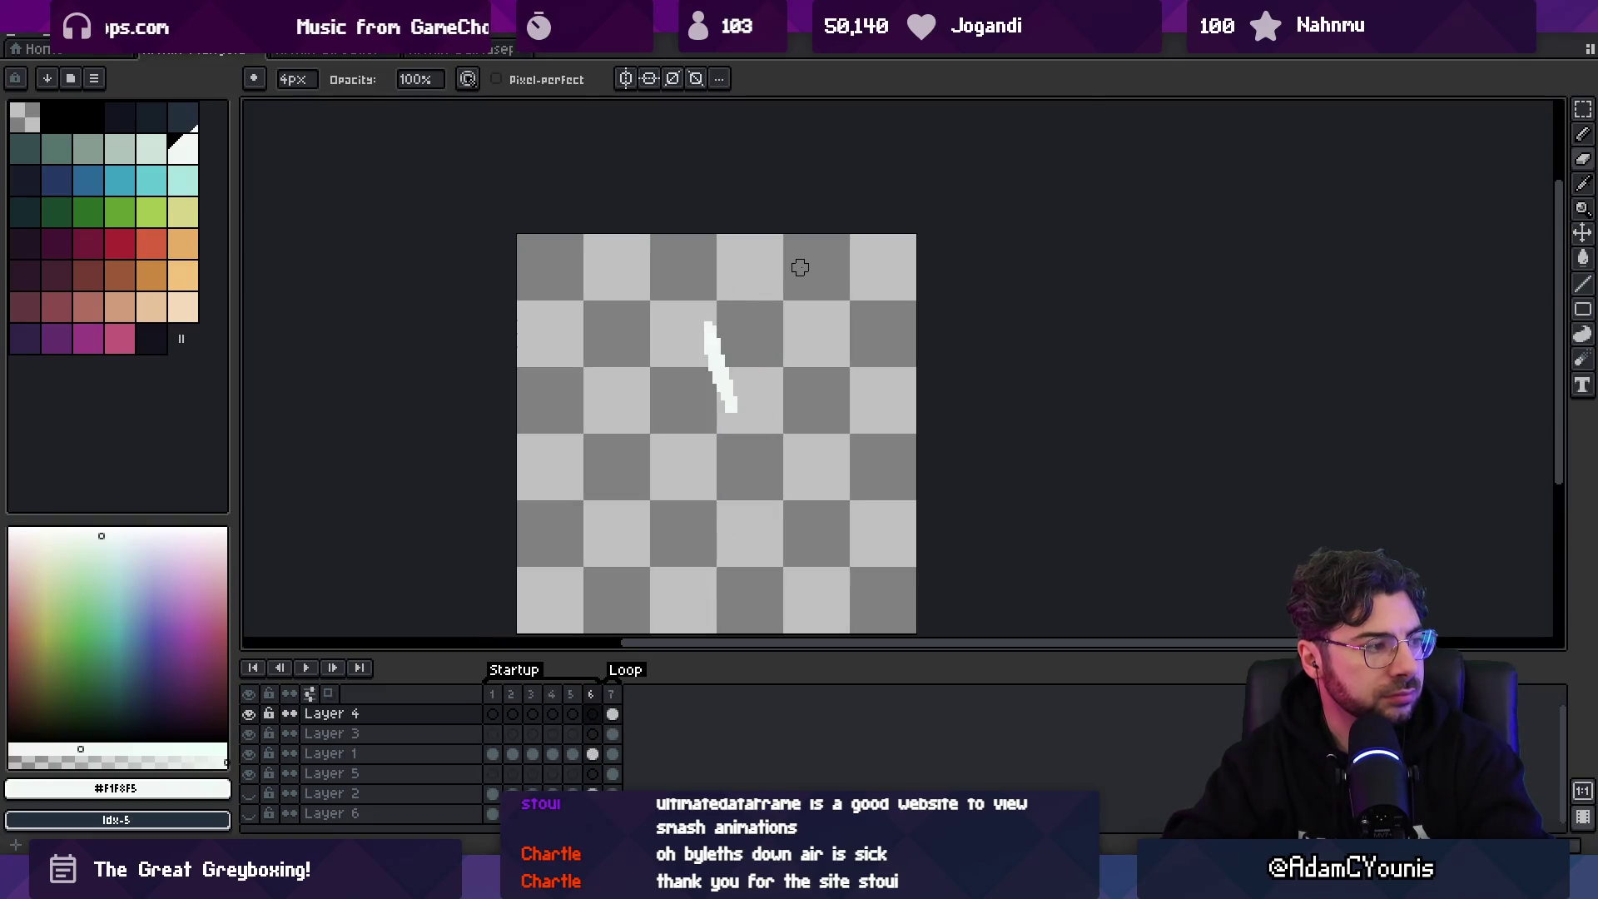
{"action": "key", "text": "Left"}
{"action": "key", "text": "Left"}
{"action": "key", "text": "Left"}
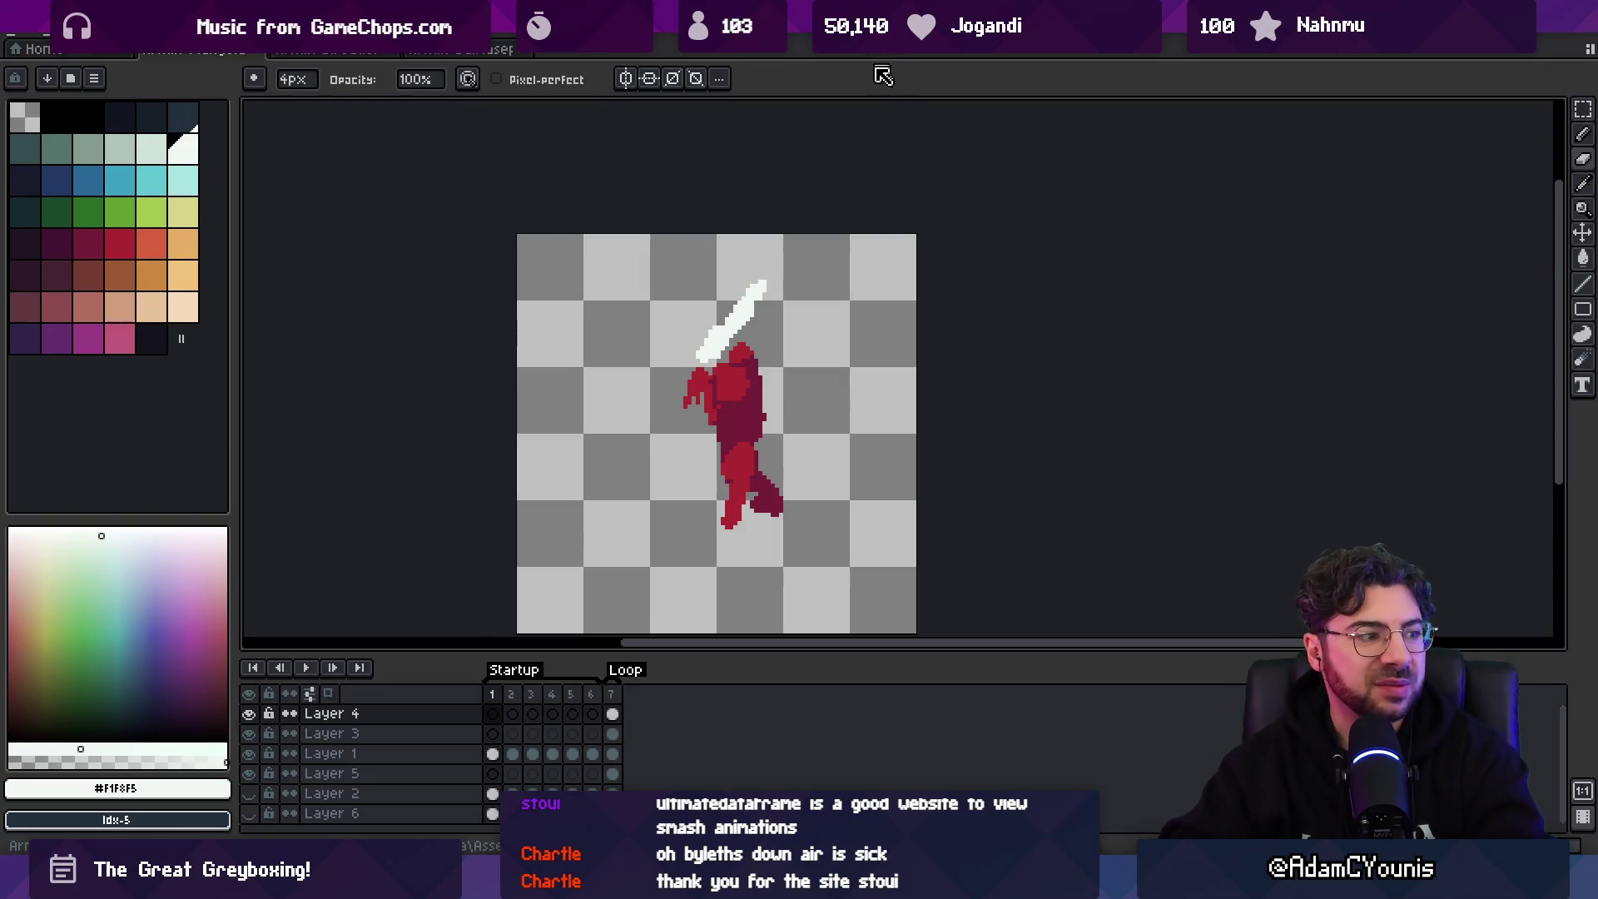
{"action": "key", "text": "v"}
{"action": "left_click", "coordinate": [730, 337]}
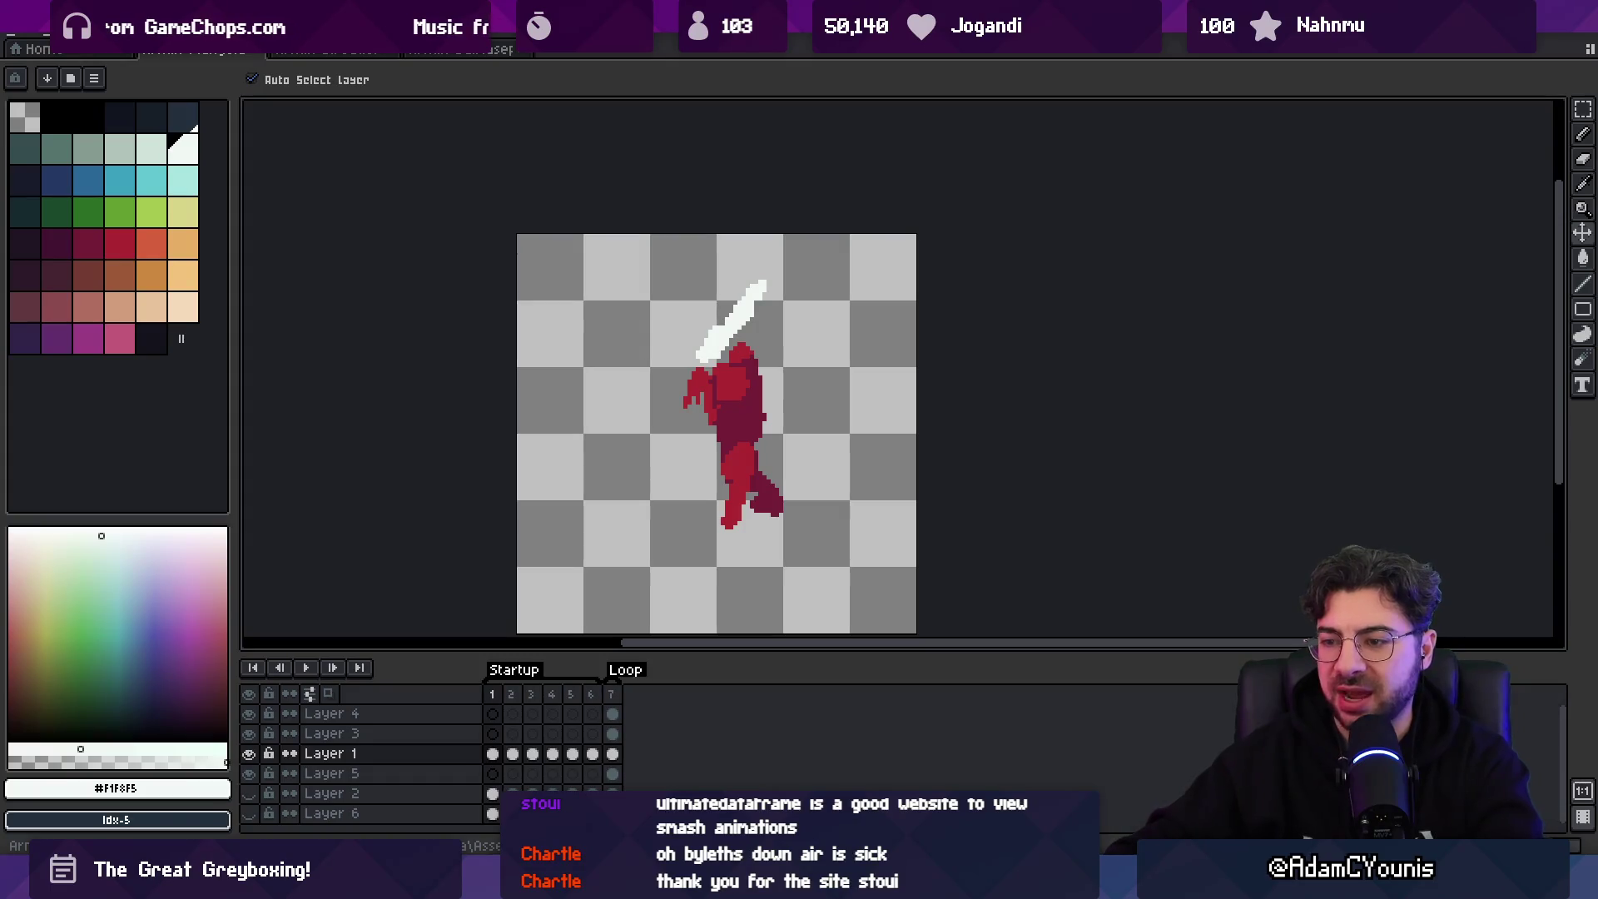
- Search 'harriette .ase' in Everything and open Harriette Boss.ase in Aseprite
{"action": "key", "text": "ctrl+alt+space"}
{"action": "type", "text": "harriette .ase"}
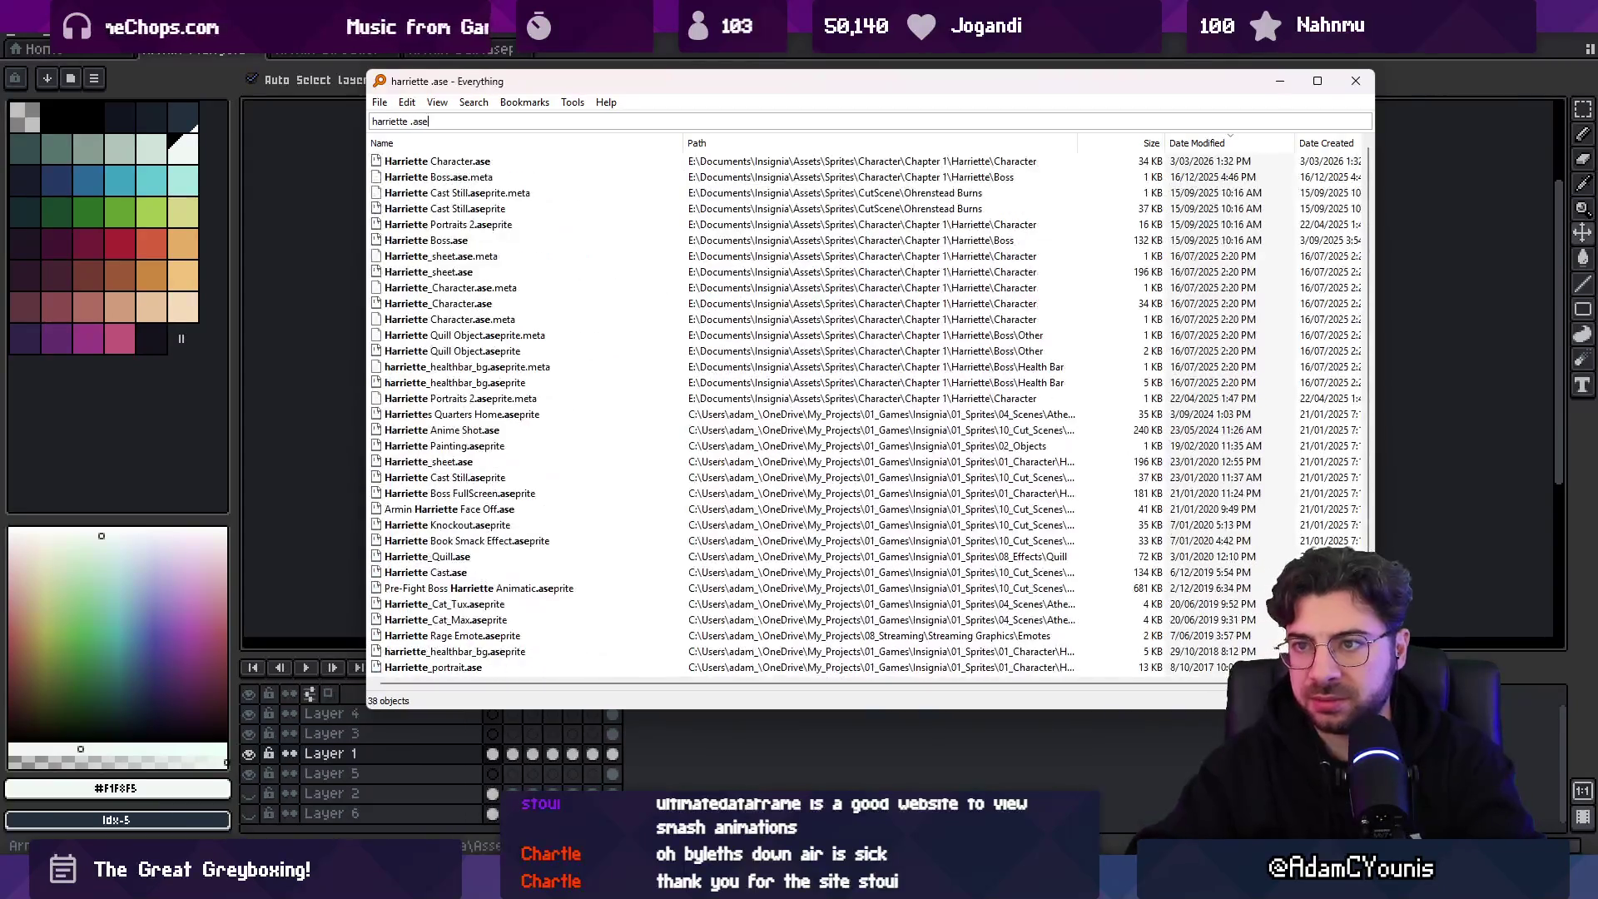
{"action": "left_click", "coordinate": [439, 176]}
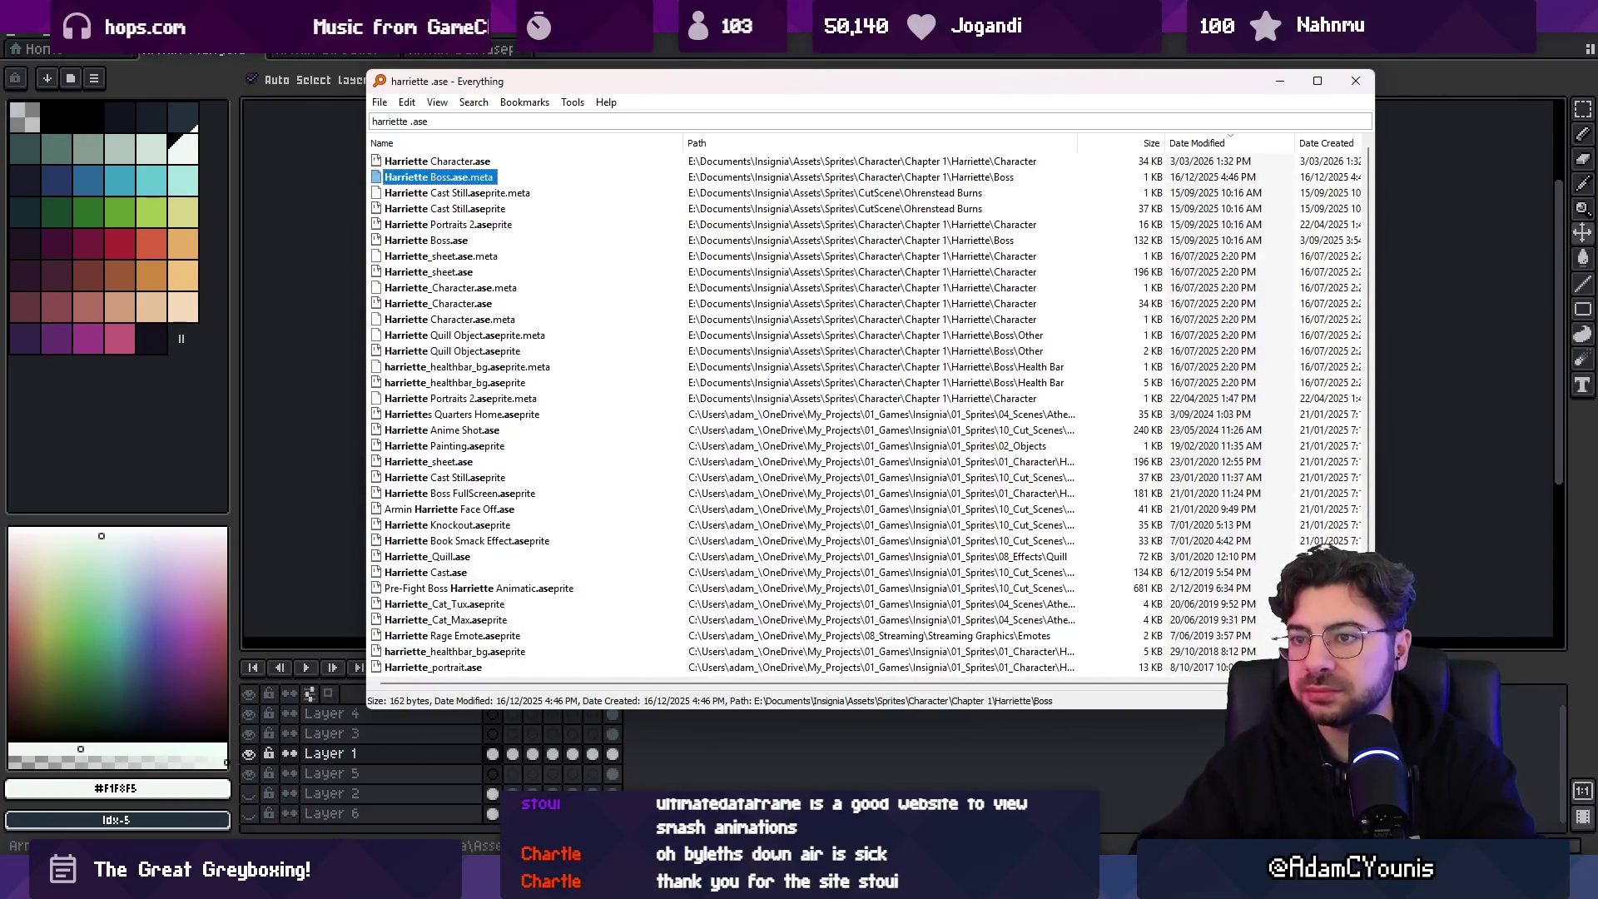
{"action": "key", "text": "Down"}
{"action": "key", "text": "Down"}
{"action": "key", "text": "Down"}
{"action": "key", "text": "Return"}
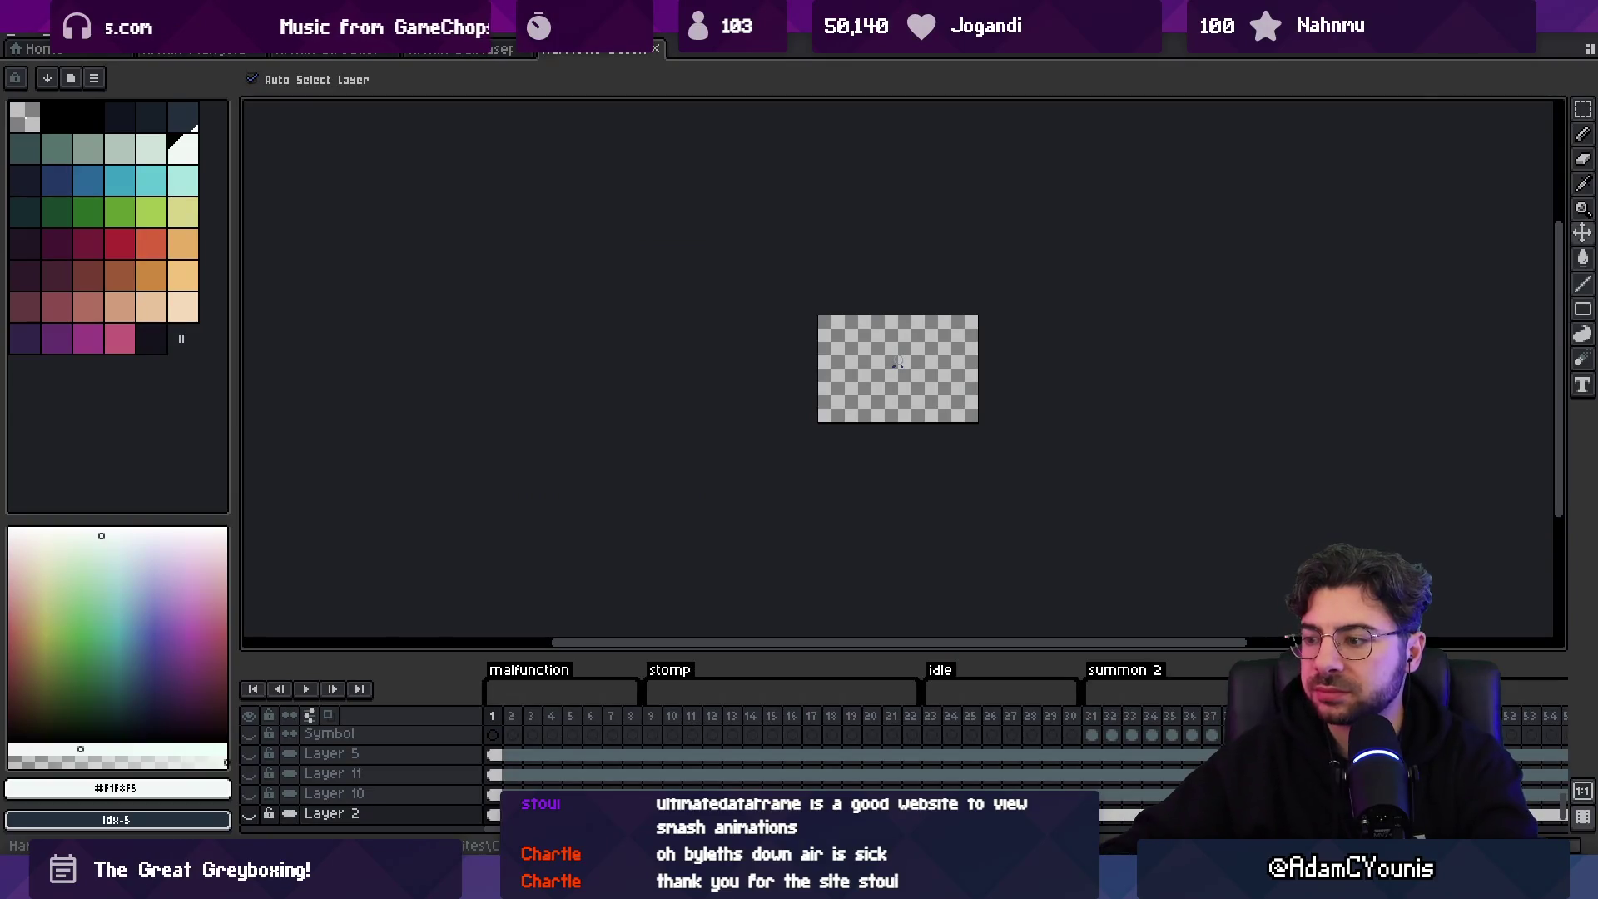
- Play the Harriette Boss summon 2 animation from frame 31
{"action": "scroll", "coordinate": [688, 720], "scroll_direction": "right", "scroll_amount": 10}
{"action": "scroll", "coordinate": [688, 720], "scroll_direction": "left", "scroll_amount": 5}
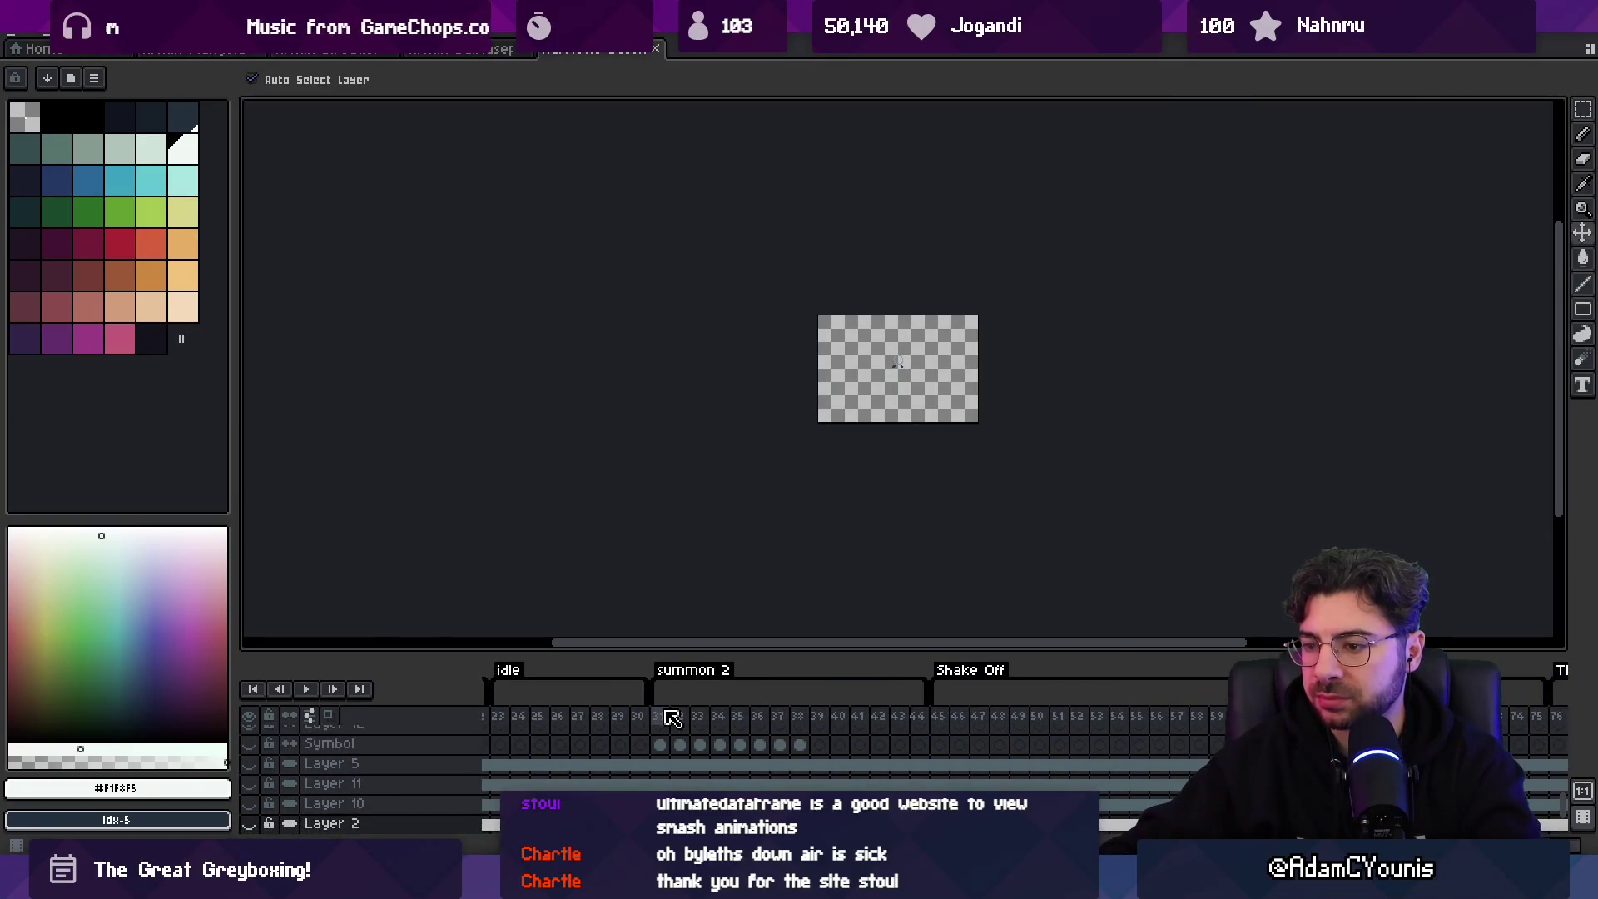
{"action": "left_click", "coordinate": [666, 716]}
{"action": "scroll", "coordinate": [965, 421], "scroll_direction": "up", "scroll_amount": 2}
{"action": "key", "text": "Return"}
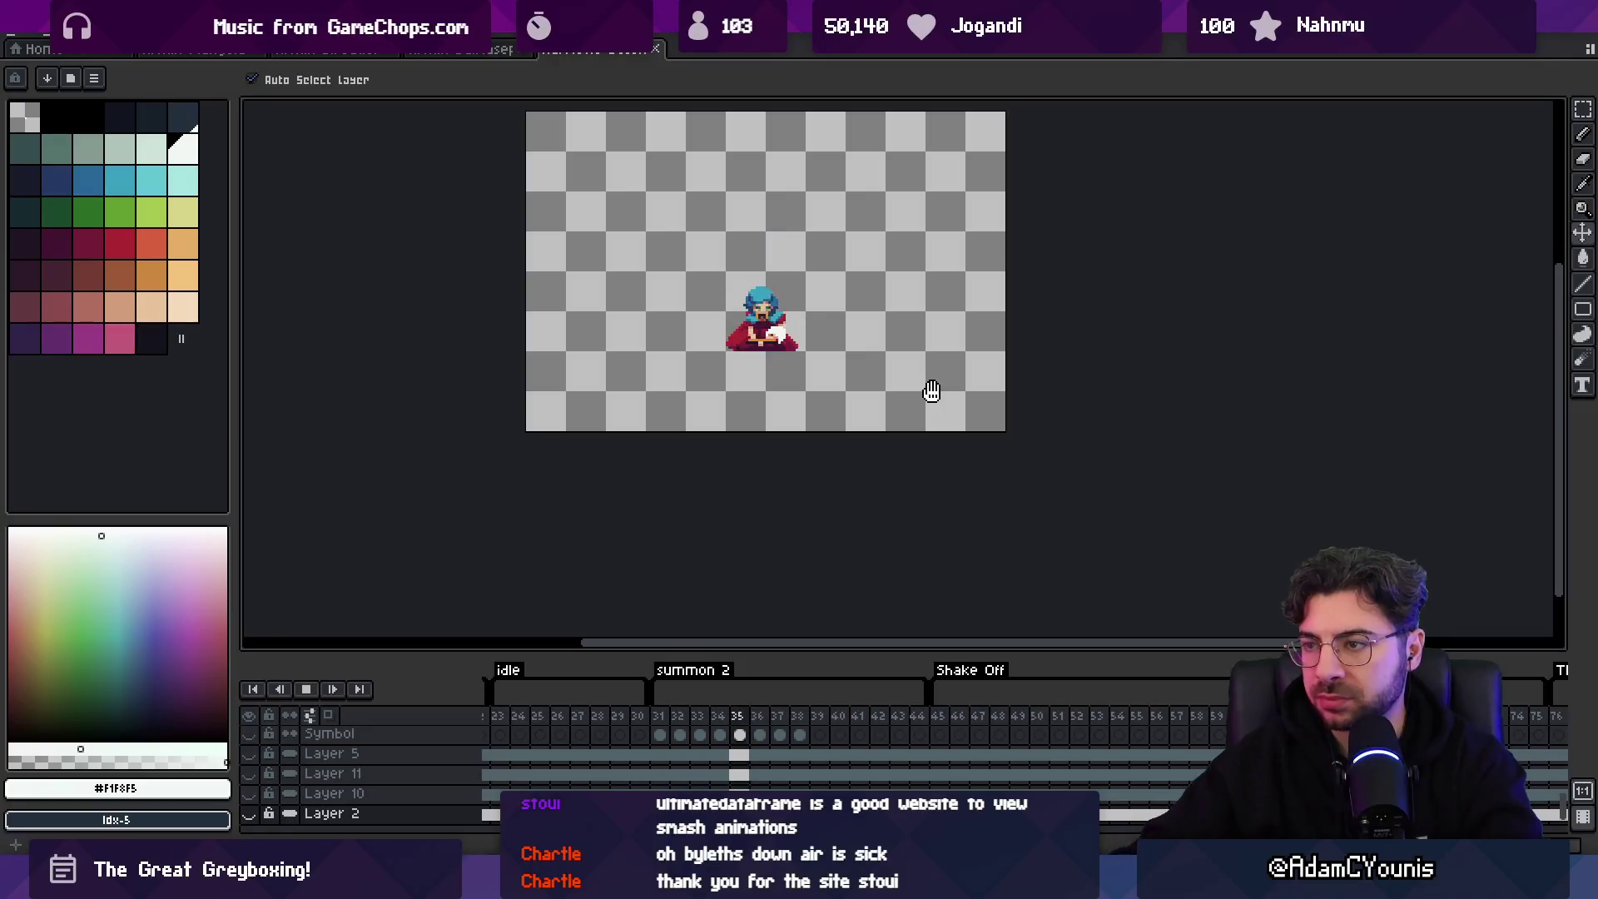
- Play and stop the deploy animation, then return to the sword-plunge document at frame 7
{"action": "scroll", "coordinate": [827, 727], "scroll_direction": "left", "scroll_amount": 10}
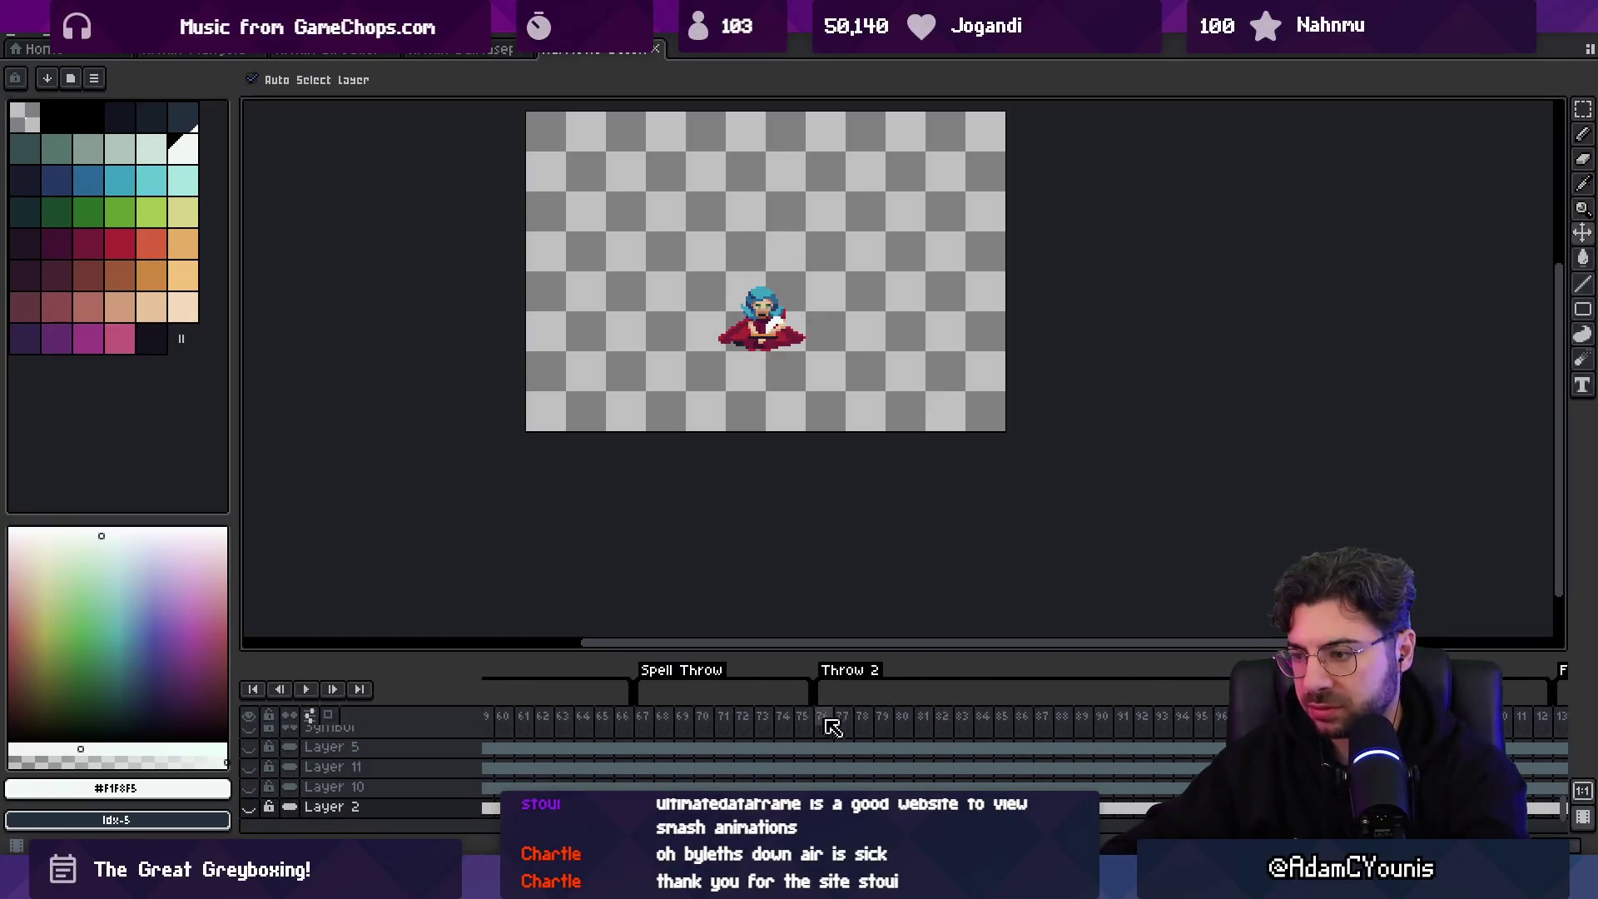
{"action": "left_click", "coordinate": [1053, 717]}
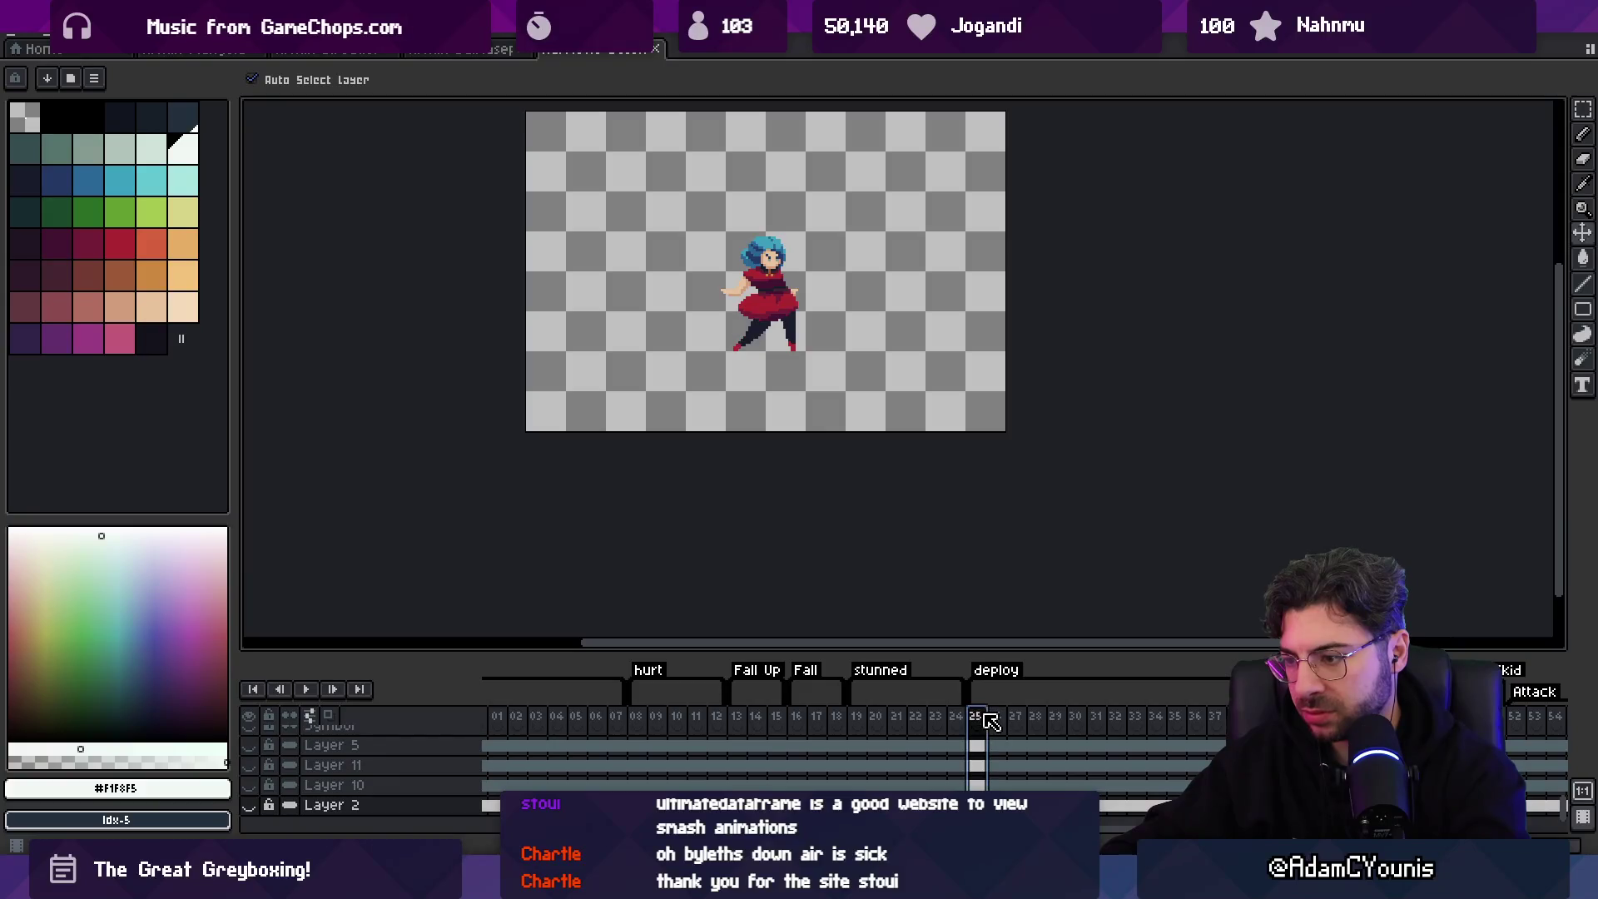
{"action": "scroll", "coordinate": [891, 275], "scroll_direction": "up", "scroll_amount": 1}
{"action": "key", "text": "Return"}
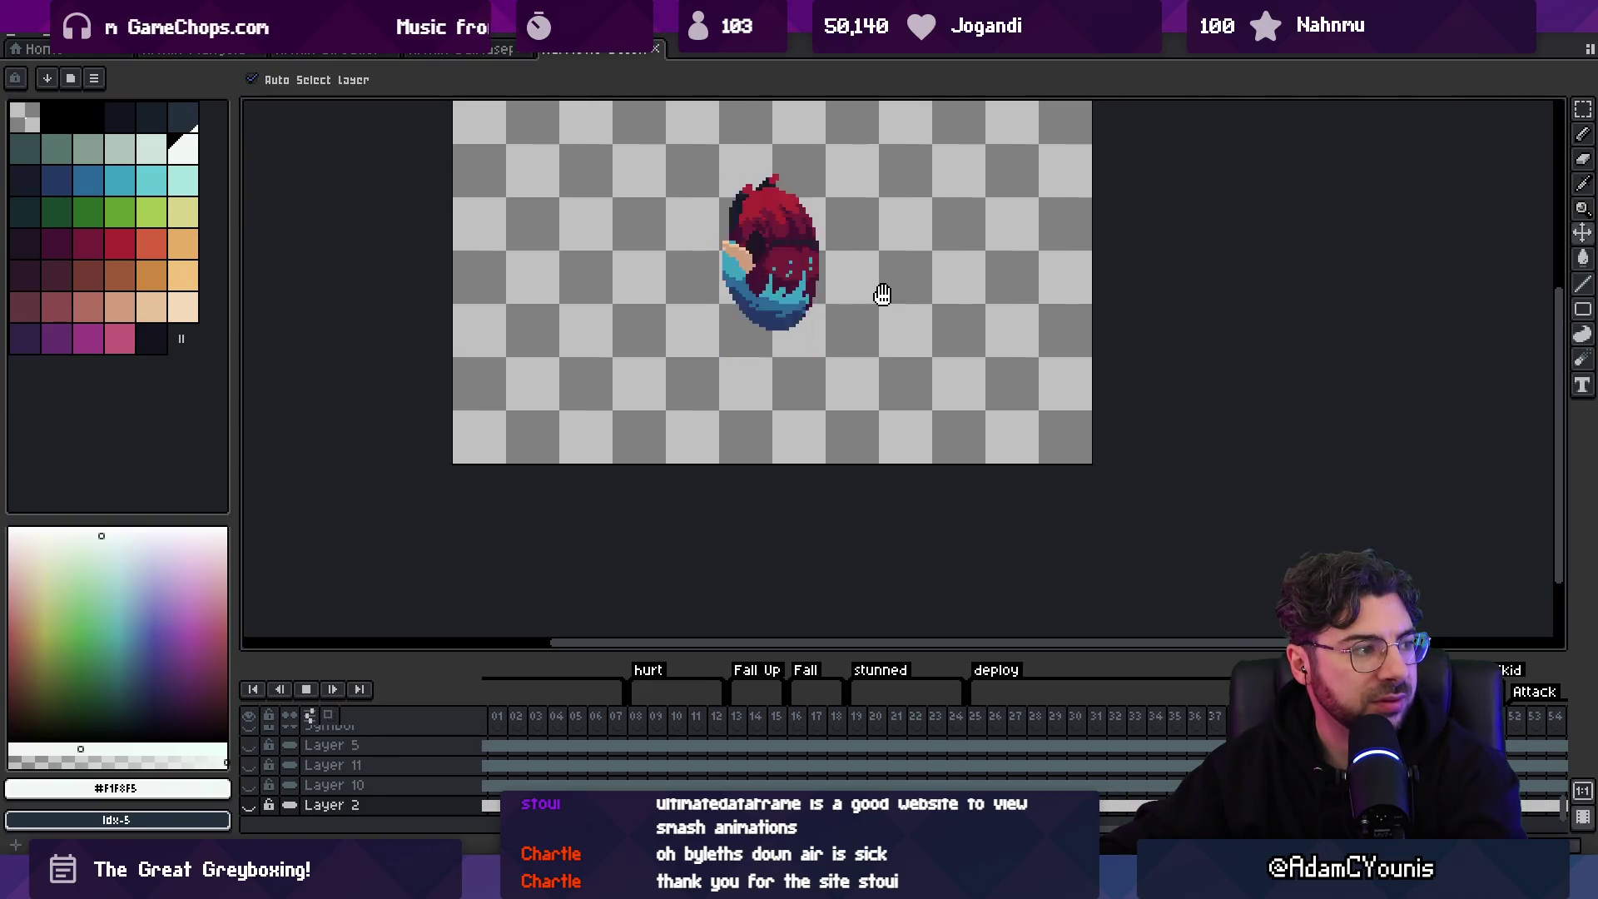
{"action": "key", "text": "Return"}
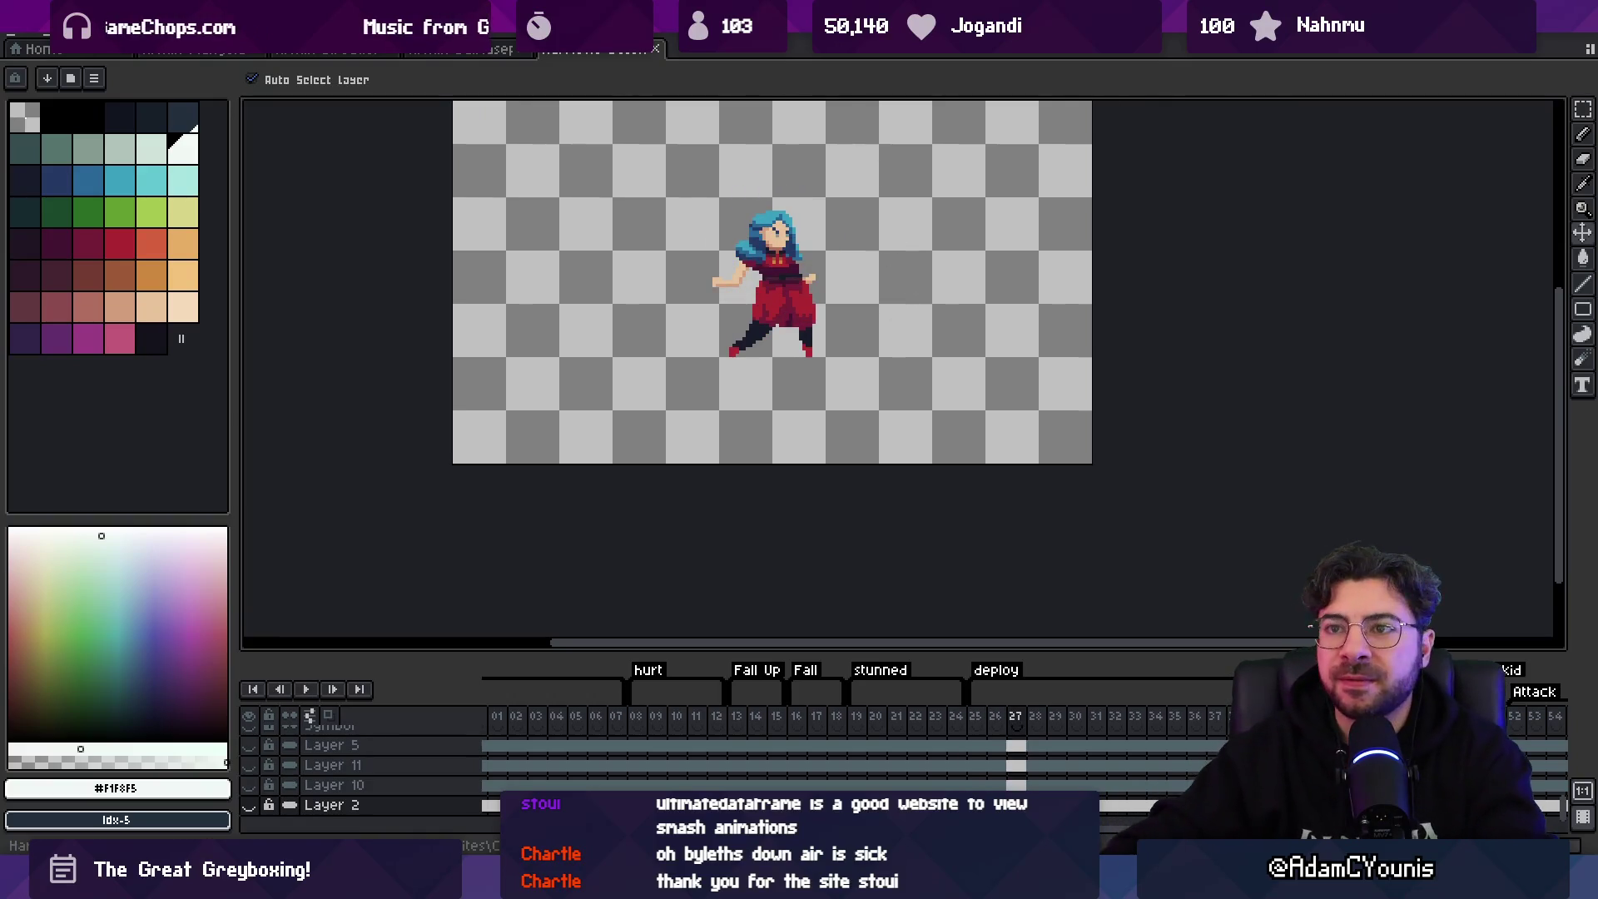
{"action": "left_click", "coordinate": [259, 51]}
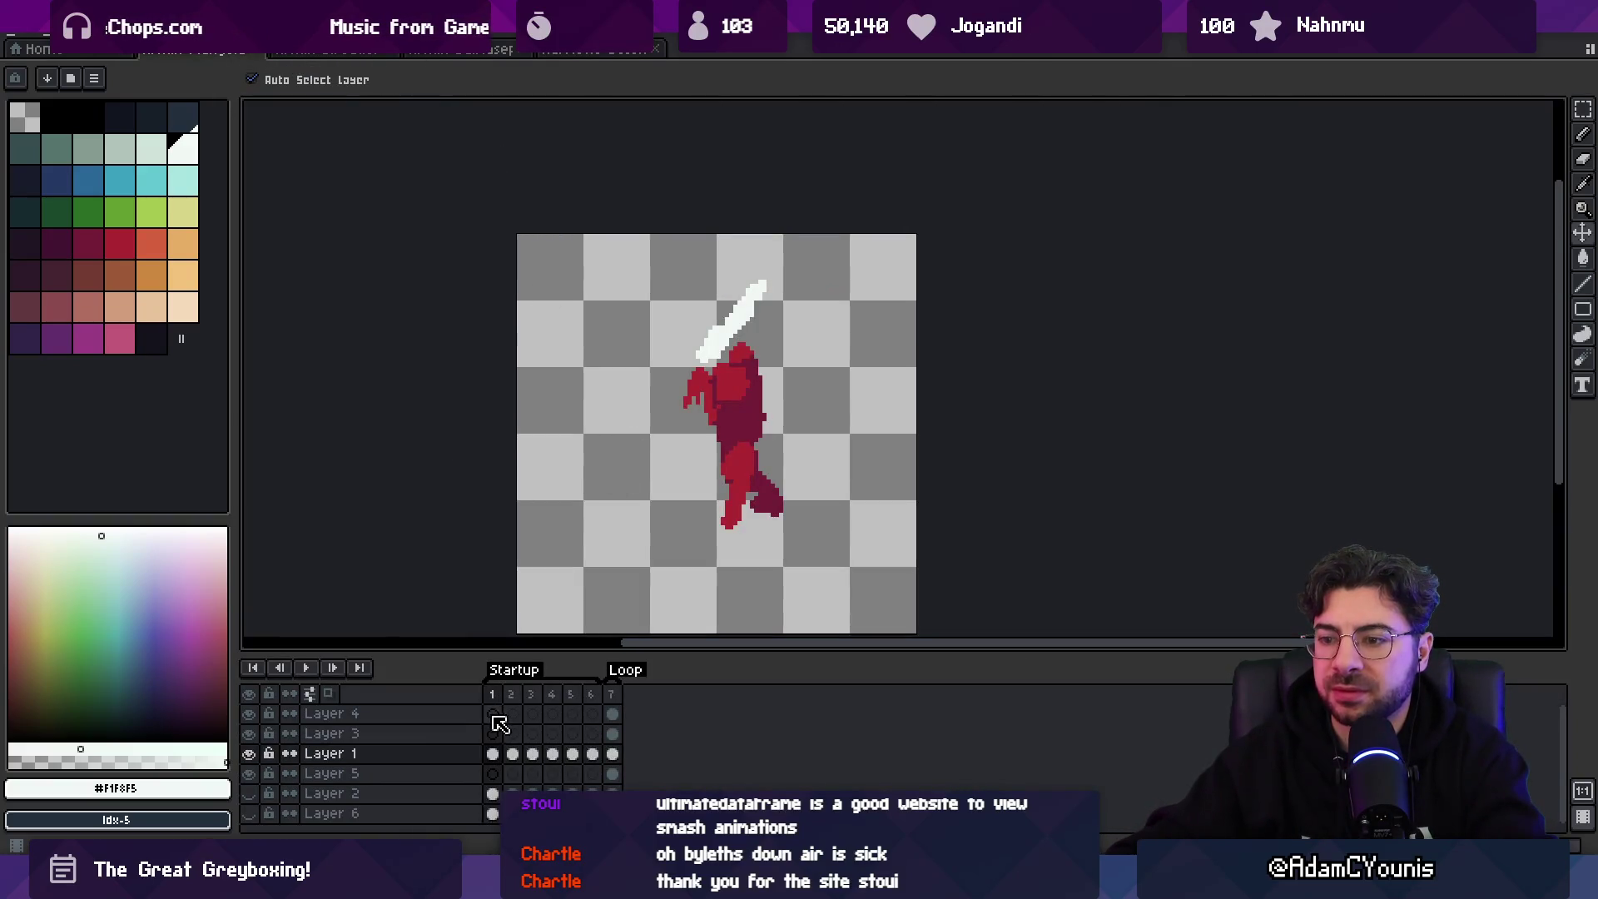
{"action": "left_click_drag", "start_coordinate": [509, 702], "coordinate": [635, 696]}
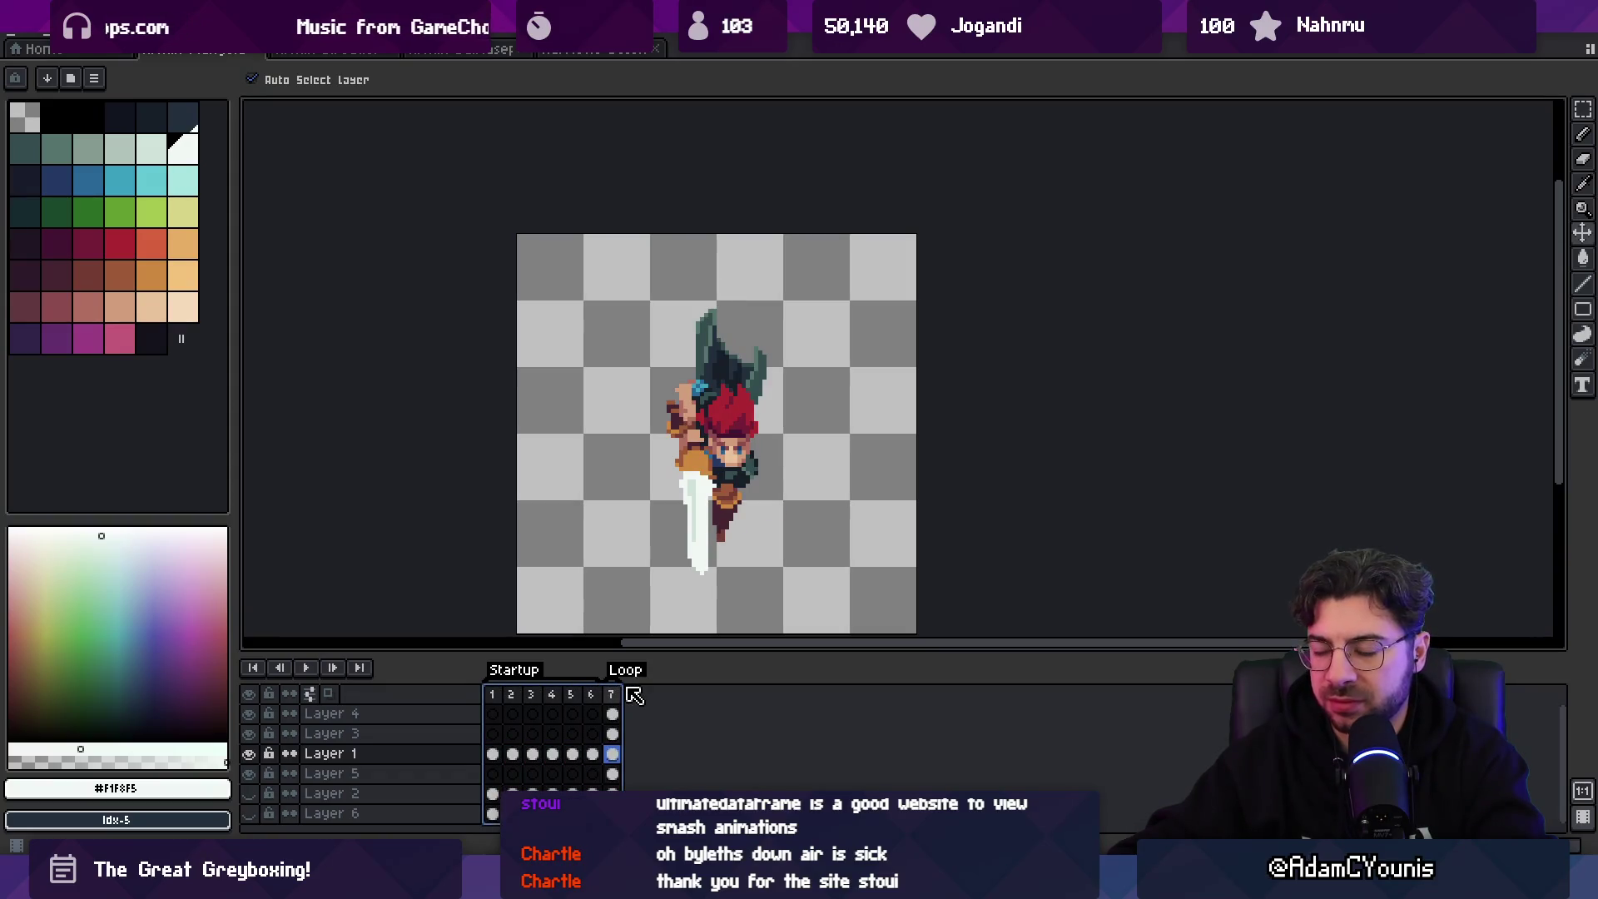
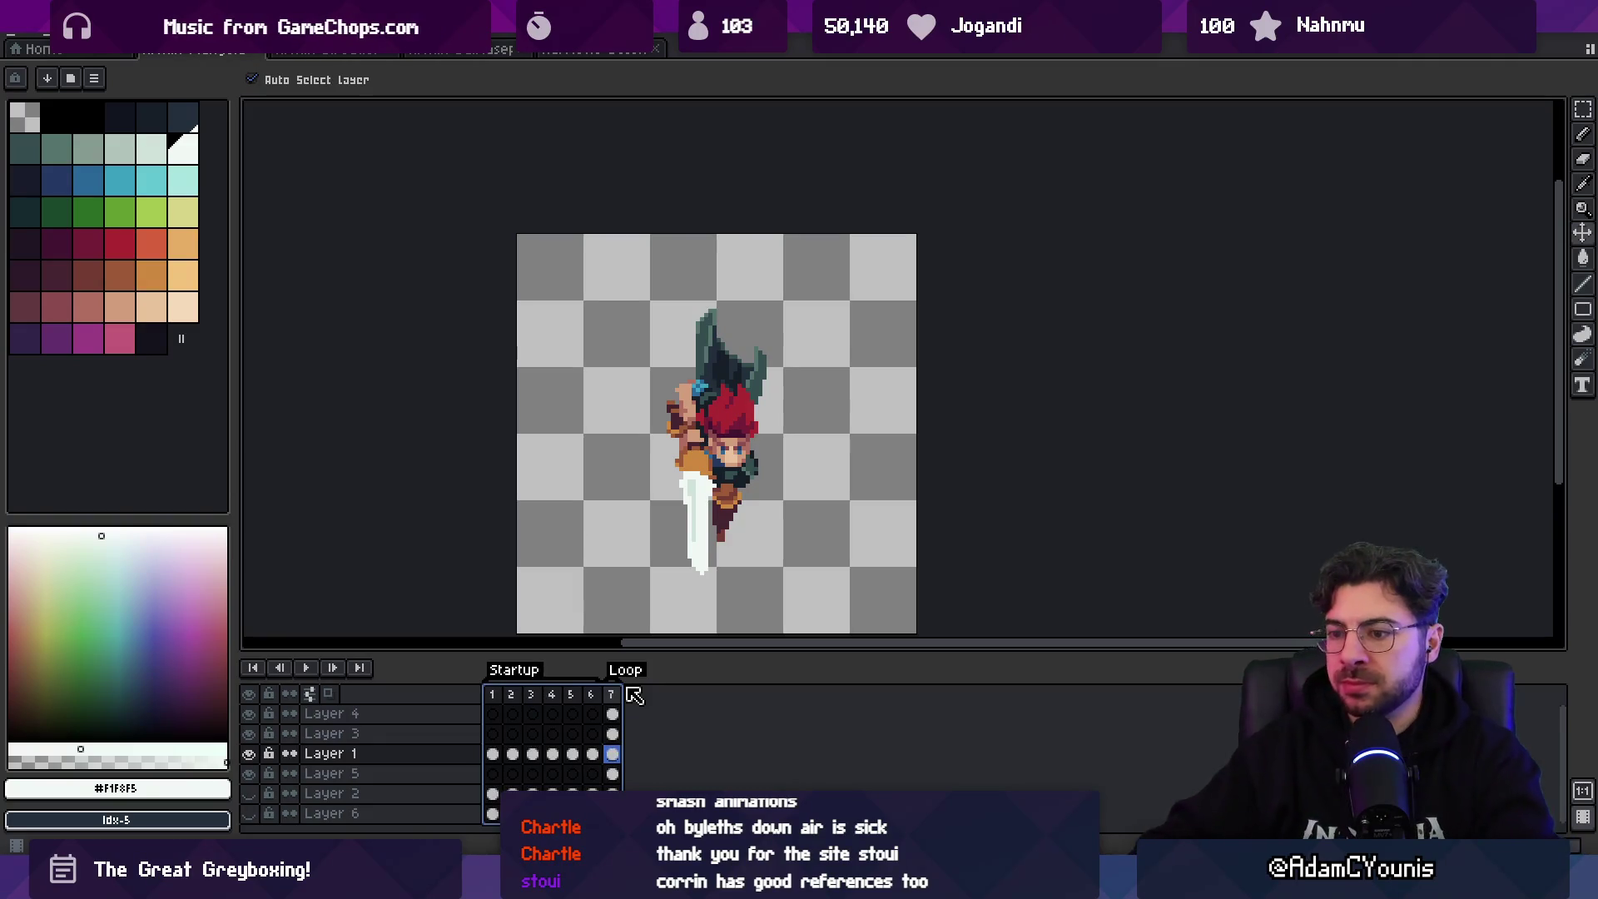
- Review the existing poses across frames 1 through 7
{"action": "left_click", "coordinate": [498, 711]}
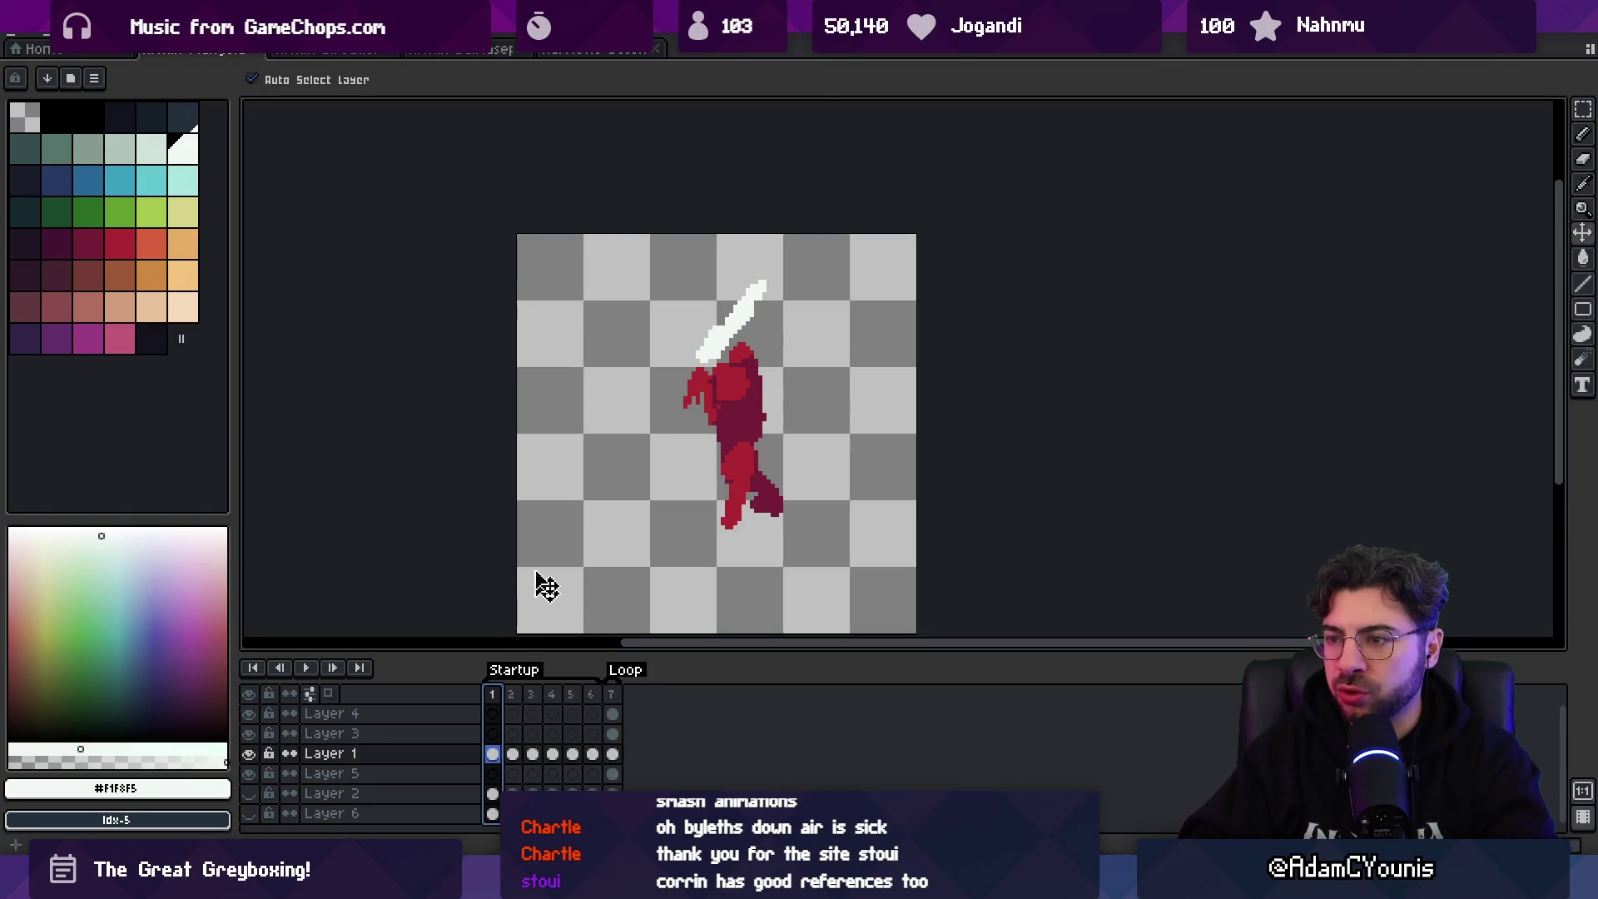
{"action": "left_click", "coordinate": [747, 342]}
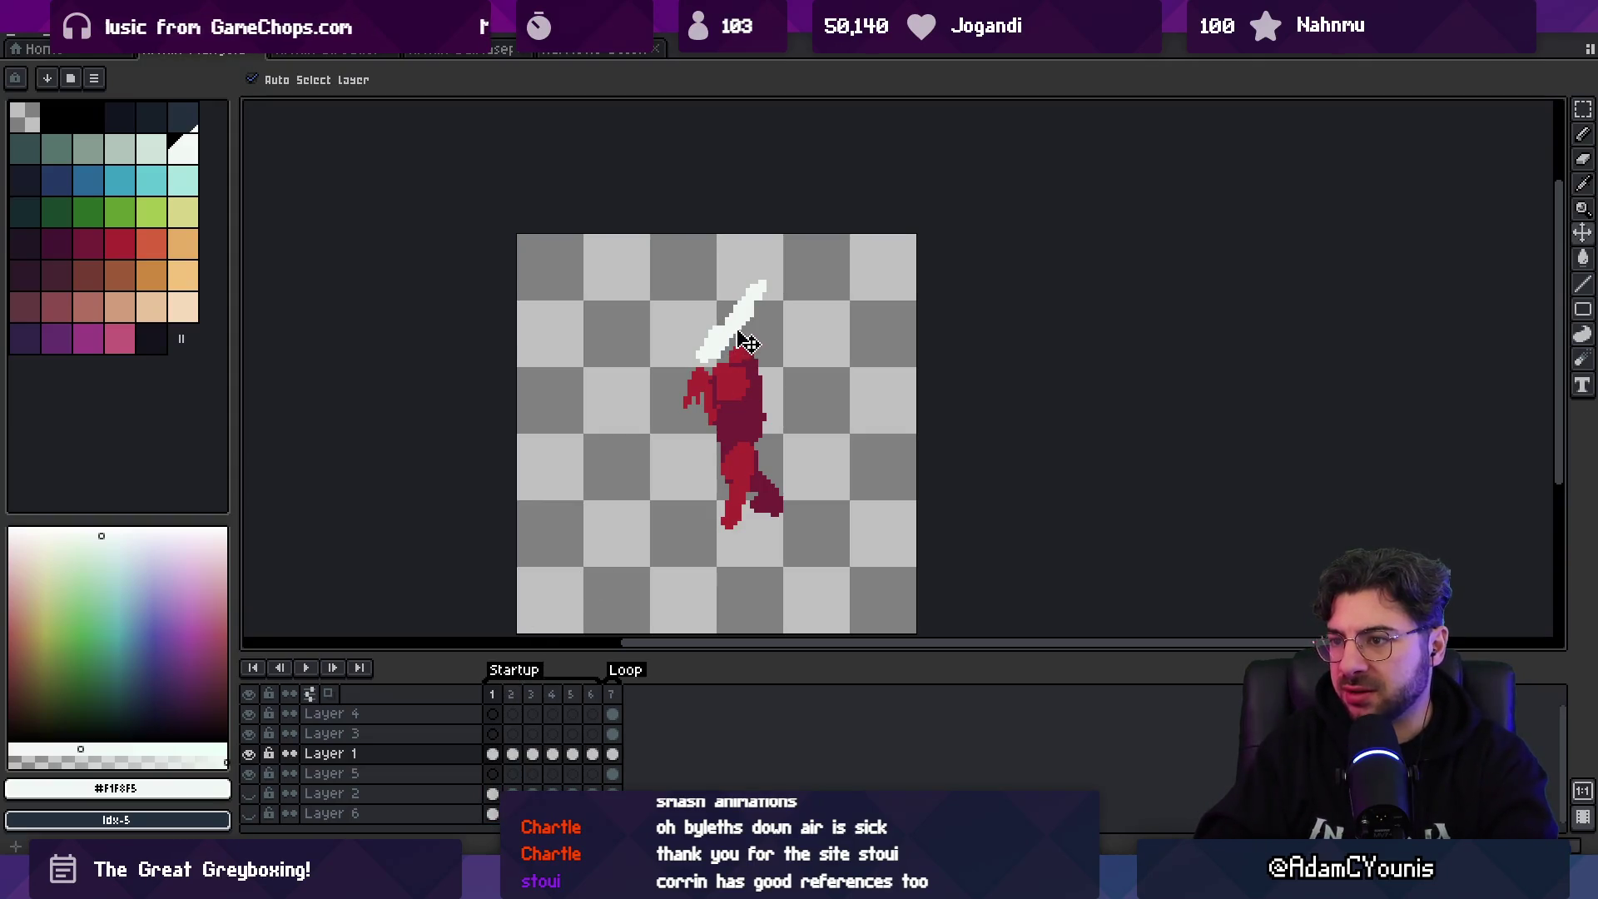
{"action": "left_click_drag", "start_coordinate": [498, 695], "coordinate": [606, 724]}
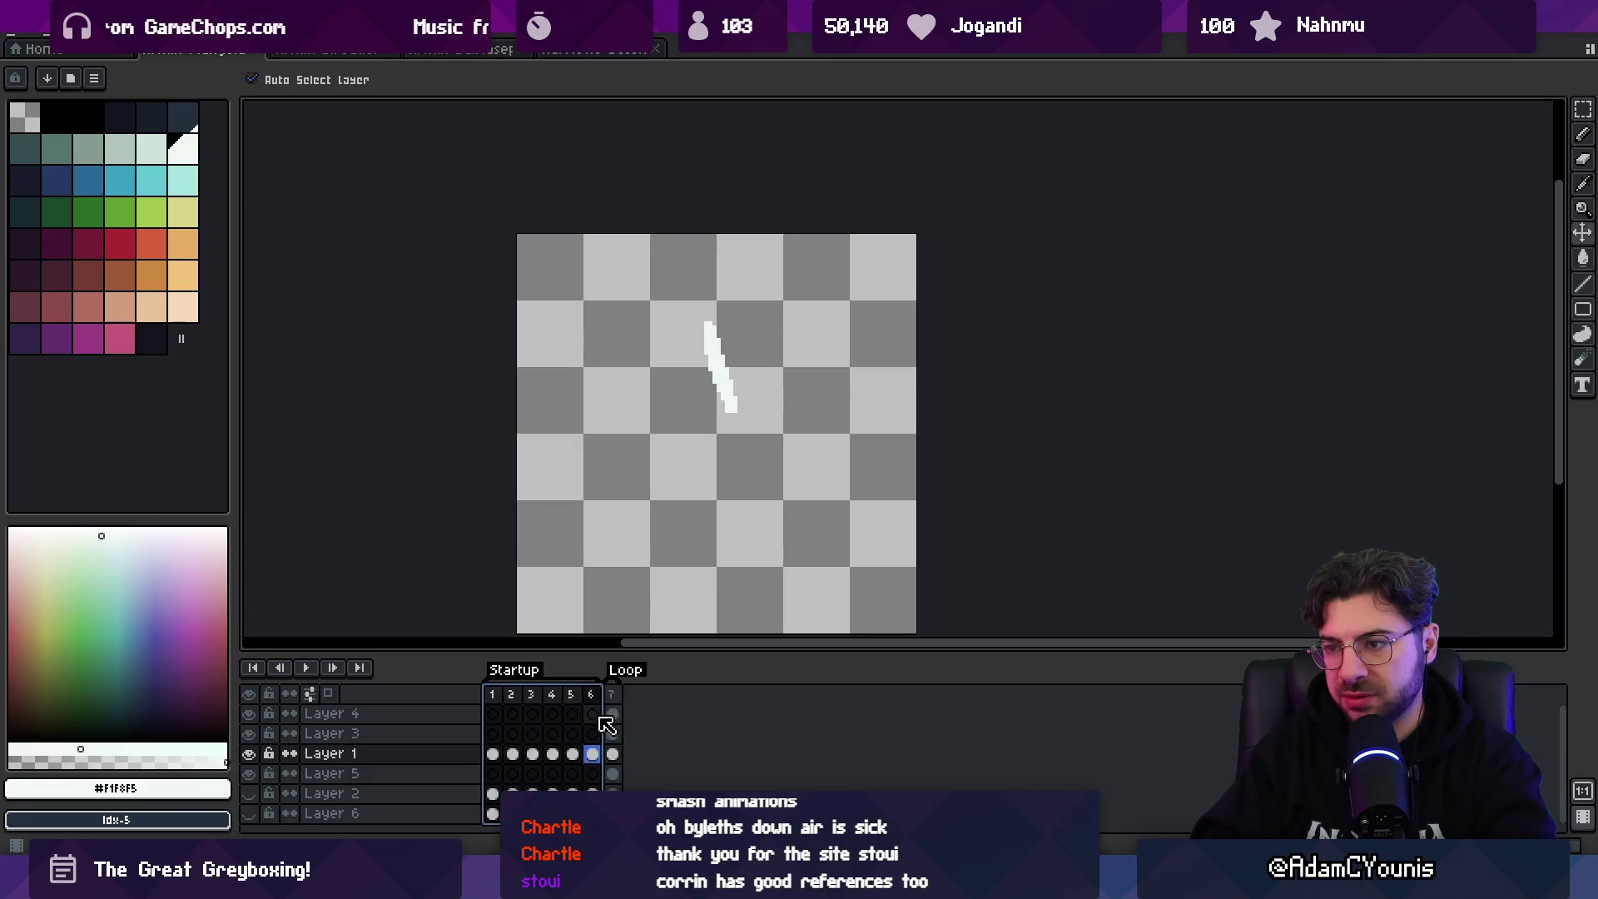
{"action": "left_click", "coordinate": [593, 699]}
{"action": "left_click", "coordinate": [614, 701]}
{"action": "key", "text": "Left"}
{"action": "key", "text": "Right"}
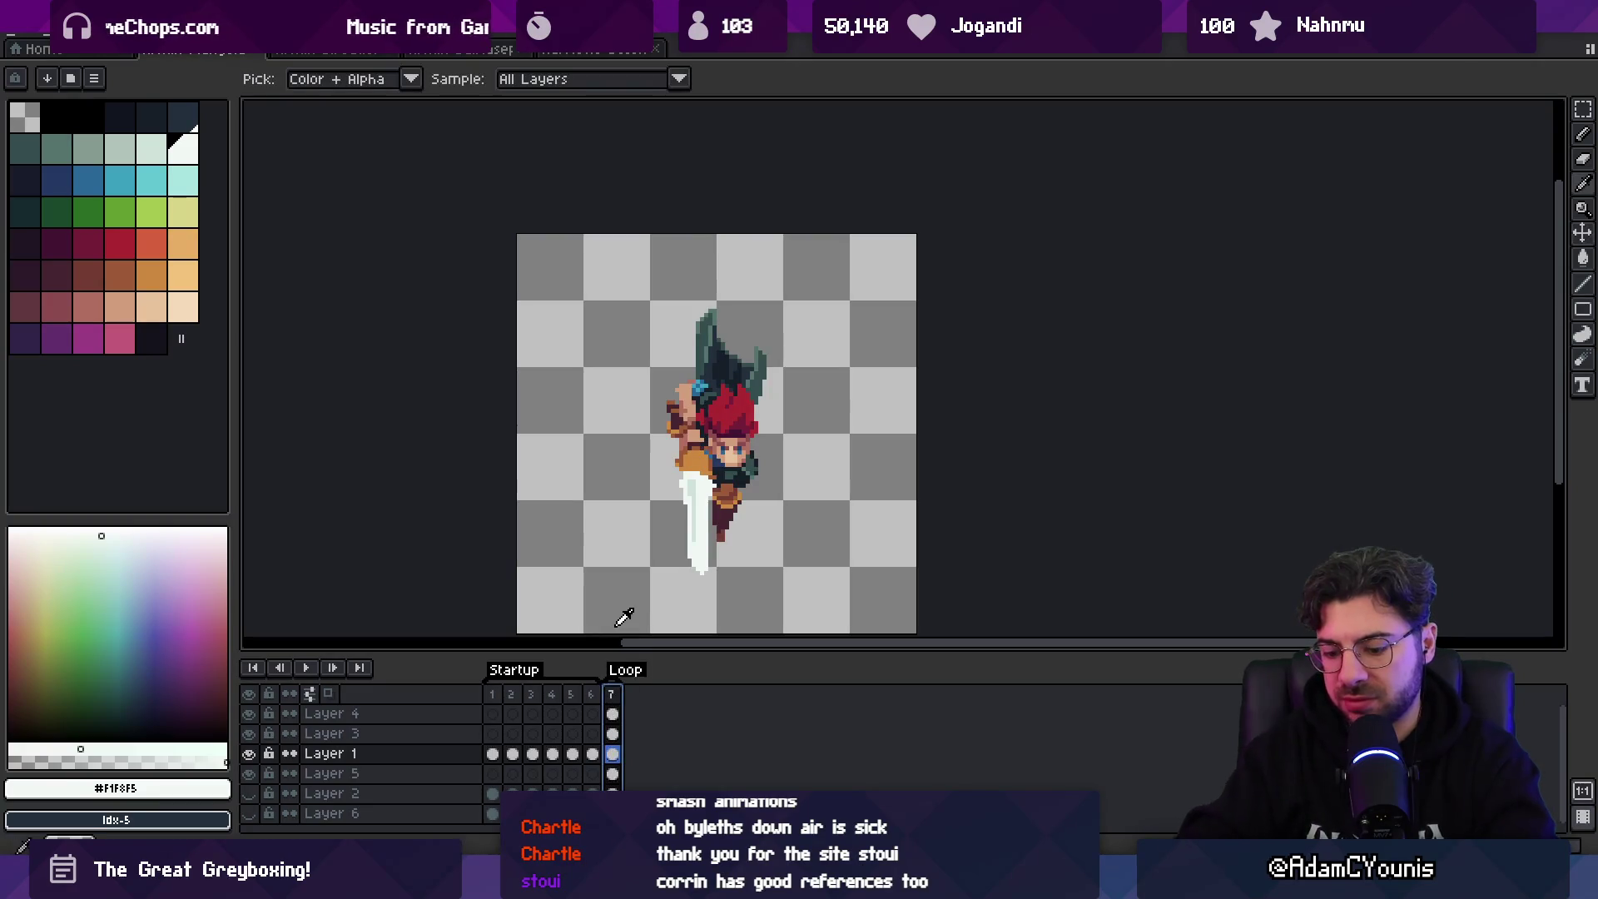
- Duplicate frame 7, clear the copy, and turn on onion skinning to ghost the pose
{"action": "key", "text": "alt+n"}
{"action": "left_click", "coordinate": [611, 693]}
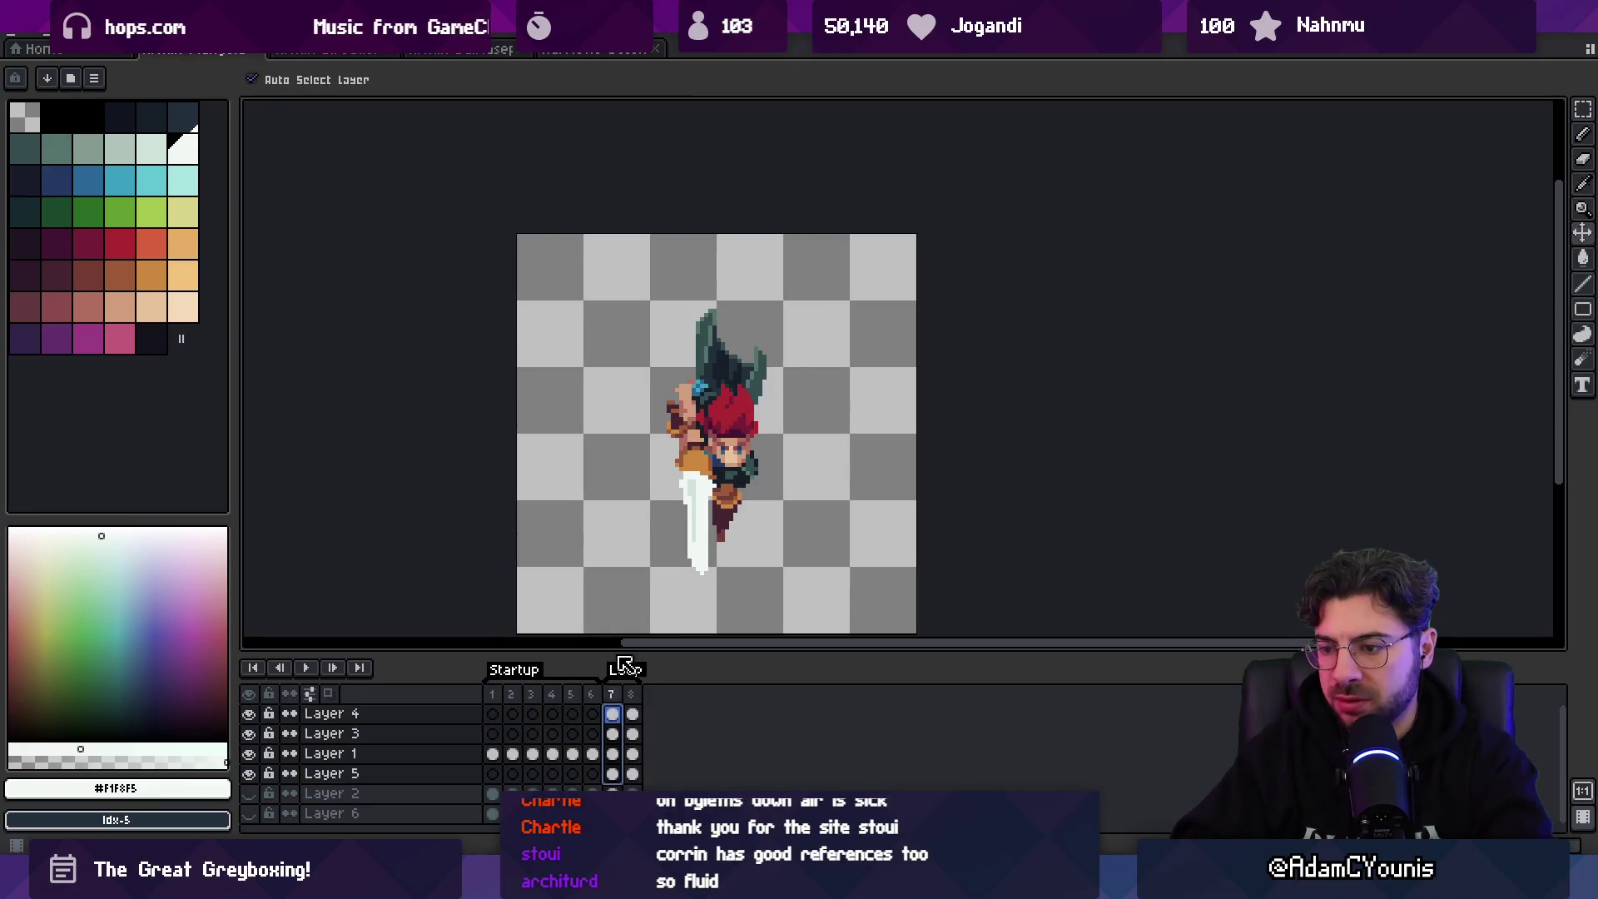
{"action": "key", "text": "Delete"}
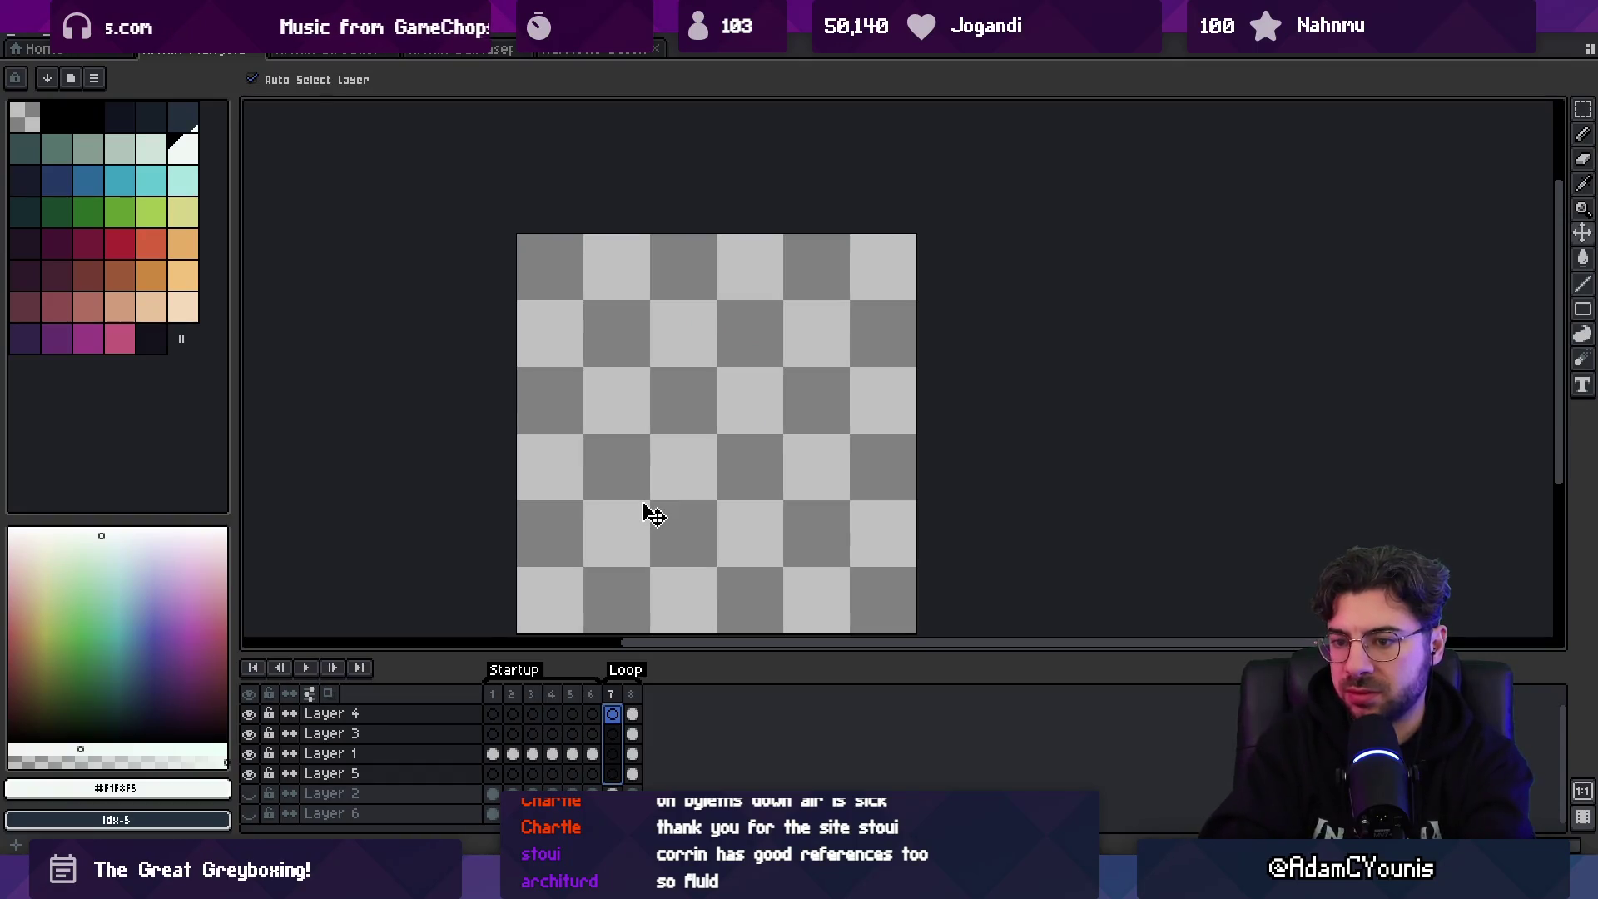
{"action": "left_click", "coordinate": [328, 693]}
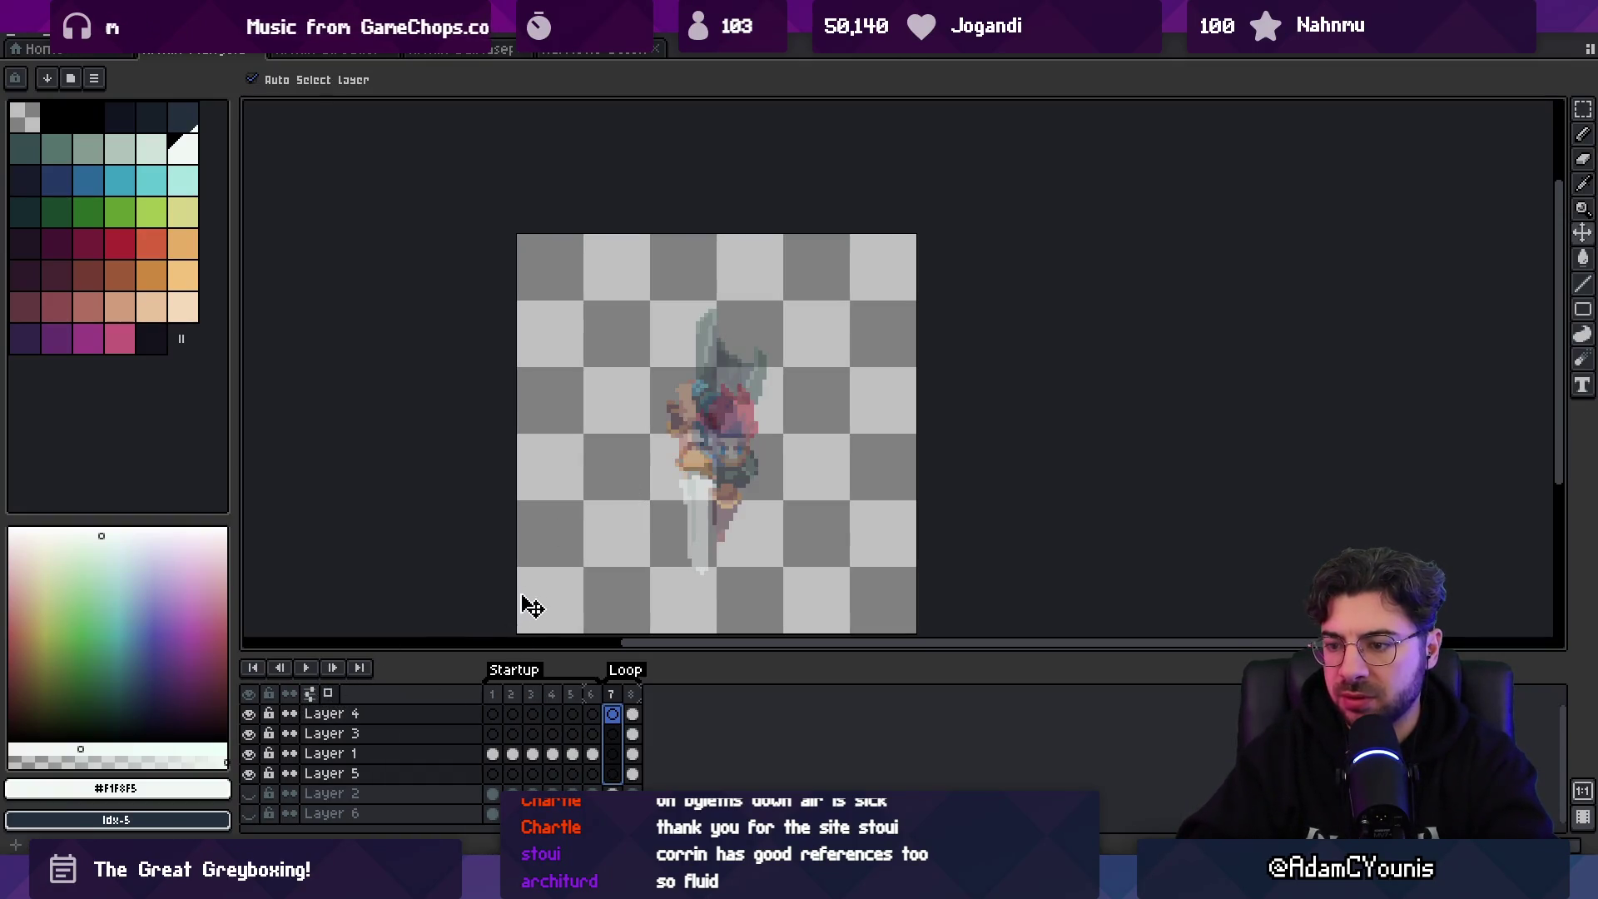
{"action": "left_click", "coordinate": [613, 753]}
{"action": "key", "text": "b"}
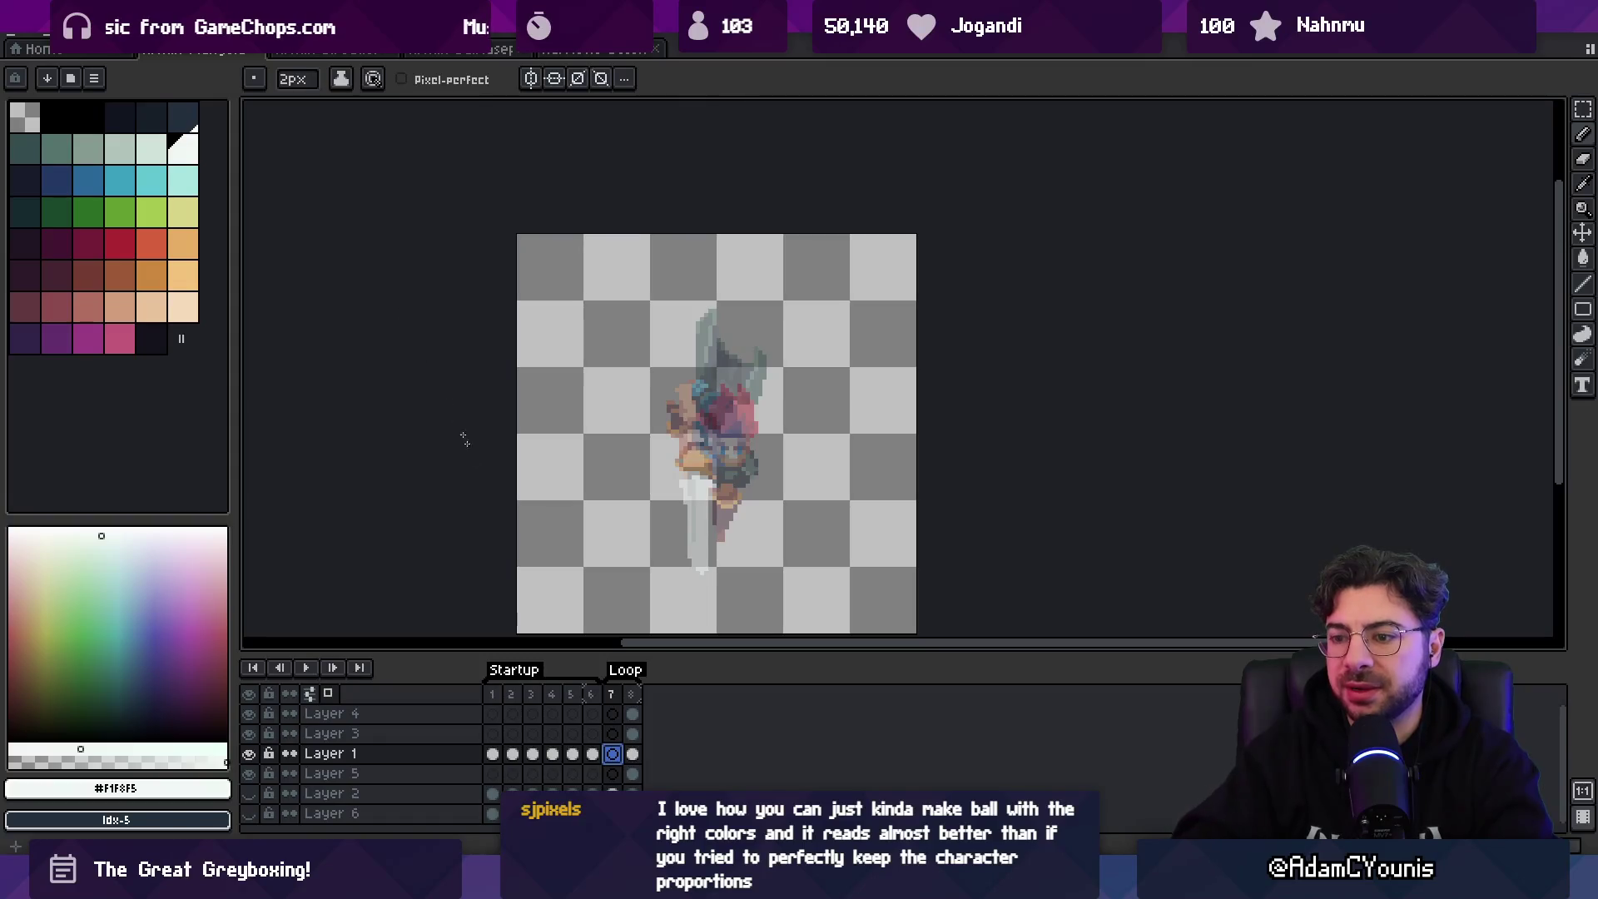
- Move the reference pose into frame 7, set the Loop tag end to 9, and delete frame 9
{"action": "left_click", "coordinate": [632, 693]}
{"action": "mouse_move", "coordinate": [635, 694]}
{"action": "left_mouse_down"}
{"action": "mouse_move", "coordinate": [607, 699]}
{"action": "mouse_move", "coordinate": [624, 701]}
{"action": "left_mouse_up"}
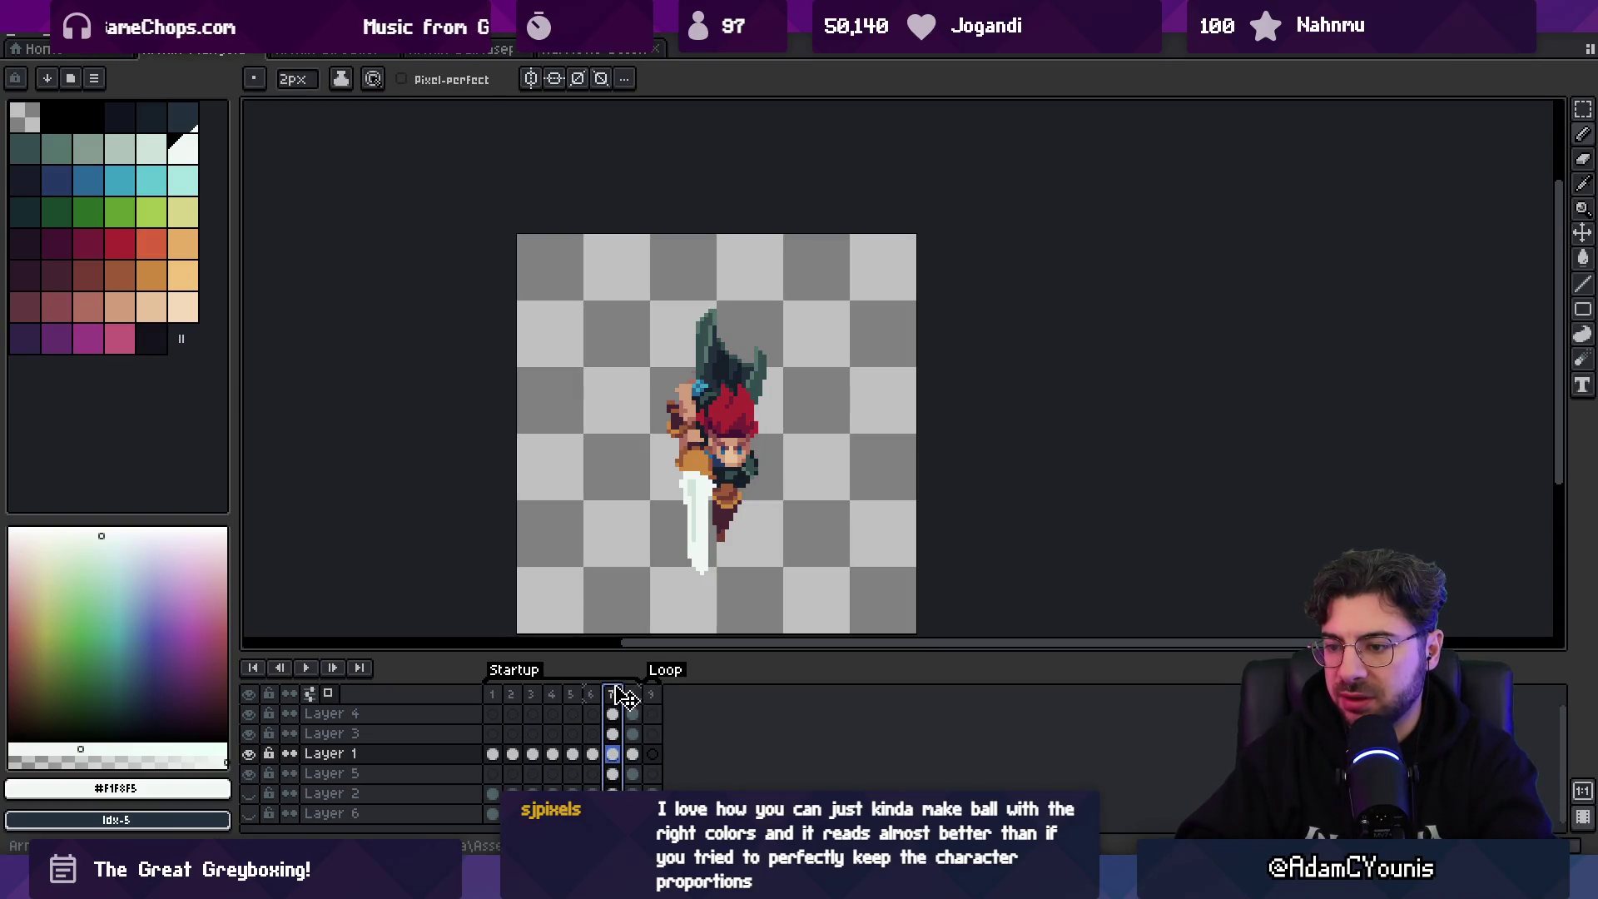
{"action": "left_click", "coordinate": [651, 696]}
{"action": "double_click", "coordinate": [646, 671]}
{"action": "double_click", "coordinate": [816, 419]}
{"action": "type", "text": "9"}
{"action": "key", "text": "Return"}
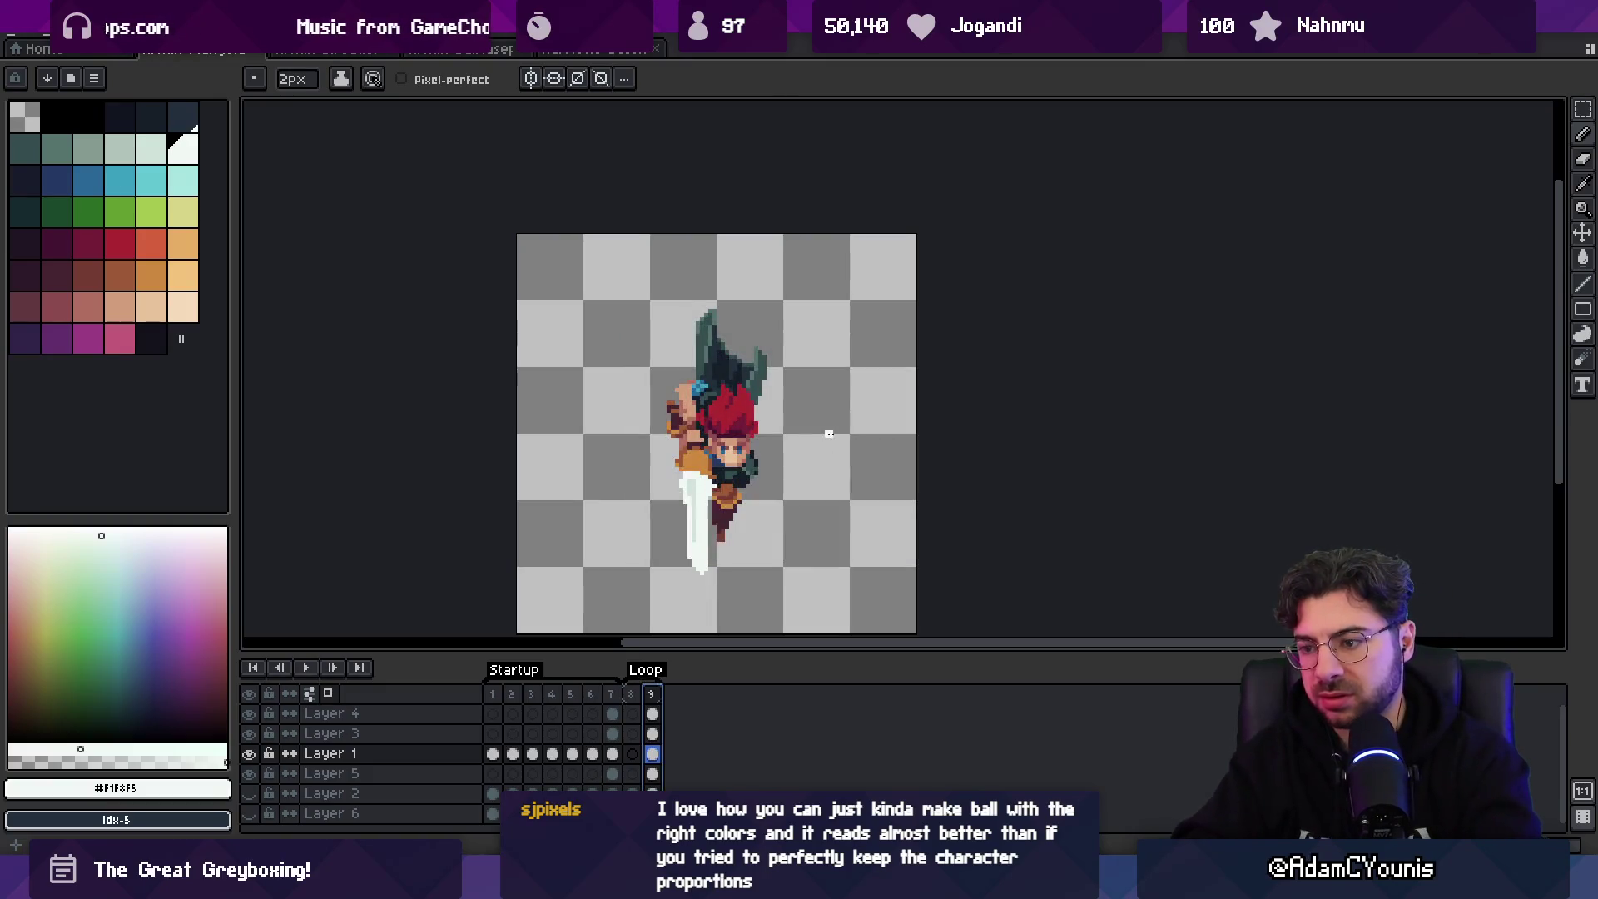
{"action": "left_click", "coordinate": [652, 694]}
{"action": "key", "text": "alt+c"}
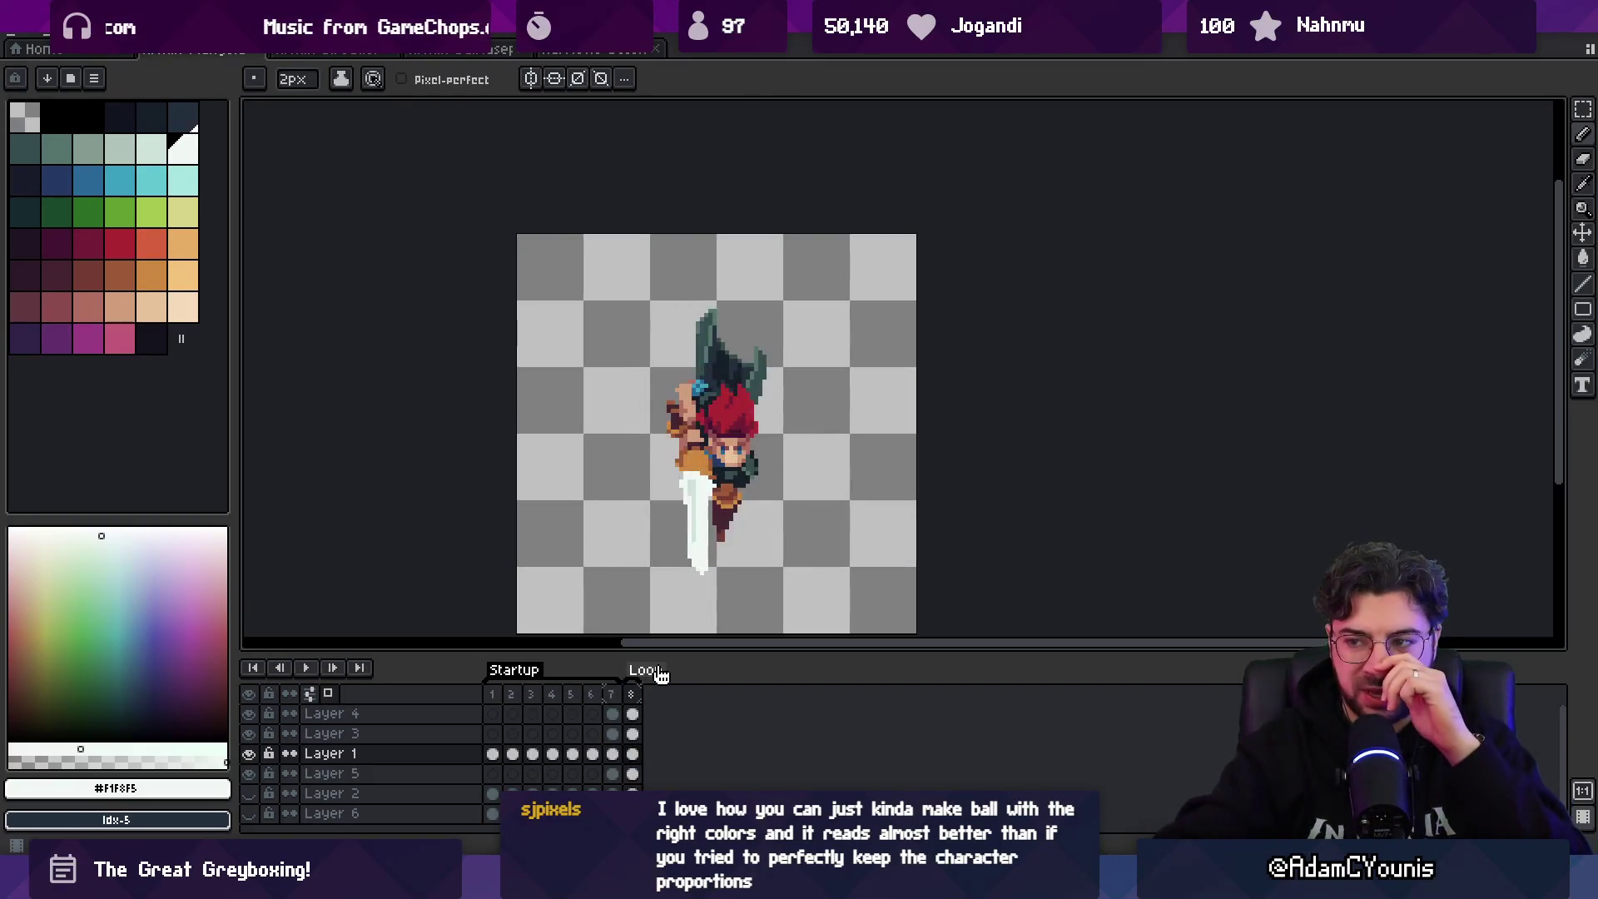
- Erase Layer 1's drawings in frames 1–6 and choose a bright red drawing colour
{"action": "left_click_drag", "start_coordinate": [491, 694], "coordinate": [602, 696]}
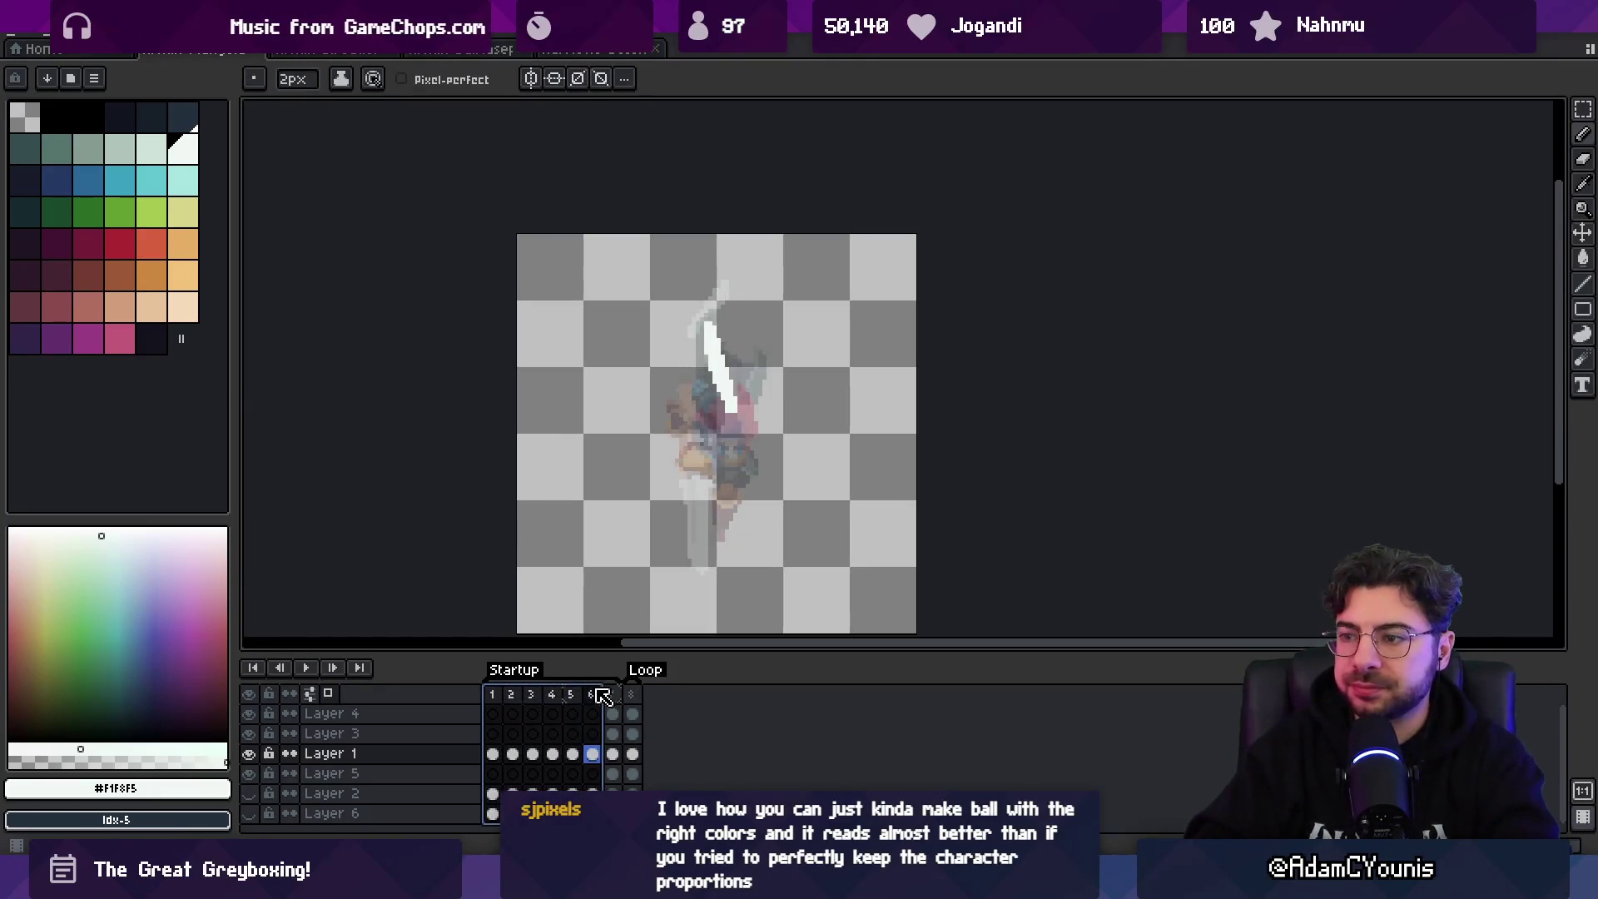
{"action": "key", "text": "Delete"}
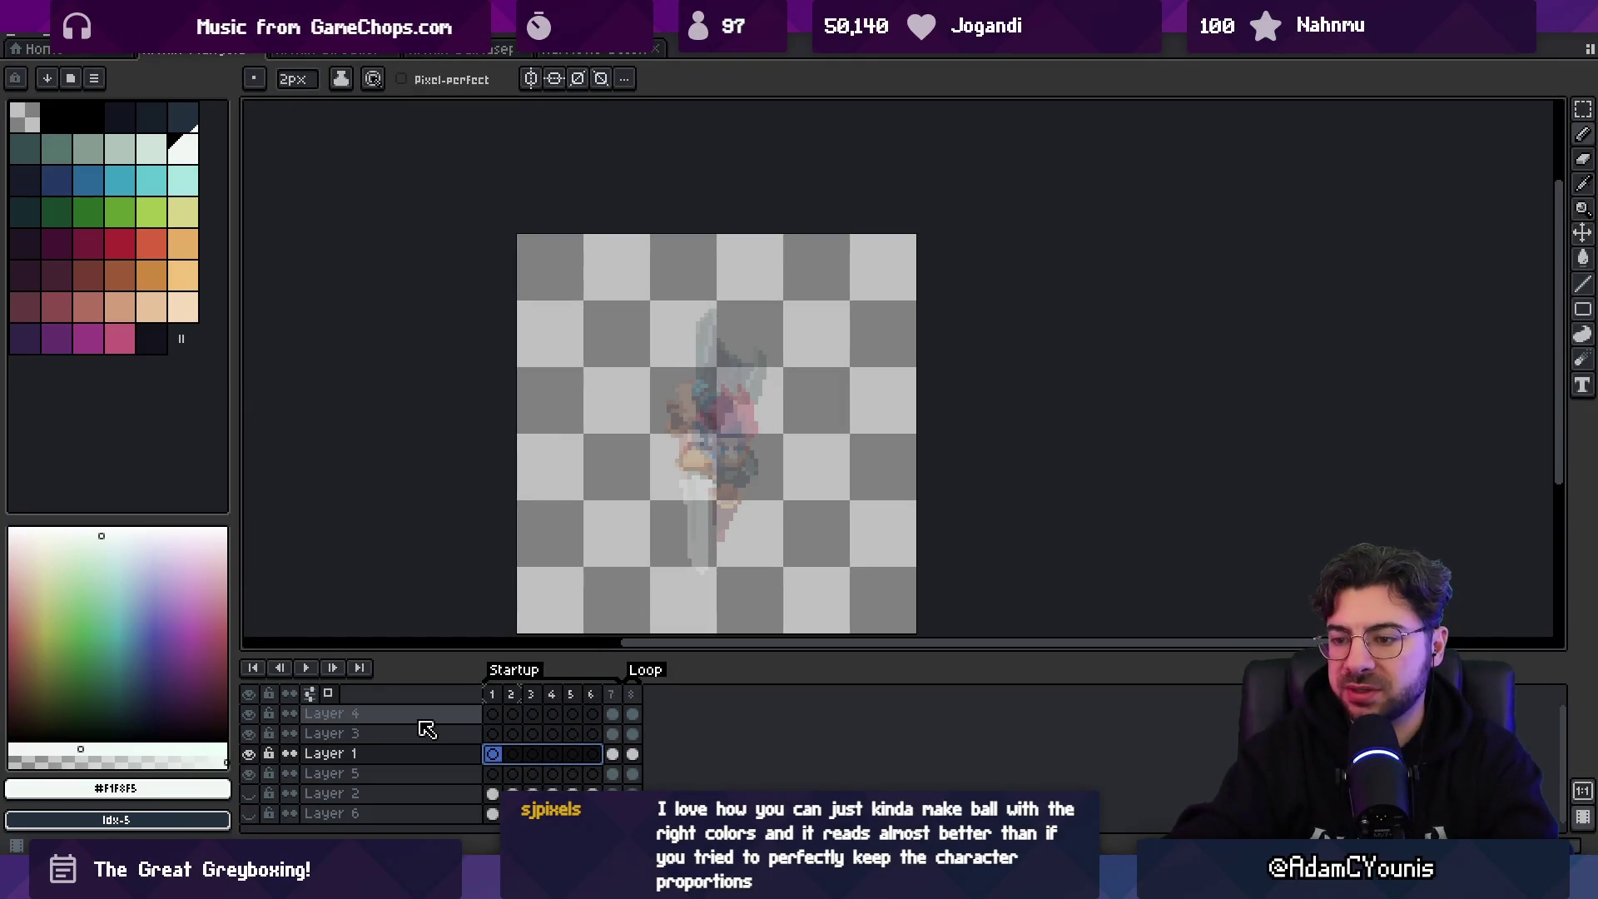
{"action": "left_click", "coordinate": [613, 694]}
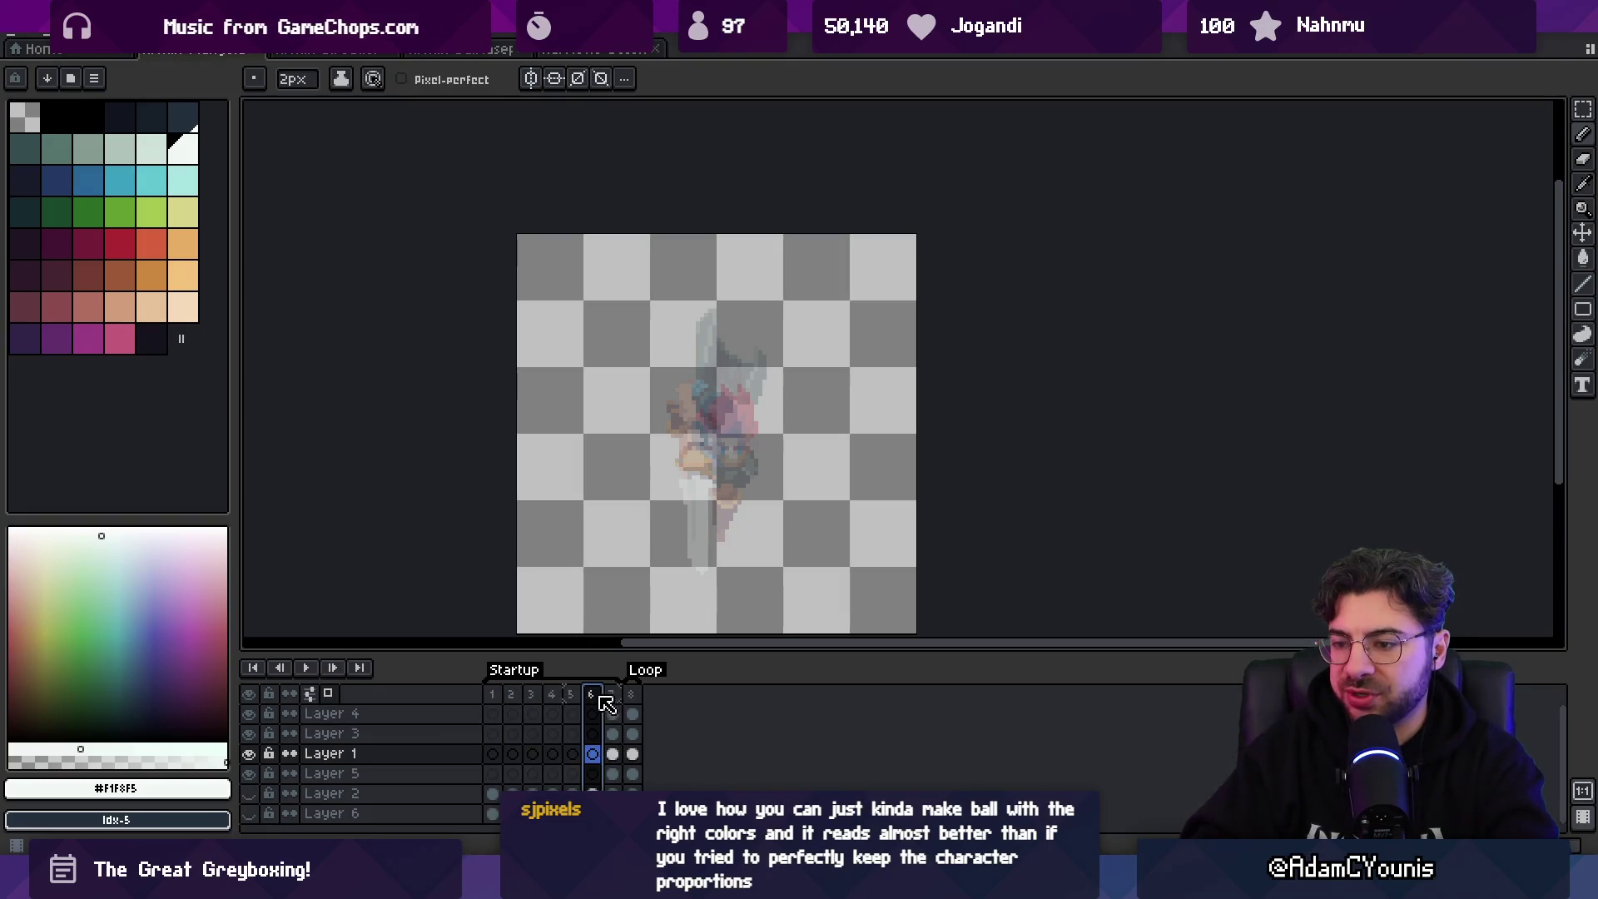
{"action": "mouse_move", "coordinate": [591, 754]}
{"action": "left_mouse_down"}
{"action": "mouse_move", "coordinate": [533, 759]}
{"action": "mouse_move", "coordinate": [558, 767]}
{"action": "left_mouse_up"}
{"action": "left_click", "coordinate": [492, 754]}
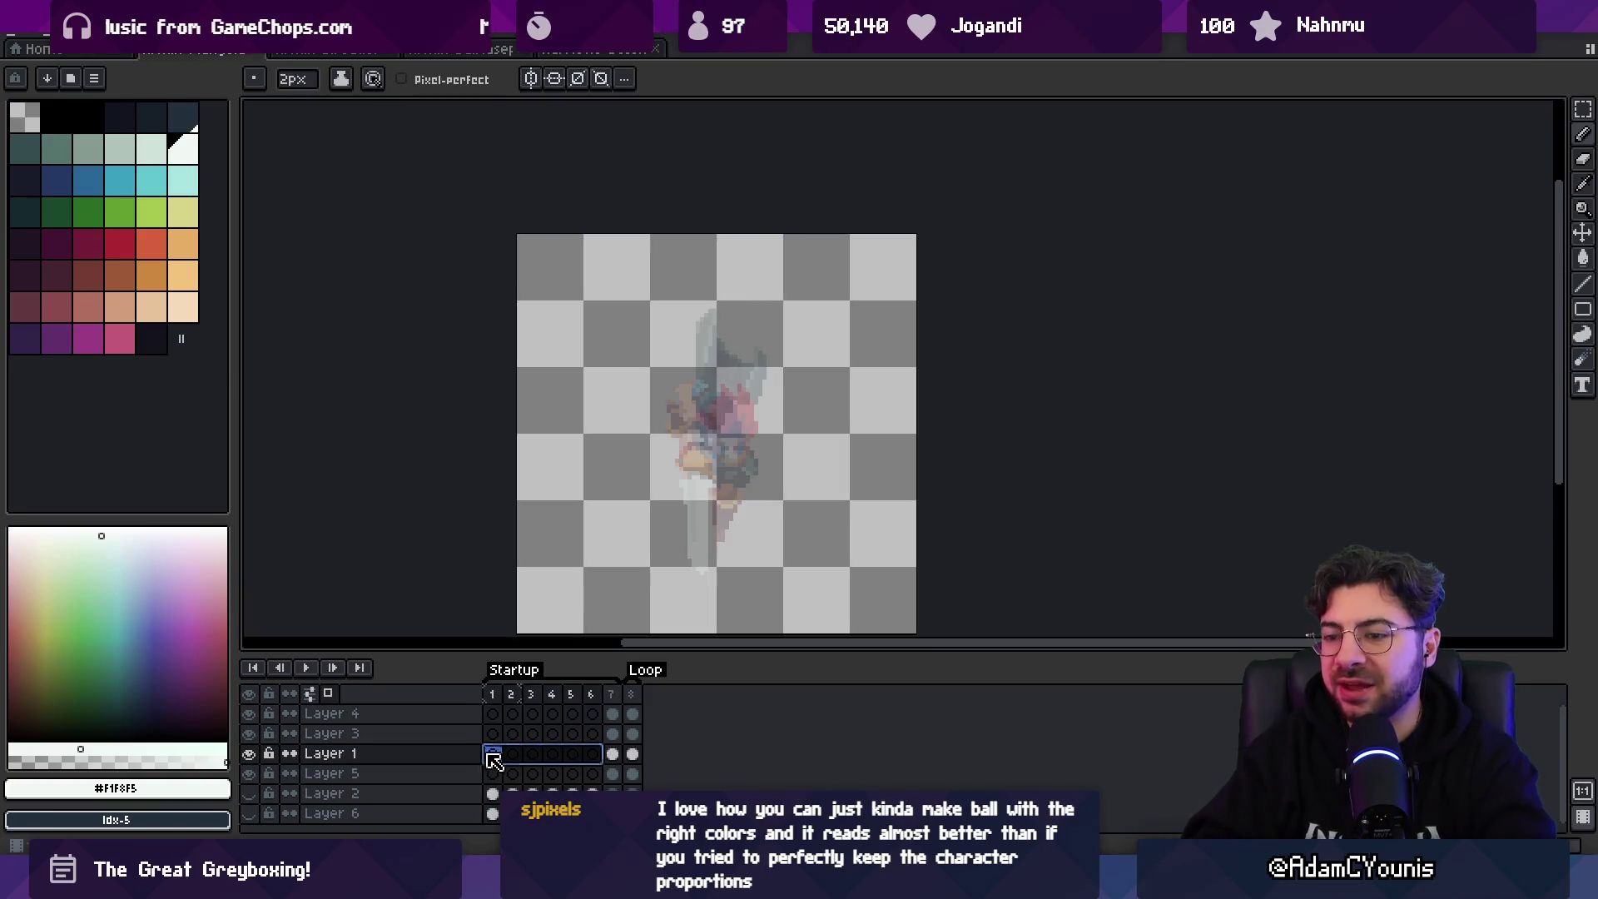
{"action": "left_click", "coordinate": [89, 243]}
{"action": "left_click", "coordinate": [120, 243]}
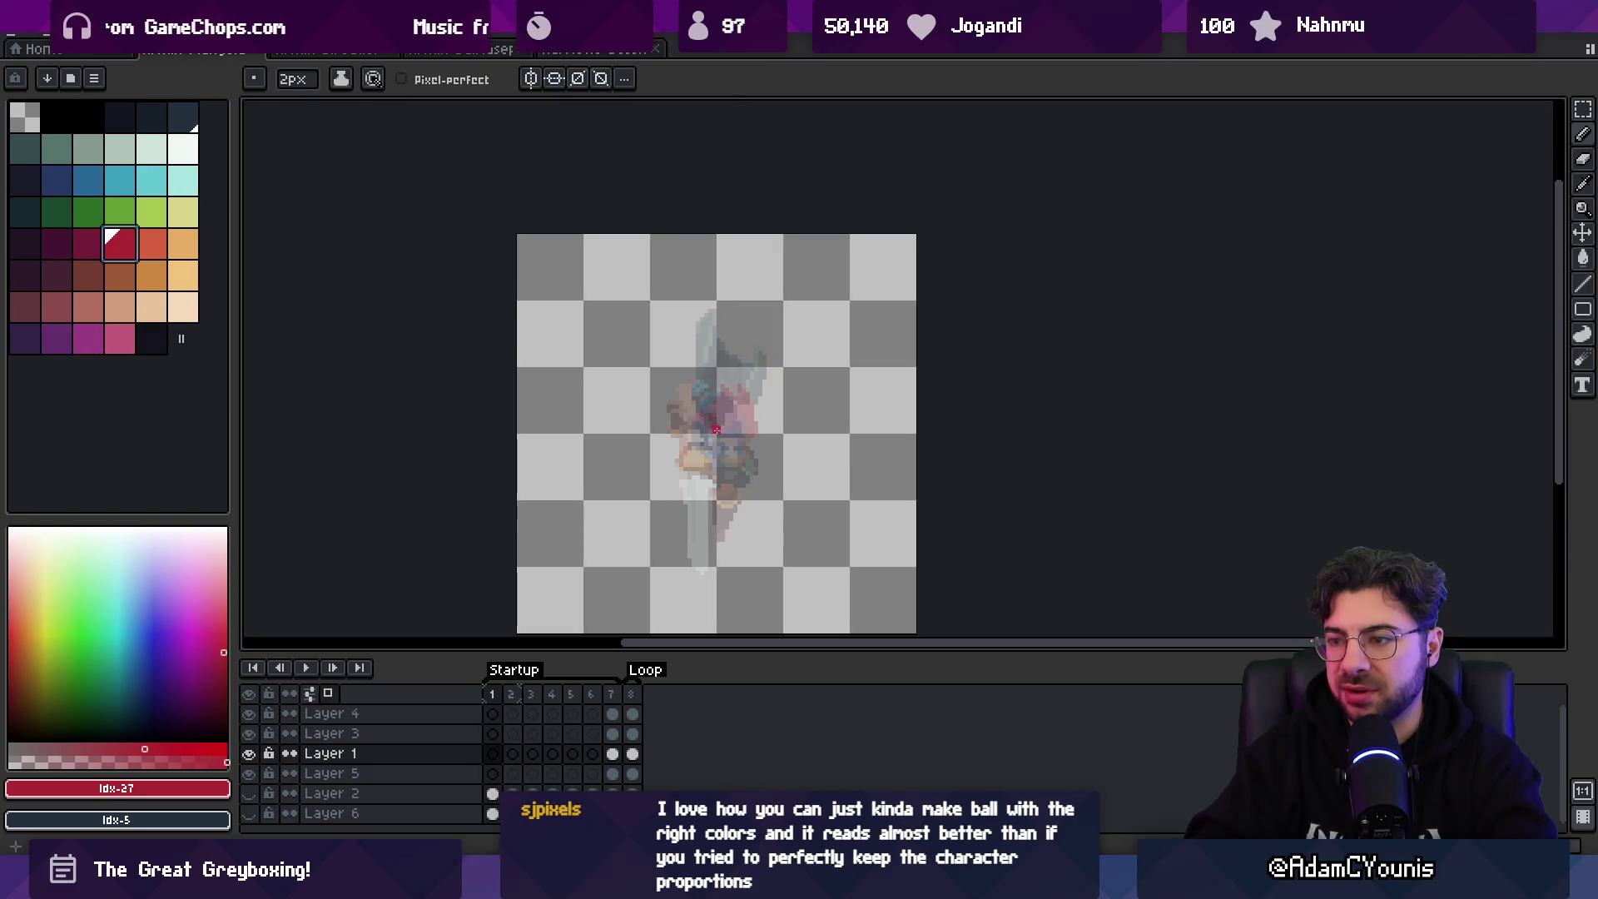
- Draw a filled red ball over the faded reference in frame 1
{"action": "left_click_drag", "start_coordinate": [716, 430], "coordinate": [695, 447]}
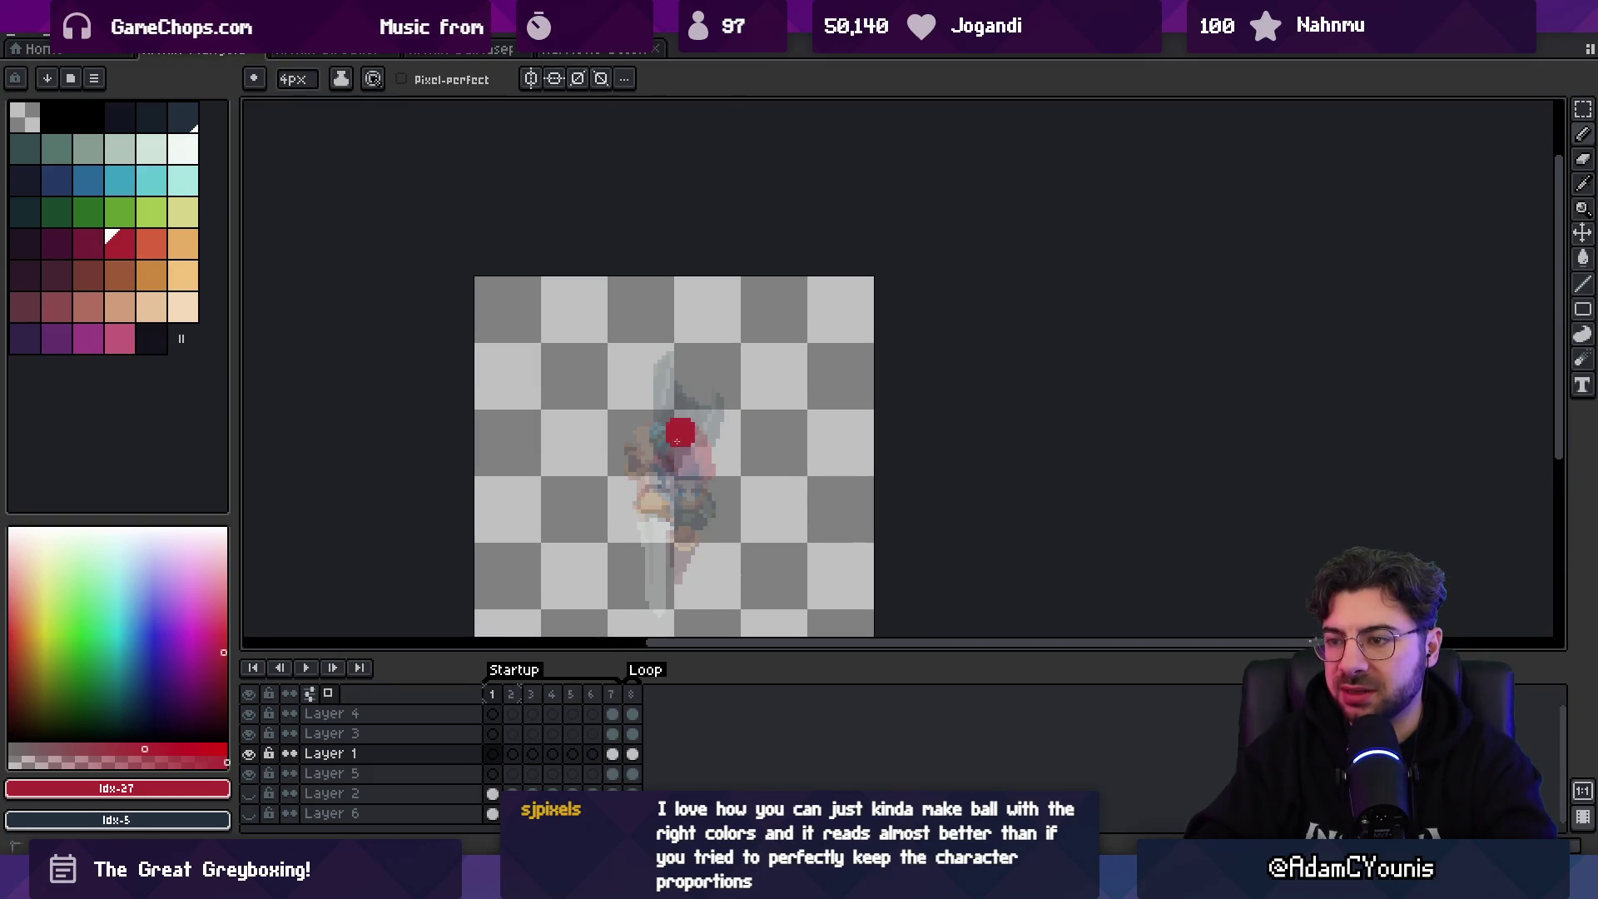
{"action": "left_click", "coordinate": [250, 793]}
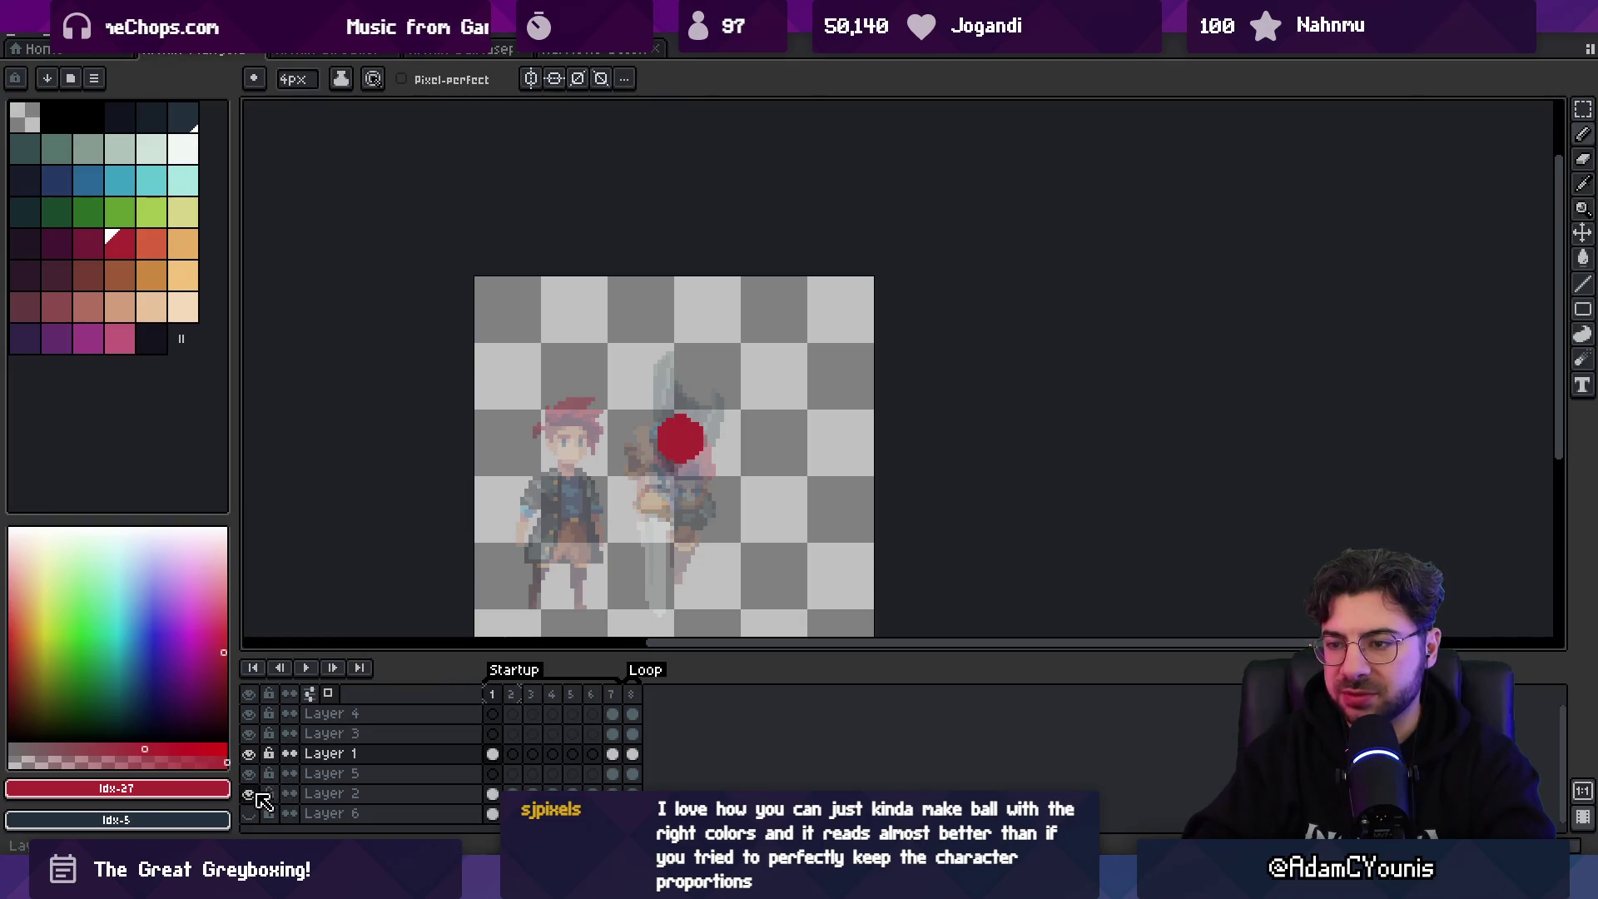
{"action": "left_click", "coordinate": [251, 794]}
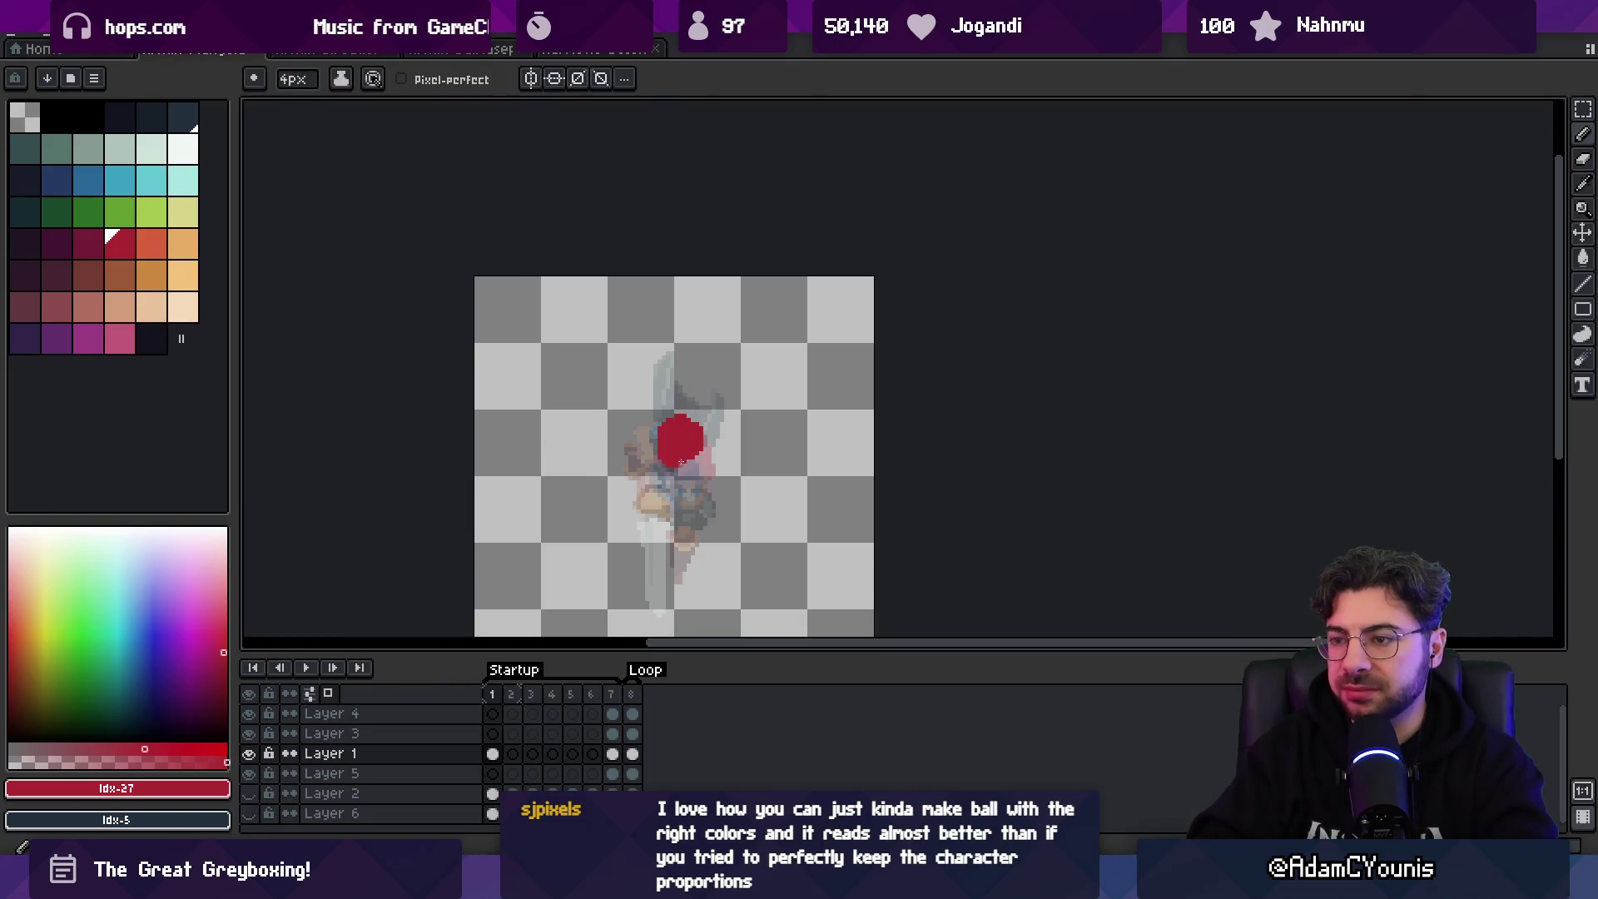
{"action": "key", "text": "b"}
{"action": "scroll", "coordinate": [665, 480], "scroll_direction": "down", "scroll_amount": 1}
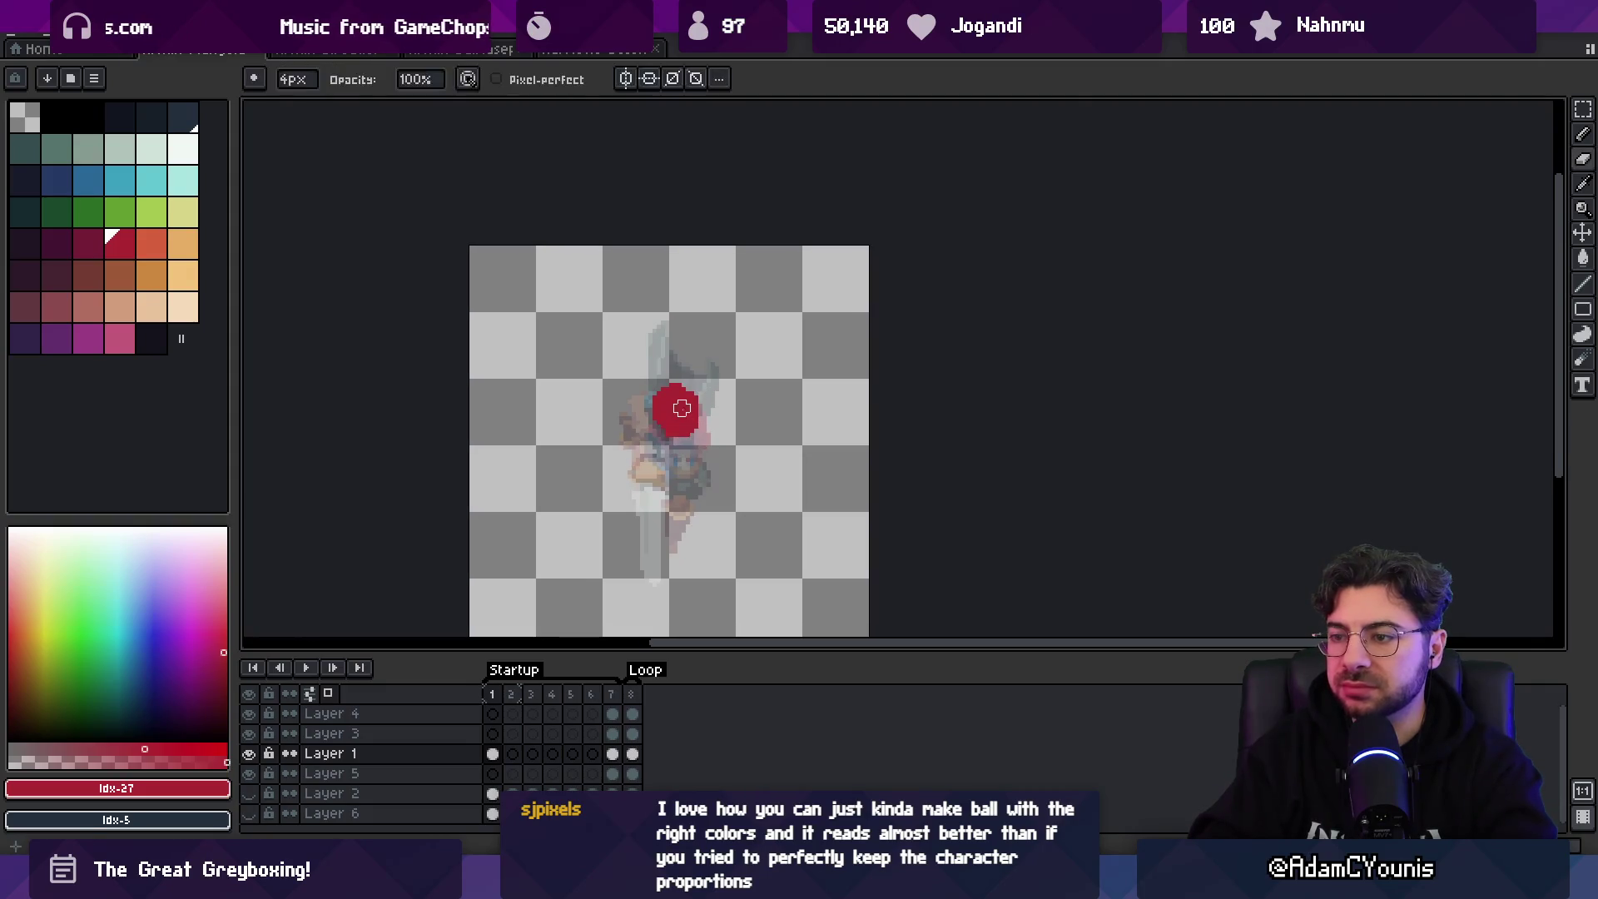
{"action": "left_click", "coordinate": [666, 461], "text": "alt"}
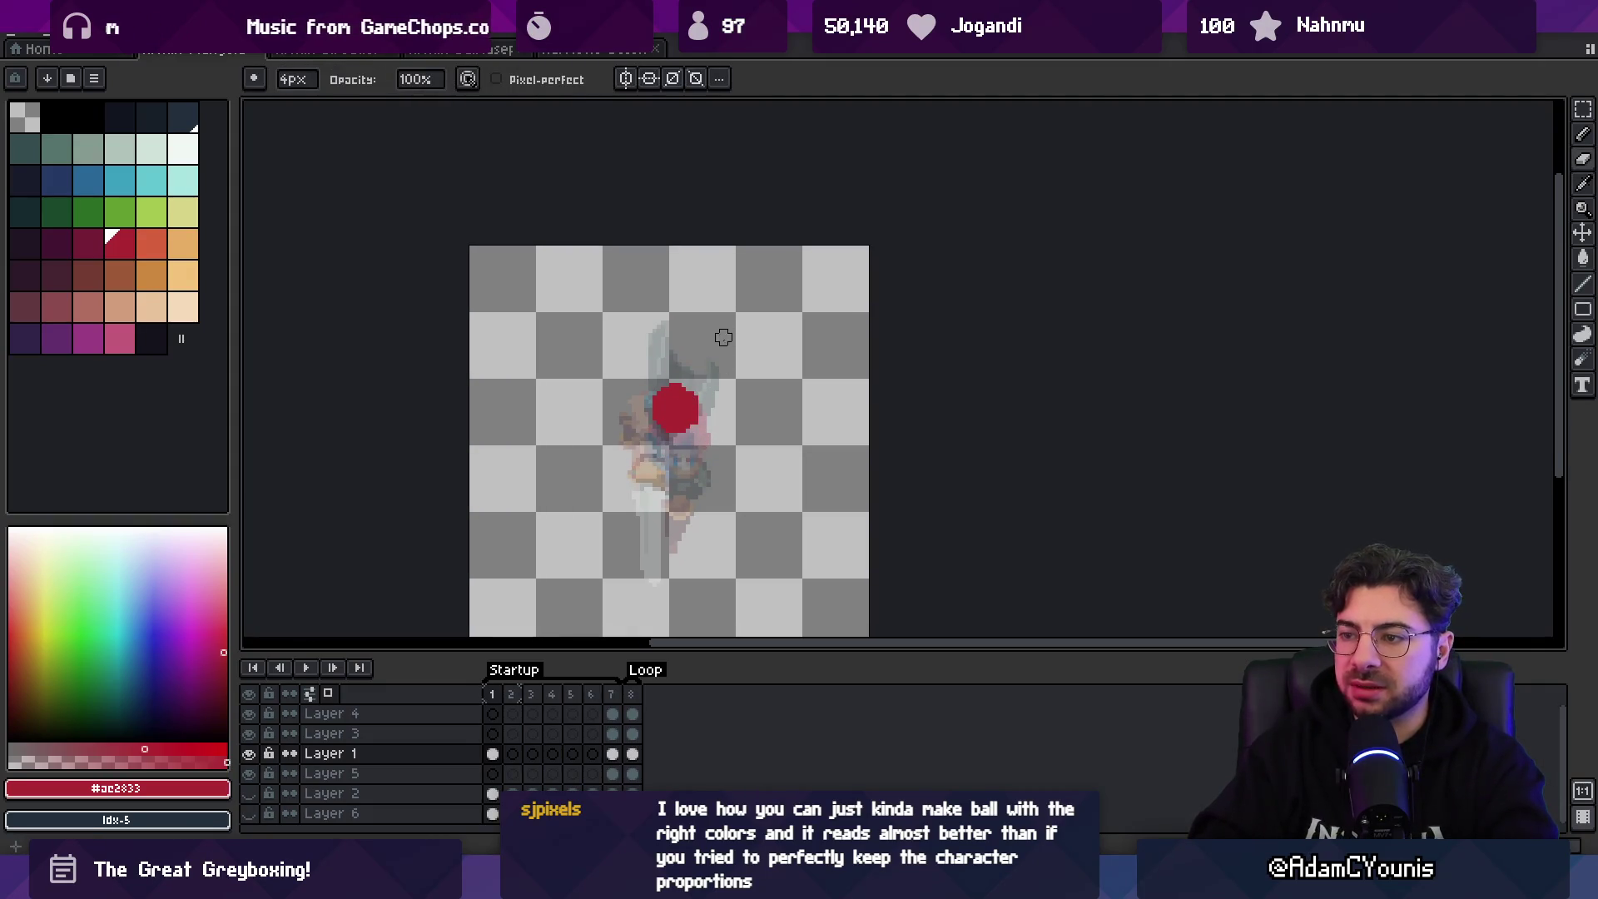
- Try a near-white sword stroke below the ball, undo it, and move to Layer 3
{"action": "left_click", "coordinate": [183, 154]}
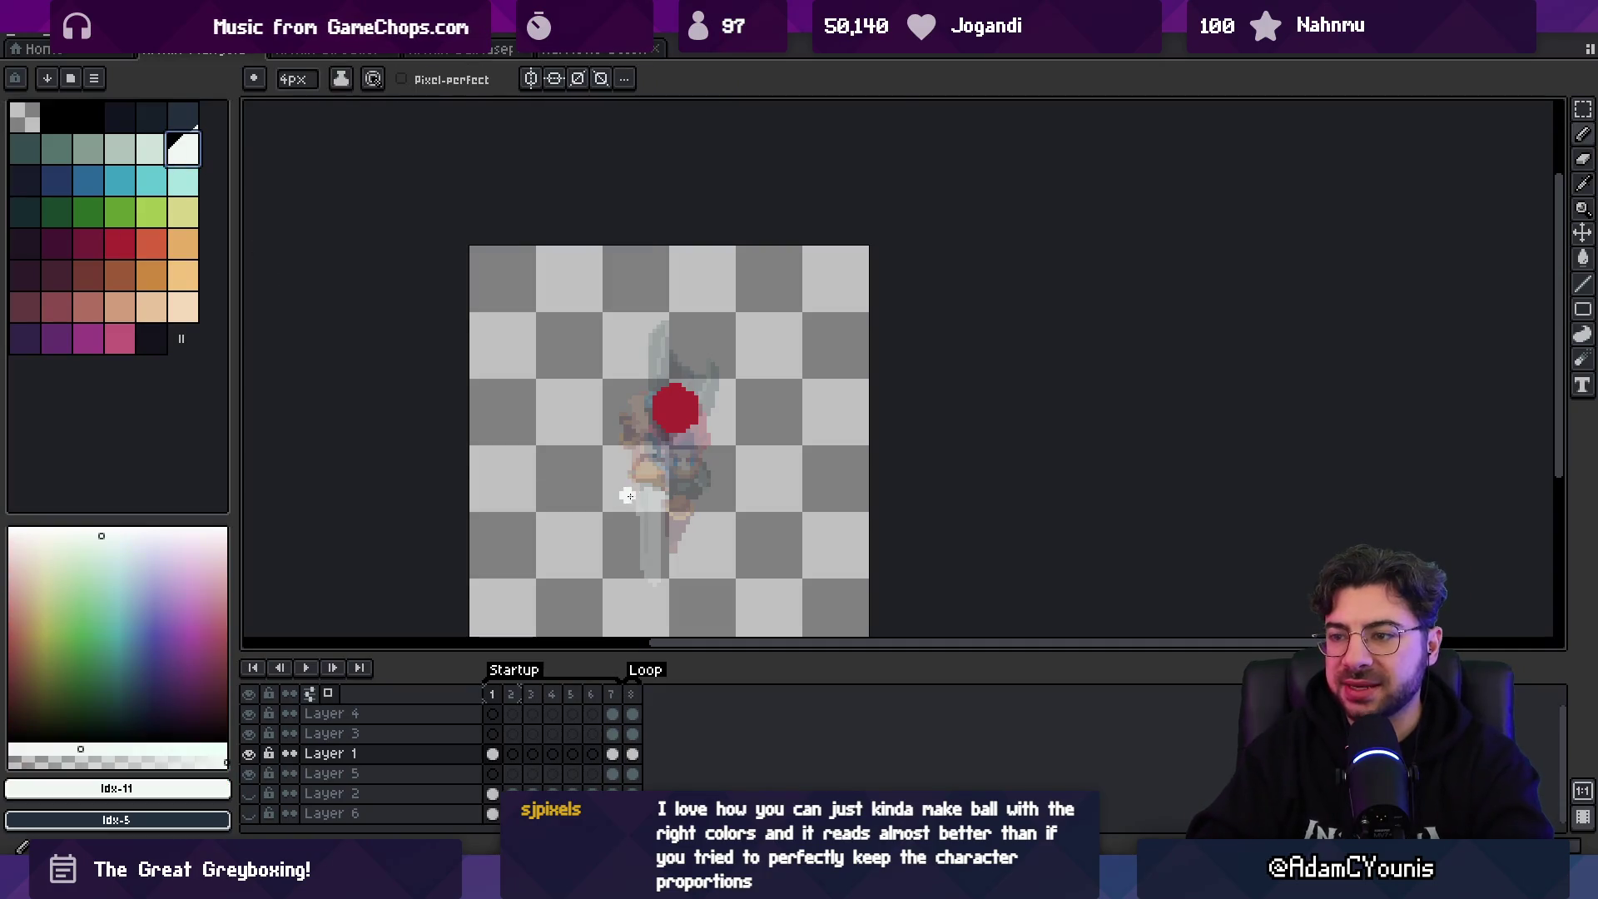
{"action": "left_click_drag", "start_coordinate": [599, 539], "coordinate": [623, 492]}
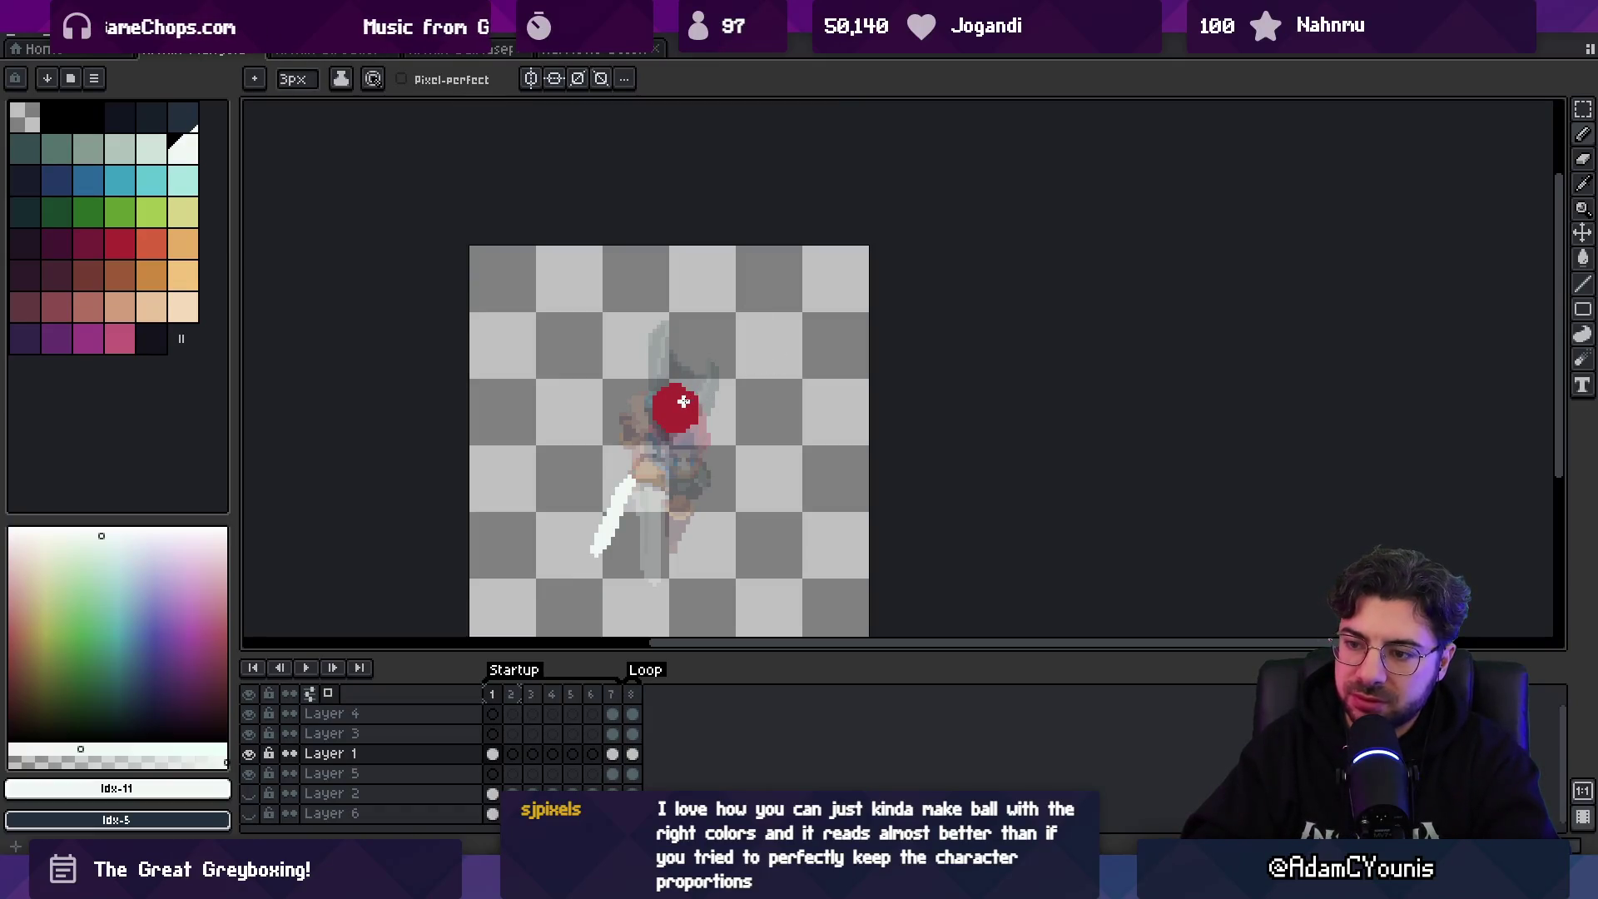
{"action": "key", "text": "ctrl+z"}
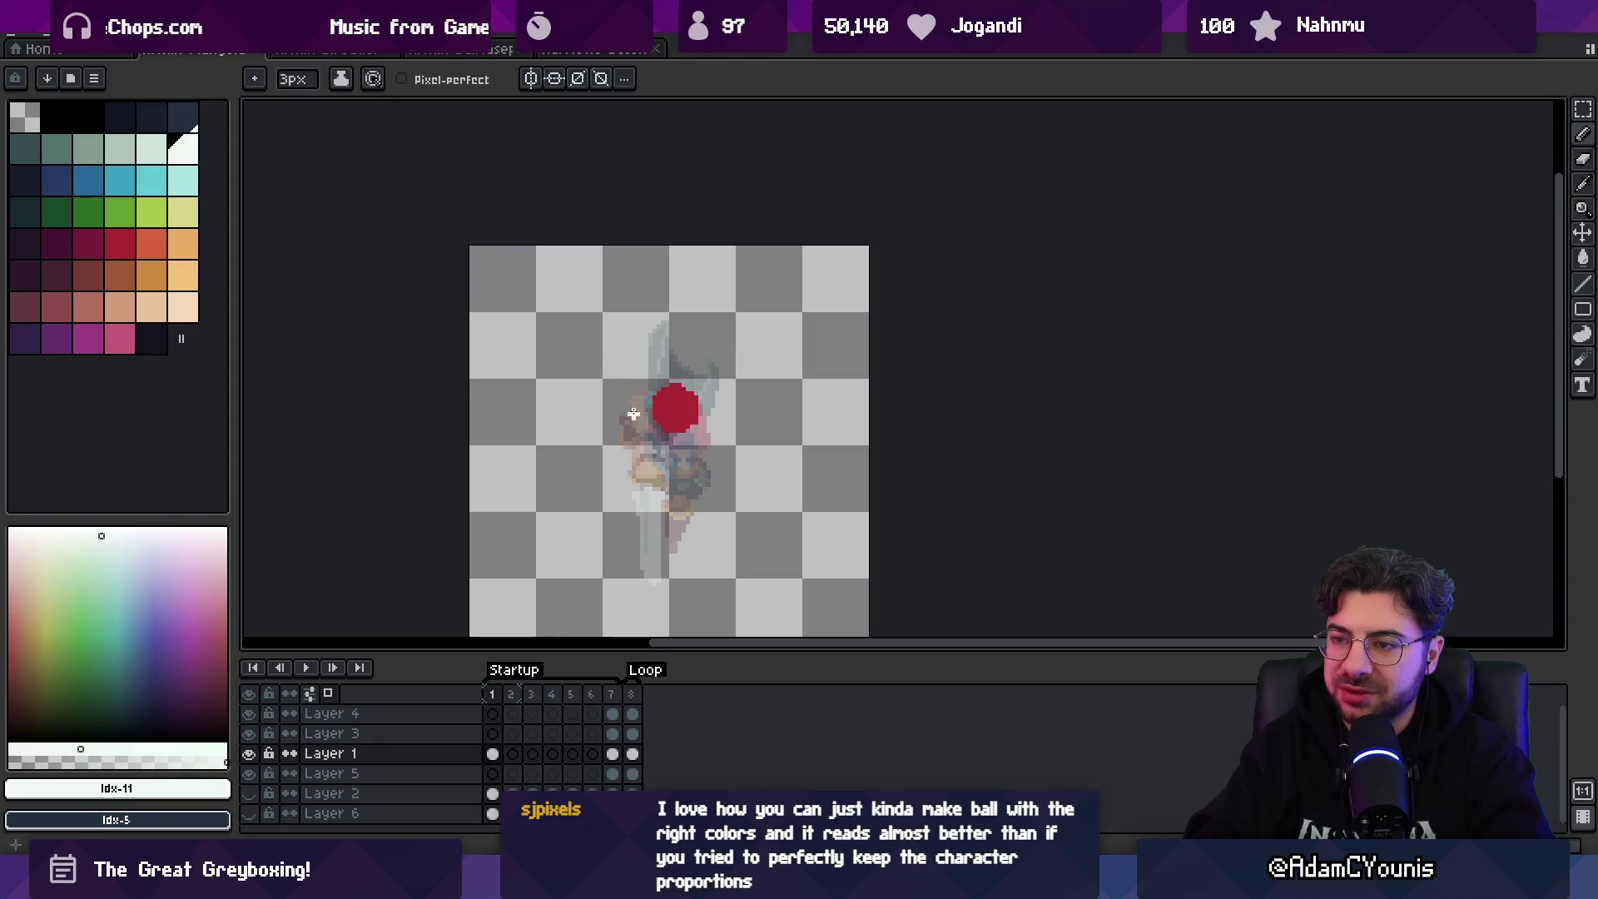
{"action": "key", "text": "ctrl+z"}
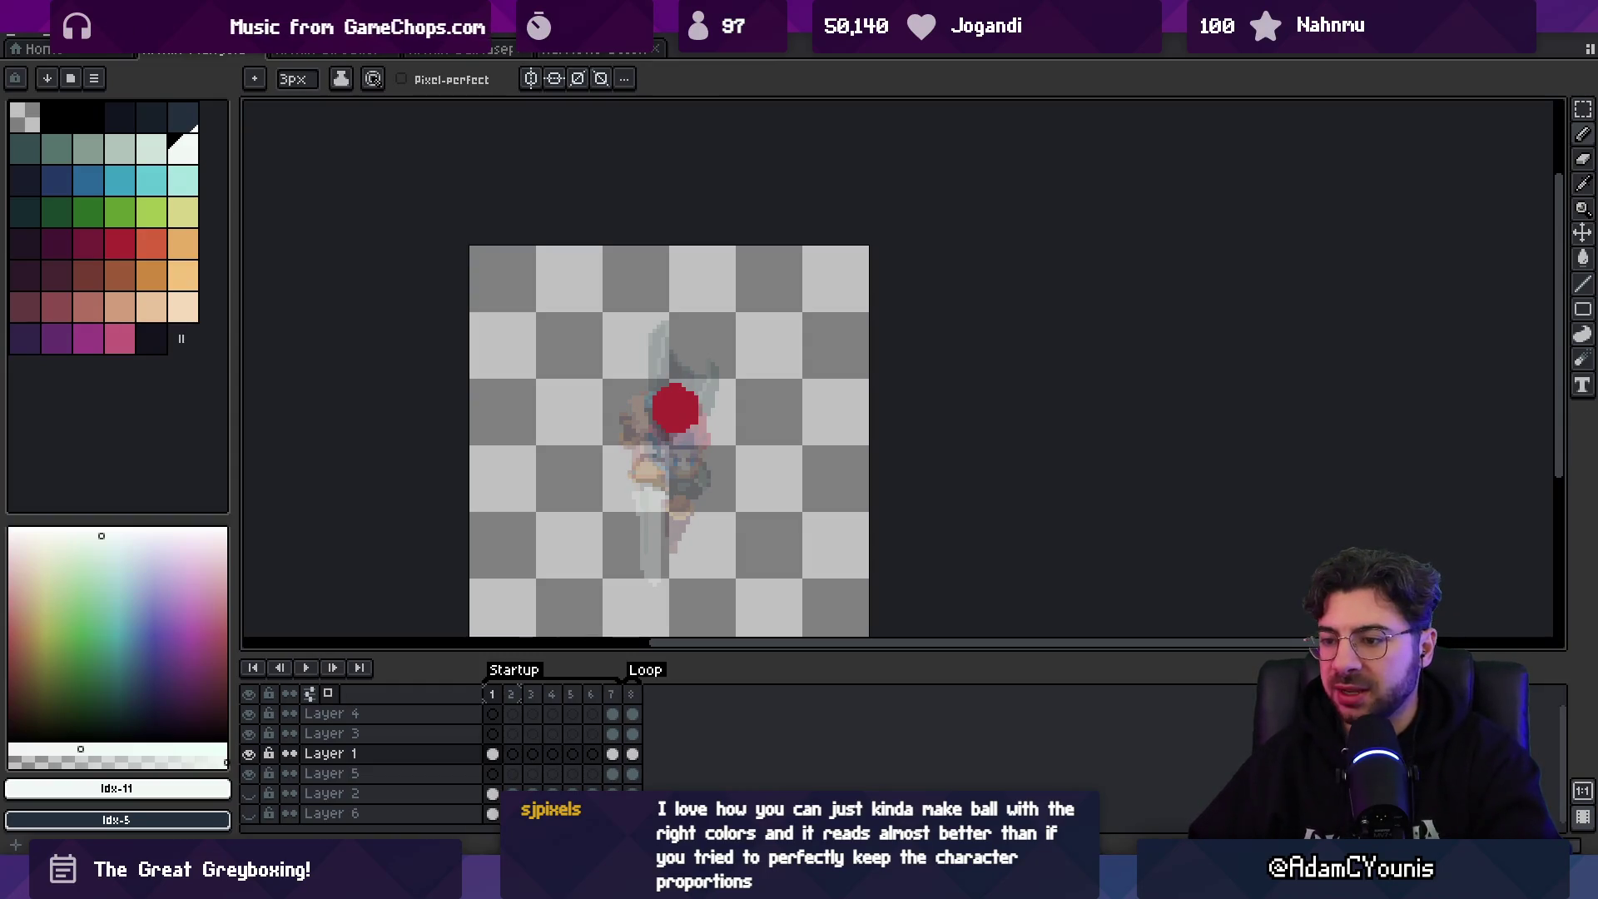
{"action": "key", "text": "alt+Up"}
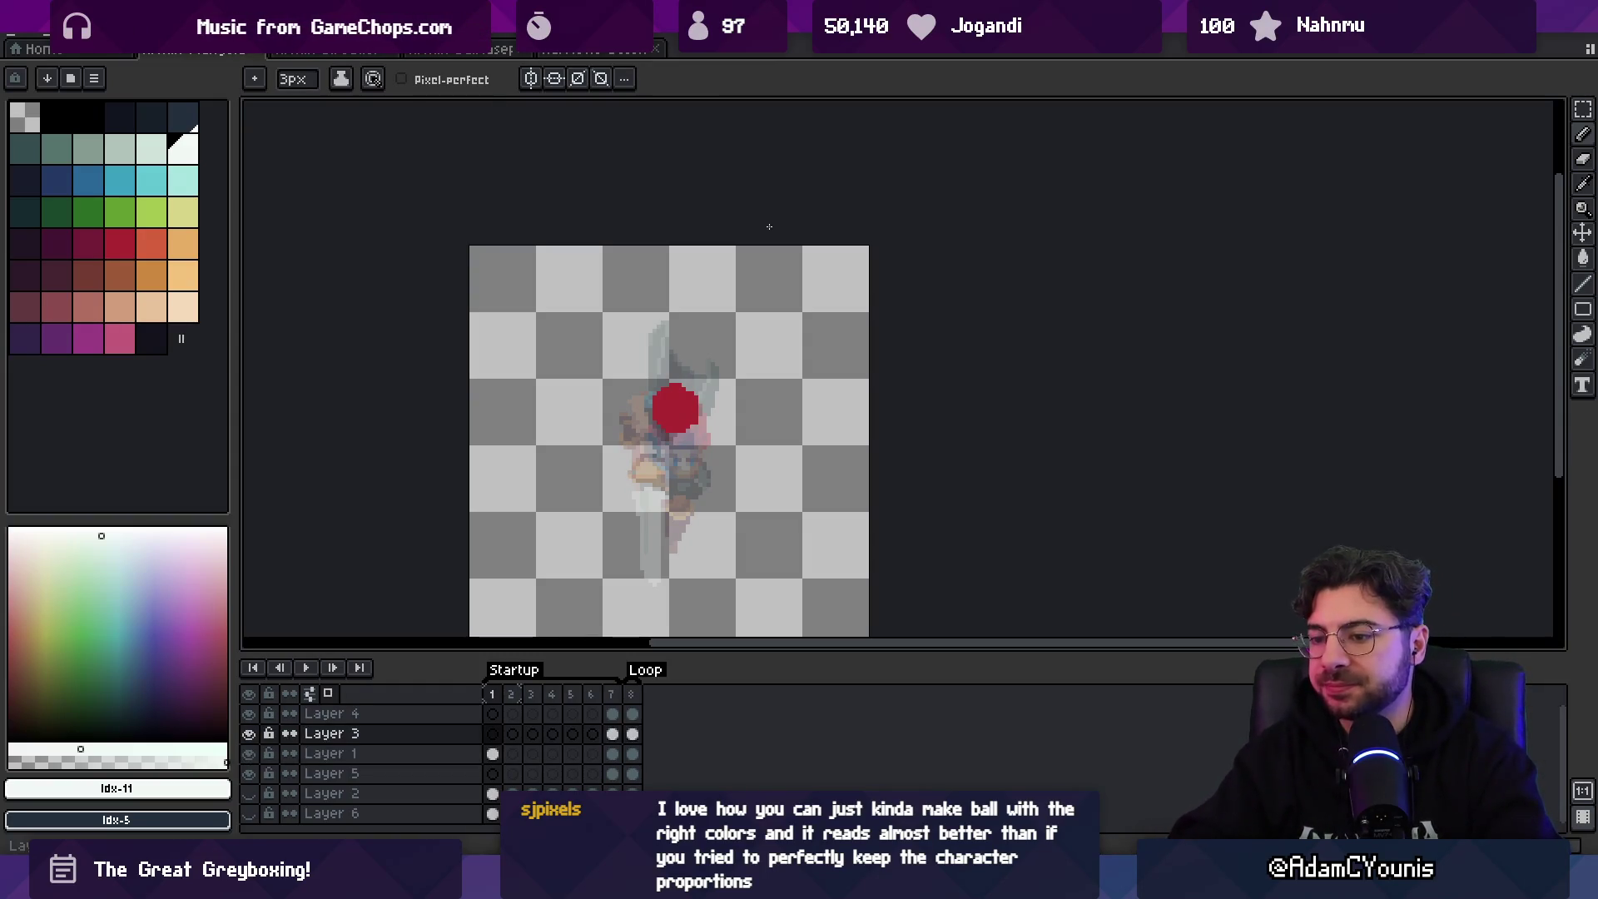
- Paint small near-white sword dabs on Layer 3 in frames 2–5, undoing the last one
{"action": "left_click", "coordinate": [683, 356], "text": "alt"}
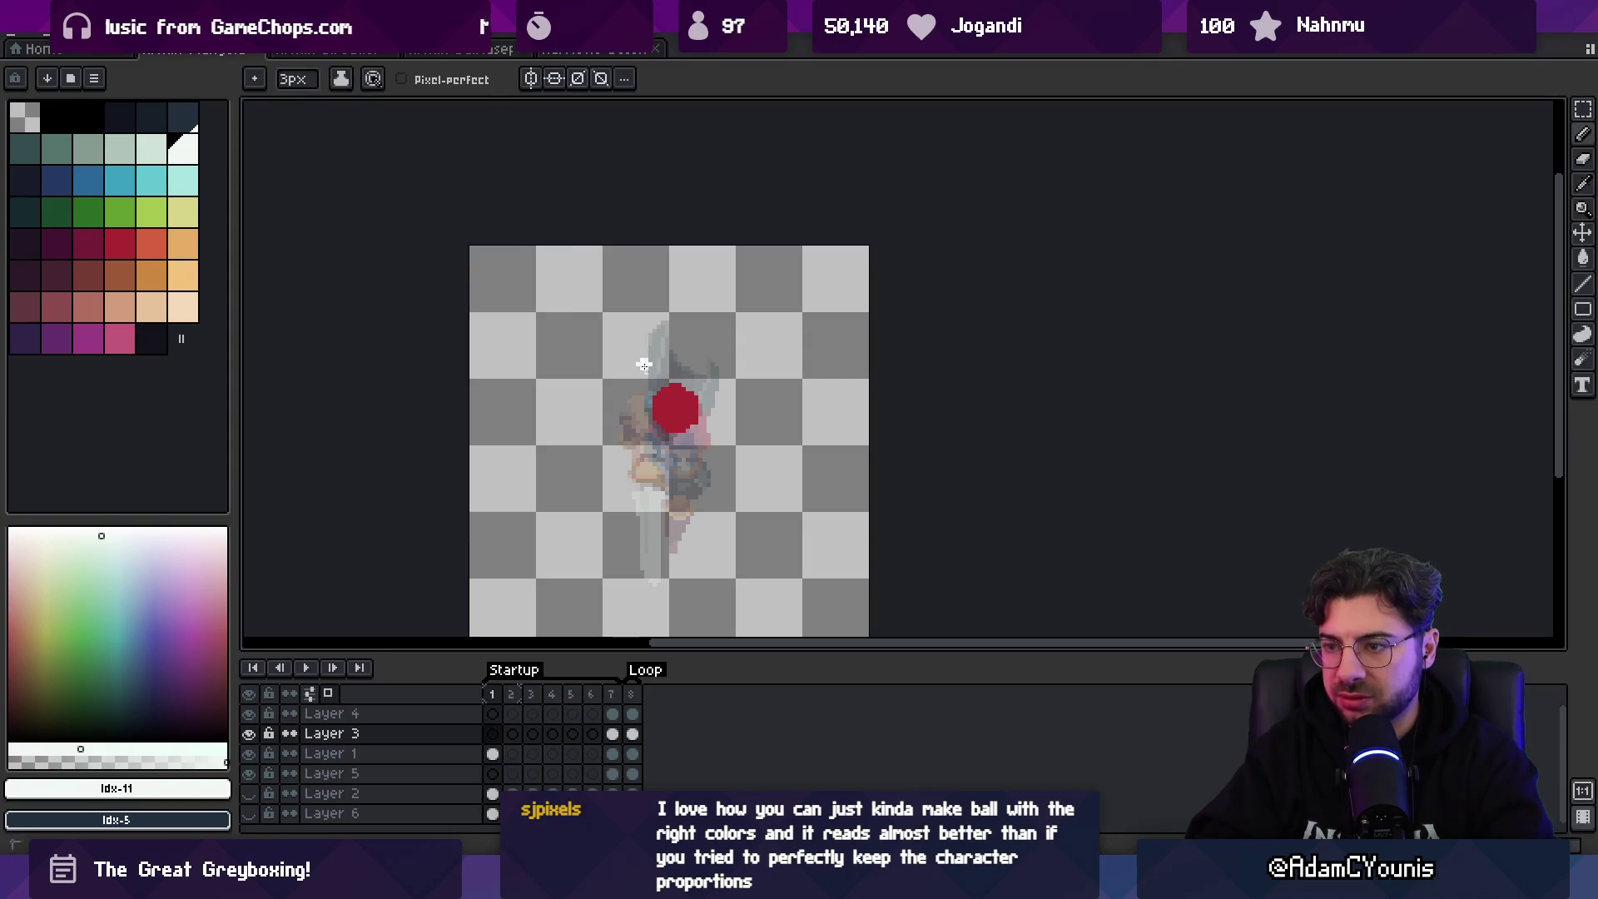
{"action": "key", "text": "Right"}
{"action": "left_click", "coordinate": [647, 359]}
{"action": "key", "text": "Right"}
{"action": "left_click", "coordinate": [646, 350]}
{"action": "key", "text": "Right"}
{"action": "left_click", "coordinate": [653, 328]}
{"action": "key", "text": "Right"}
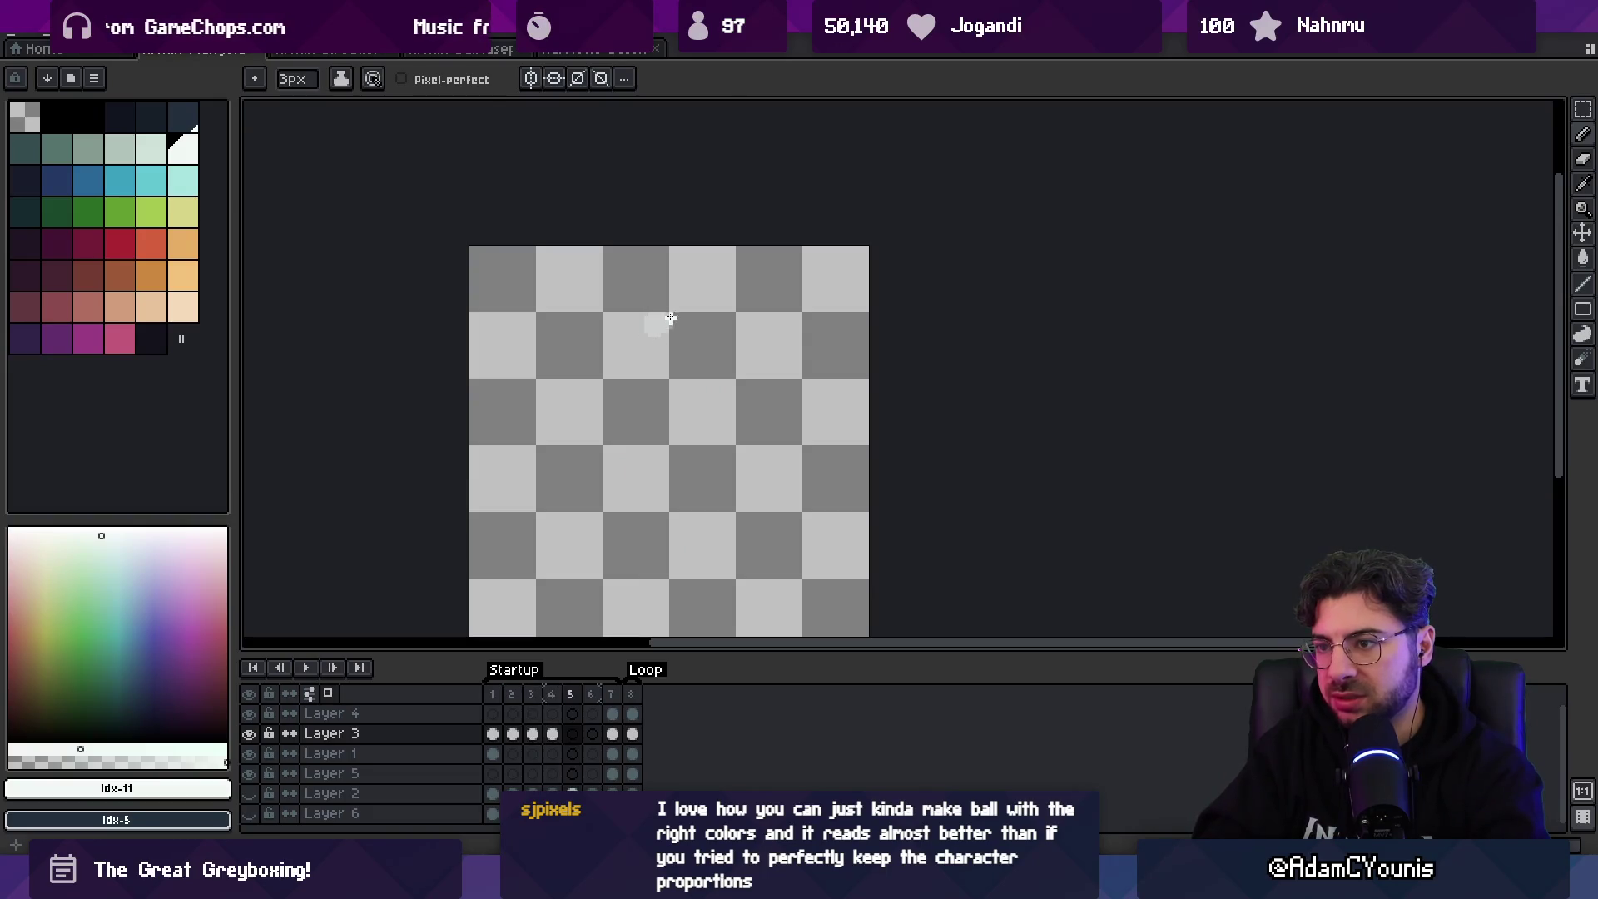
{"action": "left_click", "coordinate": [667, 317]}
{"action": "key", "text": "Right"}
{"action": "key", "text": "ctrl+z"}
{"action": "key", "text": "v"}
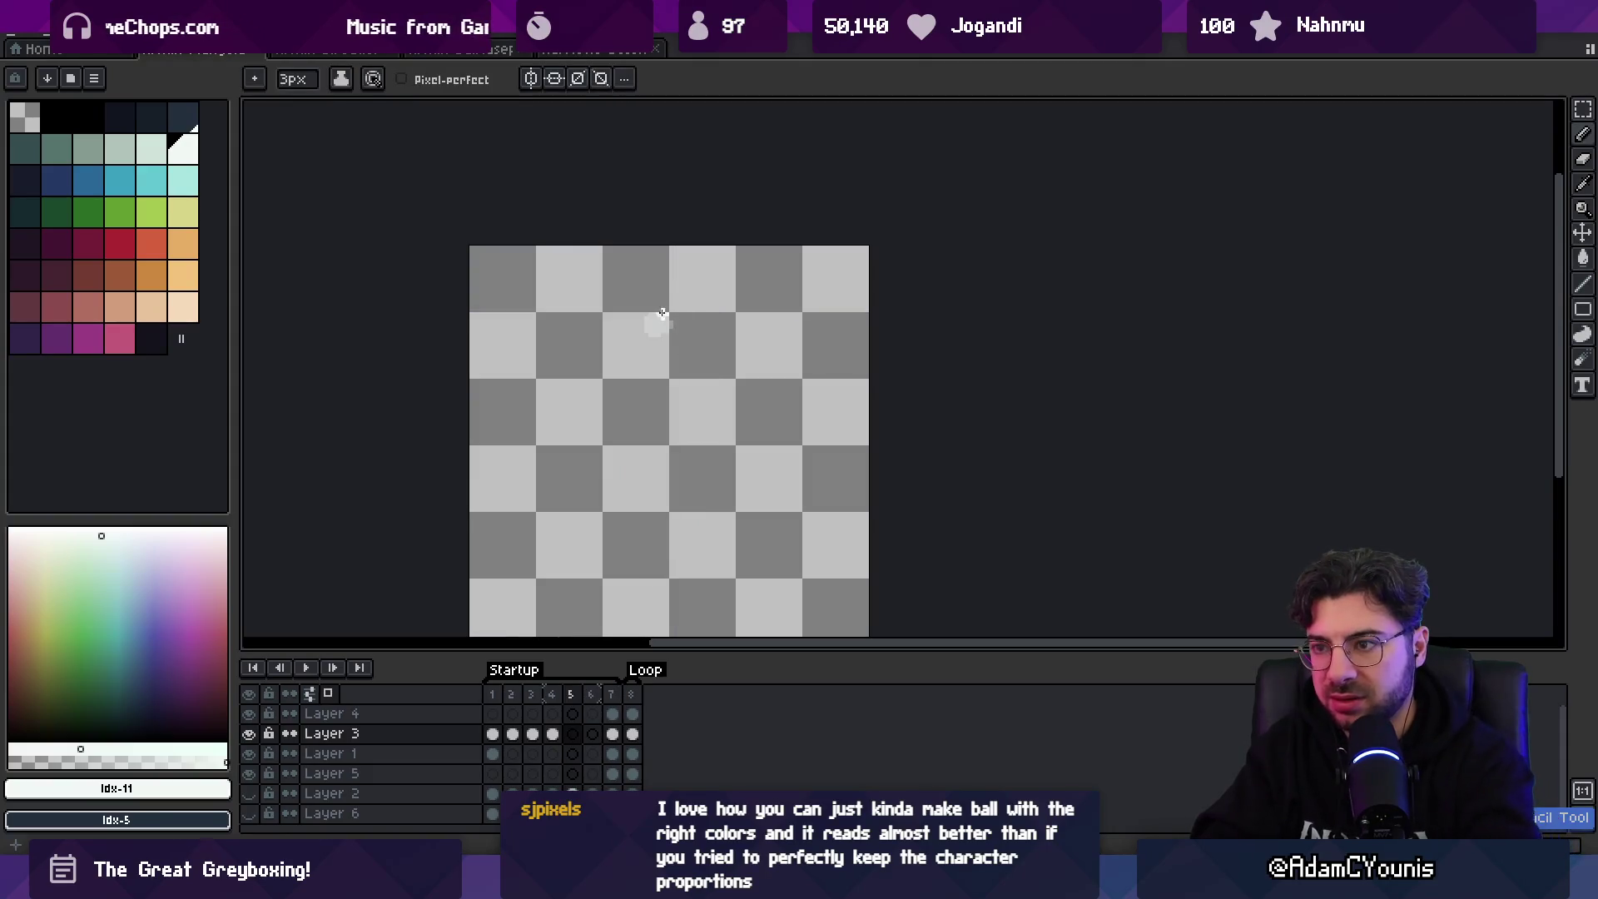
- Draw a white vertical streak in frame 6 and play the animation zoomed out
{"action": "key", "text": "Right"}
{"action": "left_click_drag", "start_coordinate": [658, 339], "coordinate": [658, 434]}
{"action": "key", "text": "Return"}
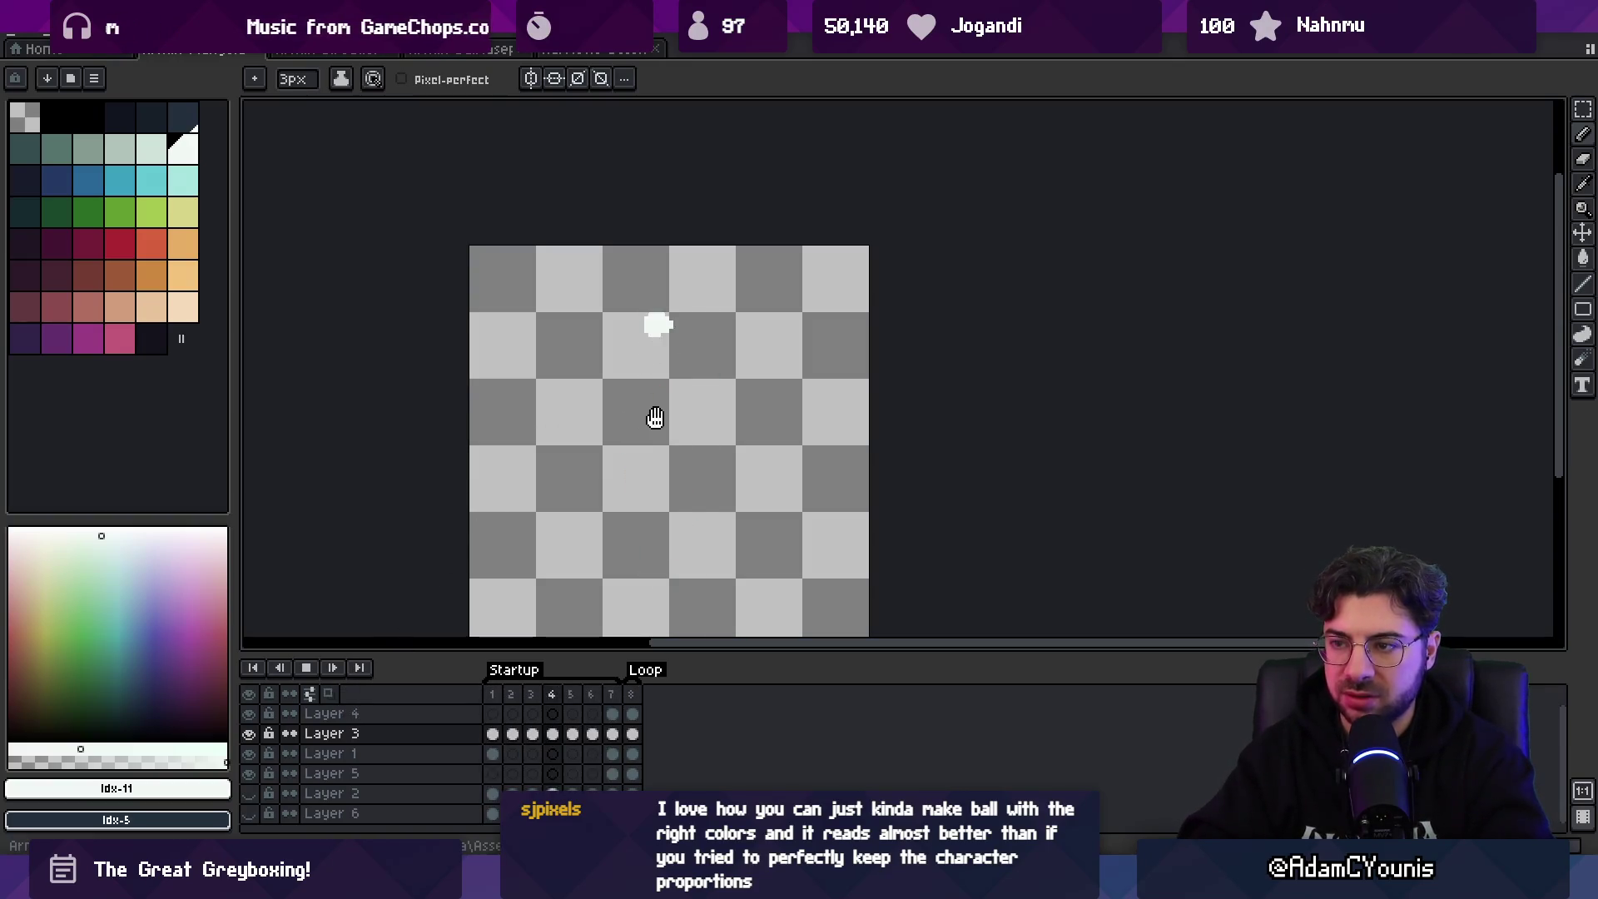
{"action": "key", "text": "z"}
{"action": "scroll", "coordinate": [723, 445], "scroll_direction": "down", "scroll_amount": 3}
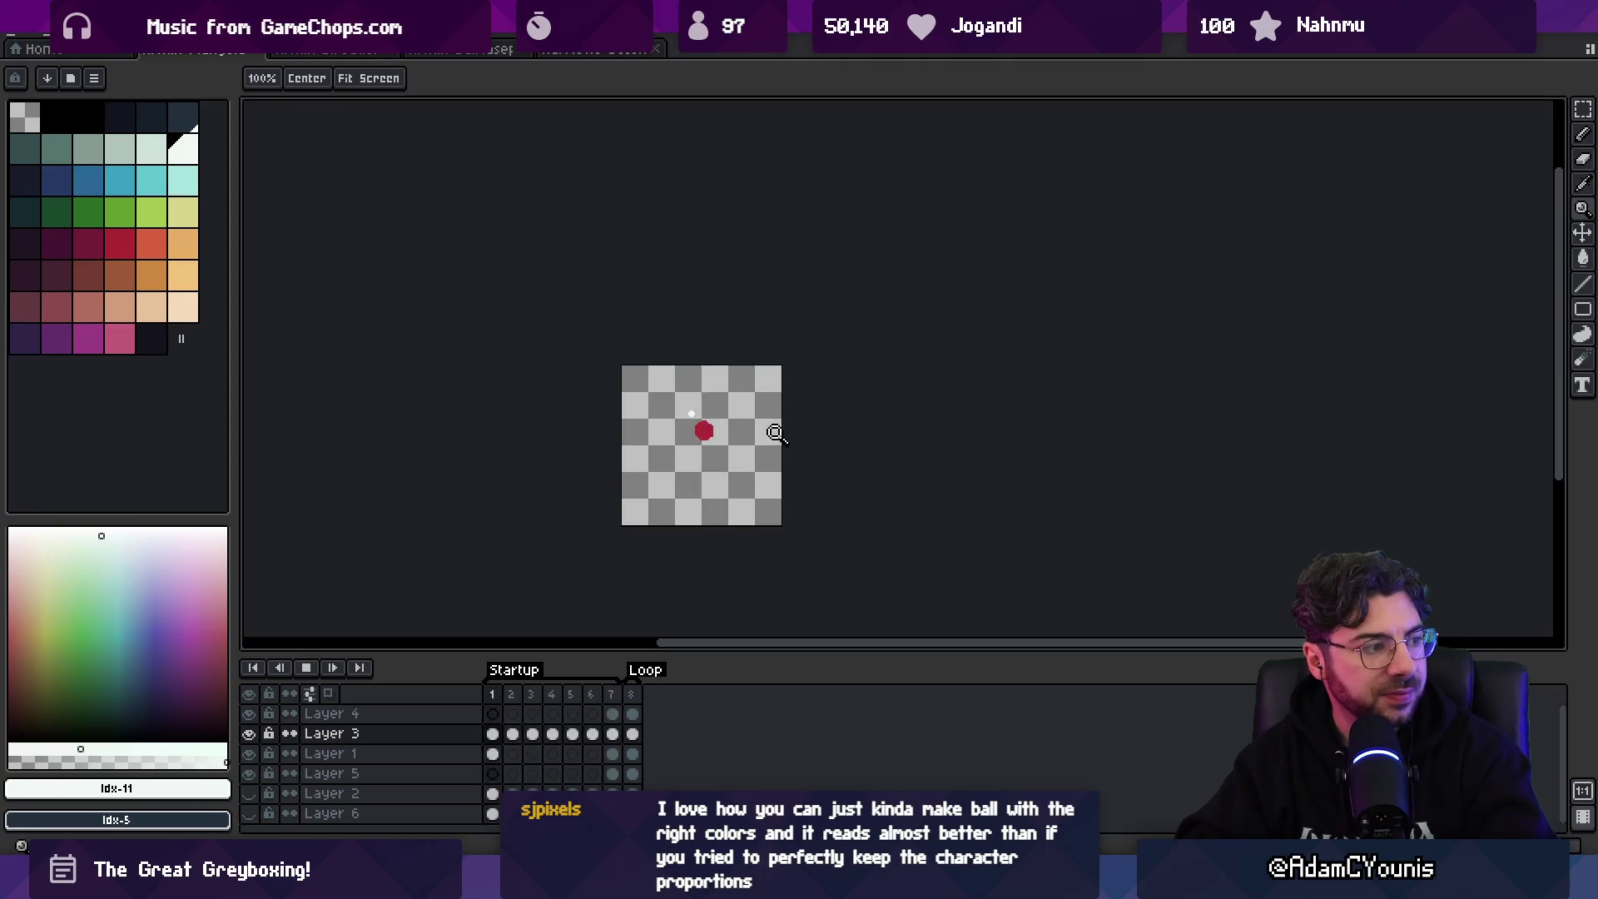
- Stop playback and step through frames 1–5 to check the white sword blob
{"action": "scroll", "coordinate": [775, 433], "scroll_direction": "up", "scroll_amount": 3}
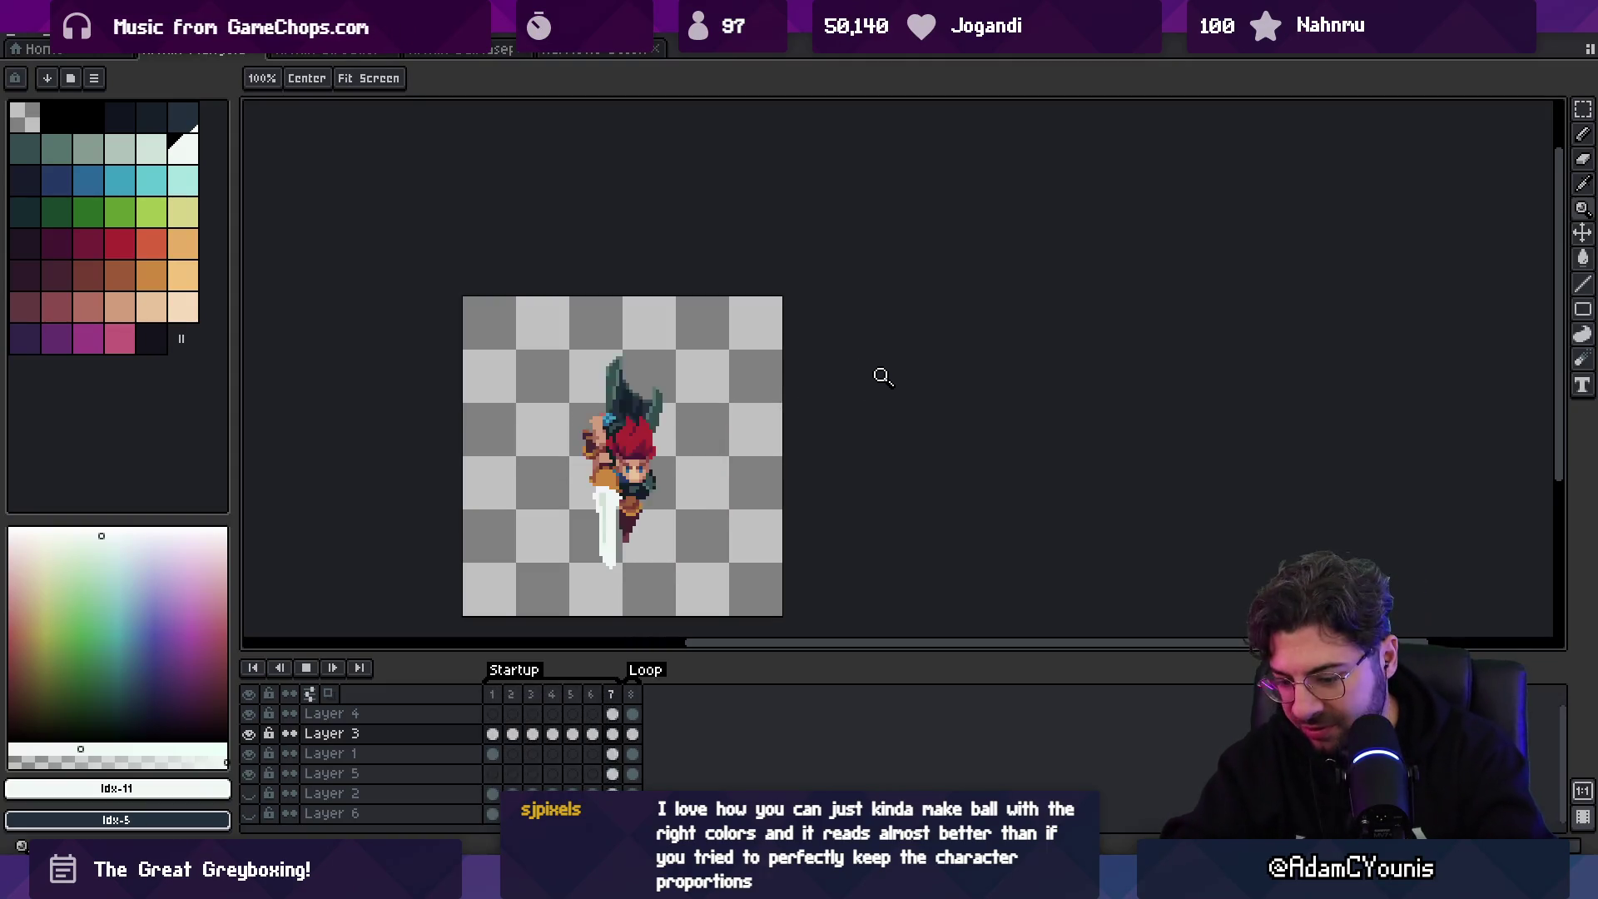
{"action": "key", "text": "Return"}
{"action": "key", "text": "Return"}
{"action": "left_click", "coordinate": [684, 323]}
{"action": "key", "text": "b"}
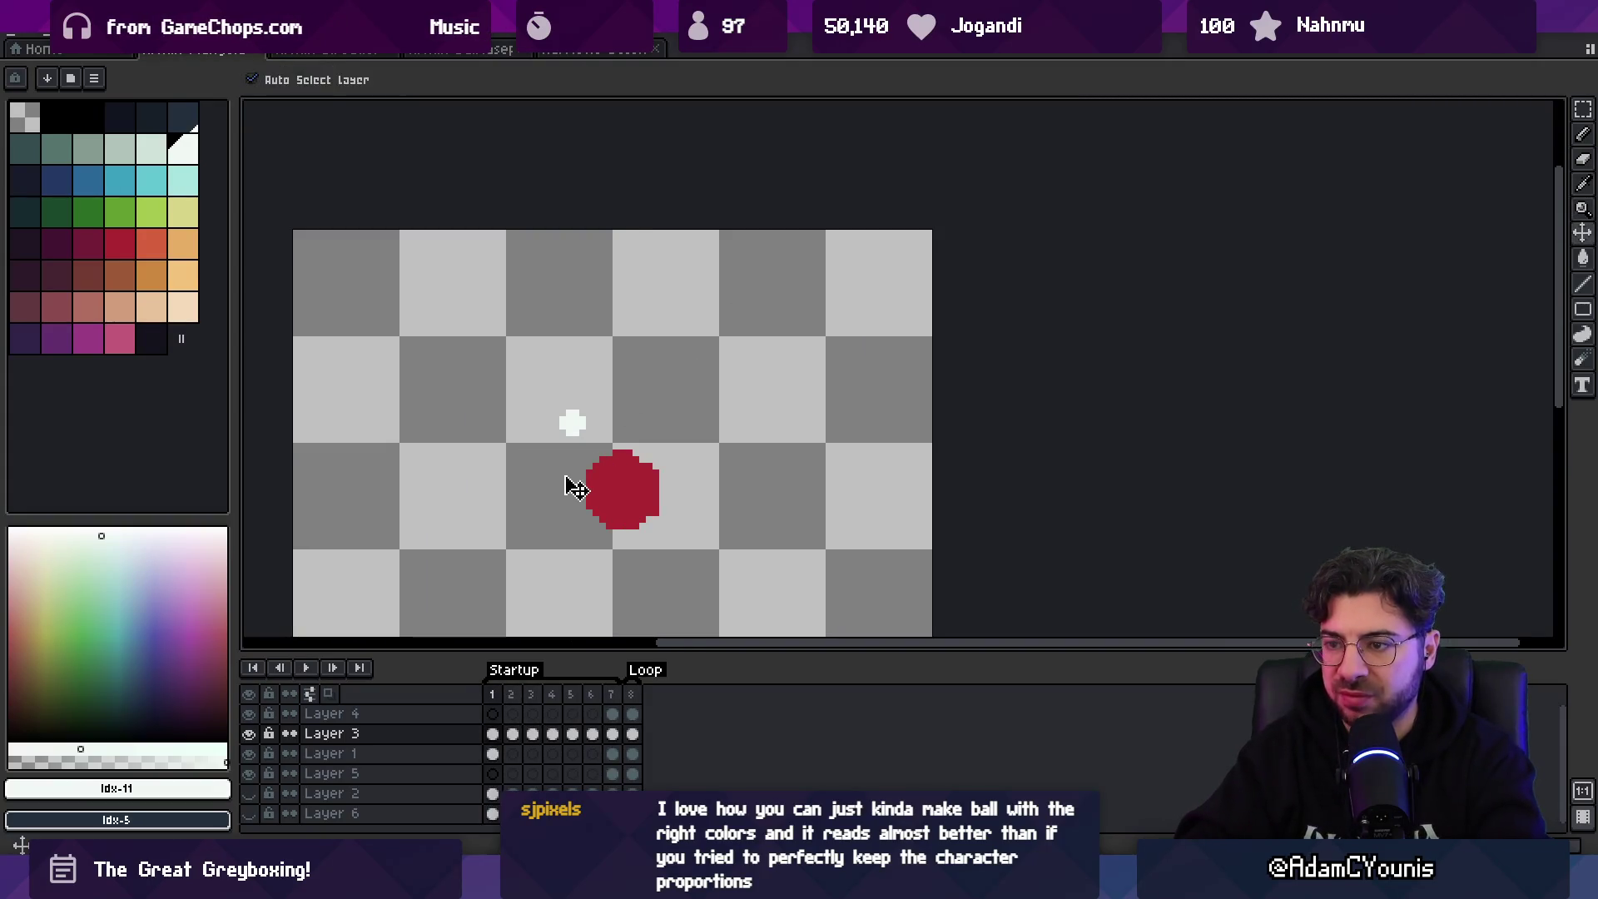
{"action": "key", "text": "Right"}
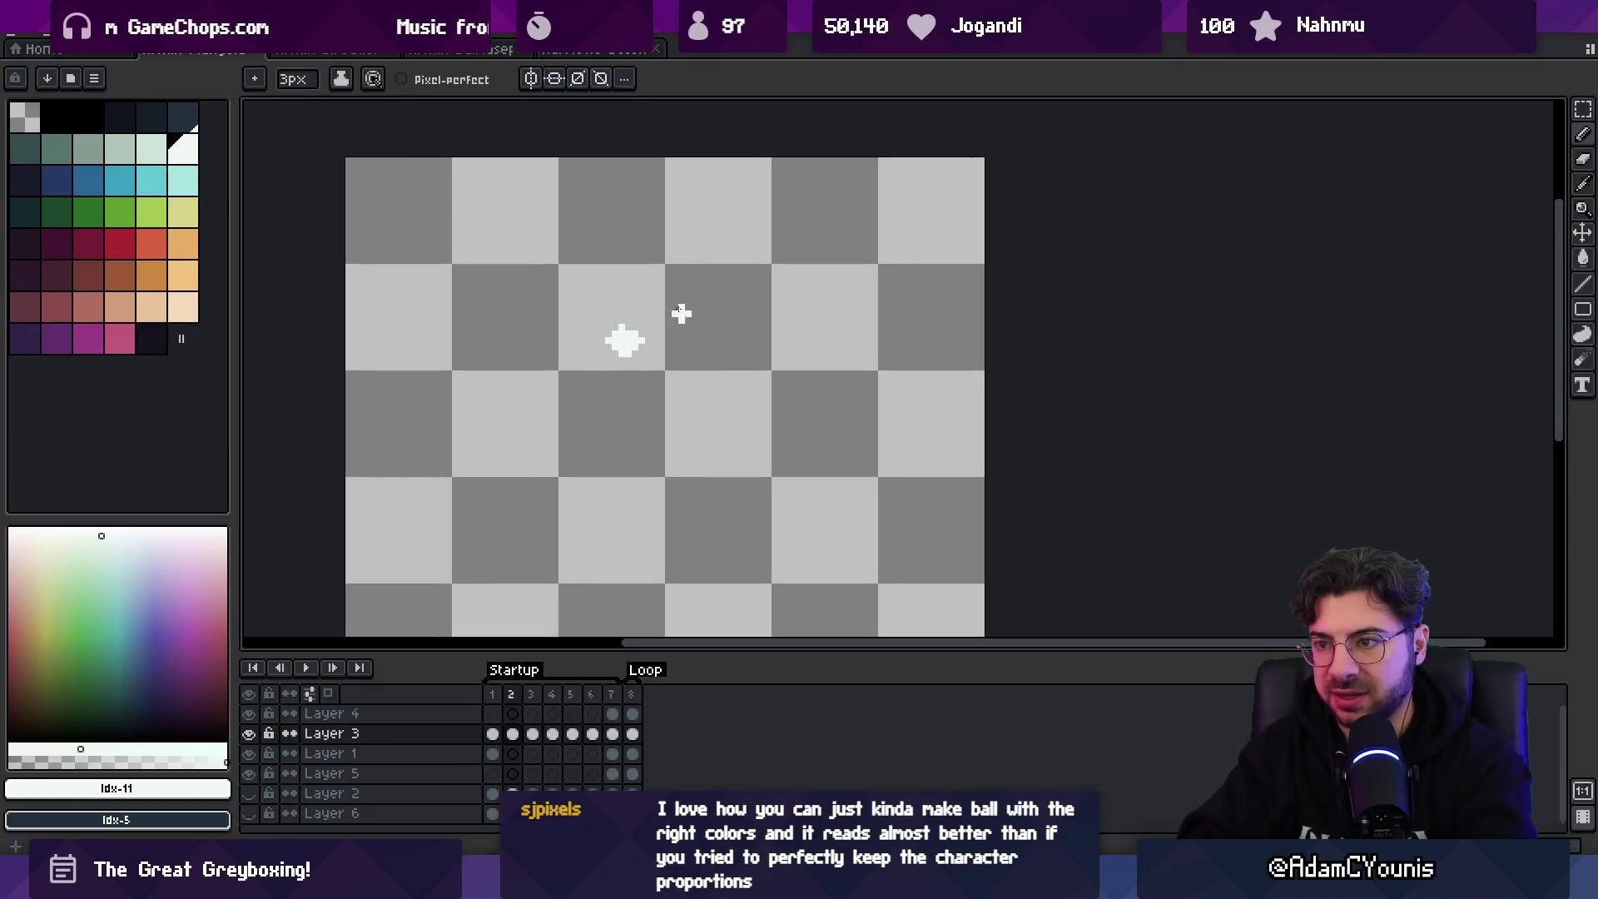
{"action": "key", "text": "Right"}
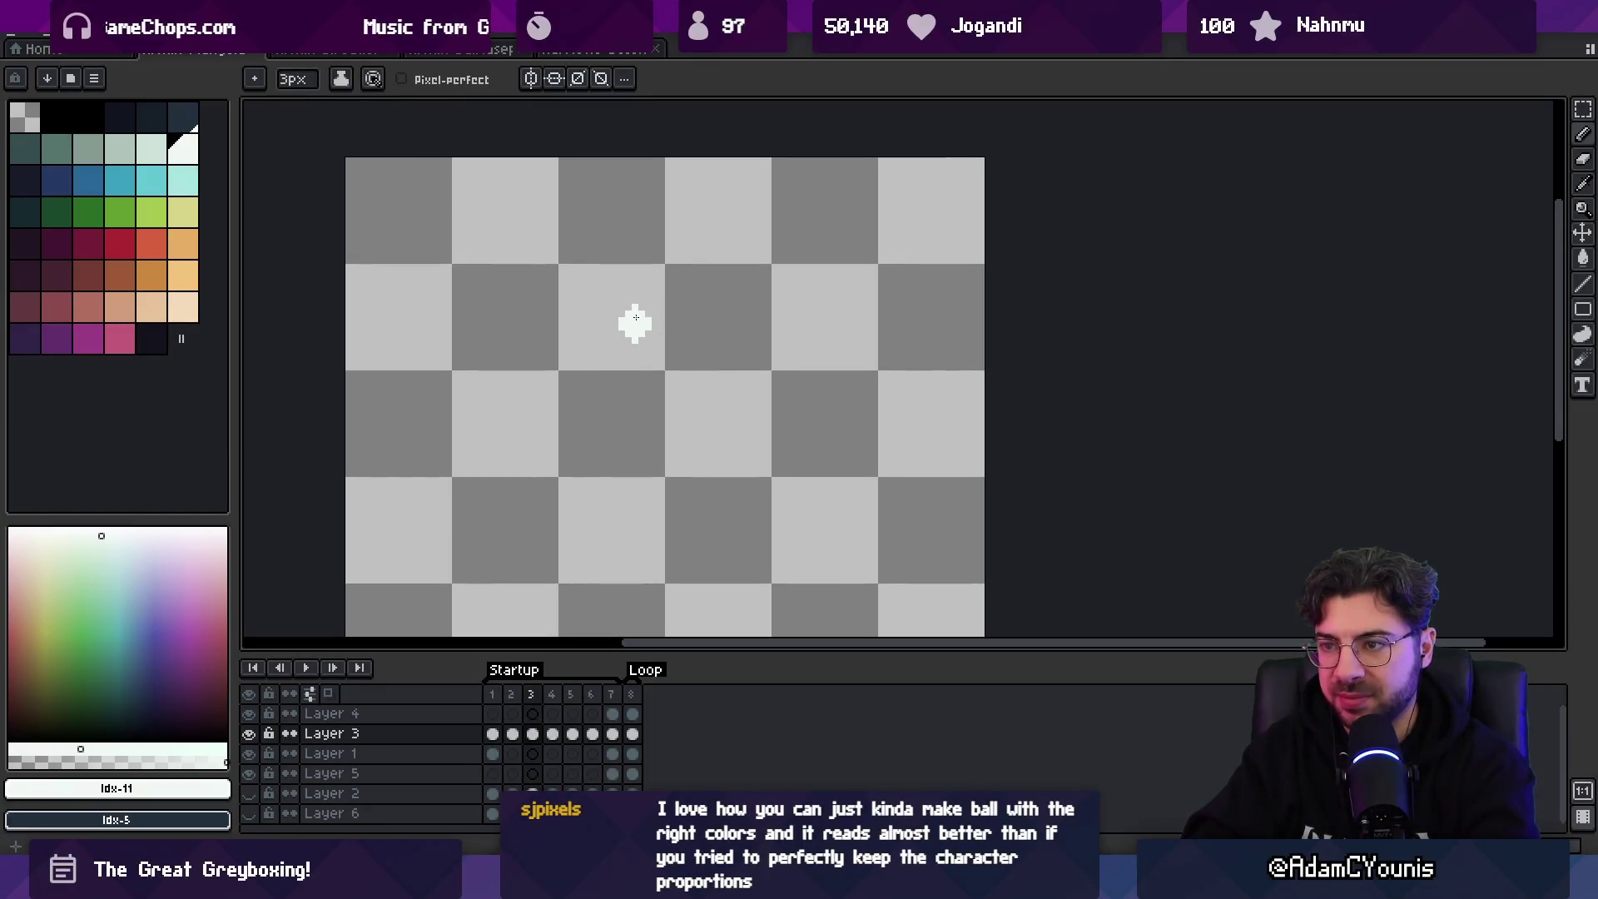
{"action": "key", "text": "v"}
{"action": "key", "text": "Right"}
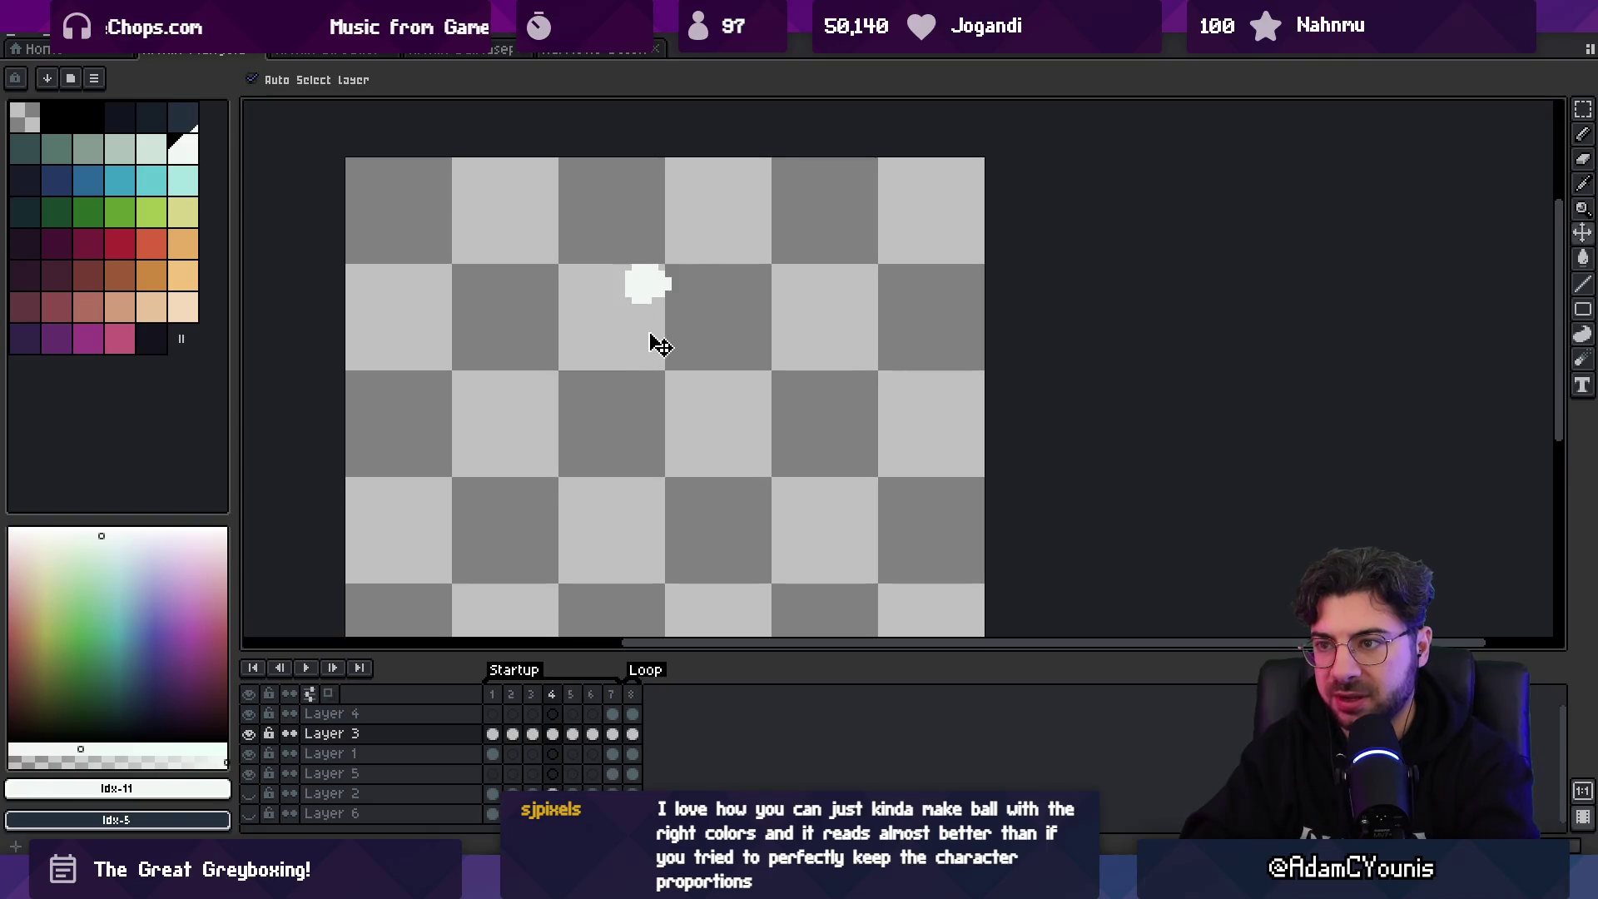
{"action": "key", "text": "Right"}
{"action": "key", "text": "Right"}
{"action": "key", "text": "Right"}
{"action": "key", "text": "Right"}
{"action": "key", "text": "Right"}
{"action": "key", "text": "Right"}
{"action": "key", "text": "Right"}
- Replay the animation zoomed out and stop on frame 7's full character pose
{"action": "key", "text": "Return"}
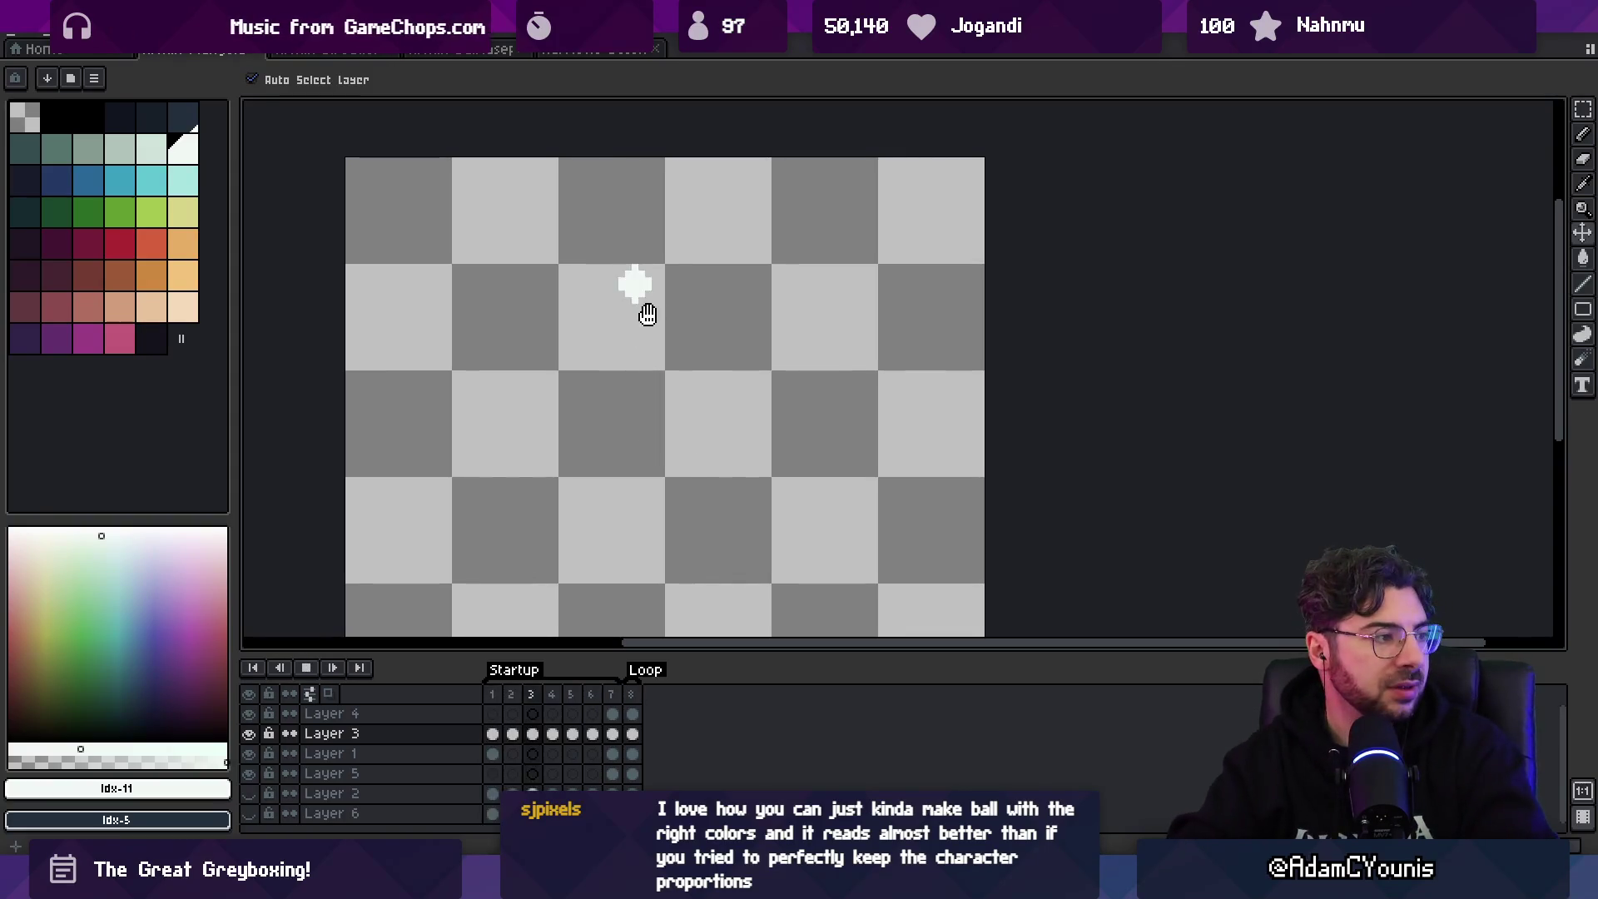
{"action": "key", "text": "z"}
{"action": "scroll", "coordinate": [713, 339], "scroll_direction": "down", "scroll_amount": 3}
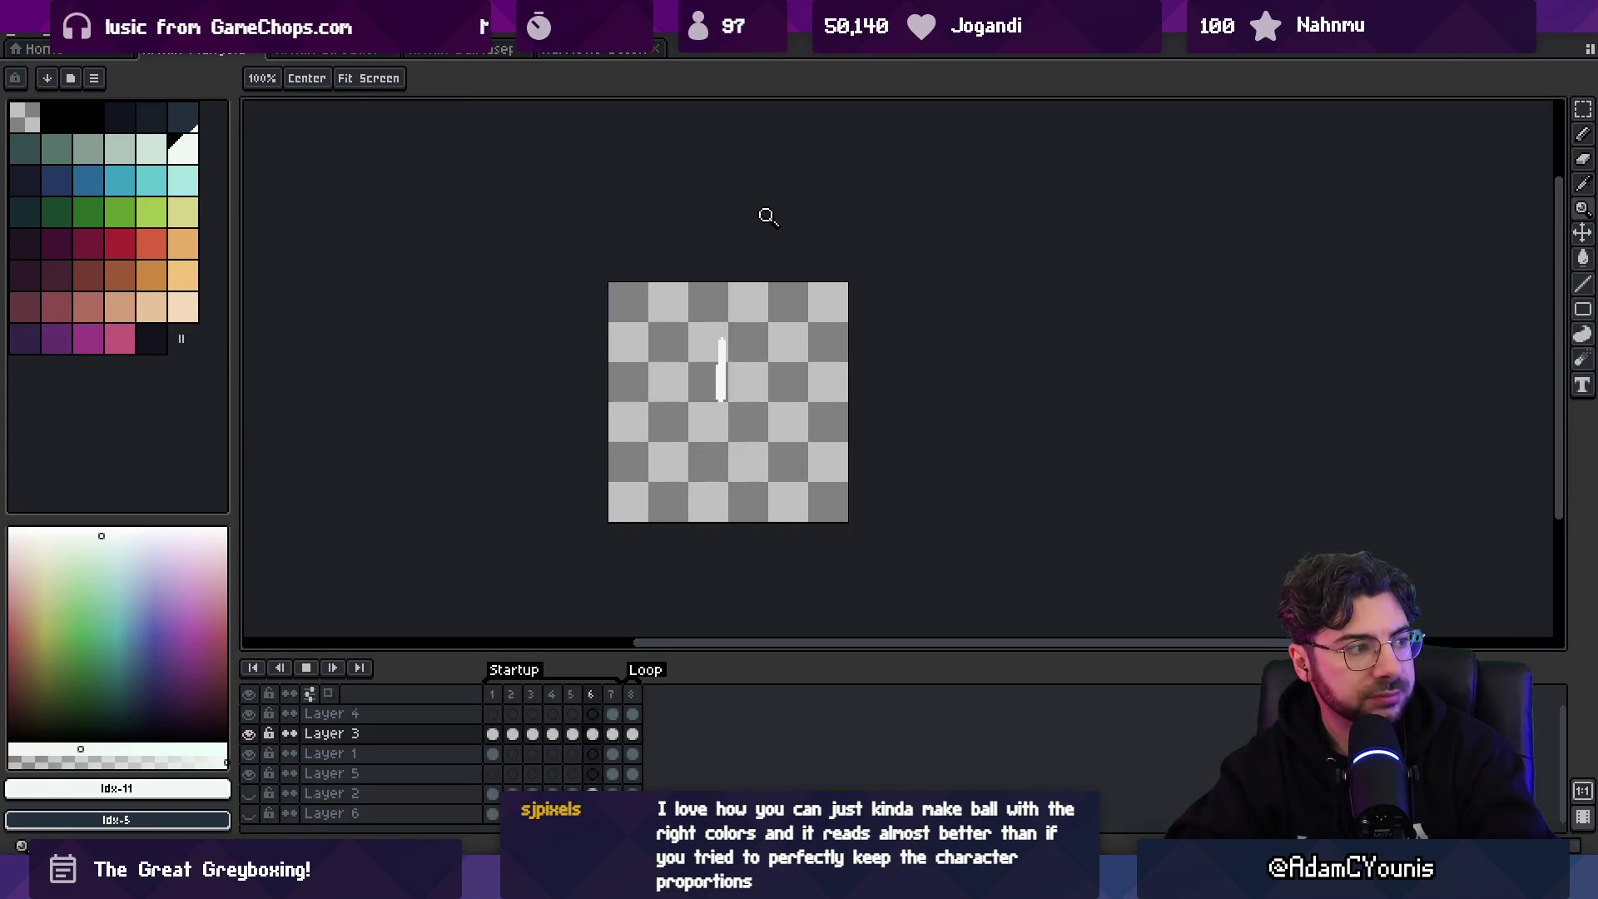
{"action": "key", "text": "Return"}
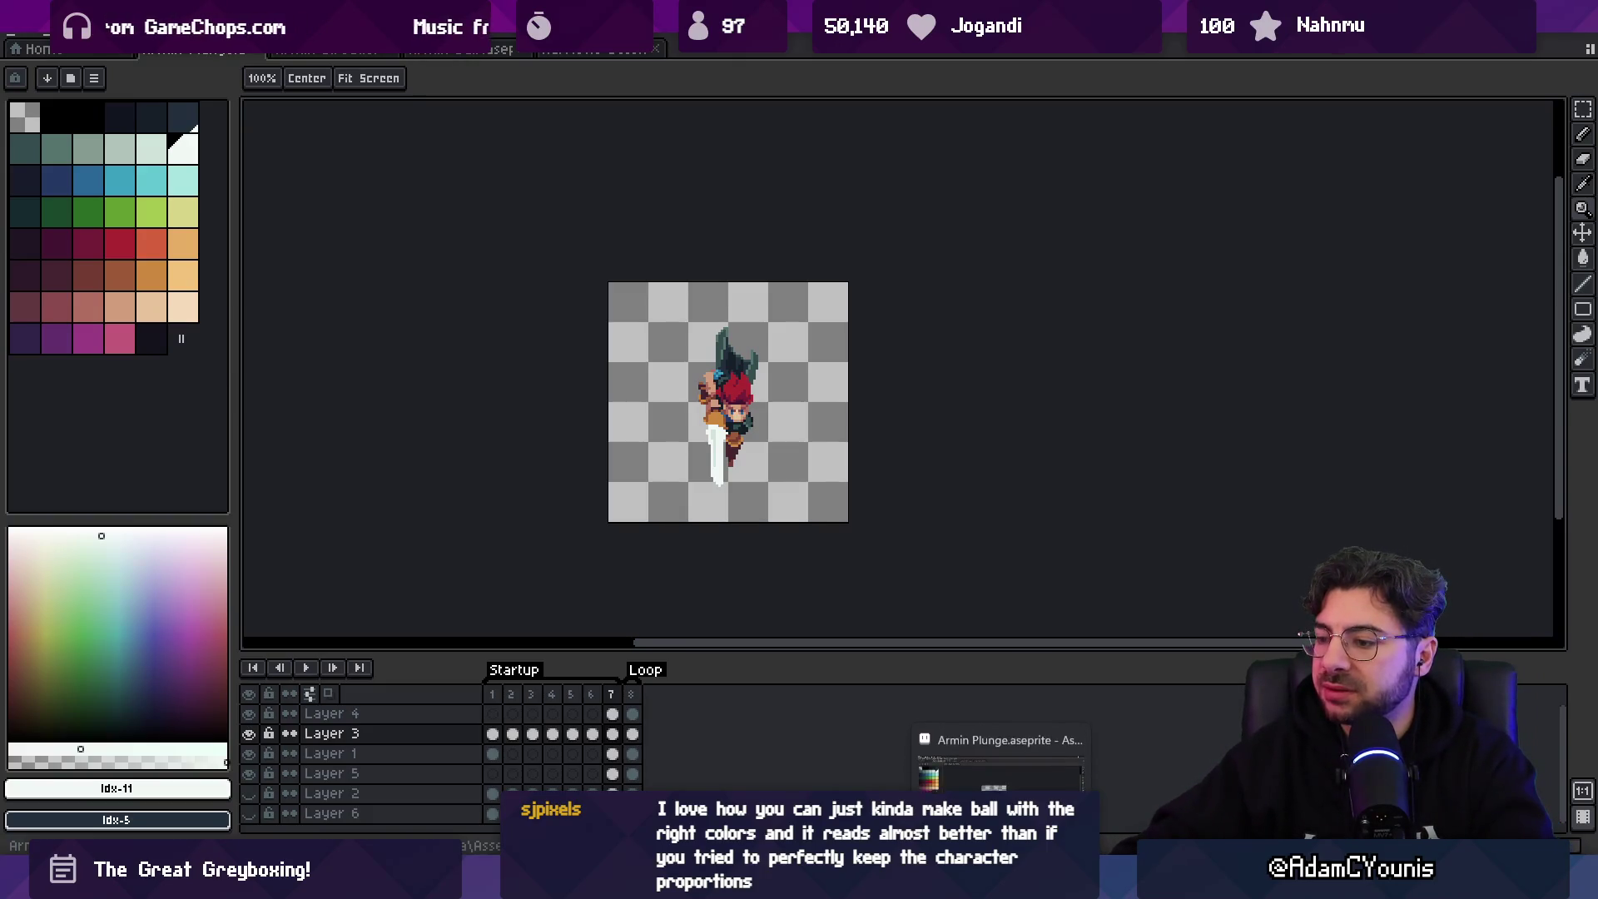
{"action": "mouse_move", "coordinate": [744, 884]}
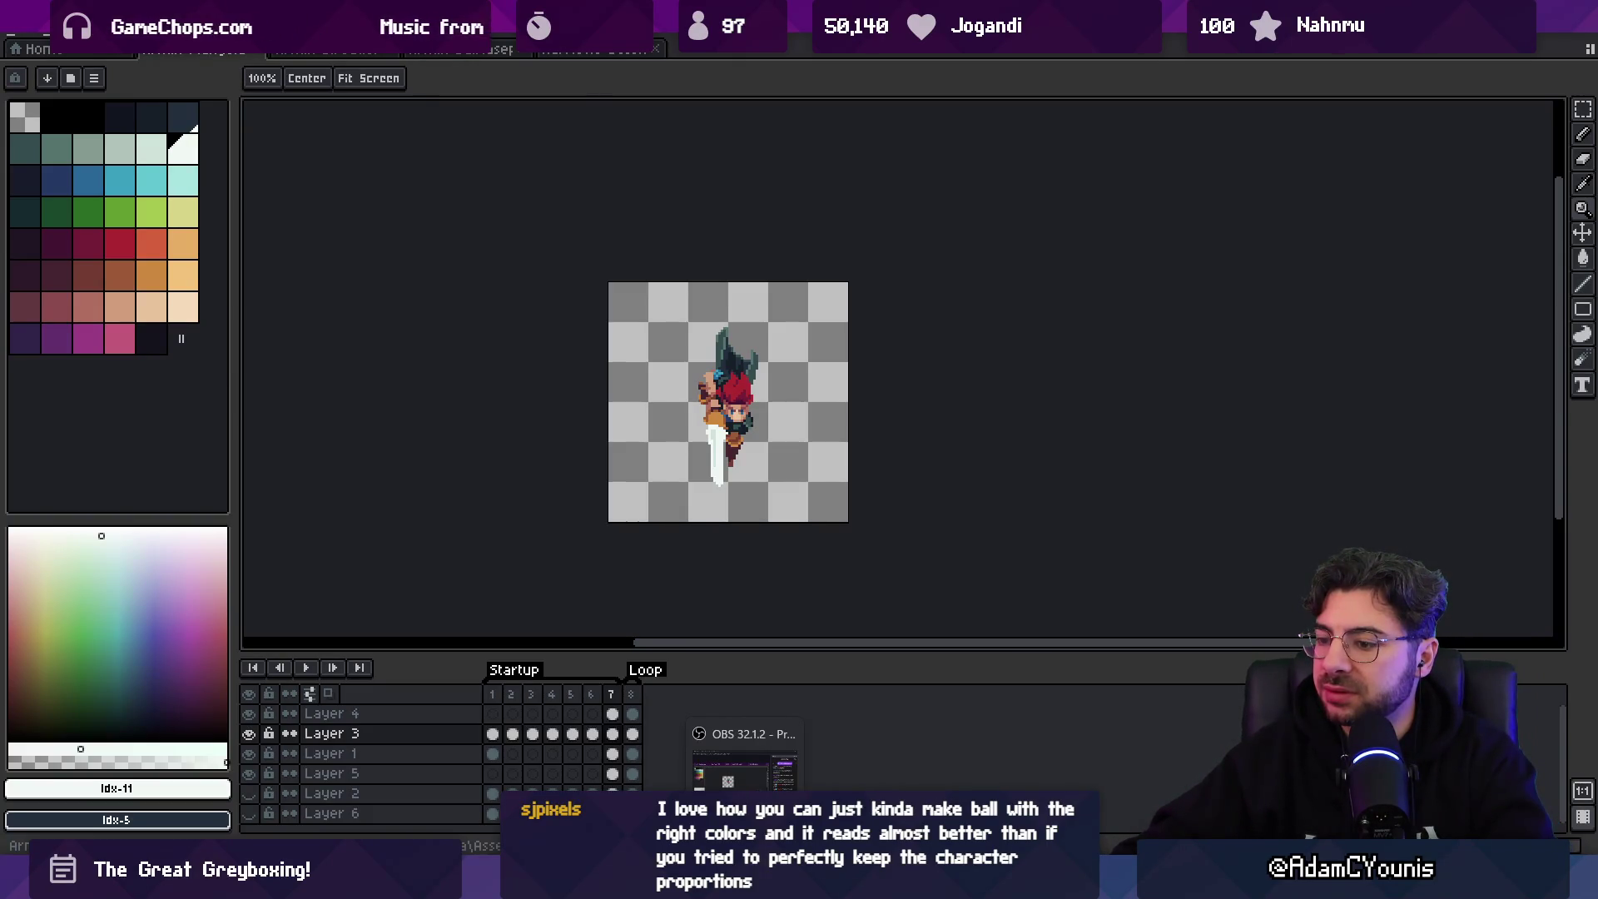
- Search Everything for the Armin backflip .ase file with queries like 'kick .ase' and 'armin back'
{"action": "type", "text": "backlfip"}
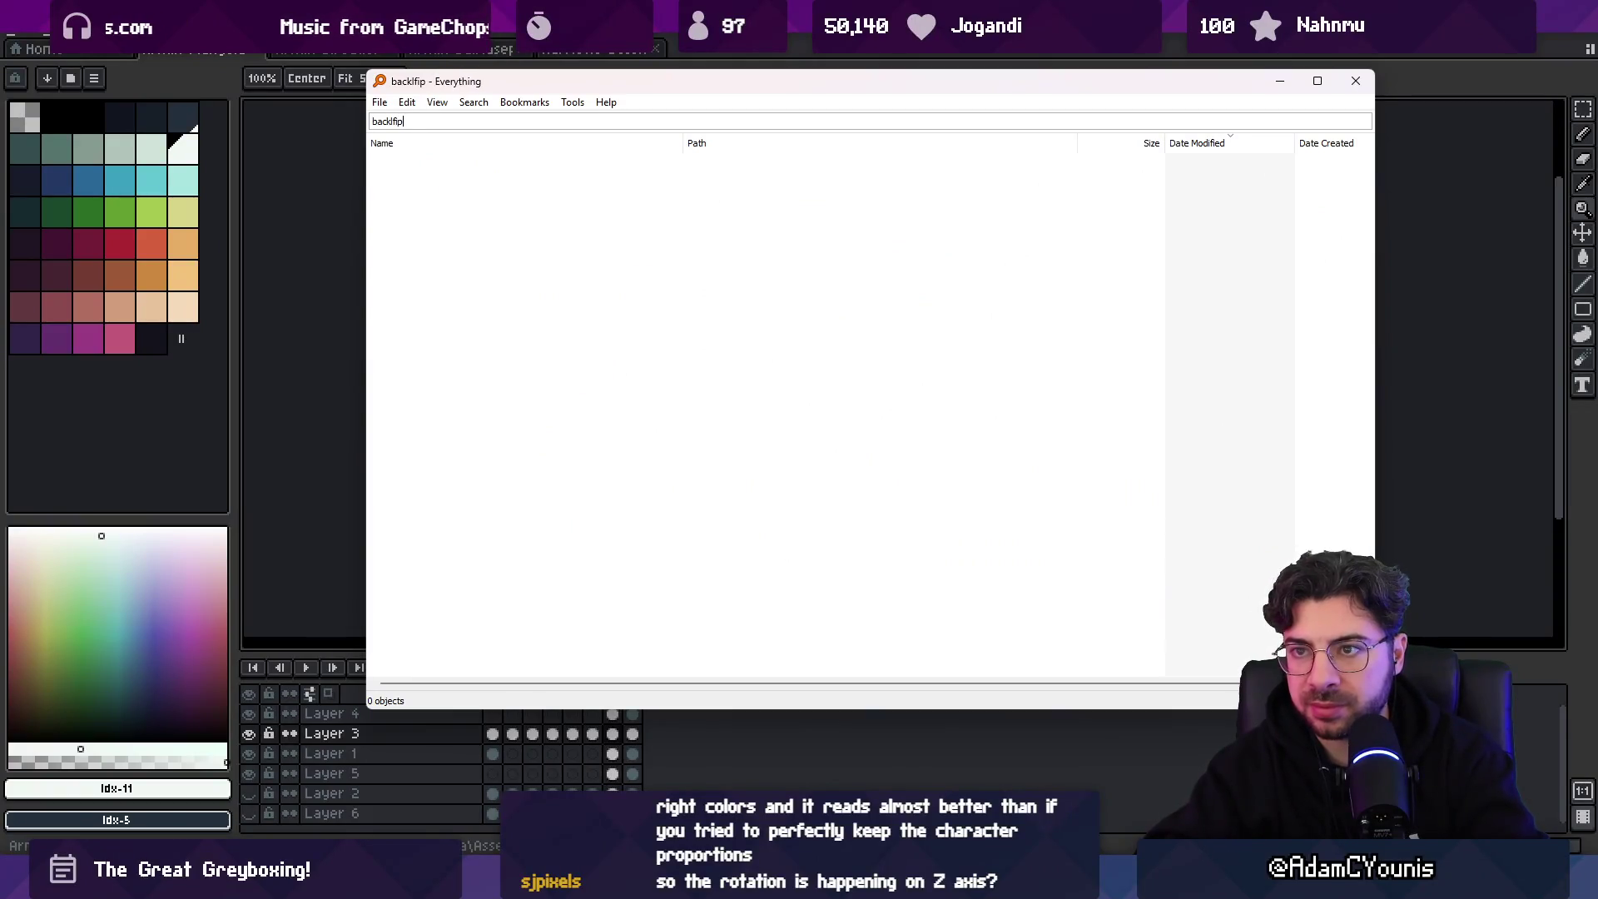
{"action": "key", "text": "BackSpace"}
{"action": "key", "text": "BackSpace"}
{"action": "key", "text": "BackSpace"}
{"action": "type", "text": "kick .ase"}
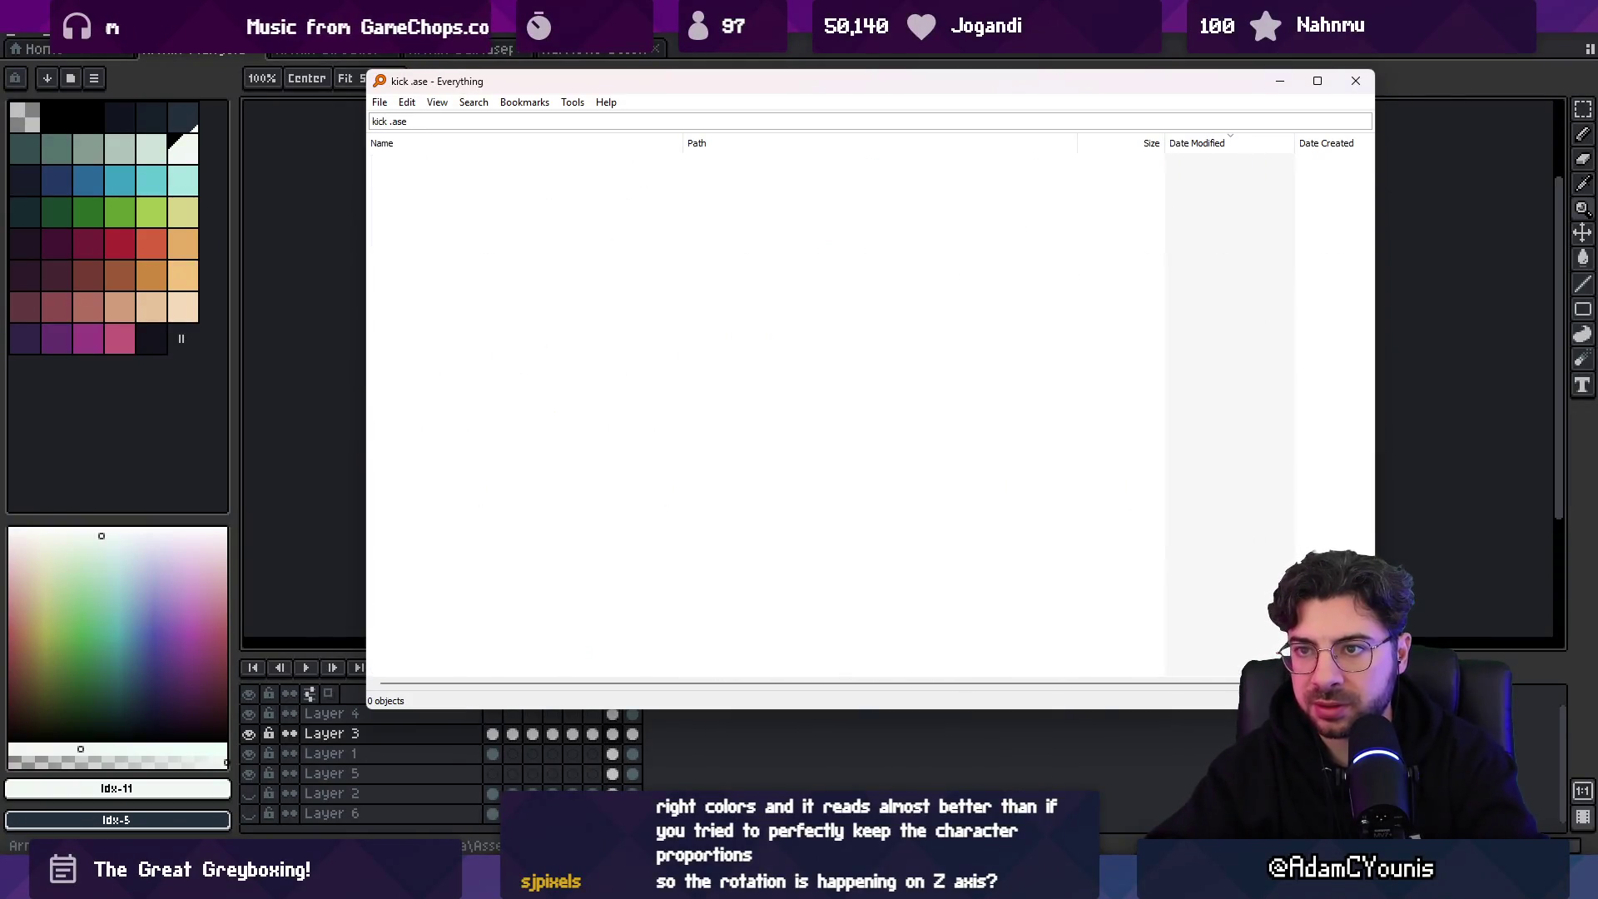
{"action": "key", "text": "BackSpace"}
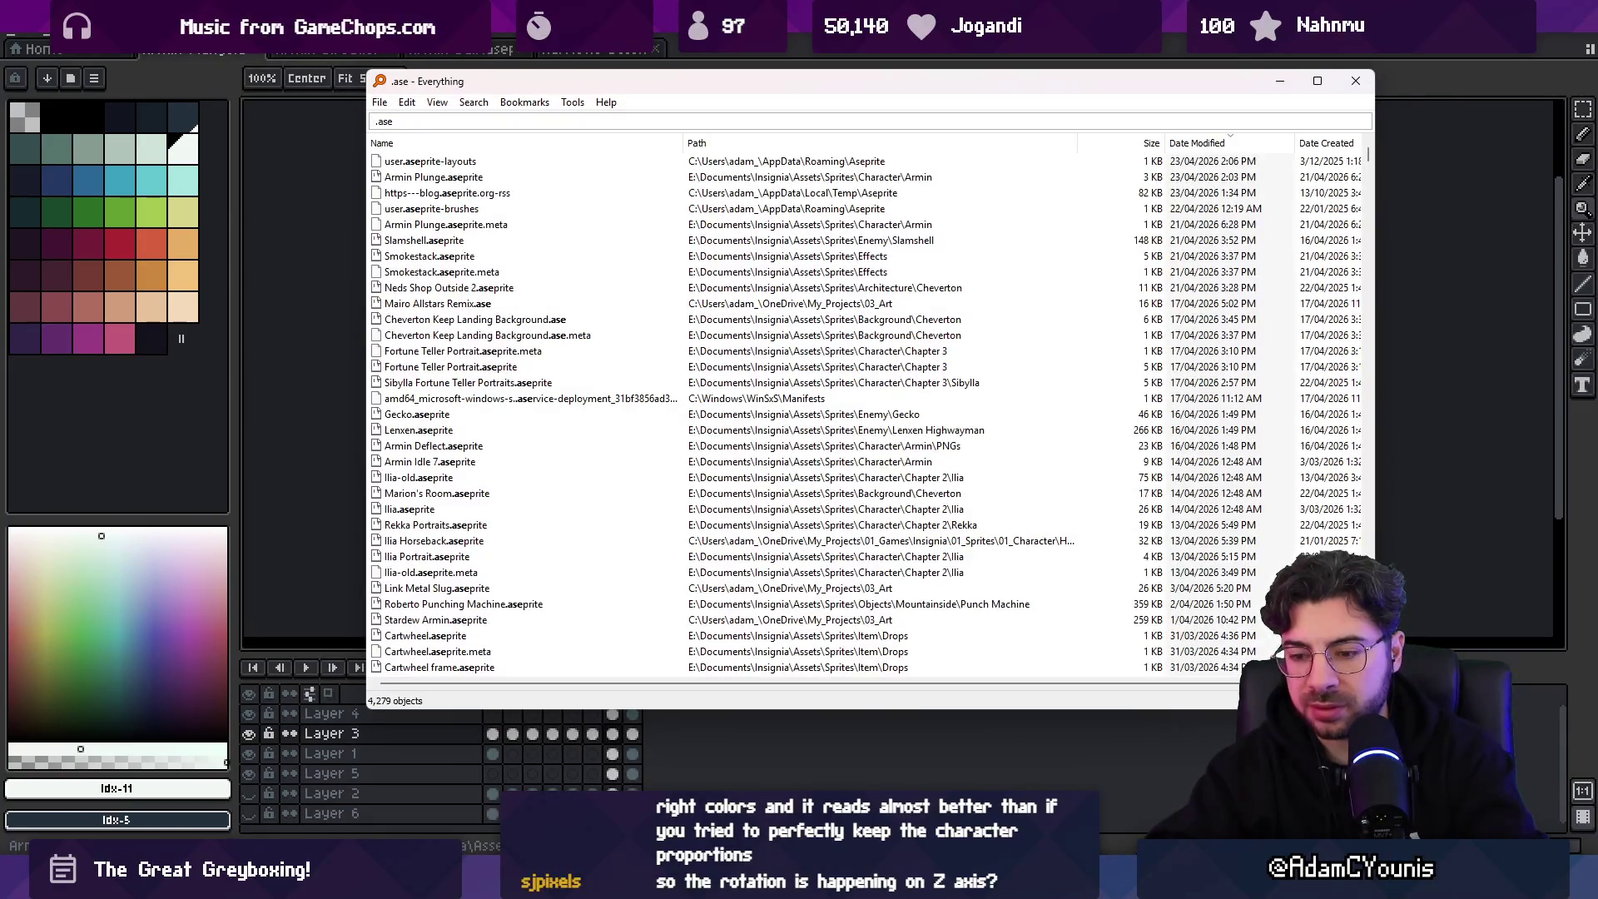
{"action": "type", "text": "scale"}
{"action": "key", "text": "BackSpace"}
{"action": "key", "text": "BackSpace"}
{"action": "key", "text": "BackSpace"}
{"action": "type", "text": "armin back"}
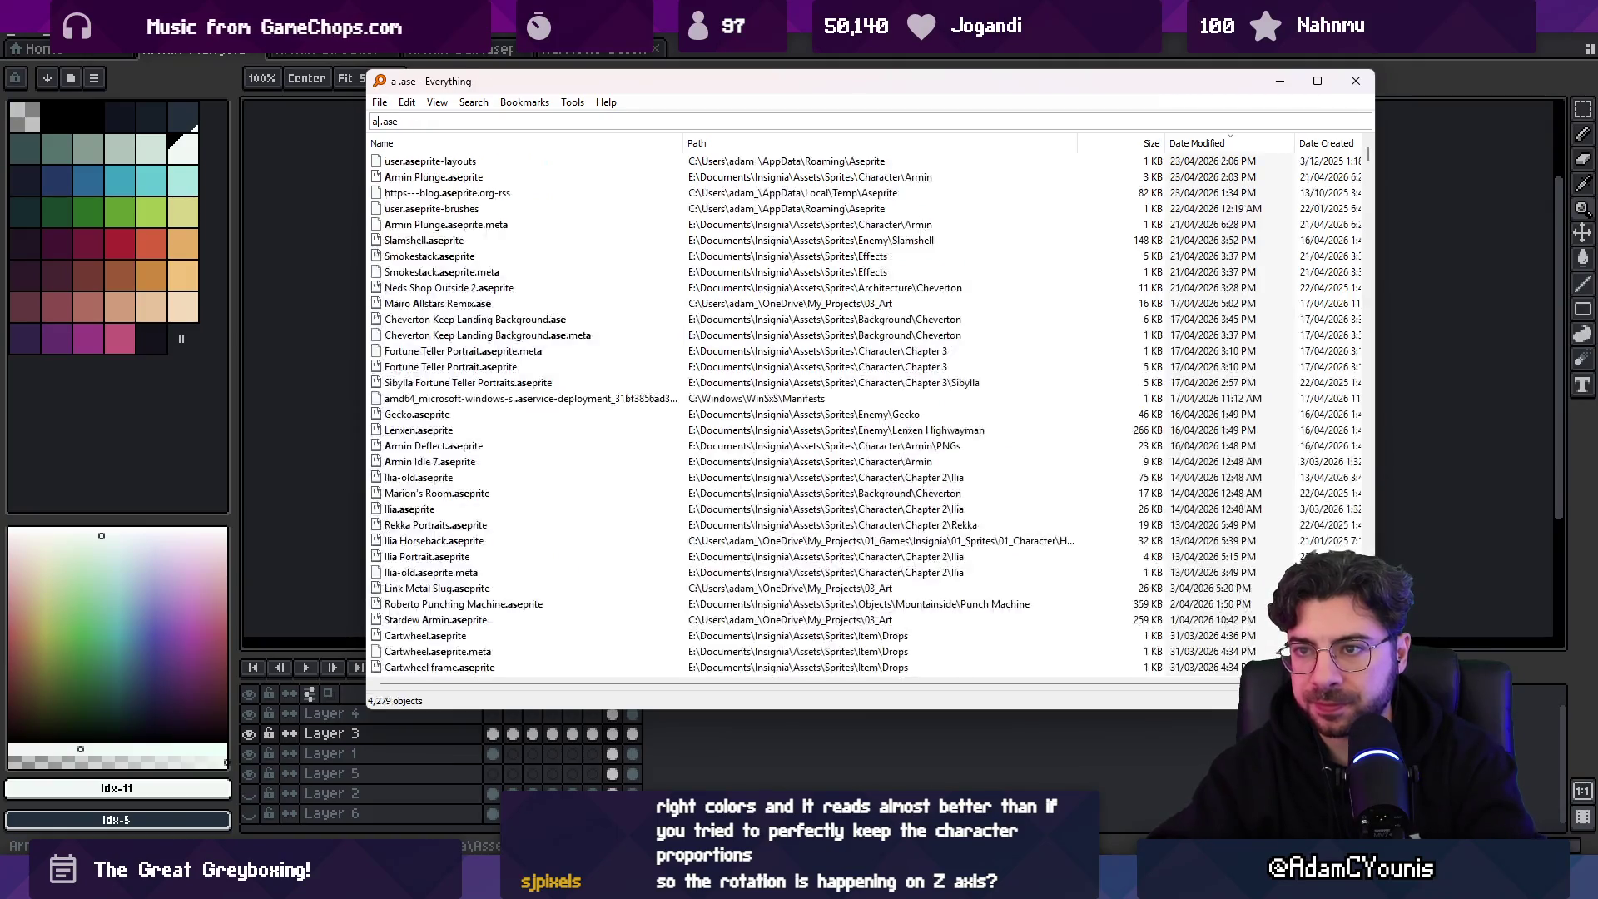
{"action": "key", "text": "BackSpace"}
{"action": "key", "text": "BackSpace"}
{"action": "key", "text": "BackSpace"}
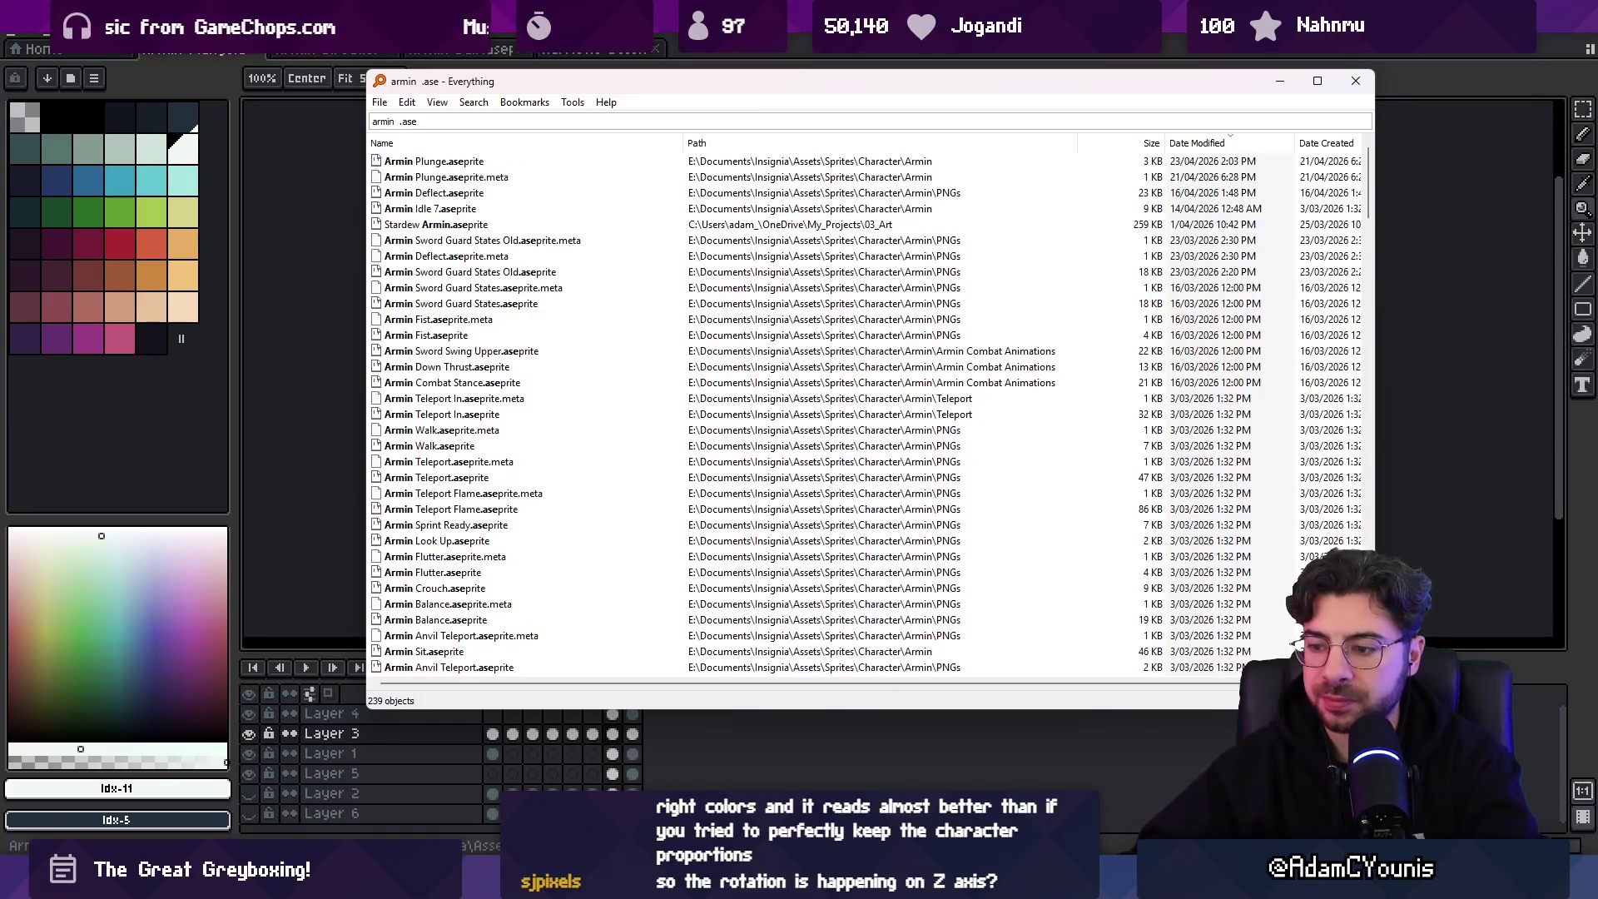
- Find and open the Wall Kick Backflip sheet in Unity and locate its sprites
{"action": "key", "text": "alt+Tab"}
{"action": "type", "text": "backflip"}
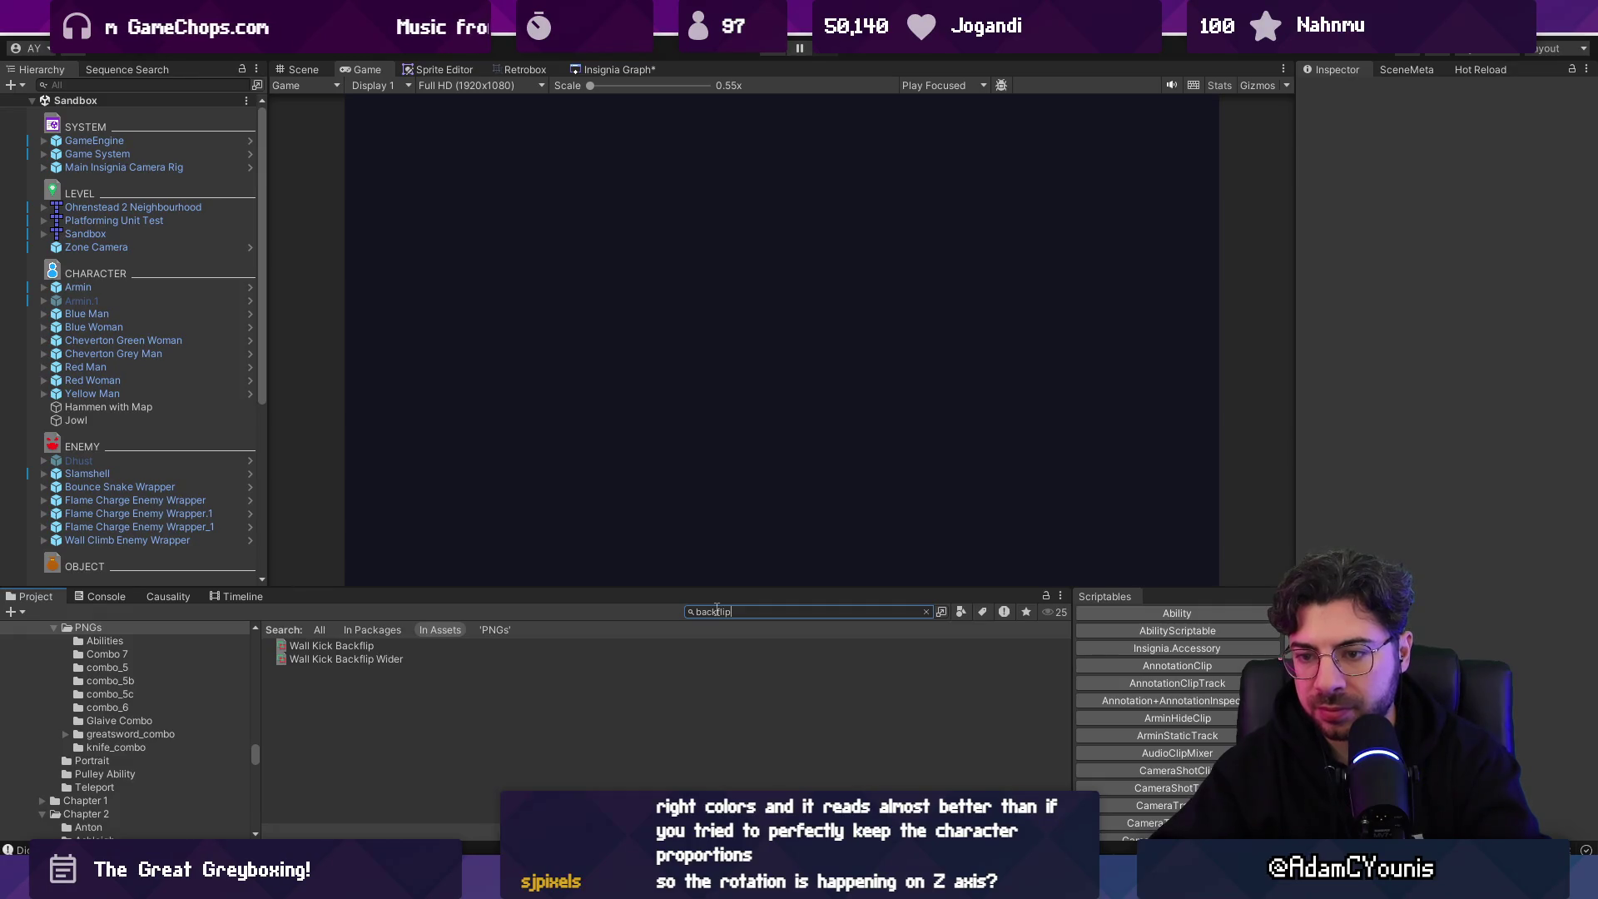
{"action": "left_click", "coordinate": [450, 646]}
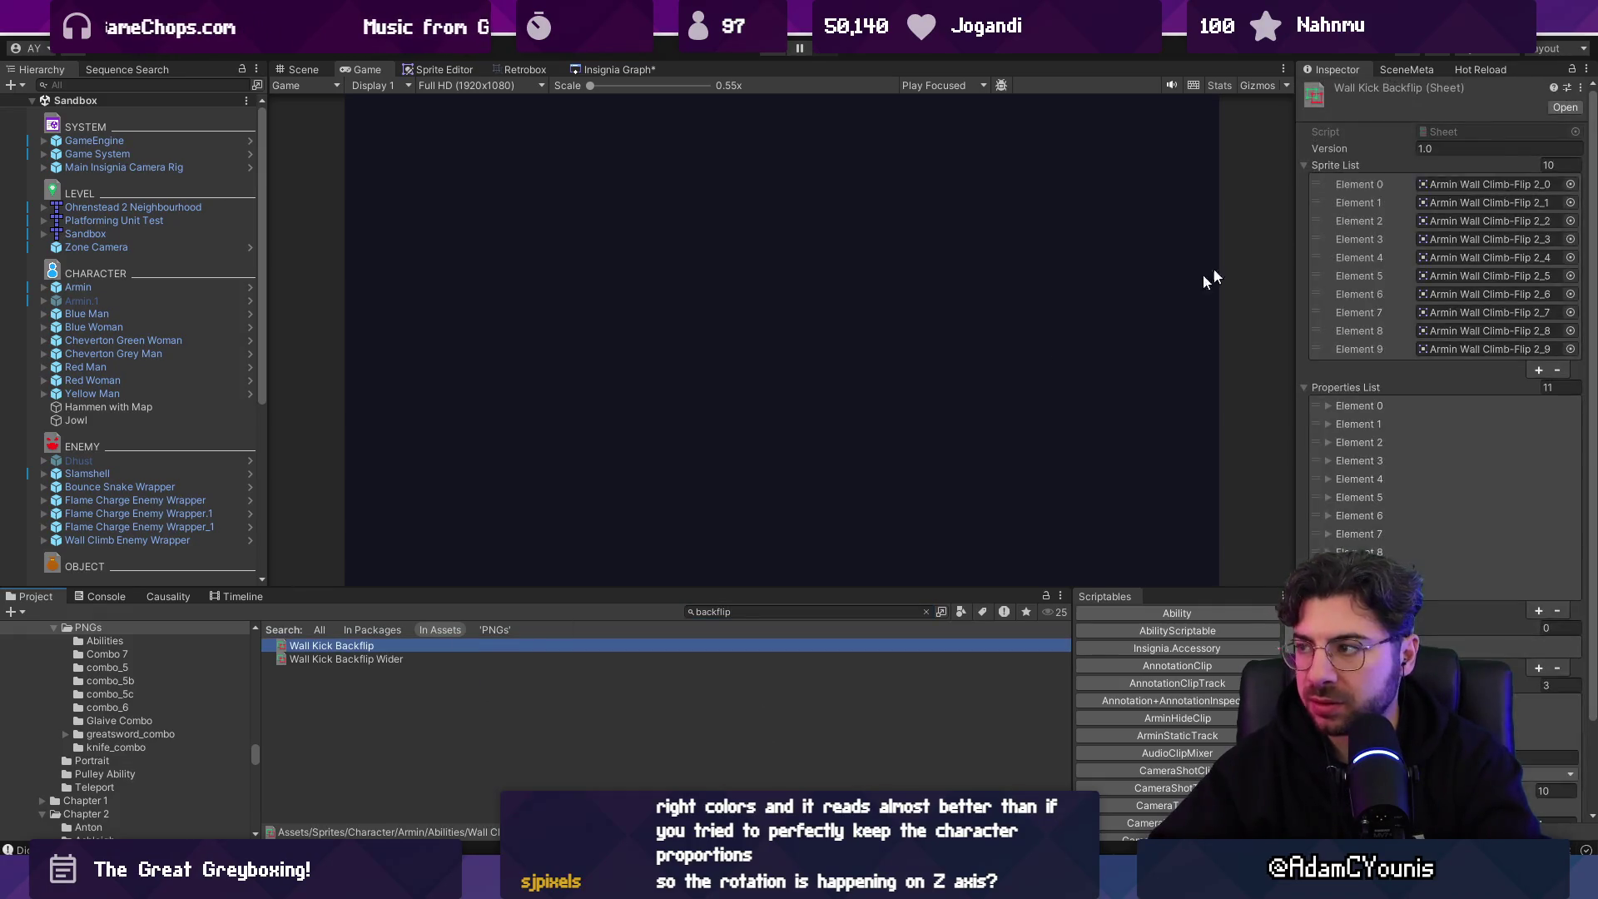
{"action": "left_click", "coordinate": [1456, 183]}
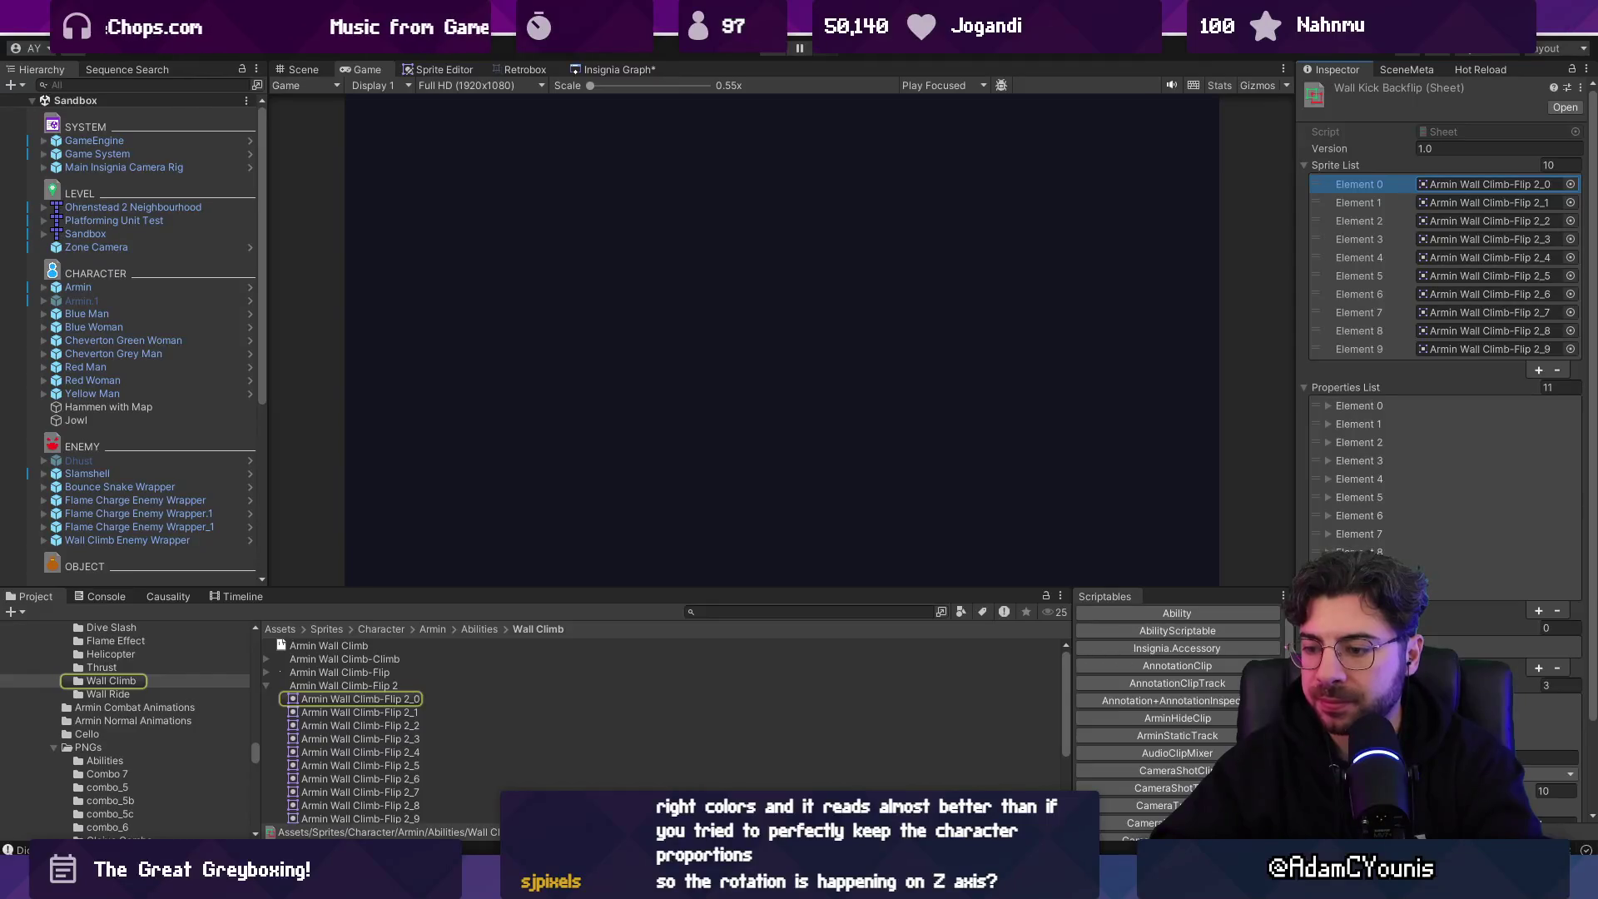
- Open Armin Wall Climb.aseprite via an Everything search for 'climb.aseprite' and select its Flip frames
{"action": "key", "text": "alt+Tab"}
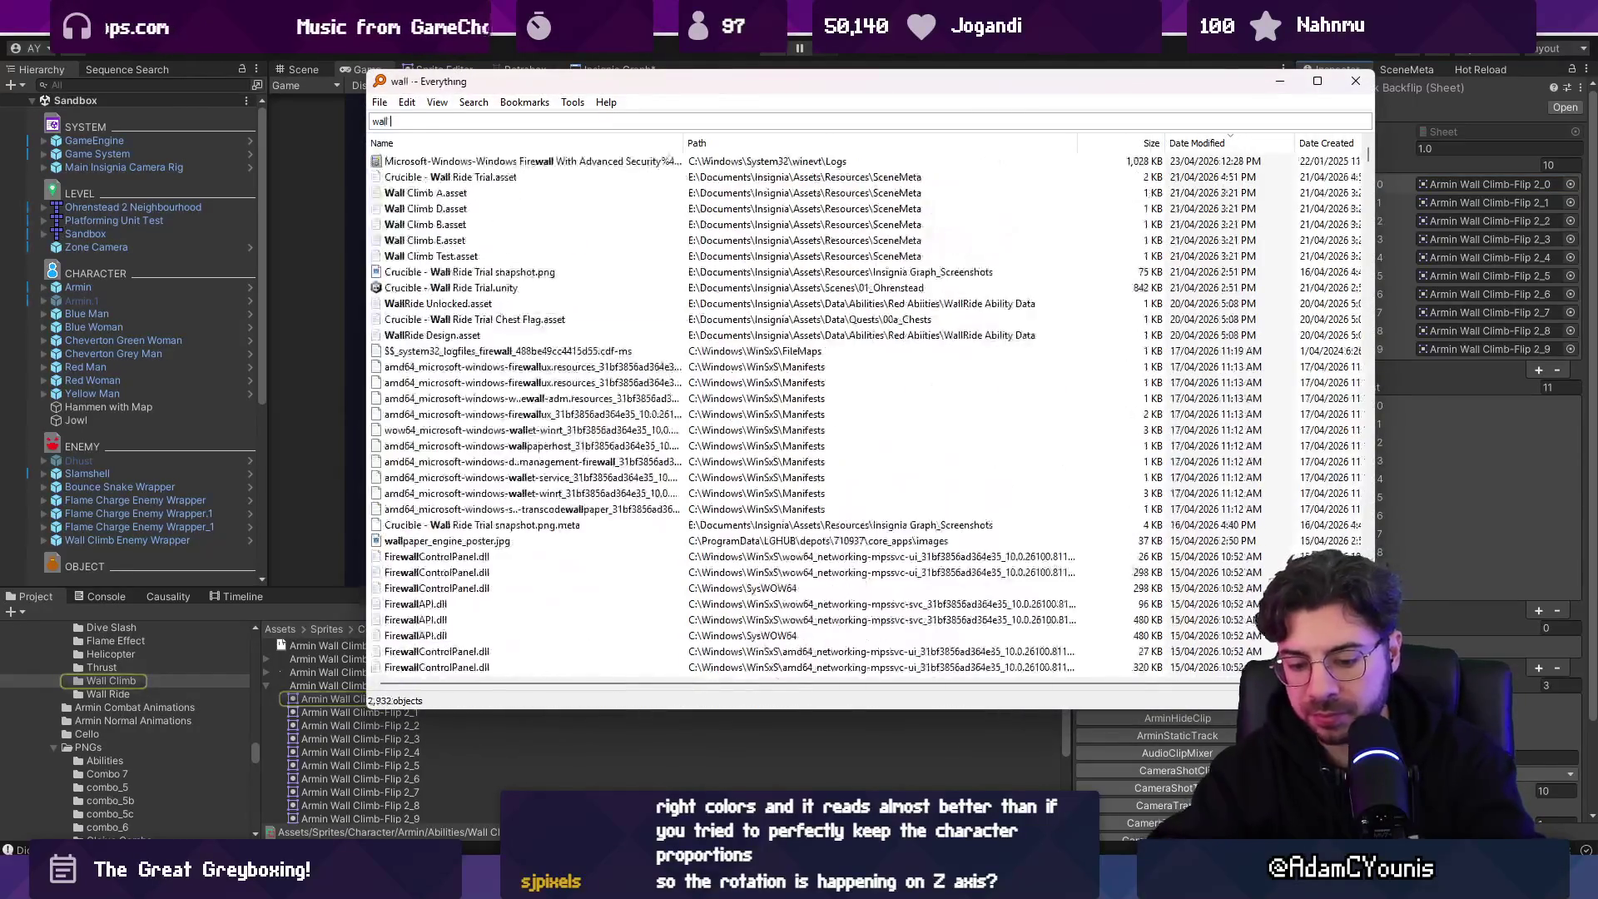
{"action": "type", "text": "climb.aseprite"}
{"action": "key", "text": "Down"}
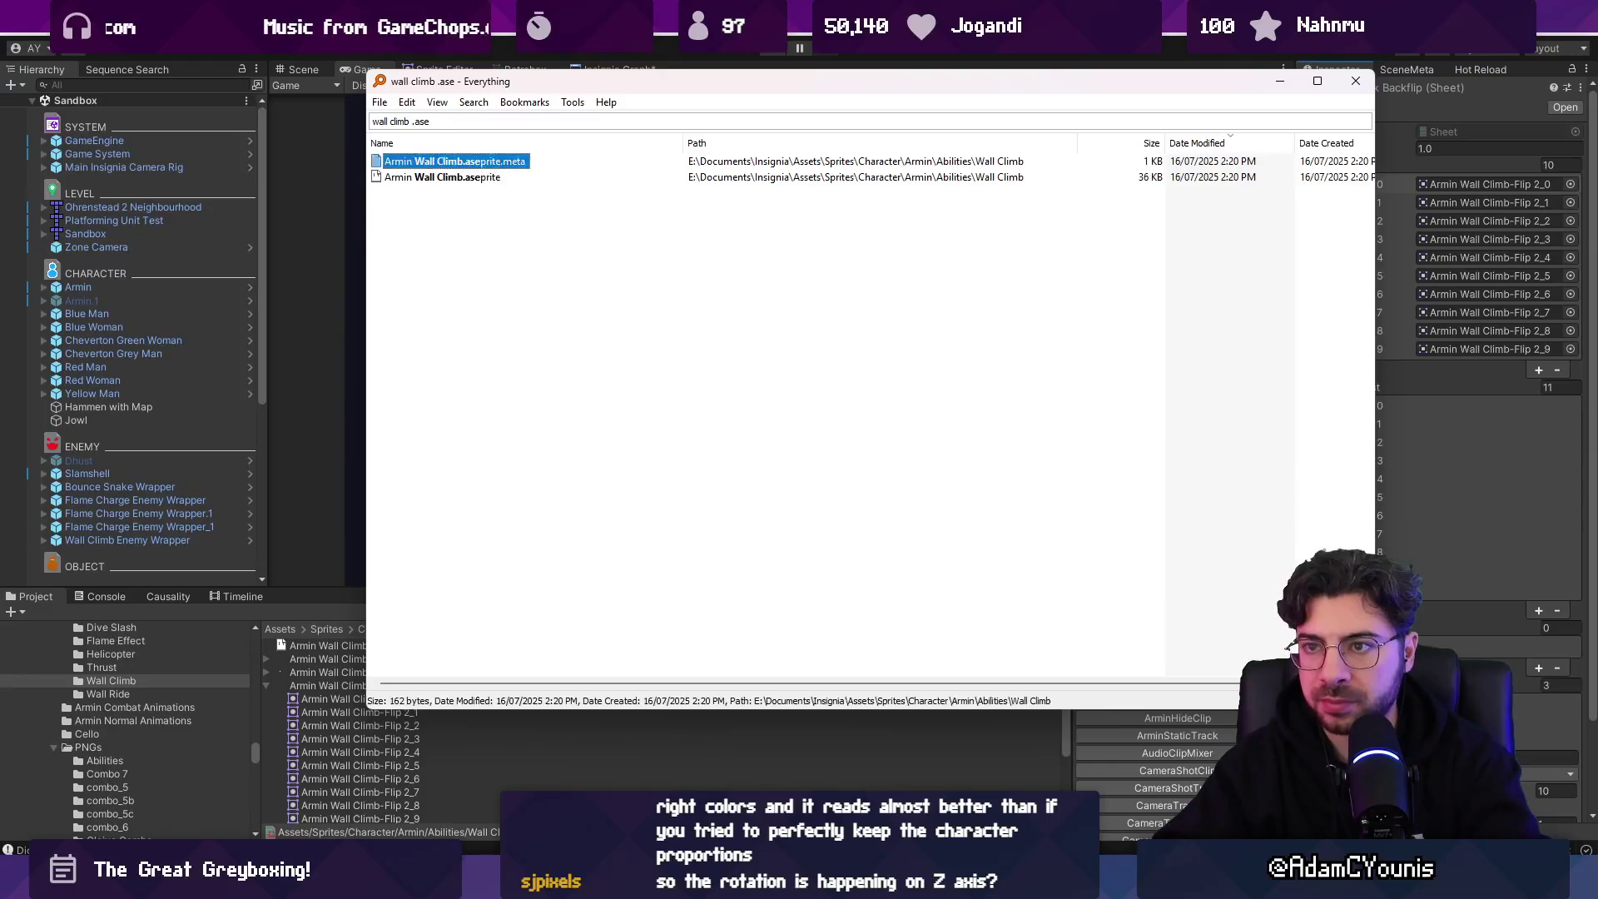
{"action": "key", "text": "Return"}
{"action": "scroll", "coordinate": [932, 406], "scroll_direction": "up", "scroll_amount": 2}
{"action": "mouse_move", "coordinate": [570, 695]}
{"action": "left_mouse_down"}
{"action": "mouse_move", "coordinate": [714, 682]}
{"action": "mouse_move", "coordinate": [911, 696]}
{"action": "mouse_move", "coordinate": [847, 703]}
{"action": "left_mouse_up"}
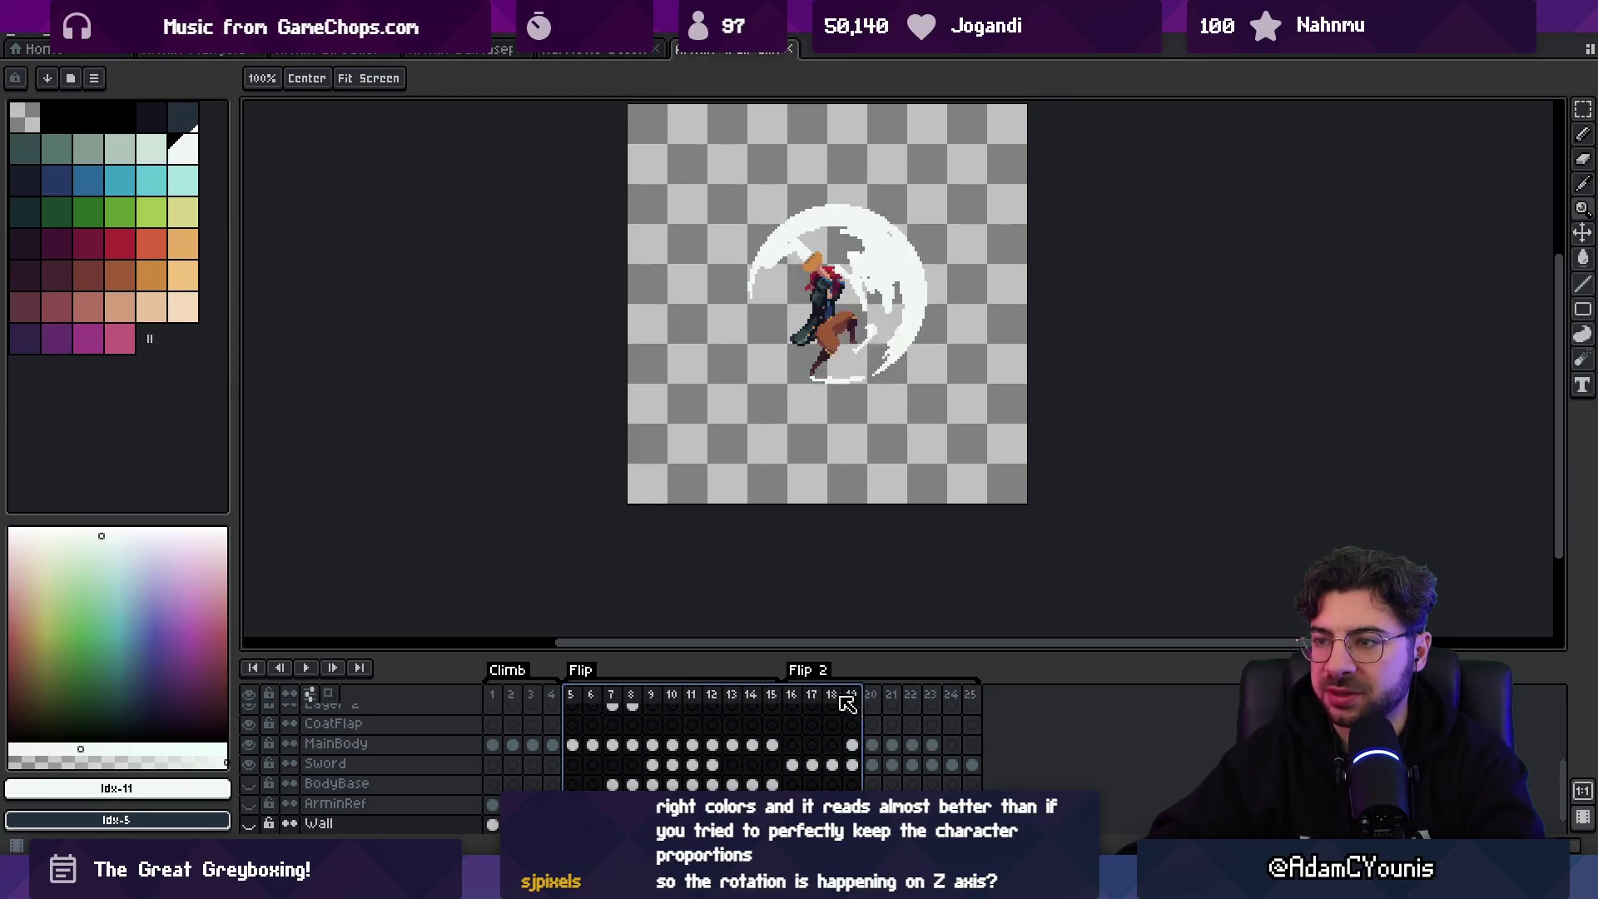
- Play the Flip animation from frame 16, inspect frame 19's slash arc, then select frames 5–25
{"action": "left_click", "coordinate": [793, 700]}
{"action": "key", "text": "Return"}
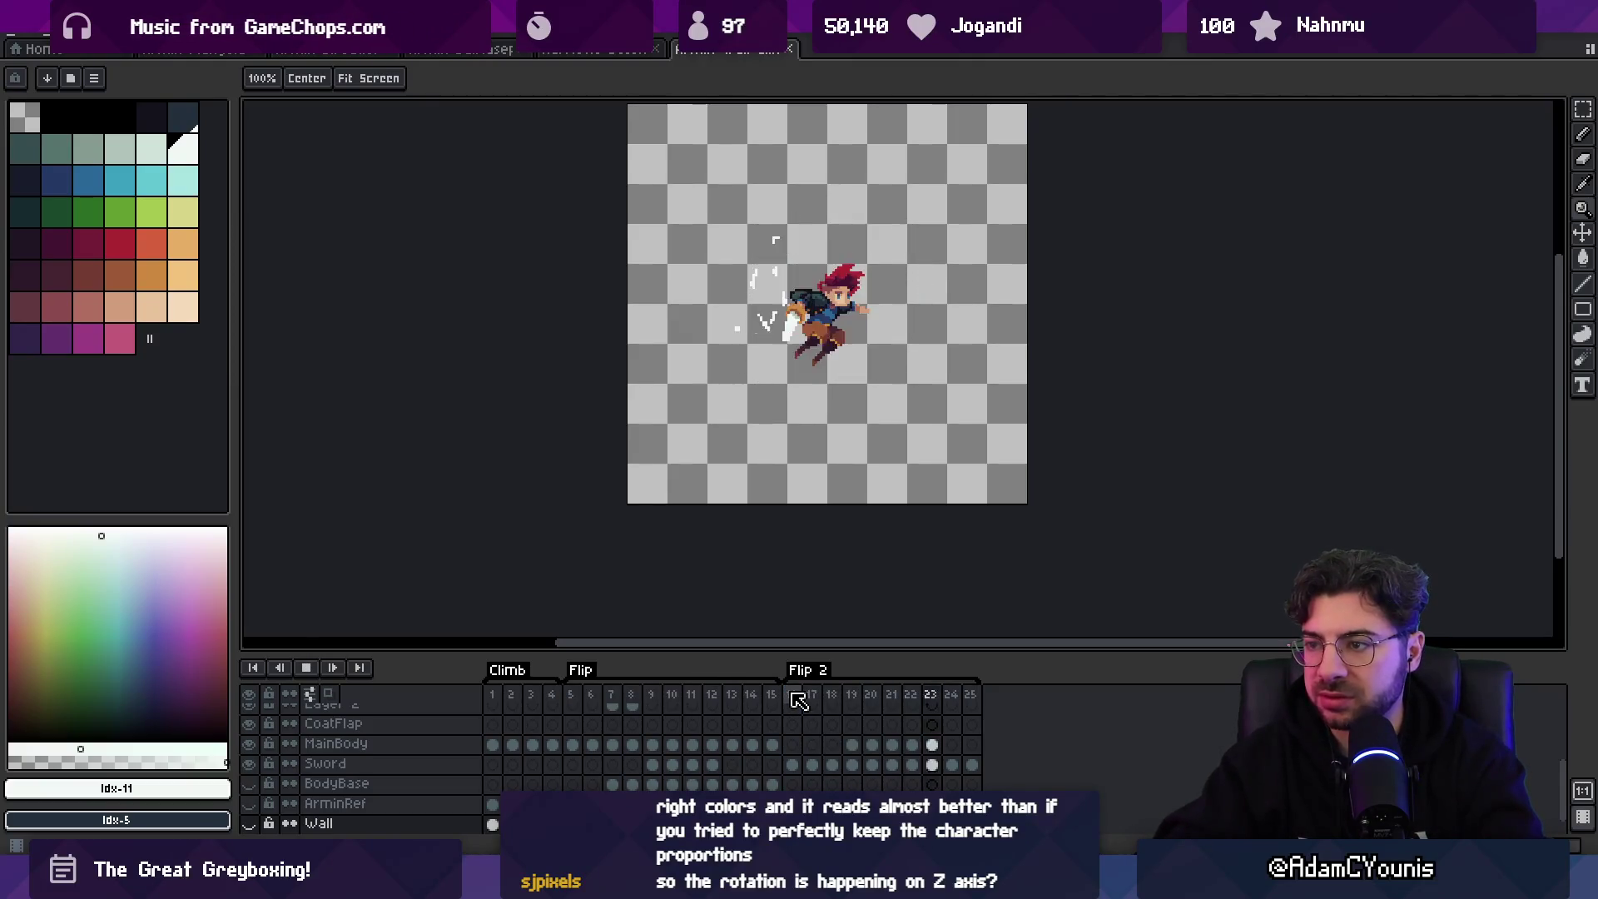
{"action": "key", "text": "Return"}
{"action": "key", "text": "Right"}
{"action": "key", "text": "Right"}
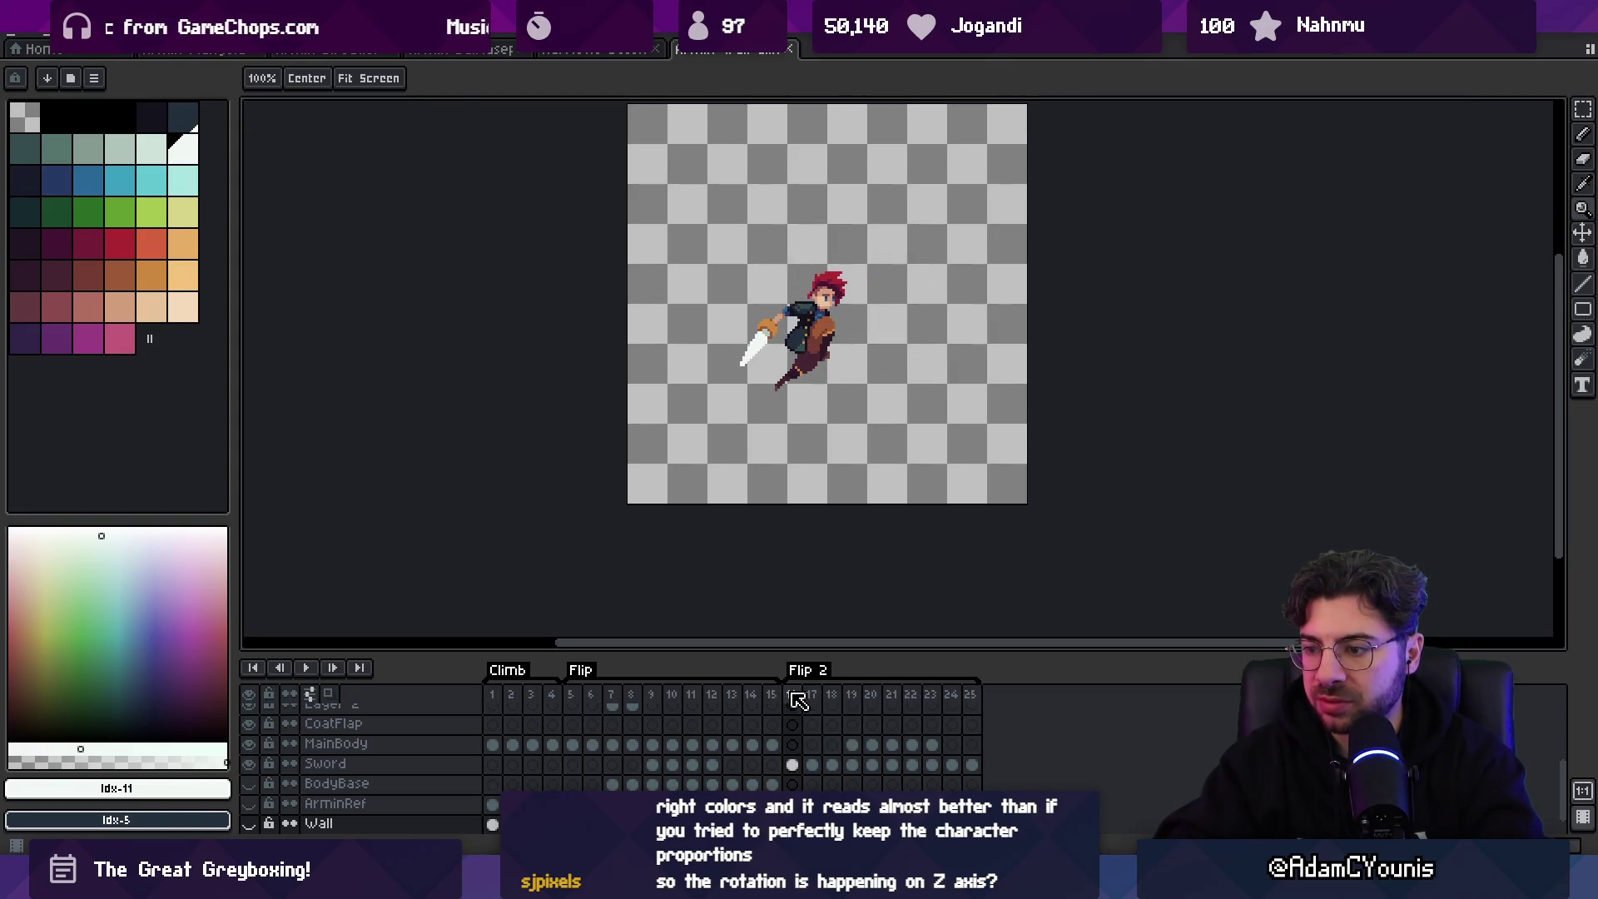
{"action": "key", "text": "Left"}
{"action": "key", "text": "Right"}
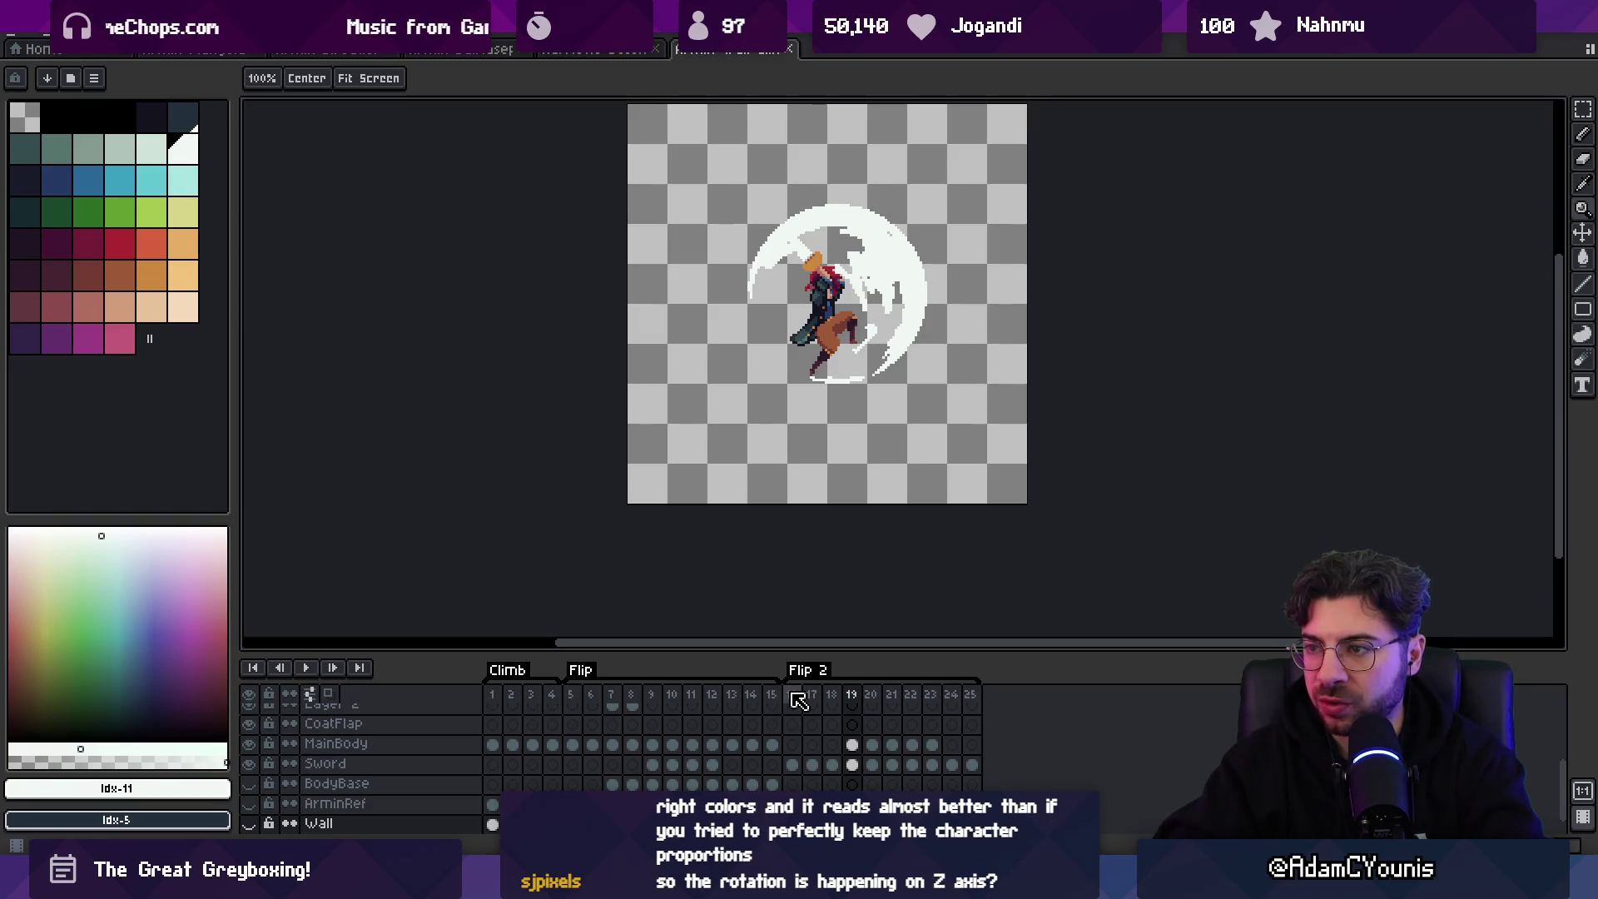
{"action": "mouse_move", "coordinate": [570, 699]}
{"action": "left_mouse_down"}
{"action": "mouse_move", "coordinate": [1006, 692]}
{"action": "mouse_move", "coordinate": [815, 697]}
{"action": "mouse_move", "coordinate": [871, 697]}
{"action": "left_mouse_up"}
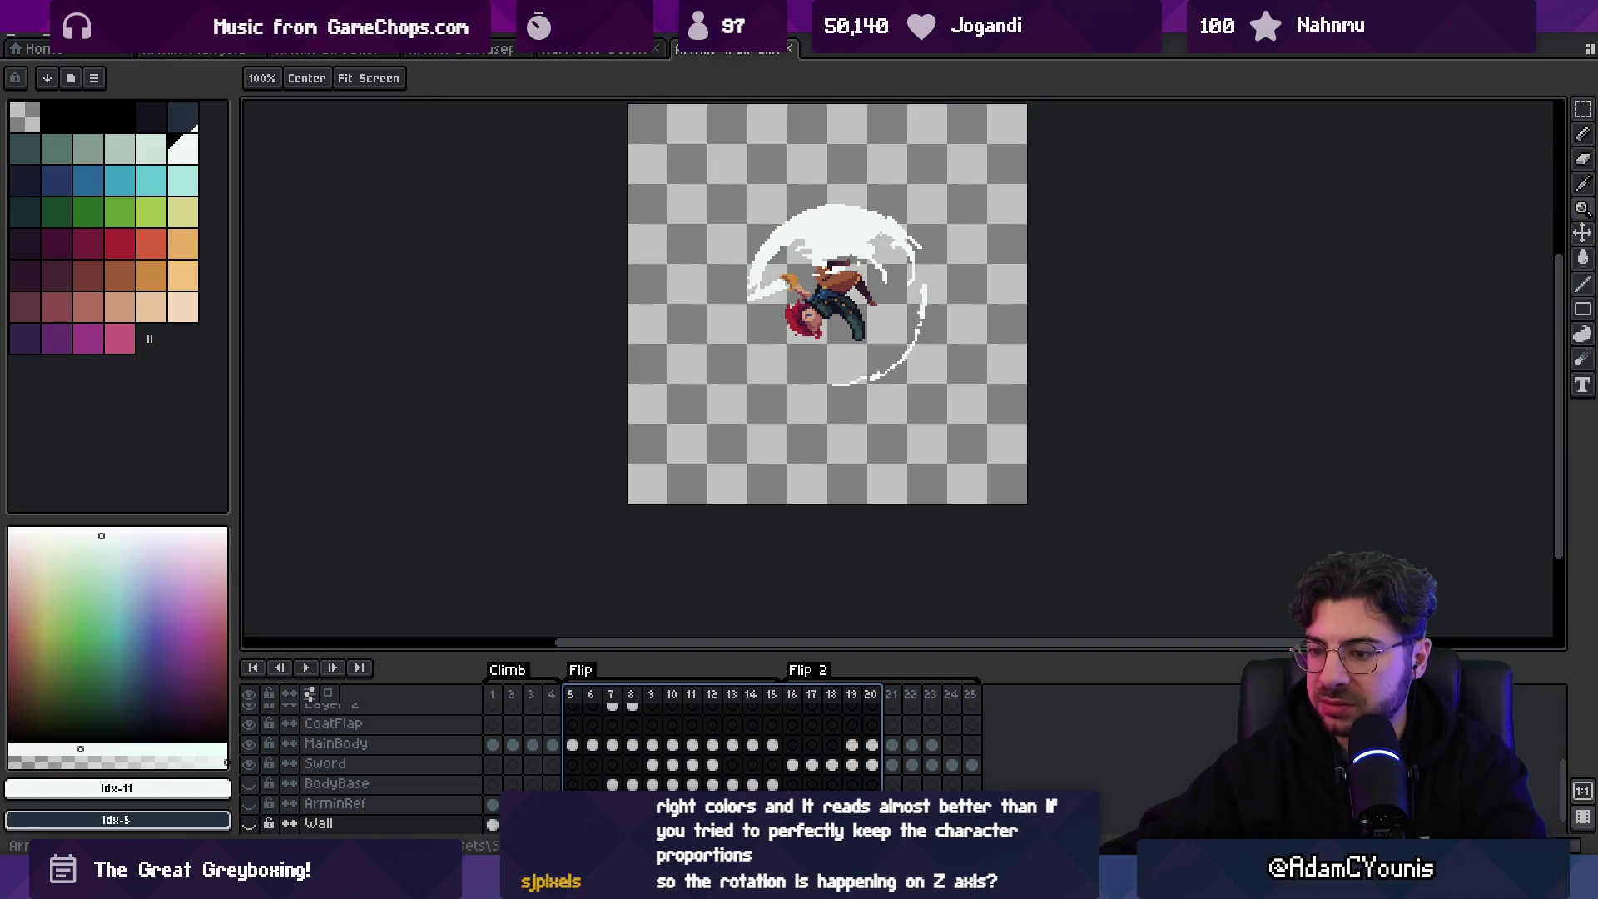
{"action": "key", "text": "alt+Tab"}
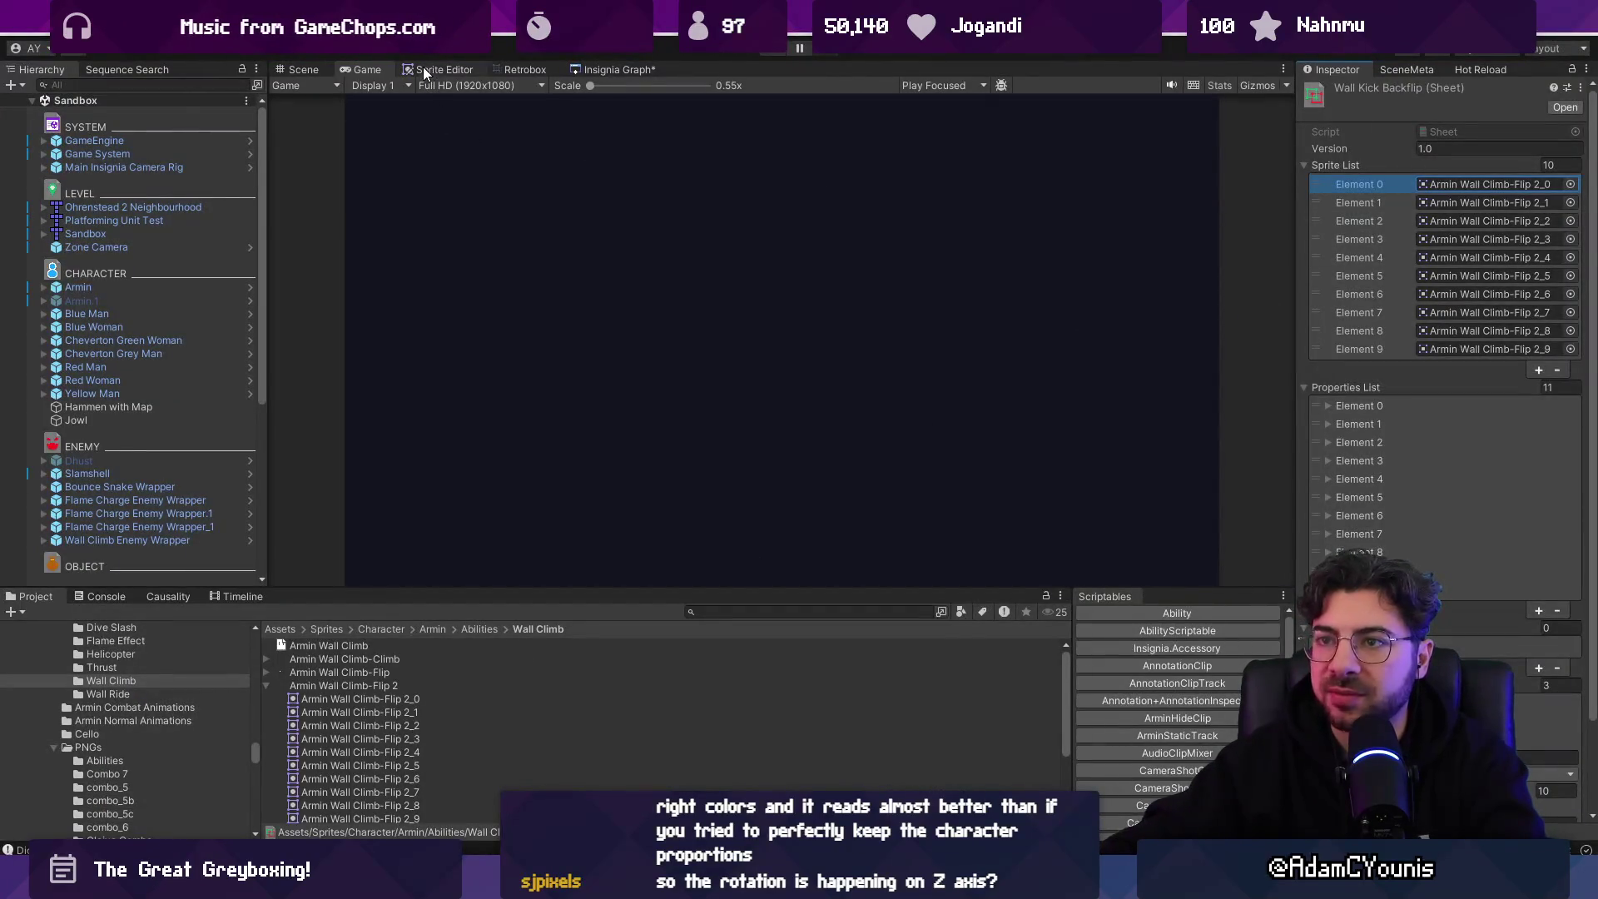
- Open the Wall Kick Backflip animation in the Retrobox animator tab
{"action": "left_click", "coordinate": [511, 69]}
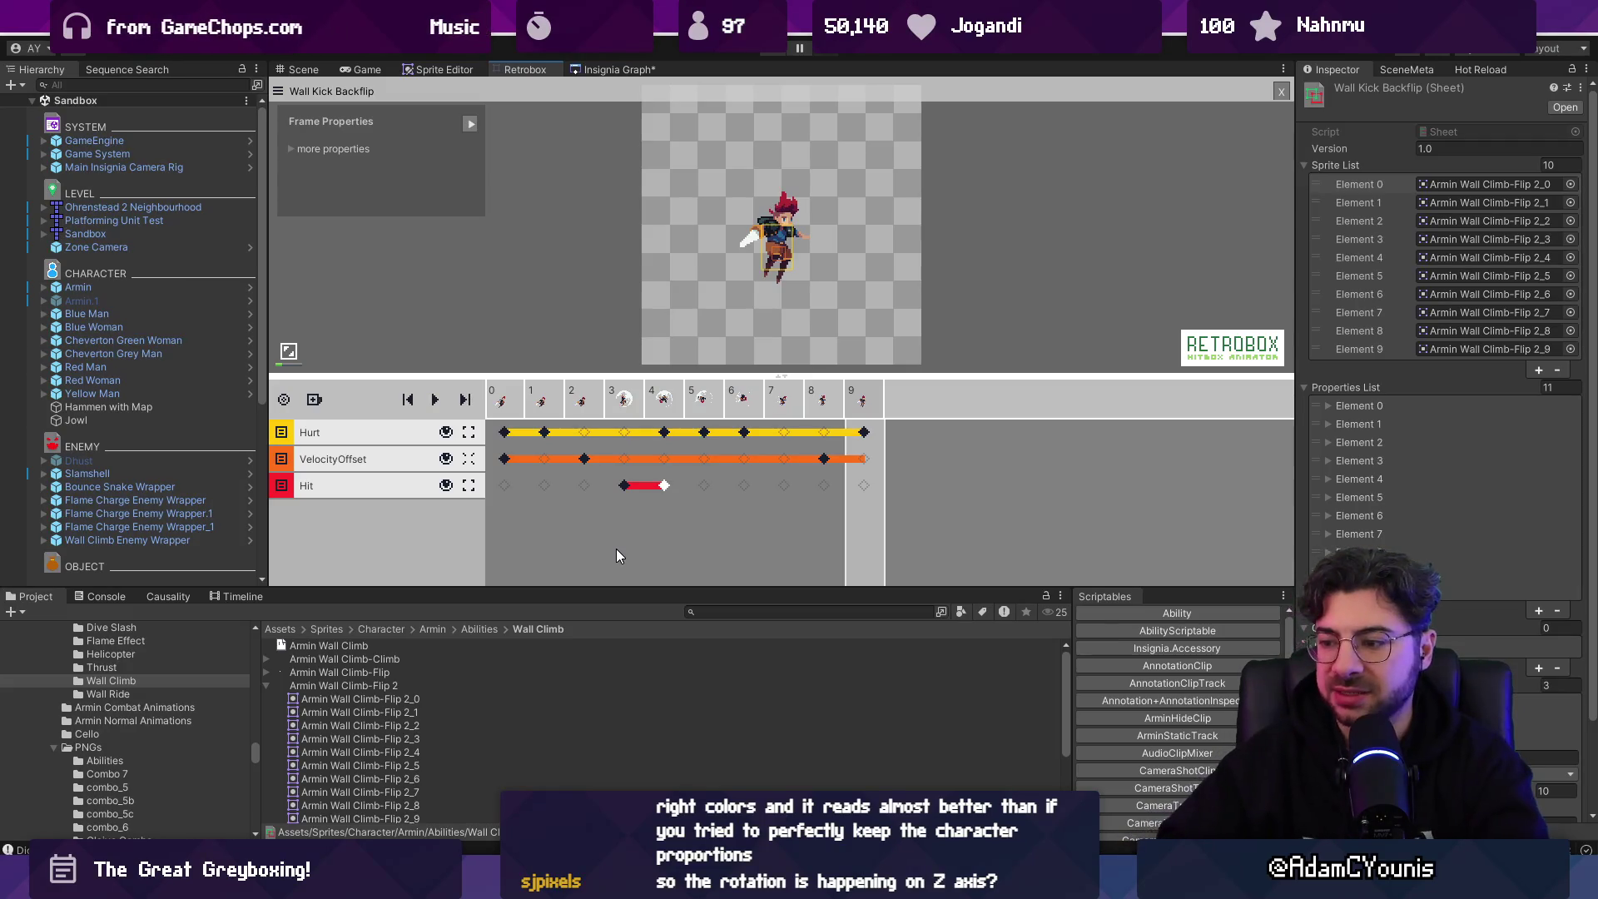
{"action": "scroll", "coordinate": [931, 642], "scroll_direction": "right", "scroll_amount": 10}
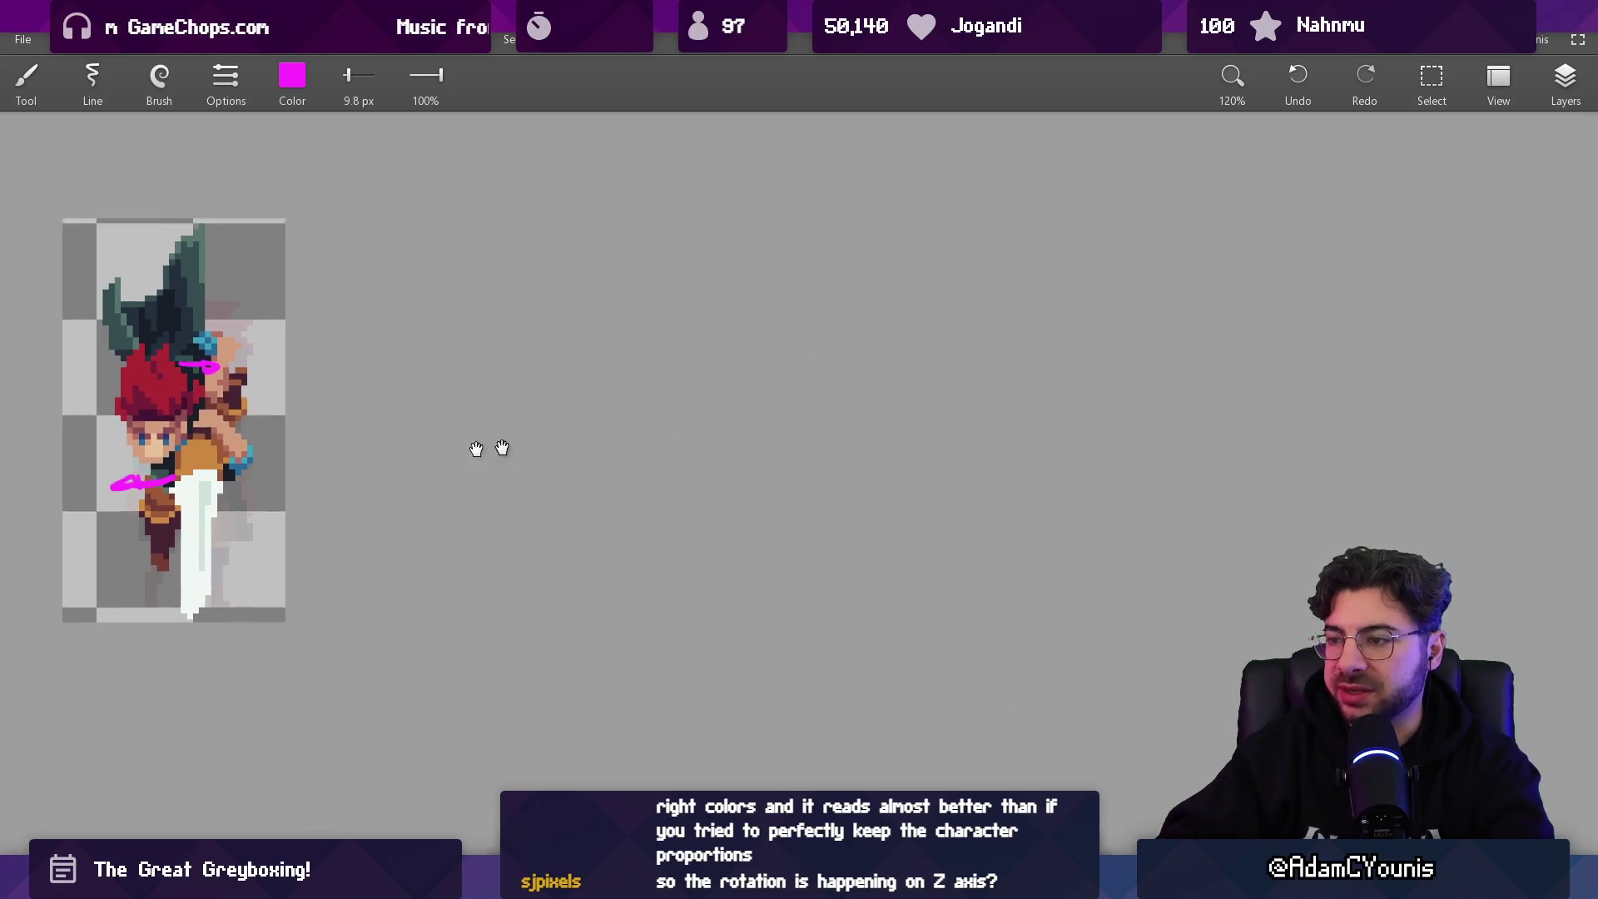
- Sketch a large magenta circle for the ball with a curved meridian down through it
{"action": "key", "text": "m"}
{"action": "key", "text": "b"}
{"action": "mouse_move", "coordinate": [678, 232]}
{"action": "left_mouse_down"}
{"action": "mouse_move", "coordinate": [732, 599]}
{"action": "mouse_move", "coordinate": [574, 276]}
{"action": "left_mouse_up"}
{"action": "mouse_move", "coordinate": [699, 247]}
{"action": "left_mouse_down"}
{"action": "mouse_move", "coordinate": [777, 481]}
{"action": "mouse_move", "coordinate": [717, 633]}
{"action": "left_mouse_up"}
{"action": "left_click_drag", "start_coordinate": [795, 259], "coordinate": [782, 568]}
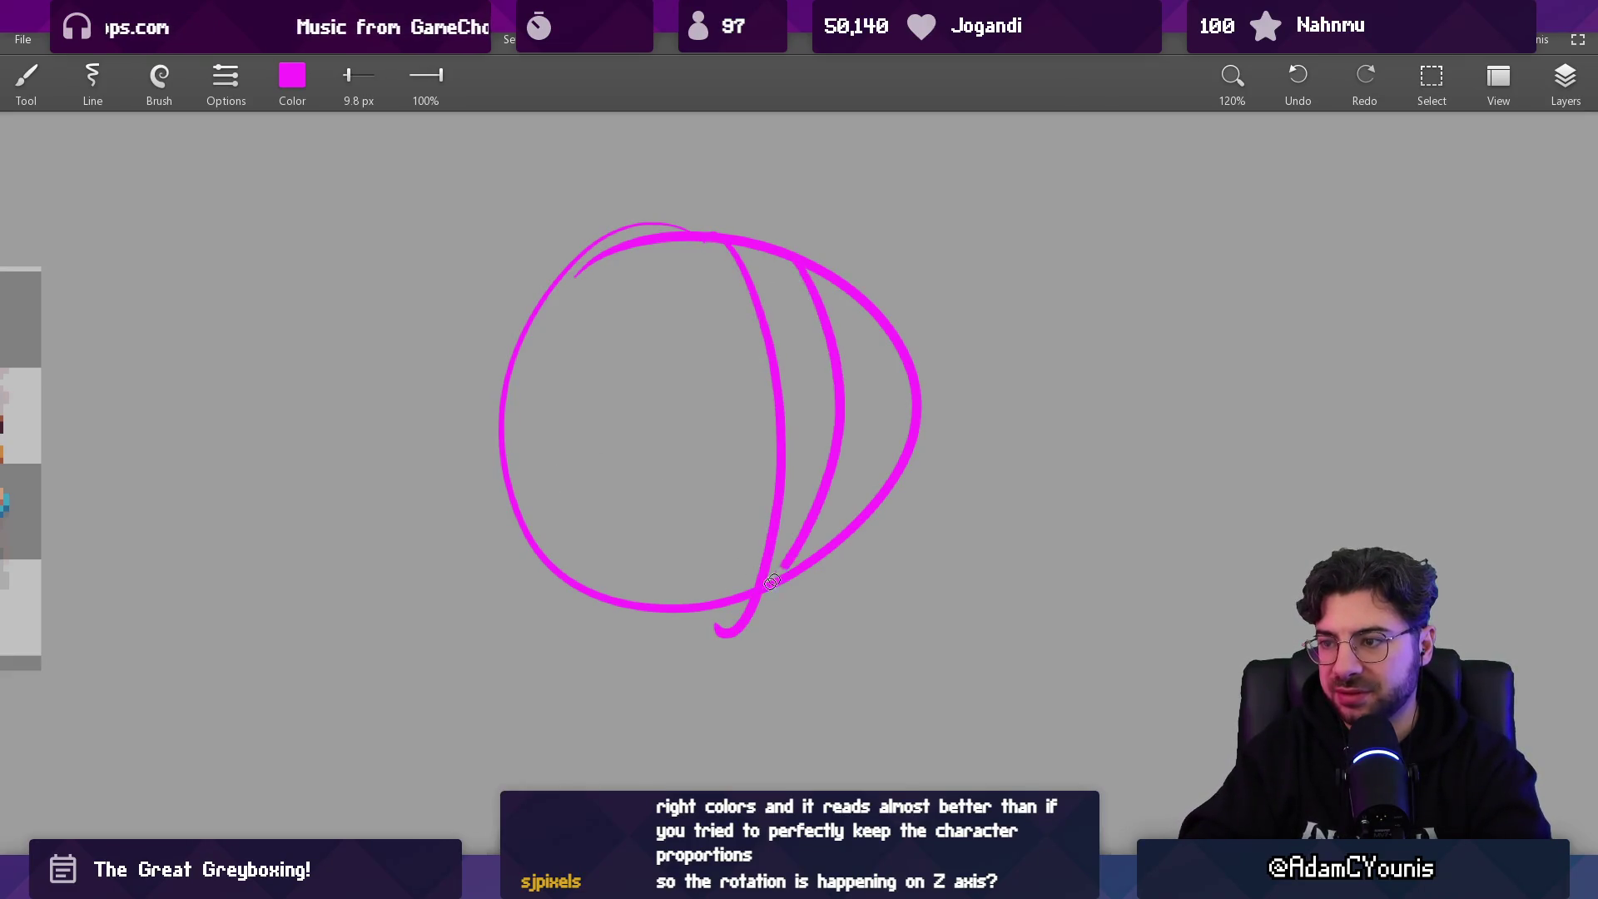
{"action": "key", "text": "ctrl+z"}
{"action": "mouse_move", "coordinate": [790, 258]}
{"action": "left_mouse_down"}
{"action": "mouse_move", "coordinate": [844, 439]}
{"action": "mouse_move", "coordinate": [795, 574]}
{"action": "left_mouse_up"}
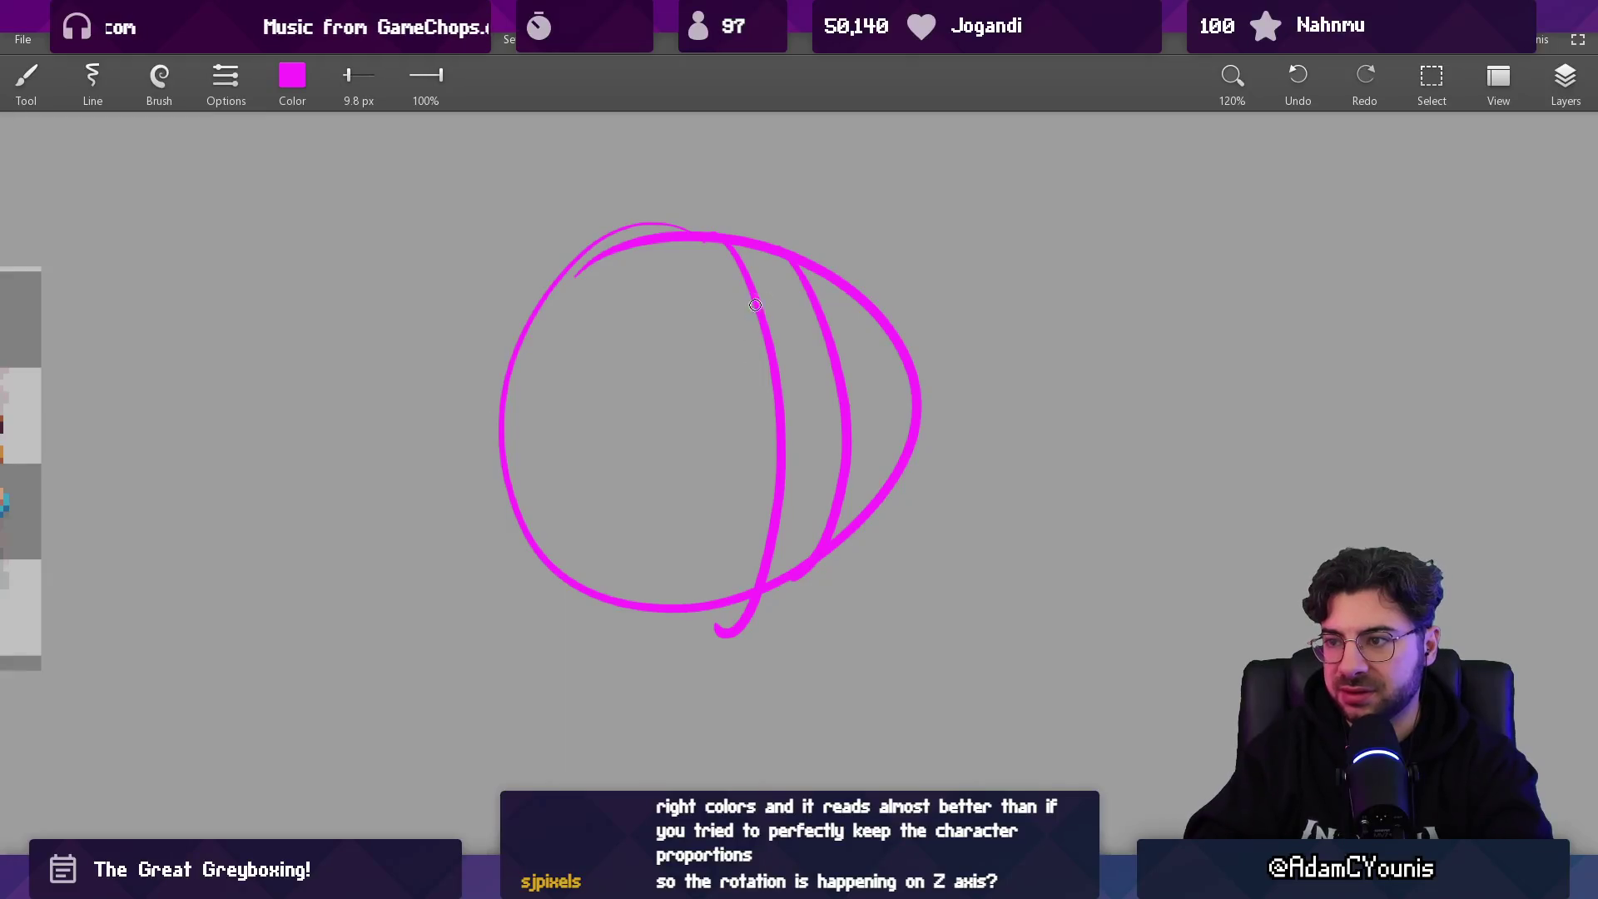
{"action": "key", "text": "ctrl+z"}
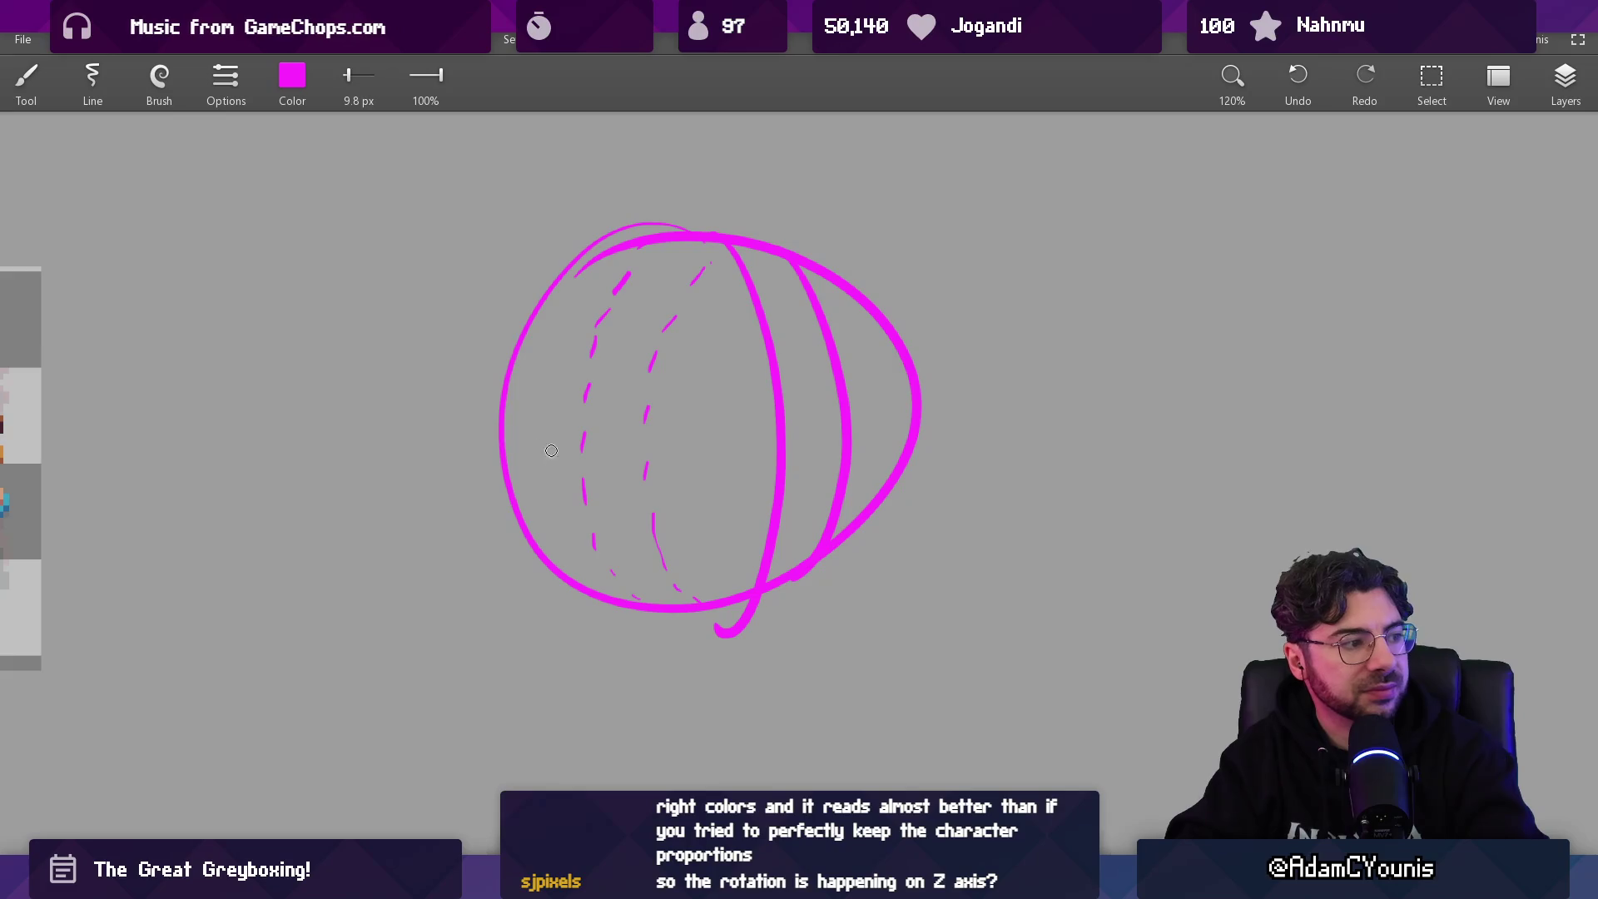
- Draw a short axis line out of the sphere's right side, discarding the overlong attempts
{"action": "mouse_move", "coordinate": [420, 459]}
{"action": "left_mouse_down"}
{"action": "mouse_move", "coordinate": [865, 417]}
{"action": "mouse_move", "coordinate": [932, 393]}
{"action": "left_mouse_up"}
{"action": "key", "text": "ctrl+z"}
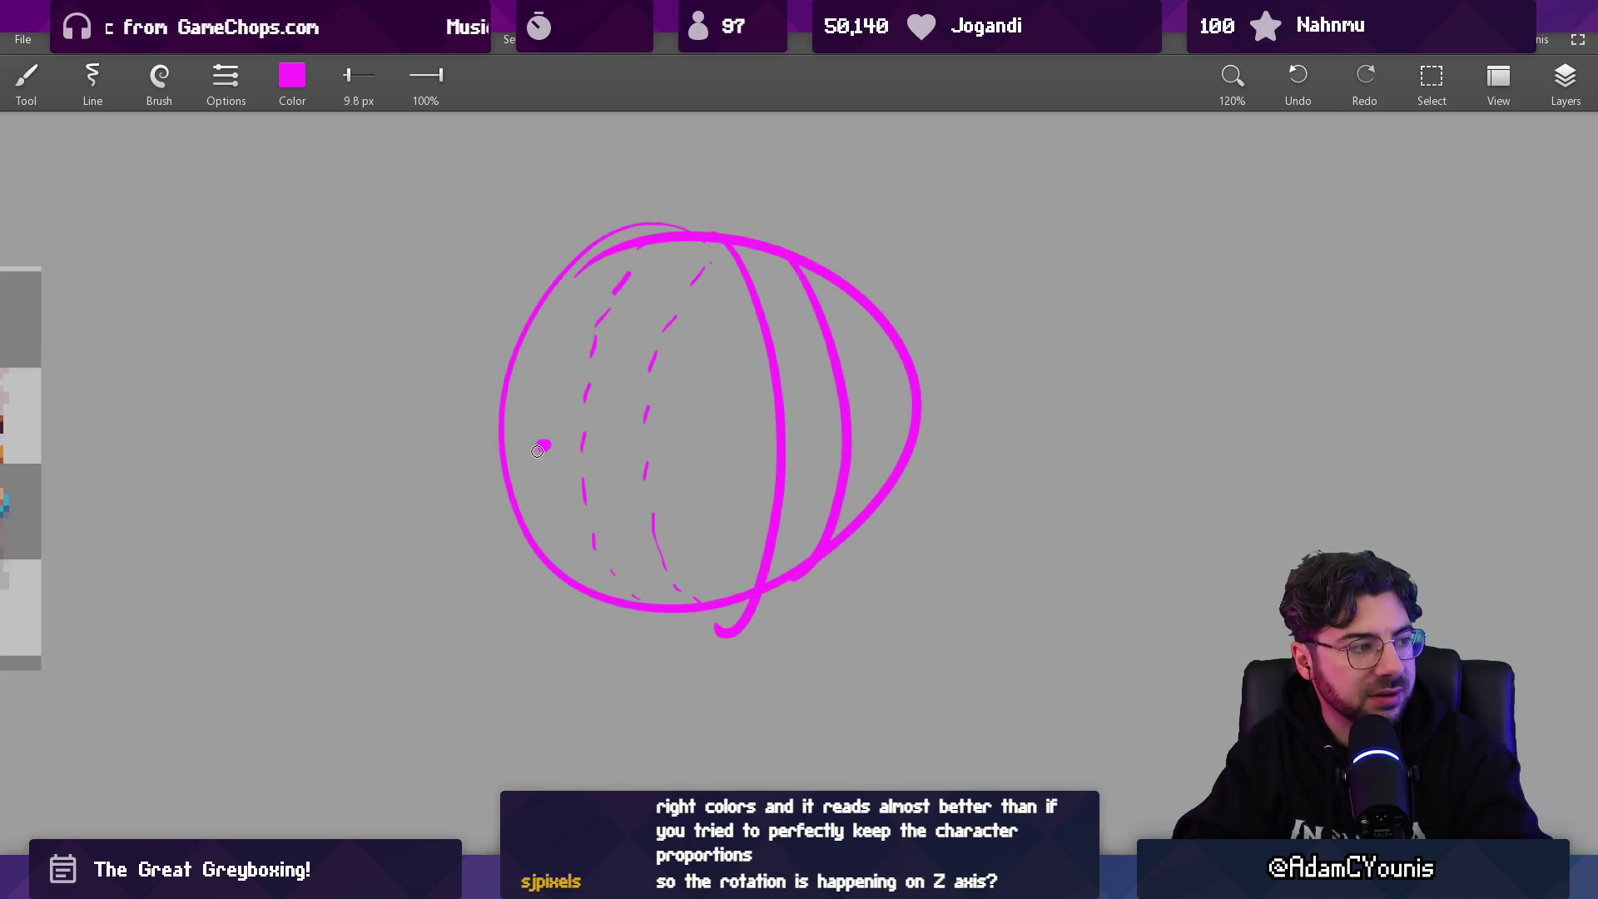
{"action": "left_click_drag", "start_coordinate": [865, 393], "coordinate": [1061, 314]}
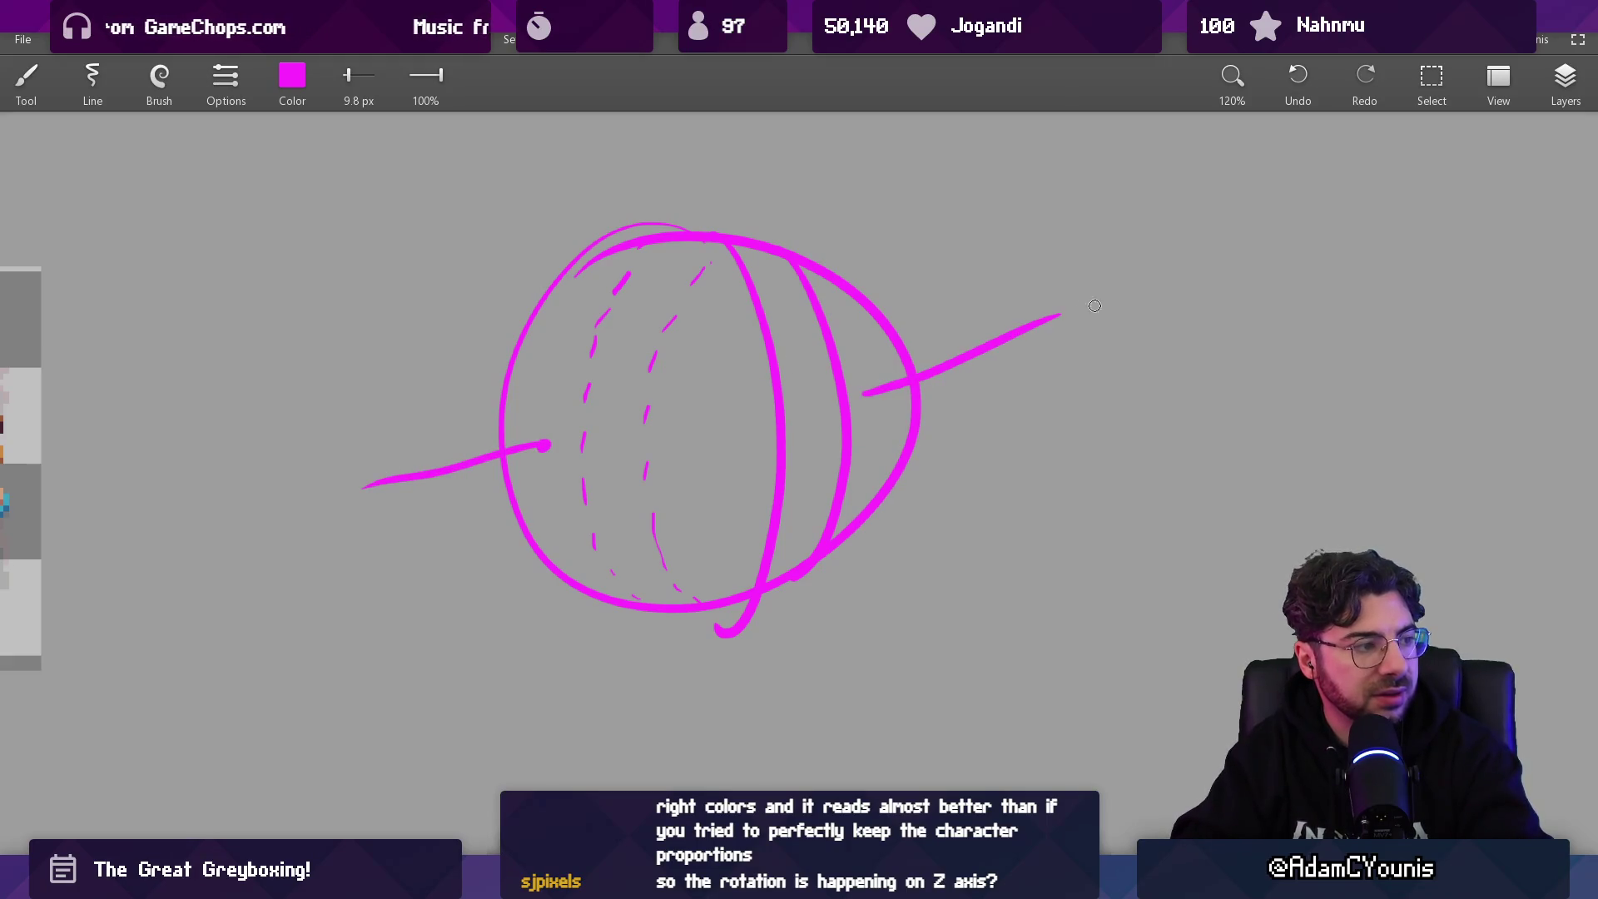
{"action": "key", "text": "ctrl+z"}
{"action": "left_click_drag", "start_coordinate": [866, 409], "coordinate": [954, 396]}
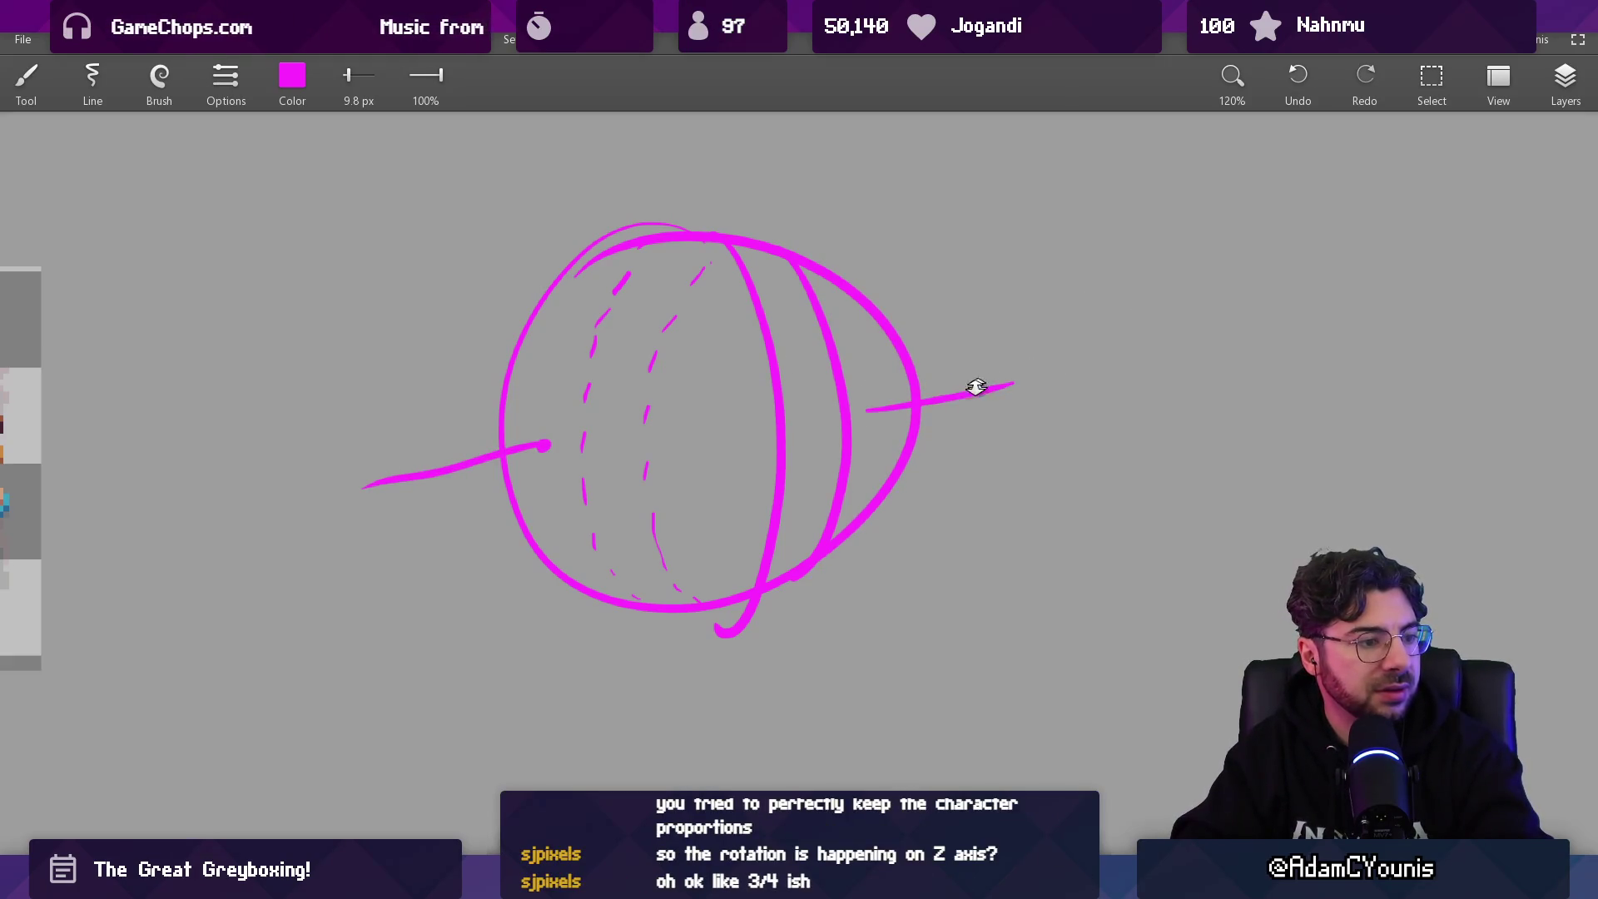
{"action": "scroll", "coordinate": [956, 404], "scroll_direction": "down", "scroll_amount": 2}
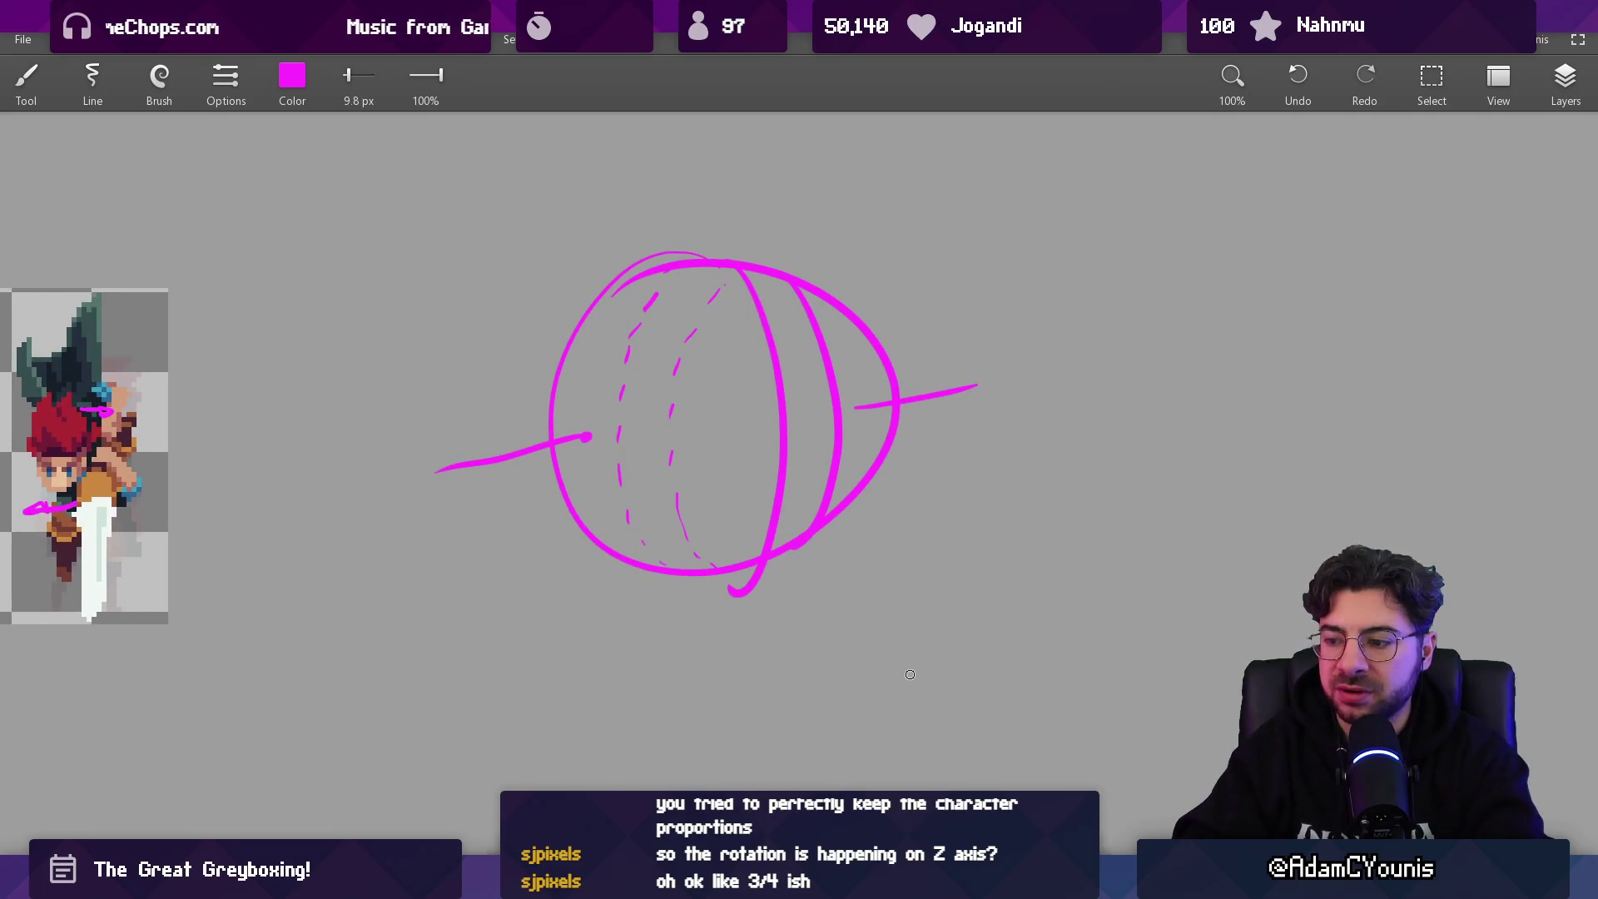
{"action": "key", "text": "alt+Tab"}
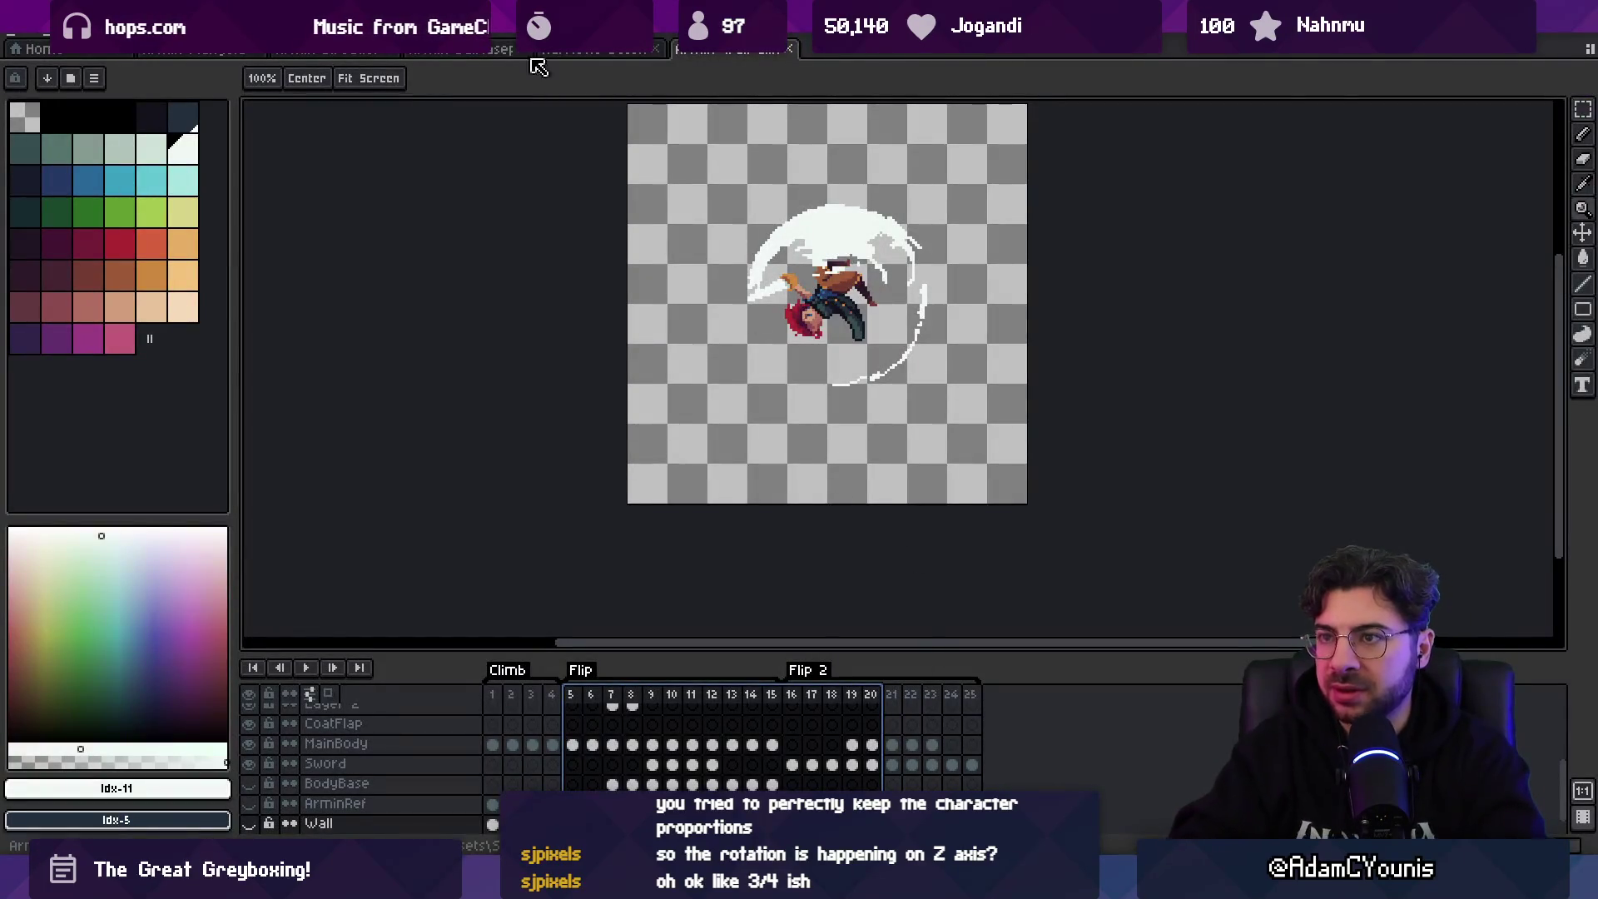
- Replay the red-ball Startup blockout in the second sprite tab, stepping through frames 1–7
{"action": "left_click", "coordinate": [226, 49]}
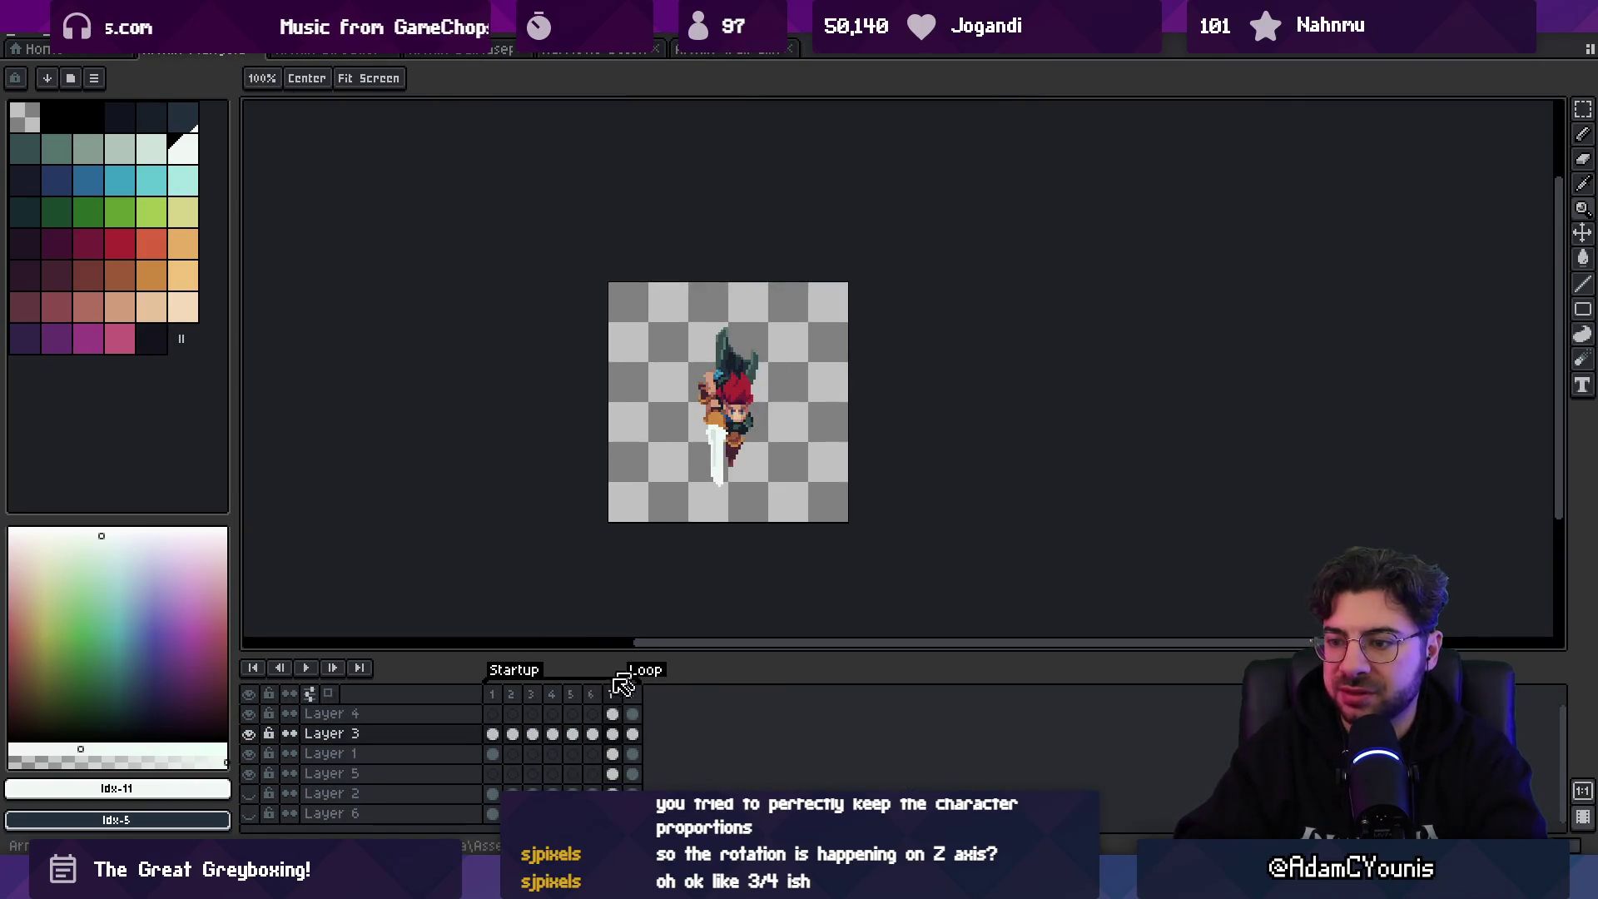
{"action": "mouse_move", "coordinate": [497, 698]}
{"action": "left_mouse_down"}
{"action": "mouse_move", "coordinate": [620, 699]}
{"action": "mouse_move", "coordinate": [564, 702]}
{"action": "left_mouse_up"}
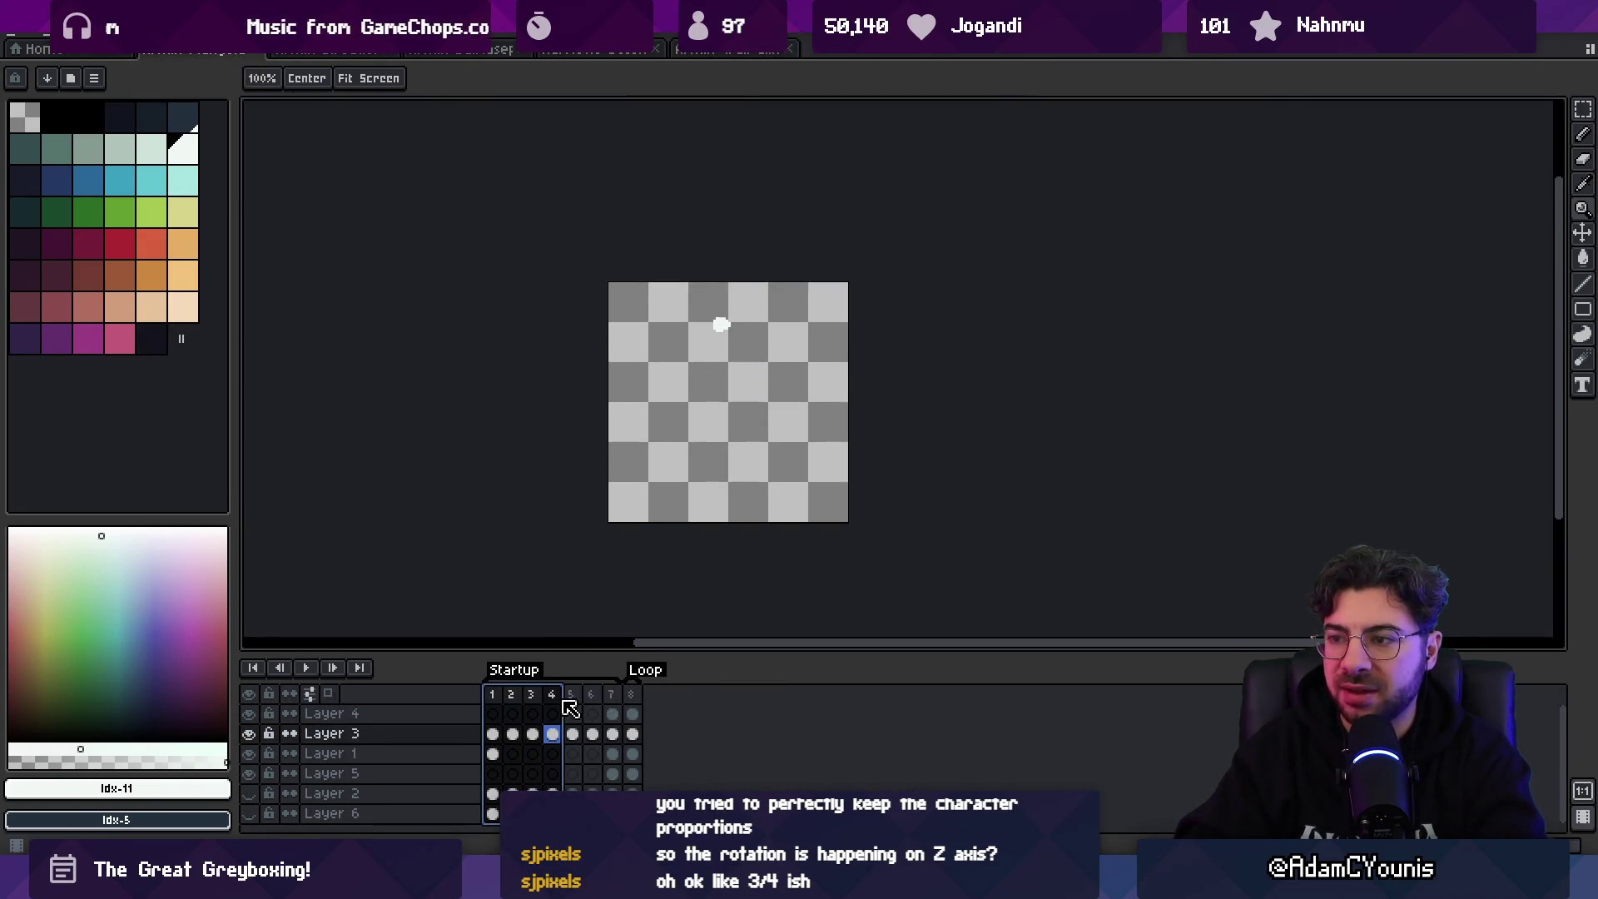
{"action": "key", "text": "Left"}
{"action": "key", "text": "Left"}
{"action": "key", "text": "Left"}
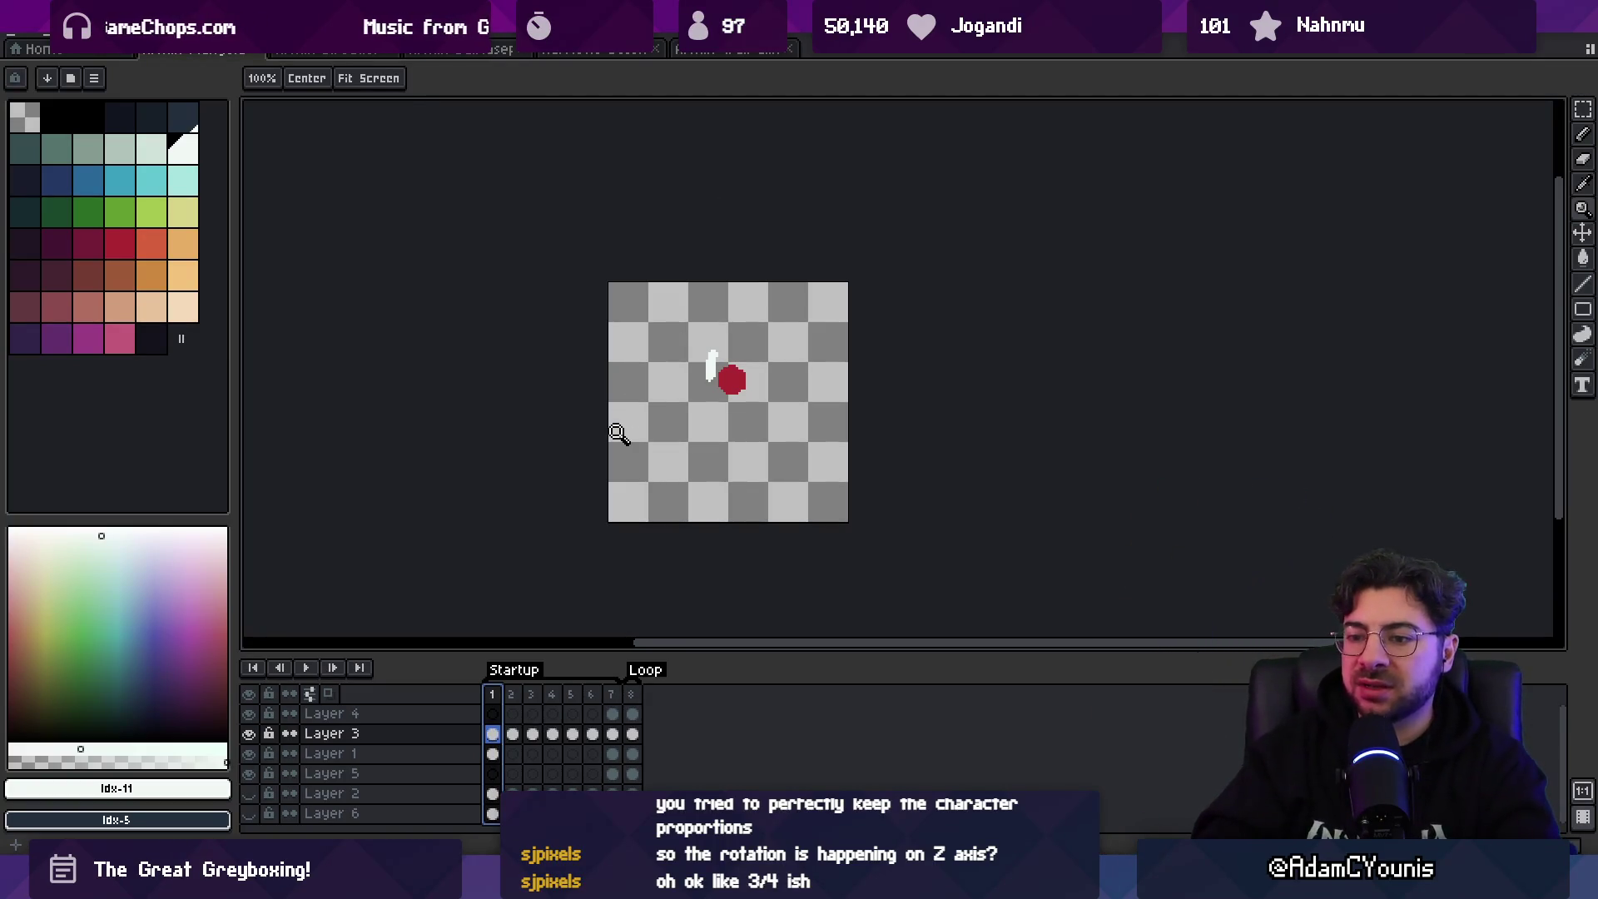
{"action": "key", "text": "Return"}
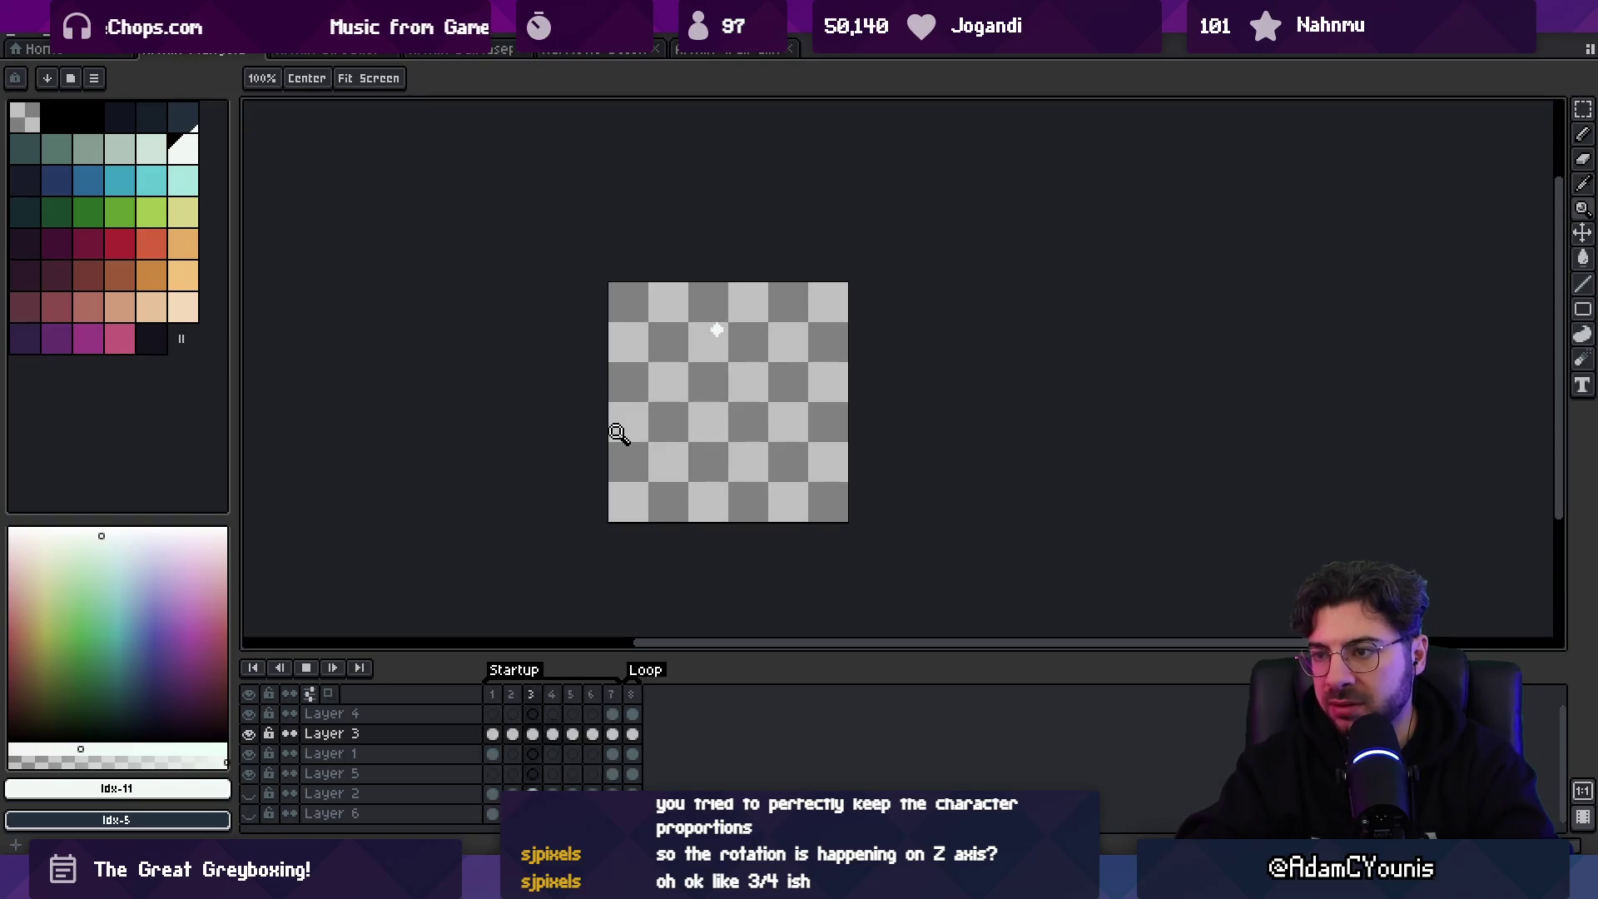
{"action": "key", "text": "Return"}
{"action": "key", "text": "Right"}
{"action": "key", "text": "Right"}
{"action": "key", "text": "Right"}
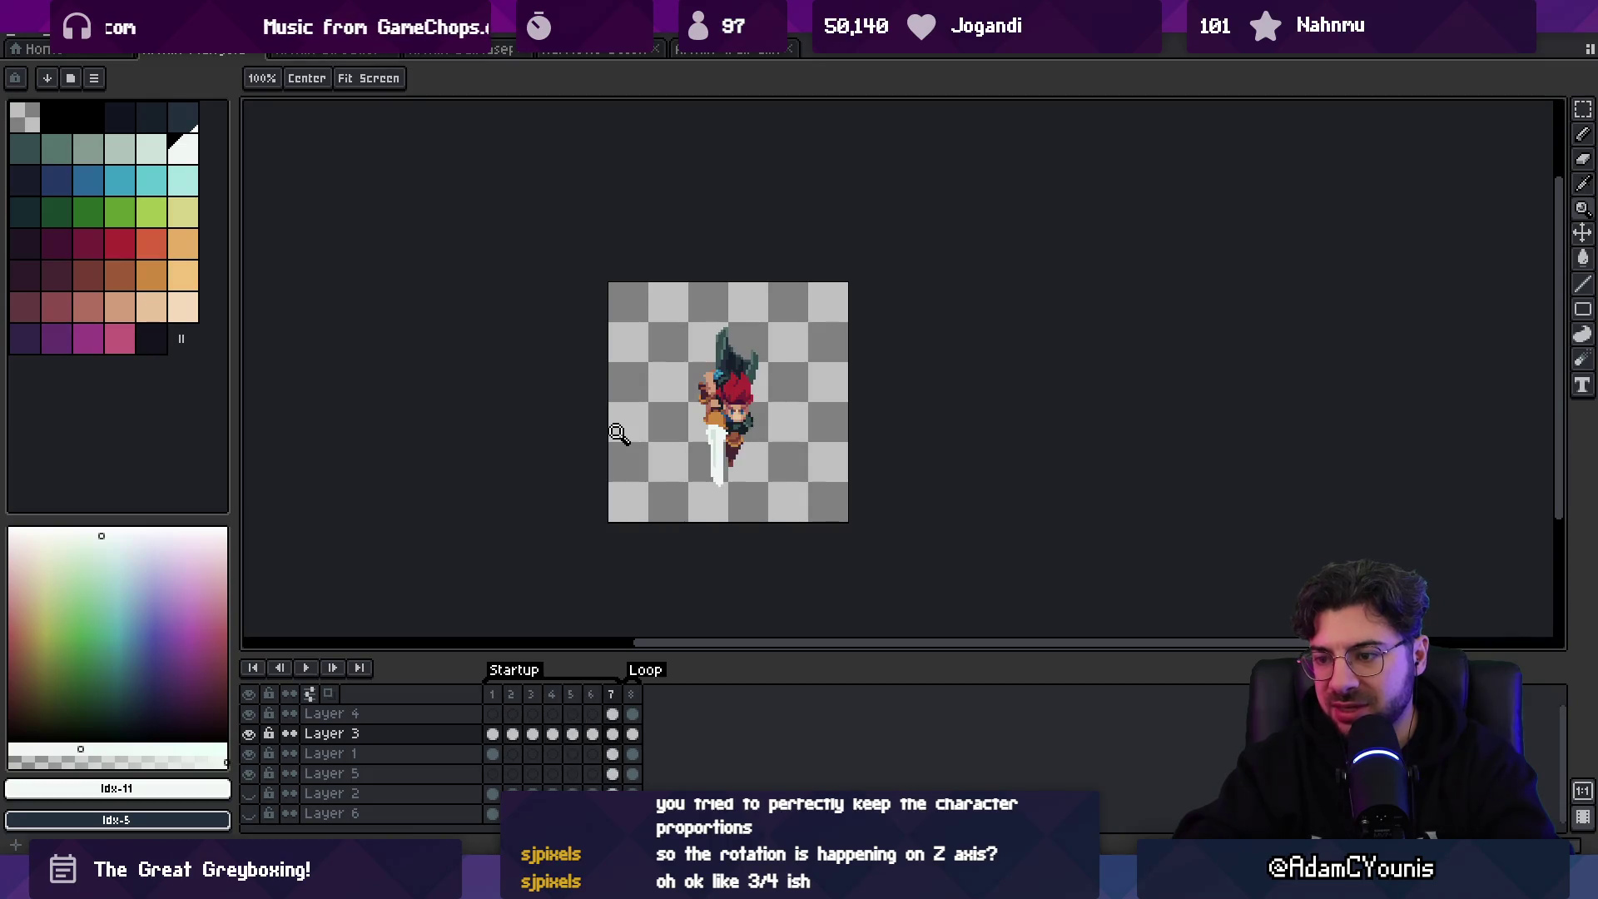
{"action": "key", "text": "Left"}
{"action": "key", "text": "Left"}
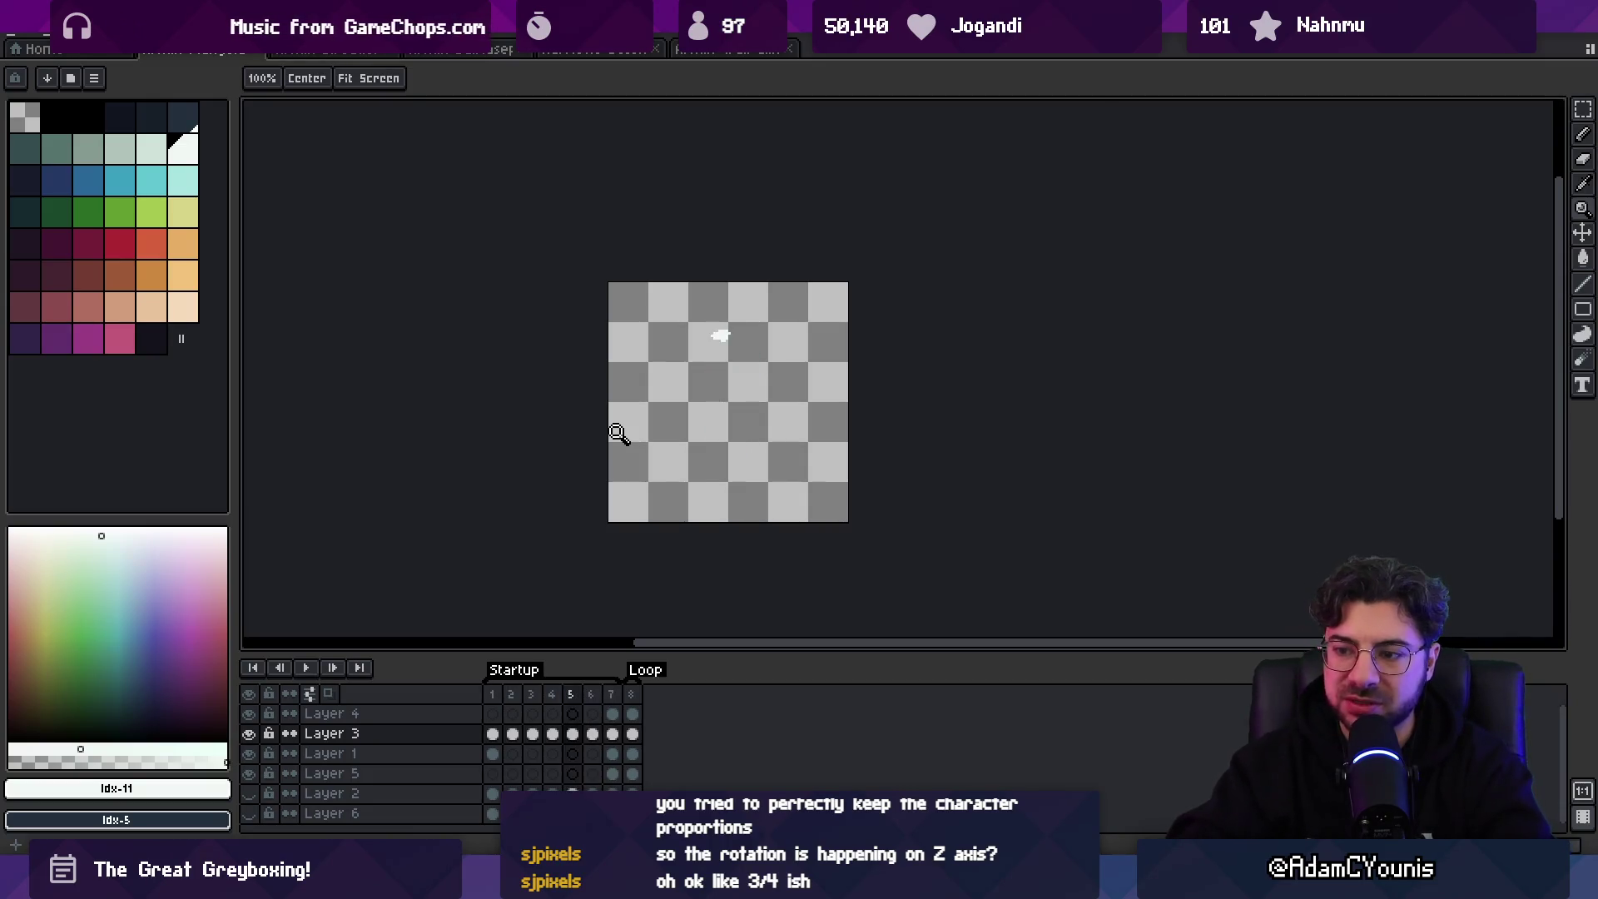
{"action": "key", "text": "Home"}
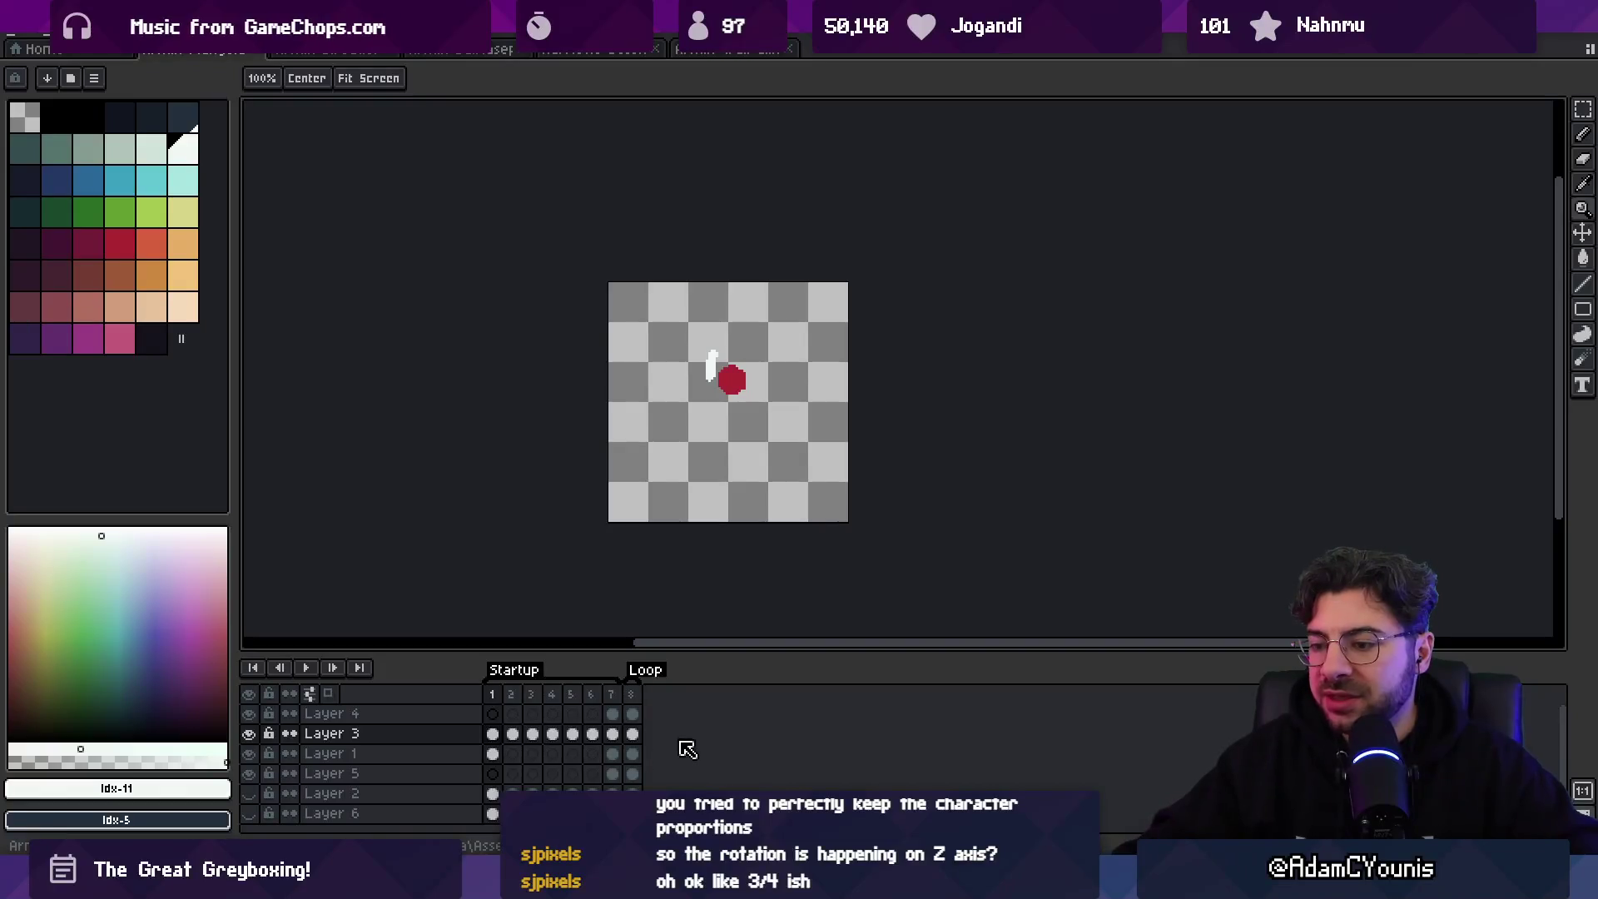
{"action": "key", "text": "alt+Tab"}
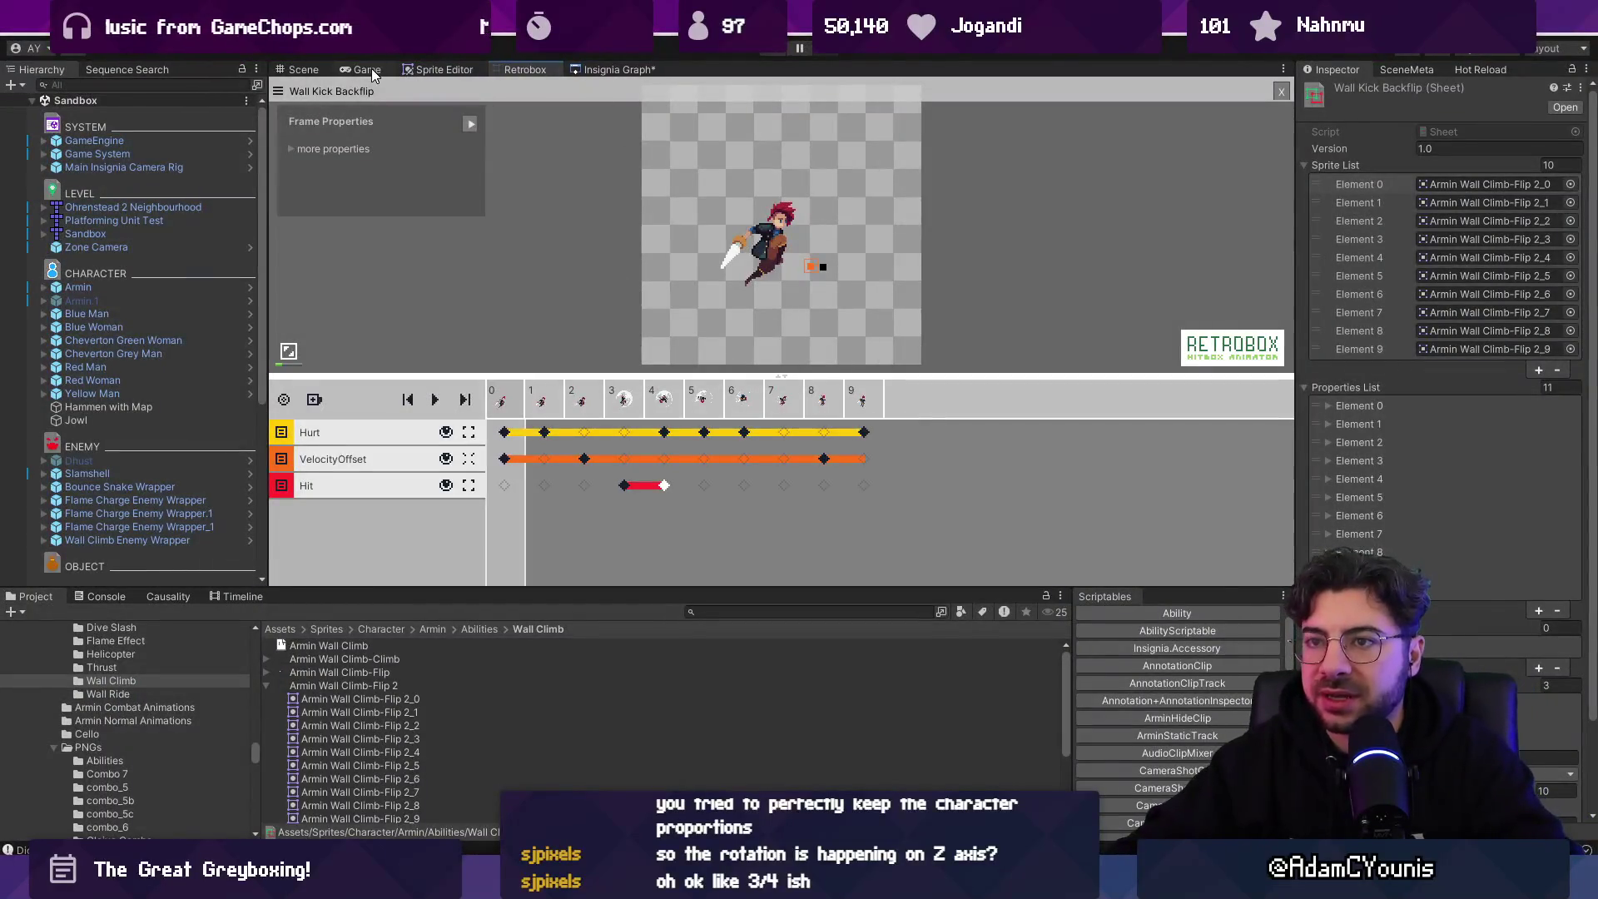
- Search the Project for 'flame charge' and step through the Armin Sword Charge Flame Thrust animation in Retrobox
{"action": "left_click", "coordinate": [367, 69]}
{"action": "left_click", "coordinate": [737, 613]}
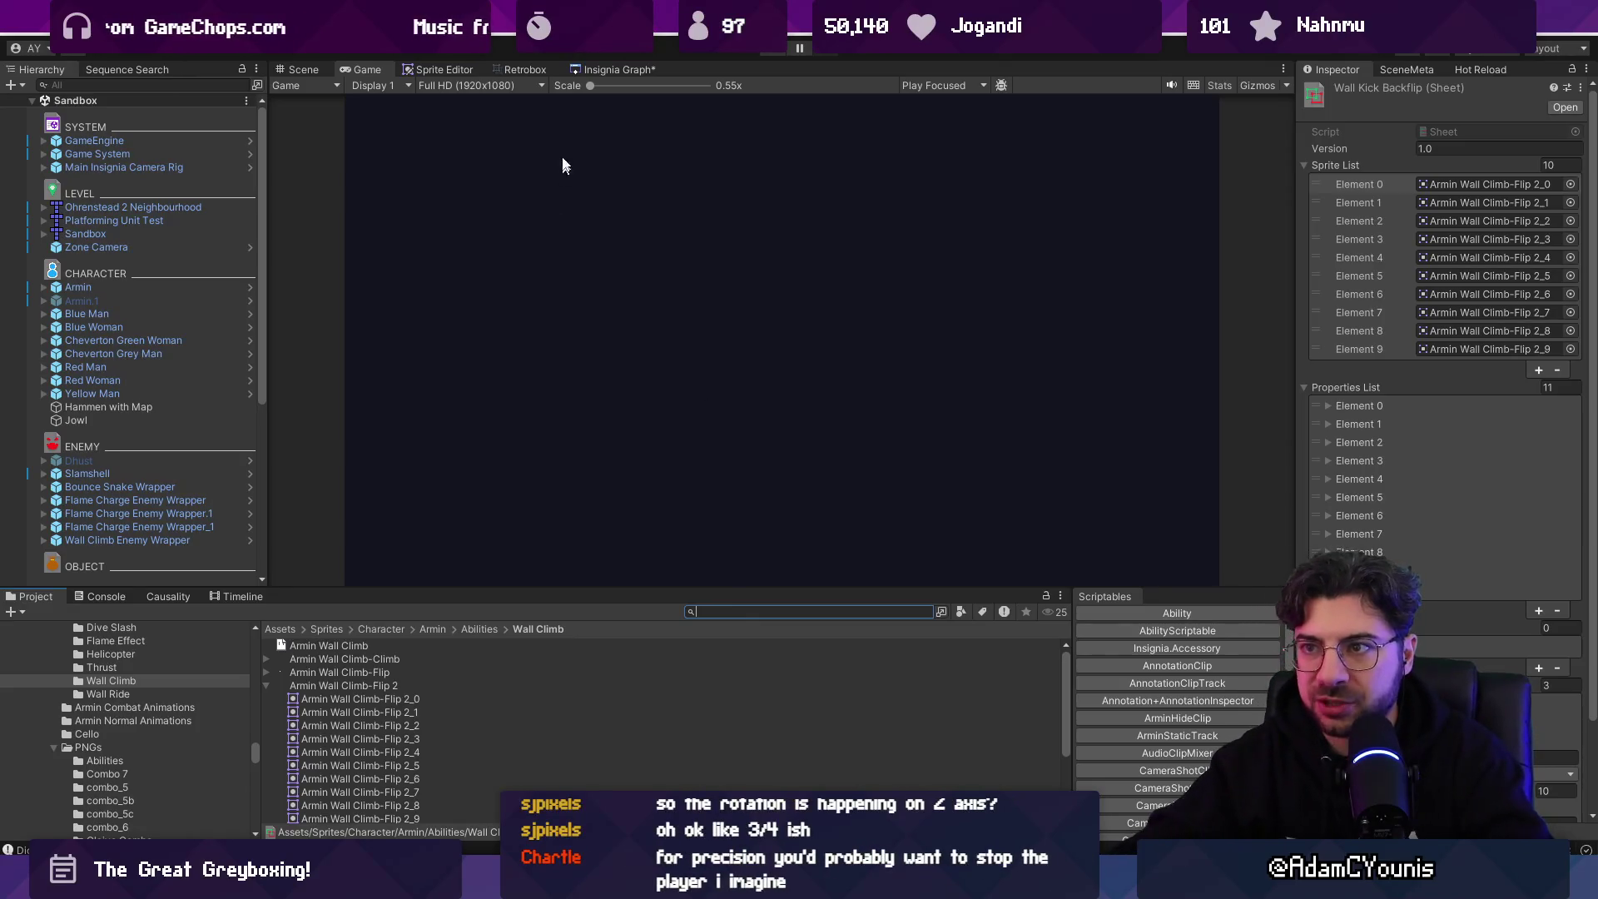
{"action": "left_click", "coordinate": [582, 72]}
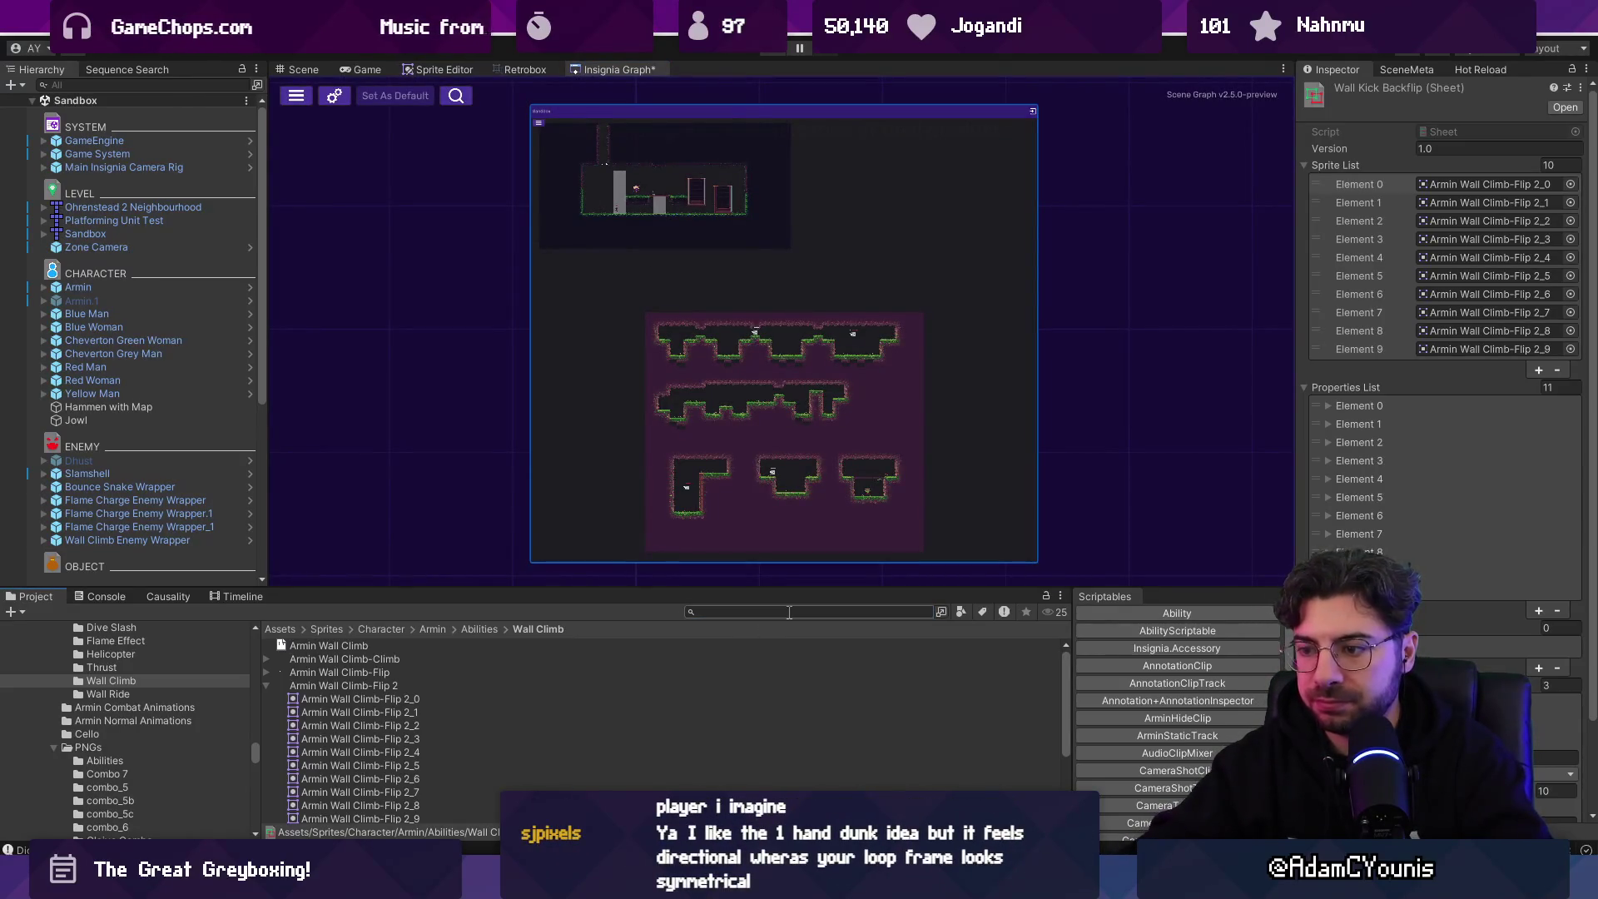
{"action": "type", "text": "flame charge"}
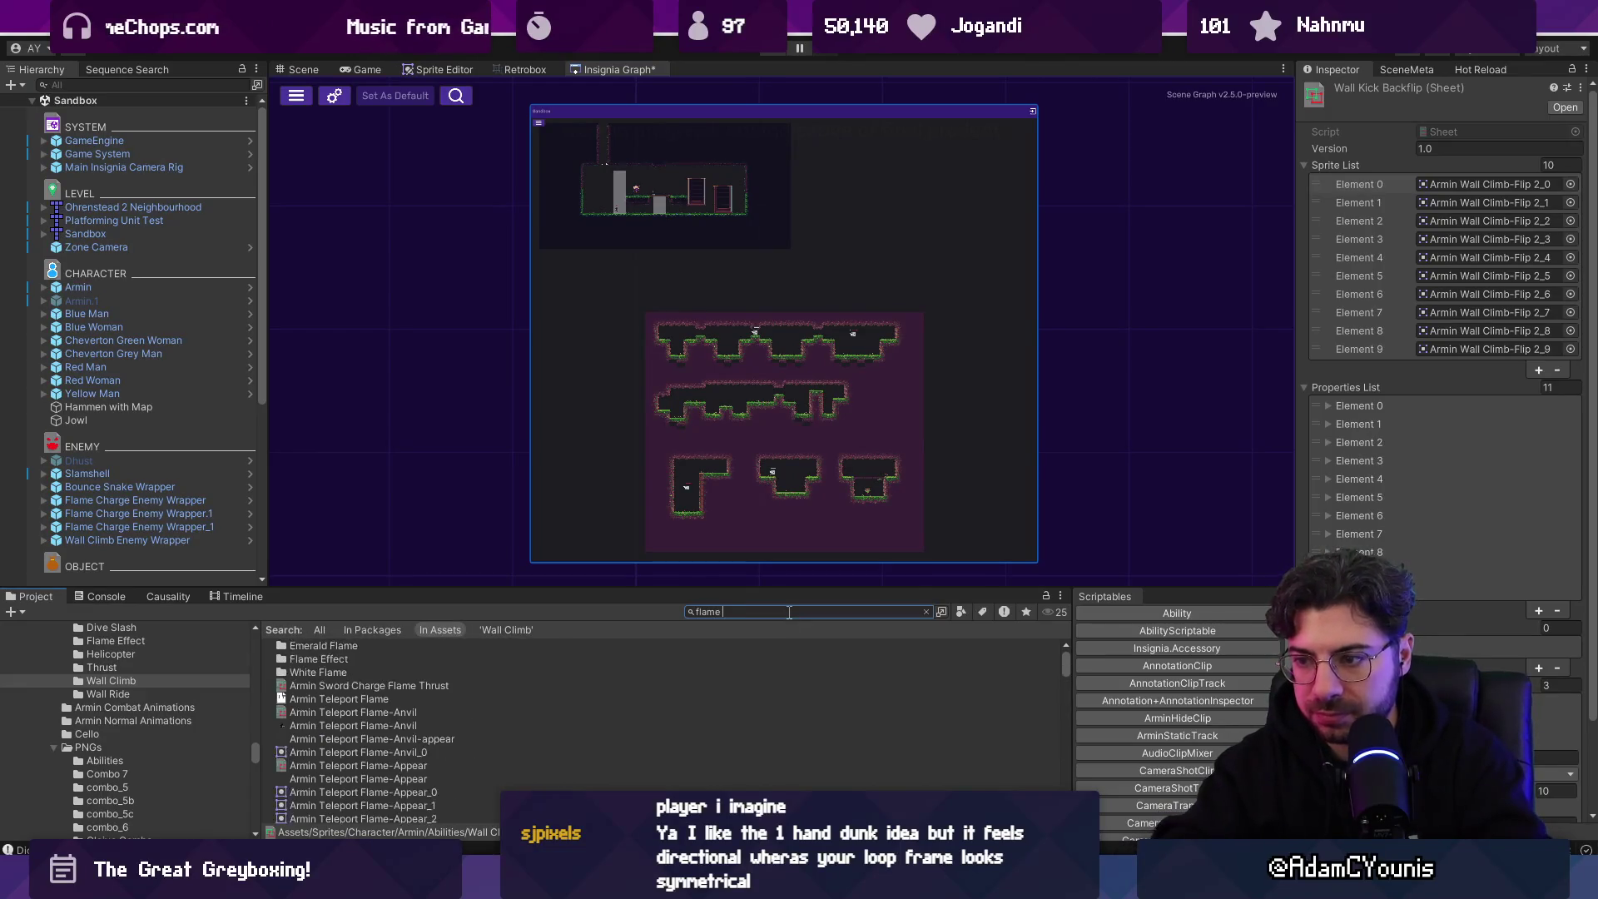
{"action": "key", "text": "Down"}
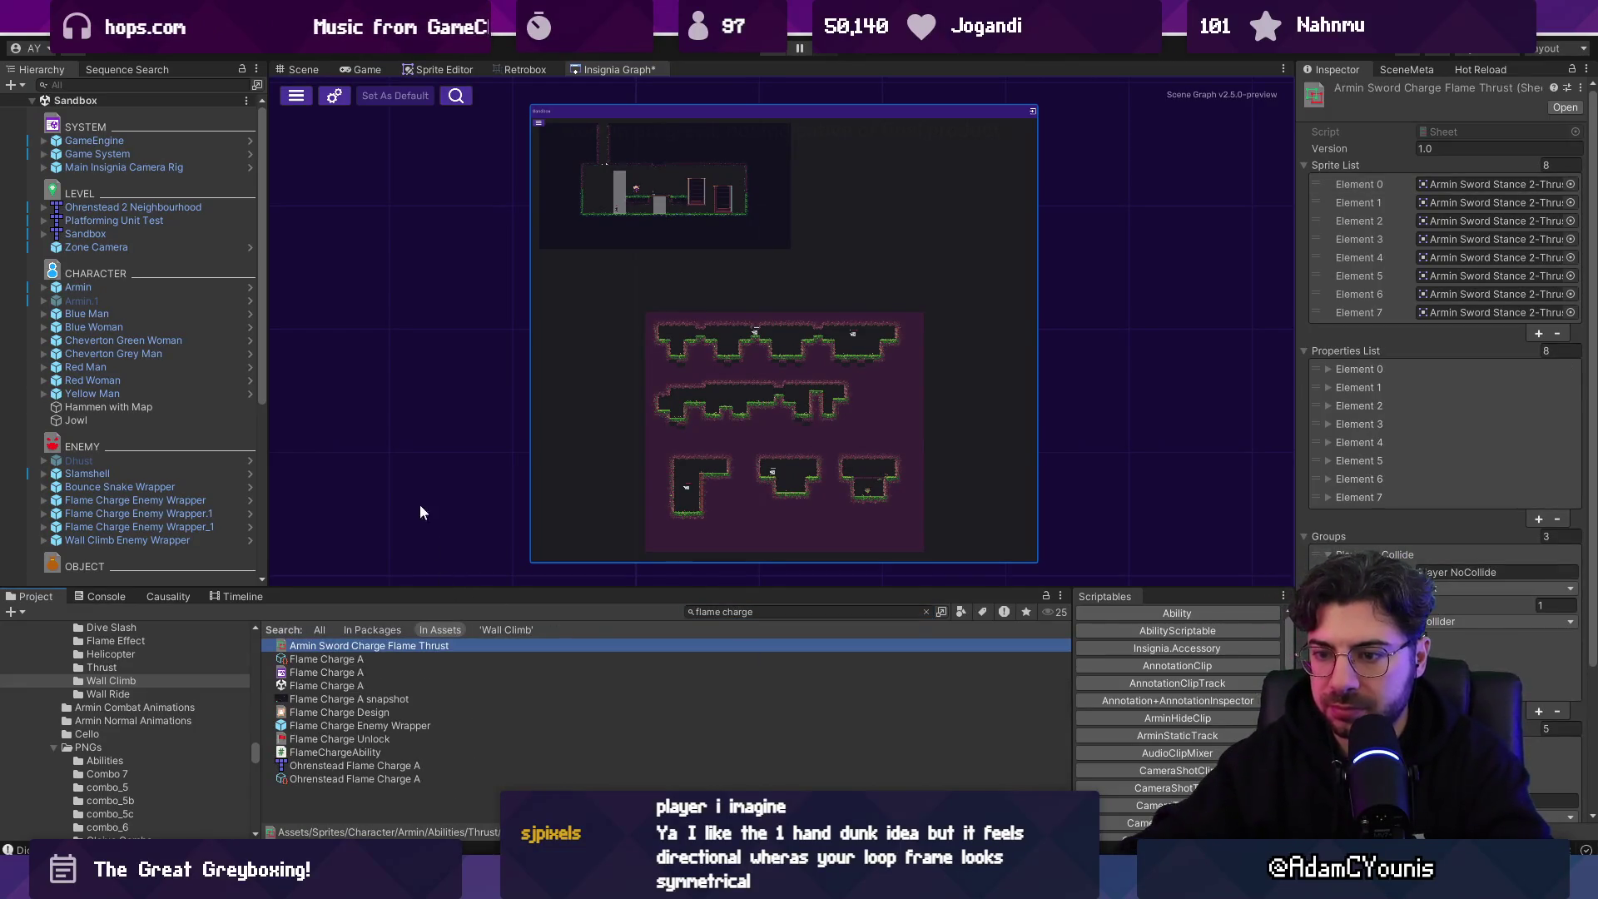
{"action": "left_click", "coordinate": [522, 72]}
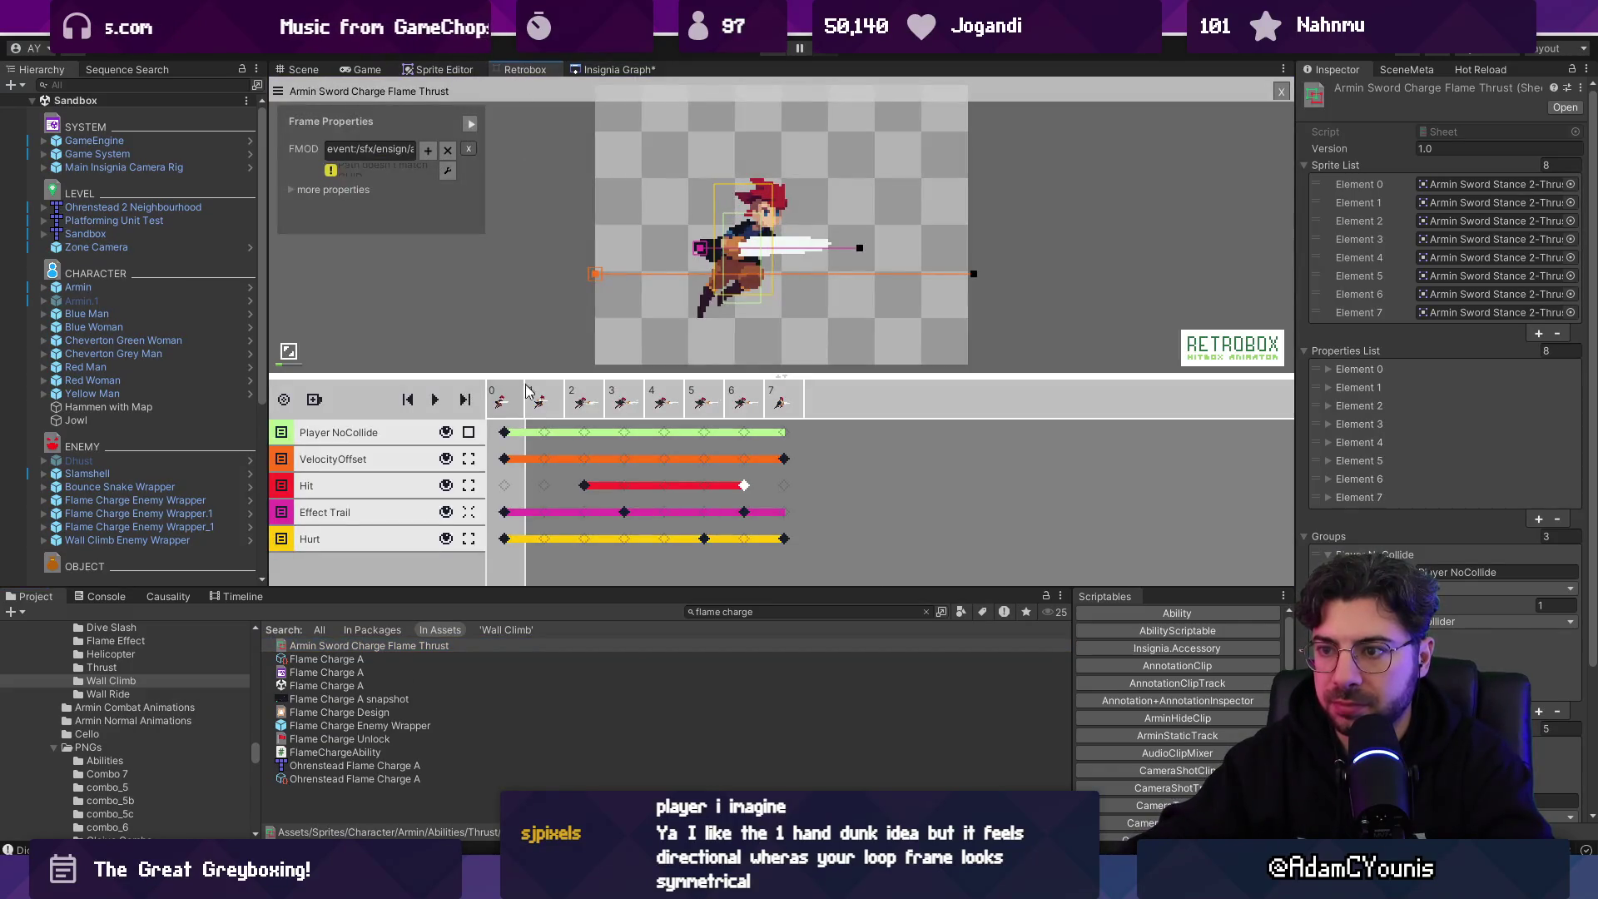
{"action": "key", "text": "Right"}
{"action": "key", "text": "Right"}
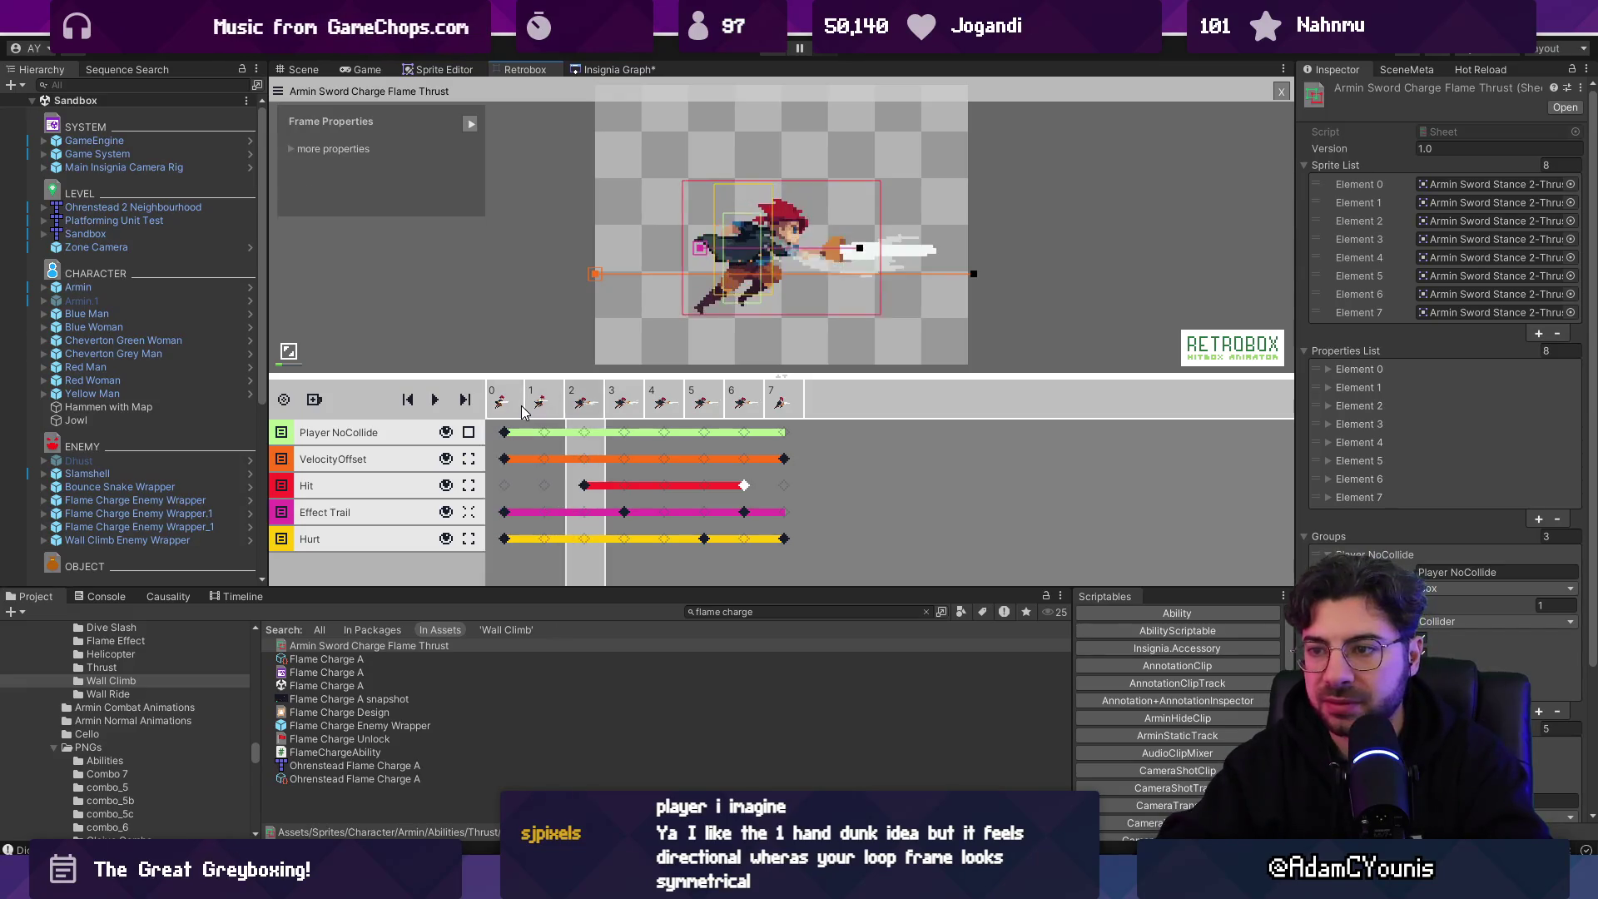
{"action": "left_click", "coordinate": [714, 625]}
- Search for 'arise', browse the Armin Arise results, then show the Insignia Graph scene view
{"action": "left_click", "coordinate": [733, 612]}
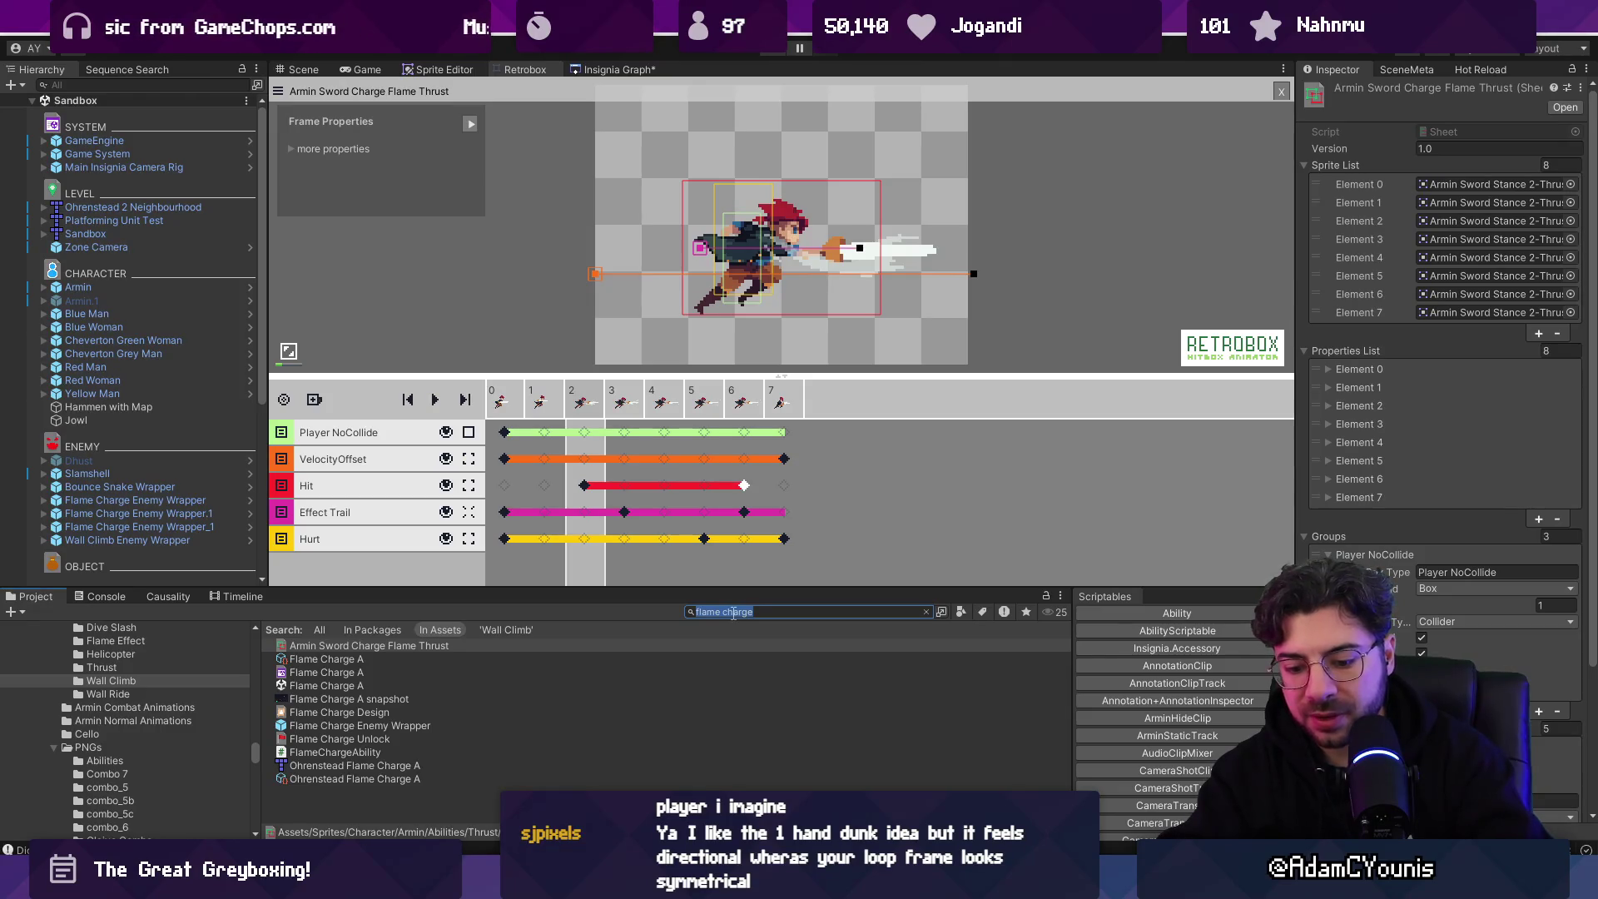
{"action": "type", "text": "arse"}
{"action": "key", "text": "Down"}
{"action": "key", "text": "Down"}
{"action": "key", "text": "Down"}
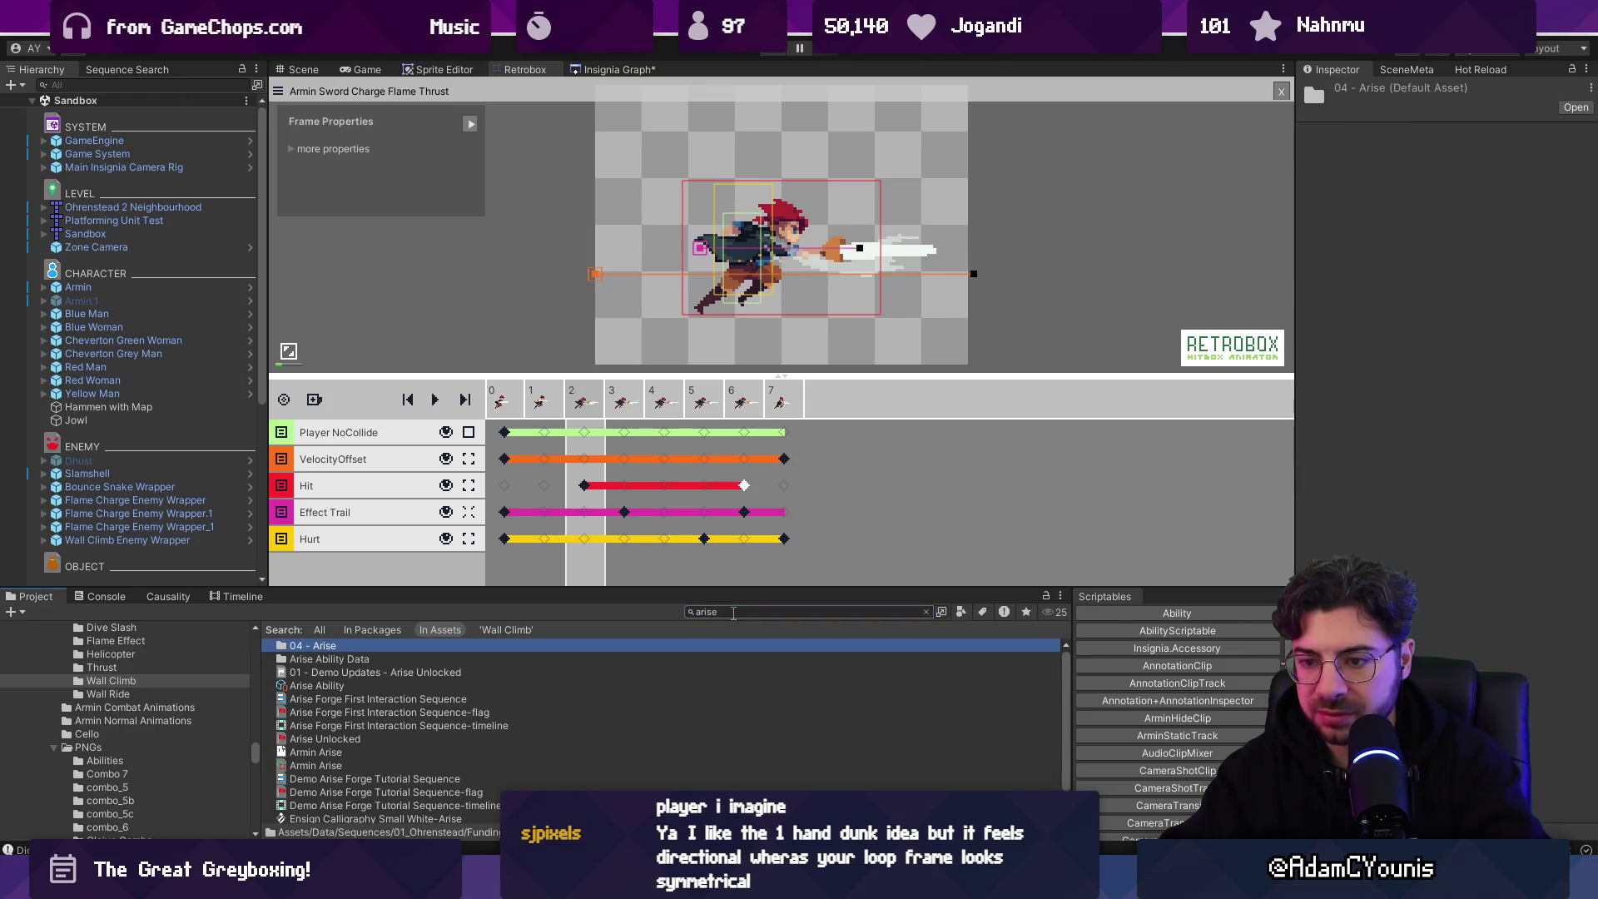
{"action": "key", "text": "Down"}
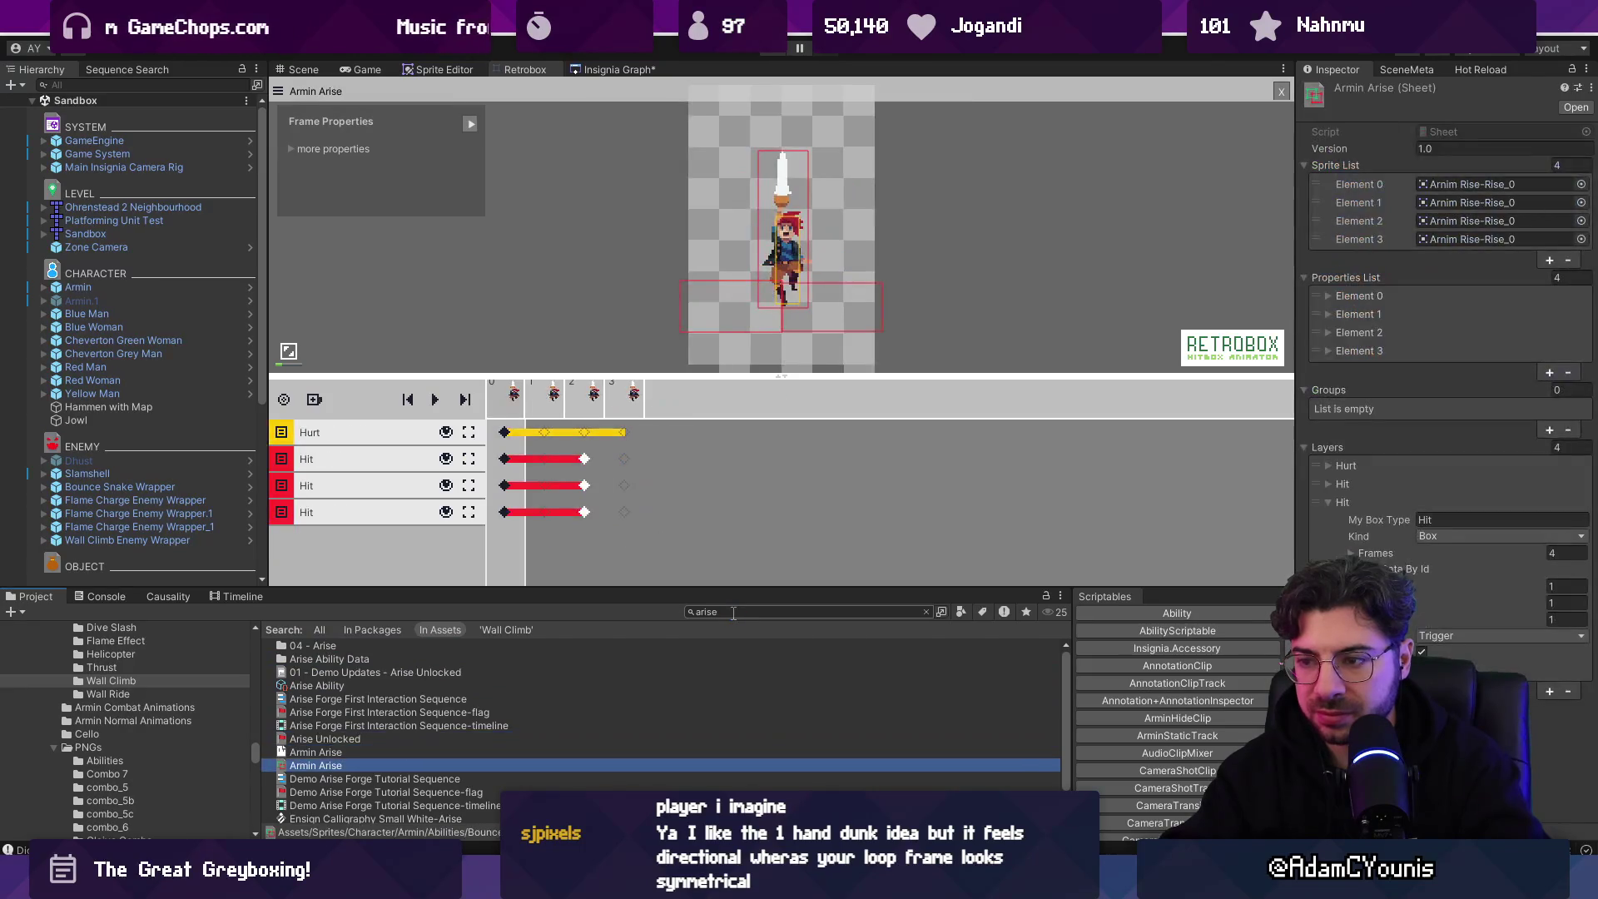
{"action": "key", "text": "Up"}
{"action": "key", "text": "Up"}
{"action": "key", "text": "Up"}
{"action": "key", "text": "Up"}
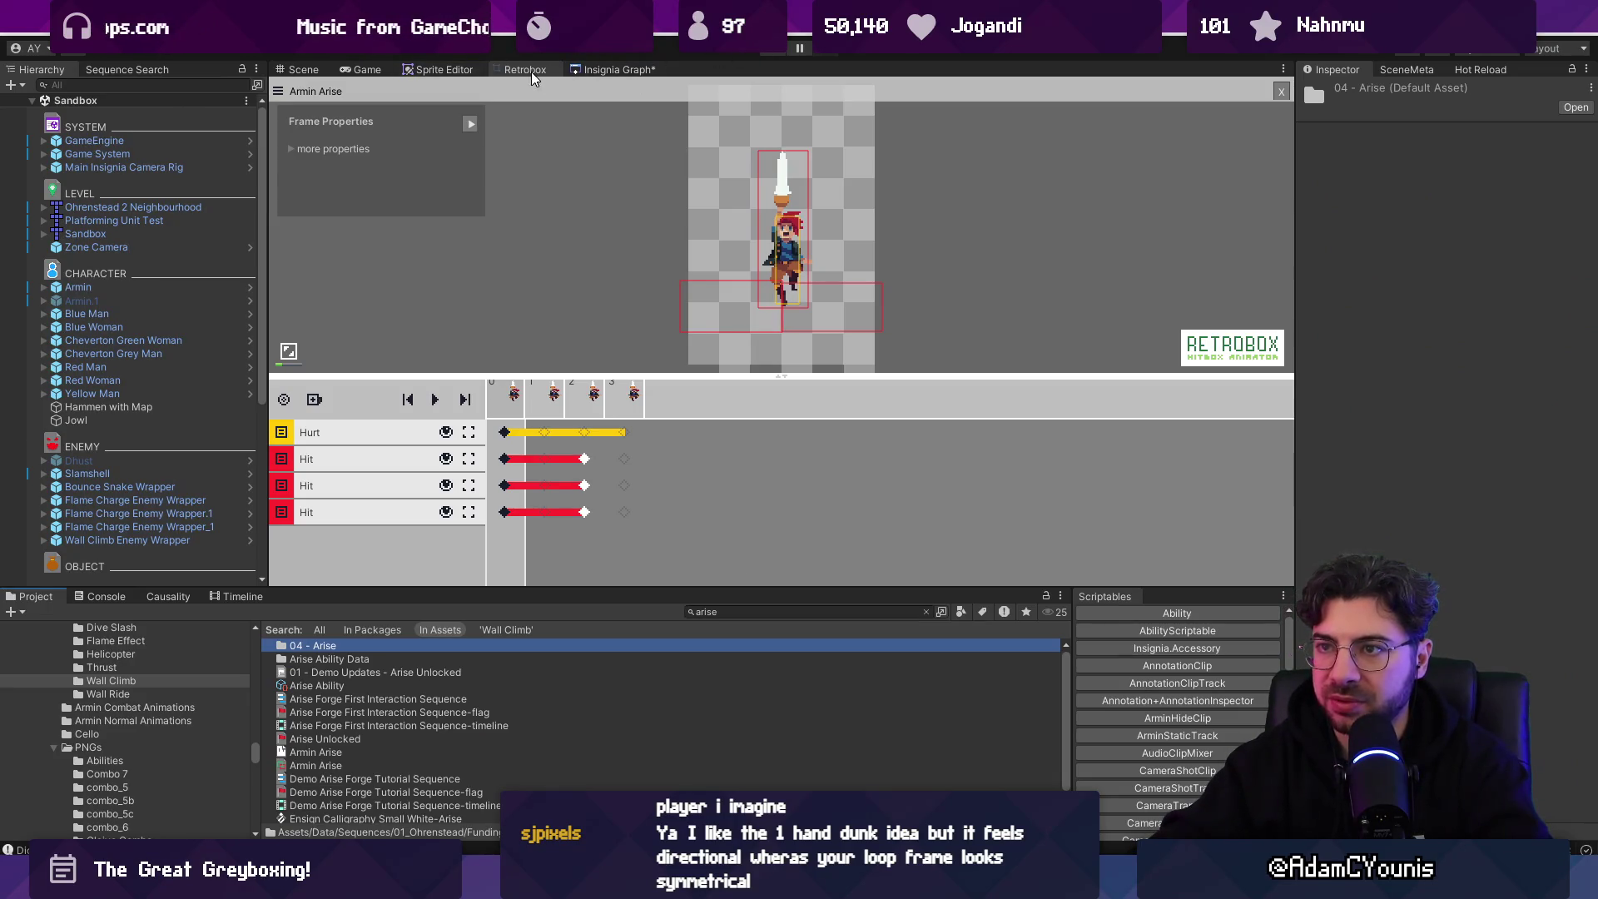
{"action": "left_click", "coordinate": [602, 68]}
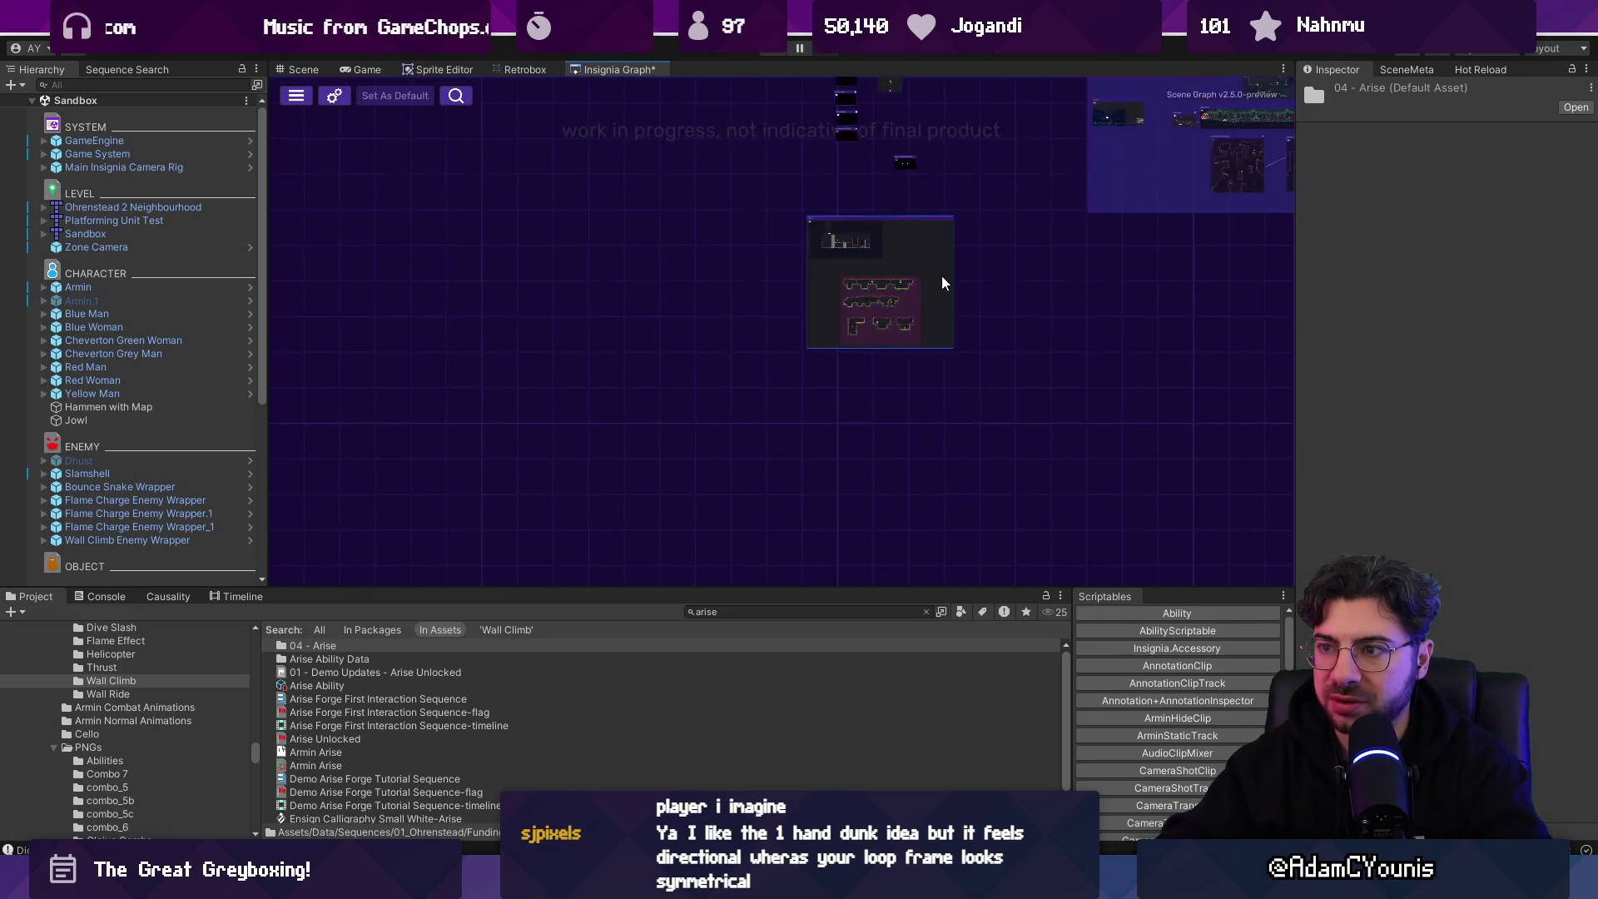
- Playtest the wall jump maximized, swinging the sword with X and triggering the ability with C
{"action": "scroll", "coordinate": [720, 349], "scroll_direction": "up", "scroll_amount": 2}
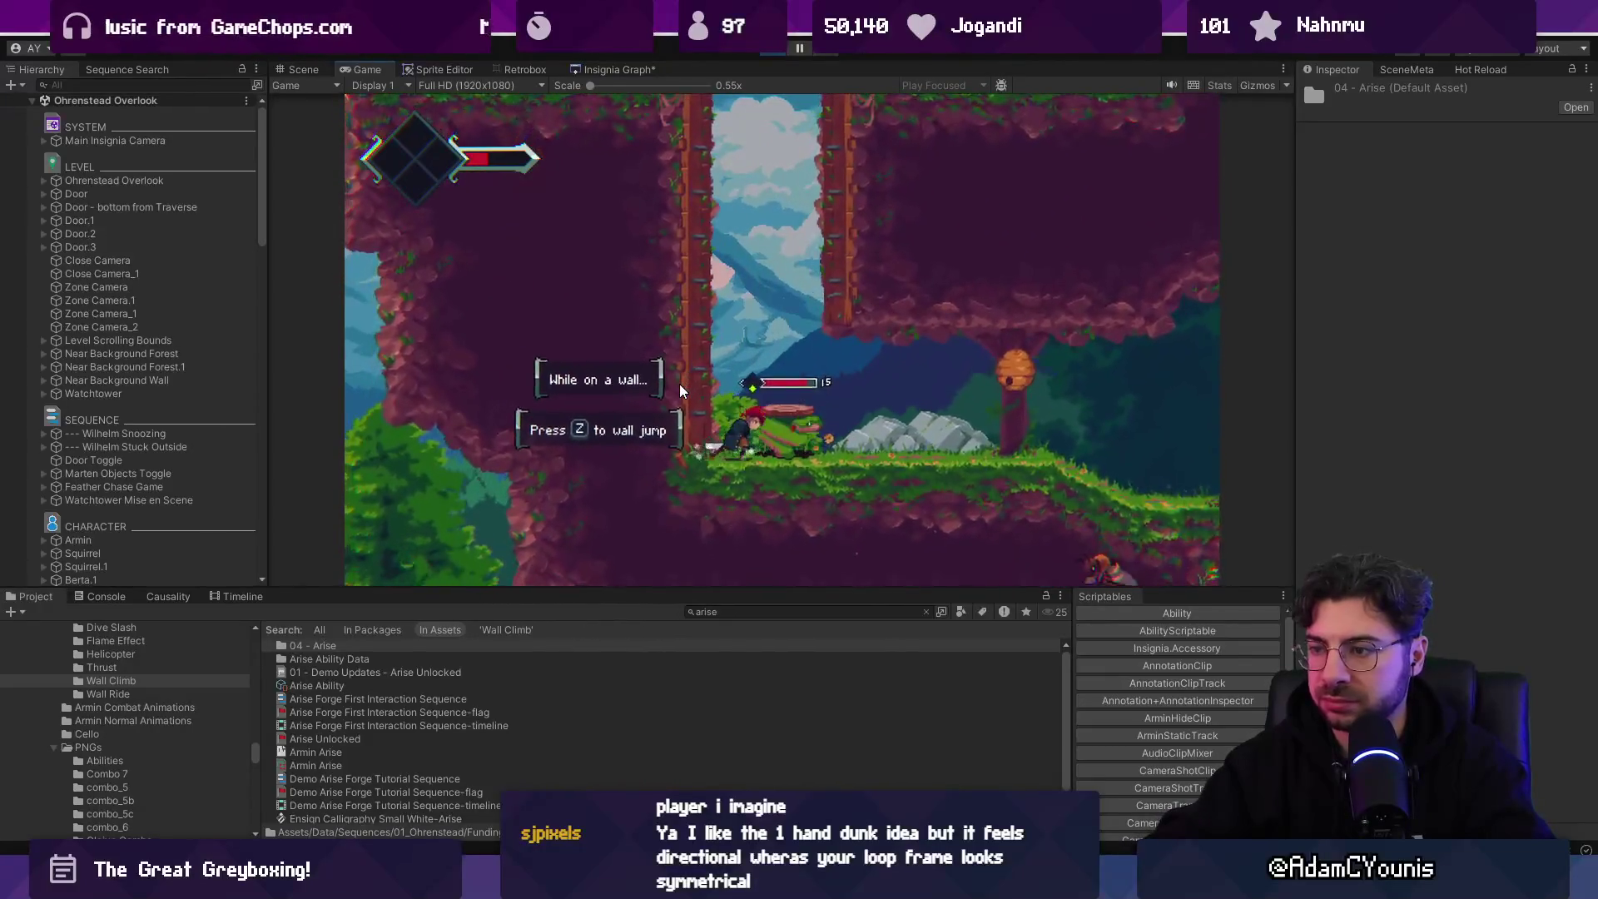
{"action": "key", "text": "shift+space"}
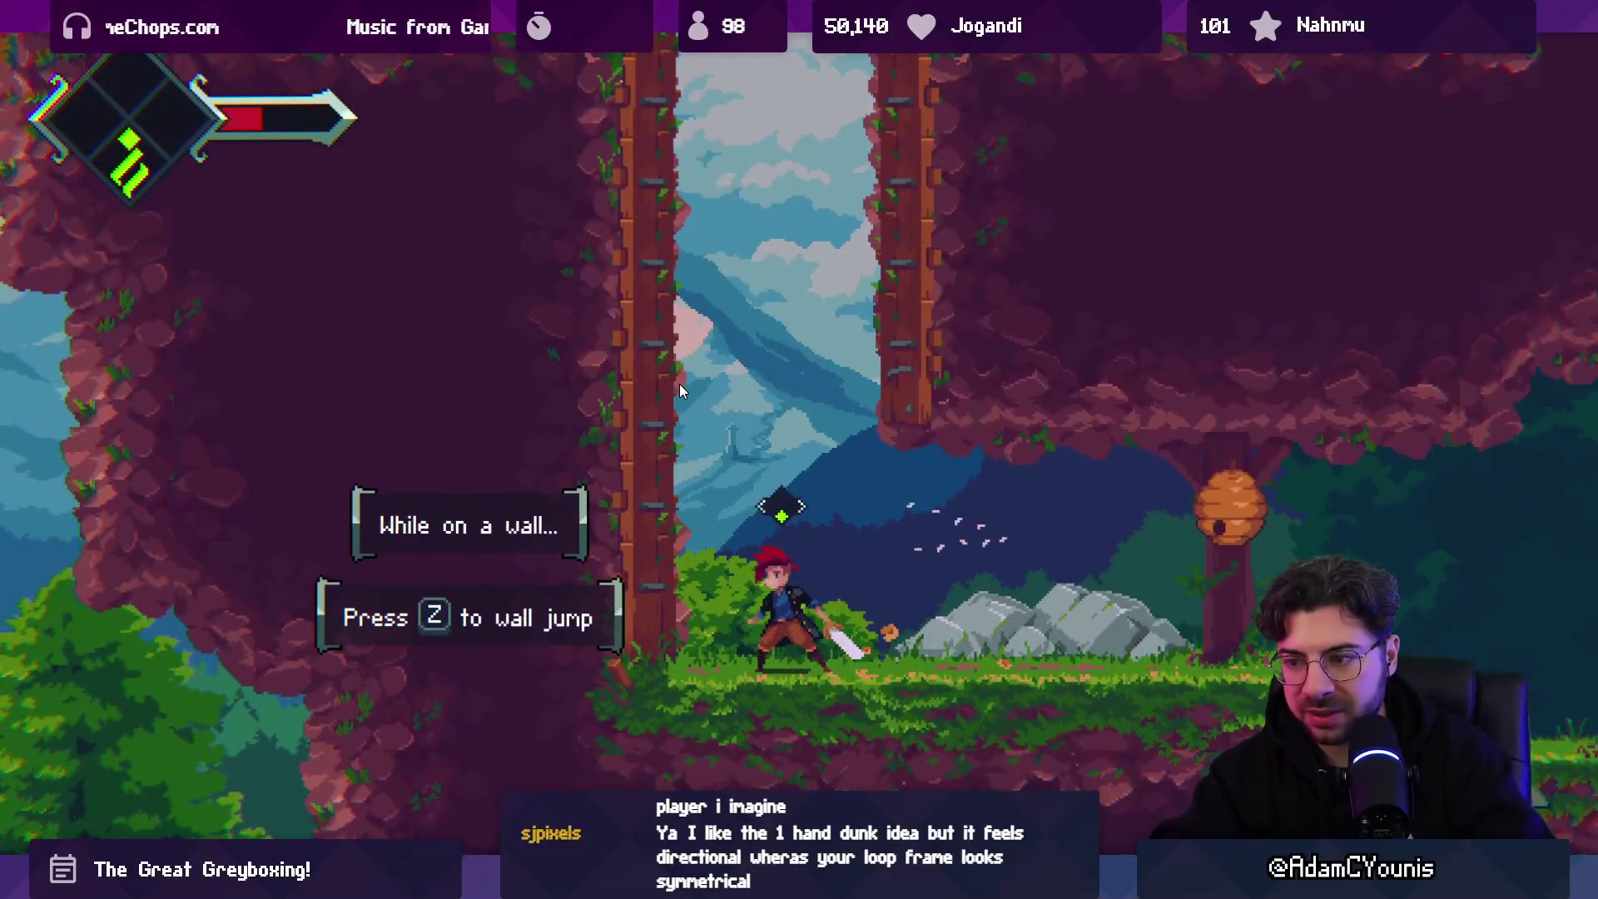
{"action": "key", "text": "ctrl+p"}
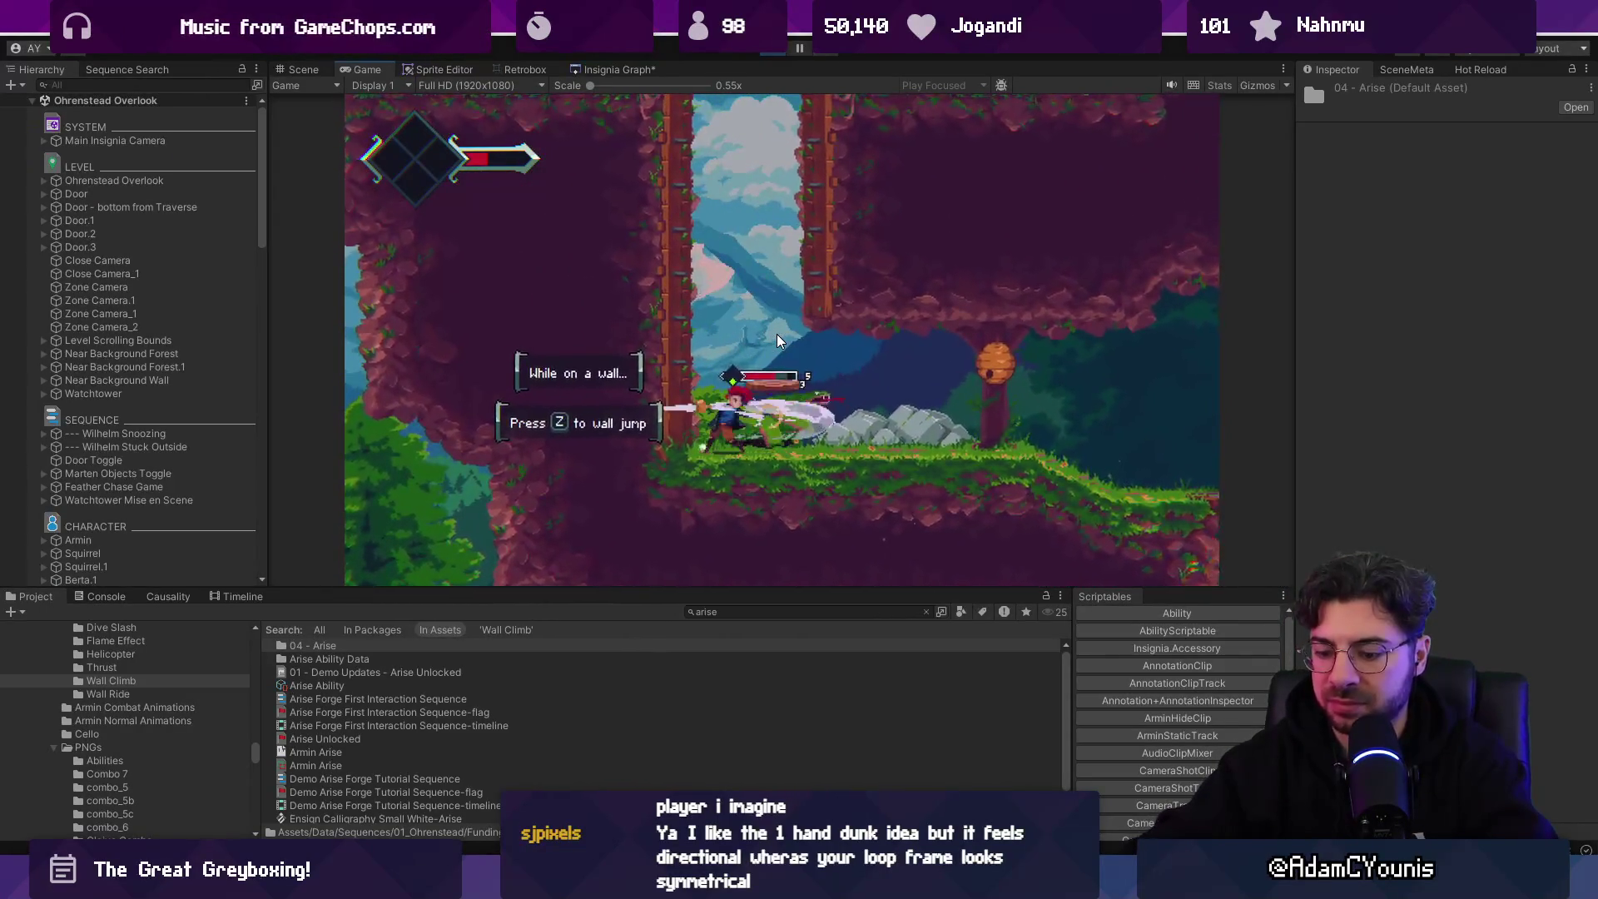
{"action": "key", "text": "shift+space"}
{"action": "key", "text": "x"}
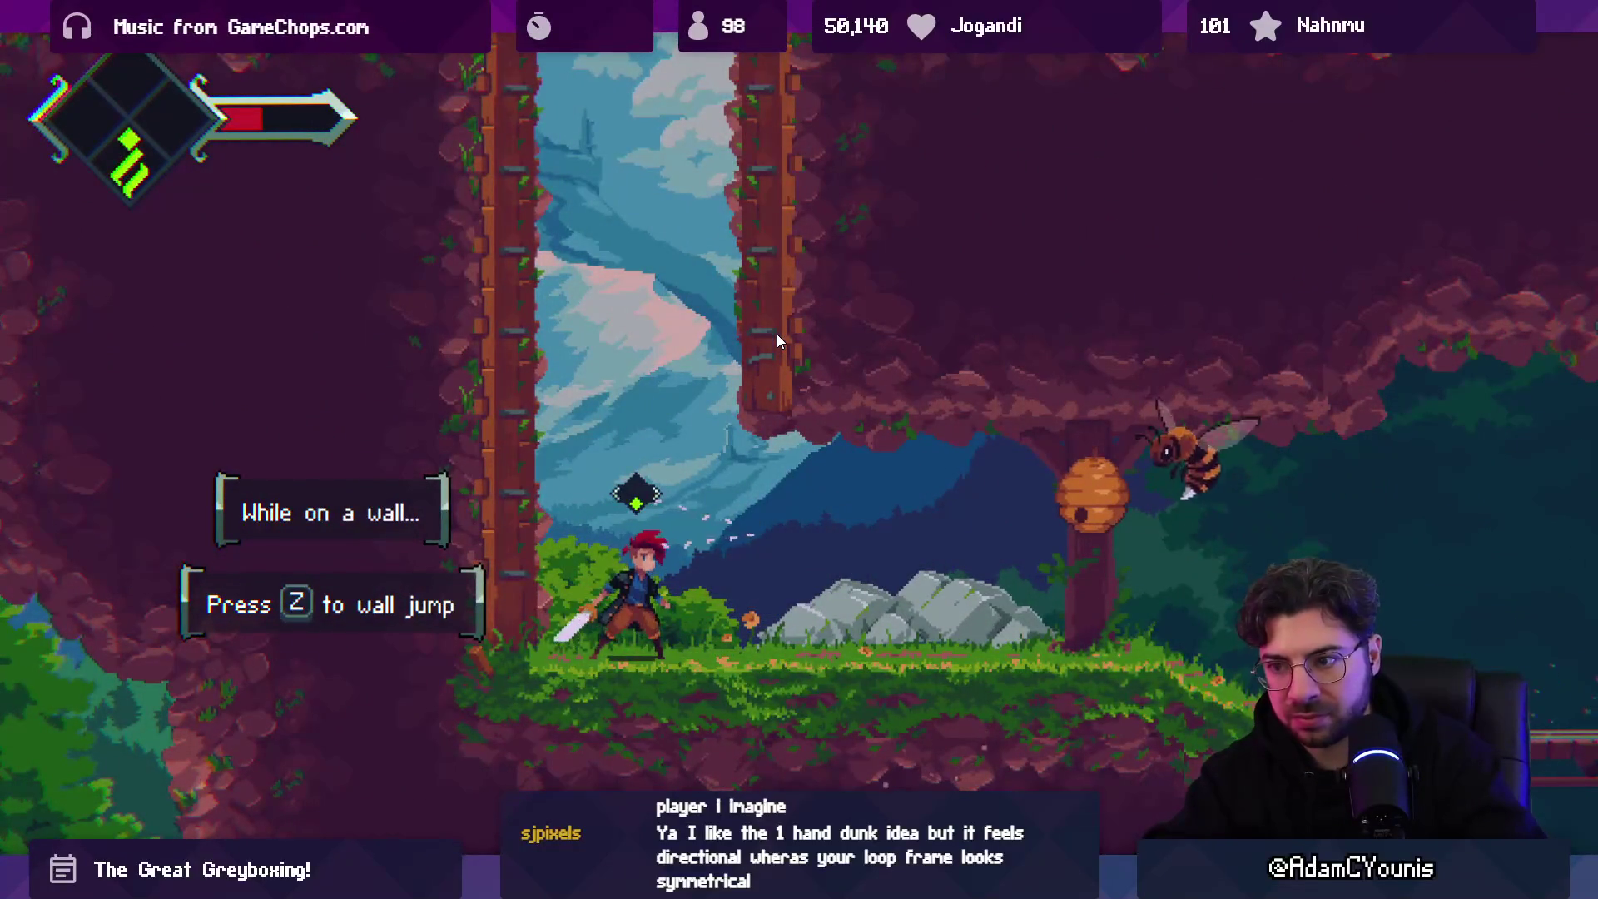
{"action": "key", "text": "c"}
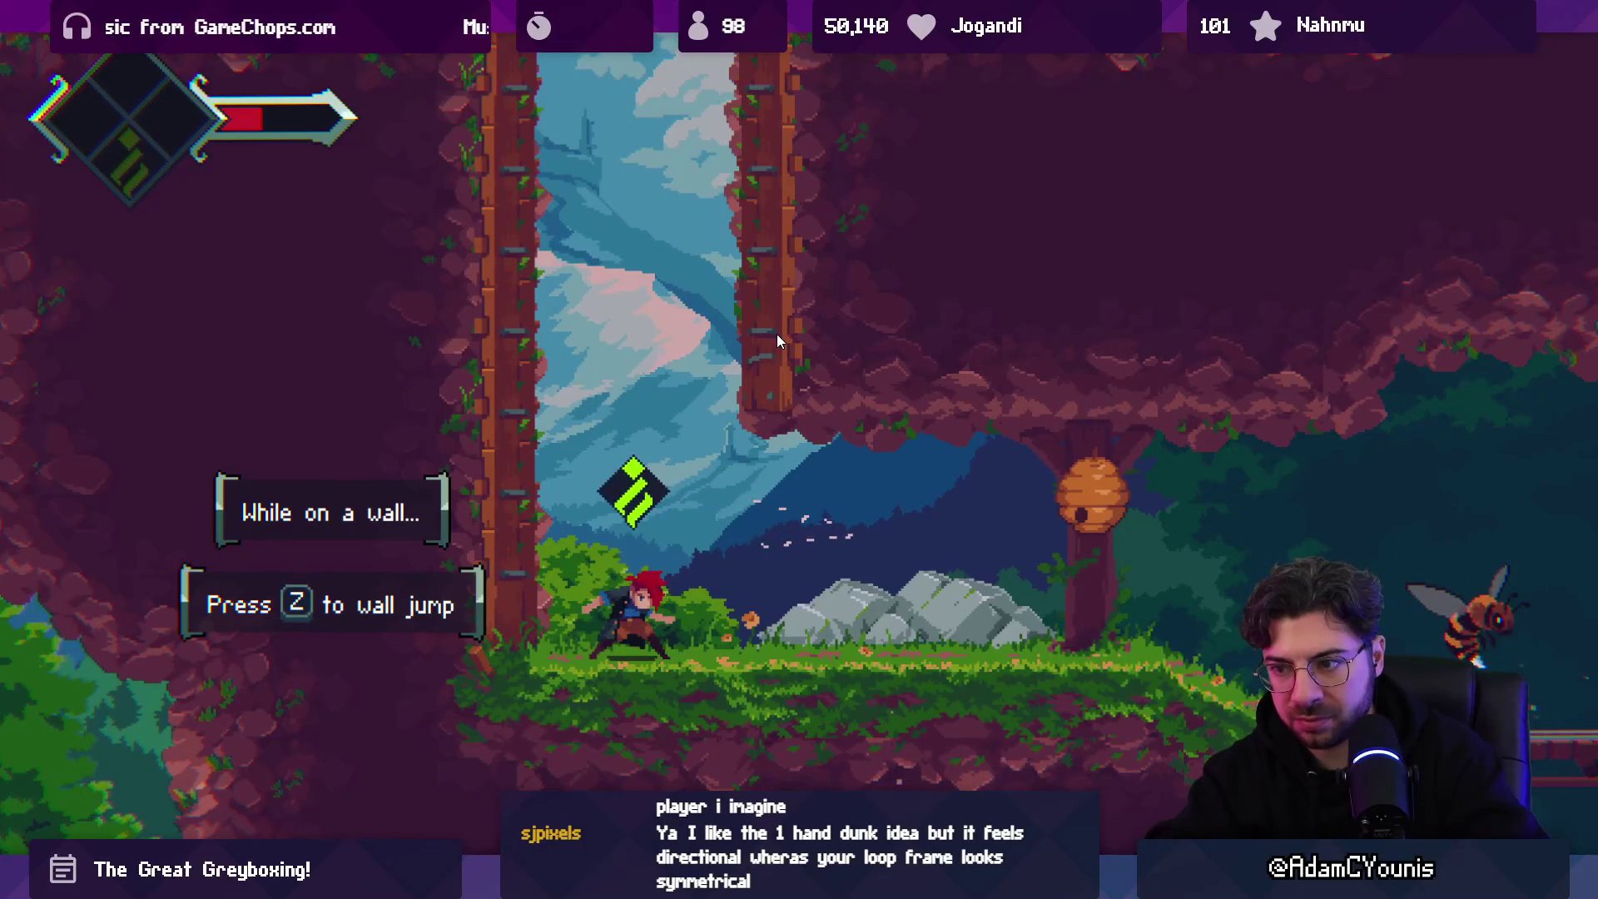
{"action": "key", "text": "shift+space"}
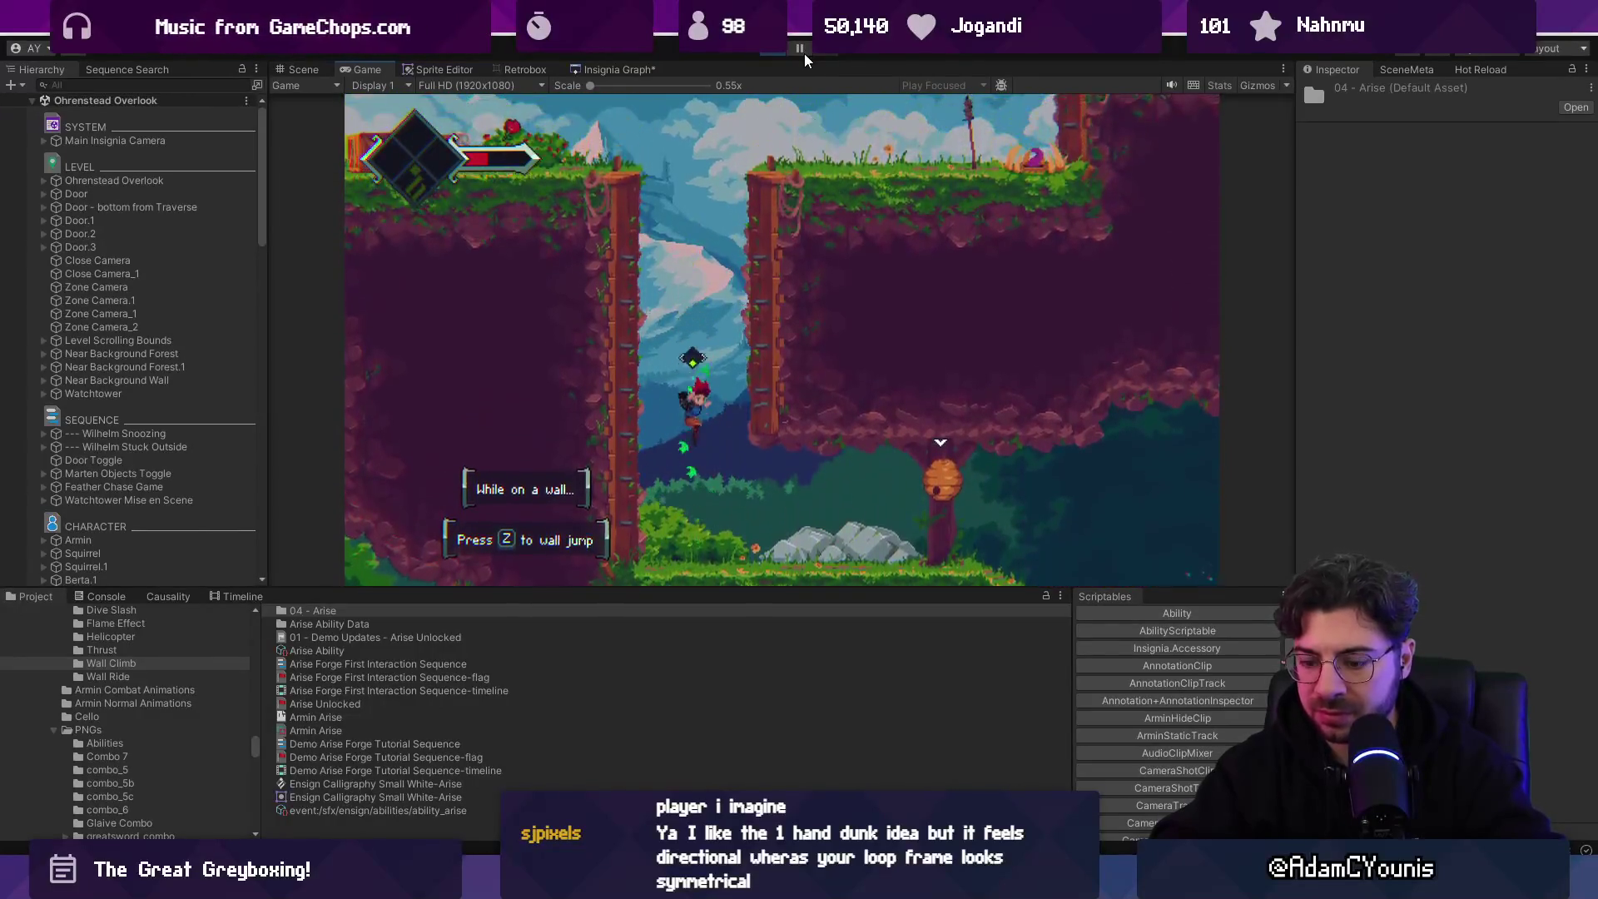
- Pause the running game and switch over to Aseprite
{"action": "left_click", "coordinate": [801, 51]}
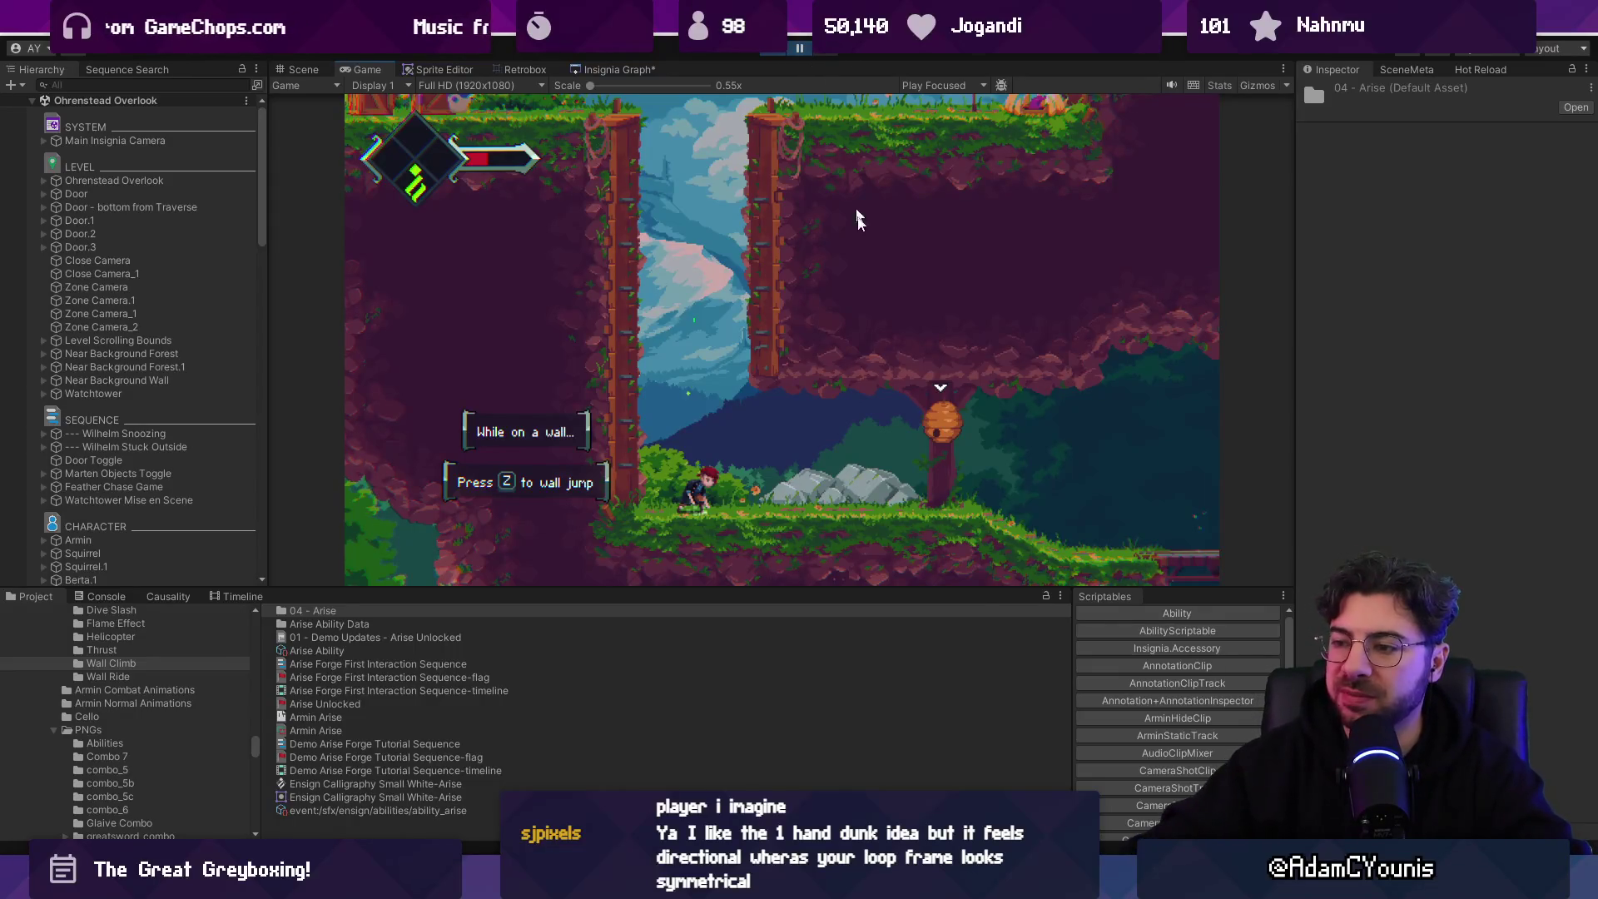
{"action": "key", "text": "alt+Tab"}
{"action": "scroll", "coordinate": [720, 441], "scroll_direction": "up", "scroll_amount": 3}
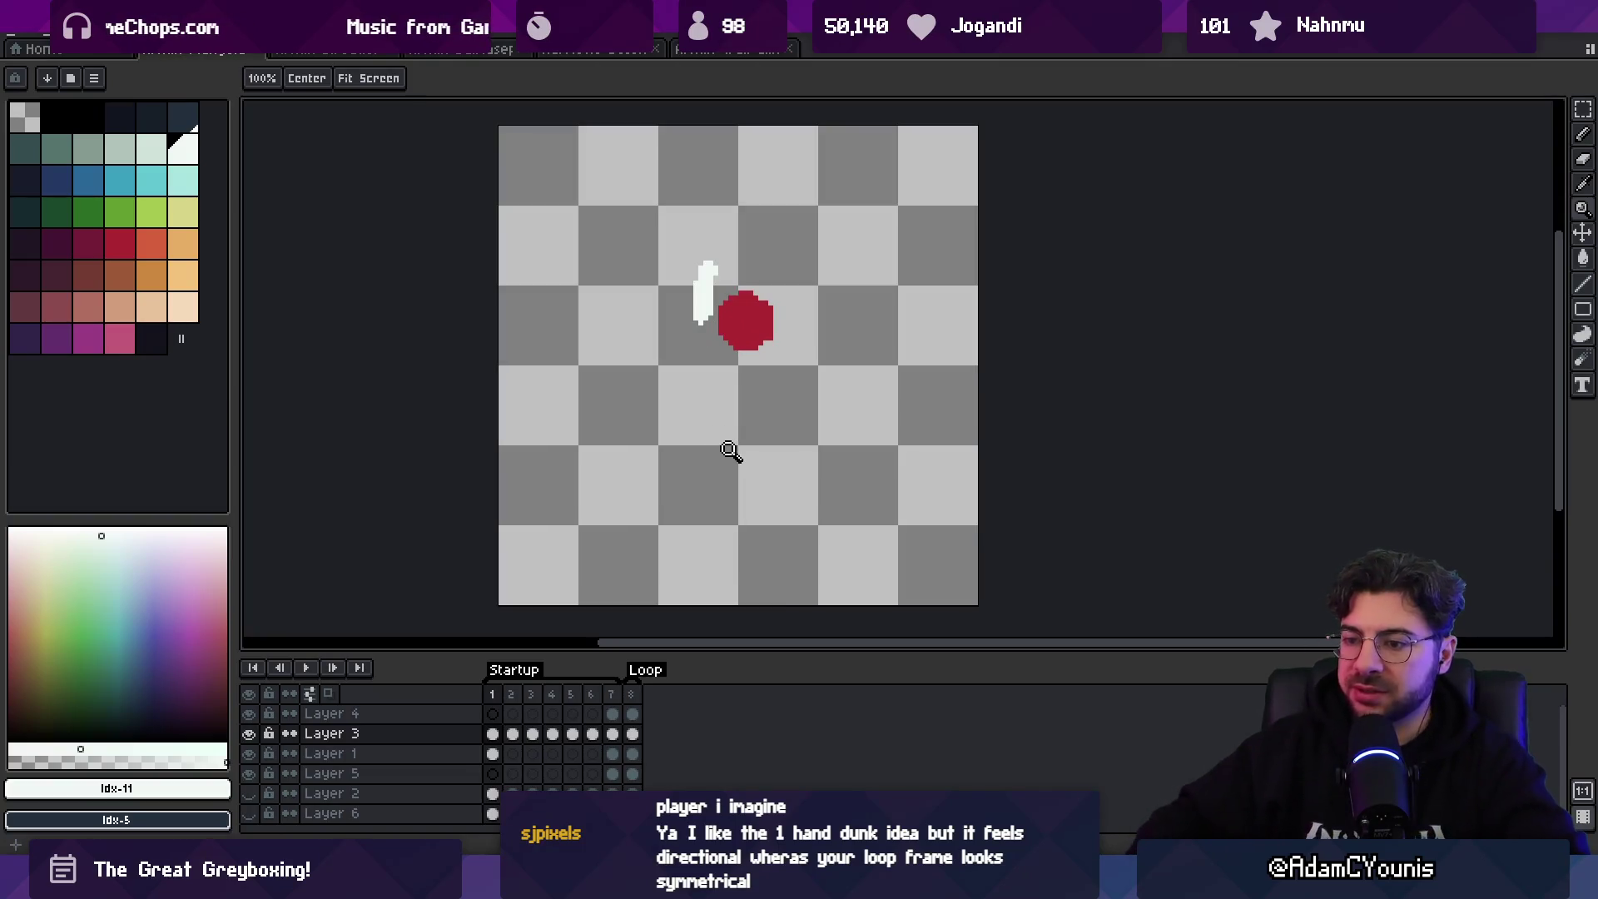
- Preview frames 1–7 and delete the extra eighth frame
{"action": "mouse_move", "coordinate": [518, 676]}
{"action": "left_mouse_down"}
{"action": "mouse_move", "coordinate": [512, 693]}
{"action": "mouse_move", "coordinate": [615, 687]}
{"action": "left_mouse_up"}
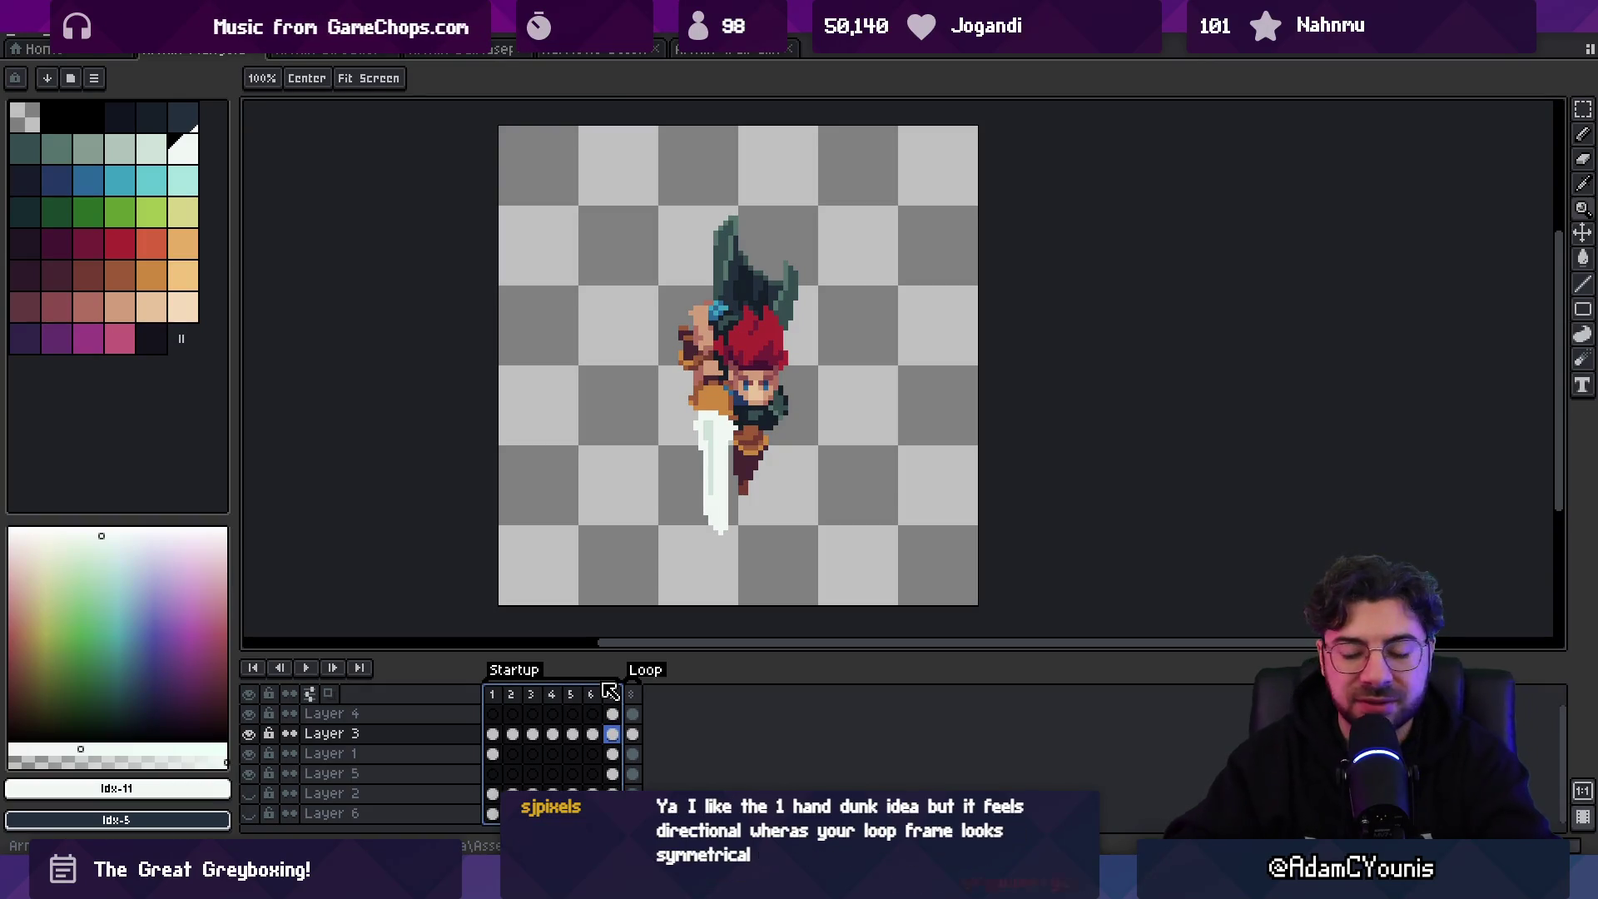
{"action": "key", "text": "Return"}
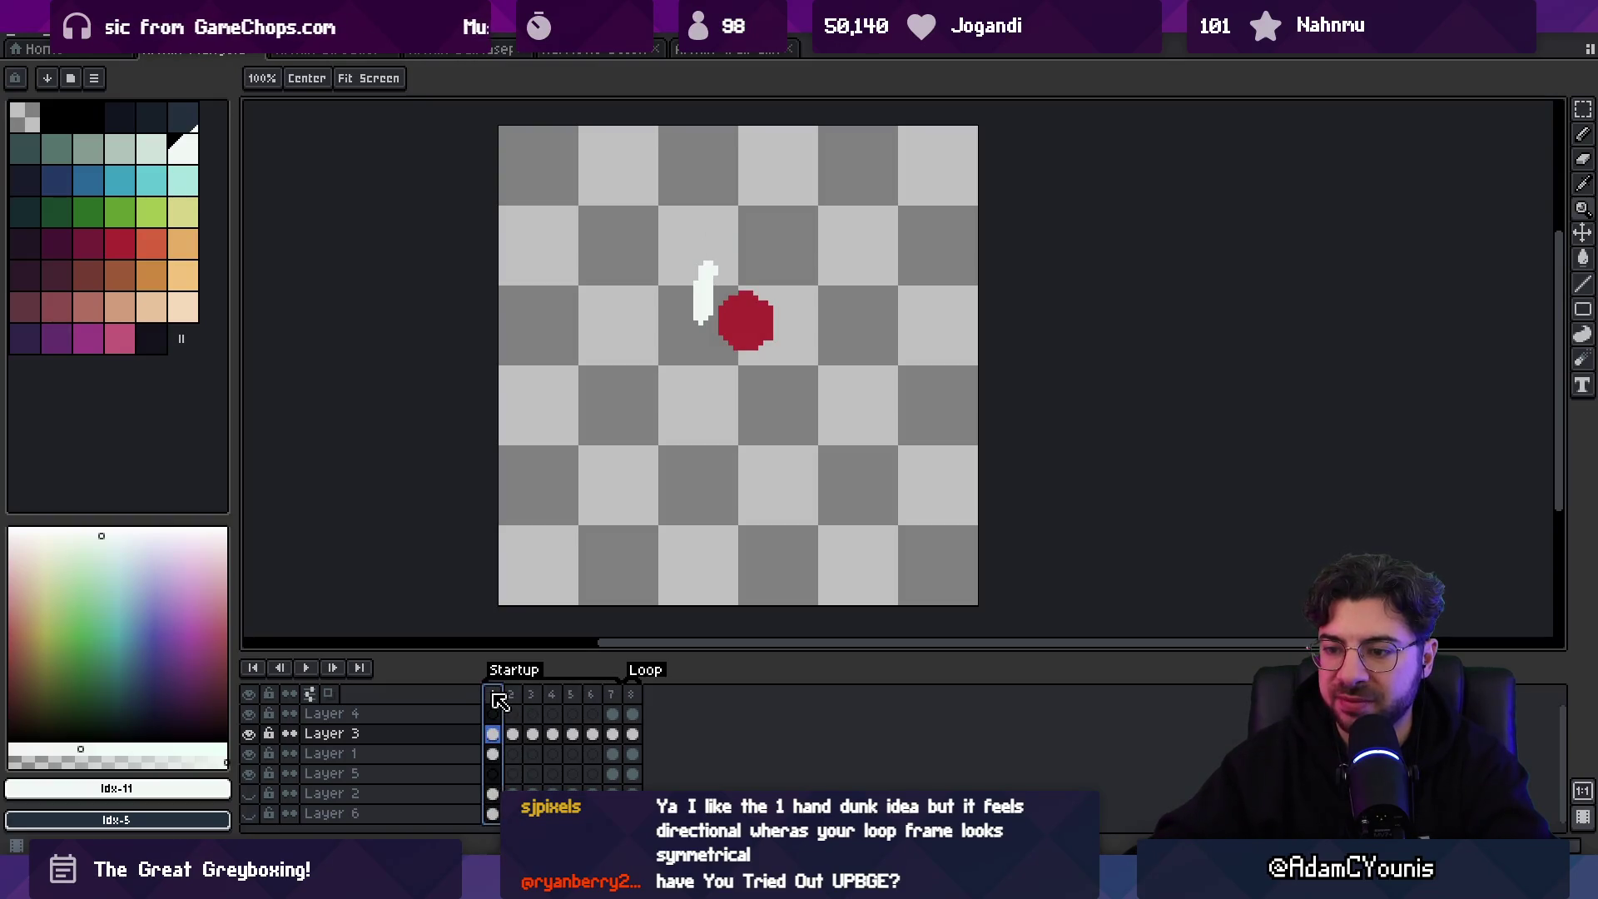
{"action": "key", "text": "Delete"}
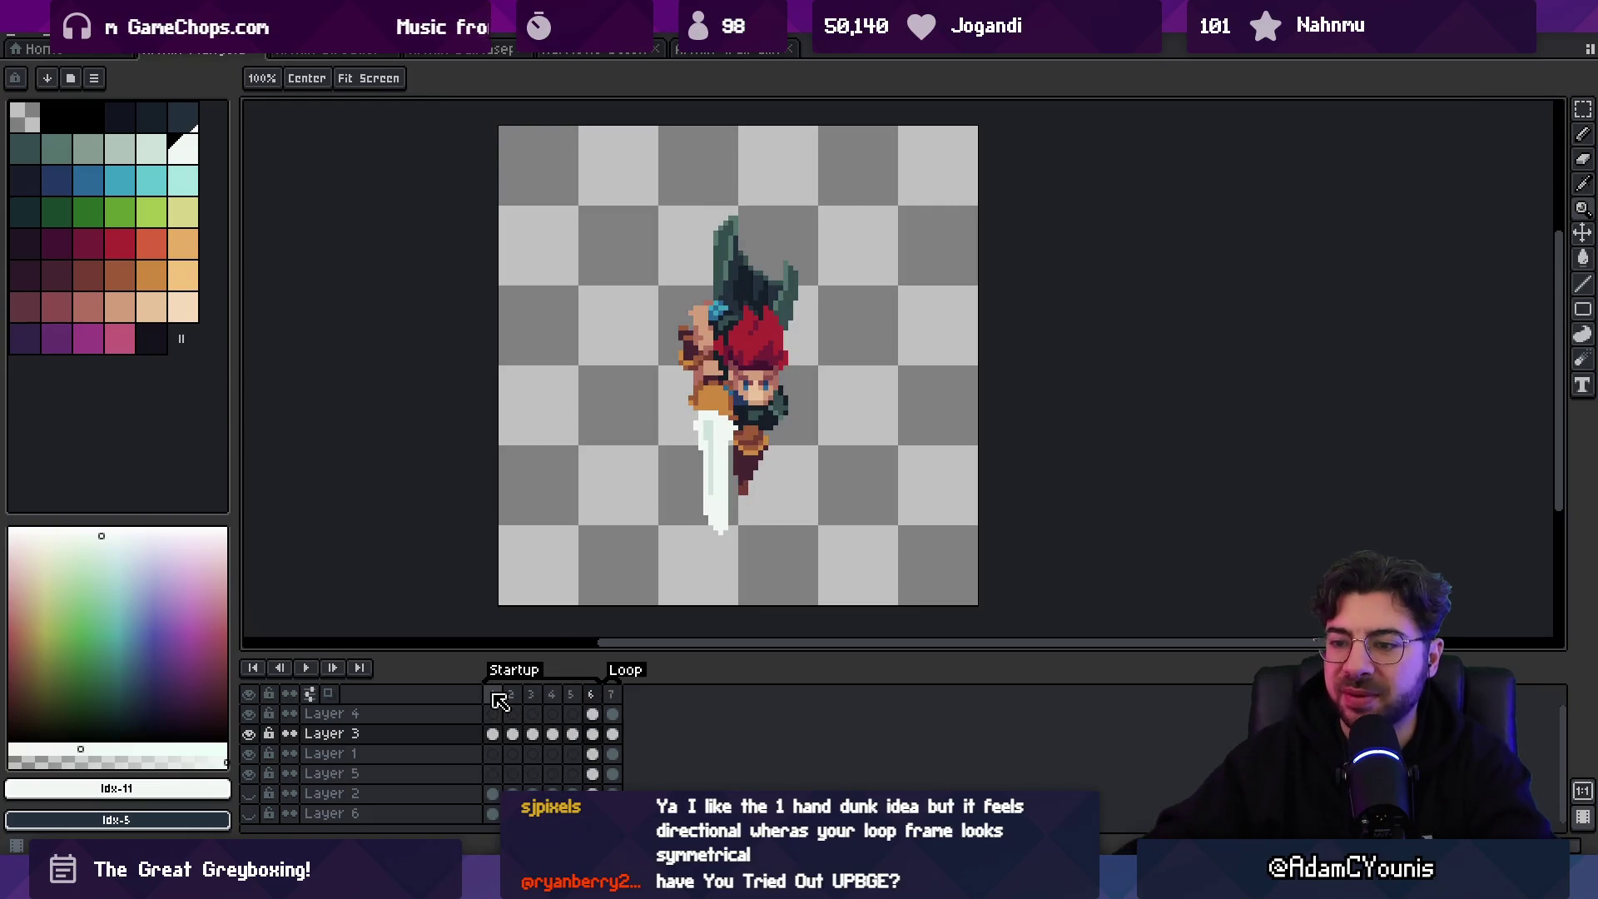
- Give frames 1–7 an 80 ms duration in Frame Properties and preview the playback
{"action": "left_click_drag", "start_coordinate": [498, 695], "coordinate": [611, 695]}
{"action": "right_click", "coordinate": [616, 696]}
{"action": "left_click", "coordinate": [632, 702]}
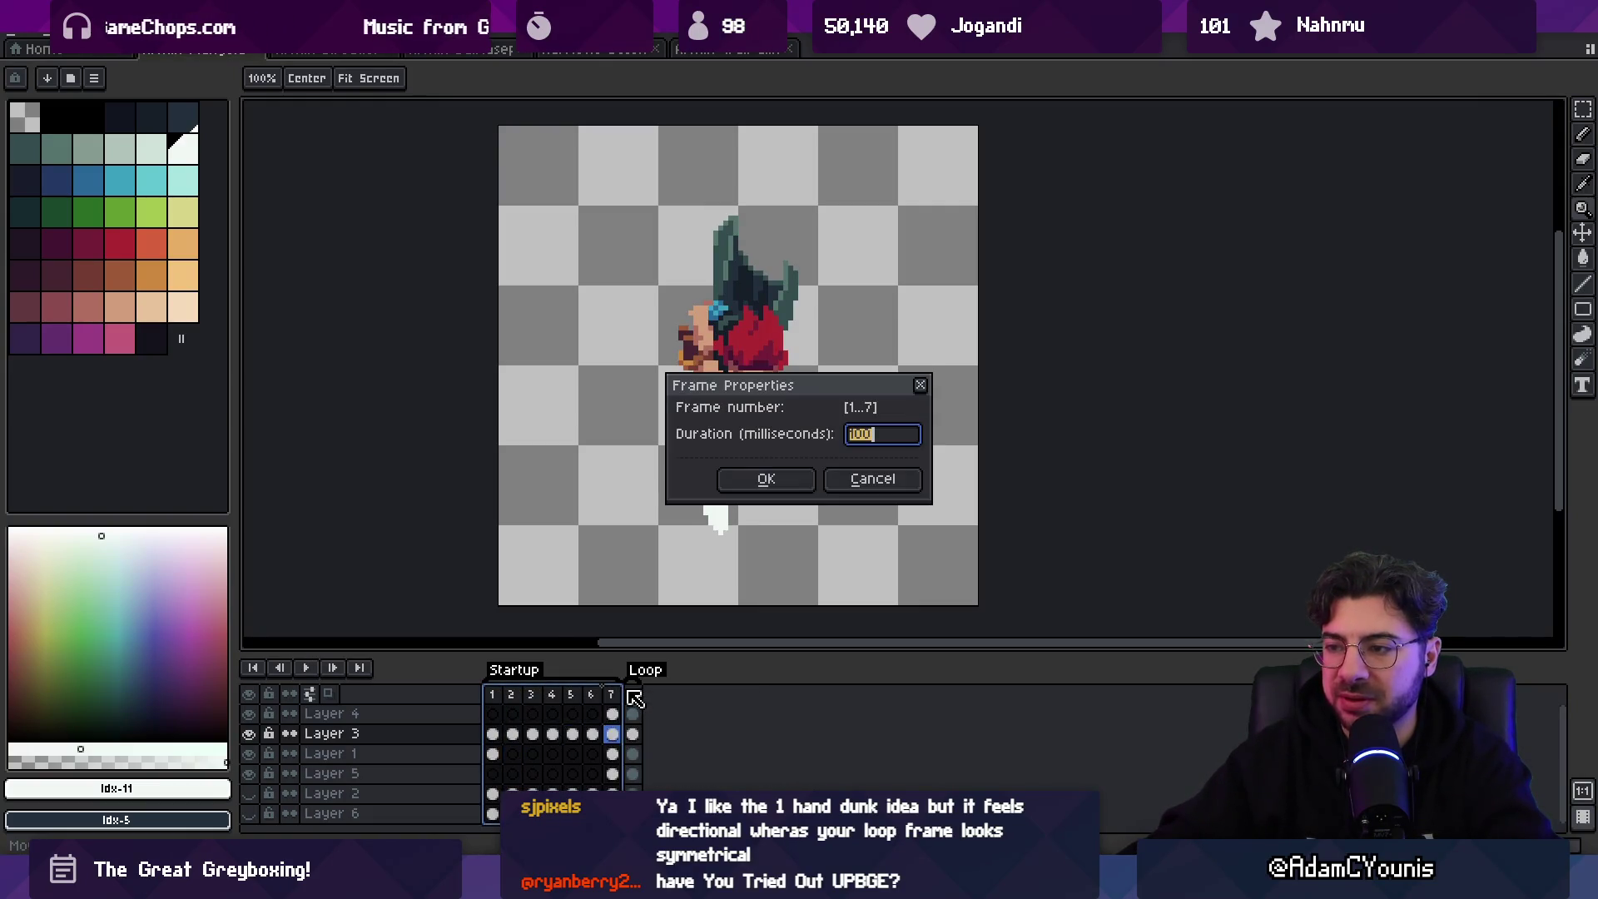
{"action": "type", "text": "0"}
{"action": "key", "text": "Return"}
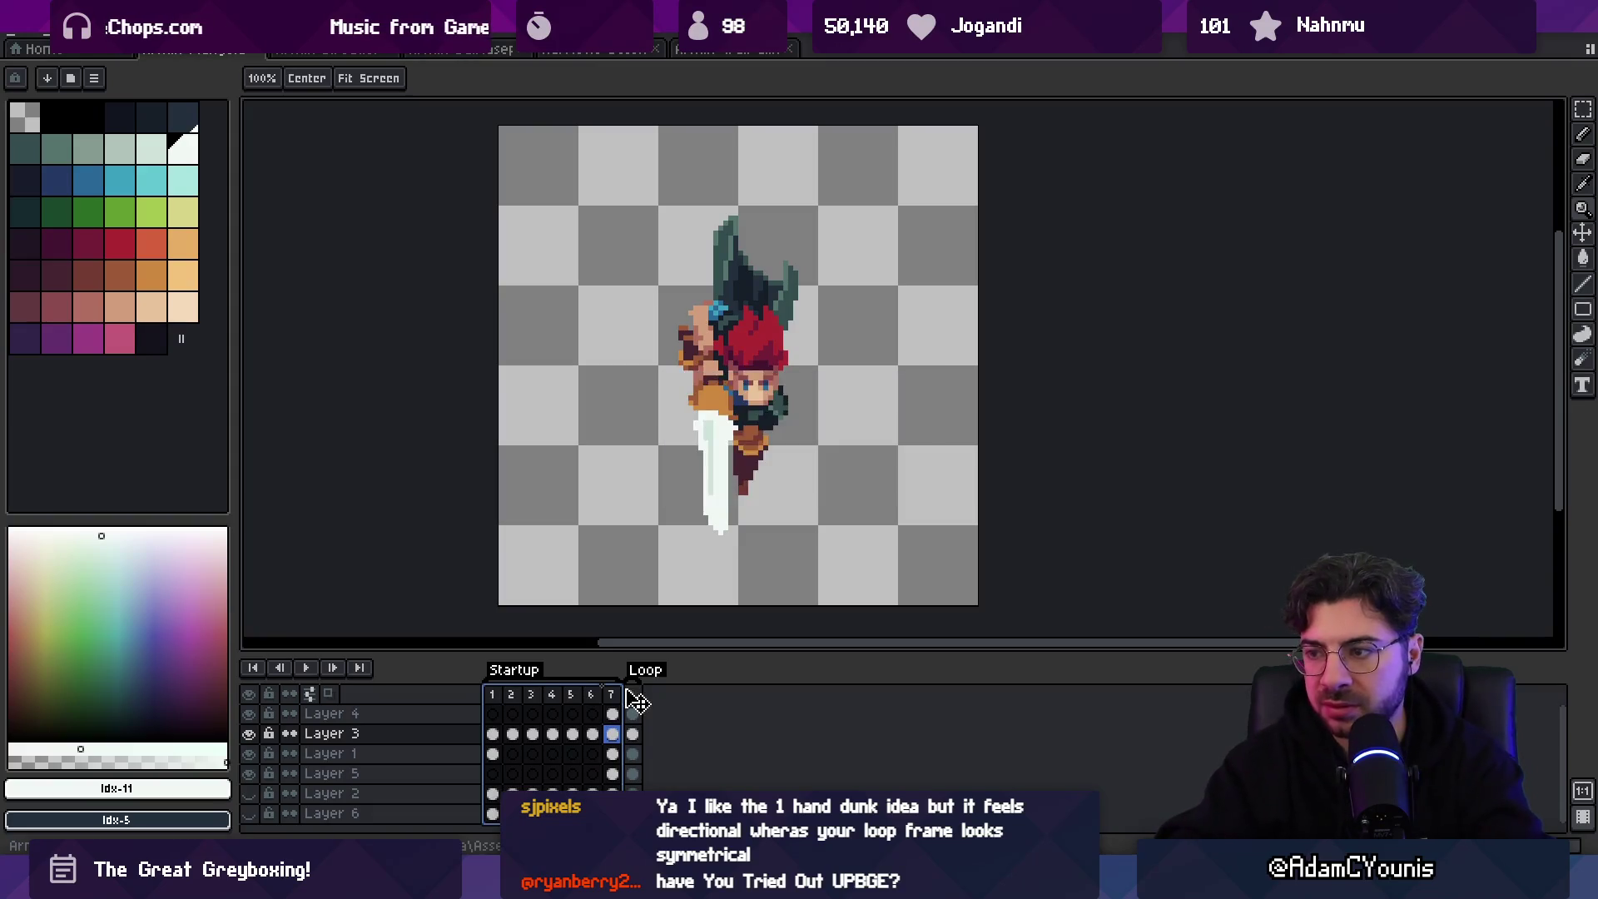
{"action": "key", "text": "Return"}
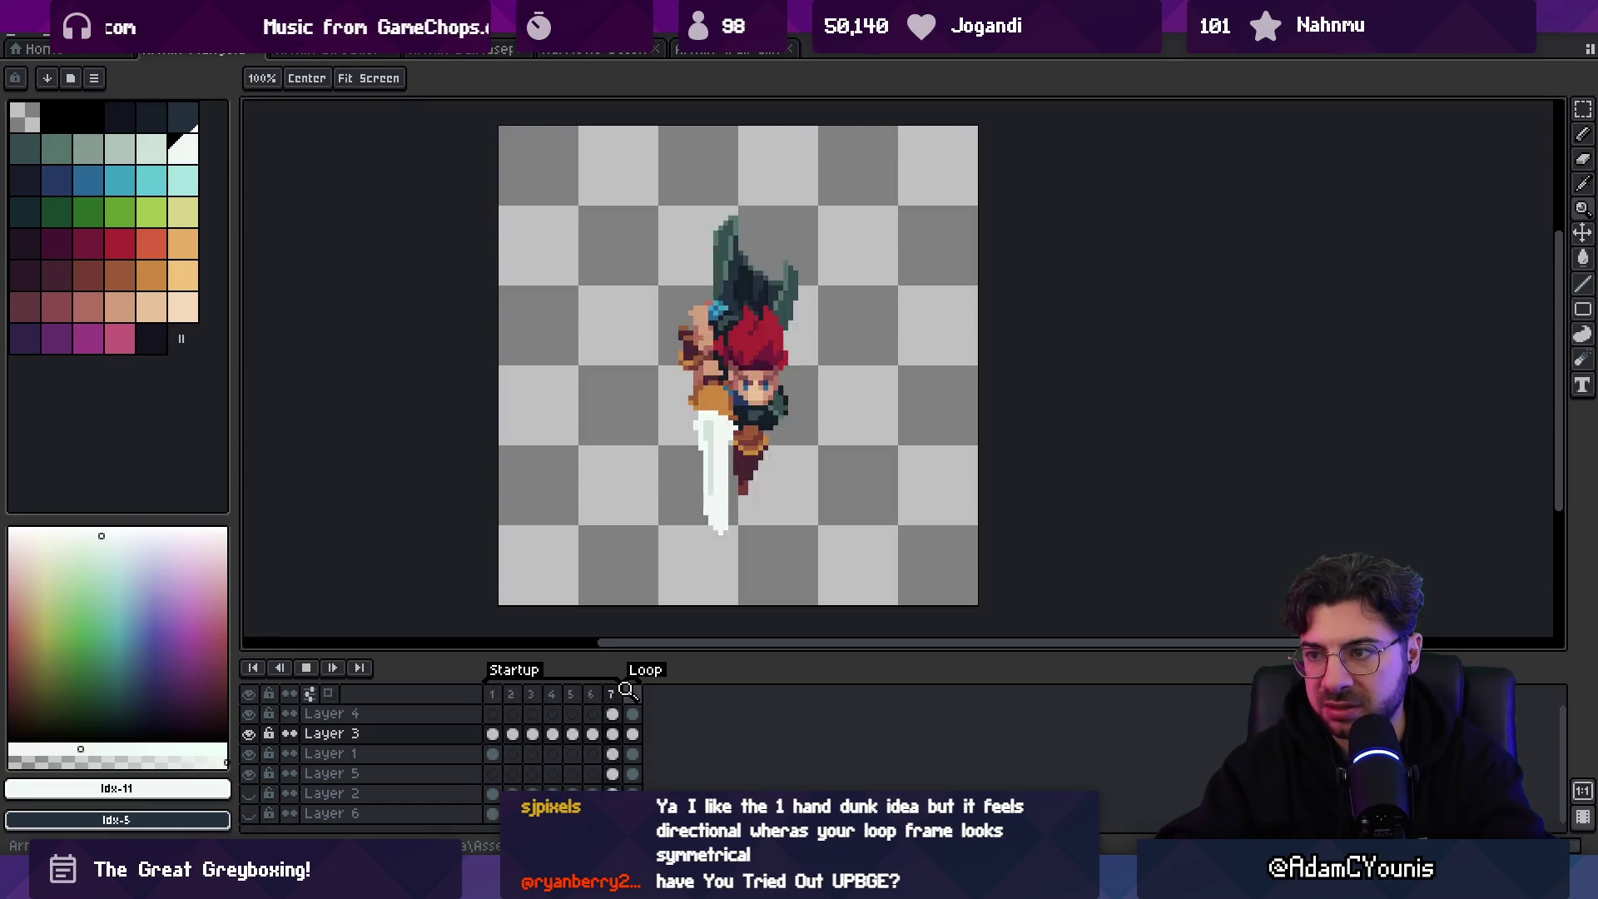
{"action": "key", "text": "Return"}
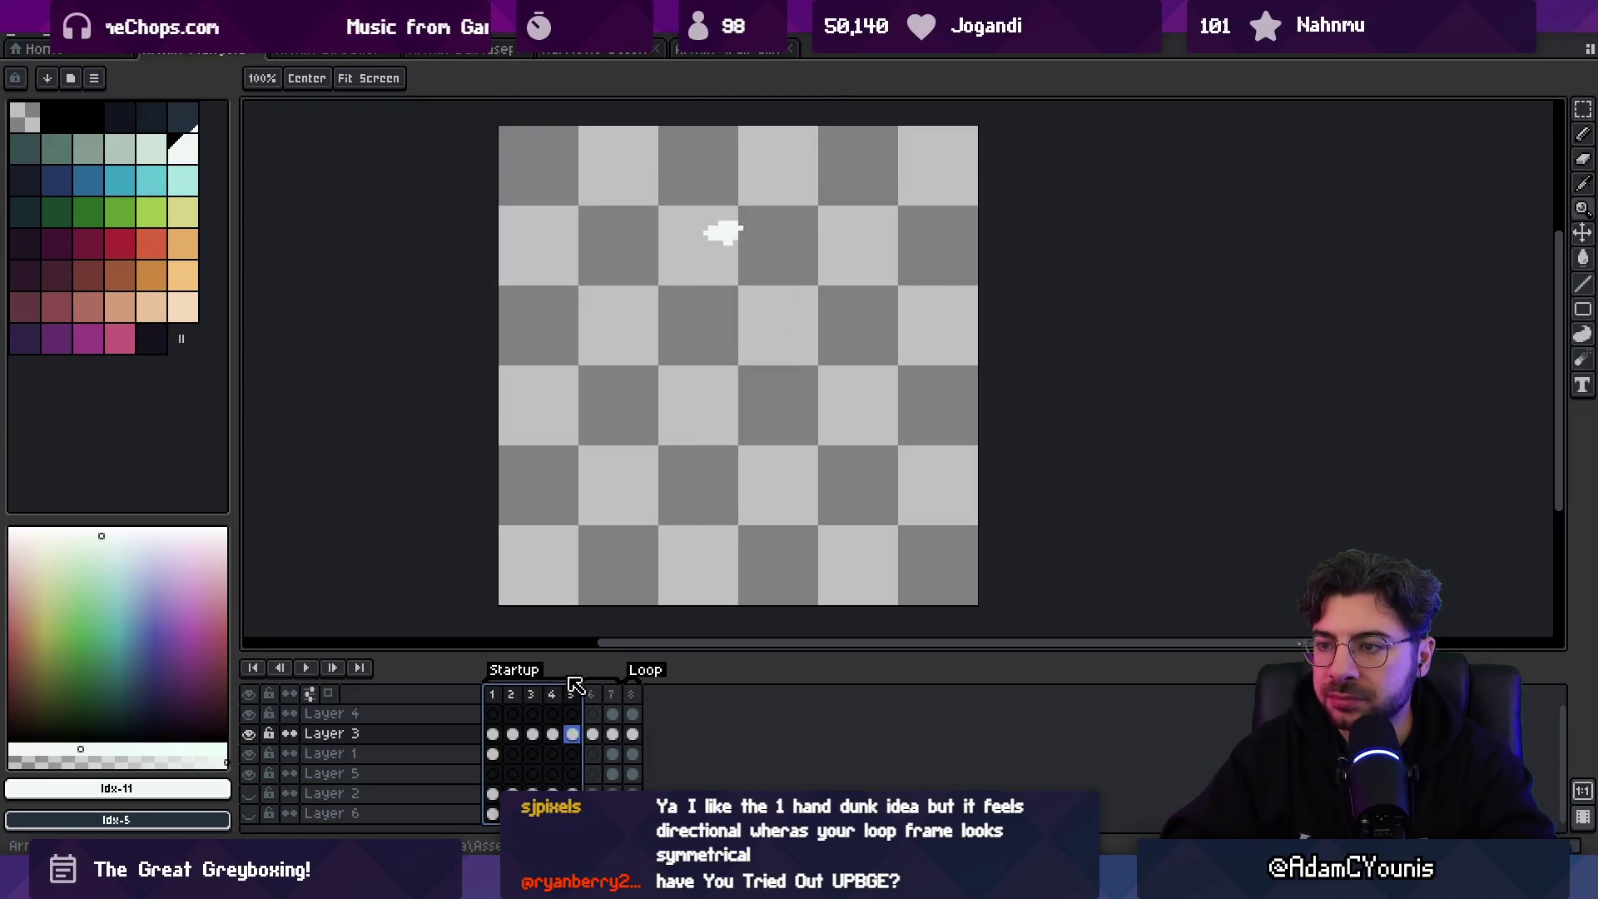
- On Layer 1, nudge the red ball one pixel right in frame 1
{"action": "left_click", "coordinate": [492, 753]}
{"action": "key", "text": "v"}
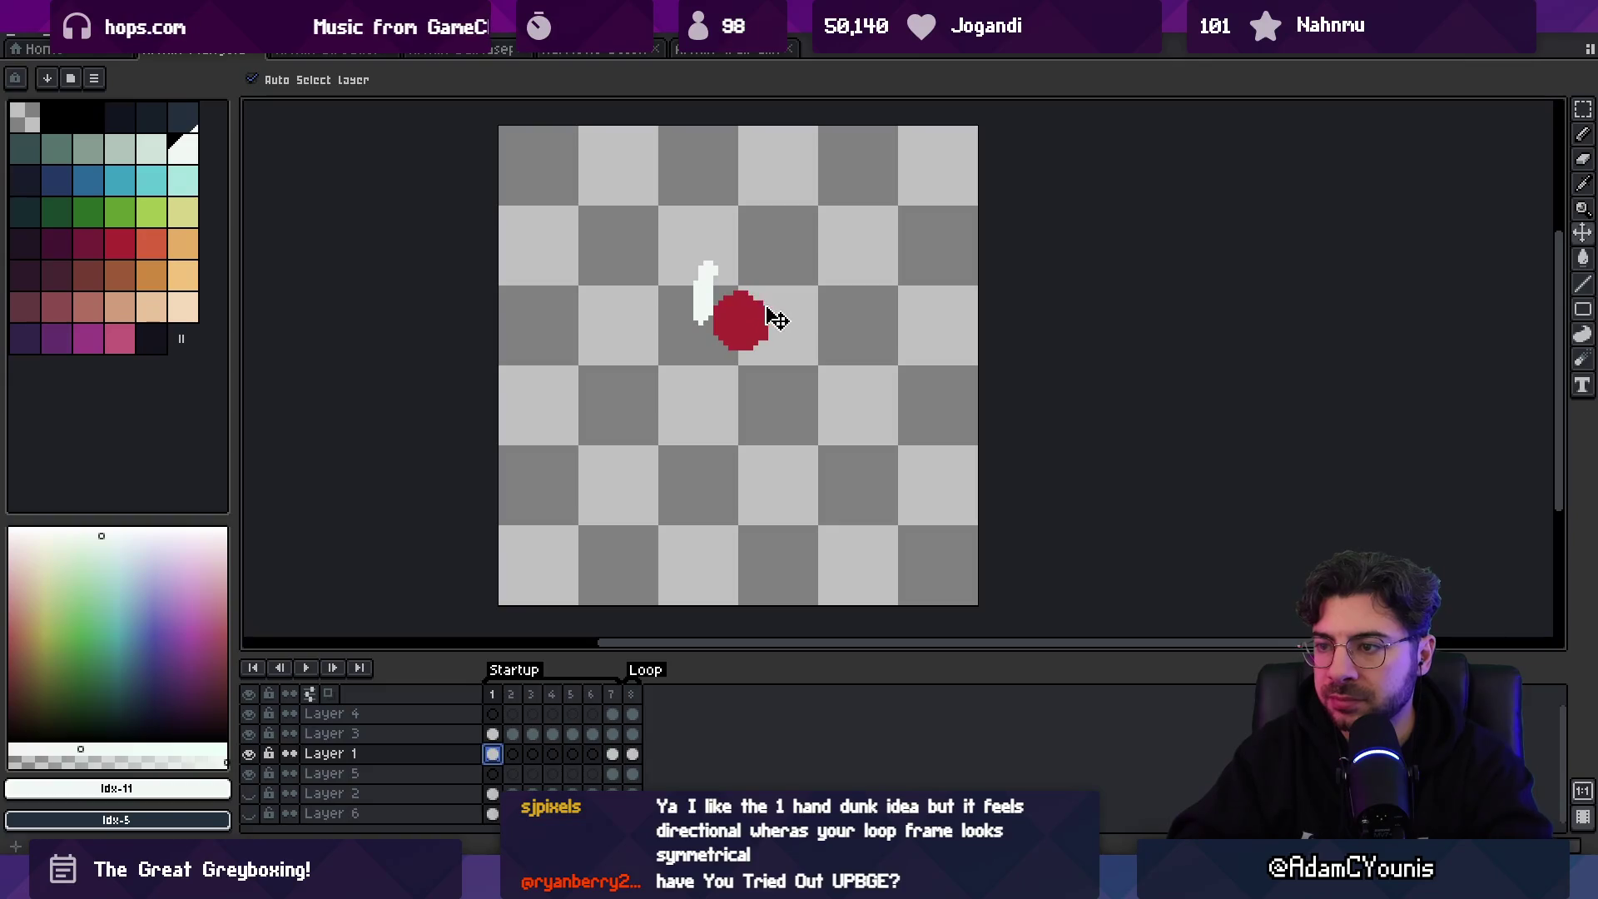
{"action": "key", "text": "Right"}
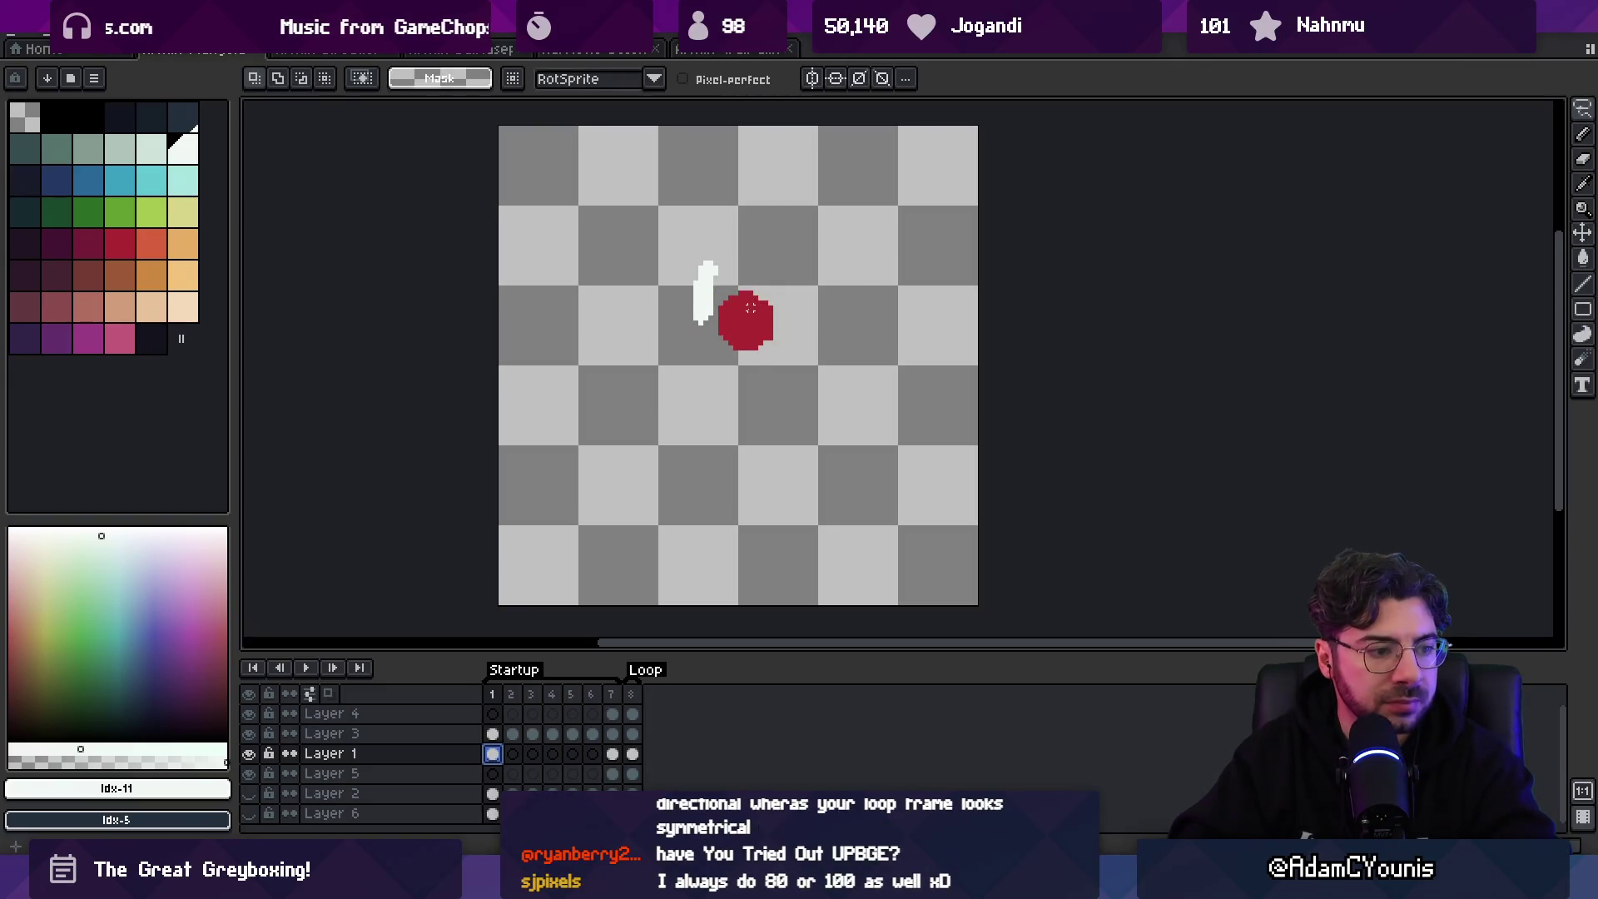
{"action": "key", "text": "period"}
{"action": "key", "text": "period"}
{"action": "key", "text": "period"}
{"action": "key", "text": "period"}
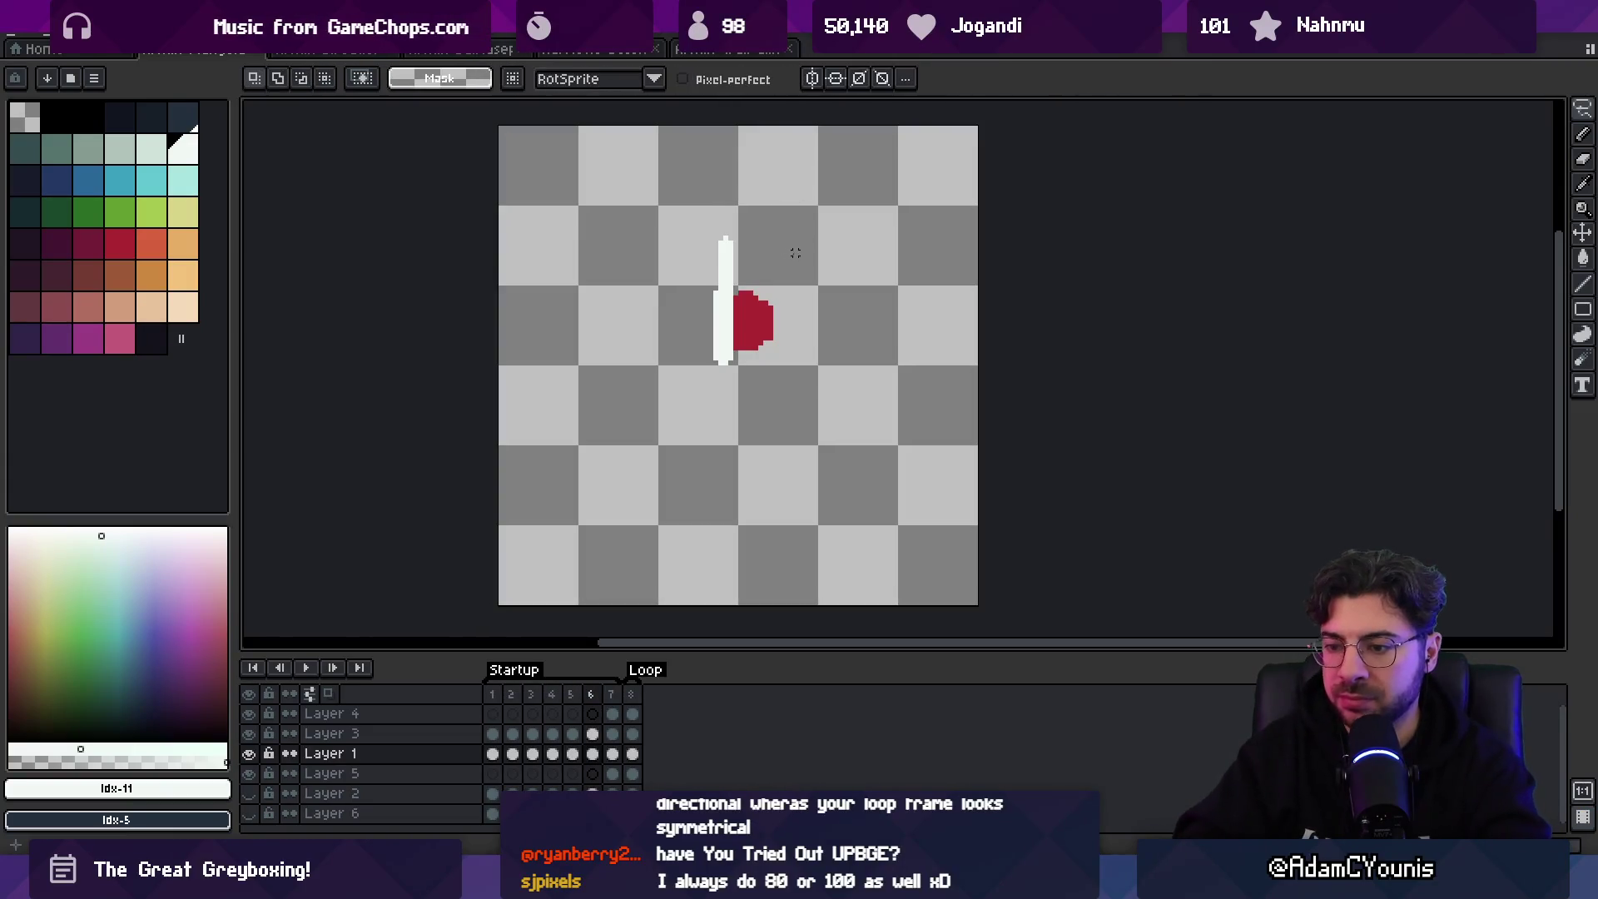
{"action": "key", "text": "period"}
{"action": "key", "text": "period"}
{"action": "key", "text": "period"}
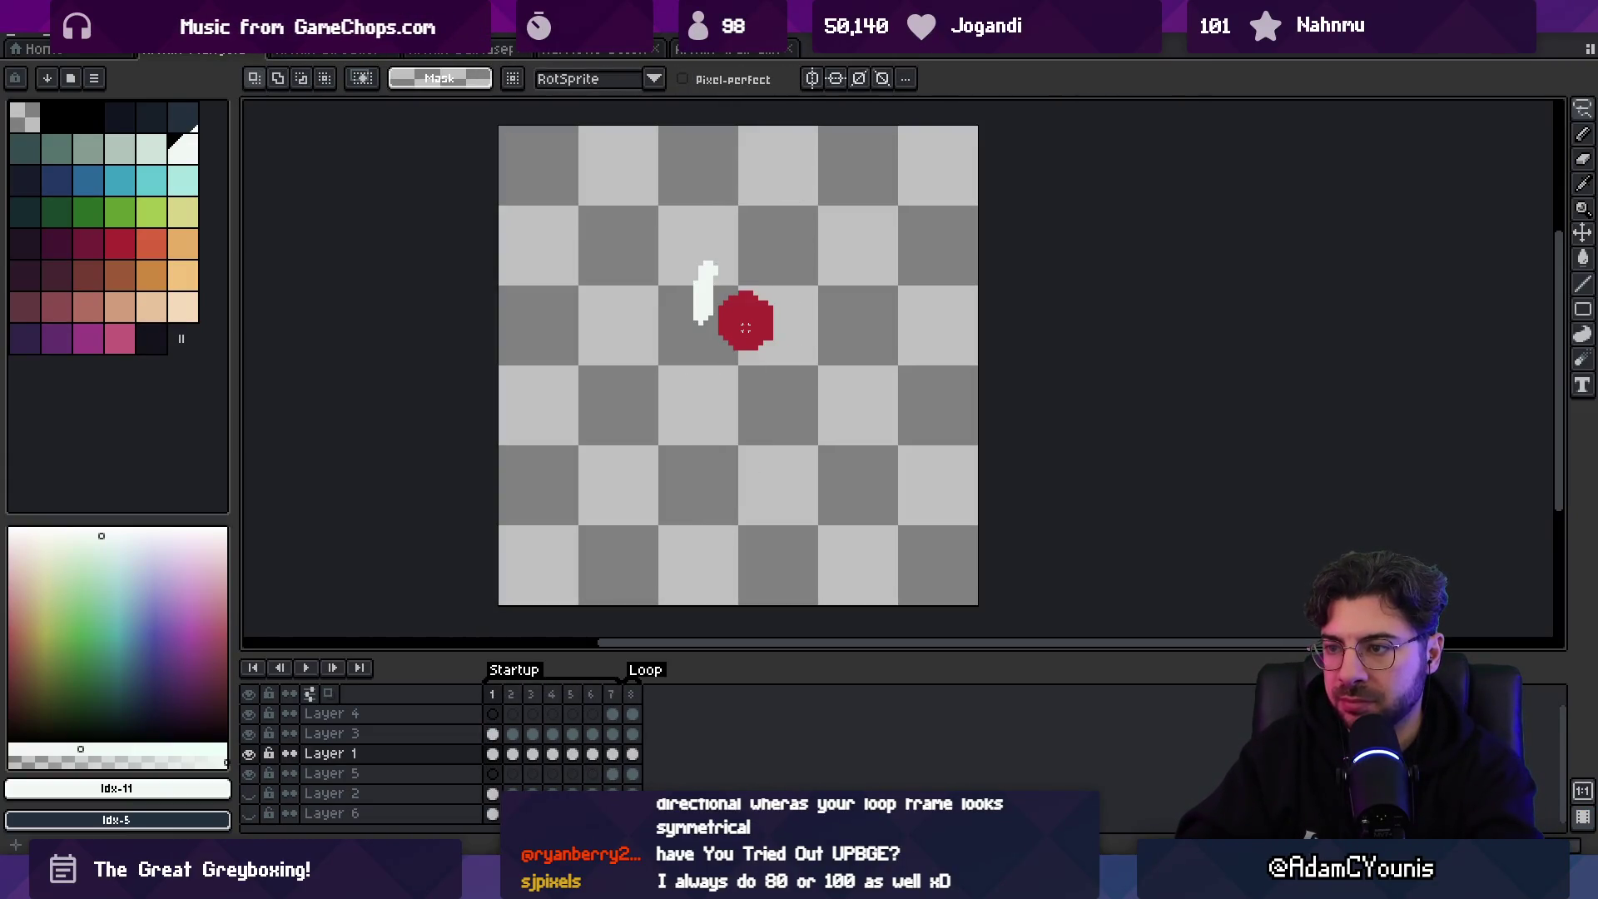
{"action": "key", "text": "period"}
{"action": "key", "text": "v"}
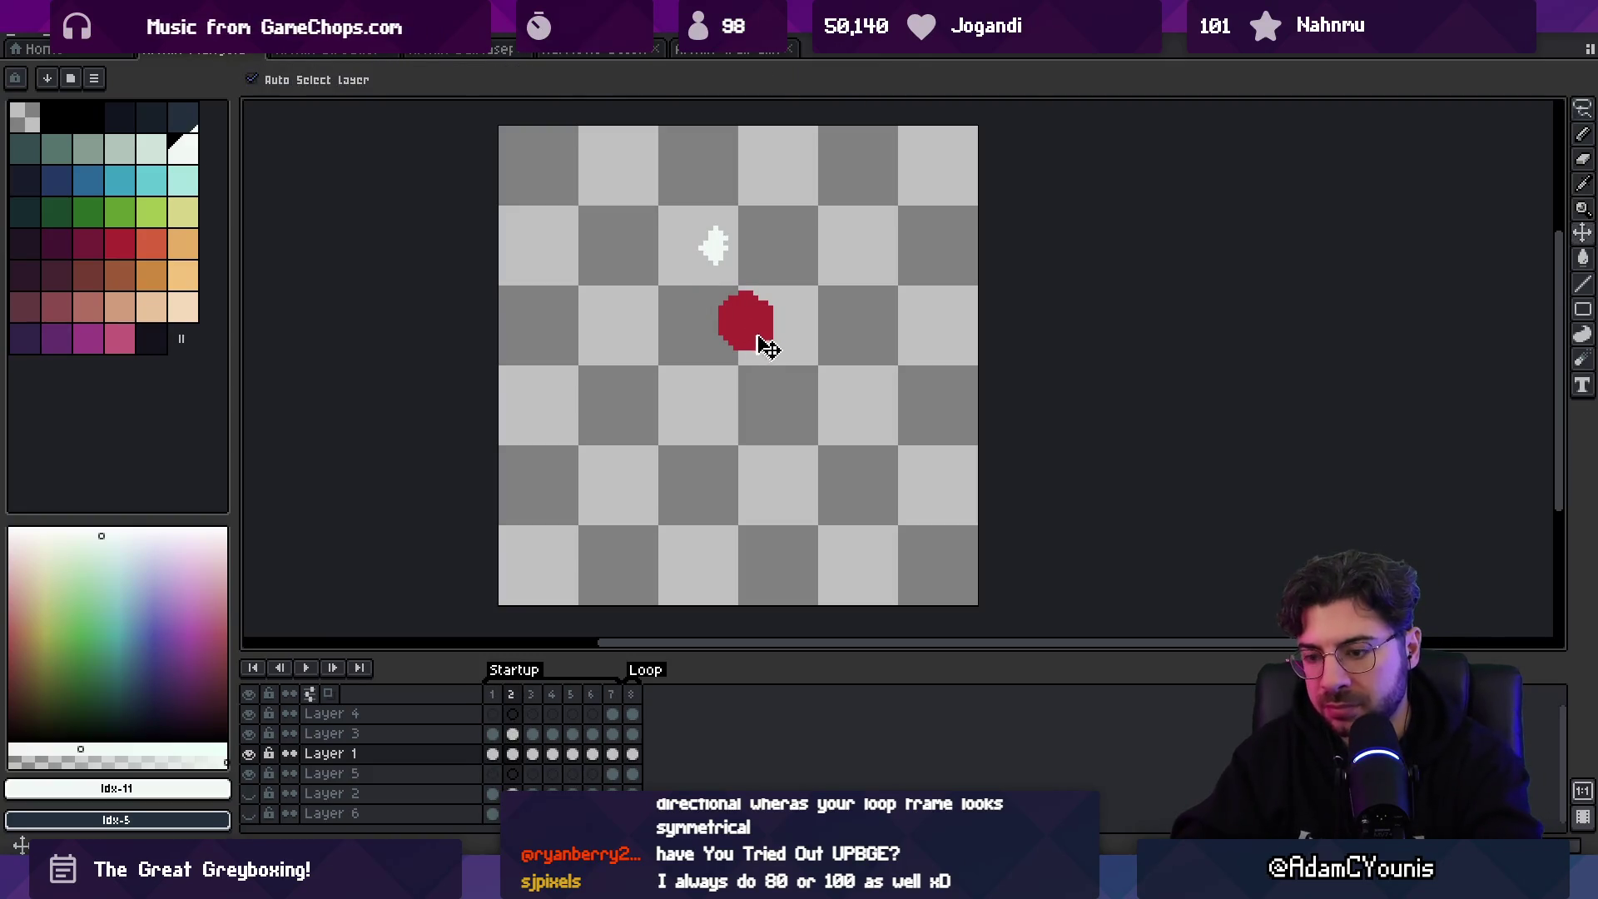
- Raise the red ball up beside the sword in frames 3 and 4, then preview the animation
{"action": "key", "text": "period"}
{"action": "left_click_drag", "start_coordinate": [761, 314], "coordinate": [764, 253]}
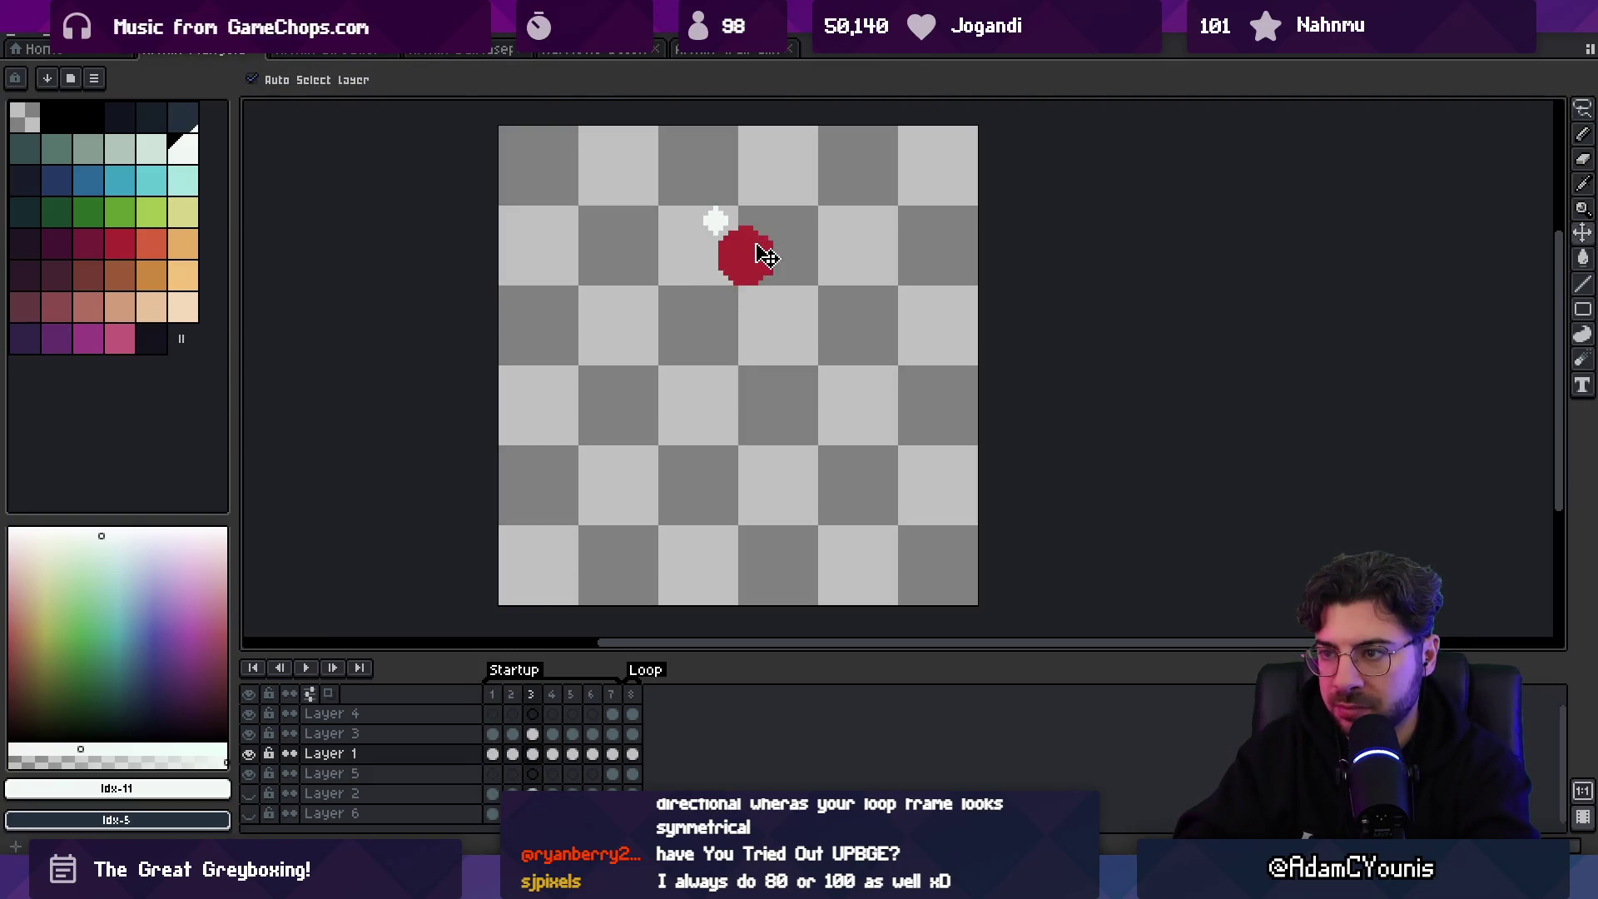
{"action": "key", "text": "period"}
{"action": "left_click_drag", "start_coordinate": [756, 314], "coordinate": [755, 264]}
{"action": "key", "text": "period"}
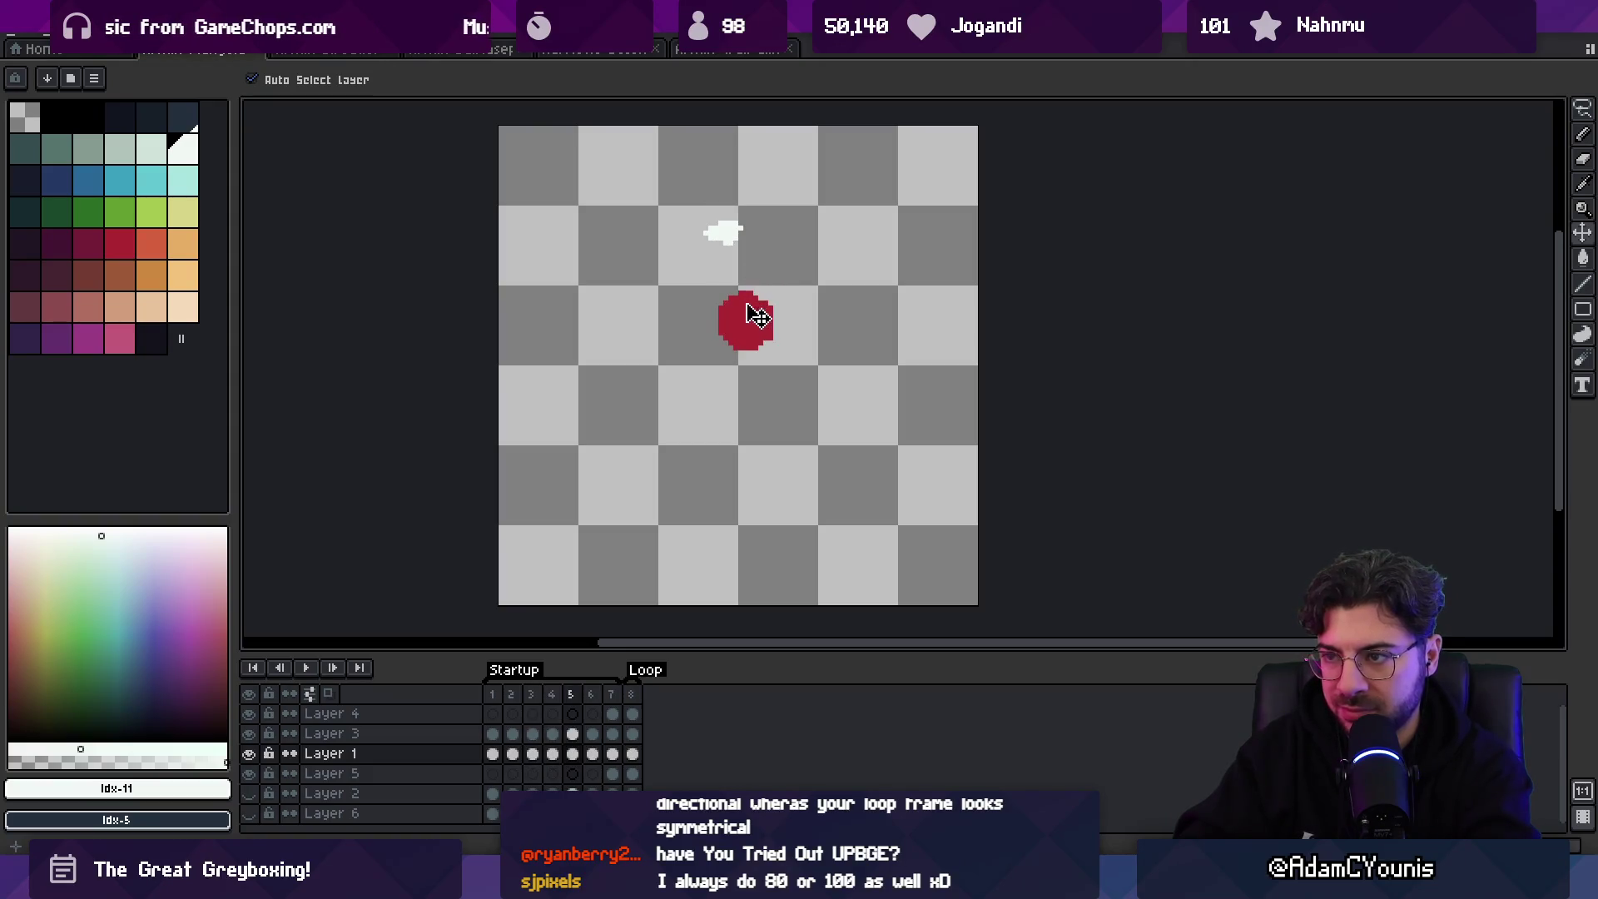
{"action": "key", "text": "period"}
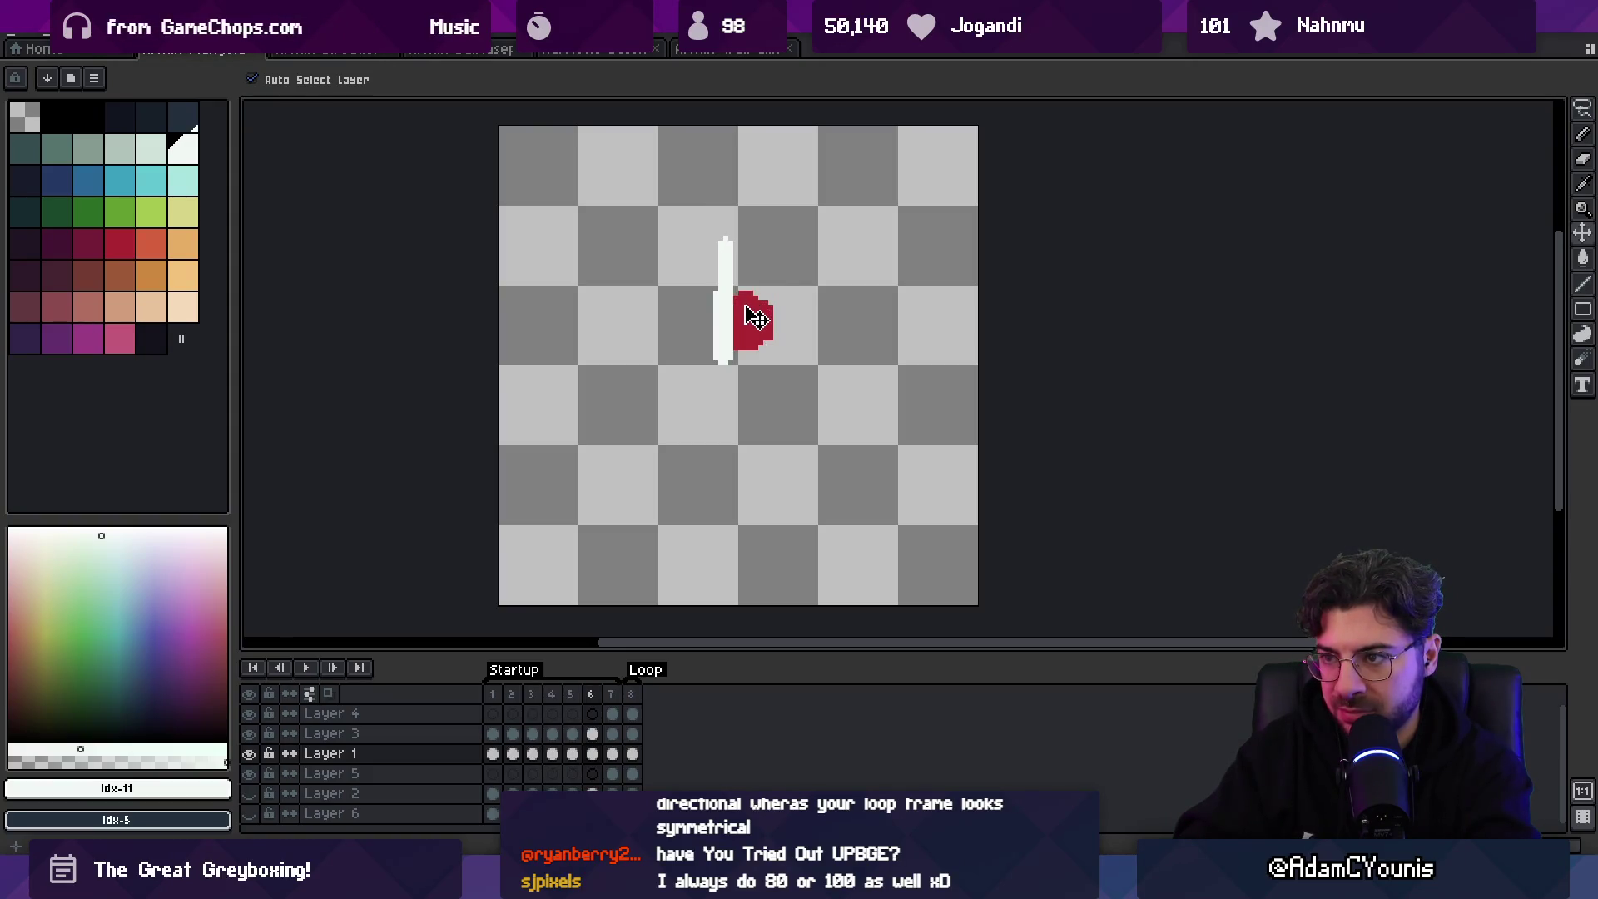
{"action": "key", "text": "period"}
{"action": "key", "text": "Return"}
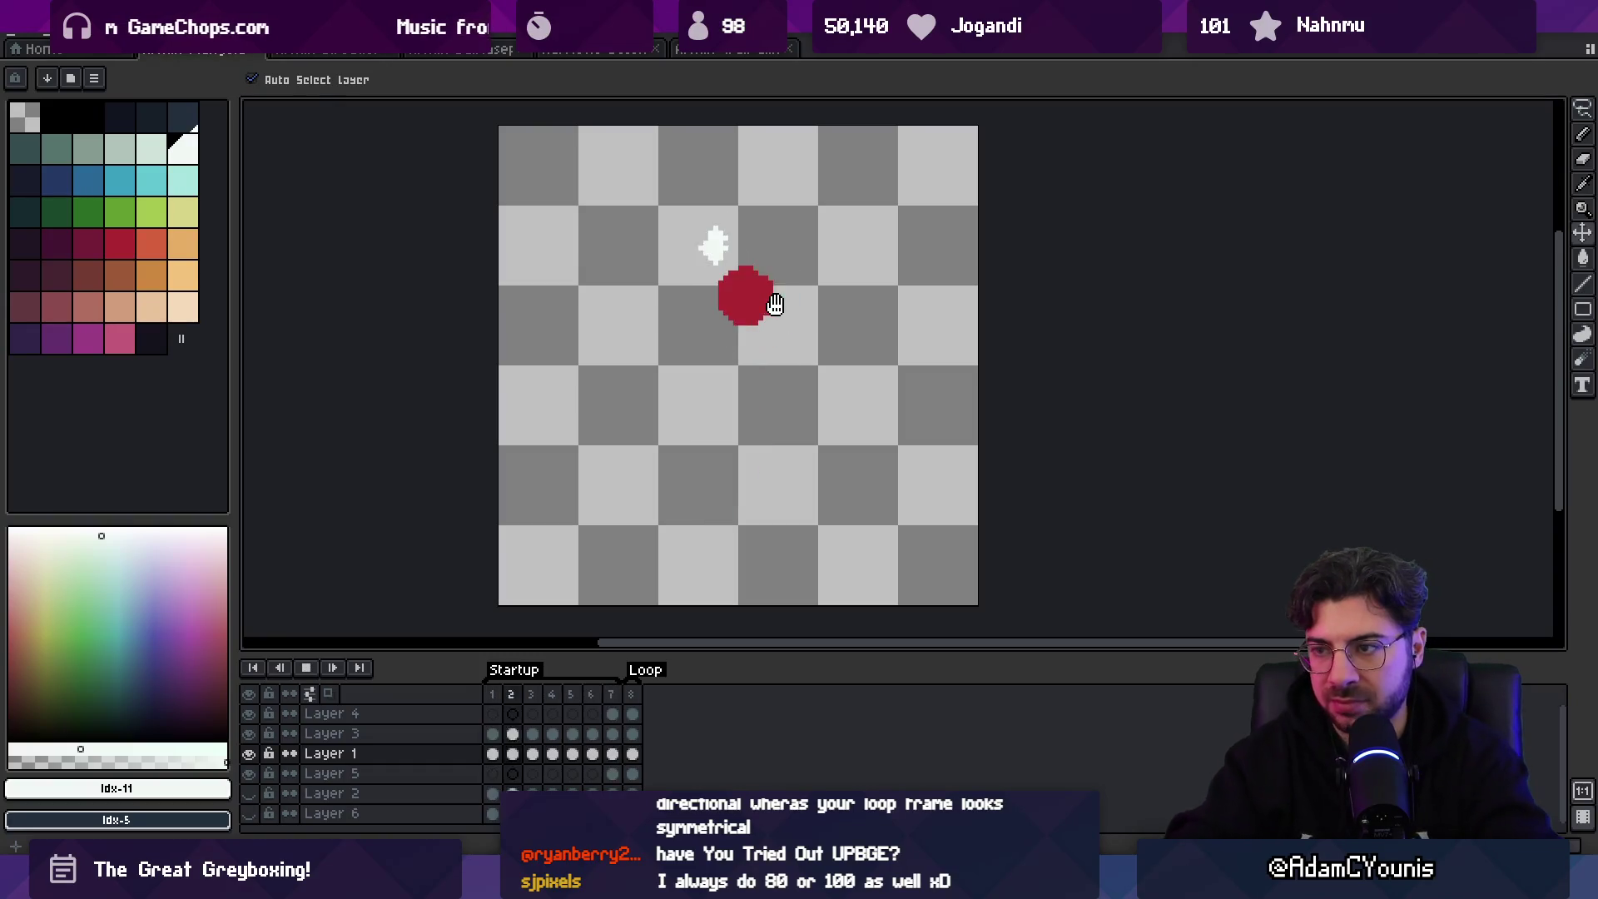
{"action": "key", "text": "z"}
{"action": "scroll", "coordinate": [717, 435], "scroll_direction": "down", "scroll_amount": 5}
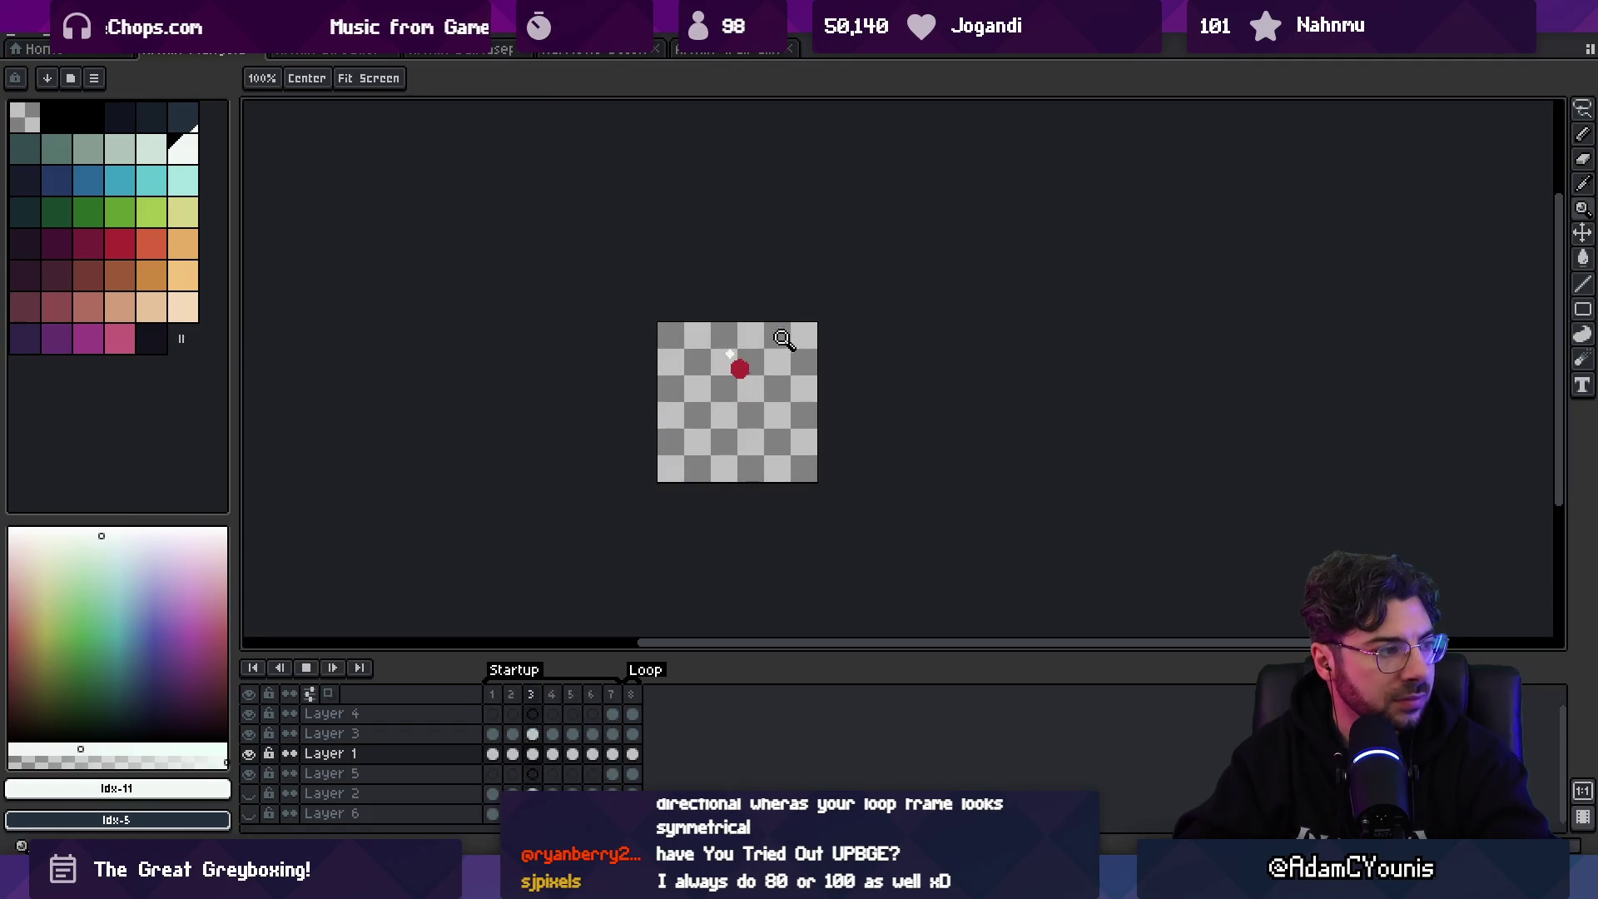
{"action": "scroll", "coordinate": [782, 337], "scroll_direction": "up", "scroll_amount": 3}
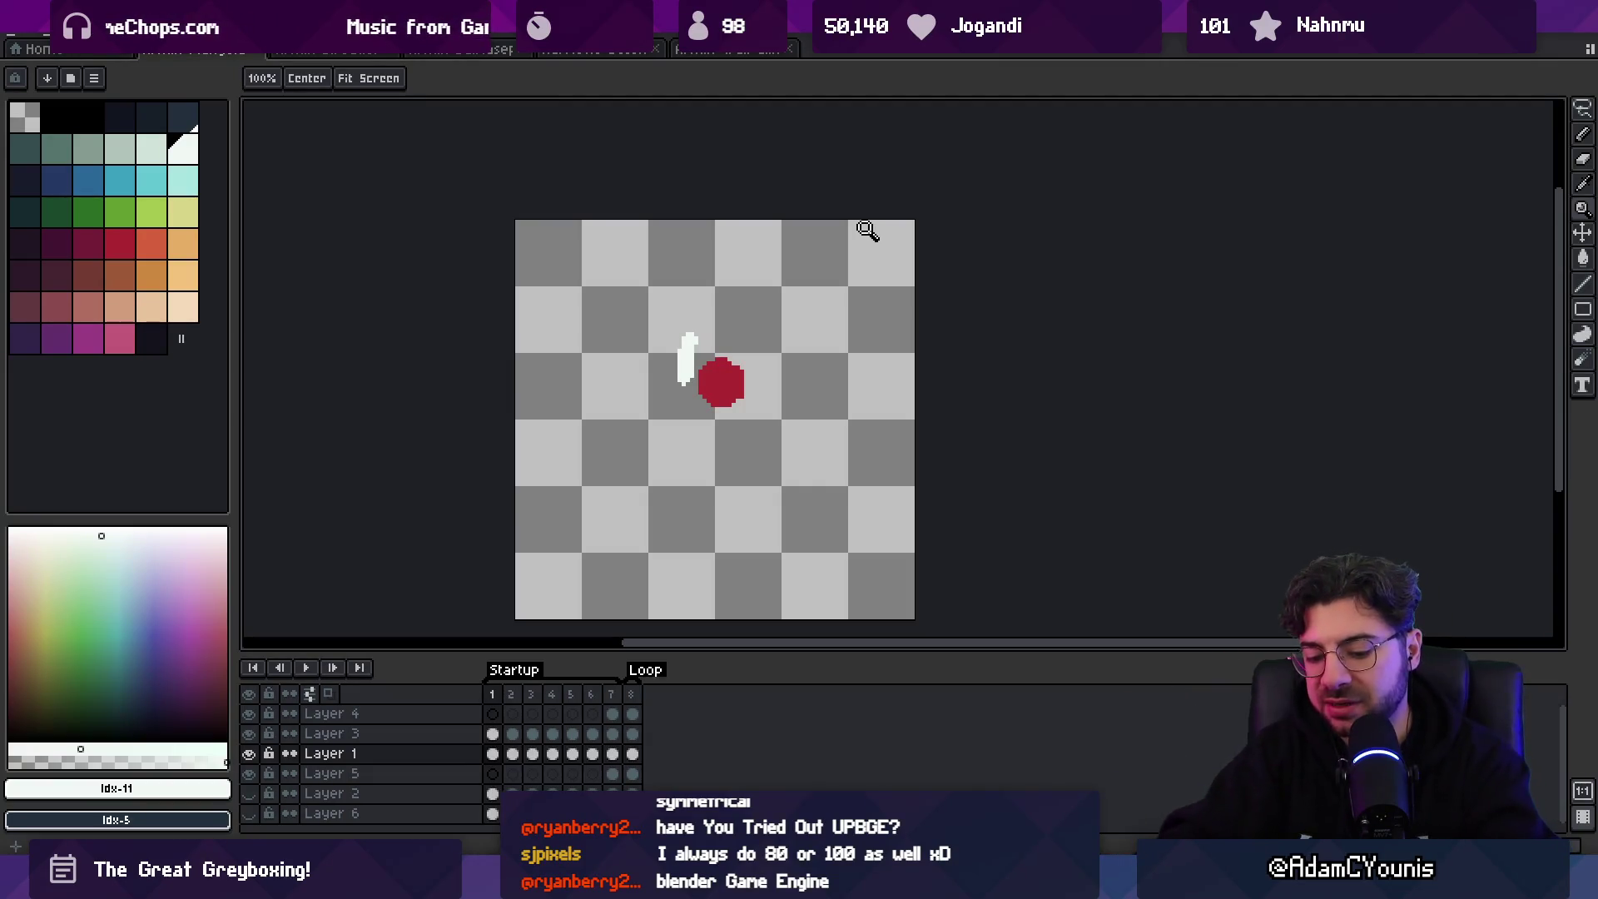
- Unhide Layer 2's faded standing character and play the animation a few times against it
{"action": "key", "text": "v"}
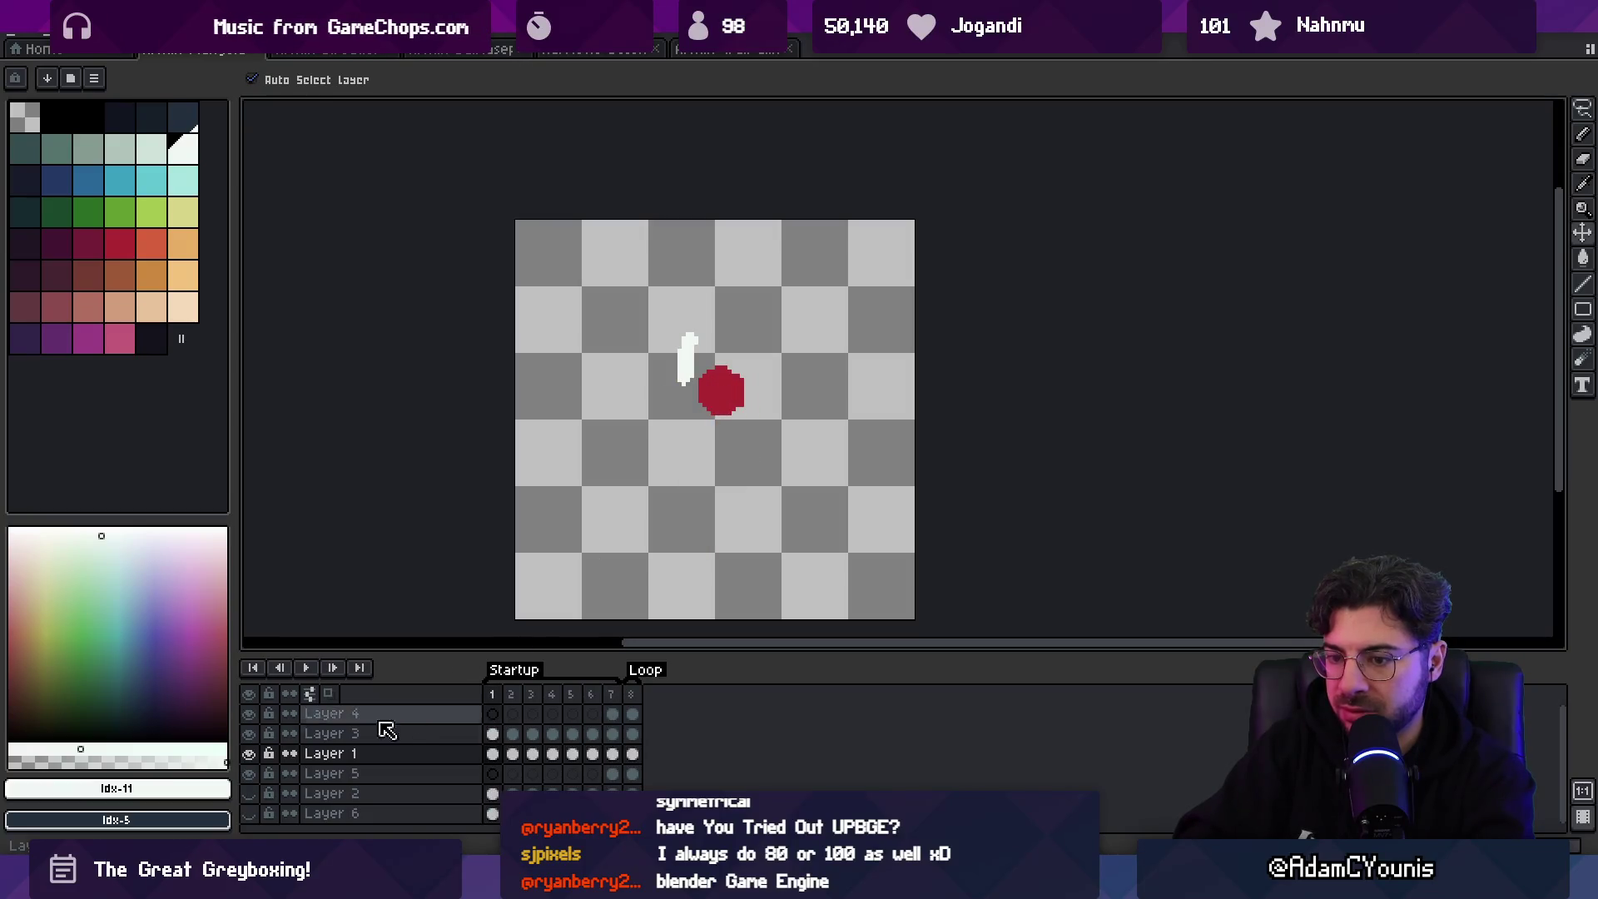
{"action": "left_click", "coordinate": [249, 794]}
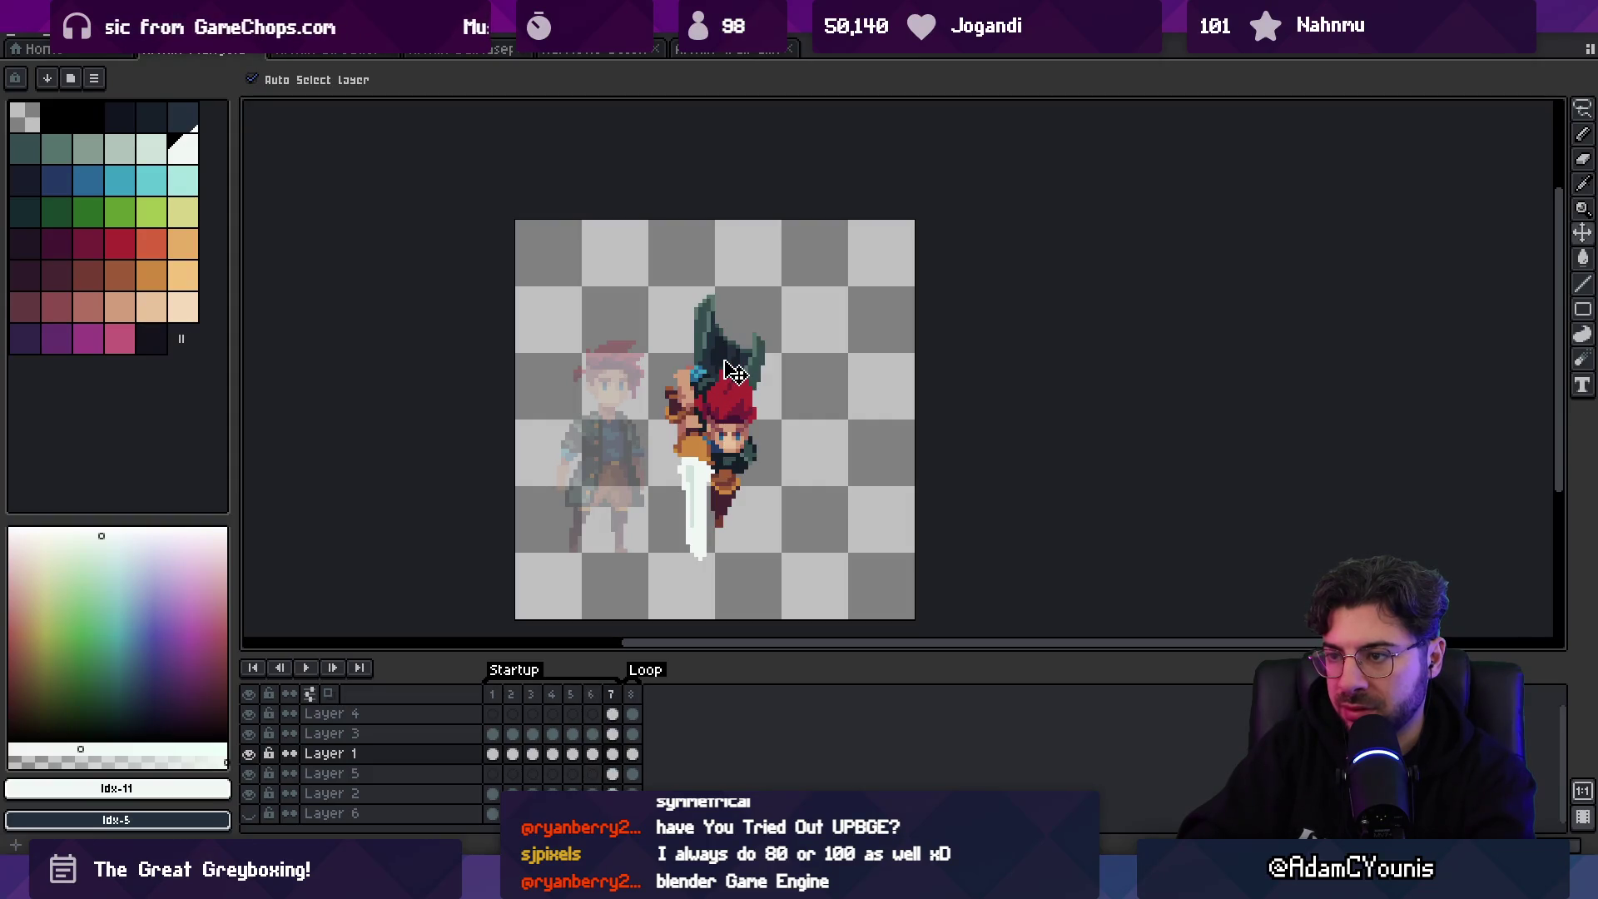
{"action": "key", "text": "Return"}
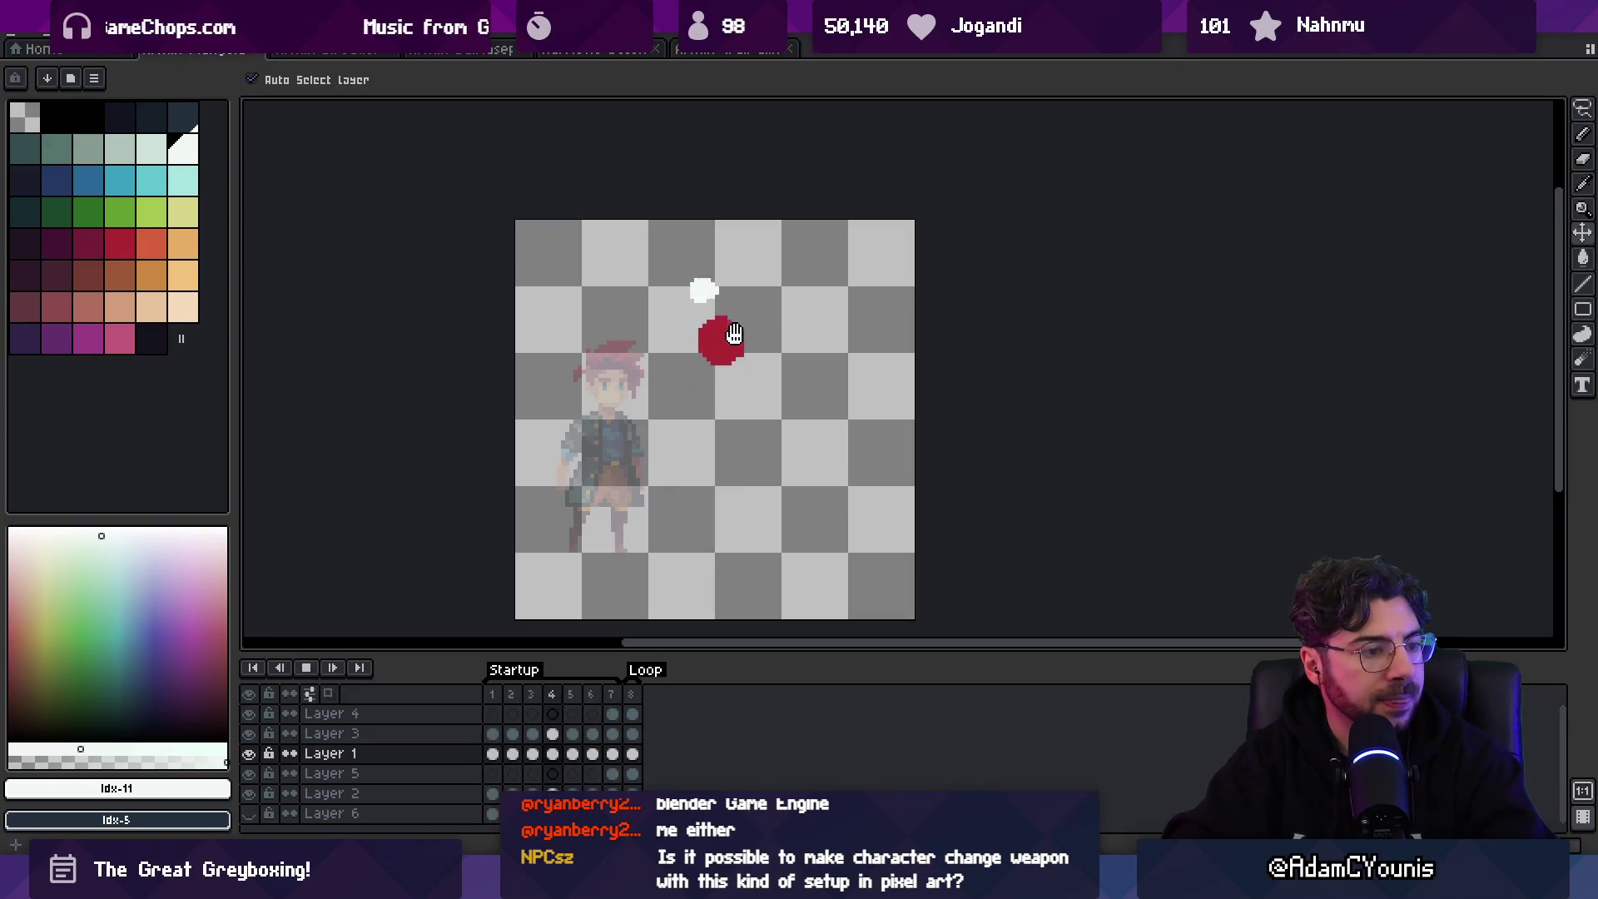
{"action": "key", "text": "Return"}
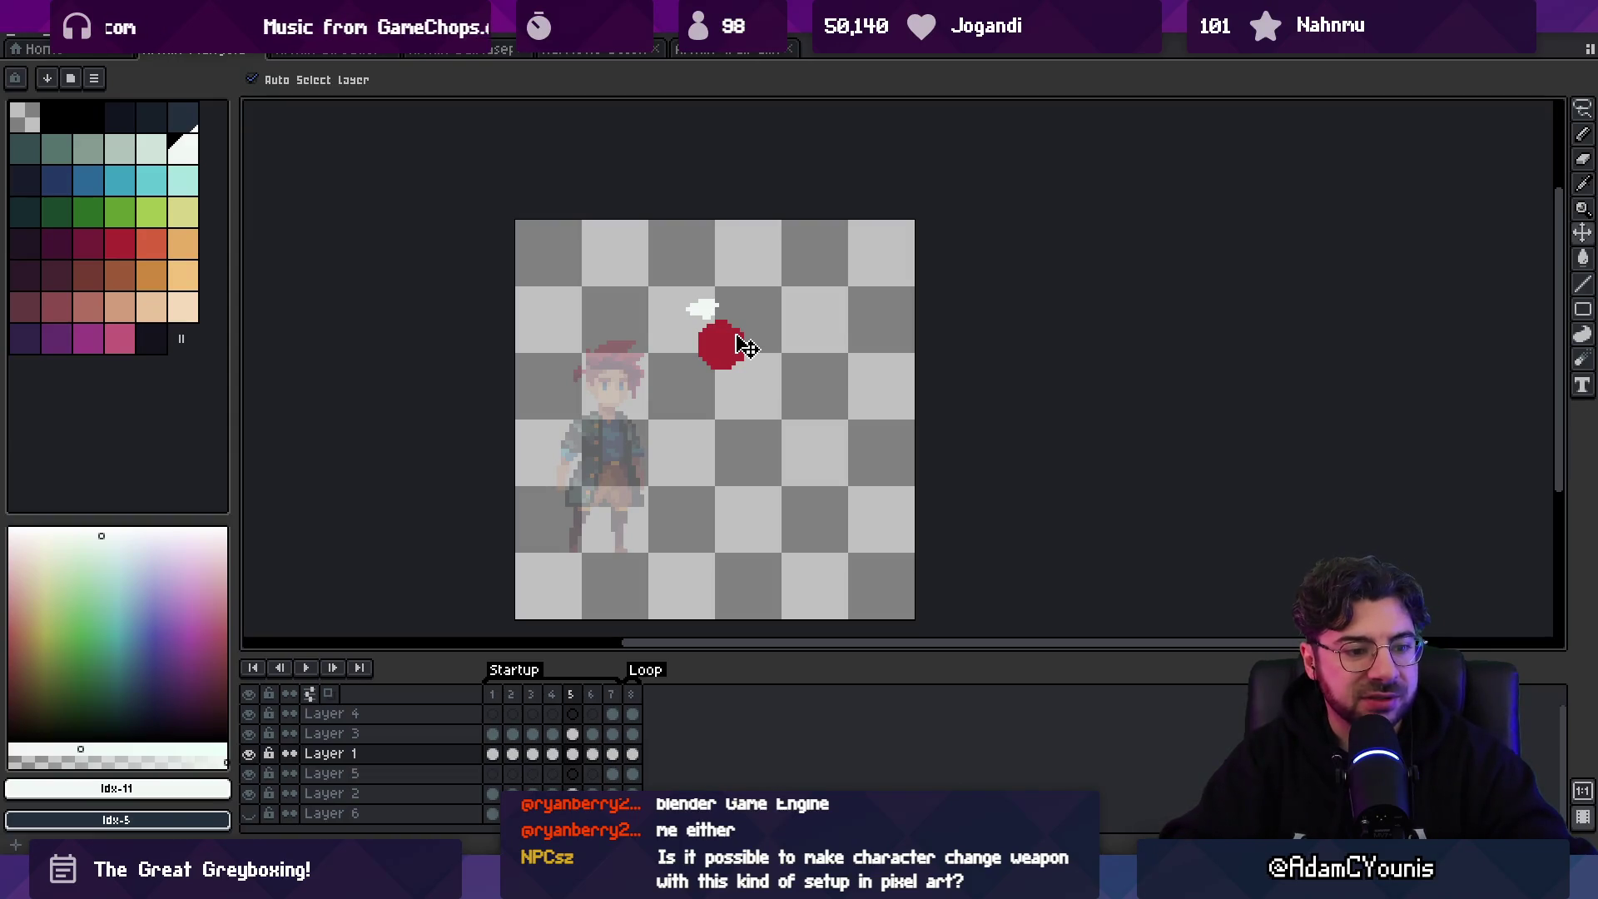
{"action": "key", "text": "Return"}
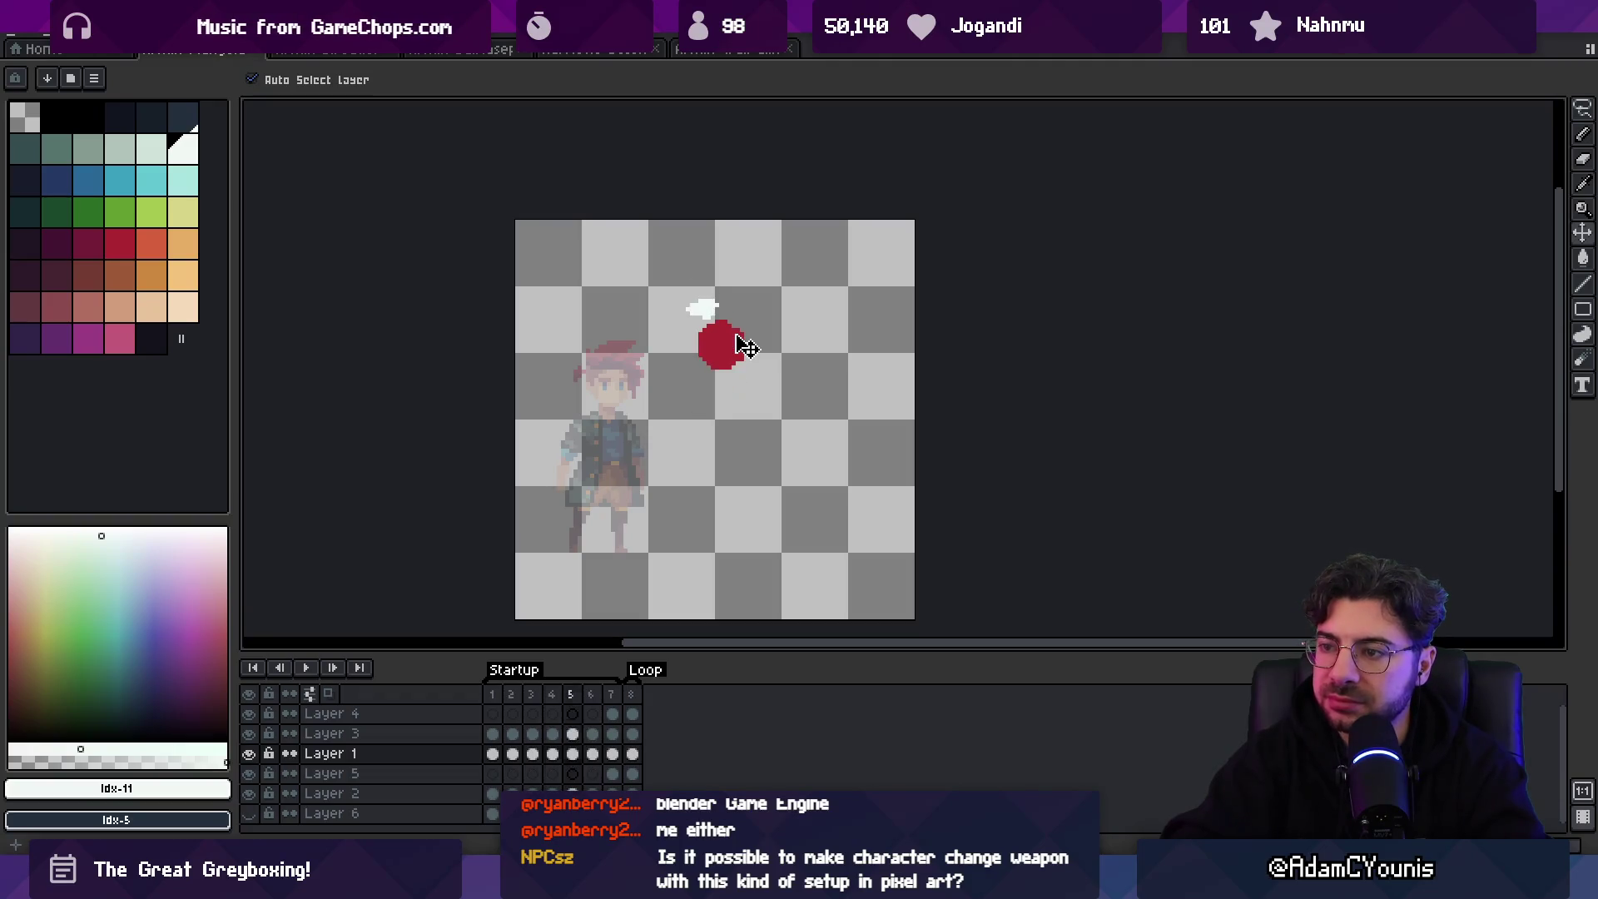
{"action": "key", "text": "Return"}
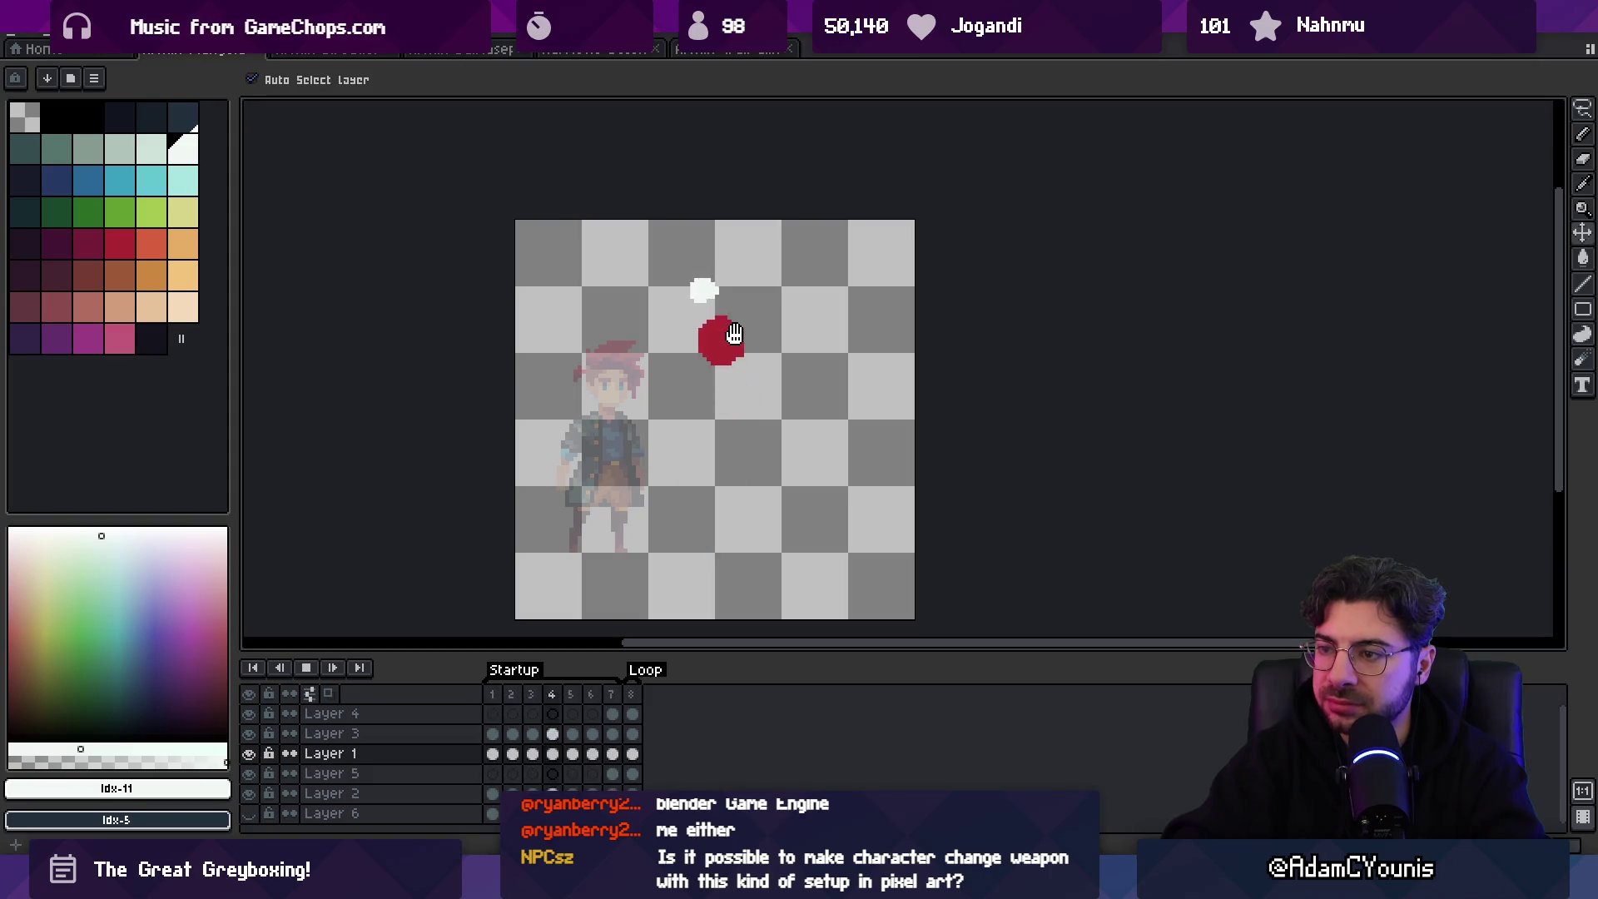
{"action": "key", "text": "Return"}
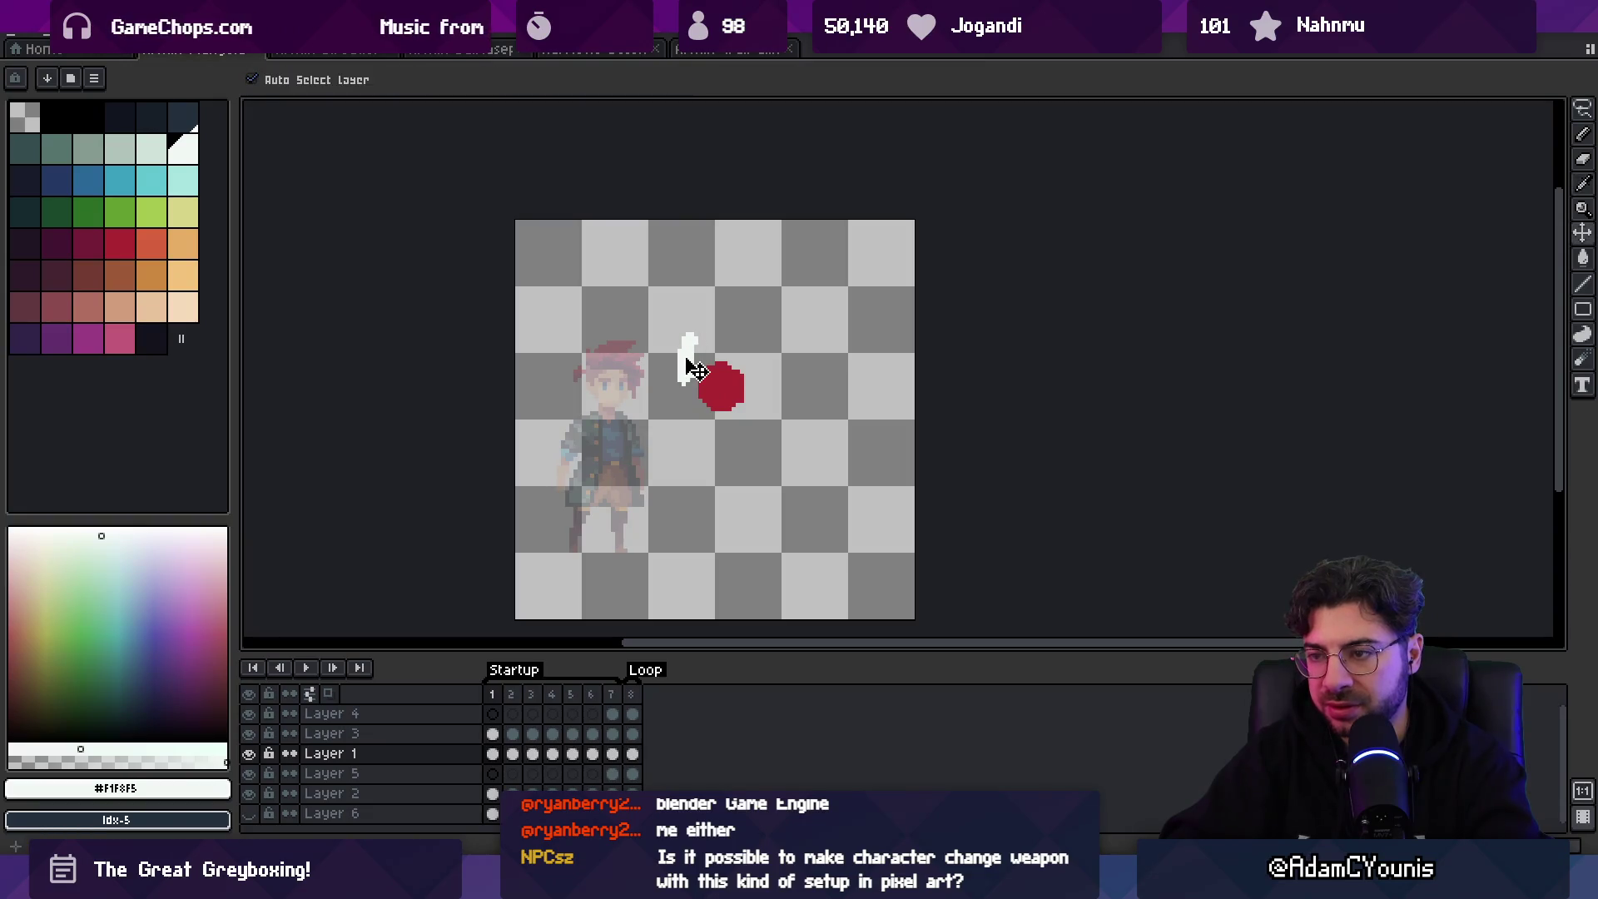
- Step through frames 2 to 6 and play the animation to check the sword and ball motion
{"action": "left_click", "coordinate": [690, 363]}
{"action": "key", "text": "b"}
{"action": "key", "text": "period"}
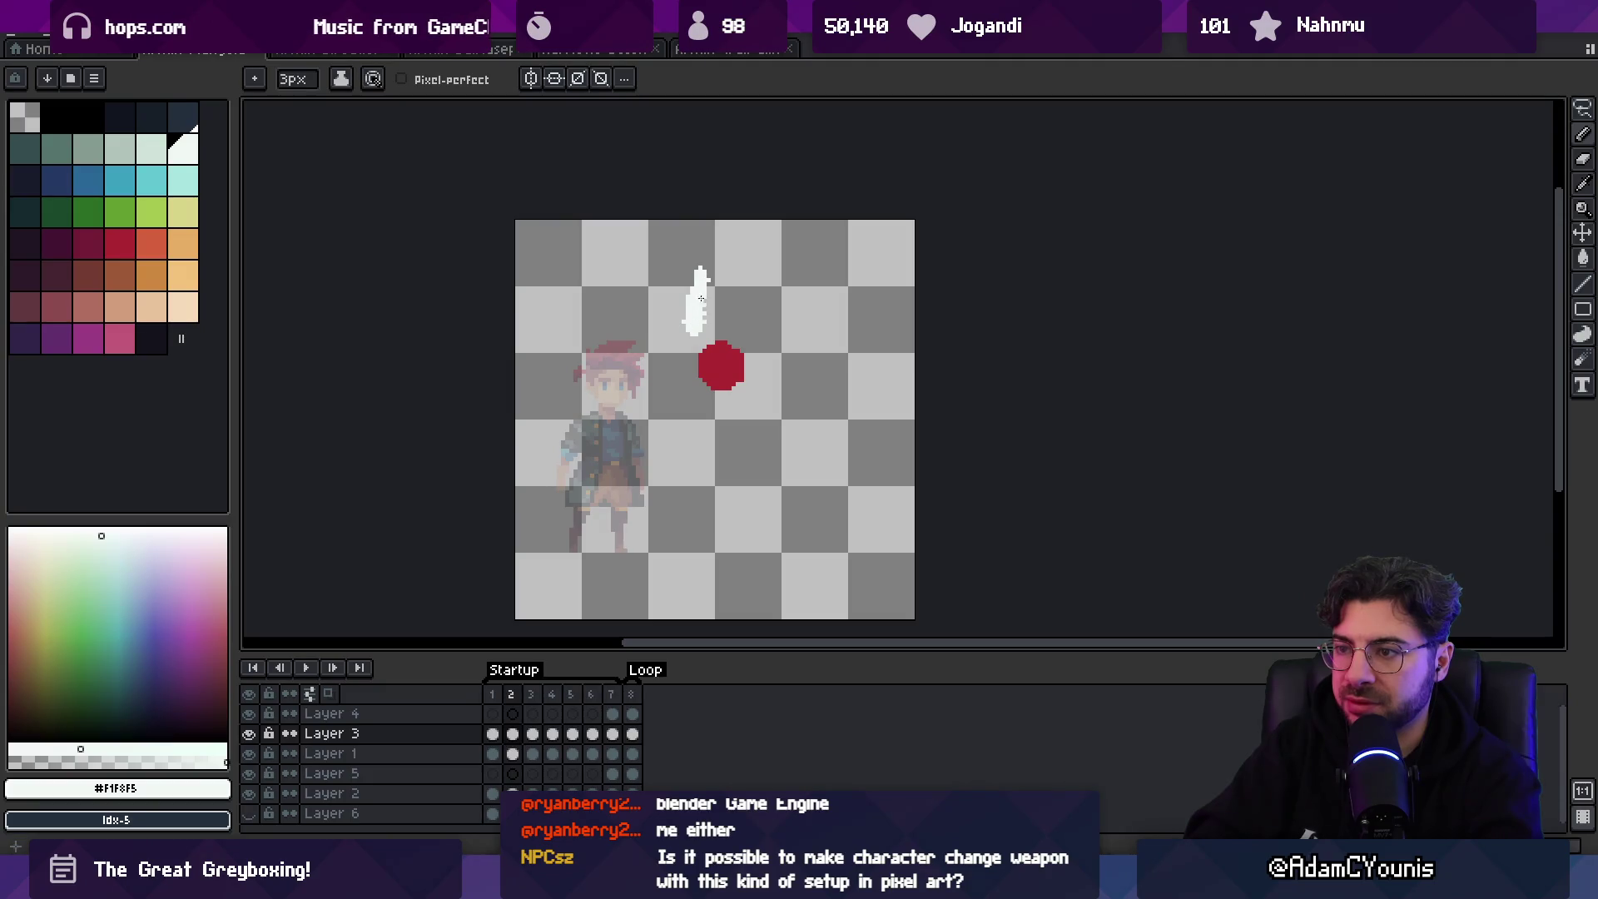
{"action": "key", "text": "period"}
{"action": "key", "text": "period"}
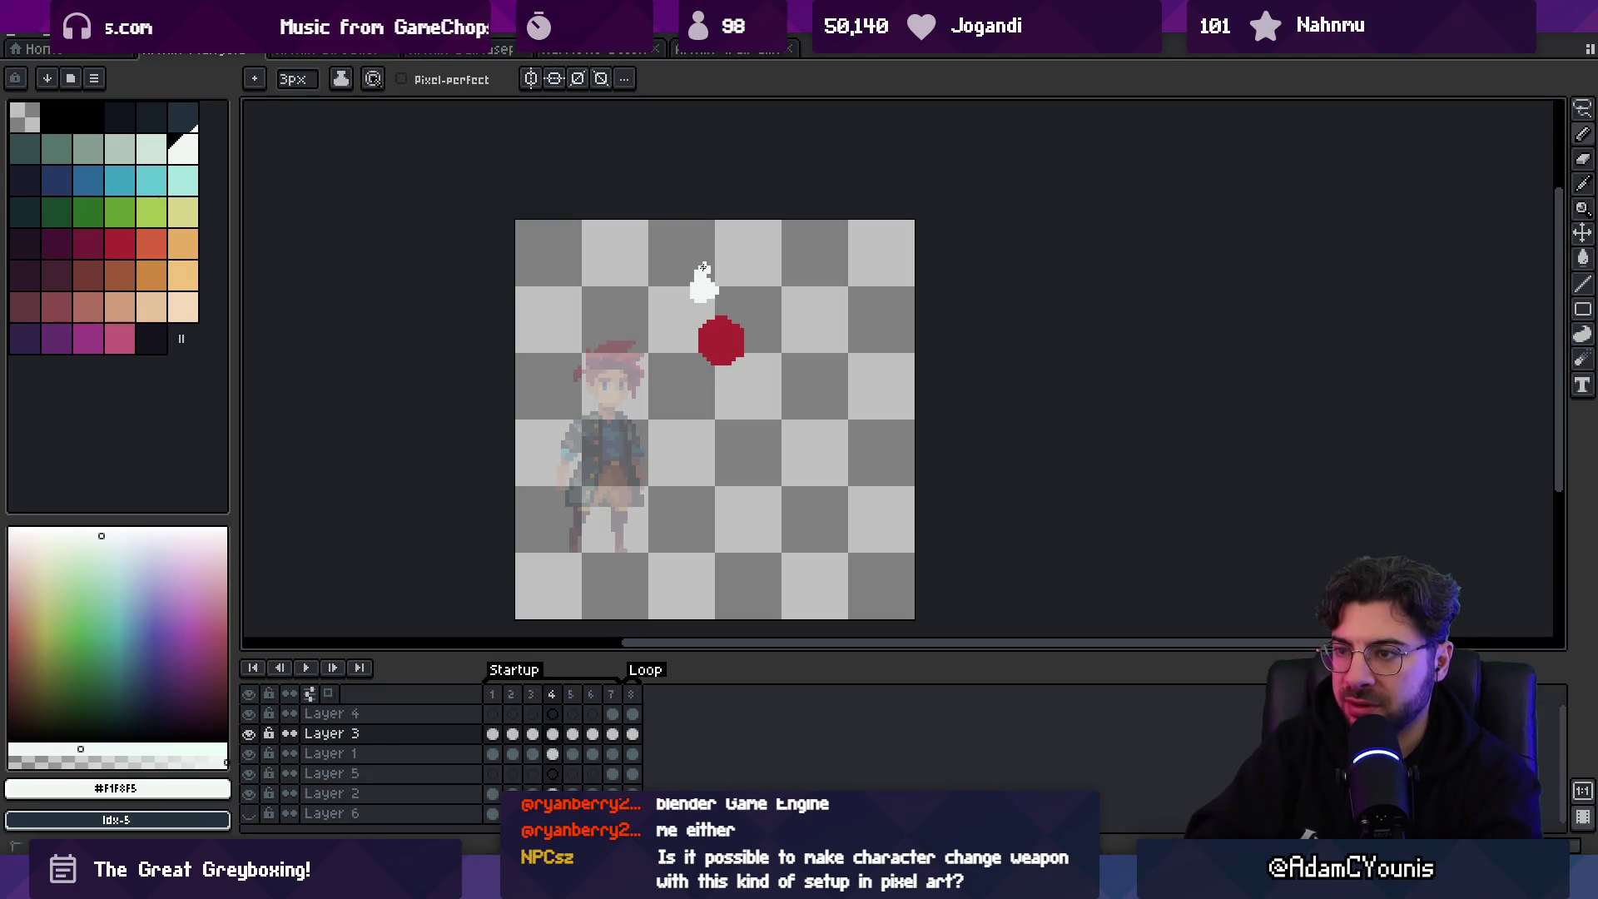
{"action": "key", "text": "period"}
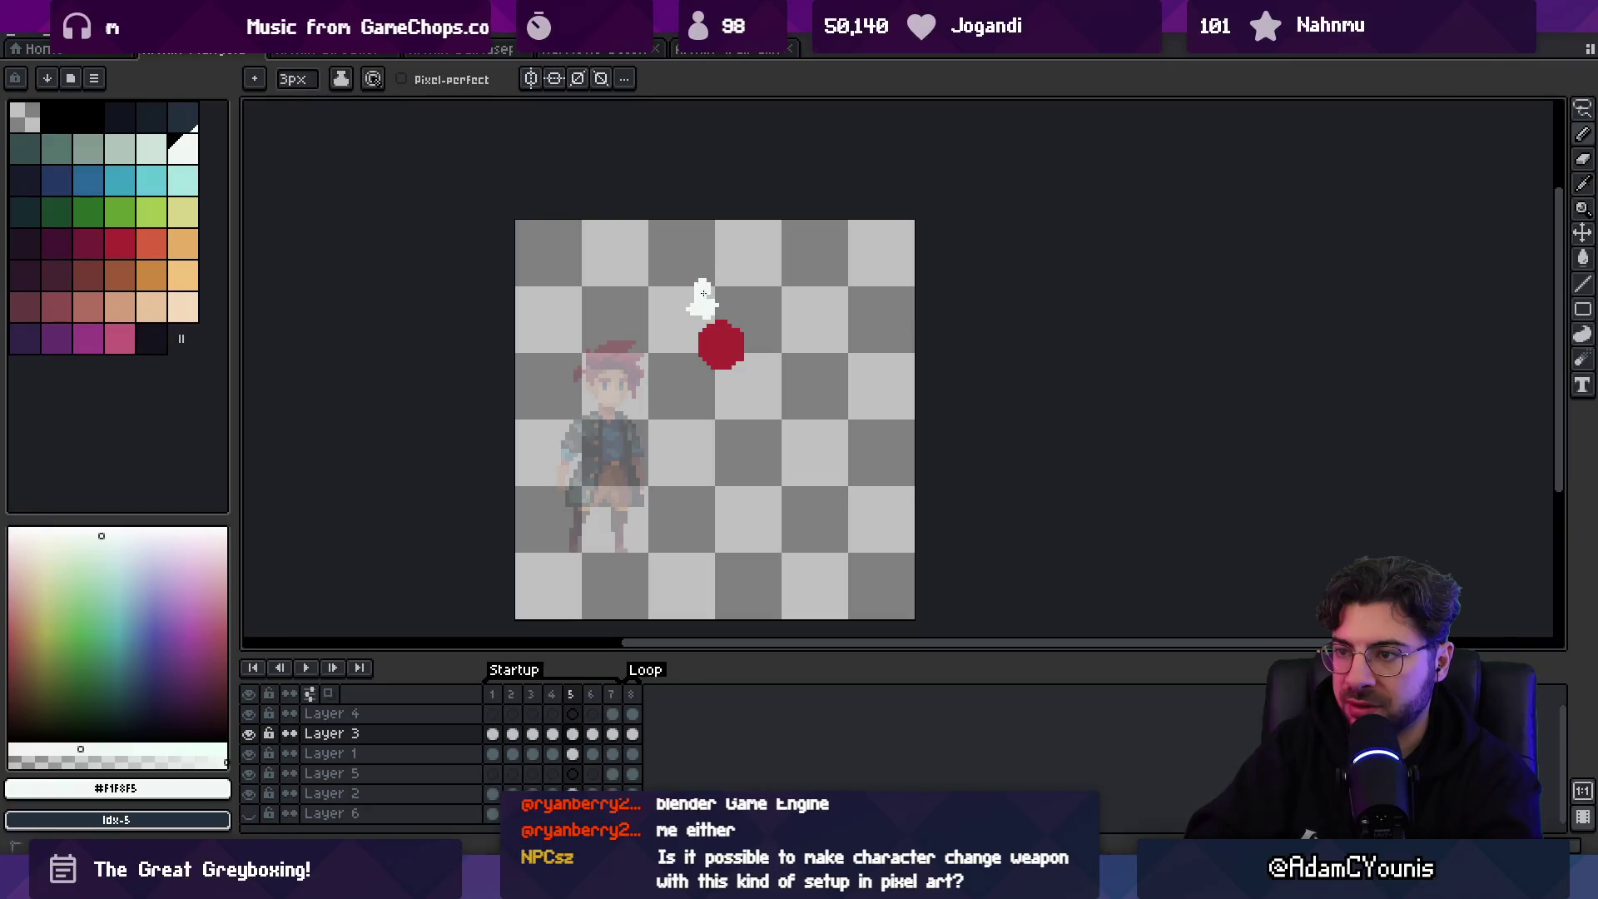
{"action": "key", "text": "period"}
{"action": "key", "text": "Return"}
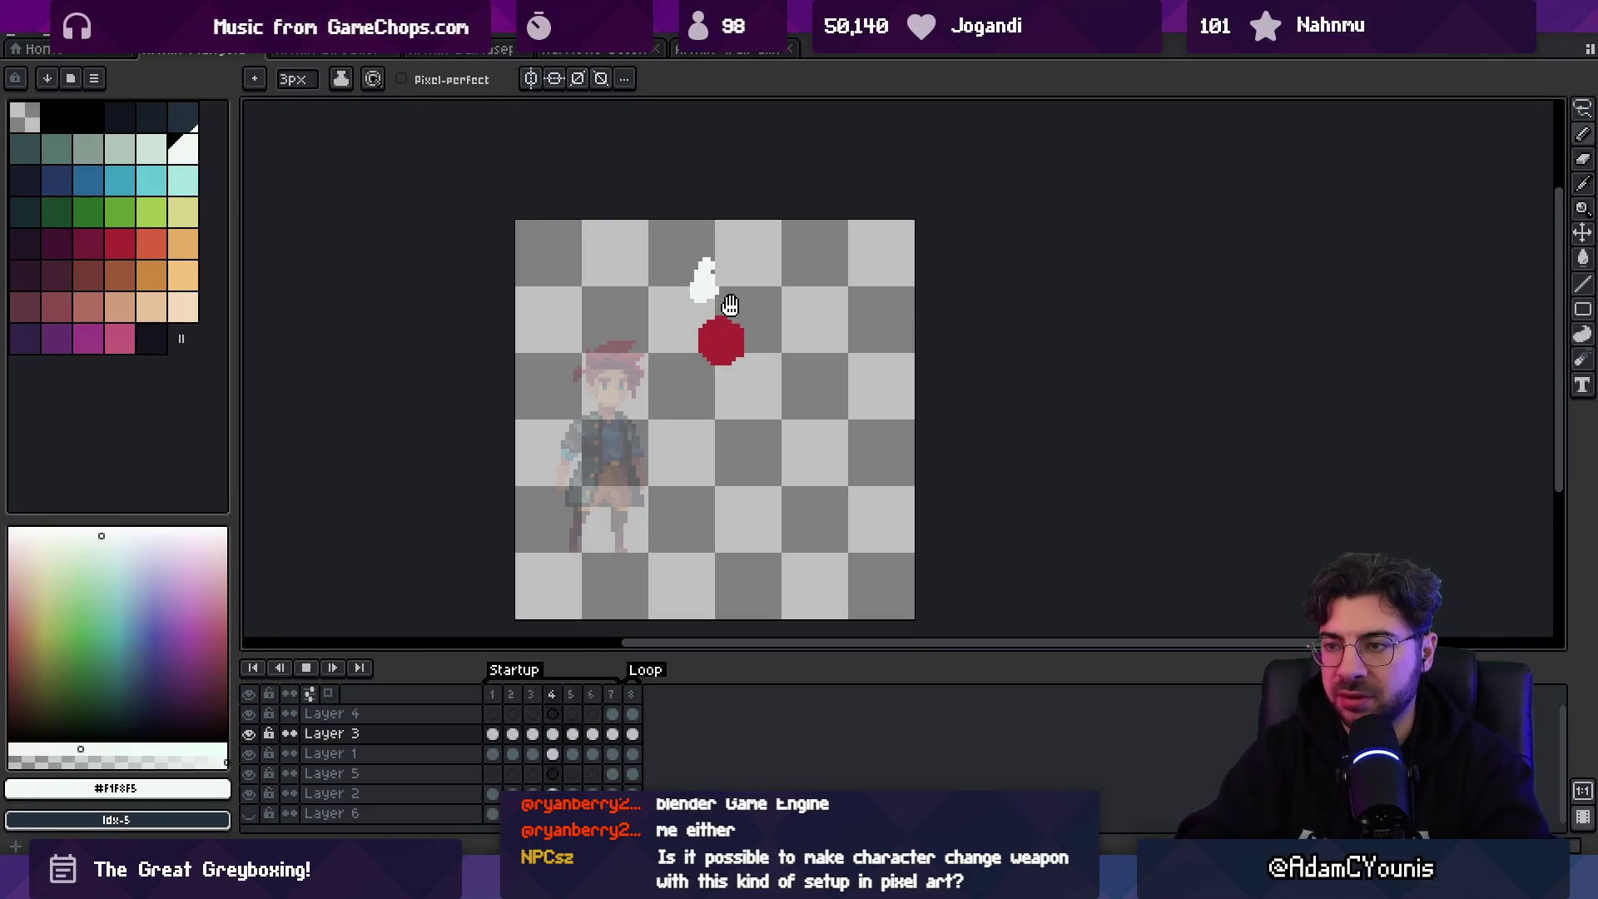
{"action": "key", "text": "z"}
{"action": "scroll", "coordinate": [824, 297], "scroll_direction": "down", "scroll_amount": 3}
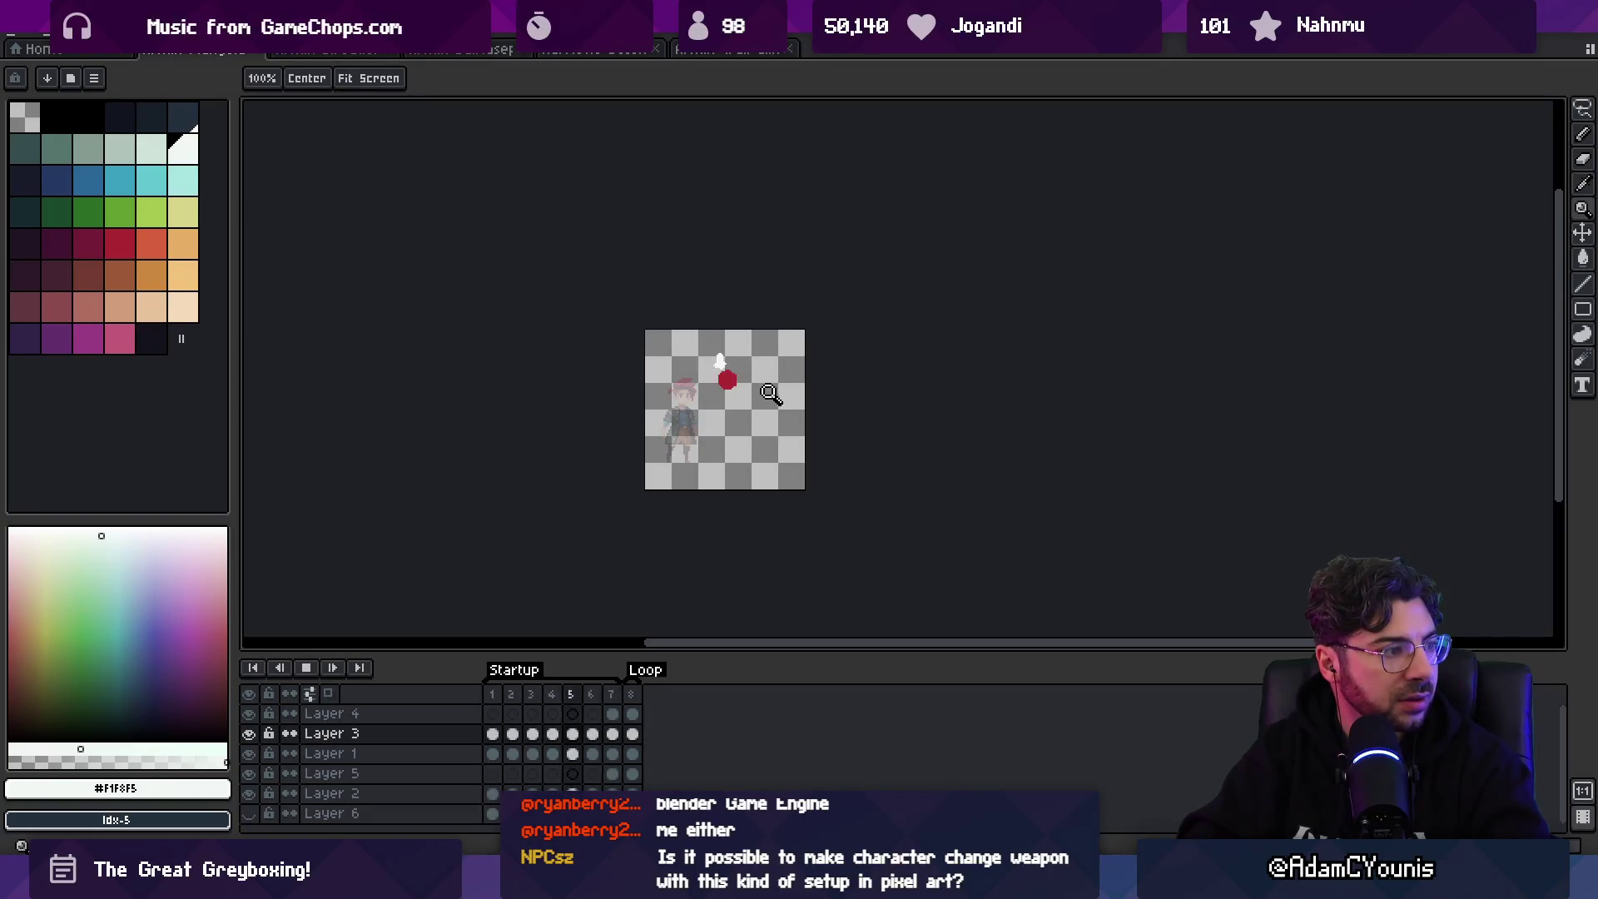
{"action": "scroll", "coordinate": [788, 364], "scroll_direction": "up", "scroll_amount": 3}
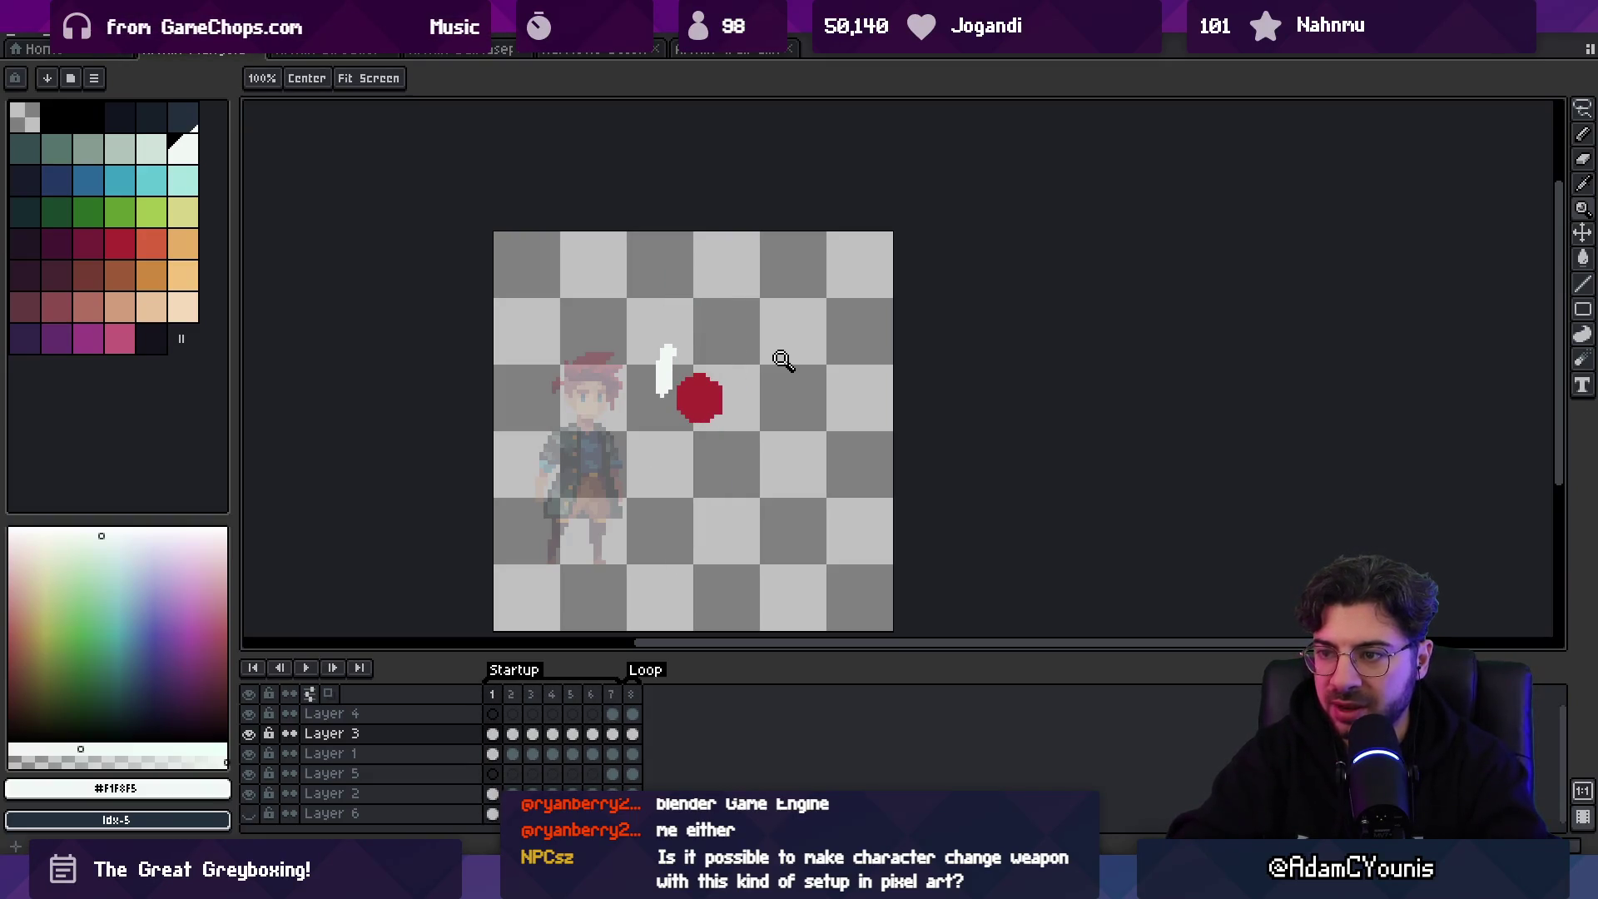
- Sample the hand's orange and erase part of the white blade in frame 1
{"action": "key", "text": "v"}
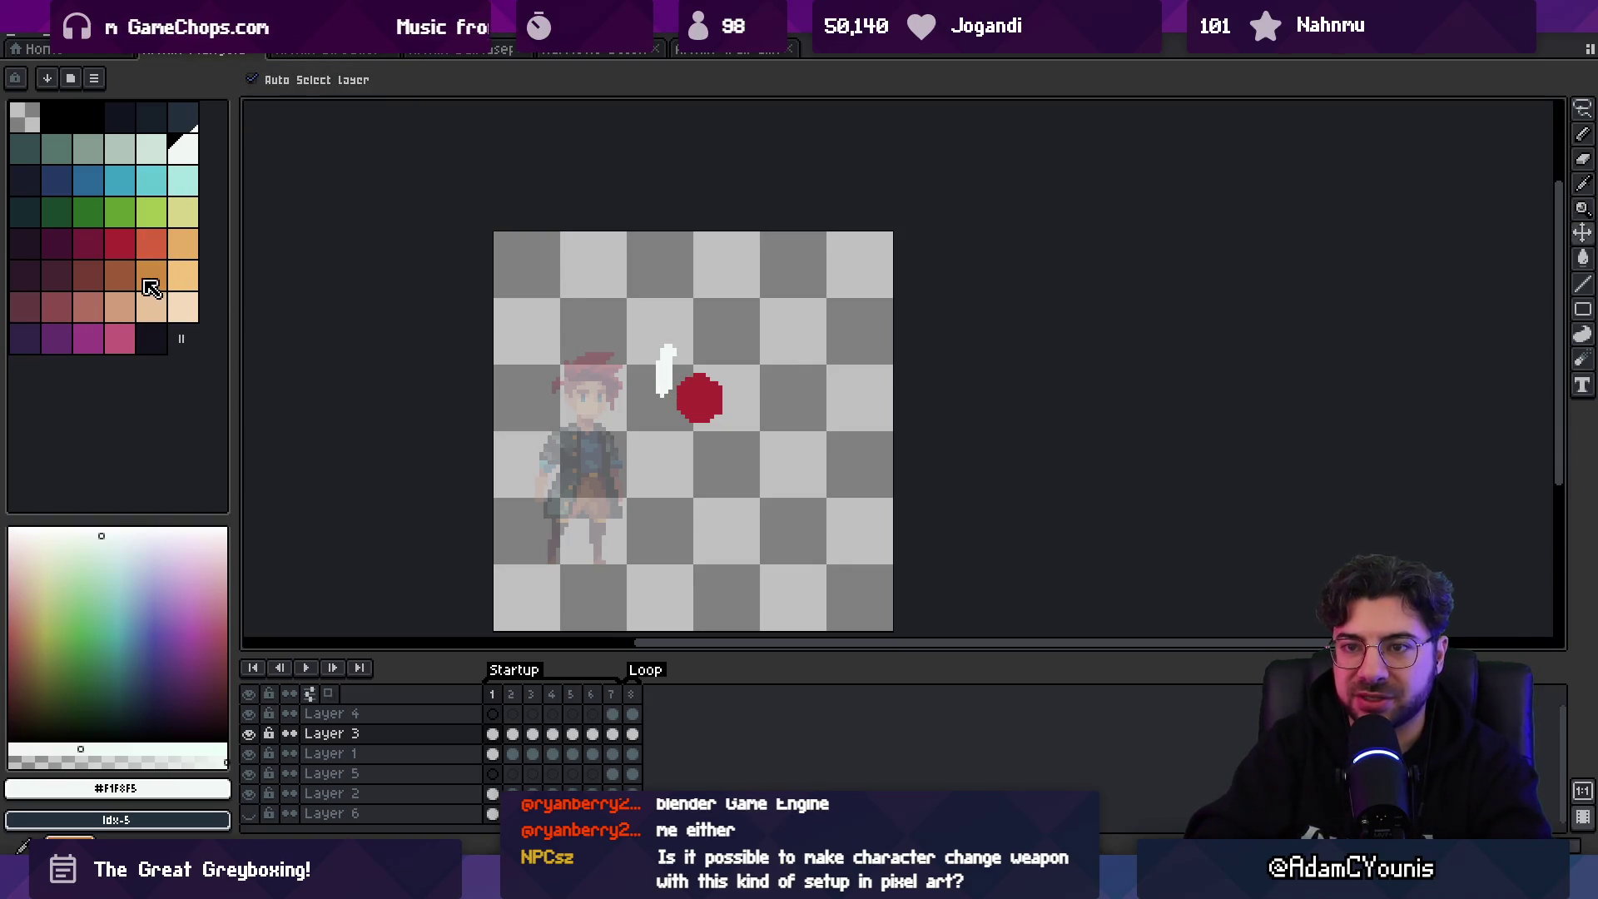
{"action": "left_click", "coordinate": [151, 287]}
{"action": "key", "text": "b"}
{"action": "scroll", "coordinate": [628, 373], "scroll_direction": "up", "scroll_amount": 2}
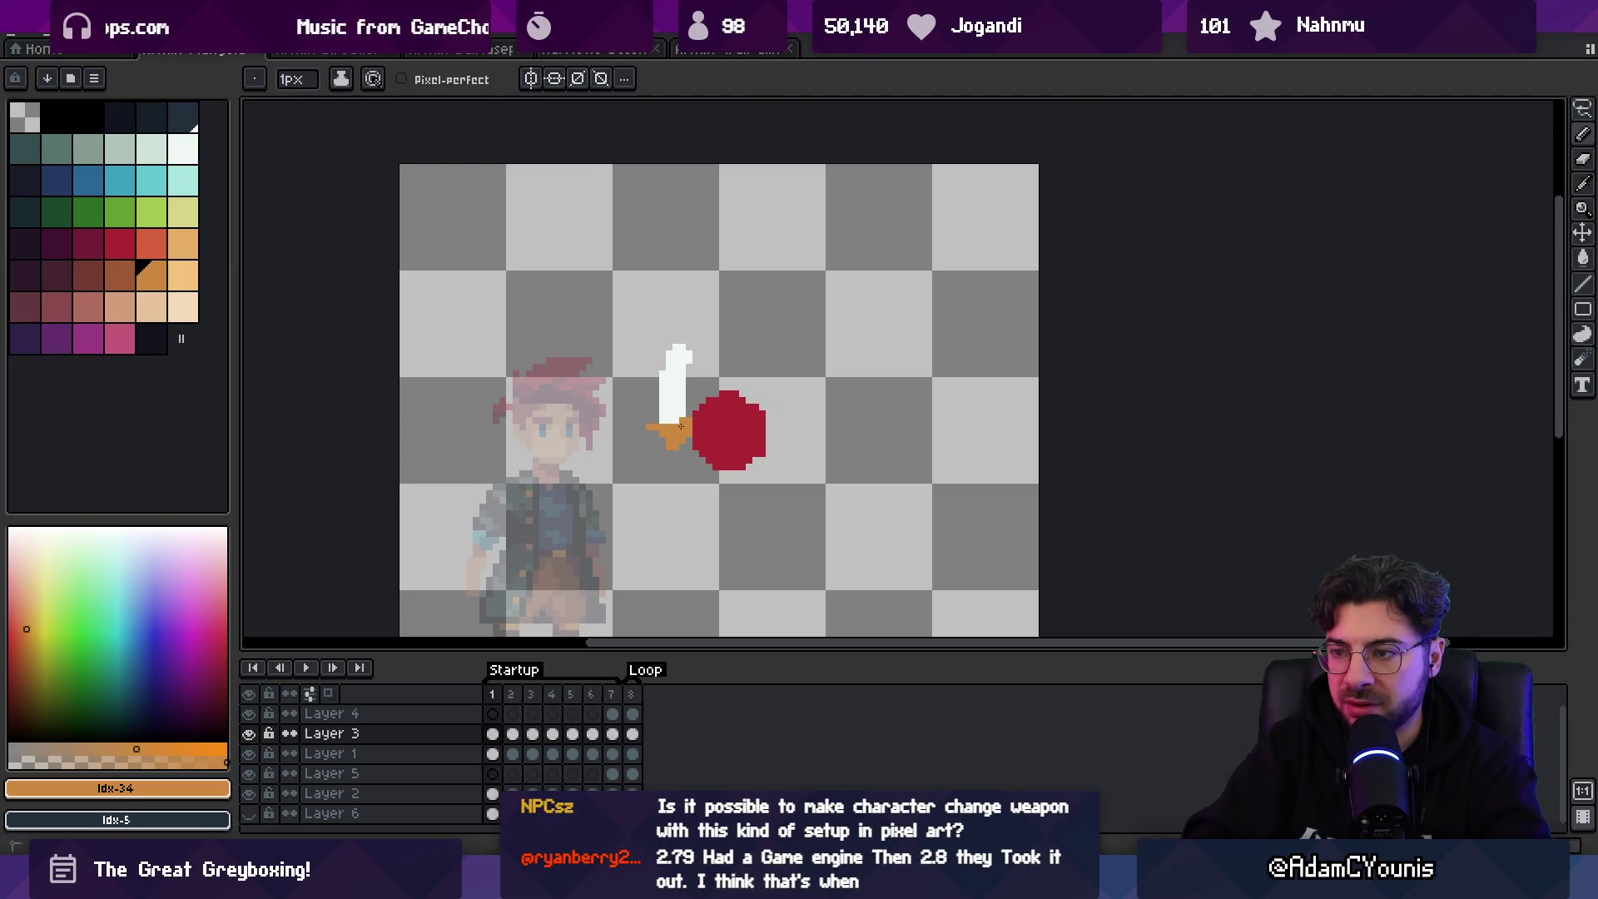
{"action": "left_click", "coordinate": [676, 411], "text": "alt"}
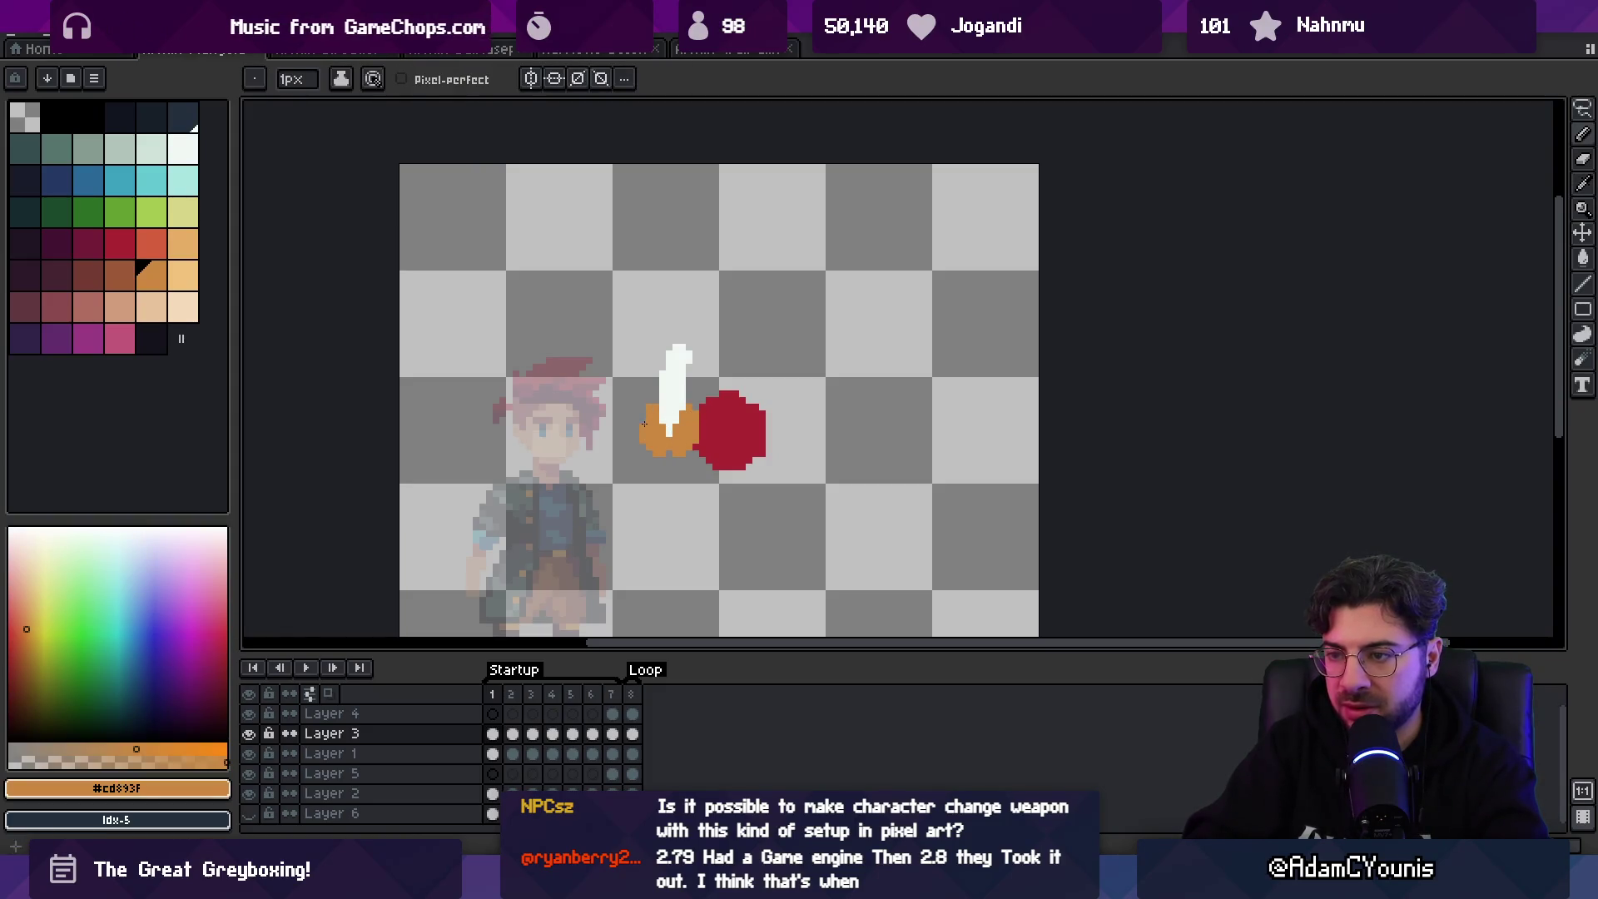
{"action": "key", "text": "e"}
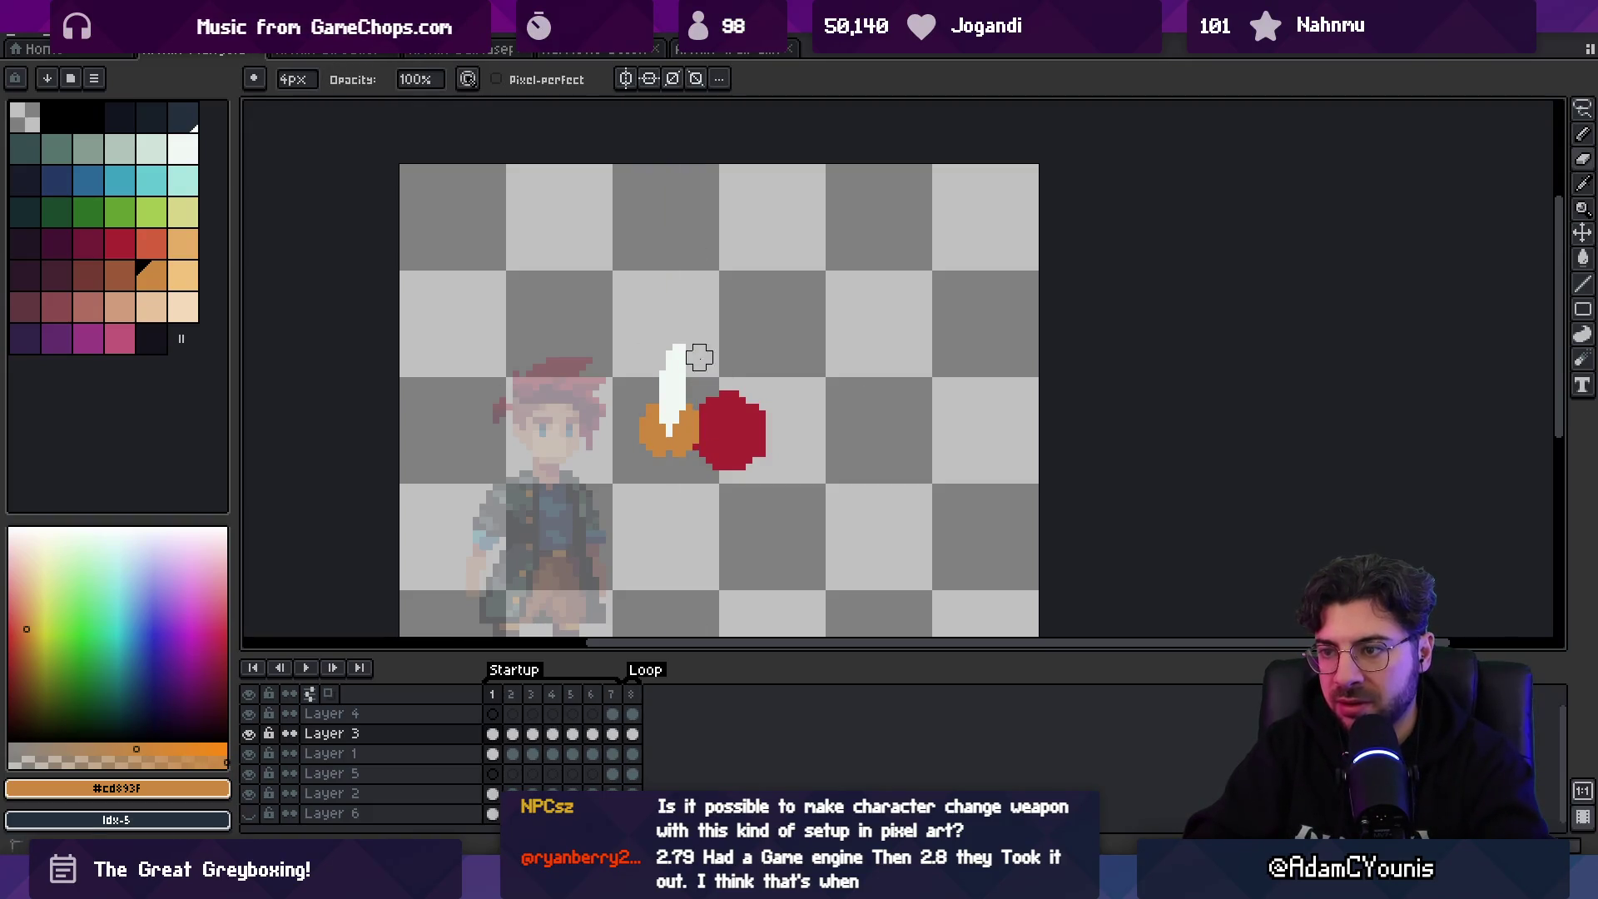
{"action": "left_click", "coordinate": [672, 363], "text": "alt"}
{"action": "key", "text": "b"}
- Draw the orange hand around the sword's base in frame 2 and at the blade top in frame 6
{"action": "key", "text": "Right"}
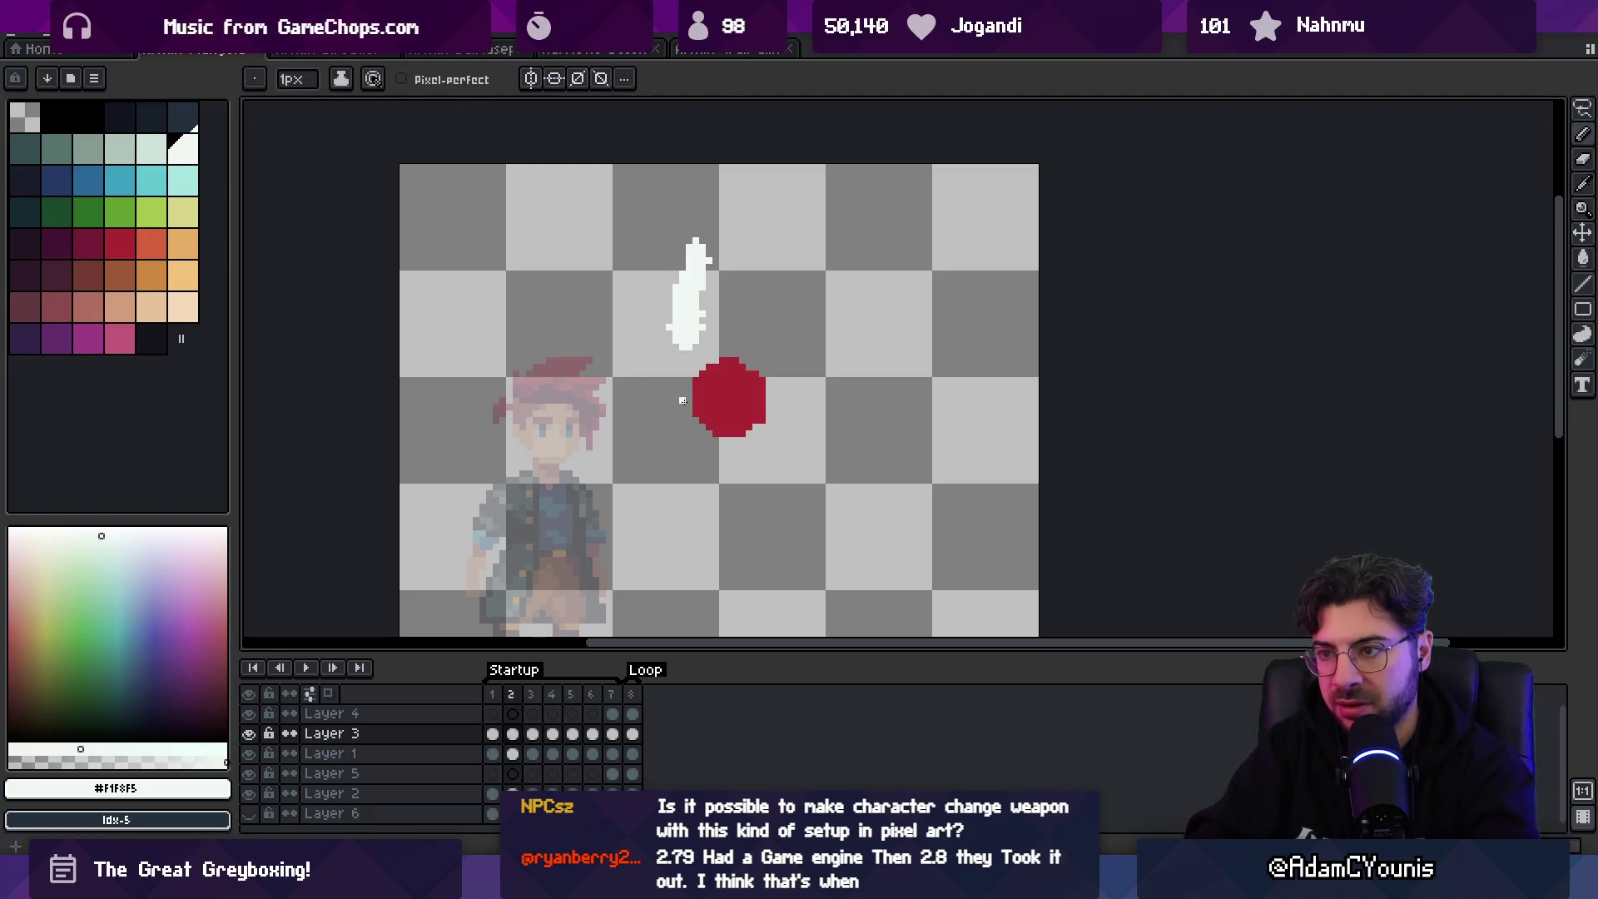
{"action": "left_click", "coordinate": [151, 275]}
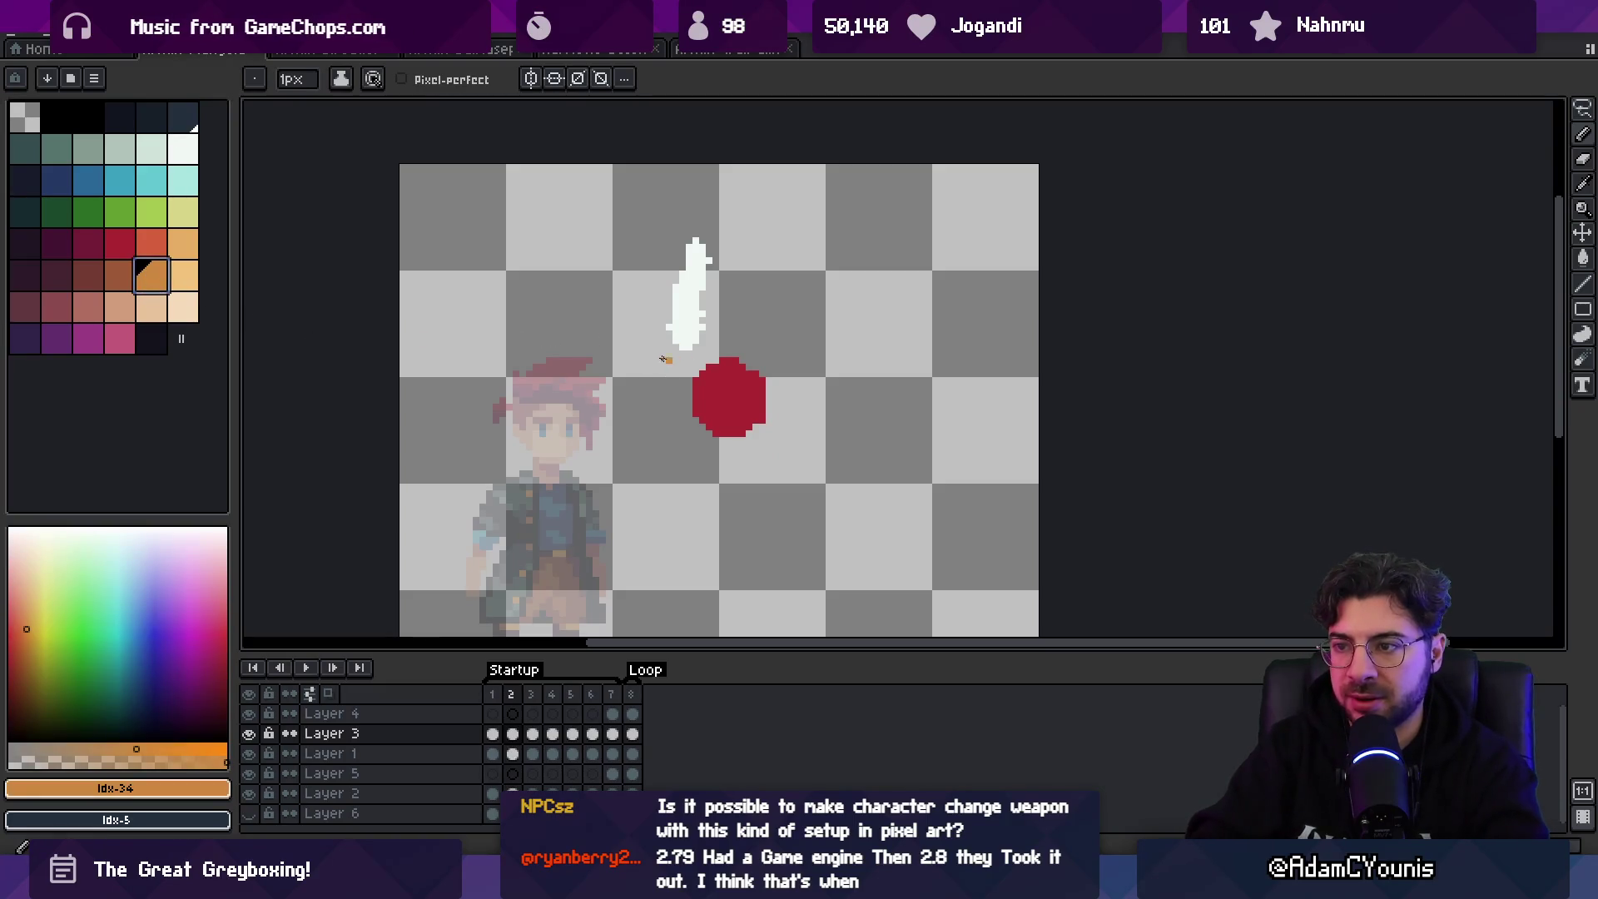
{"action": "left_click_drag", "start_coordinate": [668, 322], "coordinate": [687, 350]}
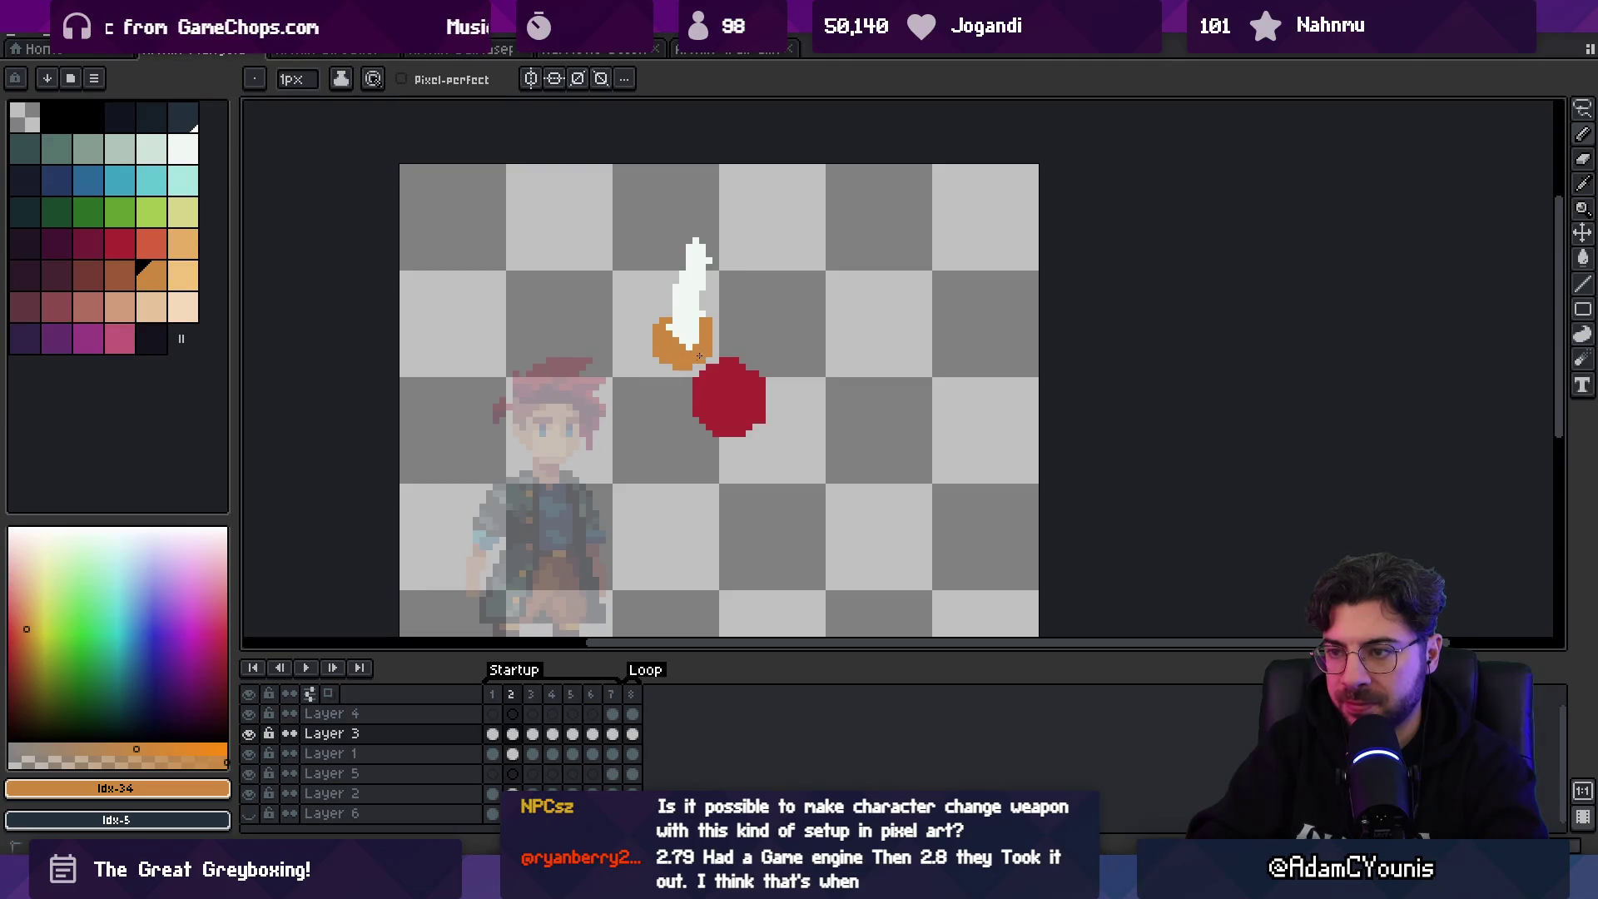
{"action": "key", "text": "Right"}
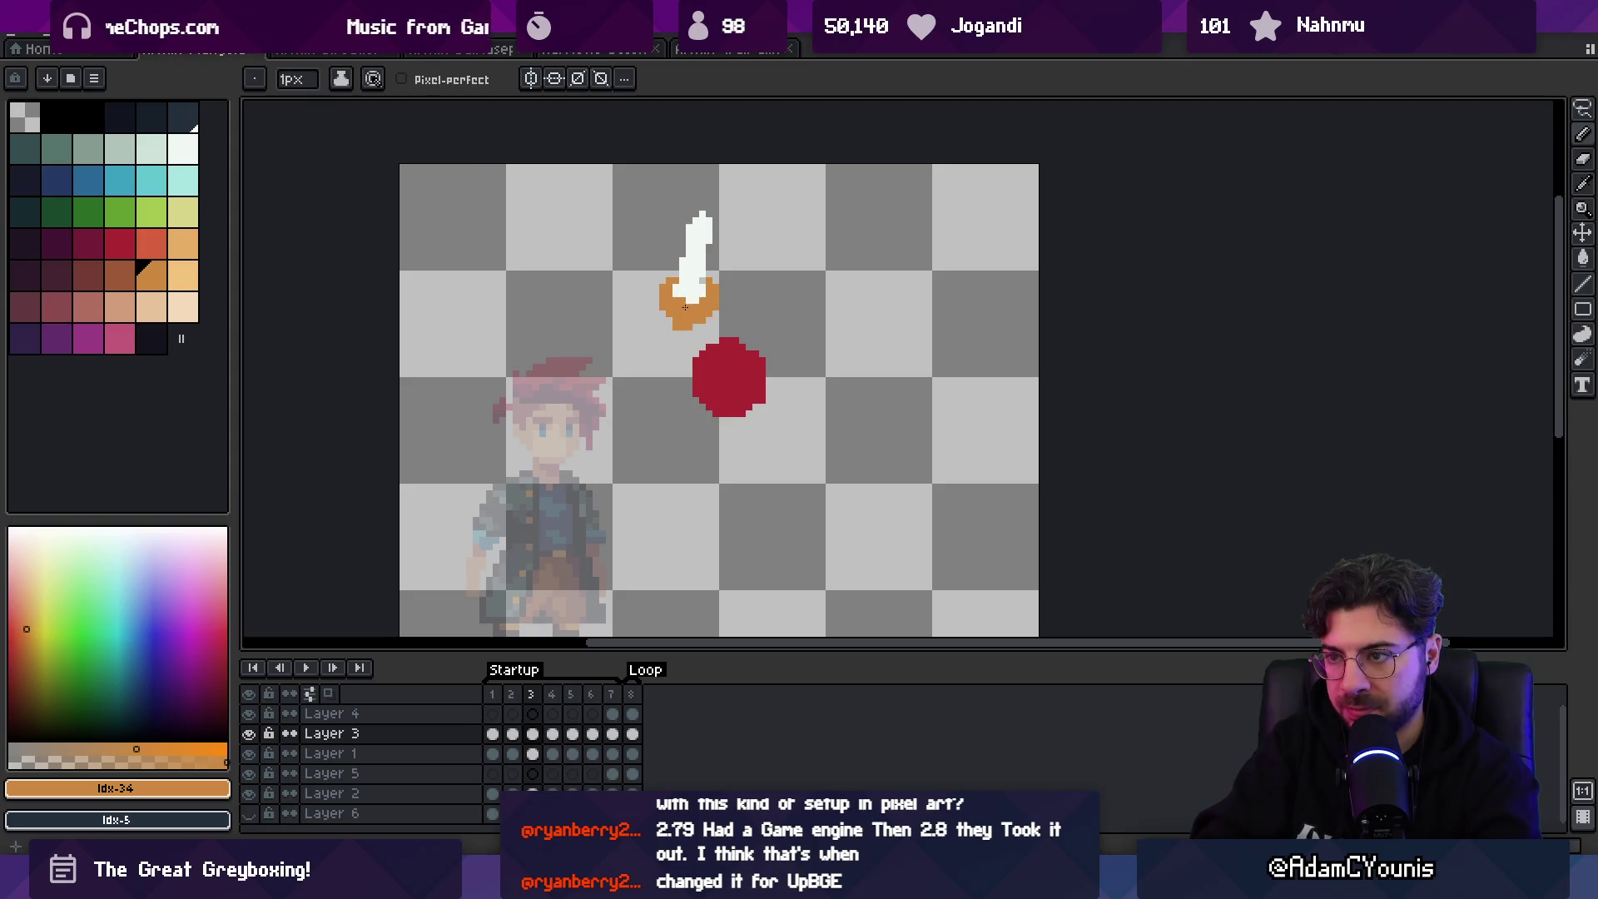
{"action": "key", "text": "Right"}
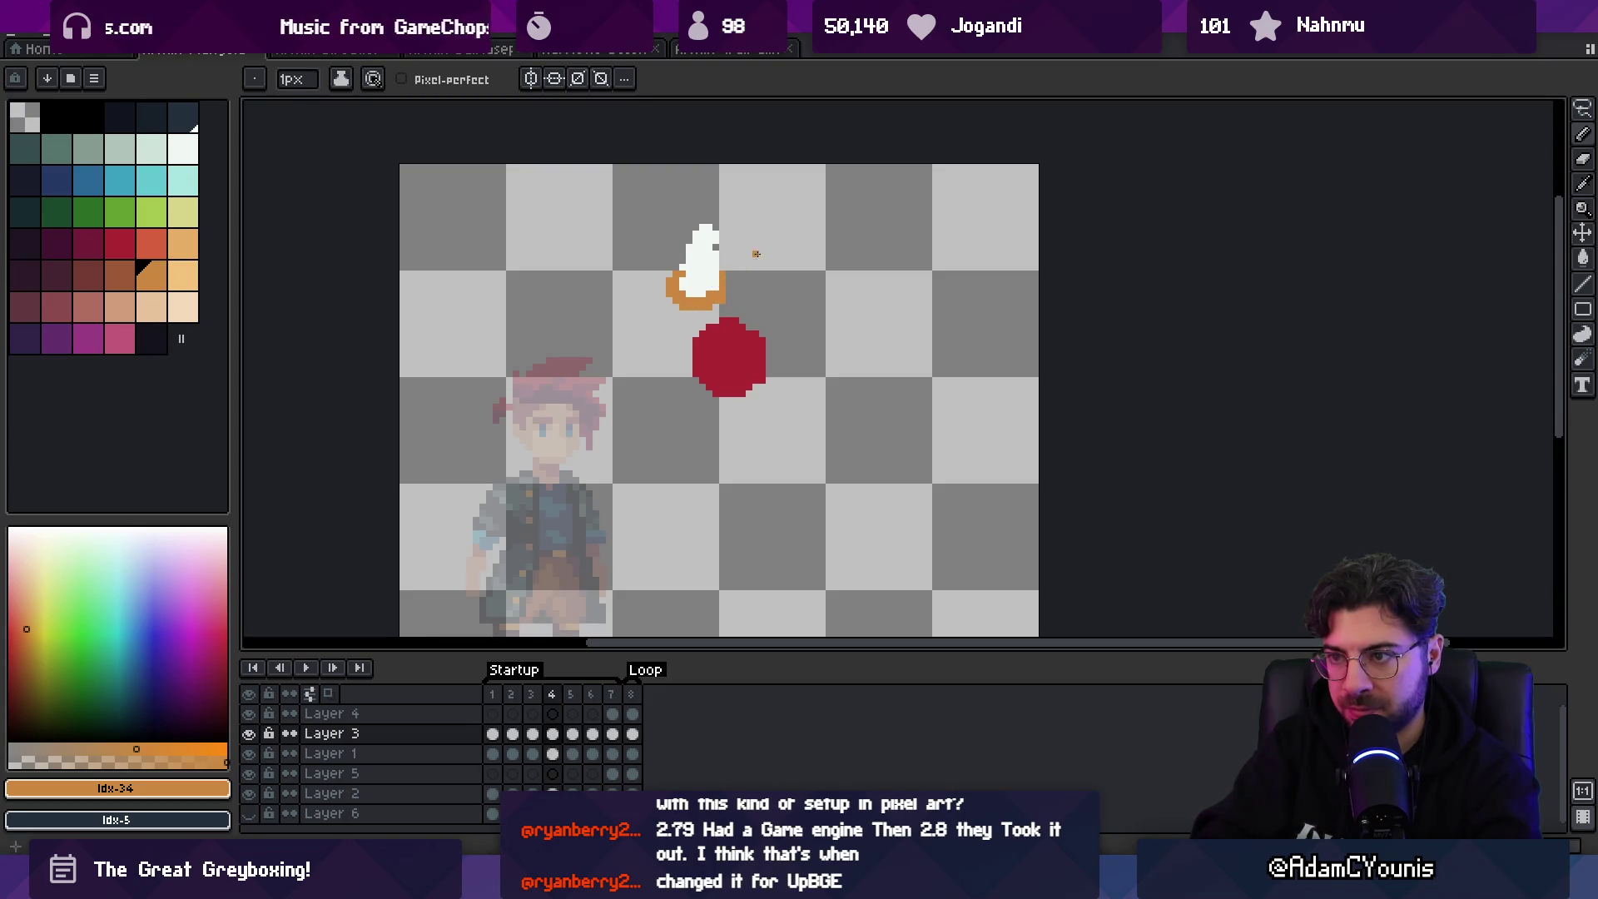
{"action": "key", "text": "Right"}
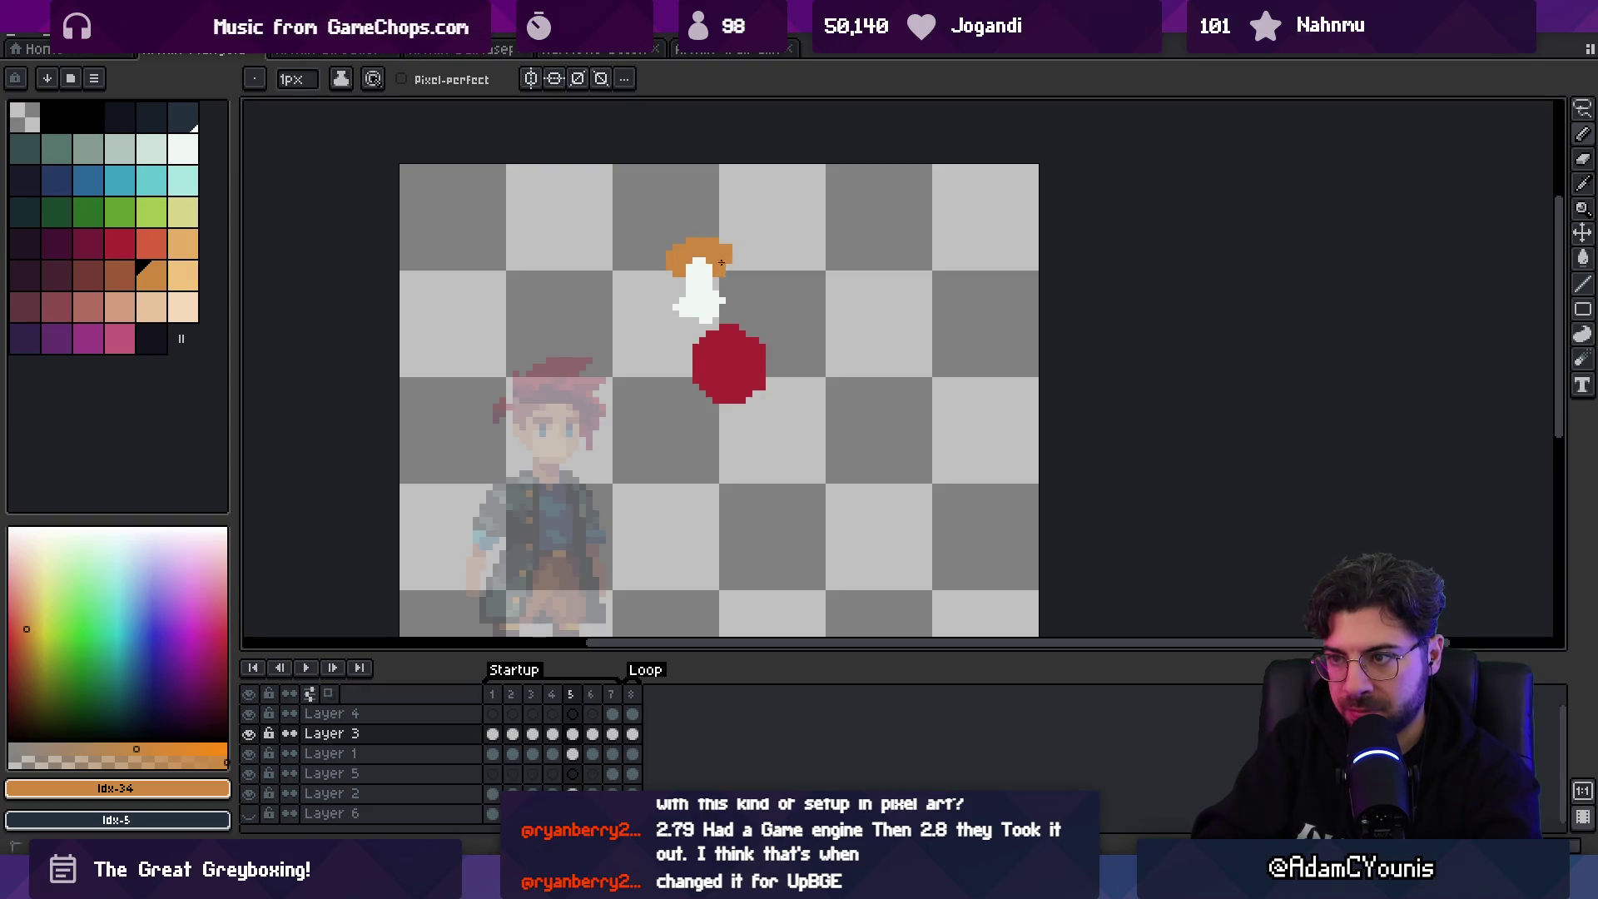
{"action": "key", "text": "e"}
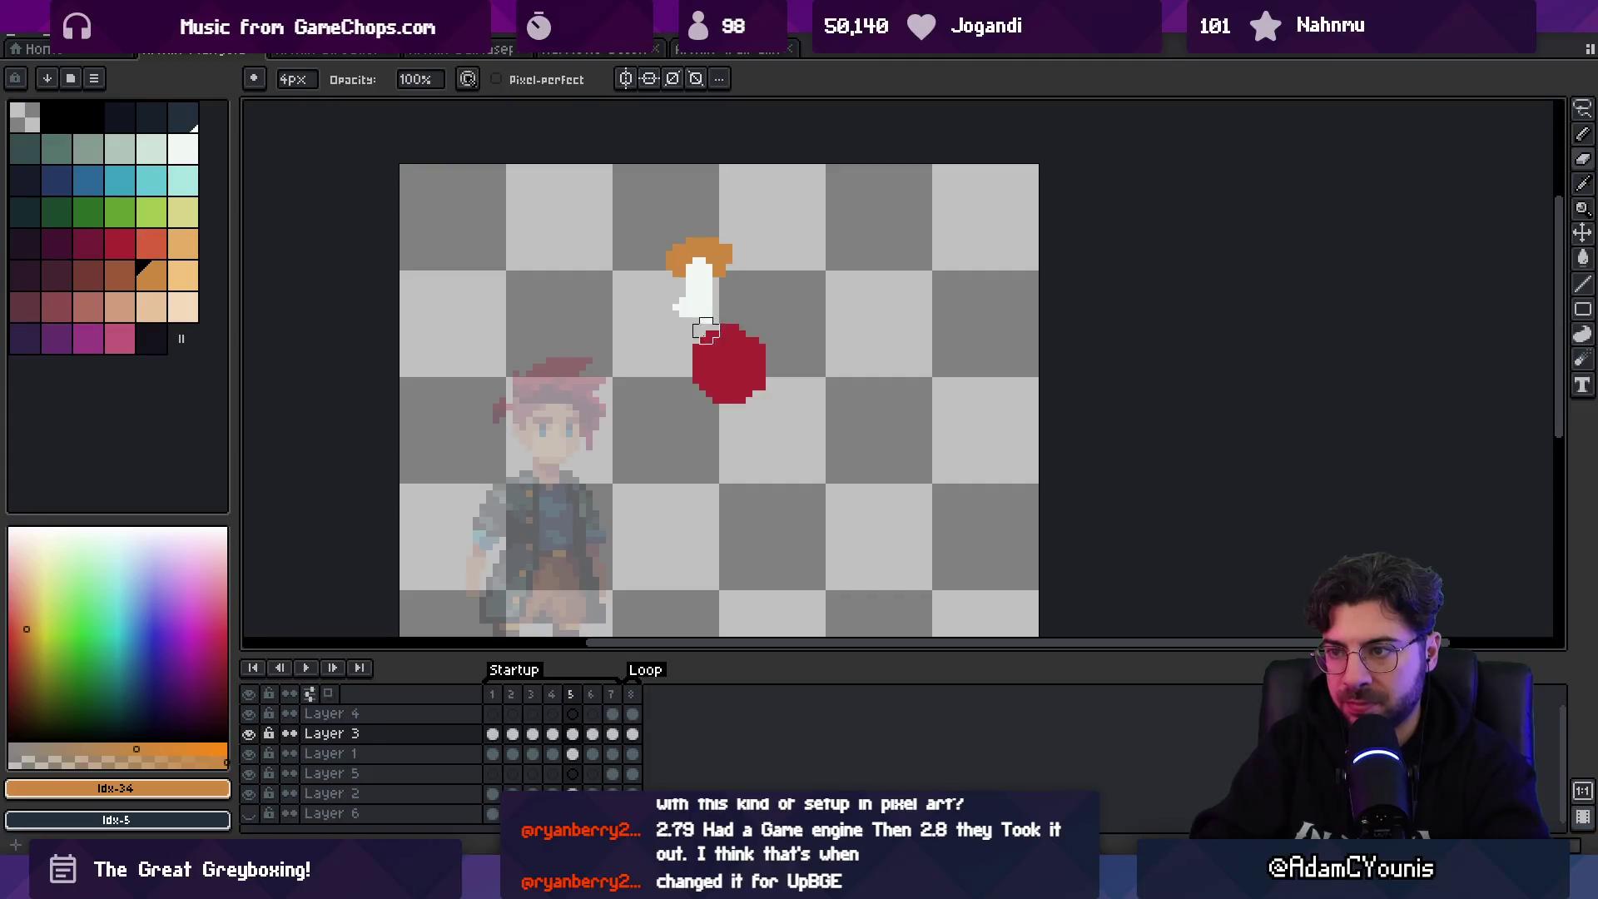
{"action": "key", "text": "Right"}
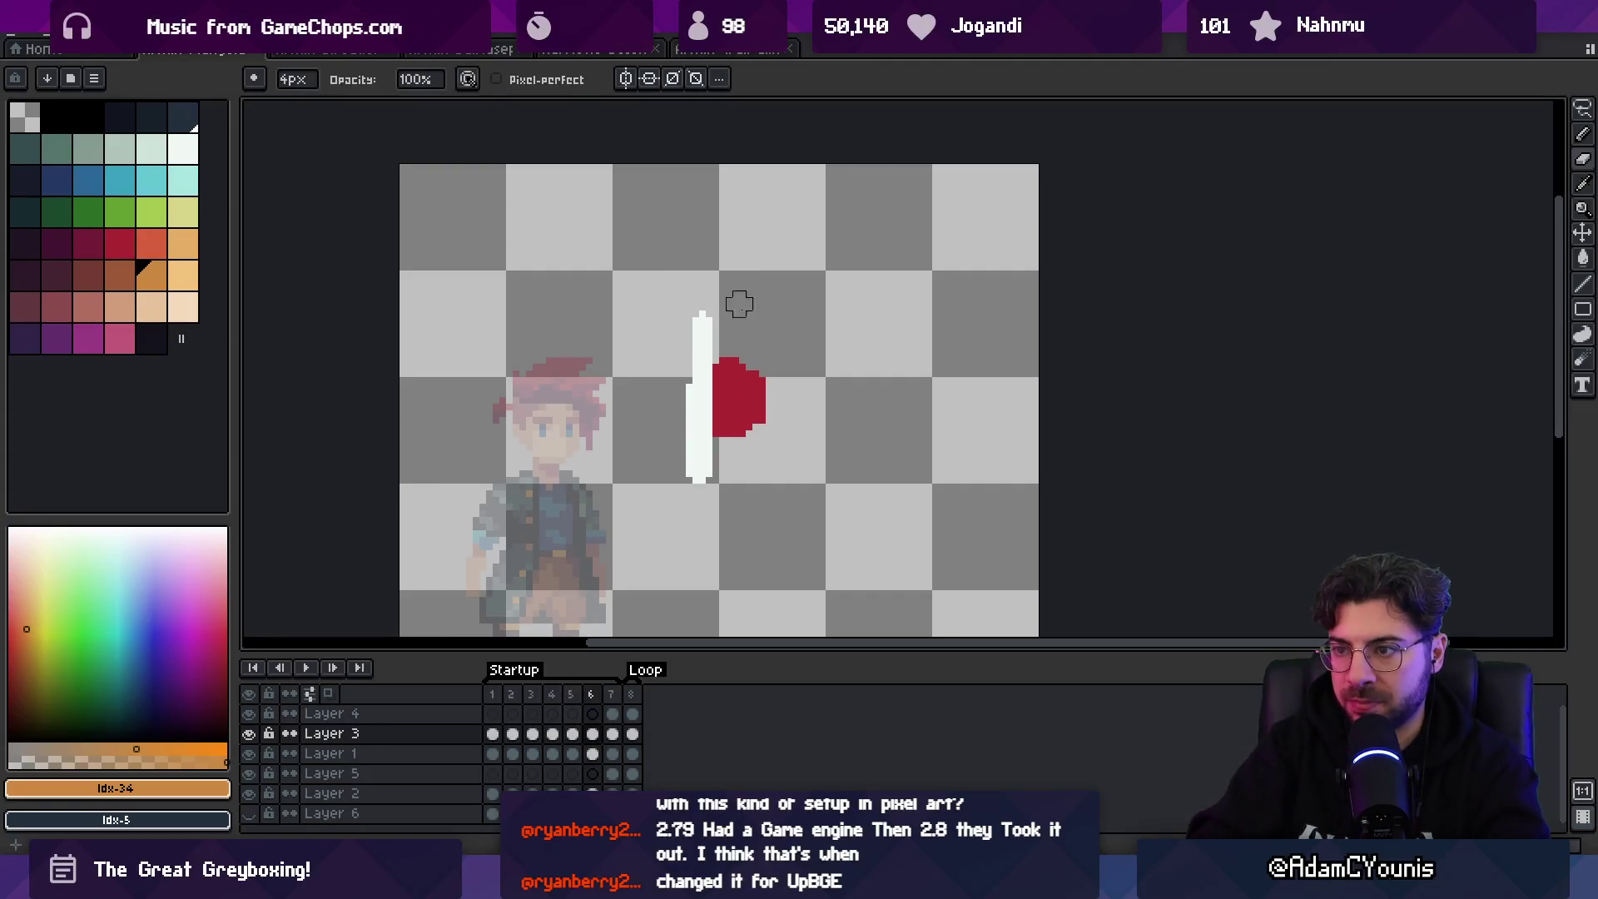
{"action": "key", "text": "b"}
{"action": "left_click_drag", "start_coordinate": [688, 338], "coordinate": [663, 321]}
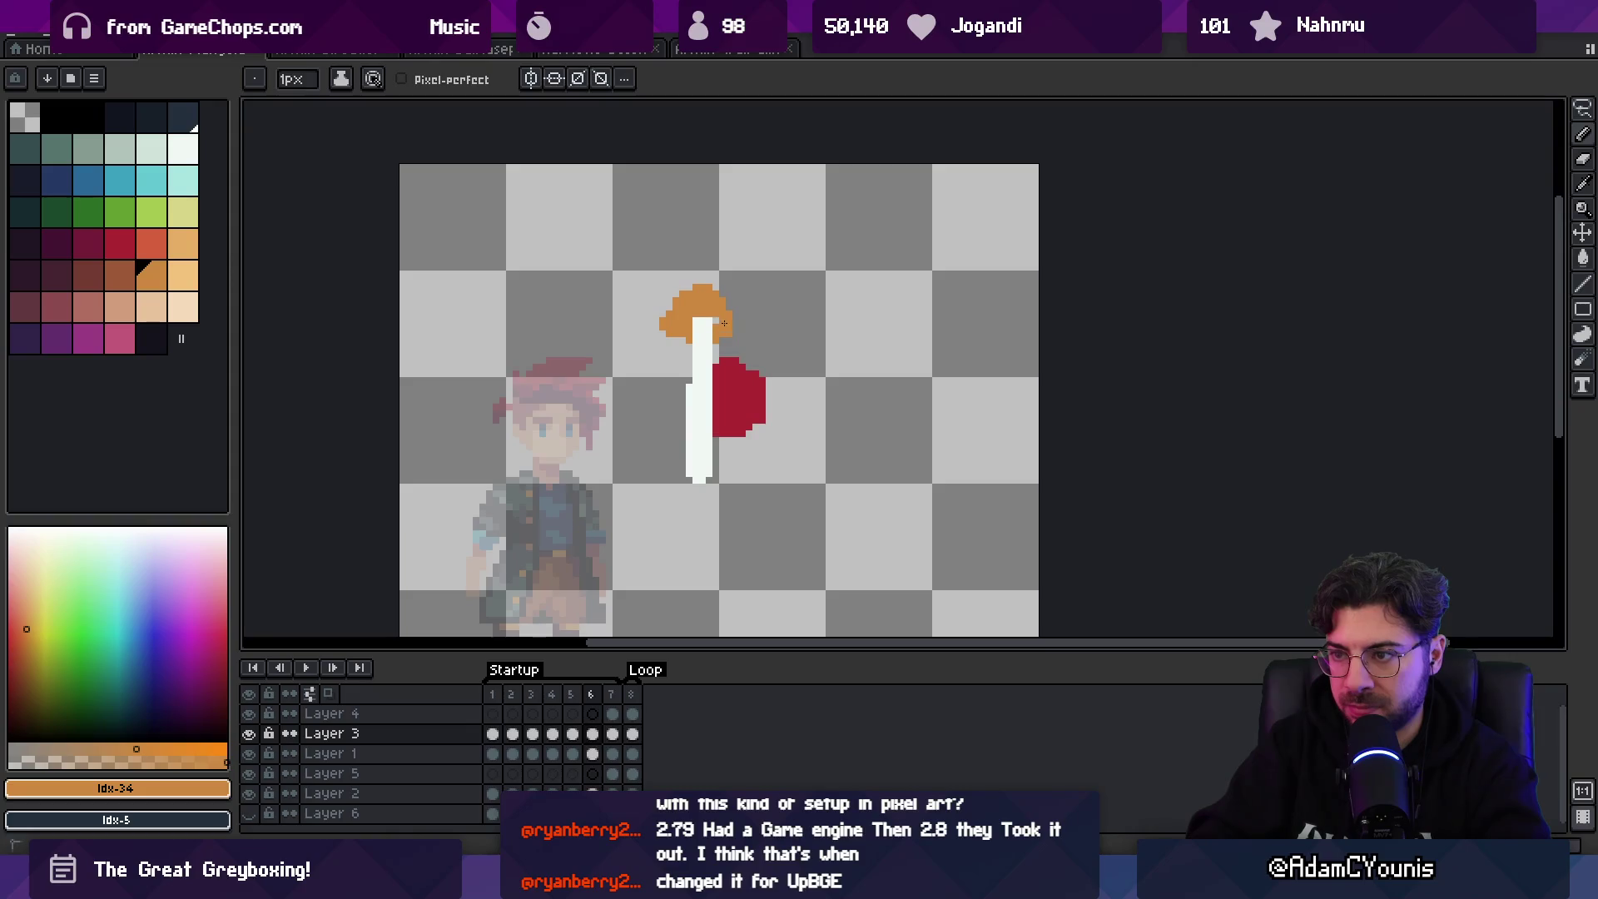
- Preview the animation and zoom in on the sprite
{"action": "key", "text": "z"}
{"action": "scroll", "coordinate": [661, 275], "scroll_direction": "down", "scroll_amount": 6}
{"action": "key", "text": "Return"}
{"action": "scroll", "coordinate": [767, 317], "scroll_direction": "up", "scroll_amount": 3}
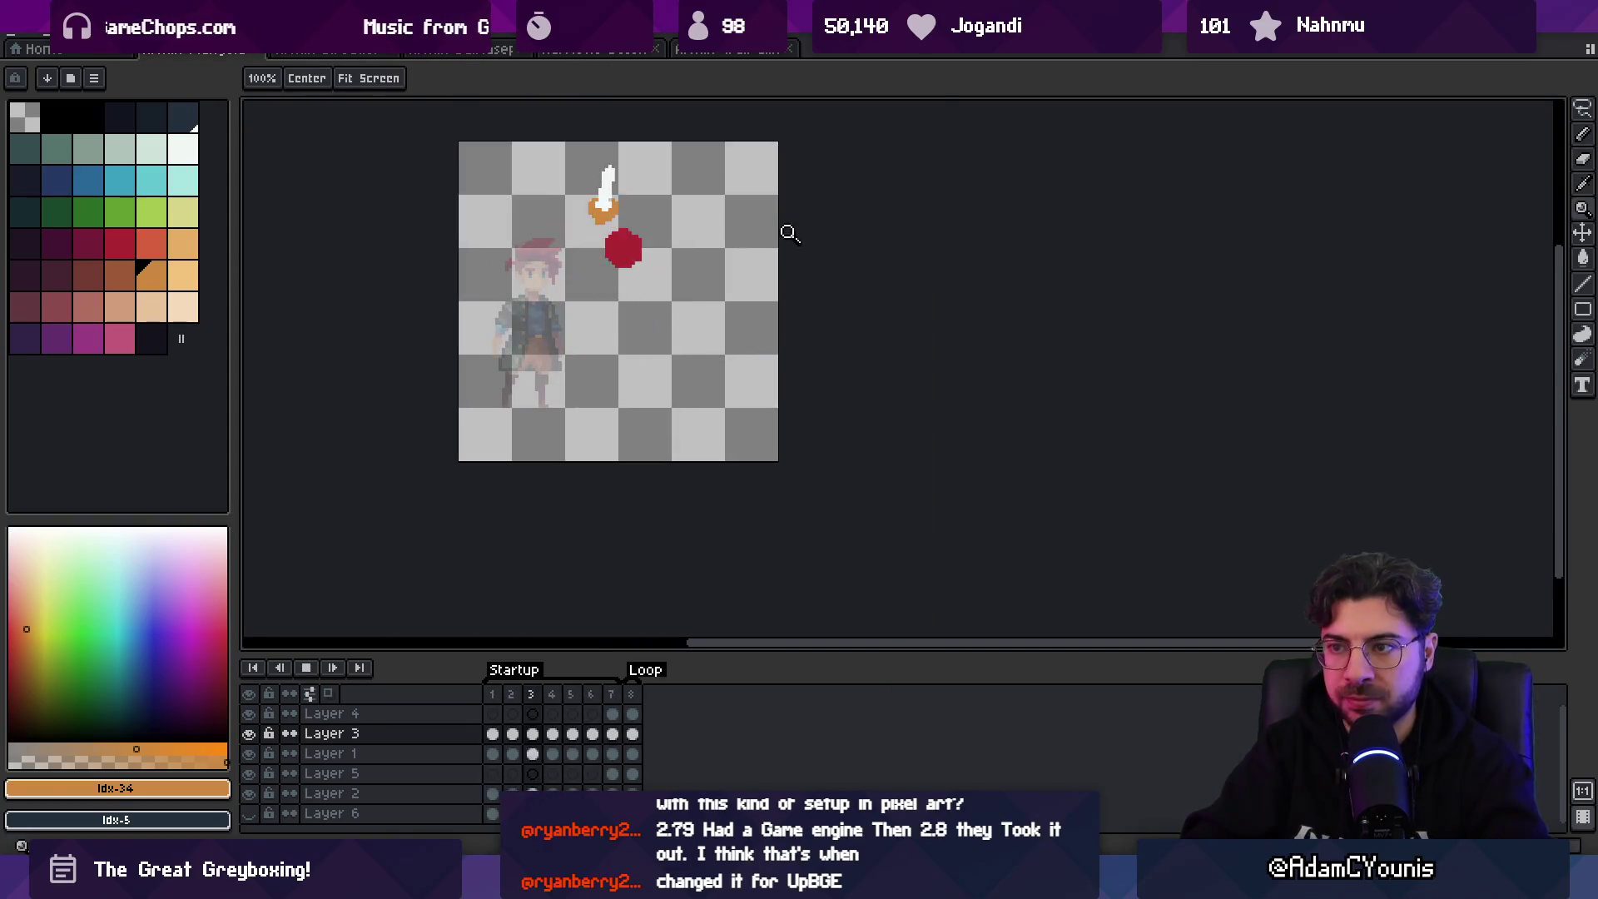
{"action": "scroll", "coordinate": [730, 286], "scroll_direction": "up", "scroll_amount": 2}
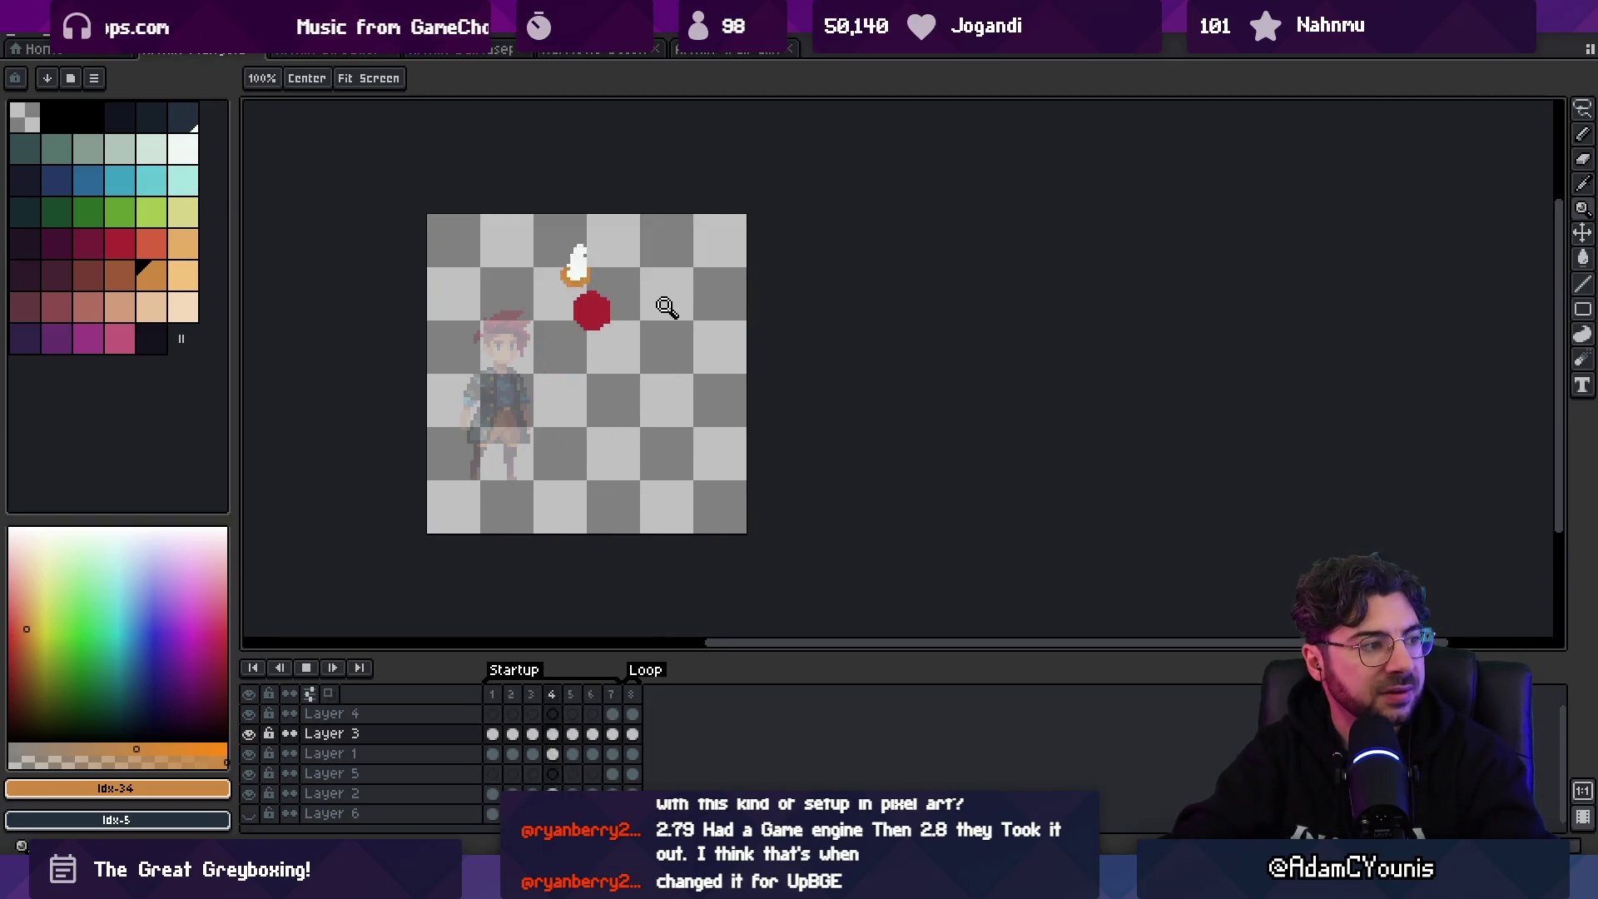
{"action": "key", "text": "Return"}
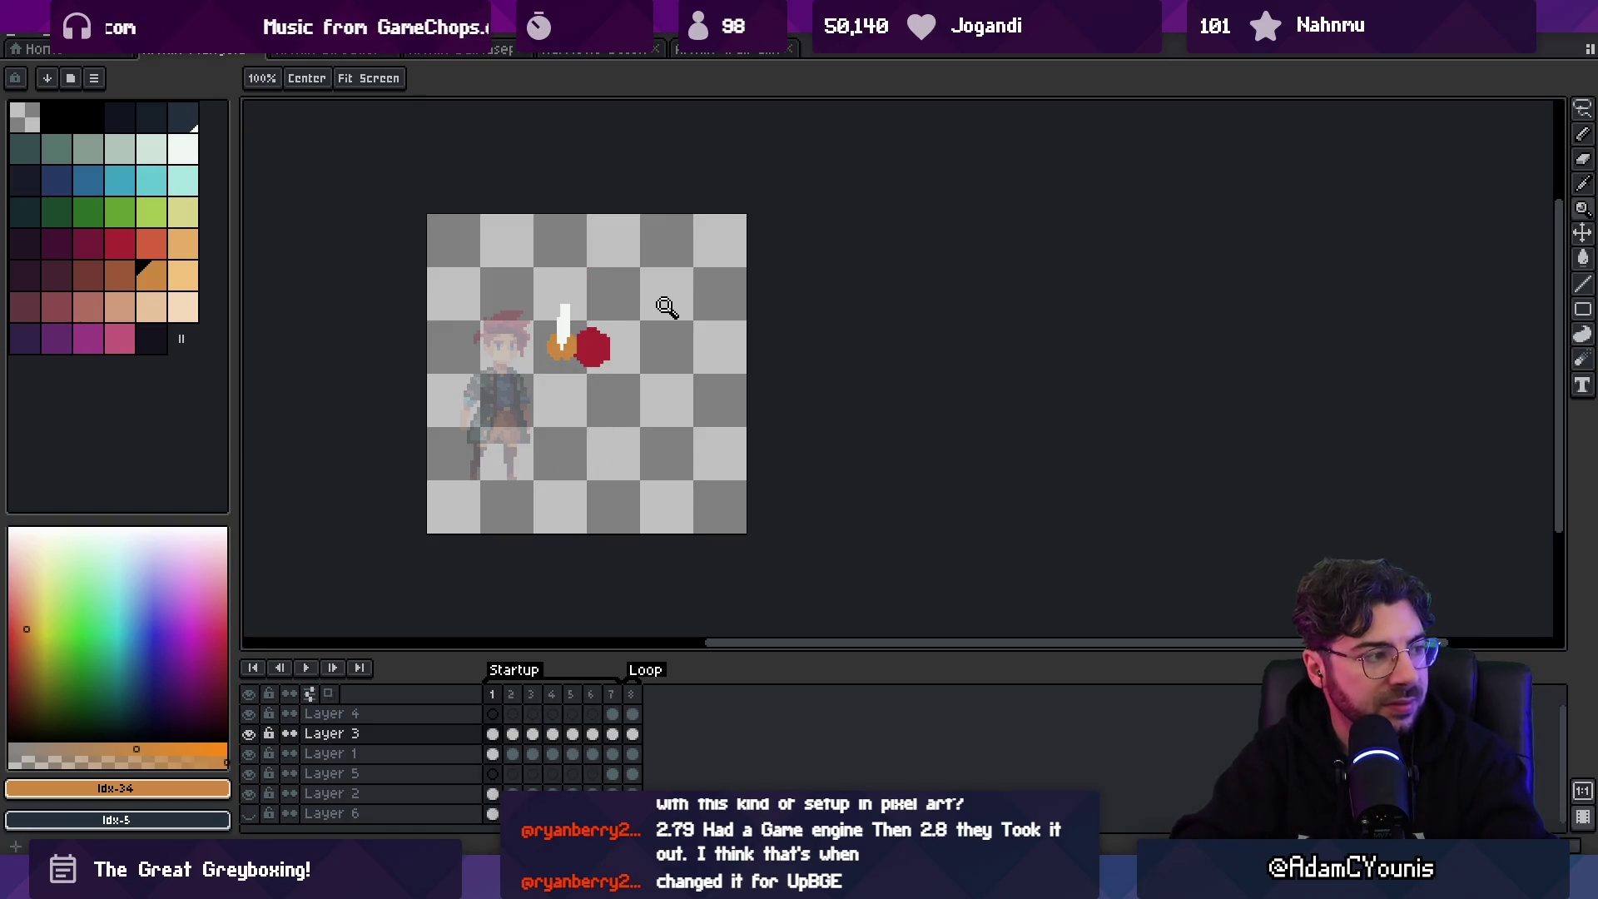
{"action": "left_click", "coordinate": [666, 307]}
{"action": "key", "text": "b"}
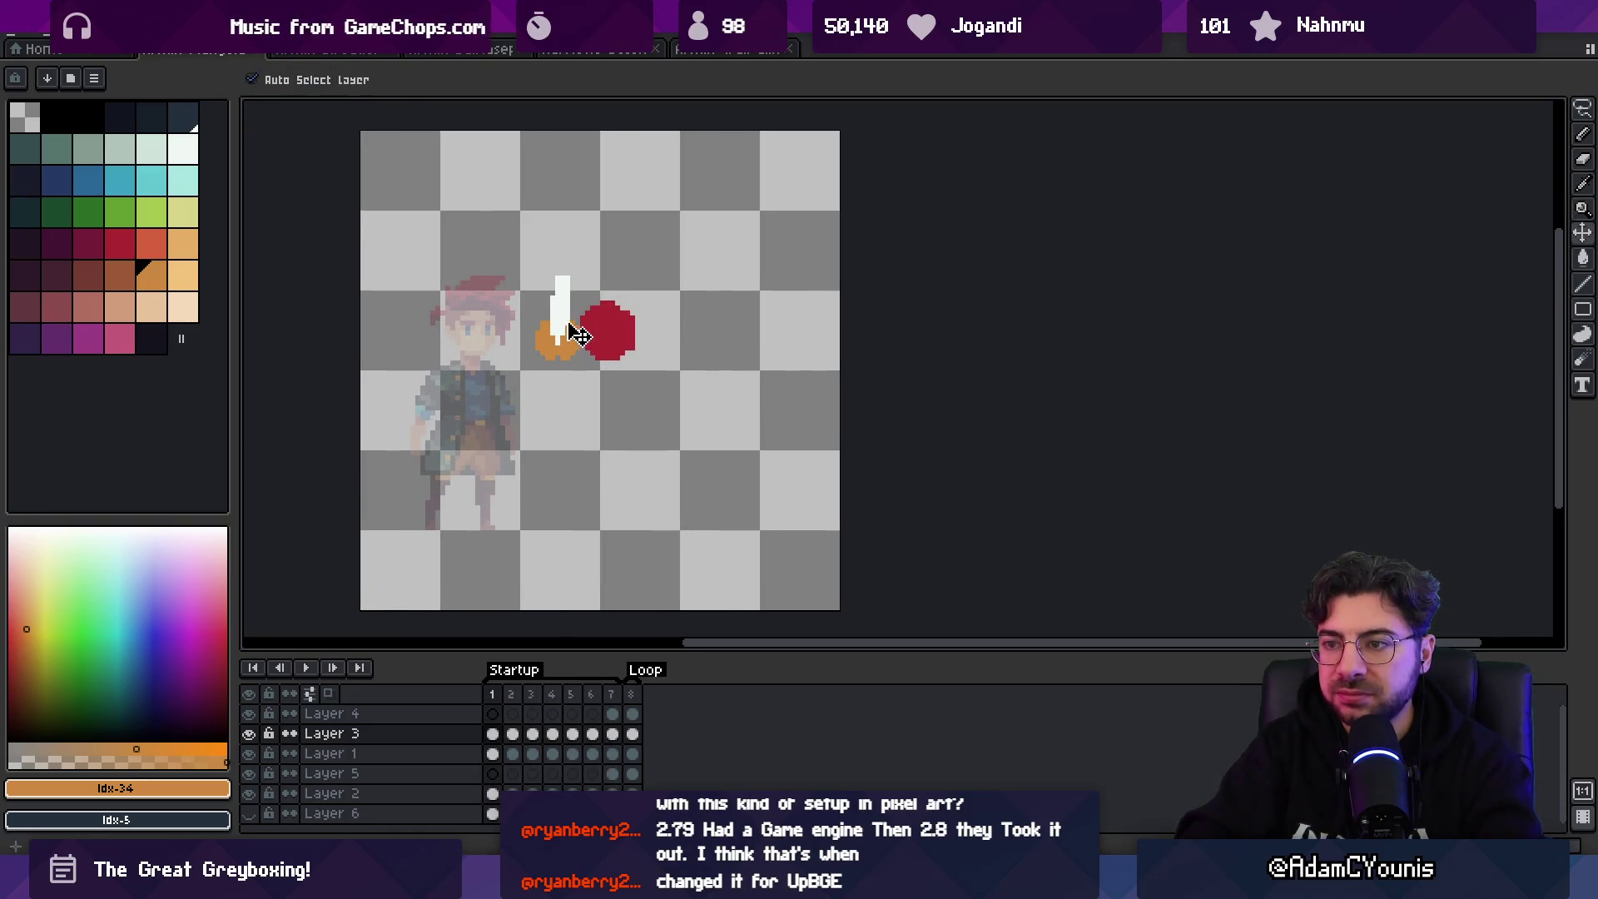
{"action": "left_click", "coordinate": [559, 281], "text": "alt"}
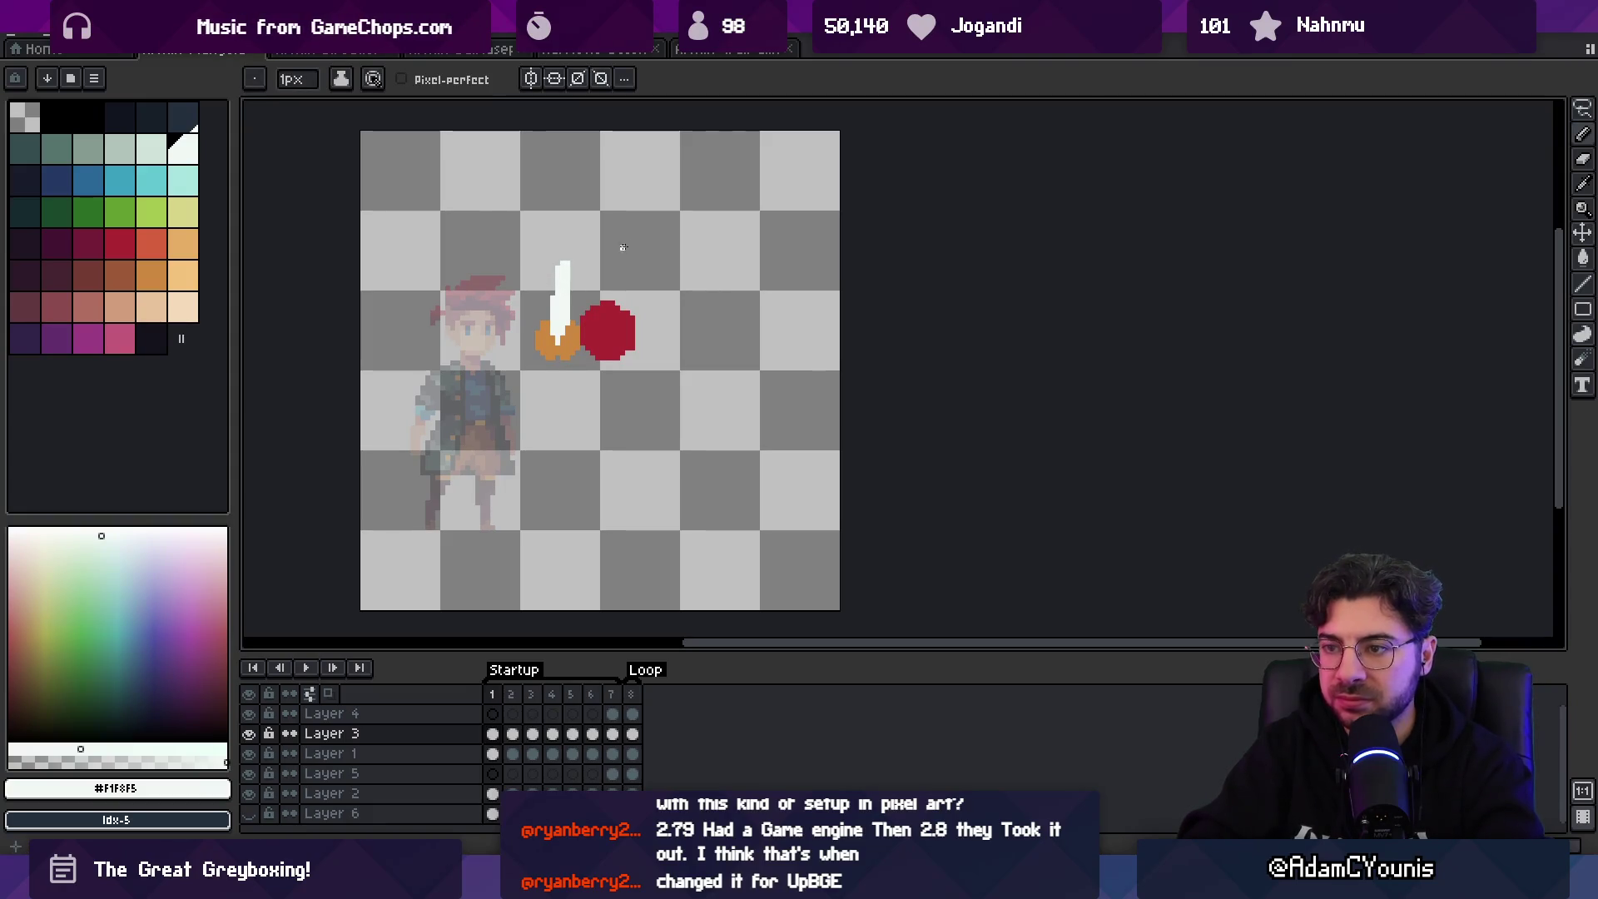
- Sample the orange hand and white blade colours in frames 2 and 3
{"action": "key", "text": "Right"}
{"action": "left_click", "coordinate": [585, 250], "text": "alt"}
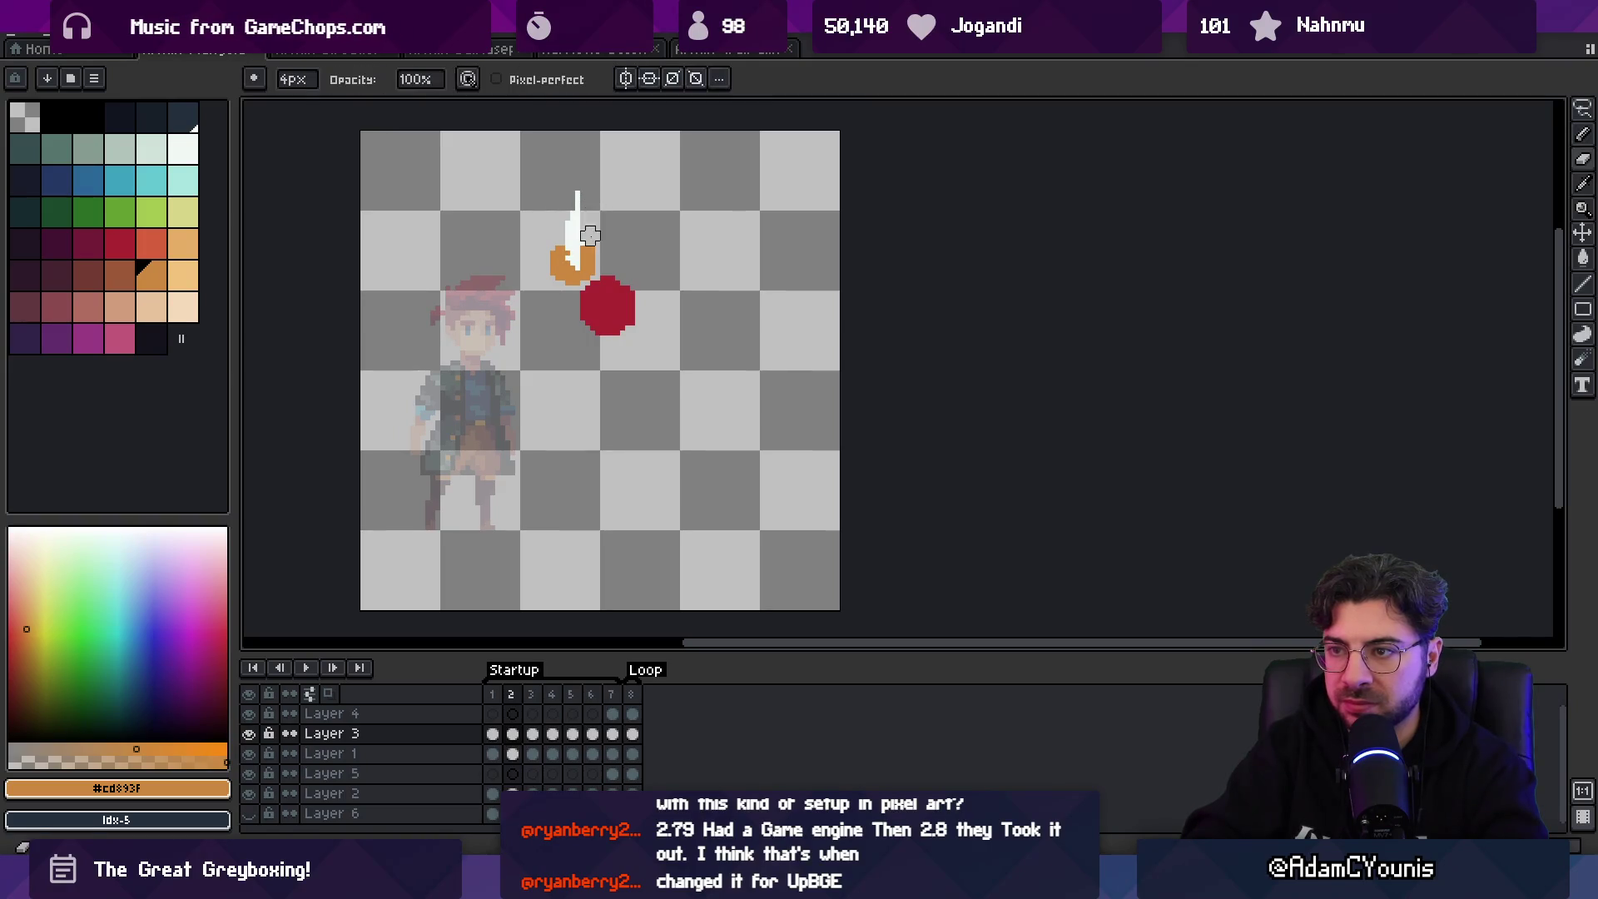
{"action": "left_click", "coordinate": [571, 203], "text": "alt"}
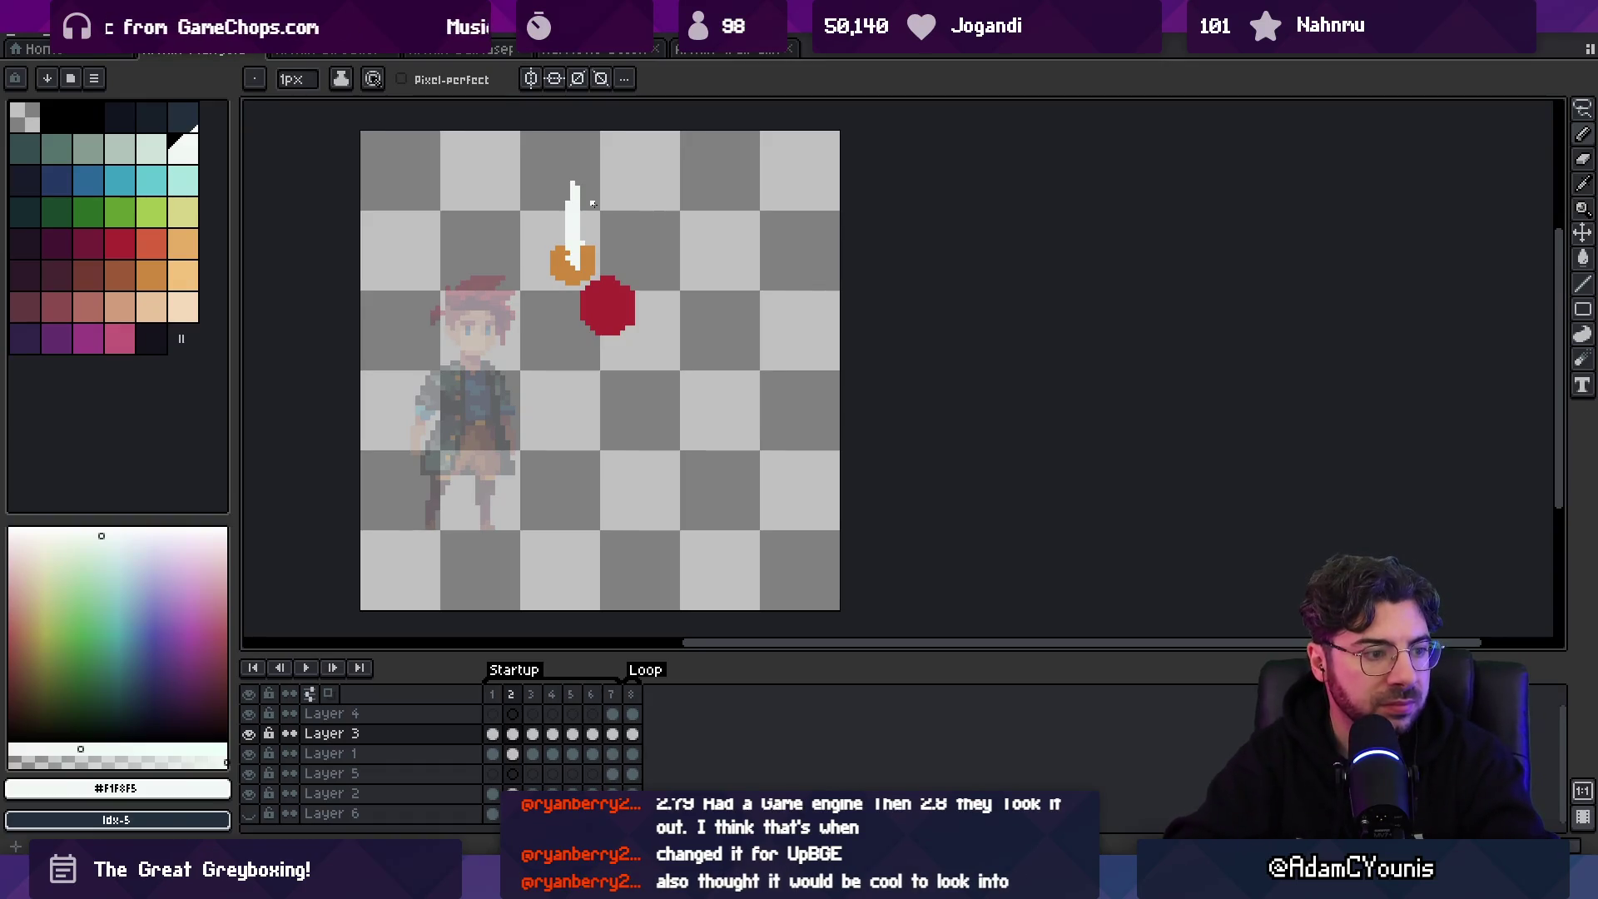
{"action": "key", "text": "Right"}
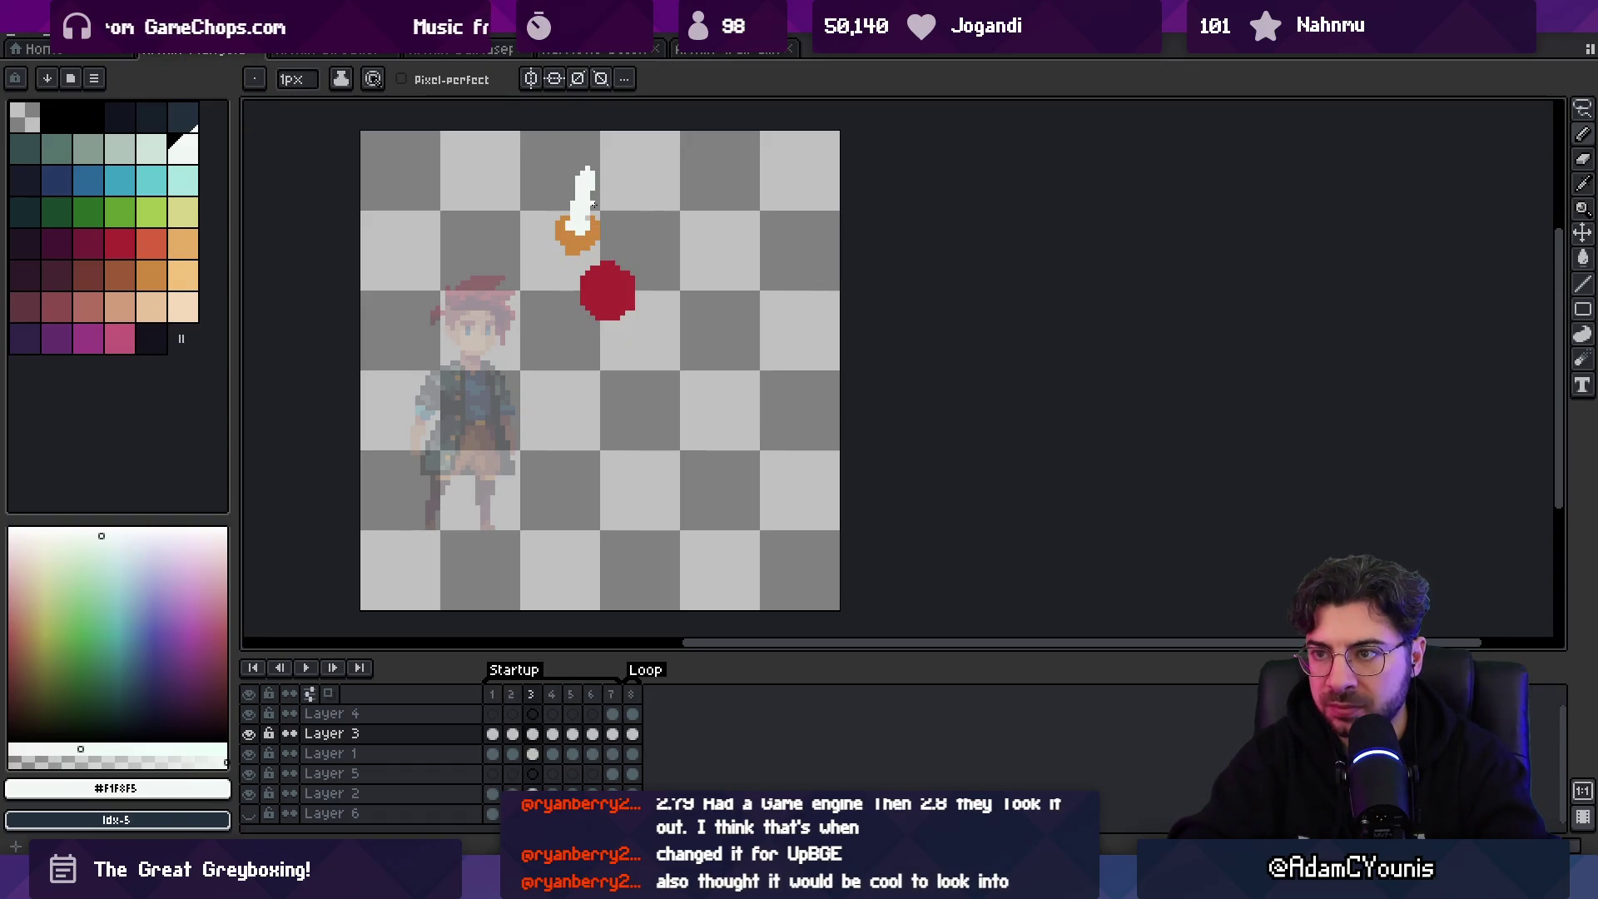
{"action": "left_click", "coordinate": [569, 225], "text": "alt"}
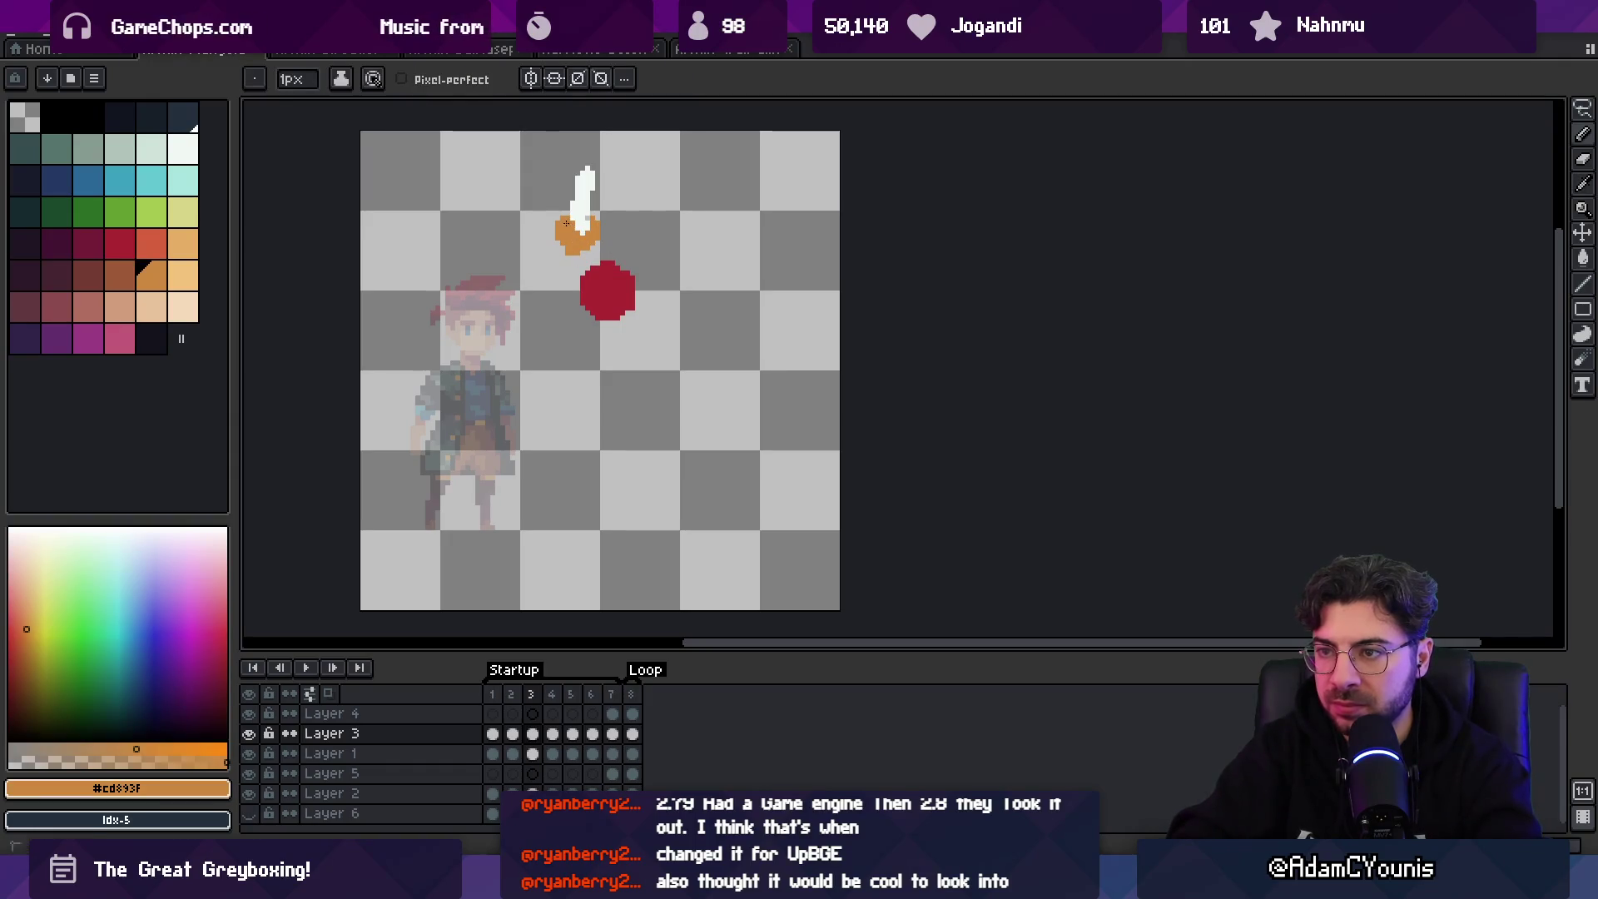
{"action": "left_click", "coordinate": [588, 177], "text": "alt"}
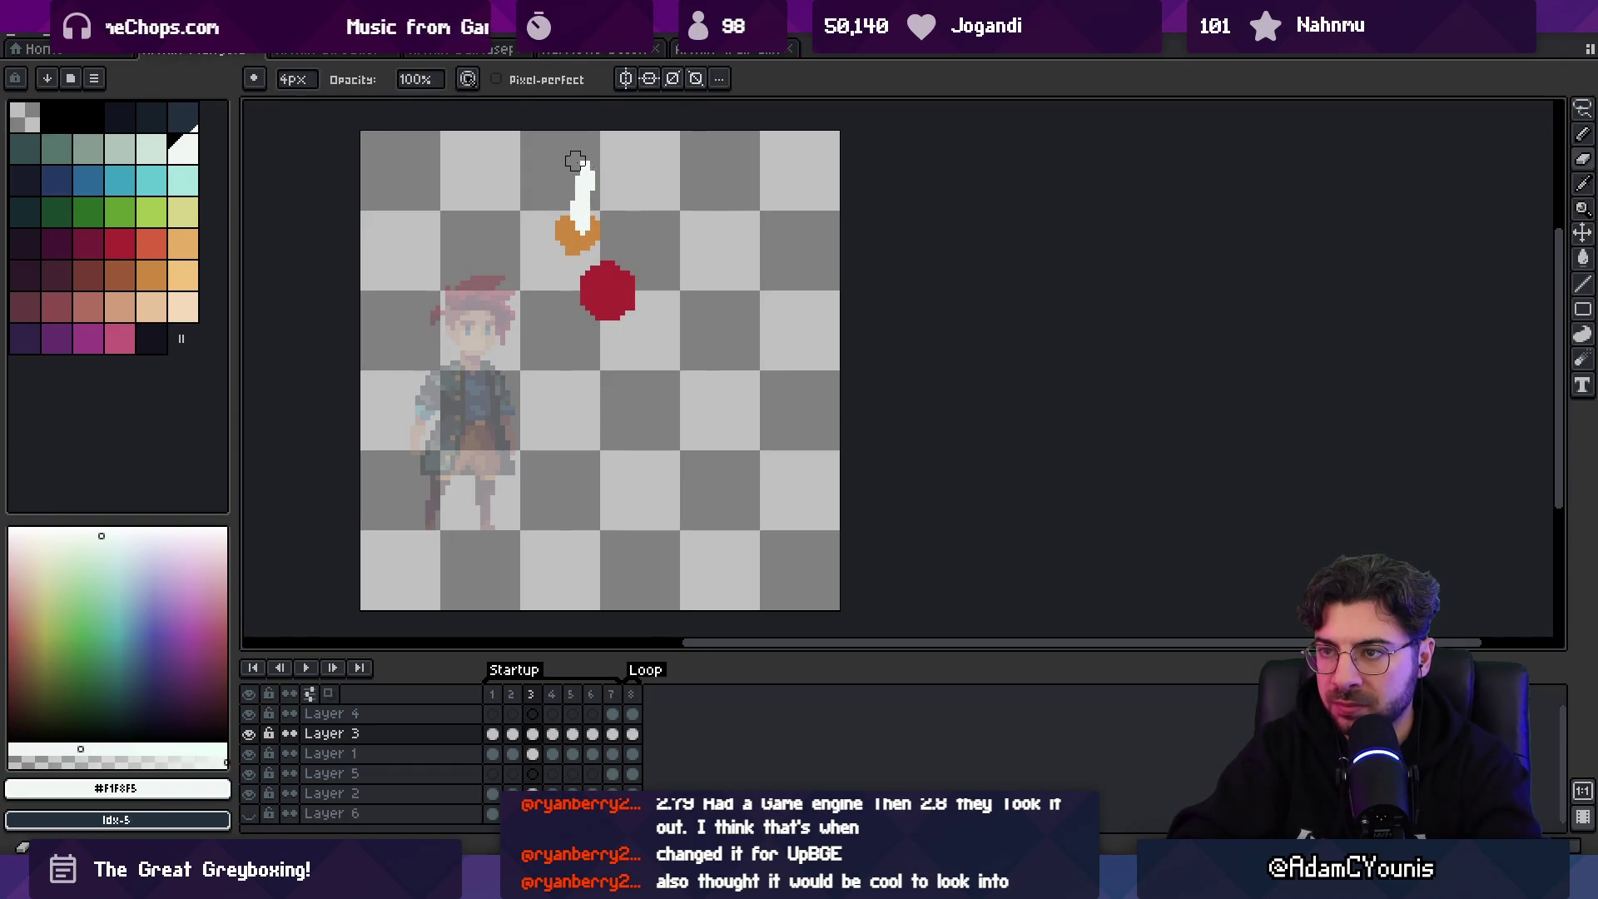
{"action": "key", "text": "e"}
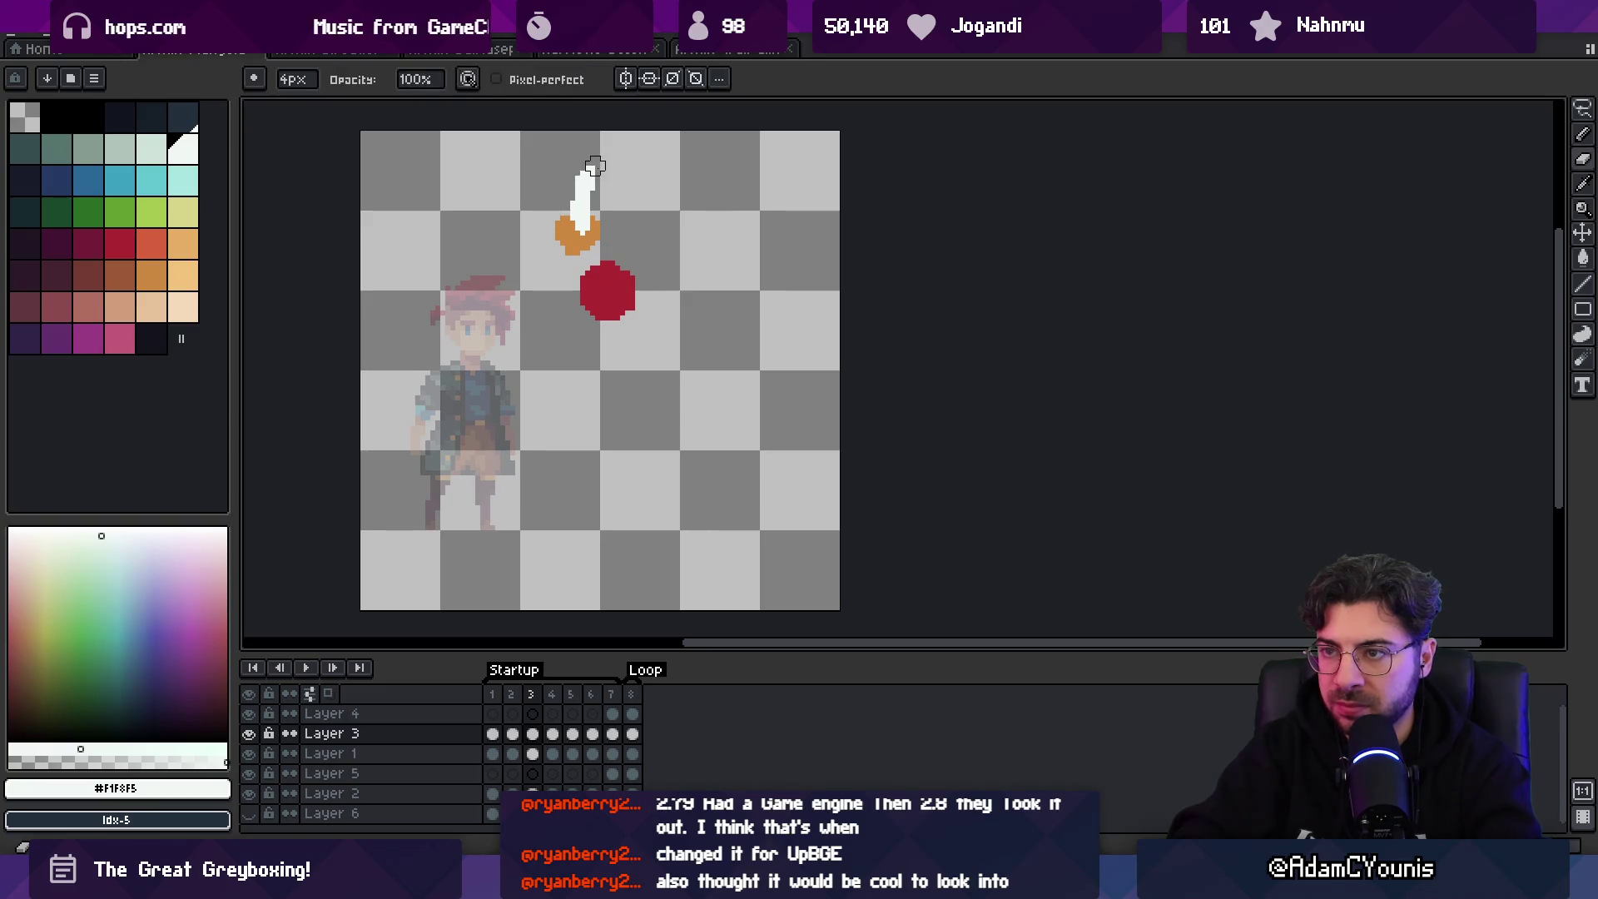
{"action": "key", "text": "b"}
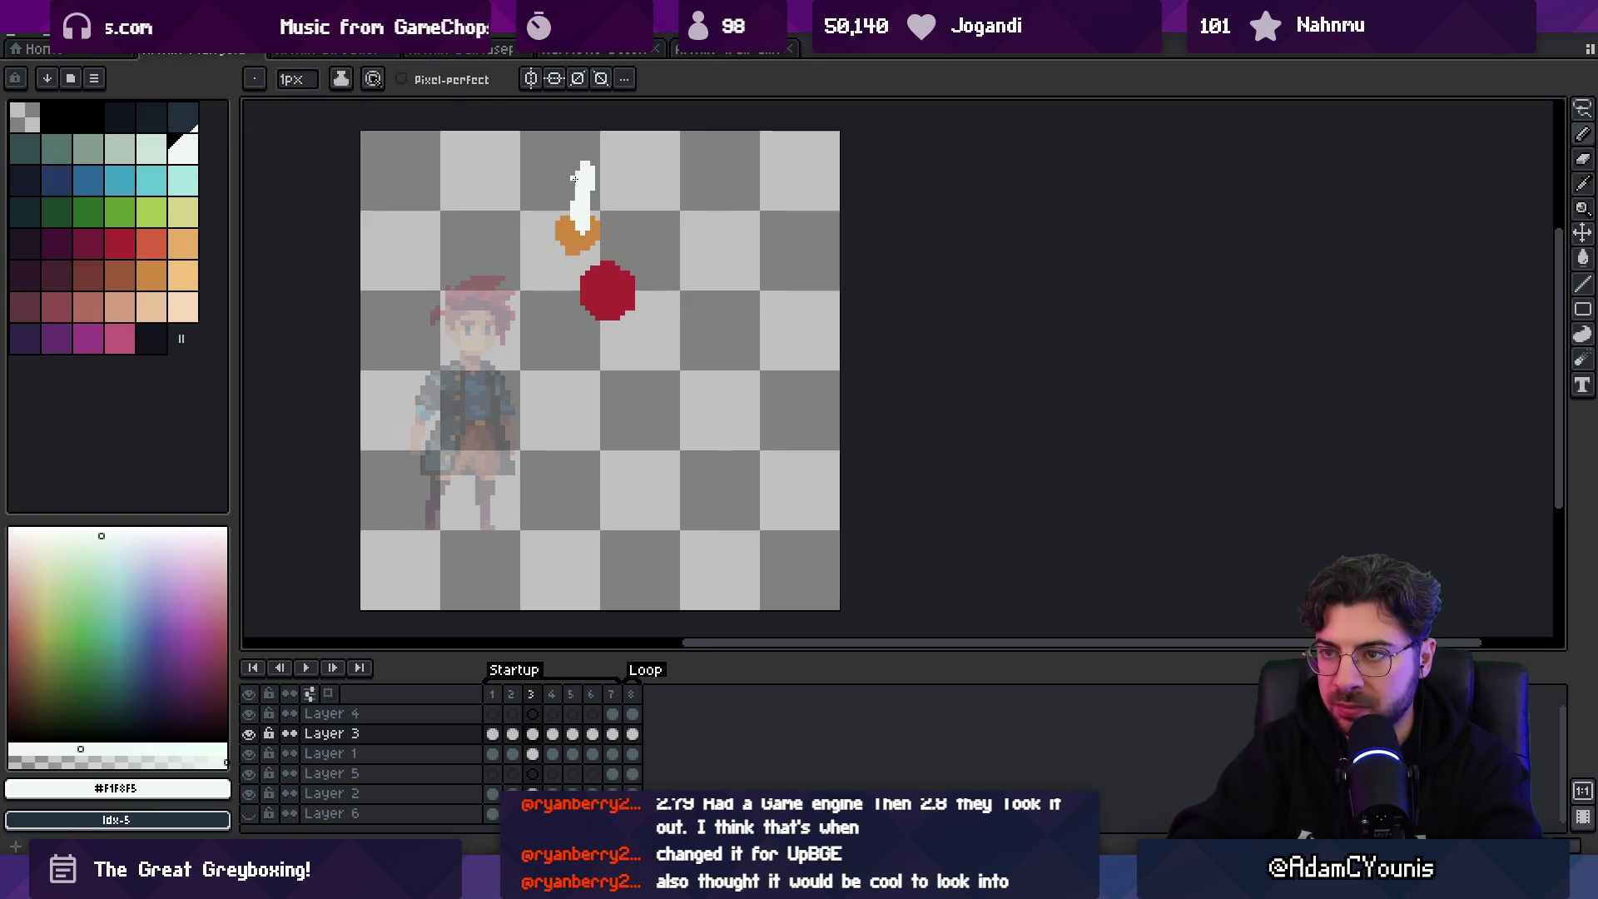
{"action": "key", "text": "e"}
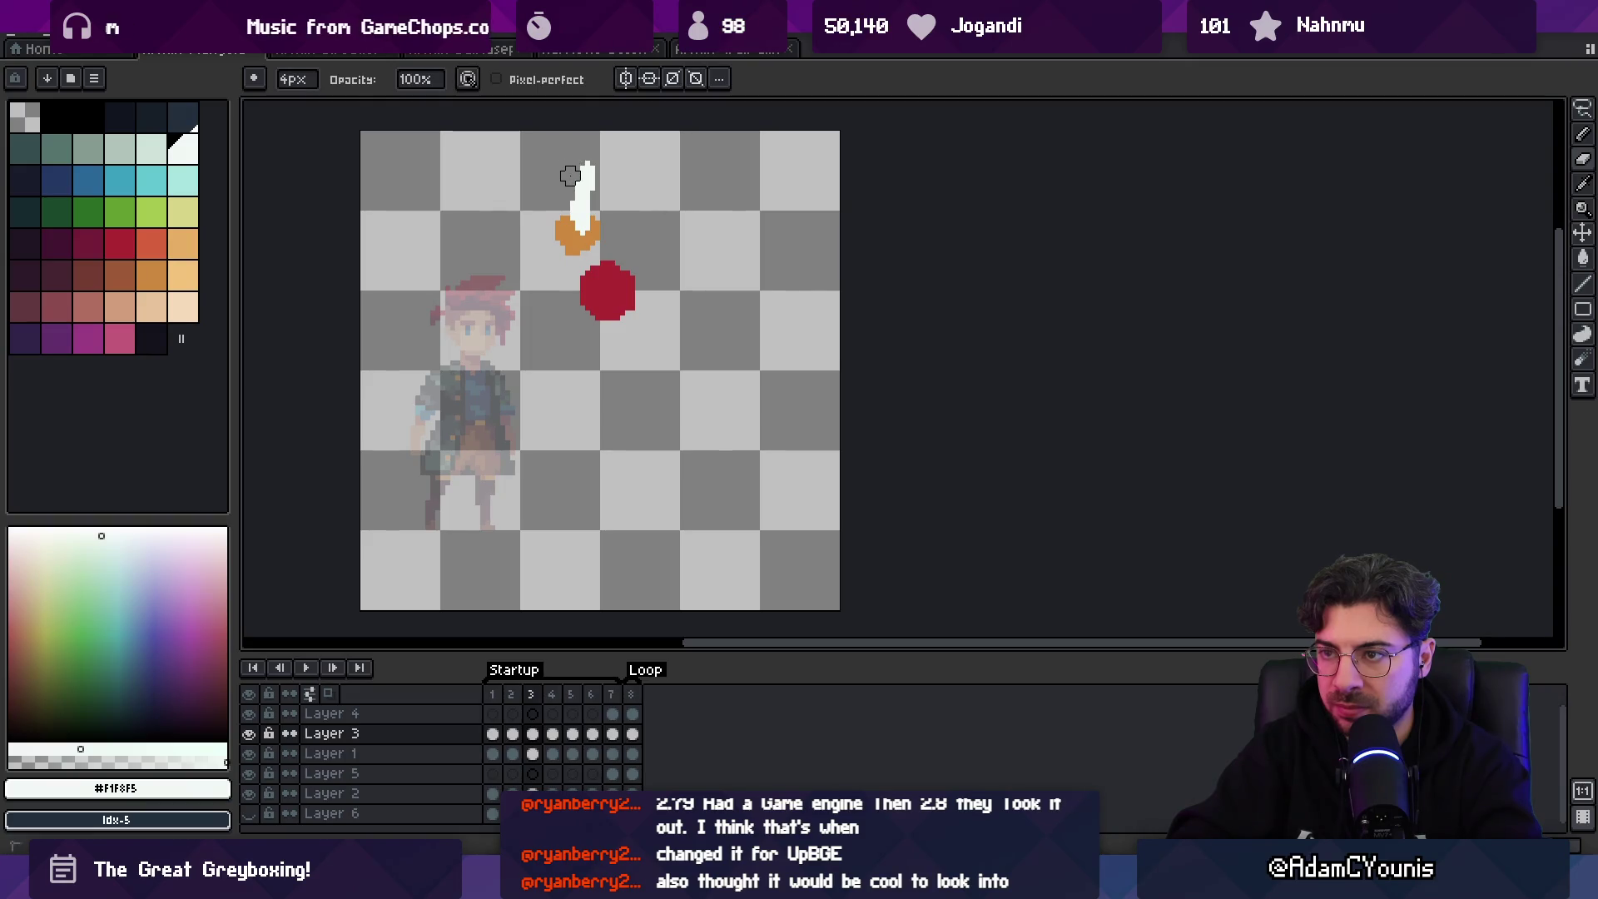
{"action": "key", "text": "Right"}
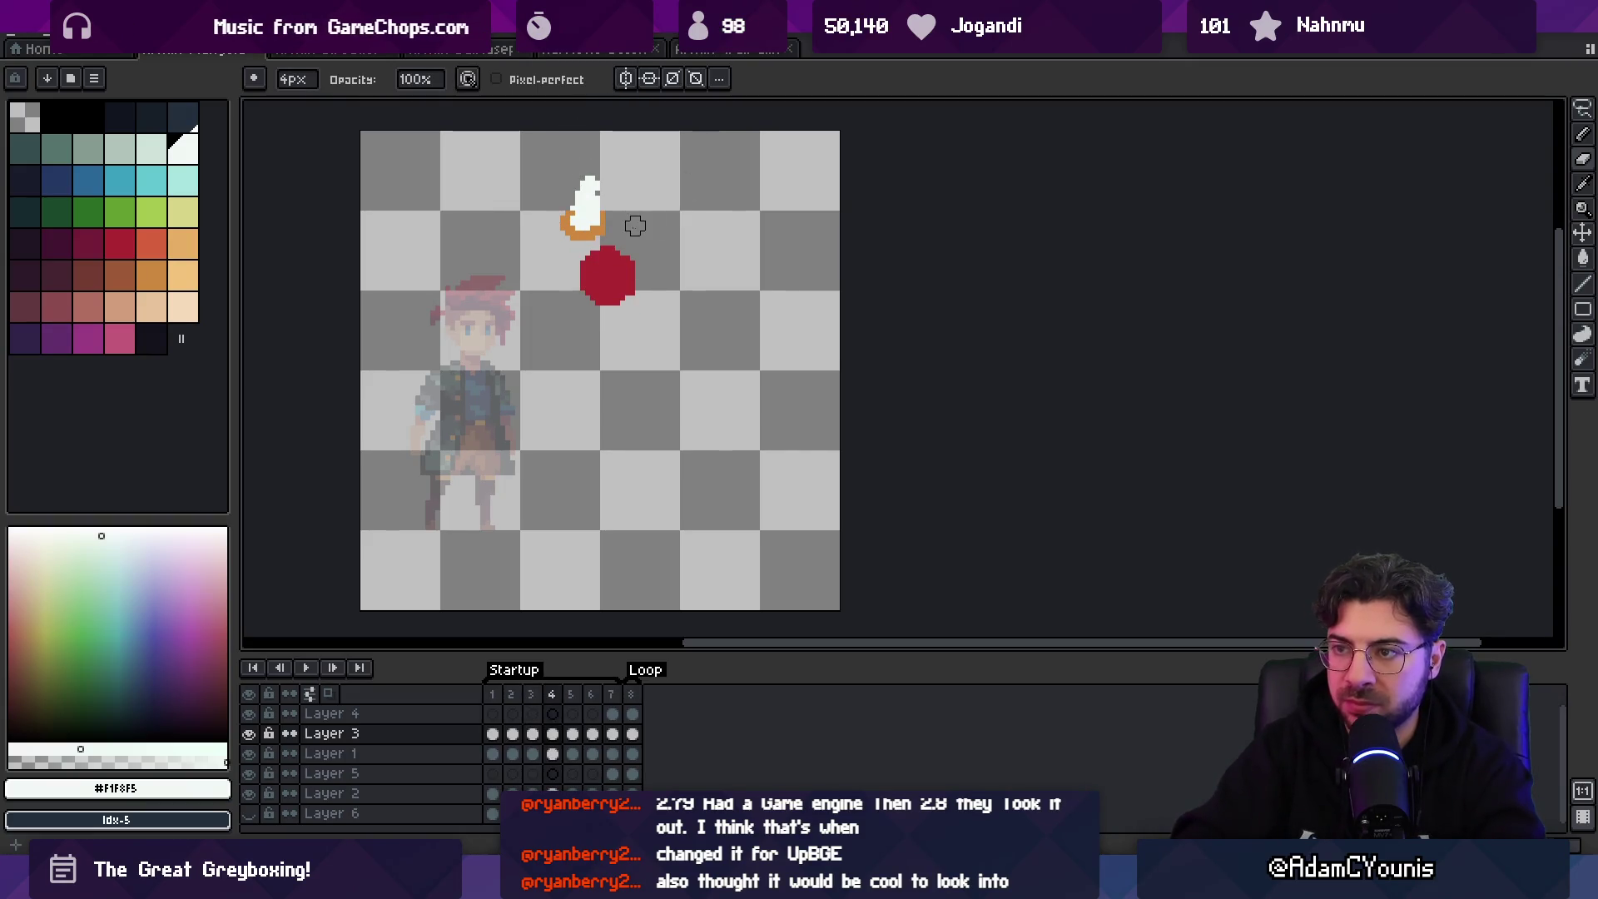
- Trim the white blade's right edge in frame 4 and extend it downward in frame 5
{"action": "scroll", "coordinate": [633, 225], "scroll_direction": "up", "scroll_amount": 3}
{"action": "key", "text": "b"}
{"action": "left_click", "coordinate": [683, 292], "text": "alt"}
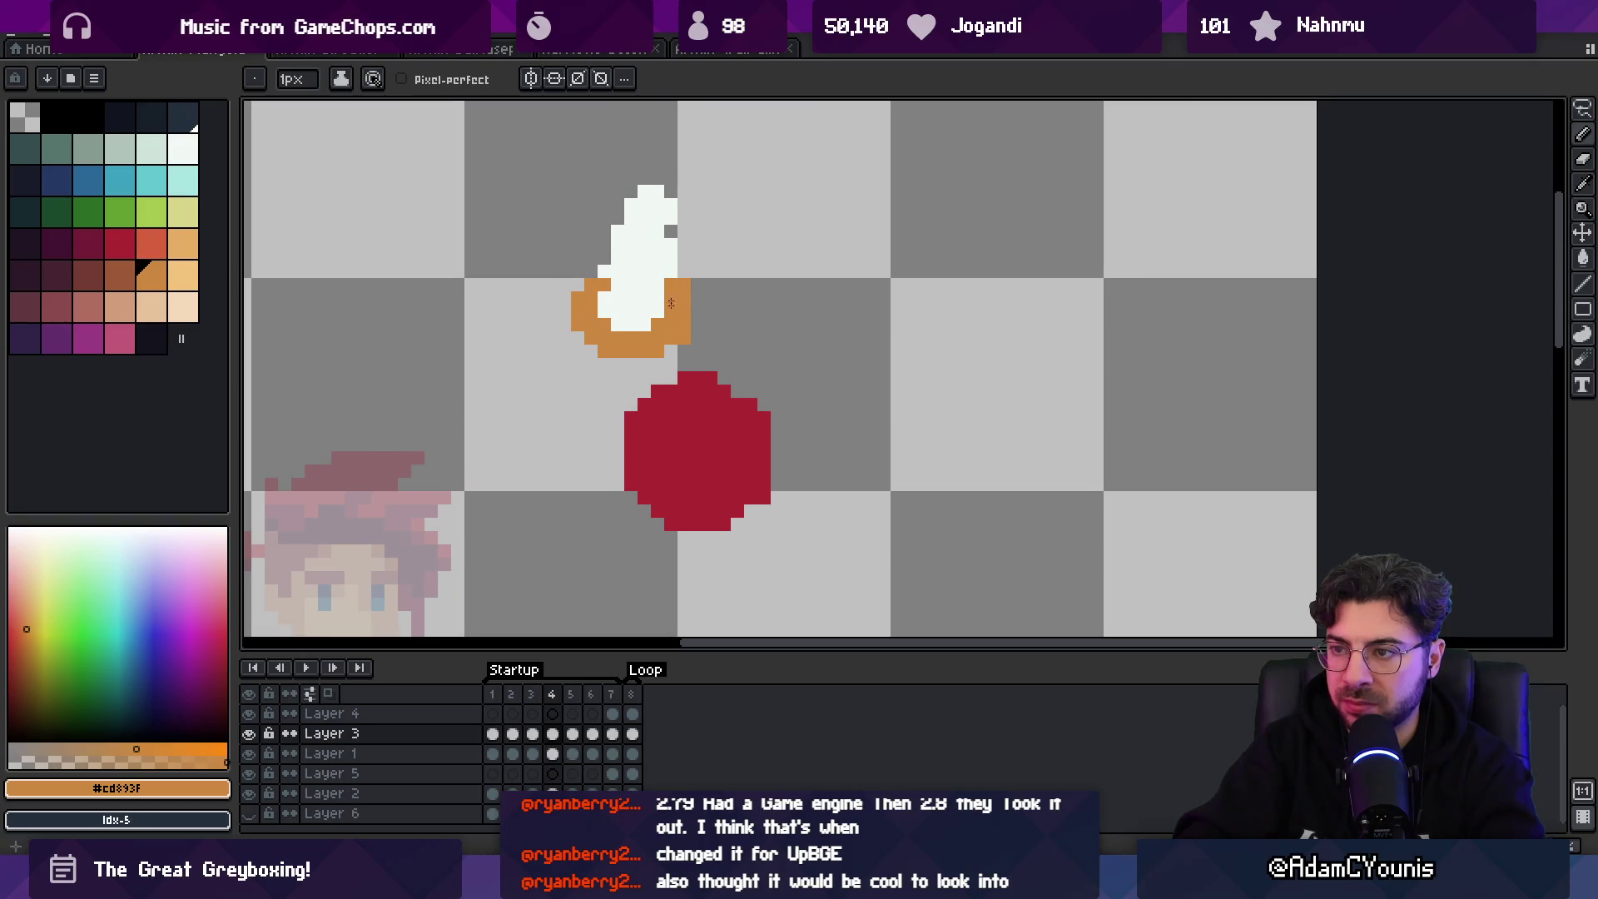
{"action": "key", "text": "e"}
{"action": "left_click_drag", "start_coordinate": [671, 258], "coordinate": [671, 204]}
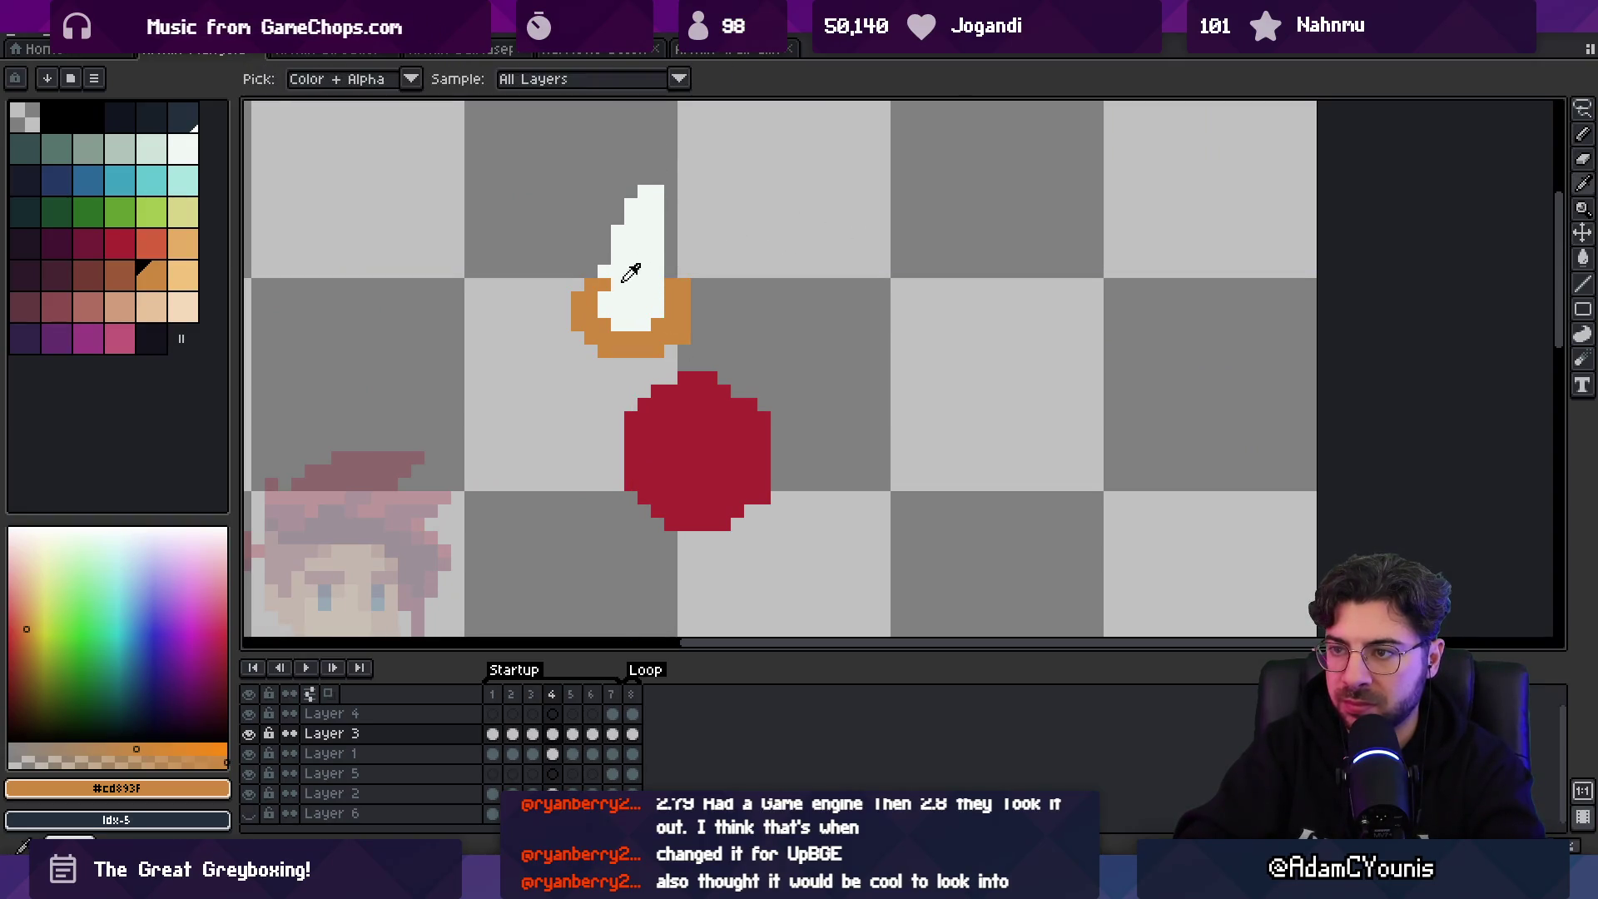
{"action": "left_click", "coordinate": [658, 231], "text": "alt"}
{"action": "key", "text": "Right"}
{"action": "key", "text": "b"}
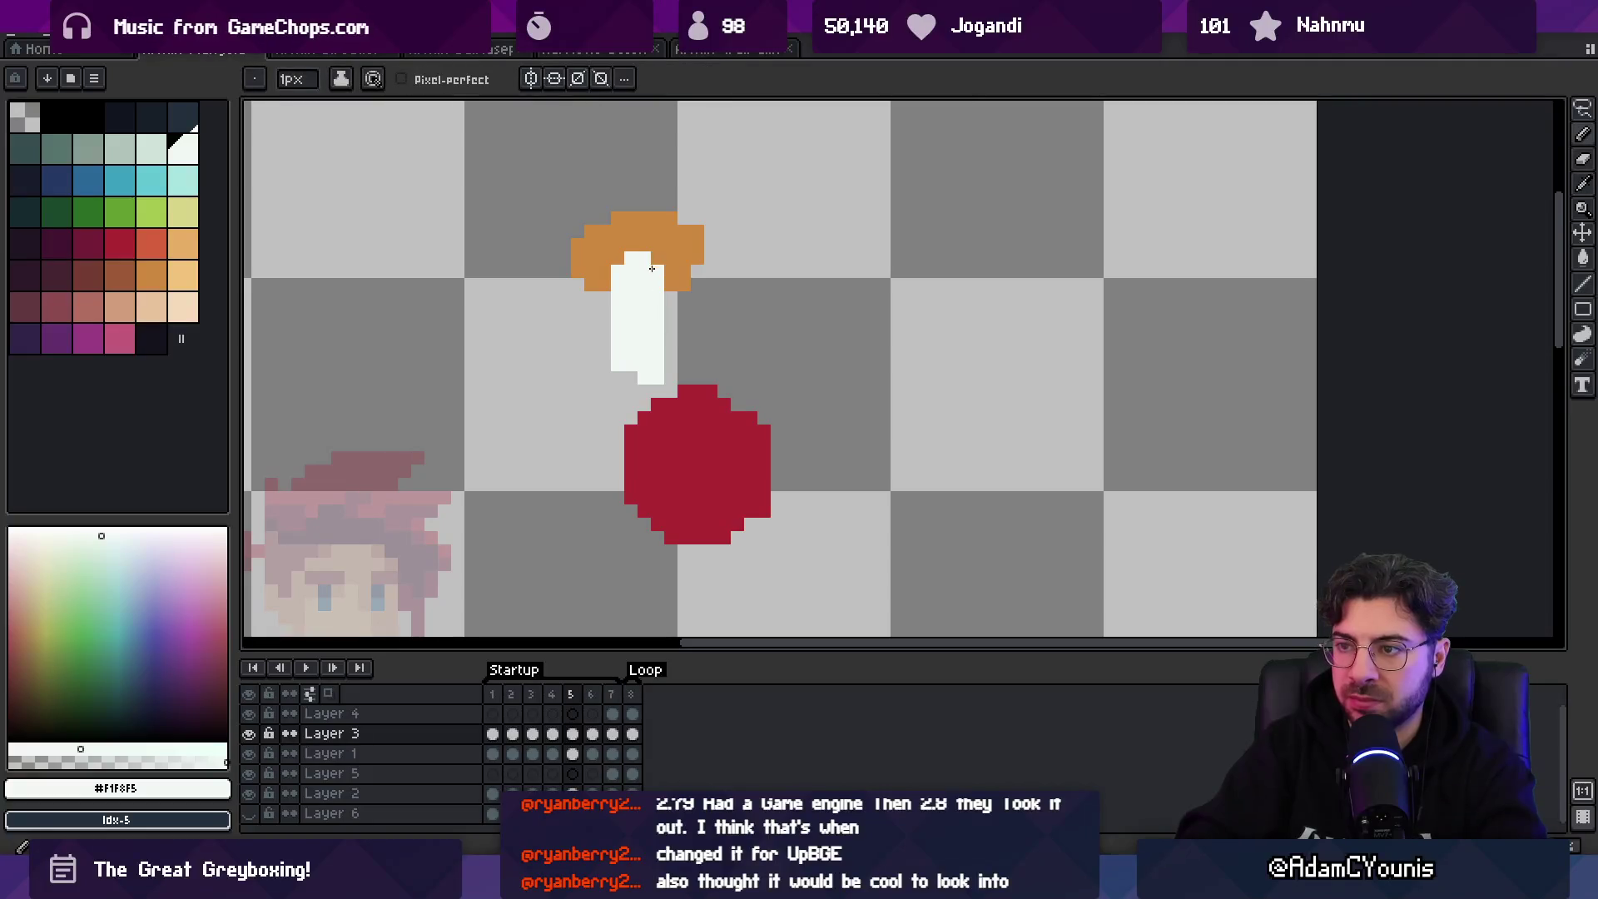
{"action": "left_click_drag", "start_coordinate": [666, 338], "coordinate": [666, 366]}
{"action": "scroll", "coordinate": [657, 308], "scroll_direction": "down", "scroll_amount": 3}
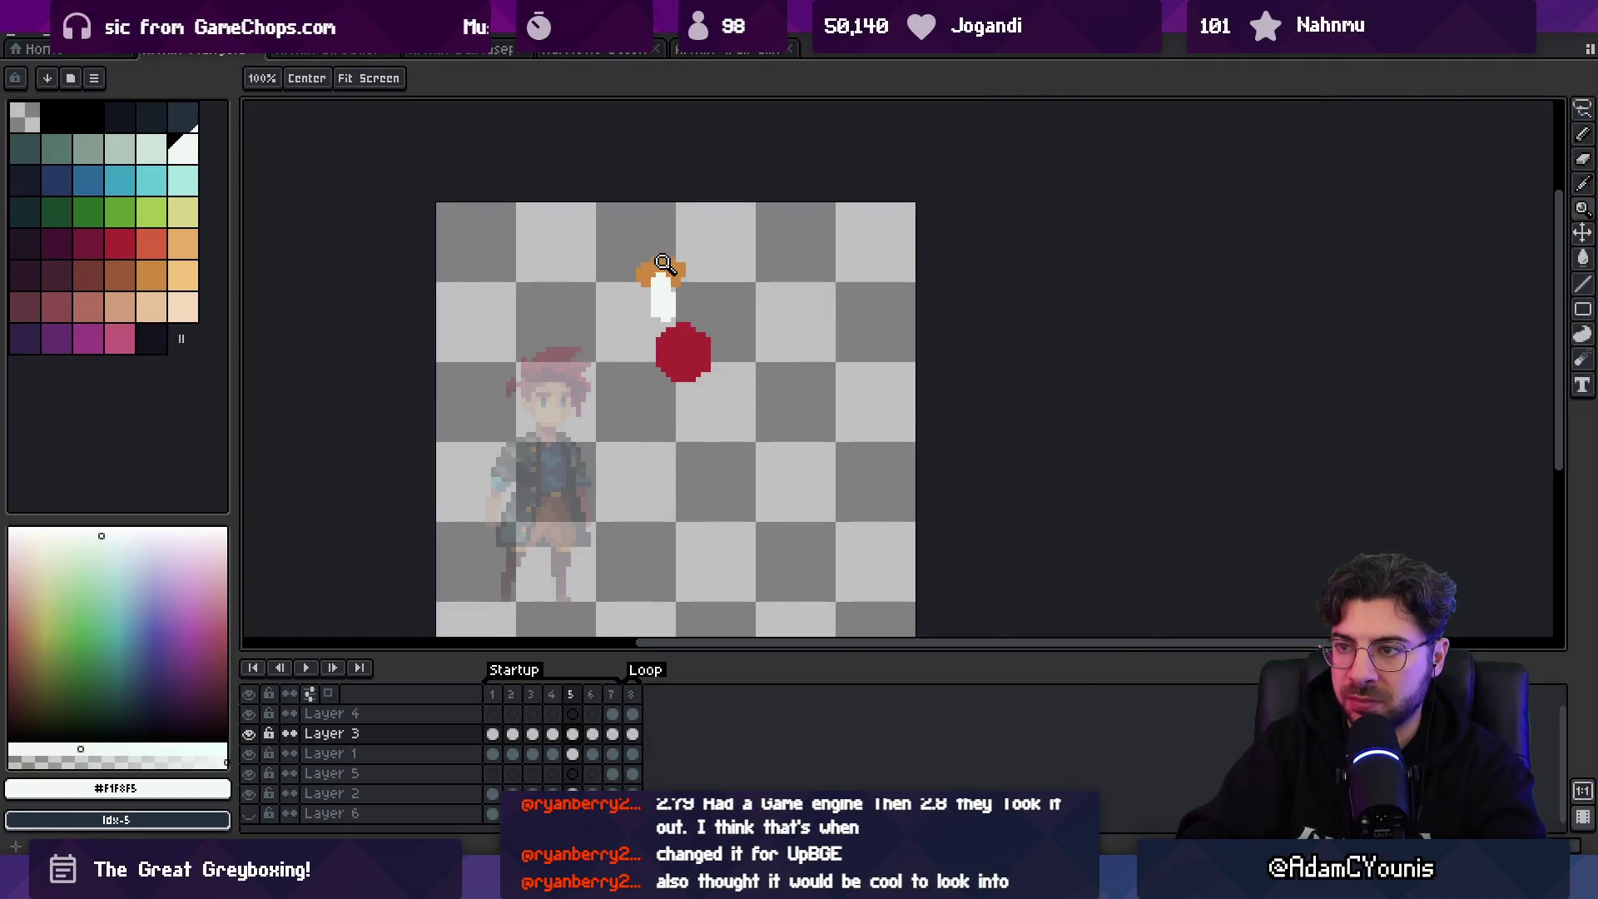
- Preview the animation, then select and reposition the sword blade in frame 2
{"action": "left_click", "coordinate": [645, 265], "text": "alt"}
{"action": "key", "text": "Return"}
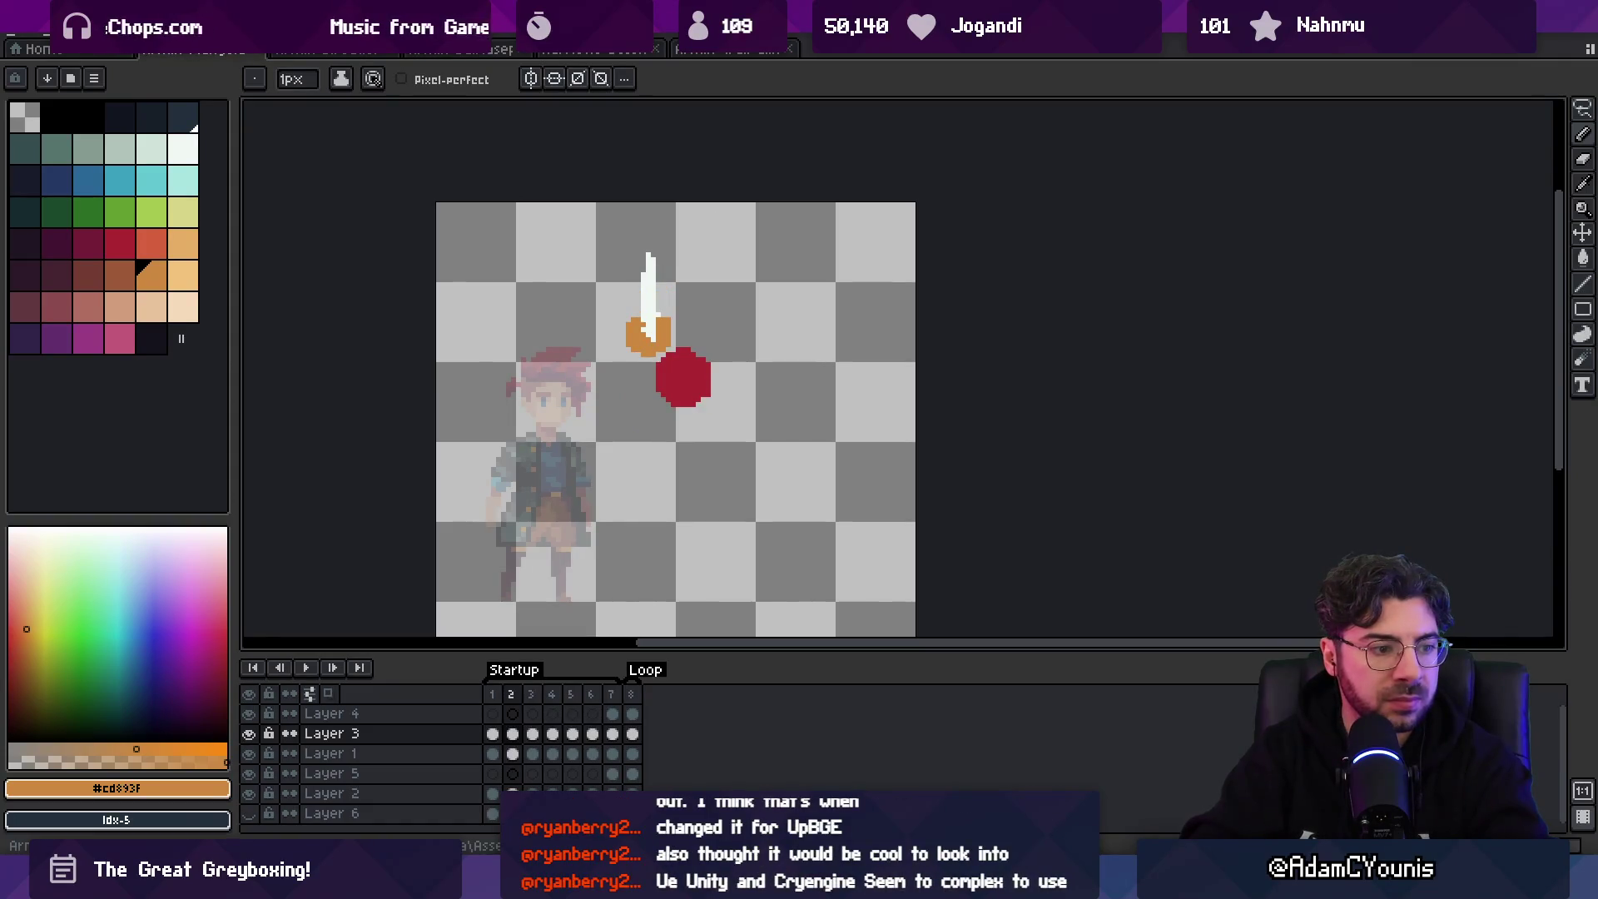
{"action": "key", "text": "v"}
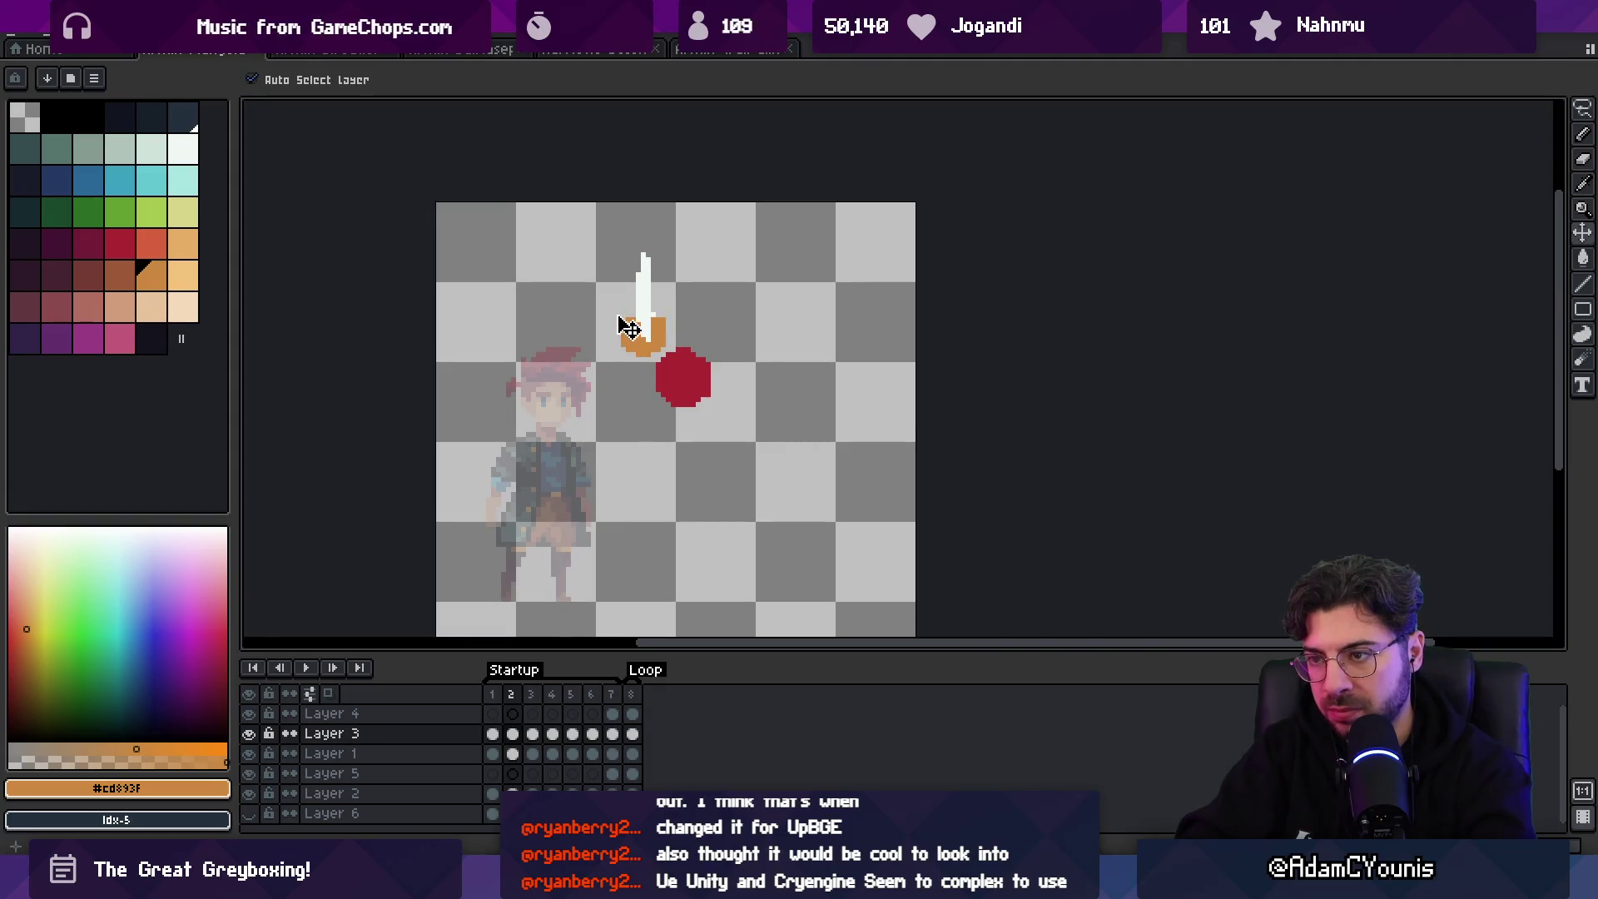
{"action": "key", "text": "m"}
{"action": "left_click_drag", "start_coordinate": [607, 239], "coordinate": [660, 307]}
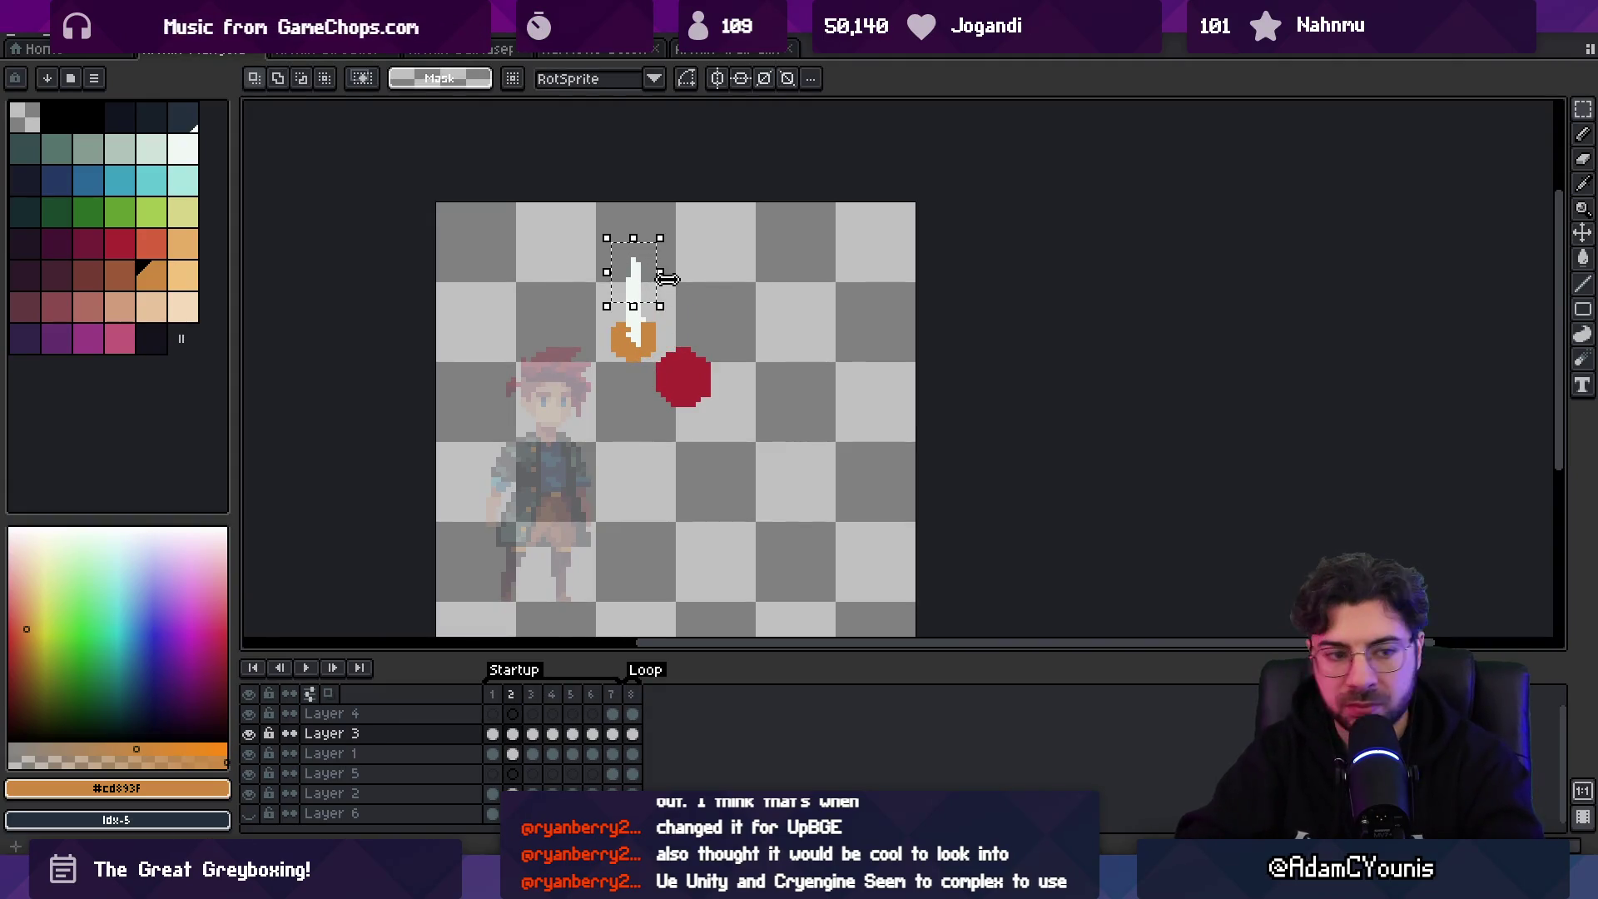
{"action": "left_click", "coordinate": [667, 279]}
- Flip back and forth between frames 2 to 4 to compare the sword poses
{"action": "key", "text": "v"}
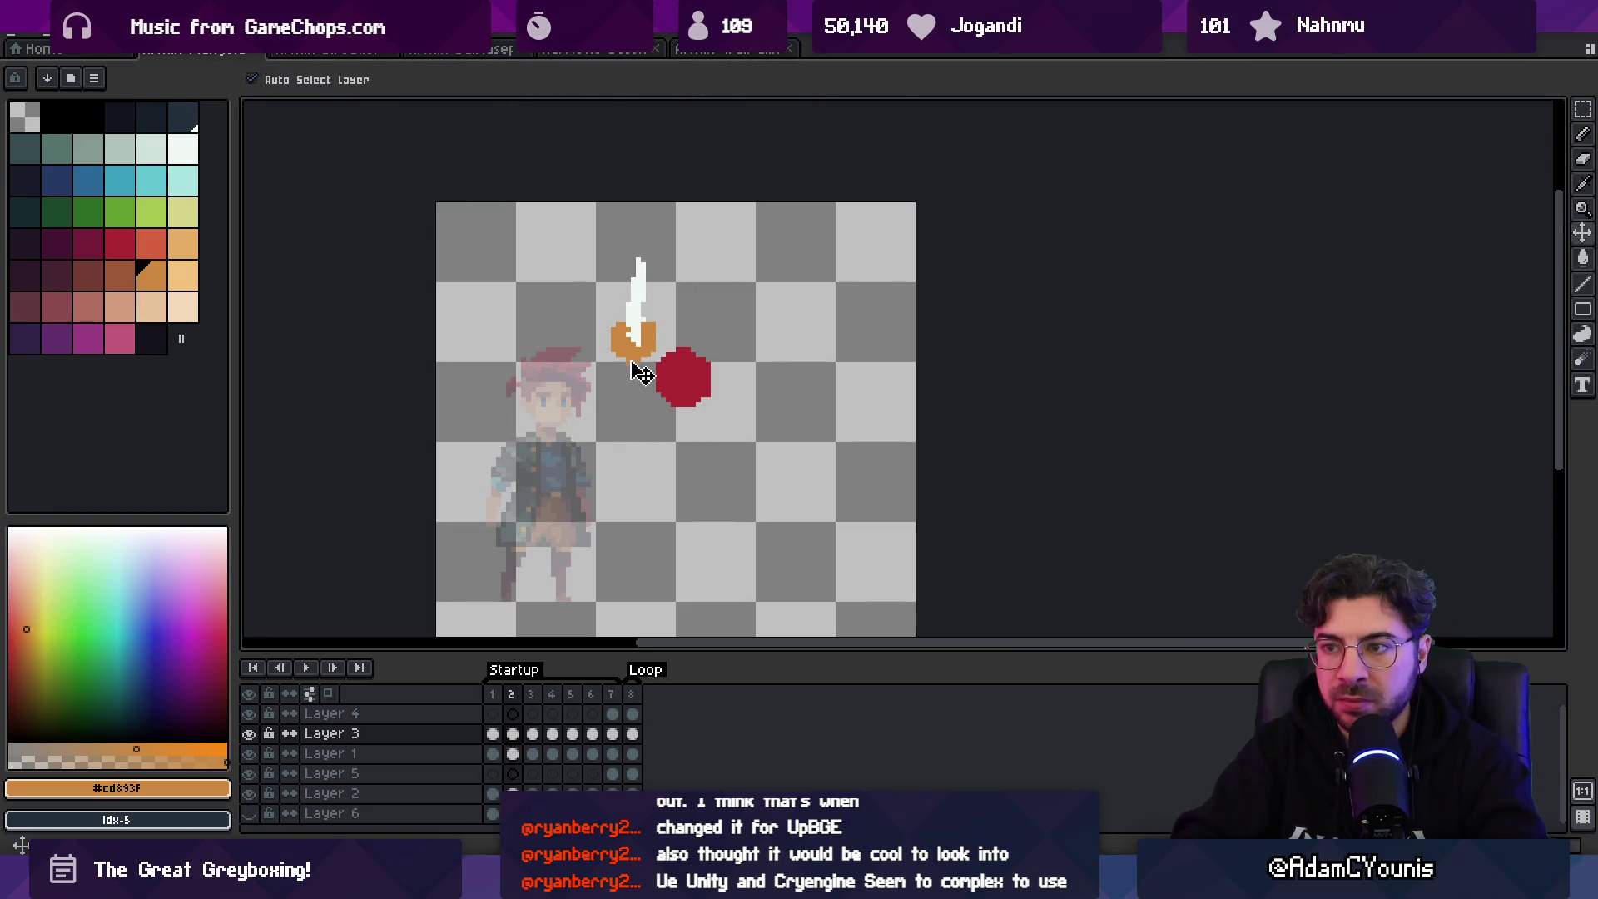
{"action": "key", "text": "b"}
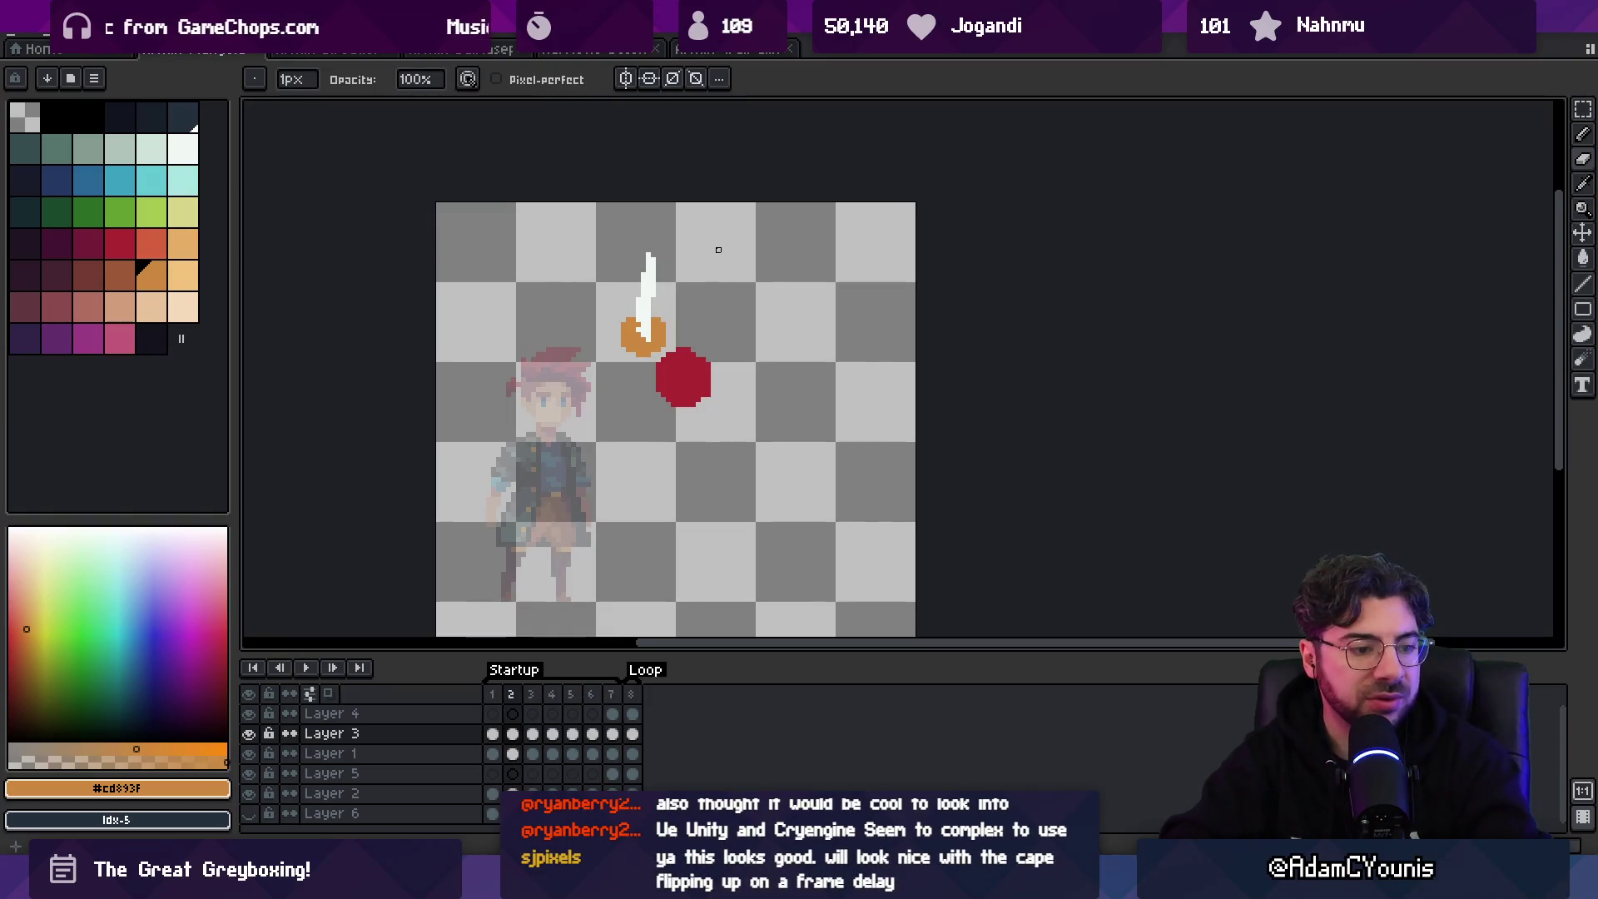
{"action": "key", "text": "m"}
{"action": "key", "text": "Right"}
{"action": "key", "text": "Right"}
{"action": "key", "text": "Right"}
{"action": "key", "text": "Left"}
{"action": "key", "text": "Left"}
{"action": "key", "text": "Left"}
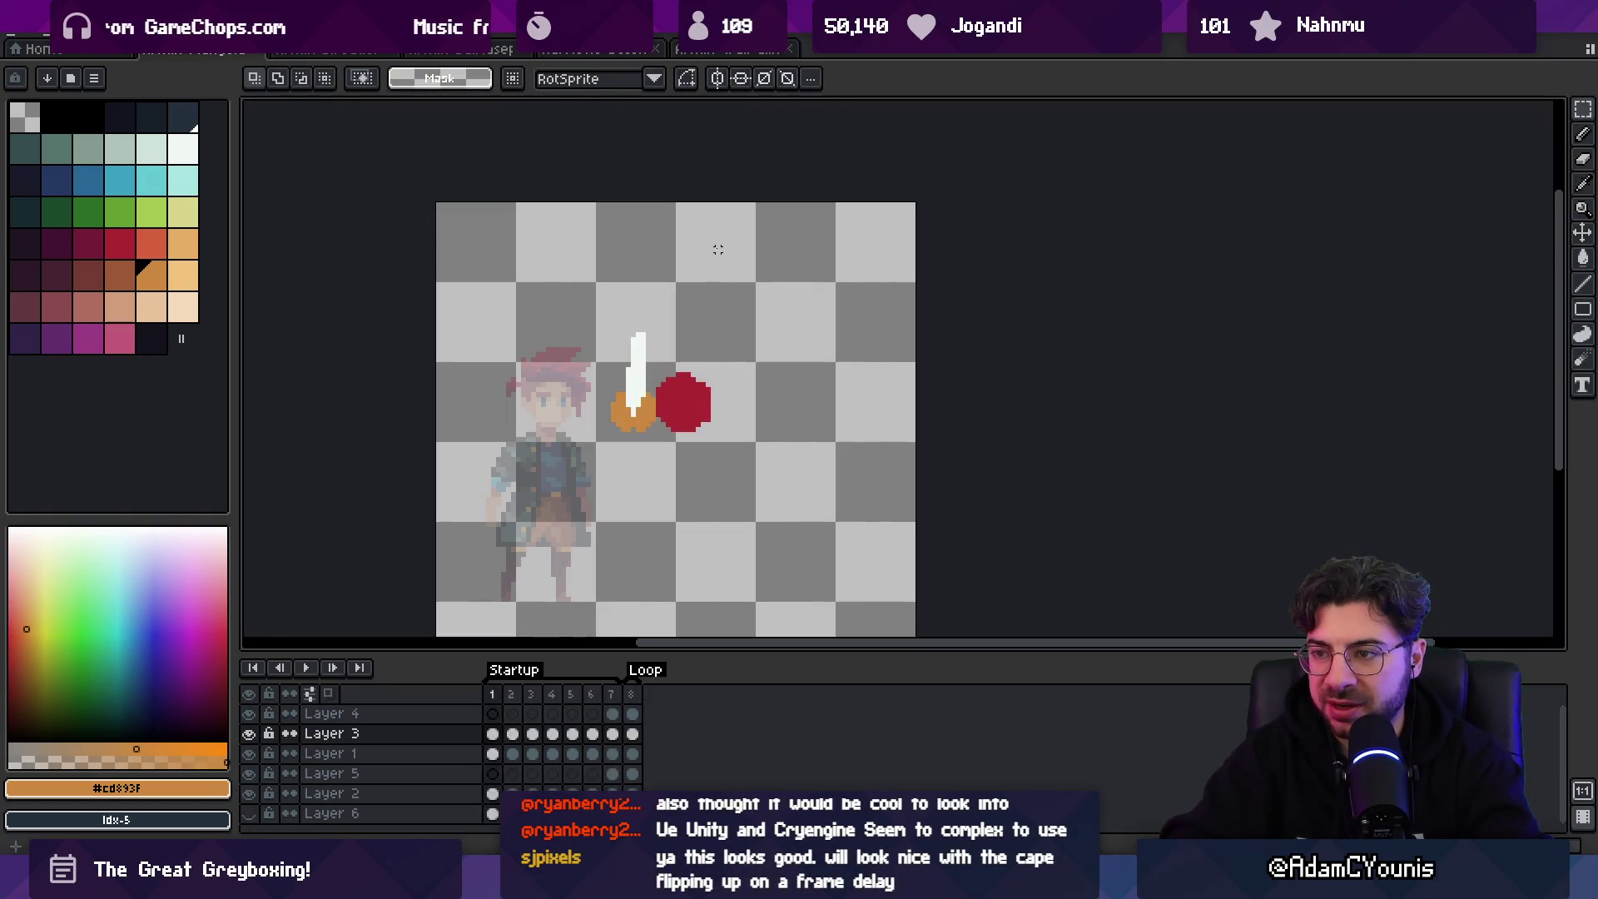
{"action": "key", "text": "Right"}
{"action": "key", "text": "Left"}
{"action": "key", "text": "Right"}
{"action": "key", "text": "Left"}
{"action": "key", "text": "Right"}
{"action": "key", "text": "Left"}
{"action": "key", "text": "Right"}
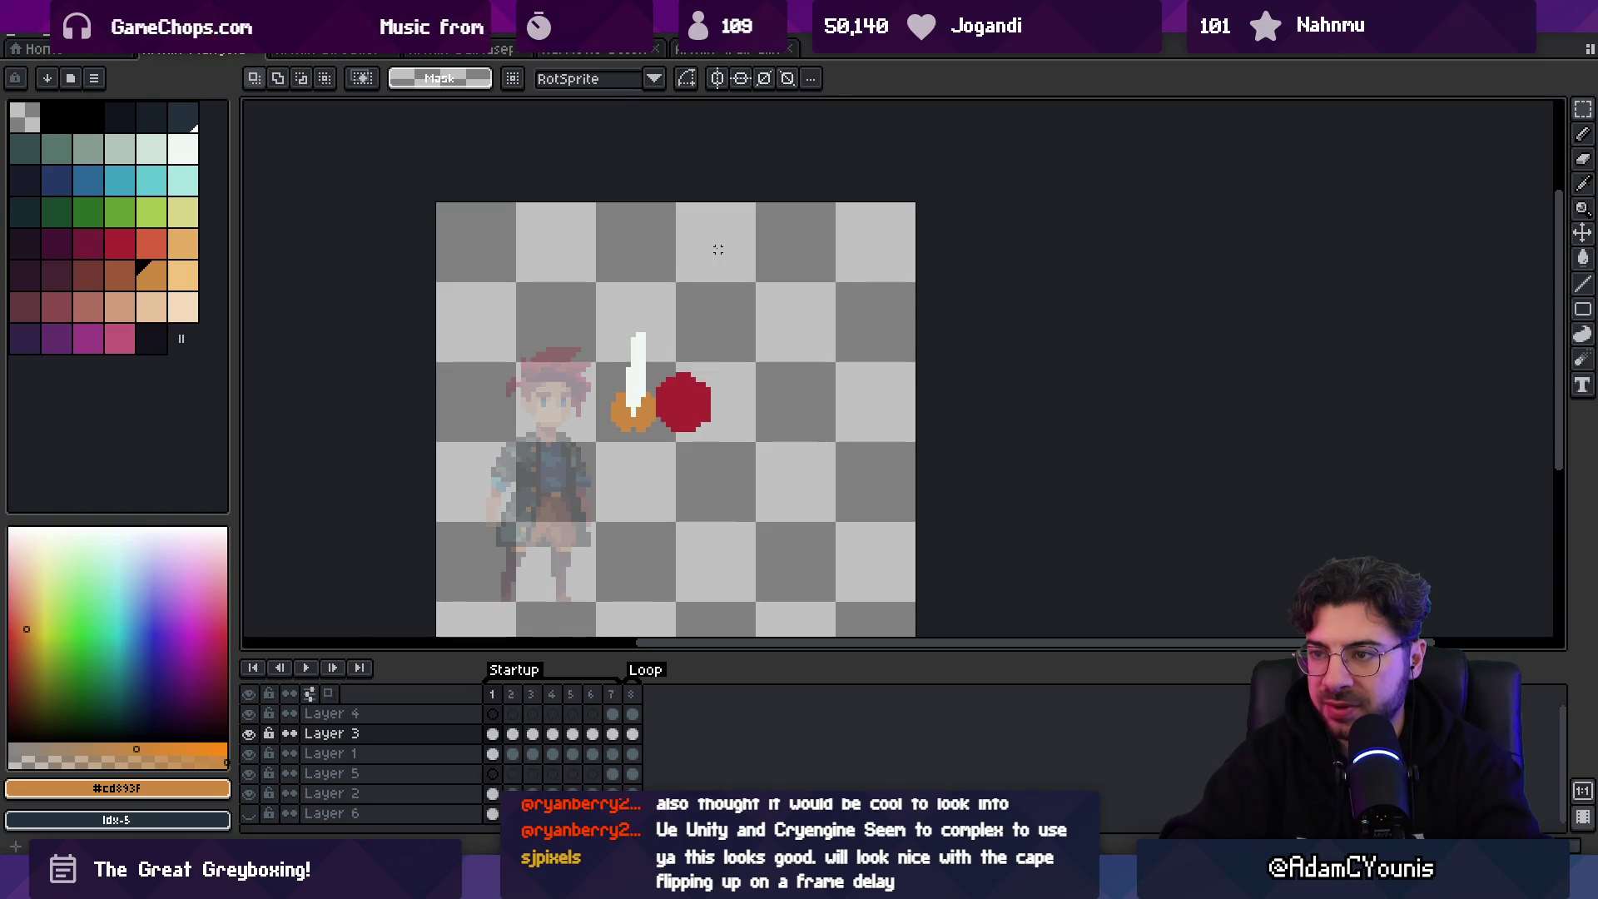
{"action": "key", "text": "Left"}
{"action": "key", "text": "v"}
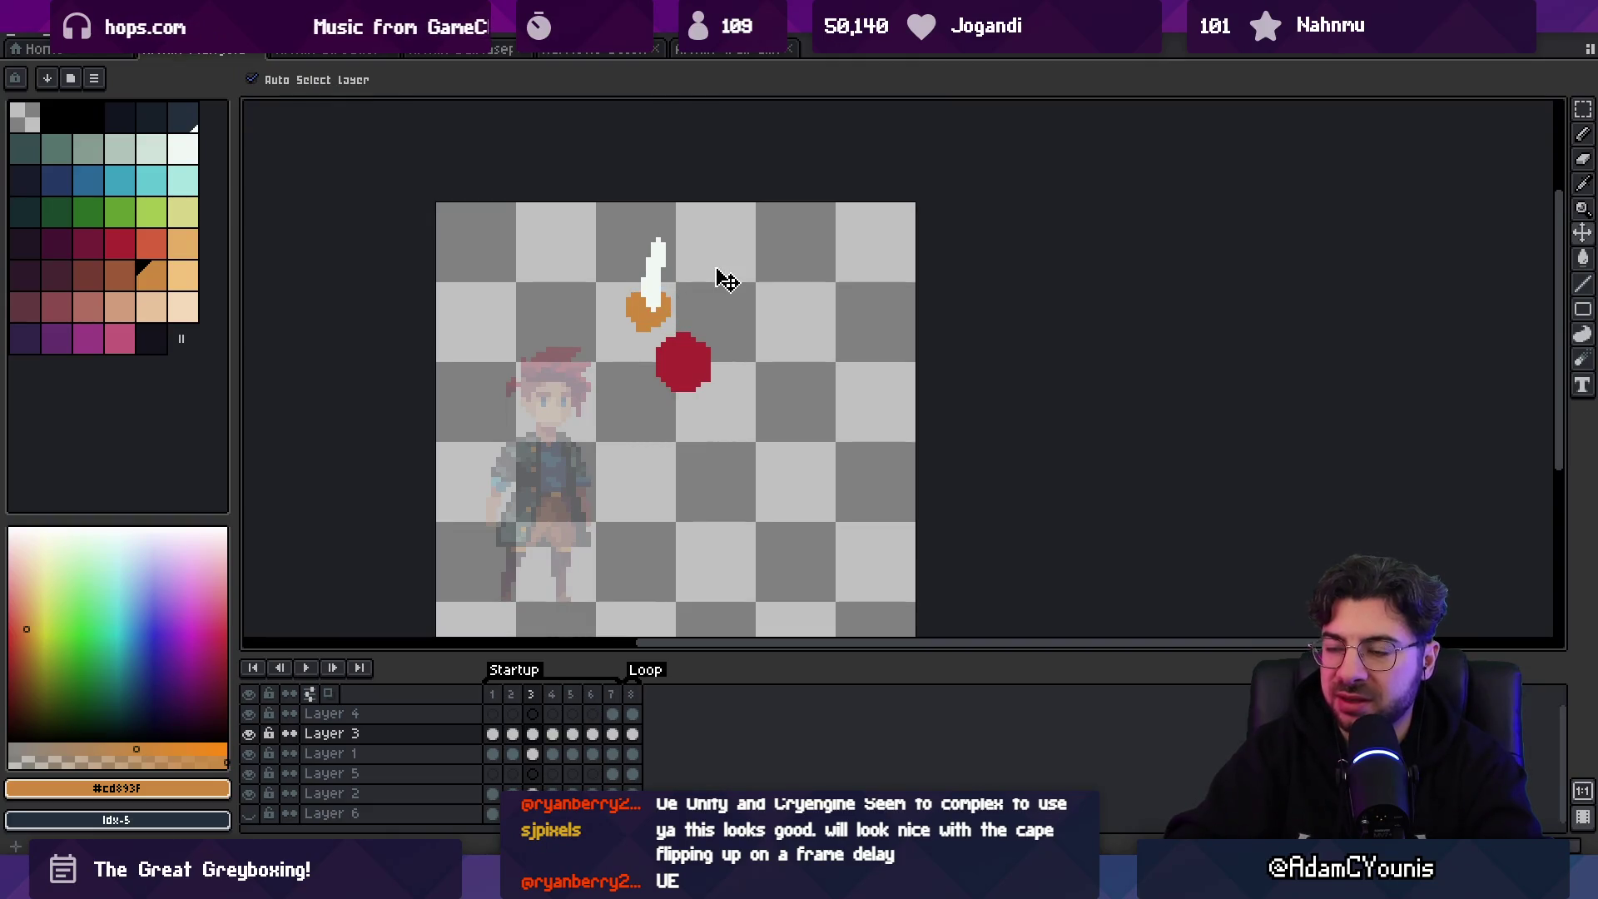
{"action": "key", "text": "Left"}
{"action": "key", "text": "m"}
{"action": "key", "text": "Left"}
{"action": "key", "text": "Right"}
{"action": "key", "text": "Right"}
{"action": "key", "text": "Left"}
{"action": "key", "text": "Right"}
{"action": "key", "text": "Right"}
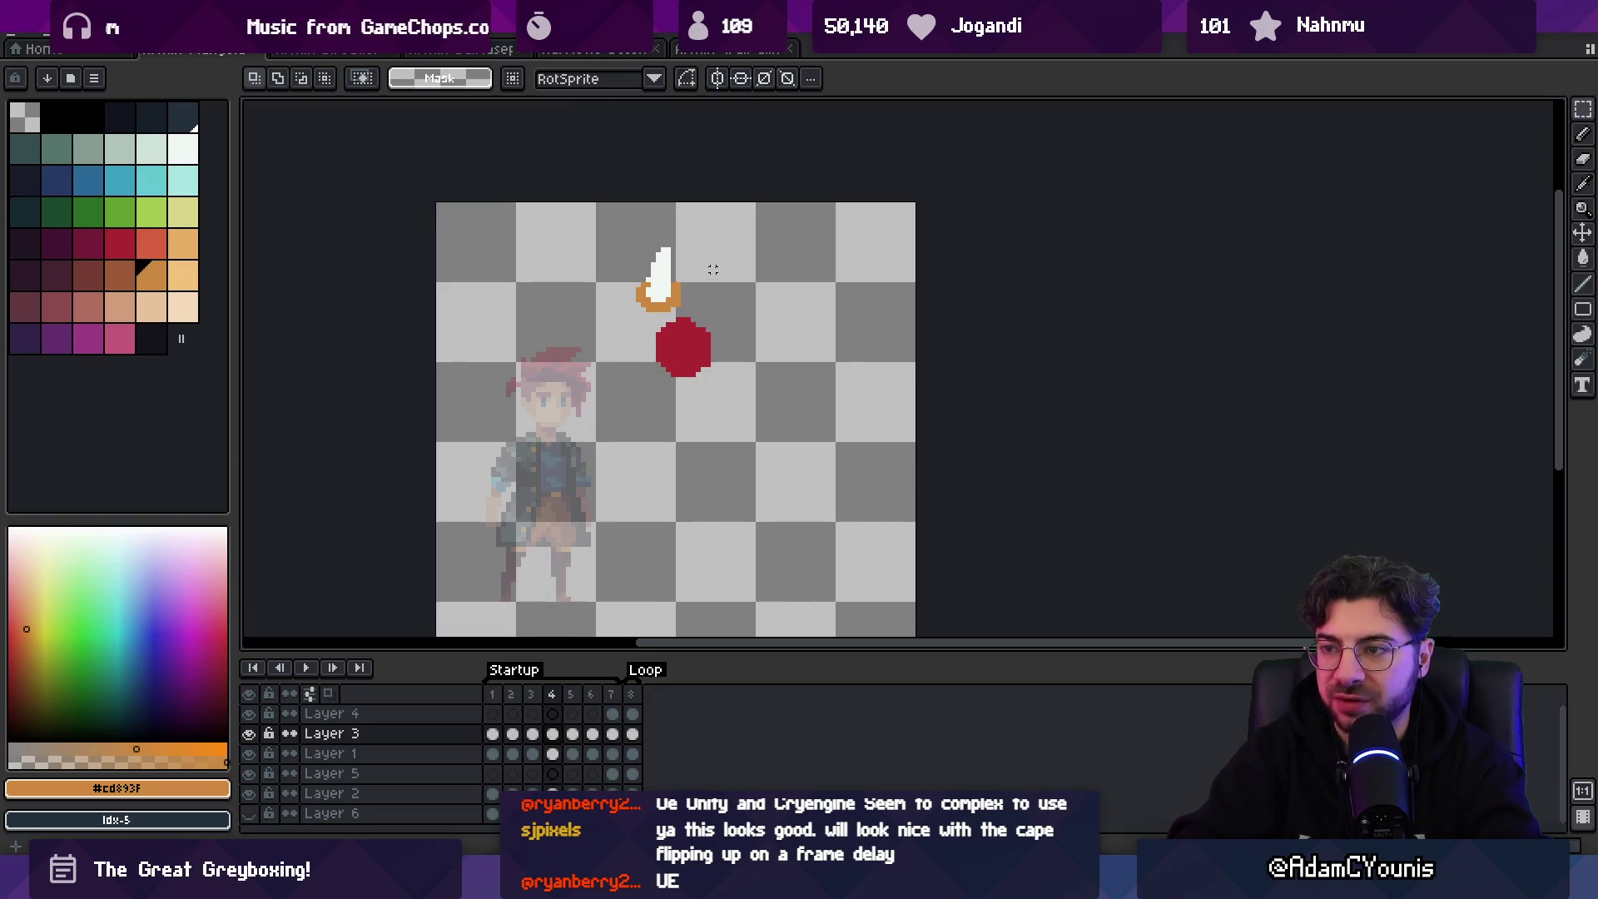
- Redraw the frame 4 blade taller and straighter, sampling the white and orange hilt colours
{"action": "key", "text": "b"}
{"action": "scroll", "coordinate": [655, 279], "scroll_direction": "up", "scroll_amount": 4}
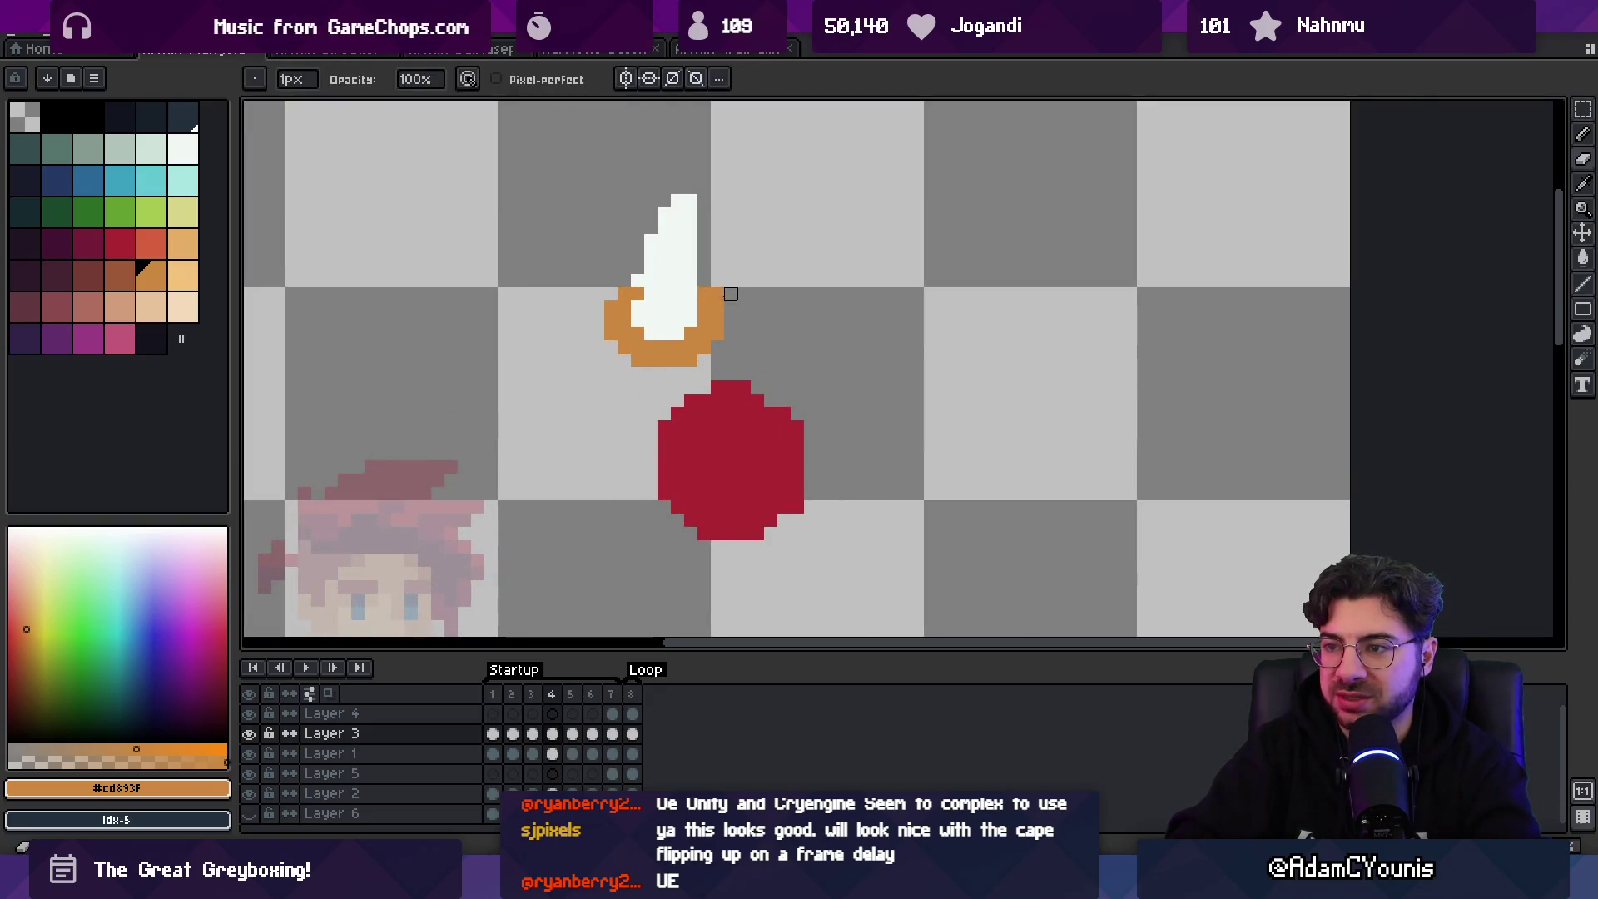
{"action": "left_click", "coordinate": [690, 280], "text": "alt"}
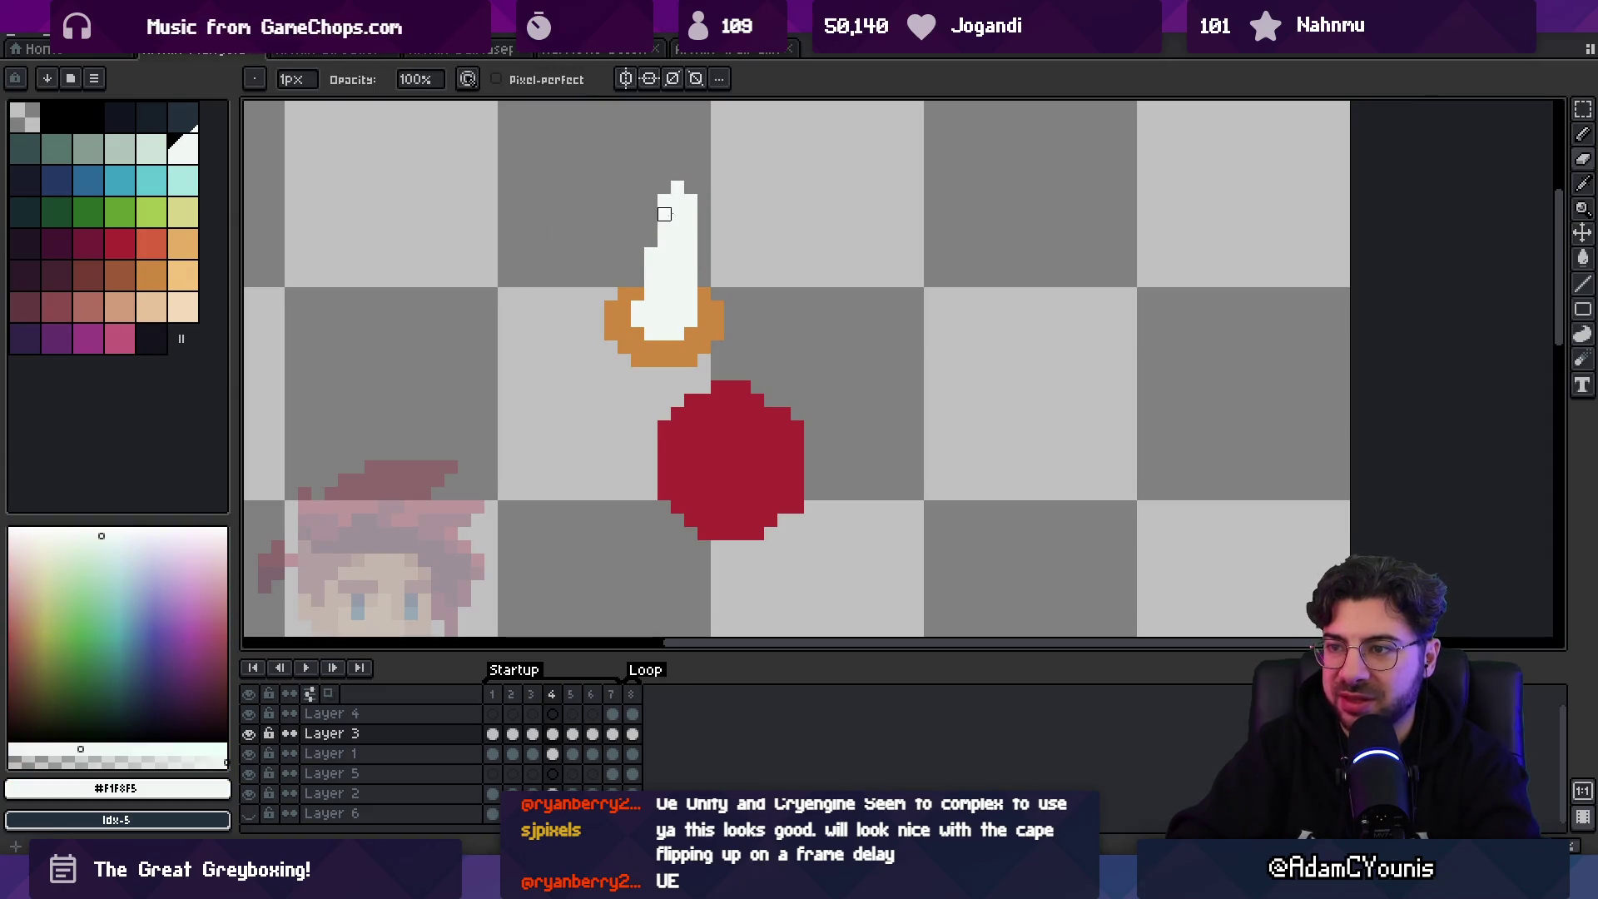
{"action": "key", "text": "z"}
{"action": "scroll", "coordinate": [714, 252], "scroll_direction": "down", "scroll_amount": 4}
{"action": "scroll", "coordinate": [679, 249], "scroll_direction": "up", "scroll_amount": 4}
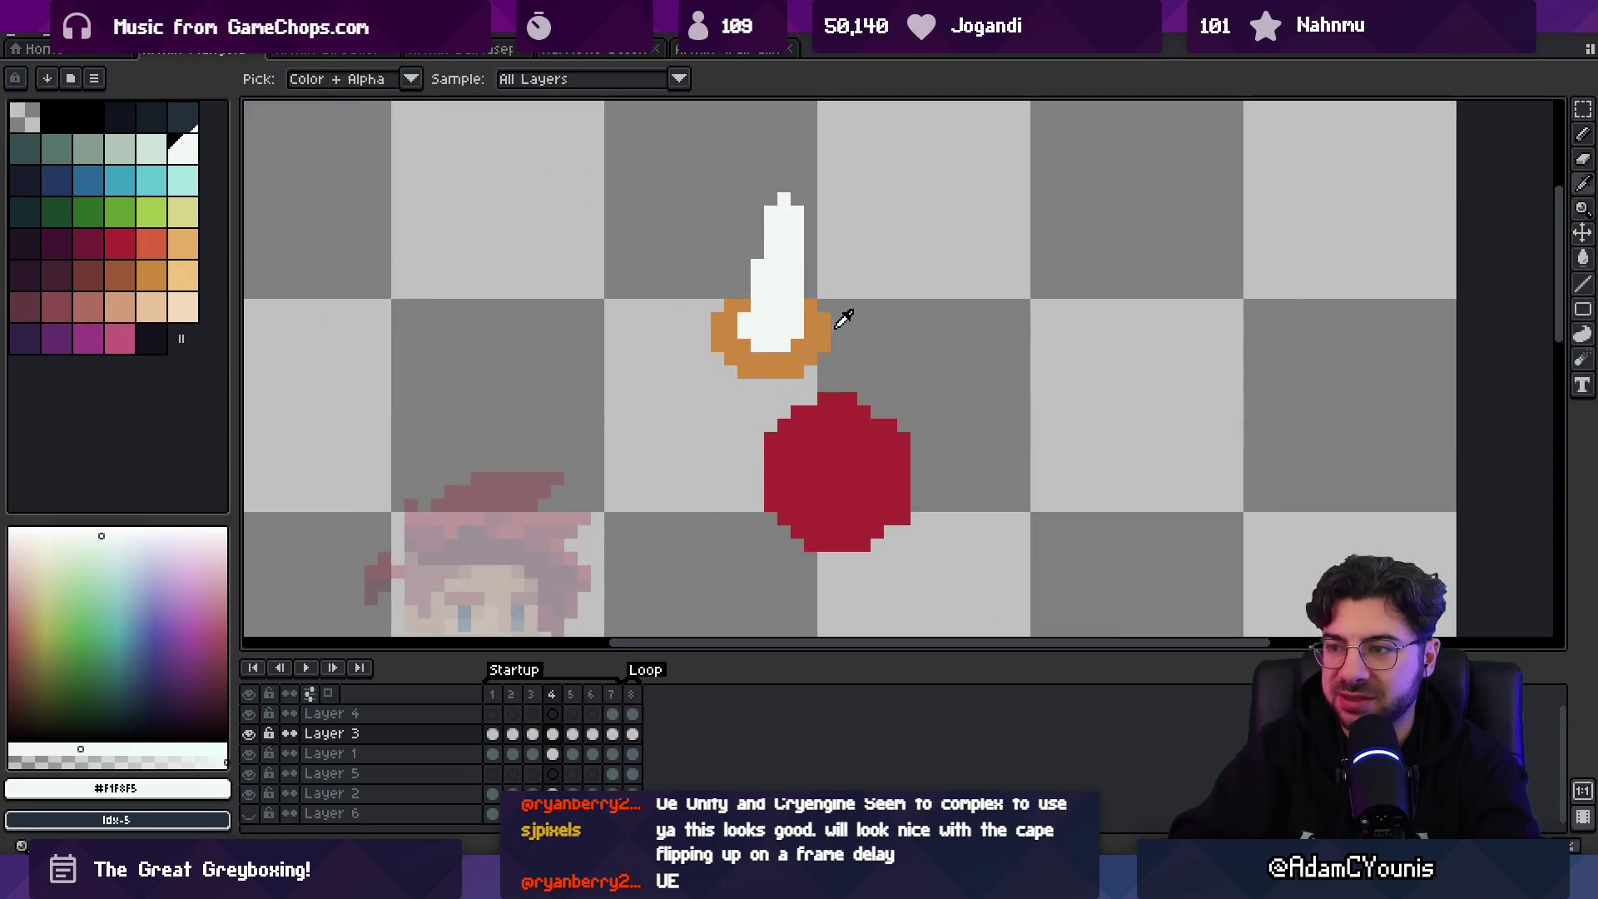
{"action": "left_click", "coordinate": [799, 312], "text": "alt"}
{"action": "key", "text": "z"}
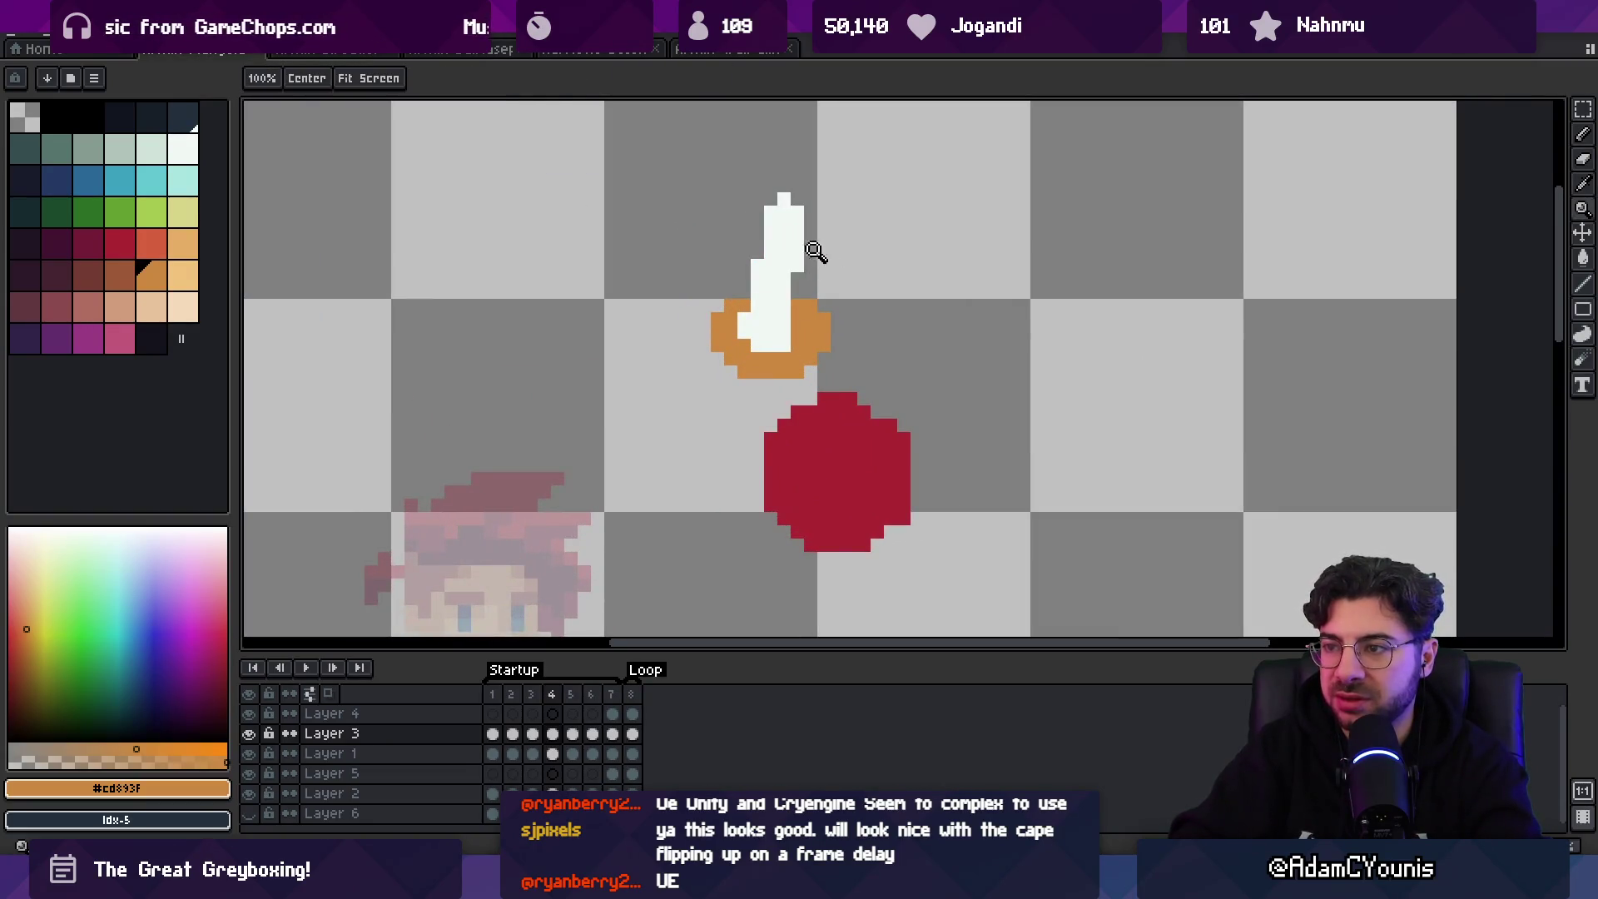
{"action": "scroll", "coordinate": [820, 249], "scroll_direction": "down", "scroll_amount": 5}
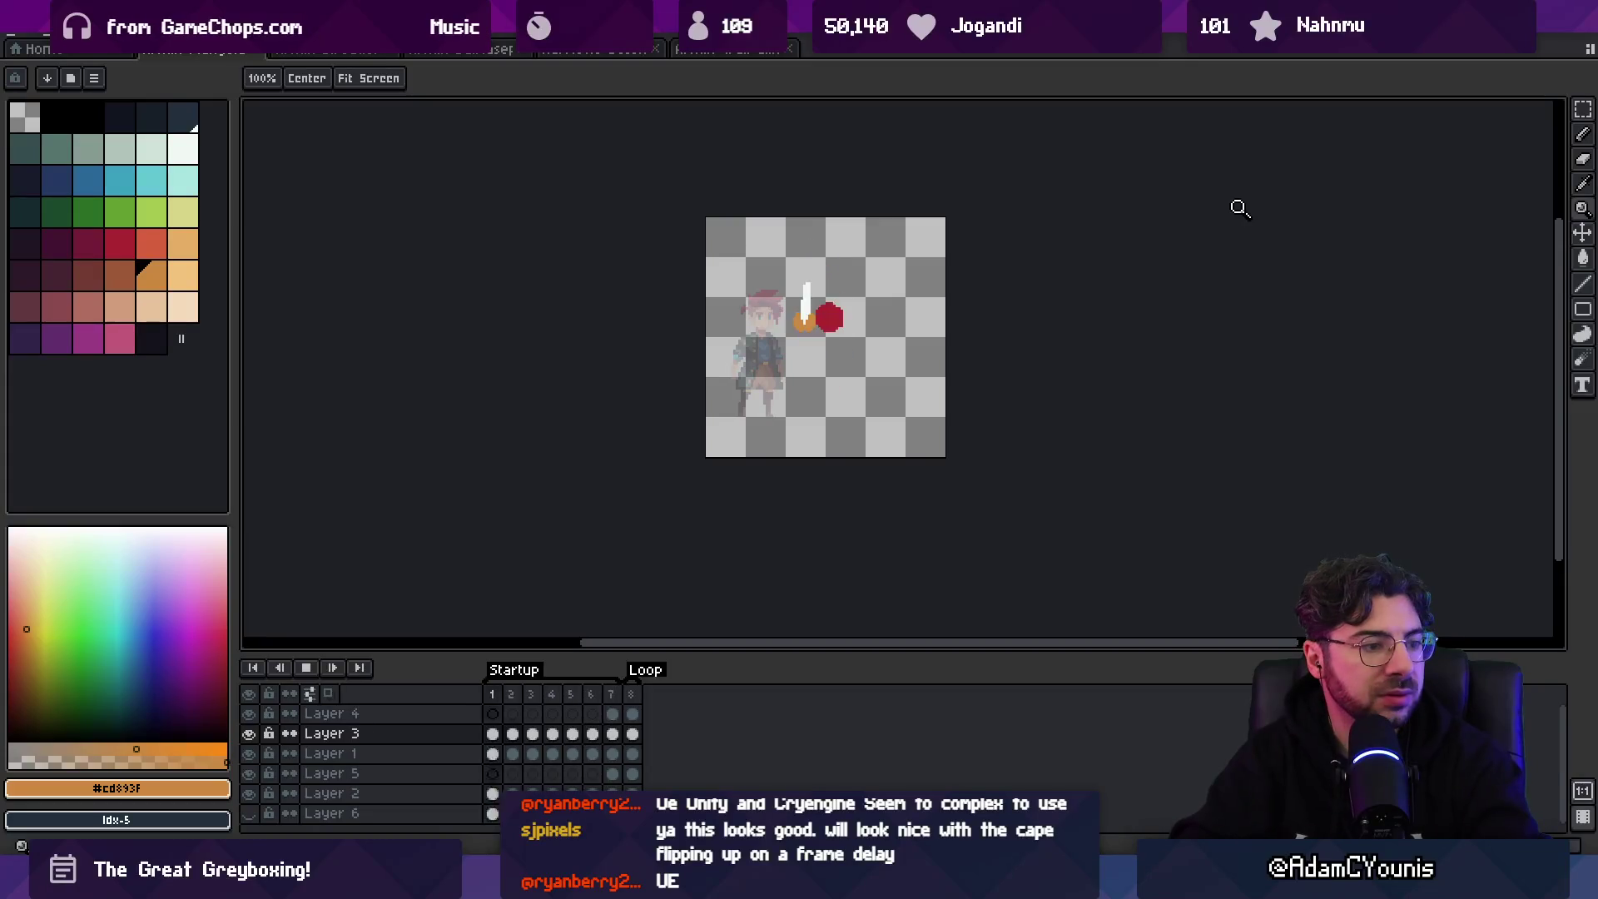
- Recentre and zoom in on the sword and ball, then sample the ball's red colour
{"action": "left_click_drag", "start_coordinate": [838, 248], "coordinate": [782, 269]}
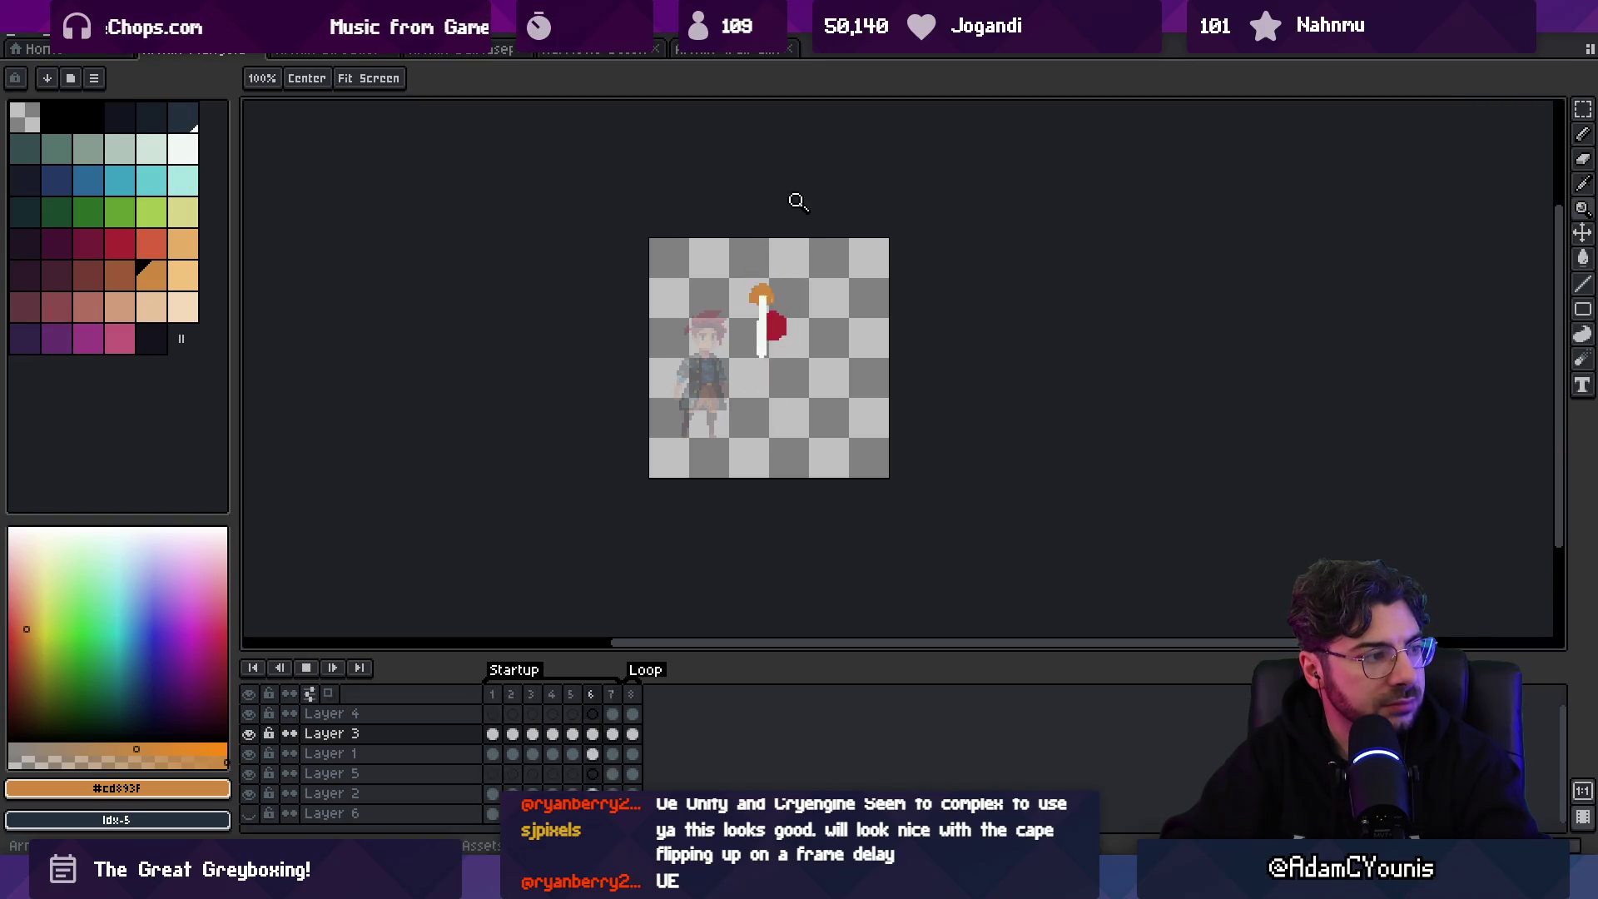
{"action": "left_click", "coordinate": [814, 303]}
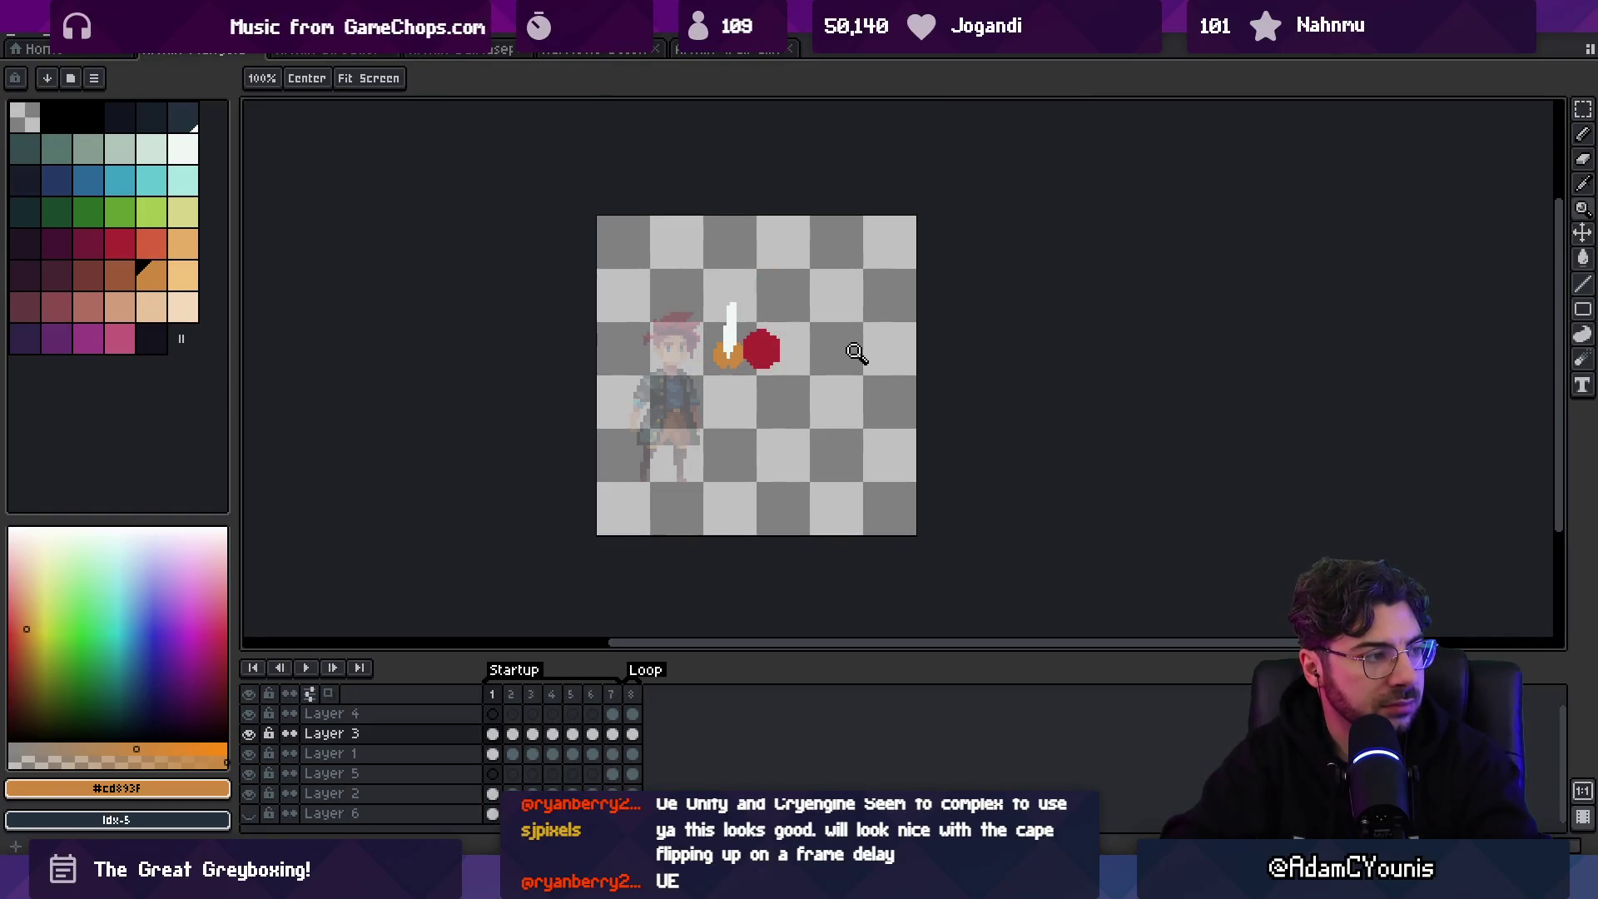
{"action": "left_click", "coordinate": [714, 300]}
{"action": "left_click", "coordinate": [770, 353], "text": "alt"}
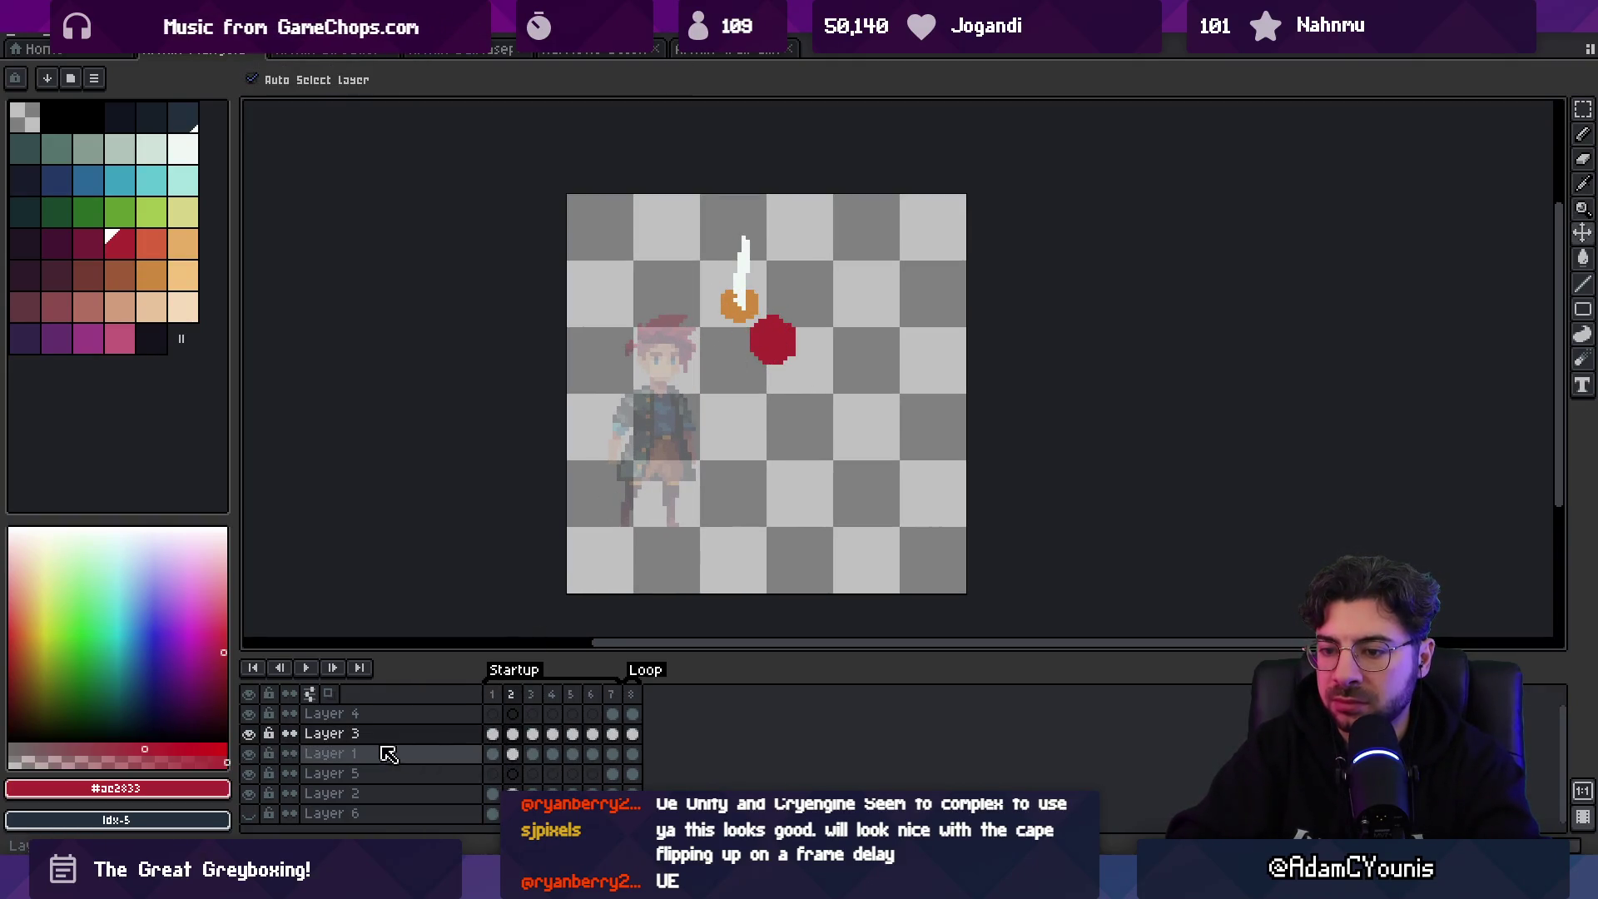
- On Layer 1, draw a straight diagonal orange-red arm below the hand with a 3px brush
{"action": "left_click", "coordinate": [445, 754]}
{"action": "mouse_move", "coordinate": [493, 754]}
{"action": "left_mouse_down"}
{"action": "mouse_move", "coordinate": [516, 722]}
{"action": "mouse_move", "coordinate": [500, 753]}
{"action": "left_mouse_up"}
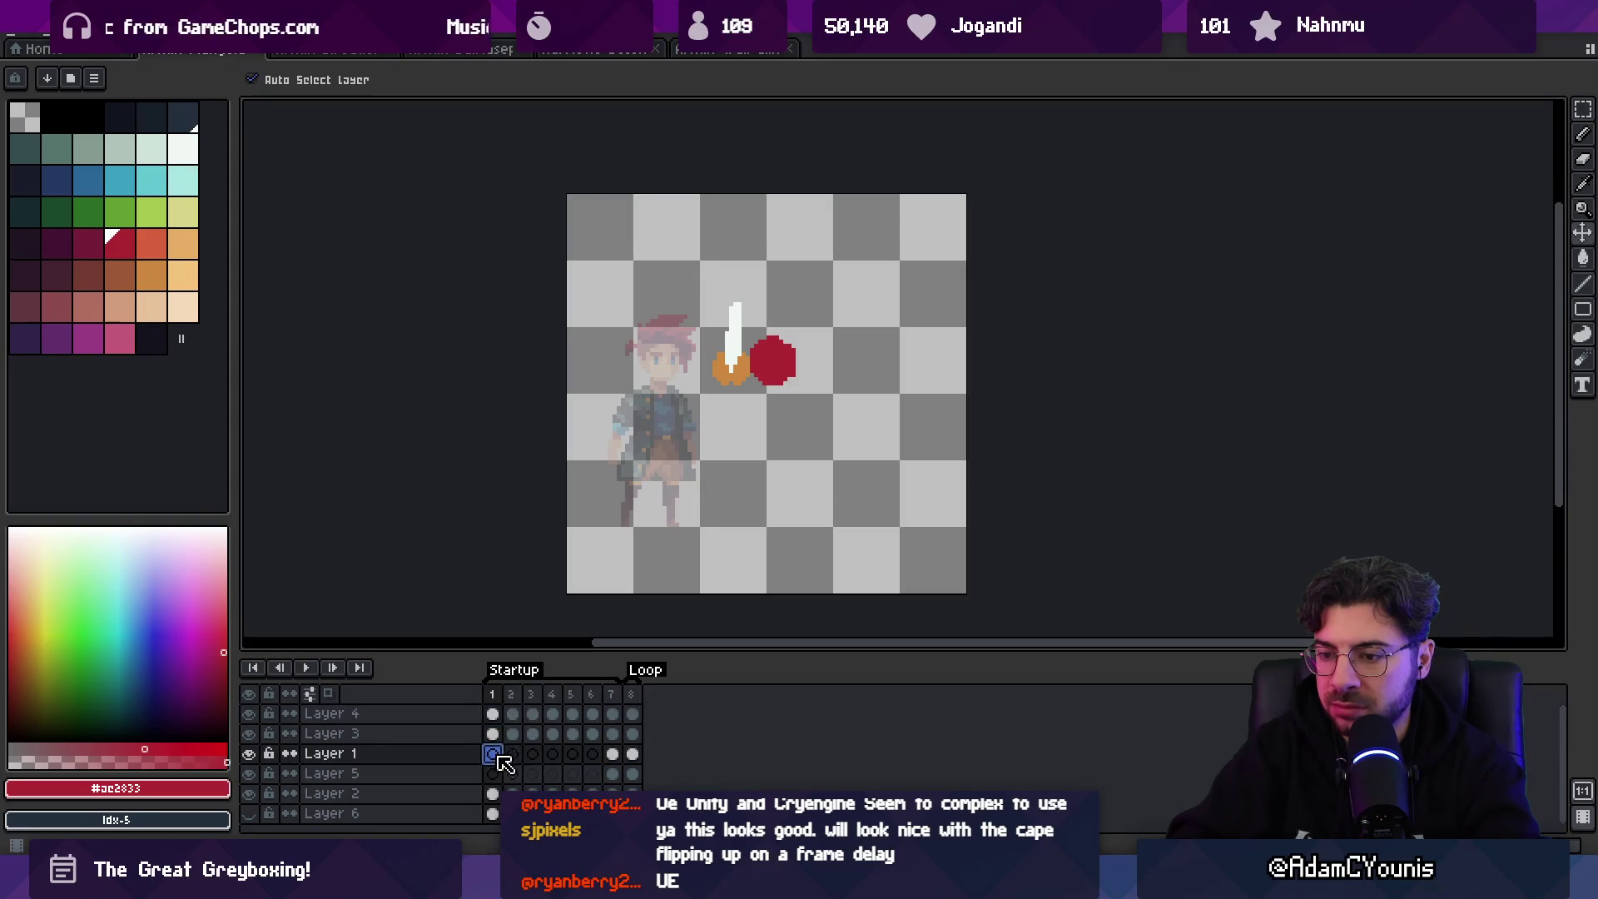
{"action": "left_click", "coordinate": [152, 244]}
{"action": "key", "text": "plus"}
{"action": "key", "text": "plus"}
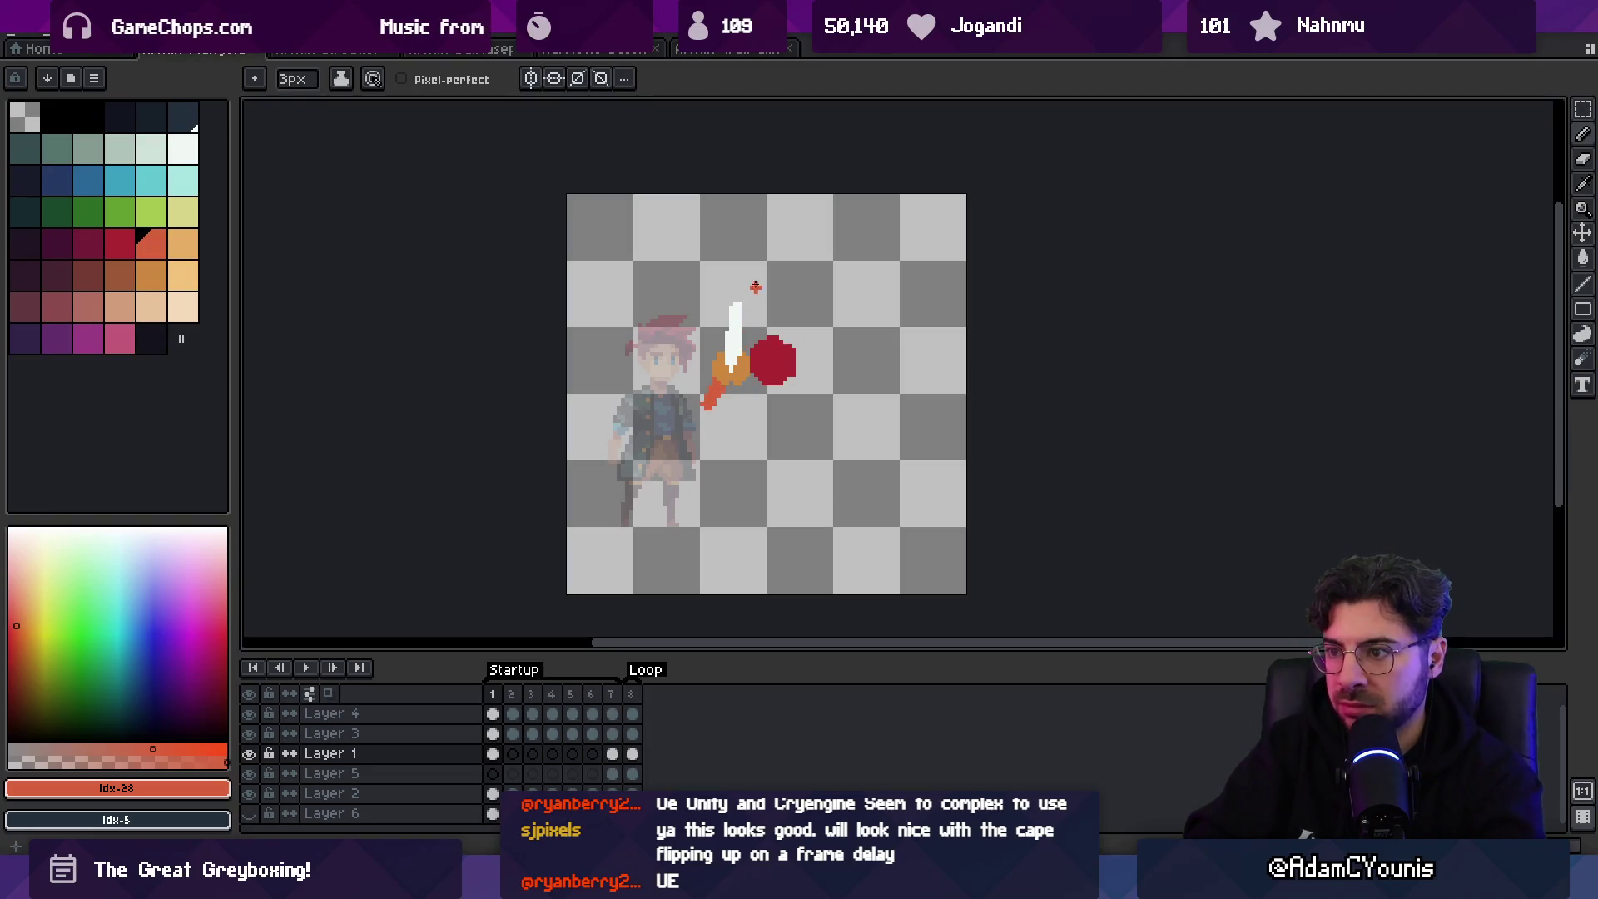
{"action": "key", "text": "v"}
{"action": "key", "text": "b"}
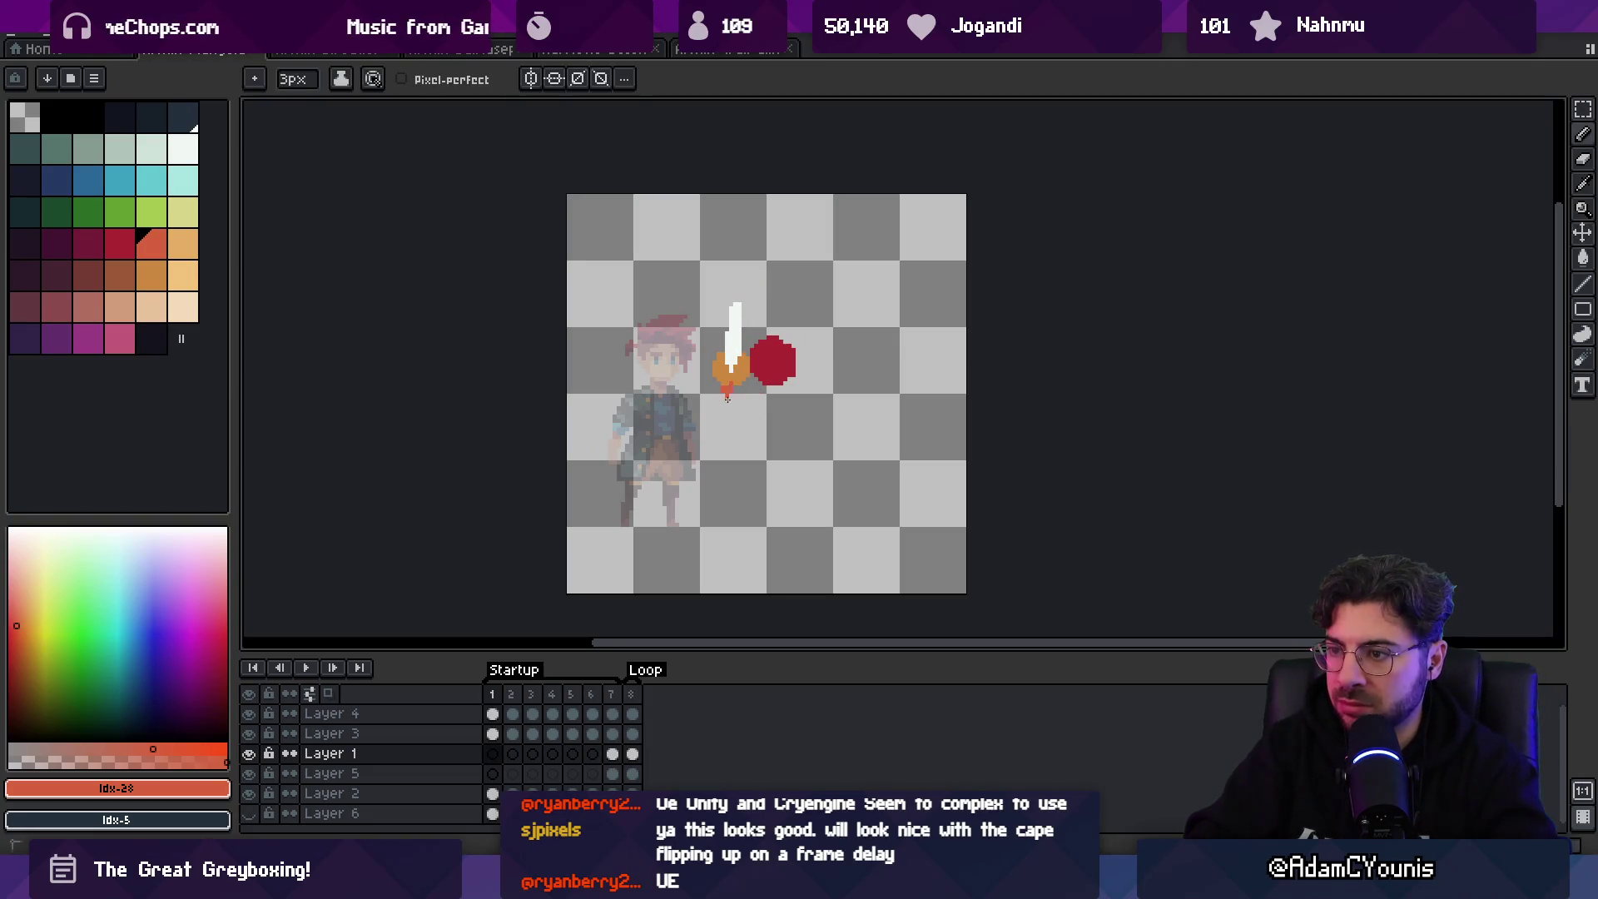
{"action": "key", "text": "ctrl+z"}
{"action": "left_click_drag", "start_coordinate": [751, 418], "coordinate": [728, 390]}
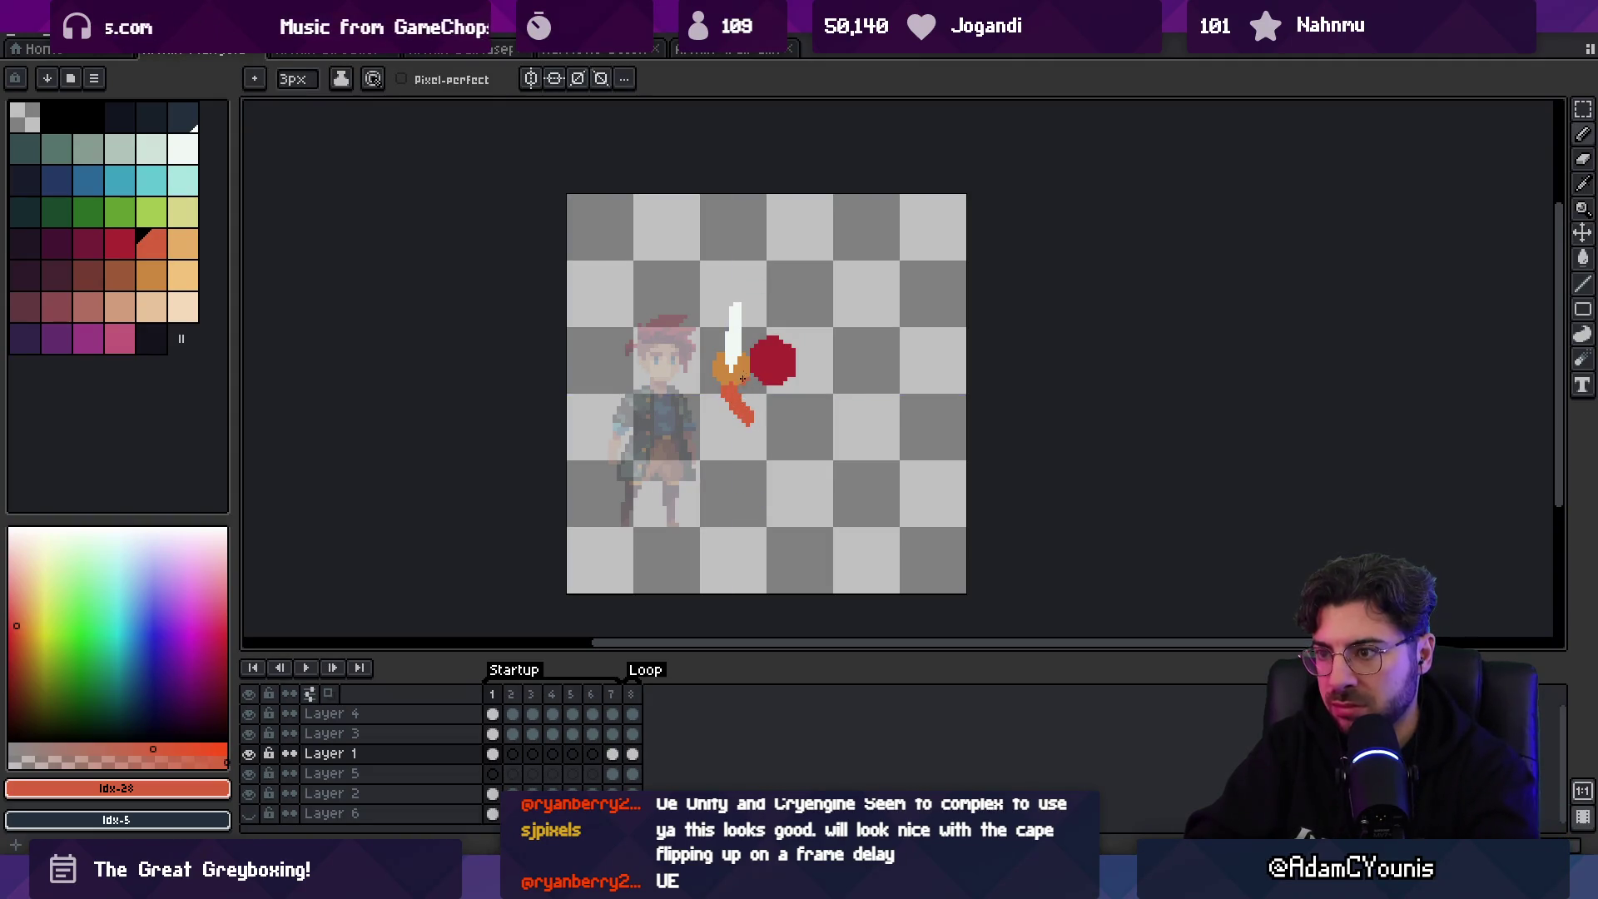
- Advance to frame 6, toggling between the 1px pencil and the eraser
{"action": "key", "text": "Right"}
{"action": "key", "text": "Right"}
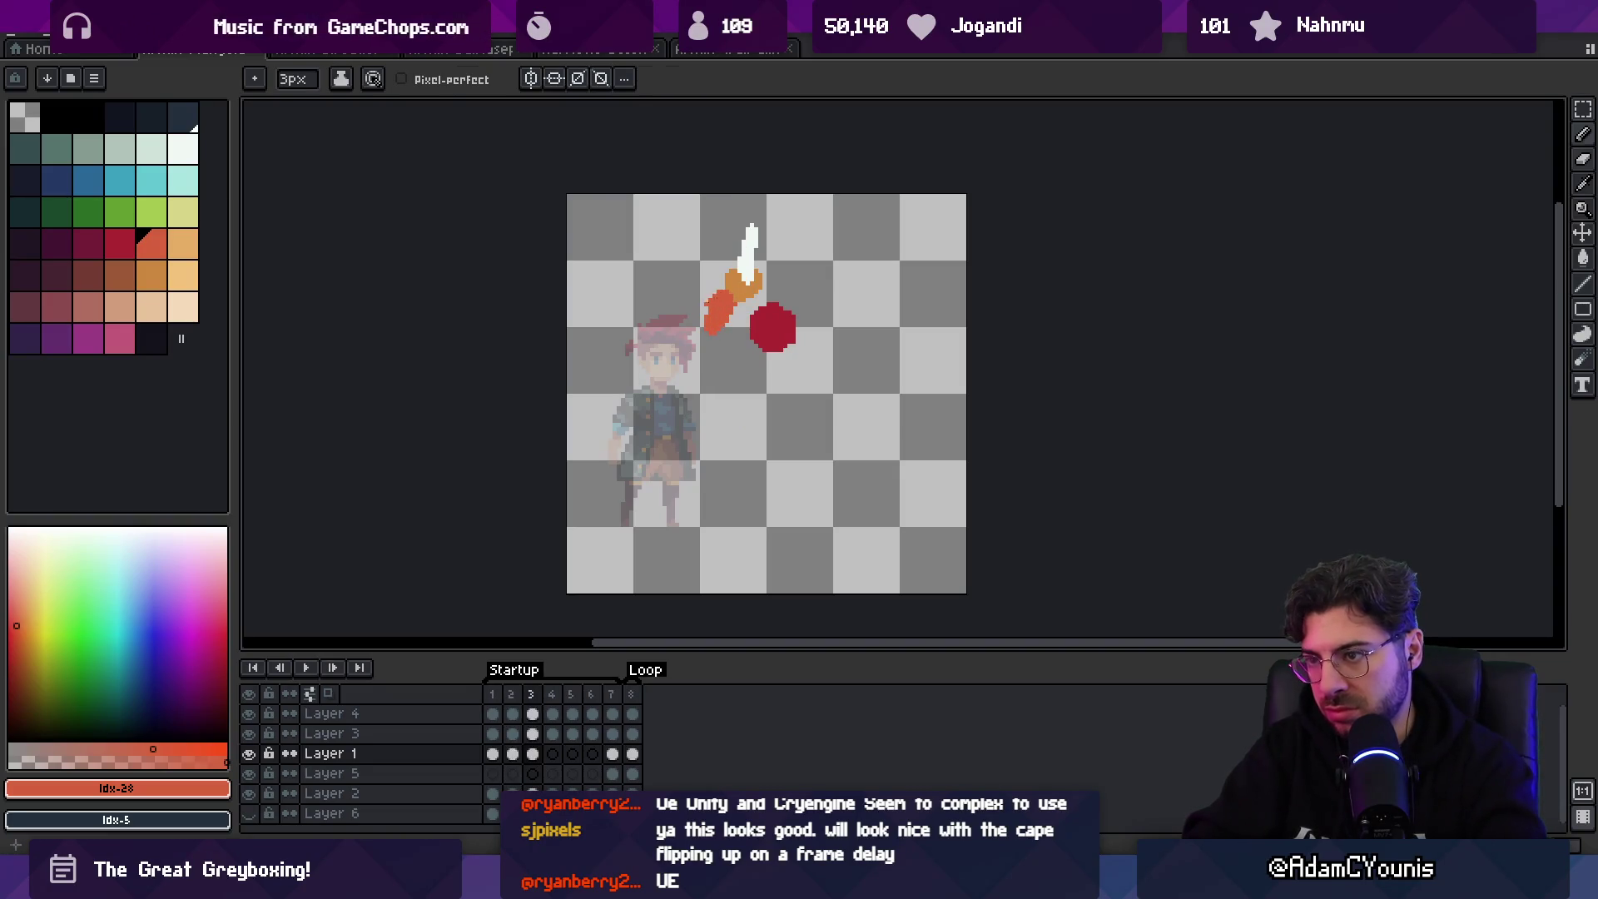
{"action": "key", "text": "b"}
{"action": "key", "text": "e"}
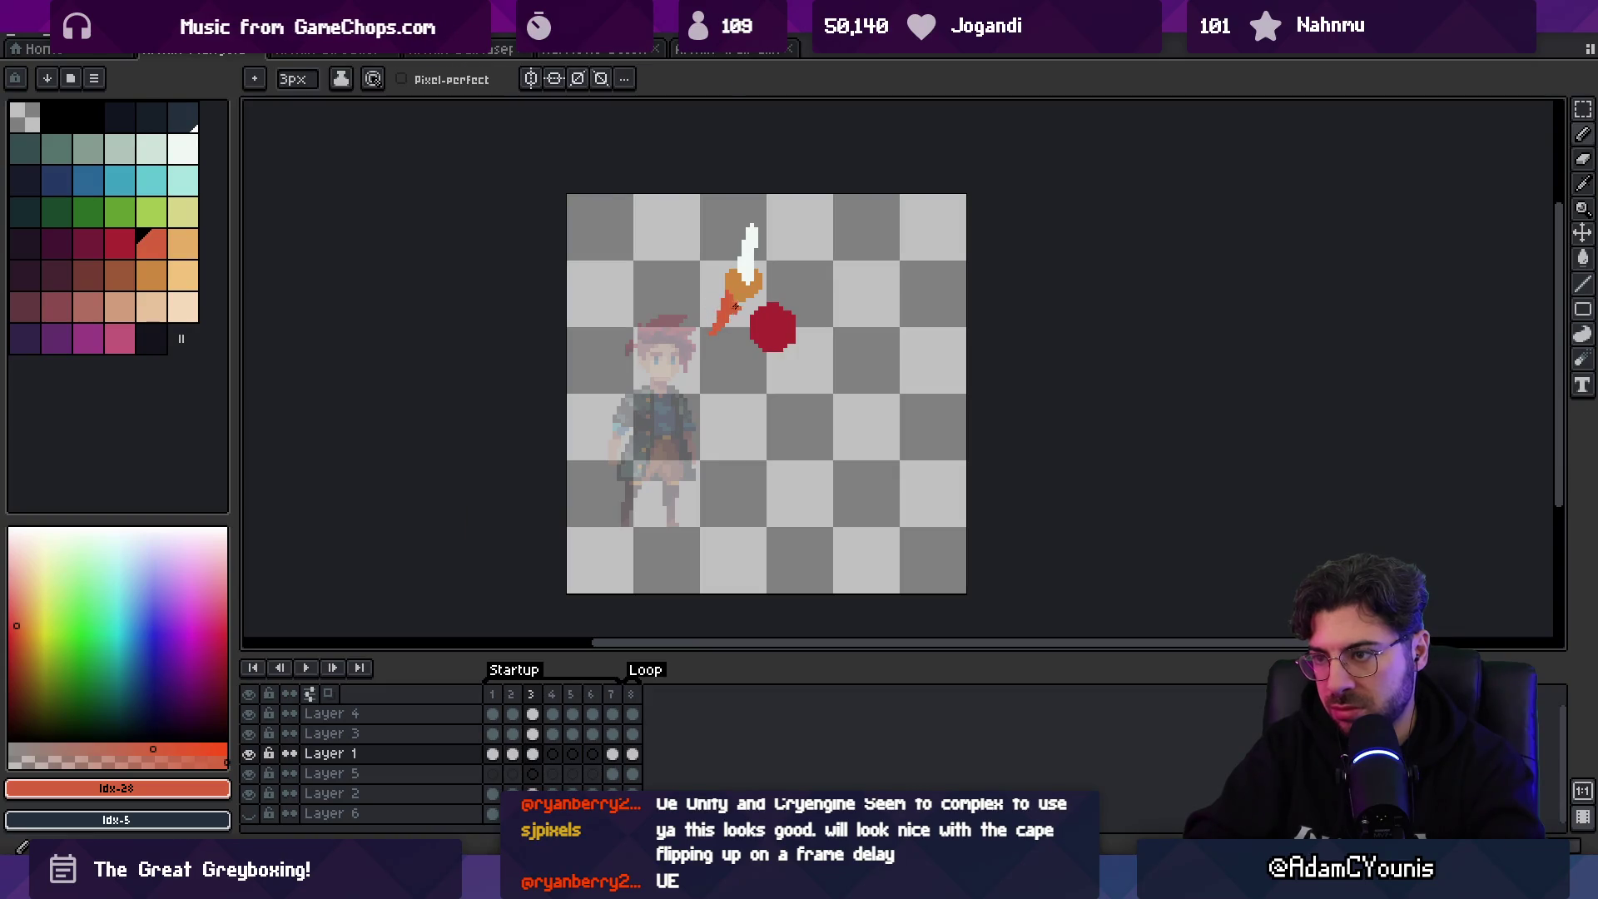
{"action": "key", "text": "b"}
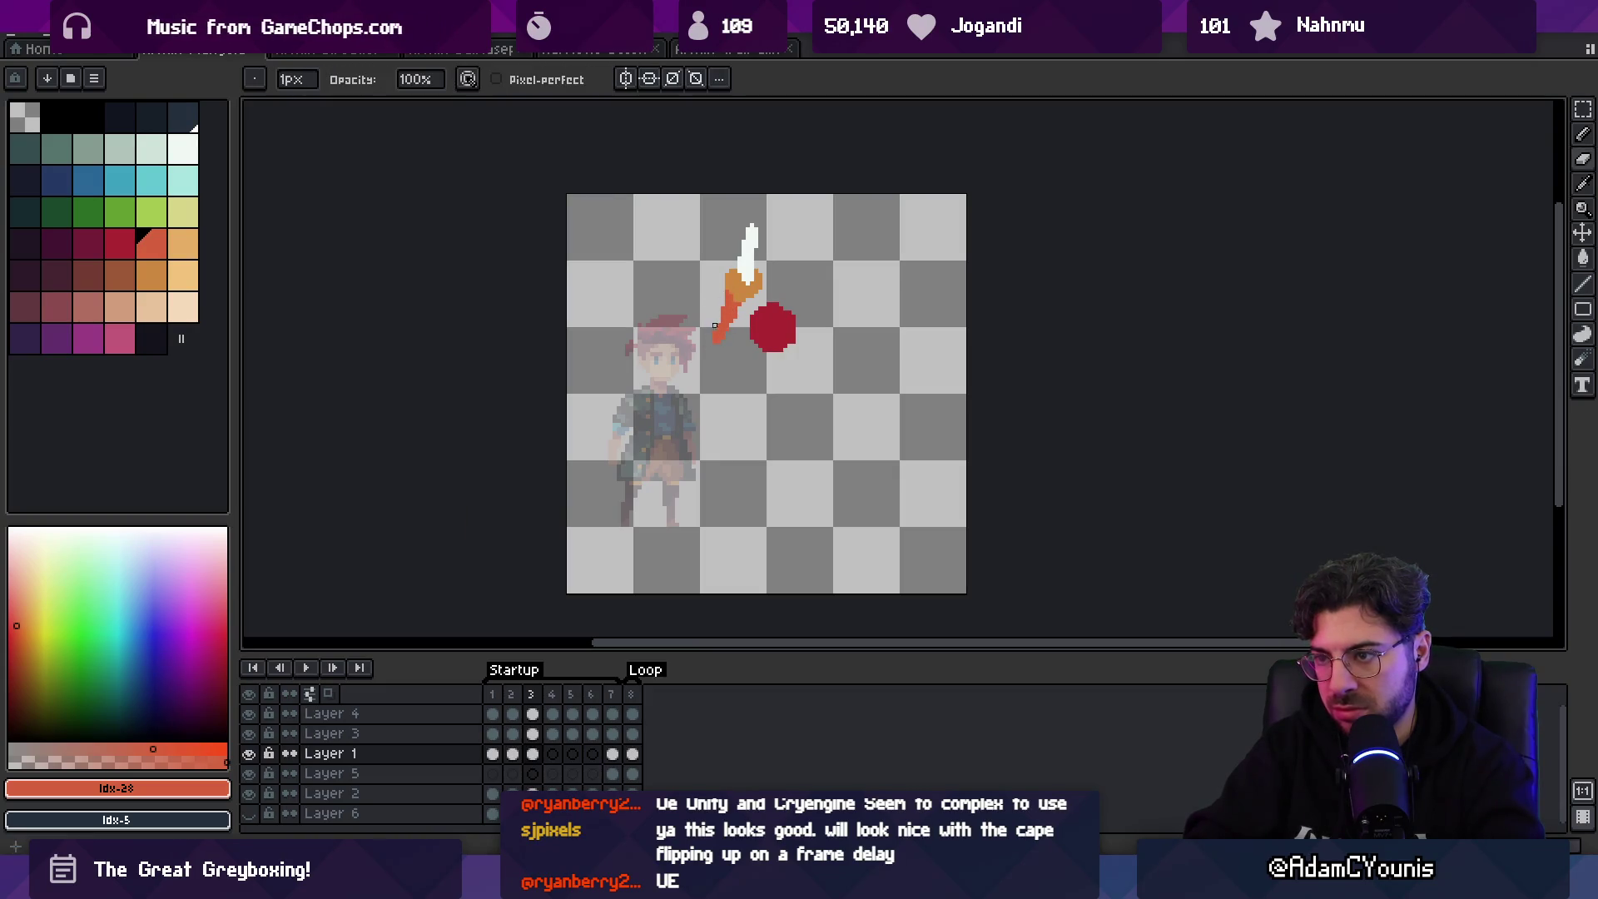
{"action": "key", "text": "e"}
{"action": "key", "text": "Right"}
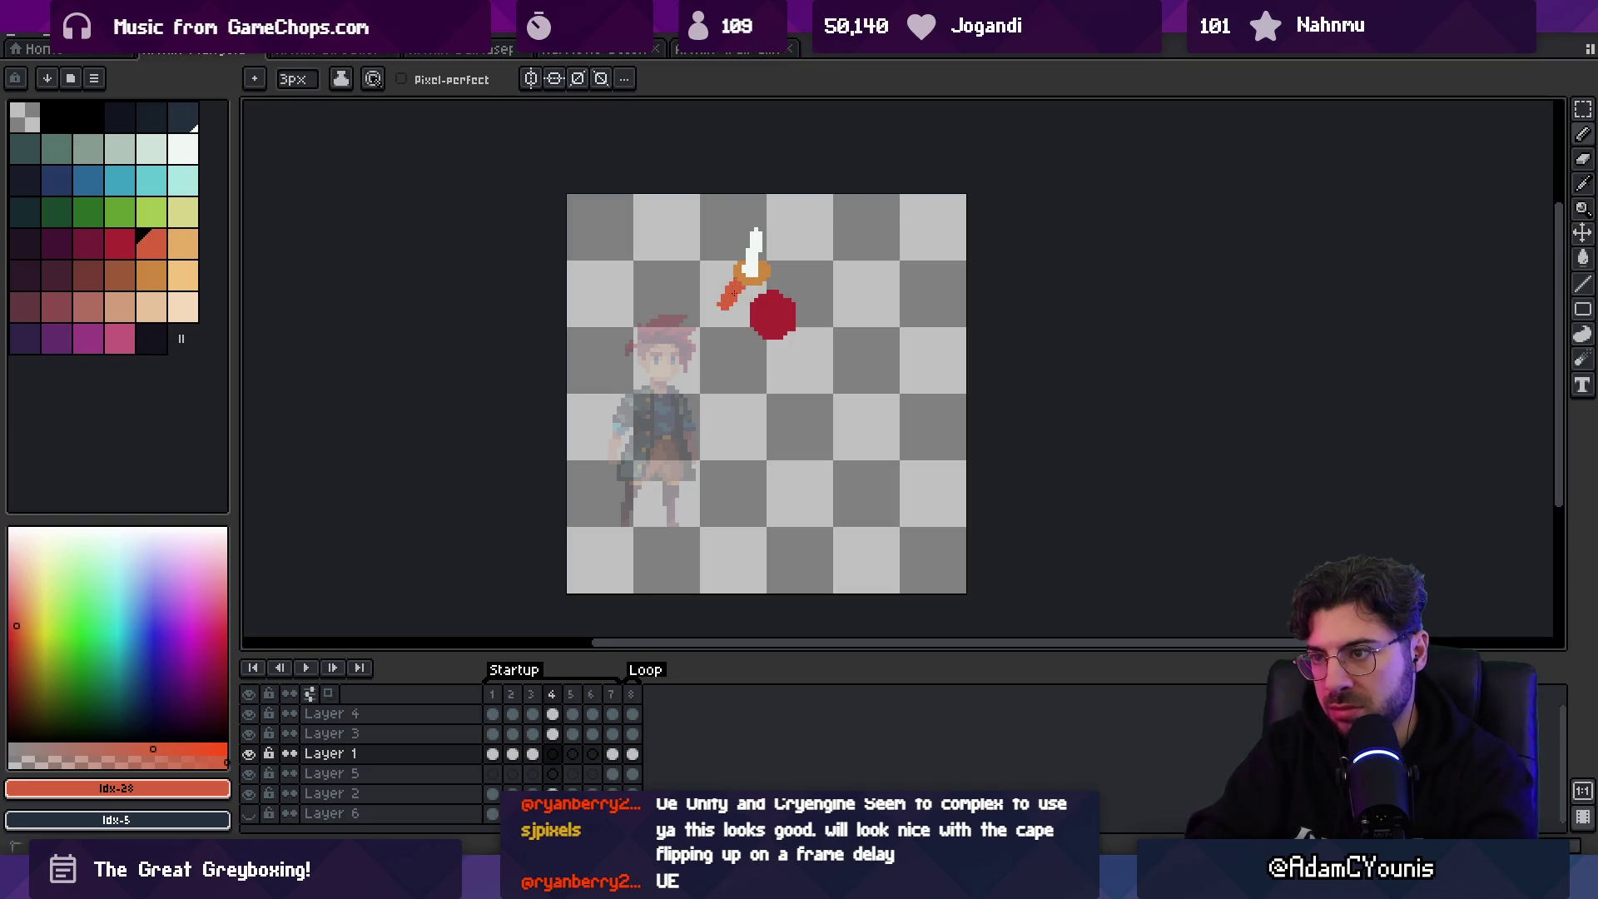
{"action": "key", "text": "Right"}
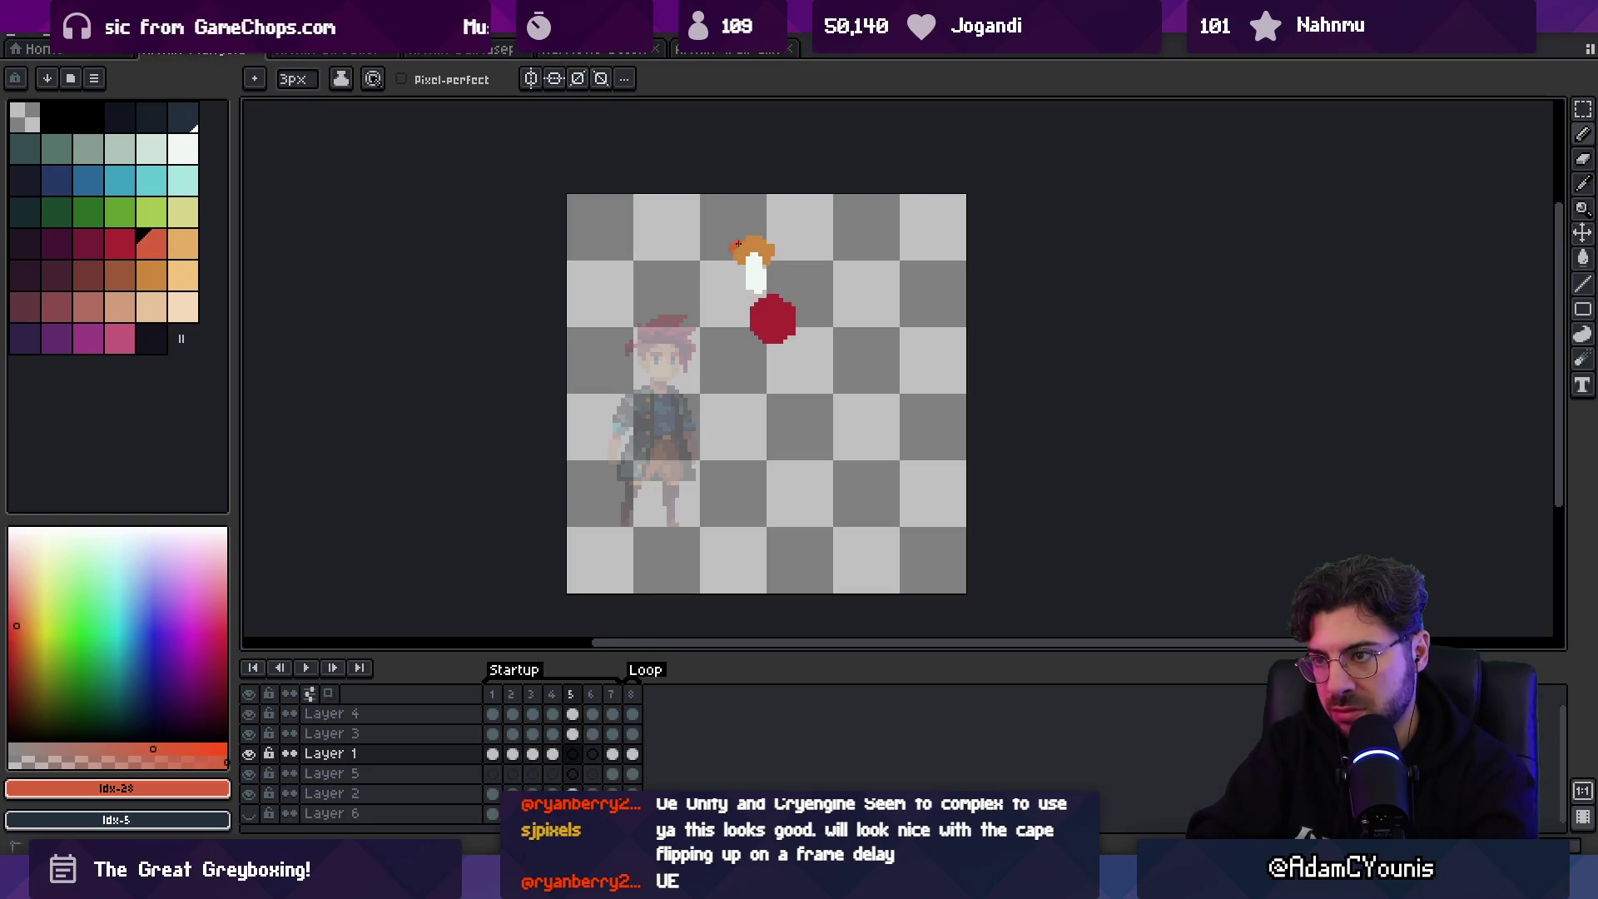
{"action": "key", "text": "Right"}
{"action": "key", "text": "Right"}
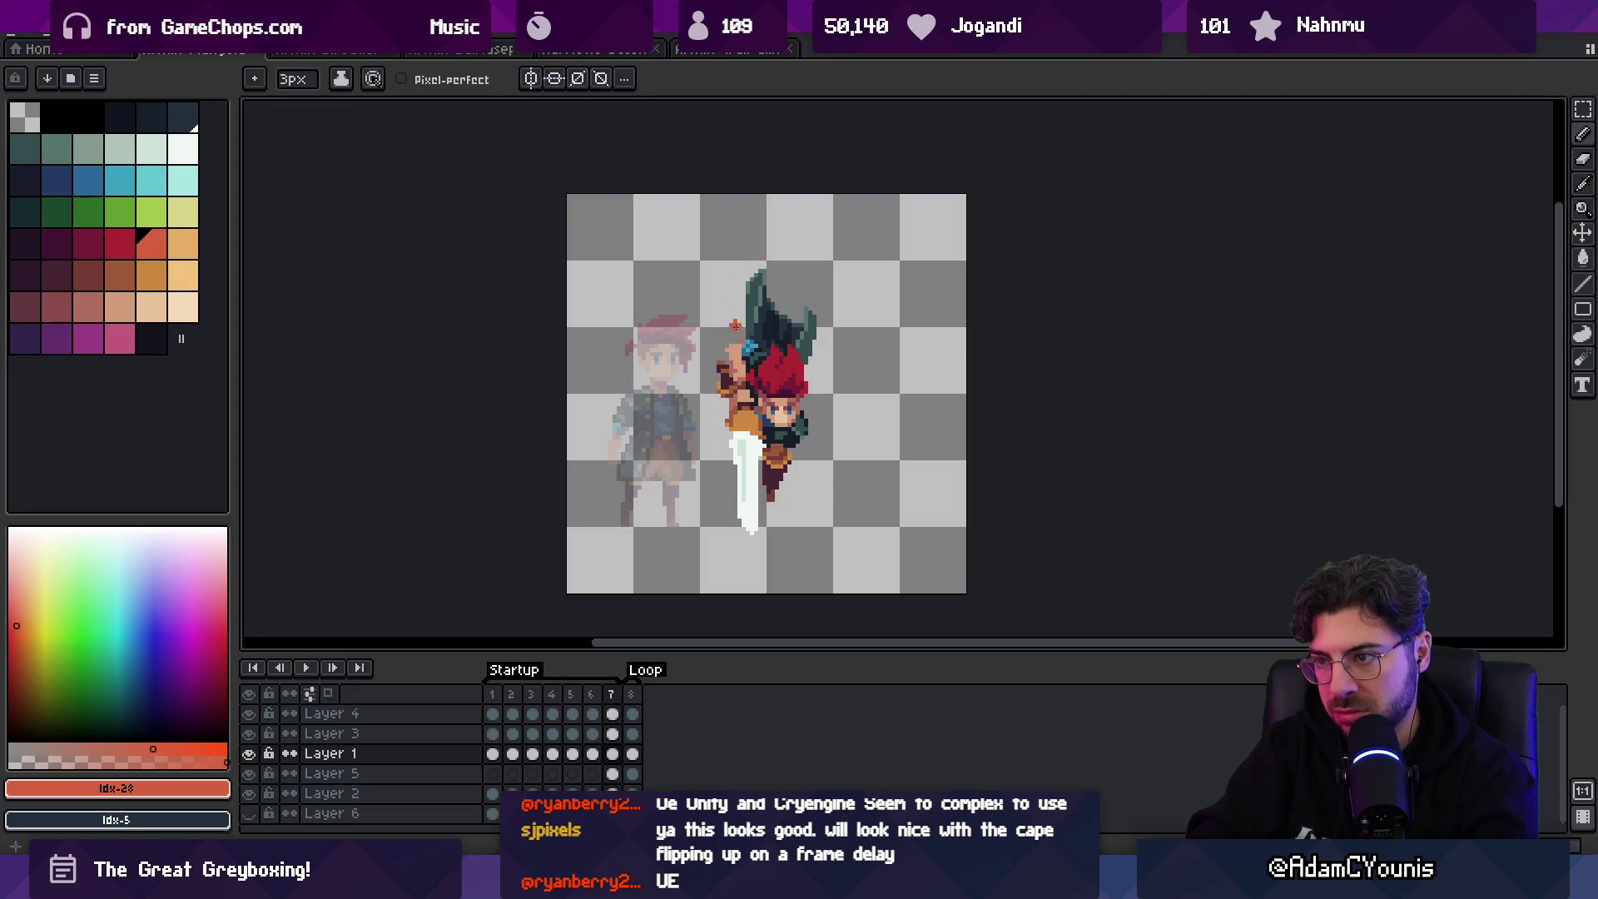
- Play the animation while zooming the view, then stop playback
{"action": "key", "text": "Return"}
{"action": "key", "text": "z"}
{"action": "scroll", "coordinate": [810, 203], "scroll_direction": "down", "scroll_amount": 3}
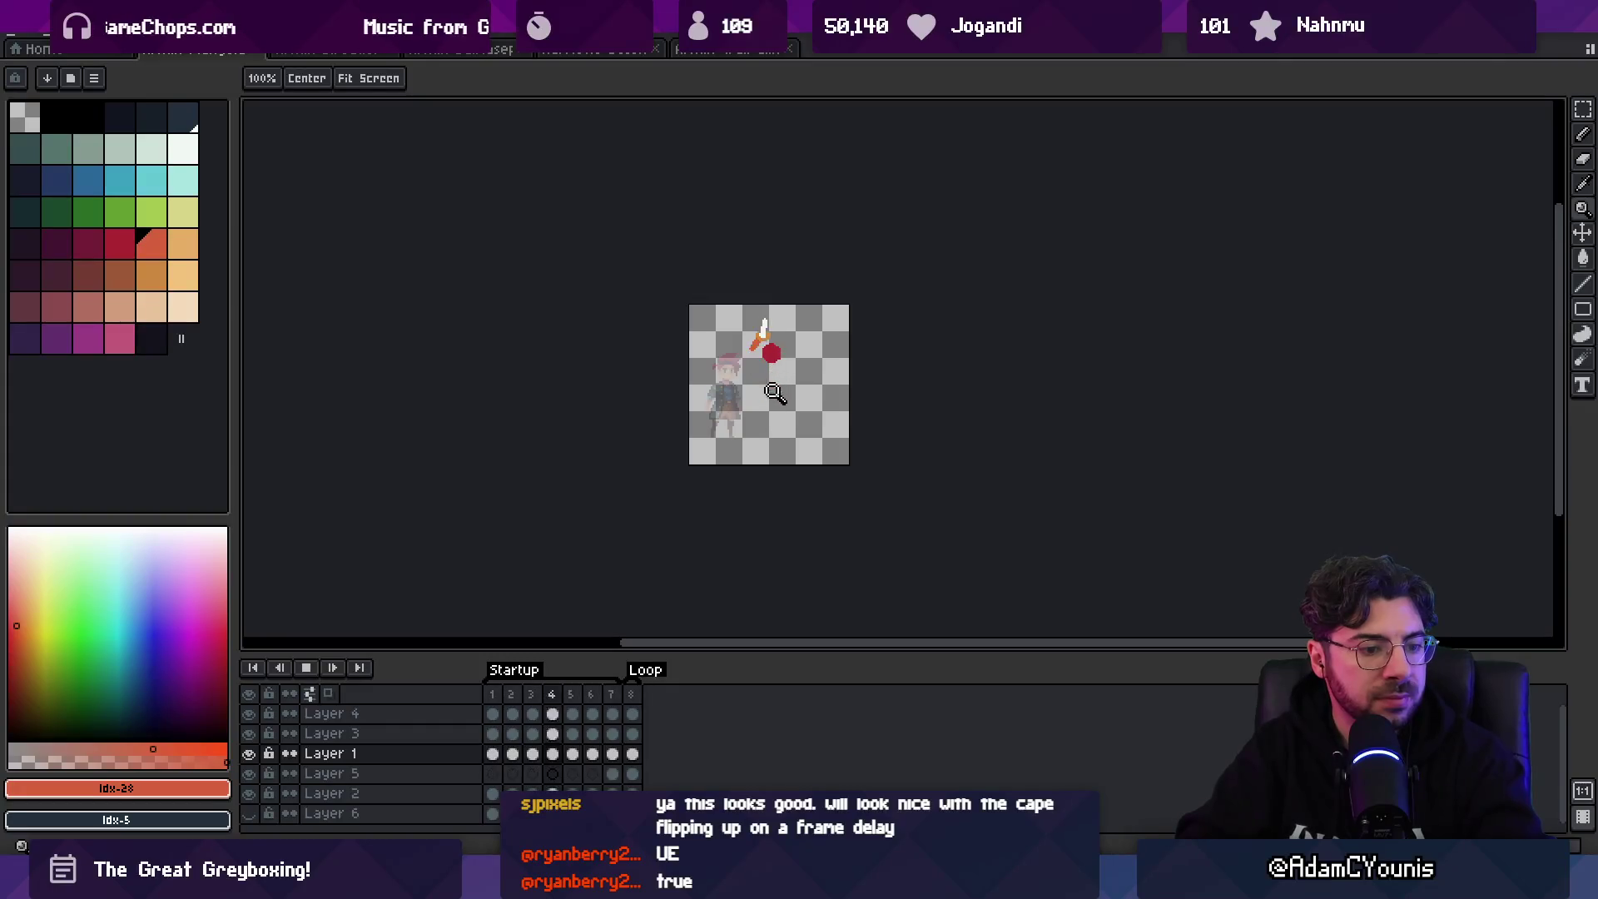
{"action": "scroll", "coordinate": [827, 330], "scroll_direction": "up", "scroll_amount": 4}
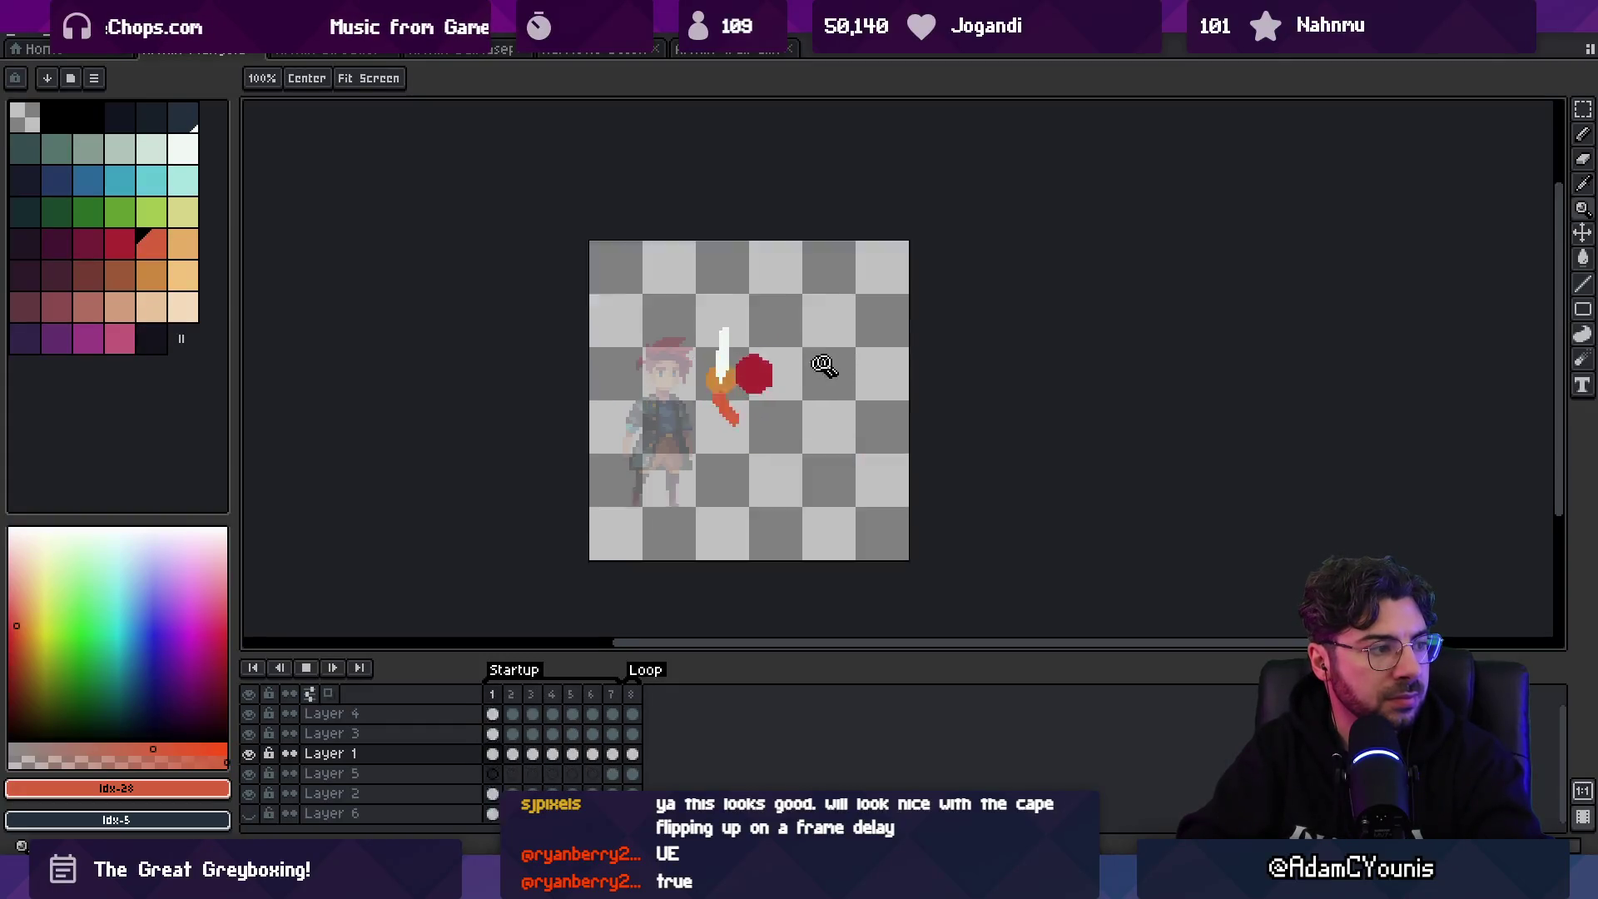
{"action": "scroll", "coordinate": [813, 363], "scroll_direction": "up", "scroll_amount": 1}
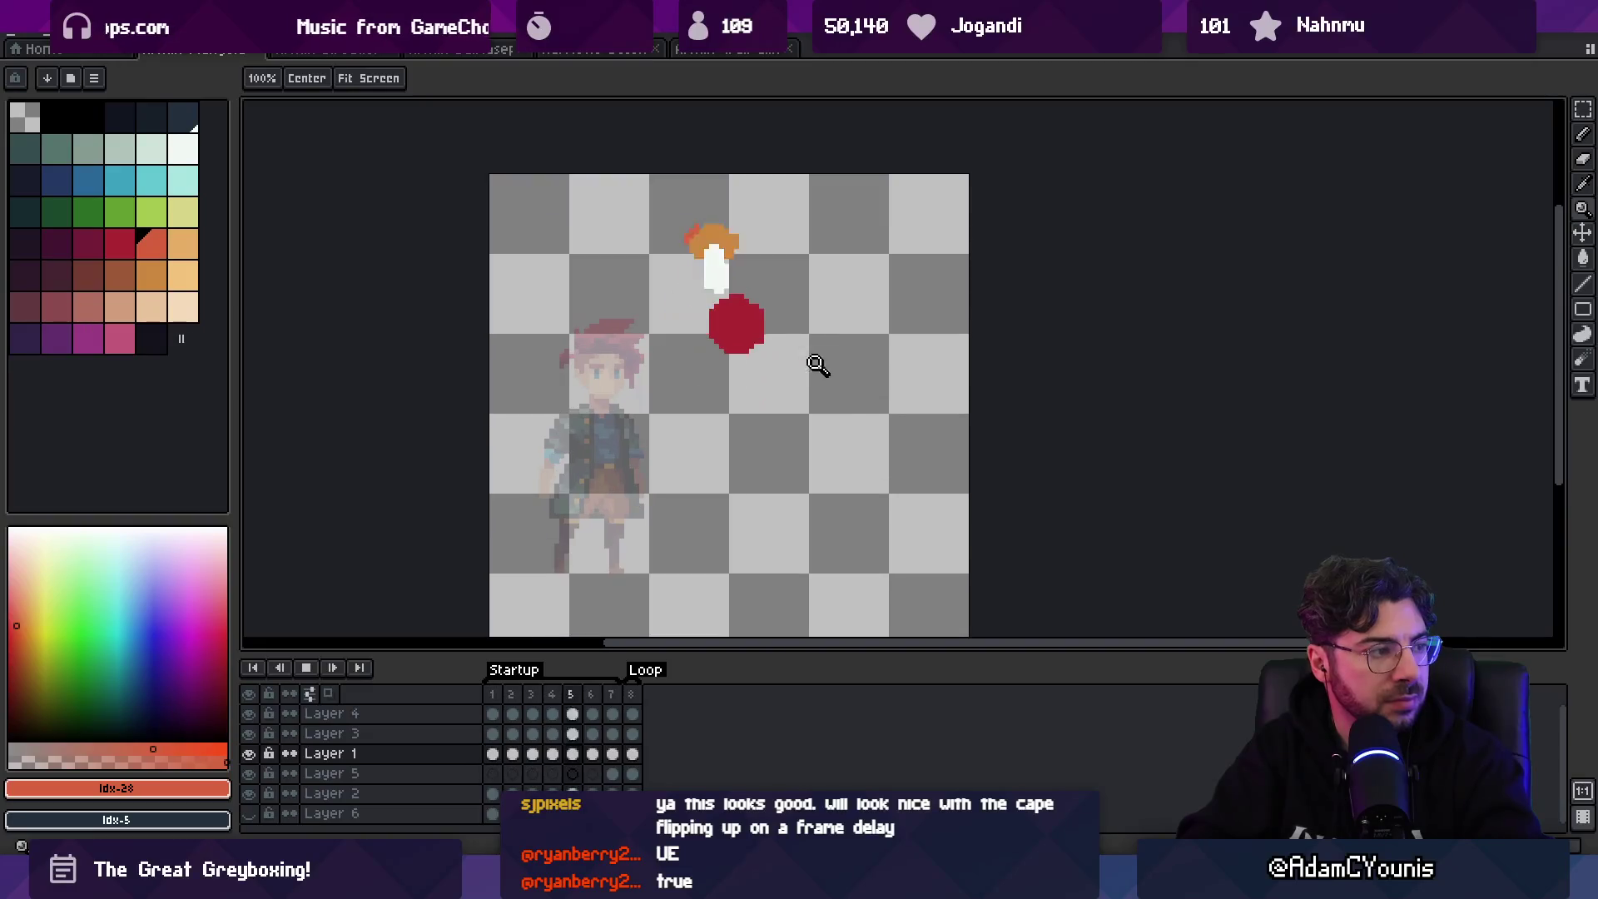
{"action": "key", "text": "Return"}
- Compare frames 4 to 6, then move the white sword down and left in frame 6
{"action": "key", "text": "Right"}
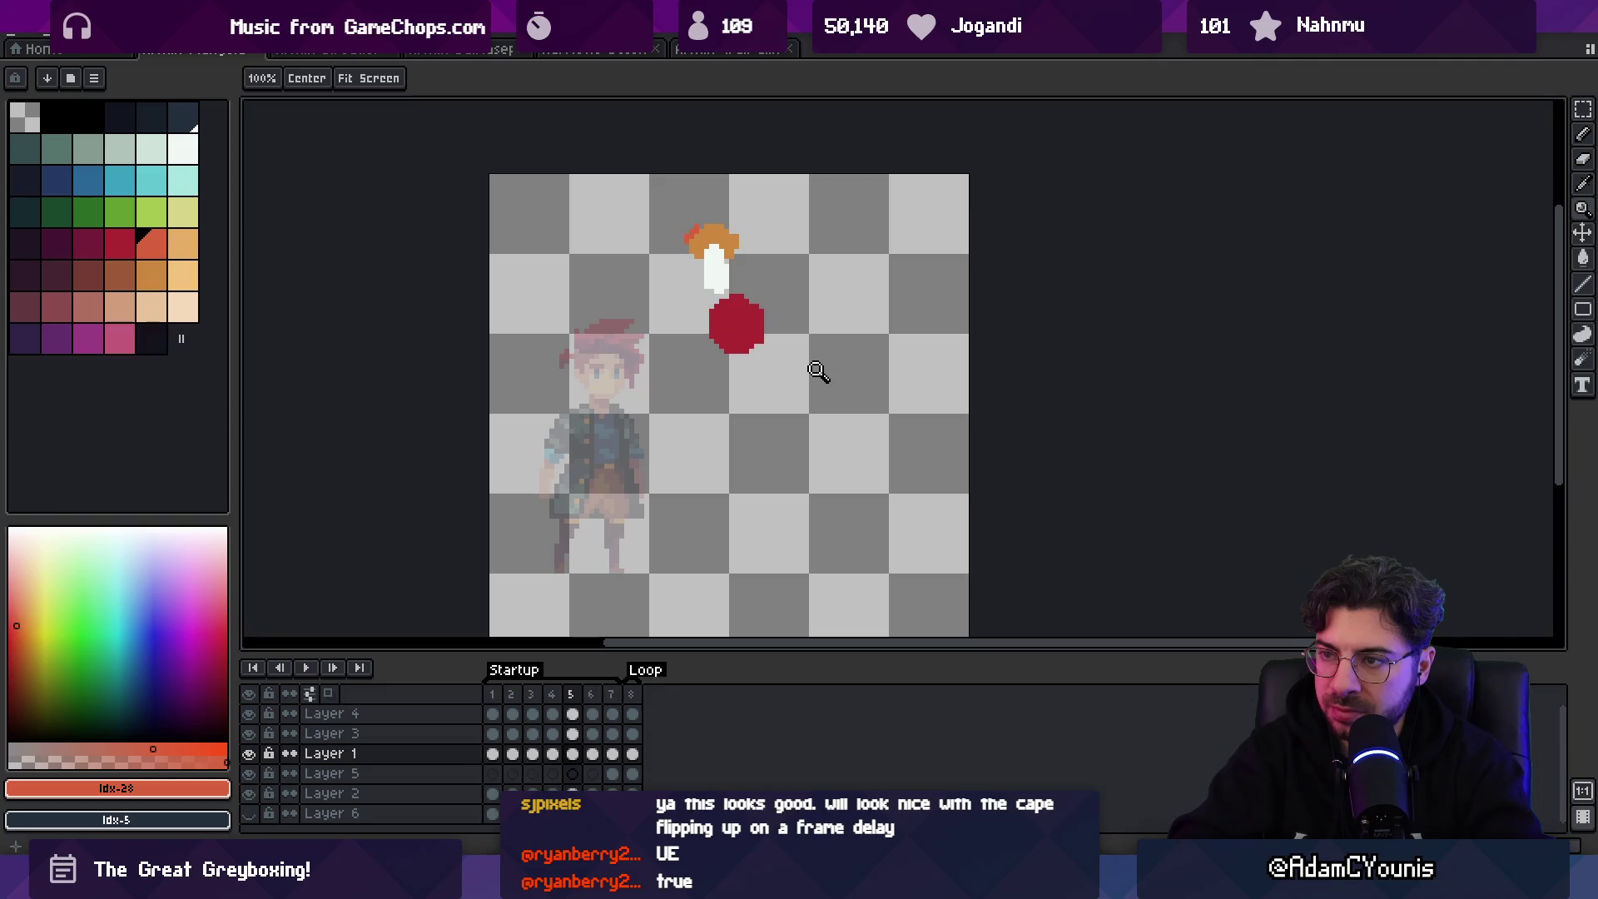
{"action": "key", "text": "b"}
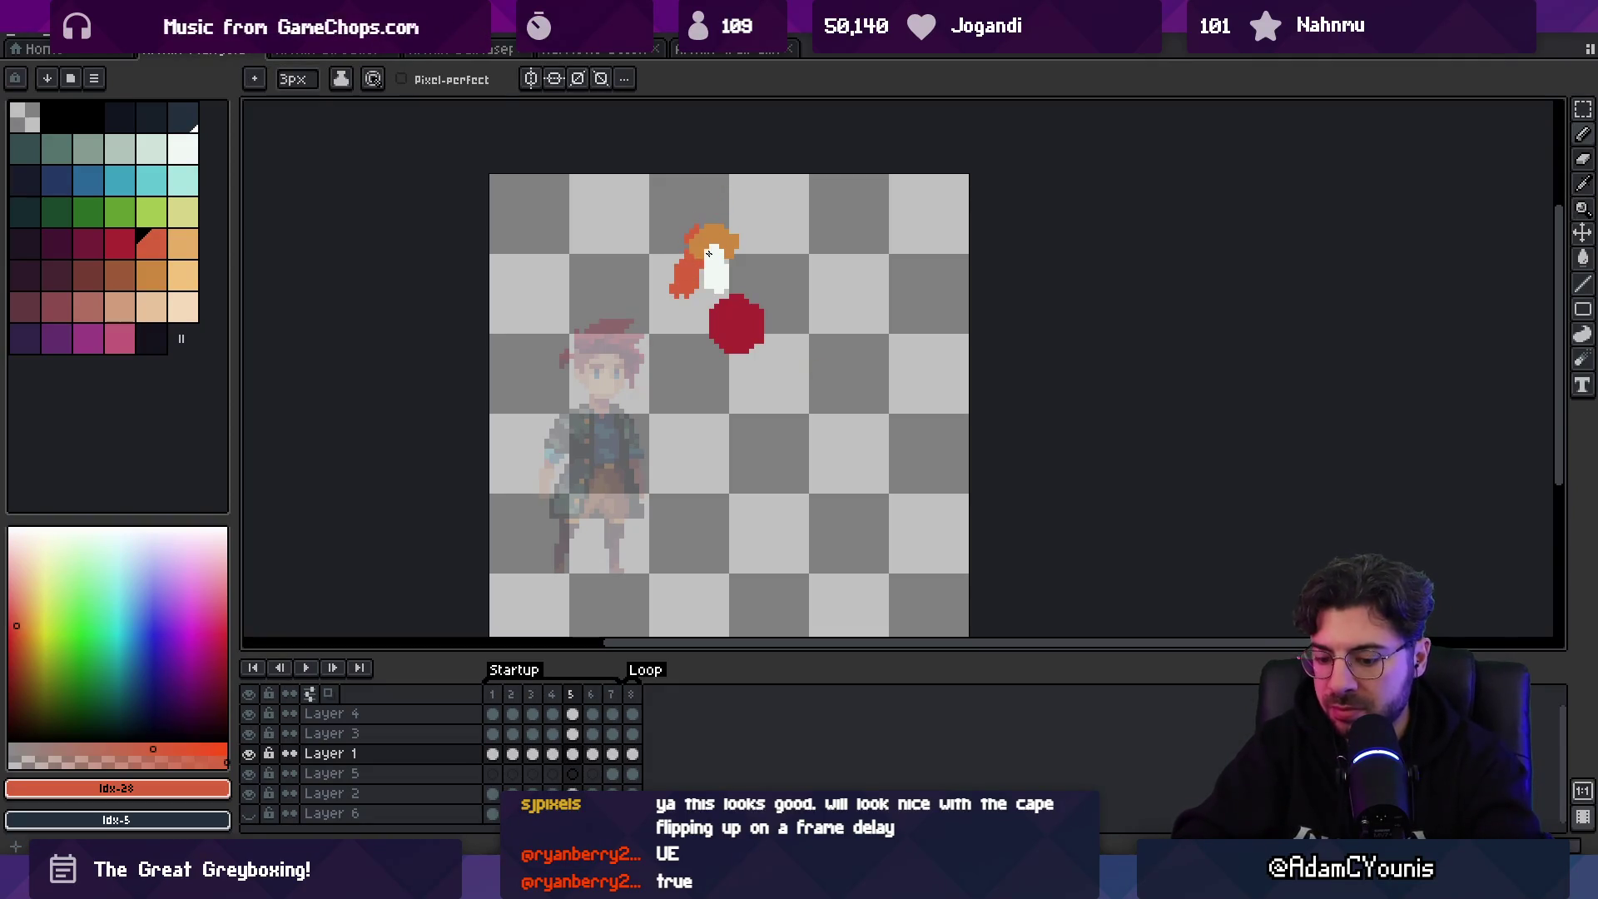
{"action": "key", "text": "Left"}
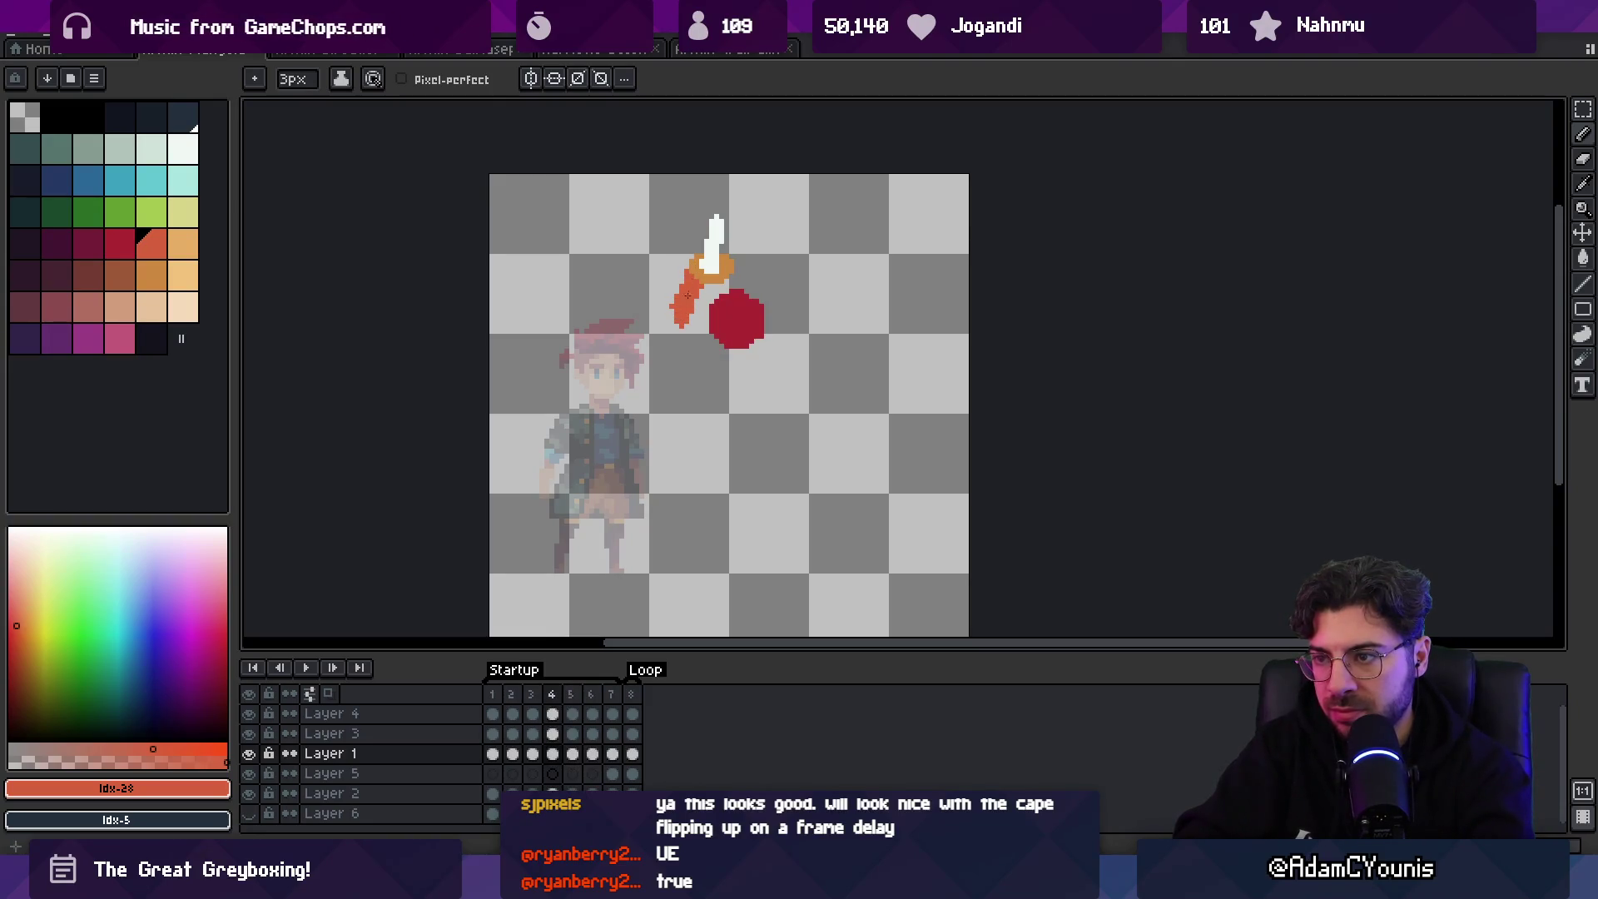
{"action": "key", "text": "Right"}
{"action": "key", "text": "Right"}
{"action": "key", "text": "Right"}
{"action": "key", "text": "Left"}
{"action": "key", "text": "Left"}
{"action": "key", "text": "Left"}
{"action": "key", "text": "Right"}
{"action": "key", "text": "Right"}
{"action": "key", "text": "Left"}
{"action": "key", "text": "Right"}
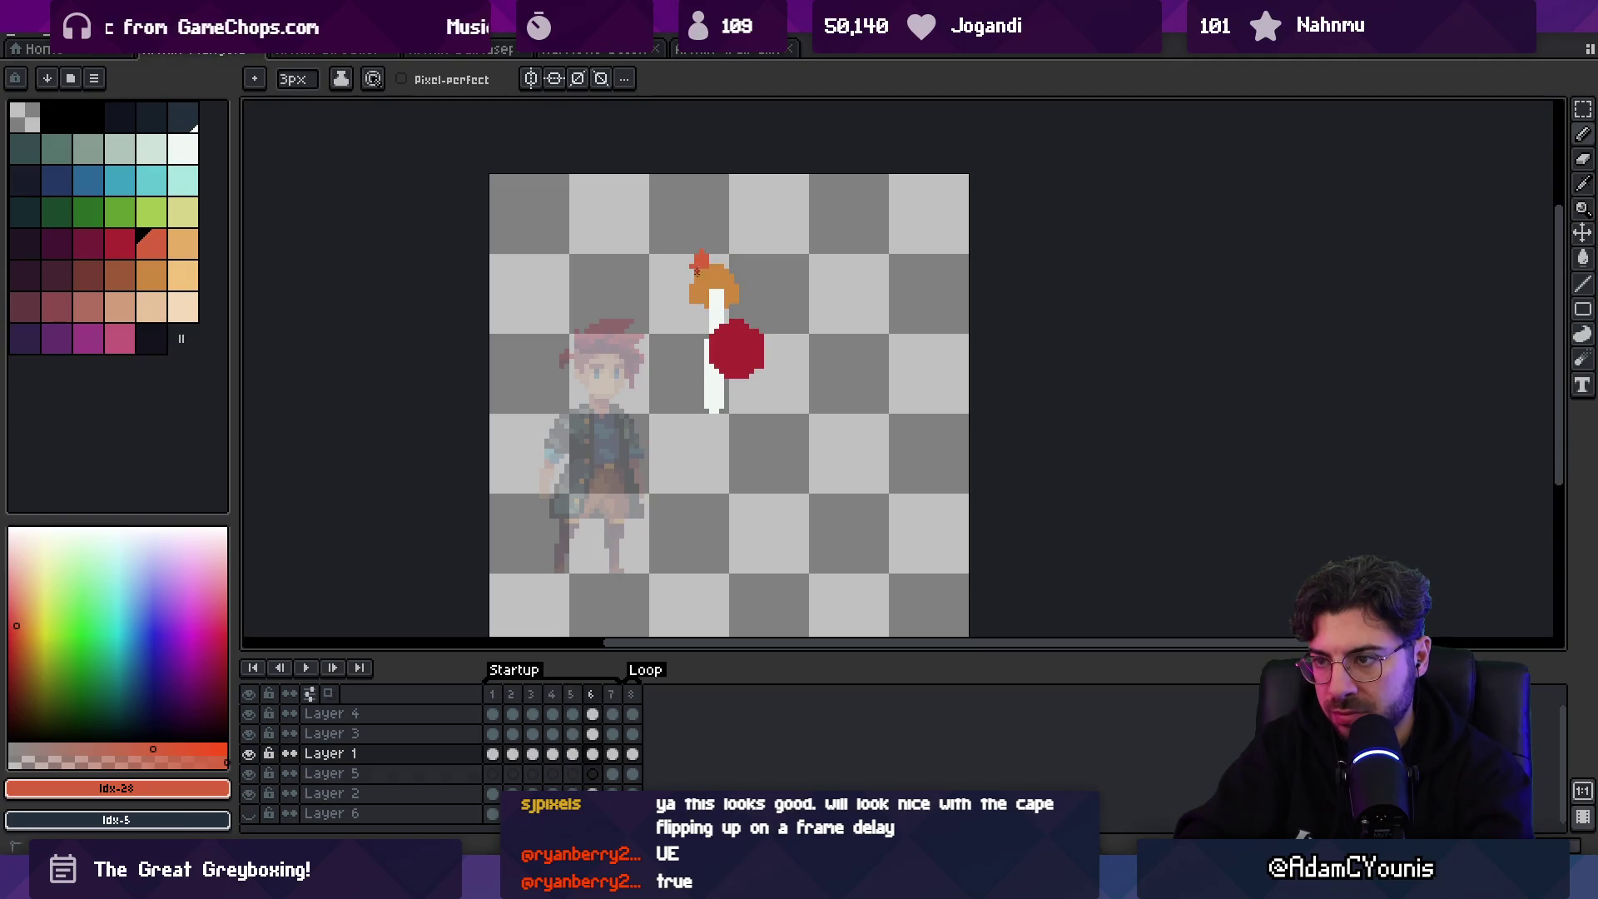
{"action": "key", "text": "b"}
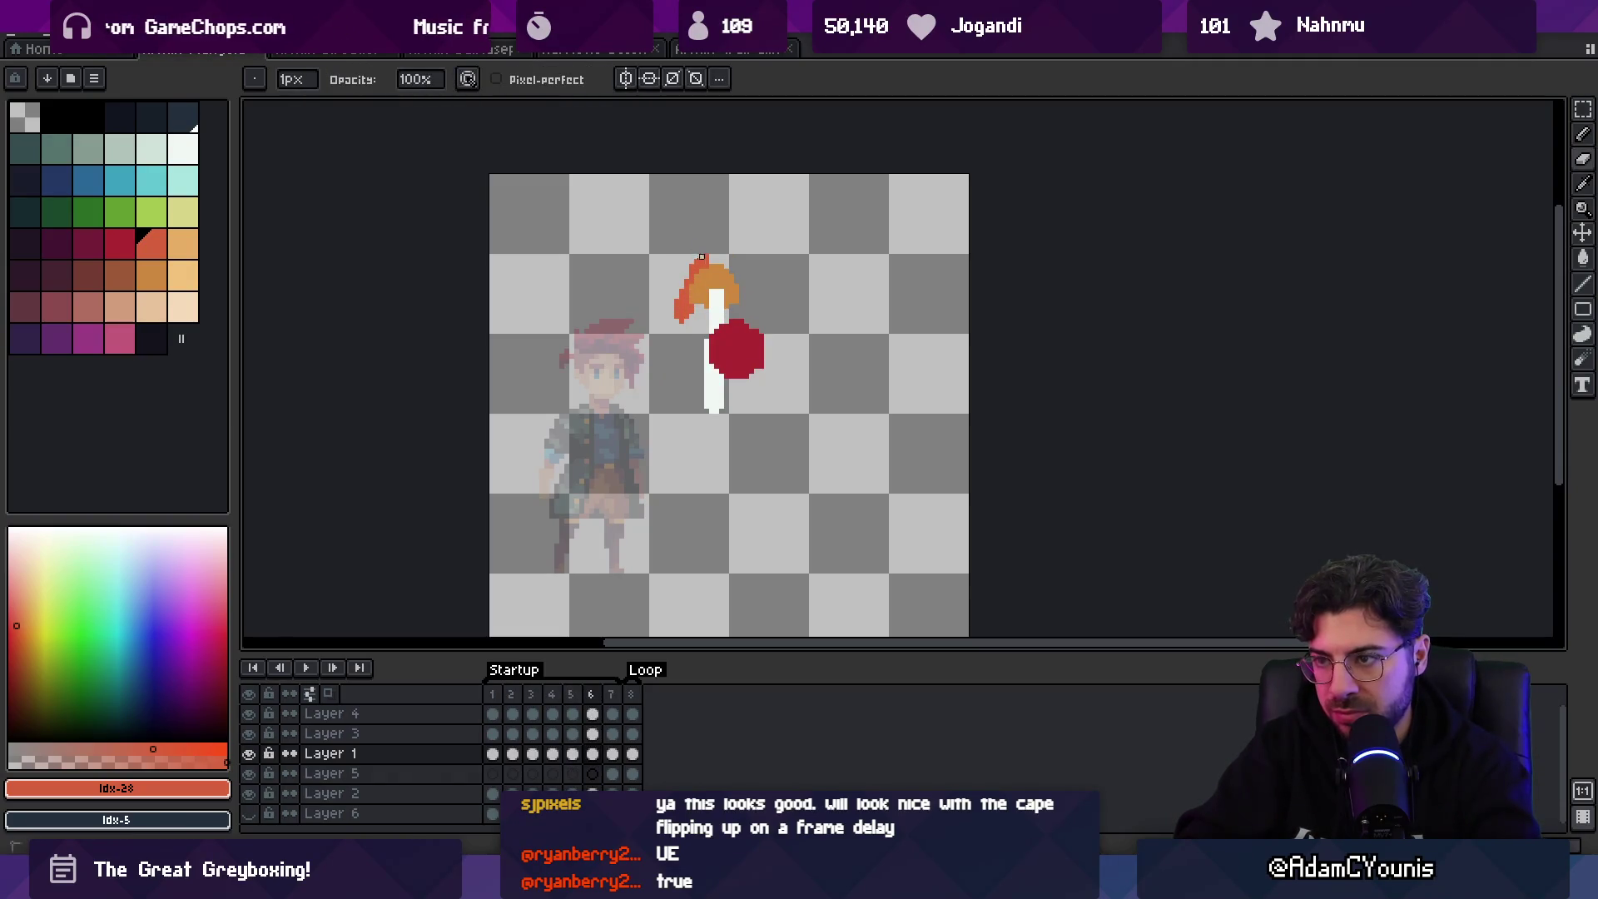
{"action": "key", "text": "v"}
{"action": "left_click_drag", "start_coordinate": [713, 291], "coordinate": [702, 314]}
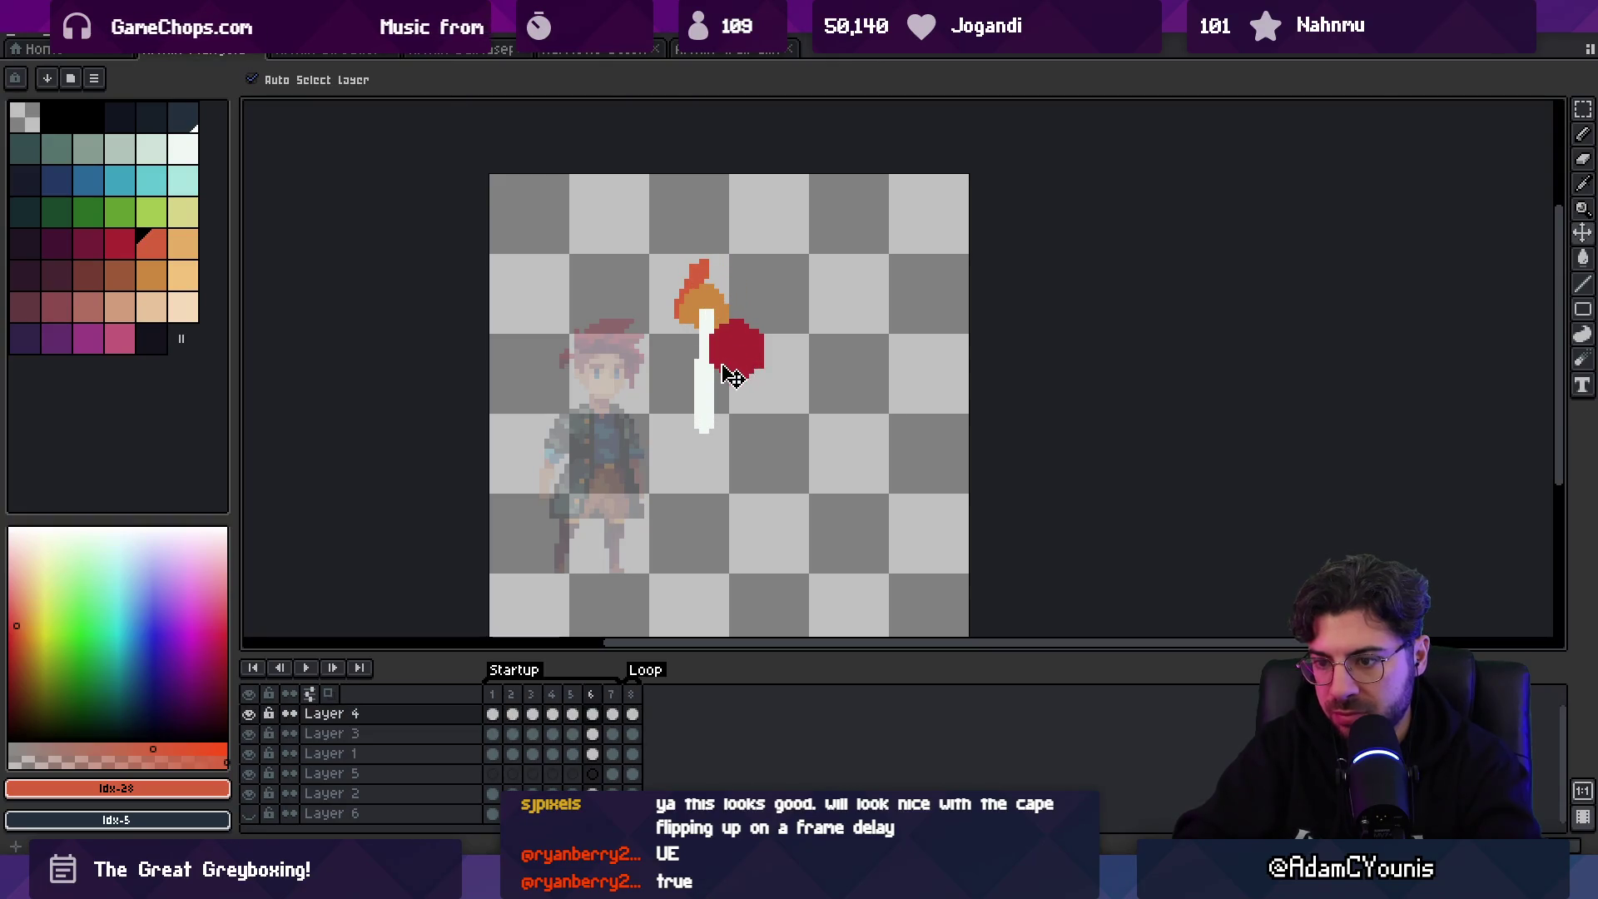
- Select the arm's layer, return to frame 1 and sample the orange-red arm colour
{"action": "left_click", "coordinate": [464, 717]}
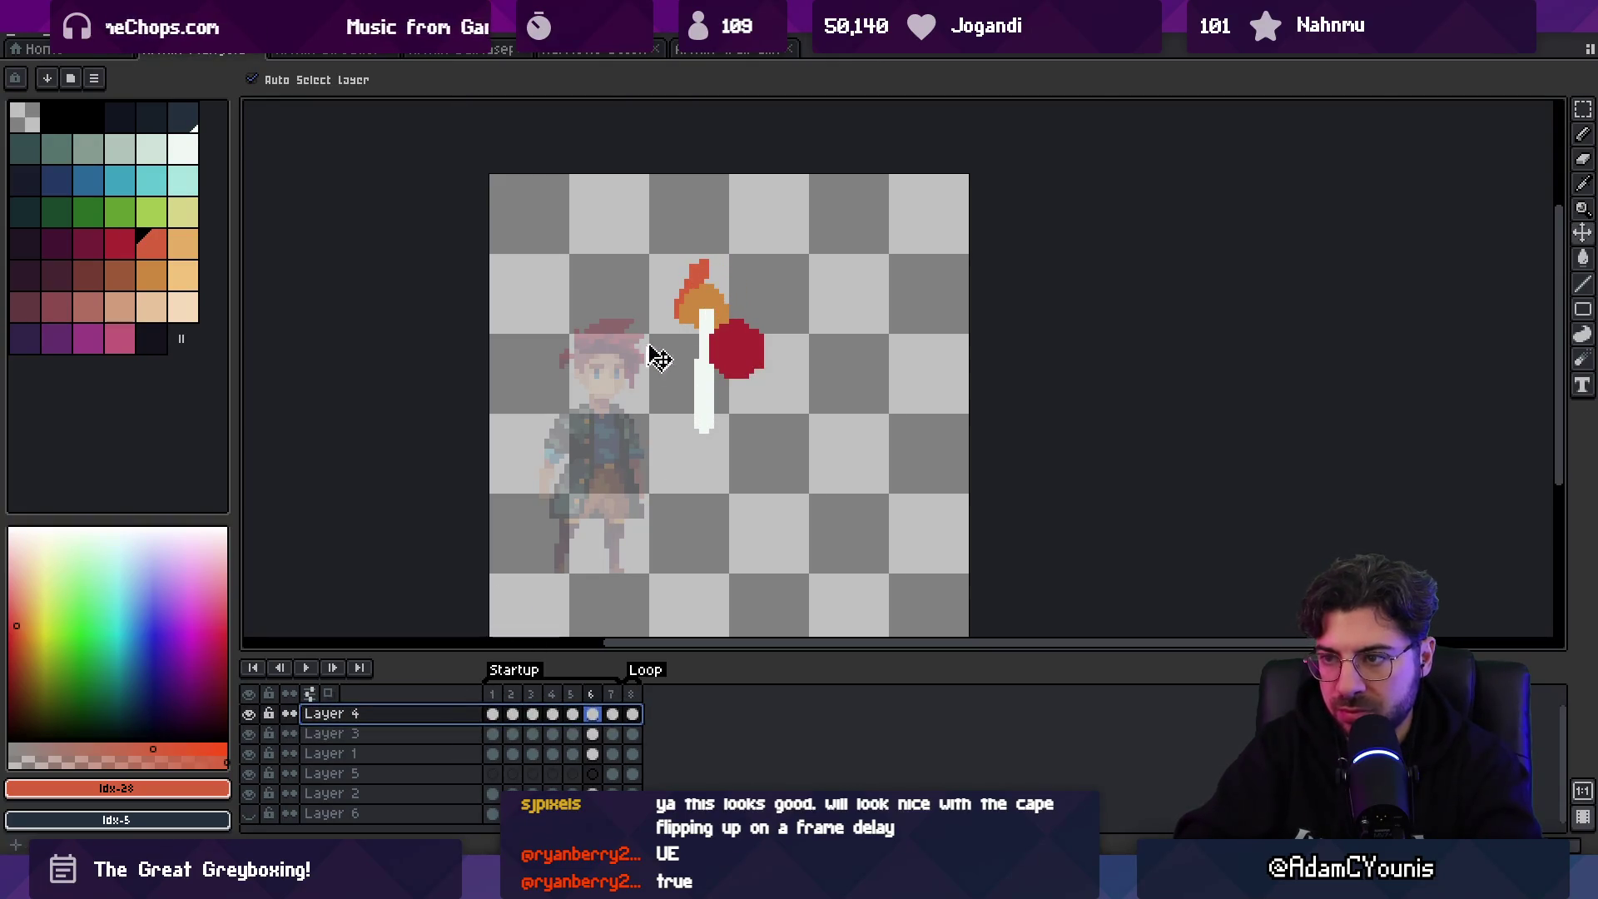
{"action": "left_click", "coordinate": [701, 279]}
{"action": "key", "text": "b"}
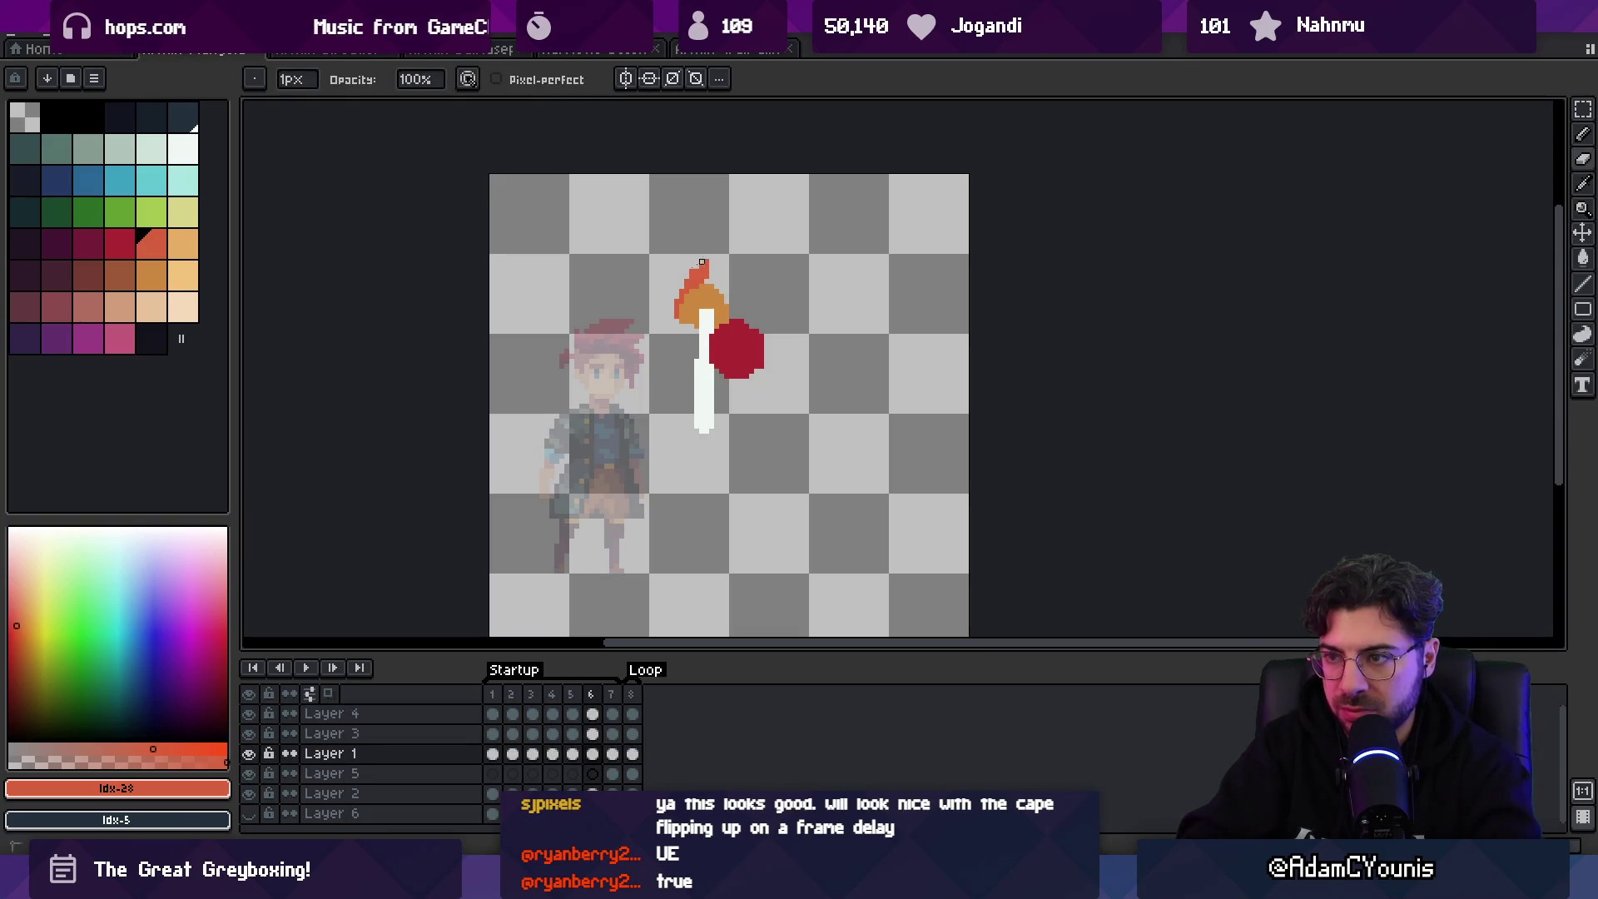
{"action": "key", "text": "z"}
{"action": "right_click", "coordinate": [718, 304]}
{"action": "key", "text": "Left"}
{"action": "key", "text": "Left"}
{"action": "key", "text": "Left"}
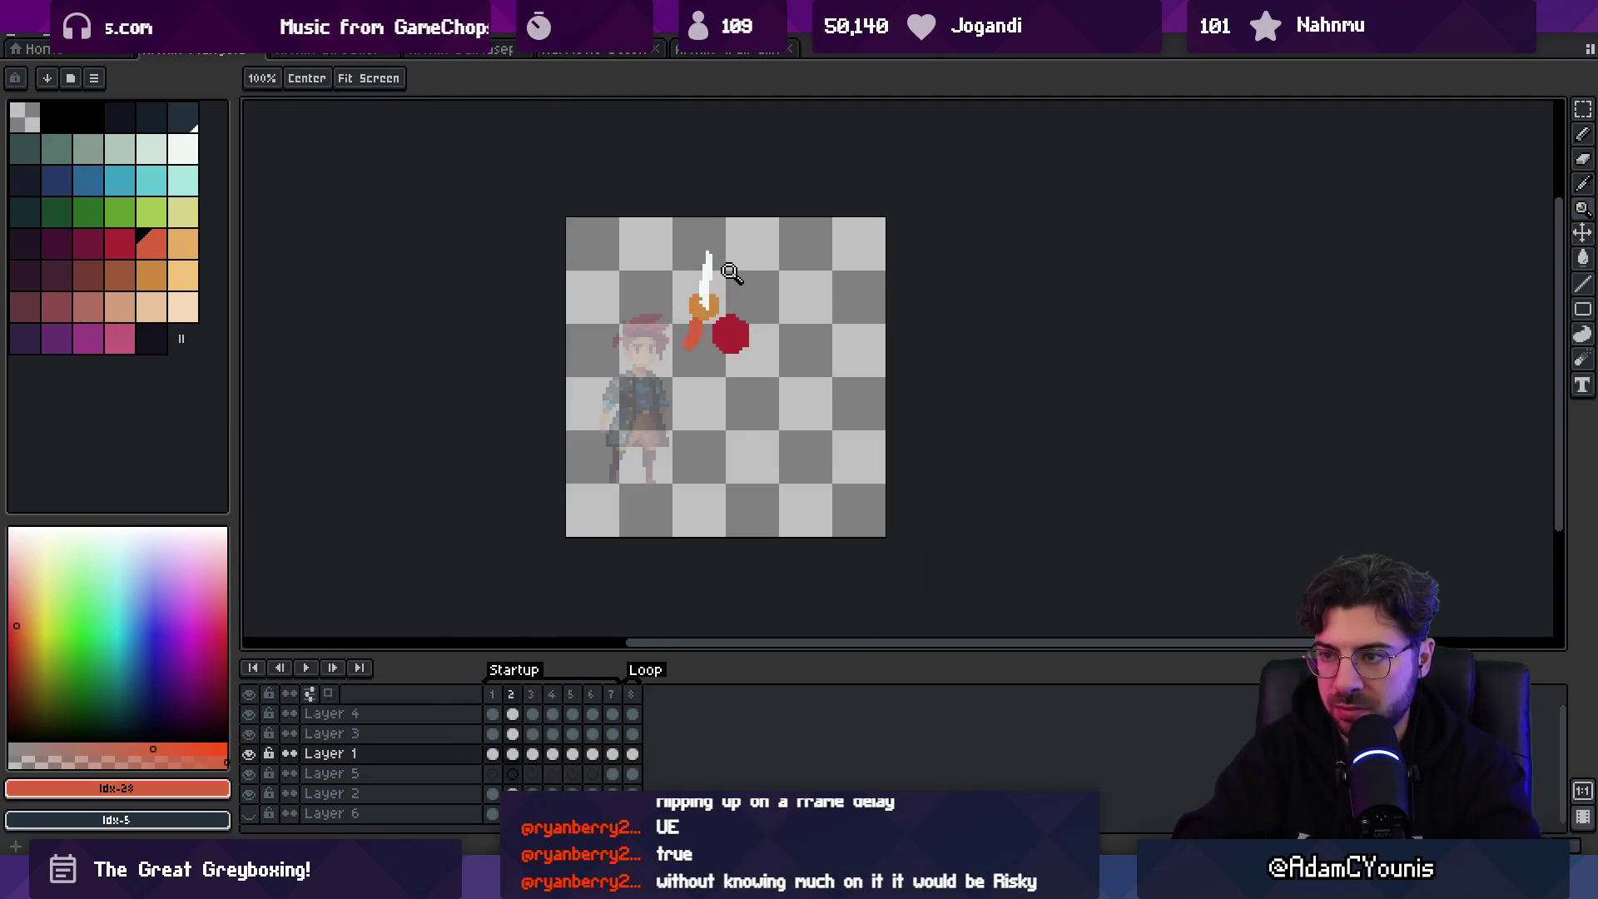
{"action": "key", "text": "Left"}
{"action": "left_click", "coordinate": [693, 383]}
{"action": "key", "text": "b"}
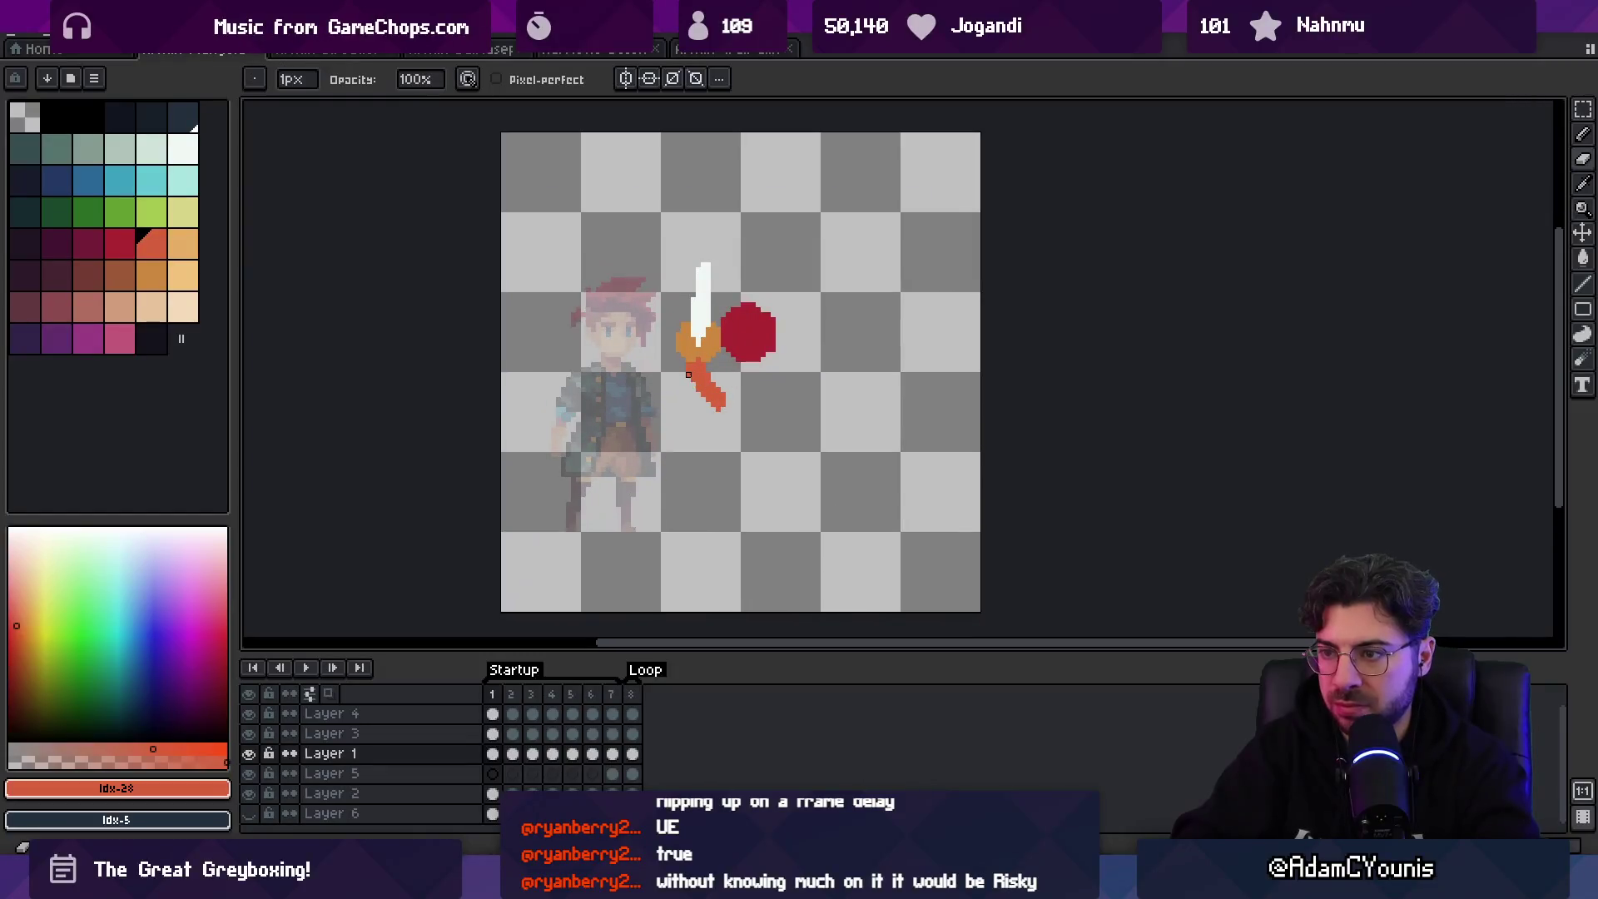
{"action": "left_click", "coordinate": [709, 388], "text": "alt"}
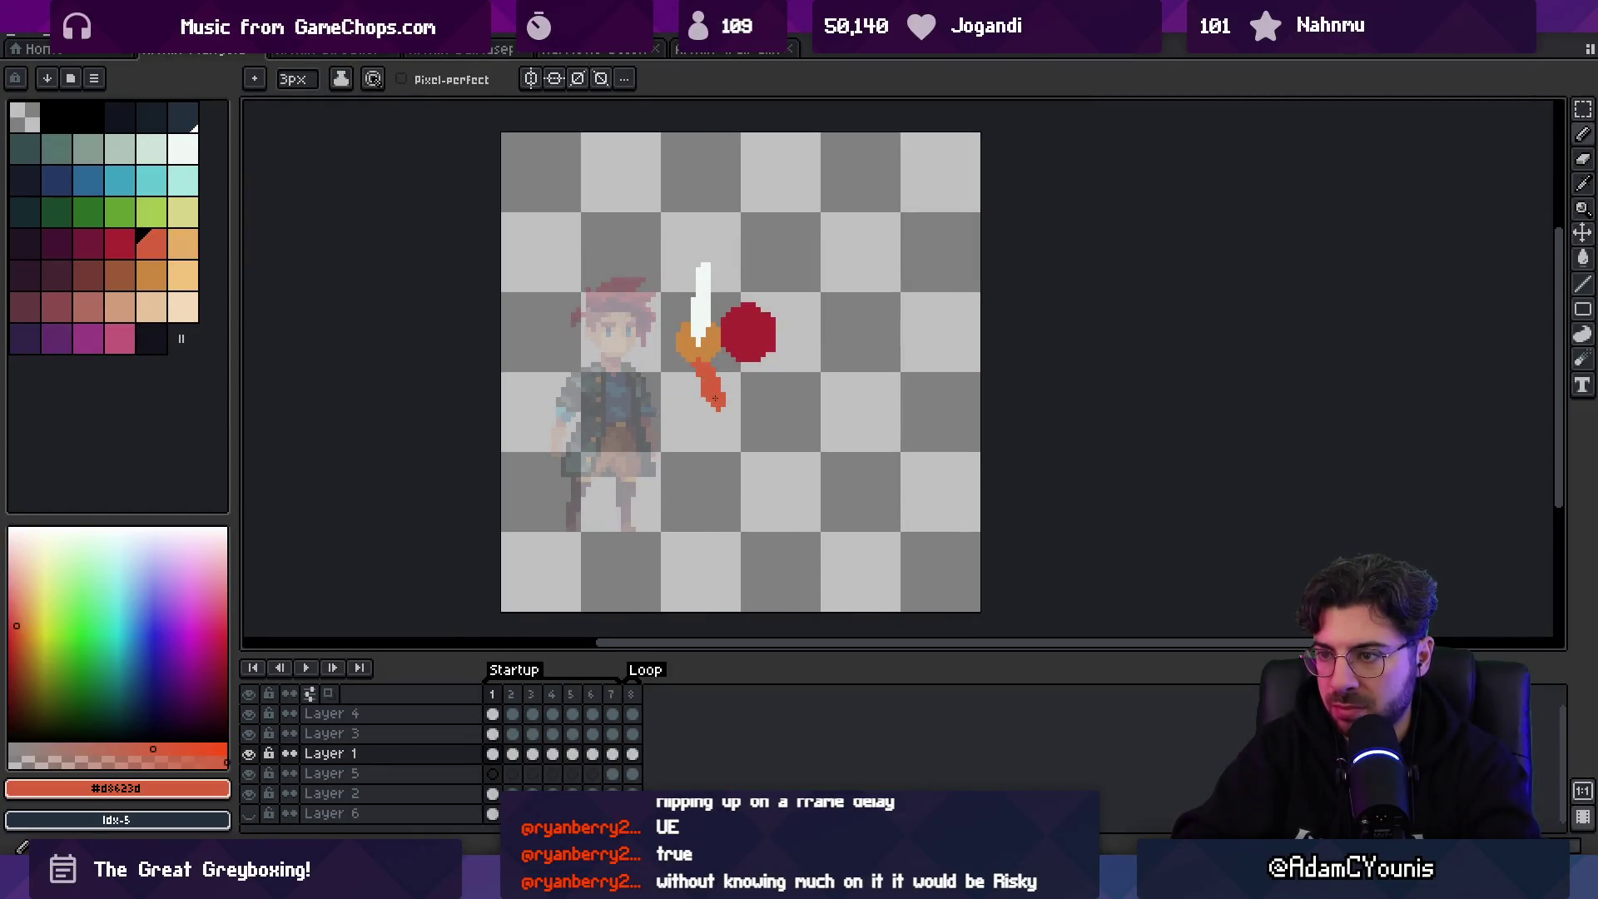
- Add extra orange-red arm pixels in frame 3, then replay the animation zoomed in
{"action": "key", "text": "Right"}
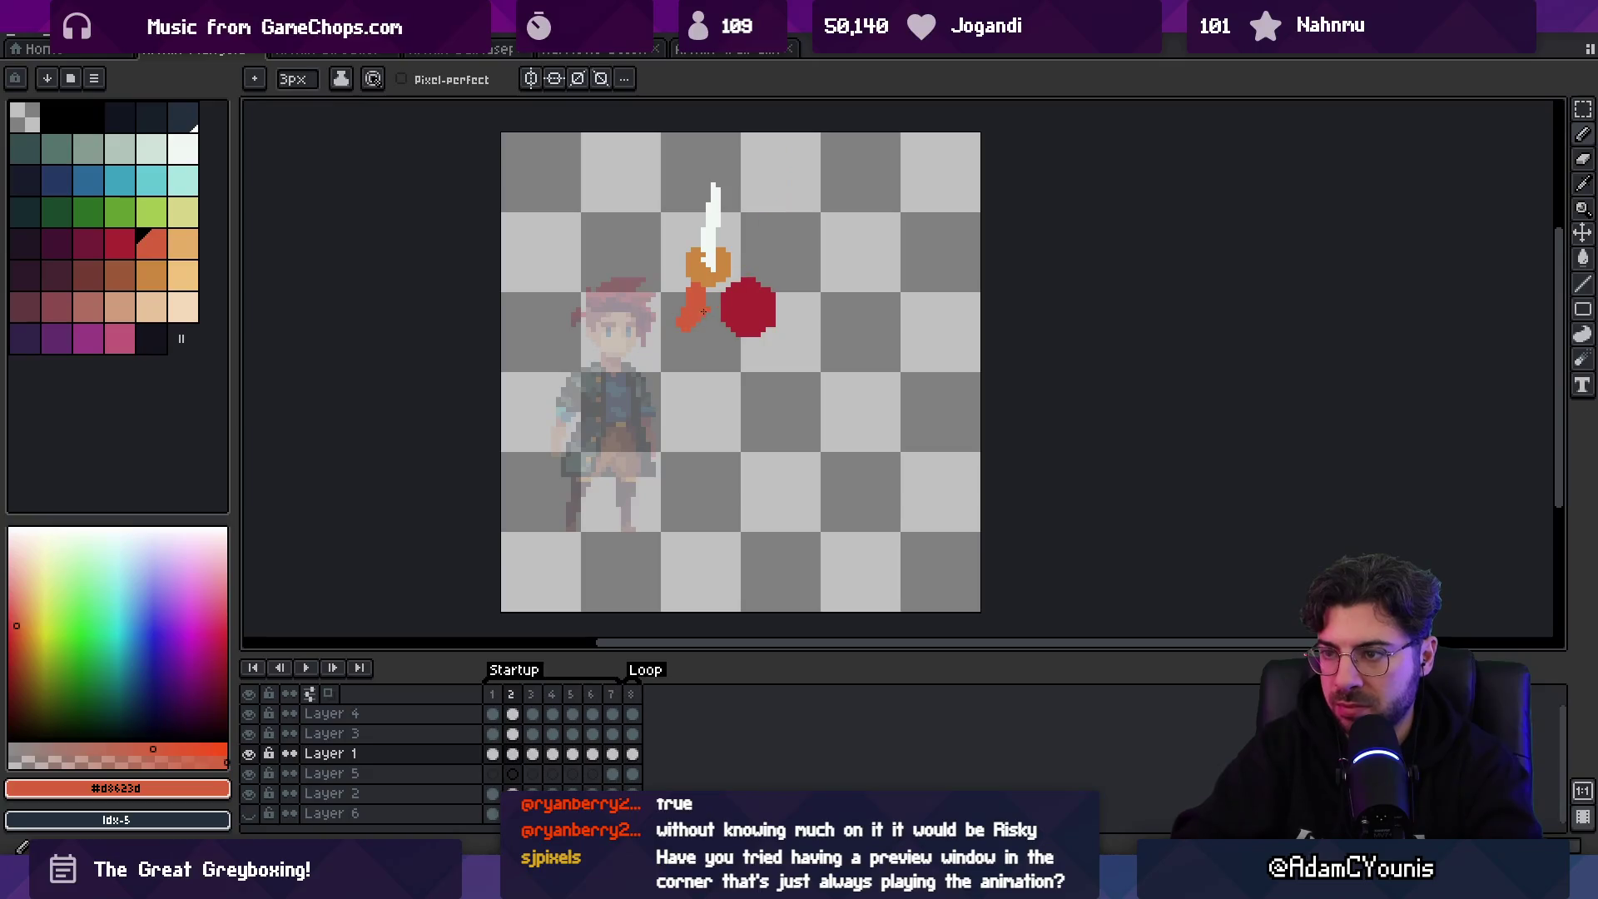
{"action": "key", "text": "b"}
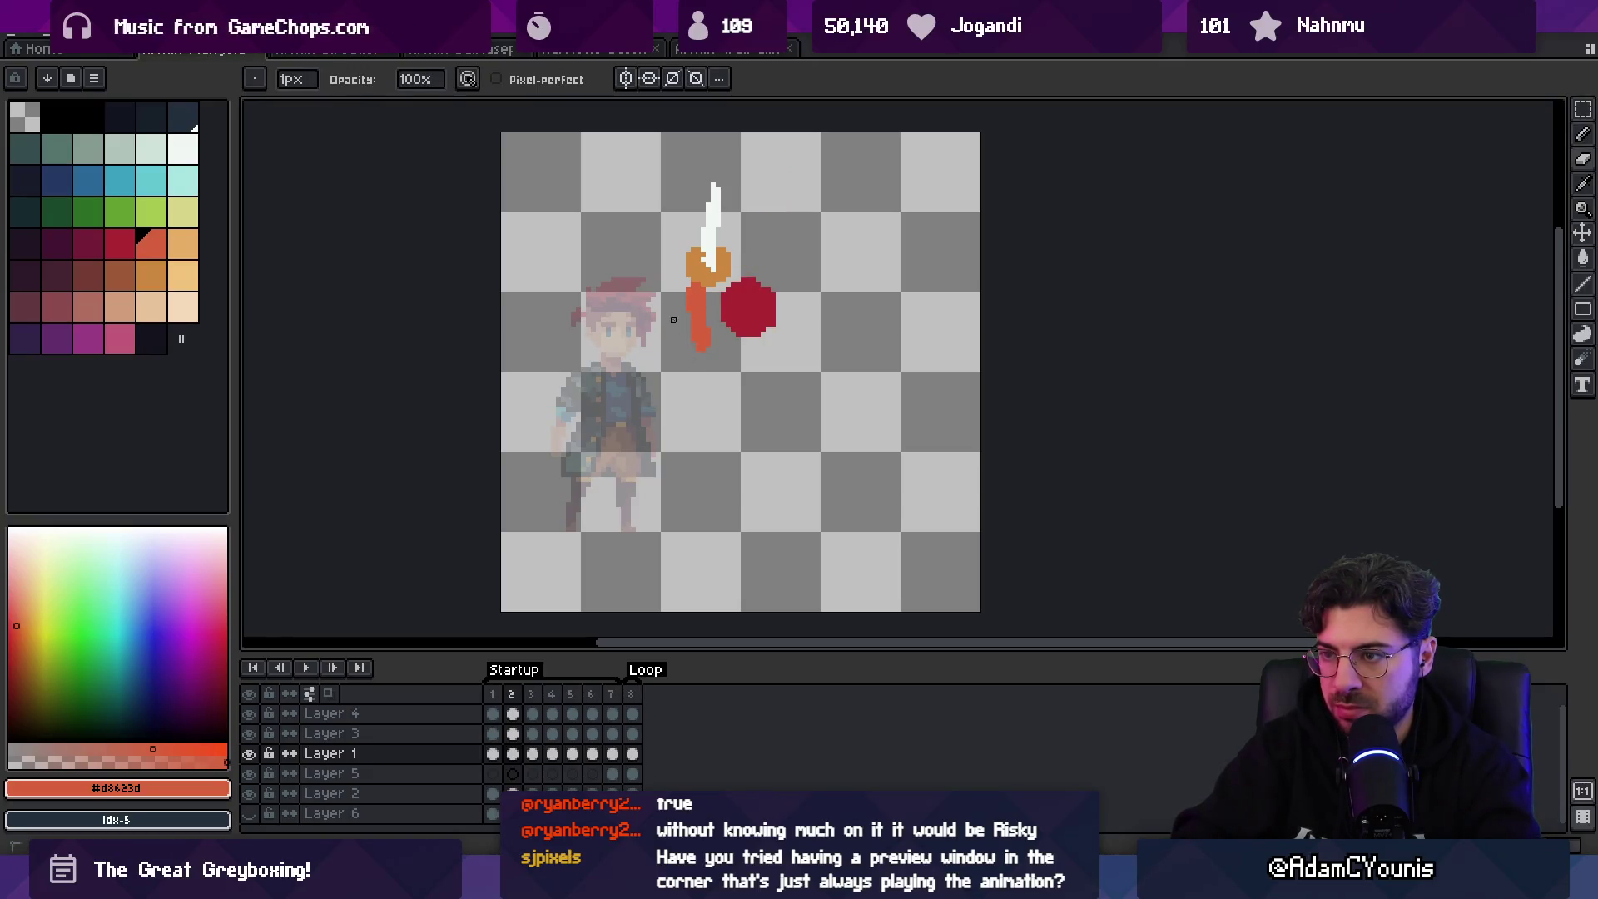
{"action": "key", "text": "Right"}
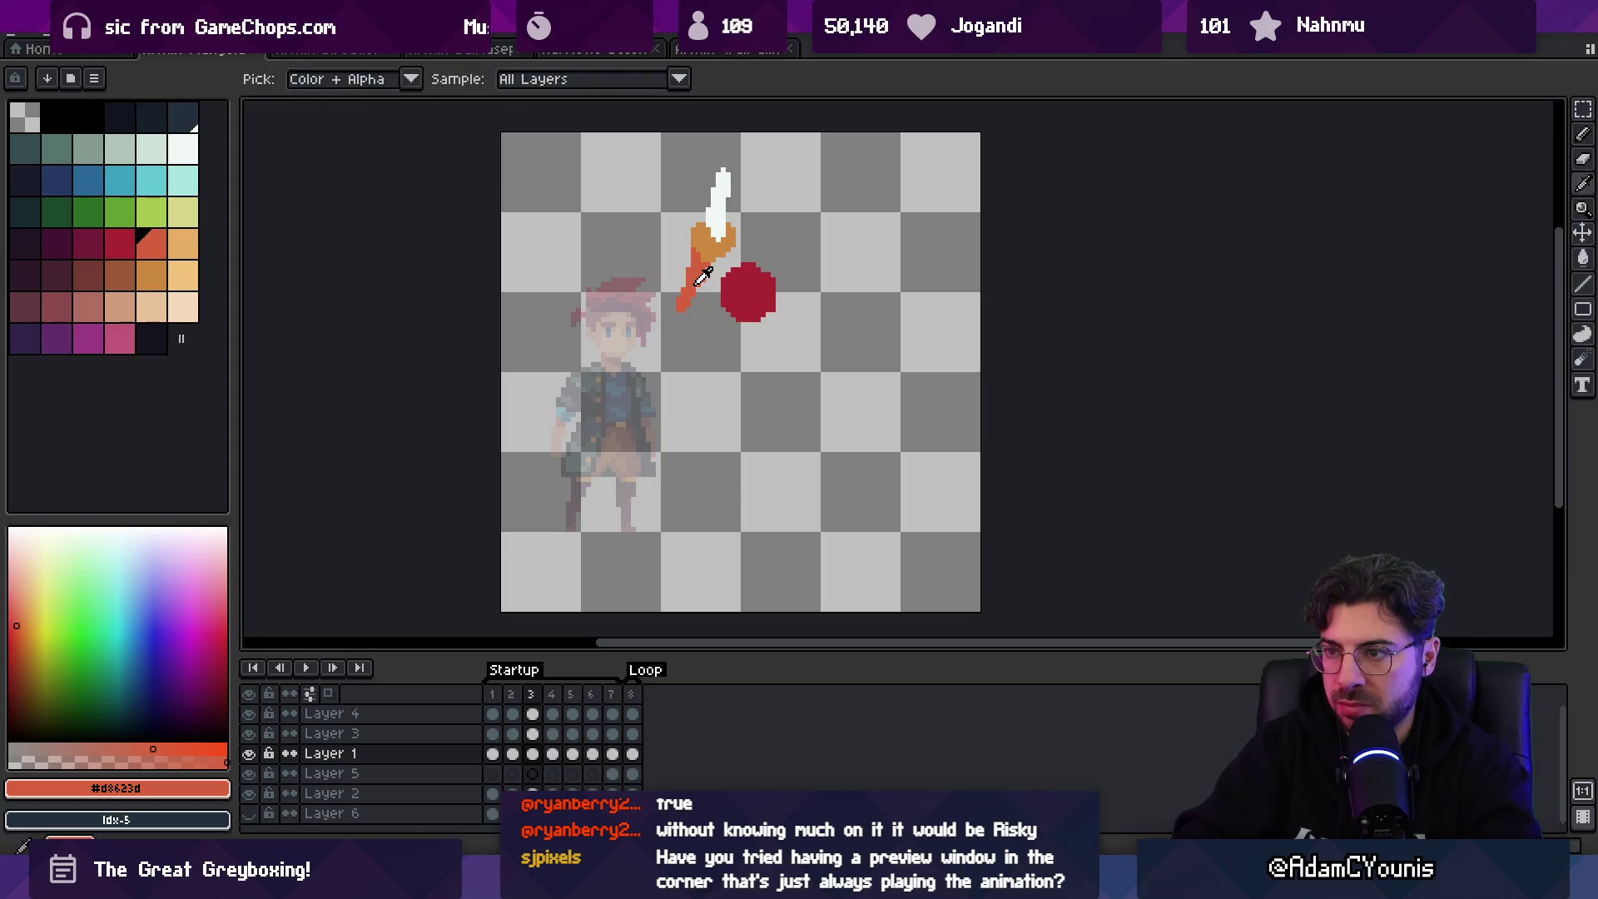
{"action": "mouse_move", "coordinate": [706, 281]}
{"action": "left_mouse_down"}
{"action": "mouse_move", "coordinate": [694, 304]}
{"action": "mouse_move", "coordinate": [708, 299]}
{"action": "left_mouse_up"}
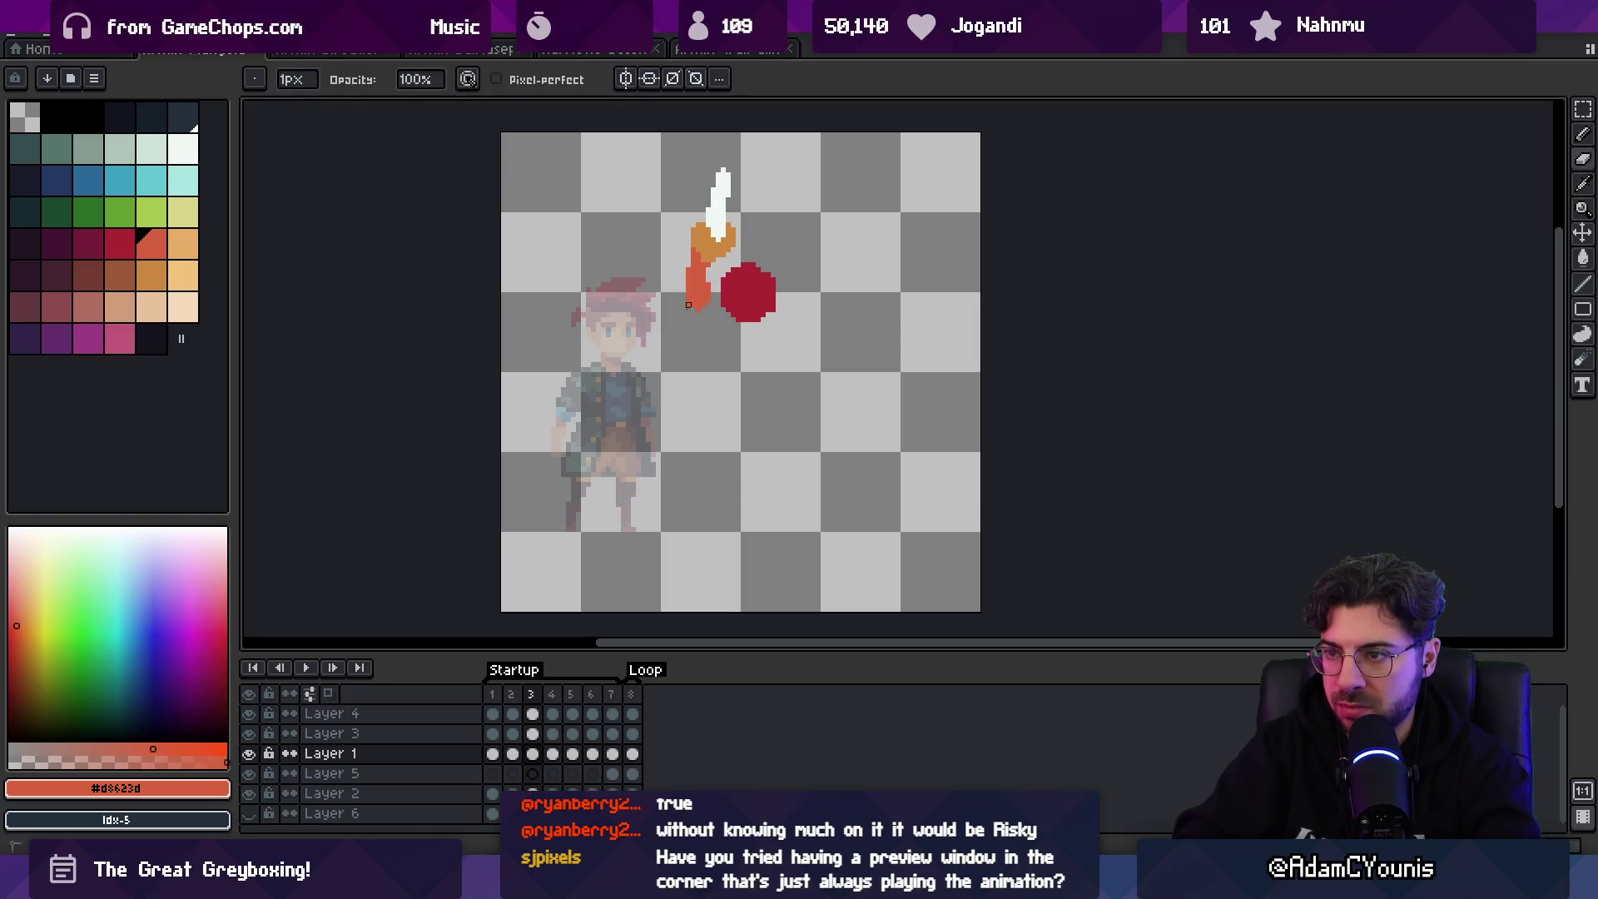
{"action": "key", "text": "Right"}
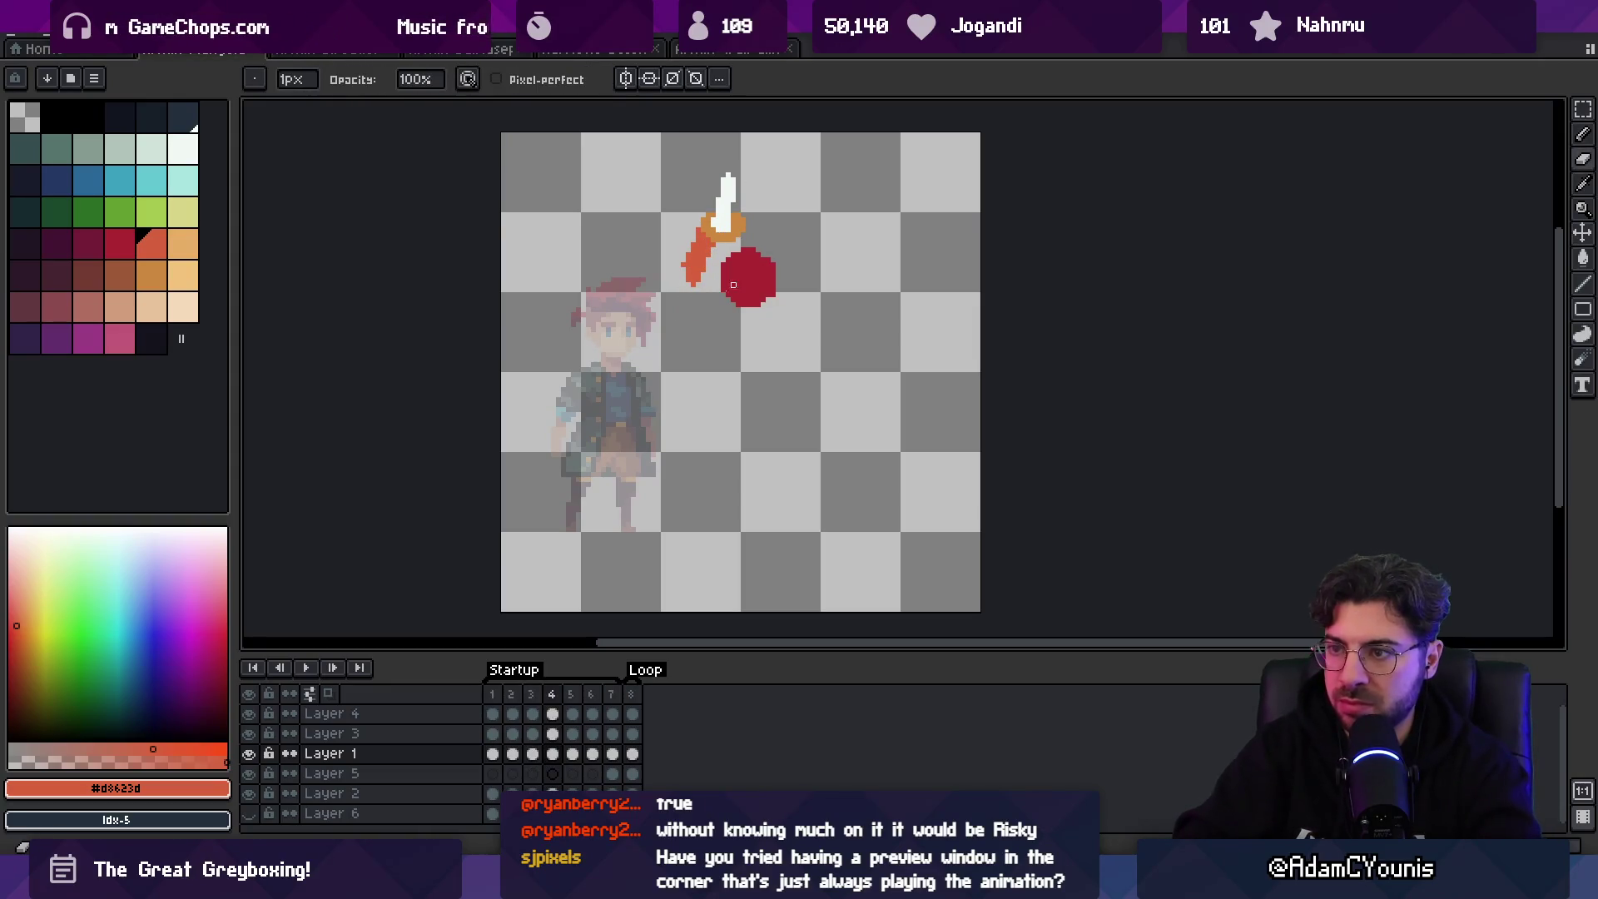
{"action": "key", "text": "e"}
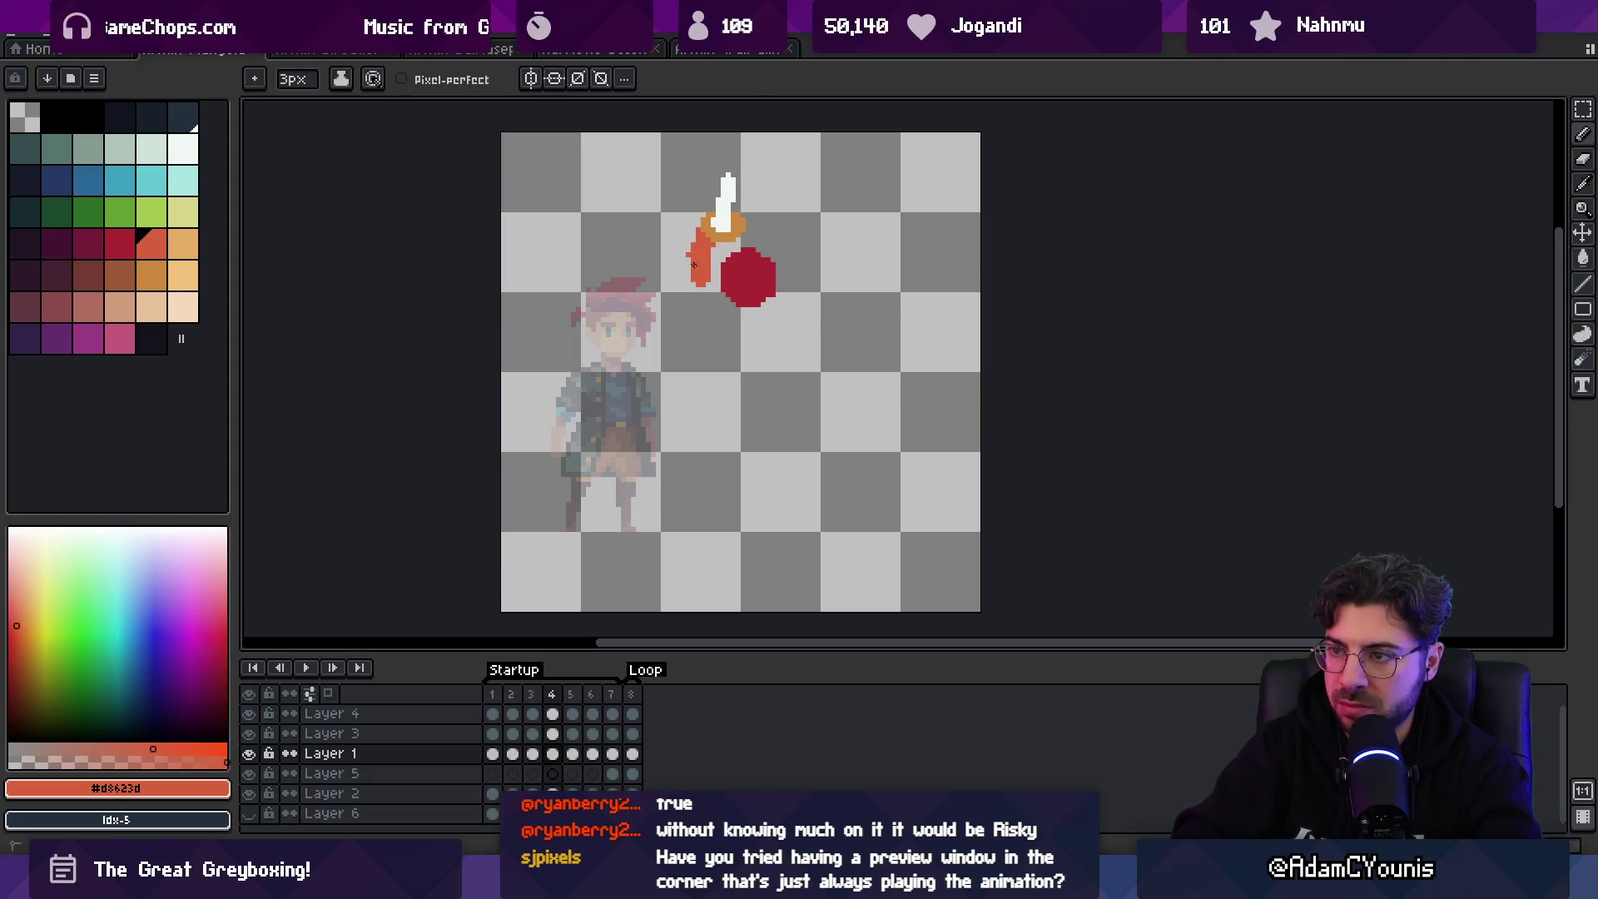
{"action": "key", "text": "Return"}
{"action": "scroll", "coordinate": [694, 265], "scroll_direction": "down", "scroll_amount": 4}
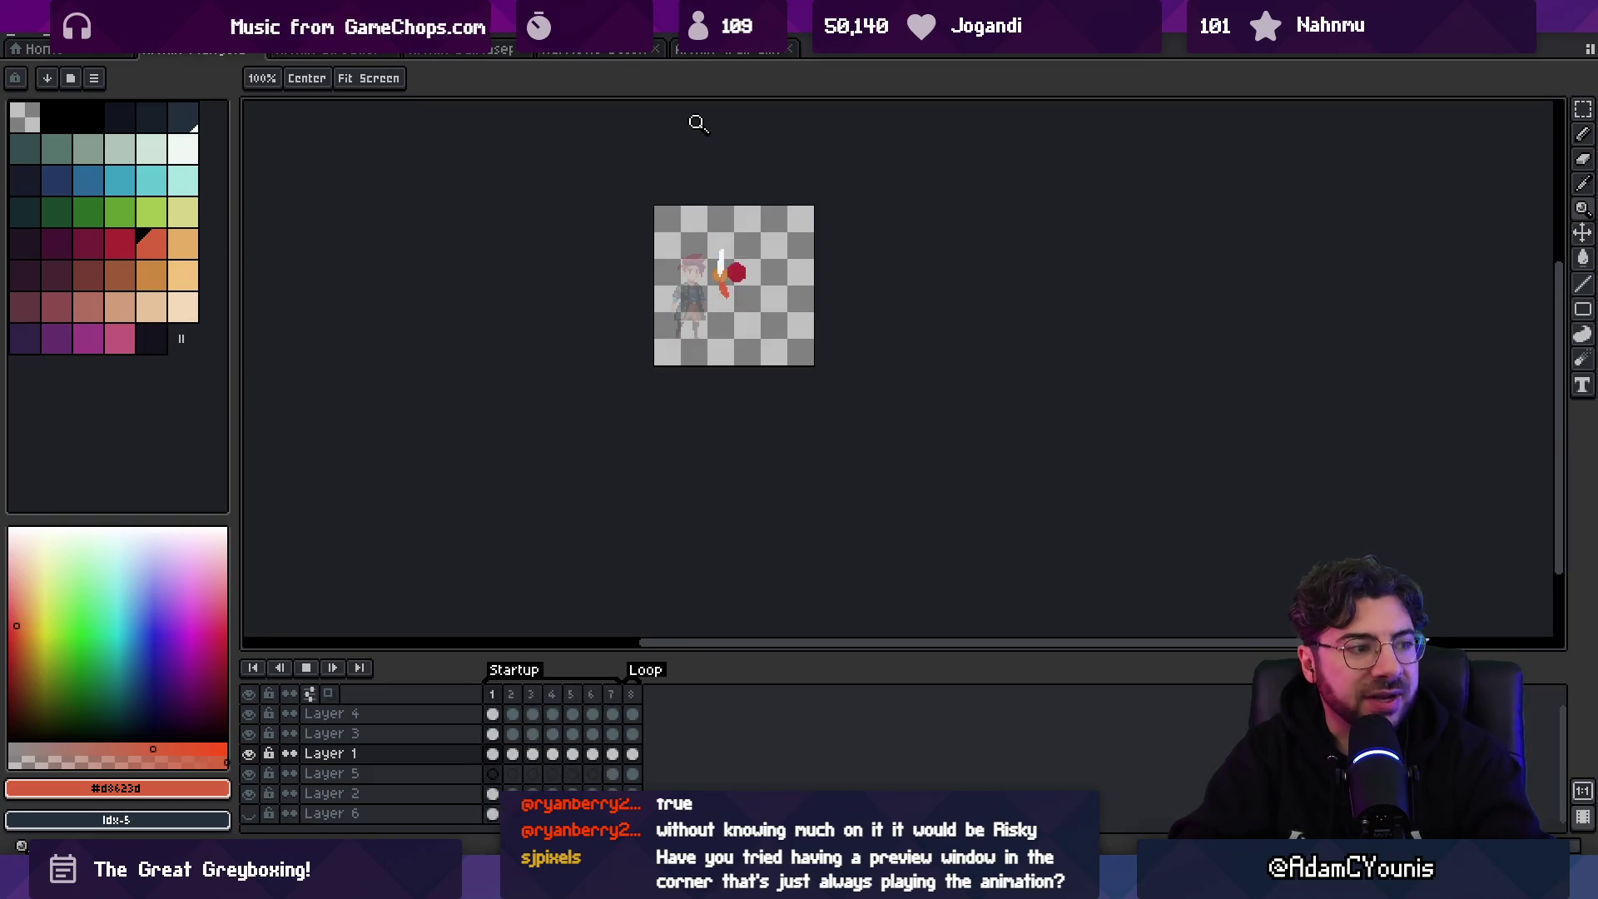
{"action": "left_click", "coordinate": [770, 218]}
{"action": "left_click", "coordinate": [772, 217]}
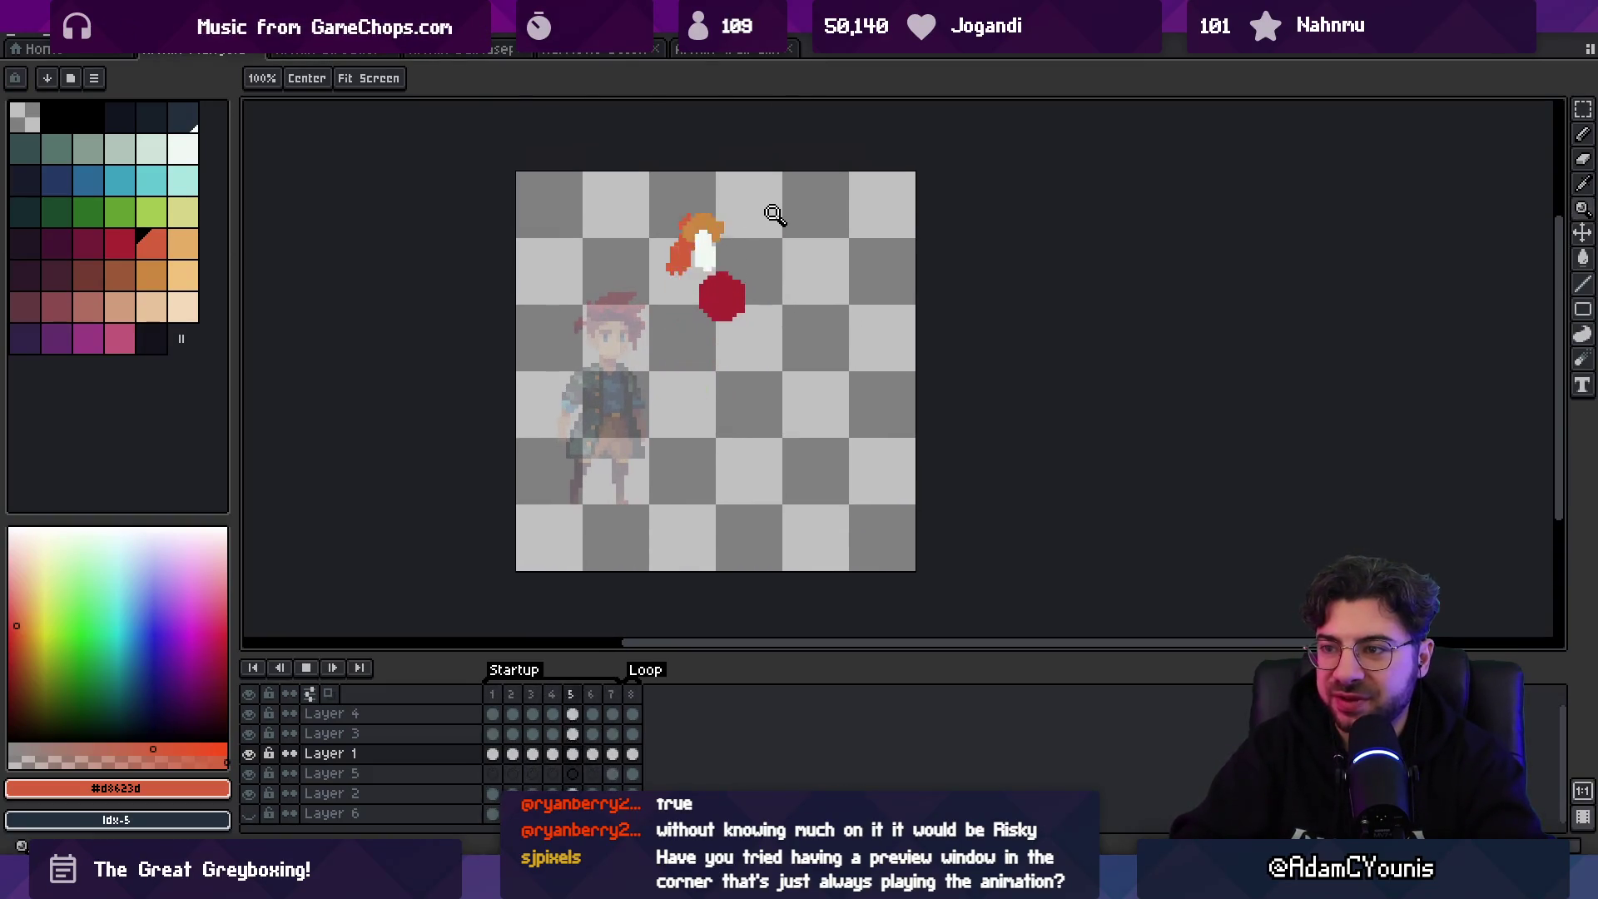
{"action": "key", "text": "Return"}
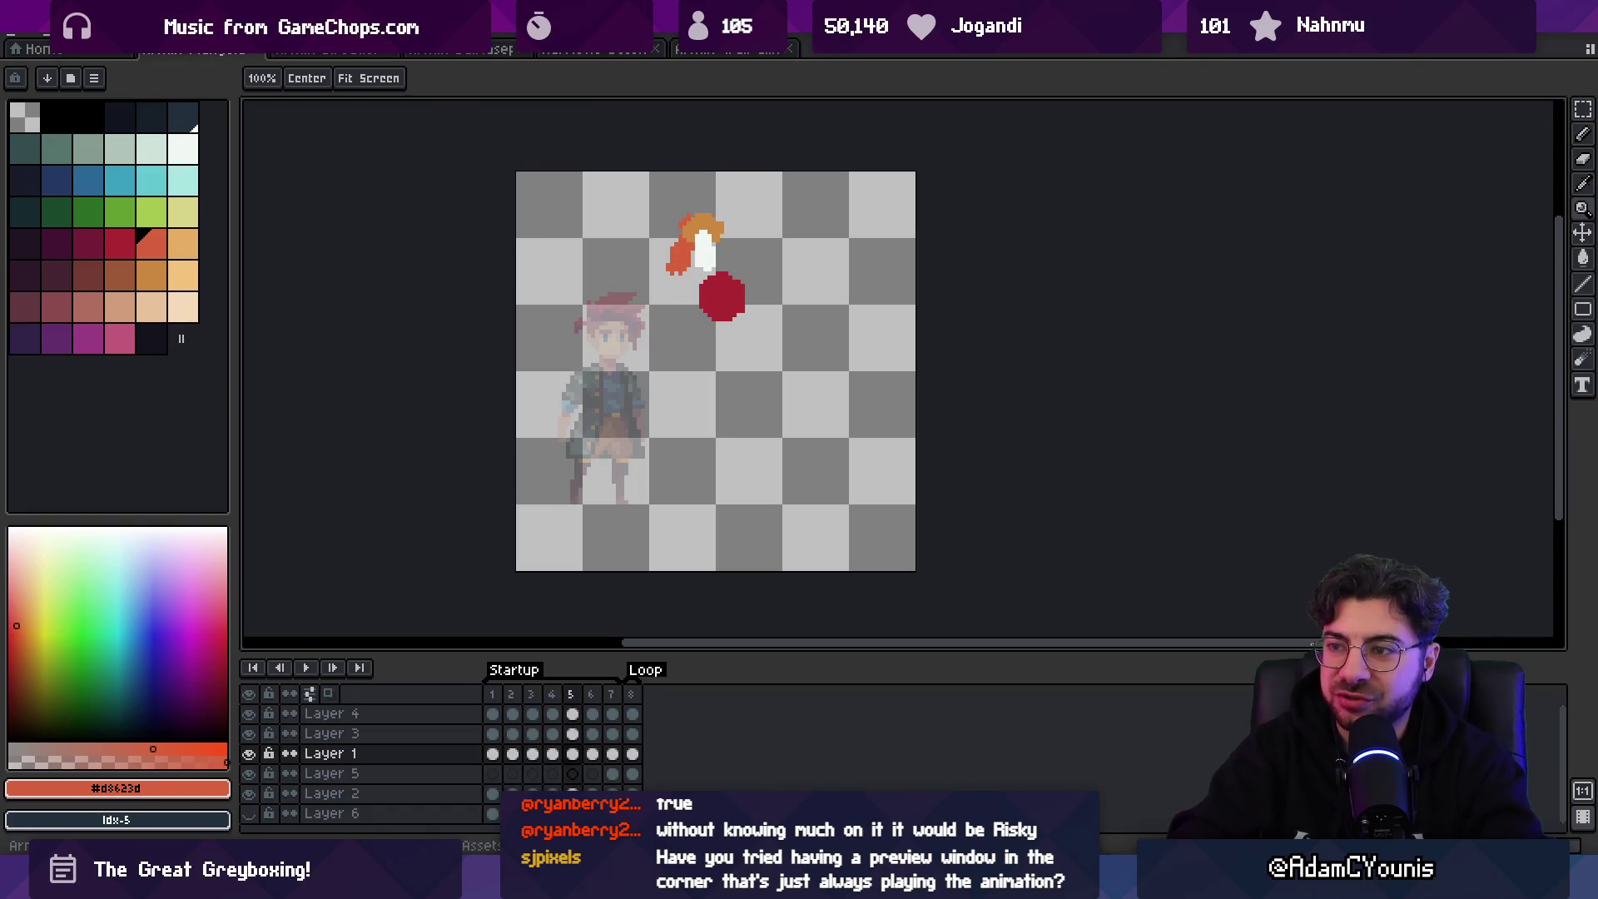
{"action": "key", "text": "Left"}
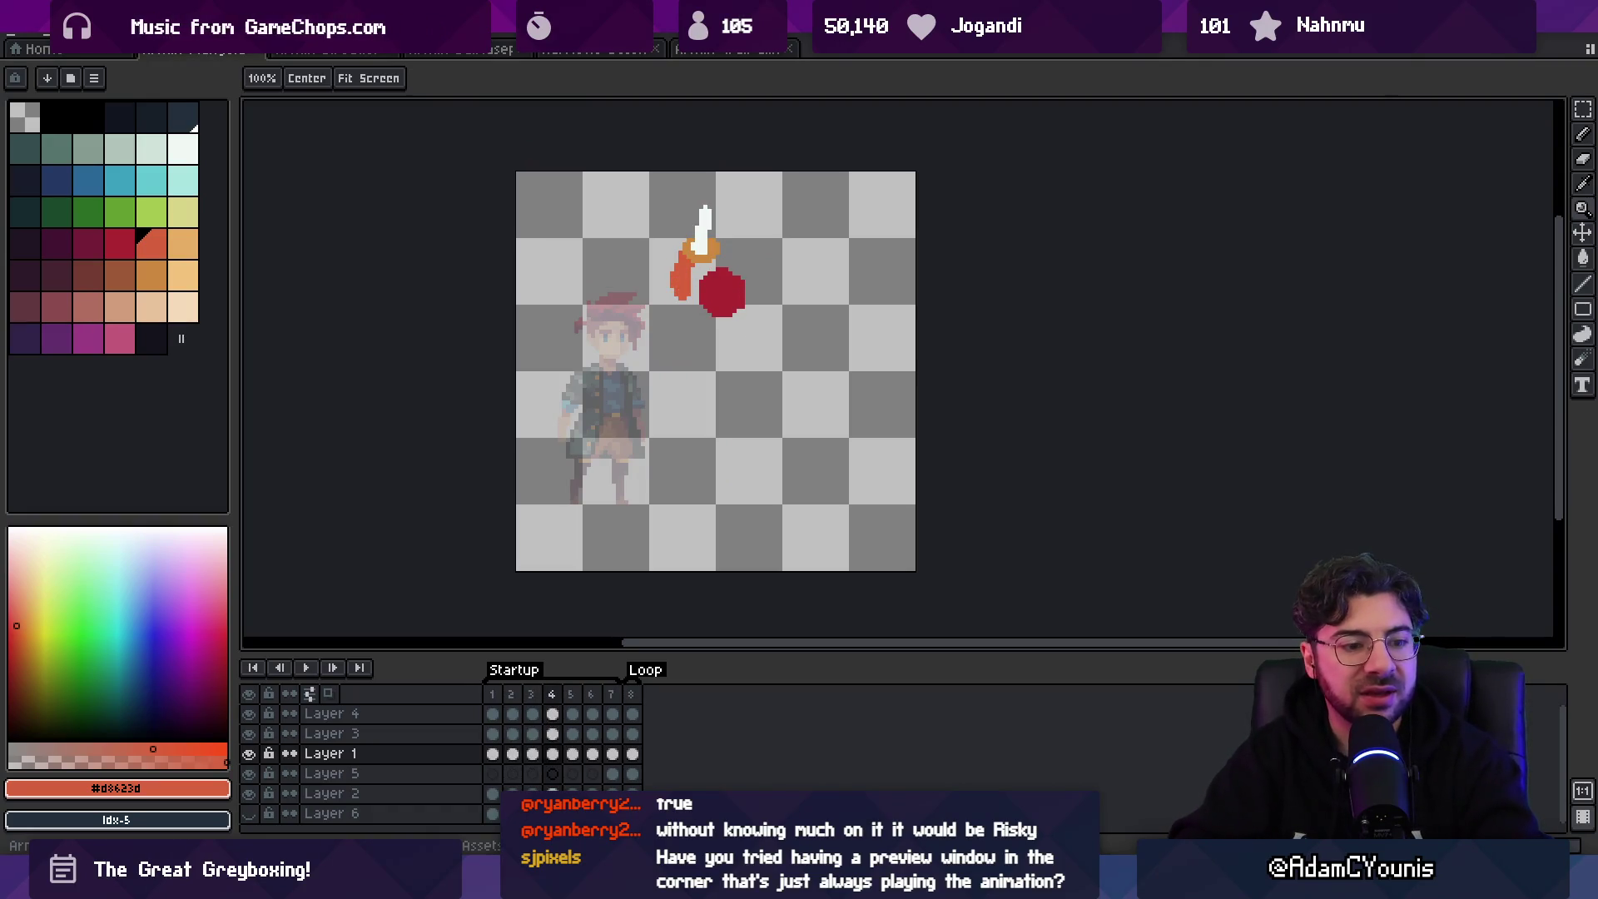
{"action": "mouse_move", "coordinate": [746, 250]}
{"action": "left_mouse_down"}
{"action": "mouse_move", "coordinate": [891, 254]}
{"action": "mouse_move", "coordinate": [681, 297]}
{"action": "left_mouse_up"}
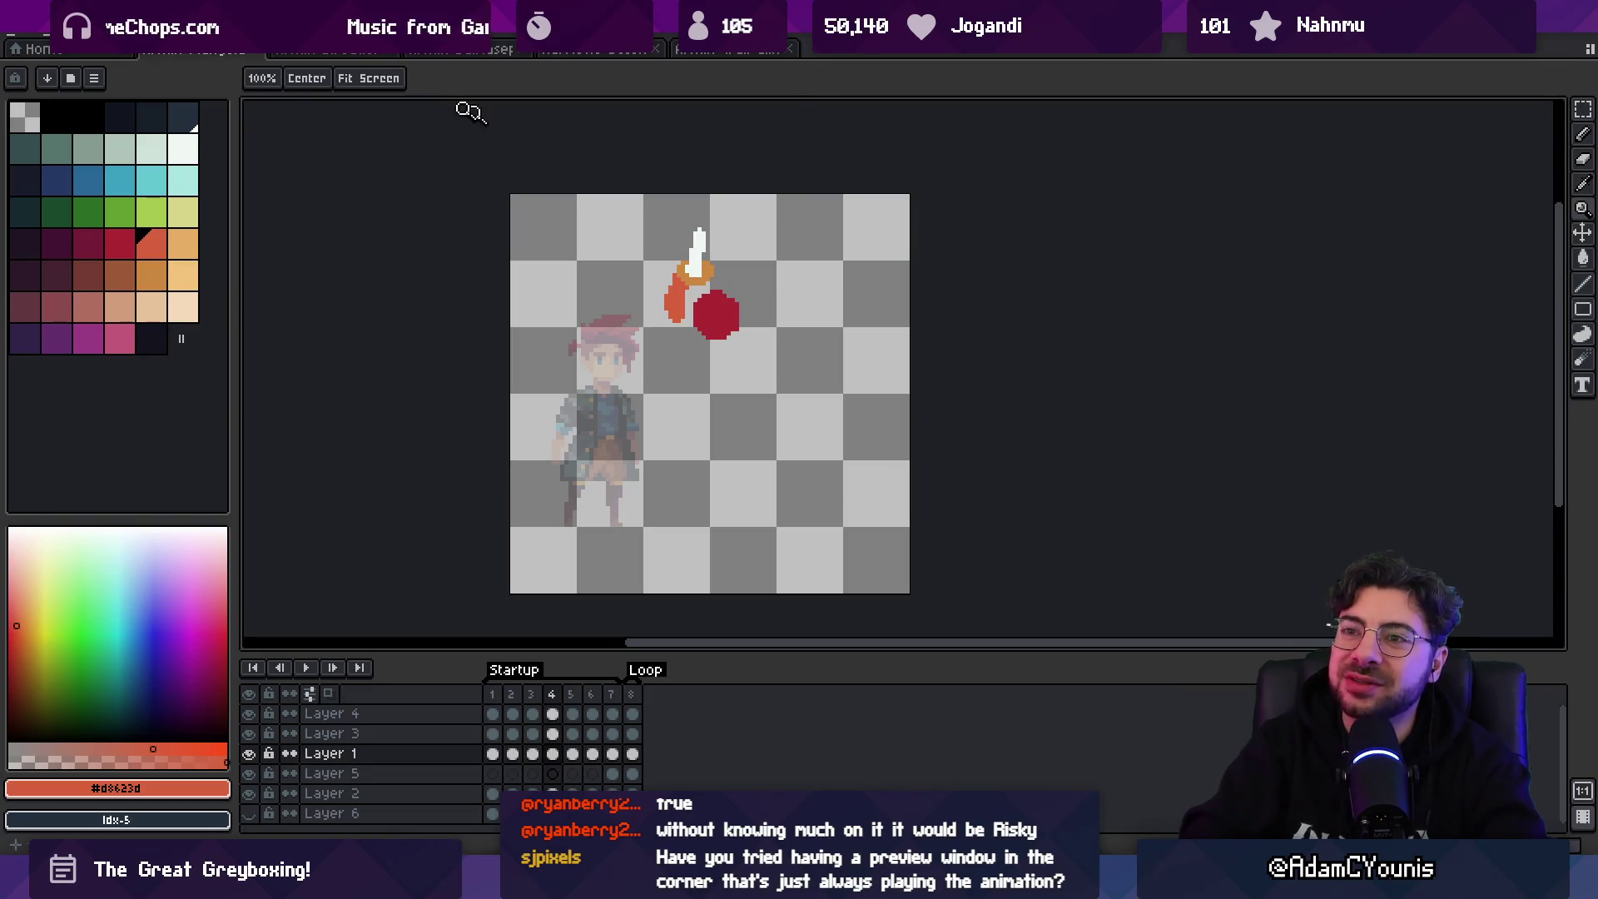
- Open the animation preview window and shrink it into the top-right corner
{"action": "left_click", "coordinate": [321, 16]}
{"action": "mouse_move", "coordinate": [412, 283]}
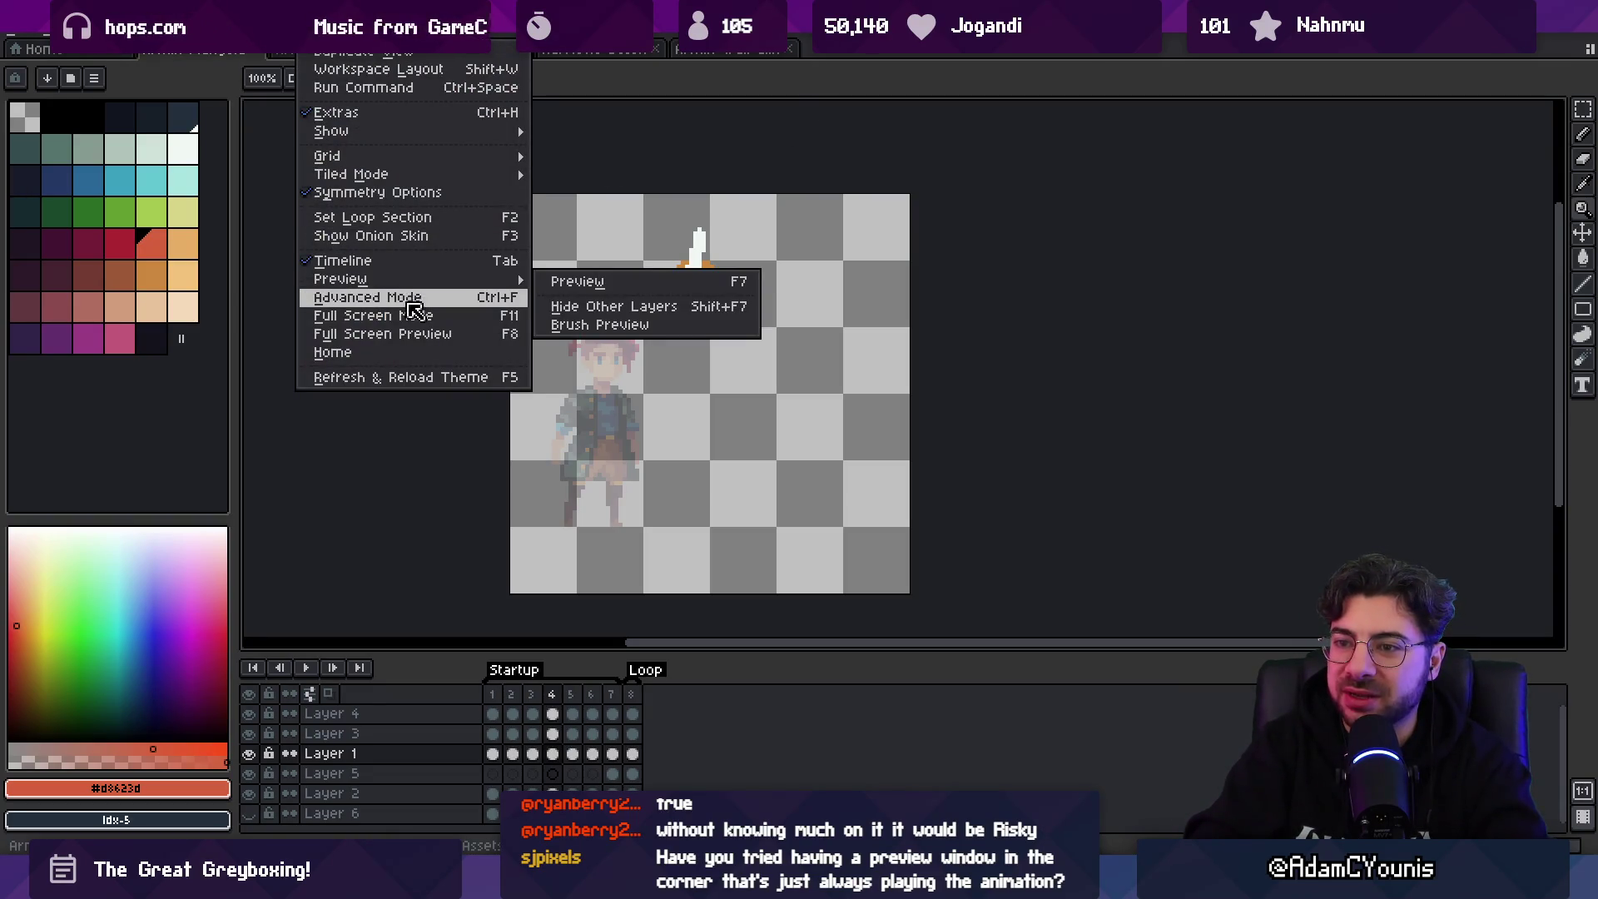
{"action": "left_click", "coordinate": [559, 282]}
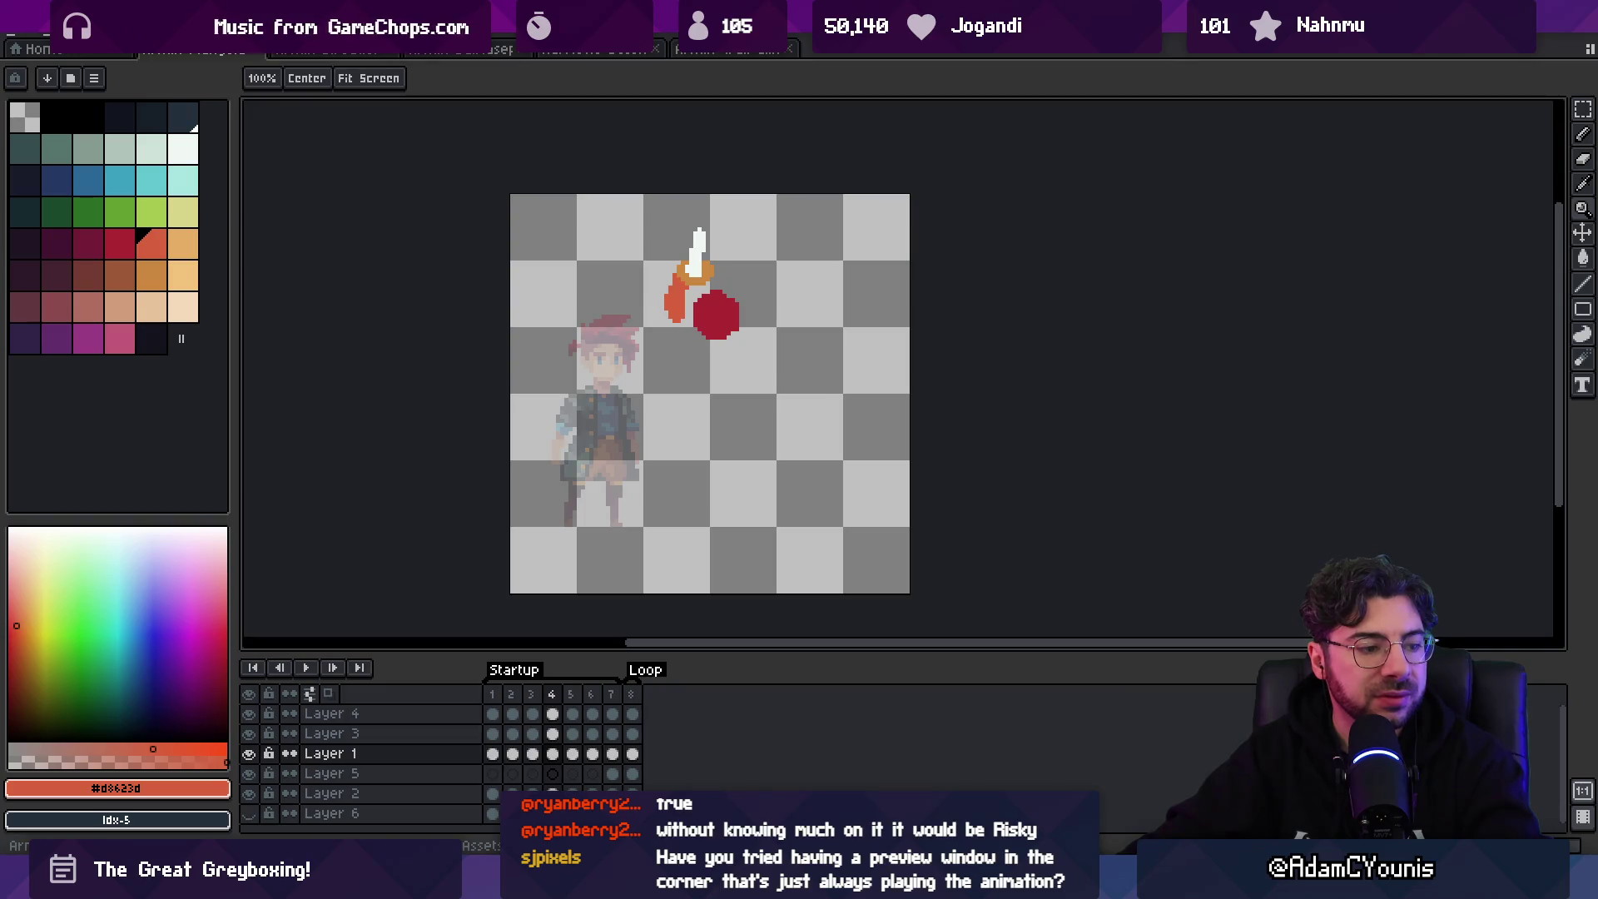
{"action": "key", "text": "F7"}
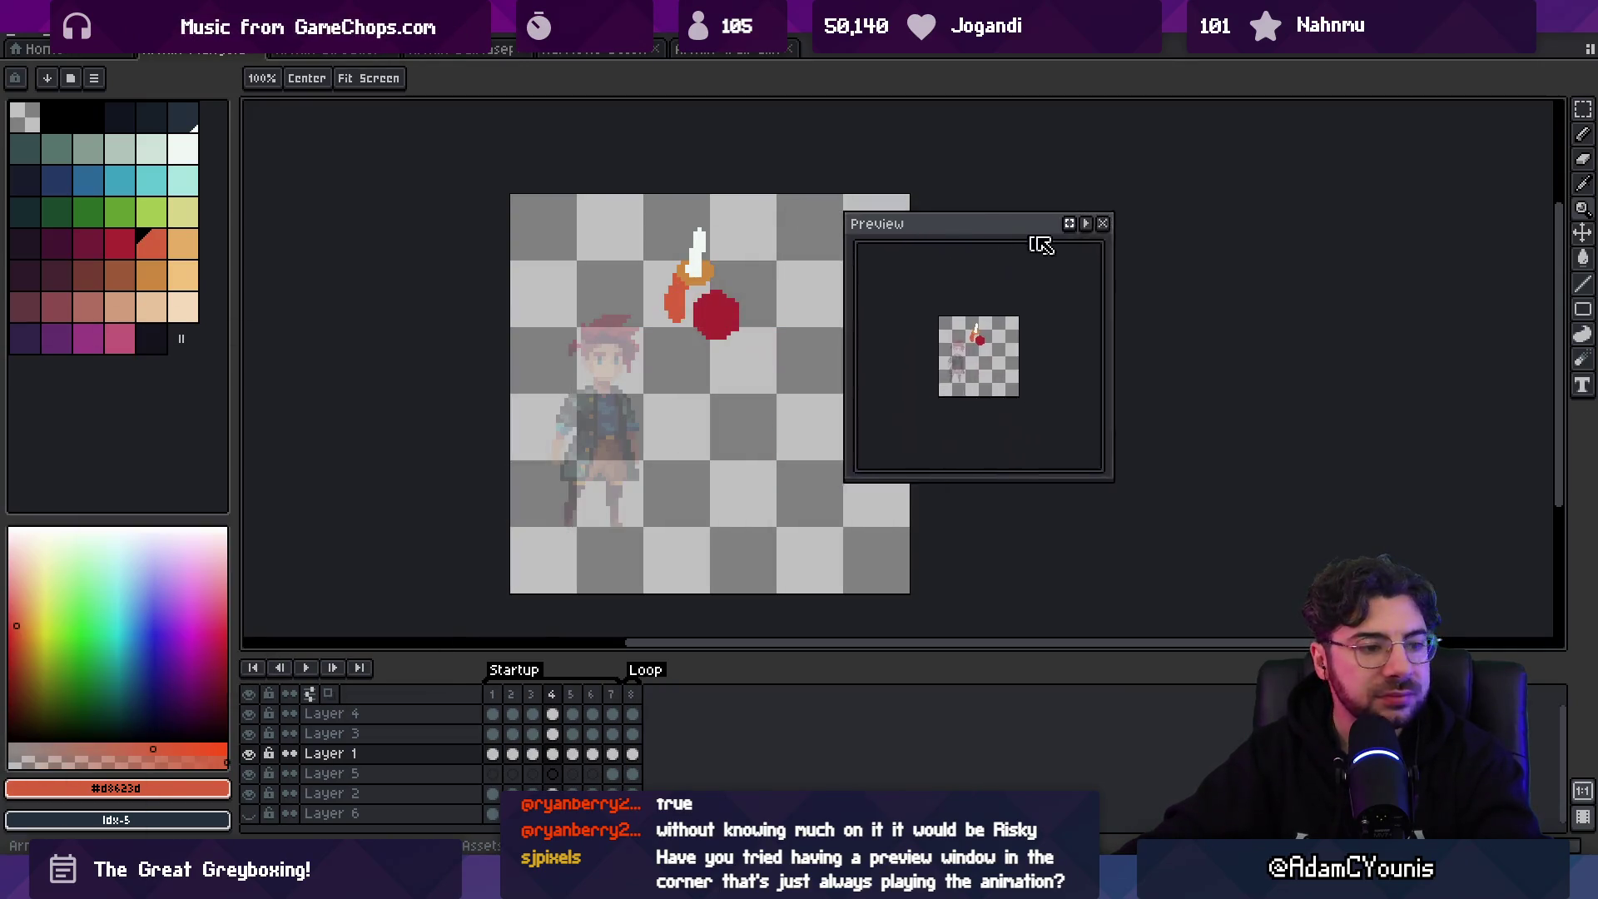
{"action": "left_click_drag", "start_coordinate": [1038, 246], "coordinate": [1459, 136]}
{"action": "mouse_move", "coordinate": [1273, 482]}
{"action": "left_mouse_down"}
{"action": "mouse_move", "coordinate": [1326, 449]}
{"action": "mouse_move", "coordinate": [1278, 363]}
{"action": "mouse_move", "coordinate": [1145, 442]}
{"action": "left_mouse_up"}
- Play the plunge attack once in the preview, stop it, and close the preview
{"action": "scroll", "coordinate": [1321, 330], "scroll_direction": "up", "scroll_amount": 2}
{"action": "scroll", "coordinate": [1323, 325], "scroll_direction": "down", "scroll_amount": 1}
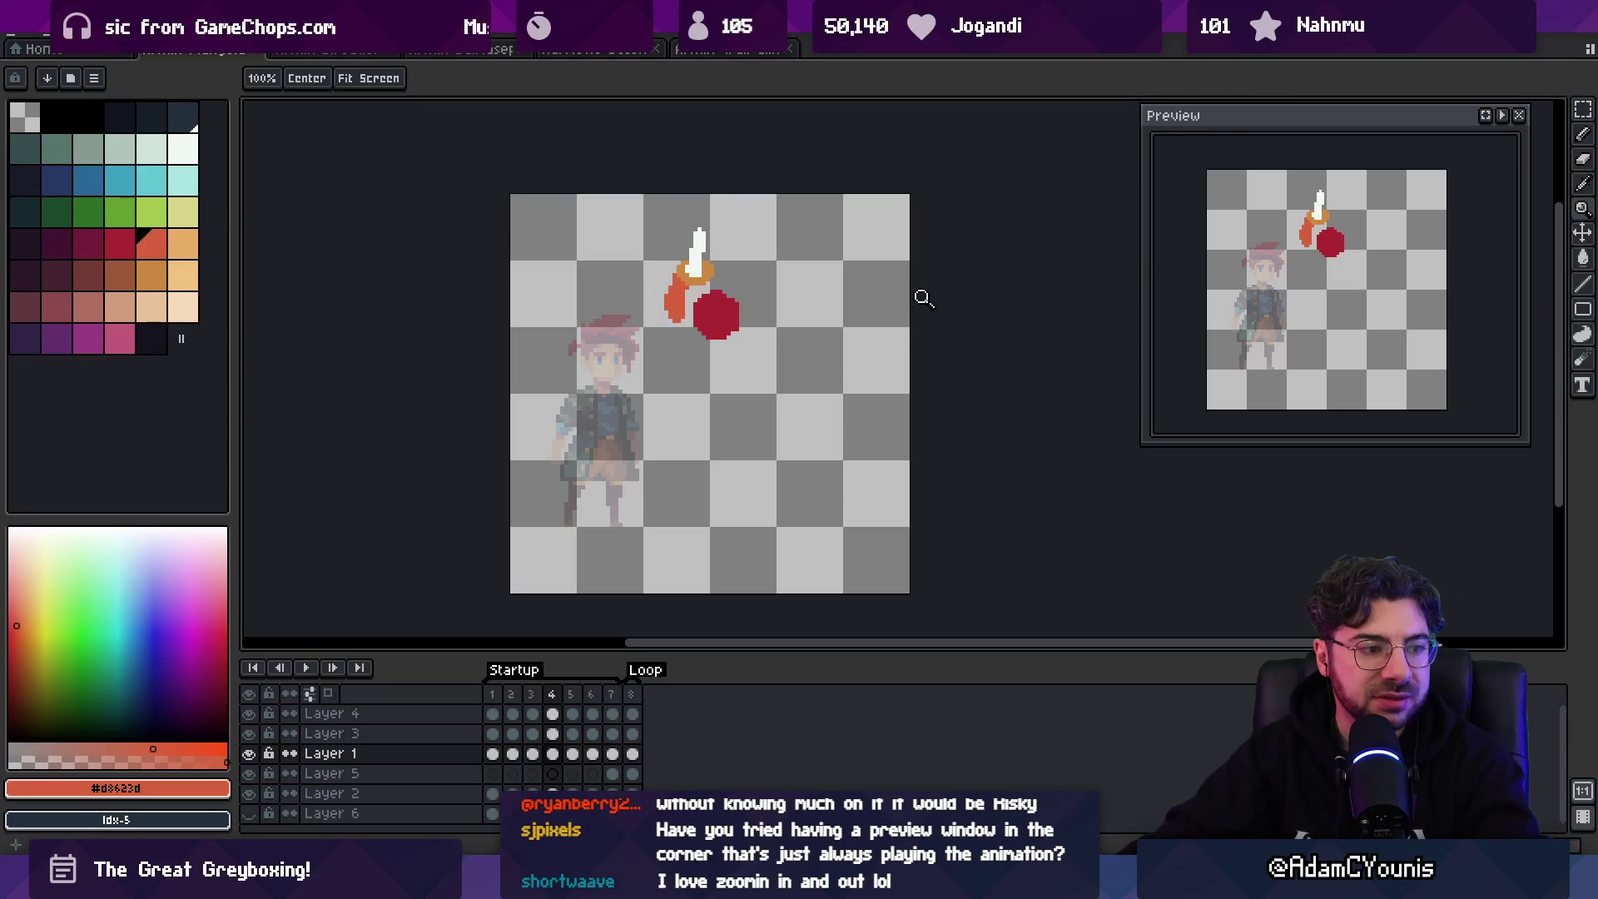
{"action": "key", "text": "Return"}
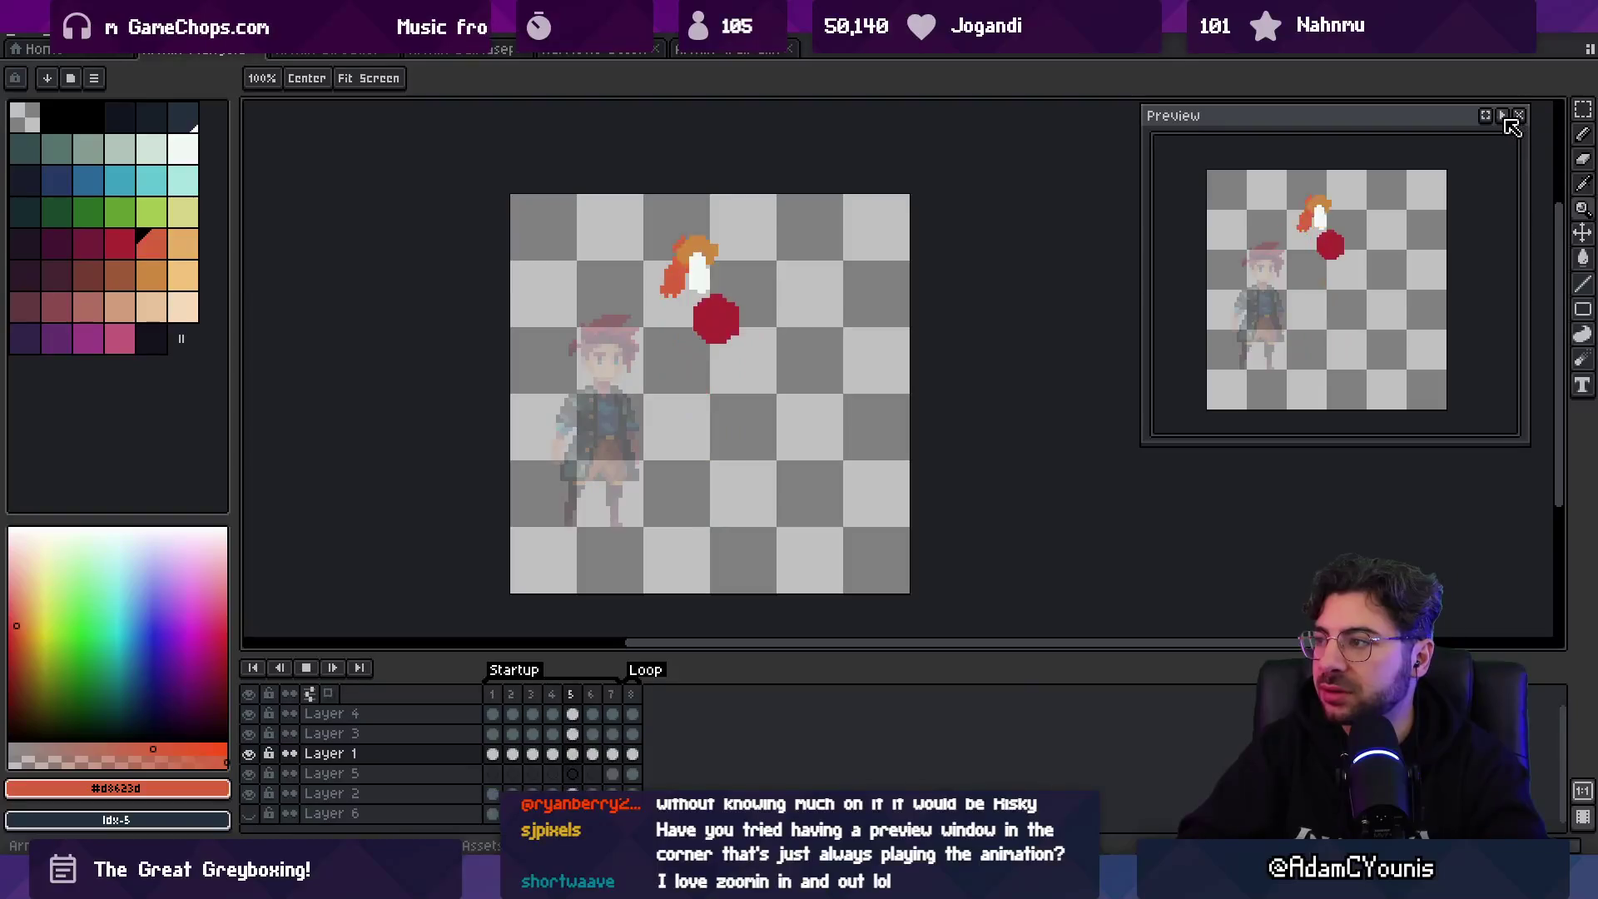
{"action": "key", "text": "Return"}
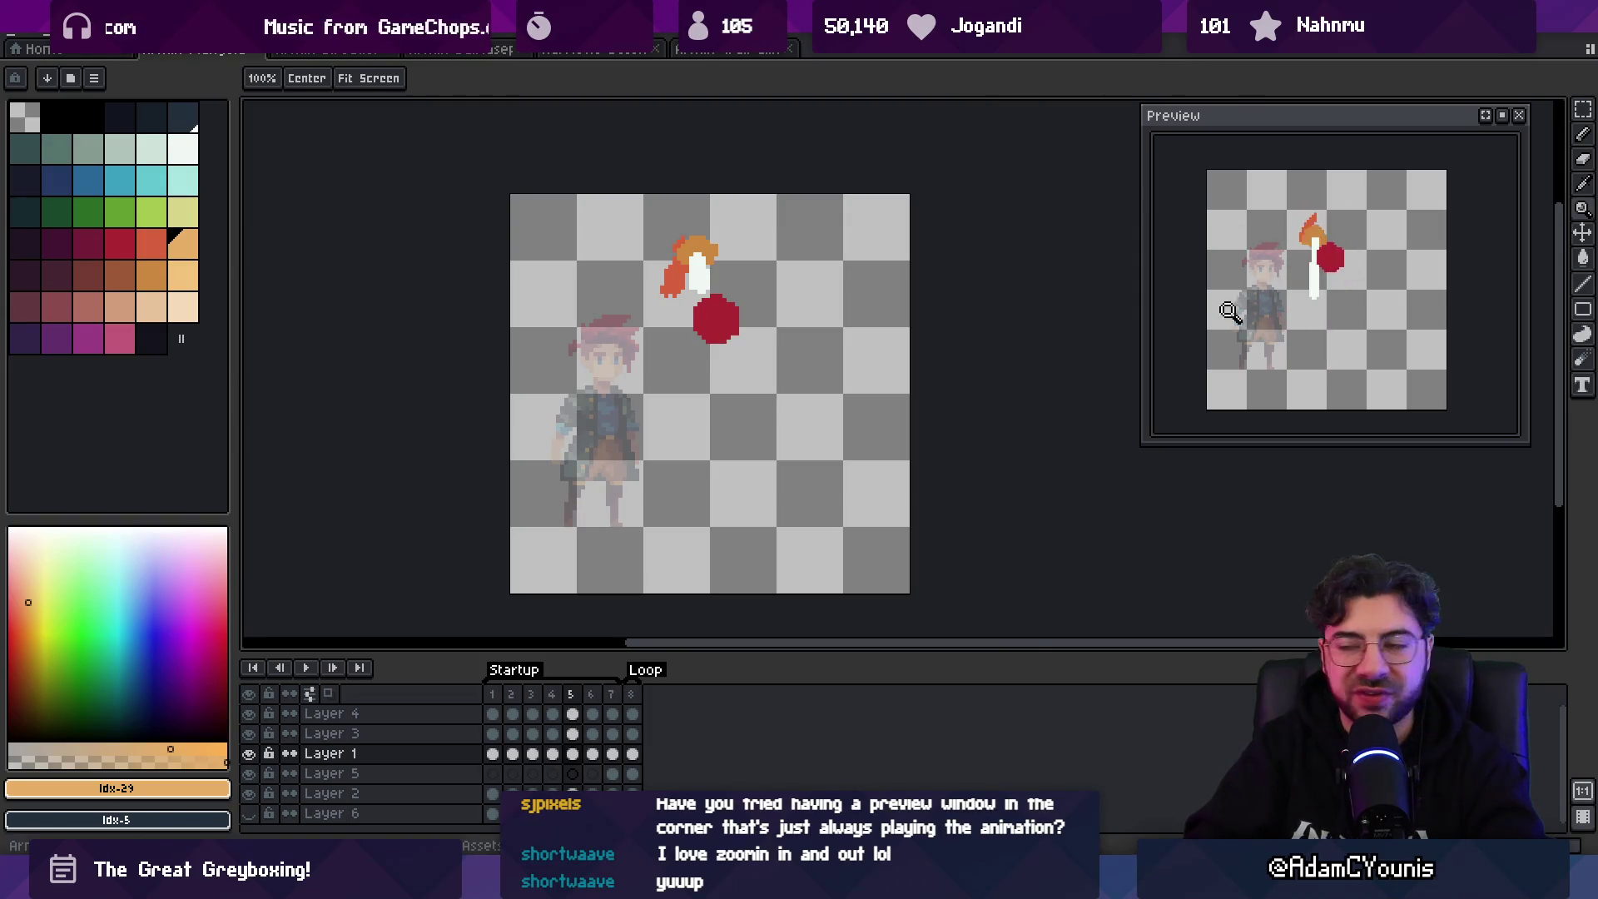
{"action": "left_click", "coordinate": [1518, 115]}
- Replay the animation, then move the white blade and orange hilt slightly down toward the ball
{"action": "left_click", "coordinate": [720, 323]}
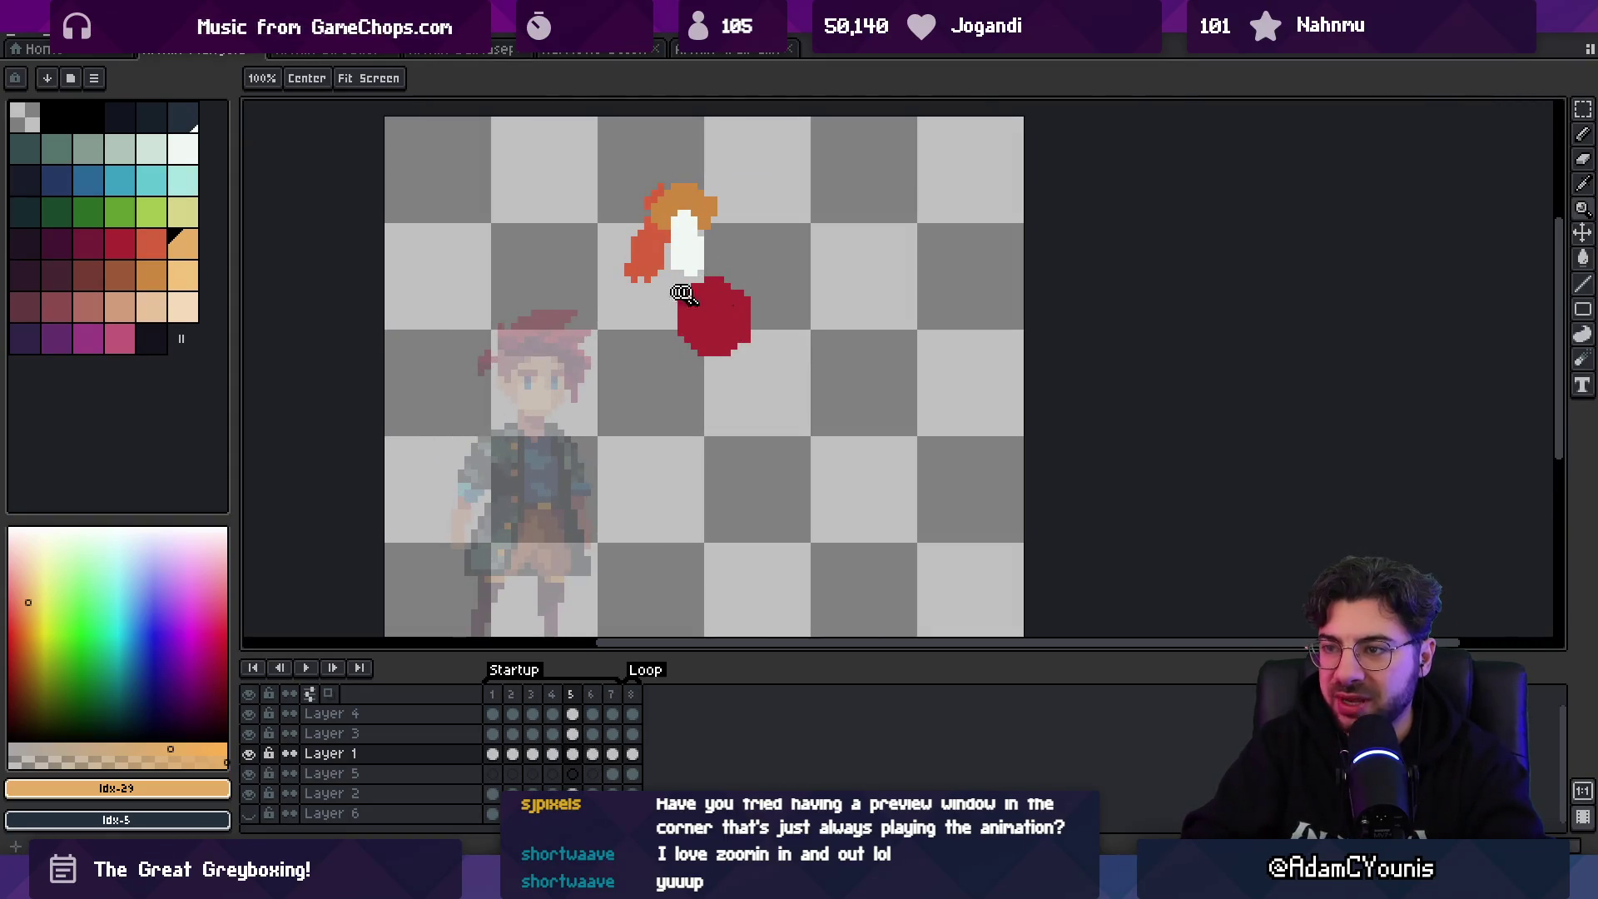
{"action": "key", "text": "Return"}
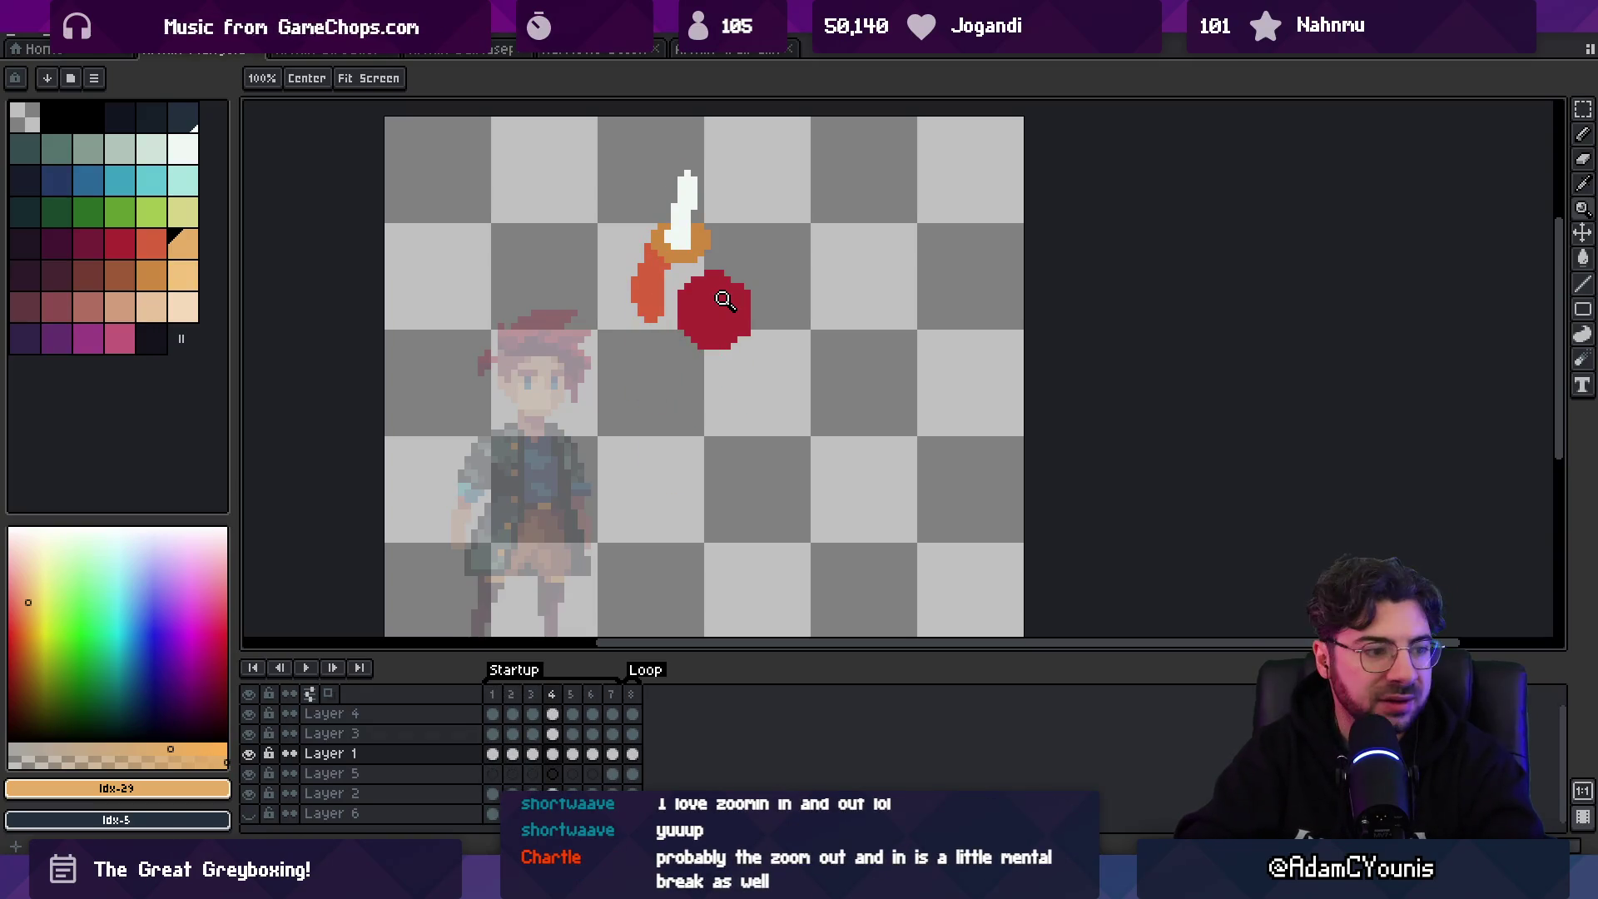
{"action": "scroll", "coordinate": [656, 357], "scroll_direction": "down", "scroll_amount": 2}
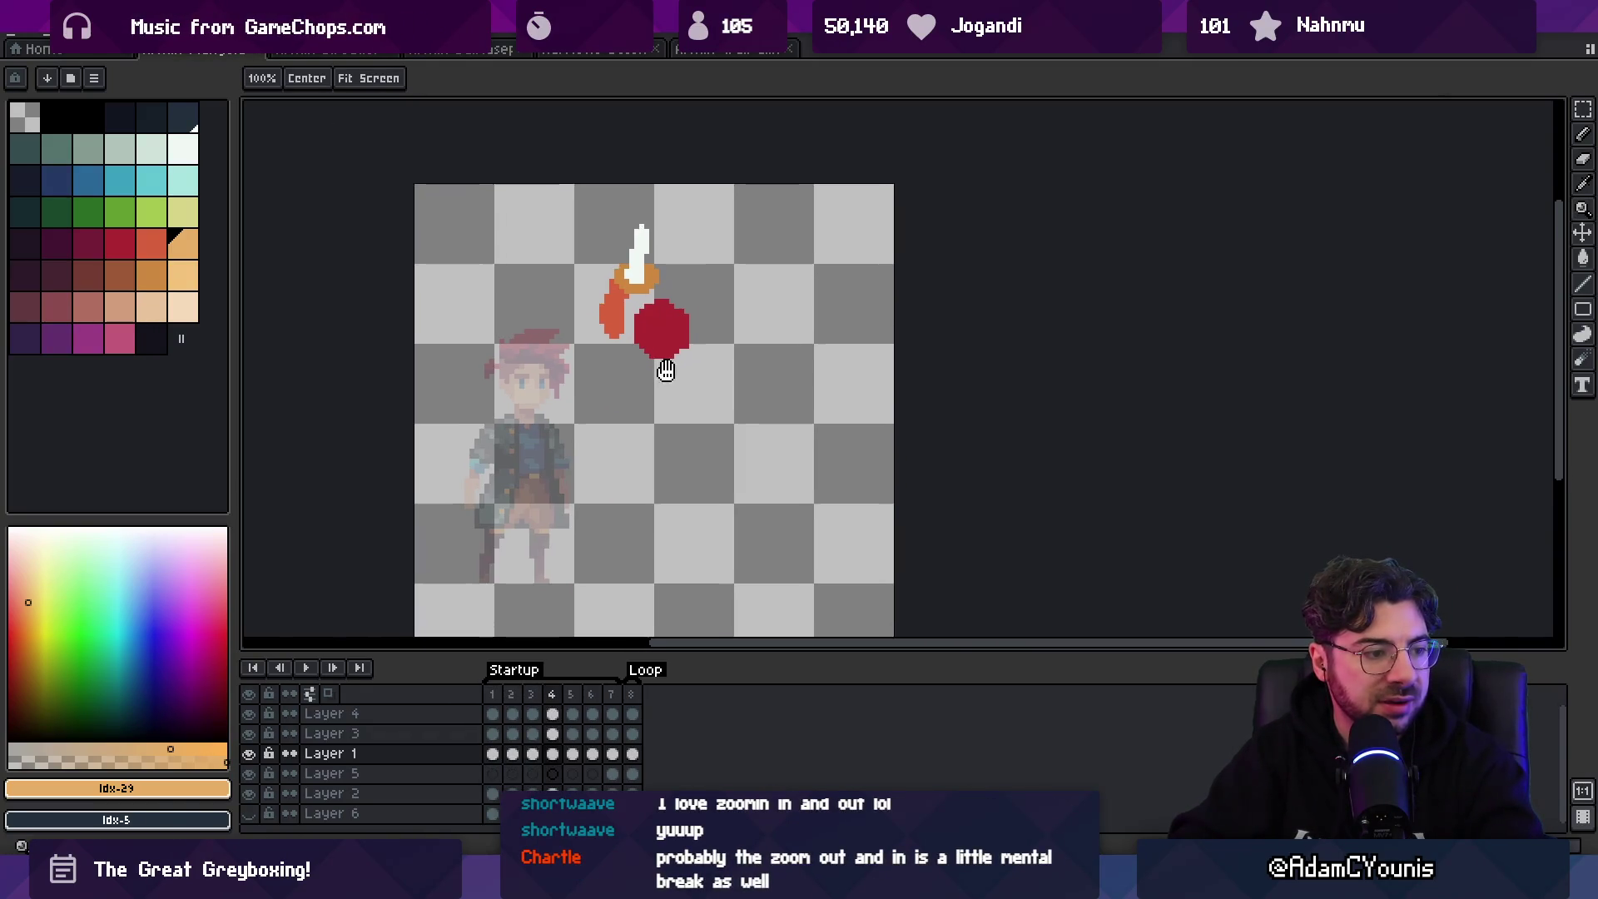
{"action": "left_click_drag", "start_coordinate": [672, 344], "coordinate": [673, 333]}
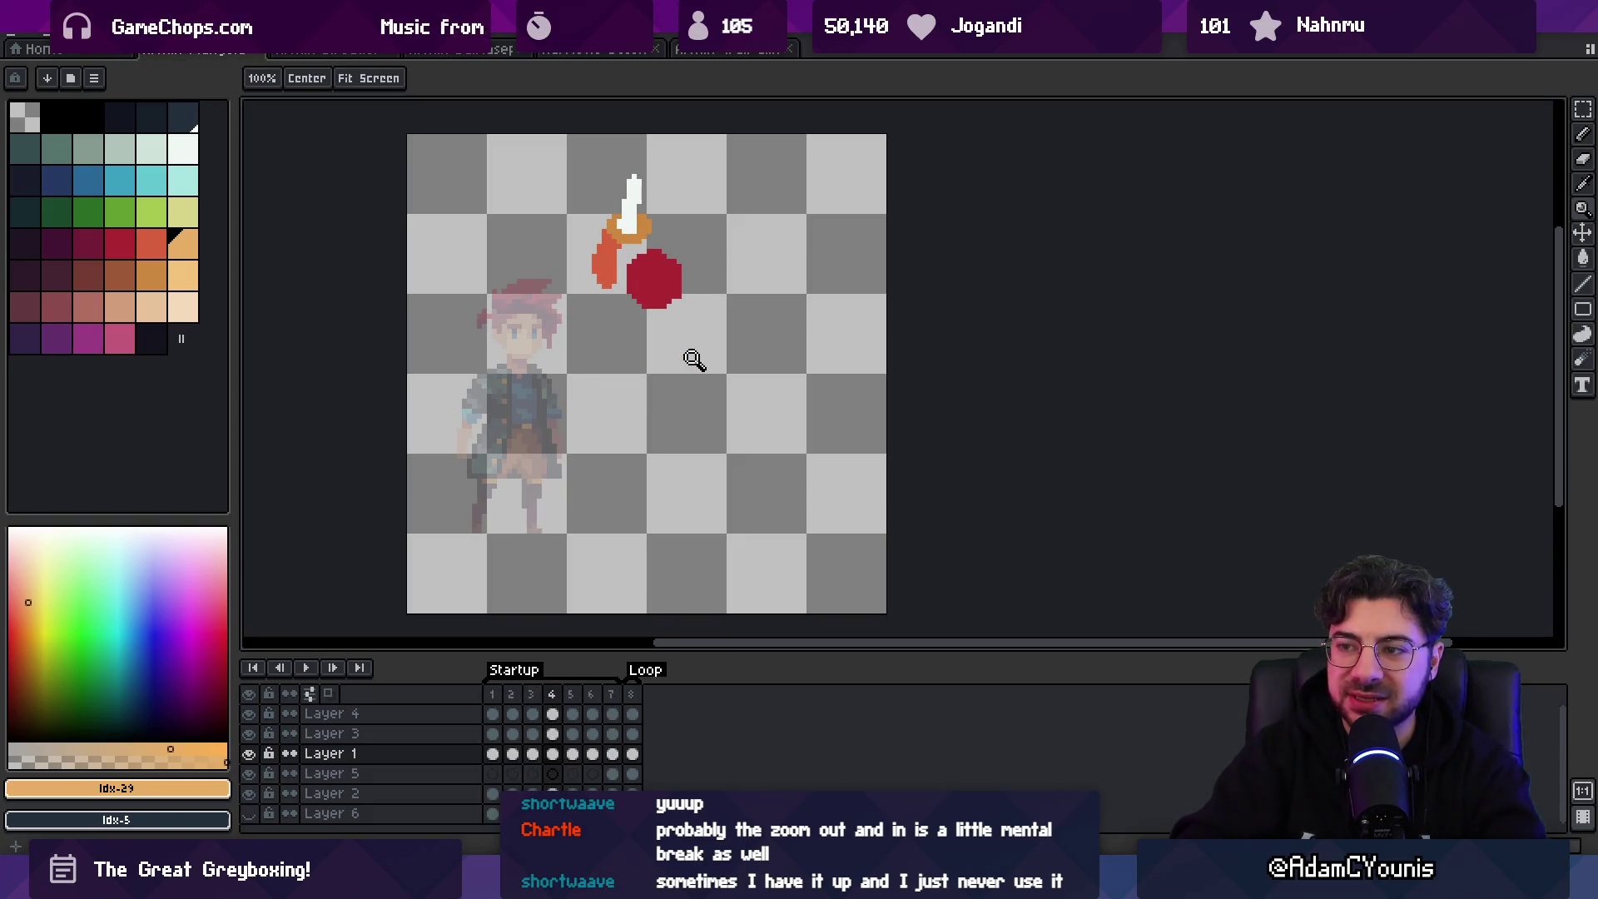
{"action": "left_click", "coordinate": [622, 236]}
{"action": "key", "text": "v"}
{"action": "left_click_drag", "start_coordinate": [636, 243], "coordinate": [641, 251]}
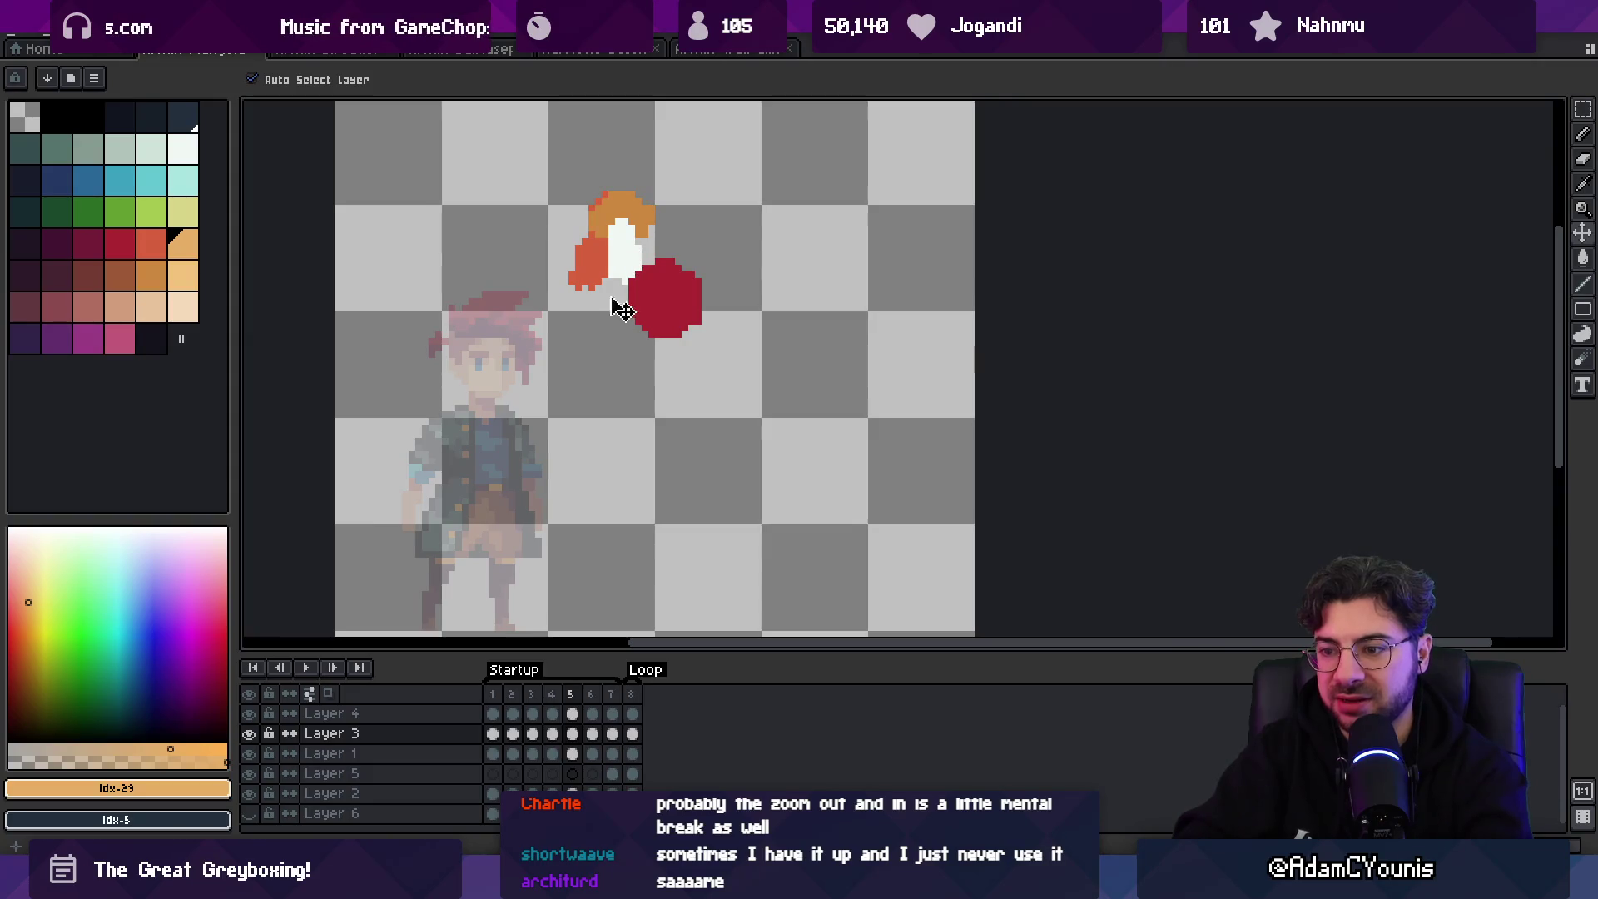
- Add a new Layer 7 and select the sword cels for frames 1 to 5
{"action": "left_click", "coordinate": [592, 773]}
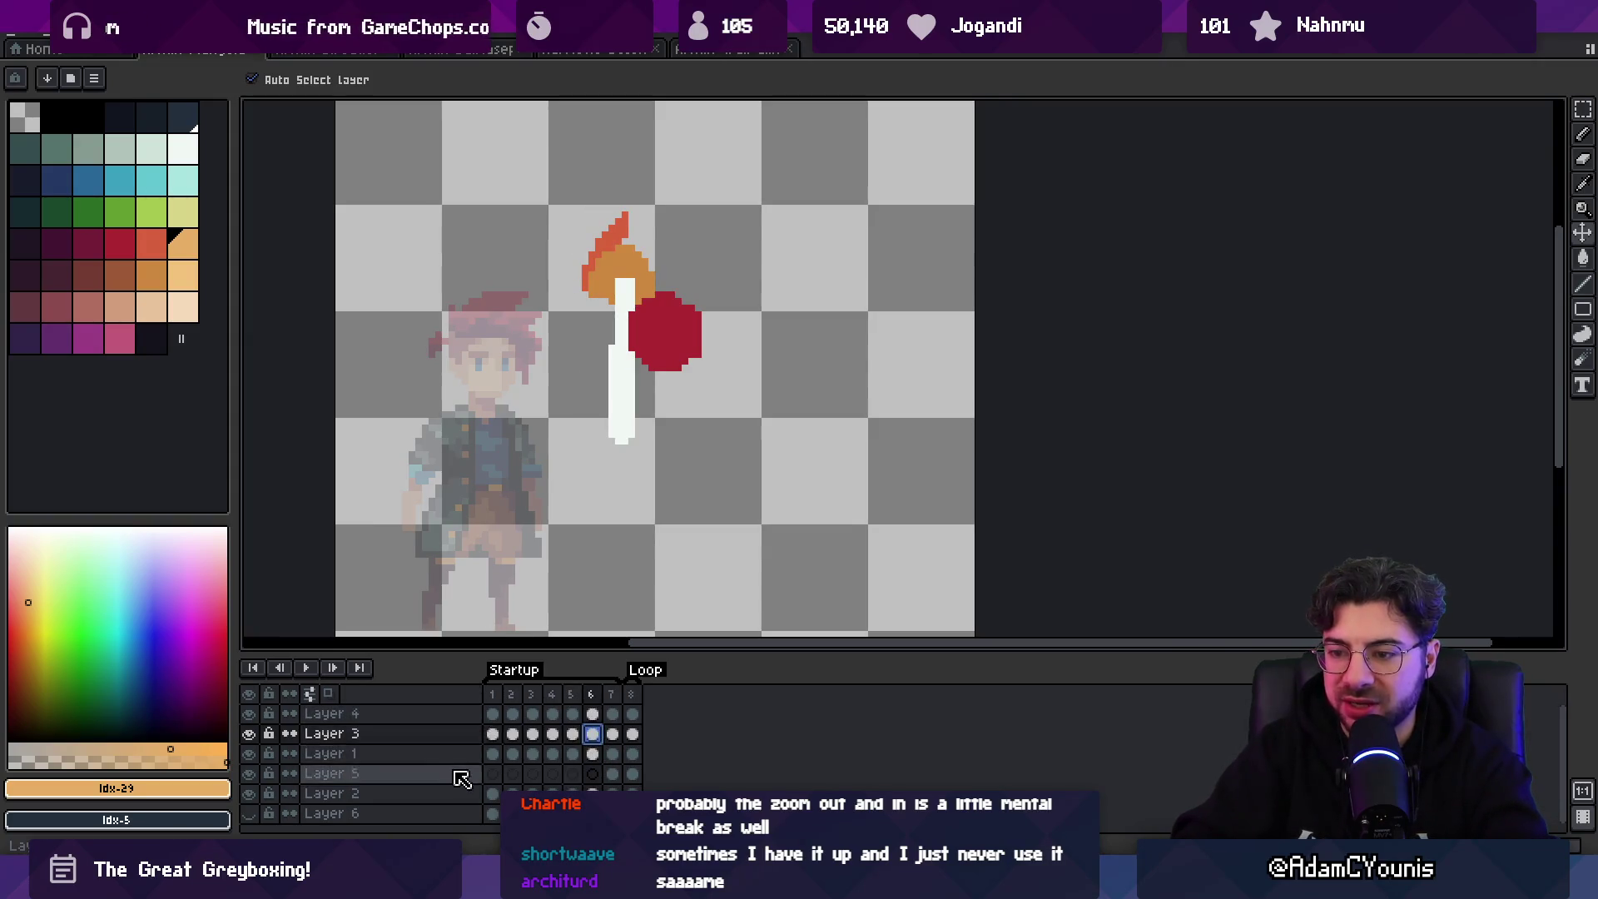
{"action": "key", "text": "shift+n"}
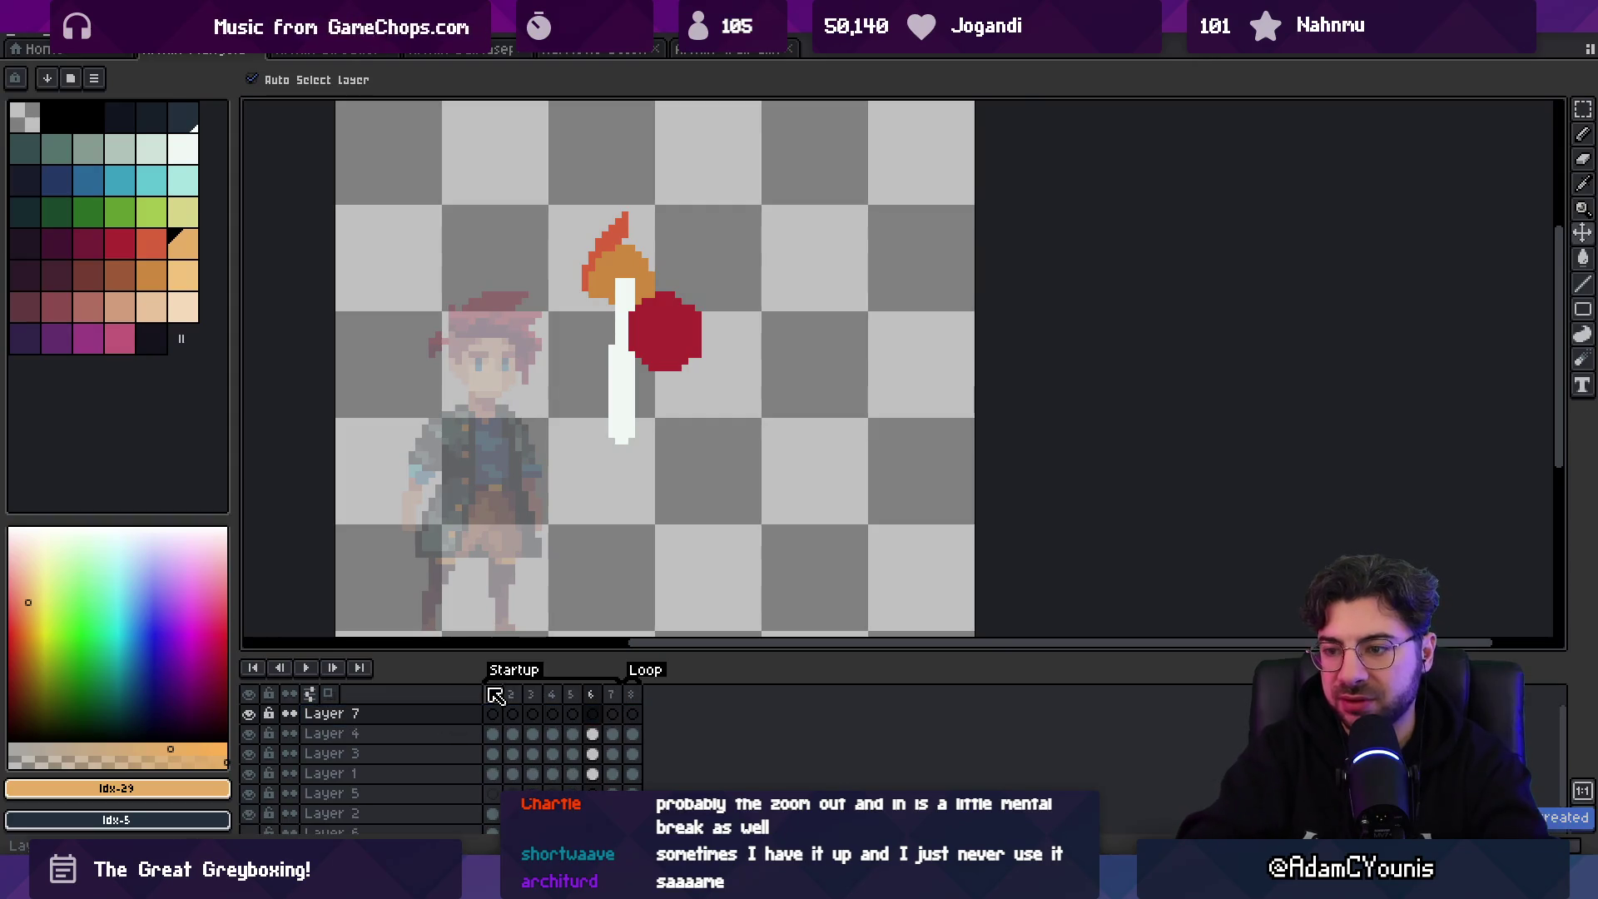
{"action": "mouse_move", "coordinate": [592, 753]}
{"action": "left_mouse_down"}
{"action": "mouse_move", "coordinate": [480, 752]}
{"action": "mouse_move", "coordinate": [491, 713]}
{"action": "left_mouse_up"}
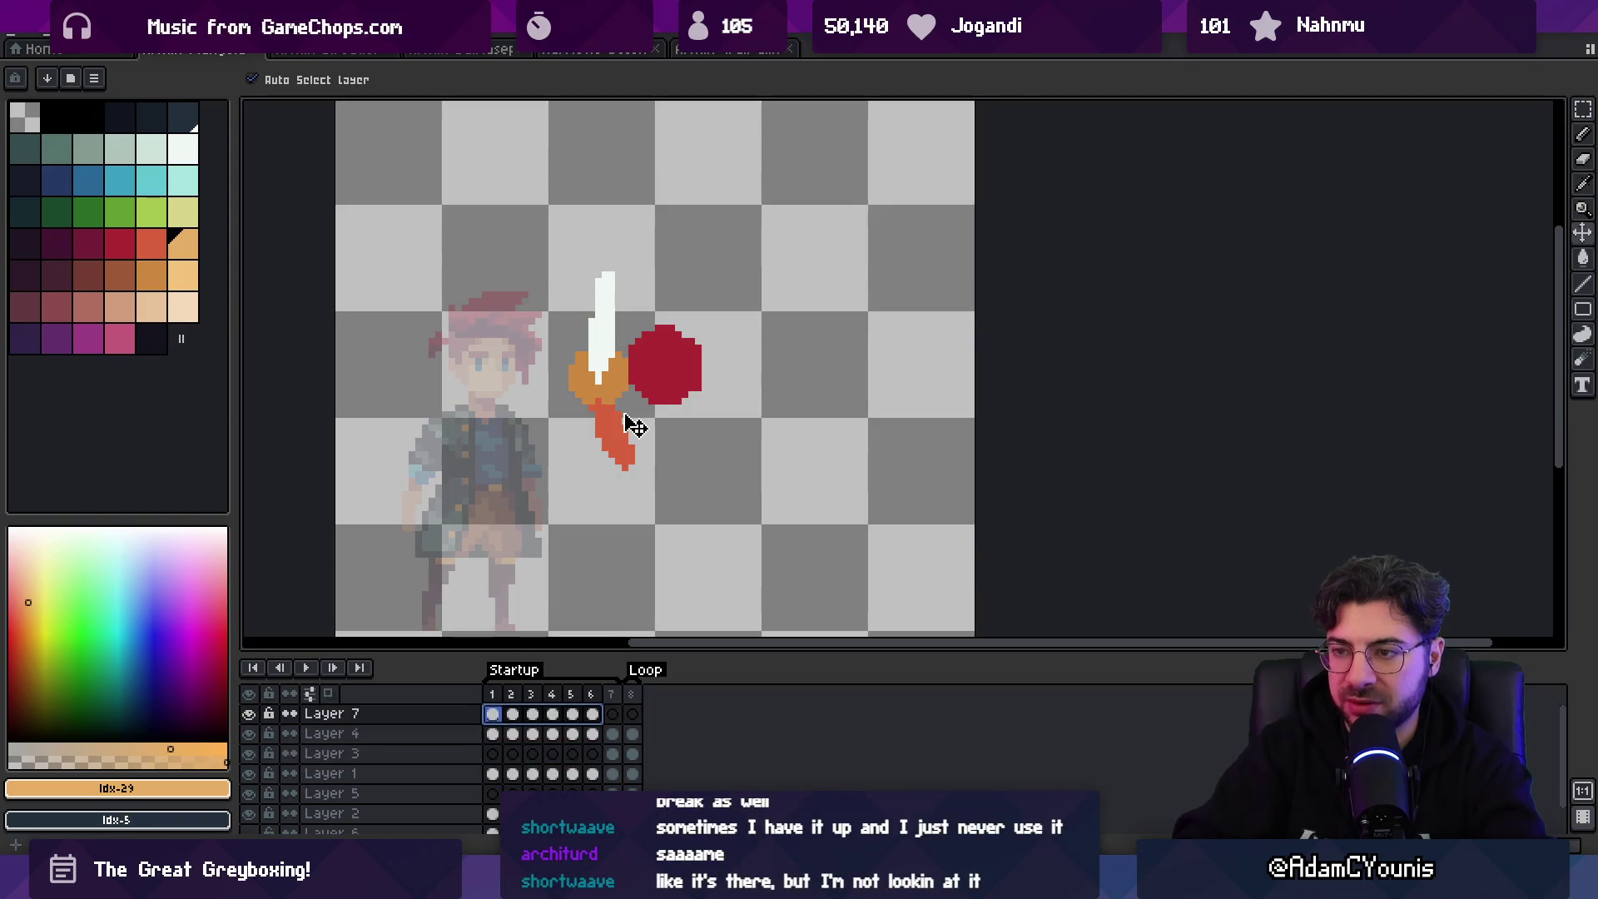
{"action": "key", "text": "Escape"}
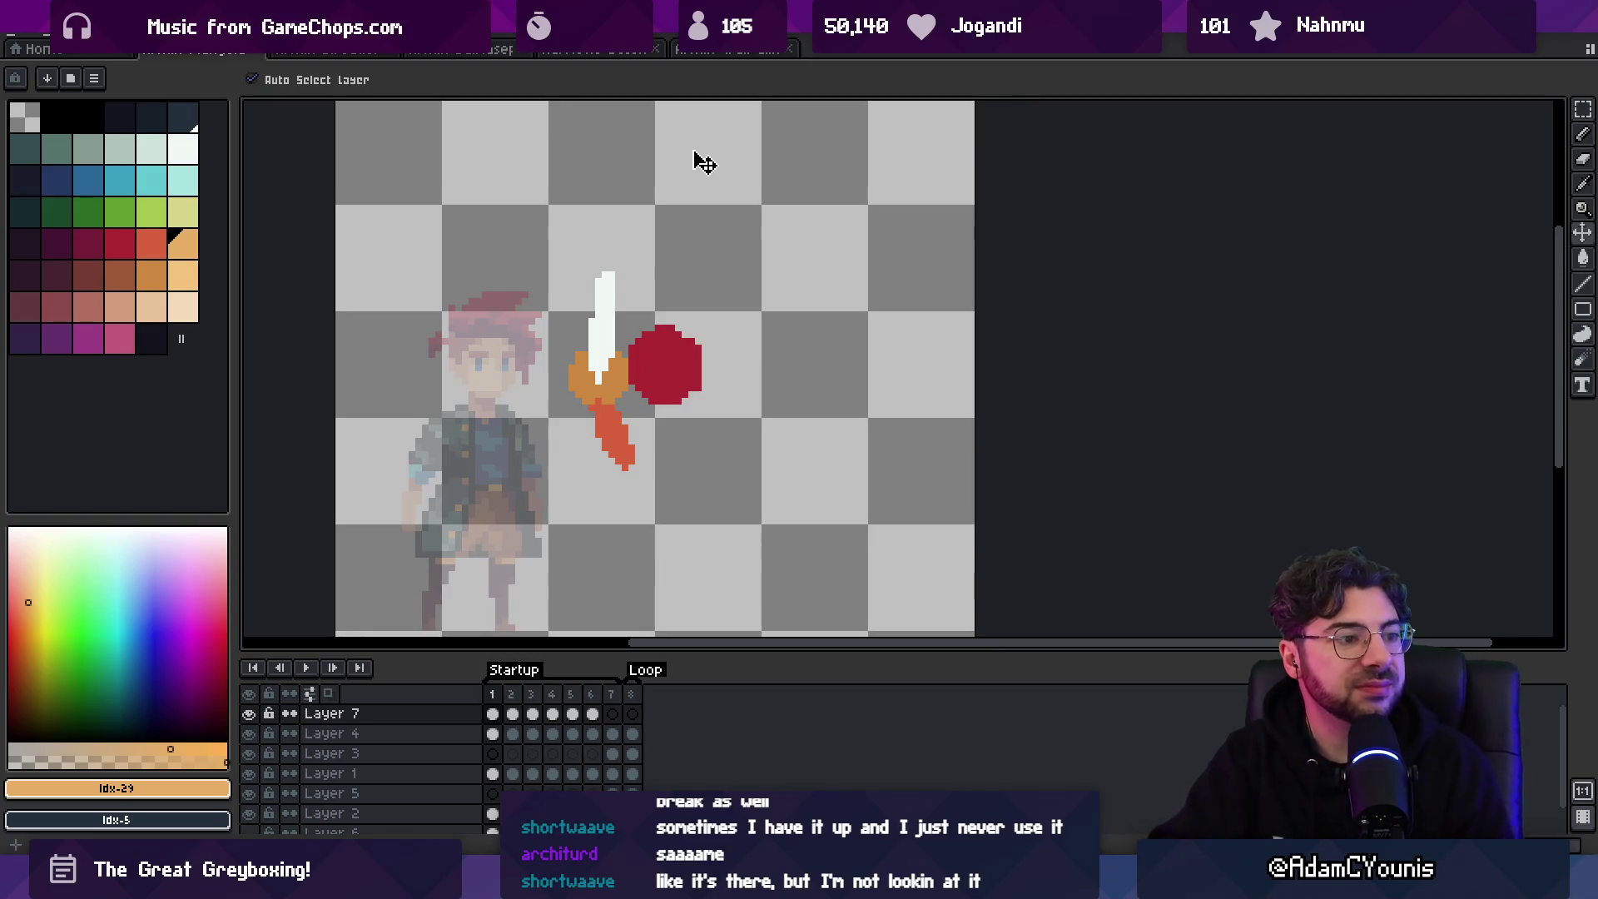
{"action": "left_click_drag", "start_coordinate": [493, 699], "coordinate": [589, 703]}
{"action": "key", "text": "Return"}
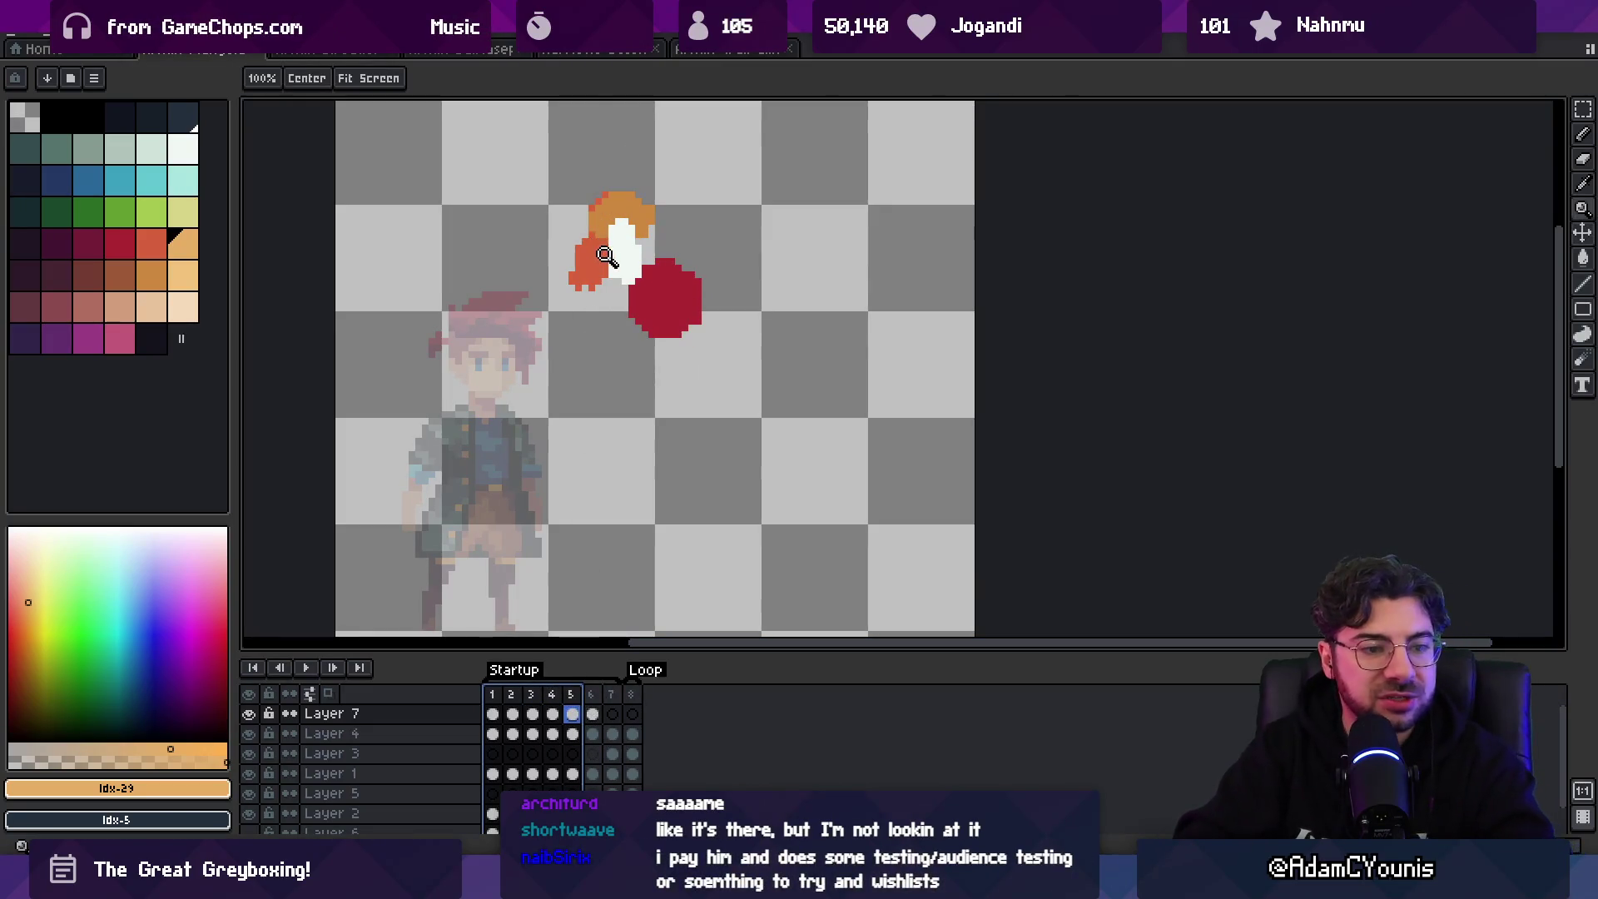
- Paint white blade pixels over the orange hand in frame 5, sampling the white and orange colours
{"action": "key", "text": "b"}
{"action": "scroll", "coordinate": [614, 265], "scroll_direction": "up", "scroll_amount": 1}
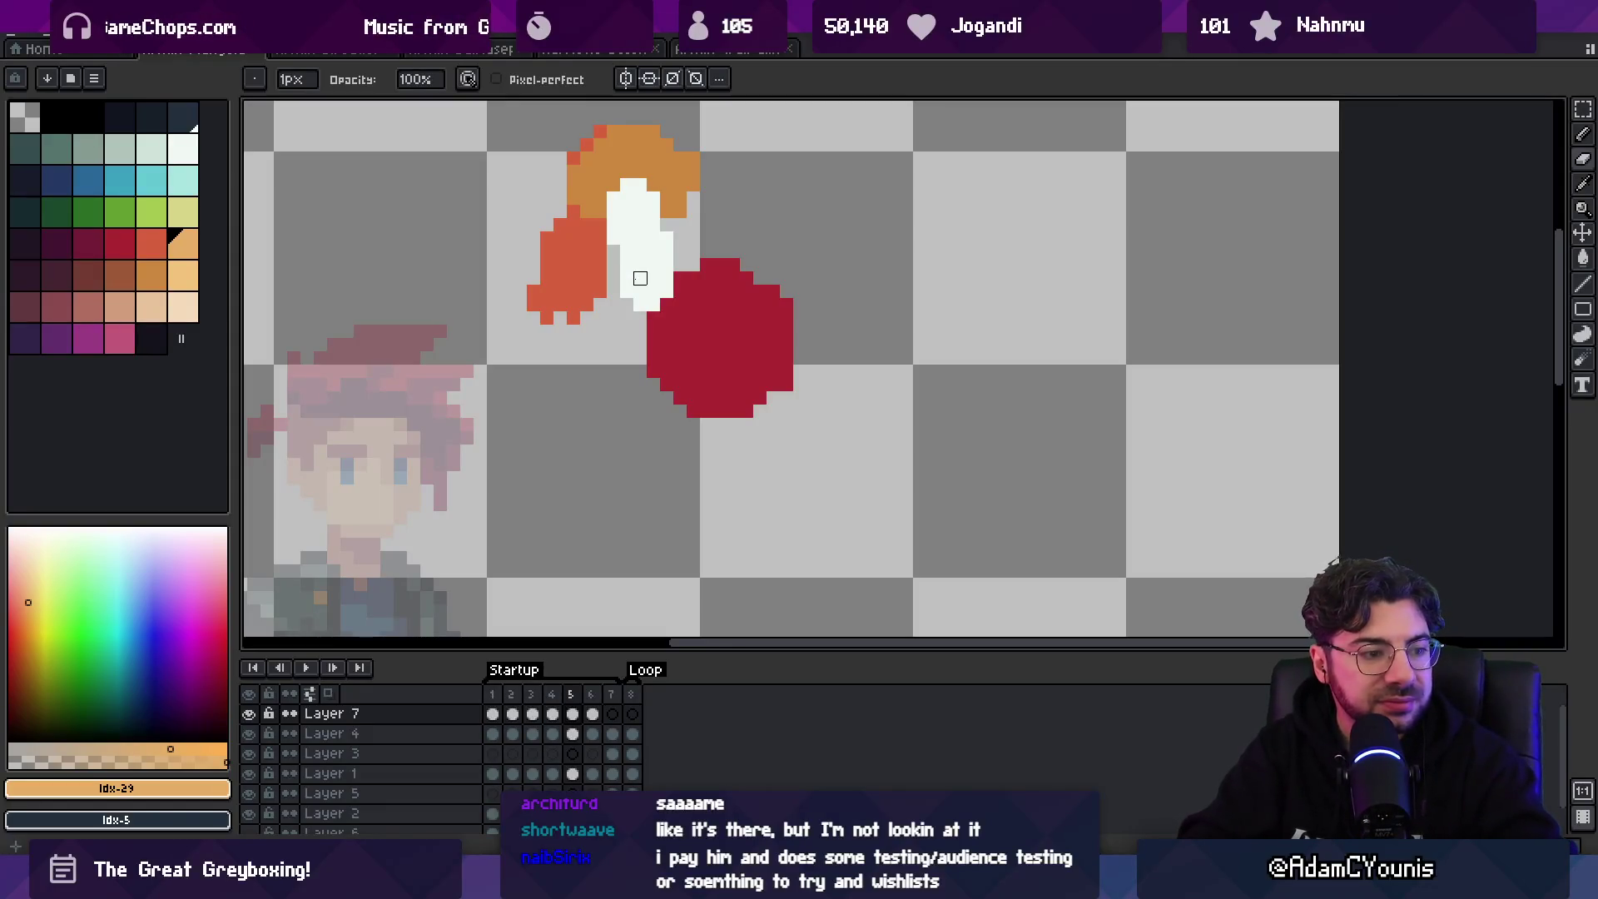
{"action": "left_click", "coordinate": [654, 211], "text": "alt"}
{"action": "left_click", "coordinate": [666, 198]}
{"action": "left_click", "coordinate": [691, 179], "text": "alt"}
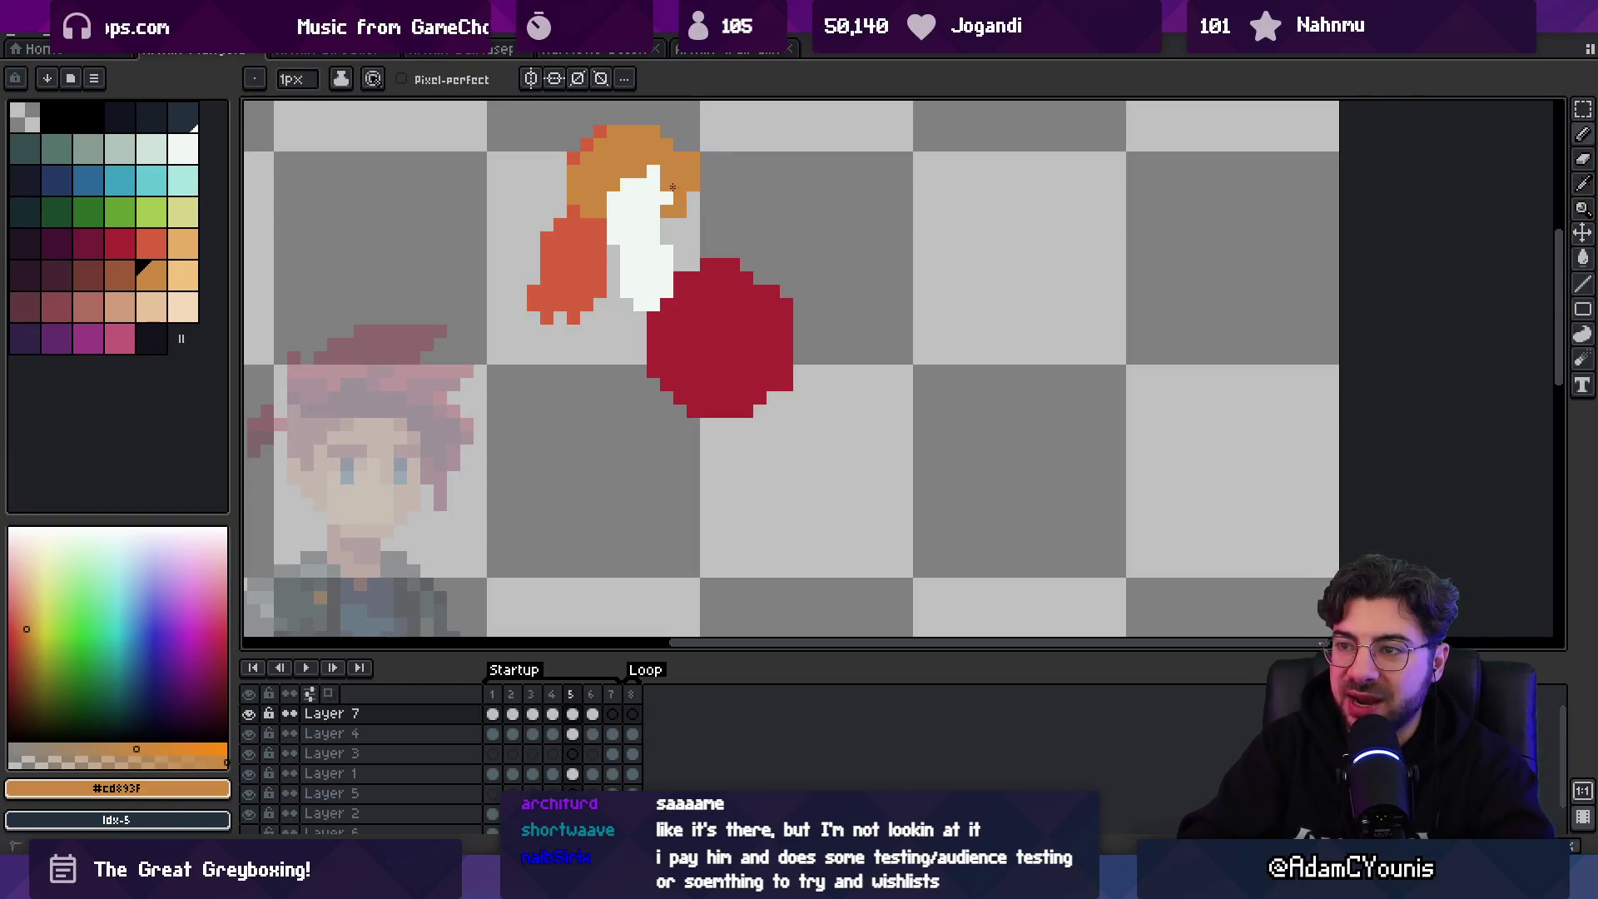
{"action": "left_click", "coordinate": [649, 163], "text": "alt"}
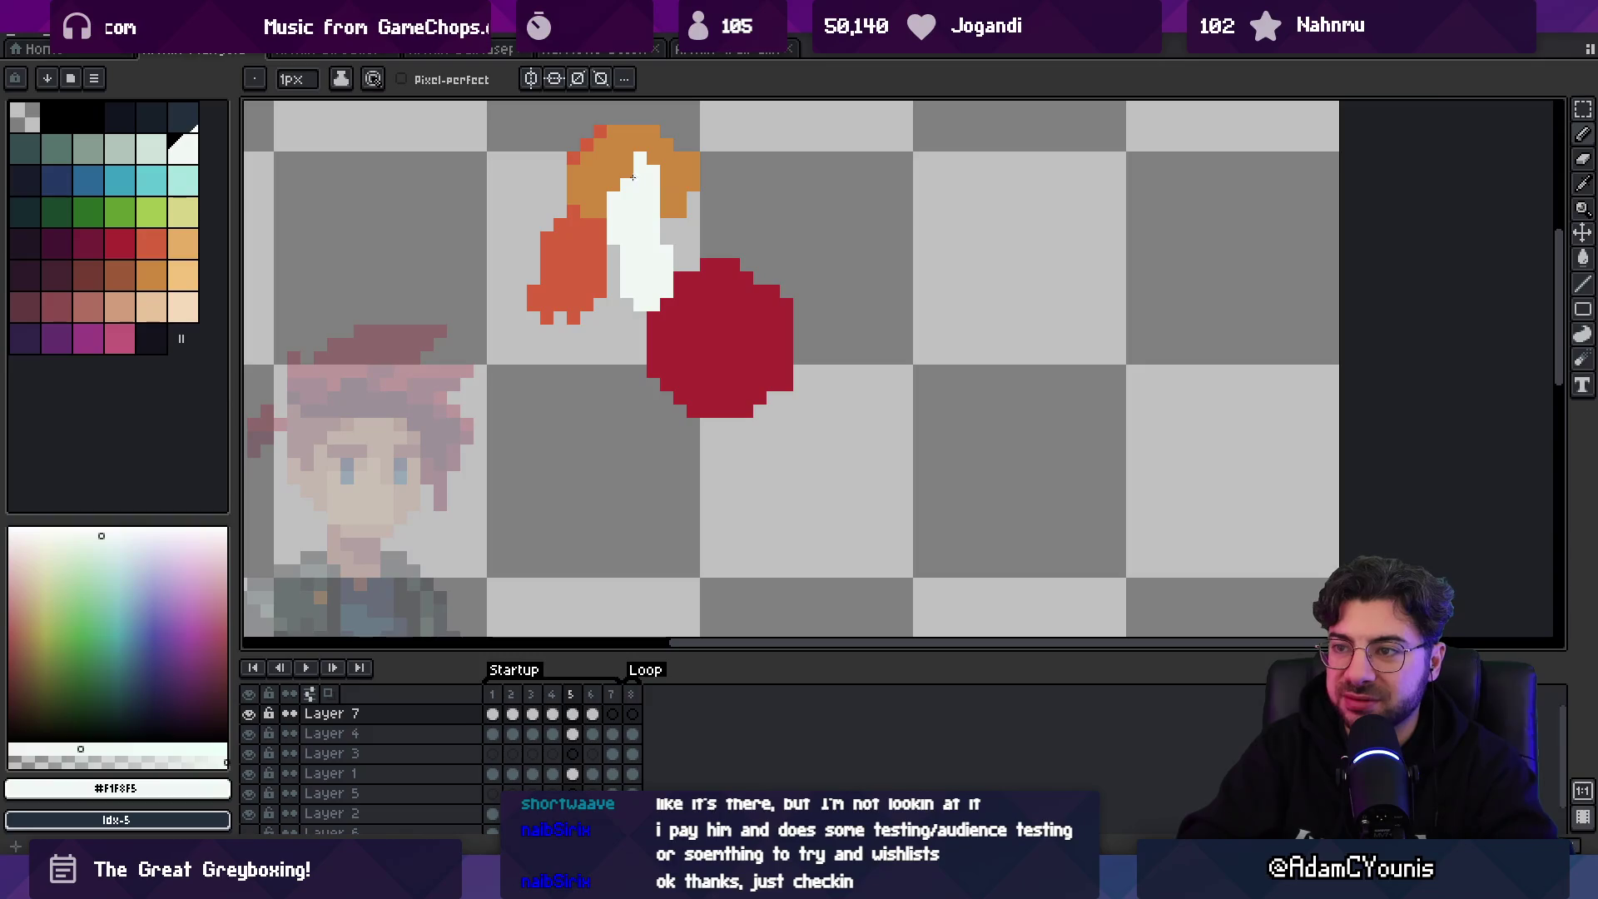
{"action": "left_click", "coordinate": [615, 178], "text": "alt"}
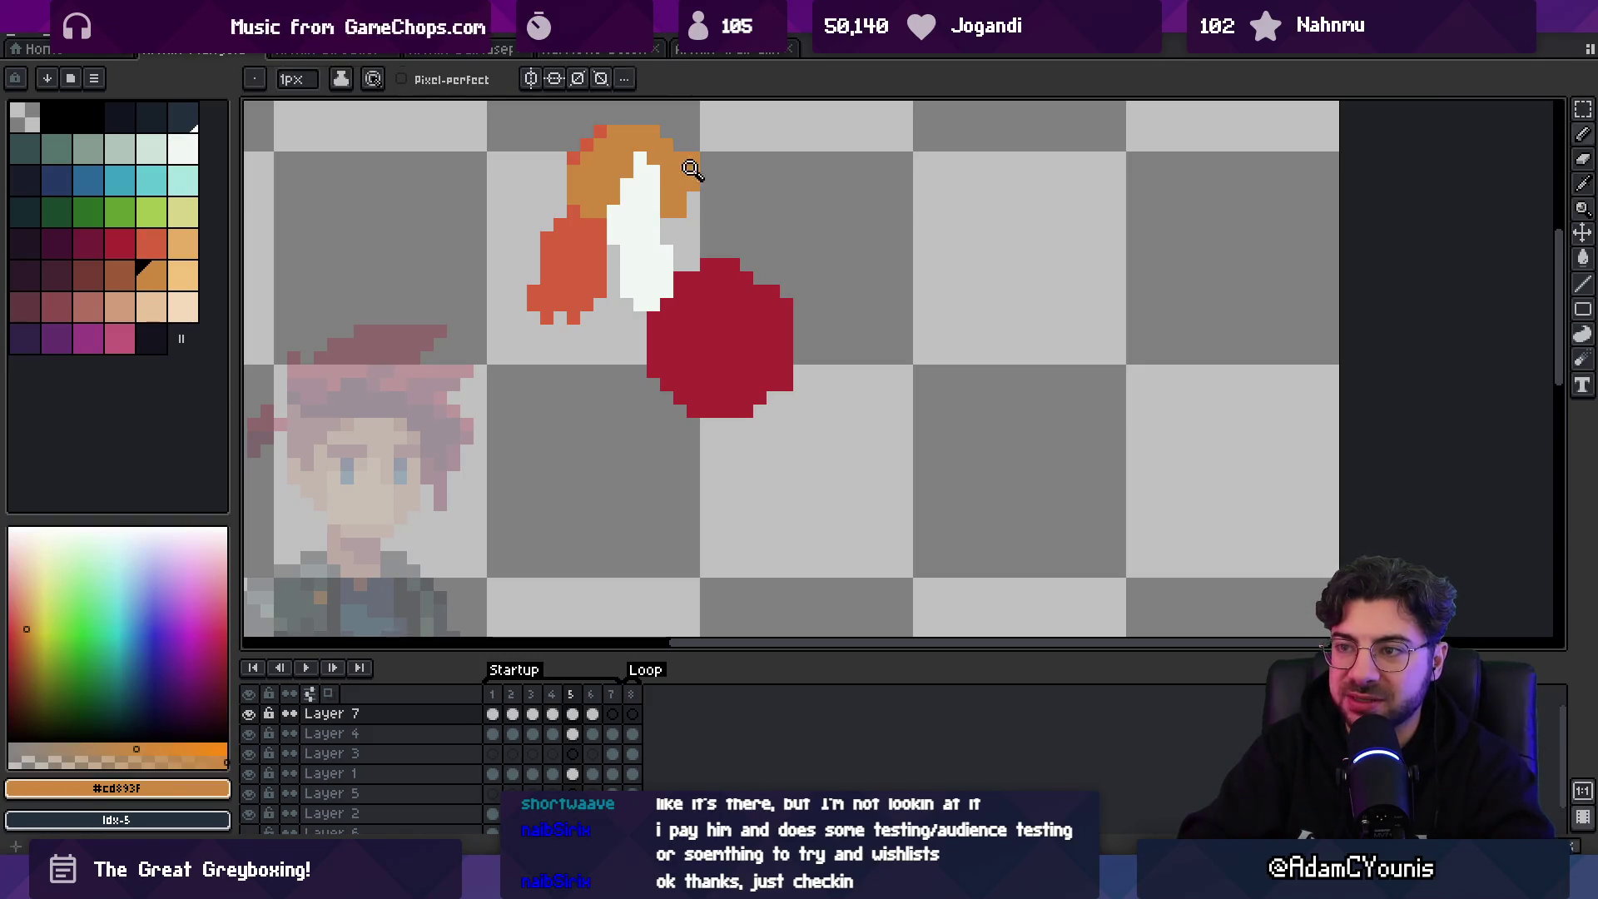
{"action": "scroll", "coordinate": [692, 169], "scroll_direction": "down", "scroll_amount": 4}
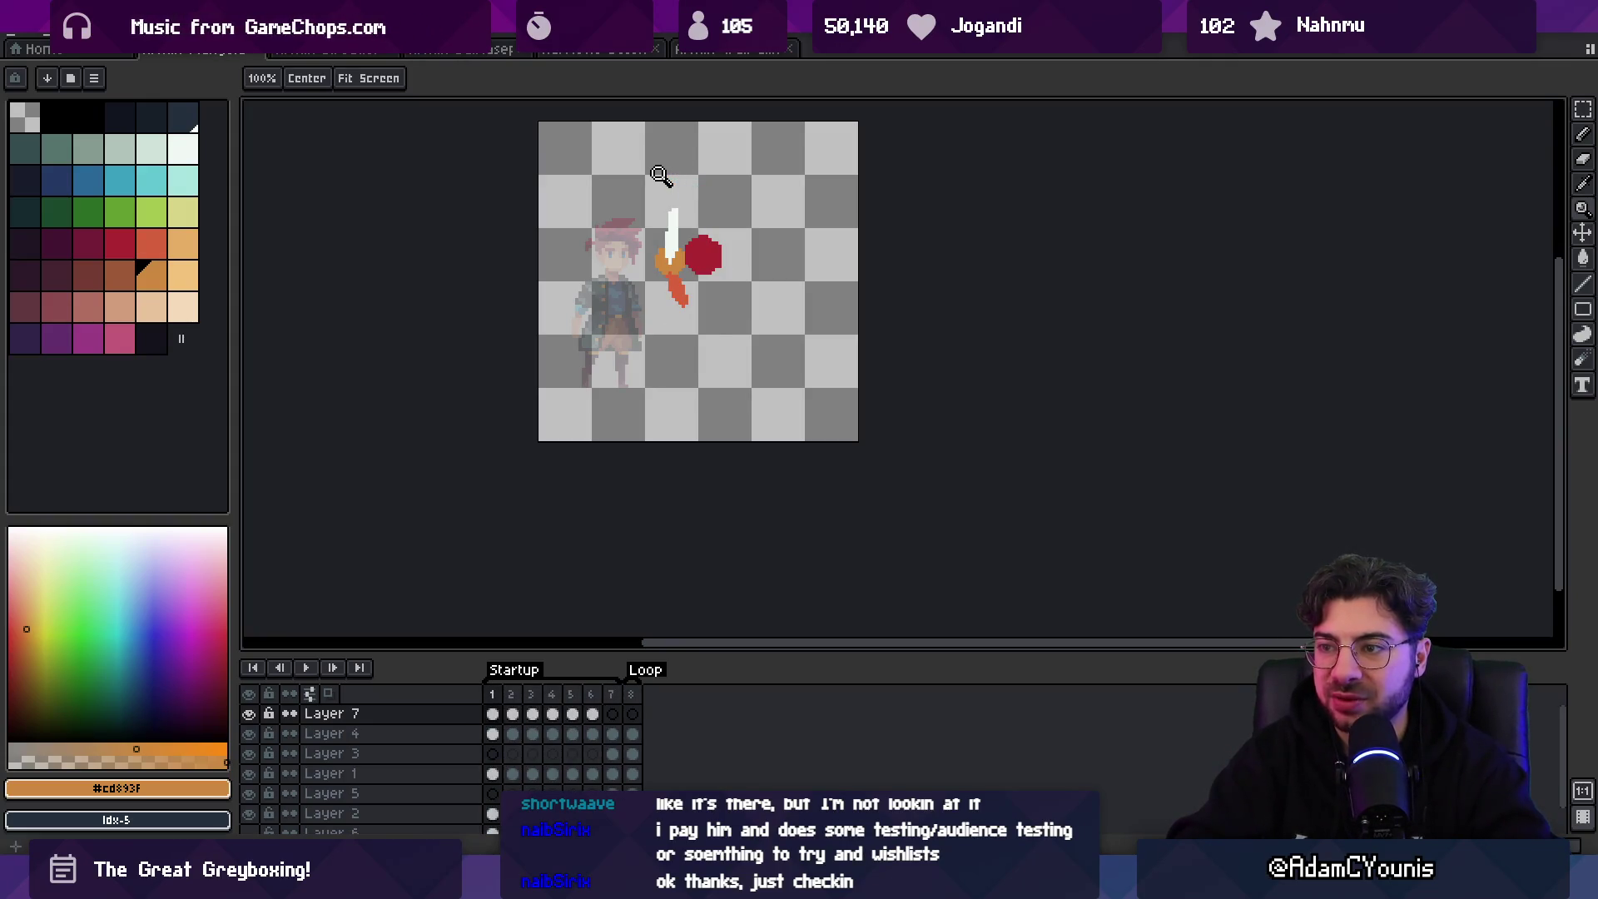
{"action": "scroll", "coordinate": [645, 258], "scroll_direction": "up", "scroll_amount": 3}
- Trim stray red-orange pixels from the arm's left edge on the sword and hand layer
{"action": "key", "text": "b"}
{"action": "left_click", "coordinate": [680, 267], "text": "ctrl"}
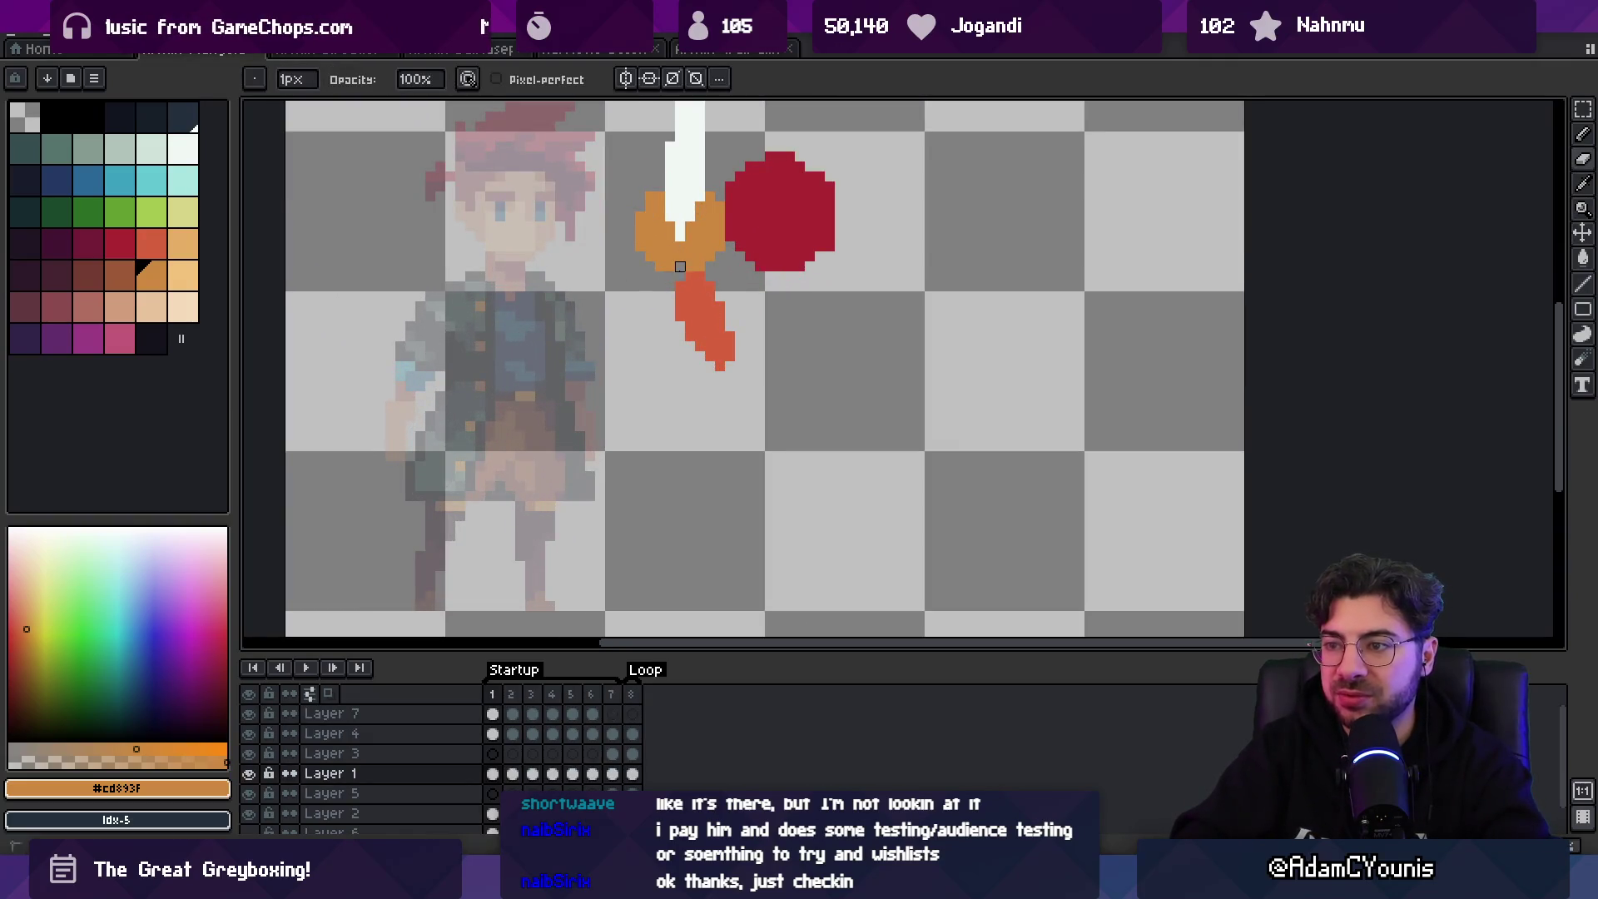
{"action": "scroll", "coordinate": [680, 267], "scroll_direction": "up", "scroll_amount": 3}
{"action": "left_click", "coordinate": [688, 328], "text": "ctrl"}
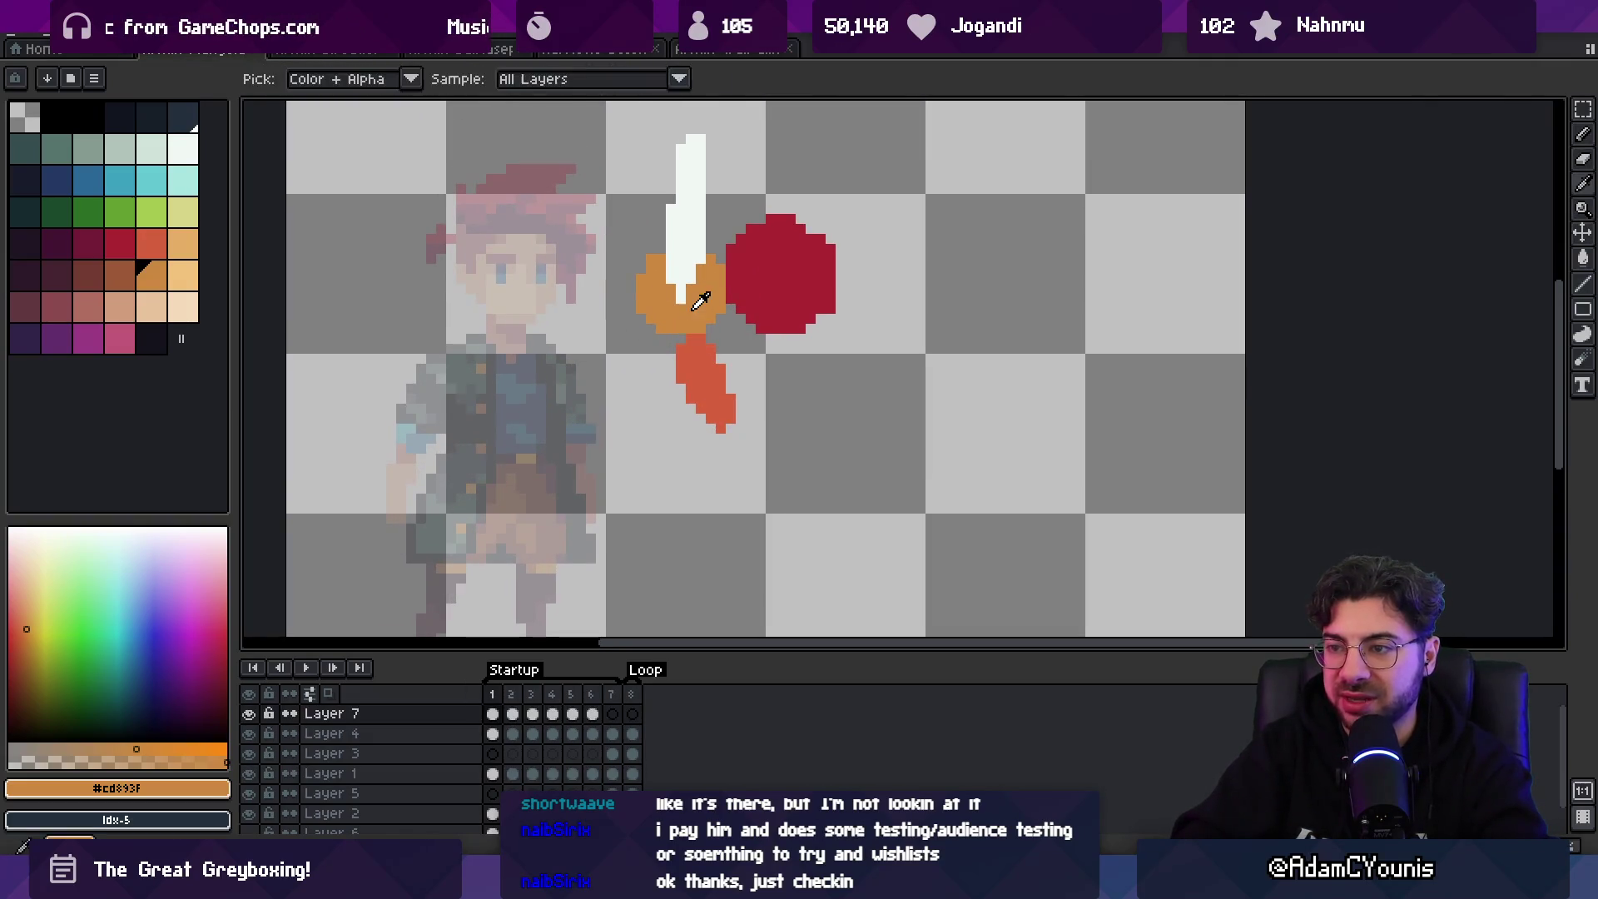
{"action": "left_click", "coordinate": [709, 350], "text": "ctrl"}
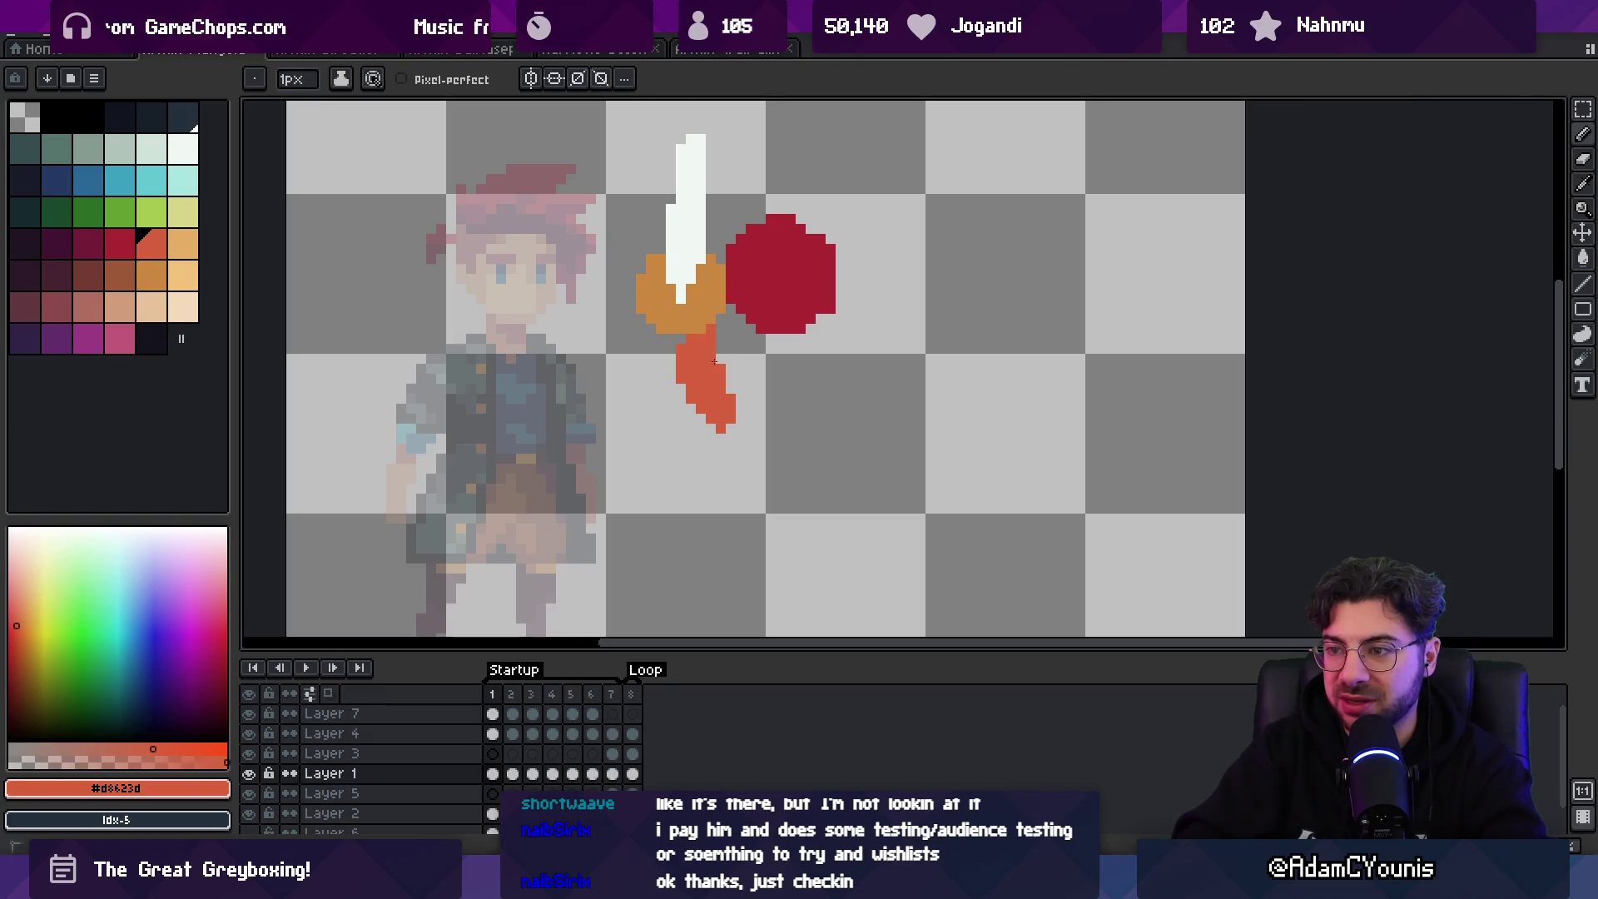
{"action": "left_click_drag", "start_coordinate": [685, 352], "coordinate": [690, 398]}
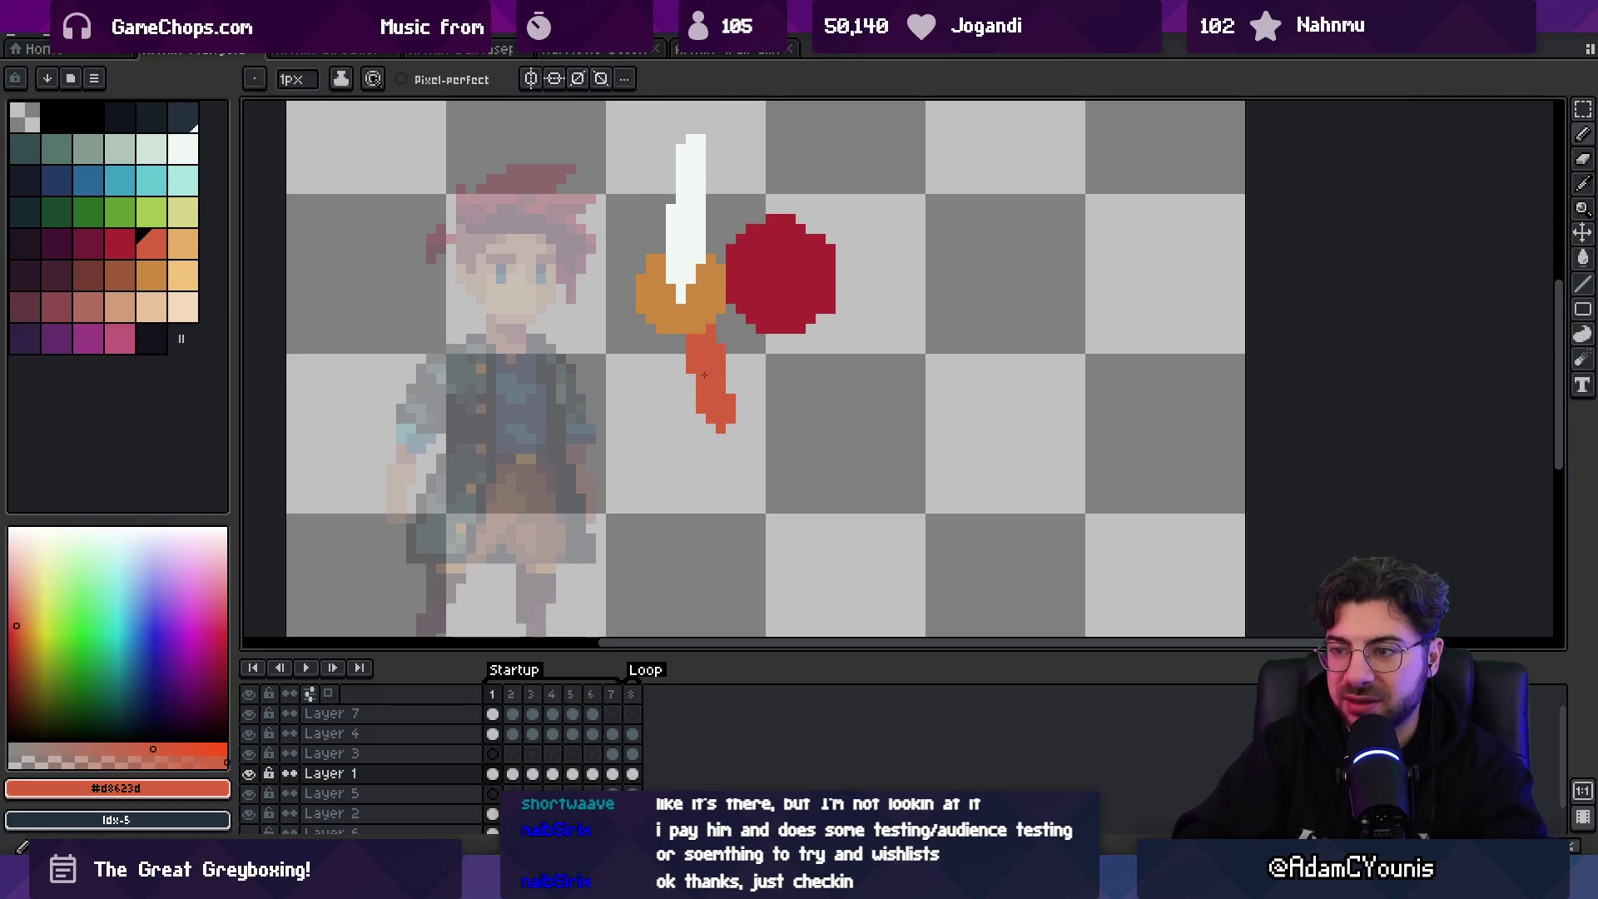
- Paint a brown ring around the blade base on frame 1
{"action": "scroll", "coordinate": [706, 381], "scroll_direction": "up", "scroll_amount": 2}
{"action": "left_click", "coordinate": [696, 356], "text": "ctrl"}
{"action": "left_click", "coordinate": [123, 273]}
{"action": "left_click", "coordinate": [684, 340]}
{"action": "mouse_move", "coordinate": [689, 341]}
{"action": "left_mouse_down"}
{"action": "mouse_move", "coordinate": [666, 316]}
{"action": "mouse_move", "coordinate": [683, 326]}
{"action": "left_mouse_up"}
- Paint brown around the blade base on frames 2 and 4
{"action": "key", "text": "Right"}
{"action": "mouse_move", "coordinate": [683, 167]}
{"action": "left_mouse_down"}
{"action": "mouse_move", "coordinate": [732, 202]}
{"action": "mouse_move", "coordinate": [718, 466]}
{"action": "left_mouse_up"}
{"action": "key", "text": "space"}
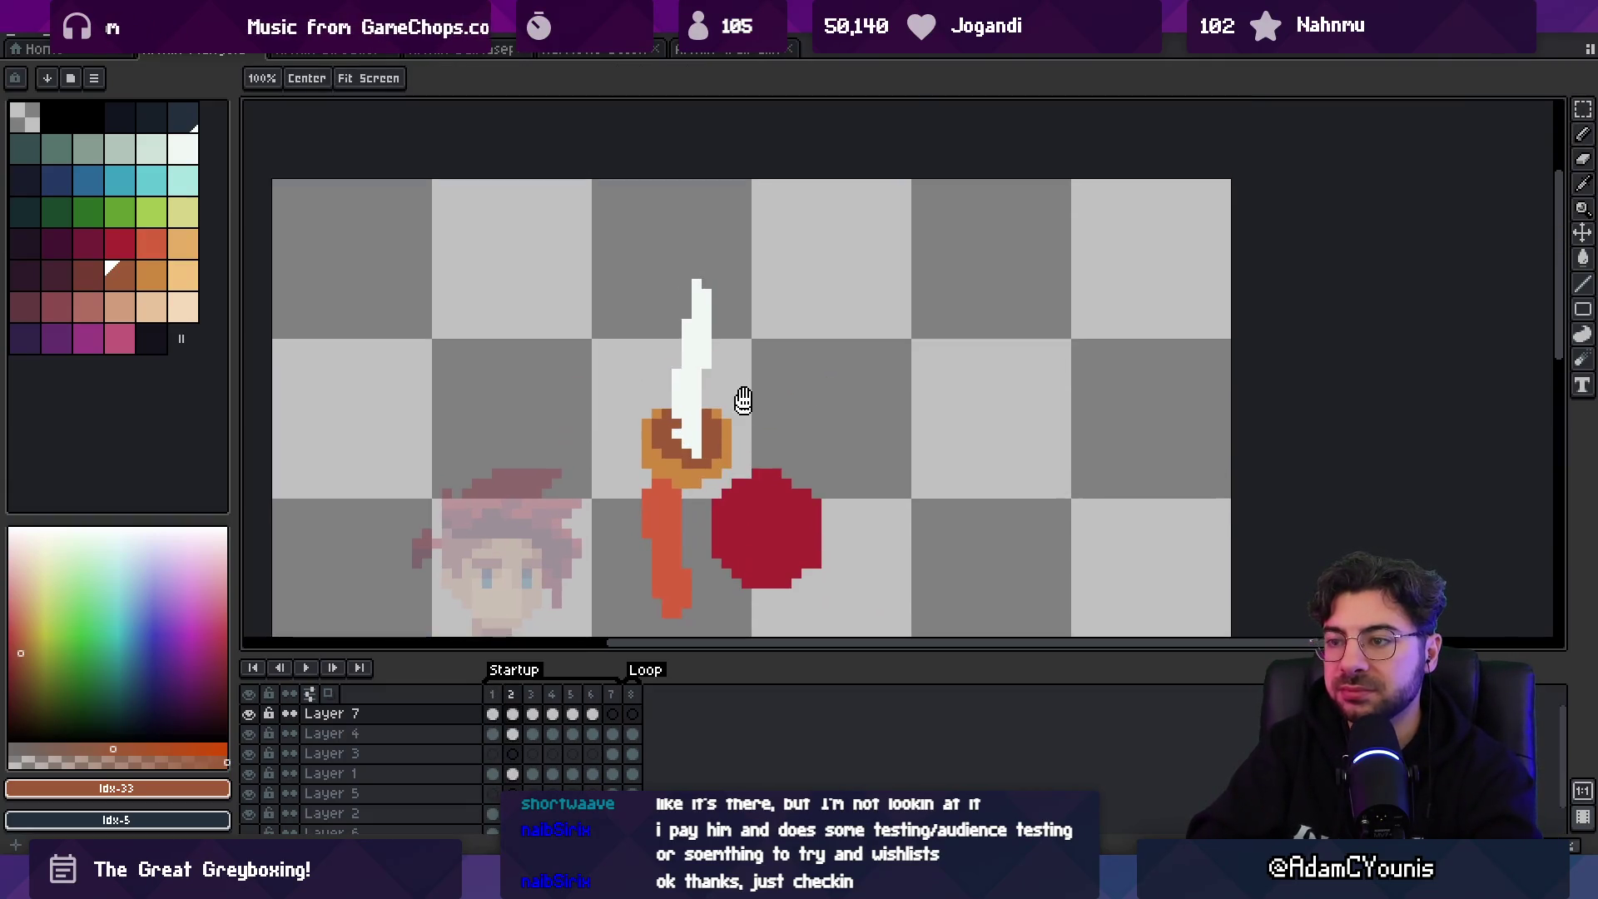
{"action": "key", "text": "Right"}
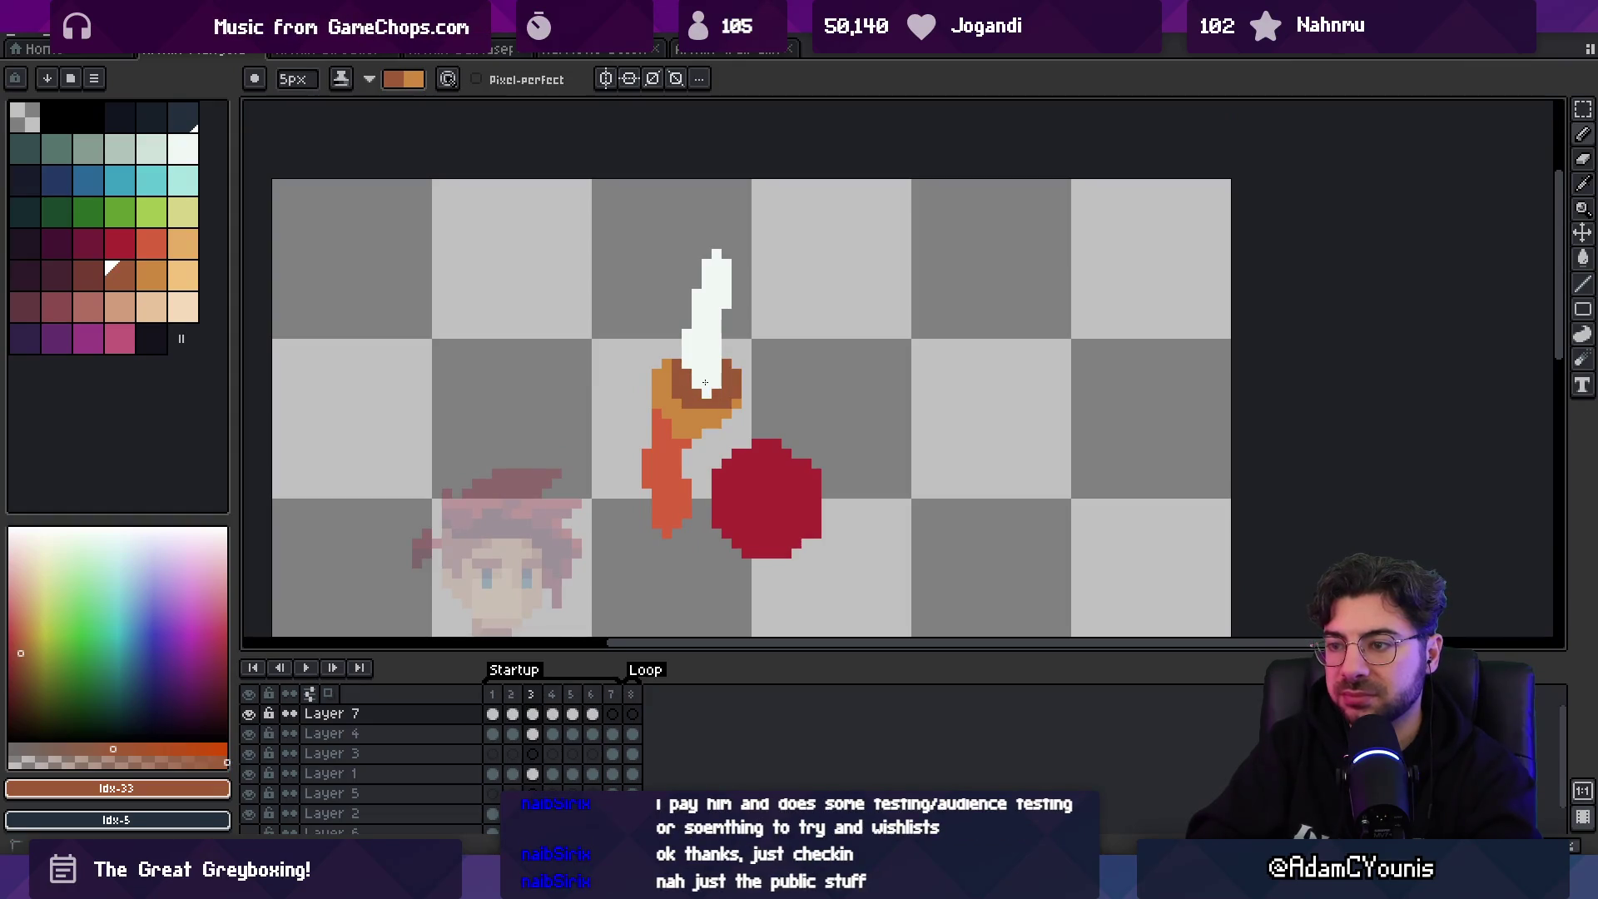
{"action": "key", "text": "Right"}
{"action": "left_click_drag", "start_coordinate": [675, 371], "coordinate": [702, 385]}
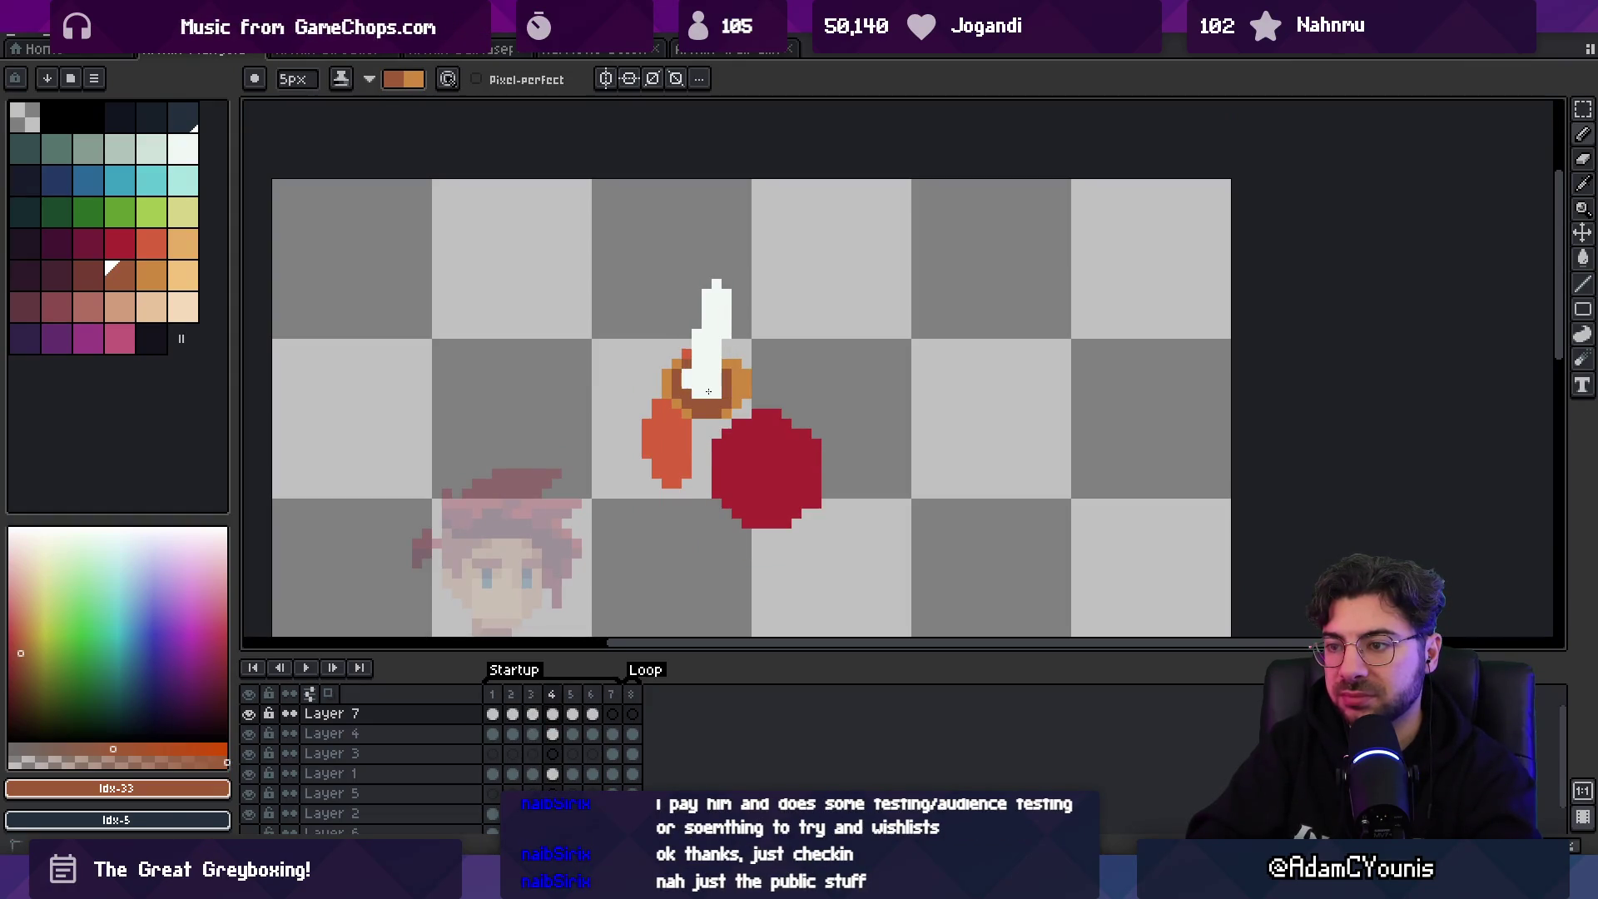
- Step through frames 5–7 and play the animation to check the hilt
{"action": "key", "text": "Right"}
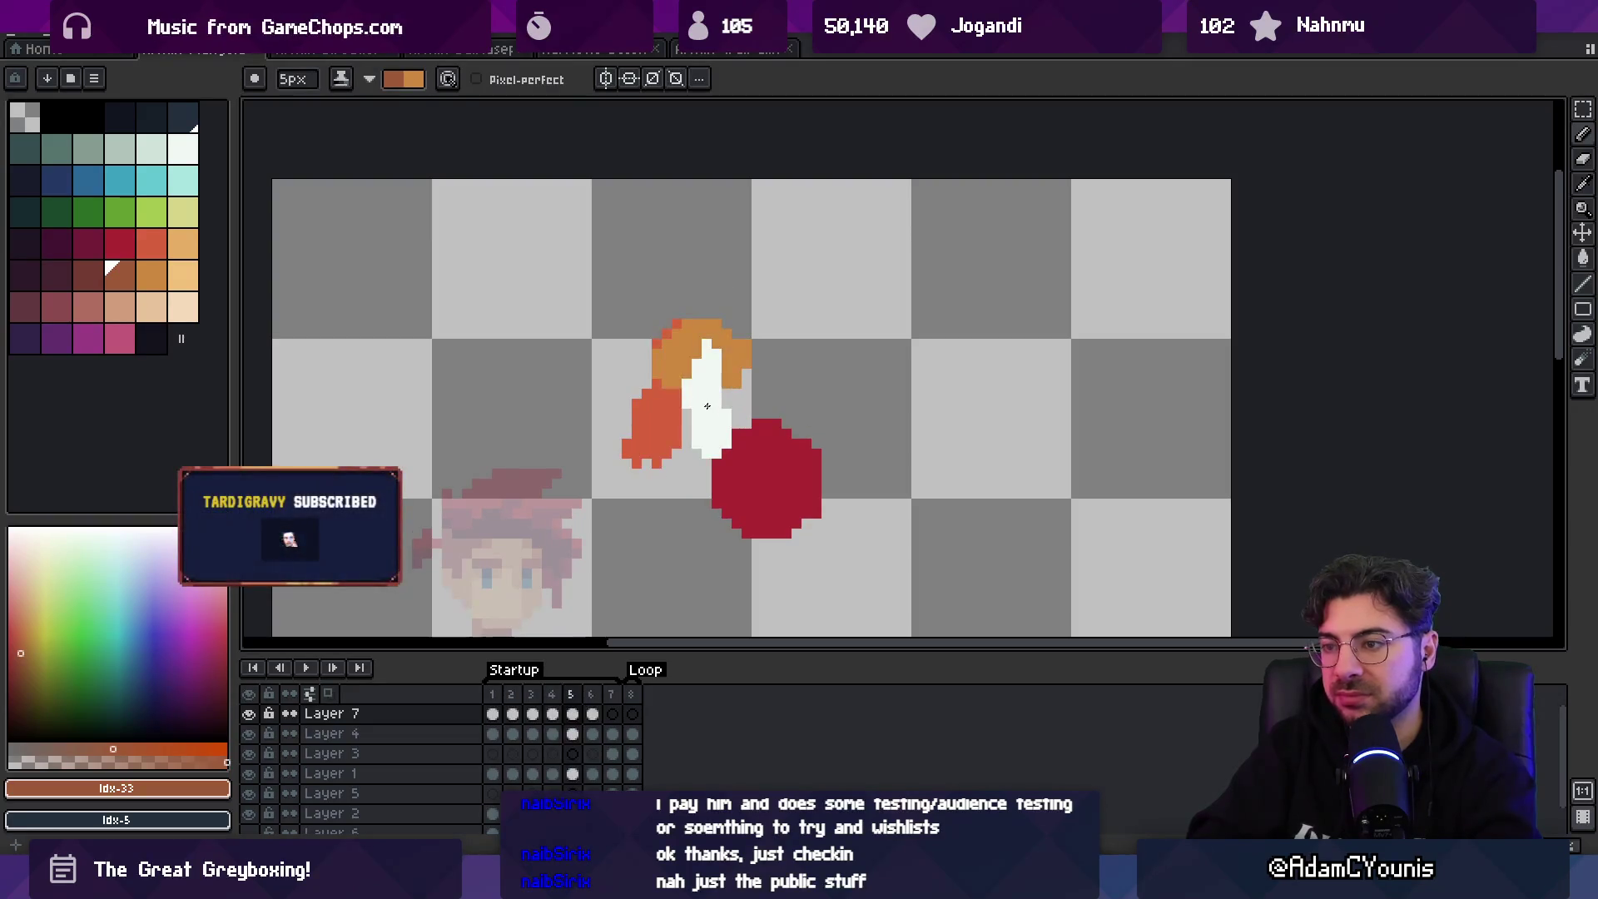
{"action": "key", "text": "Right"}
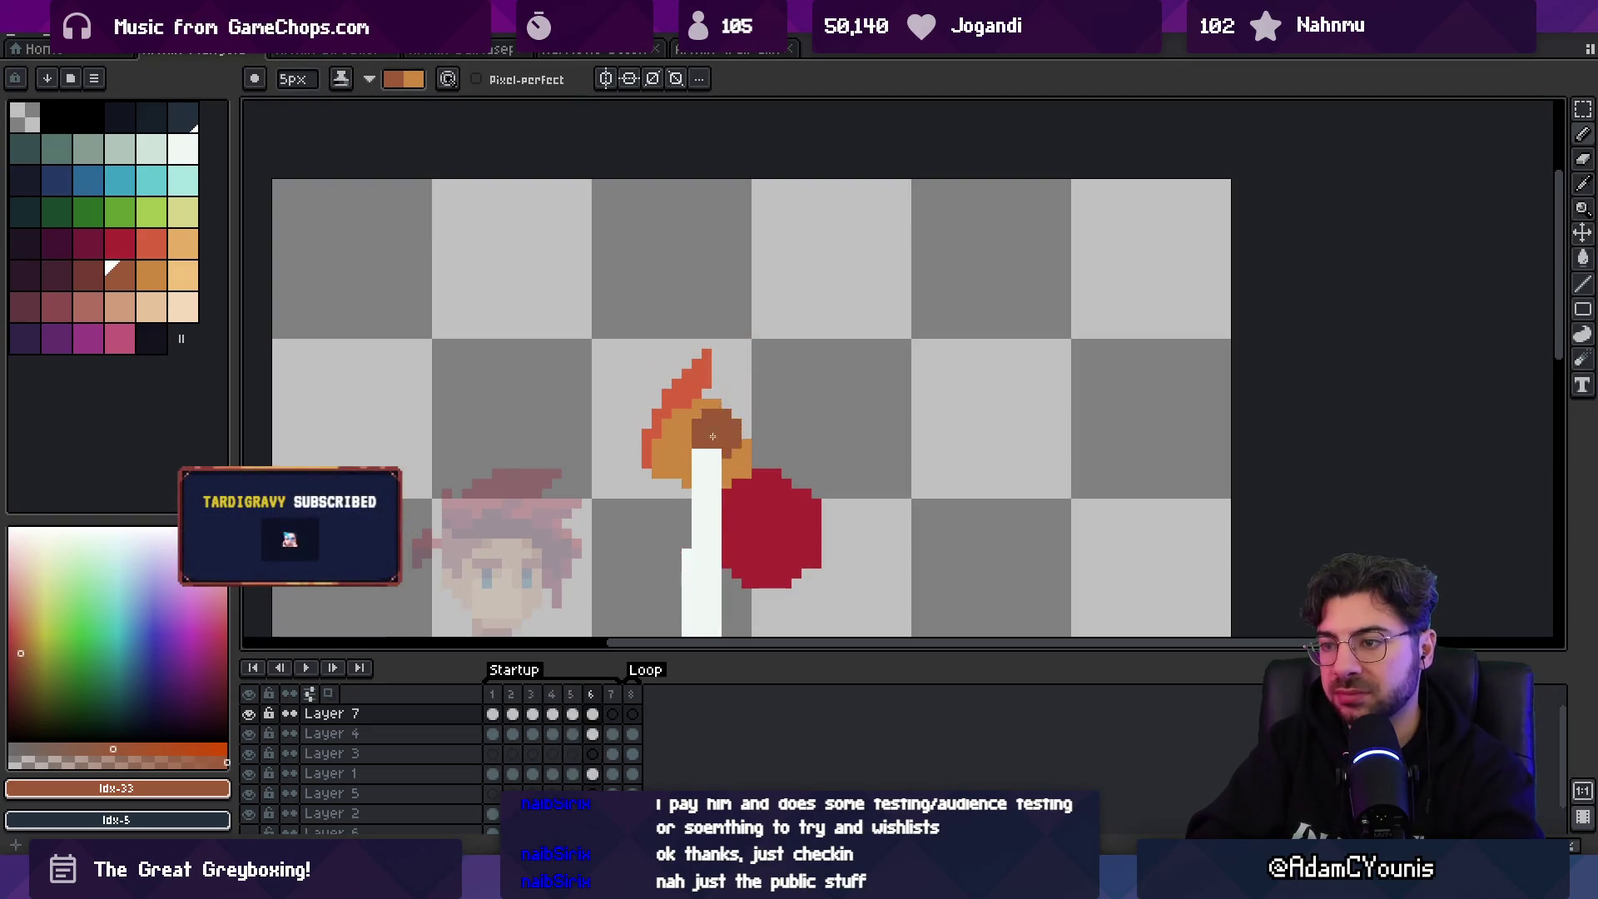
{"action": "key", "text": "Right"}
{"action": "scroll", "coordinate": [714, 293], "scroll_direction": "down", "scroll_amount": 5}
{"action": "key", "text": "Return"}
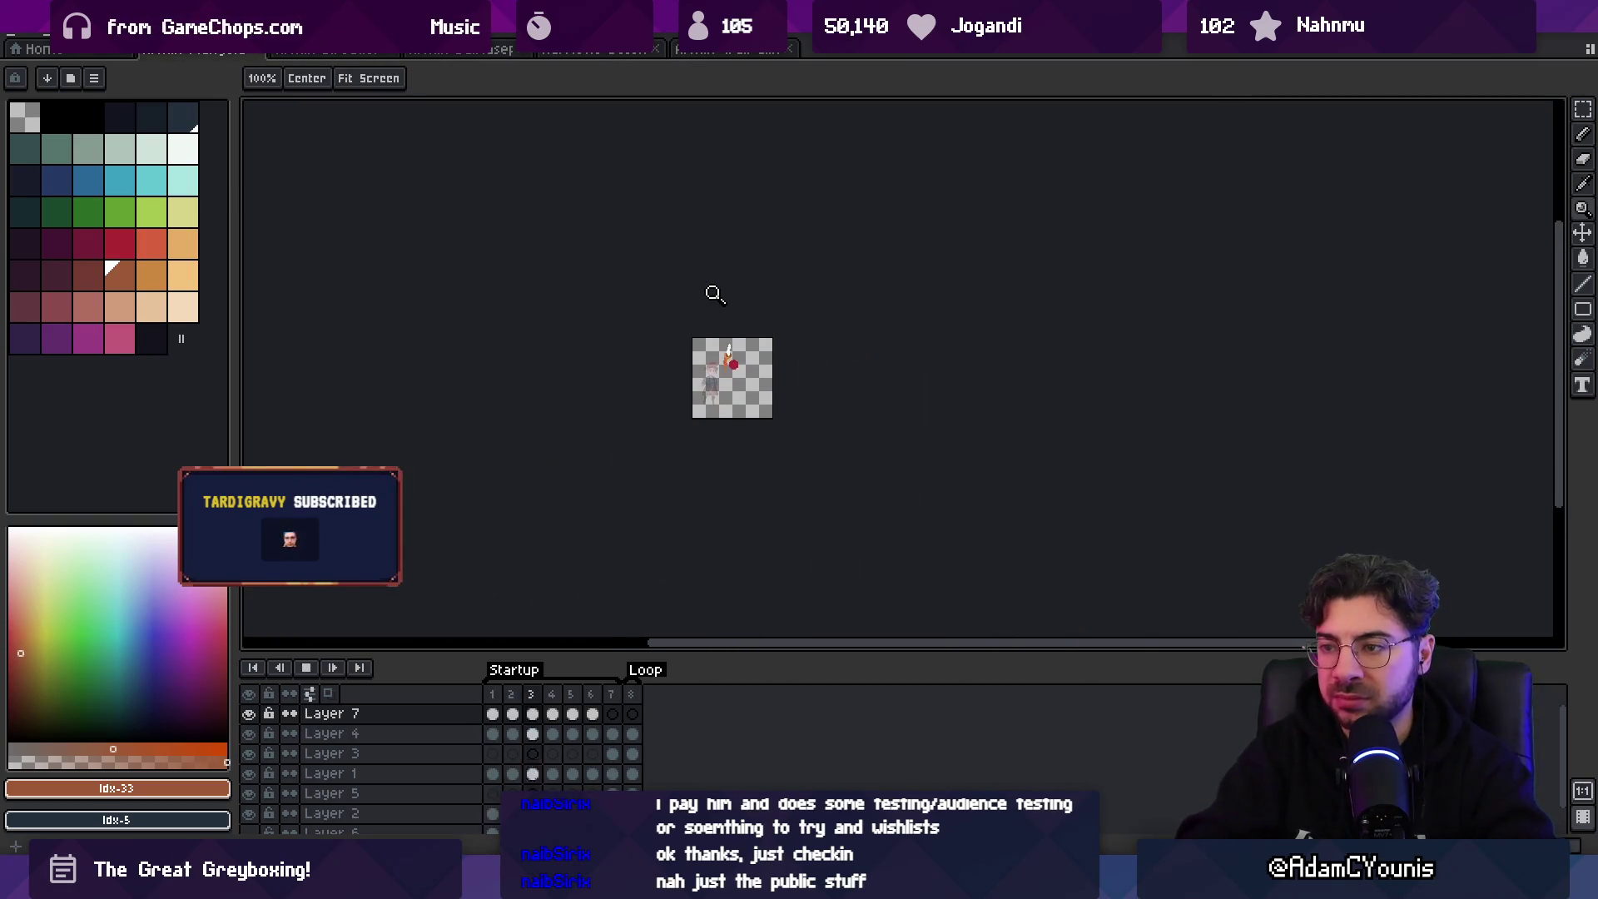
{"action": "scroll", "coordinate": [753, 379], "scroll_direction": "up", "scroll_amount": 5}
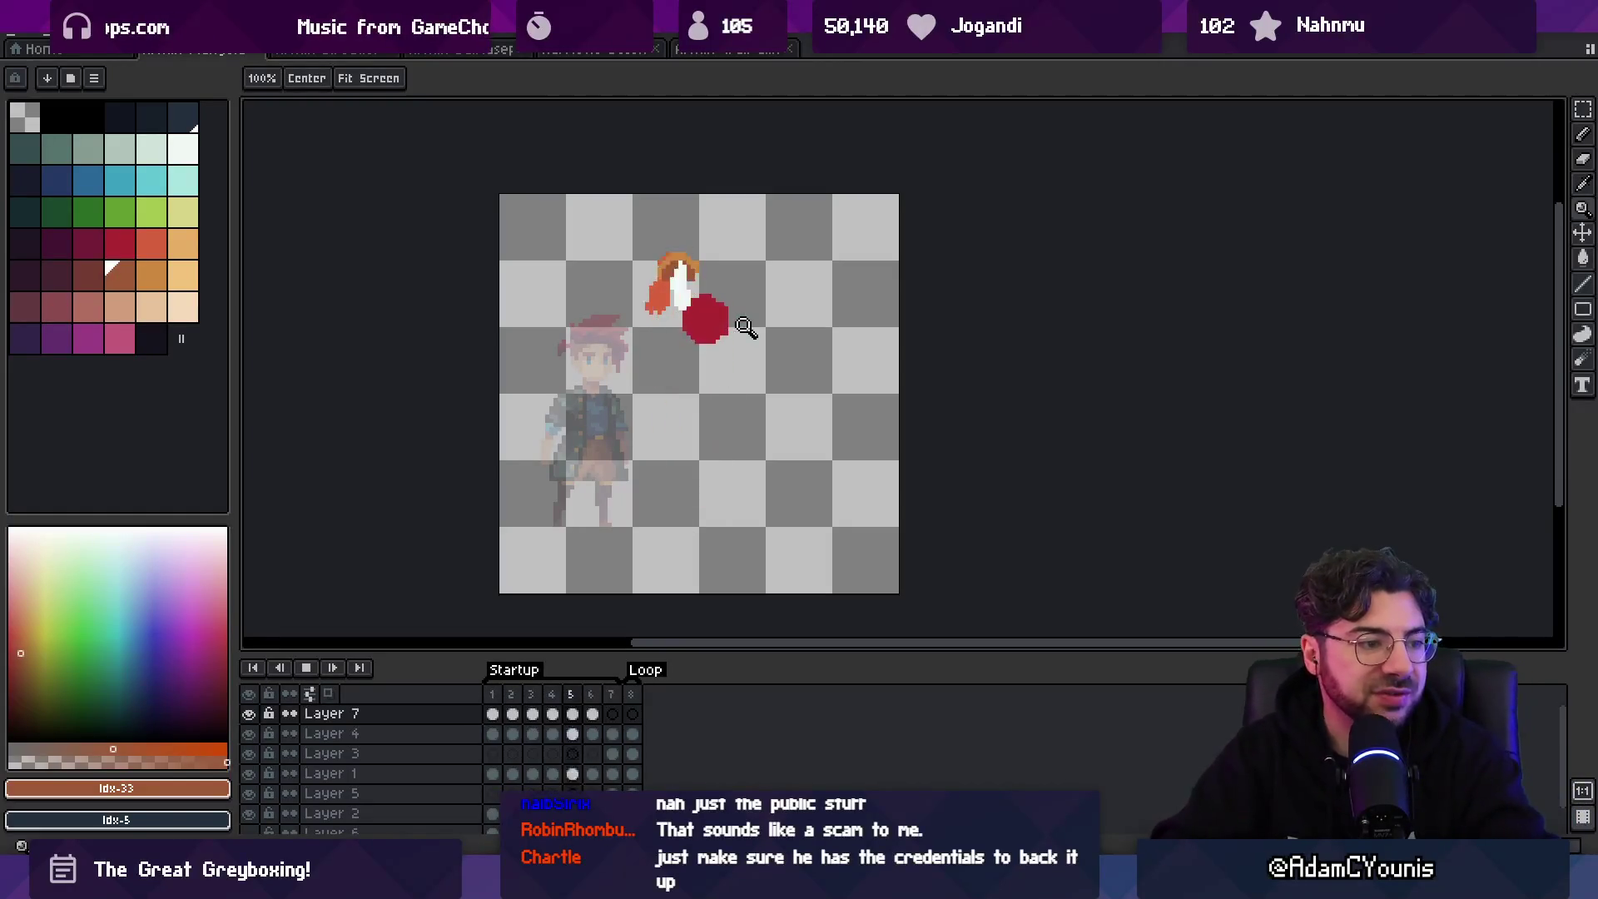
- Stop playback, replay from frame 1, then select Layer 4 and Layer 3's frame-1 cel
{"action": "key", "text": "Return"}
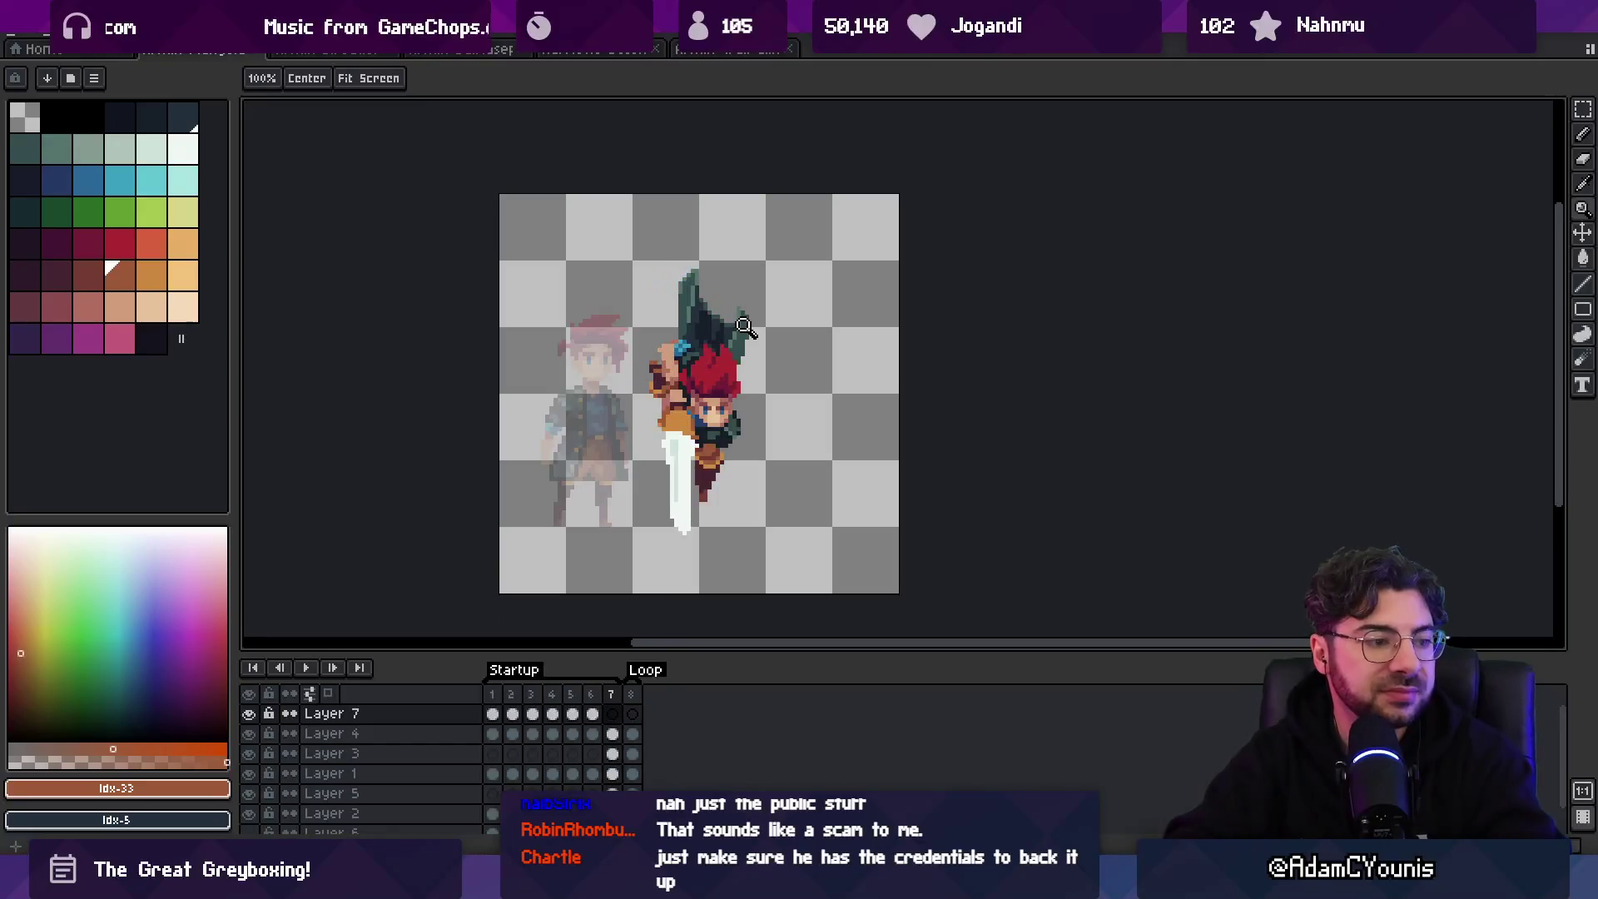
{"action": "key", "text": "Home"}
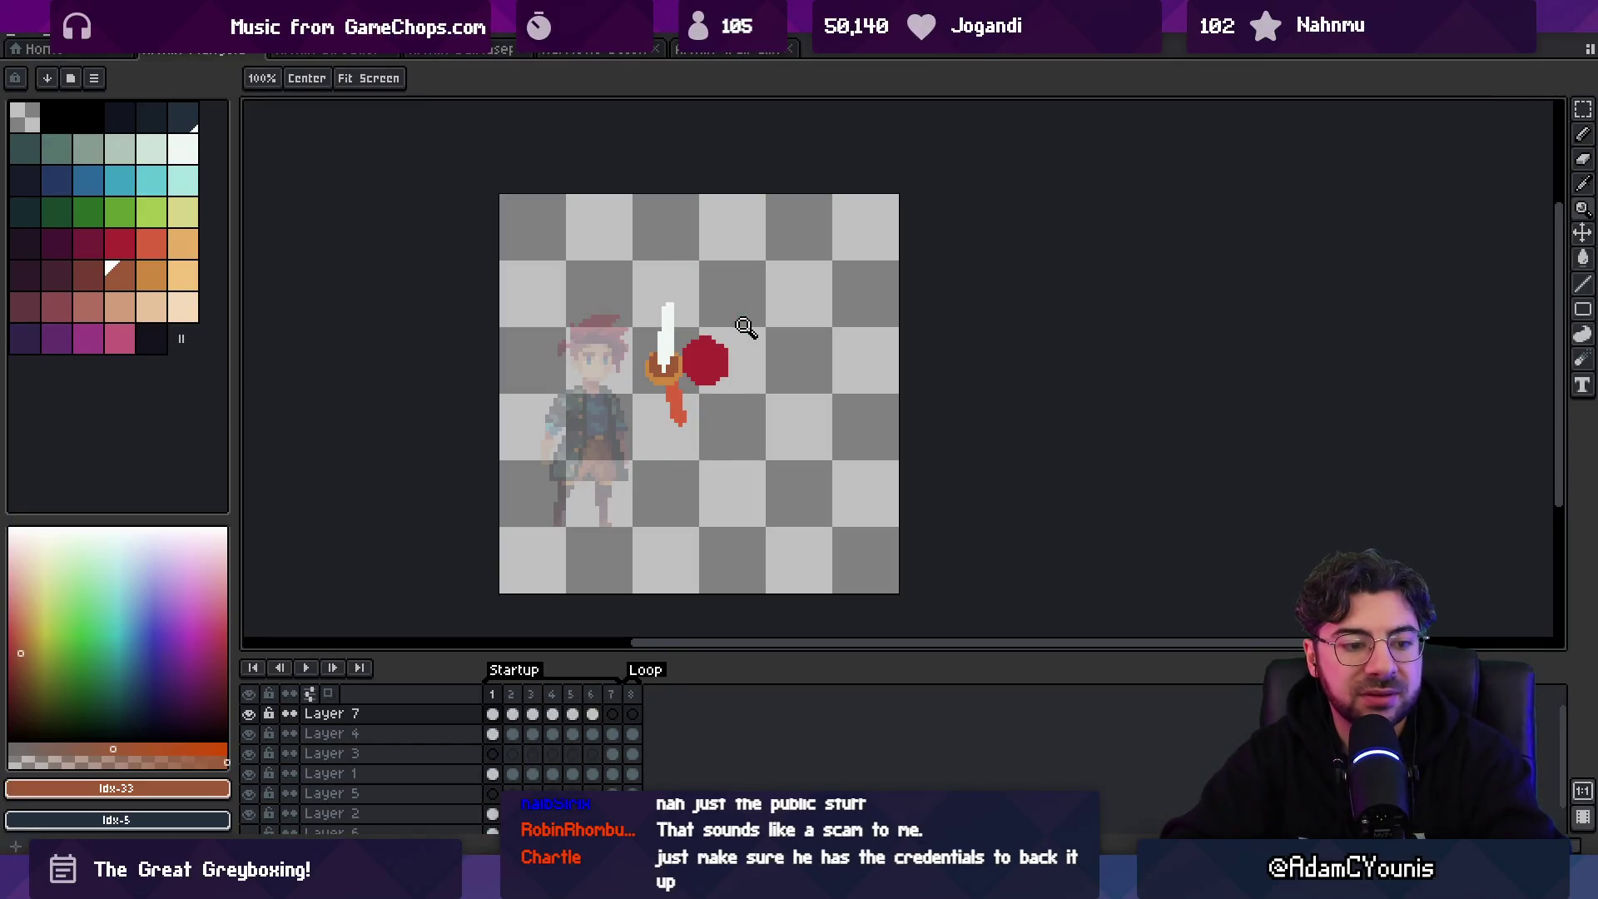
{"action": "key", "text": "Return"}
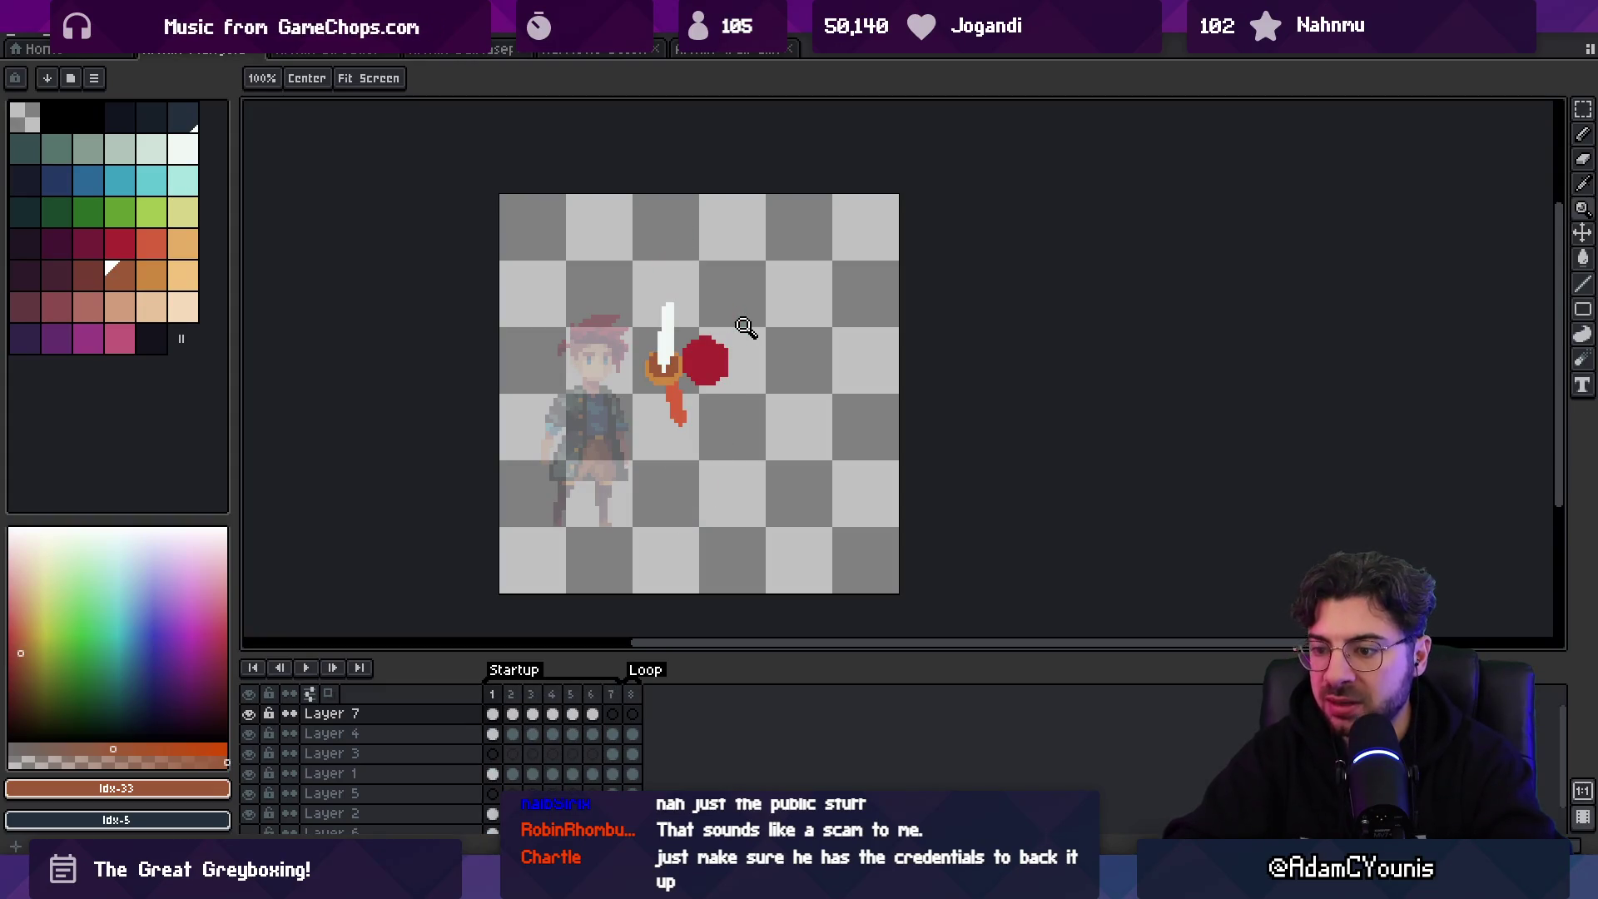
{"action": "key", "text": "v"}
{"action": "left_click", "coordinate": [709, 358]}
{"action": "left_click", "coordinate": [493, 754]}
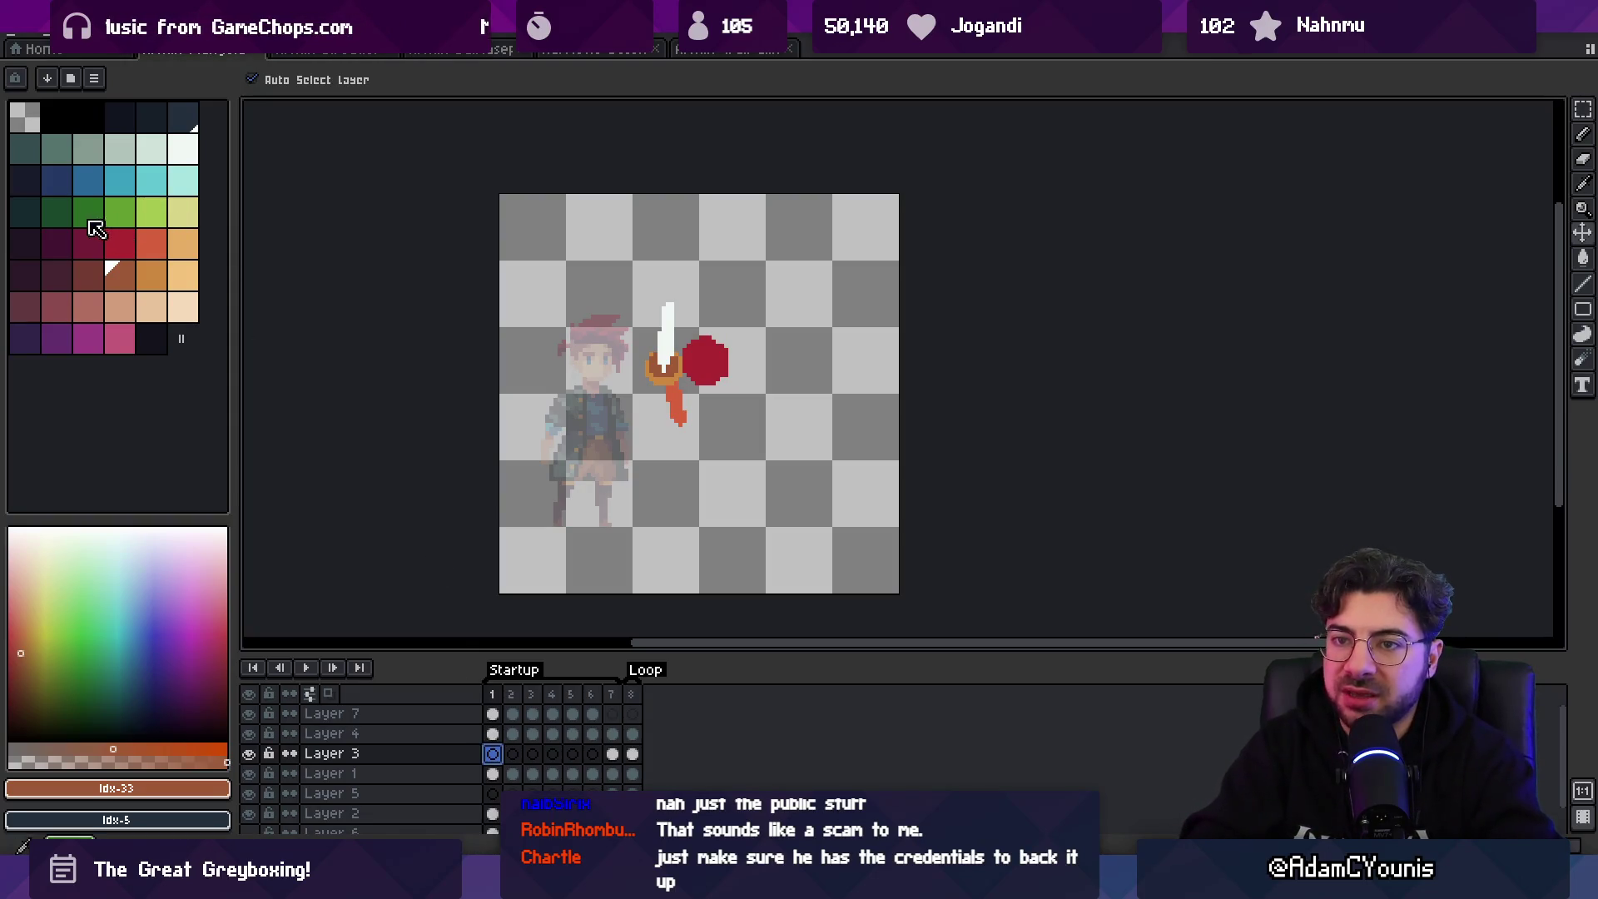
- Paint a dark red tail trailing down from the red ball on frame 1
{"action": "left_click", "coordinate": [95, 254]}
{"action": "key", "text": "b"}
{"action": "left_click", "coordinate": [701, 408]}
{"action": "left_click_drag", "start_coordinate": [697, 390], "coordinate": [709, 389]}
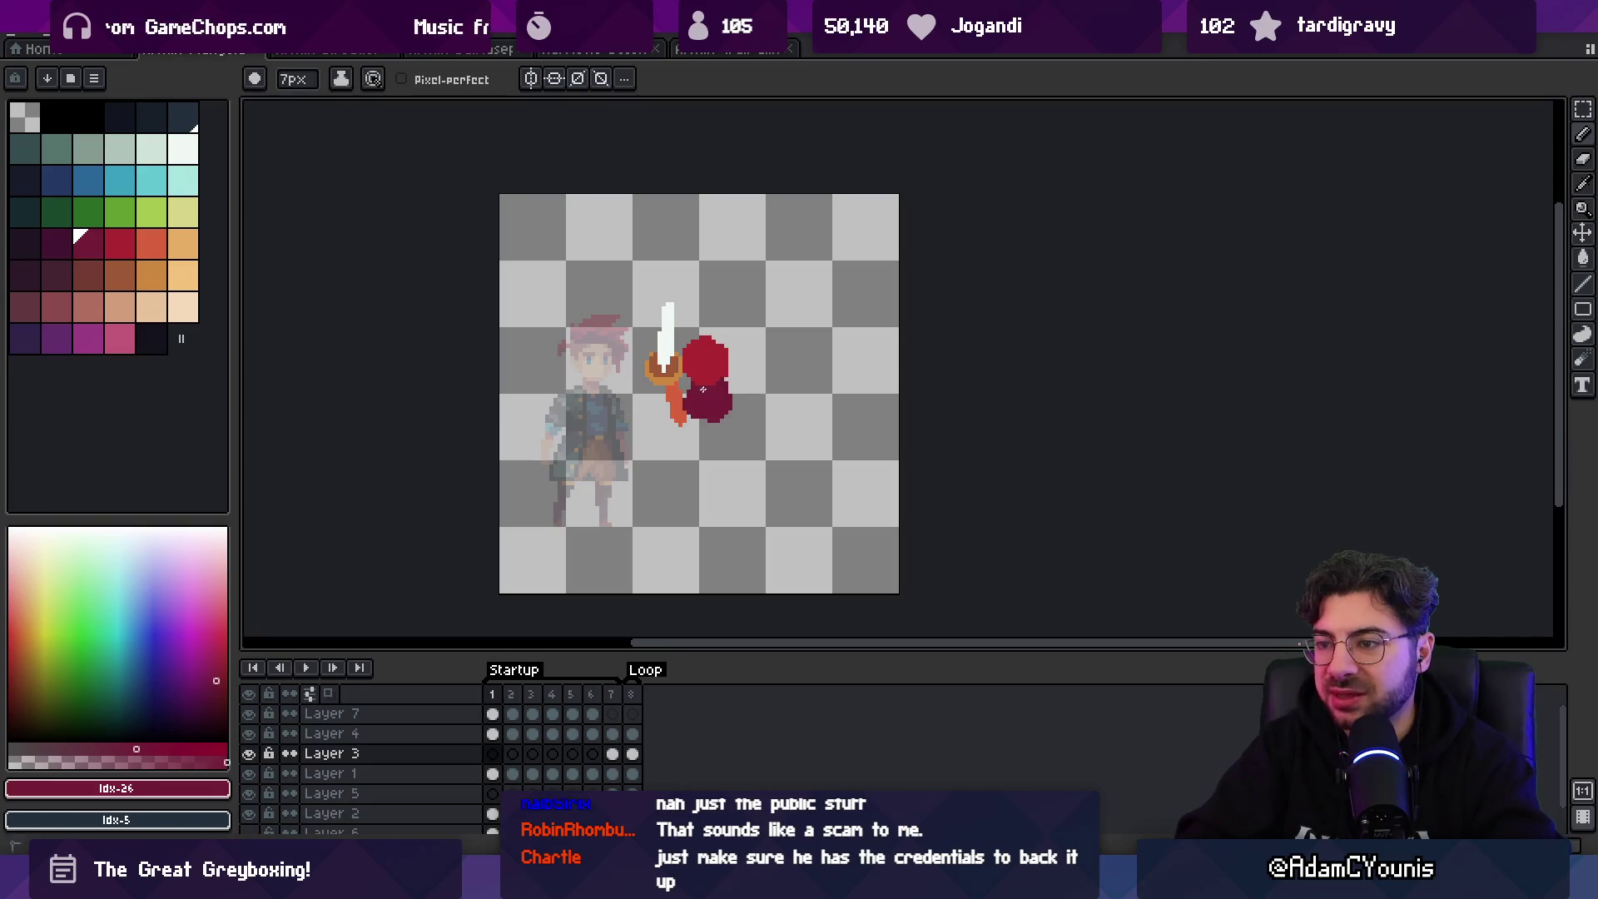
{"action": "key", "text": "e"}
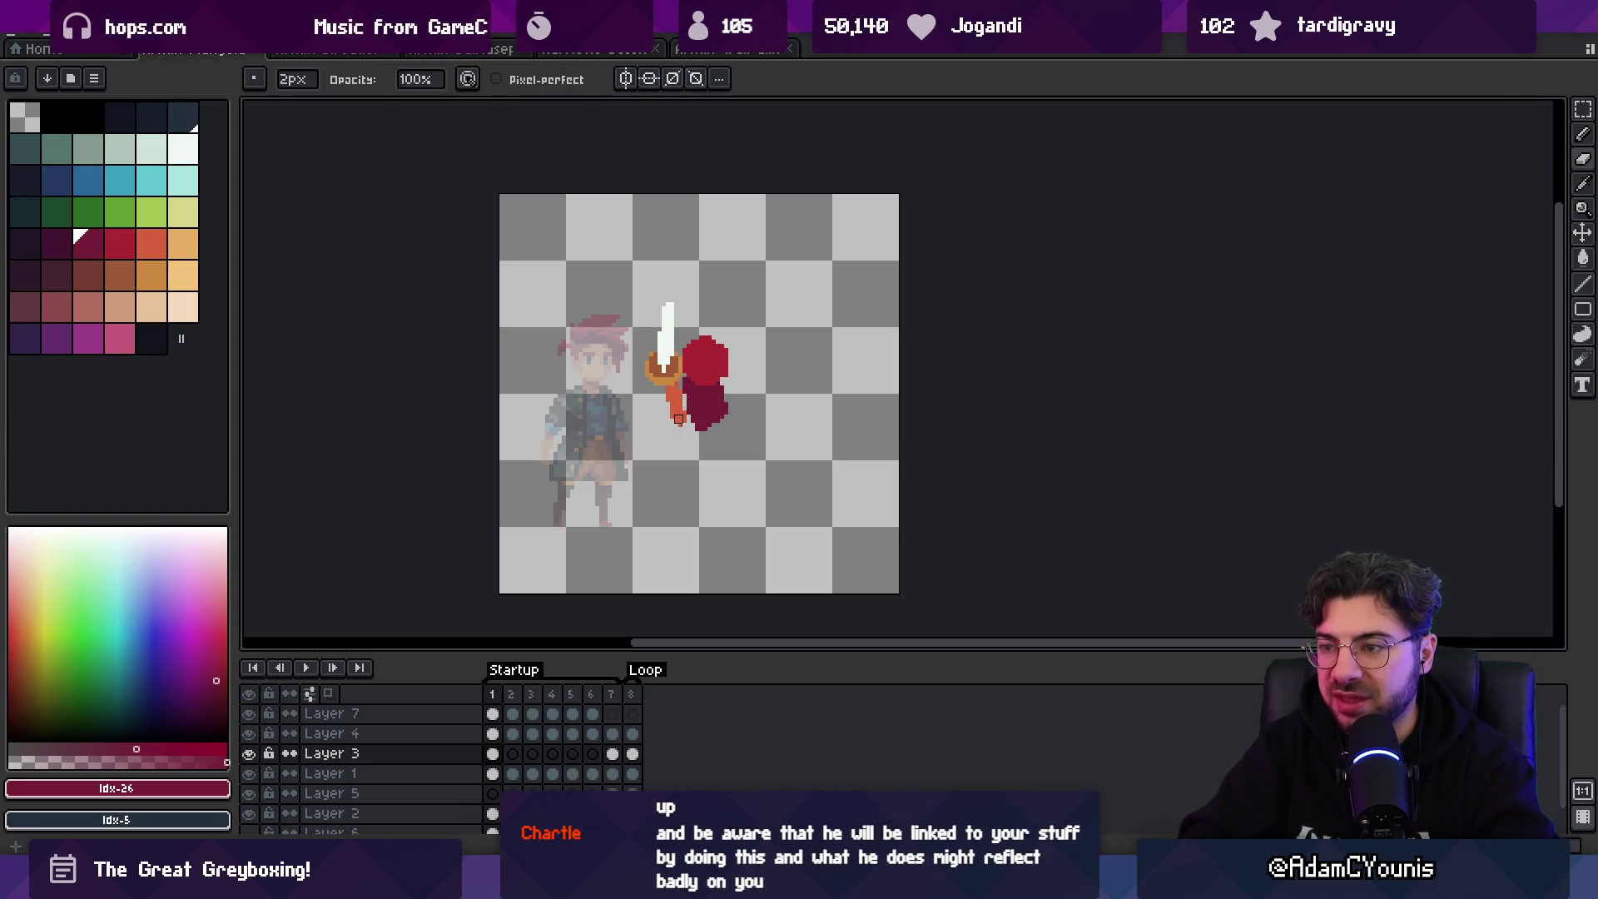
{"action": "key", "text": "b"}
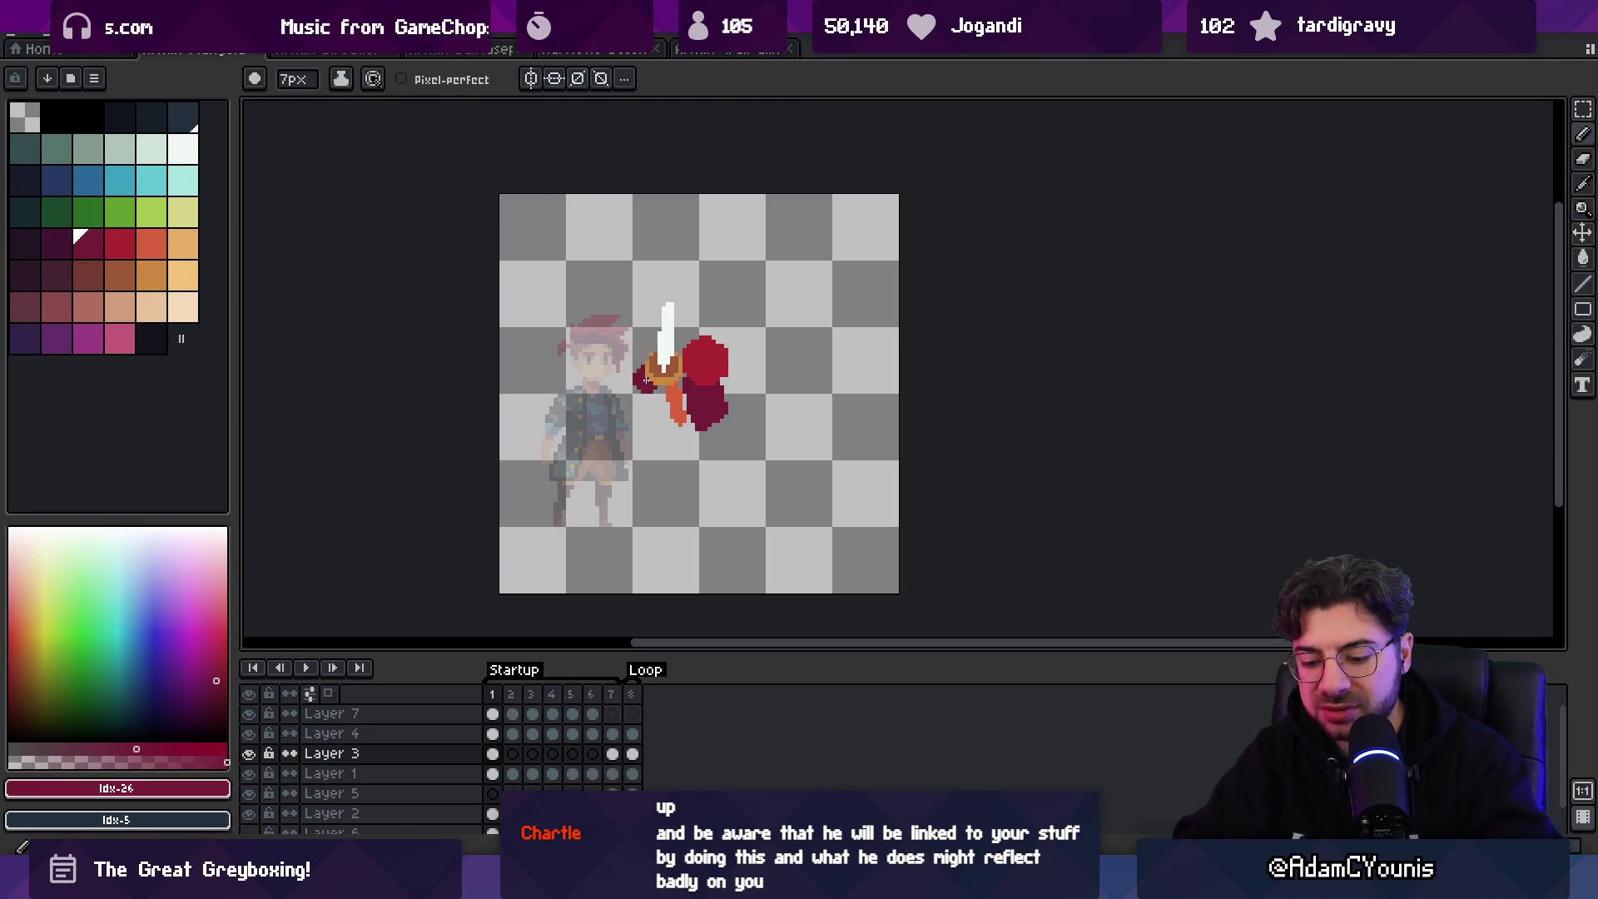
- Step through frames 2–7, loop back to frame 3, and play to preview the tail
{"action": "key", "text": "Right"}
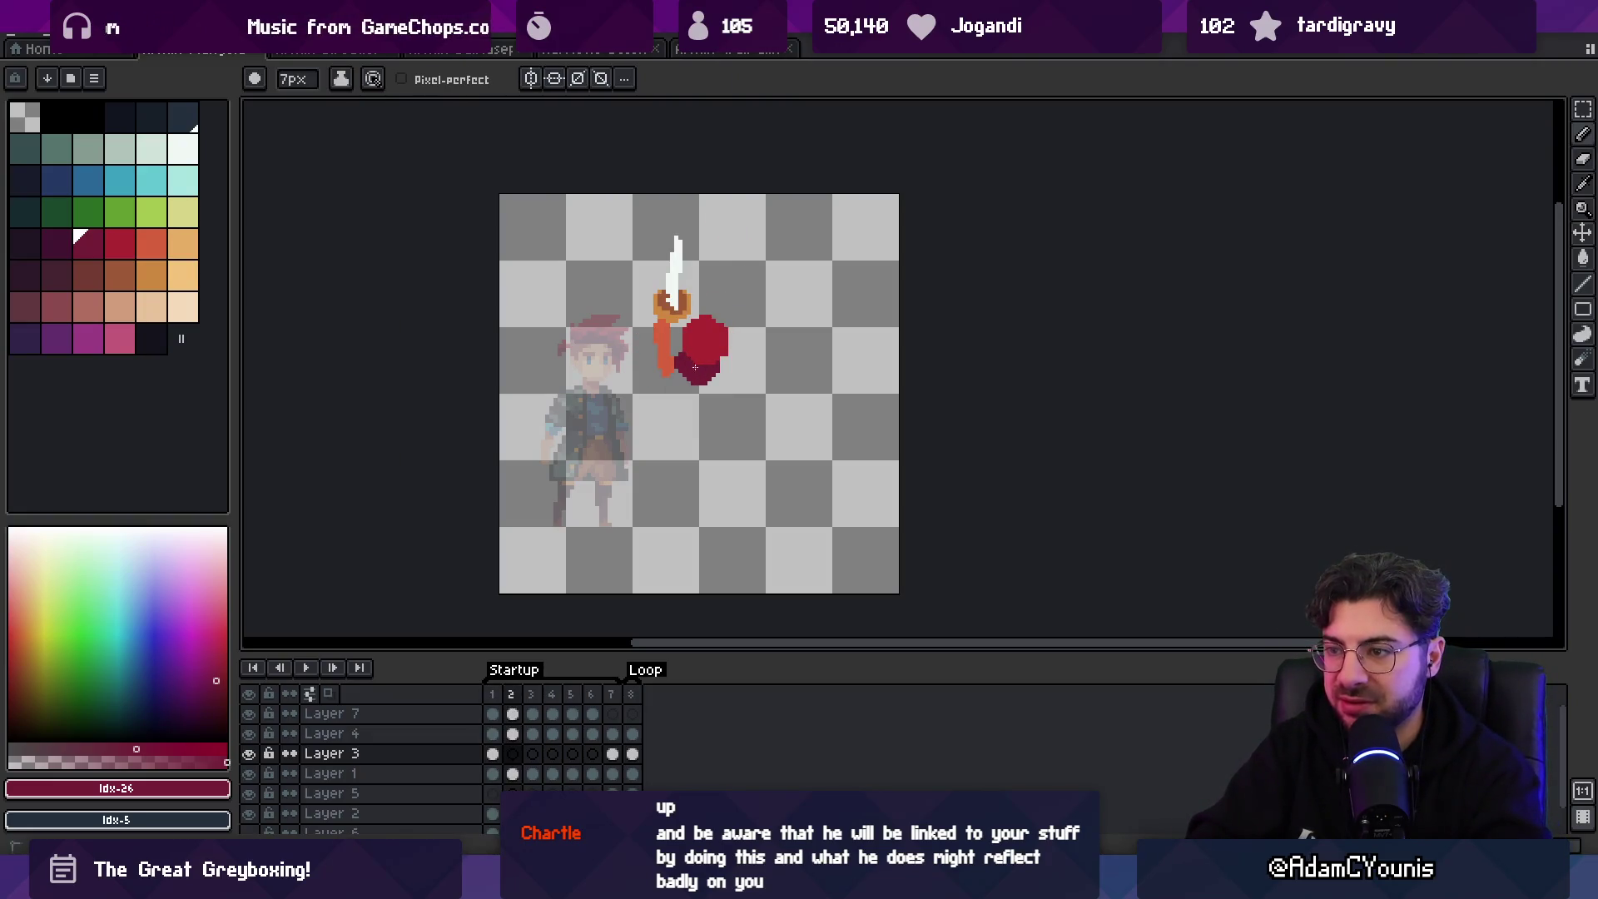
{"action": "key", "text": "Right"}
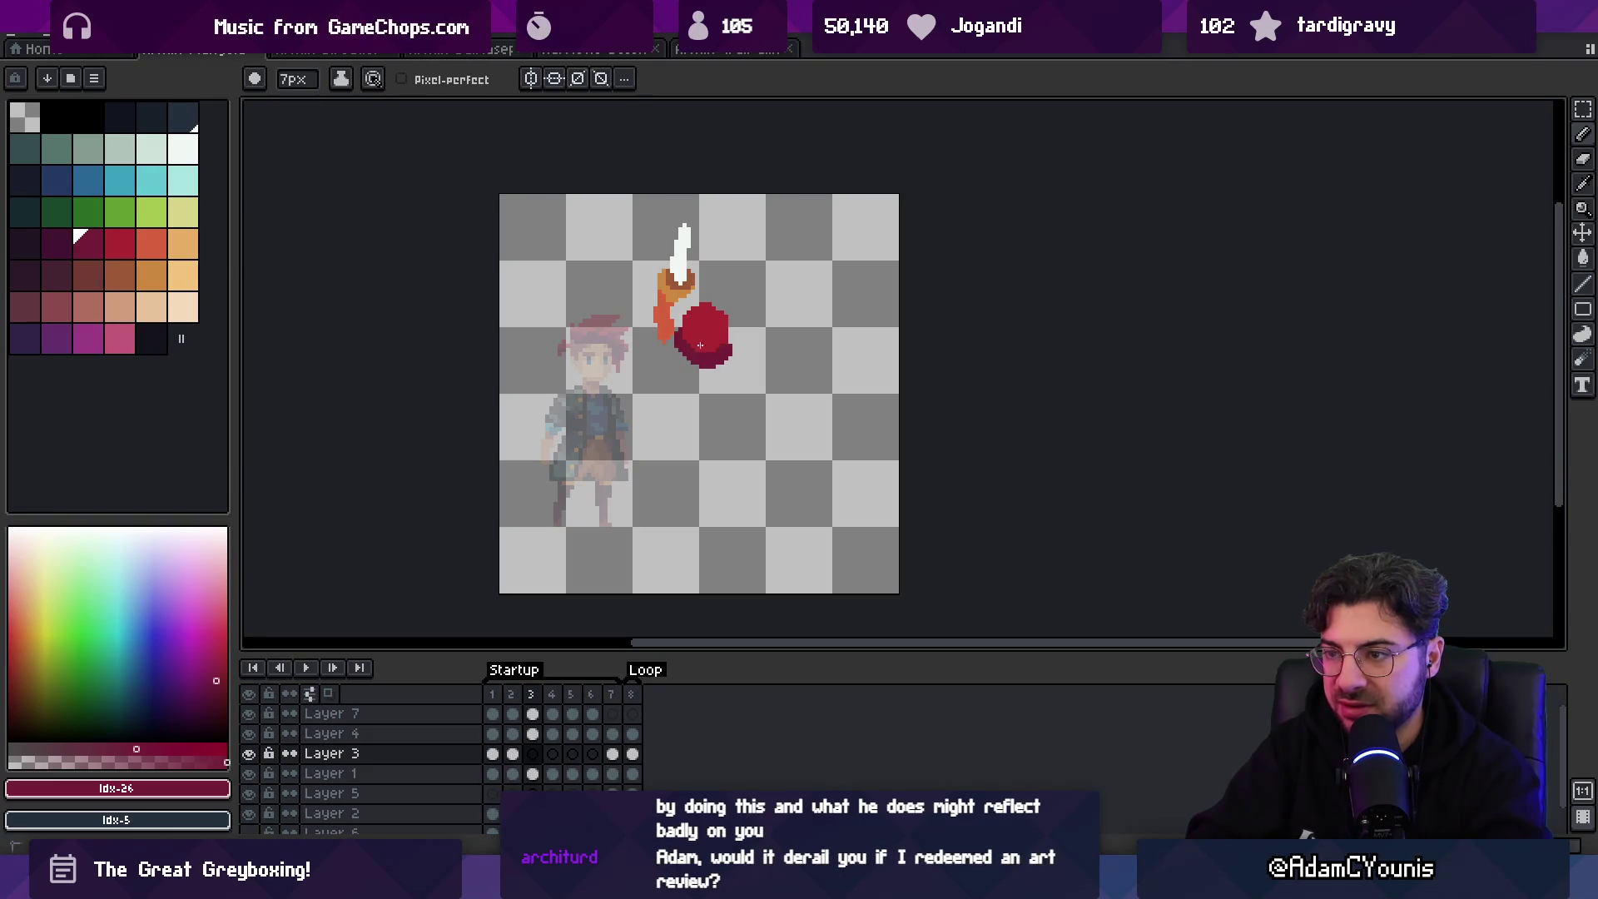
{"action": "key", "text": "Right"}
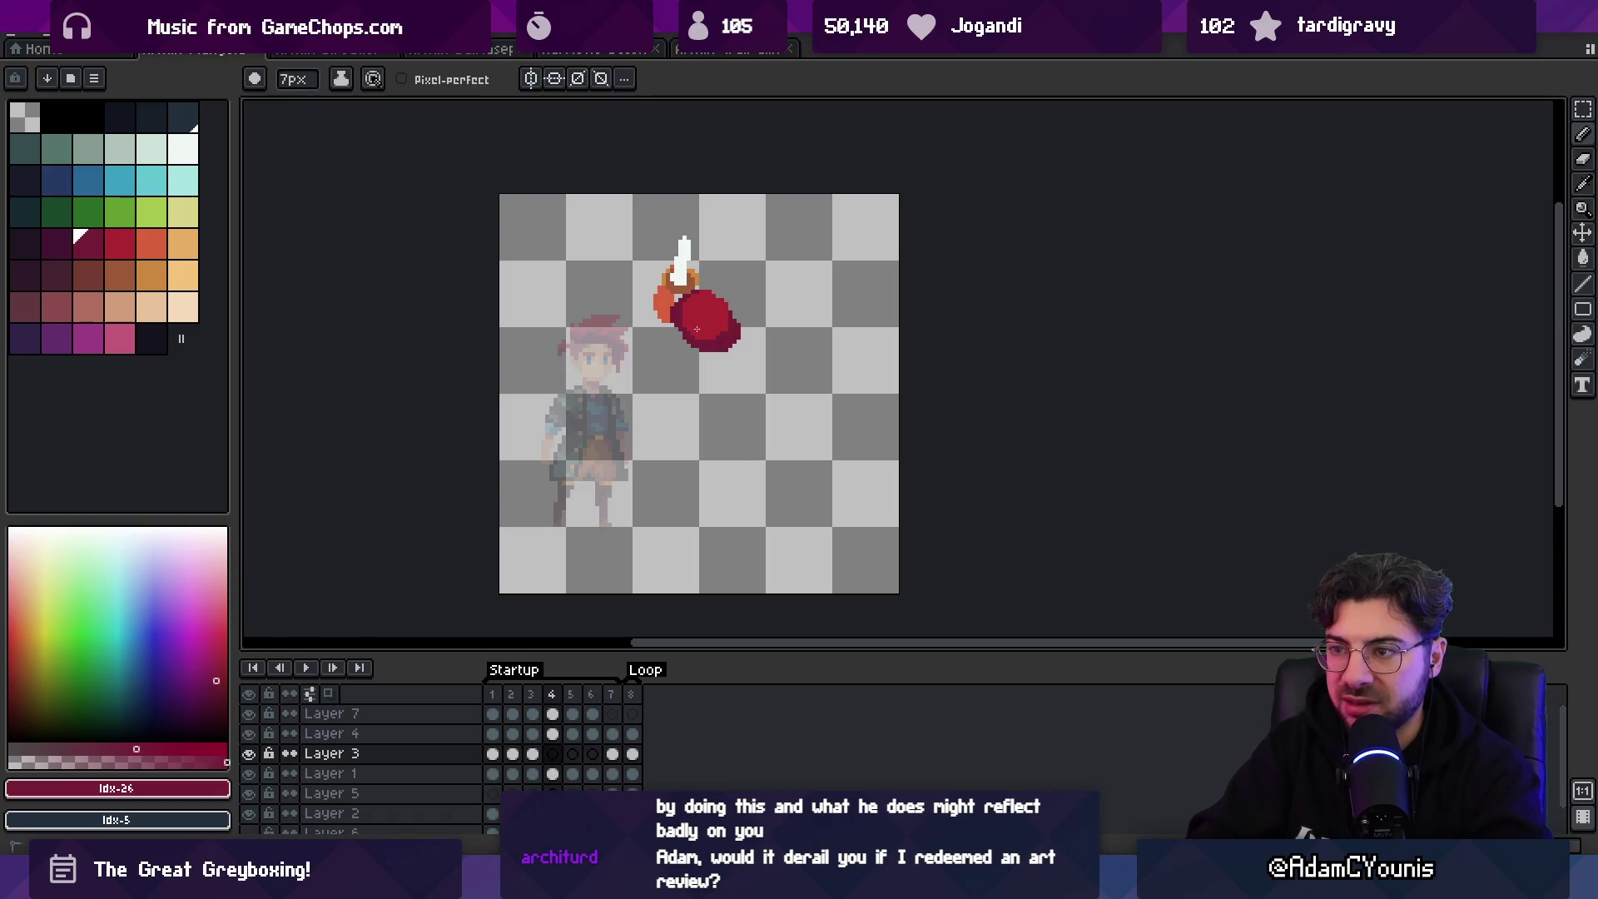
{"action": "key", "text": "Right"}
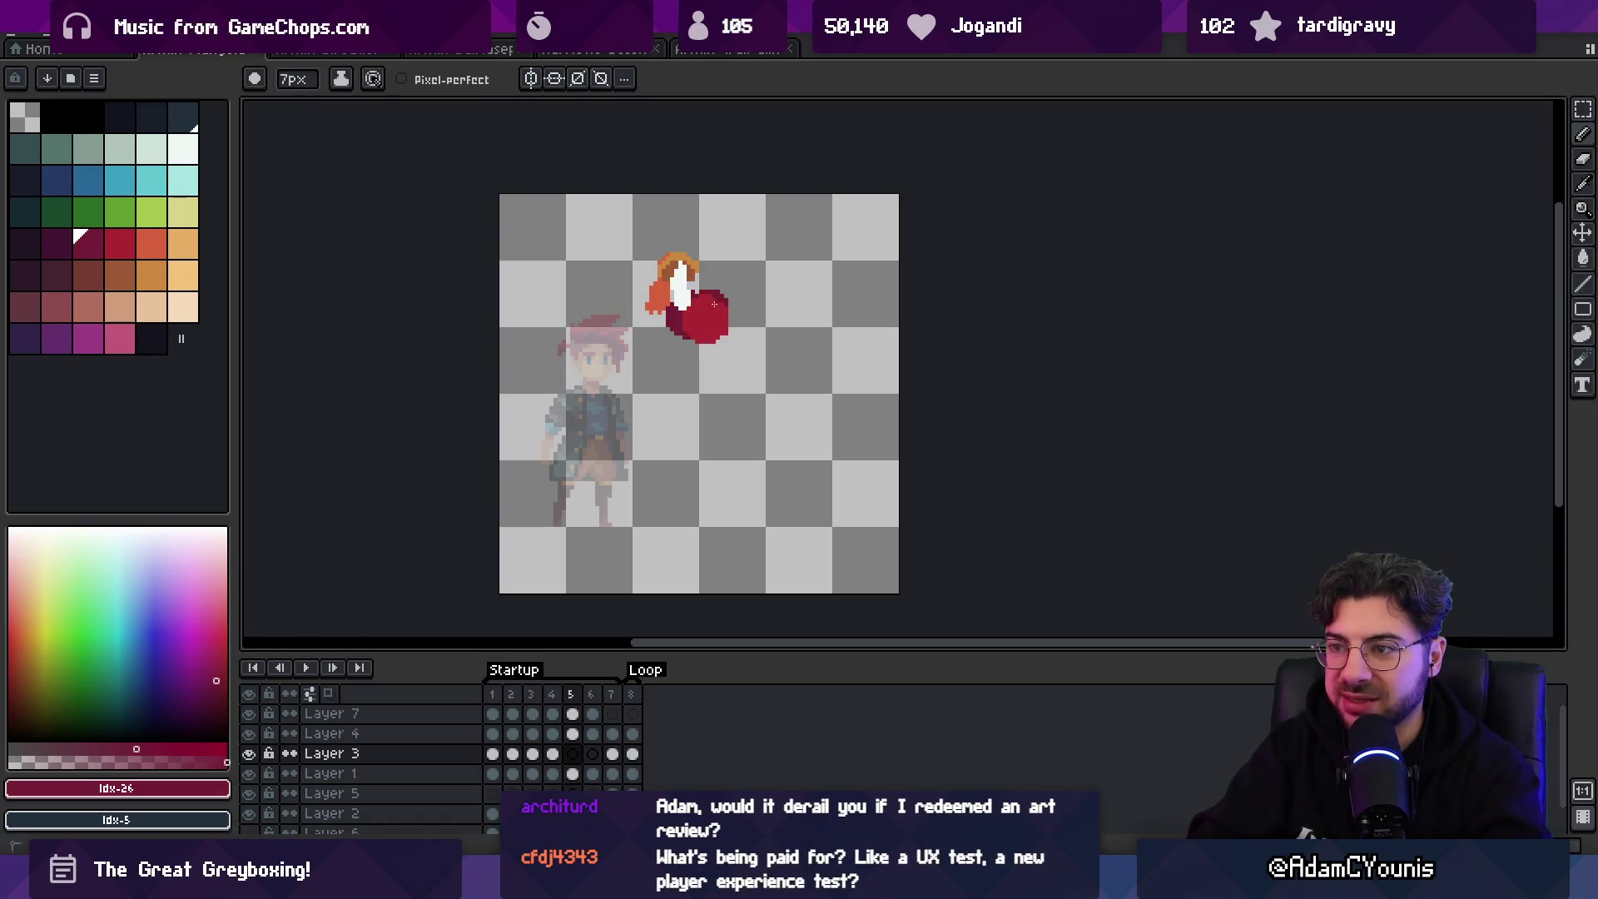
{"action": "key", "text": "Right"}
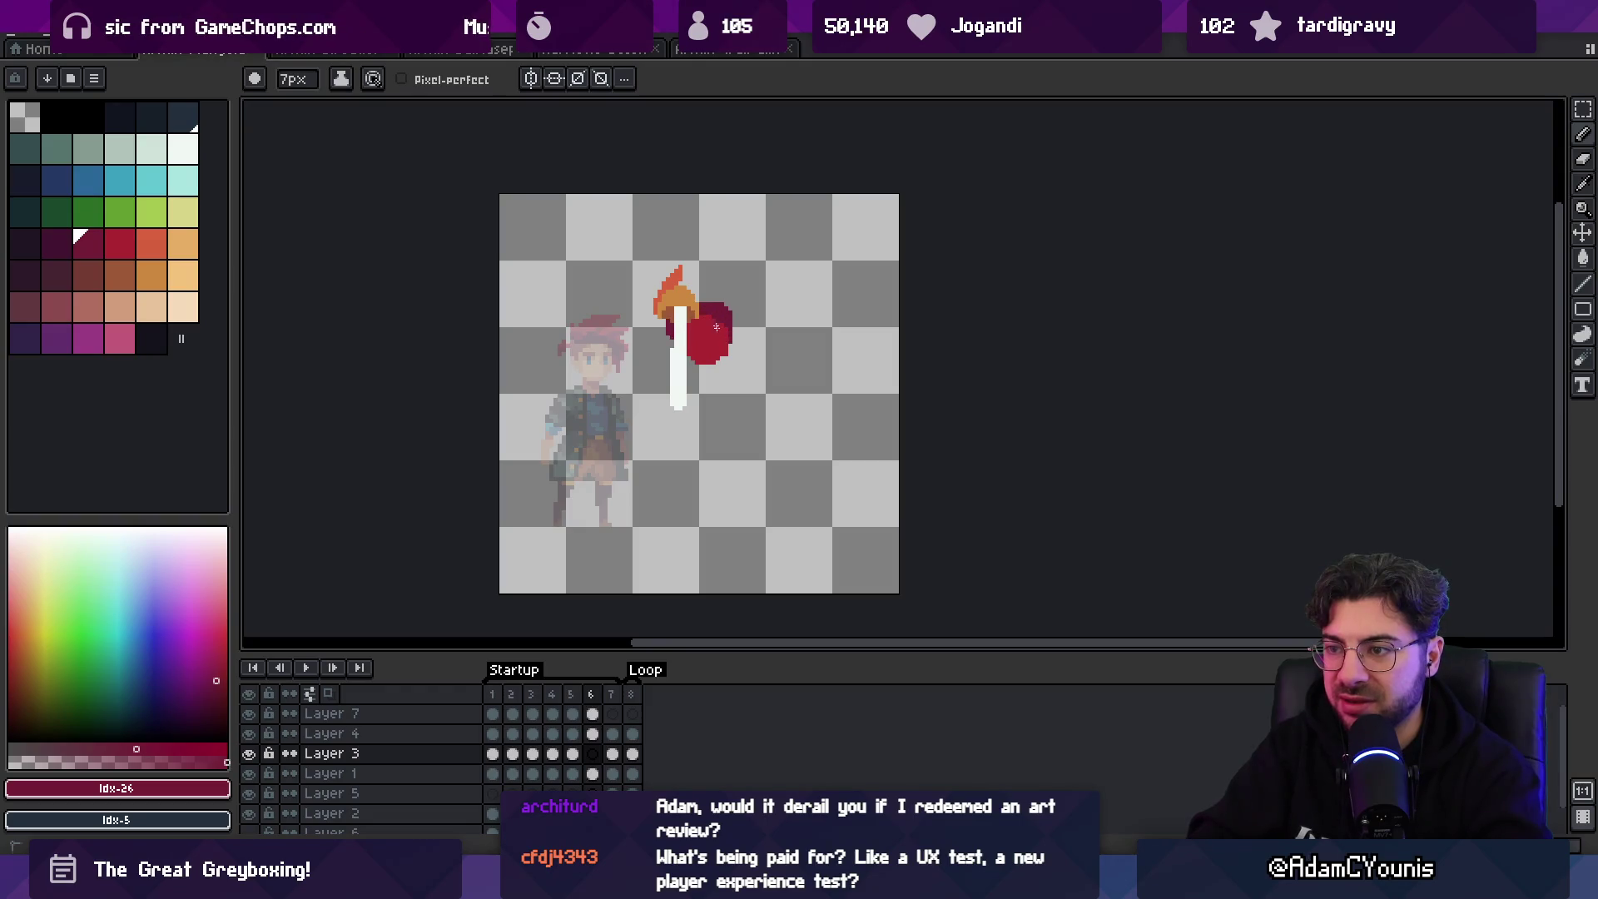
{"action": "key", "text": "Right"}
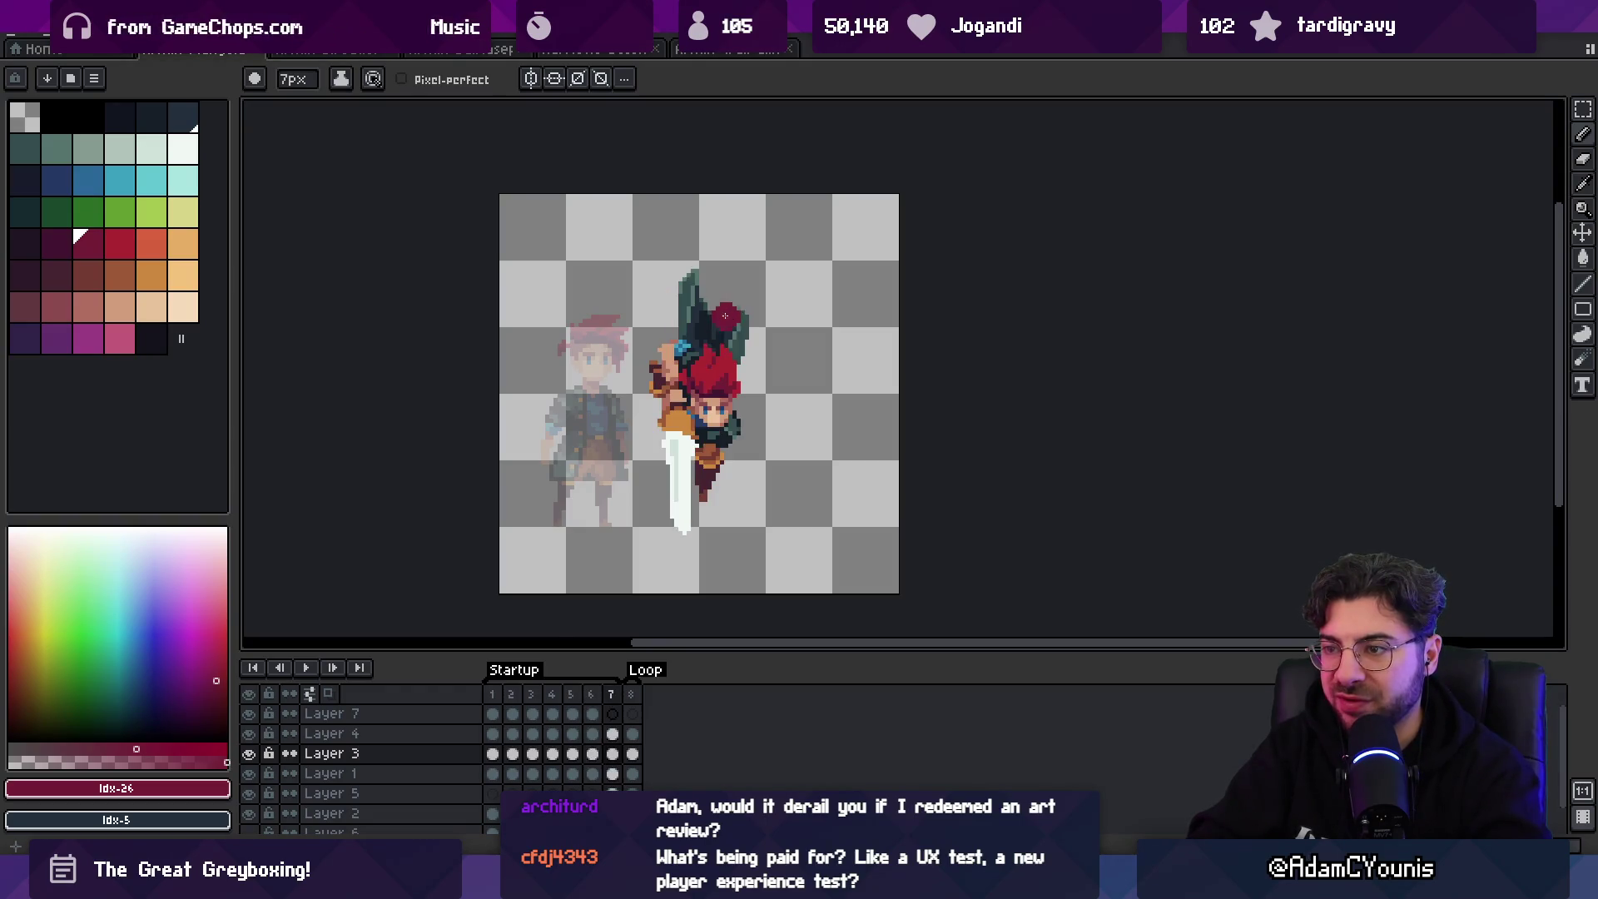
{"action": "key", "text": "Right"}
{"action": "key", "text": "Right"}
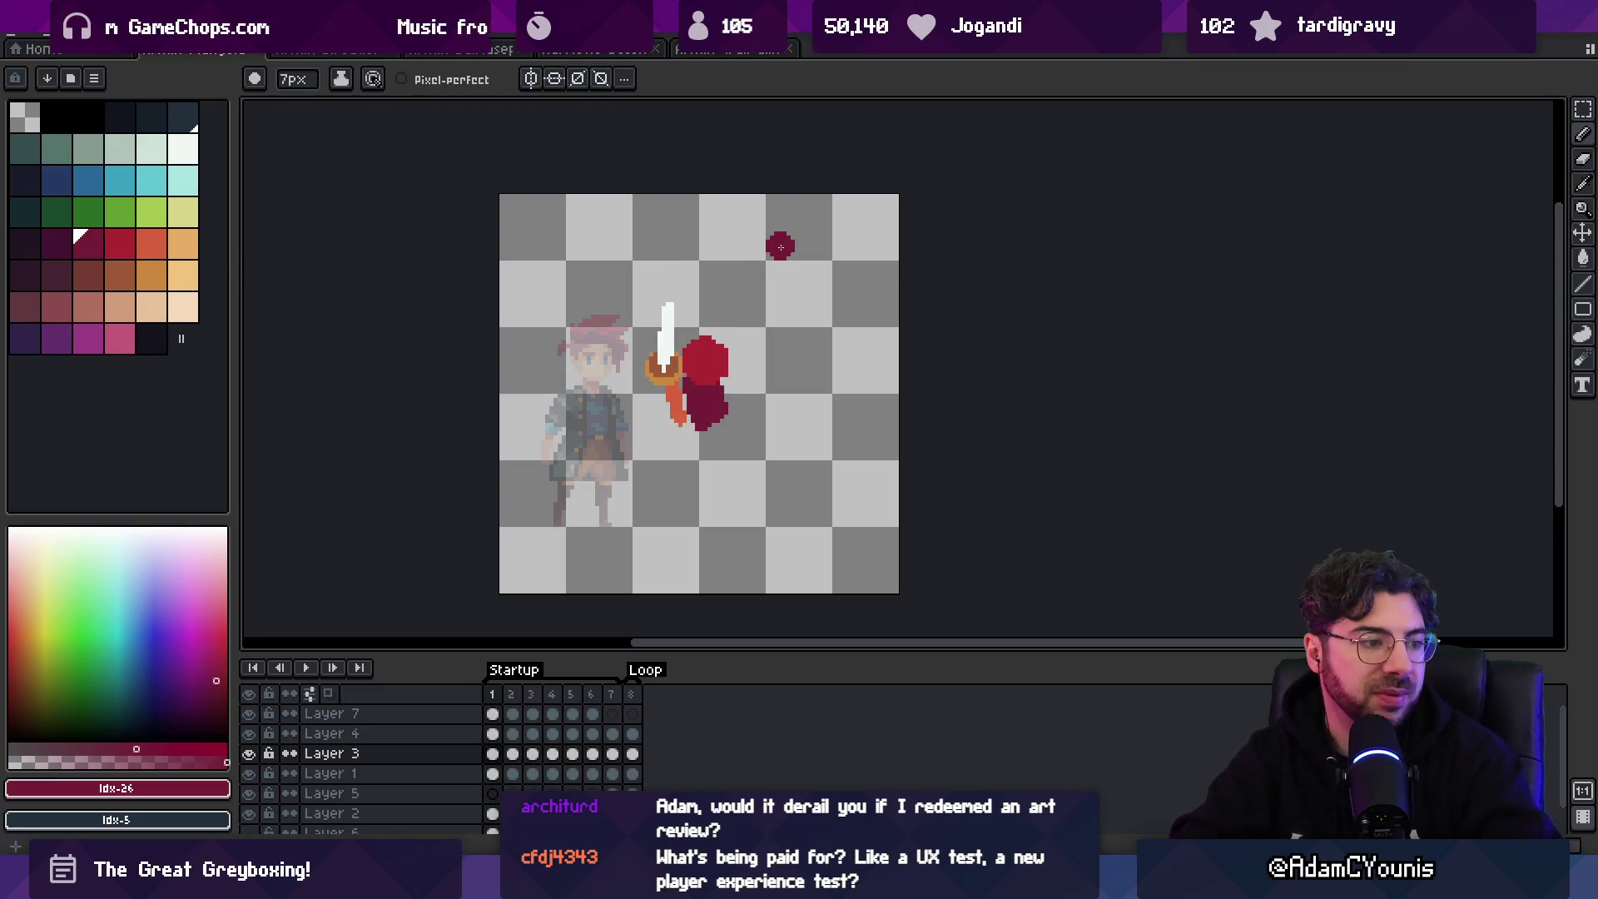
{"action": "key", "text": "Right"}
{"action": "key", "text": "Right"}
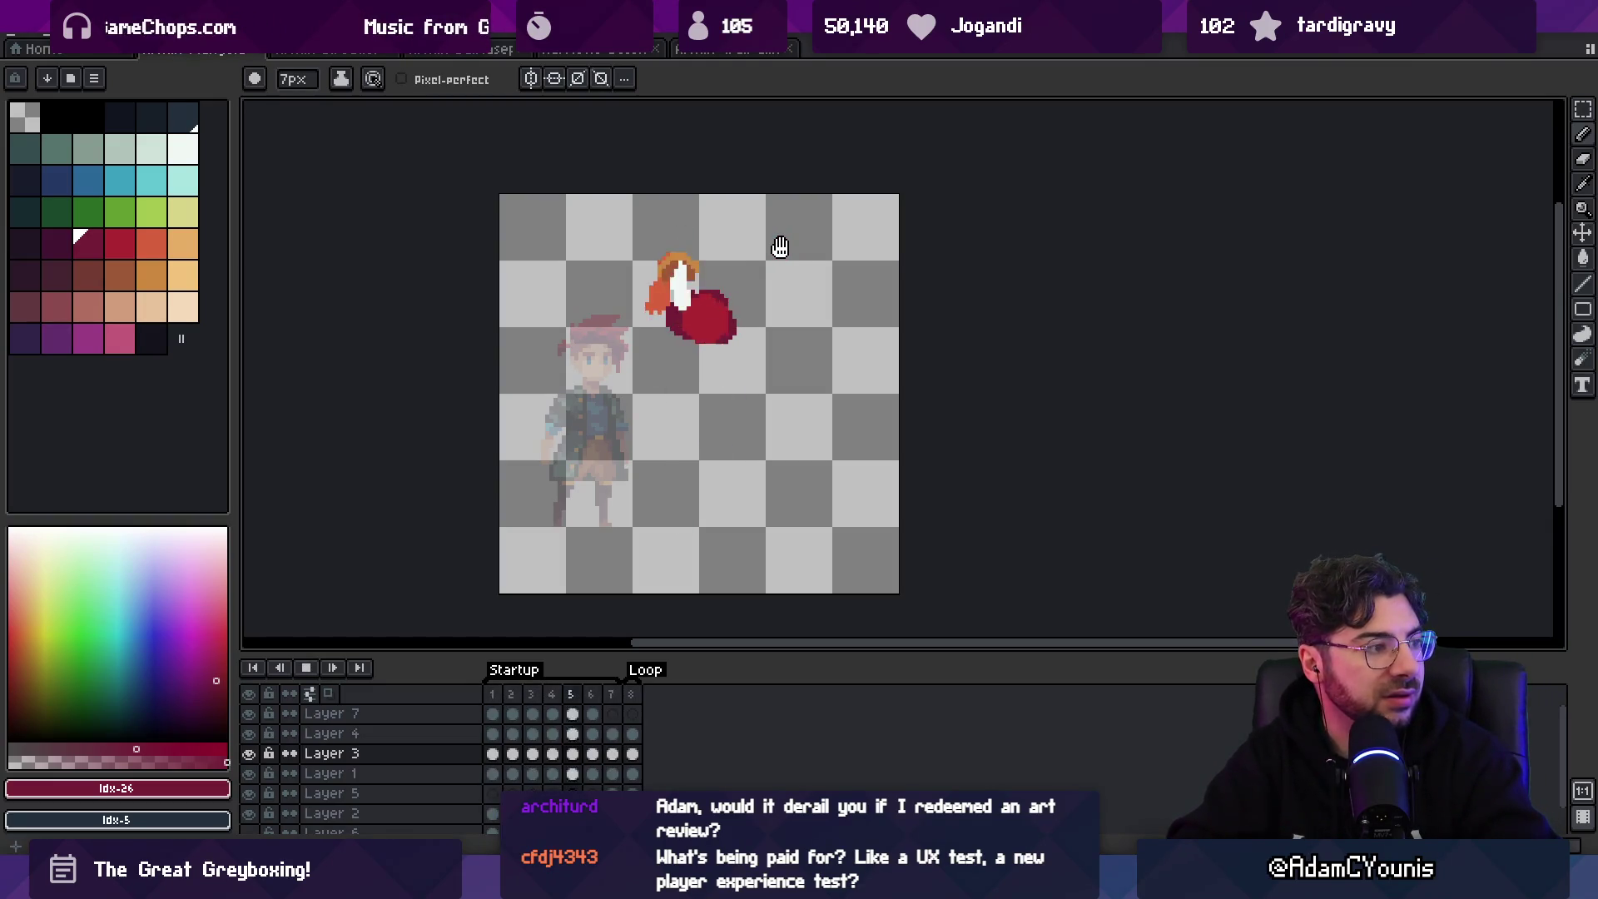
{"action": "key", "text": "Return"}
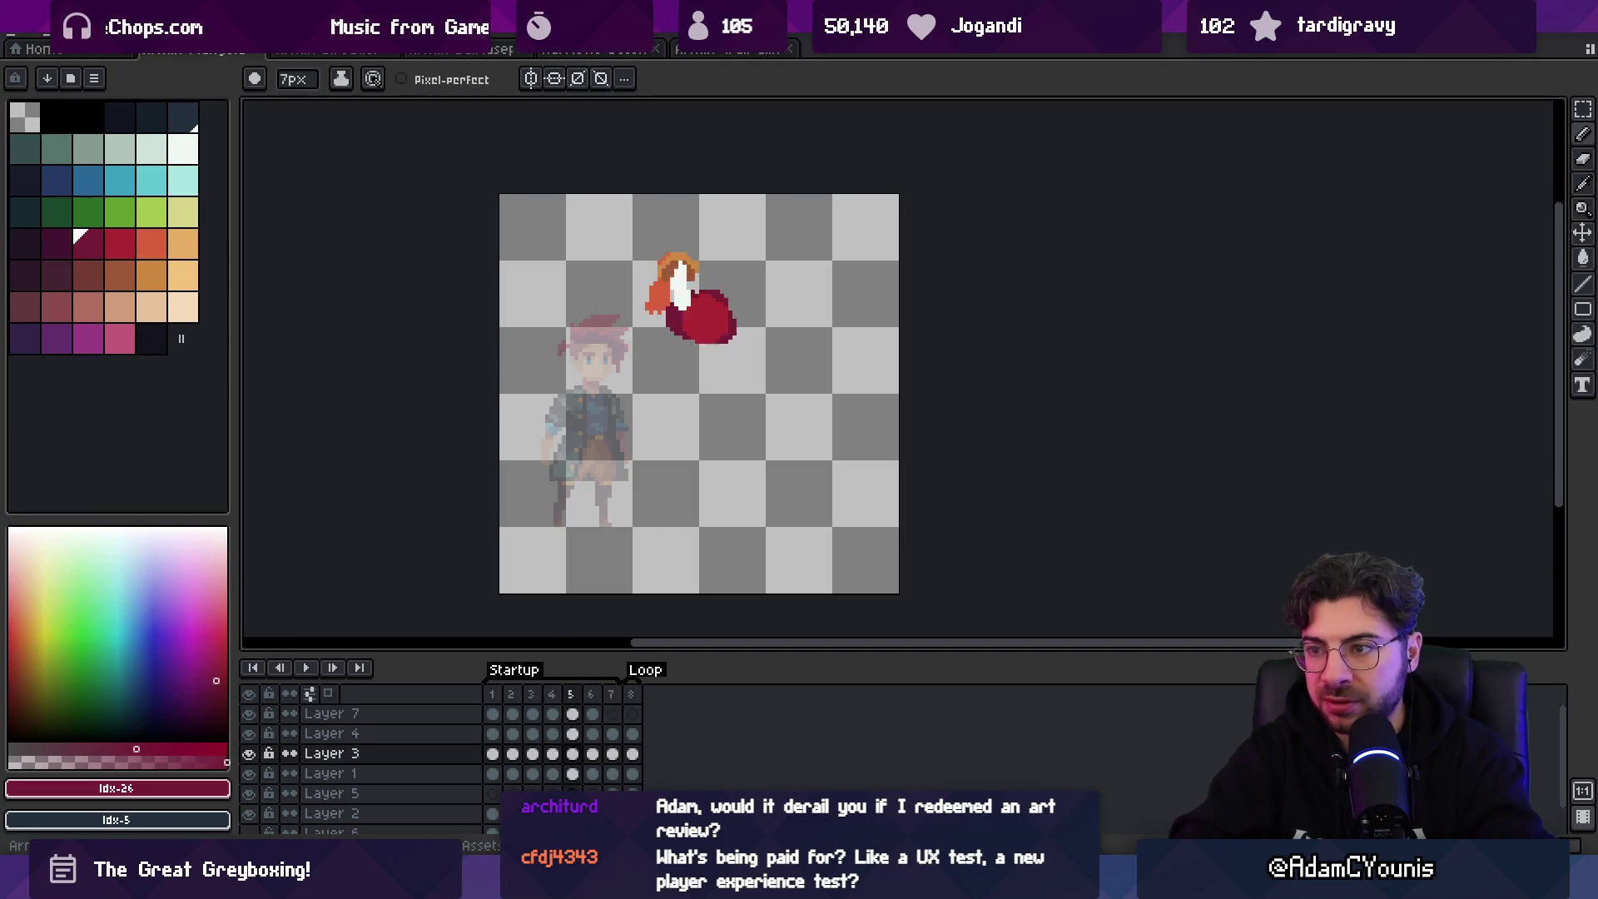
- Extend the dark red body lower and carry the tail through frames 2–4
{"action": "left_click", "coordinate": [705, 423]}
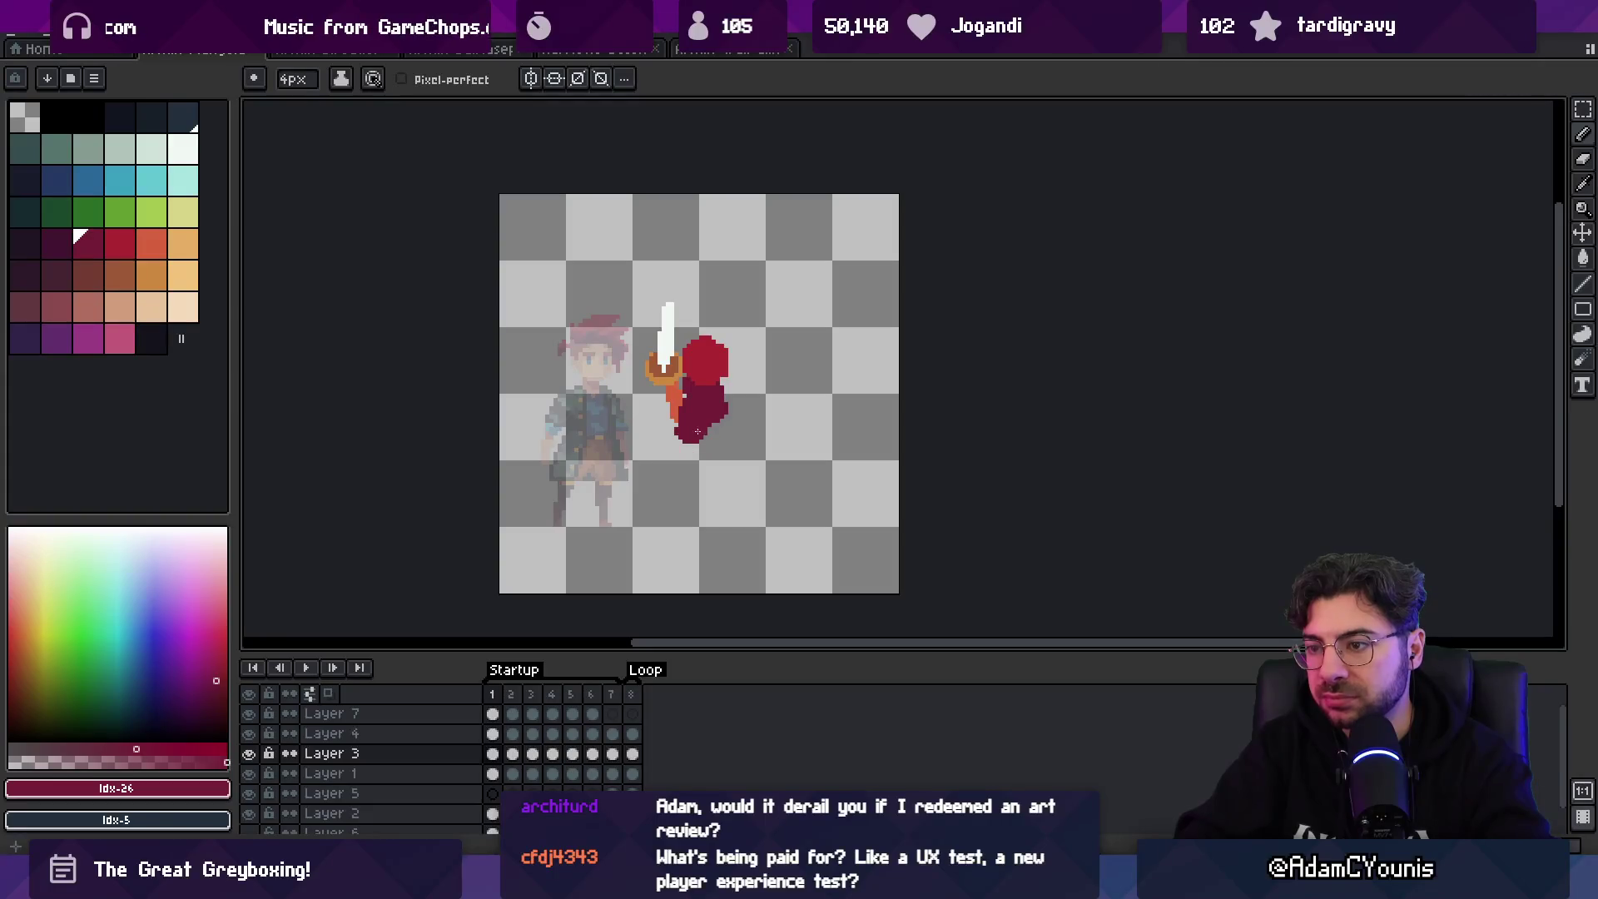
{"action": "key", "text": "b"}
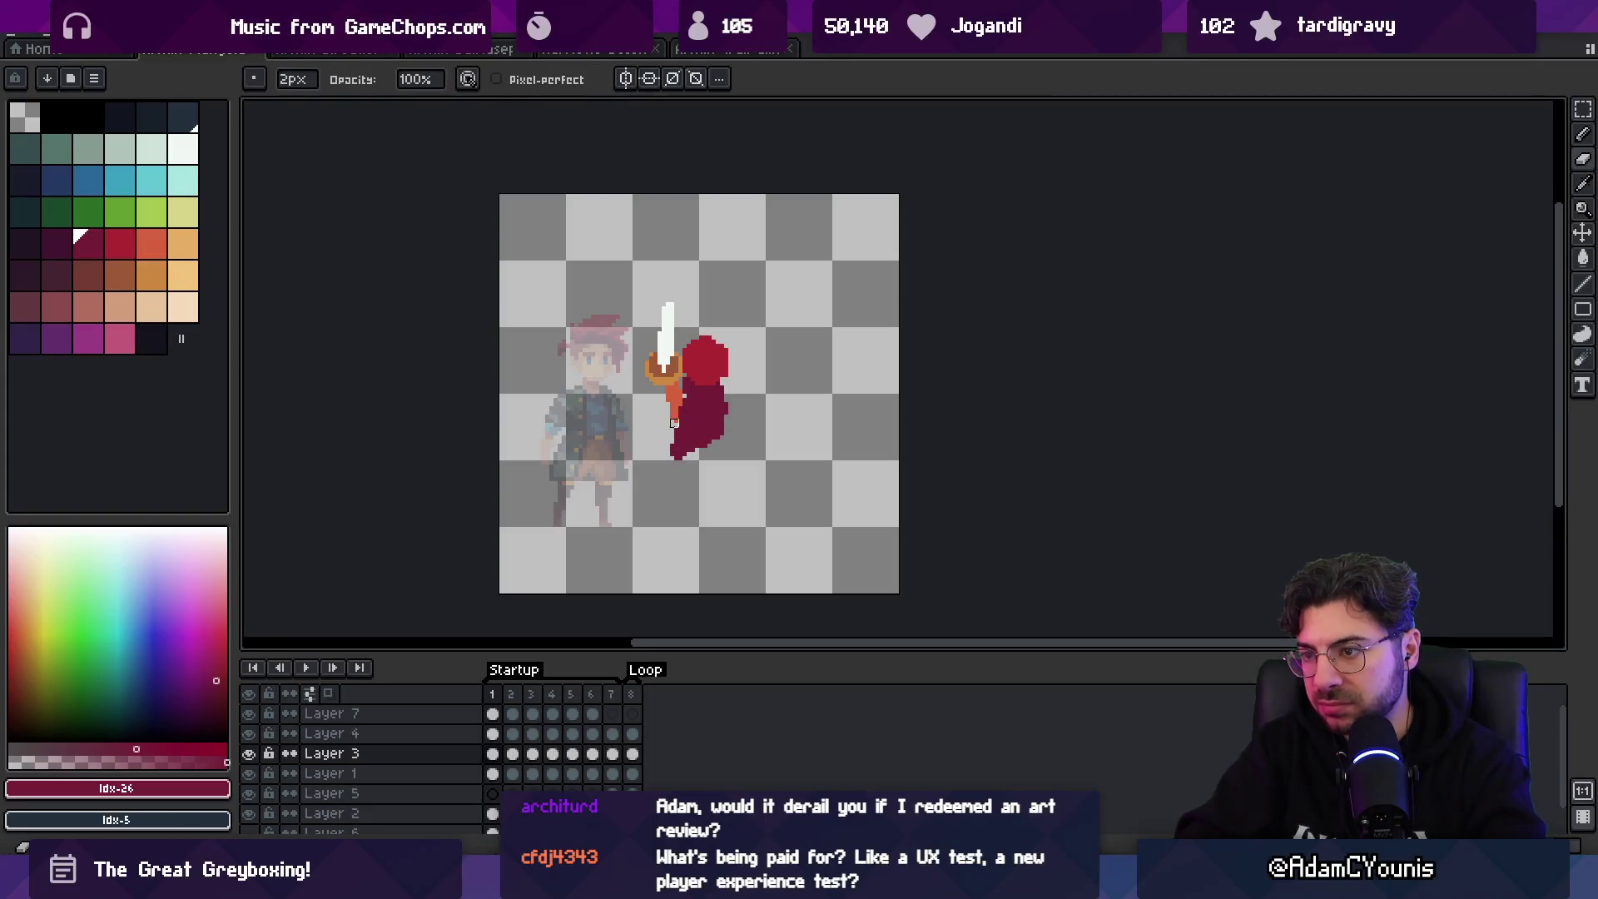
{"action": "left_click", "coordinate": [714, 451], "text": "alt"}
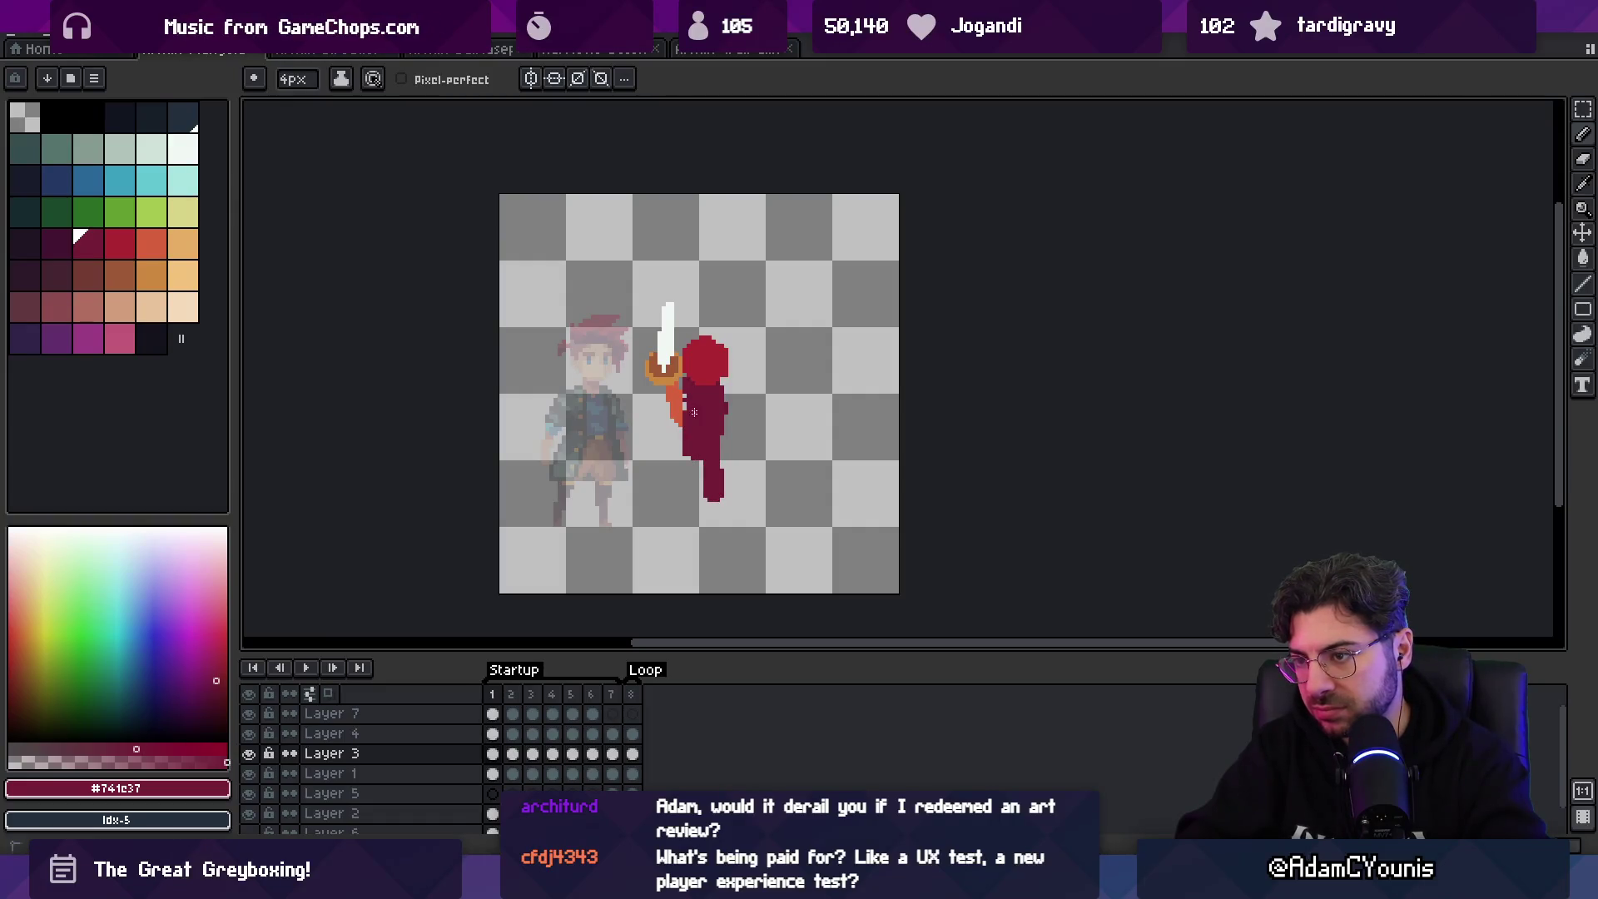
{"action": "key", "text": "period"}
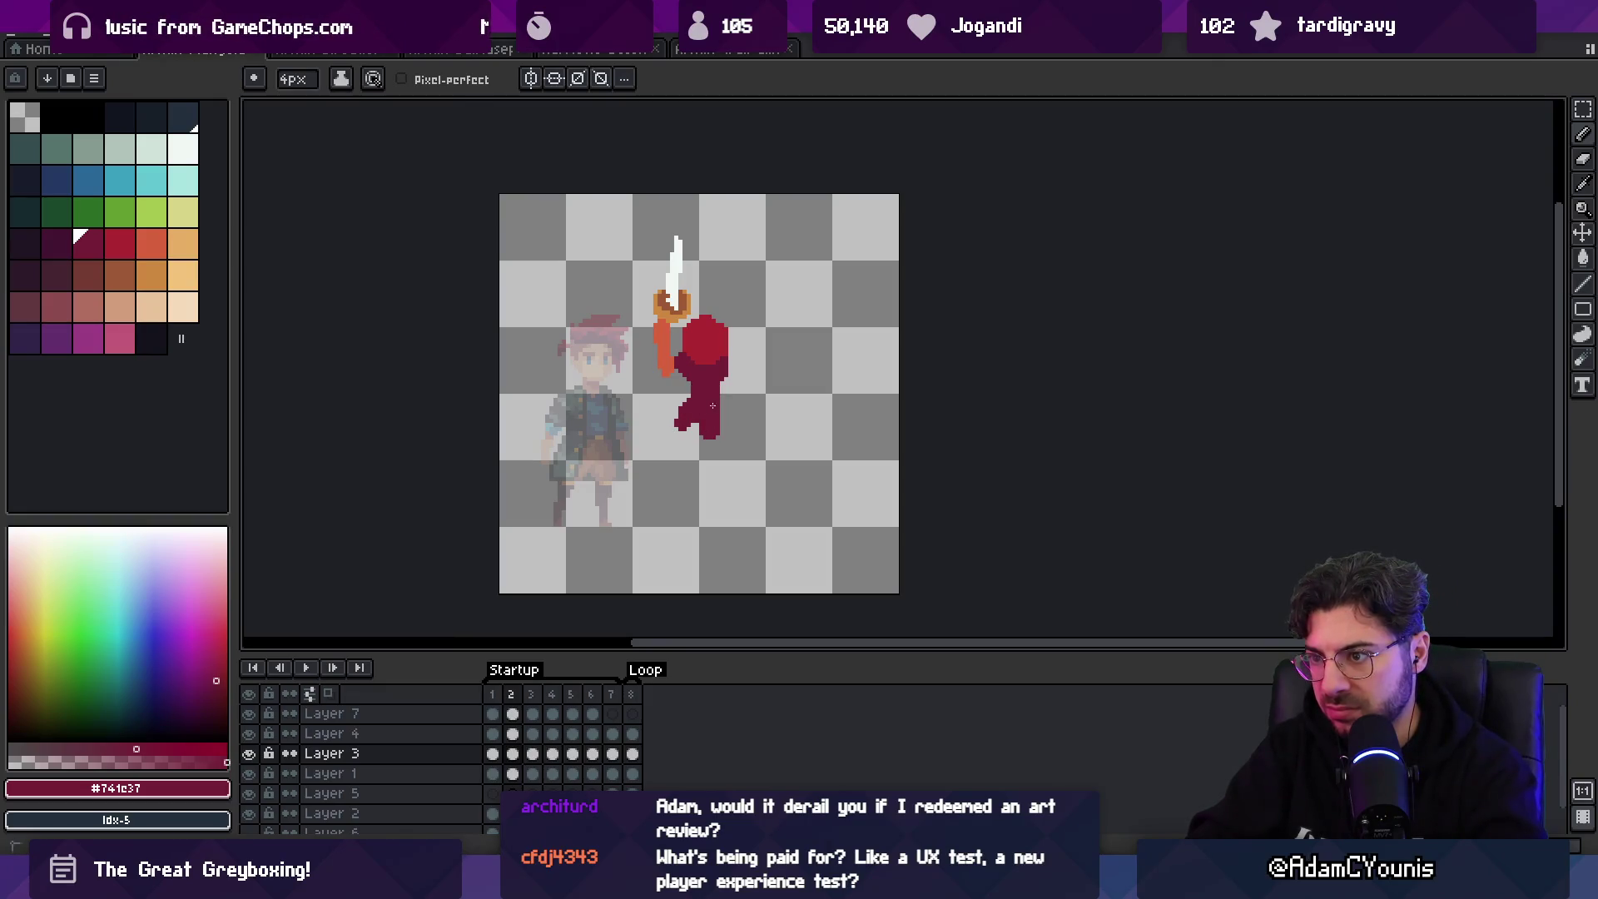
{"action": "key", "text": "period"}
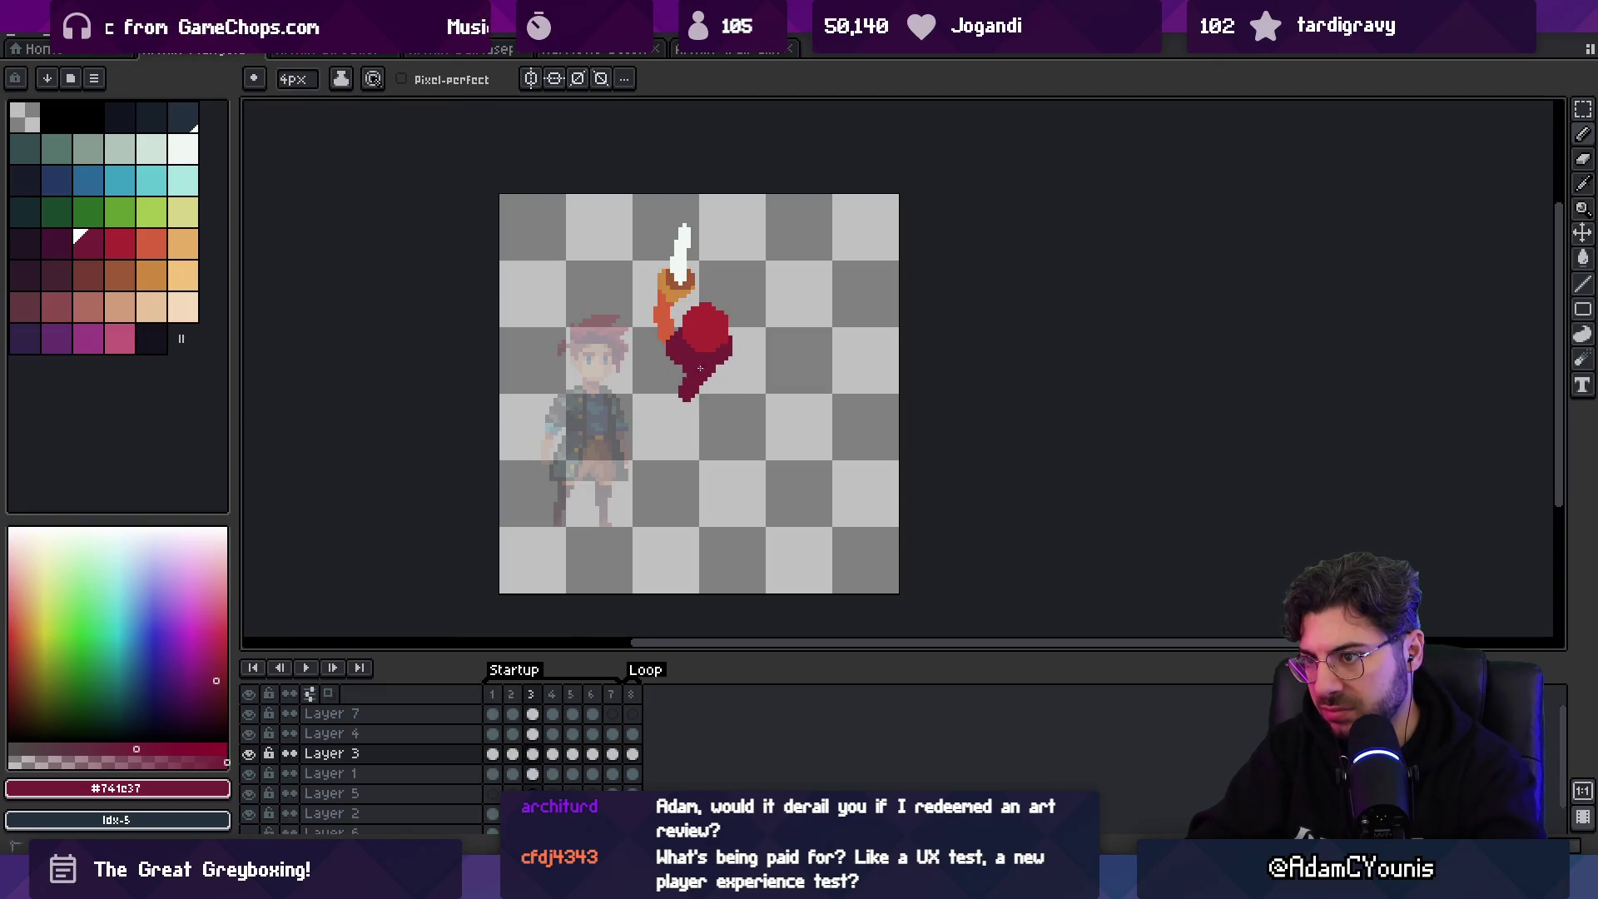
{"action": "key", "text": "period"}
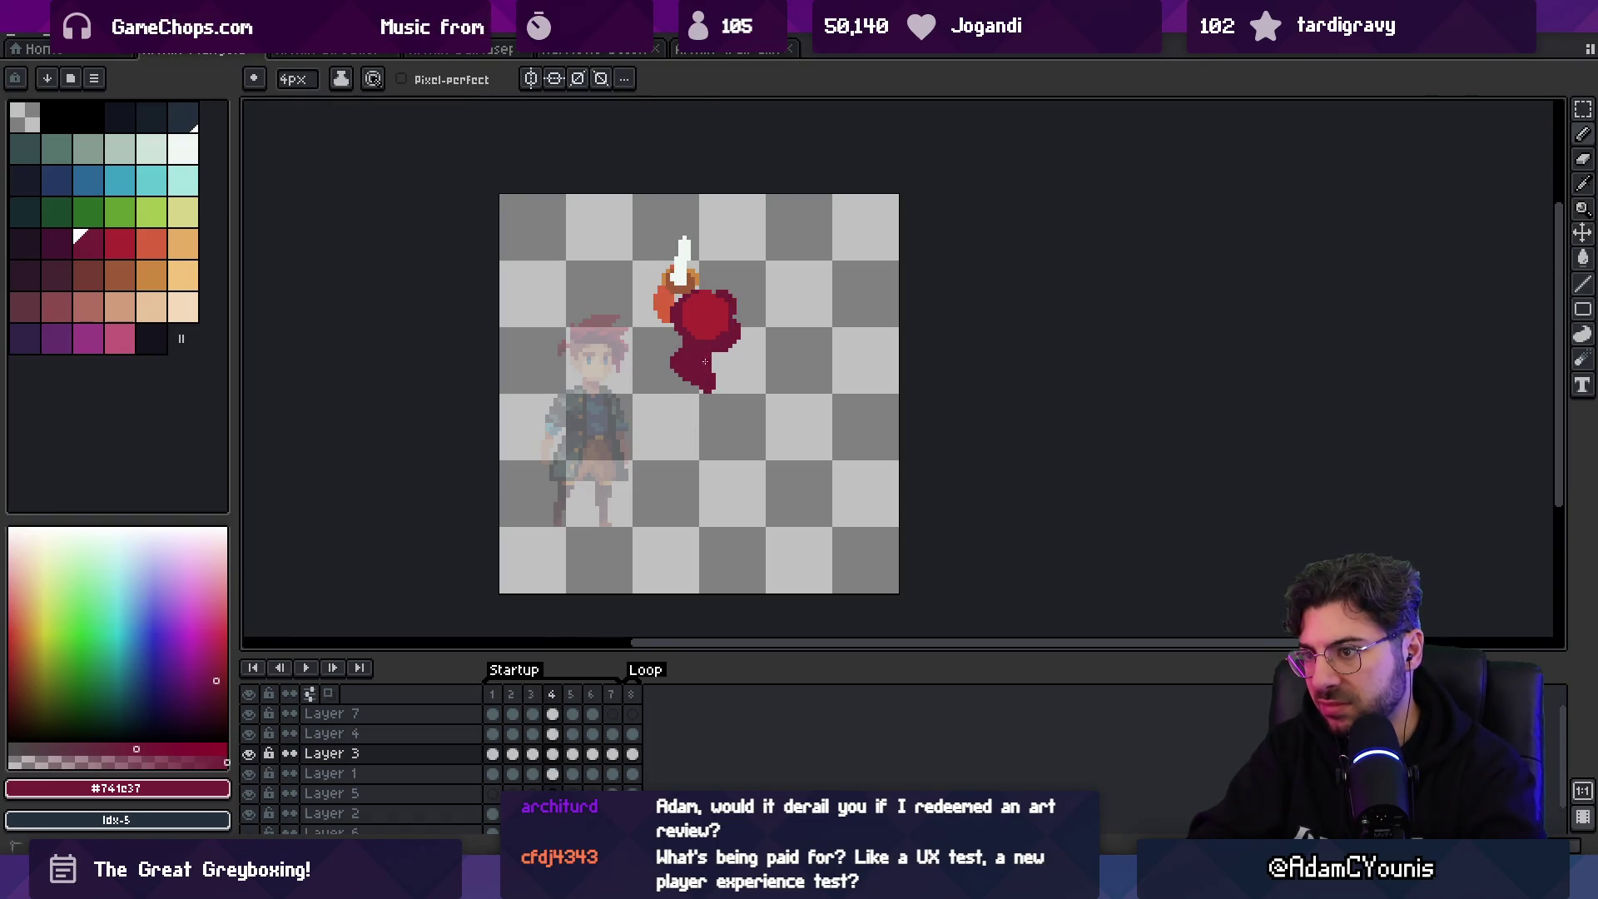
- Continue the dark red tail on frames 5 and 6, then play the animation
{"action": "key", "text": "b"}
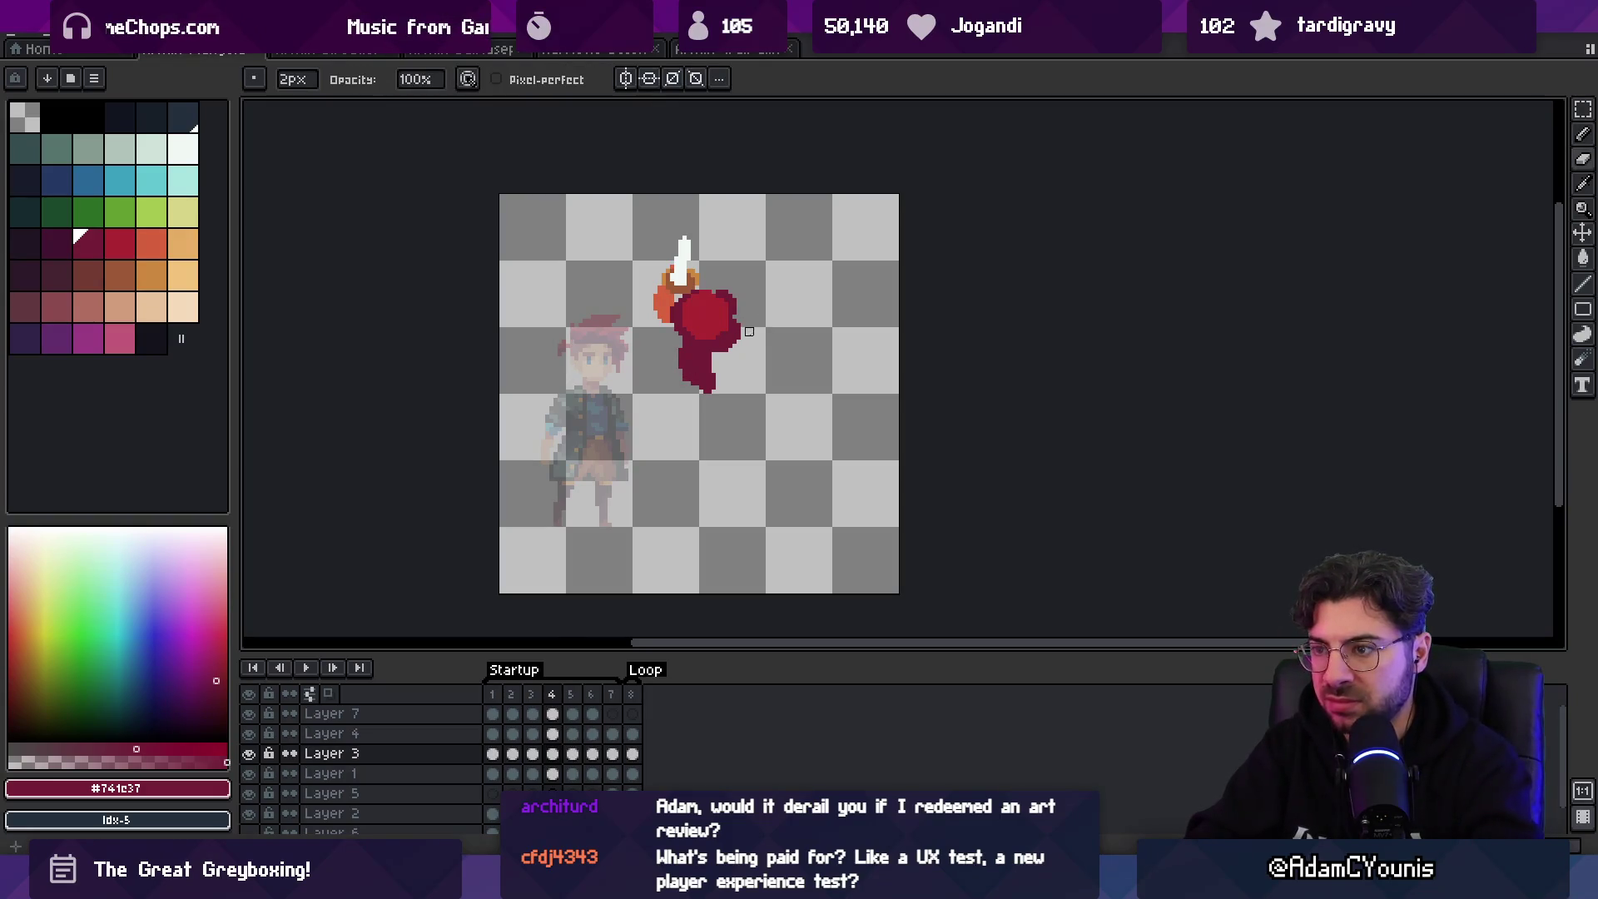
{"action": "key", "text": "period"}
{"action": "key", "text": "e"}
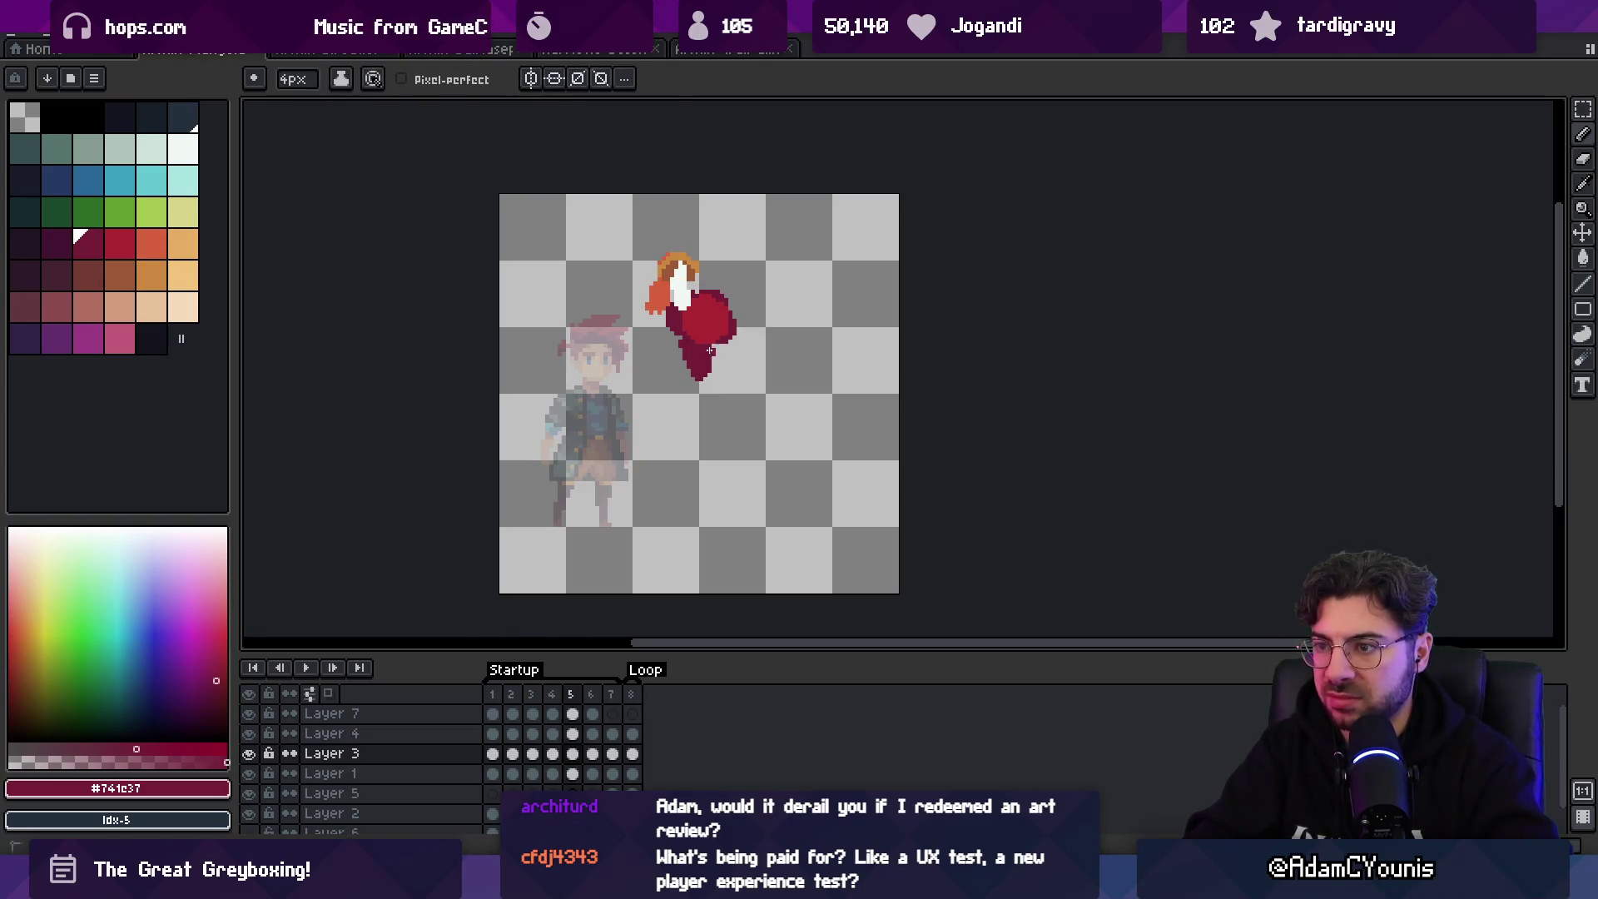
{"action": "key", "text": "period"}
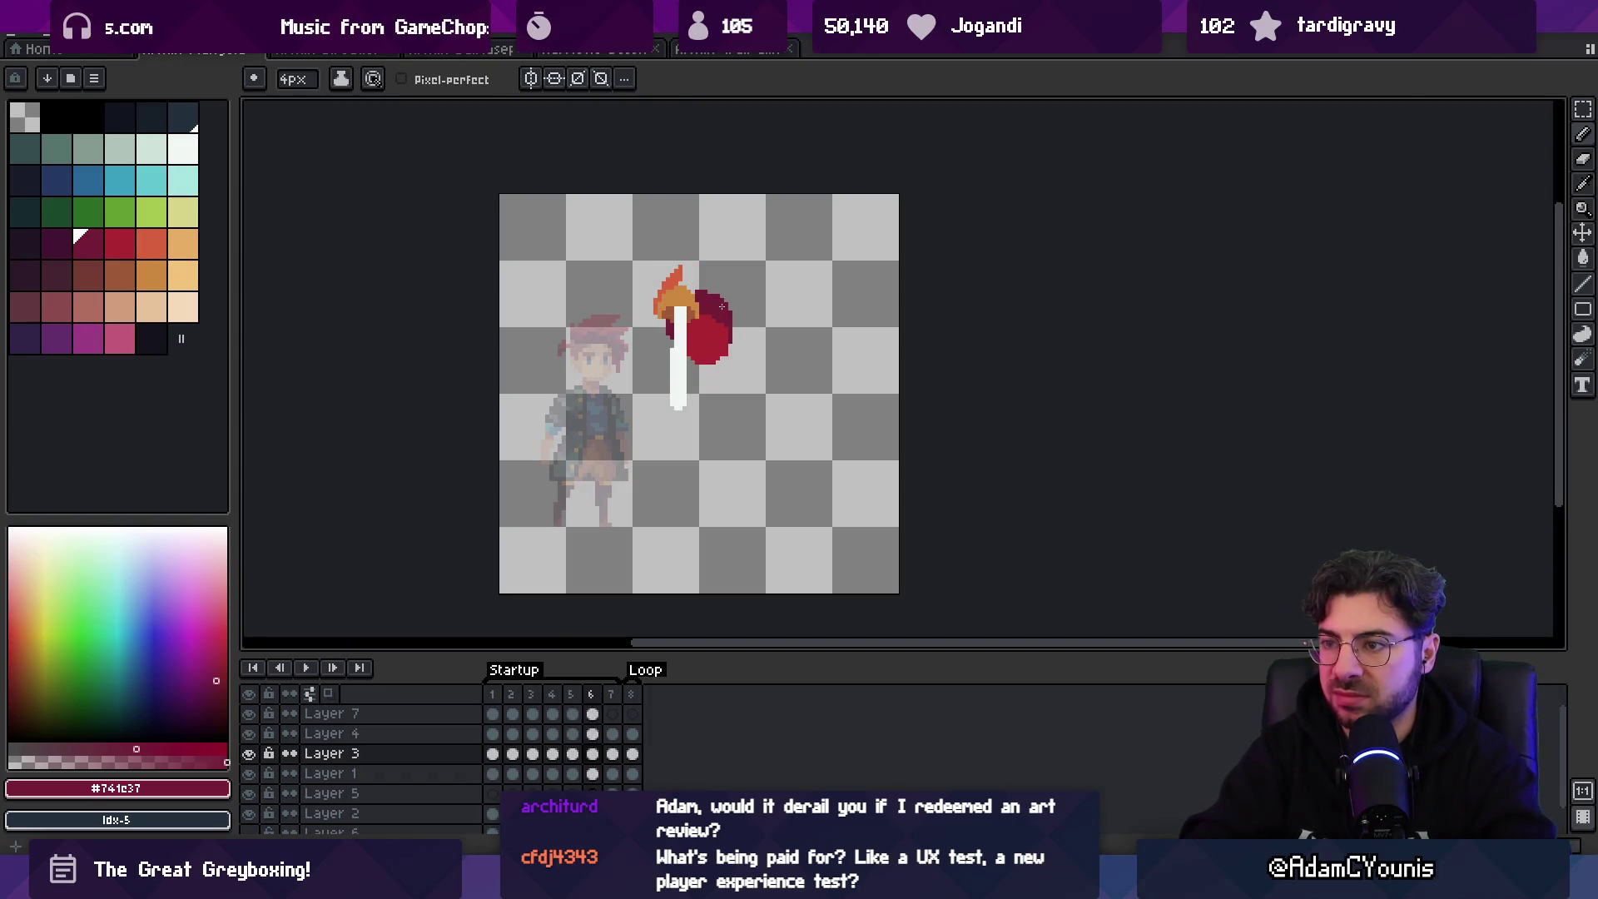
{"action": "scroll", "coordinate": [741, 335], "scroll_direction": "down", "scroll_amount": 4}
{"action": "key", "text": "Return"}
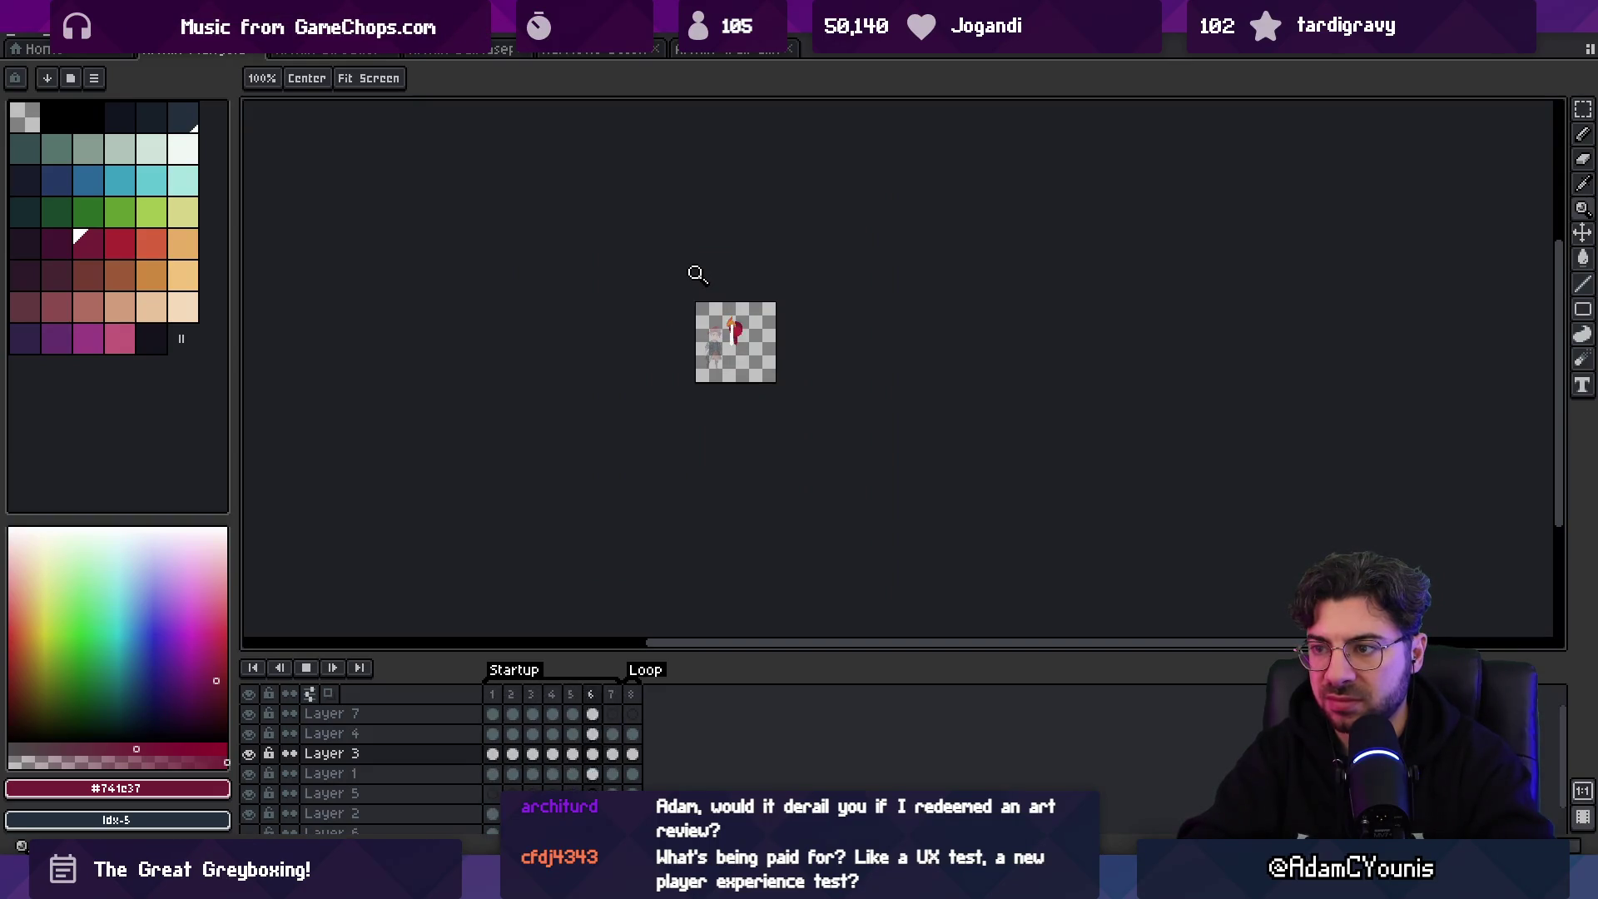
- Stop playback, zoom in, select Layer 7 from its art, and show frame 8's finished sprite
{"action": "key", "text": "Return"}
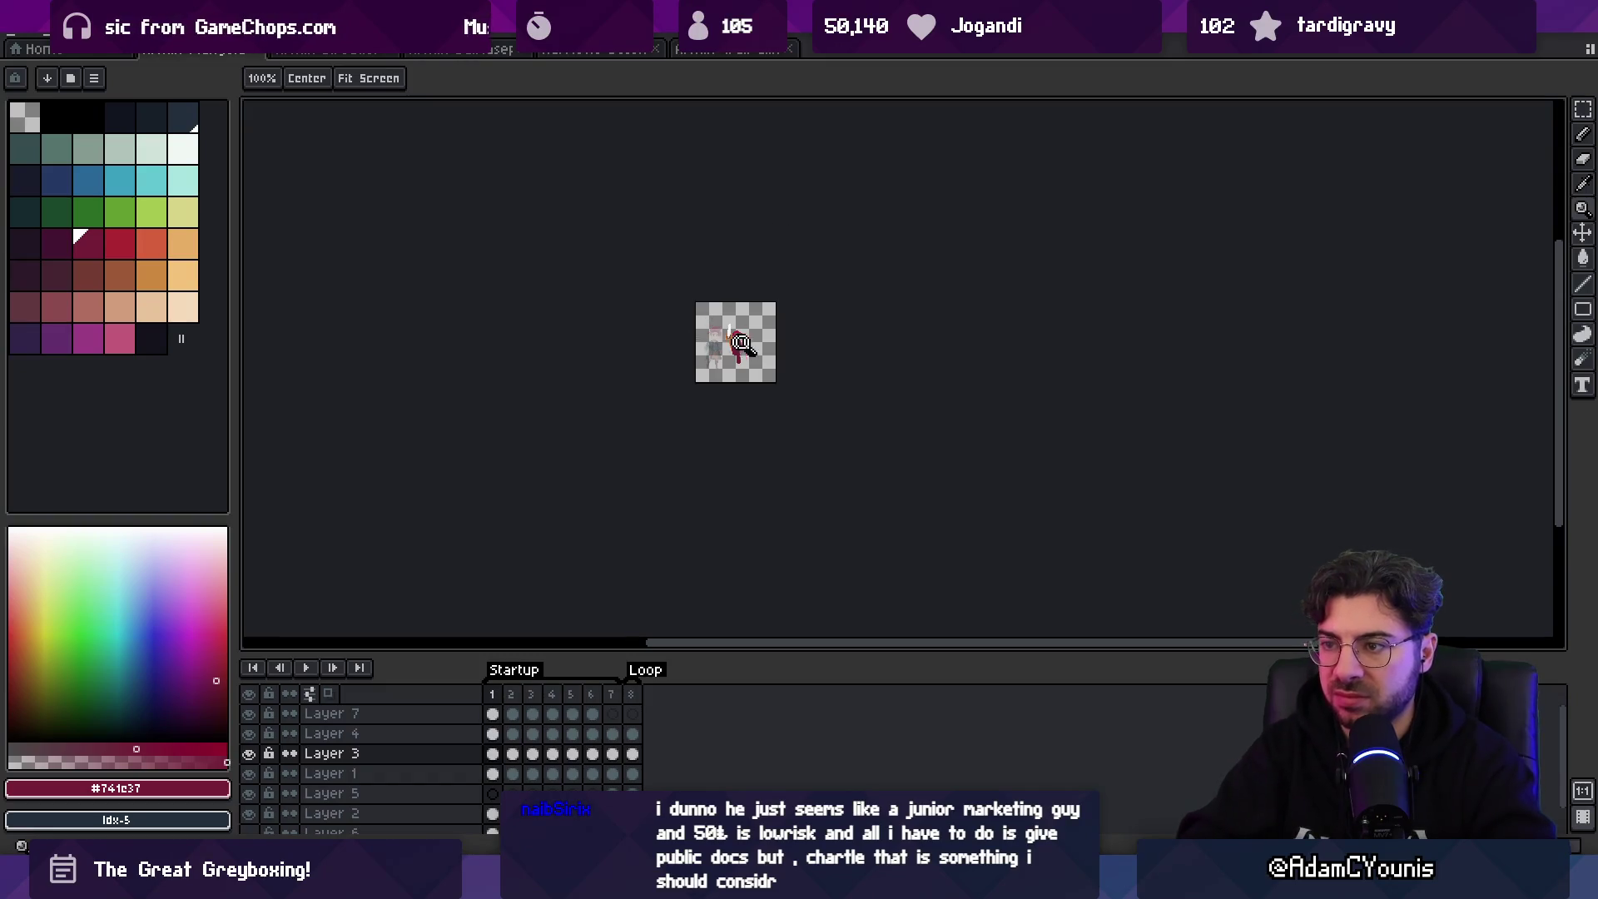
{"action": "scroll", "coordinate": [724, 332], "scroll_direction": "up", "scroll_amount": 4}
{"action": "key", "text": "v"}
{"action": "left_click", "coordinate": [689, 367]}
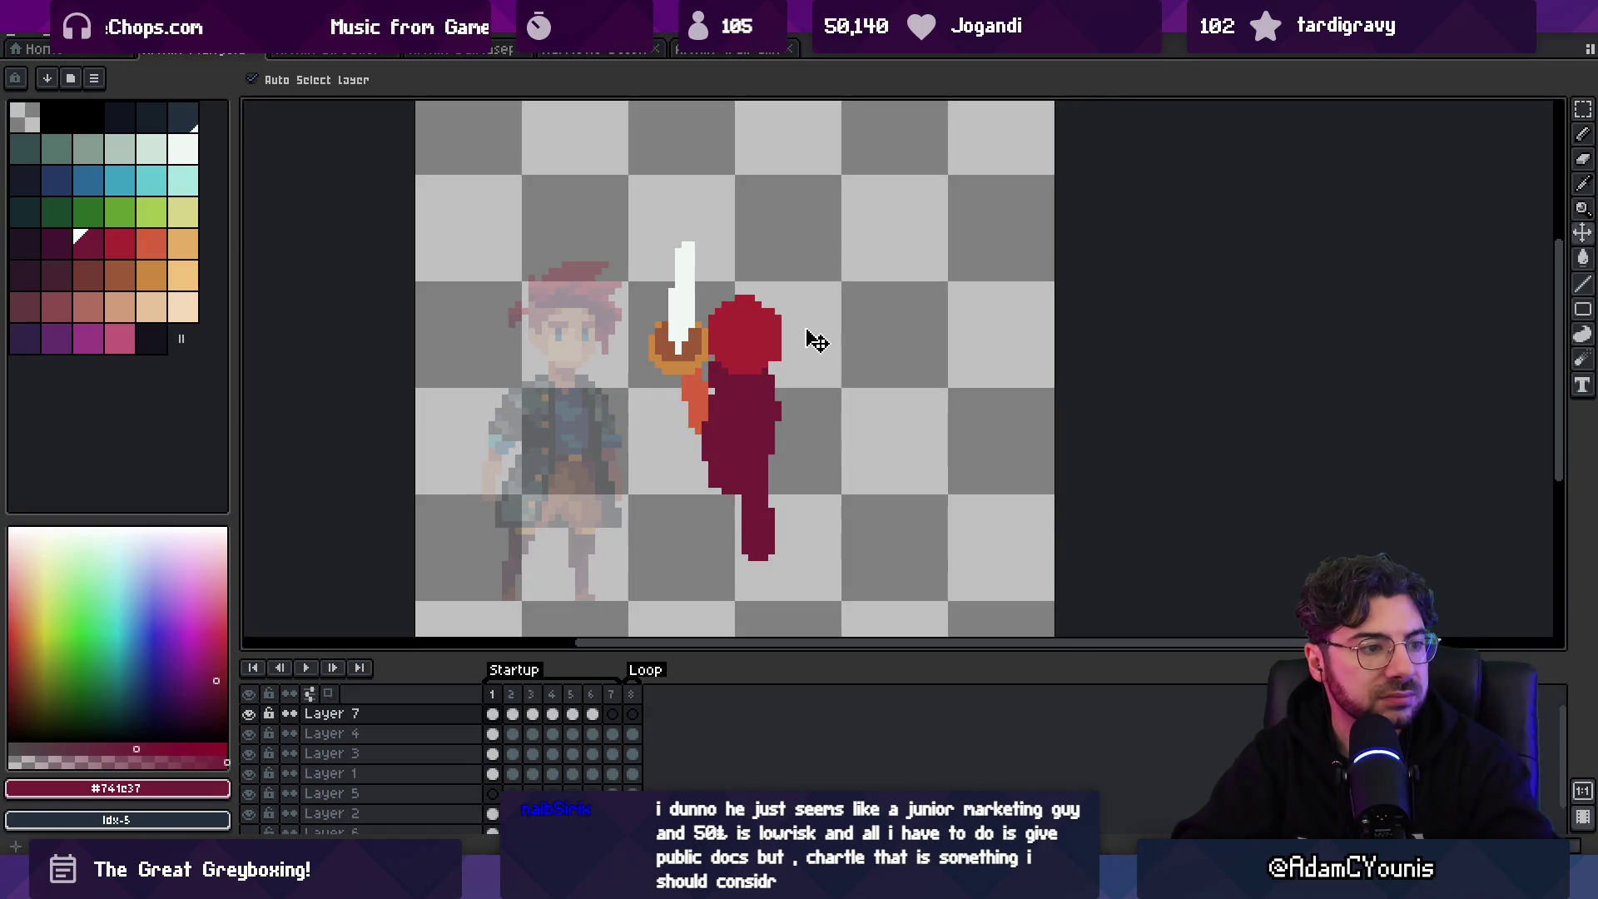
{"action": "left_click", "coordinate": [631, 694]}
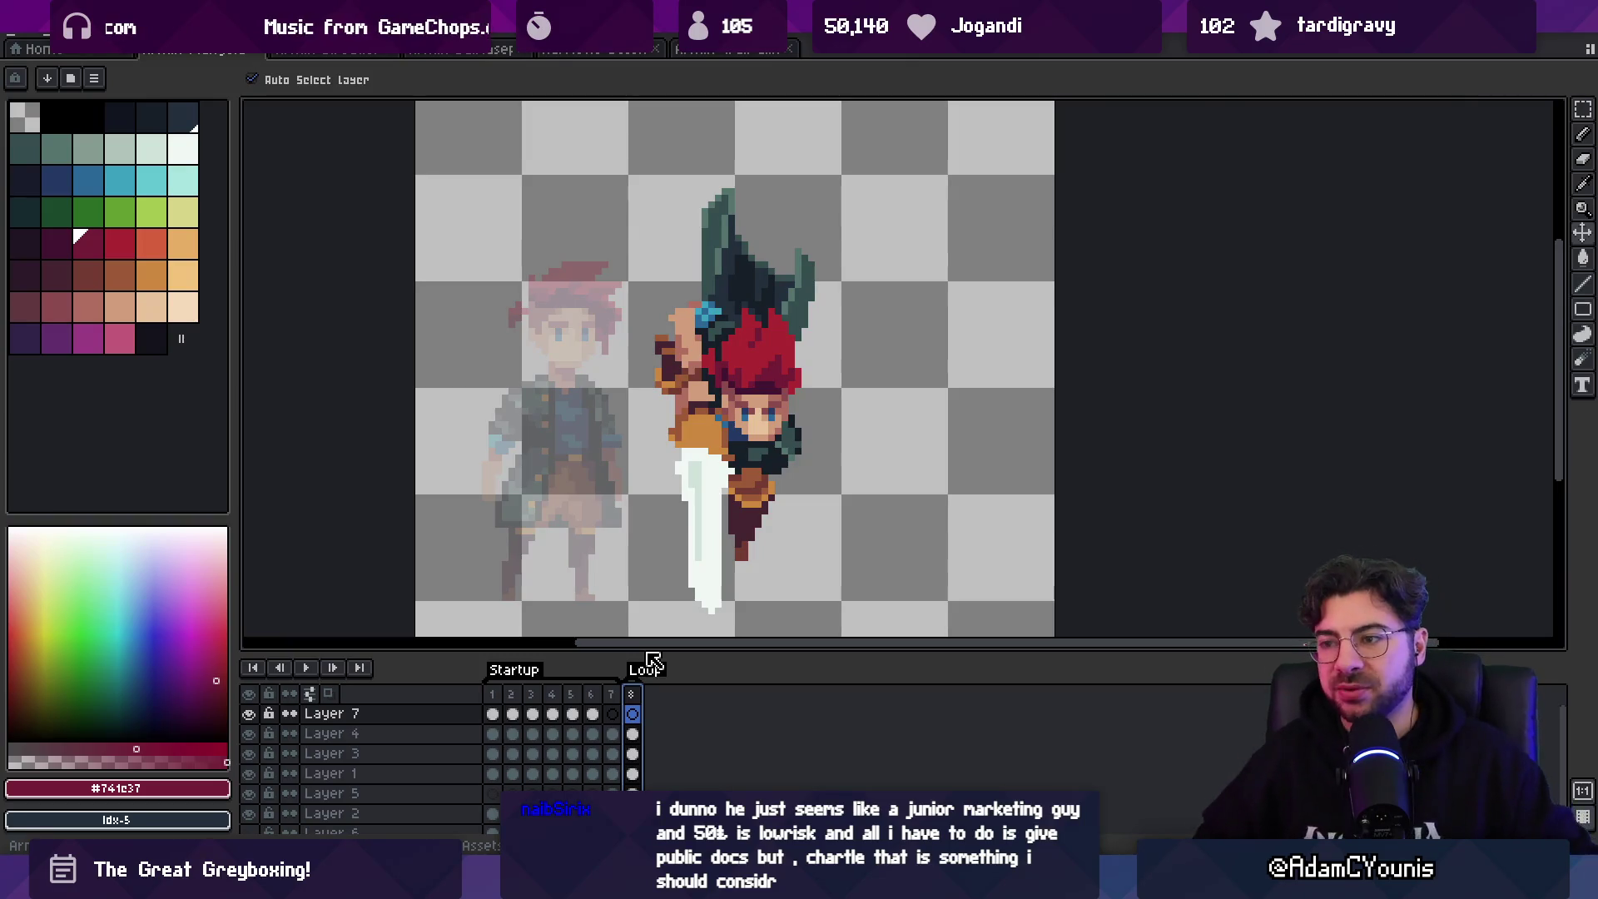
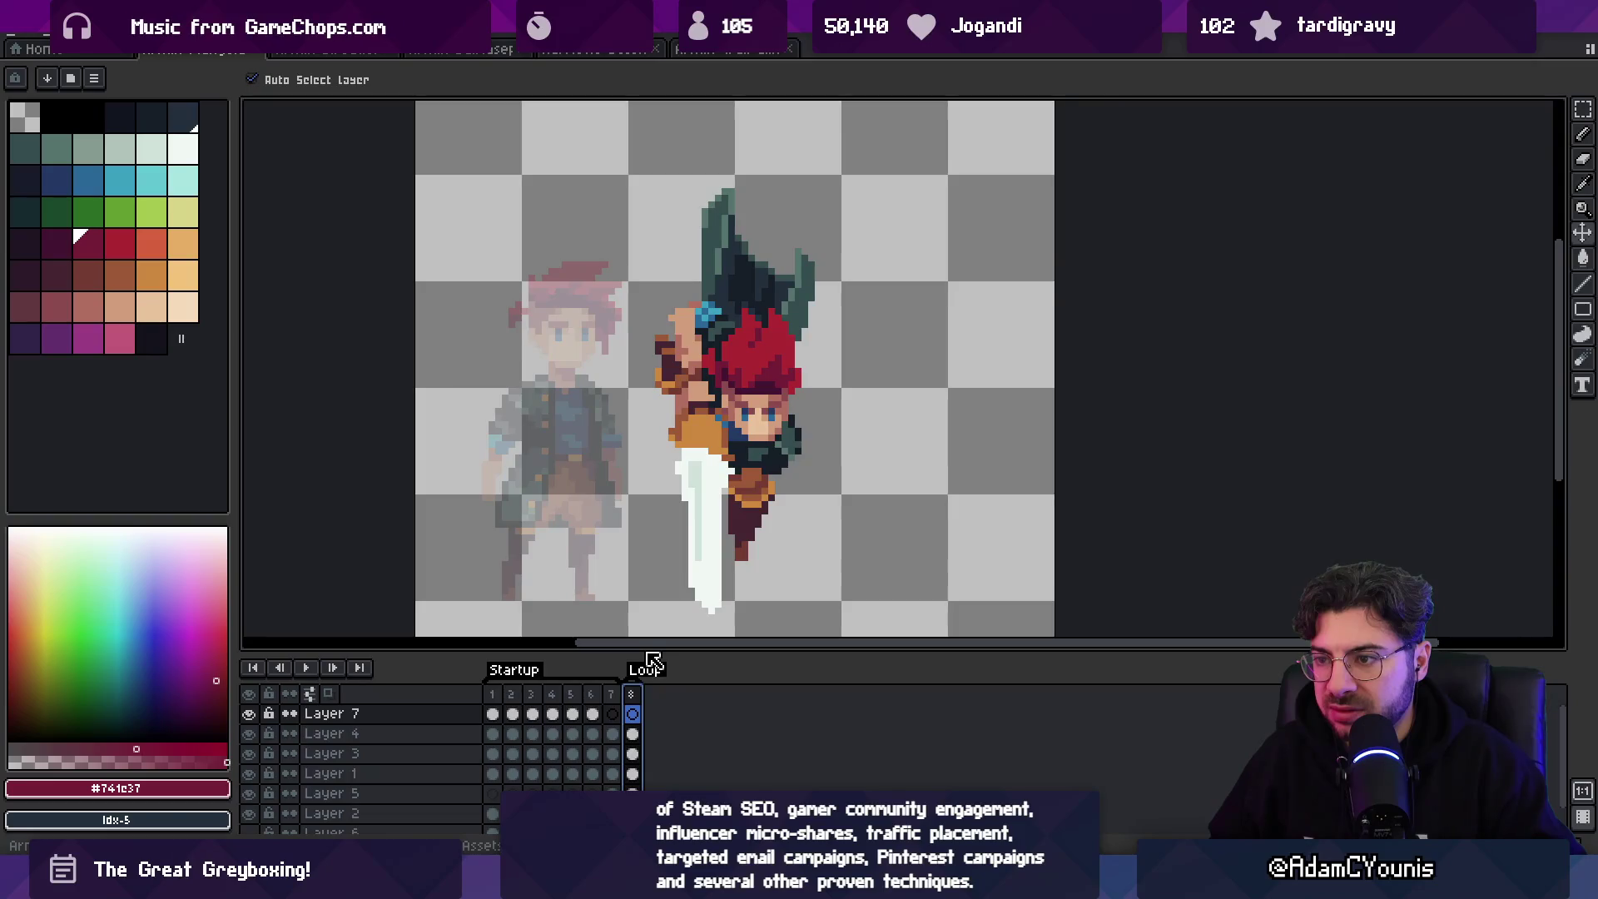
- Select Layer 4 and flip its artwork horizontally
{"action": "left_click", "coordinate": [749, 405]}
{"action": "left_click", "coordinate": [50, 33]}
{"action": "left_click", "coordinate": [166, 307]}
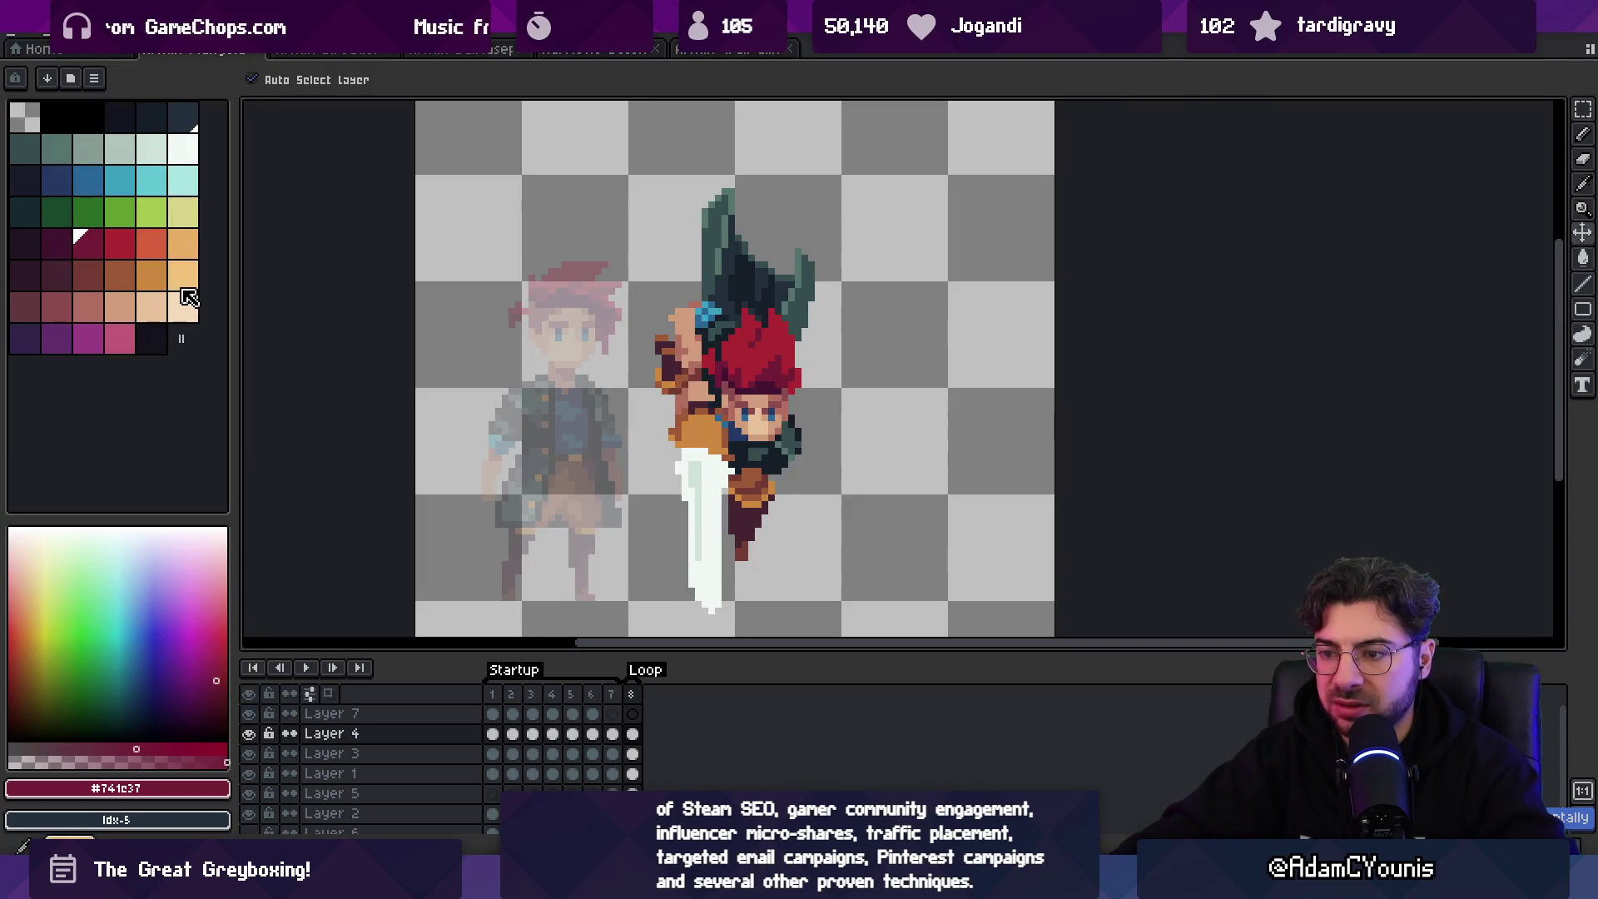
{"action": "left_click", "coordinate": [50, 33]}
{"action": "left_click", "coordinate": [166, 297]}
{"action": "left_click", "coordinate": [29, 48]}
- Back on the swordsman sprite, flip the whole canvas horizontally
{"action": "left_click", "coordinate": [696, 54]}
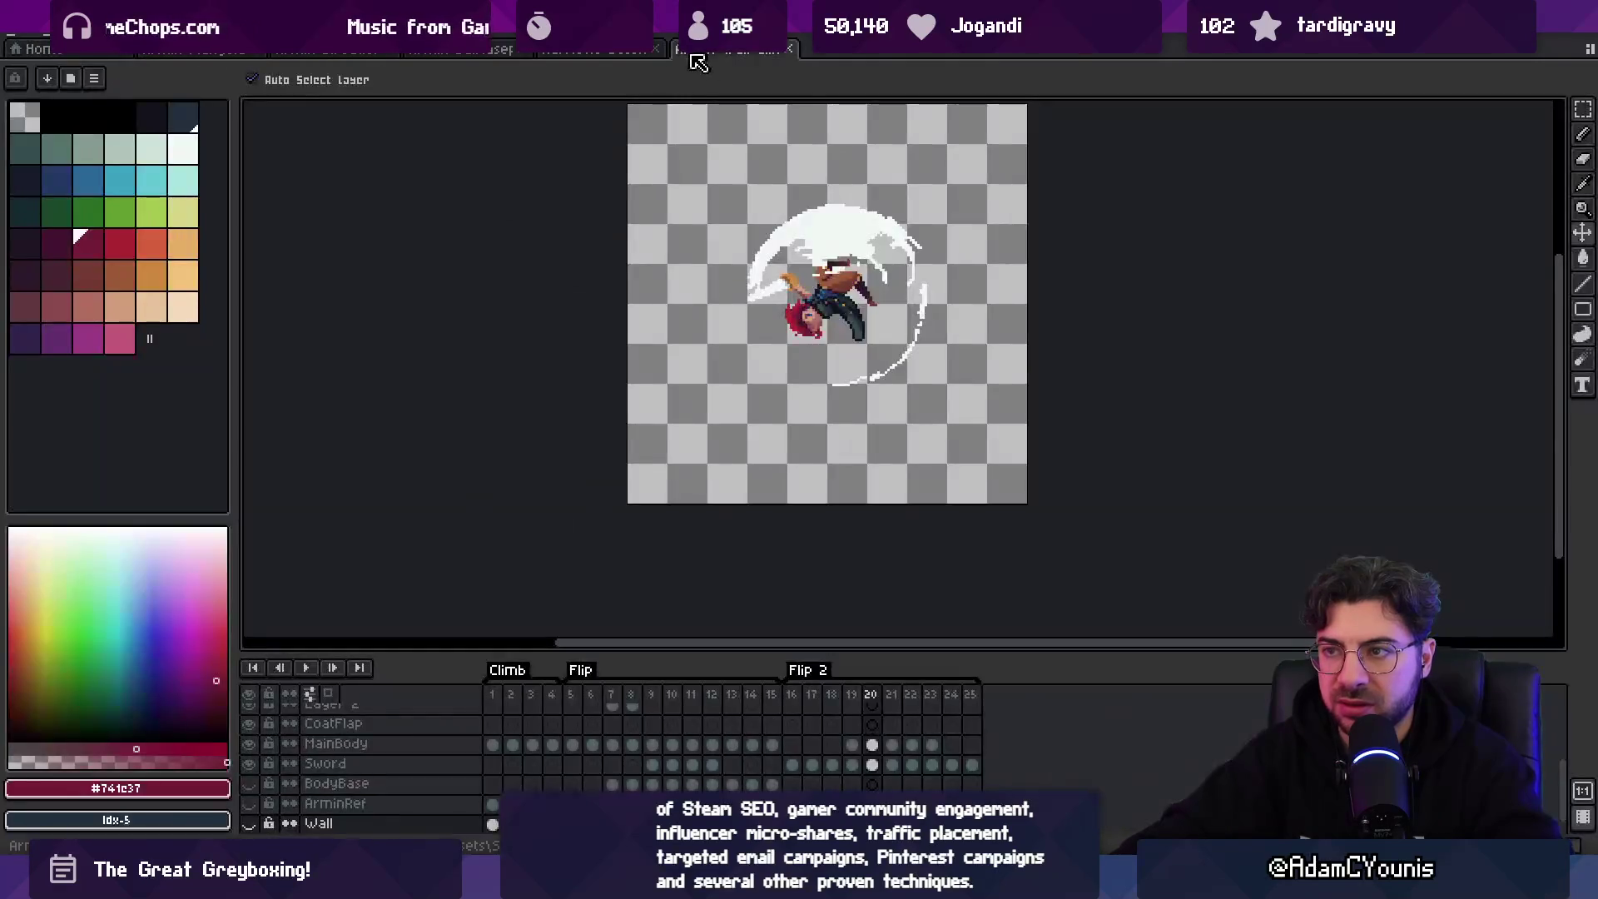
{"action": "left_click", "coordinate": [204, 50]}
{"action": "left_click", "coordinate": [96, 38]}
{"action": "mouse_move", "coordinate": [179, 156]}
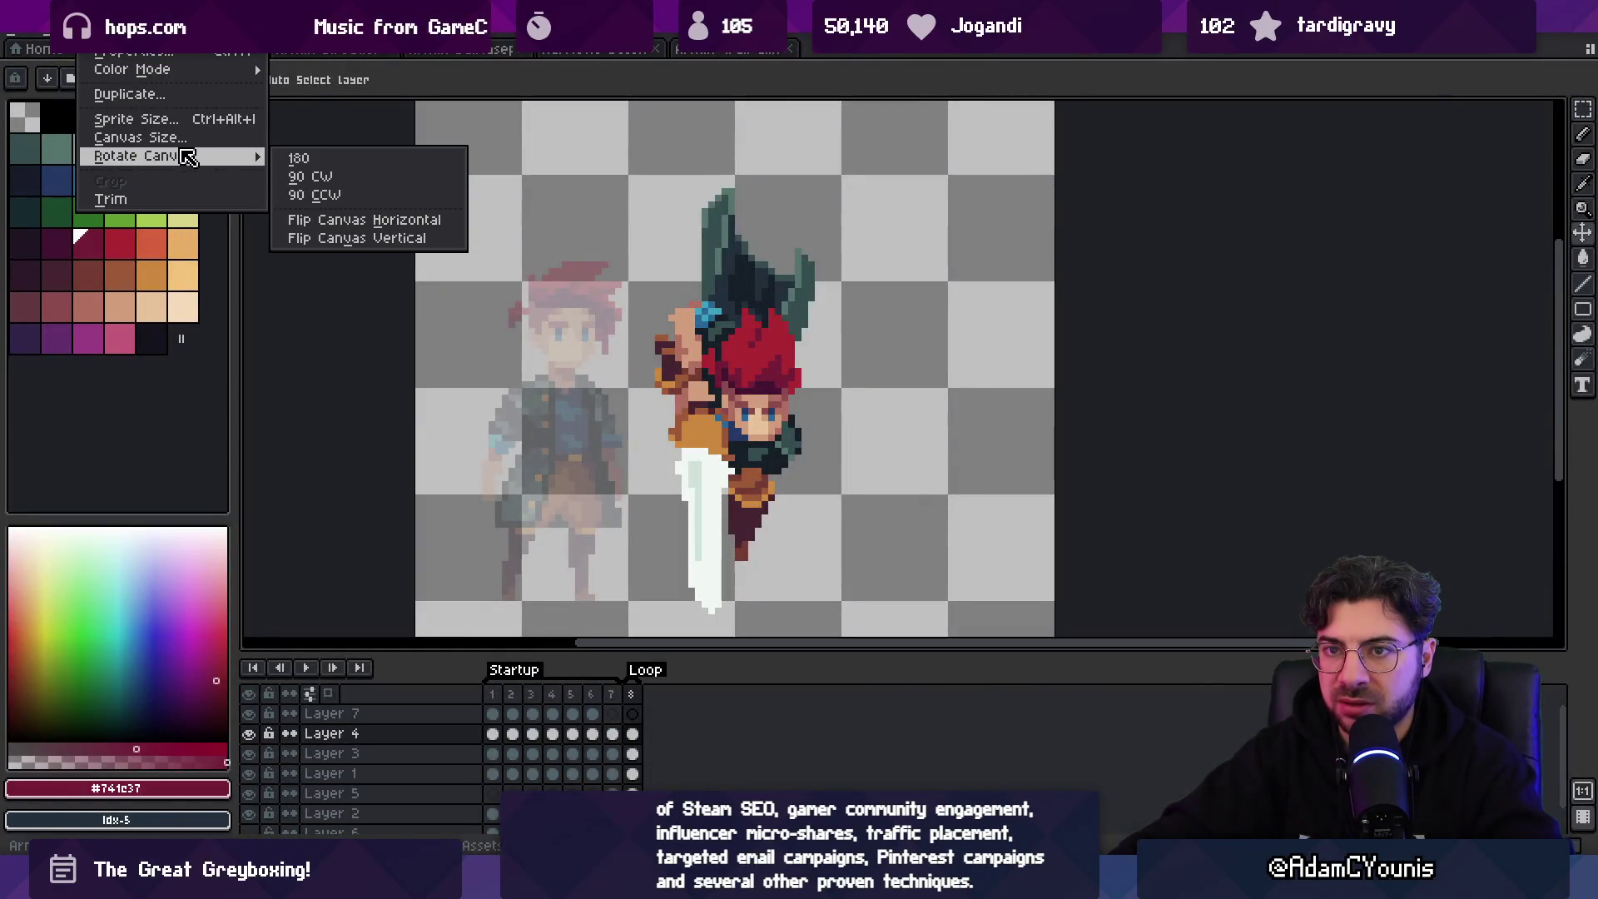
{"action": "left_click", "coordinate": [338, 222]}
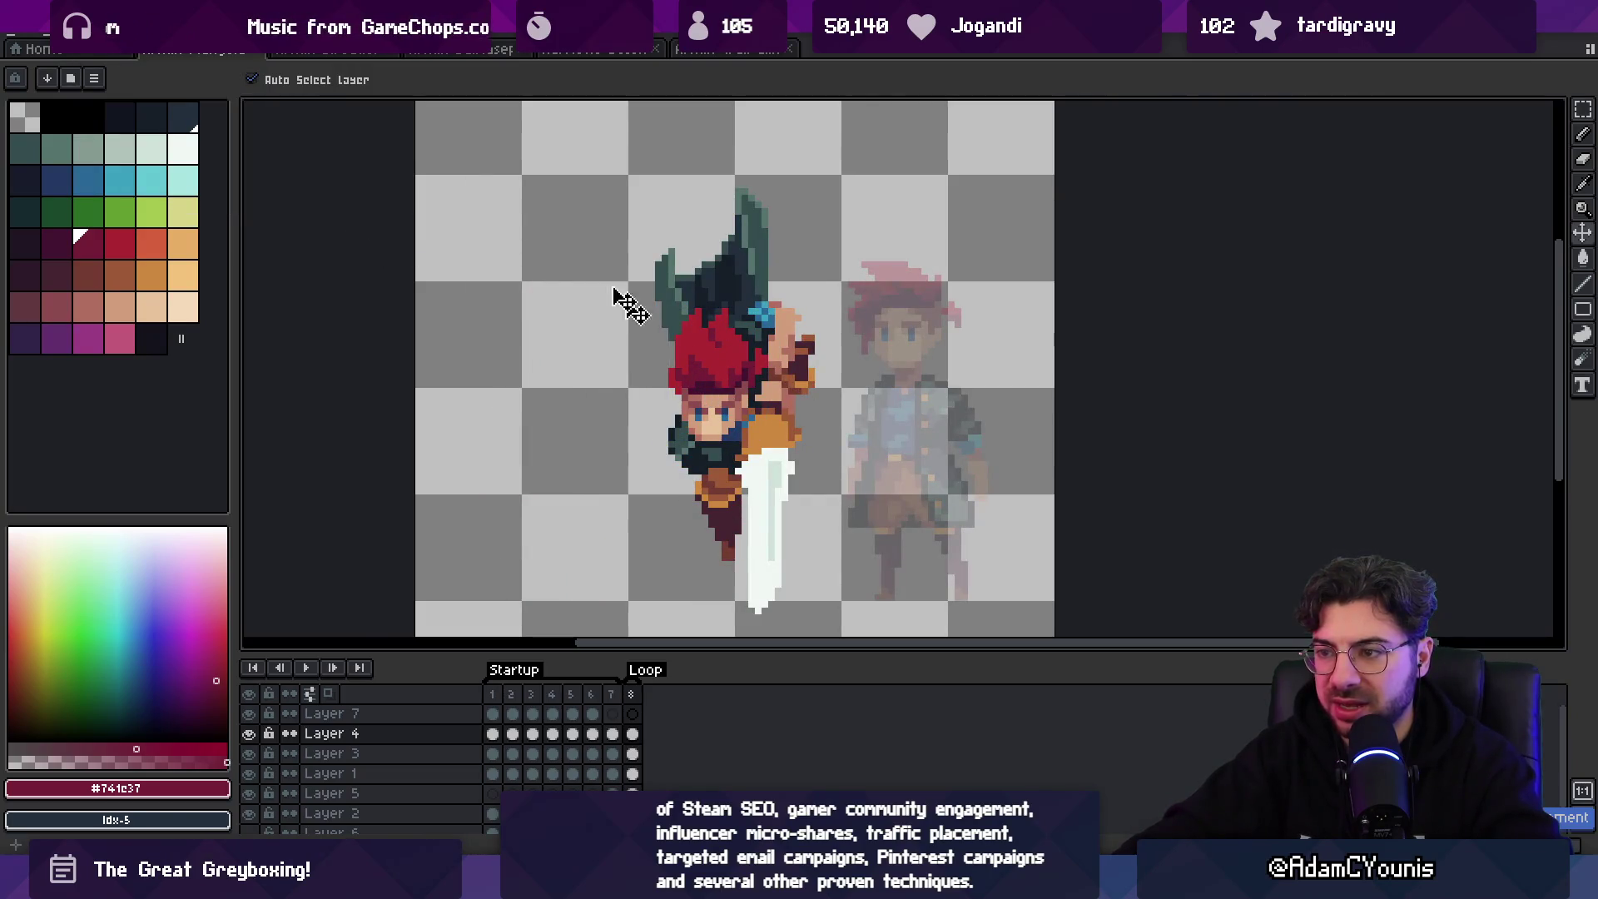
- Flip the selected head region horizontally again
{"action": "left_click", "coordinate": [51, 38]}
{"action": "left_click", "coordinate": [158, 293]}
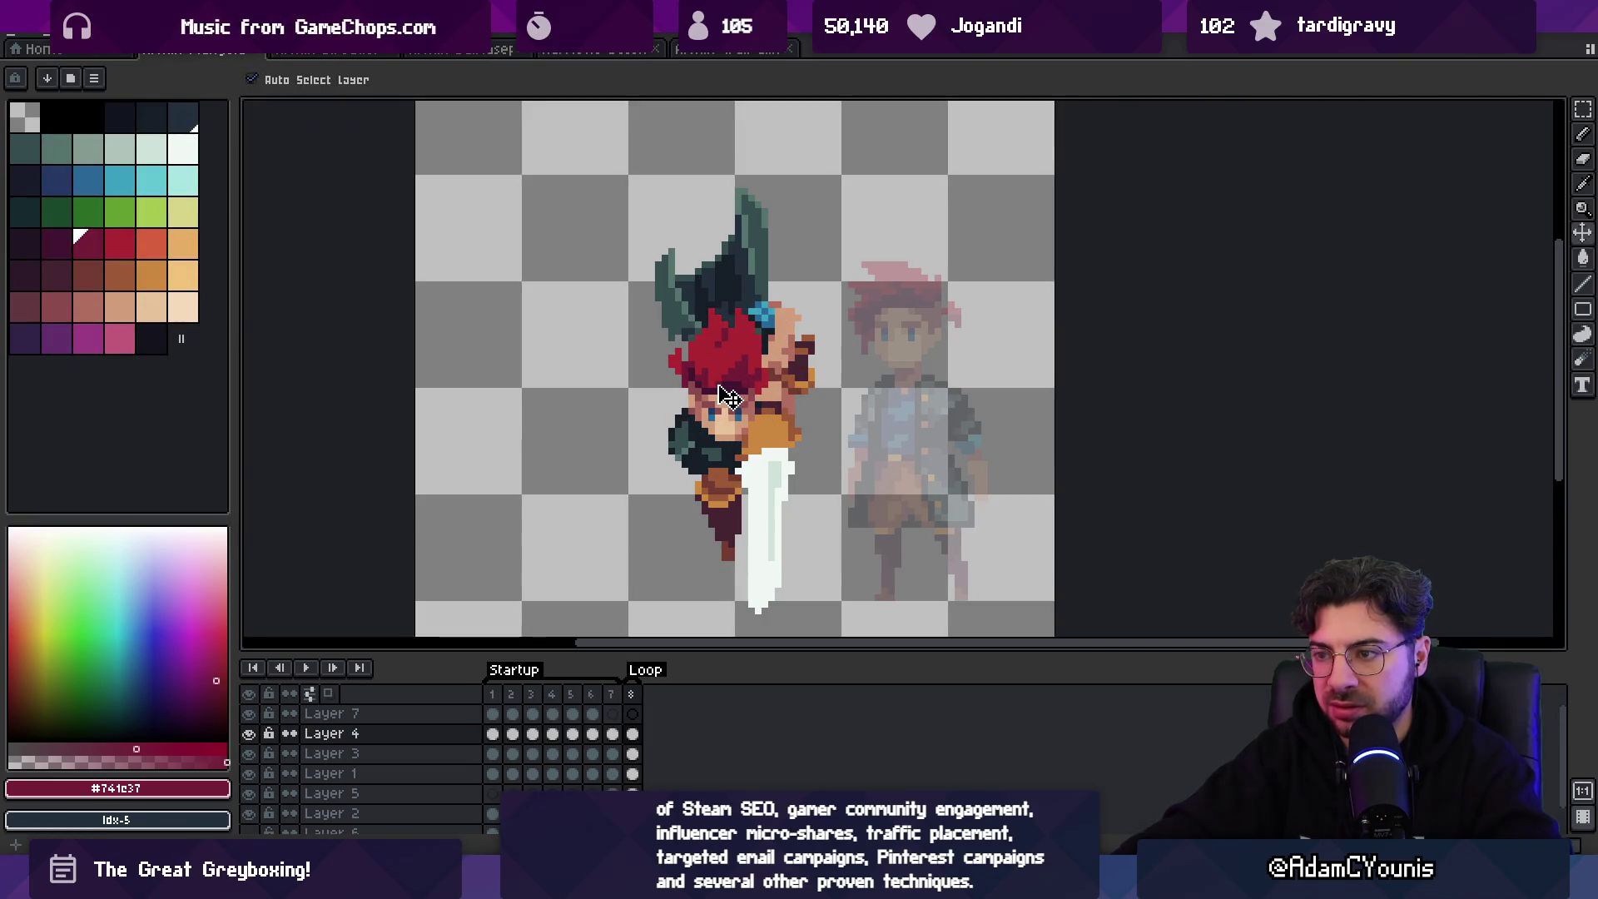
{"action": "scroll", "coordinate": [666, 283], "scroll_direction": "down", "scroll_amount": 2}
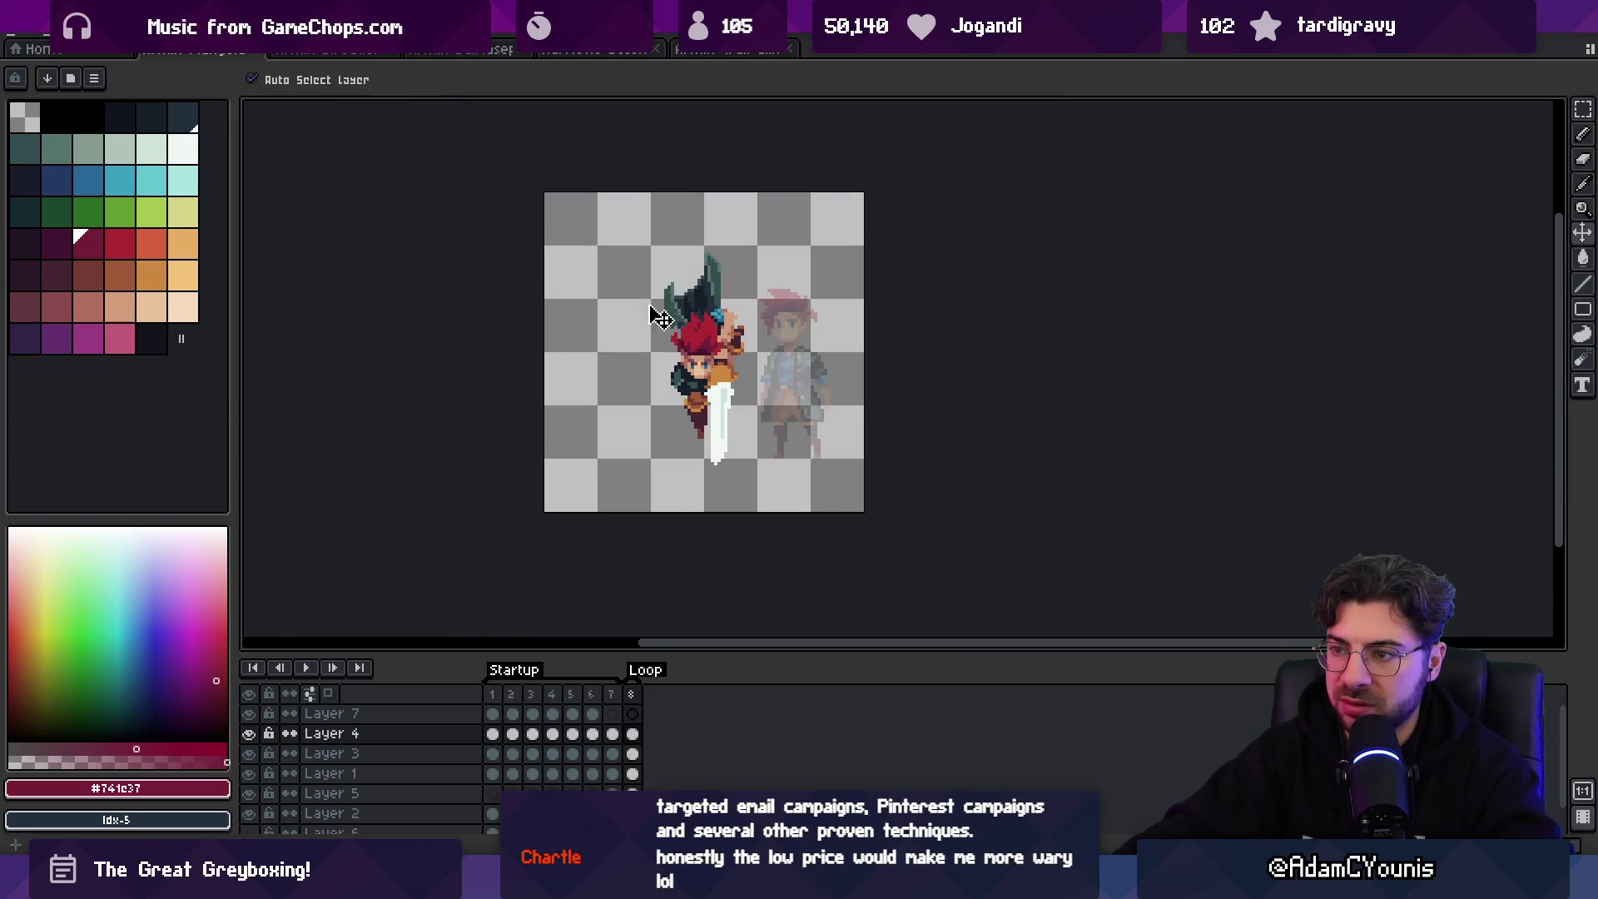
- Nudge the head and hair one pixel left with the arrow keys
{"action": "scroll", "coordinate": [666, 333], "scroll_direction": "up", "scroll_amount": 4}
{"action": "key", "text": "Left"}
{"action": "key", "text": "Right"}
{"action": "key", "text": "Left"}
- On Layer 1, pick the dark teal #344c4c and switch to the pencil
{"action": "left_click", "coordinate": [735, 314]}
{"action": "left_click", "coordinate": [736, 316], "text": "alt"}
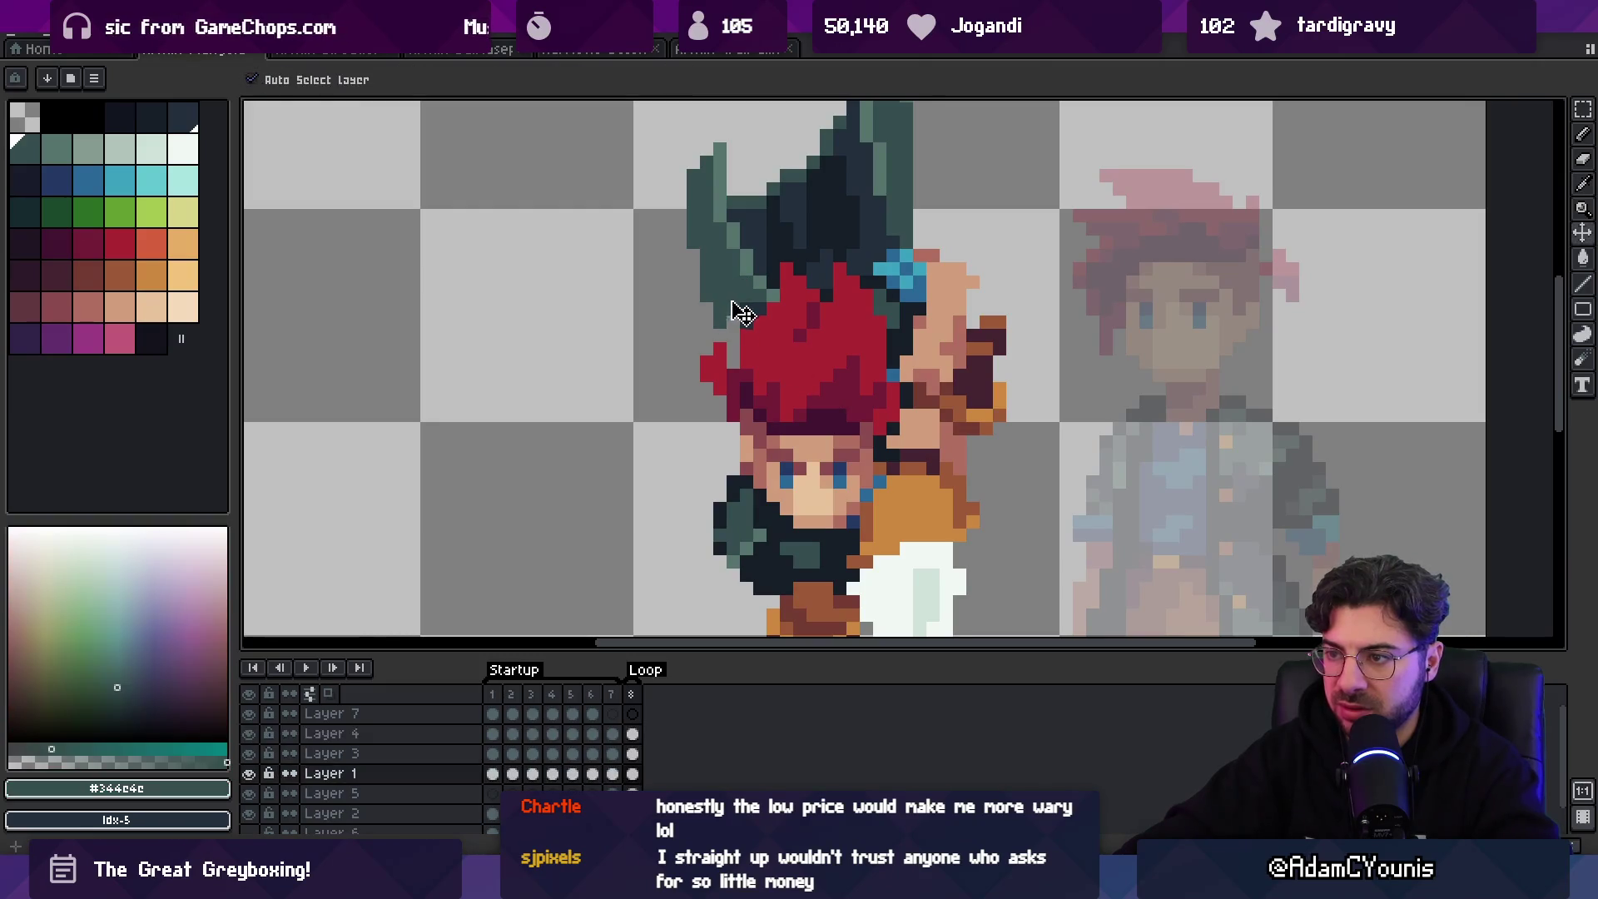
{"action": "key", "text": "b"}
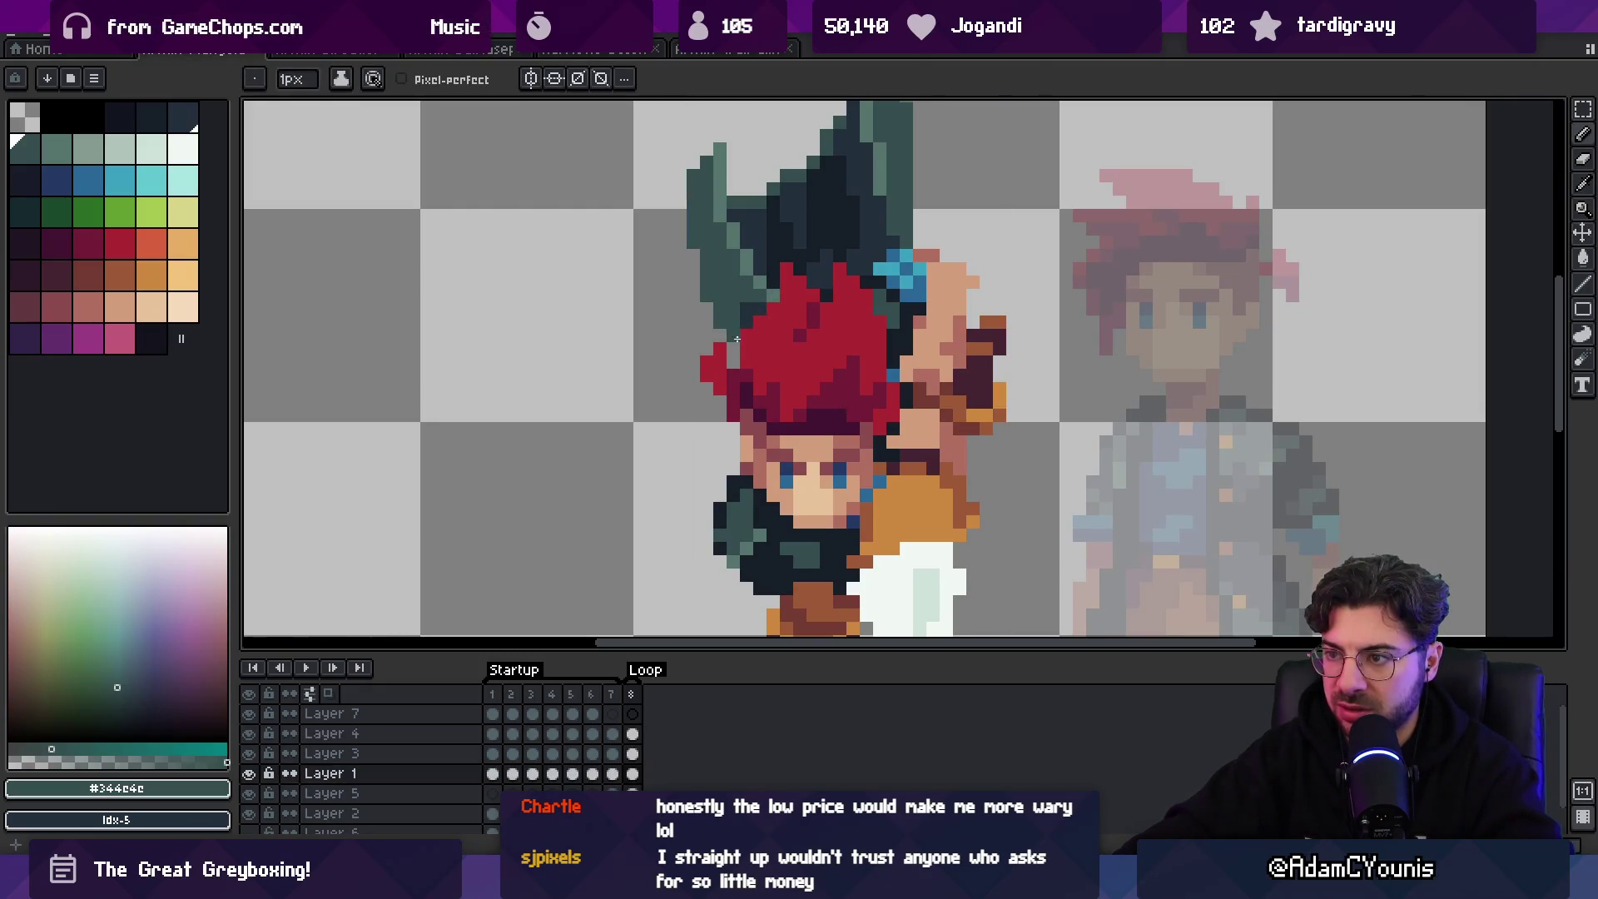
{"action": "scroll", "coordinate": [736, 338], "scroll_direction": "down", "scroll_amount": 4}
{"action": "scroll", "coordinate": [757, 316], "scroll_direction": "up", "scroll_amount": 4}
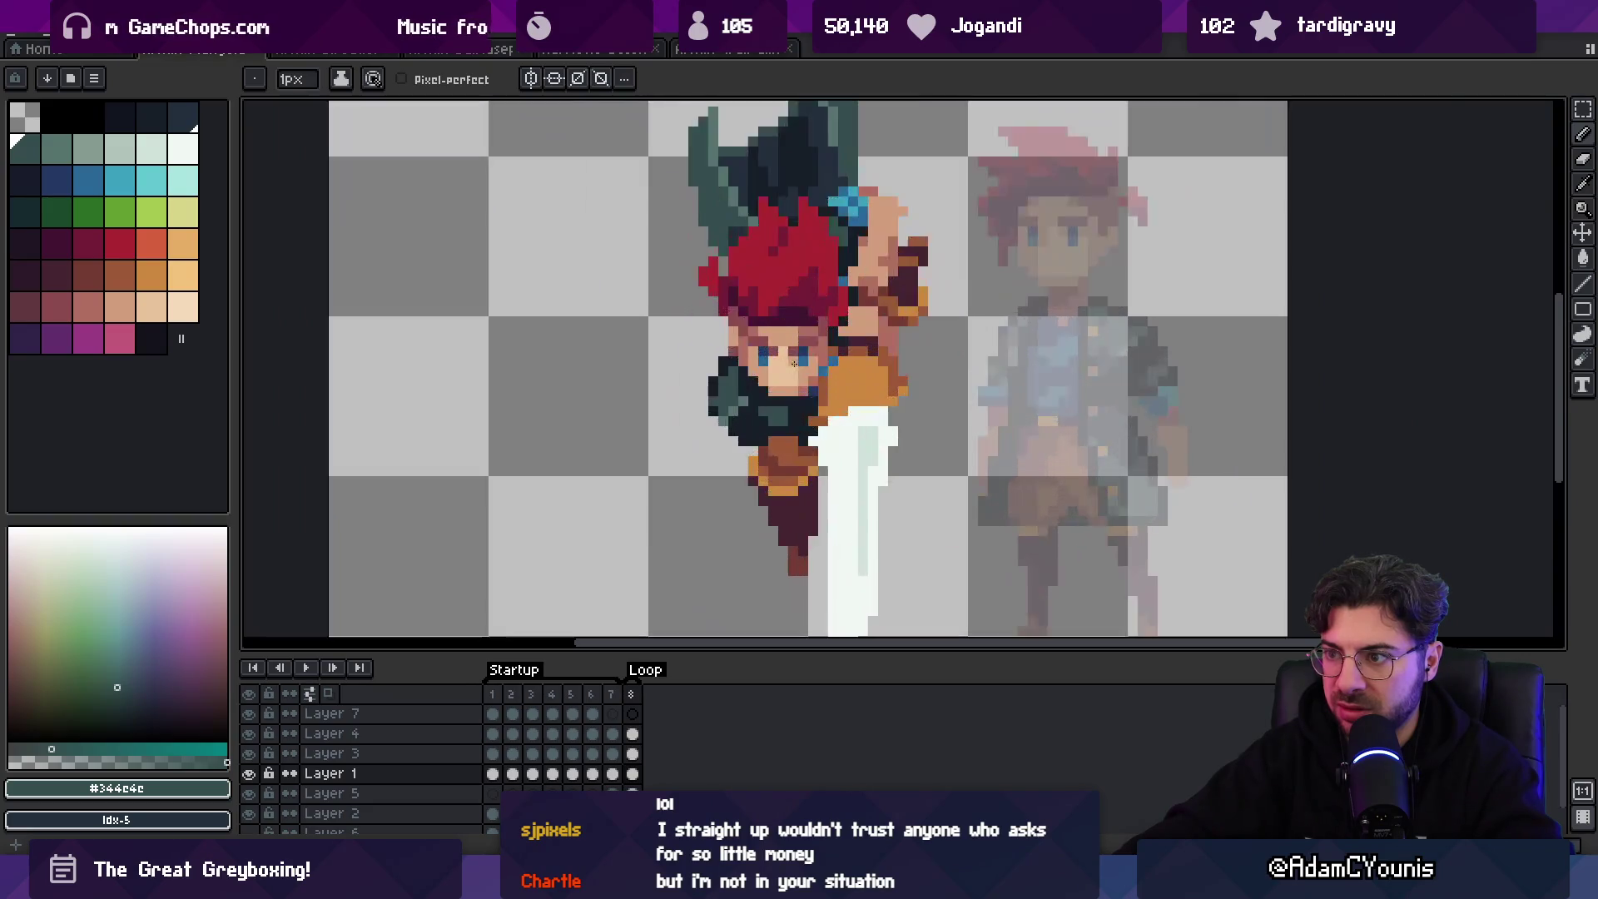
{"action": "scroll", "coordinate": [765, 329], "scroll_direction": "down", "scroll_amount": 3}
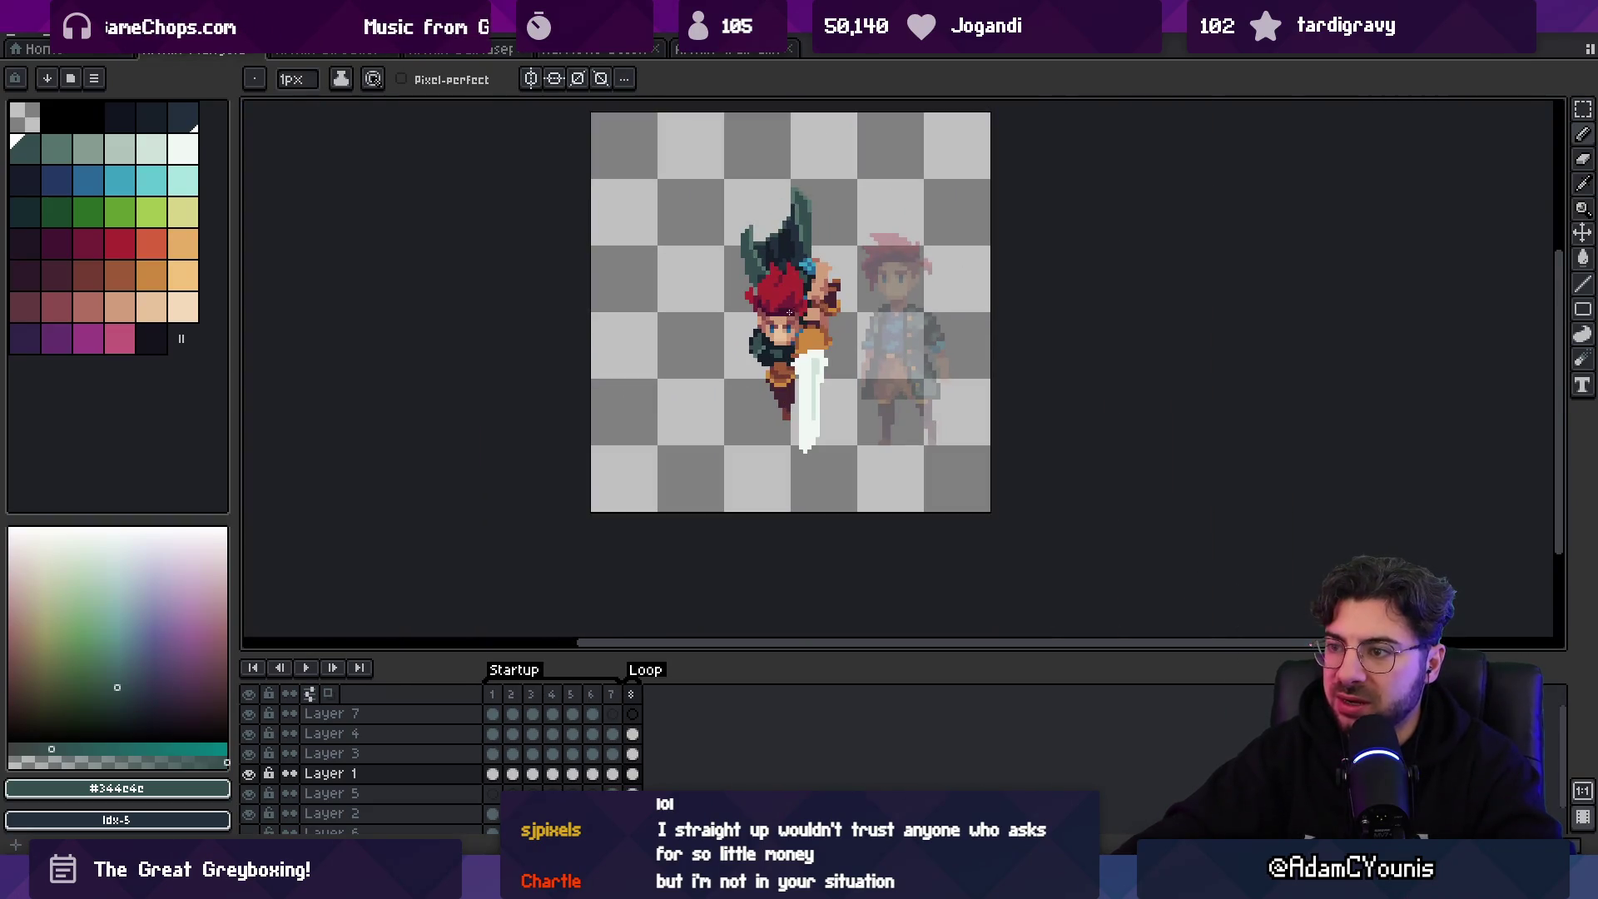
{"action": "scroll", "coordinate": [774, 321], "scroll_direction": "up", "scroll_amount": 3}
- Sample the skin shadow #b26c60, then the hair shadow #441531 on Layer 4
{"action": "key", "text": "alt"}
{"action": "left_click", "coordinate": [780, 312], "text": "alt"}
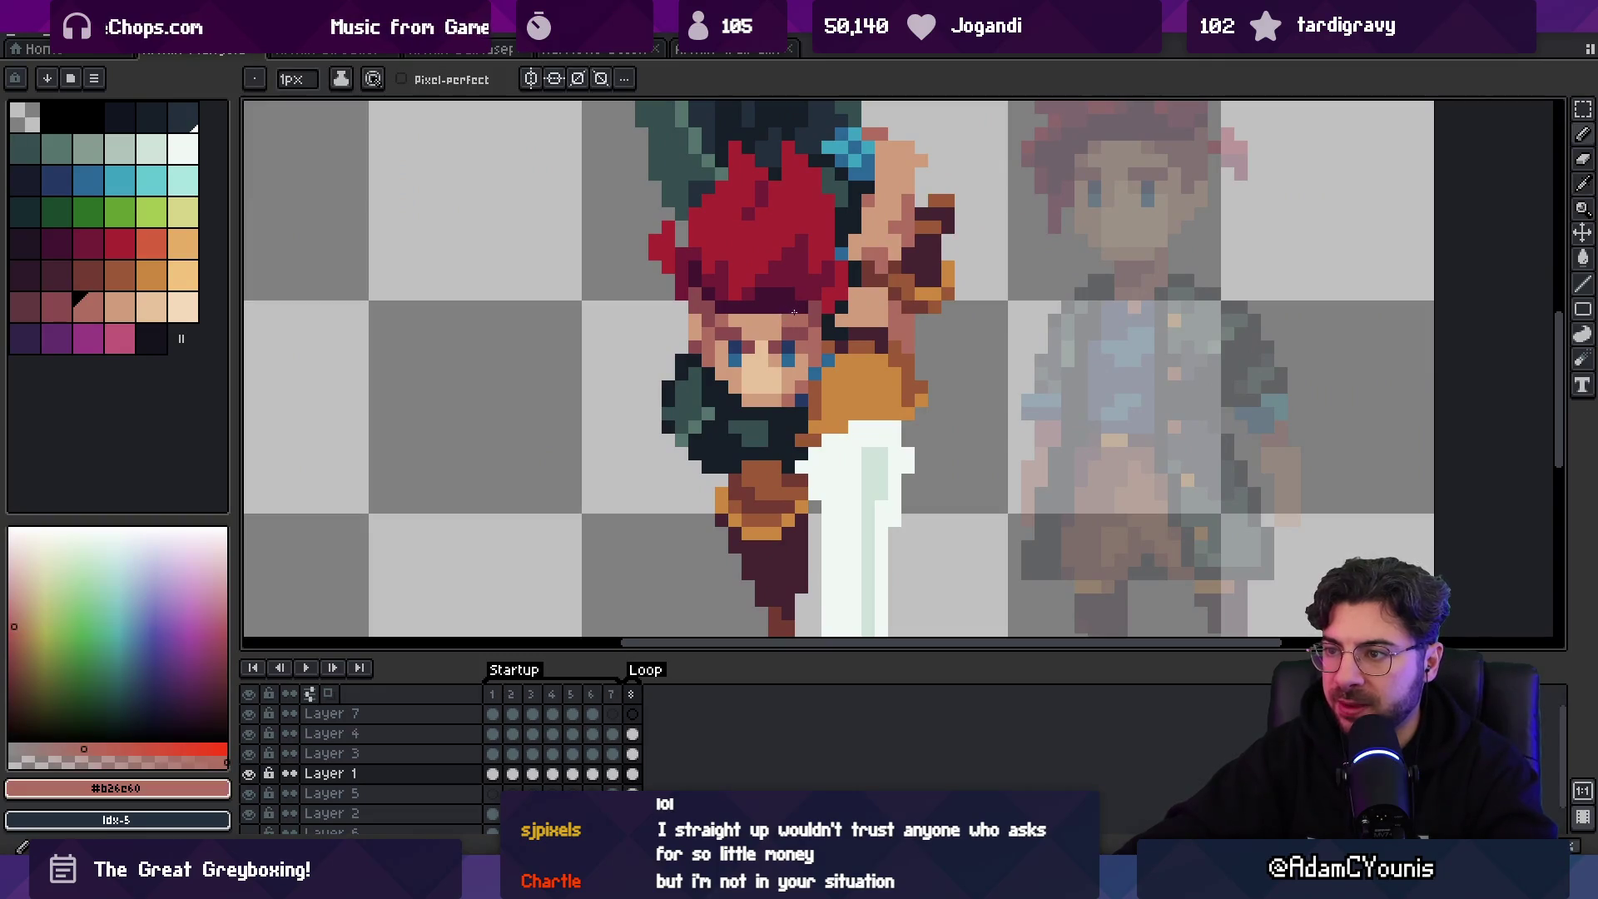
{"action": "left_click", "coordinate": [794, 311], "text": "ctrl"}
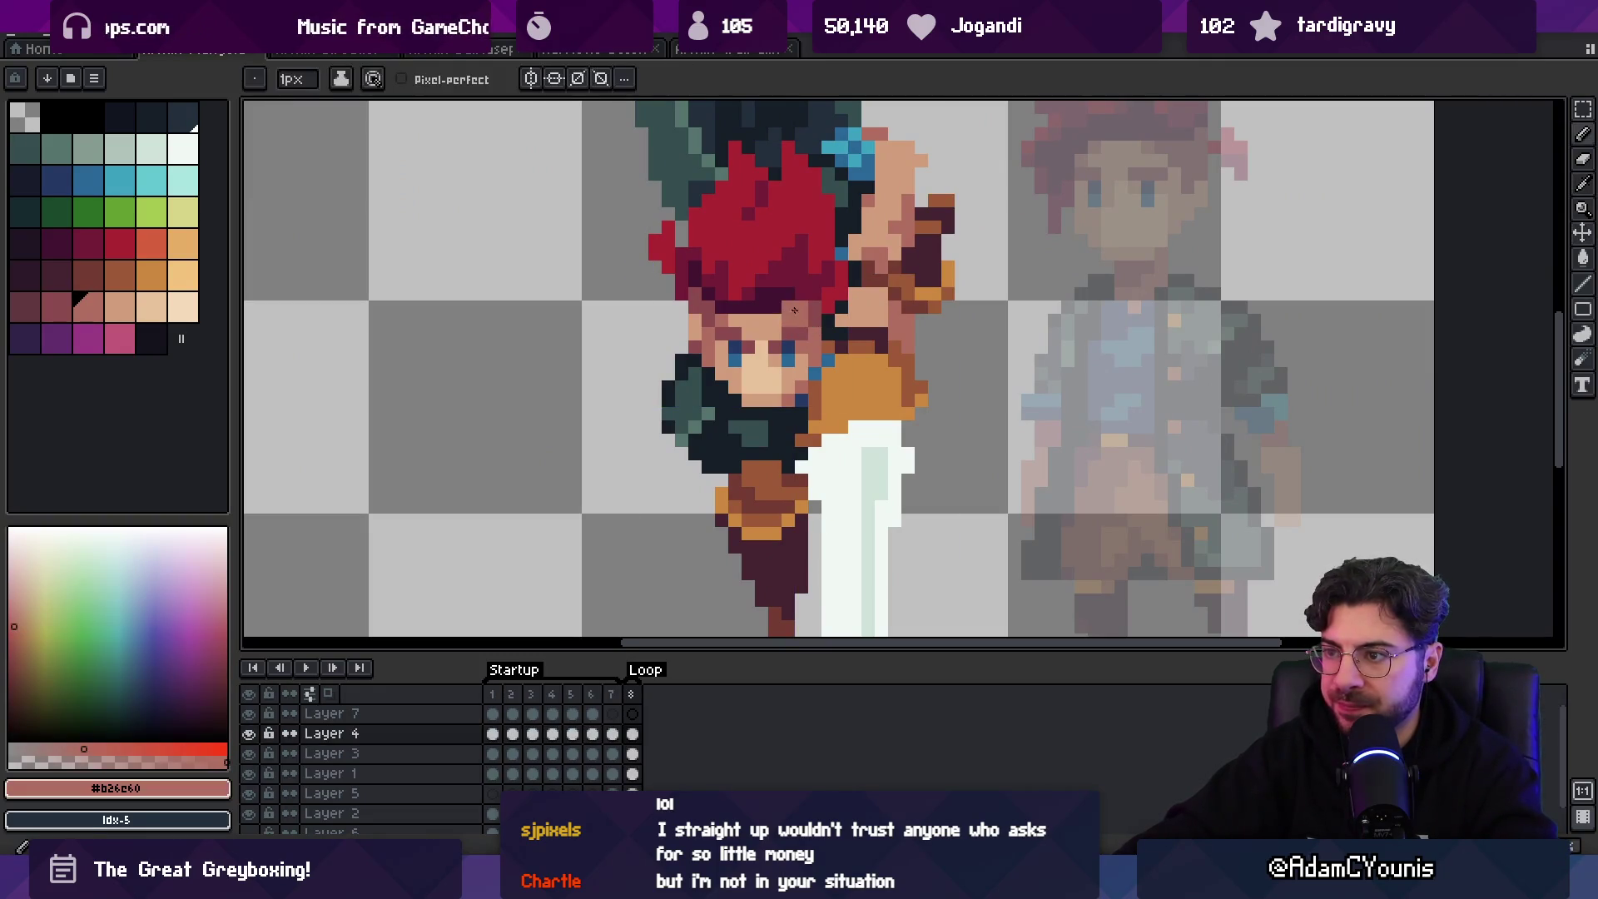
{"action": "left_click", "coordinate": [763, 309], "text": "alt"}
{"action": "scroll", "coordinate": [795, 294], "scroll_direction": "down", "scroll_amount": 5}
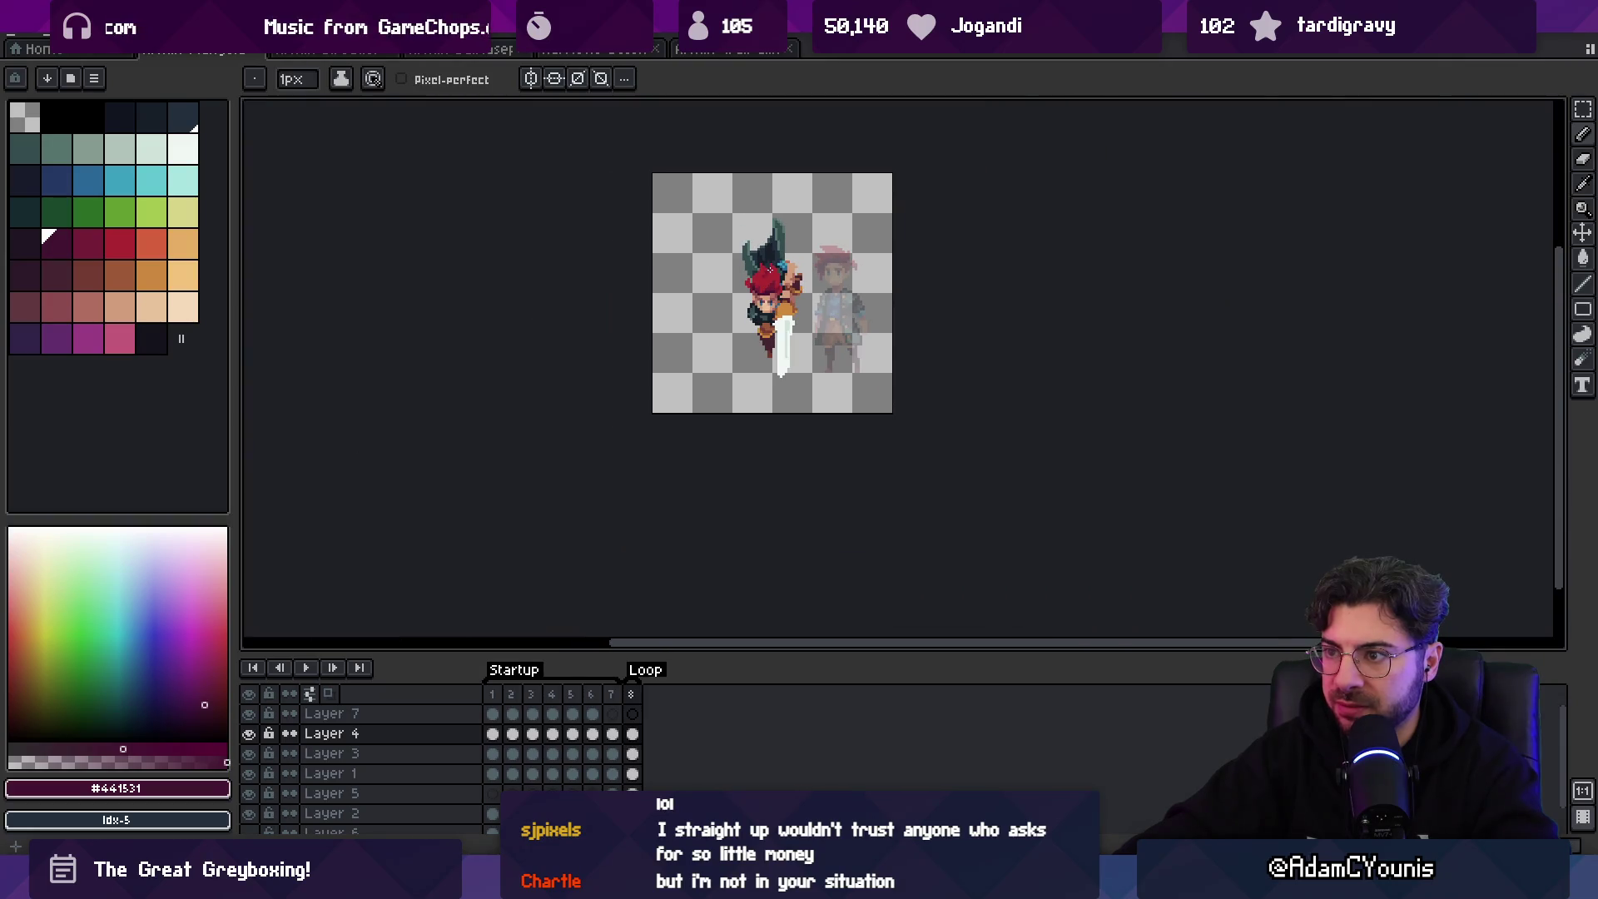
{"action": "scroll", "coordinate": [769, 268], "scroll_direction": "up", "scroll_amount": 5}
- Move the left eye down one pixel
{"action": "mouse_move", "coordinate": [724, 296]}
{"action": "left_mouse_down"}
{"action": "mouse_move", "coordinate": [732, 333]}
{"action": "mouse_move", "coordinate": [727, 274]}
{"action": "left_mouse_up"}
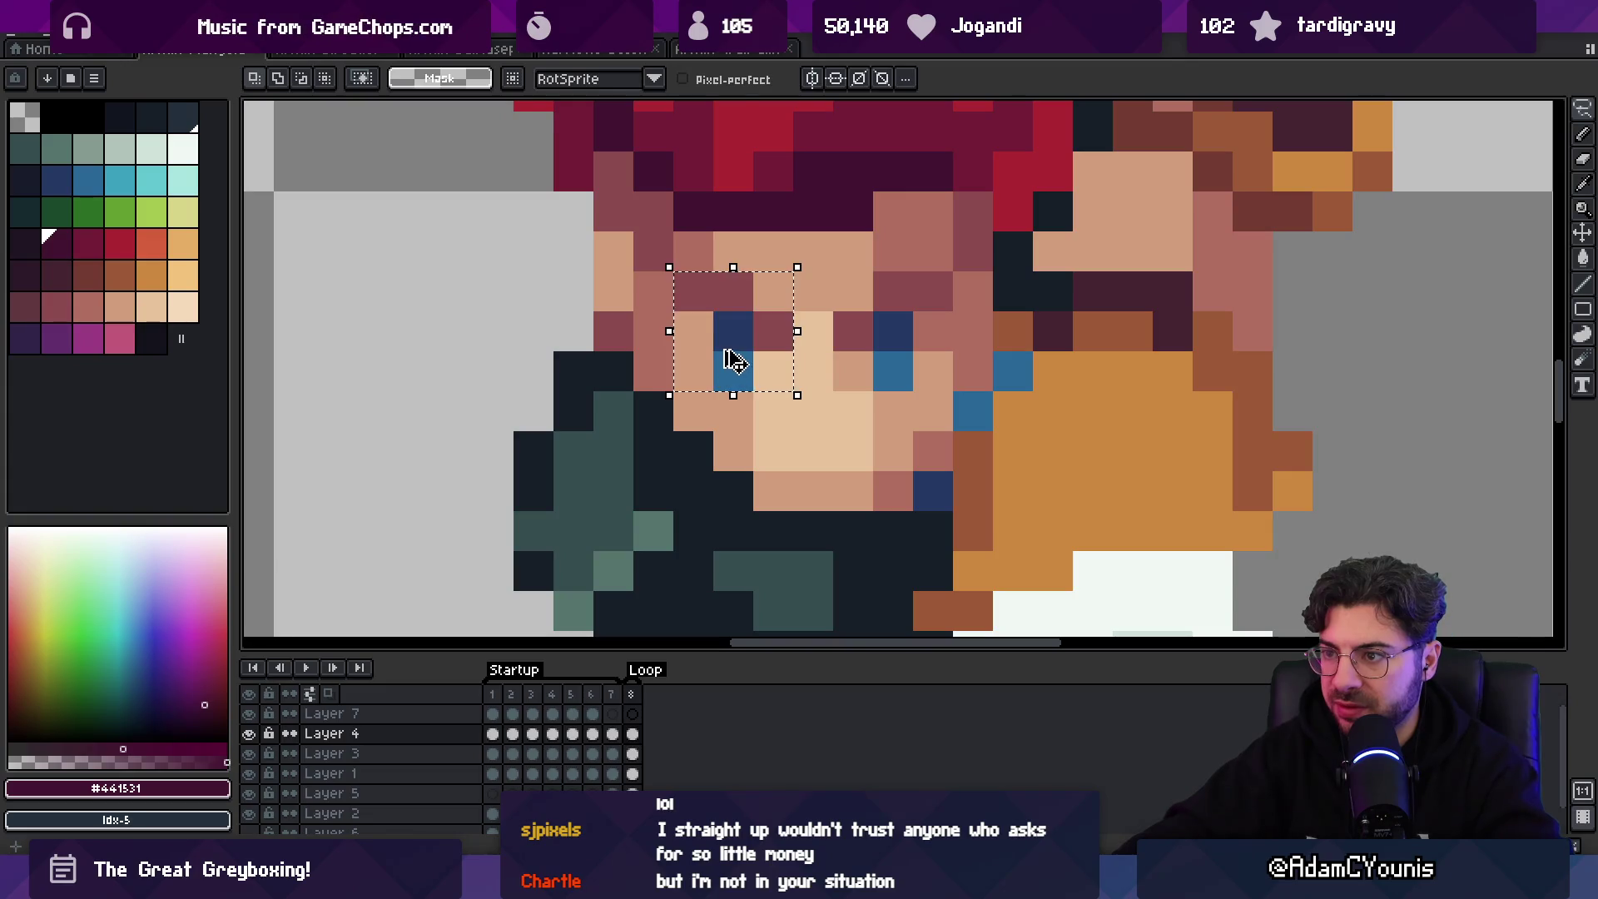
{"action": "key", "text": "Down"}
{"action": "left_click", "coordinate": [717, 284], "text": "alt"}
{"action": "key", "text": "b"}
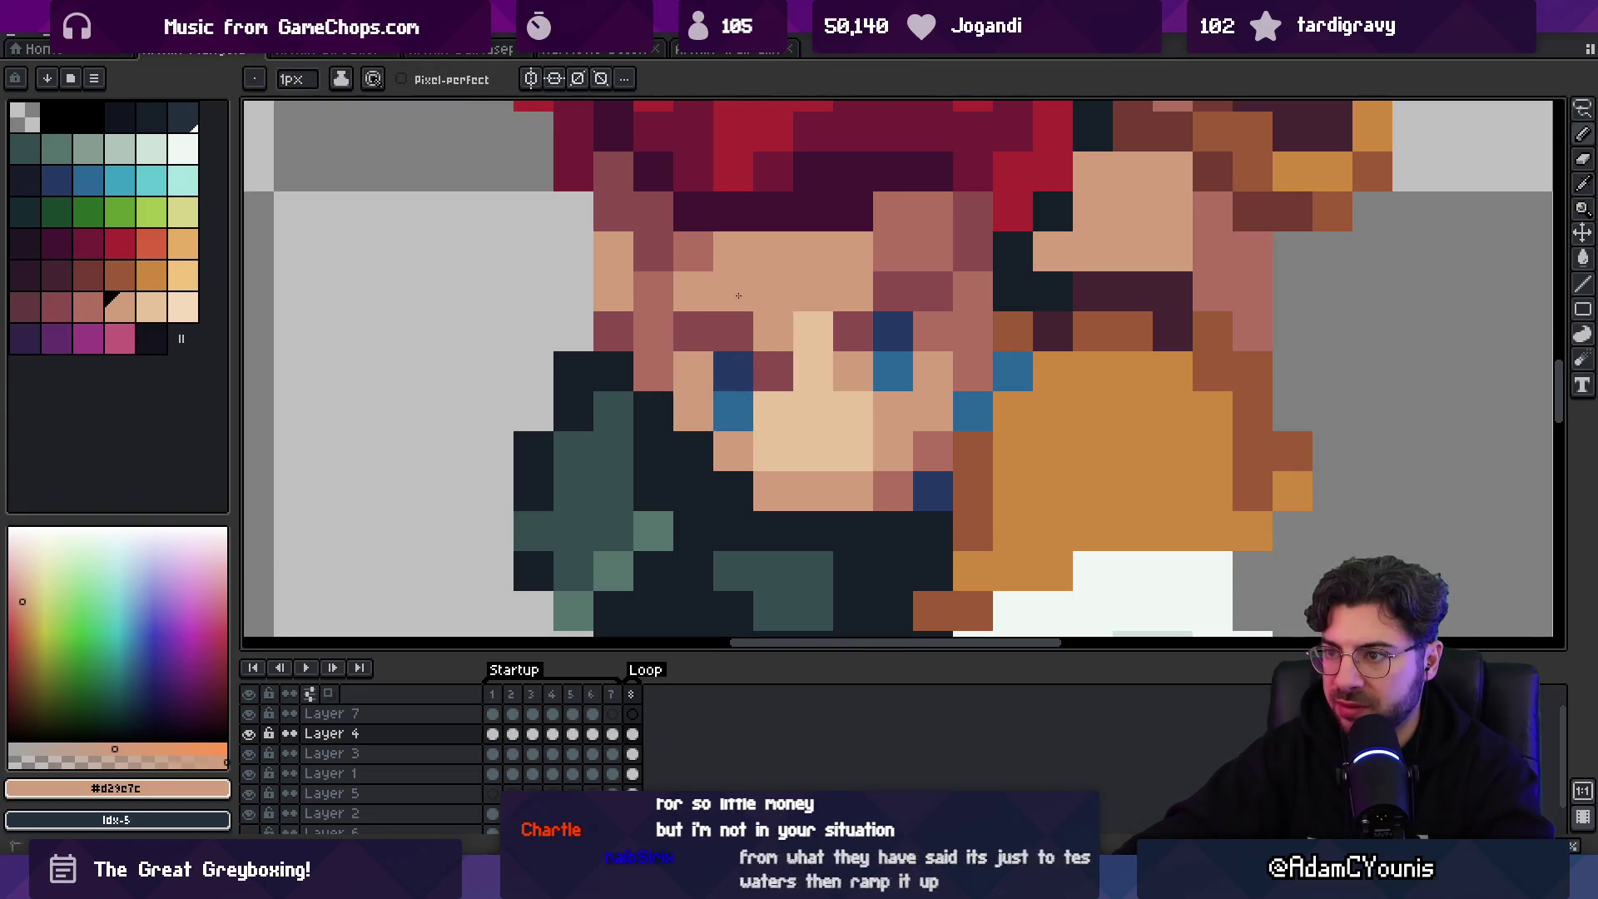
{"action": "scroll", "coordinate": [717, 284], "scroll_direction": "down", "scroll_amount": 7}
{"action": "key", "text": "v"}
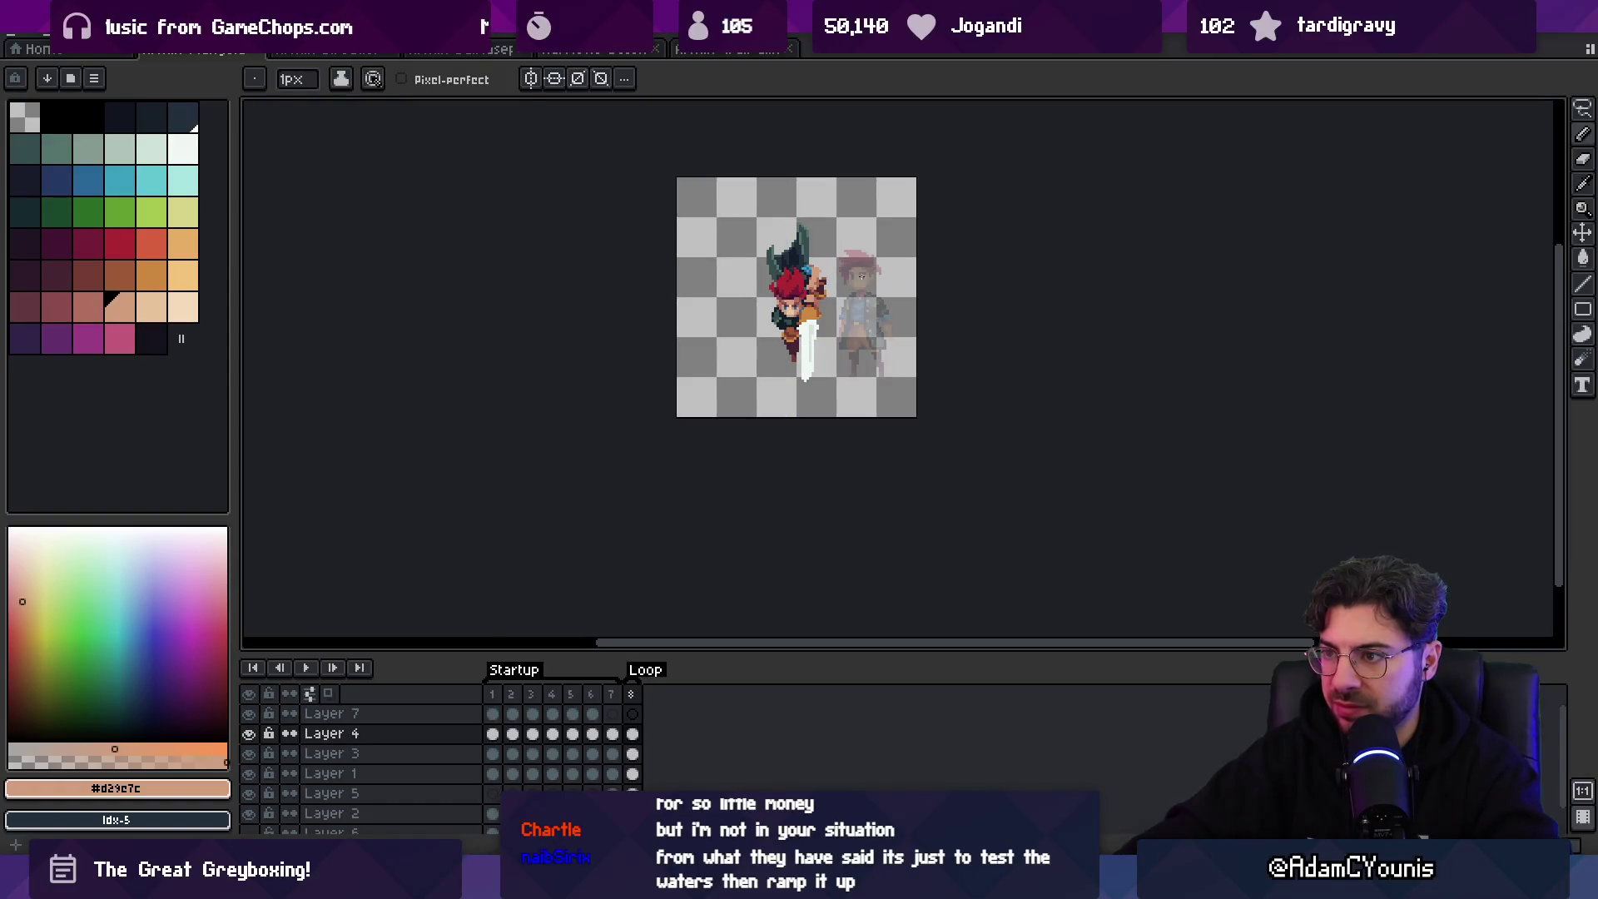
{"action": "key", "text": "b"}
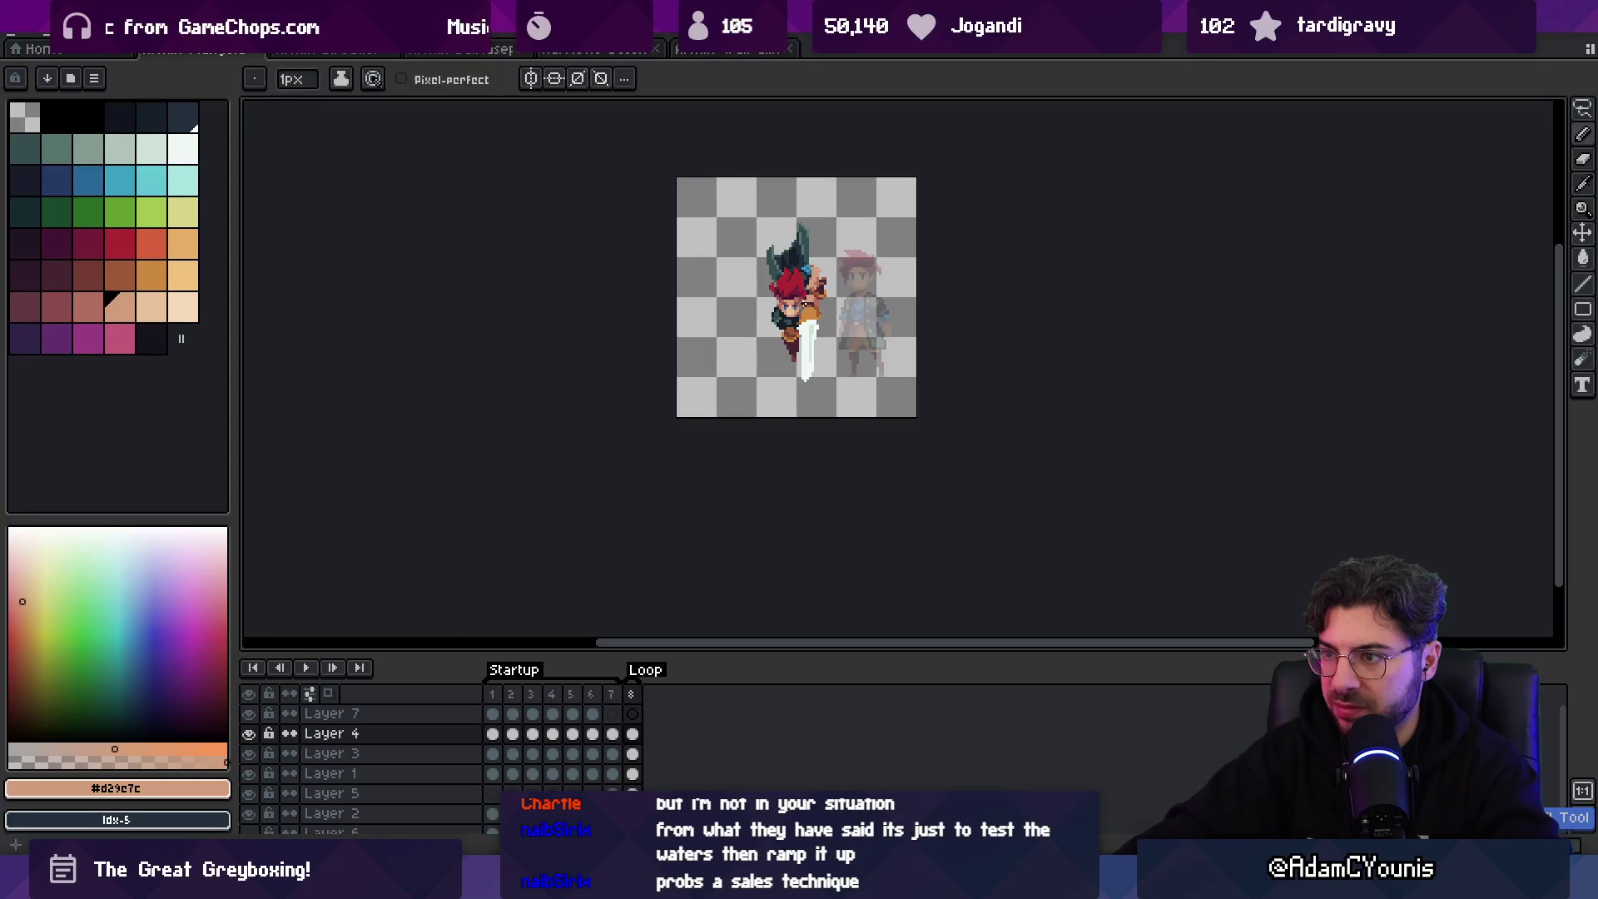
{"action": "key", "text": "v"}
{"action": "scroll", "coordinate": [799, 267], "scroll_direction": "up", "scroll_amount": 4}
- On Layer 3, select the pixel block beside the eye and undo the attempted shift
{"action": "left_click", "coordinate": [832, 333]}
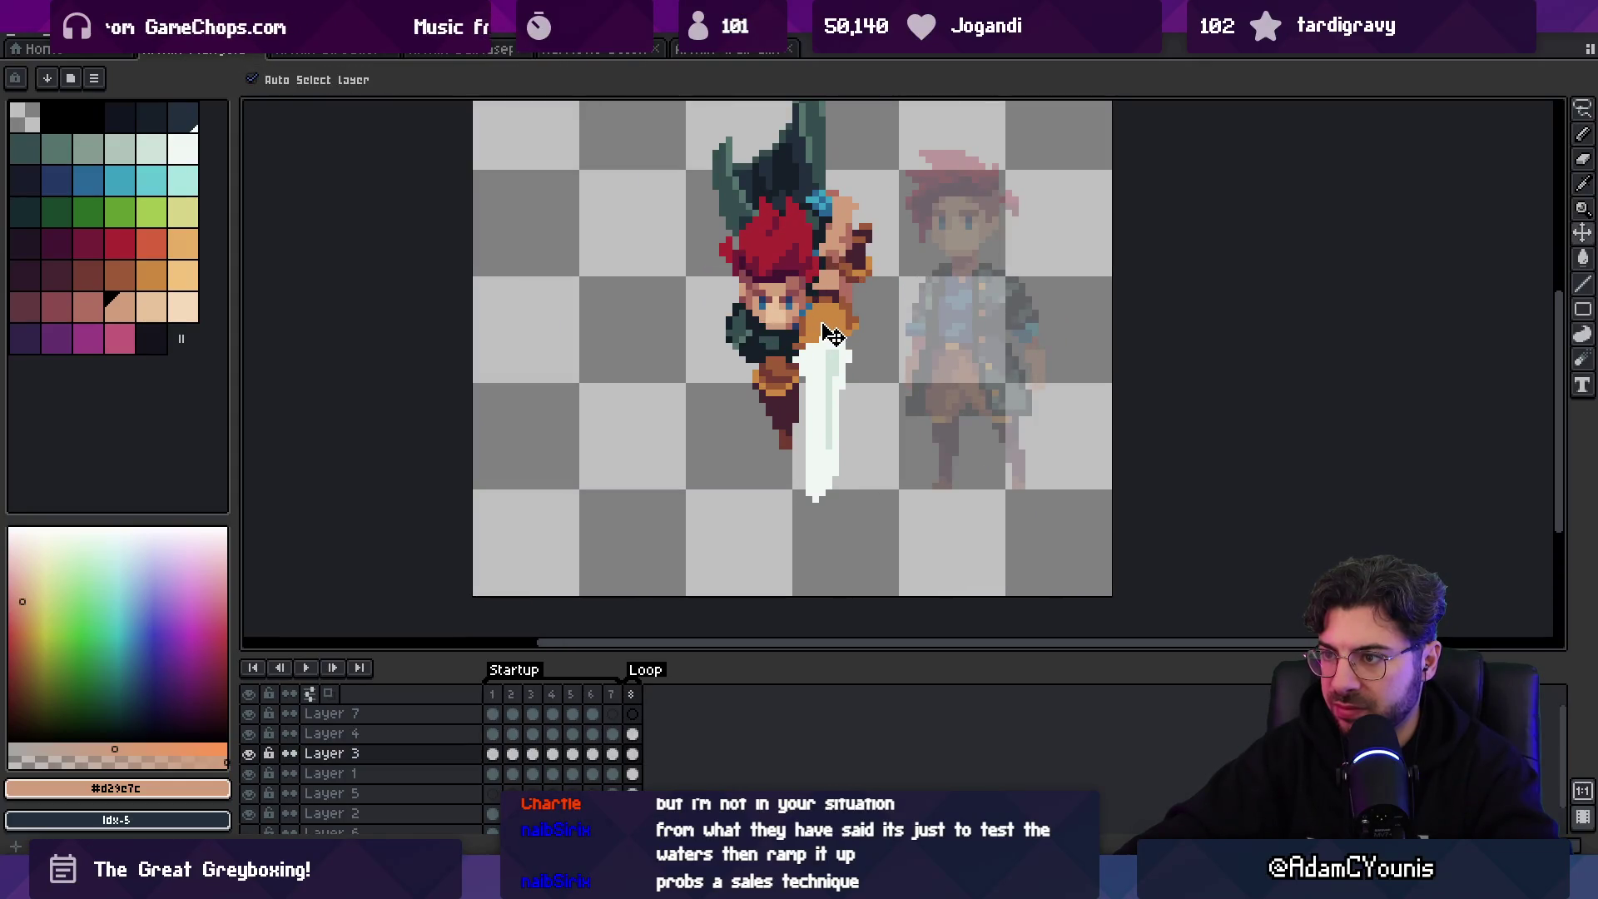
{"action": "scroll", "coordinate": [833, 333], "scroll_direction": "up", "scroll_amount": 5}
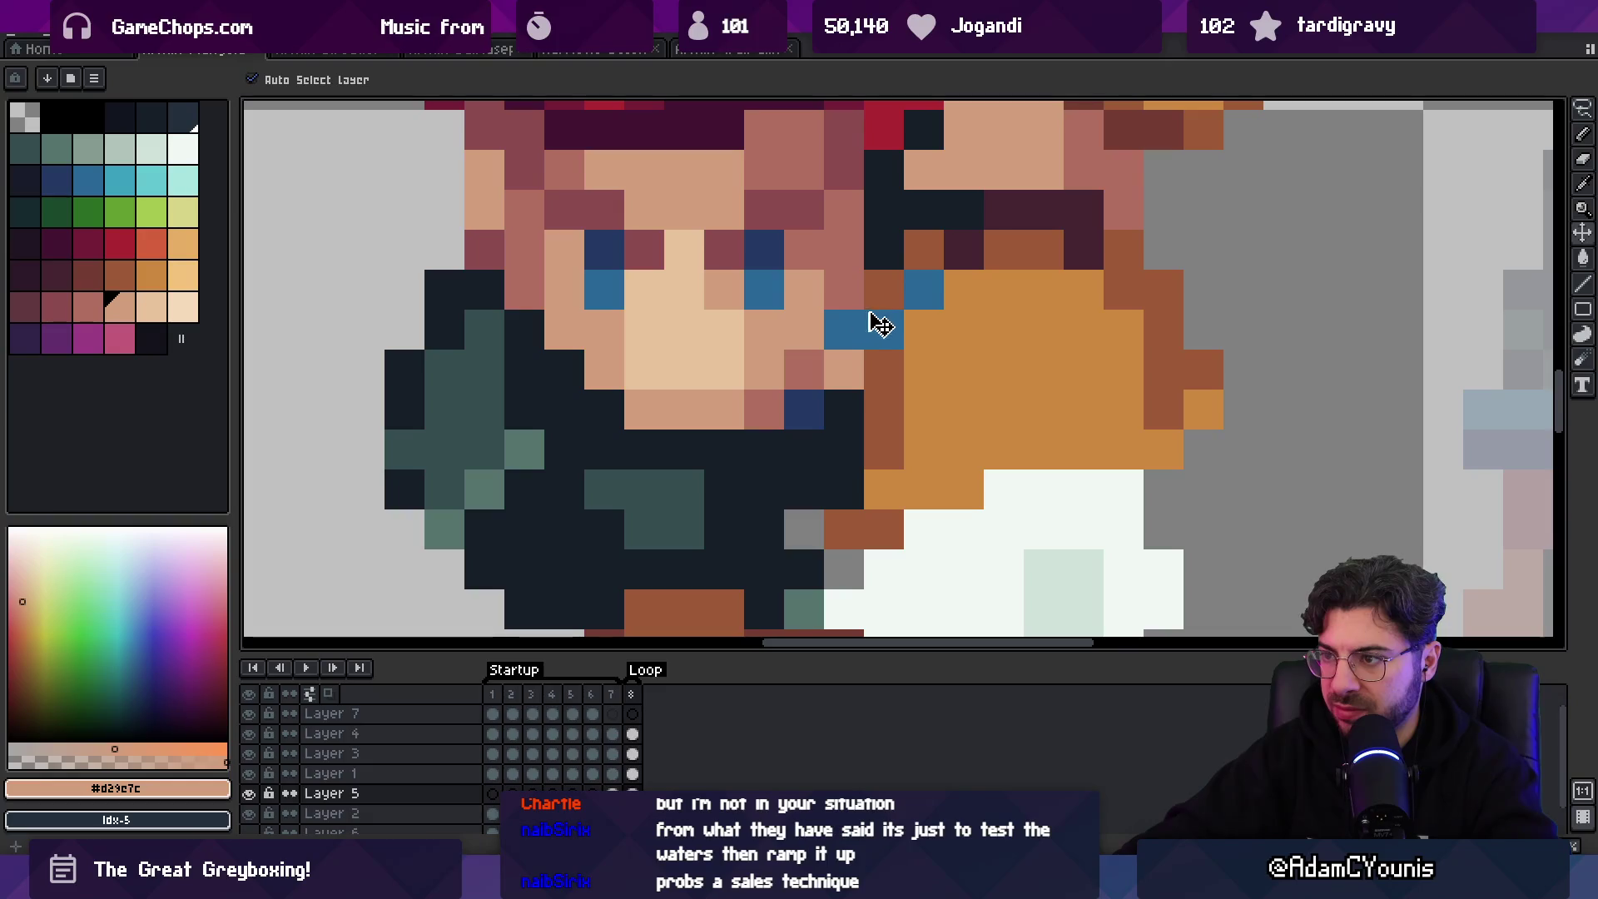
{"action": "key", "text": "m"}
{"action": "left_click_drag", "start_coordinate": [884, 289], "coordinate": [927, 267]}
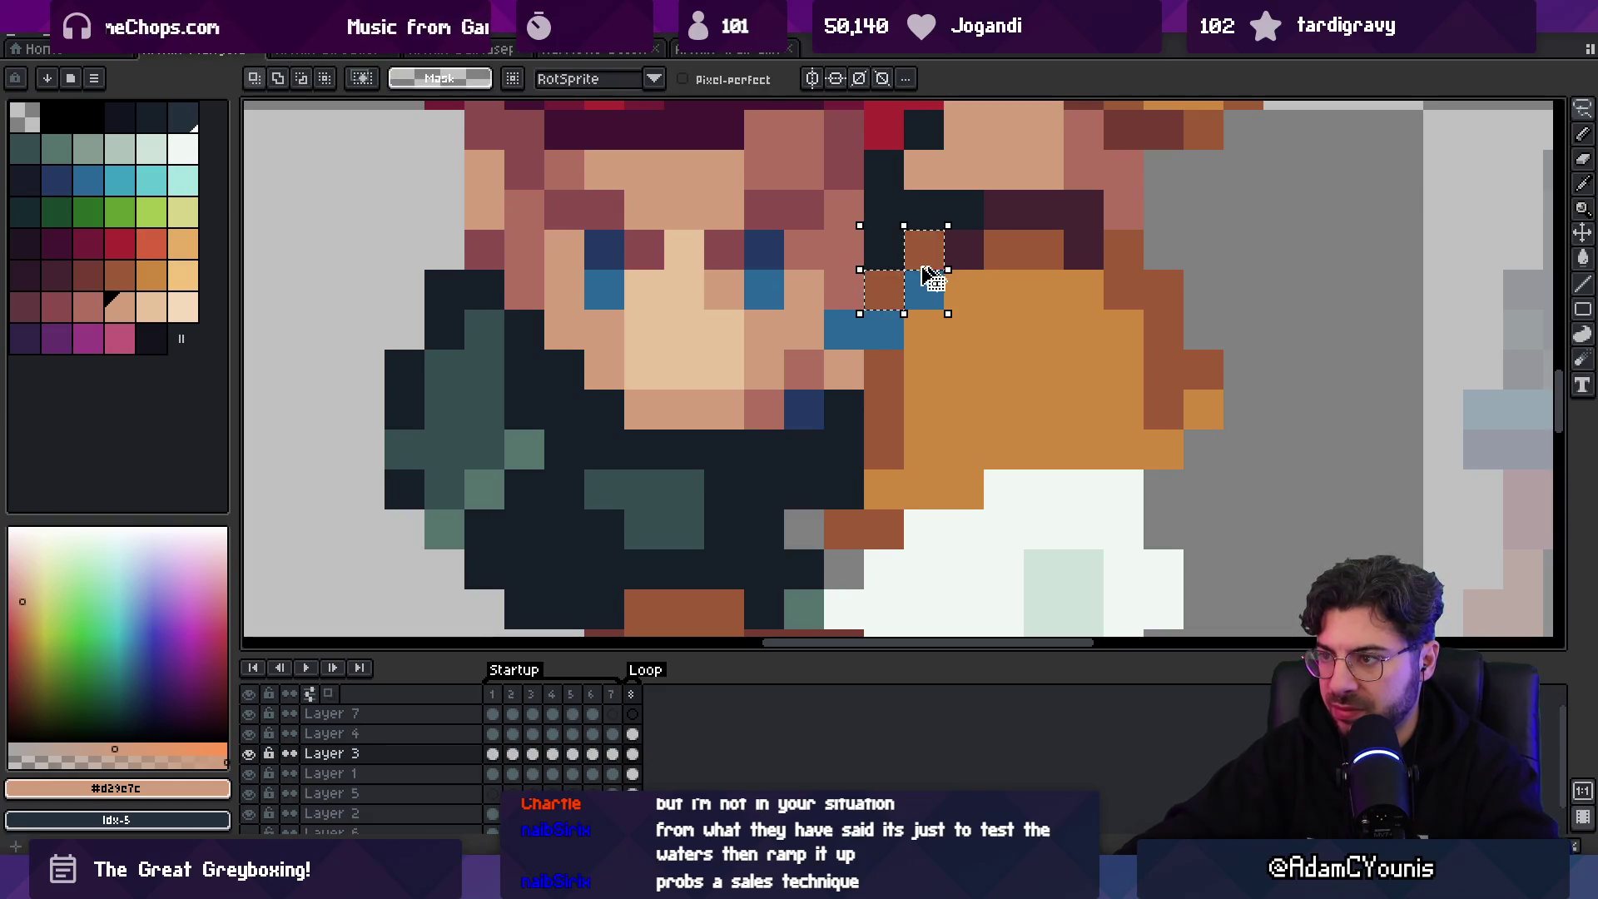
{"action": "key", "text": "v"}
{"action": "key", "text": "ctrl+z"}
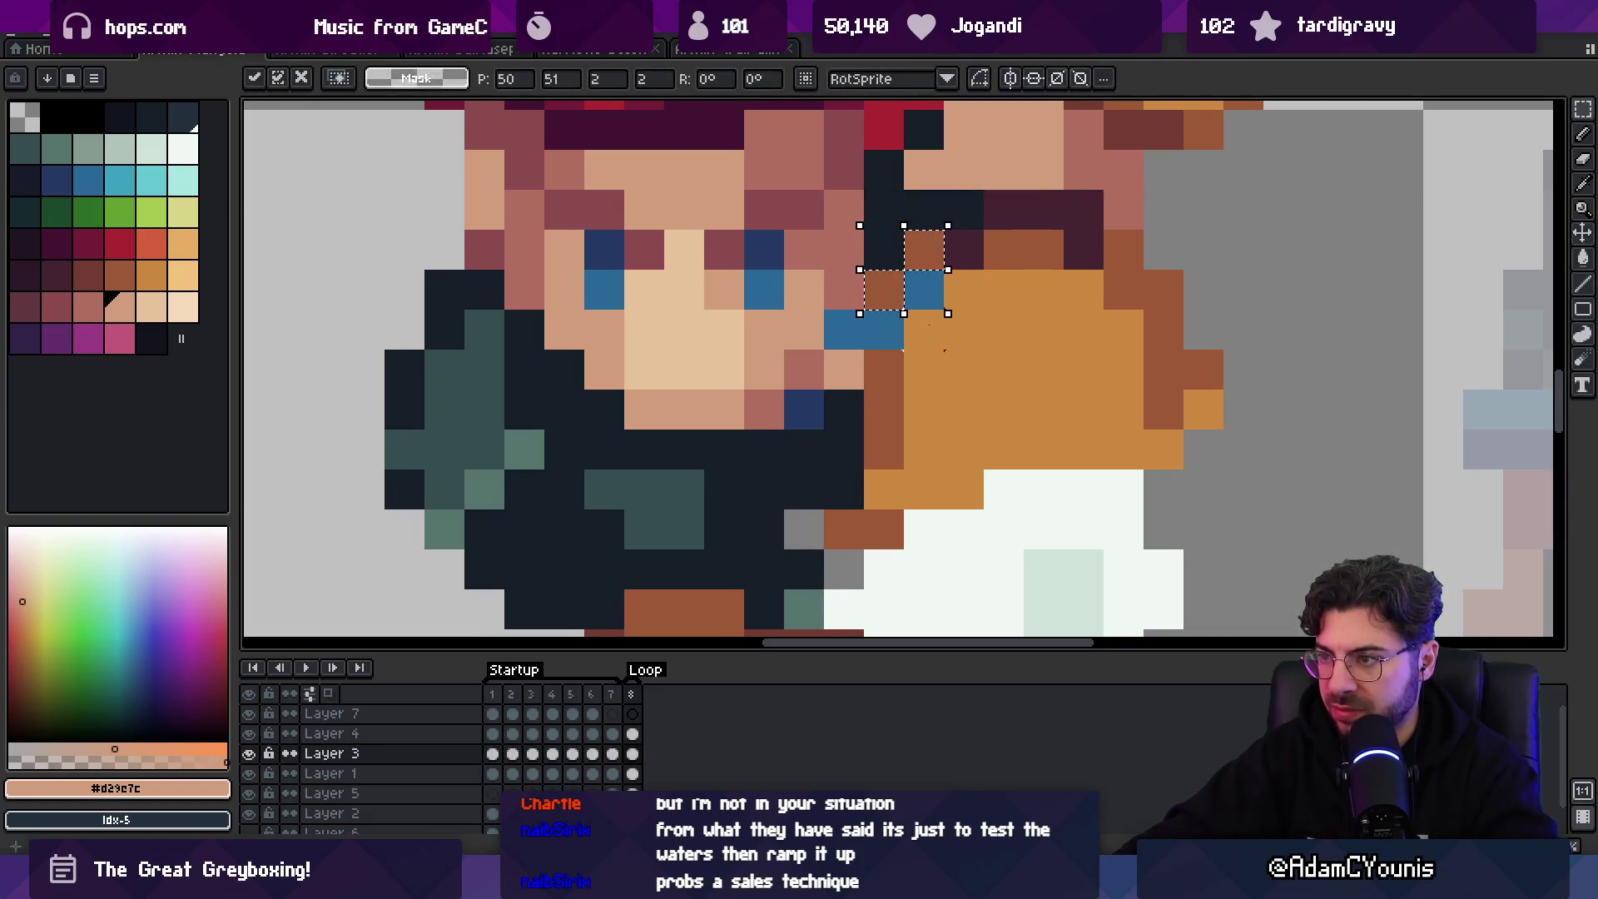
{"action": "key", "text": "v"}
- Paint the blue pixel beside the eye with the dark outline colour #161c28
{"action": "scroll", "coordinate": [907, 283], "scroll_direction": "down", "scroll_amount": 5}
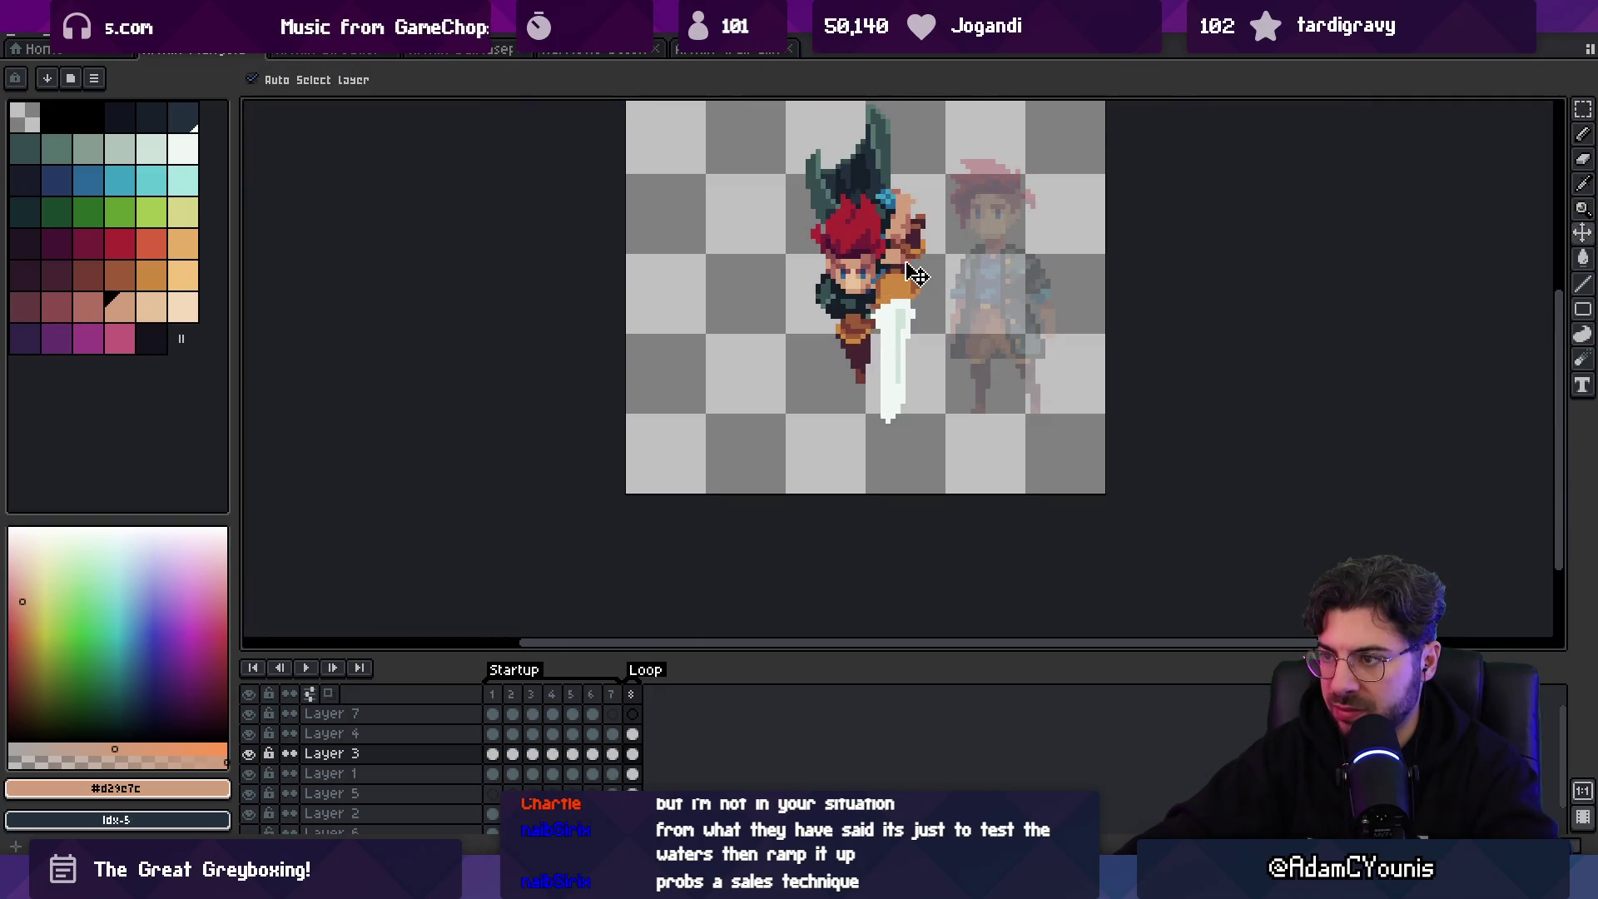
{"action": "scroll", "coordinate": [887, 291], "scroll_direction": "up", "scroll_amount": 5}
{"action": "key", "text": "b"}
{"action": "left_click", "coordinate": [860, 301], "text": "alt"}
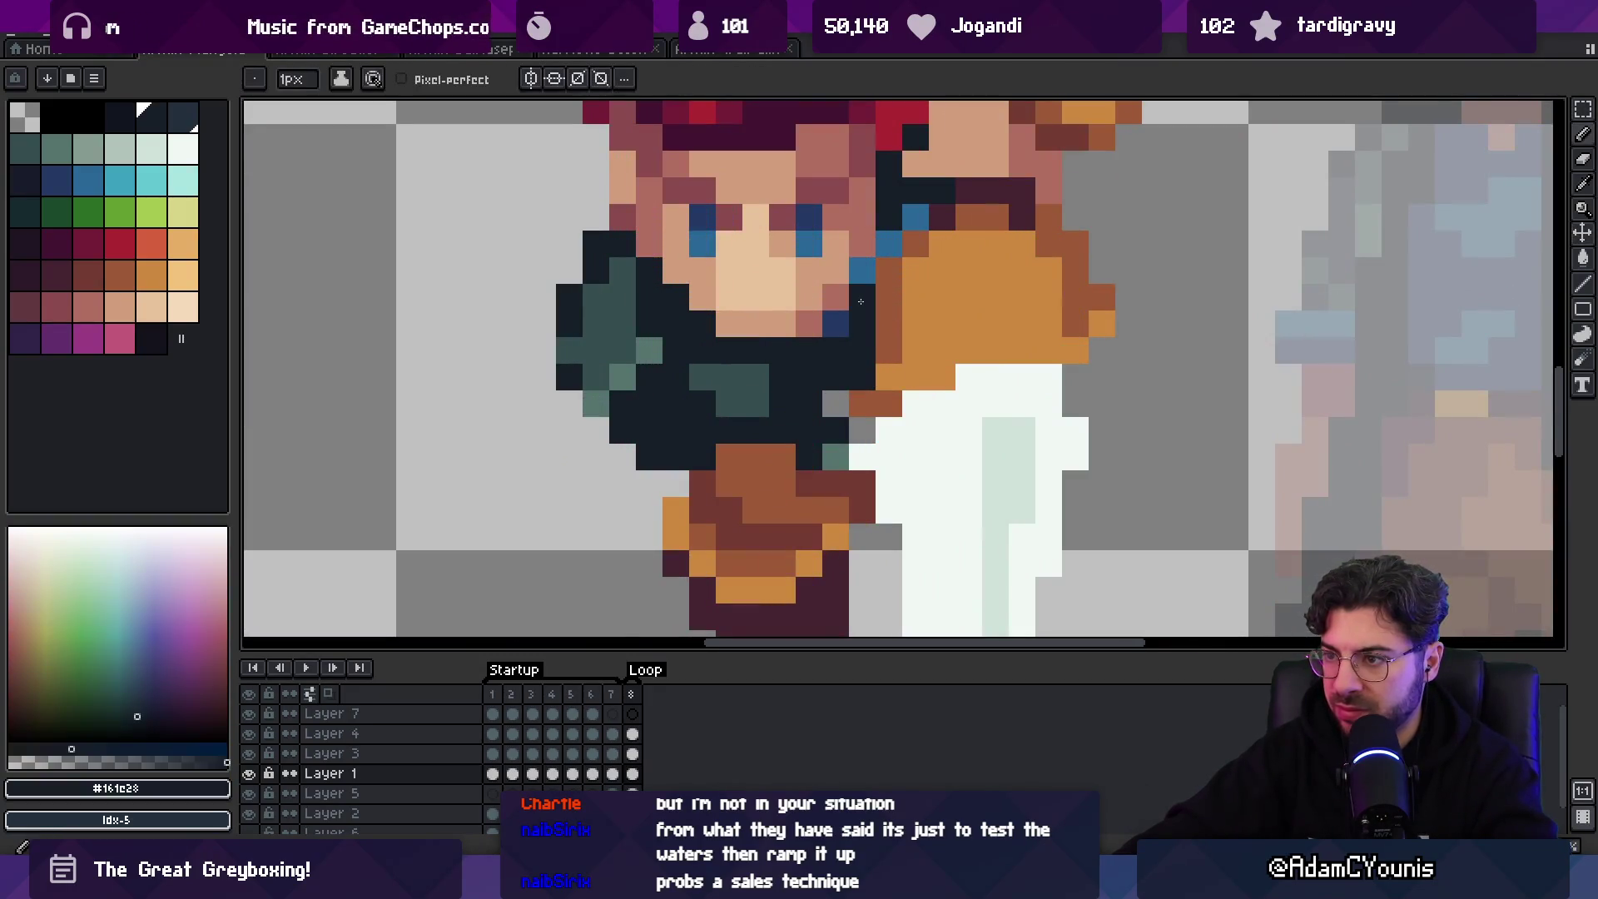
{"action": "left_click", "coordinate": [911, 229]}
{"action": "scroll", "coordinate": [899, 242], "scroll_direction": "down", "scroll_amount": 5}
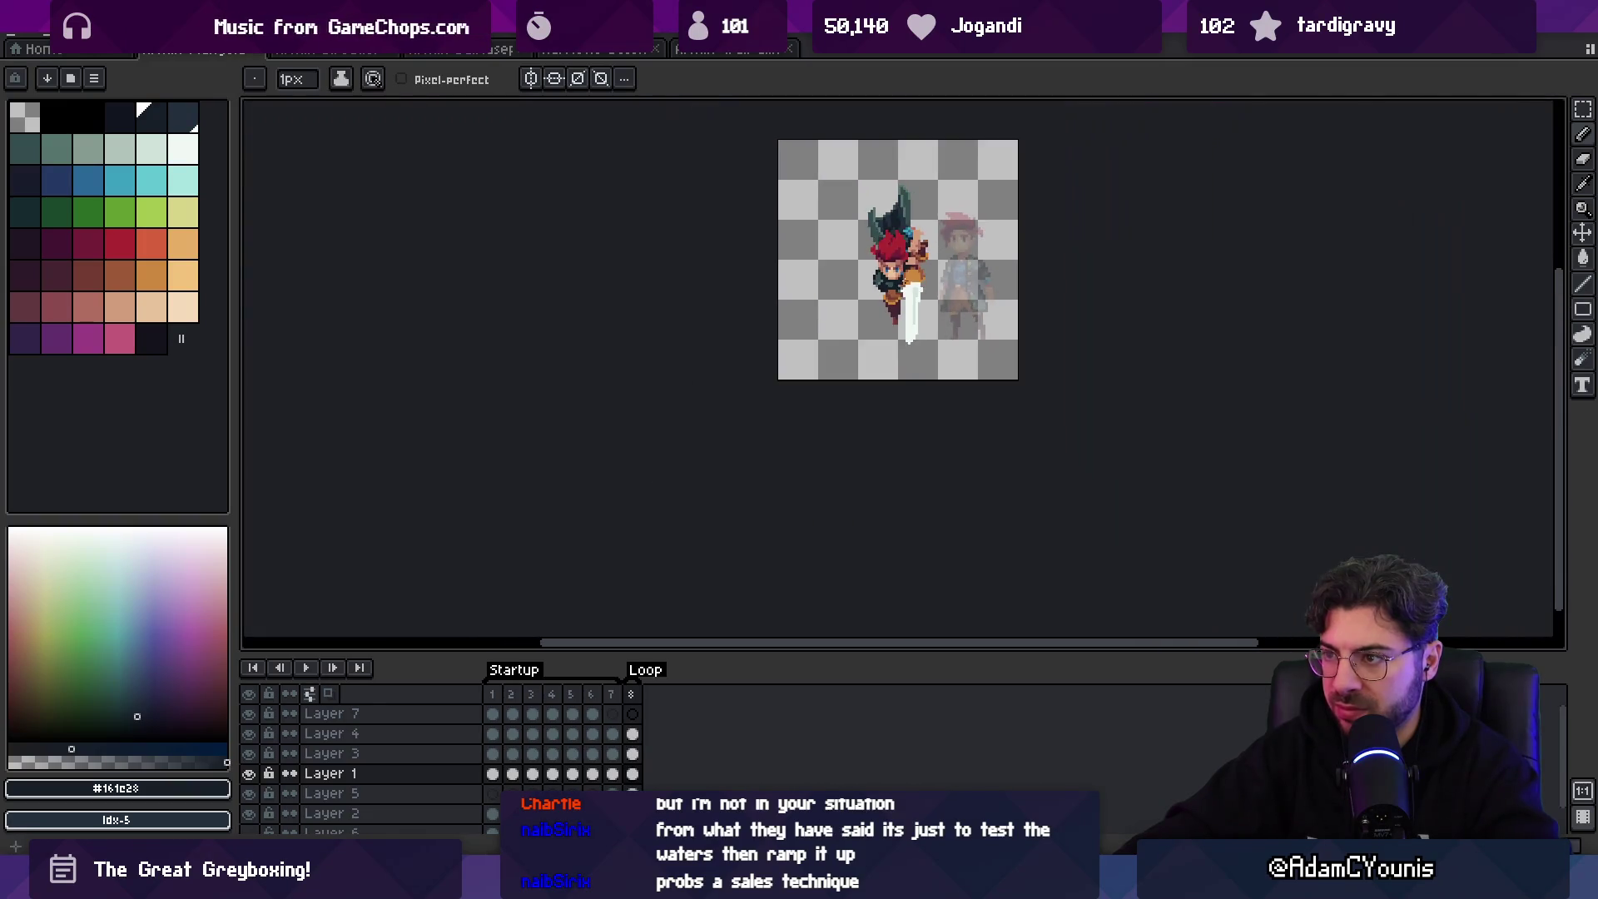
{"action": "scroll", "coordinate": [878, 285], "scroll_direction": "up", "scroll_amount": 5}
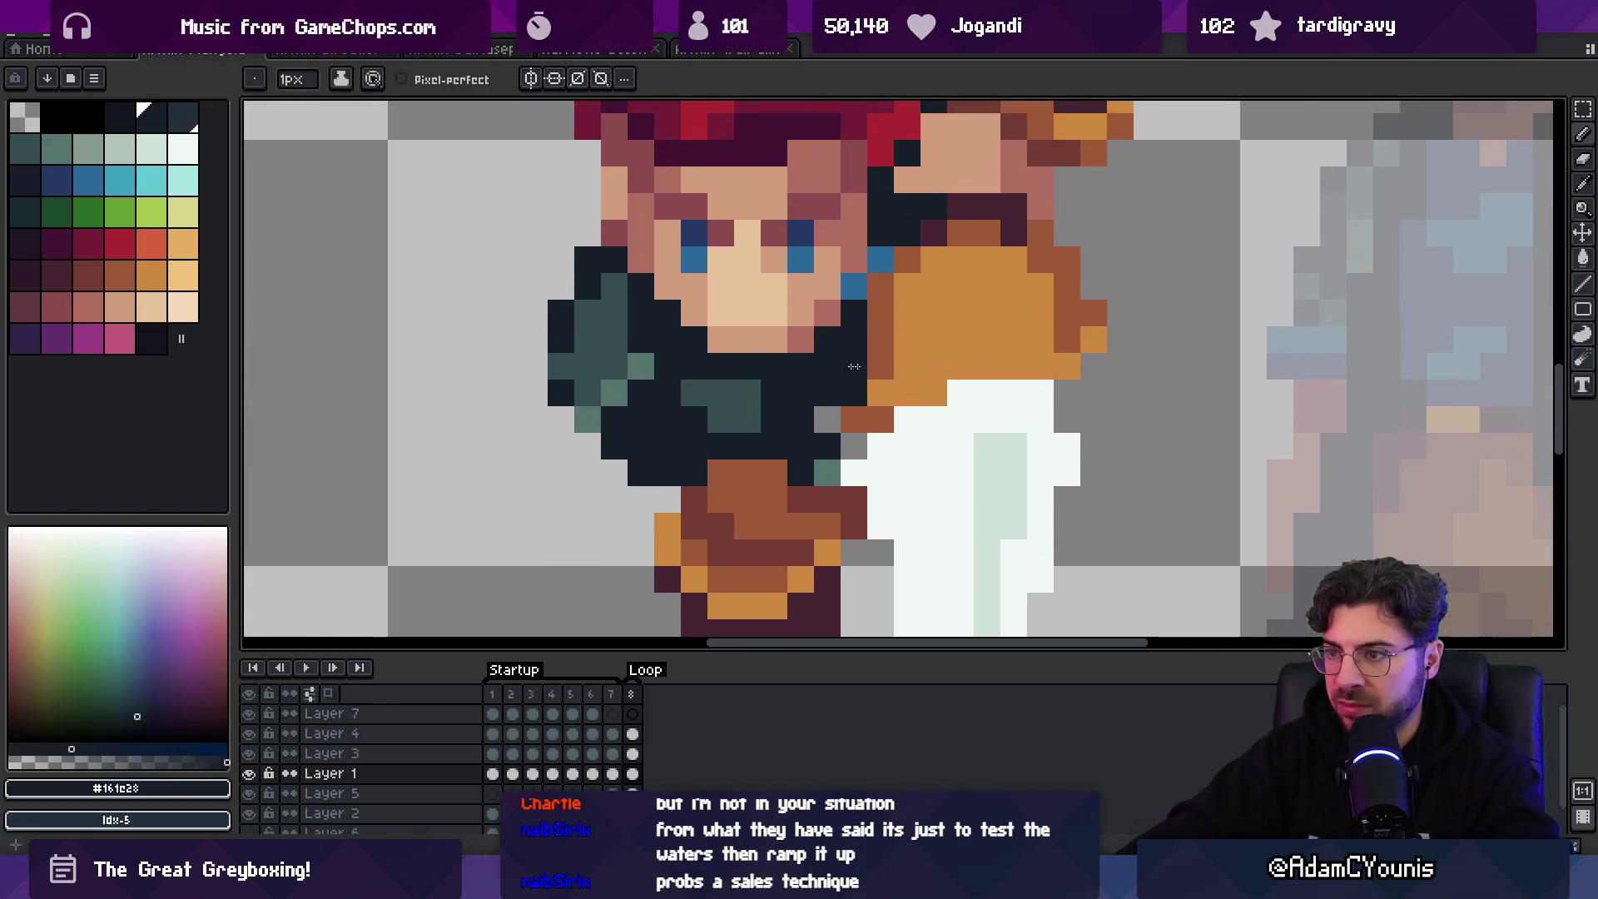
- Sample #344c4c, #161c28 and #3ba1bf, ending on the darker blue #296797
{"action": "left_click", "coordinate": [770, 394], "text": "alt"}
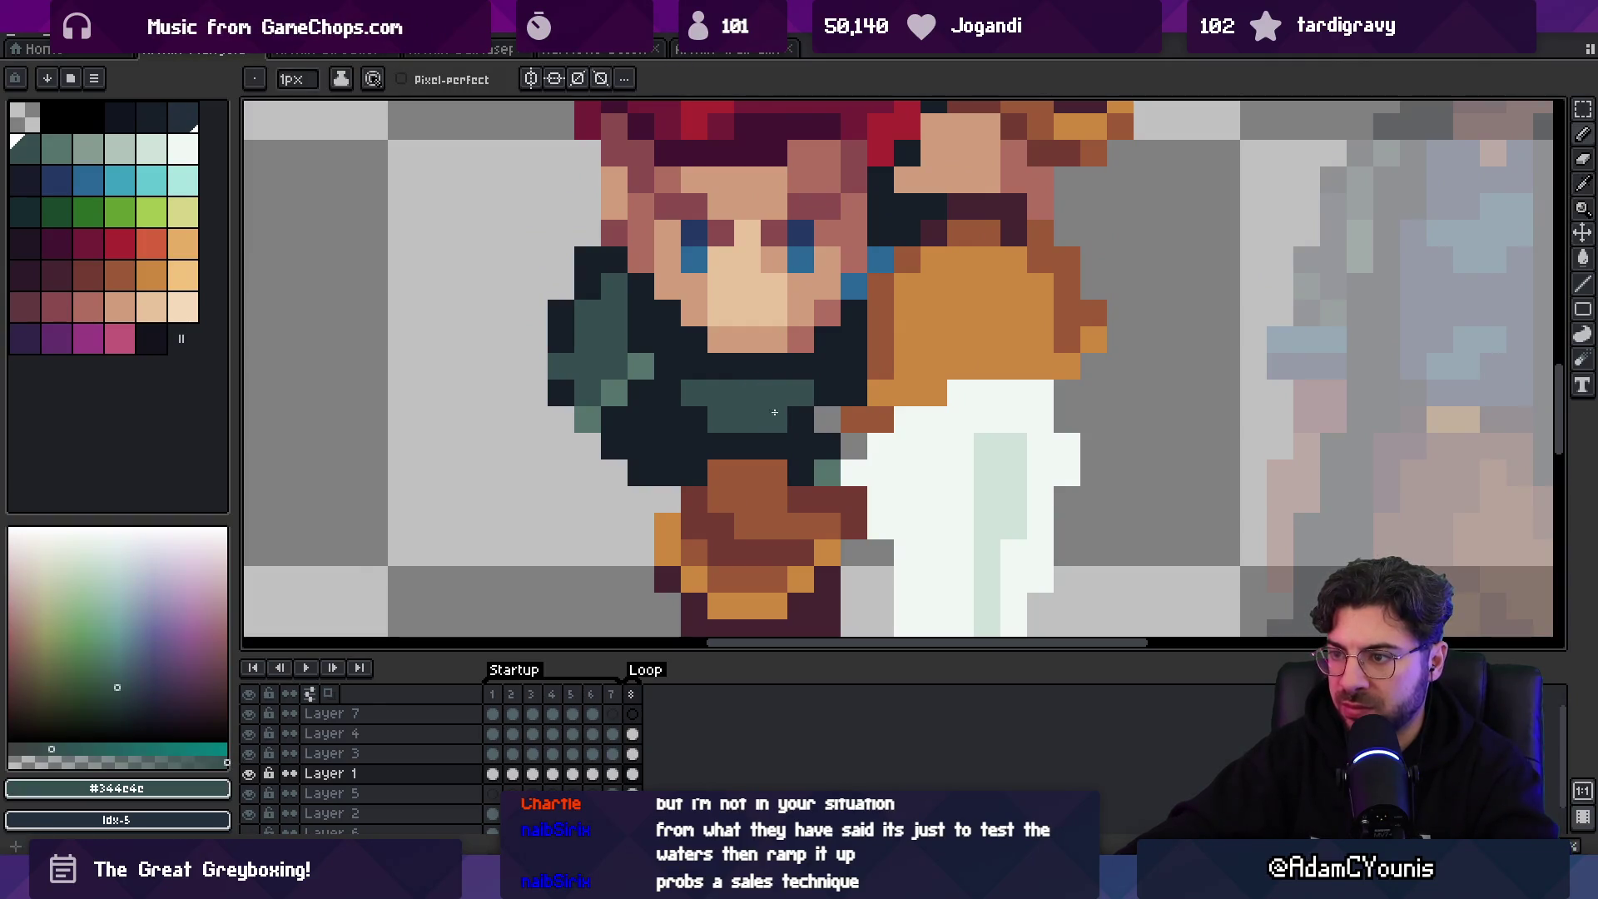
{"action": "left_click", "coordinate": [795, 424], "text": "alt"}
{"action": "scroll", "coordinate": [797, 450], "scroll_direction": "down", "scroll_amount": 5}
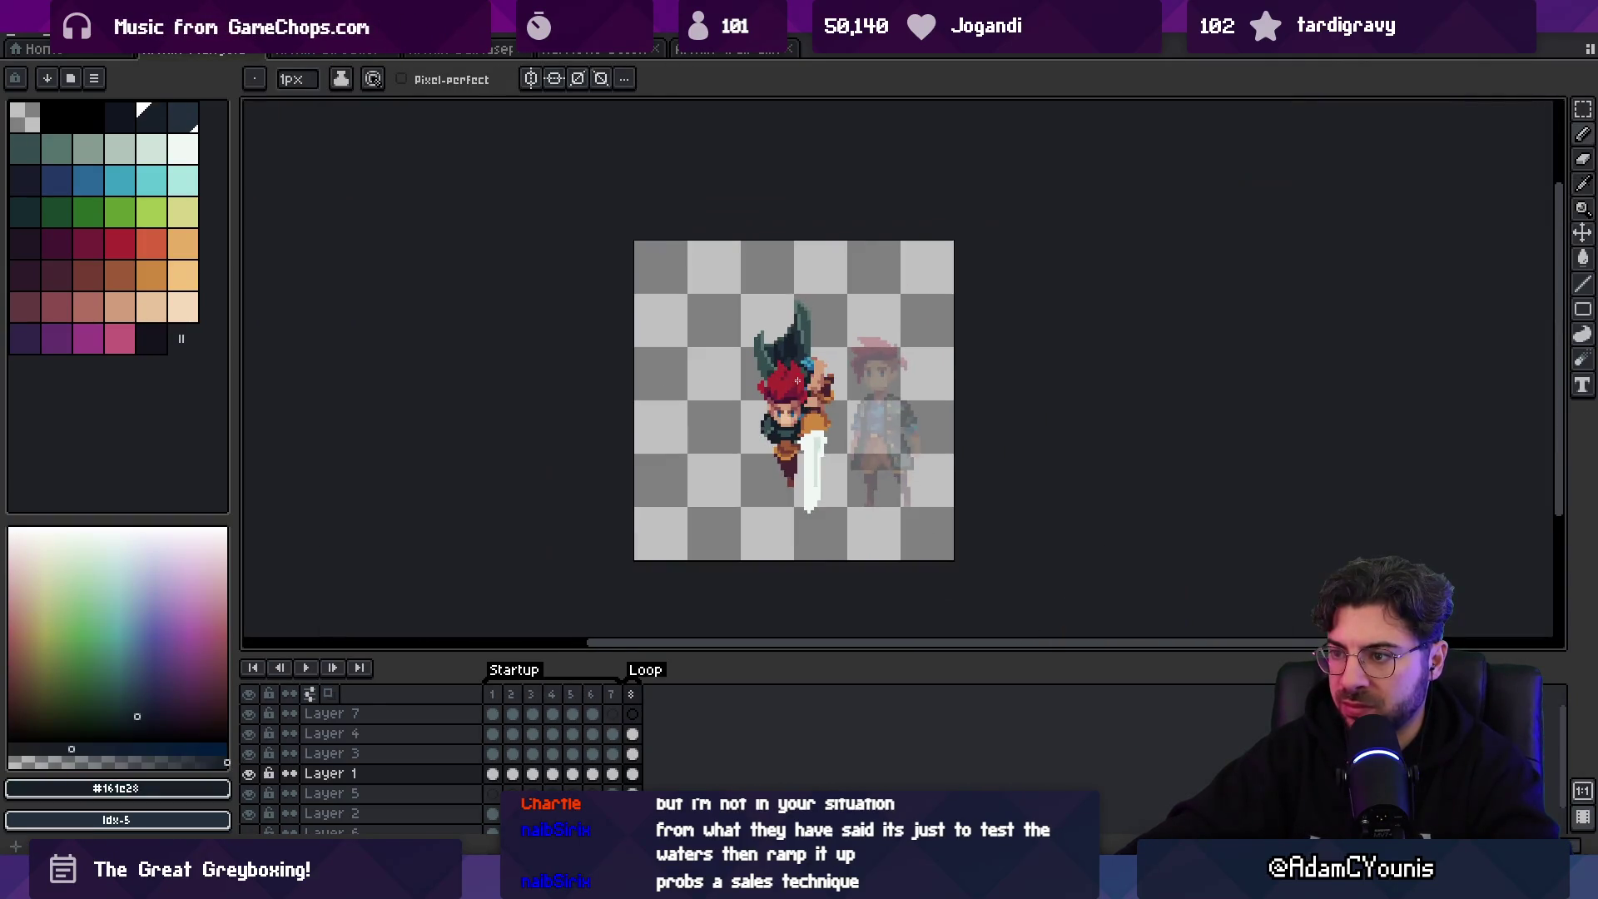
{"action": "scroll", "coordinate": [788, 413], "scroll_direction": "up", "scroll_amount": 2}
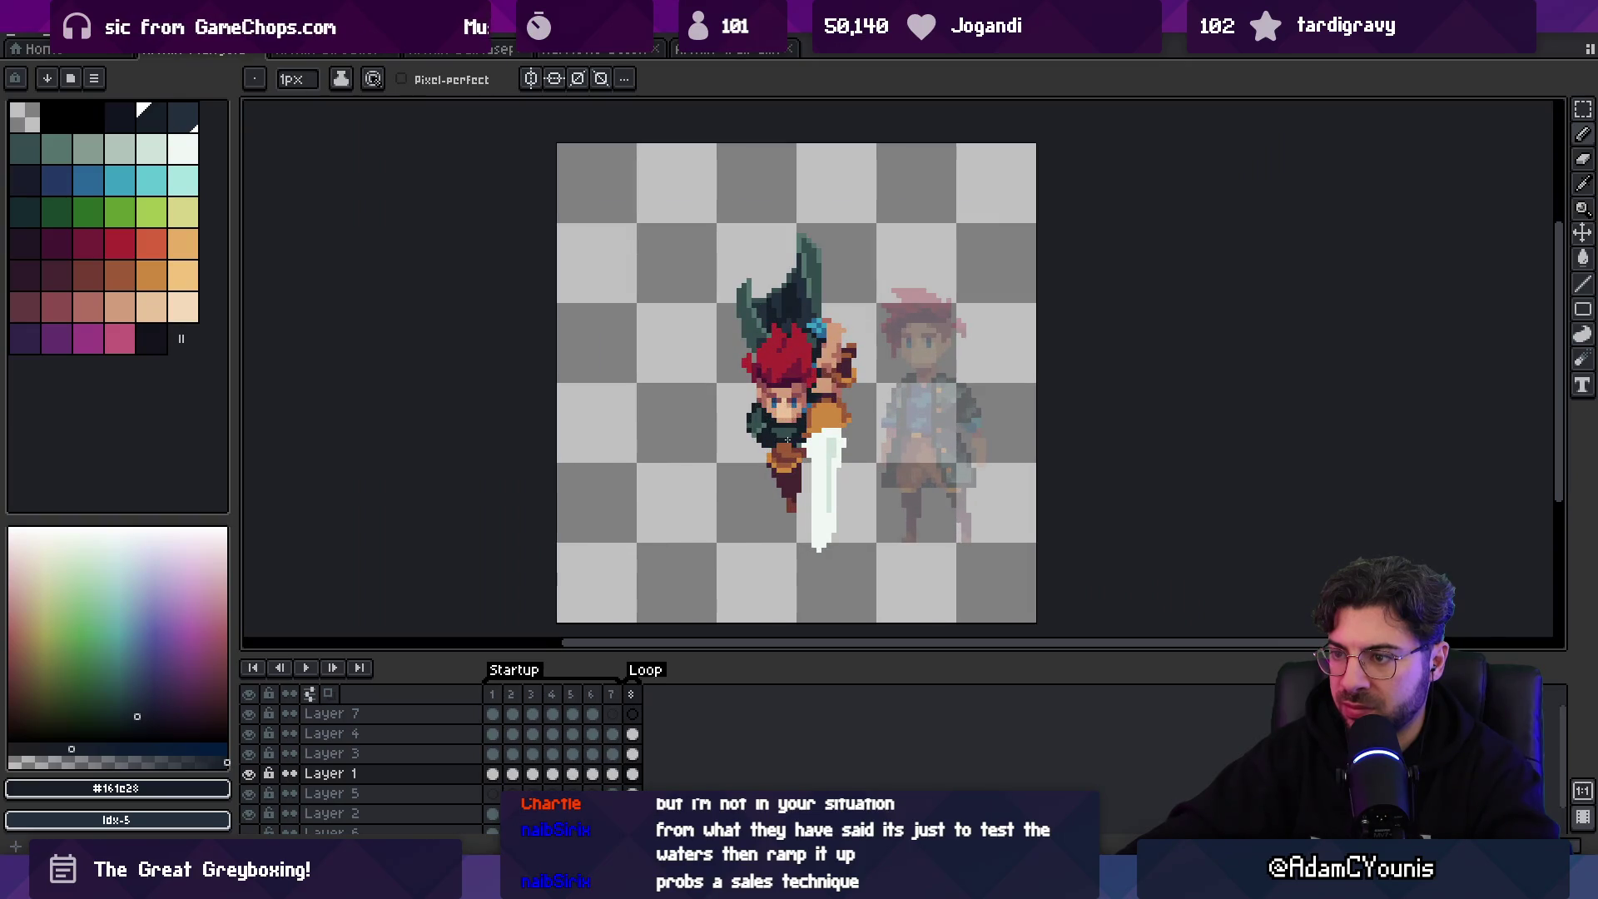
{"action": "scroll", "coordinate": [787, 439], "scroll_direction": "up", "scroll_amount": 4}
{"action": "left_click", "coordinate": [871, 162], "text": "alt"}
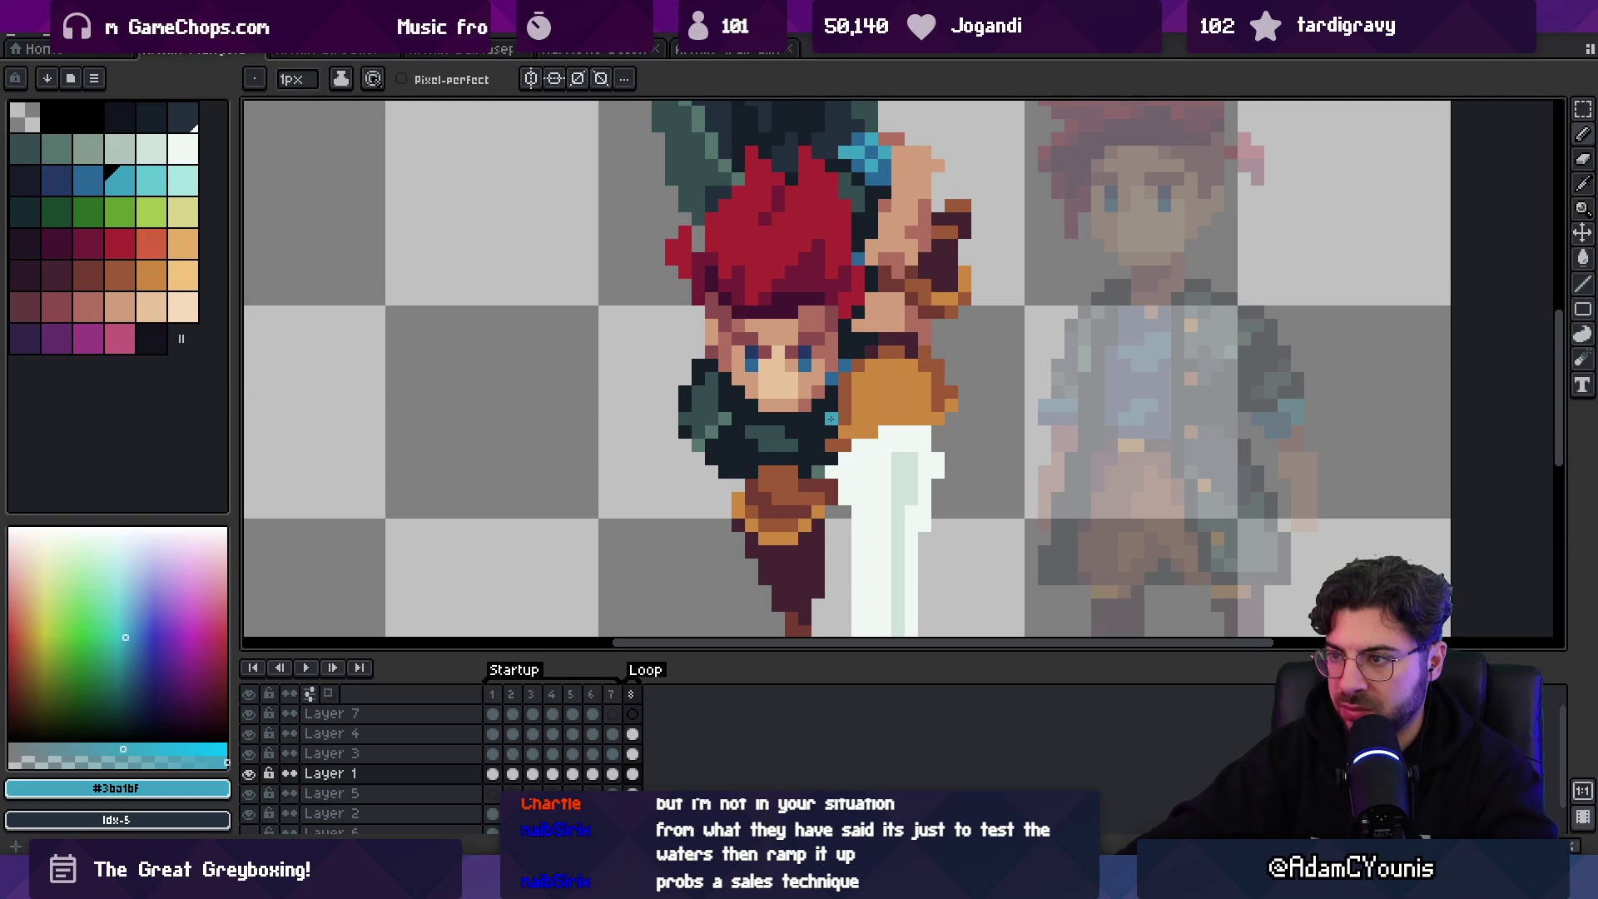
{"action": "left_click", "coordinate": [829, 445], "text": "alt"}
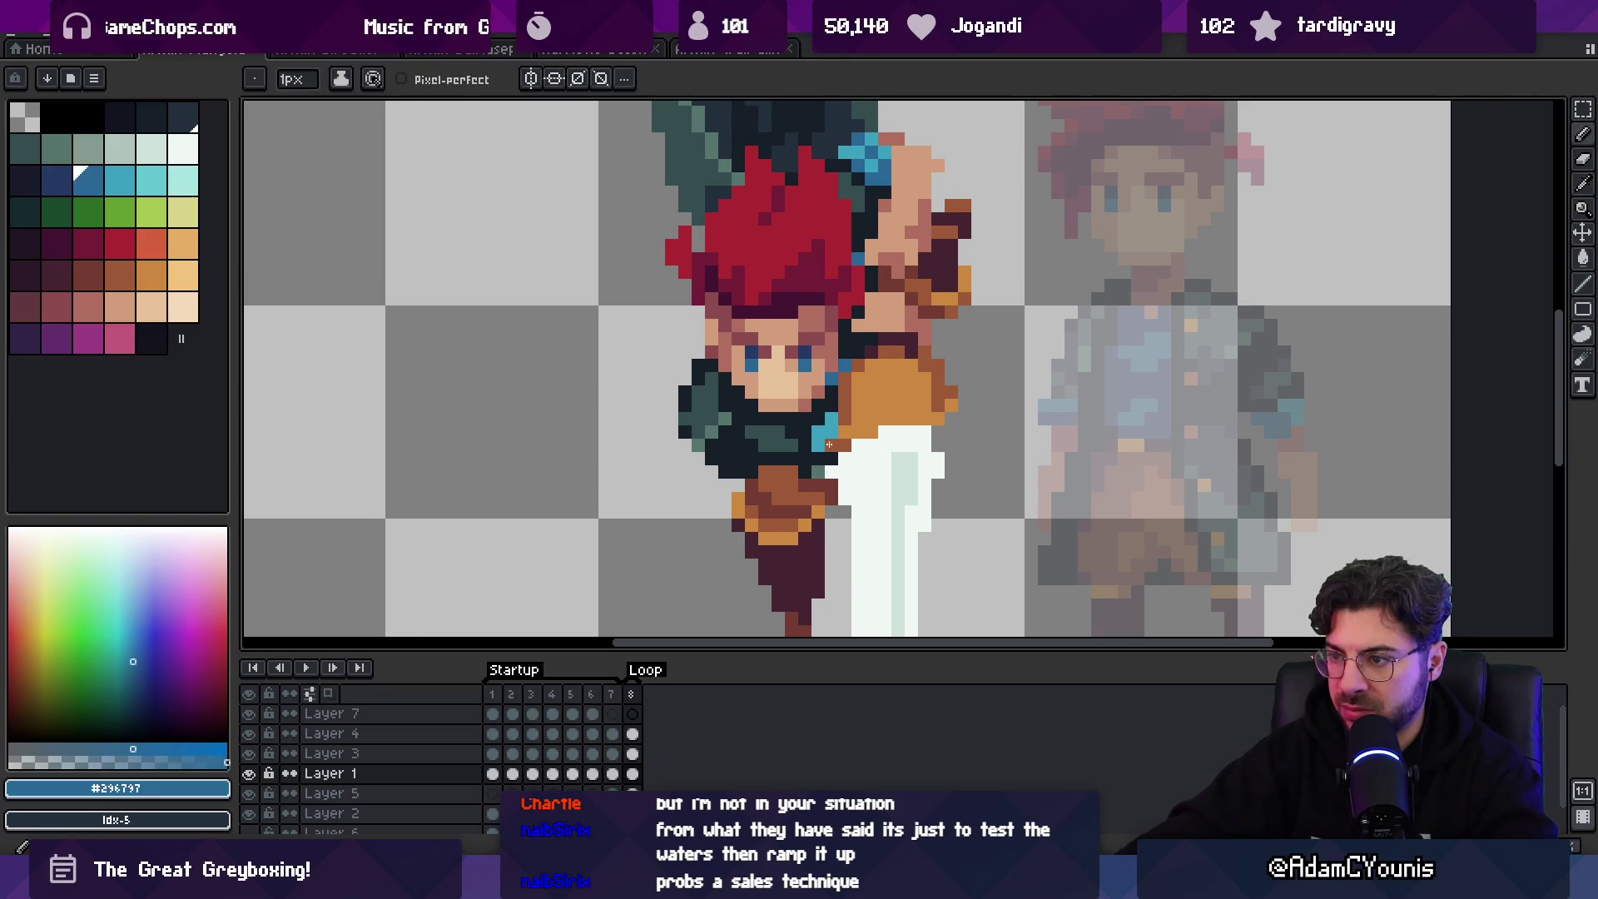
{"action": "scroll", "coordinate": [827, 436], "scroll_direction": "down", "scroll_amount": 5}
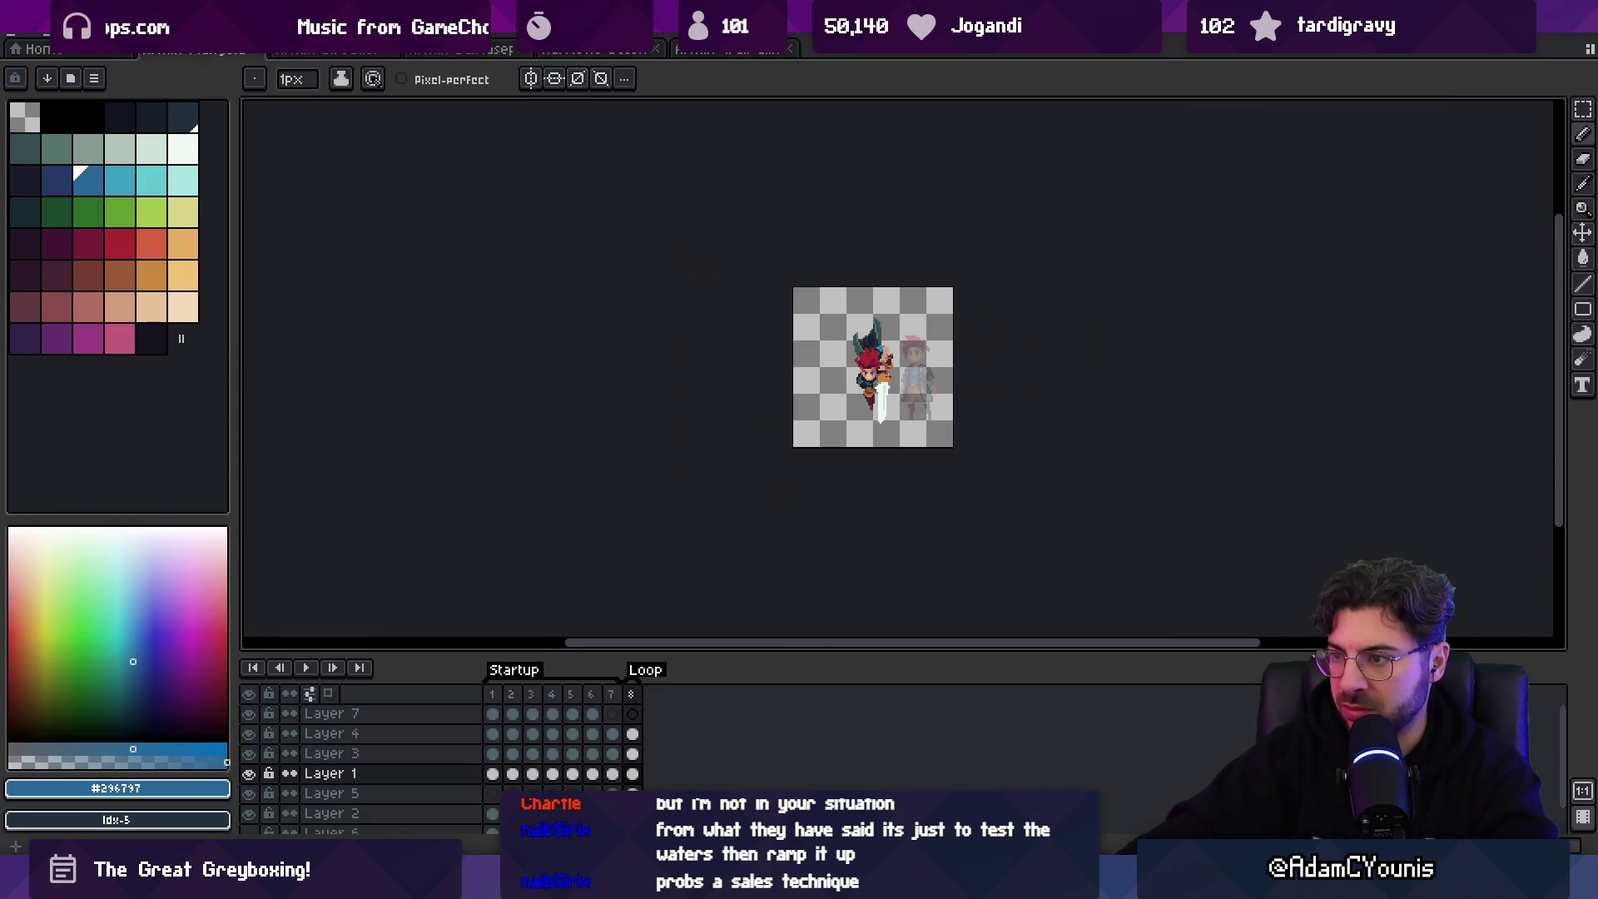
{"action": "scroll", "coordinate": [897, 379], "scroll_direction": "up", "scroll_amount": 2}
{"action": "scroll", "coordinate": [899, 370], "scroll_direction": "up", "scroll_amount": 2}
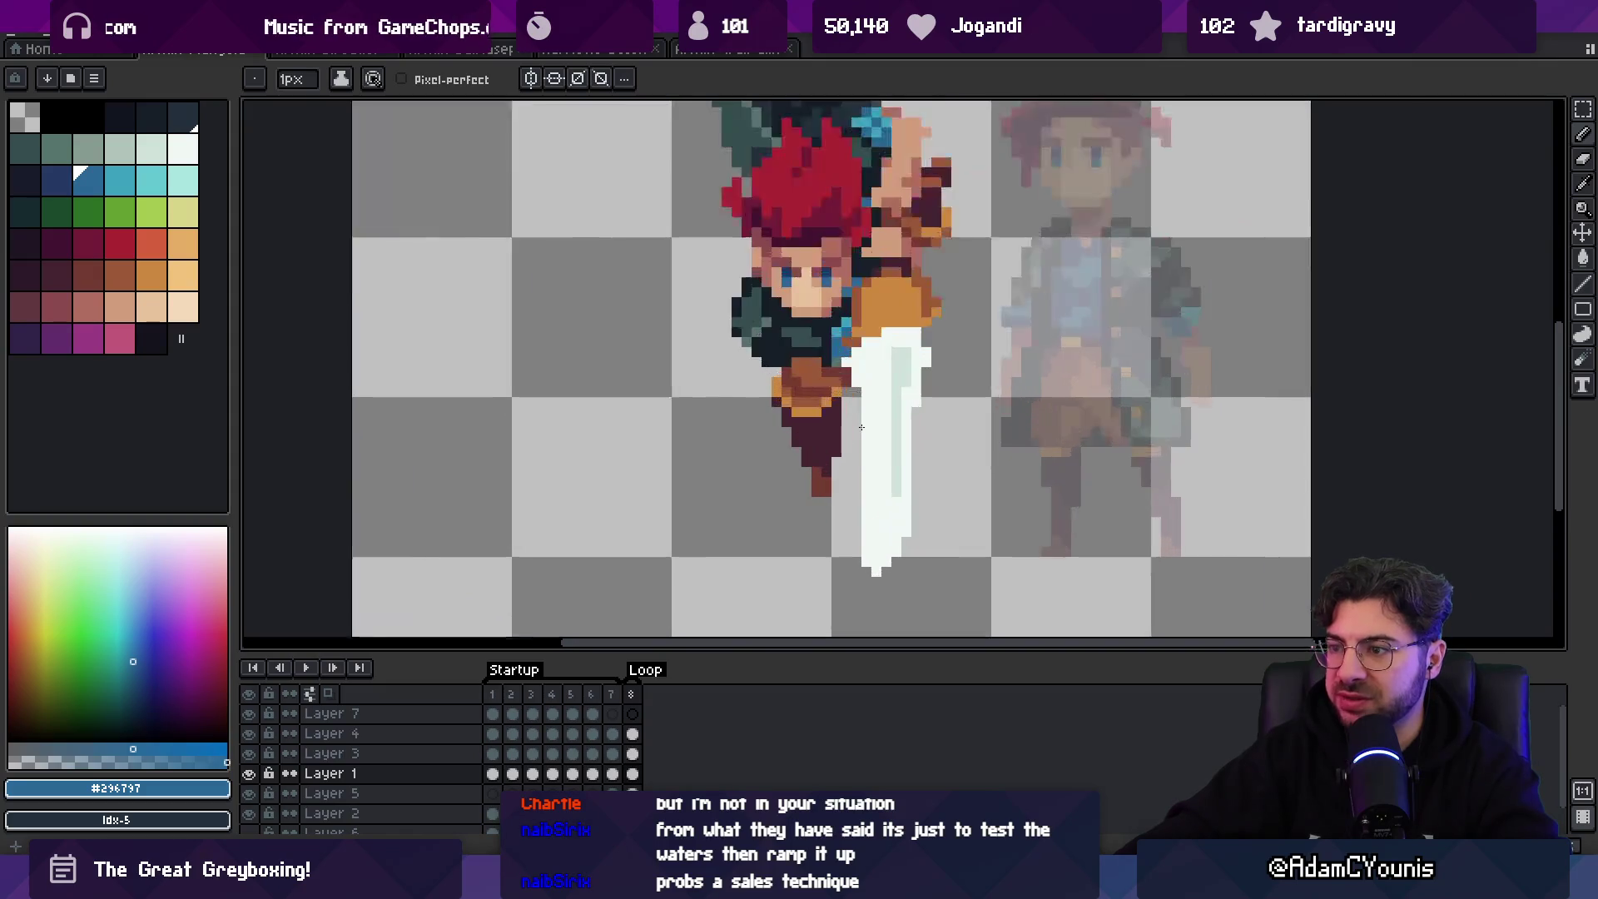
- Flip the sword horizontally and drag it back beside the body
{"action": "key", "text": "v"}
{"action": "left_click", "coordinate": [884, 446]}
{"action": "left_click_drag", "start_coordinate": [905, 404], "coordinate": [896, 403]}
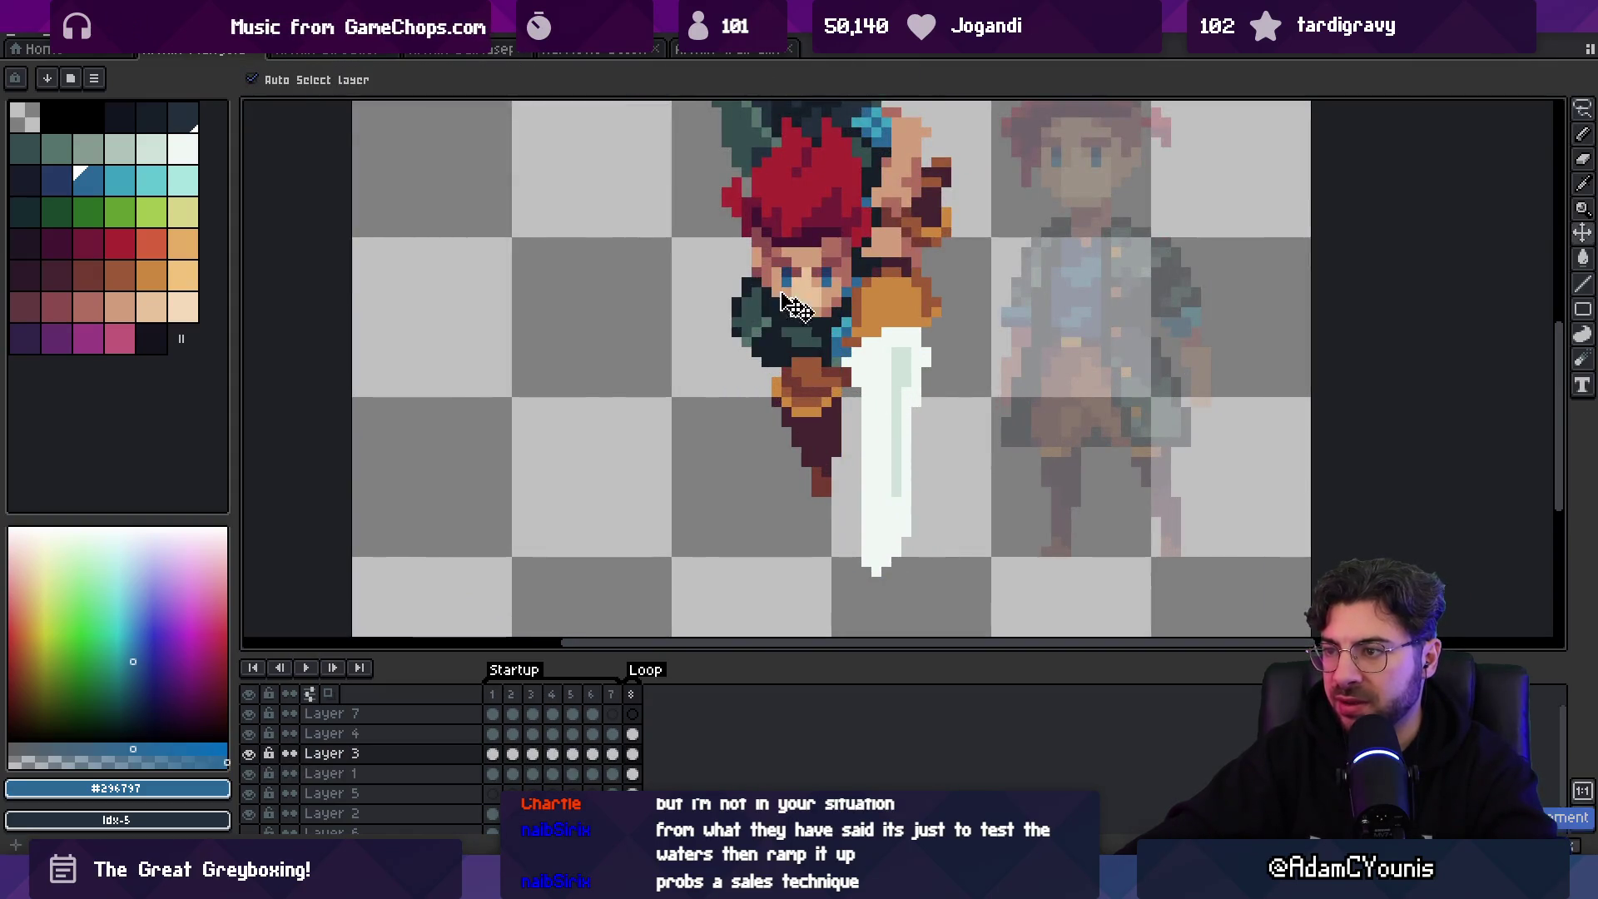
{"action": "left_click", "coordinate": [51, 33]}
{"action": "left_click", "coordinate": [180, 295]}
{"action": "left_click_drag", "start_coordinate": [769, 367], "coordinate": [880, 368]}
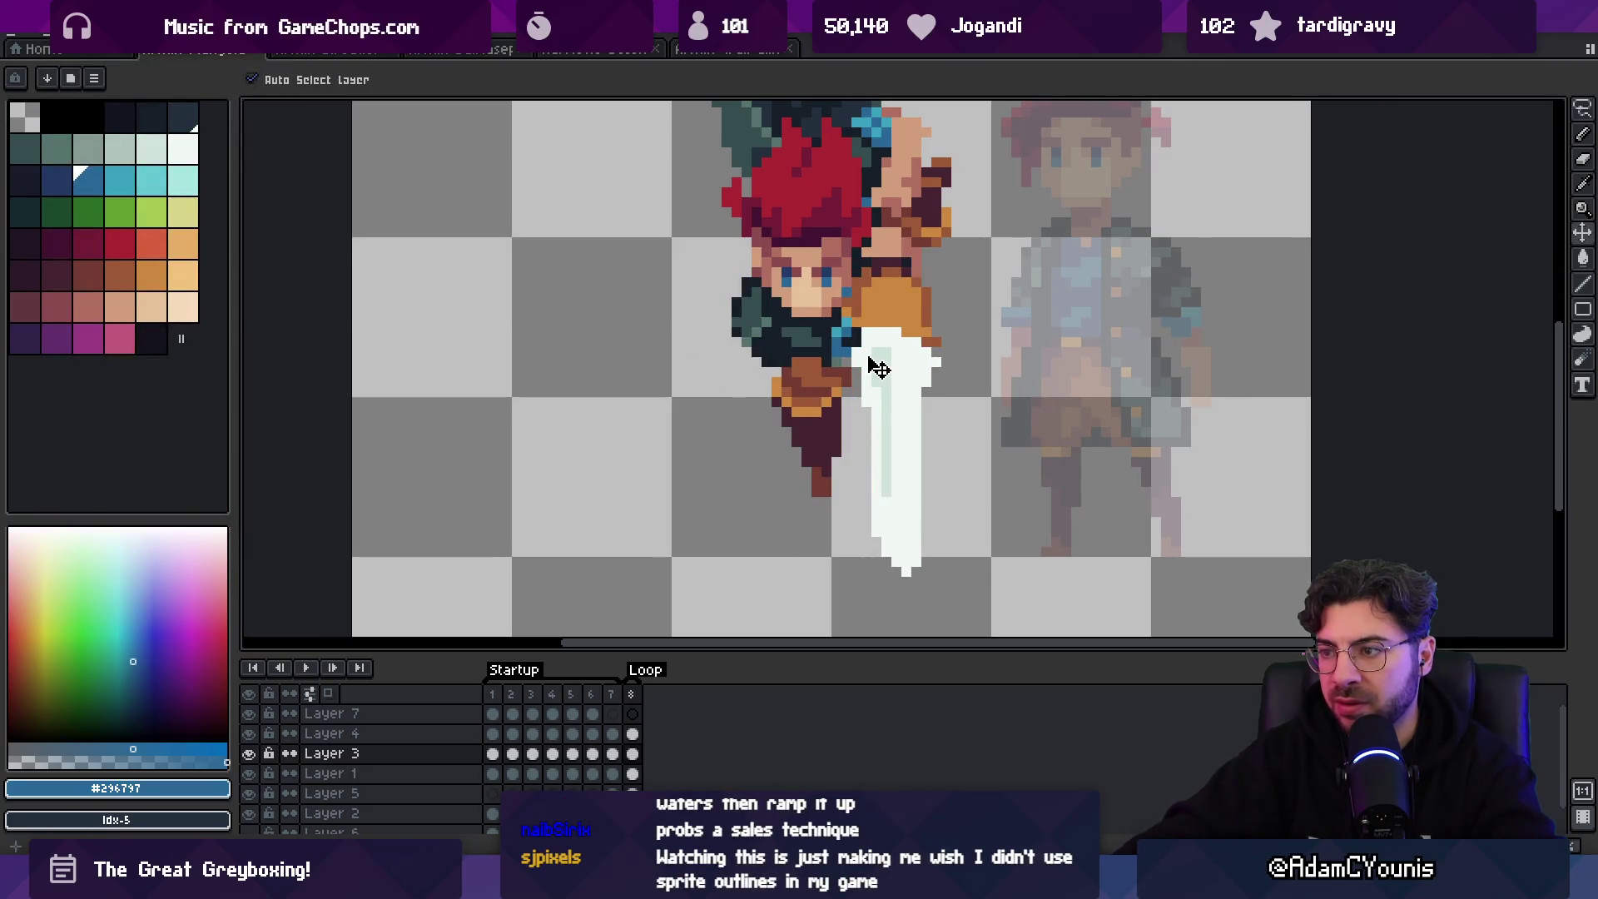
{"action": "scroll", "coordinate": [880, 369], "scroll_direction": "down", "scroll_amount": 2}
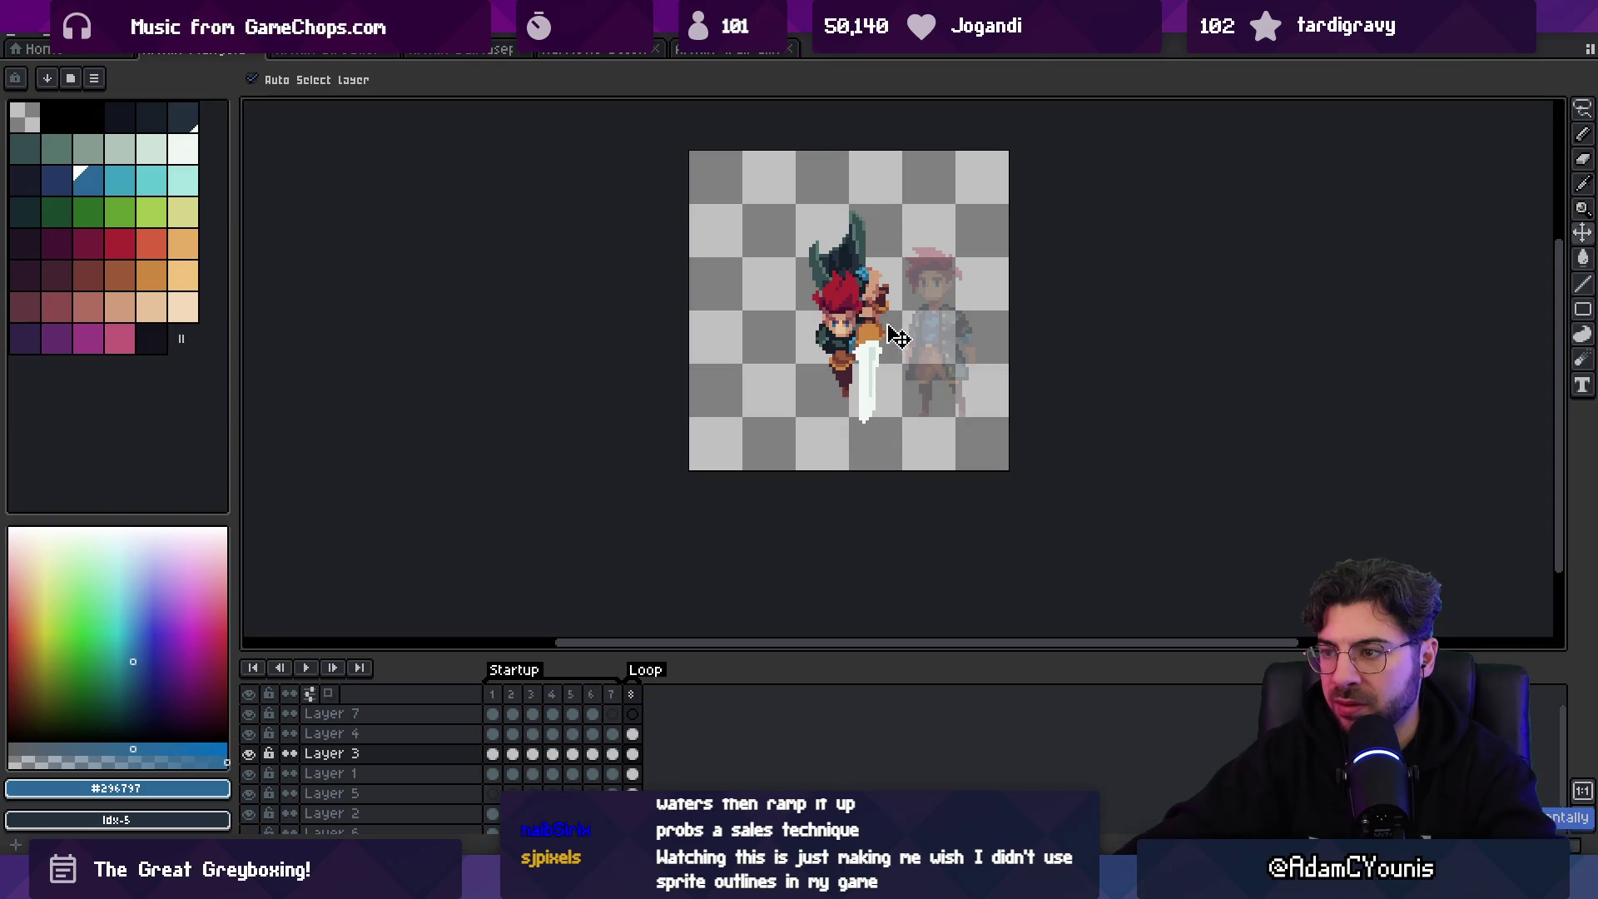
{"action": "scroll", "coordinate": [874, 391], "scroll_direction": "up", "scroll_amount": 2}
- Lasso the lower sword blade, flip it horizontally and commit
{"action": "key", "text": "m"}
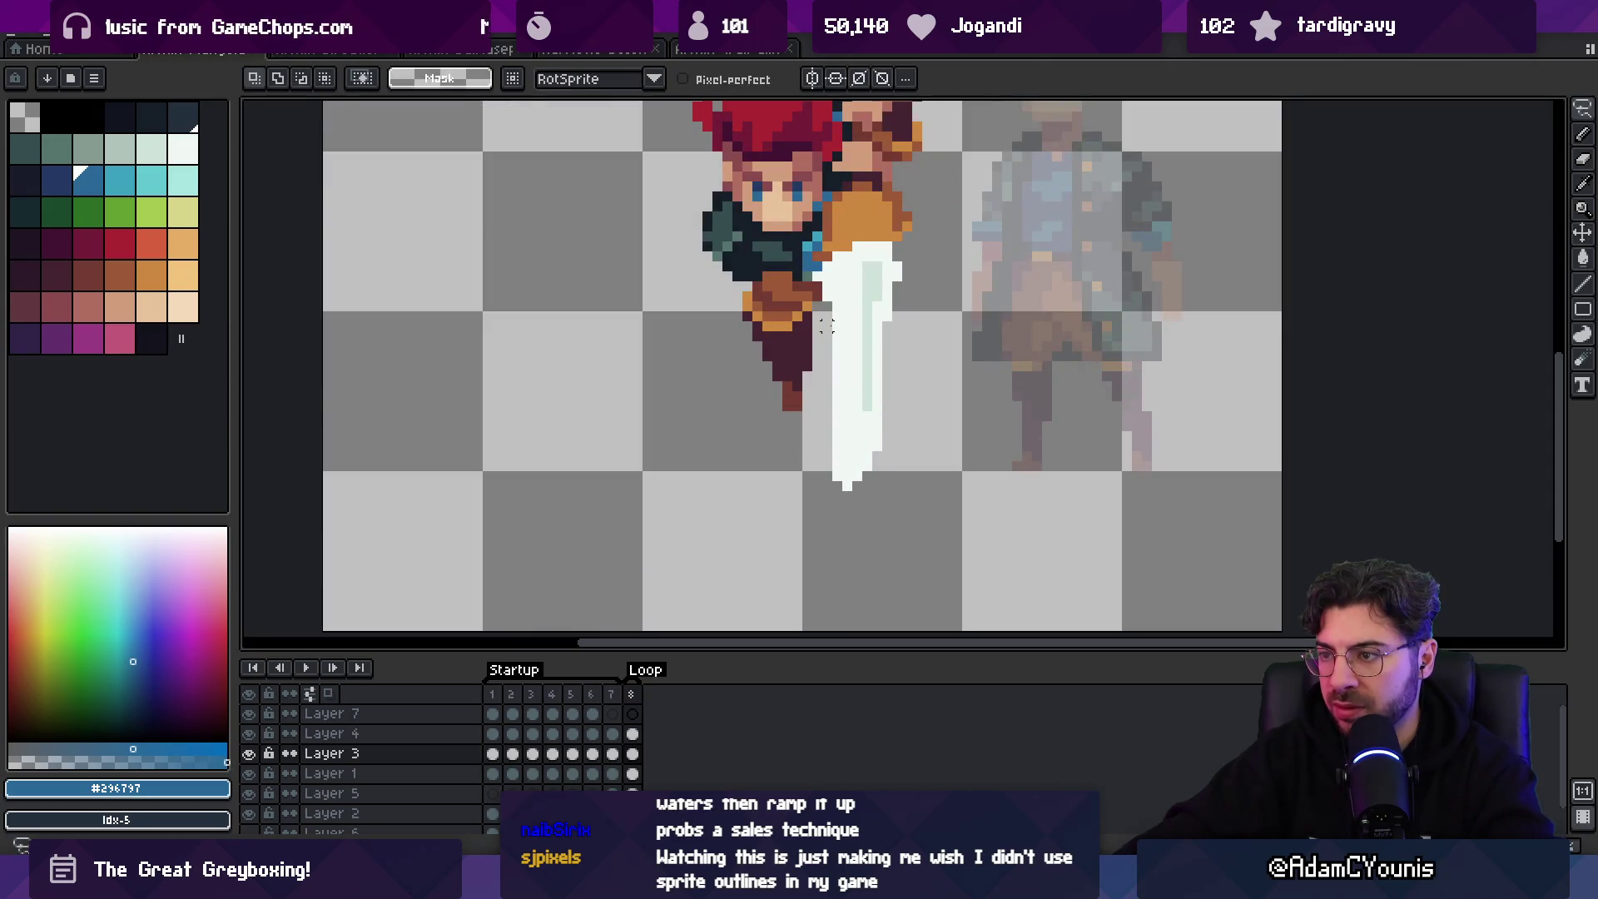
{"action": "mouse_move", "coordinate": [827, 325]}
{"action": "left_mouse_down"}
{"action": "mouse_move", "coordinate": [903, 450]}
{"action": "mouse_move", "coordinate": [827, 456]}
{"action": "left_mouse_up"}
{"action": "left_click", "coordinate": [52, 34]}
{"action": "left_click", "coordinate": [141, 290]}
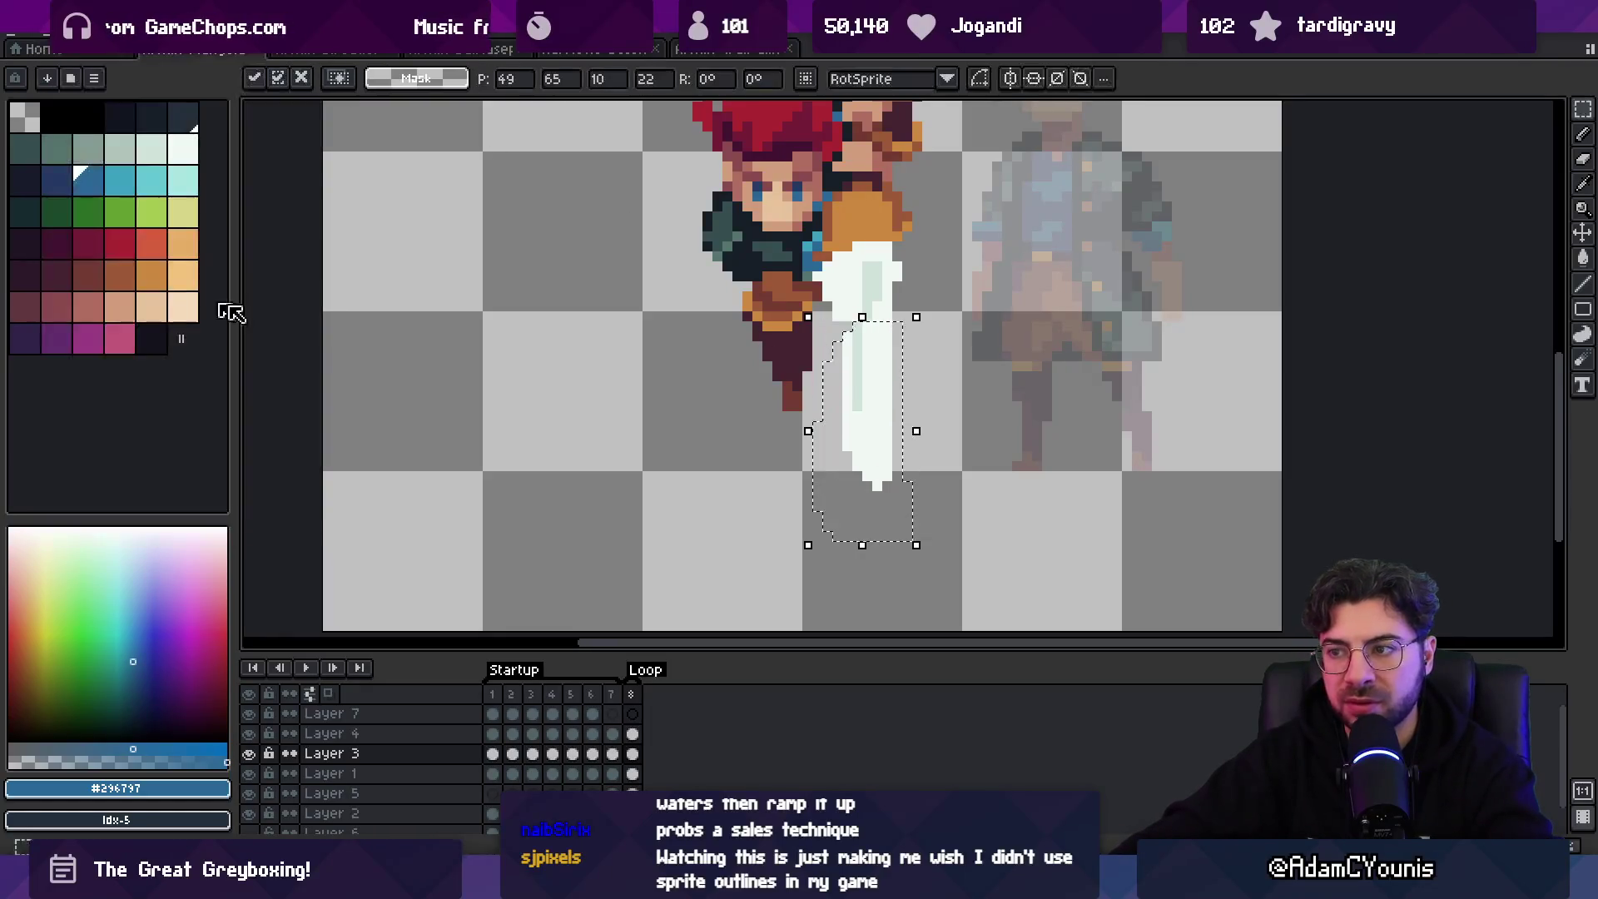
{"action": "key", "text": "Return"}
- Sample the sword's pale and near-white colours with the pencil
{"action": "key", "text": "b"}
{"action": "left_click", "coordinate": [862, 324], "text": "alt"}
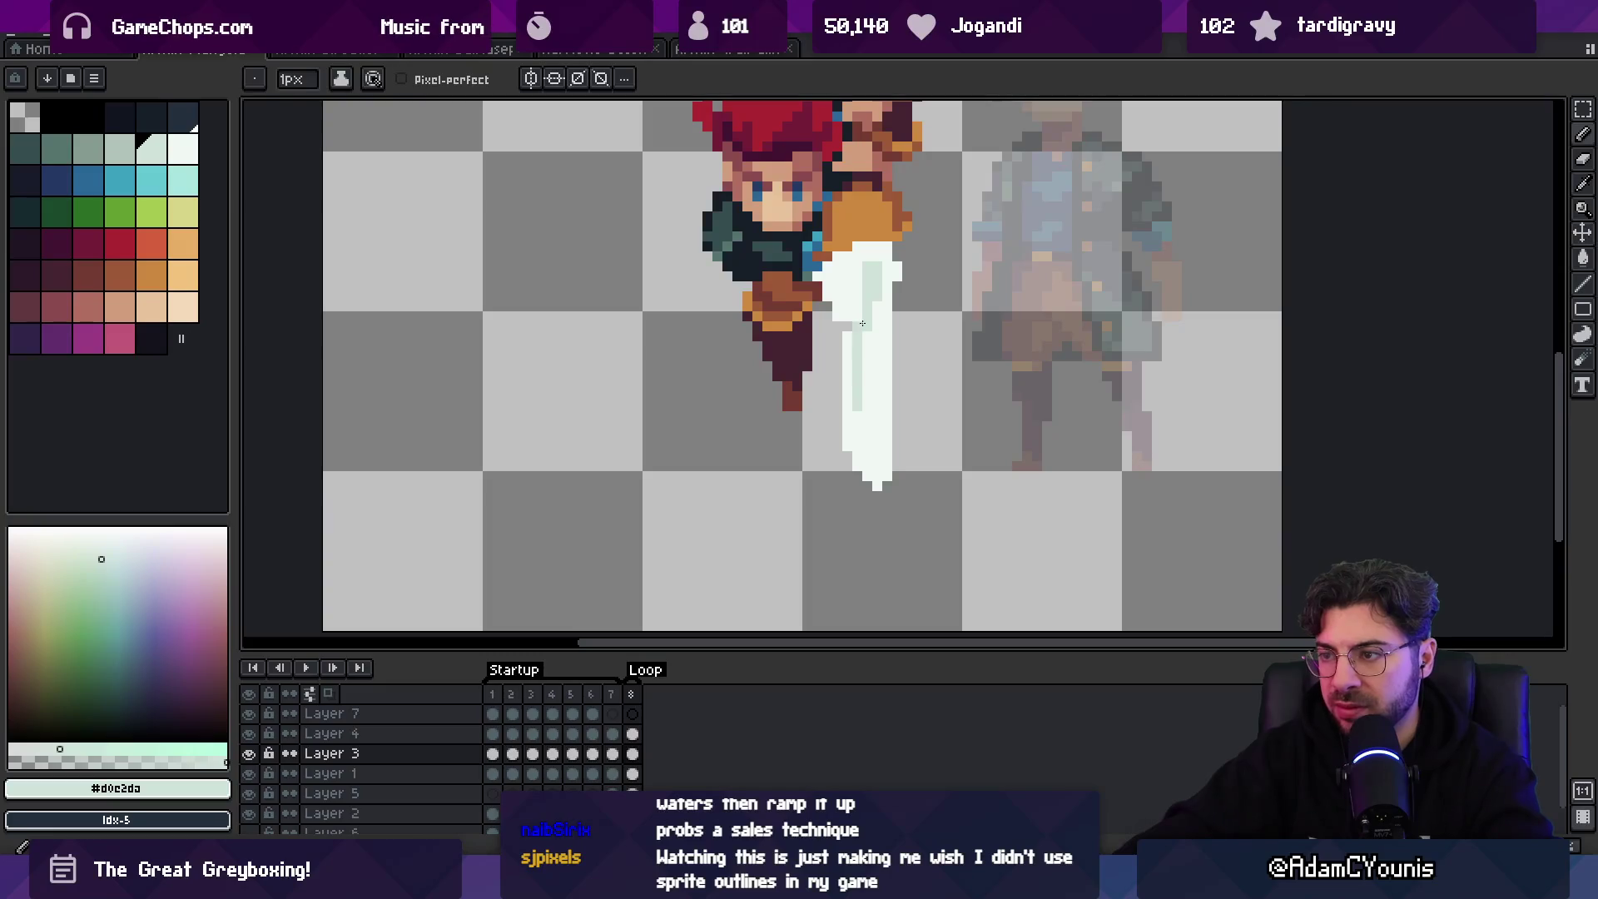
{"action": "left_click", "coordinate": [847, 337], "text": "alt"}
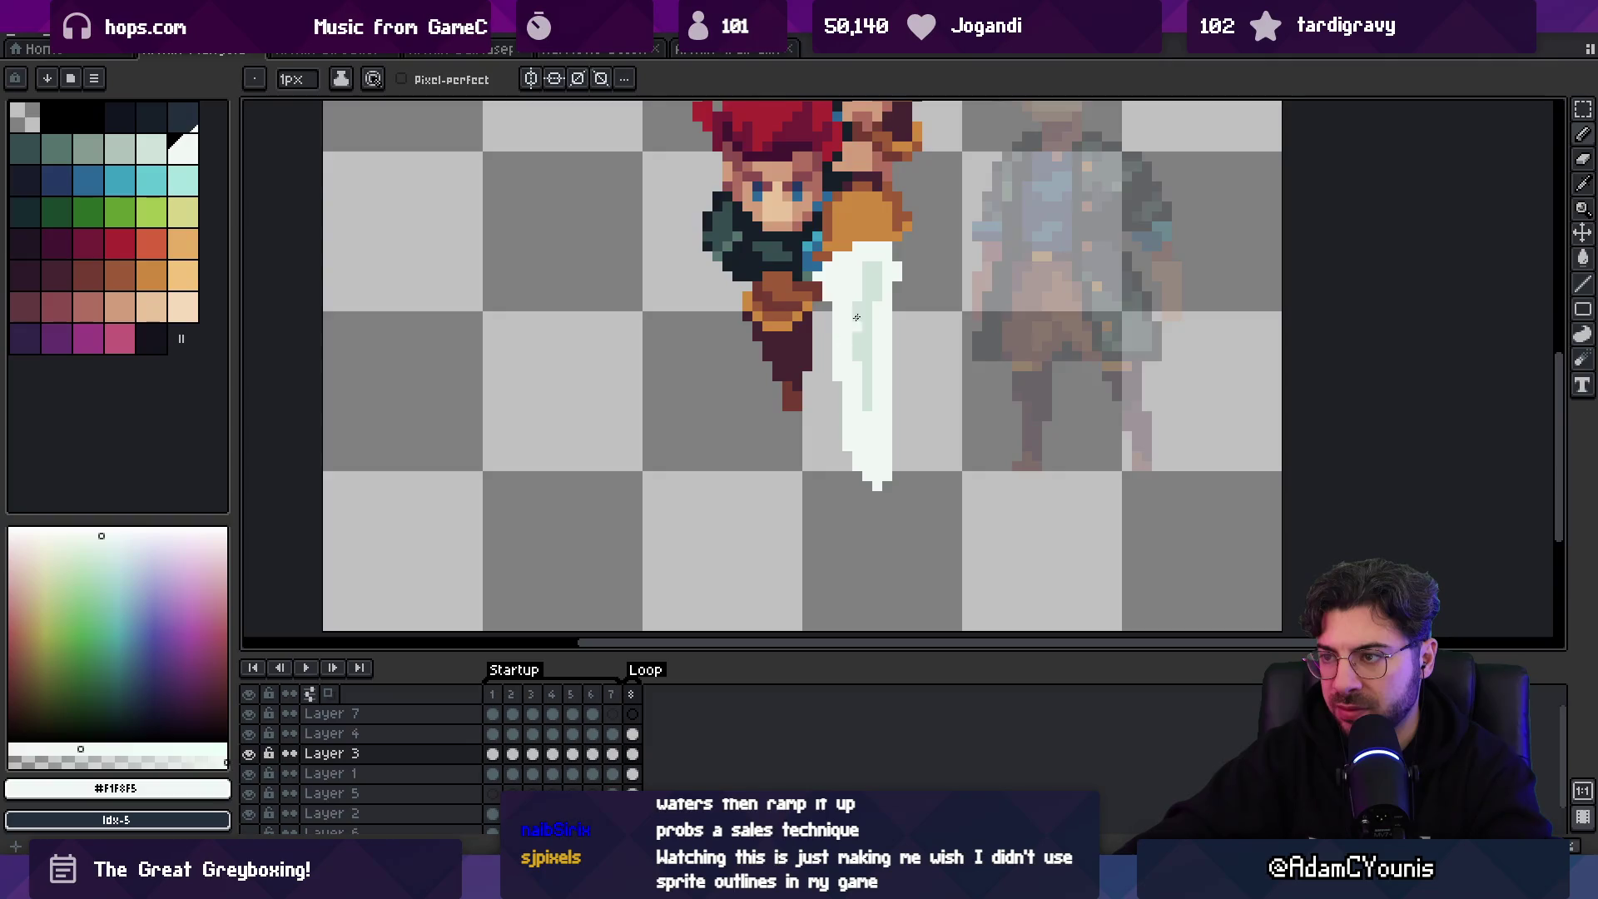
{"action": "scroll", "coordinate": [856, 317], "scroll_direction": "down", "scroll_amount": 5}
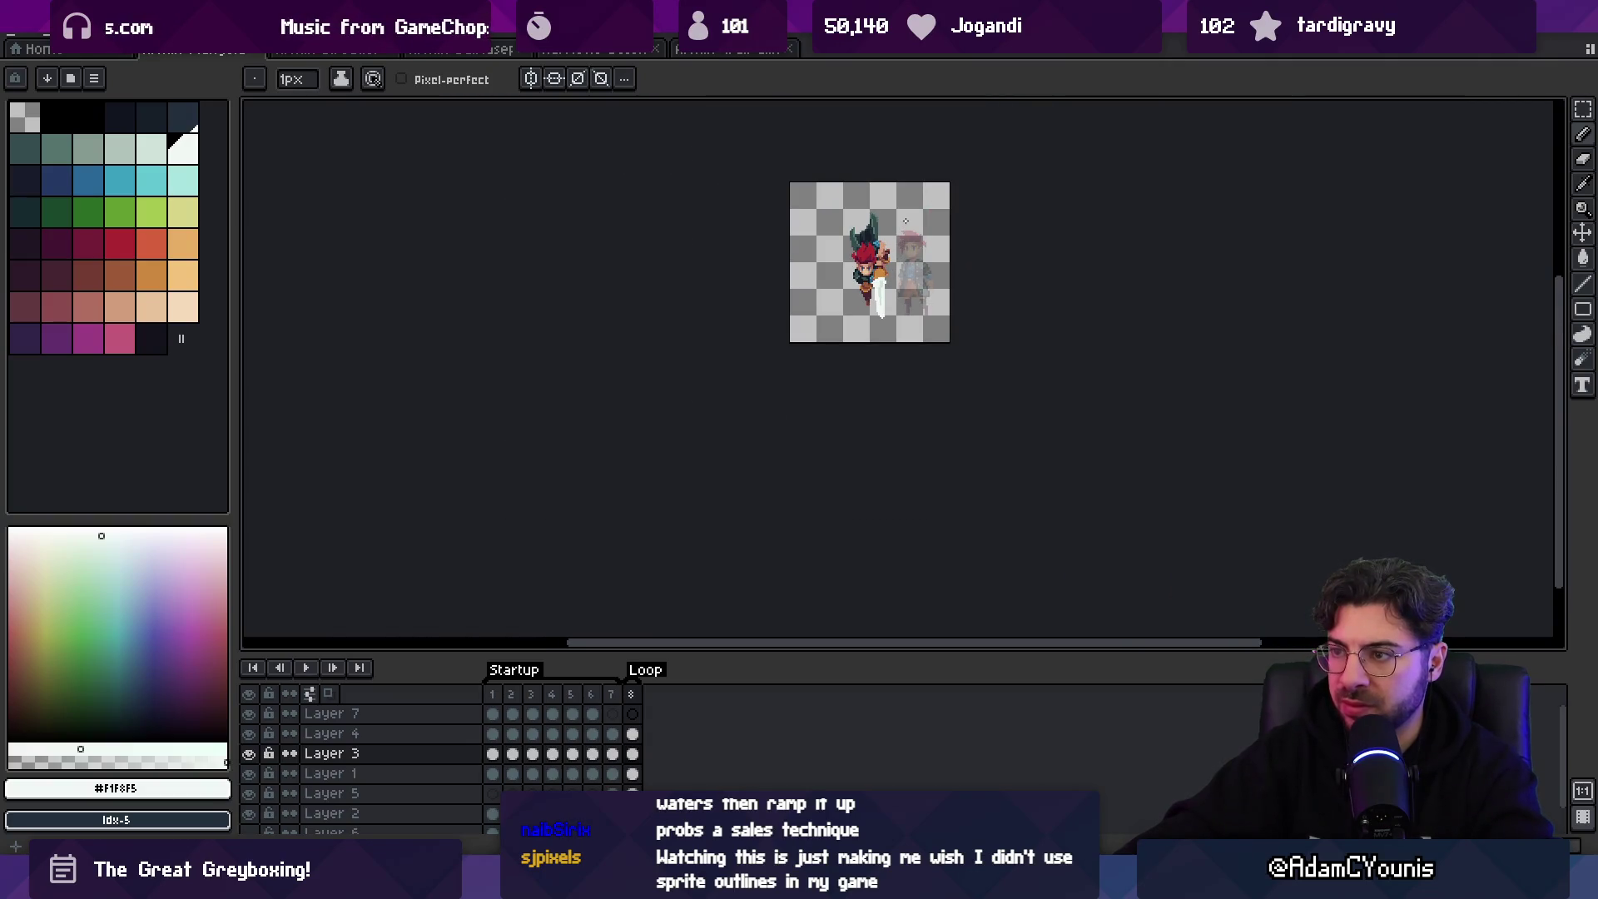
{"action": "scroll", "coordinate": [905, 220], "scroll_direction": "up", "scroll_amount": 4}
{"action": "scroll", "coordinate": [806, 265], "scroll_direction": "down", "scroll_amount": 2}
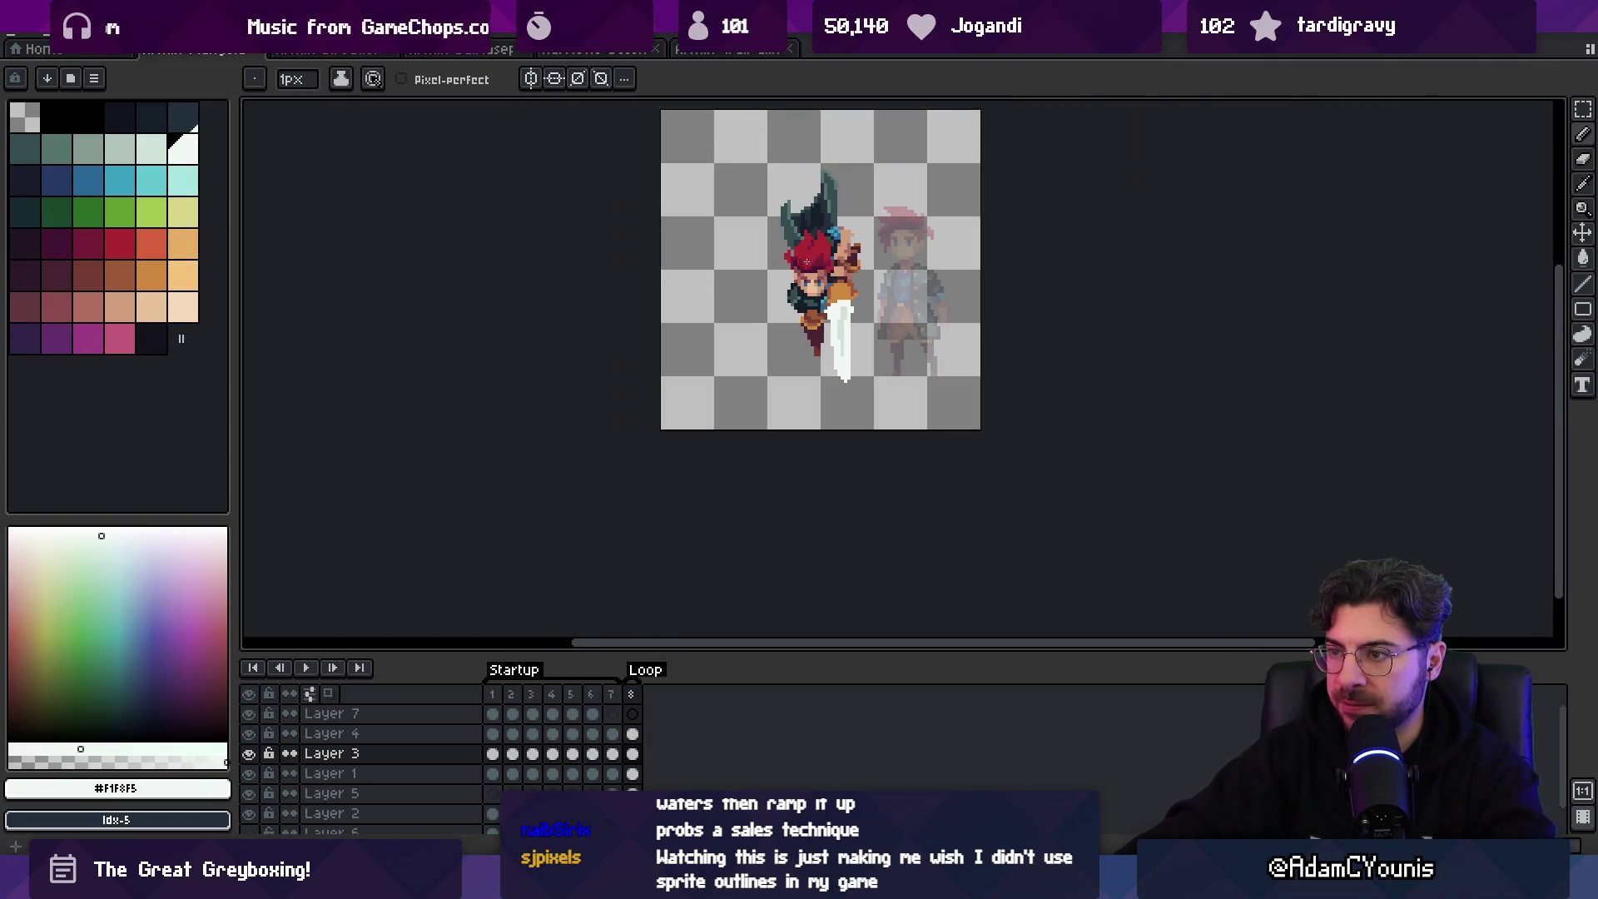
{"action": "scroll", "coordinate": [806, 263], "scroll_direction": "up", "scroll_amount": 3}
- On Layer 4, try shifting pixels near the right eye, then discard the change
{"action": "left_click", "coordinate": [811, 319], "text": "ctrl"}
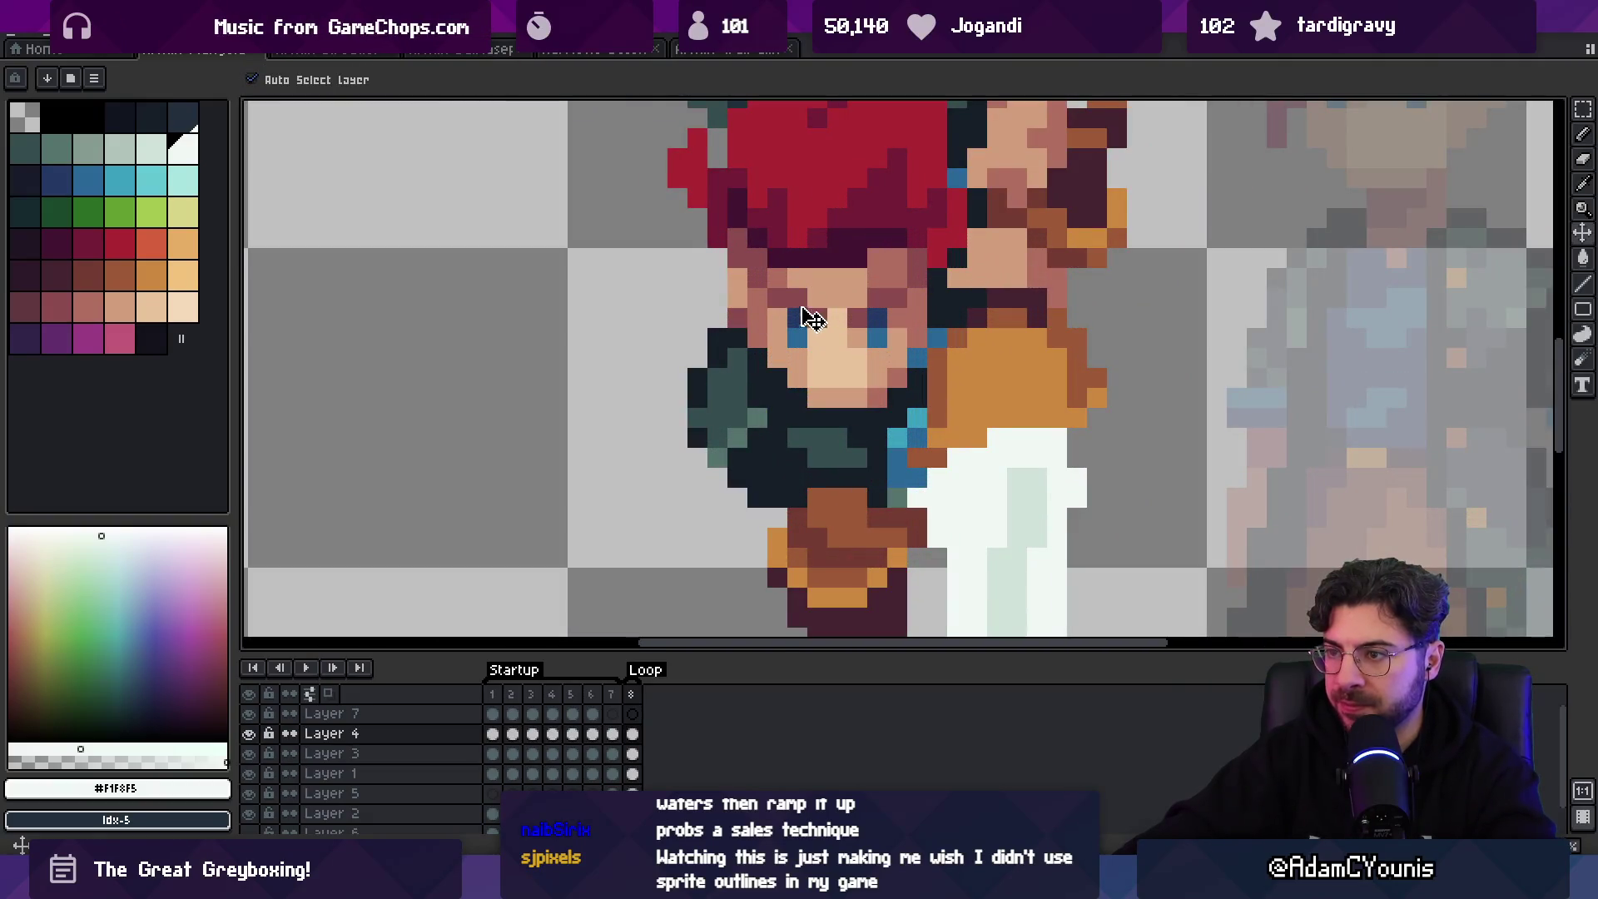
{"action": "key", "text": "m"}
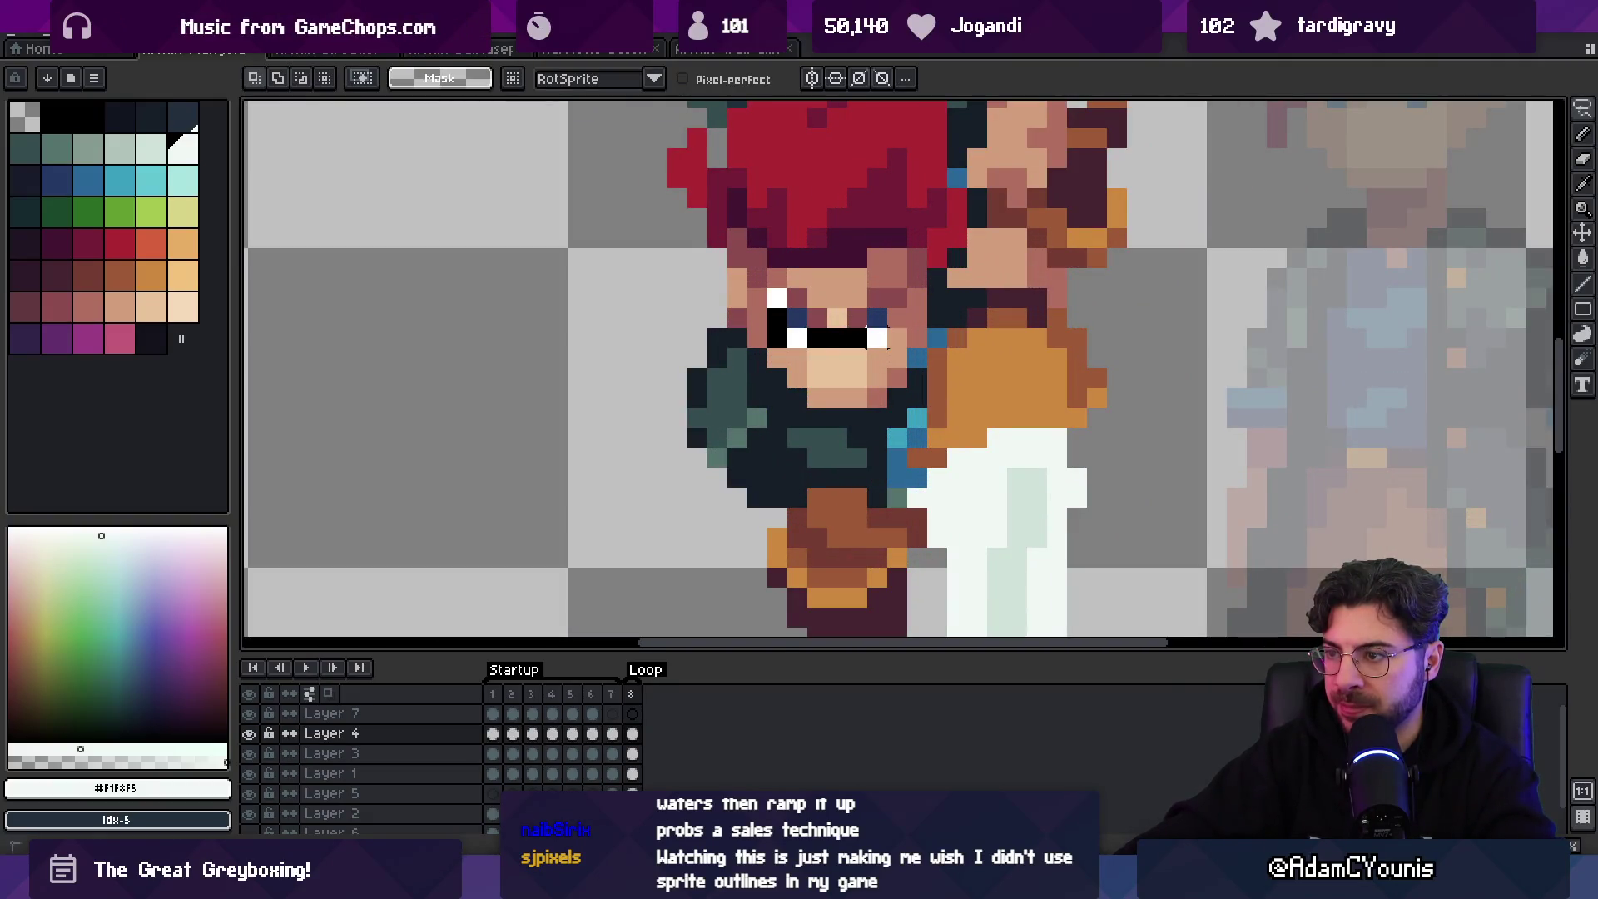
{"action": "left_click_drag", "start_coordinate": [884, 337], "coordinate": [895, 306]}
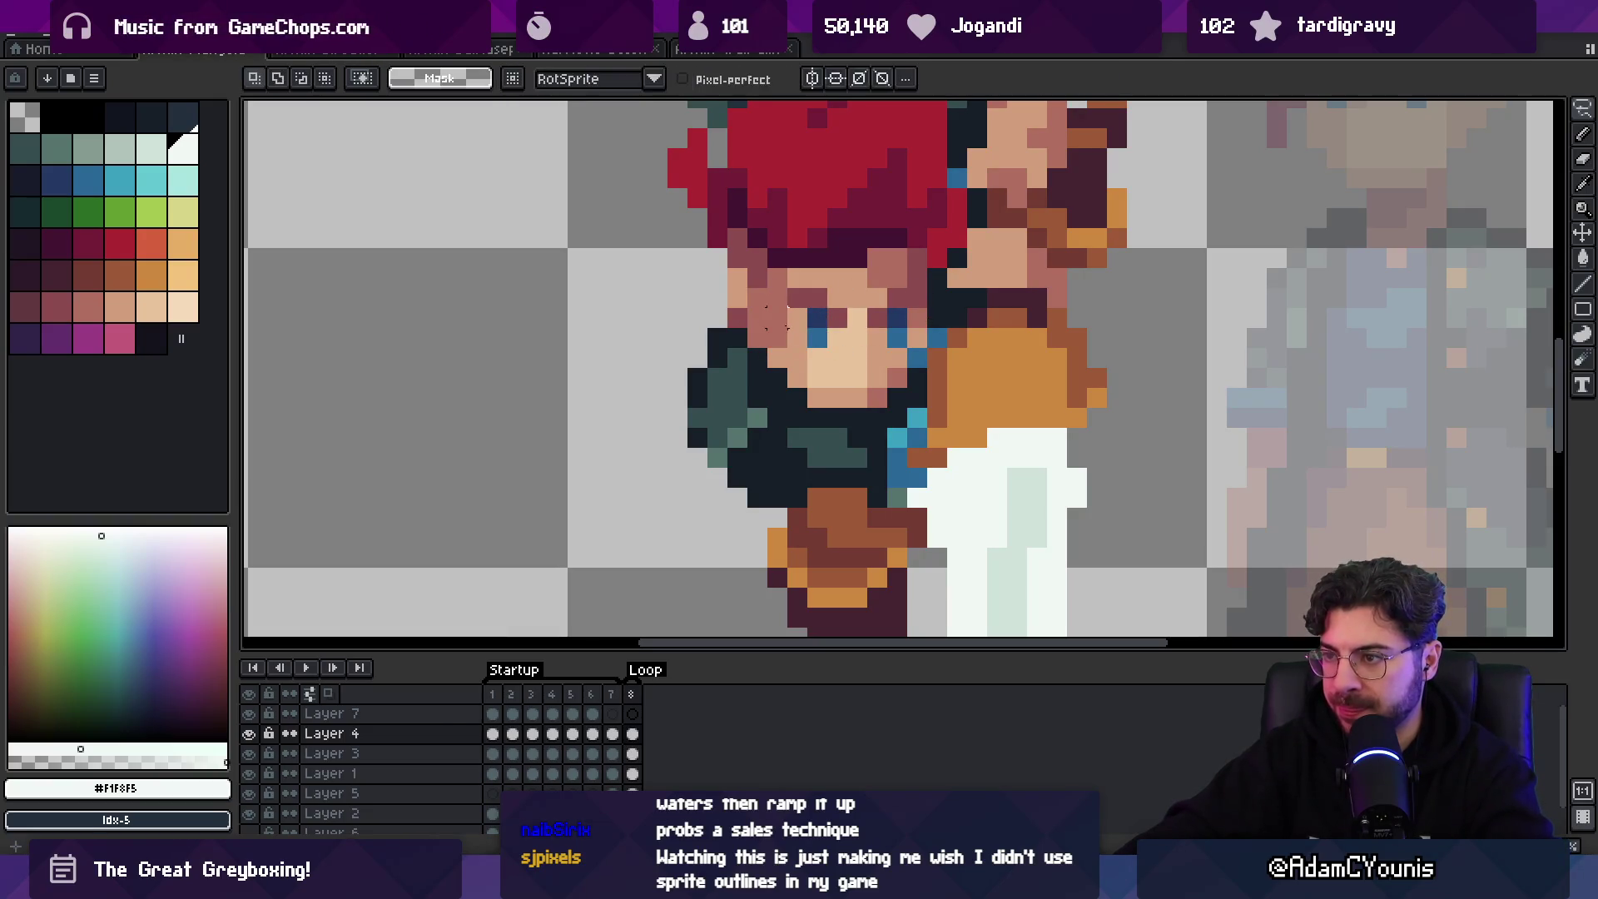
{"action": "left_click", "coordinate": [774, 334], "text": "alt"}
{"action": "key", "text": "b"}
- Sample the face skin tone, the dark hair maroon and the shade #b26c60
{"action": "scroll", "coordinate": [774, 333], "scroll_direction": "down", "scroll_amount": 5}
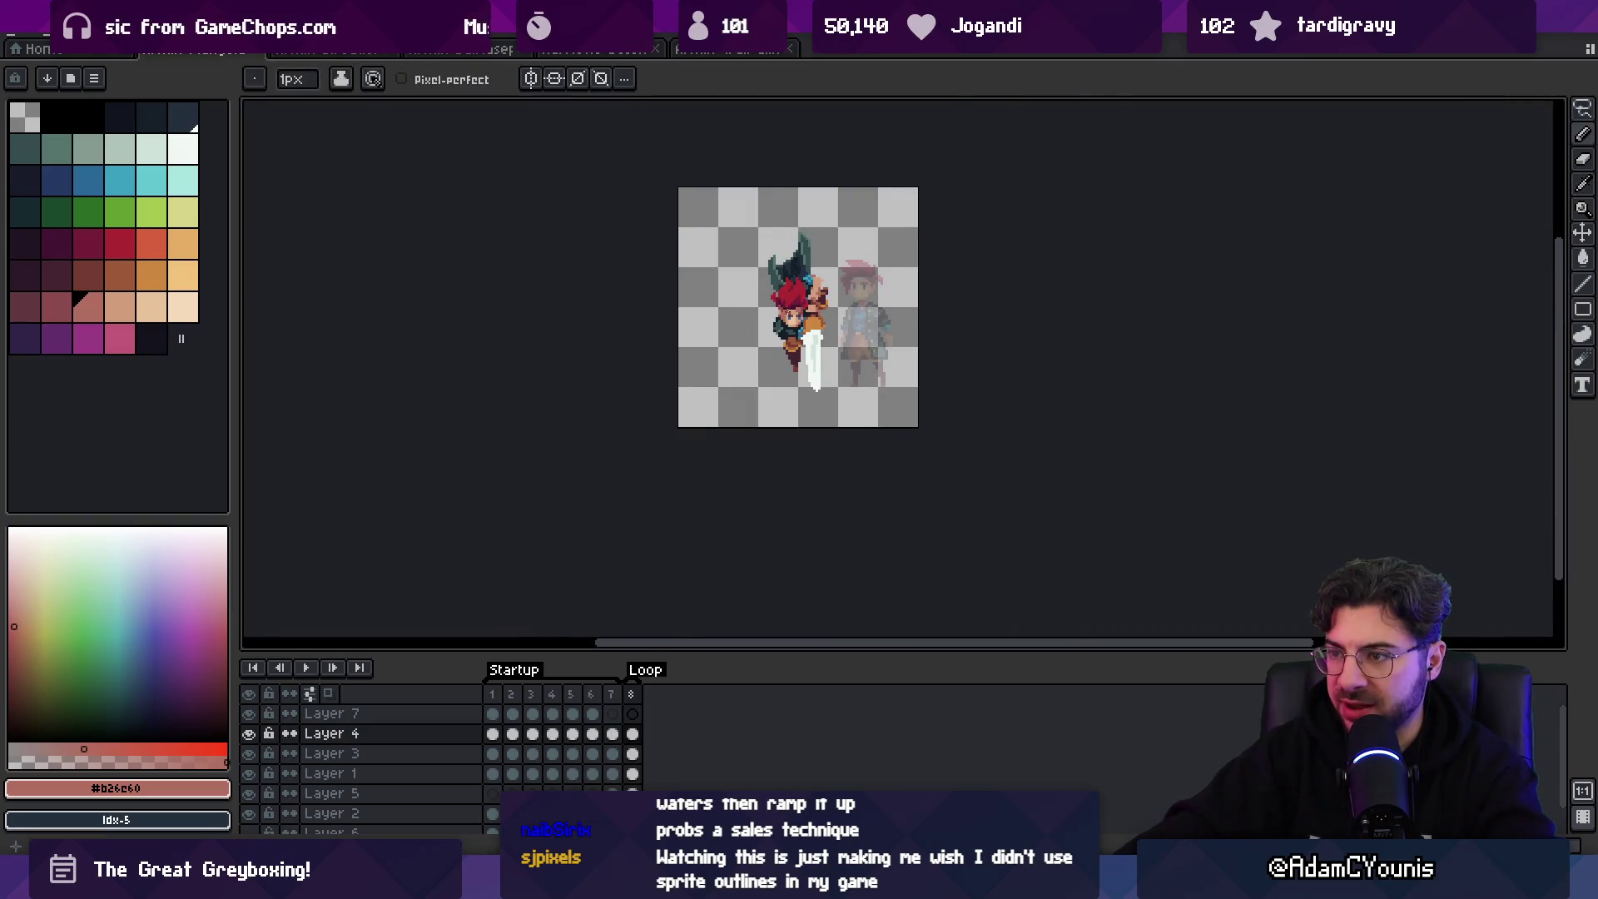
{"action": "scroll", "coordinate": [801, 316], "scroll_direction": "up", "scroll_amount": 3}
{"action": "left_click", "coordinate": [756, 247], "text": "alt"}
{"action": "left_click", "coordinate": [746, 216], "text": "alt"}
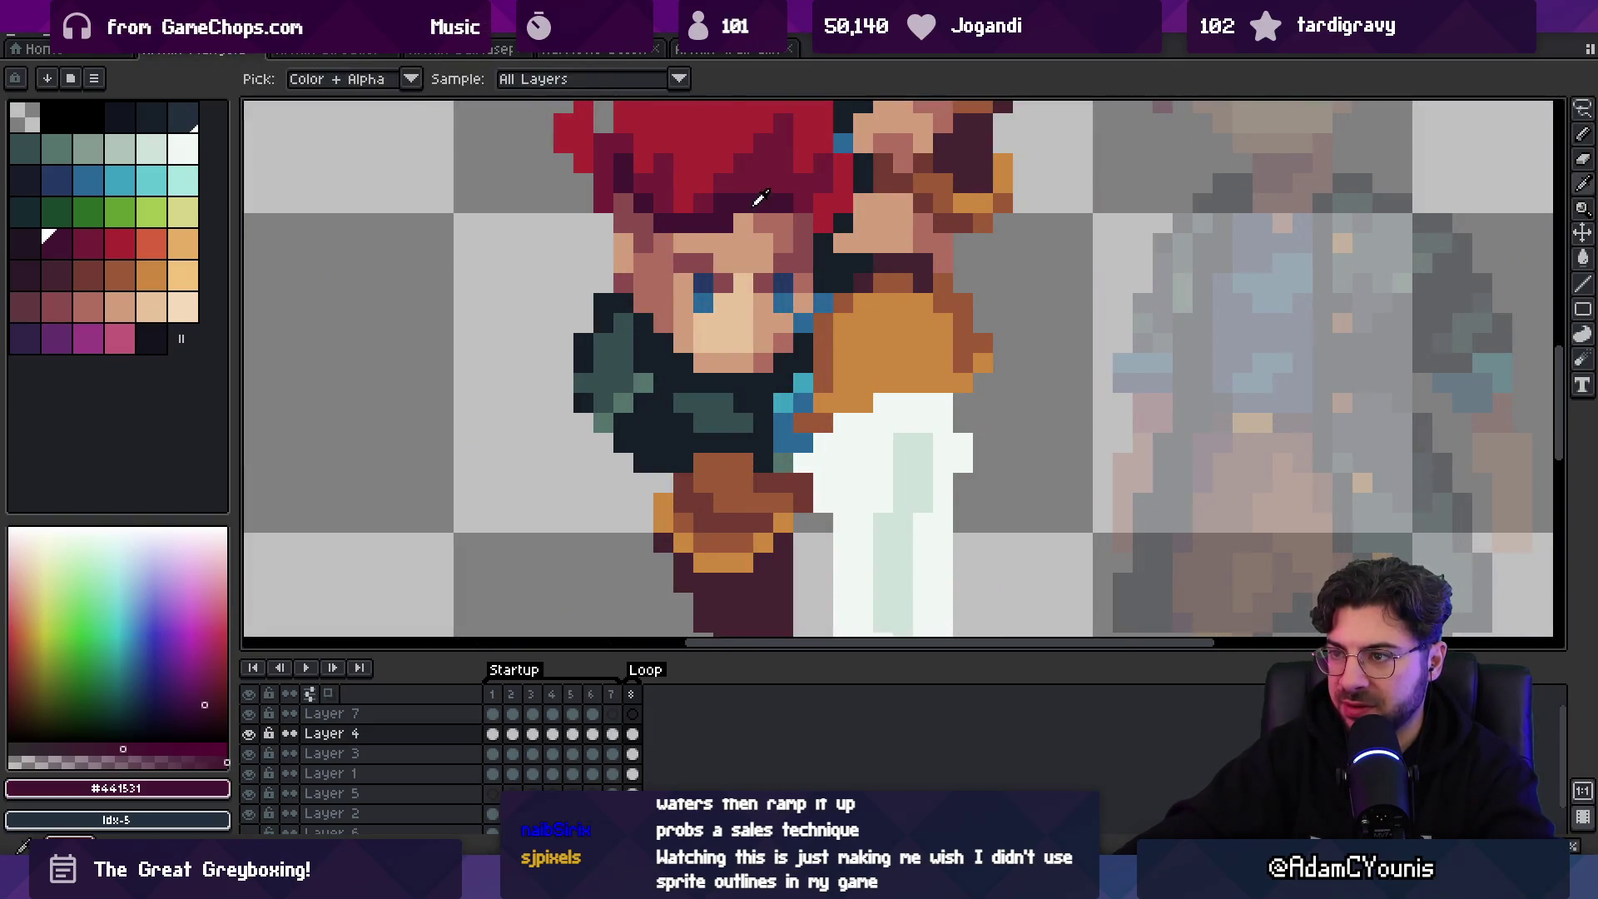
{"action": "scroll", "coordinate": [801, 206], "scroll_direction": "down", "scroll_amount": 5}
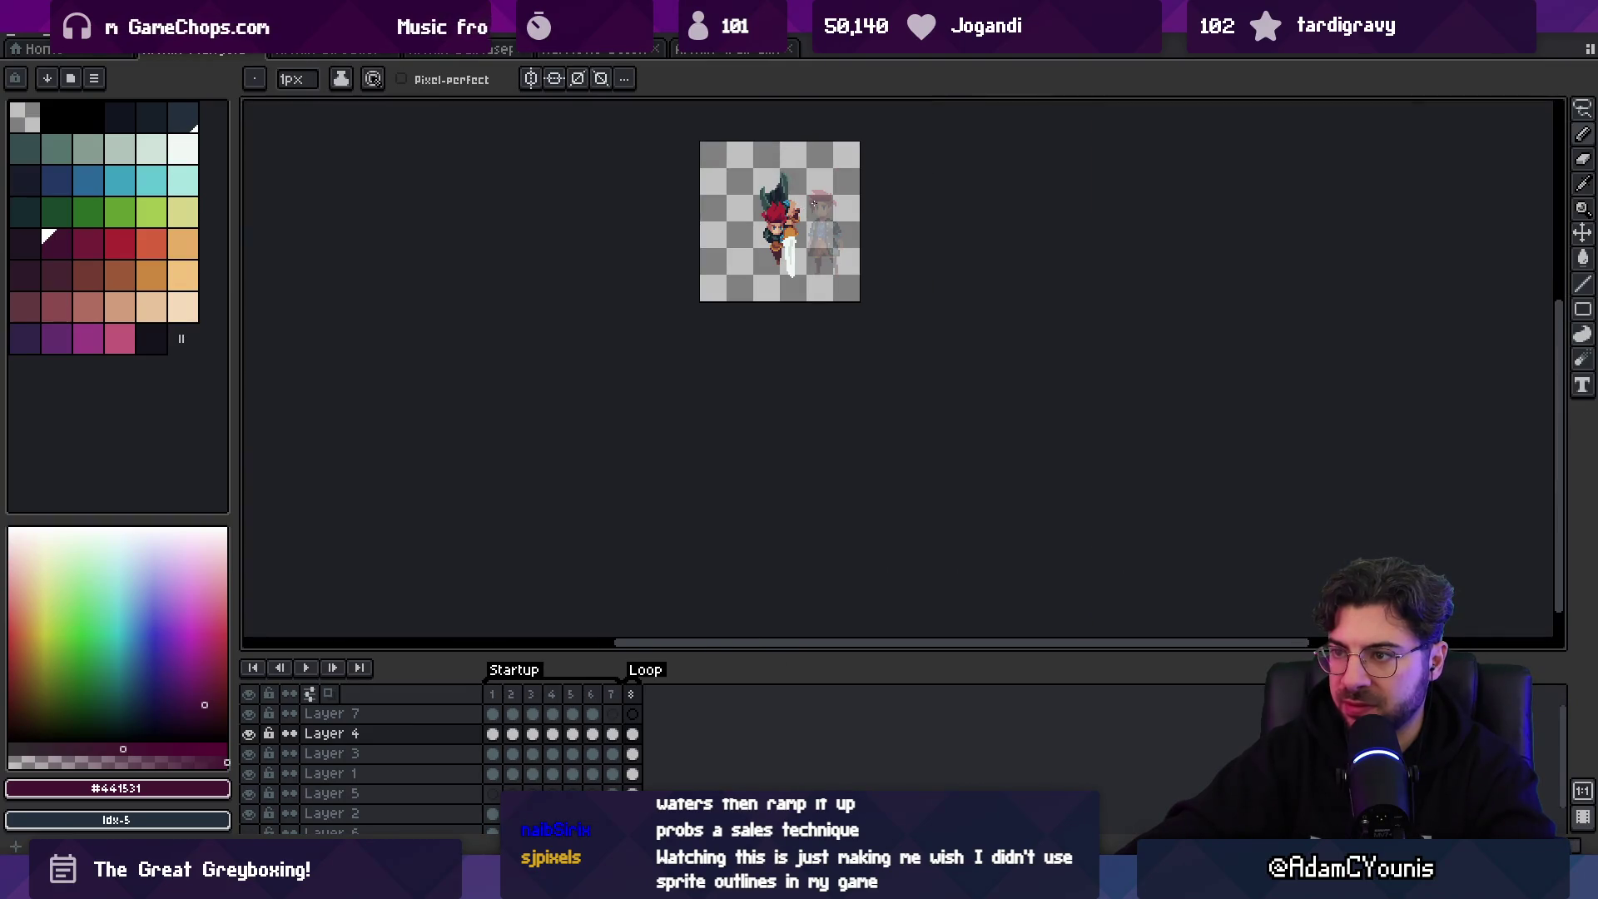
{"action": "scroll", "coordinate": [813, 203], "scroll_direction": "up", "scroll_amount": 5}
{"action": "left_click", "coordinate": [792, 280], "text": "alt"}
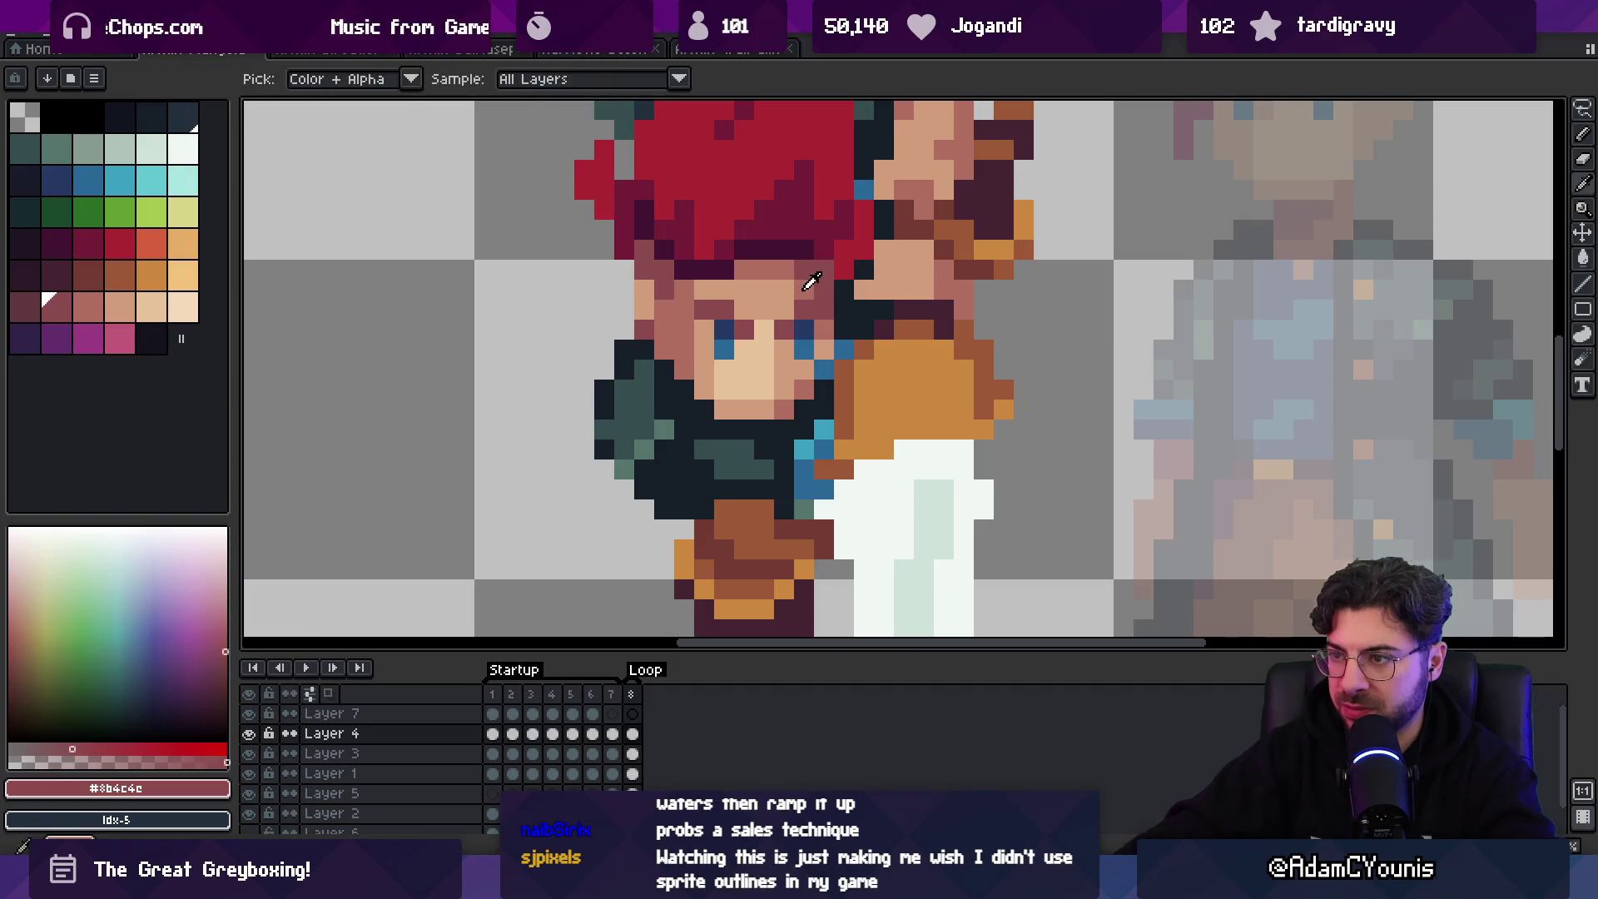
- Pan the view and select all of Layer 2 with the reference character
{"action": "key", "text": "v"}
{"action": "scroll", "coordinate": [833, 273], "scroll_direction": "down", "scroll_amount": 5}
{"action": "key", "text": "b"}
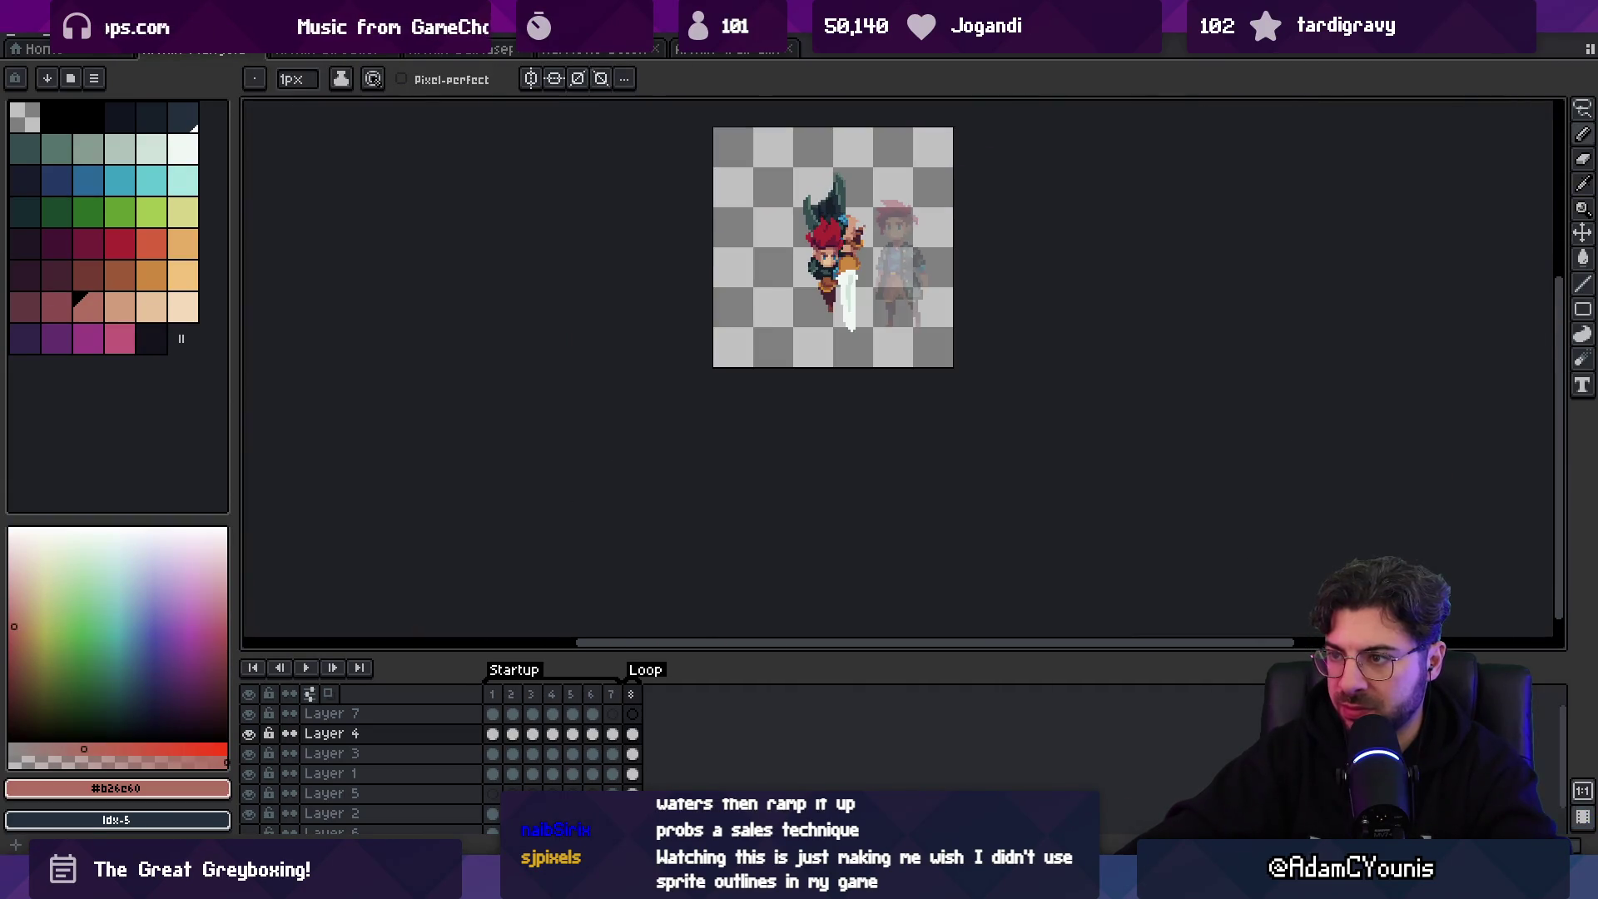
{"action": "left_click_drag", "start_coordinate": [861, 221], "coordinate": [822, 296]}
{"action": "key", "text": "v"}
{"action": "left_click", "coordinate": [828, 384]}
{"action": "left_click", "coordinate": [347, 813]}
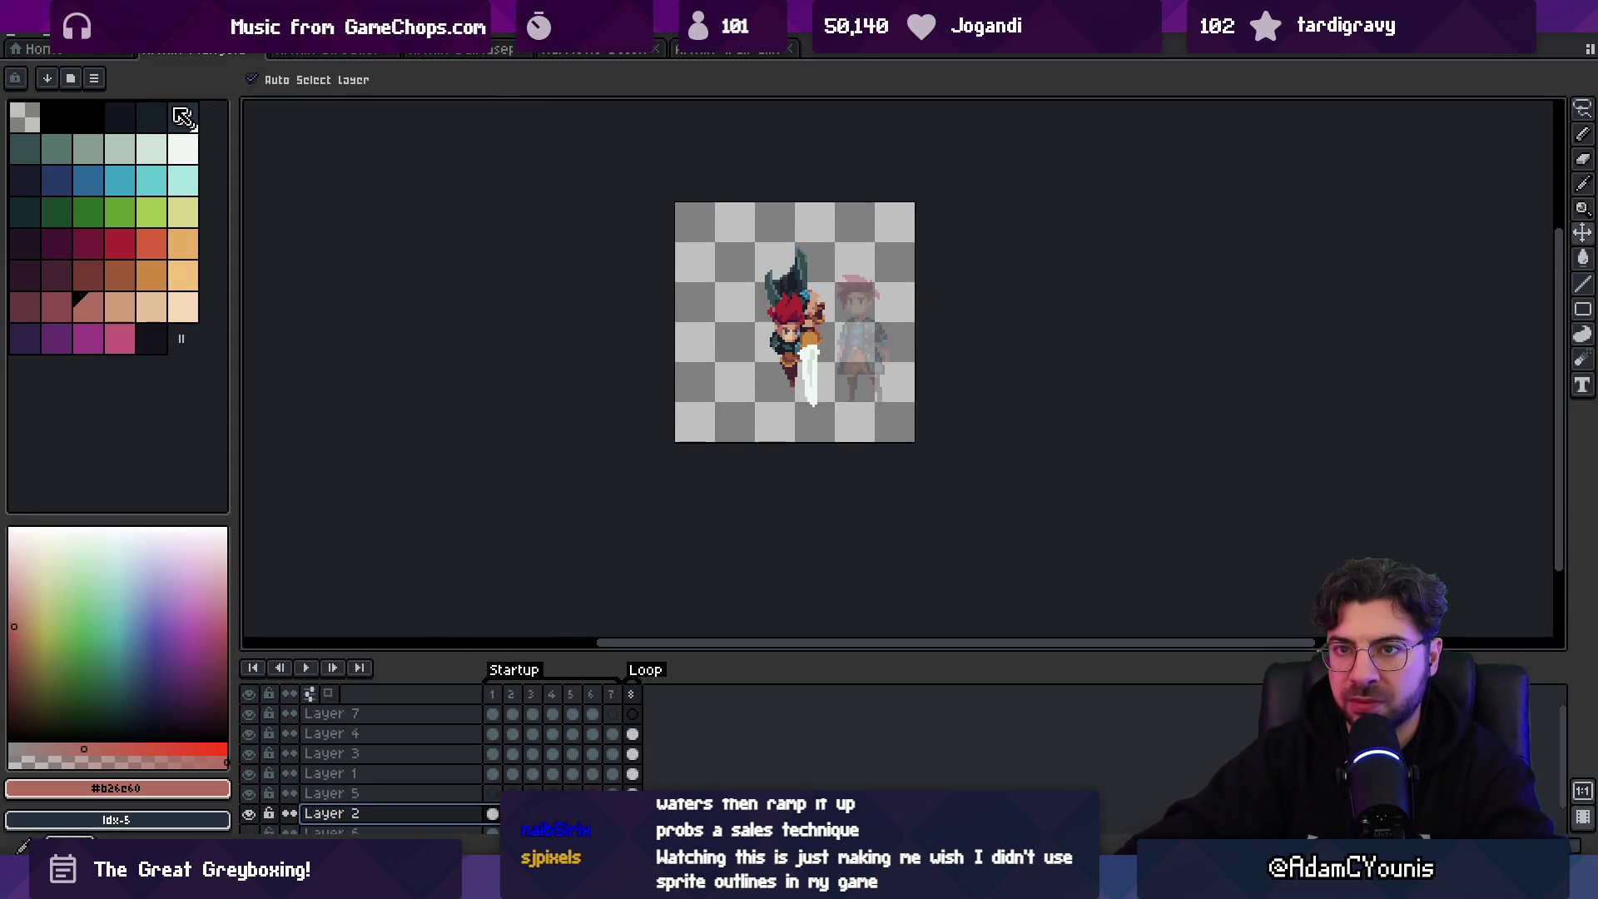
- Flip Layer 2's reference character horizontally onto the left side
{"action": "left_click", "coordinate": [59, 34]}
{"action": "left_click", "coordinate": [149, 293]}
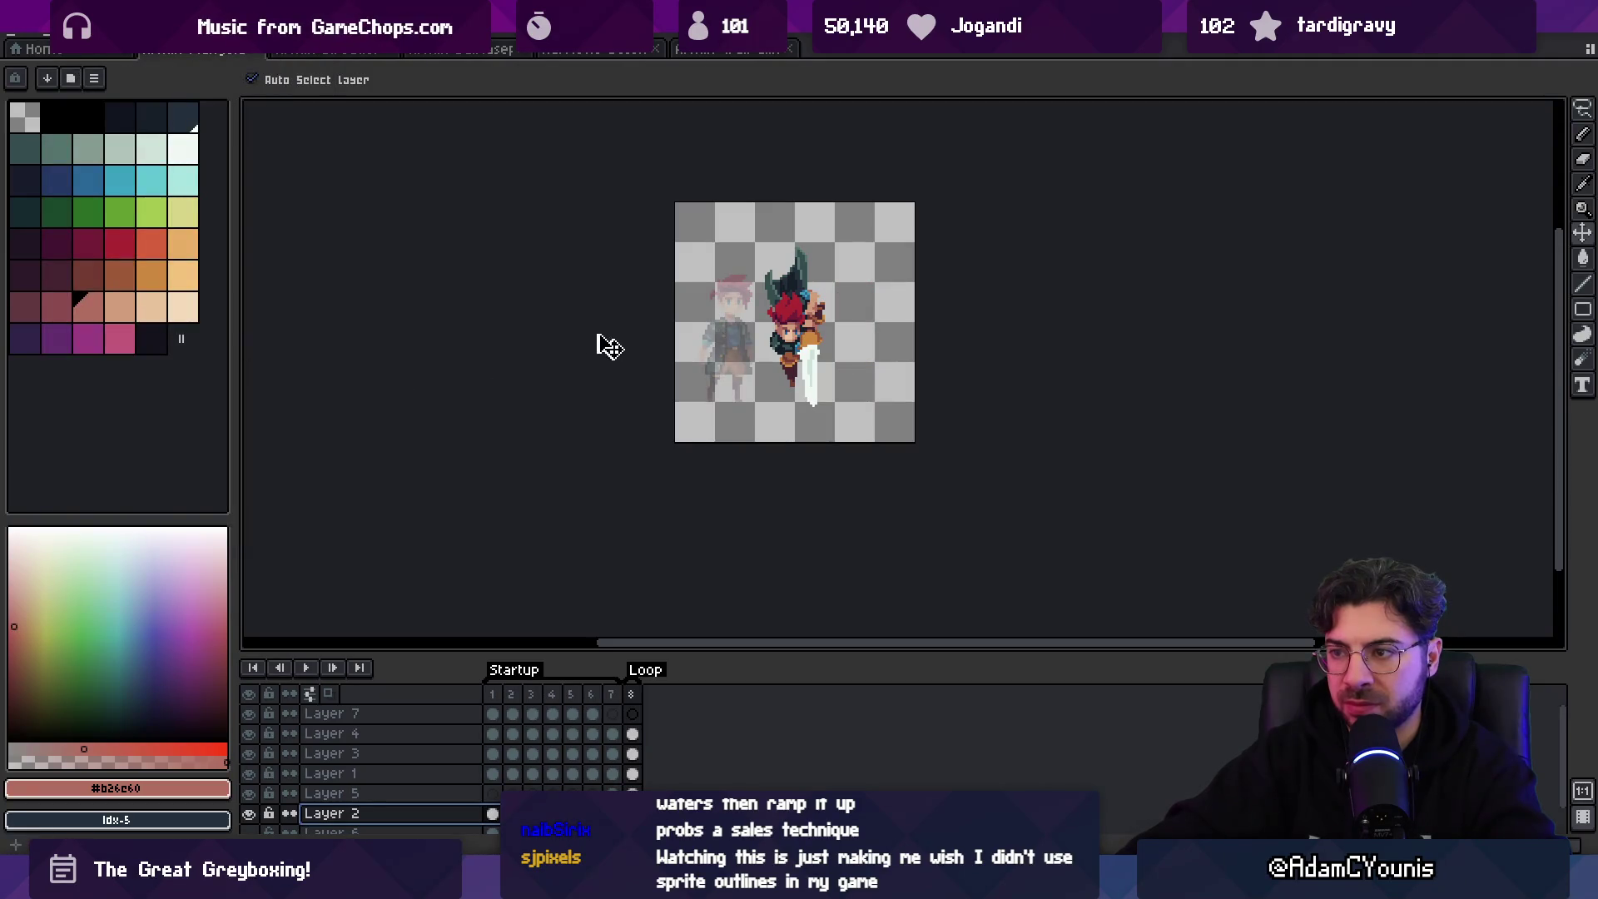
{"action": "scroll", "coordinate": [805, 345], "scroll_direction": "up", "scroll_amount": 1}
{"action": "scroll", "coordinate": [797, 329], "scroll_direction": "up", "scroll_amount": 1}
- Make Layer 4 active, play the animation, and select frames 1 to 7
{"action": "left_click", "coordinate": [799, 333]}
{"action": "scroll", "coordinate": [838, 354], "scroll_direction": "down", "scroll_amount": 2}
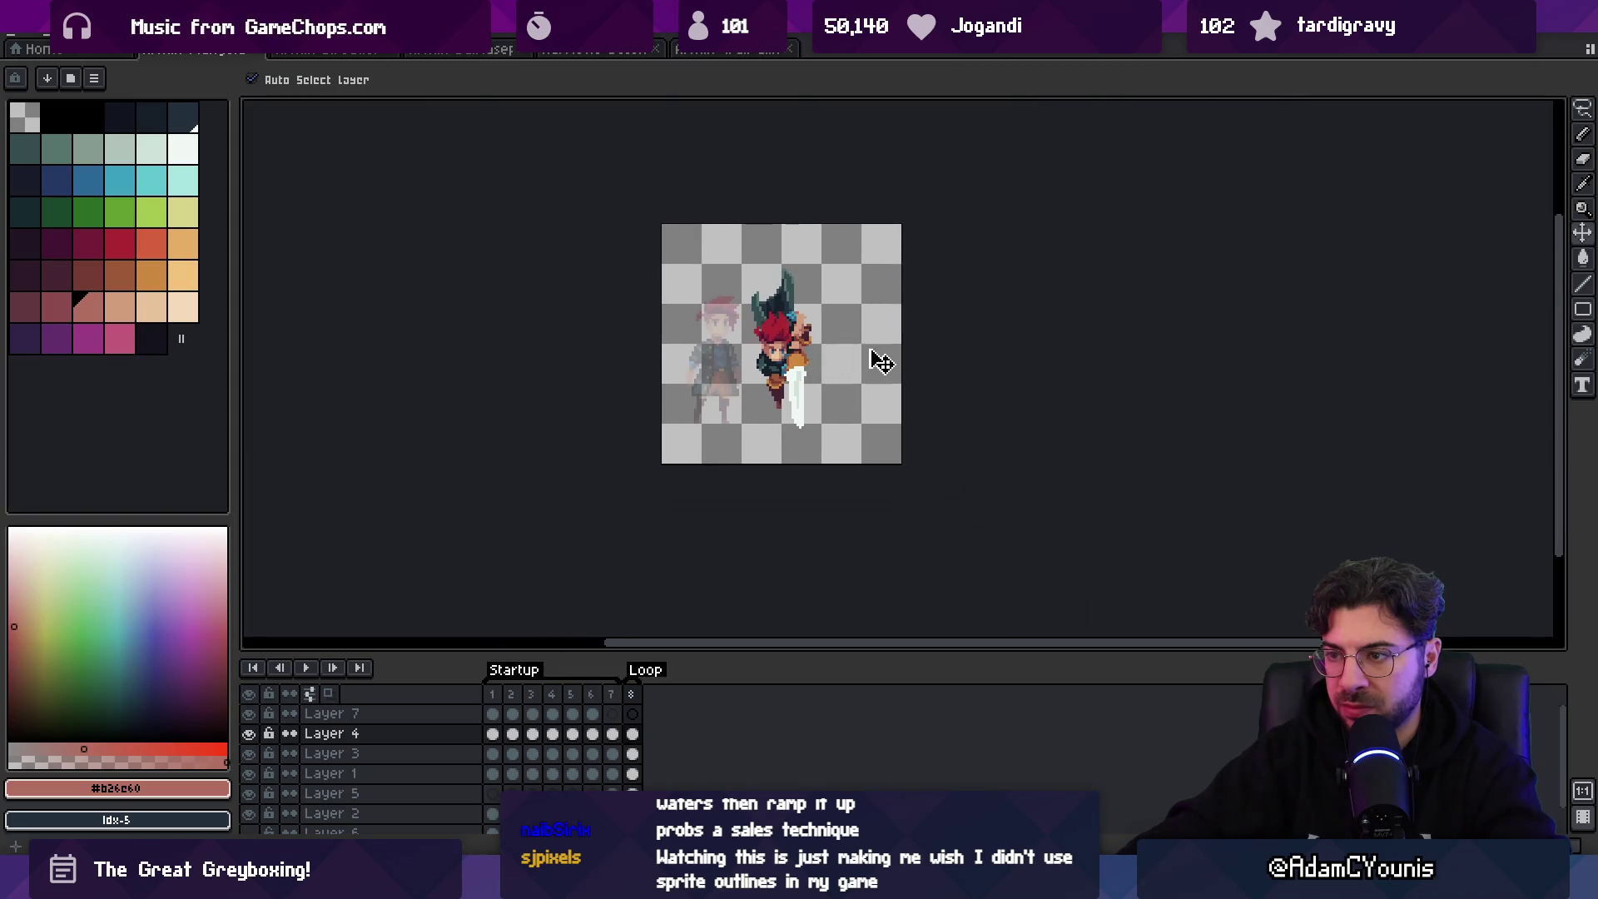
{"action": "key", "text": "Return"}
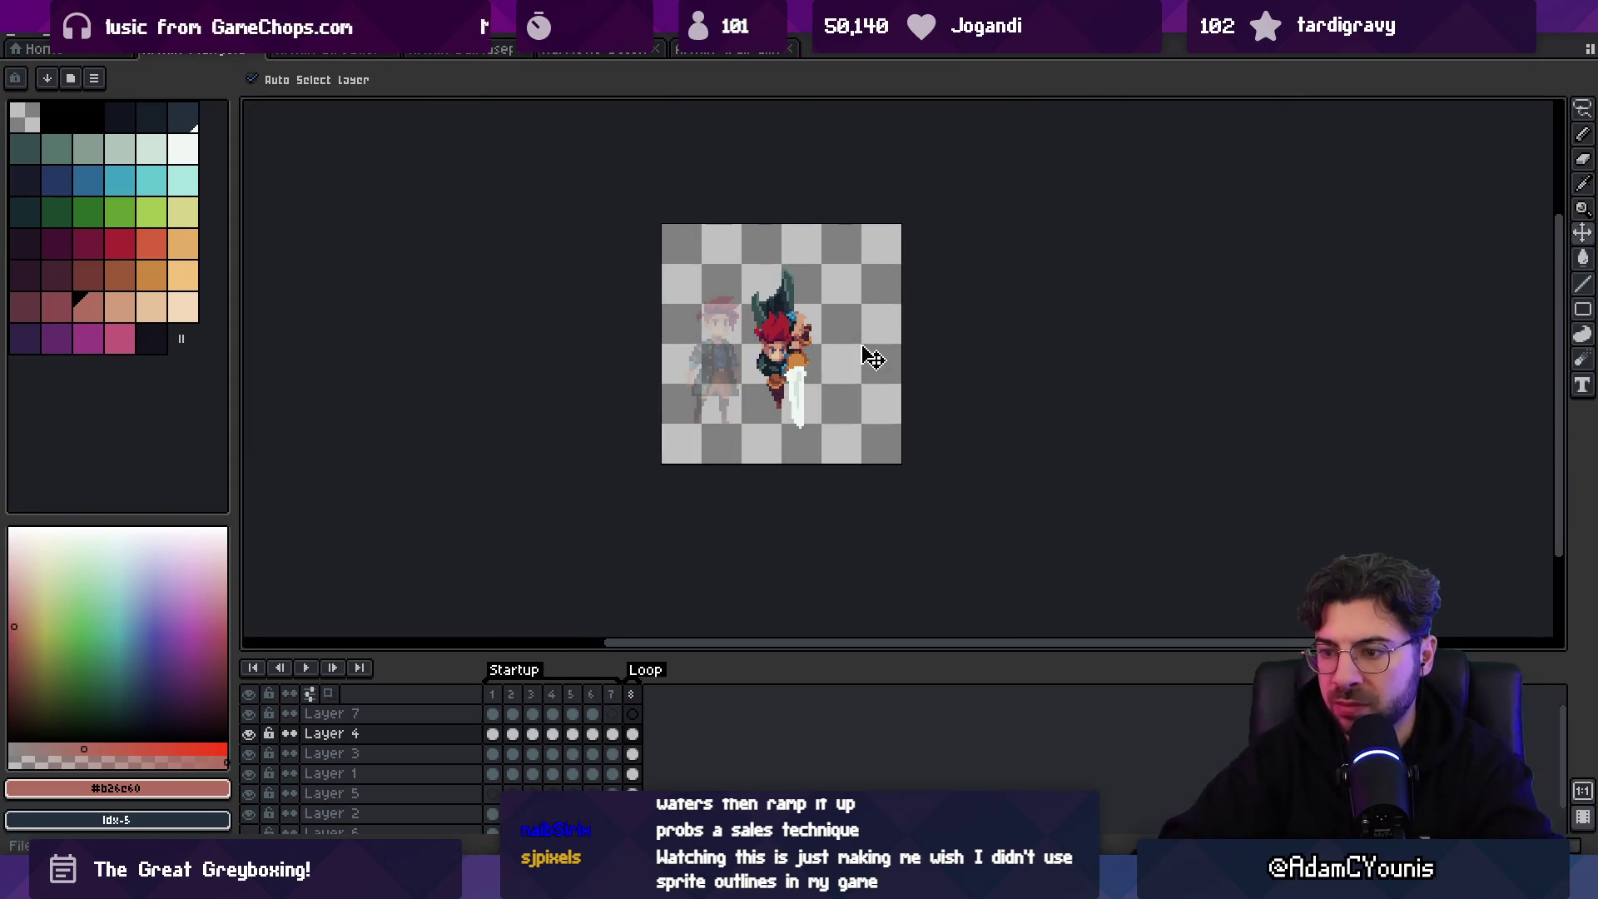
{"action": "left_click_drag", "start_coordinate": [503, 698], "coordinate": [640, 693]}
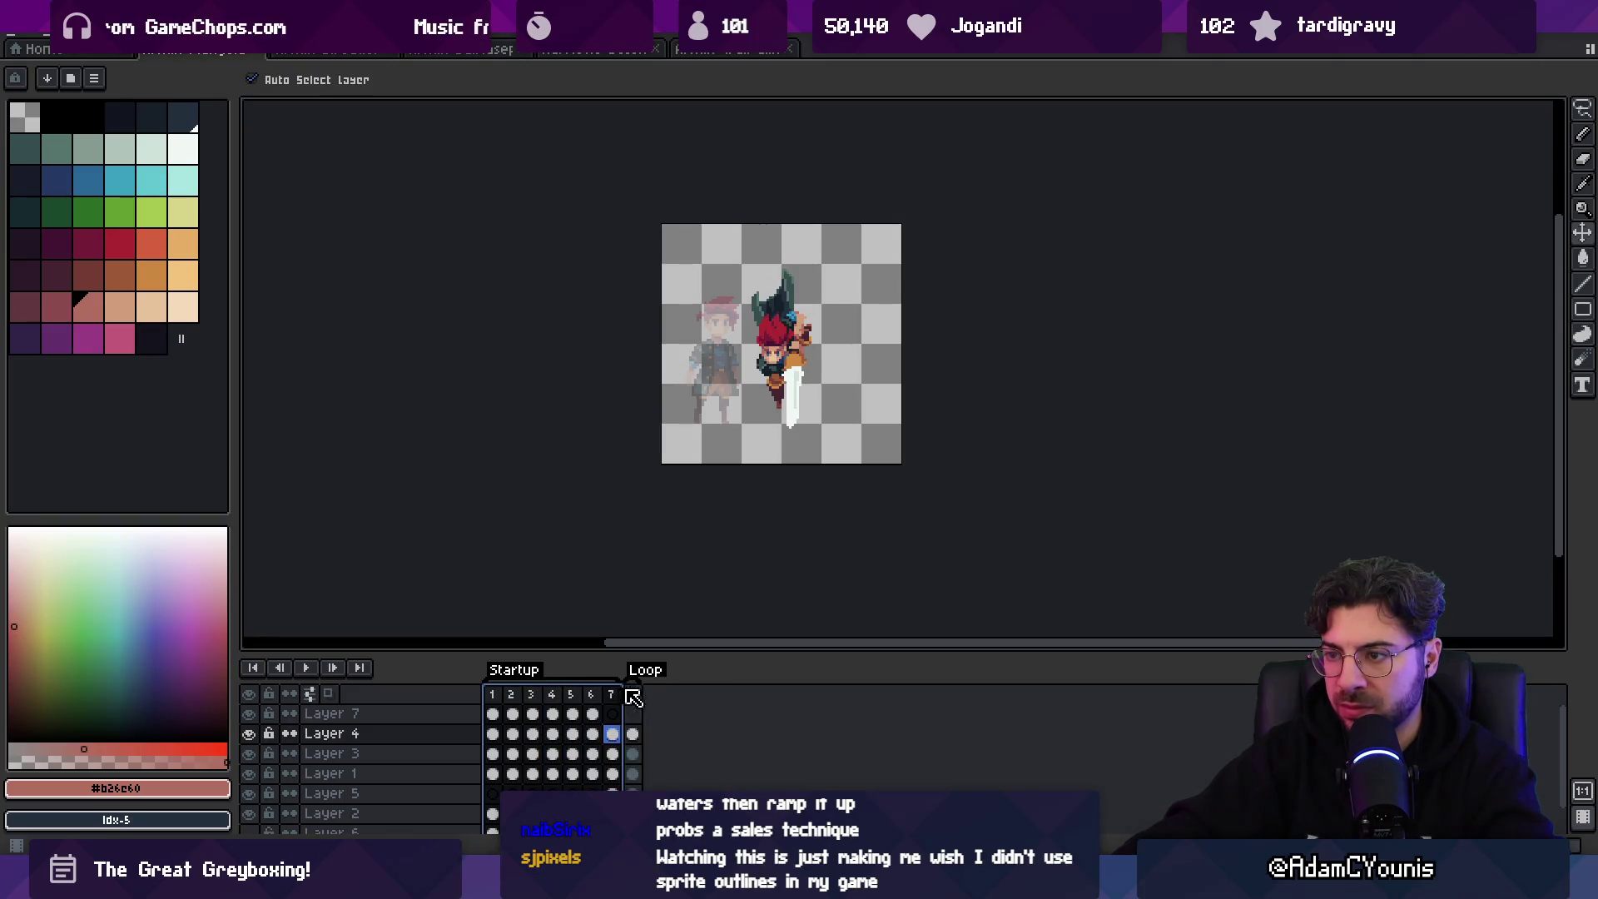
- Select frame 8 and undo an accidental copy of it into position 6
{"action": "left_click", "coordinate": [635, 699]}
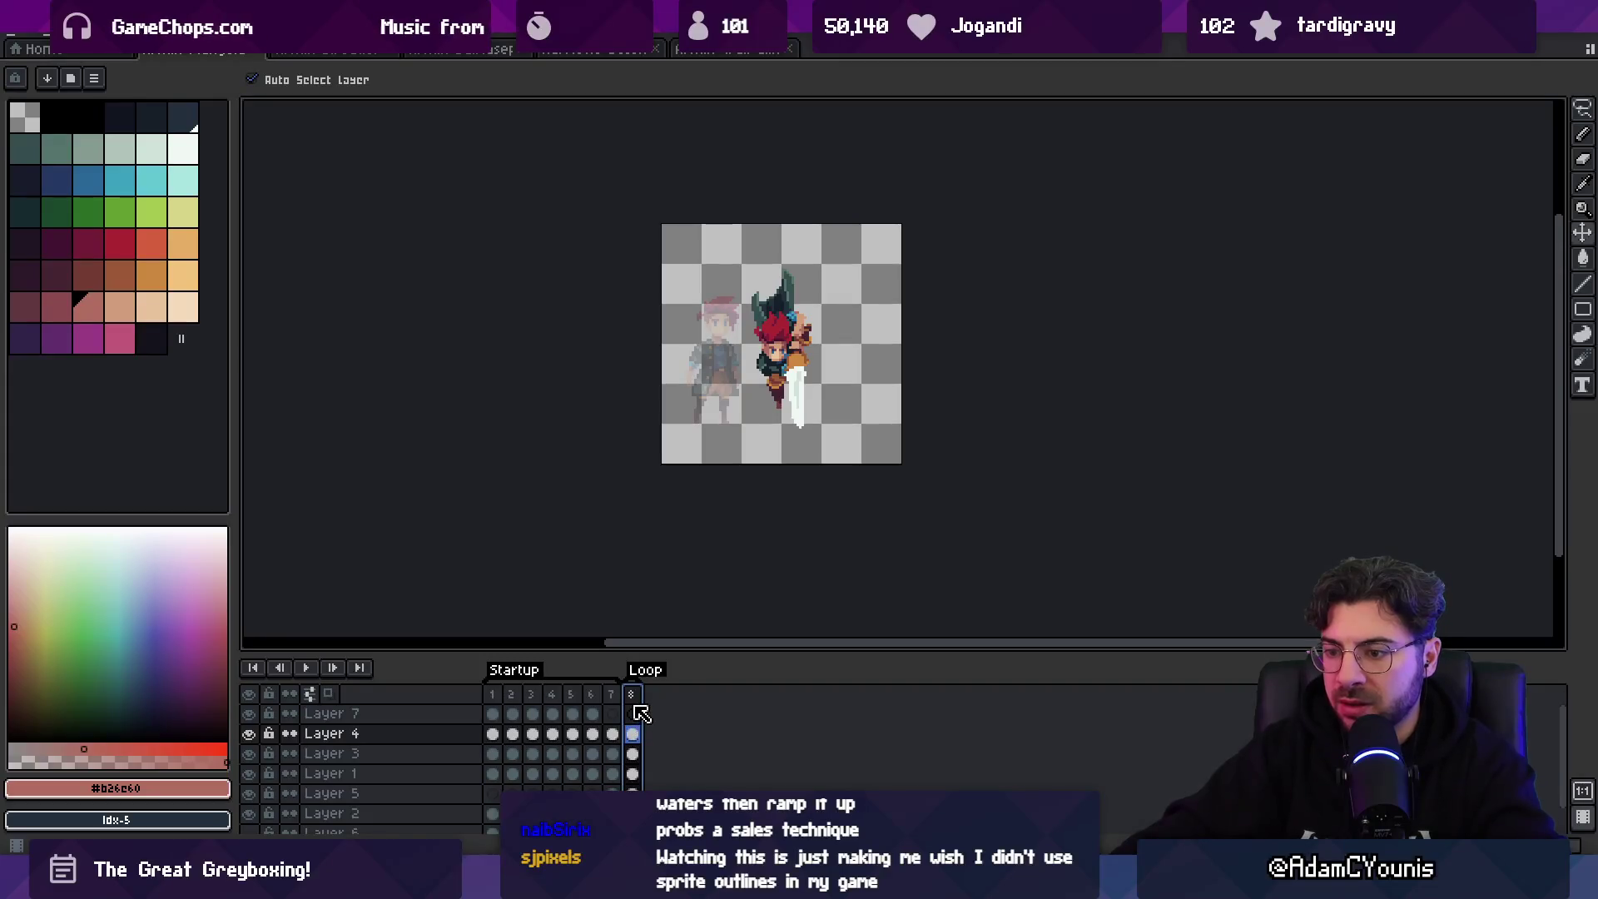
{"action": "left_click_drag", "start_coordinate": [641, 709], "coordinate": [605, 700]}
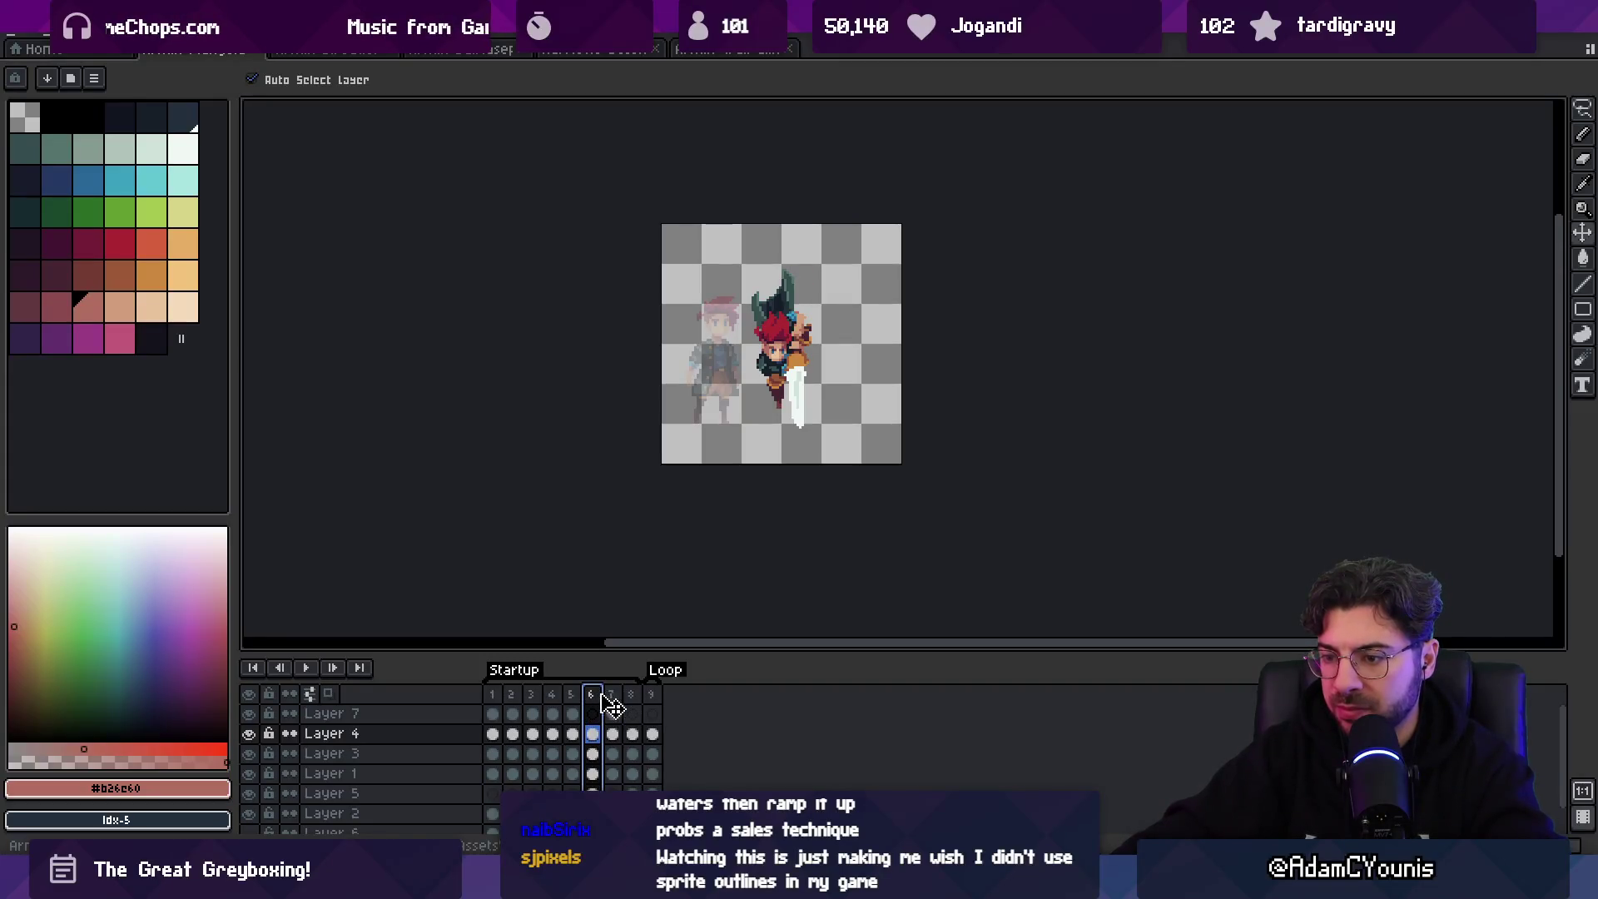
{"action": "key", "text": "ctrl+z"}
{"action": "key", "text": "ctrl+z"}
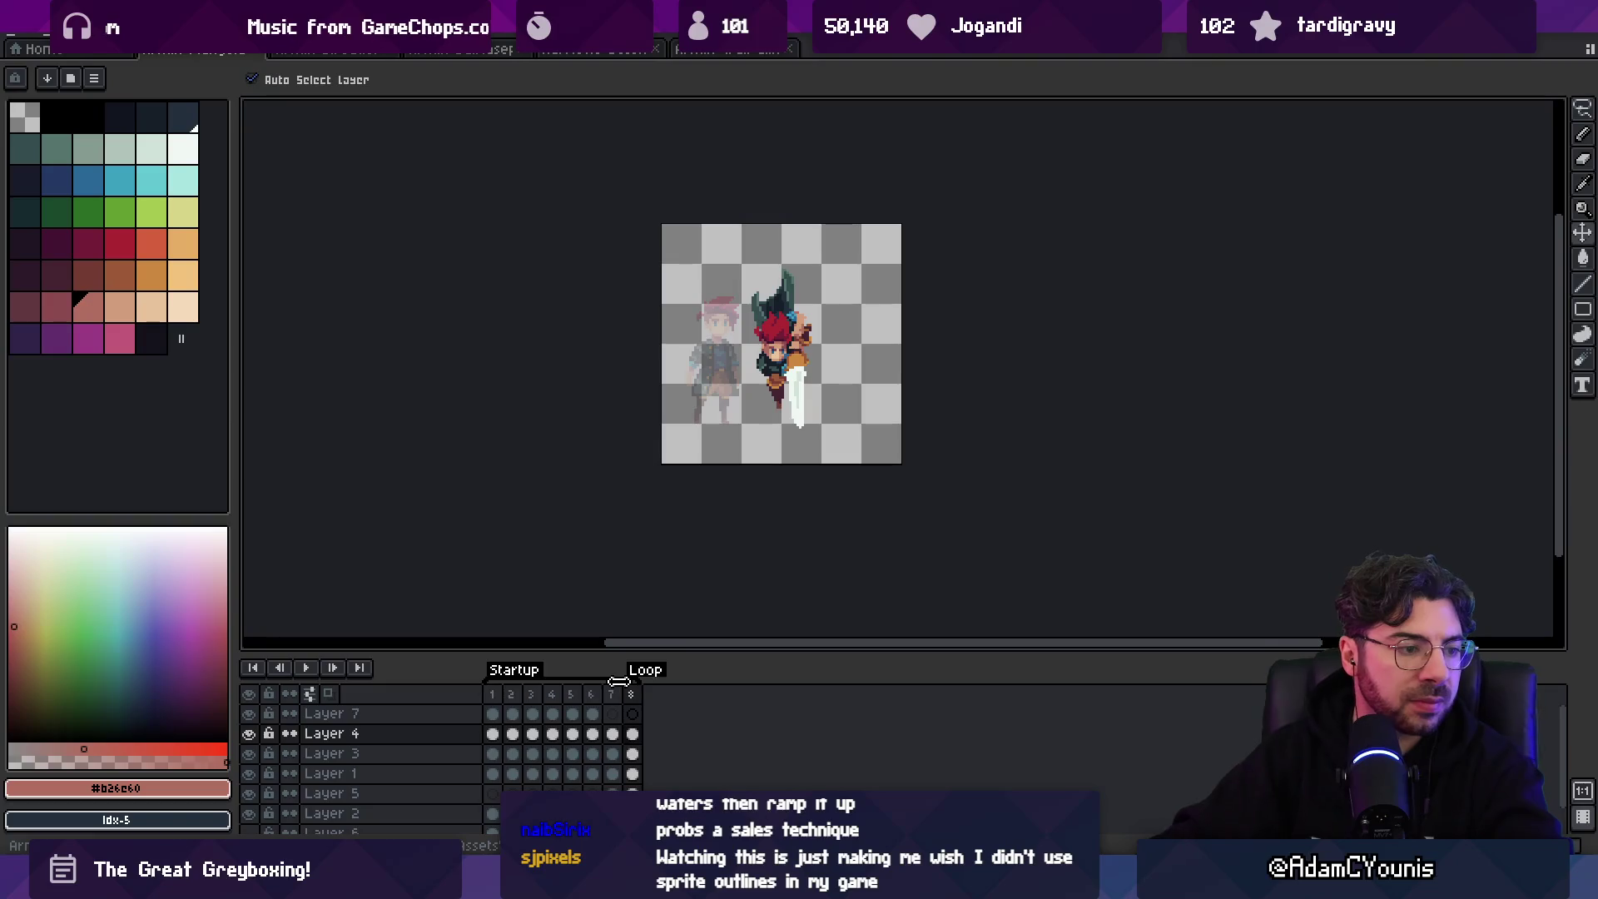
- Recentre on the swordsman, scrub to frame 7 and play the Startup animation
{"action": "key", "text": "space"}
{"action": "scroll", "coordinate": [773, 453], "scroll_direction": "up", "scroll_amount": 2}
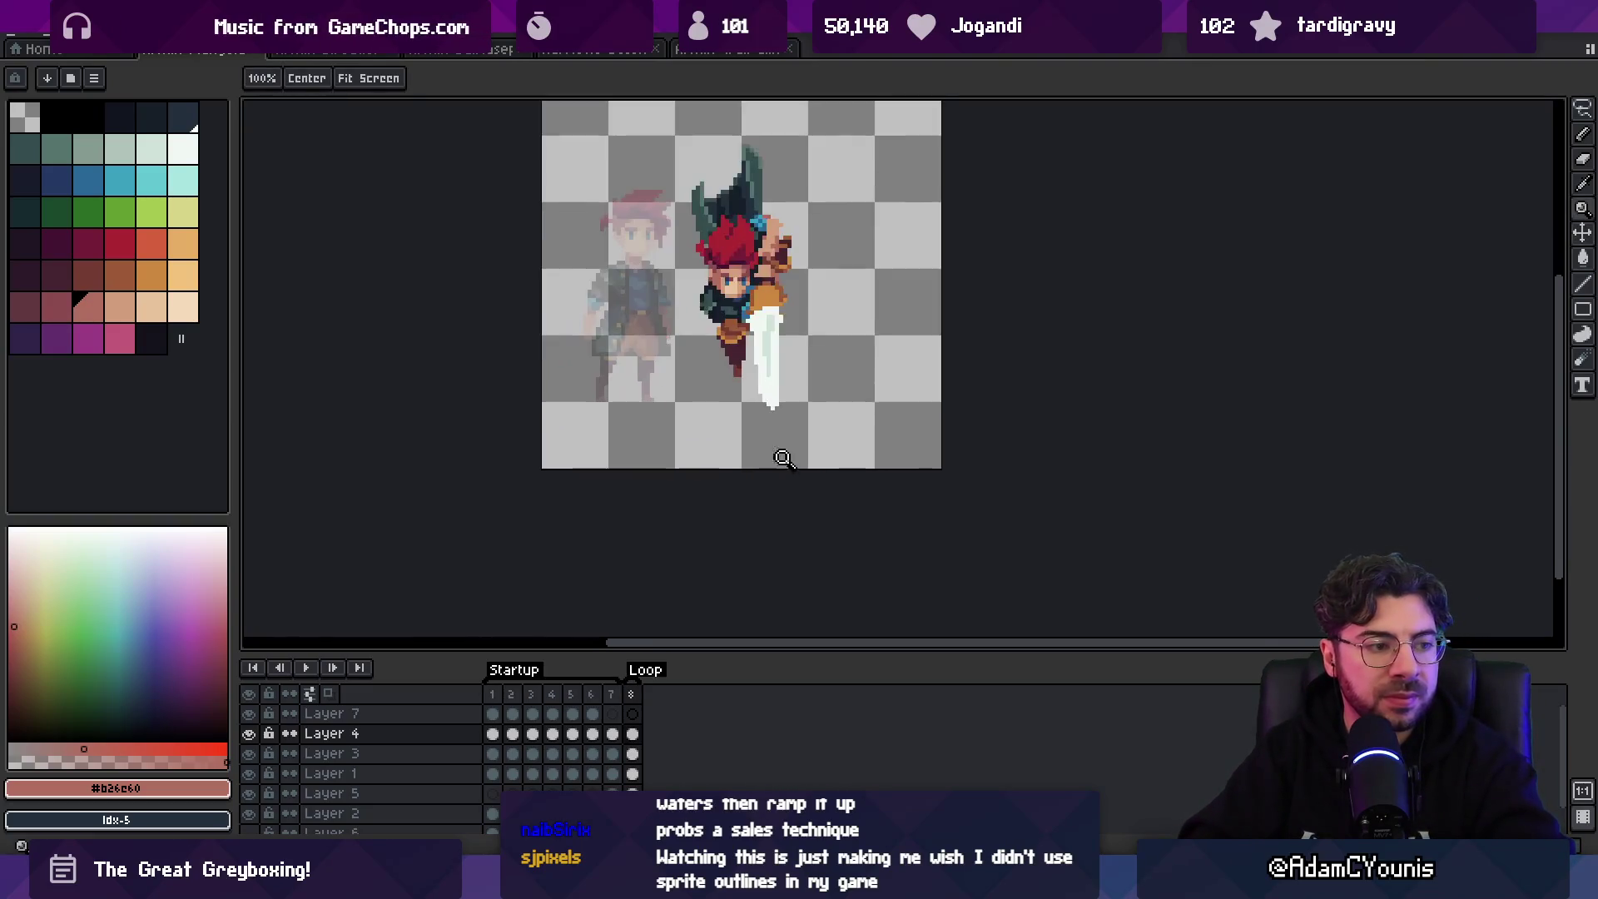
{"action": "scroll", "coordinate": [760, 481], "scroll_direction": "down", "scroll_amount": 1}
{"action": "left_click_drag", "start_coordinate": [748, 484], "coordinate": [726, 457]}
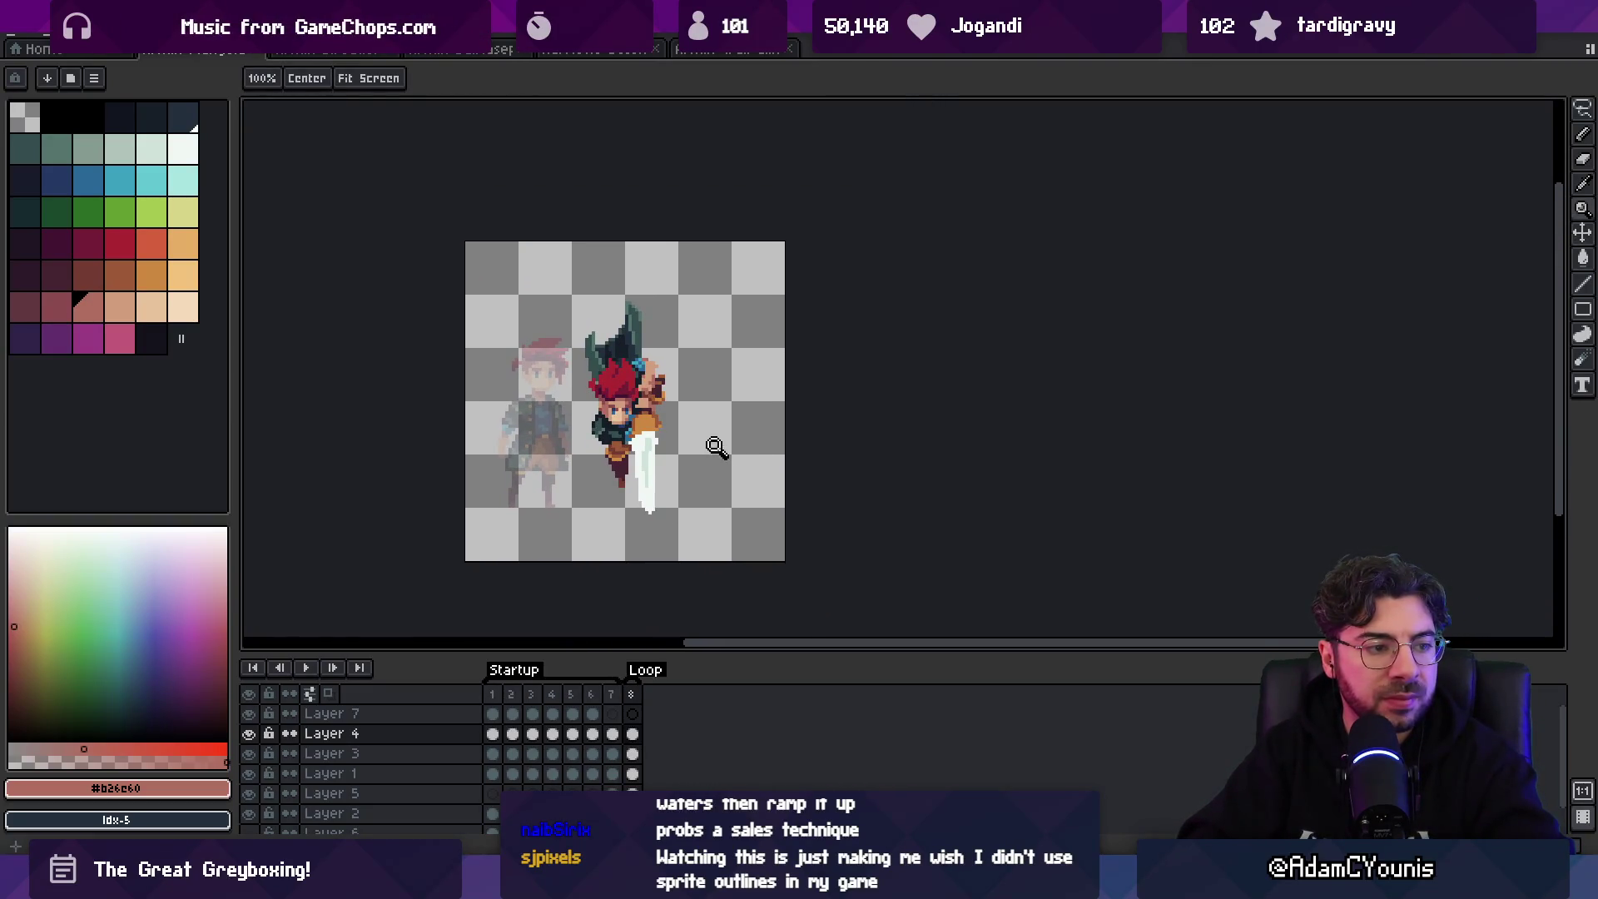
{"action": "left_click_drag", "start_coordinate": [507, 718], "coordinate": [616, 696]}
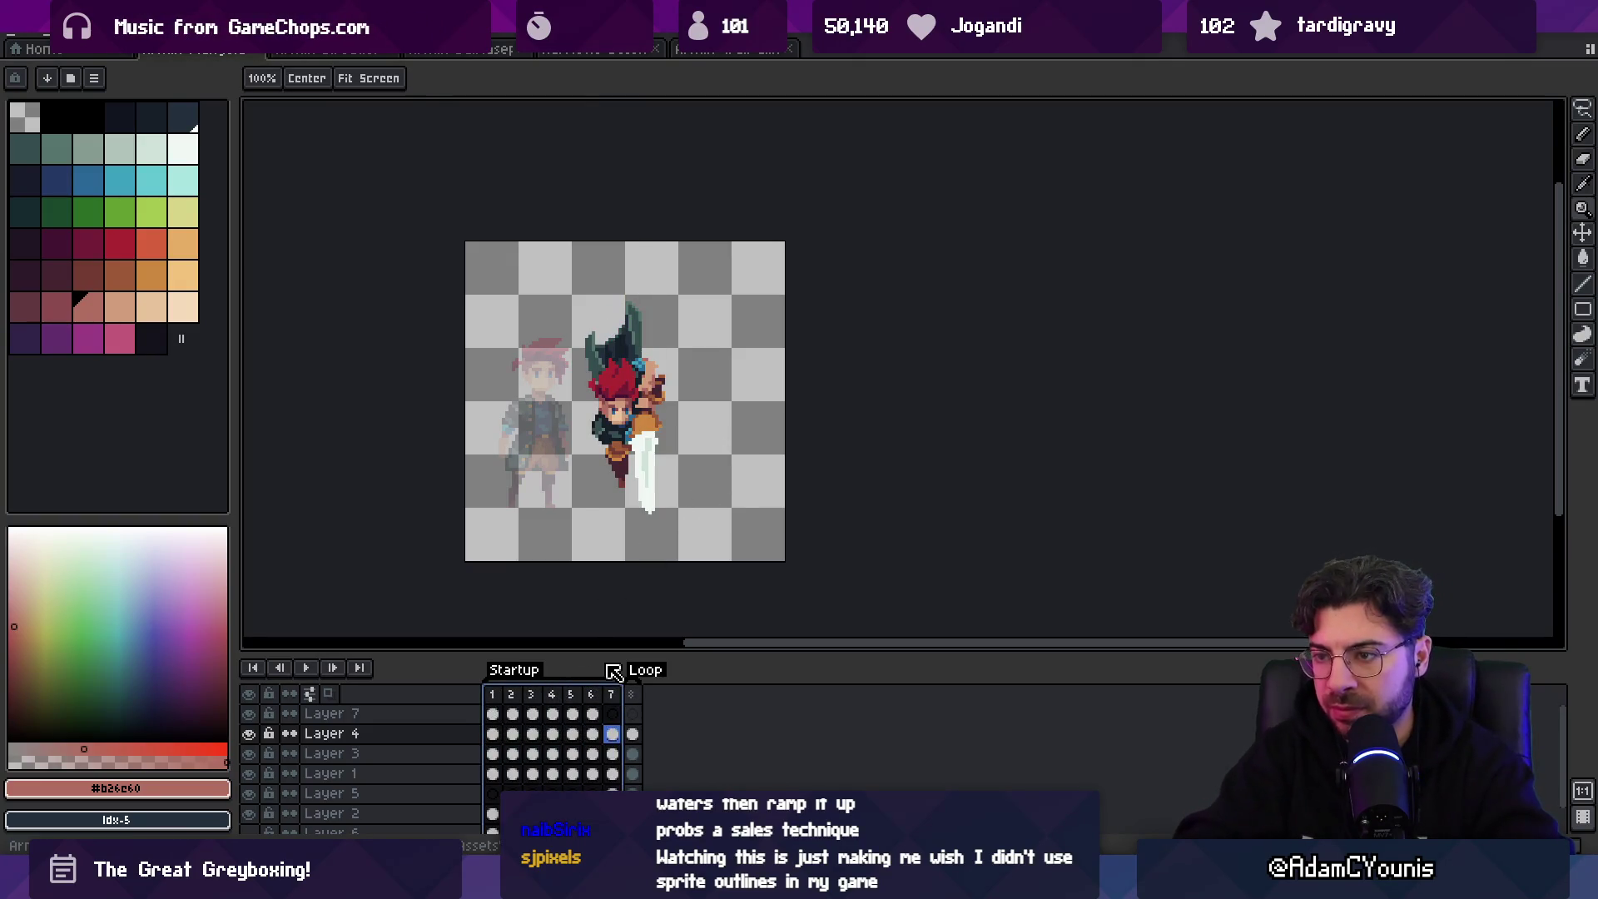
{"action": "key", "text": "Return"}
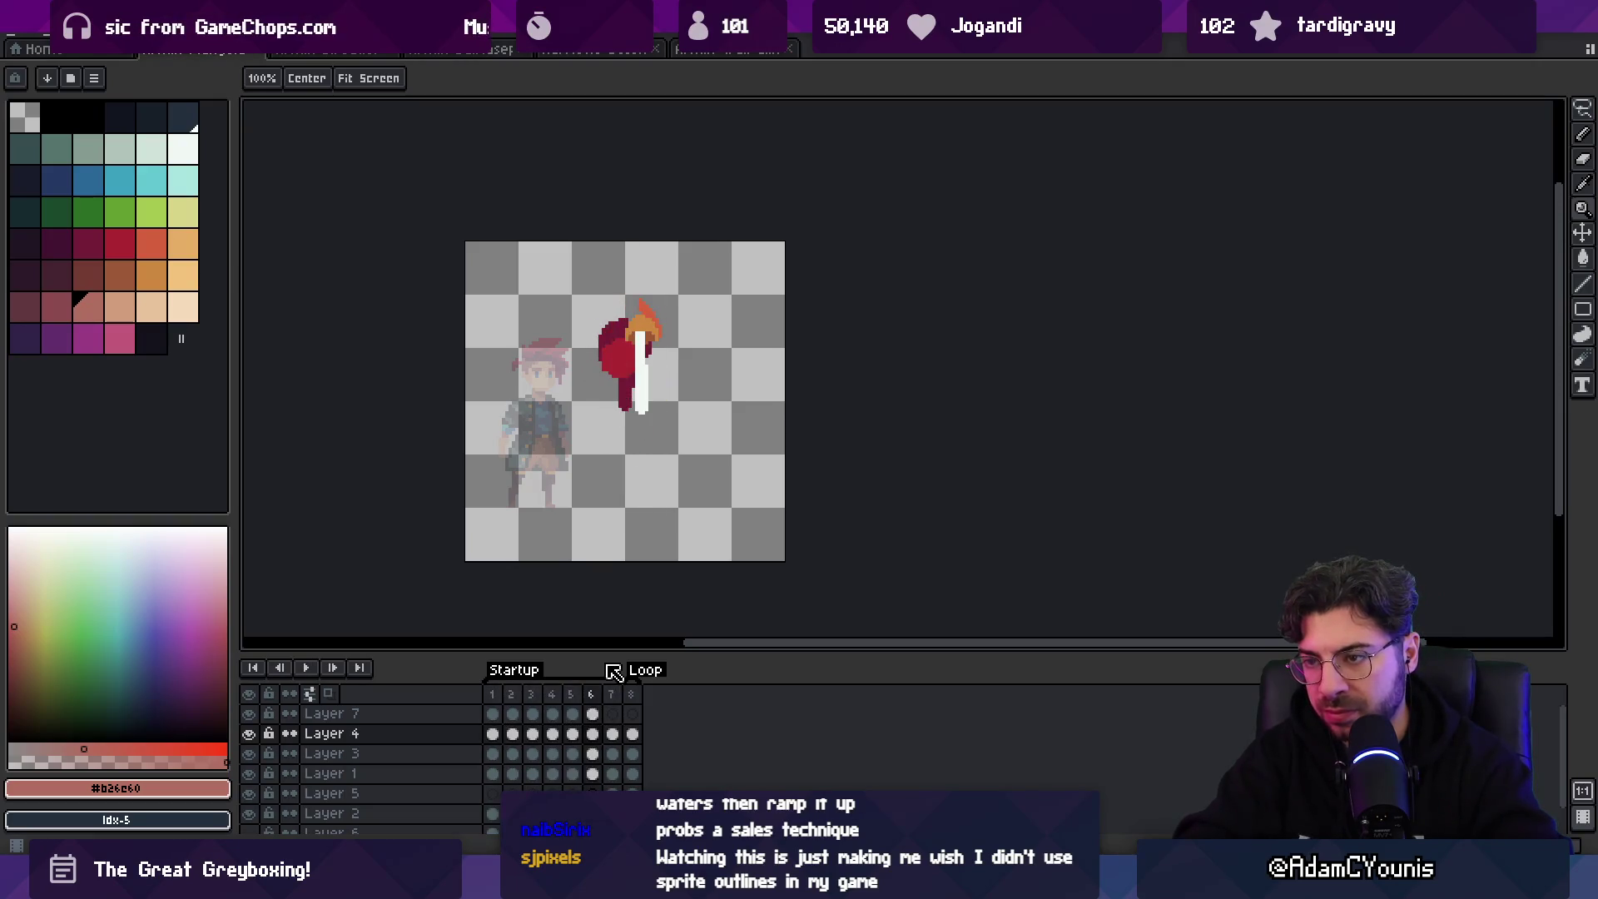
- Zoom in close on the swordsman's head and switch to the pencil
{"action": "left_click", "coordinate": [605, 413]}
{"action": "key", "text": "v"}
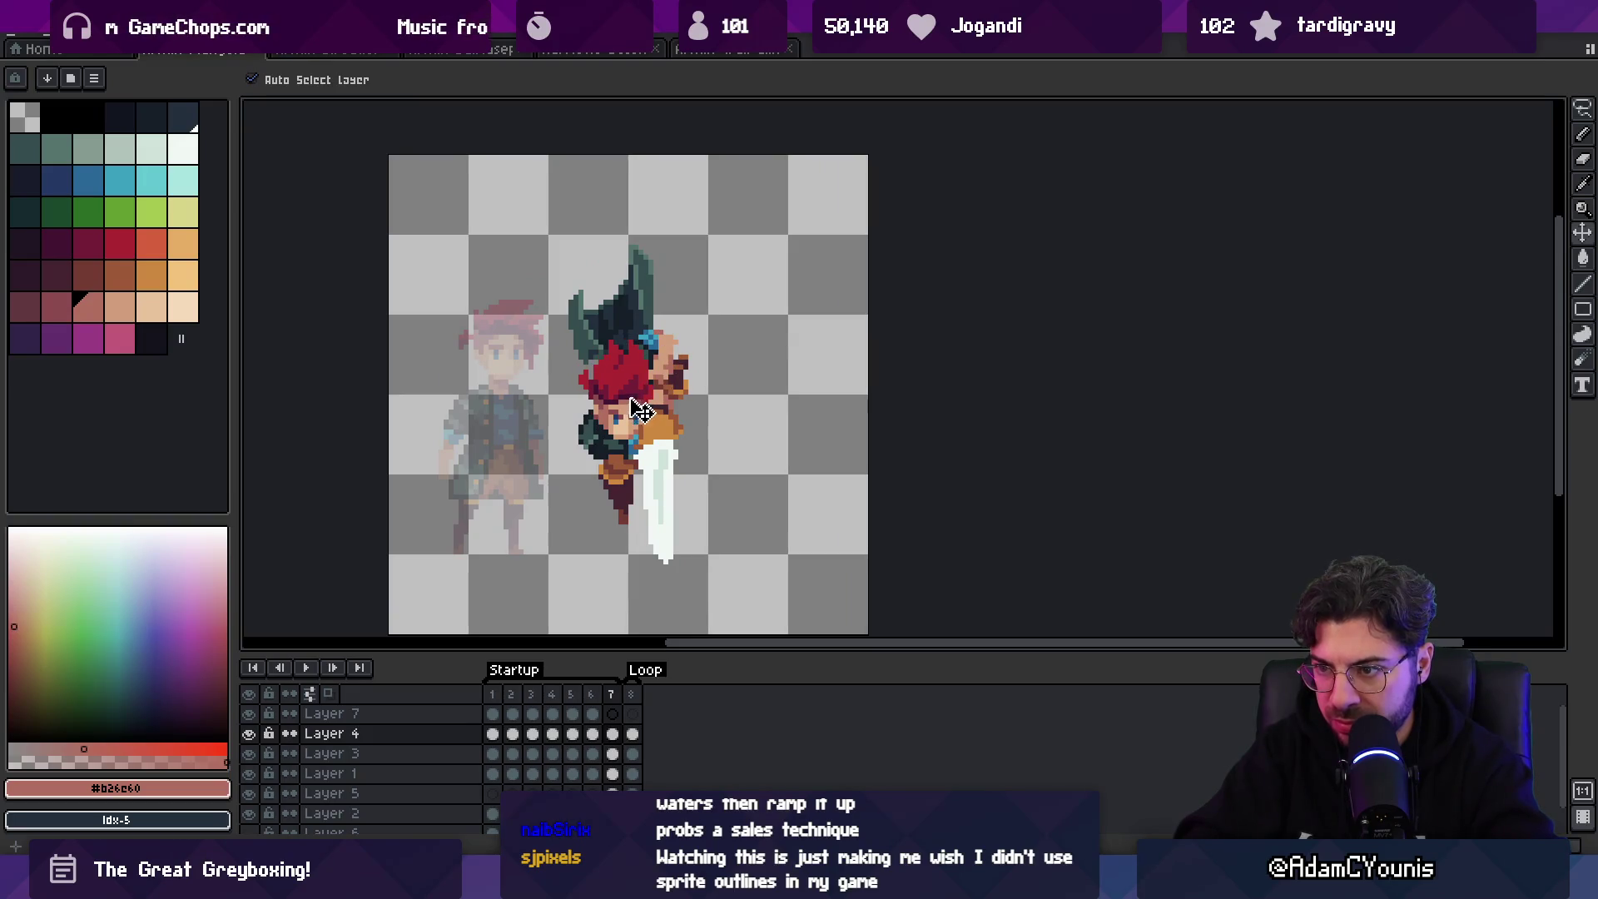
{"action": "scroll", "coordinate": [703, 441], "scroll_direction": "down", "scroll_amount": 5}
{"action": "scroll", "coordinate": [700, 440], "scroll_direction": "up", "scroll_amount": 4}
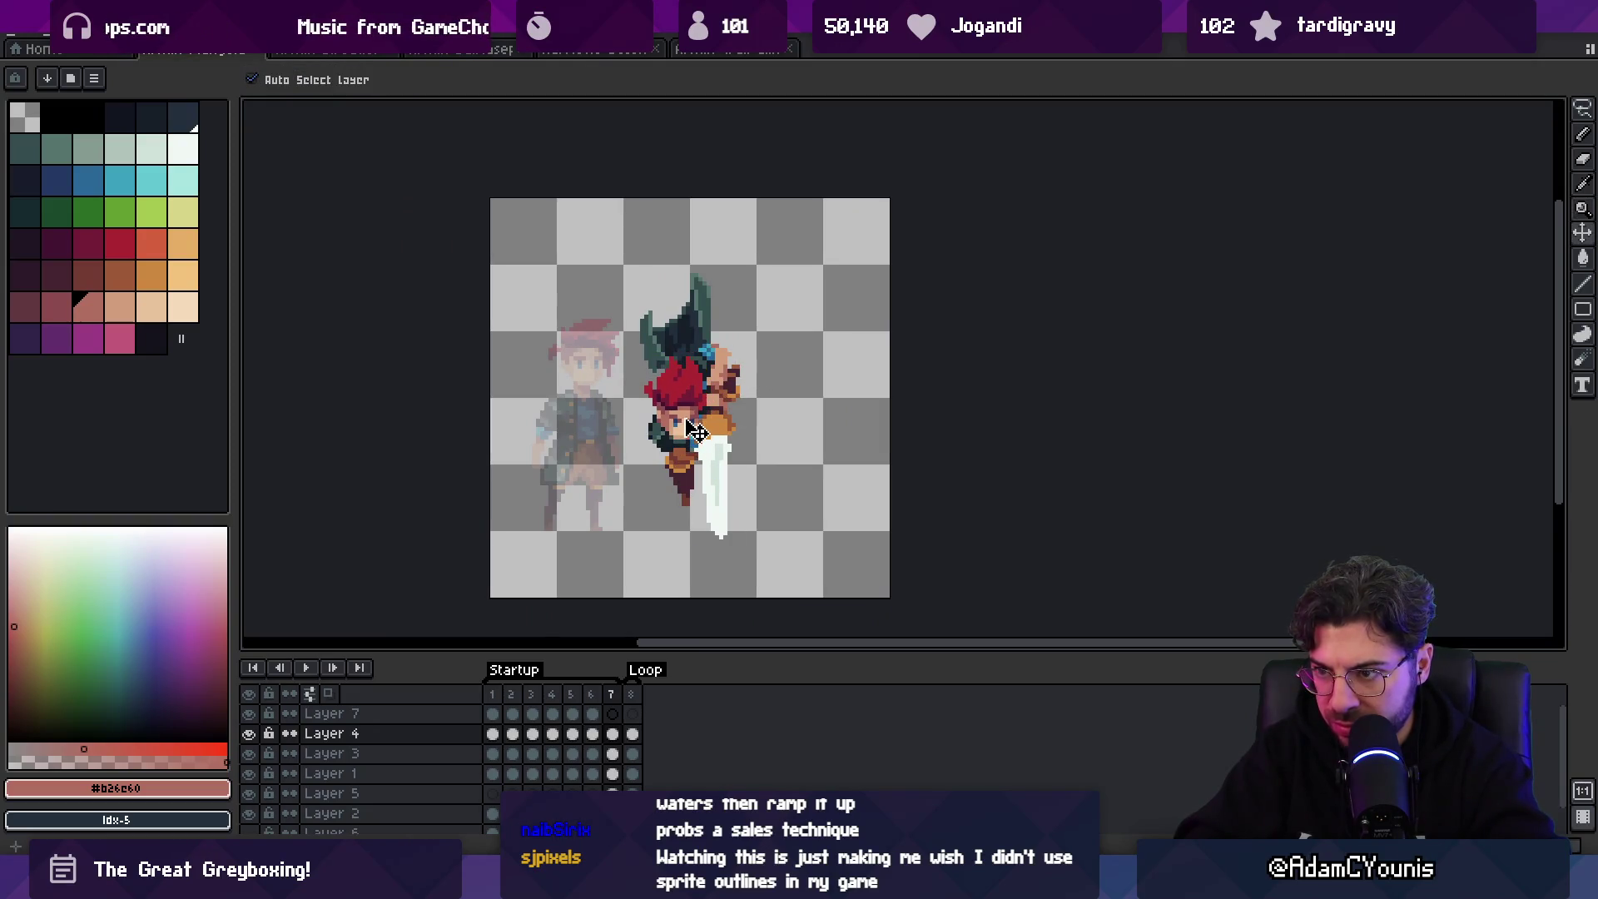
{"action": "key", "text": "z"}
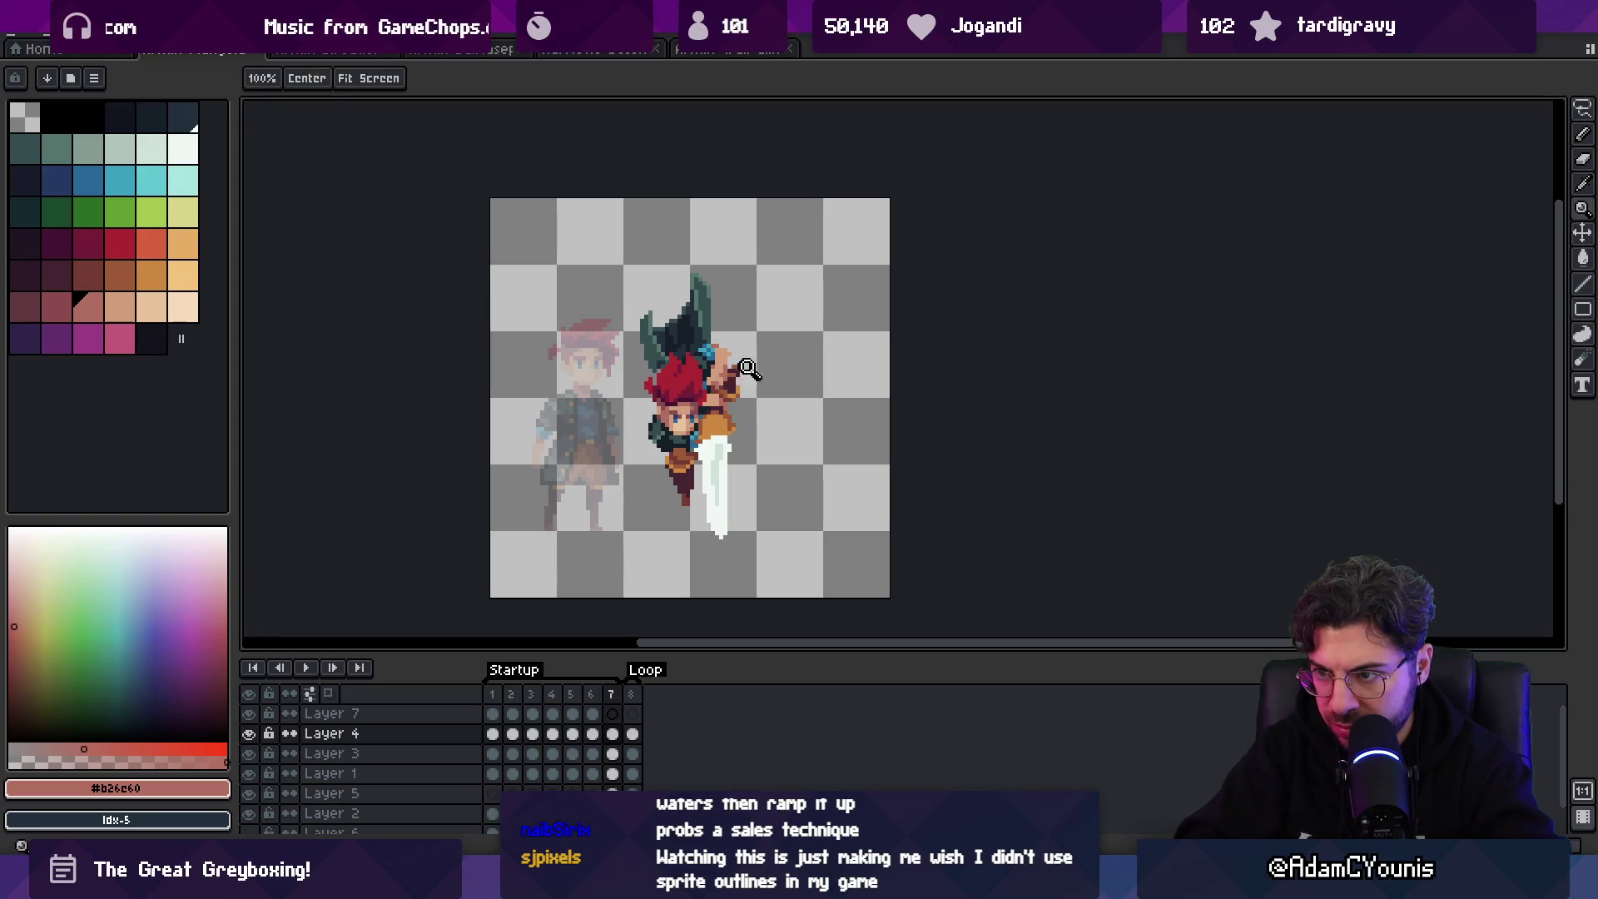
{"action": "scroll", "coordinate": [712, 370], "scroll_direction": "down", "scroll_amount": 3}
{"action": "scroll", "coordinate": [715, 366], "scroll_direction": "up", "scroll_amount": 3}
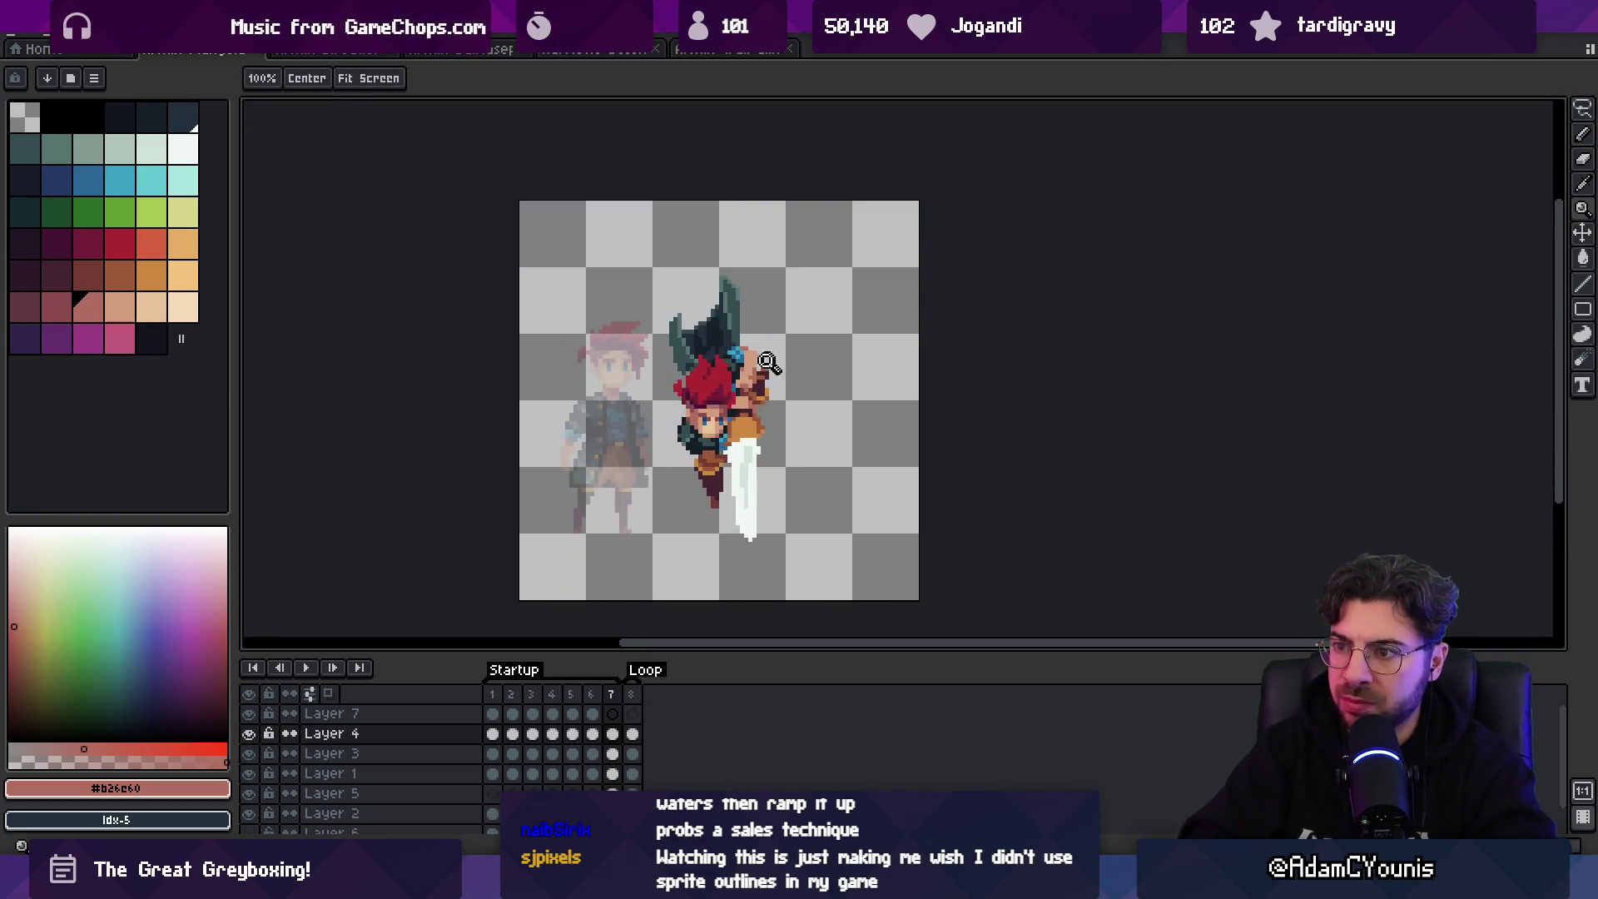
{"action": "key", "text": "b"}
{"action": "left_click", "coordinate": [638, 359], "text": "alt"}
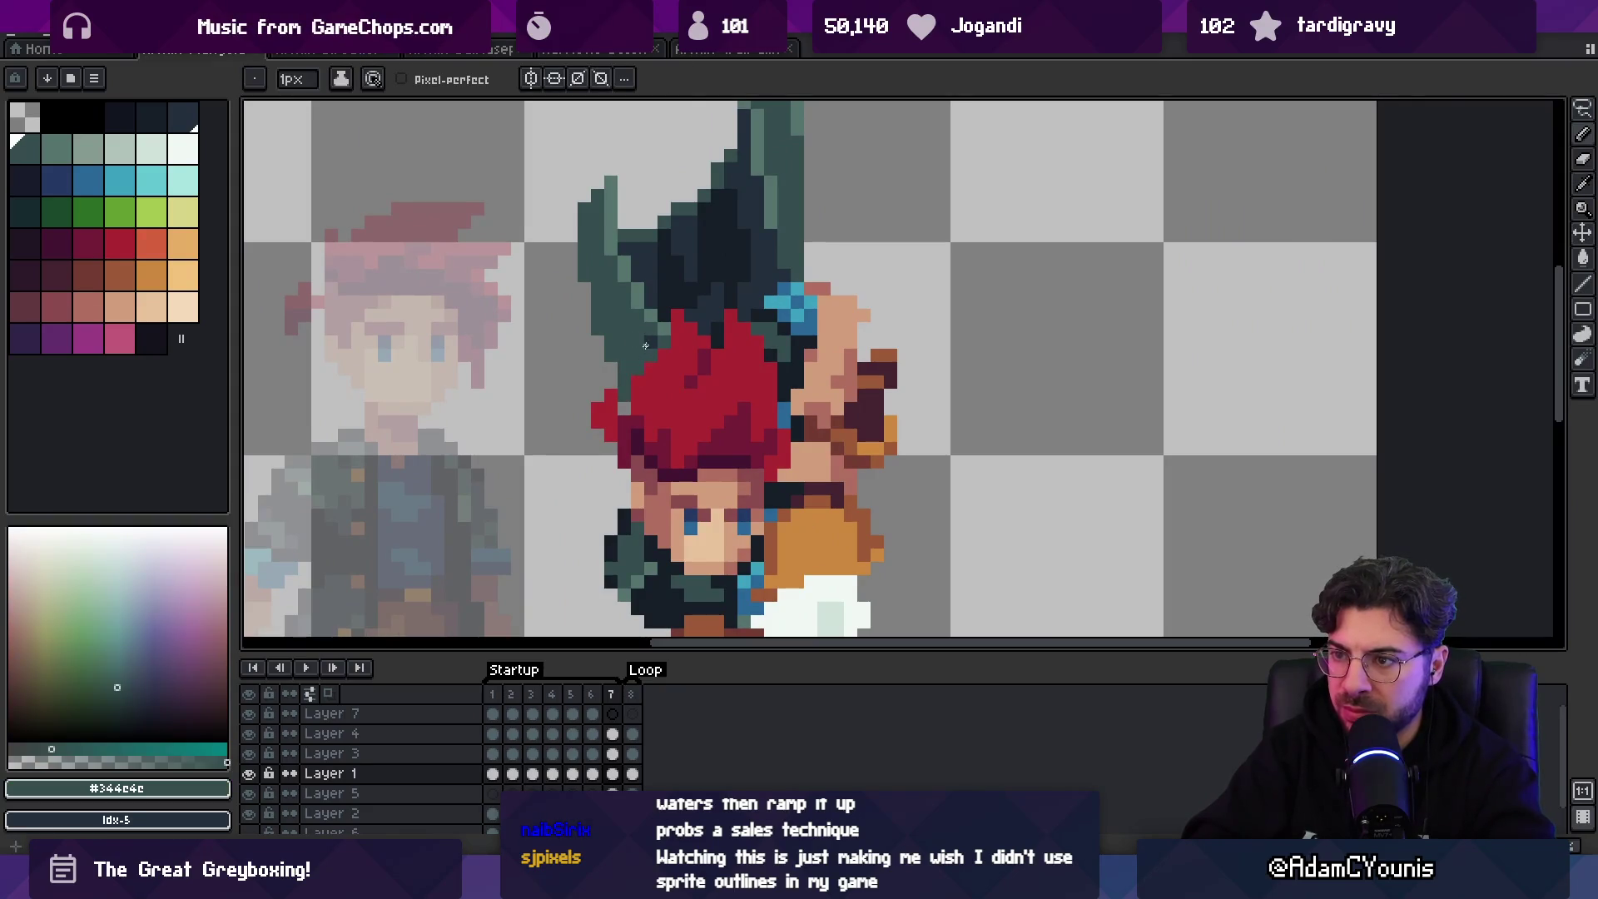
- Touch up the horn pixels using the darker #222f3d and the #344c4c horn colour
{"action": "left_click", "coordinate": [648, 292], "text": "alt"}
{"action": "key", "text": "alt"}
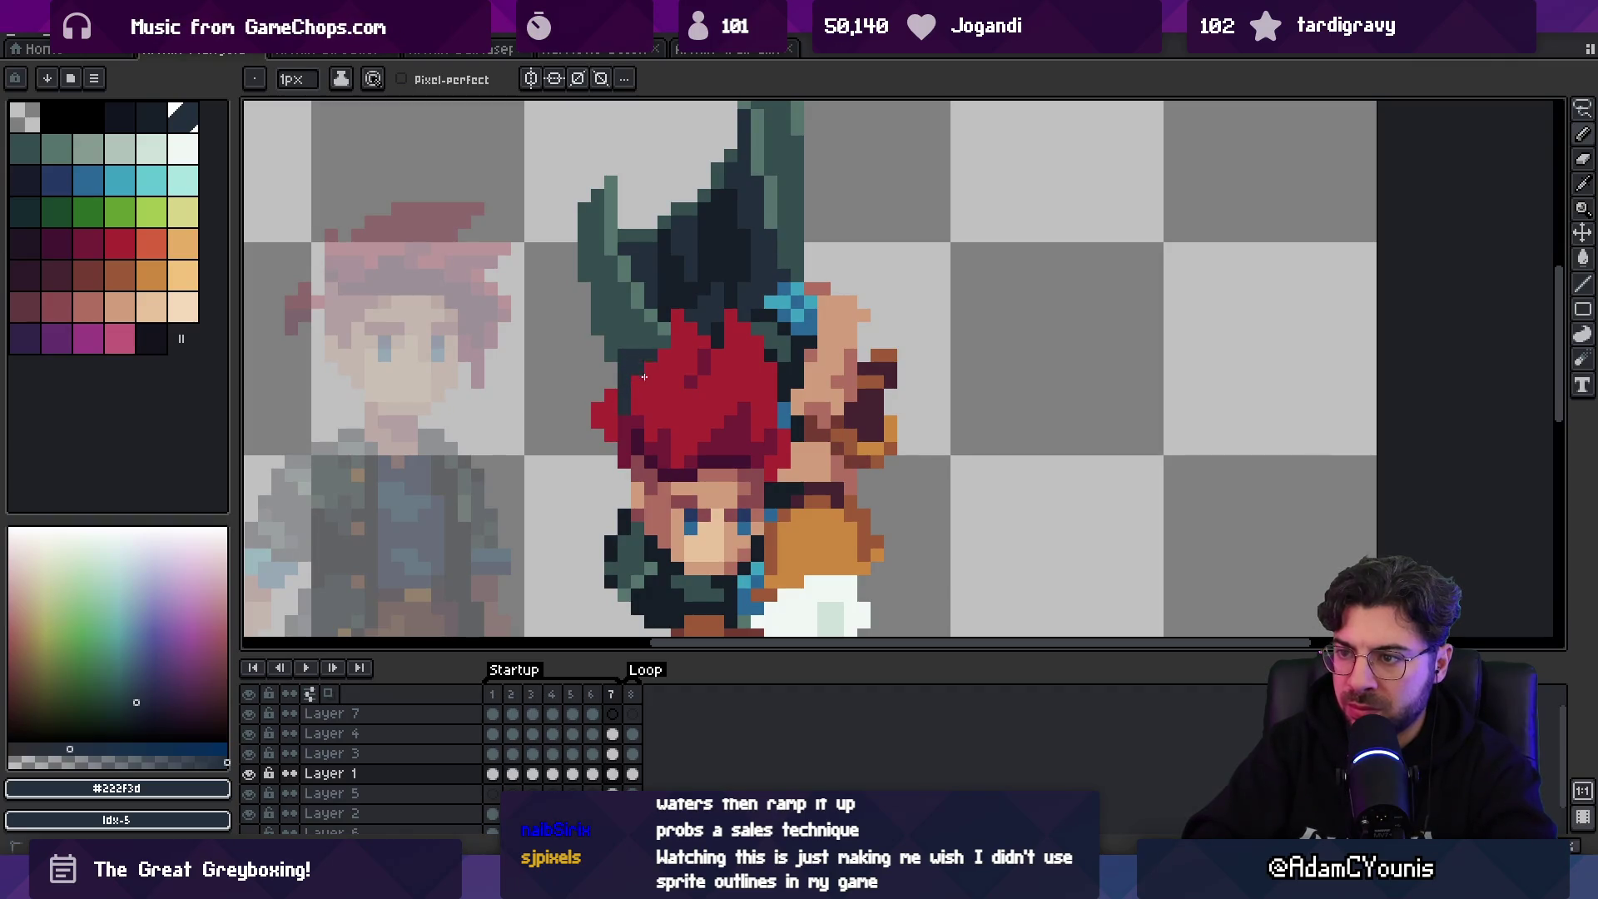
{"action": "key", "text": "e"}
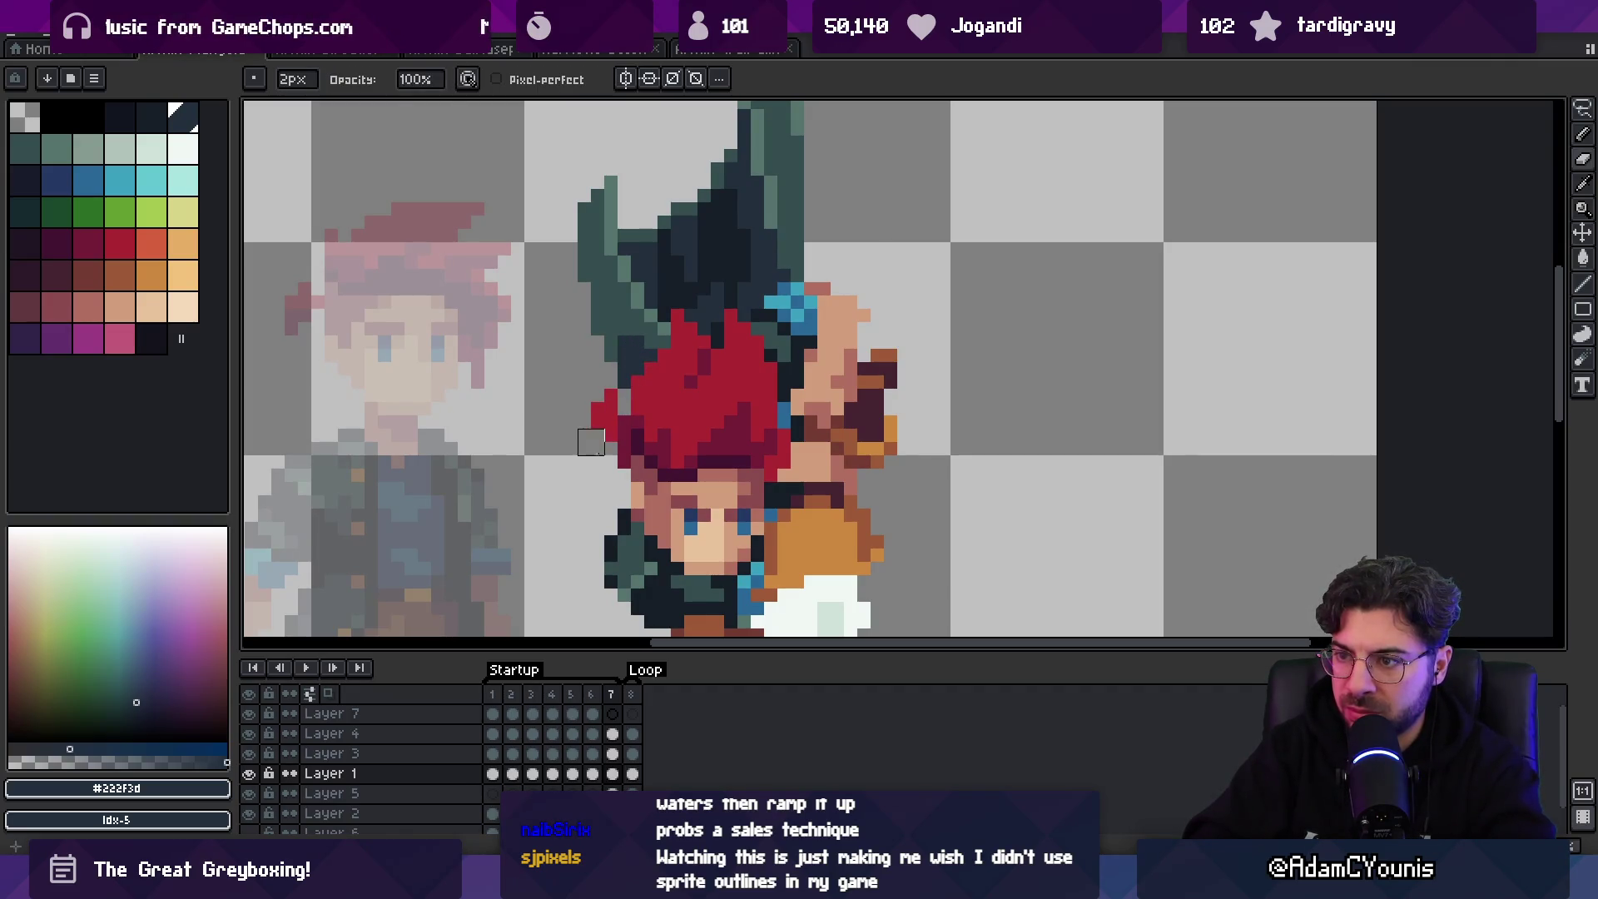
{"action": "key", "text": "b"}
{"action": "scroll", "coordinate": [578, 375], "scroll_direction": "down", "scroll_amount": 1}
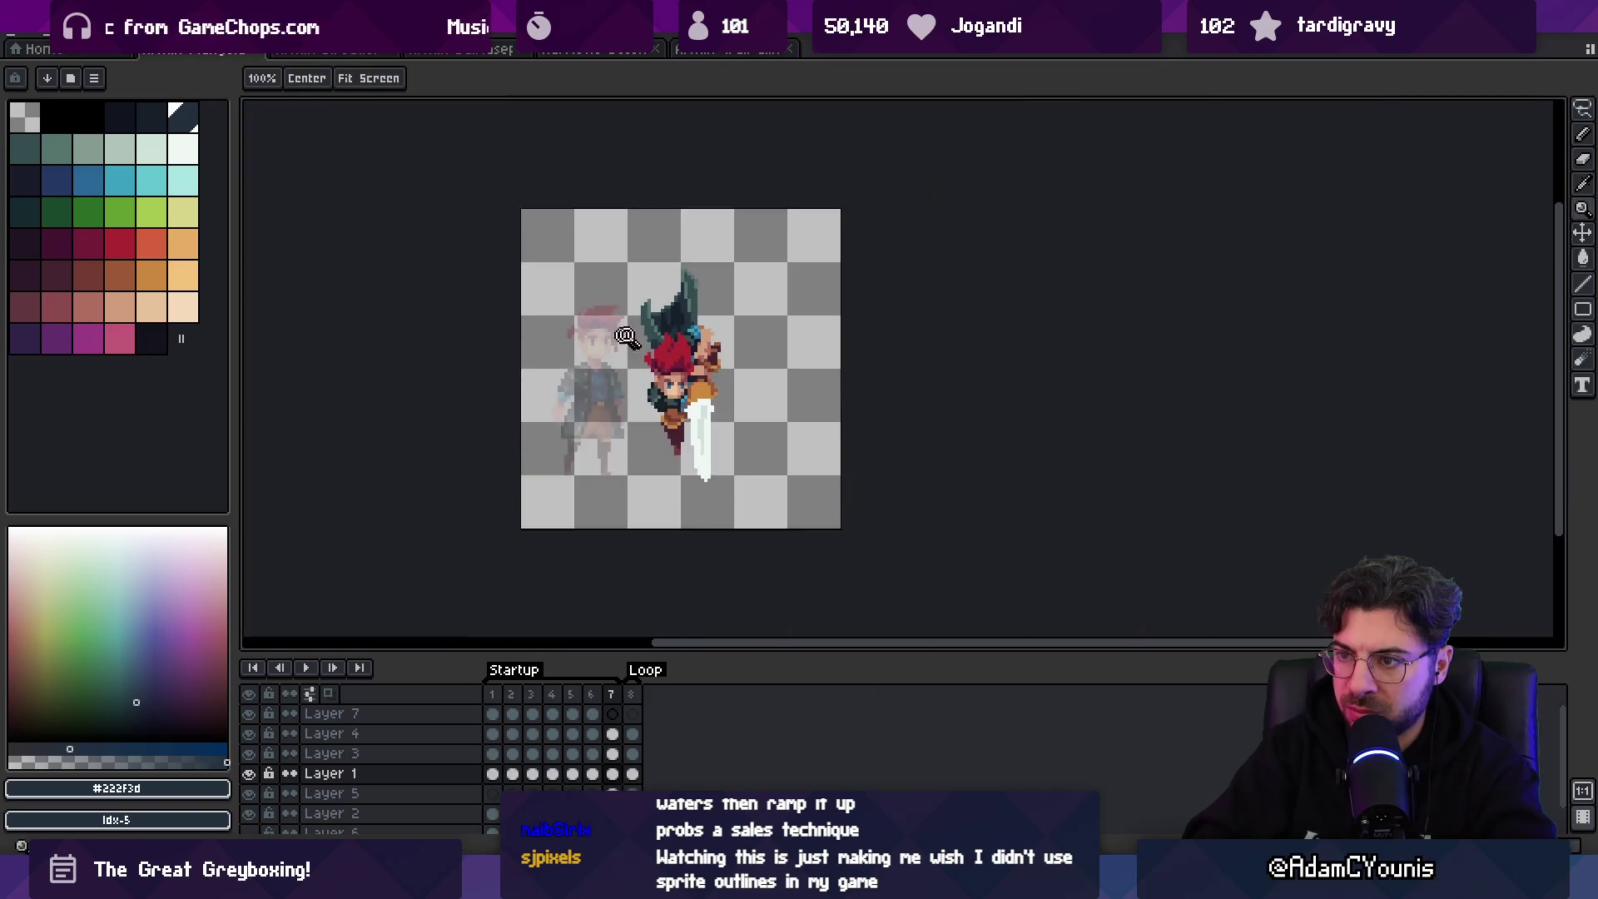
{"action": "scroll", "coordinate": [657, 374], "scroll_direction": "up", "scroll_amount": 1}
{"action": "left_click", "coordinate": [666, 349], "text": "alt"}
{"action": "key", "text": "z"}
{"action": "scroll", "coordinate": [656, 379], "scroll_direction": "down", "scroll_amount": 5}
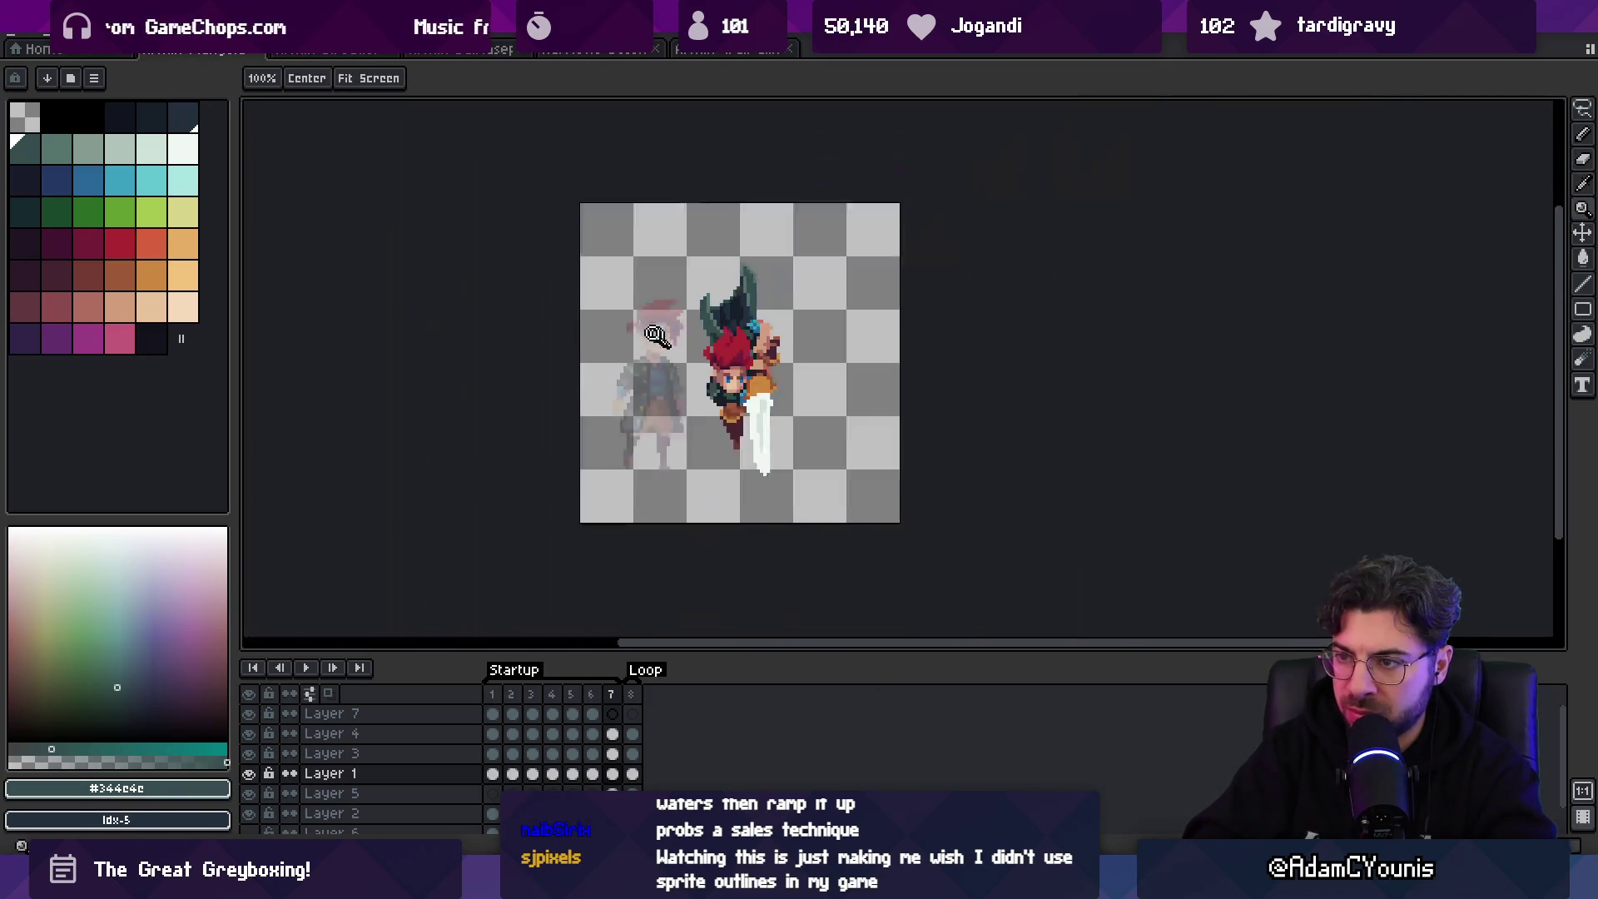
{"action": "scroll", "coordinate": [678, 385], "scroll_direction": "up", "scroll_amount": 5}
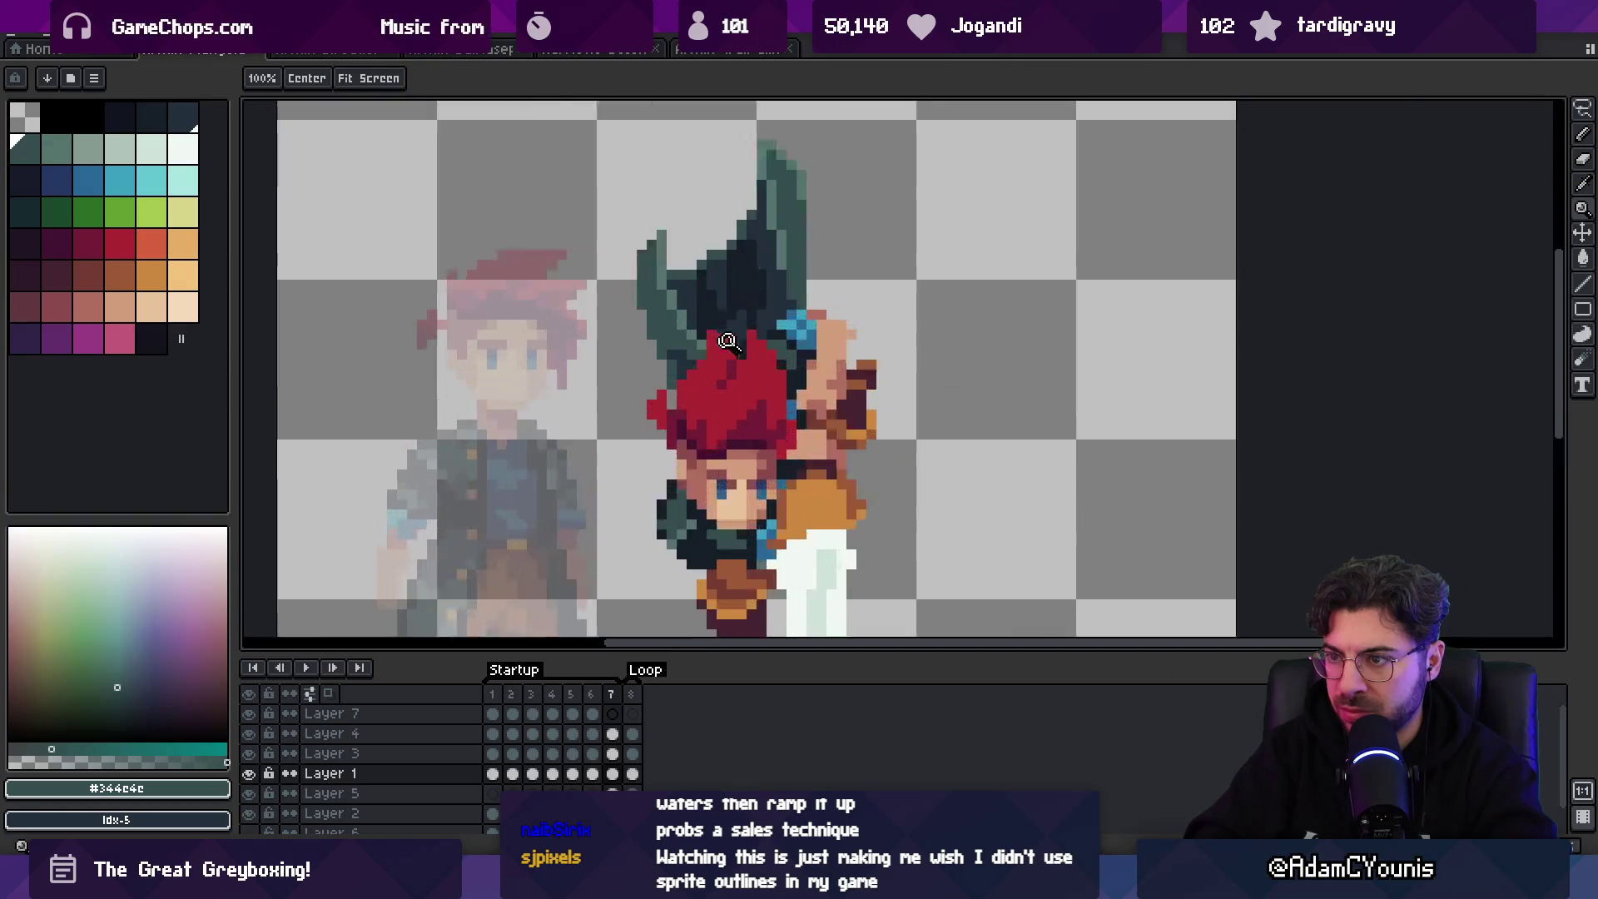
- Select the horns on the character's head, drop the selection, and pick the darker #222f3d
{"action": "key", "text": "v"}
{"action": "key", "text": "m"}
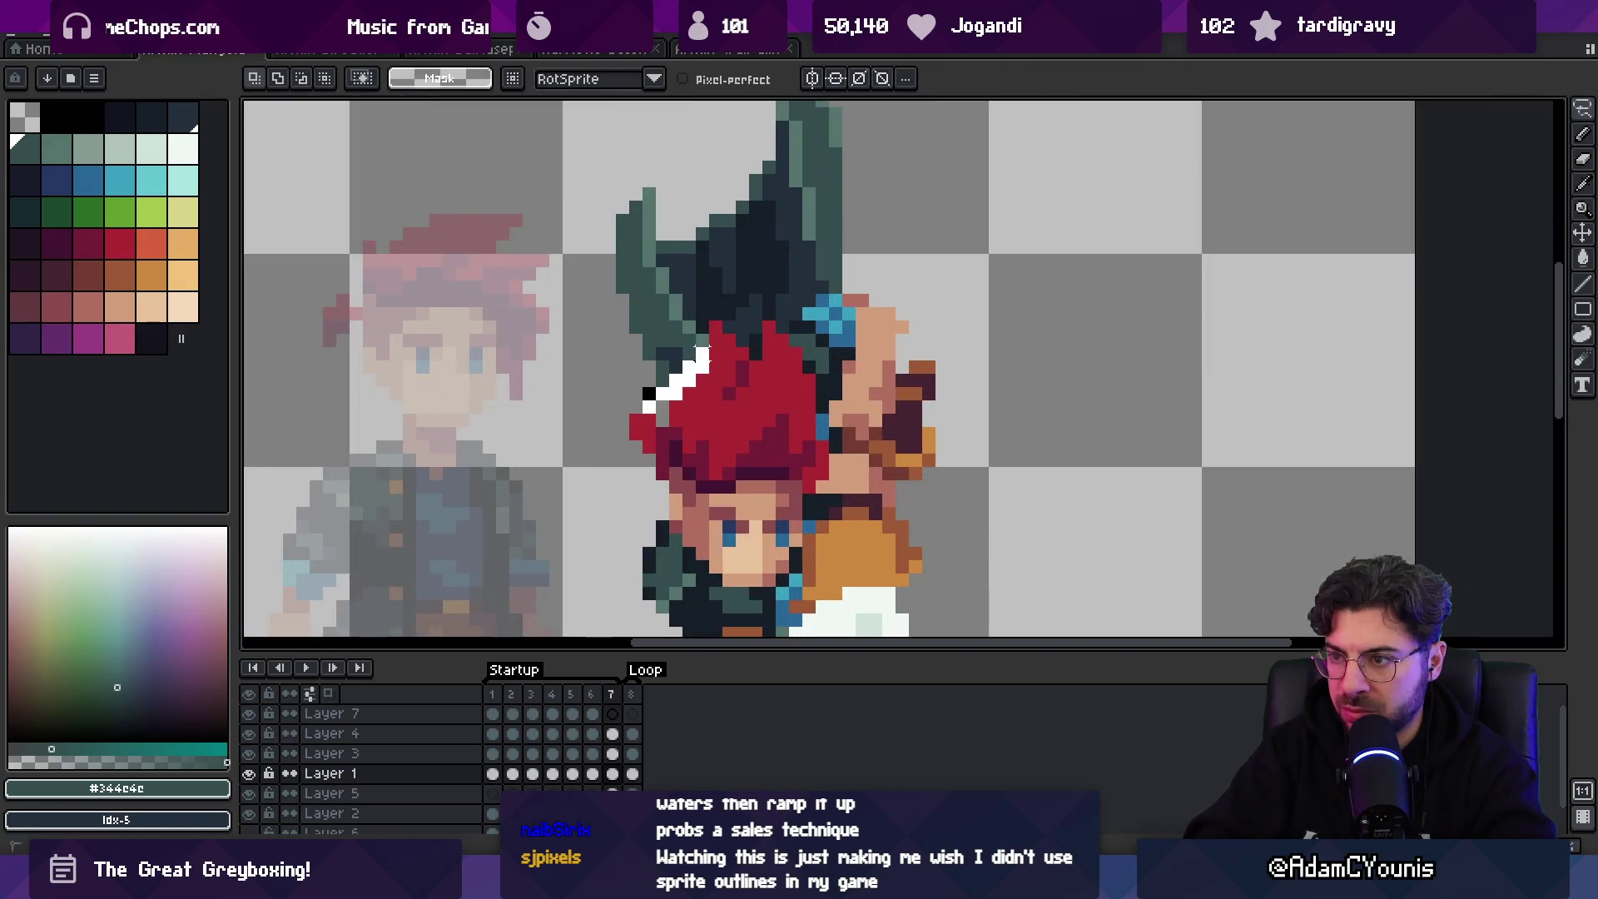
{"action": "mouse_move", "coordinate": [782, 273]}
{"action": "left_mouse_down"}
{"action": "mouse_move", "coordinate": [920, 133]}
{"action": "mouse_move", "coordinate": [537, 517]}
{"action": "mouse_move", "coordinate": [671, 321]}
{"action": "mouse_move", "coordinate": [762, 256]}
{"action": "left_mouse_up"}
{"action": "key", "text": "ctrl+d"}
{"action": "key", "text": "i"}
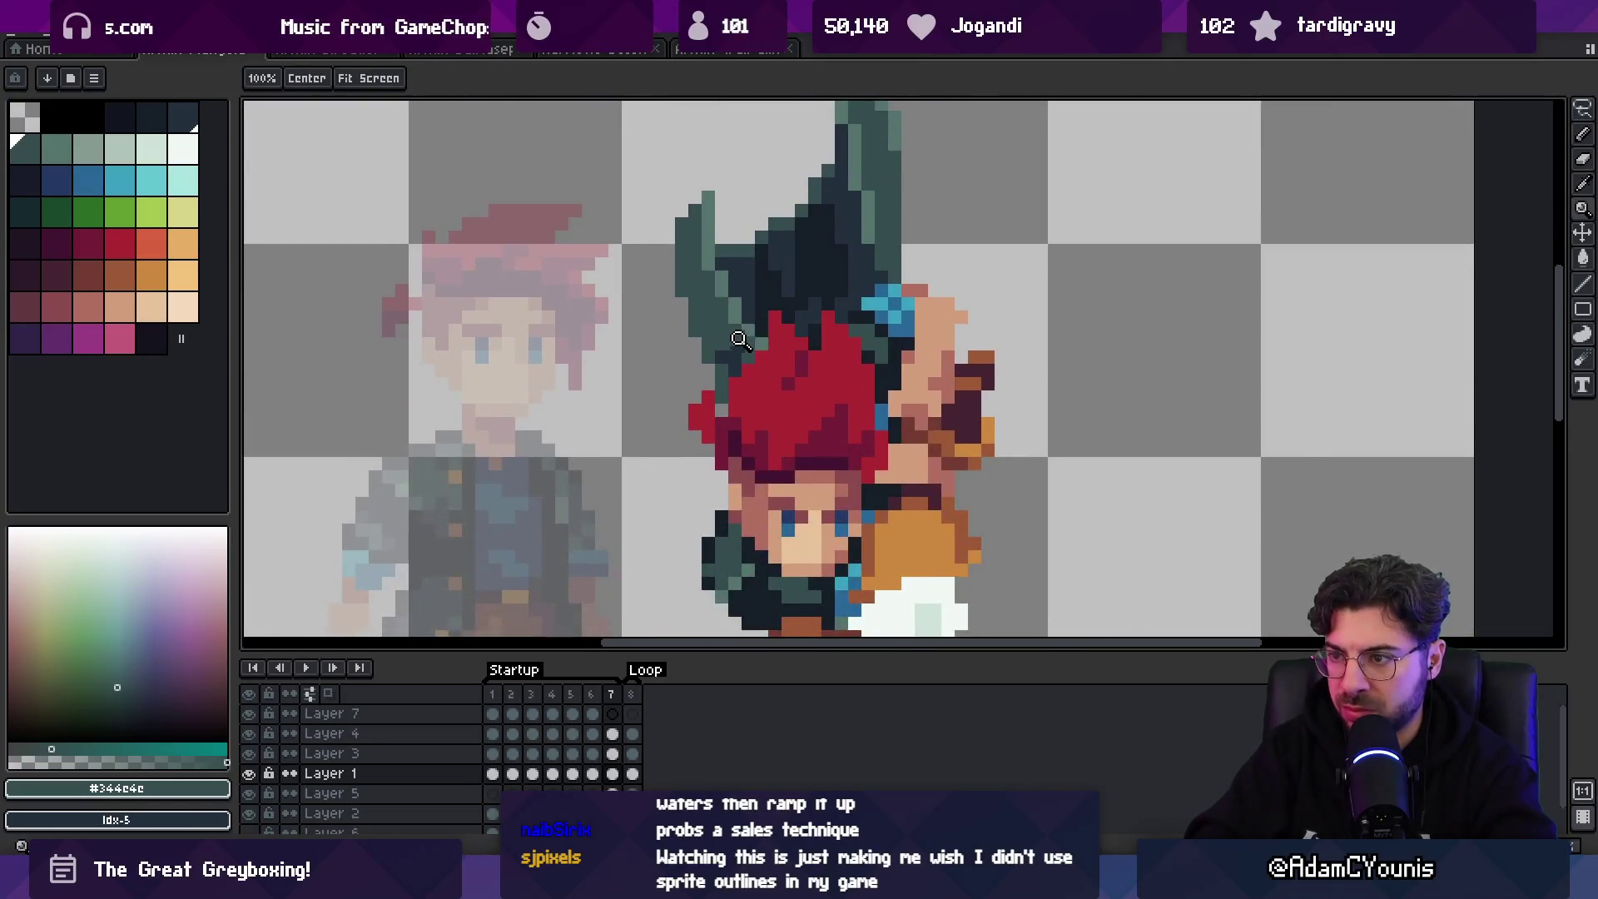
{"action": "scroll", "coordinate": [778, 337], "scroll_direction": "down", "scroll_amount": 3}
{"action": "scroll", "coordinate": [778, 337], "scroll_direction": "up", "scroll_amount": 2}
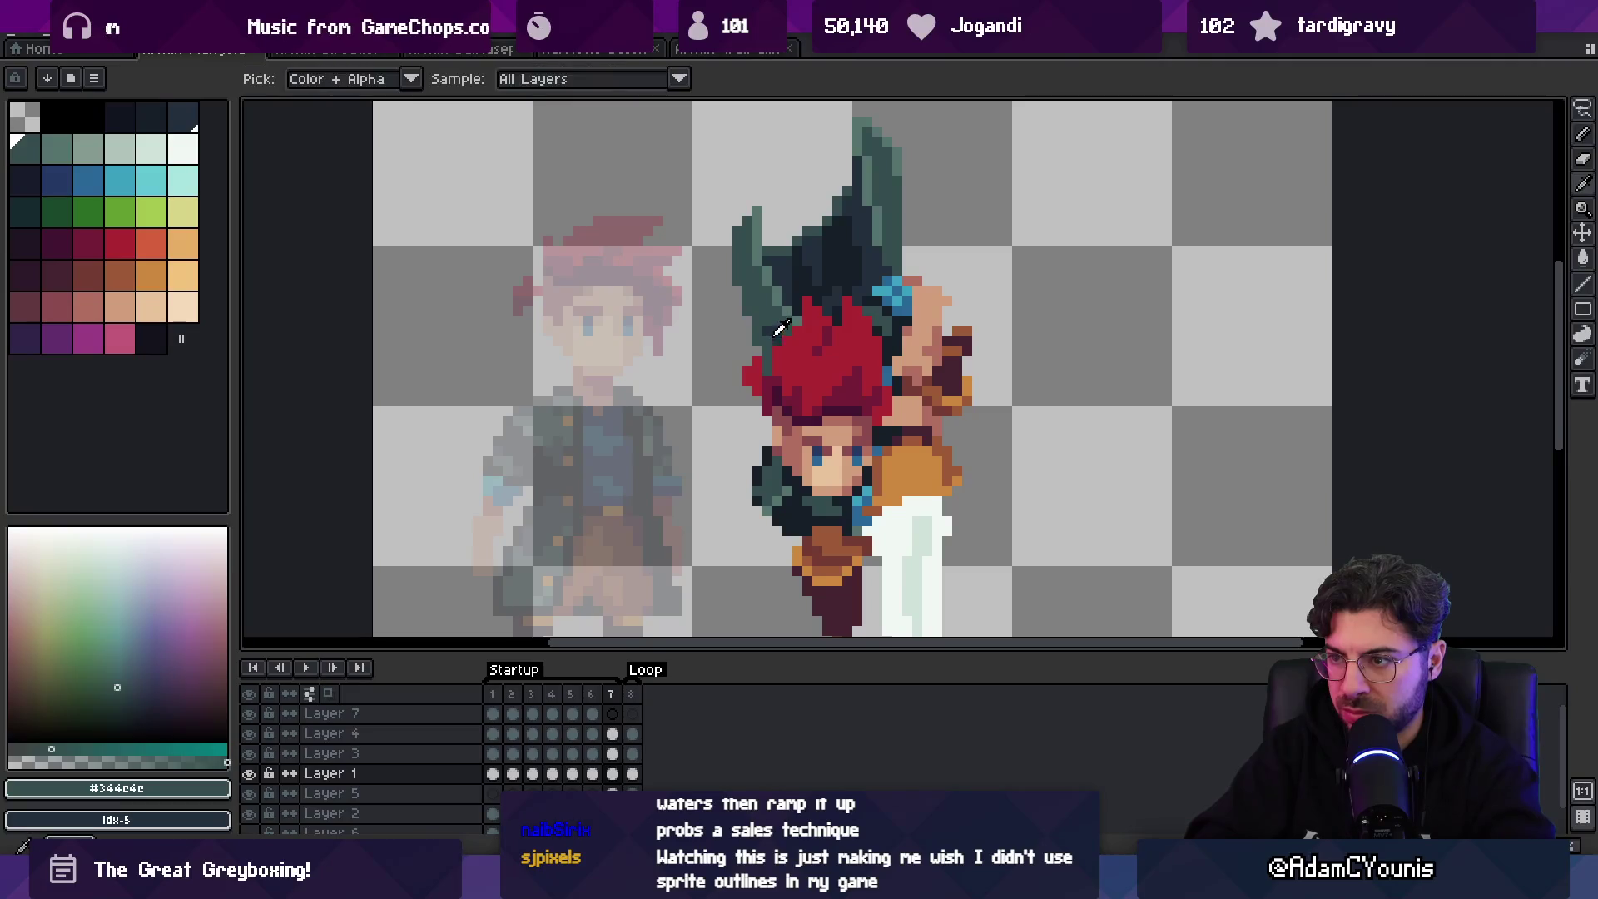
{"action": "left_click", "coordinate": [766, 323]}
{"action": "key", "text": "z"}
{"action": "scroll", "coordinate": [824, 273], "scroll_direction": "down", "scroll_amount": 1}
{"action": "scroll", "coordinate": [824, 273], "scroll_direction": "down", "scroll_amount": 1}
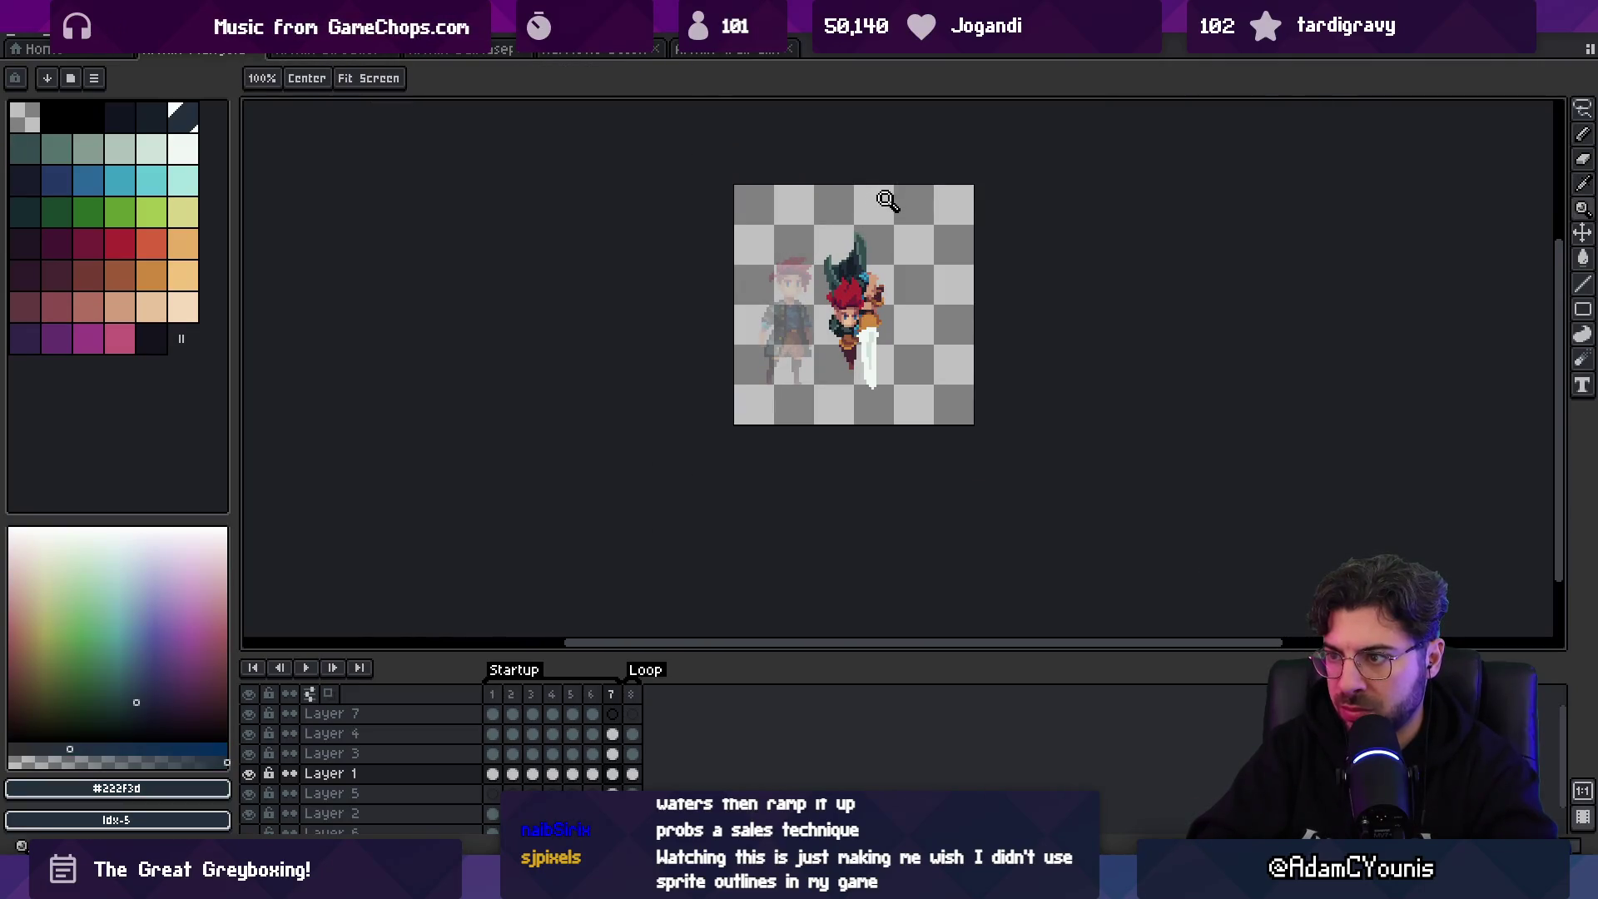
{"action": "scroll", "coordinate": [890, 266], "scroll_direction": "up", "scroll_amount": 1}
- Re-export over the old file, hide the Layer 2 reference character, and export again
{"action": "key", "text": "ctrl+shift+x"}
{"action": "key", "text": "Return"}
{"action": "key", "text": "v"}
{"action": "left_click", "coordinate": [331, 813]}
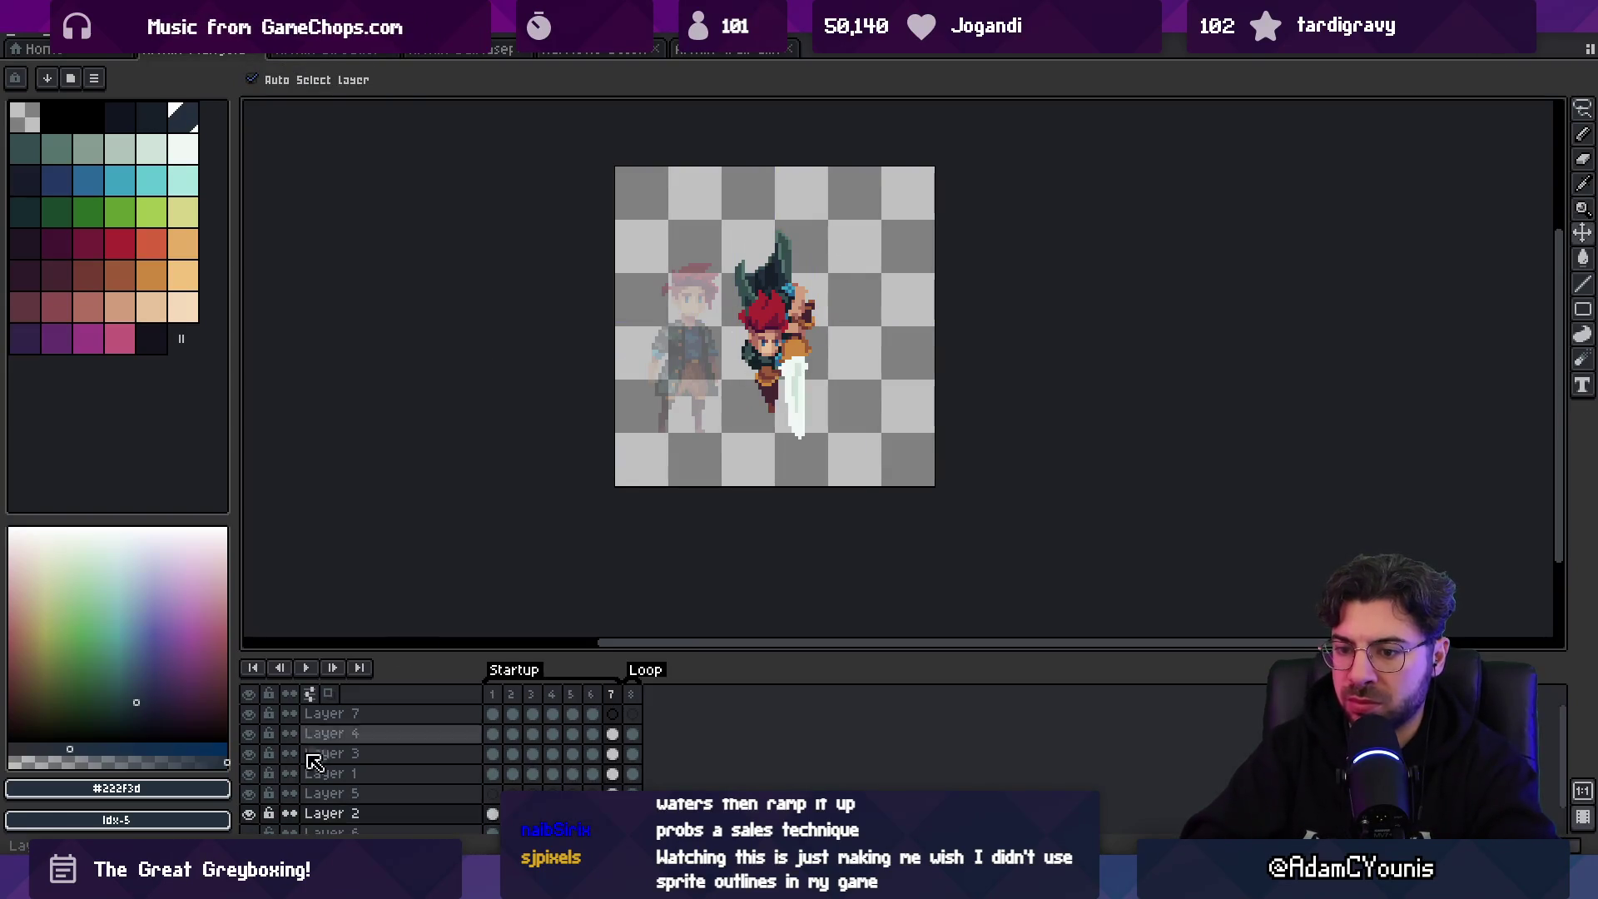
{"action": "left_click", "coordinate": [249, 813]}
{"action": "key", "text": "ctrl+shift+x"}
{"action": "key", "text": "Return"}
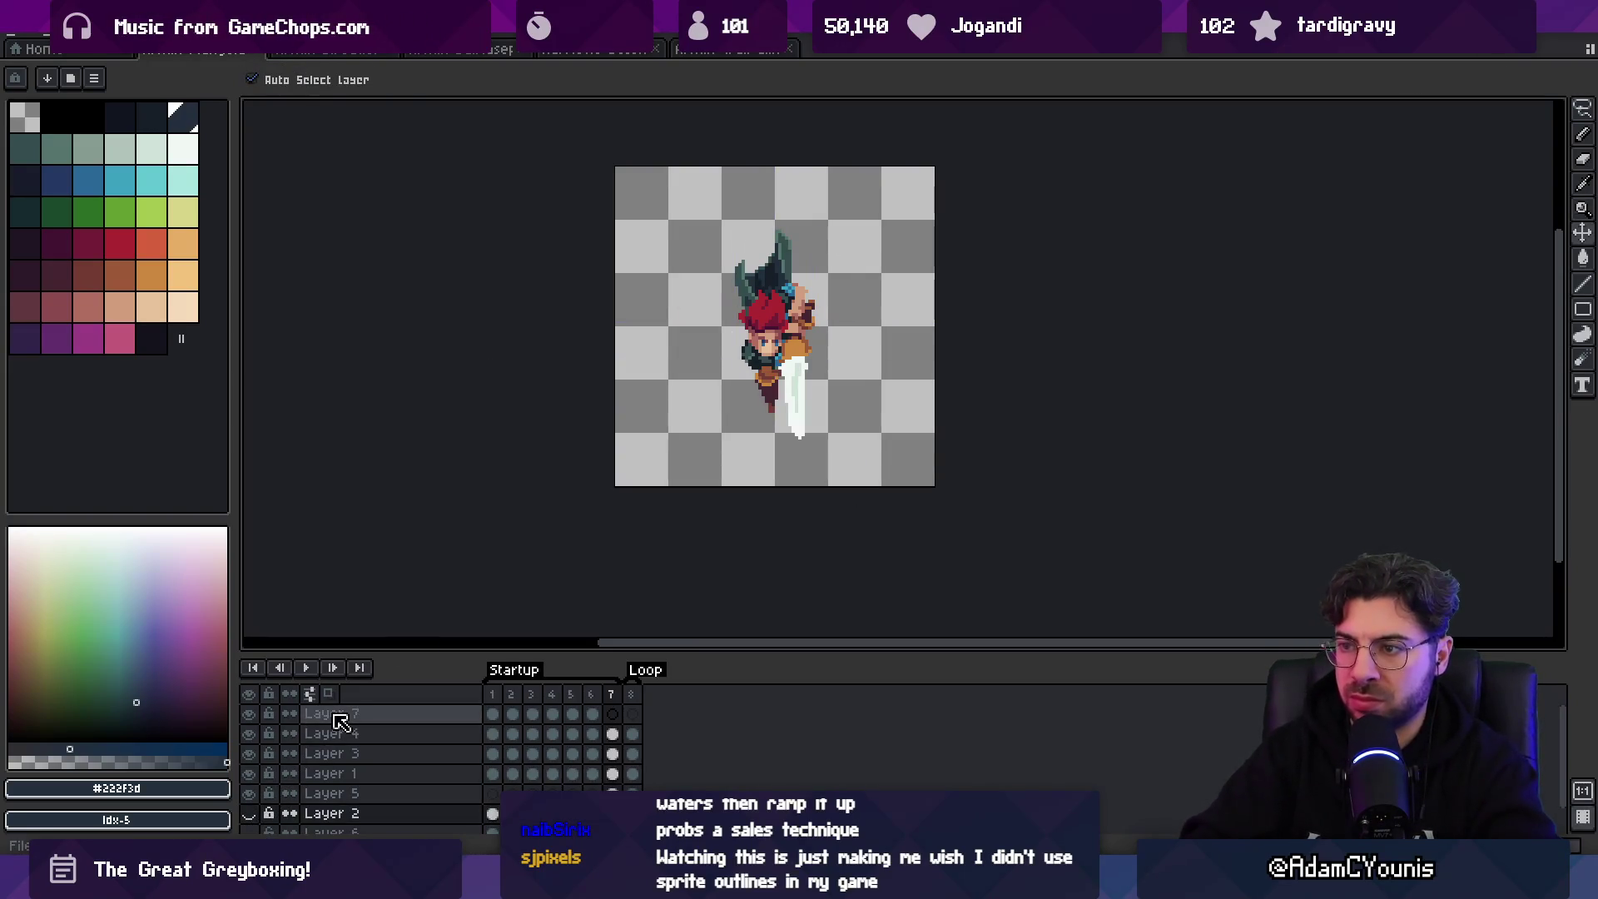
{"action": "key", "text": "alt+Tab"}
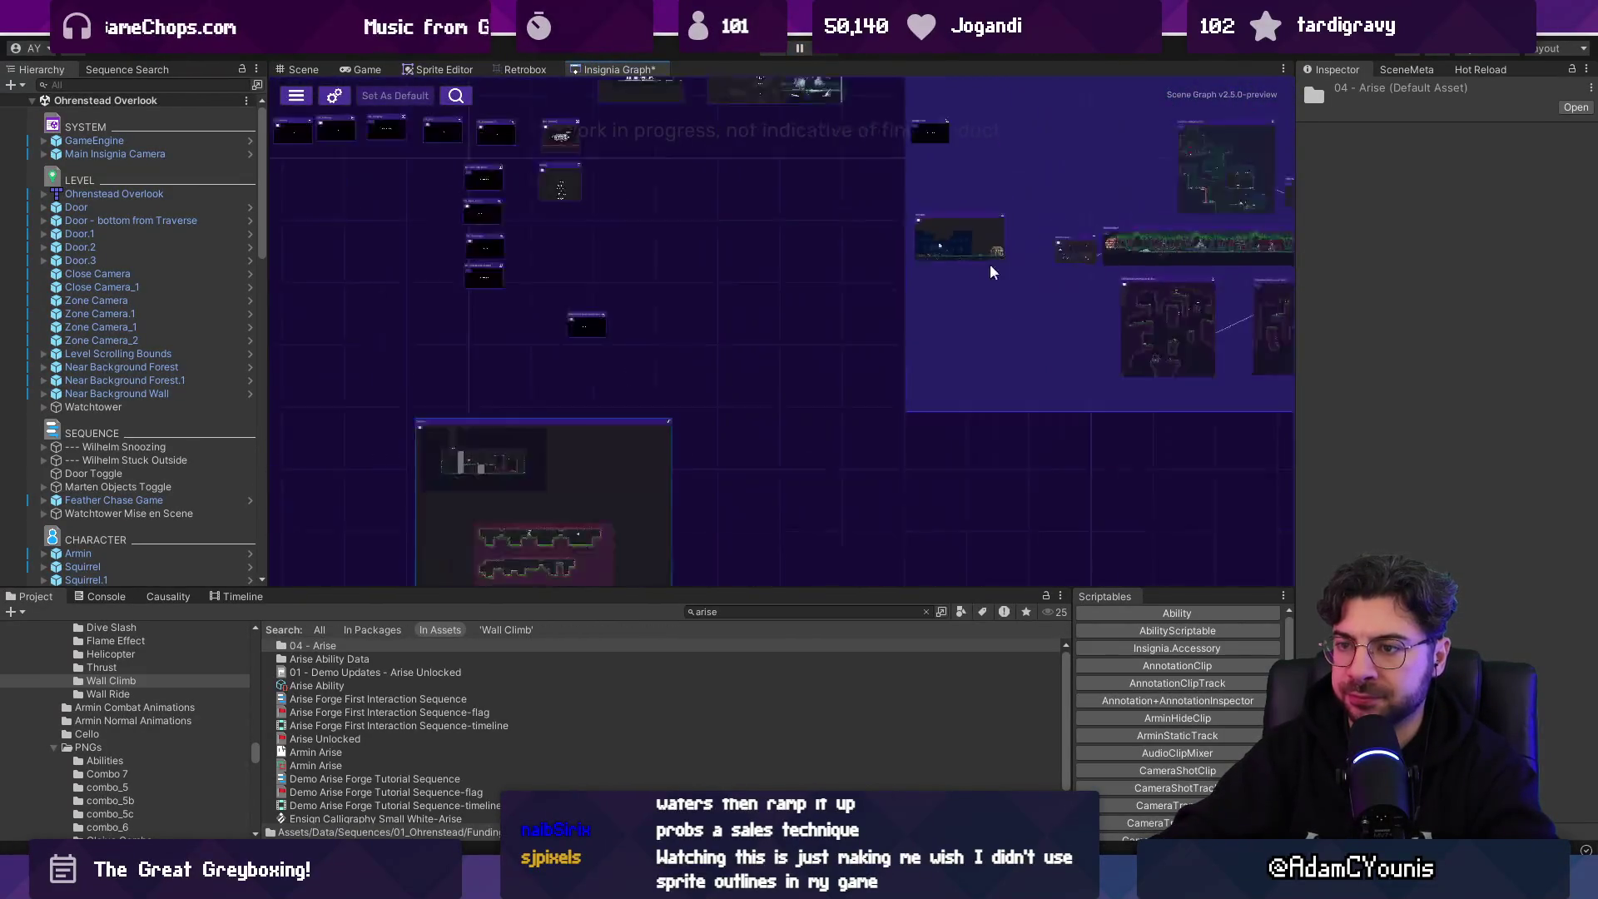
- Open the Sandbox level from the Insignia Graph, play-test the new animation, then stop and return to Aseprite
{"action": "double_click", "coordinate": [684, 368]}
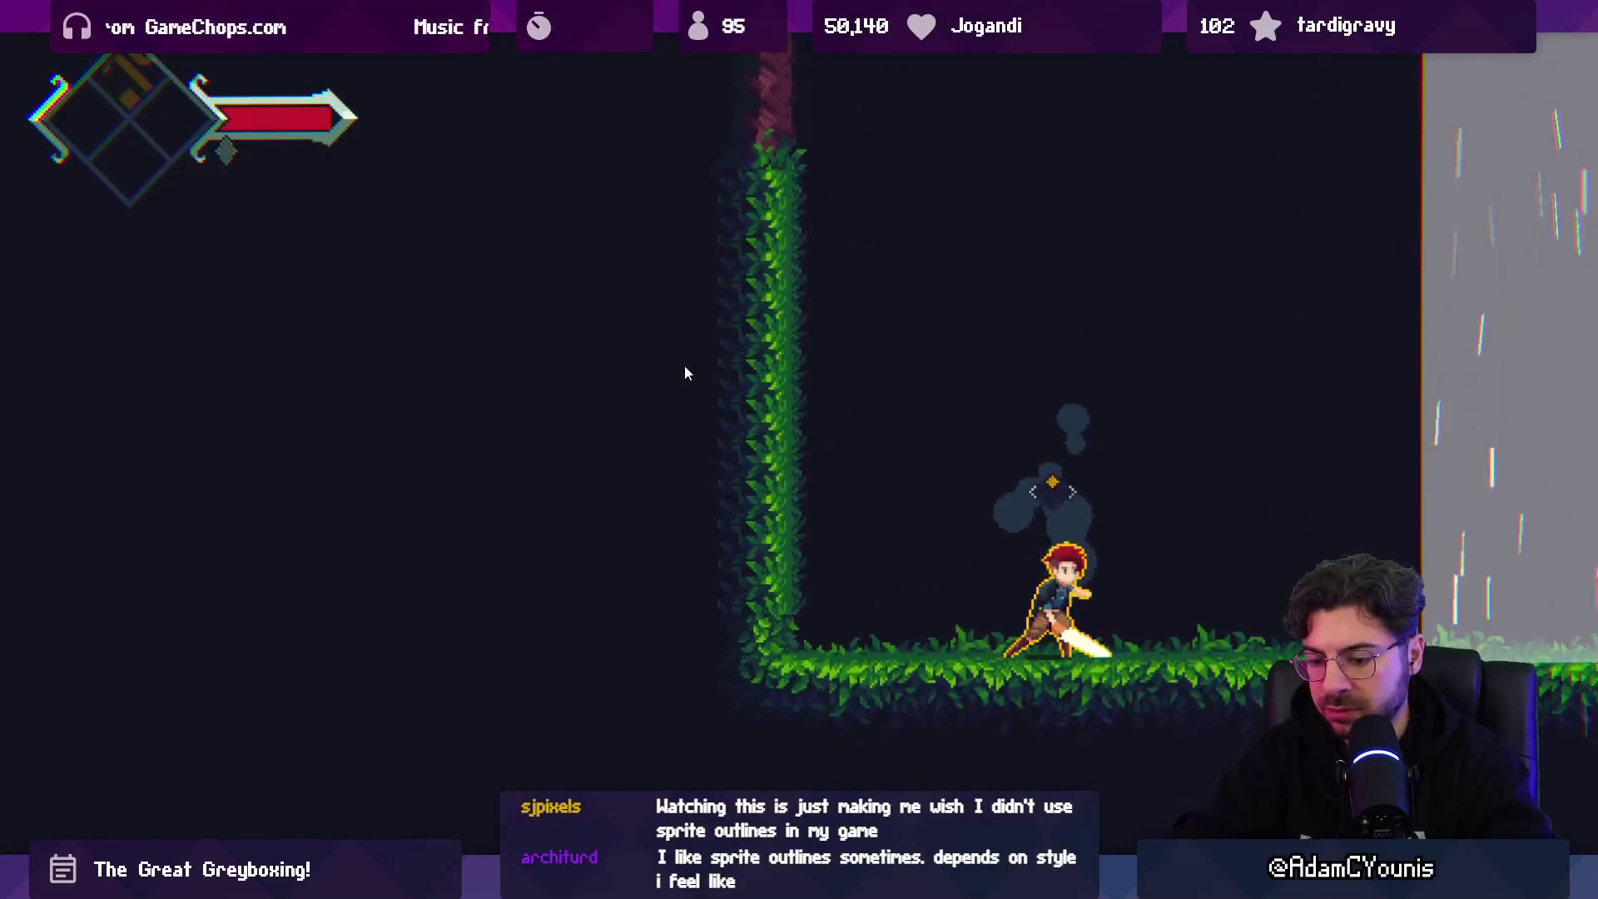
{"action": "key", "text": "shift+space"}
{"action": "left_click", "coordinate": [775, 47]}
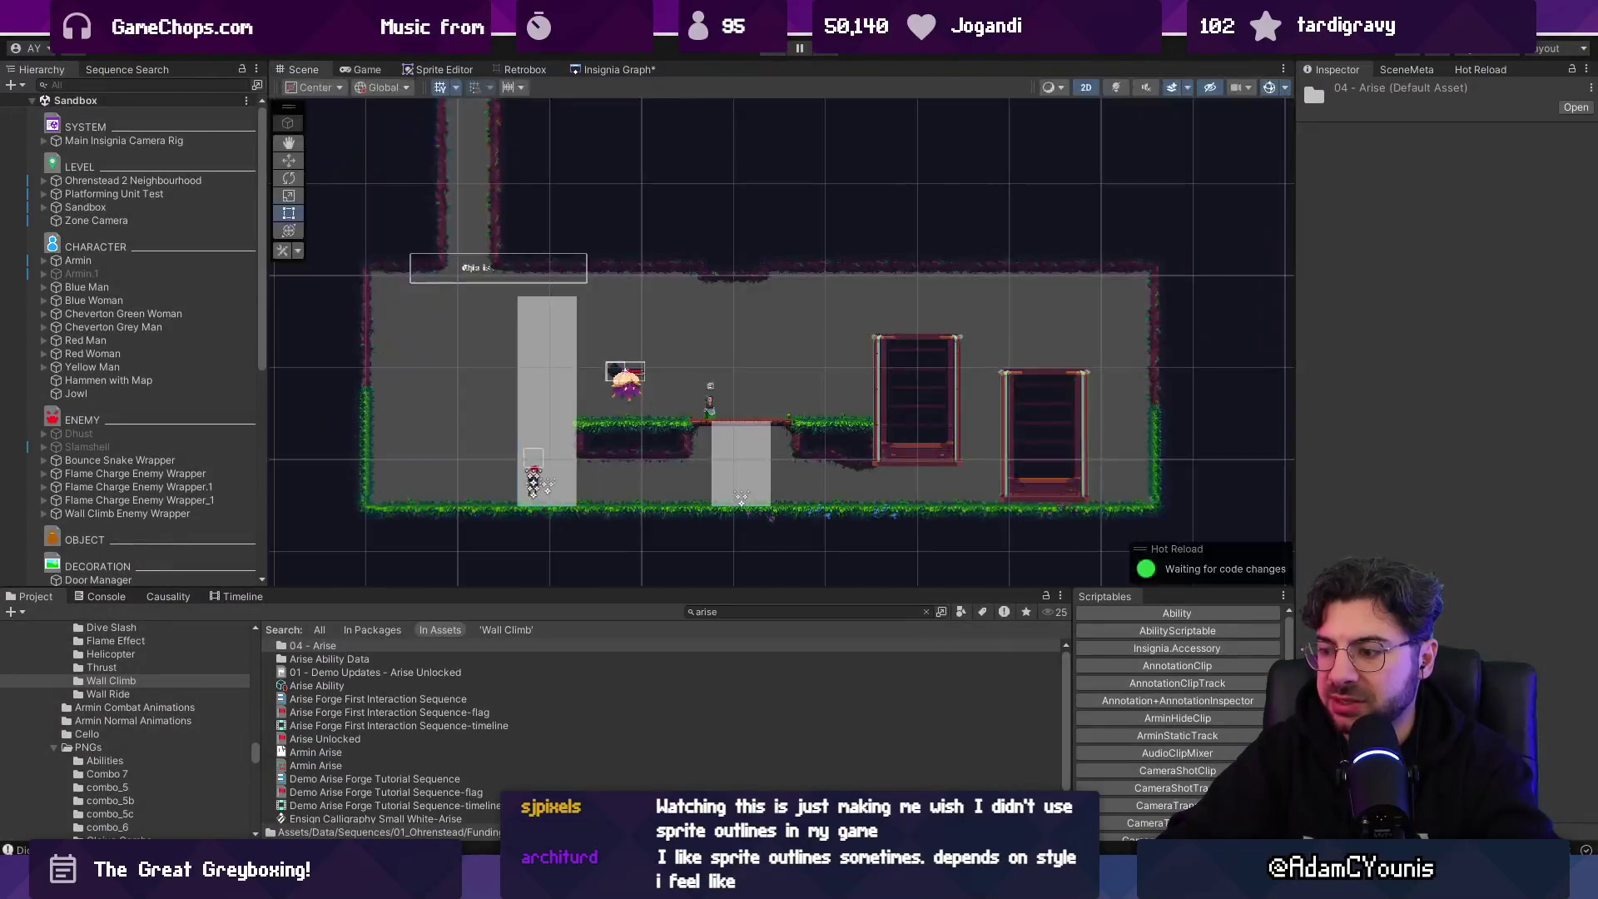
{"action": "key", "text": "alt+Tab"}
{"action": "scroll", "coordinate": [759, 367], "scroll_direction": "up", "scroll_amount": 1}
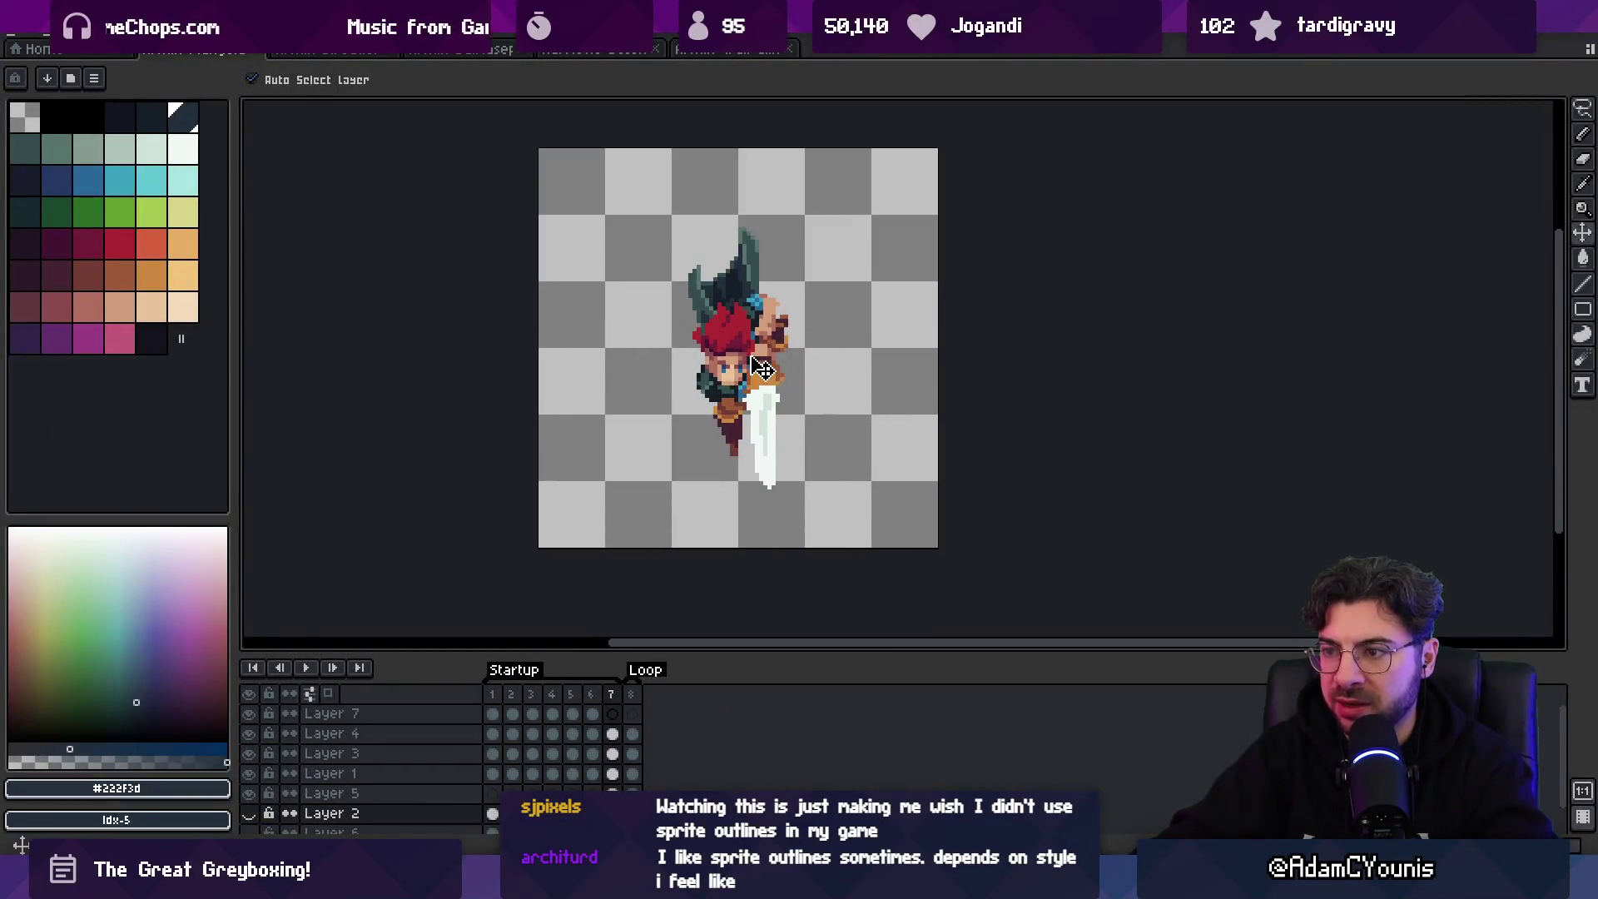
- On frame 7, nudge the swordsman's Layer 4 pose up one pixel
{"action": "left_click", "coordinate": [616, 703]}
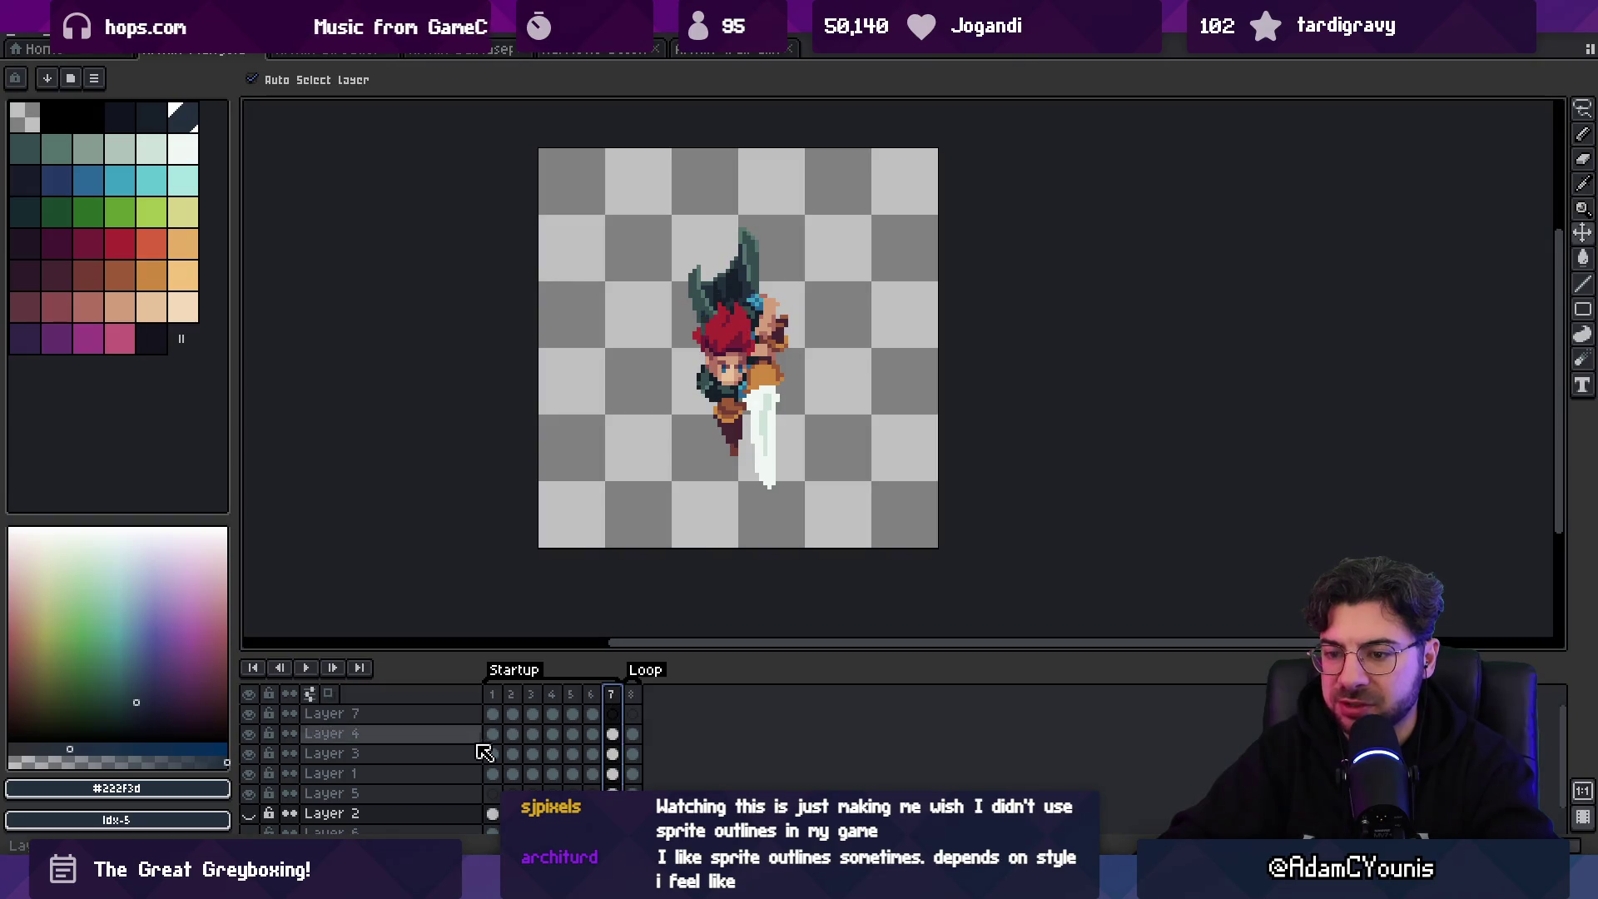
{"action": "left_click", "coordinate": [250, 816]}
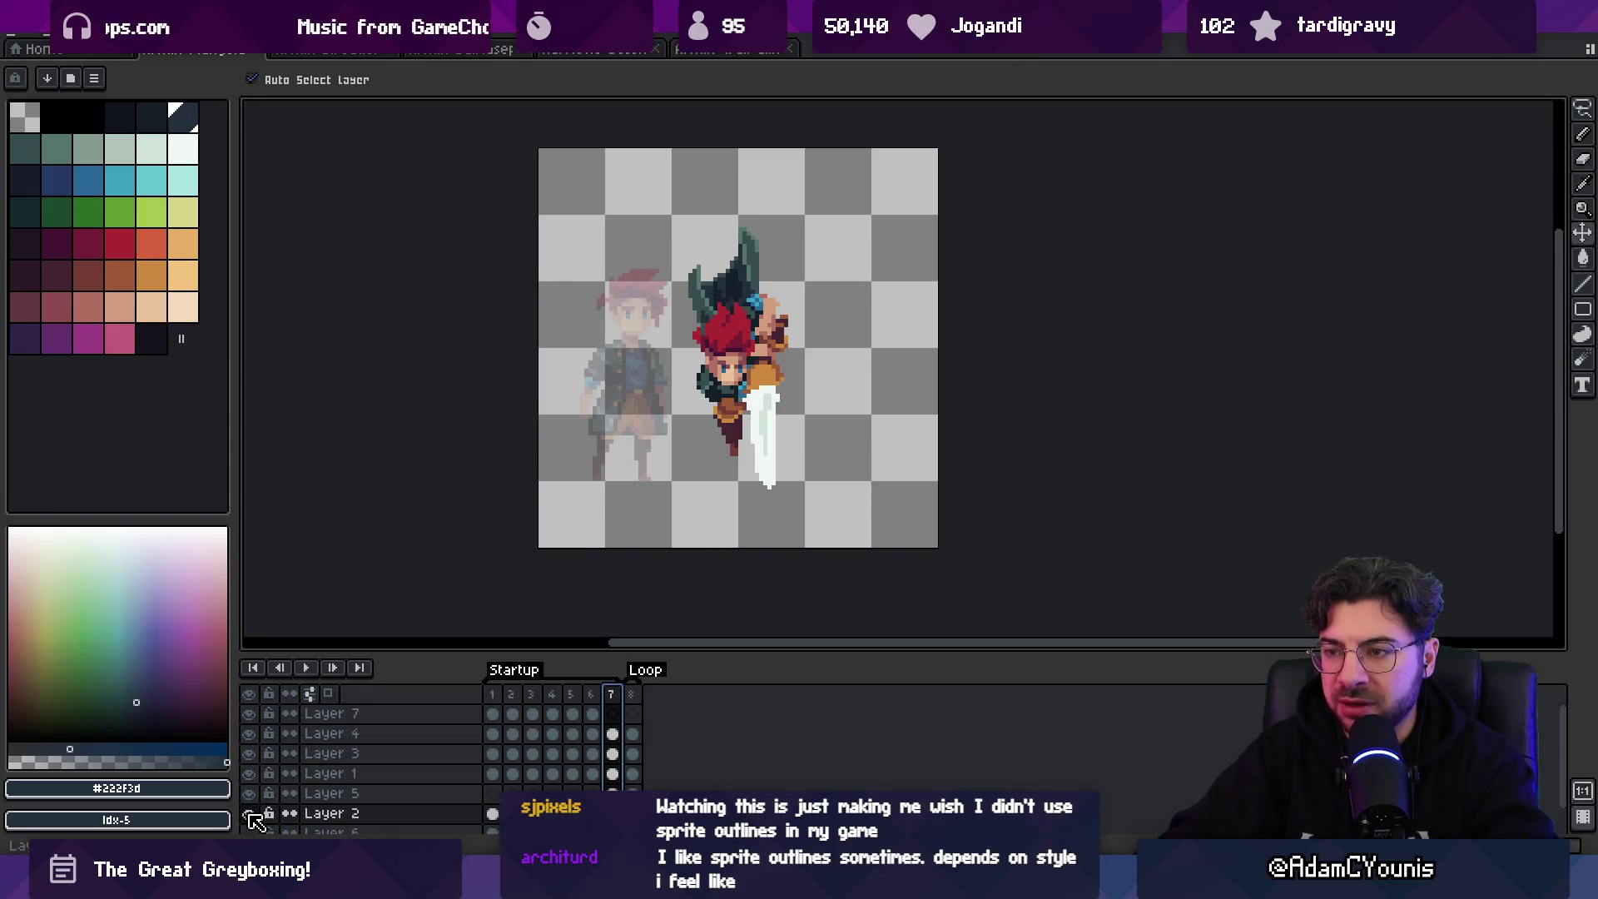
{"action": "left_click", "coordinate": [735, 371]}
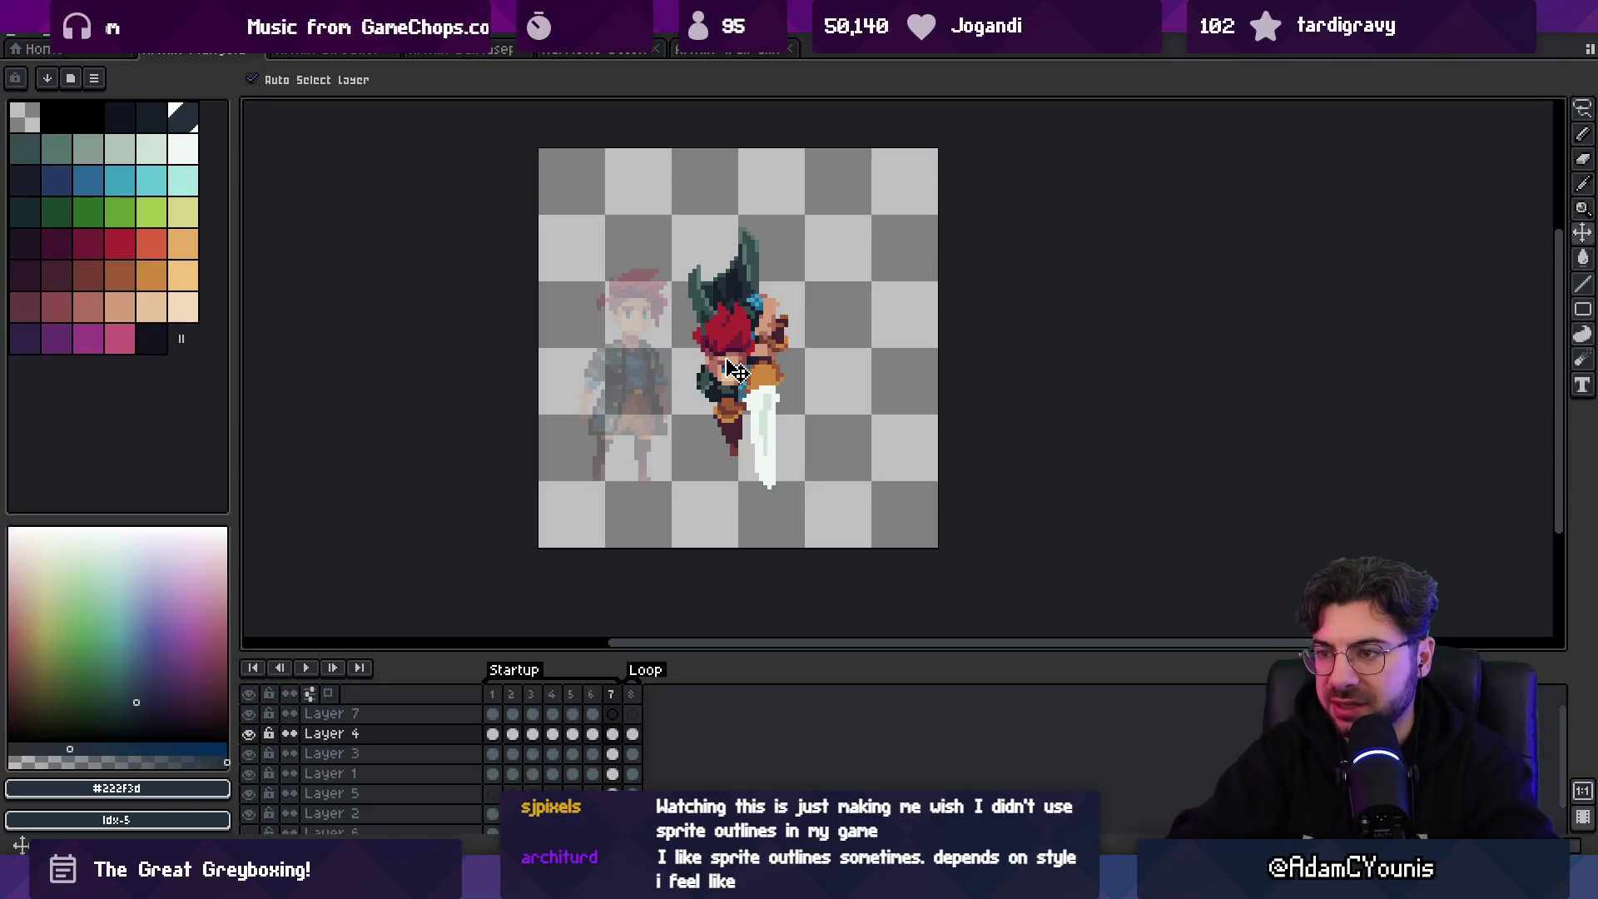
{"action": "key", "text": "m"}
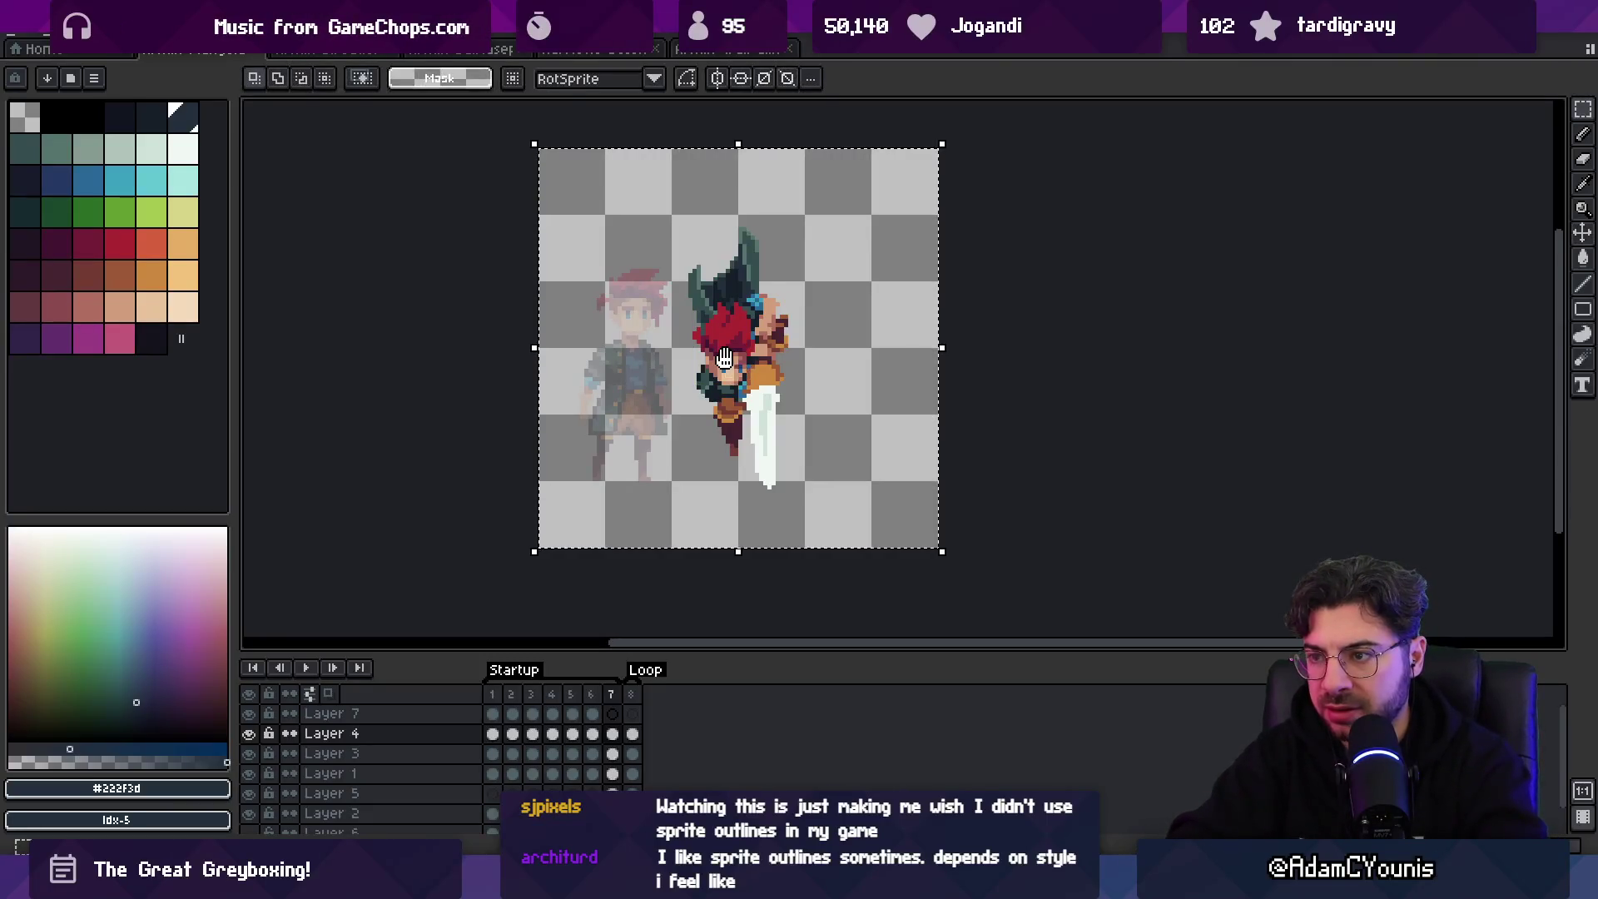
{"action": "key", "text": "Return"}
{"action": "key", "text": "Return"}
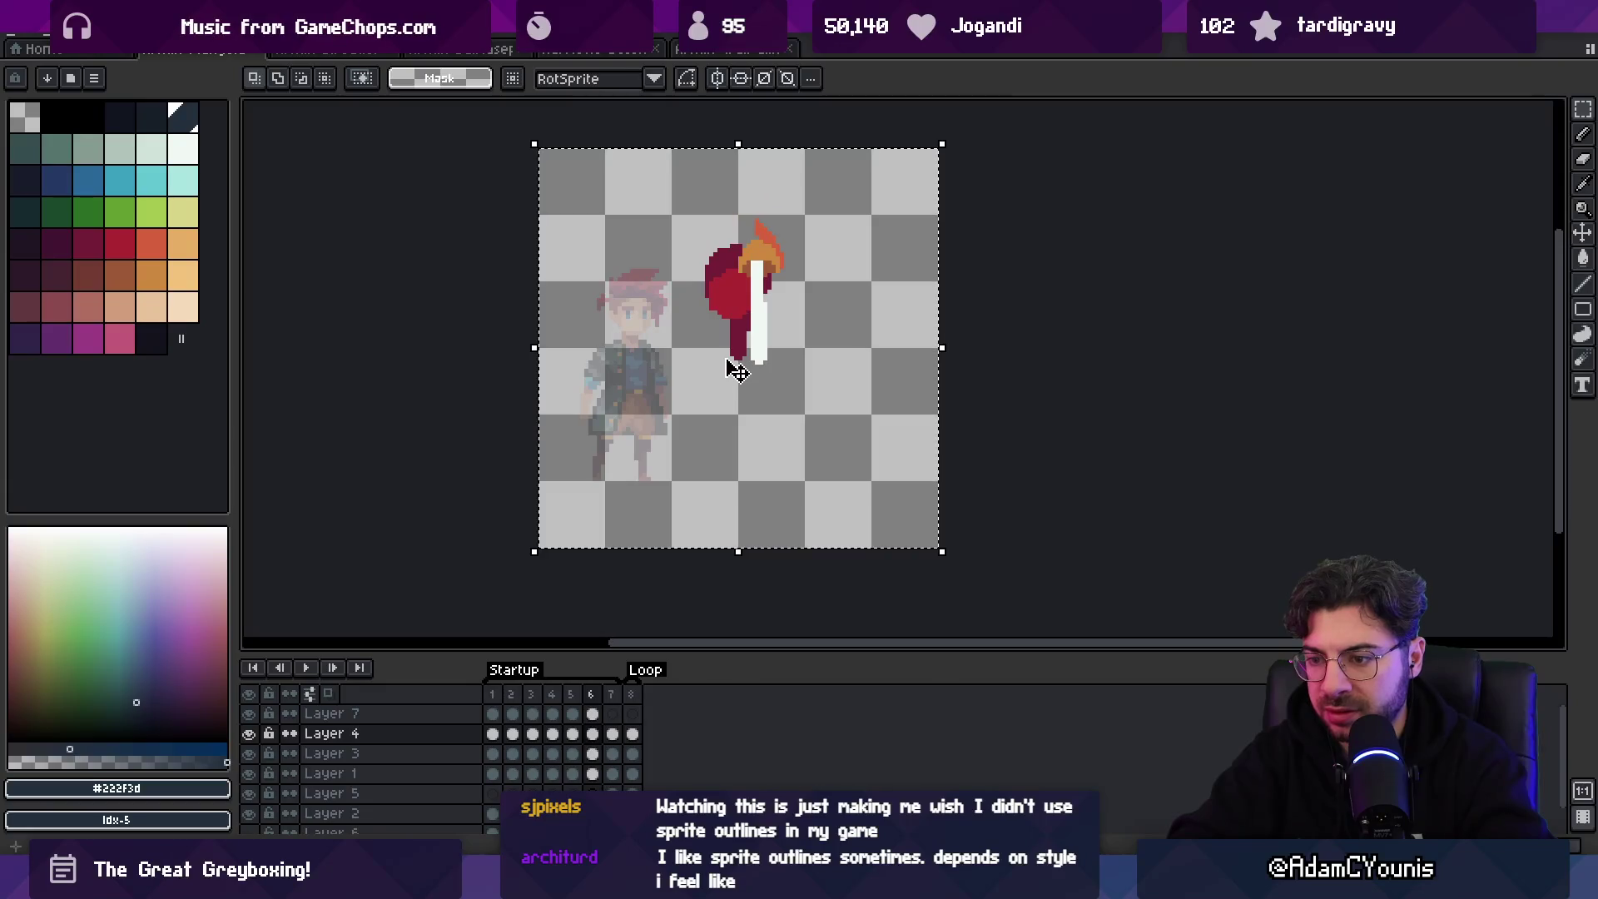
{"action": "left_click", "coordinate": [733, 360]}
{"action": "key", "text": "period"}
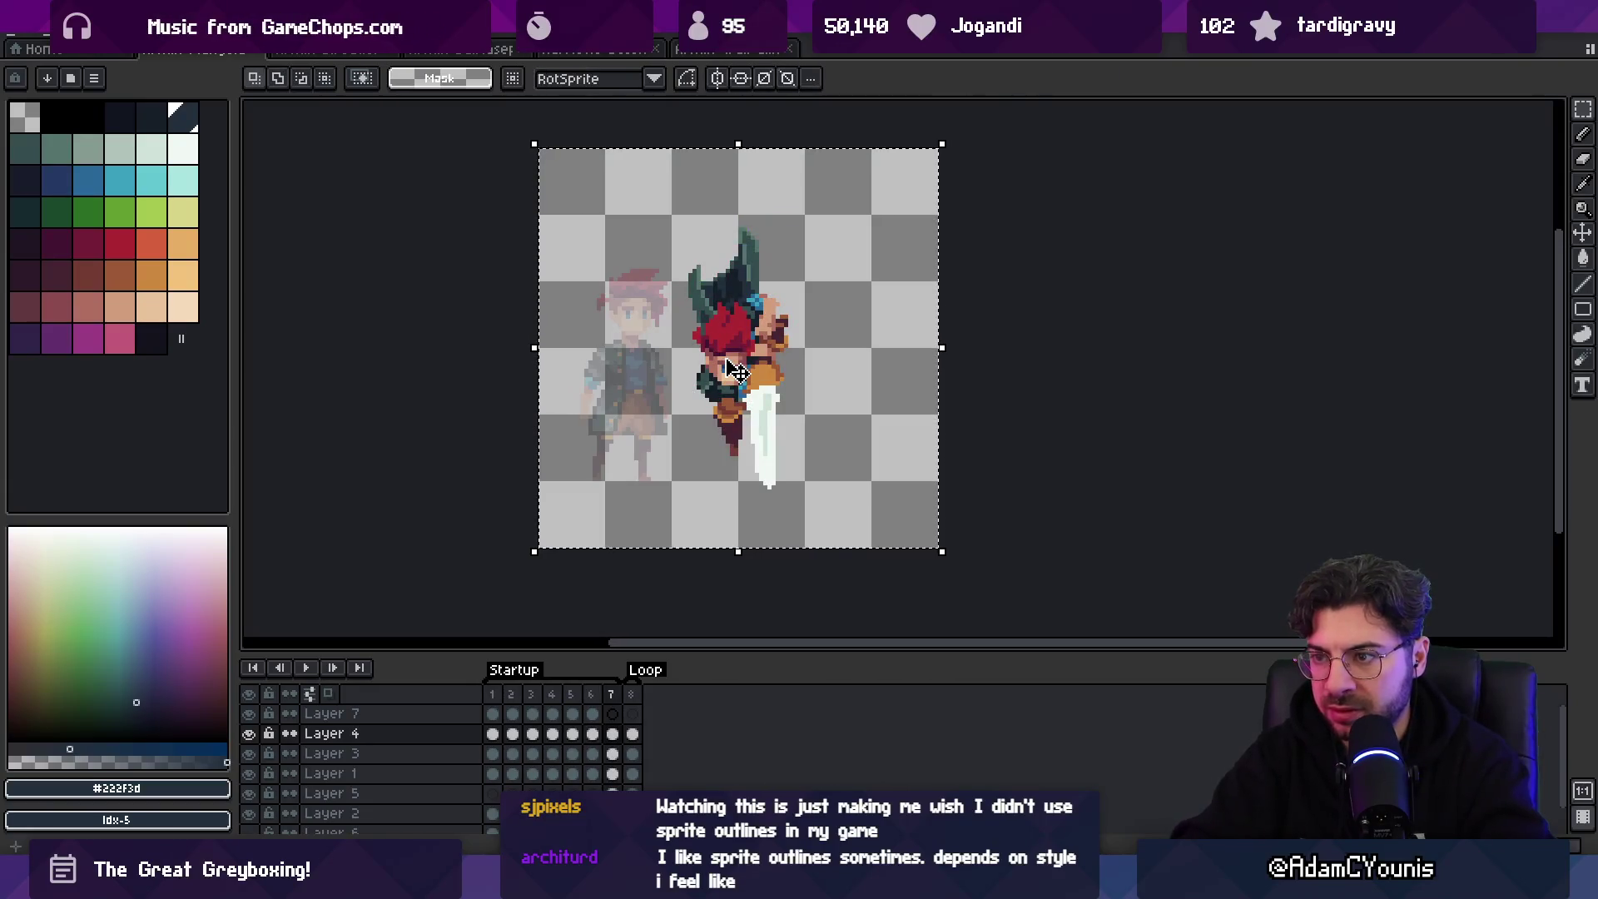
{"action": "key", "text": "Up"}
{"action": "key", "text": "Return"}
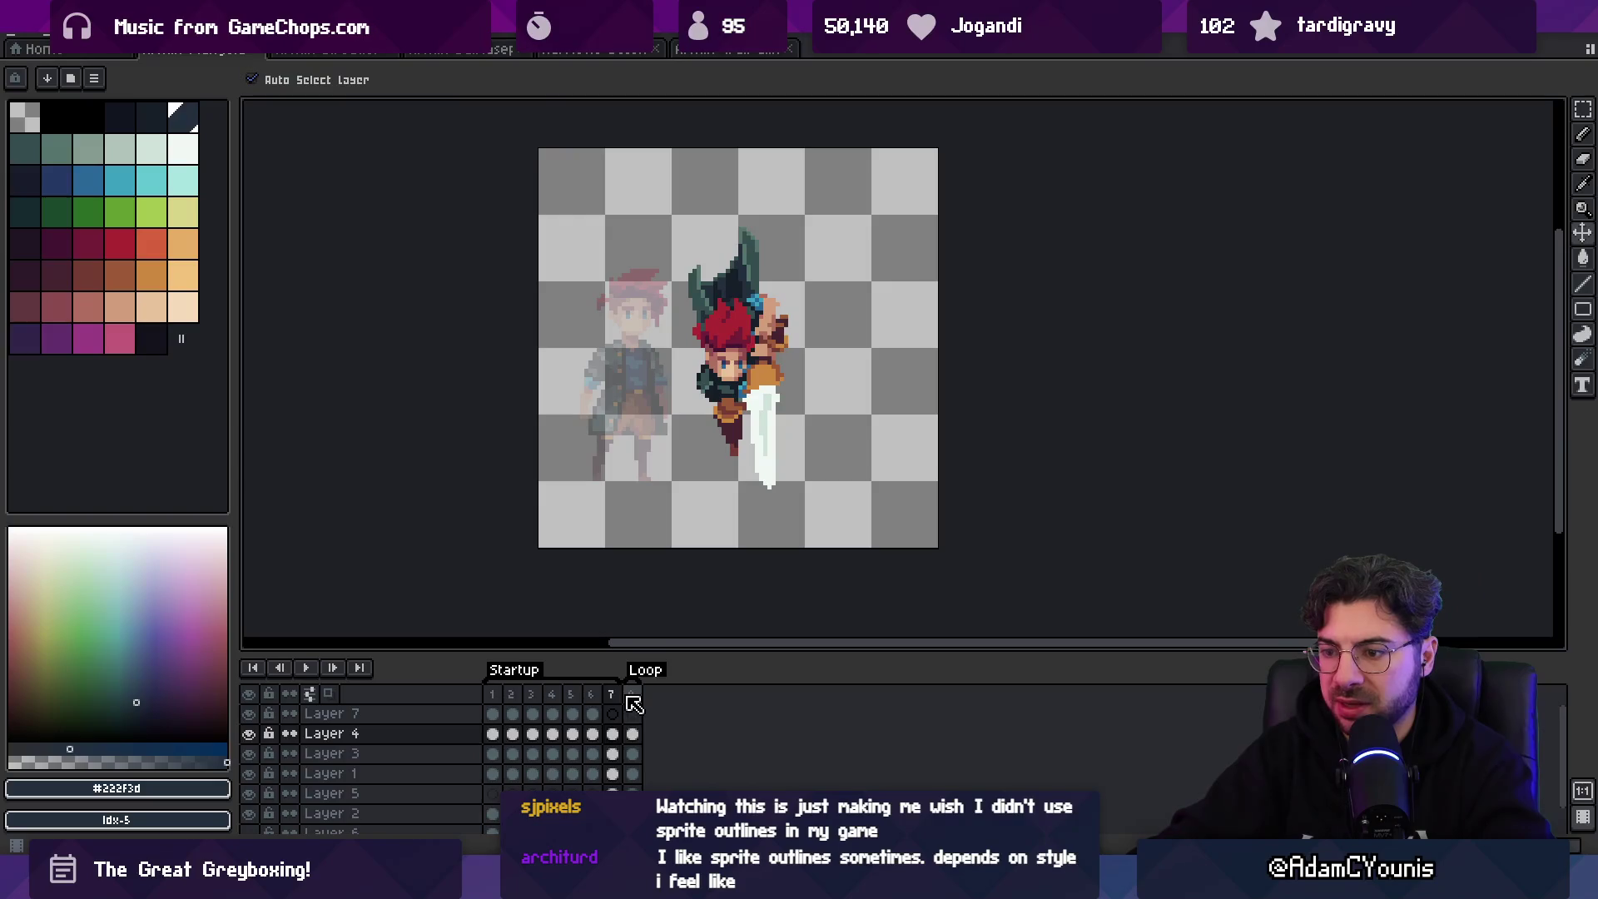
- Hide the Layer 2 reference and shift the swordsman up and right on the last frame
{"action": "left_click_drag", "start_coordinate": [611, 693], "coordinate": [630, 693]}
{"action": "key", "text": "Home"}
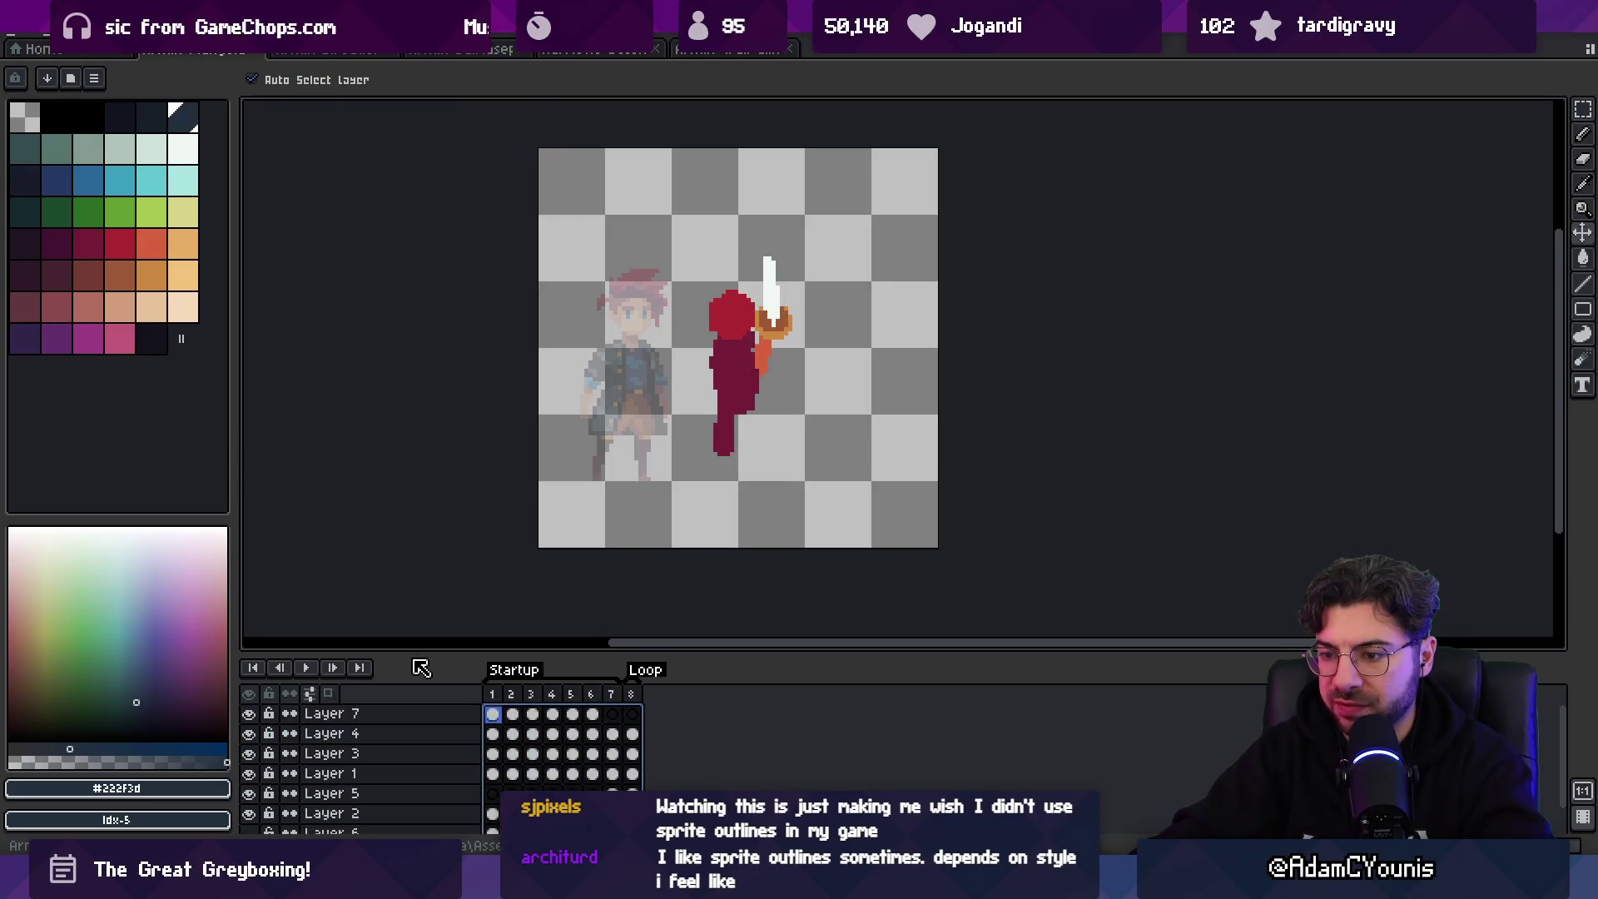
{"action": "scroll", "coordinate": [358, 749], "scroll_direction": "down", "scroll_amount": 2}
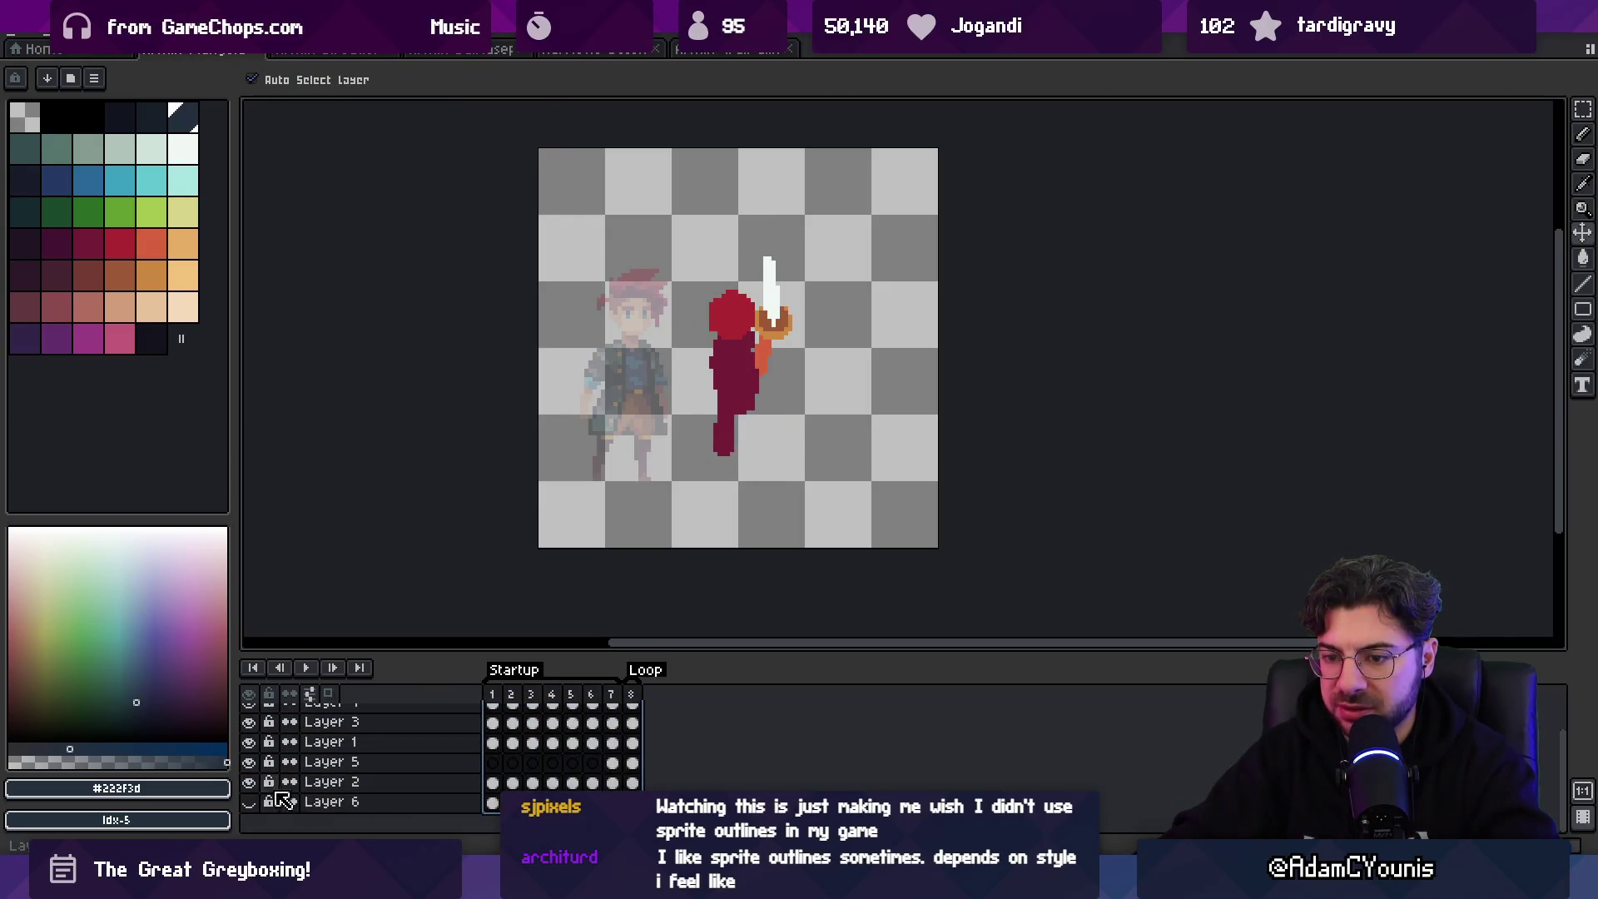
{"action": "left_click", "coordinate": [251, 784]}
{"action": "key", "text": "End"}
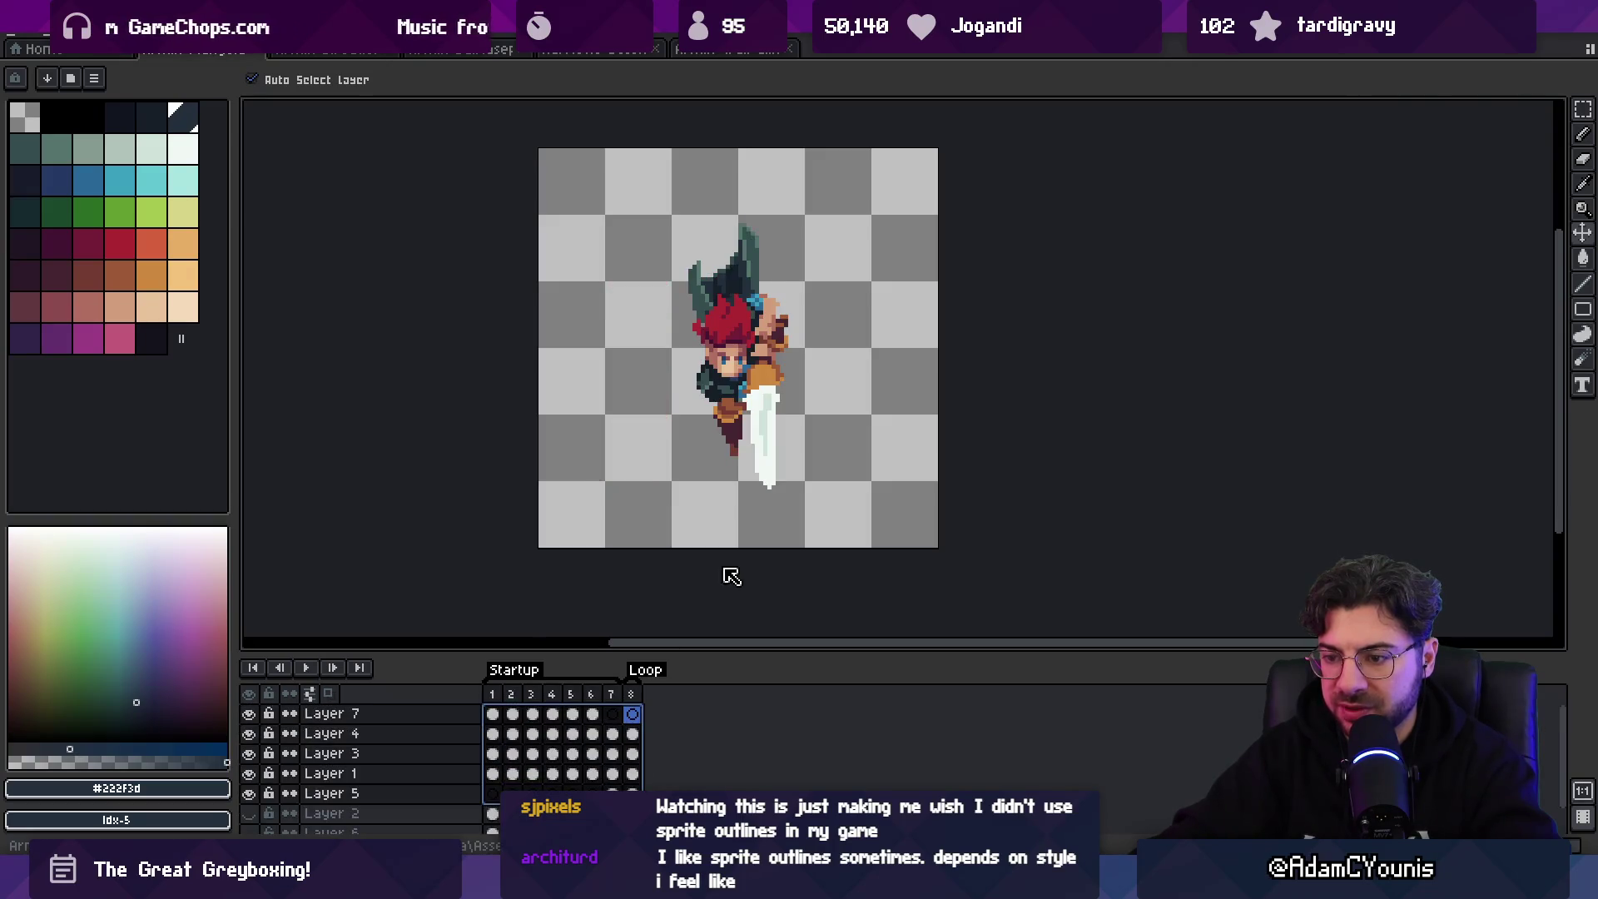
{"action": "left_click_drag", "start_coordinate": [743, 364], "coordinate": [761, 362]}
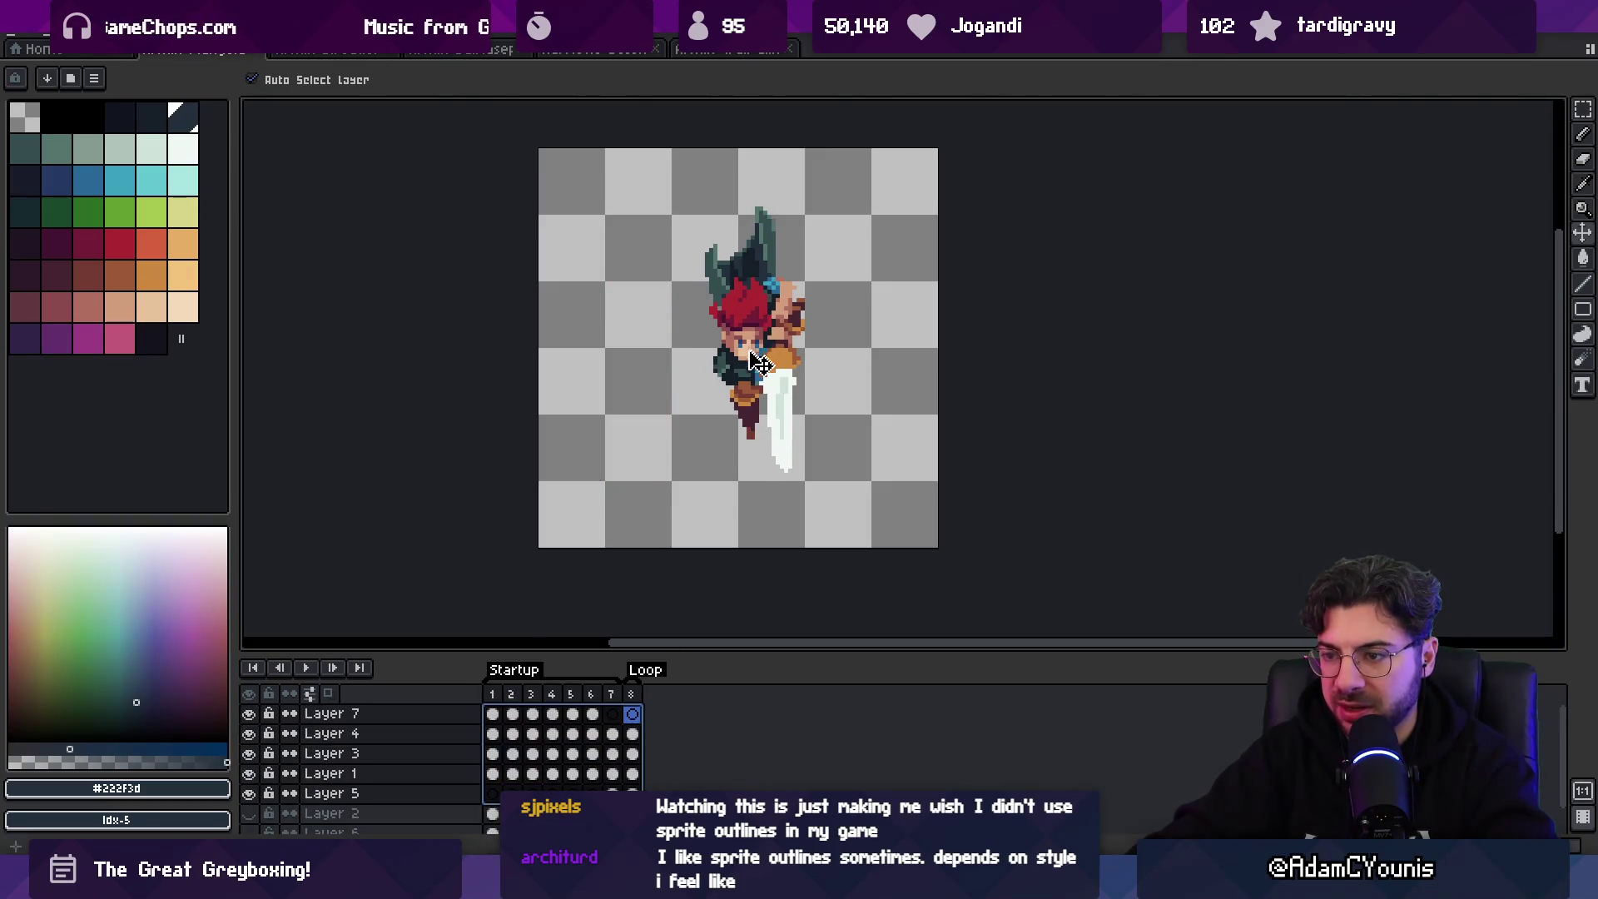
- Move the Loop tag to start at frame 8, delete the extra frame 8, and save
{"action": "mouse_move", "coordinate": [505, 708]}
{"action": "left_mouse_down"}
{"action": "mouse_move", "coordinate": [658, 694]}
{"action": "mouse_move", "coordinate": [619, 708]}
{"action": "left_mouse_up"}
{"action": "left_click", "coordinate": [619, 706]}
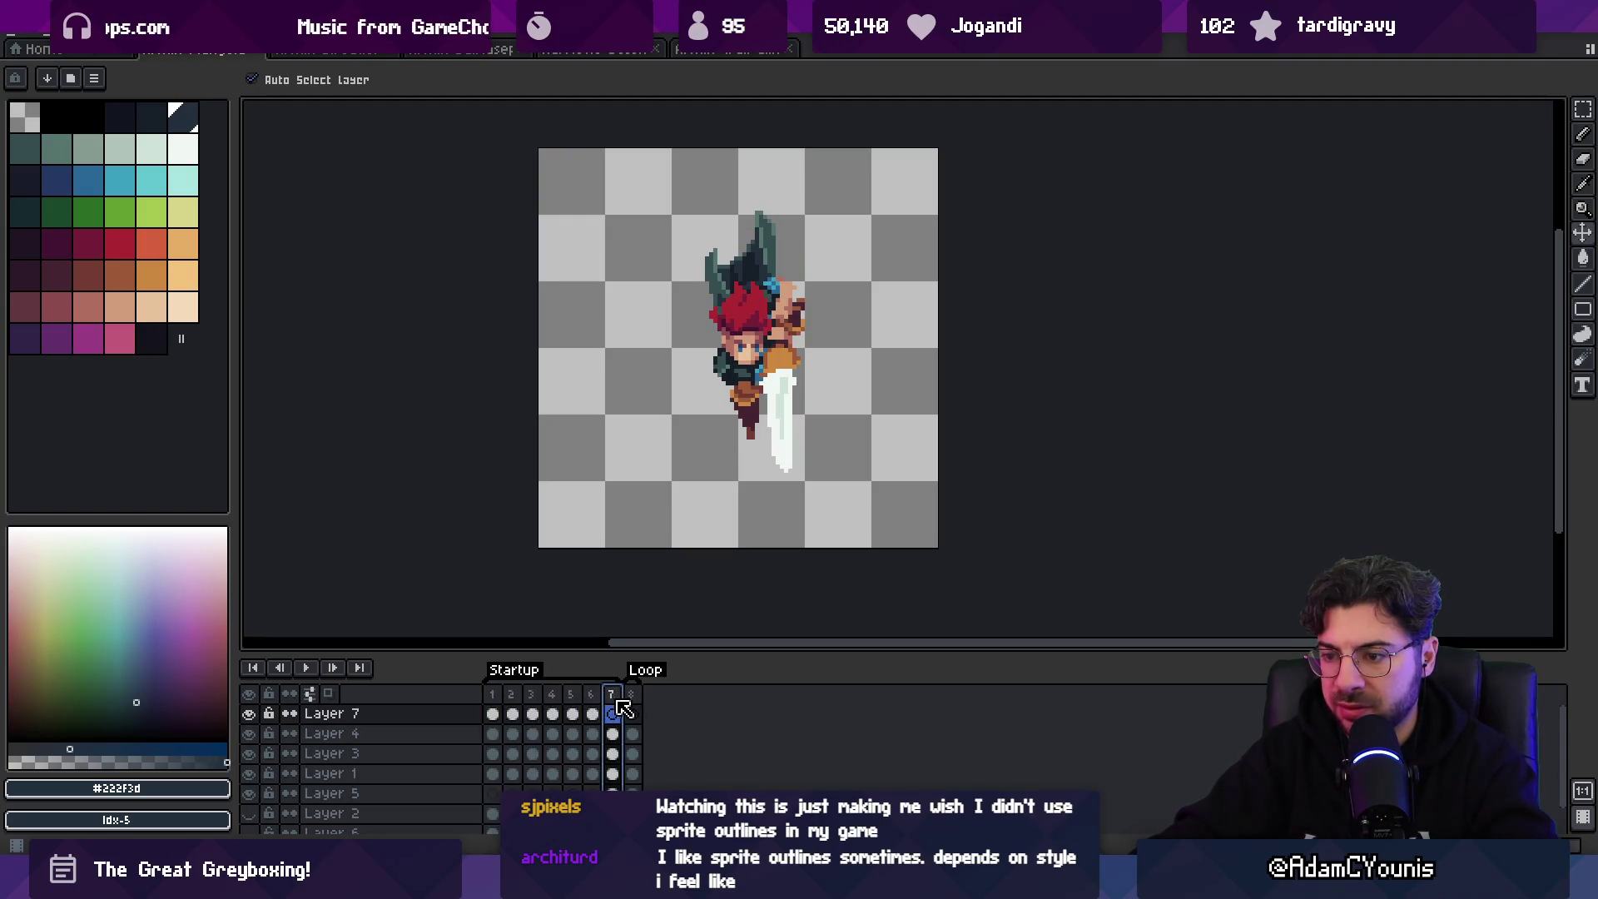
{"action": "left_click", "coordinate": [632, 696]}
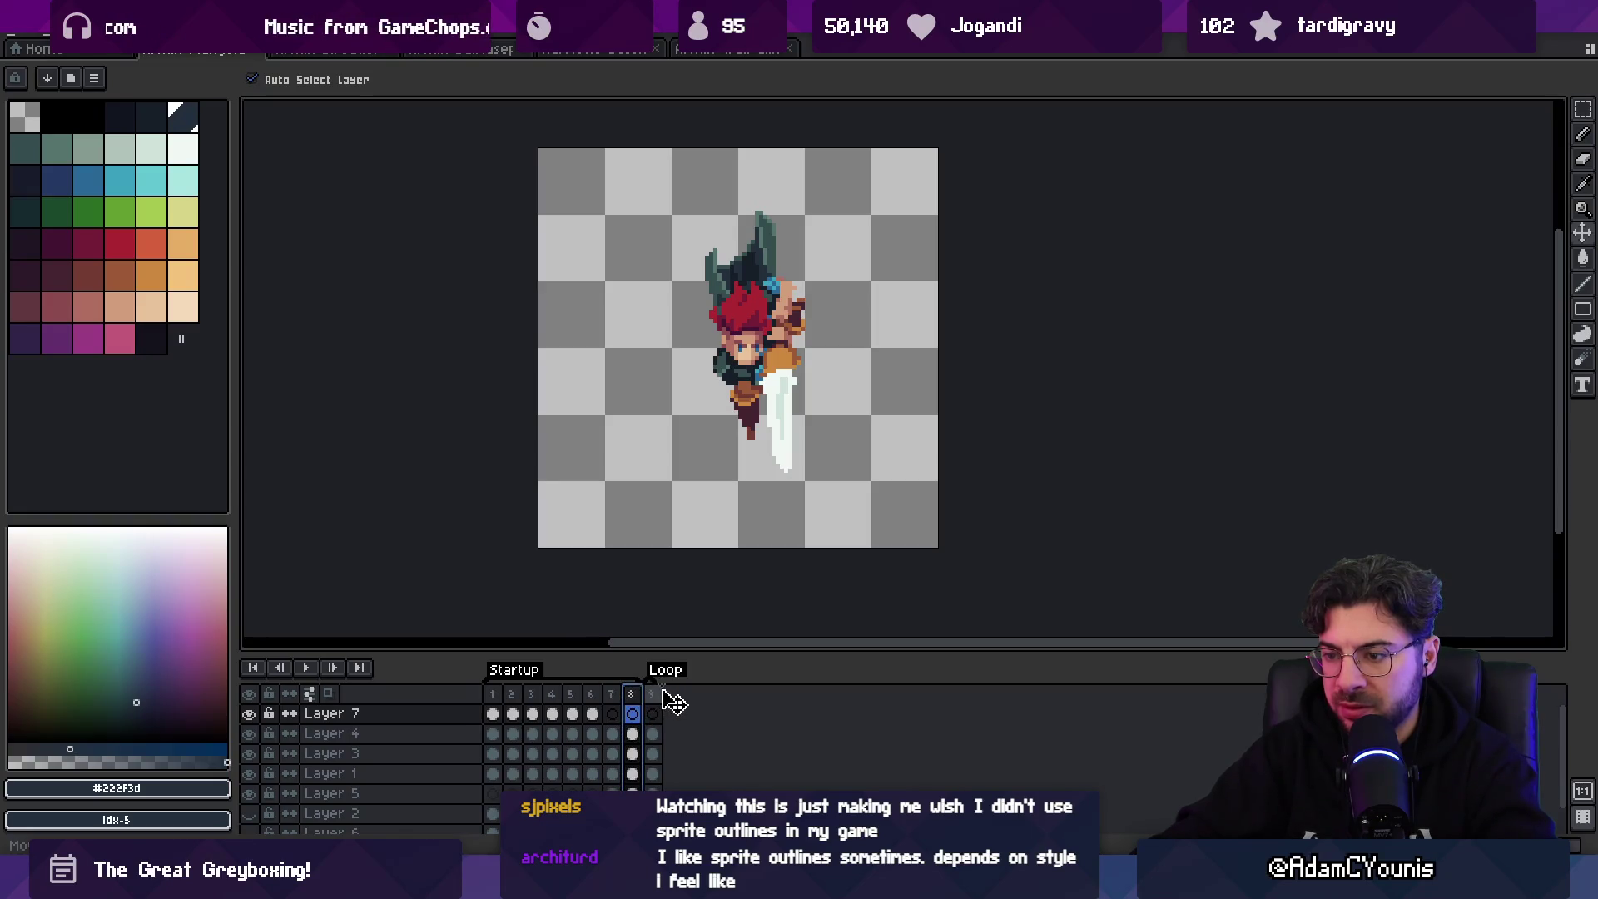
{"action": "left_click_drag", "start_coordinate": [664, 701], "coordinate": [637, 705]}
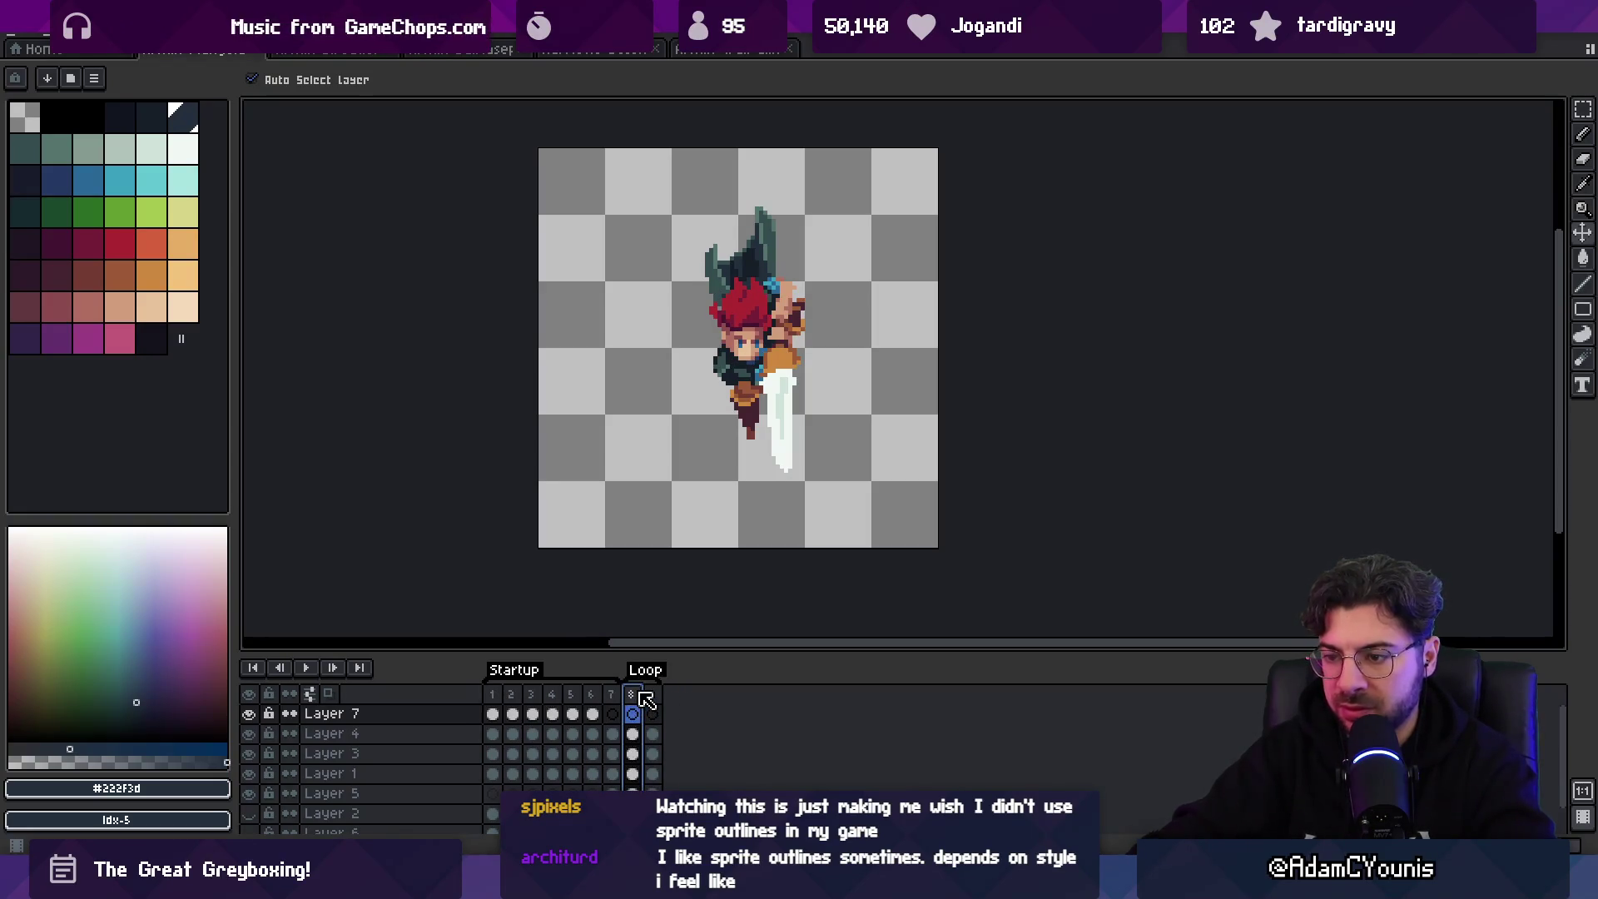
{"action": "key", "text": "Delete"}
{"action": "key", "text": "ctrl+s"}
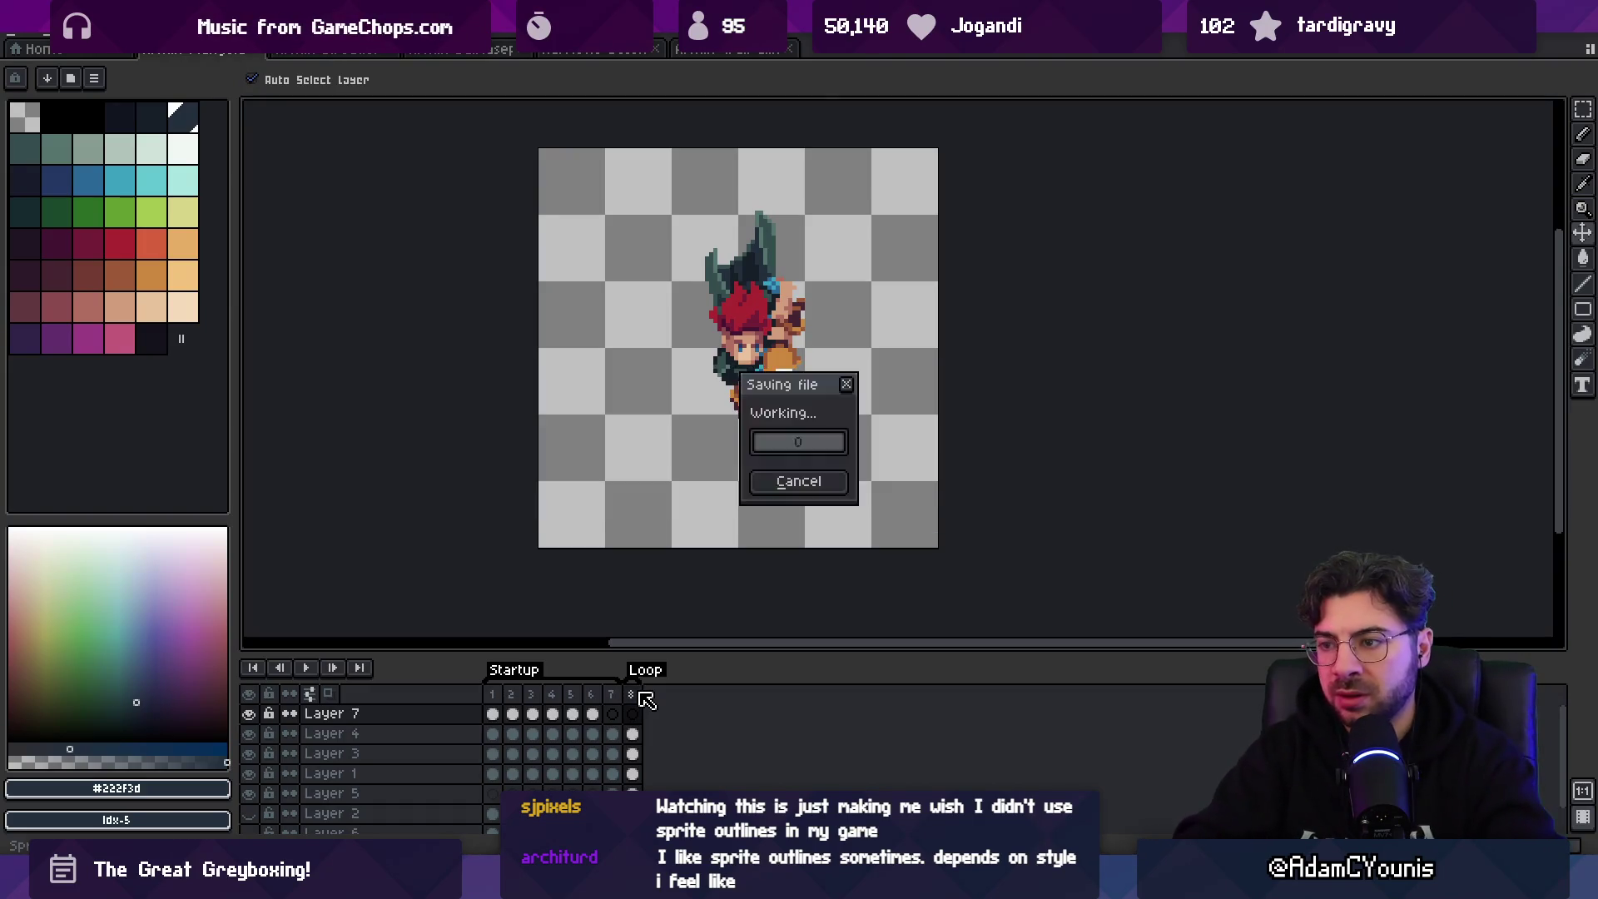
{"action": "key", "text": "alt+Tab"}
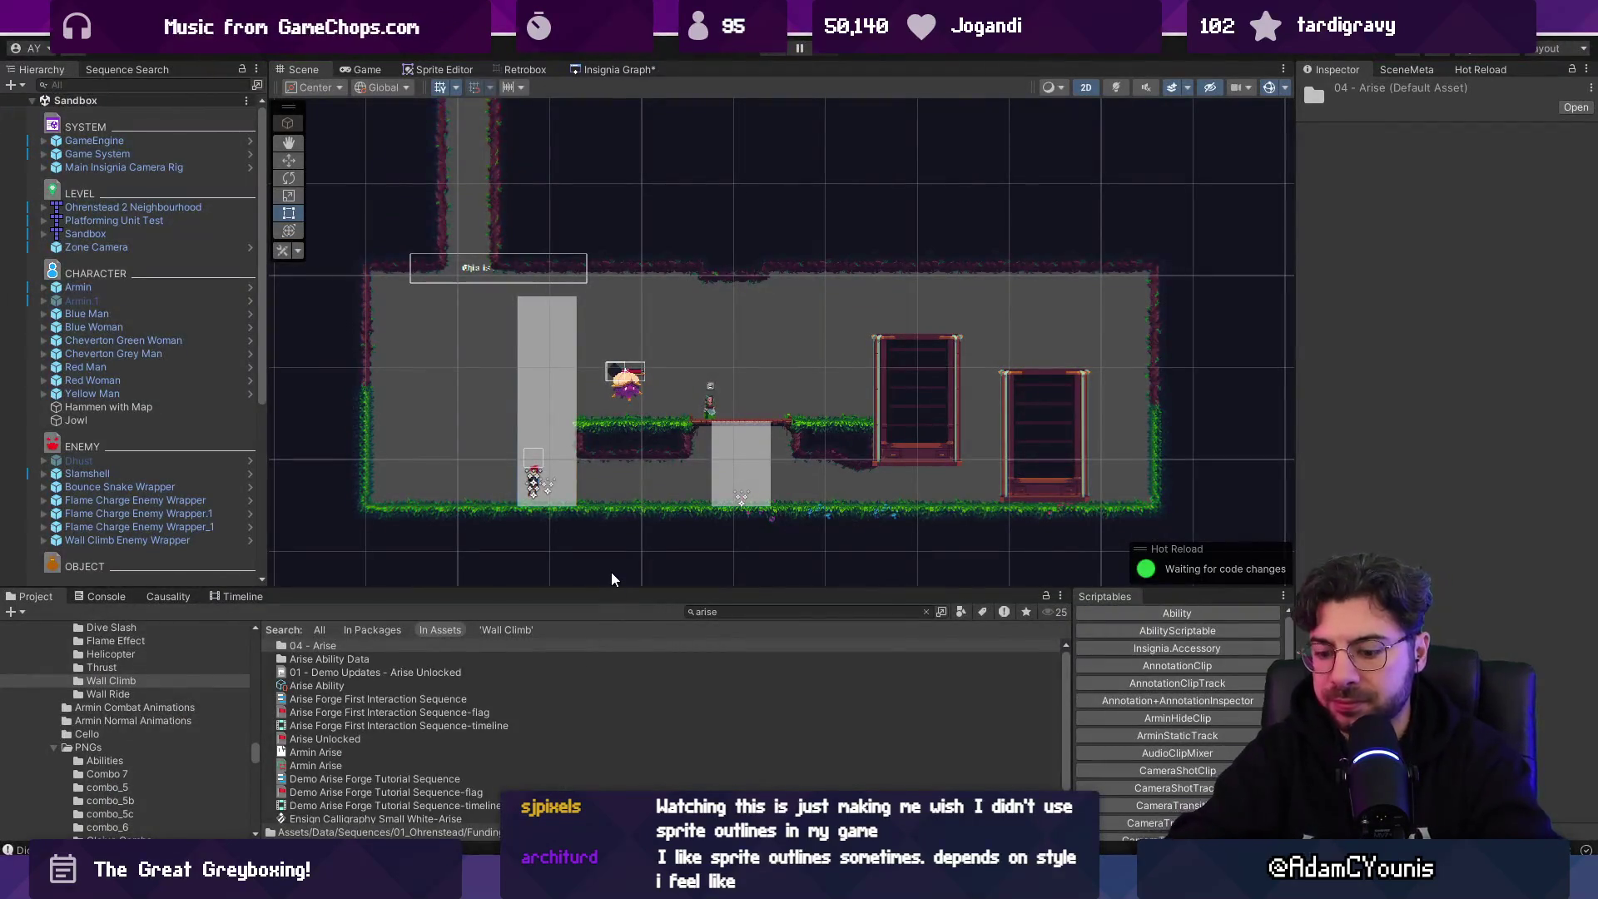
- Play-test the startup animation, then move frames 1–8 of Layers 7–5 right and down
{"action": "key", "text": "ctrl+p"}
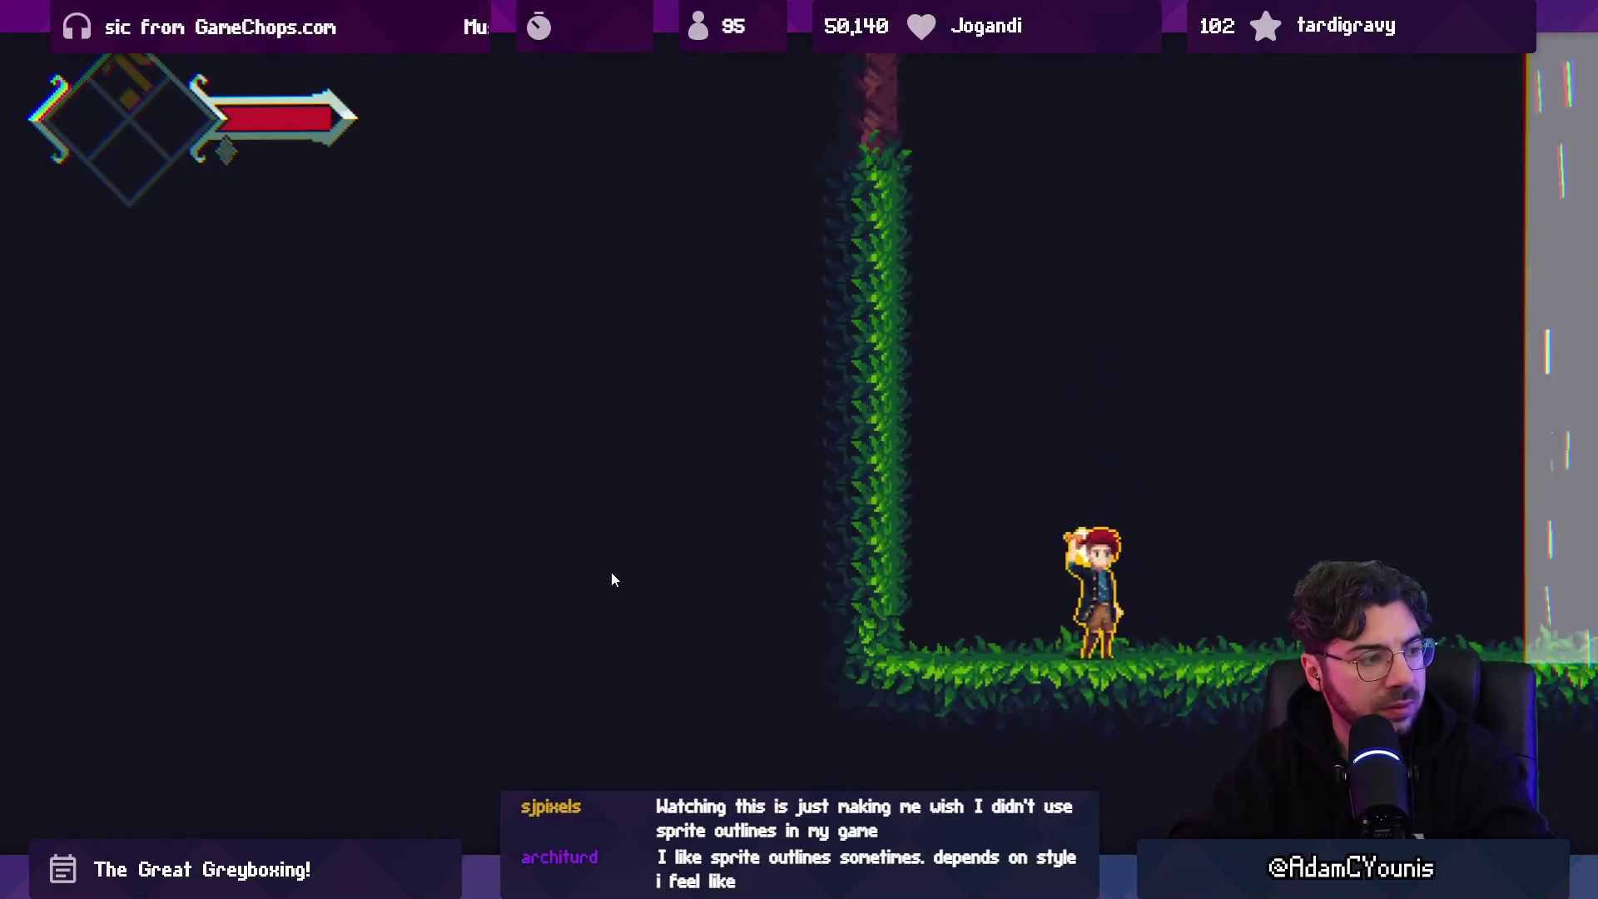
{"action": "key", "text": "shift+space"}
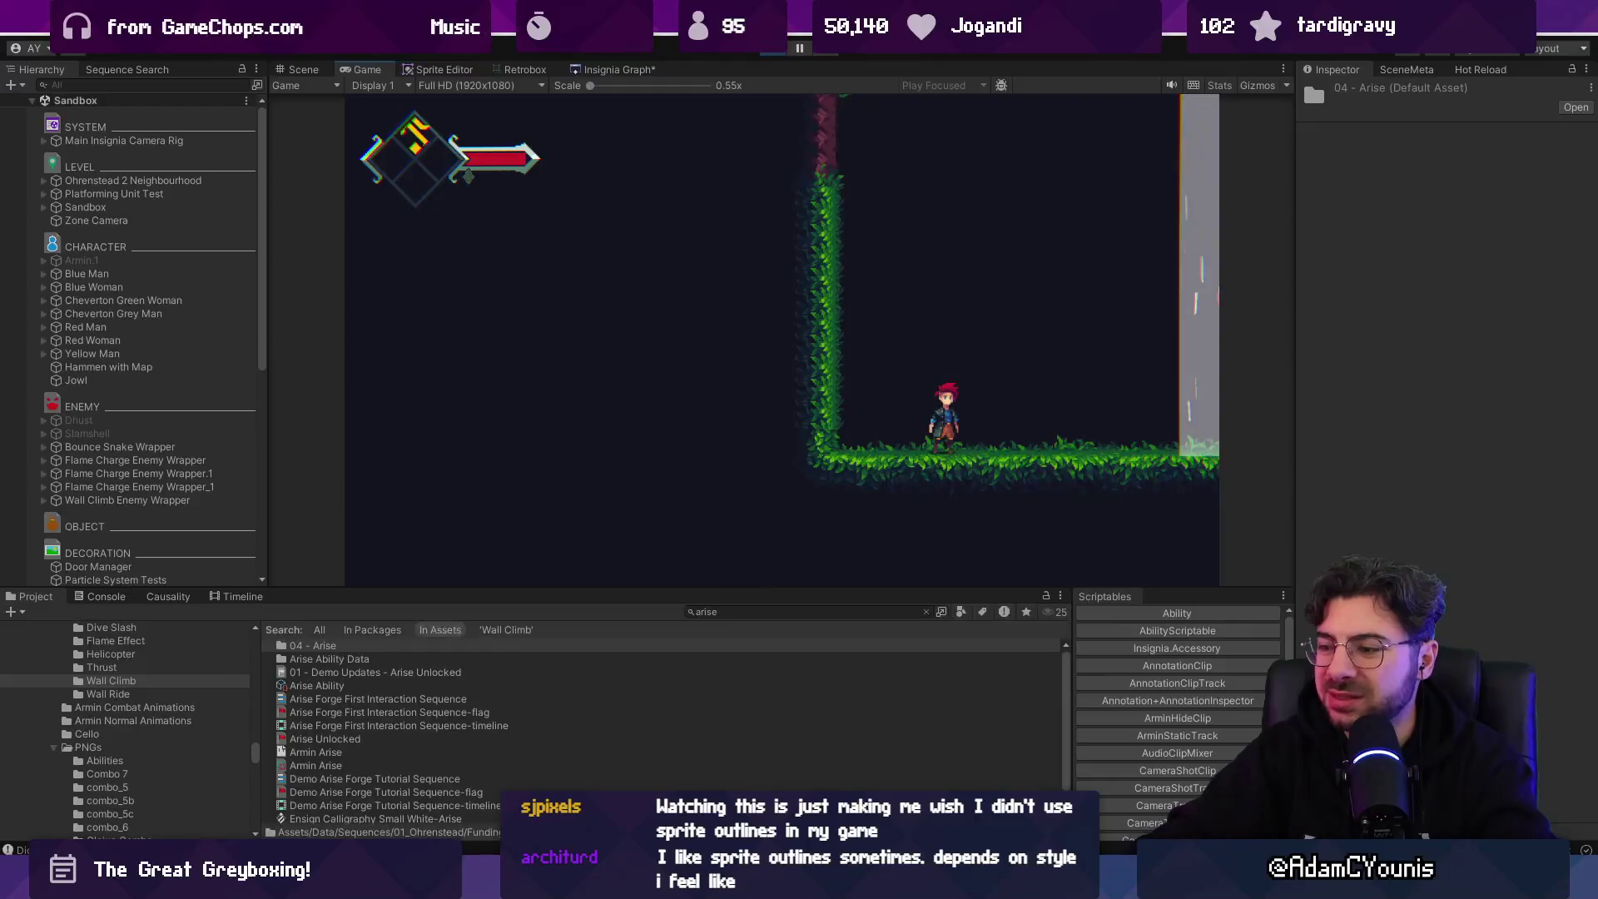
{"action": "key", "text": "alt+Tab"}
{"action": "mouse_move", "coordinate": [493, 713]}
{"action": "left_mouse_down"}
{"action": "mouse_move", "coordinate": [624, 757]}
{"action": "mouse_move", "coordinate": [641, 811]}
{"action": "mouse_move", "coordinate": [653, 791]}
{"action": "left_mouse_up"}
{"action": "mouse_move", "coordinate": [746, 343]}
{"action": "left_mouse_down"}
{"action": "mouse_move", "coordinate": [764, 368]}
{"action": "mouse_move", "coordinate": [749, 358]}
{"action": "left_mouse_up"}
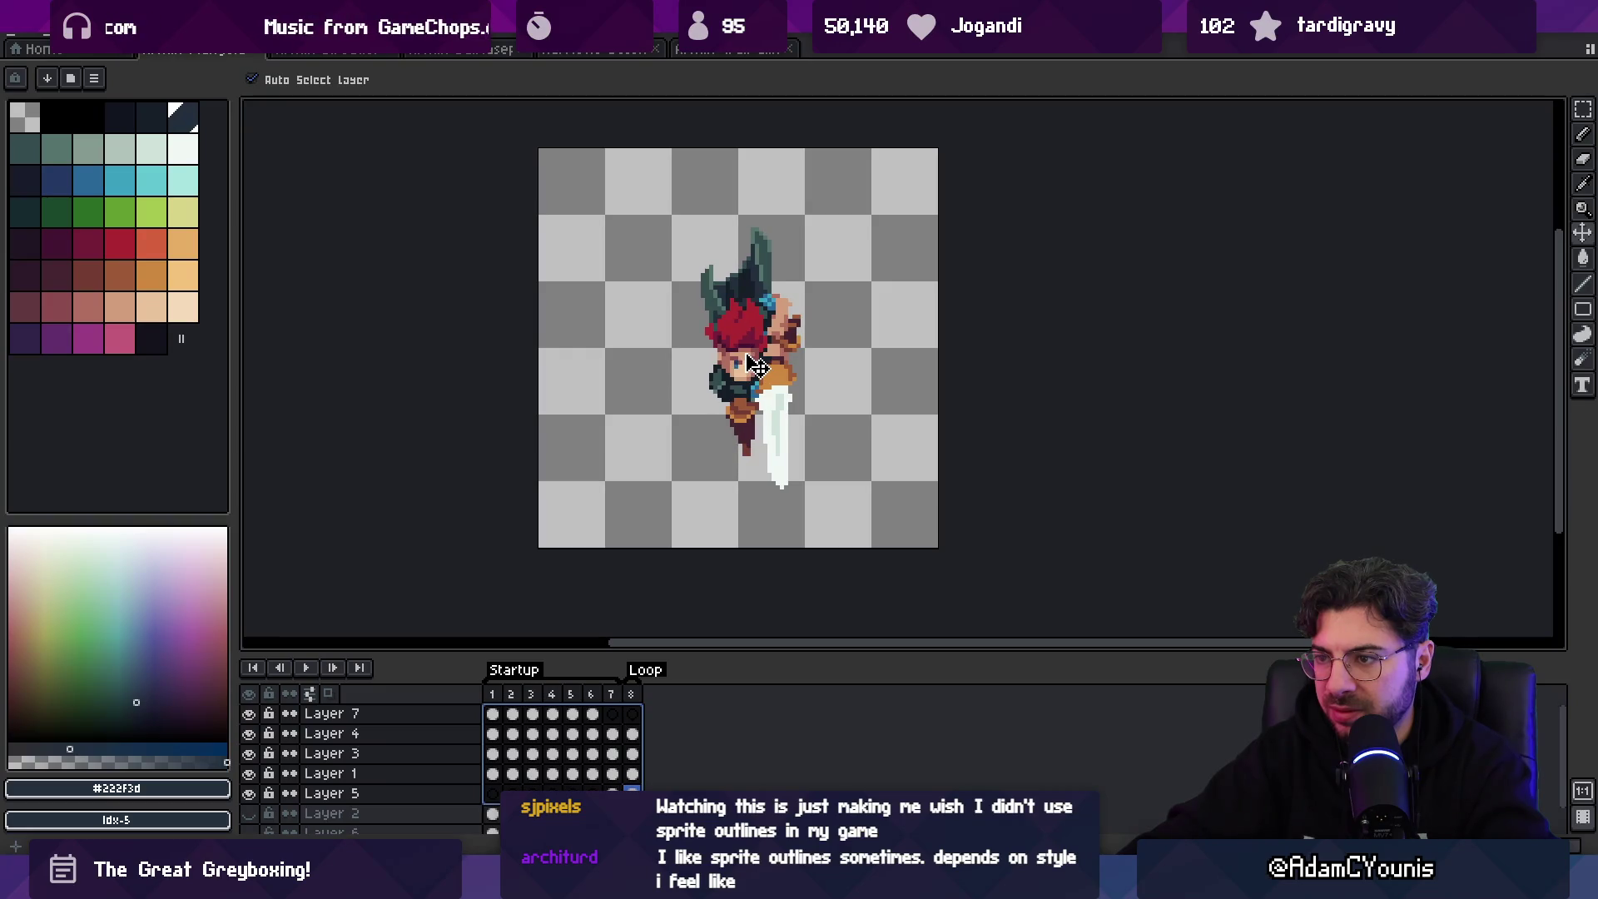
- Show the Layer 2 reference, drag it over the swordsman to compare, undo, and hide it
{"action": "left_click", "coordinate": [249, 813]}
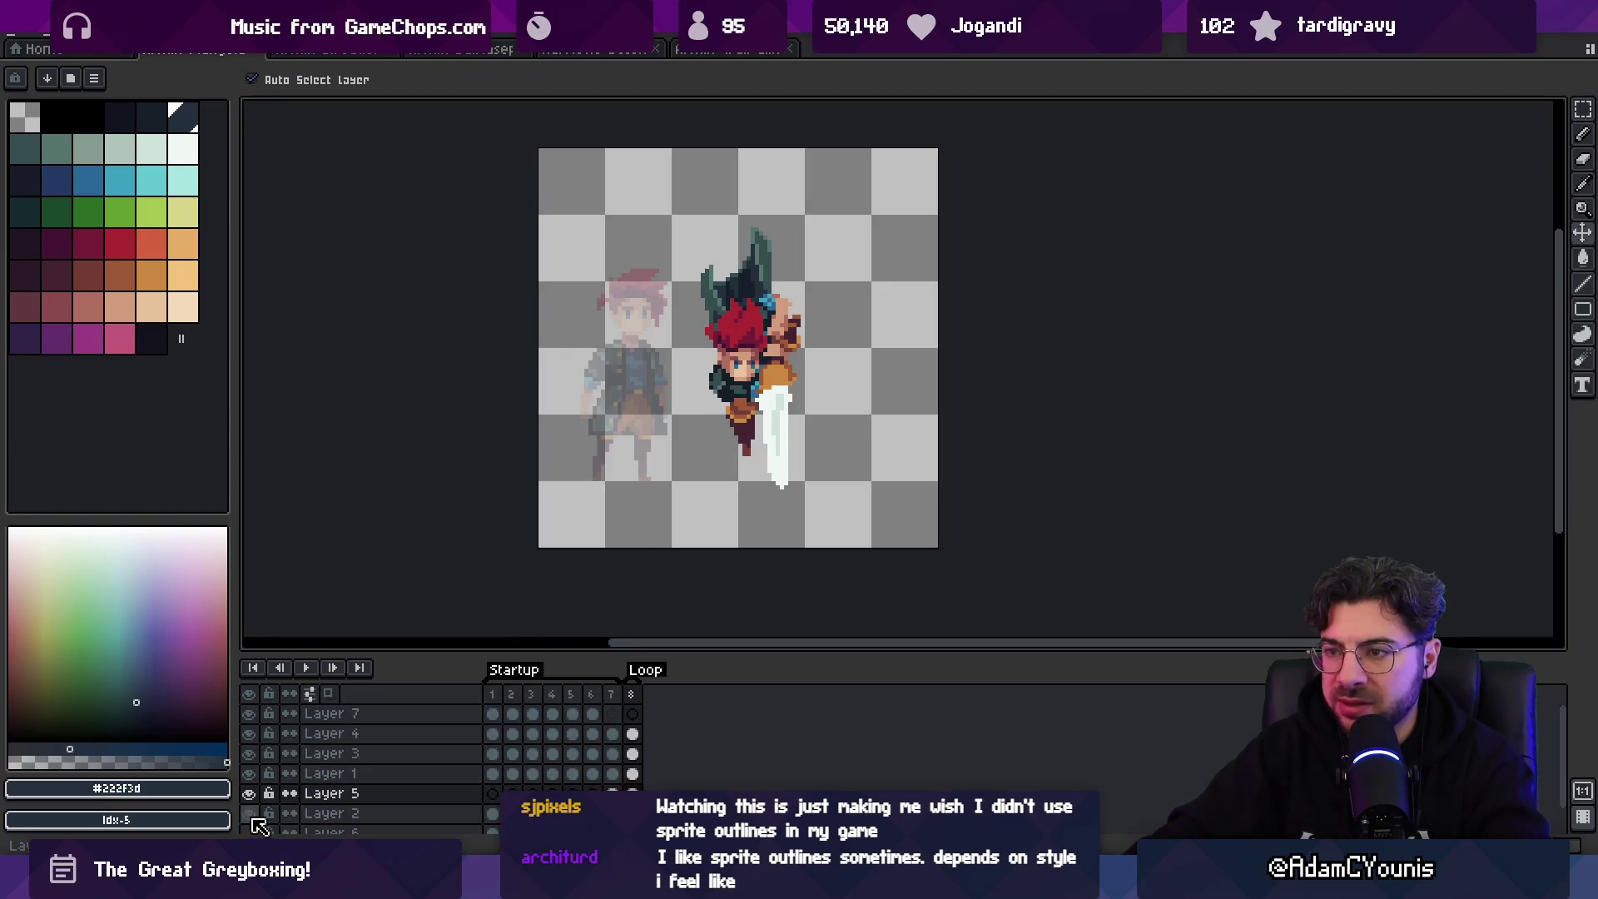
{"action": "left_click_drag", "start_coordinate": [634, 387], "coordinate": [747, 388]}
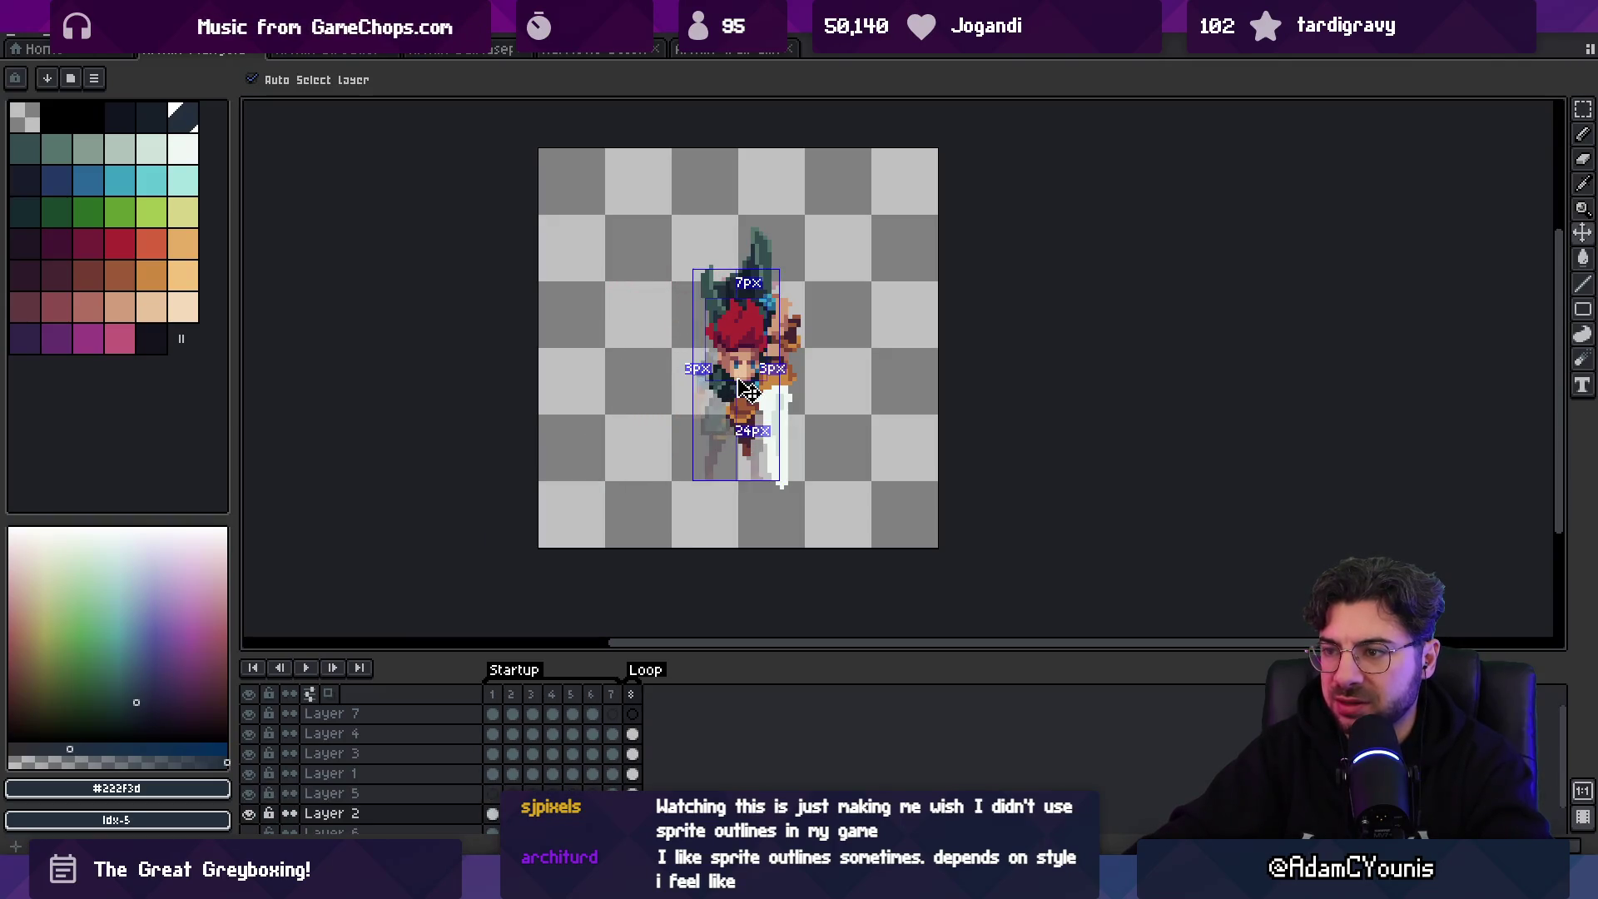
{"action": "key", "text": "ctrl+z"}
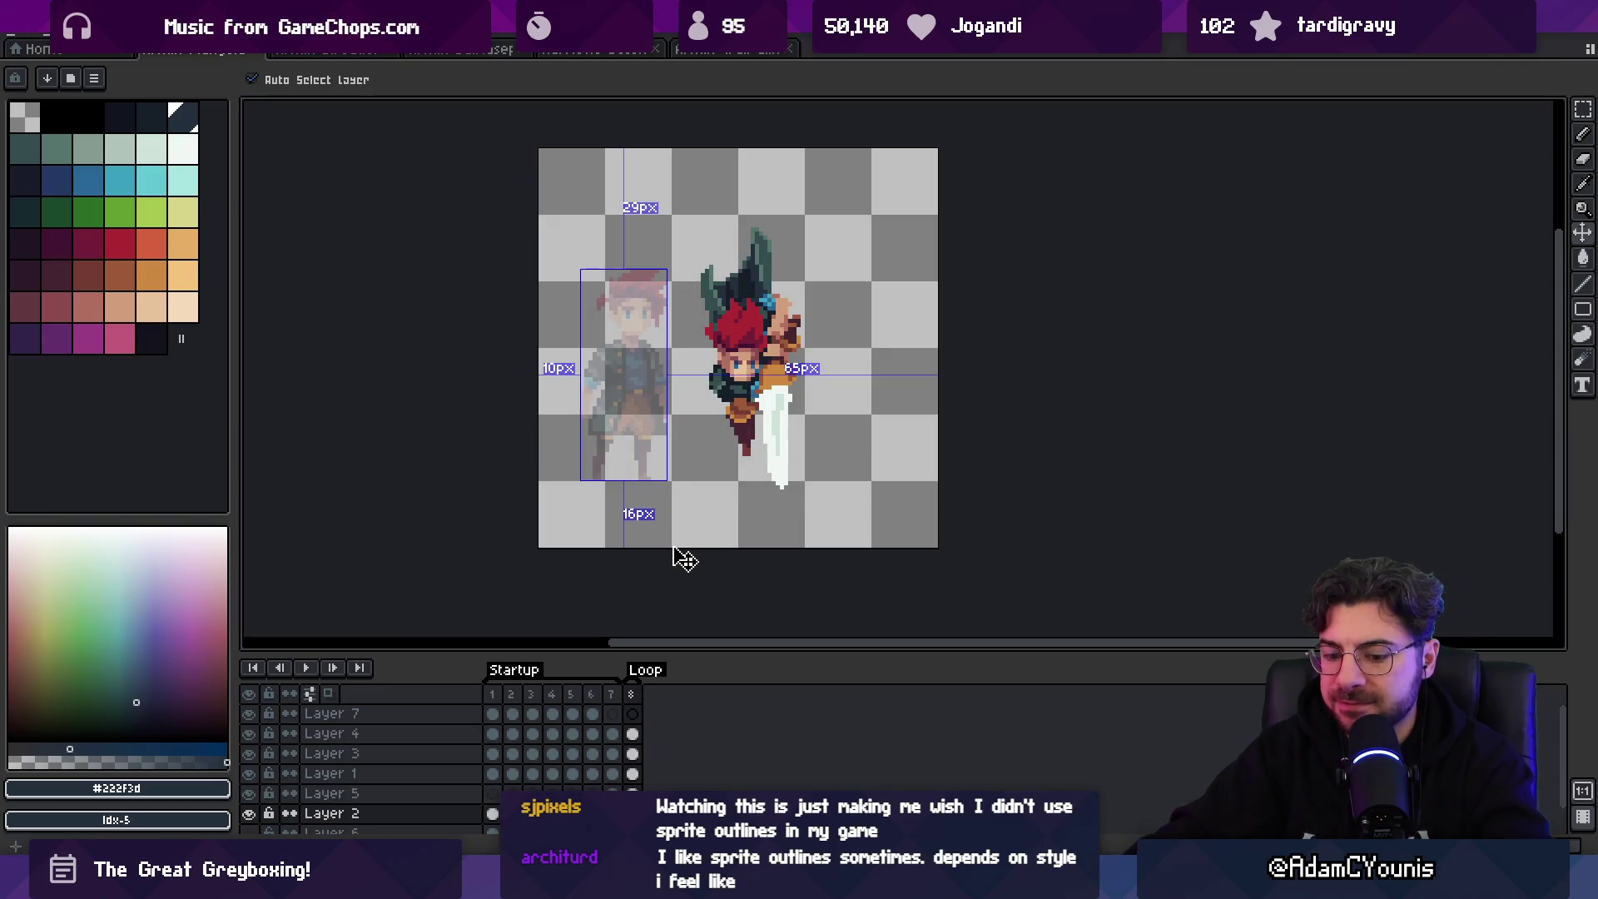
{"action": "left_click", "coordinate": [248, 813]}
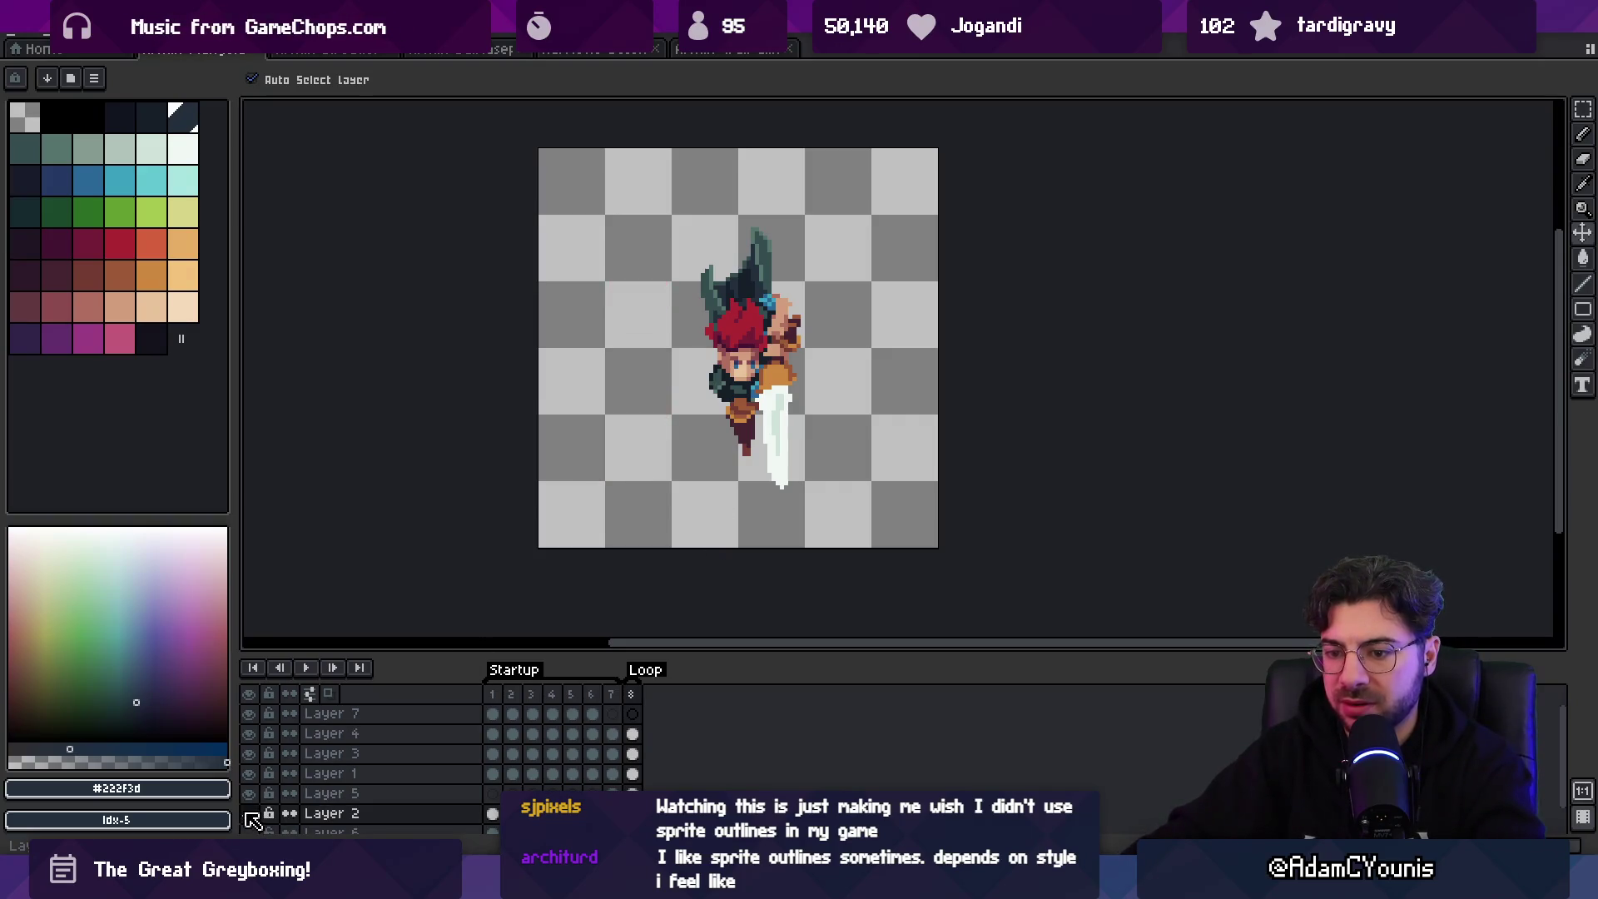
- Re-export the animation over the old file and start the game in Unity
{"action": "key", "text": "ctrl+shift+x"}
{"action": "key", "text": "Return"}
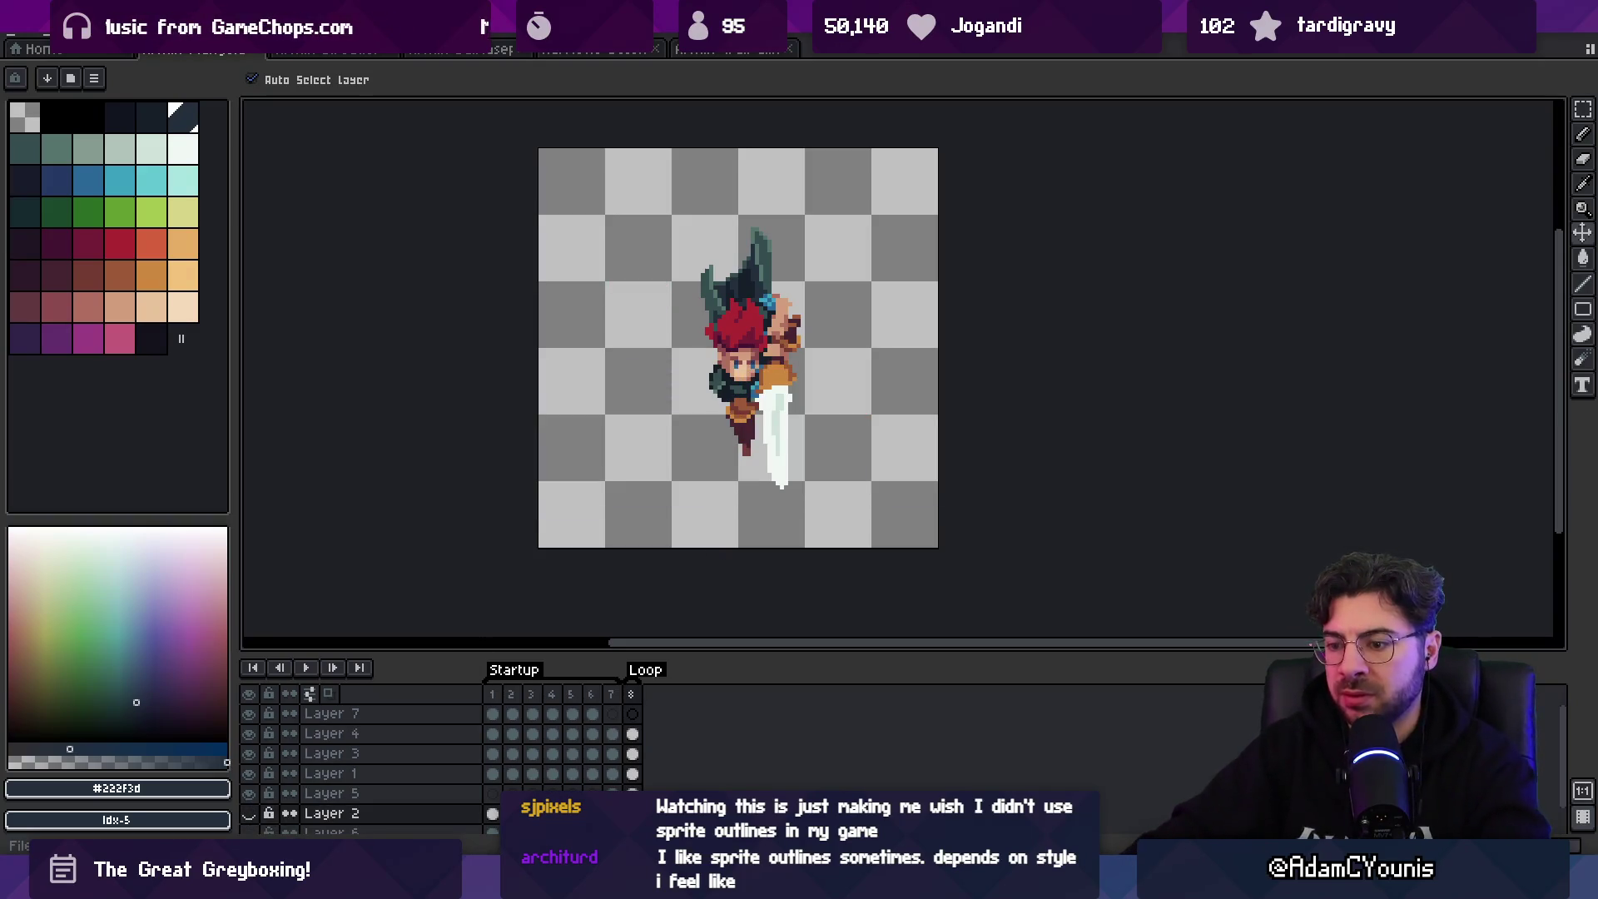
{"action": "key", "text": "alt+Tab"}
{"action": "key", "text": "shift+space"}
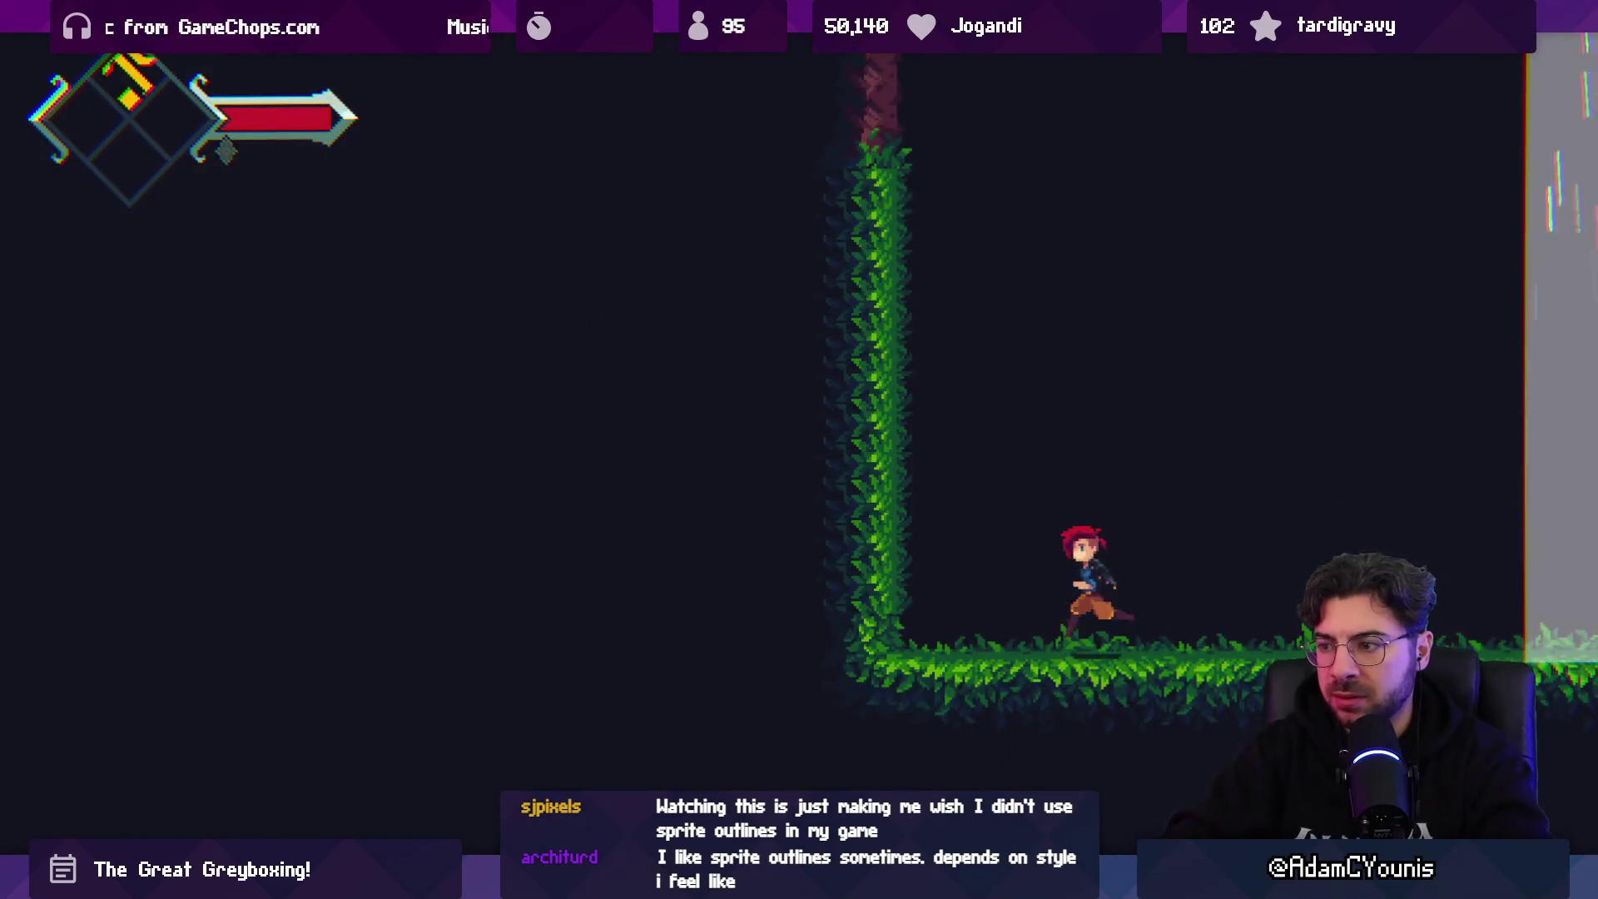
- Try the downward plunge and jumping air attack, then return to Scene view and Aseprite
{"action": "key", "text": "Down"}
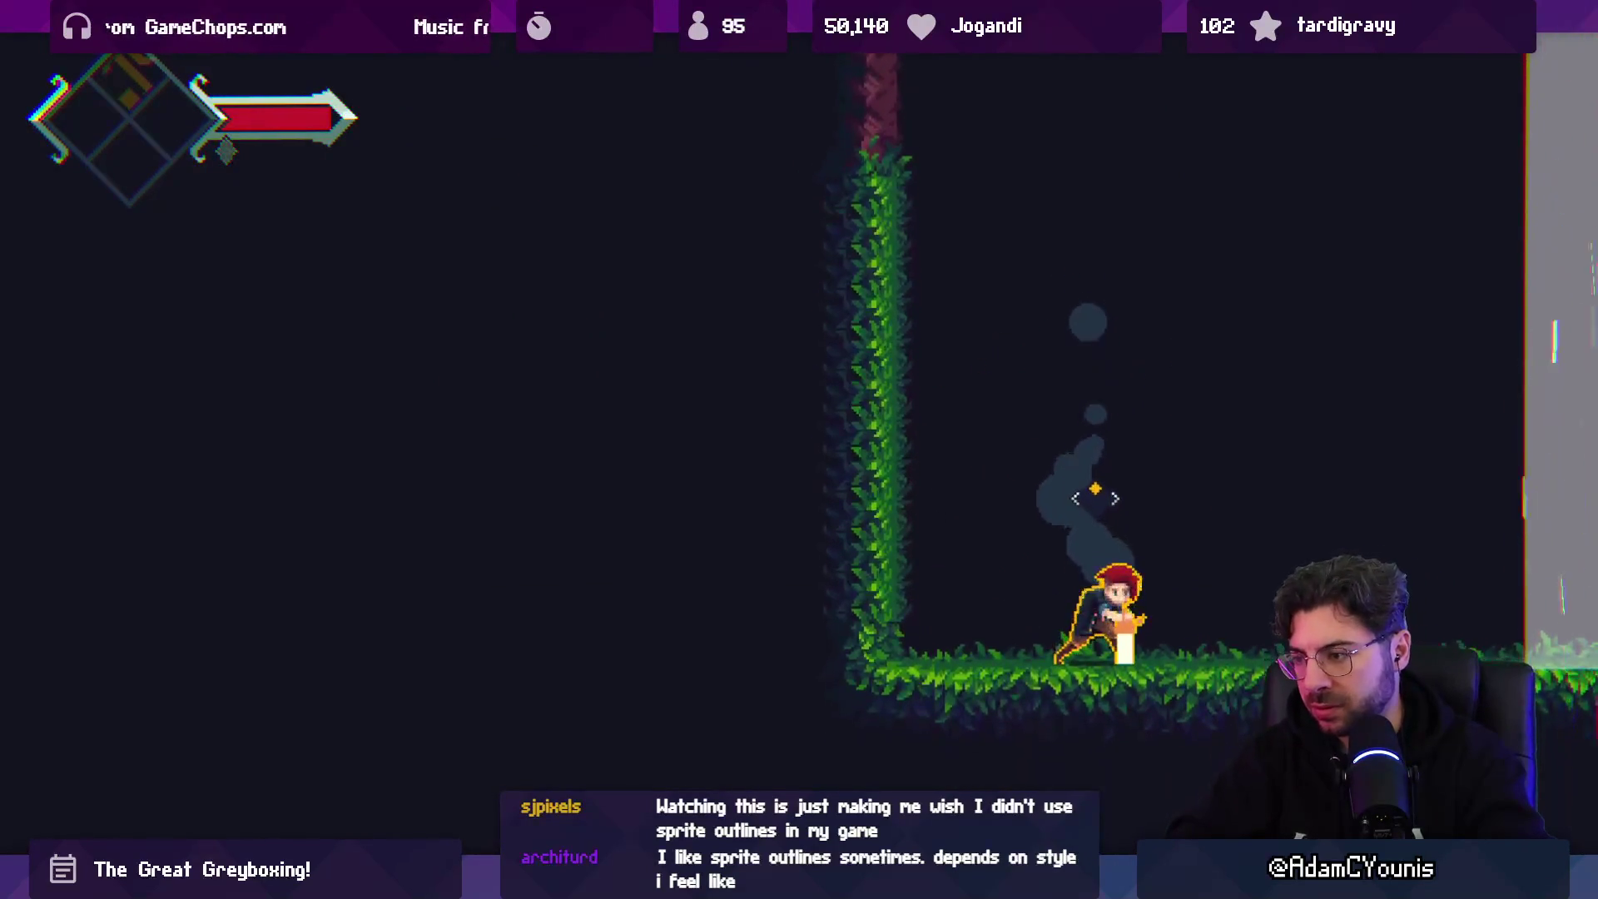
{"action": "key", "text": "space"}
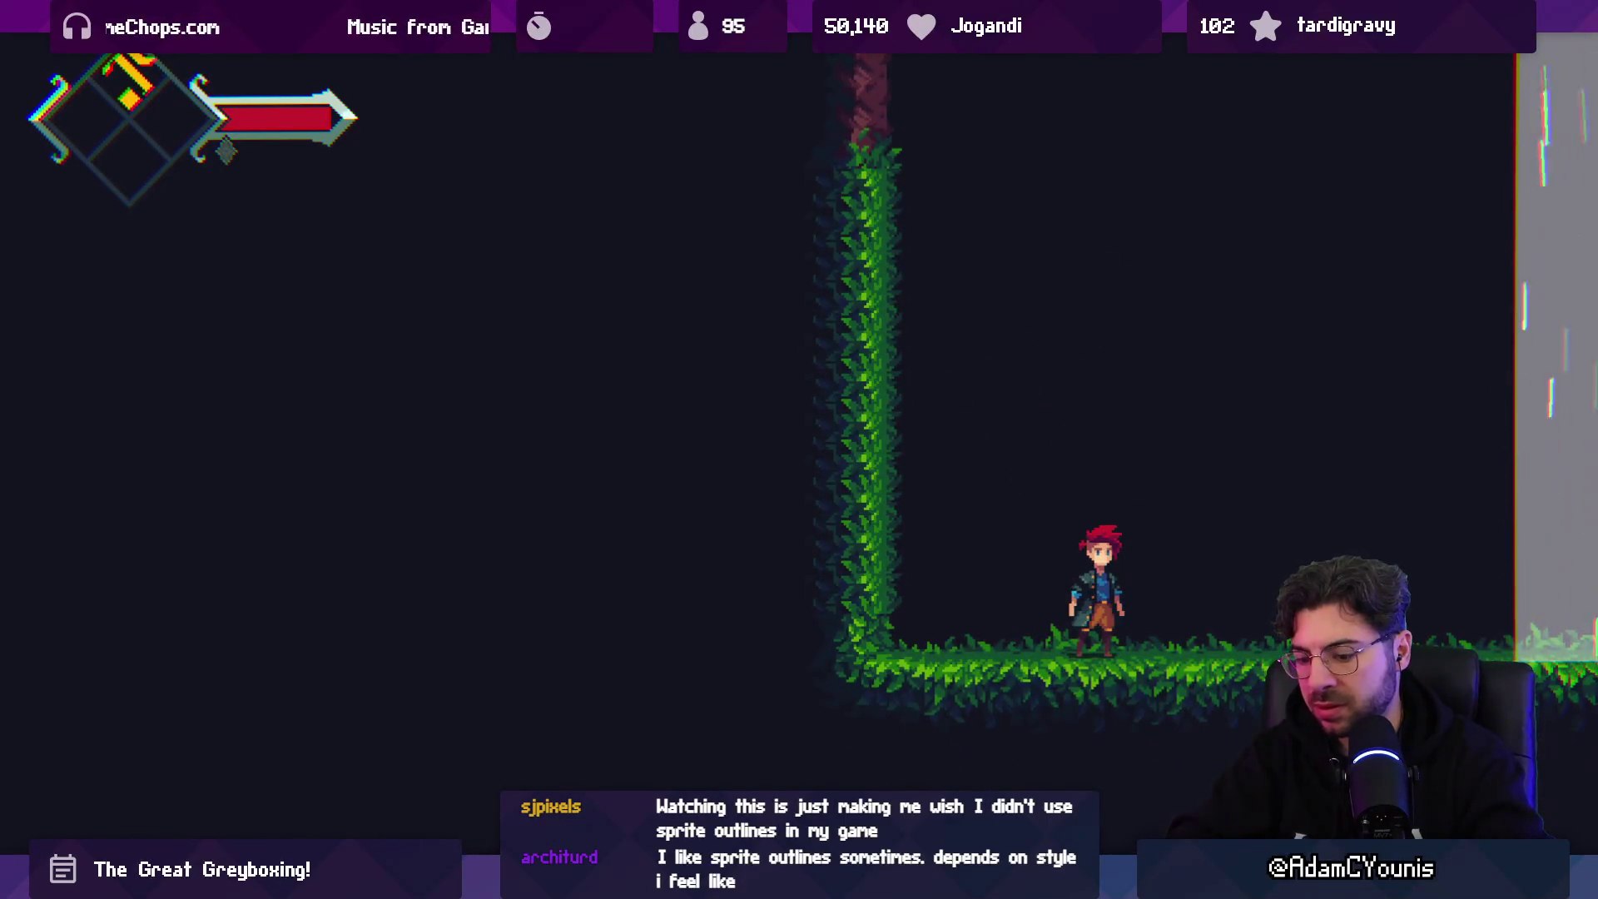
{"action": "key", "text": "shift+space"}
{"action": "key", "text": "ctrl+1"}
{"action": "key", "text": "alt+Tab"}
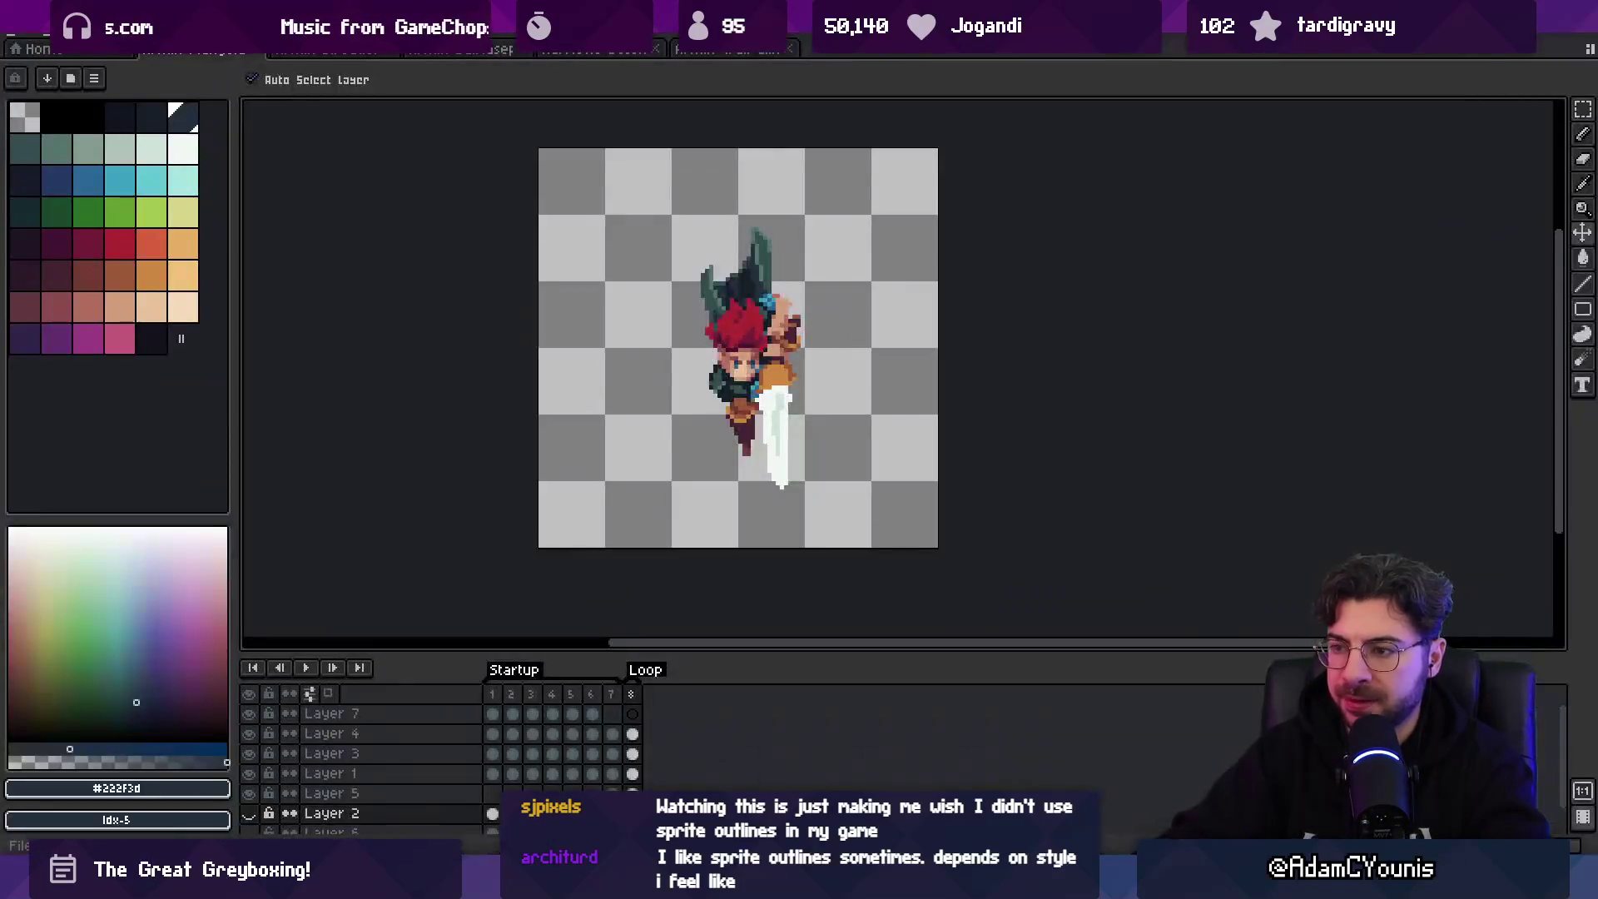
- On the body layer, sample maroon #452531 and shift the sword hilt left one pixel
{"action": "scroll", "coordinate": [738, 457], "scroll_direction": "up", "scroll_amount": 3}
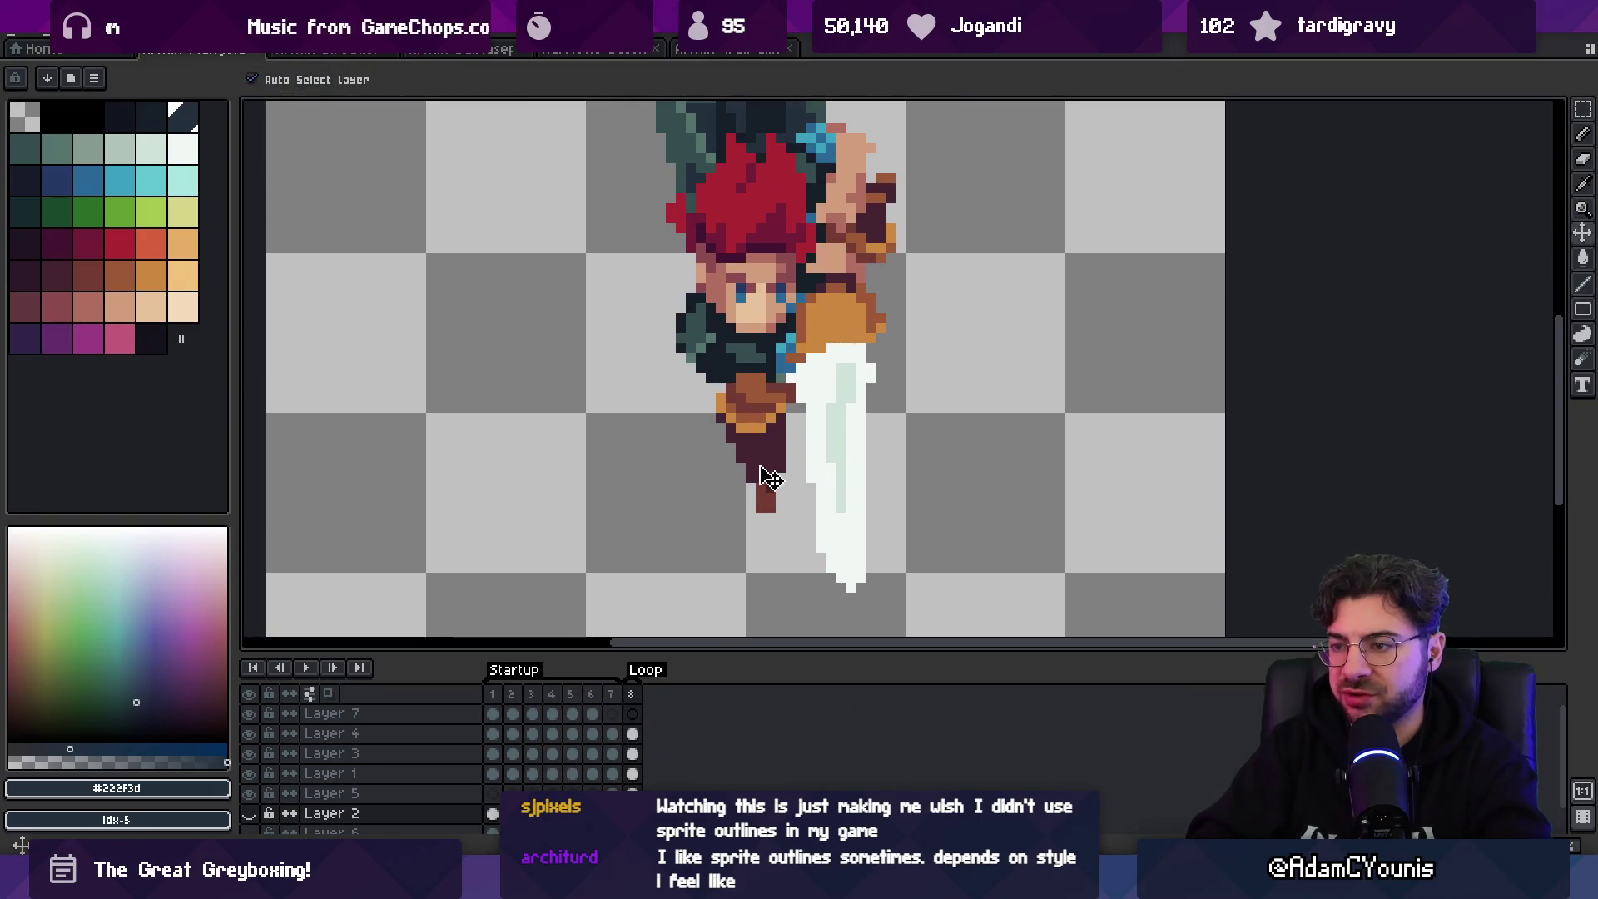
{"action": "key", "text": "m"}
{"action": "left_click", "coordinate": [738, 457], "text": "ctrl"}
{"action": "key", "text": "b"}
{"action": "key", "text": "ctrl+d"}
{"action": "left_click", "coordinate": [726, 453], "text": "alt"}
{"action": "key", "text": "e"}
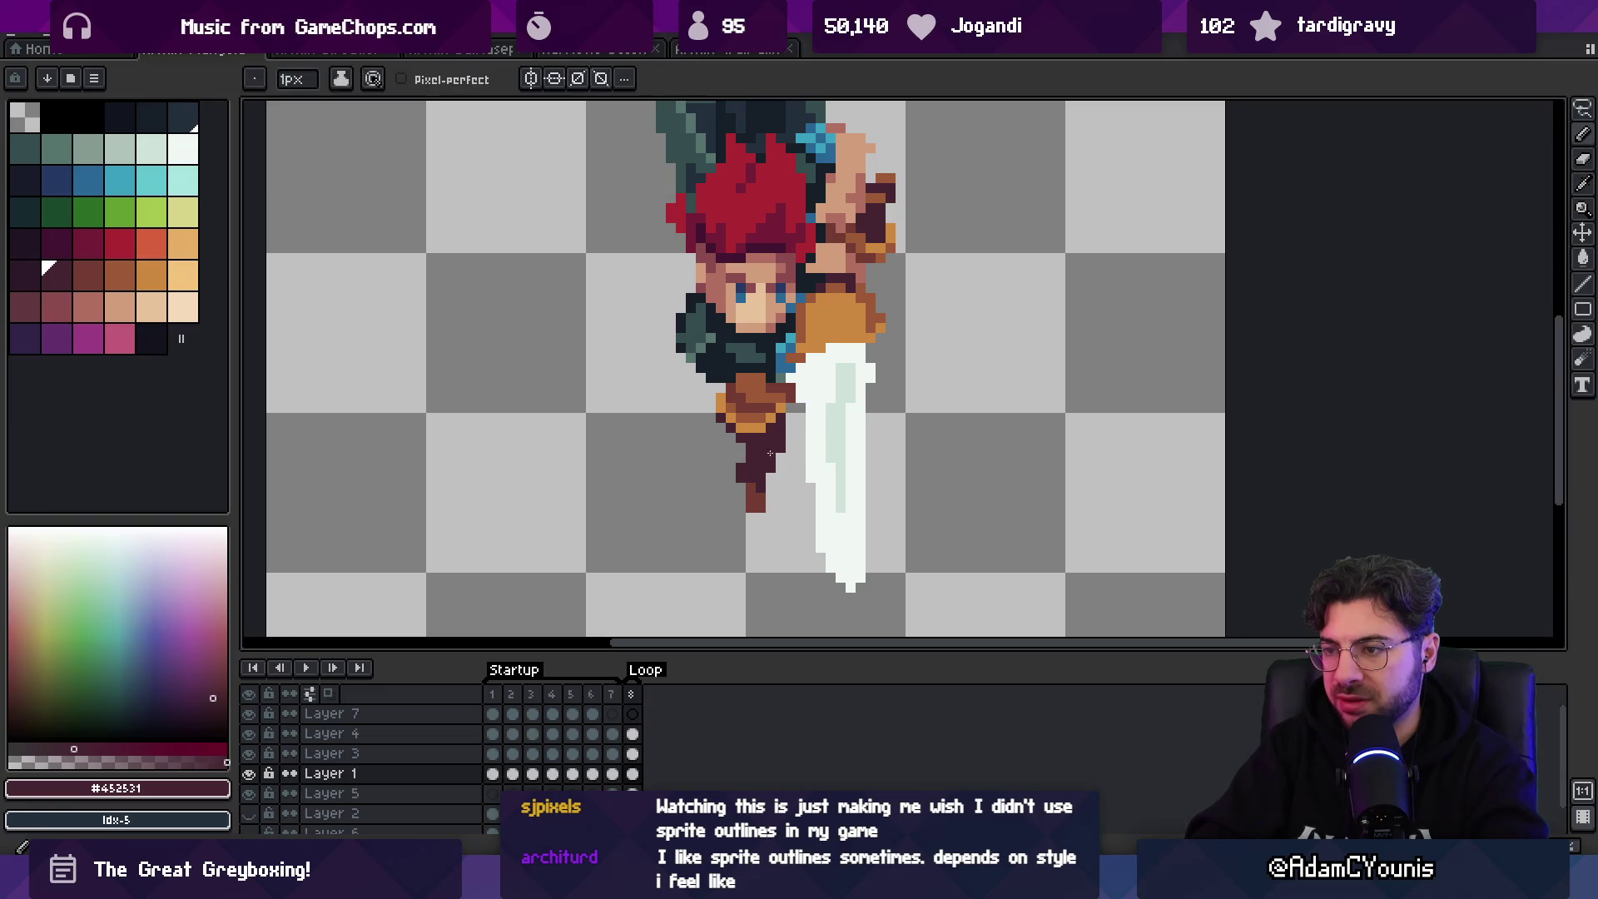
{"action": "key", "text": "m"}
{"action": "left_click_drag", "start_coordinate": [798, 549], "coordinate": [709, 437]}
{"action": "key", "text": "Left"}
{"action": "key", "text": "ctrl+d"}
{"action": "key", "text": "b"}
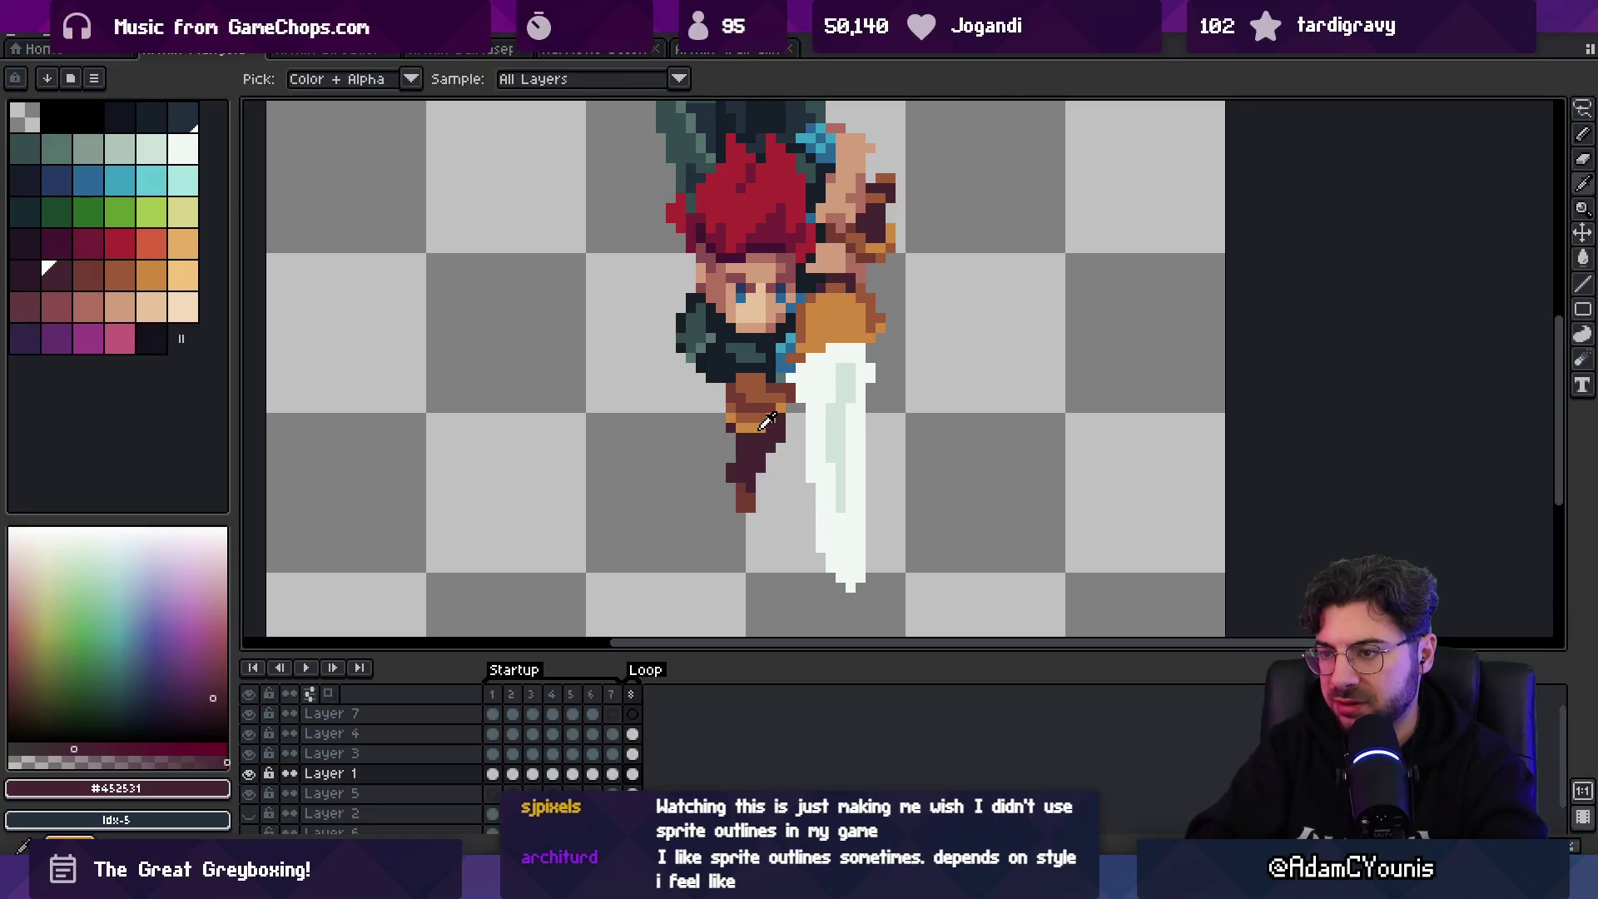
- Repaint belt pixels with brown #9d5a37, orange #cd893f and darker brown #743c33
{"action": "left_click", "coordinate": [736, 400], "text": "alt"}
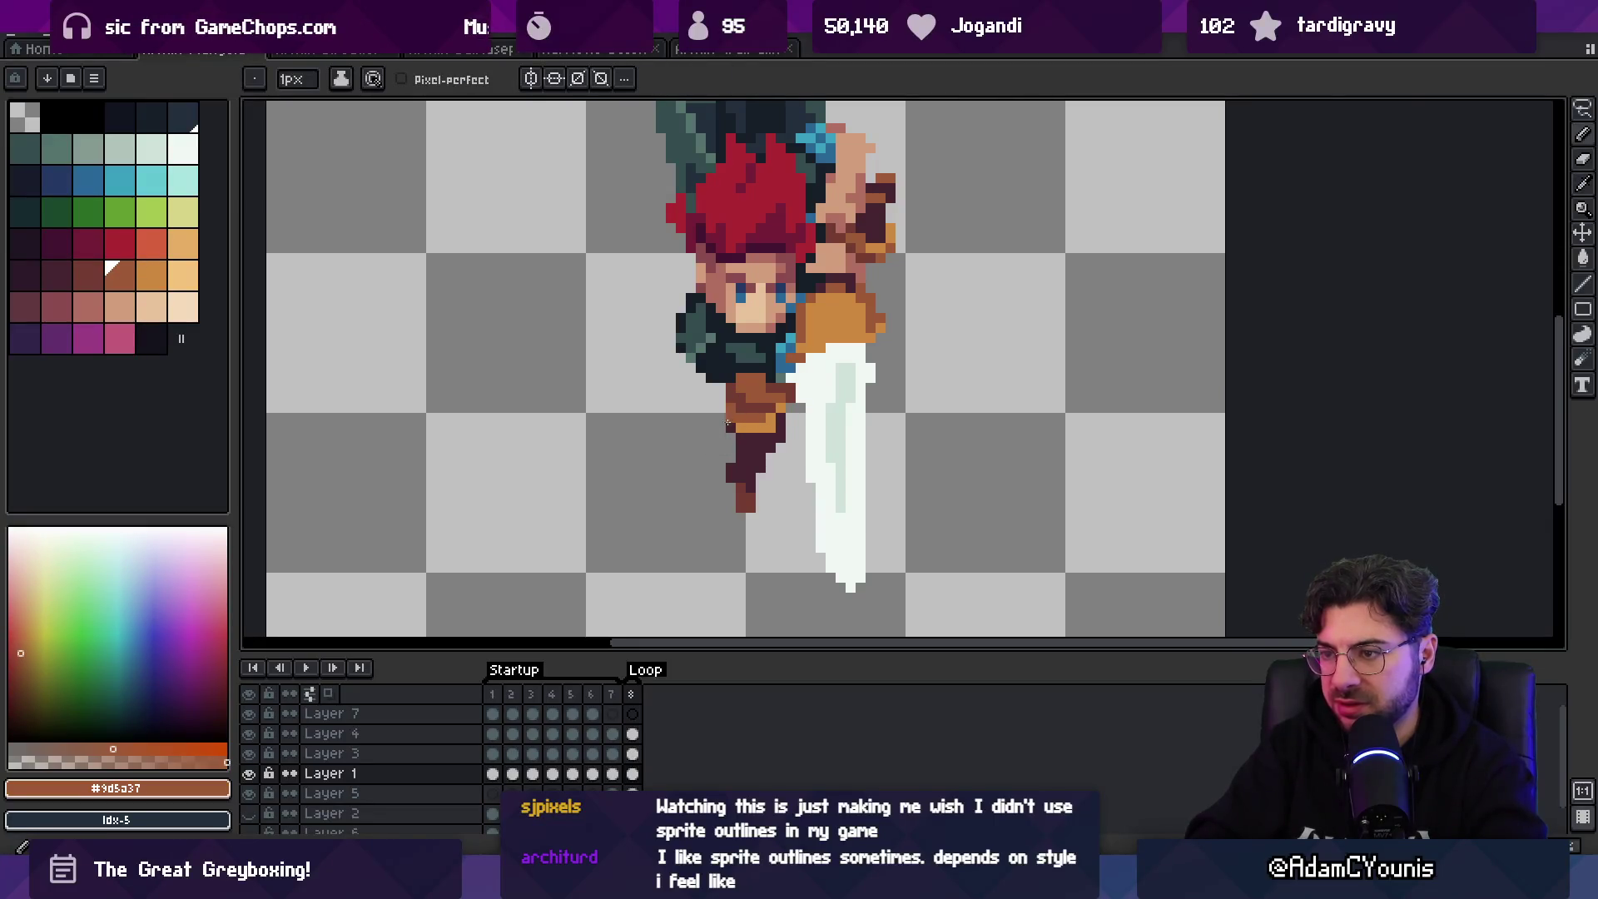
{"action": "left_click", "coordinate": [770, 407], "text": "alt"}
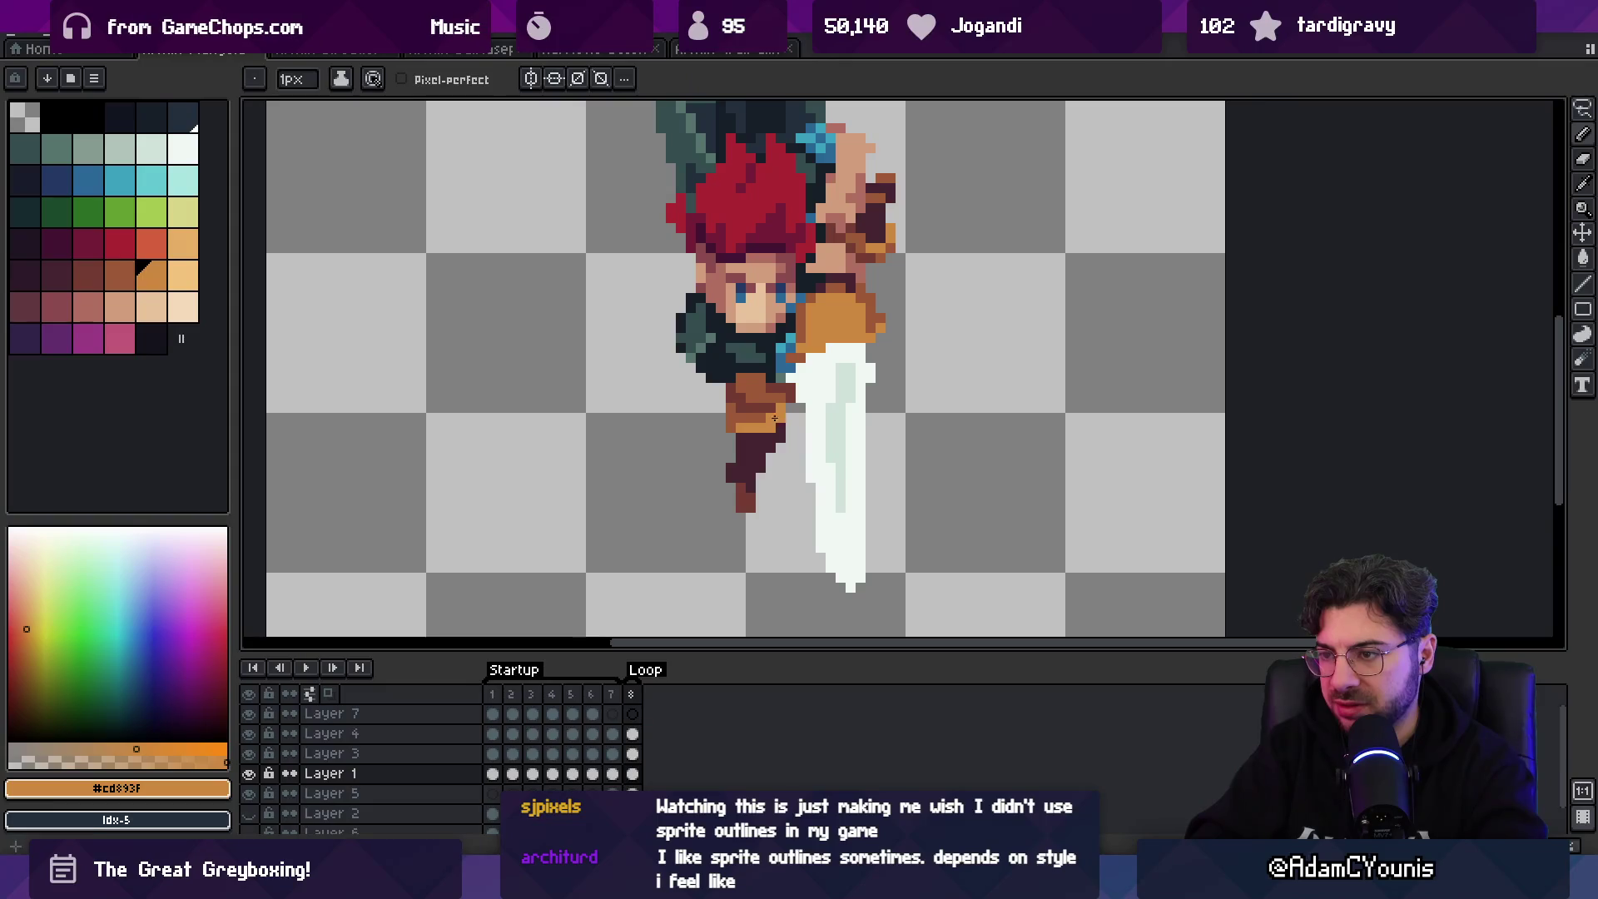
{"action": "left_click", "coordinate": [736, 390], "text": "alt"}
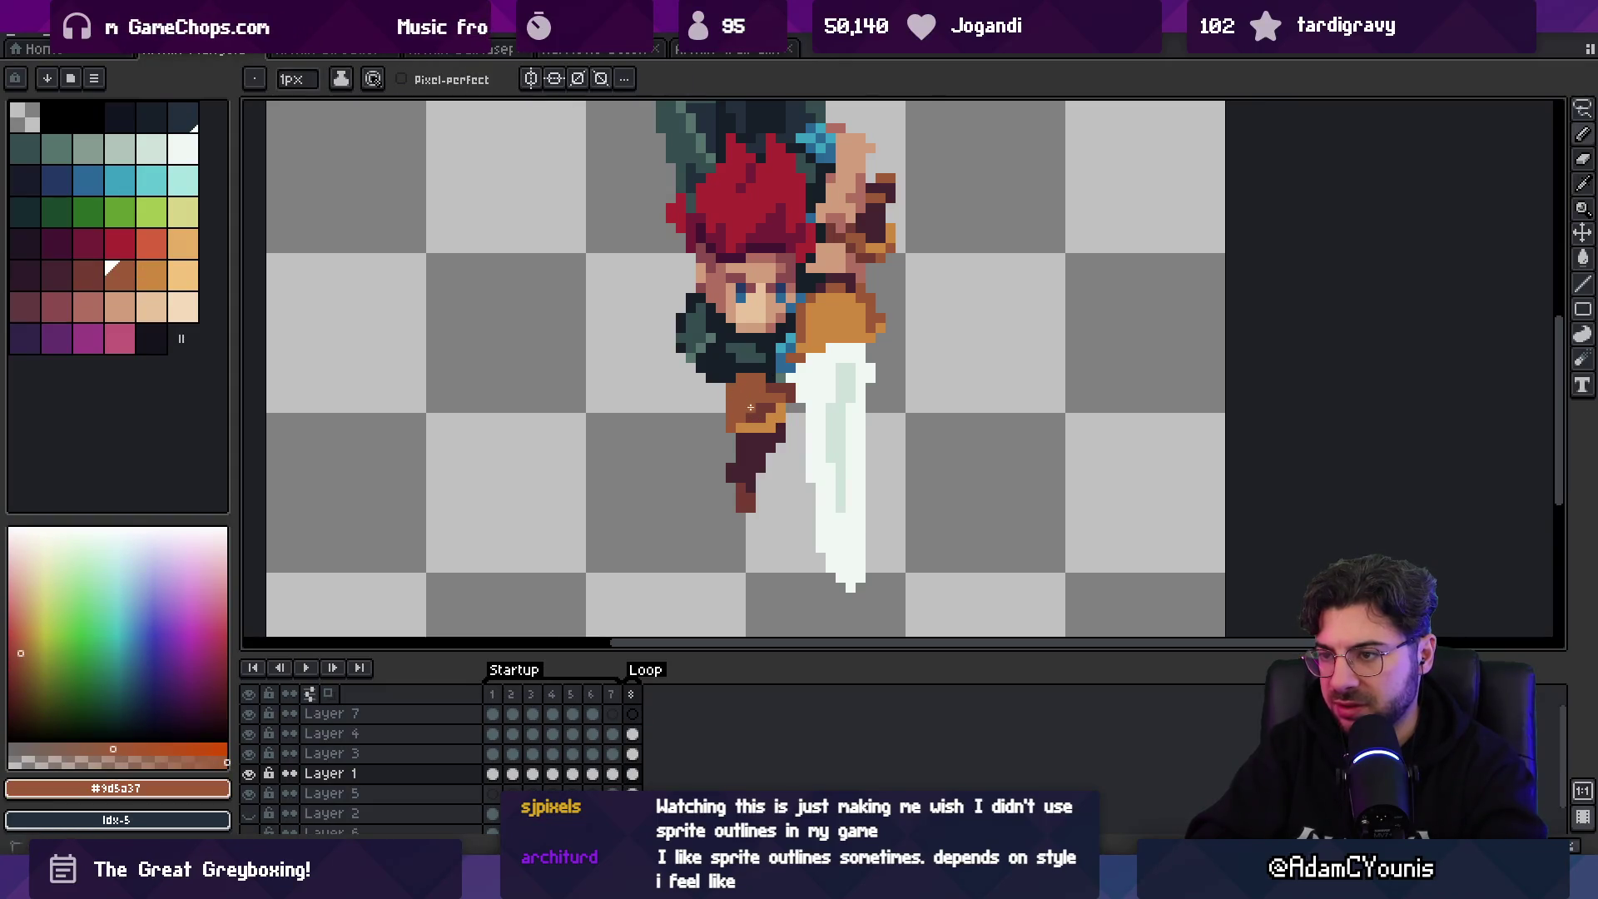
{"action": "left_click", "coordinate": [757, 405], "text": "alt"}
{"action": "left_click", "coordinate": [755, 383], "text": "alt"}
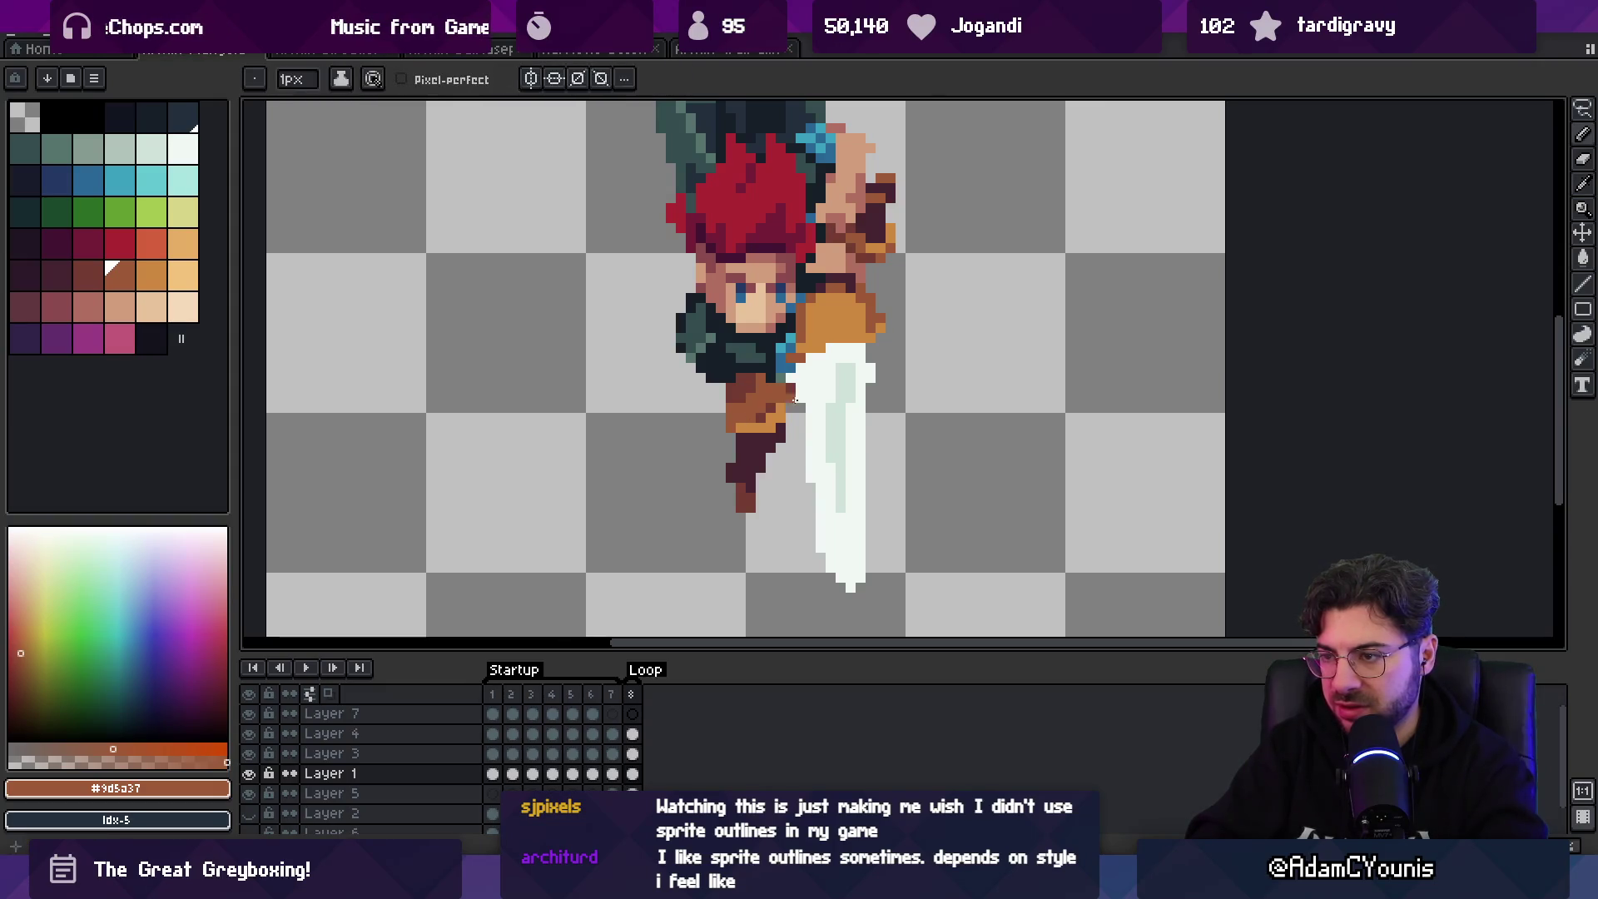
- Zoom in on the swordsman and retouch leg and belt pixels in dark purple and browns
{"action": "key", "text": "z"}
{"action": "scroll", "coordinate": [843, 397], "scroll_direction": "down", "scroll_amount": 5}
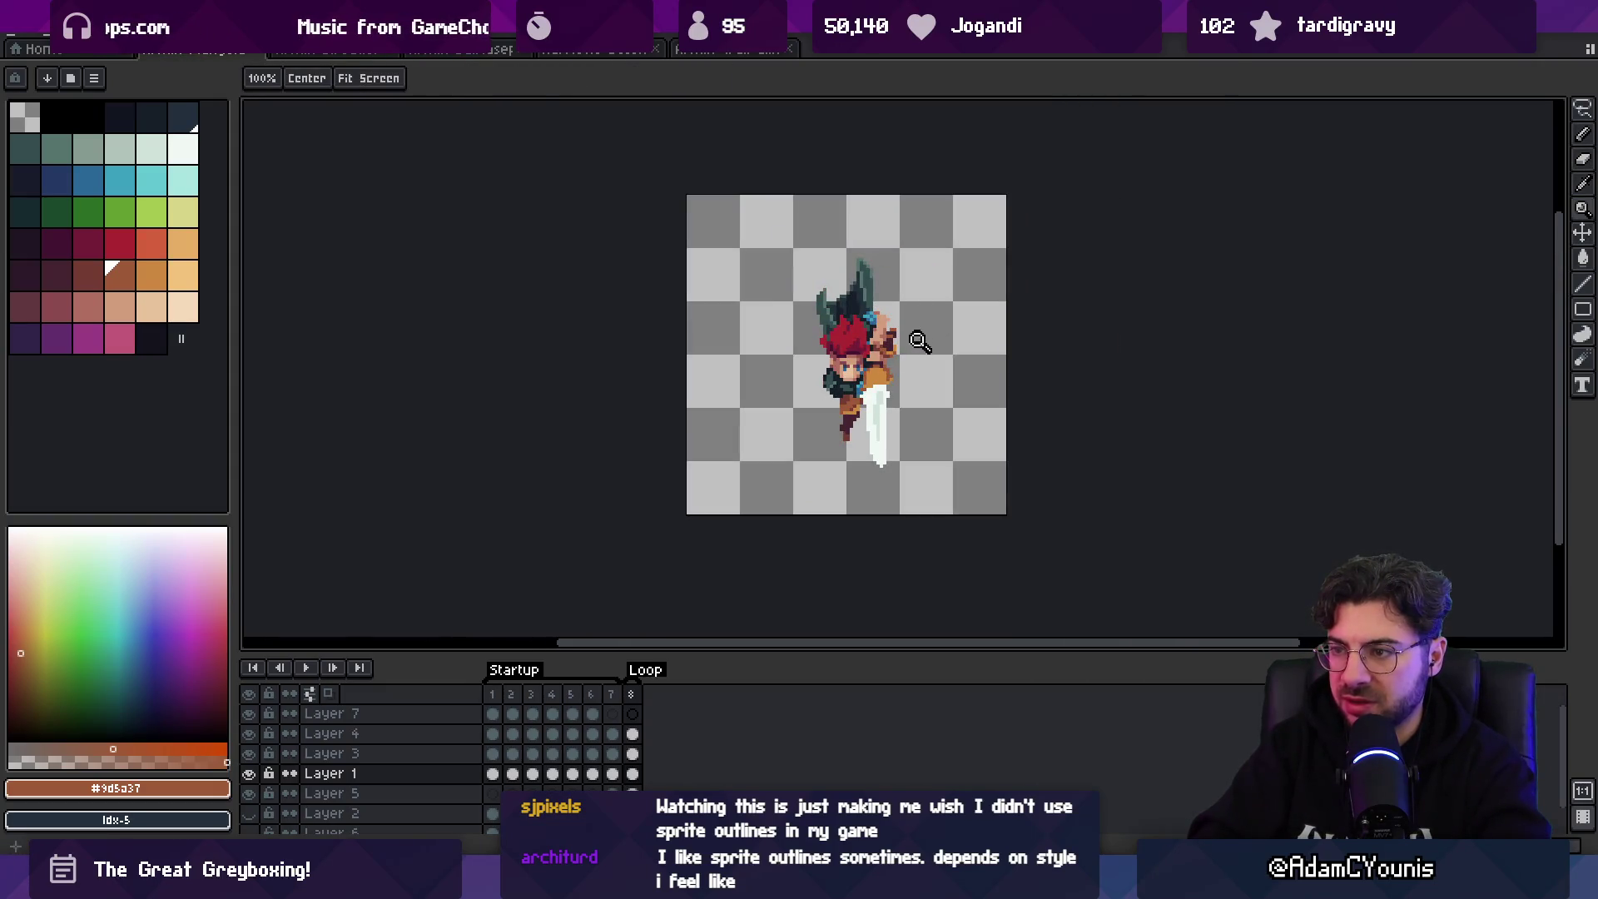
{"action": "left_click", "coordinate": [919, 341]}
{"action": "left_click", "coordinate": [882, 366]}
{"action": "left_click", "coordinate": [833, 420], "text": "alt"}
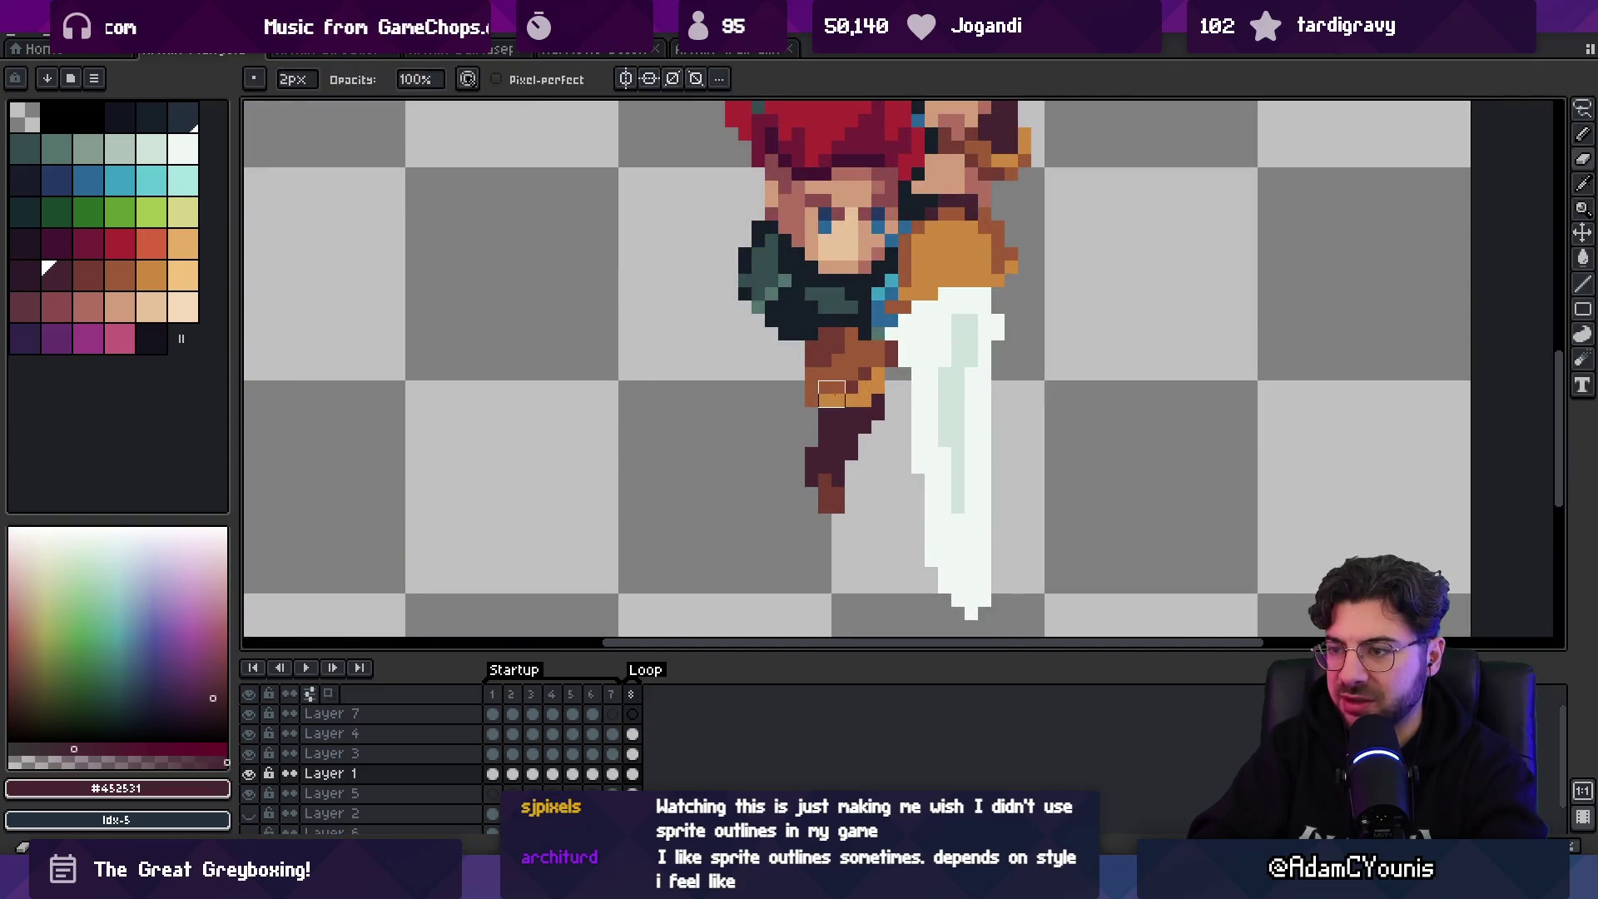
{"action": "left_click", "coordinate": [812, 375], "text": "alt"}
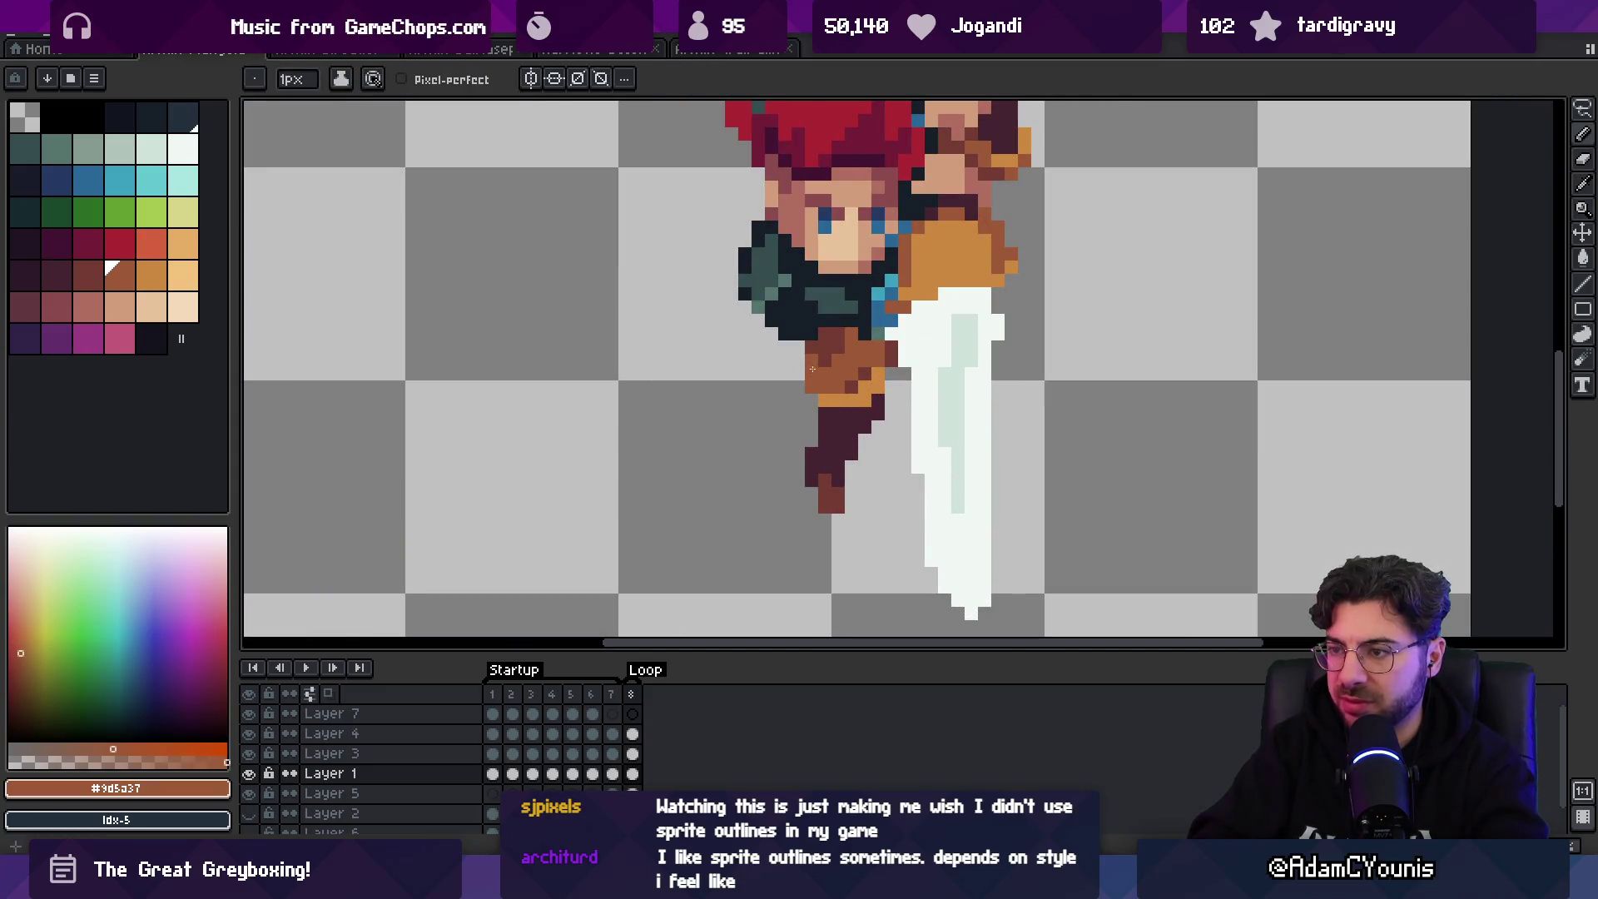
{"action": "left_click", "coordinate": [849, 343], "text": "alt"}
{"action": "left_click", "coordinate": [822, 359], "text": "alt"}
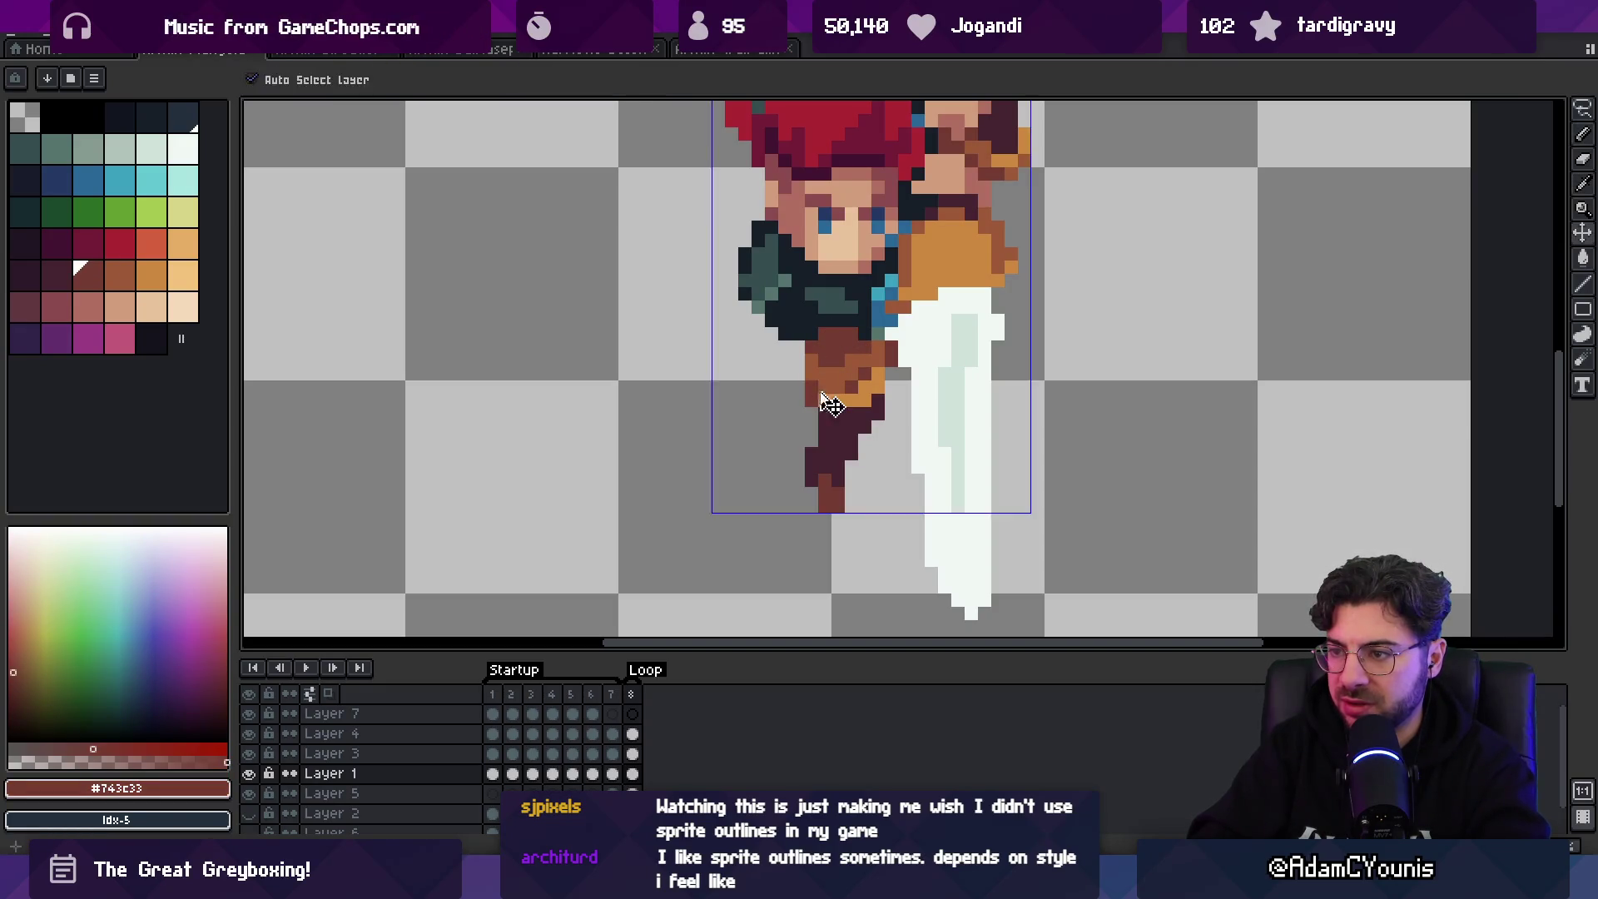
- Erase stray waist pixels and redraw them in mid brown and orange
{"action": "key", "text": "e"}
{"action": "key", "text": "b"}
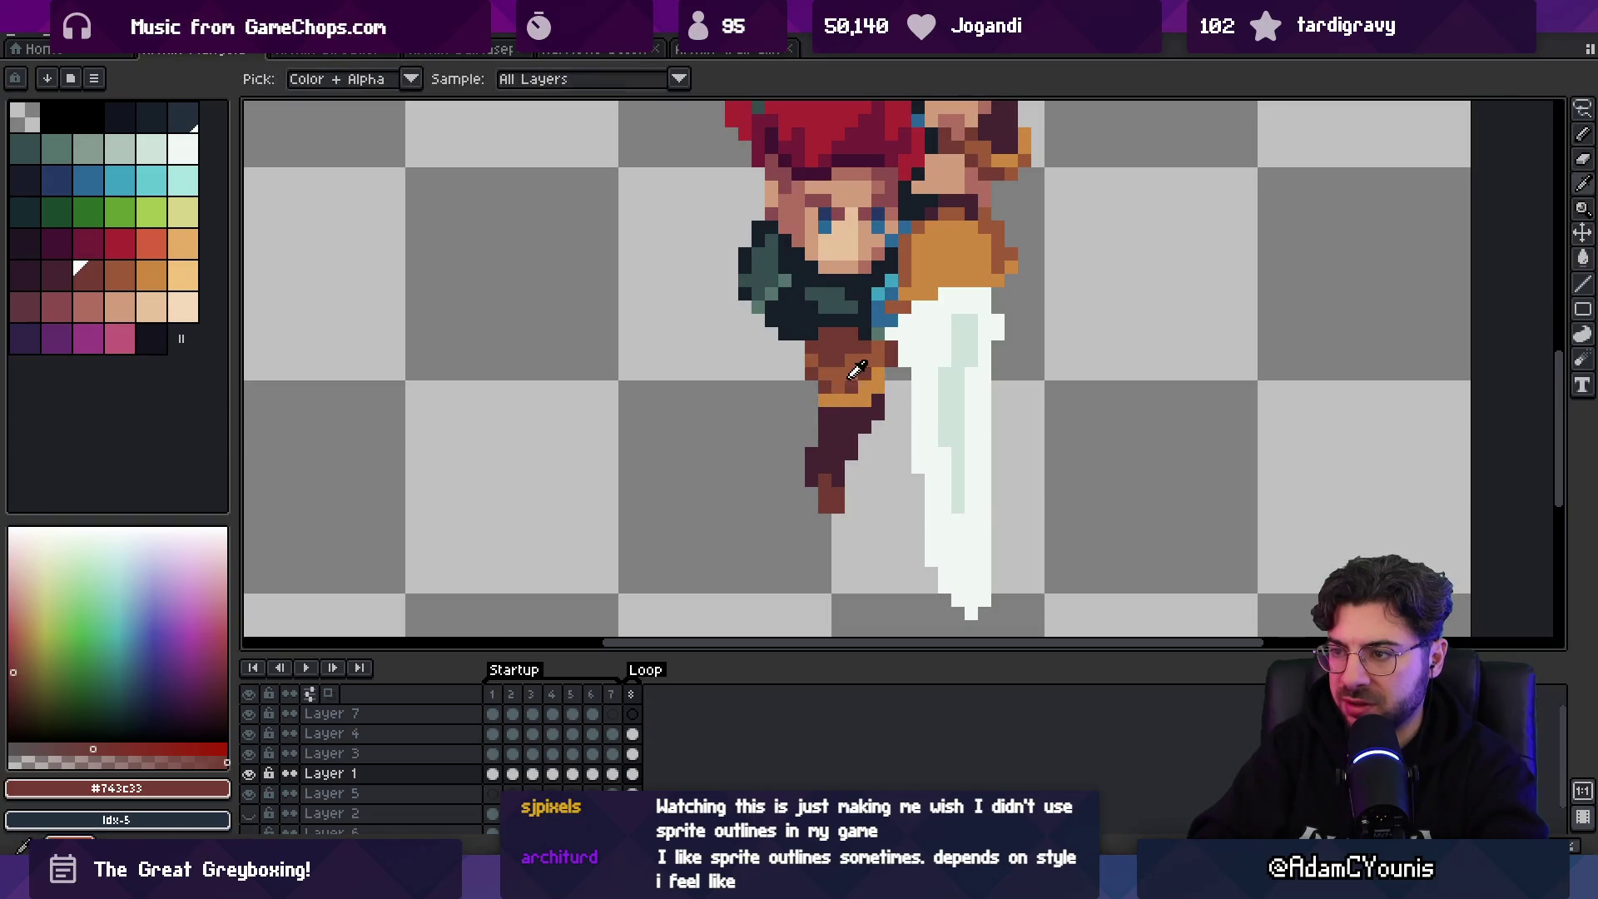
{"action": "left_click", "coordinate": [857, 371], "text": "alt"}
{"action": "key", "text": "z"}
{"action": "scroll", "coordinate": [887, 387], "scroll_direction": "down", "scroll_amount": 3}
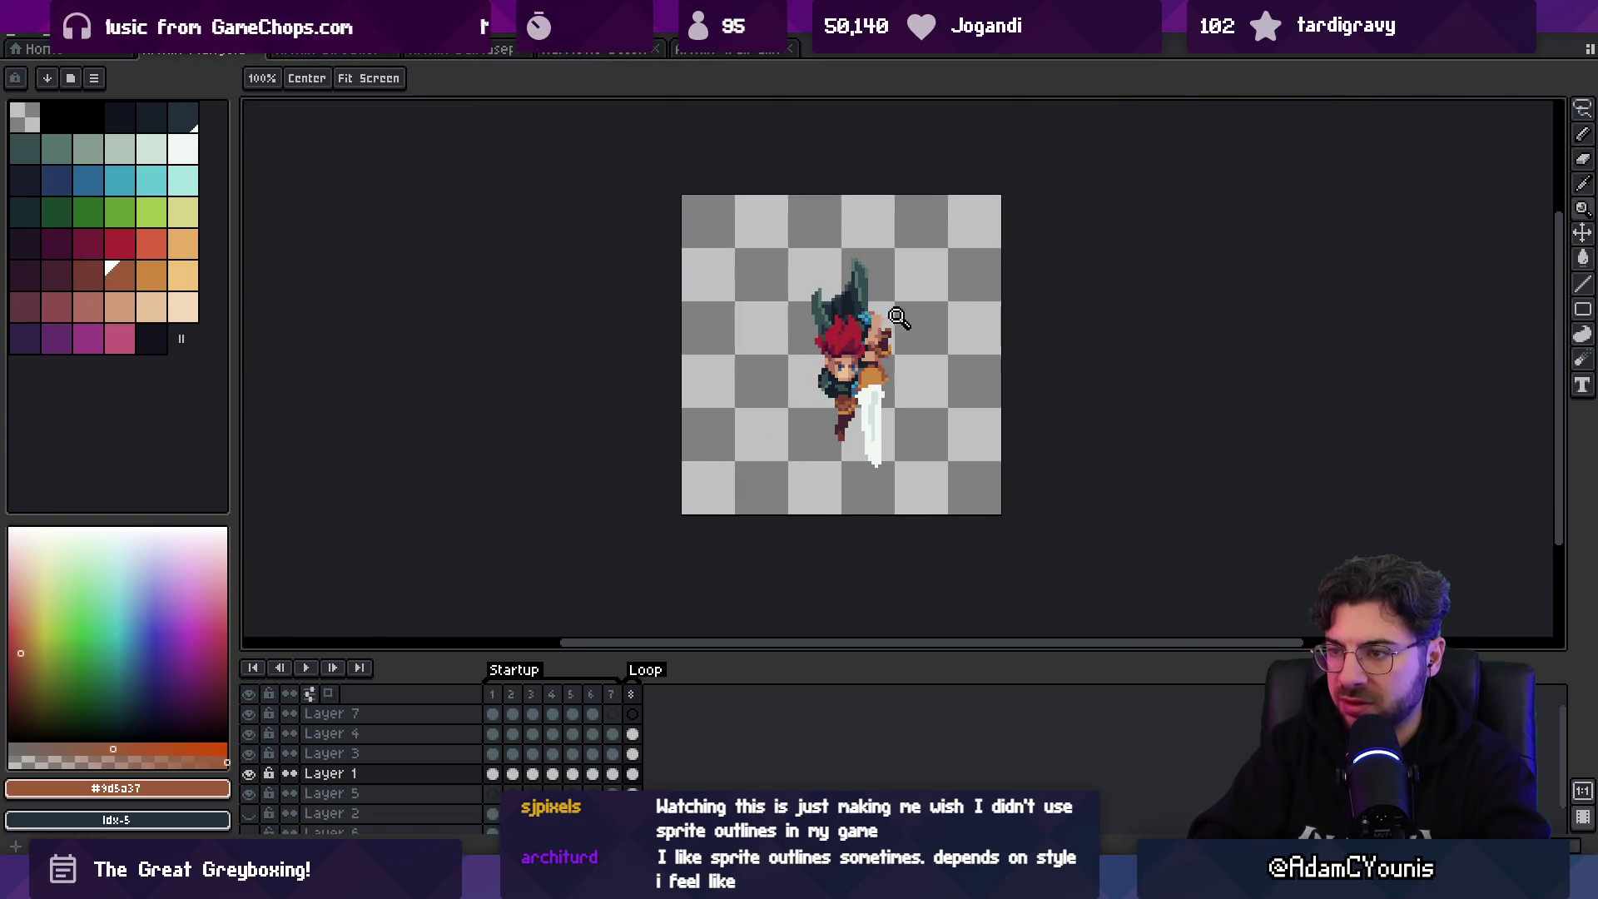
{"action": "scroll", "coordinate": [834, 430], "scroll_direction": "up", "scroll_amount": 3}
{"action": "left_click", "coordinate": [835, 430], "text": "alt"}
{"action": "scroll", "coordinate": [777, 425], "scroll_direction": "down", "scroll_amount": 3}
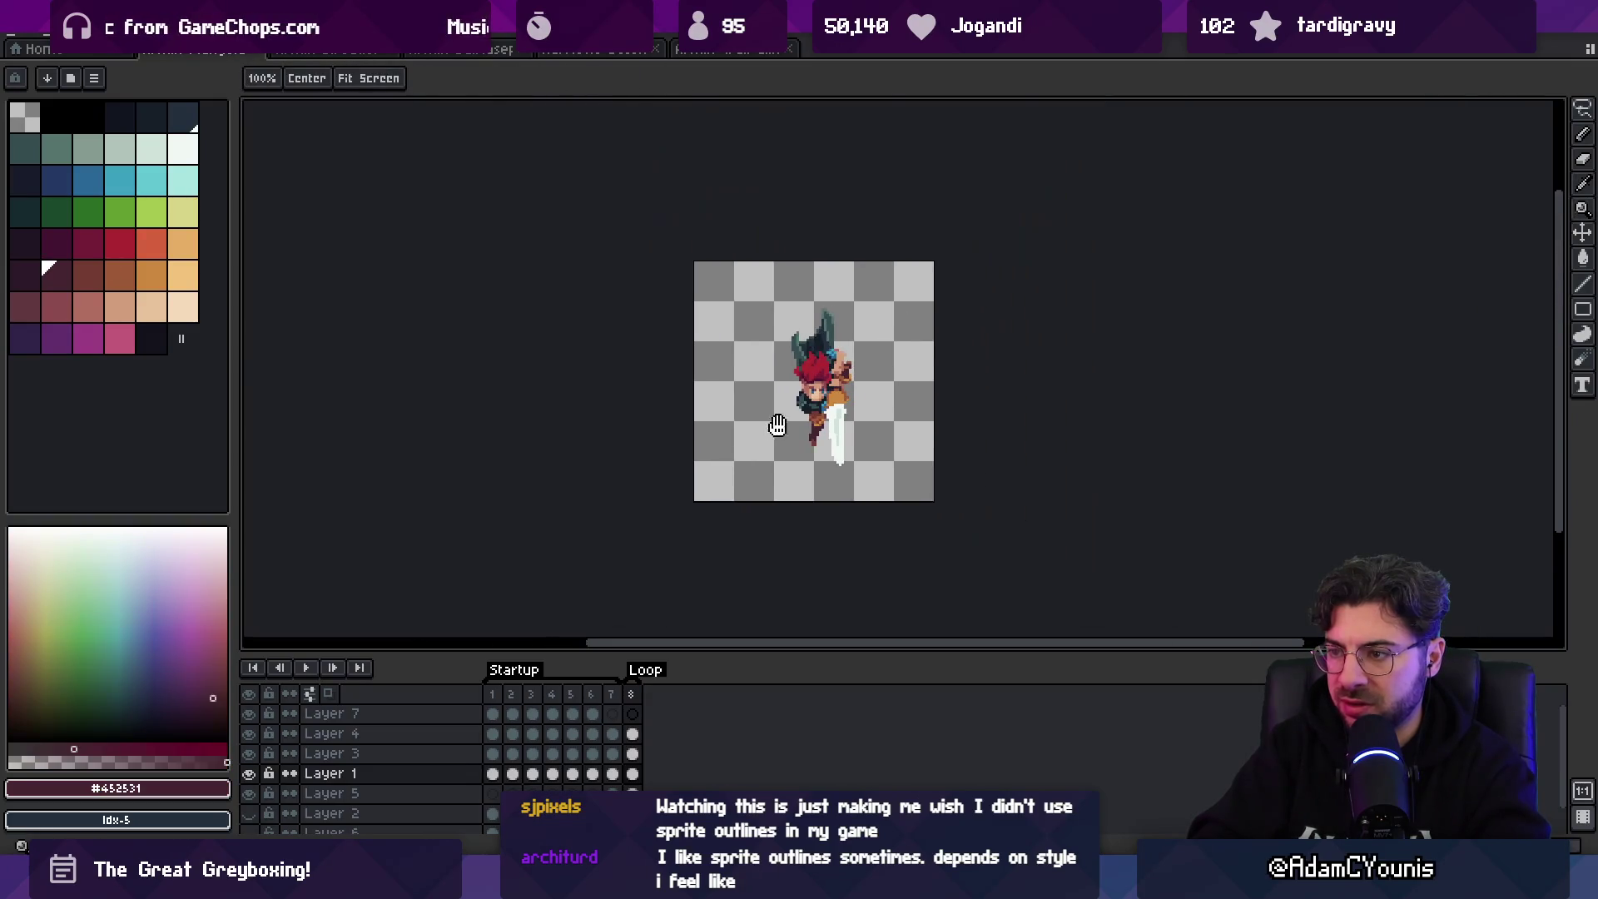
{"action": "scroll", "coordinate": [826, 394], "scroll_direction": "up", "scroll_amount": 3}
{"action": "key", "text": "b"}
{"action": "left_click", "coordinate": [843, 400], "text": "alt"}
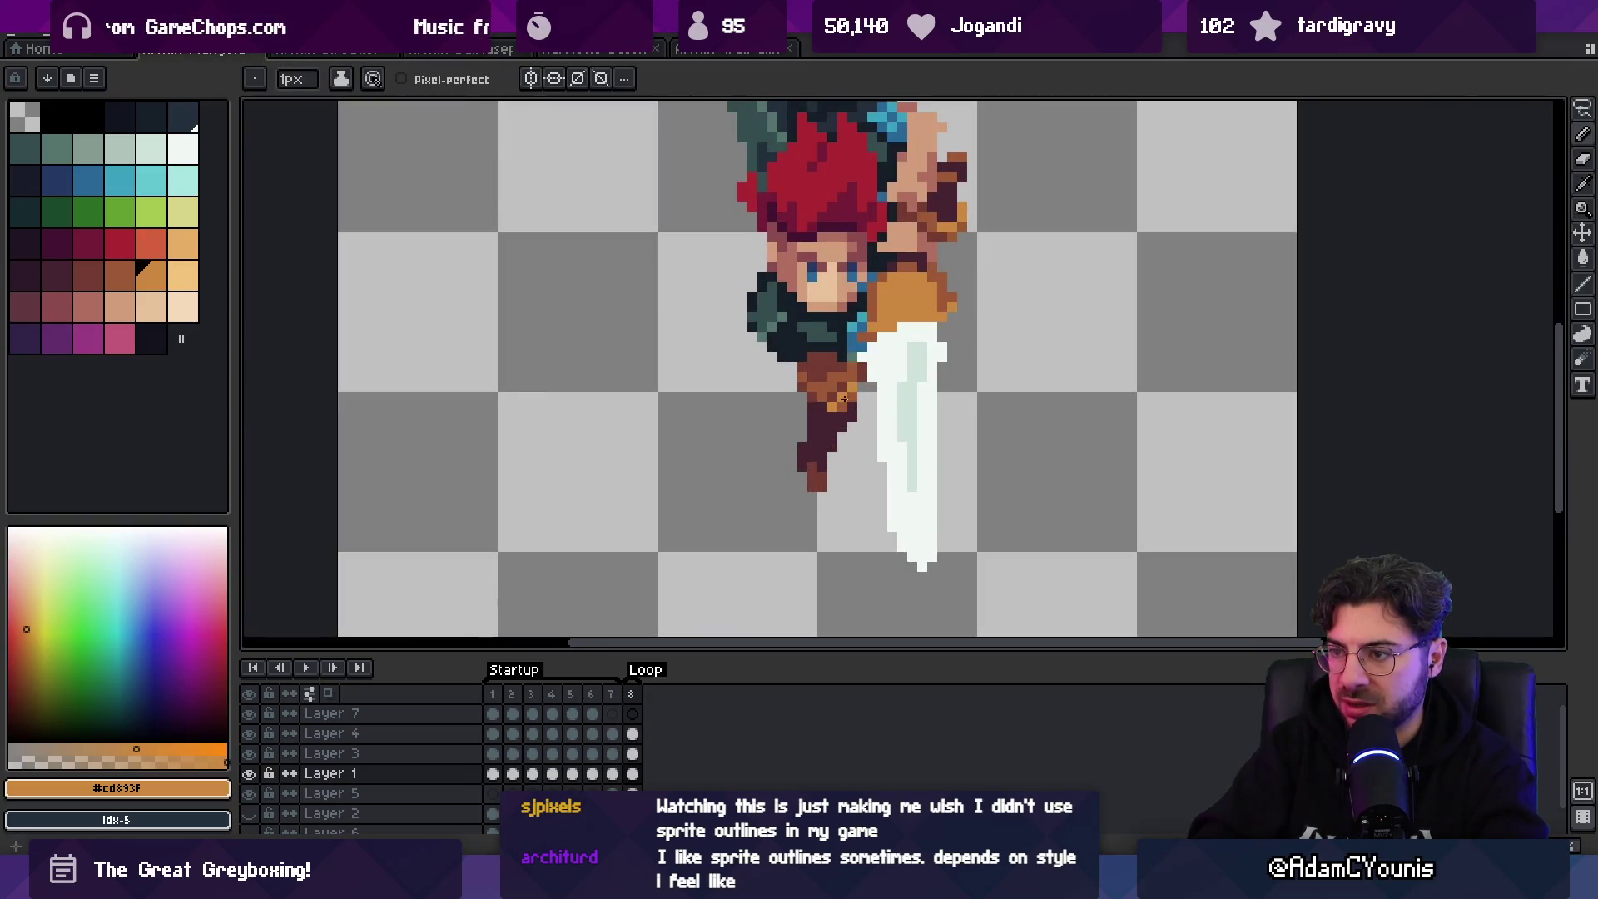
{"action": "left_click", "coordinate": [858, 378], "text": "alt"}
- Touch up the pixels near the belt with orange and mid brown, checking at different zooms
{"action": "scroll", "coordinate": [866, 366], "scroll_direction": "down", "scroll_amount": 3}
{"action": "key", "text": "v"}
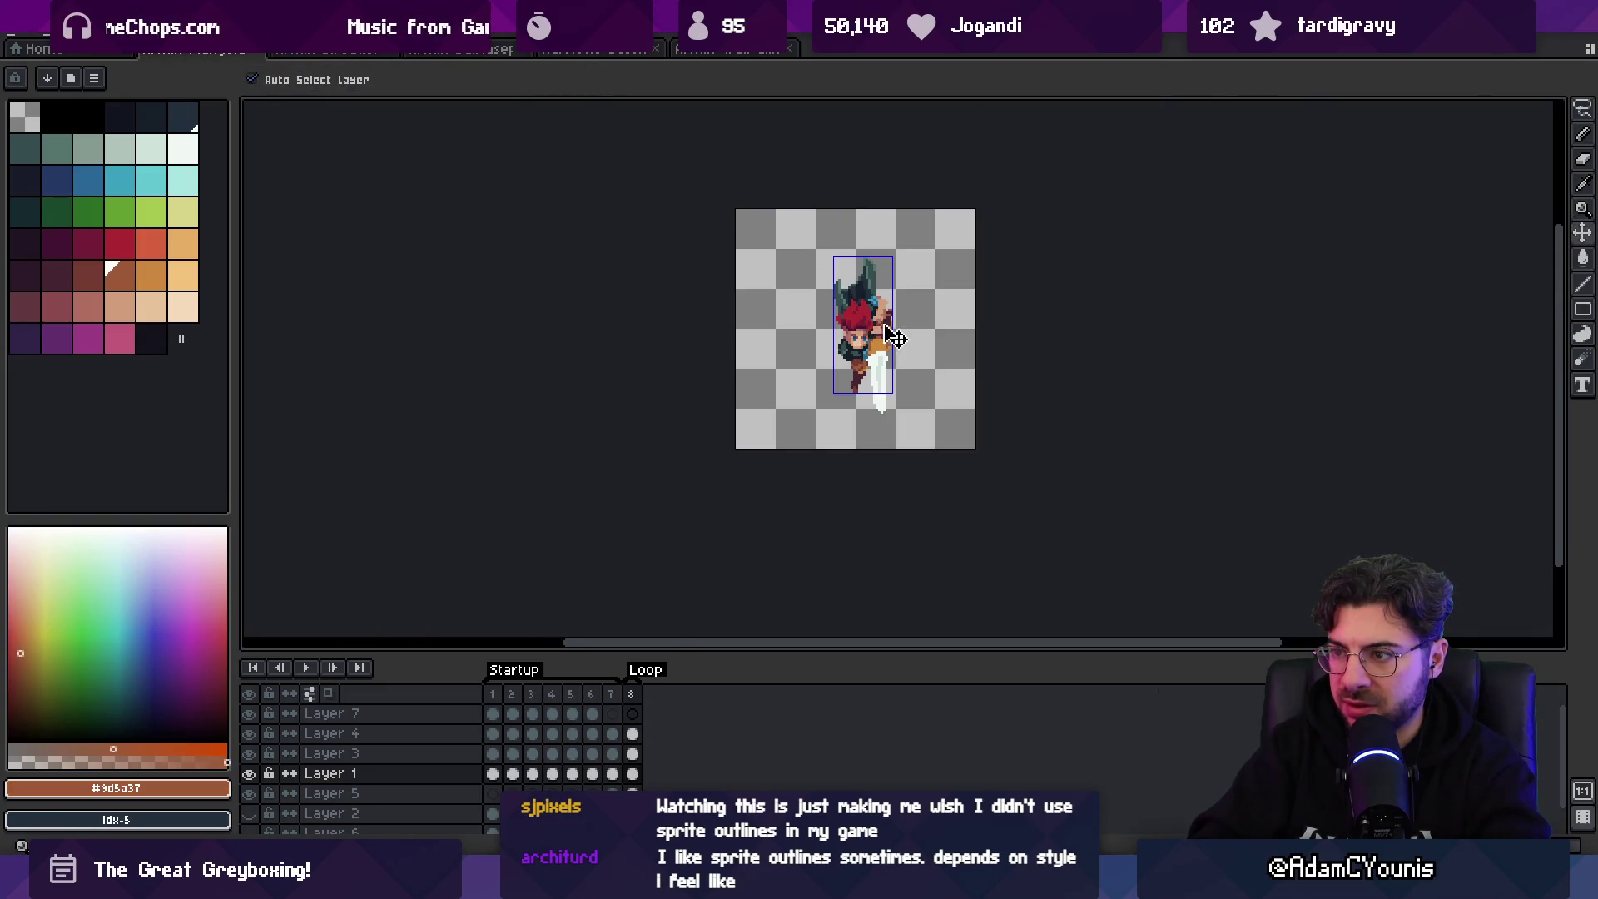
{"action": "scroll", "coordinate": [866, 358], "scroll_direction": "up", "scroll_amount": 4}
{"action": "key", "text": "b"}
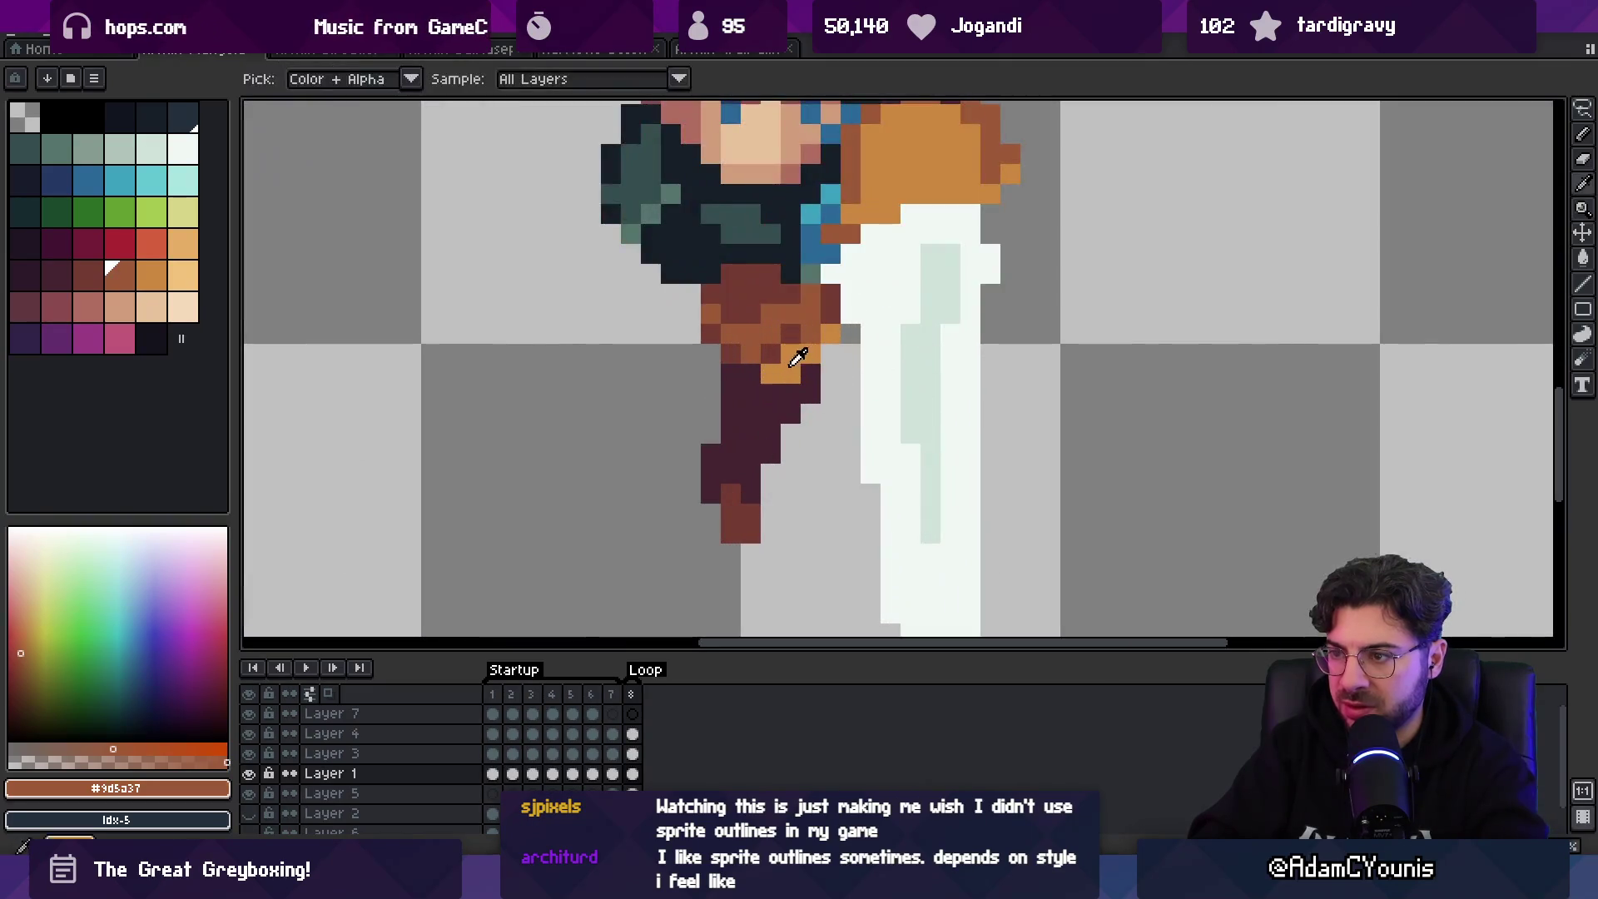
{"action": "left_click", "coordinate": [812, 366], "text": "alt"}
{"action": "left_click", "coordinate": [803, 333], "text": "alt"}
{"action": "left_click", "coordinate": [797, 333], "text": "alt"}
{"action": "left_click", "coordinate": [790, 325], "text": "alt"}
{"action": "key", "text": "z"}
{"action": "scroll", "coordinate": [794, 323], "scroll_direction": "down", "scroll_amount": 3}
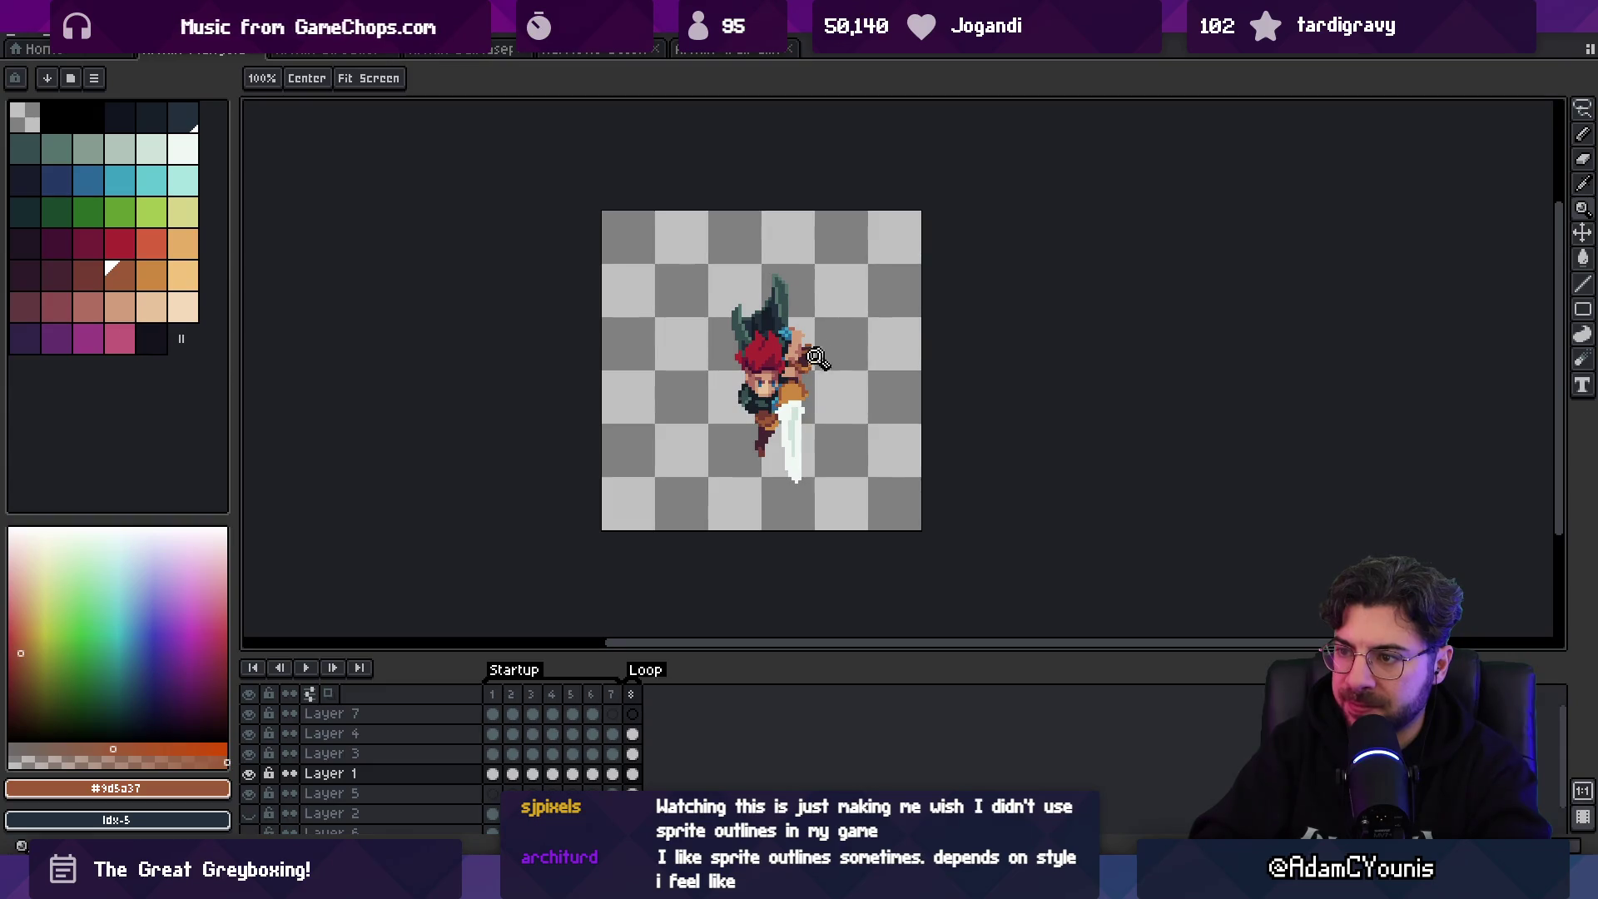
{"action": "scroll", "coordinate": [815, 358], "scroll_direction": "up", "scroll_amount": 2}
{"action": "key", "text": "m"}
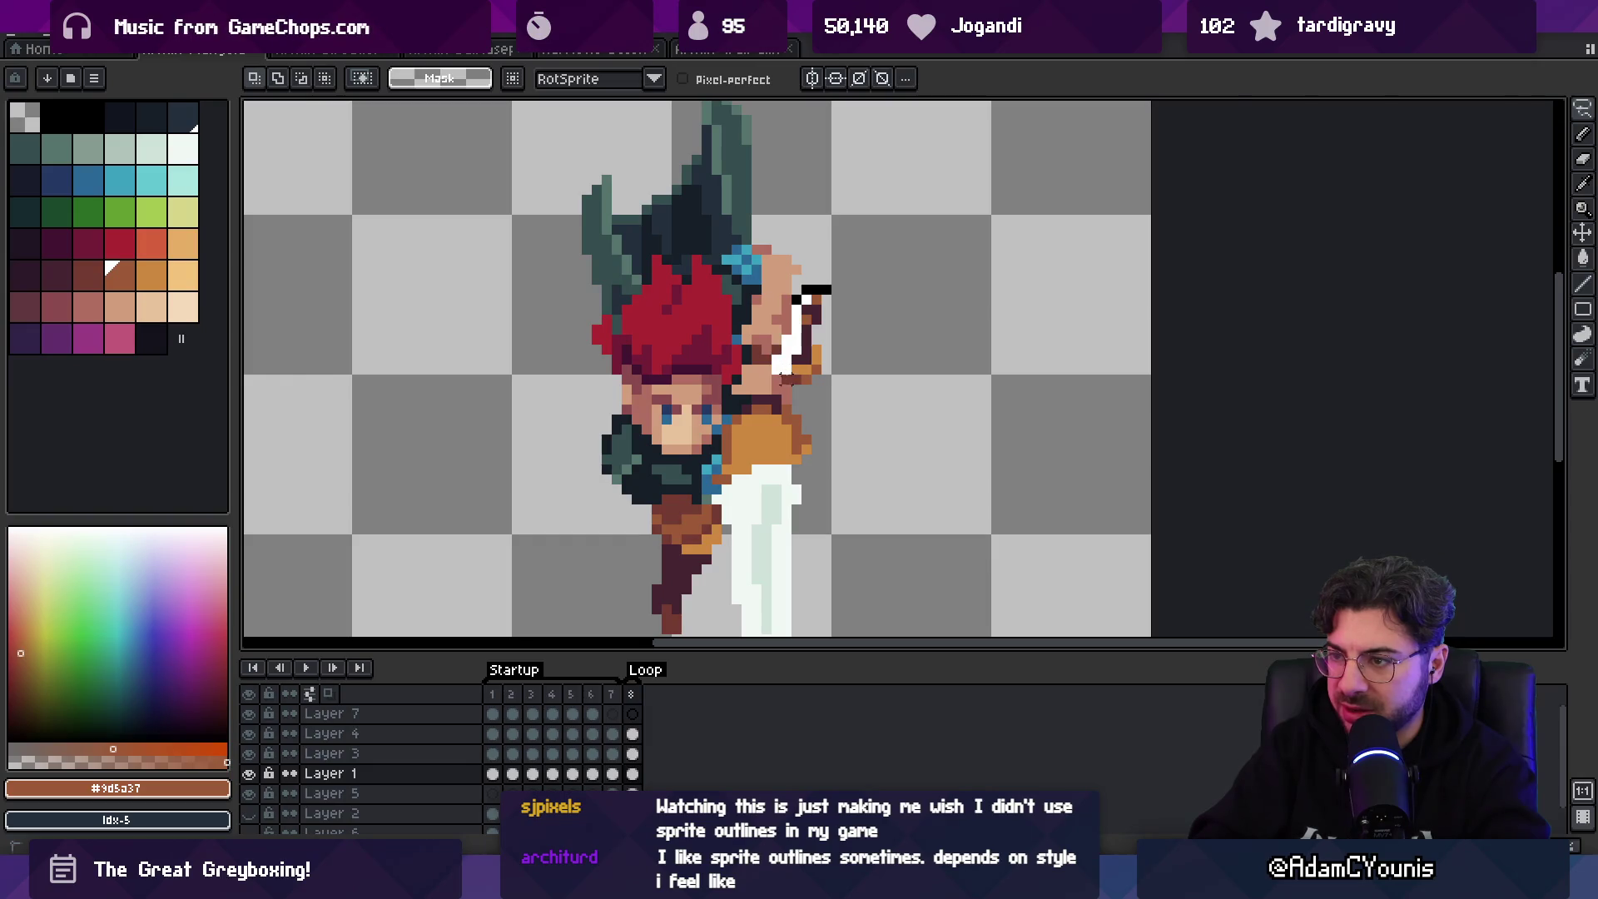
- Paste the brown block, mirror it horizontally, tilt it 37° and place it beside the face
{"action": "key", "text": "ctrl+v"}
{"action": "mouse_move", "coordinate": [944, 322]}
{"action": "left_mouse_down"}
{"action": "mouse_move", "coordinate": [616, 320]}
{"action": "mouse_move", "coordinate": [779, 331]}
{"action": "mouse_move", "coordinate": [778, 378]}
{"action": "mouse_move", "coordinate": [659, 383]}
{"action": "left_mouse_up"}
{"action": "left_click", "coordinate": [50, 32]}
{"action": "left_click", "coordinate": [169, 301]}
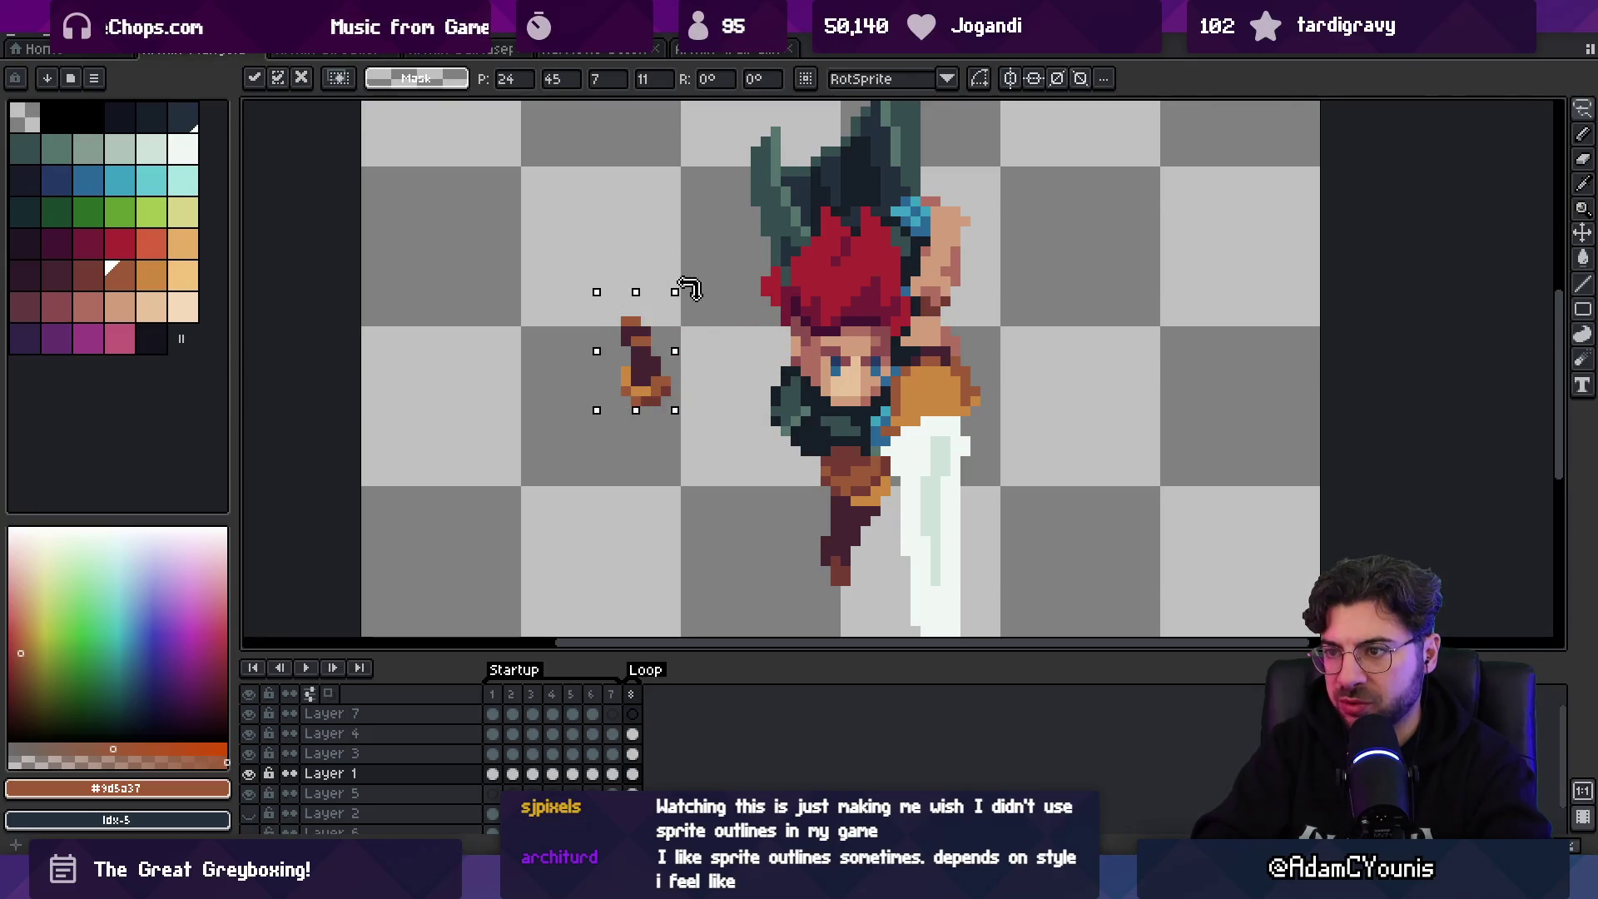
{"action": "left_click_drag", "start_coordinate": [687, 289], "coordinate": [641, 260]}
{"action": "mouse_move", "coordinate": [672, 381]}
{"action": "left_mouse_down"}
{"action": "mouse_move", "coordinate": [815, 378]}
{"action": "mouse_move", "coordinate": [801, 377]}
{"action": "left_mouse_up"}
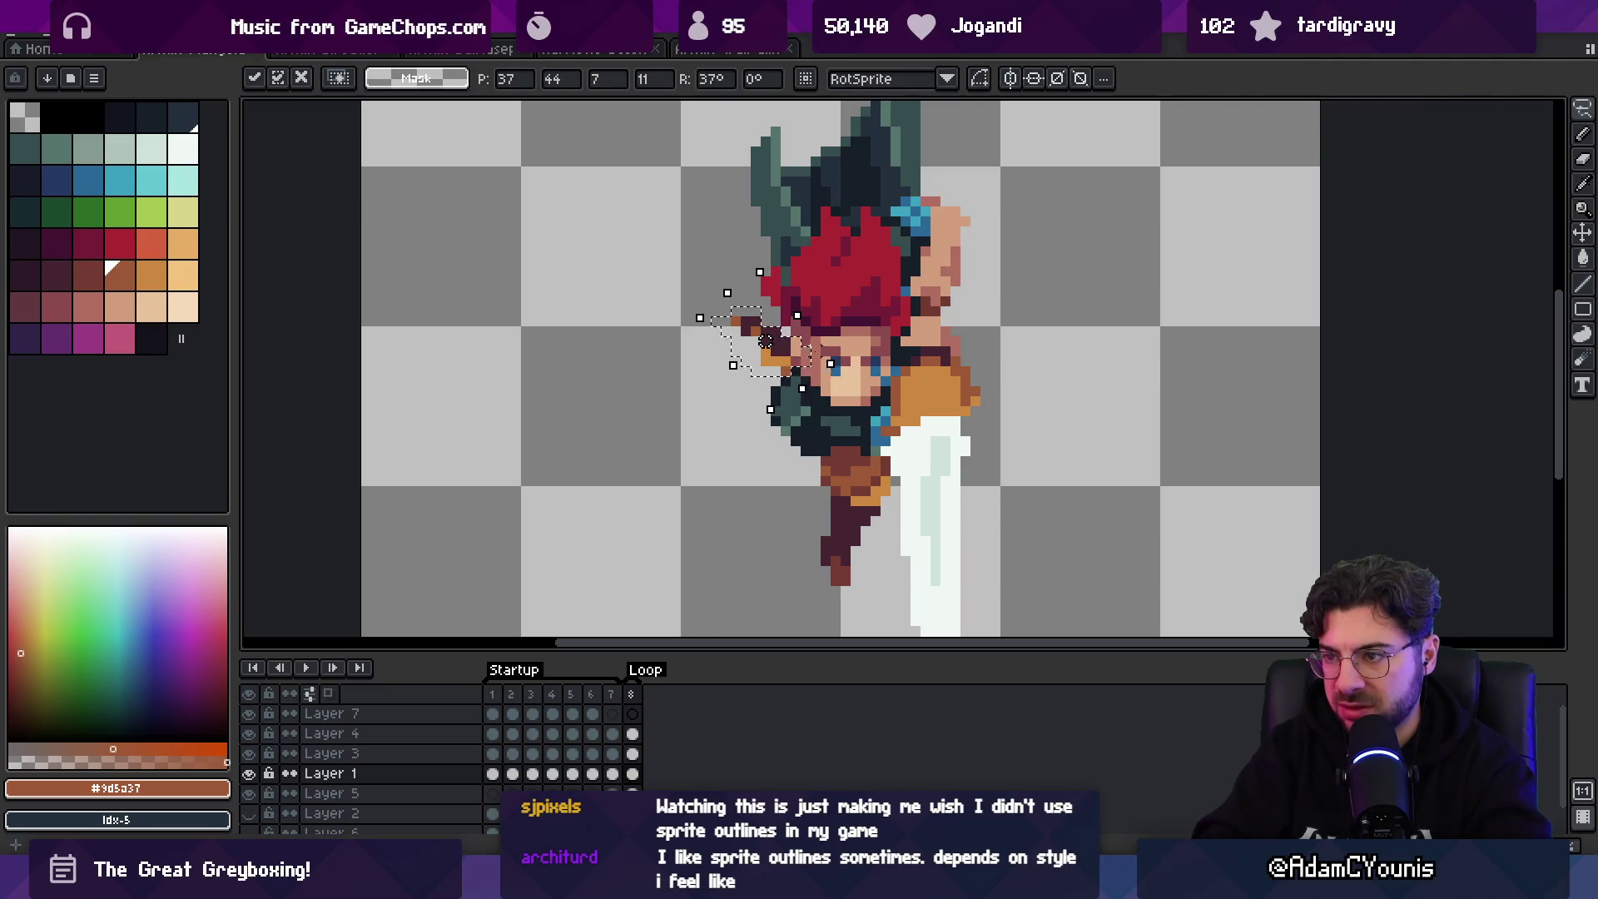
{"action": "key", "text": "1"}
- Zoom in on the swordsman's waist to inspect where shading is needed
{"action": "key", "text": "z"}
{"action": "scroll", "coordinate": [770, 324], "scroll_direction": "up", "scroll_amount": 2}
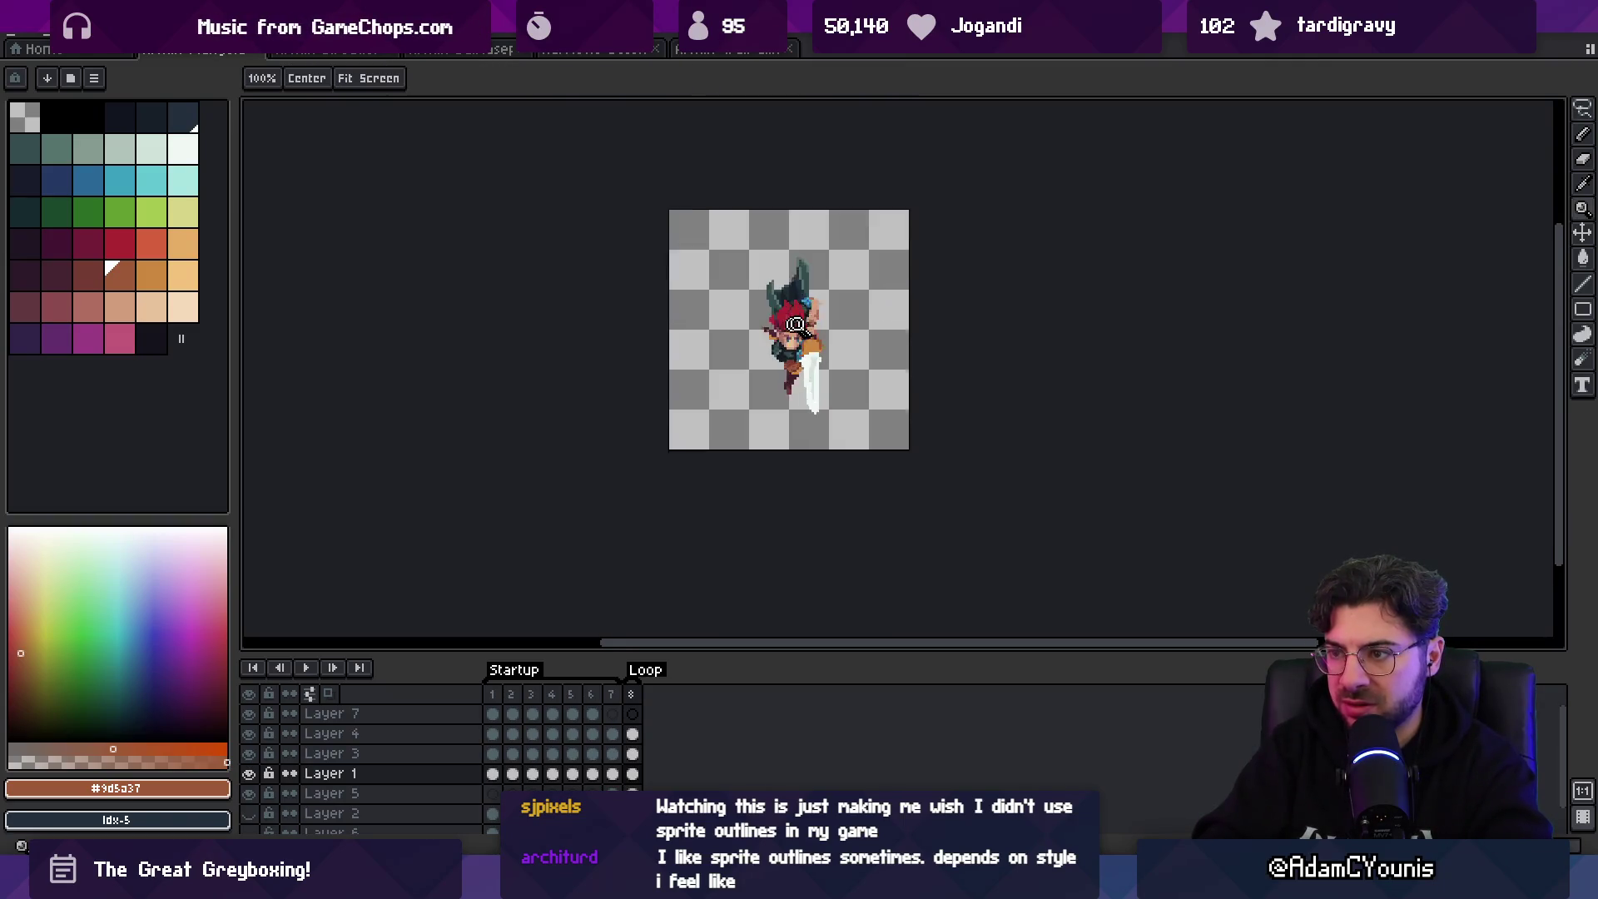
{"action": "key", "text": "b"}
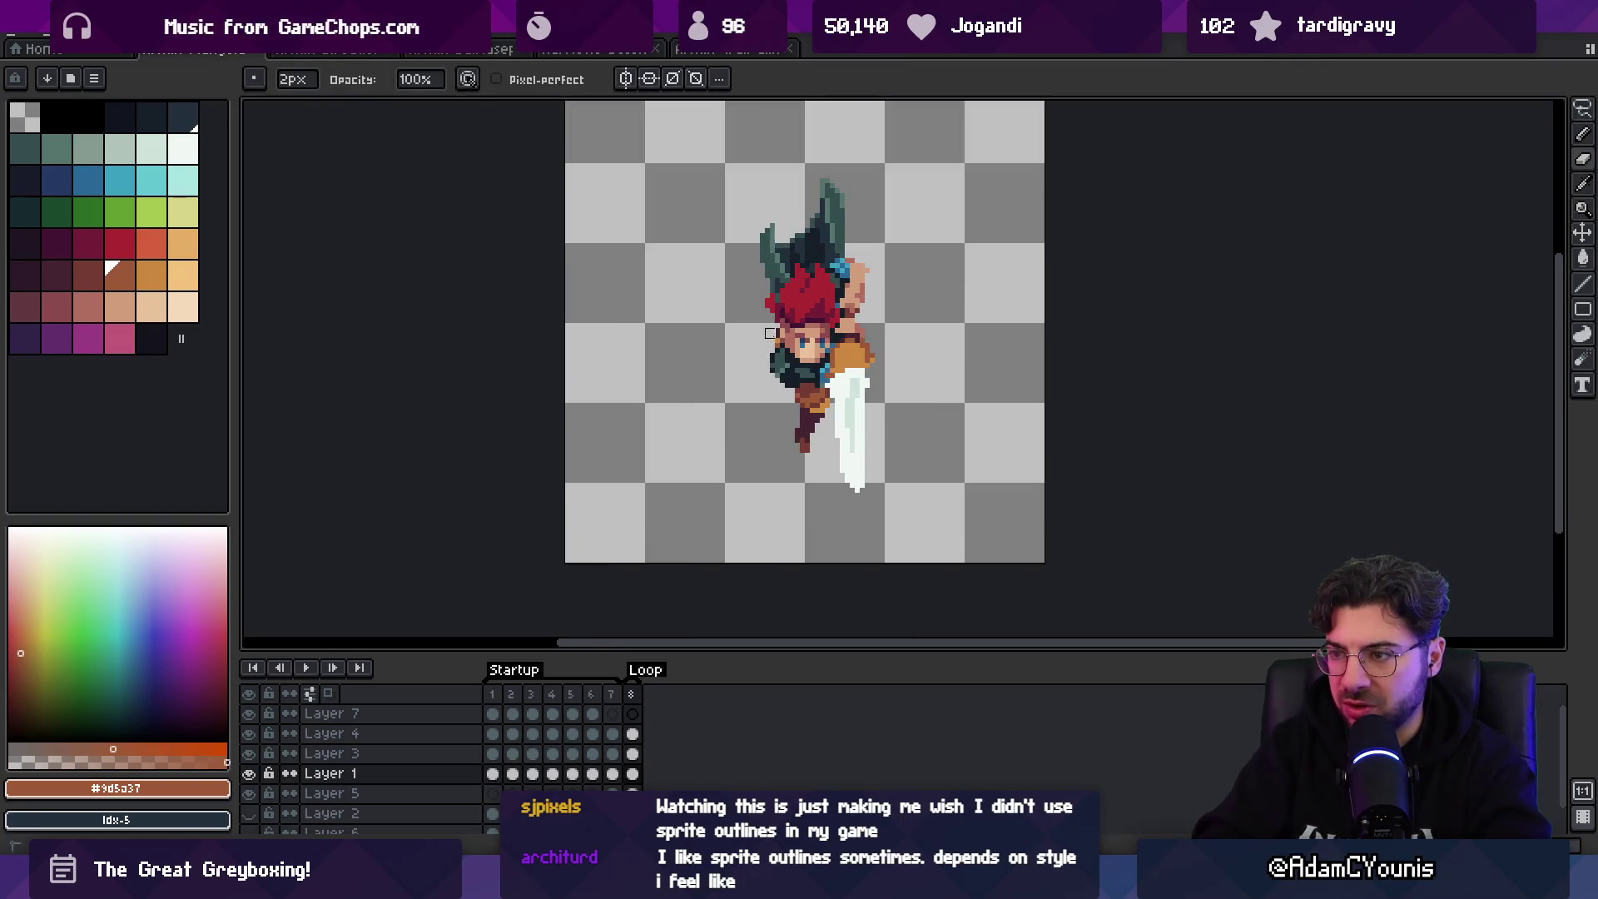
{"action": "key", "text": "z"}
{"action": "scroll", "coordinate": [730, 309], "scroll_direction": "down", "scroll_amount": 2}
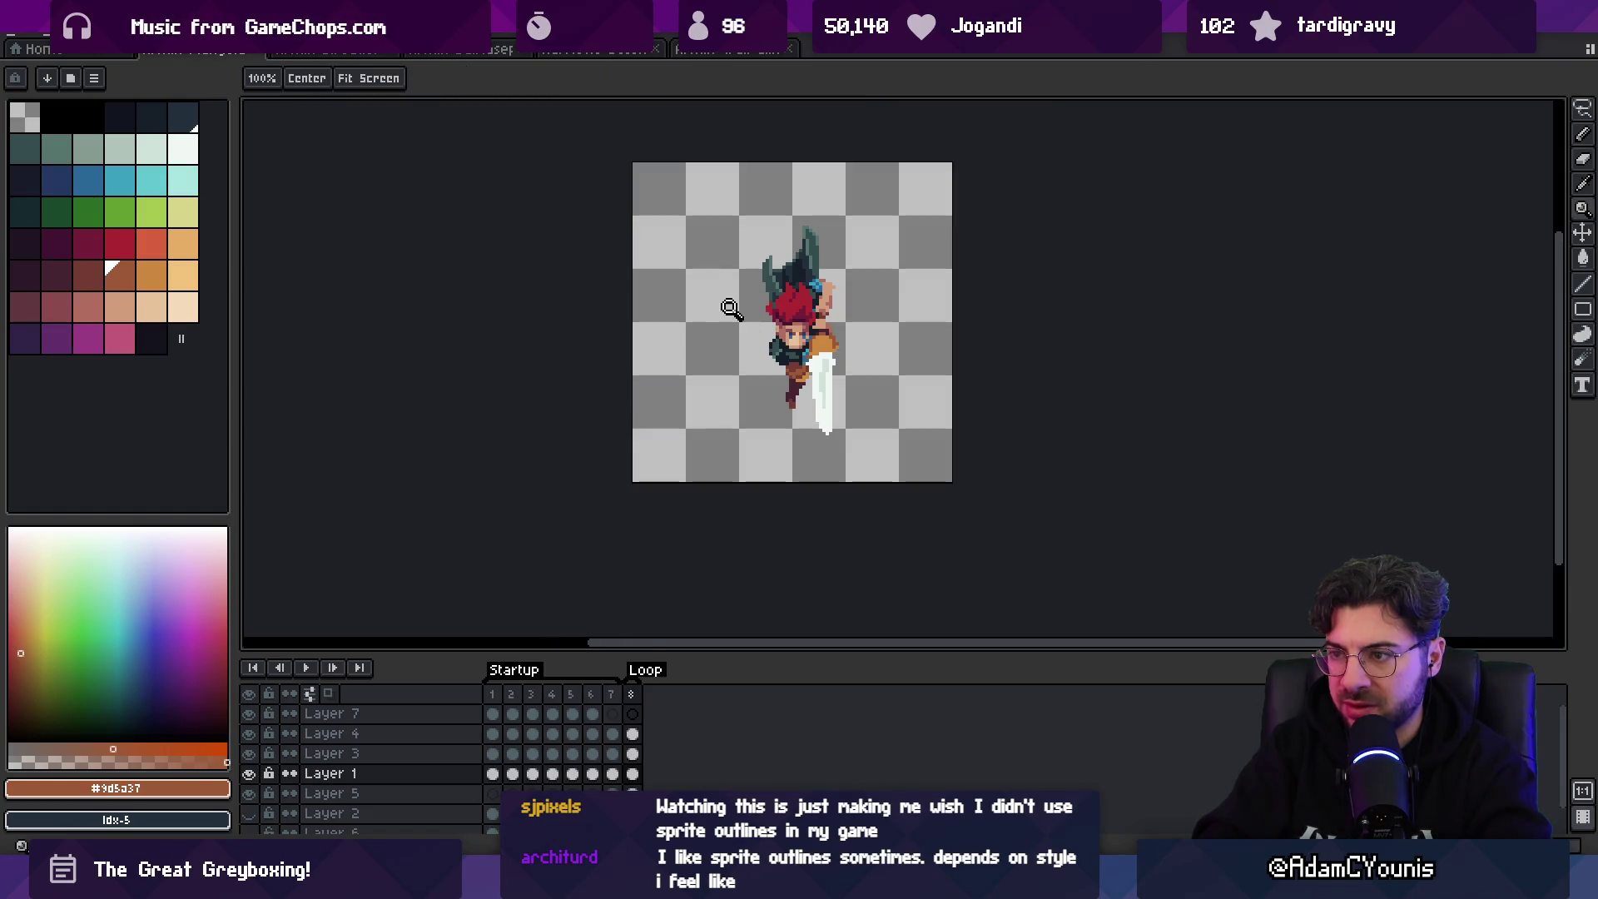
{"action": "scroll", "coordinate": [799, 358], "scroll_direction": "up", "scroll_amount": 2}
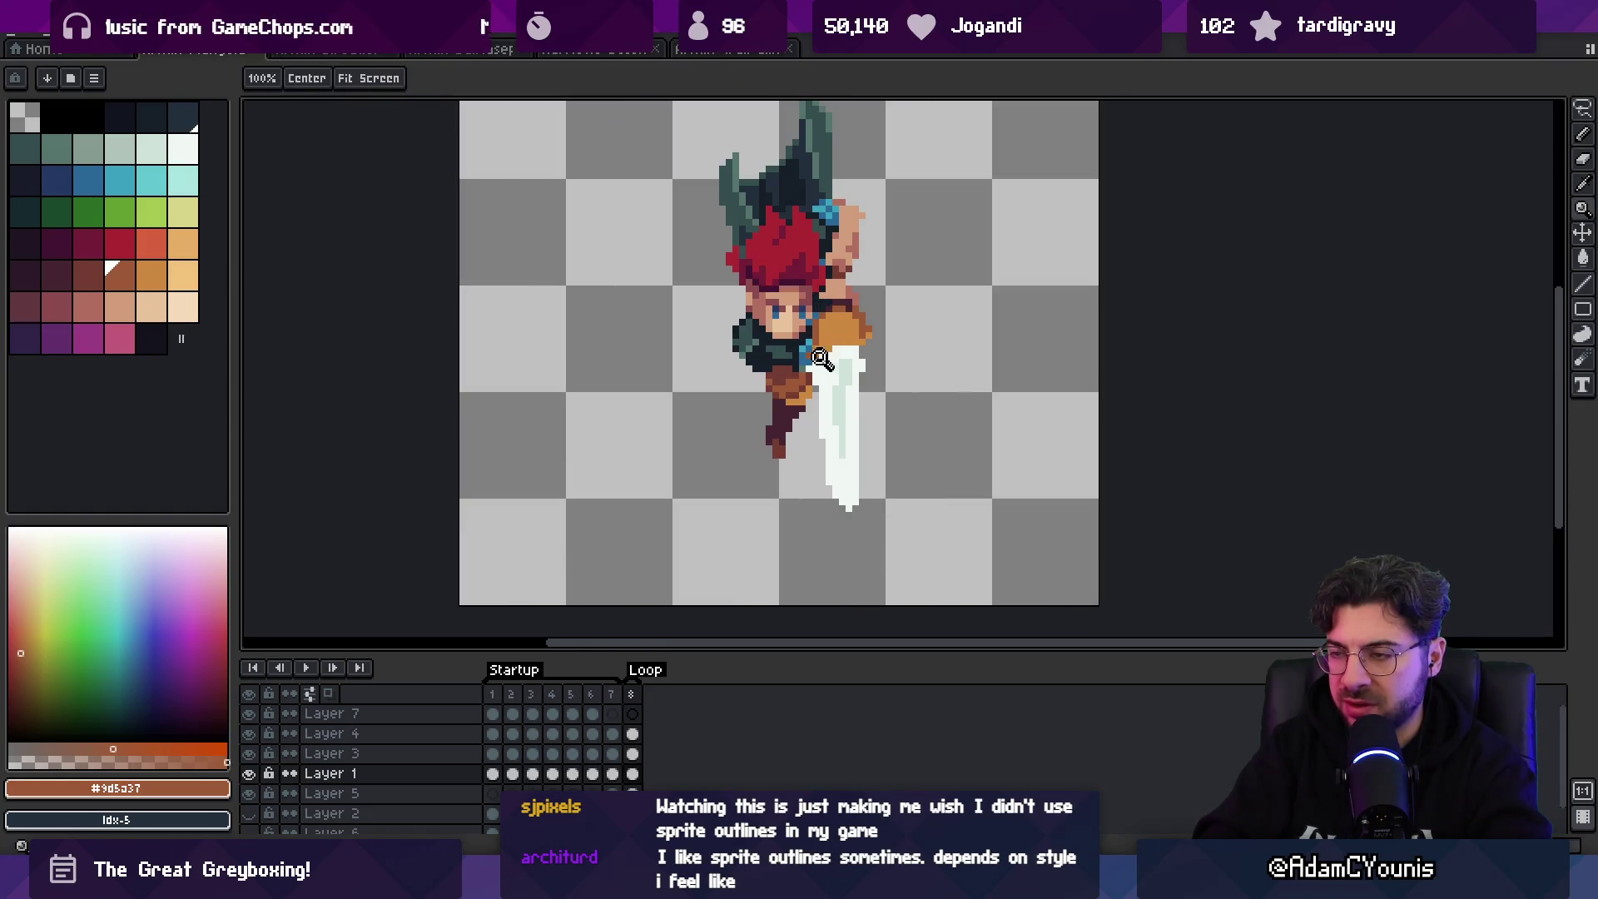
{"action": "key", "text": "b"}
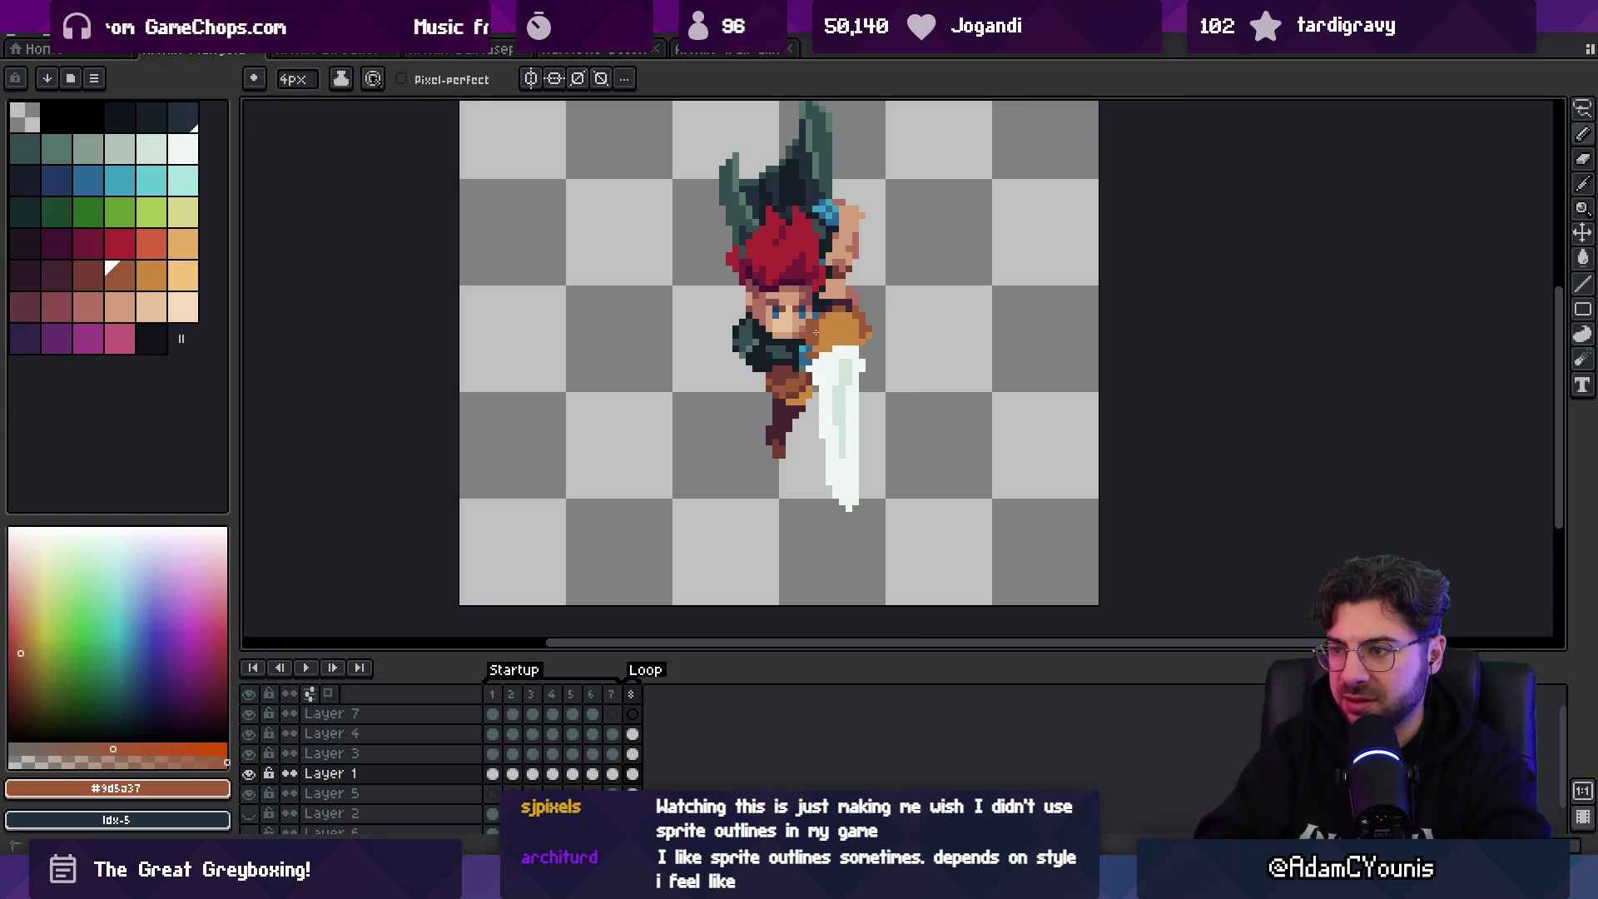
{"action": "key", "text": "z"}
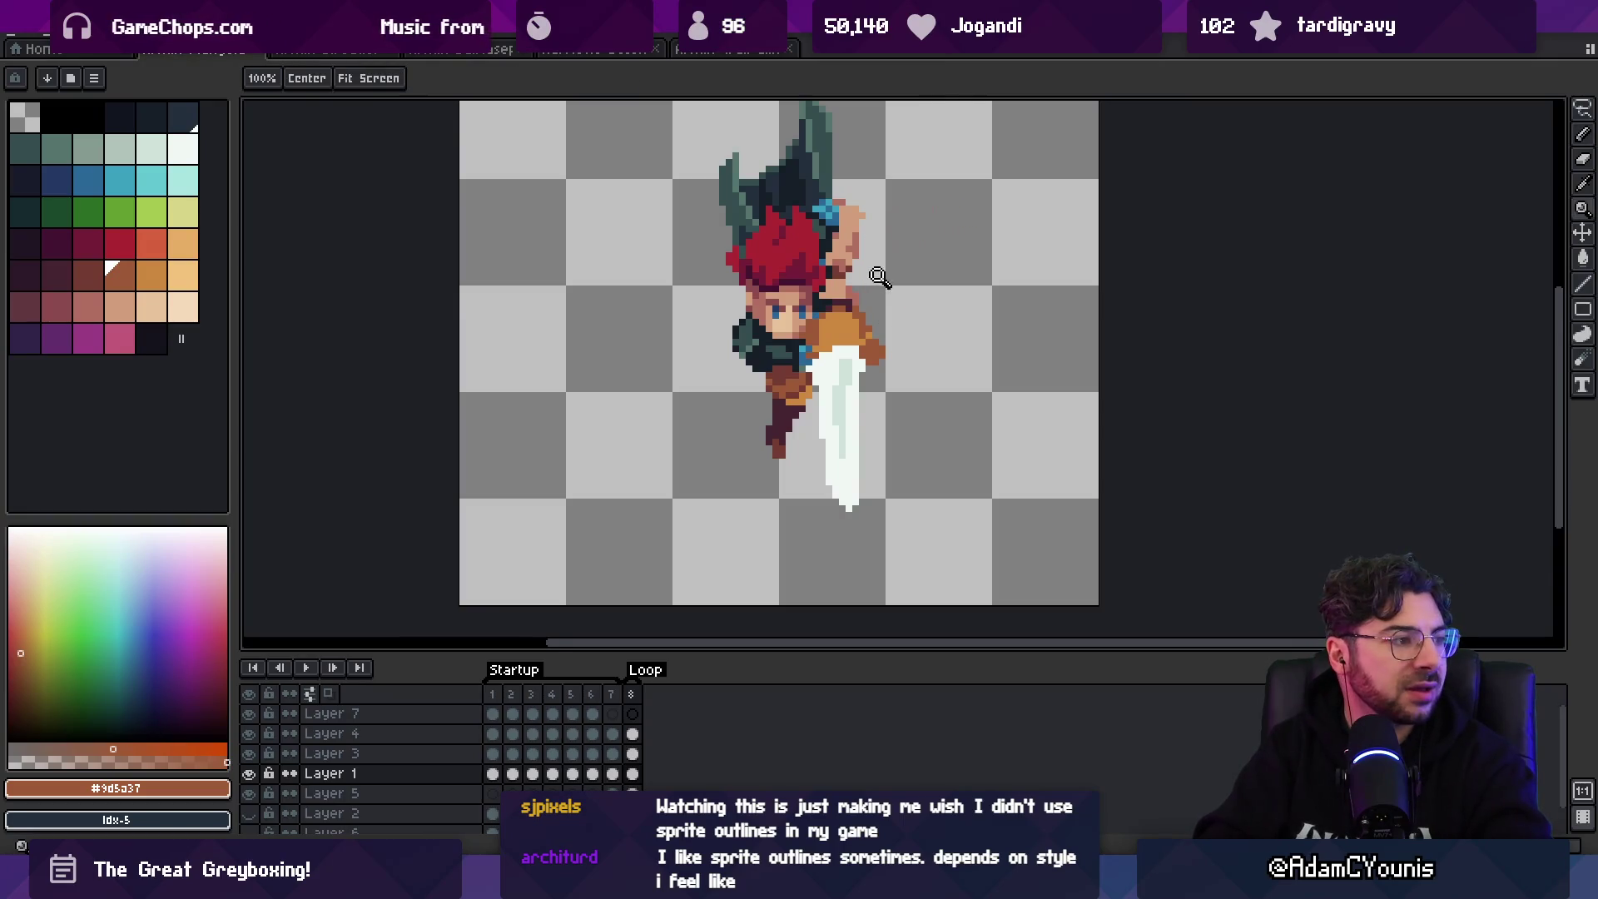
{"action": "scroll", "coordinate": [874, 275], "scroll_direction": "down", "scroll_amount": 2}
{"action": "scroll", "coordinate": [826, 327], "scroll_direction": "up", "scroll_amount": 1}
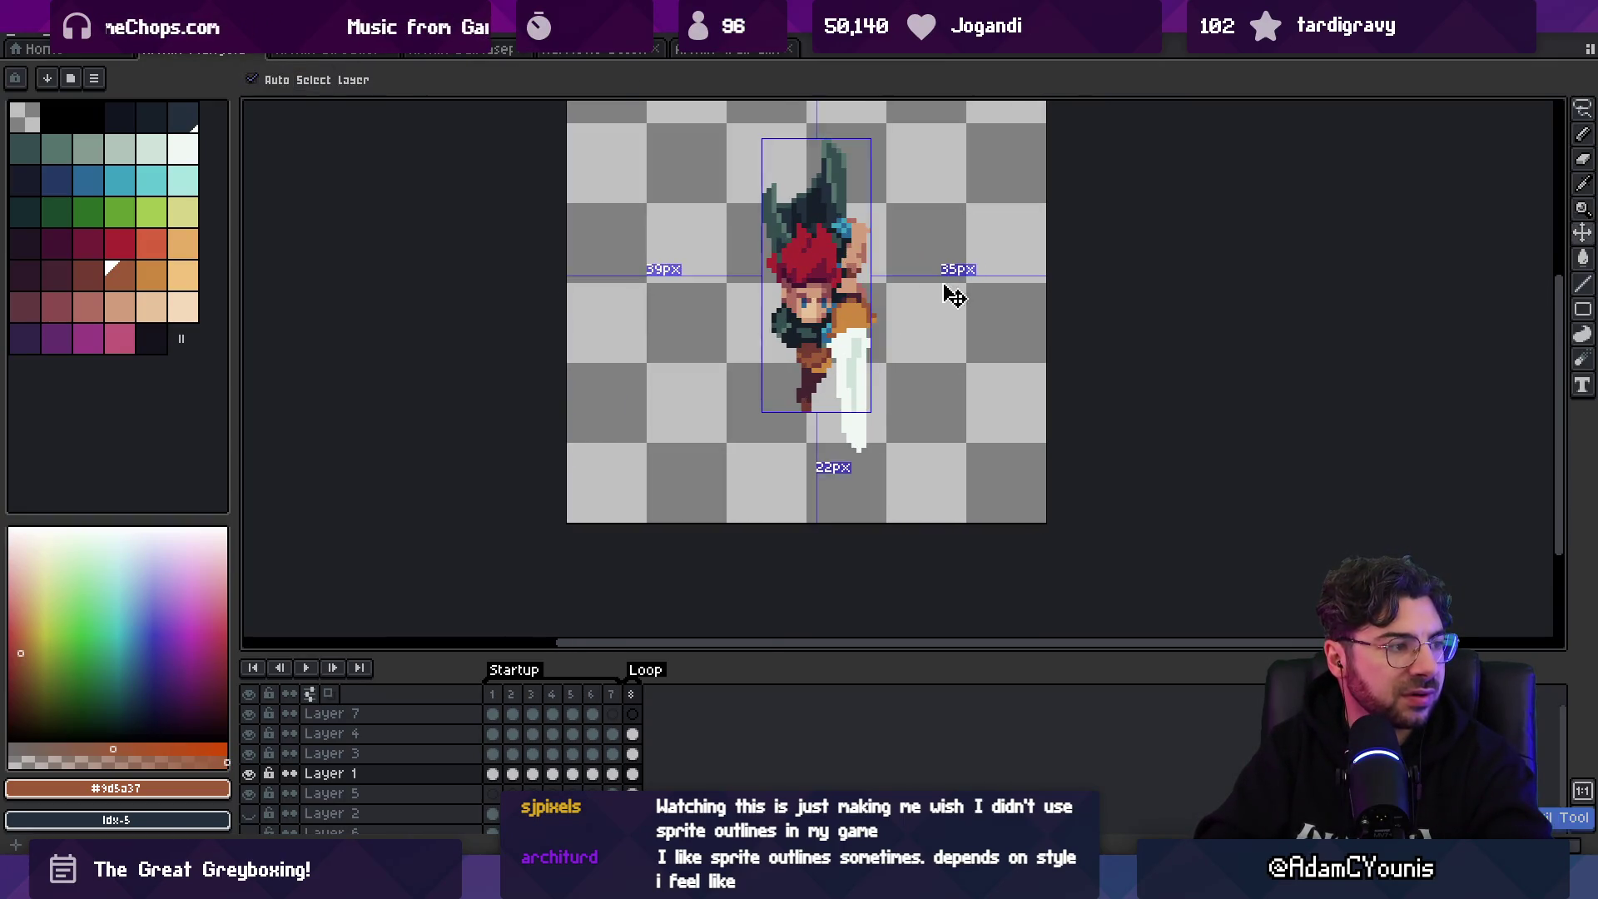
{"action": "scroll", "coordinate": [942, 302], "scroll_direction": "up", "scroll_amount": 1}
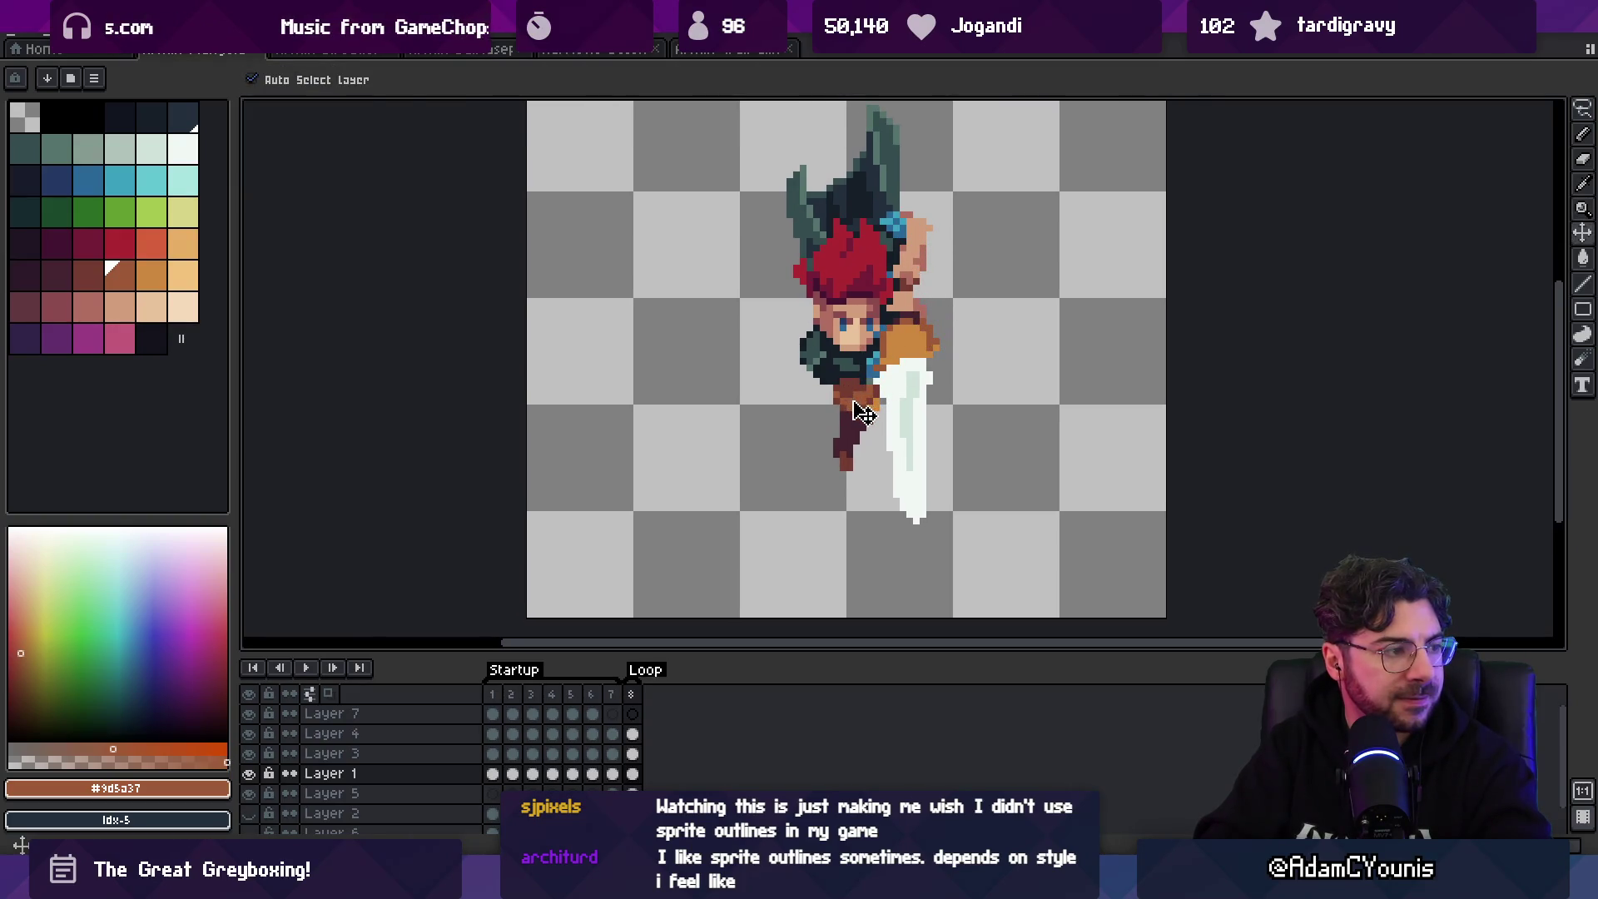
{"action": "scroll", "coordinate": [863, 412], "scroll_direction": "up", "scroll_amount": 2}
{"action": "key", "text": "b"}
- Darken the left waist and belt with #743c33 and #9d5a37 browns sampled from the sprite
{"action": "left_click", "coordinate": [875, 381], "text": "alt"}
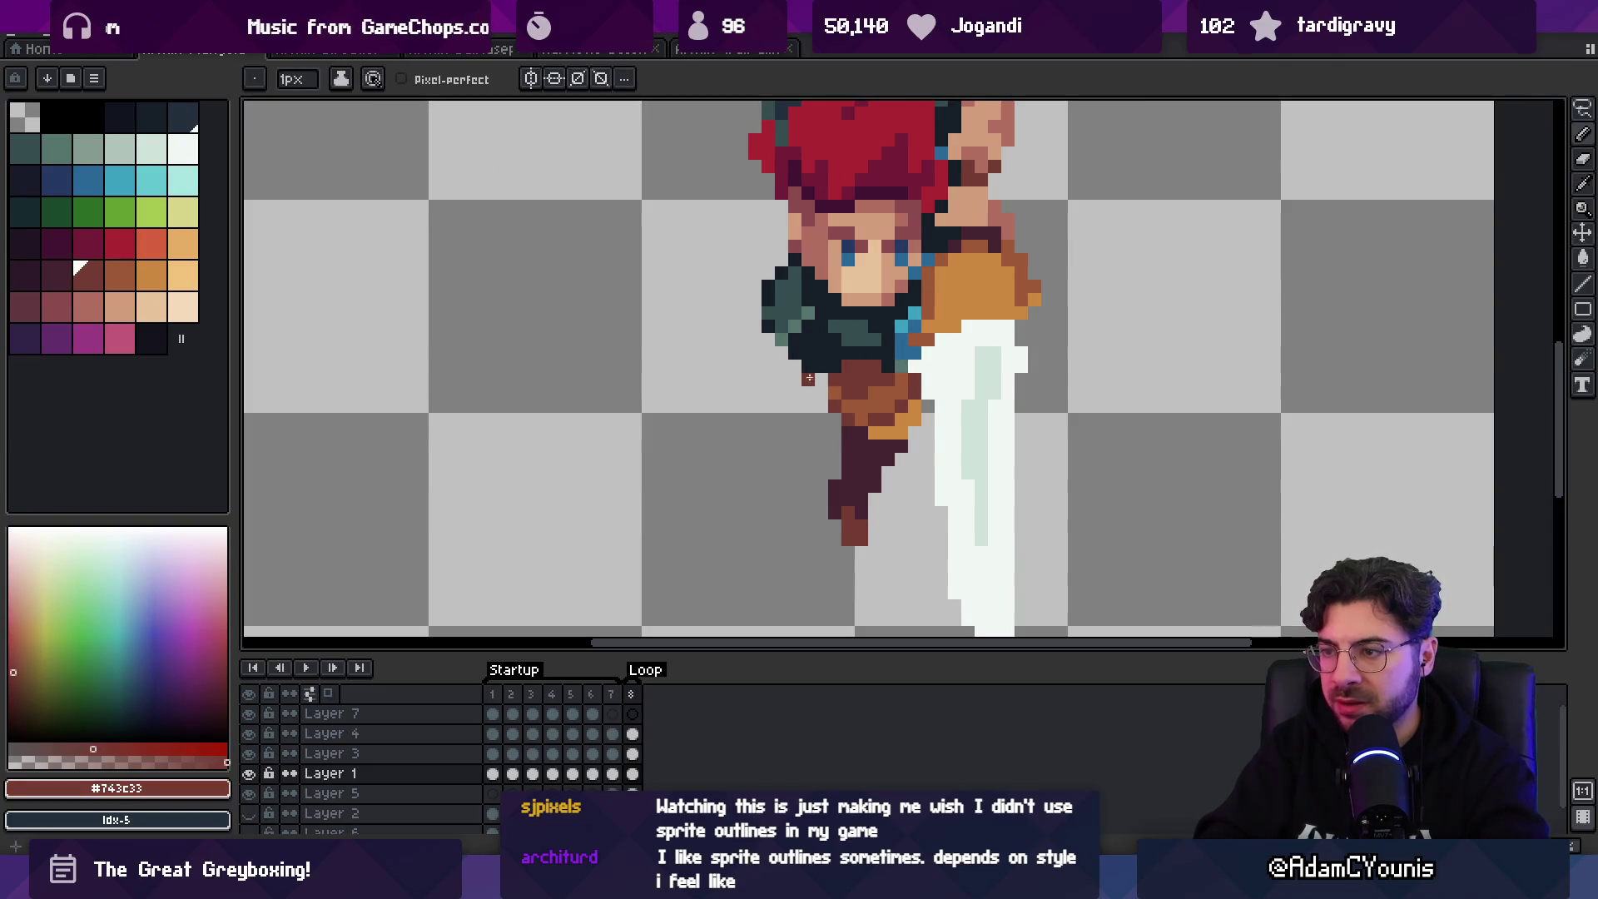
{"action": "left_click", "coordinate": [795, 375]}
{"action": "left_click", "coordinate": [809, 393]}
{"action": "left_click", "coordinate": [852, 402], "text": "alt"}
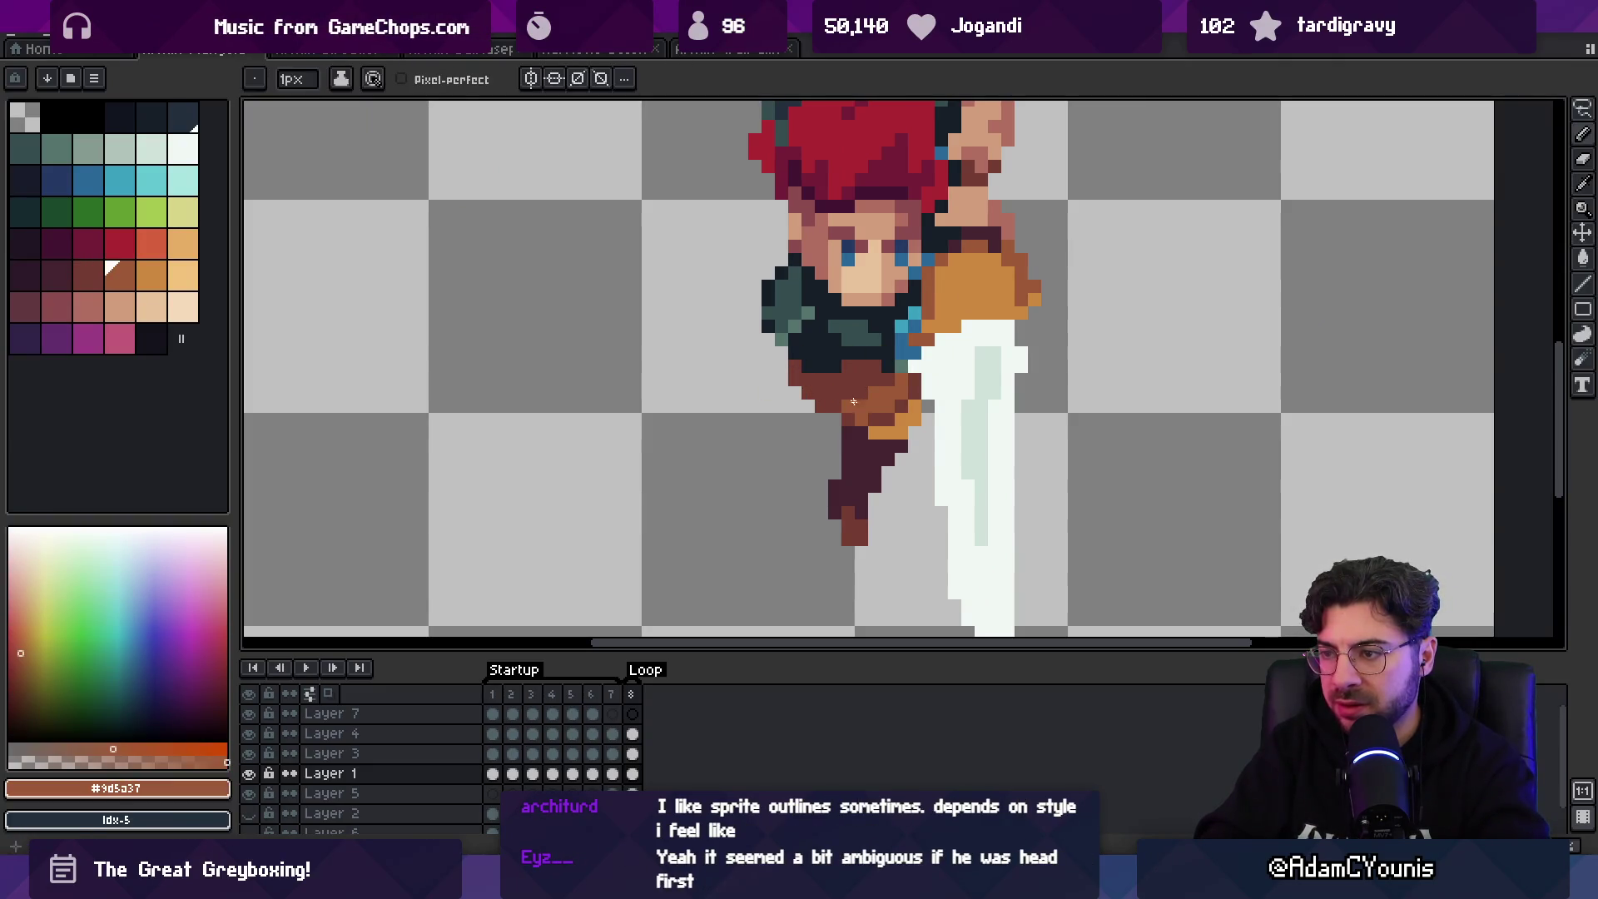
{"action": "left_click", "coordinate": [884, 383], "text": "alt"}
{"action": "key", "text": "z"}
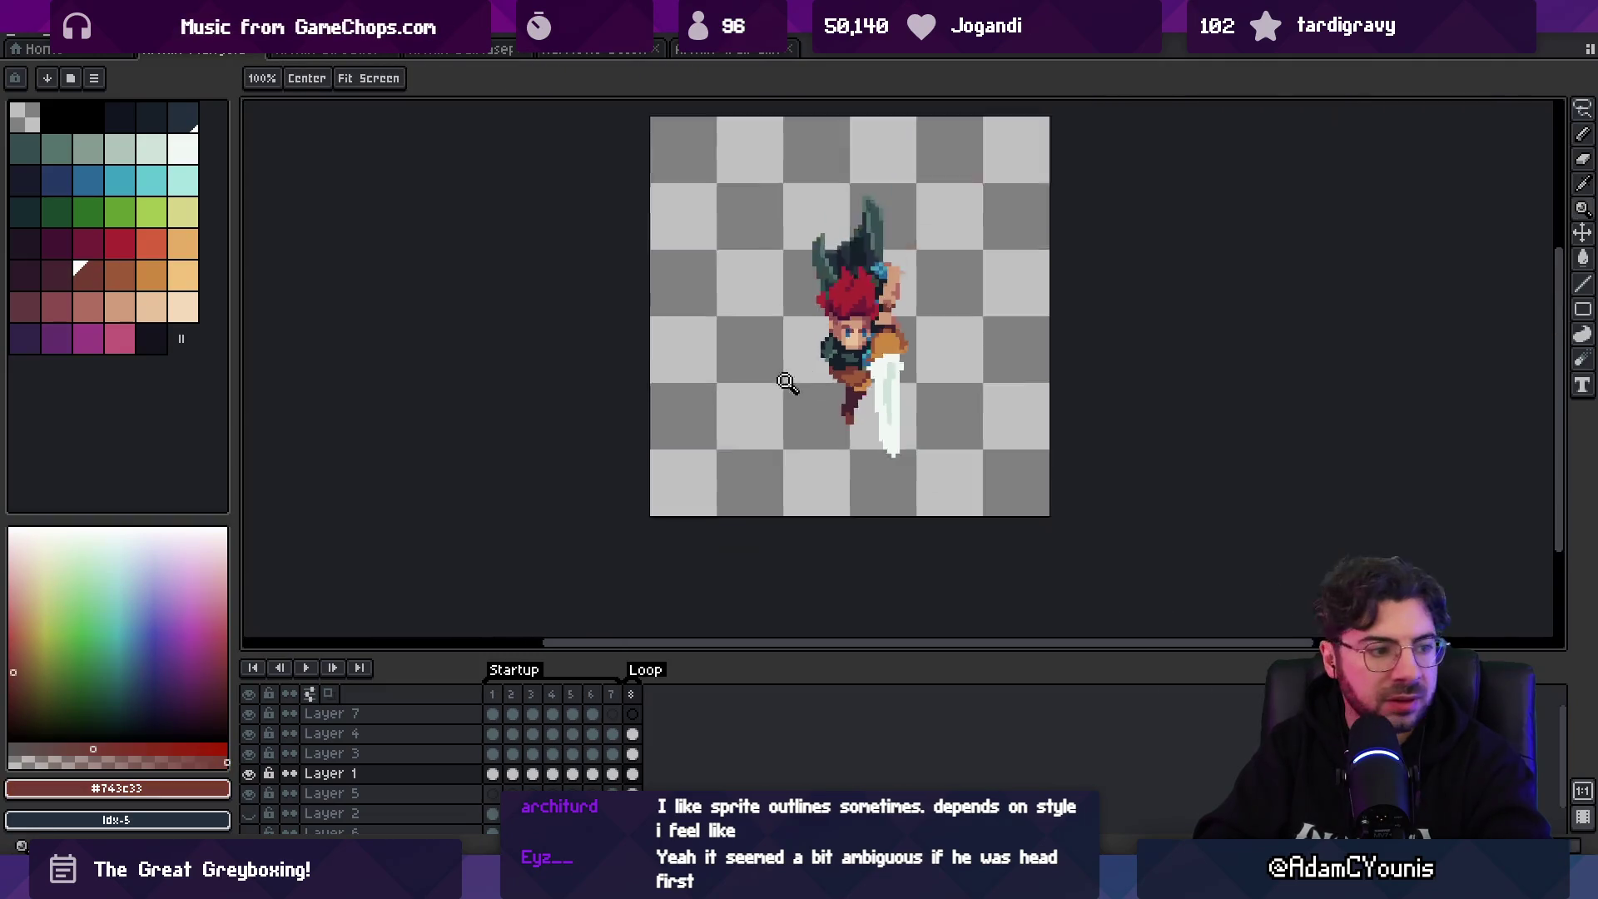
{"action": "scroll", "coordinate": [822, 256], "scroll_direction": "down", "scroll_amount": 2}
{"action": "left_click_drag", "start_coordinate": [887, 268], "coordinate": [866, 282]}
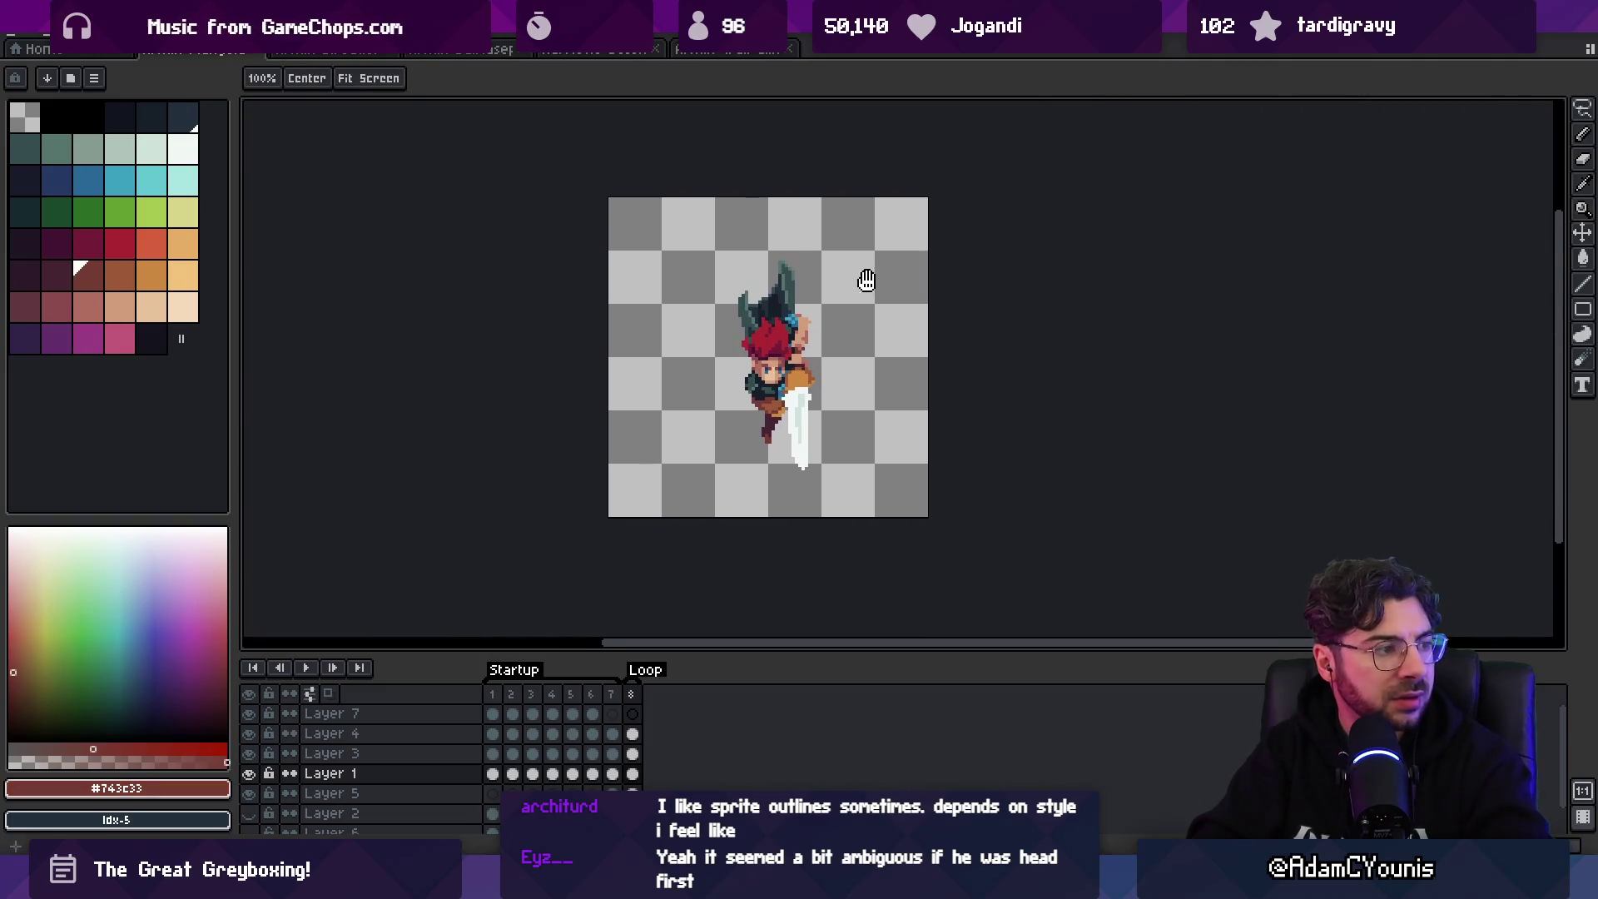
{"action": "scroll", "coordinate": [828, 325], "scroll_direction": "up", "scroll_amount": 1}
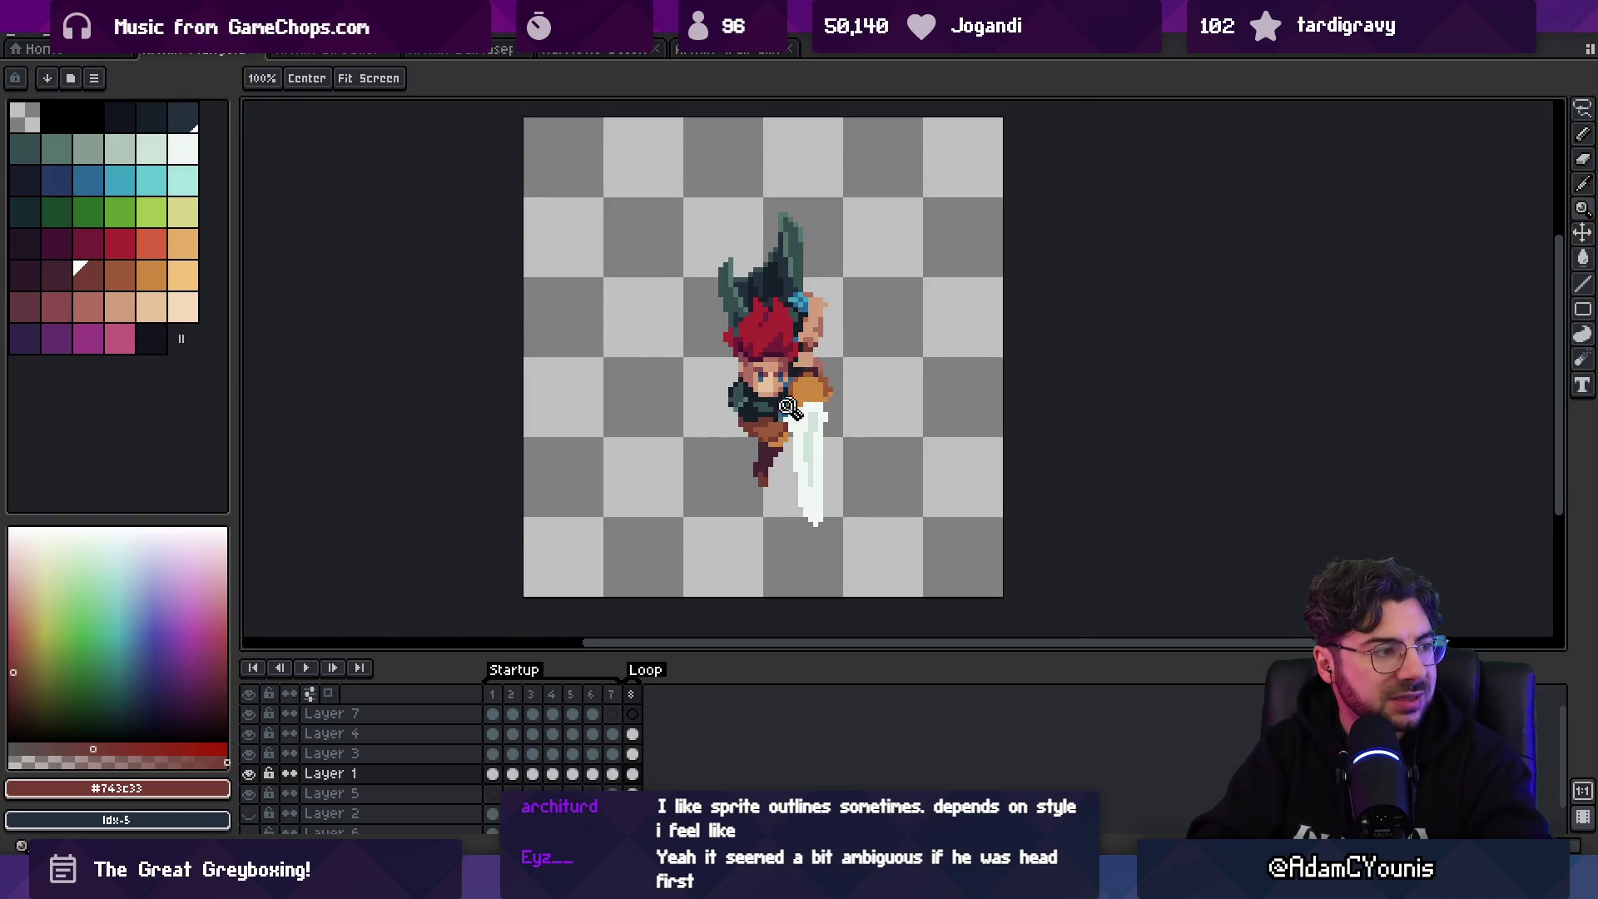
{"action": "scroll", "coordinate": [786, 406], "scroll_direction": "up", "scroll_amount": 2}
- Select the swordsman's lower body and raise the legs a few pixels under his waist
{"action": "key", "text": "m"}
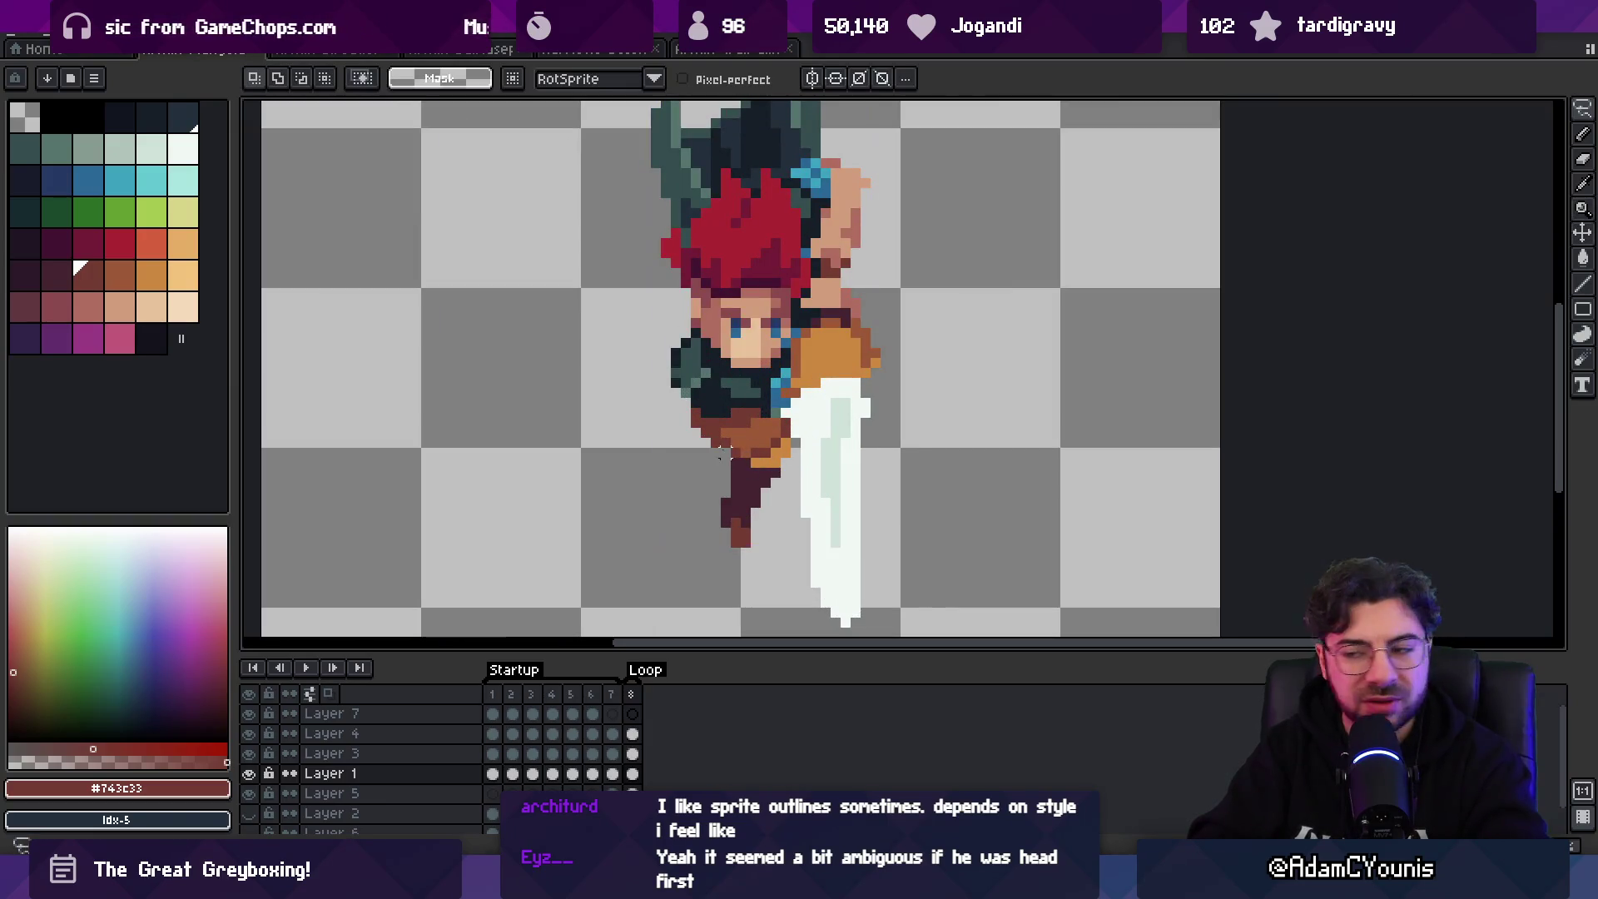
{"action": "left_click_drag", "start_coordinate": [780, 489], "coordinate": [795, 599]}
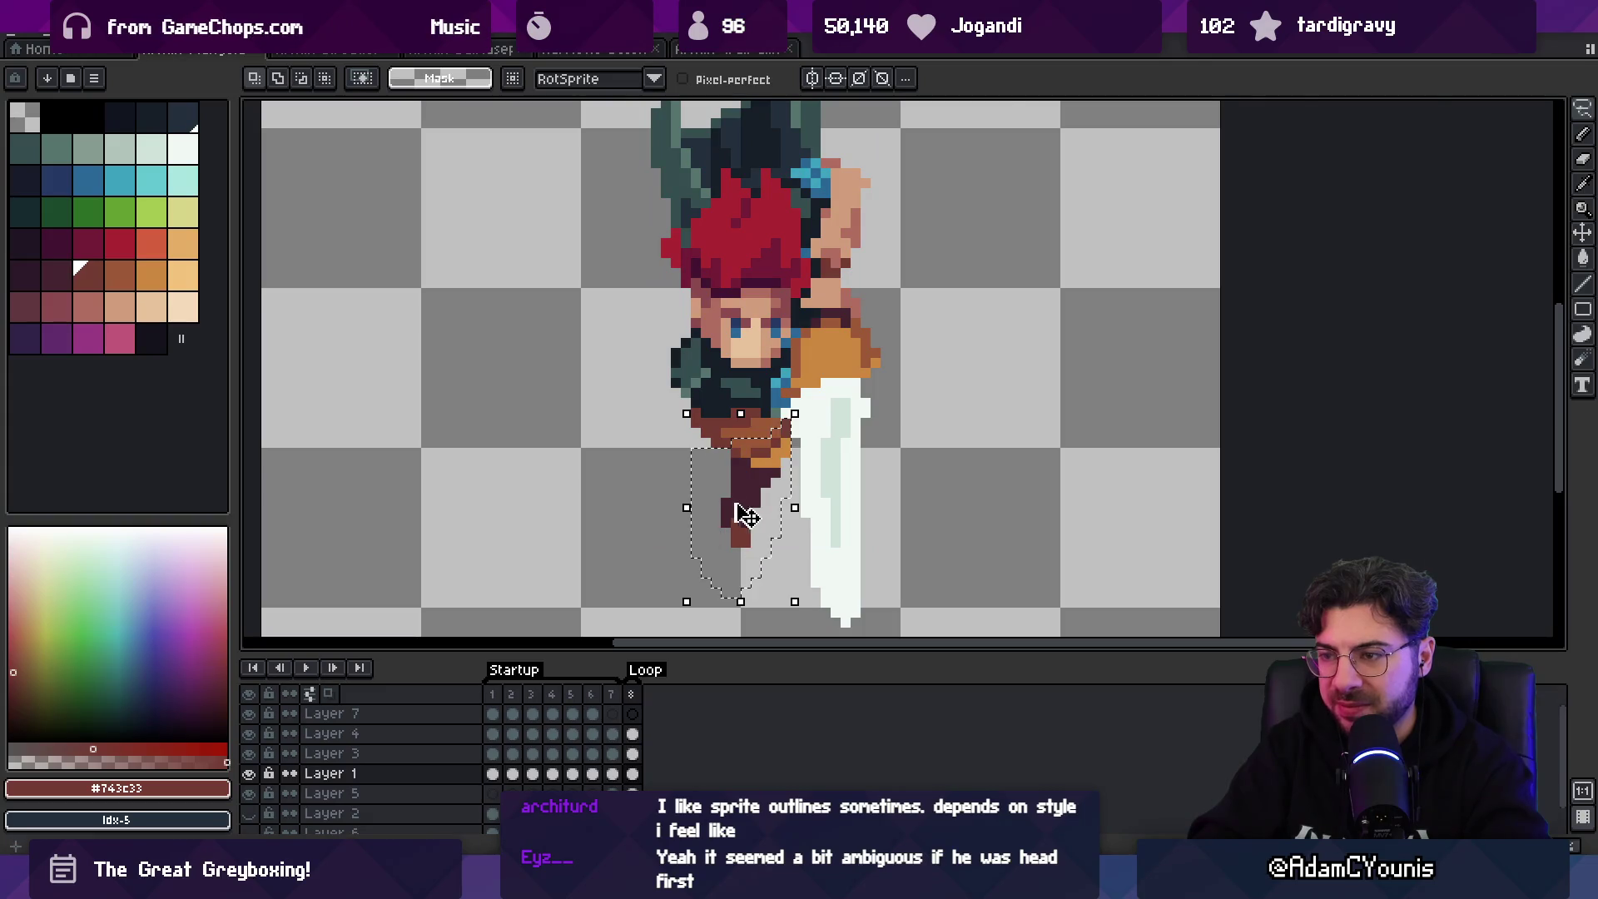
{"action": "left_click_drag", "start_coordinate": [743, 516], "coordinate": [746, 499]}
{"action": "key", "text": "ctrl+d"}
{"action": "key", "text": "b"}
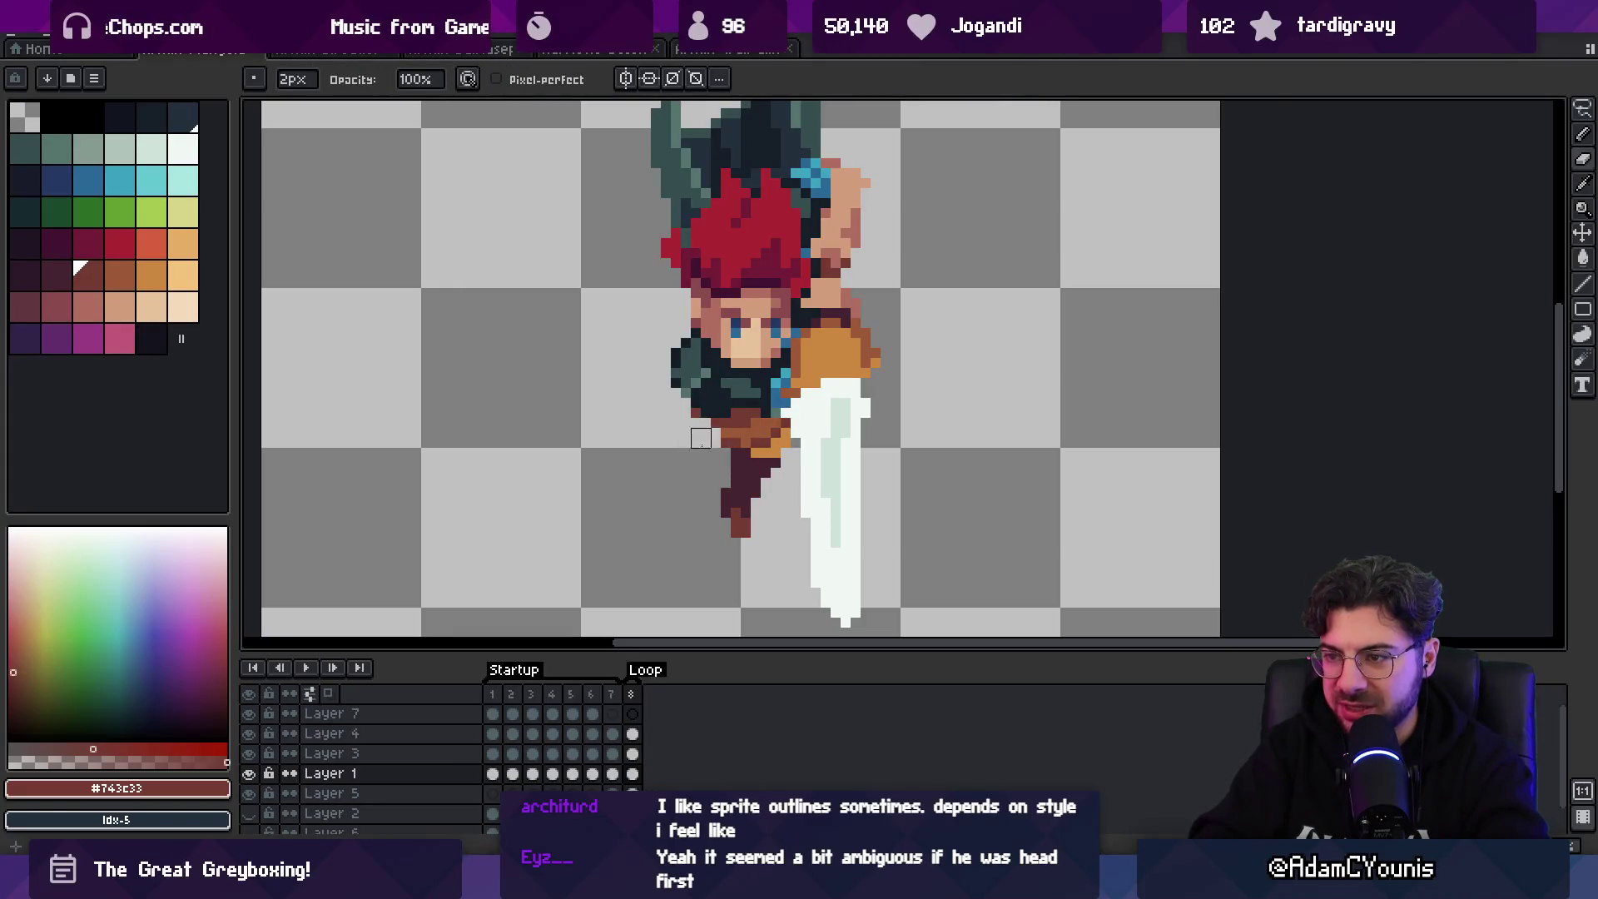
{"action": "key", "text": "z"}
{"action": "scroll", "coordinate": [770, 371], "scroll_direction": "down", "scroll_amount": 3}
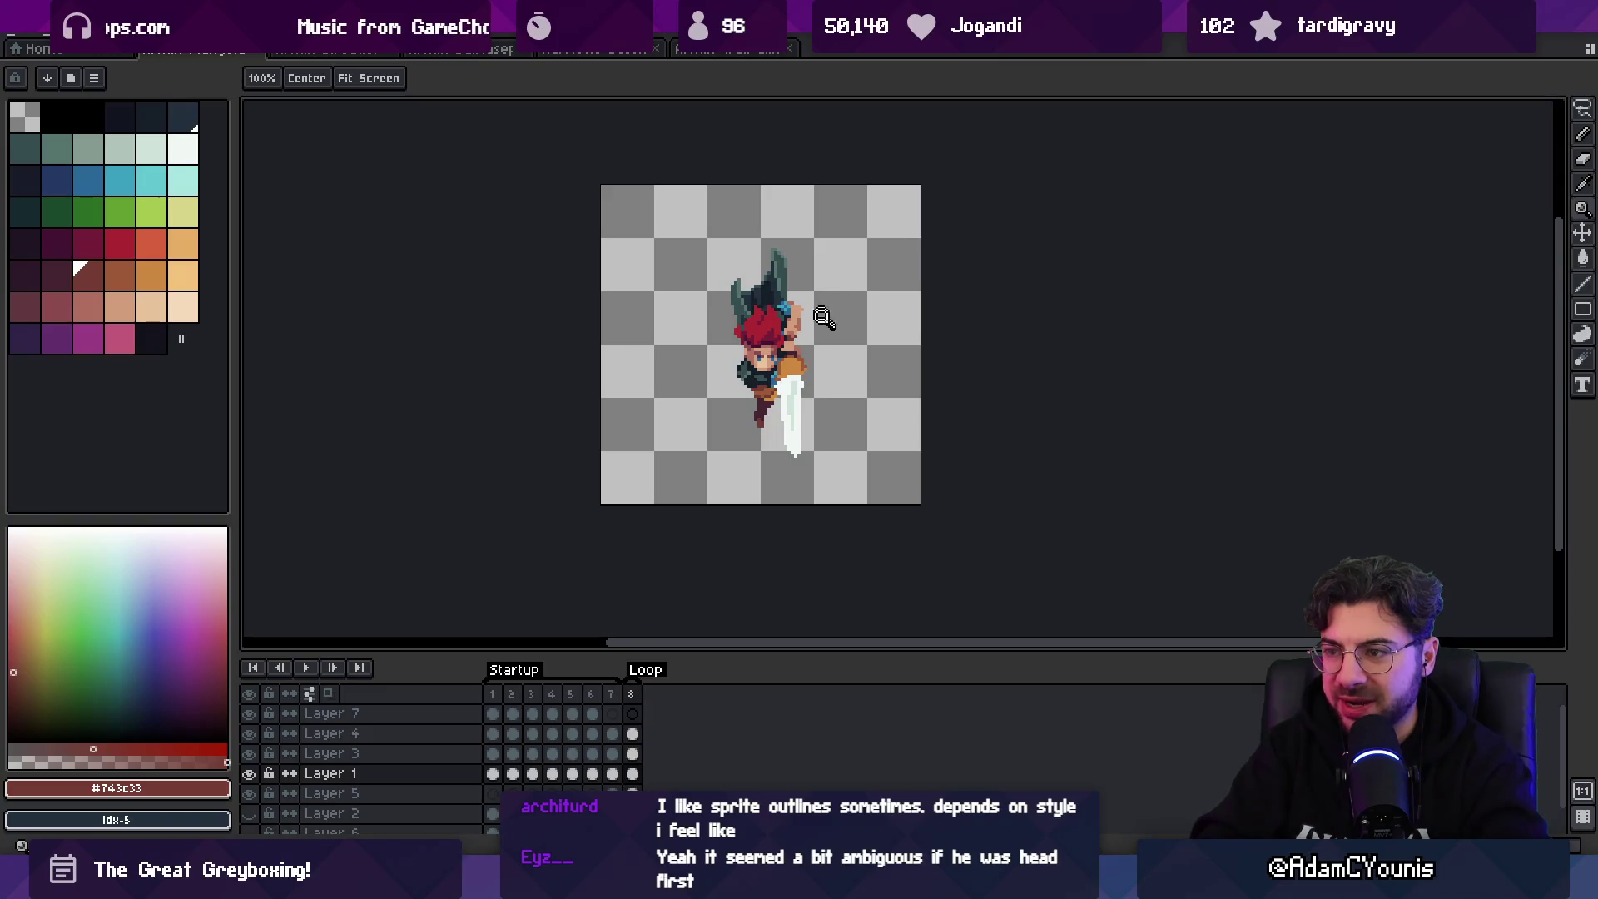
{"action": "scroll", "coordinate": [832, 300], "scroll_direction": "down", "scroll_amount": 1}
- Re-export the sprite sheet over the old file and select the frame 8 cels
{"action": "key", "text": "ctrl+e"}
{"action": "key", "text": "Return"}
{"action": "left_click_drag", "start_coordinate": [633, 738], "coordinate": [640, 786]}
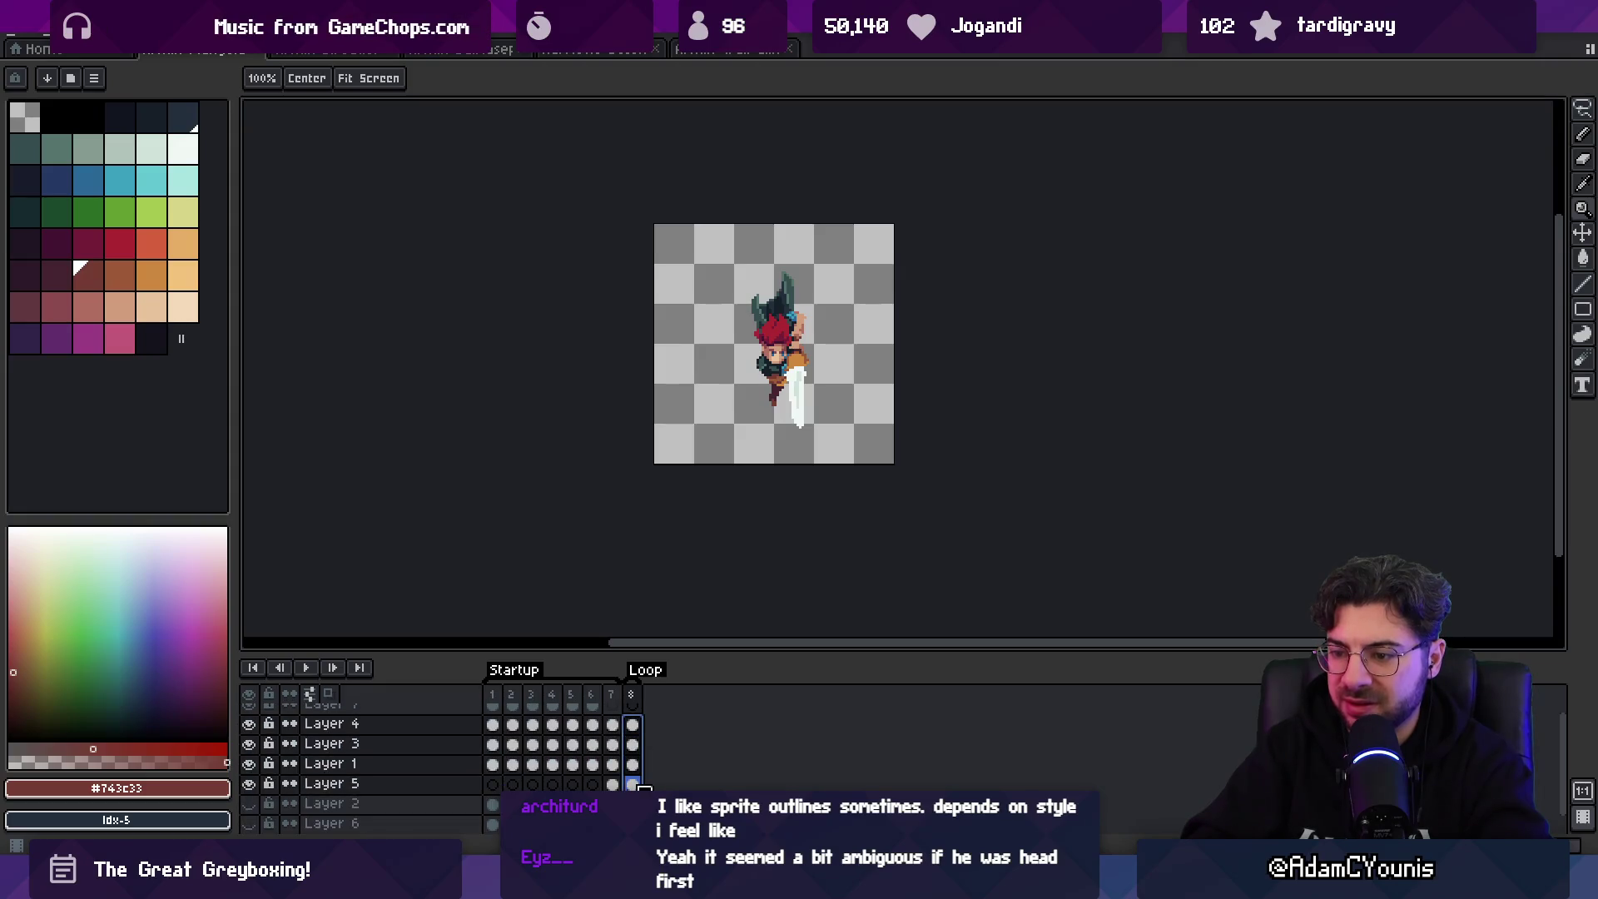
- Select the frame 7 cels from Layer 4 down through the layers
{"action": "left_click", "coordinate": [612, 725]}
{"action": "left_click_drag", "start_coordinate": [615, 738], "coordinate": [614, 784]}
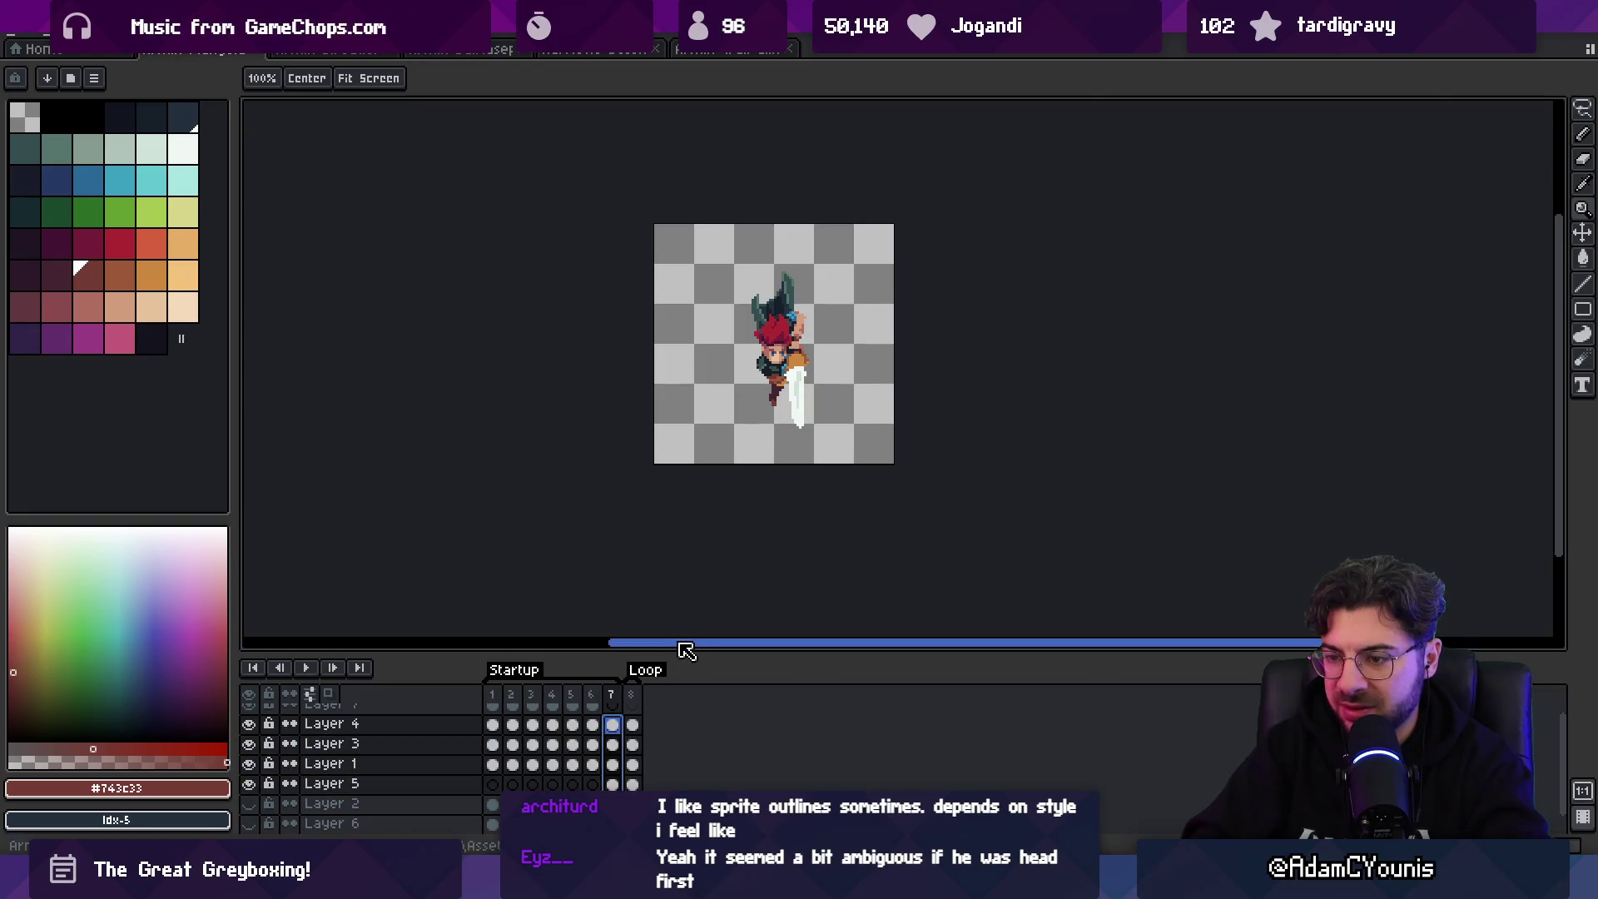
{"action": "key", "text": "v"}
- Re-export the sprite sheet over the existing file and switch to Unity
{"action": "key", "text": "ctrl+shift+x"}
{"action": "key", "text": "Return"}
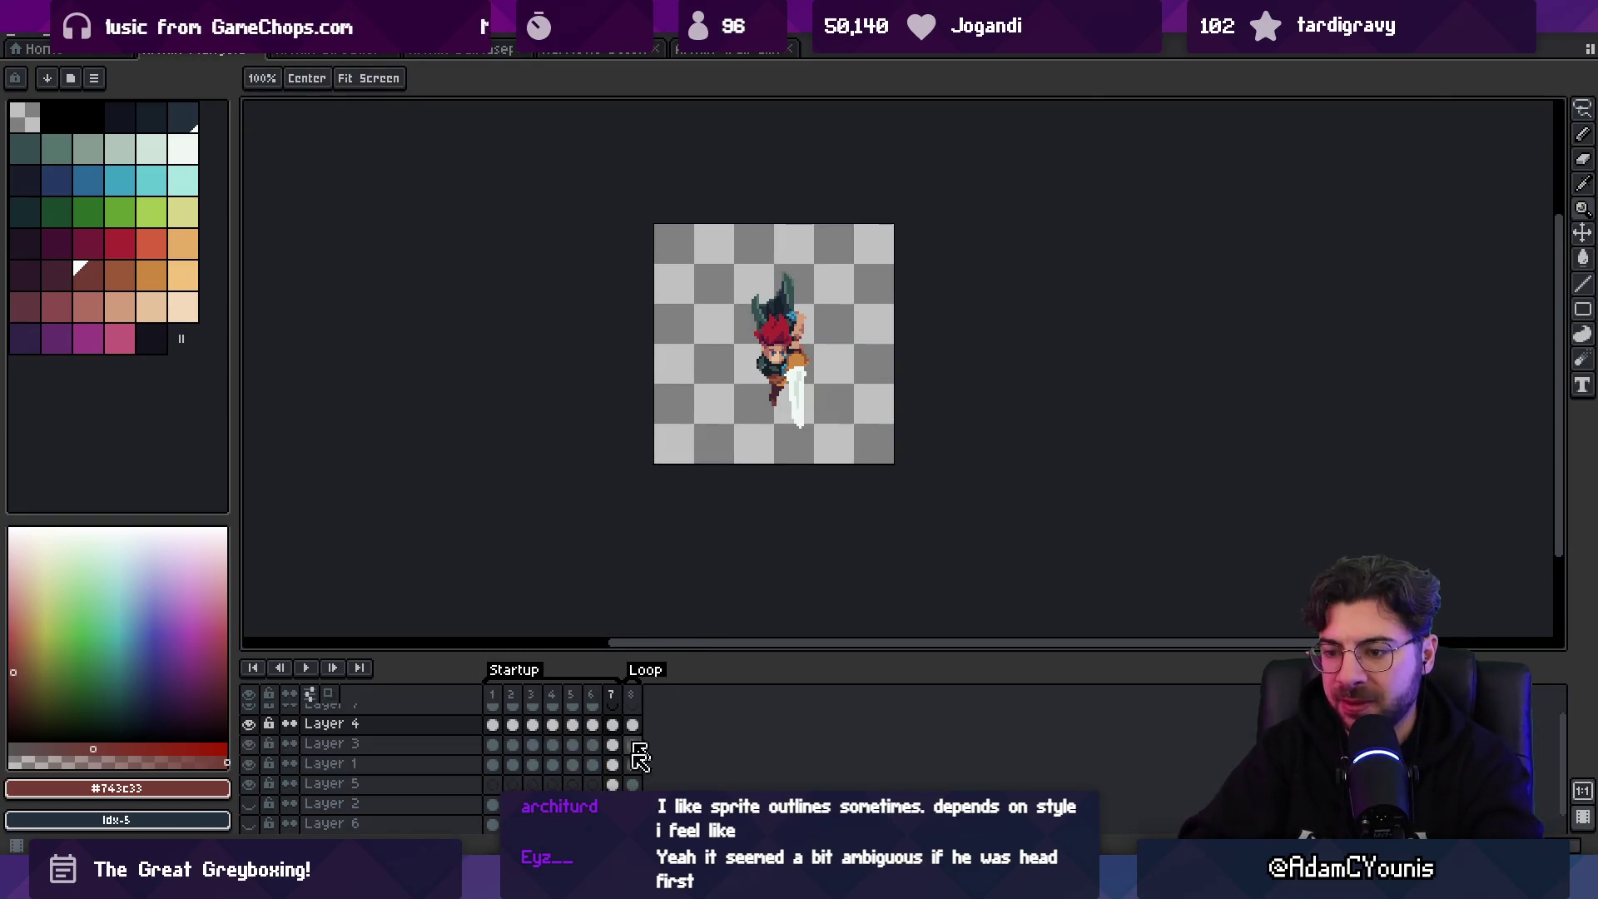
{"action": "key", "text": "alt+Tab"}
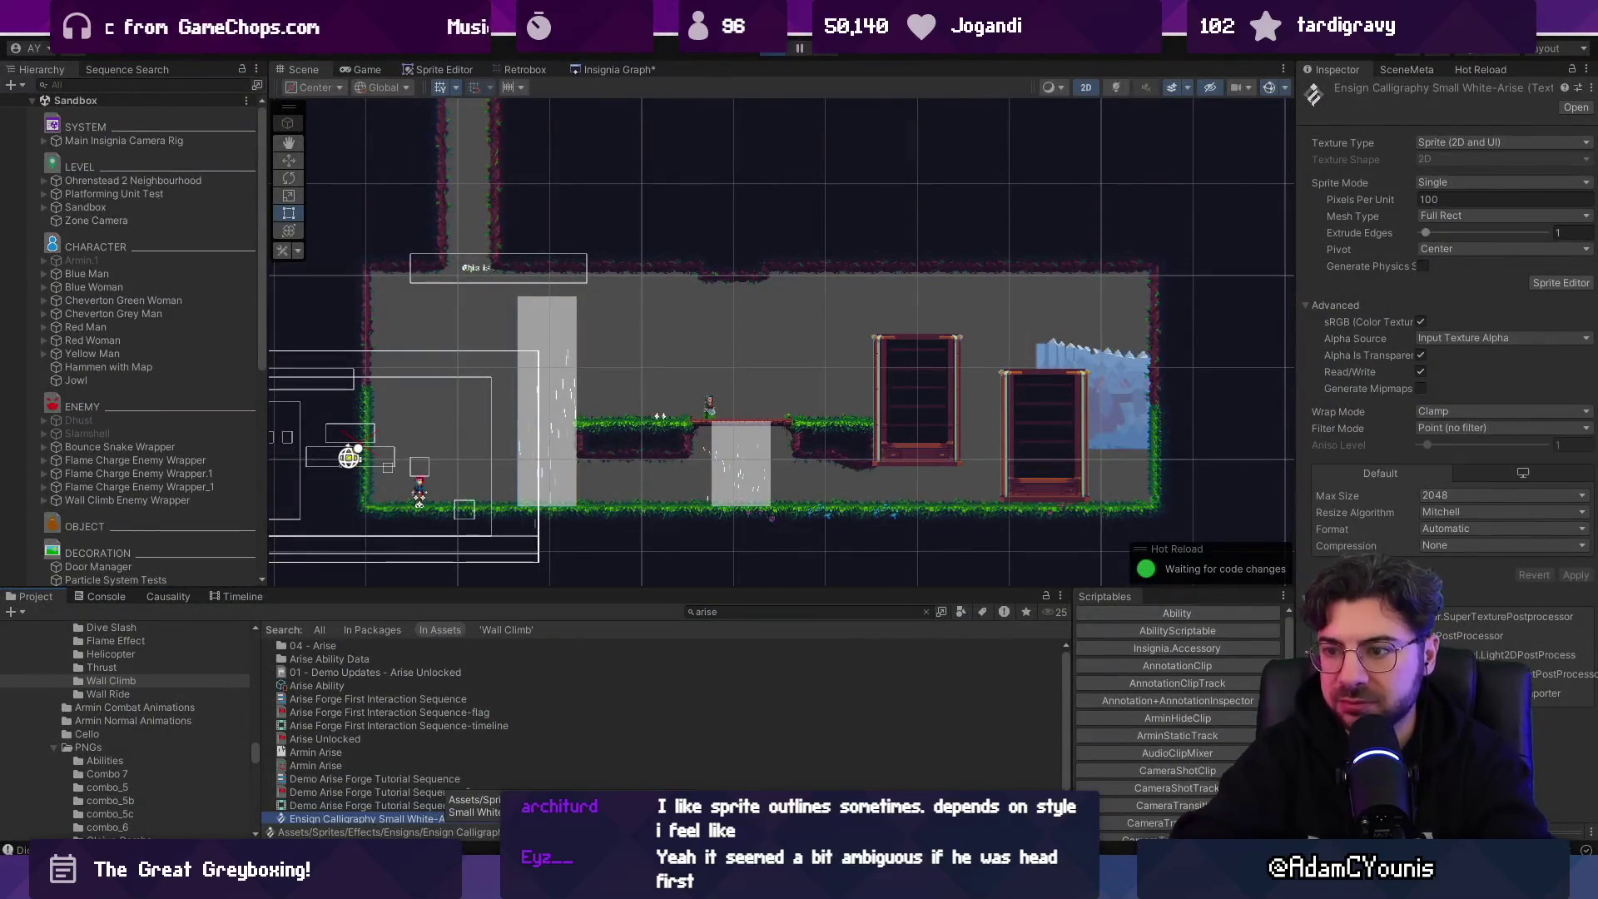
- Run left, jump and perform two downward sword slams in the game
{"action": "key", "text": "Left"}
{"action": "key", "text": "space"}
{"action": "key", "text": "Down"}
{"action": "key", "text": "Left"}
{"action": "key", "text": "space"}
{"action": "key", "text": "Right"}
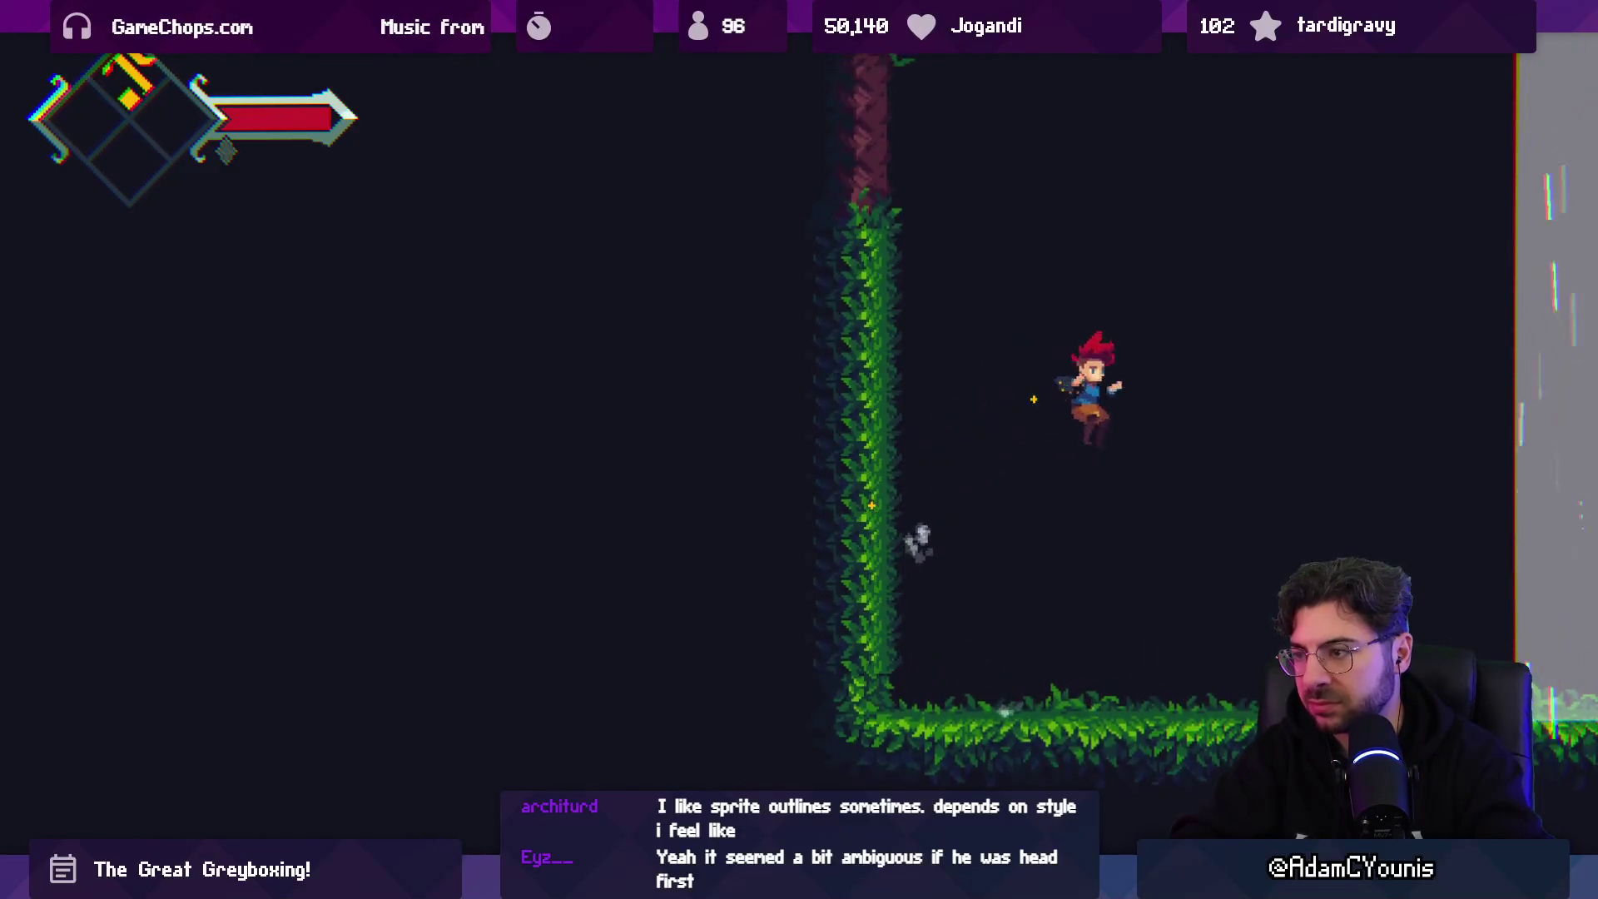
{"action": "key", "text": "Down"}
- Jump and slam around the waterfall into the next area, then pause the game
{"action": "key", "text": "Left"}
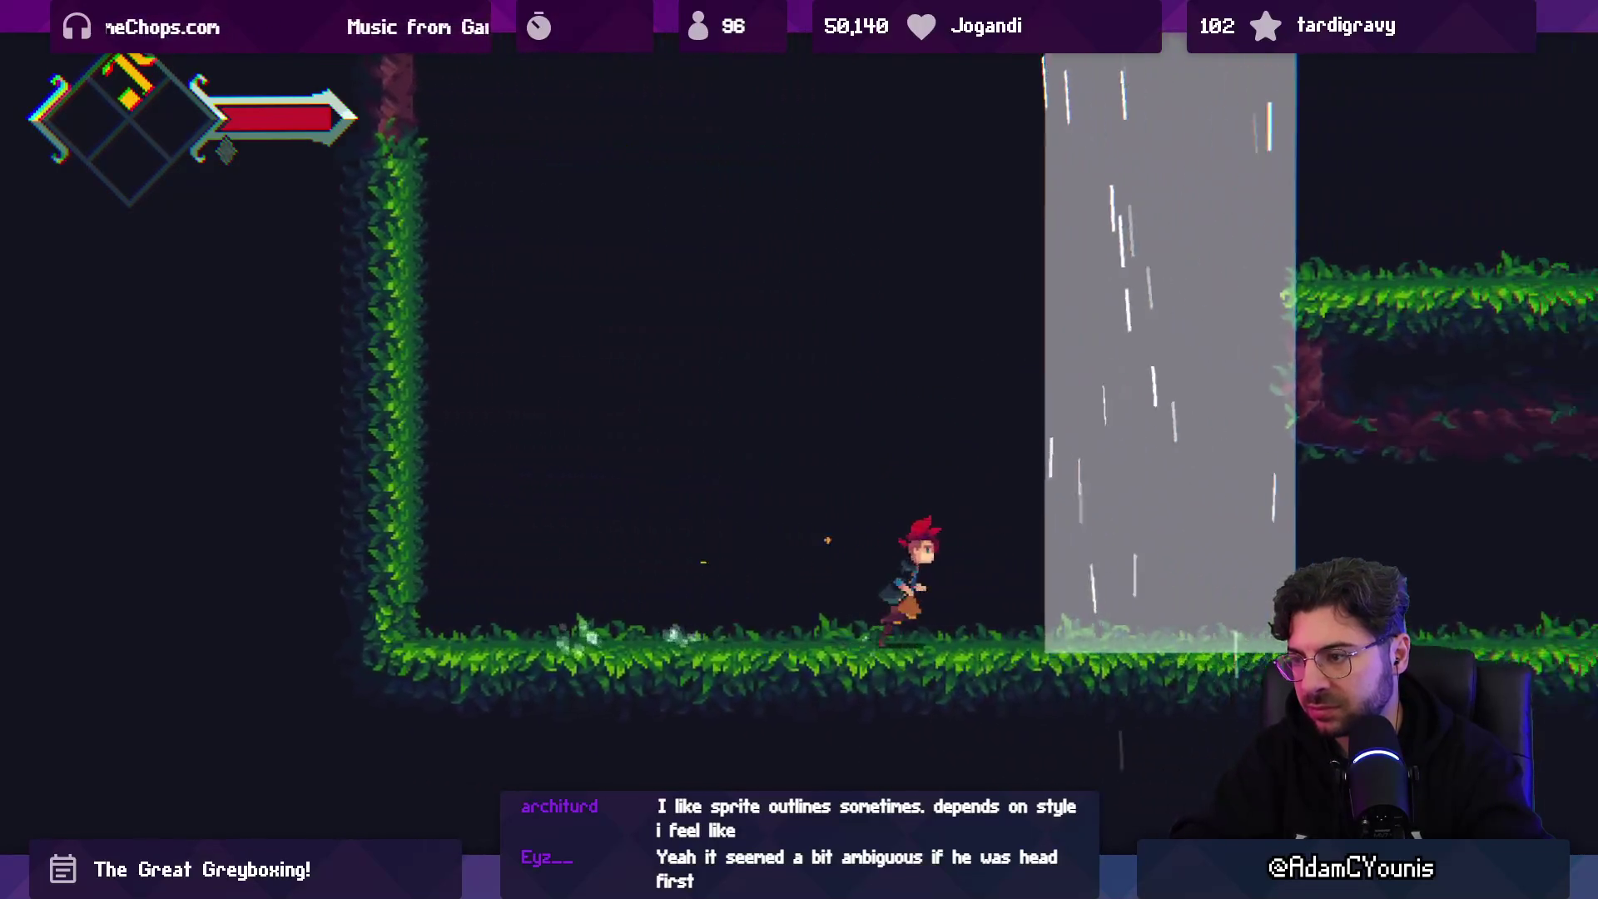
{"action": "key", "text": "space"}
{"action": "key", "text": "Left"}
{"action": "key", "text": "Down"}
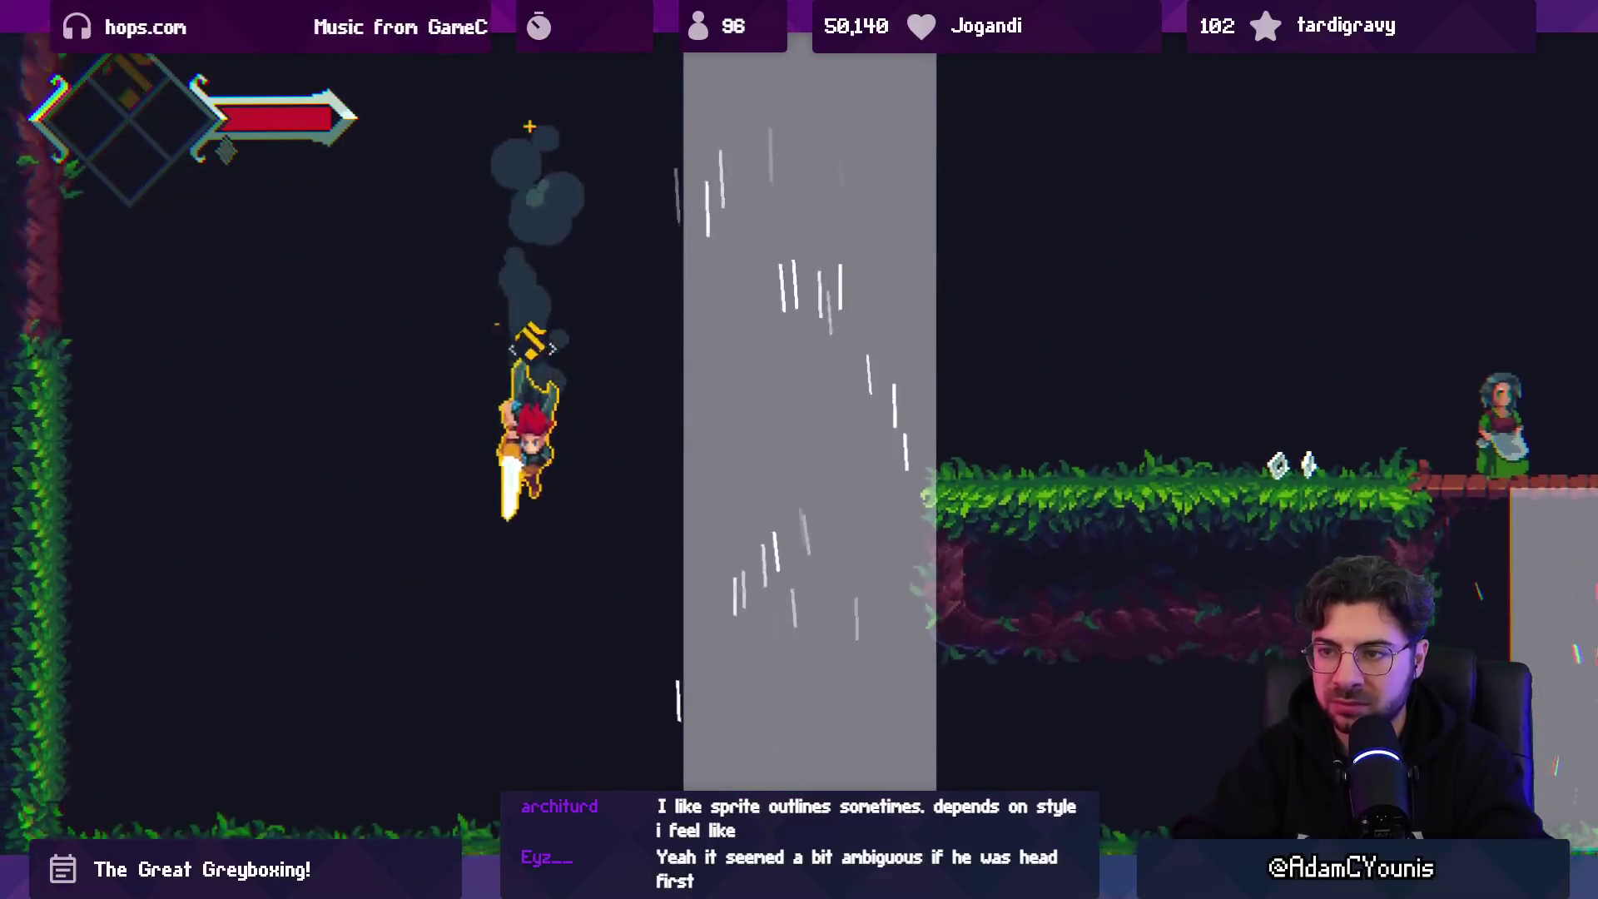
{"action": "key", "text": "Right"}
{"action": "key", "text": "space"}
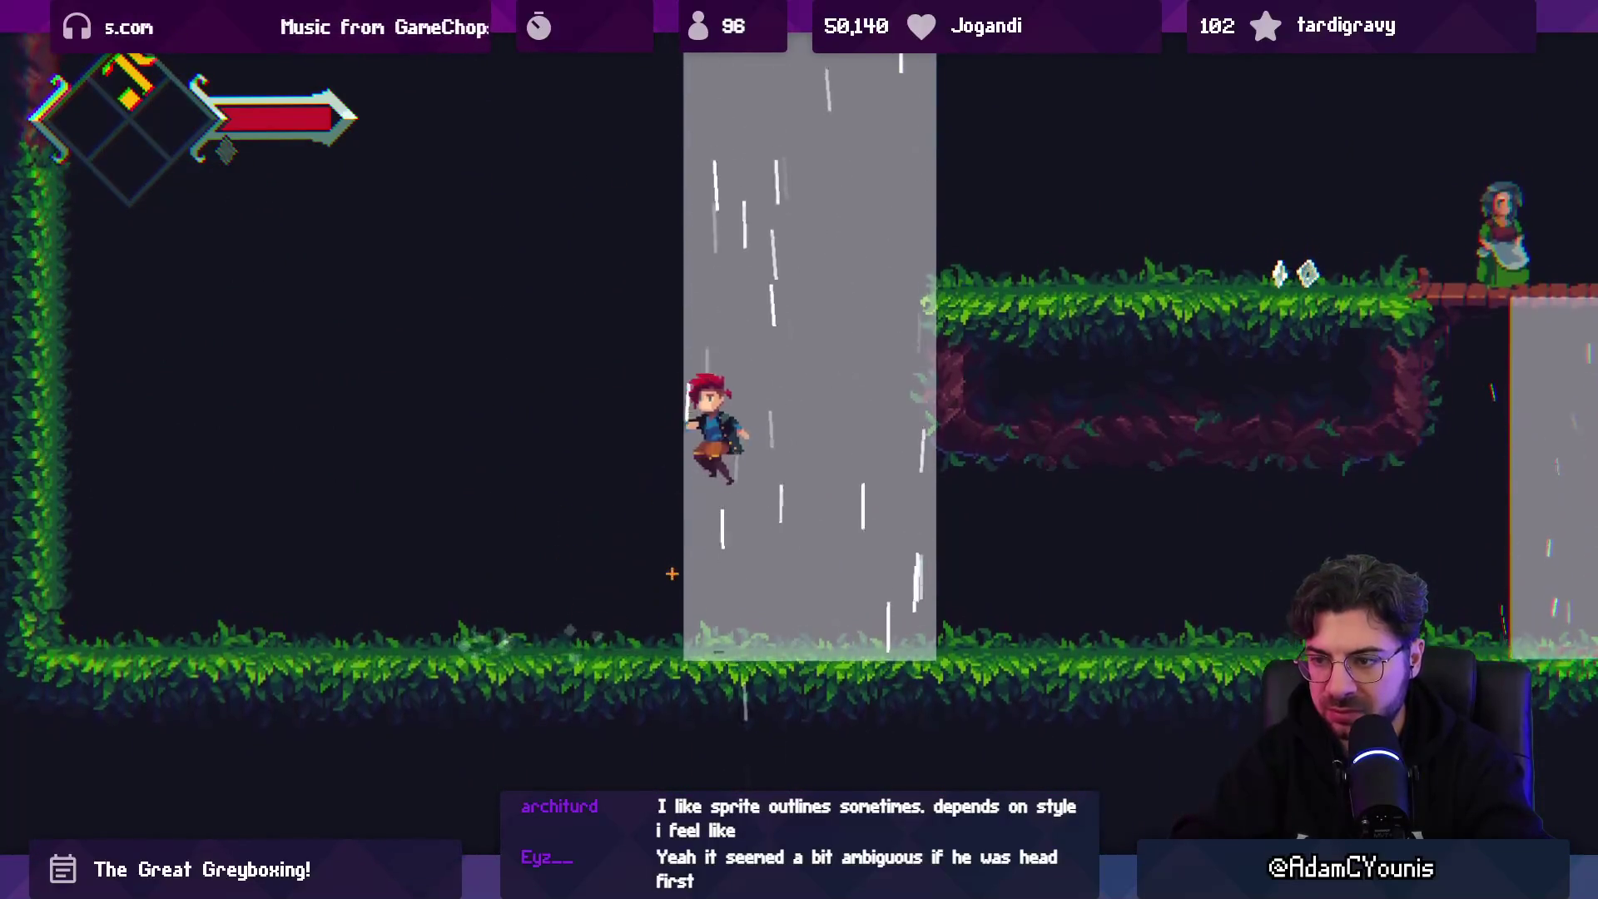
{"action": "key", "text": "Left"}
{"action": "key", "text": "Down"}
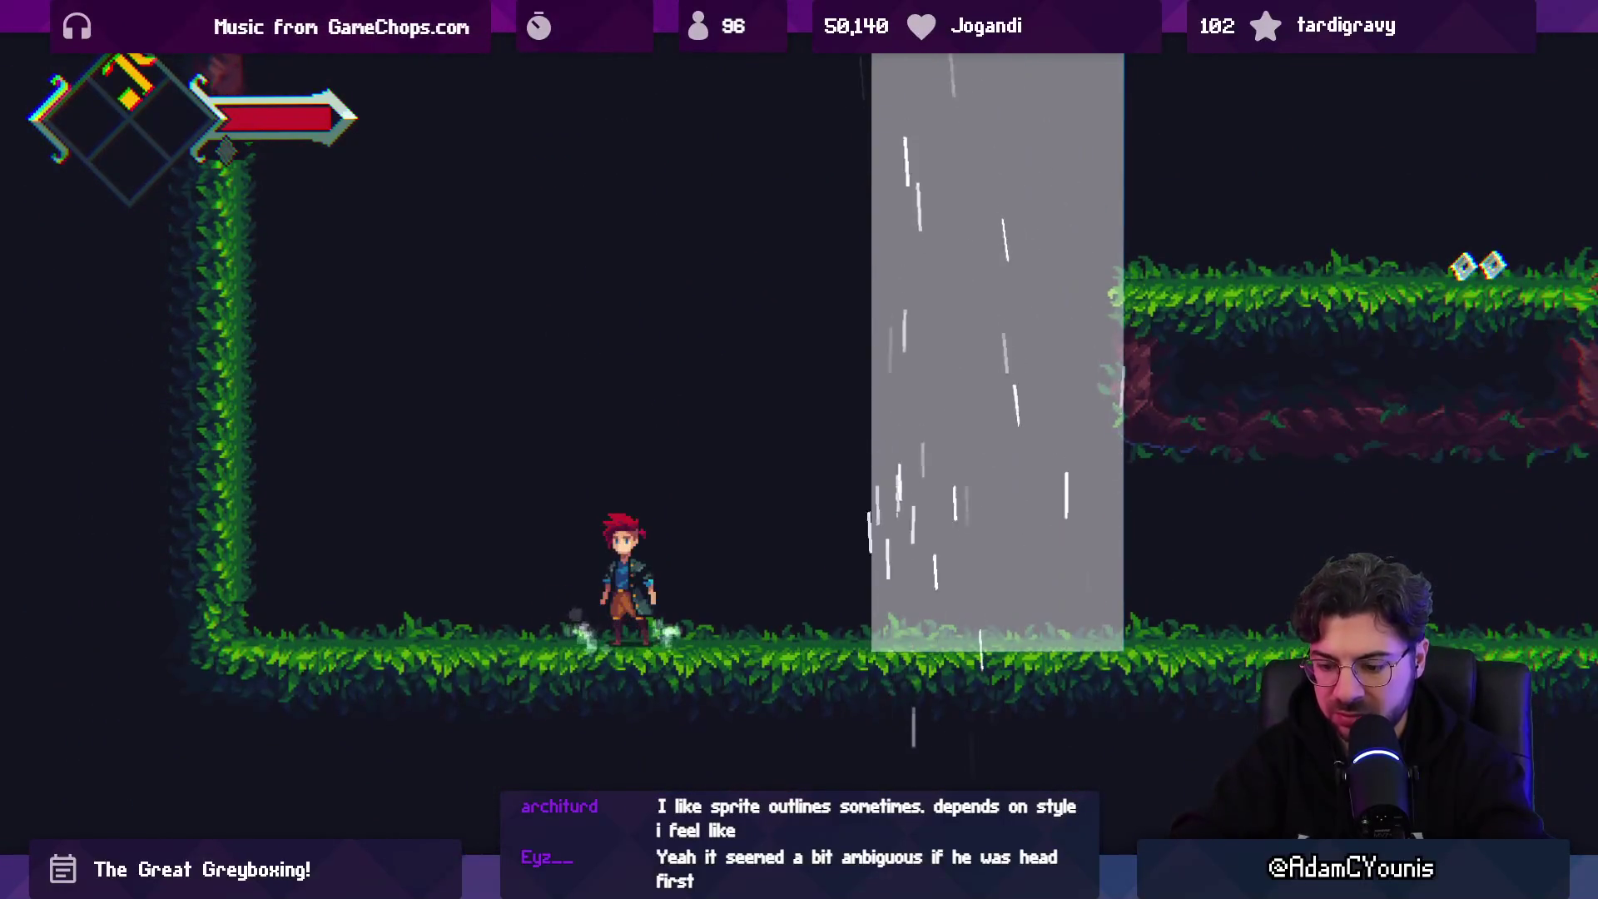
{"action": "key", "text": "ctrl+shift+p"}
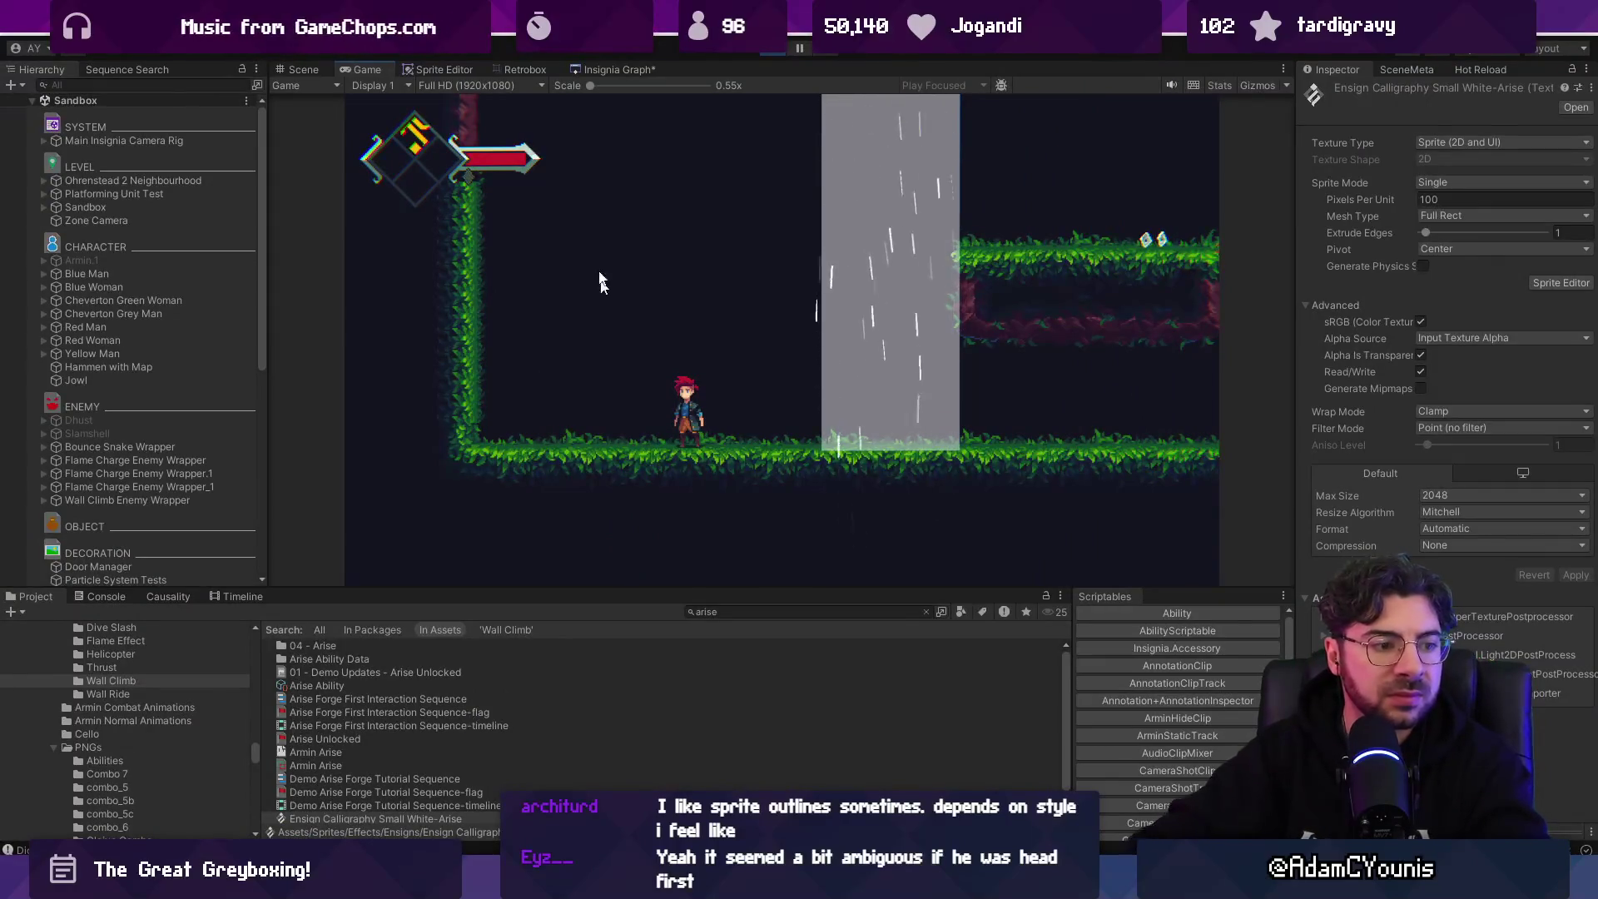
- Back in Aseprite, zoom in on the trailing foot and try selecting it, then drop the selection
{"action": "left_click", "coordinate": [800, 50]}
{"action": "key", "text": "alt+Tab"}
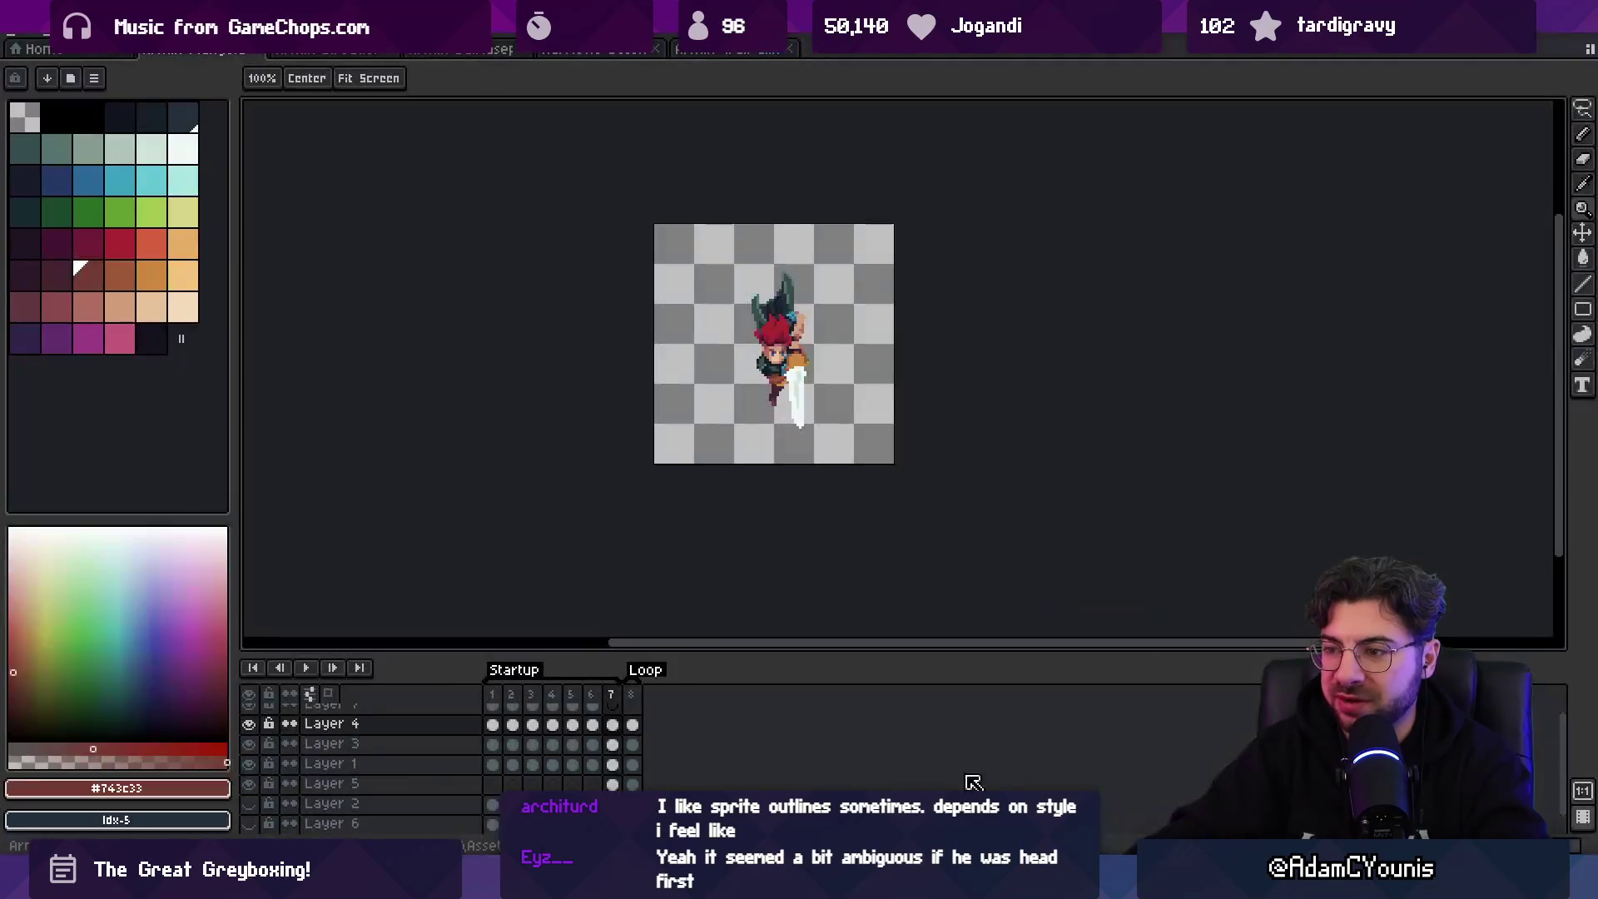
{"action": "left_click", "coordinate": [756, 381]}
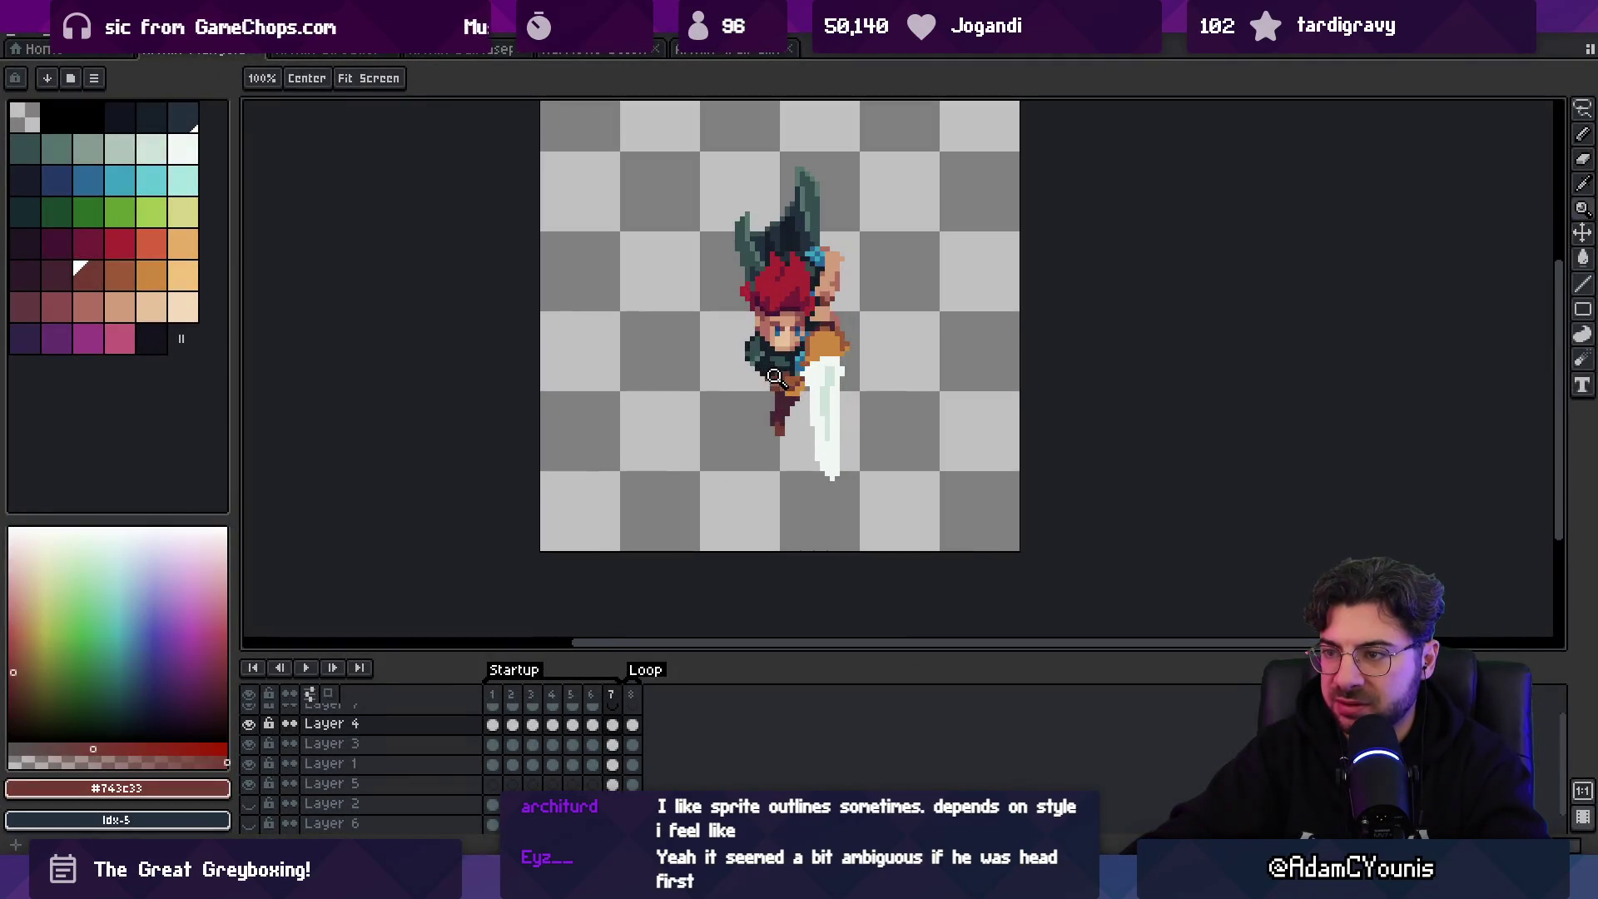
{"action": "key", "text": "m"}
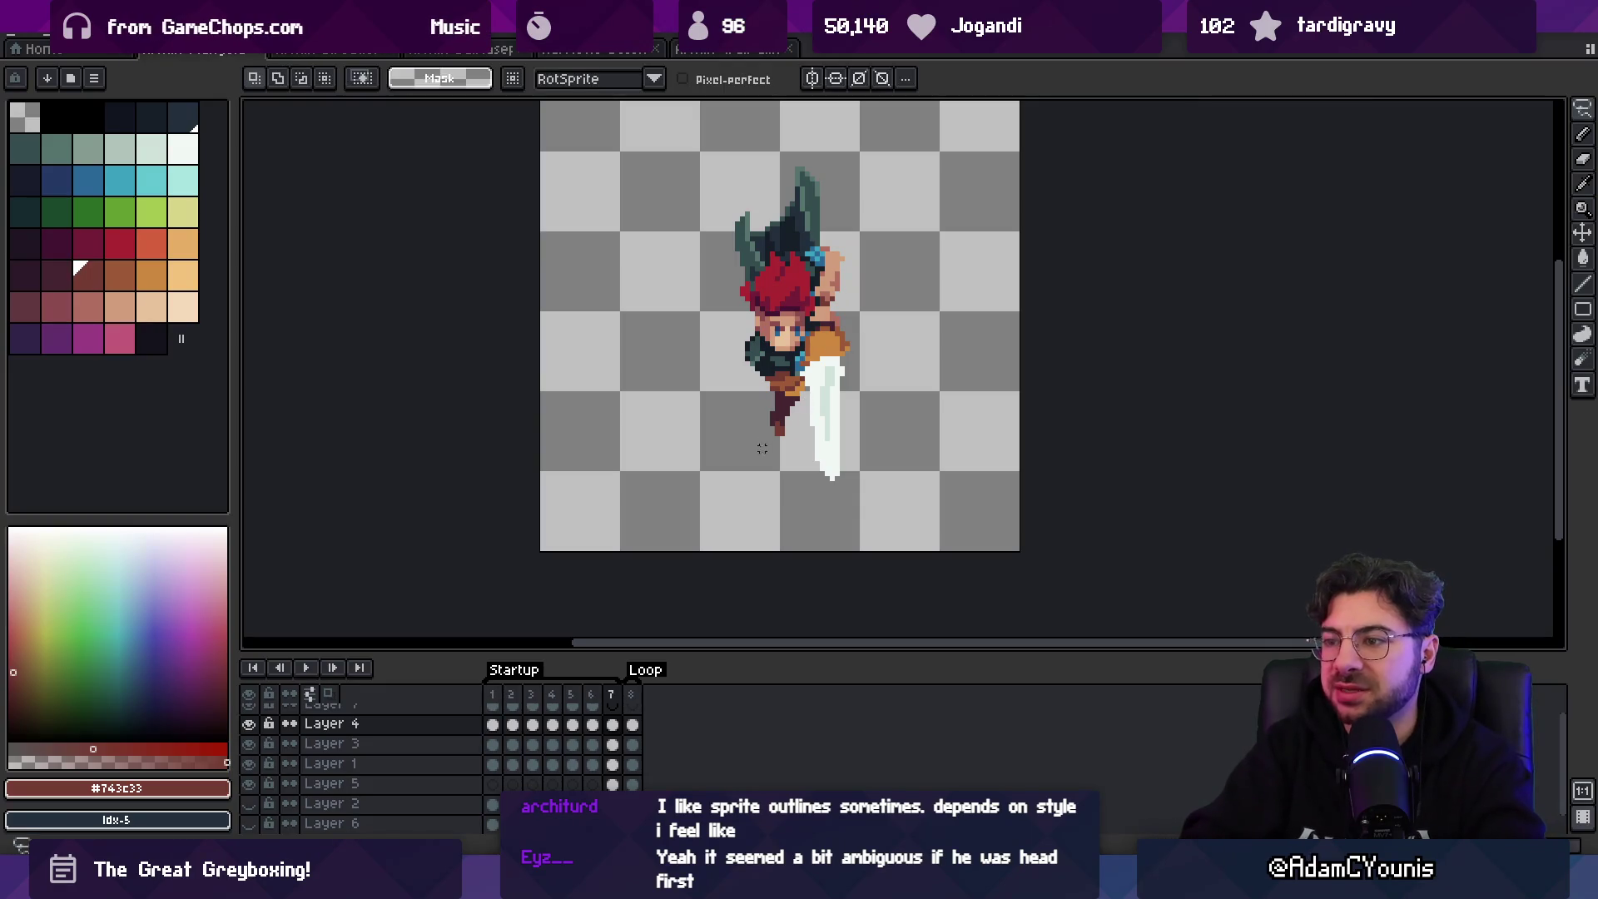
{"action": "left_click_drag", "start_coordinate": [780, 410], "coordinate": [778, 462]}
{"action": "key", "text": "v"}
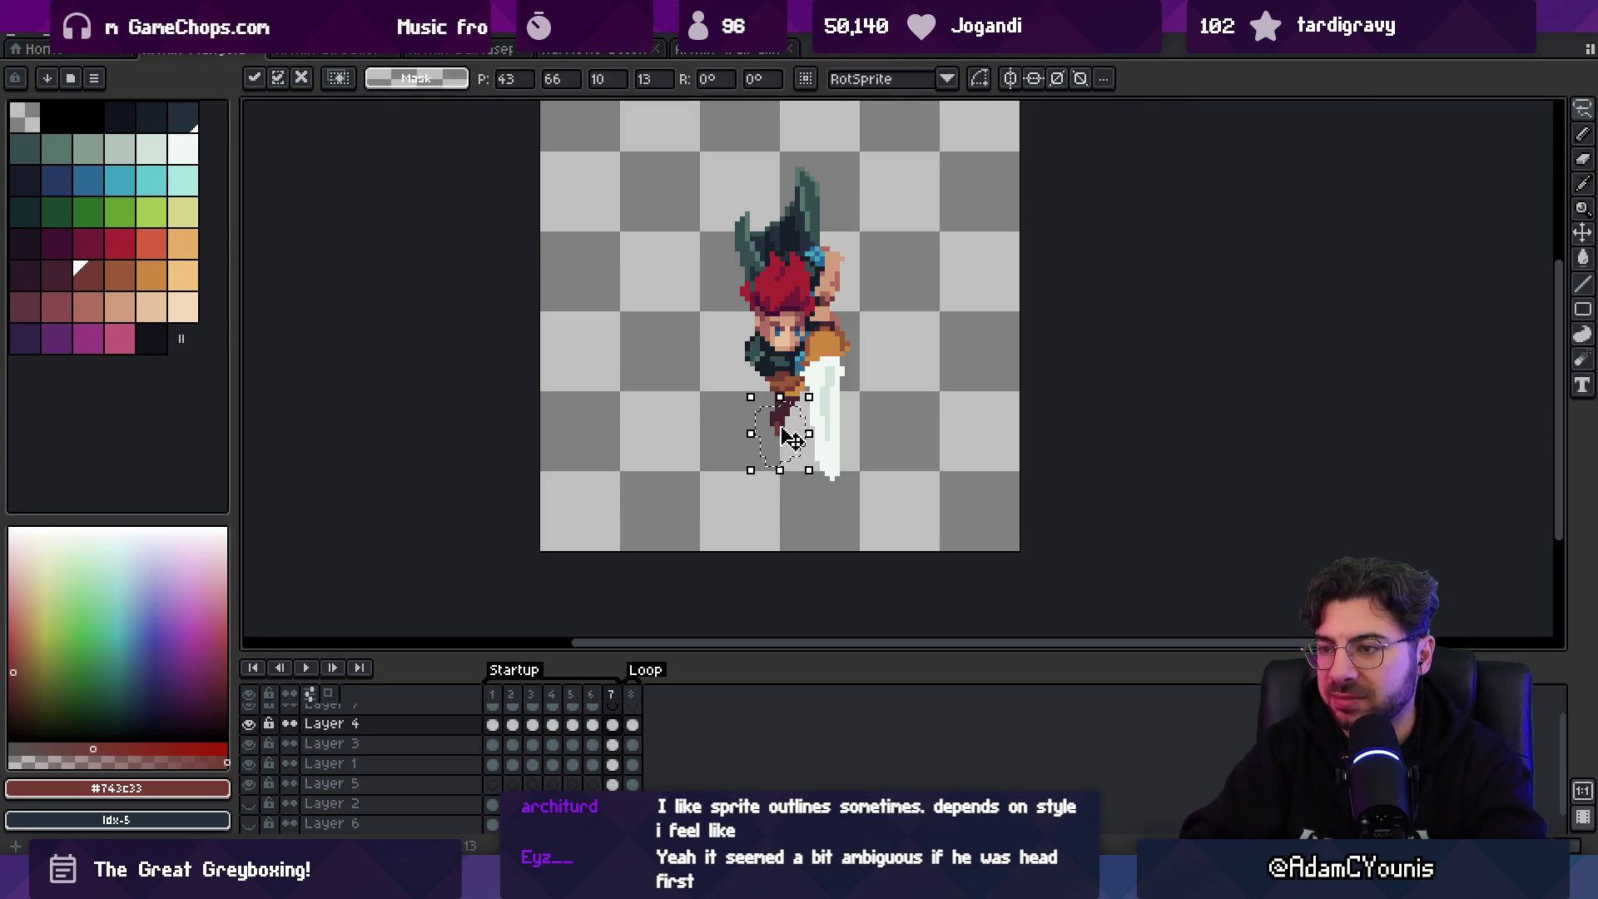
{"action": "left_click", "coordinate": [795, 439]}
{"action": "key", "text": "m"}
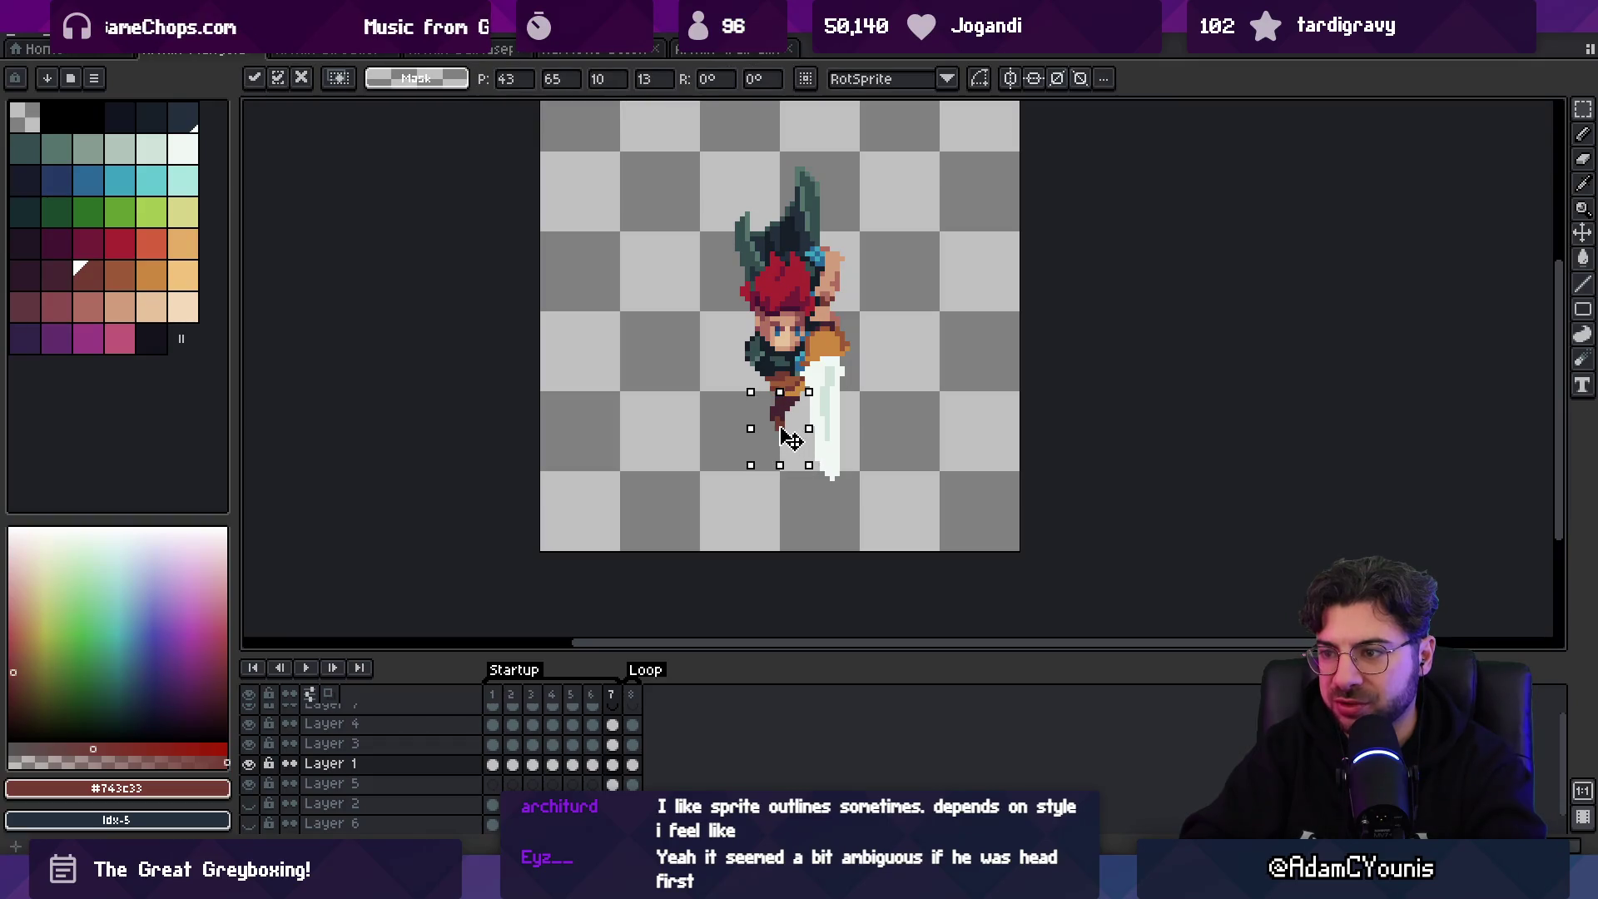
{"action": "key", "text": "q"}
{"action": "key", "text": "ctrl+d"}
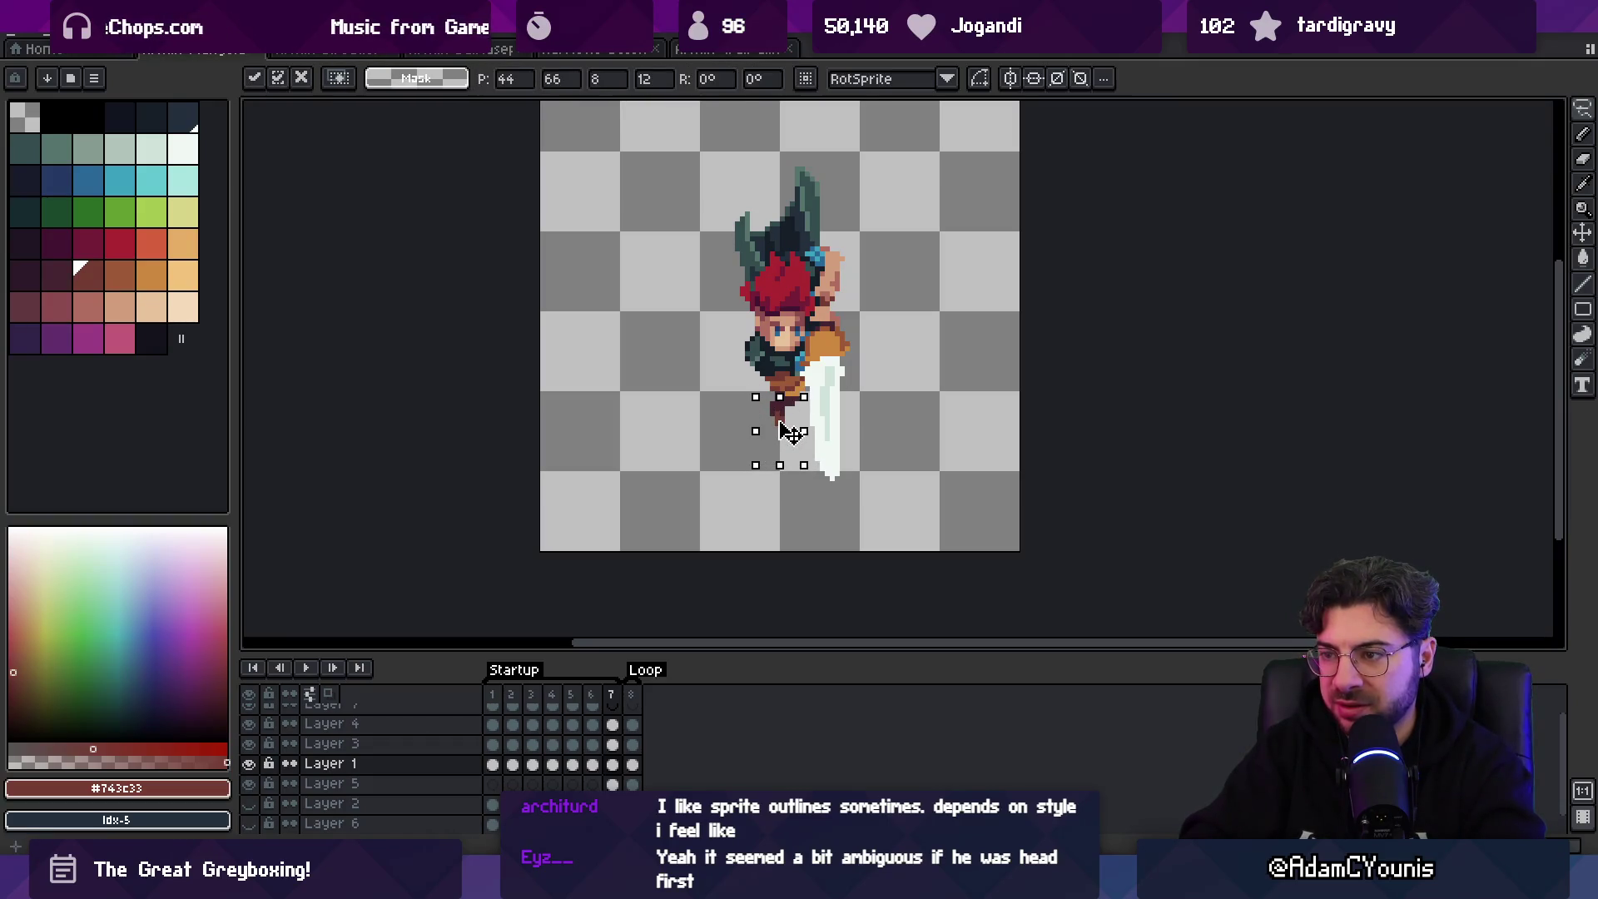
- Sample the dark #452531 shade and add a dark pixel beside the foot
{"action": "key", "text": "b"}
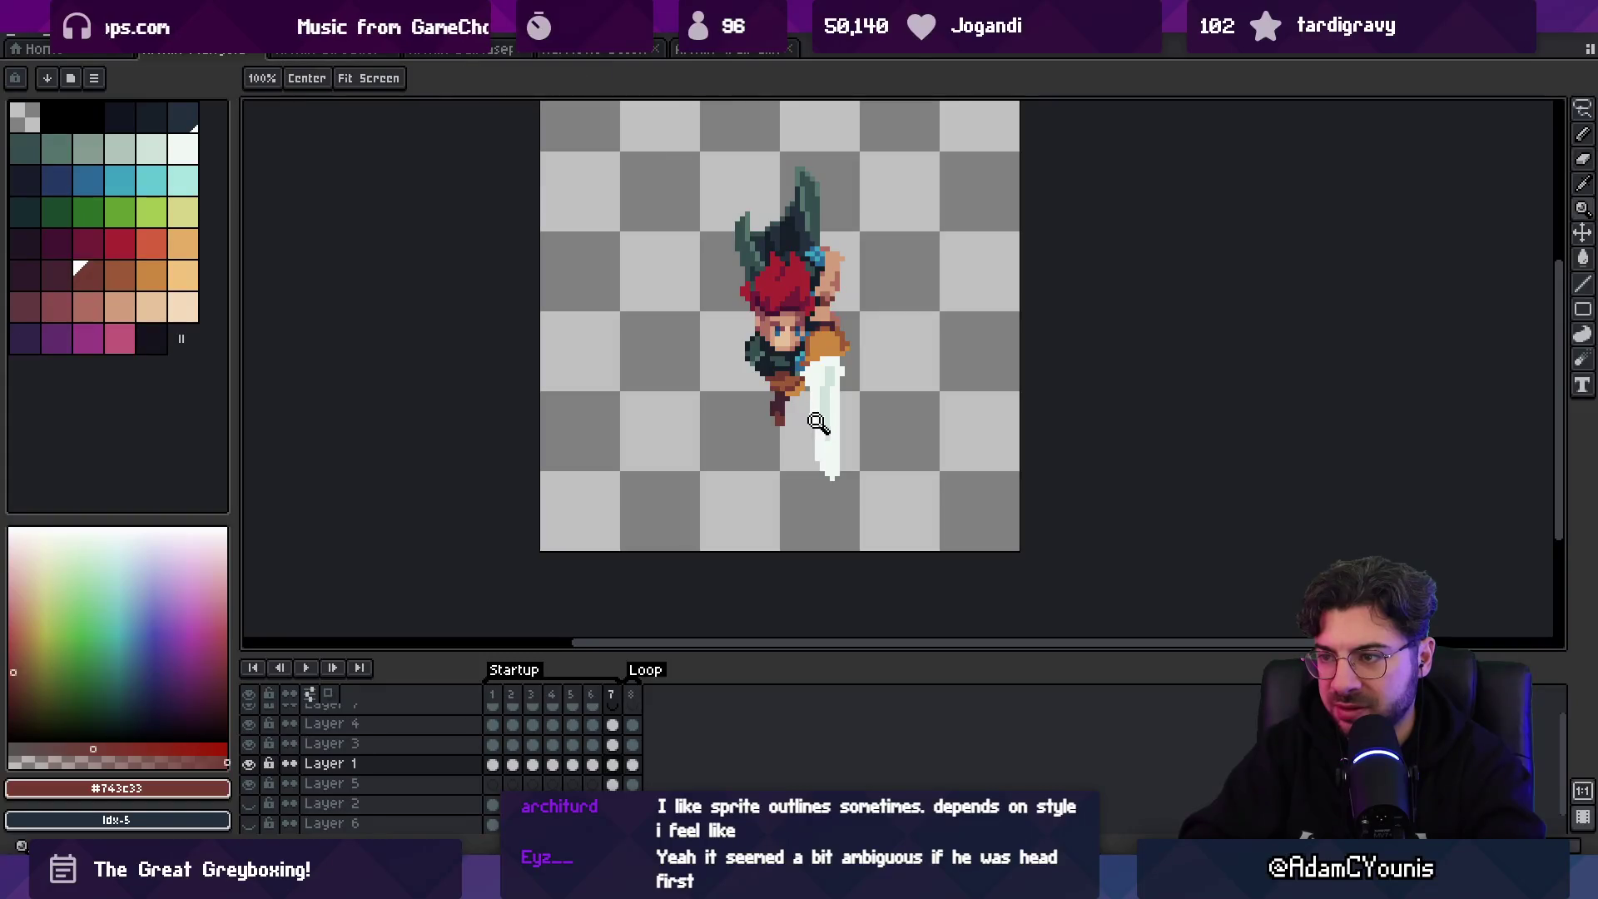
{"action": "scroll", "coordinate": [798, 406], "scroll_direction": "down", "scroll_amount": 2}
{"action": "scroll", "coordinate": [794, 398], "scroll_direction": "up", "scroll_amount": 6}
{"action": "key", "text": "i"}
{"action": "left_click", "coordinate": [791, 389]}
{"action": "key", "text": "b"}
{"action": "left_click", "coordinate": [762, 394]}
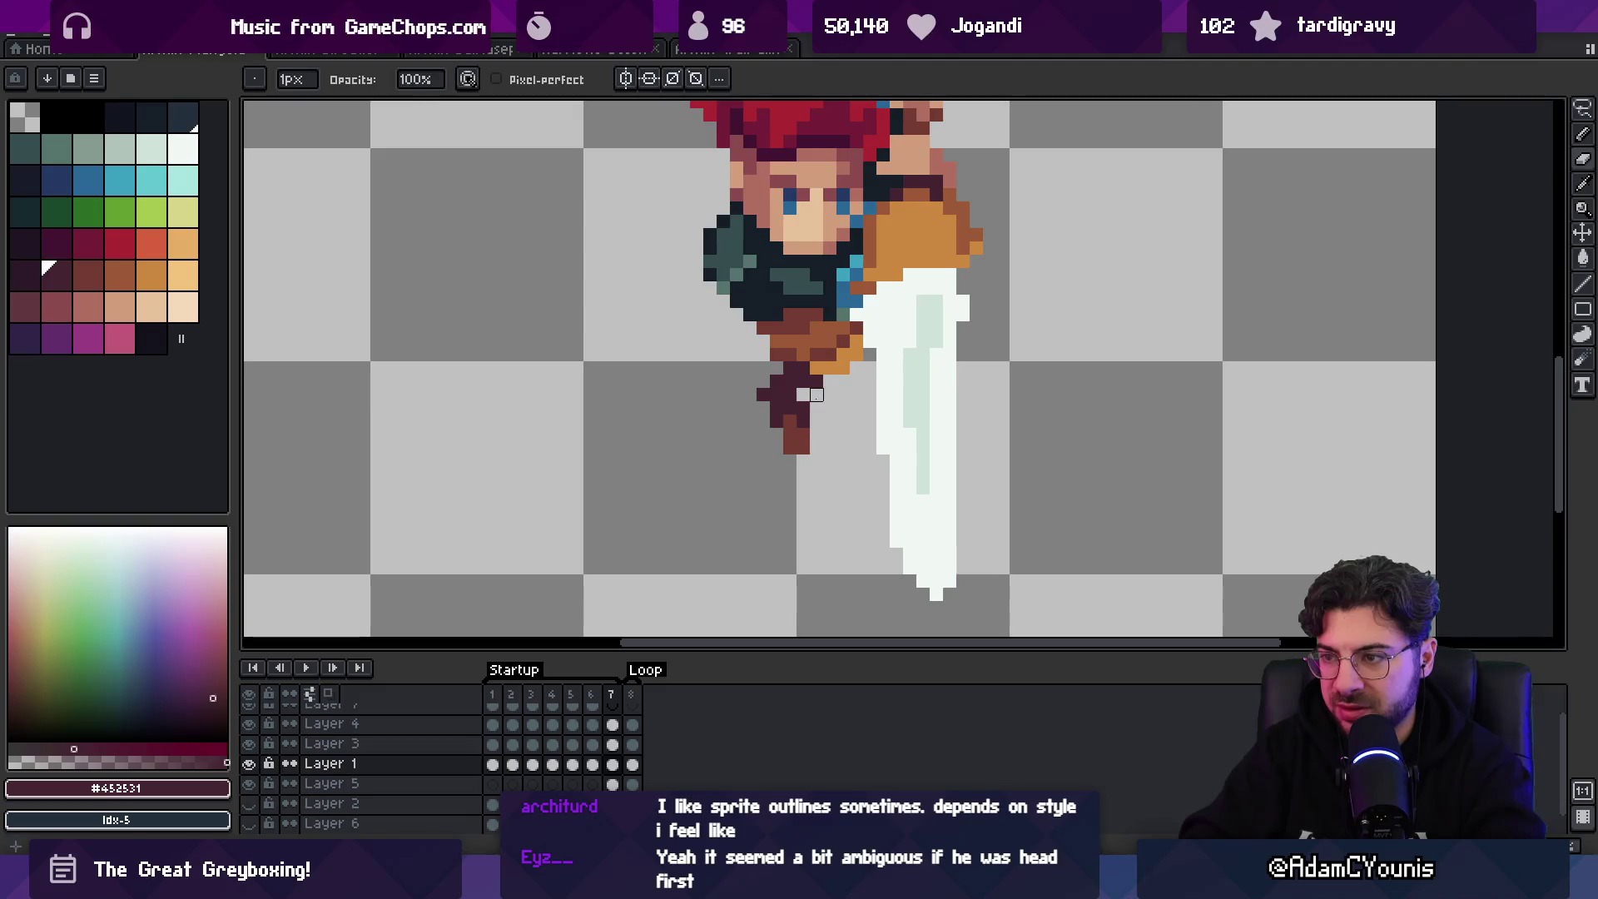
- Switch to the eraser and reposition the view to bring the swordsman's legs into focus
{"action": "key", "text": "z"}
{"action": "scroll", "coordinate": [740, 533], "scroll_direction": "down", "scroll_amount": 5}
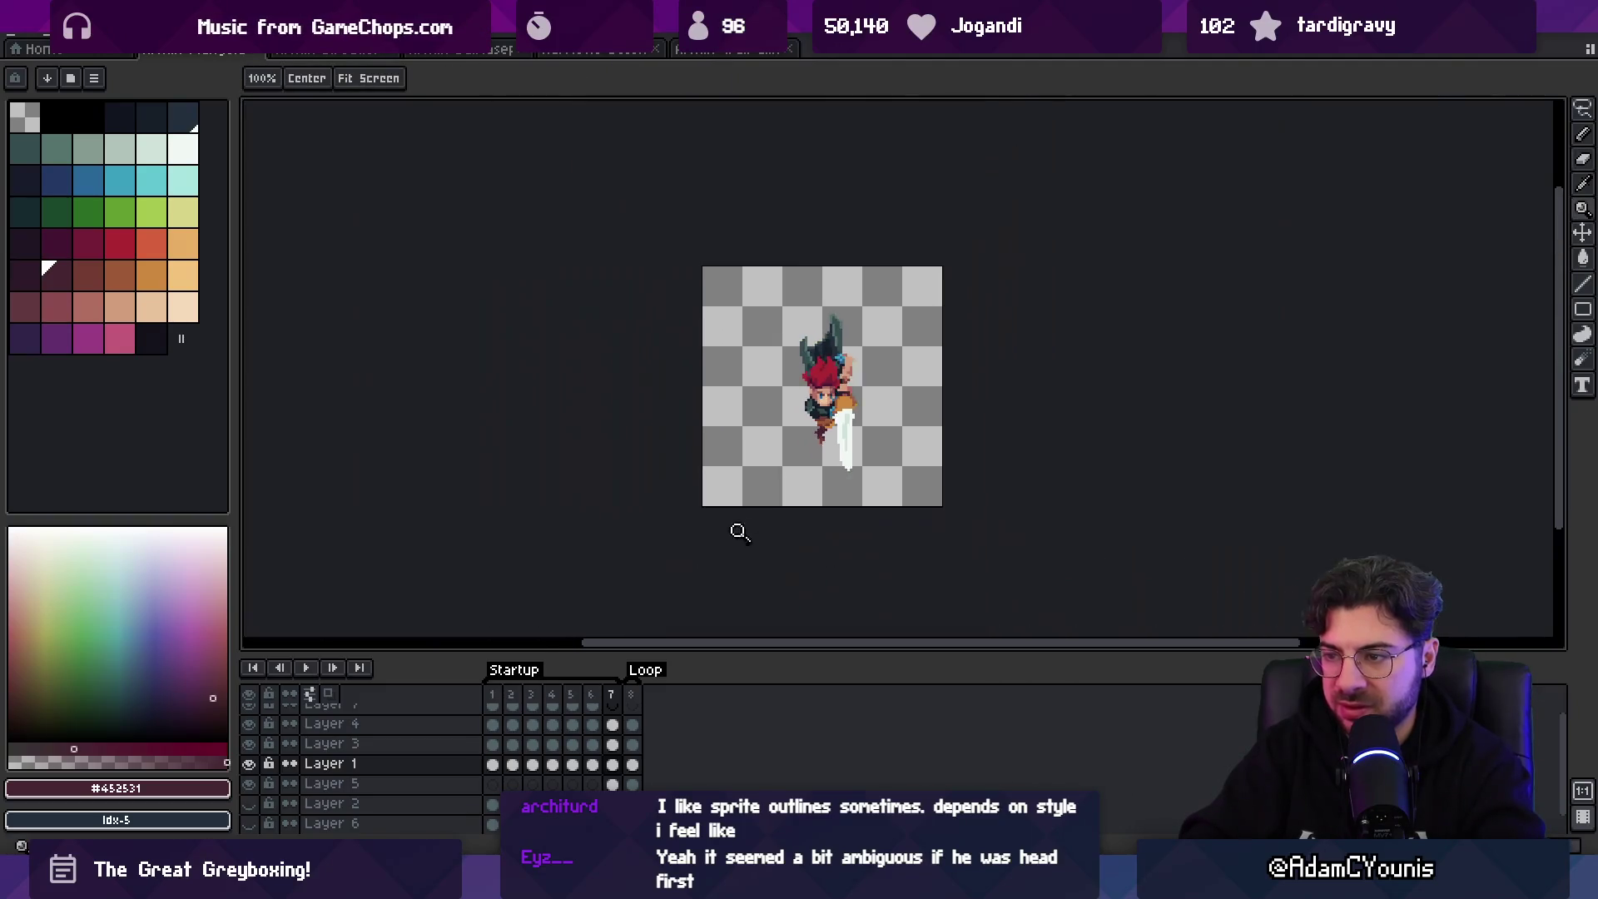
{"action": "scroll", "coordinate": [824, 468], "scroll_direction": "up", "scroll_amount": 5}
{"action": "key", "text": "b"}
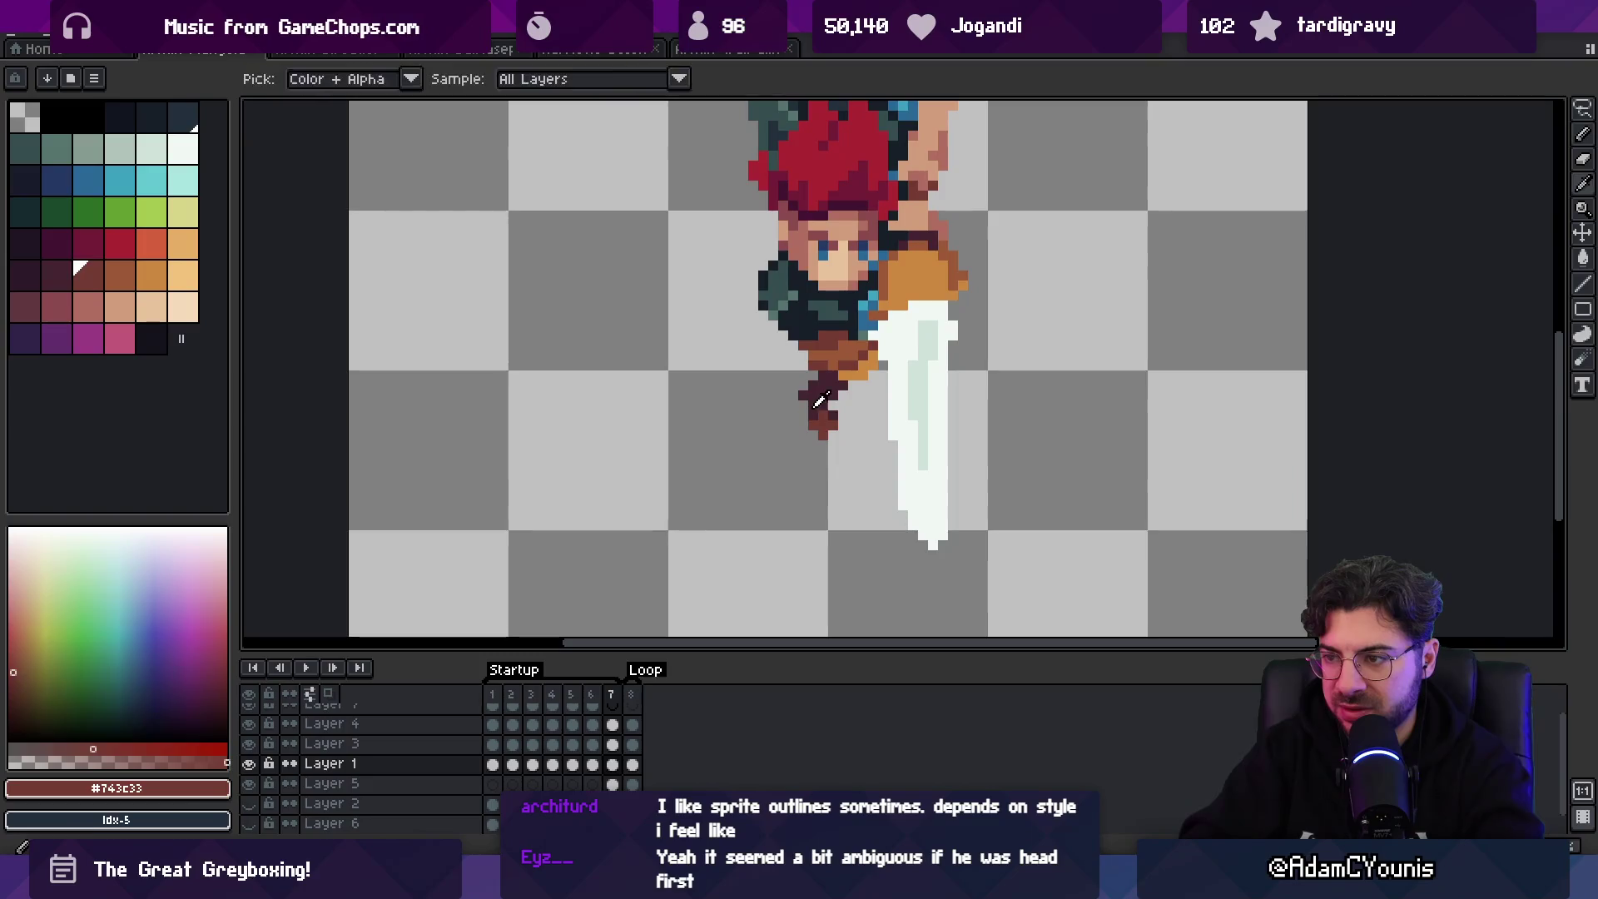
{"action": "key", "text": "e"}
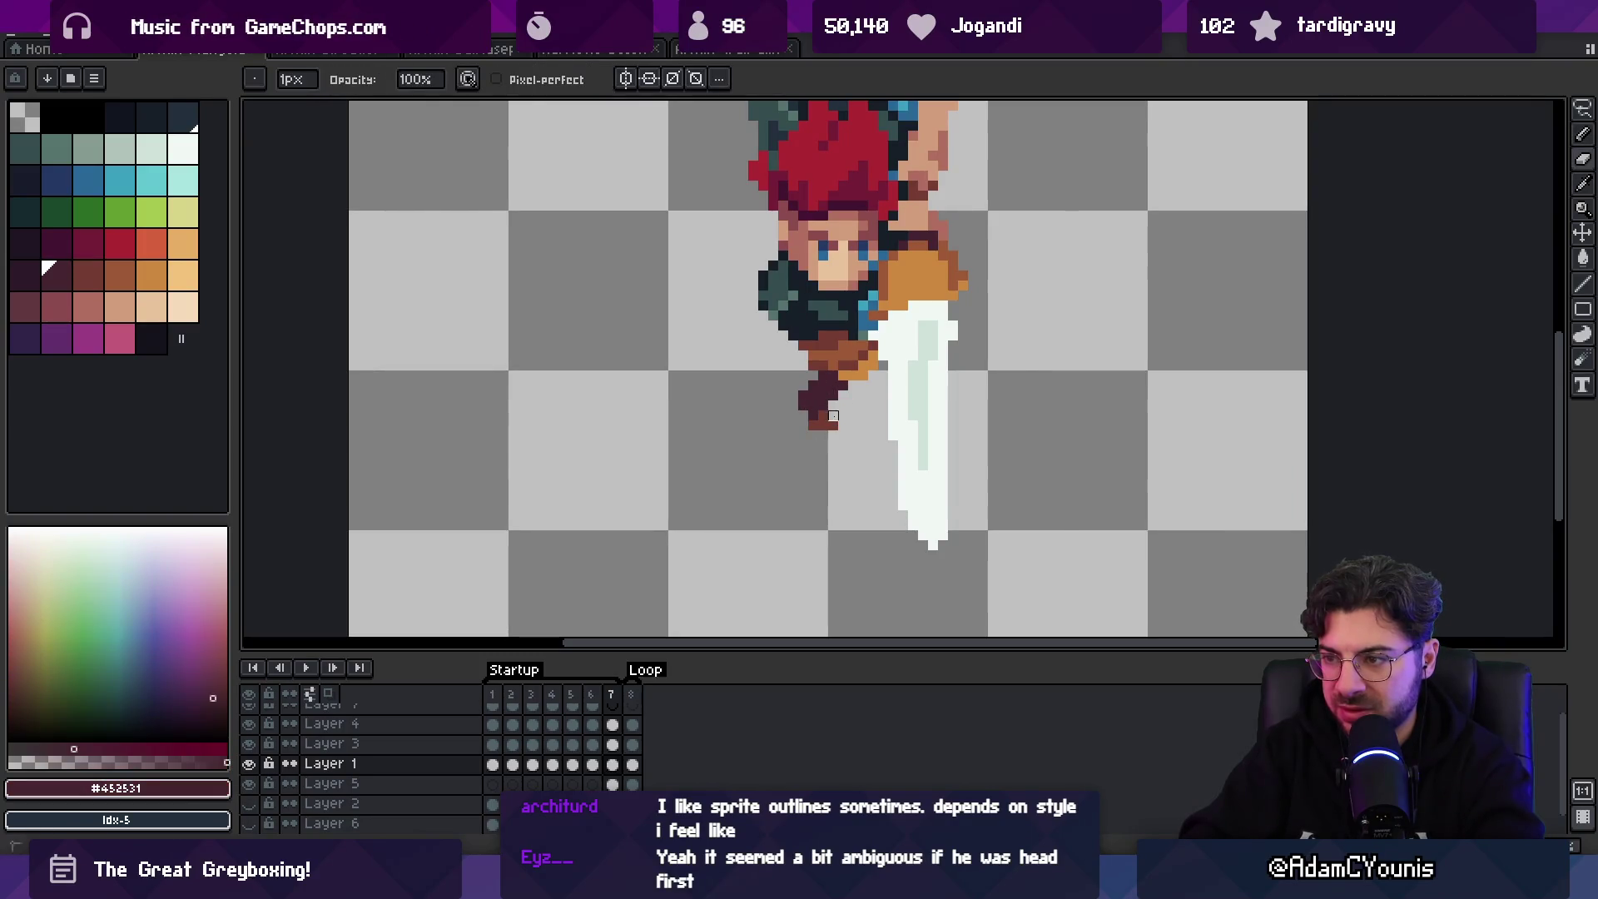
{"action": "key", "text": "z"}
{"action": "scroll", "coordinate": [890, 358], "scroll_direction": "down", "scroll_amount": 5}
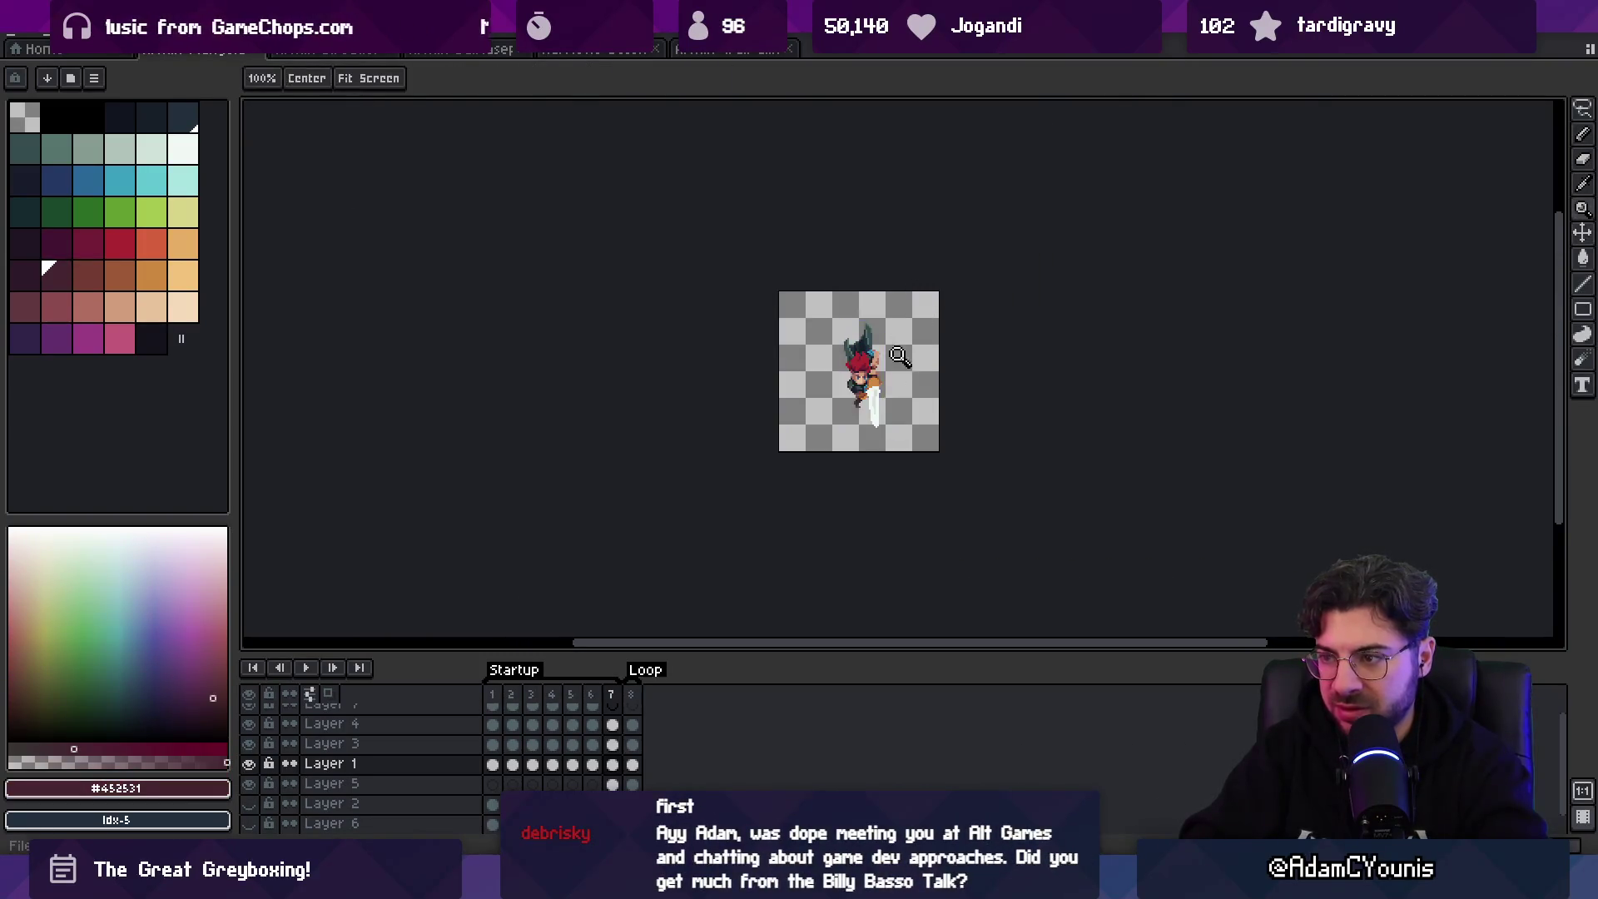
{"action": "scroll", "coordinate": [899, 356], "scroll_direction": "up", "scroll_amount": 4}
{"action": "left_click_drag", "start_coordinate": [888, 386], "coordinate": [791, 436]}
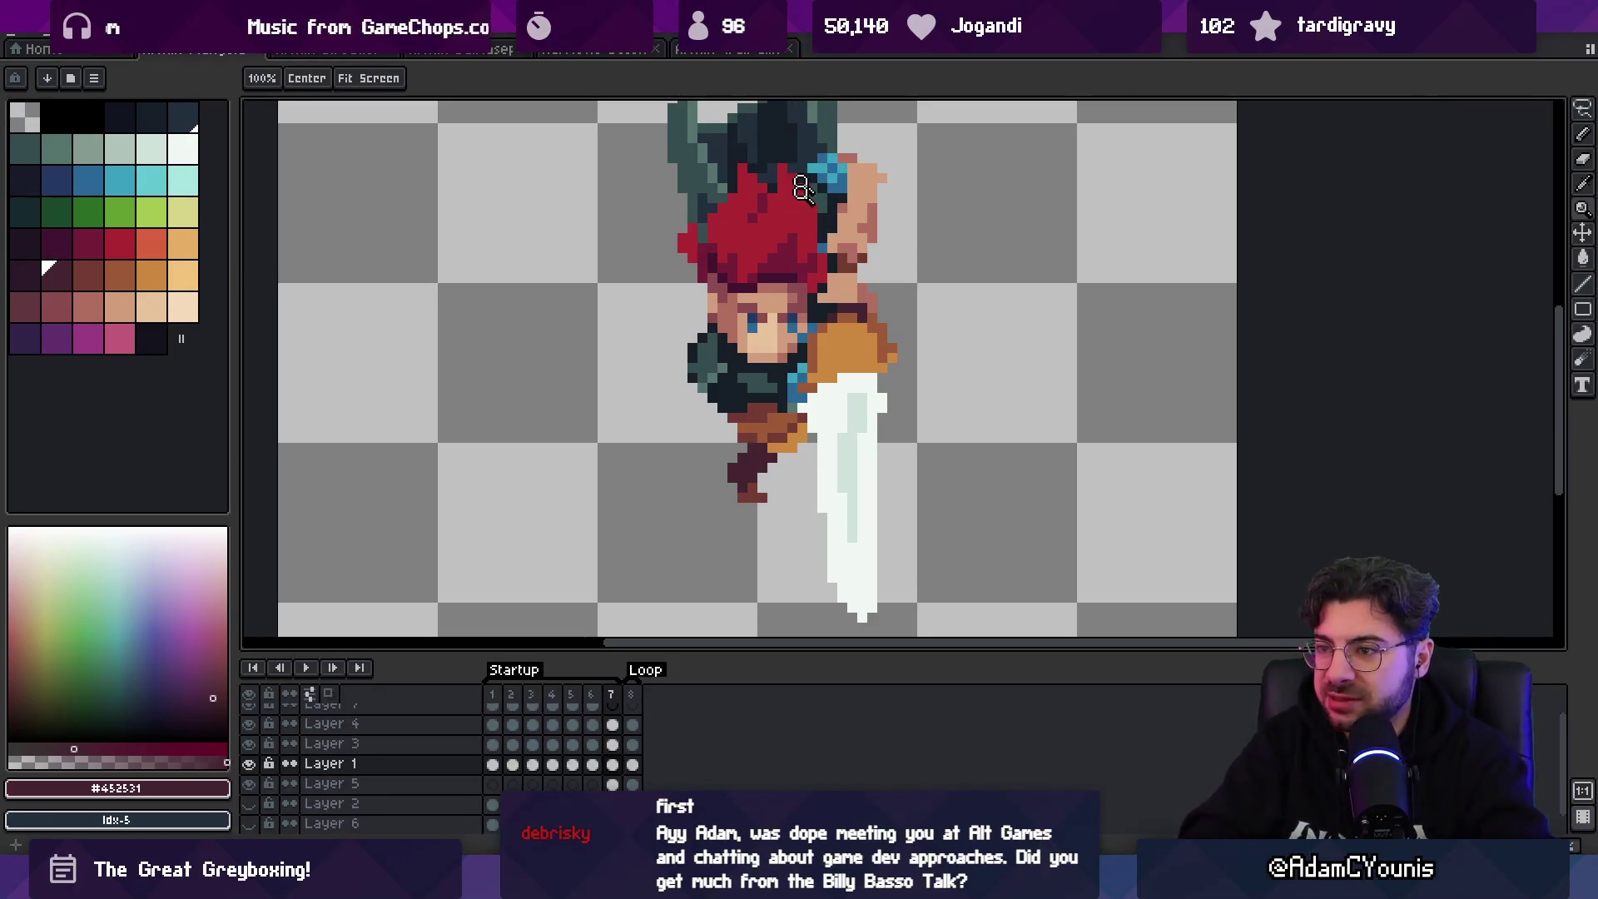
{"action": "scroll", "coordinate": [774, 408], "scroll_direction": "down", "scroll_amount": 3}
- Lasso the belt and leg area and shift it by one pixel
{"action": "scroll", "coordinate": [774, 407], "scroll_direction": "up", "scroll_amount": 6}
{"action": "key", "text": "v"}
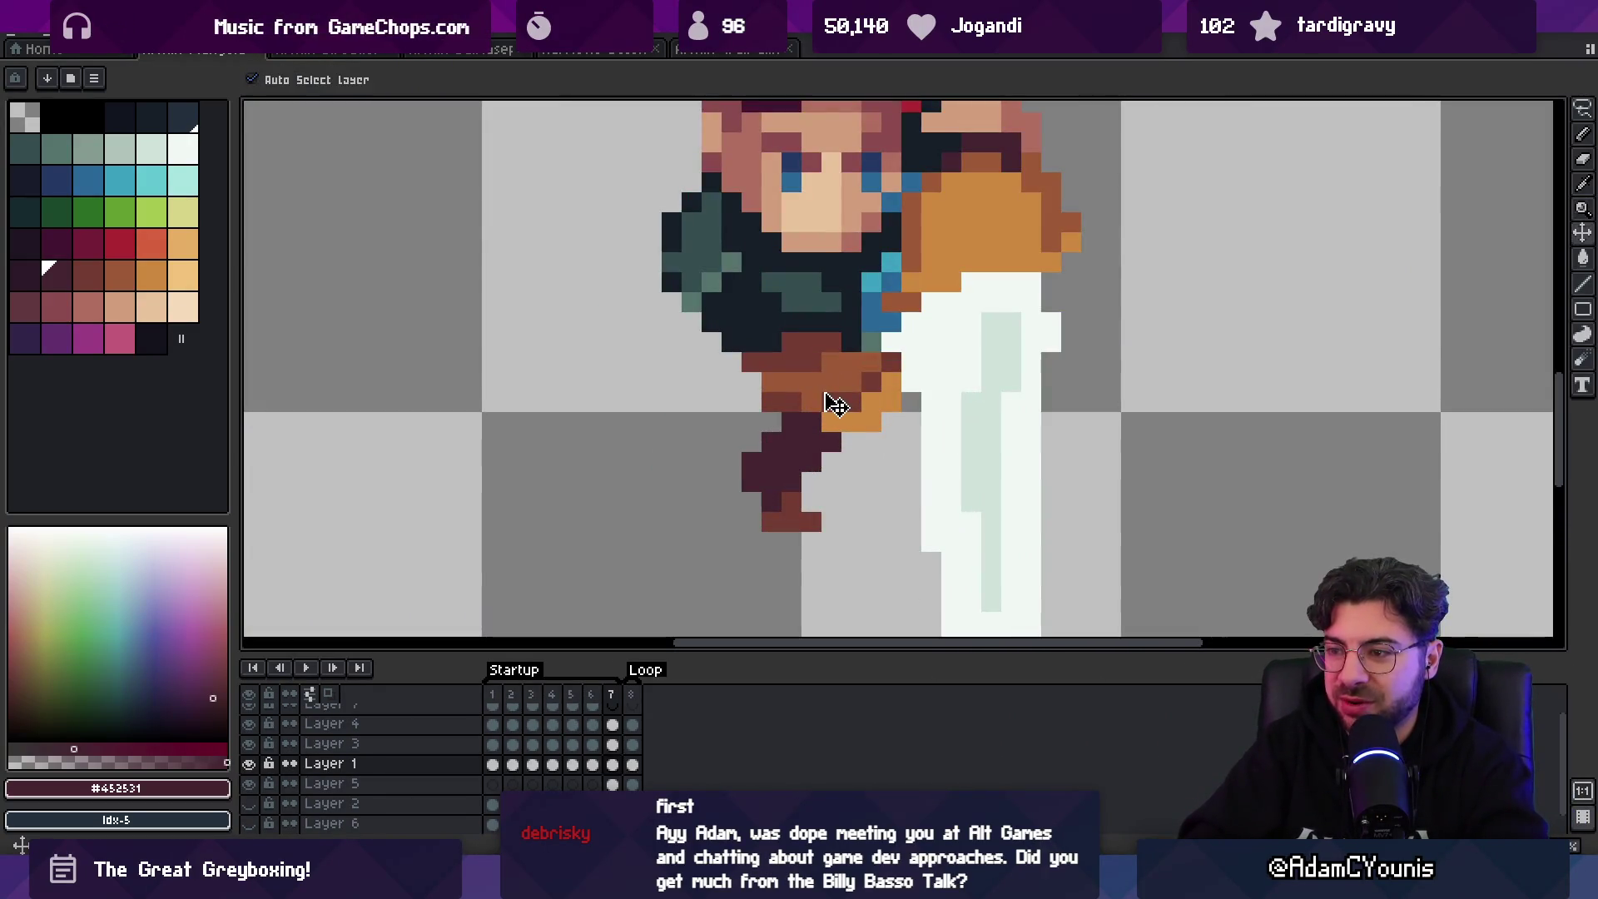
{"action": "key", "text": "q"}
{"action": "mouse_move", "coordinate": [721, 412]}
{"action": "left_mouse_down"}
{"action": "mouse_move", "coordinate": [803, 373]}
{"action": "mouse_move", "coordinate": [902, 391]}
{"action": "mouse_move", "coordinate": [761, 612]}
{"action": "mouse_move", "coordinate": [704, 482]}
{"action": "left_mouse_up"}
{"action": "left_click_drag", "start_coordinate": [793, 451], "coordinate": [792, 466]}
{"action": "key", "text": "ctrl+d"}
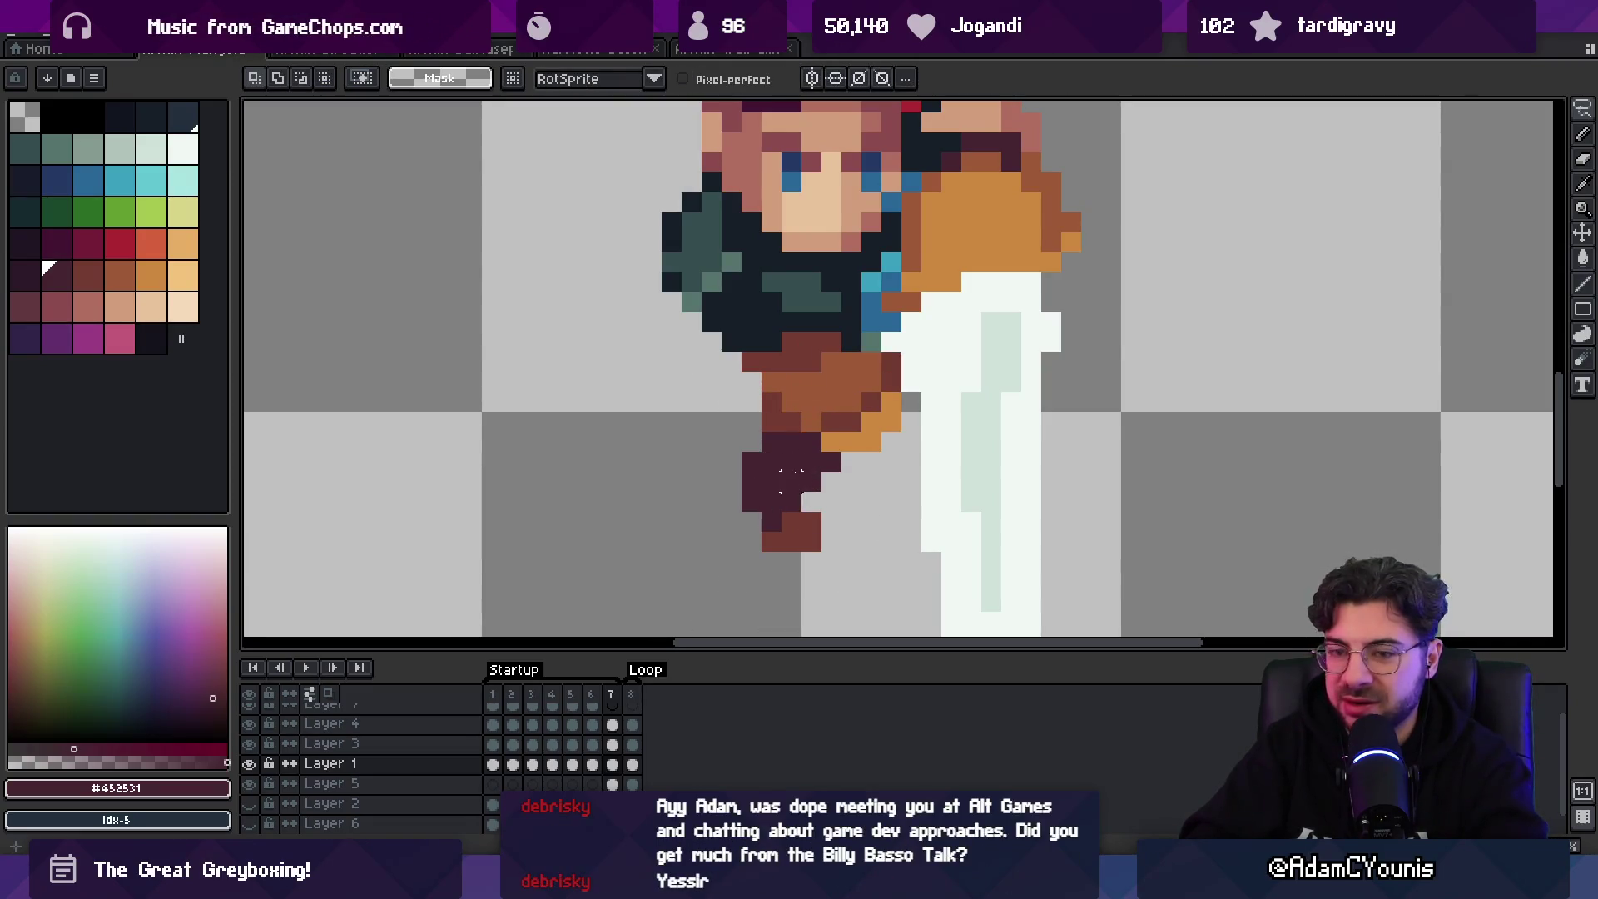
- Try moving a block of leg pixels, undo it, and zoom out to review the sprite
{"action": "key", "text": "z"}
{"action": "scroll", "coordinate": [811, 516], "scroll_direction": "down", "scroll_amount": 4}
{"action": "scroll", "coordinate": [865, 405], "scroll_direction": "up", "scroll_amount": 1}
{"action": "scroll", "coordinate": [842, 470], "scroll_direction": "up", "scroll_amount": 6}
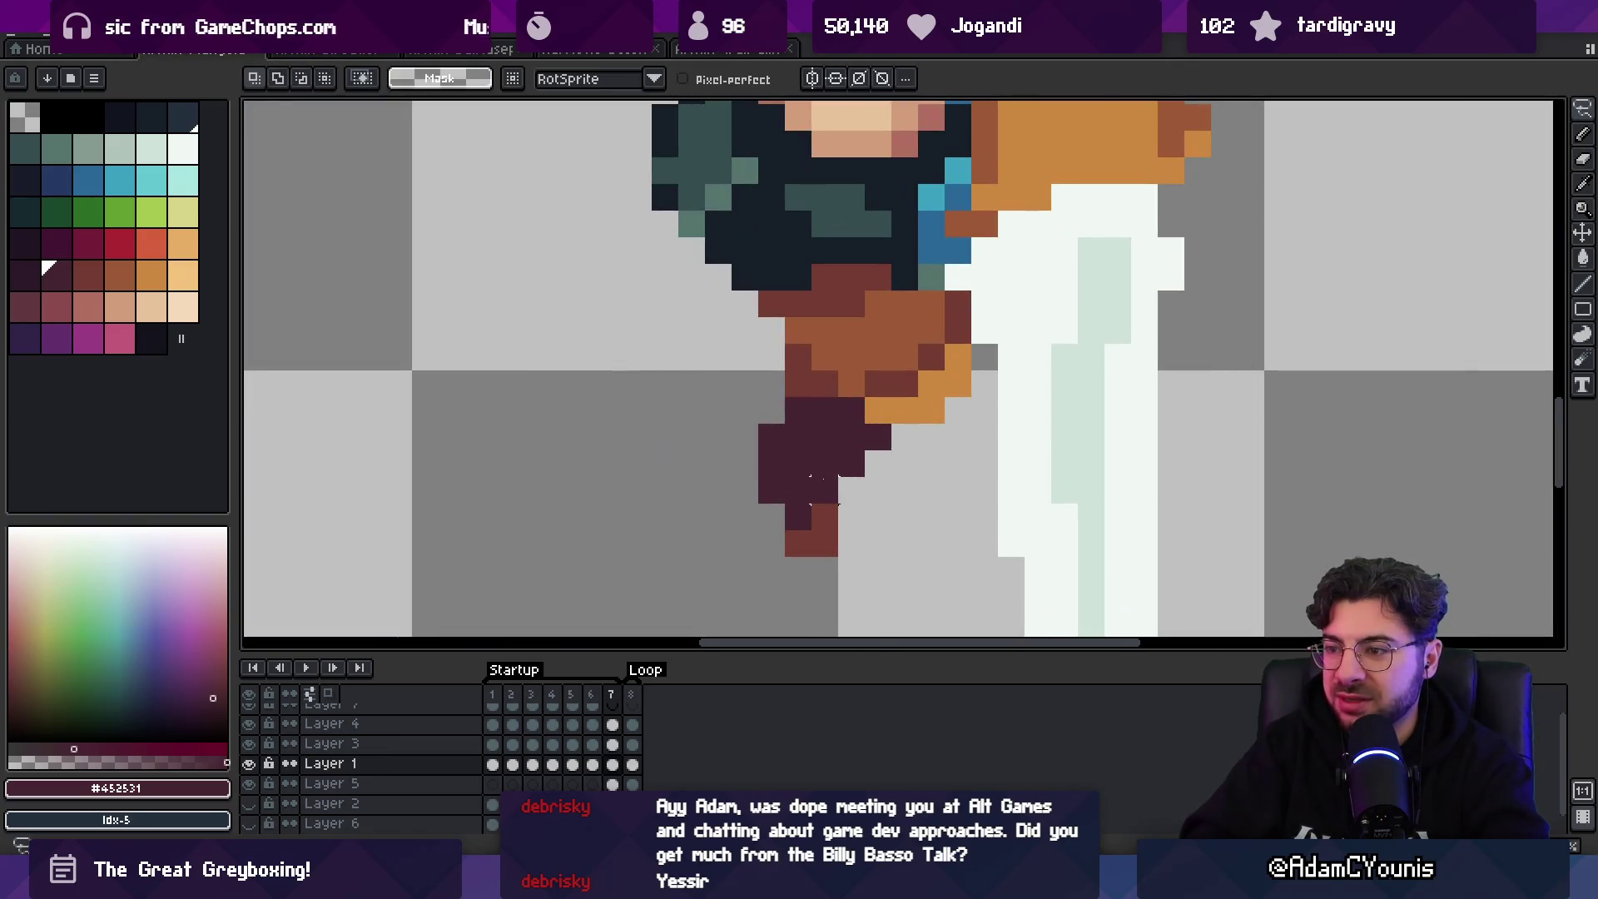
{"action": "mouse_move", "coordinate": [757, 476]}
{"action": "left_mouse_down"}
{"action": "mouse_move", "coordinate": [759, 516]}
{"action": "mouse_move", "coordinate": [812, 583]}
{"action": "left_mouse_up"}
{"action": "key", "text": "ctrl+z"}
{"action": "key", "text": "b"}
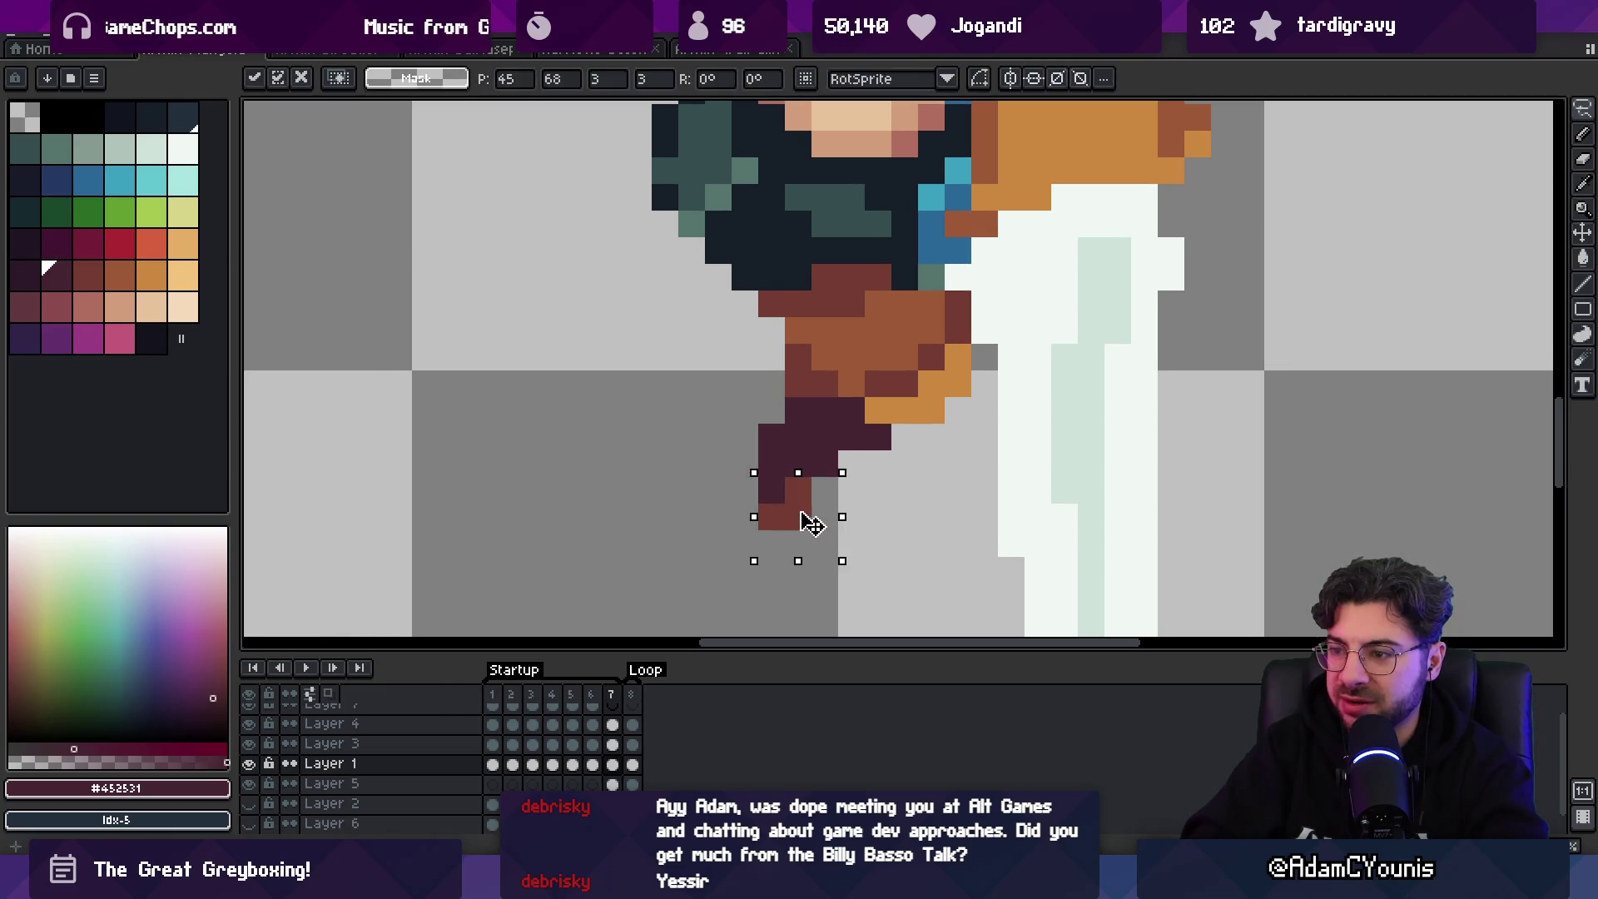
{"action": "key", "text": "z"}
{"action": "scroll", "coordinate": [841, 441], "scroll_direction": "down", "scroll_amount": 5}
{"action": "scroll", "coordinate": [832, 439], "scroll_direction": "up", "scroll_amount": 7}
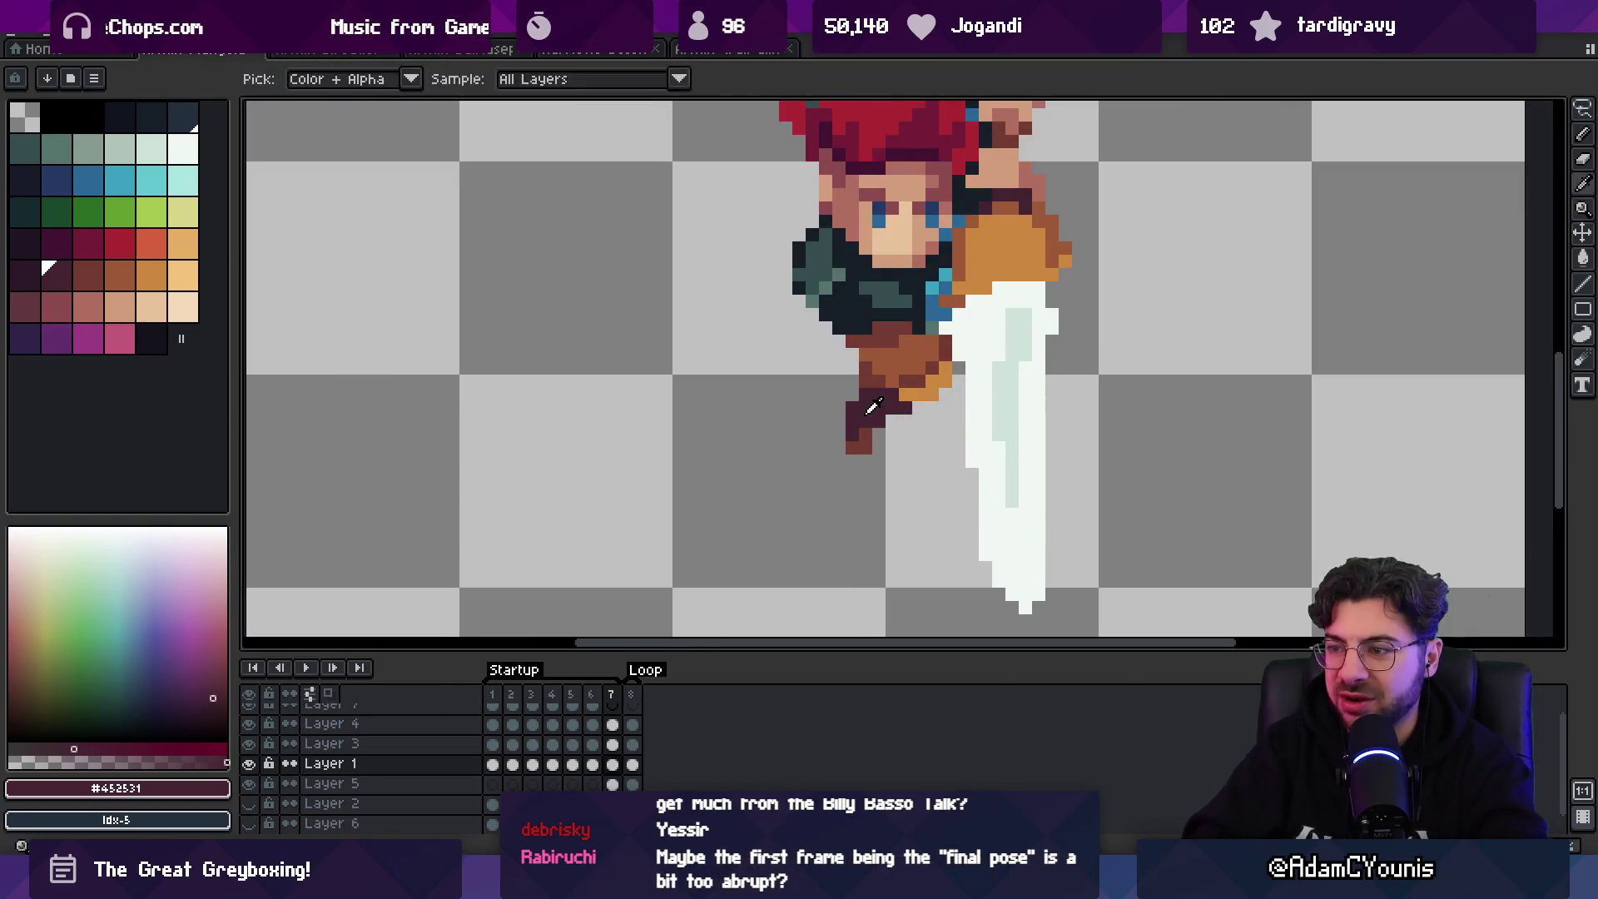
{"action": "scroll", "coordinate": [898, 405], "scroll_direction": "down", "scroll_amount": 5}
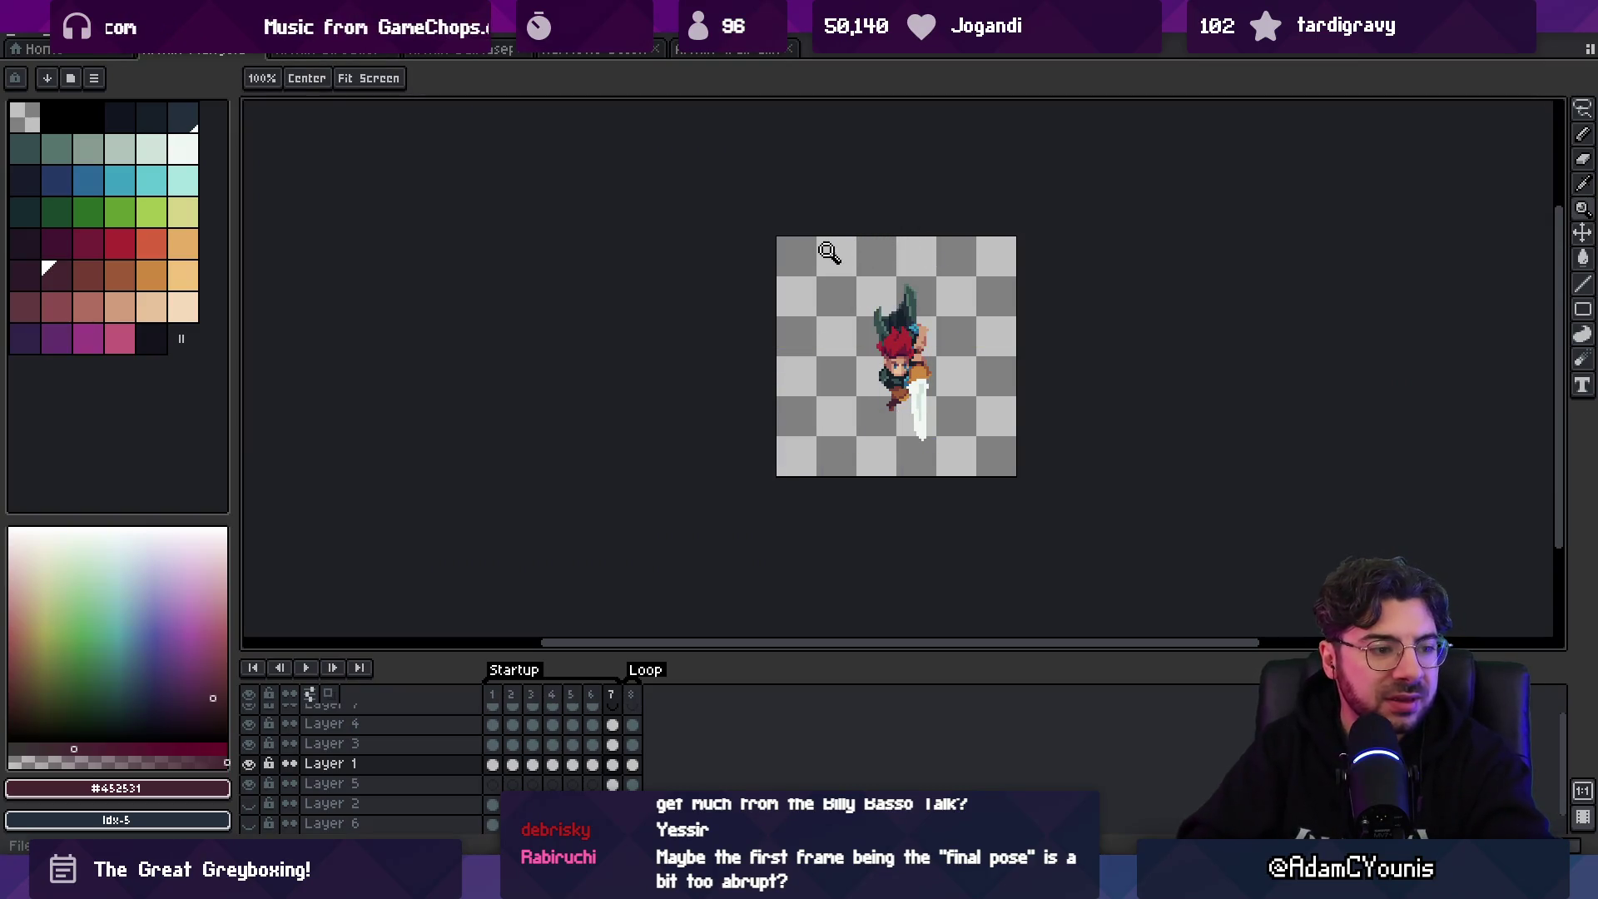
- Re-export the sprite sheet, overwriting the existing file
{"action": "key", "text": "ctrl+shift+x"}
{"action": "key", "text": "Return"}
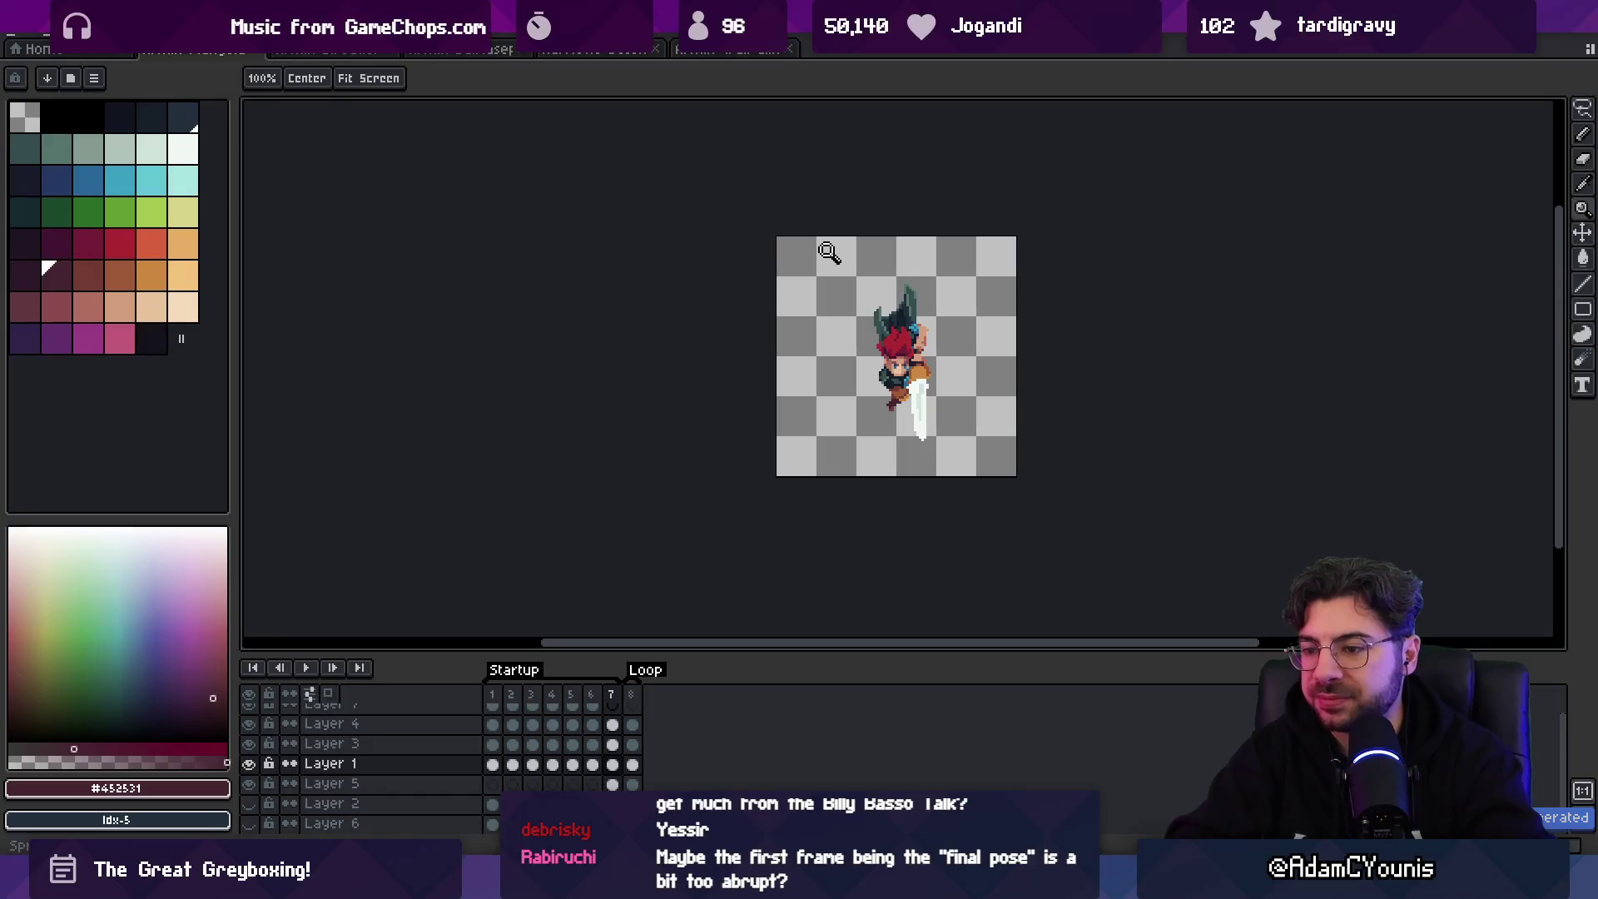
{"action": "scroll", "coordinate": [848, 399], "scroll_direction": "up", "scroll_amount": 1}
{"action": "scroll", "coordinate": [847, 400], "scroll_direction": "up", "scroll_amount": 2}
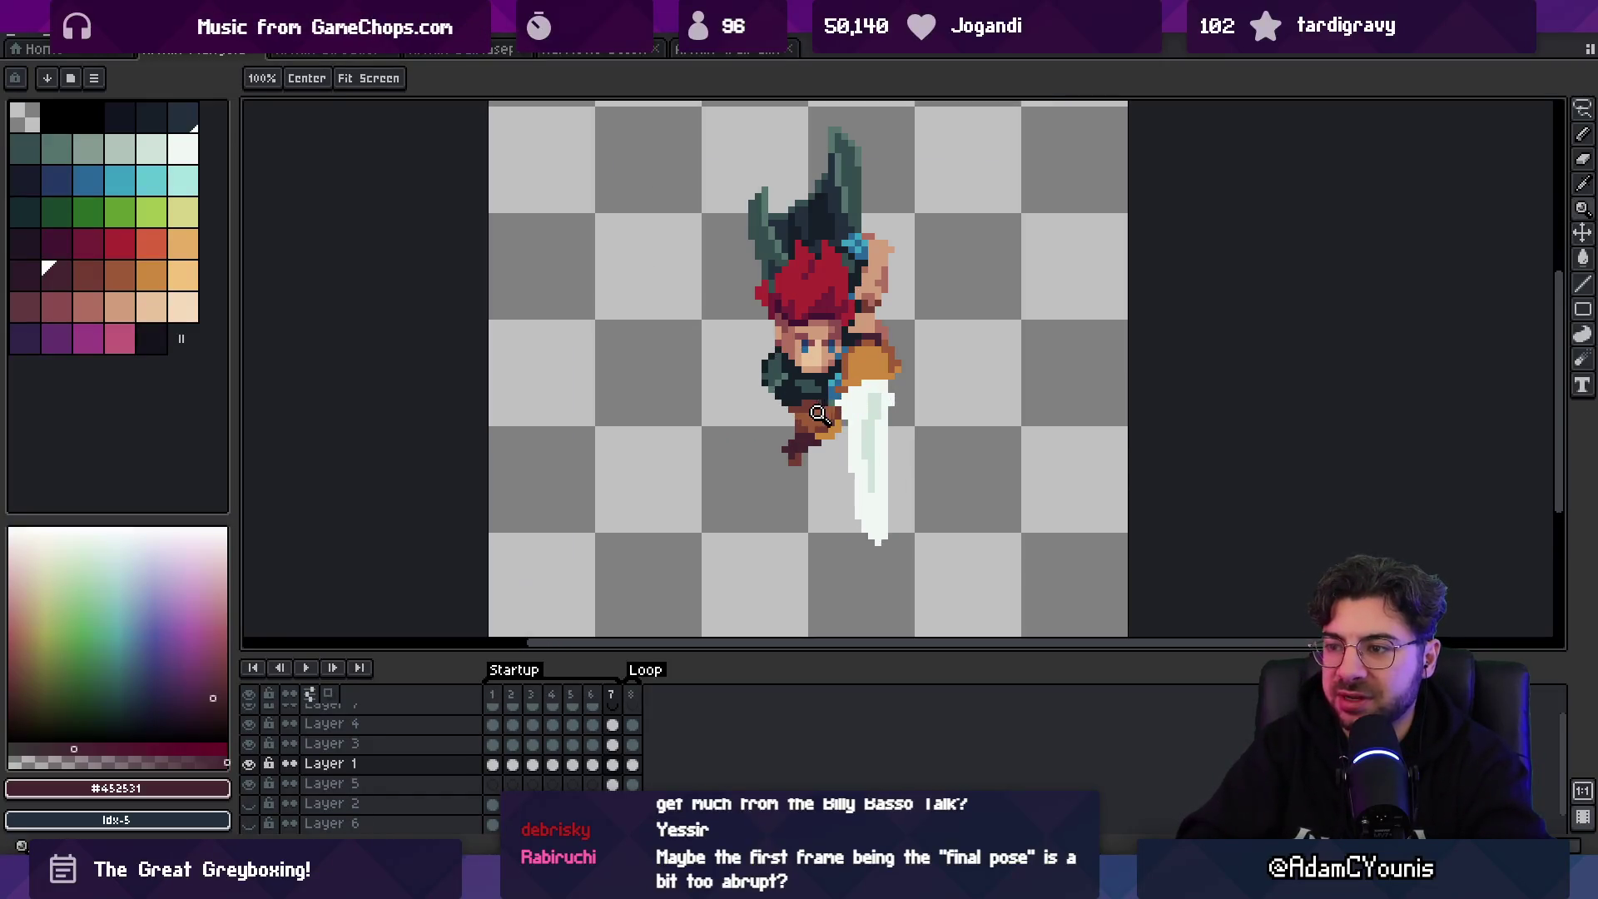
- Shift the head layer's pixels slightly, then switch between Layer 4 and Layer 1
{"action": "key", "text": "v"}
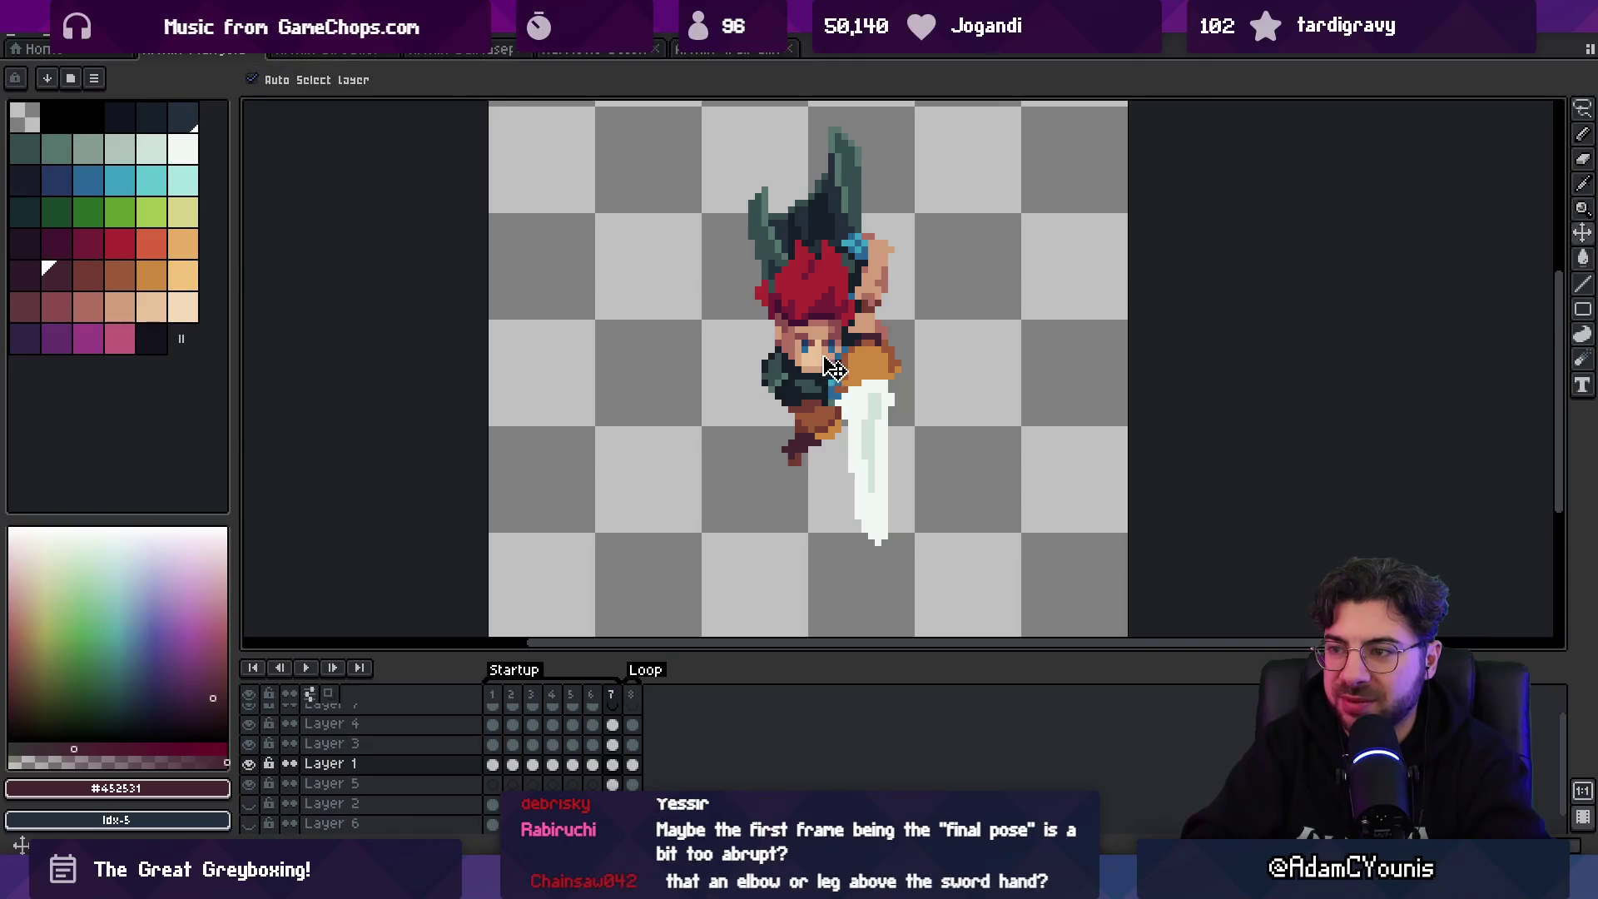
{"action": "left_click_drag", "start_coordinate": [824, 375], "coordinate": [830, 367]}
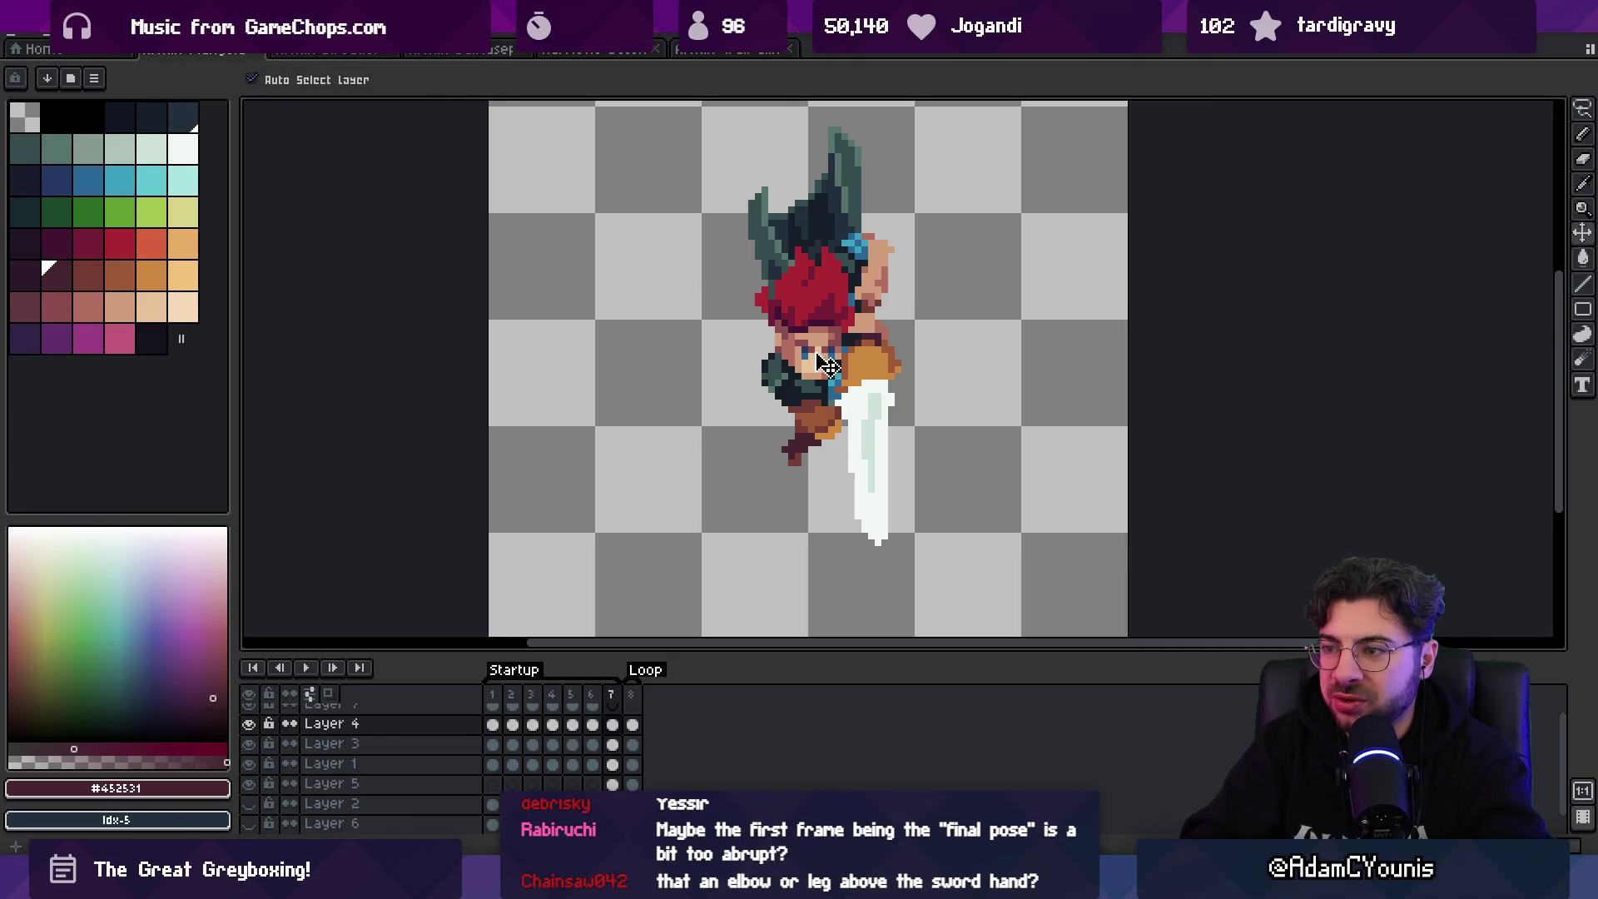
{"action": "key", "text": "z"}
{"action": "scroll", "coordinate": [849, 339], "scroll_direction": "down", "scroll_amount": 1}
{"action": "scroll", "coordinate": [874, 326], "scroll_direction": "down", "scroll_amount": 1}
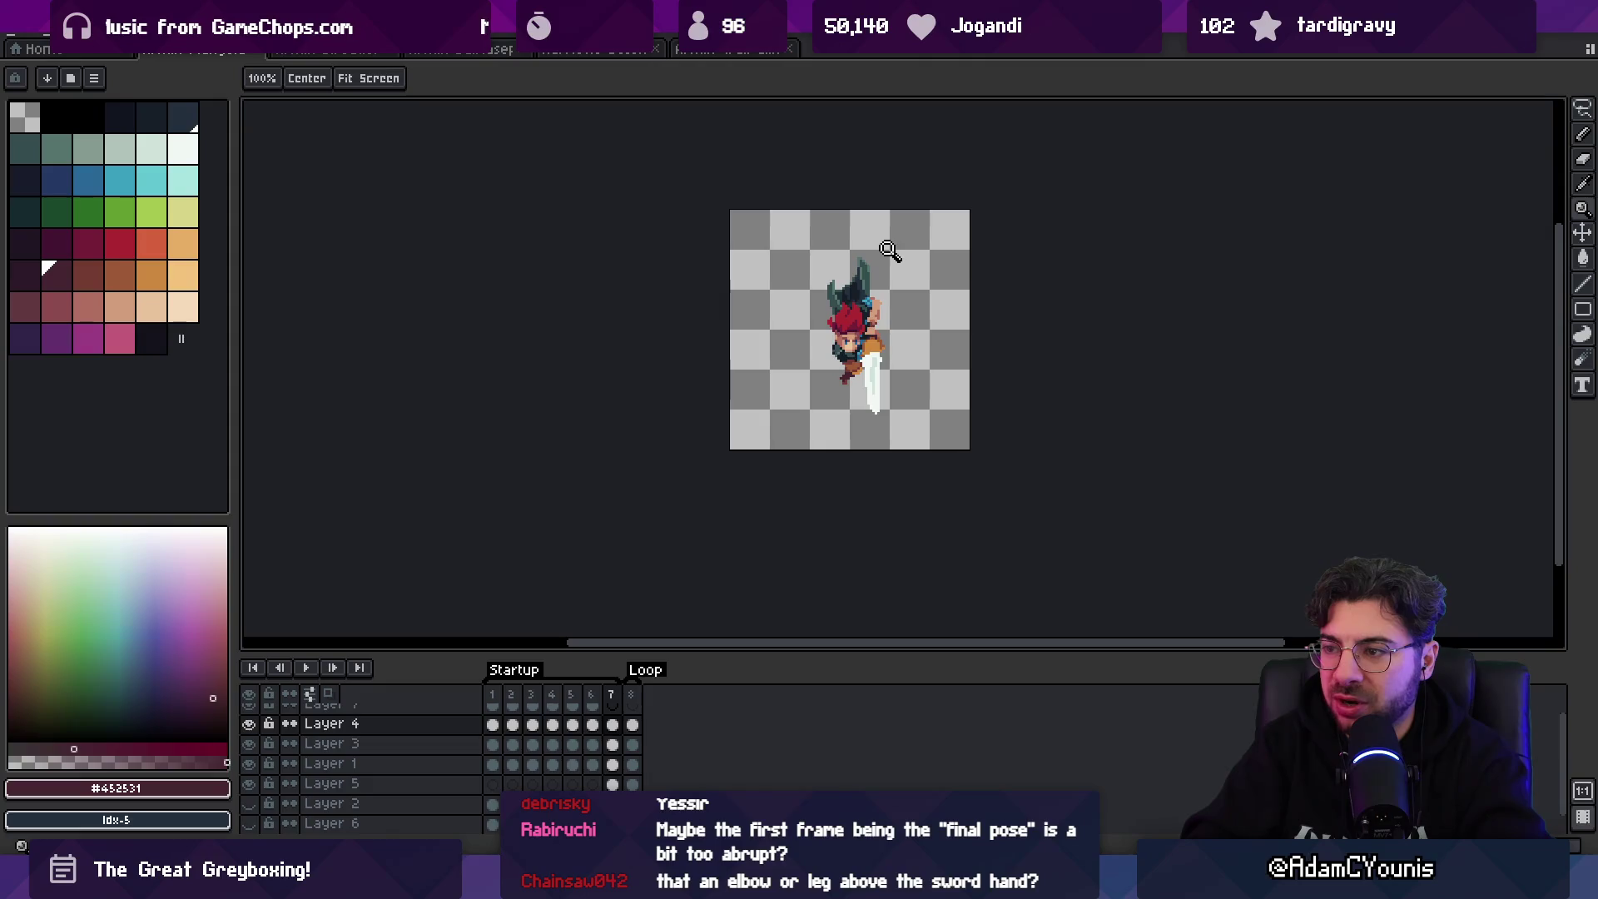
{"action": "left_click", "coordinate": [884, 257], "text": "ctrl"}
{"action": "left_click", "coordinate": [879, 267], "text": "ctrl"}
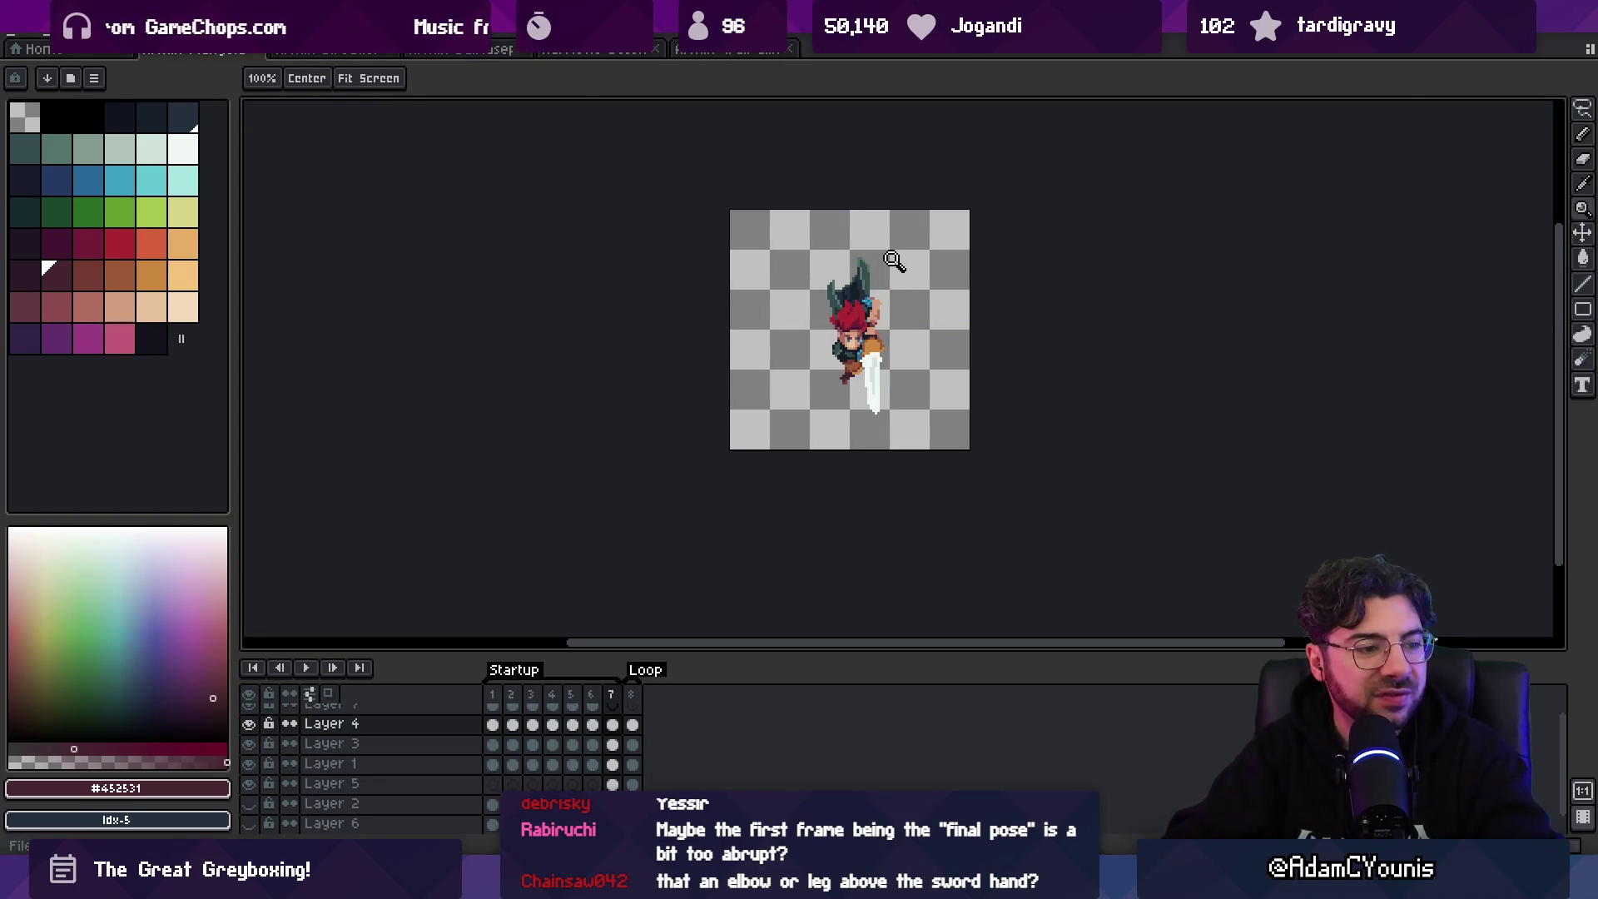
{"action": "scroll", "coordinate": [858, 341], "scroll_direction": "up", "scroll_amount": 2}
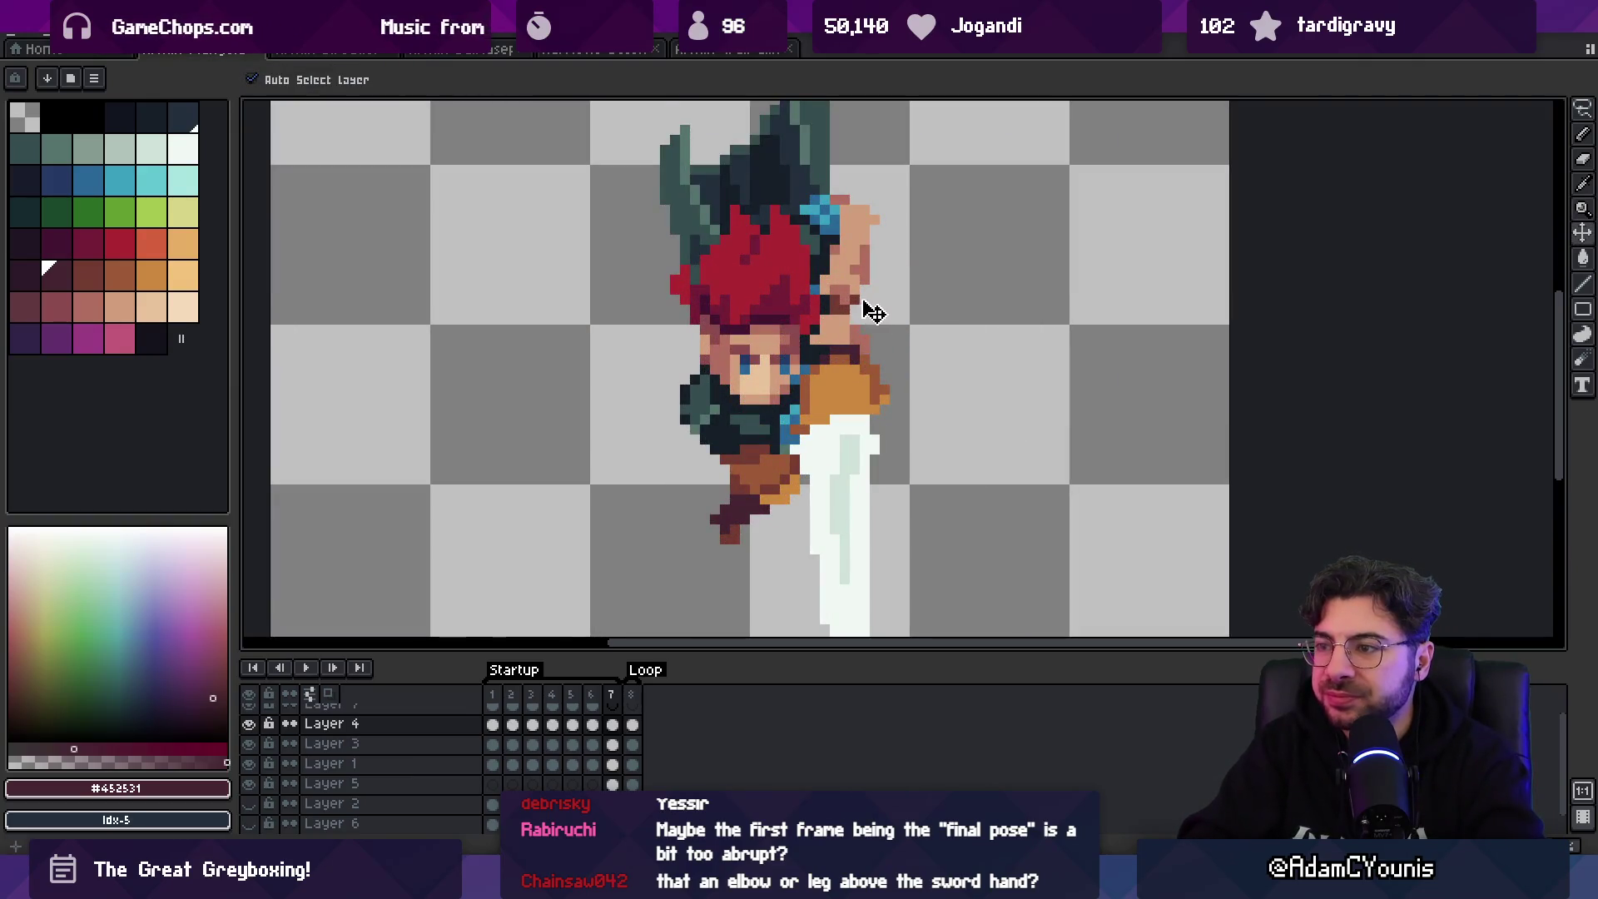
{"action": "left_click", "coordinate": [865, 305], "text": "ctrl"}
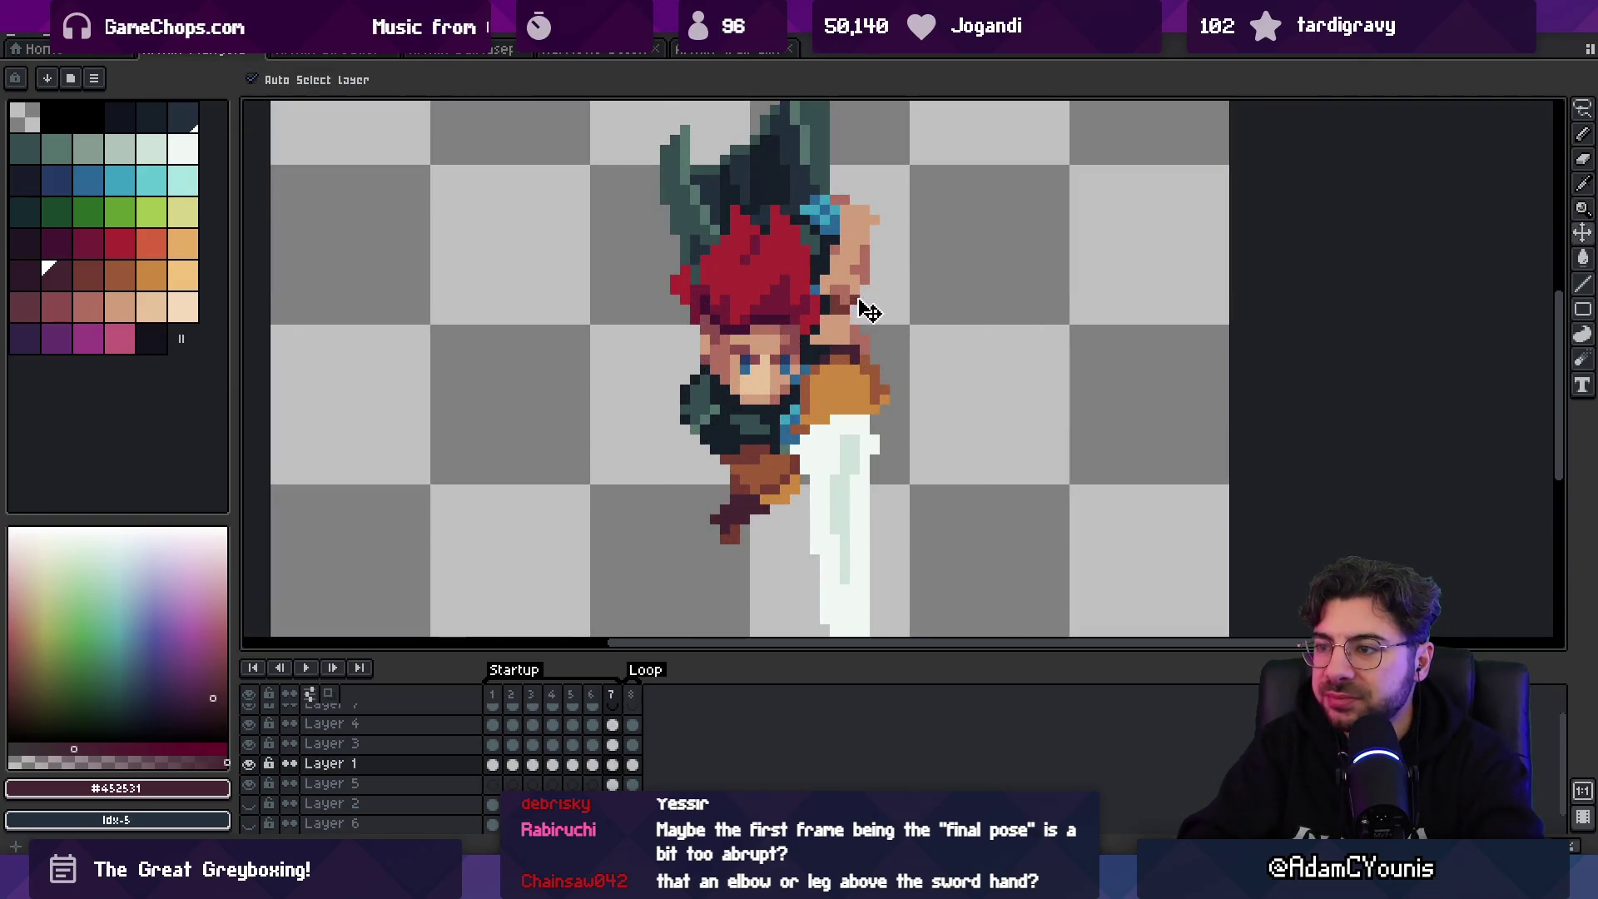
- Sample the #d29e7c skin tone from the sprite and make Layer 1 active
{"action": "left_click", "coordinate": [871, 356], "text": "alt"}
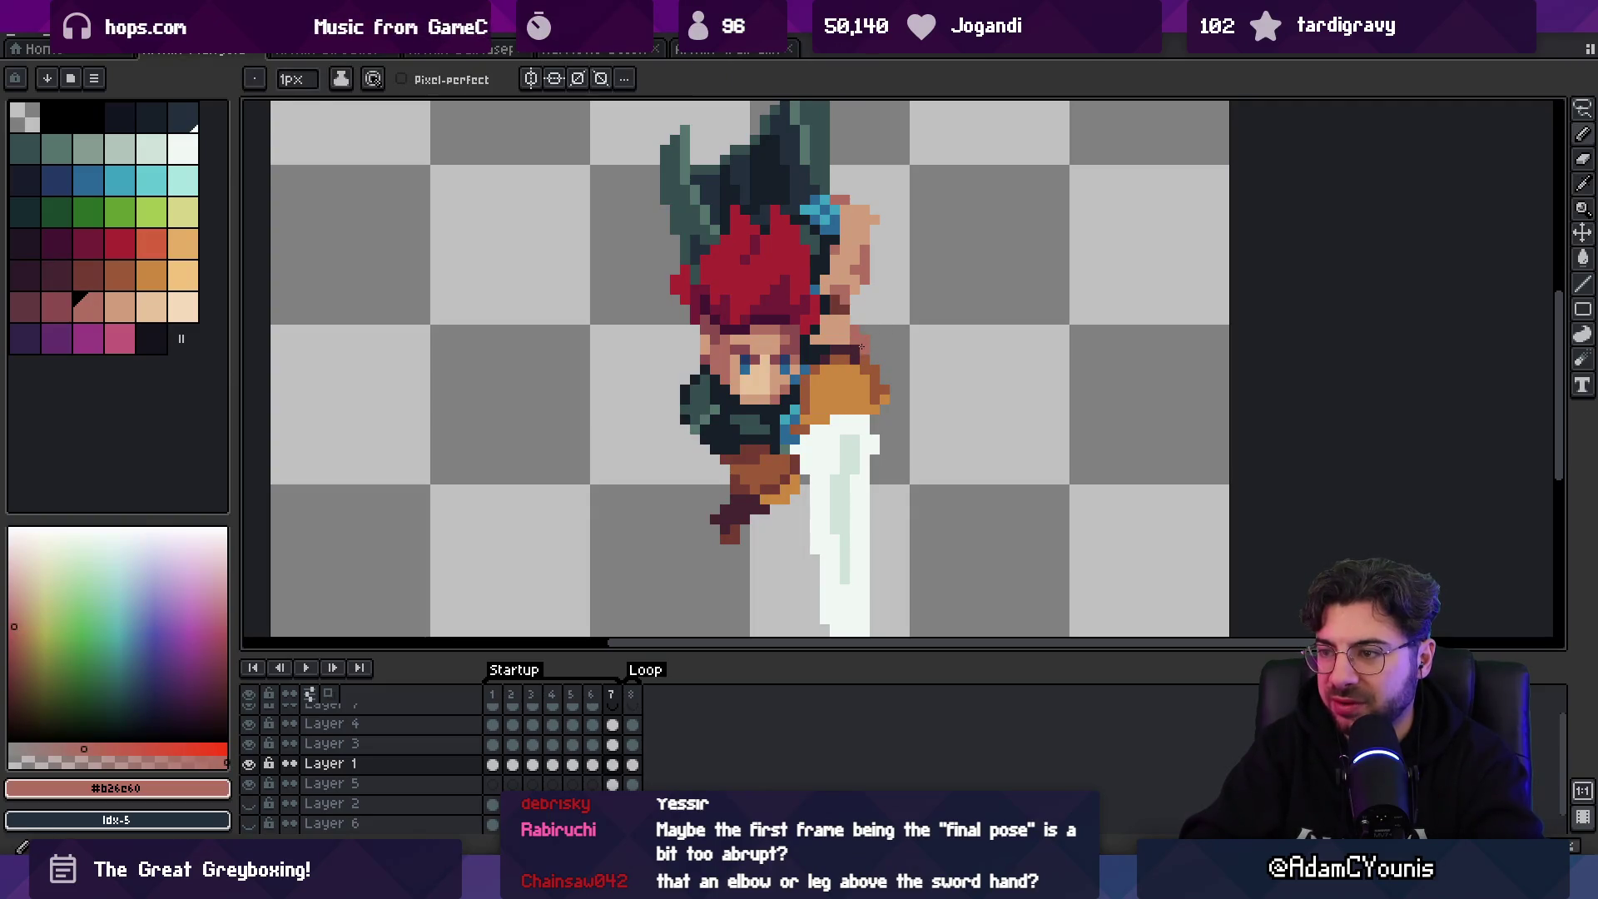
{"action": "left_click", "coordinate": [855, 351], "text": "ctrl"}
{"action": "key", "text": "z"}
{"action": "scroll", "coordinate": [899, 308], "scroll_direction": "down", "scroll_amount": 3}
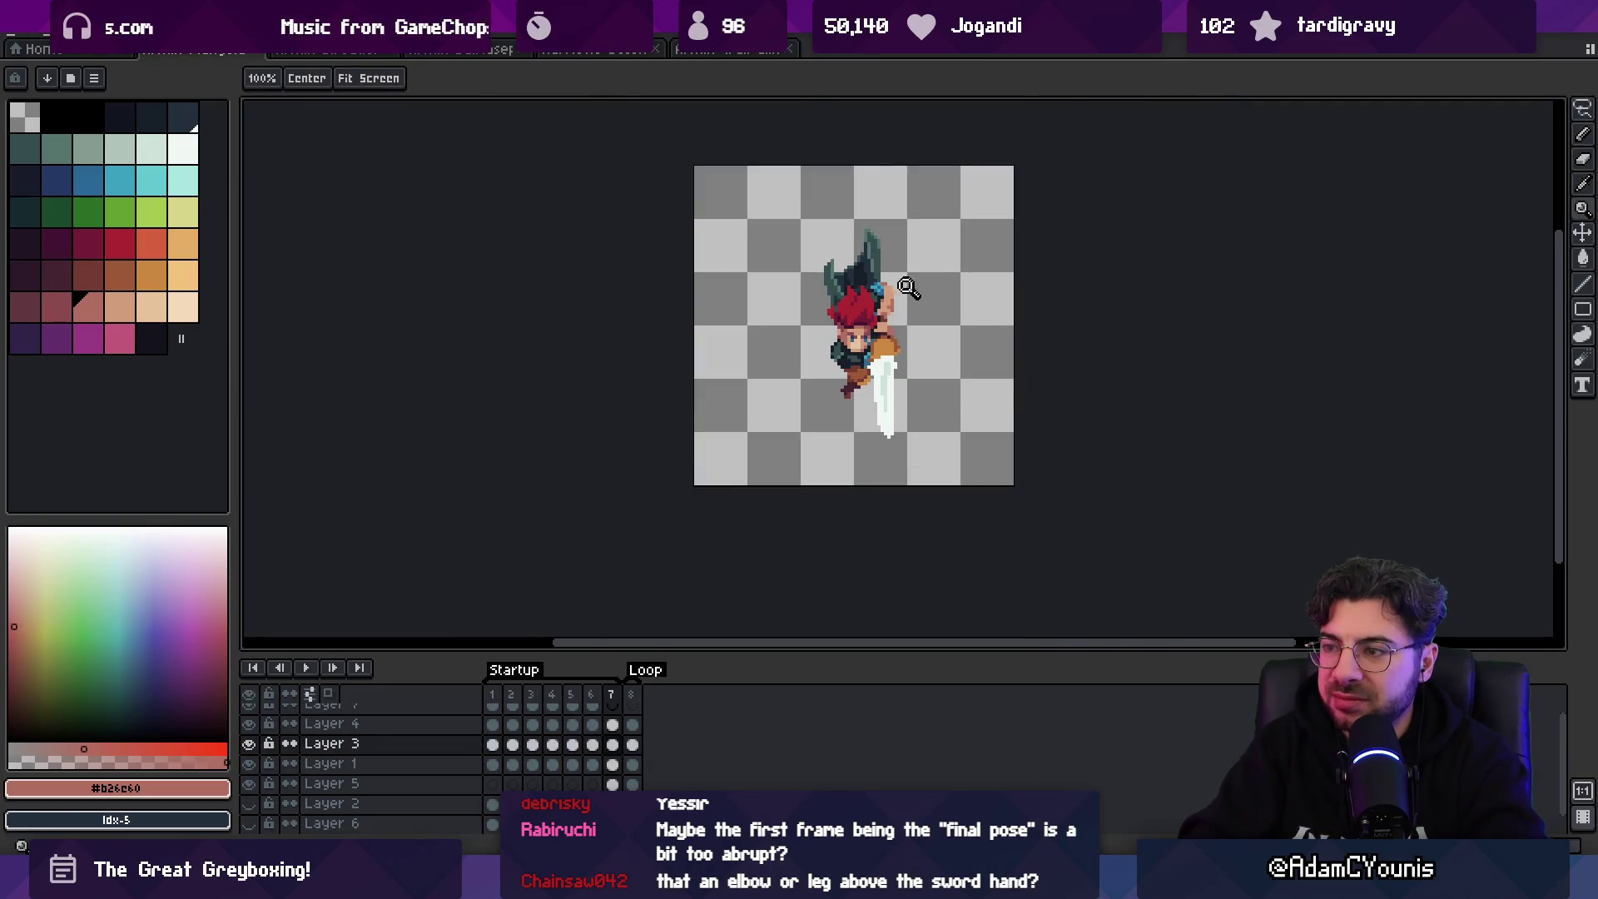
{"action": "scroll", "coordinate": [907, 287], "scroll_direction": "up", "scroll_amount": 5}
{"action": "left_click", "coordinate": [898, 304], "text": "ctrl"}
{"action": "left_click", "coordinate": [902, 307], "text": "alt"}
- Paint skin-tone pixels for the raised arm beside the head and save the sprite
{"action": "key", "text": "b"}
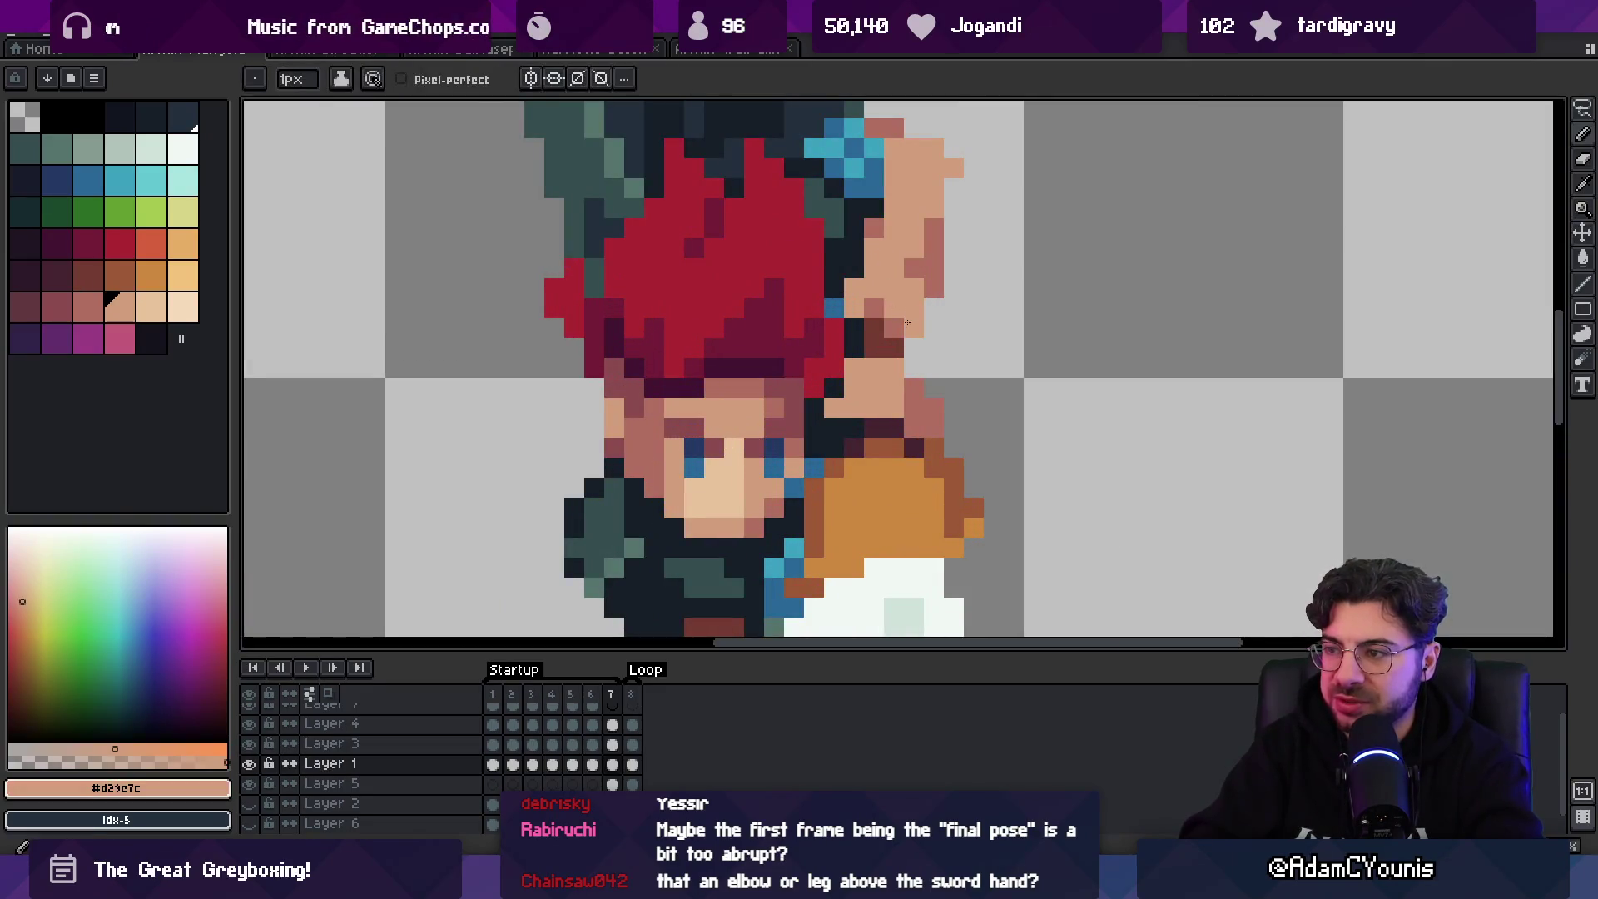
{"action": "key", "text": "z"}
{"action": "scroll", "coordinate": [946, 239], "scroll_direction": "down", "scroll_amount": 5}
{"action": "scroll", "coordinate": [934, 303], "scroll_direction": "up", "scroll_amount": 3}
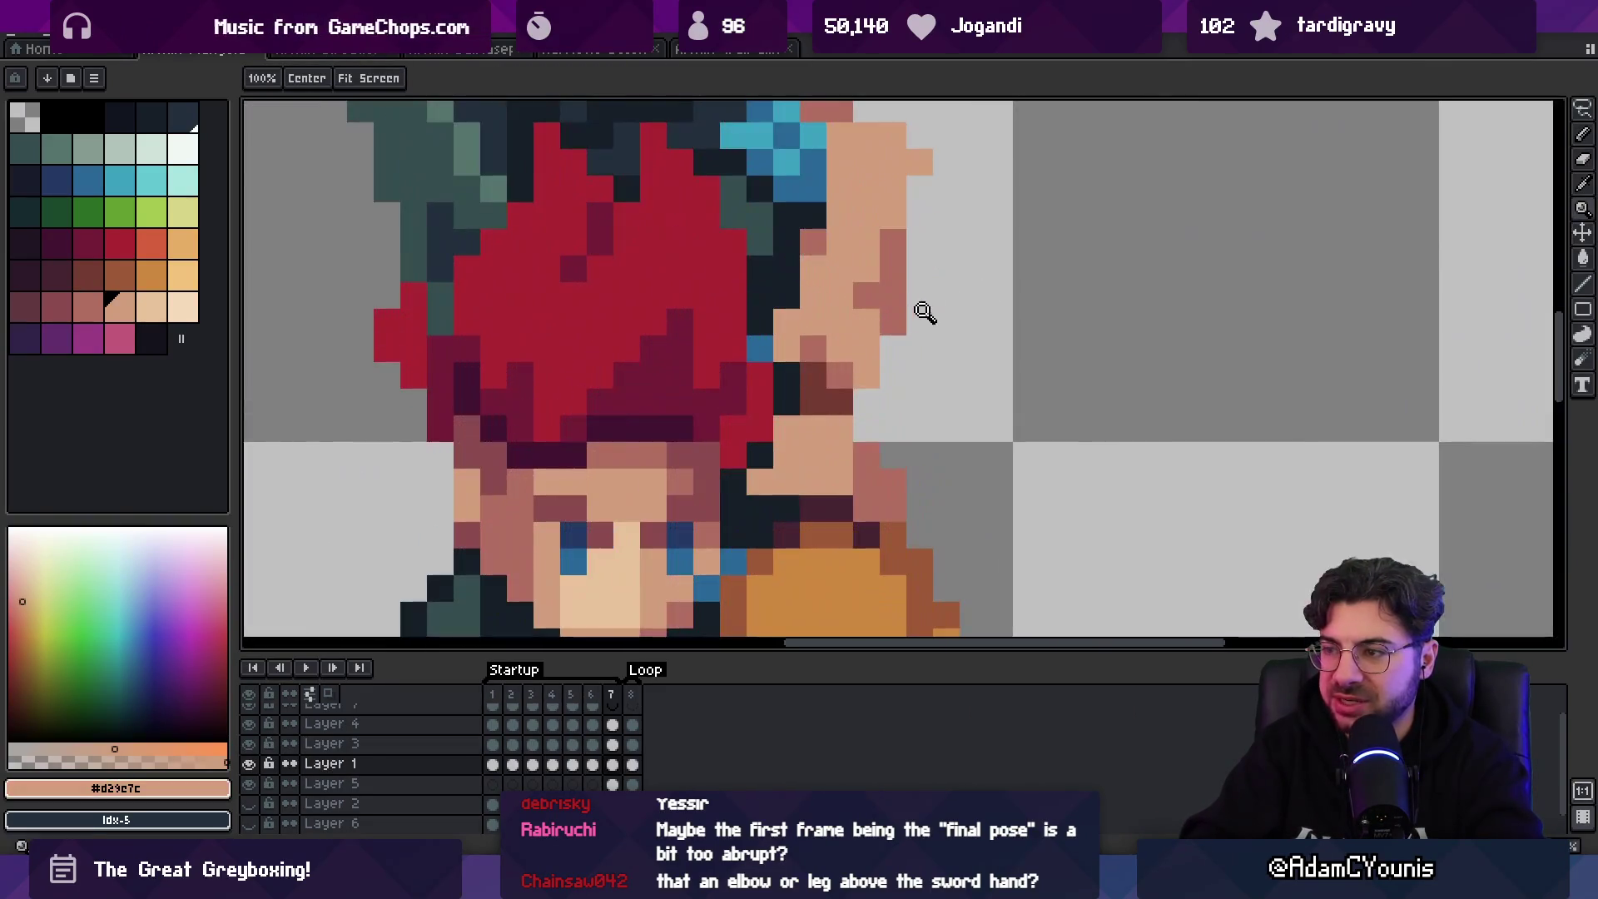
{"action": "key", "text": "b"}
{"action": "key", "text": "z"}
{"action": "scroll", "coordinate": [891, 371], "scroll_direction": "down", "scroll_amount": 3}
{"action": "scroll", "coordinate": [961, 323], "scroll_direction": "up", "scroll_amount": 3}
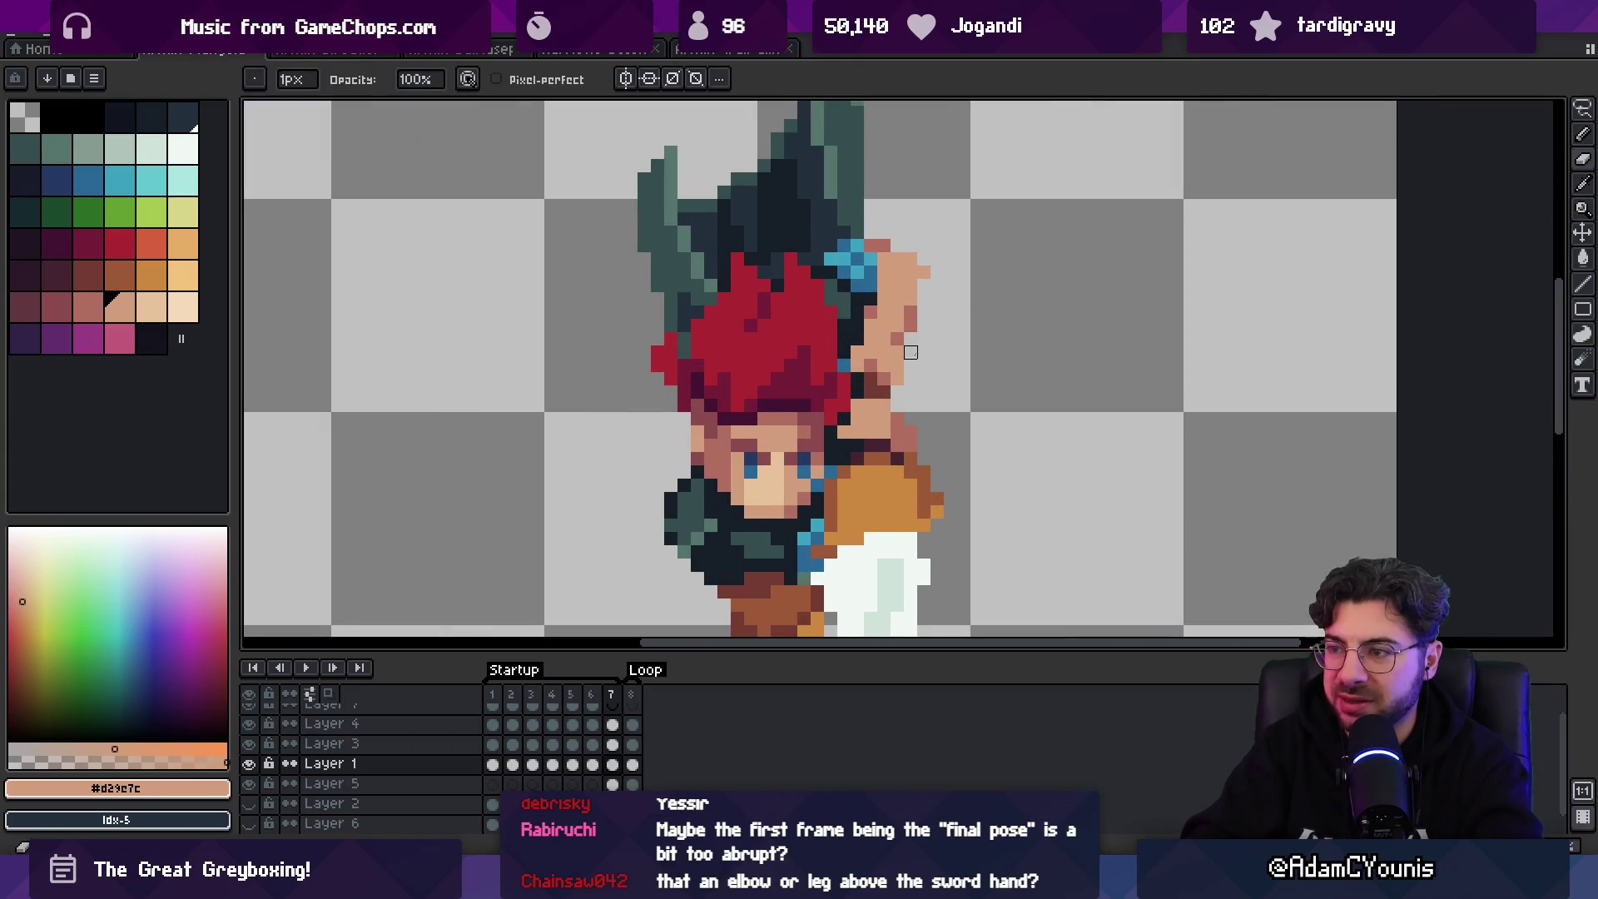
{"action": "scroll", "coordinate": [965, 275], "scroll_direction": "down", "scroll_amount": 4}
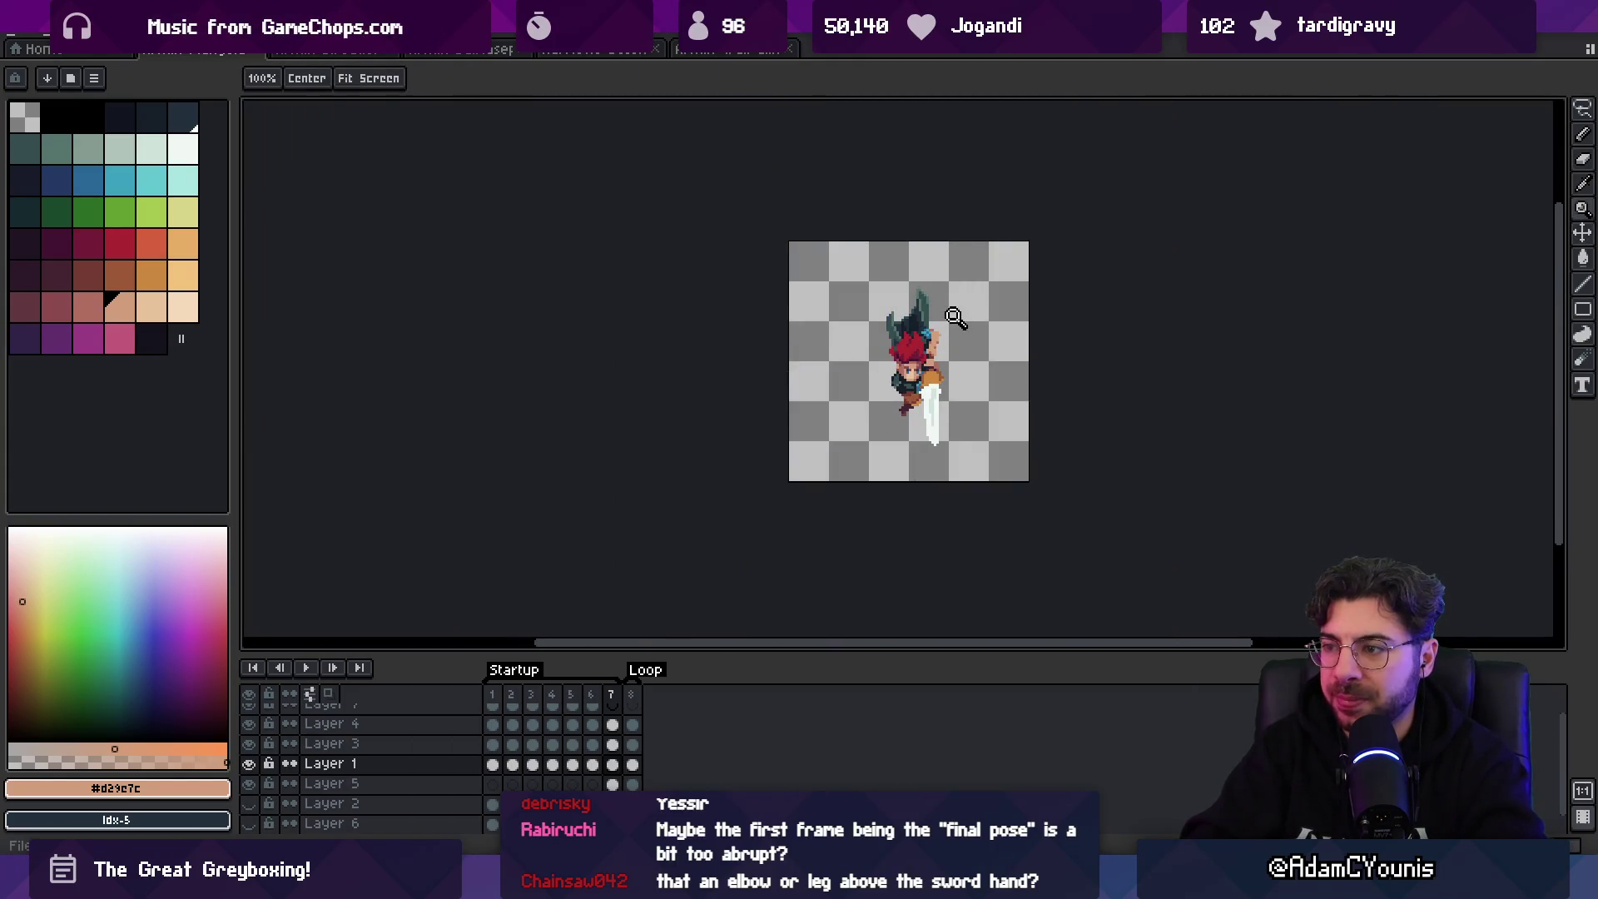
{"action": "scroll", "coordinate": [958, 335], "scroll_direction": "up", "scroll_amount": 3}
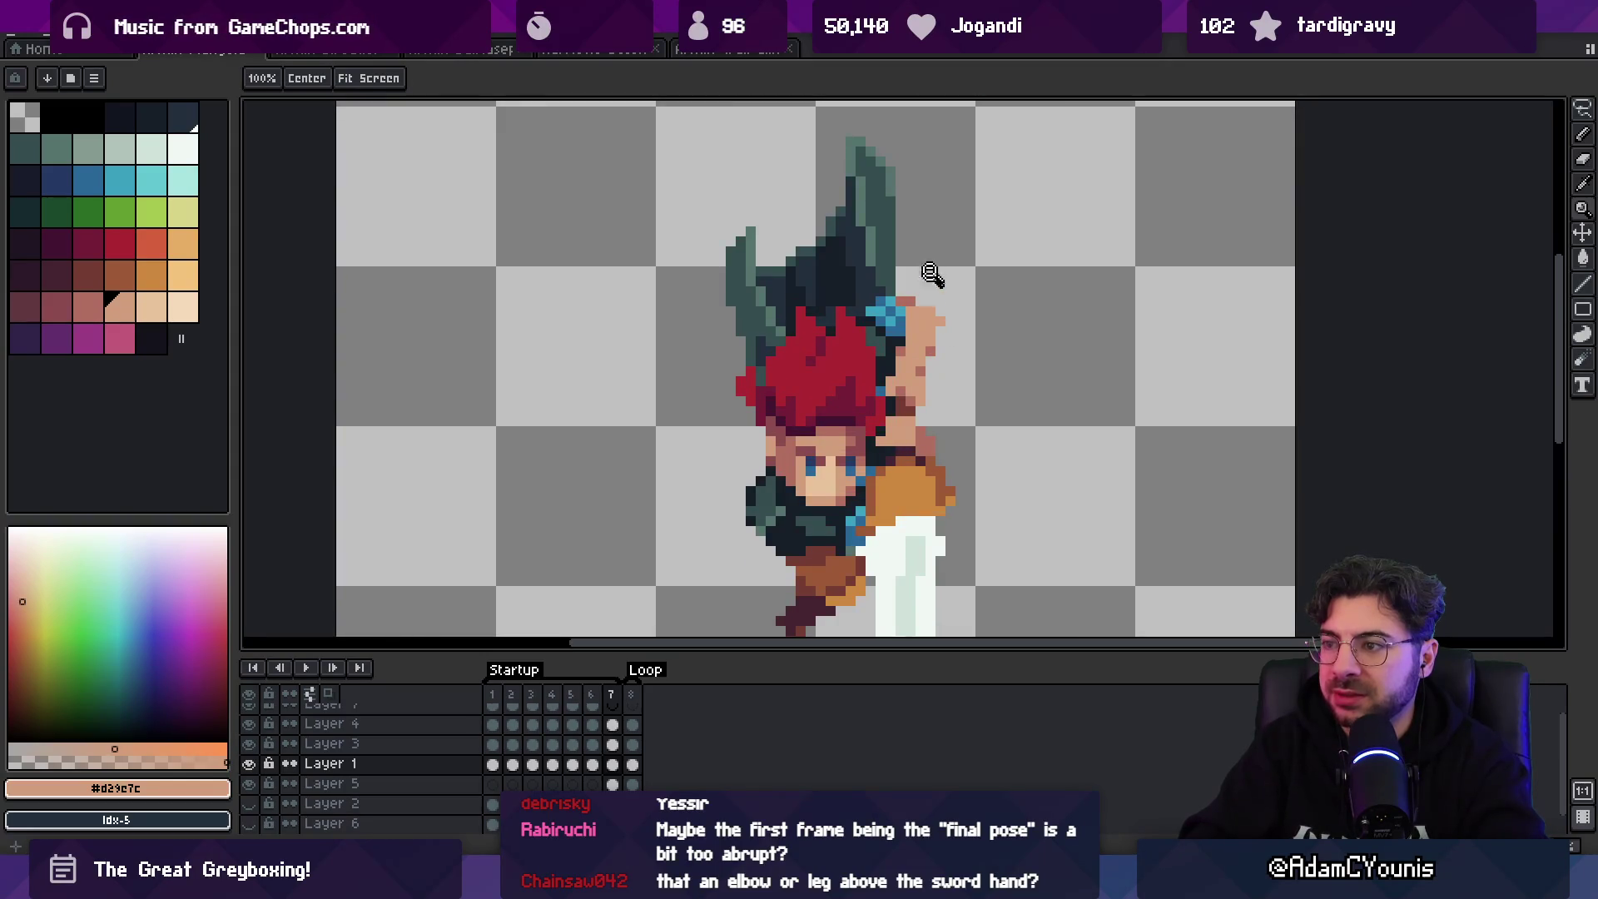
{"action": "key", "text": "i"}
{"action": "key", "text": "b"}
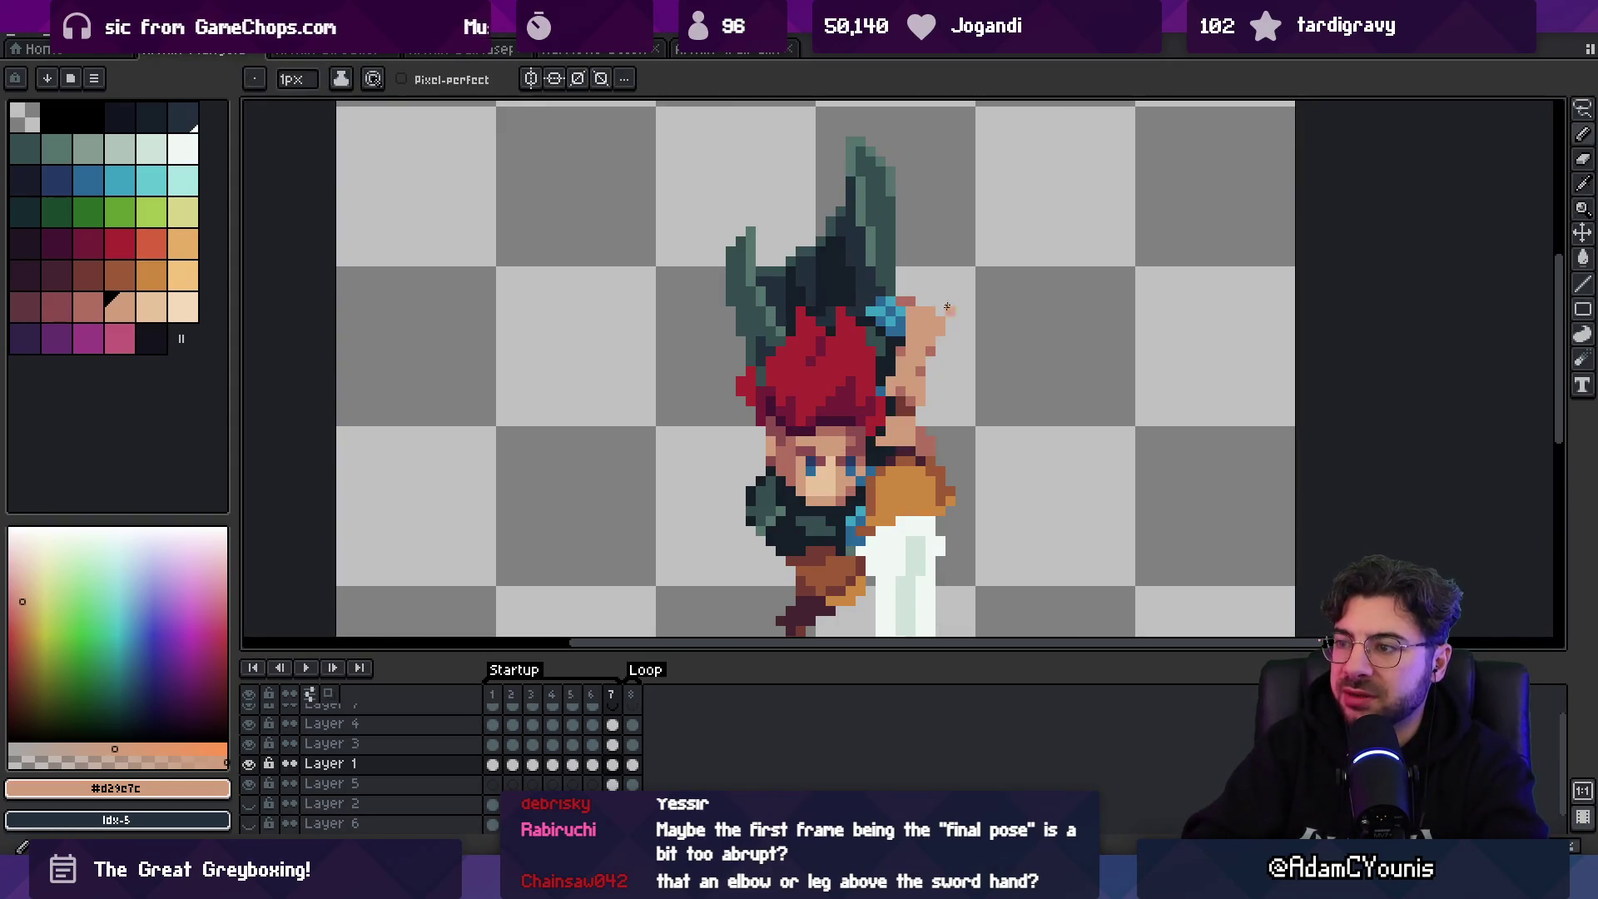
{"action": "key", "text": "z"}
{"action": "scroll", "coordinate": [888, 296], "scroll_direction": "down", "scroll_amount": 3}
{"action": "key", "text": "ctrl+s"}
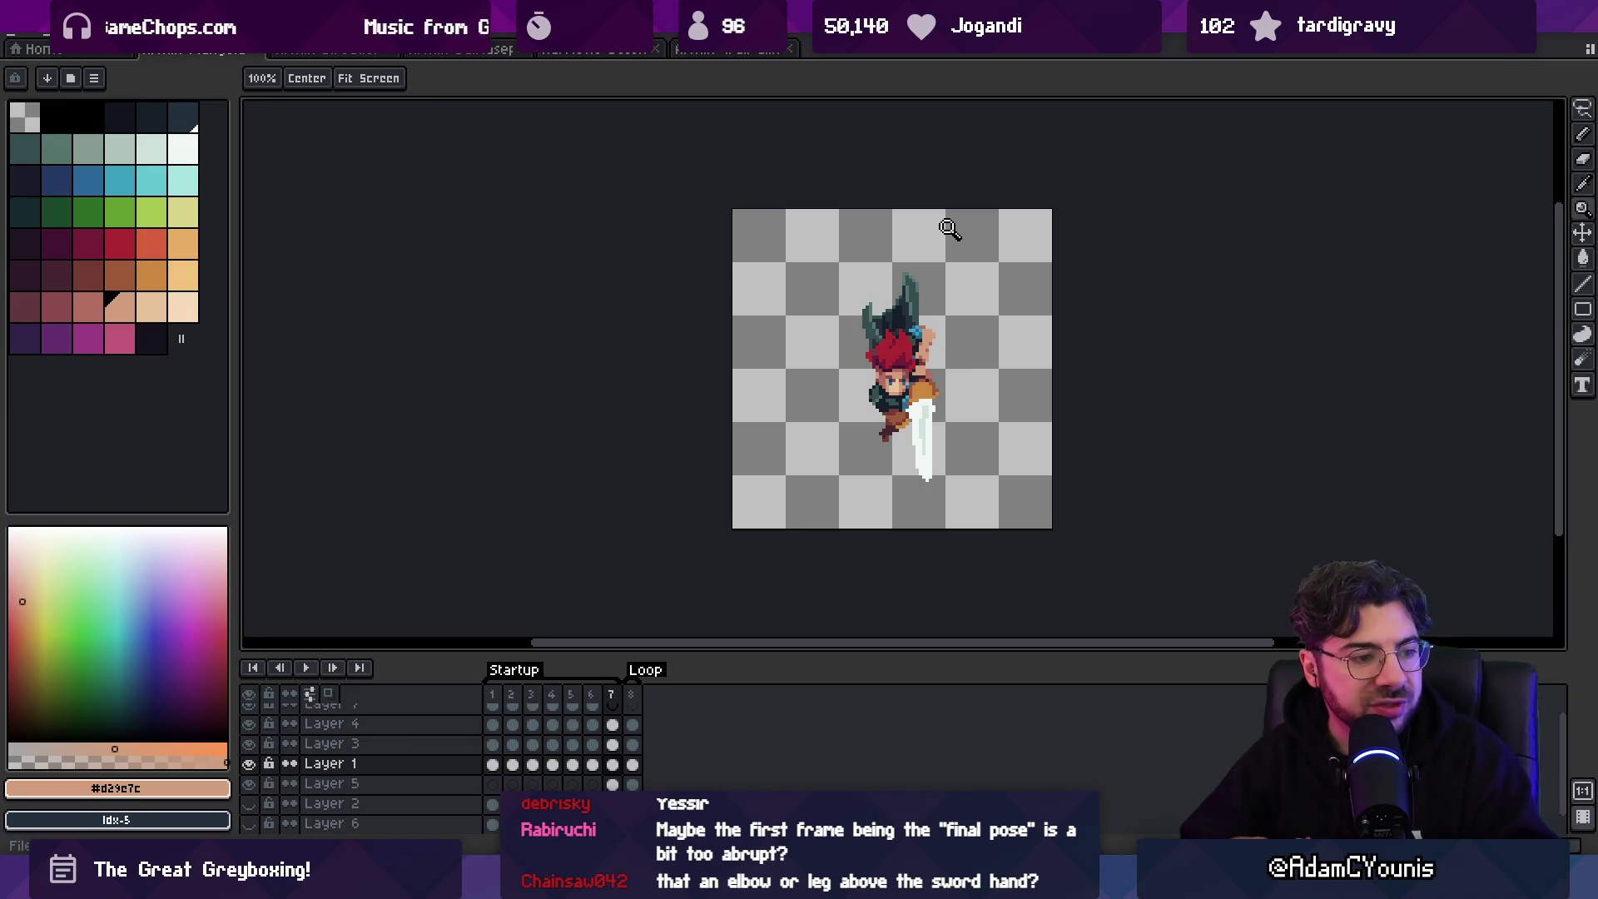
- Zoom in on the swordsman's shoulder and get the rectangular selection ready
{"action": "left_click", "coordinate": [926, 341]}
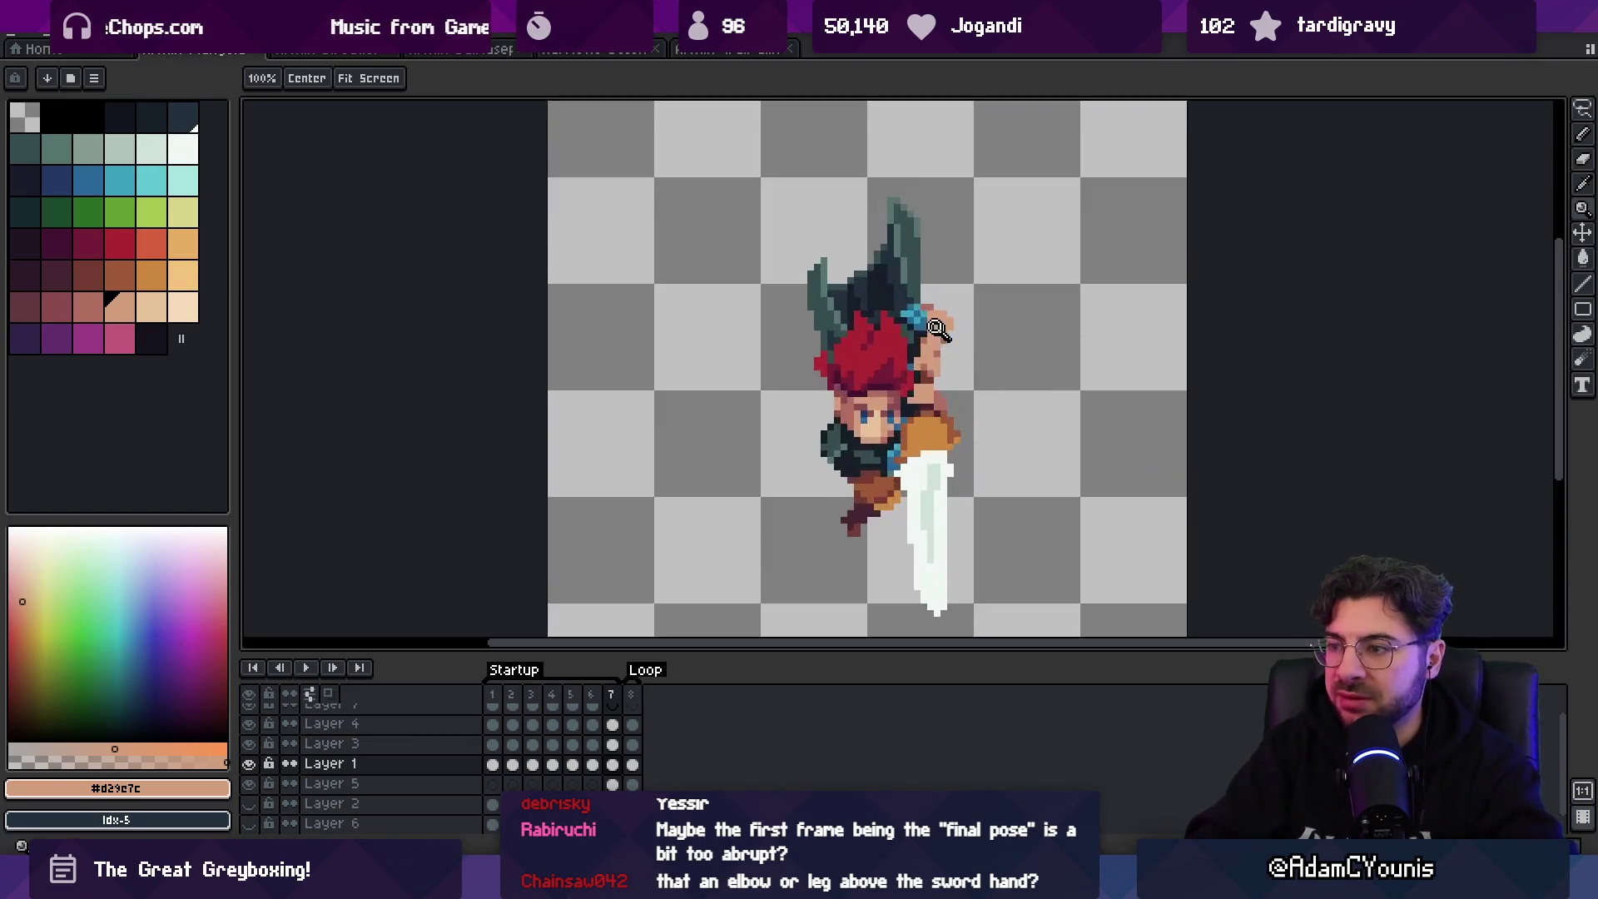
{"action": "key", "text": "m"}
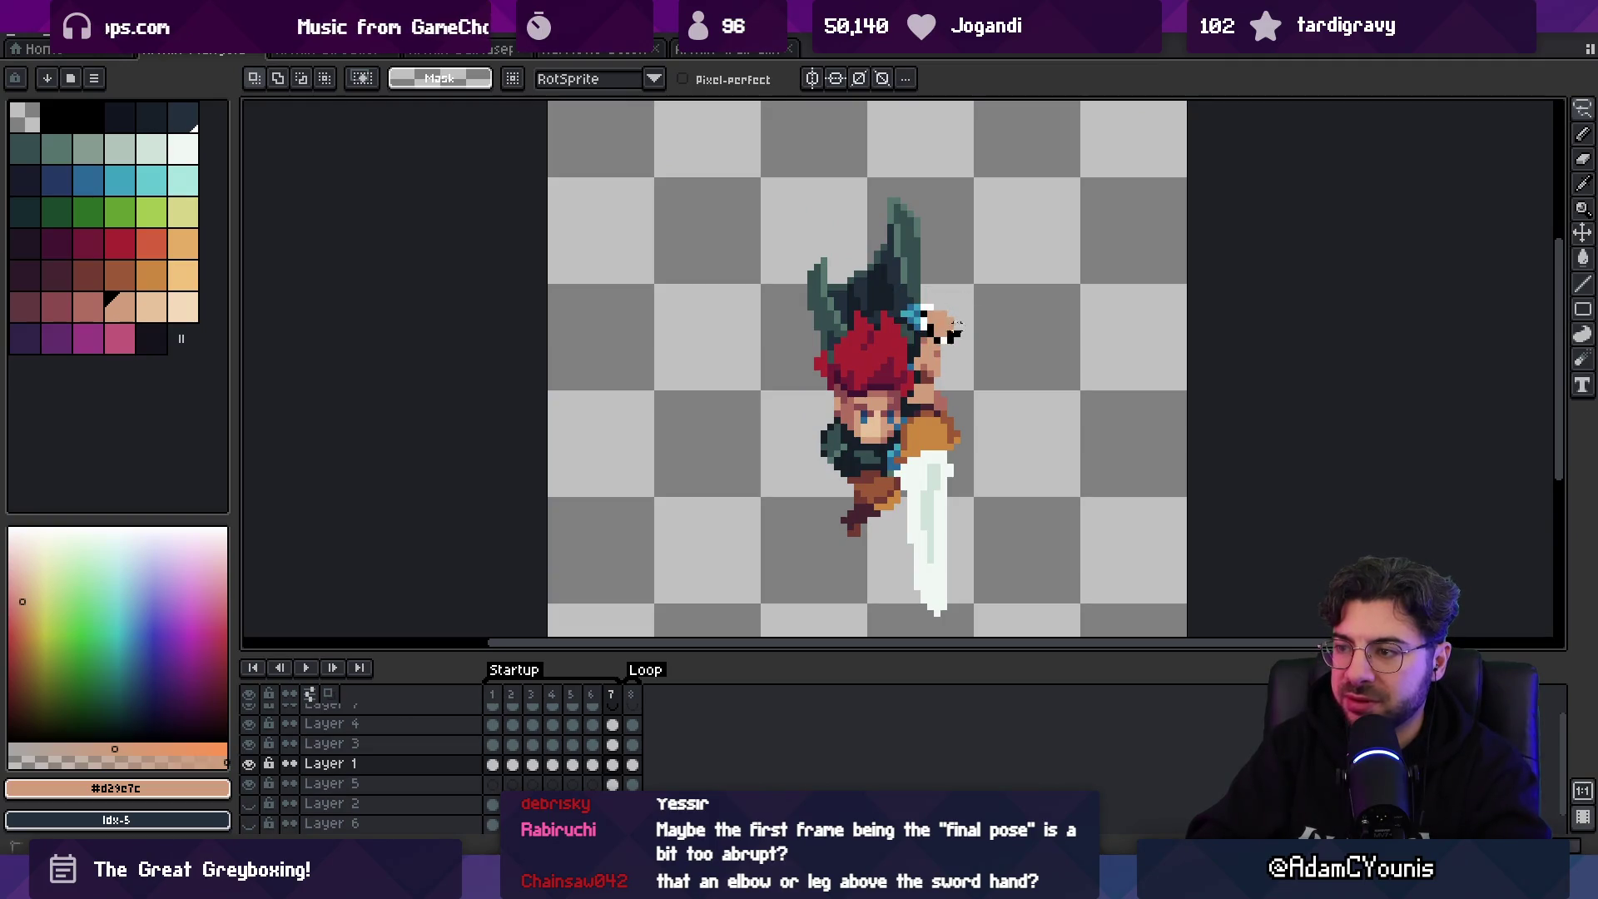
{"action": "scroll", "coordinate": [955, 320], "scroll_direction": "down", "scroll_amount": 4}
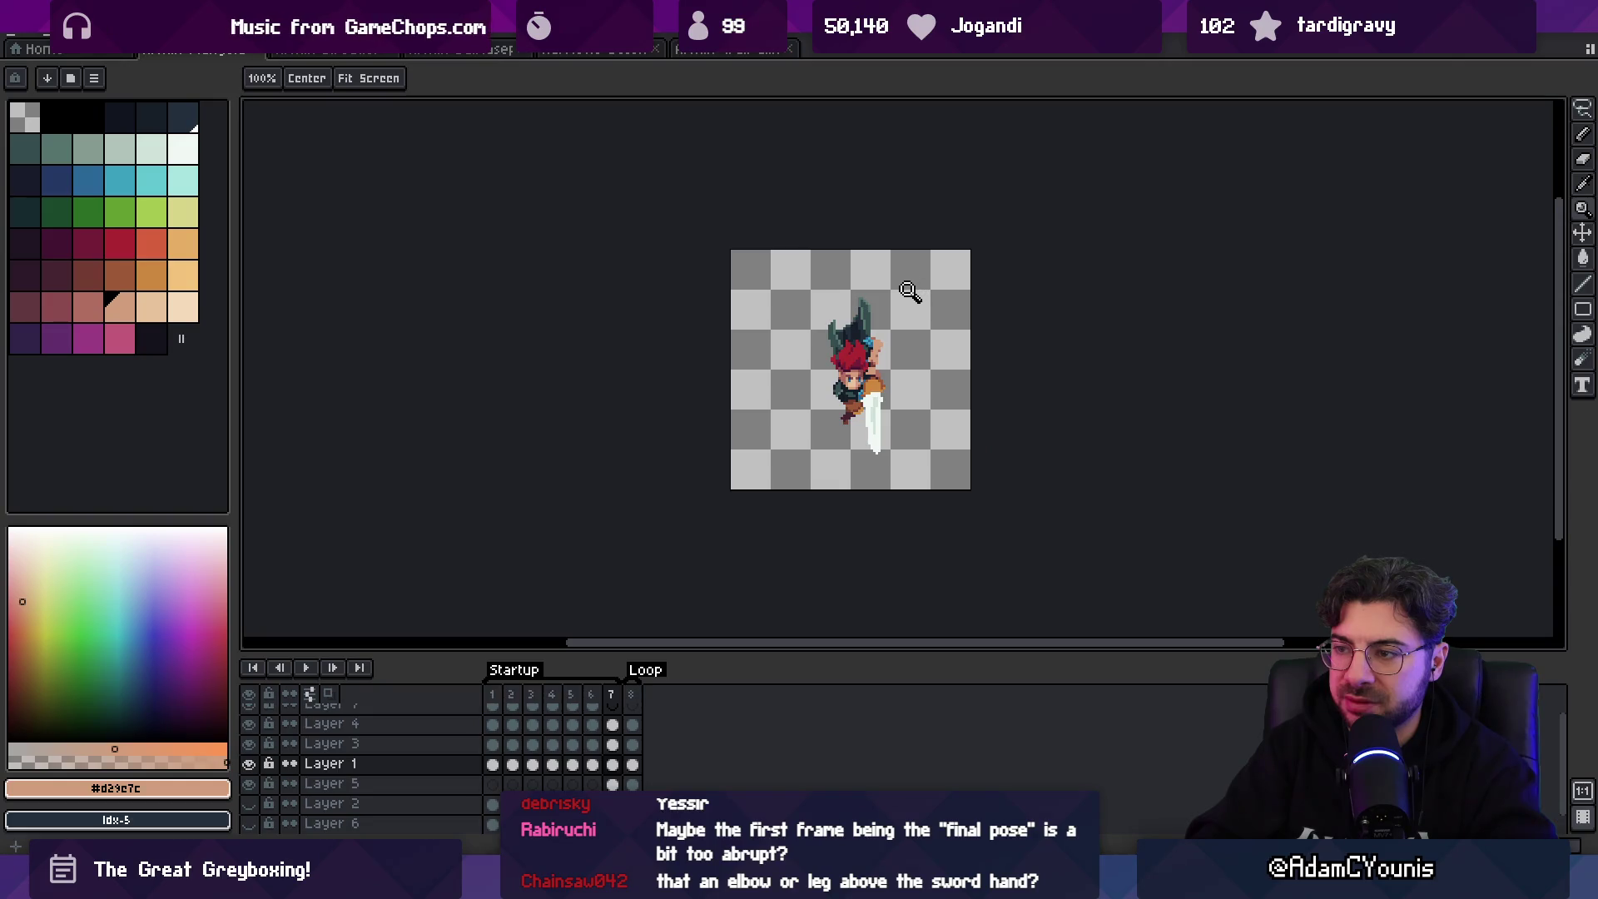
{"action": "scroll", "coordinate": [881, 345], "scroll_direction": "up", "scroll_amount": 4}
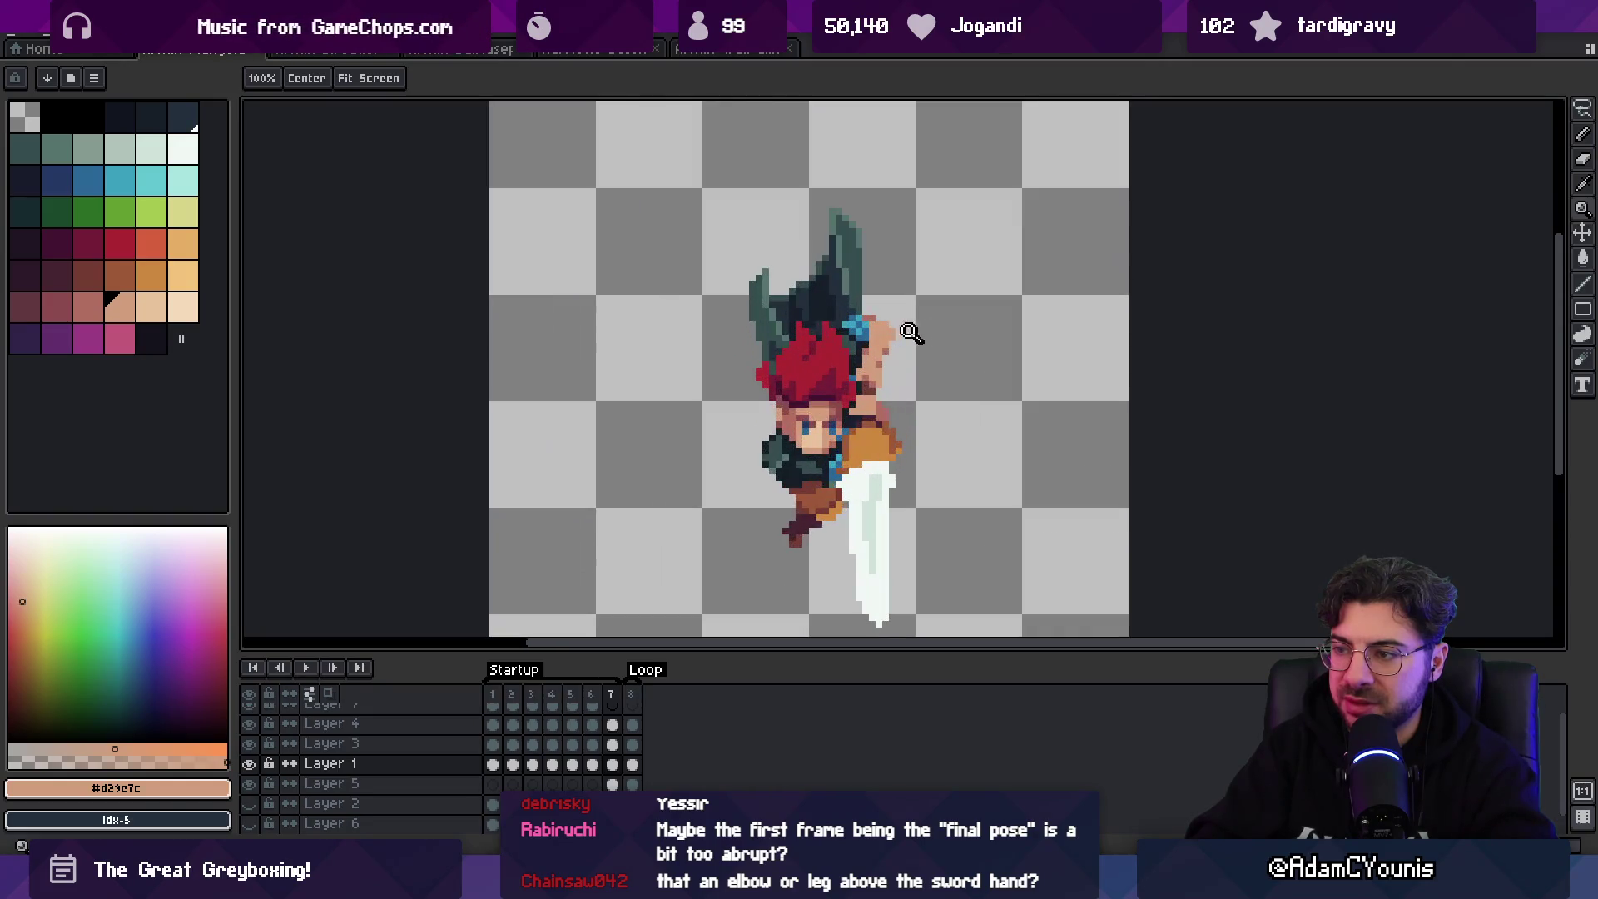
{"action": "key", "text": "v"}
{"action": "key", "text": "m"}
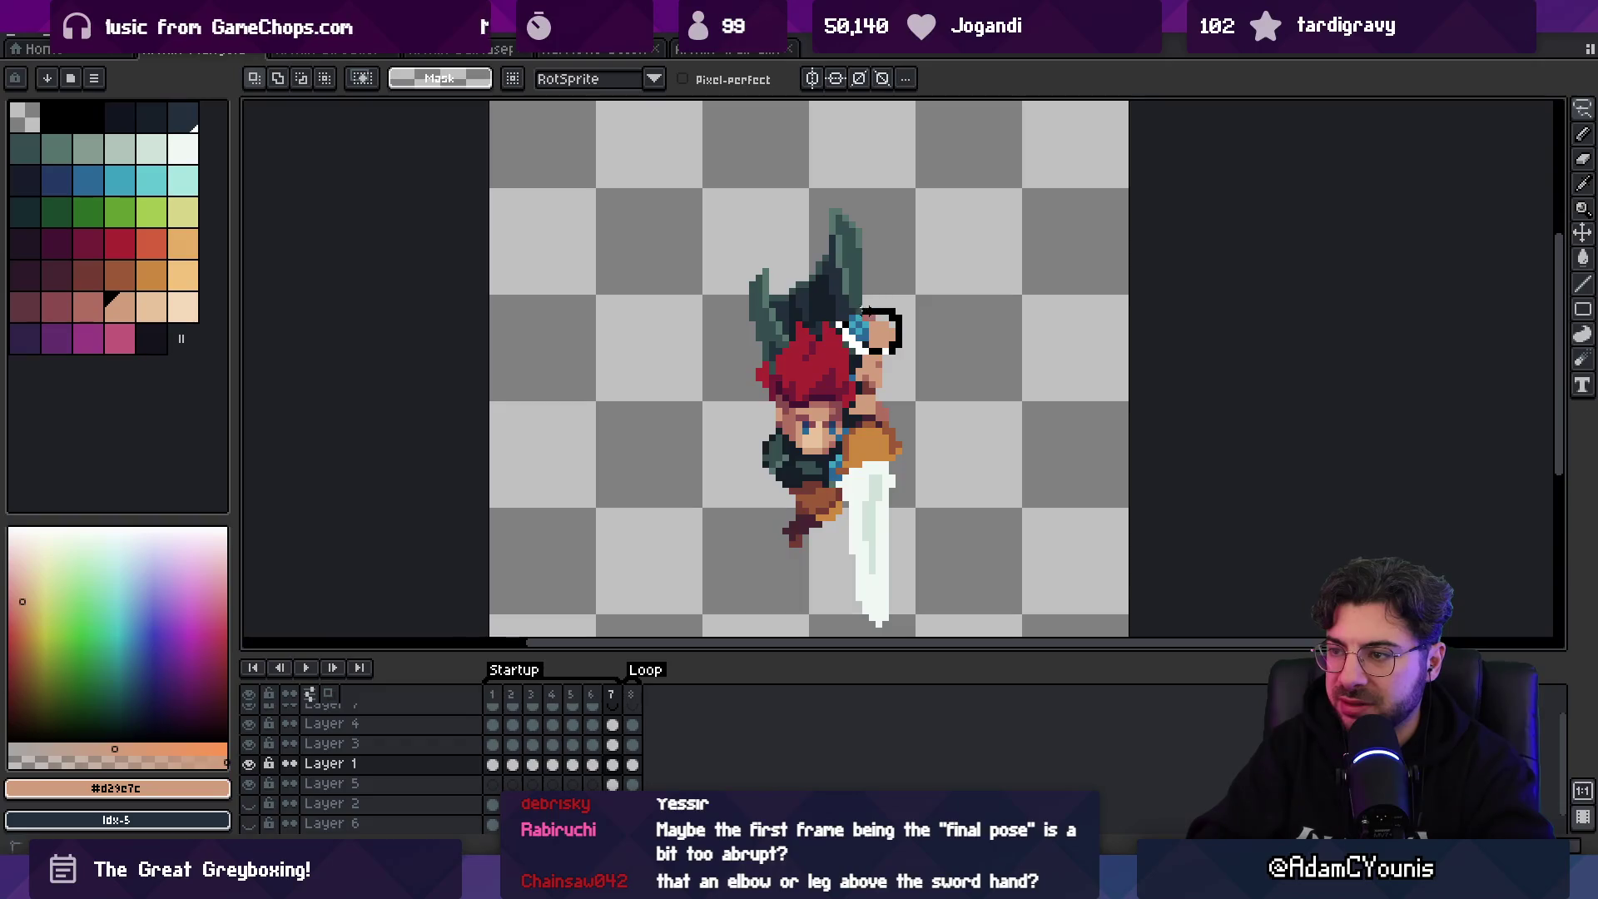
- Move the head layer upward, then nudge it down one pixel
{"action": "key", "text": "v"}
{"action": "left_click_drag", "start_coordinate": [820, 414], "coordinate": [812, 397]}
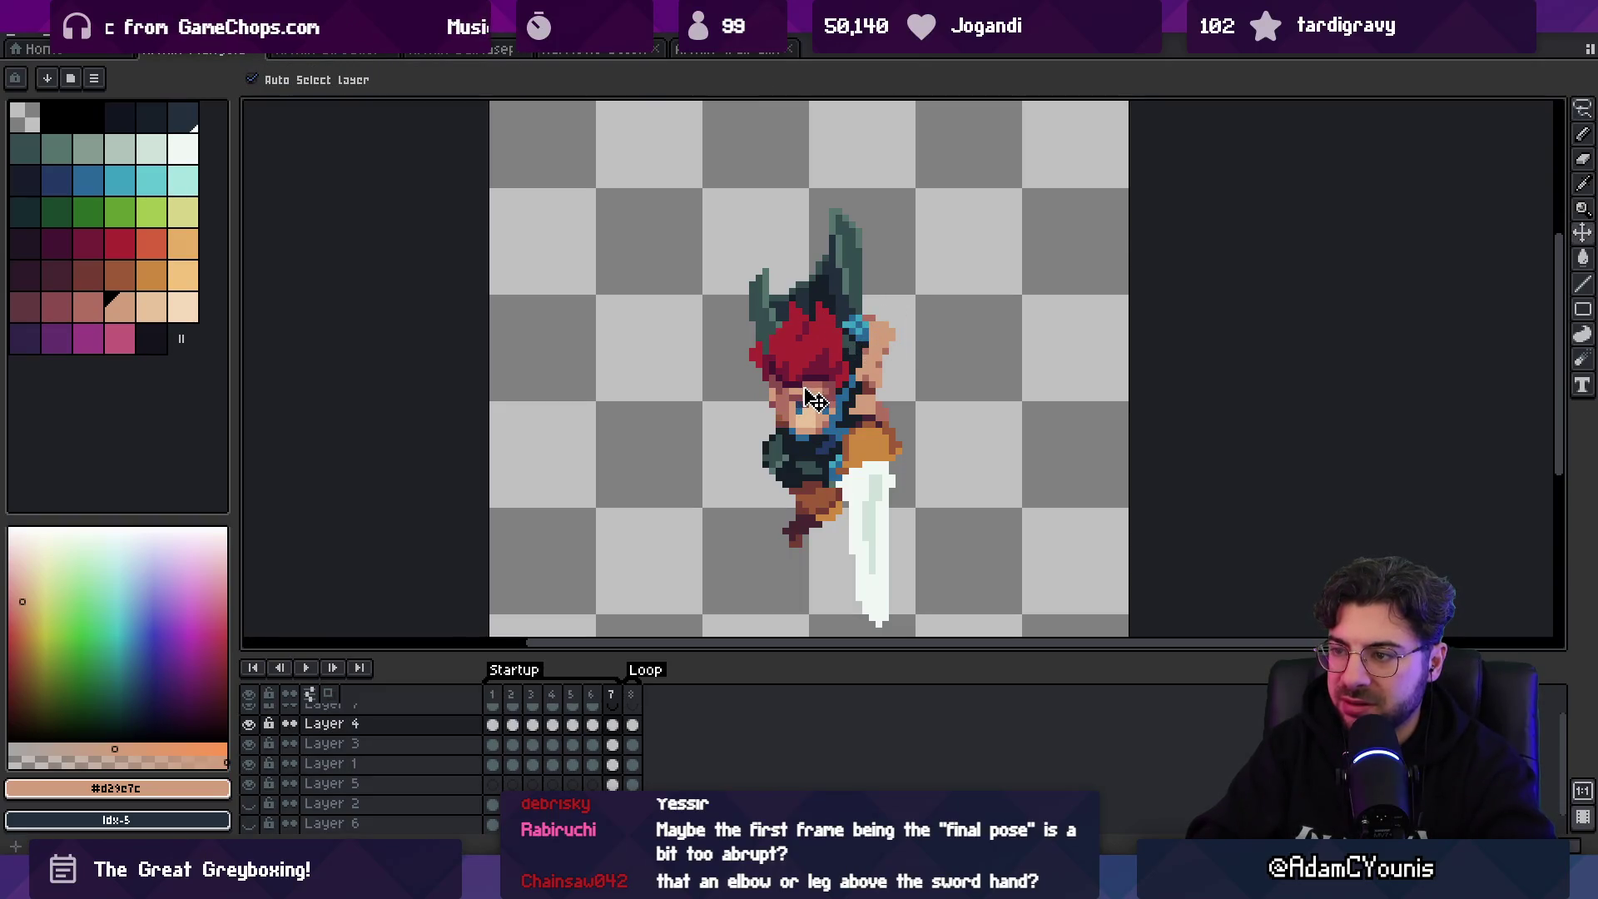
{"action": "key", "text": "ctrl+z"}
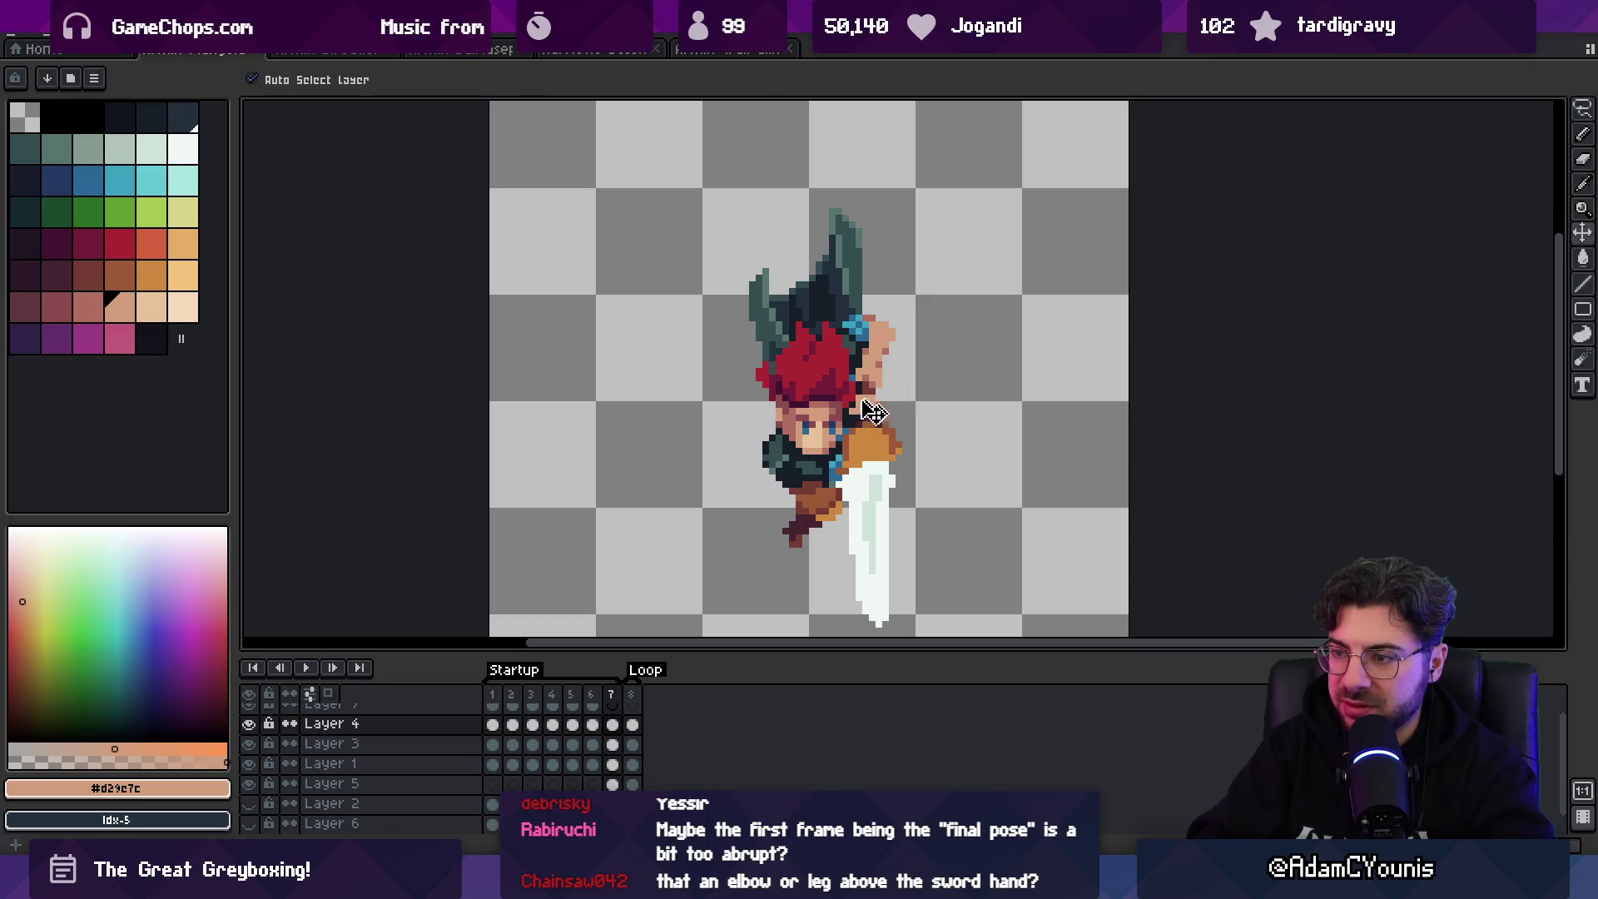
{"action": "left_click_drag", "start_coordinate": [820, 447], "coordinate": [820, 424]}
{"action": "key", "text": "Down"}
{"action": "key", "text": "Down"}
{"action": "key", "text": "Down"}
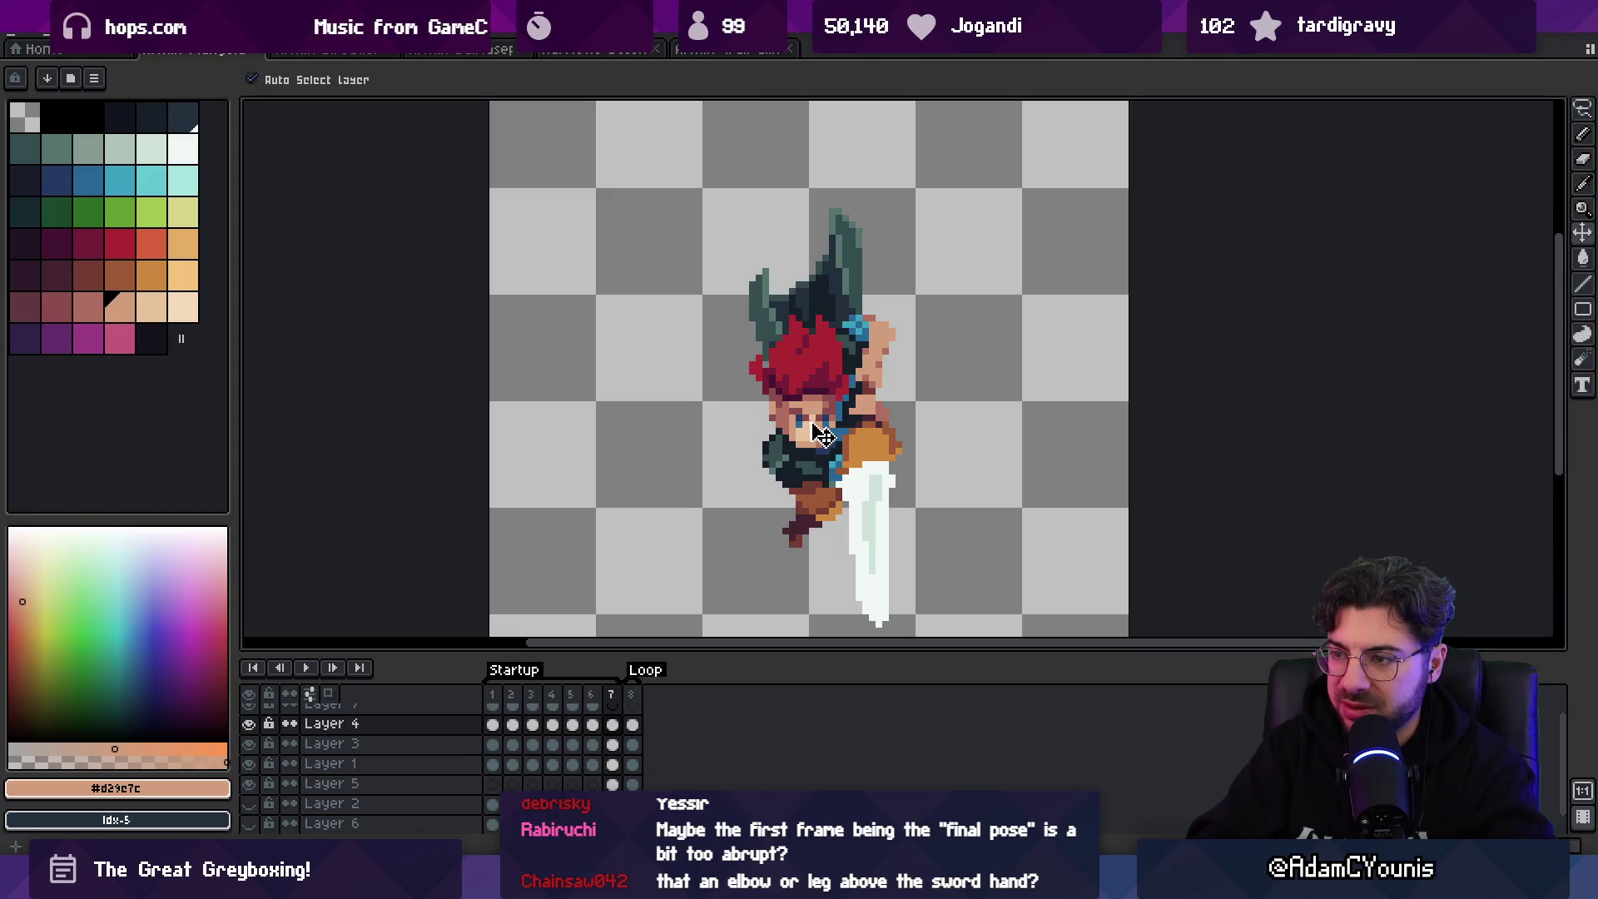
- Select the swordsman's lower body on Layer 1 to reposition it
{"action": "left_click", "coordinate": [812, 489]}
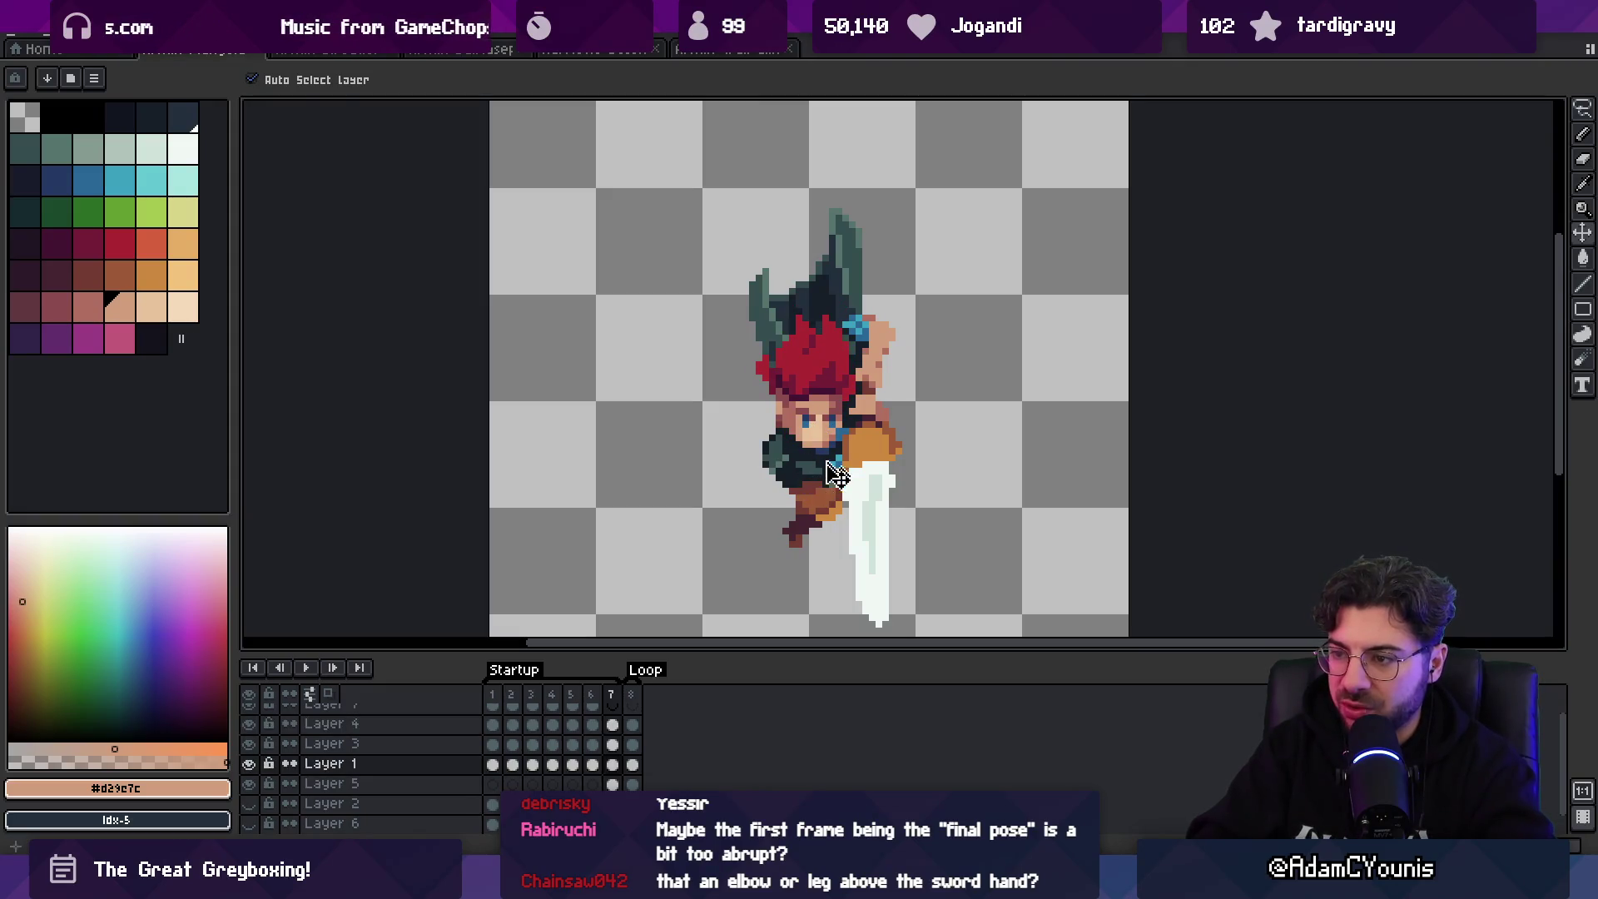
{"action": "key", "text": "m"}
{"action": "left_click_drag", "start_coordinate": [853, 591], "coordinate": [705, 416]}
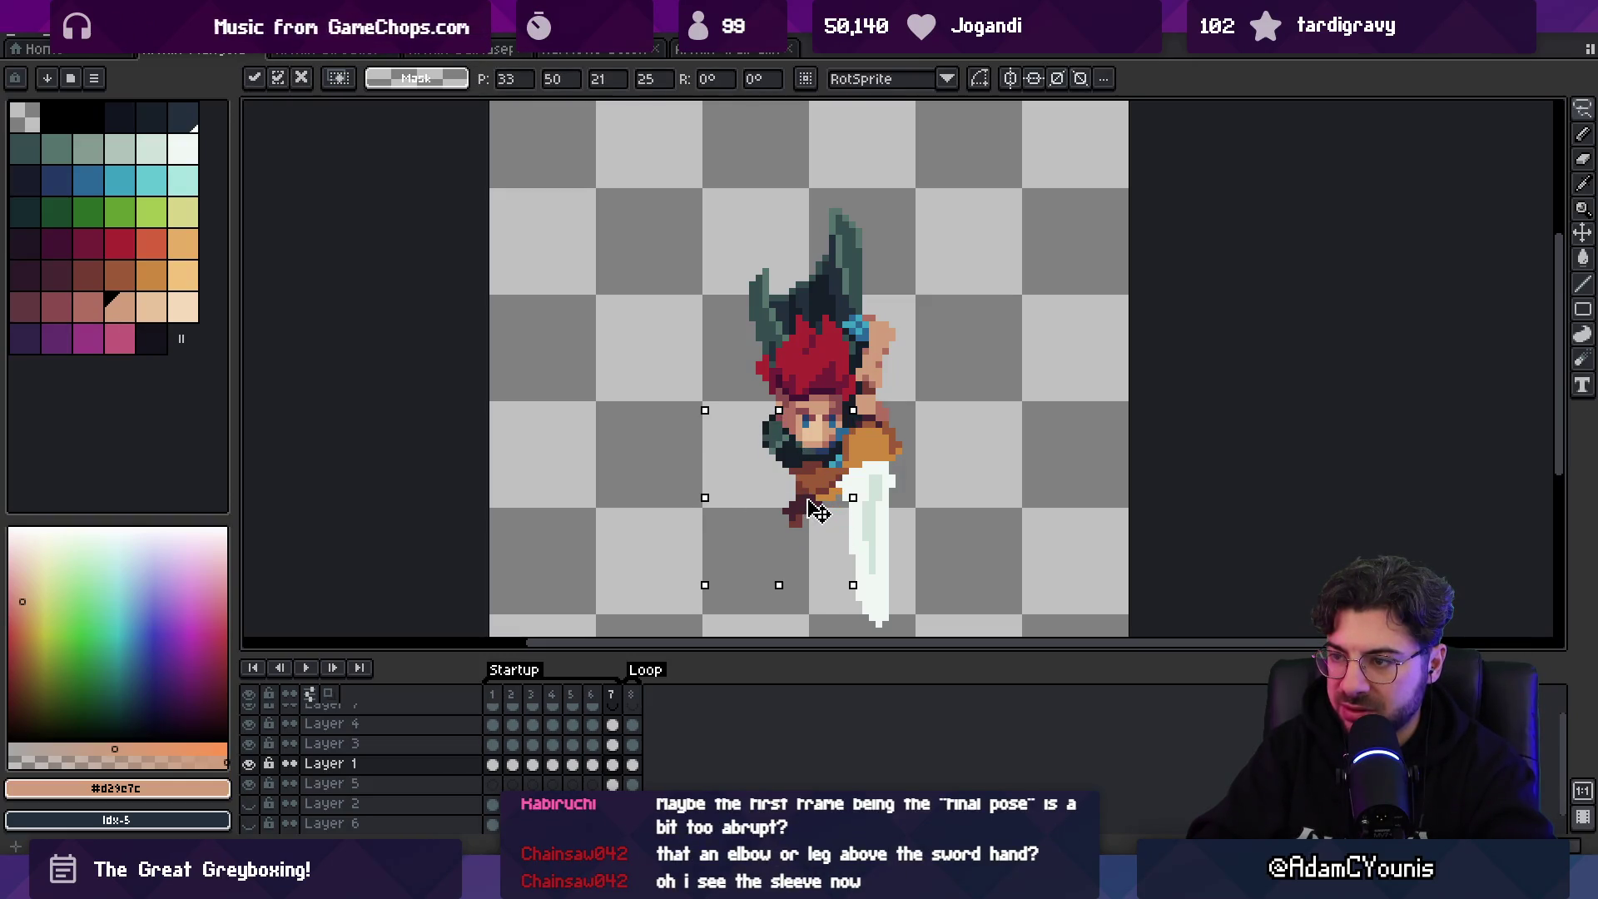
{"action": "scroll", "coordinate": [922, 341], "scroll_direction": "down", "scroll_amount": 2}
{"action": "key", "text": "z"}
{"action": "scroll", "coordinate": [889, 350], "scroll_direction": "down", "scroll_amount": 1}
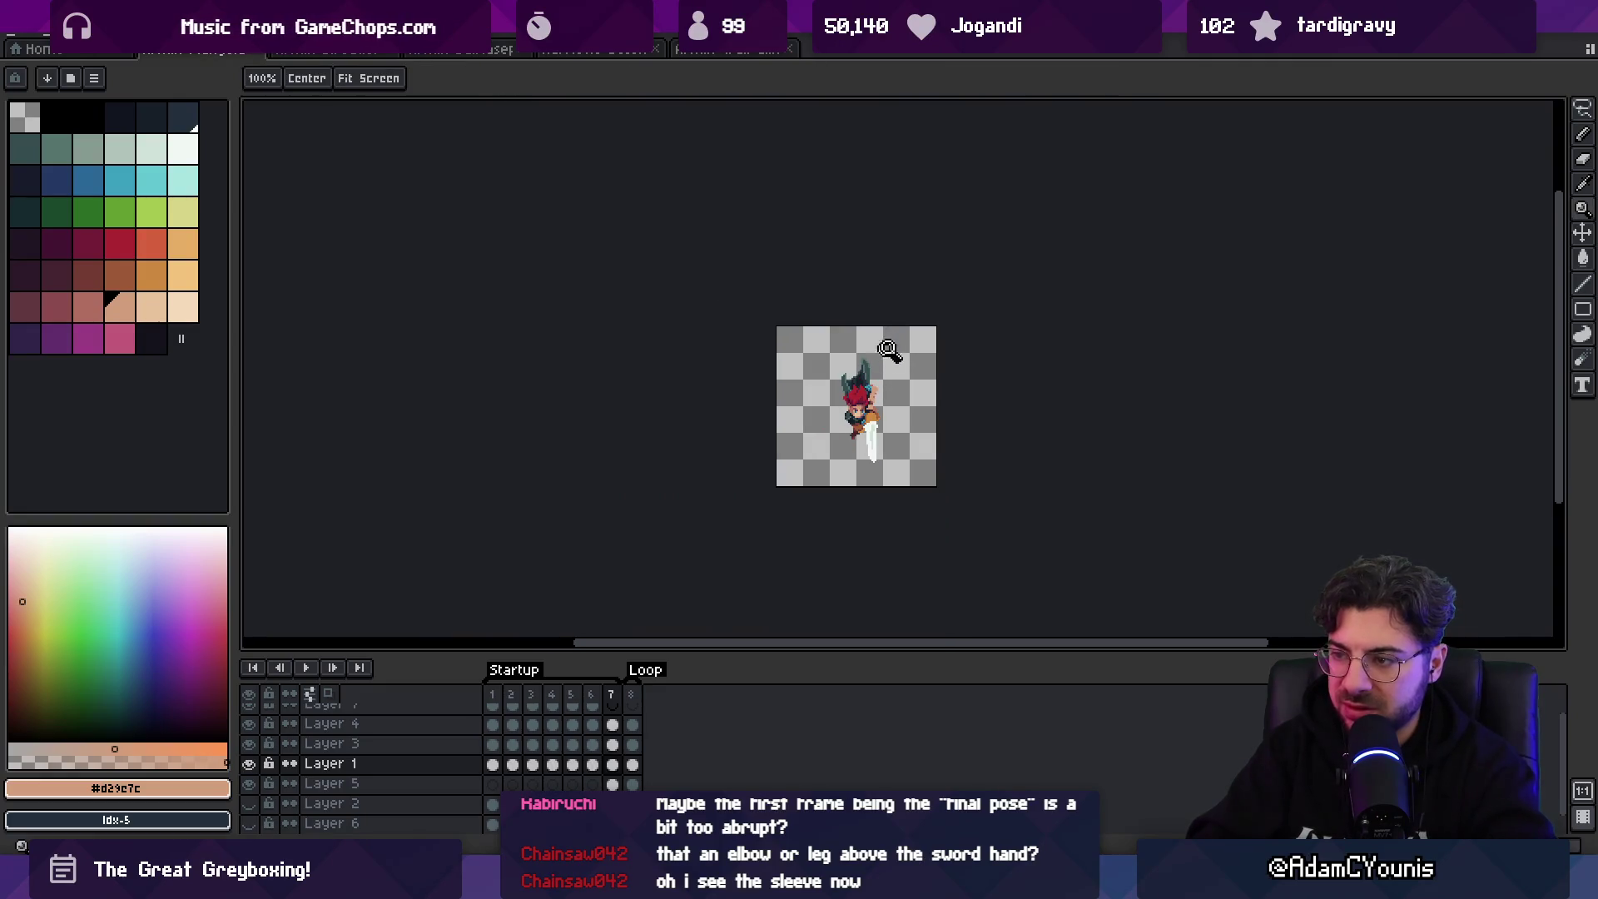
{"action": "key", "text": "v"}
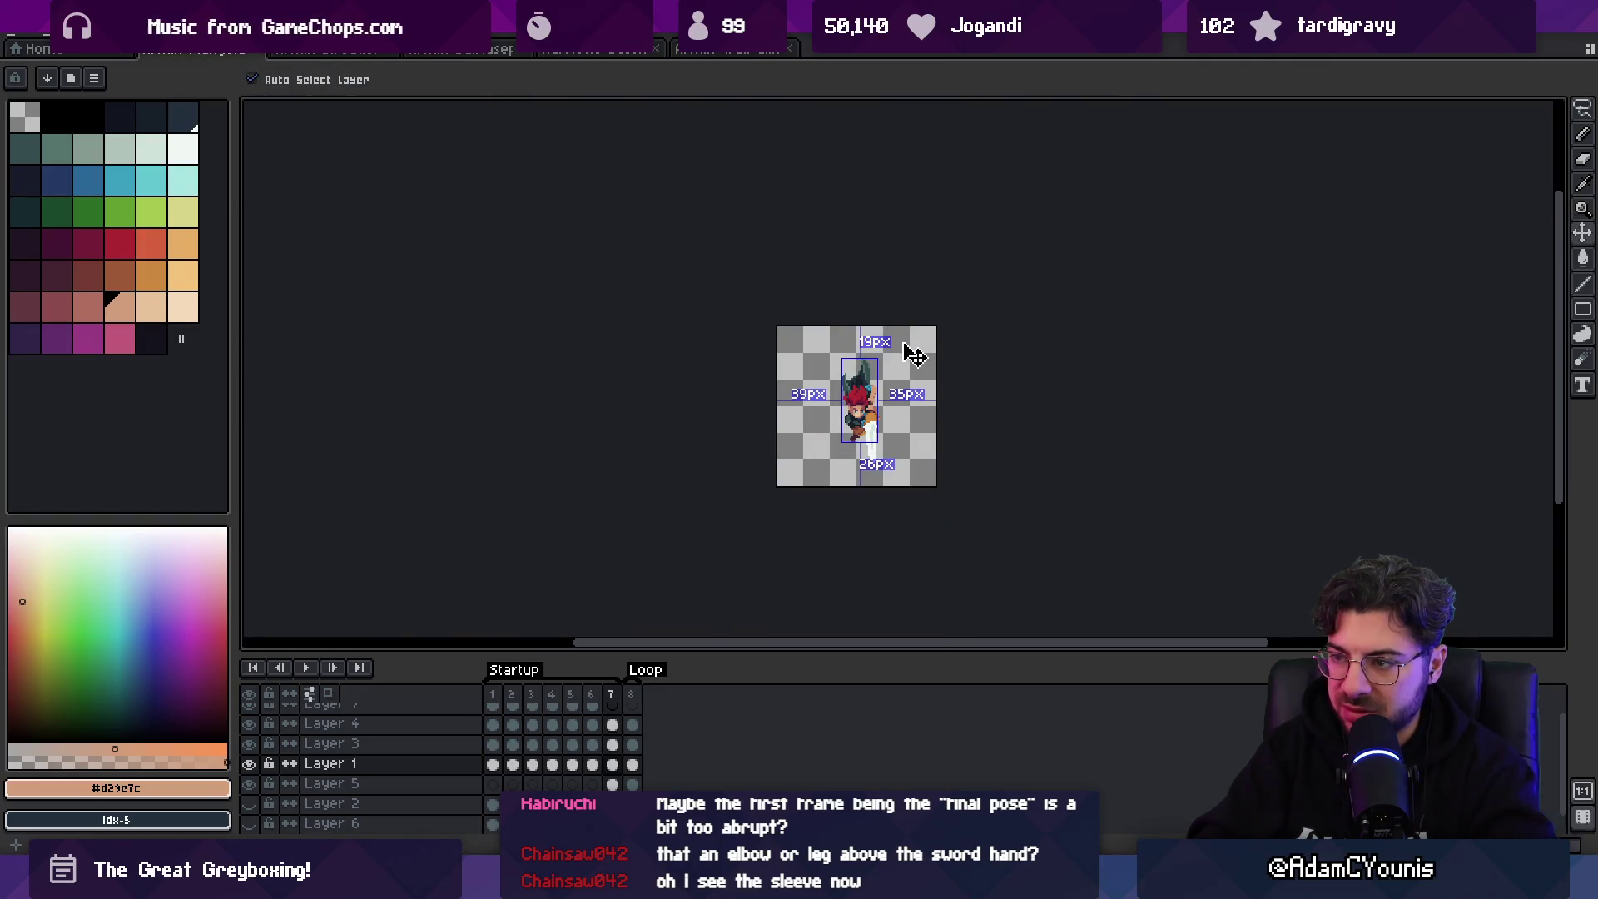
- Zoom out to review the whole frame 7 pose at small scale
{"action": "key", "text": "z"}
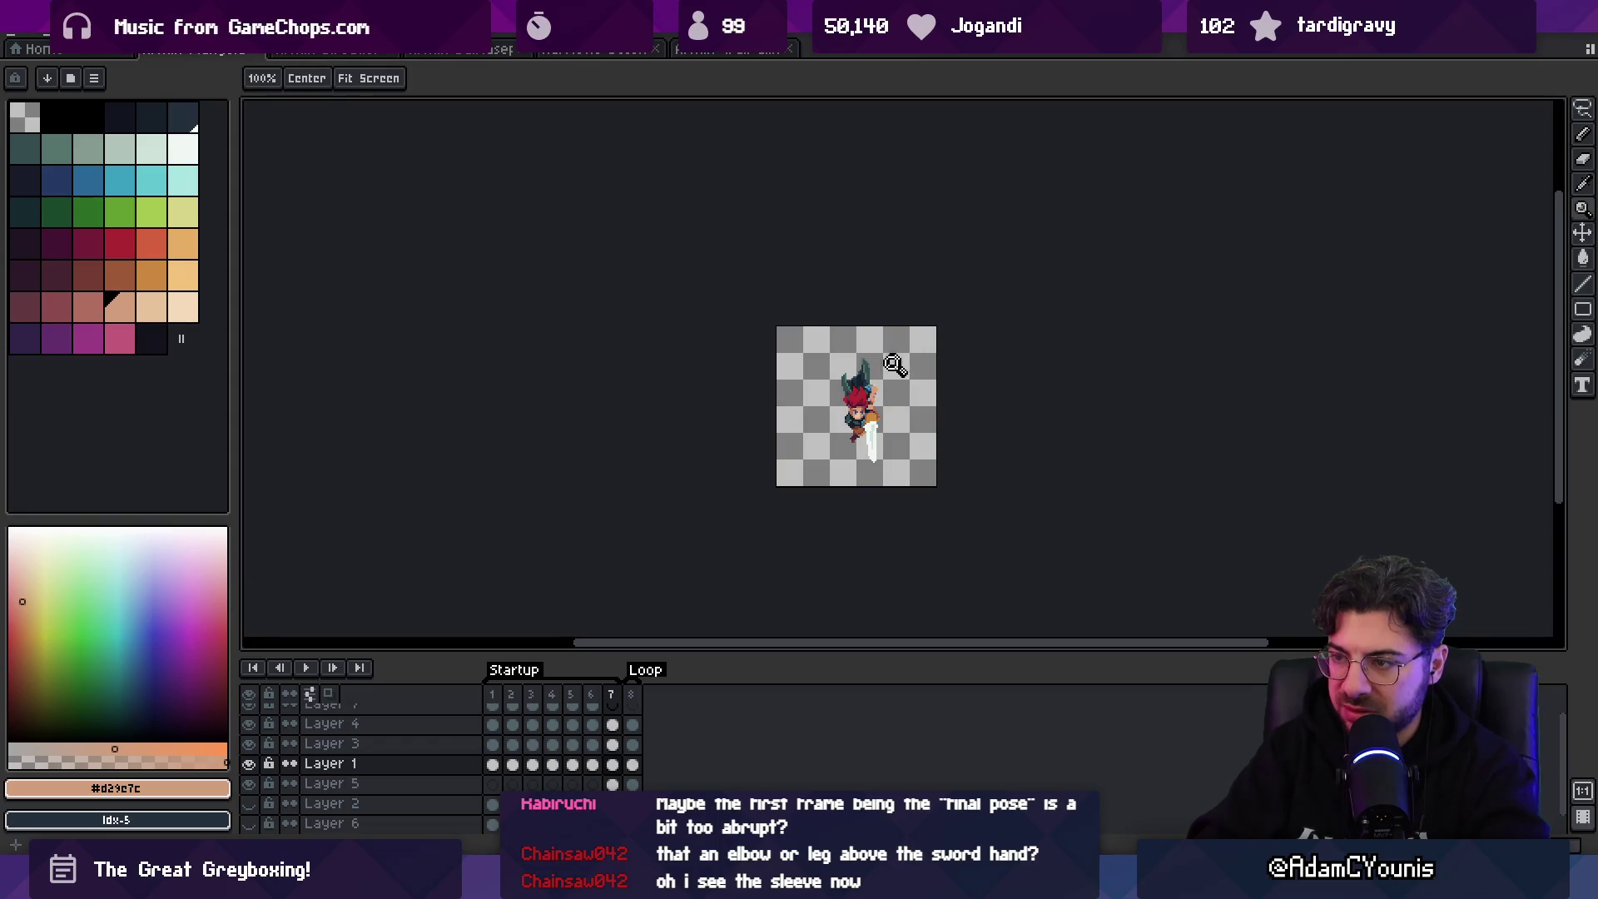
{"action": "scroll", "coordinate": [895, 365], "scroll_direction": "up", "scroll_amount": 2}
{"action": "key", "text": "v"}
{"action": "key", "text": "m"}
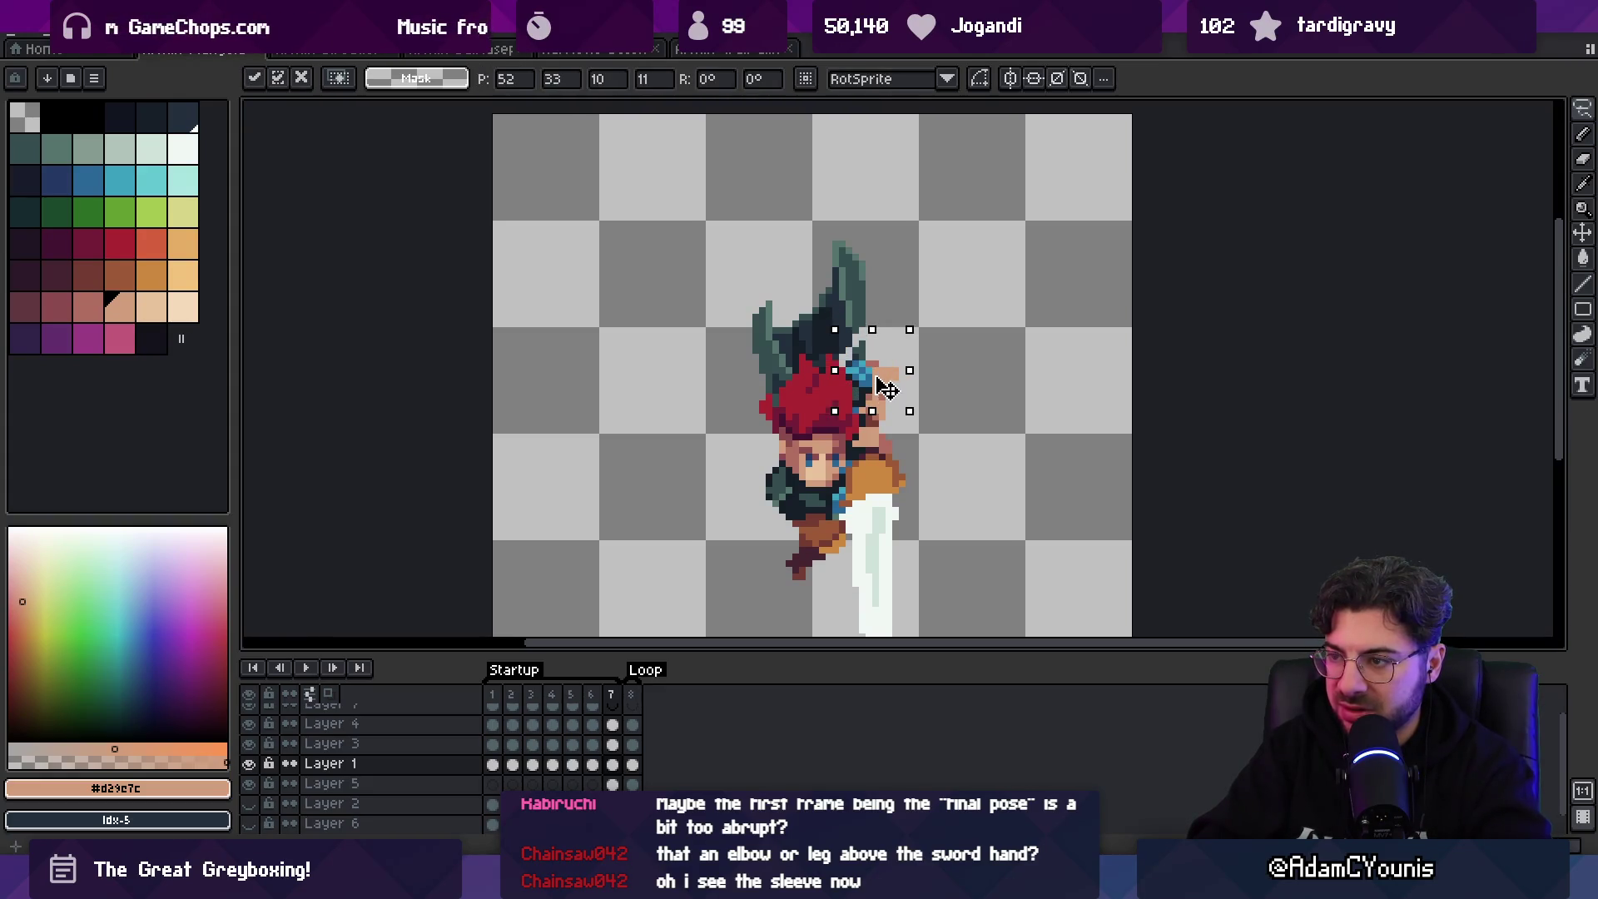
{"action": "key", "text": "z"}
{"action": "scroll", "coordinate": [912, 348], "scroll_direction": "down", "scroll_amount": 3}
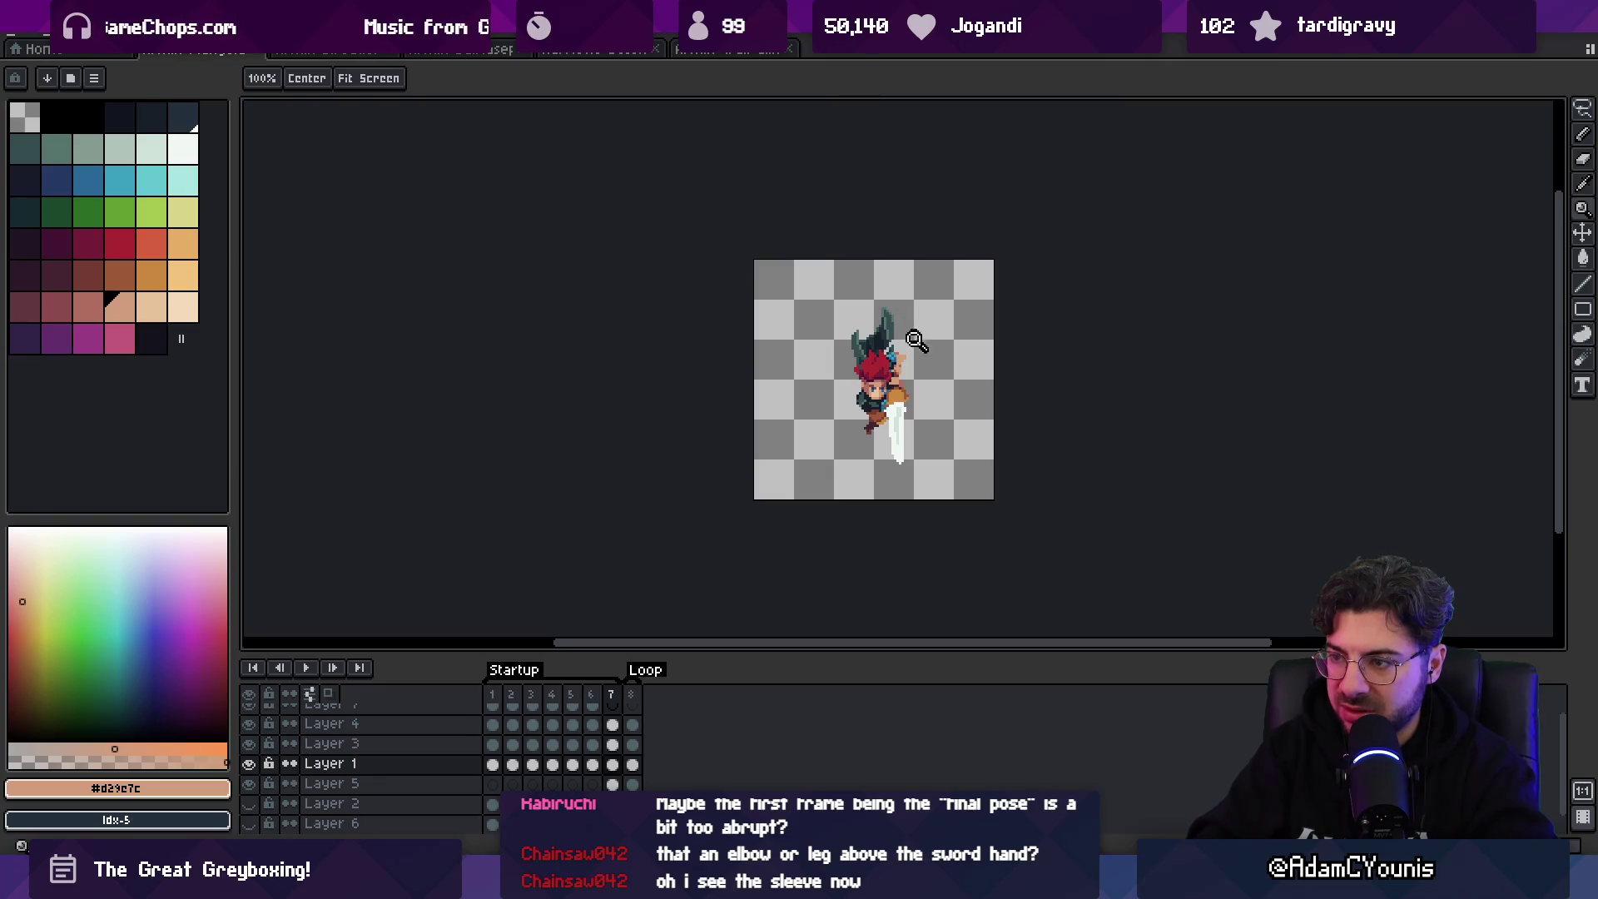
{"action": "scroll", "coordinate": [916, 341], "scroll_direction": "up", "scroll_amount": 3}
- Add dark-teal pixels at the right edge of the swordsman's hair
{"action": "key", "text": "b"}
{"action": "mouse_move", "coordinate": [832, 248]}
{"action": "left_mouse_down"}
{"action": "mouse_move", "coordinate": [868, 288]}
{"action": "mouse_move", "coordinate": [868, 324]}
{"action": "left_mouse_up"}
{"action": "left_click", "coordinate": [868, 288], "text": "alt"}
{"action": "left_click", "coordinate": [833, 332], "text": "alt"}
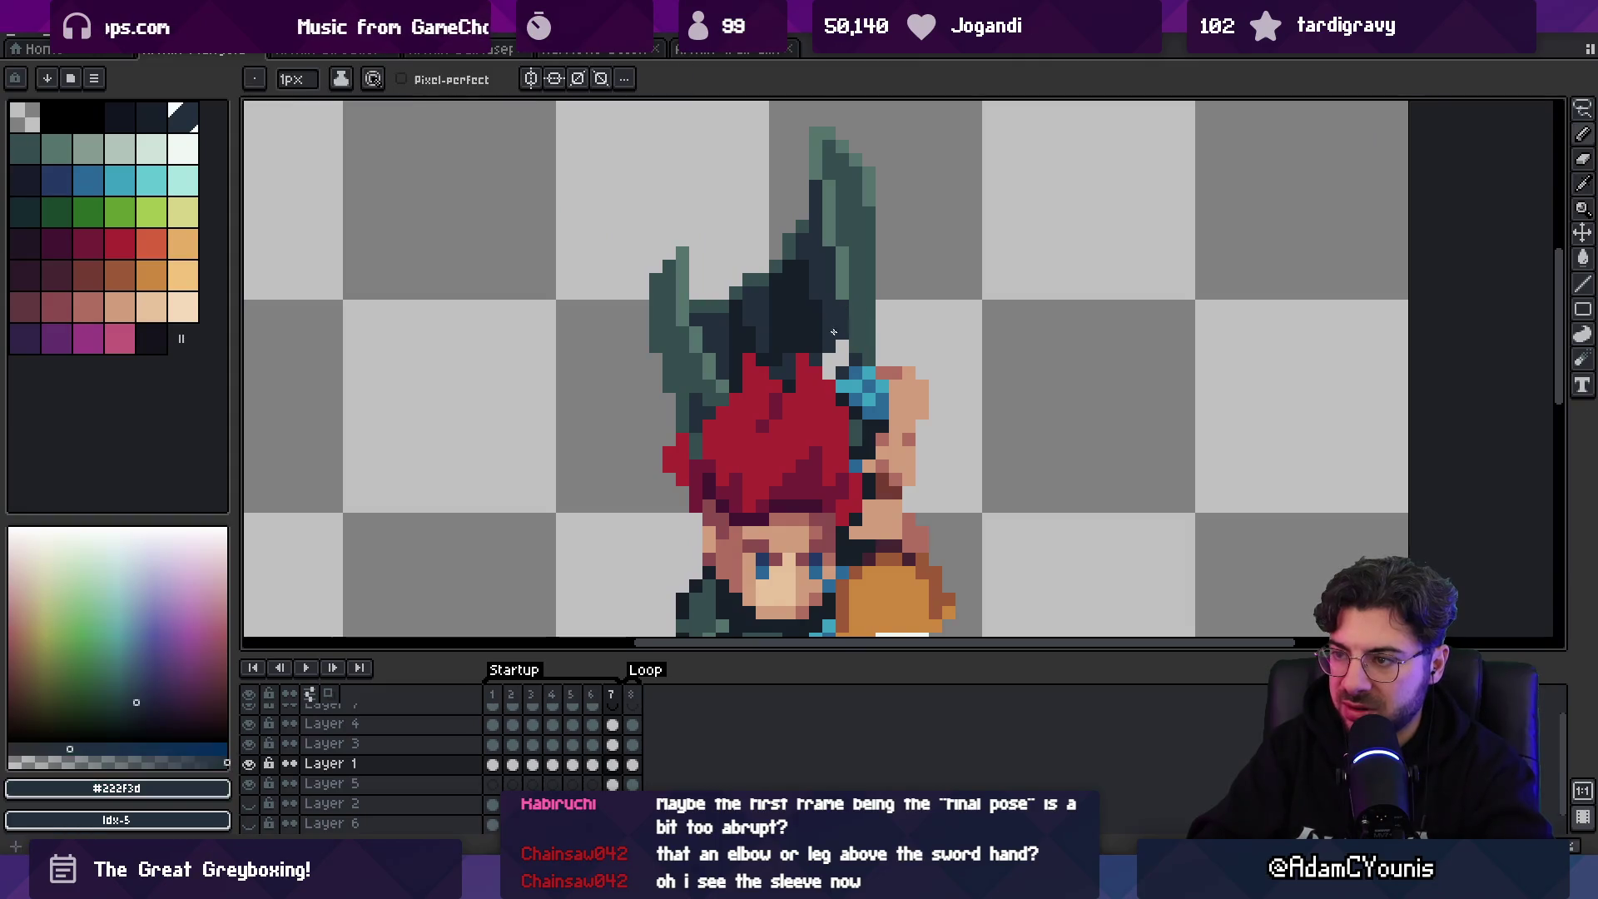
{"action": "key", "text": "z"}
{"action": "scroll", "coordinate": [922, 257], "scroll_direction": "down", "scroll_amount": 5}
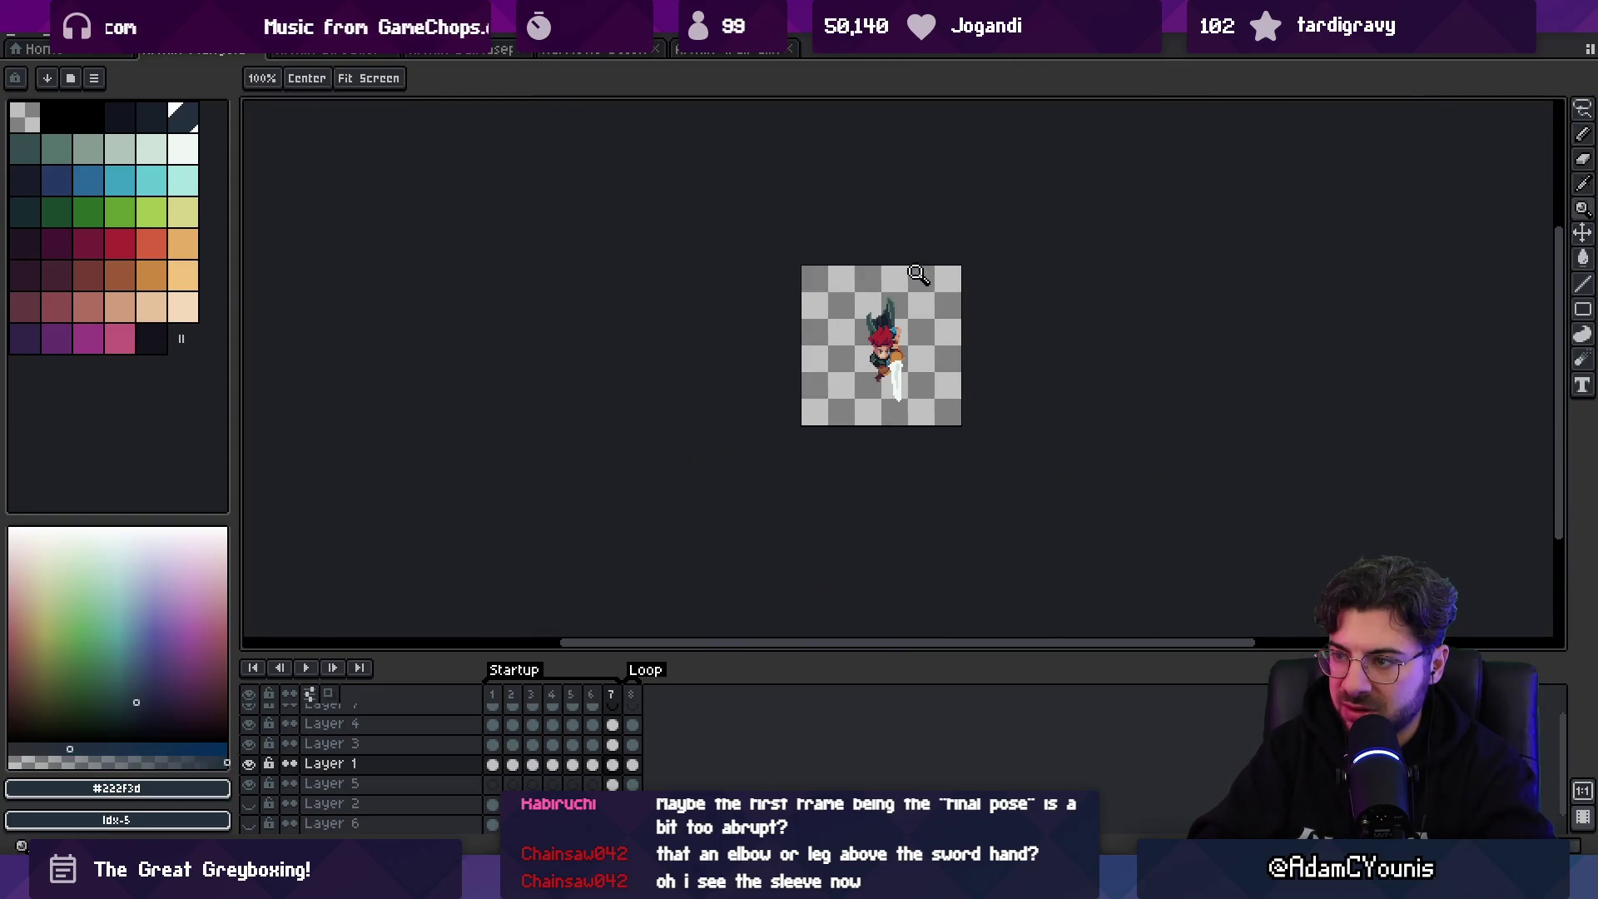
{"action": "scroll", "coordinate": [900, 328], "scroll_direction": "up", "scroll_amount": 5}
- Touch up the shoulder pad and arm with orange and dusty rose shades
{"action": "key", "text": "b"}
{"action": "left_click", "coordinate": [920, 358], "text": "alt"}
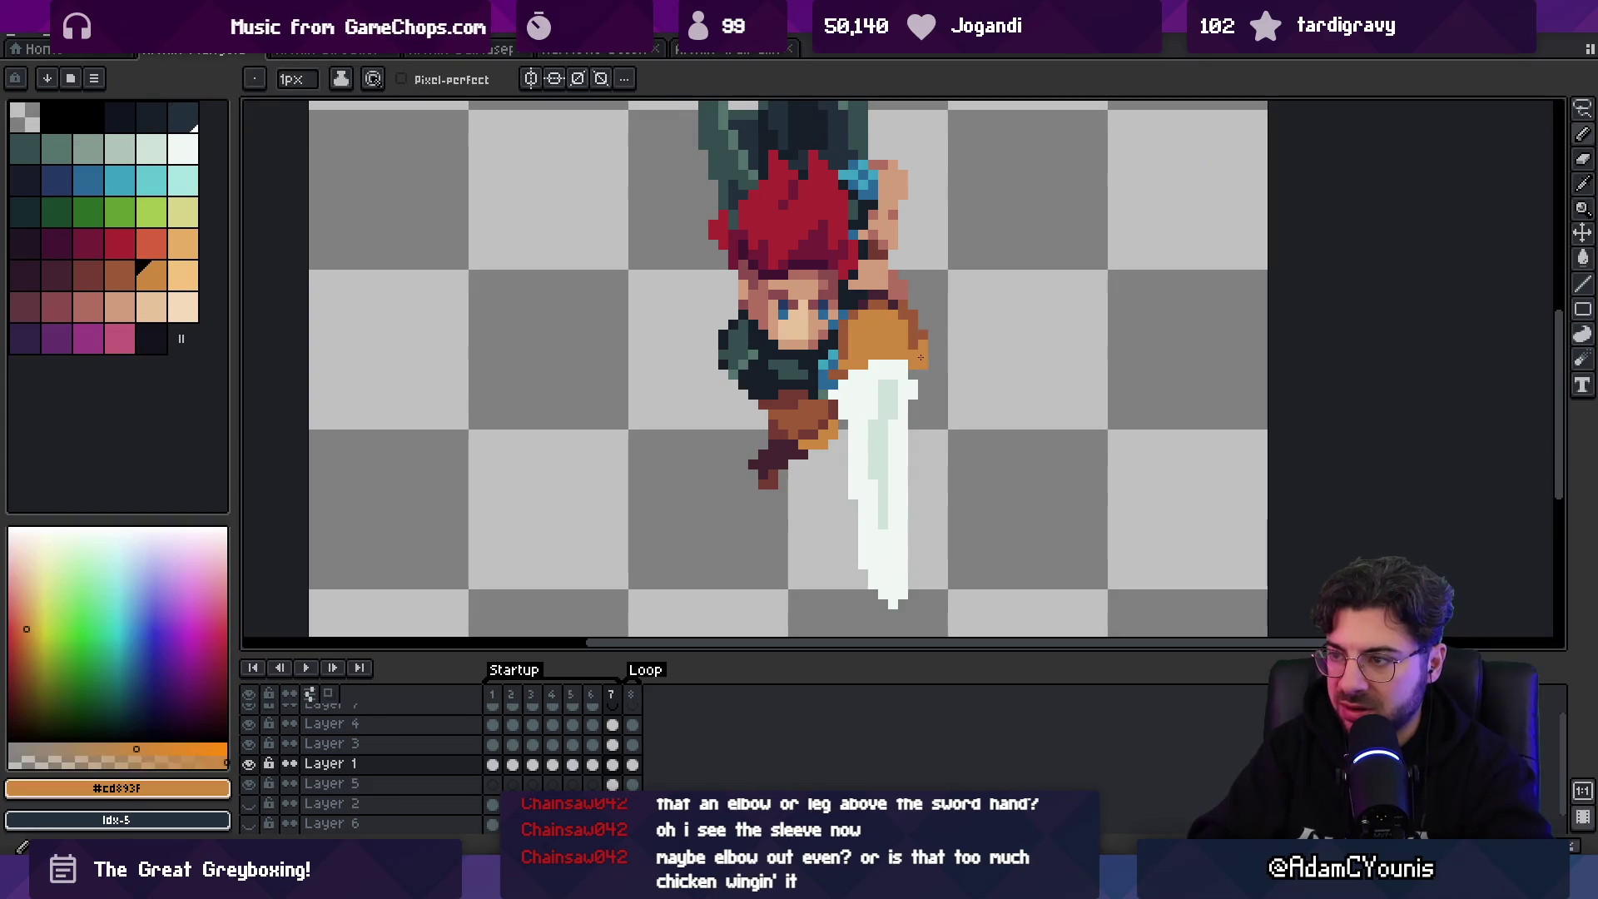
{"action": "left_click", "coordinate": [907, 278], "text": "alt"}
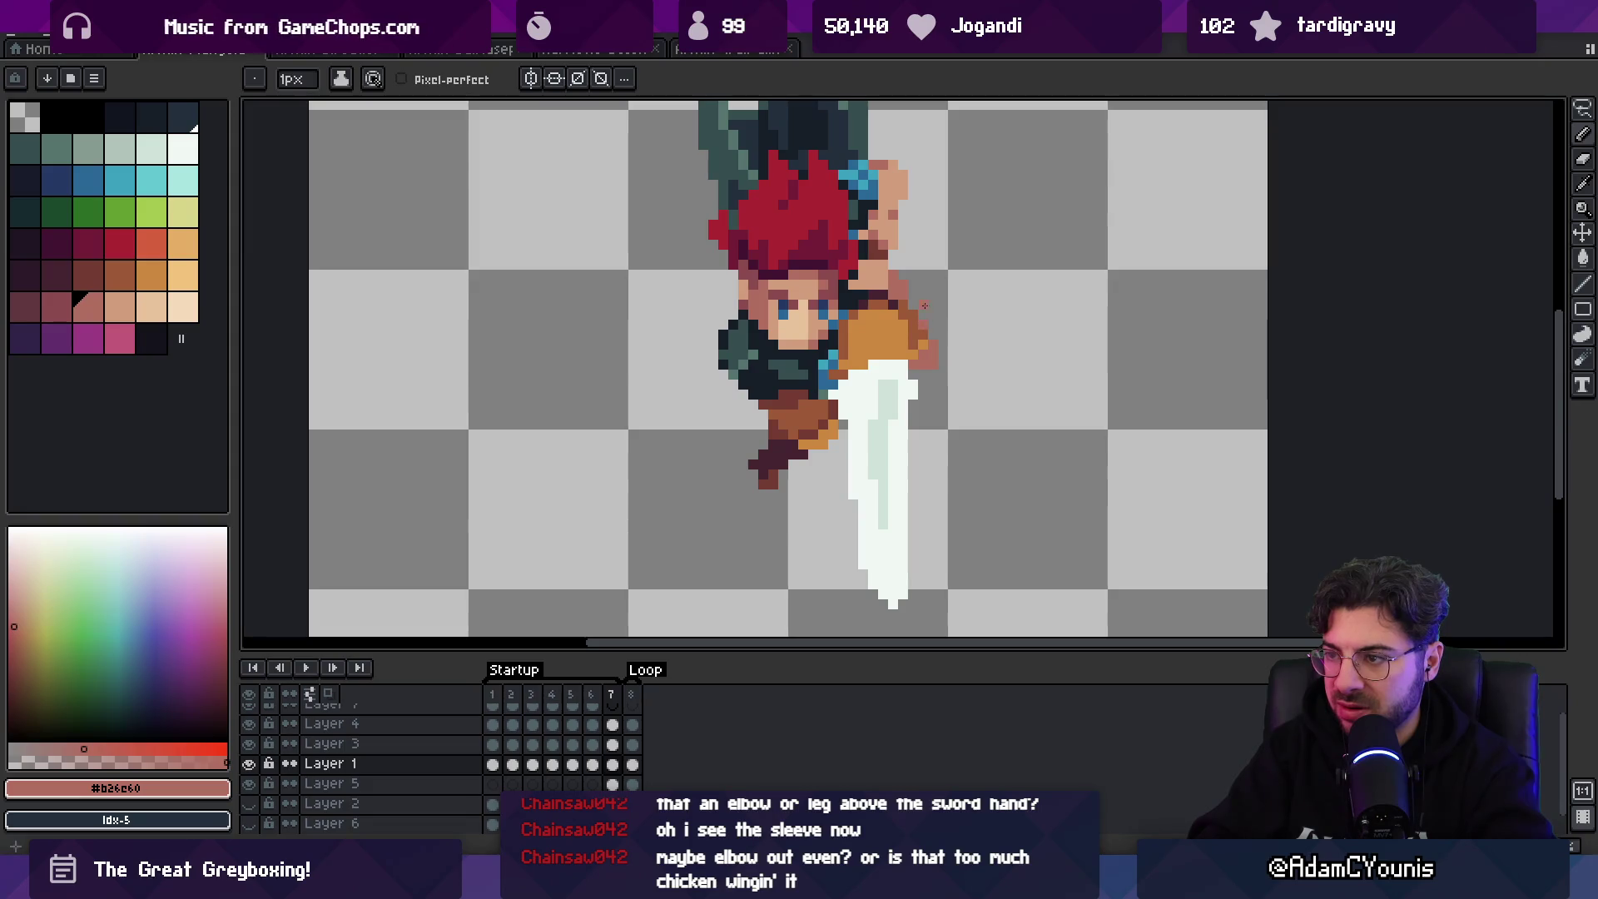
{"action": "key", "text": "z"}
{"action": "scroll", "coordinate": [924, 305], "scroll_direction": "down", "scroll_amount": 3}
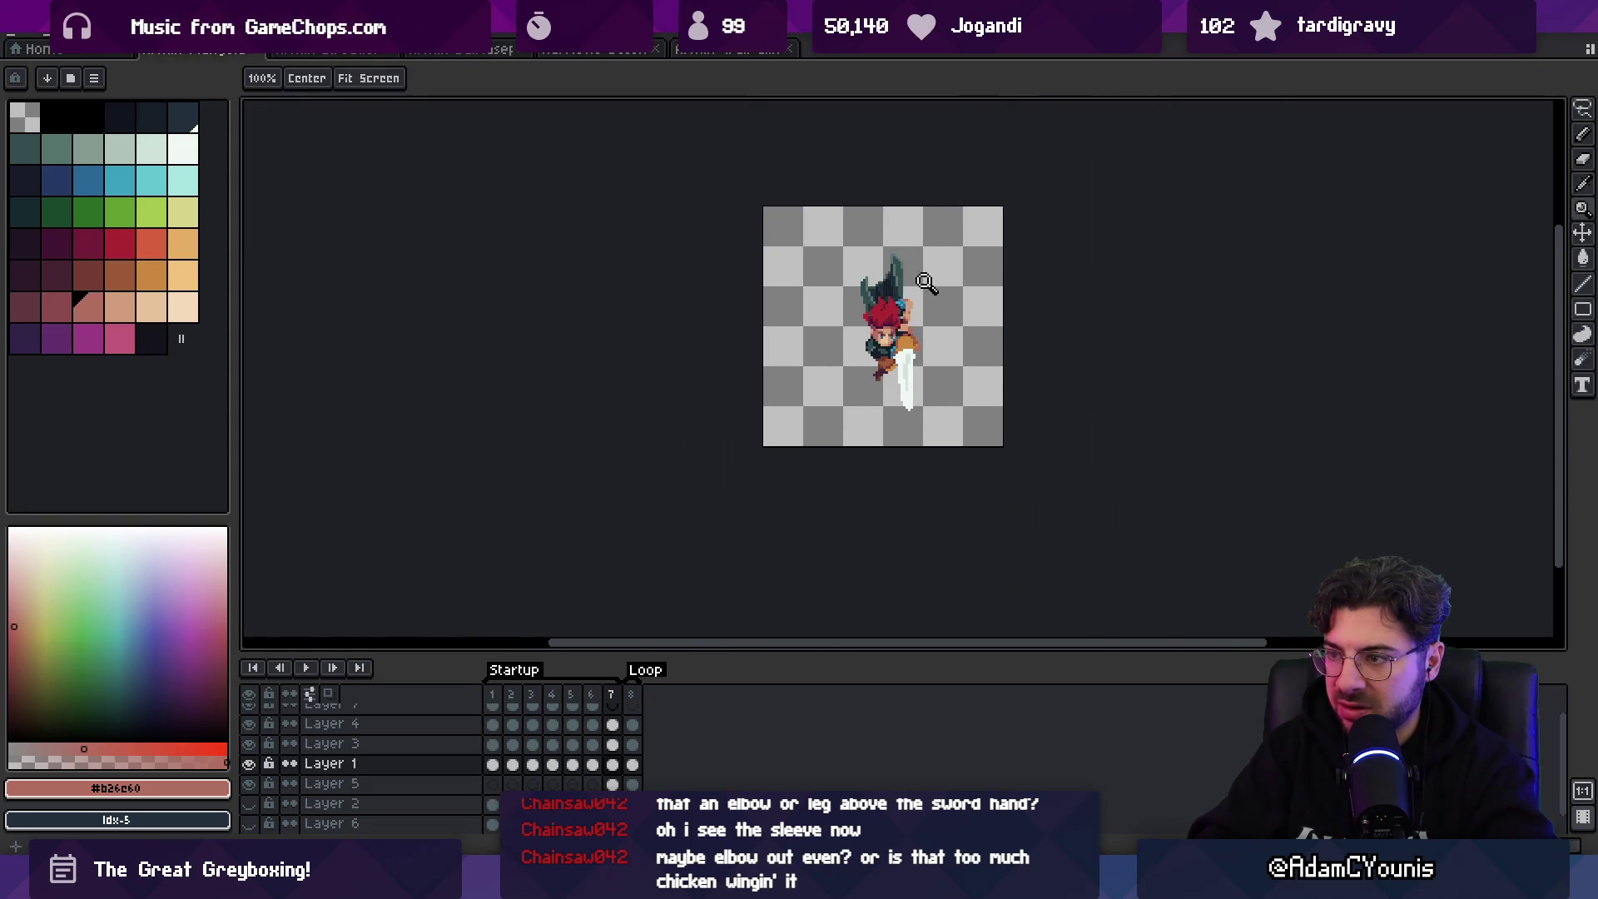
{"action": "scroll", "coordinate": [911, 321], "scroll_direction": "up", "scroll_amount": 3}
{"action": "key", "text": "b"}
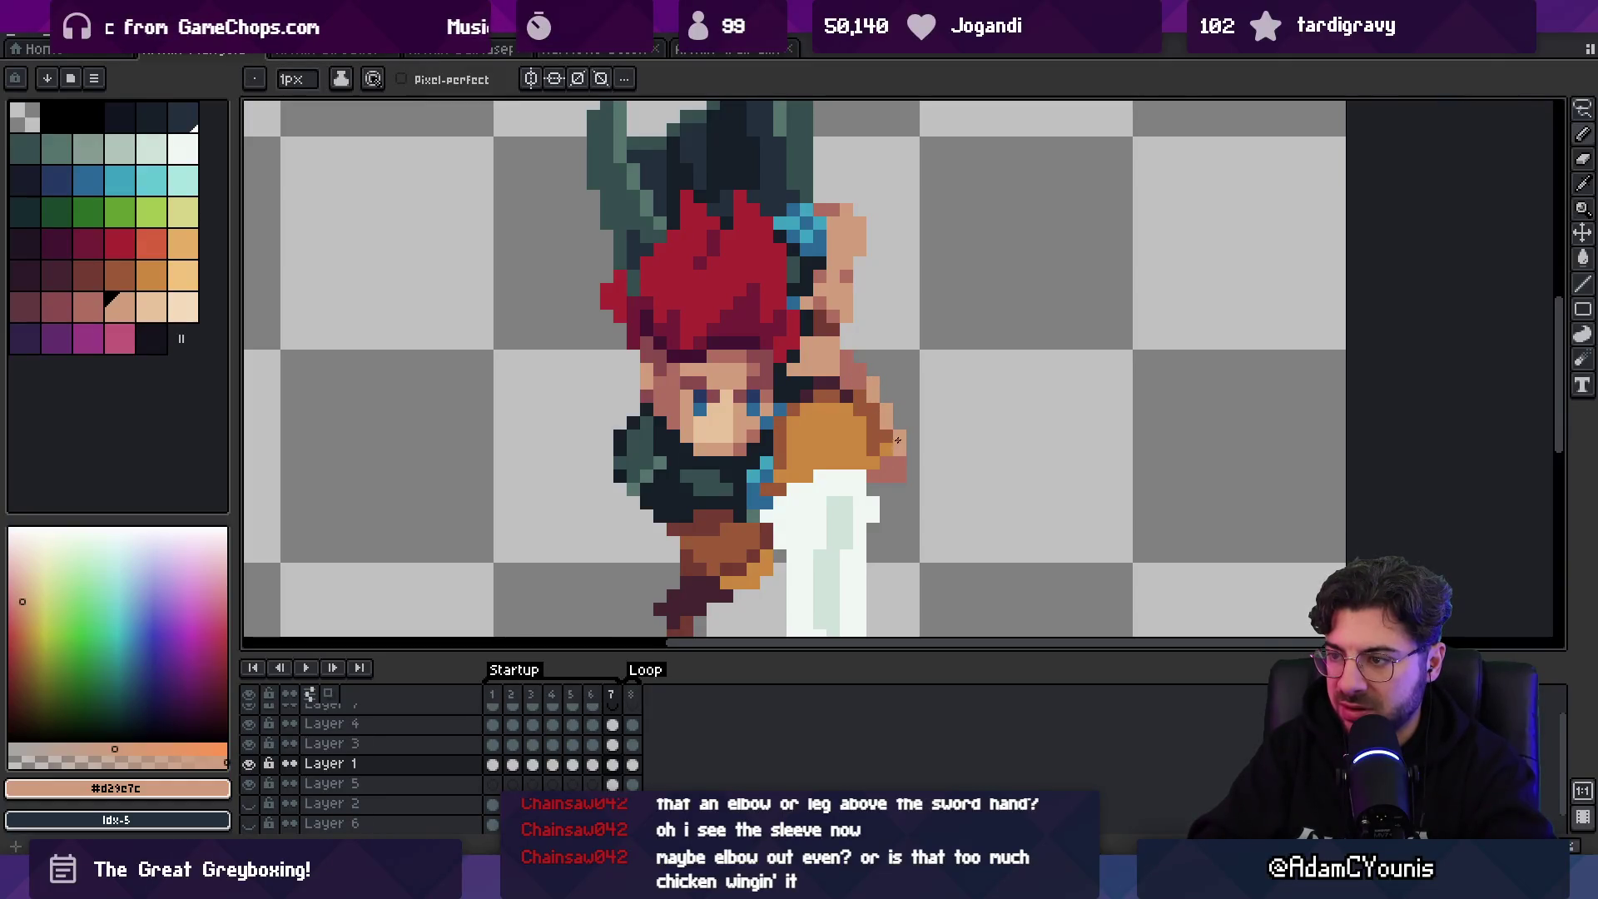
{"action": "key", "text": "z"}
{"action": "left_click_drag", "start_coordinate": [897, 439], "coordinate": [828, 377]}
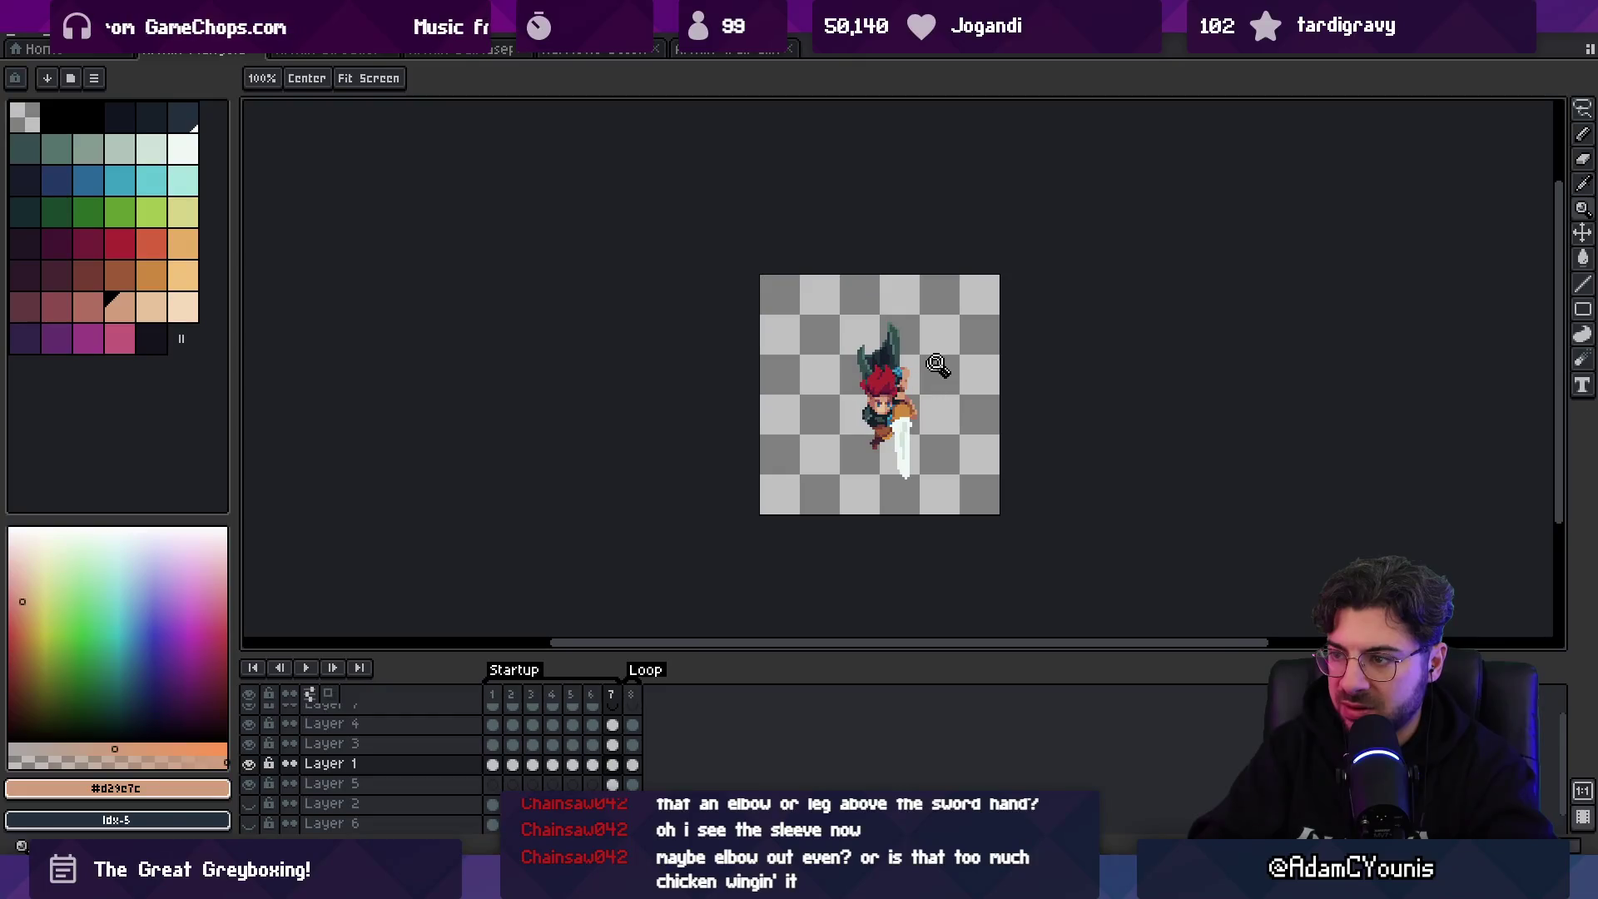
{"action": "scroll", "coordinate": [871, 430], "scroll_direction": "up", "scroll_amount": 3}
{"action": "key", "text": "b"}
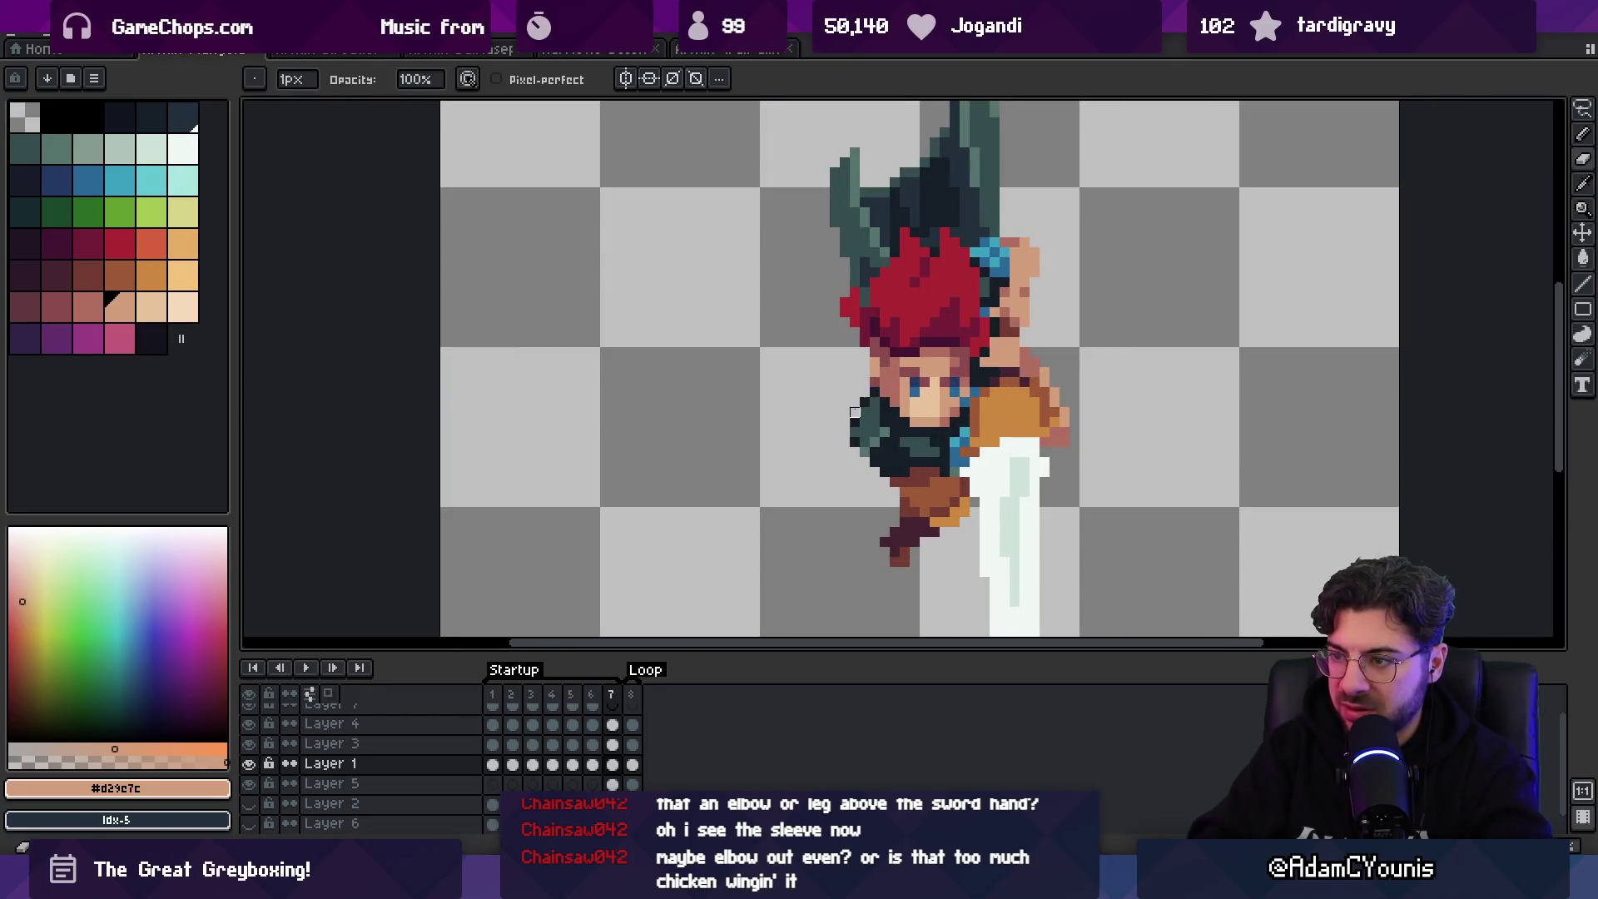
- Darken the collar's left edge with near-black pixels and sample the muted green #54736d
{"action": "left_click", "coordinate": [861, 416], "text": "alt"}
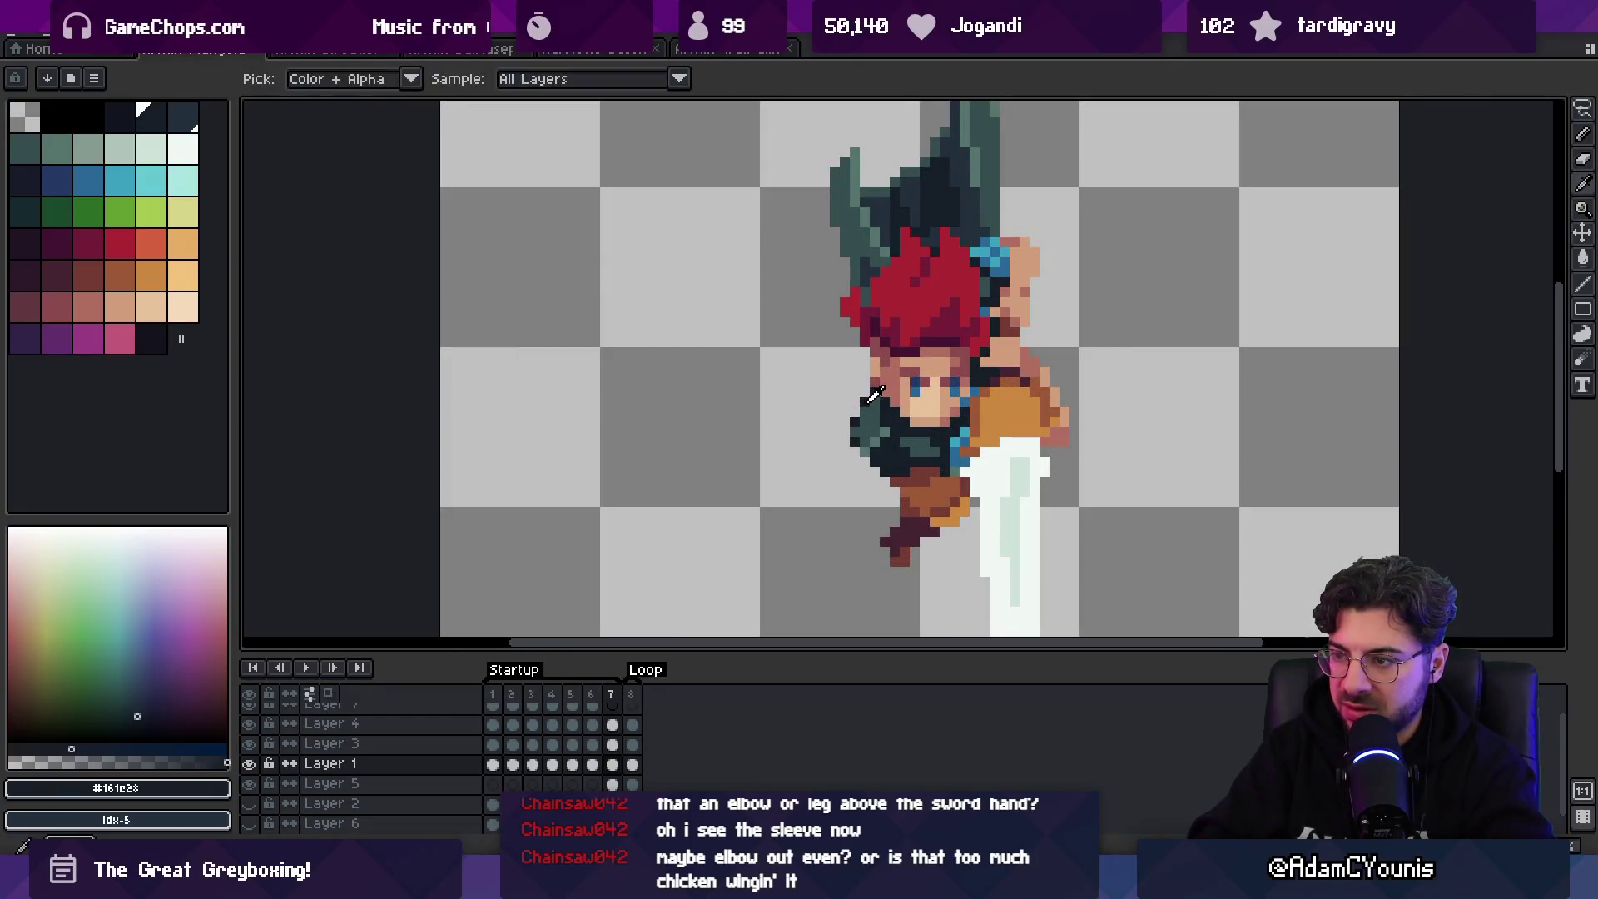
{"action": "left_click", "coordinate": [854, 452], "text": "alt"}
{"action": "left_click", "coordinate": [865, 452], "text": "alt"}
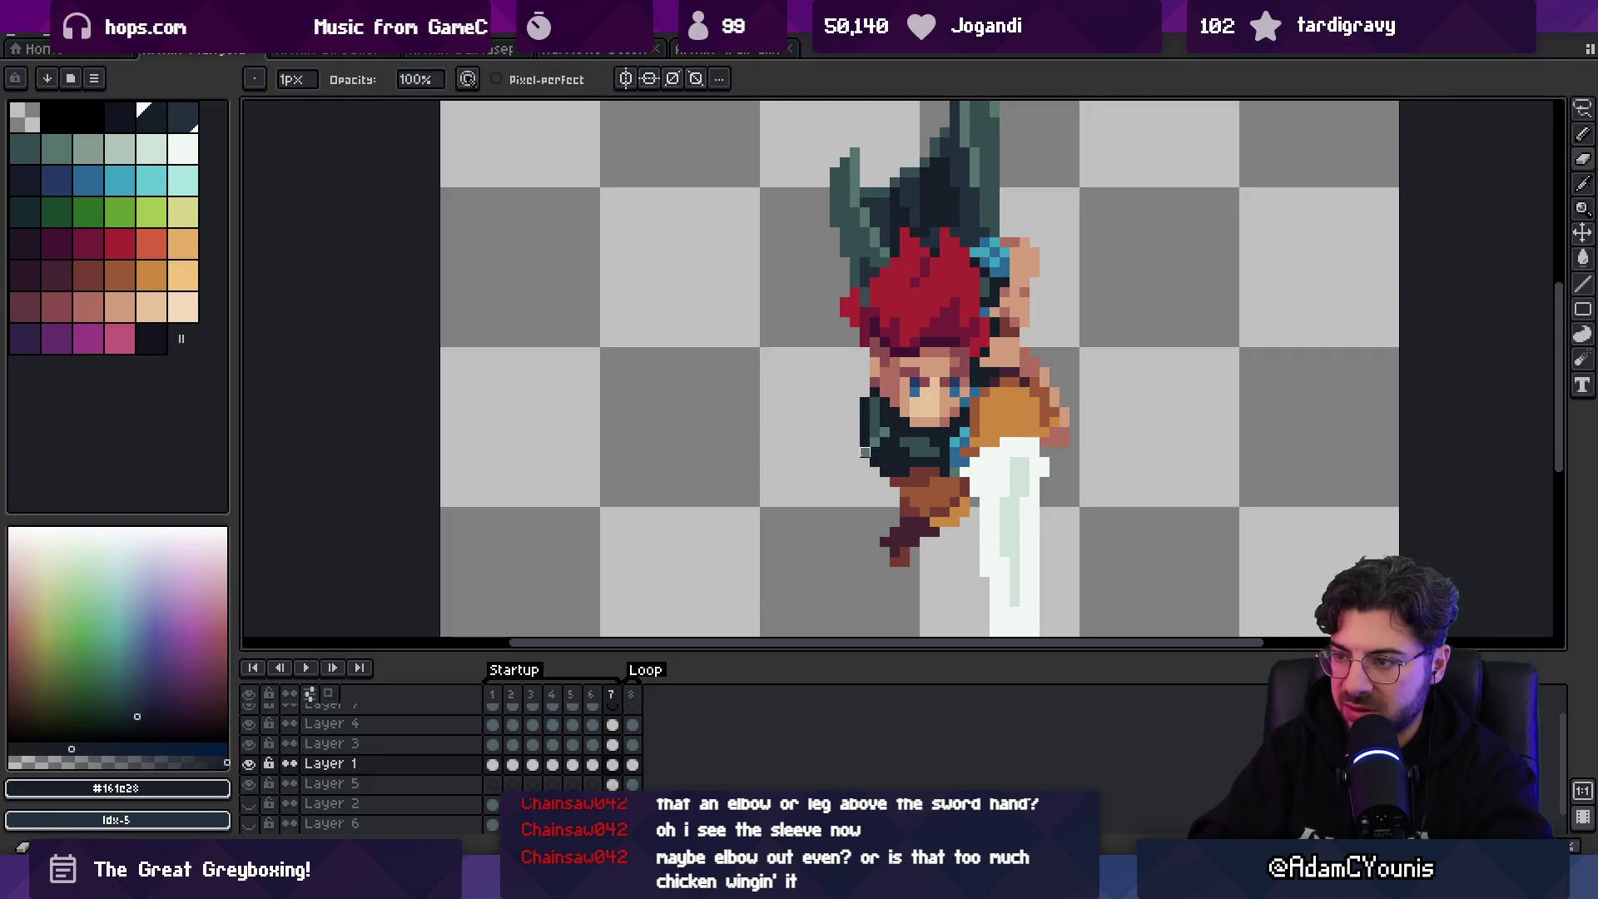
{"action": "left_click", "coordinate": [875, 434], "text": "alt"}
{"action": "key", "text": "z"}
{"action": "scroll", "coordinate": [889, 424], "scroll_direction": "down", "scroll_amount": 4}
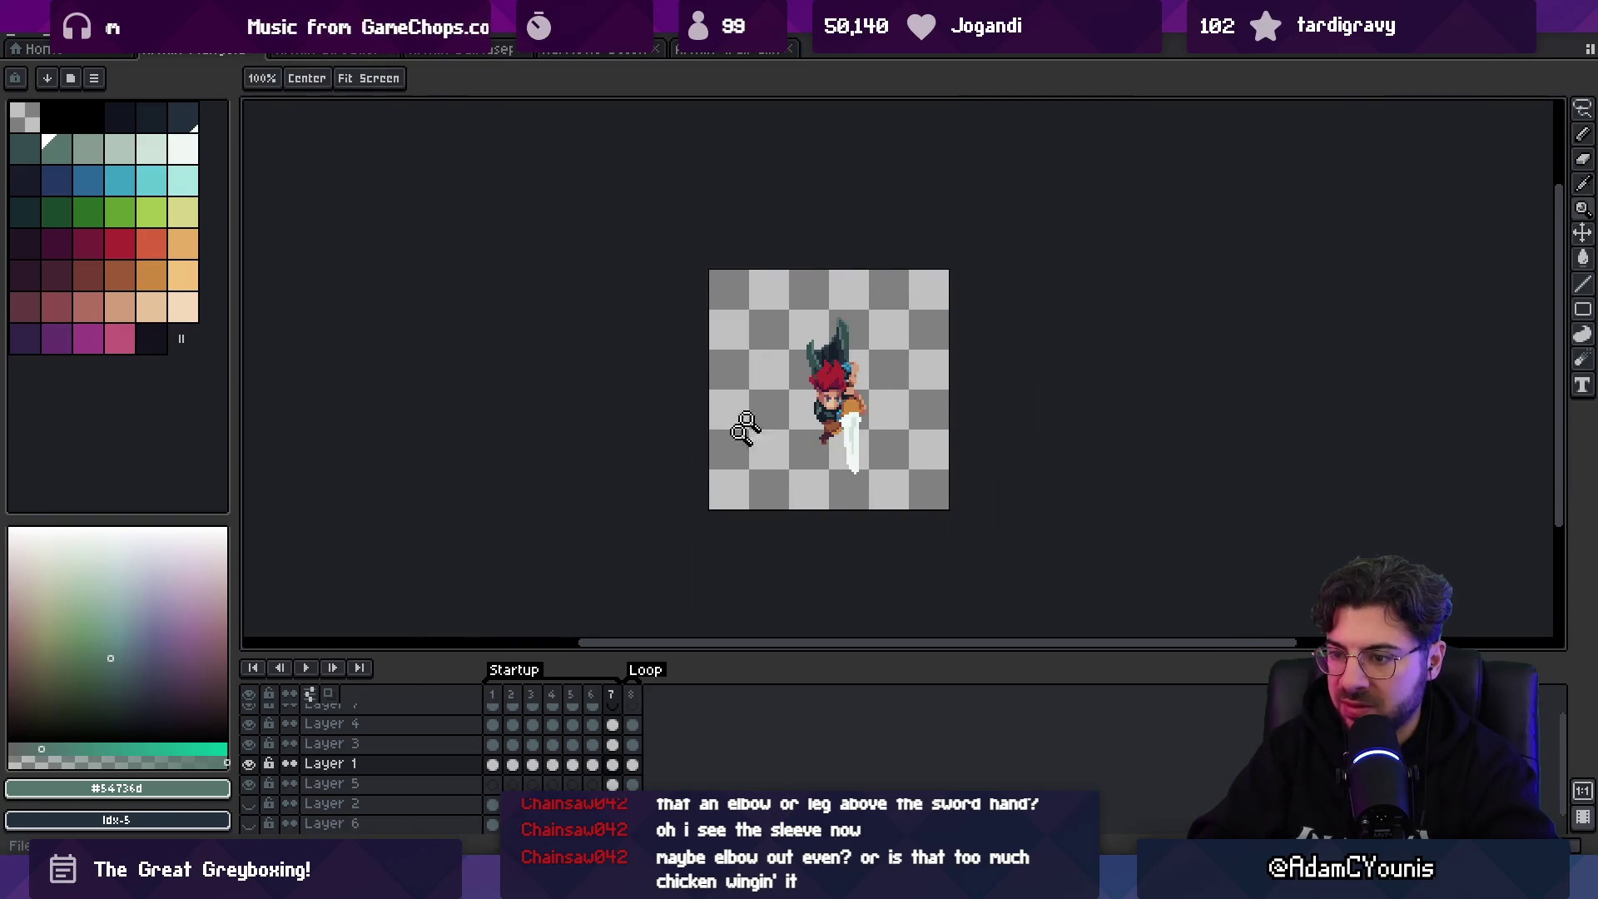
{"action": "left_click", "coordinate": [632, 725]}
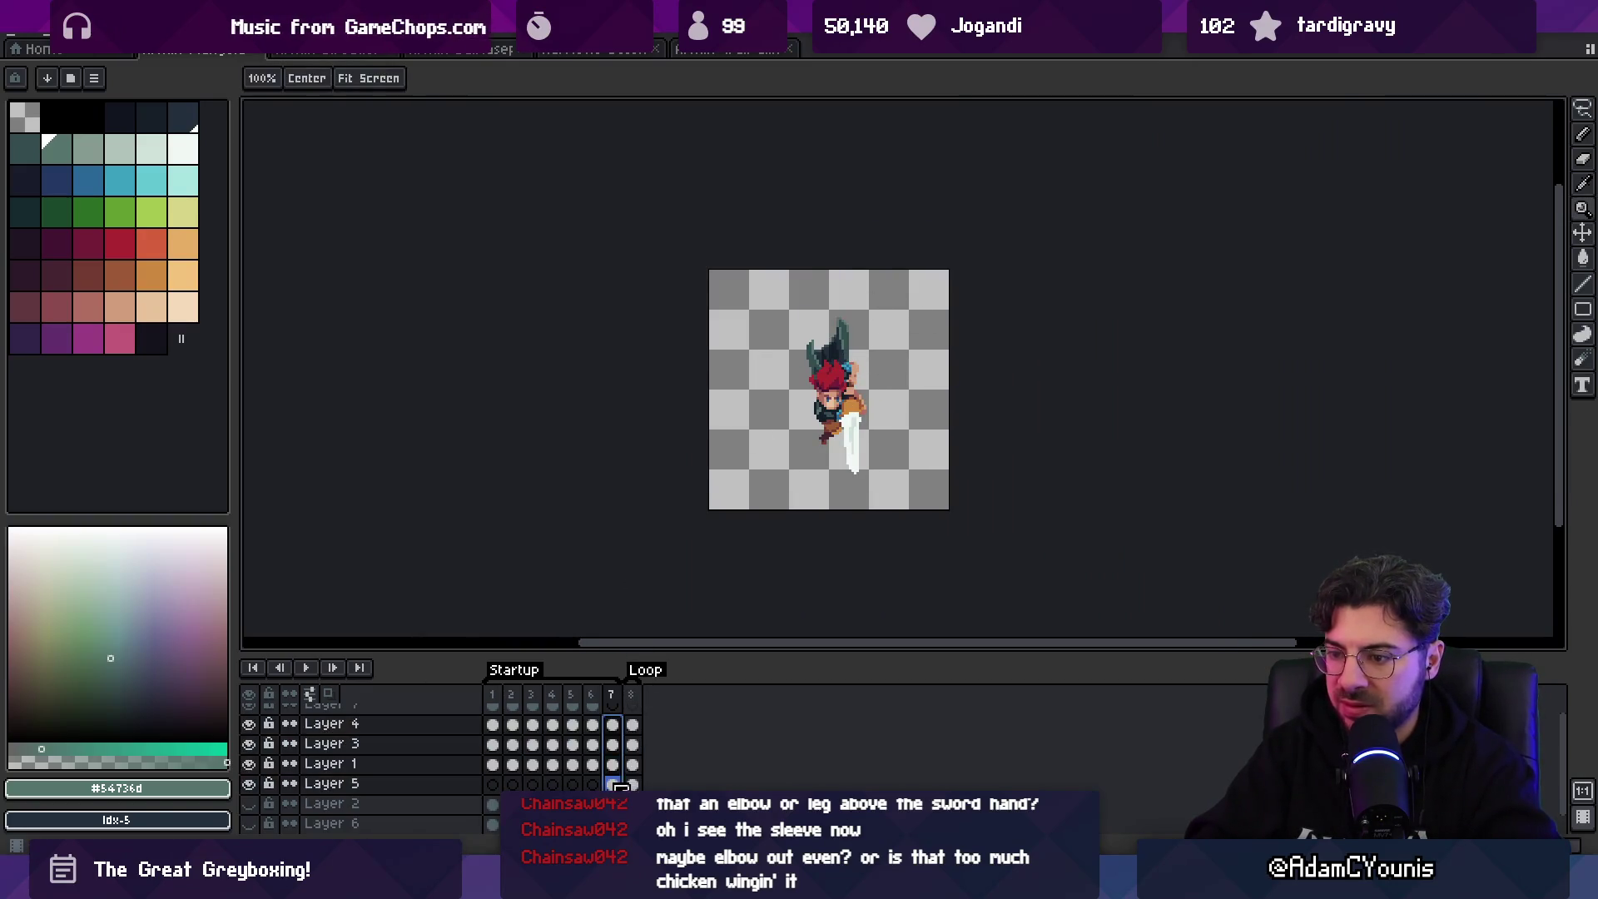
- Select frames 7 and 8 across all layers in the timeline
{"action": "left_click", "coordinate": [618, 717]}
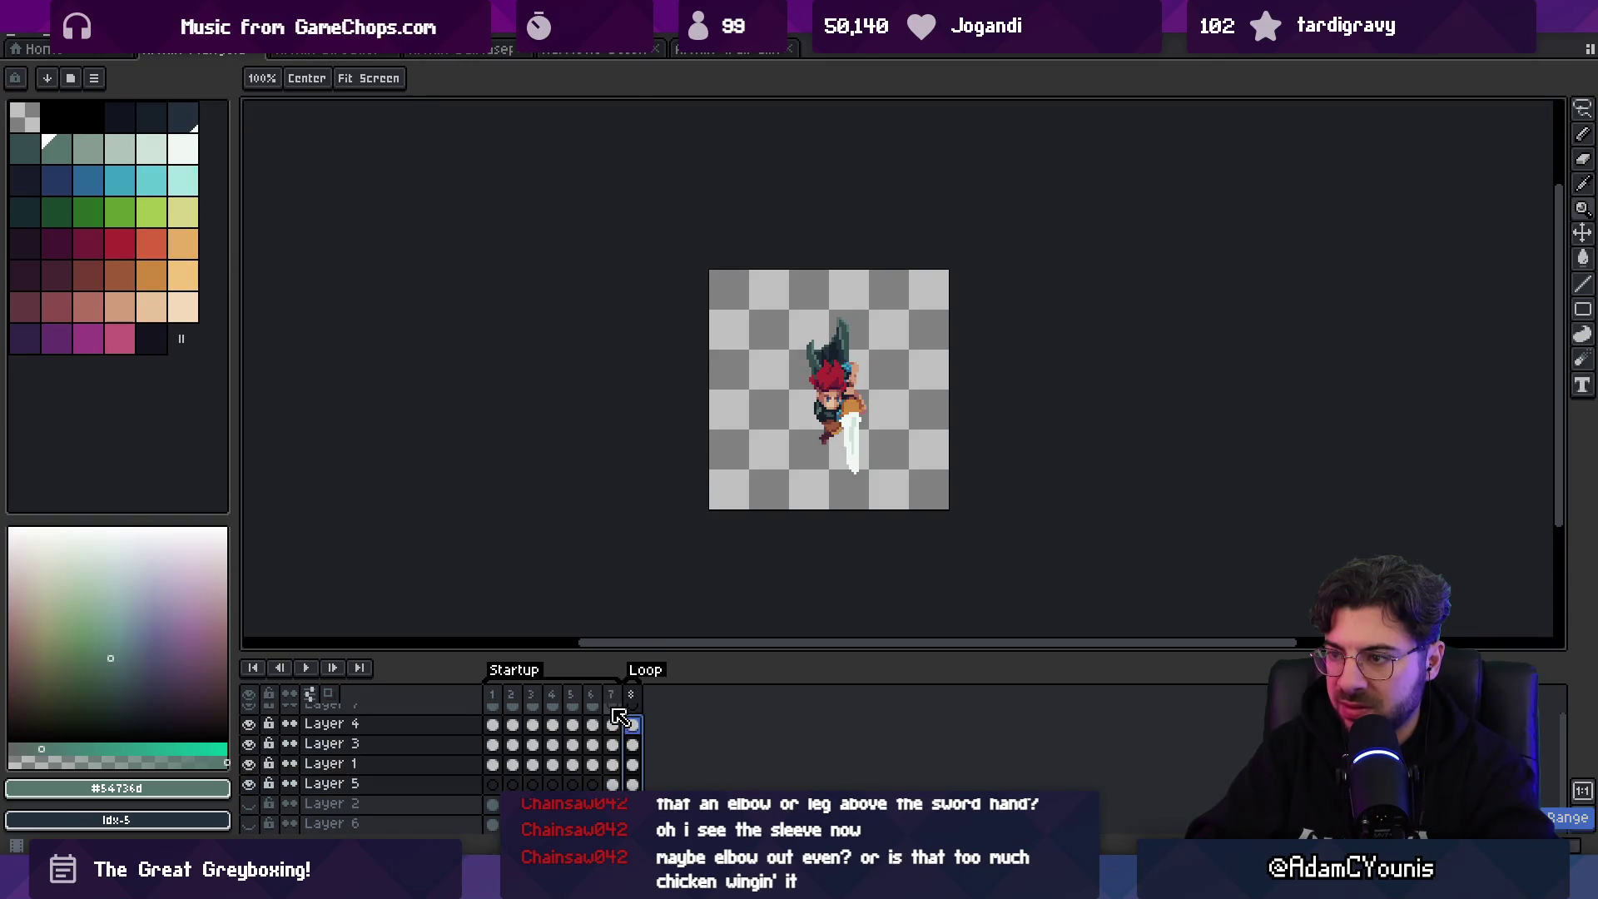
{"action": "left_click_drag", "start_coordinate": [612, 696], "coordinate": [639, 702]}
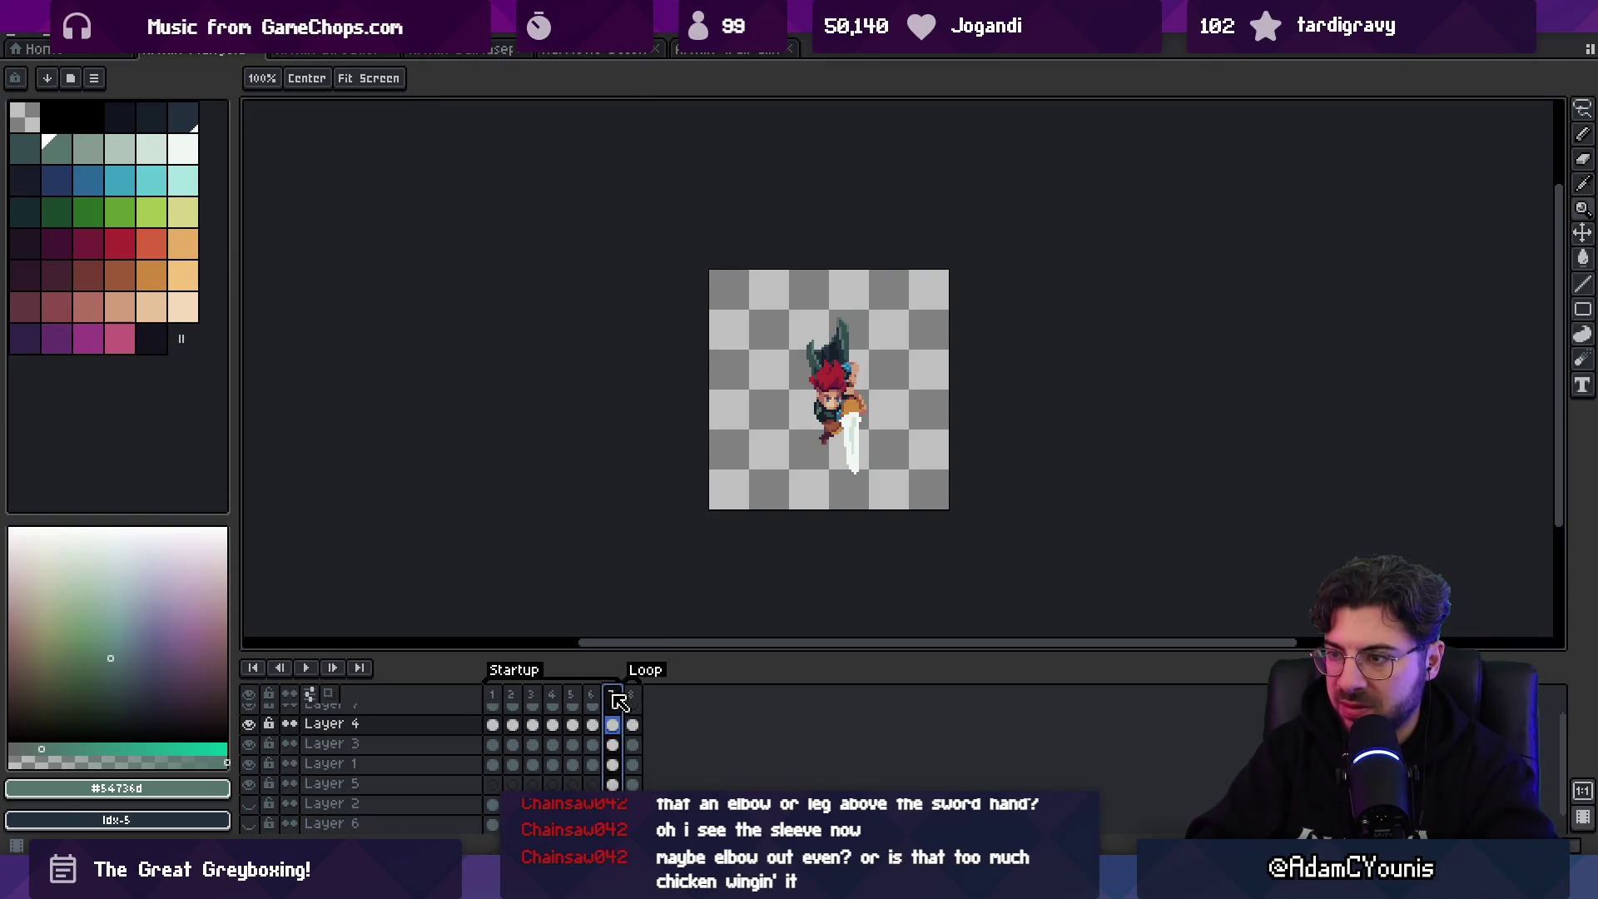
{"action": "scroll", "coordinate": [767, 322], "scroll_direction": "up", "scroll_amount": 2}
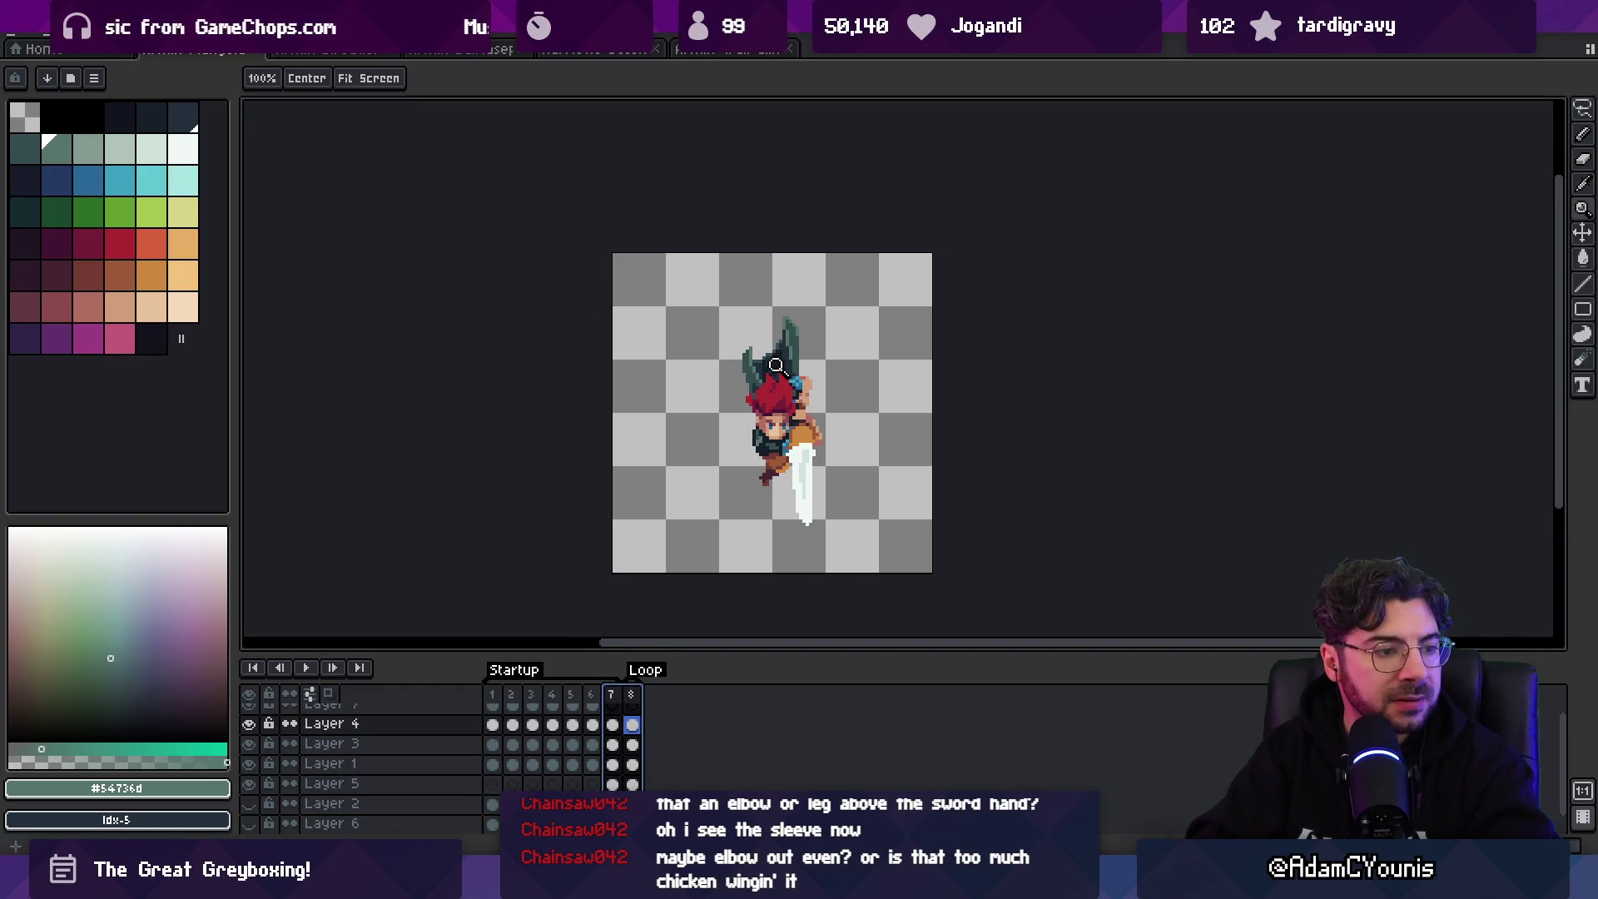
{"action": "scroll", "coordinate": [801, 398], "scroll_direction": "up", "scroll_amount": 2}
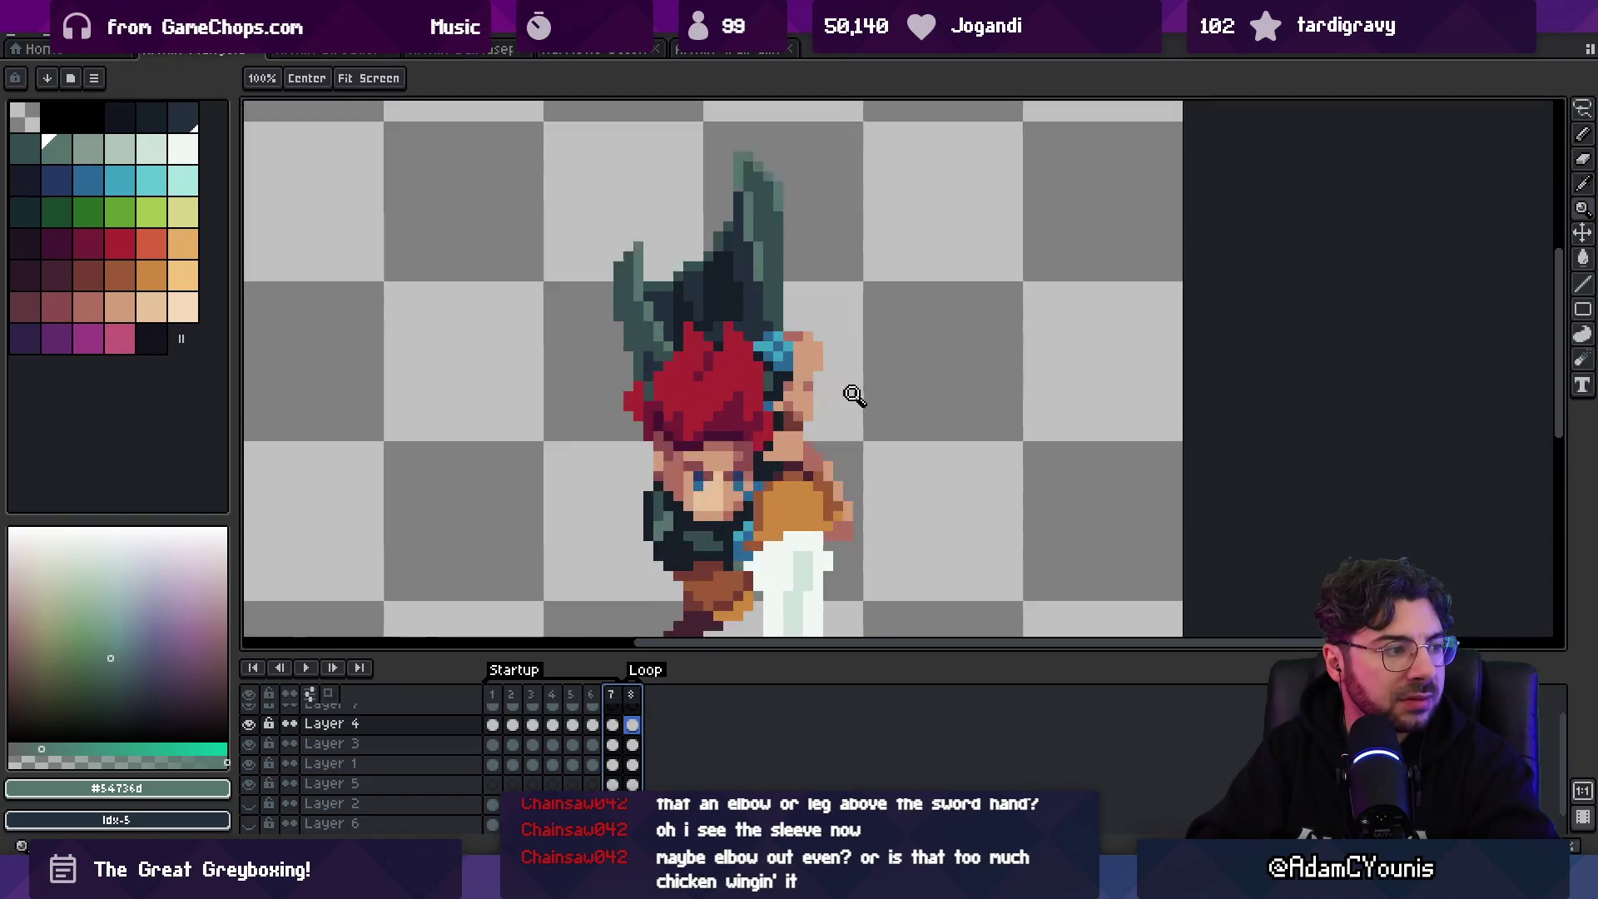
{"action": "scroll", "coordinate": [831, 421], "scroll_direction": "down", "scroll_amount": 1}
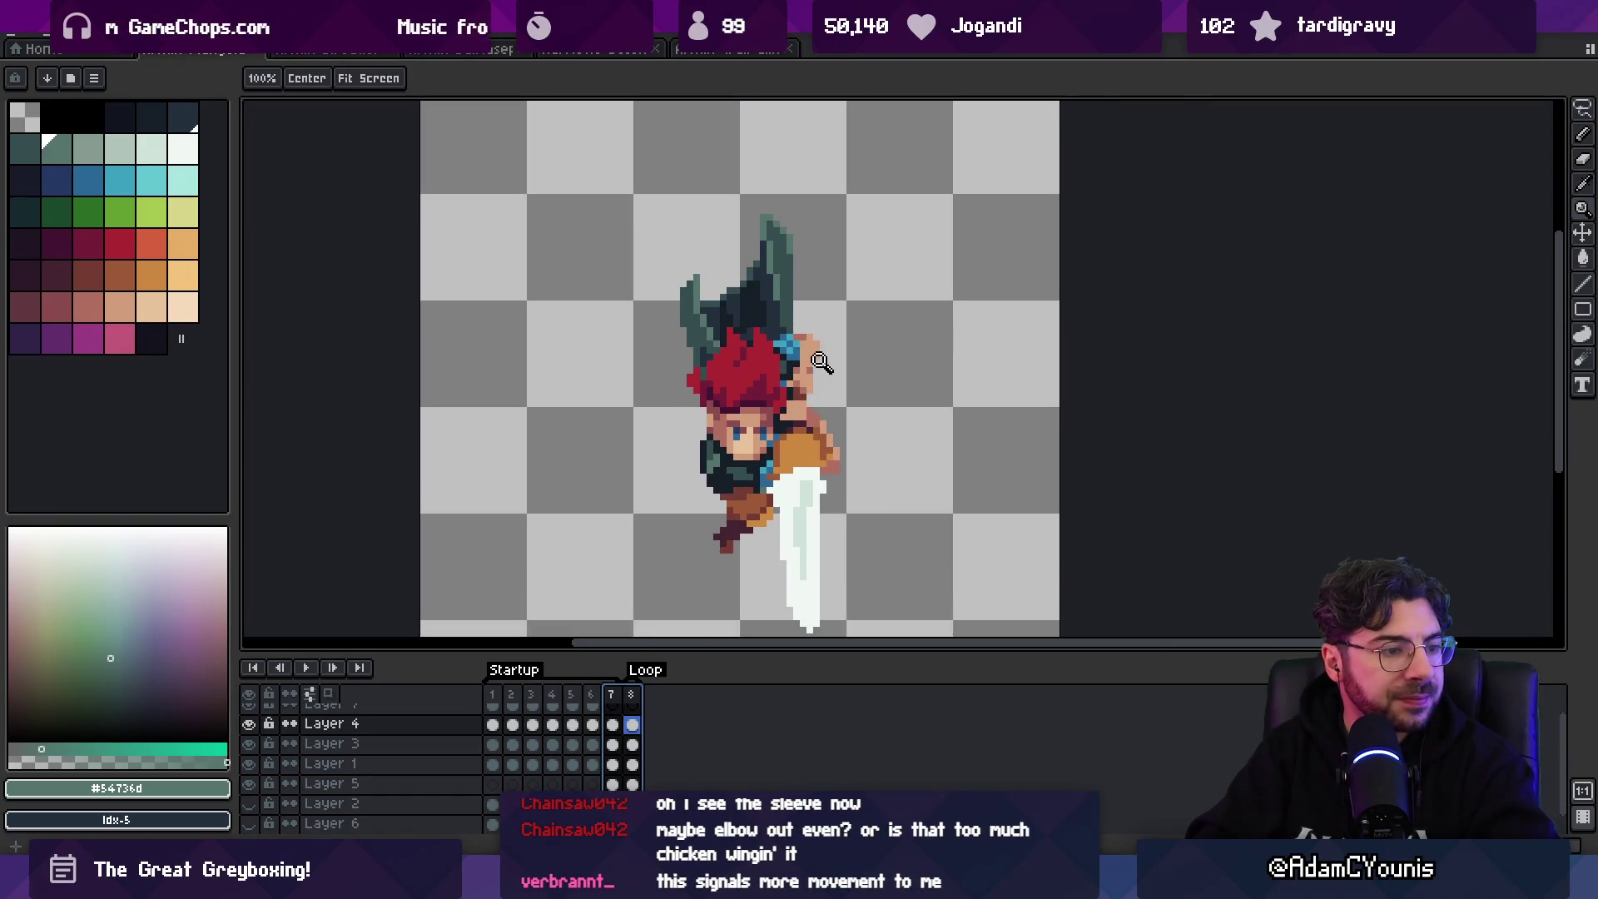
{"action": "scroll", "coordinate": [820, 347], "scroll_direction": "down", "scroll_amount": 1}
- Re-export the sprite over the old file and switch to the Unity editor
{"action": "key", "text": "v"}
{"action": "key", "text": "ctrl+shift+x"}
{"action": "key", "text": "Return"}
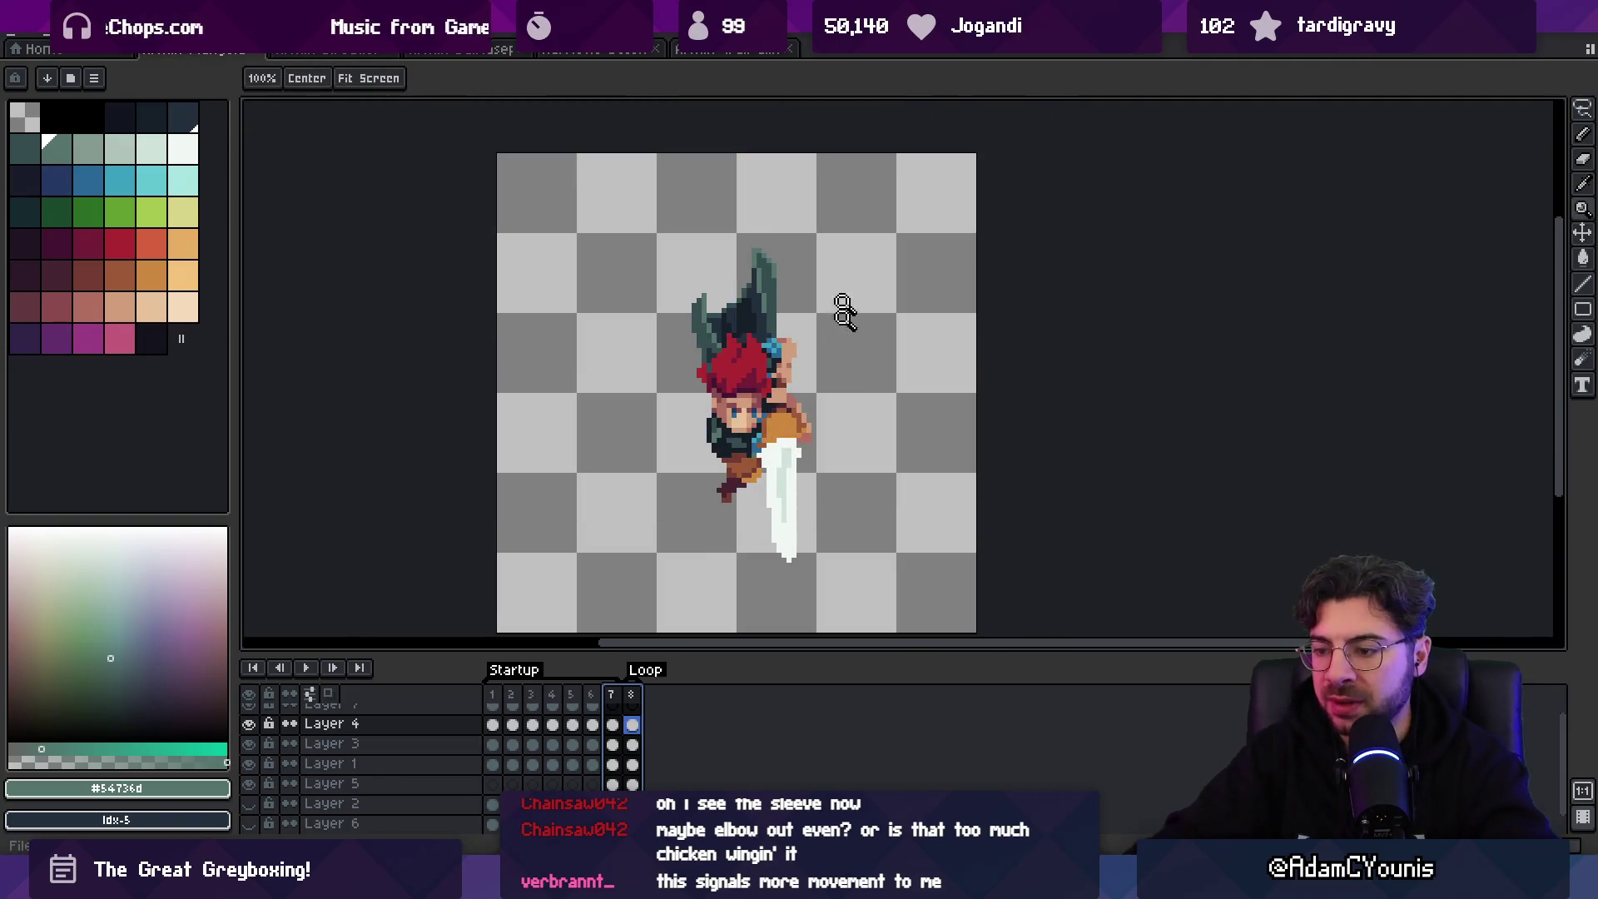
{"action": "key", "text": "alt+Tab"}
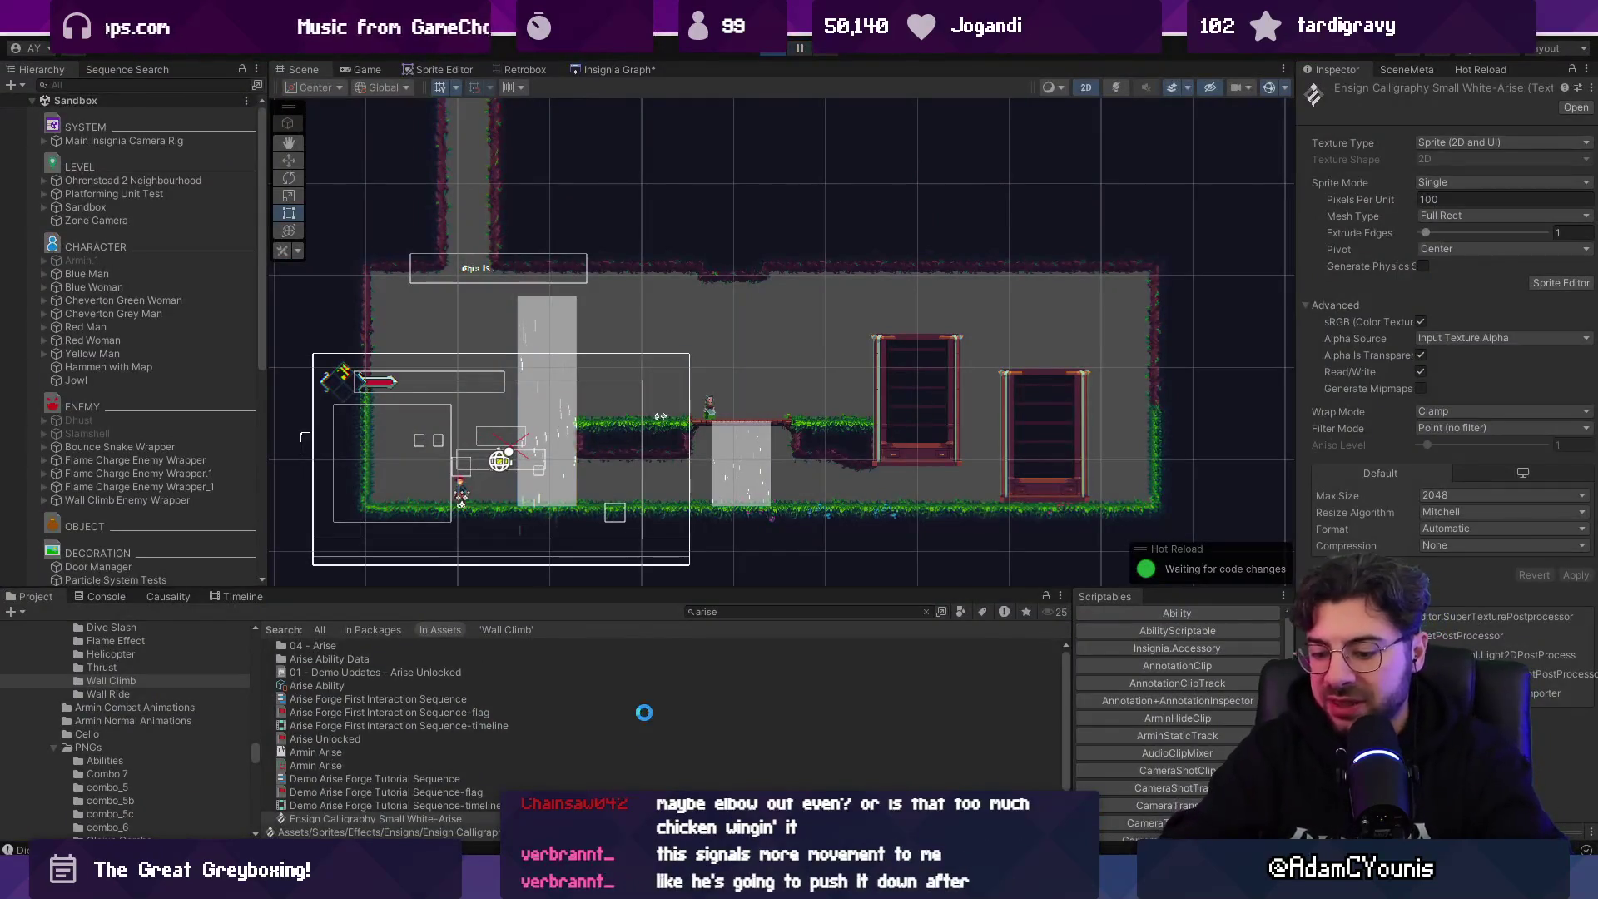
- Start Play mode, run the swordsman right and jump through the waterfall to attack upward
{"action": "key", "text": "F11"}
{"action": "key", "text": "Right"}
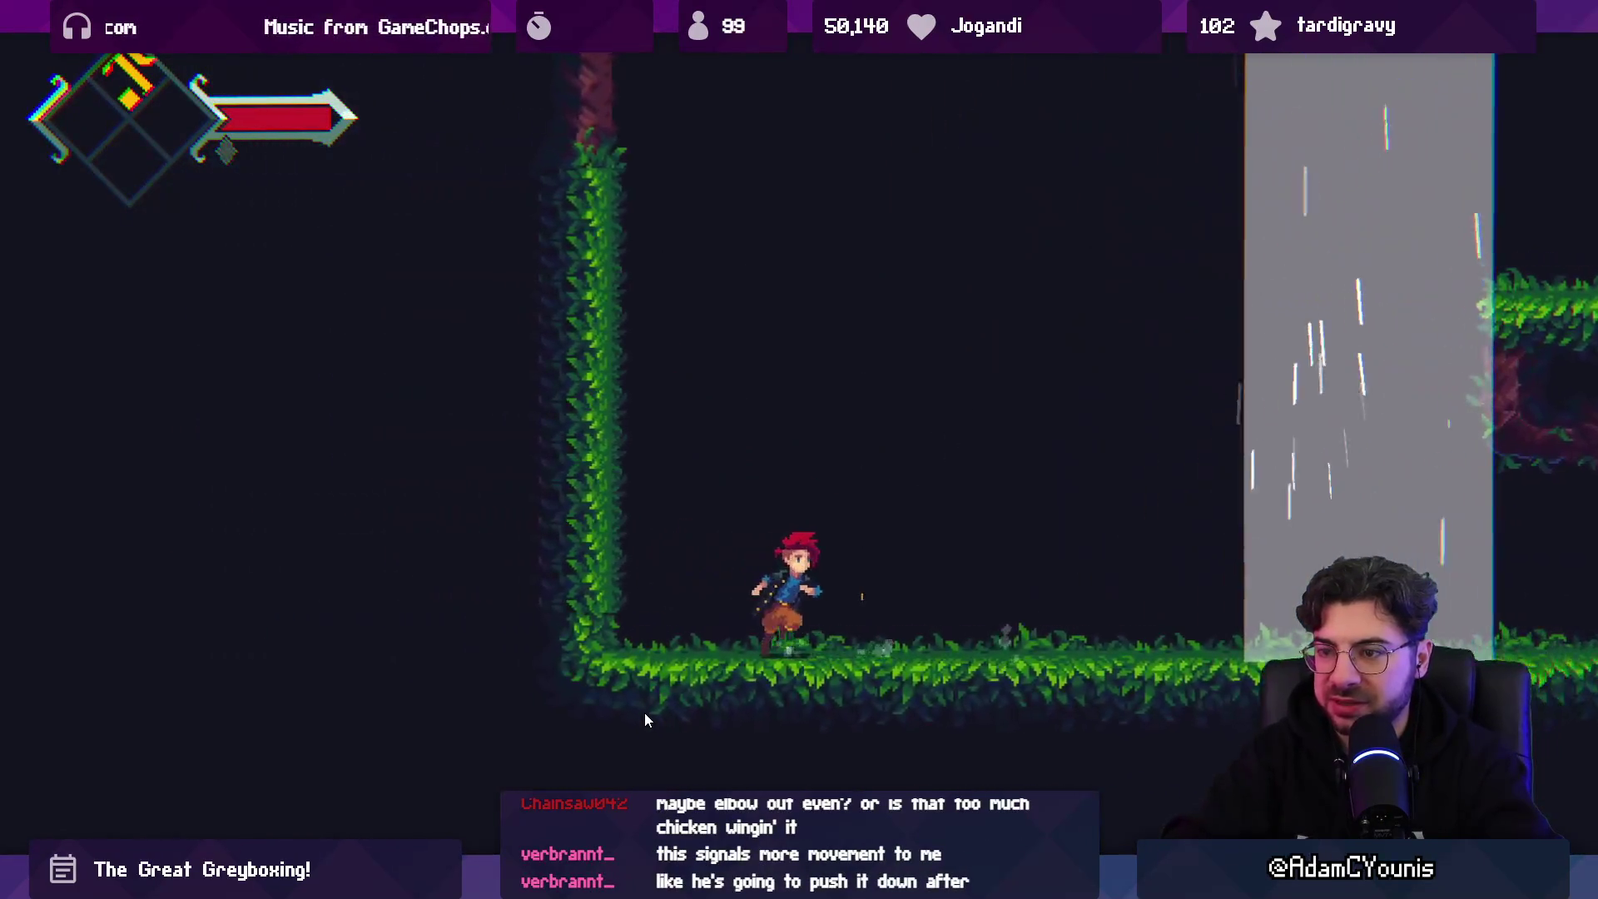
{"action": "key", "text": "space"}
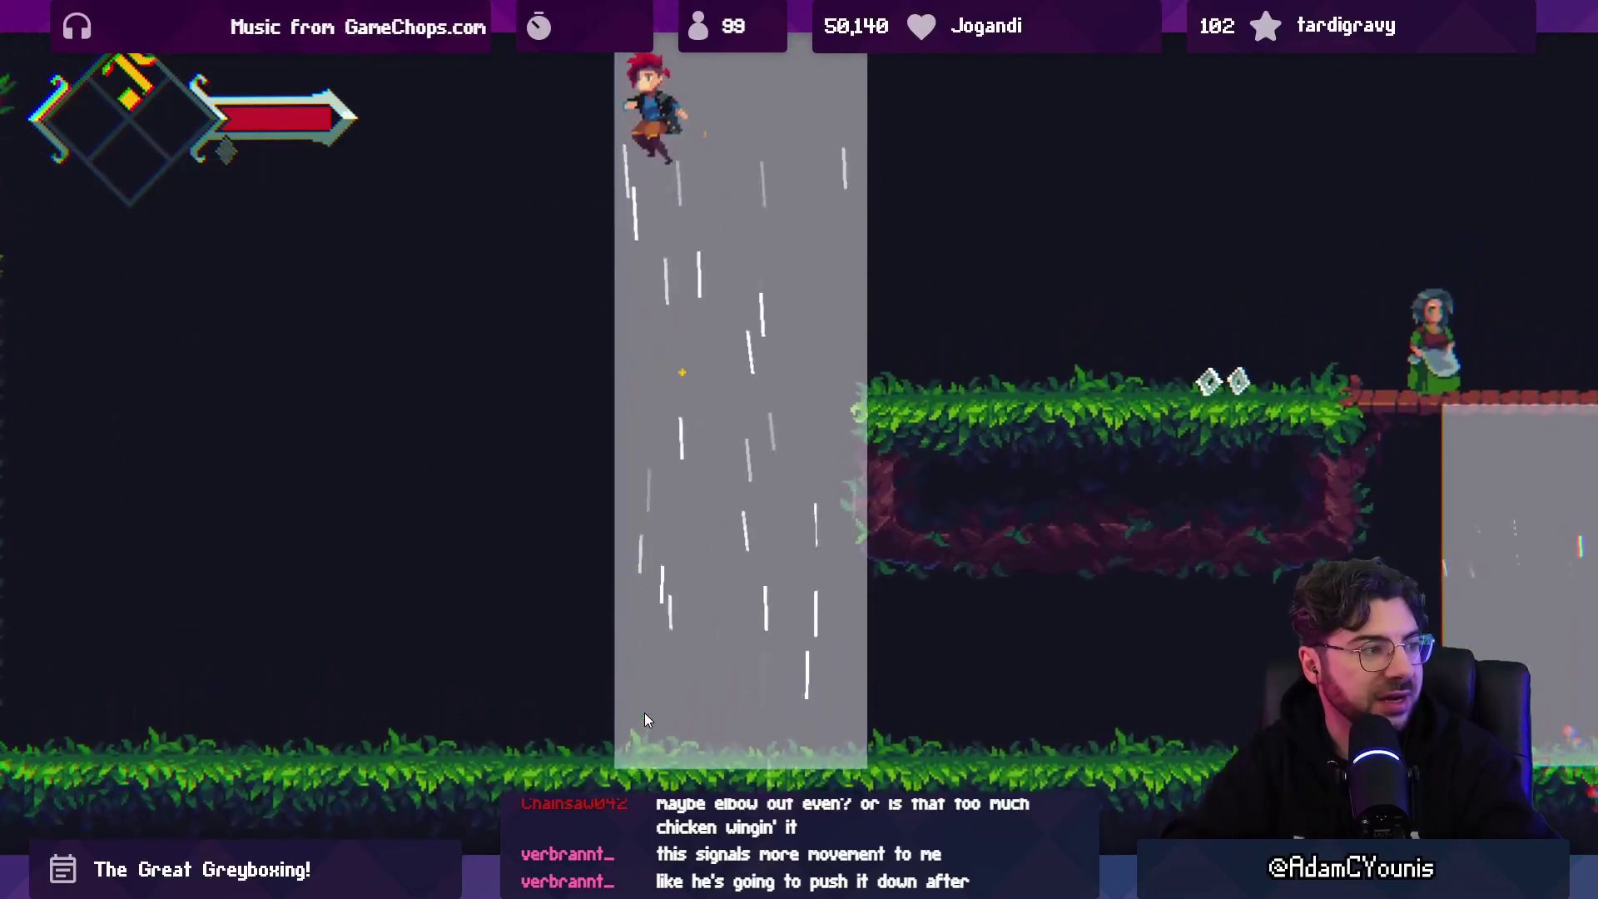
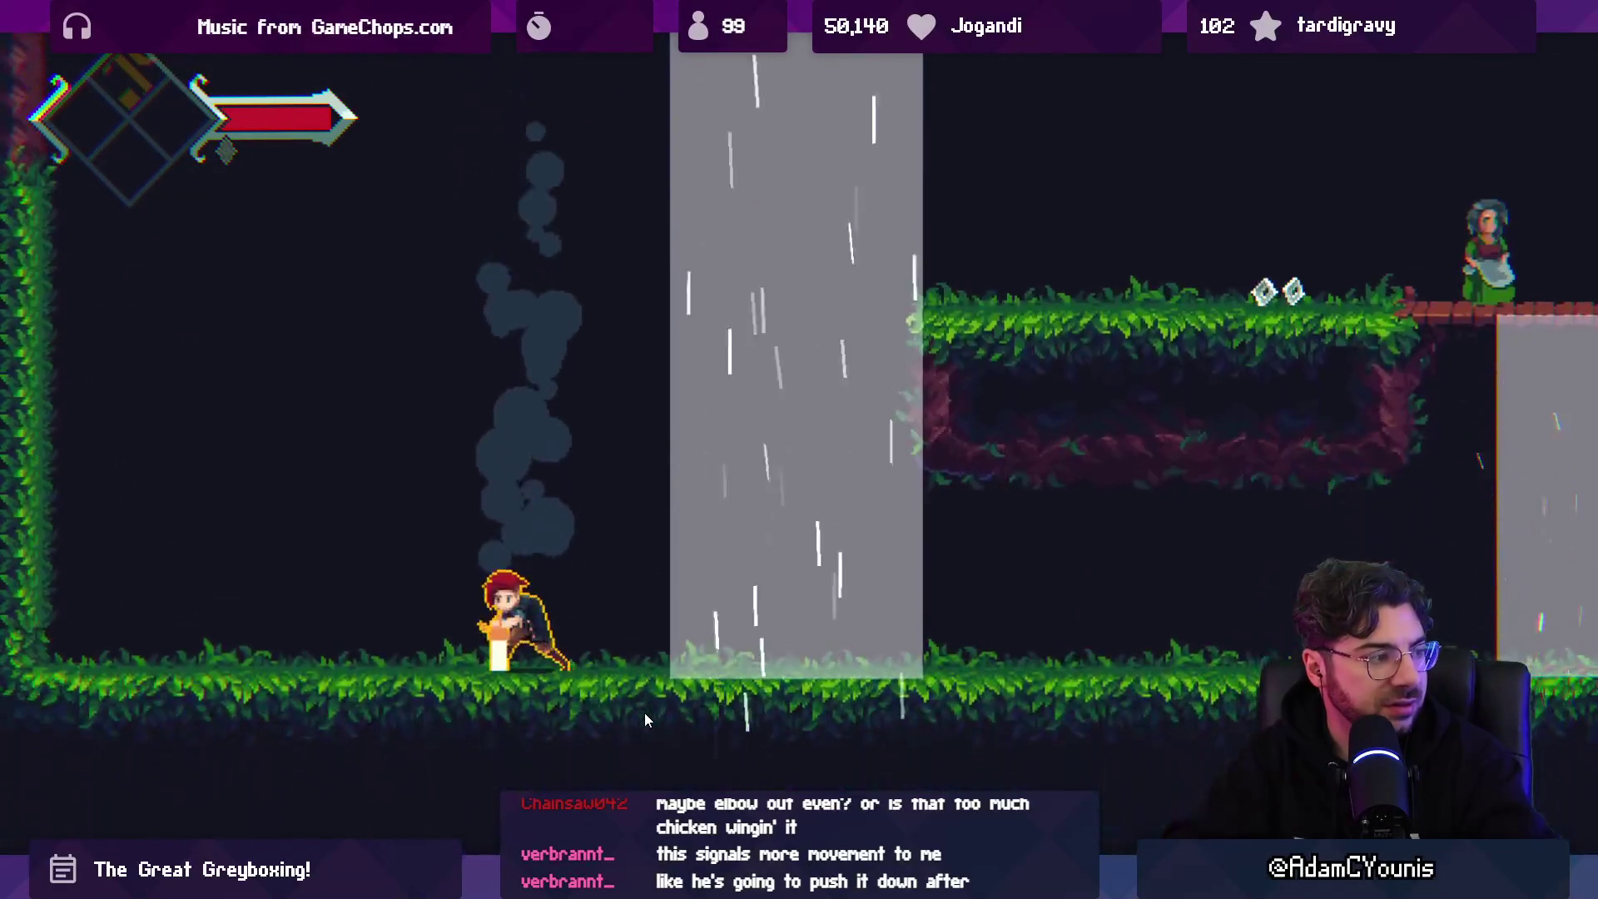
- Finish the upward-swing playtest, exit Play mode, dismiss the shortcut warning and switch to Aseprite
{"action": "key", "text": "Right"}
{"action": "key", "text": "space"}
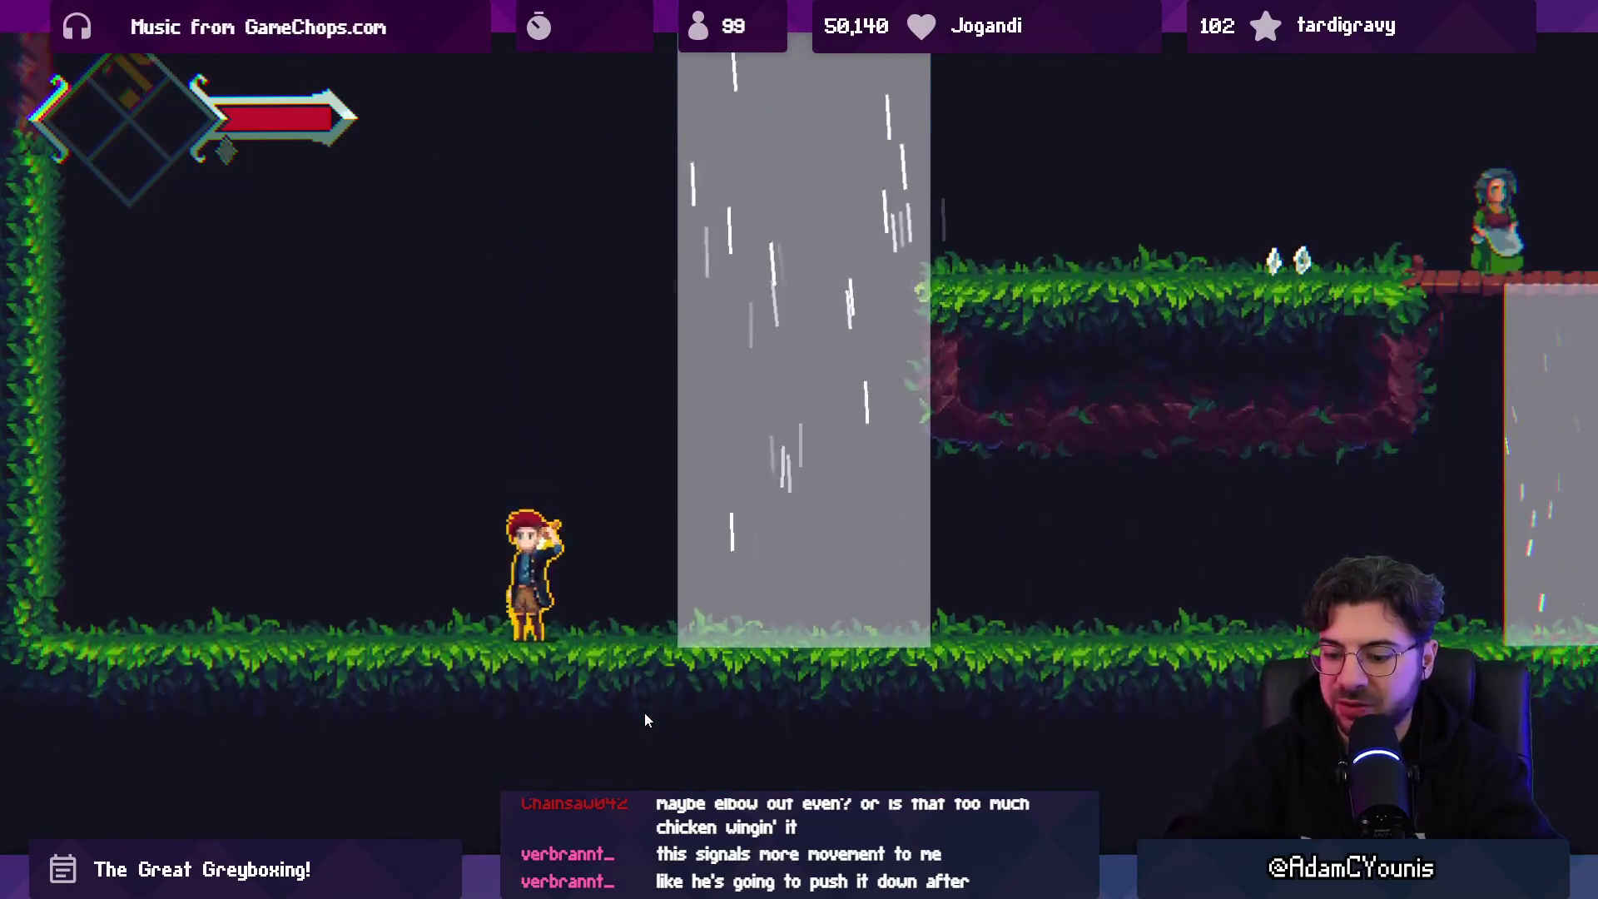
{"action": "key", "text": "F9"}
{"action": "key", "text": "Escape"}
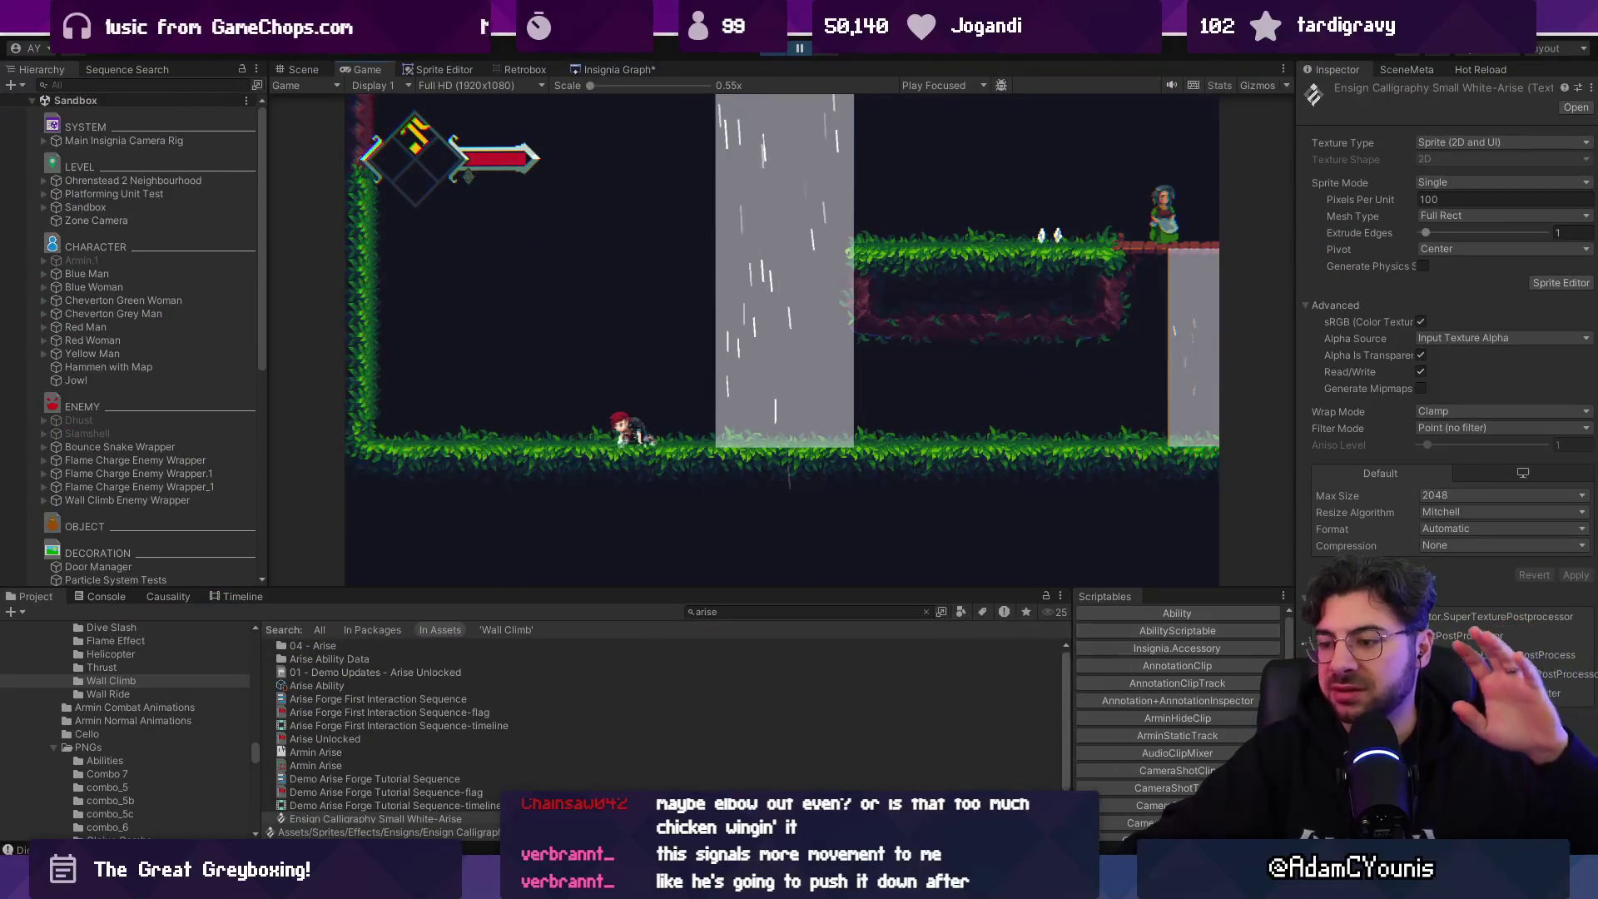
{"action": "key", "text": "alt+Tab"}
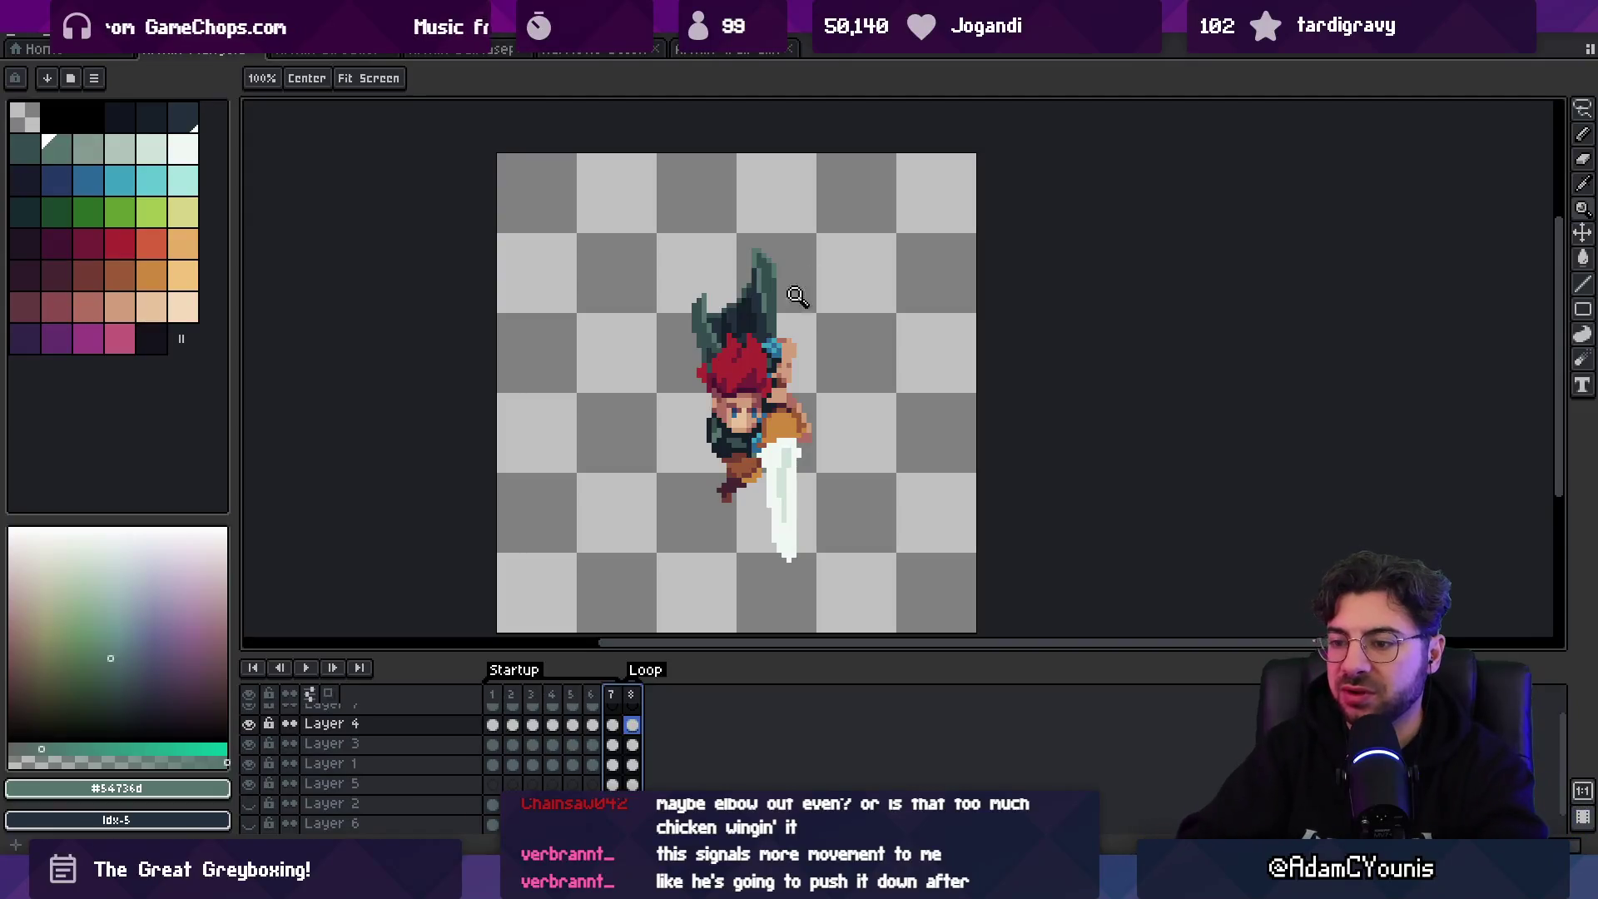
- Across frames 1–6, nudge the orange arm piece down and right, checking it against frame 7
{"action": "mouse_move", "coordinate": [509, 706]}
{"action": "left_mouse_down"}
{"action": "mouse_move", "coordinate": [614, 691]}
{"action": "mouse_move", "coordinate": [500, 696]}
{"action": "mouse_move", "coordinate": [622, 694]}
{"action": "mouse_move", "coordinate": [595, 696]}
{"action": "left_mouse_up"}
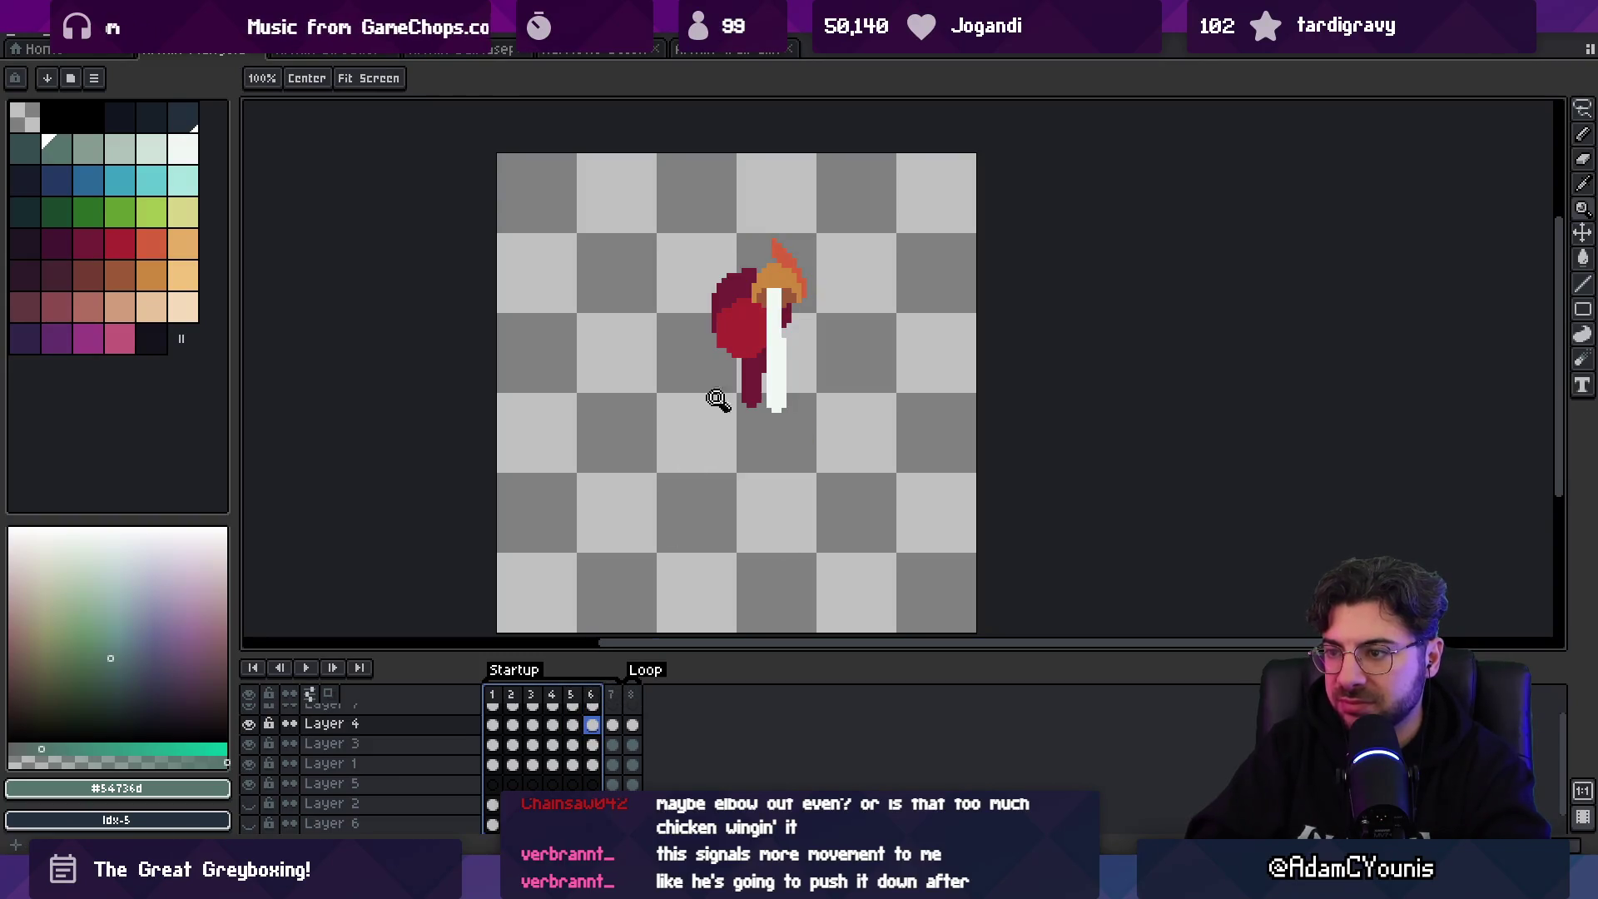
{"action": "key", "text": "v"}
{"action": "mouse_move", "coordinate": [782, 287]}
{"action": "left_mouse_down"}
{"action": "mouse_move", "coordinate": [791, 268]}
{"action": "mouse_move", "coordinate": [797, 291]}
{"action": "left_mouse_up"}
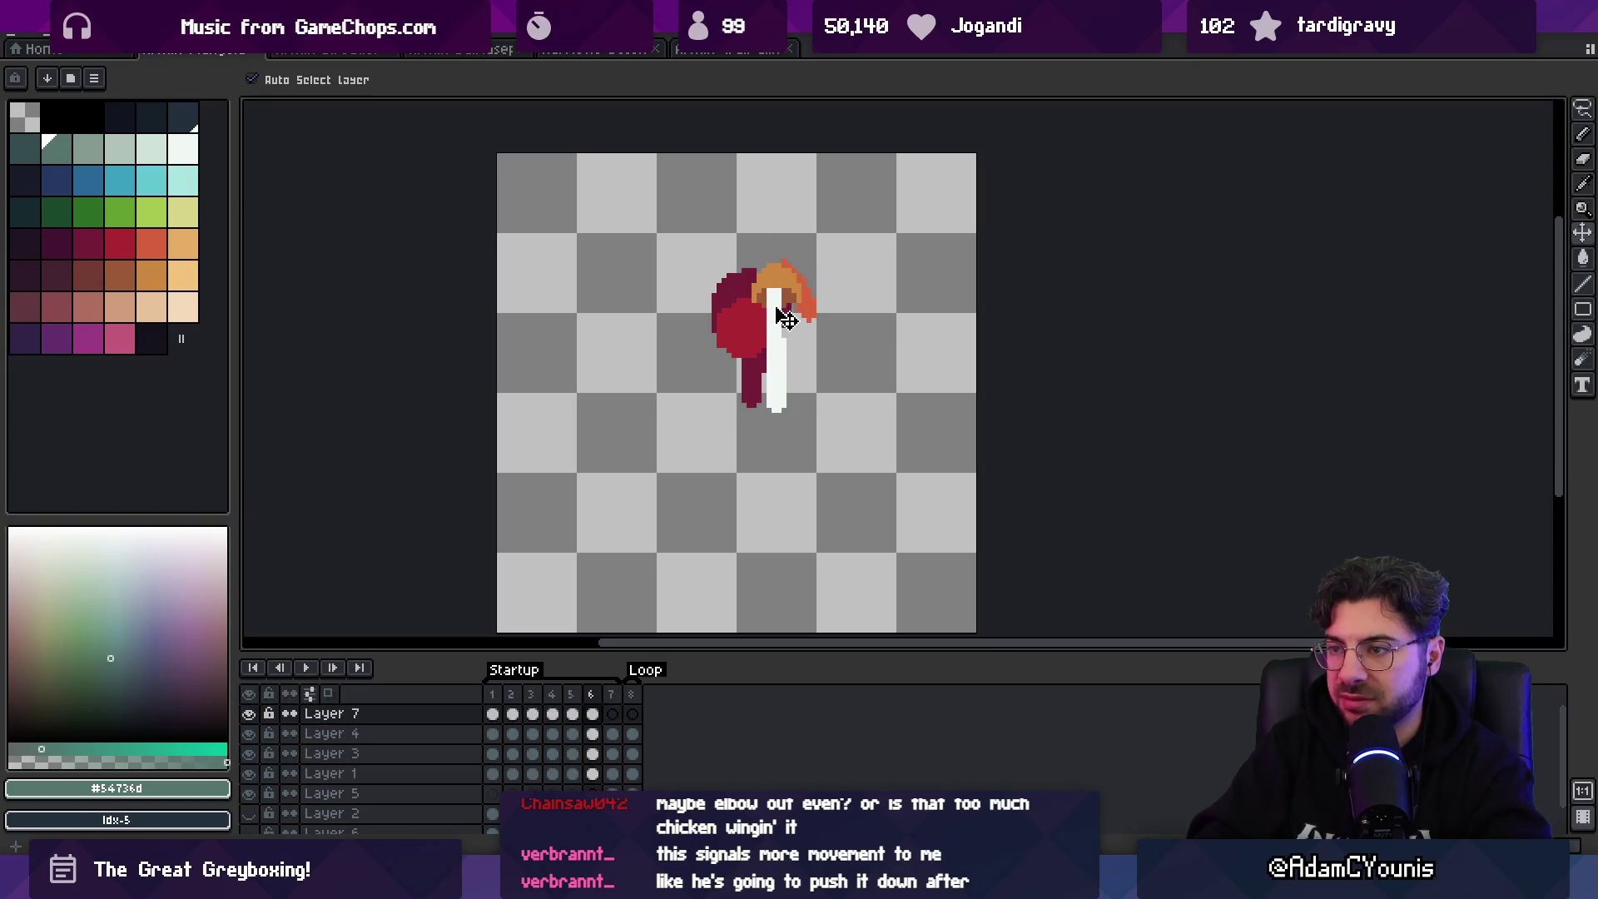
{"action": "left_click", "coordinate": [615, 708]}
{"action": "key", "text": "Left"}
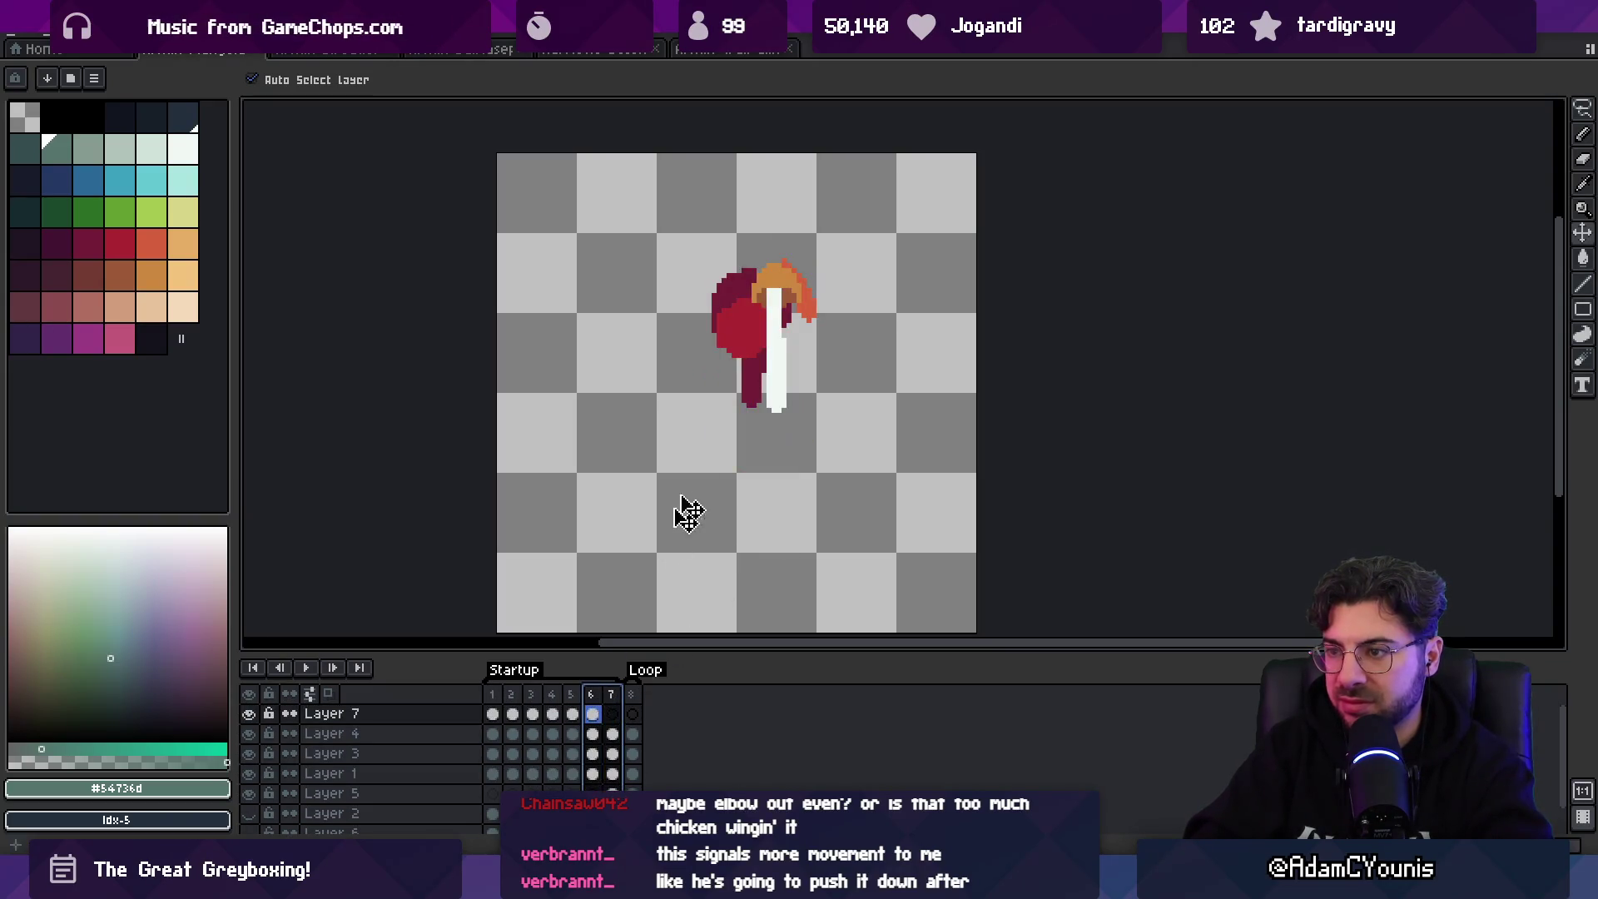
{"action": "left_click", "coordinate": [777, 356], "text": "alt"}
{"action": "key", "text": "b"}
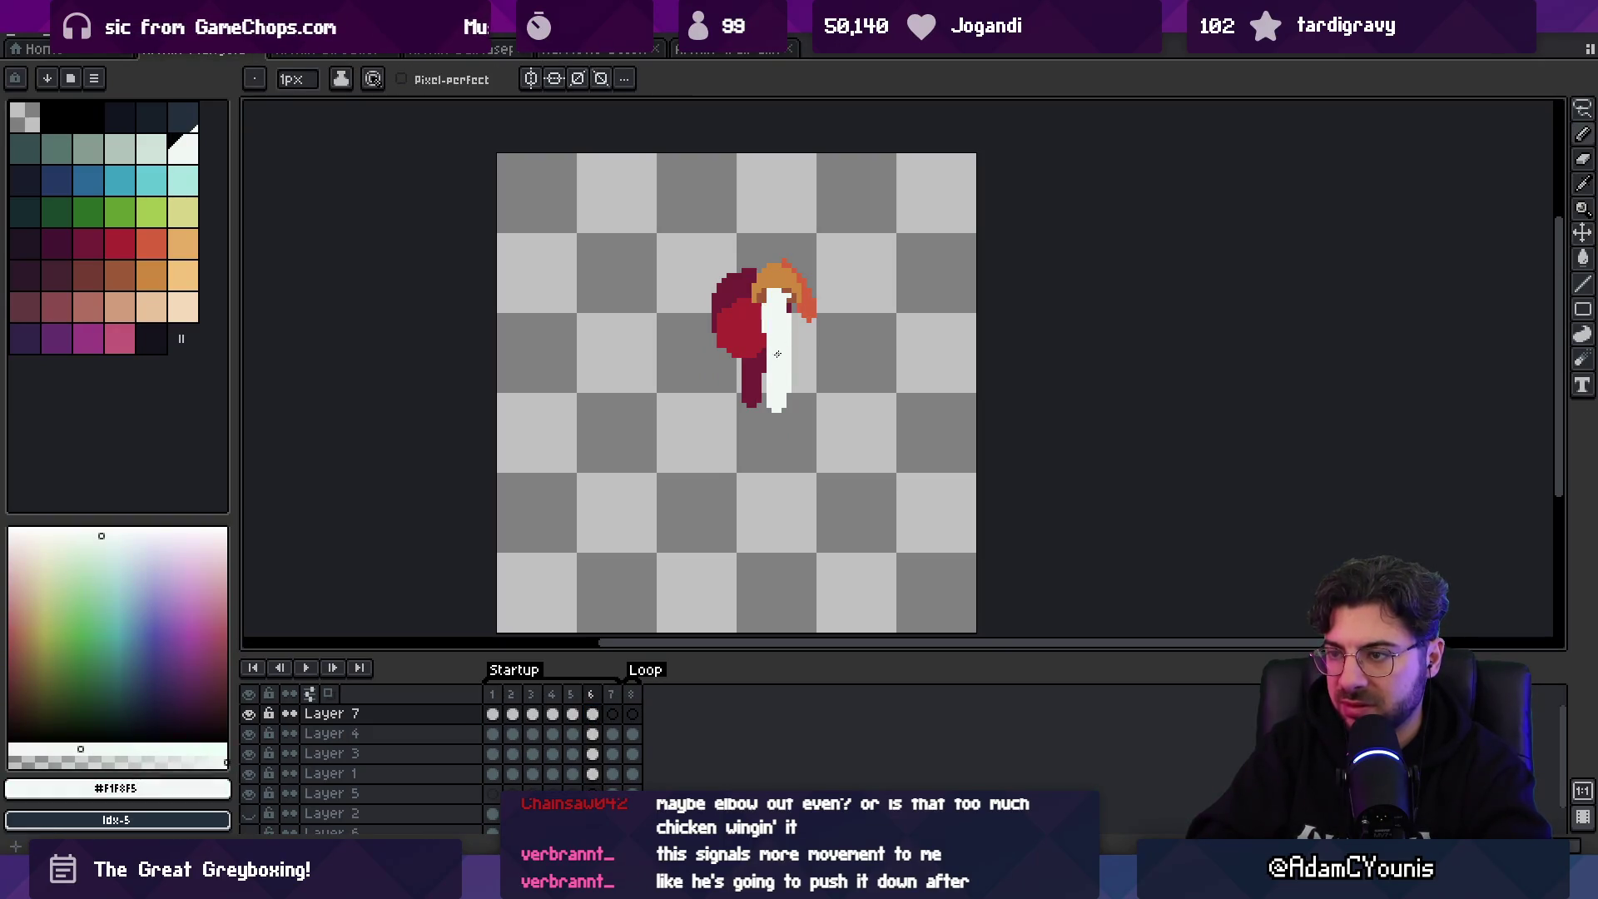
- Scrub frames 3 to 7 to preview the motion, then make the body's Layer 3 active
{"action": "left_click_drag", "start_coordinate": [777, 353], "coordinate": [798, 423]}
{"action": "left_click", "coordinate": [611, 712]}
{"action": "key", "text": "Left"}
{"action": "left_click_drag", "start_coordinate": [601, 701], "coordinate": [467, 691]}
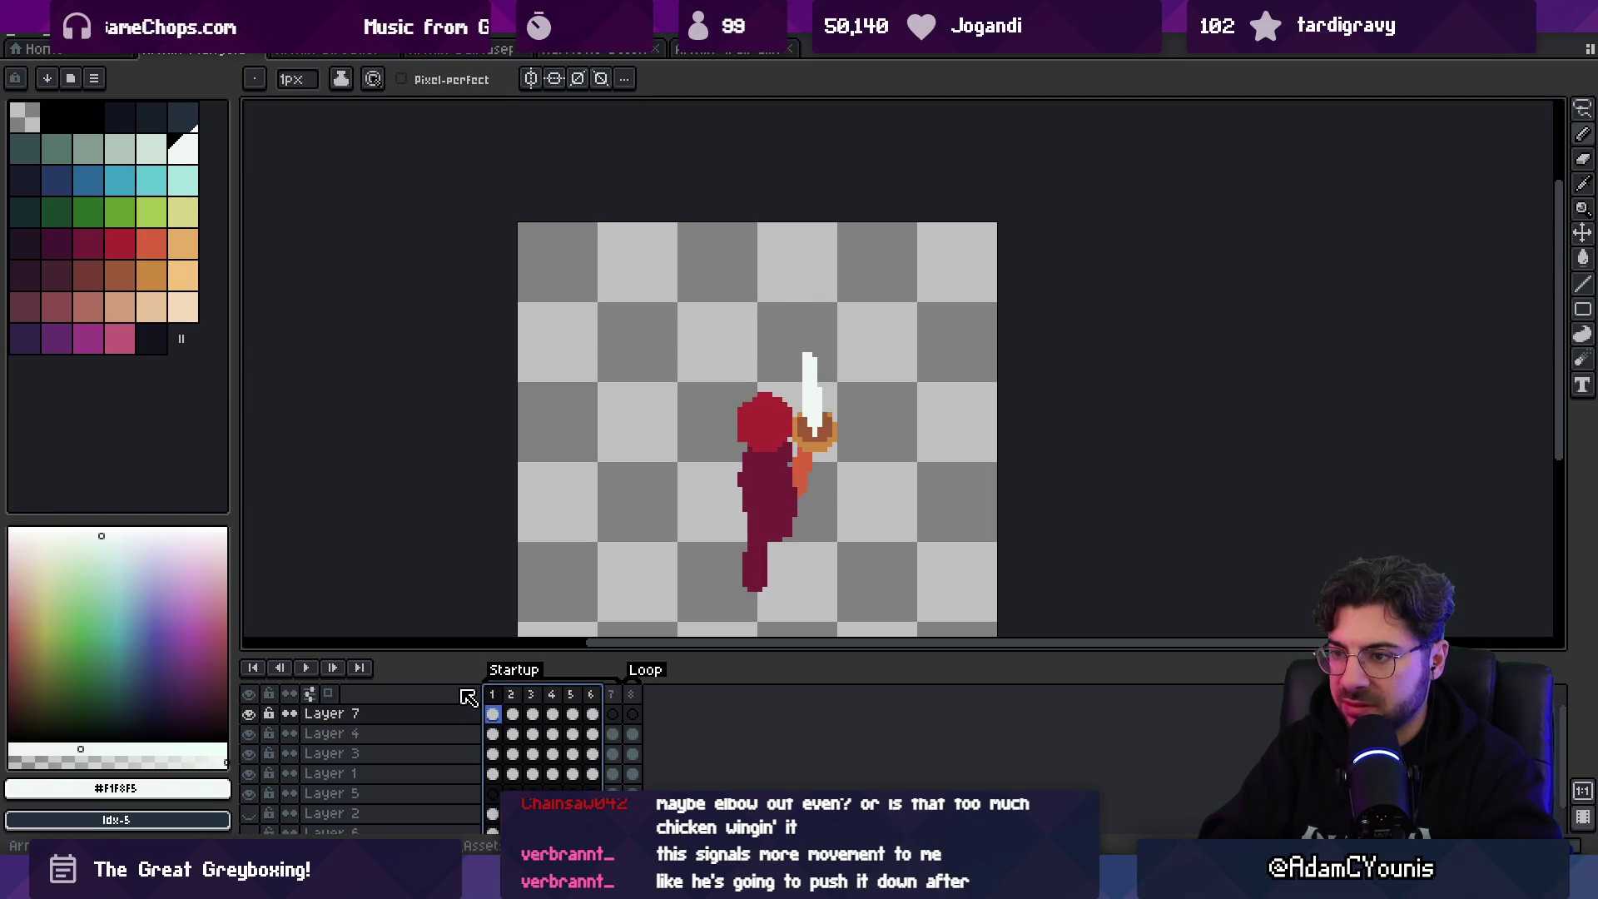
{"action": "left_click", "coordinate": [511, 713]}
{"action": "left_click", "coordinate": [539, 711]}
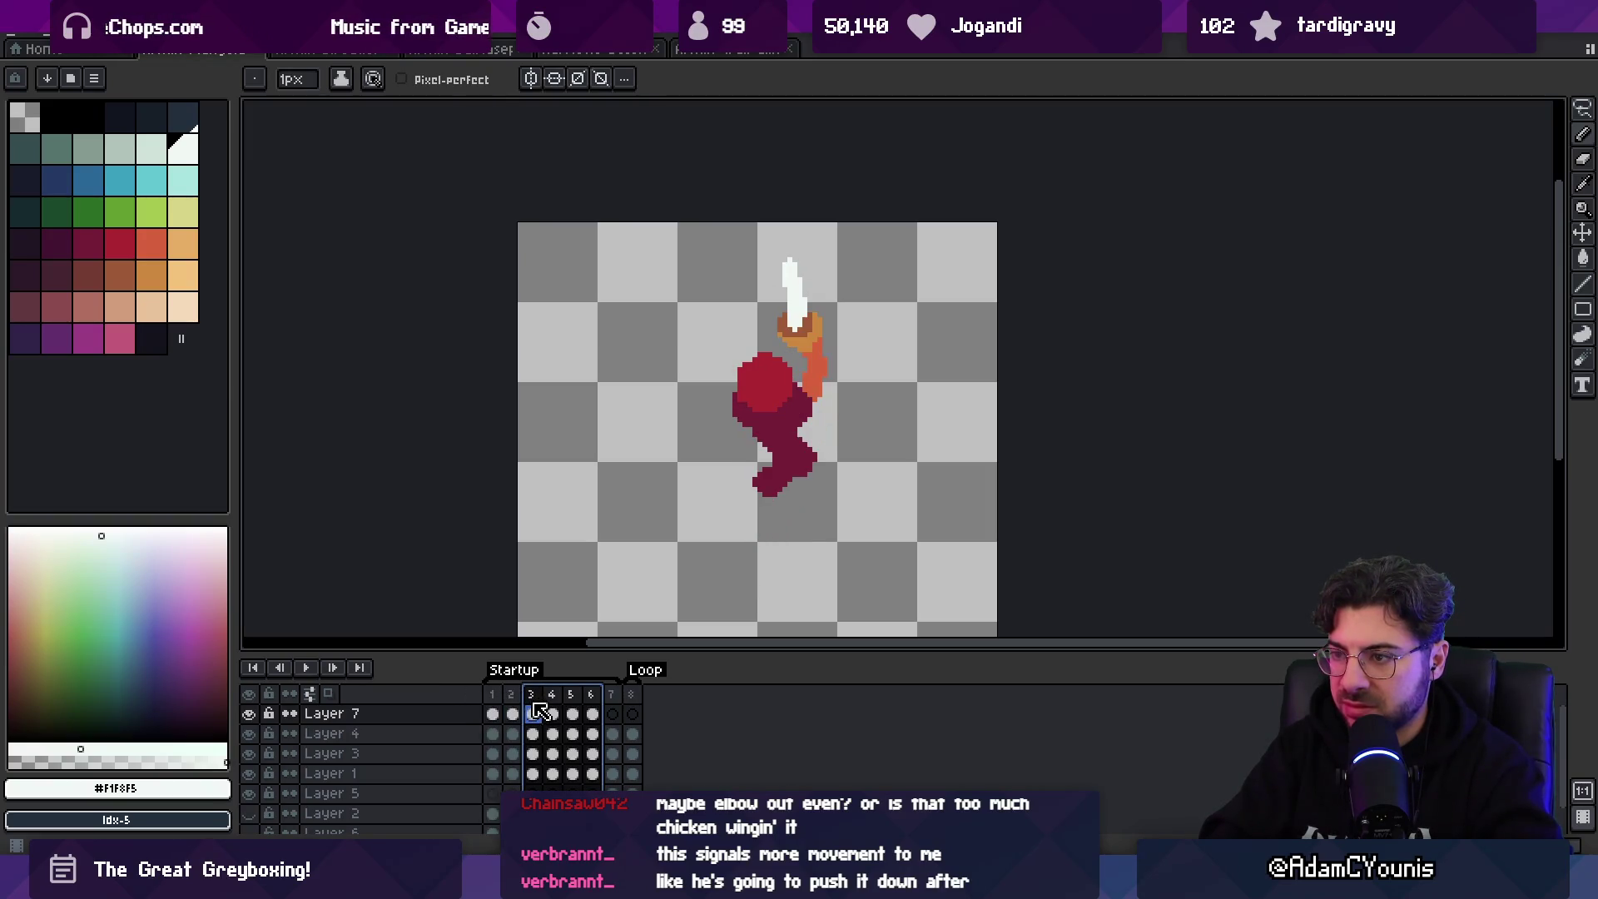
{"action": "mouse_move", "coordinate": [548, 714]}
{"action": "left_mouse_down"}
{"action": "mouse_move", "coordinate": [624, 718]}
{"action": "mouse_move", "coordinate": [495, 714]}
{"action": "mouse_move", "coordinate": [571, 714]}
{"action": "mouse_move", "coordinate": [520, 709]}
{"action": "left_mouse_up"}
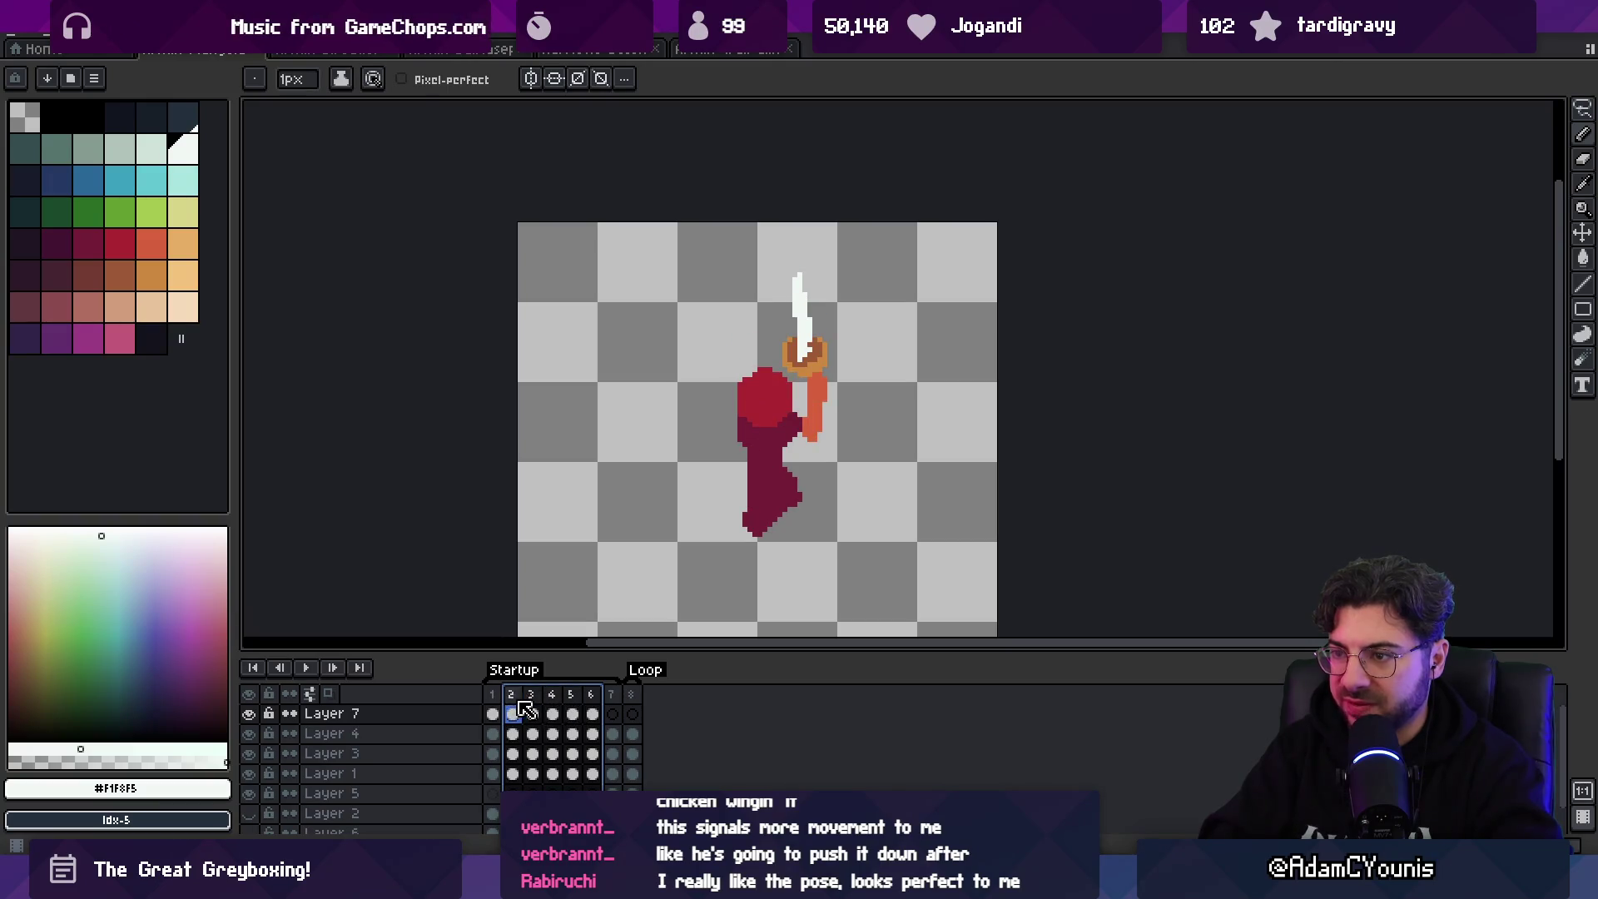
{"action": "left_click", "coordinate": [761, 457], "text": "ctrl"}
{"action": "key", "text": "Right"}
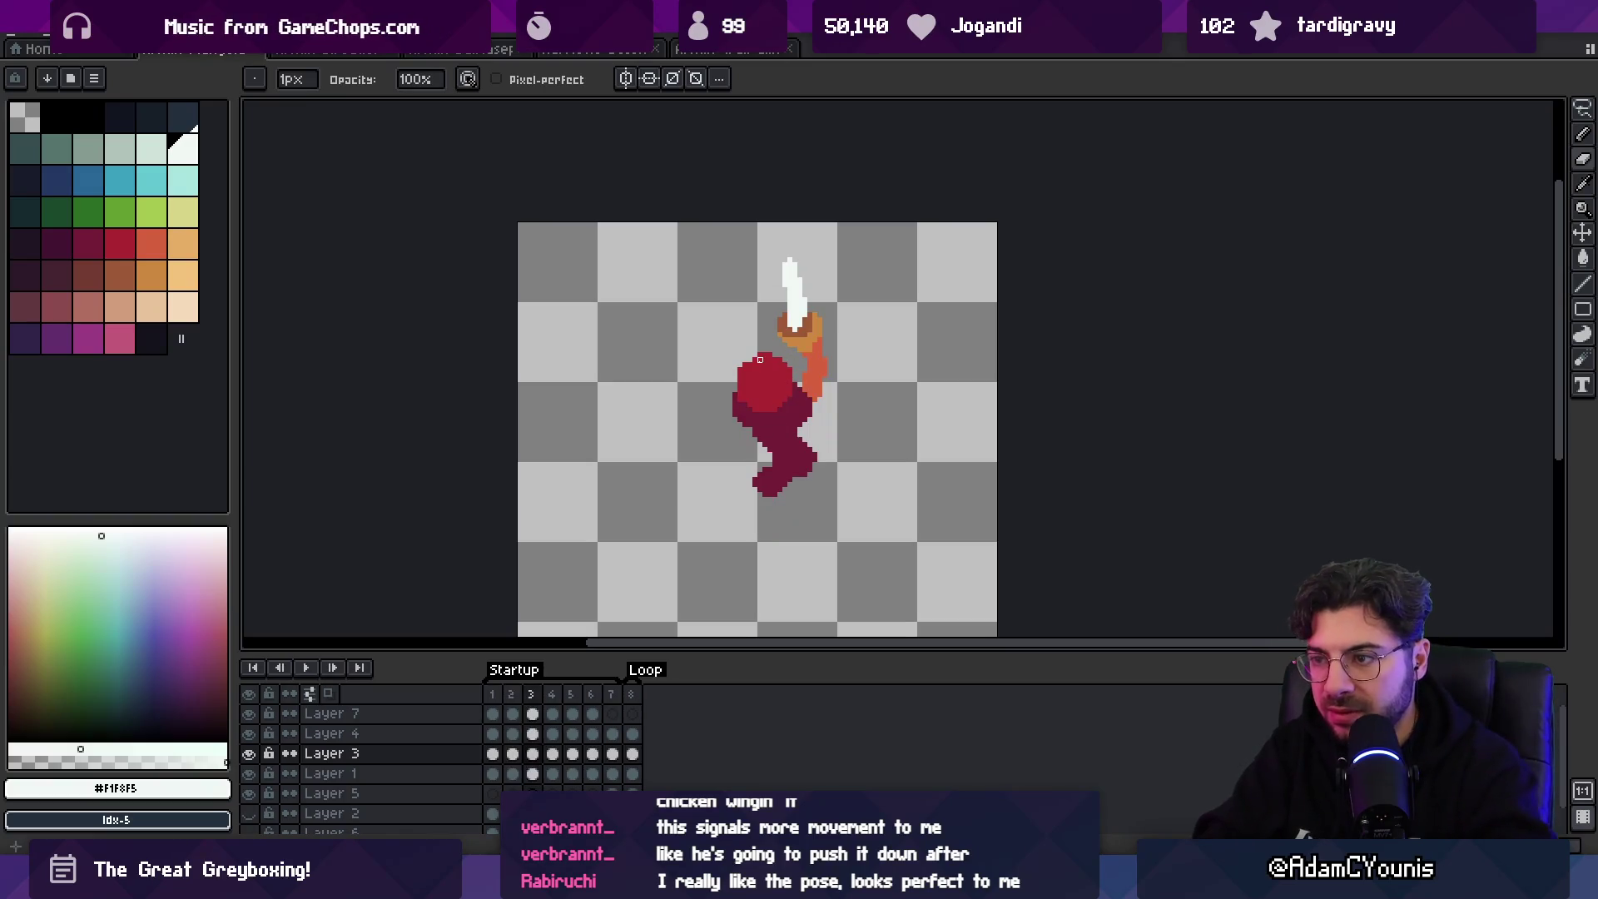
{"action": "key", "text": "Right"}
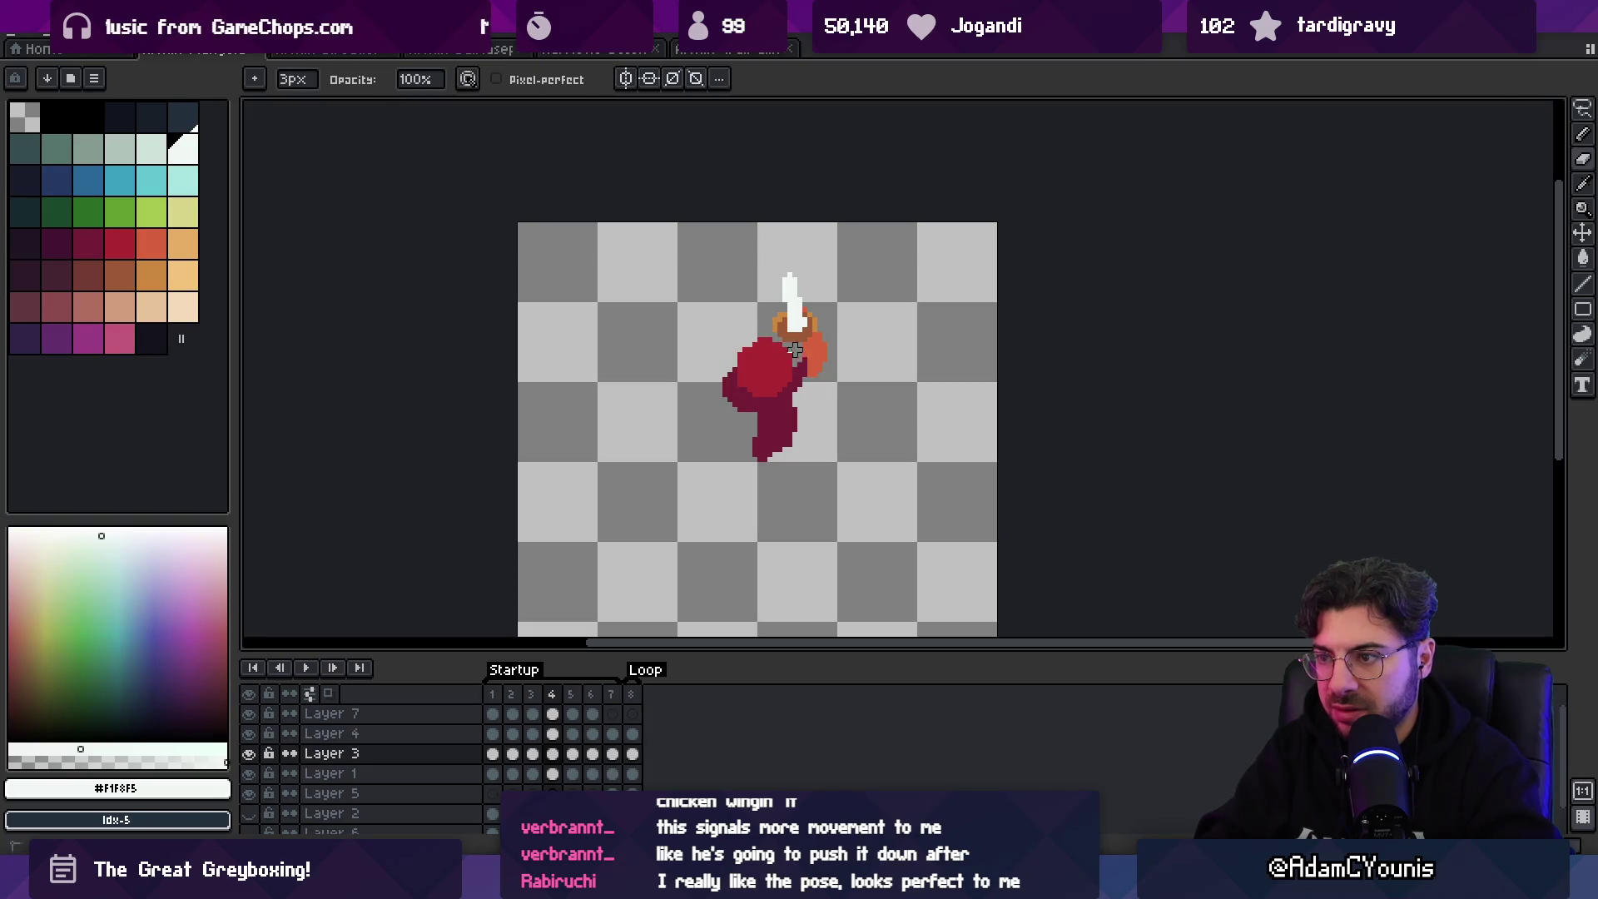
{"action": "key", "text": "Right"}
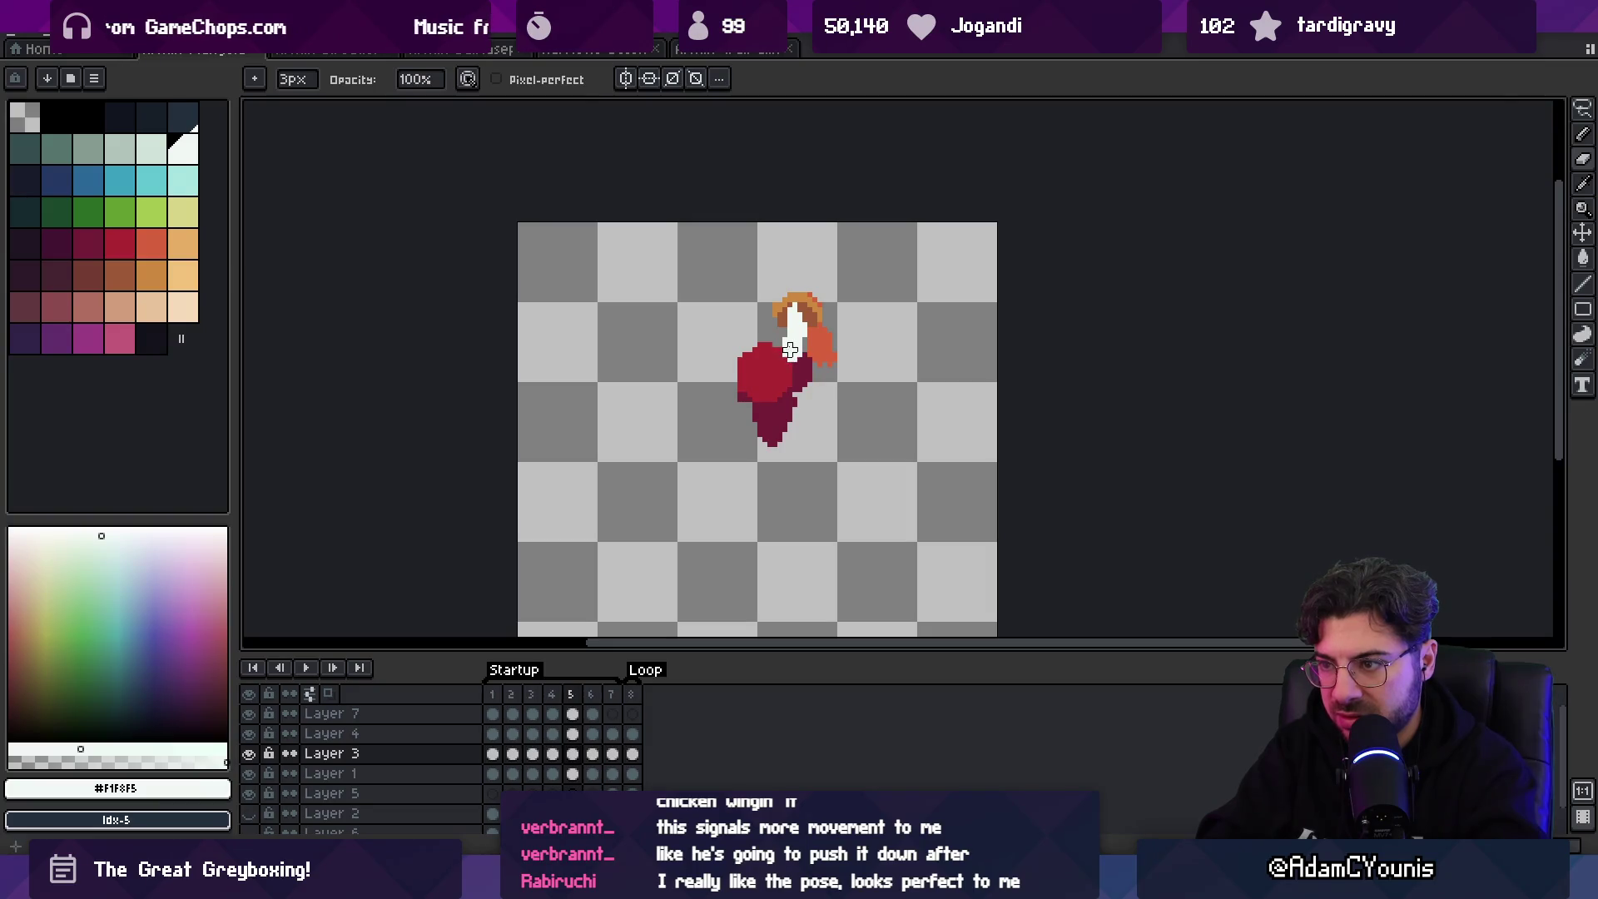
{"action": "key", "text": "Right"}
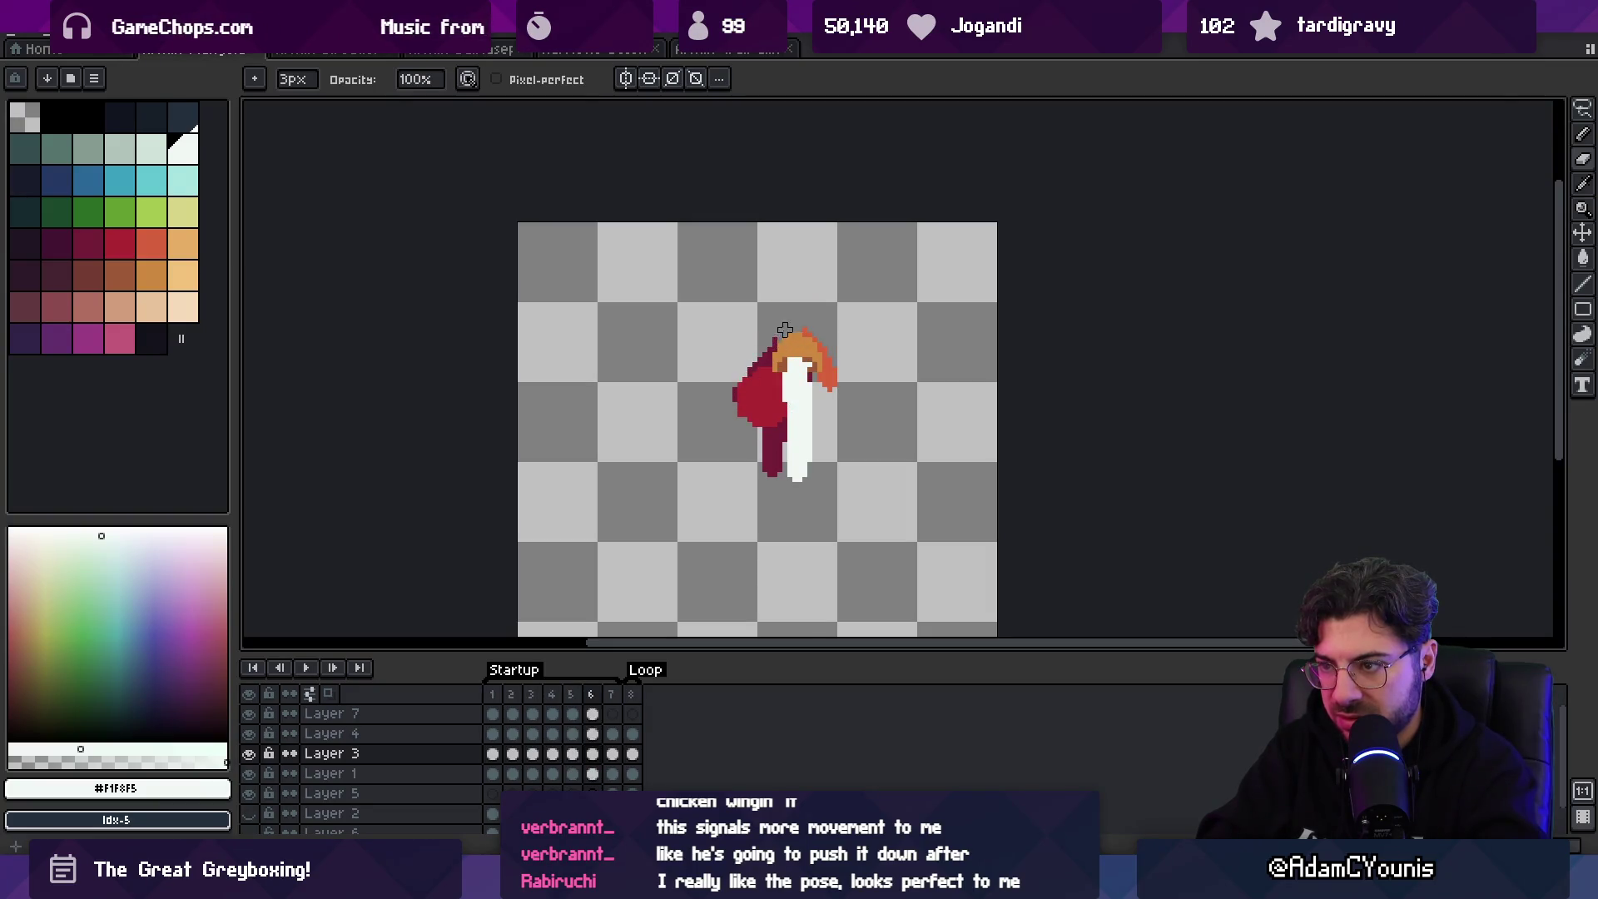
{"action": "key", "text": "Right"}
{"action": "key", "text": "Return"}
{"action": "key", "text": "z"}
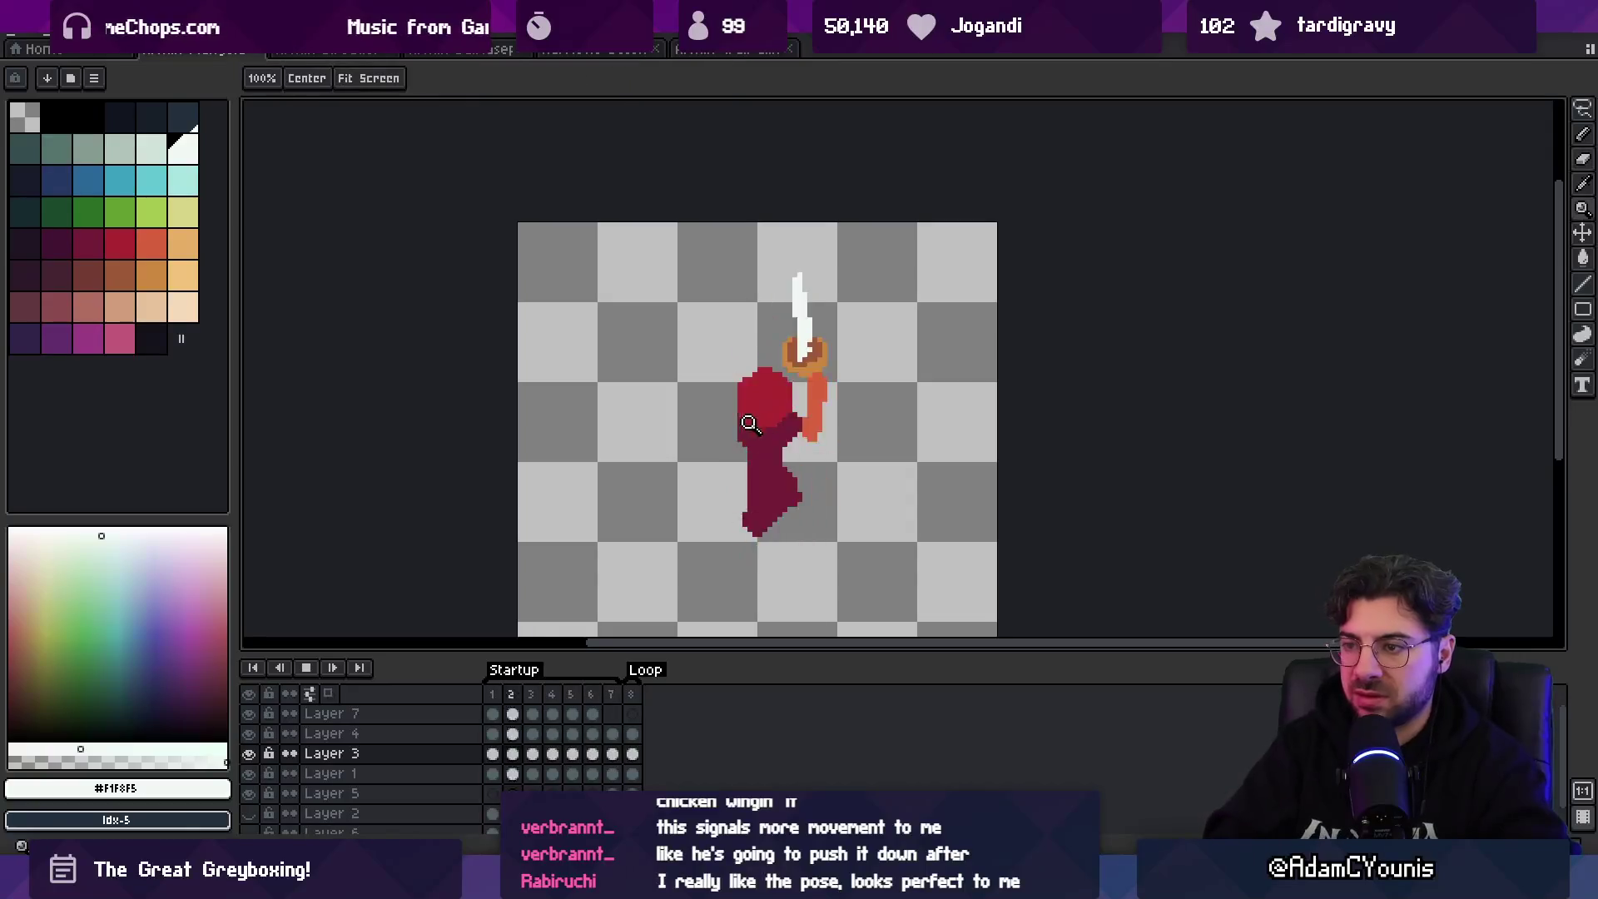
{"action": "scroll", "coordinate": [795, 320], "scroll_direction": "down", "scroll_amount": 3}
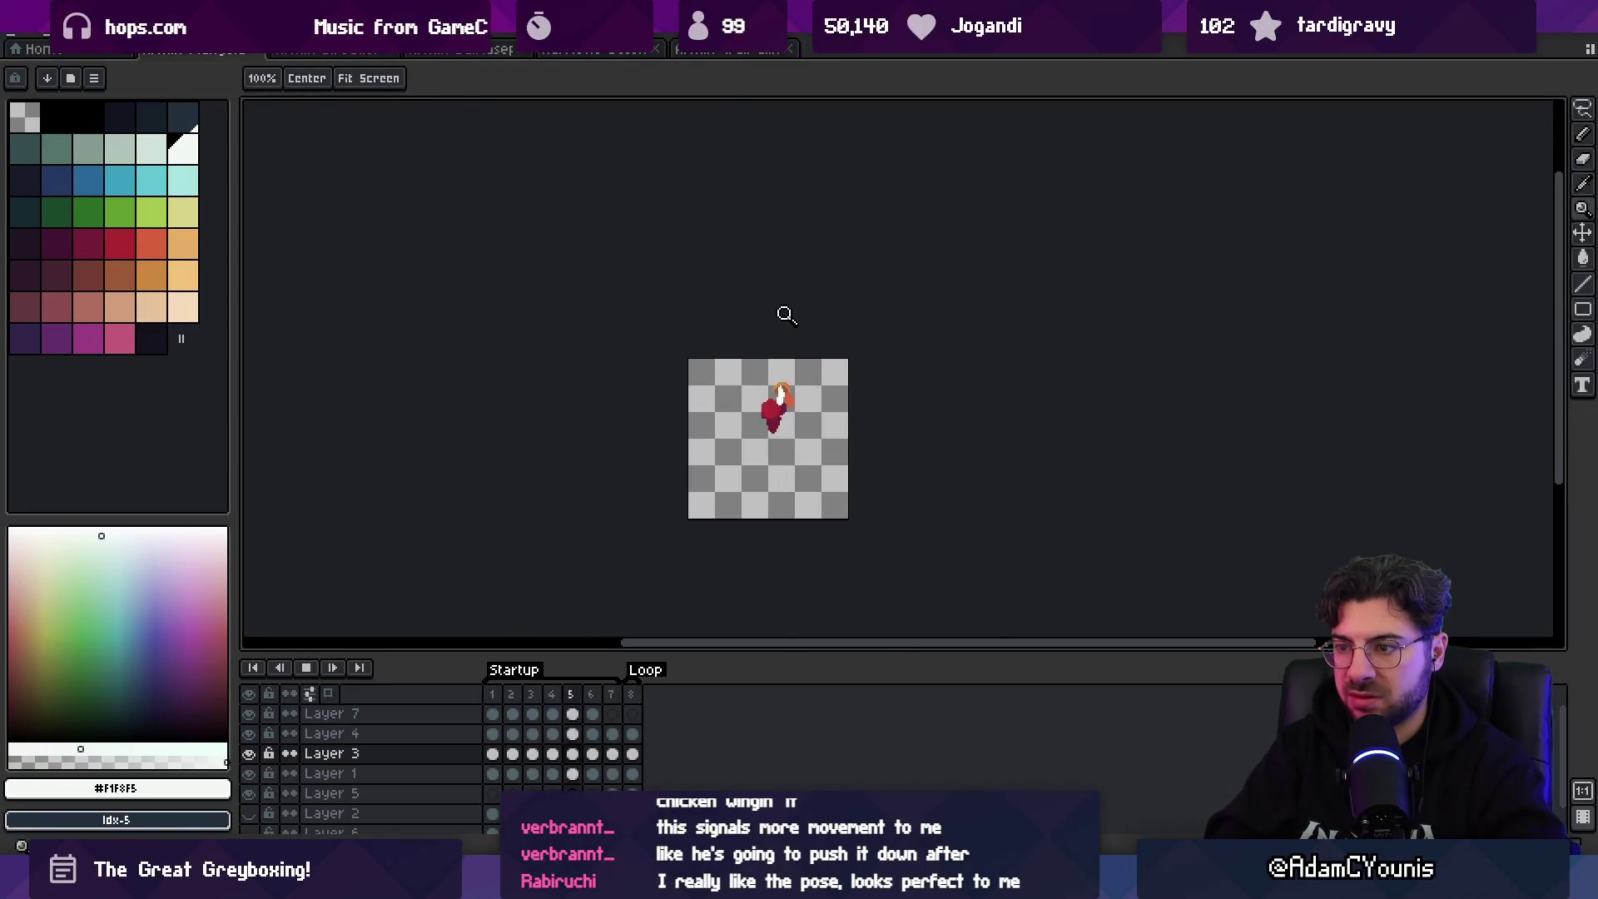
{"action": "scroll", "coordinate": [839, 414], "scroll_direction": "up", "scroll_amount": 3}
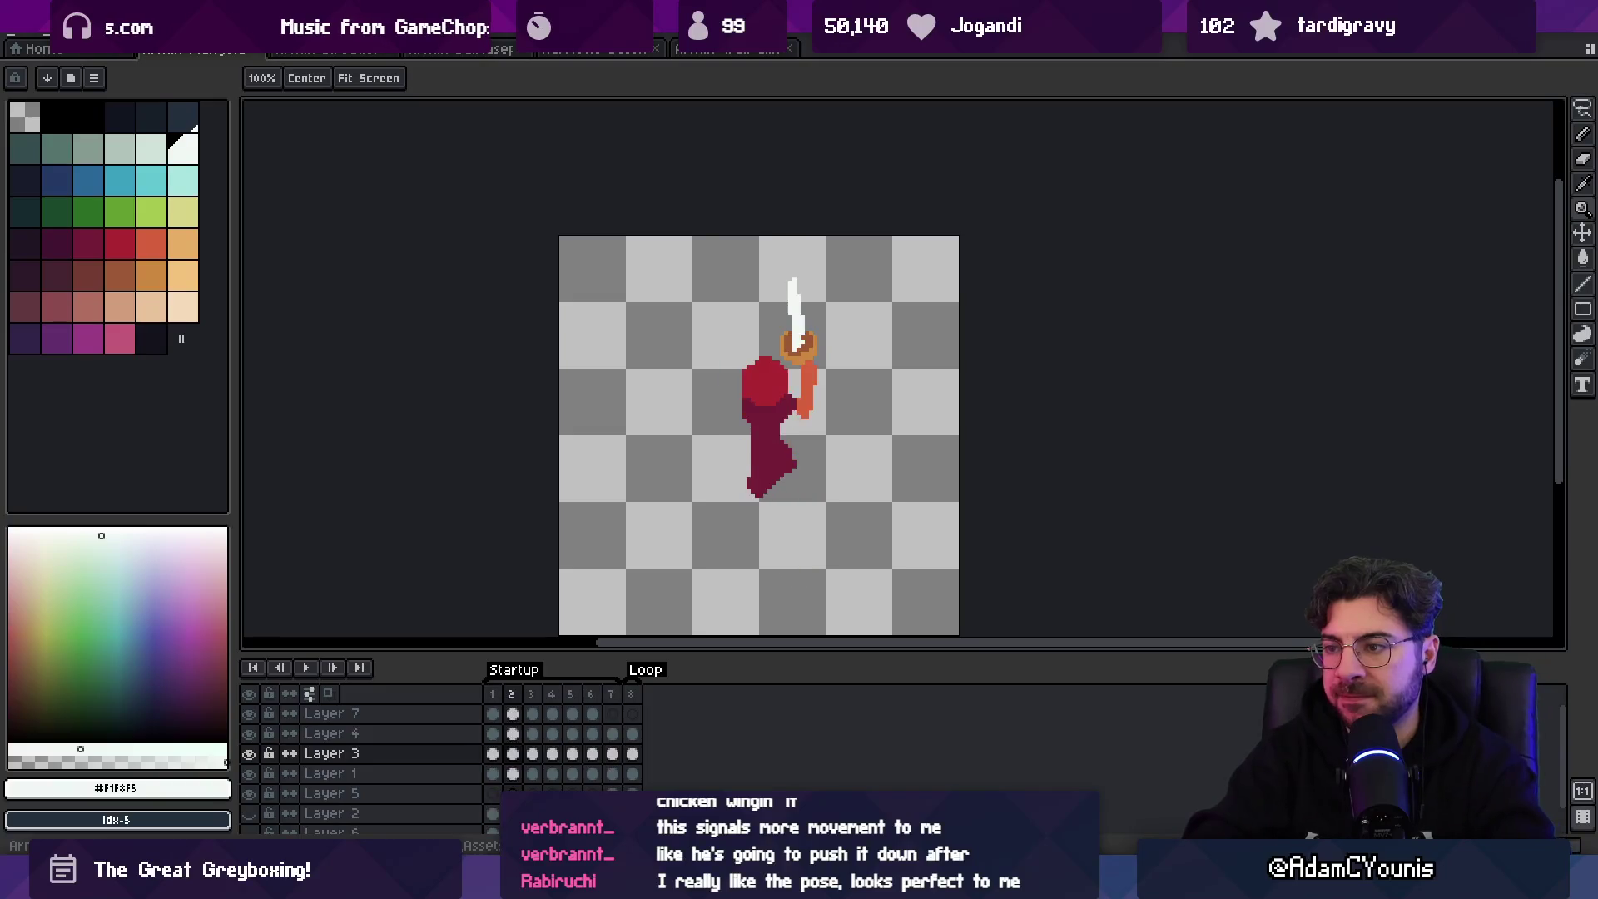
{"action": "key", "text": "Return"}
{"action": "key", "text": "b"}
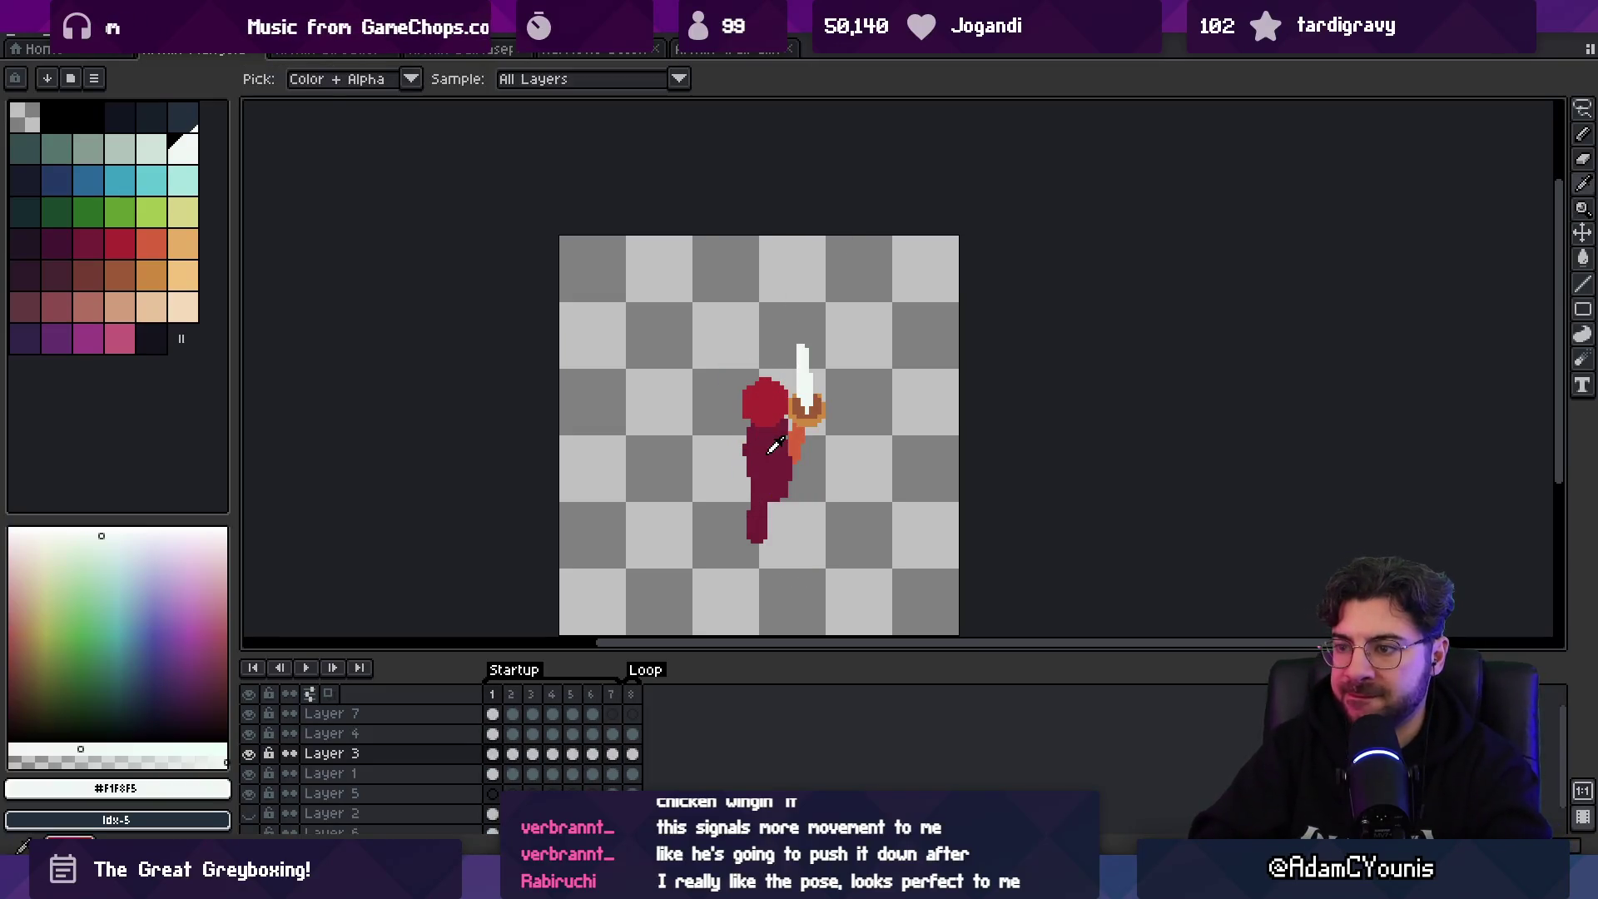
- Sample the maroon body colour and set up the brighter red for leg fixes
{"action": "left_click", "coordinate": [748, 454], "text": "alt"}
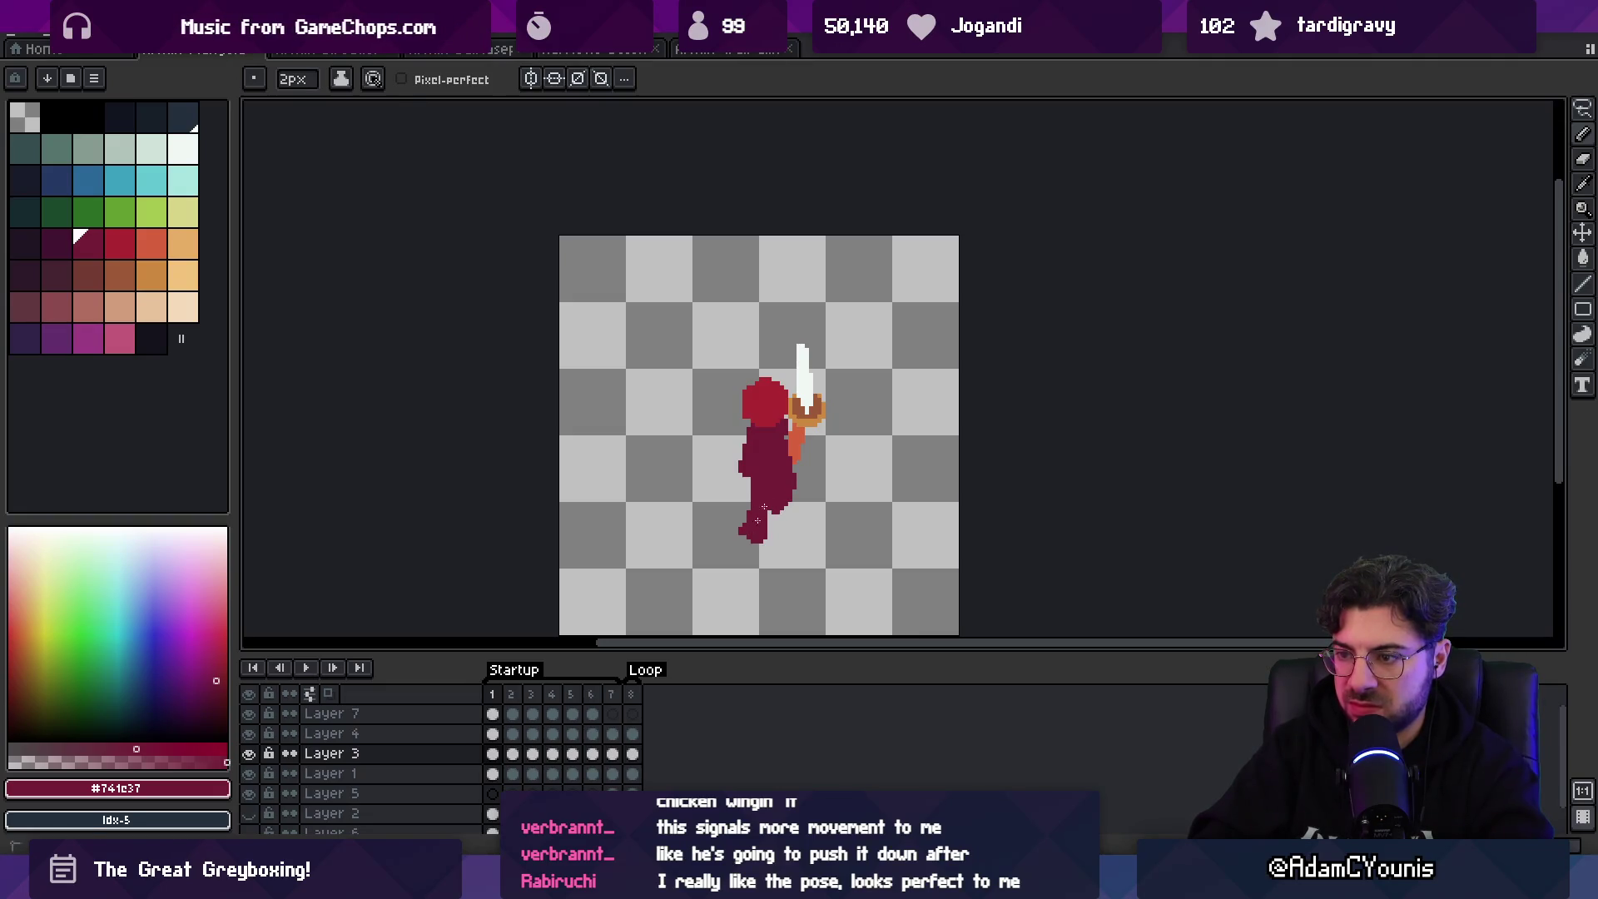
{"action": "key", "text": "bracketright"}
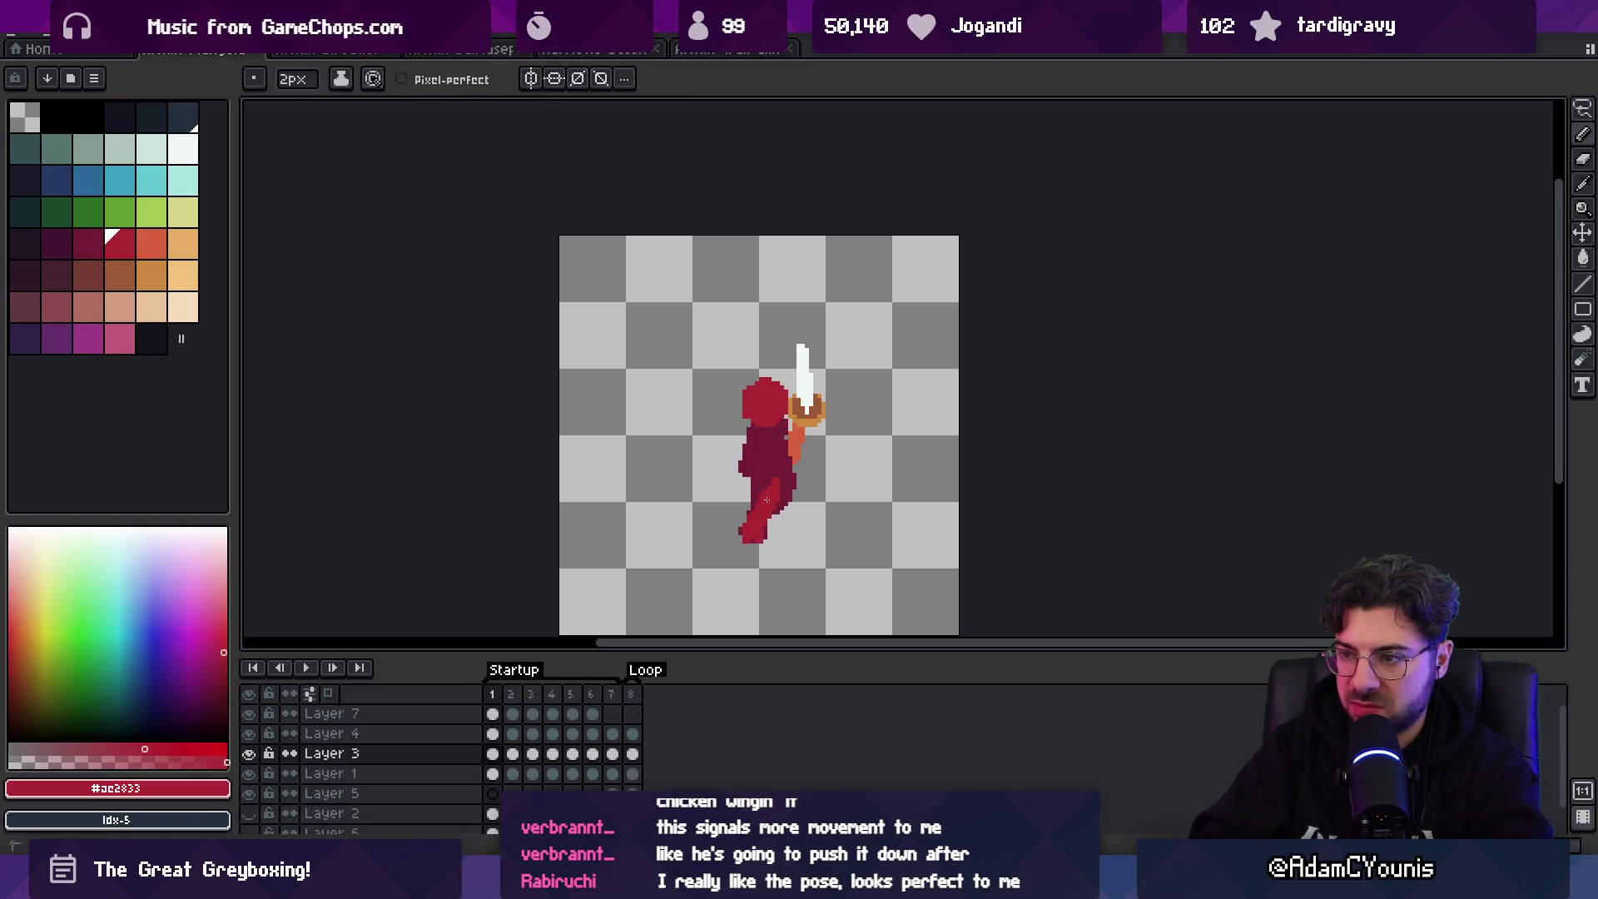
{"action": "key", "text": "e"}
{"action": "key", "text": "b"}
{"action": "key", "text": "bracketleft"}
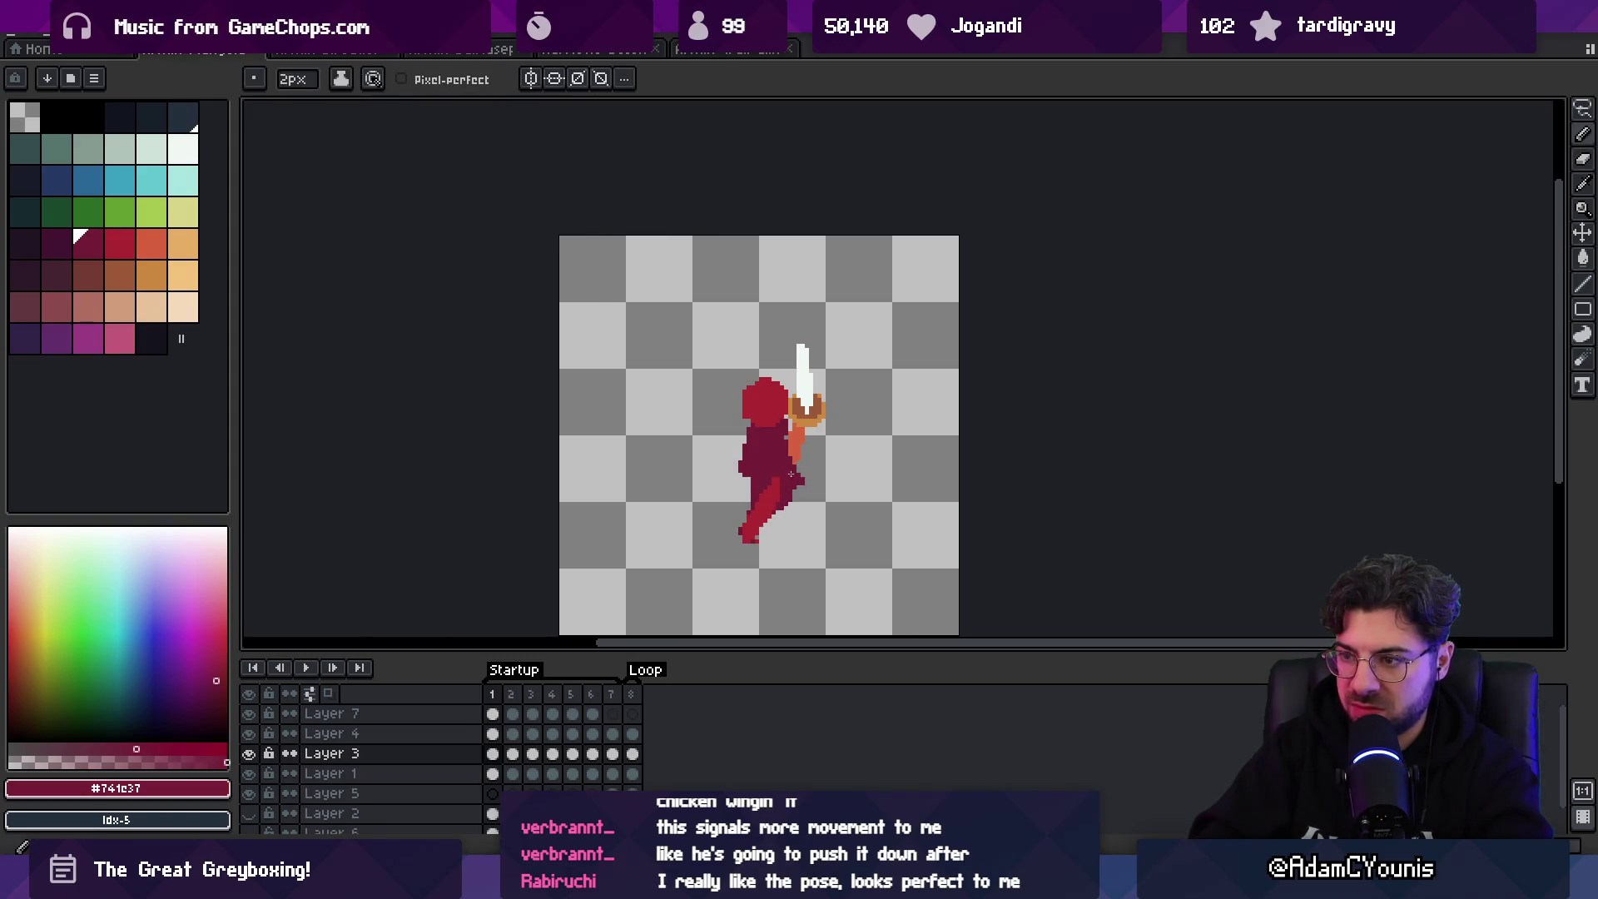
{"action": "key", "text": "bracketright"}
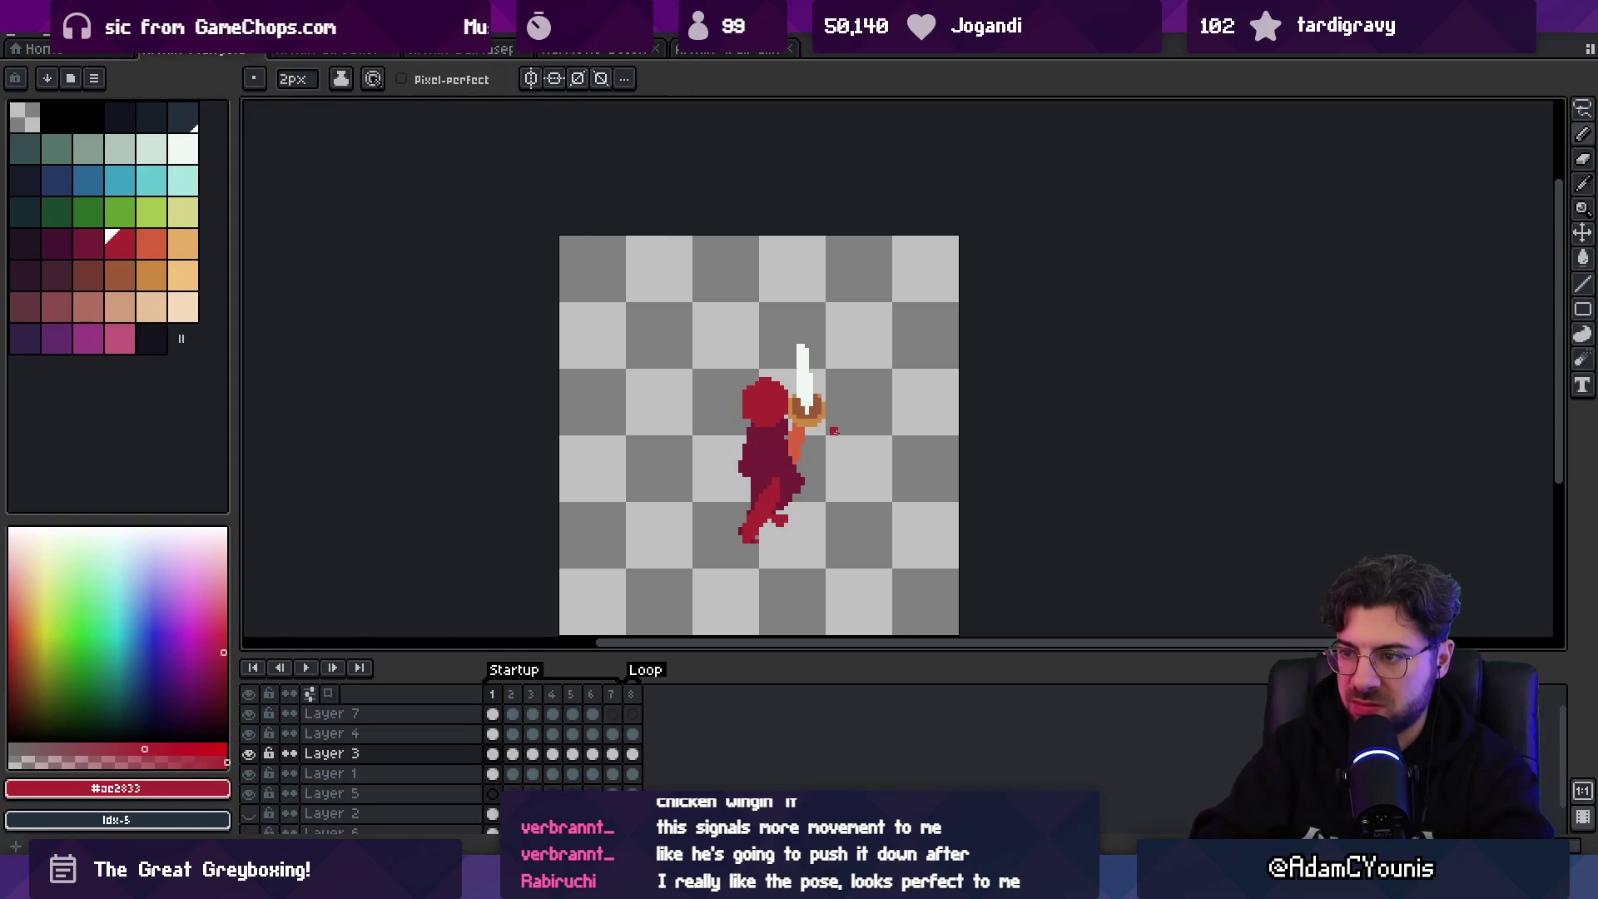
{"action": "key", "text": "alt"}
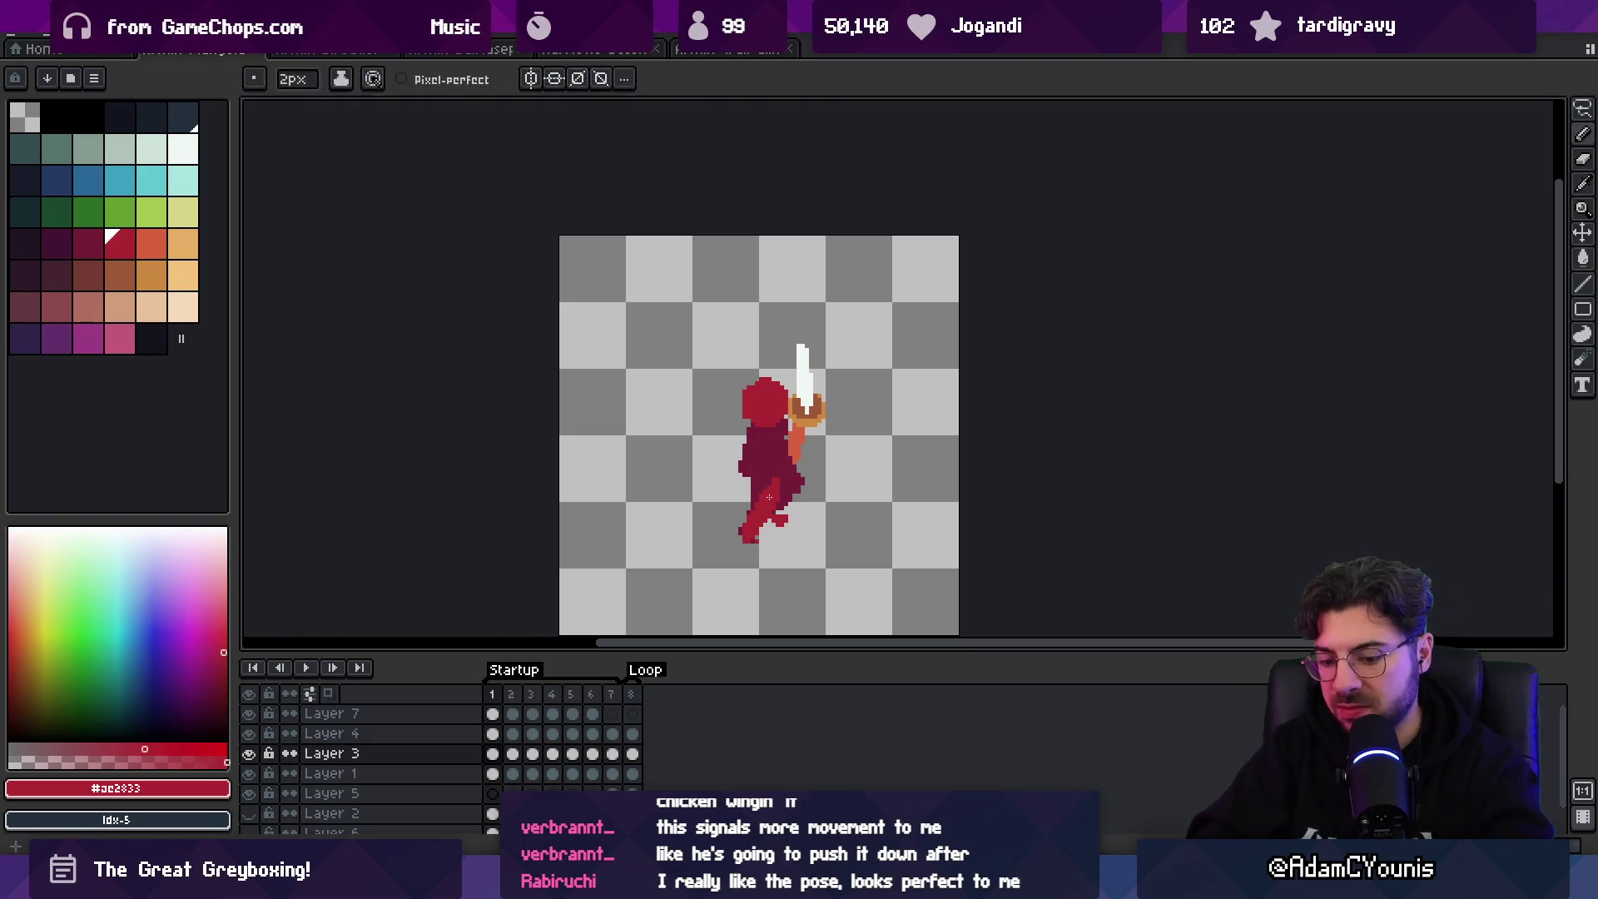
- Step through frames 2 to 7, then repaint the trailing red leg's tip on frame 6
{"action": "key", "text": "period"}
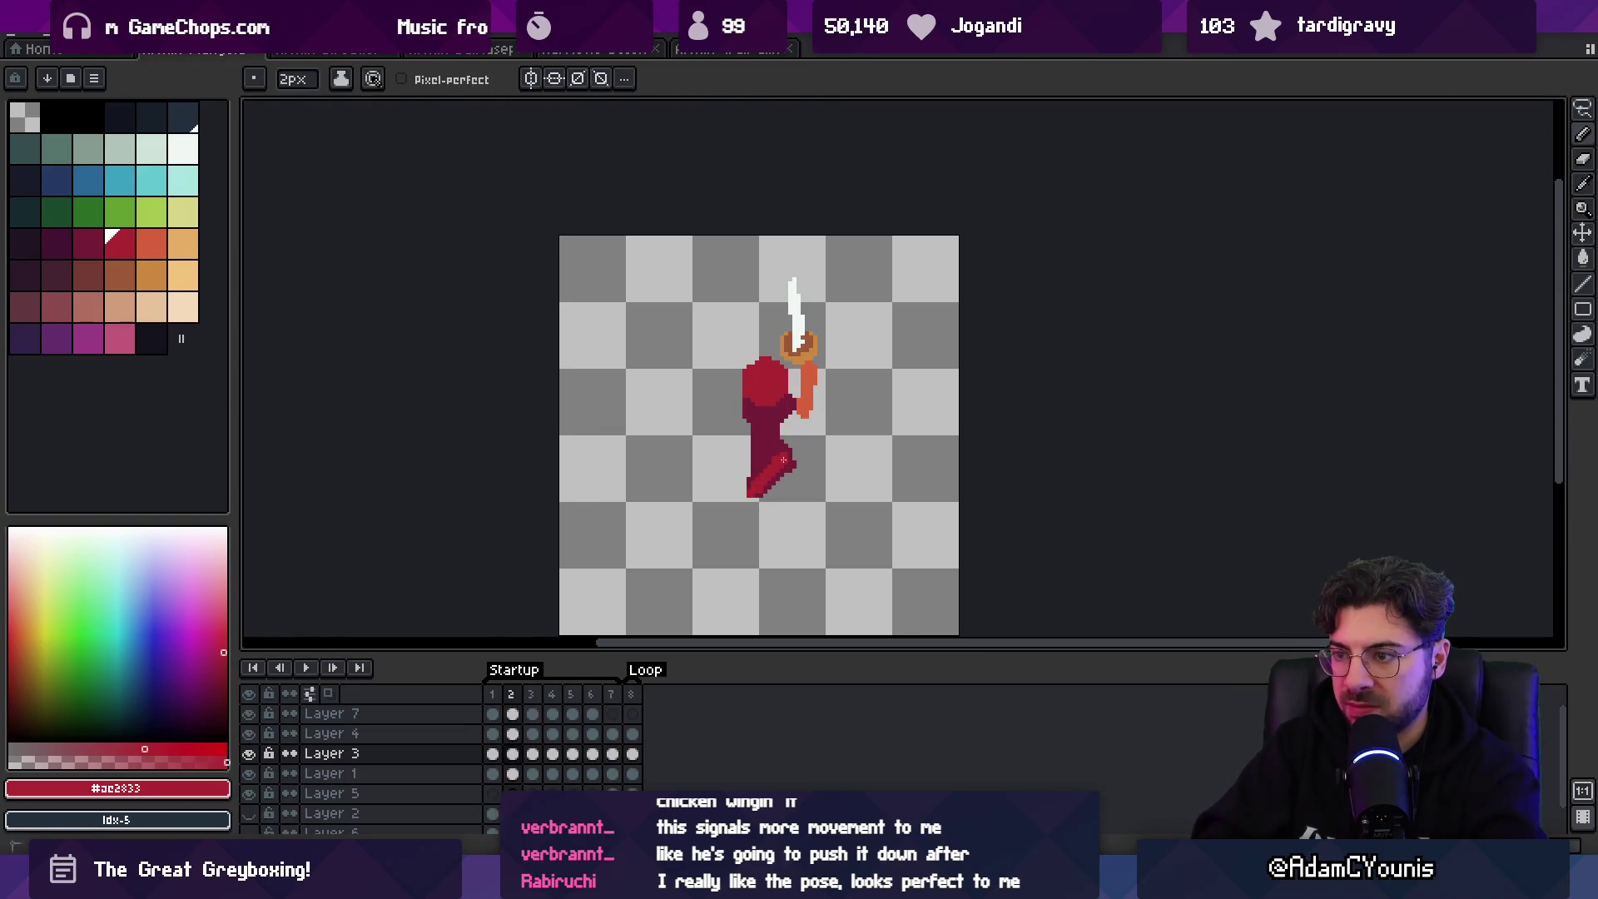
{"action": "key", "text": "period"}
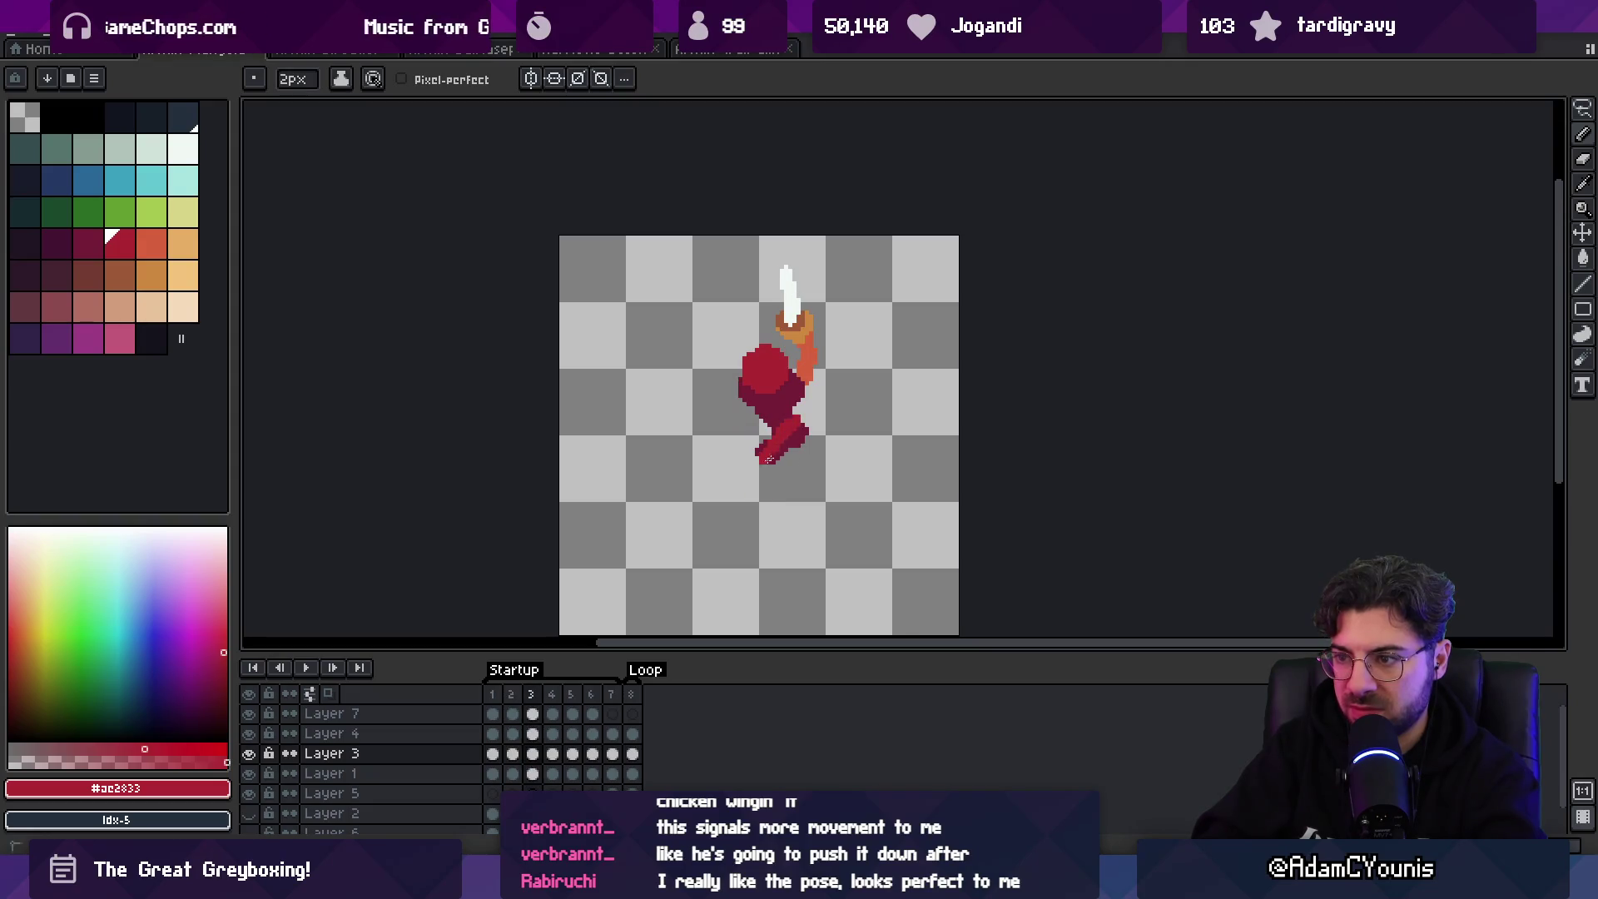
{"action": "key", "text": "period"}
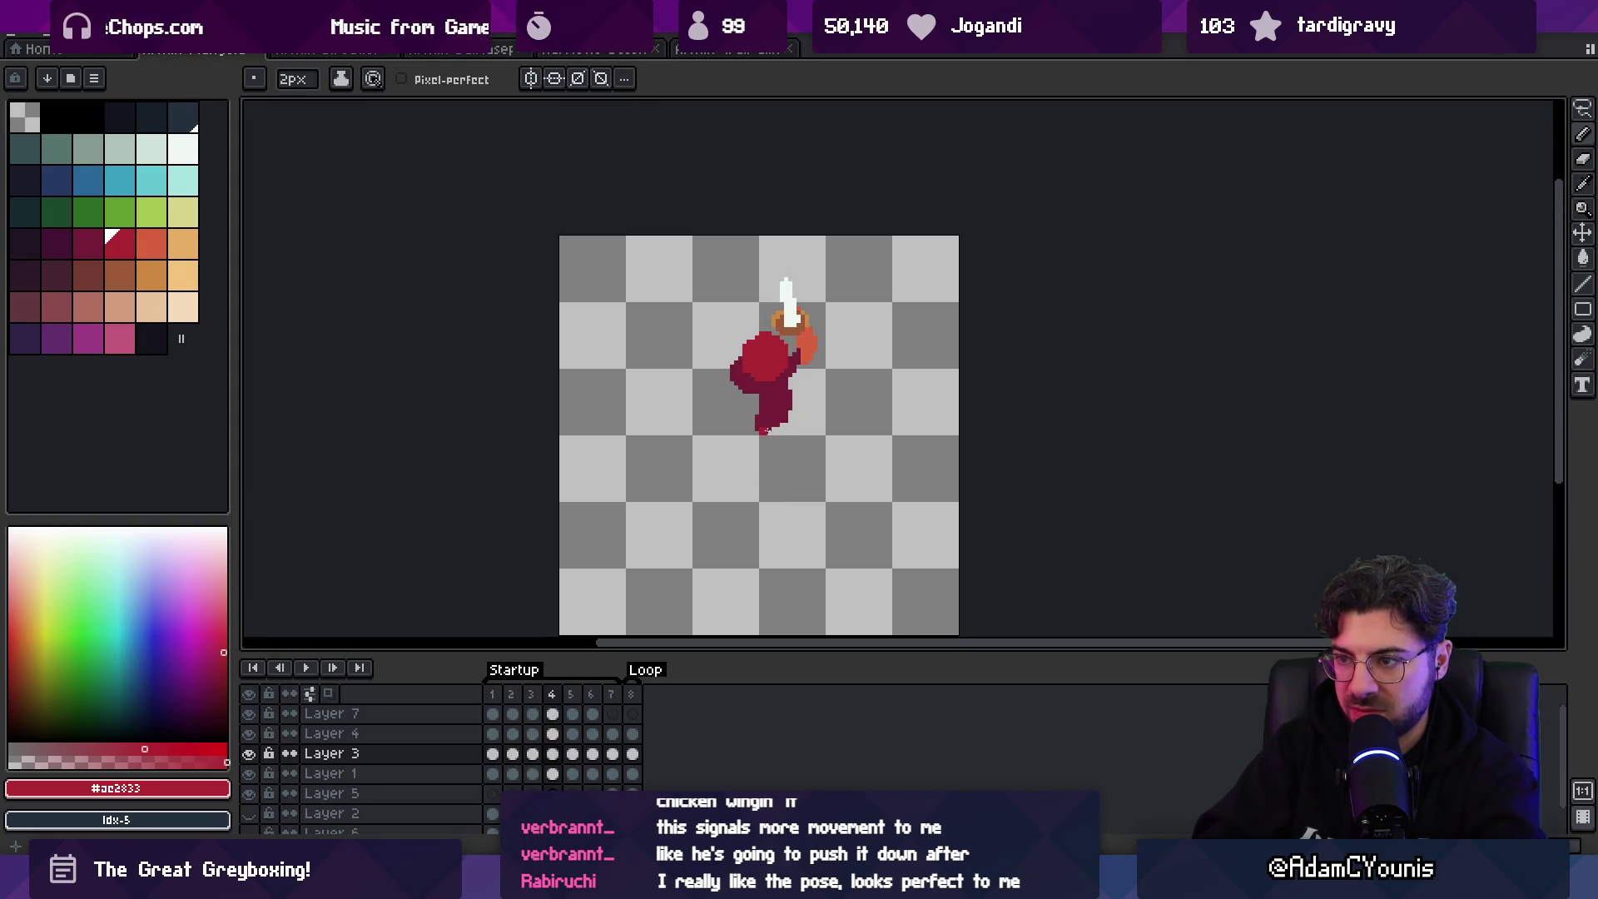
{"action": "key", "text": "period"}
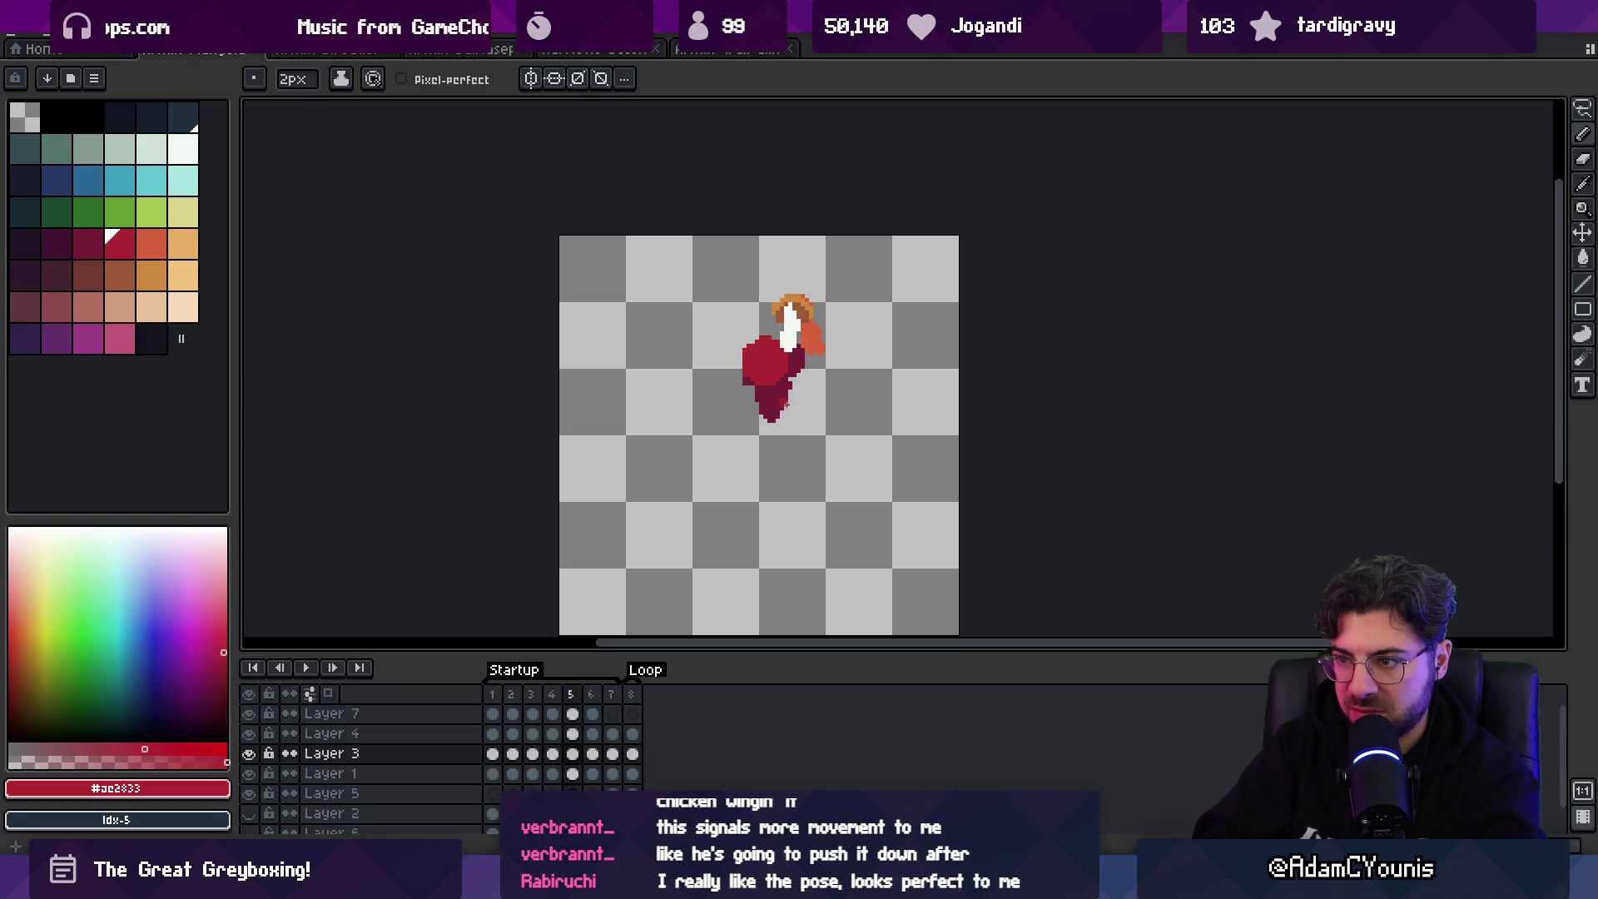
{"action": "key", "text": "period"}
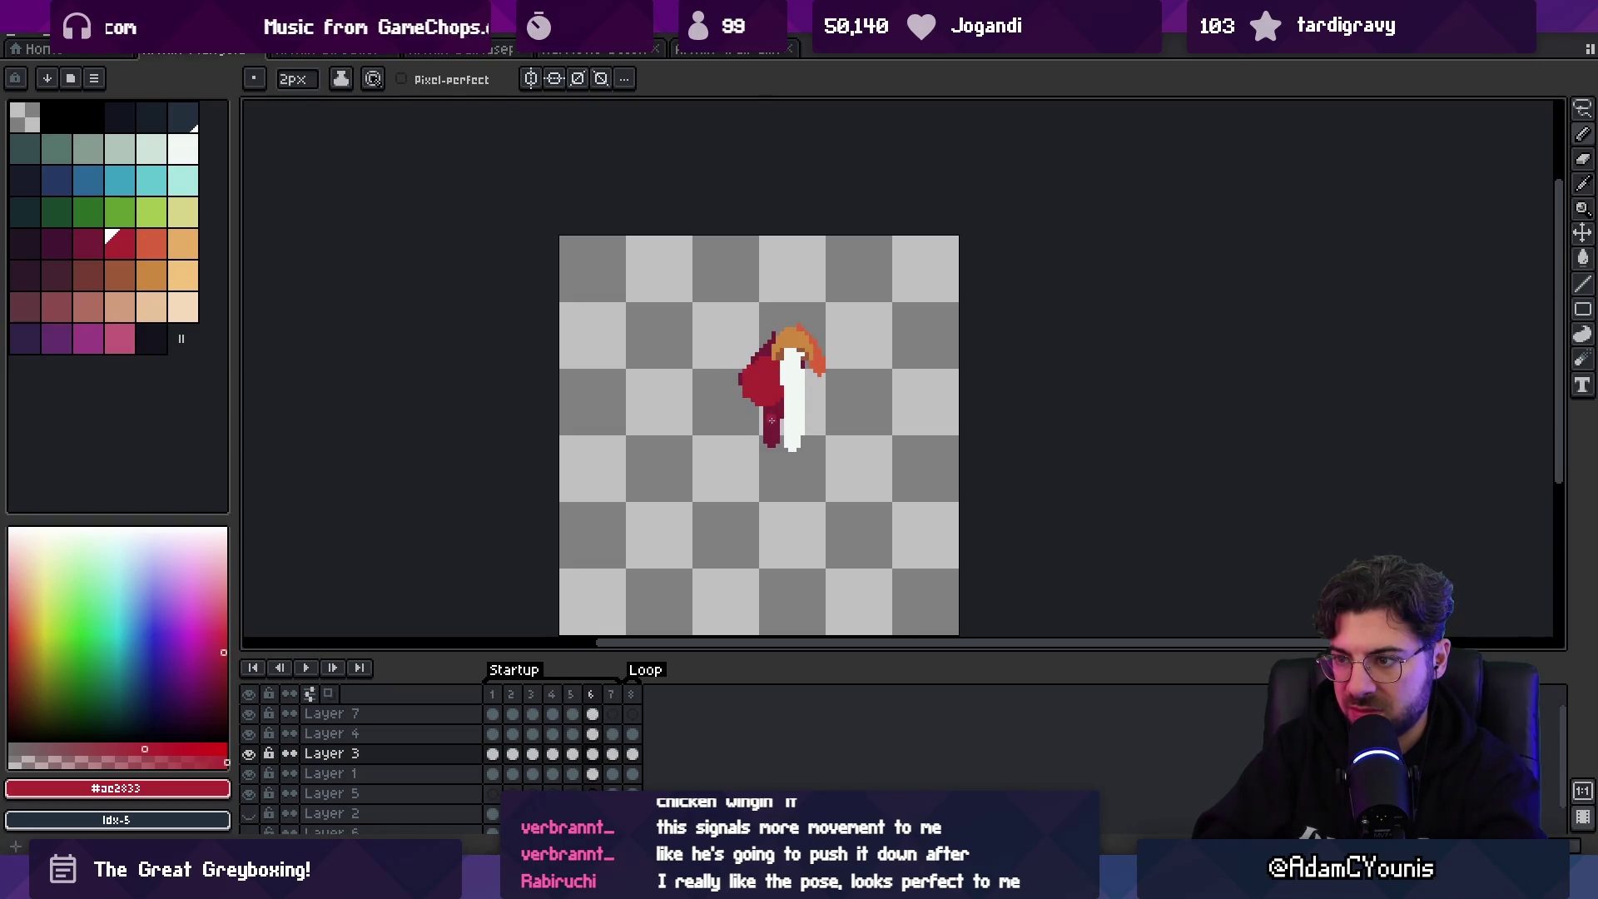
{"action": "key", "text": "period"}
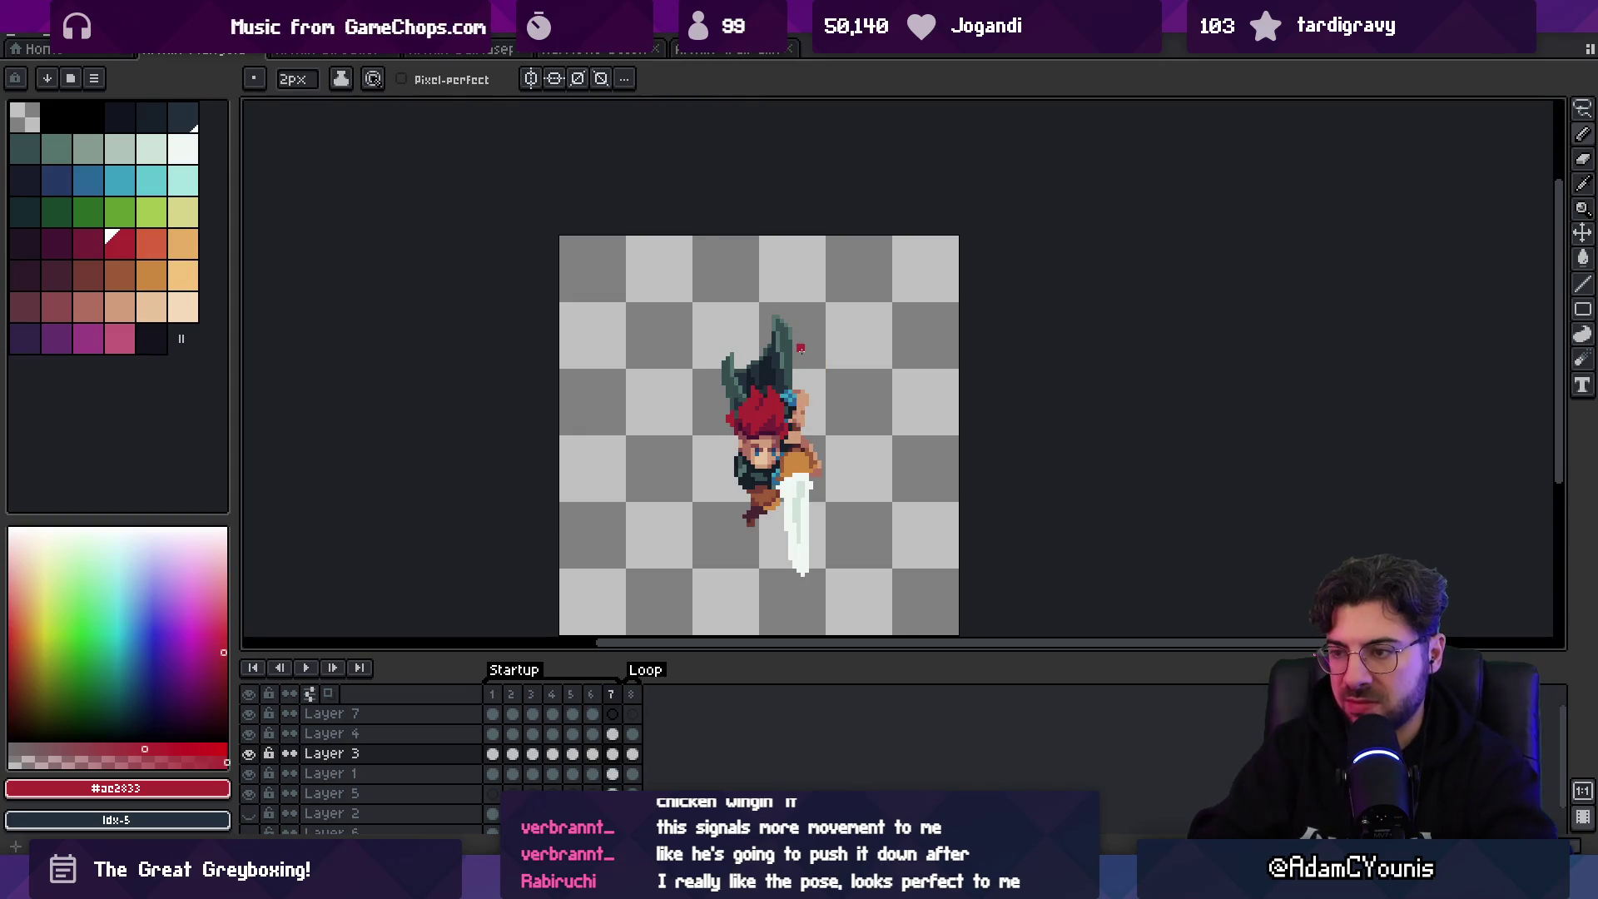
{"action": "key", "text": "comma"}
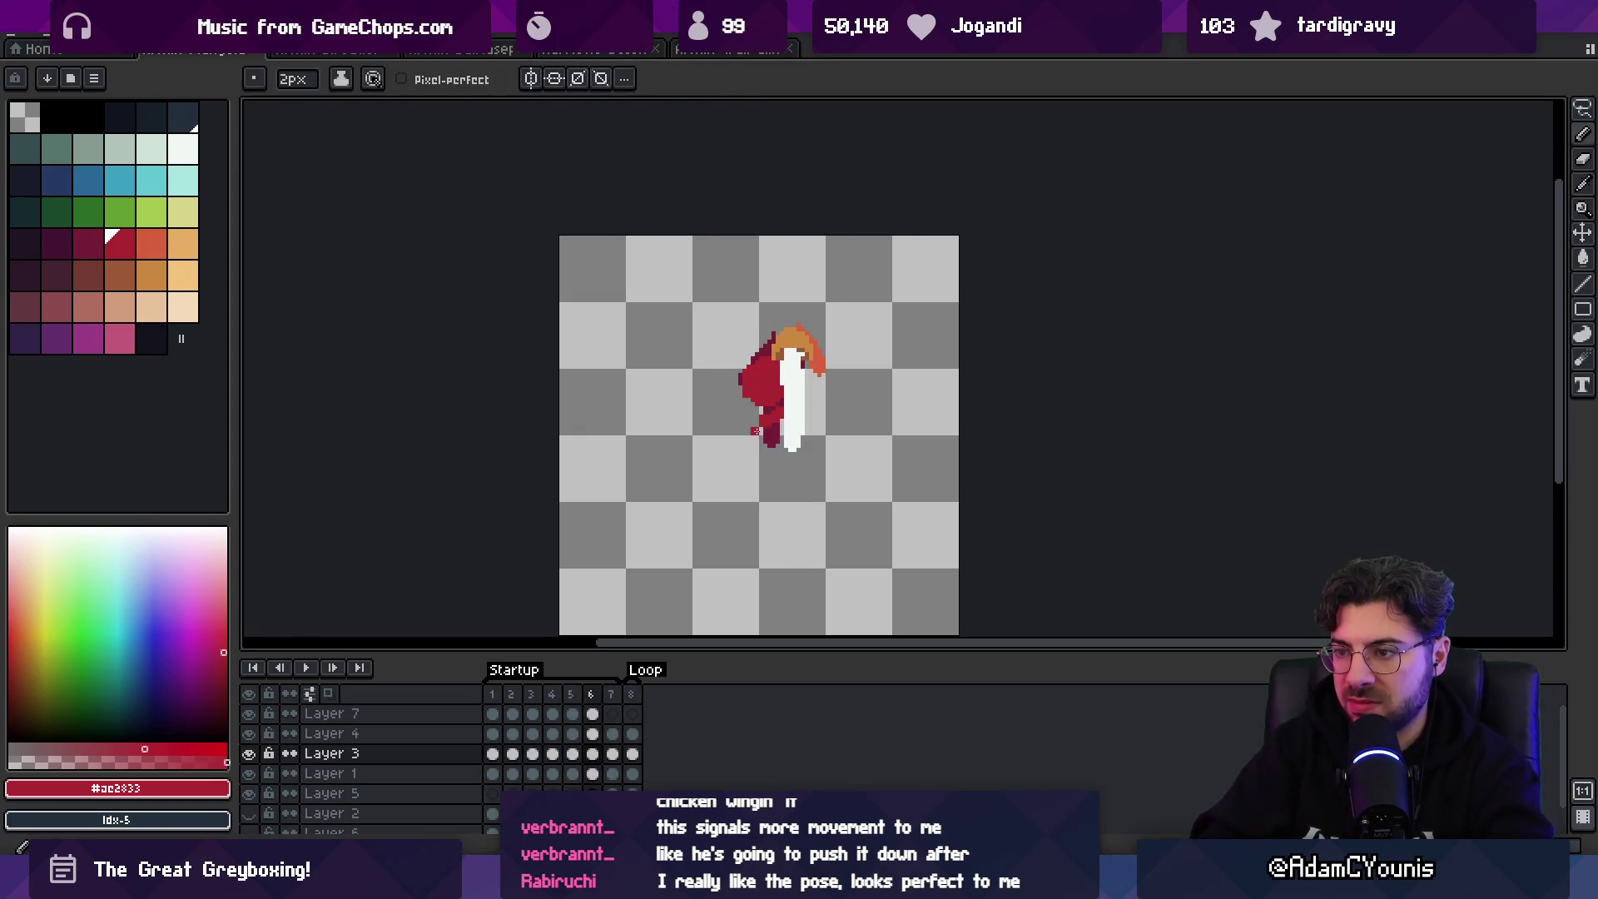
{"action": "left_click_drag", "start_coordinate": [739, 431], "coordinate": [771, 429]}
- On the earlier frames, erase and redraw the leg using sampled dark and bright reds
{"action": "key", "text": "comma"}
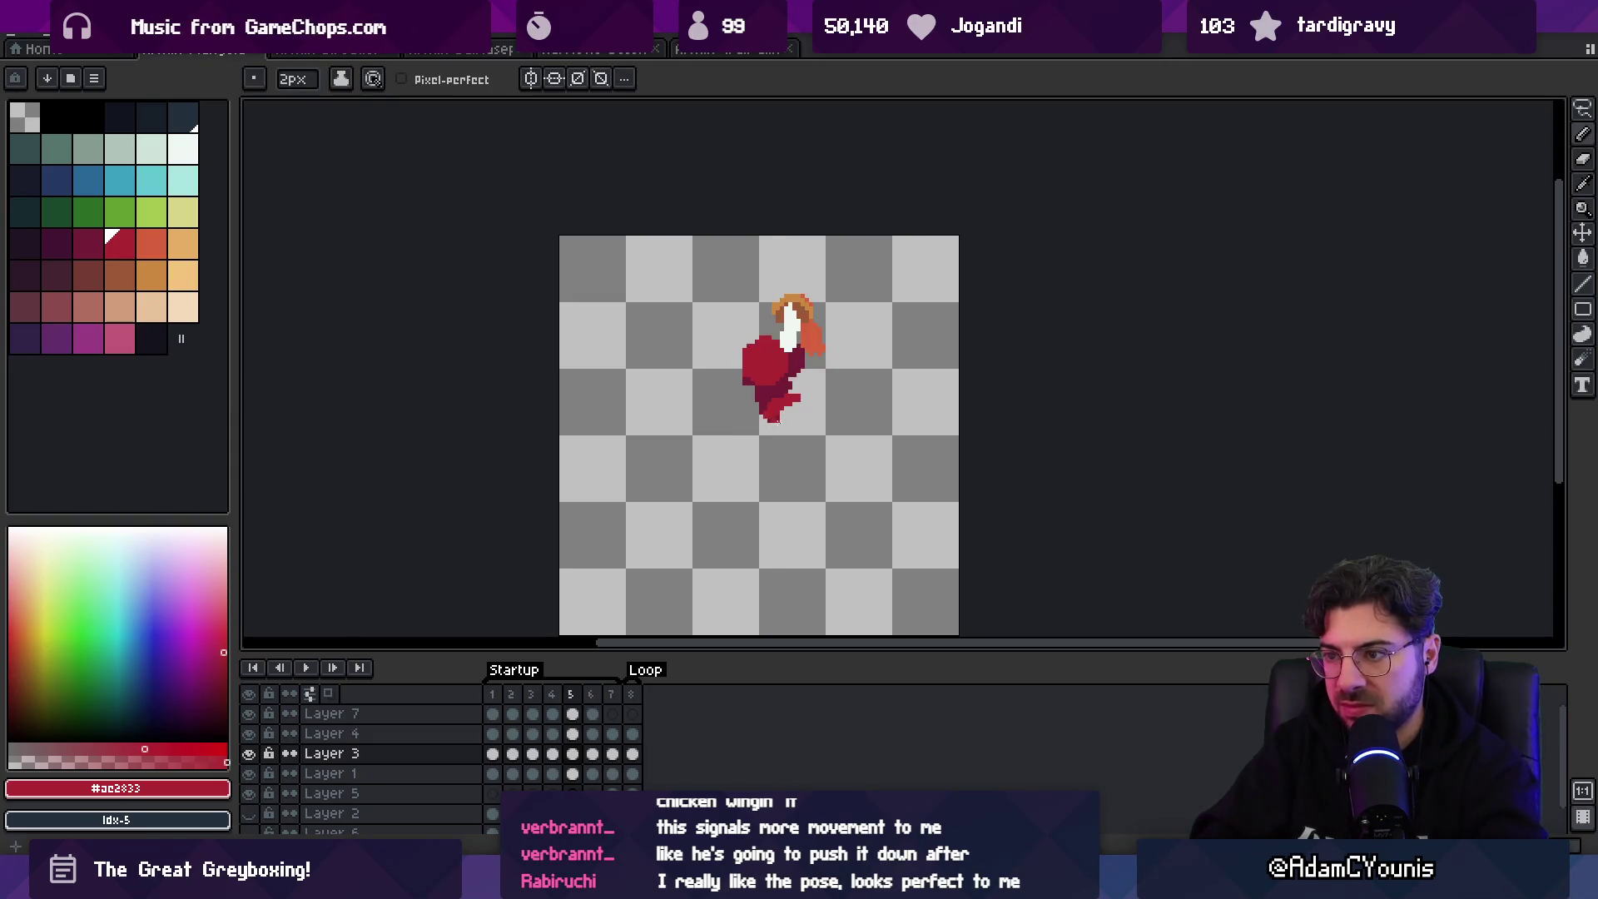
{"action": "key", "text": "comma"}
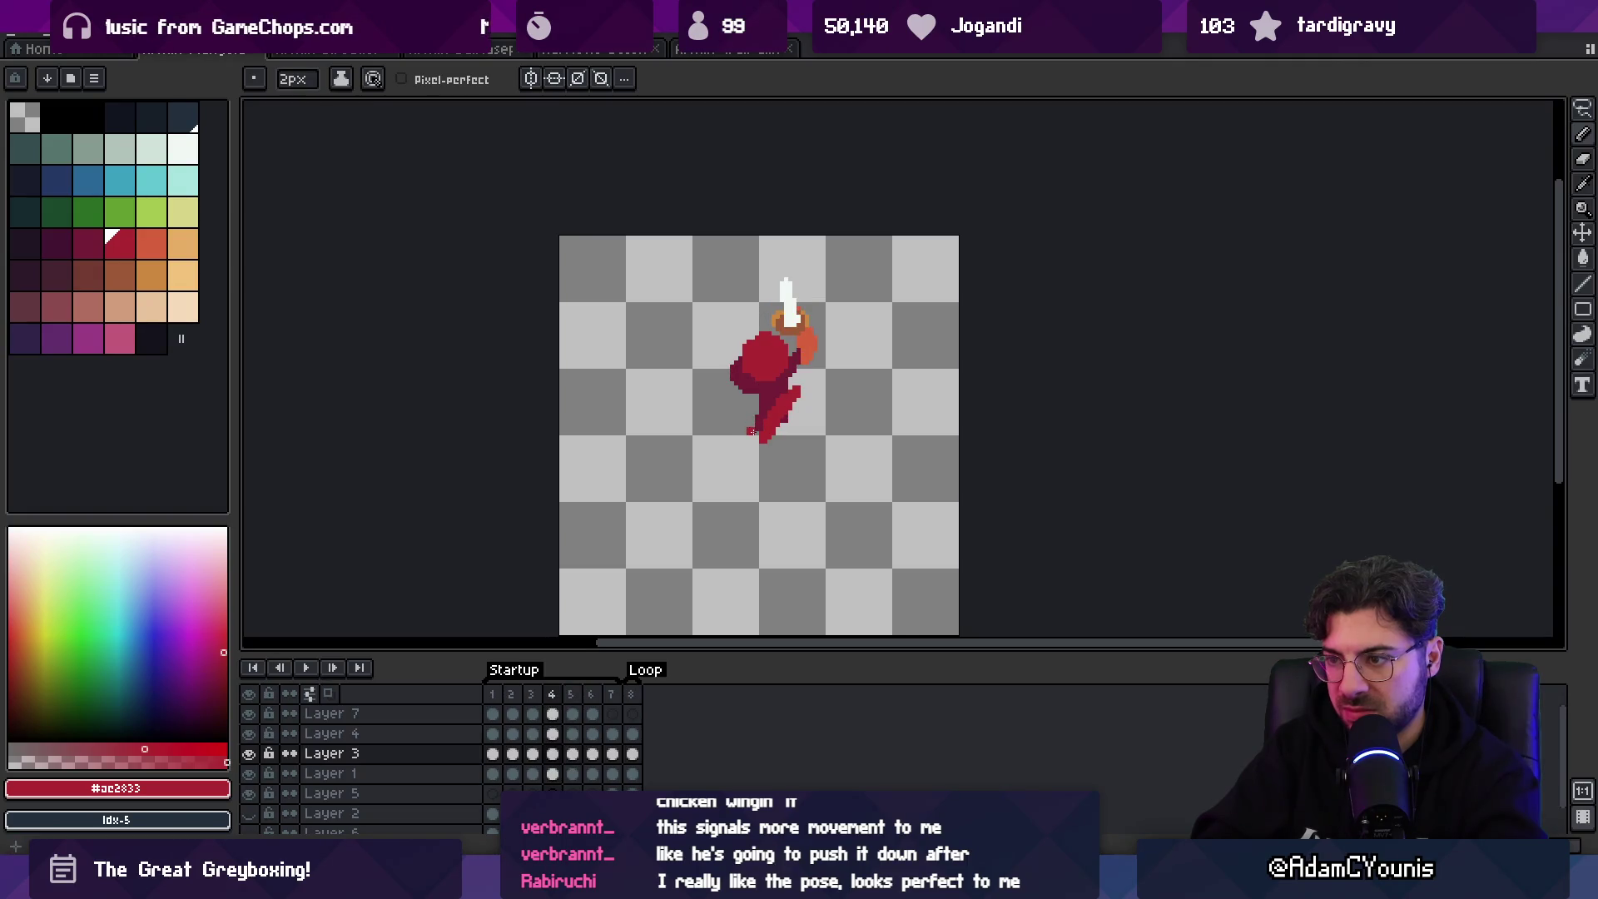
{"action": "key", "text": "Return"}
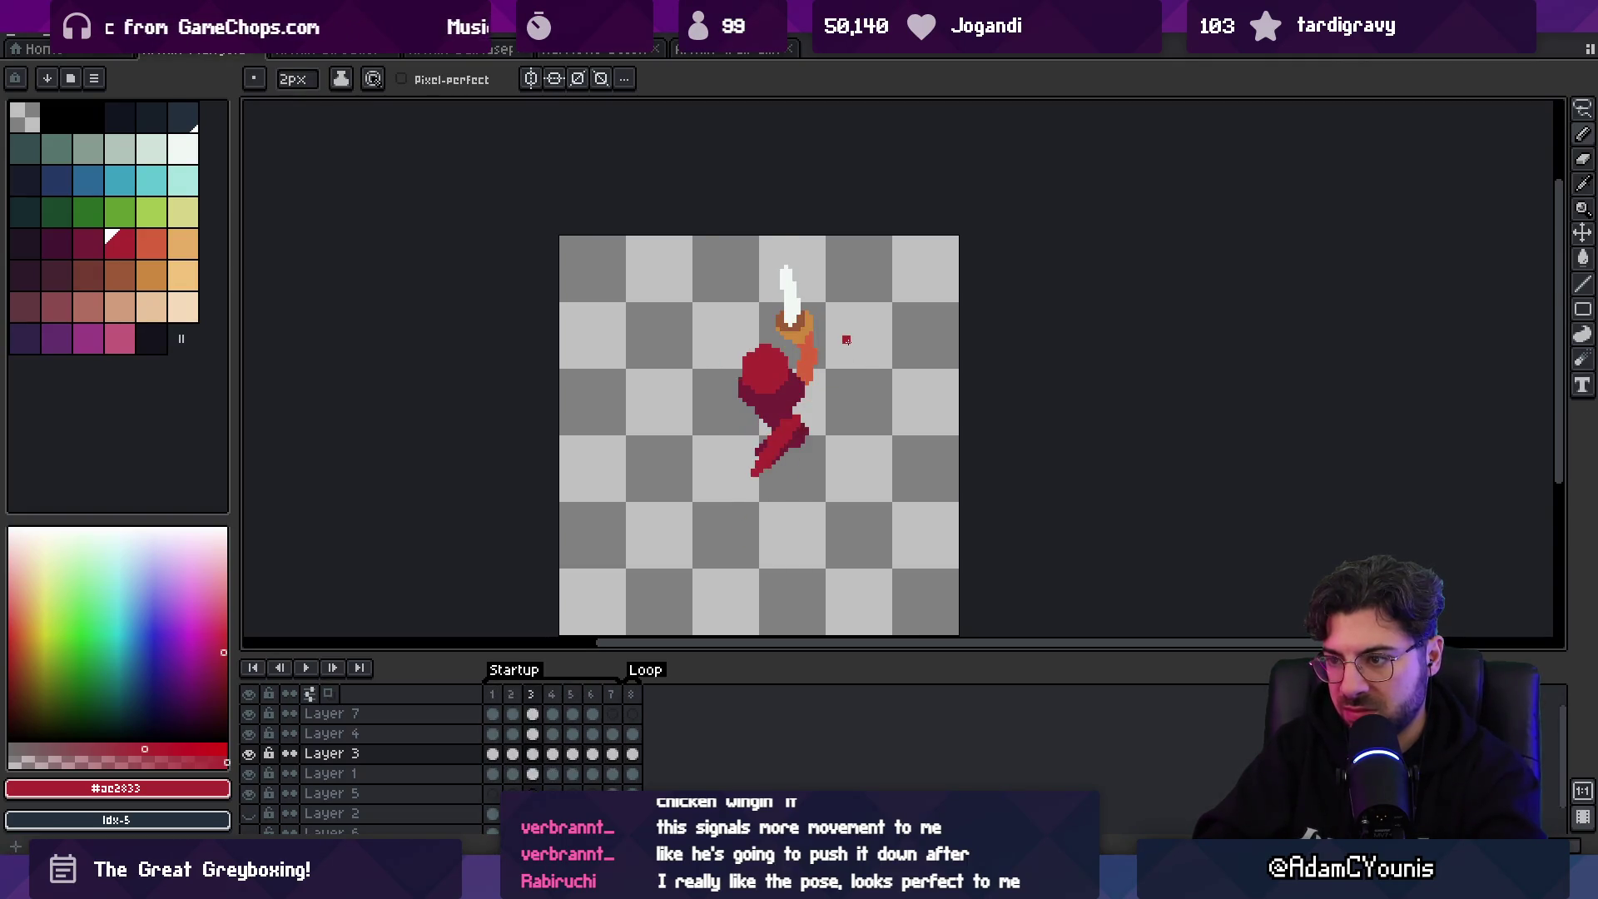
{"action": "key", "text": "e"}
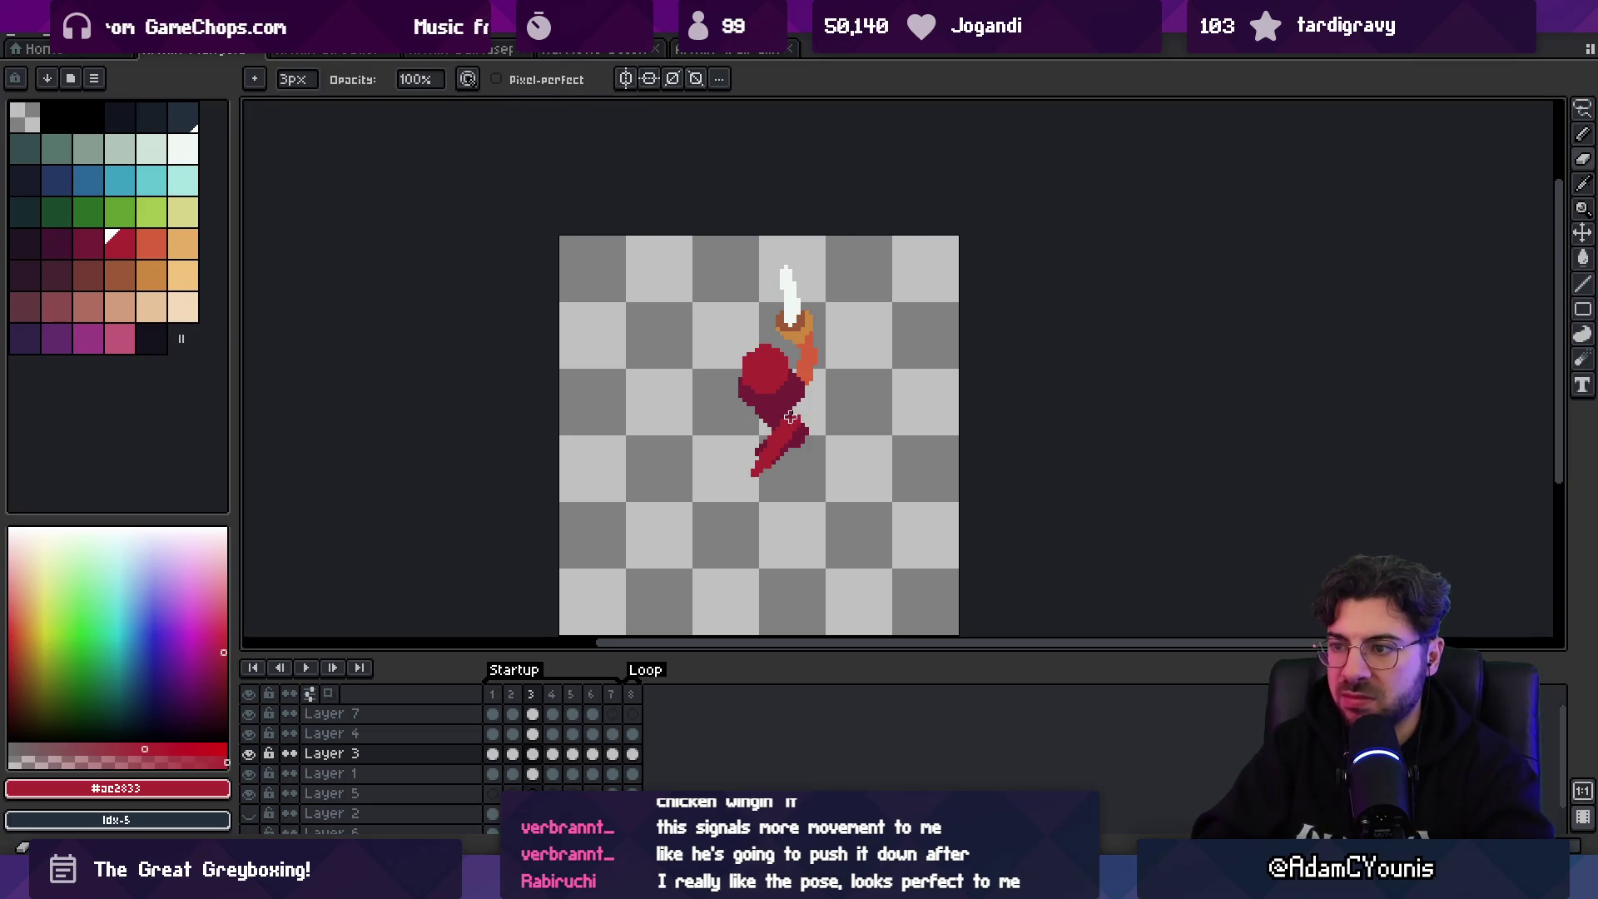
{"action": "left_click", "coordinate": [782, 415], "text": "alt"}
{"action": "key", "text": "b"}
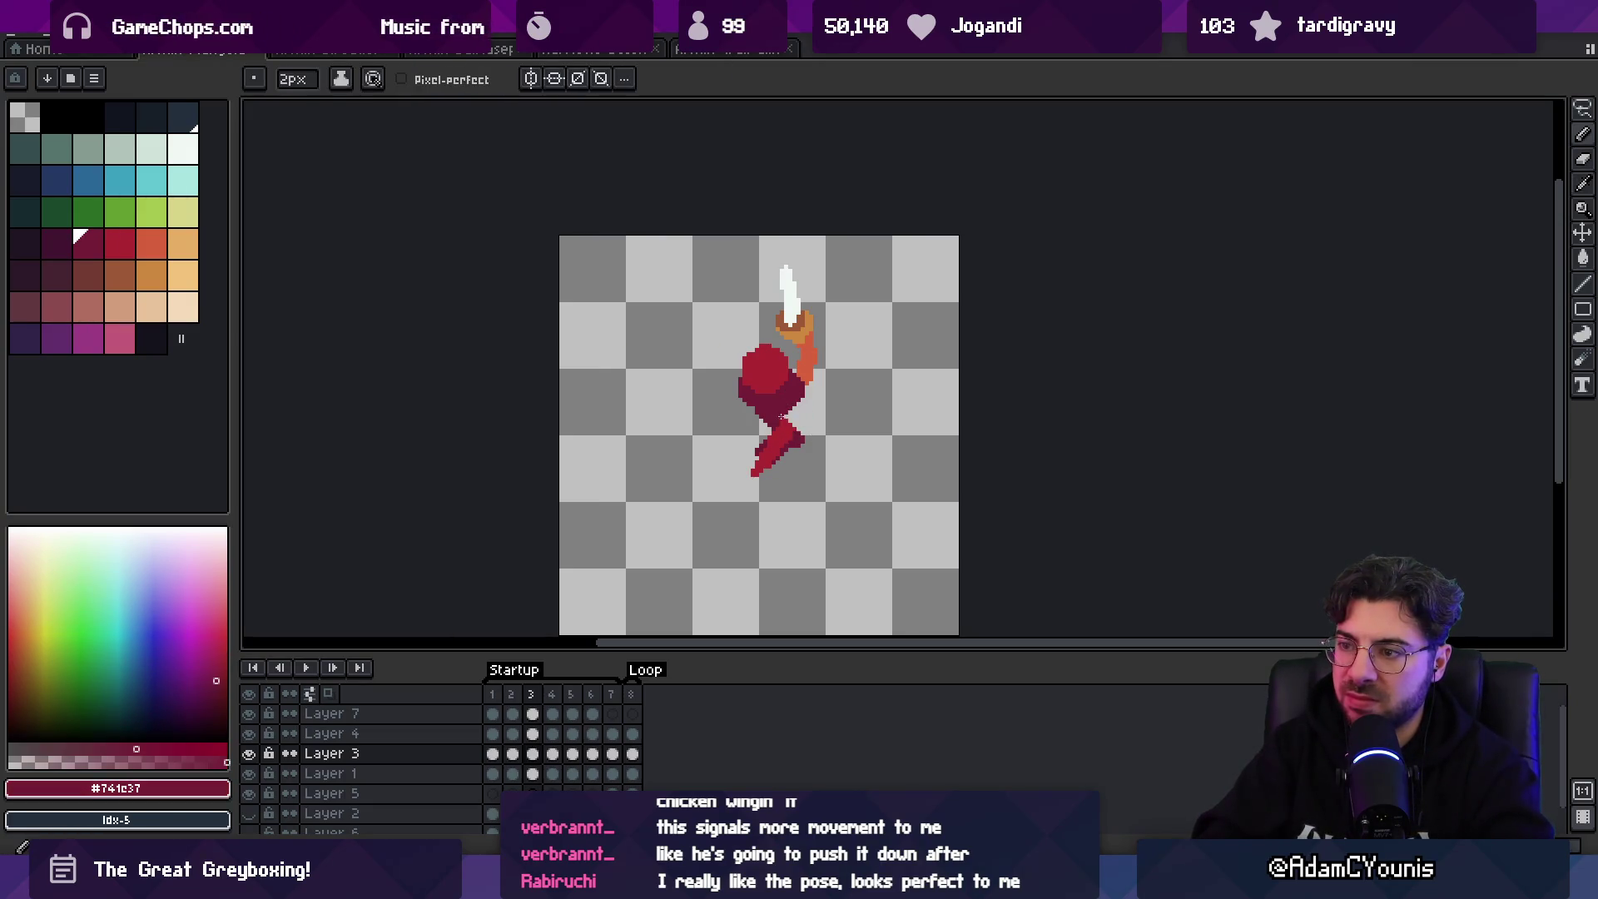
{"action": "left_click", "coordinate": [758, 465], "text": "alt"}
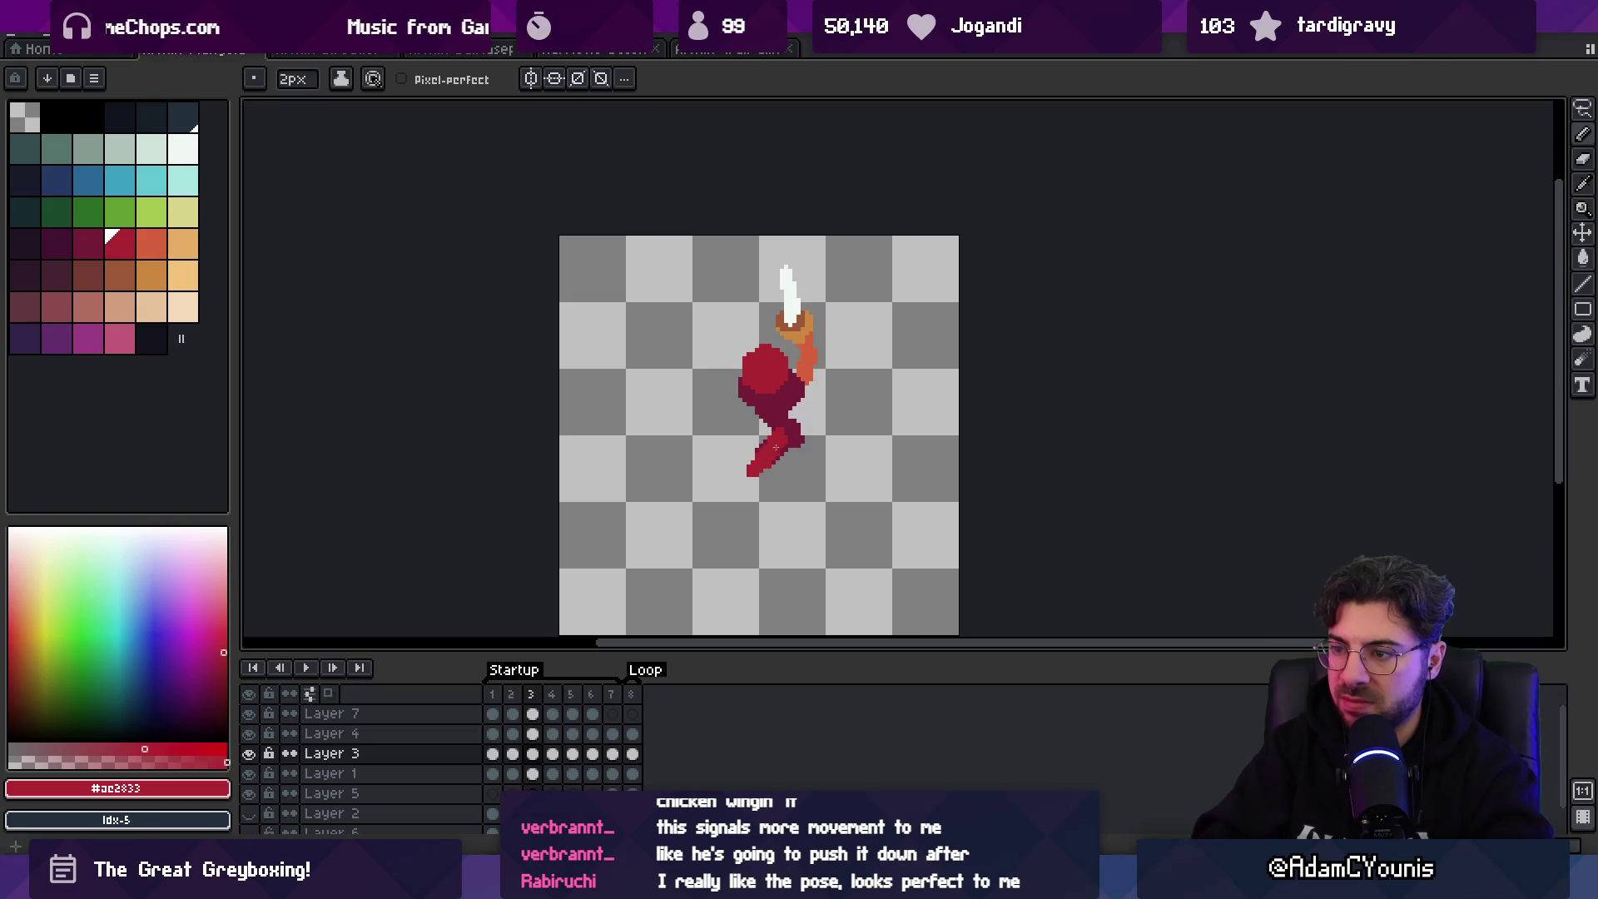
- Carry the leg fix through frames 4 to 6 with sampled dark red and the eraser
{"action": "key", "text": "Right"}
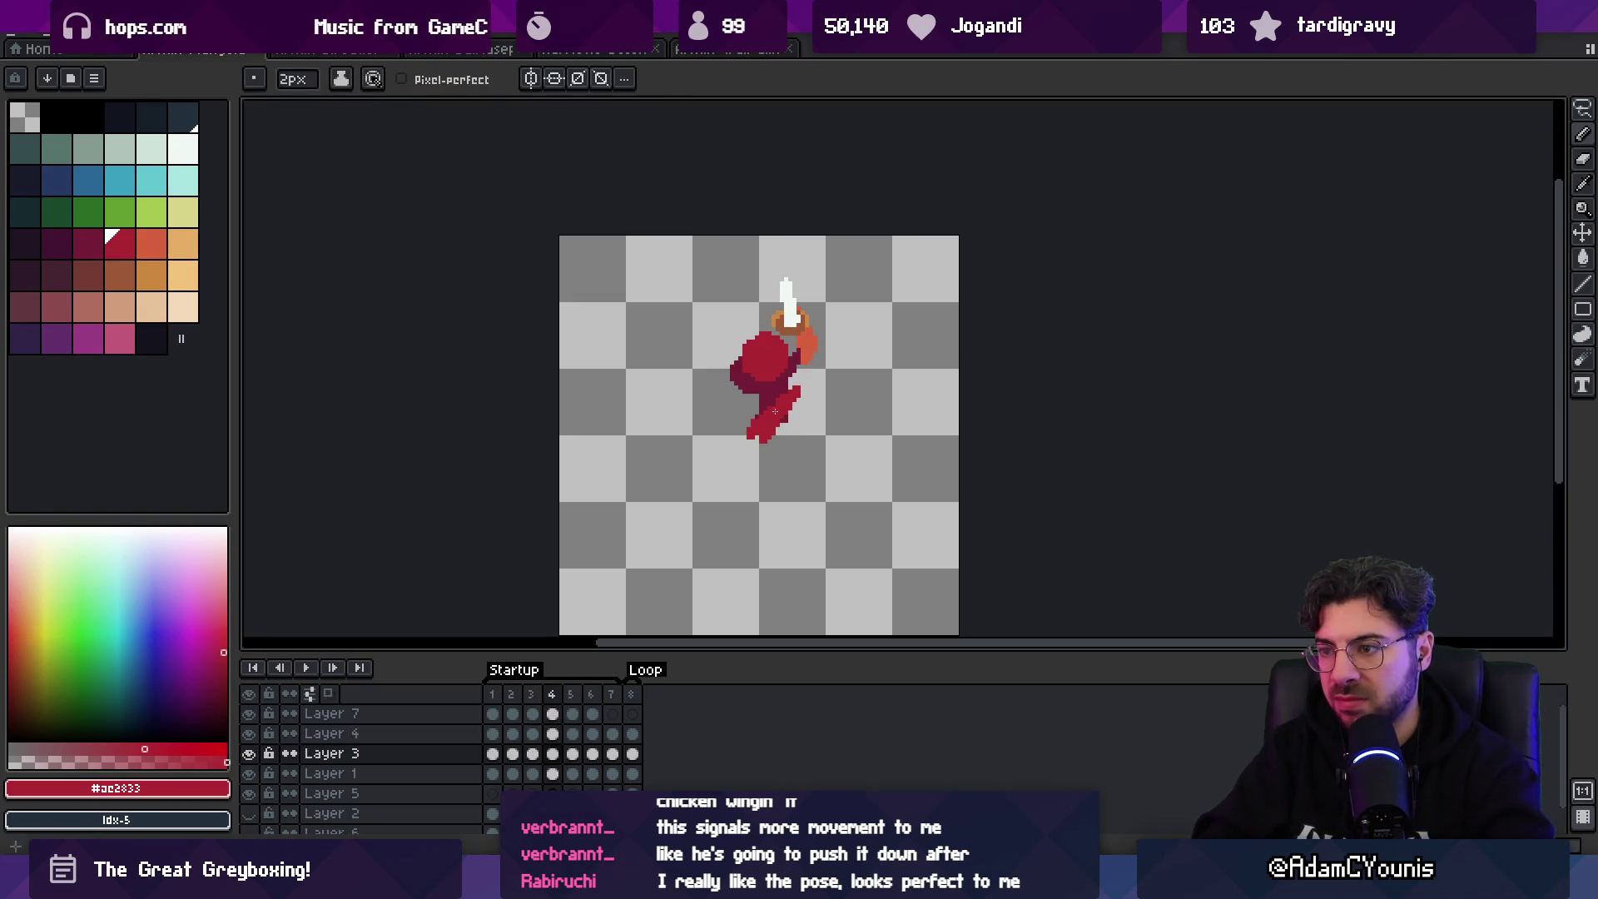
{"action": "left_click", "coordinate": [775, 411], "text": "alt"}
{"action": "key", "text": "e"}
{"action": "key", "text": "Right"}
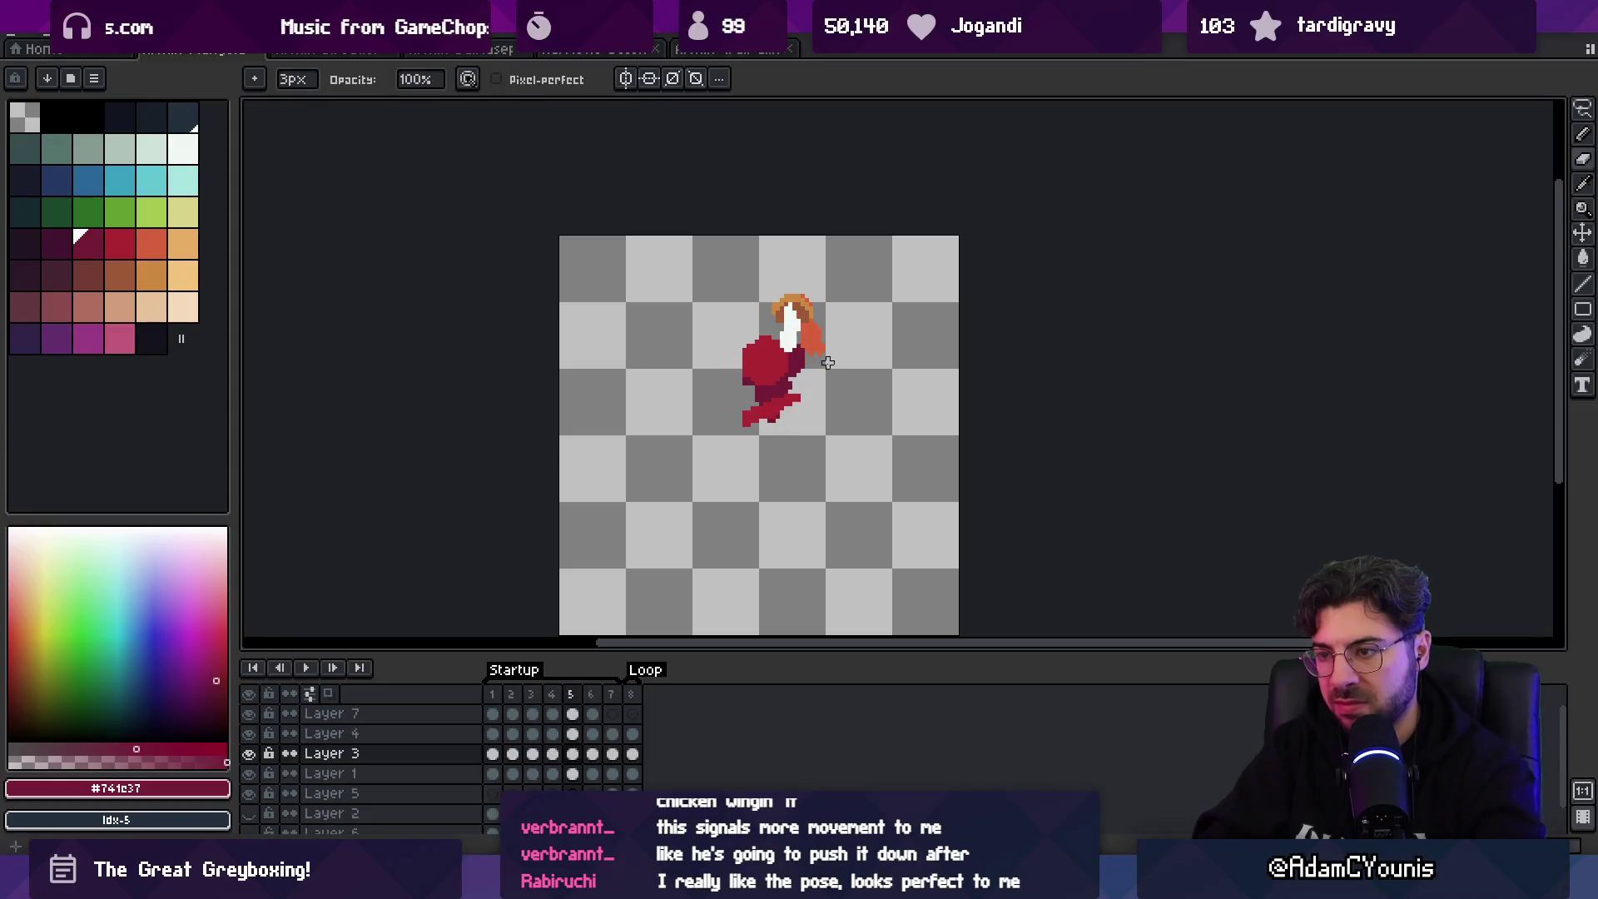
{"action": "key", "text": "Left"}
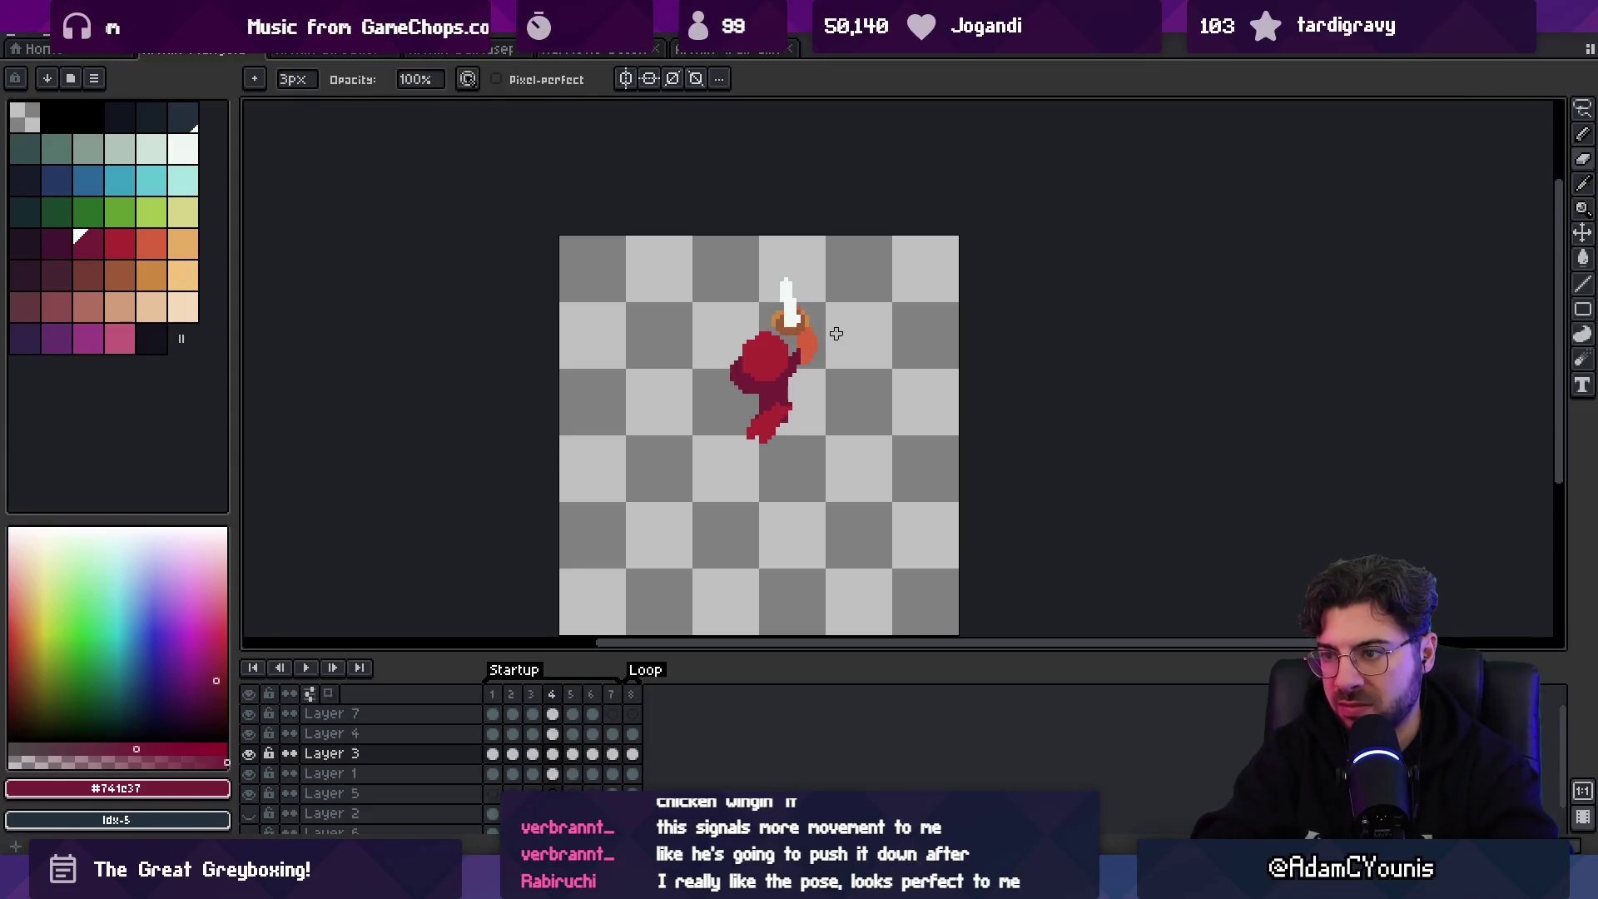
{"action": "key", "text": "Right"}
{"action": "key", "text": "Right"}
- Play the animation to preview the reworked leg motion
{"action": "key", "text": "Return"}
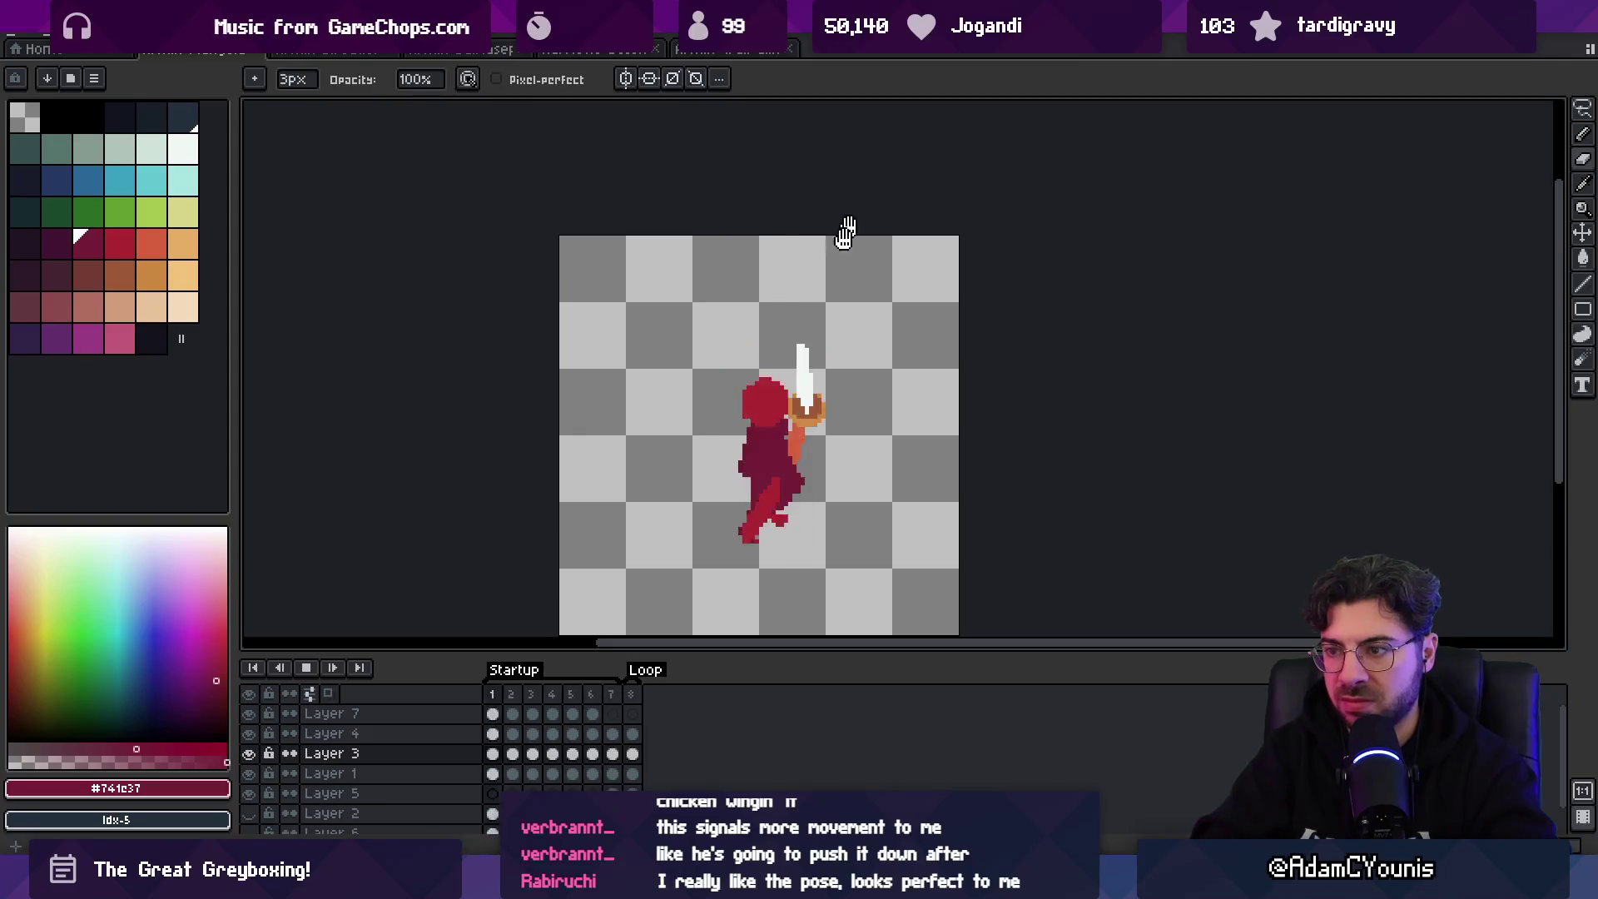
{"action": "key", "text": "z"}
{"action": "scroll", "coordinate": [807, 281], "scroll_direction": "down", "scroll_amount": 4}
{"action": "scroll", "coordinate": [811, 420], "scroll_direction": "up", "scroll_amount": 3}
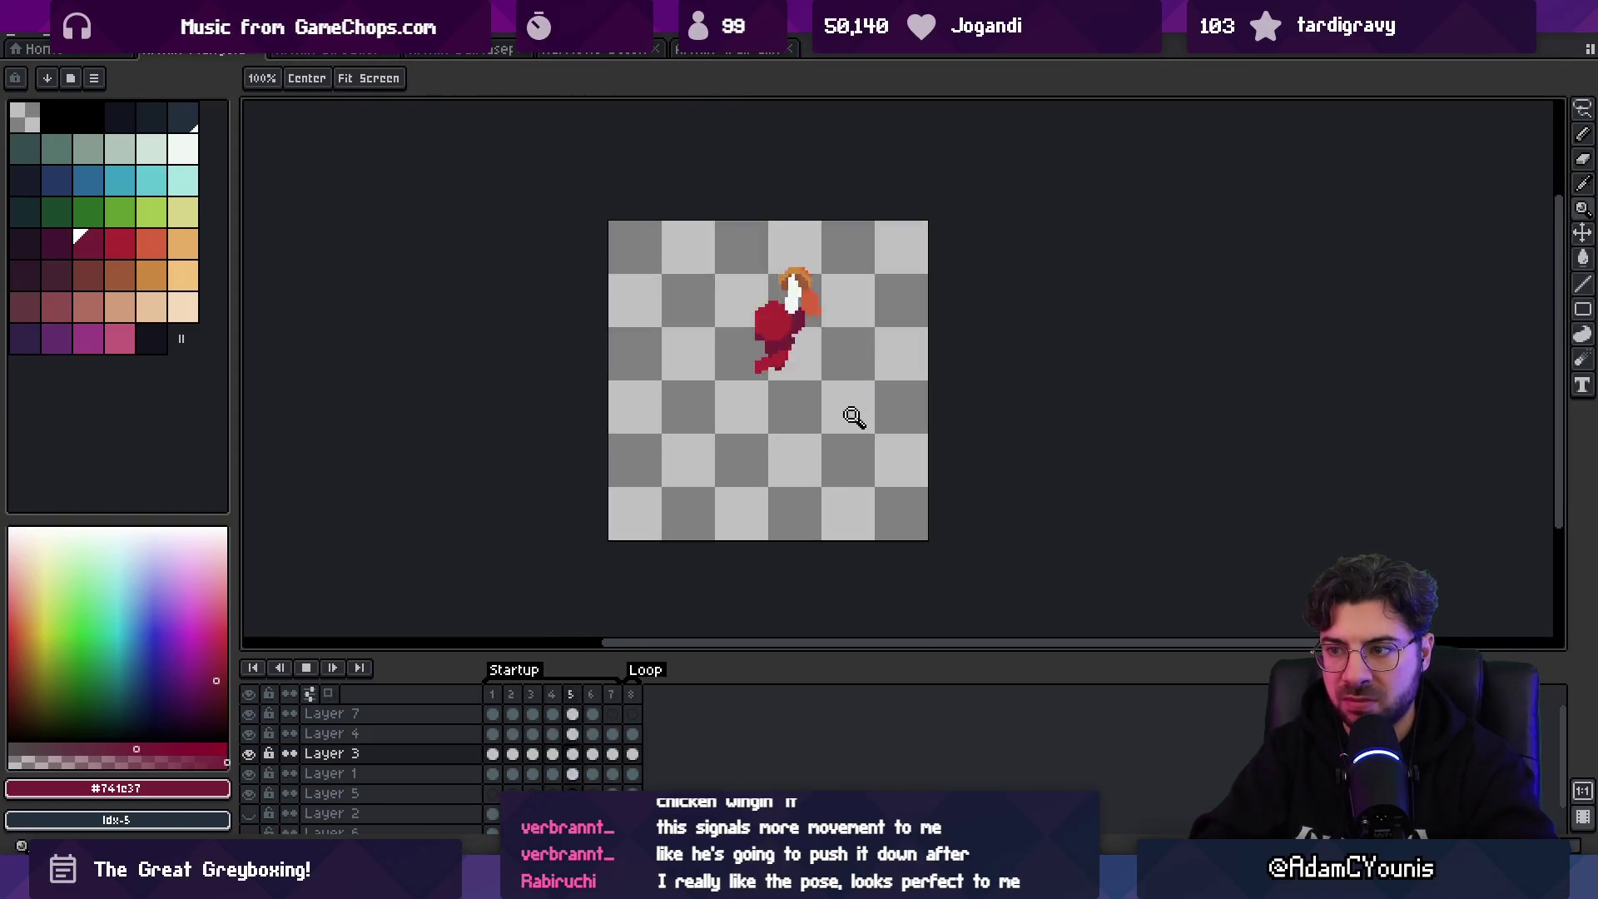
{"action": "scroll", "coordinate": [843, 367], "scroll_direction": "up", "scroll_amount": 1}
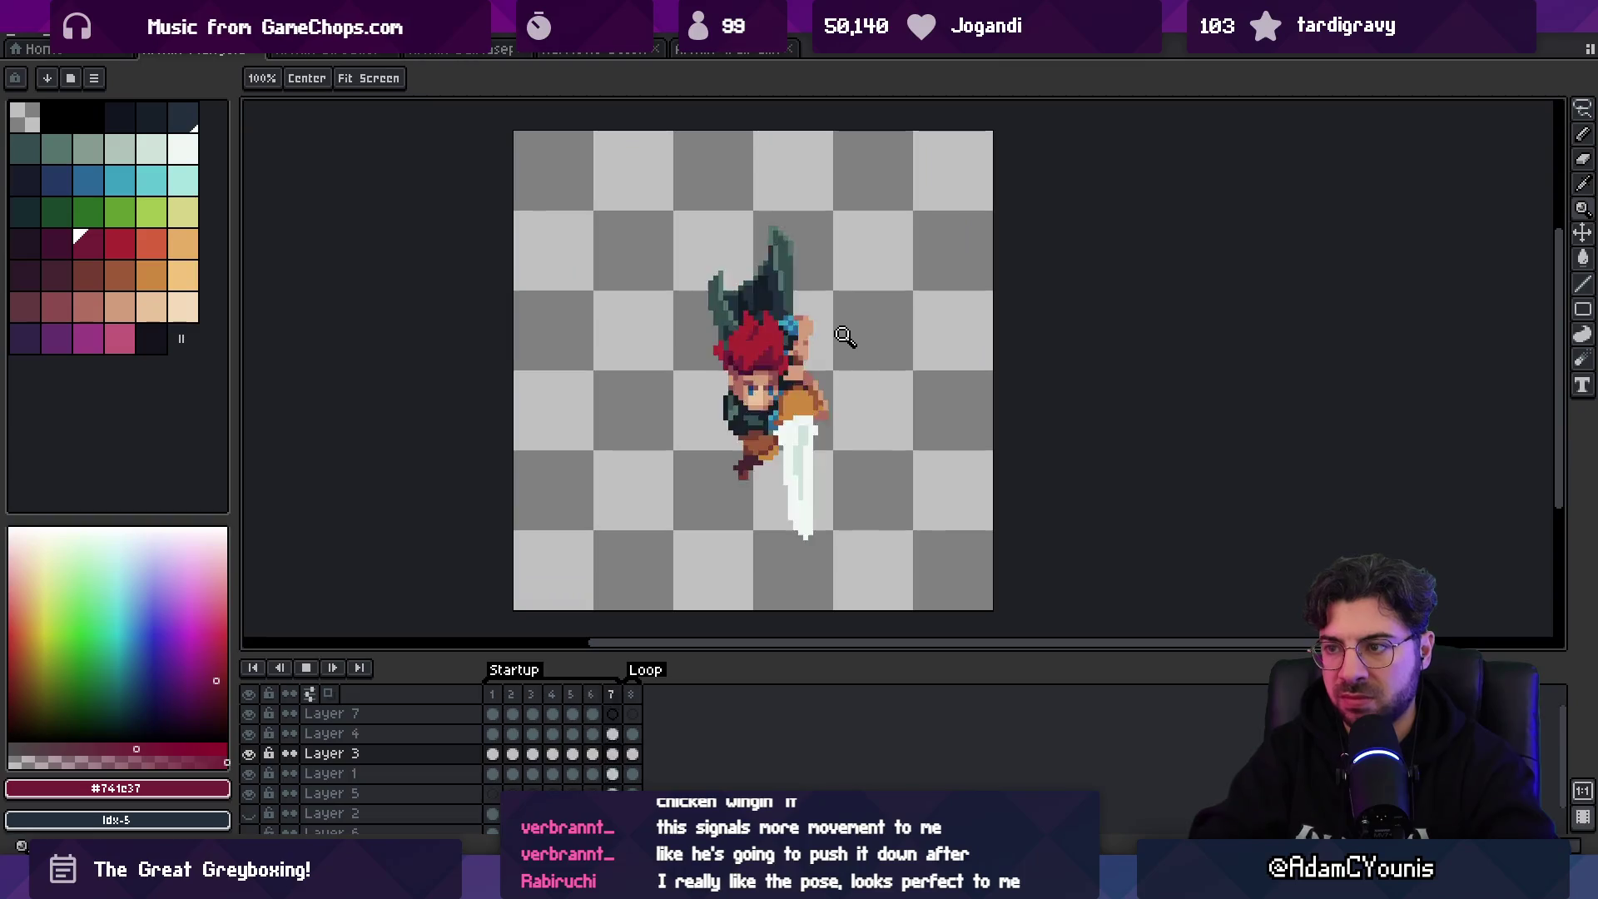
- Stop playback, return to frame 1 and pick the sword's layer with the Move tool
{"action": "key", "text": "Return"}
{"action": "key", "text": "Right"}
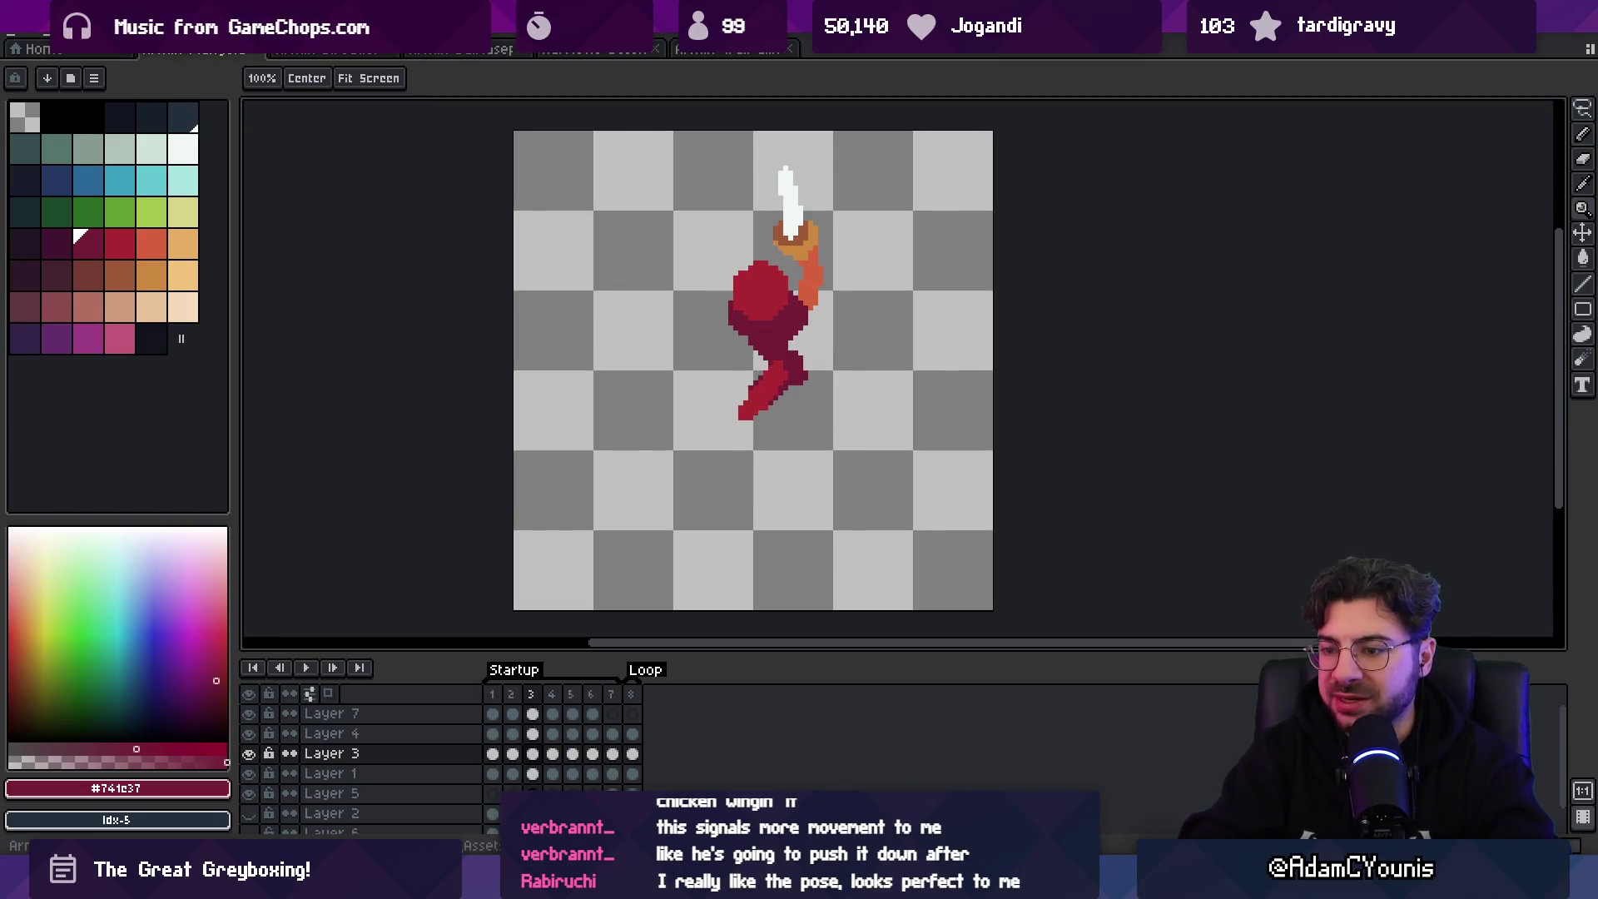
{"action": "key", "text": "Left"}
{"action": "key", "text": "Left"}
{"action": "key", "text": "v"}
{"action": "left_click", "coordinate": [810, 339]}
{"action": "left_click", "coordinate": [778, 395]}
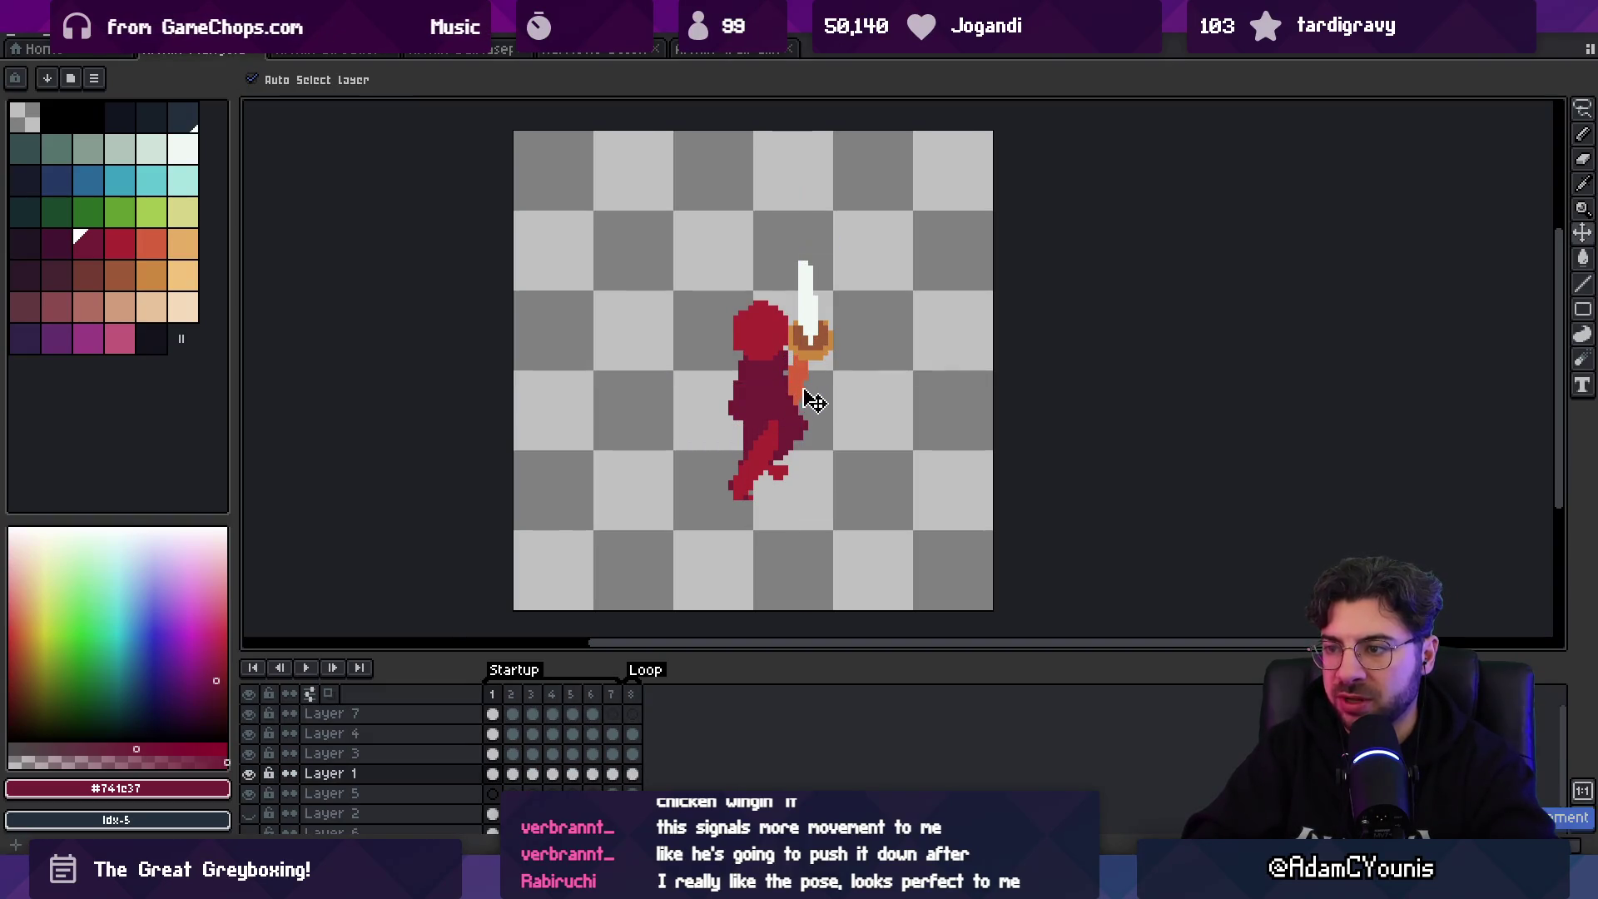
- Lasso the sword, rotate it diagonally and move it into the figure's hand
{"action": "left_click", "coordinate": [813, 345]}
{"action": "key", "text": "q"}
{"action": "mouse_move", "coordinate": [819, 358]}
{"action": "left_mouse_down"}
{"action": "mouse_move", "coordinate": [770, 350]}
{"action": "mouse_move", "coordinate": [812, 384]}
{"action": "left_mouse_up"}
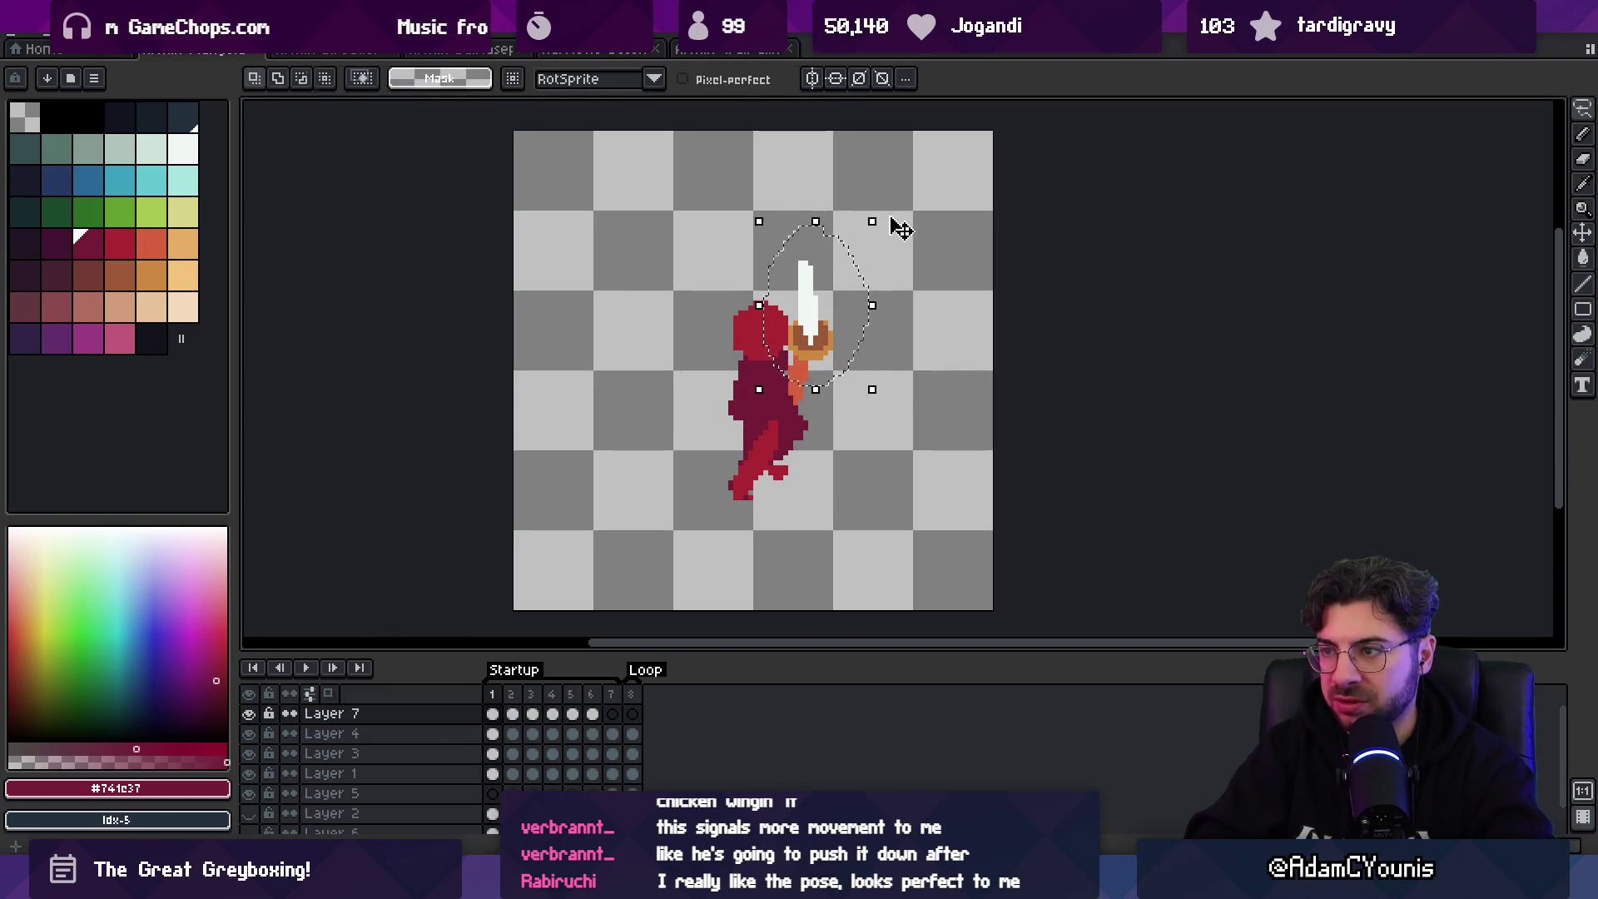
{"action": "left_click_drag", "start_coordinate": [897, 218], "coordinate": [934, 269]}
{"action": "mouse_move", "coordinate": [815, 339]}
{"action": "left_mouse_down"}
{"action": "mouse_move", "coordinate": [809, 410]}
{"action": "mouse_move", "coordinate": [829, 327]}
{"action": "left_mouse_up"}
{"action": "key", "text": "Return"}
{"action": "key", "text": "v"}
- Select the frames 1–6 cels on Layers 4, 3 and 7 in the timeline
{"action": "left_click", "coordinate": [810, 366]}
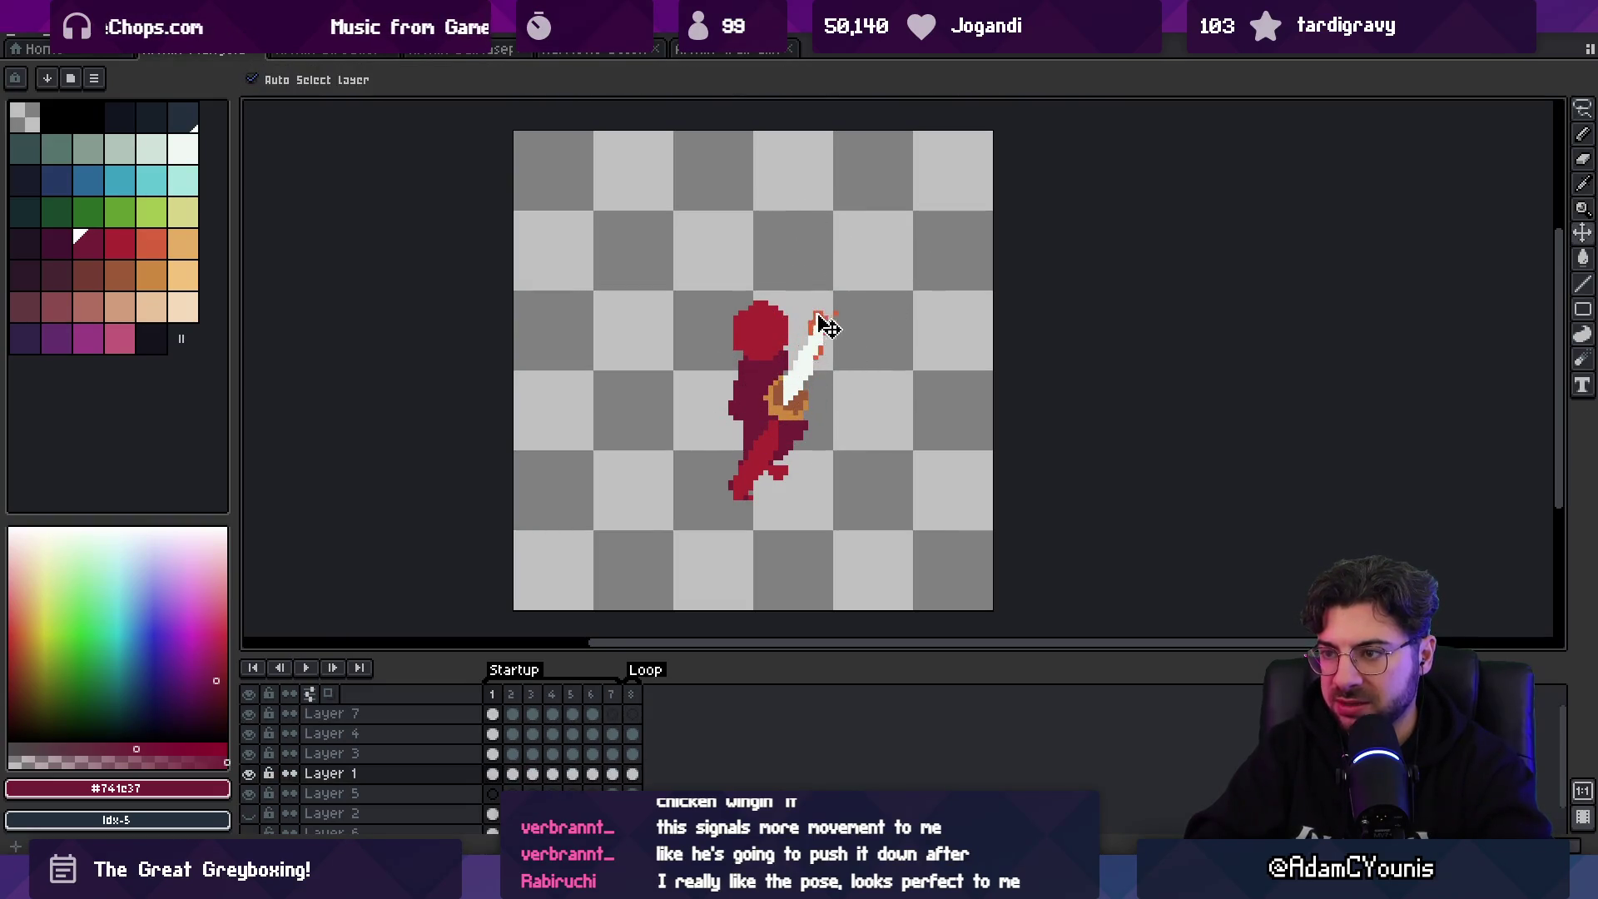
{"action": "left_click", "coordinate": [592, 774]}
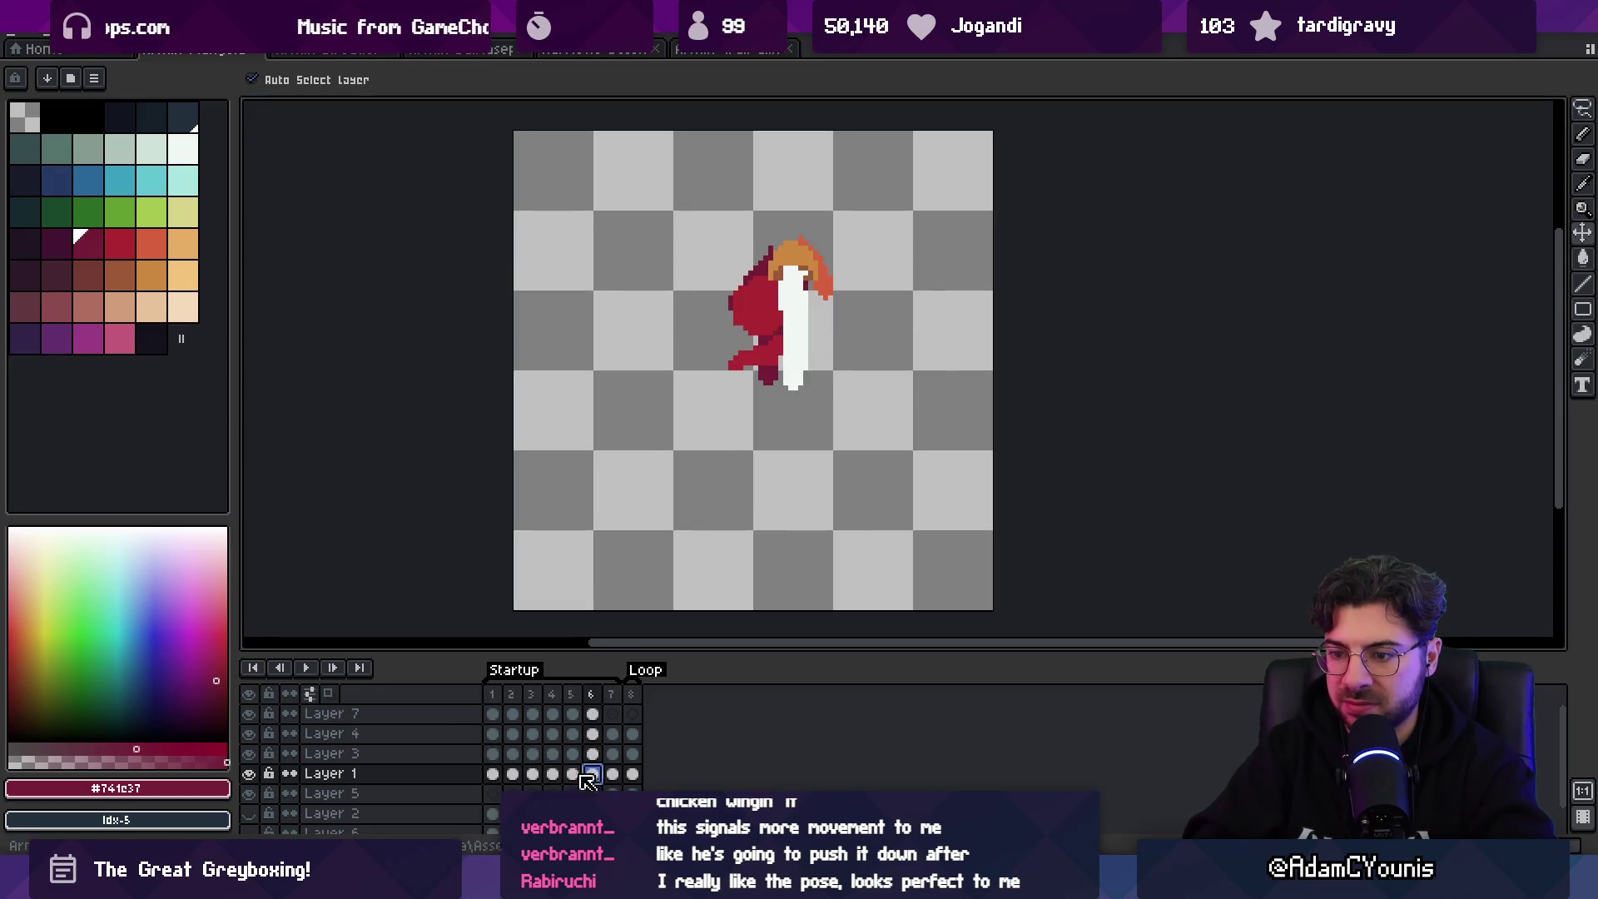
{"action": "left_click", "coordinate": [492, 774]}
{"action": "left_click_drag", "start_coordinate": [493, 753], "coordinate": [571, 733]}
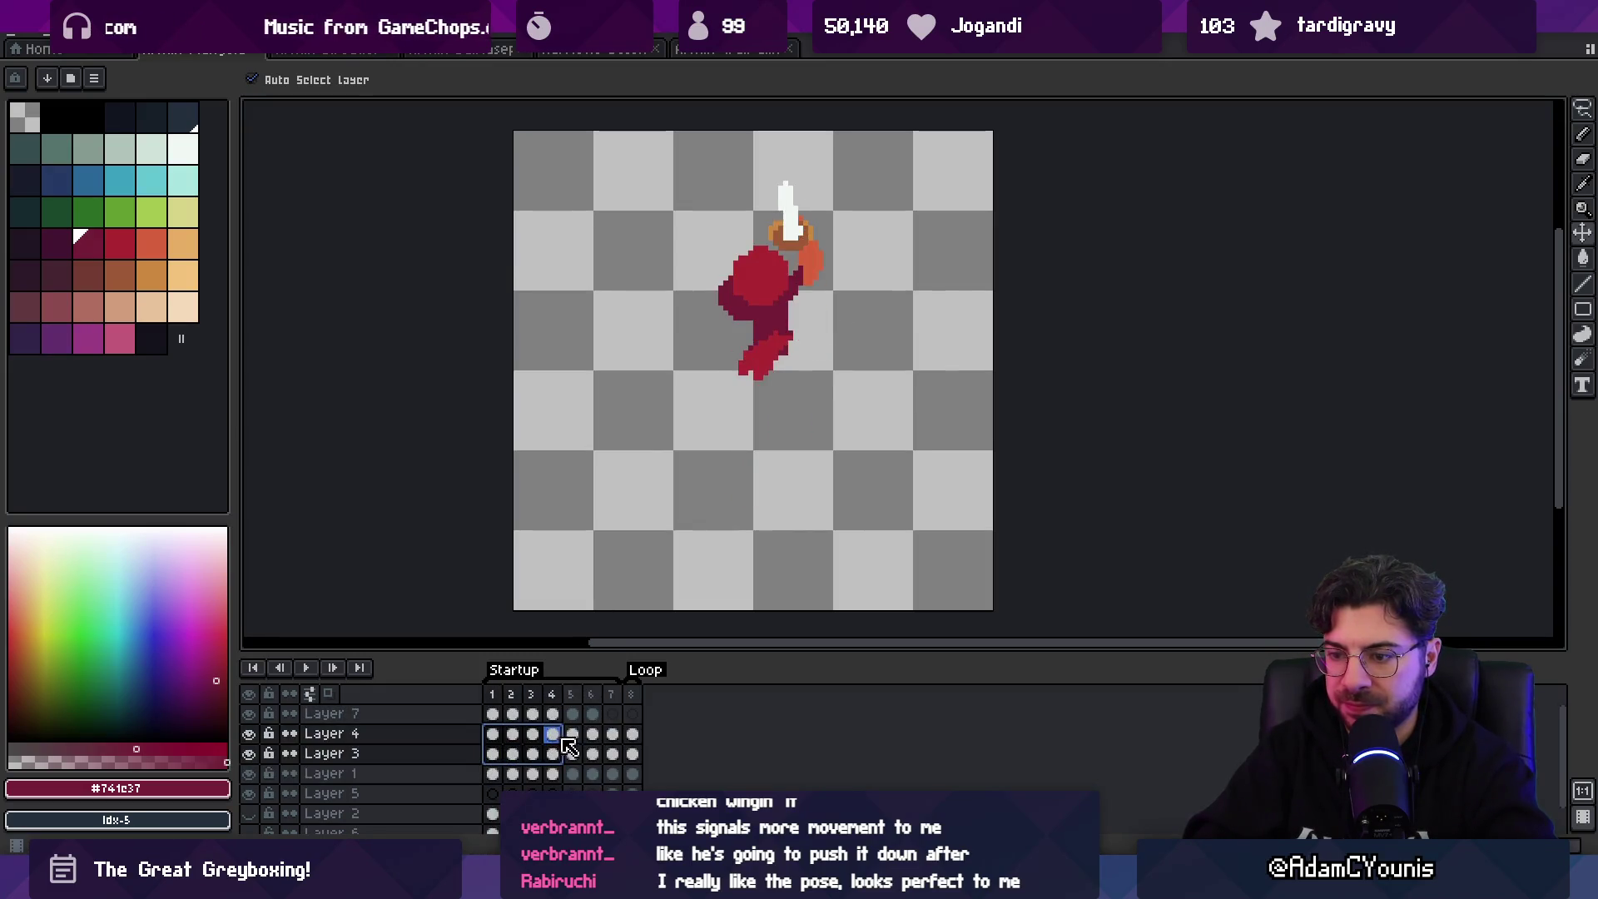
{"action": "left_click", "coordinate": [512, 774]}
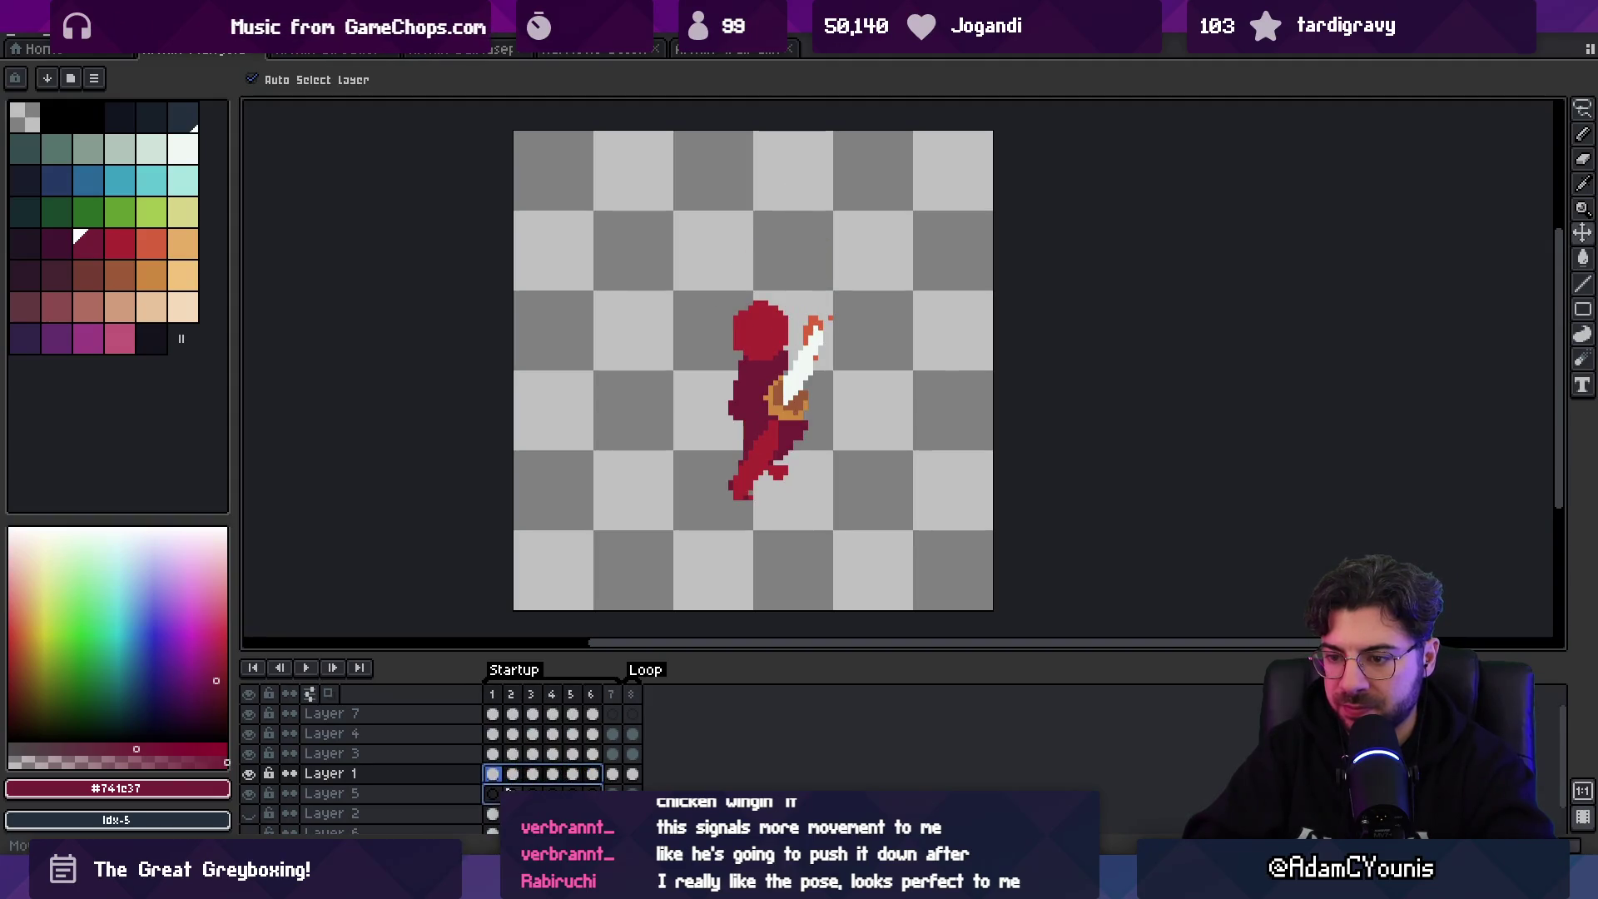
{"action": "left_click", "coordinate": [512, 753]}
{"action": "left_click_drag", "start_coordinate": [492, 753], "coordinate": [592, 733]}
{"action": "left_click", "coordinate": [250, 714]}
{"action": "left_click", "coordinate": [250, 714]}
{"action": "mouse_move", "coordinate": [493, 714]}
{"action": "left_mouse_down"}
{"action": "mouse_move", "coordinate": [594, 753]}
{"action": "mouse_move", "coordinate": [594, 773]}
{"action": "left_mouse_up"}
- Move the Layer 5 arm cels above the sword and drag the orange arm down onto the body
{"action": "left_click", "coordinate": [493, 813]}
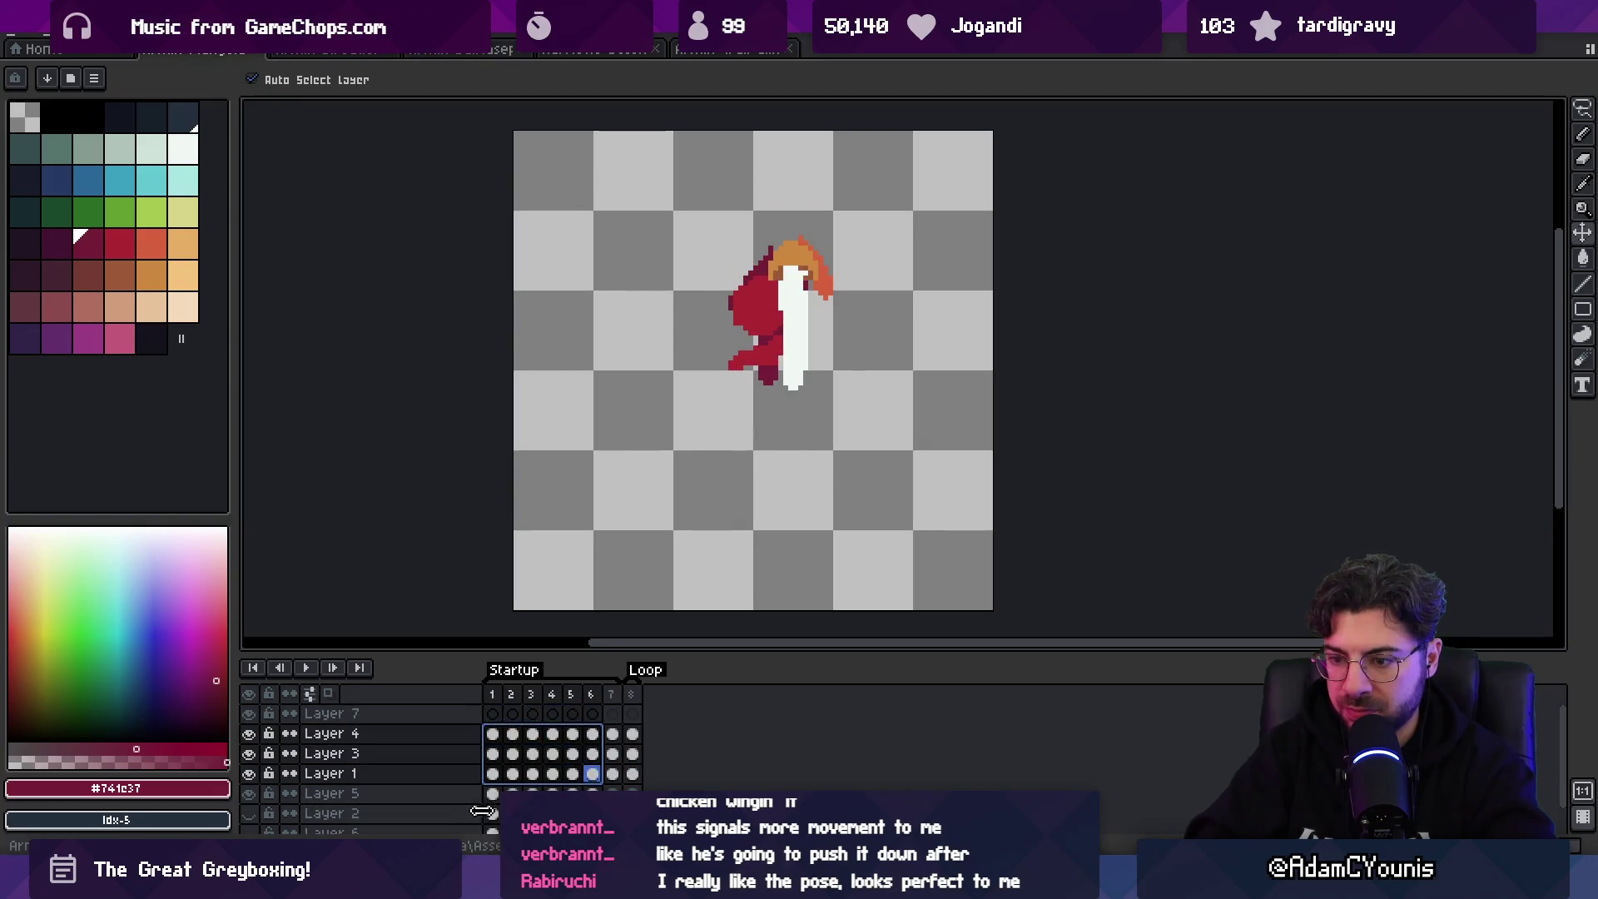
{"action": "left_click", "coordinate": [492, 812]}
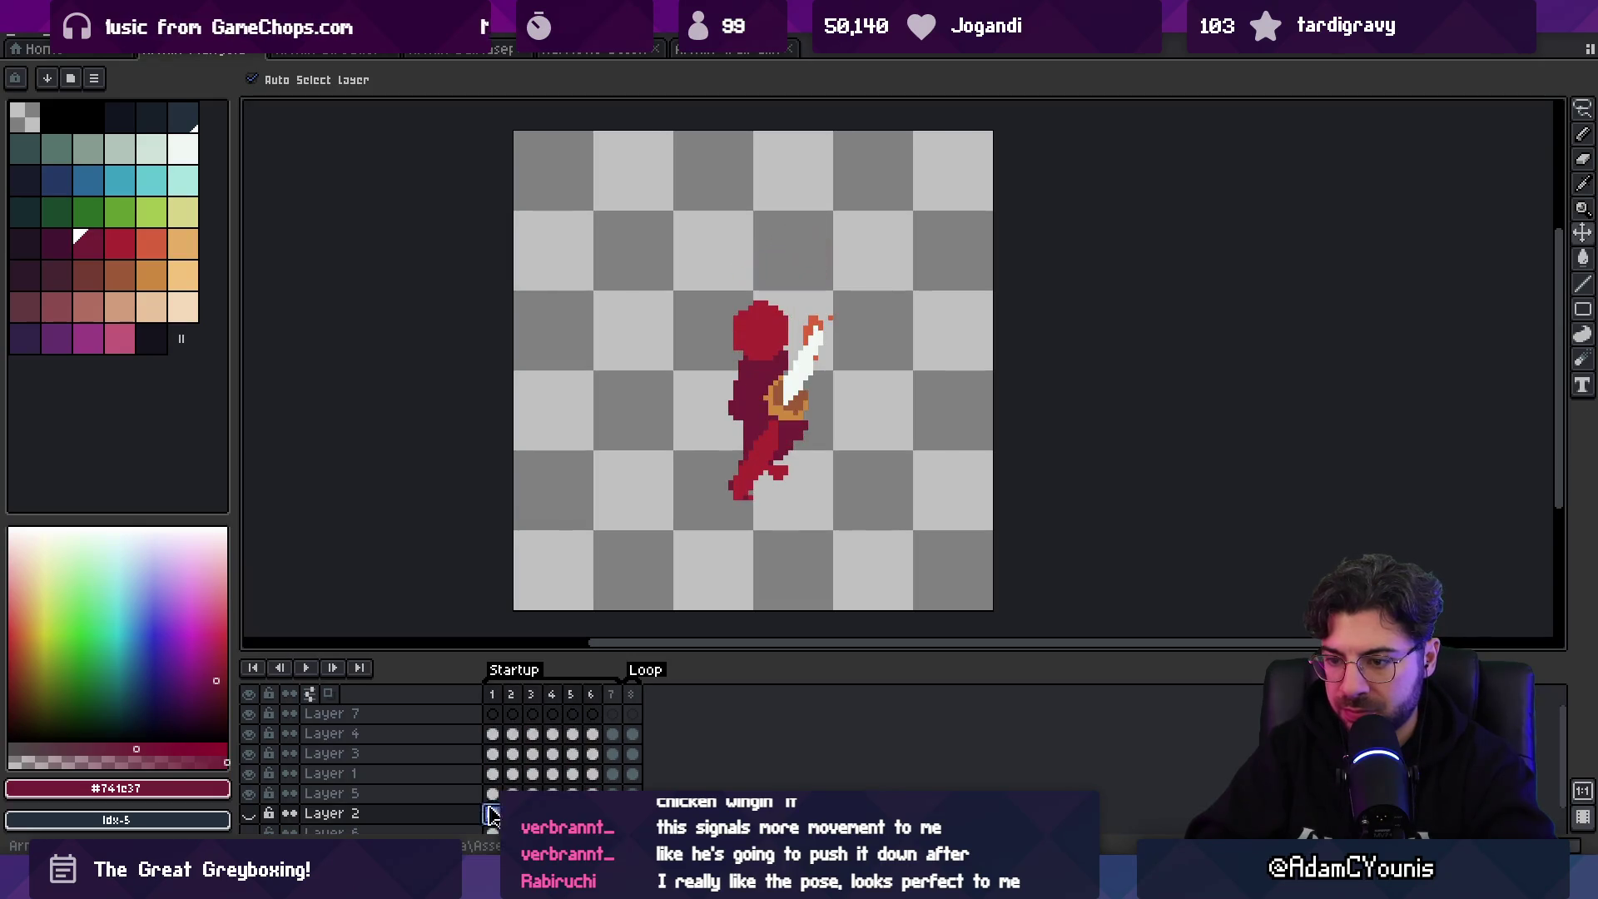
{"action": "left_click", "coordinate": [510, 713]}
{"action": "left_click", "coordinate": [492, 811]}
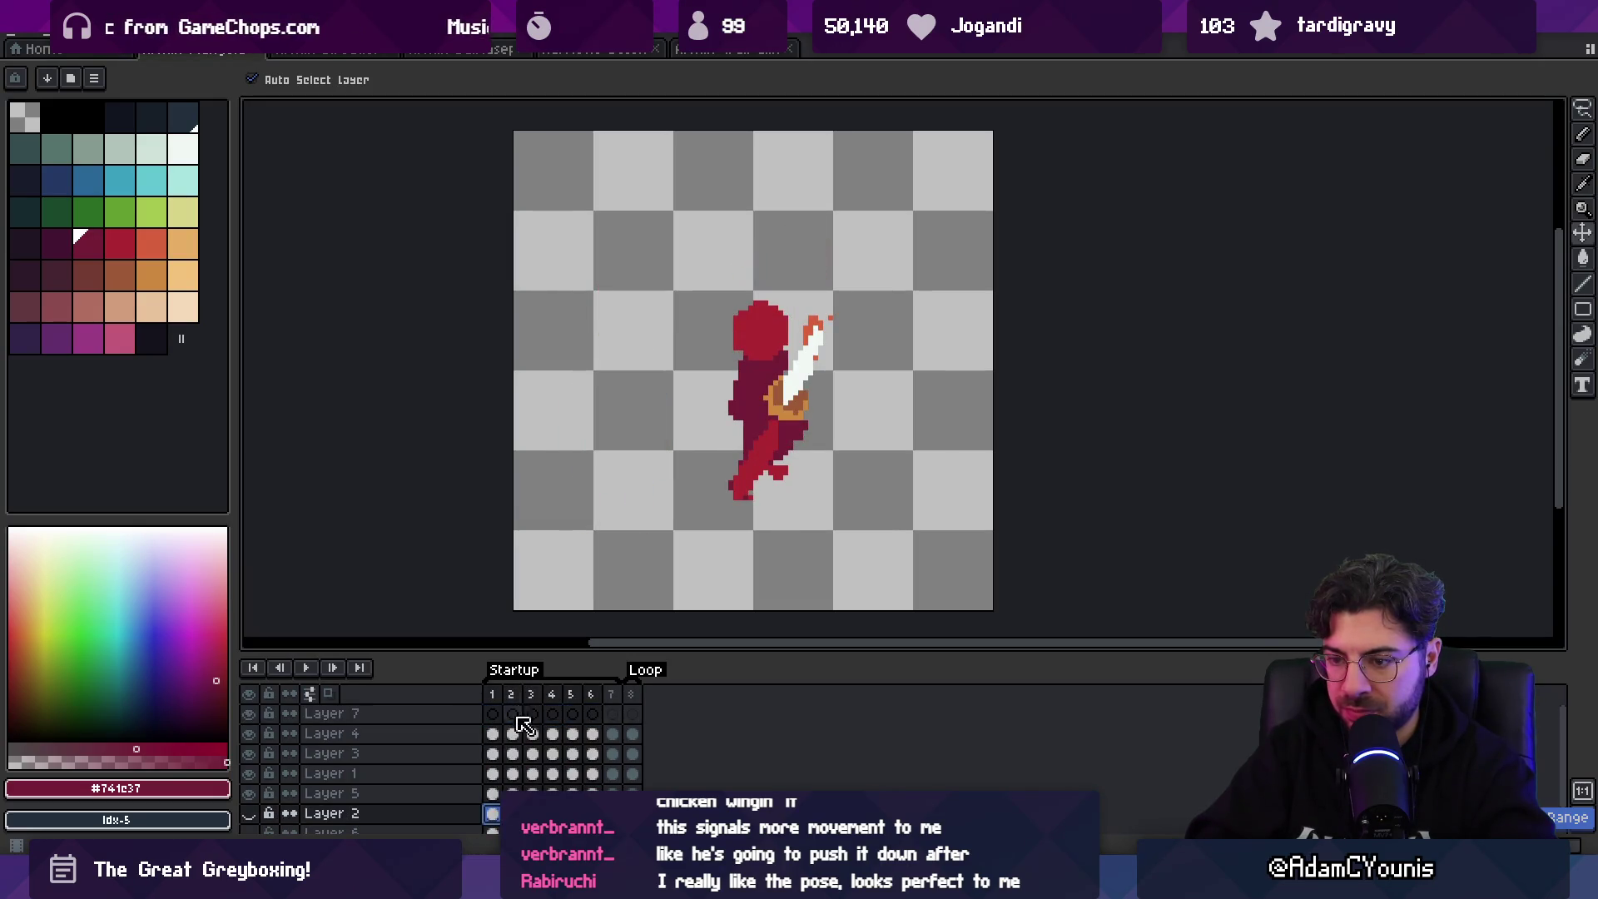
{"action": "left_click", "coordinate": [492, 794]}
{"action": "left_click_drag", "start_coordinate": [492, 794], "coordinate": [494, 714]}
{"action": "mouse_move", "coordinate": [791, 366]}
{"action": "left_mouse_down"}
{"action": "mouse_move", "coordinate": [806, 350]}
{"action": "mouse_move", "coordinate": [761, 401]}
{"action": "mouse_move", "coordinate": [767, 436]}
{"action": "left_mouse_up"}
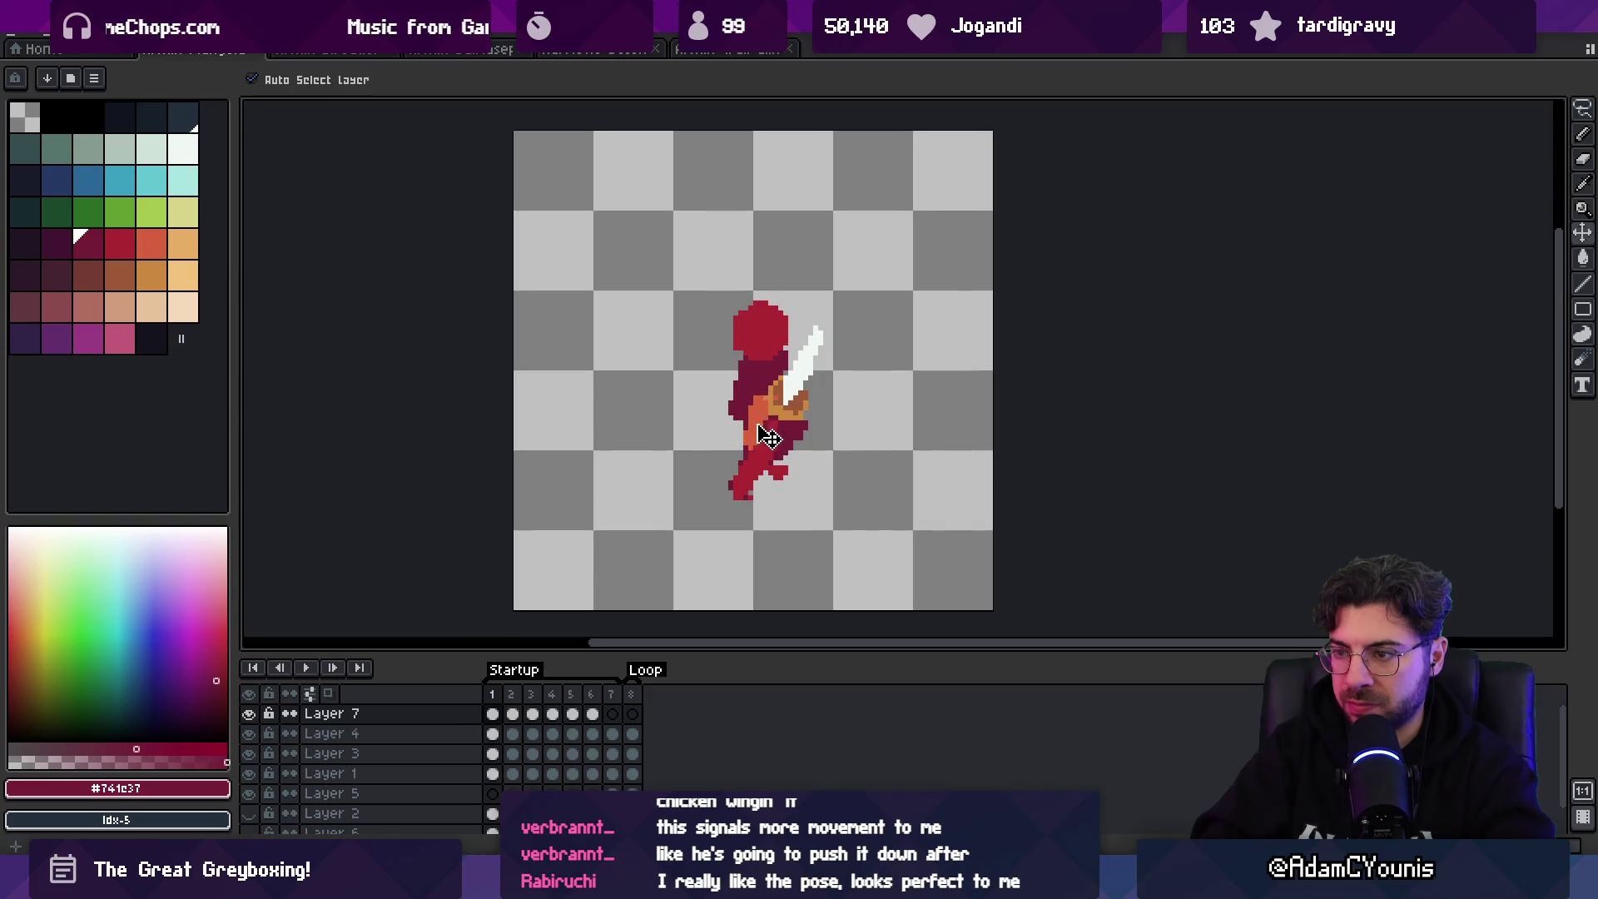
{"action": "key", "text": "b"}
{"action": "left_click", "coordinate": [755, 419], "text": "alt"}
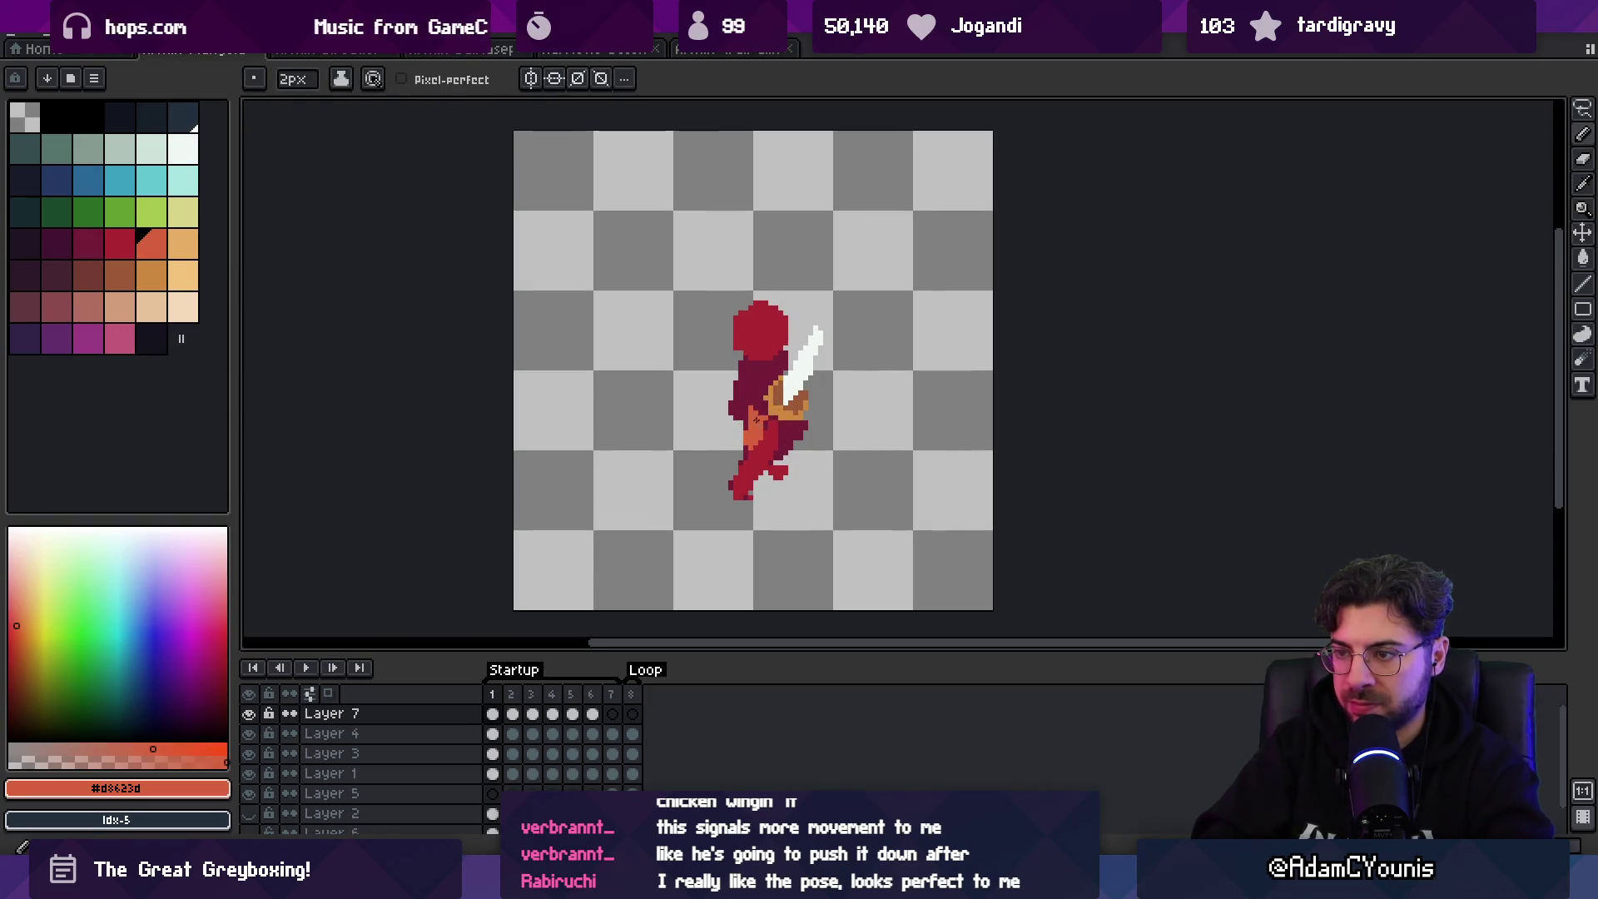
- On frame 2, paint a diagonal orange arm across the body
{"action": "key", "text": "Right"}
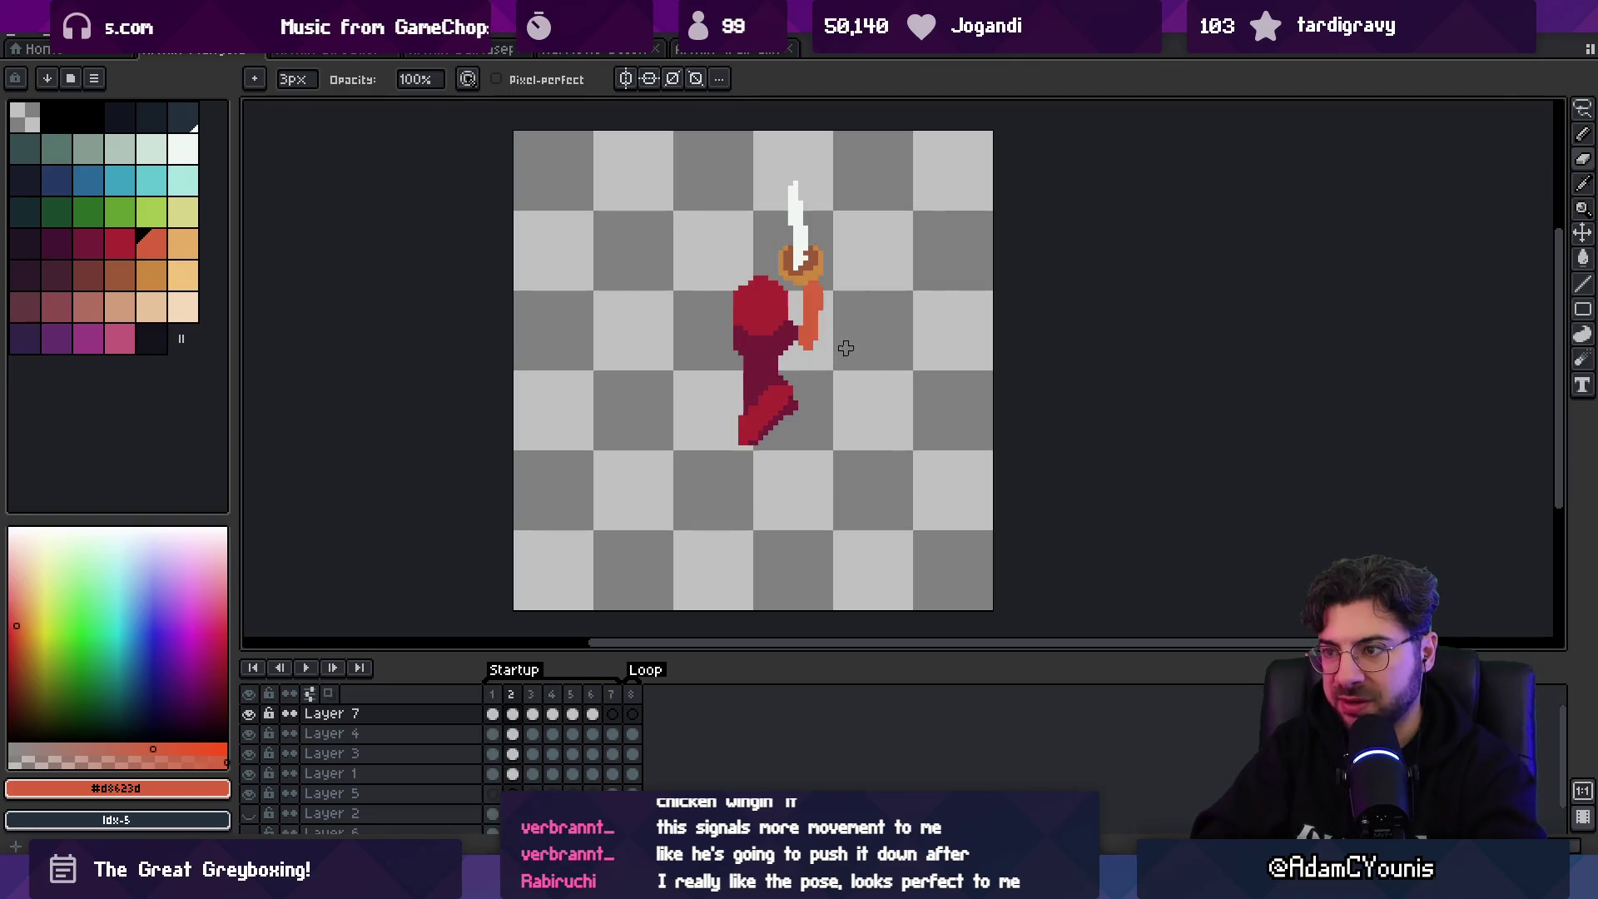
{"action": "key", "text": "ctrl+z"}
{"action": "key", "text": "ctrl+z"}
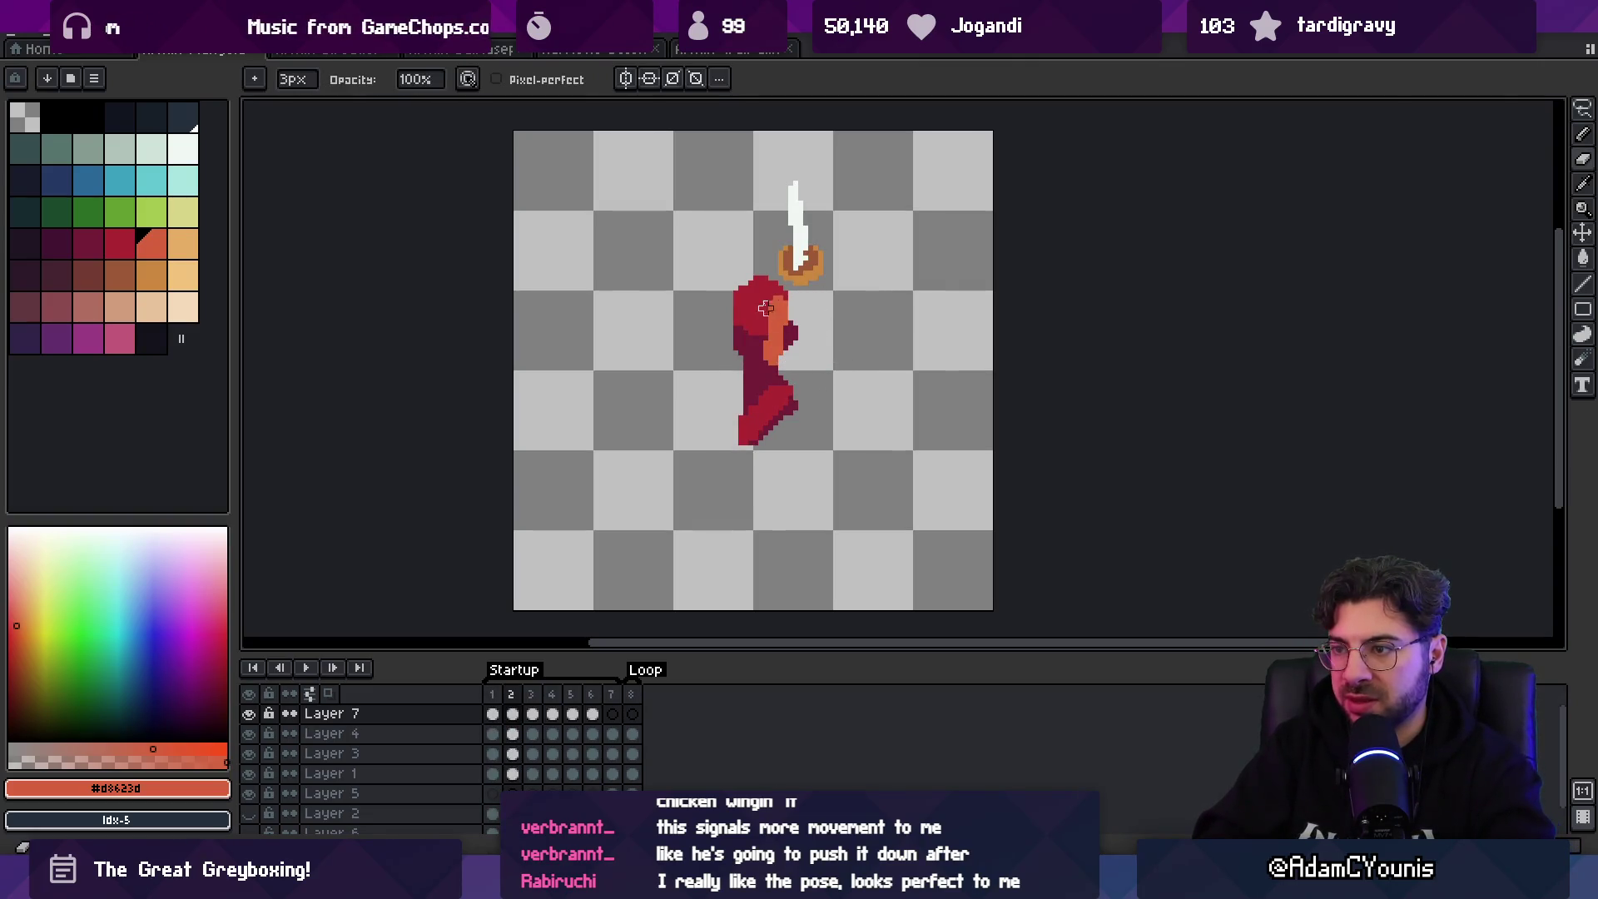
{"action": "left_click_drag", "start_coordinate": [795, 317], "coordinate": [767, 354]}
{"action": "key", "text": "e"}
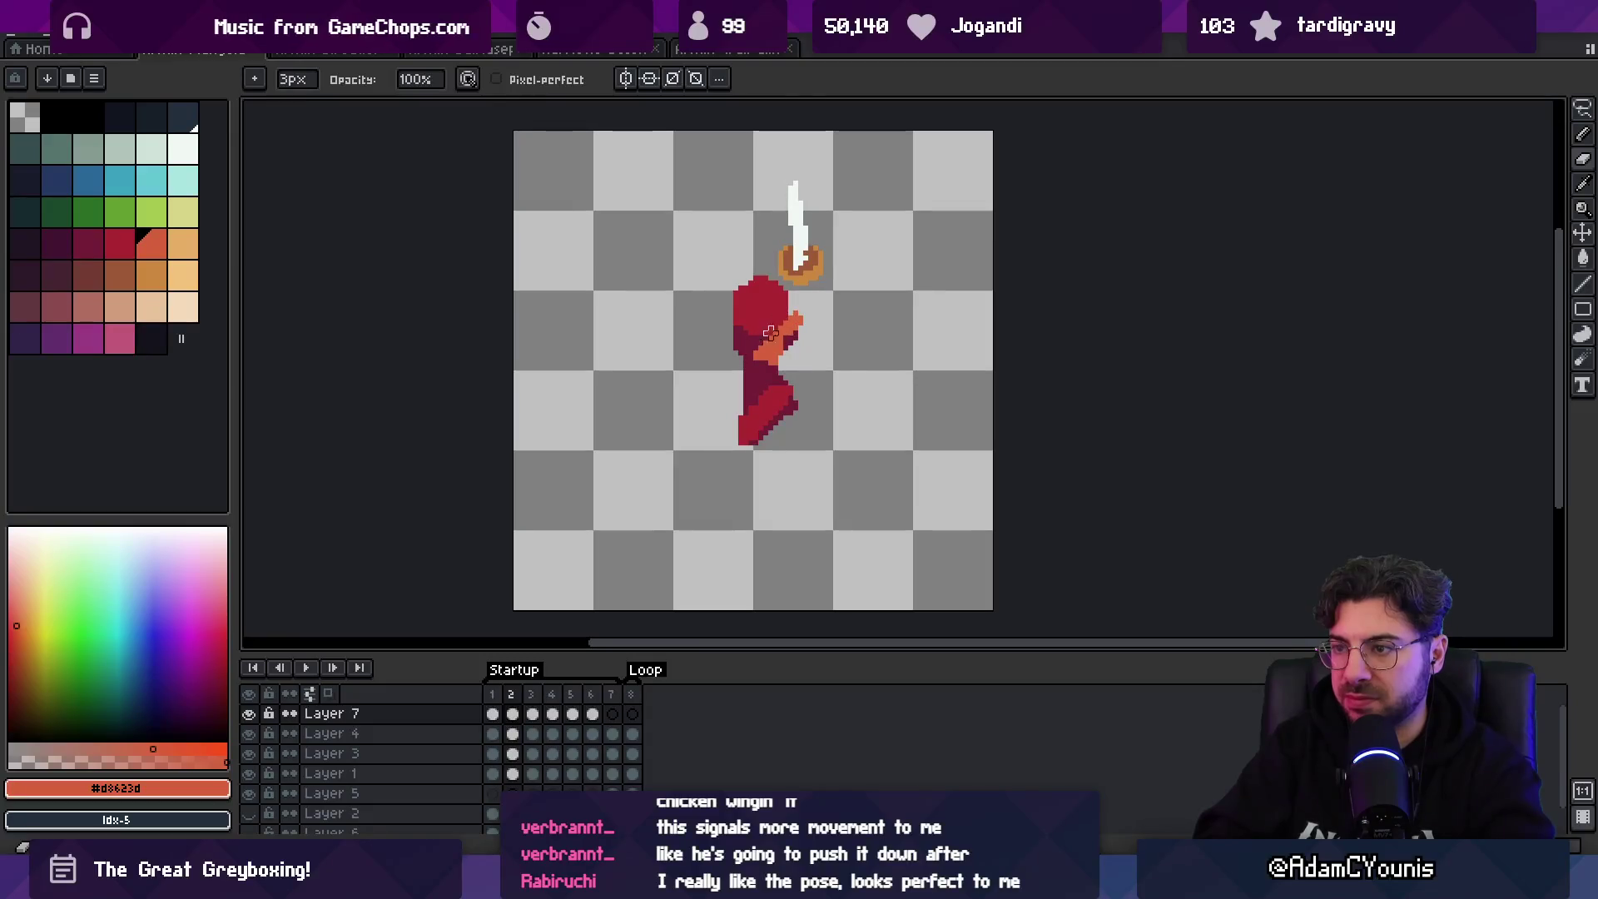
{"action": "key", "text": "b"}
- Step through frames 3 to 5, play the animation zoomed out, and stop on frame 2
{"action": "key", "text": "period"}
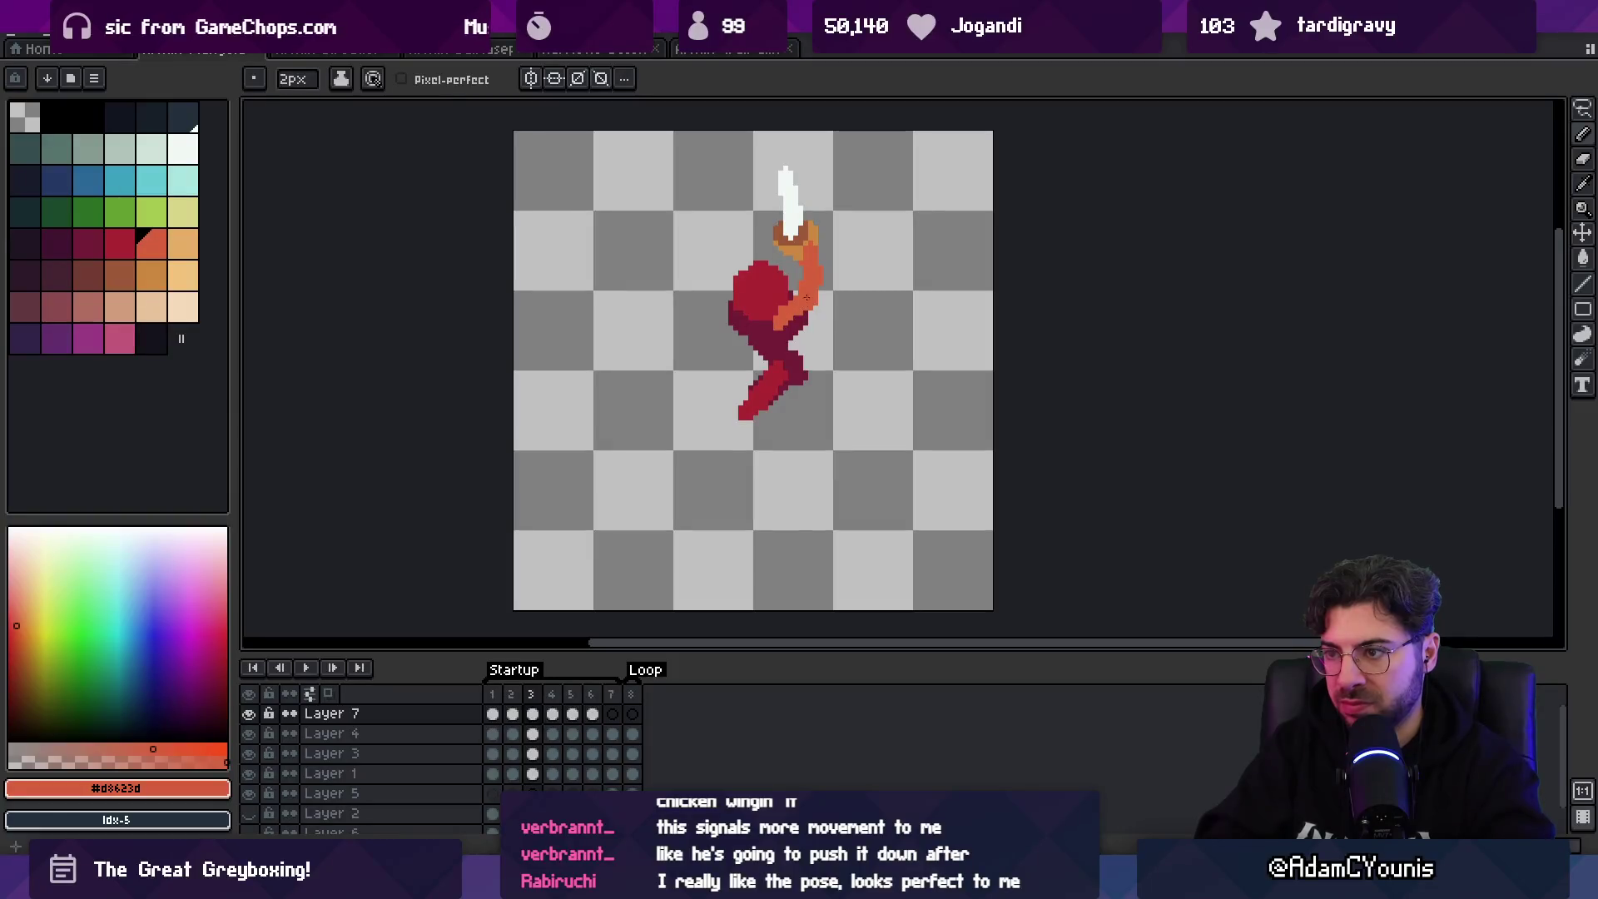
{"action": "key", "text": "e"}
{"action": "key", "text": "period"}
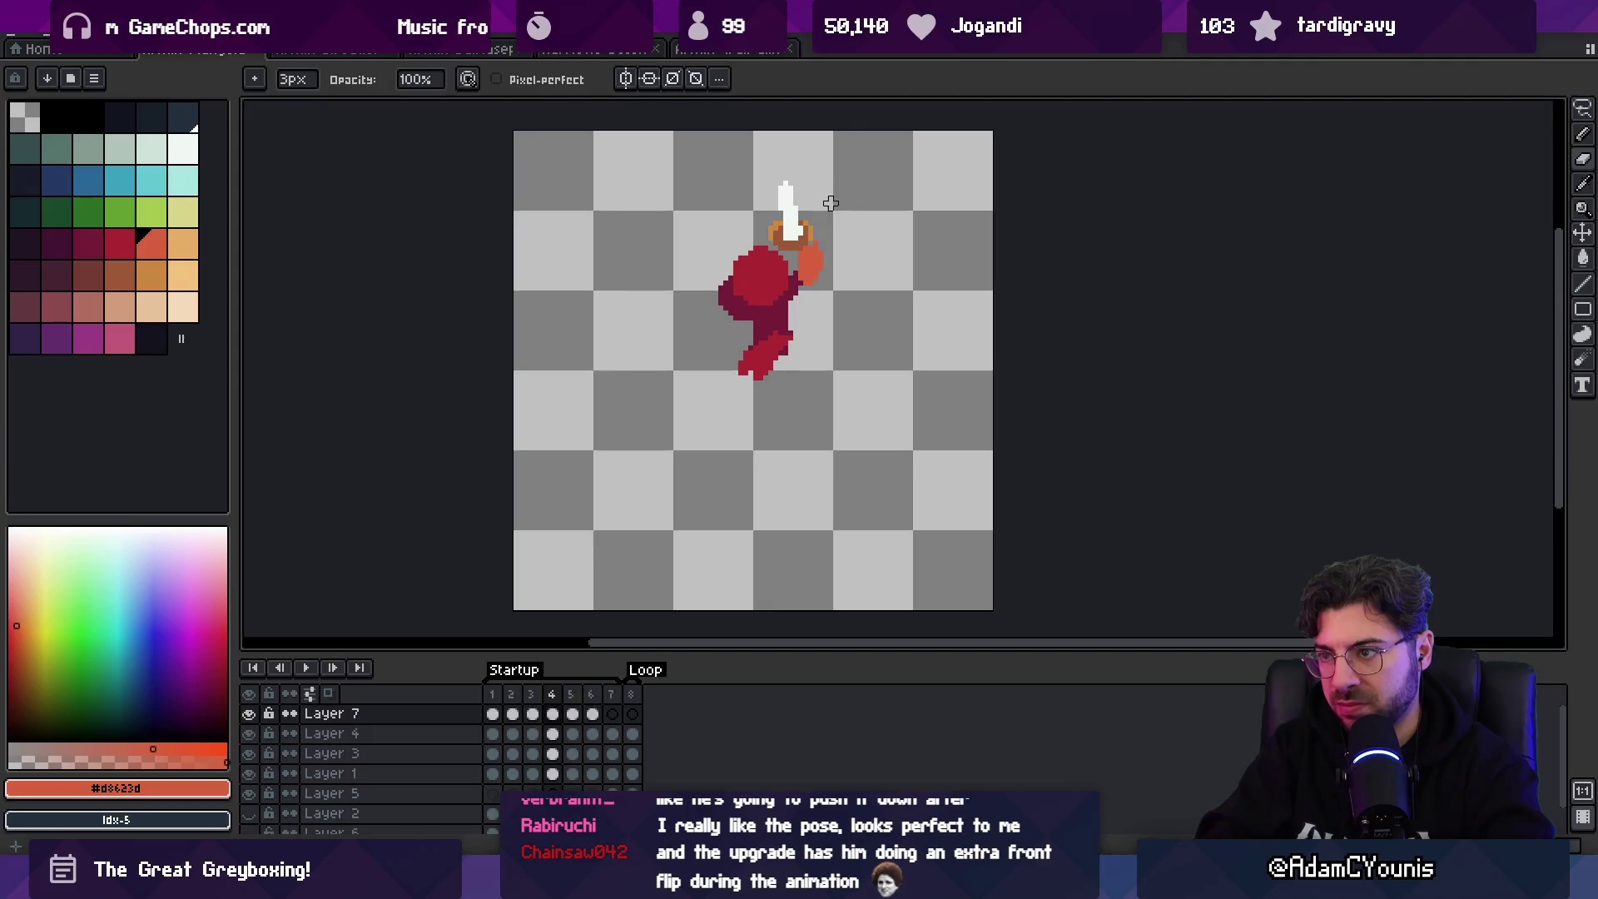
{"action": "key", "text": "period"}
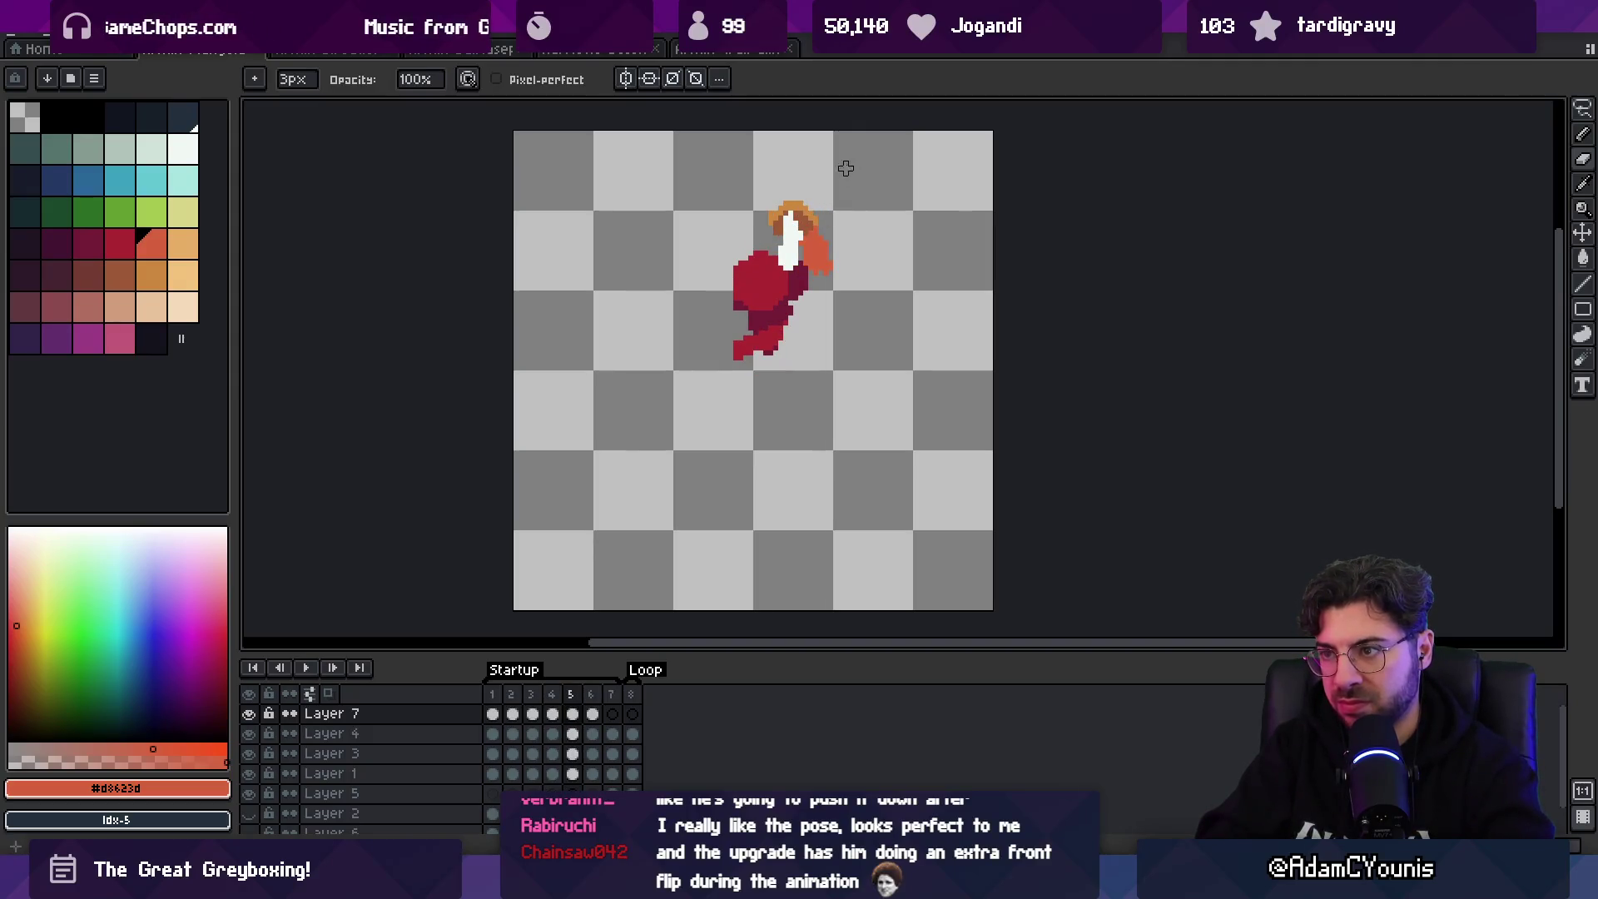
{"action": "key", "text": "Return"}
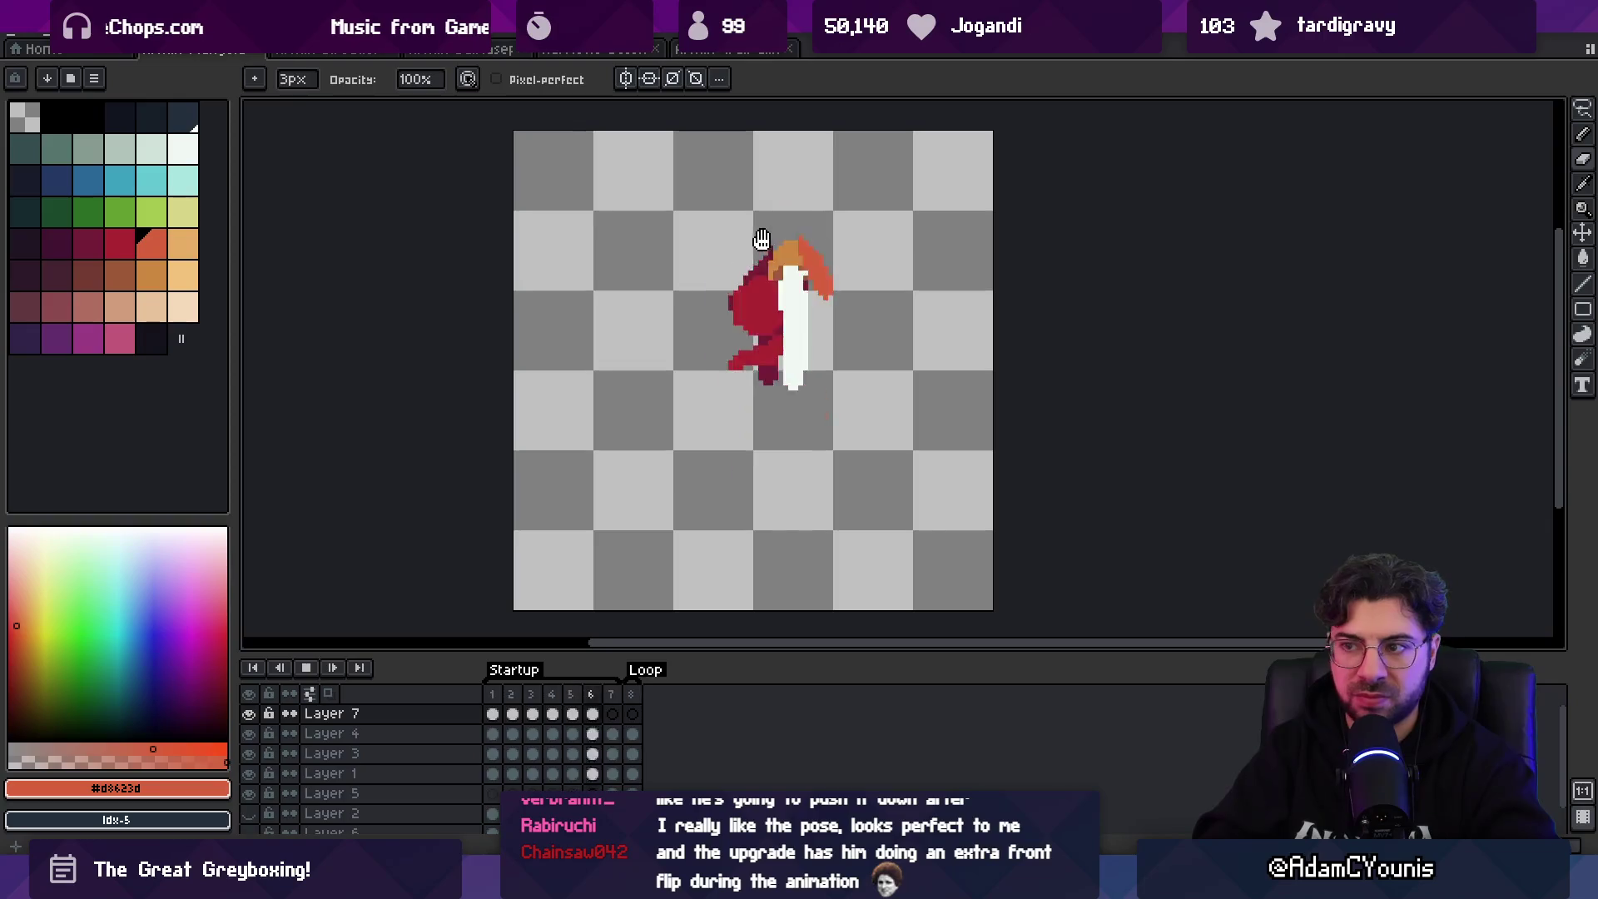
{"action": "scroll", "coordinate": [759, 405], "scroll_direction": "down", "scroll_amount": 1}
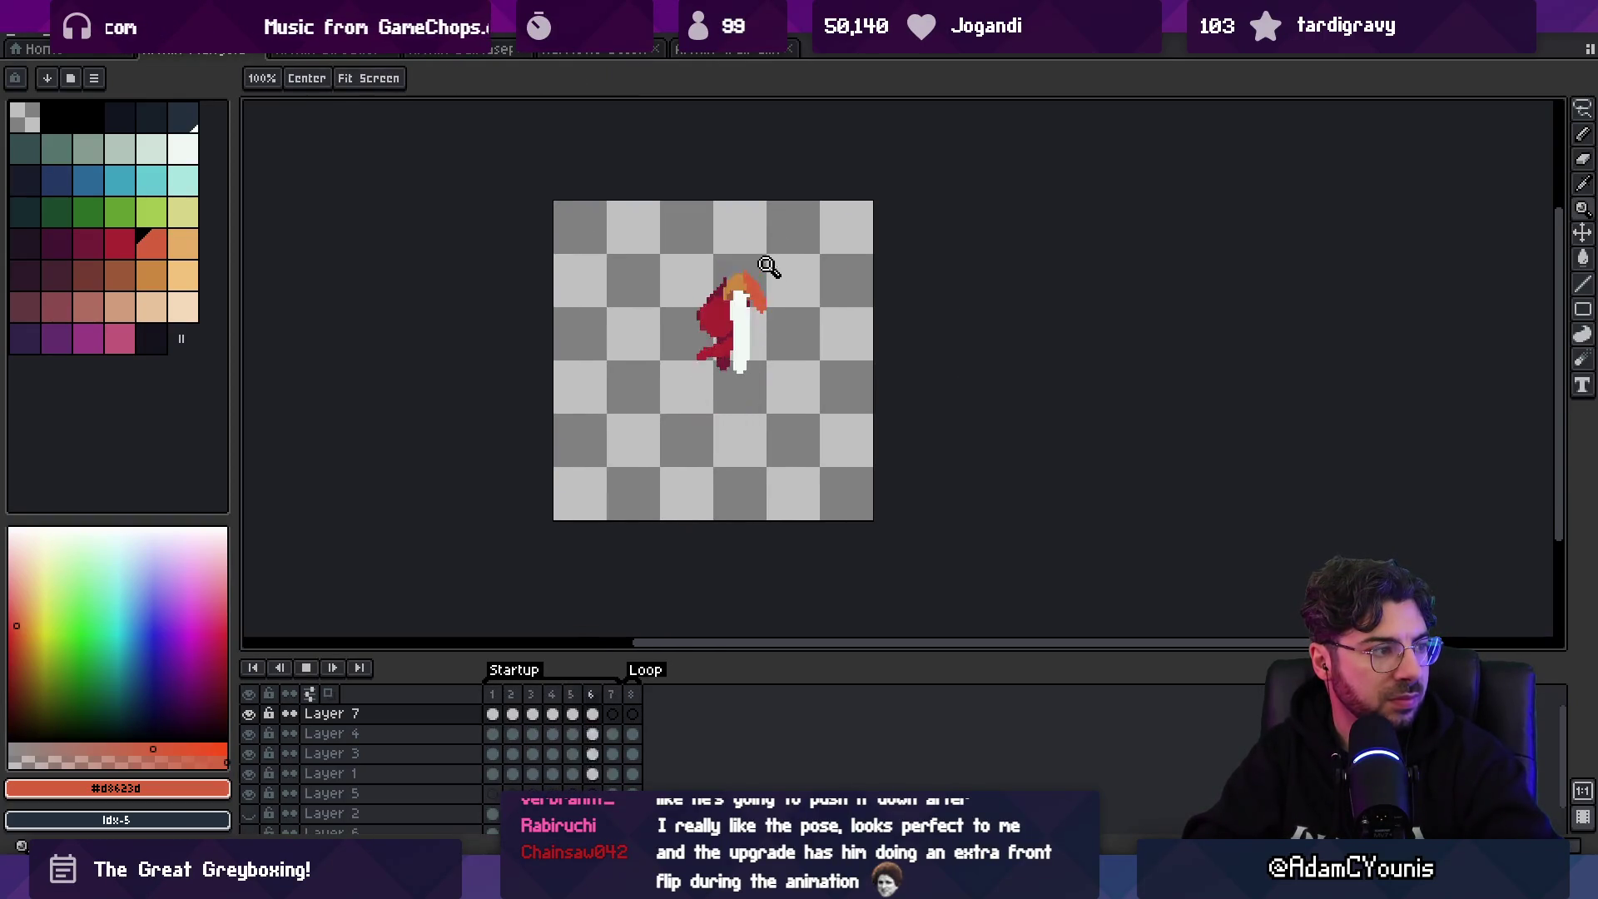
{"action": "key", "text": "Return"}
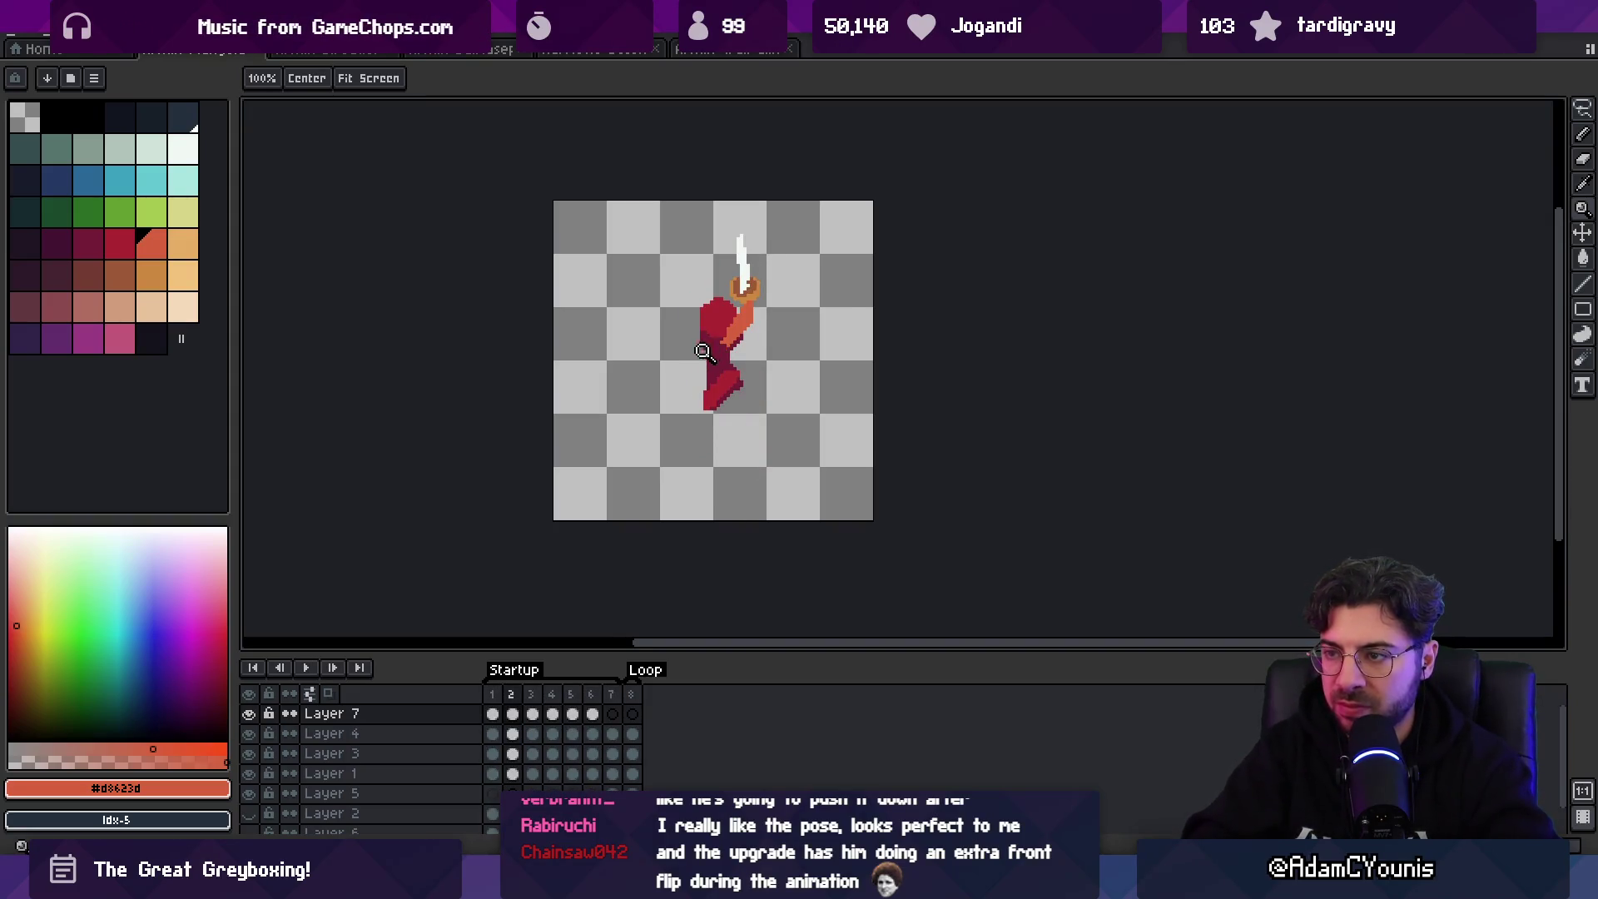
- Lasso-select the sword on frame 2
{"action": "left_click", "coordinate": [705, 349]}
{"action": "key", "text": "q"}
{"action": "mouse_move", "coordinate": [749, 141]}
{"action": "left_mouse_down"}
{"action": "mouse_move", "coordinate": [774, 267]}
{"action": "mouse_move", "coordinate": [749, 300]}
{"action": "left_mouse_up"}
- Mirror the selected sword horizontally, commit it, and preview the flip
{"action": "left_click", "coordinate": [51, 33]}
{"action": "left_click", "coordinate": [250, 286]}
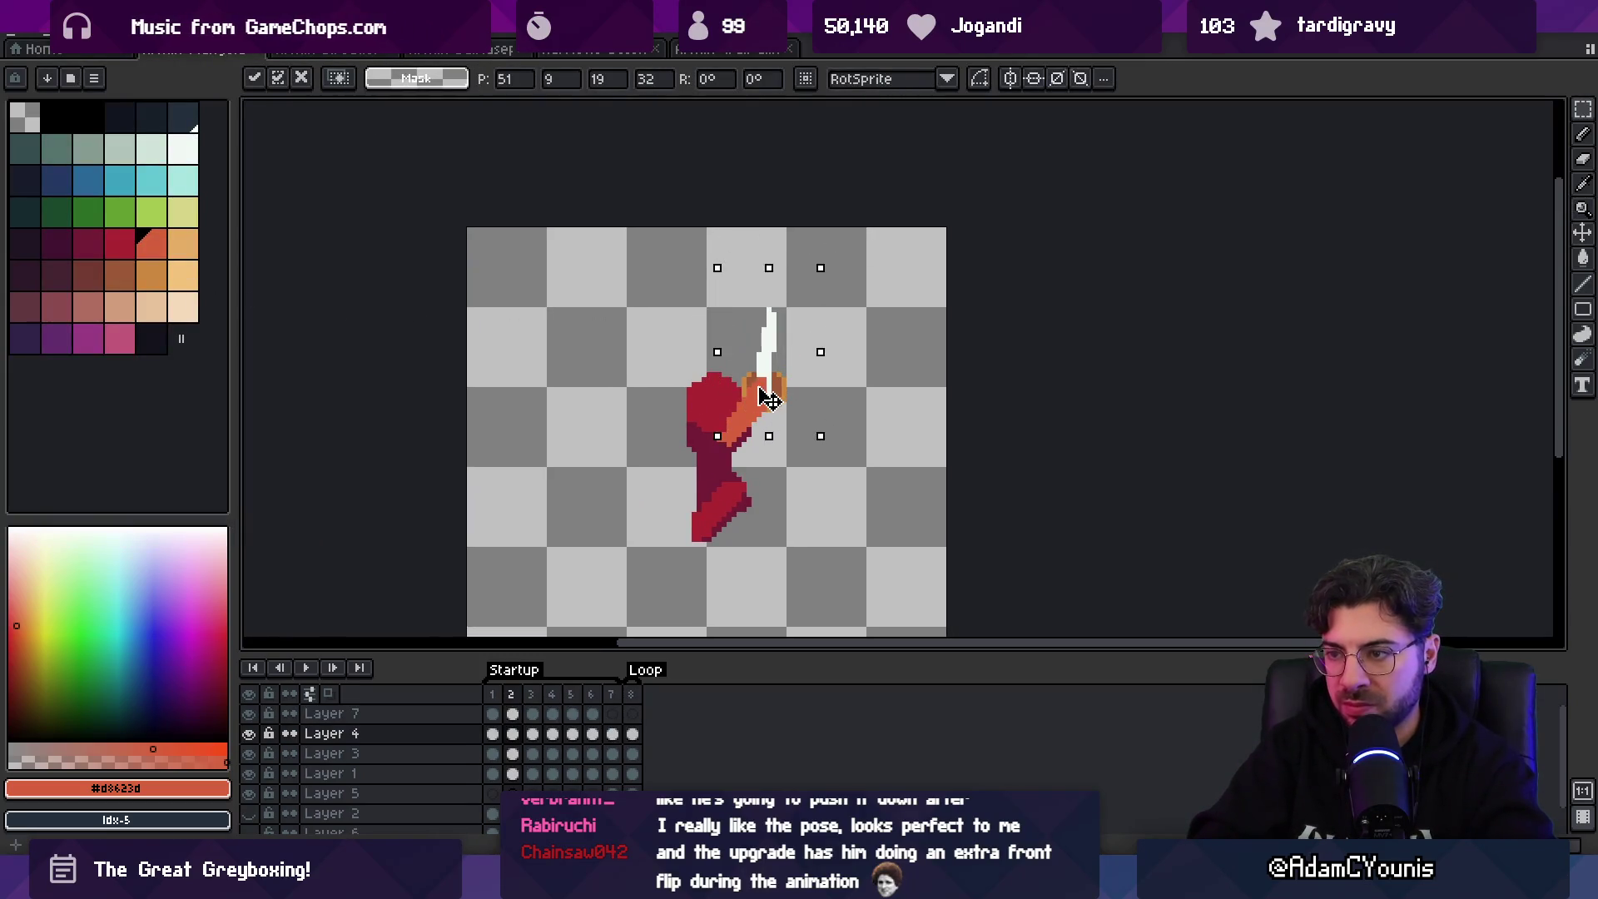
{"action": "key", "text": "Return"}
{"action": "left_click", "coordinate": [754, 384], "text": "ctrl"}
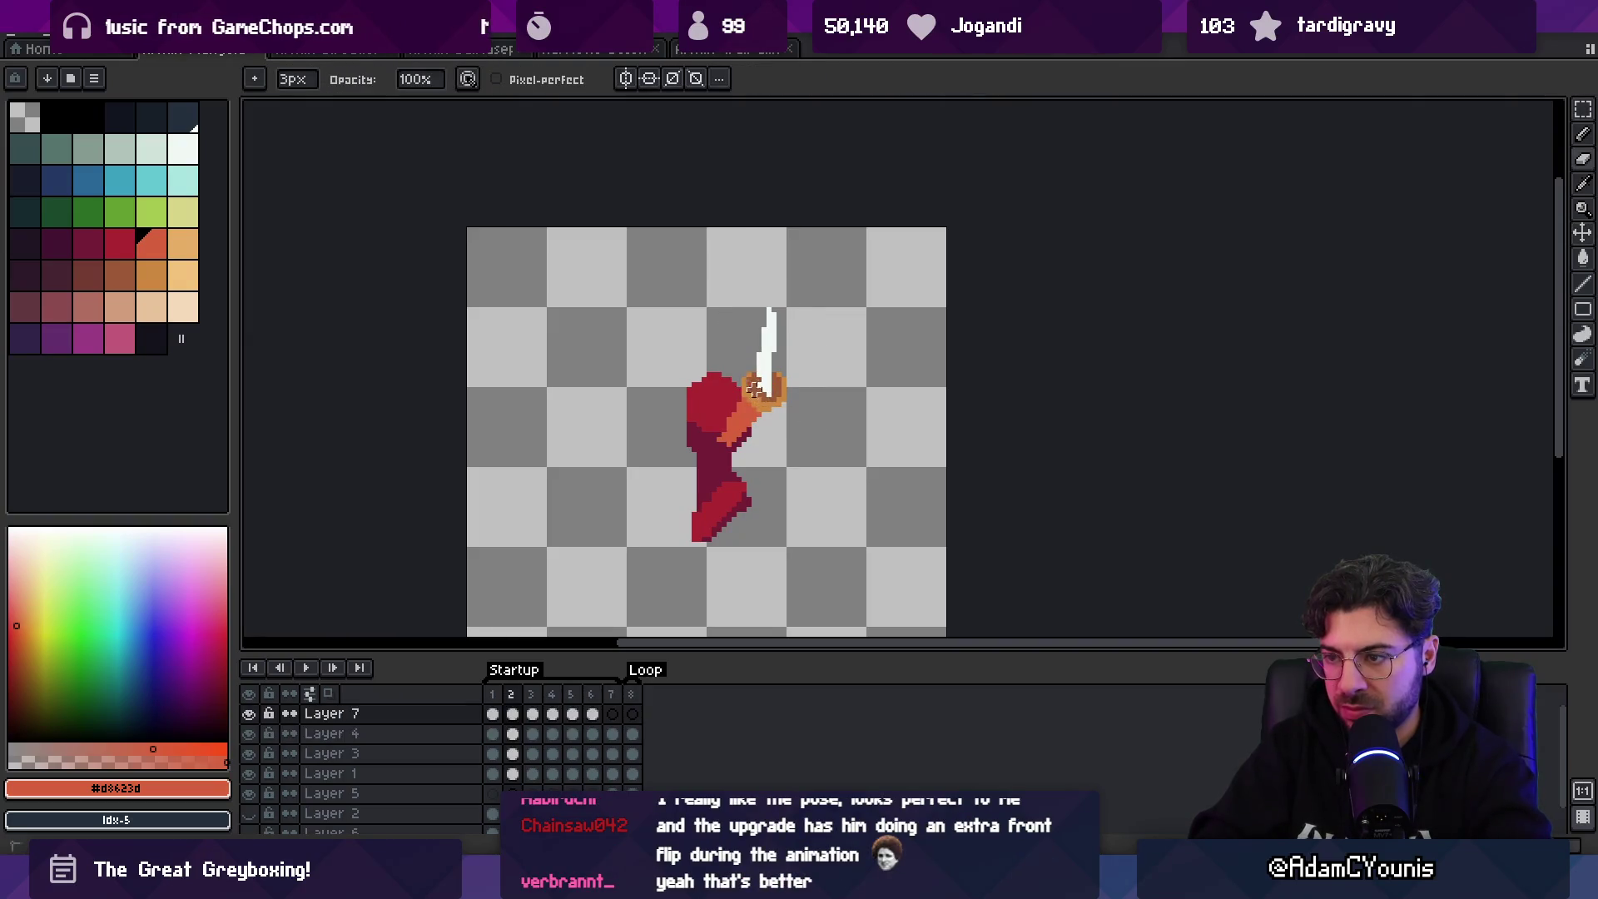
{"action": "key", "text": "Return"}
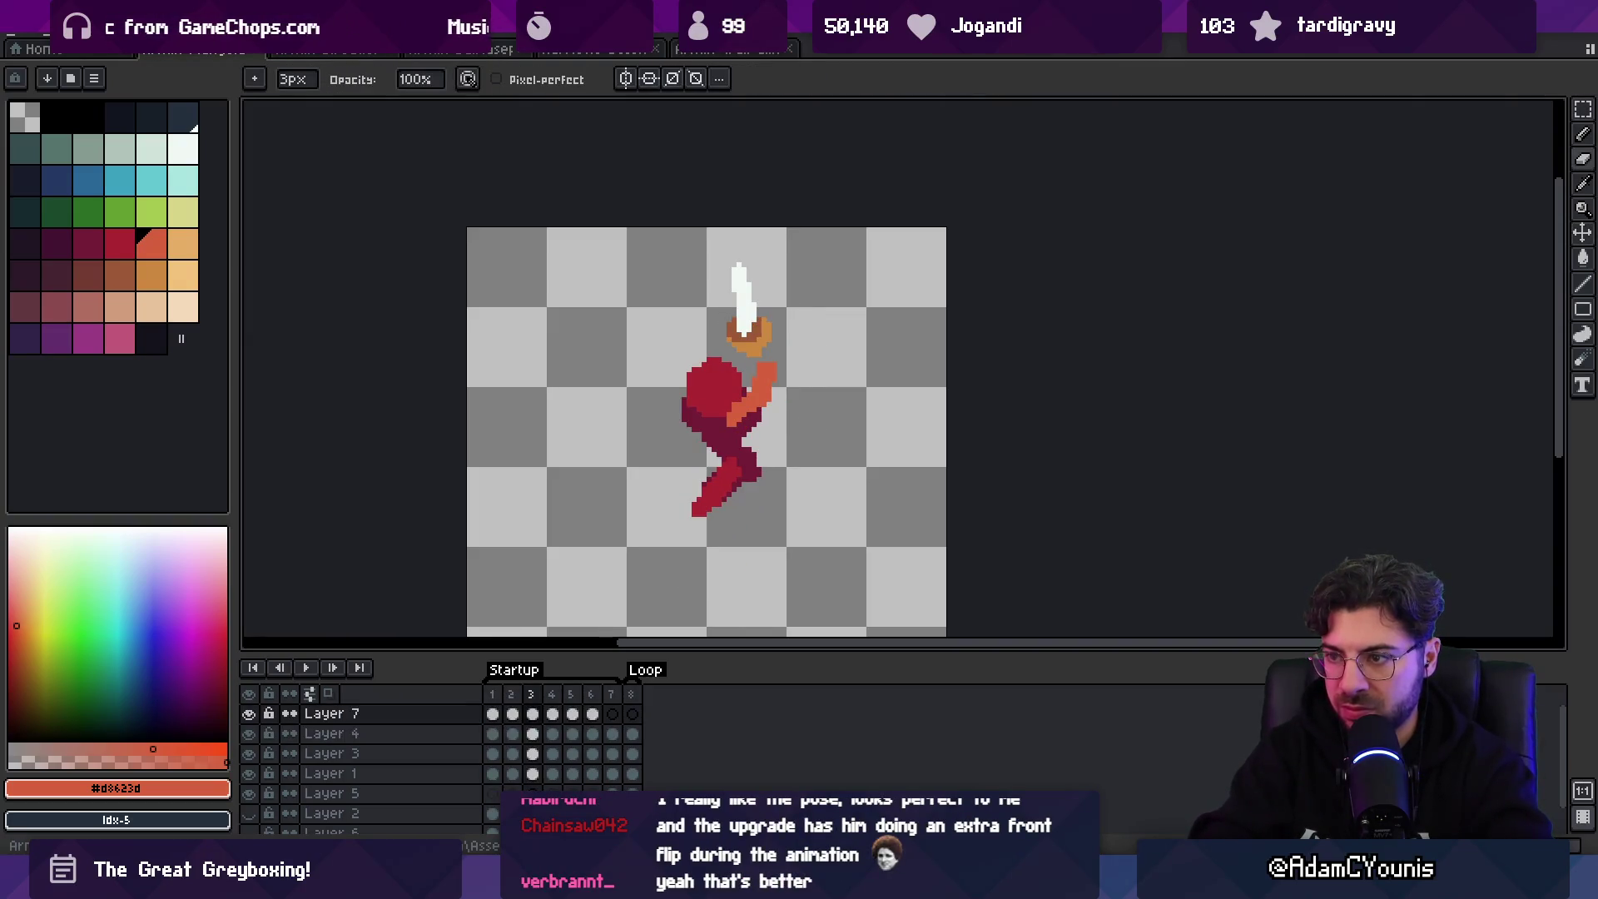
- On Layer 4, select frame 3's sword, mirror it horizontally and nudge it one pixel left and up
{"action": "key", "text": "shift+m"}
{"action": "left_click", "coordinate": [746, 337], "text": "ctrl"}
{"action": "left_click_drag", "start_coordinate": [707, 243], "coordinate": [781, 366]}
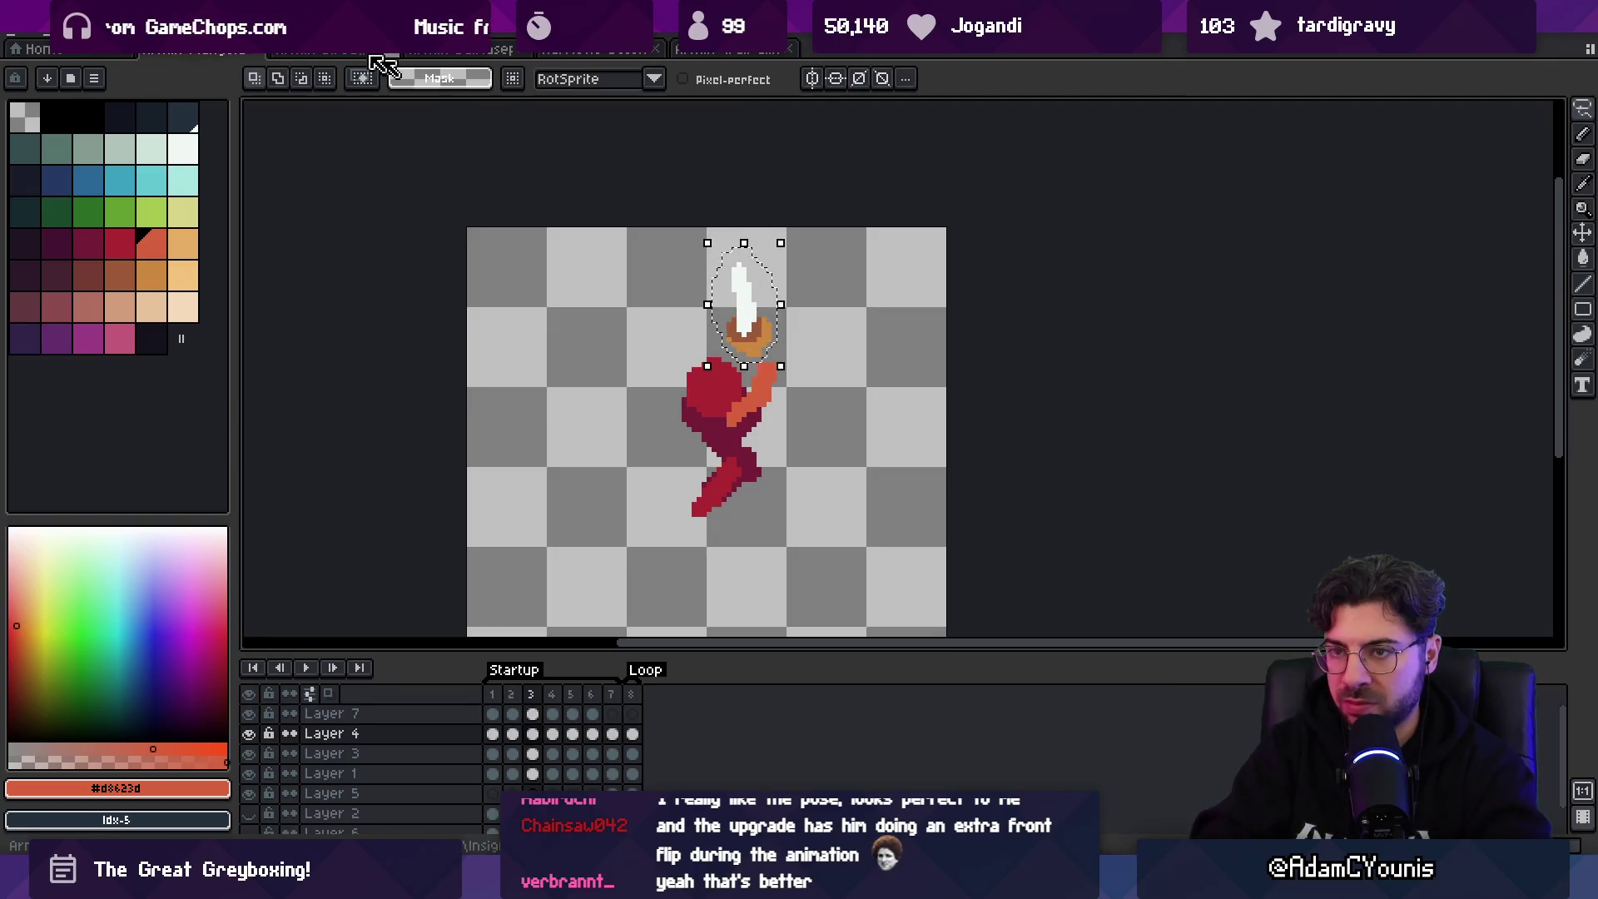
{"action": "left_click", "coordinate": [176, 291]}
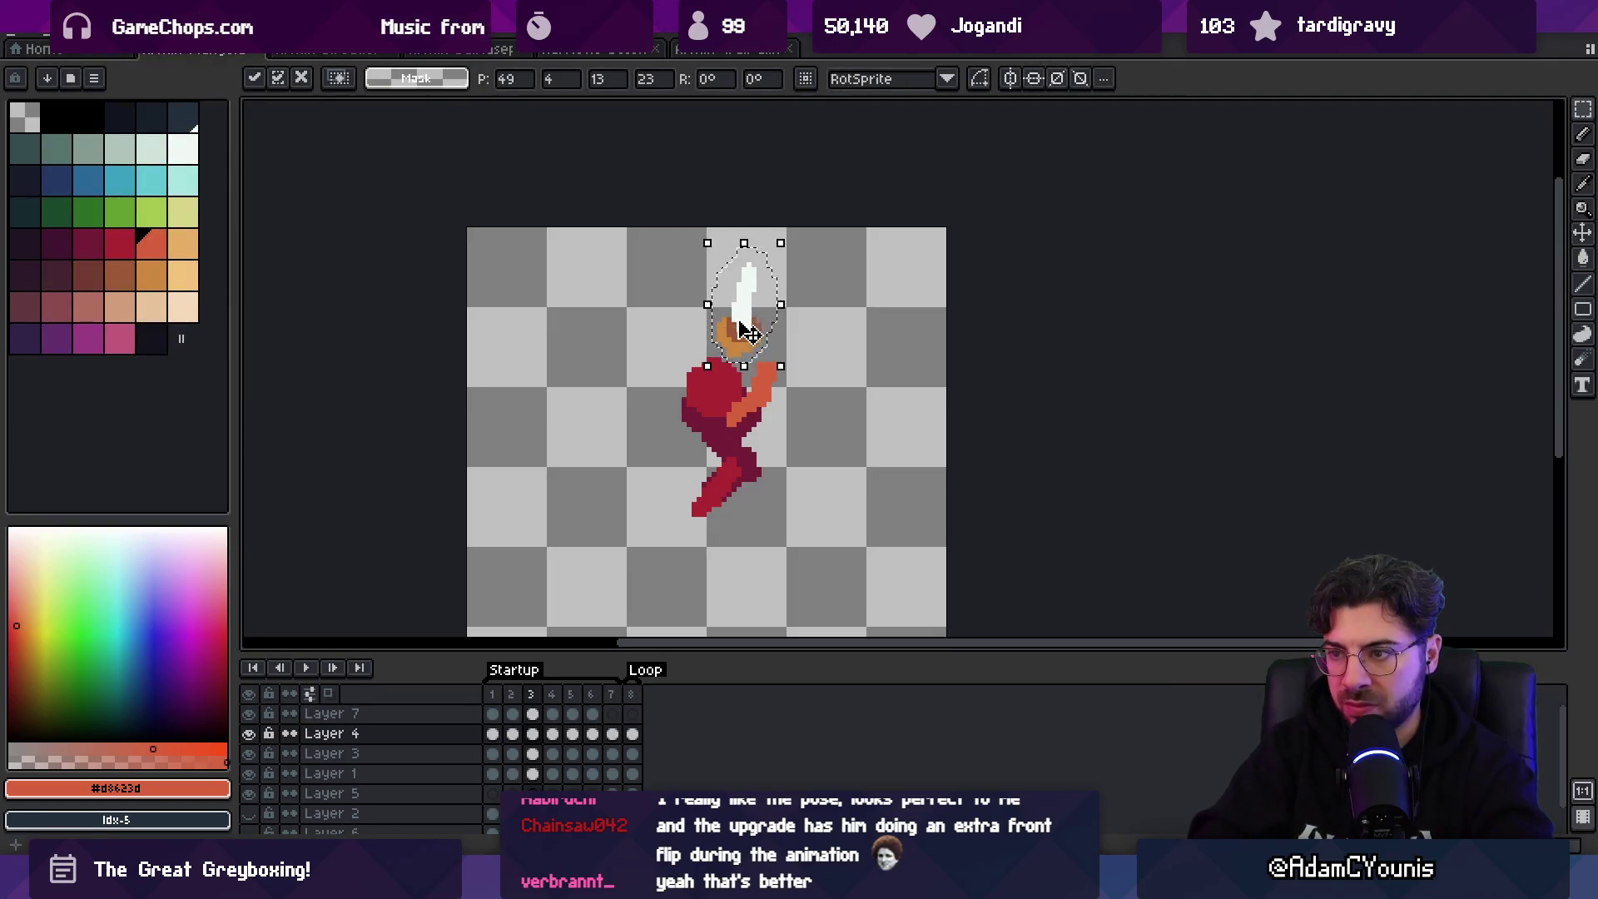
{"action": "key", "text": "Left"}
{"action": "key", "text": "Left"}
{"action": "key", "text": "Left"}
{"action": "key", "text": "Up"}
{"action": "key", "text": "Up"}
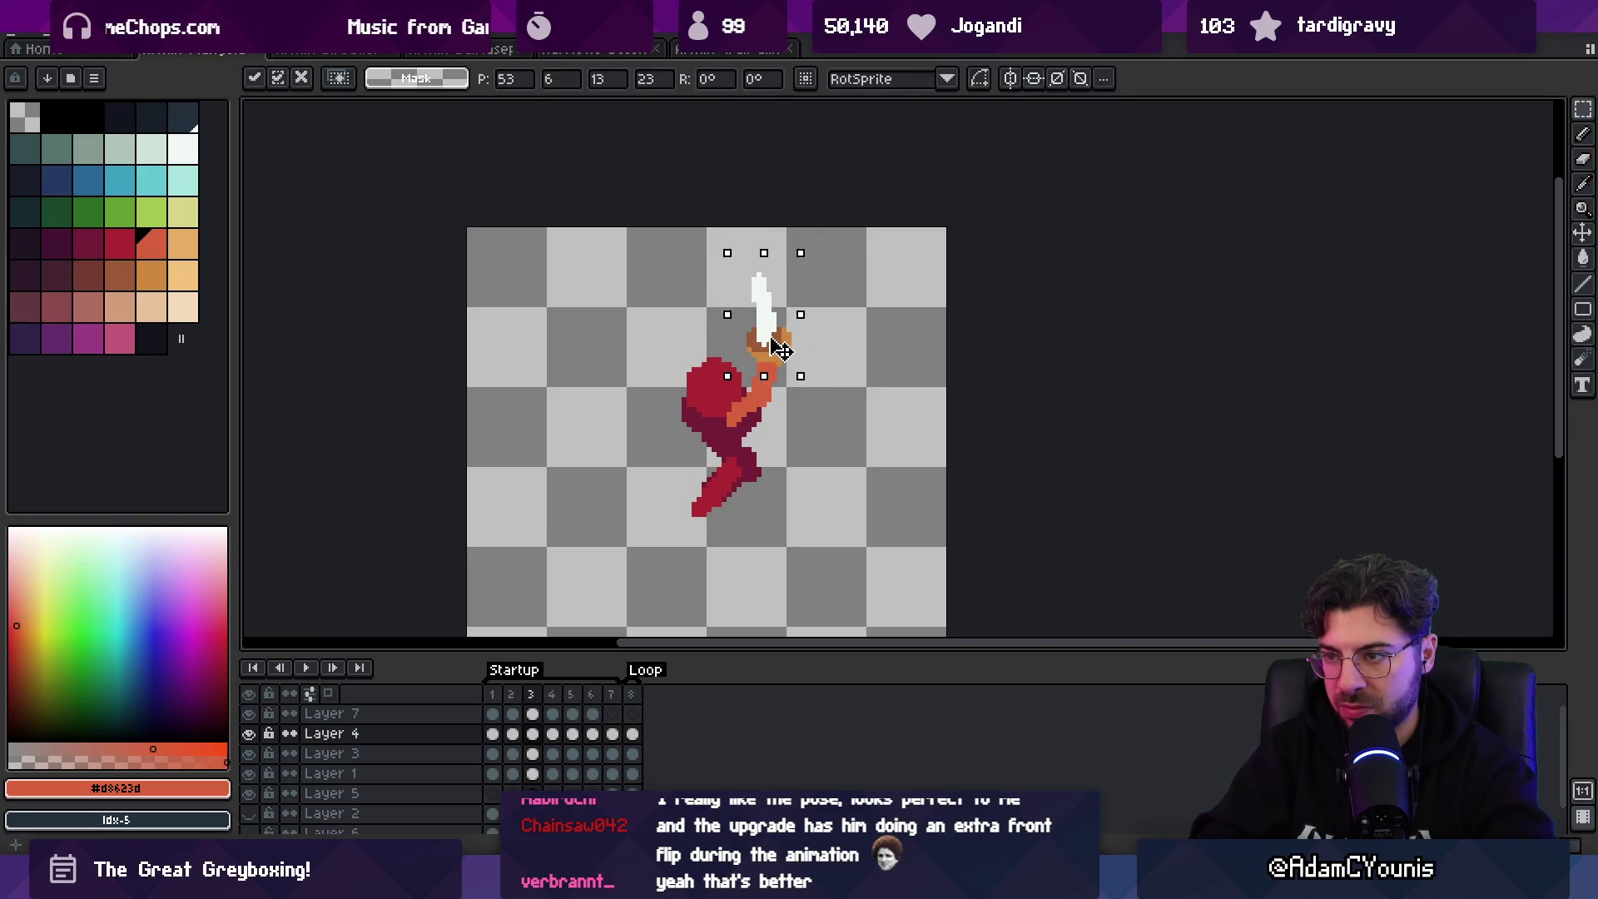
{"action": "key", "text": "Return"}
- Step through frames 4–7 and play the animation to compare the poses
{"action": "key", "text": "period"}
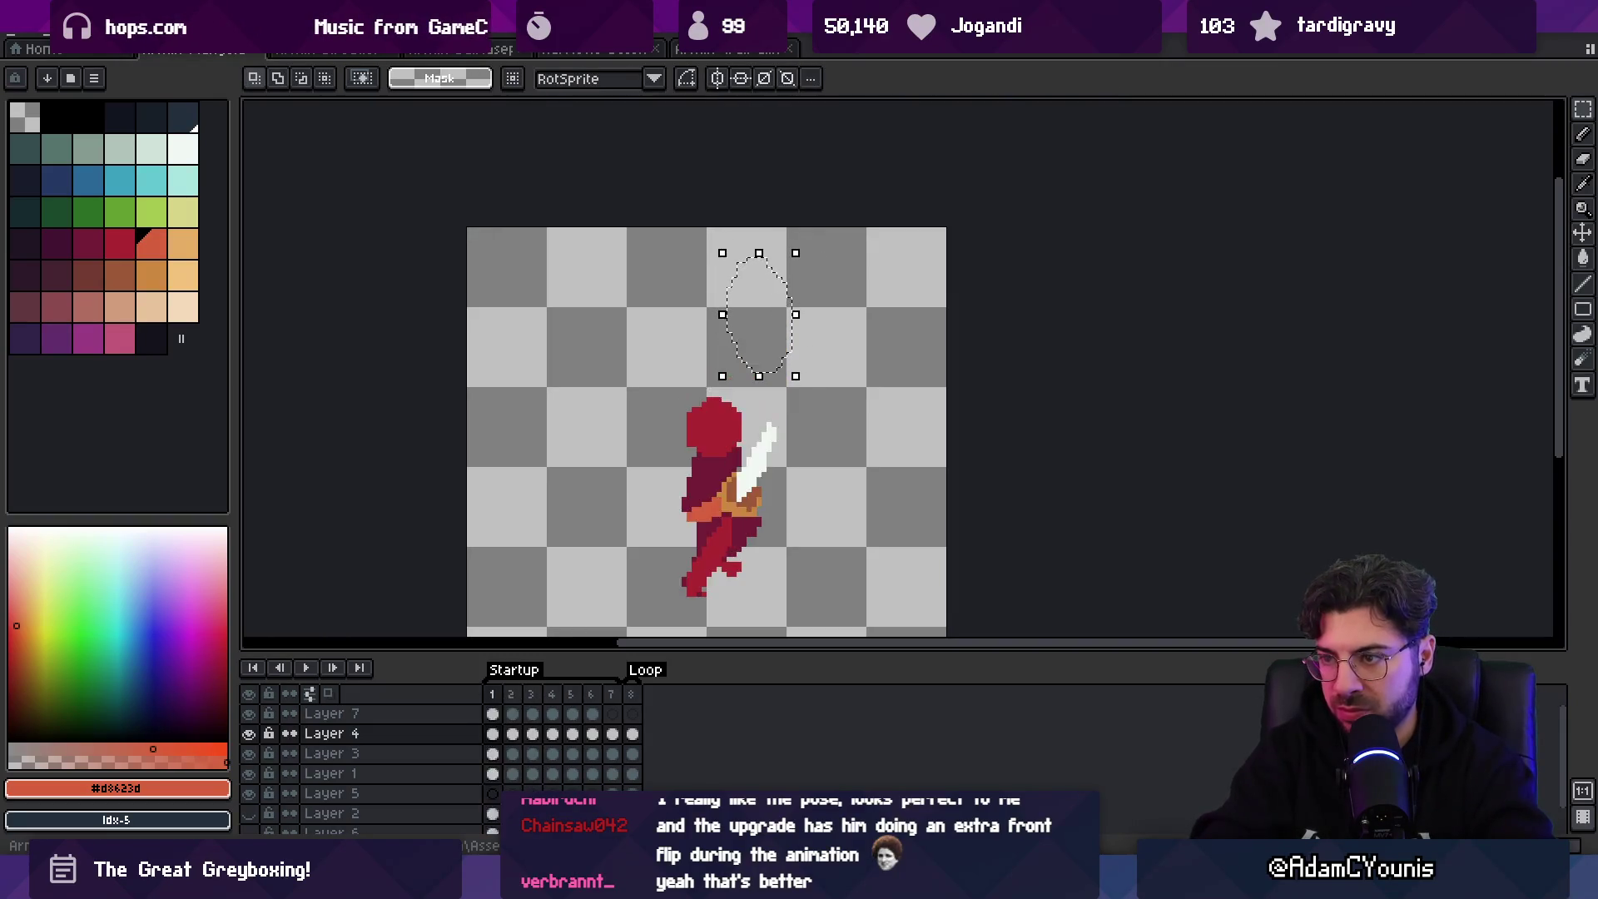
{"action": "key", "text": "period"}
{"action": "key", "text": "period"}
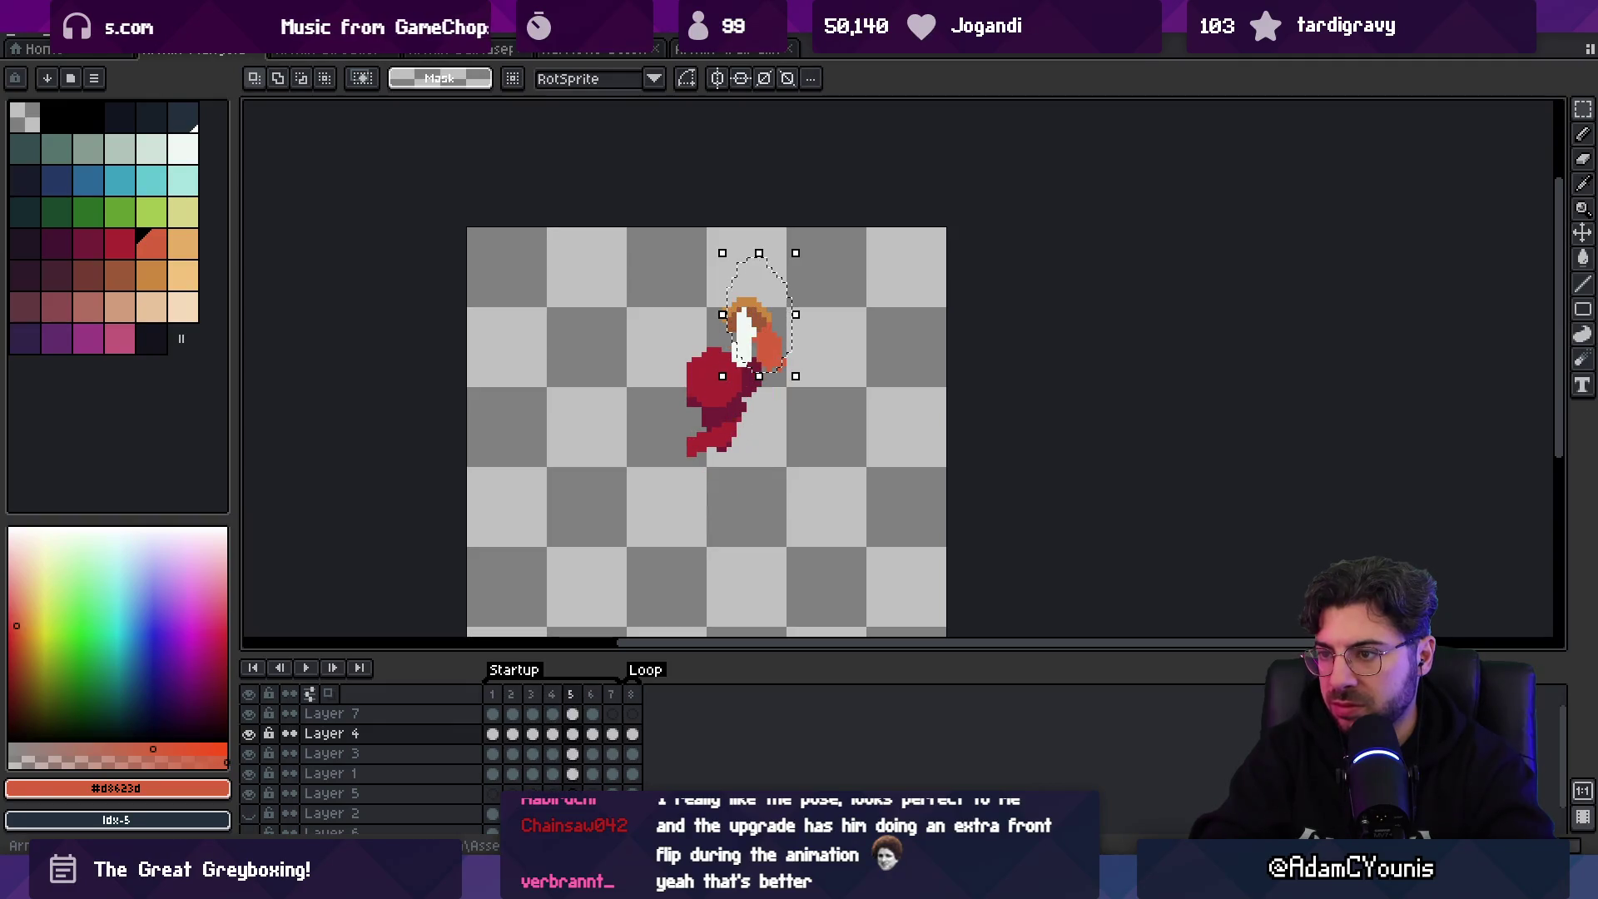
{"action": "key", "text": "period"}
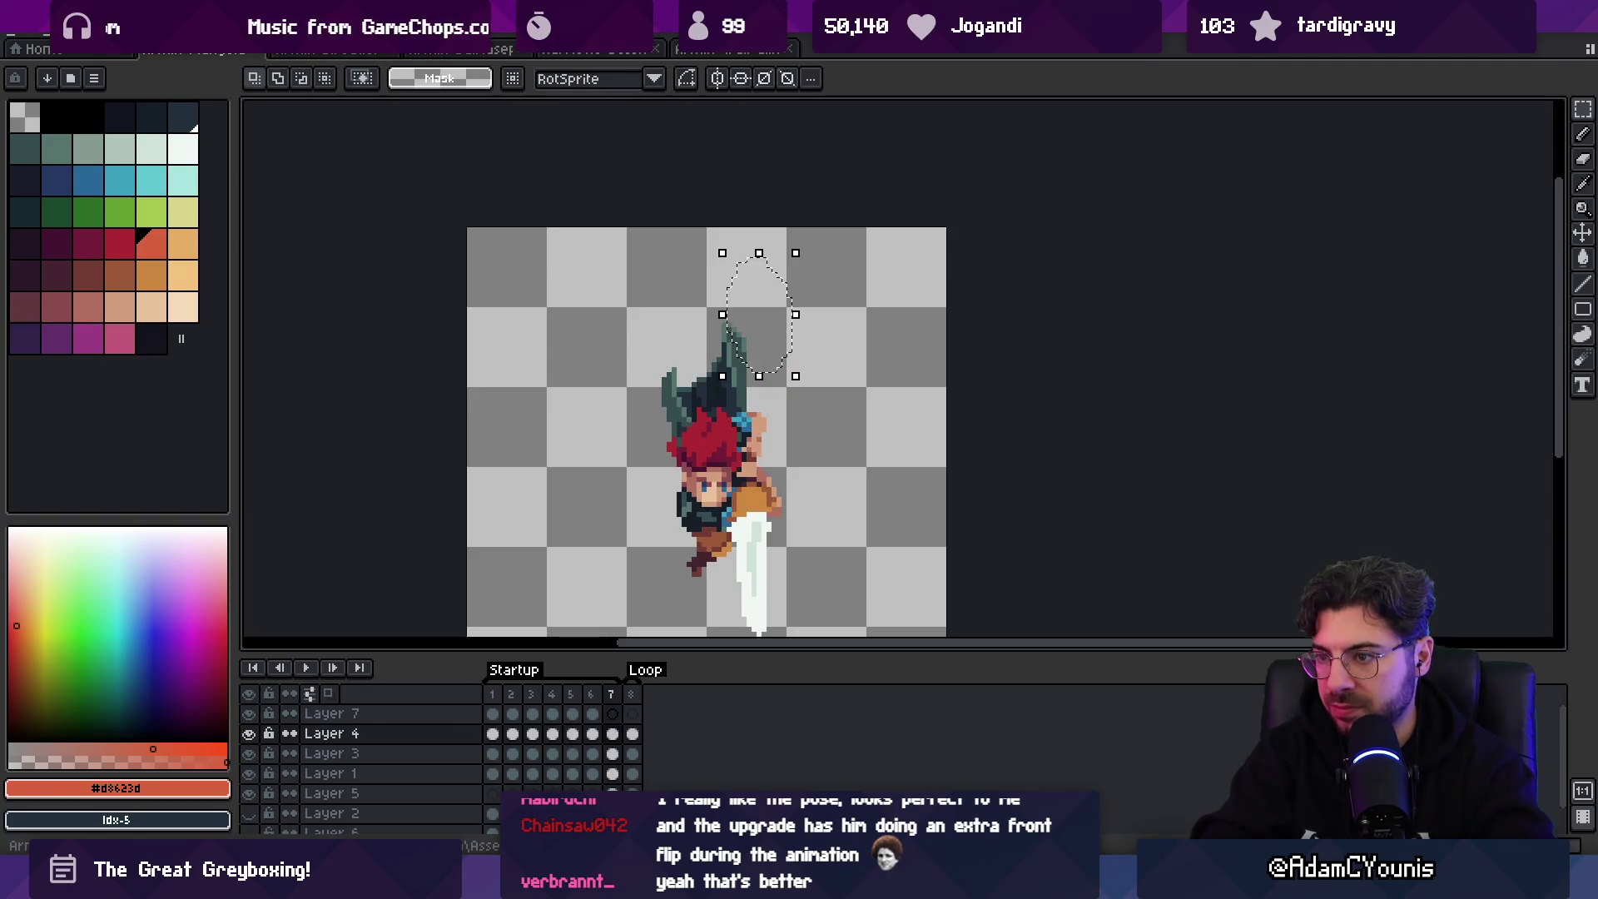
{"action": "key", "text": "comma"}
{"action": "key", "text": "comma"}
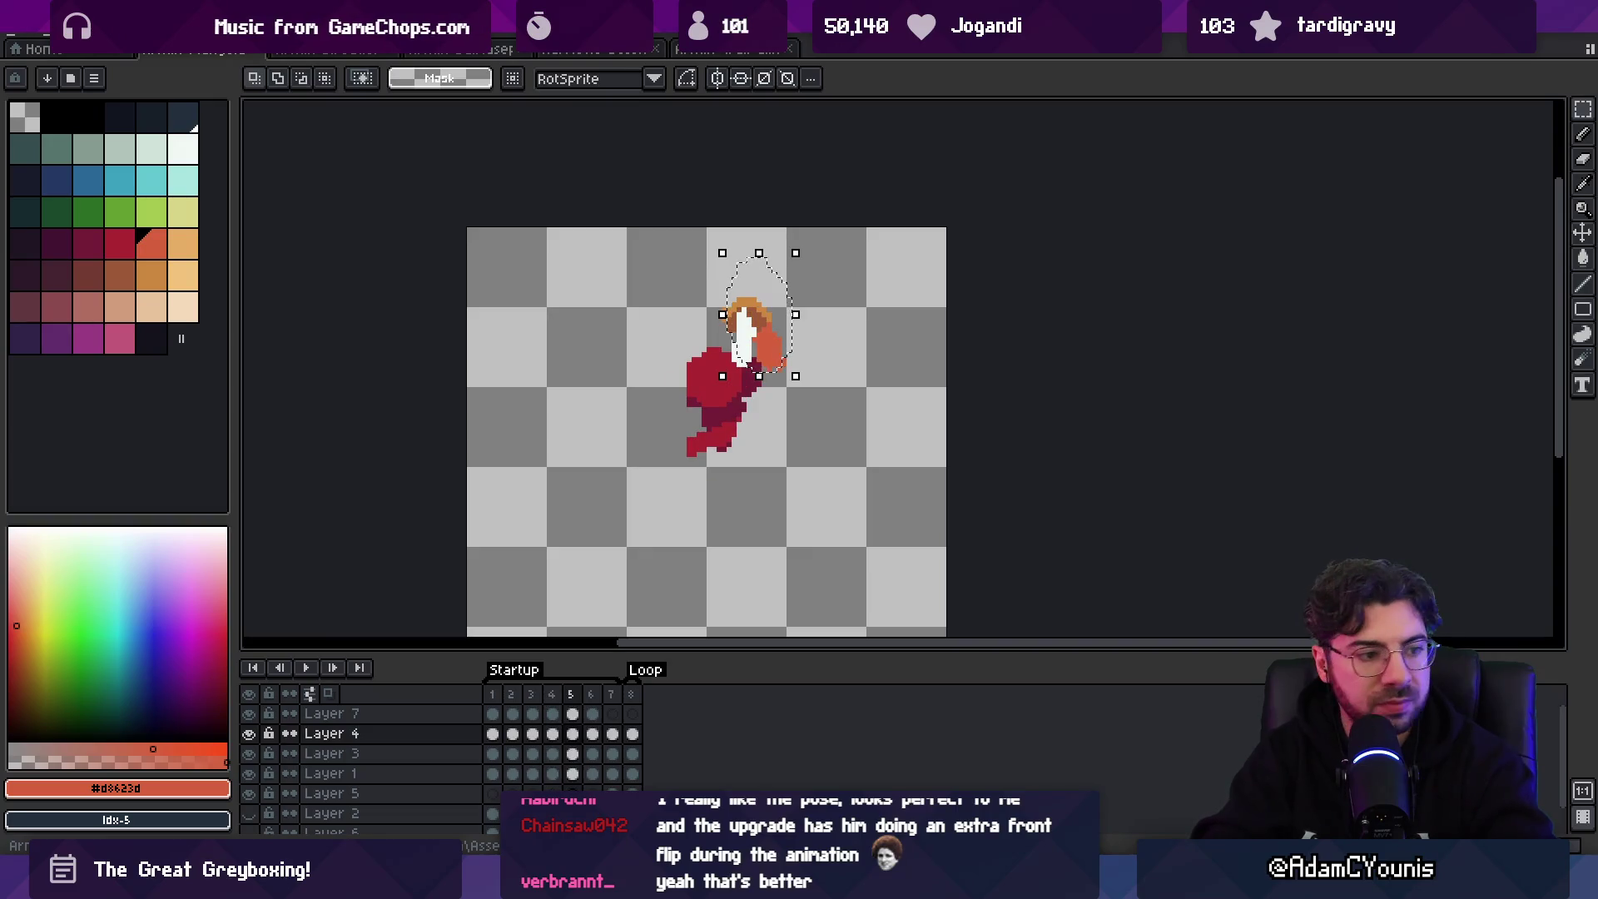
{"action": "key", "text": "Return"}
{"action": "key", "text": "z"}
{"action": "key", "text": "minus"}
{"action": "key", "text": "minus"}
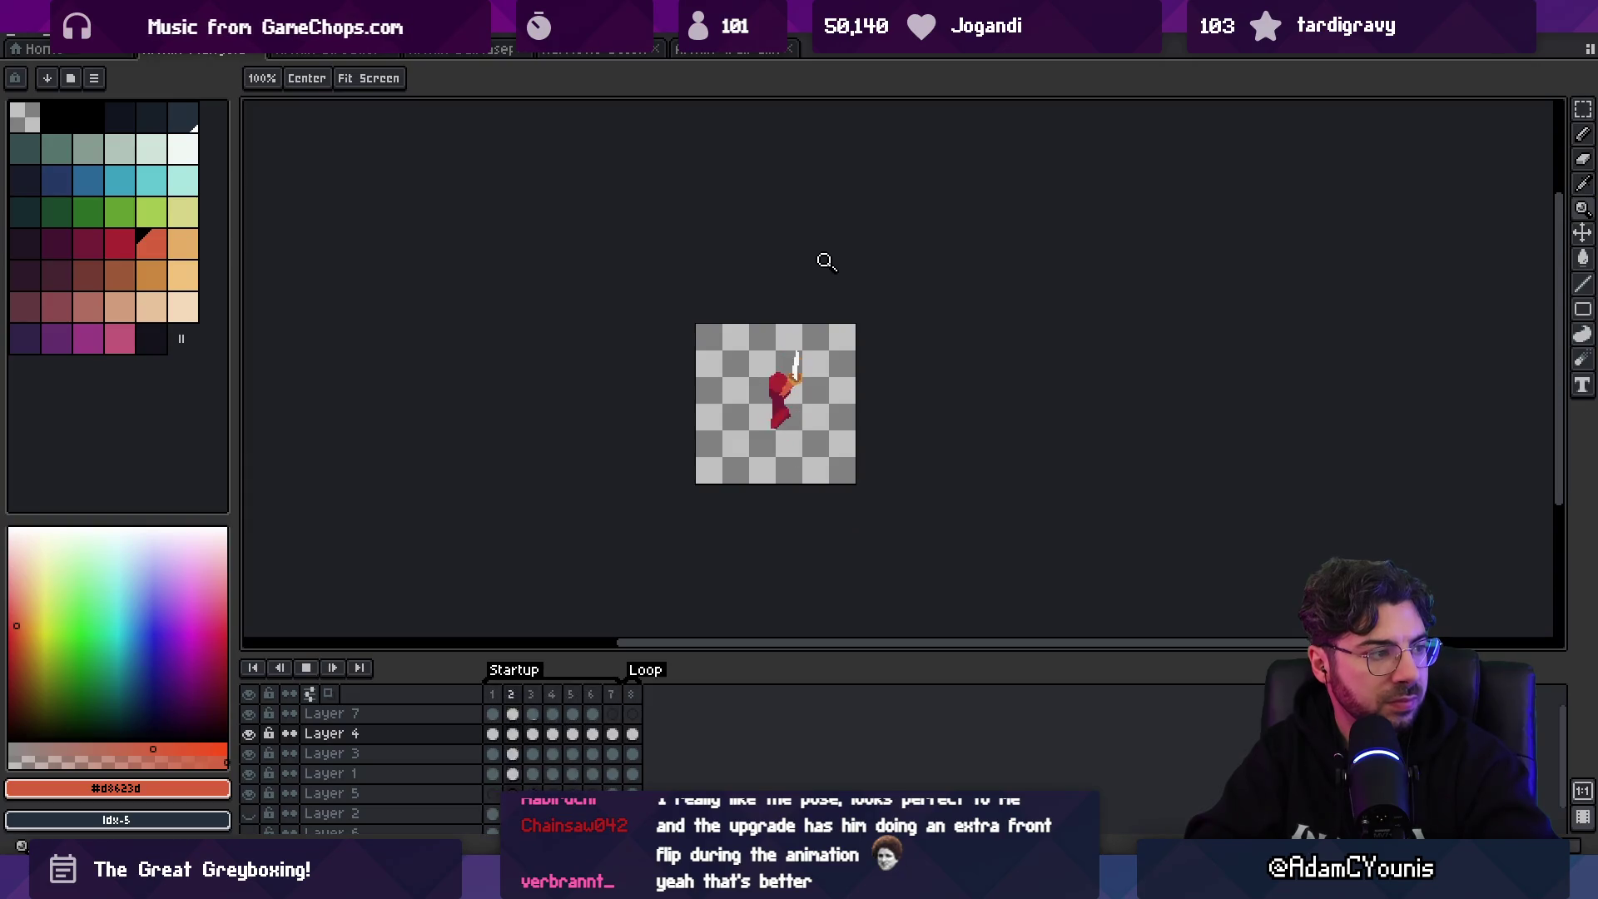
{"action": "key", "text": "plus"}
{"action": "key", "text": "plus"}
{"action": "key", "text": "Return"}
{"action": "key", "text": "Right"}
{"action": "key", "text": "Left"}
{"action": "key", "text": "Left"}
{"action": "key", "text": "Right"}
{"action": "key", "text": "Right"}
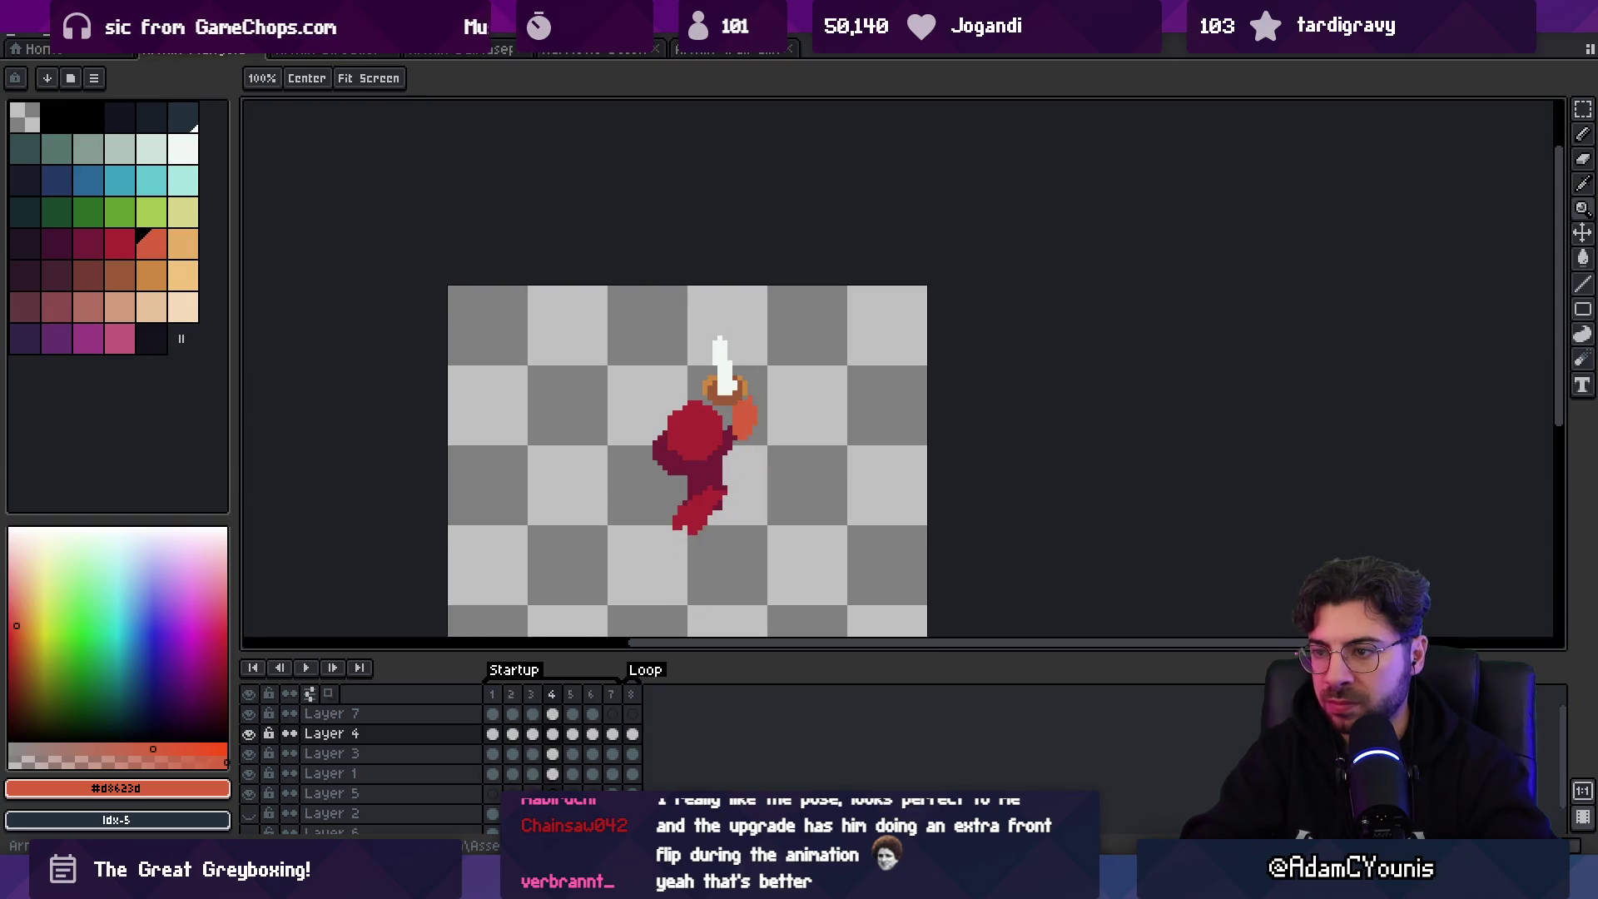
- Touch up the sword with its white blade and brown hilt colours, then replay
{"action": "key", "text": "v"}
{"action": "key", "text": "b"}
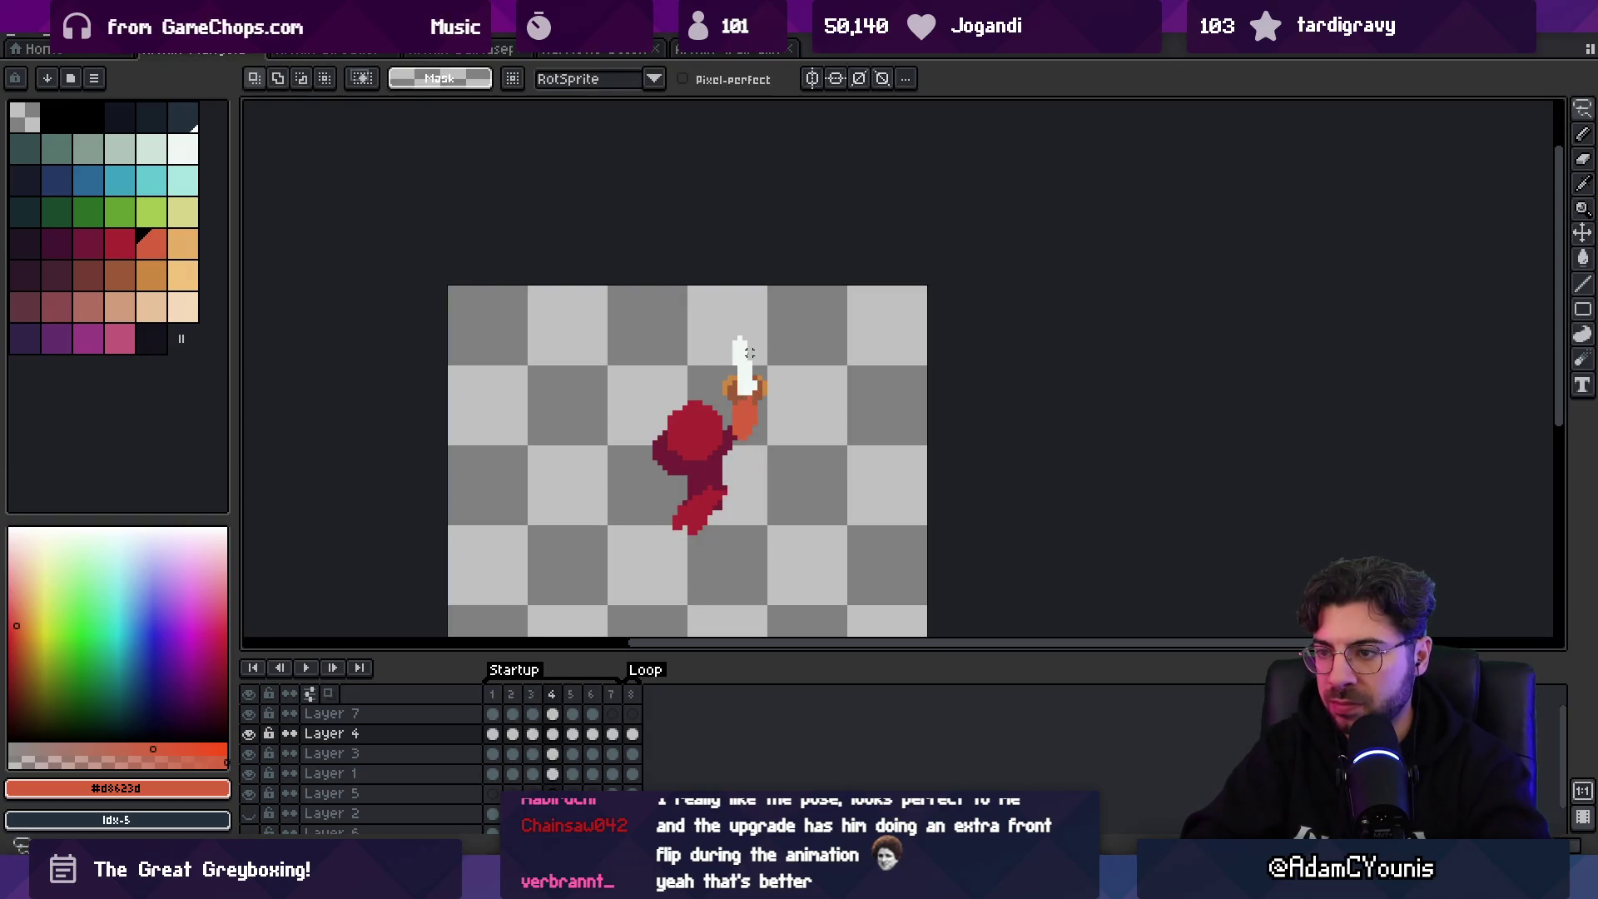
{"action": "left_click", "coordinate": [738, 346], "text": "alt"}
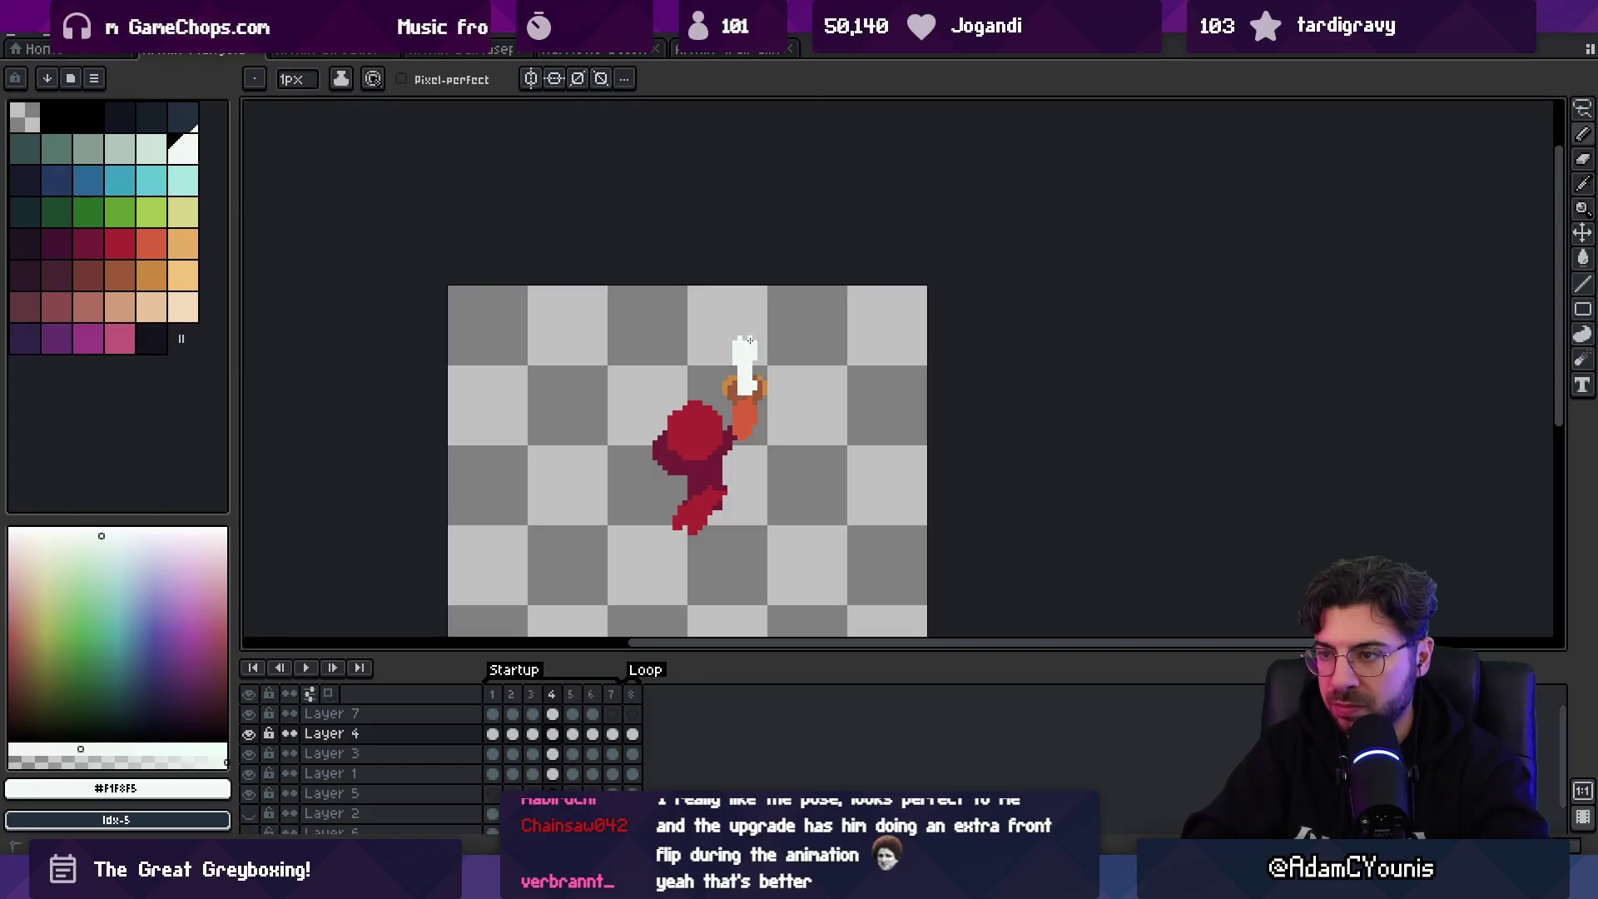
{"action": "key", "text": "e"}
{"action": "key", "text": "b"}
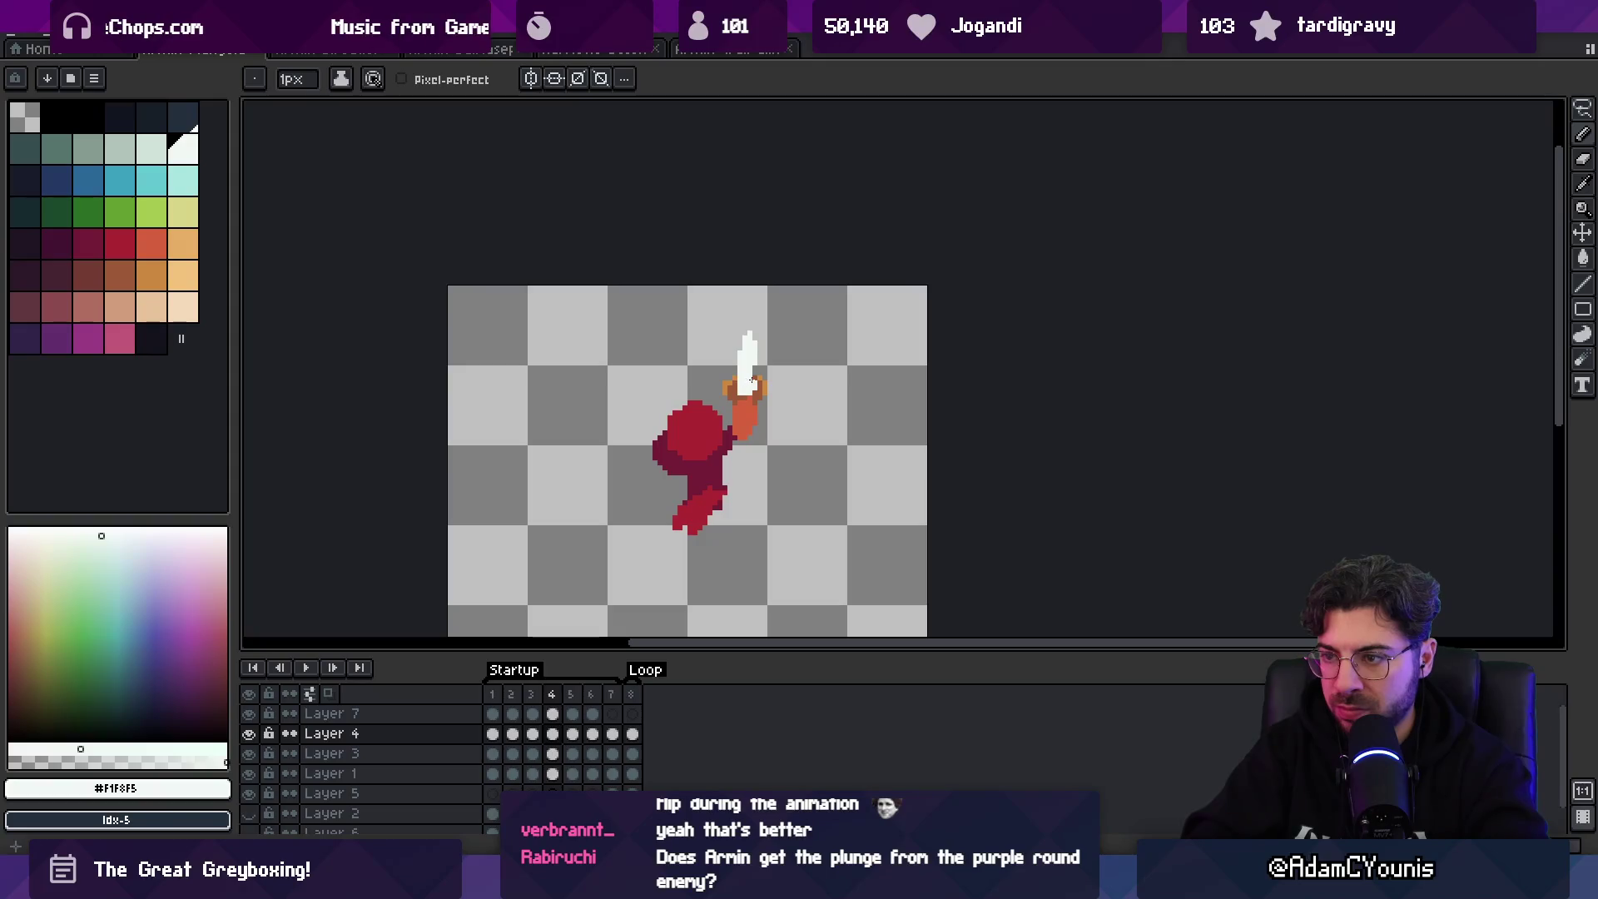
{"action": "left_click", "coordinate": [758, 385], "text": "alt"}
{"action": "left_click", "coordinate": [736, 383], "text": "alt"}
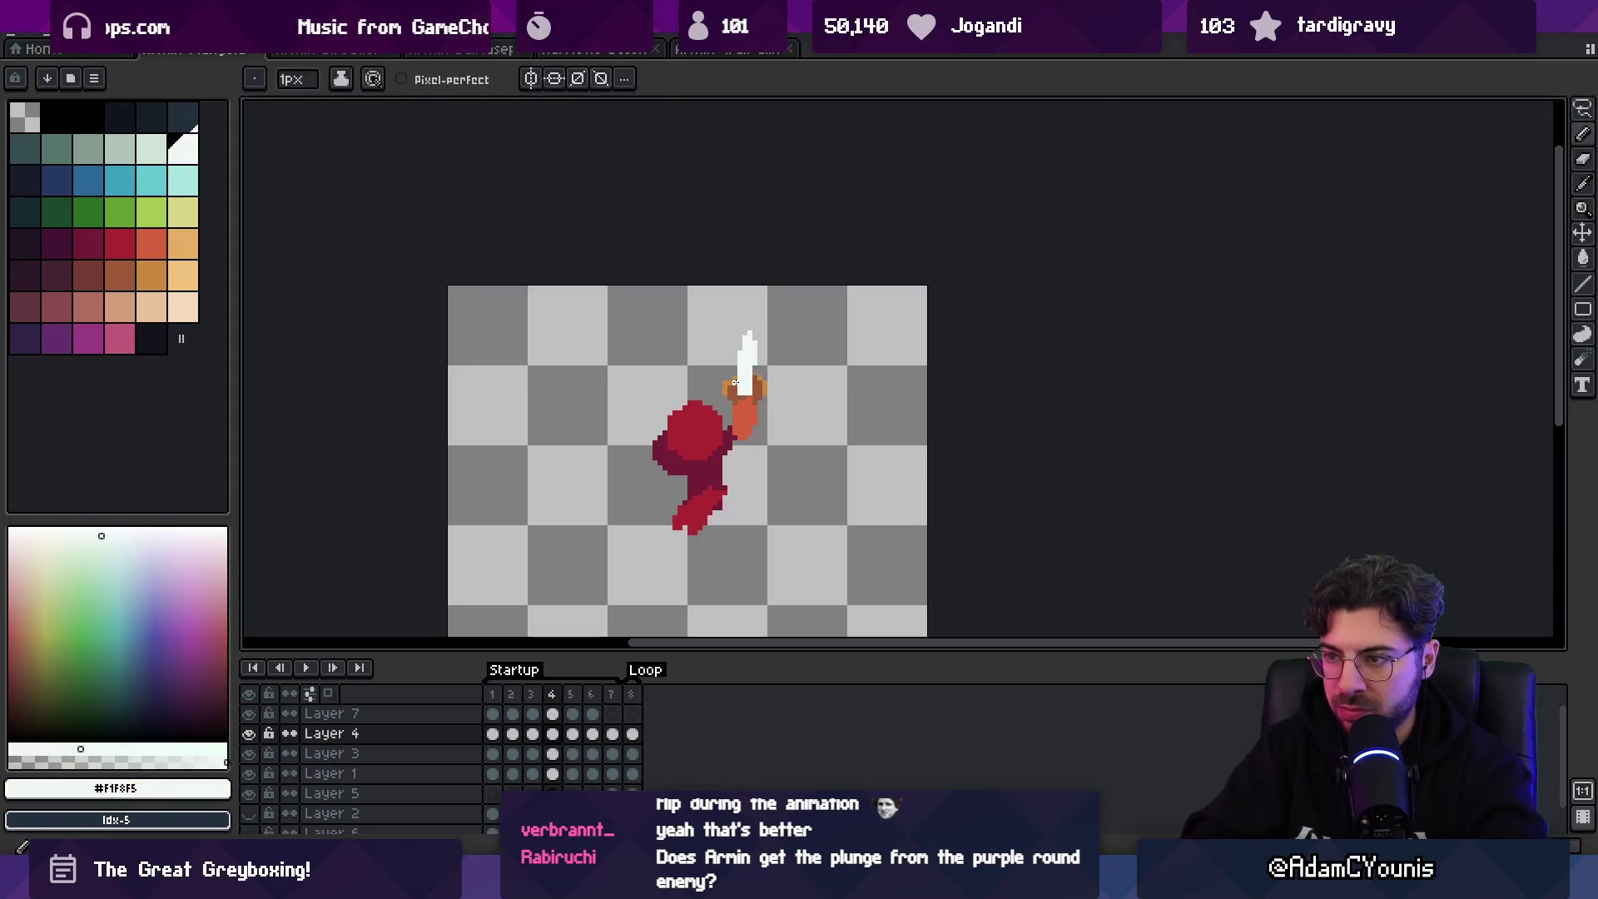
{"action": "key", "text": "Return"}
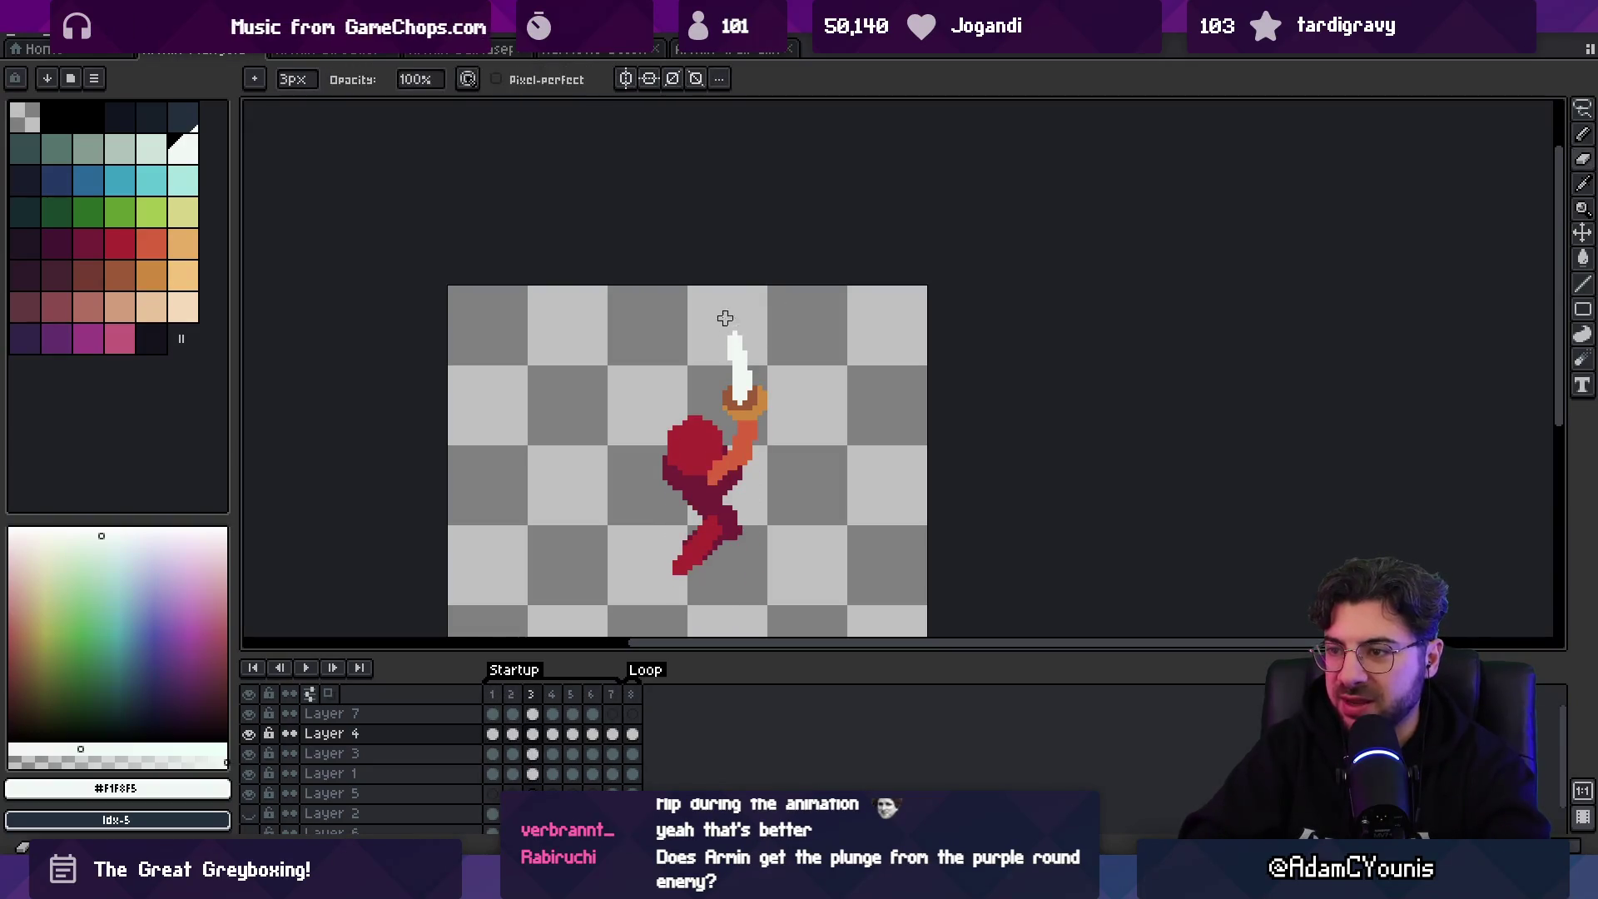
{"action": "scroll", "coordinate": [732, 341], "scroll_direction": "up", "scroll_amount": 2}
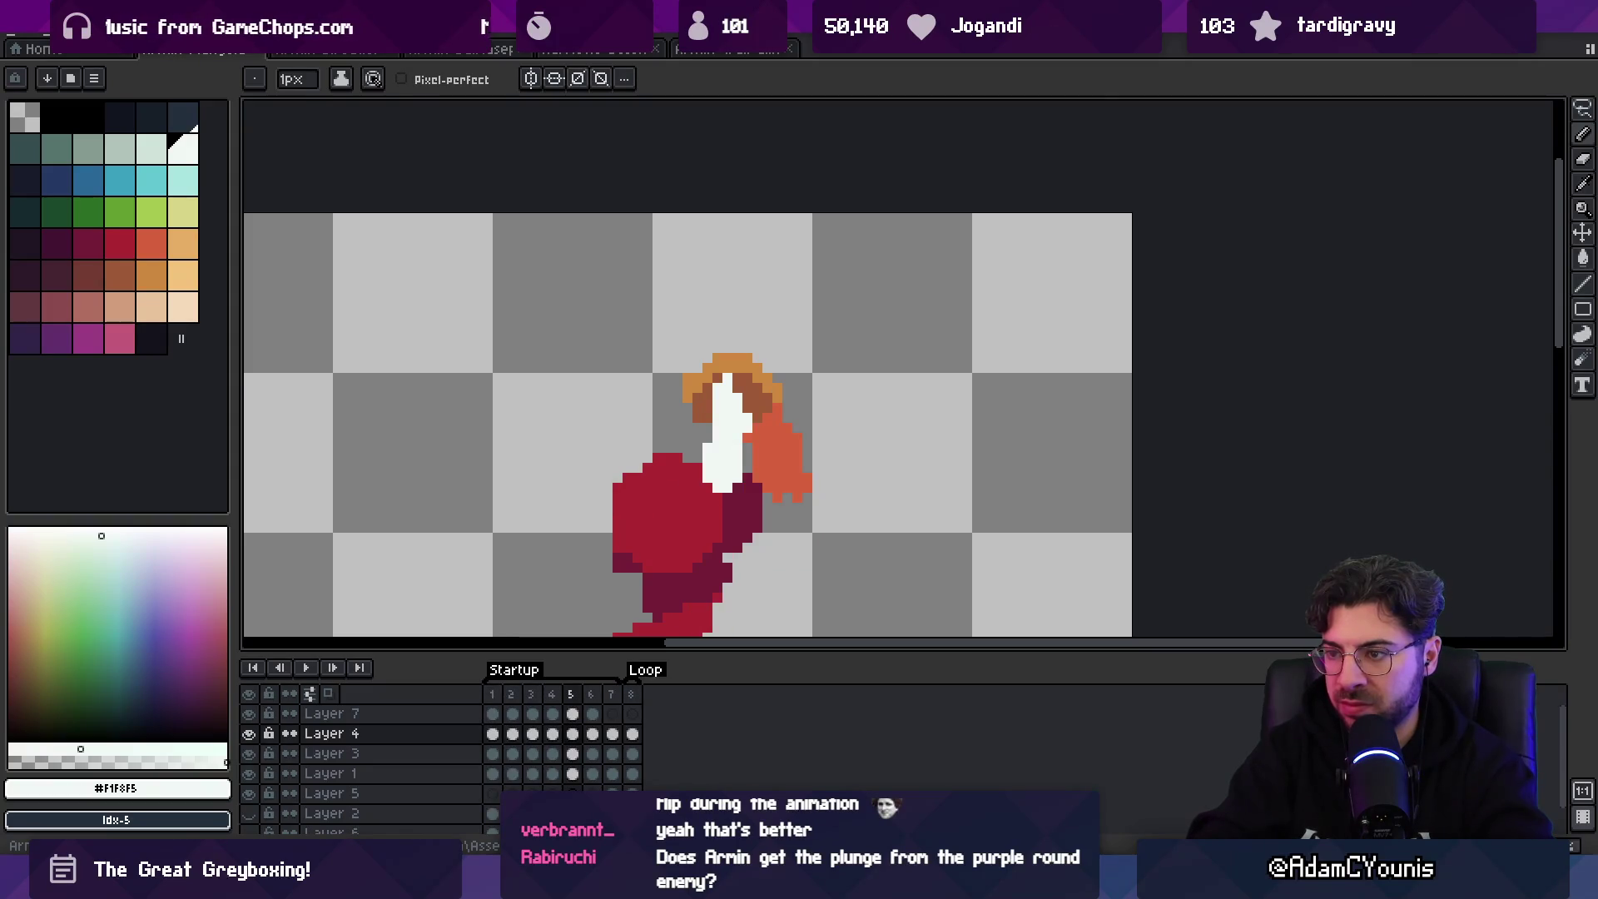
- Lasso-select the head and sword on frame 5 and mirror them horizontally
{"action": "key", "text": "q"}
{"action": "left_click_drag", "start_coordinate": [727, 301], "coordinate": [787, 341]}
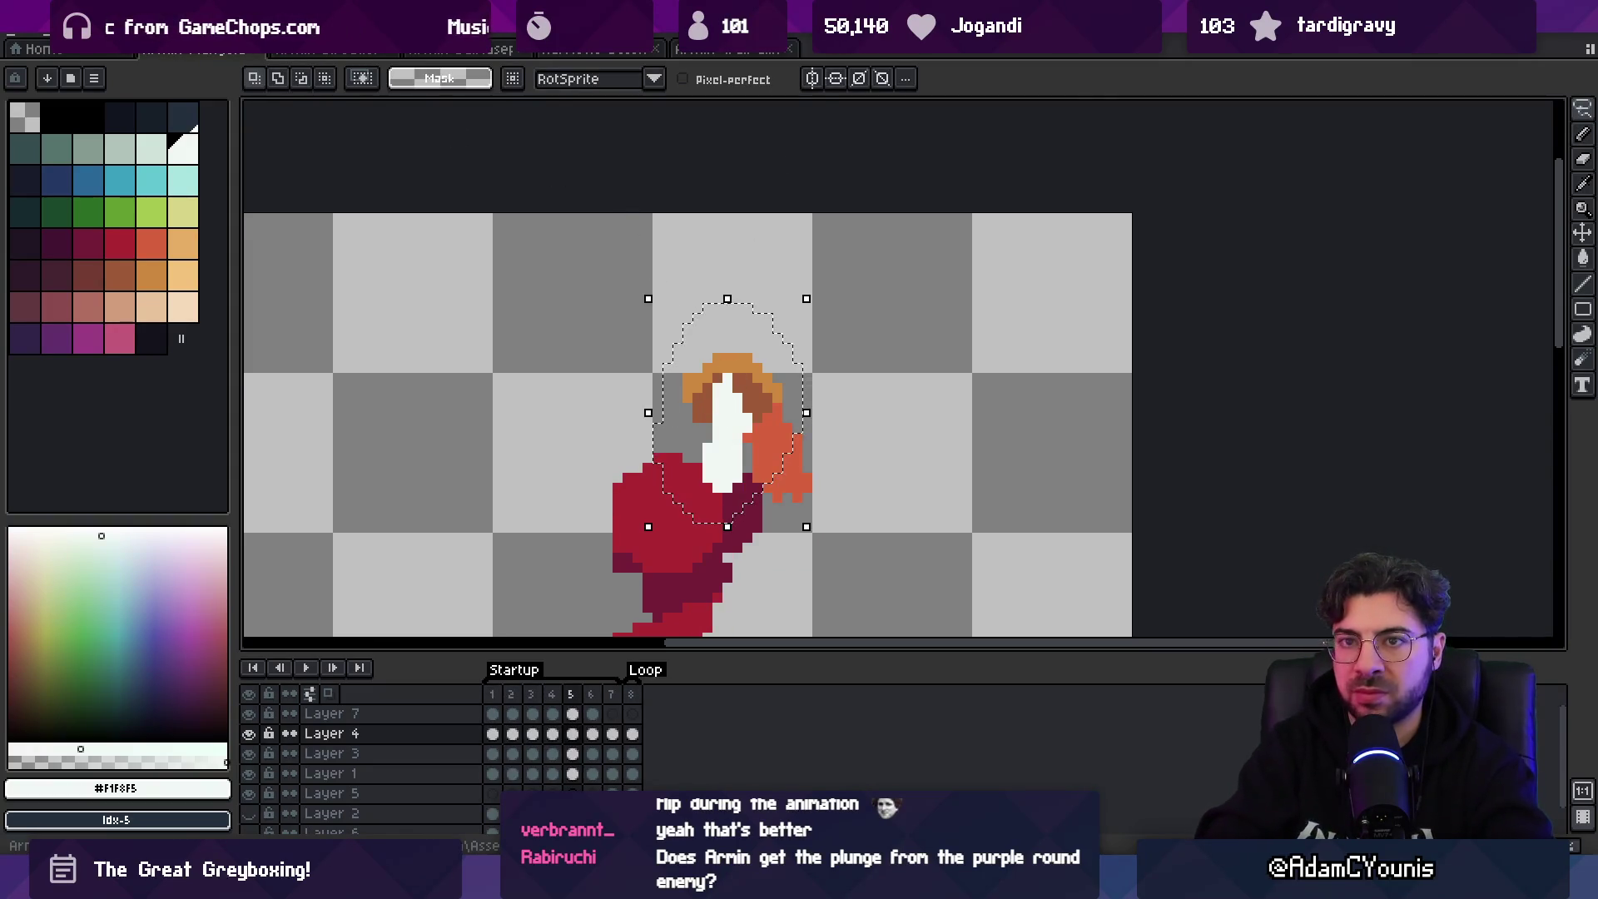
{"action": "left_click", "coordinate": [104, 38]}
{"action": "left_click", "coordinate": [92, 289]}
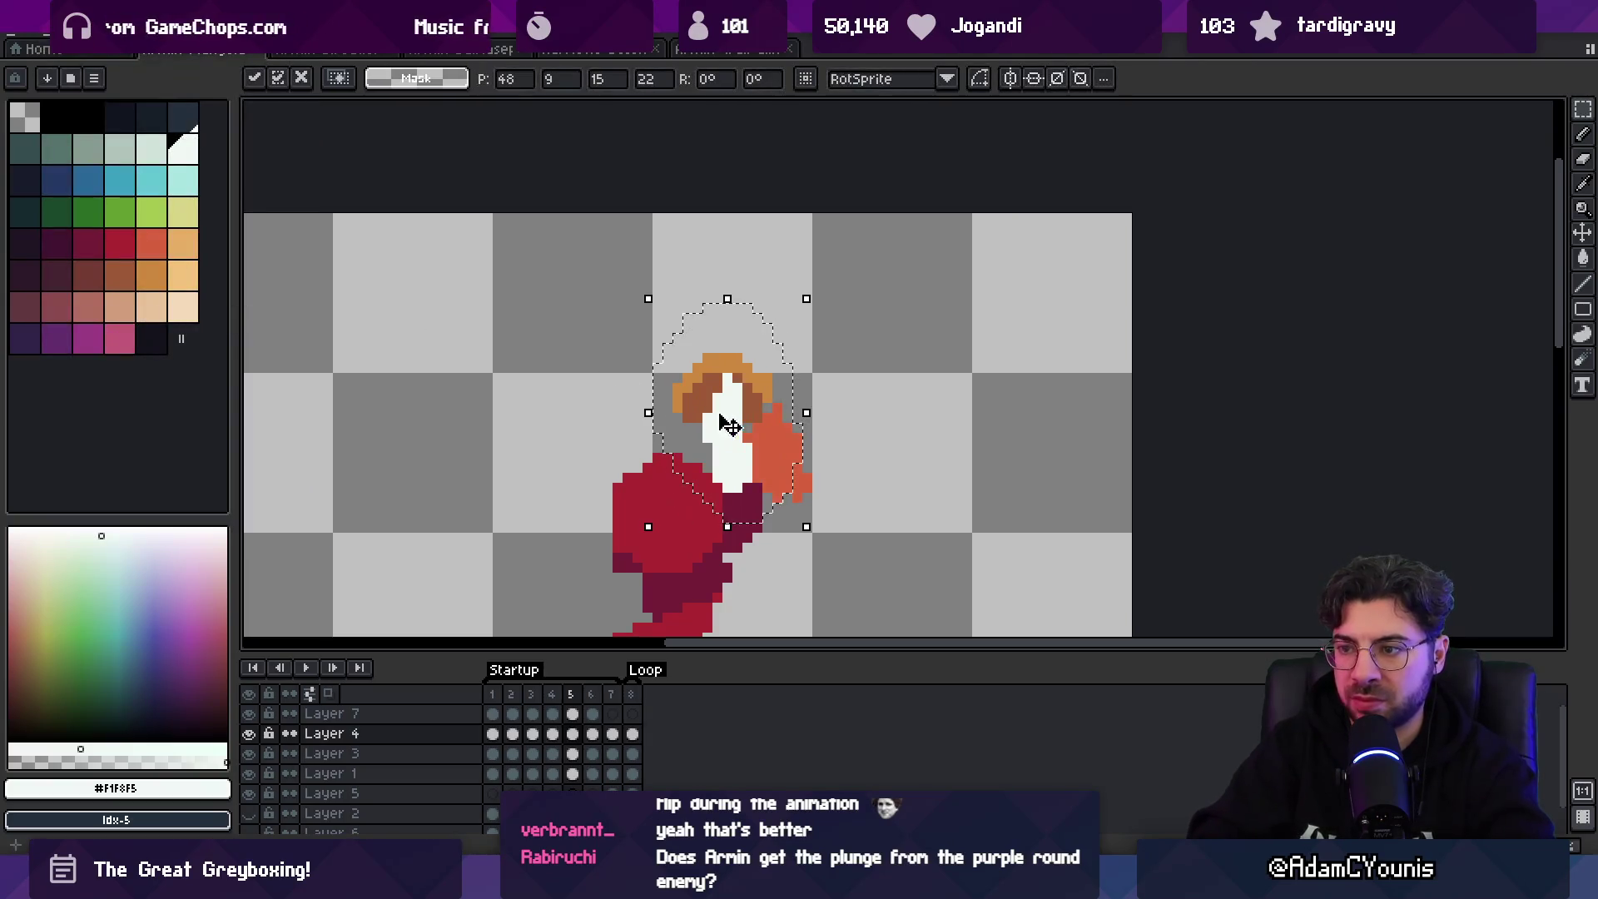
{"action": "key", "text": "b"}
{"action": "key", "text": "Up"}
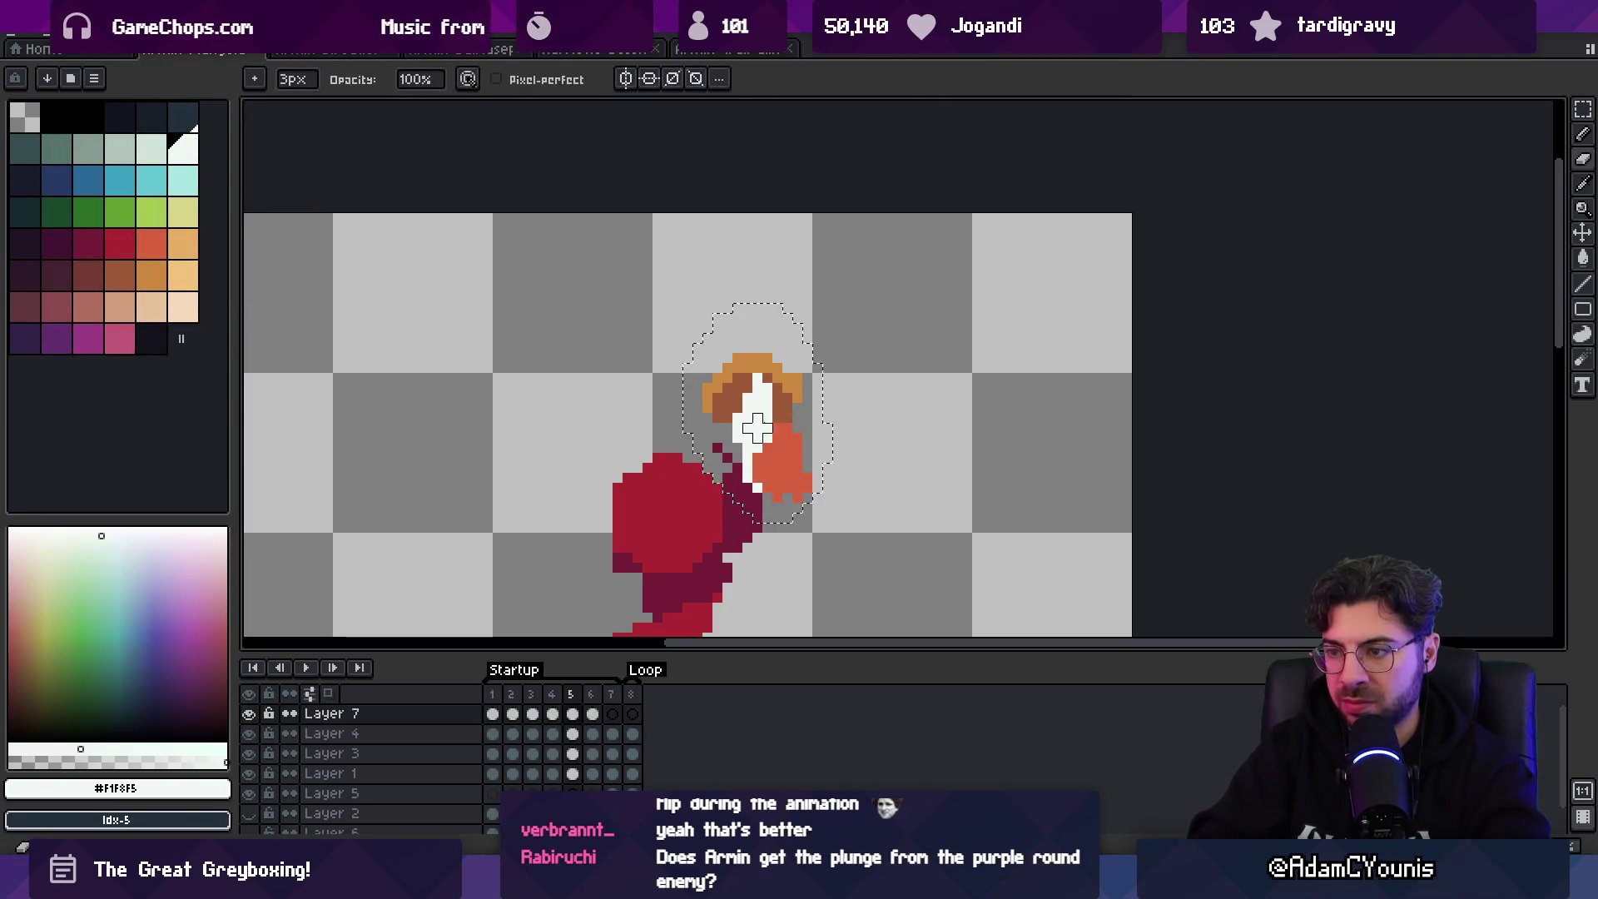
- On Layer 4, move the white sword streak one pixel up and right
{"action": "key", "text": "z"}
{"action": "key", "text": "1"}
{"action": "key", "text": "period"}
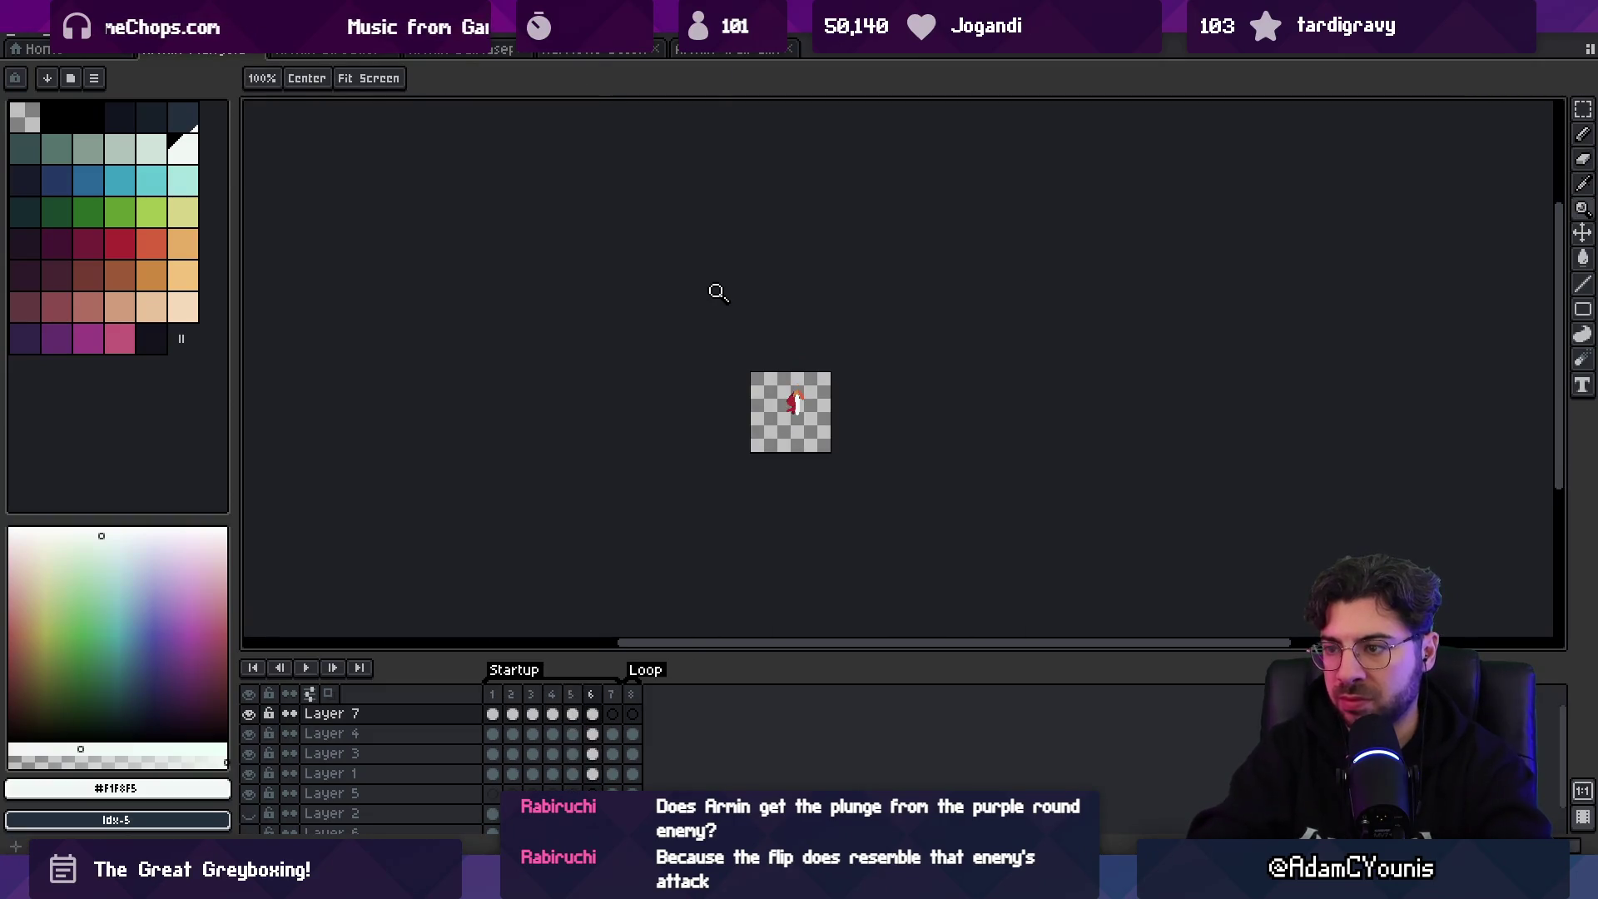
{"action": "key", "text": "4"}
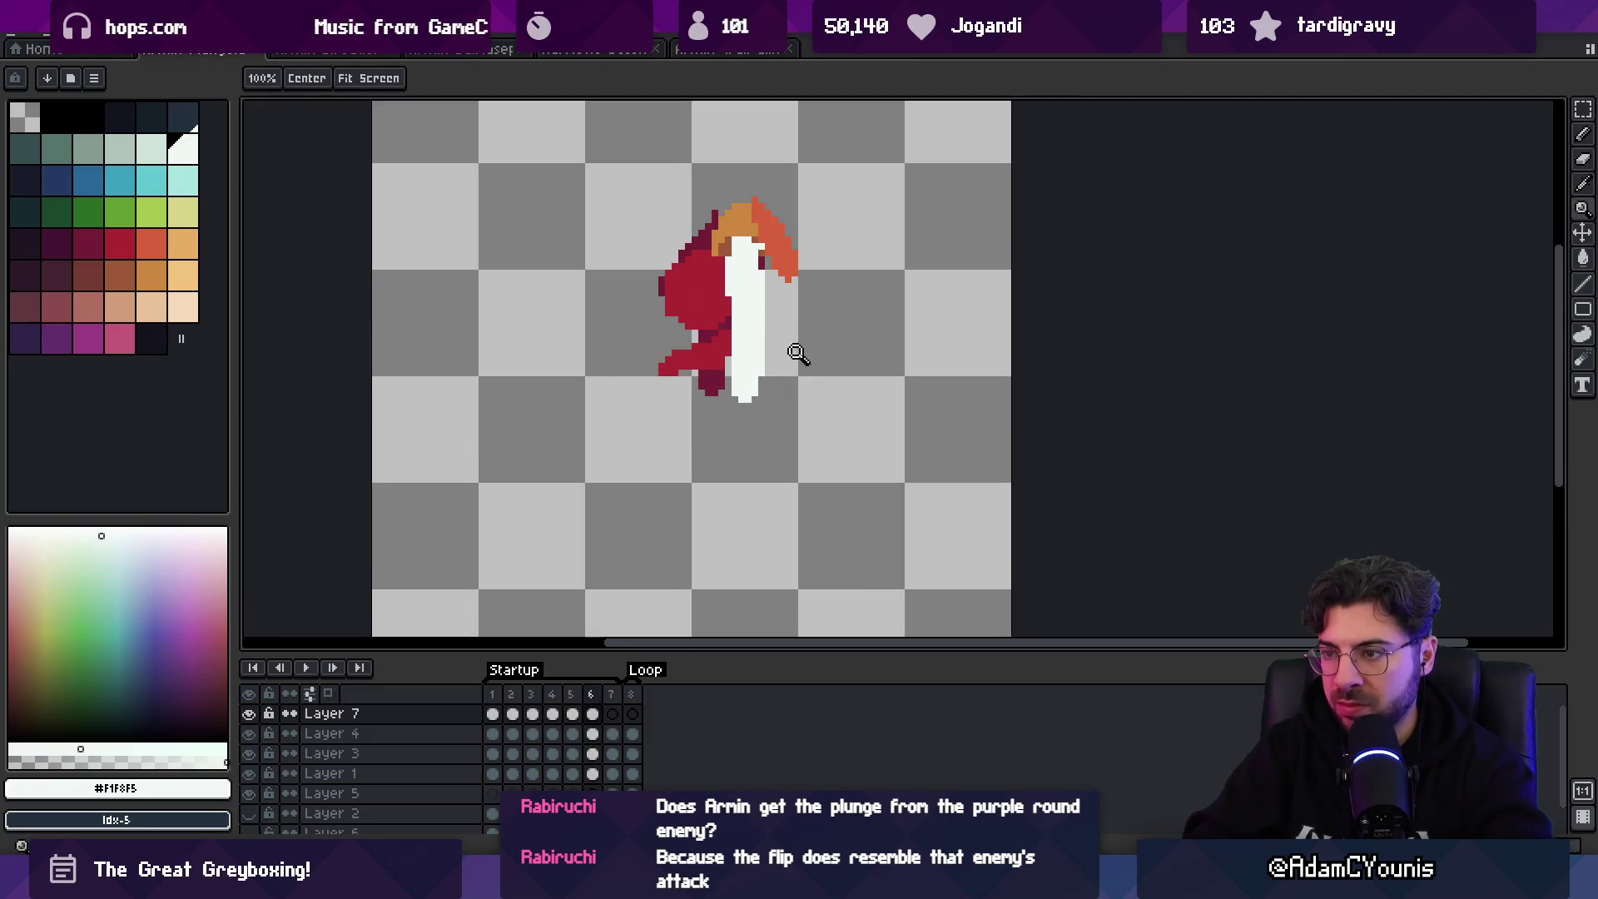
{"action": "key", "text": "v"}
{"action": "left_click", "coordinate": [759, 320]}
{"action": "left_click_drag", "start_coordinate": [764, 295], "coordinate": [770, 288]}
{"action": "key", "text": "Up"}
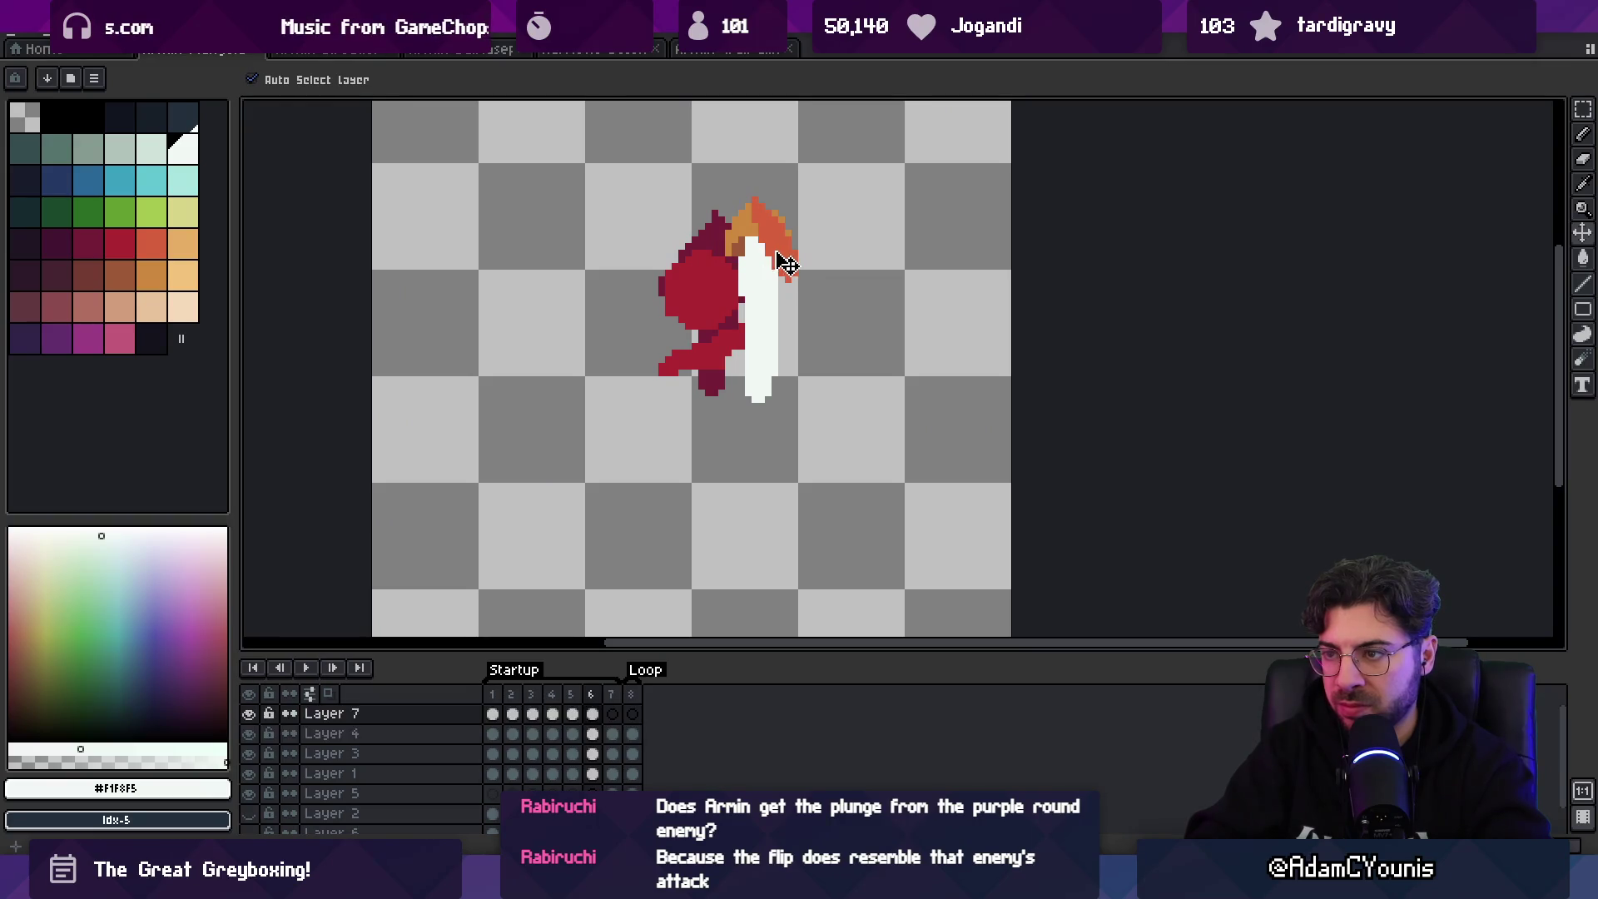
{"action": "key", "text": "b"}
- Zoom out and play the animation to preview the motion
{"action": "key", "text": "z"}
{"action": "scroll", "coordinate": [836, 212], "scroll_direction": "down", "scroll_amount": 1}
{"action": "key", "text": "Return"}
{"action": "scroll", "coordinate": [767, 355], "scroll_direction": "down", "scroll_amount": 3}
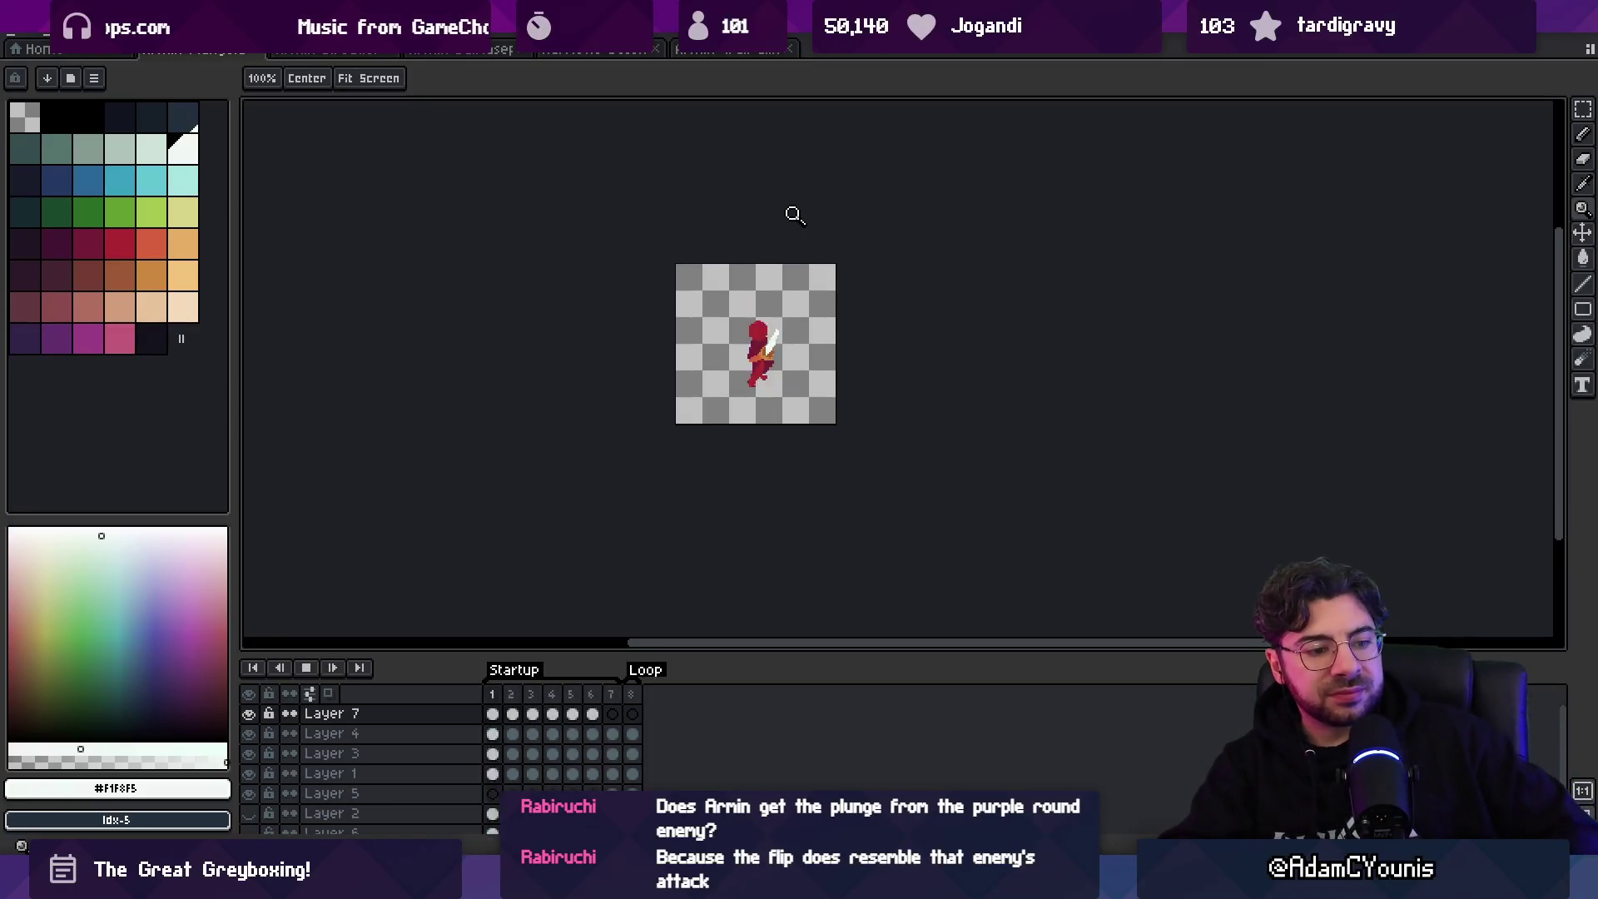
- Stop playback, pick the orange arm colour #d8623d, and draw a short stroke near the hand
{"action": "key", "text": "Return"}
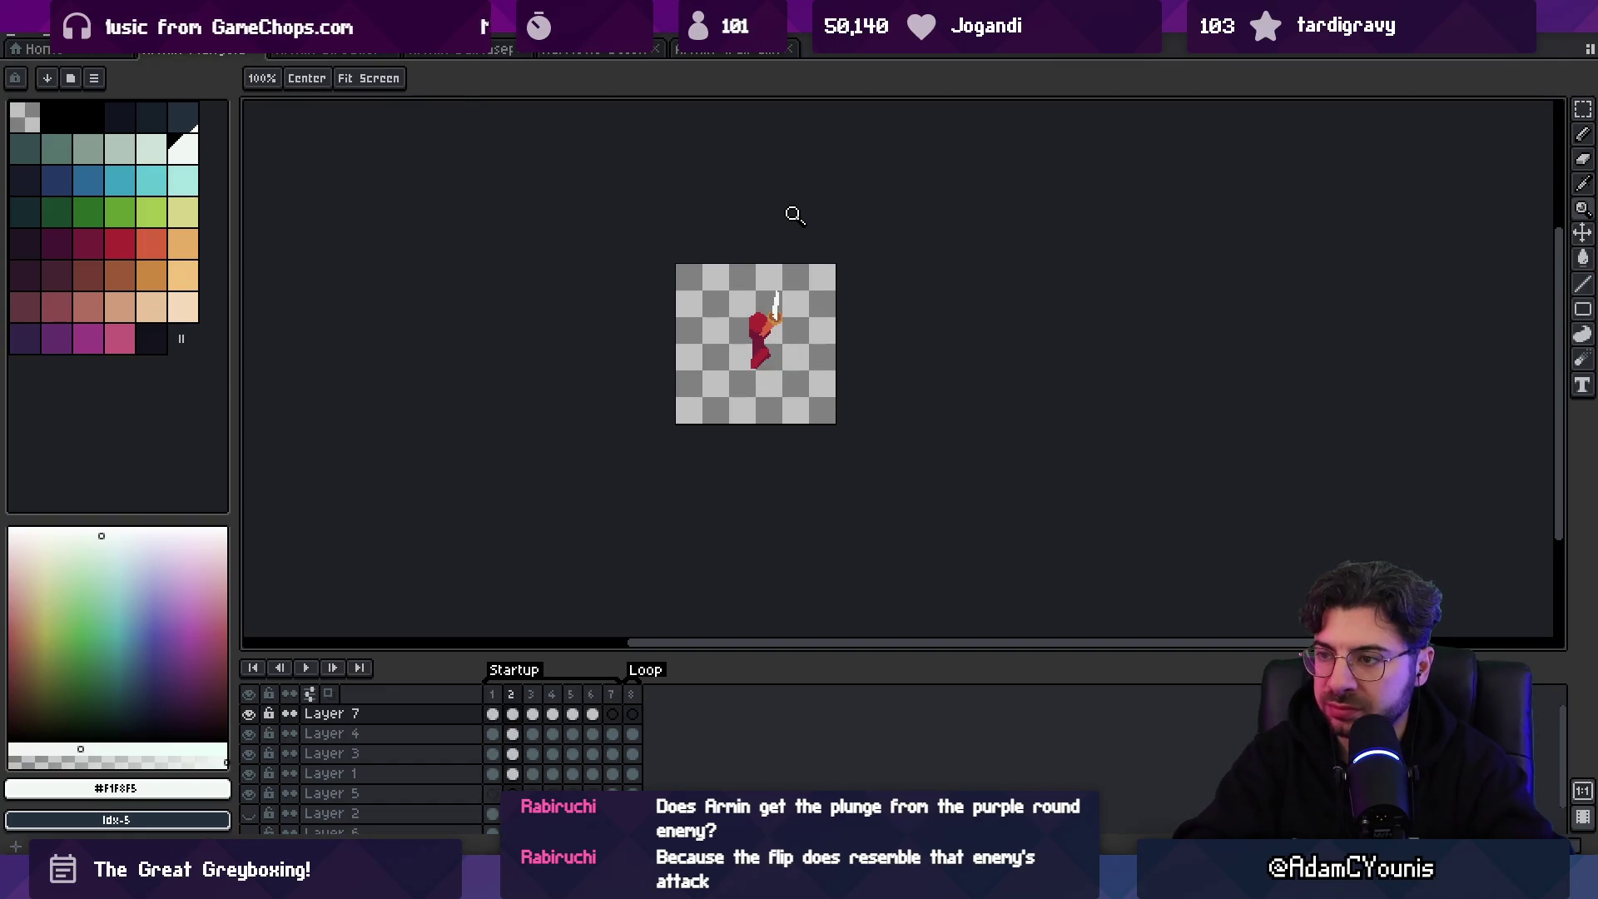
{"action": "left_click", "coordinate": [764, 323]}
{"action": "key", "text": "b"}
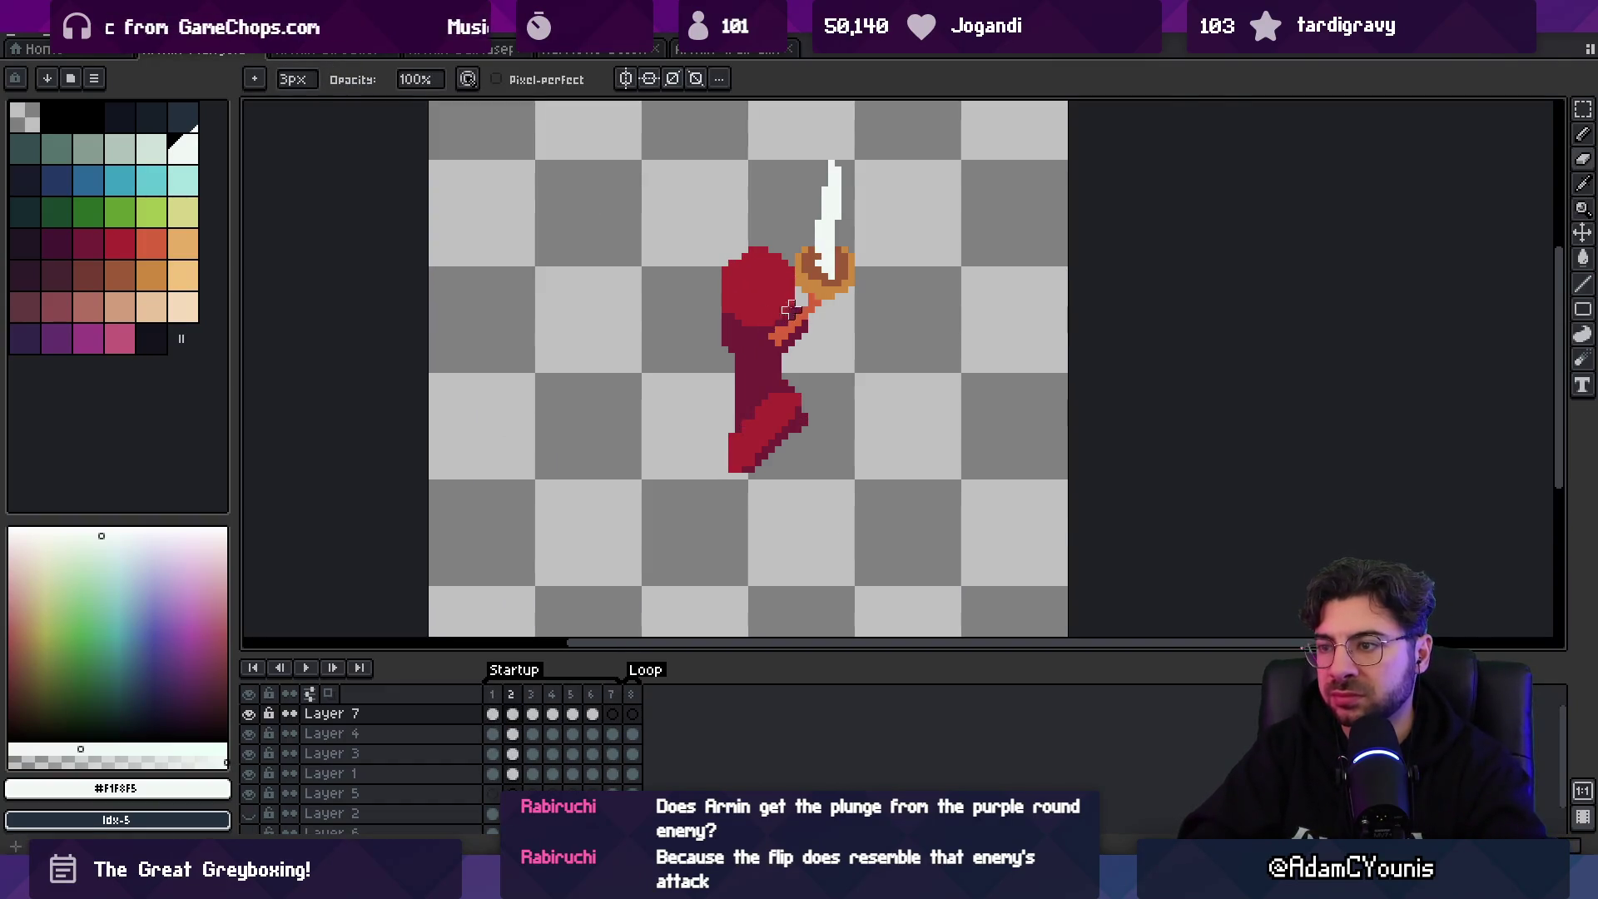
{"action": "left_click", "coordinate": [784, 309], "text": "alt"}
{"action": "left_click_drag", "start_coordinate": [832, 323], "coordinate": [803, 327]}
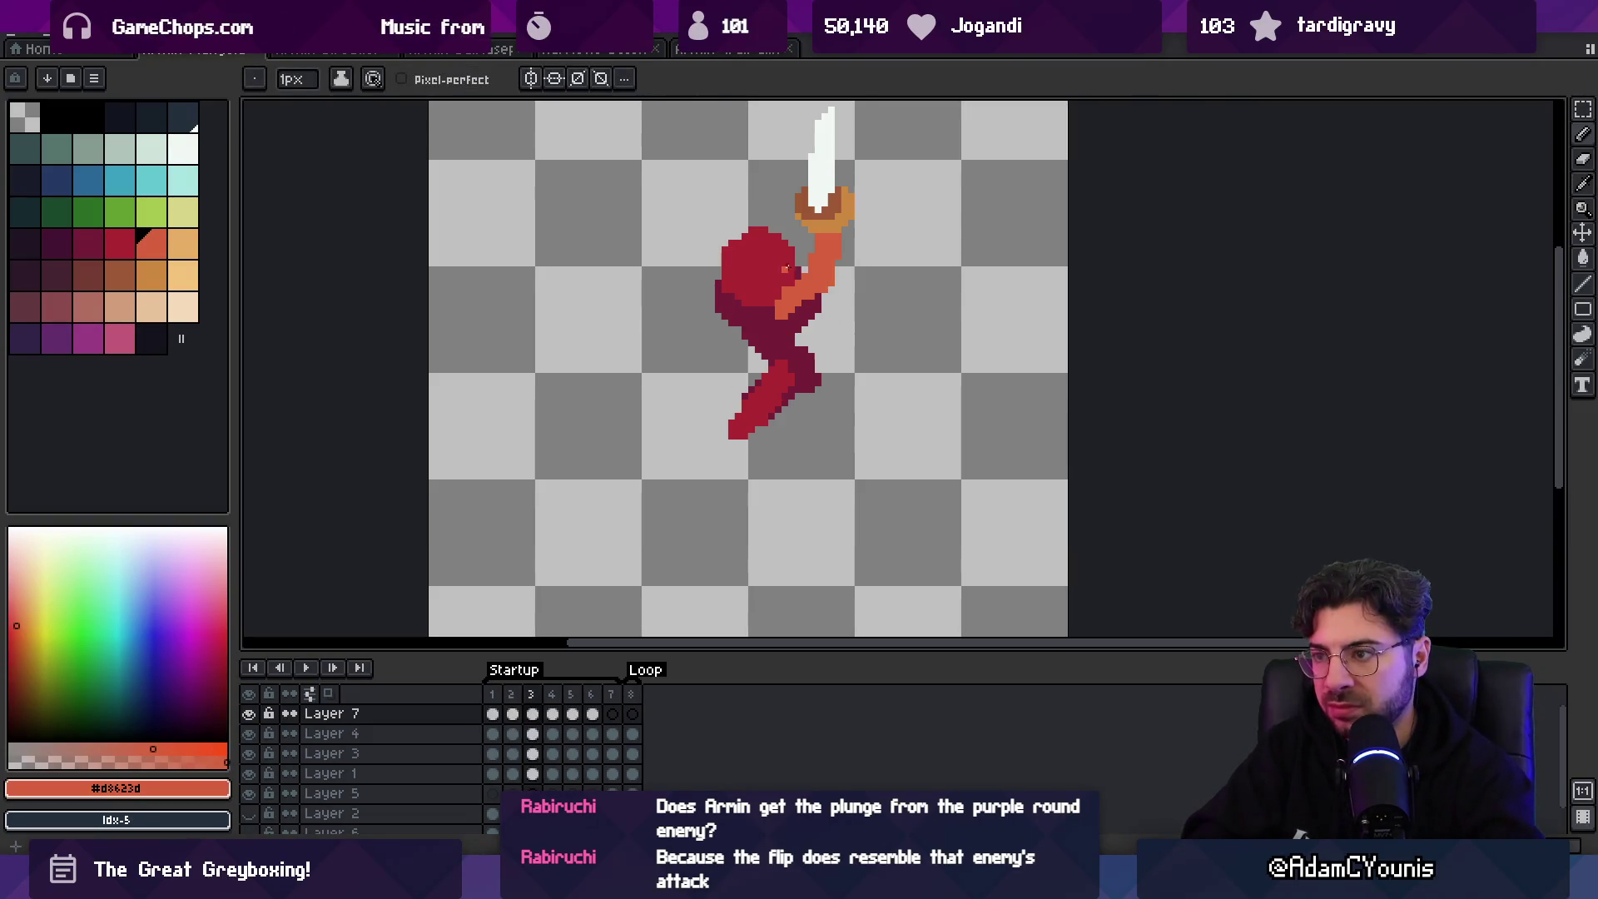
- Step ahead through the frames, zoom out, and play the animation
{"action": "key", "text": "period"}
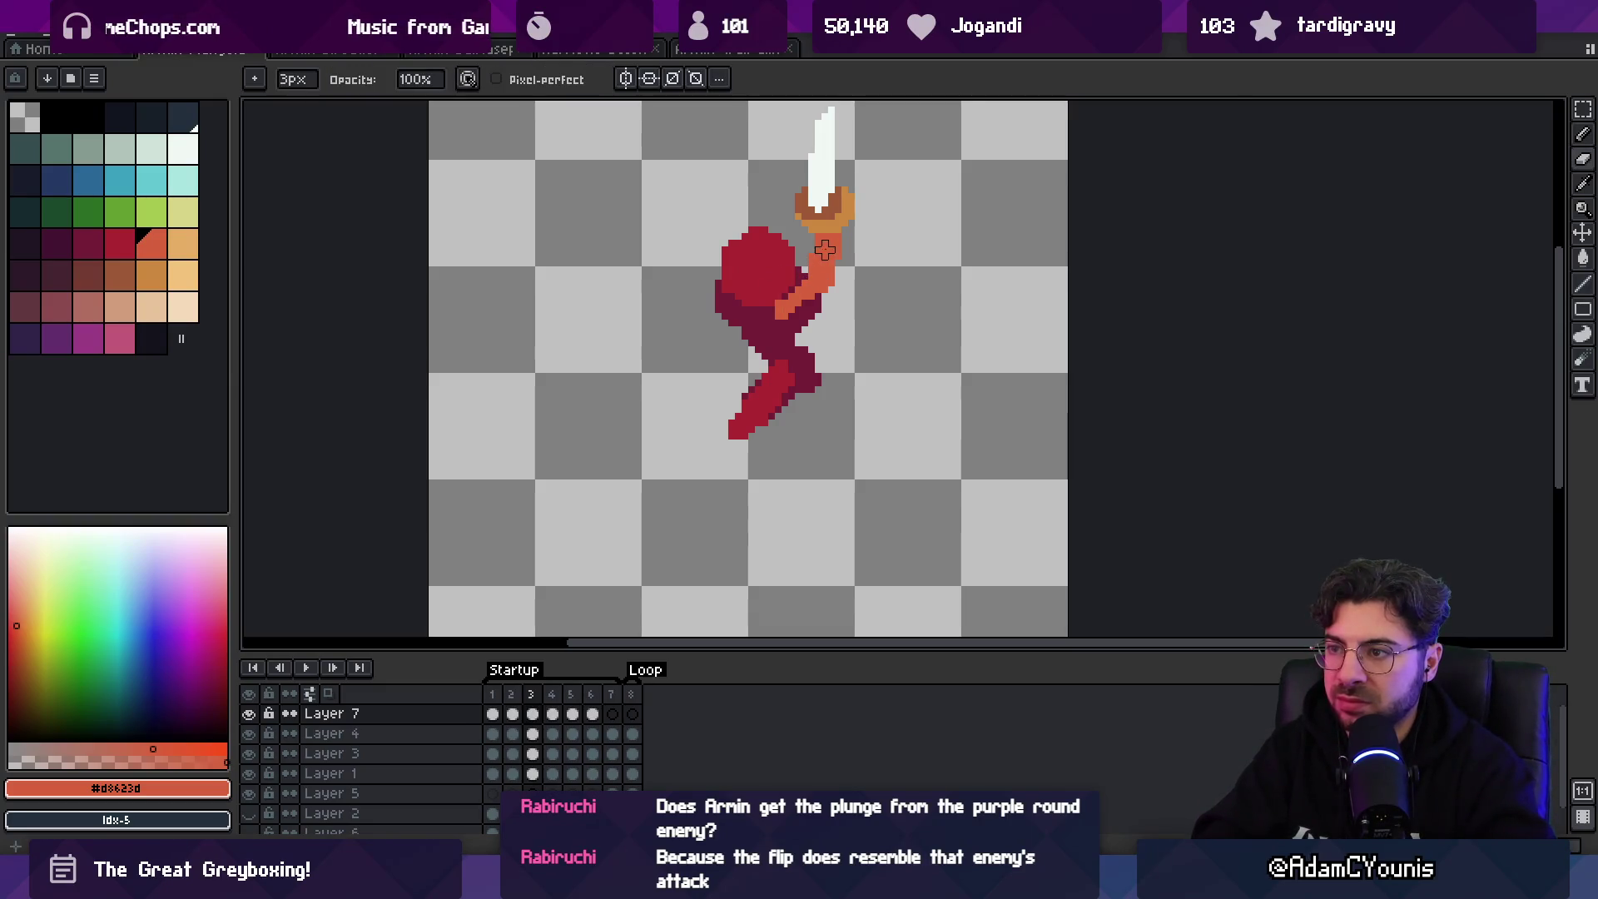
{"action": "key", "text": "v"}
{"action": "key", "text": "x"}
{"action": "key", "text": "z"}
{"action": "scroll", "coordinate": [818, 297], "scroll_direction": "down", "scroll_amount": 5}
{"action": "key", "text": "period"}
{"action": "key", "text": "period"}
{"action": "key", "text": "period"}
{"action": "key", "text": "space"}
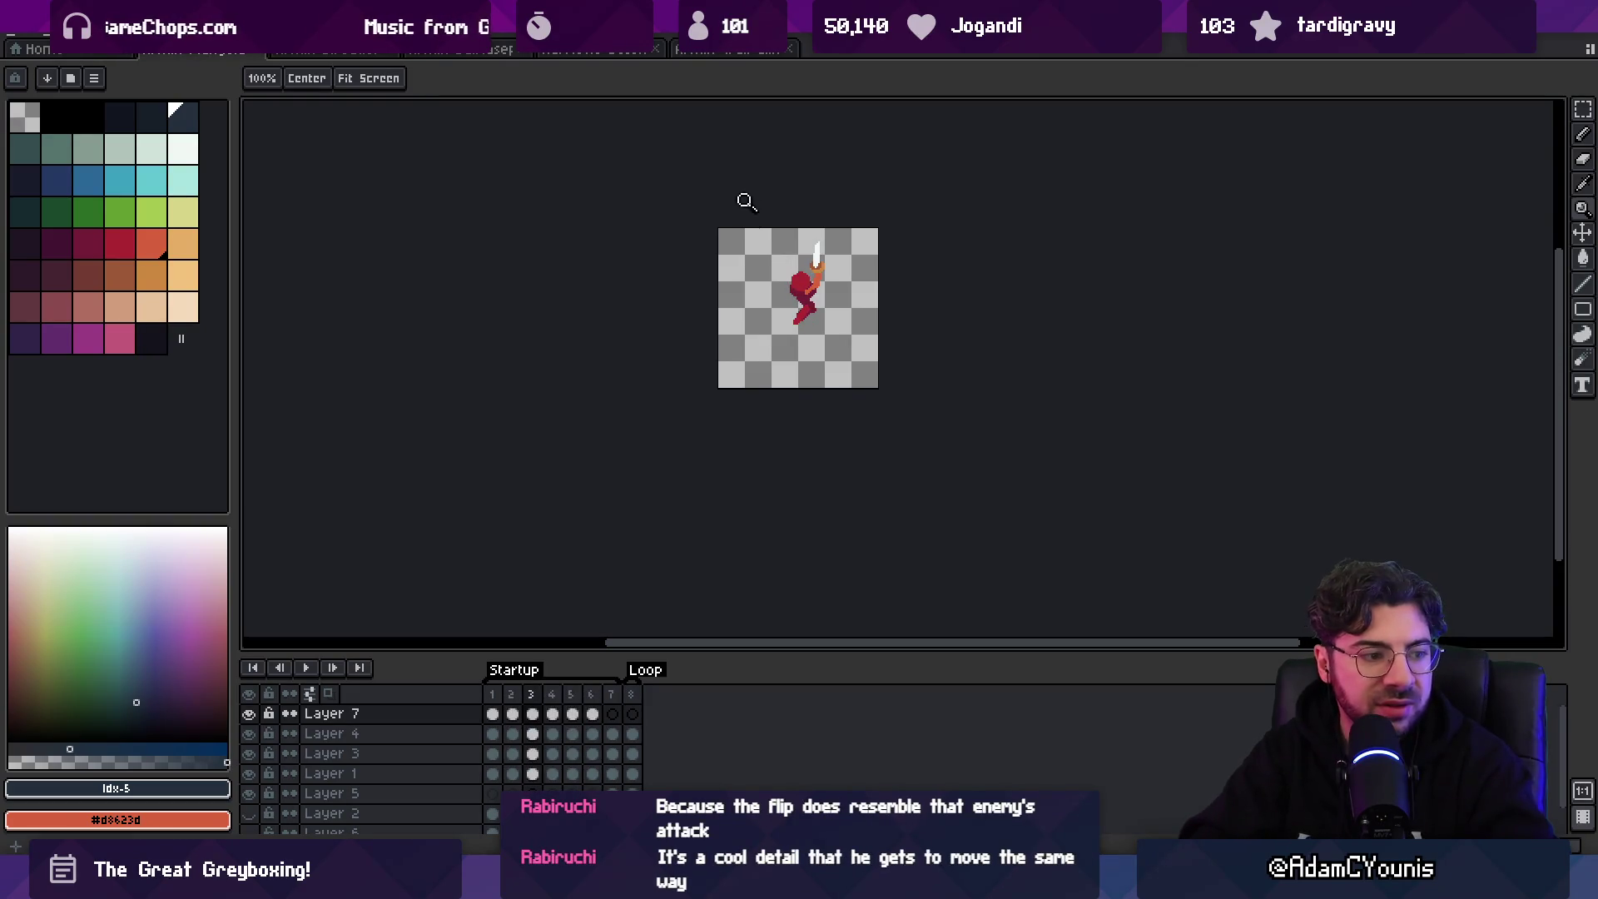
- Load the light peach palette colour and target Layer 5's frame 1 cel
{"action": "left_click", "coordinate": [824, 244]}
{"action": "key", "text": "m"}
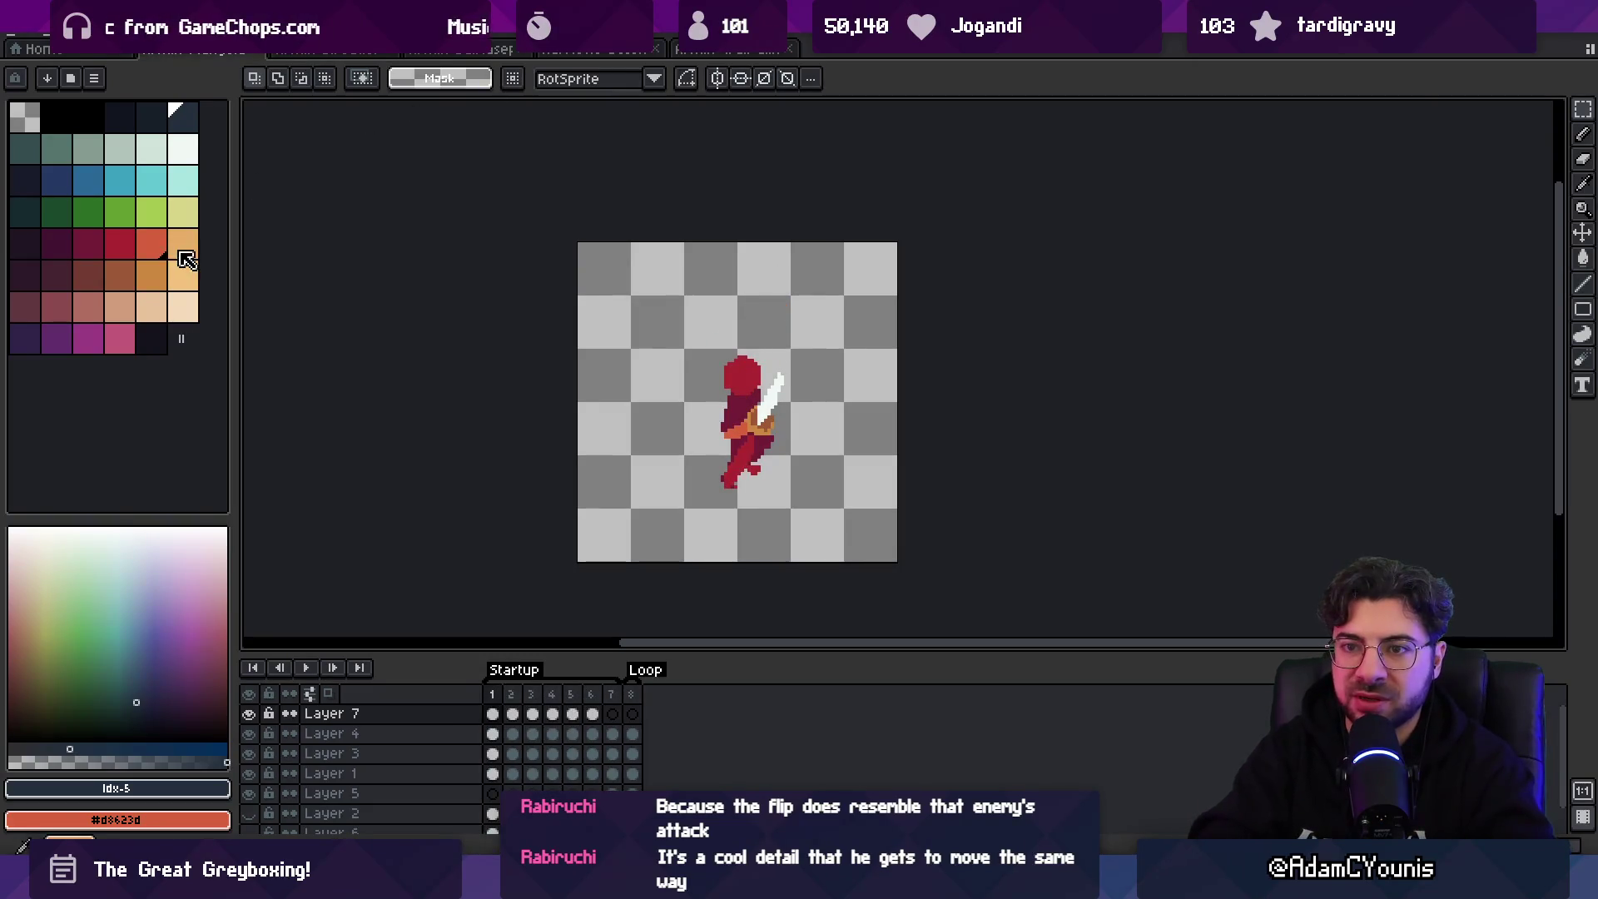
{"action": "left_click", "coordinate": [183, 277]}
{"action": "left_click", "coordinate": [493, 793]}
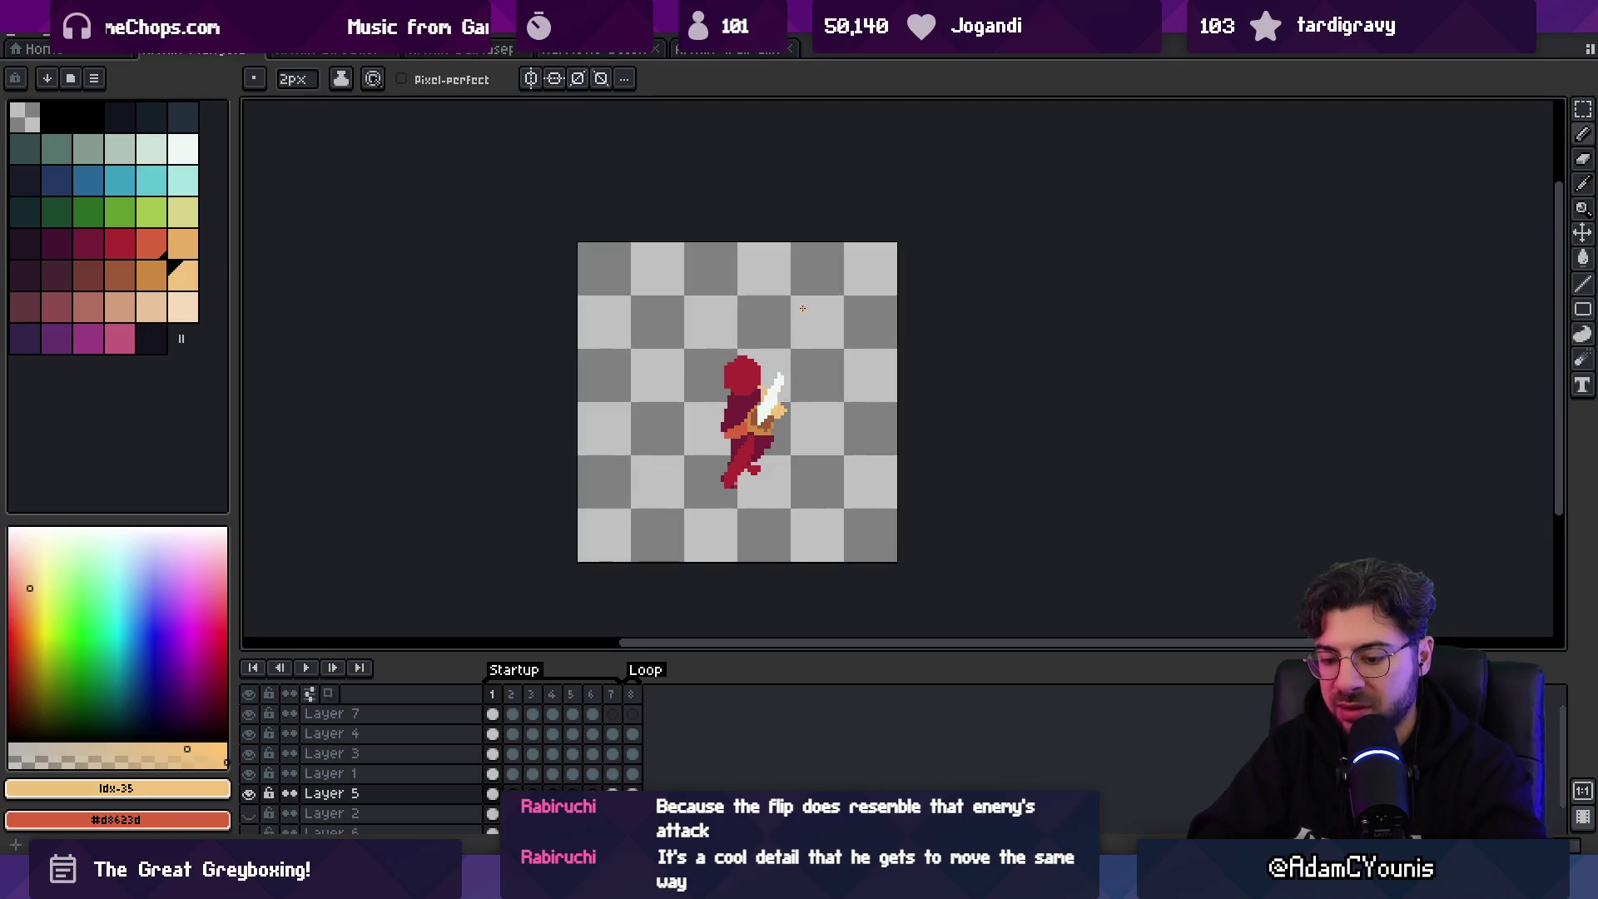
- Step forward through frames 2 to 7, then play the animation
{"action": "key", "text": "period"}
{"action": "key", "text": "period"}
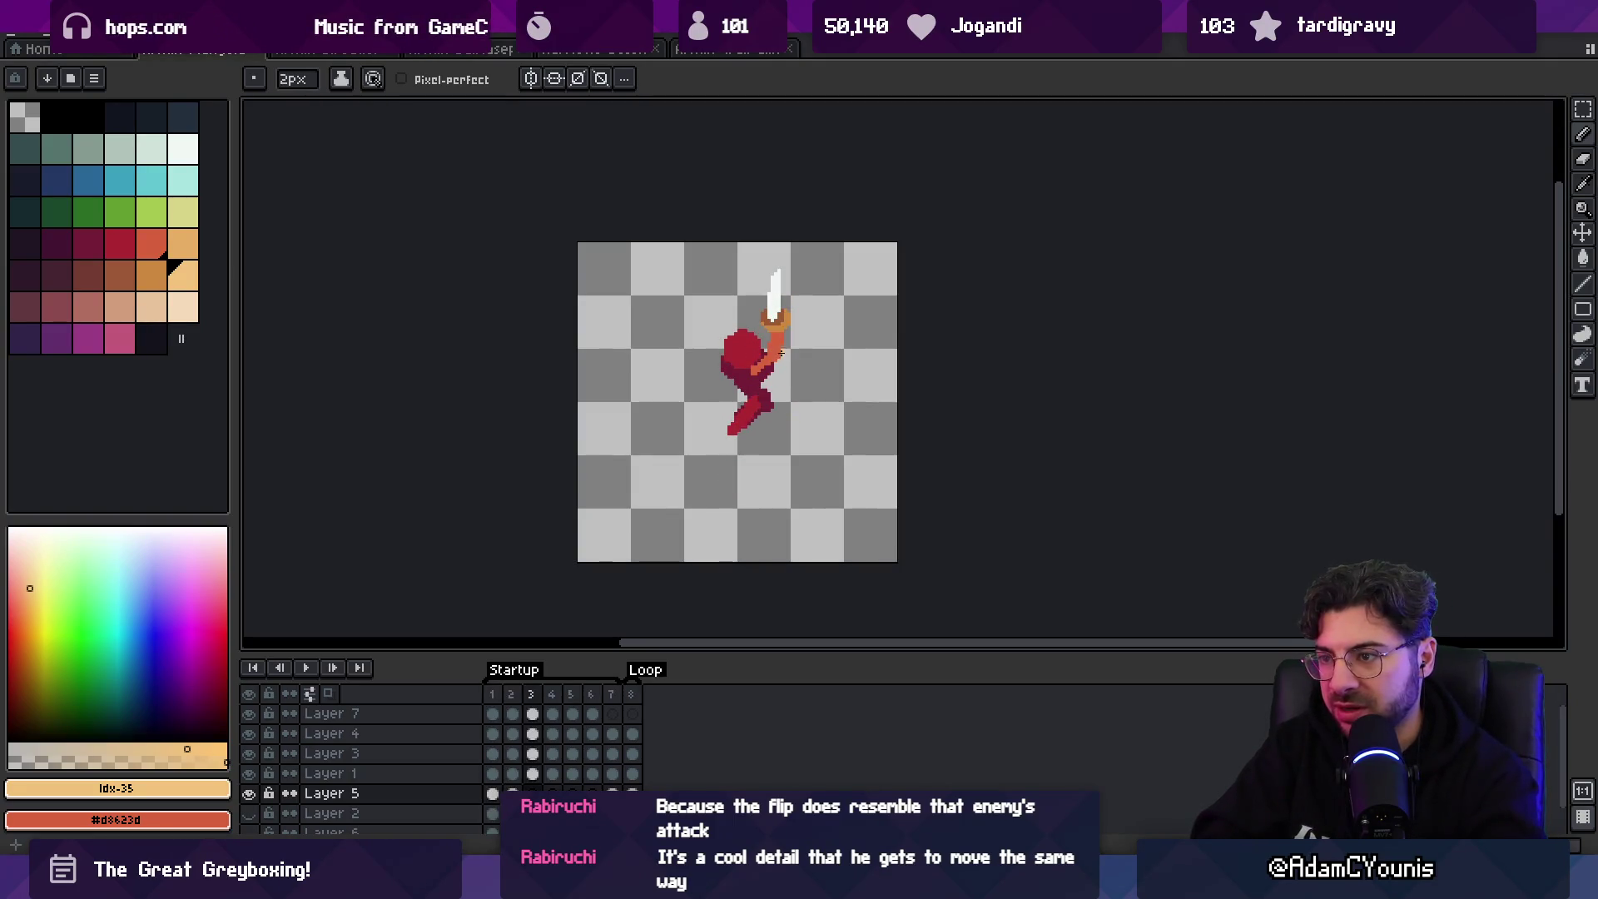
{"action": "key", "text": "period"}
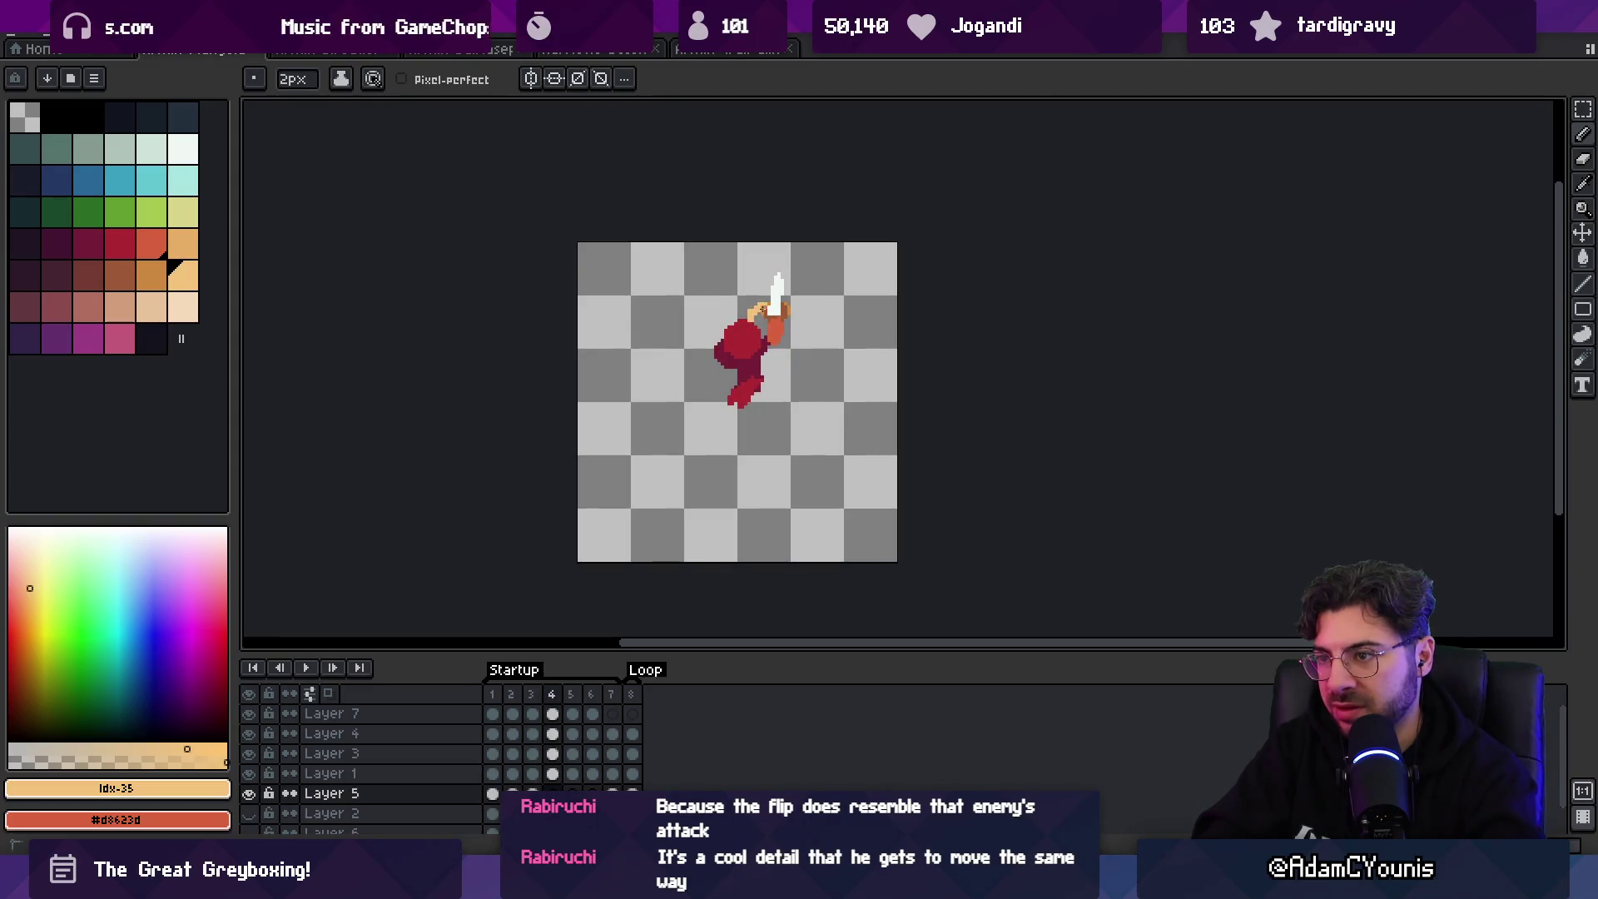
{"action": "key", "text": "period"}
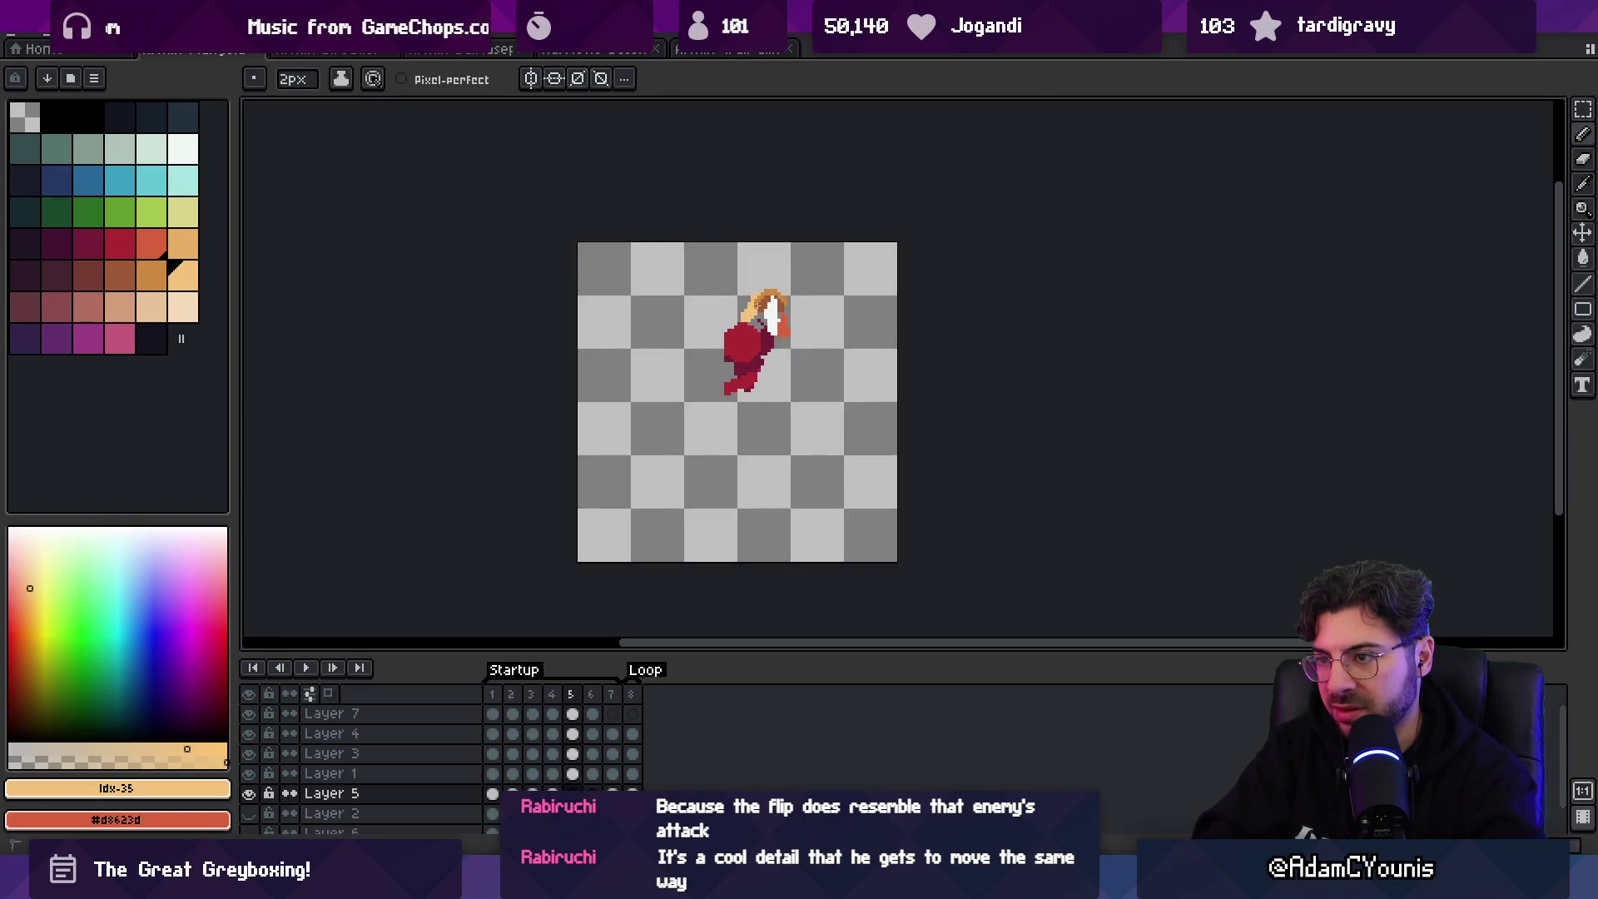
{"action": "key", "text": "period"}
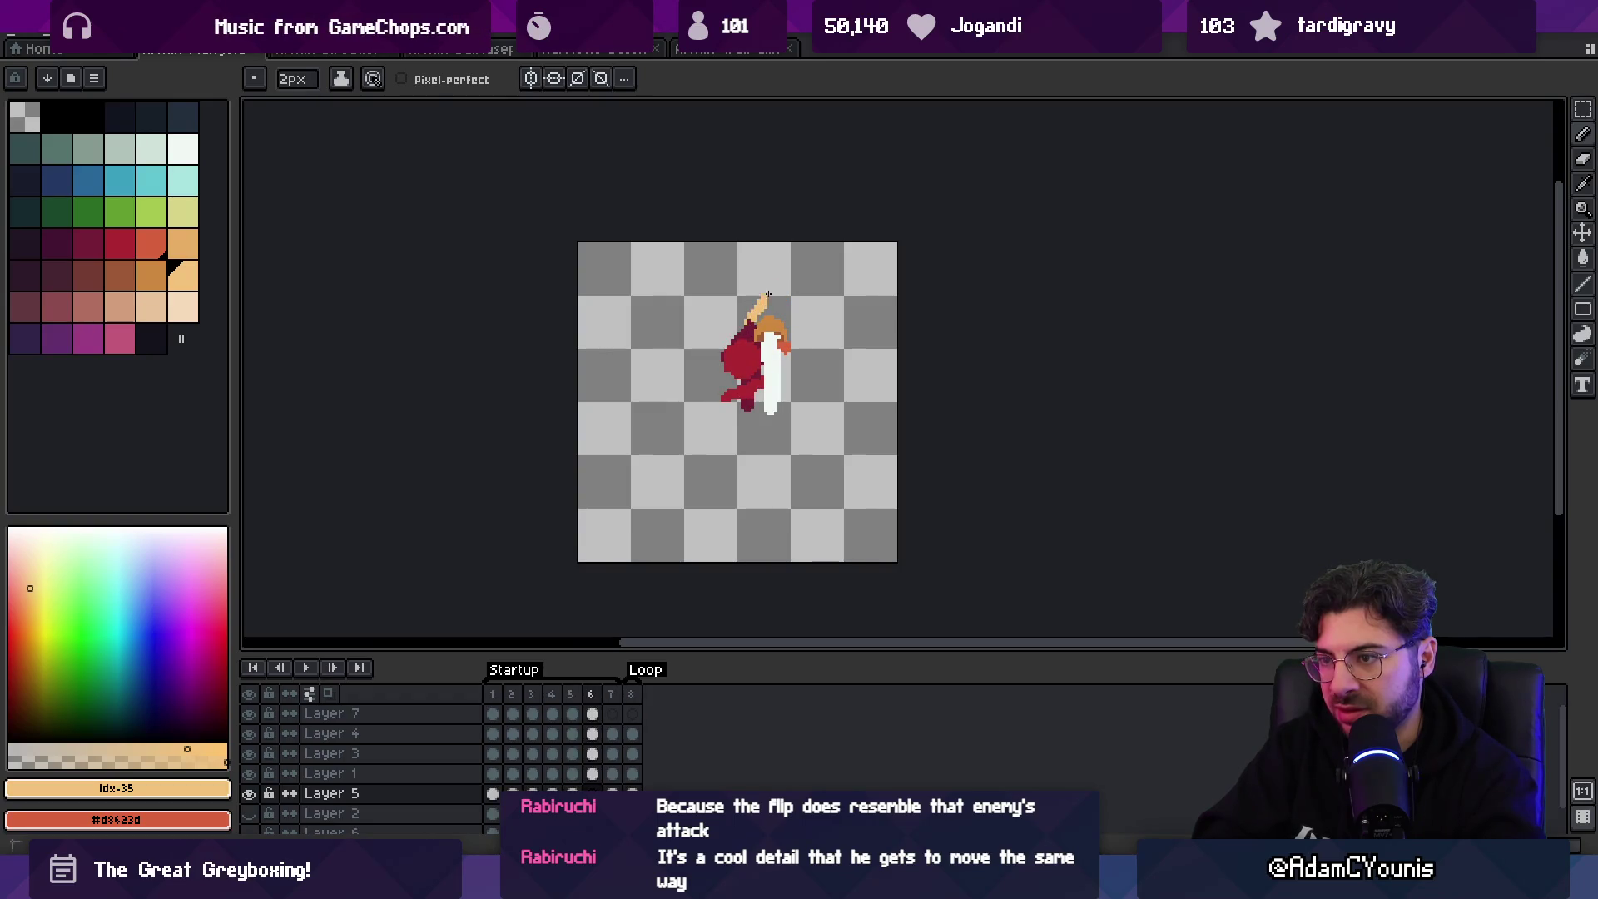
{"action": "key", "text": "period"}
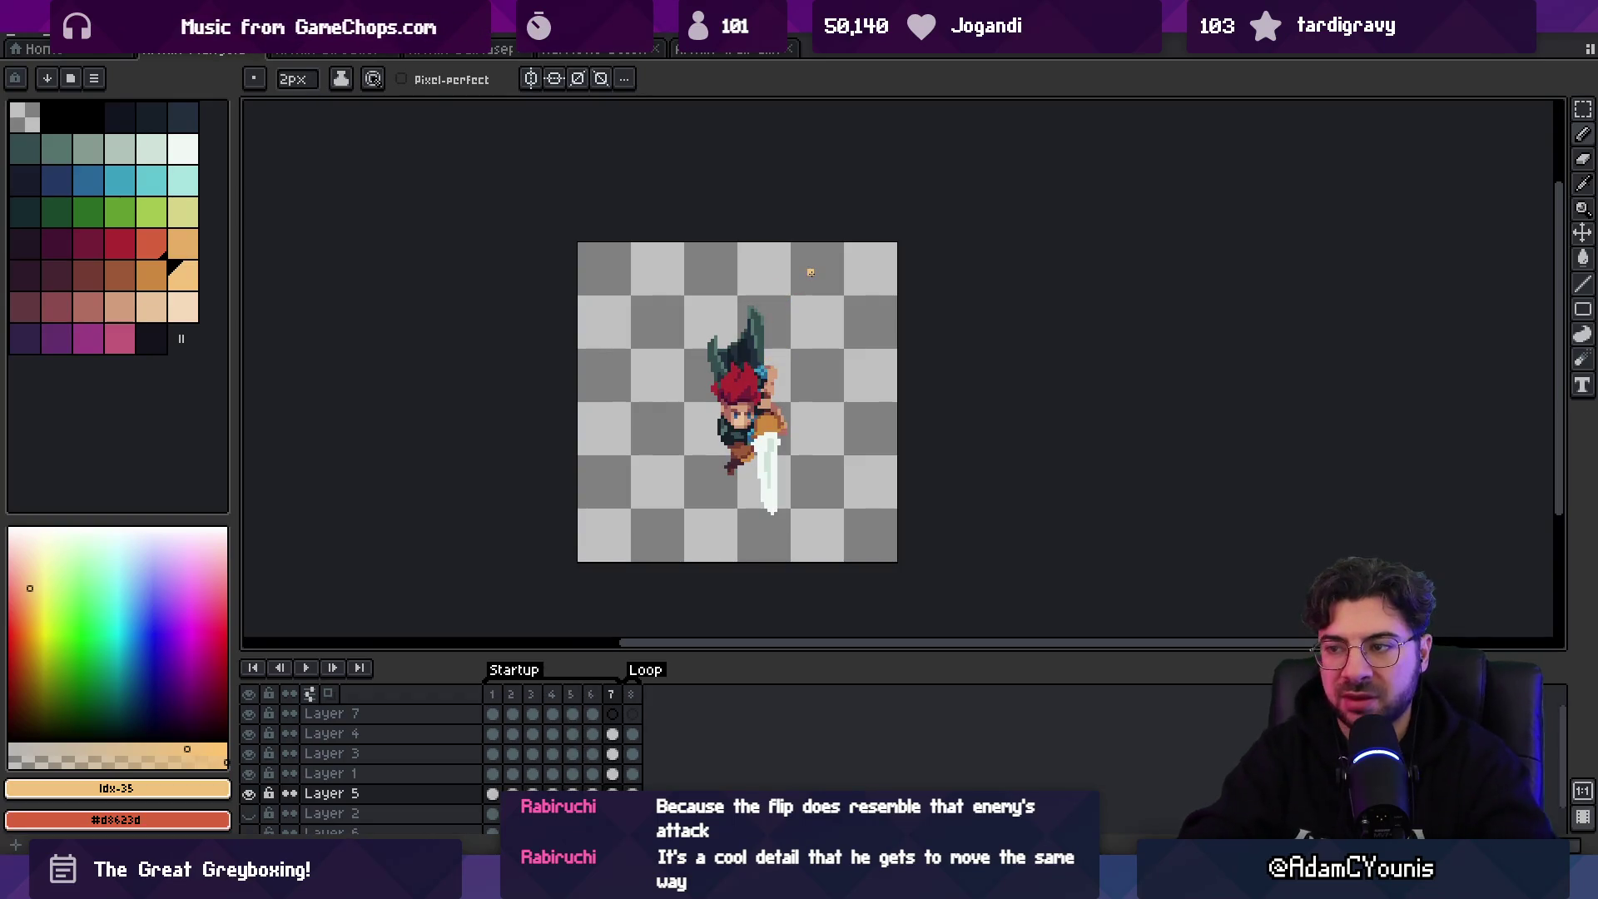
{"action": "key", "text": "Return"}
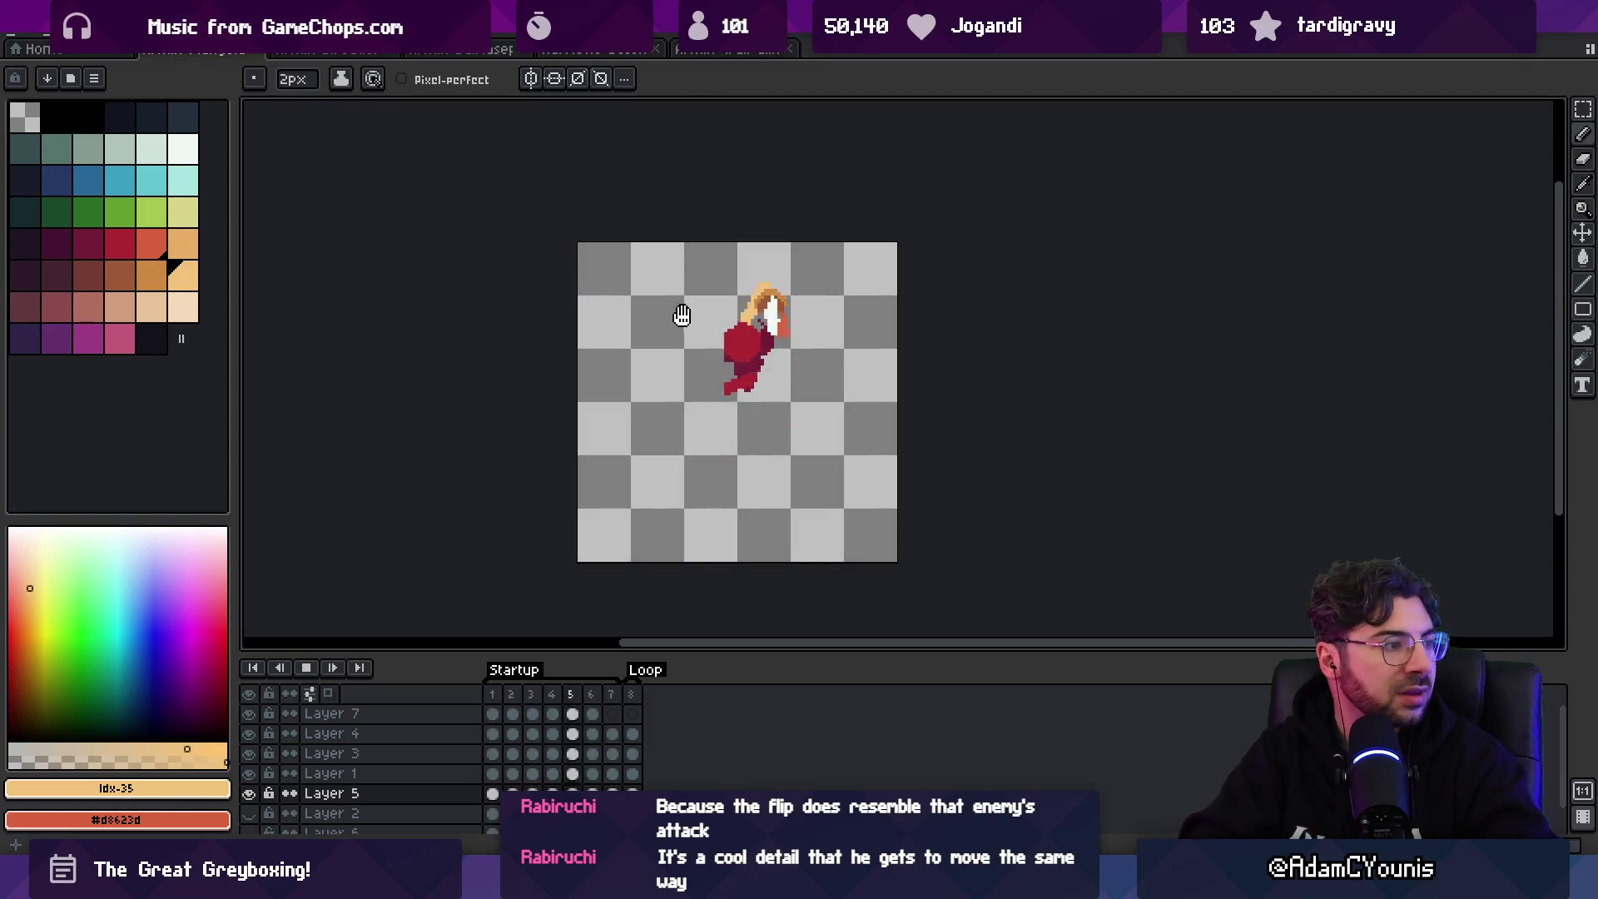
{"action": "key", "text": "z"}
{"action": "scroll", "coordinate": [774, 299], "scroll_direction": "down", "scroll_amount": 2}
{"action": "scroll", "coordinate": [799, 333], "scroll_direction": "up", "scroll_amount": 3}
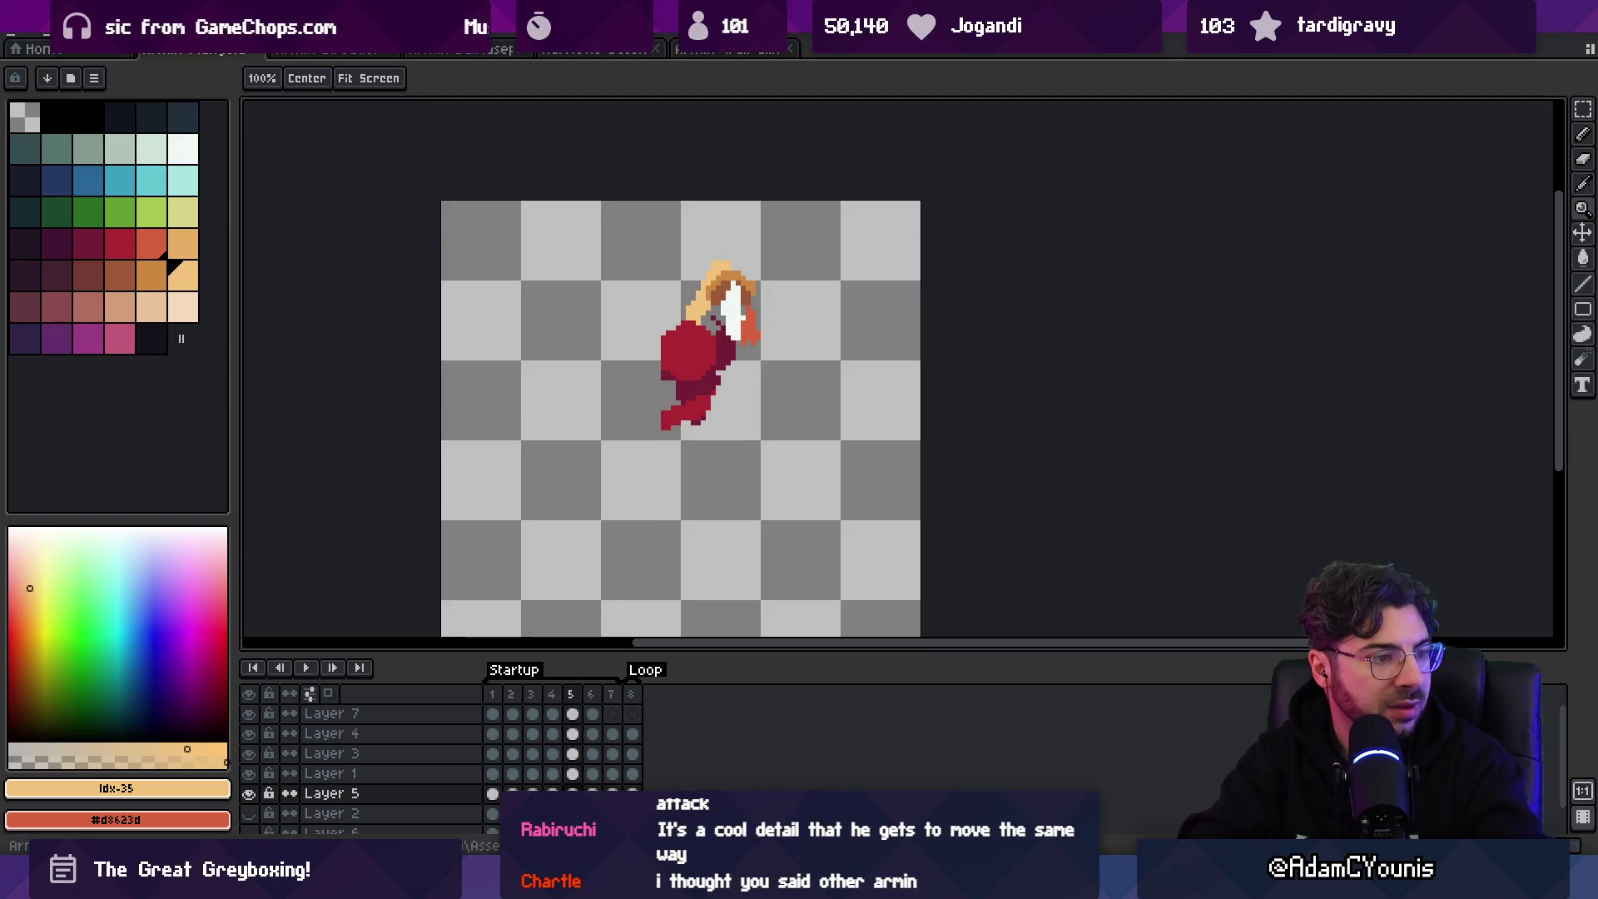
- Erase the stray pixels along the top and left of the head in frame 6
{"action": "scroll", "coordinate": [706, 285], "scroll_direction": "up", "scroll_amount": 2}
{"action": "key", "text": "b"}
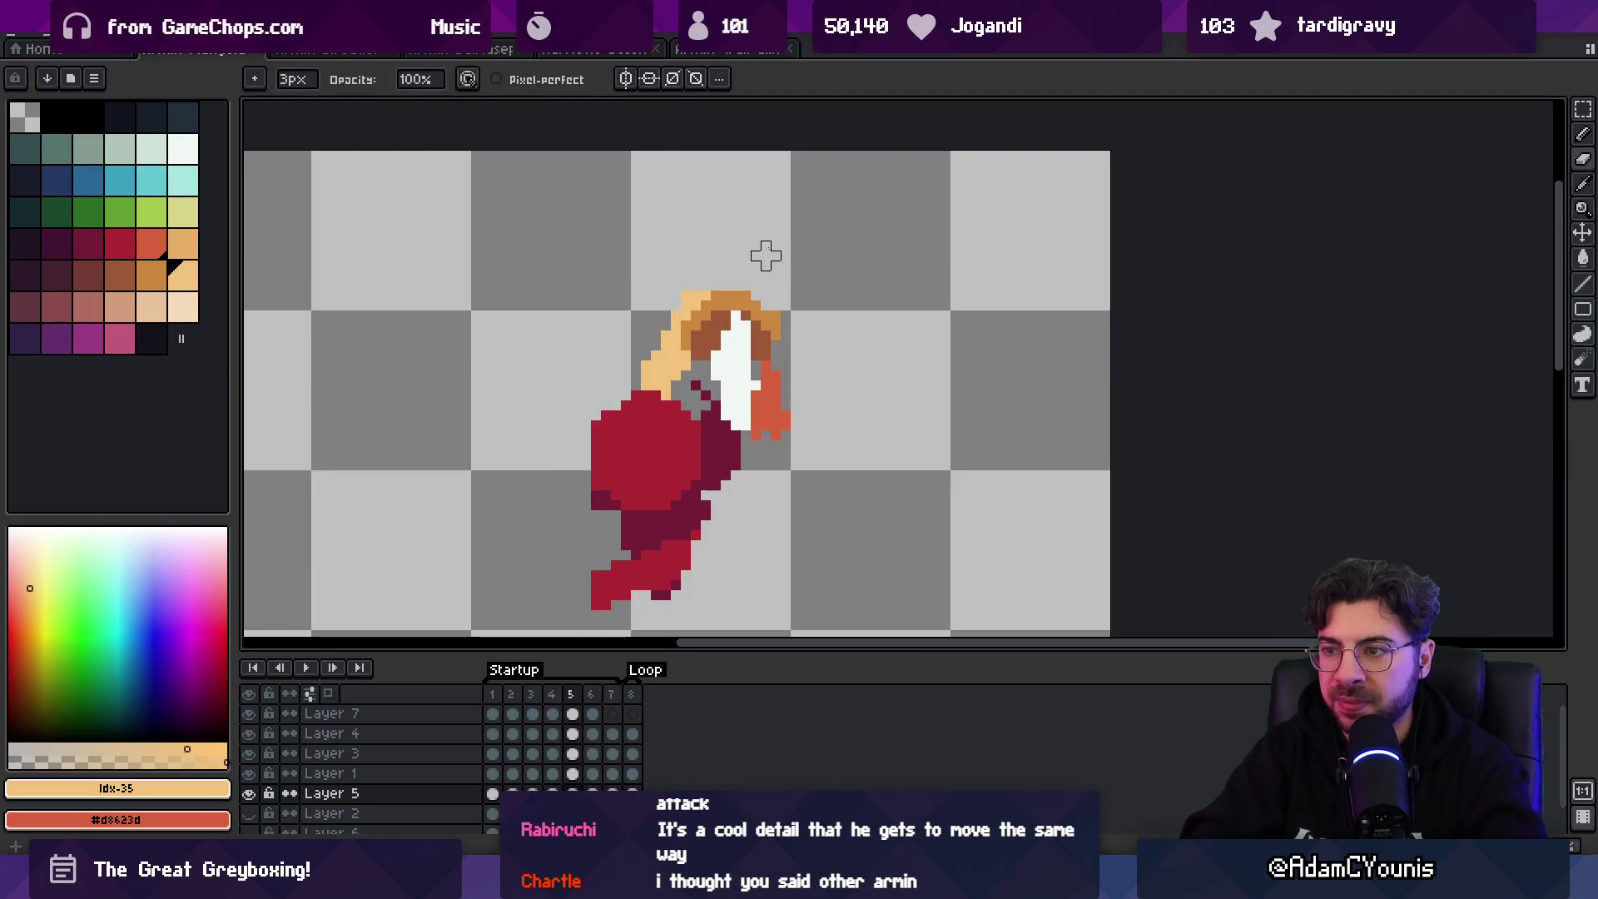
{"action": "key", "text": "e"}
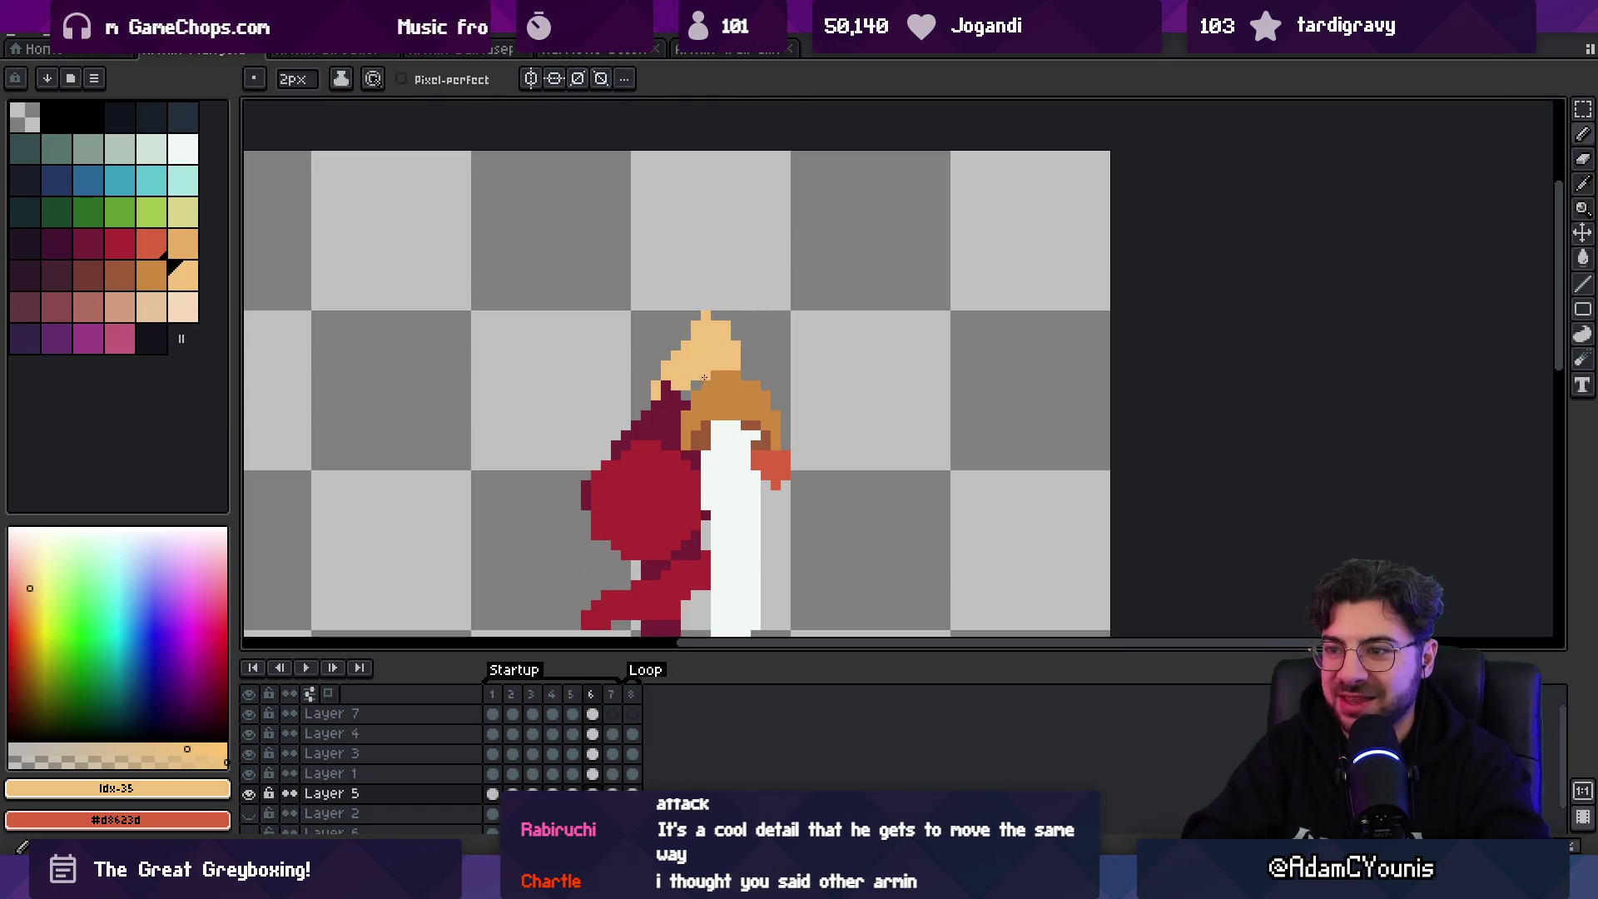
{"action": "left_click_drag", "start_coordinate": [642, 346], "coordinate": [624, 385]}
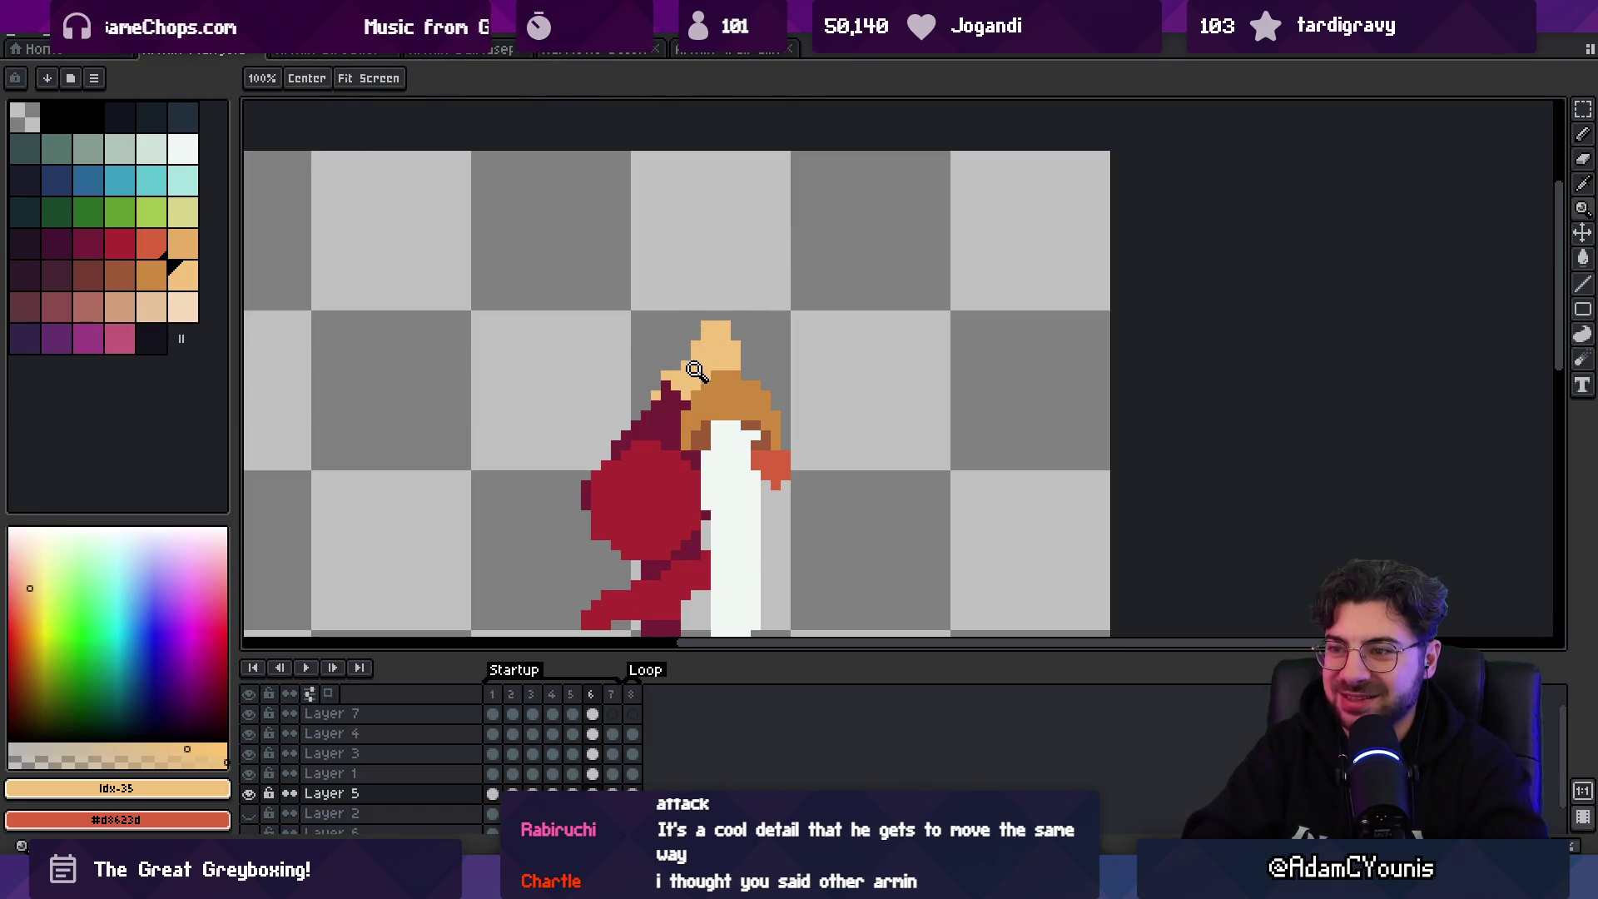
{"action": "key", "text": "b"}
- Recentre and zoom out the view, then play the animation
{"action": "scroll", "coordinate": [691, 372], "scroll_direction": "down", "scroll_amount": 1}
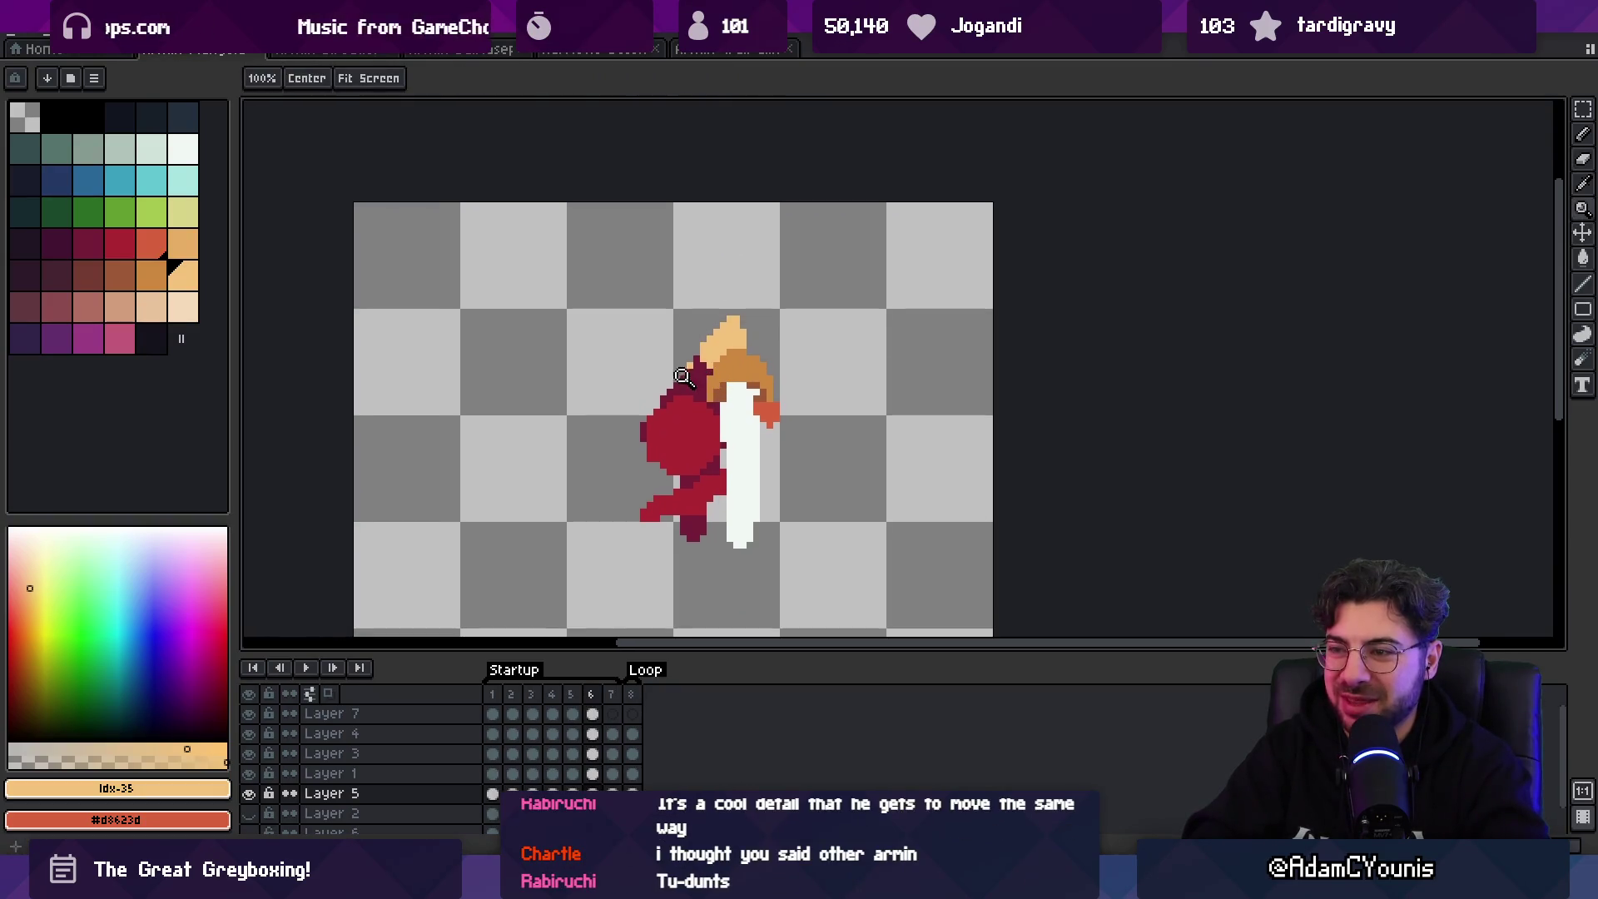
{"action": "left_click_drag", "start_coordinate": [712, 333], "coordinate": [726, 316]}
{"action": "key", "text": "space"}
{"action": "scroll", "coordinate": [770, 309], "scroll_direction": "down", "scroll_amount": 2}
{"action": "key", "text": "Return"}
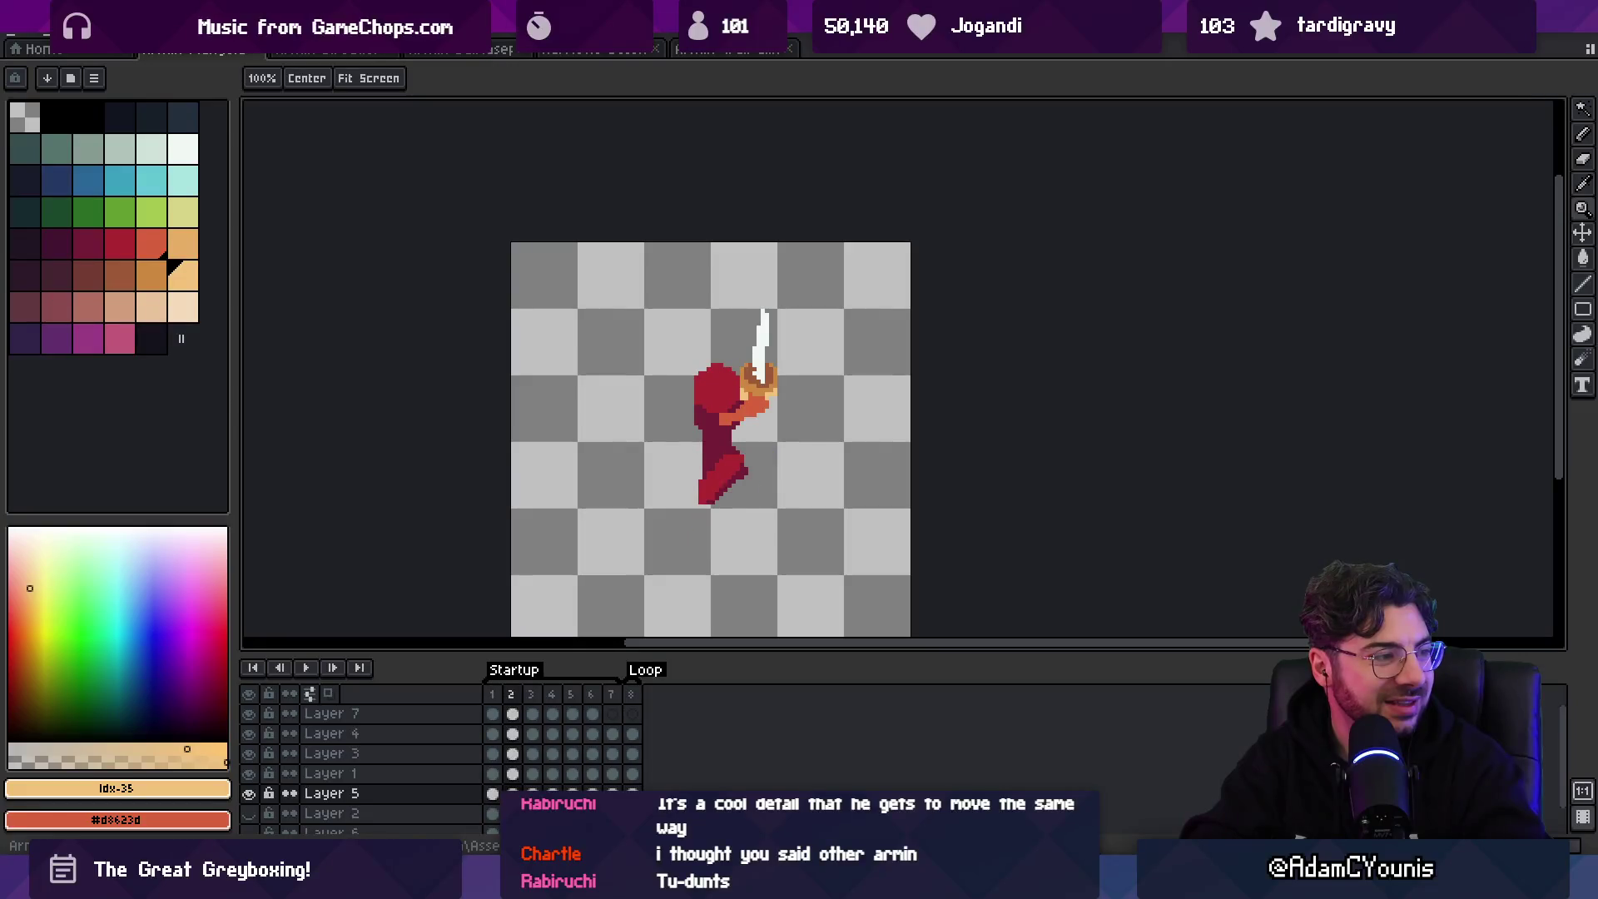
- Step to frames 4 and 6, replay the animation, and stop on frame 1
{"action": "left_click", "coordinate": [715, 287]}
{"action": "key", "text": "b"}
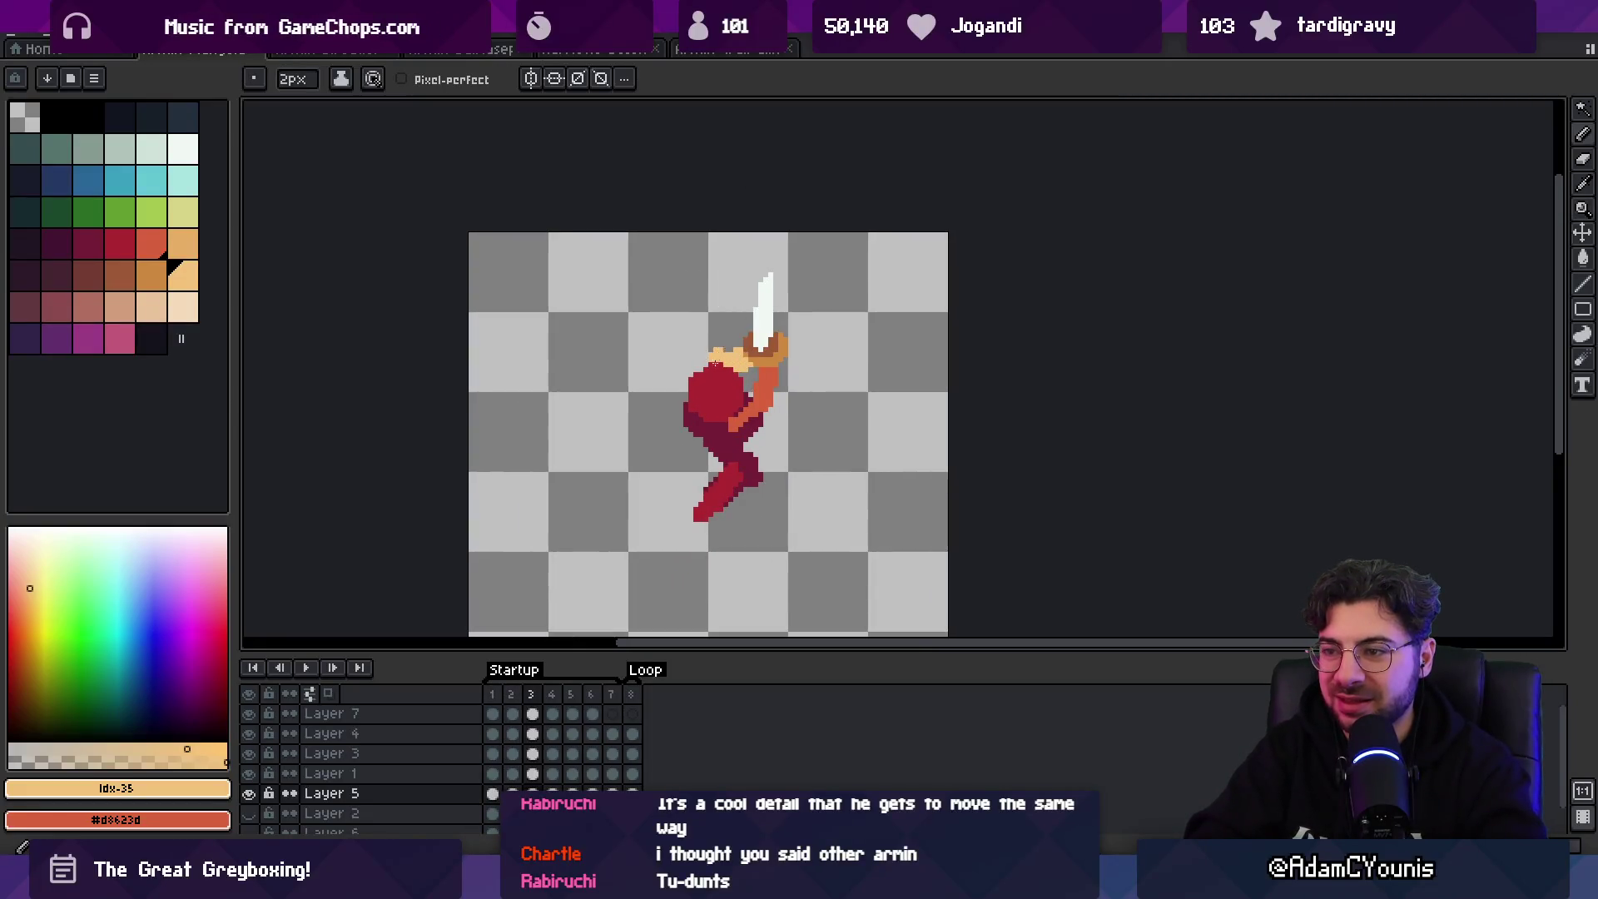
{"action": "key", "text": "e"}
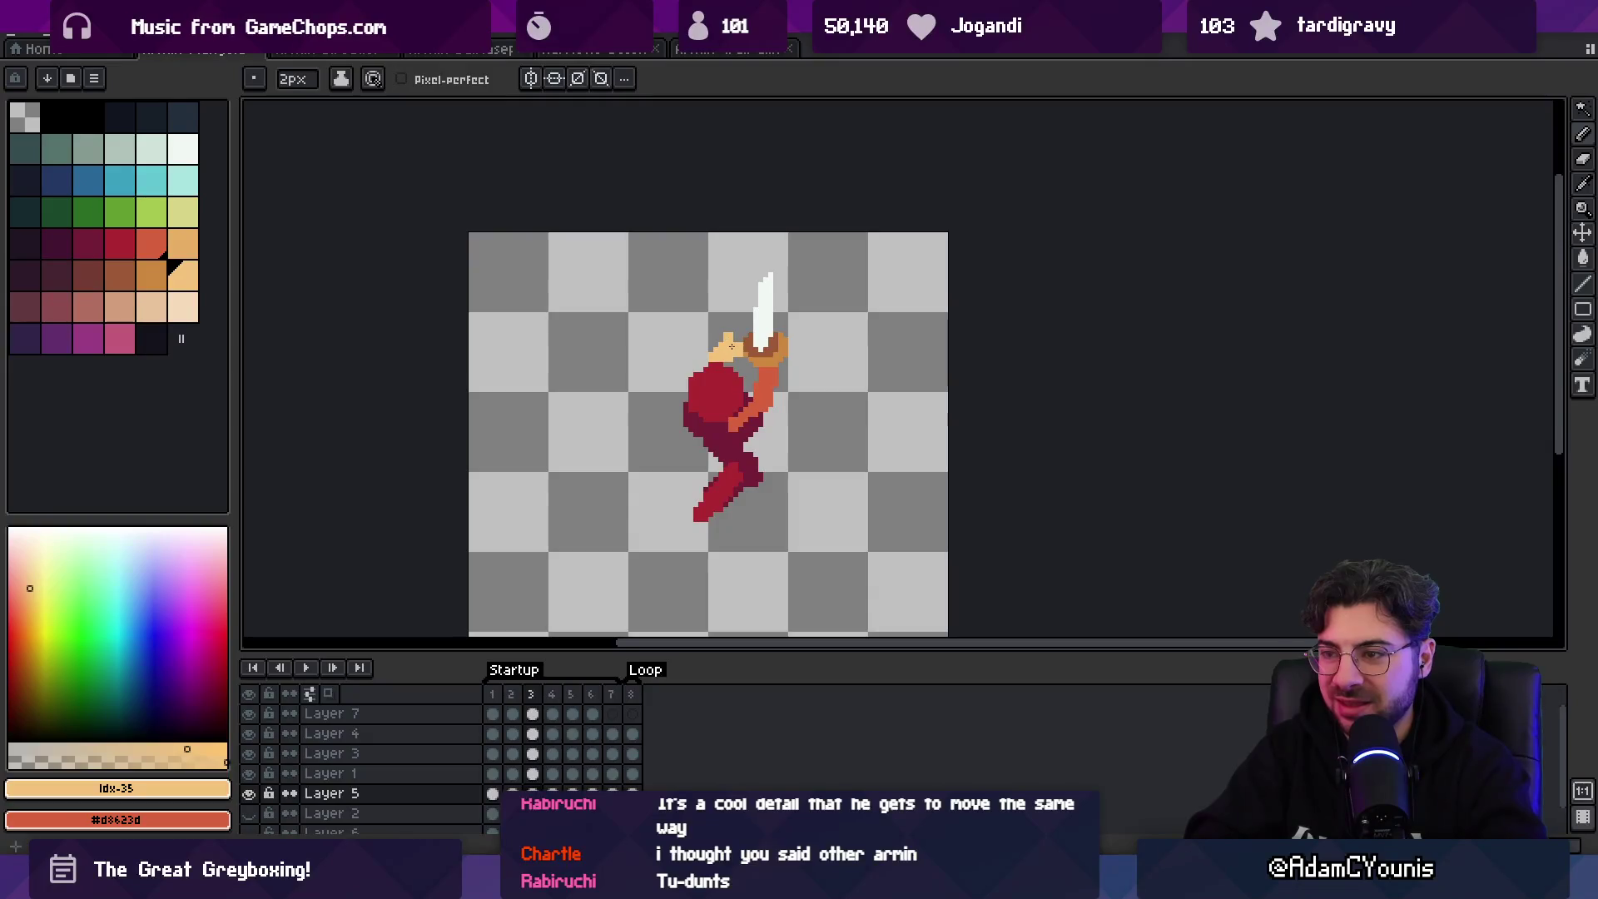
{"action": "key", "text": "Right"}
{"action": "key", "text": "Right"}
{"action": "key", "text": "Right"}
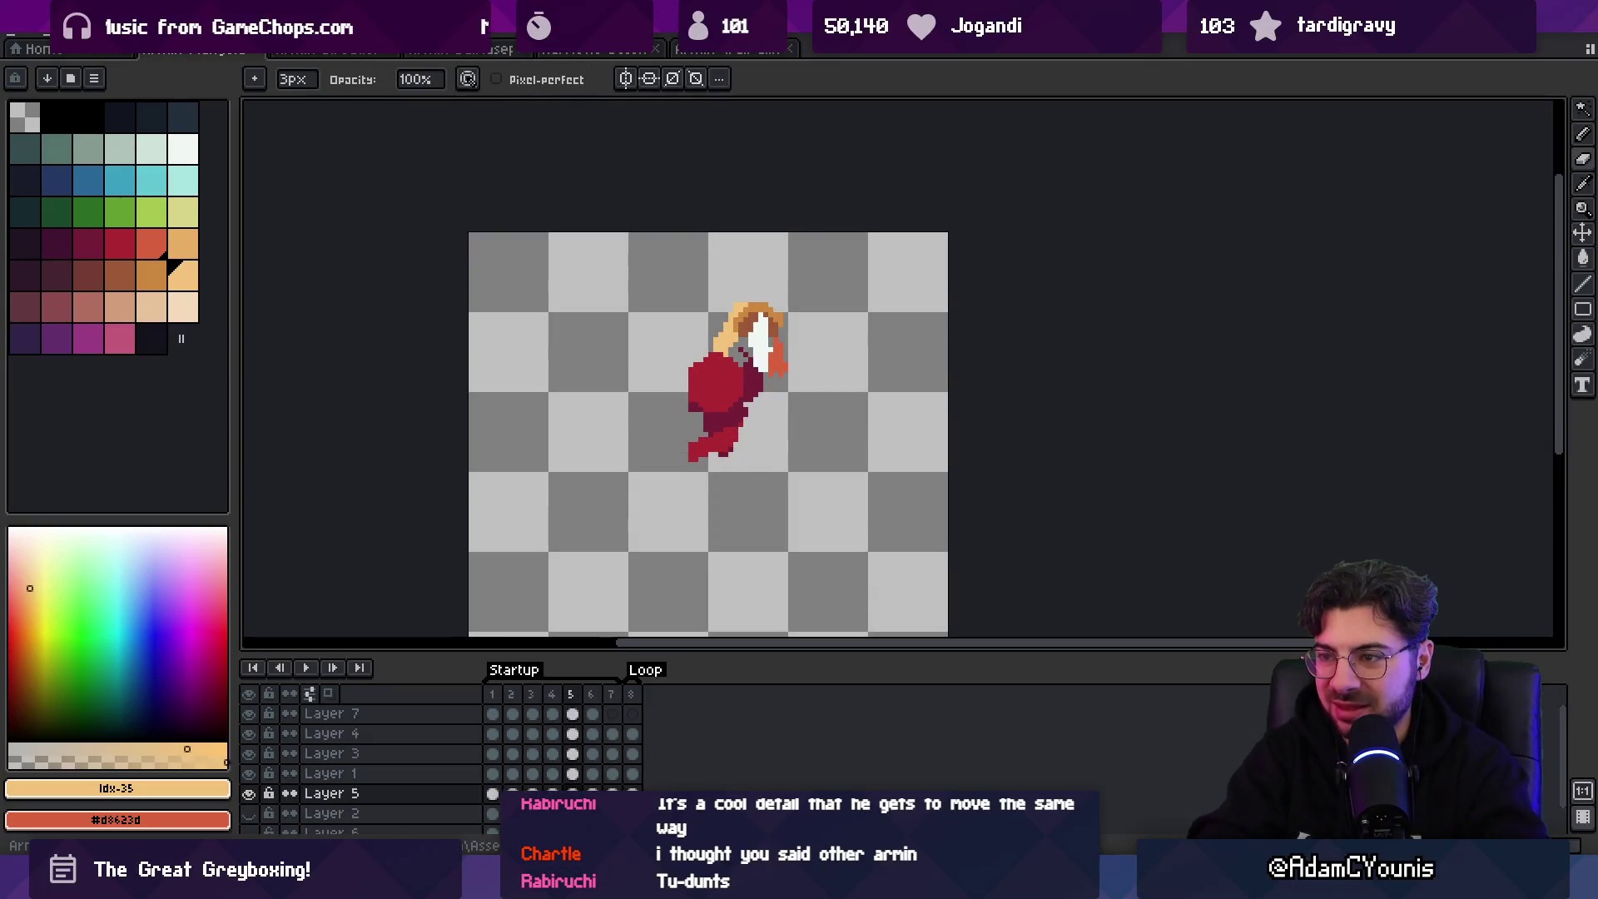
{"action": "key", "text": "Right"}
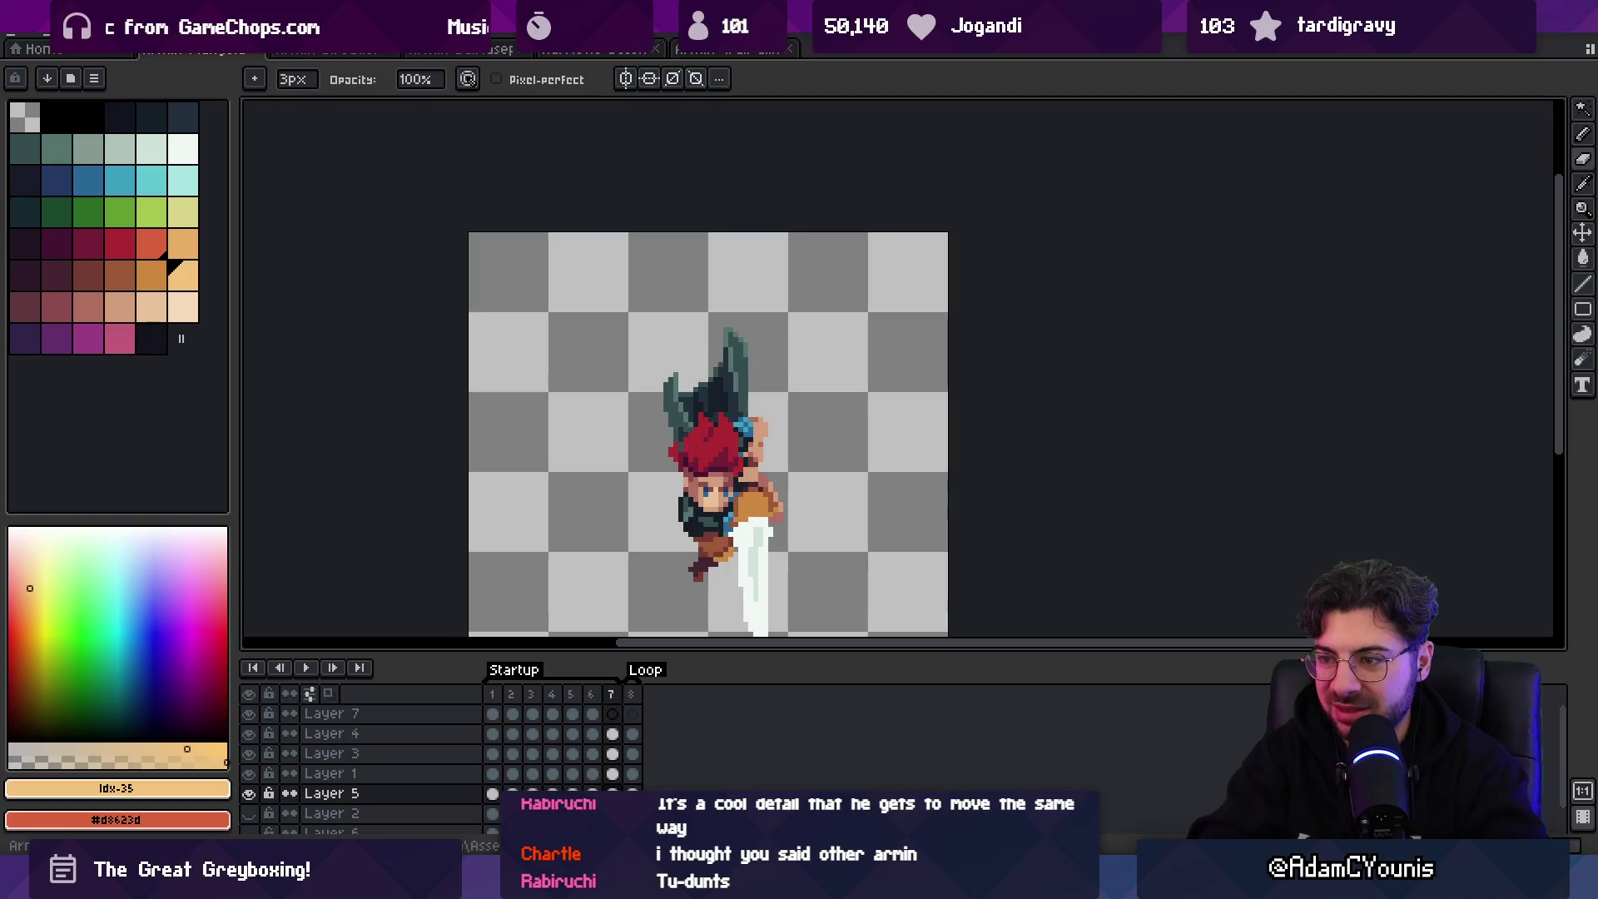
{"action": "key", "text": "Return"}
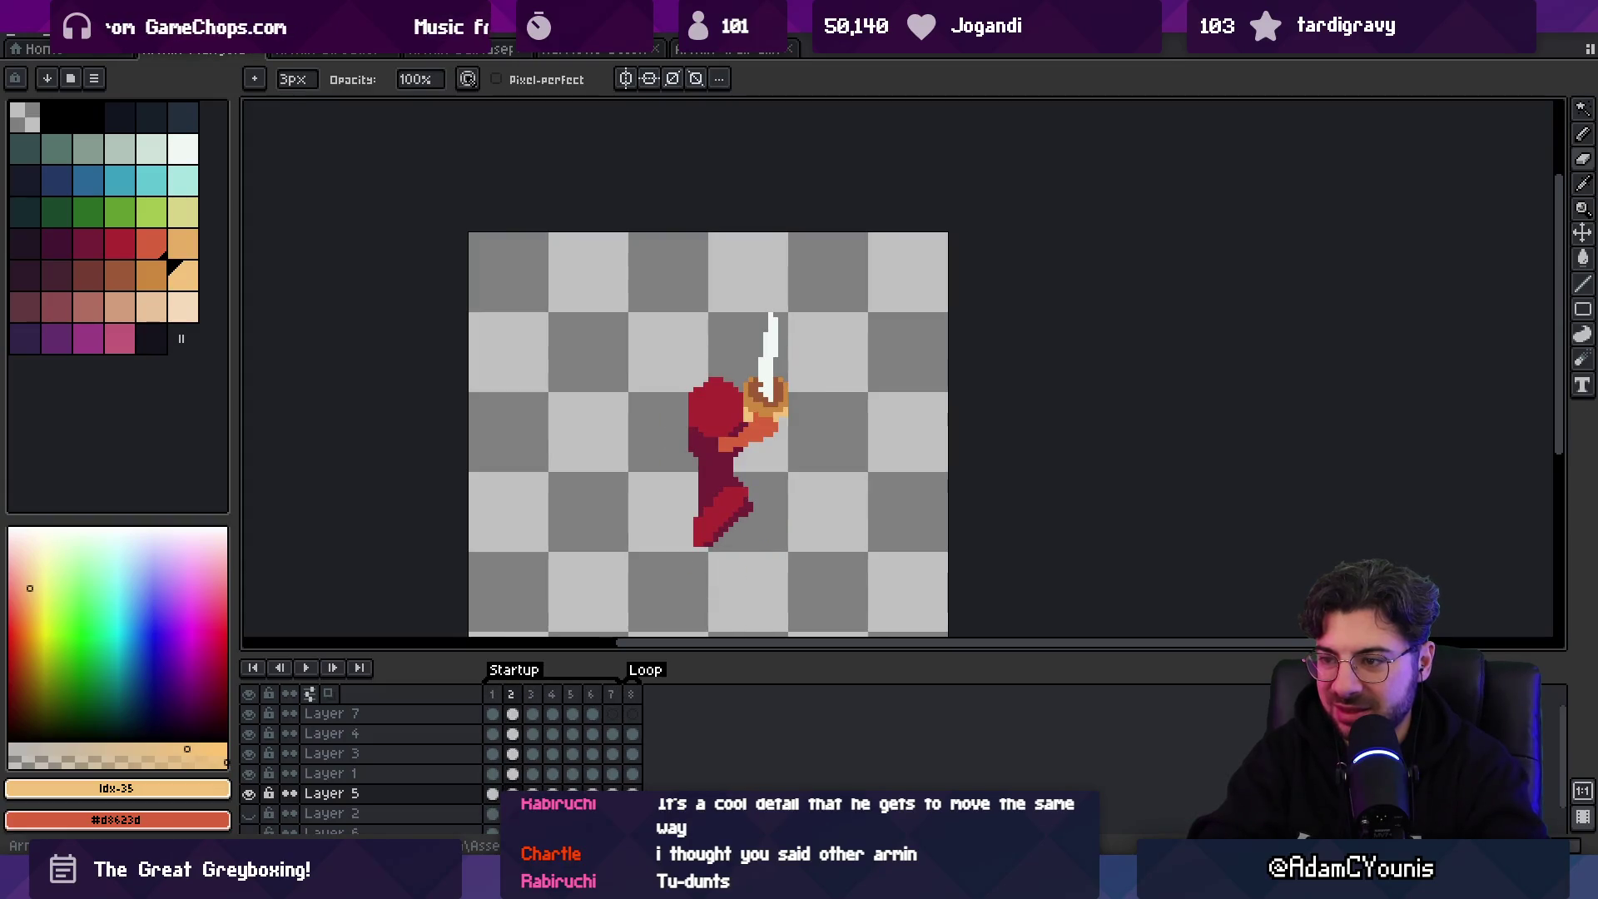
{"action": "key", "text": "Return"}
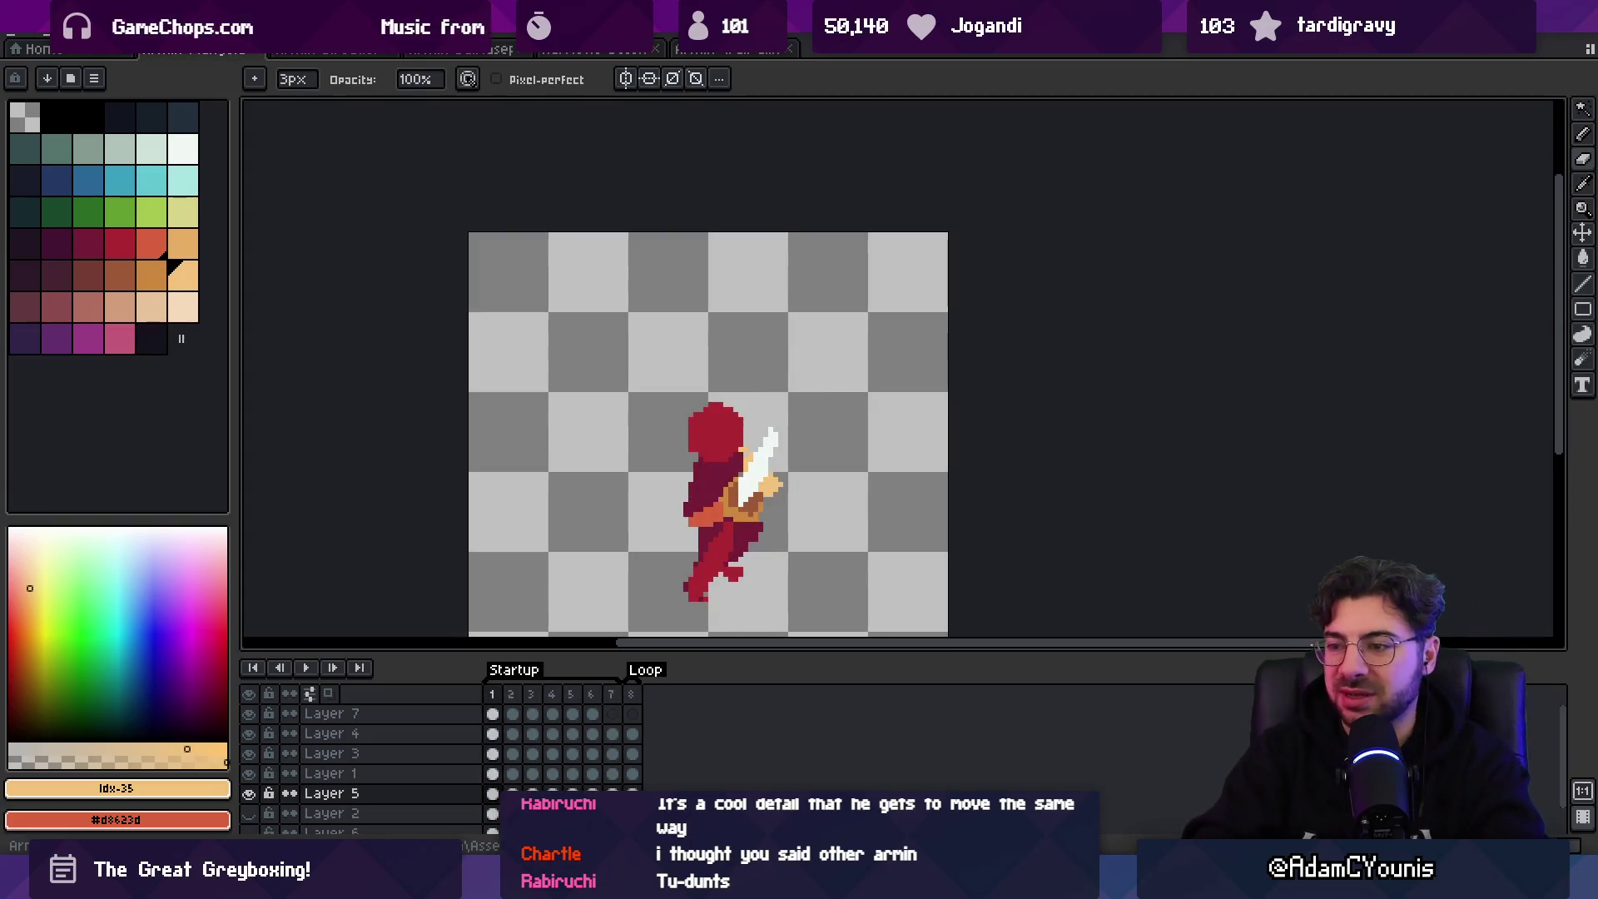
{"action": "key", "text": "v"}
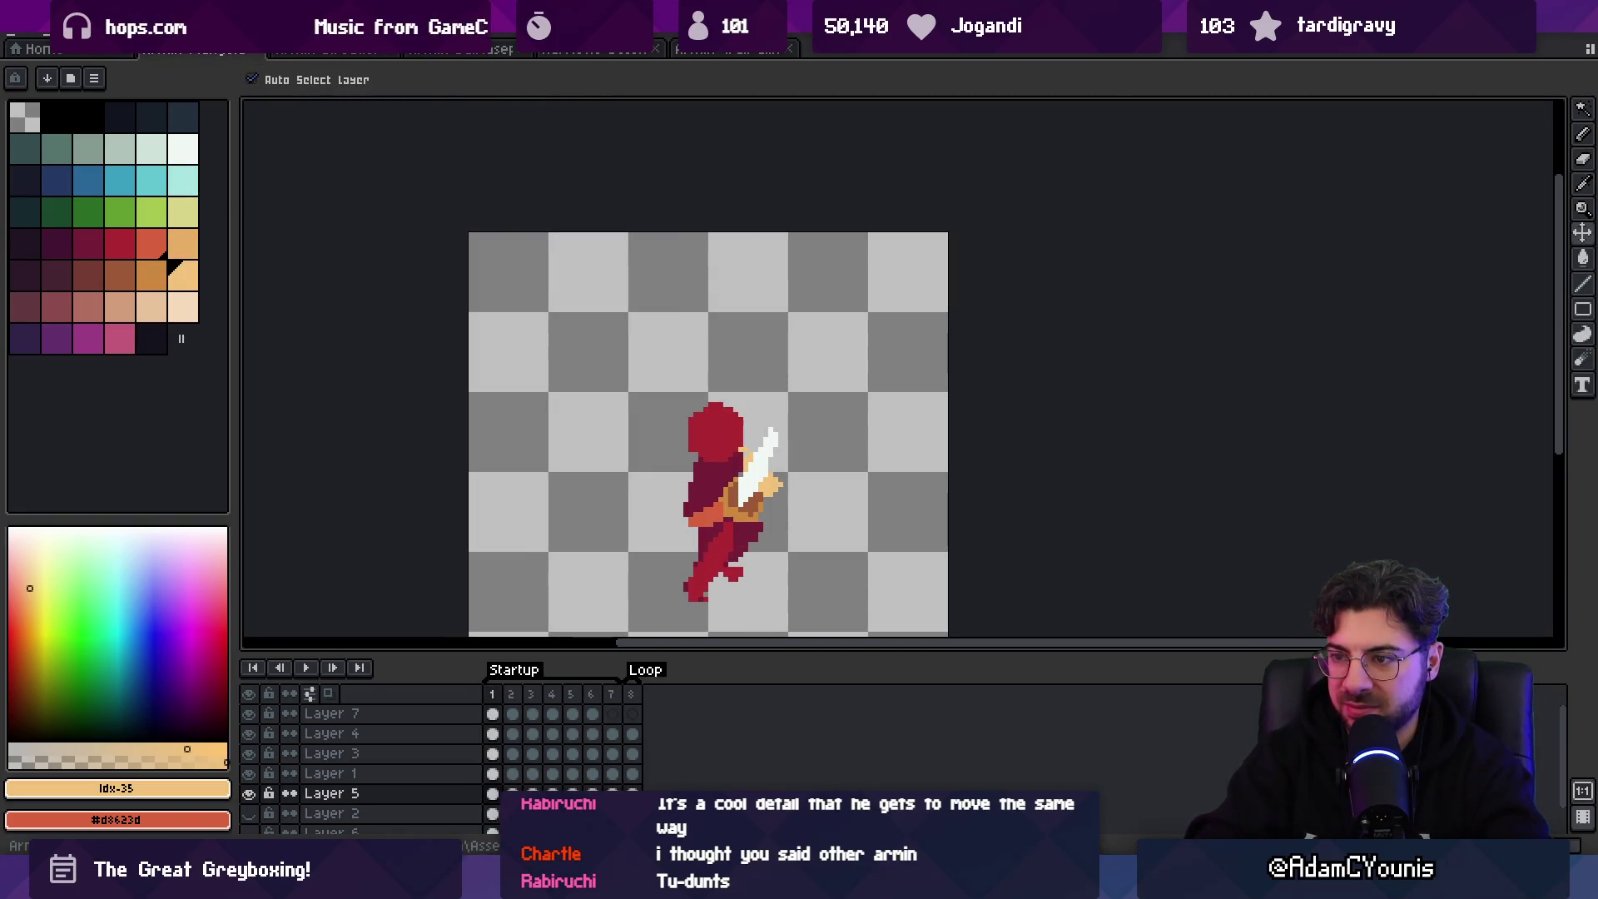
- On frame 1, select the figure's lower leg on Layer 1 and rotate it upward
{"action": "left_click", "coordinate": [714, 559]}
{"action": "key", "text": "q"}
{"action": "left_click", "coordinate": [715, 559]}
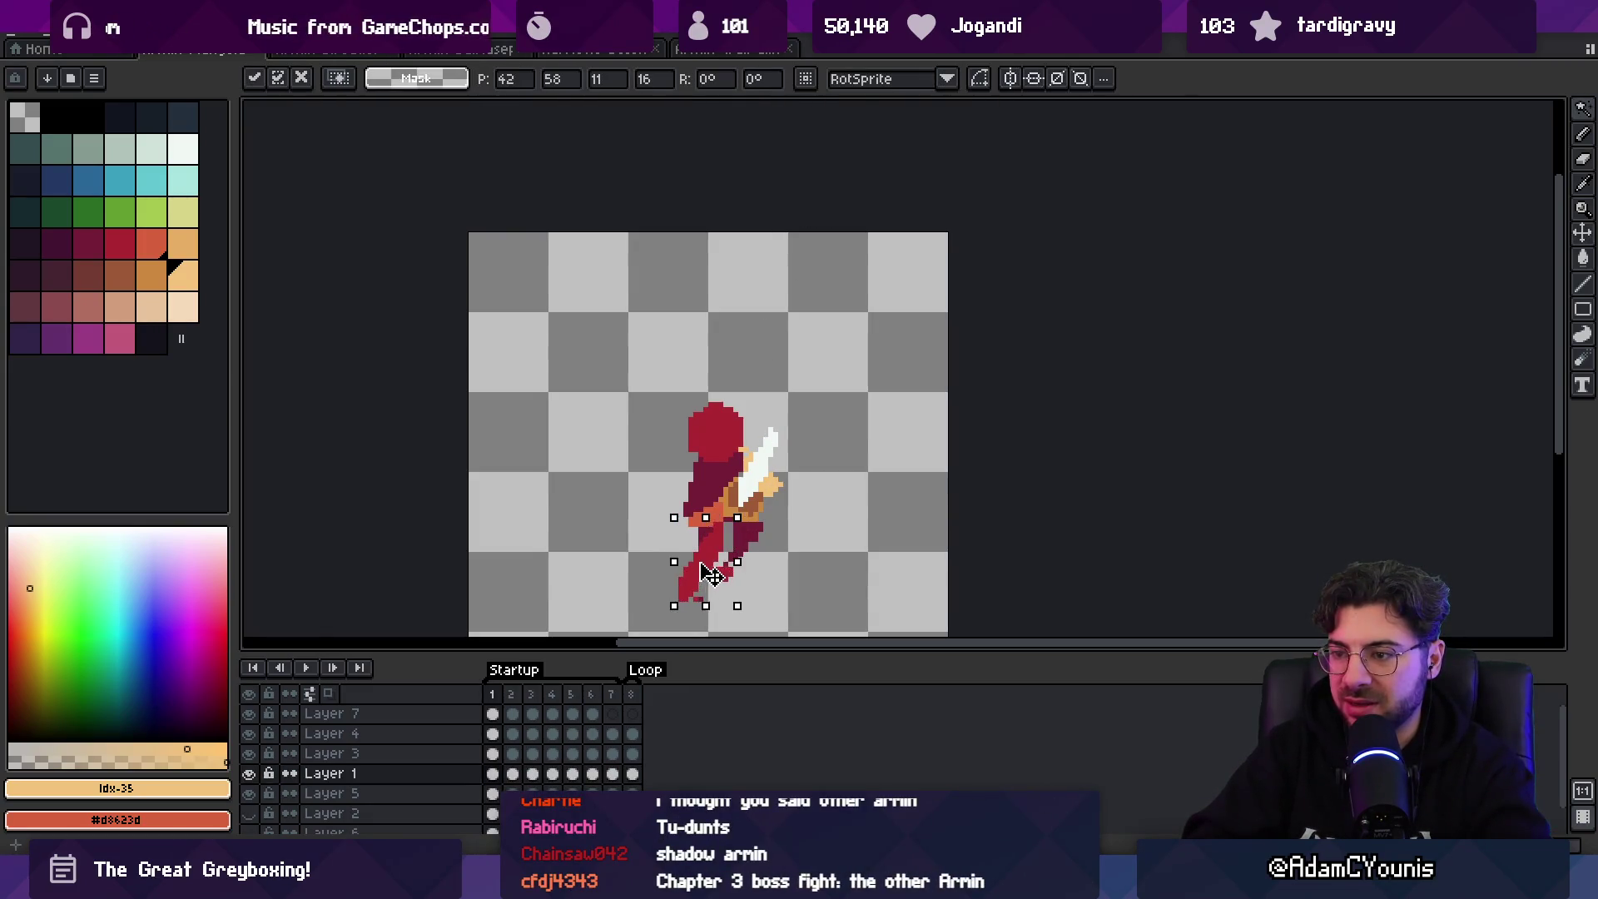
{"action": "left_click_drag", "start_coordinate": [718, 577], "coordinate": [746, 554]}
{"action": "key", "text": "Return"}
{"action": "left_click", "coordinate": [747, 553], "text": "alt"}
{"action": "key", "text": "b"}
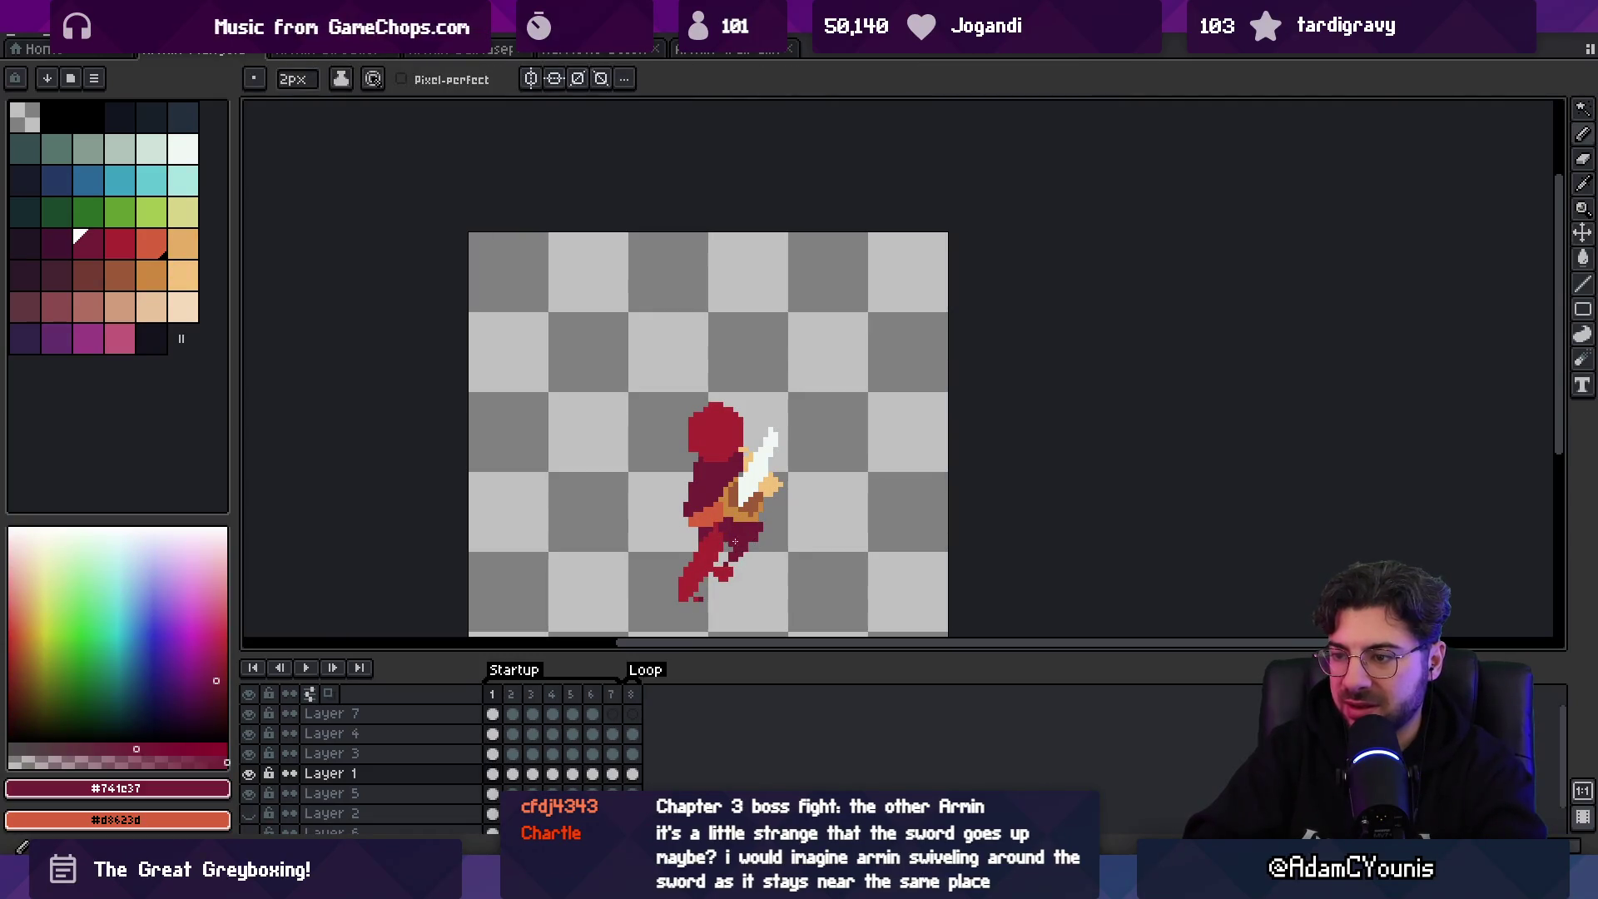
{"action": "key", "text": "e"}
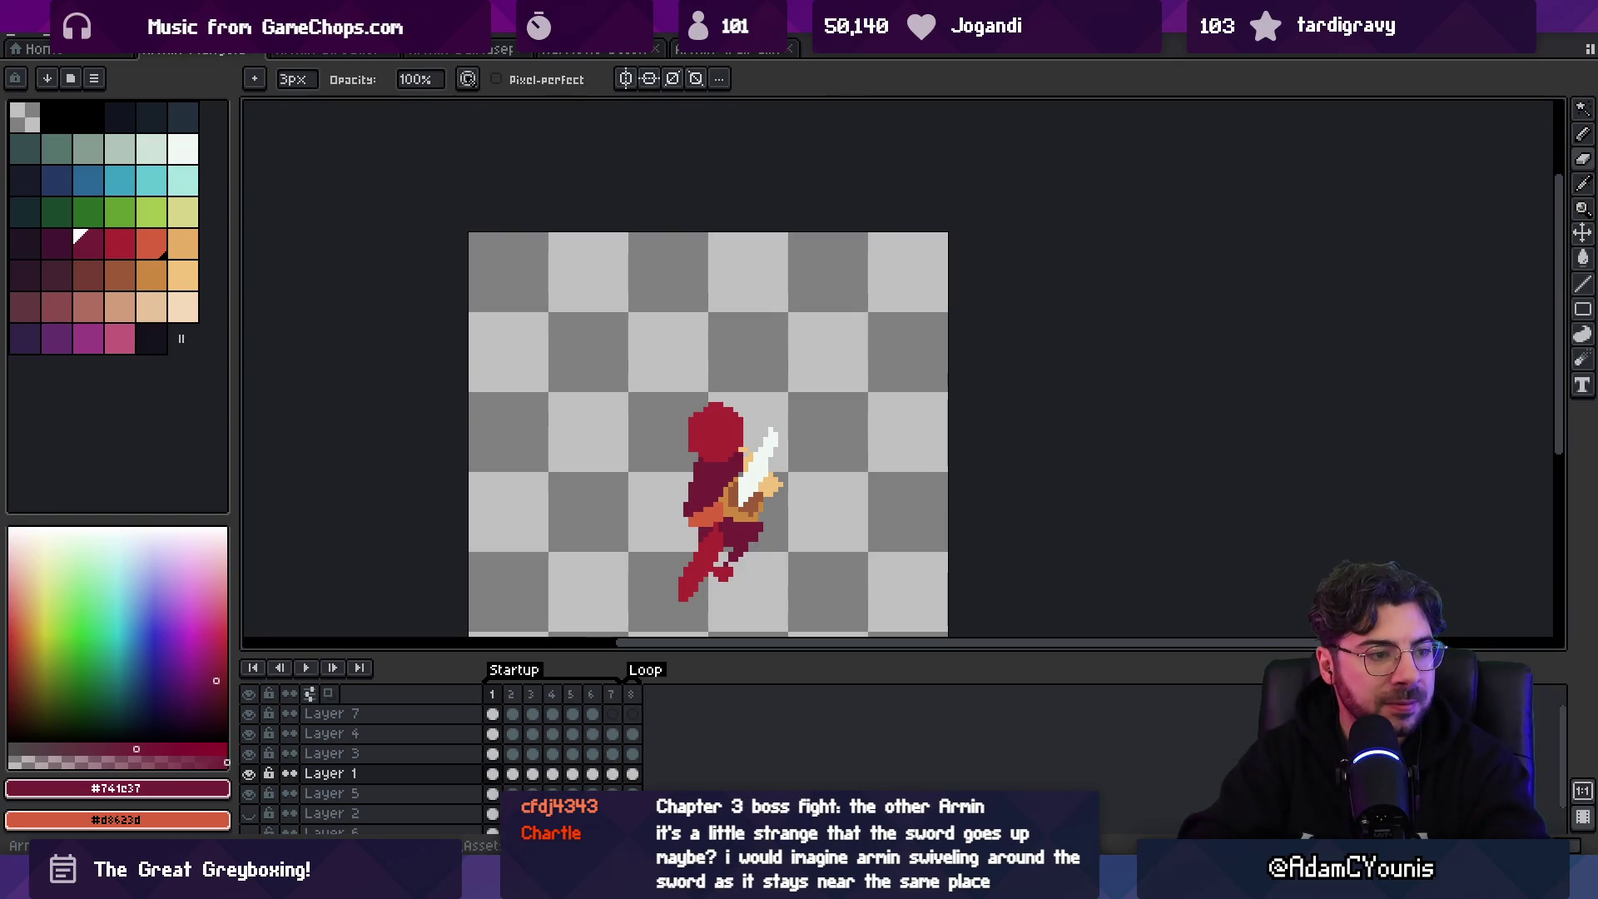
- On frame 2, move the lighter red trailing leg to the left
{"action": "key", "text": "Right"}
{"action": "key", "text": "w"}
{"action": "scroll", "coordinate": [733, 483], "scroll_direction": "up", "scroll_amount": 2}
{"action": "left_click", "coordinate": [746, 491]}
{"action": "left_click_drag", "start_coordinate": [747, 491], "coordinate": [713, 495]}
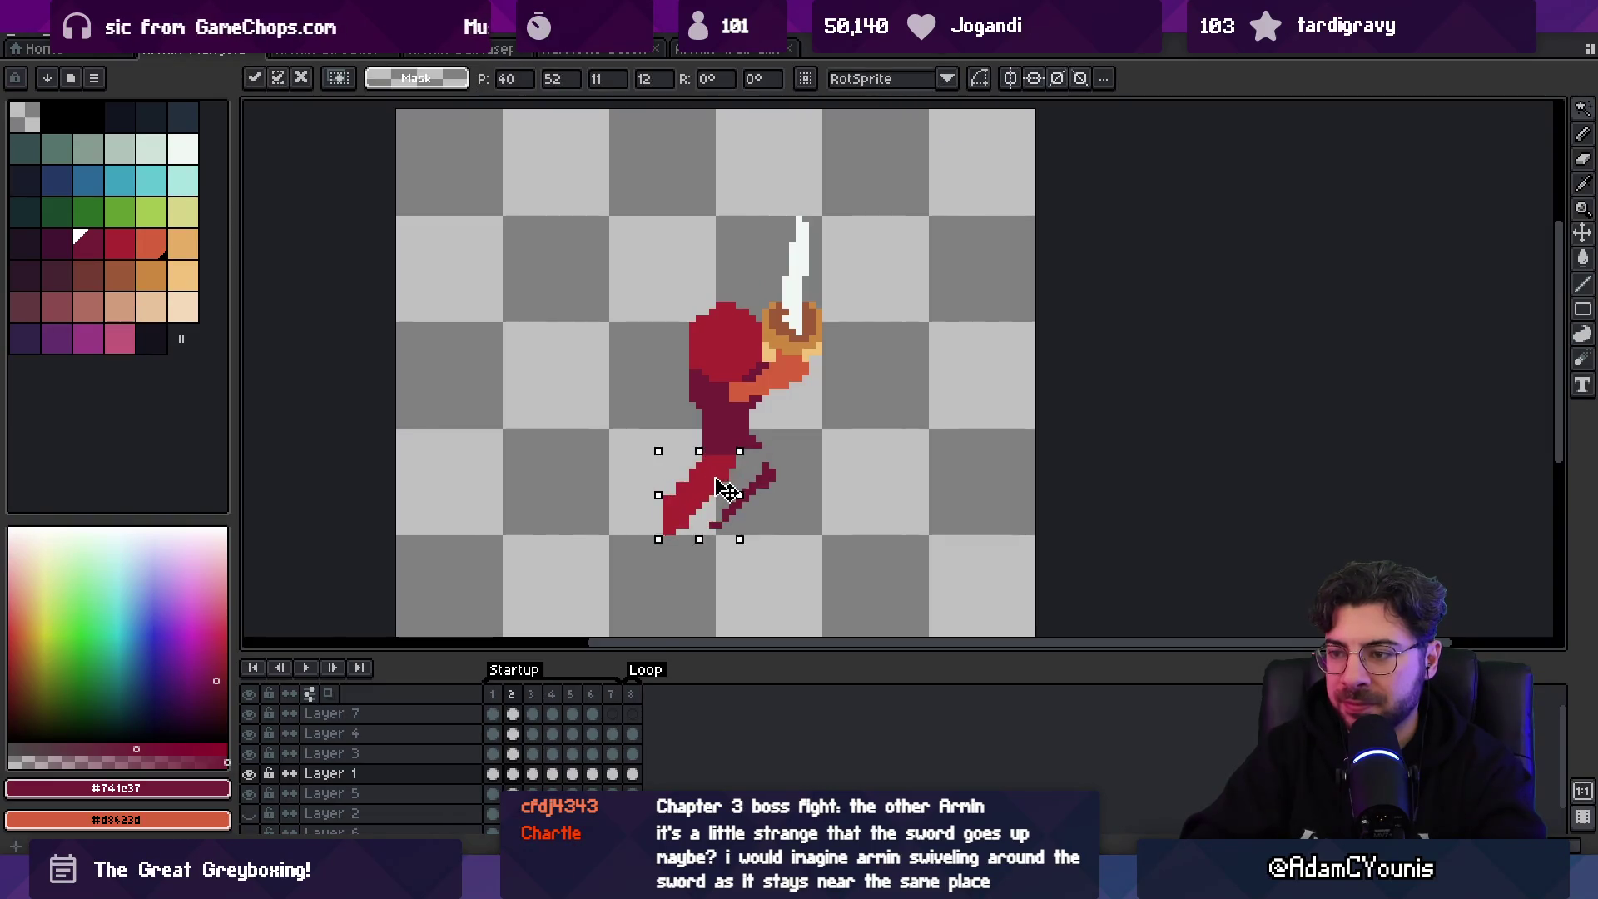
{"action": "left_click", "coordinate": [751, 389]}
- On frame 3, nudge the trailing leg piece slightly left and down
{"action": "key", "text": "Right"}
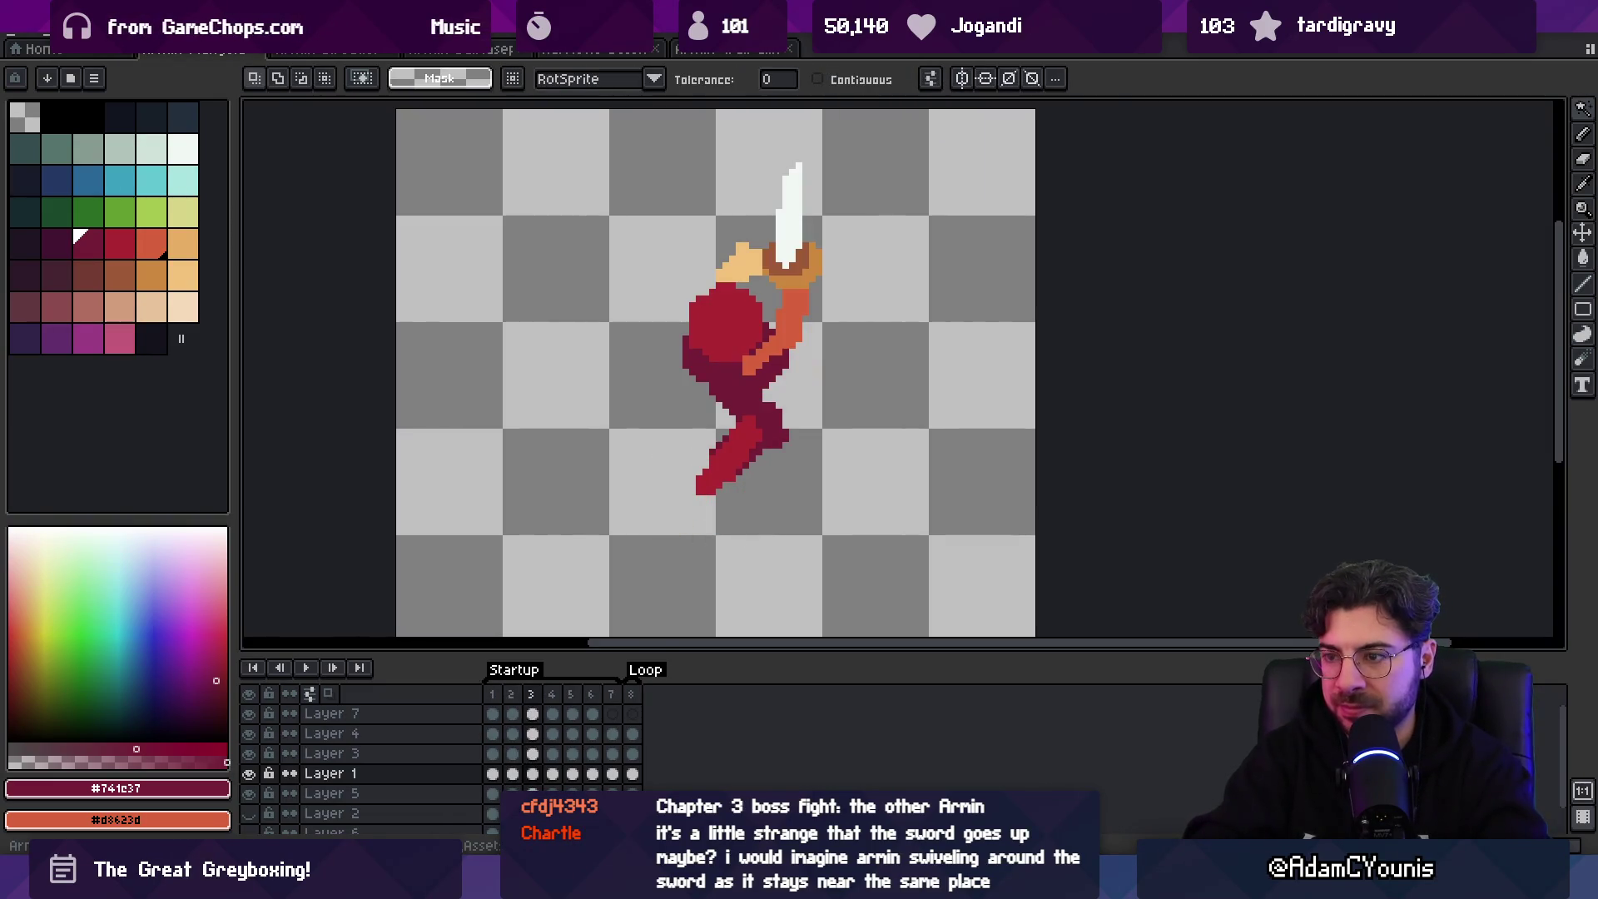
{"action": "left_click", "coordinate": [738, 452]}
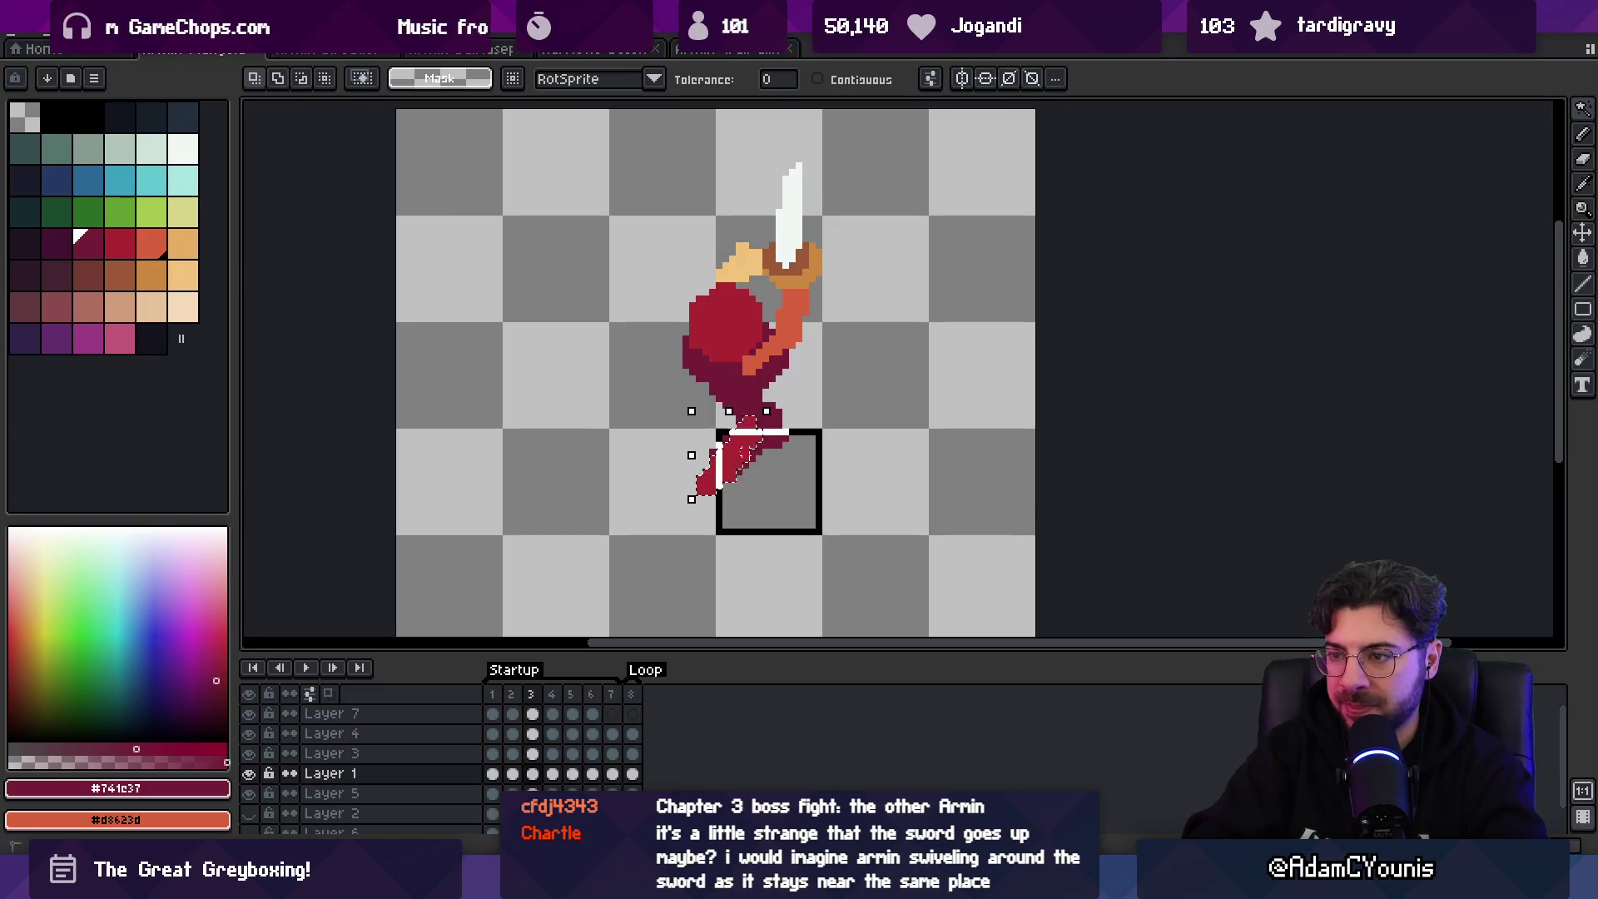
{"action": "left_click", "coordinate": [743, 460]}
{"action": "left_click_drag", "start_coordinate": [743, 460], "coordinate": [732, 463]}
{"action": "key", "text": "ctrl+d"}
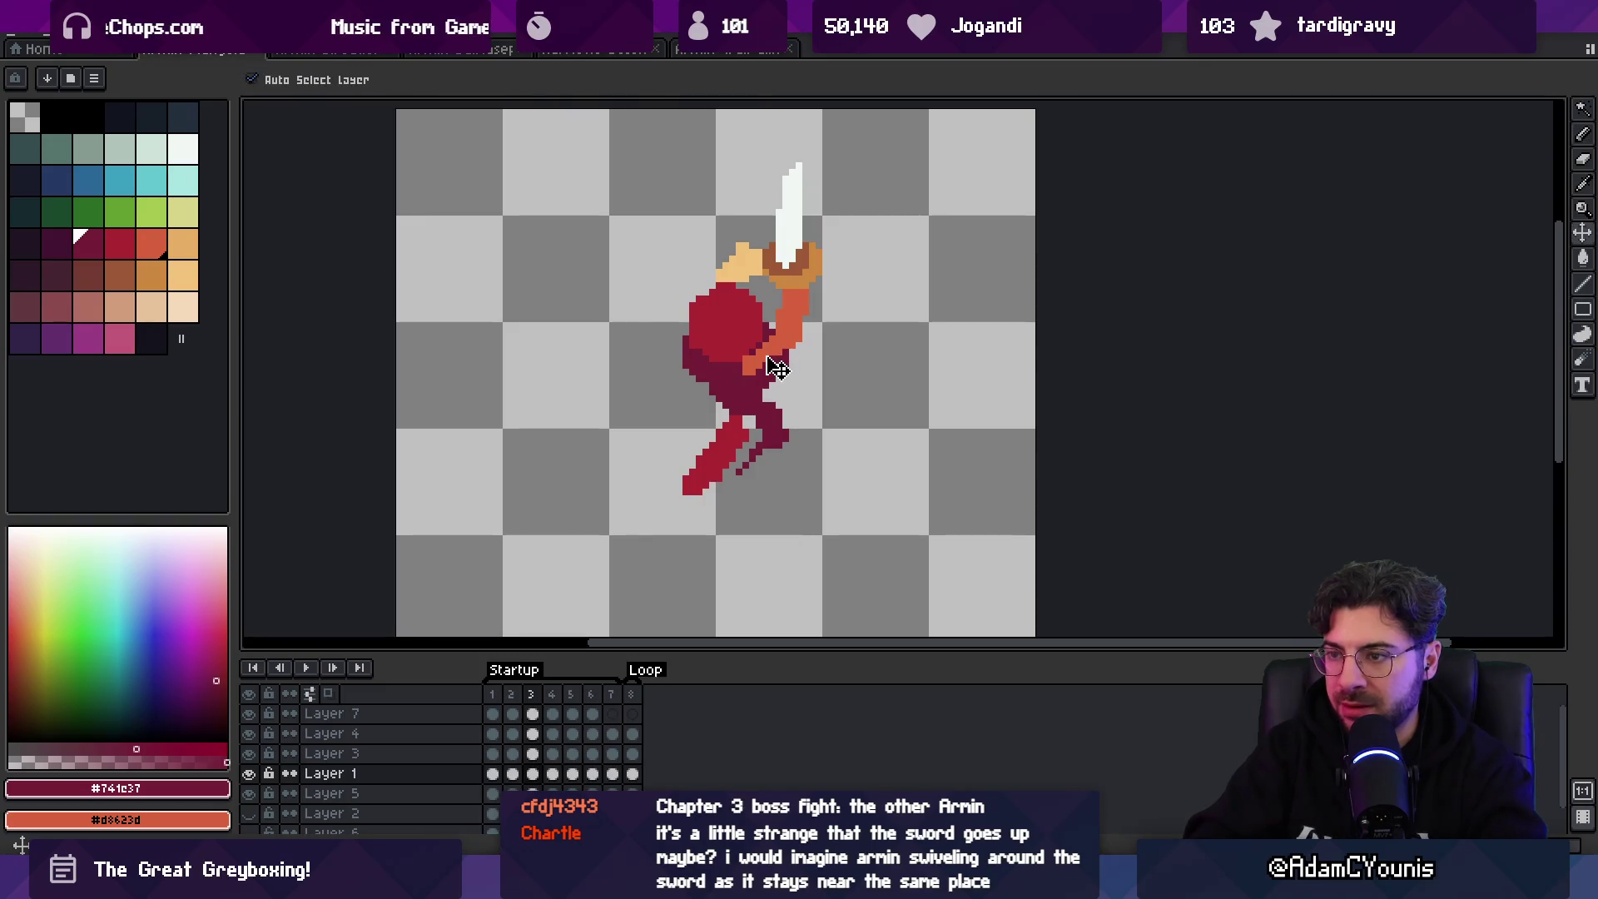
- On frame 3, erase stray dark red pixels on the body's left edge and shift the orange arm left
{"action": "key", "text": "e"}
{"action": "left_click_drag", "start_coordinate": [685, 341], "coordinate": [692, 392]}
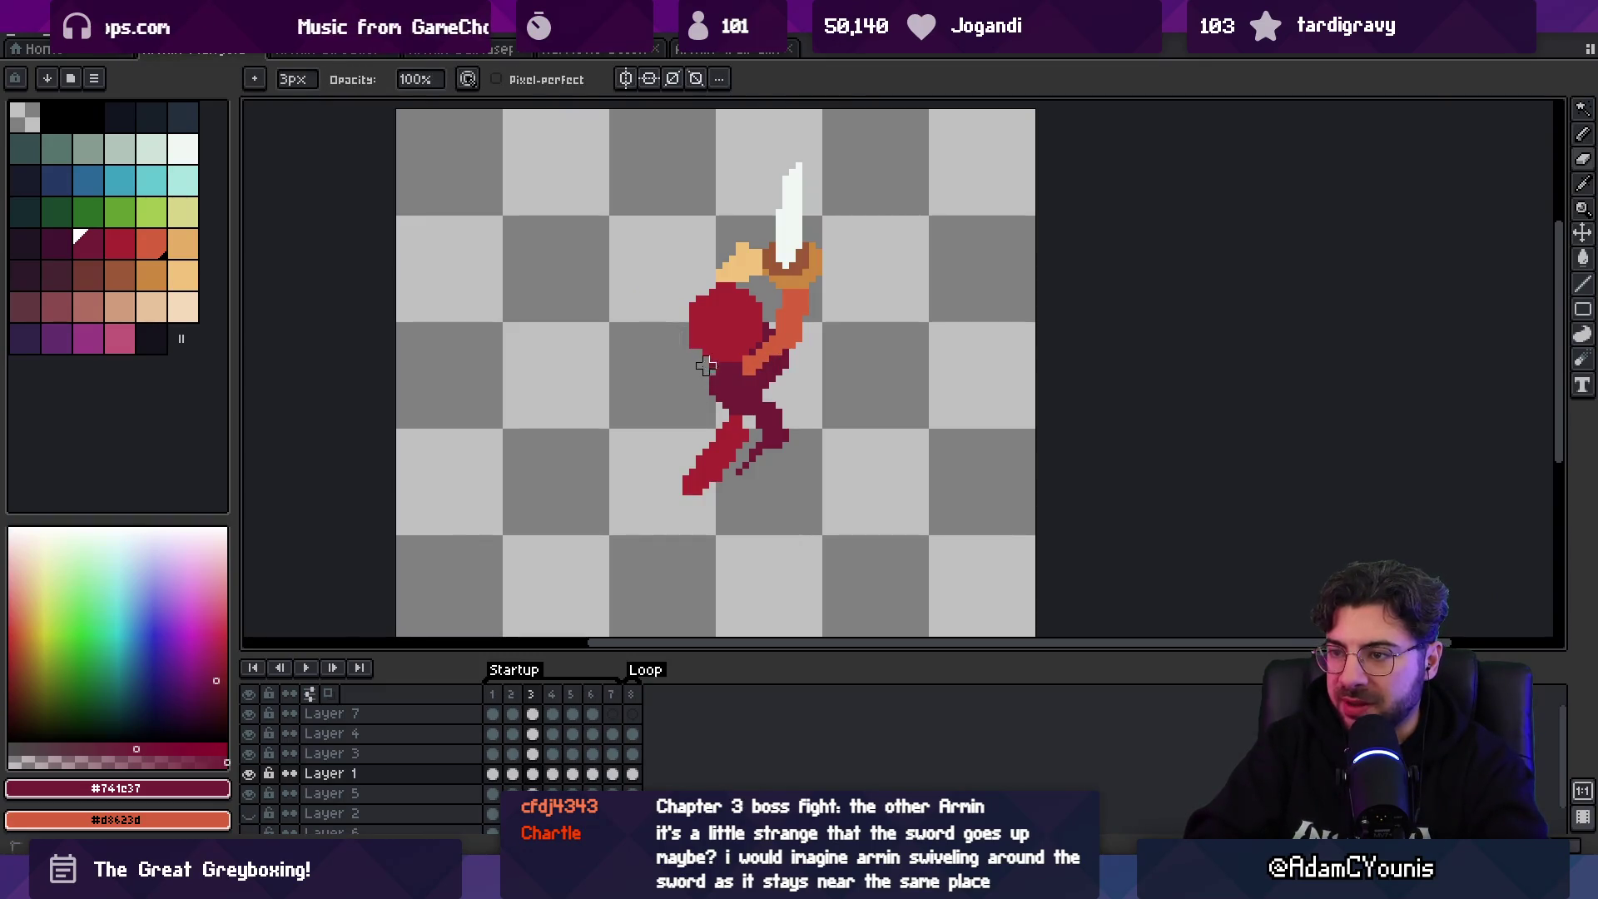
{"action": "key", "text": "b"}
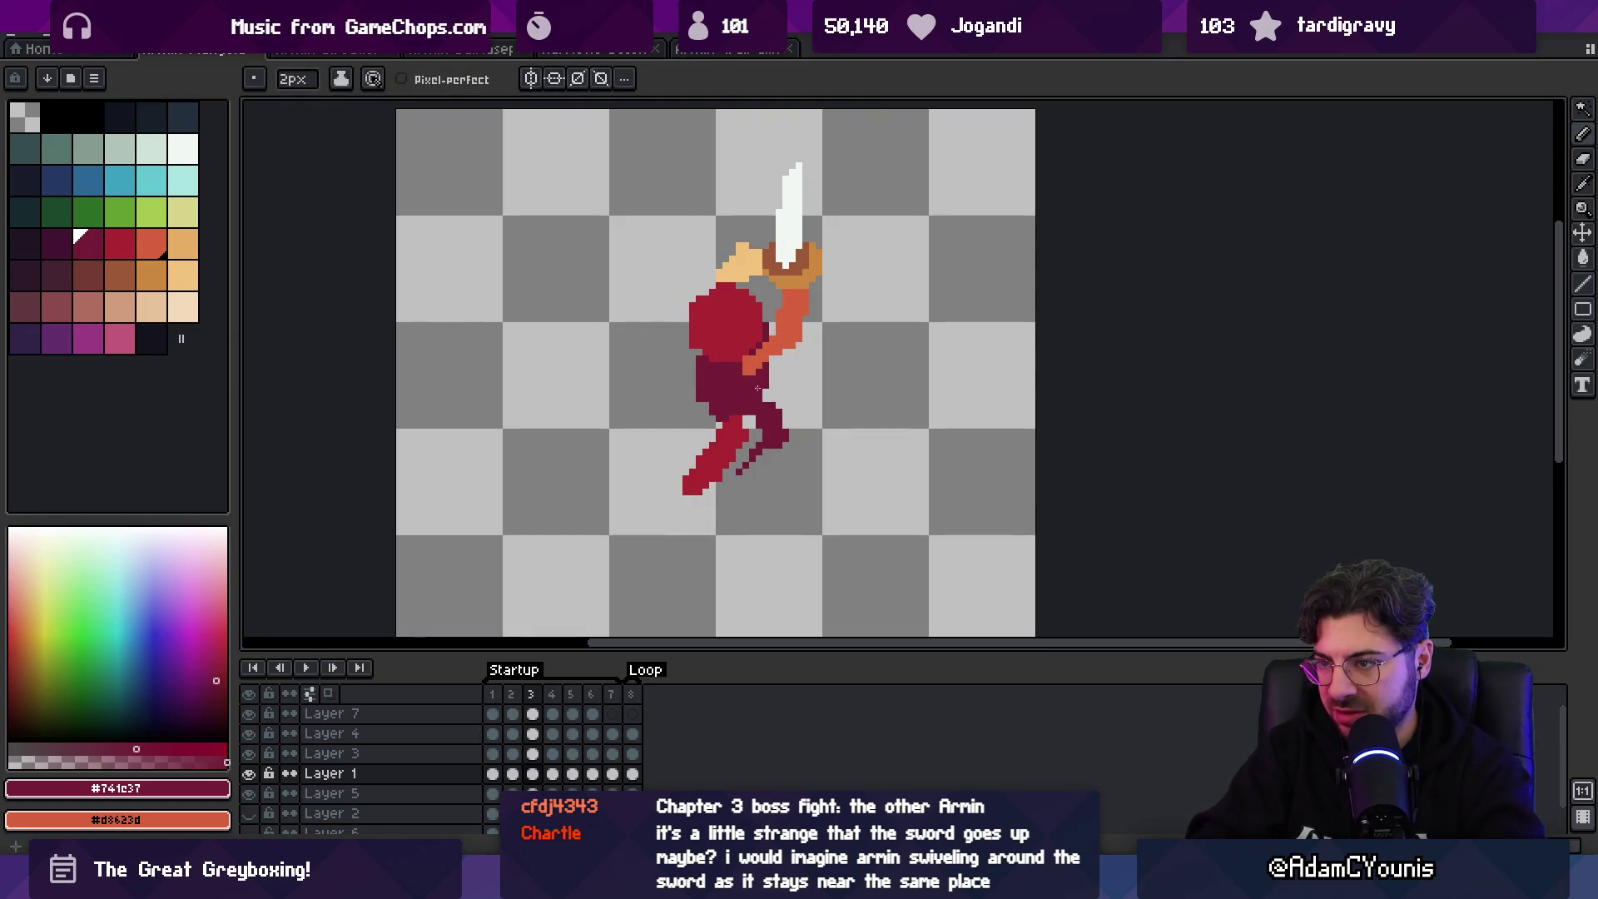
{"action": "key", "text": "v"}
{"action": "left_click_drag", "start_coordinate": [785, 349], "coordinate": [770, 356]}
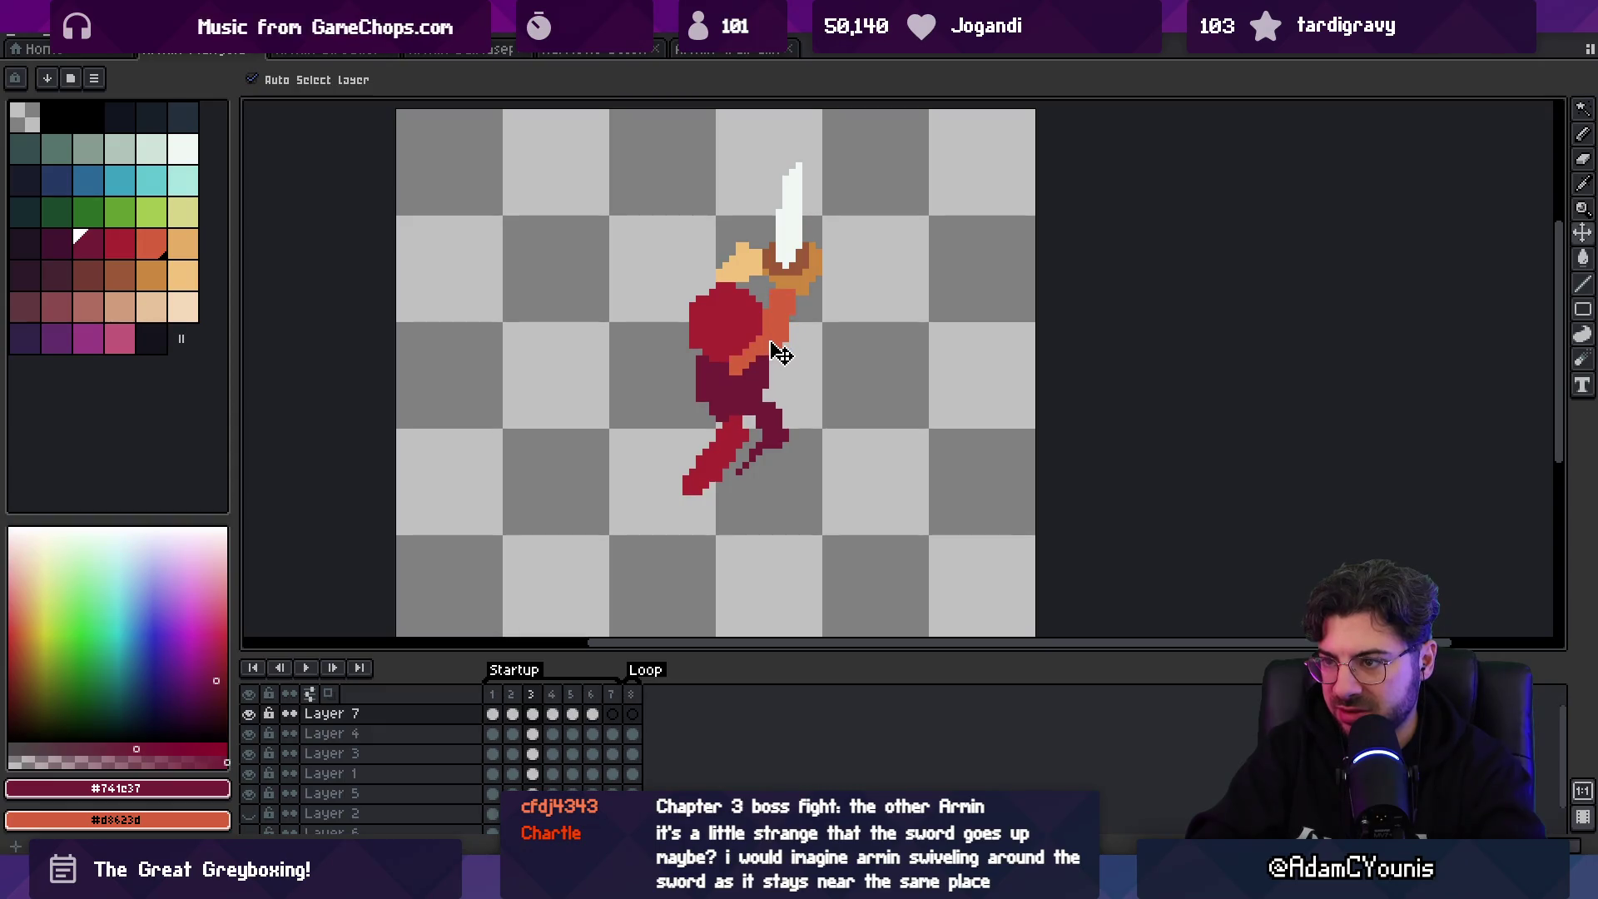
- On frame 4, erase pixels along the body's left edge on Layer 1
{"action": "key", "text": "Right"}
{"action": "left_click", "coordinate": [716, 371]}
{"action": "key", "text": "b"}
{"action": "key", "text": "e"}
{"action": "left_click_drag", "start_coordinate": [672, 316], "coordinate": [673, 341]}
- On frame 4, nudge the lower leg left and down, then pick the lighter red #ac2833
{"action": "key", "text": "w"}
{"action": "left_click", "coordinate": [732, 421]}
{"action": "key", "text": "Left"}
{"action": "key", "text": "Left"}
{"action": "key", "text": "Left"}
{"action": "key", "text": "Down"}
{"action": "key", "text": "Down"}
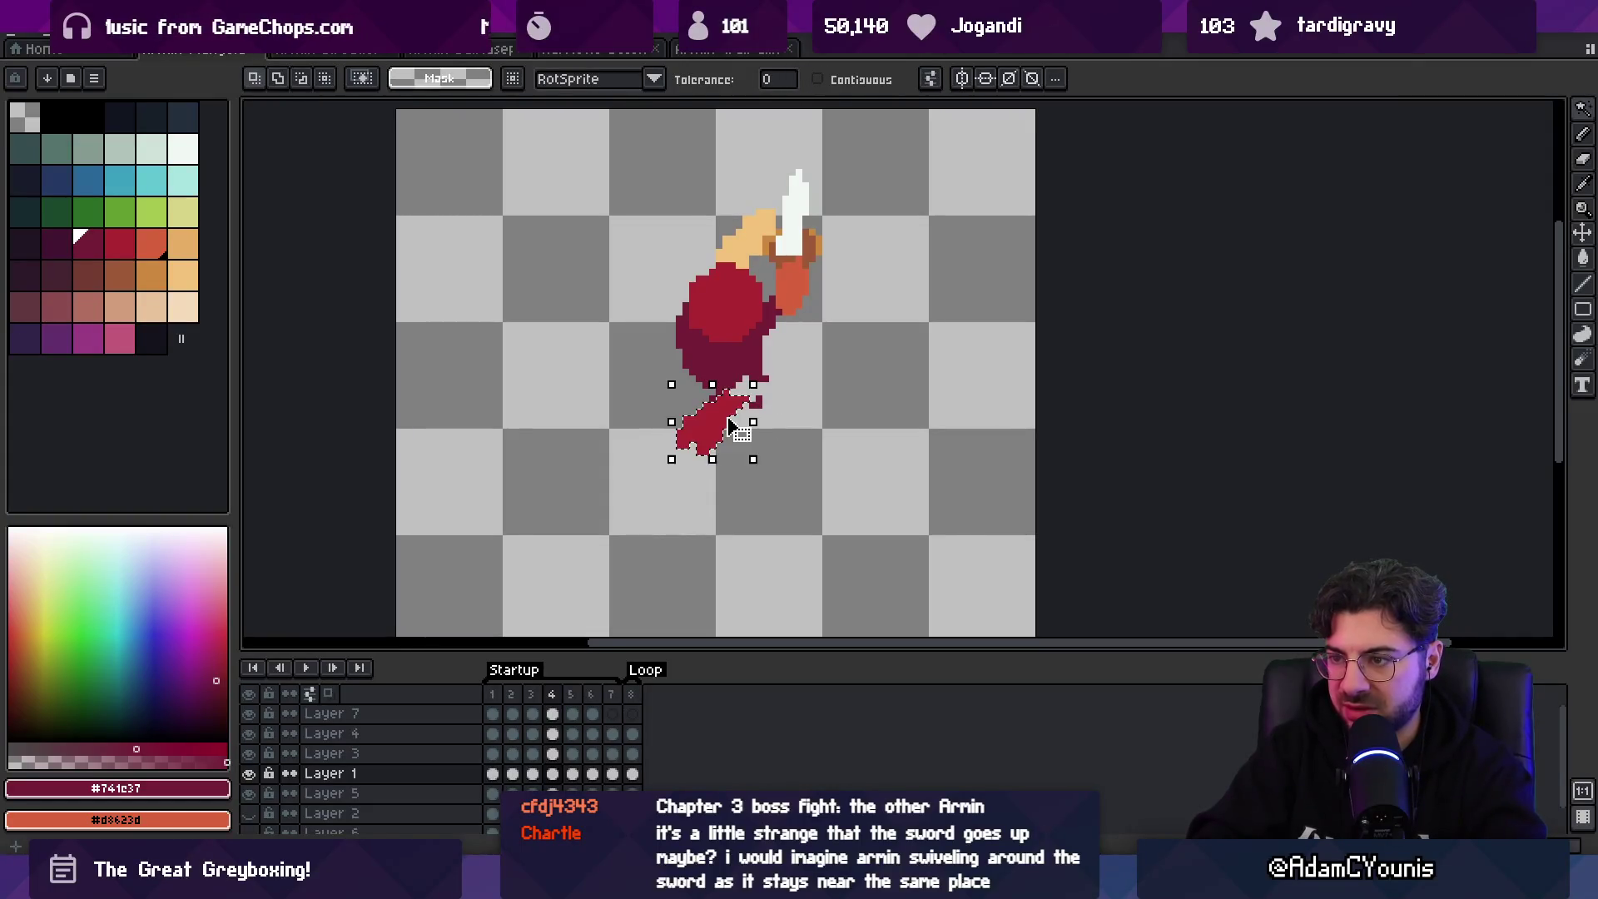
{"action": "key", "text": "ctrl+d"}
{"action": "left_click", "coordinate": [729, 426], "text": "alt"}
{"action": "key", "text": "b"}
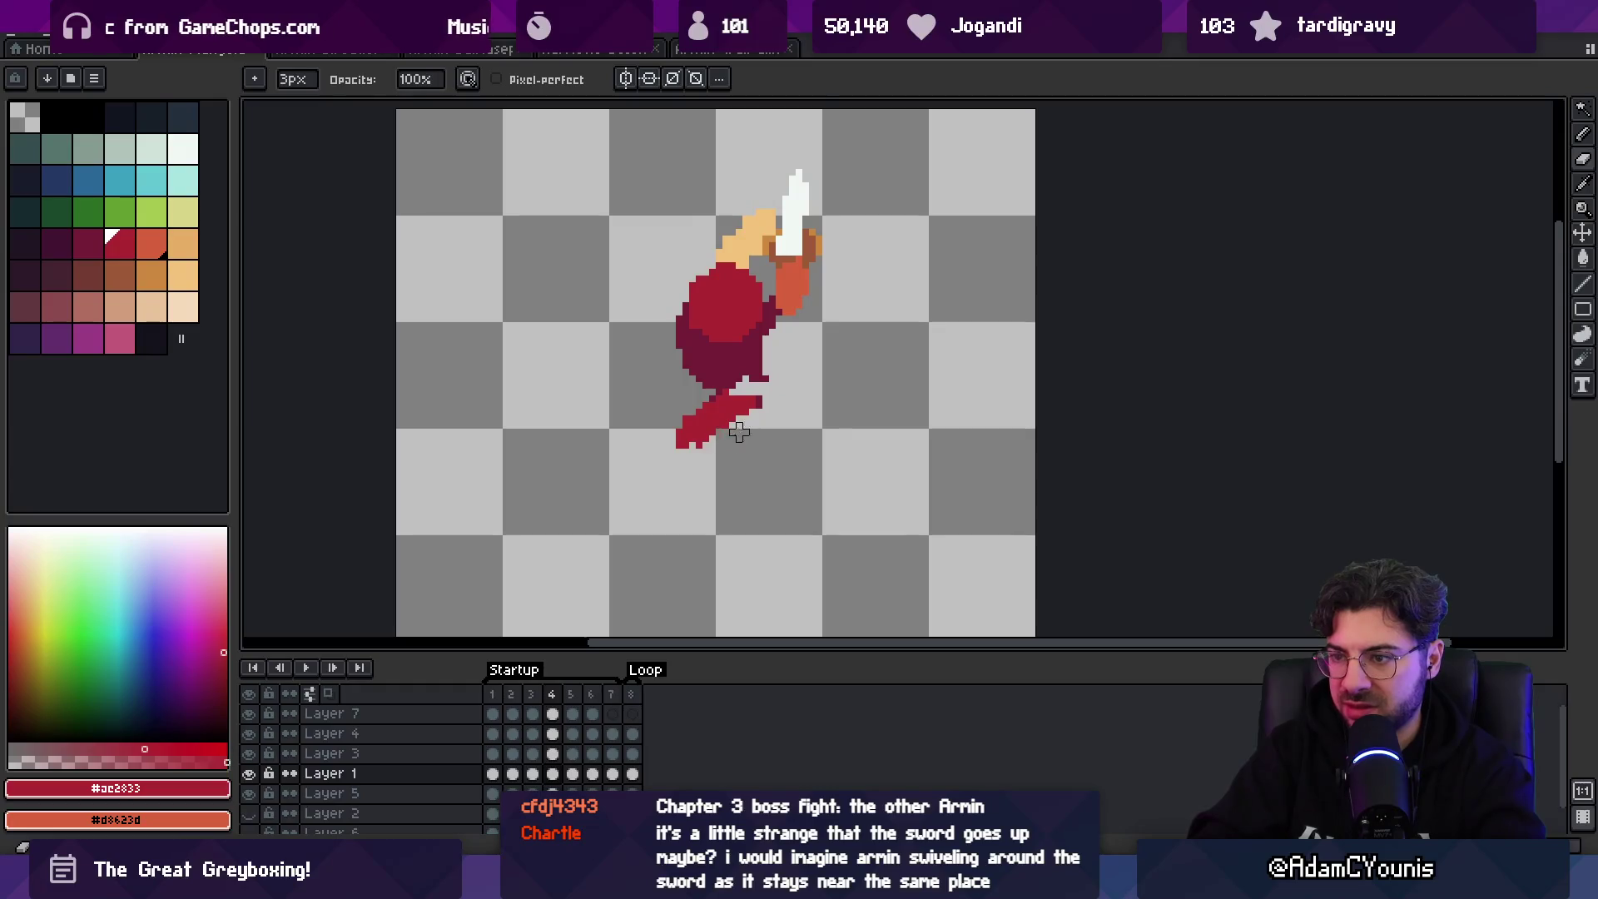
- Play the animation to check the leg motion, stopping on frame 2
{"action": "key", "text": "Right"}
{"action": "key", "text": "Return"}
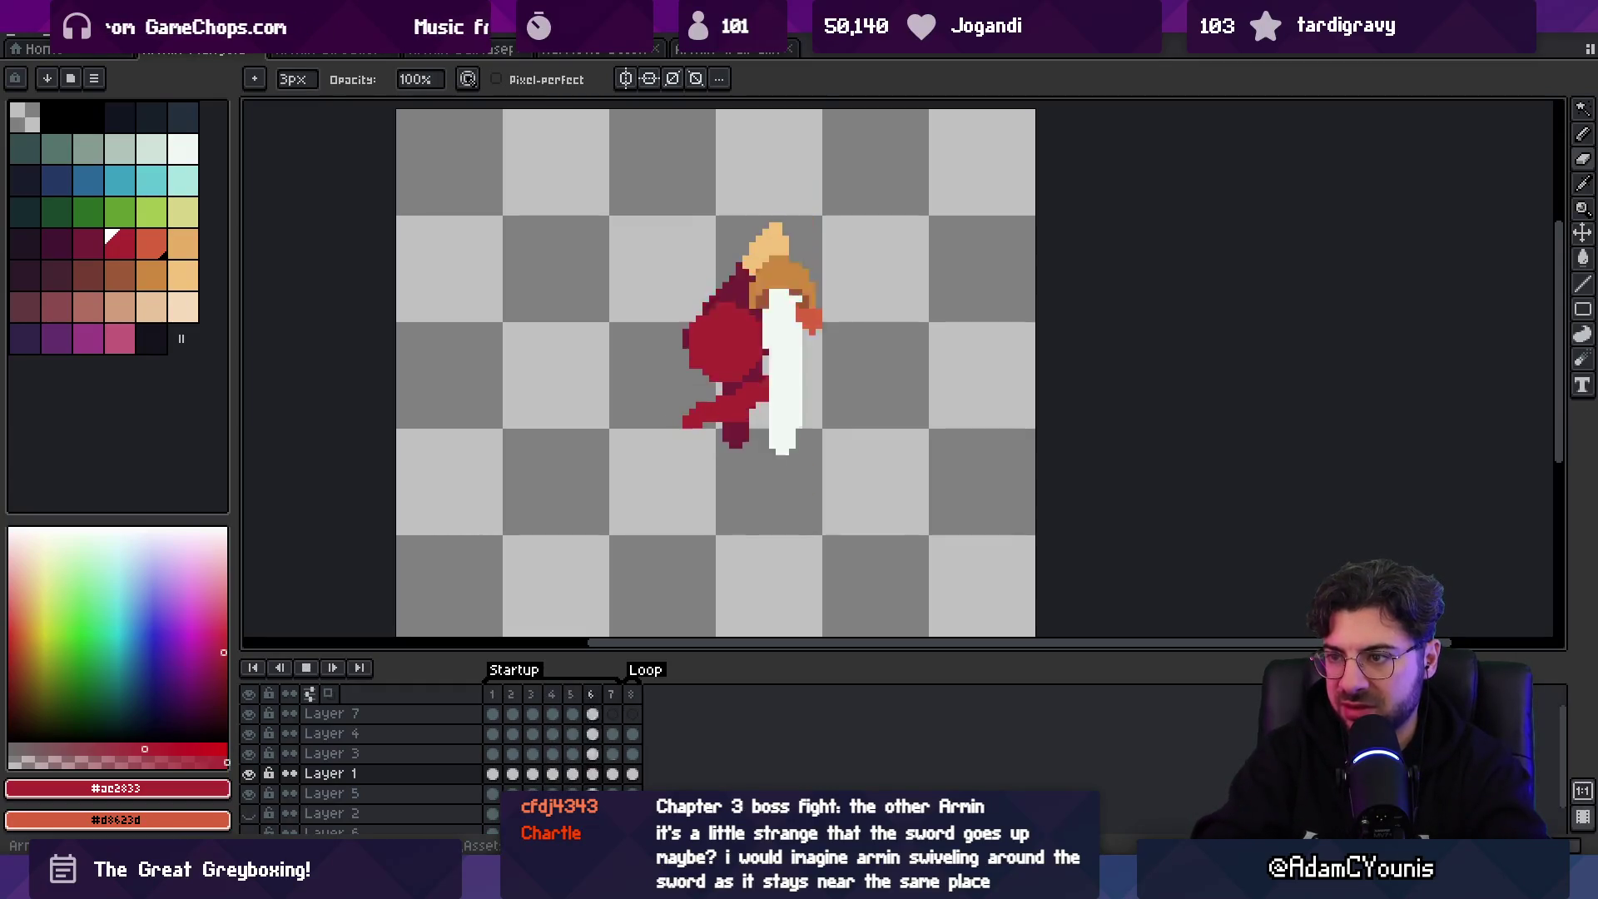
{"action": "key", "text": "z"}
{"action": "scroll", "coordinate": [779, 284], "scroll_direction": "down", "scroll_amount": 3}
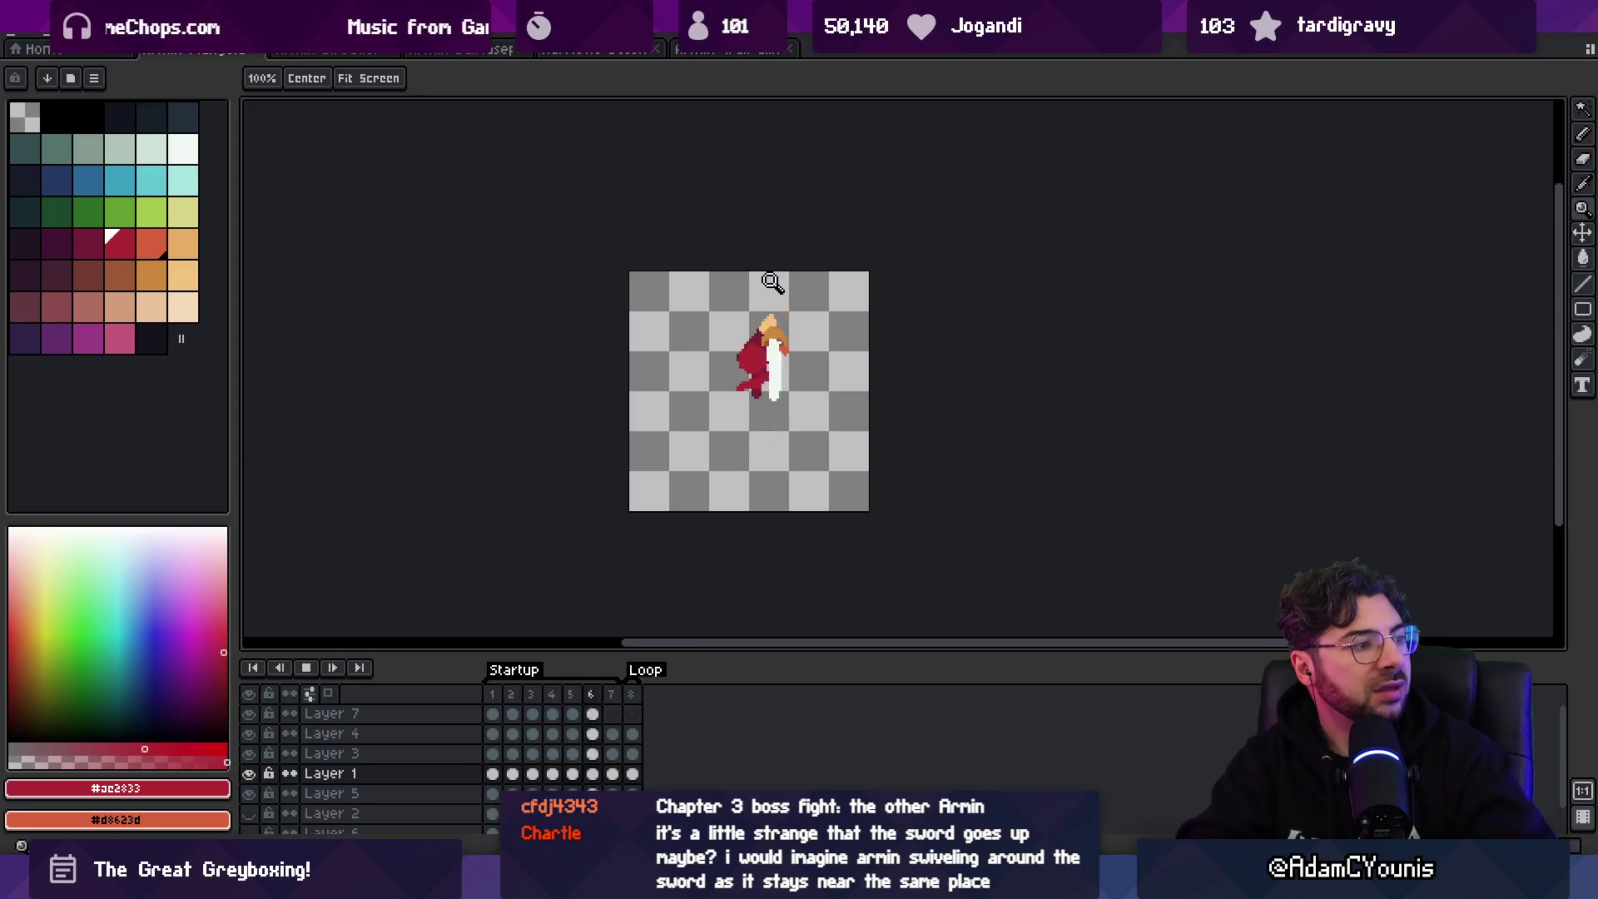
{"action": "key", "text": "Return"}
{"action": "key", "text": "Return"}
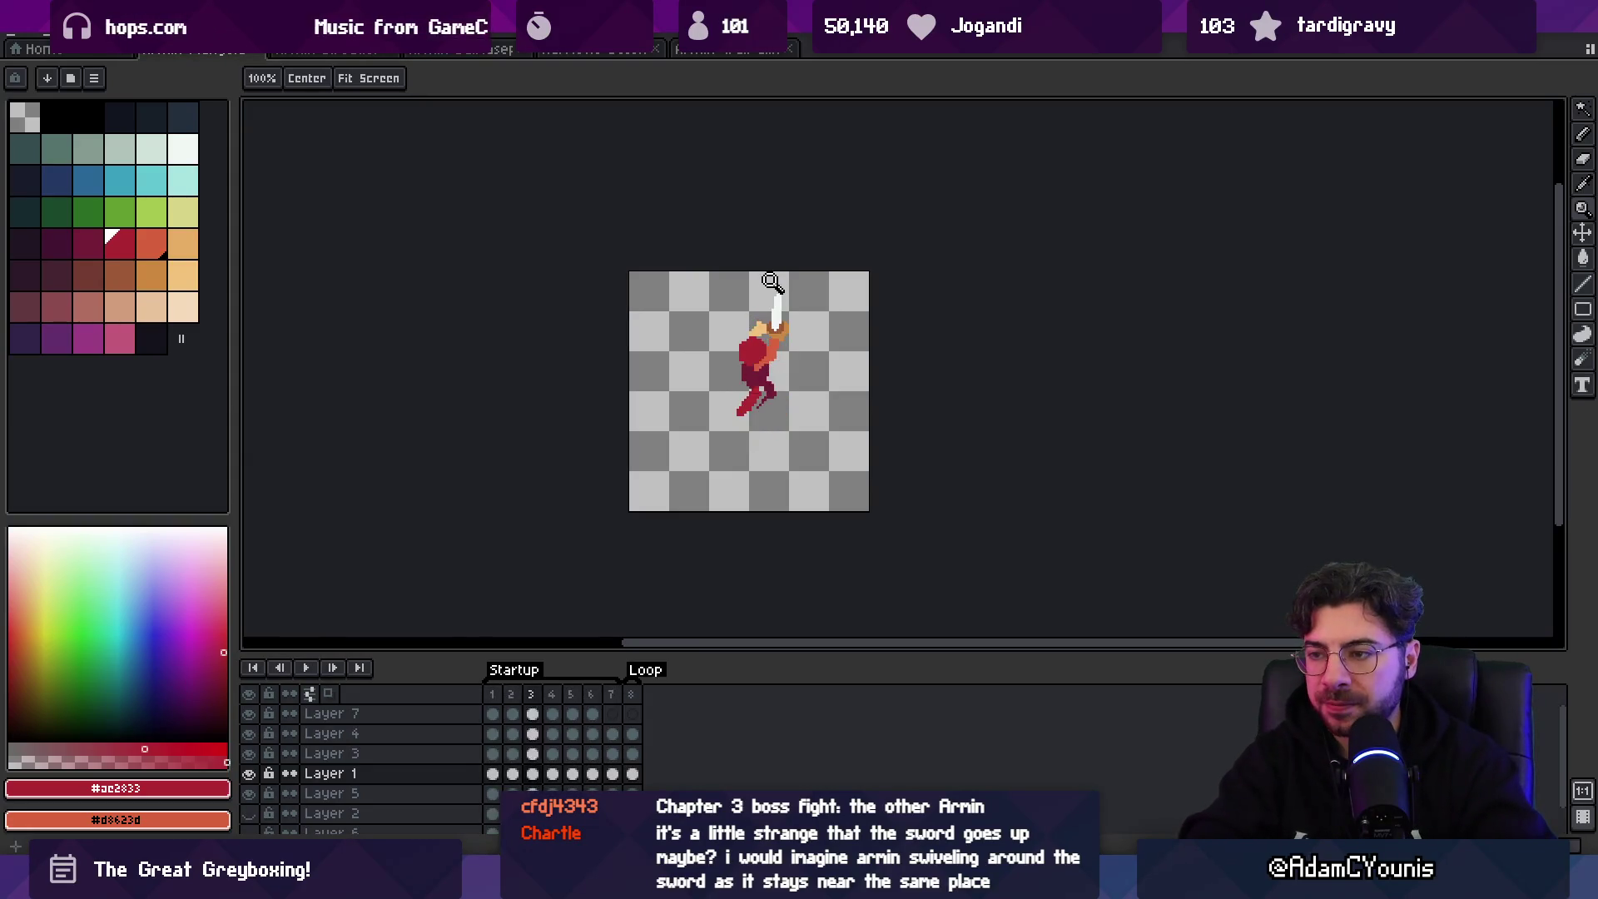
{"action": "key", "text": "Return"}
- Extend the leg on frame 2 with a 2px red stroke, pick darker red #741c37, and replay
{"action": "scroll", "coordinate": [735, 417], "scroll_direction": "up", "scroll_amount": 2}
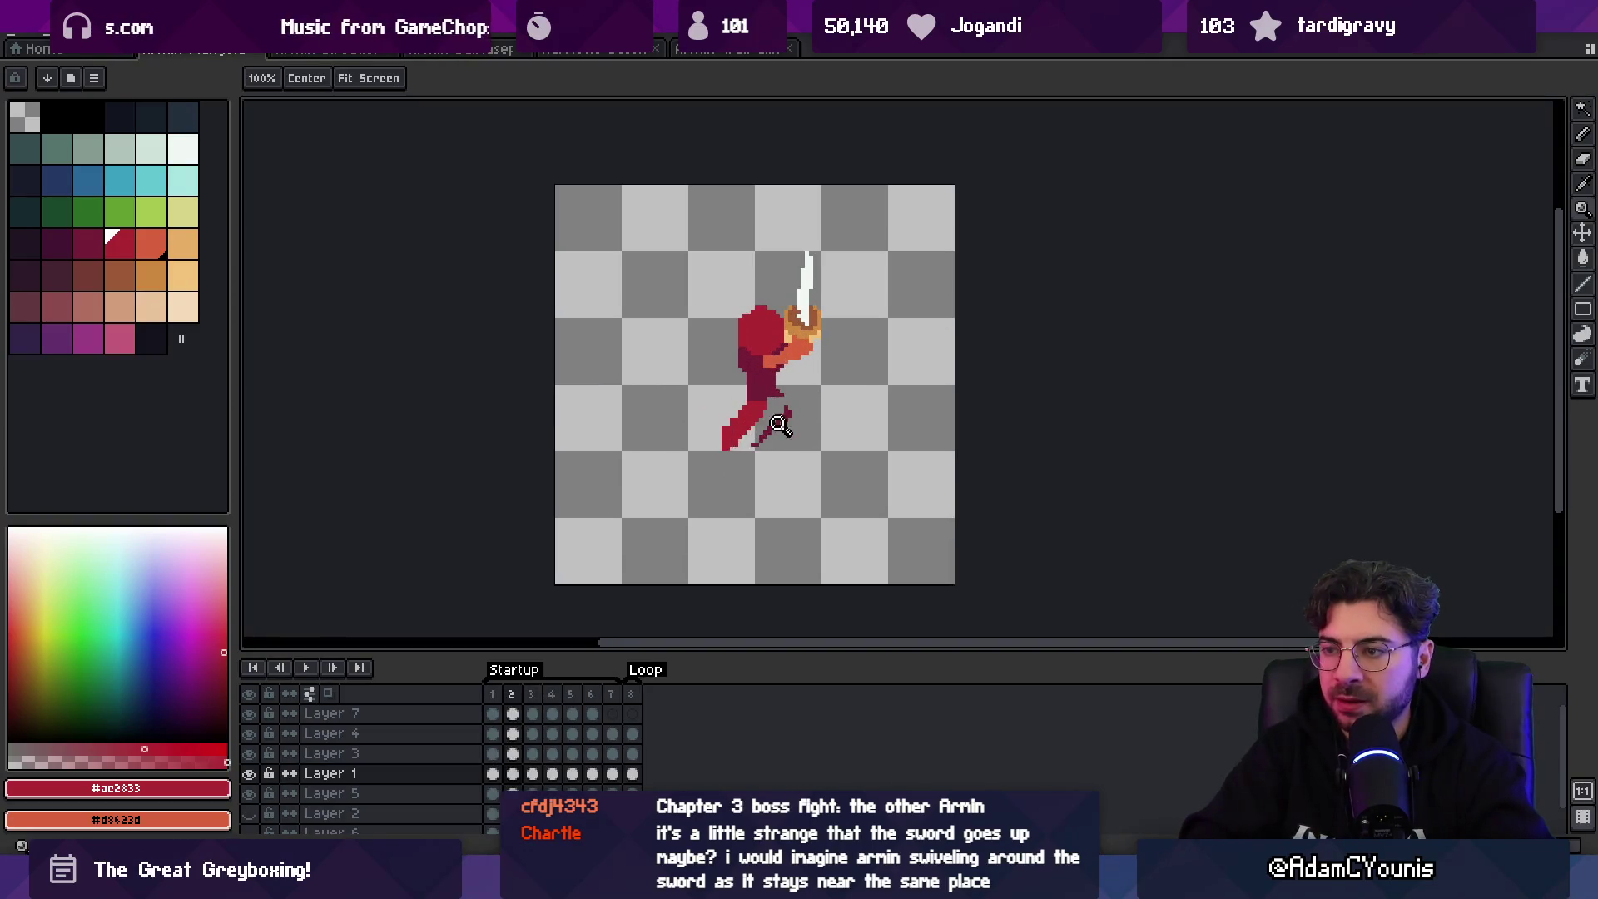
{"action": "key", "text": "minus"}
{"action": "left_click_drag", "start_coordinate": [743, 416], "coordinate": [765, 414]}
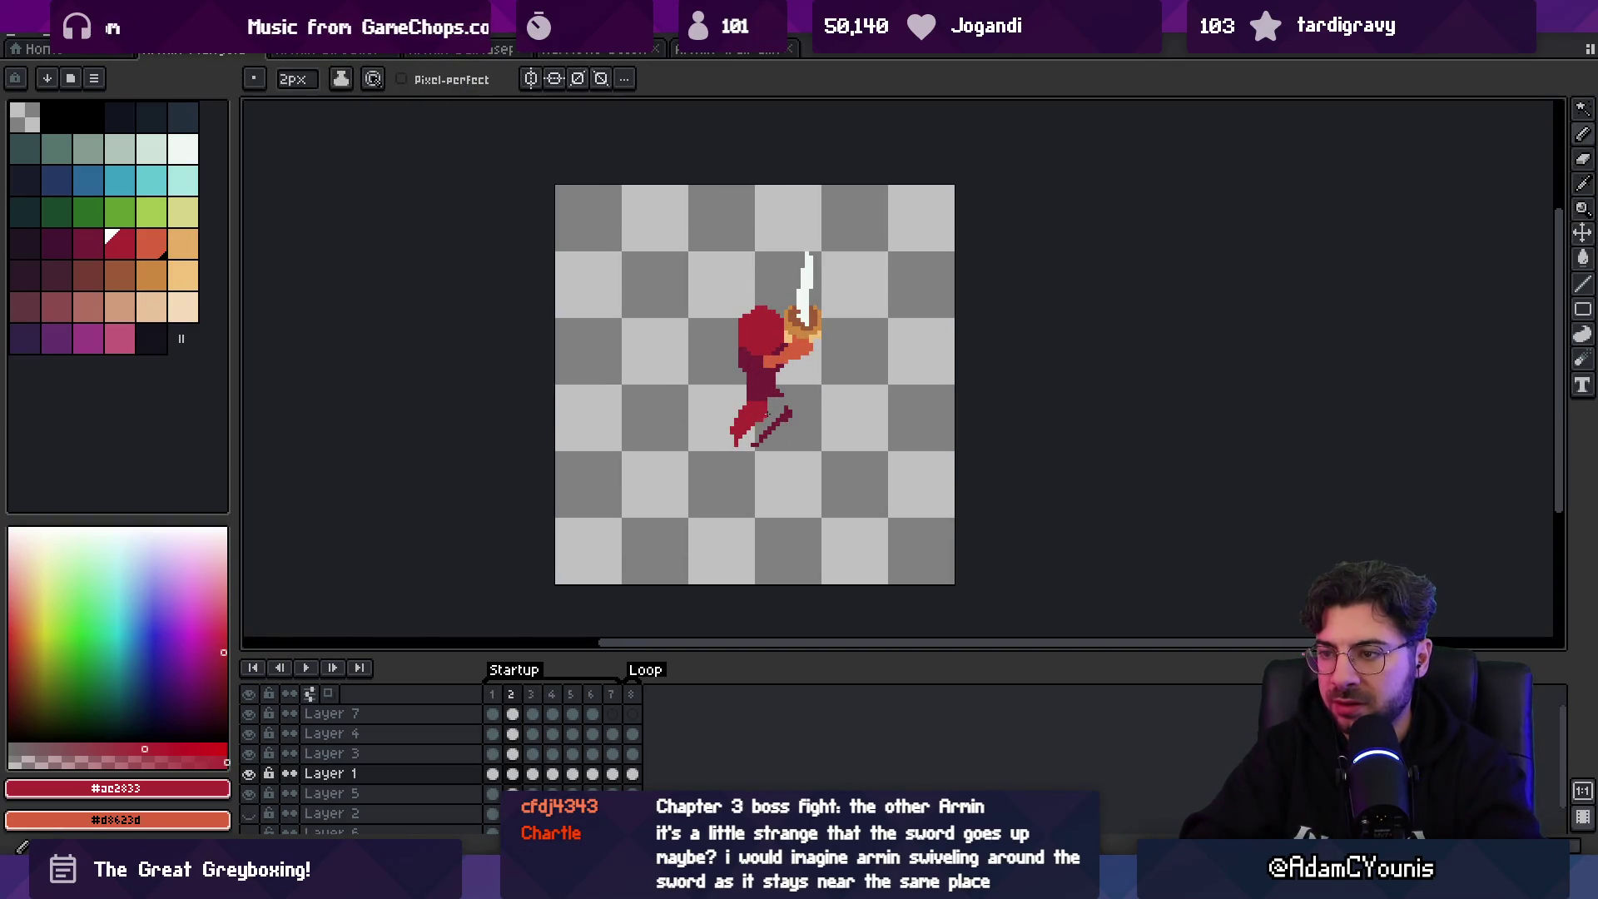
{"action": "left_click", "coordinate": [748, 411], "text": "alt"}
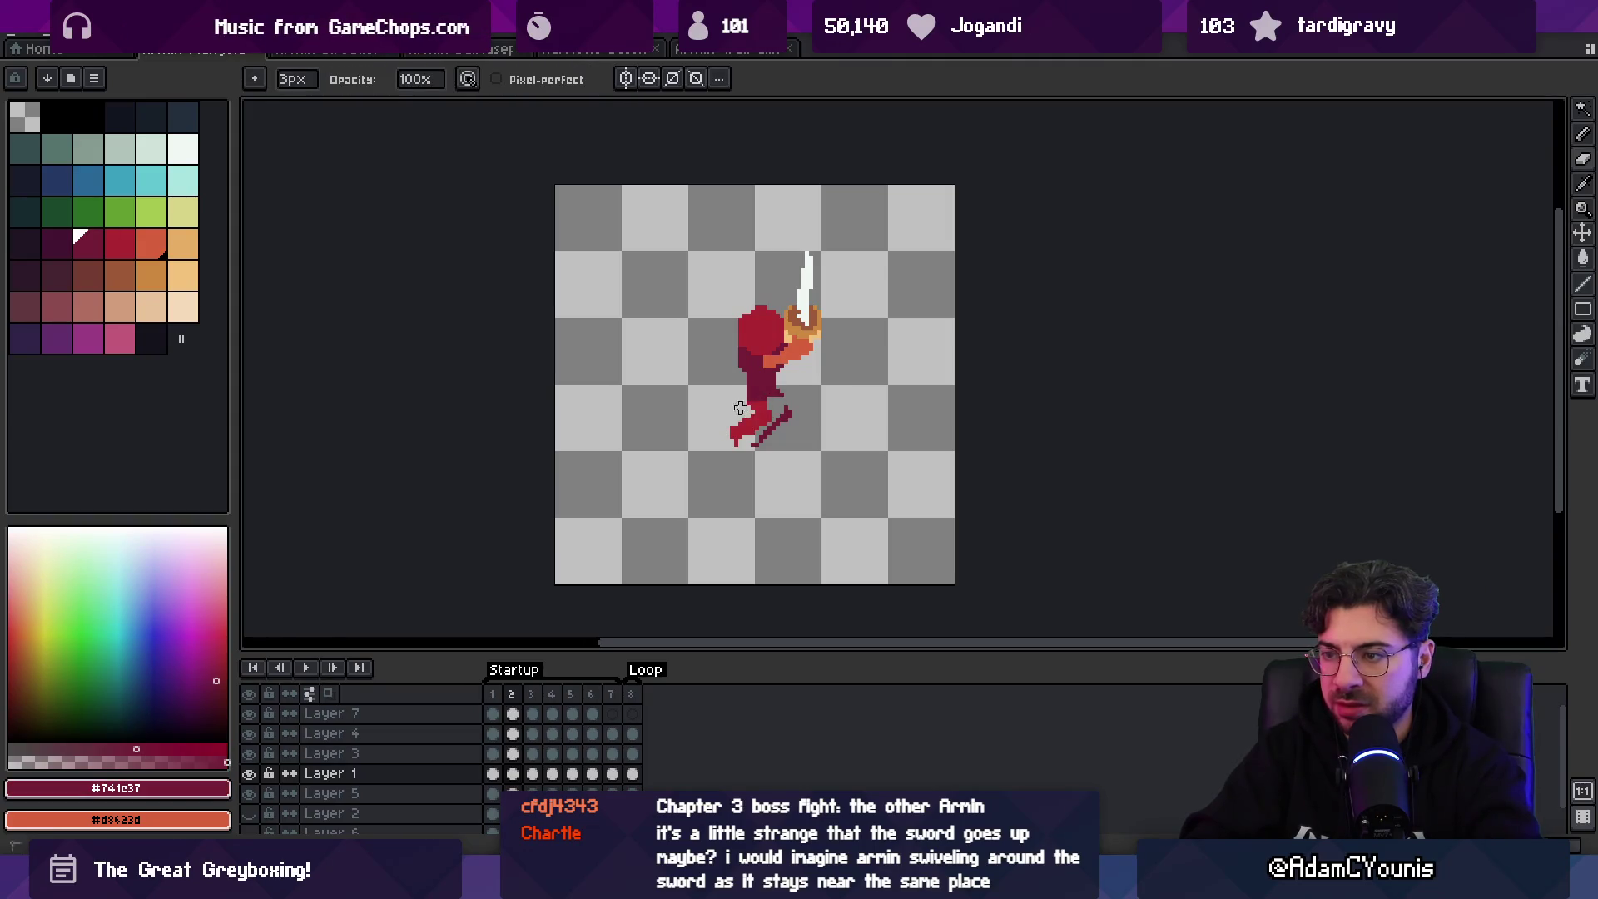
{"action": "key", "text": "Return"}
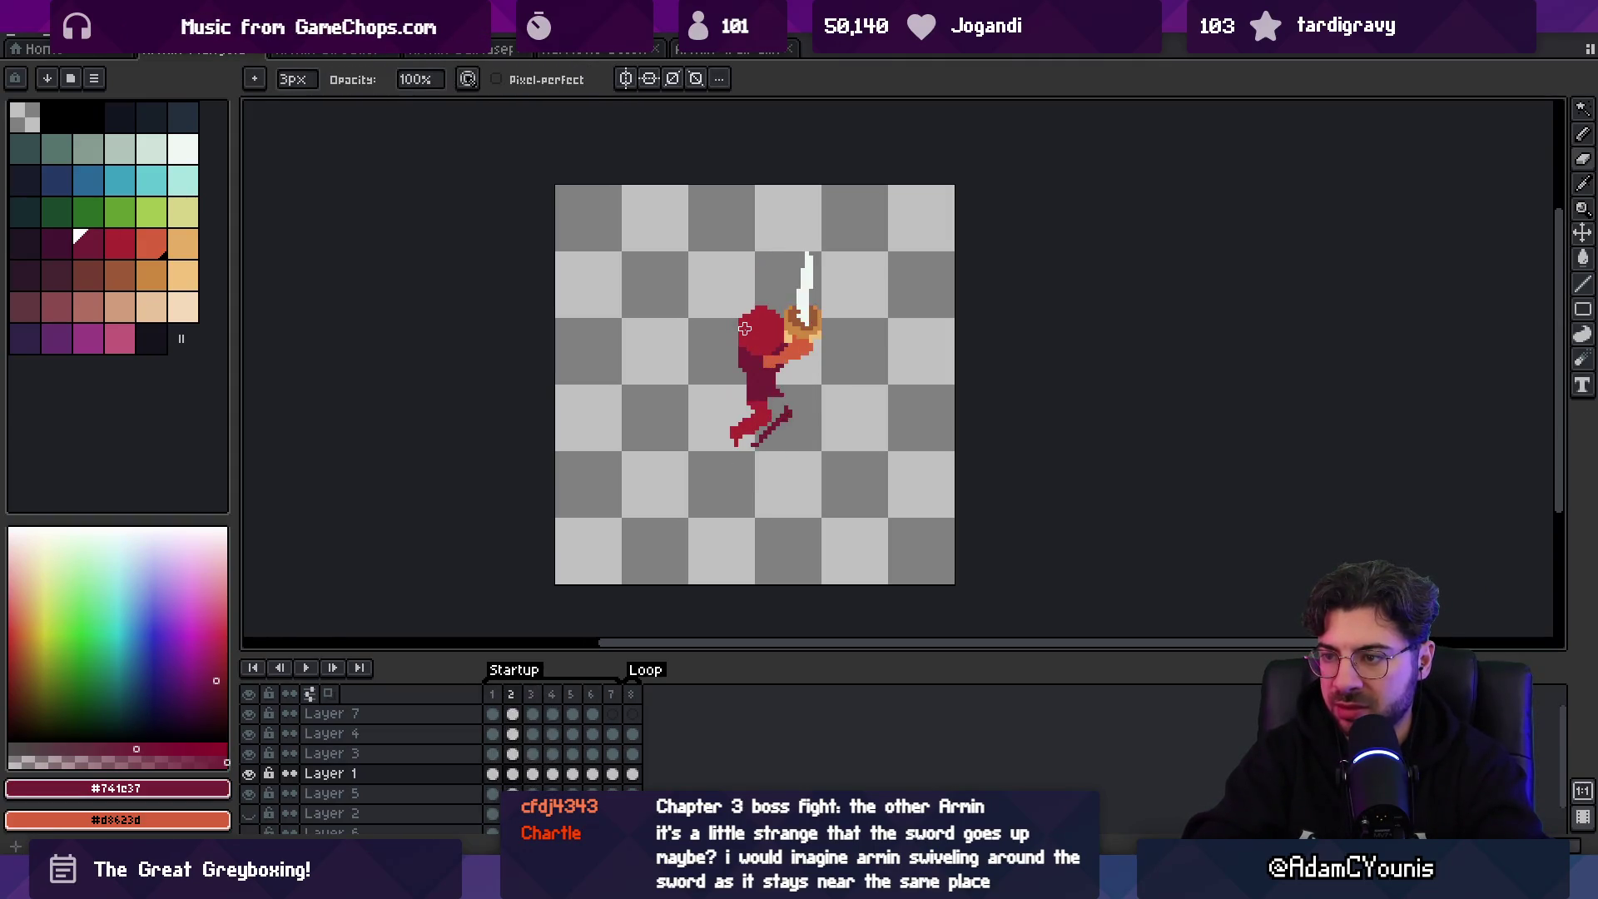
- Pick lighter red #ac2833 and replay the animation zoomed in on the sprite to check the legs
{"action": "scroll", "coordinate": [766, 368], "scroll_direction": "up", "scroll_amount": 1}
{"action": "key", "text": "b"}
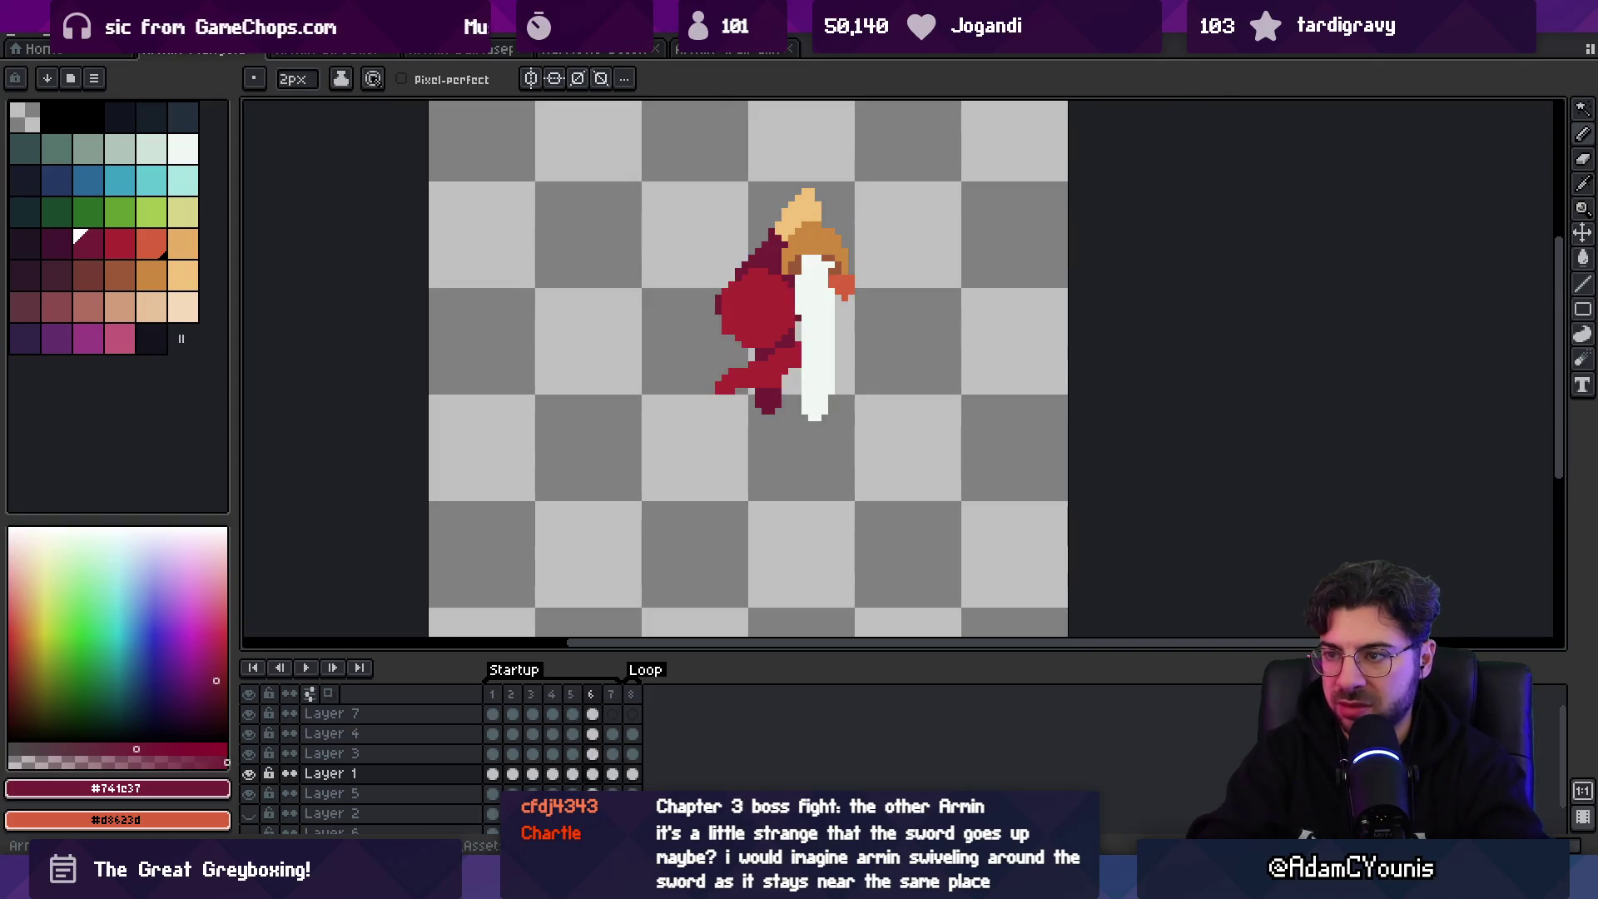
{"action": "key", "text": "e"}
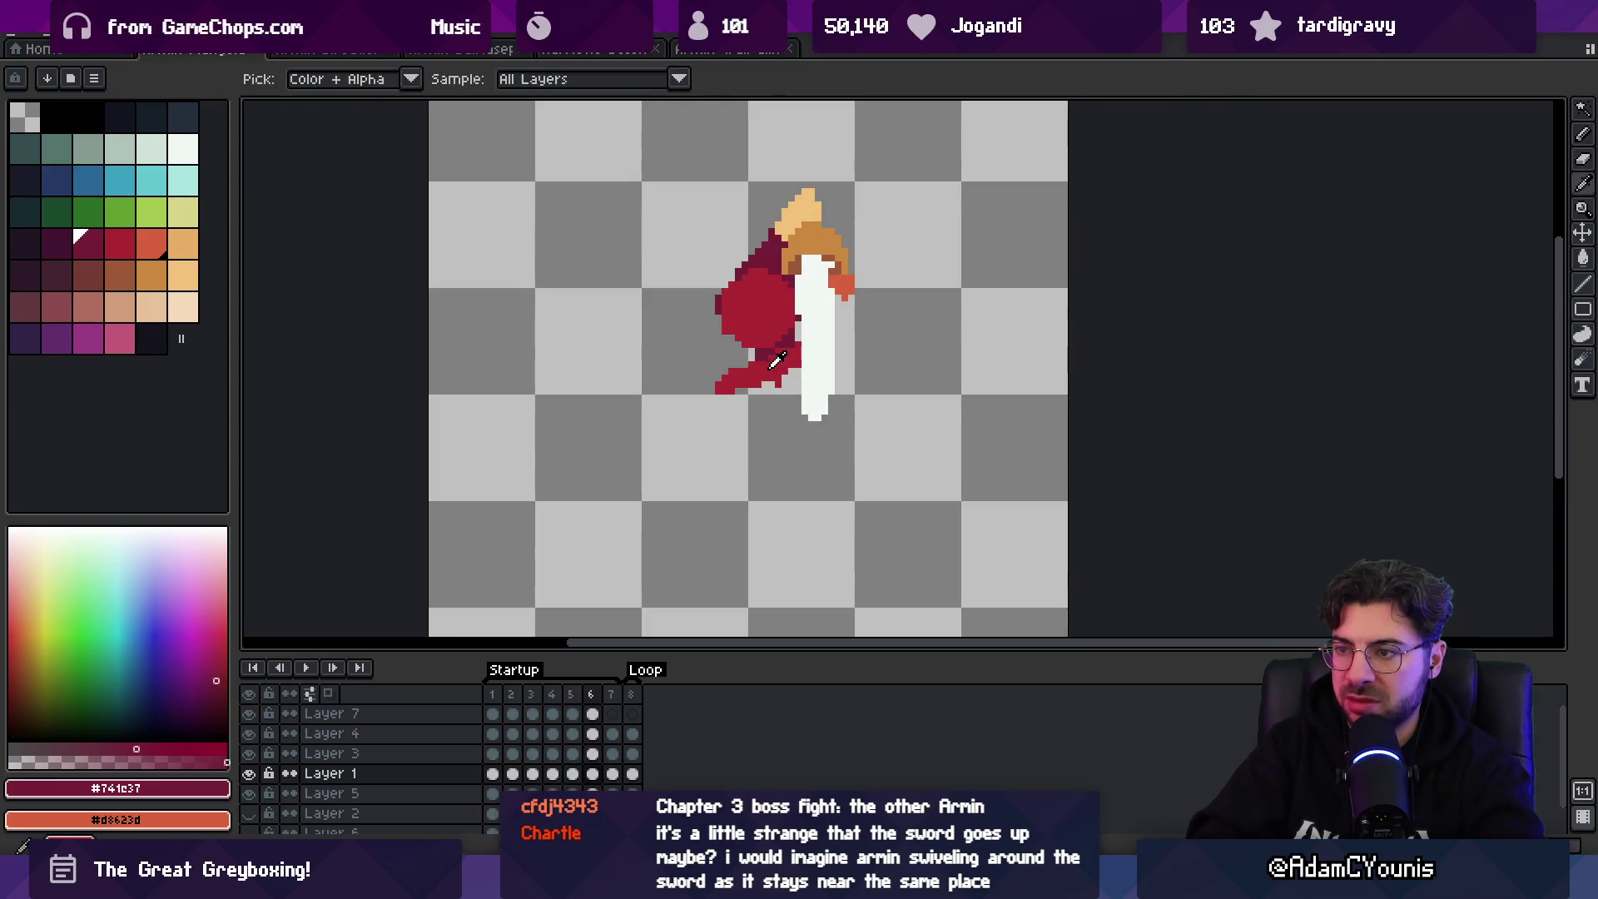
{"action": "left_click", "coordinate": [778, 358], "text": "alt"}
{"action": "key", "text": "Return"}
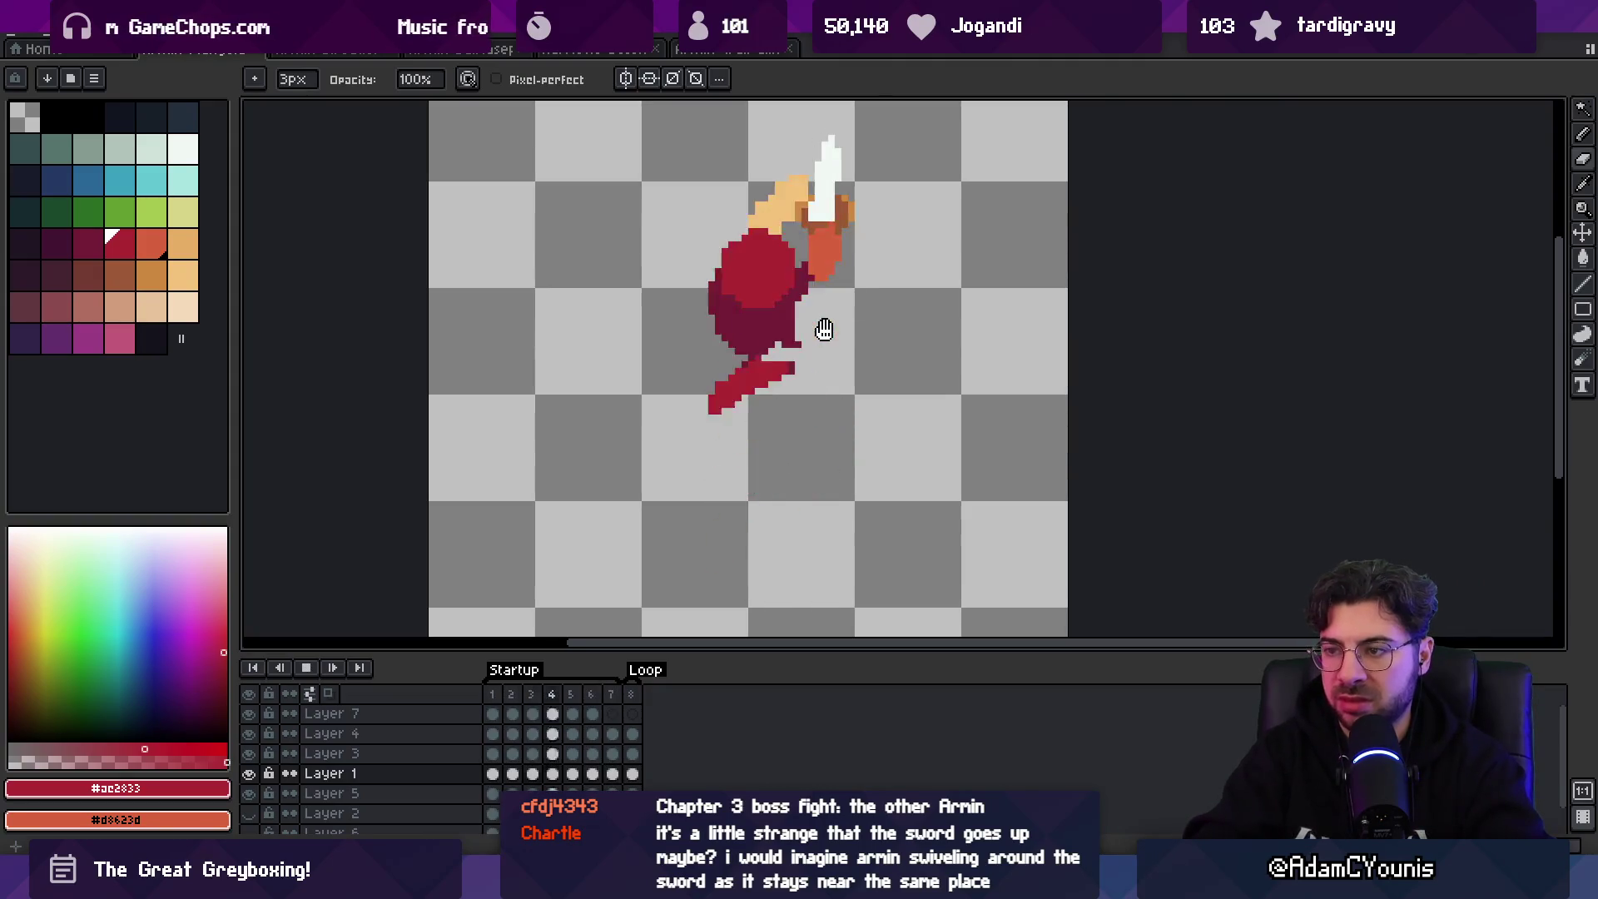
{"action": "key", "text": "z"}
{"action": "scroll", "coordinate": [857, 331], "scroll_direction": "down", "scroll_amount": 2}
{"action": "left_click", "coordinate": [861, 333]}
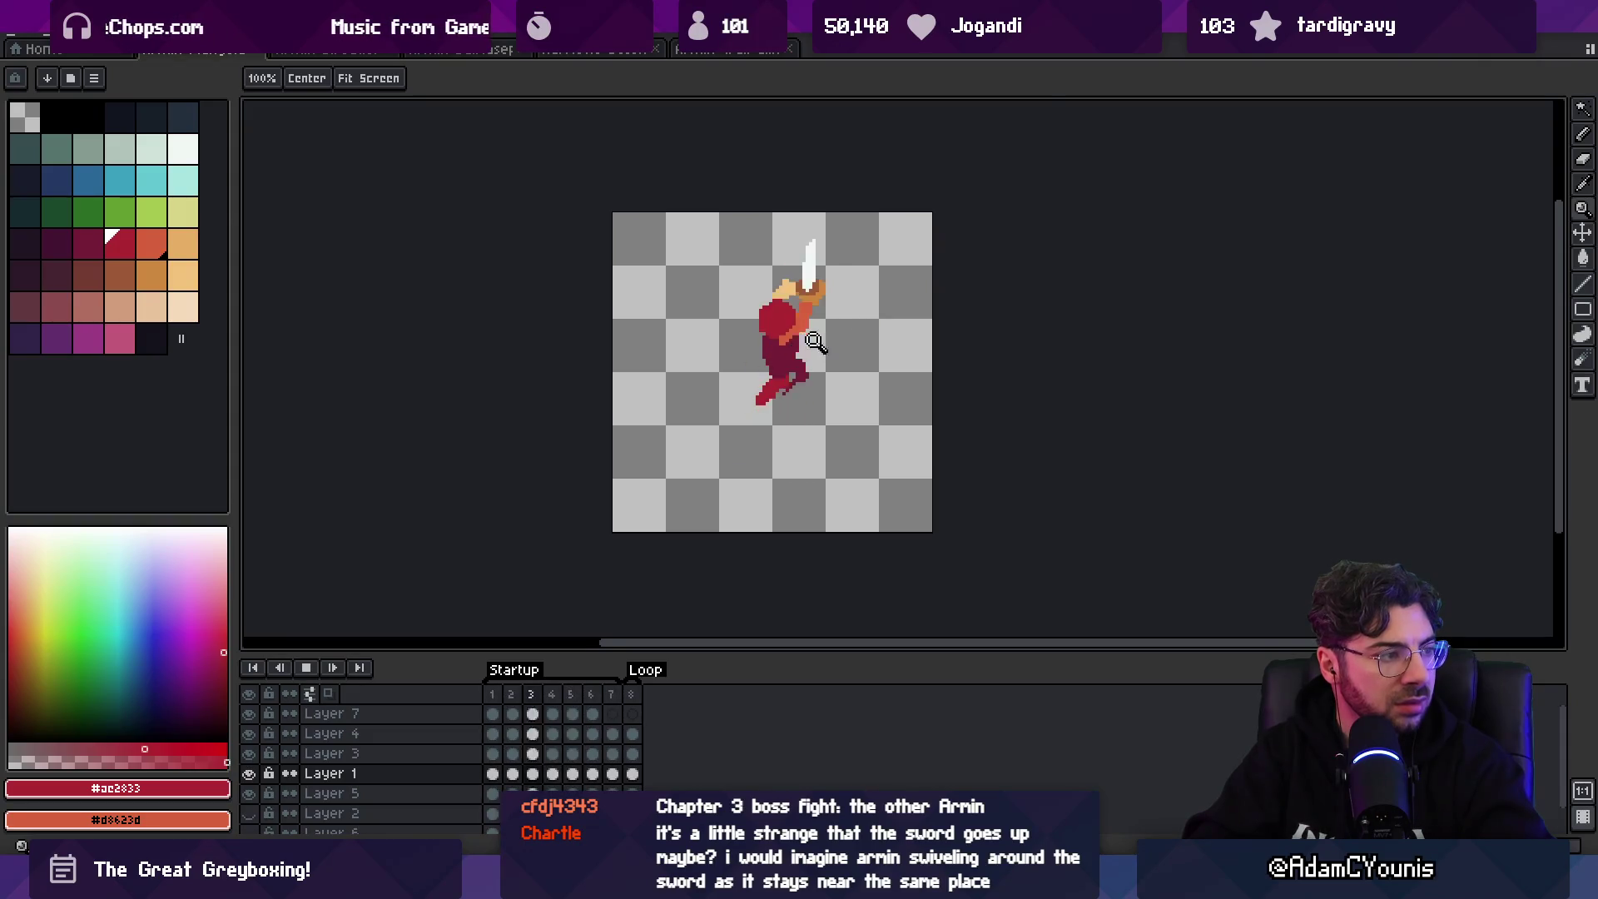
{"action": "left_click", "coordinate": [908, 257]}
{"action": "key", "text": "Return"}
{"action": "key", "text": "Return"}
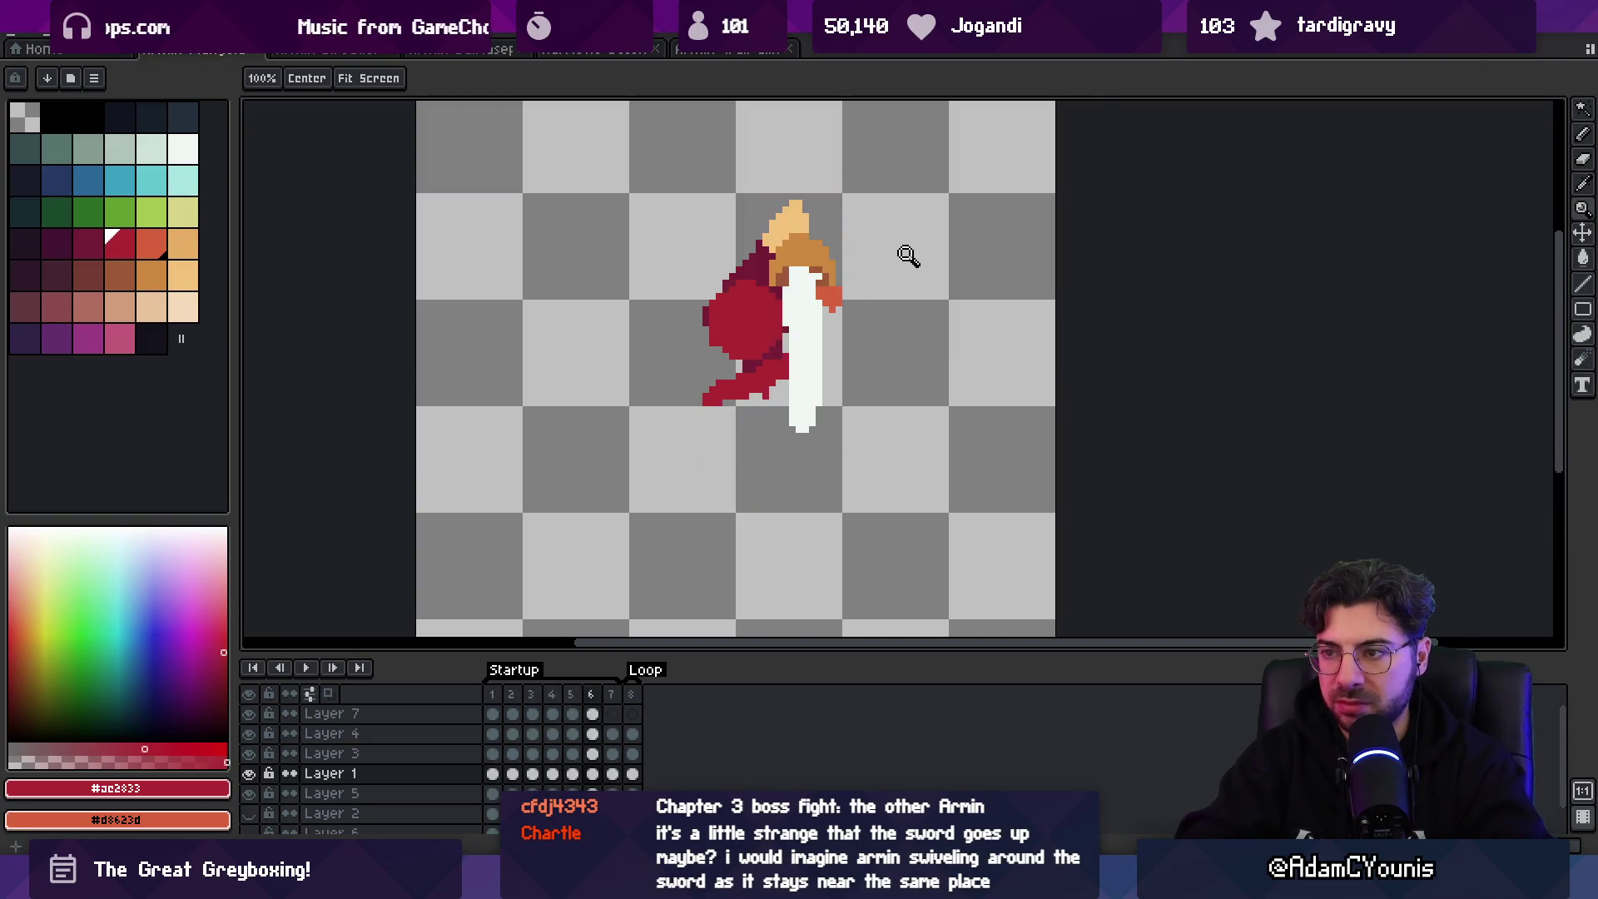
{"action": "key", "text": "Return"}
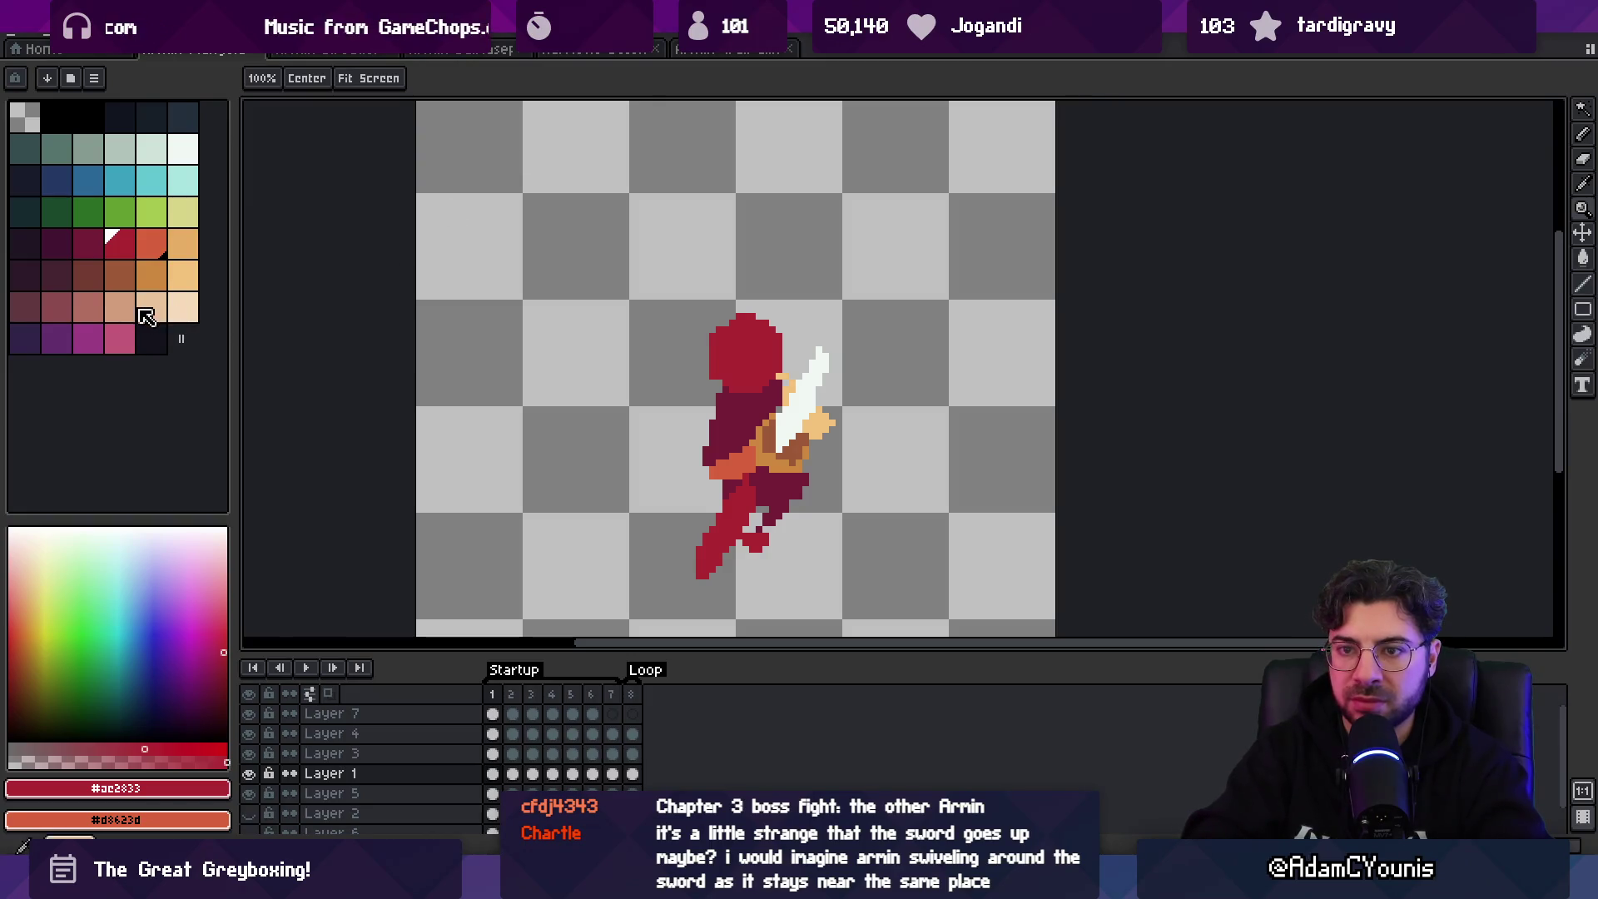
- Pick the tan skin colour on Layer 3 and step through frames 2 to 6
{"action": "left_click", "coordinate": [119, 306]}
{"action": "key", "text": "b"}
{"action": "key", "text": "Up"}
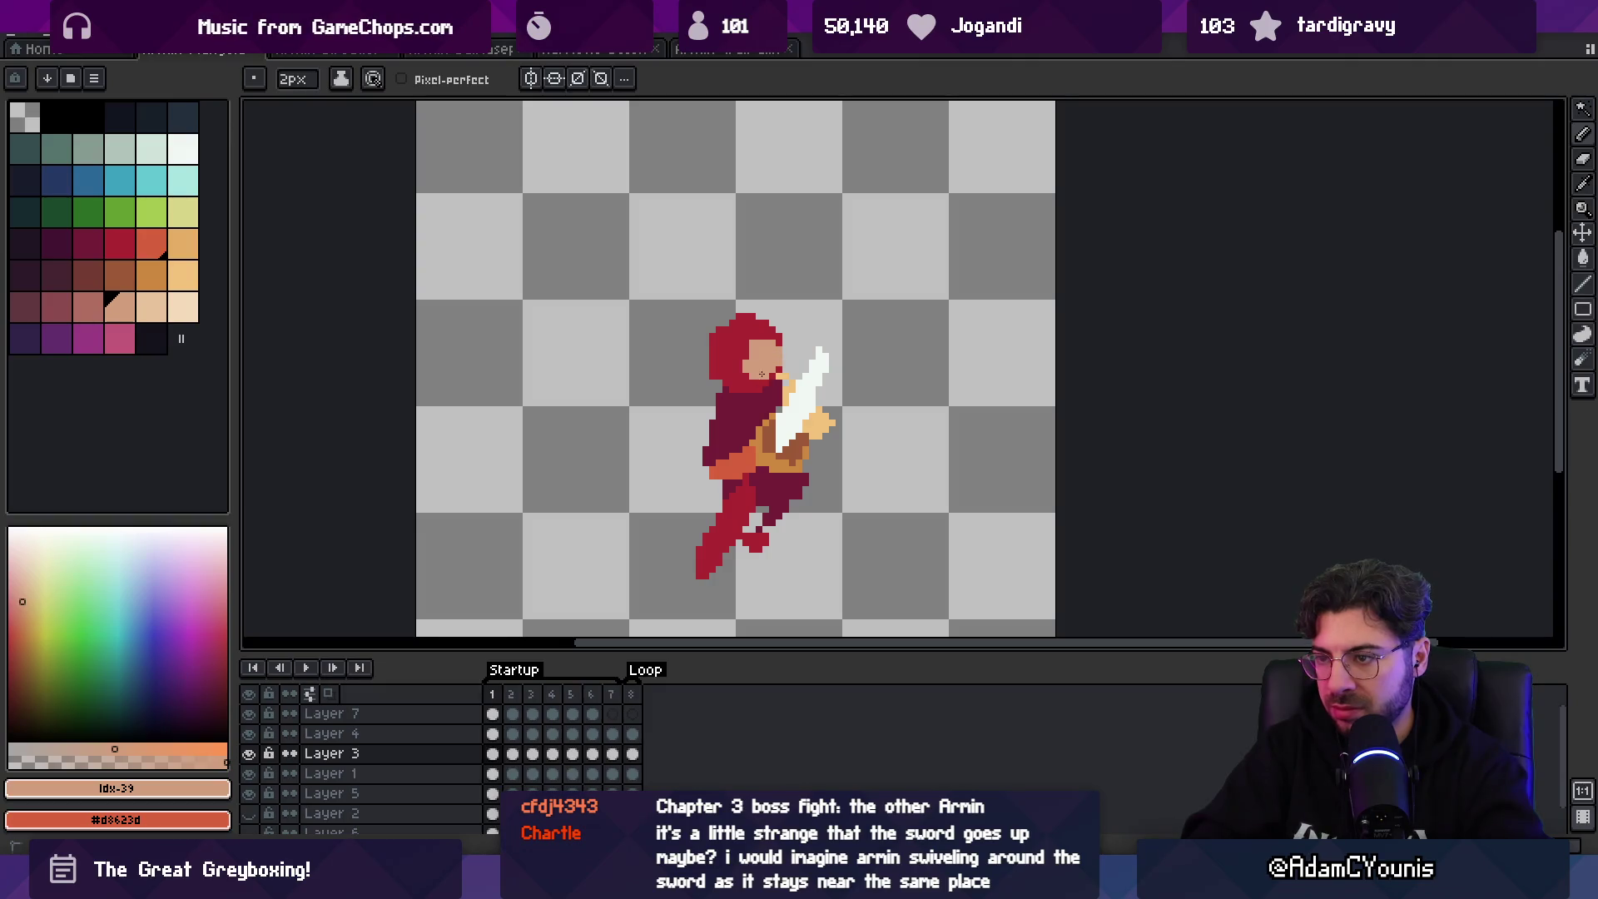
{"action": "key", "text": "Right"}
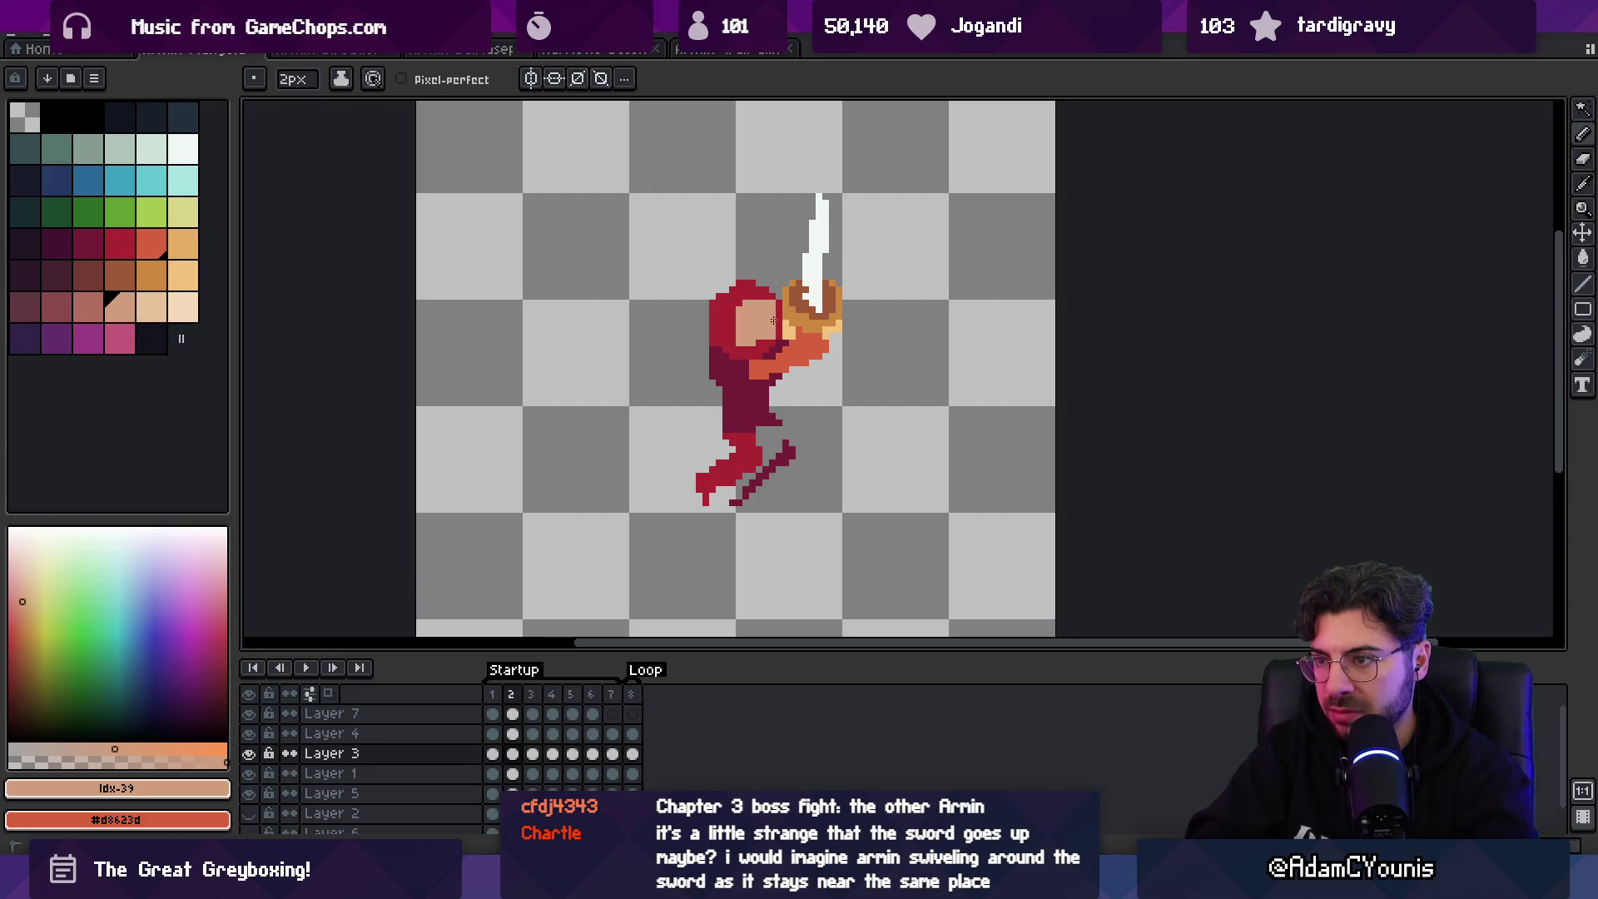
{"action": "key", "text": "Right"}
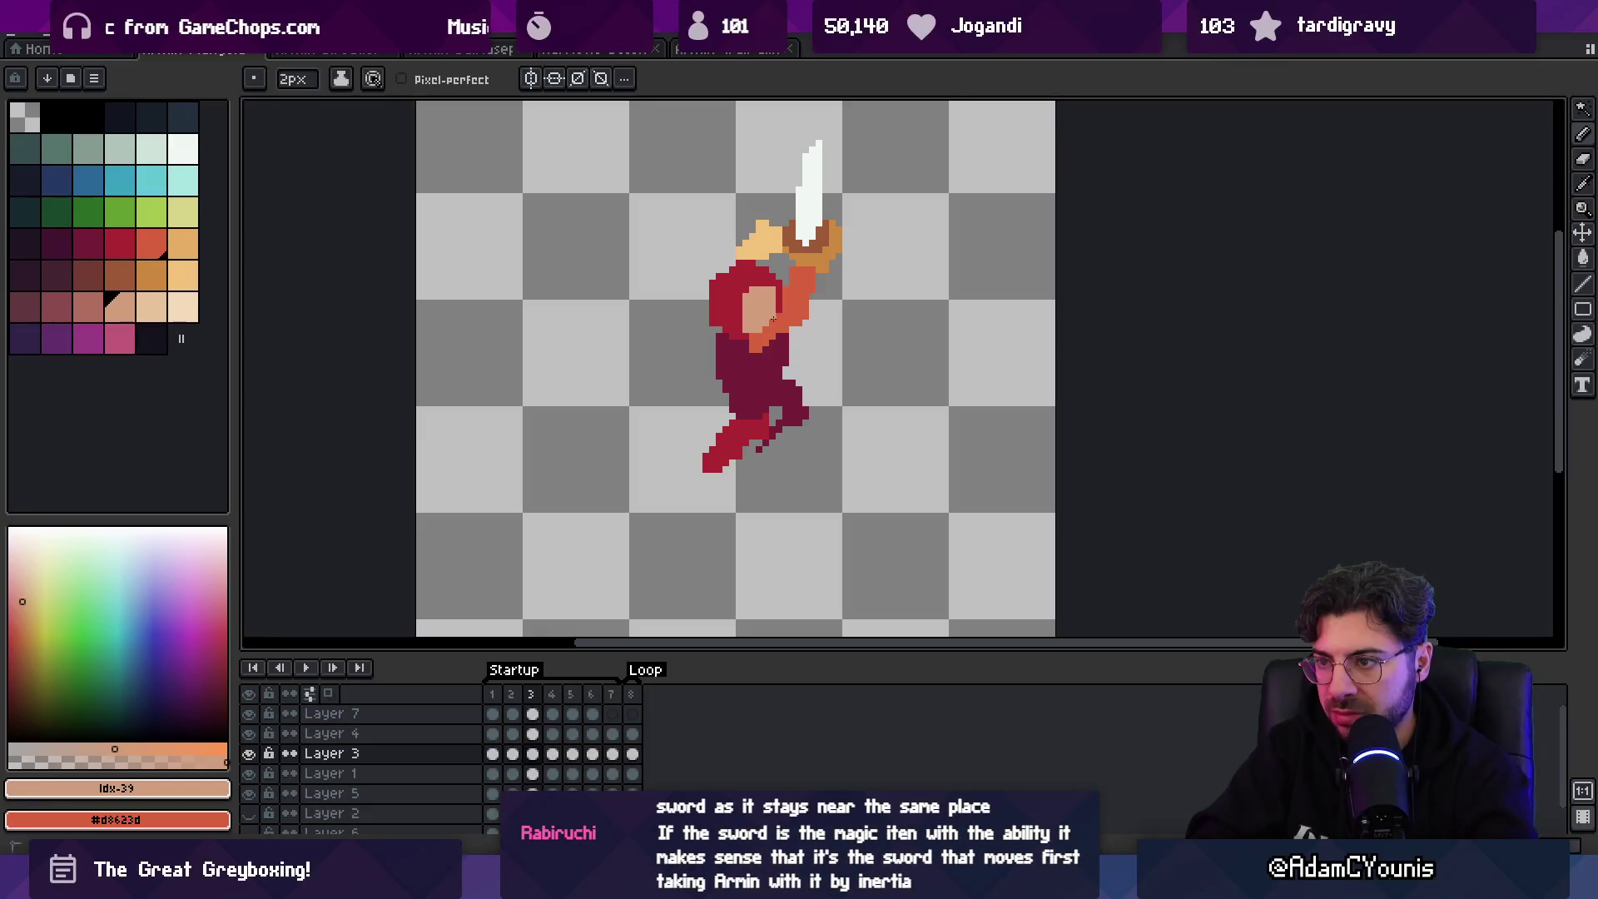
{"action": "key", "text": "Right"}
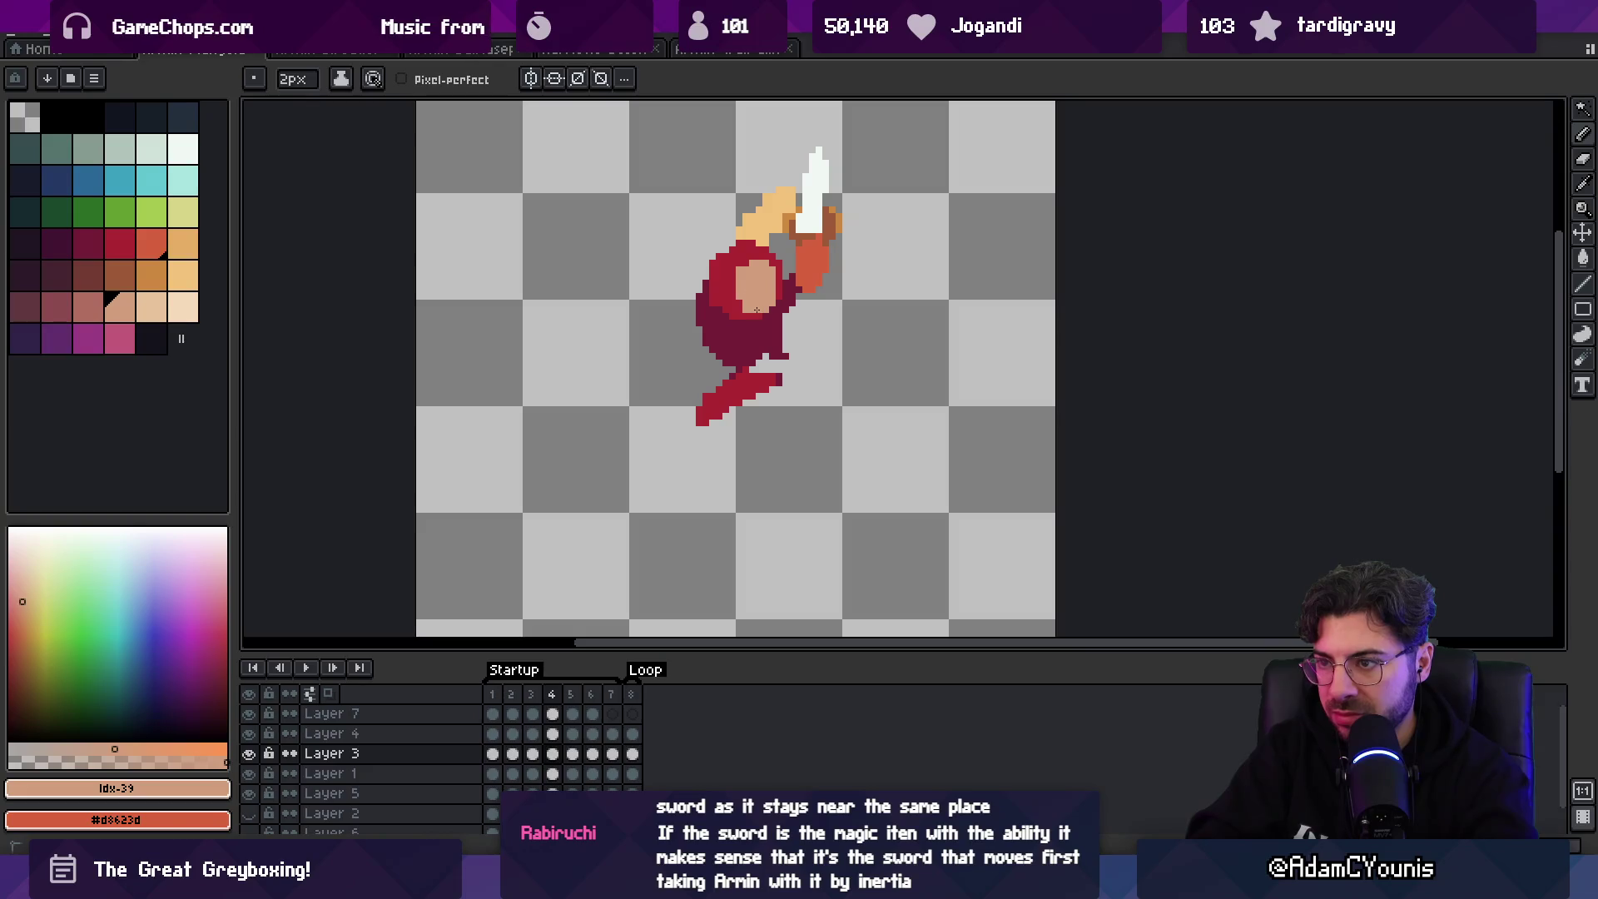
{"action": "key", "text": "Right"}
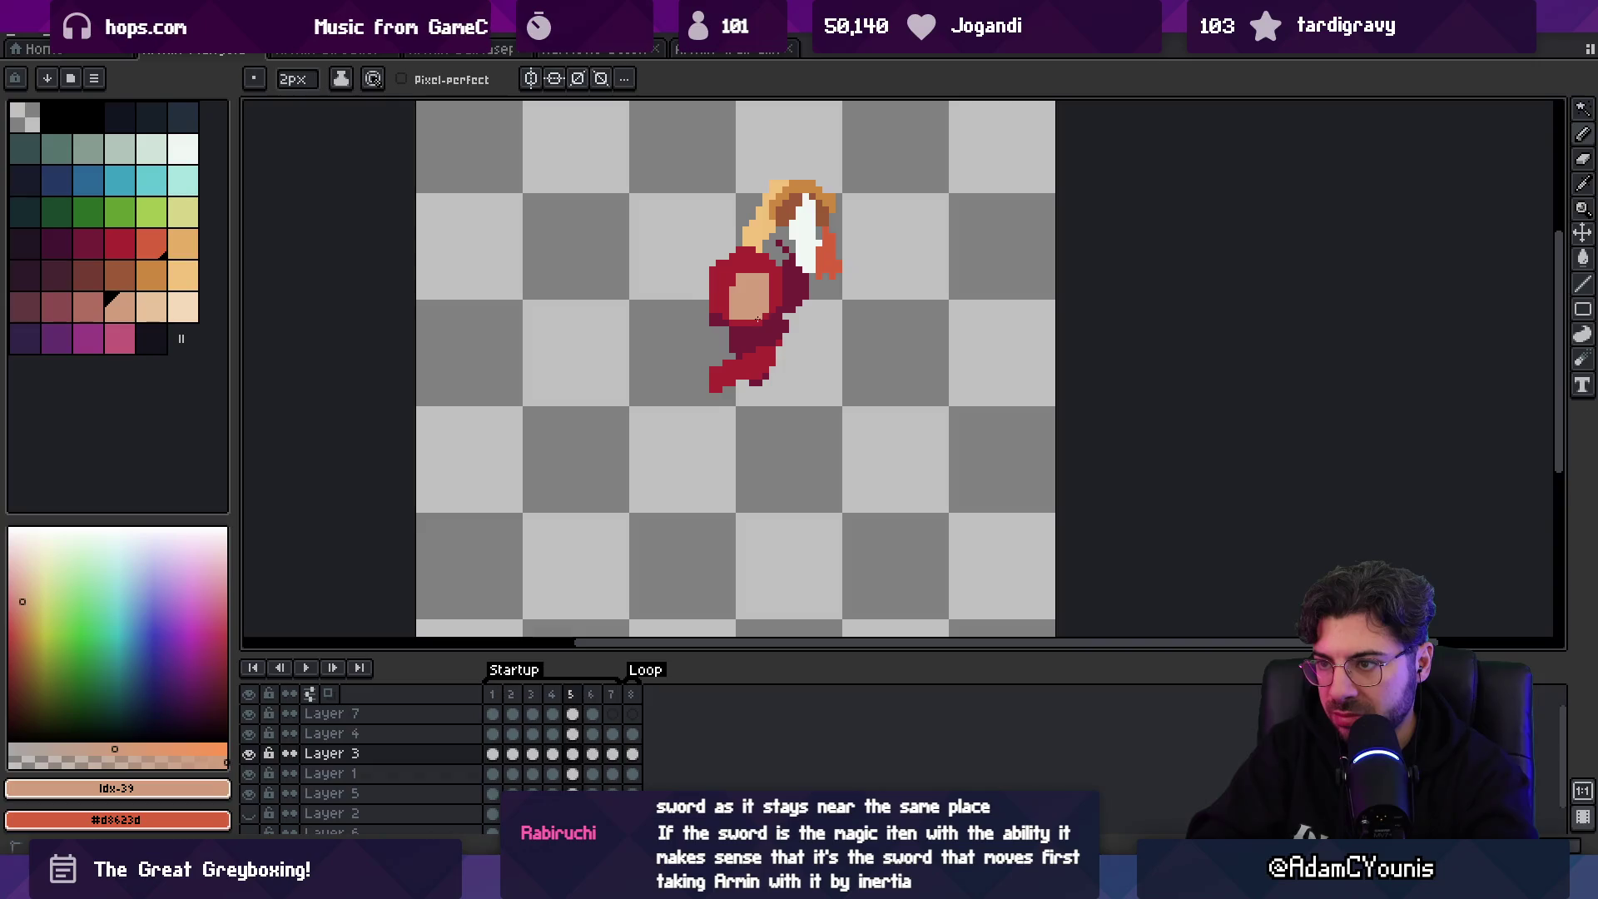
{"action": "key", "text": "Right"}
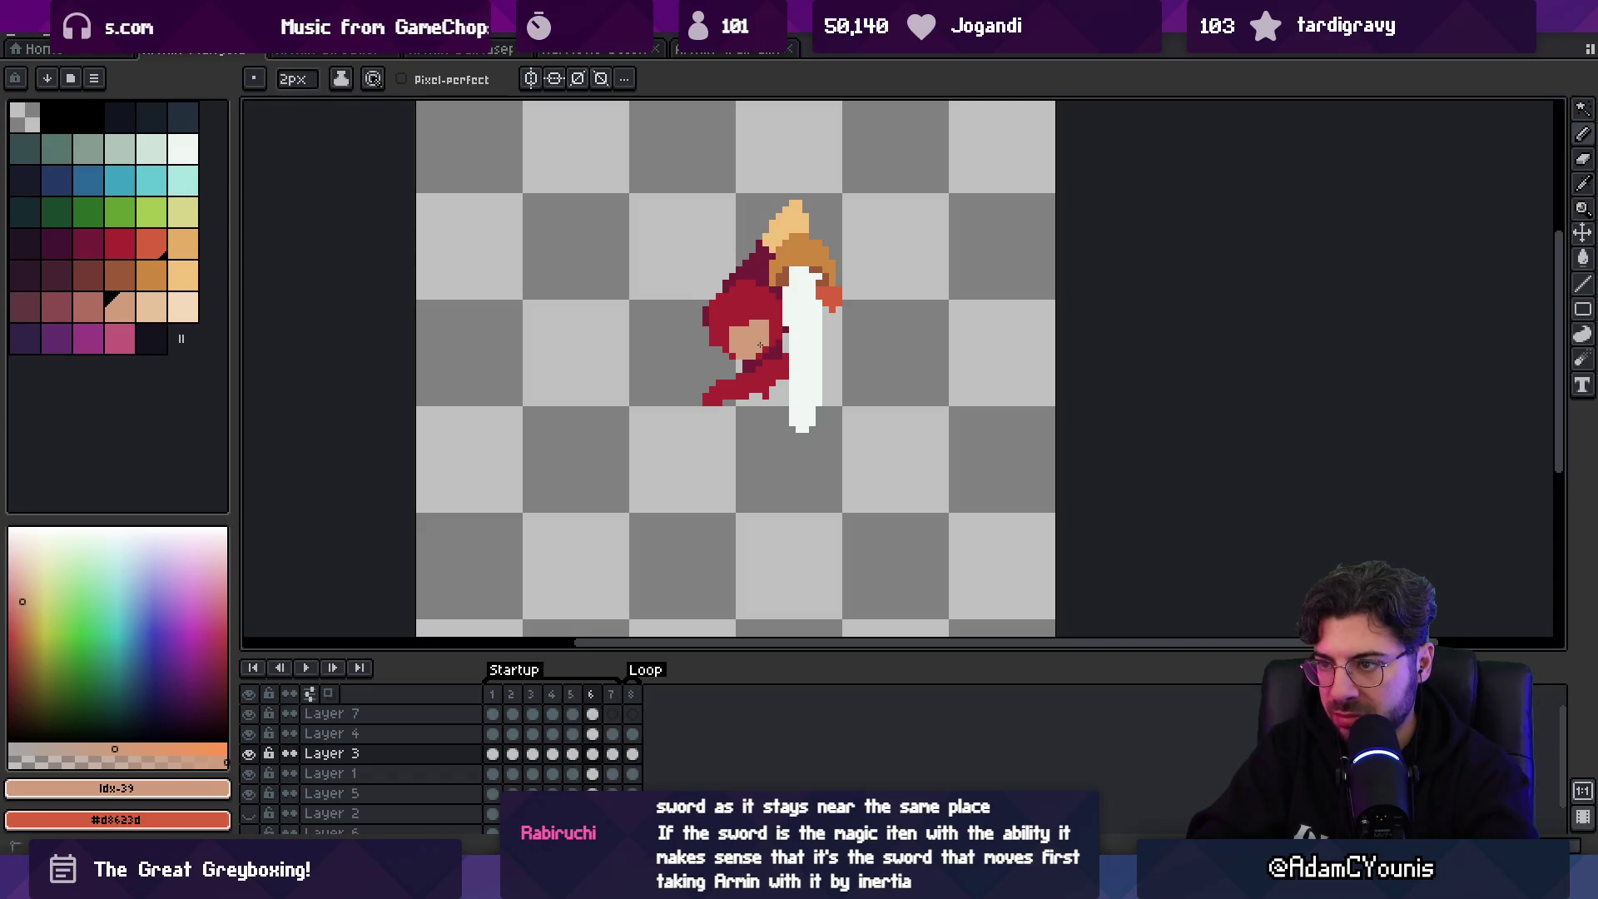
- Advance one more frame and play the sword-raising animation with the zoom tool active
{"action": "key", "text": "Right"}
{"action": "key", "text": "Return"}
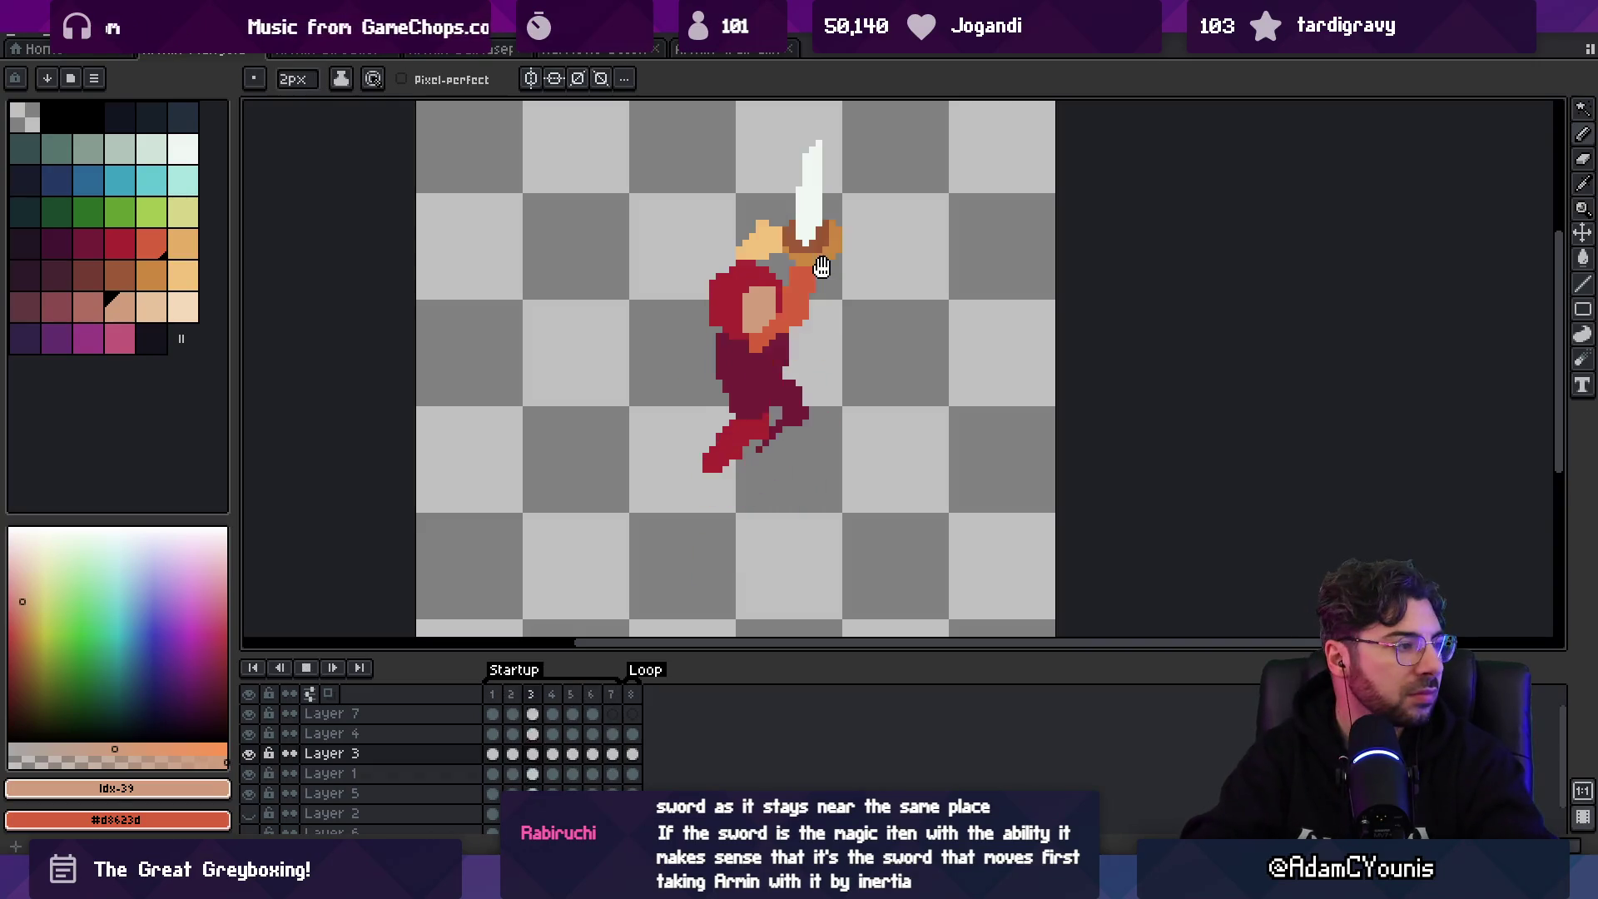
{"action": "key", "text": "z"}
{"action": "scroll", "coordinate": [842, 233], "scroll_direction": "down", "scroll_amount": 3}
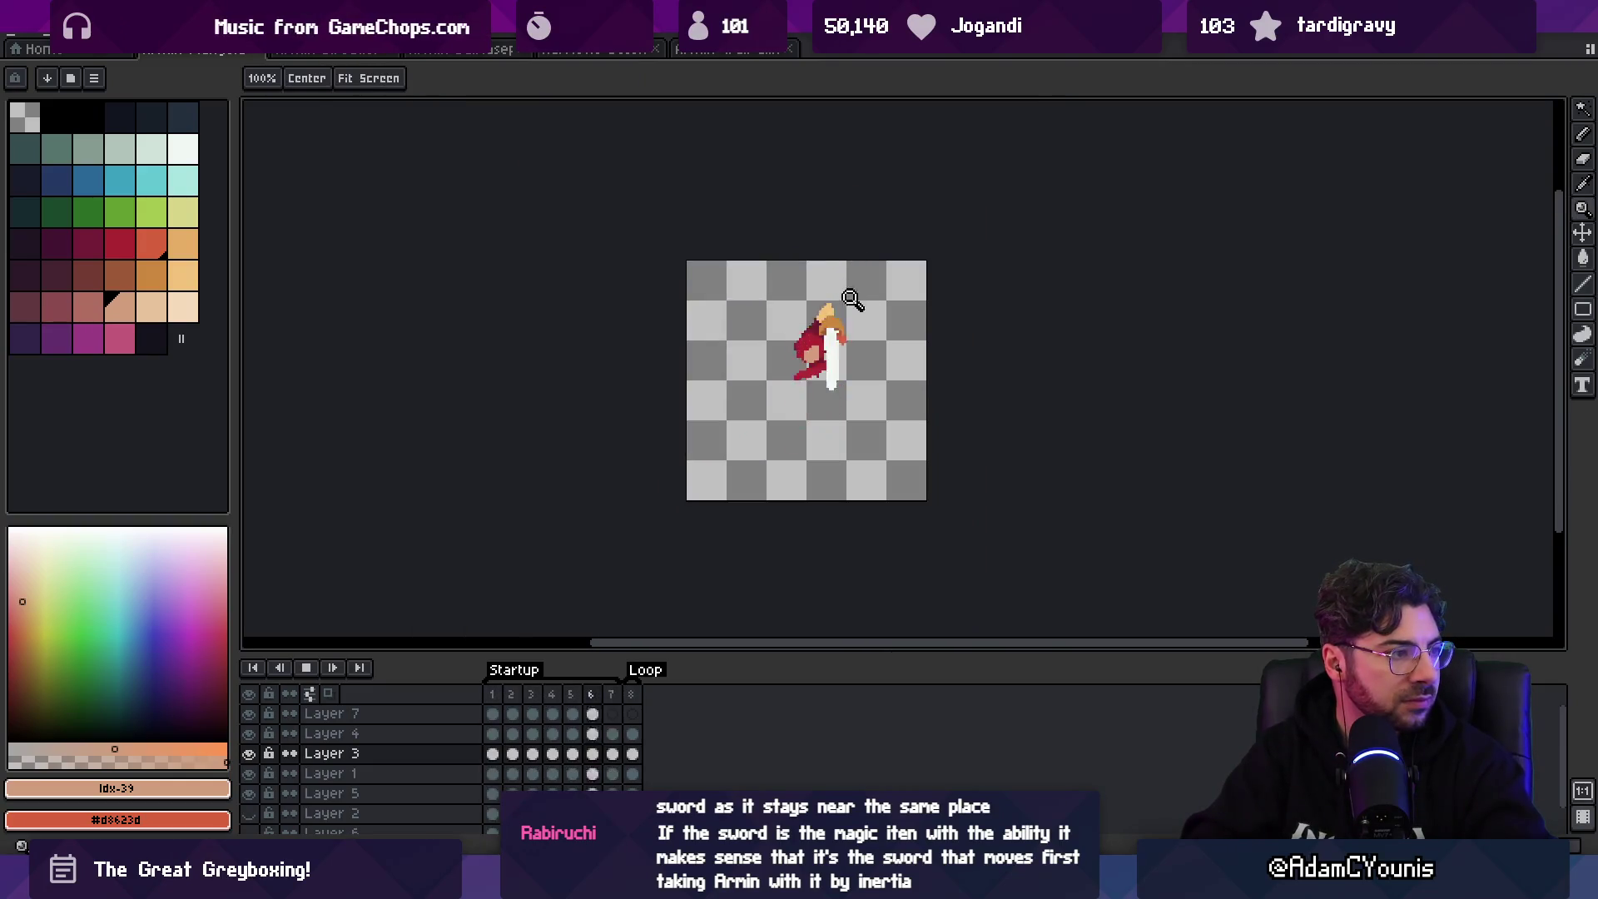
{"action": "left_click", "coordinate": [853, 358]}
{"action": "left_click", "coordinate": [849, 349]}
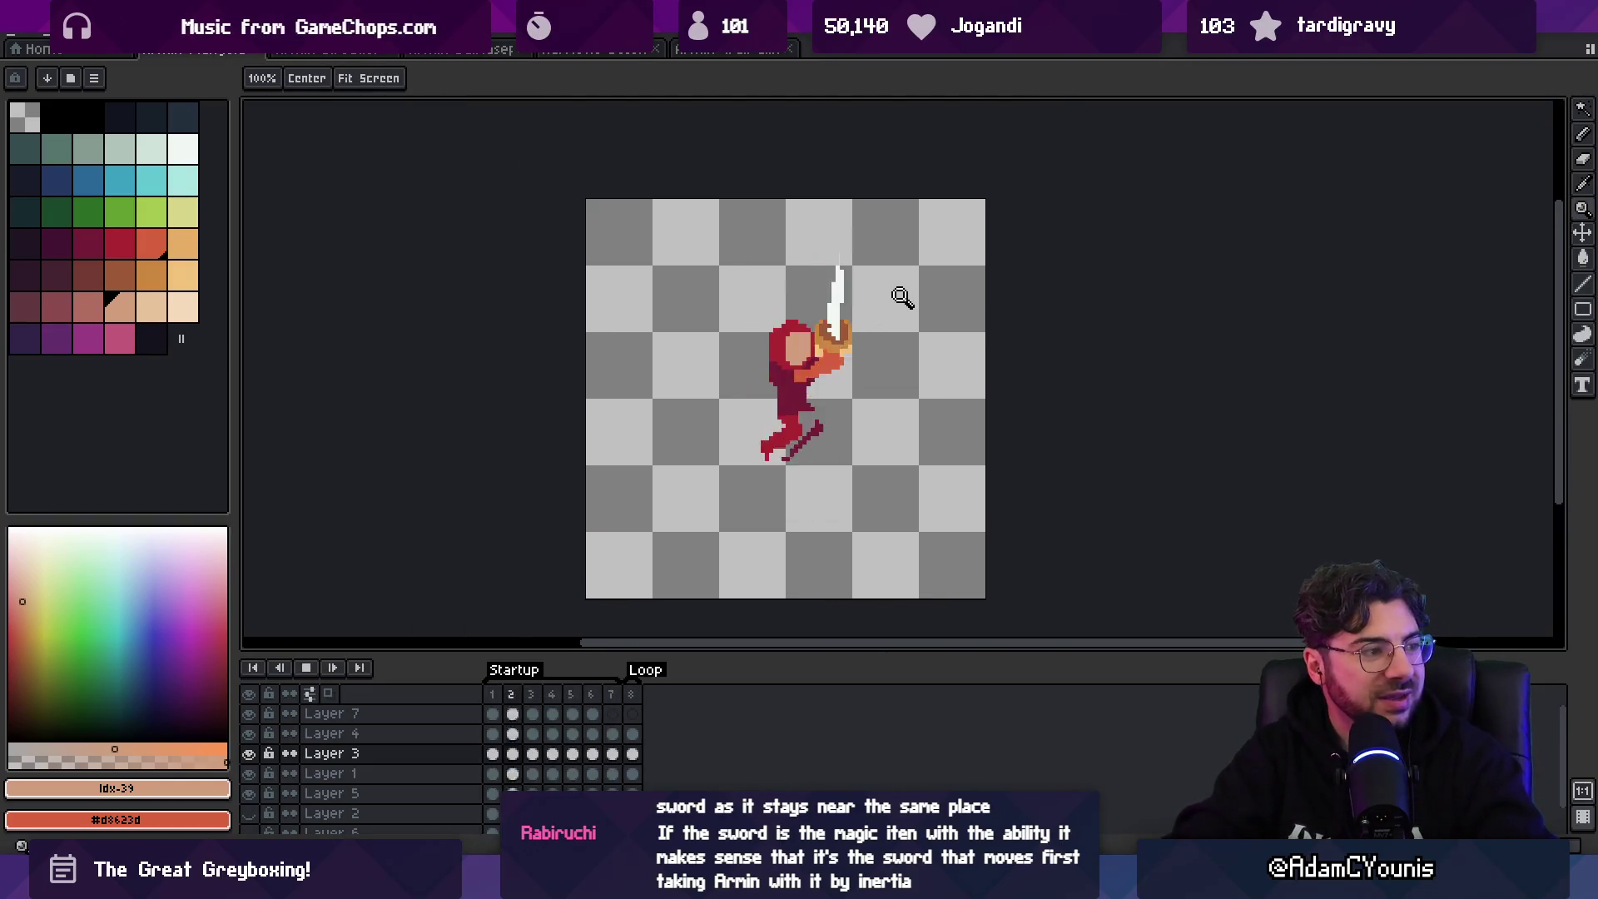
{"action": "key", "text": "Return"}
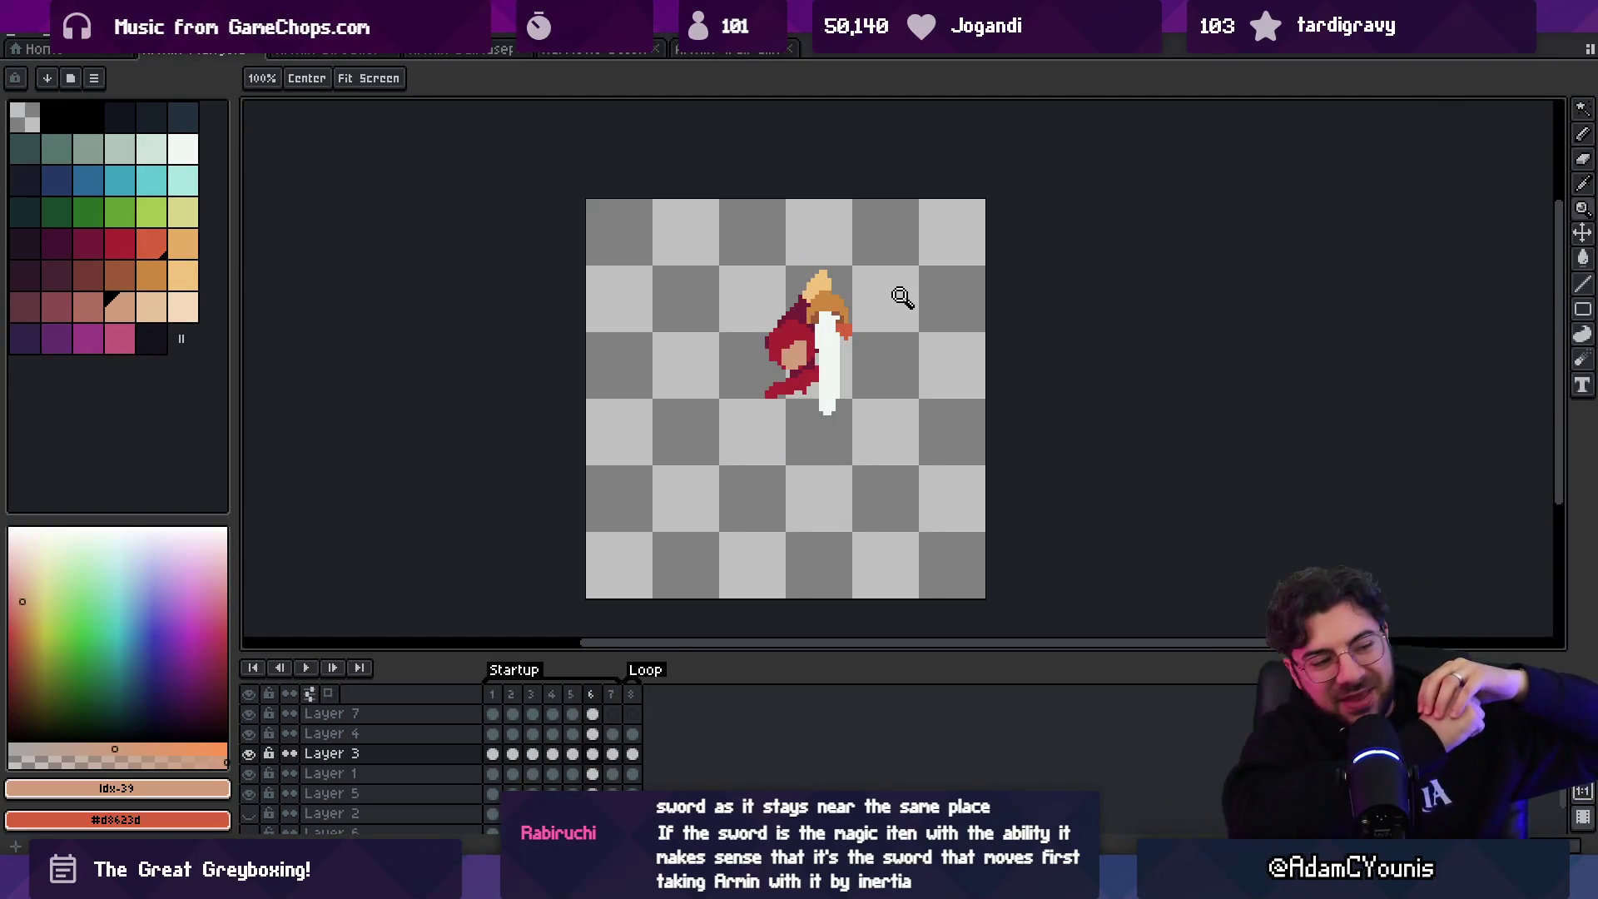
{"action": "key", "text": "Return"}
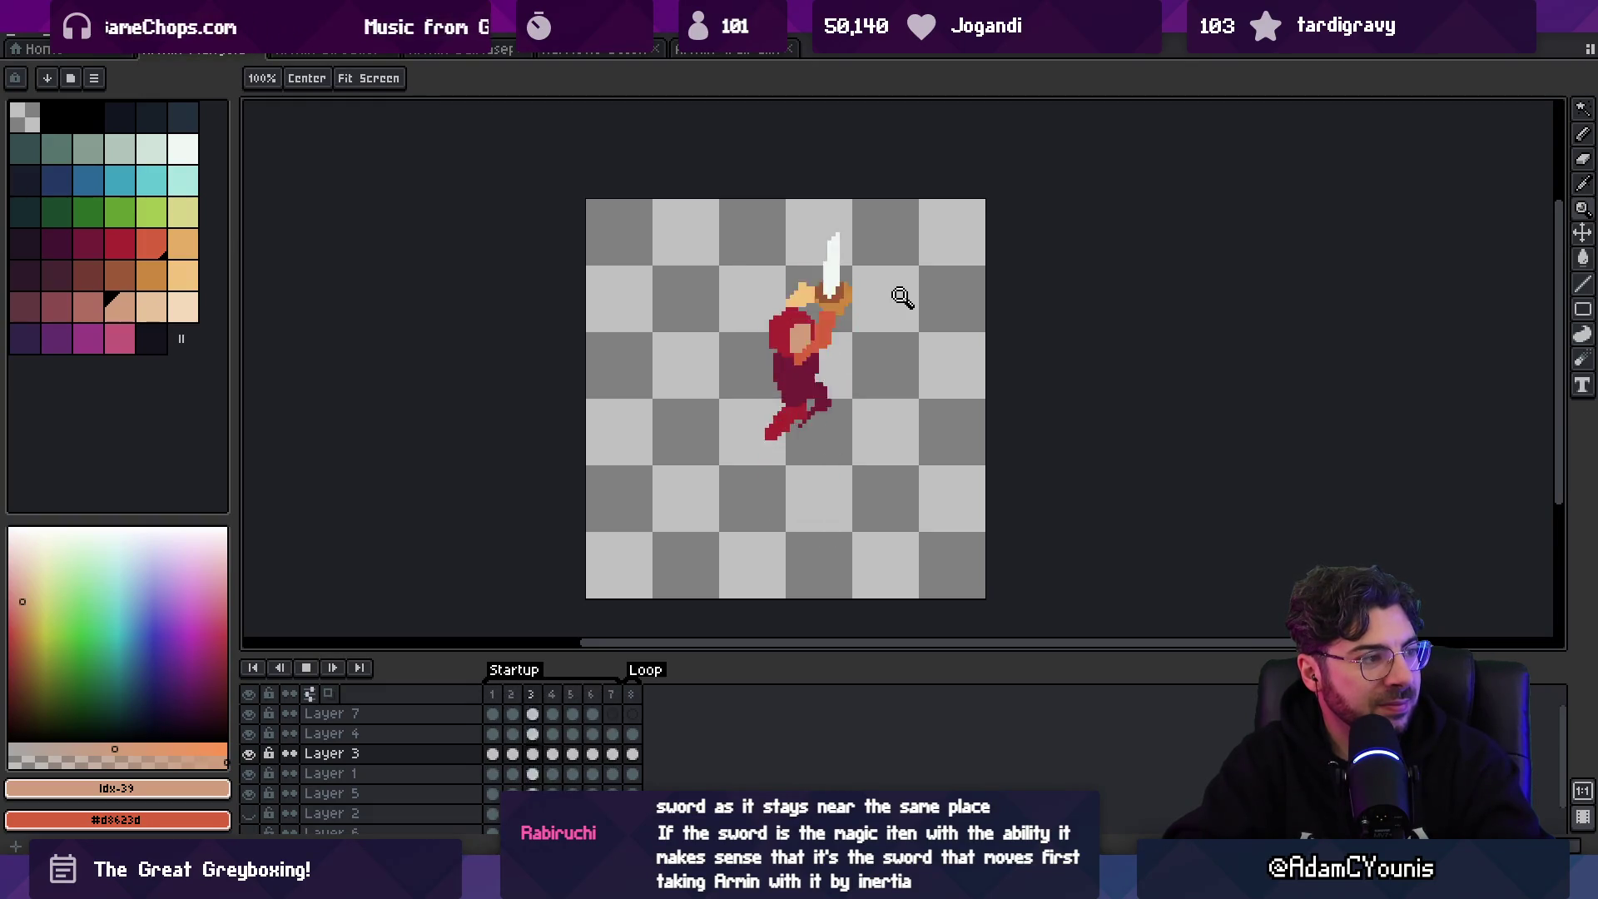
{"action": "key", "text": "Return"}
{"action": "key", "text": "Right"}
{"action": "key", "text": "Right"}
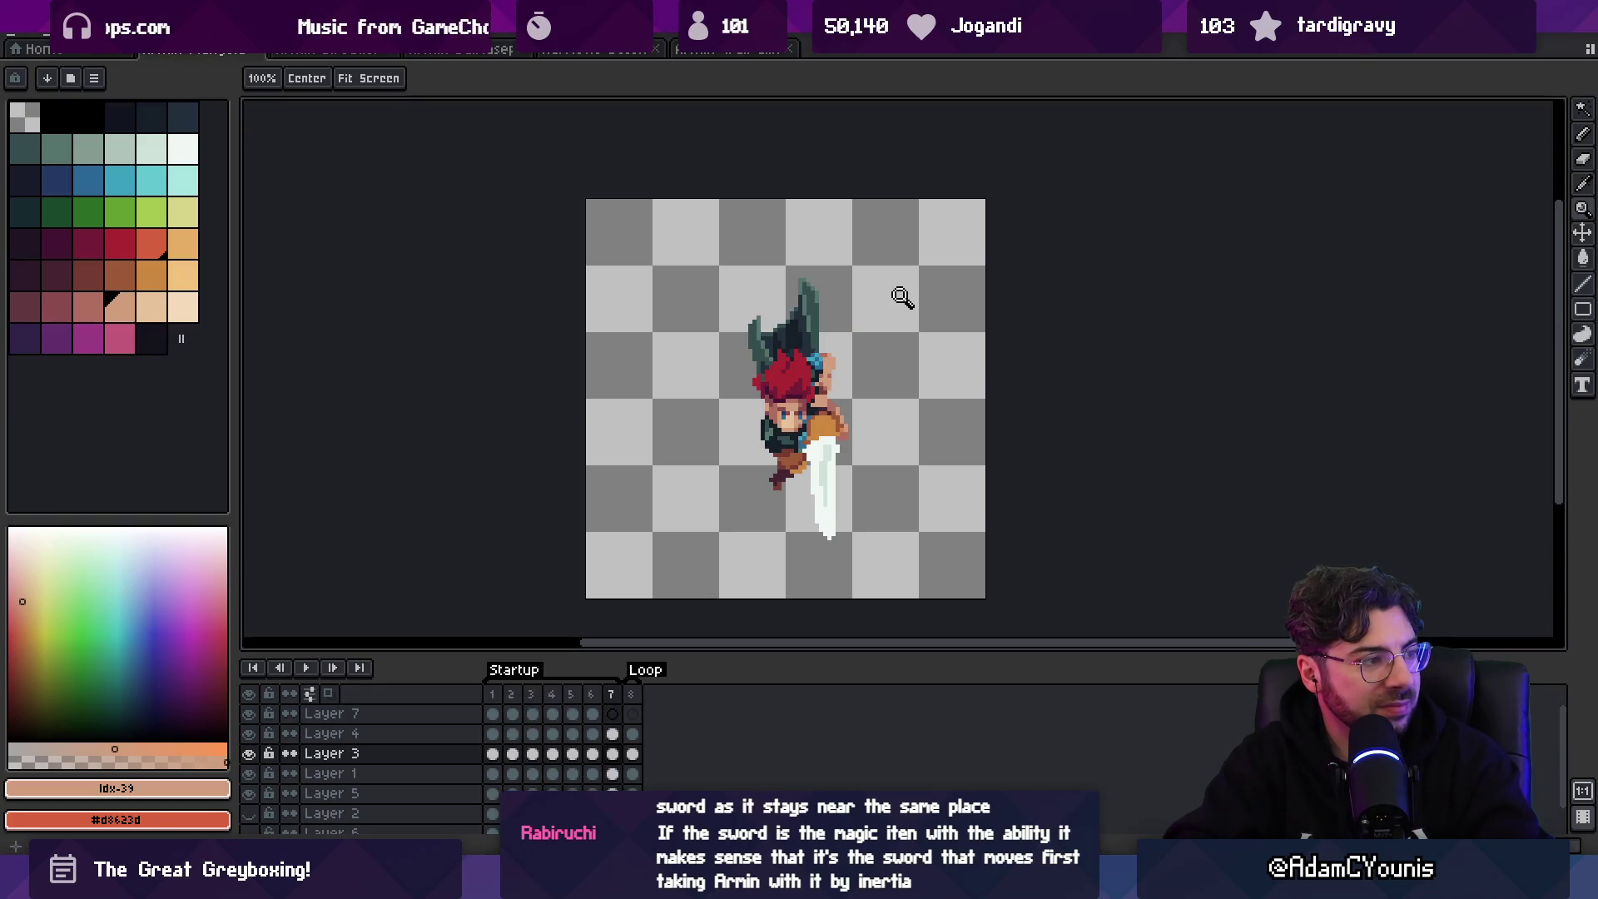
{"action": "key", "text": "Return"}
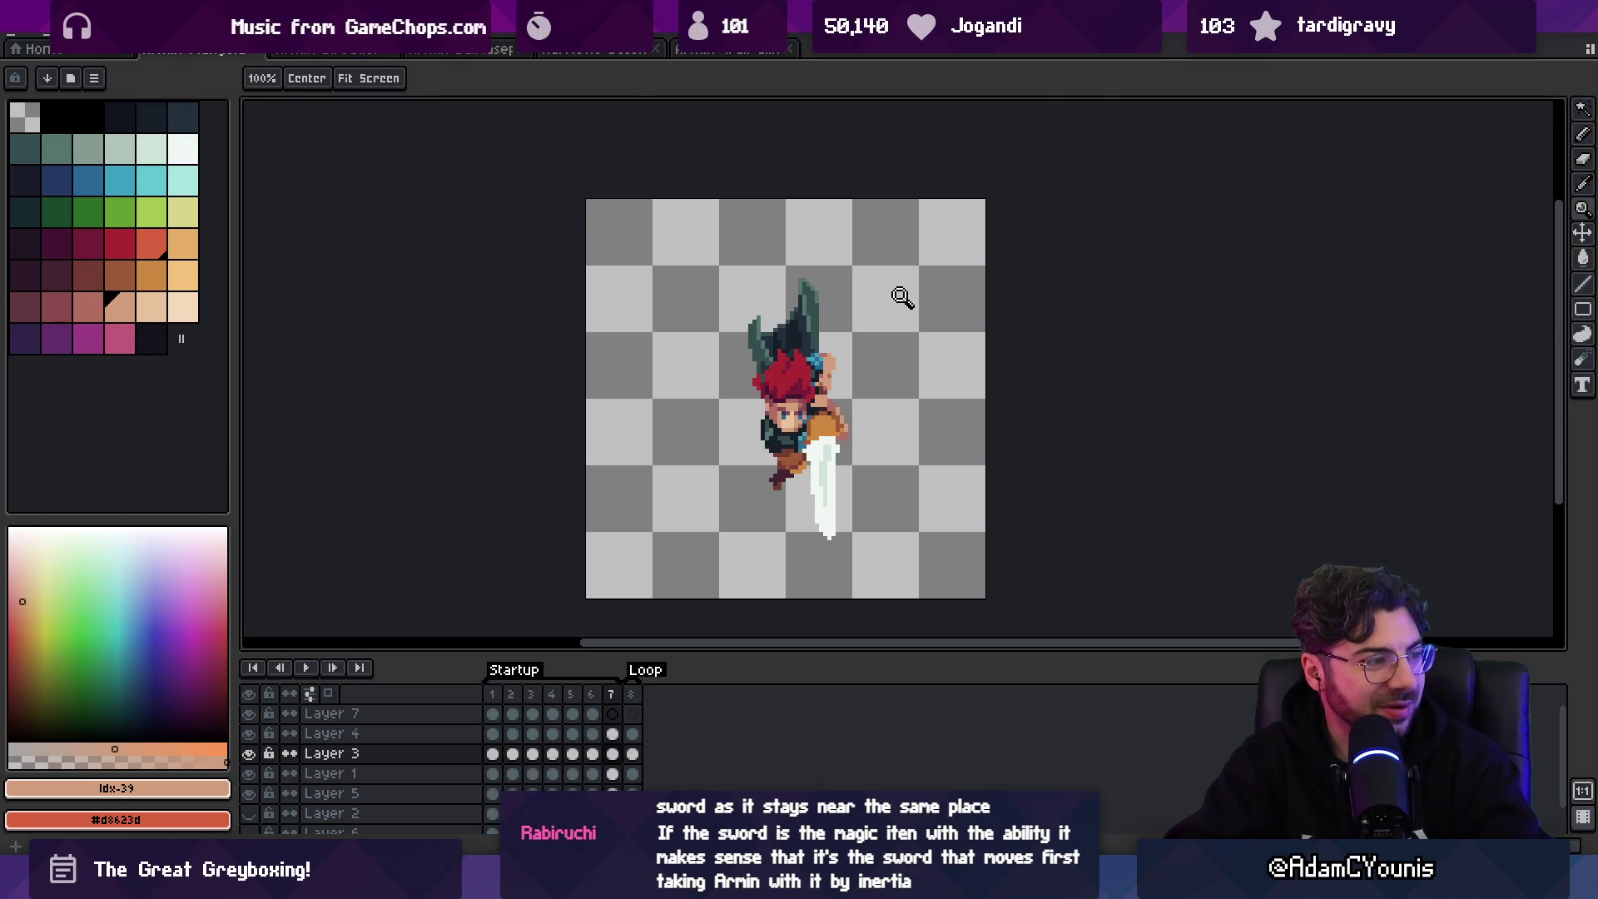
{"action": "left_click", "coordinate": [824, 453]}
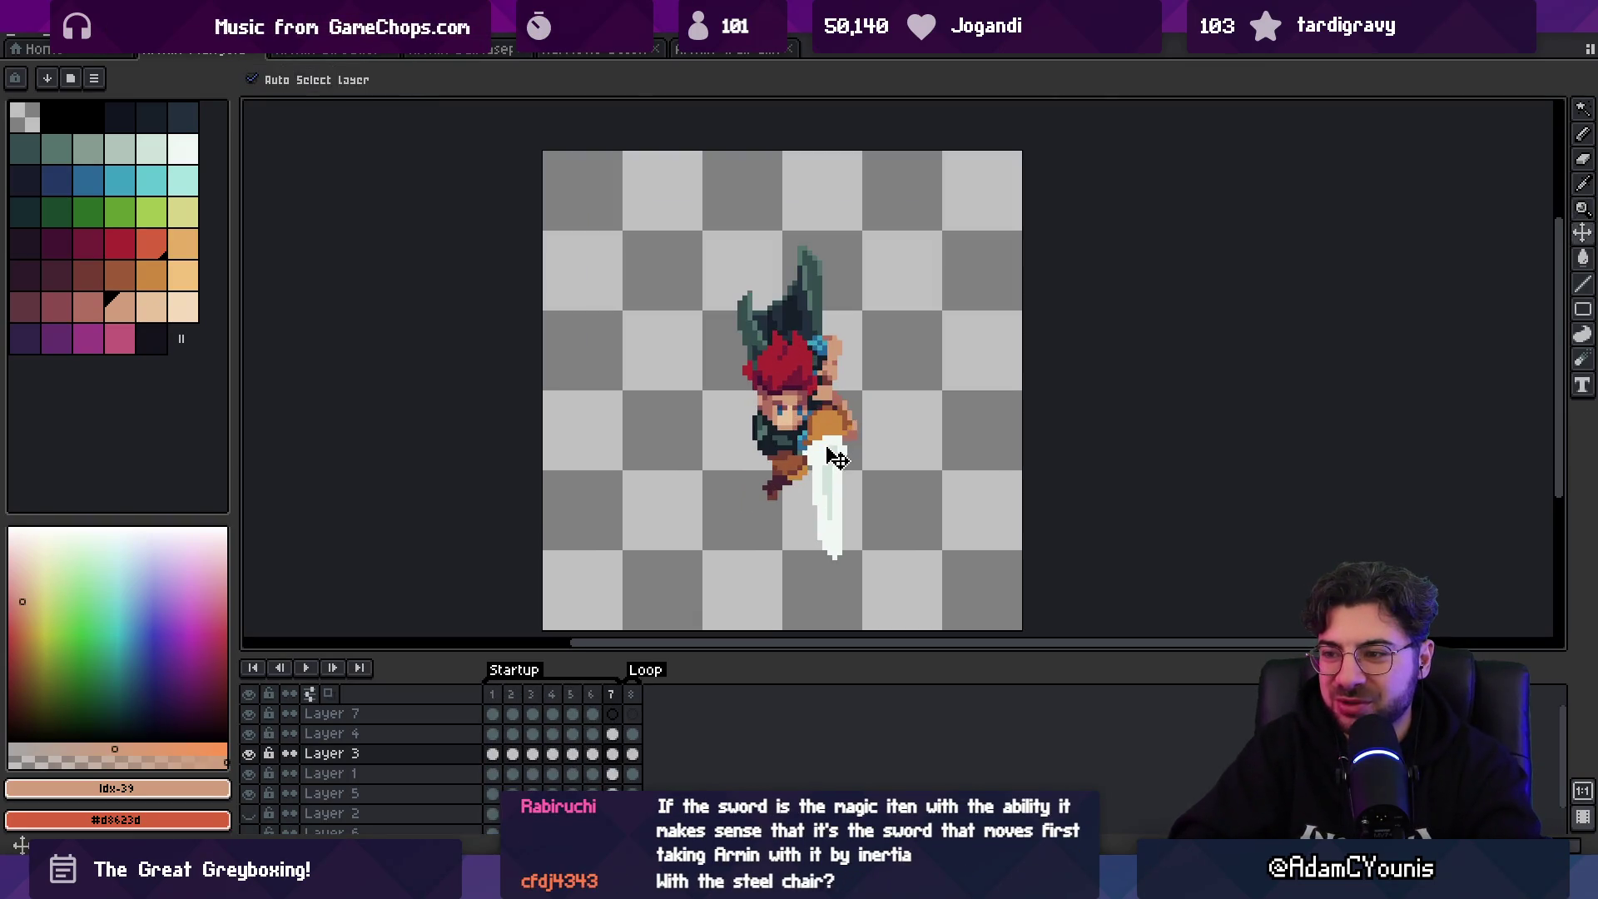
{"action": "left_click", "coordinate": [249, 755]}
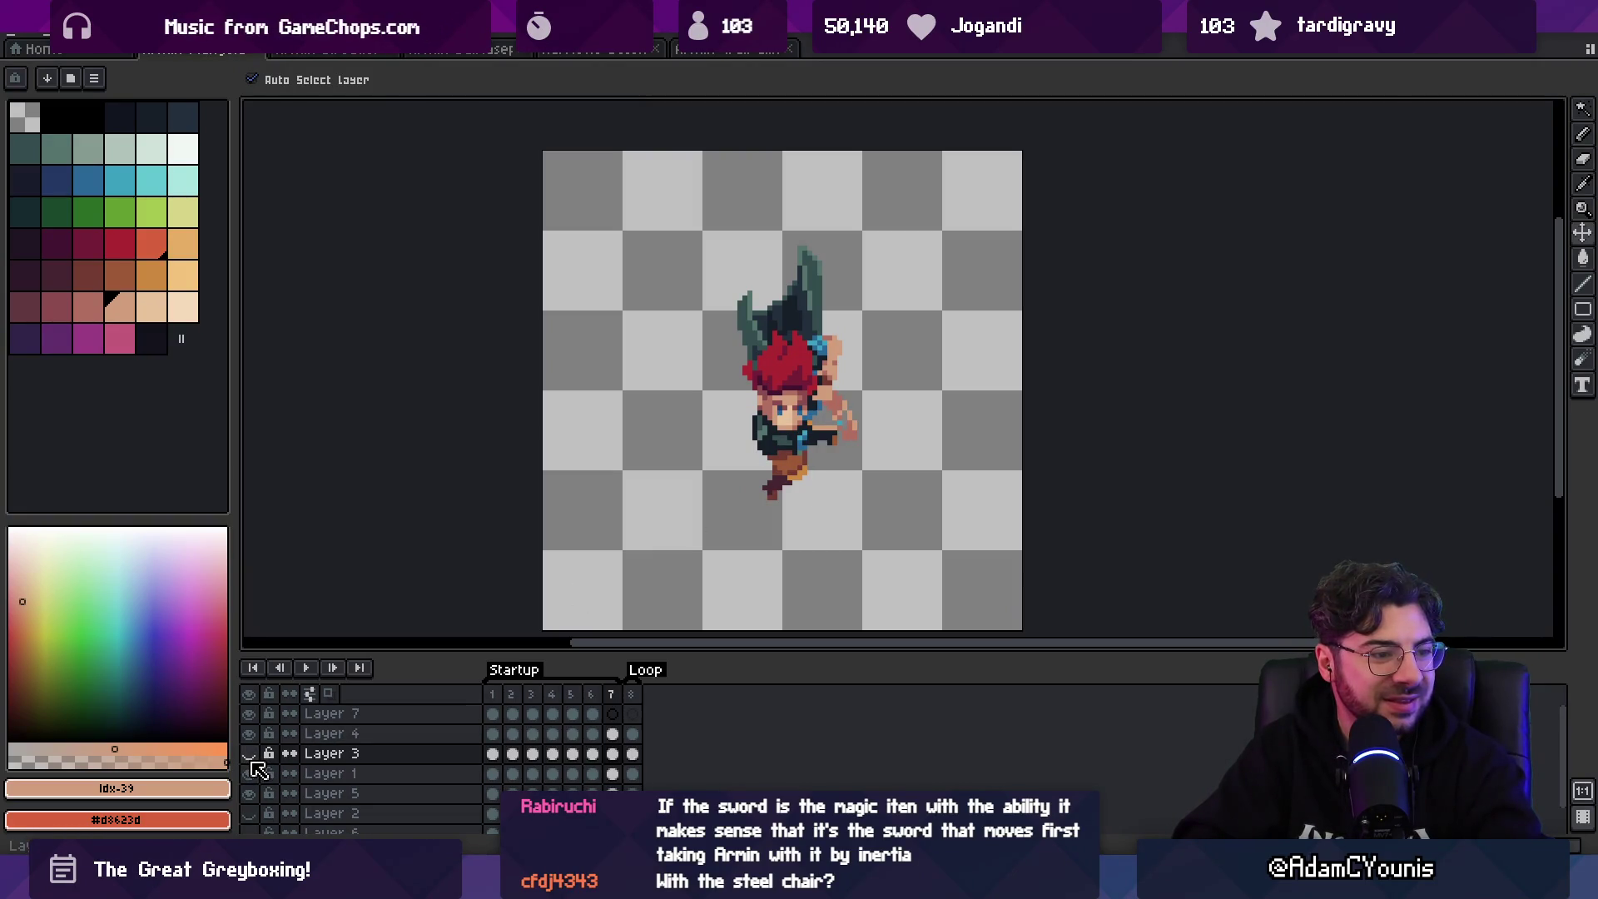
{"action": "left_click", "coordinate": [250, 754]}
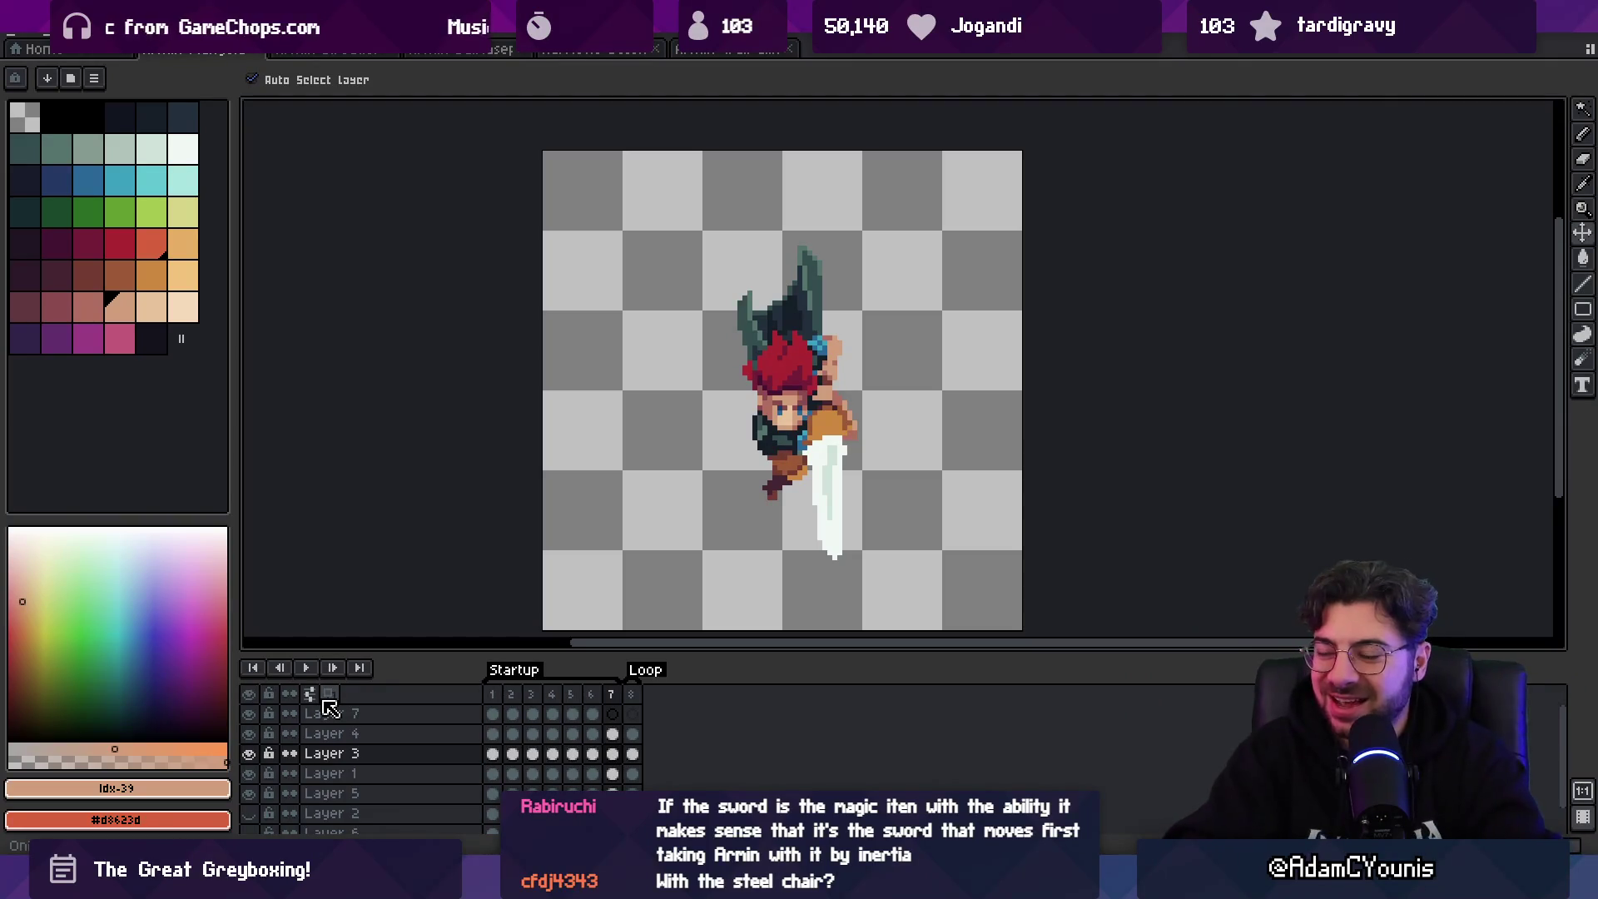
{"action": "key", "text": "Return"}
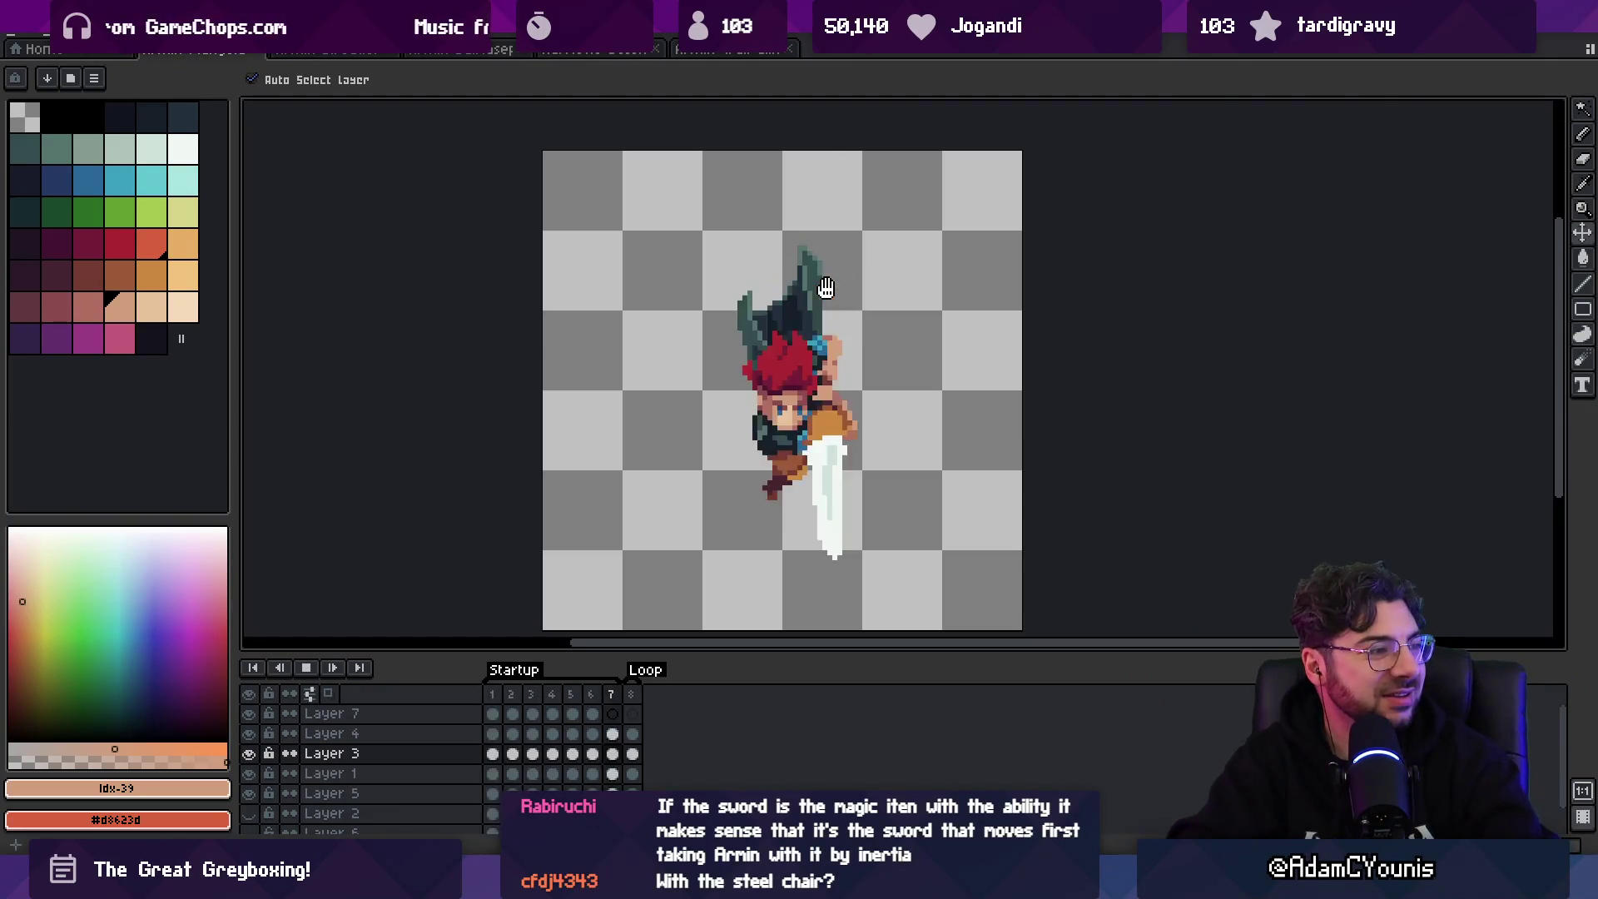
{"action": "key", "text": "Return"}
{"action": "key", "text": "Left"}
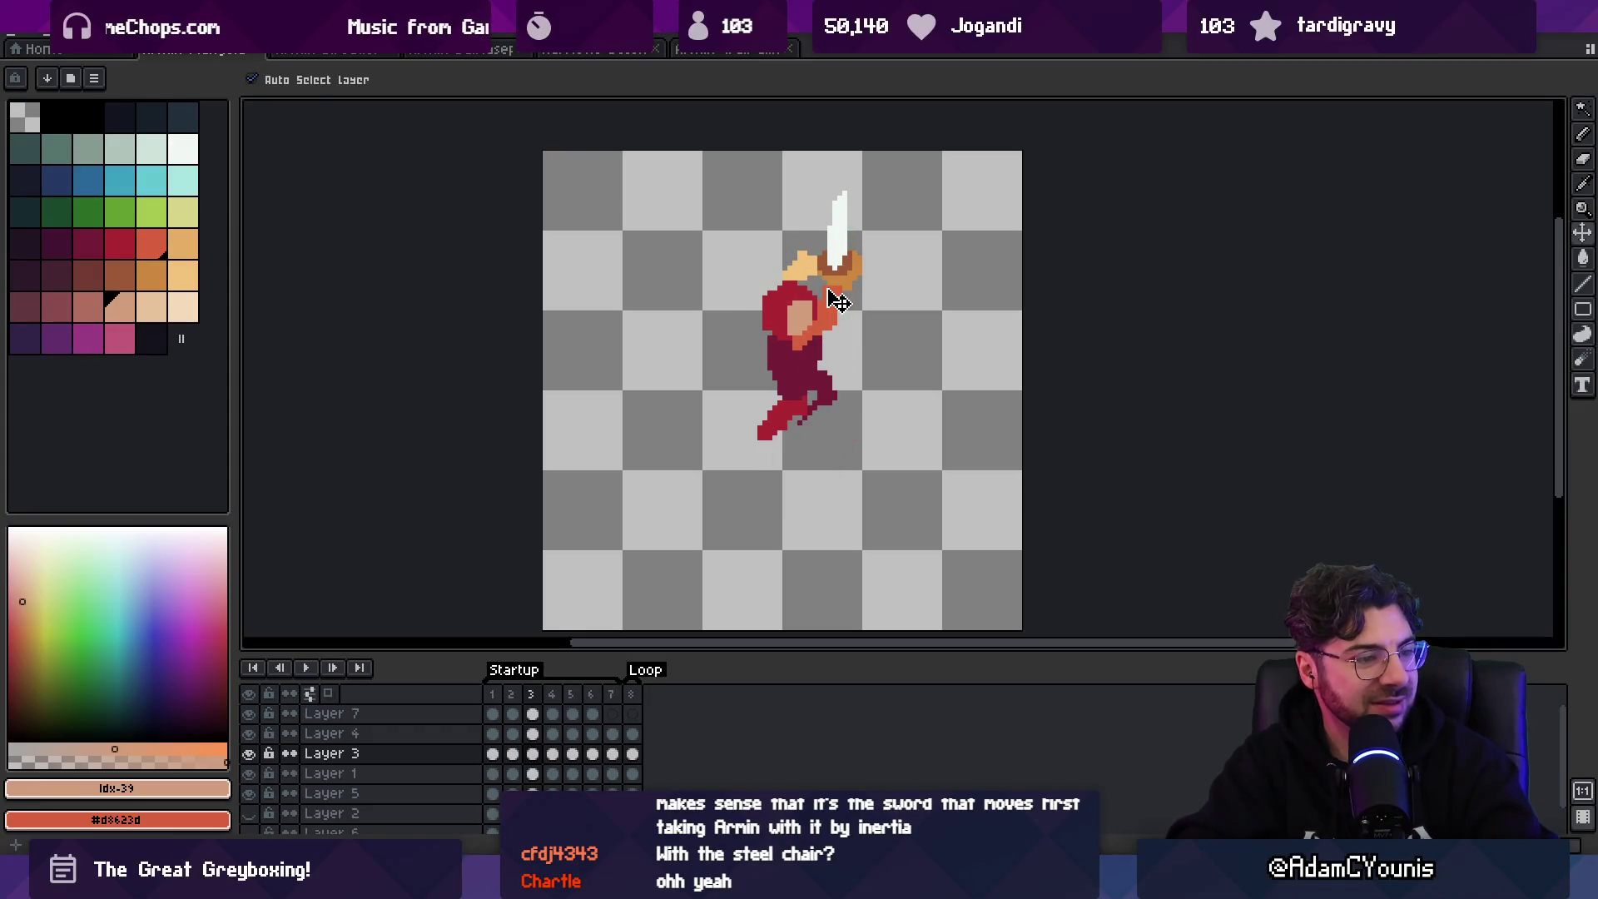
- On frame 5, draw the orange arm reaching up to the sword's hilt
{"action": "scroll", "coordinate": [763, 378], "scroll_direction": "up", "scroll_amount": 1}
{"action": "left_click", "coordinate": [841, 314], "text": "alt"}
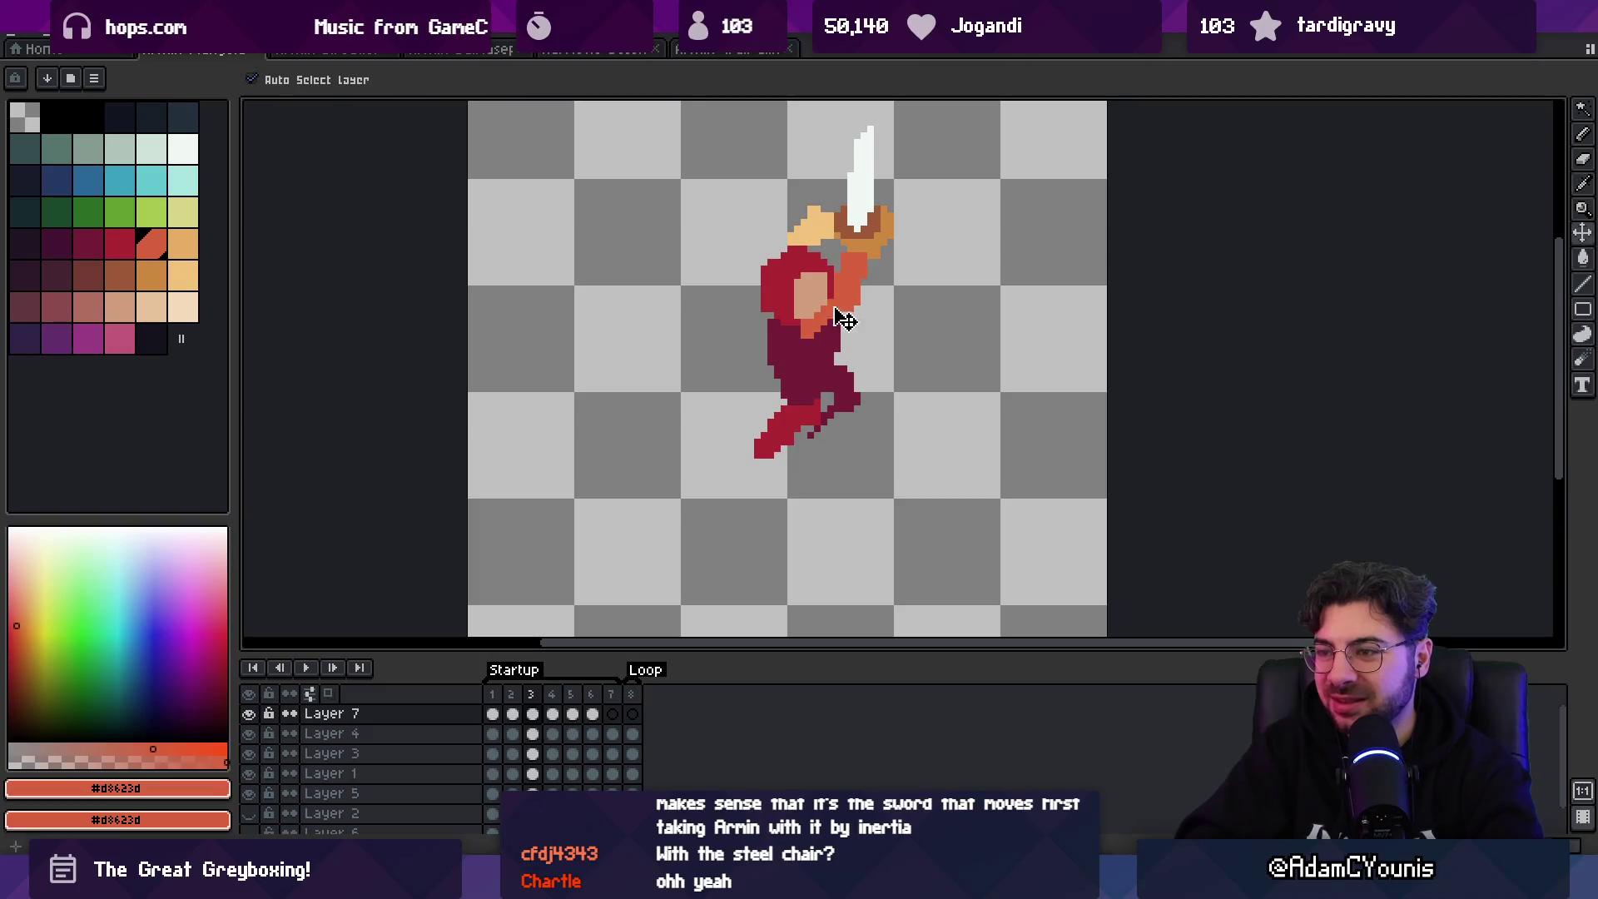
{"action": "key", "text": "b"}
{"action": "key", "text": "Right"}
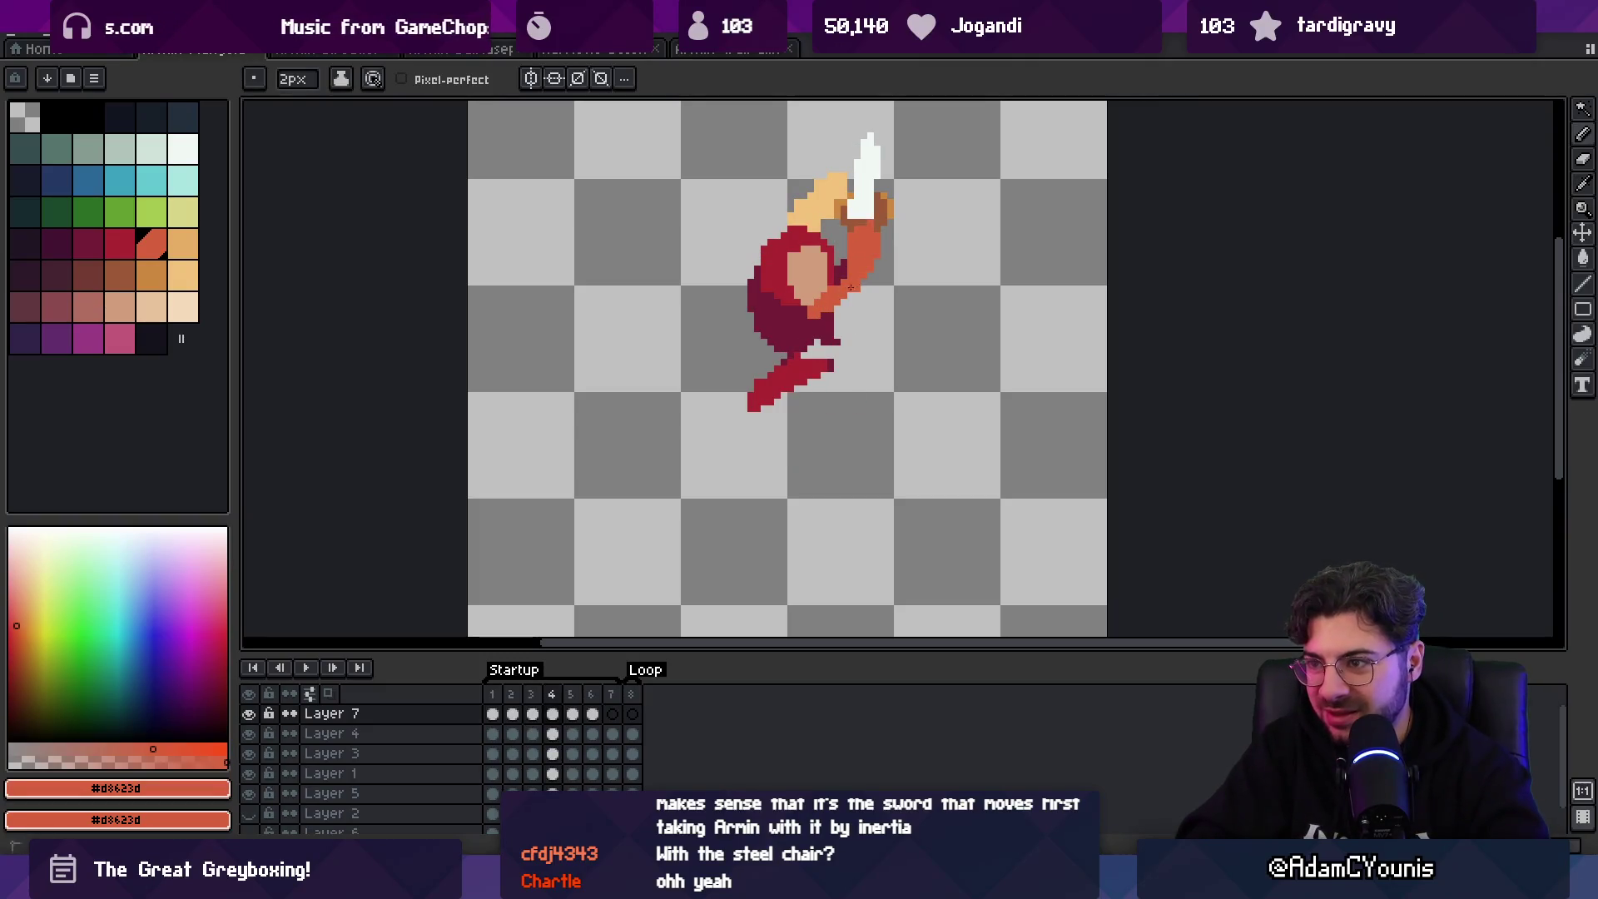
{"action": "key", "text": "Right"}
{"action": "left_click_drag", "start_coordinate": [817, 319], "coordinate": [865, 286]}
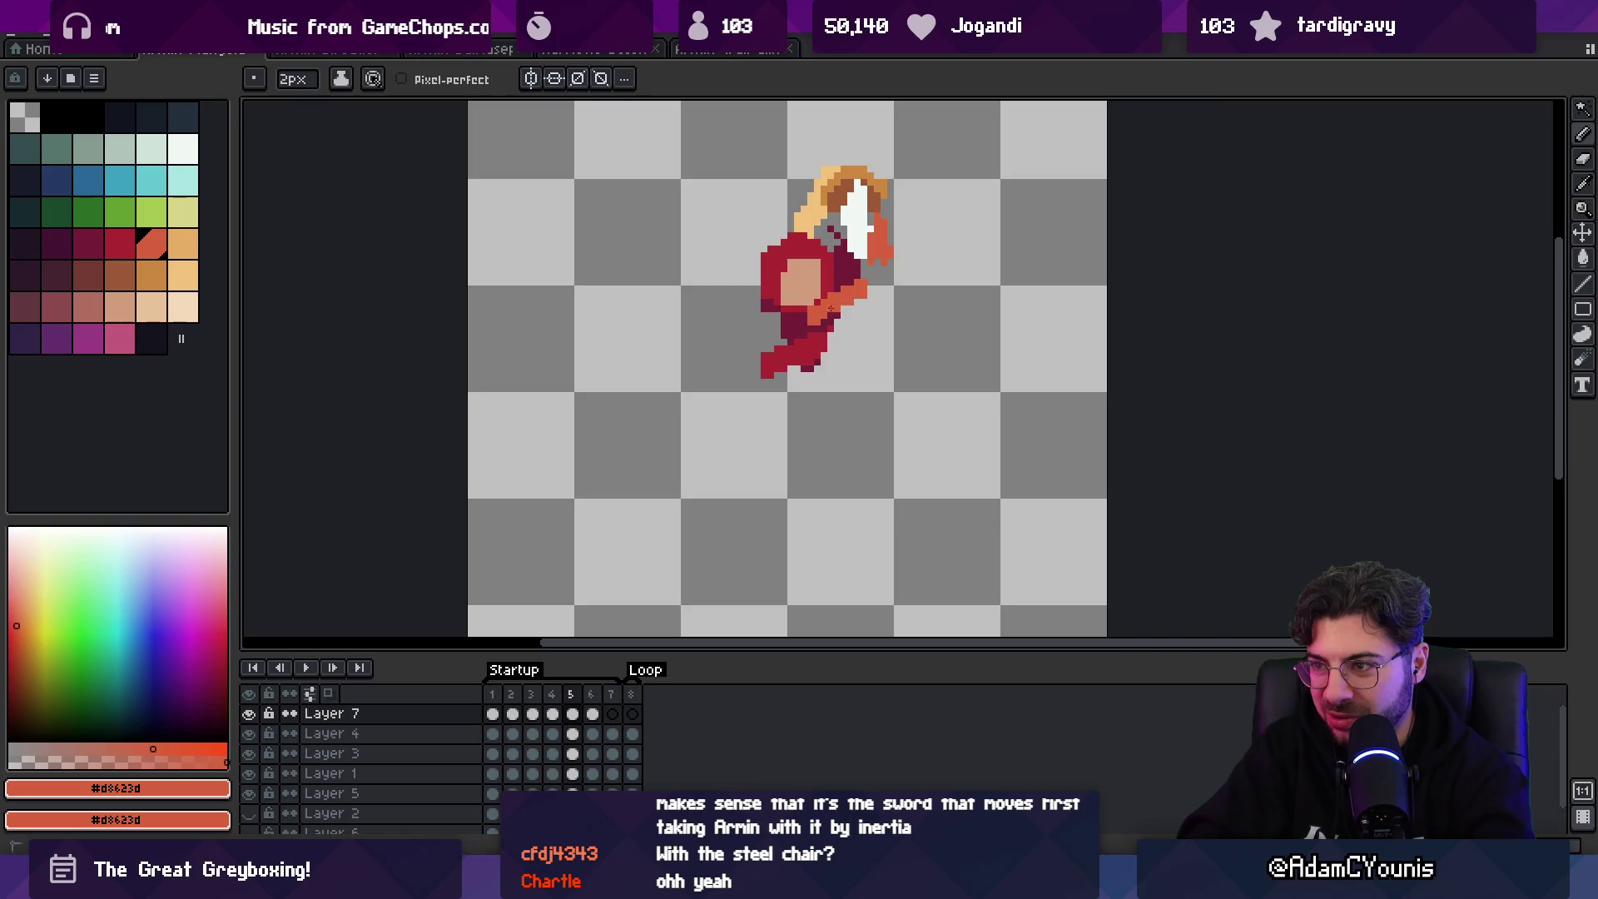
{"action": "key", "text": "e"}
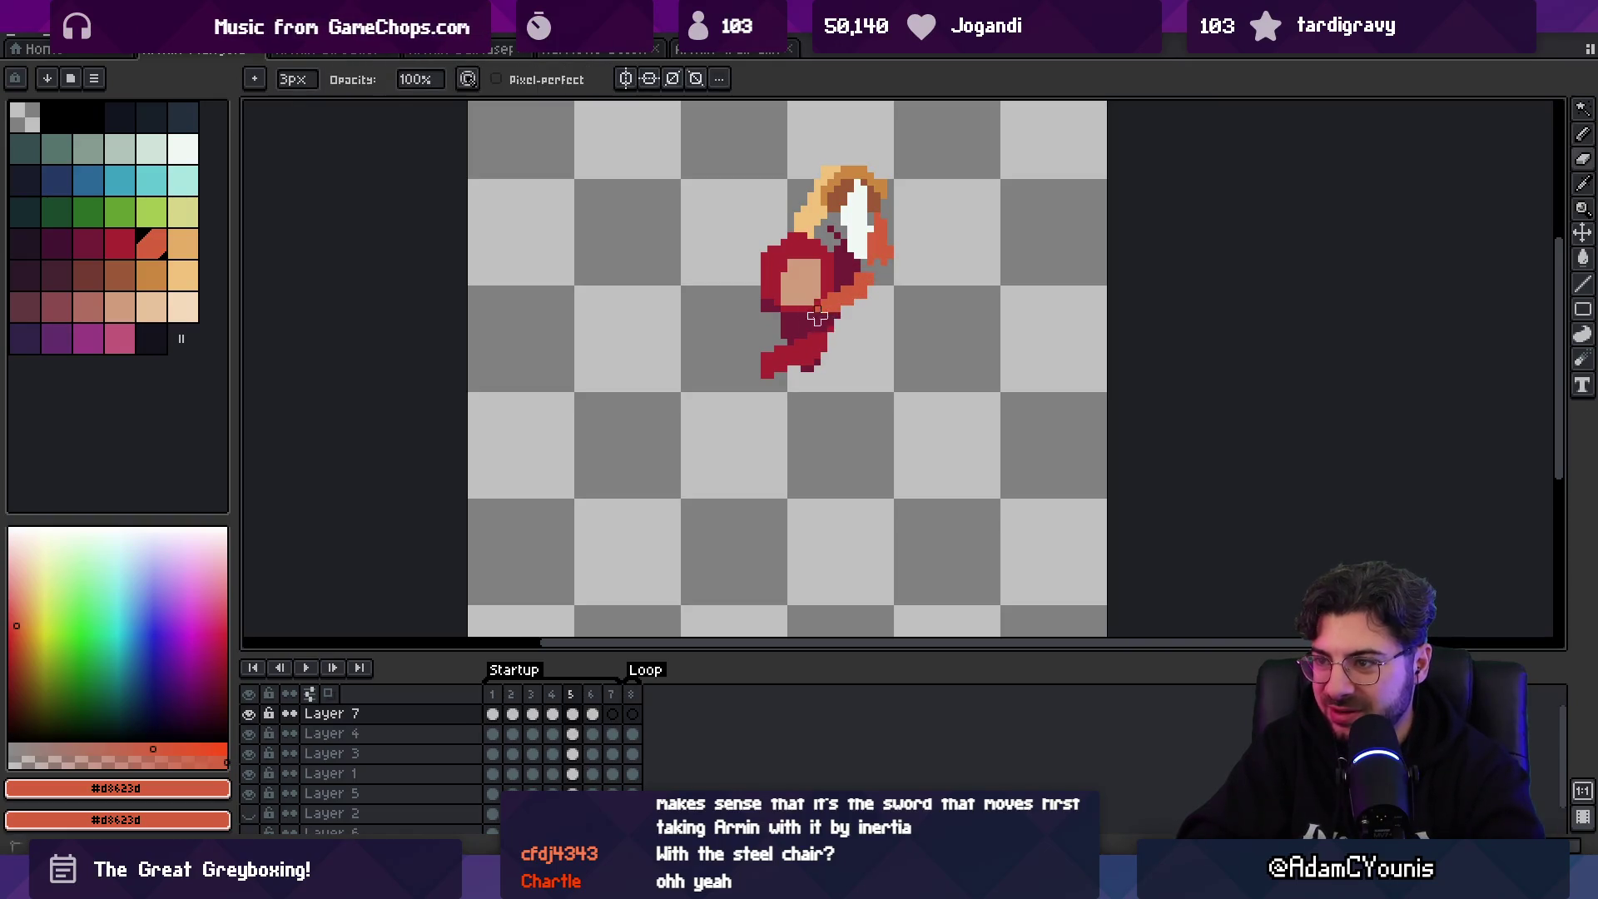
{"action": "left_click", "coordinate": [864, 256]}
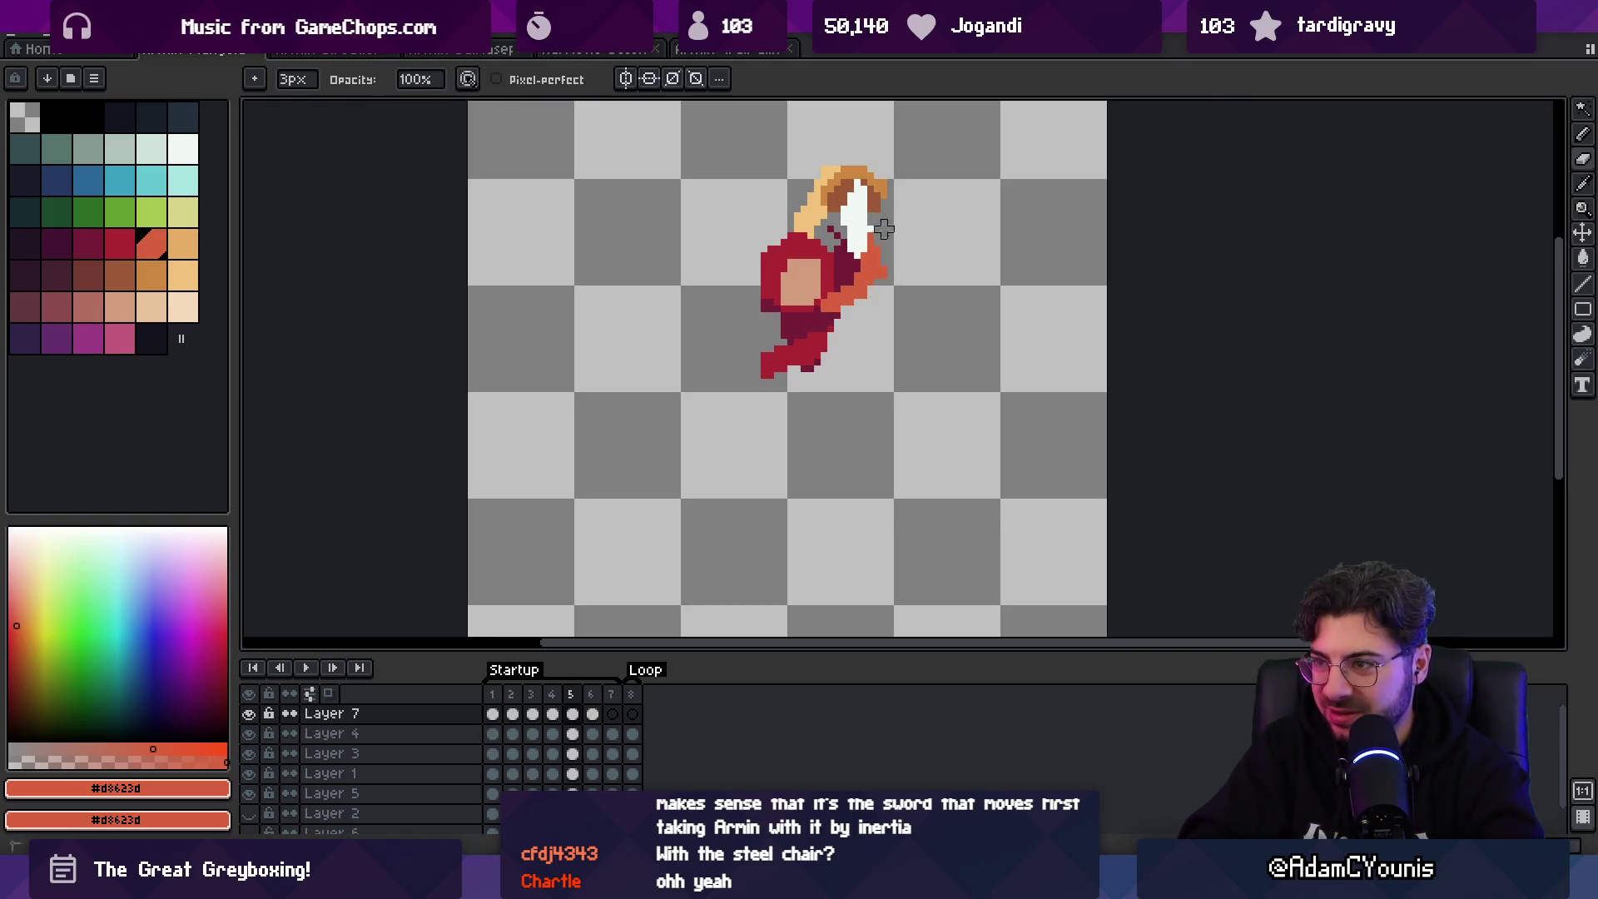
{"action": "key", "text": "ctrl+z"}
{"action": "key", "text": "ctrl+z"}
{"action": "key", "text": "ctrl+z"}
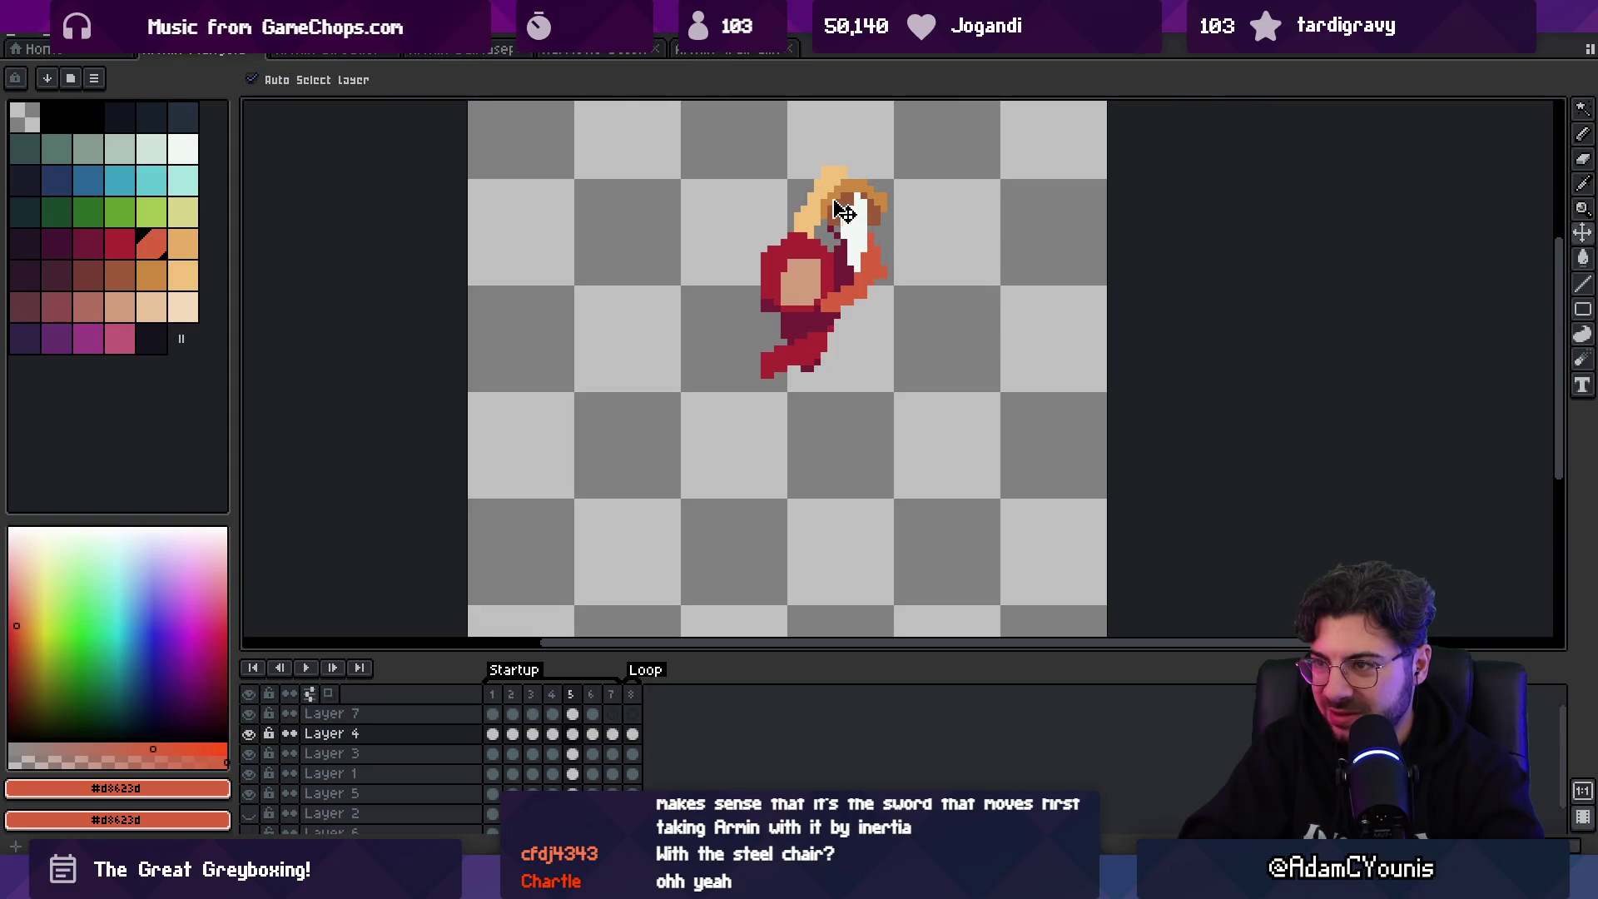
- Compare the redrawn arm against neighbouring frames 4 and 6
{"action": "key", "text": "m"}
{"action": "key", "text": "comma"}
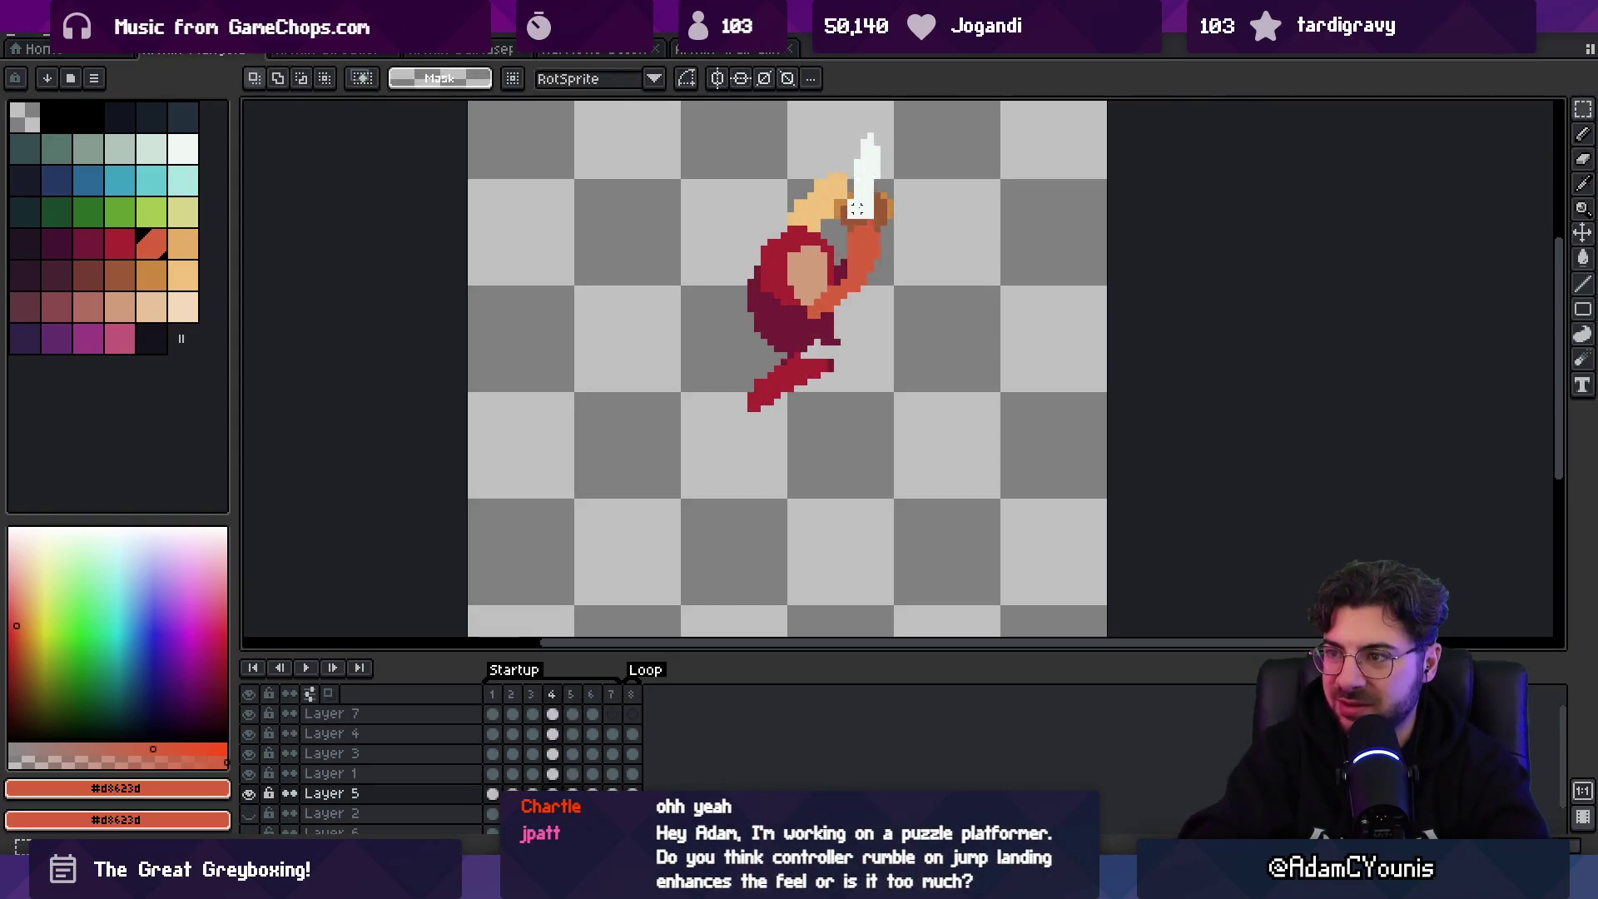
{"action": "key", "text": "period"}
{"action": "key", "text": "period"}
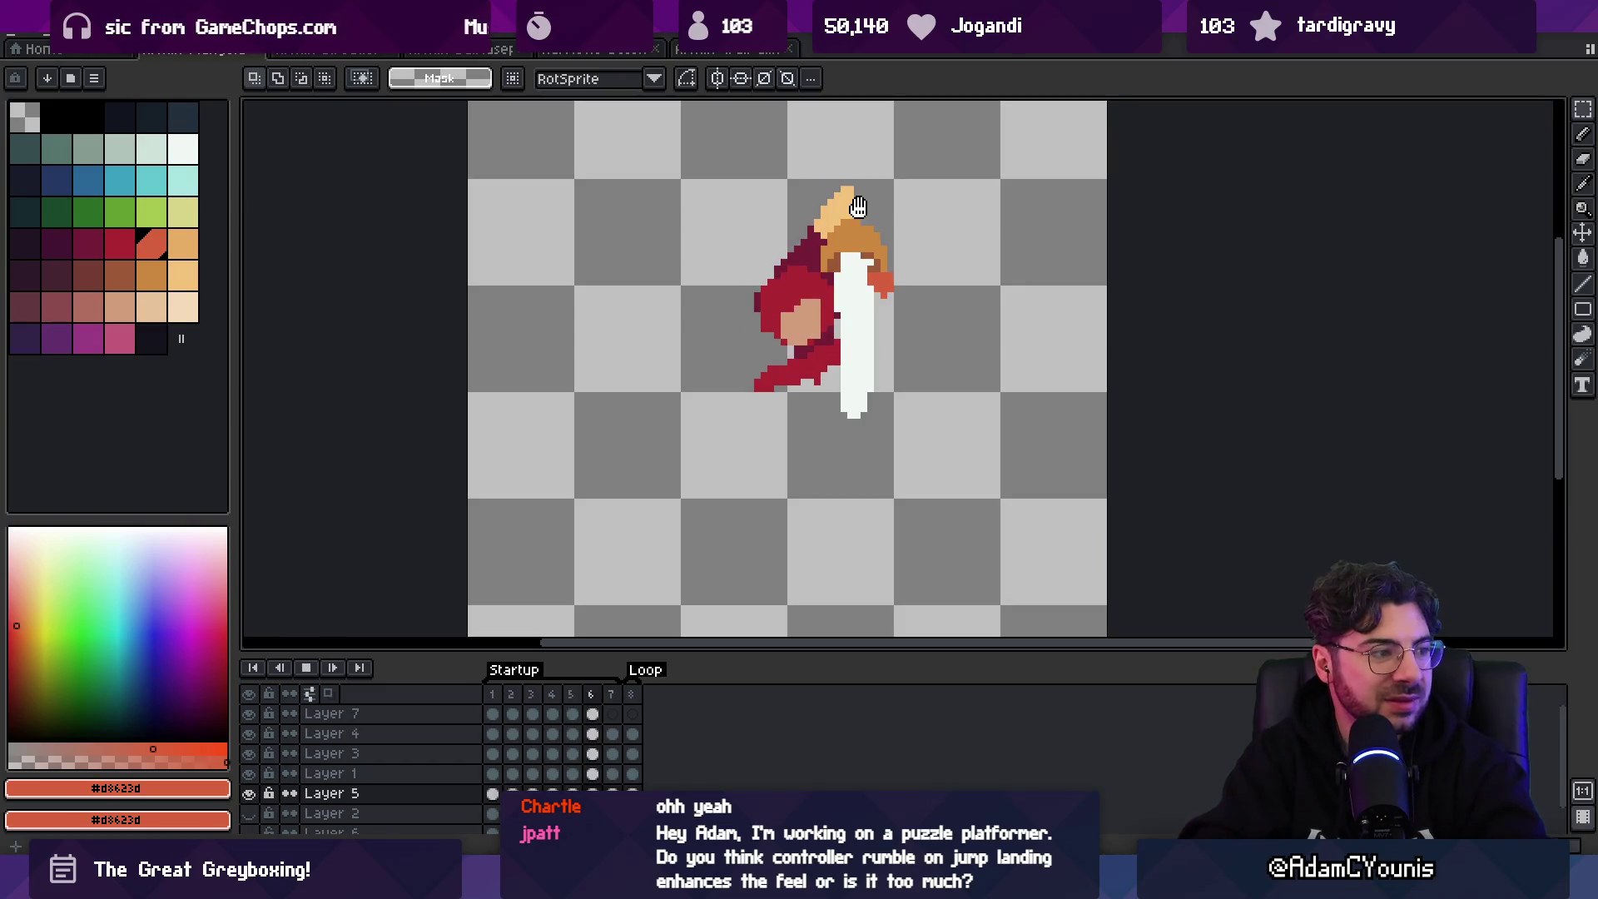
{"action": "key", "text": "z"}
{"action": "scroll", "coordinate": [855, 345], "scroll_direction": "down", "scroll_amount": 1}
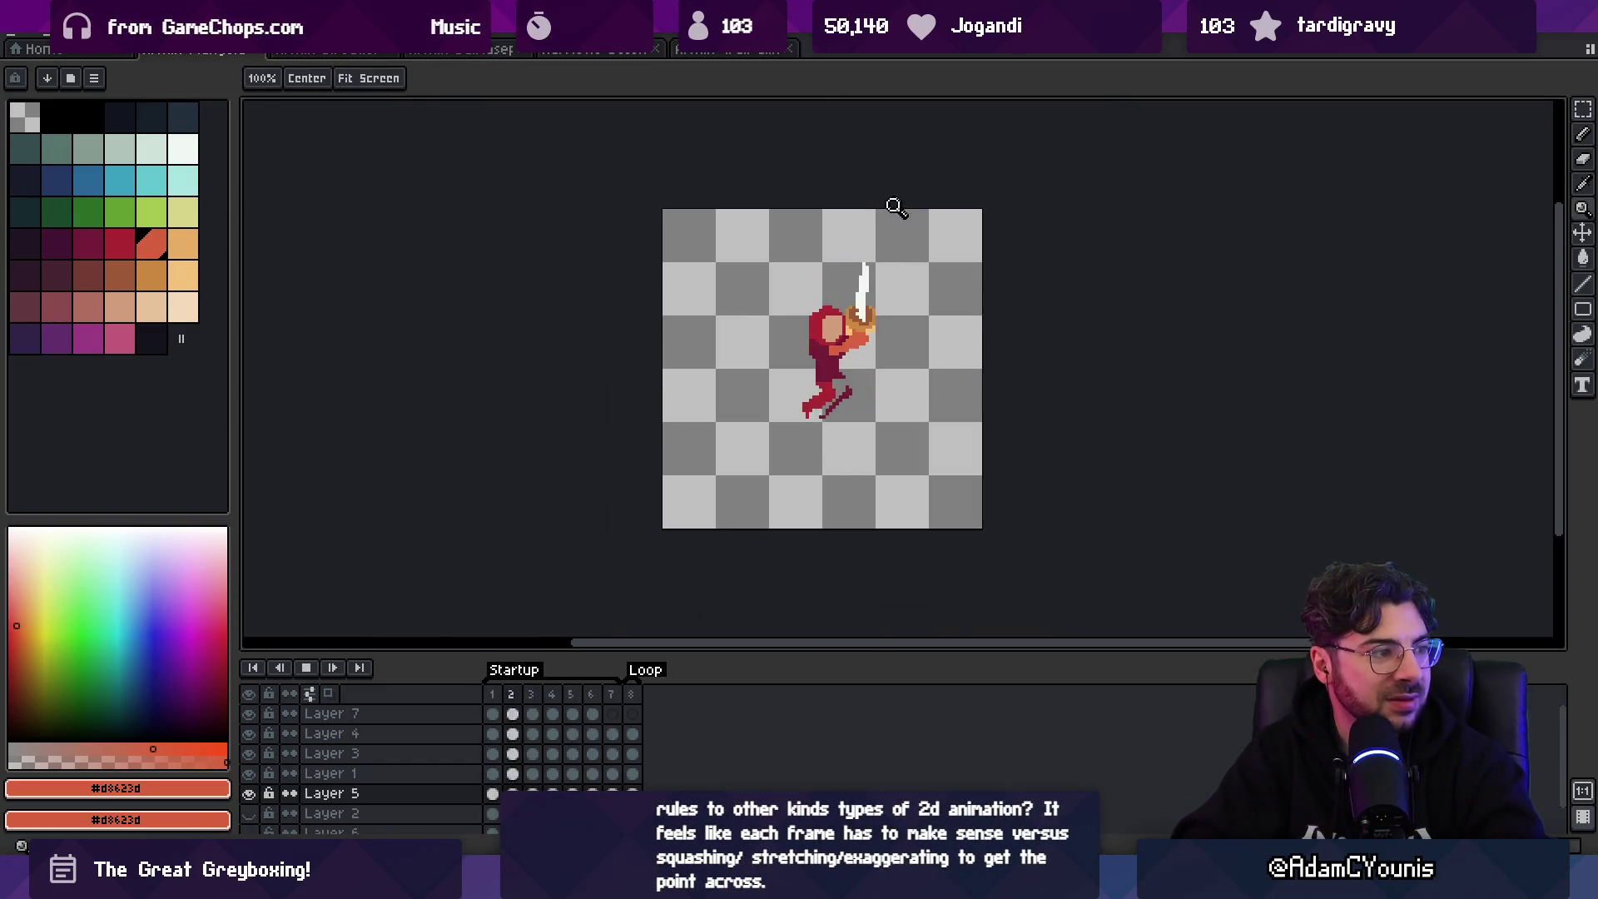
- Stop and replay the animation, then move to Sketchpad and pan the sphere drawing away
{"action": "key", "text": "Return"}
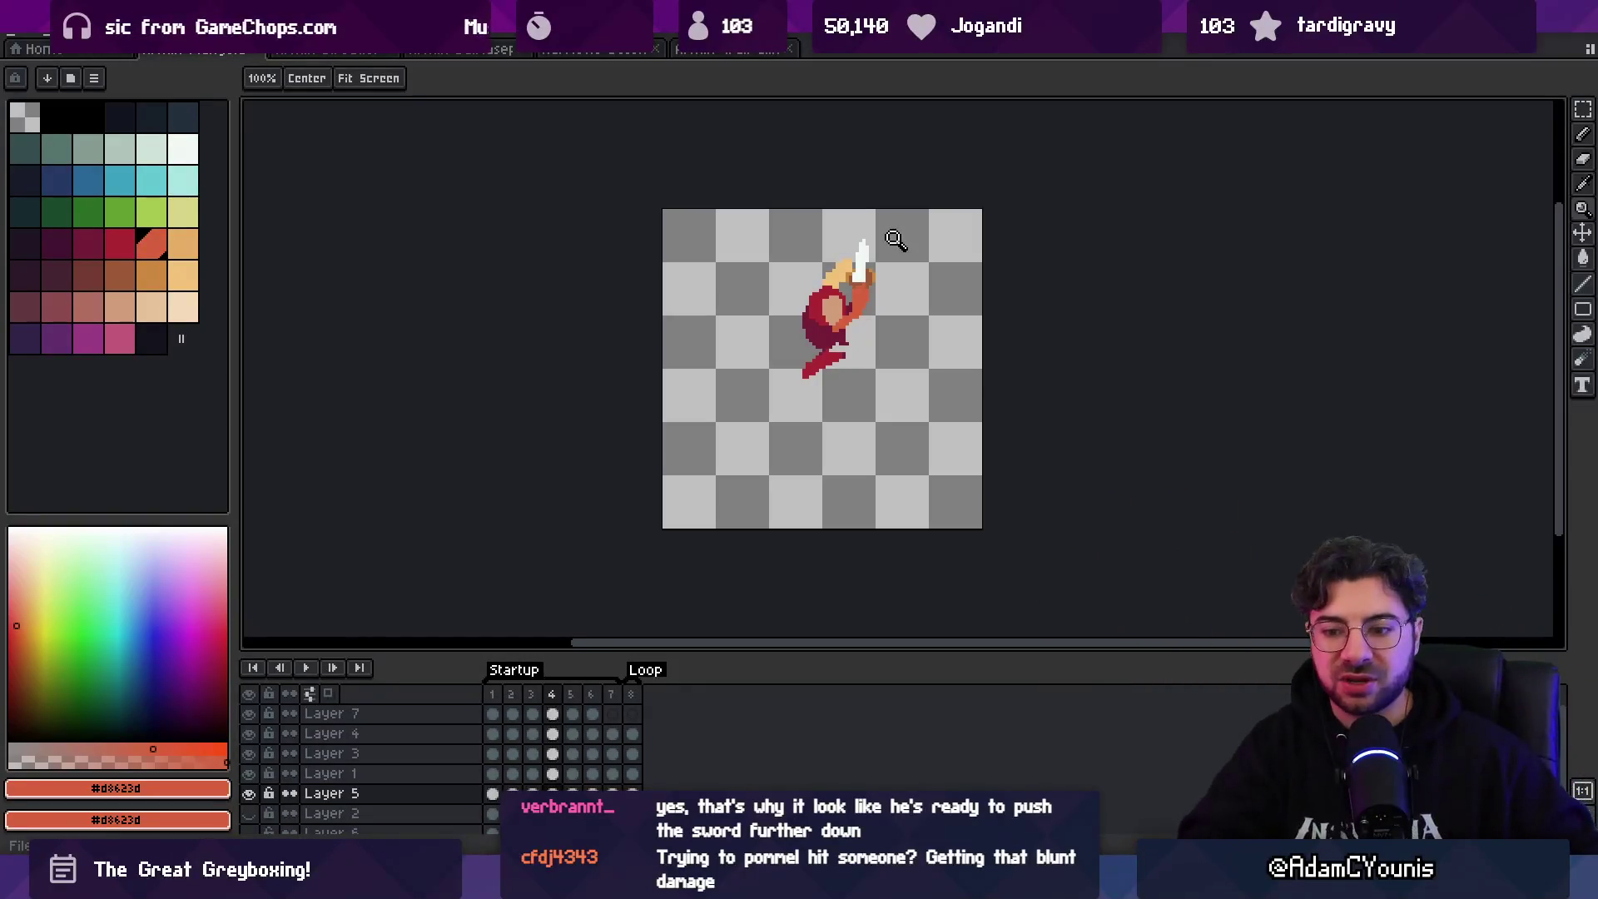
{"action": "key", "text": "Return"}
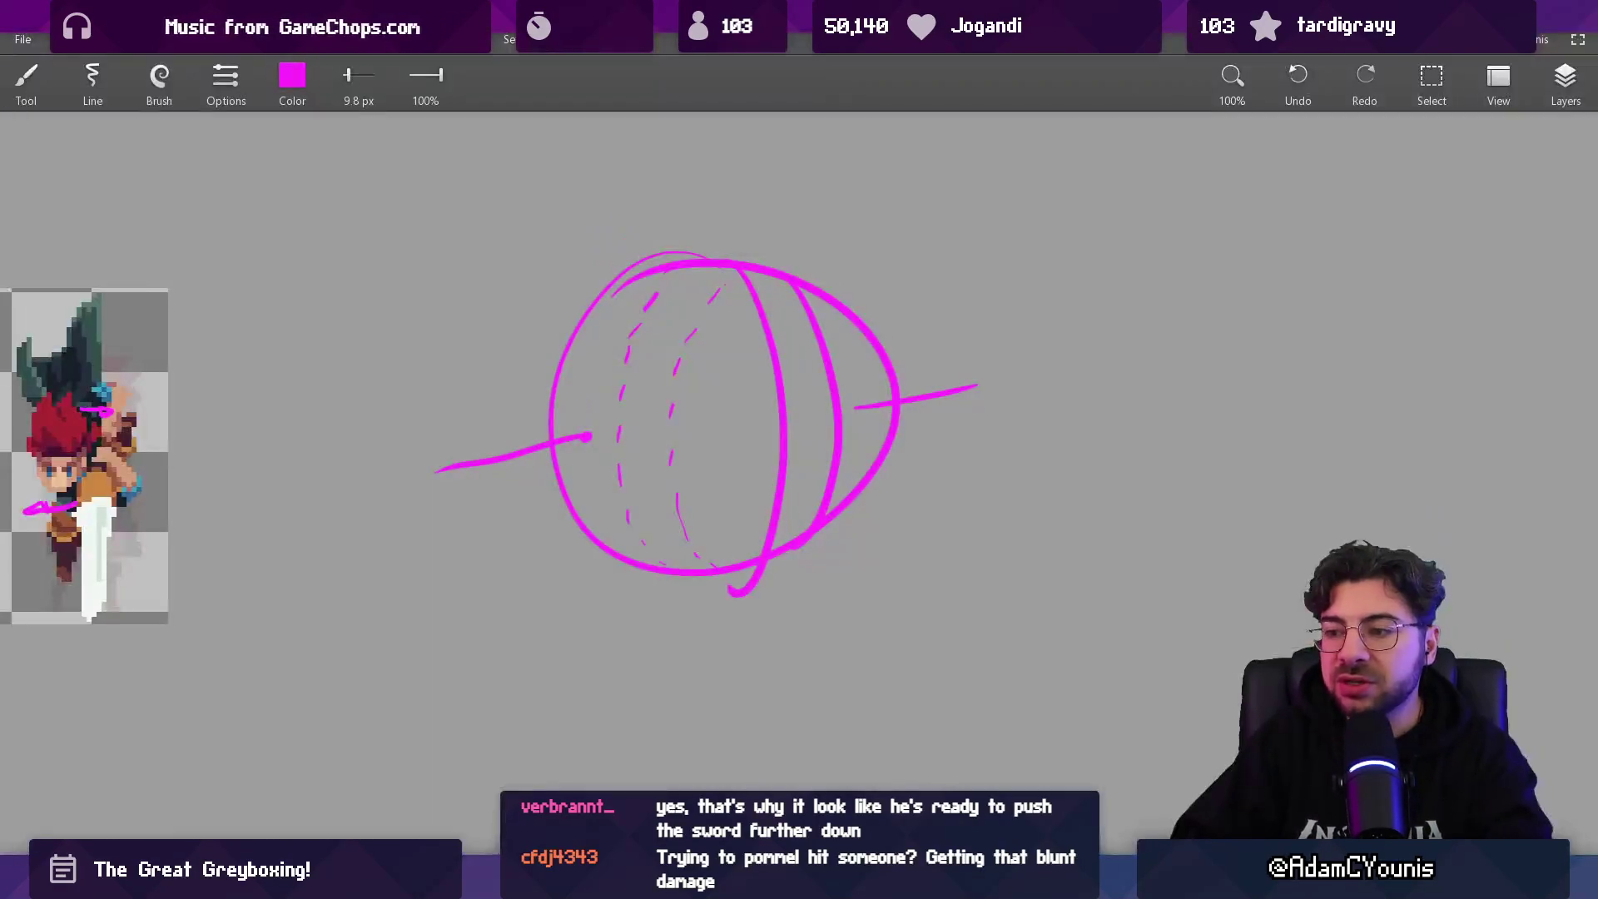
{"action": "key", "text": "alt+Tab"}
{"action": "left_click_drag", "start_coordinate": [782, 496], "coordinate": [763, 334]}
- Set the brush colour to white and sketch rough strokes arcing over the shape's peak
{"action": "left_click", "coordinate": [291, 78]}
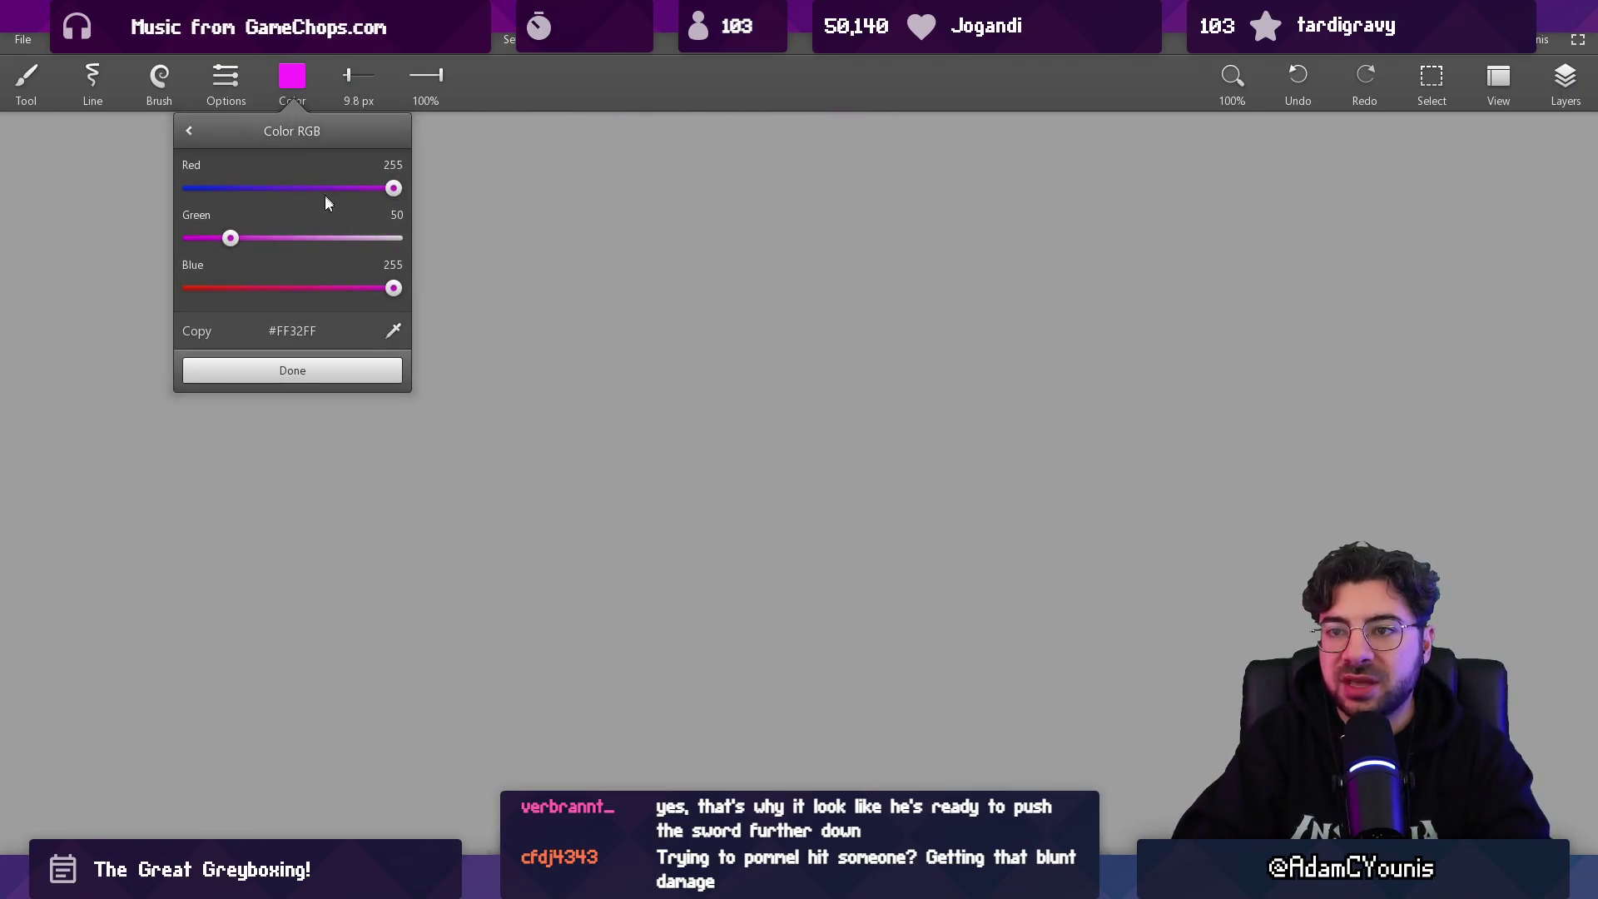
{"action": "left_click_drag", "start_coordinate": [360, 225], "coordinate": [398, 236]}
{"action": "left_click", "coordinate": [362, 370]}
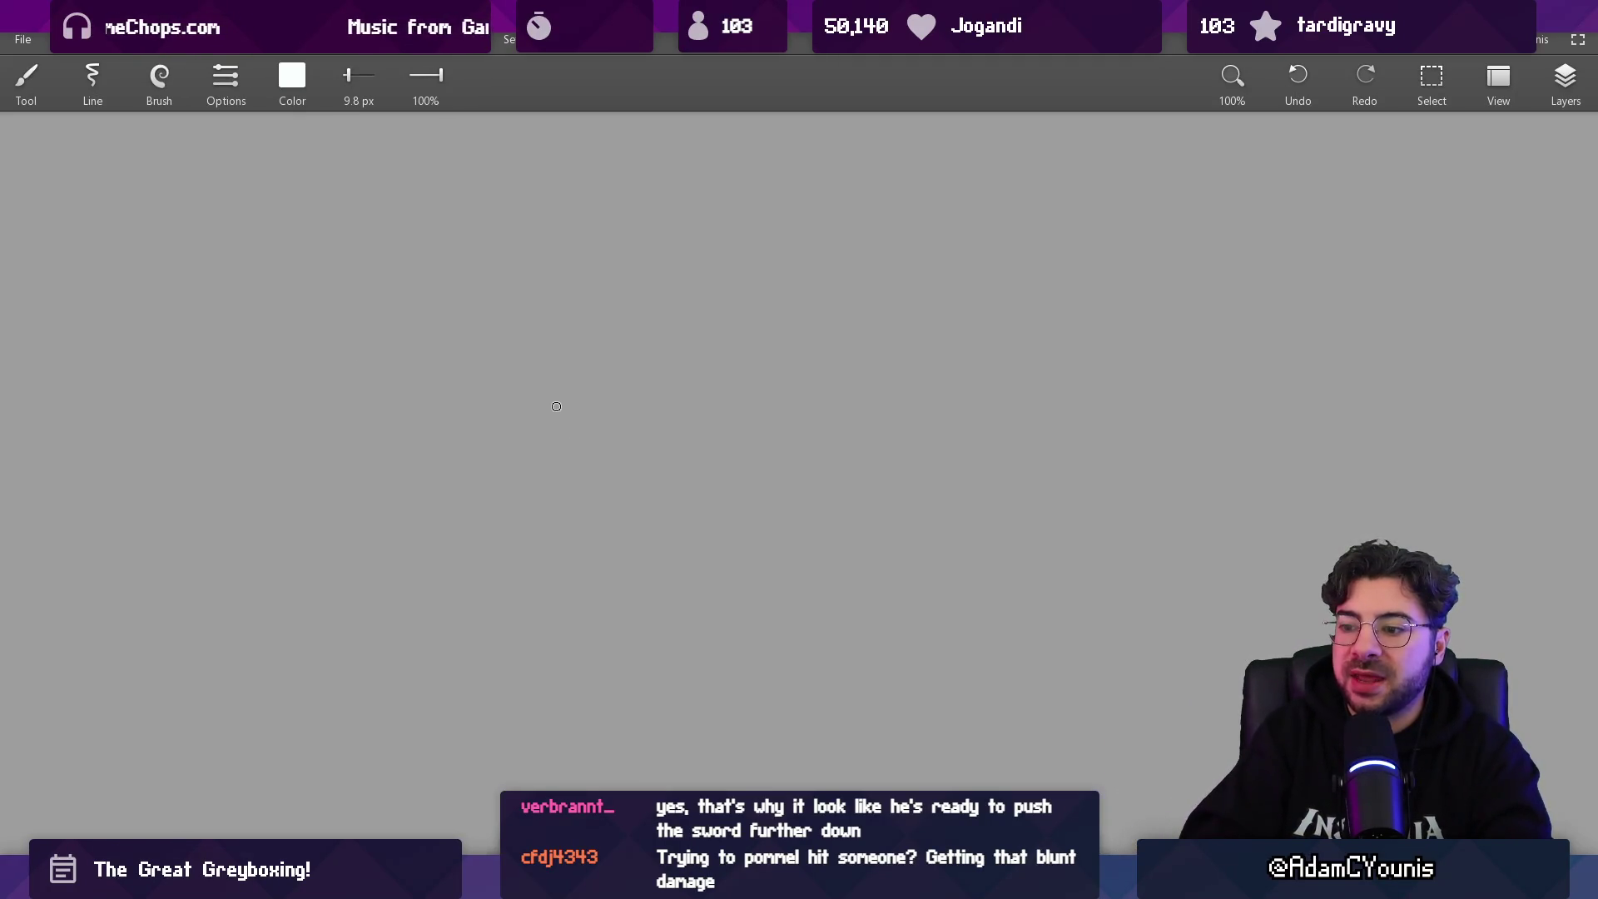
{"action": "mouse_move", "coordinate": [308, 431]}
{"action": "left_mouse_down"}
{"action": "mouse_move", "coordinate": [469, 387]}
{"action": "mouse_move", "coordinate": [575, 329]}
{"action": "left_mouse_up"}
{"action": "mouse_move", "coordinate": [489, 372]}
{"action": "left_mouse_down"}
{"action": "mouse_move", "coordinate": [823, 219]}
{"action": "mouse_move", "coordinate": [856, 164]}
{"action": "left_mouse_up"}
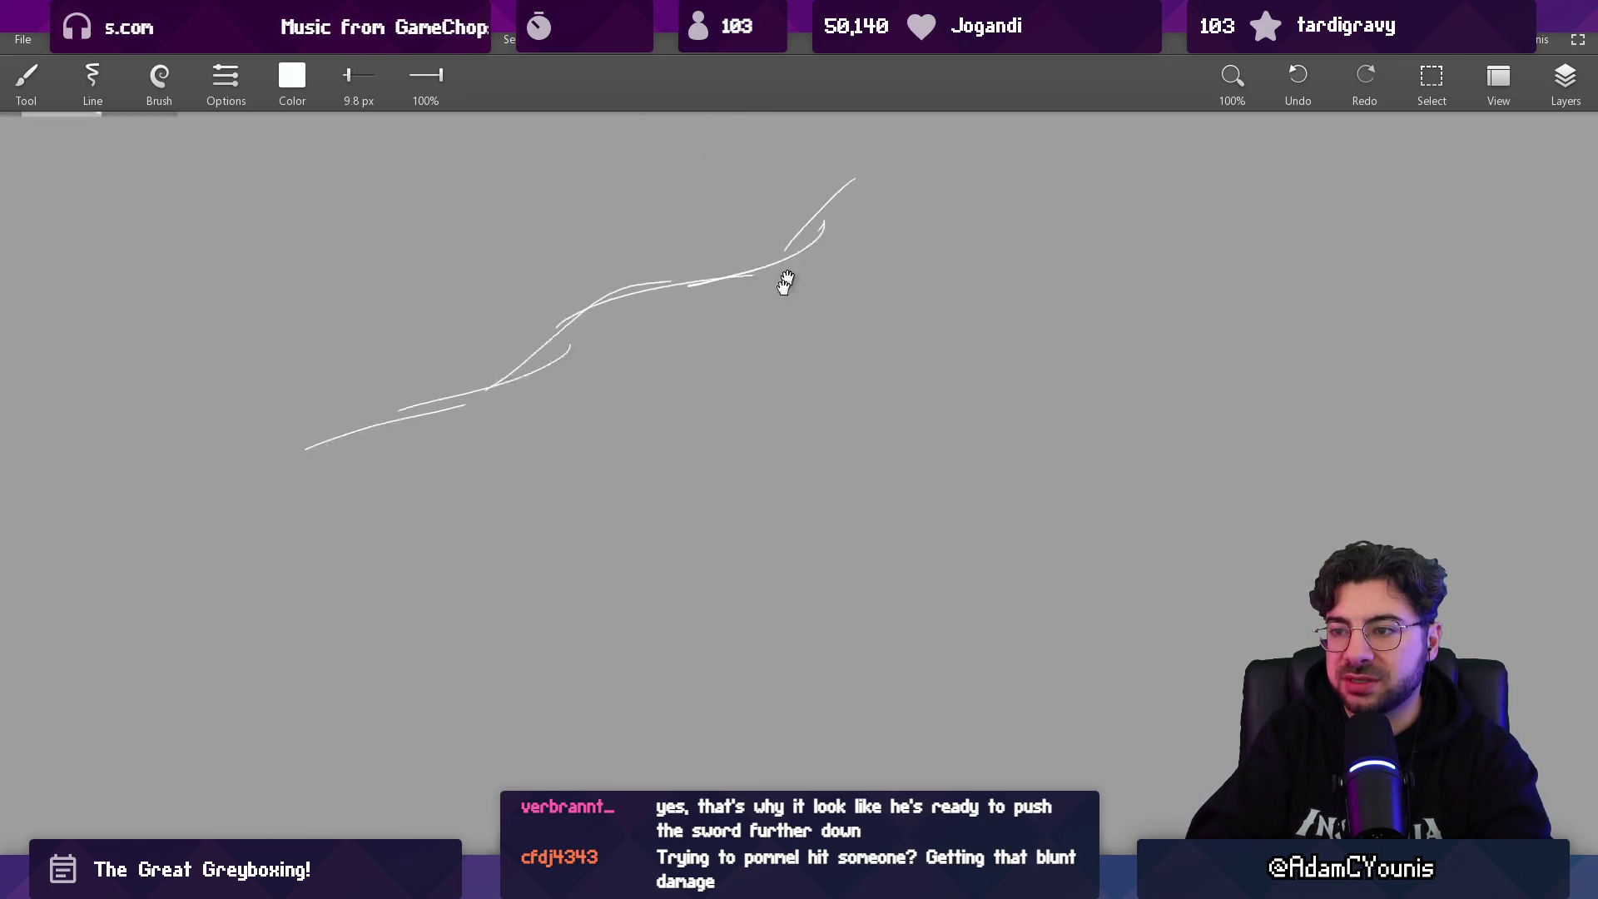
{"action": "left_click_drag", "start_coordinate": [818, 259], "coordinate": [951, 332]}
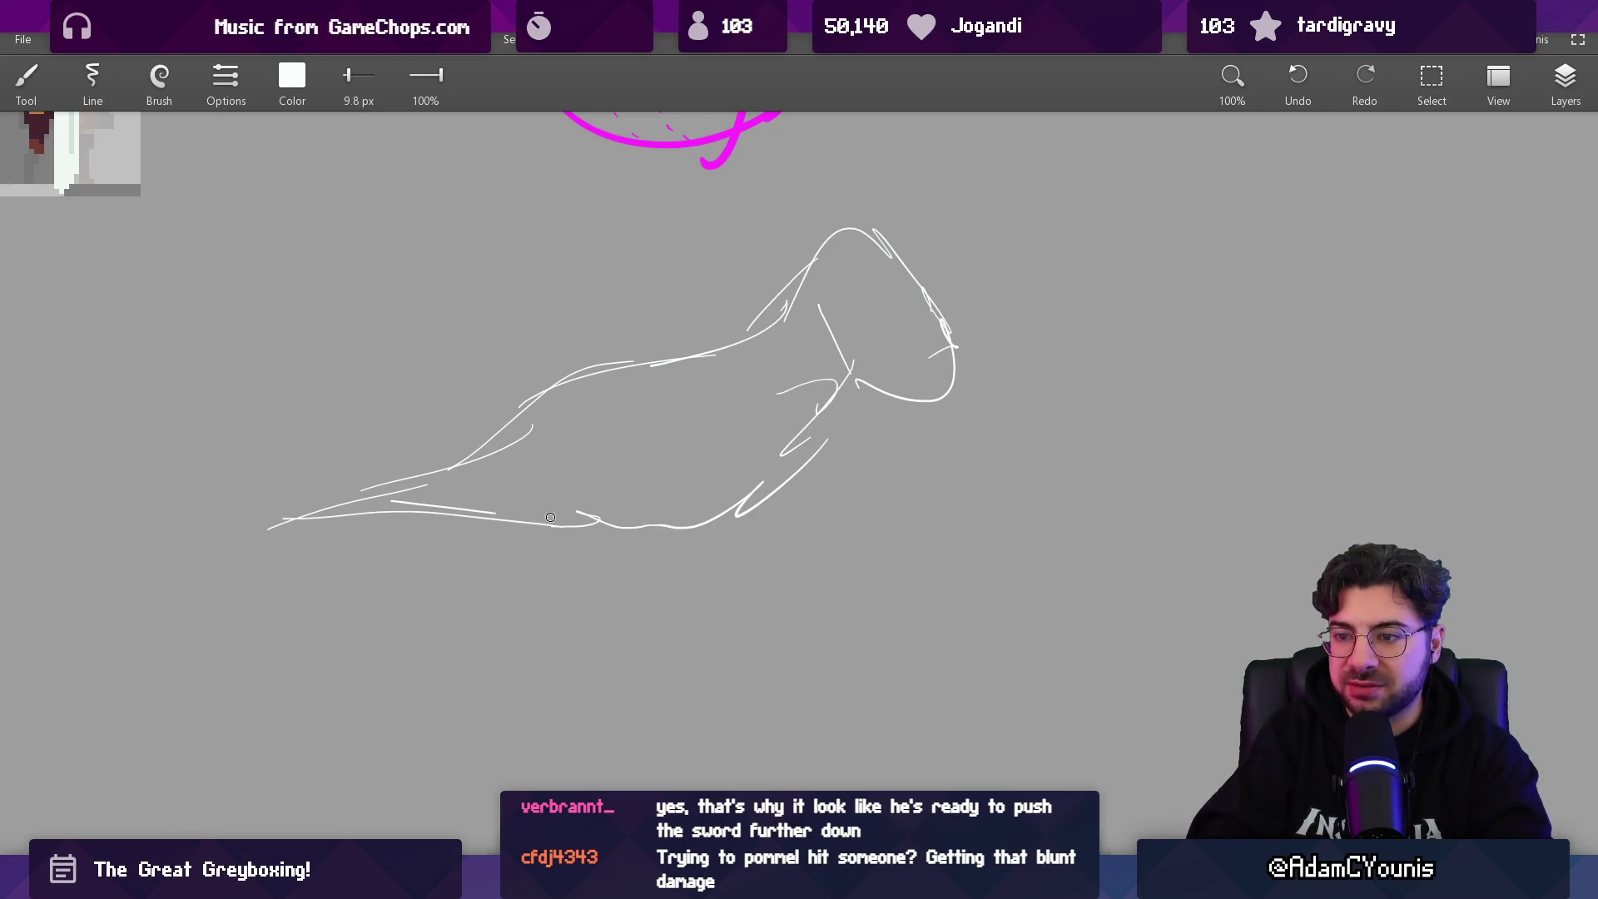
- Paint a thick white body stroke extending up into the neck and head
{"action": "left_click_drag", "start_coordinate": [741, 459], "coordinate": [728, 452]}
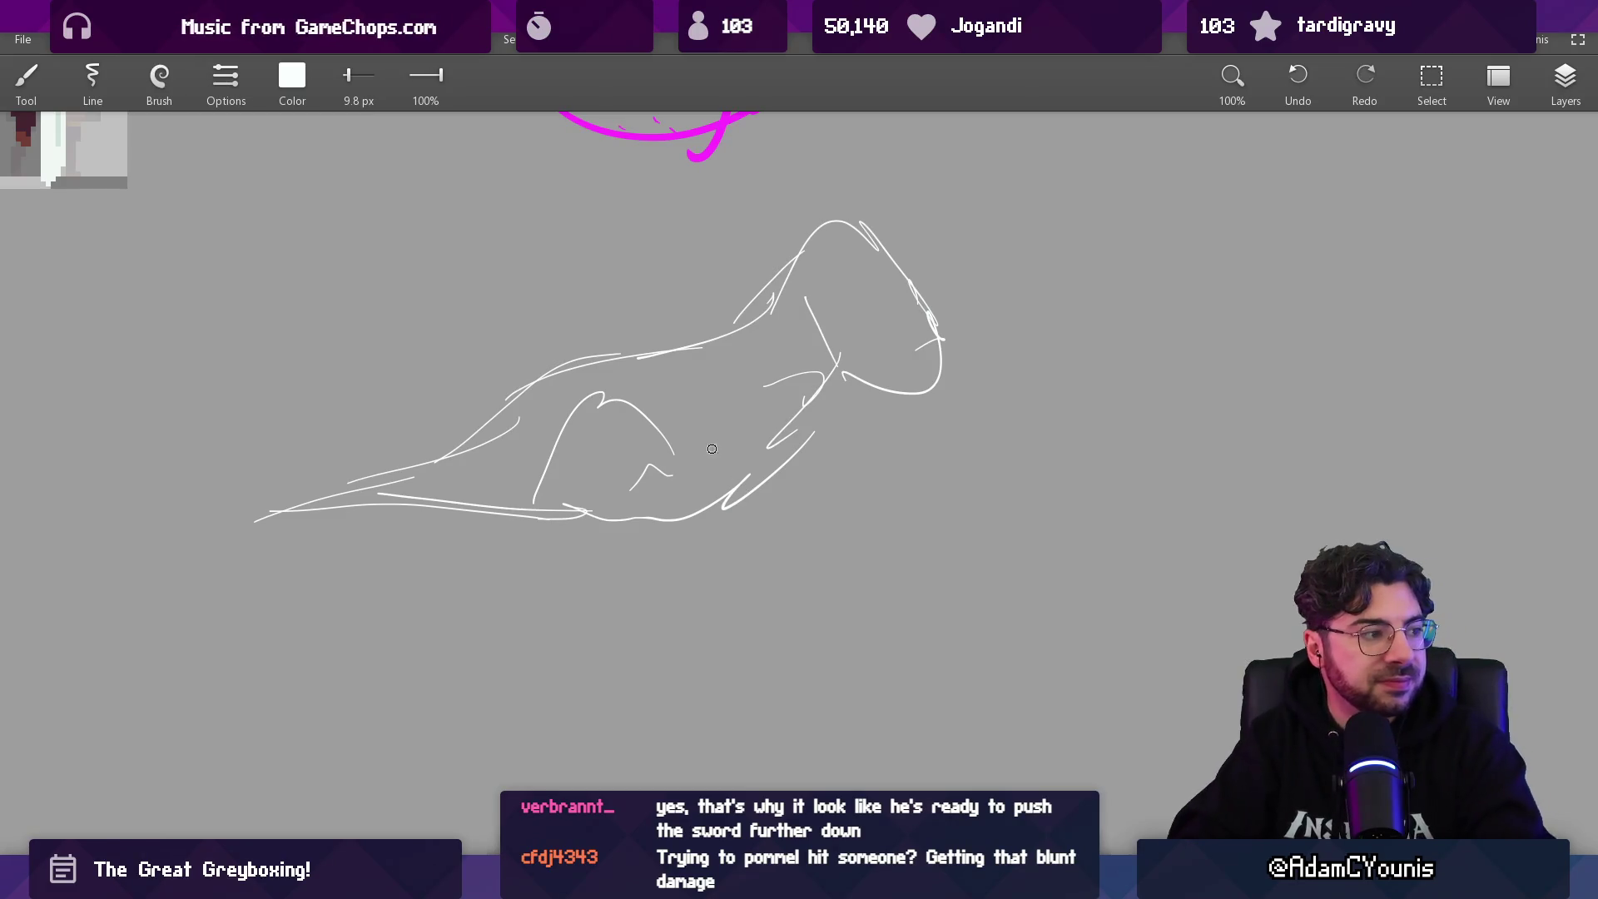
{"action": "scroll", "coordinate": [657, 475], "scroll_direction": "up", "scroll_amount": 3}
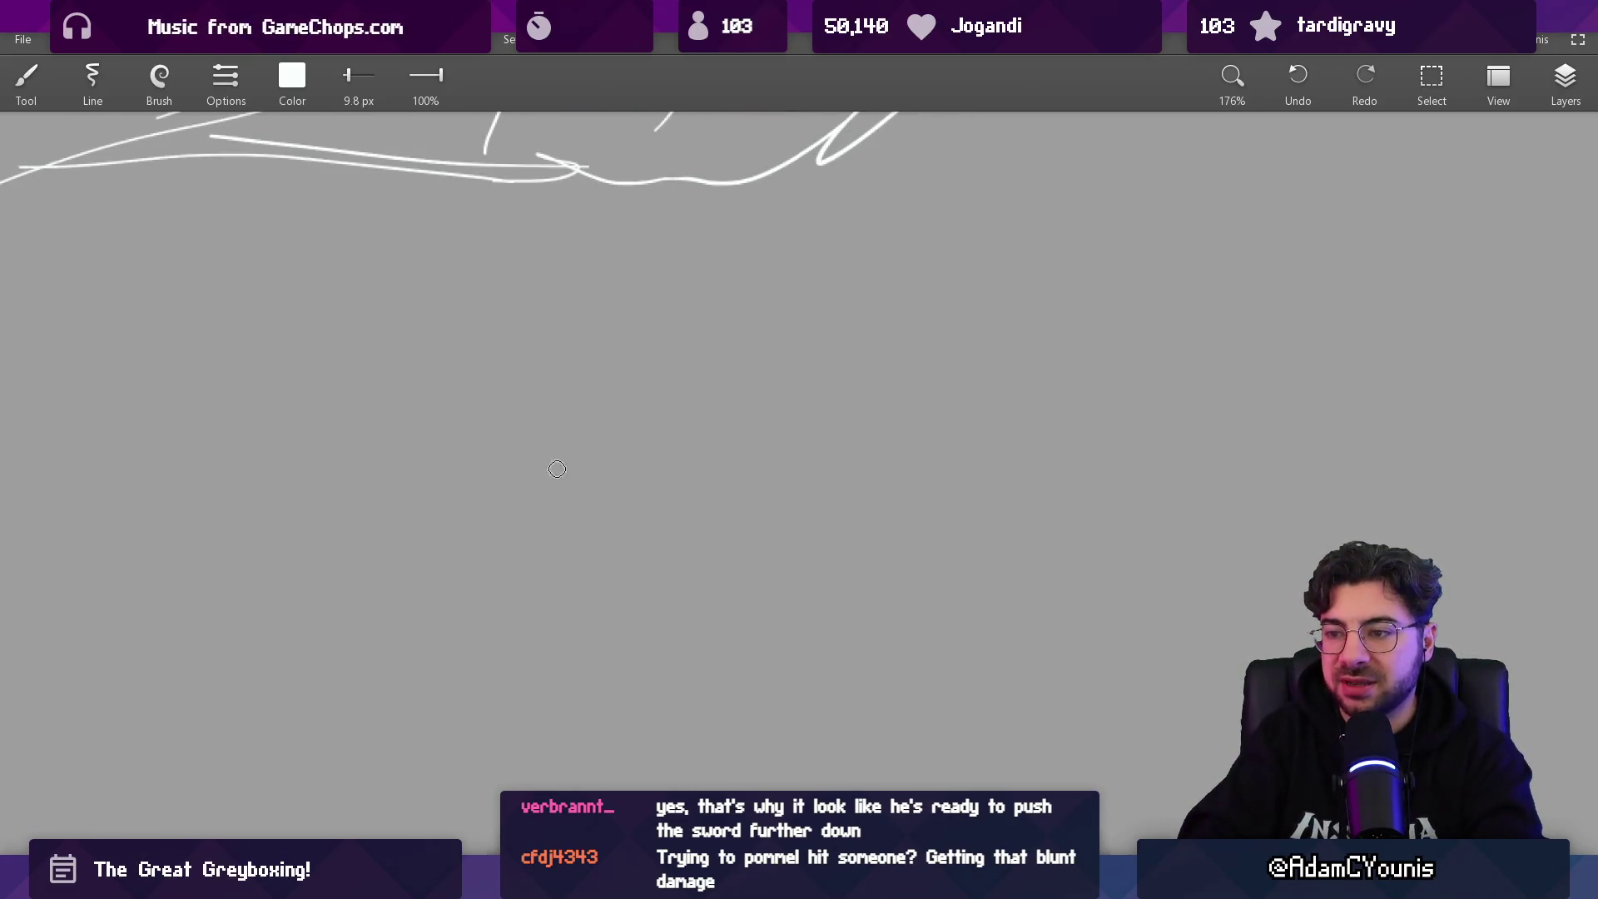
{"action": "left_click_drag", "start_coordinate": [462, 503], "coordinate": [605, 556]}
{"action": "mouse_move", "coordinate": [493, 501]}
{"action": "left_mouse_down"}
{"action": "mouse_move", "coordinate": [635, 541]}
{"action": "mouse_move", "coordinate": [716, 442]}
{"action": "mouse_move", "coordinate": [674, 414]}
{"action": "mouse_move", "coordinate": [640, 529]}
{"action": "mouse_move", "coordinate": [664, 574]}
{"action": "mouse_move", "coordinate": [877, 492]}
{"action": "mouse_move", "coordinate": [902, 385]}
{"action": "mouse_move", "coordinate": [1016, 359]}
{"action": "mouse_move", "coordinate": [1027, 382]}
{"action": "mouse_move", "coordinate": [934, 378]}
{"action": "mouse_move", "coordinate": [1007, 418]}
{"action": "mouse_move", "coordinate": [931, 478]}
{"action": "mouse_move", "coordinate": [899, 596]}
{"action": "mouse_move", "coordinate": [831, 582]}
{"action": "mouse_move", "coordinate": [687, 605]}
{"action": "mouse_move", "coordinate": [831, 542]}
{"action": "left_mouse_up"}
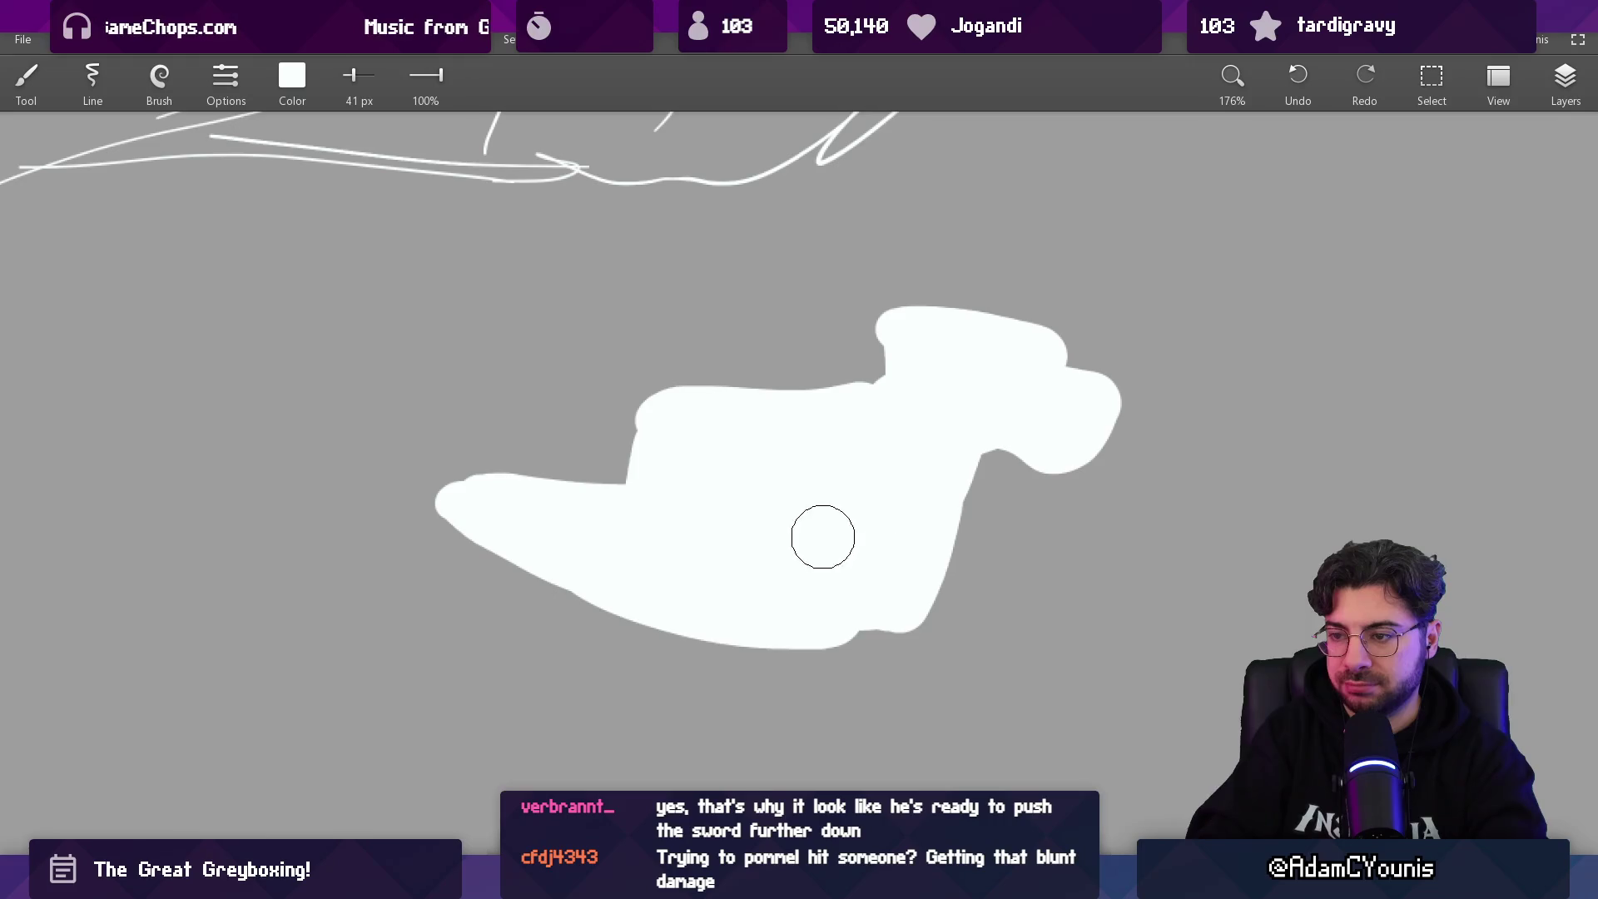
- Trim the shape's lower-left edge and repaint the upper edge to taper the tail leftward
{"action": "key", "text": "e"}
{"action": "mouse_move", "coordinate": [466, 500]}
{"action": "left_mouse_down"}
{"action": "mouse_move", "coordinate": [491, 532]}
{"action": "mouse_move", "coordinate": [674, 599]}
{"action": "left_mouse_up"}
{"action": "key", "text": "bracketright"}
{"action": "key", "text": "bracketright"}
{"action": "key", "text": "bracketright"}
{"action": "left_click_drag", "start_coordinate": [499, 489], "coordinate": [464, 479]}
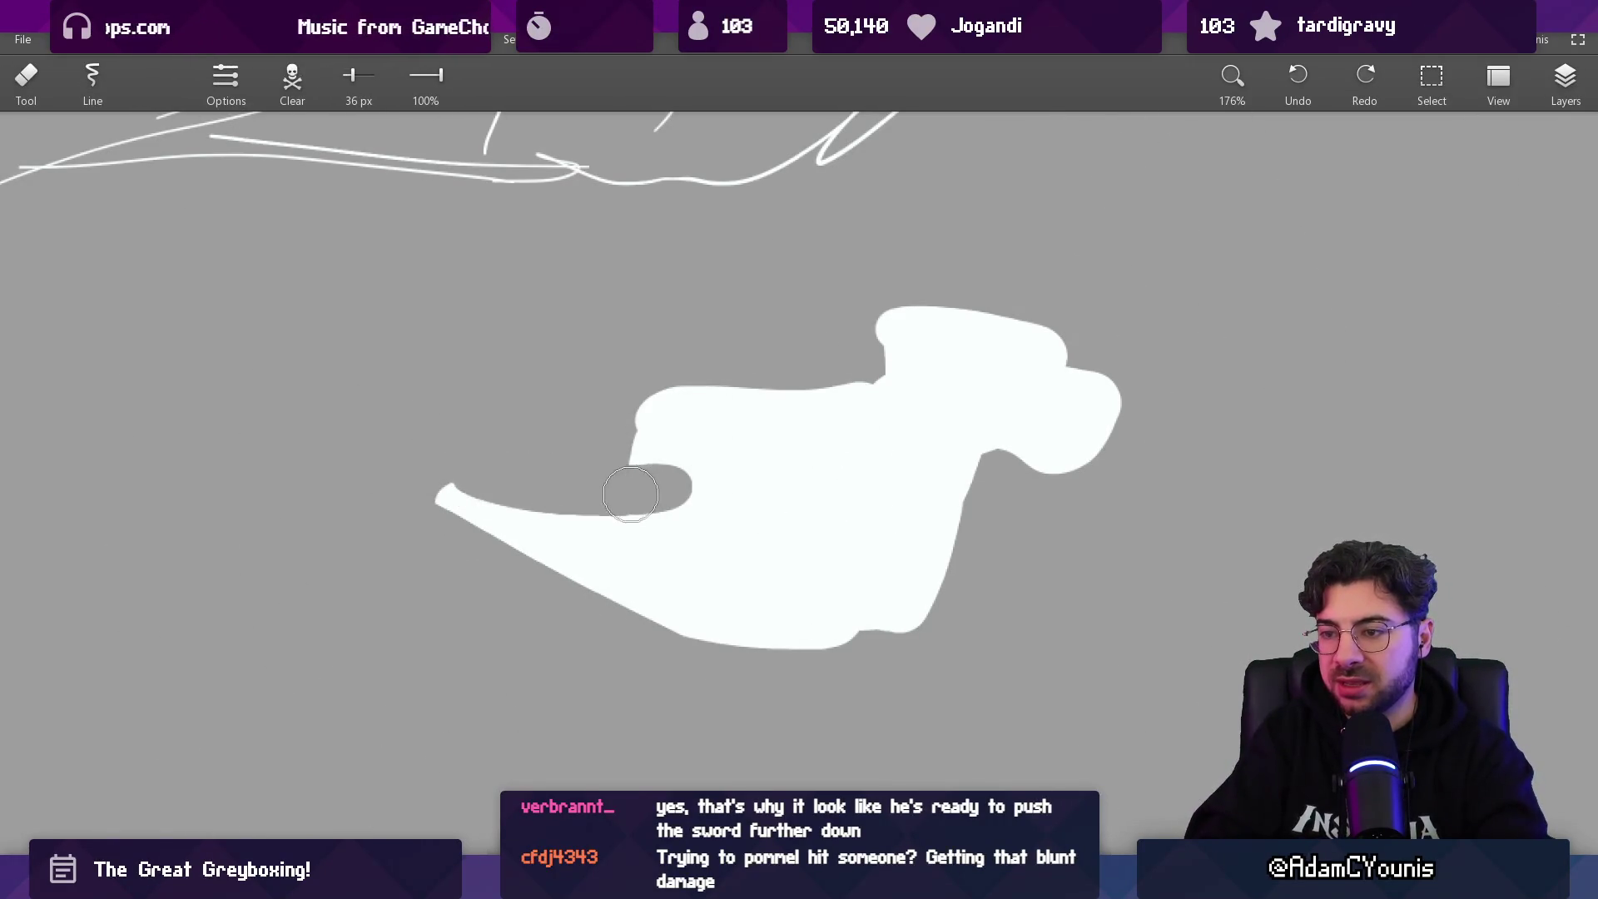
{"action": "key", "text": "ctrl+z"}
{"action": "key", "text": "b"}
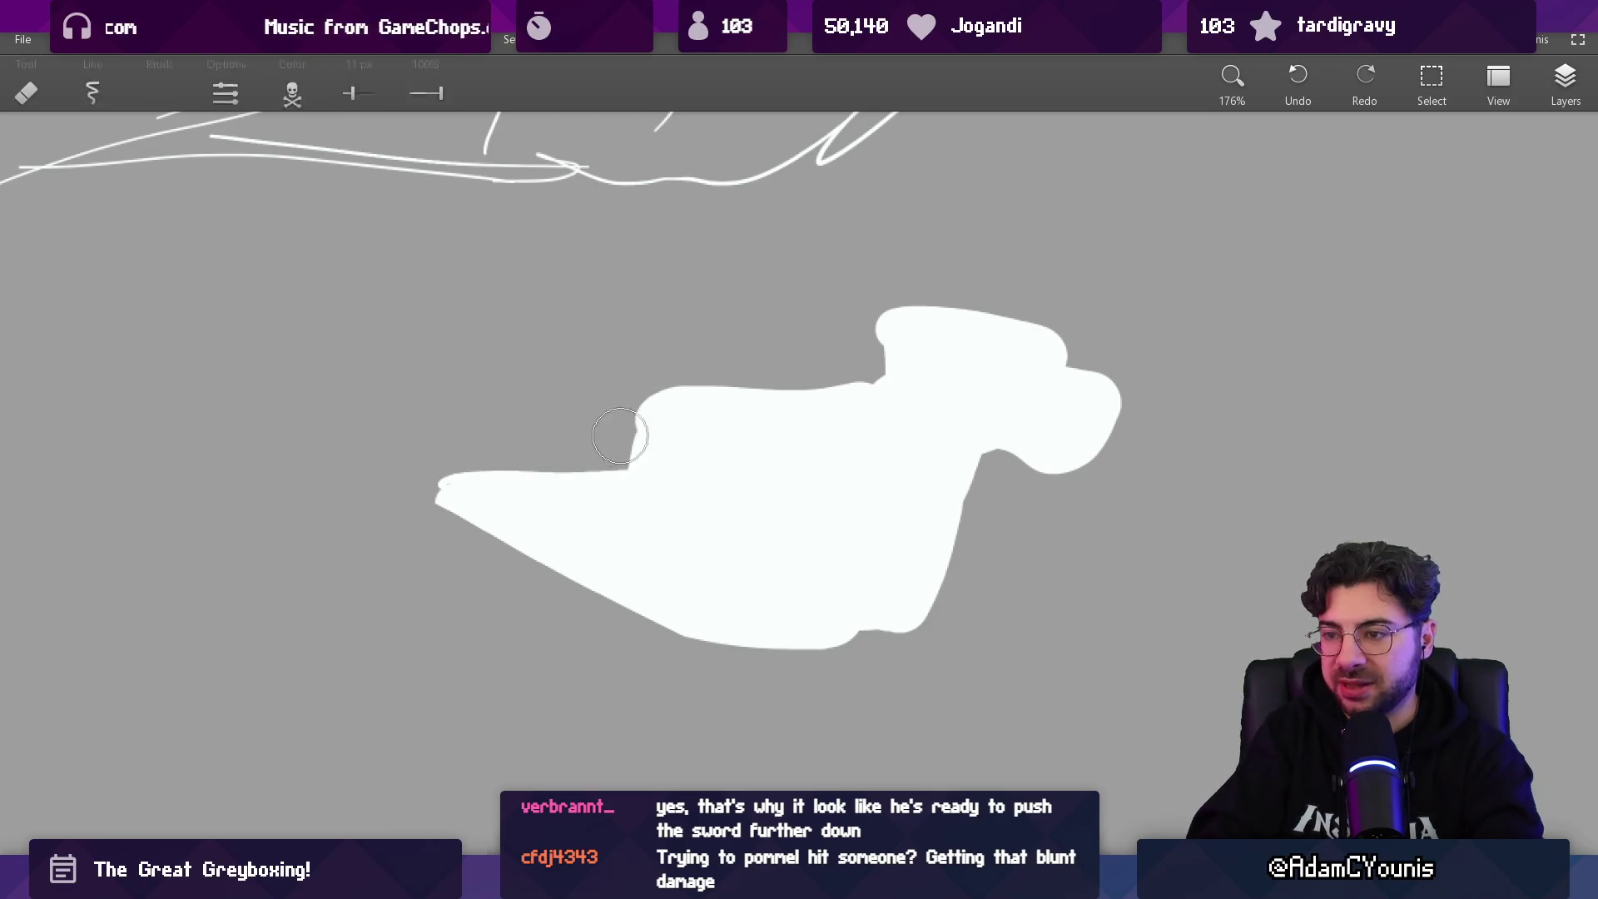
{"action": "key", "text": "bracketright"}
{"action": "key", "text": "bracketright"}
{"action": "key", "text": "bracketright"}
{"action": "mouse_move", "coordinate": [635, 462]}
{"action": "left_mouse_down"}
{"action": "mouse_move", "coordinate": [799, 374]}
{"action": "mouse_move", "coordinate": [772, 396]}
{"action": "left_mouse_up"}
{"action": "mouse_move", "coordinate": [641, 466]}
{"action": "left_mouse_down"}
{"action": "mouse_move", "coordinate": [391, 466]}
{"action": "mouse_move", "coordinate": [712, 645]}
{"action": "left_mouse_up"}
- Square off the head by erasing the hook beneath it and filling the neck notch
{"action": "key", "text": "e"}
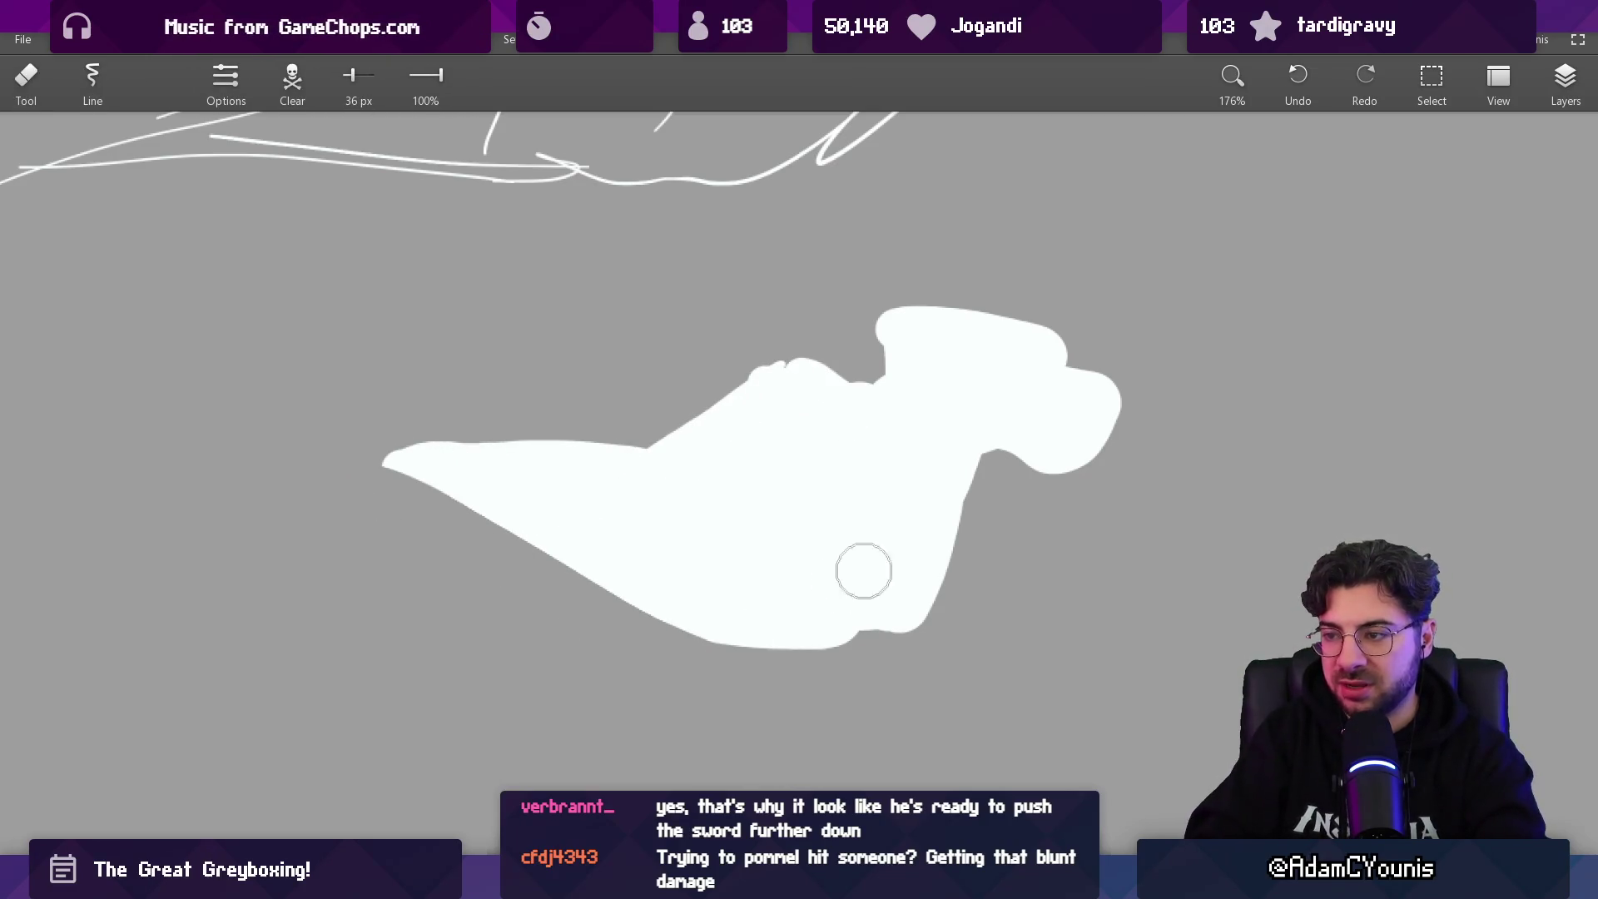
{"action": "left_click_drag", "start_coordinate": [1024, 470], "coordinate": [1090, 454]}
{"action": "mouse_move", "coordinate": [892, 331]}
{"action": "left_mouse_down"}
{"action": "mouse_move", "coordinate": [887, 375]}
{"action": "mouse_move", "coordinate": [915, 320]}
{"action": "left_mouse_up"}
{"action": "key", "text": "b"}
{"action": "mouse_move", "coordinate": [827, 382]}
{"action": "left_mouse_down"}
{"action": "mouse_move", "coordinate": [918, 421]}
{"action": "mouse_move", "coordinate": [919, 327]}
{"action": "left_mouse_up"}
{"action": "key", "text": "bracketleft"}
- Paint a separate lower leg below the body and fill out the belly edge
{"action": "scroll", "coordinate": [919, 399], "scroll_direction": "down", "scroll_amount": 1}
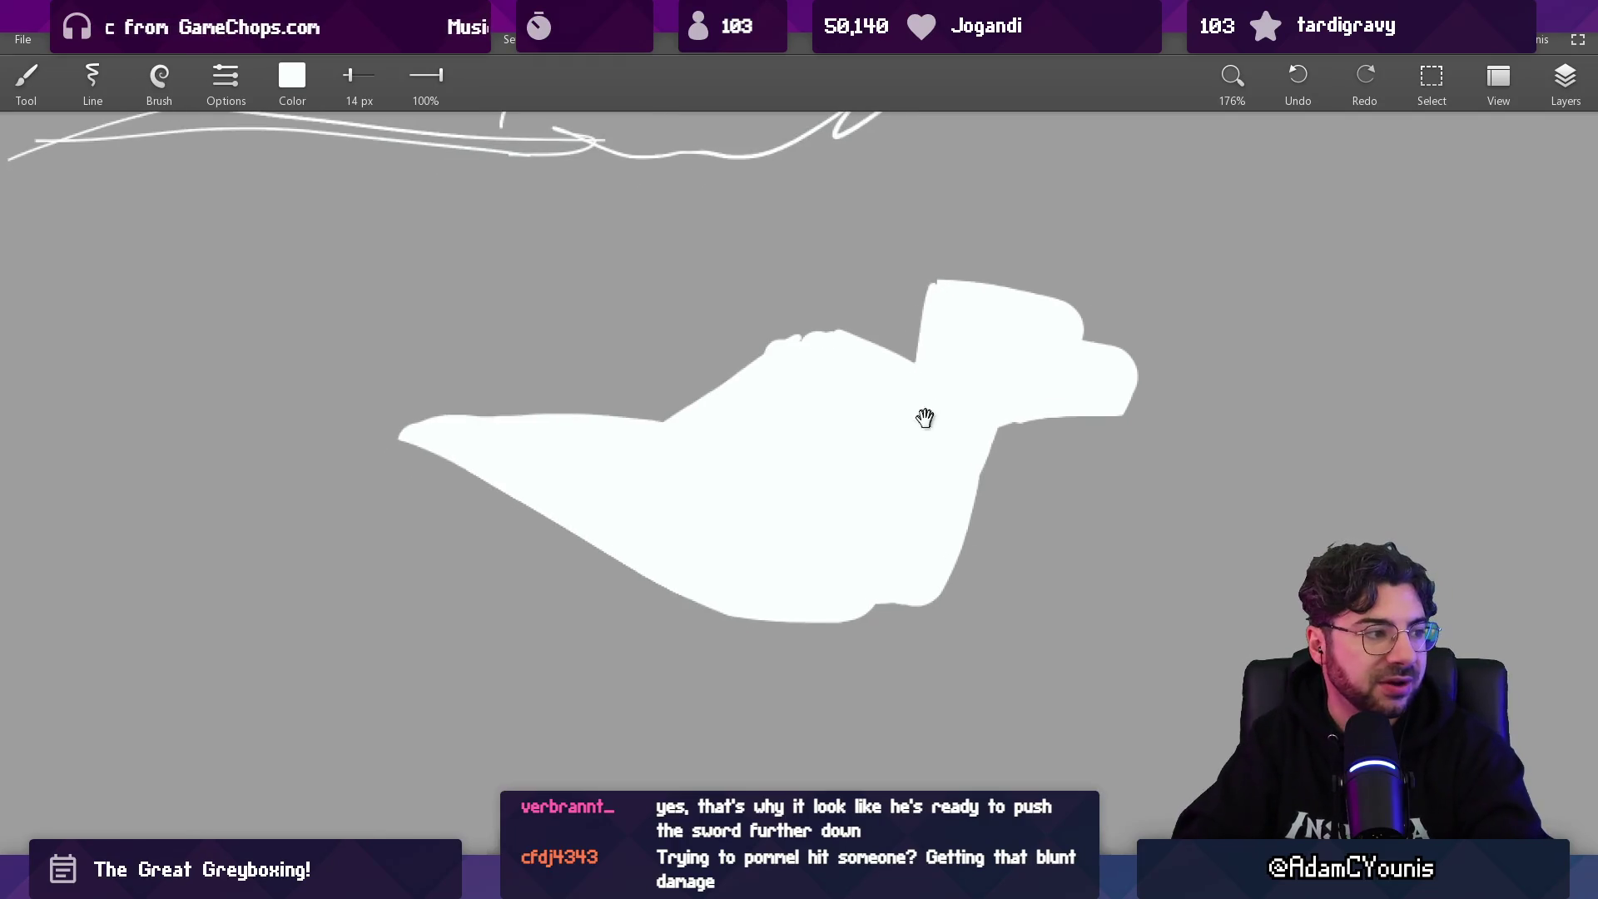
{"action": "scroll", "coordinate": [865, 433], "scroll_direction": "down", "scroll_amount": 2}
{"action": "key", "text": "e"}
{"action": "key", "text": "b"}
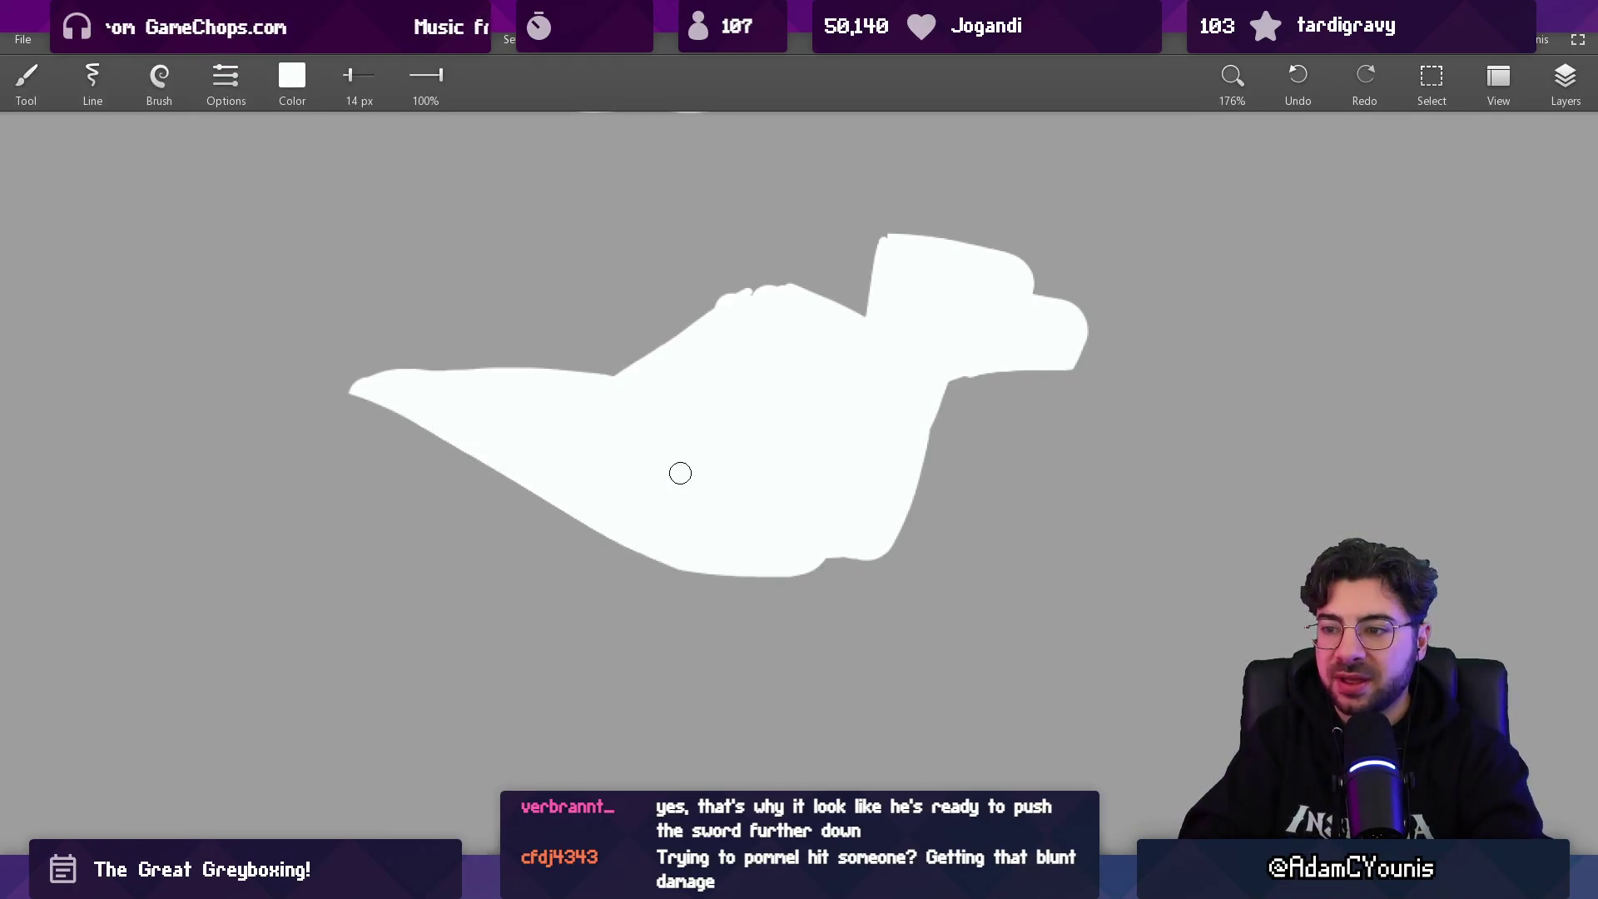
{"action": "key", "text": "bracketright"}
{"action": "key", "text": "bracketright"}
{"action": "key", "text": "bracketright"}
{"action": "left_click_drag", "start_coordinate": [616, 613], "coordinate": [707, 703]}
{"action": "key", "text": "ctrl+z"}
{"action": "key", "text": "e"}
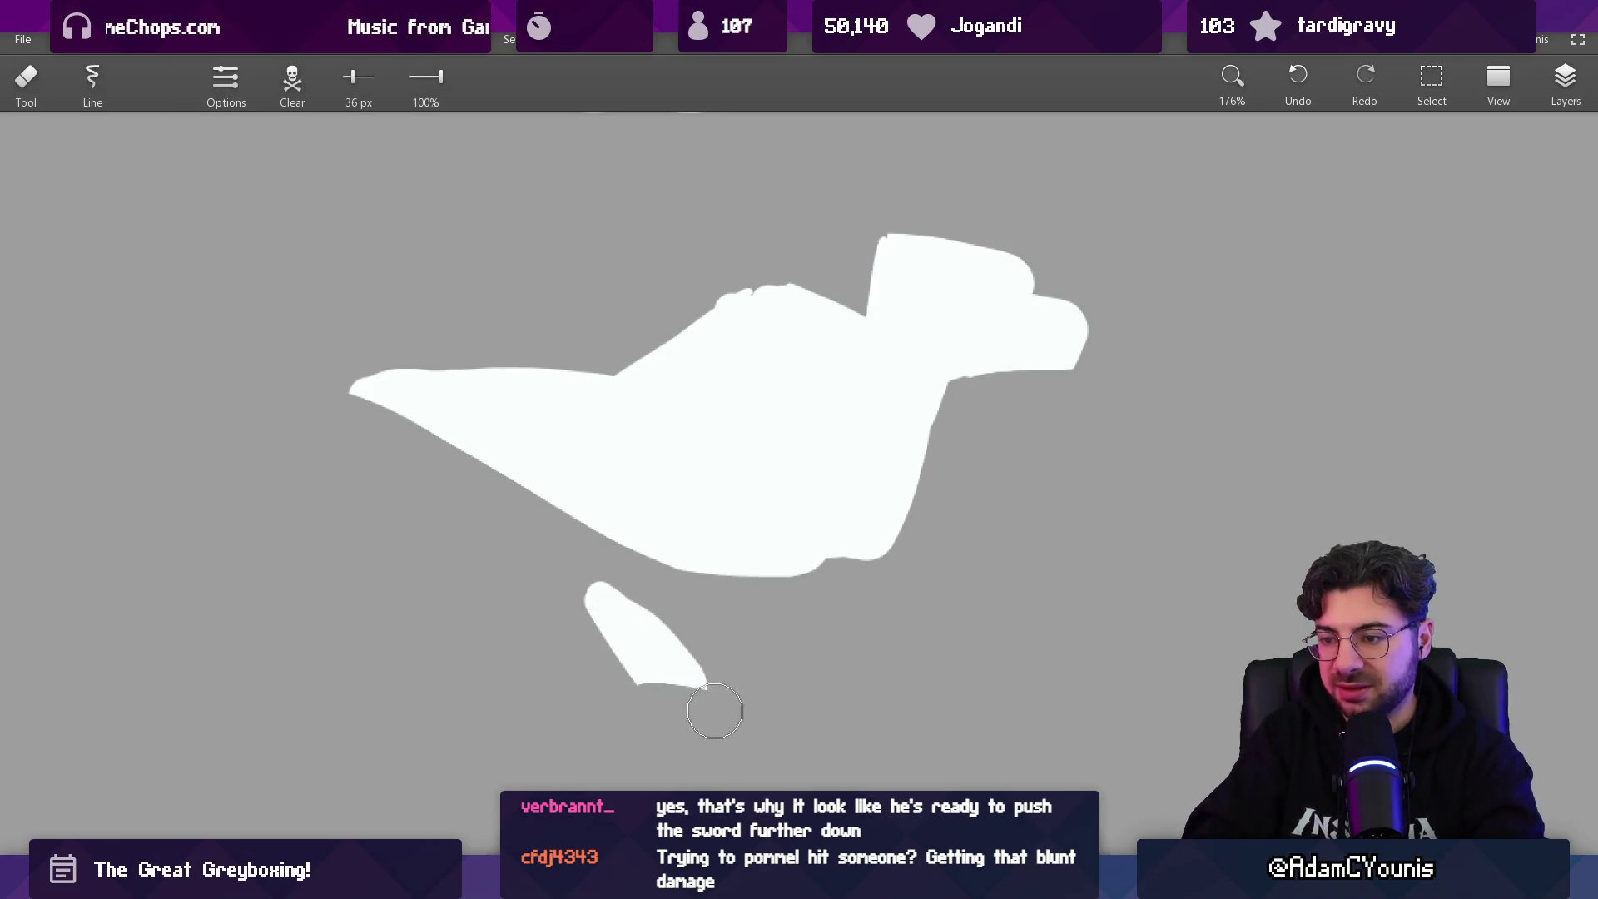
{"action": "key", "text": "b"}
{"action": "mouse_move", "coordinate": [620, 591]}
{"action": "left_mouse_down"}
{"action": "mouse_move", "coordinate": [641, 541]}
{"action": "mouse_move", "coordinate": [621, 571]}
{"action": "mouse_move", "coordinate": [646, 595]}
{"action": "left_mouse_up"}
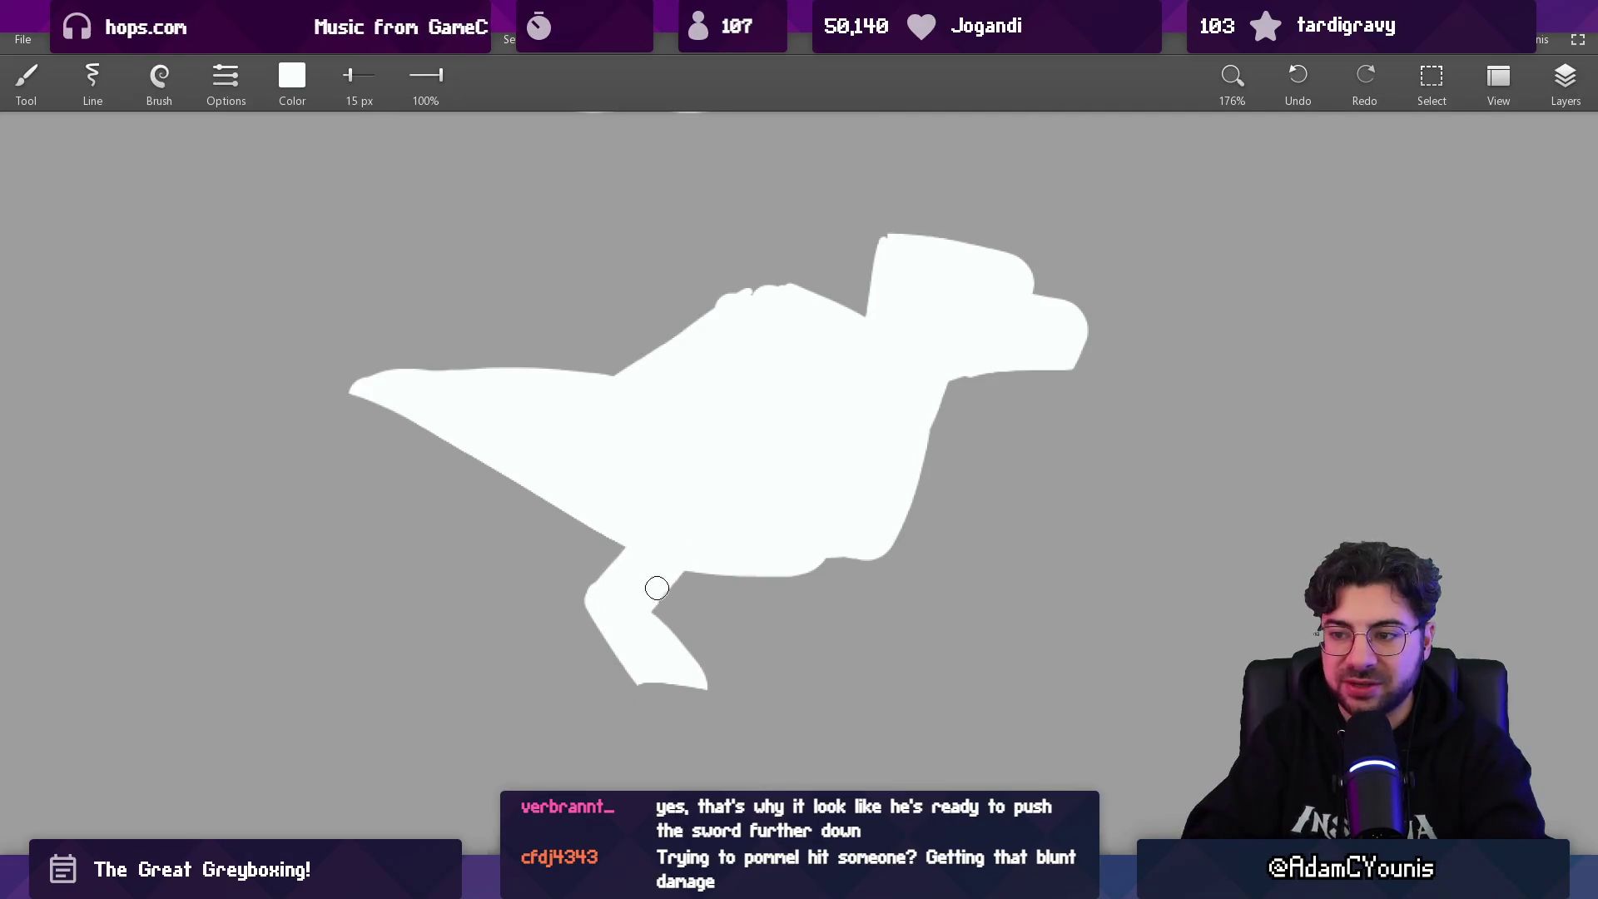
{"action": "key", "text": "ctrl+z"}
{"action": "left_click_drag", "start_coordinate": [624, 532], "coordinate": [697, 584]}
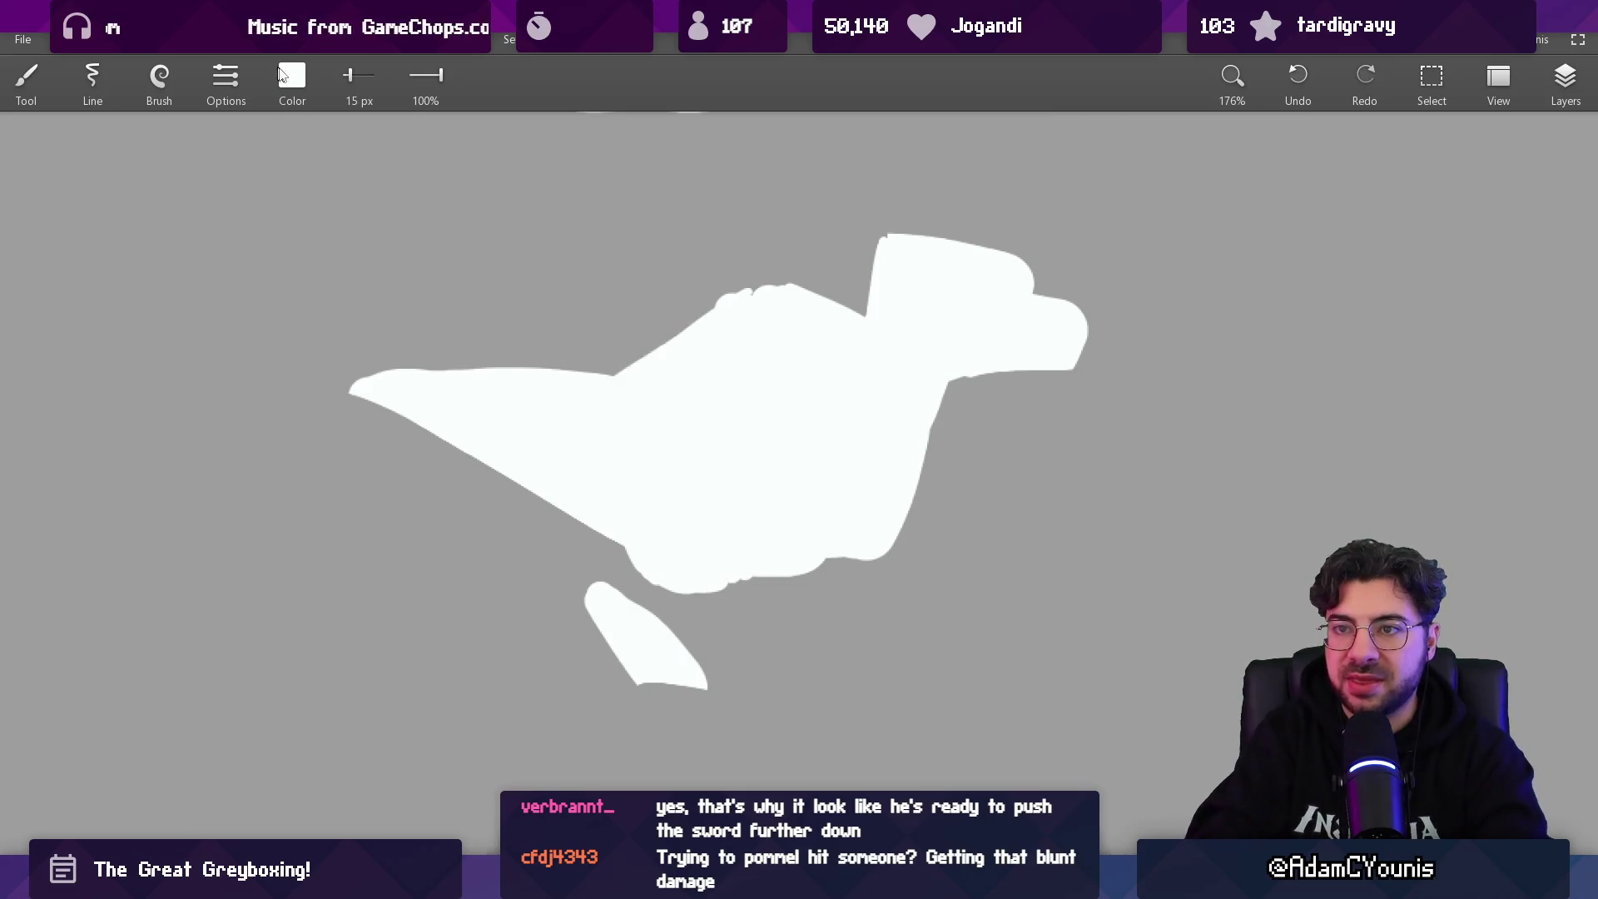
- Mix a grey paint colour and draw grey limb lines on the front arm and back leg
{"action": "left_click", "coordinate": [292, 76]}
{"action": "left_click_drag", "start_coordinate": [394, 188], "coordinate": [338, 189]}
{"action": "left_click_drag", "start_coordinate": [395, 238], "coordinate": [332, 238]}
{"action": "left_click_drag", "start_coordinate": [394, 288], "coordinate": [328, 291]}
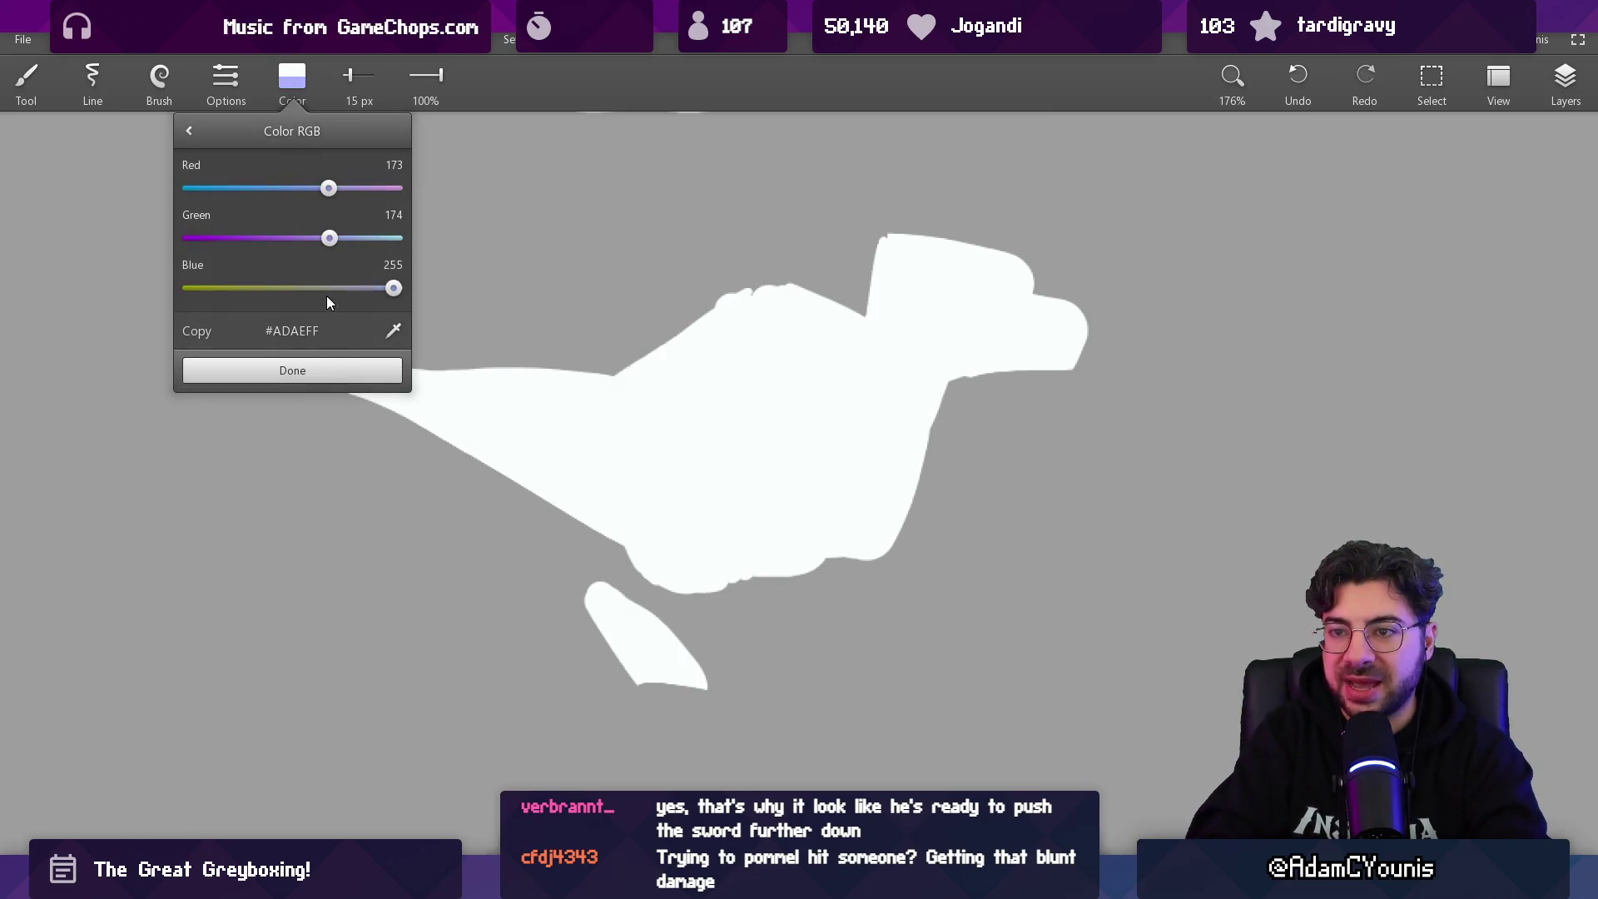
{"action": "left_click", "coordinate": [335, 366]}
{"action": "left_click_drag", "start_coordinate": [730, 574], "coordinate": [778, 503]}
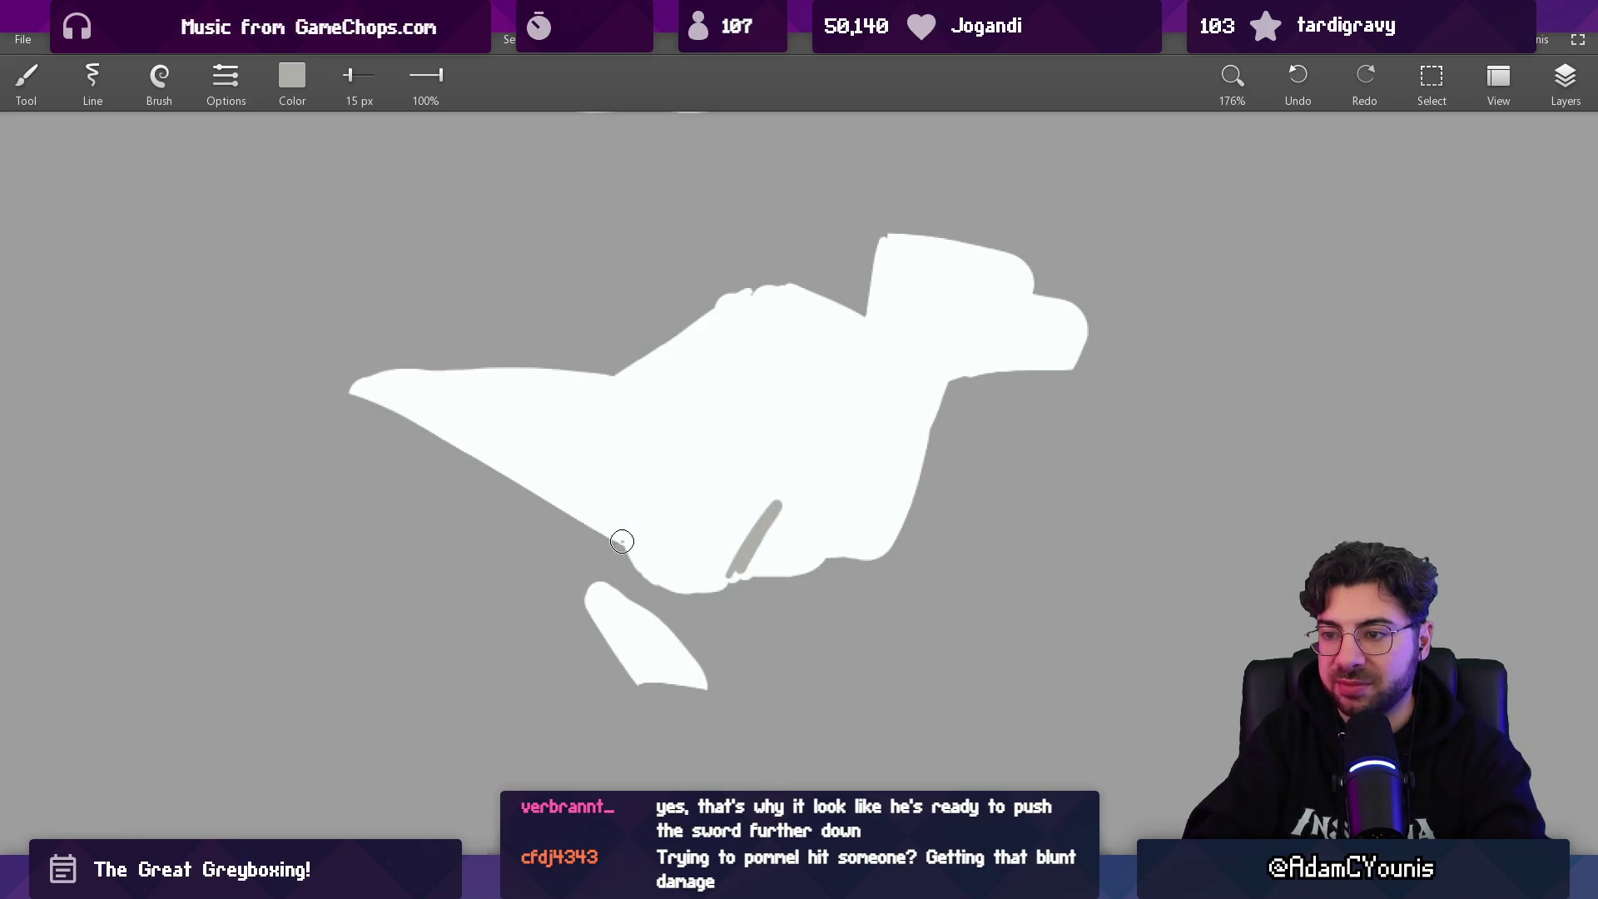
{"action": "left_click_drag", "start_coordinate": [620, 541], "coordinate": [645, 416]}
{"action": "left_click_drag", "start_coordinate": [743, 475], "coordinate": [759, 520]}
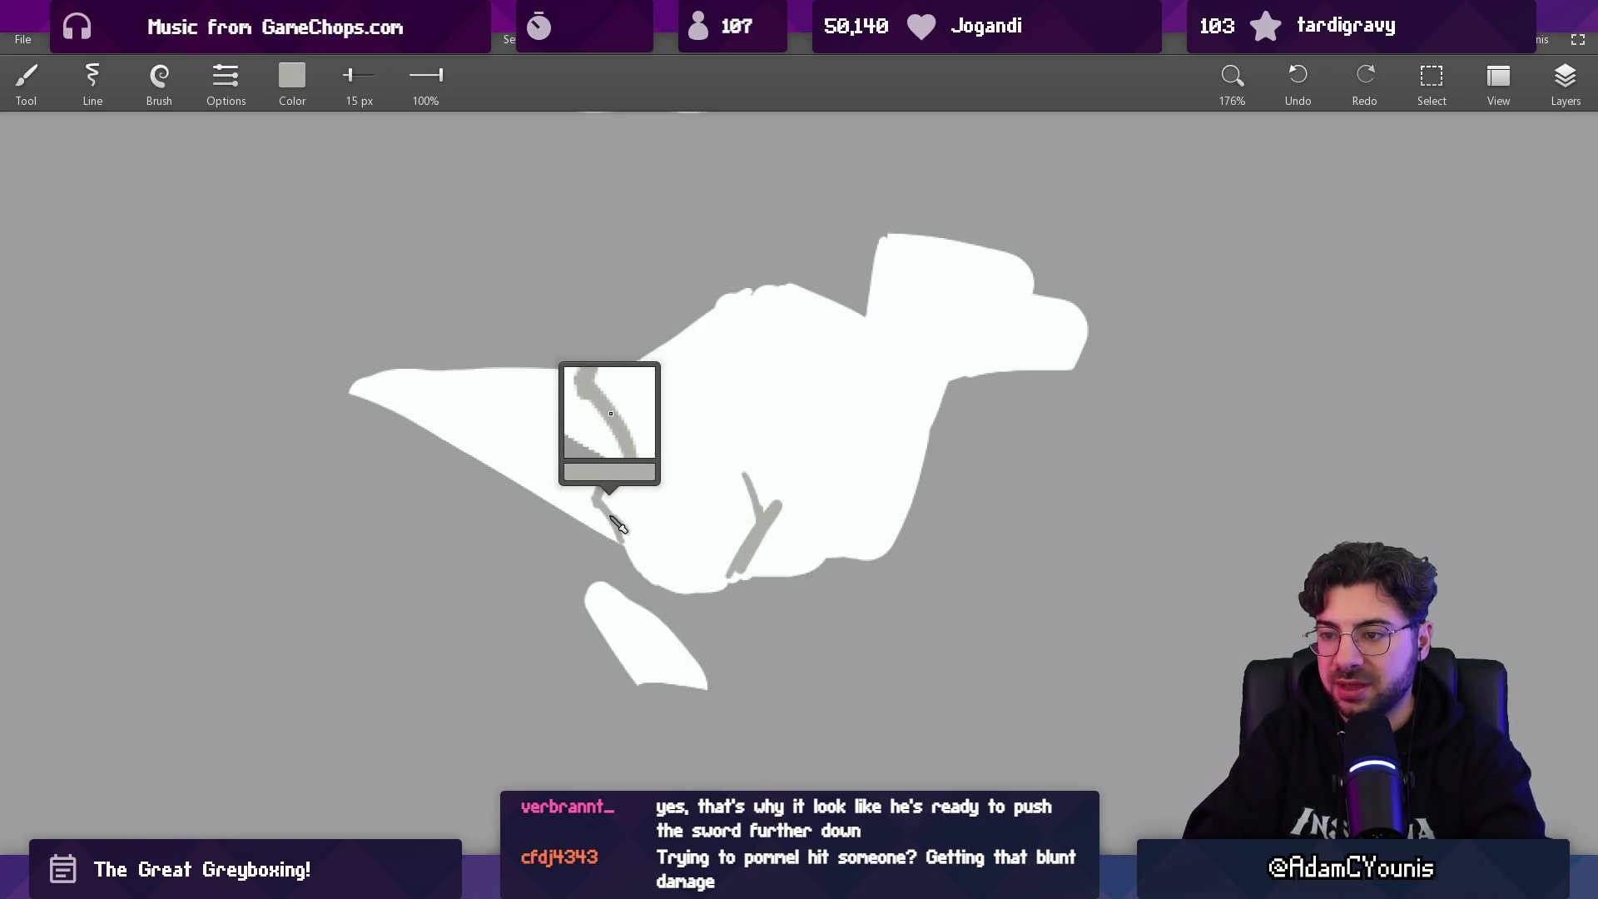
- Paint the far back leg pale grey-green (195/198/187) and erase white around its joint
{"action": "left_click", "coordinate": [295, 102]}
{"action": "left_click_drag", "start_coordinate": [326, 192], "coordinate": [341, 193]}
{"action": "mouse_move", "coordinate": [326, 239]}
{"action": "left_mouse_down"}
{"action": "mouse_move", "coordinate": [343, 238]}
{"action": "mouse_move", "coordinate": [336, 284]}
{"action": "left_mouse_up"}
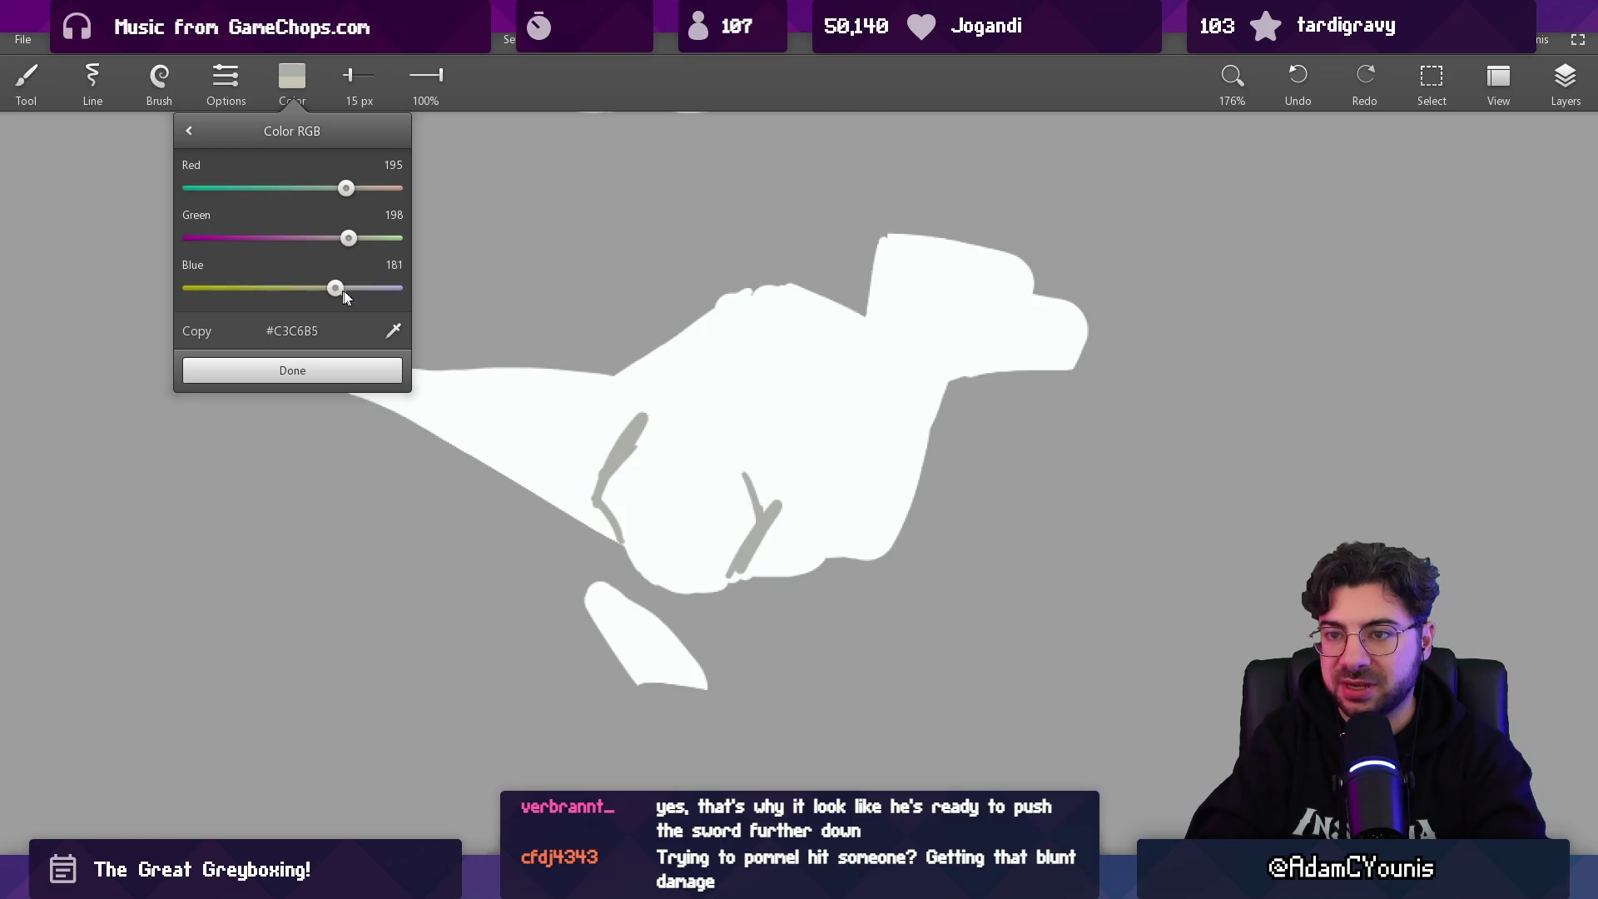
{"action": "left_click_drag", "start_coordinate": [645, 592], "coordinate": [612, 549]}
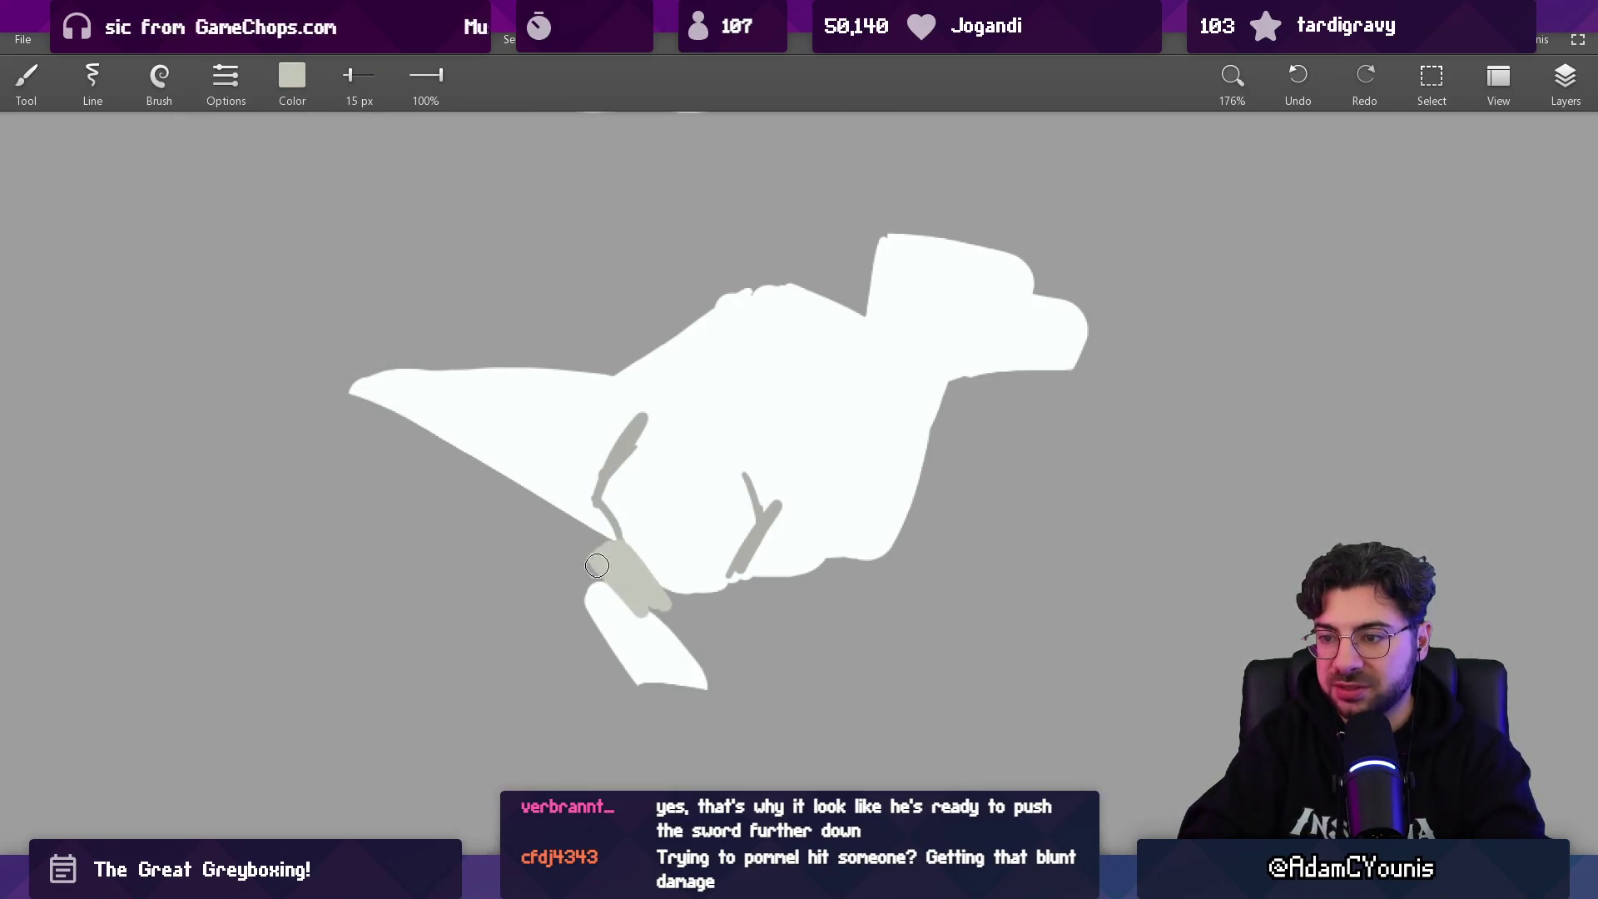
{"action": "key", "text": "e"}
{"action": "mouse_move", "coordinate": [599, 550]}
{"action": "left_mouse_down"}
{"action": "mouse_move", "coordinate": [753, 670]}
{"action": "mouse_move", "coordinate": [770, 658]}
{"action": "mouse_move", "coordinate": [736, 593]}
{"action": "mouse_move", "coordinate": [782, 672]}
{"action": "left_mouse_up"}
{"action": "key", "text": "b"}
{"action": "left_click", "coordinate": [658, 661], "text": "alt"}
{"action": "left_click", "coordinate": [653, 593], "text": "alt"}
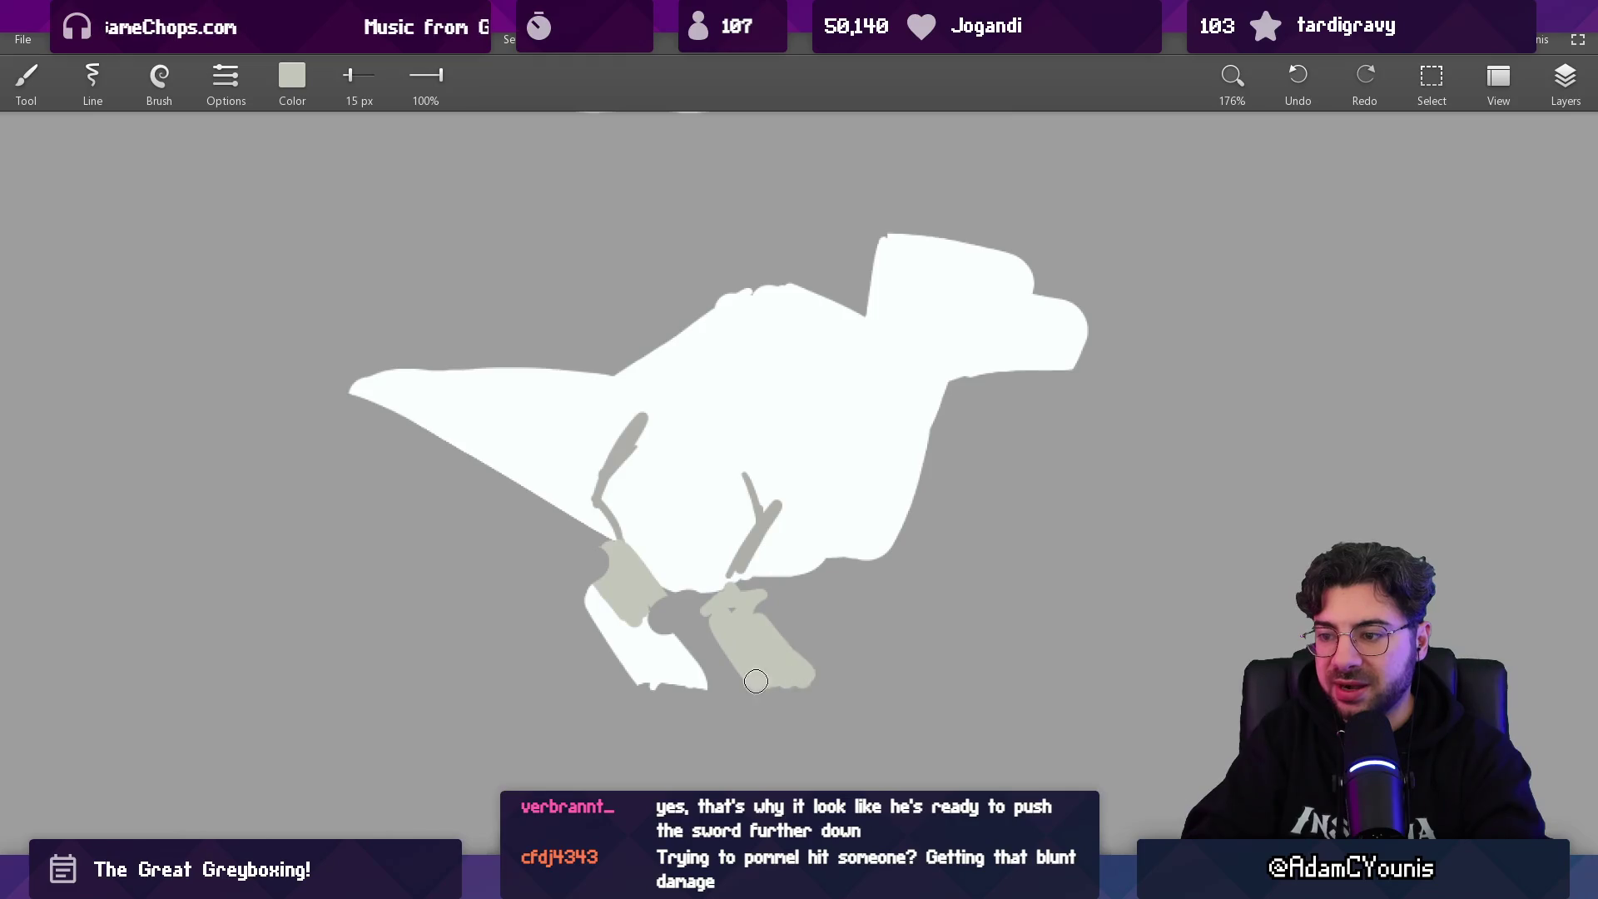
- Add a grey stroke right of the body and a white front leg
{"action": "scroll", "coordinate": [805, 421], "scroll_direction": "down", "scroll_amount": 2}
{"action": "scroll", "coordinate": [804, 421], "scroll_direction": "up", "scroll_amount": 2}
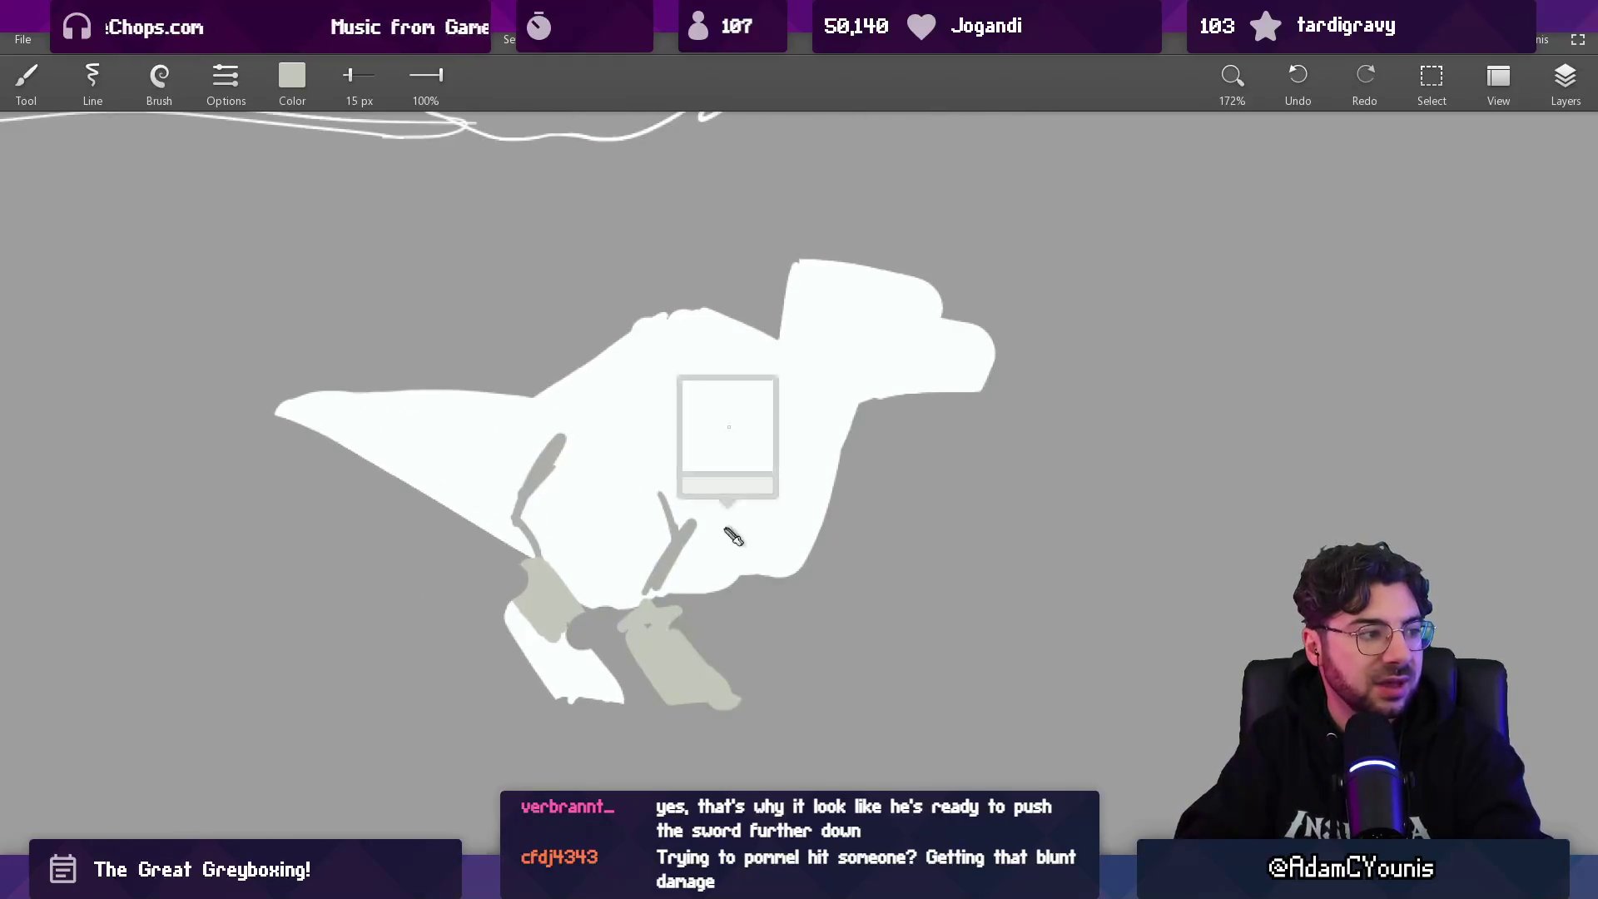
{"action": "left_click_drag", "start_coordinate": [813, 555], "coordinate": [839, 608]}
{"action": "left_click", "coordinate": [759, 560]}
{"action": "mouse_move", "coordinate": [753, 576]}
{"action": "left_mouse_down"}
{"action": "mouse_move", "coordinate": [775, 626]}
{"action": "mouse_move", "coordinate": [753, 578]}
{"action": "left_mouse_up"}
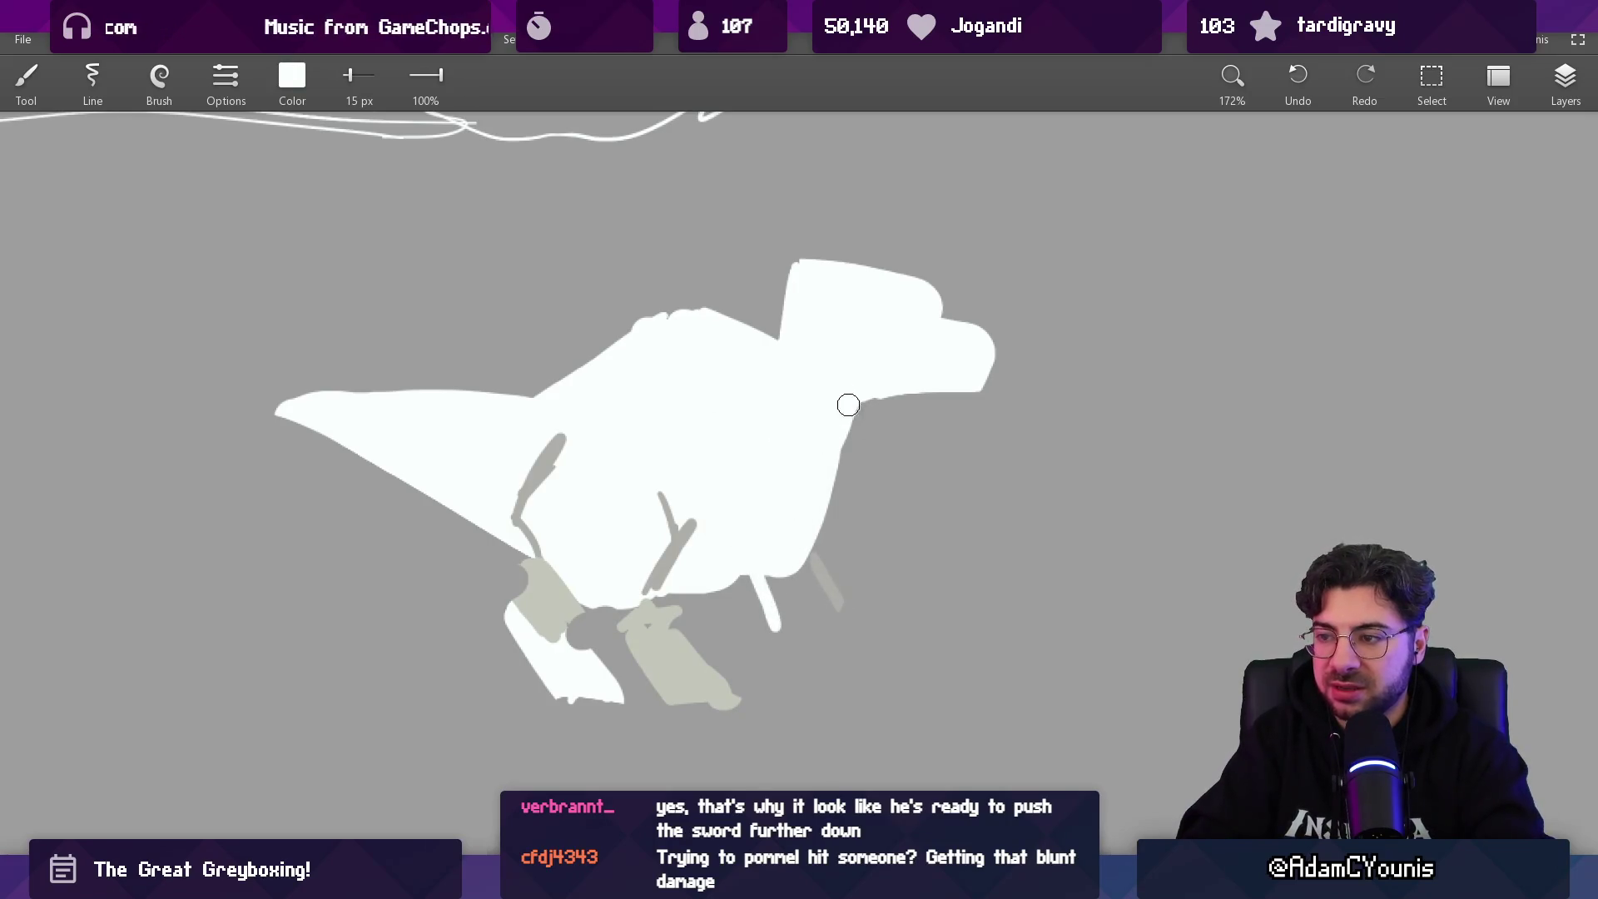
- Extend the head's lower jaw and snout and reshape its top-left corner
{"action": "mouse_move", "coordinate": [835, 410]}
{"action": "left_mouse_down"}
{"action": "mouse_move", "coordinate": [978, 391]}
{"action": "mouse_move", "coordinate": [988, 331]}
{"action": "mouse_move", "coordinate": [929, 281]}
{"action": "mouse_move", "coordinate": [824, 267]}
{"action": "mouse_move", "coordinate": [865, 264]}
{"action": "left_mouse_up"}
{"action": "key", "text": "e"}
{"action": "key", "text": "b"}
{"action": "mouse_move", "coordinate": [910, 324]}
{"action": "left_mouse_down"}
{"action": "mouse_move", "coordinate": [1002, 360]}
{"action": "mouse_move", "coordinate": [994, 396]}
{"action": "mouse_move", "coordinate": [976, 398]}
{"action": "mouse_move", "coordinate": [986, 421]}
{"action": "left_mouse_up"}
{"action": "key", "text": "e"}
{"action": "scroll", "coordinate": [1004, 381], "scroll_direction": "down", "scroll_amount": 2}
{"action": "key", "text": "b"}
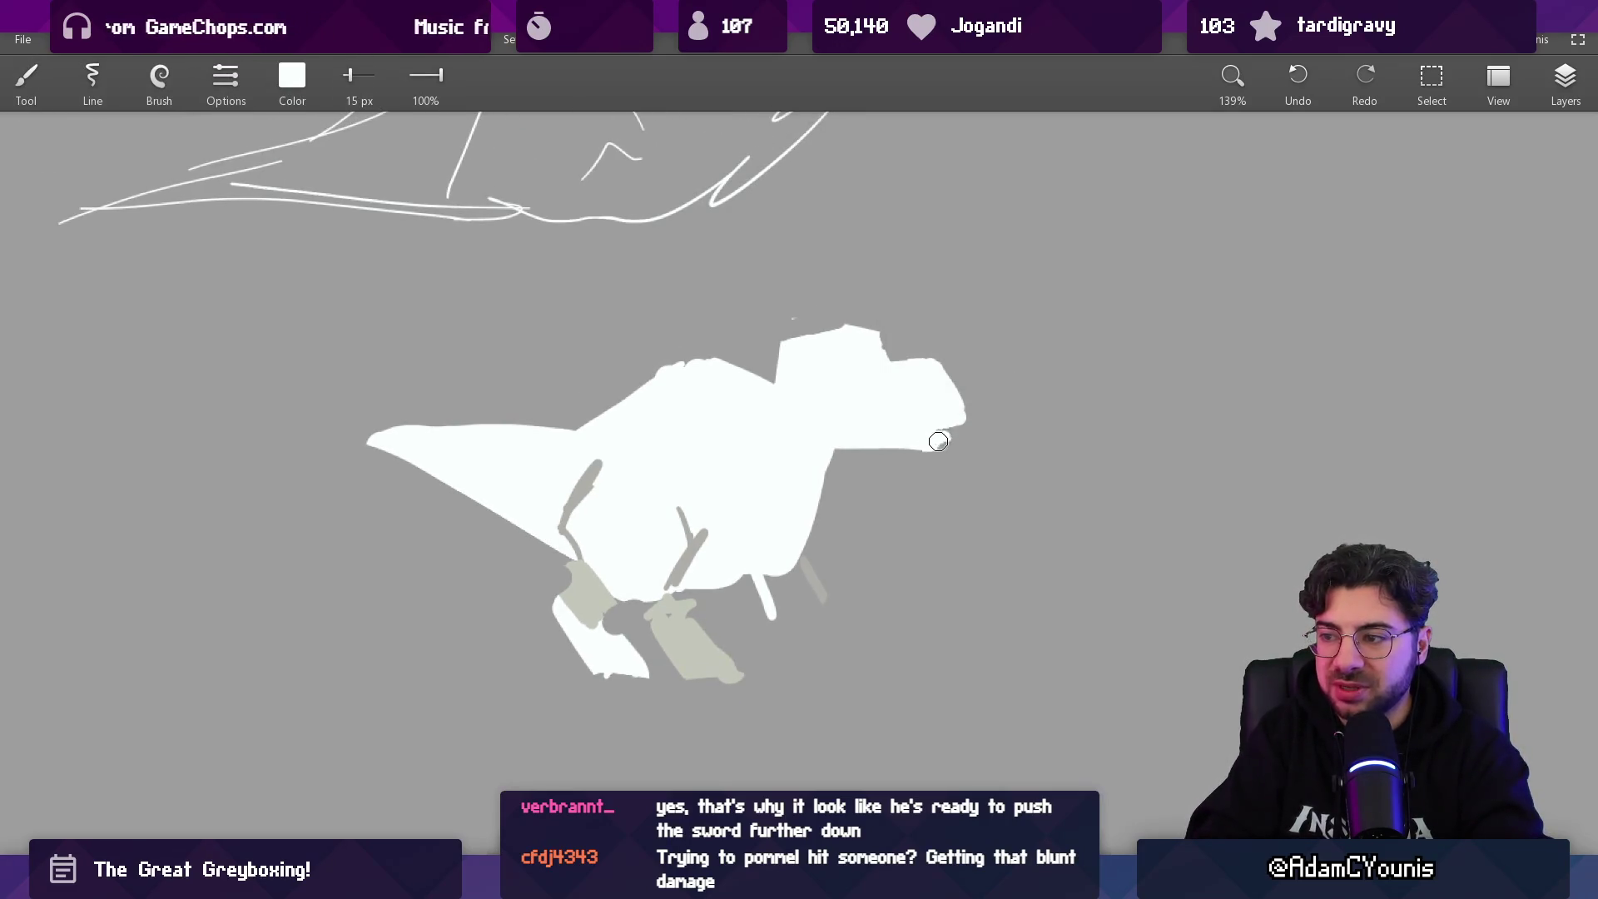
- Even out the right foot's bottom, smooth the tail's top edge and erase bumps along the back
{"action": "scroll", "coordinate": [716, 391], "scroll_direction": "down", "scroll_amount": 2}
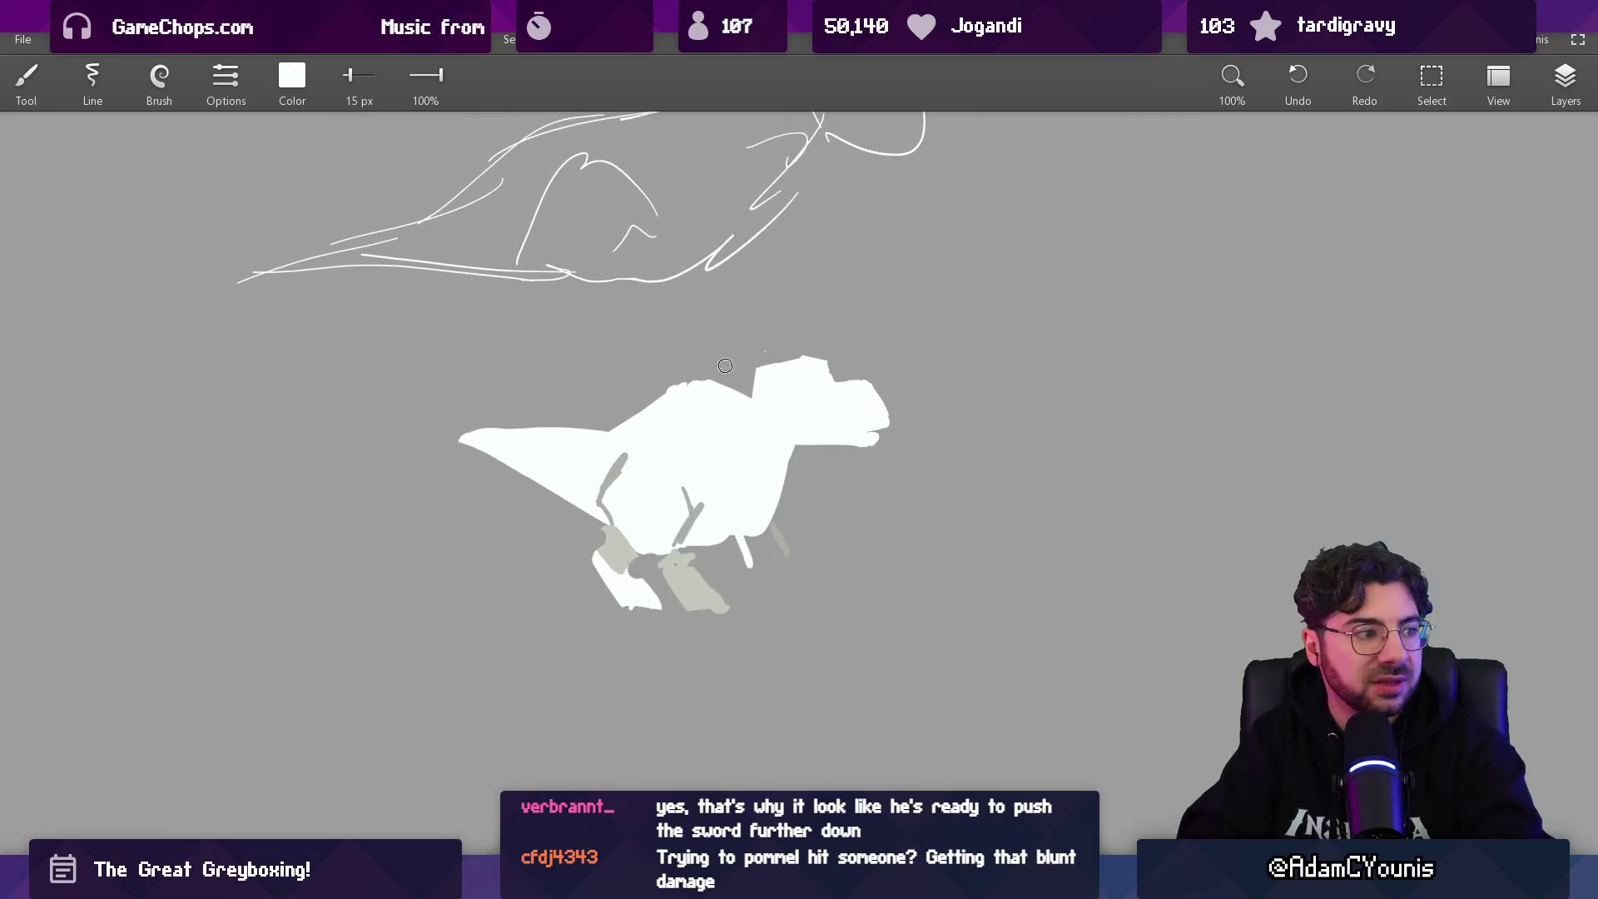
{"action": "scroll", "coordinate": [709, 427], "scroll_direction": "up", "scroll_amount": 2}
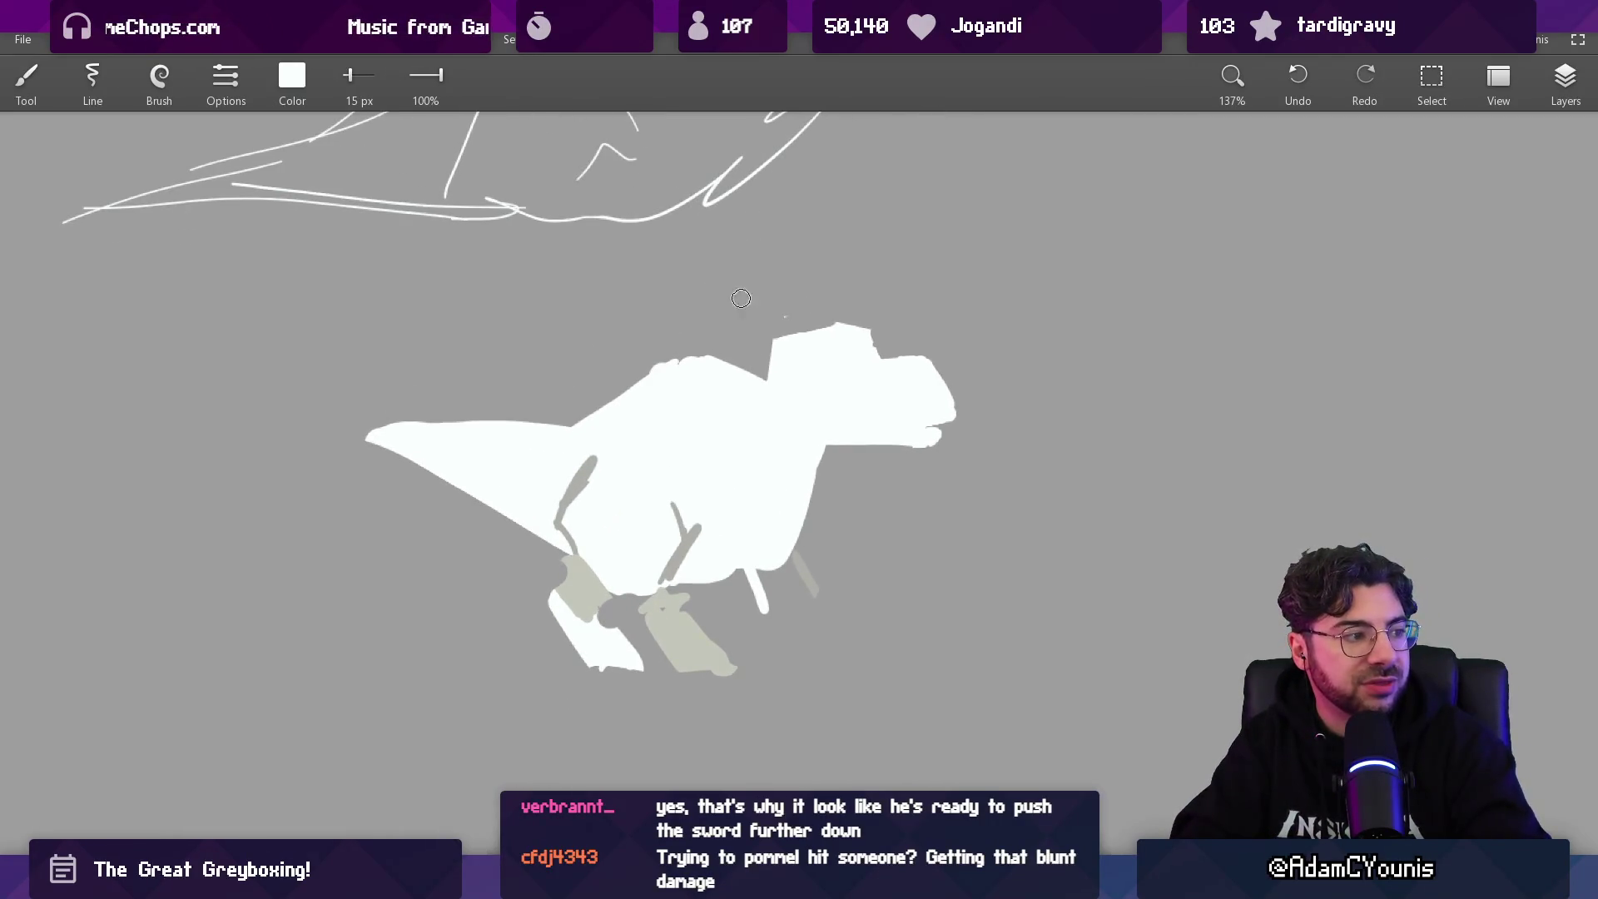
{"action": "left_click_drag", "start_coordinate": [678, 663], "coordinate": [734, 664]}
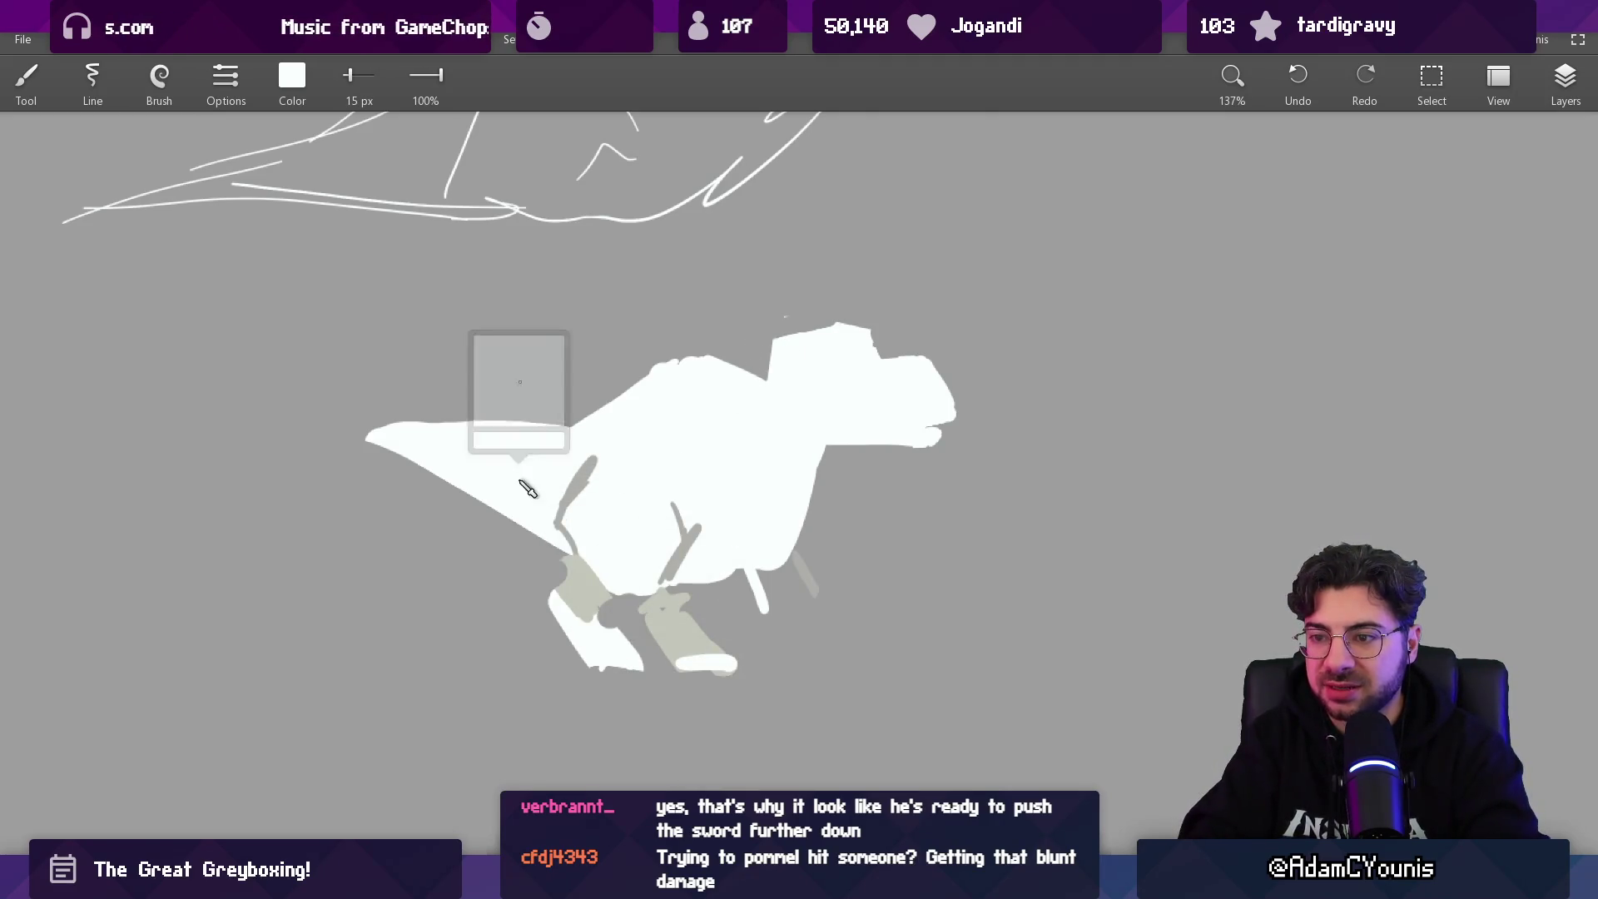
{"action": "mouse_move", "coordinate": [407, 422]}
{"action": "left_mouse_down"}
{"action": "mouse_move", "coordinate": [640, 432]}
{"action": "mouse_move", "coordinate": [614, 425]}
{"action": "mouse_move", "coordinate": [660, 409]}
{"action": "mouse_move", "coordinate": [607, 413]}
{"action": "mouse_move", "coordinate": [706, 343]}
{"action": "left_mouse_up"}
{"action": "key", "text": "e"}
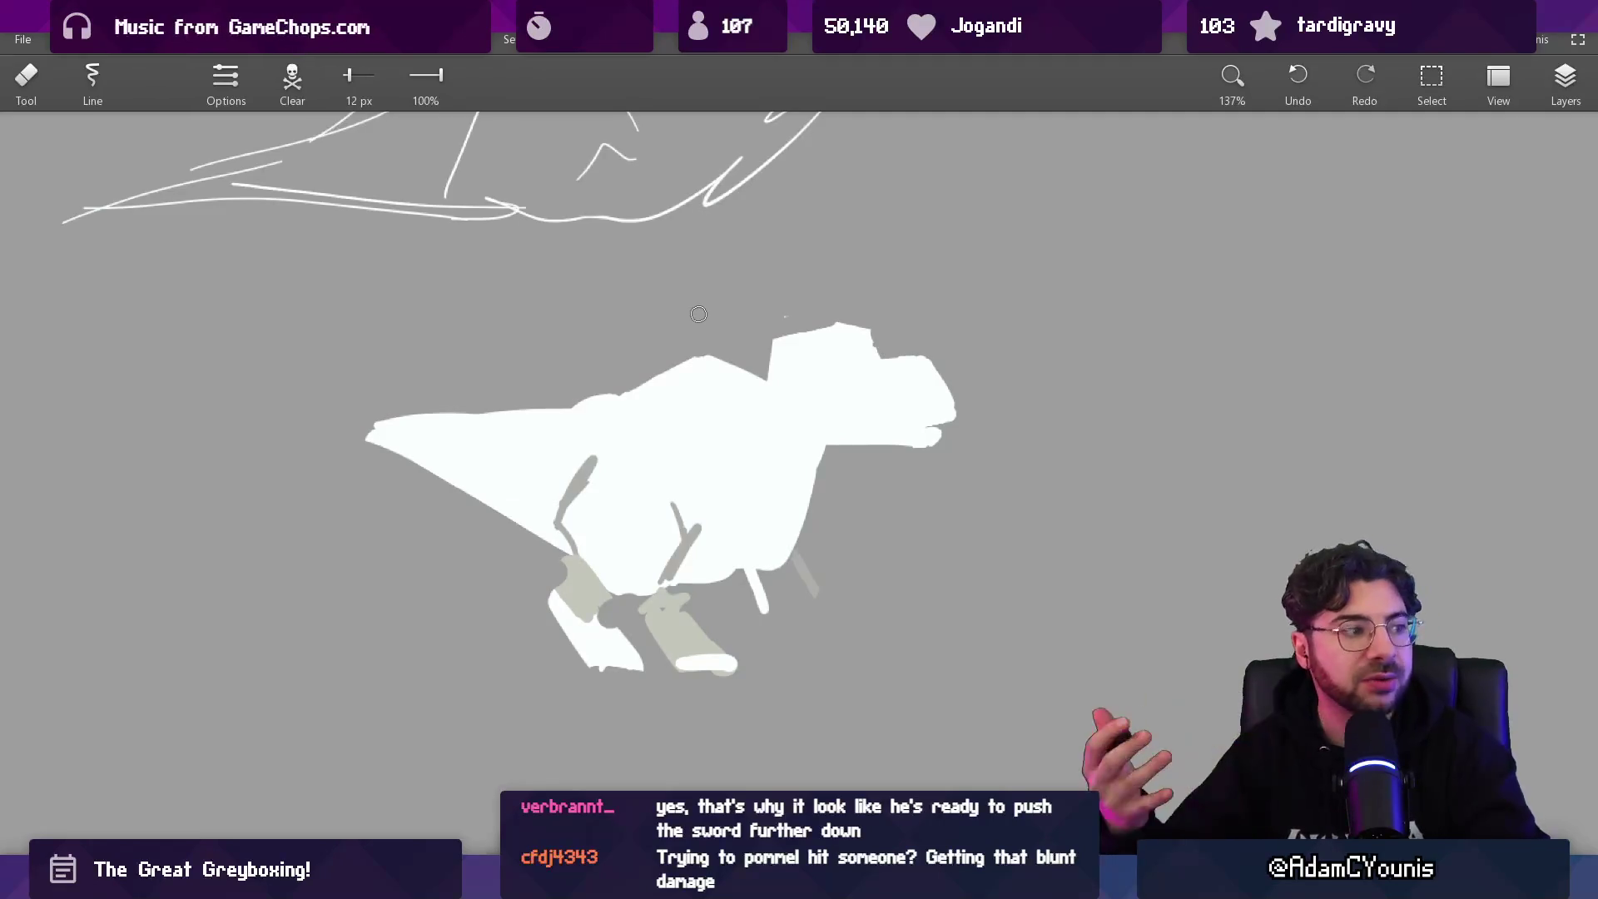
{"action": "key", "text": "b"}
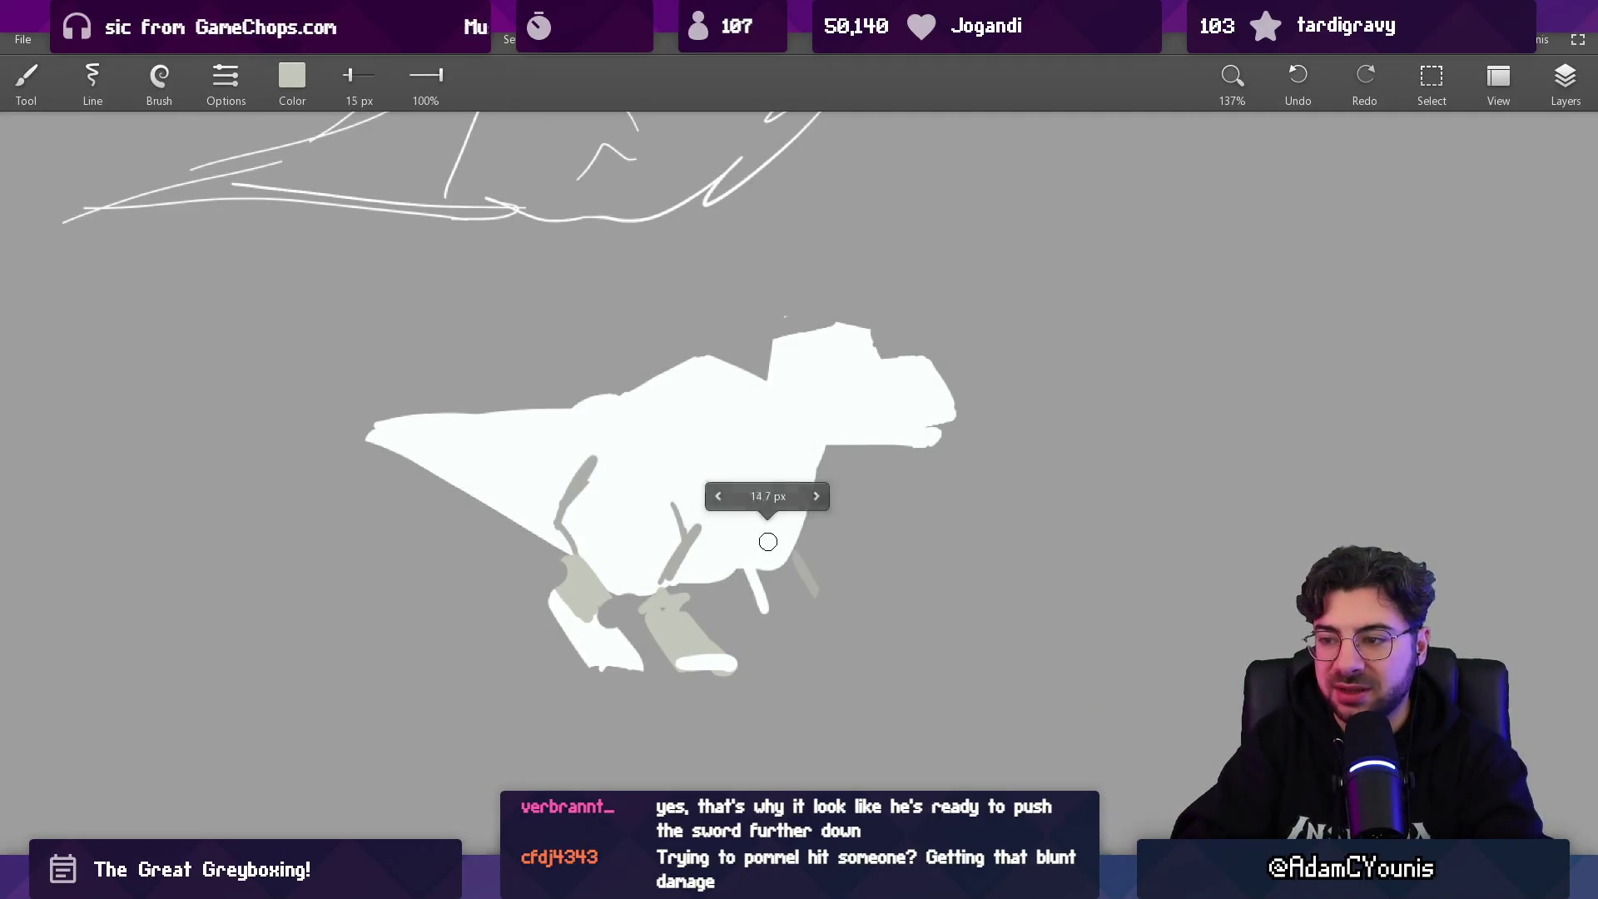
- Outline the belly with a grey curve, fill it grey, and repaint the white front leg
{"action": "left_click_drag", "start_coordinate": [706, 582], "coordinate": [774, 496]}
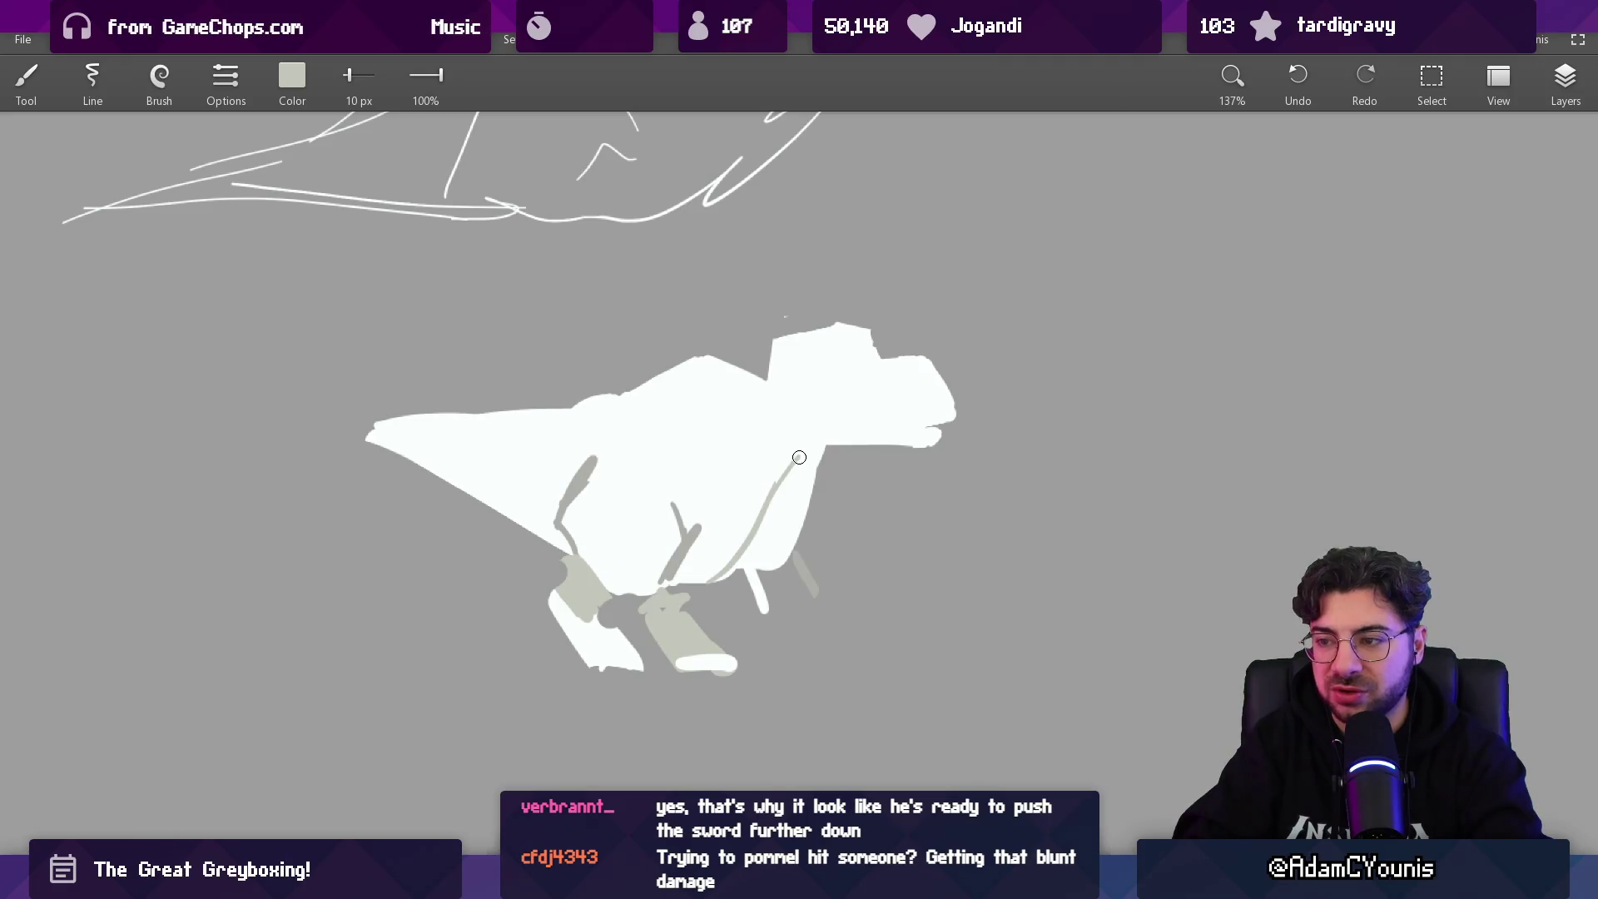
{"action": "key", "text": "f"}
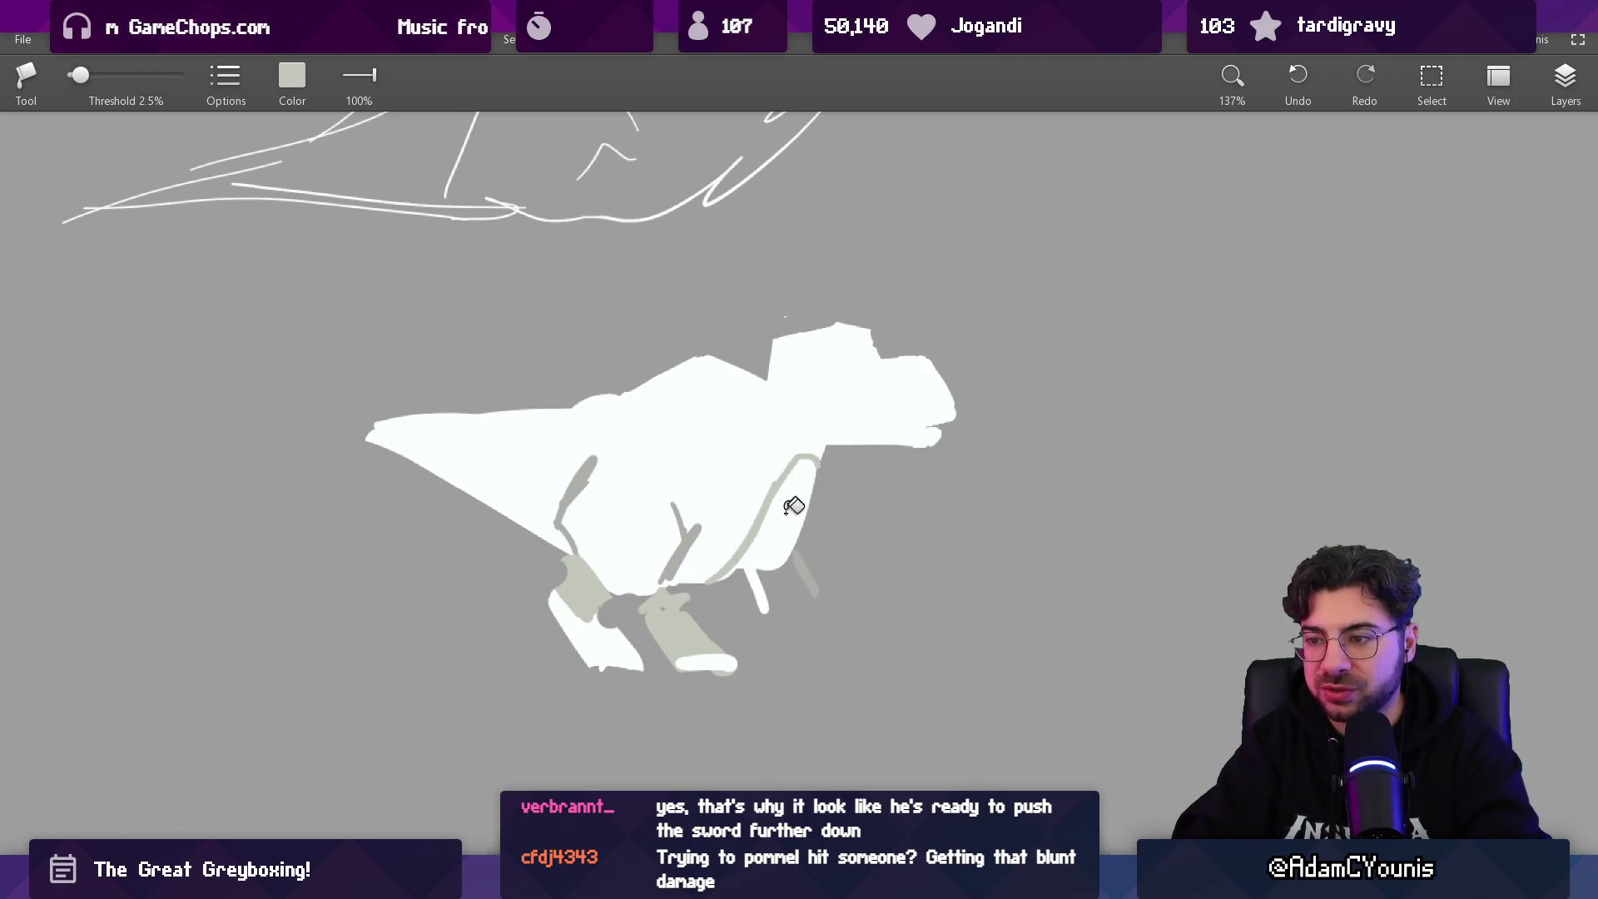
{"action": "left_click", "coordinate": [785, 510]}
{"action": "key", "text": "b"}
{"action": "left_click_drag", "start_coordinate": [741, 545], "coordinate": [760, 592]}
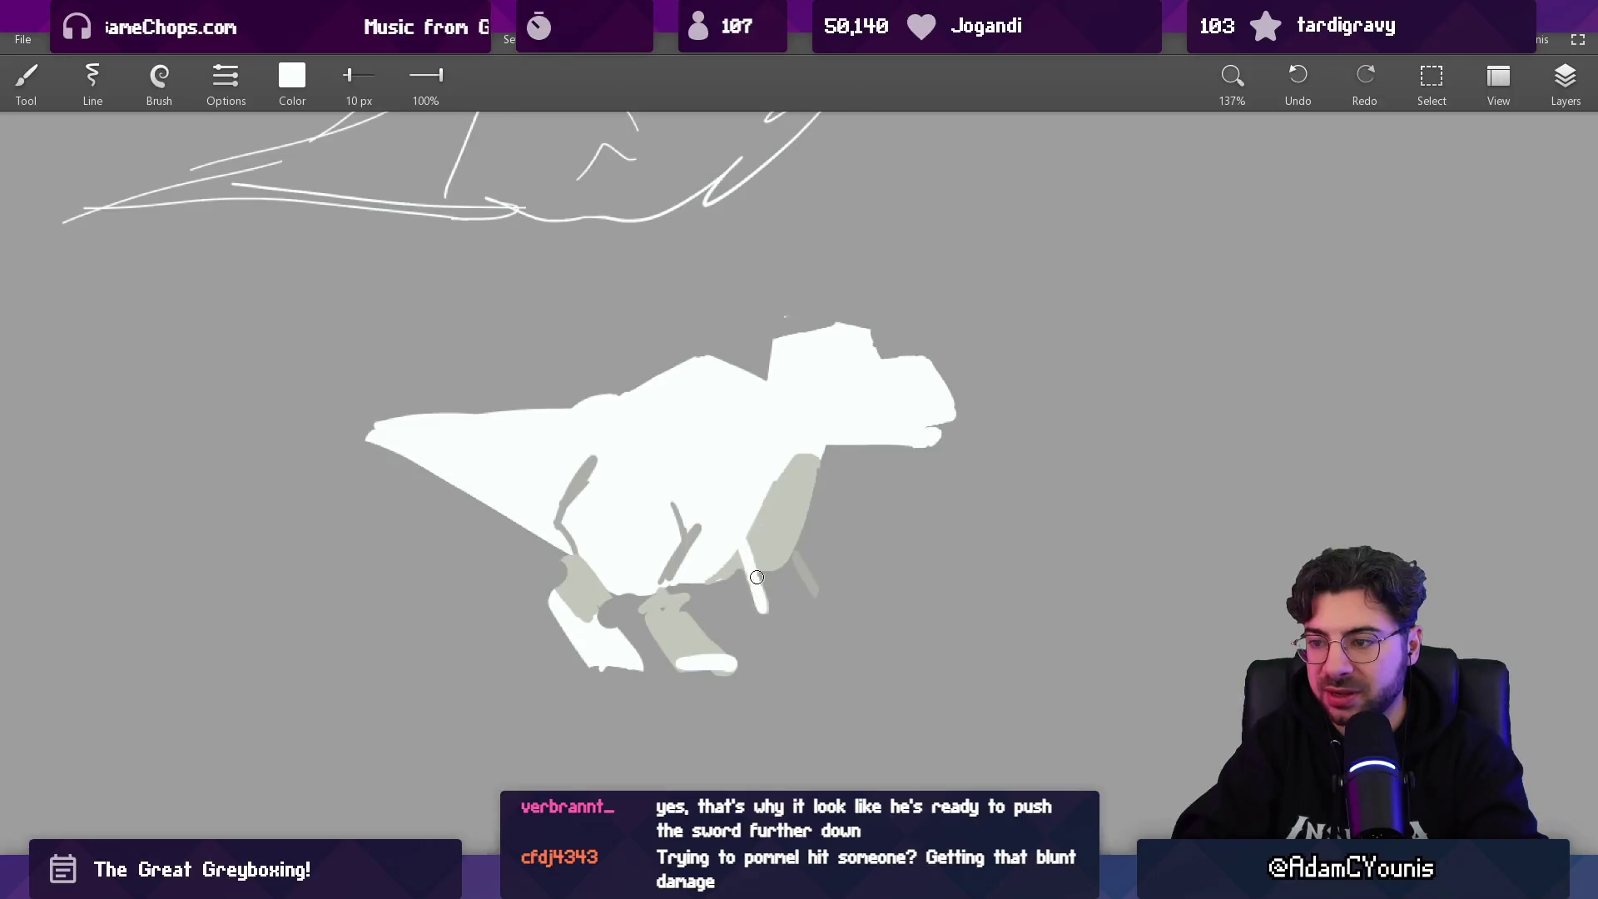
{"action": "left_click", "coordinate": [799, 566], "text": "alt"}
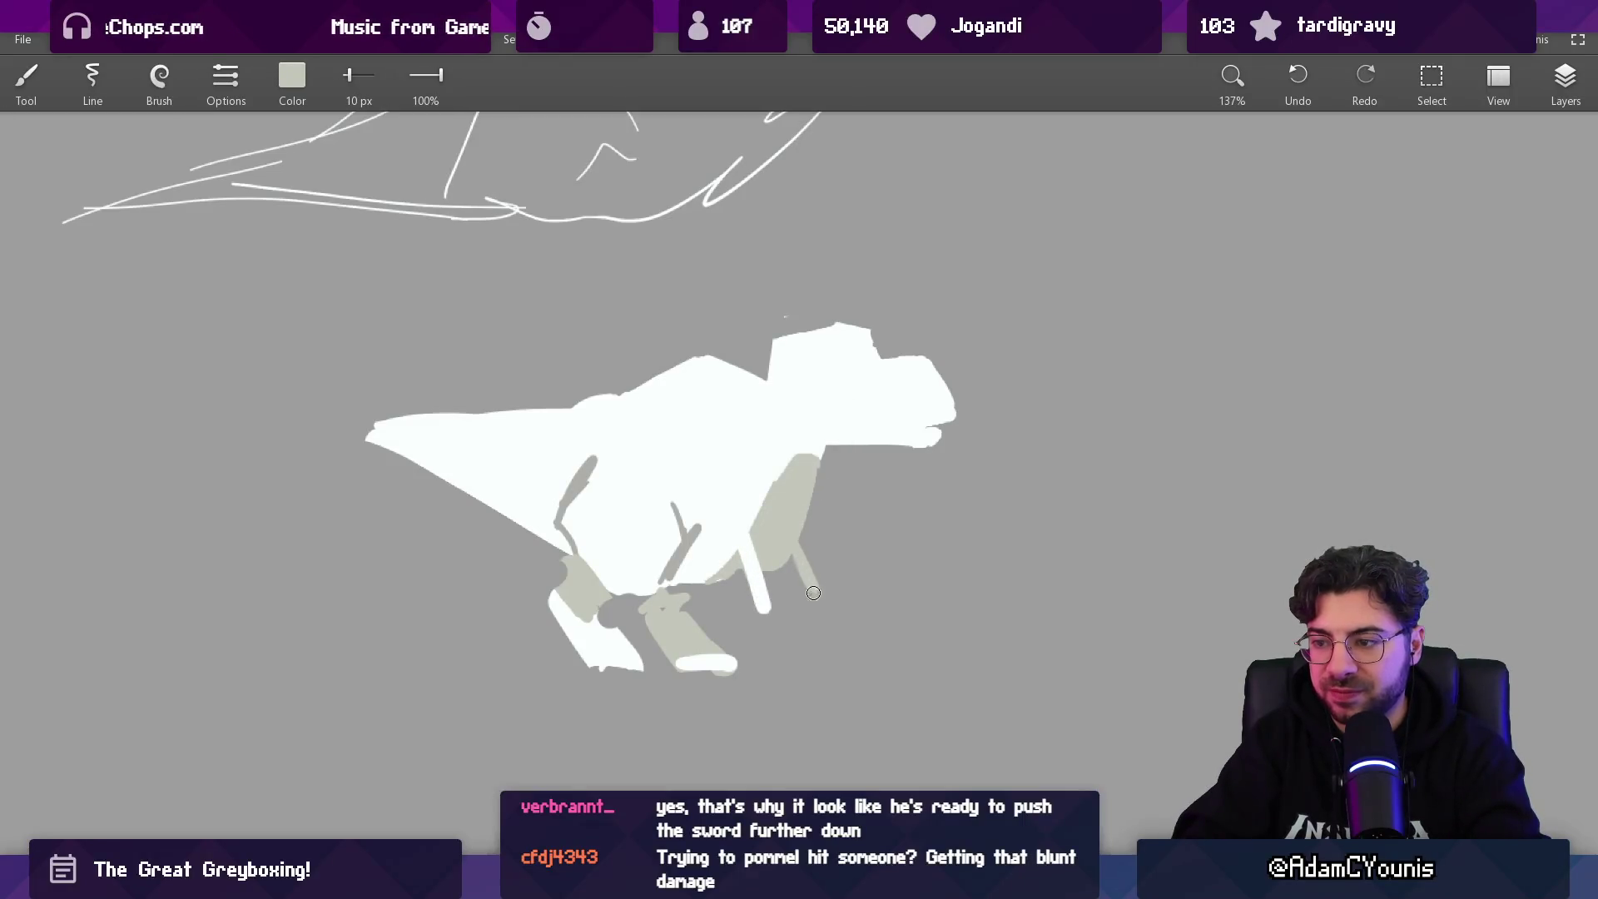
{"action": "scroll", "coordinate": [818, 467], "scroll_direction": "down", "scroll_amount": 2}
{"action": "mouse_move", "coordinate": [759, 391]}
{"action": "left_mouse_down"}
{"action": "mouse_move", "coordinate": [777, 327]}
{"action": "mouse_move", "coordinate": [778, 453]}
{"action": "mouse_move", "coordinate": [1031, 463]}
{"action": "mouse_move", "coordinate": [794, 373]}
{"action": "mouse_move", "coordinate": [824, 348]}
{"action": "left_mouse_up"}
{"action": "key", "text": "l"}
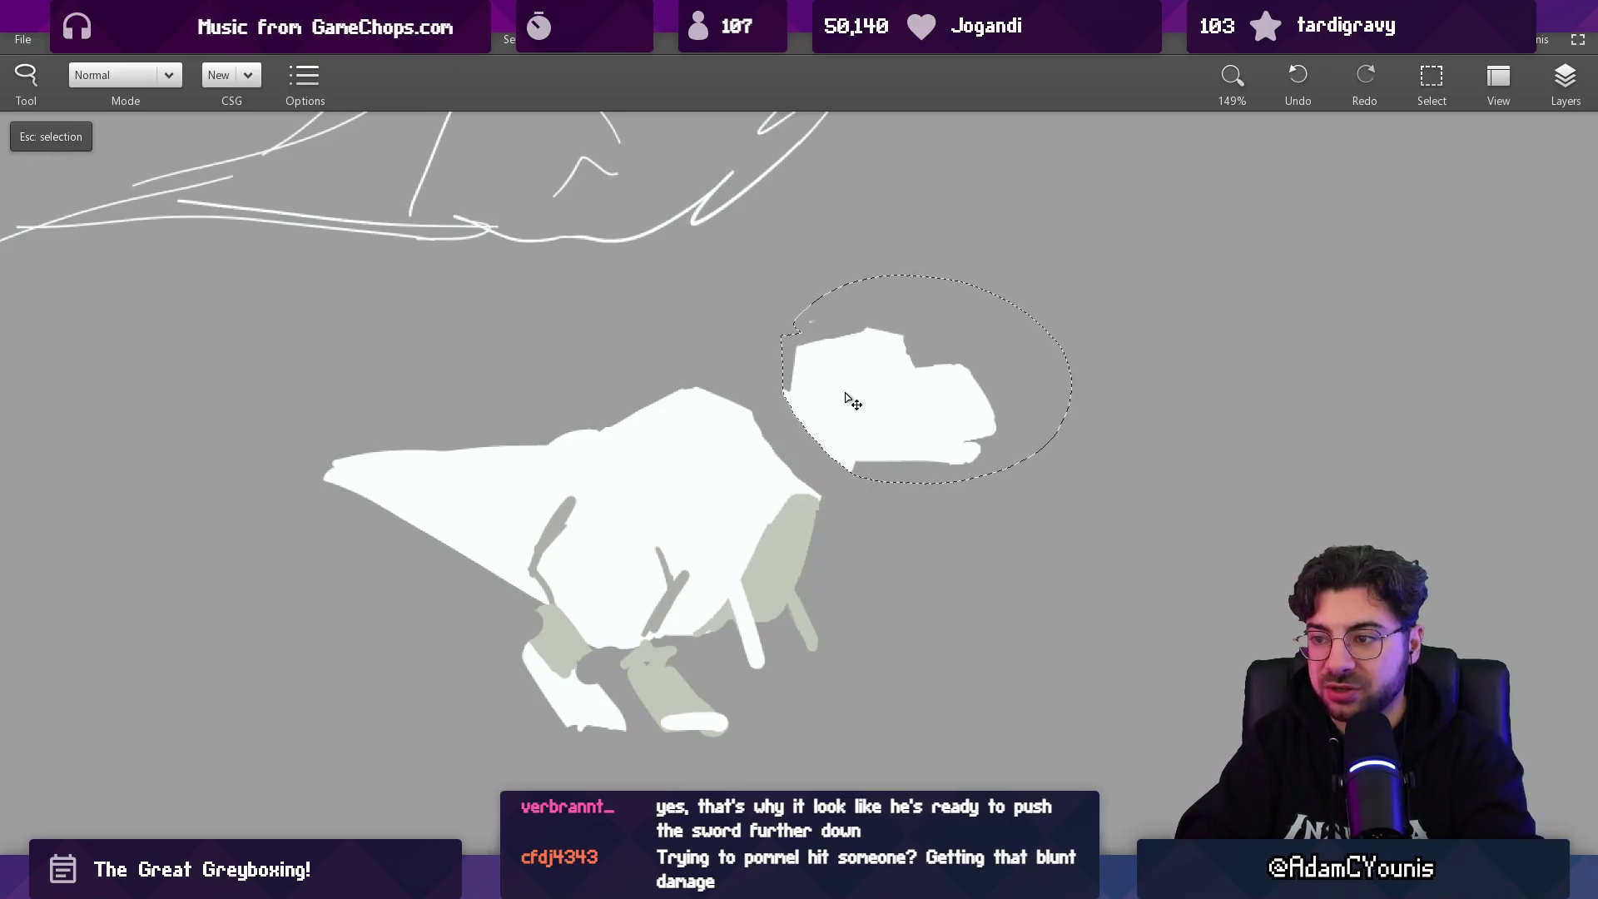
- Drop the moved head in place, fill the neck gap with white, and clean up the feet
{"action": "key", "text": "Escape"}
{"action": "key", "text": "b"}
{"action": "mouse_move", "coordinate": [788, 428]}
{"action": "left_mouse_down"}
{"action": "mouse_move", "coordinate": [754, 421]}
{"action": "mouse_move", "coordinate": [795, 398]}
{"action": "mouse_move", "coordinate": [798, 453]}
{"action": "mouse_move", "coordinate": [842, 436]}
{"action": "mouse_move", "coordinate": [832, 473]}
{"action": "left_mouse_up"}
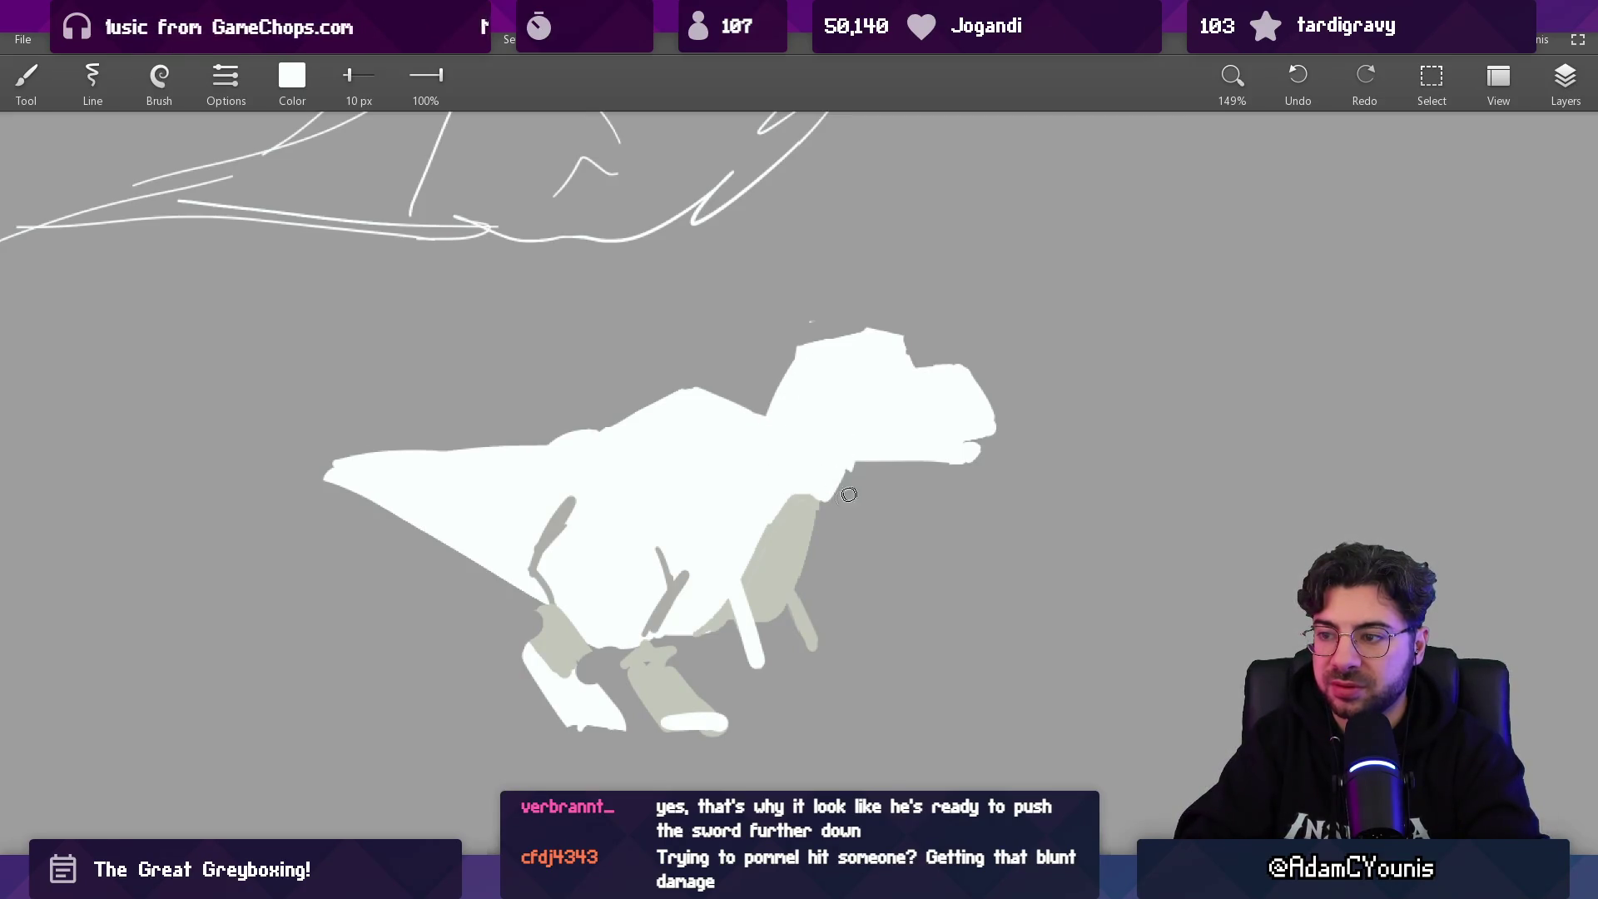
{"action": "key", "text": "e"}
{"action": "scroll", "coordinate": [877, 447], "scroll_direction": "down", "scroll_amount": 3}
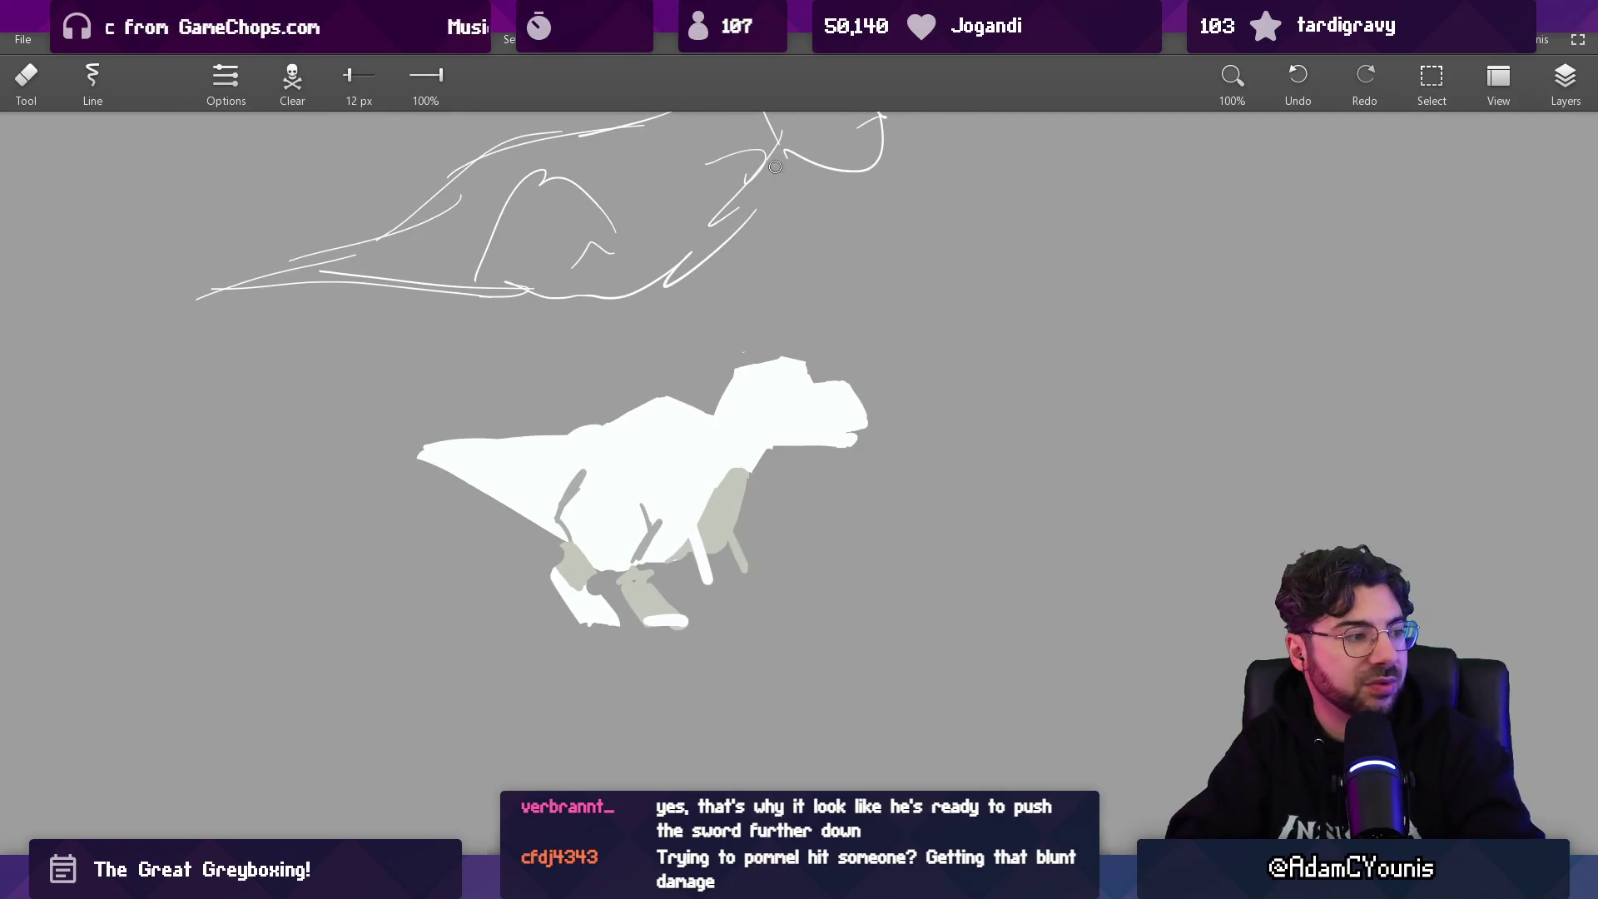
{"action": "scroll", "coordinate": [749, 446], "scroll_direction": "up", "scroll_amount": 2}
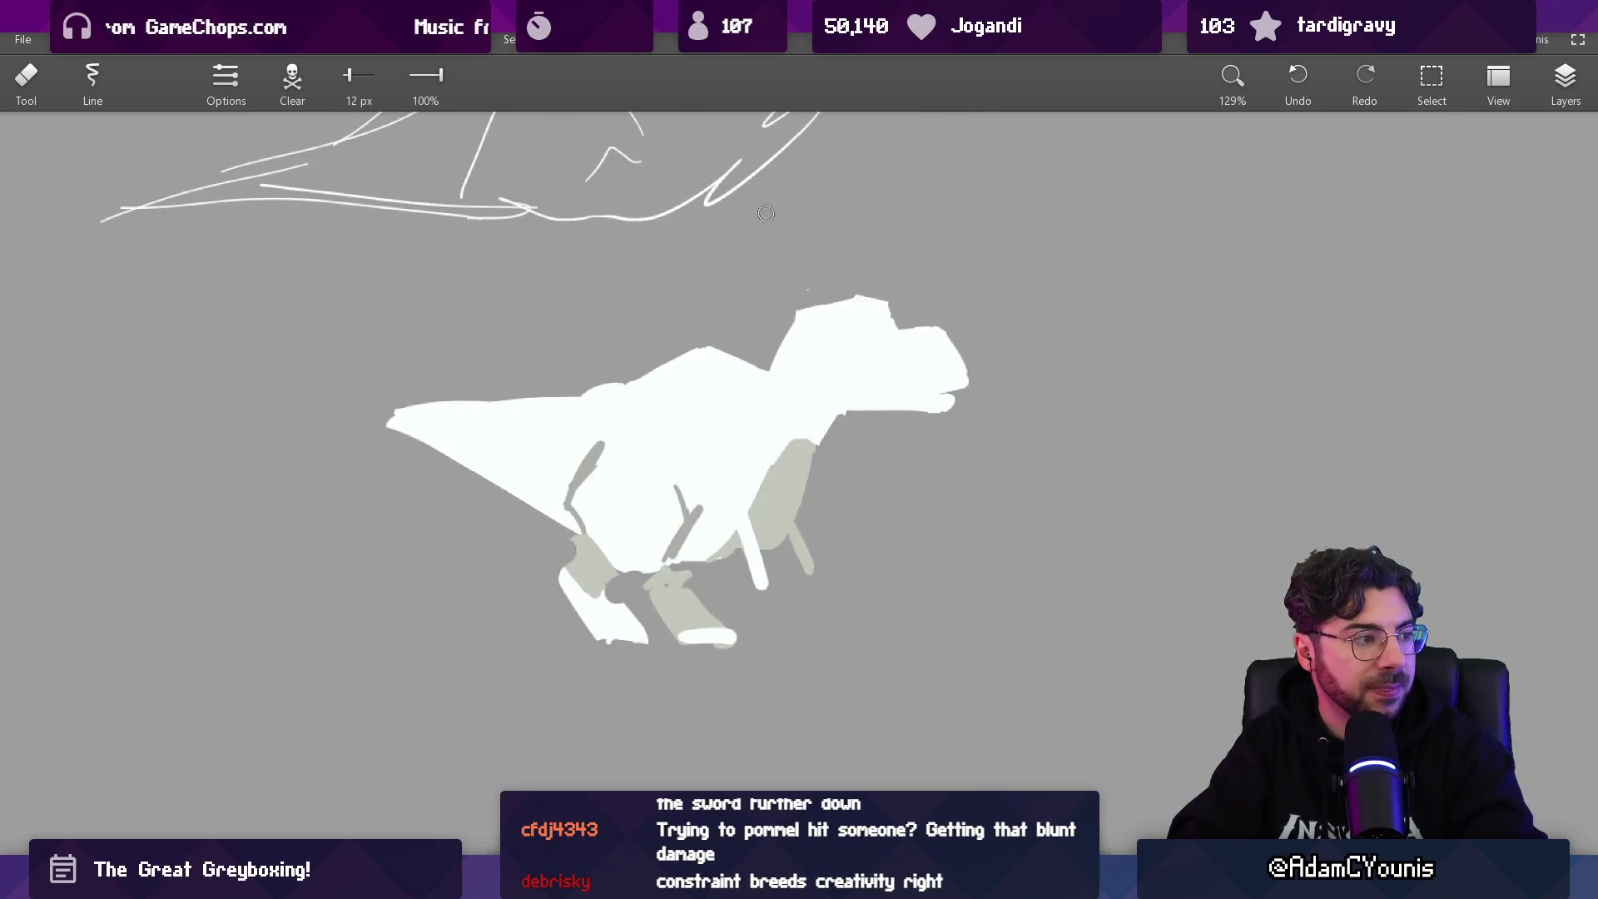
{"action": "key", "text": "b"}
- Paint white over the front foot and along the back foot's edge
{"action": "left_click_drag", "start_coordinate": [572, 630], "coordinate": [562, 582]}
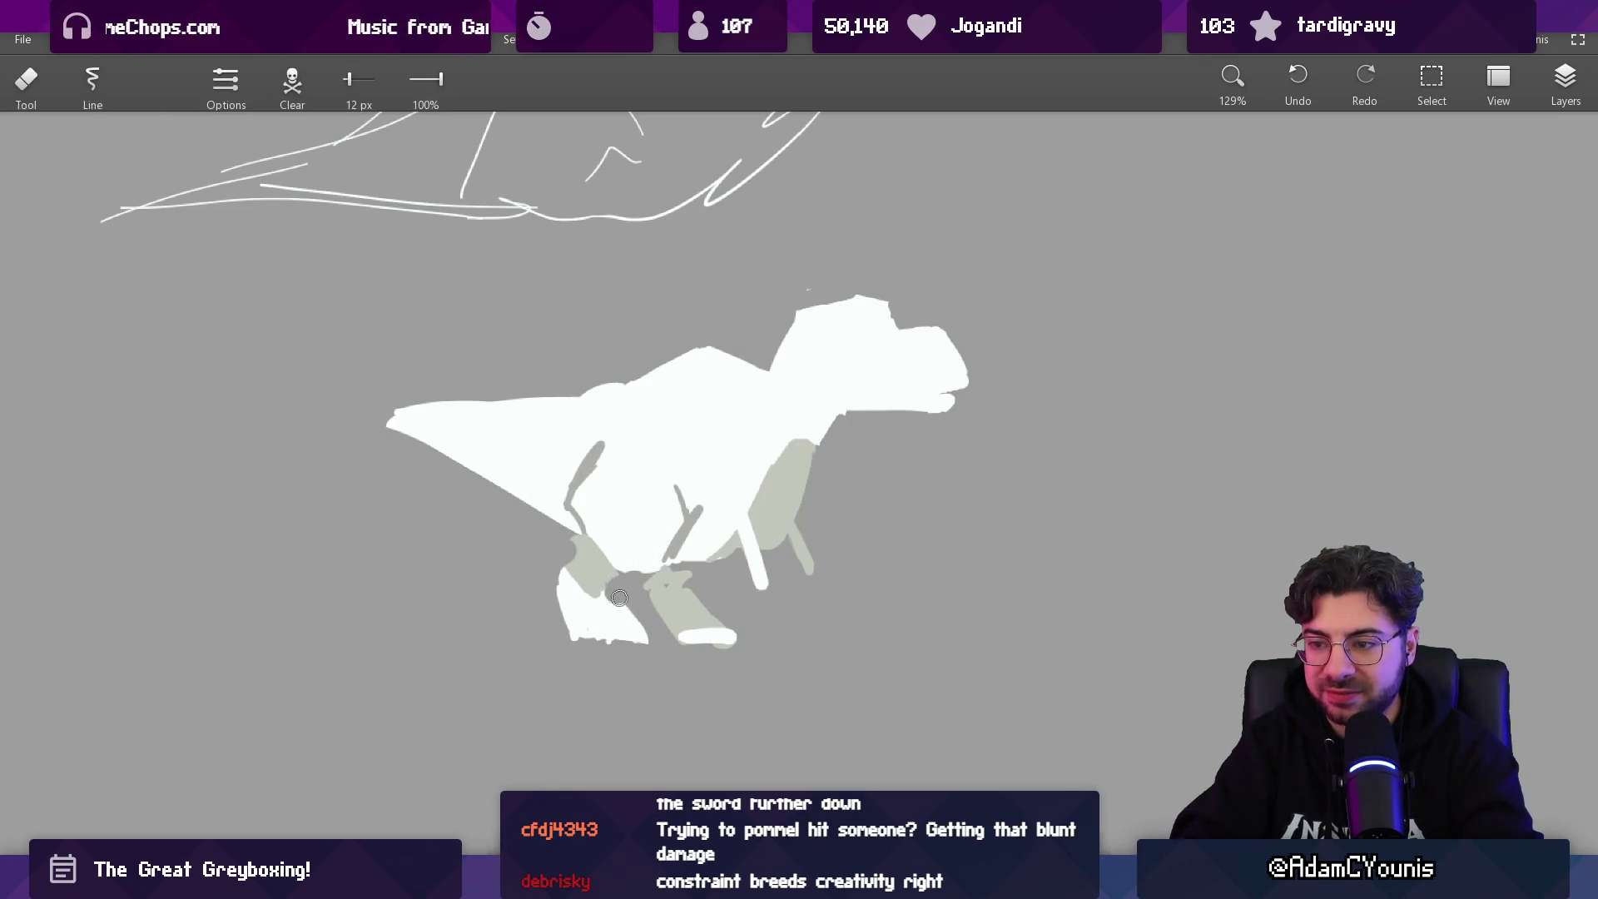
{"action": "left_click", "coordinate": [699, 622], "text": "alt"}
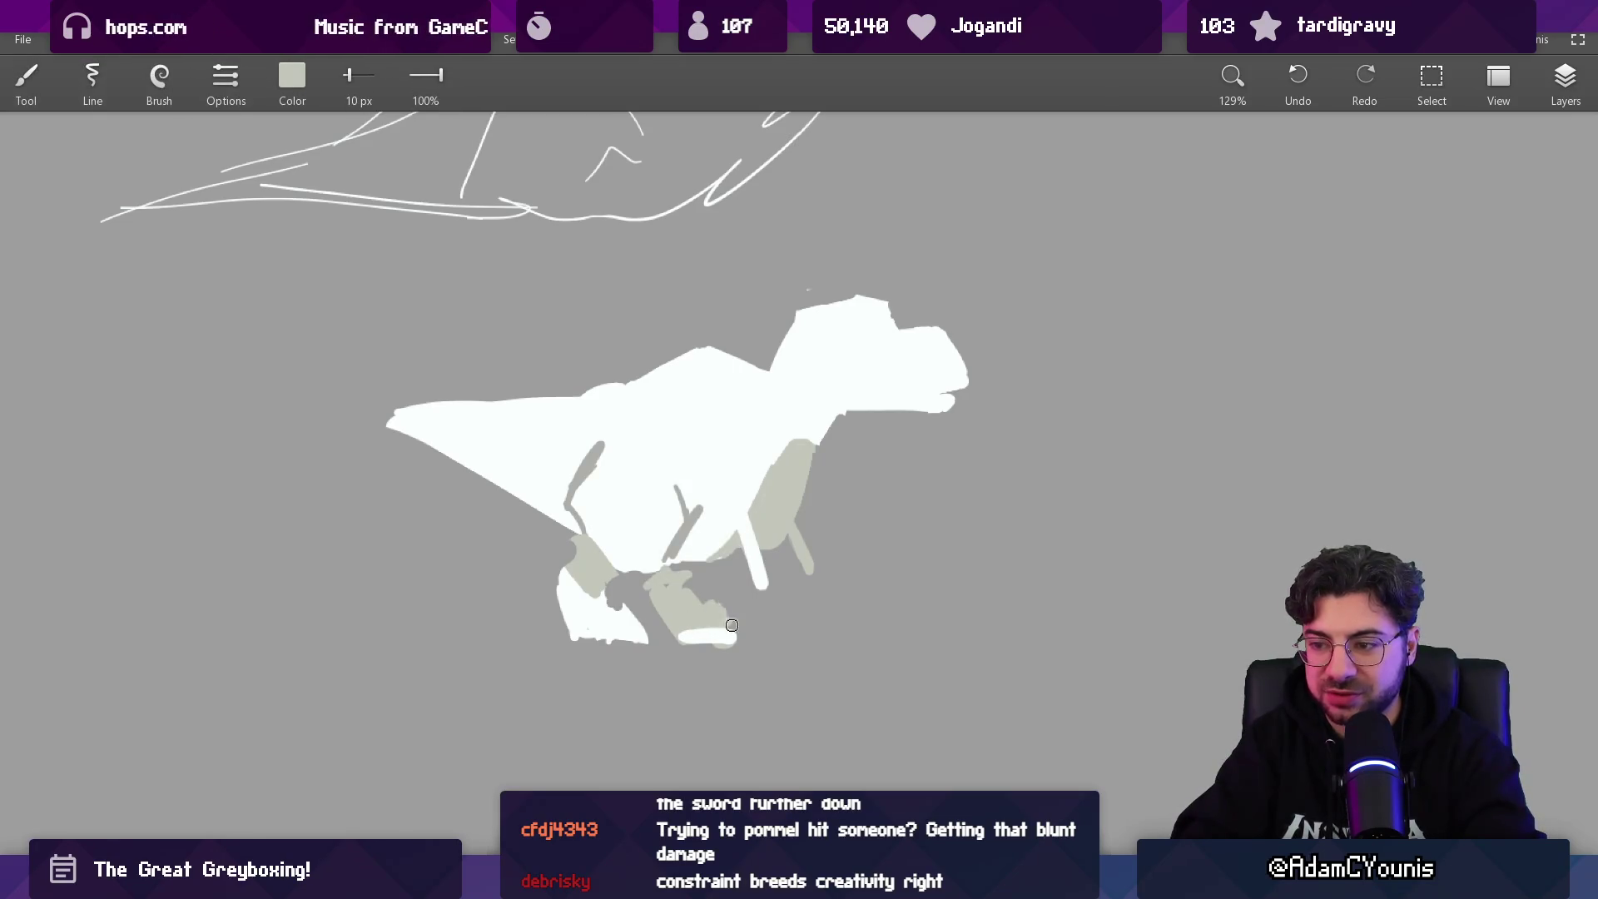
{"action": "left_click", "coordinate": [714, 636], "text": "alt"}
{"action": "left_click_drag", "start_coordinate": [715, 608], "coordinate": [735, 631]}
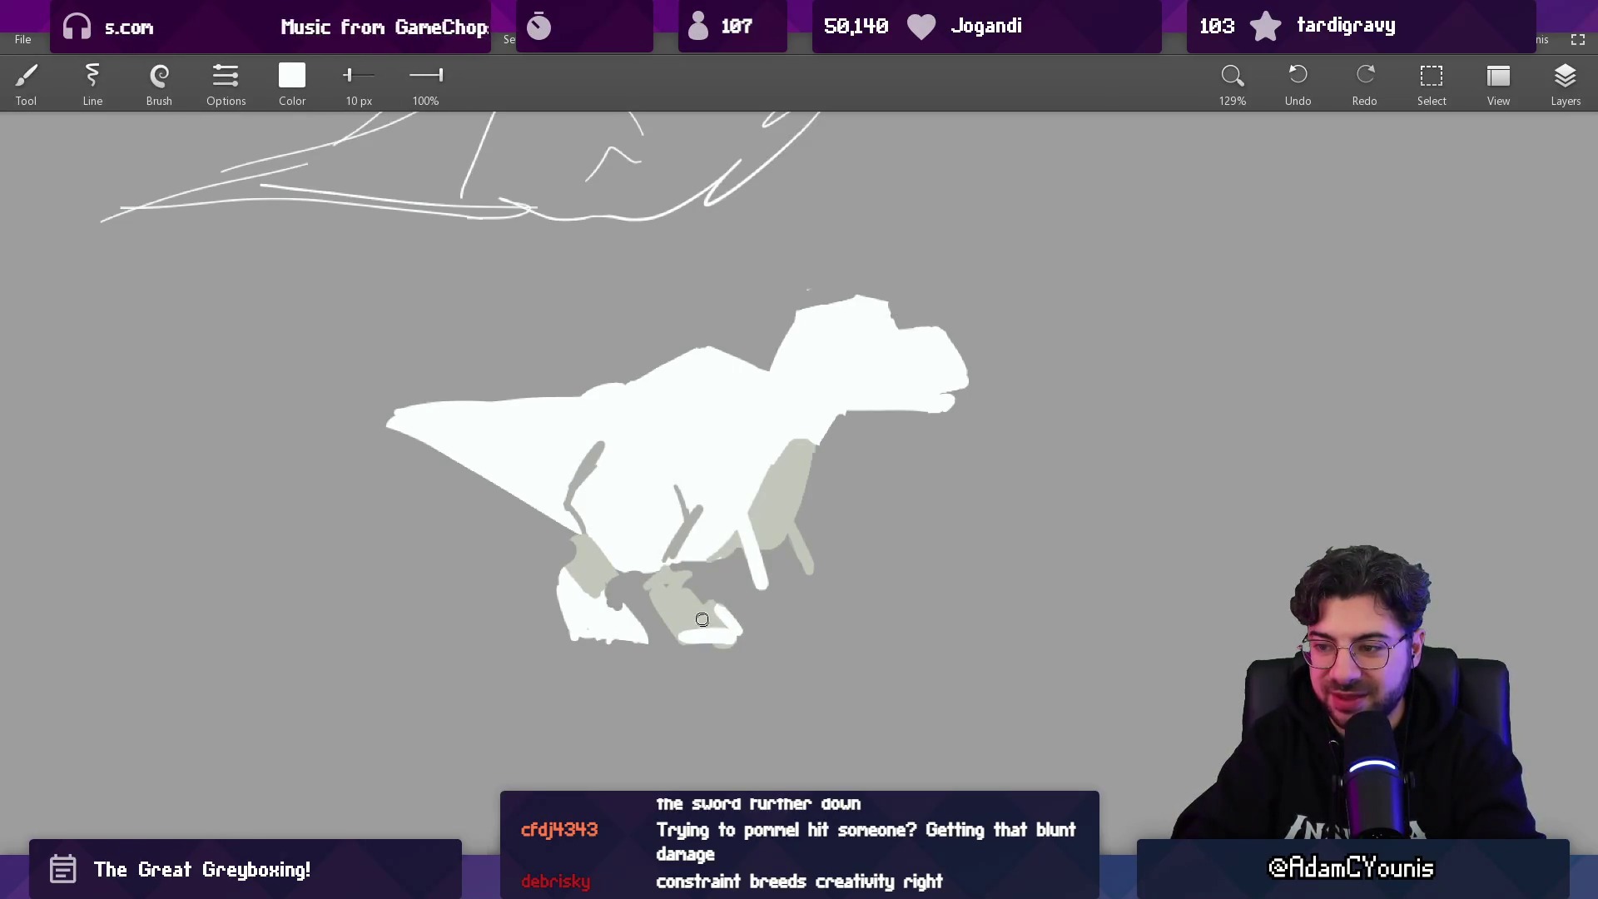
{"action": "scroll", "coordinate": [734, 585], "scroll_direction": "down", "scroll_amount": 2}
{"action": "key", "text": "e"}
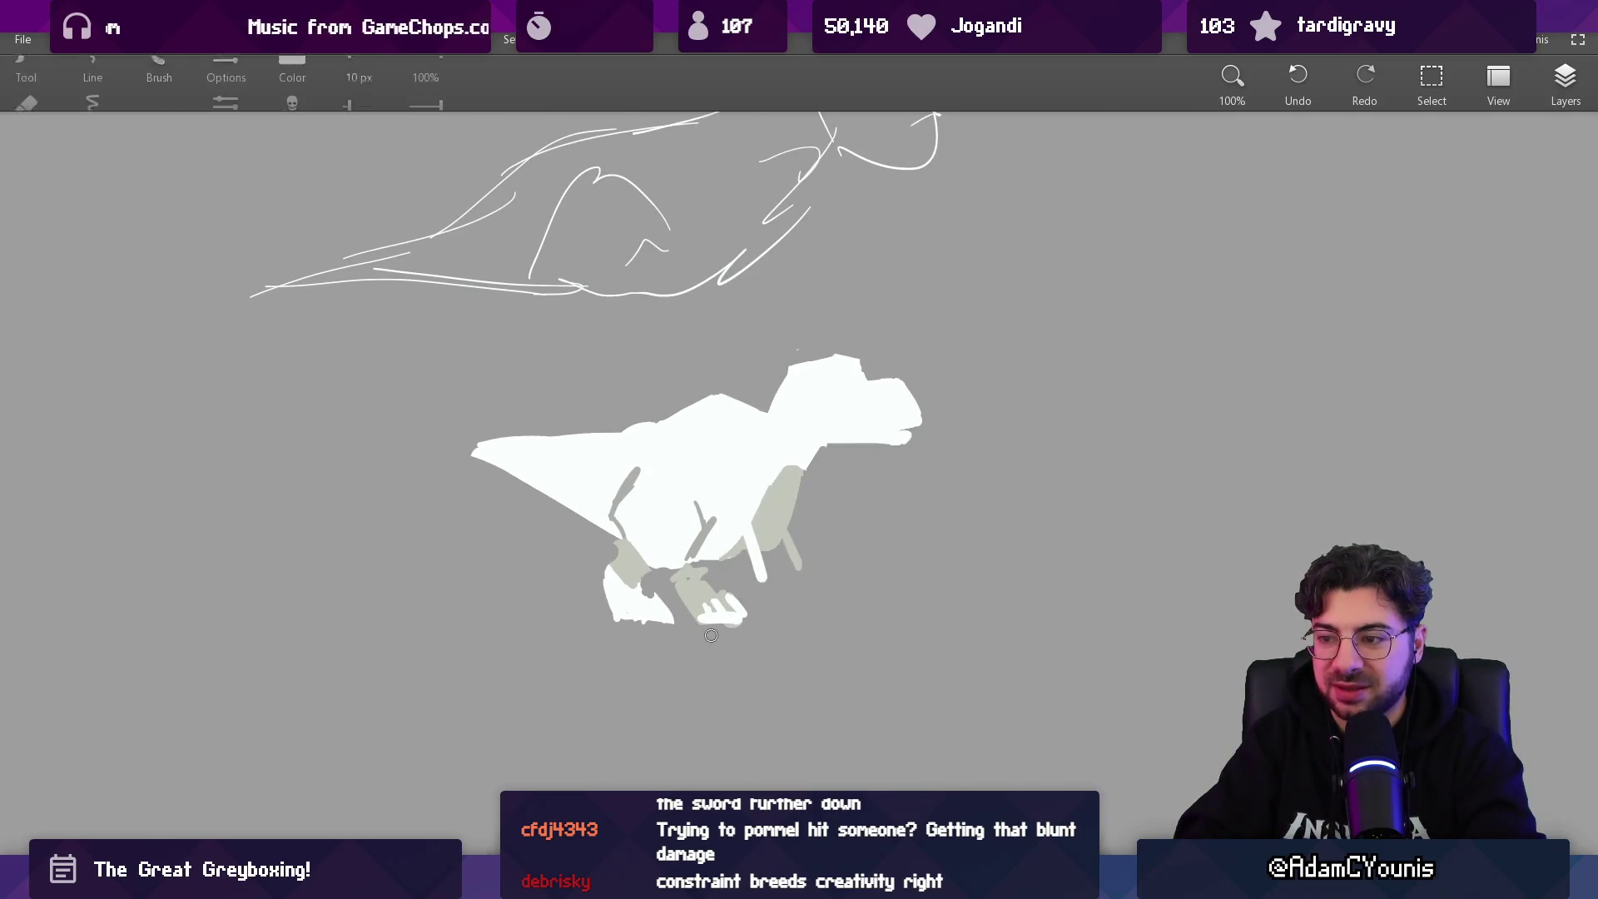
{"action": "scroll", "coordinate": [791, 511], "scroll_direction": "down", "scroll_amount": 3}
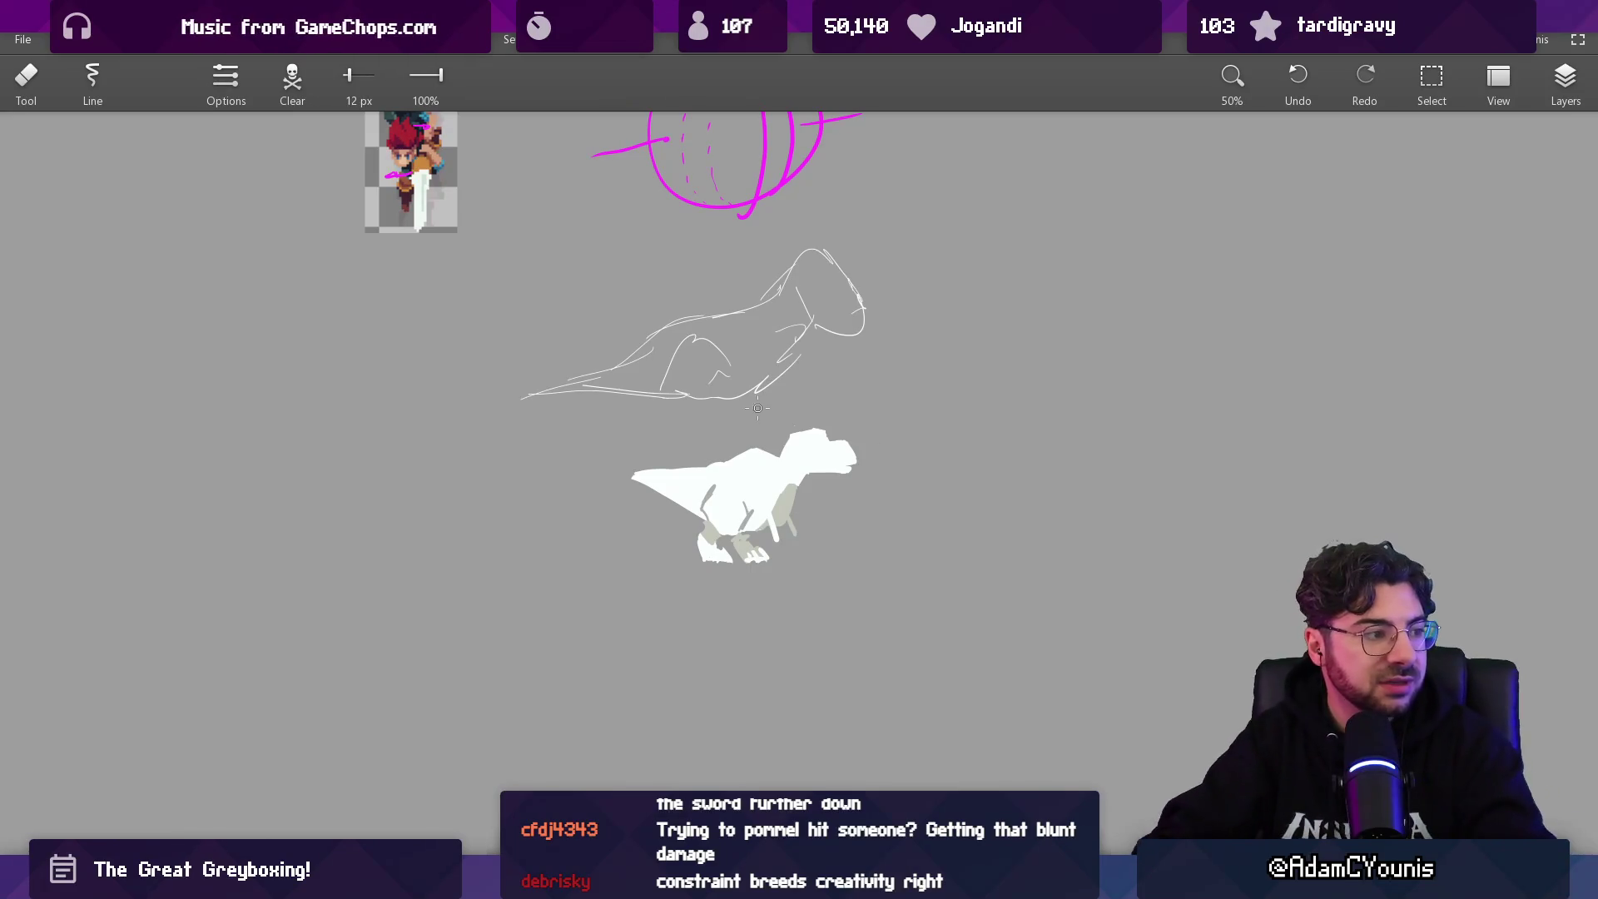
- Move the dinosaur up and right to free space on the left
{"action": "scroll", "coordinate": [702, 378], "scroll_direction": "up", "scroll_amount": 4}
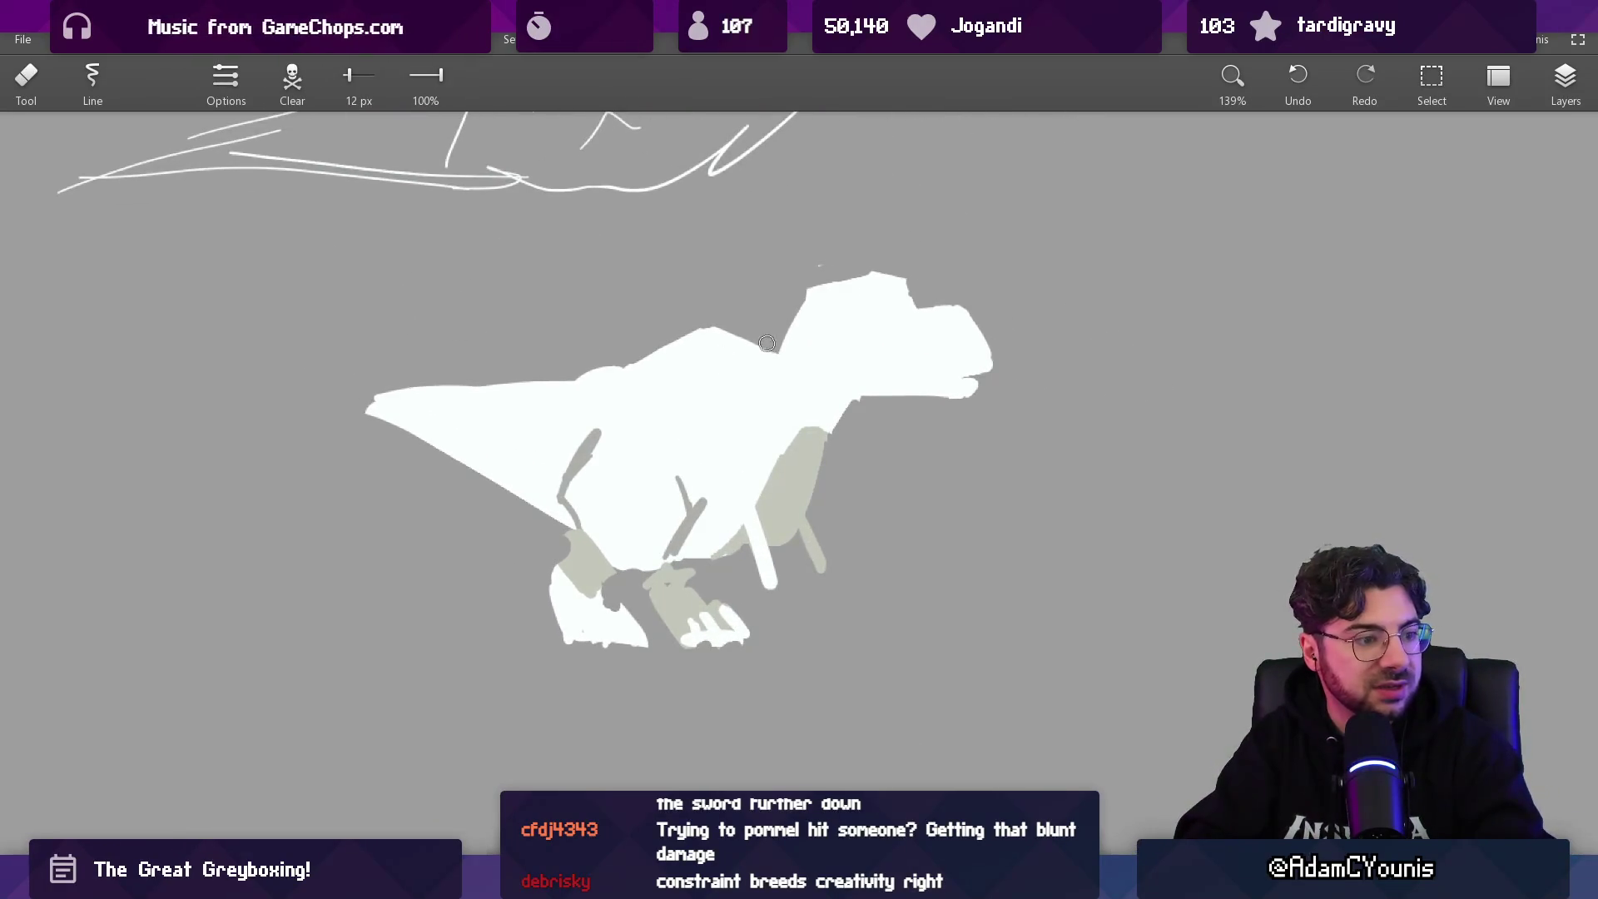
{"action": "key", "text": "b"}
{"action": "left_click", "coordinate": [799, 324], "text": "alt"}
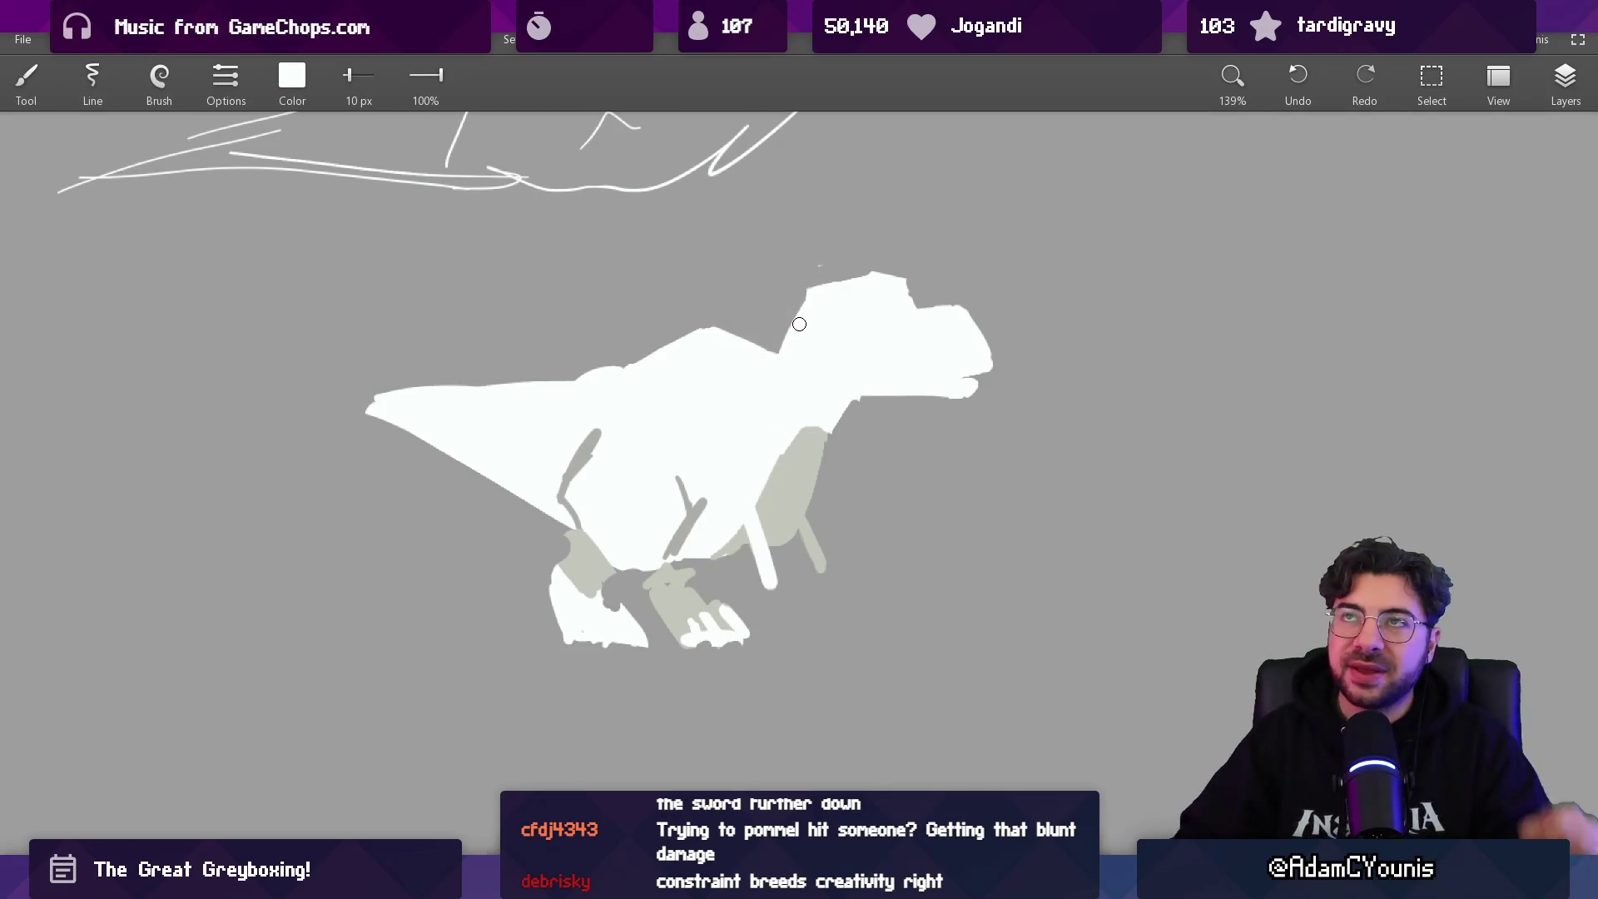
{"action": "left_click", "coordinate": [689, 441], "text": "alt"}
{"action": "left_click_drag", "start_coordinate": [689, 441], "coordinate": [1058, 355]}
- Draw a white triangle outline left of the dinosaur and trim its overshoot
{"action": "mouse_move", "coordinate": [277, 579]}
{"action": "left_mouse_down"}
{"action": "mouse_move", "coordinate": [546, 287]}
{"action": "mouse_move", "coordinate": [744, 613]}
{"action": "left_mouse_up"}
{"action": "mouse_move", "coordinate": [285, 596]}
{"action": "left_mouse_down"}
{"action": "mouse_move", "coordinate": [749, 598]}
{"action": "mouse_move", "coordinate": [728, 615]}
{"action": "left_mouse_up"}
{"action": "key", "text": "e"}
{"action": "key", "text": "b"}
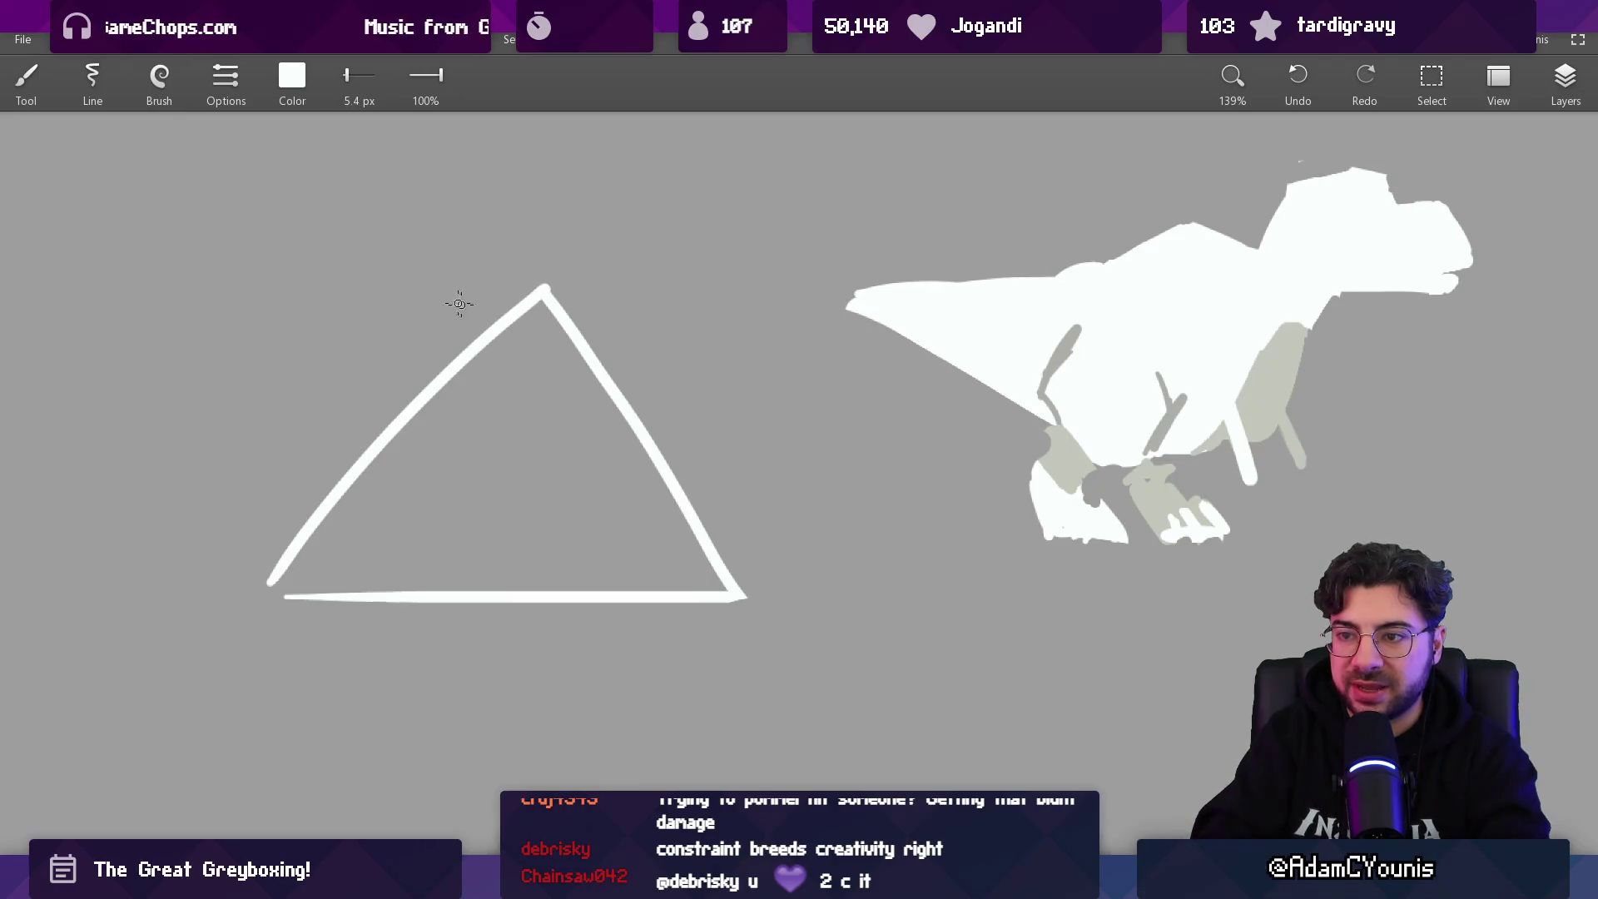
- Add a short dash above the triangle and a small circle at its bottom-left
{"action": "left_click_drag", "start_coordinate": [355, 304], "coordinate": [410, 305]}
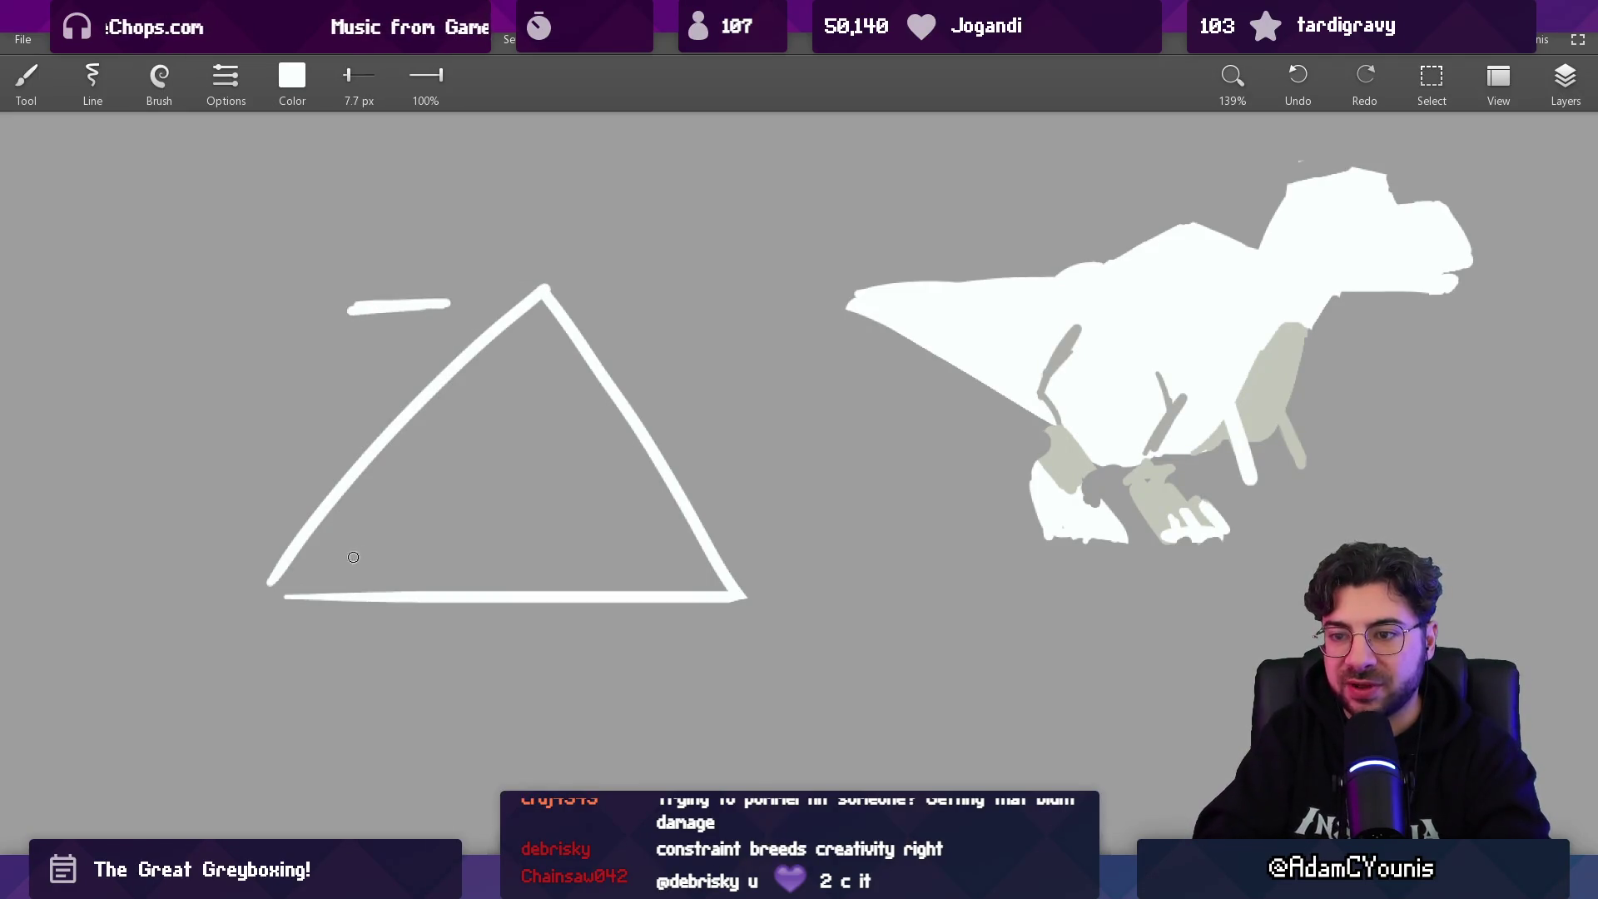
{"action": "scroll", "coordinate": [344, 576], "scroll_direction": "up", "scroll_amount": 3}
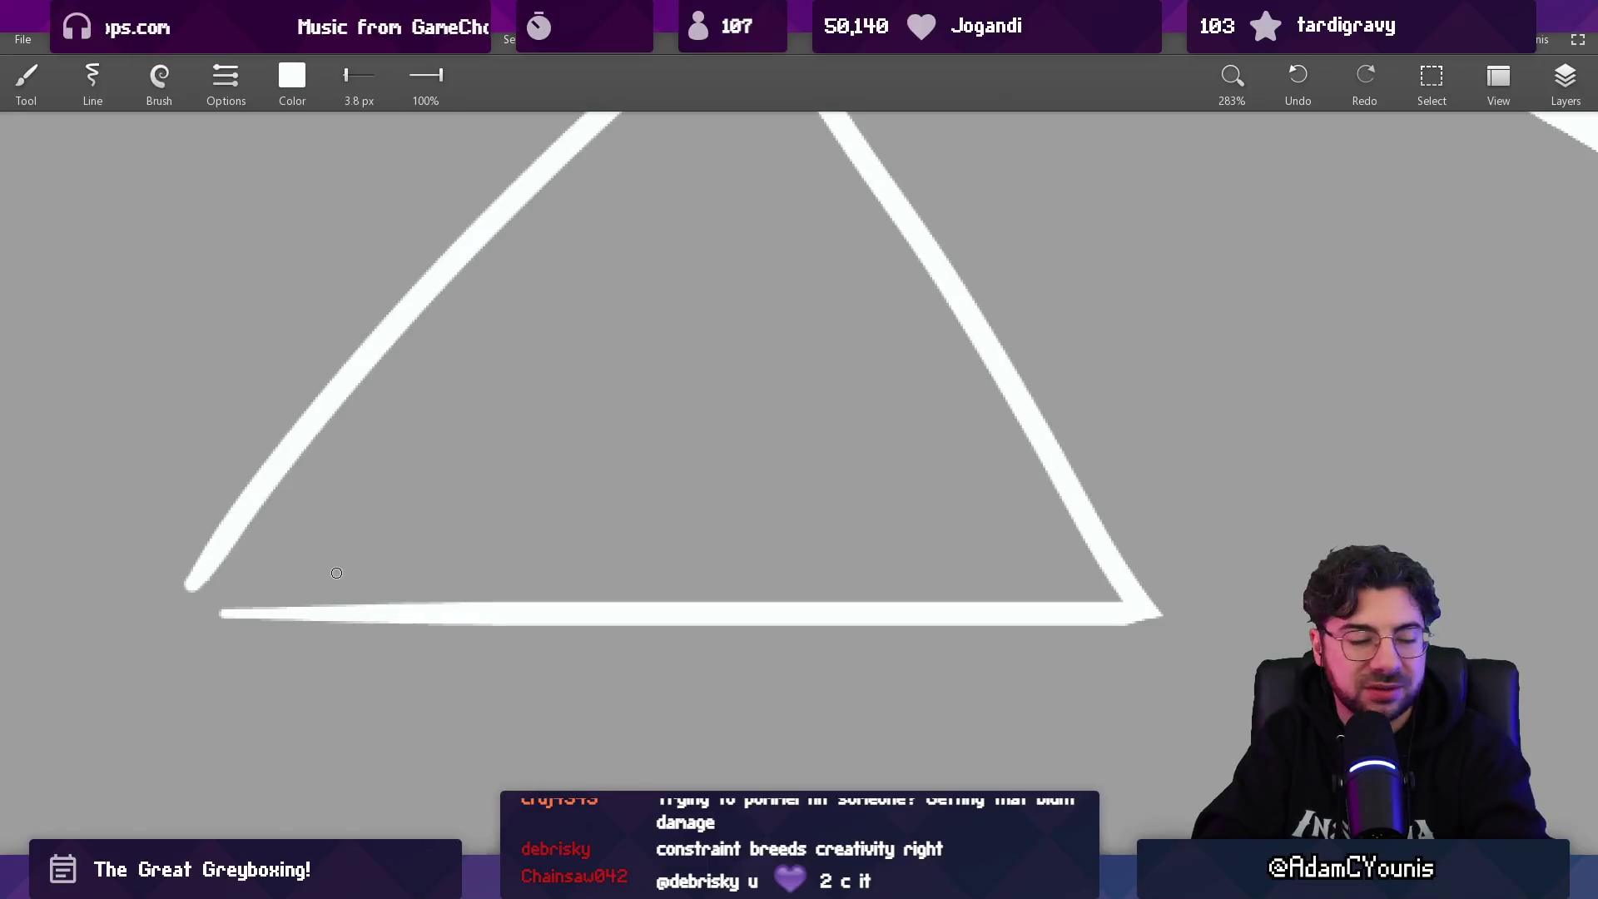
{"action": "left_click_drag", "start_coordinate": [349, 573], "coordinate": [348, 576]}
{"action": "scroll", "coordinate": [535, 535], "scroll_direction": "down", "scroll_amount": 4}
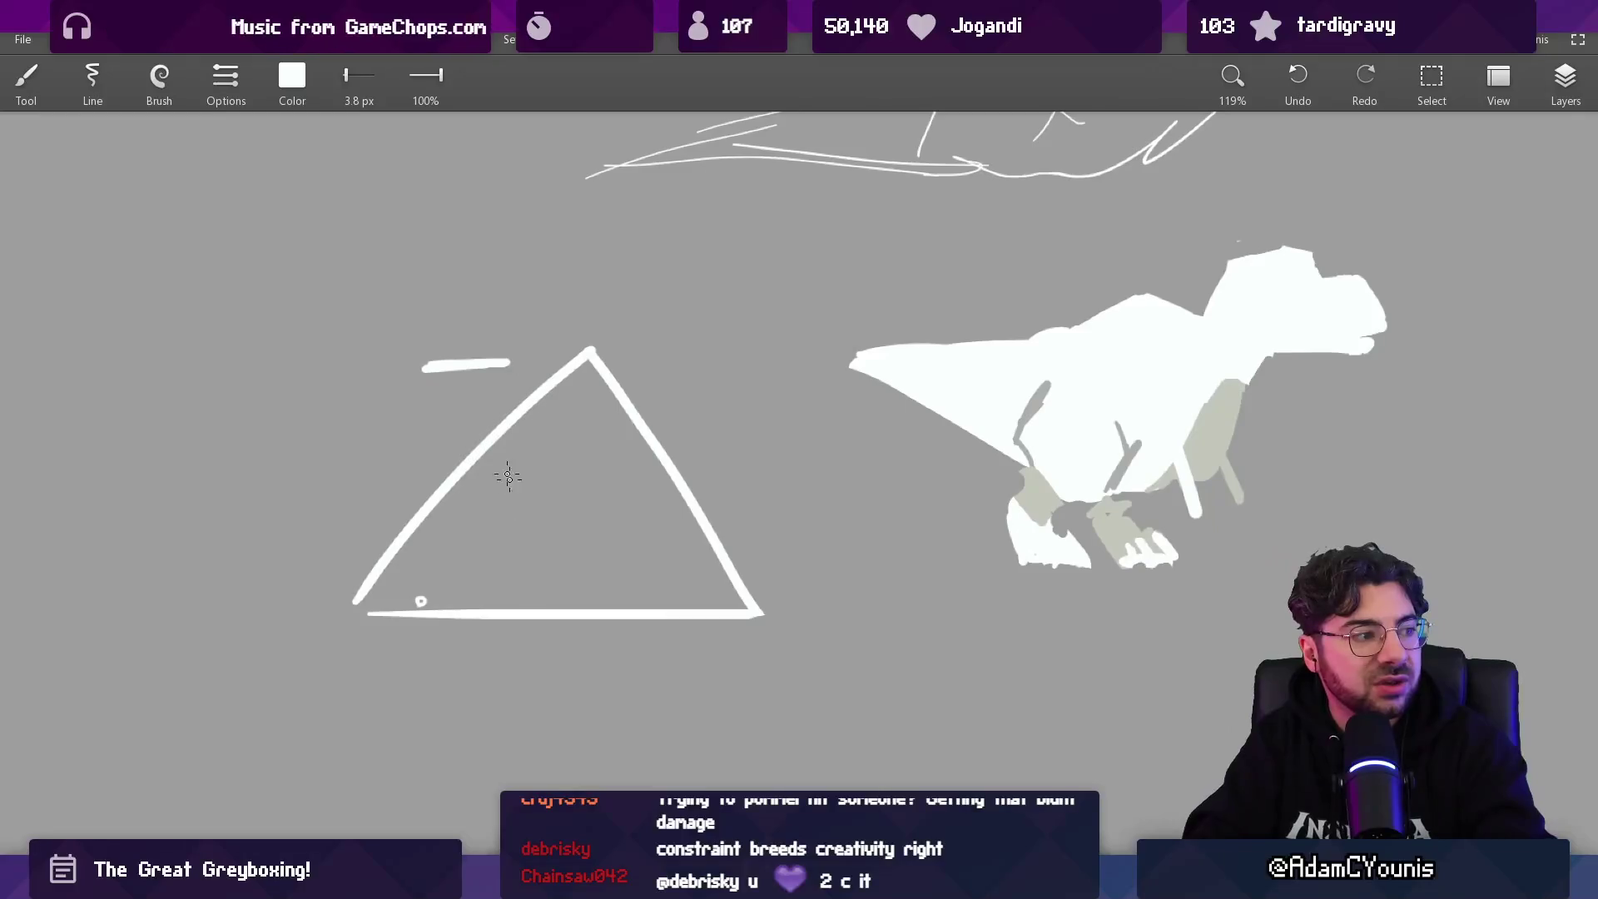
{"action": "left_click_drag", "start_coordinate": [496, 329], "coordinate": [528, 322]}
{"action": "key", "text": "ctrl+z"}
{"action": "scroll", "coordinate": [452, 457], "scroll_direction": "right", "scroll_amount": 2}
{"action": "scroll", "coordinate": [734, 403], "scroll_direction": "right", "scroll_amount": 3}
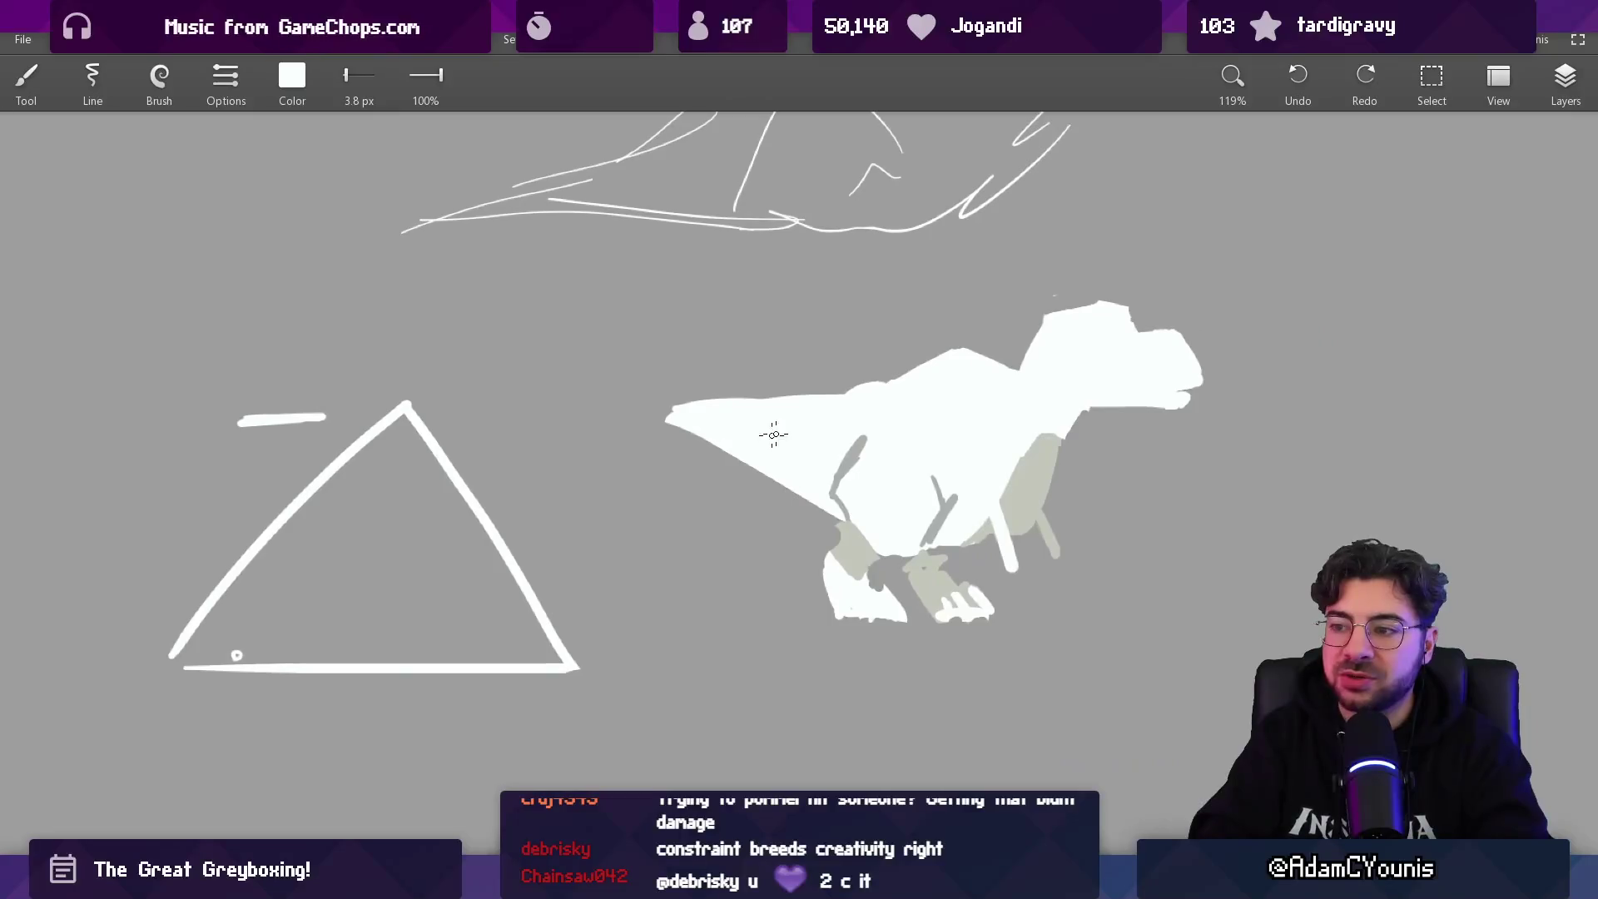
{"action": "scroll", "coordinate": [774, 403], "scroll_direction": "up", "scroll_amount": 4}
{"action": "key", "text": "alt"}
{"action": "left_click", "coordinate": [929, 513]}
{"action": "left_click_drag", "start_coordinate": [822, 516], "coordinate": [810, 531]}
{"action": "key", "text": "ctrl+z"}
{"action": "left_click_drag", "start_coordinate": [610, 408], "coordinate": [601, 429]}
{"action": "left_click_drag", "start_coordinate": [641, 420], "coordinate": [634, 449]}
{"action": "mouse_move", "coordinate": [689, 437]}
{"action": "left_mouse_down"}
{"action": "mouse_move", "coordinate": [683, 475]}
{"action": "mouse_move", "coordinate": [711, 496]}
{"action": "left_mouse_up"}
{"action": "left_click_drag", "start_coordinate": [769, 474], "coordinate": [758, 520]}
{"action": "mouse_move", "coordinate": [803, 495]}
{"action": "left_mouse_down"}
{"action": "mouse_move", "coordinate": [793, 538]}
{"action": "mouse_move", "coordinate": [824, 563]}
{"action": "left_mouse_up"}
{"action": "left_click_drag", "start_coordinate": [874, 552], "coordinate": [875, 591]}
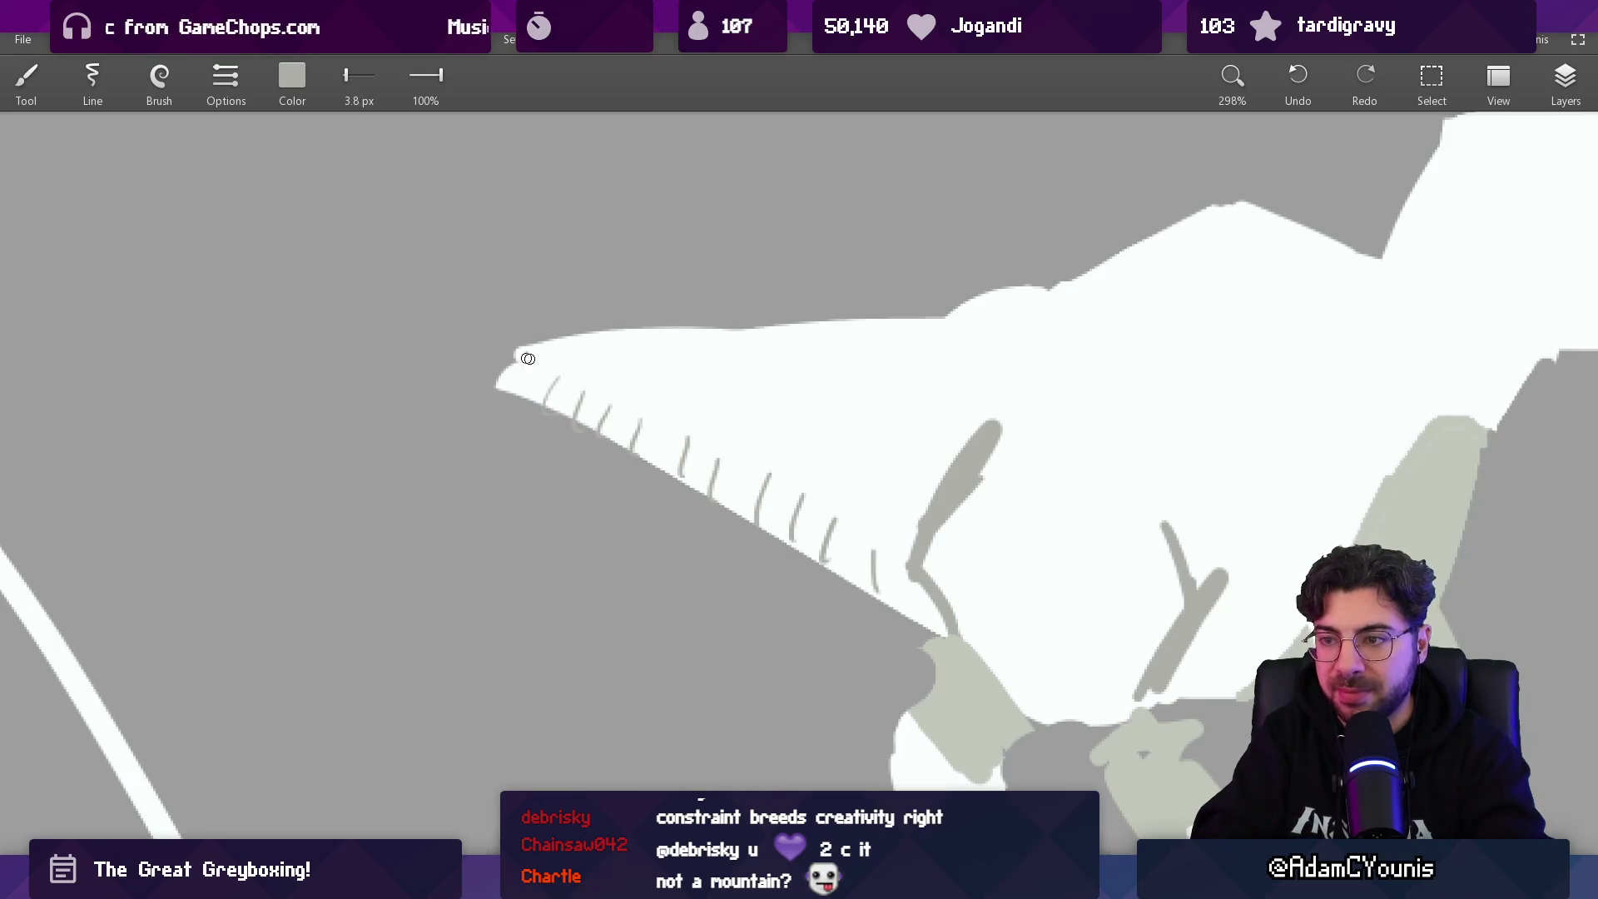
{"action": "left_click_drag", "start_coordinate": [527, 352], "coordinate": [901, 540]}
{"action": "scroll", "coordinate": [865, 461], "scroll_direction": "down", "scroll_amount": 10}
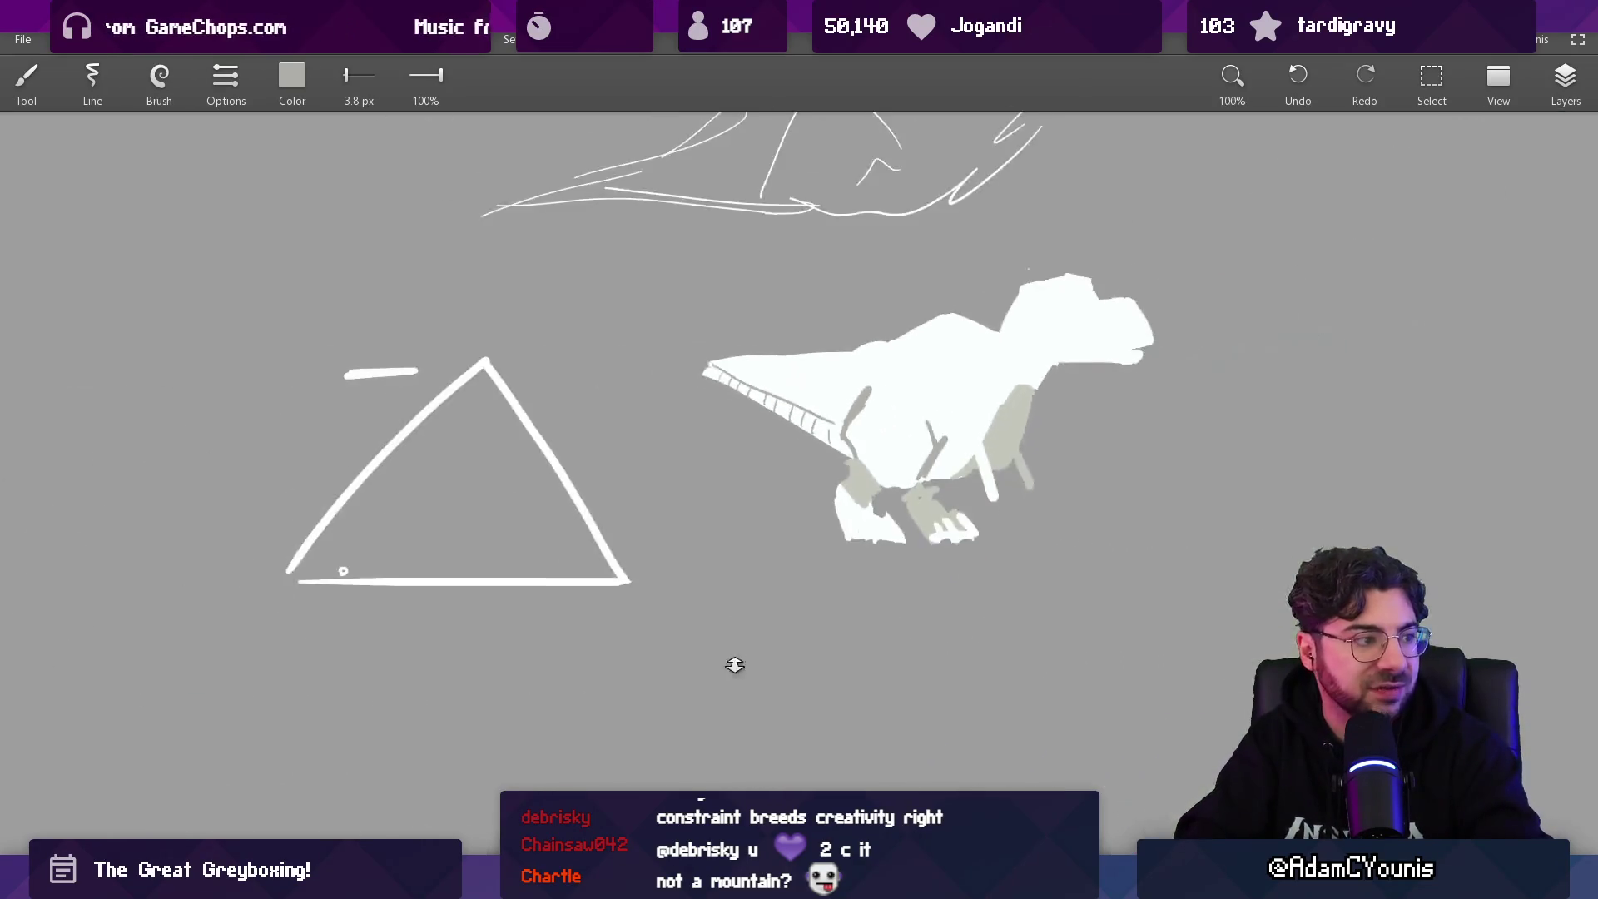
{"action": "scroll", "coordinate": [951, 412], "scroll_direction": "up", "scroll_amount": 5}
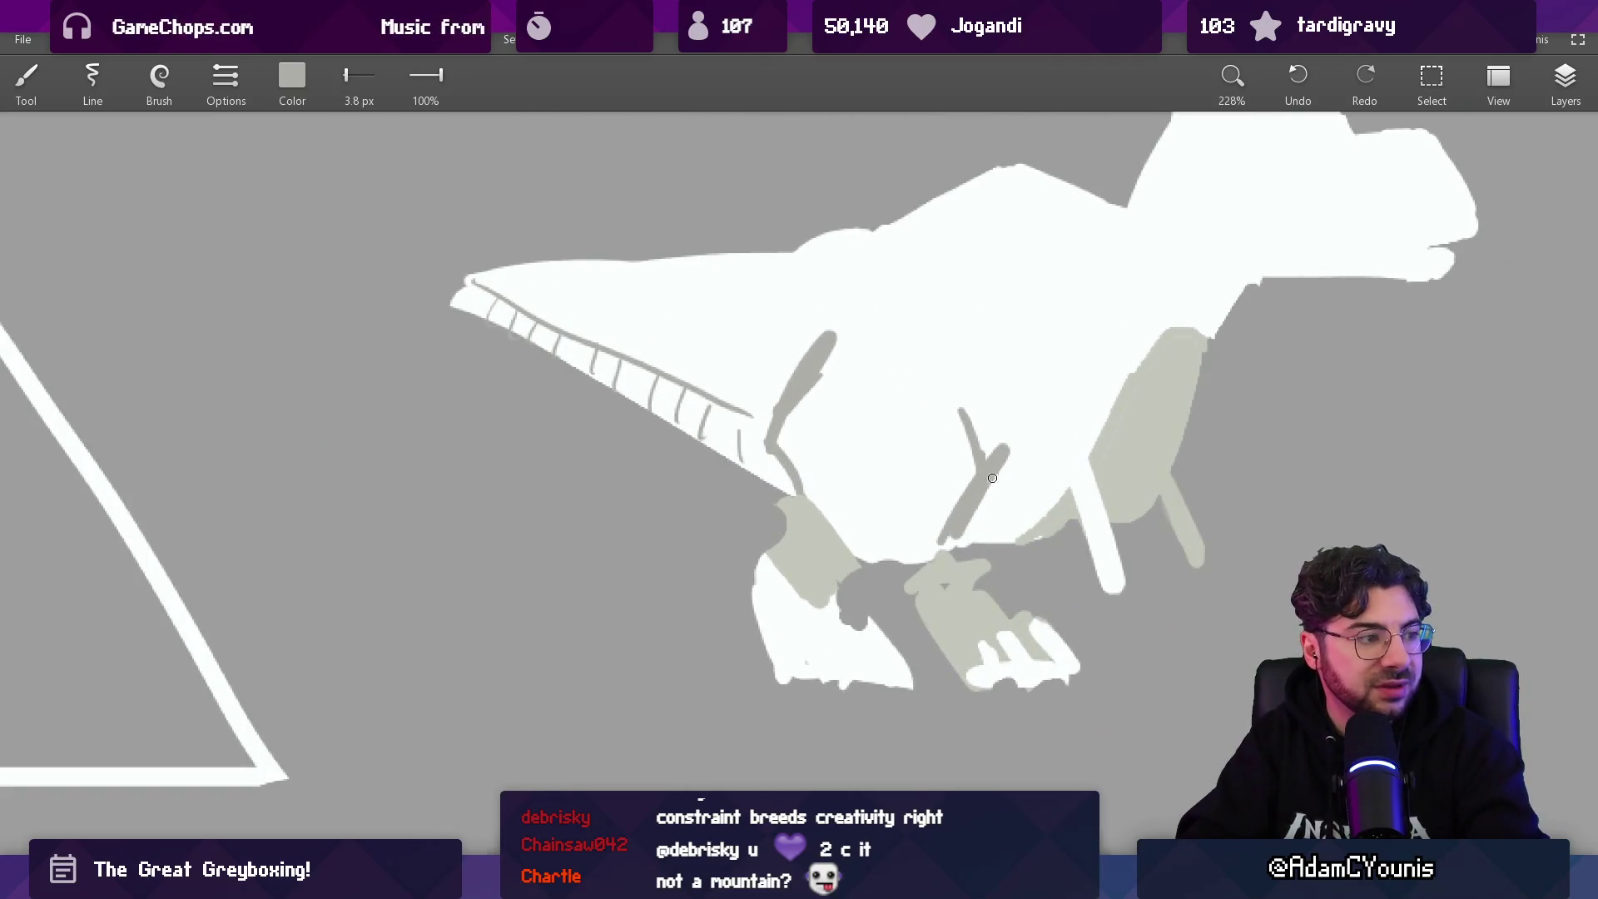
{"action": "scroll", "coordinate": [1091, 407], "scroll_direction": "down", "scroll_amount": 2}
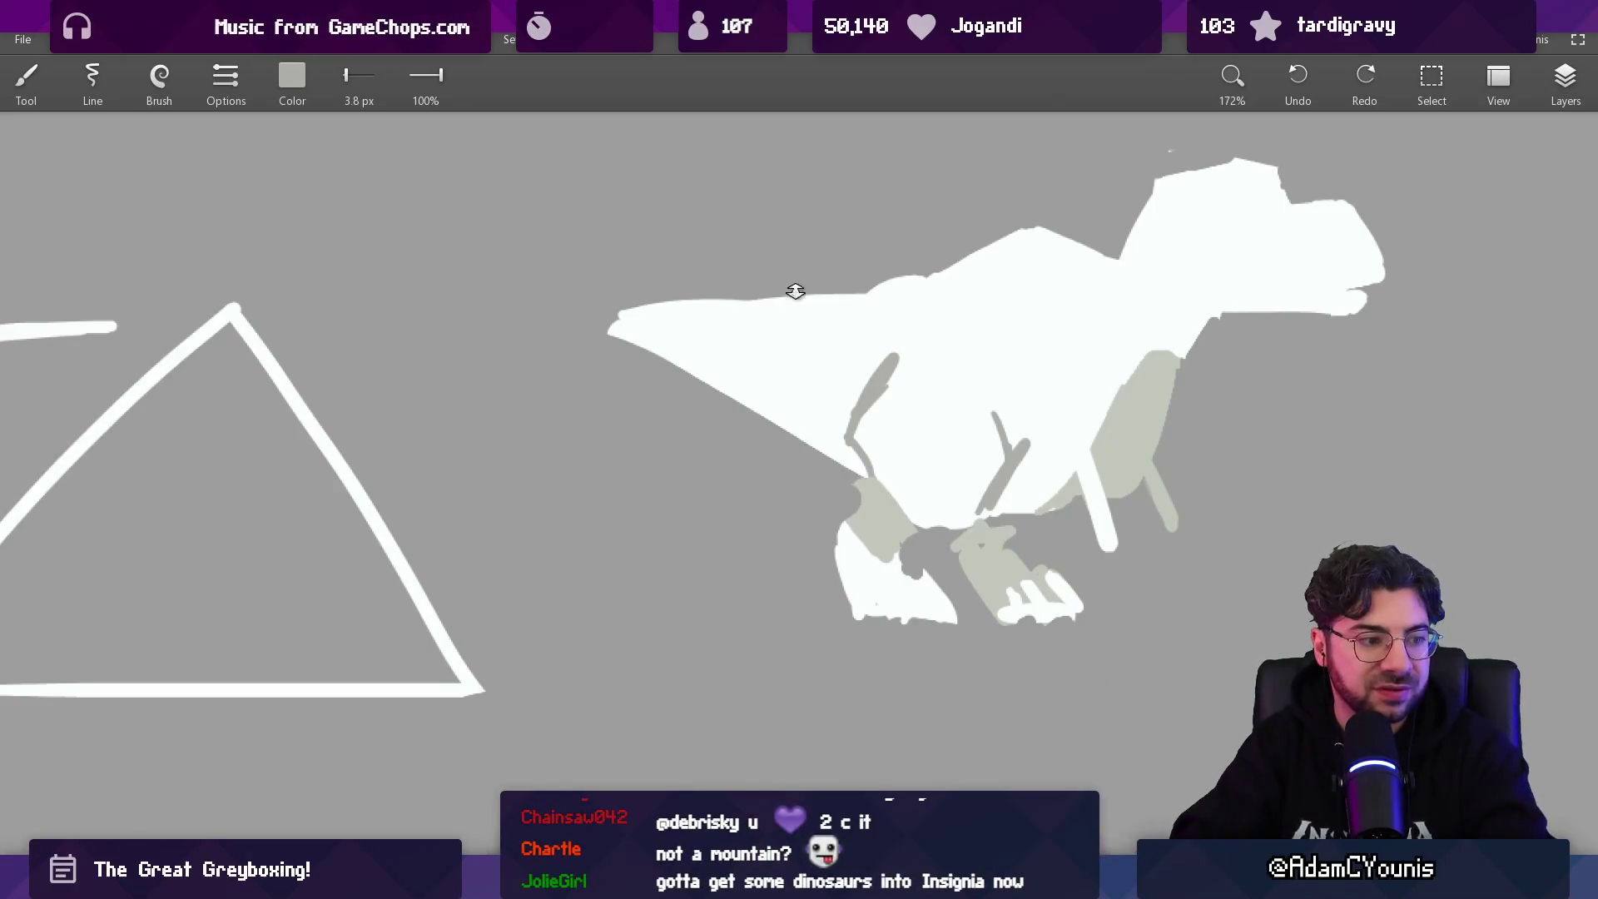
{"action": "scroll", "coordinate": [791, 274], "scroll_direction": "down", "scroll_amount": 5}
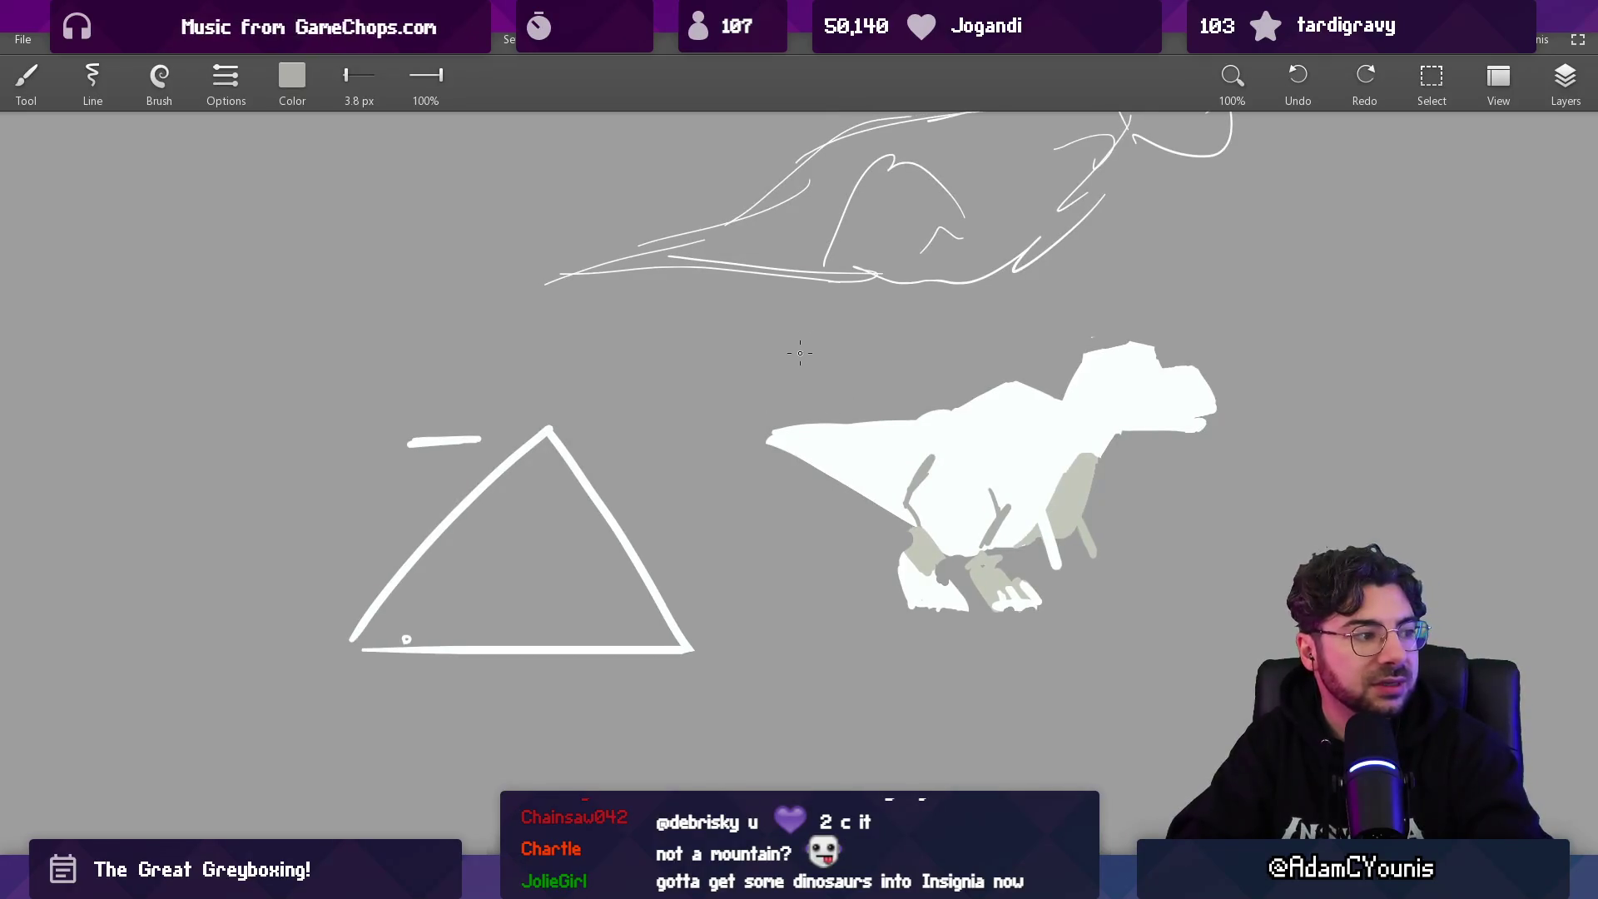
{"action": "left_click_drag", "start_coordinate": [896, 418], "coordinate": [842, 422]}
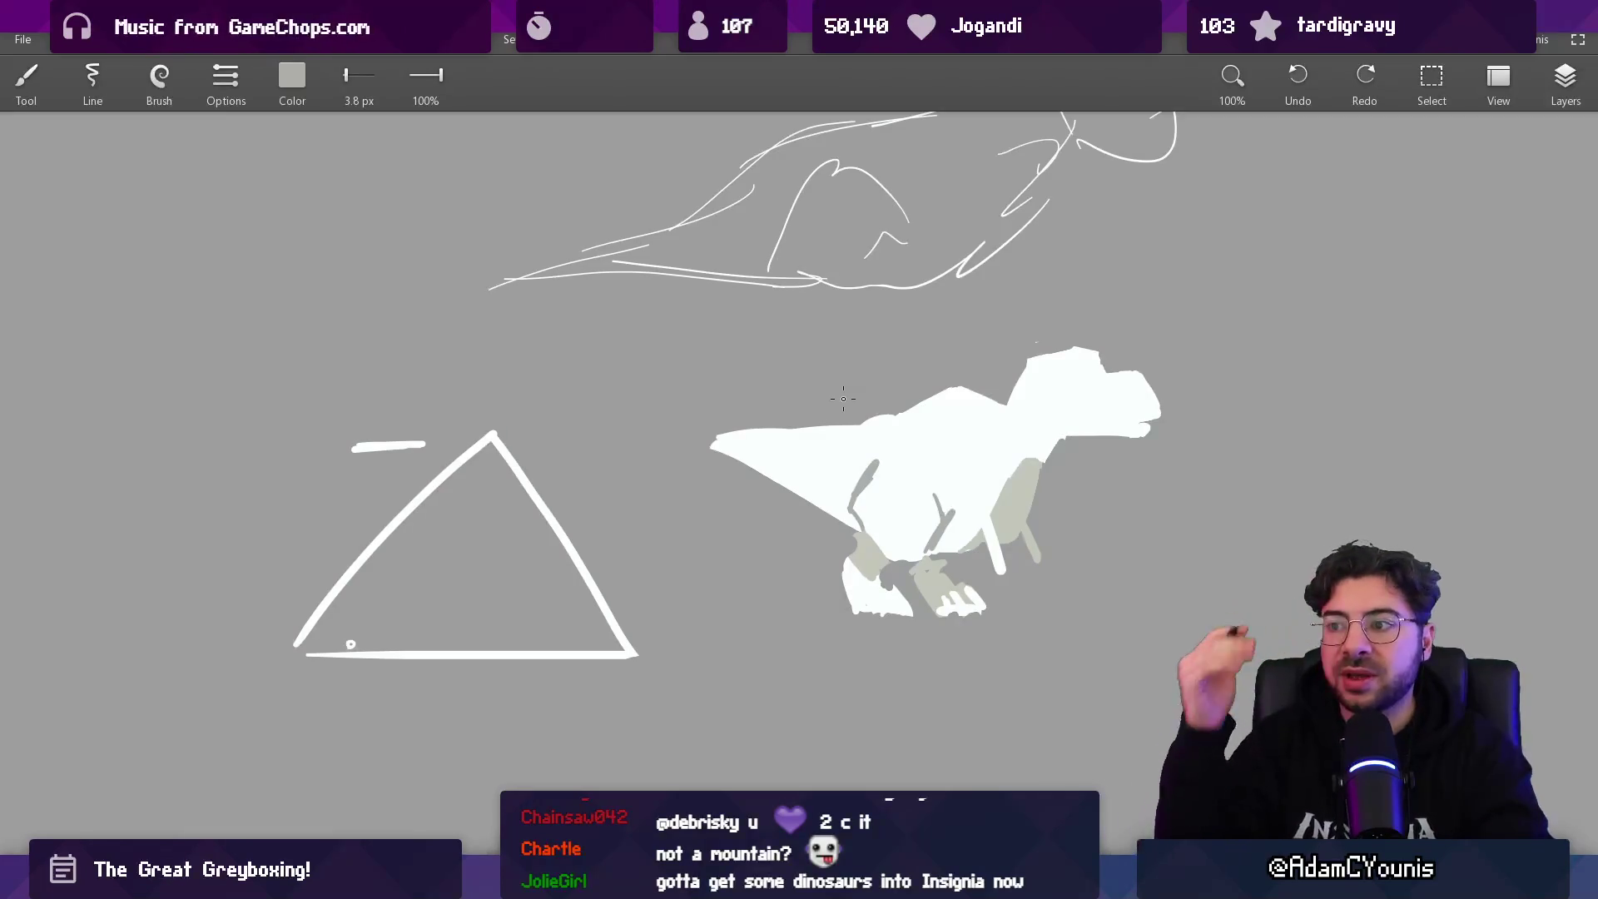
{"action": "mouse_move", "coordinate": [999, 884]}
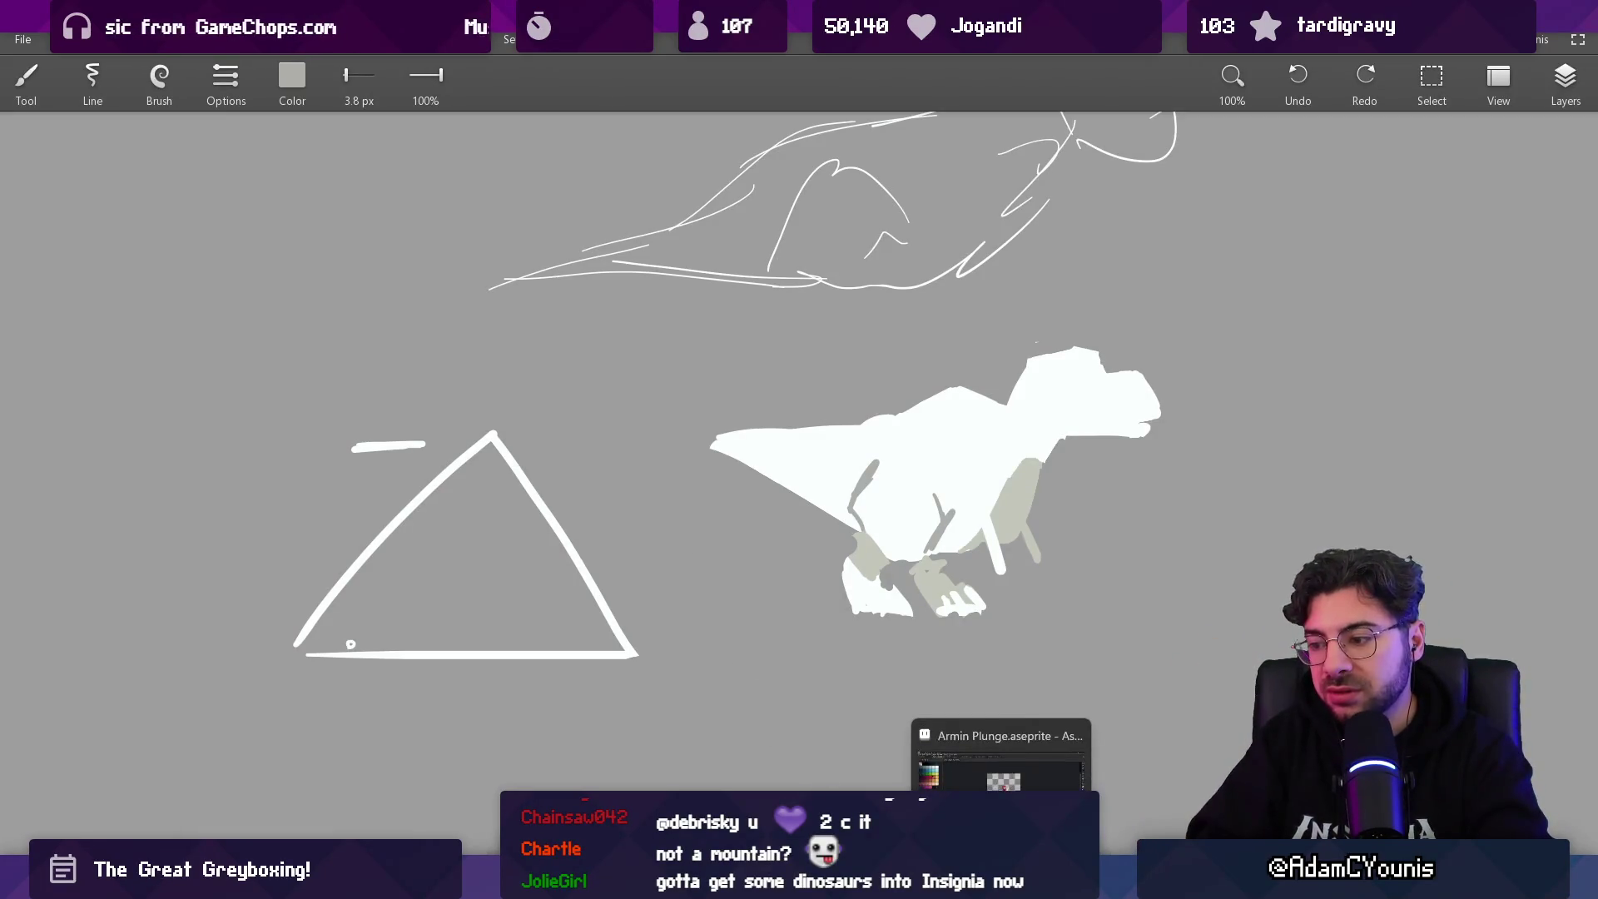
- Back in Aseprite, rework the trailing leg on Layer 1 and trim the foot with a 3px eraser
{"action": "left_click", "coordinate": [998, 761]}
{"action": "mouse_move", "coordinate": [492, 694]}
{"action": "left_mouse_down"}
{"action": "mouse_move", "coordinate": [581, 696]}
{"action": "mouse_move", "coordinate": [501, 689]}
{"action": "mouse_move", "coordinate": [524, 662]}
{"action": "left_mouse_up"}
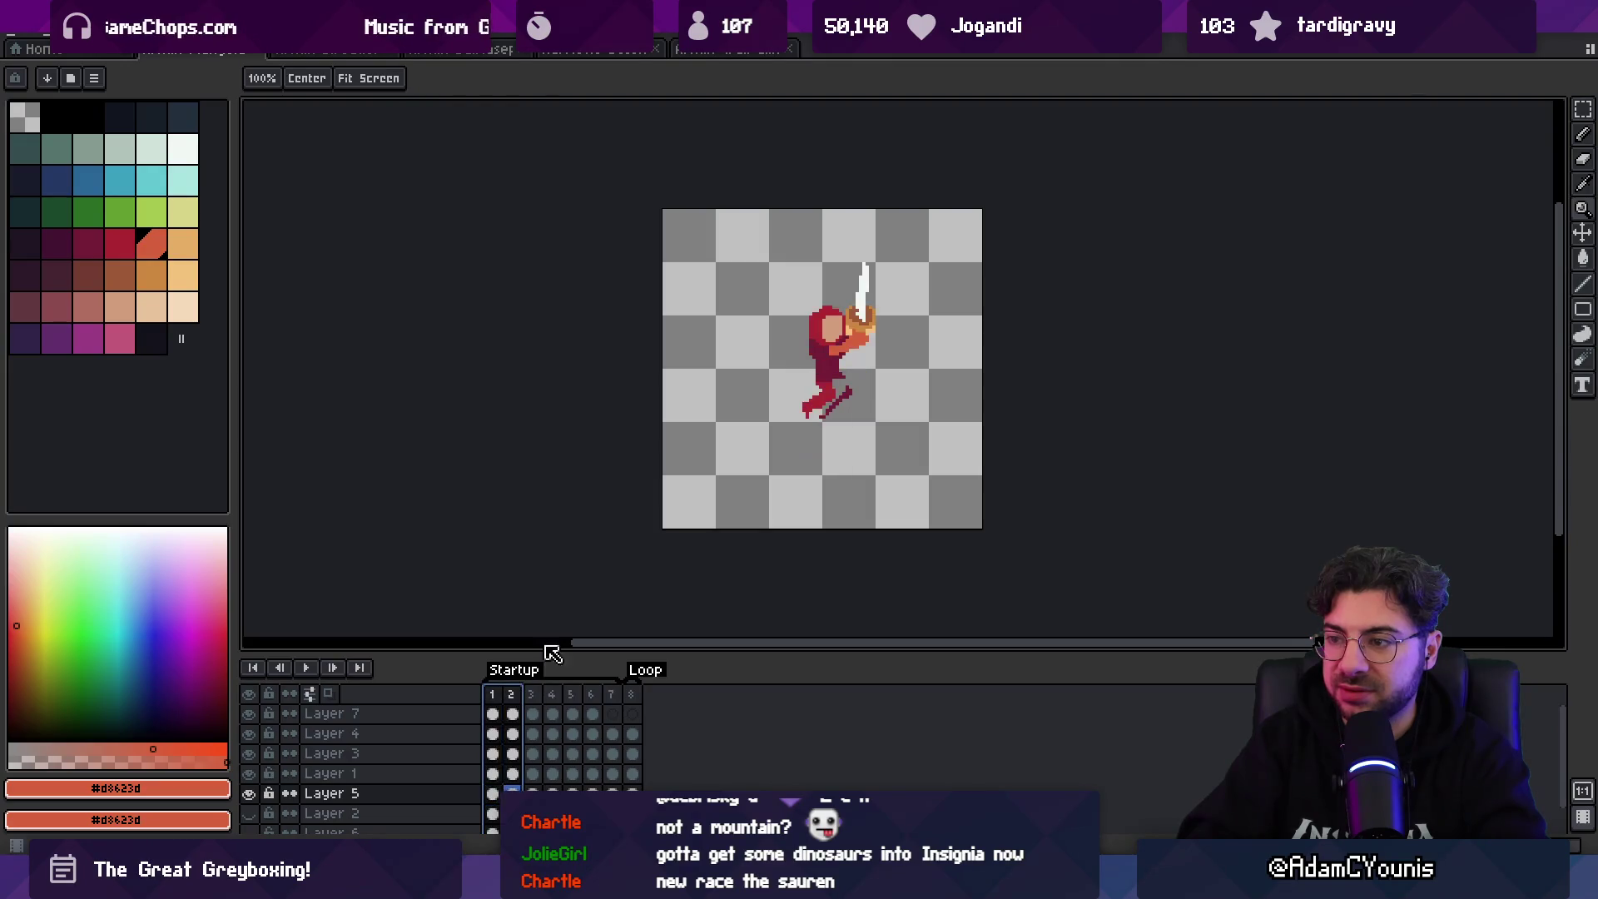
{"action": "scroll", "coordinate": [786, 428], "scroll_direction": "up", "scroll_amount": 2}
{"action": "key", "text": "b"}
{"action": "left_click_drag", "start_coordinate": [900, 380], "coordinate": [813, 453]}
{"action": "left_click", "coordinate": [805, 459], "text": "ctrl"}
{"action": "left_click", "coordinate": [856, 405], "text": "alt"}
{"action": "mouse_move", "coordinate": [832, 358]}
{"action": "left_mouse_down"}
{"action": "mouse_move", "coordinate": [870, 379]}
{"action": "mouse_move", "coordinate": [851, 381]}
{"action": "left_mouse_up"}
{"action": "key", "text": "ctrl+z"}
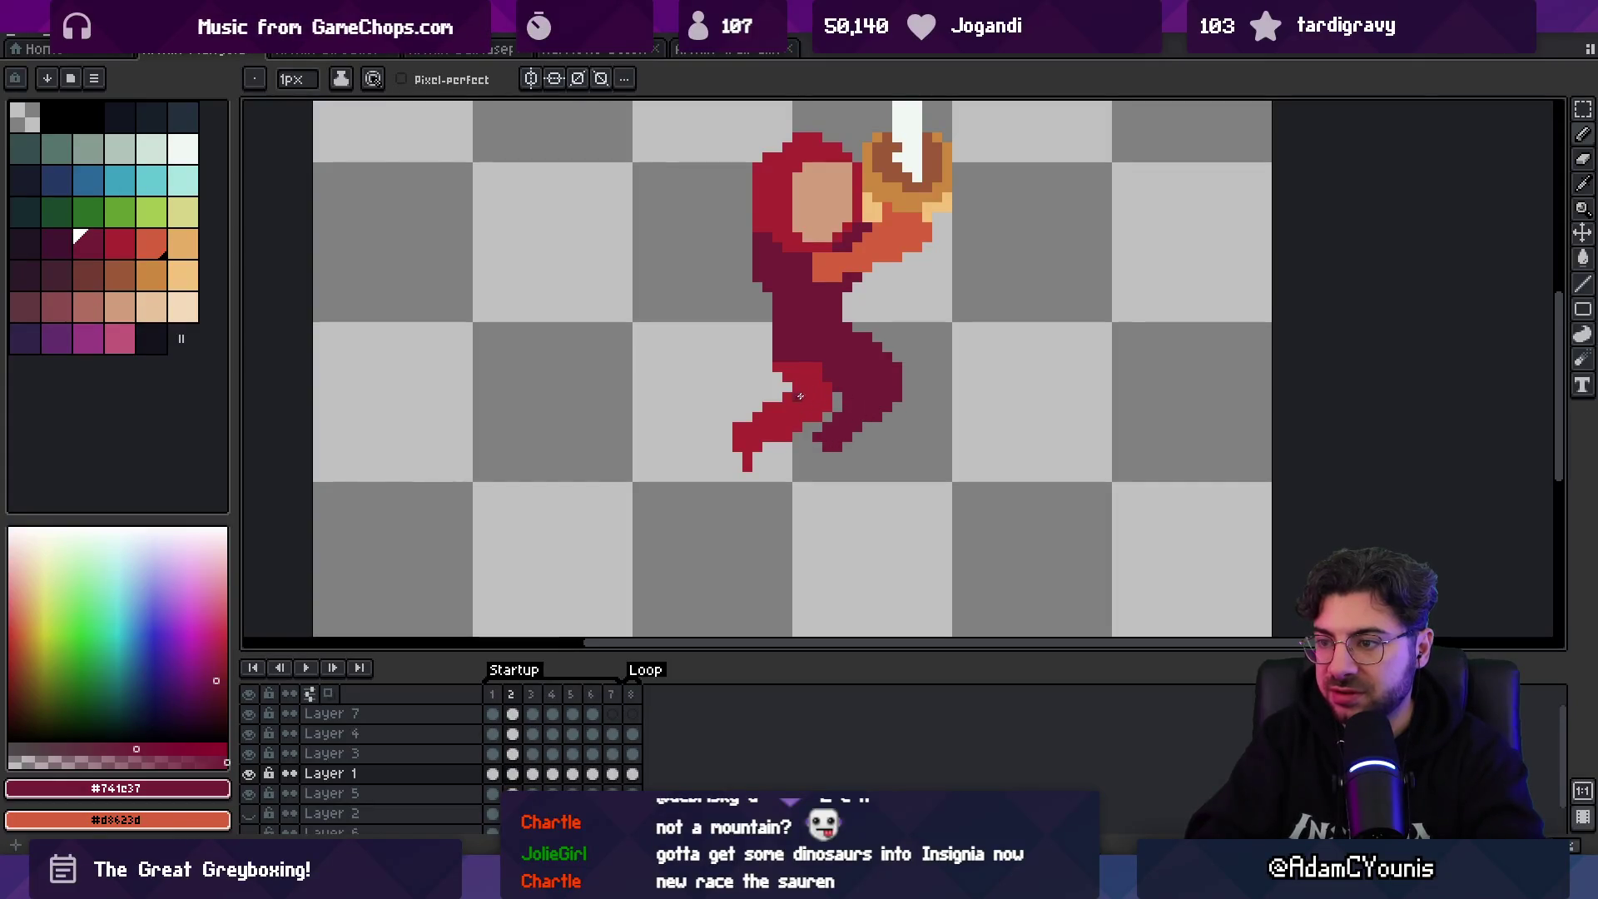
{"action": "left_click", "coordinate": [757, 444], "text": "alt"}
{"action": "key", "text": "e"}
{"action": "left_click_drag", "start_coordinate": [746, 464], "coordinate": [741, 474]}
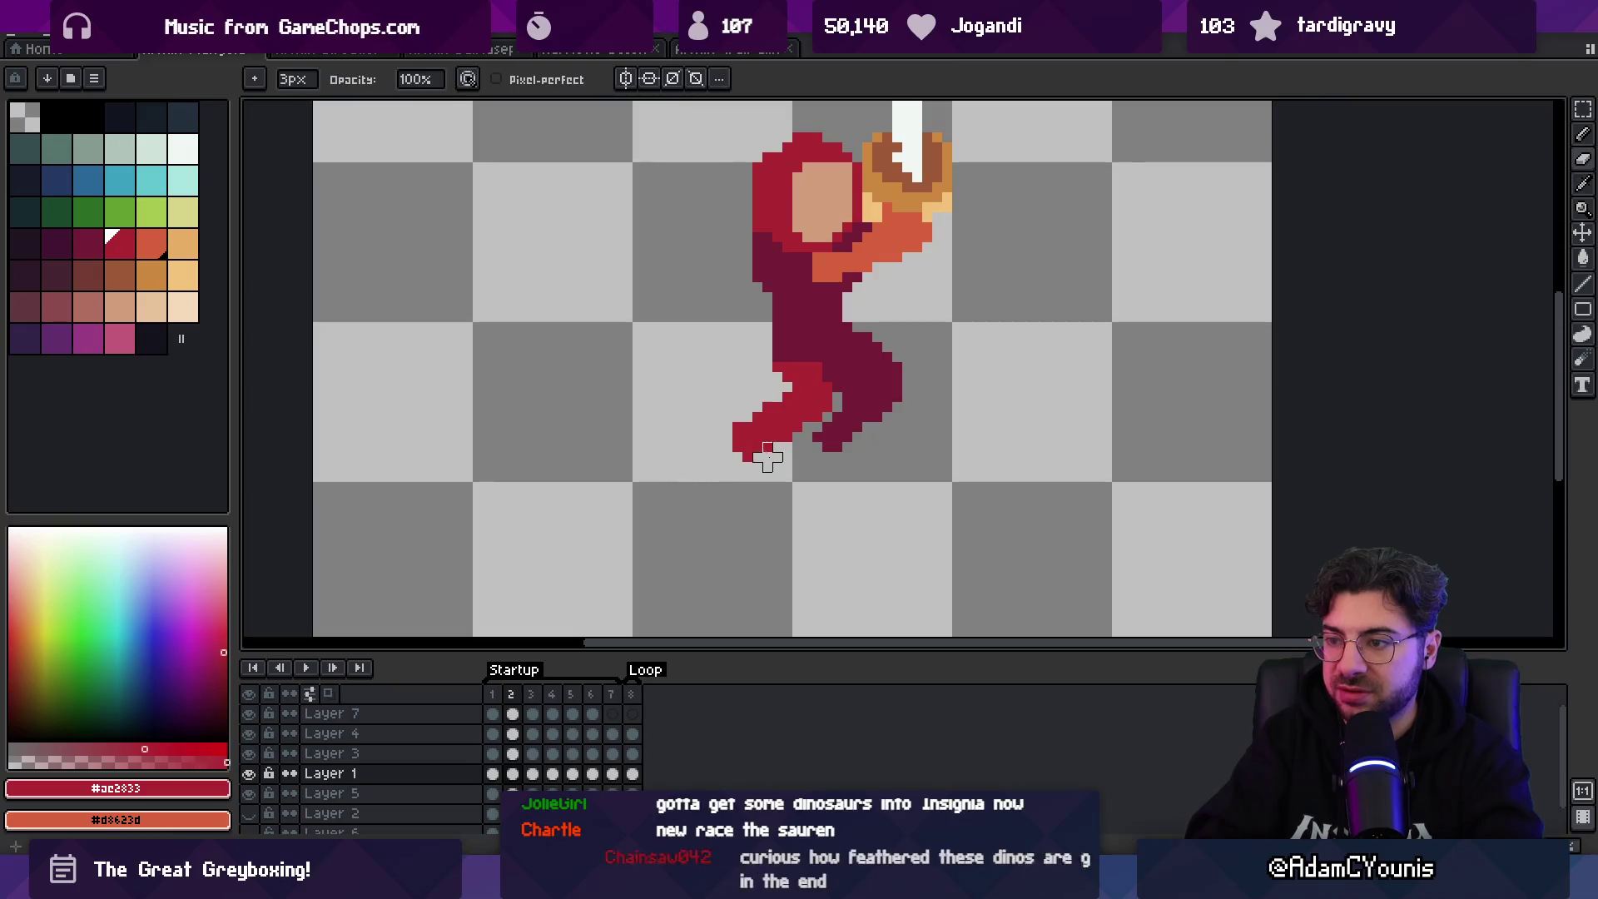
- Zoom out and preview the sword-raise animation loop
{"action": "key", "text": "z"}
{"action": "scroll", "coordinate": [797, 456], "scroll_direction": "down", "scroll_amount": 4}
{"action": "key", "text": "Right"}
{"action": "key", "text": "Right"}
{"action": "key", "text": "Right"}
{"action": "key", "text": "space"}
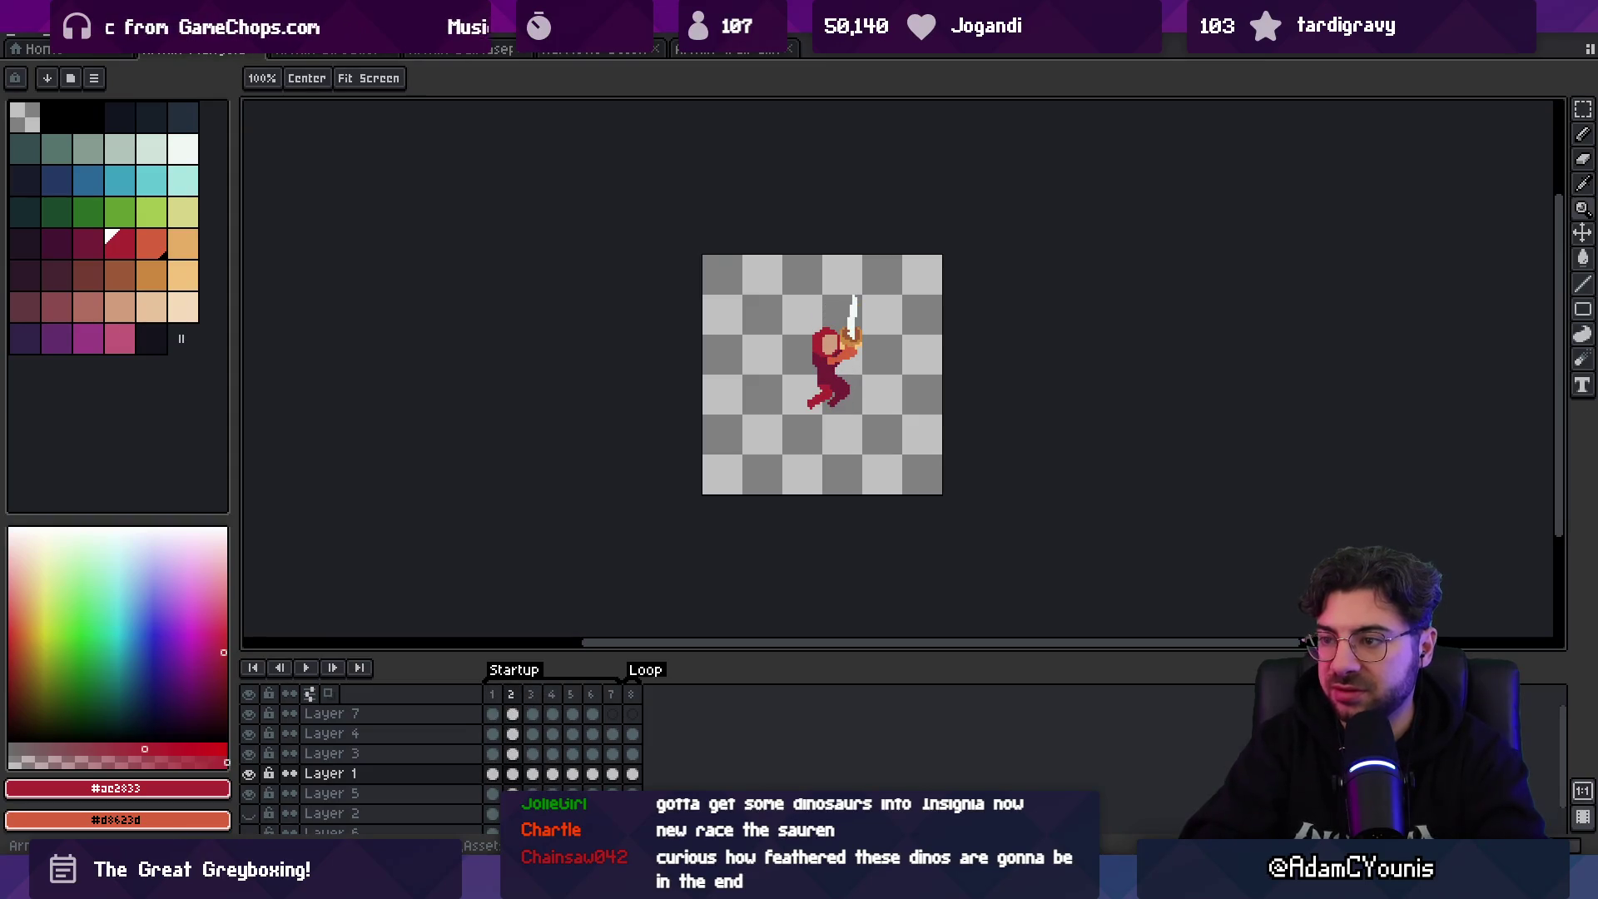
{"action": "scroll", "coordinate": [813, 352], "scroll_direction": "up", "scroll_amount": 1}
{"action": "scroll", "coordinate": [813, 352], "scroll_direction": "up", "scroll_amount": 2}
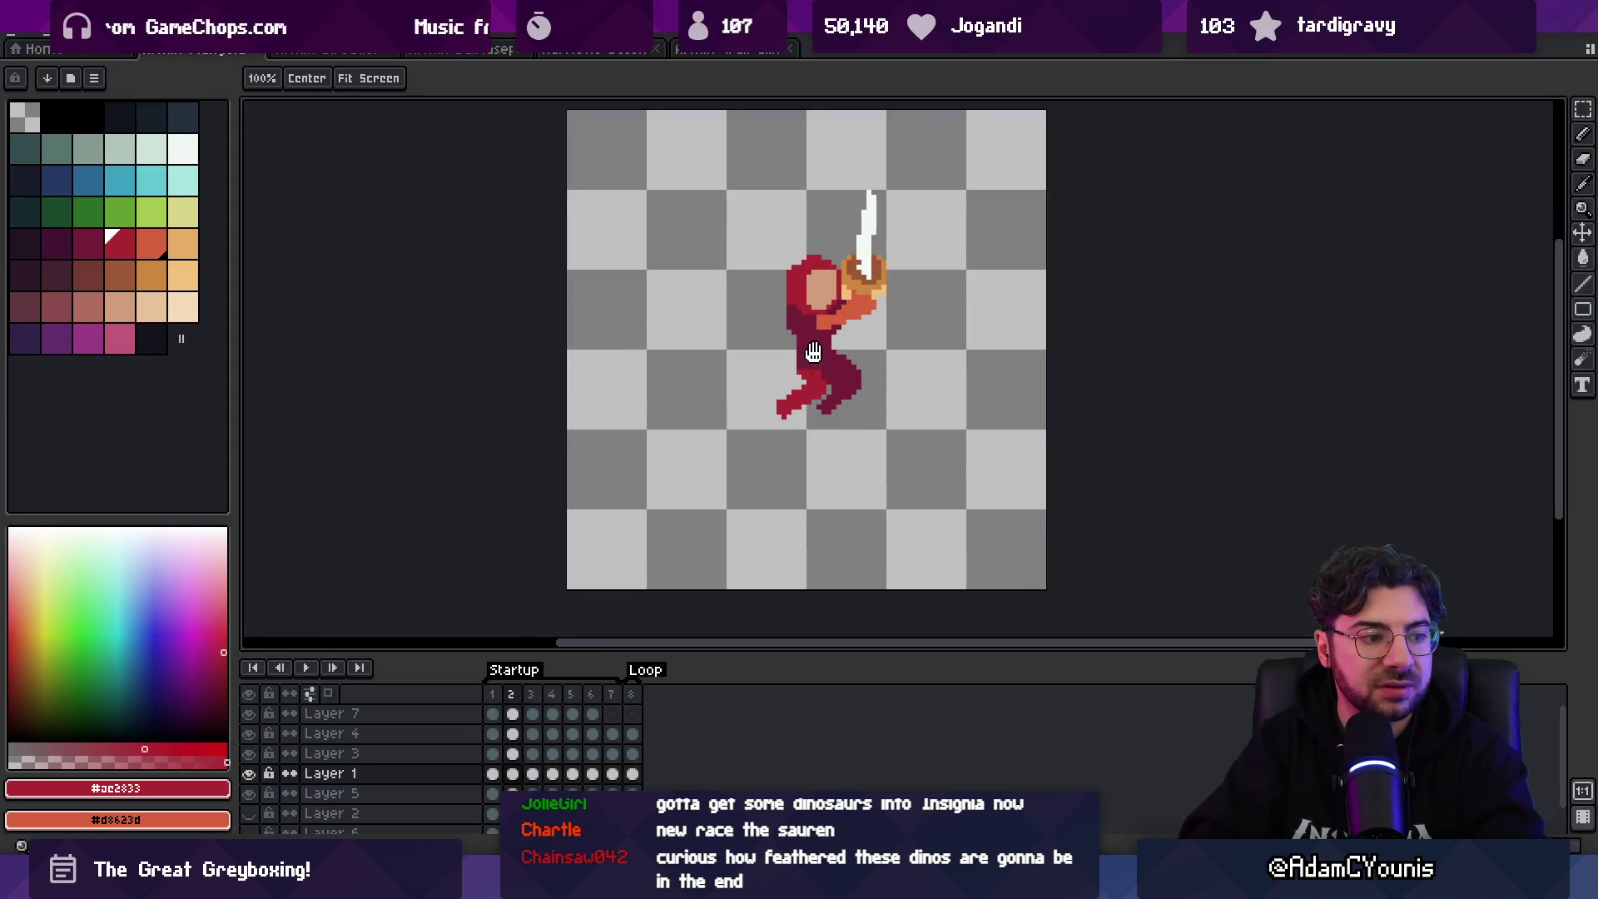
{"action": "scroll", "coordinate": [813, 352], "scroll_direction": "up", "scroll_amount": 1}
{"action": "left_click", "coordinate": [926, 450], "text": "alt"}
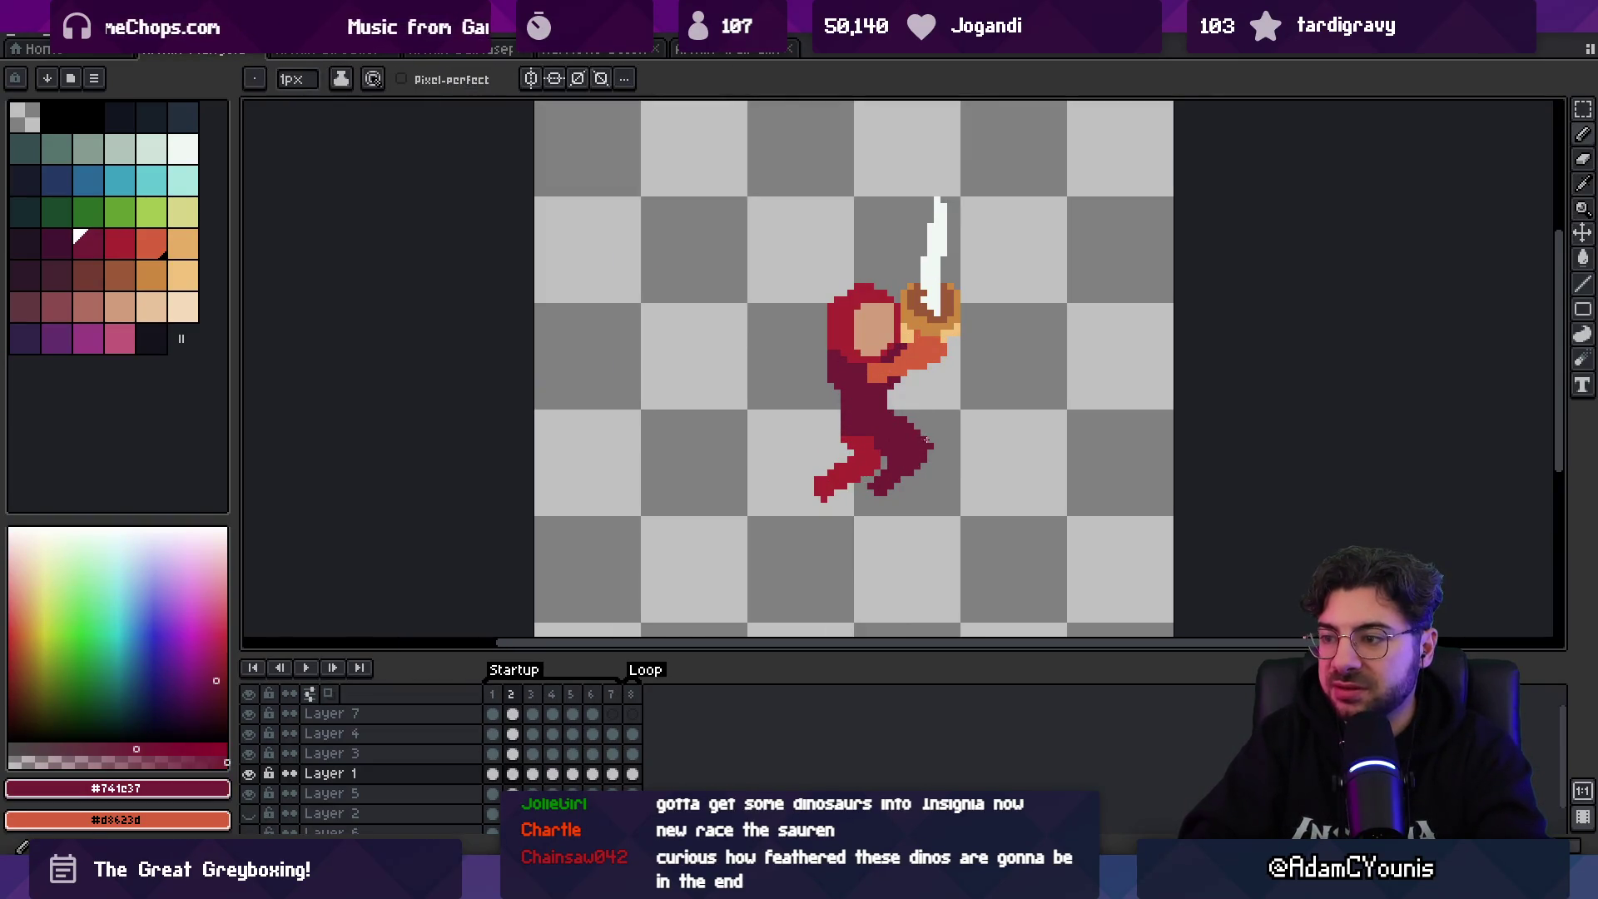
- Step frame by frame through the animation up to frame 6
{"action": "key", "text": "e"}
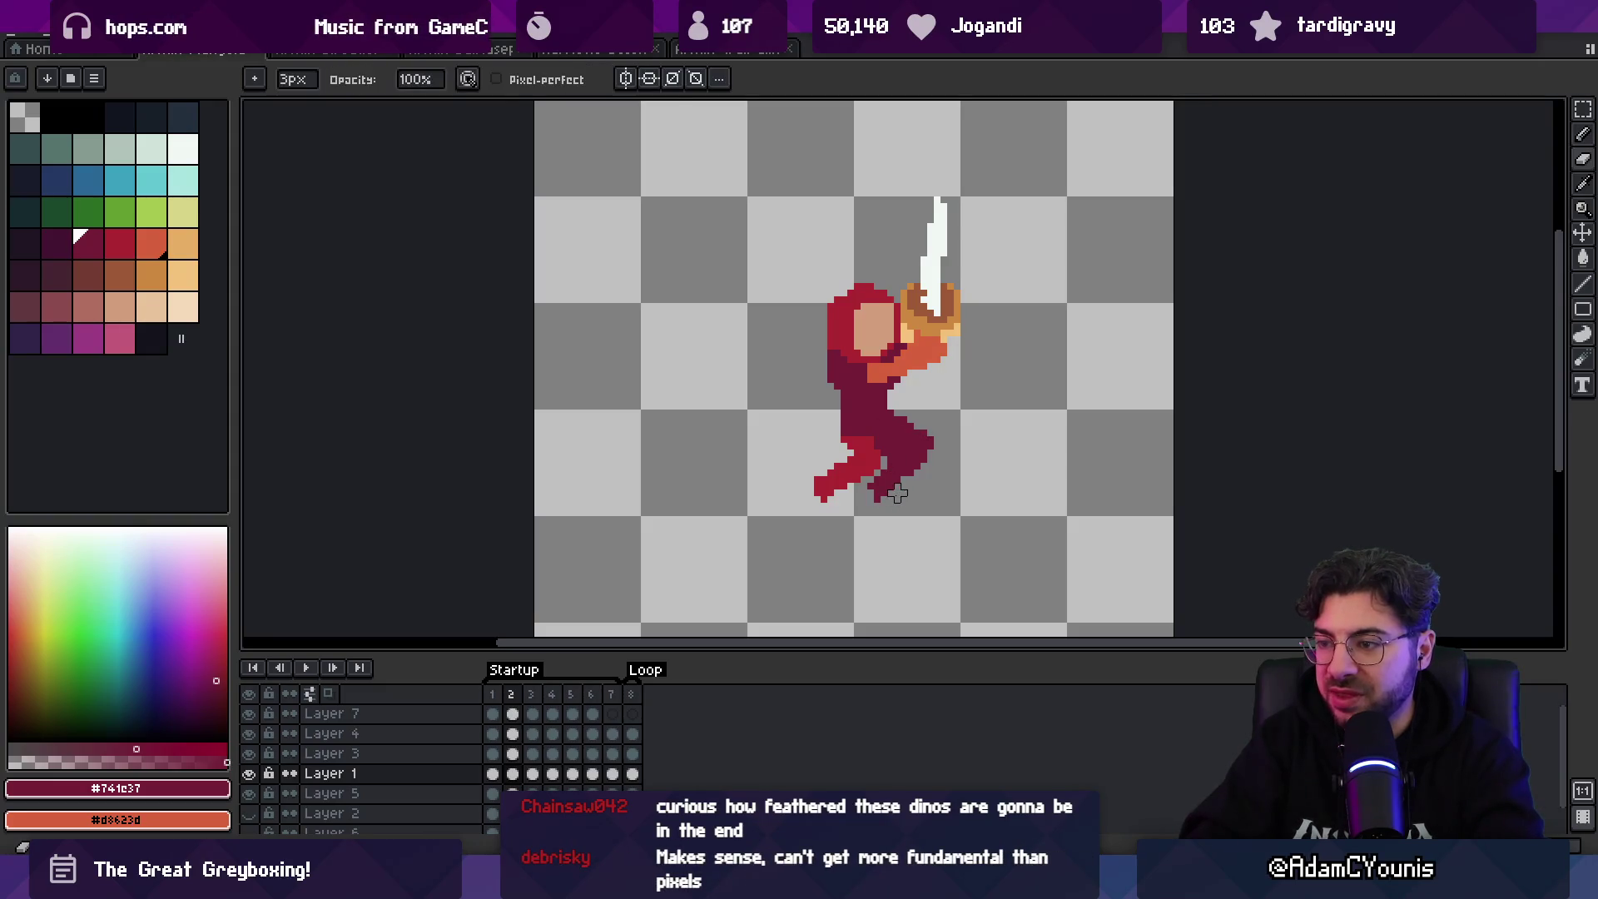
{"action": "key", "text": "b"}
{"action": "key", "text": "period"}
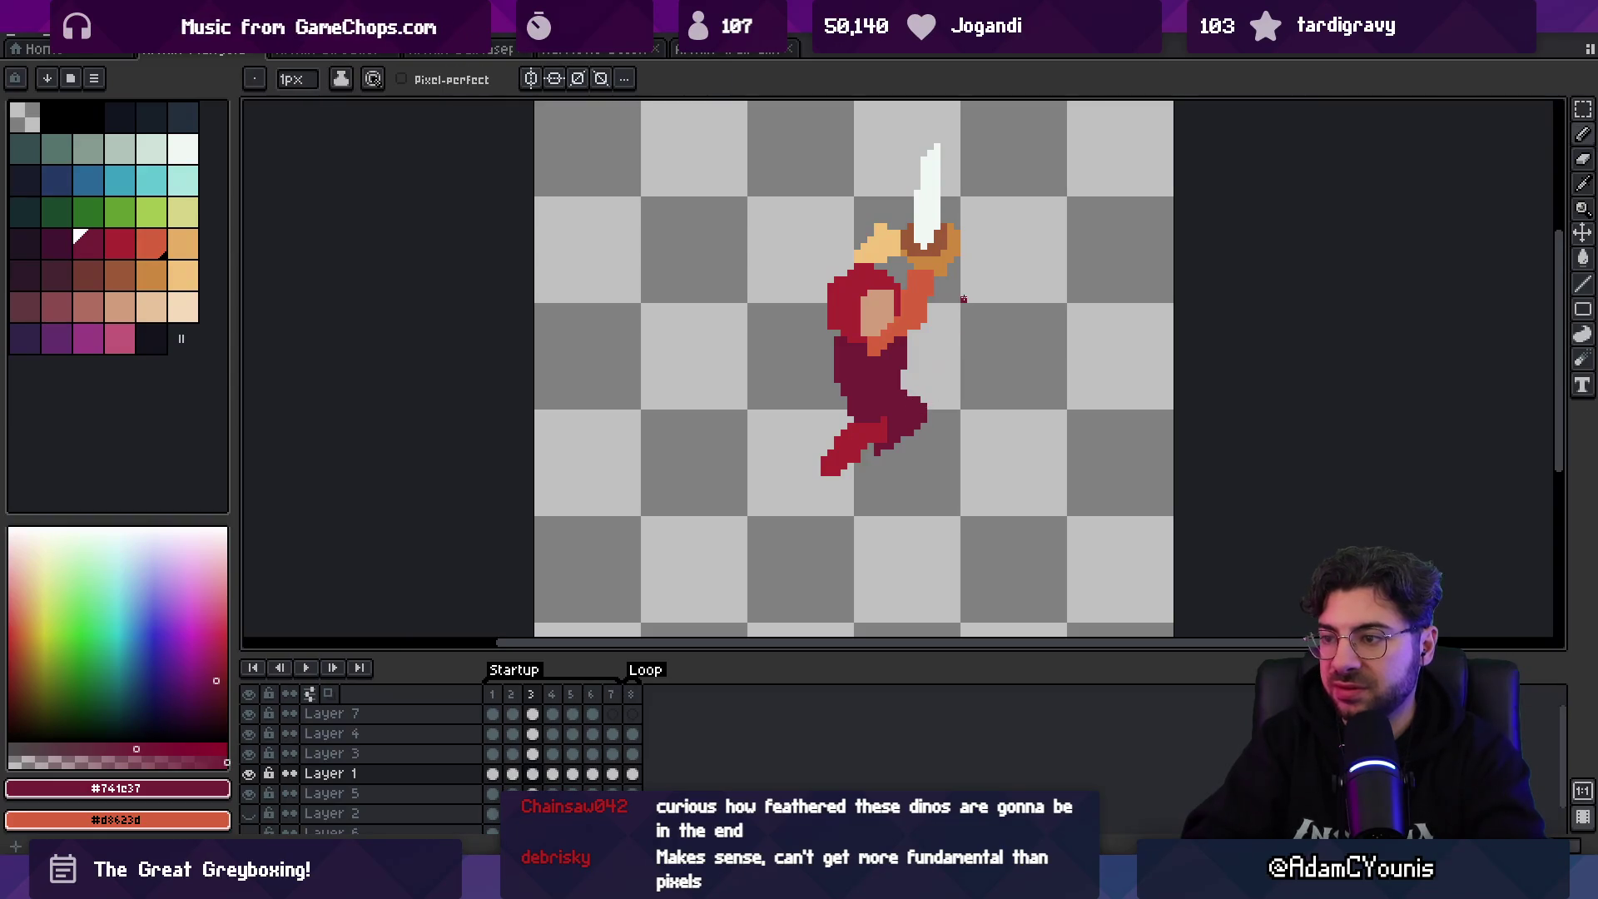
{"action": "key", "text": "period"}
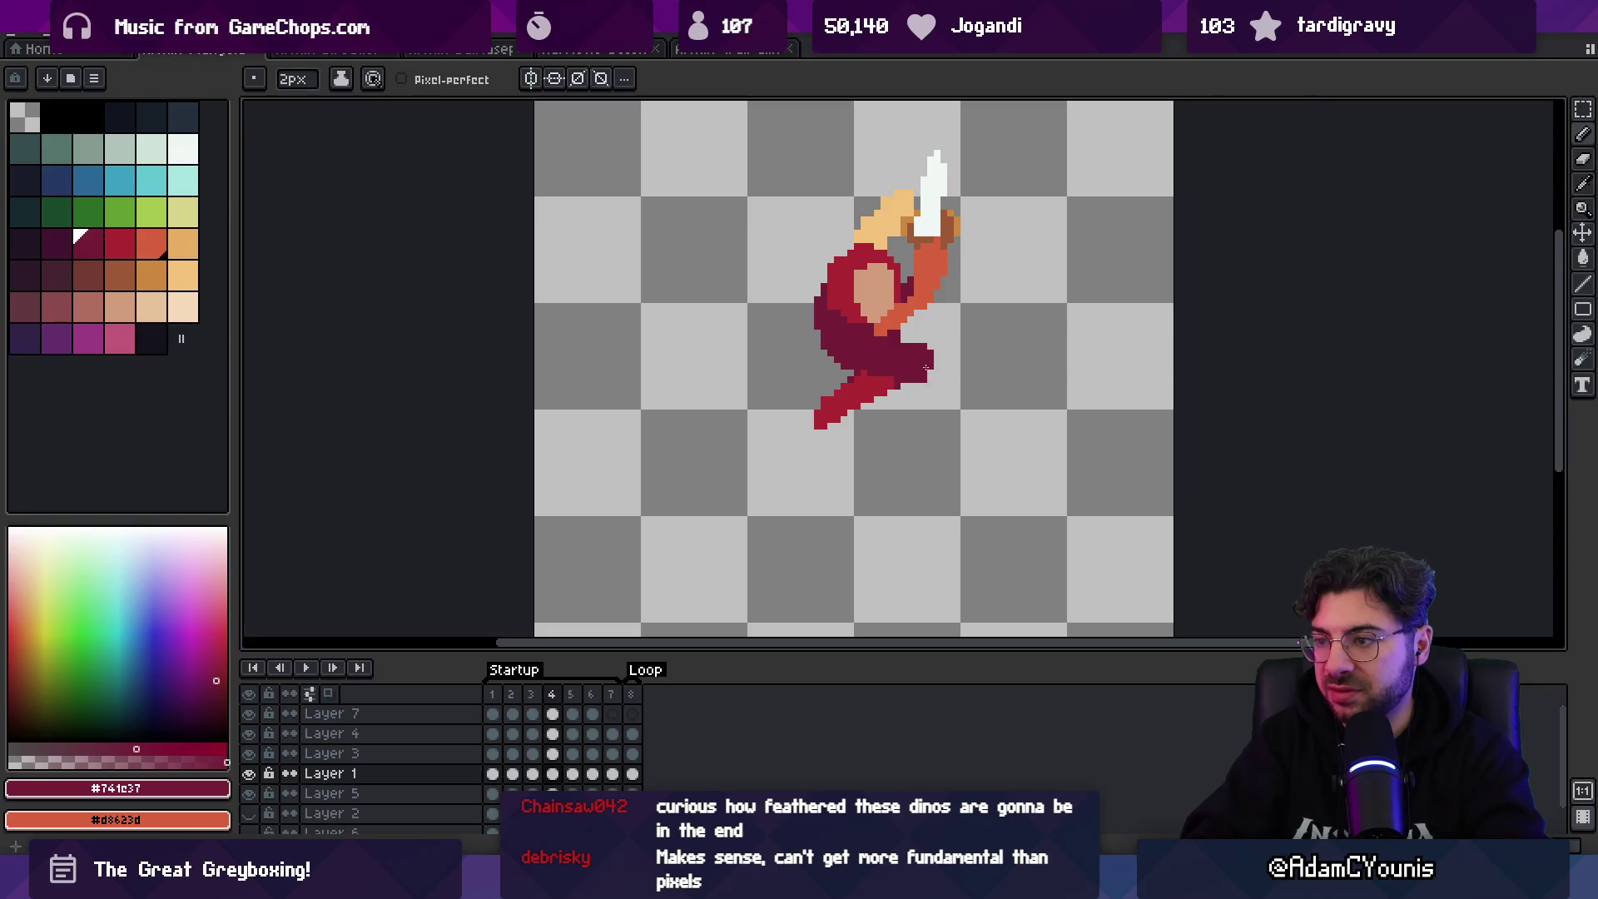
{"action": "key", "text": "period"}
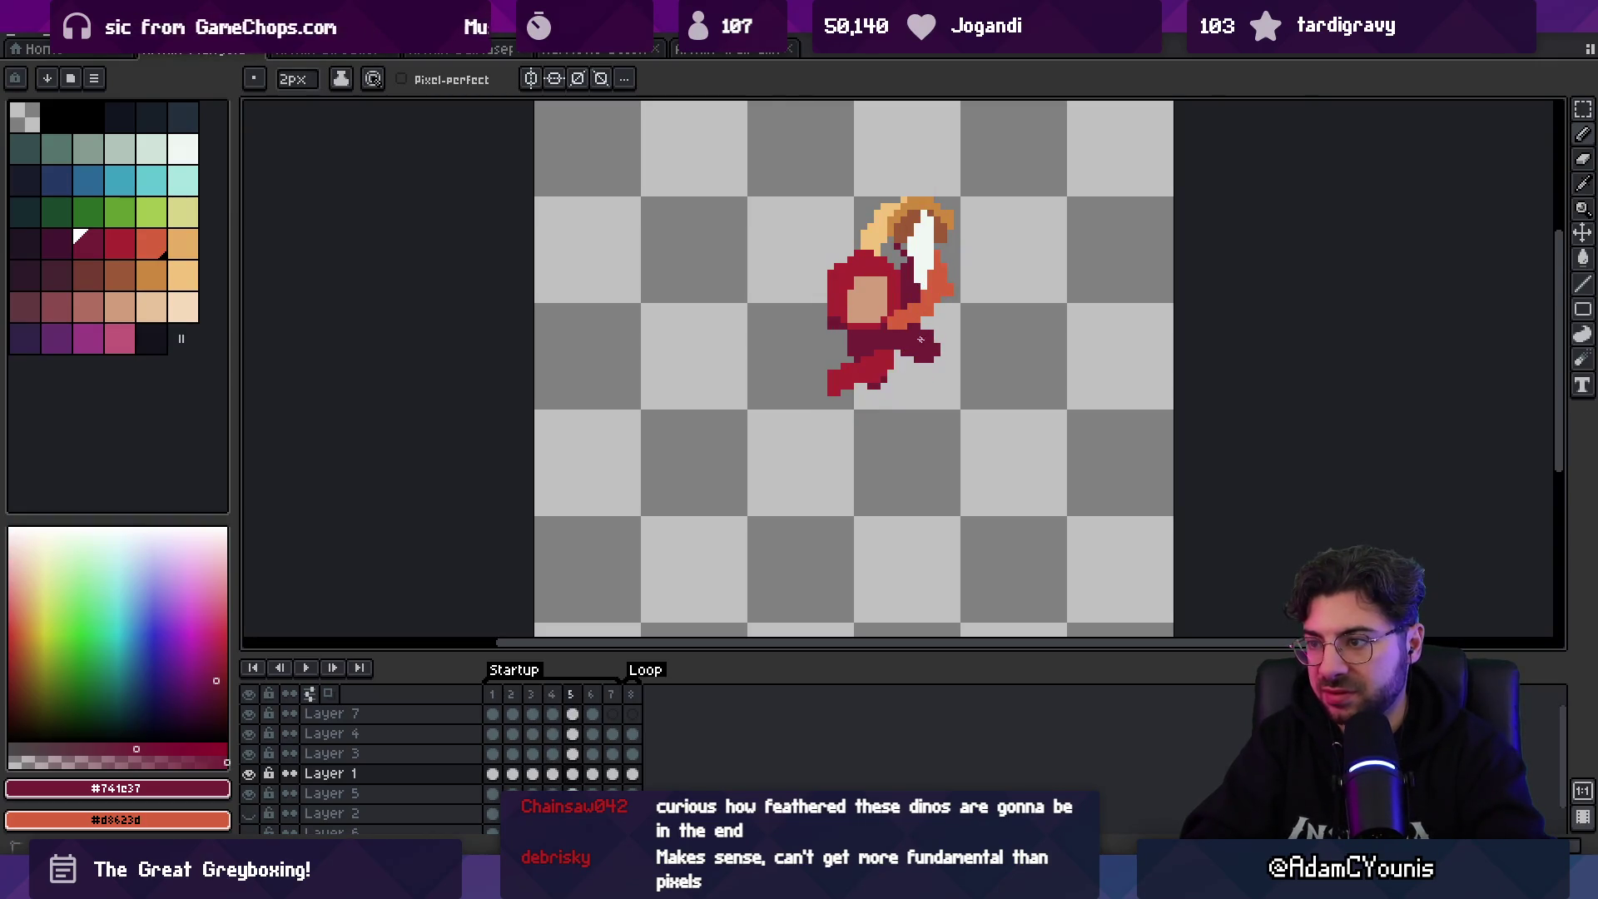
{"action": "key", "text": "period"}
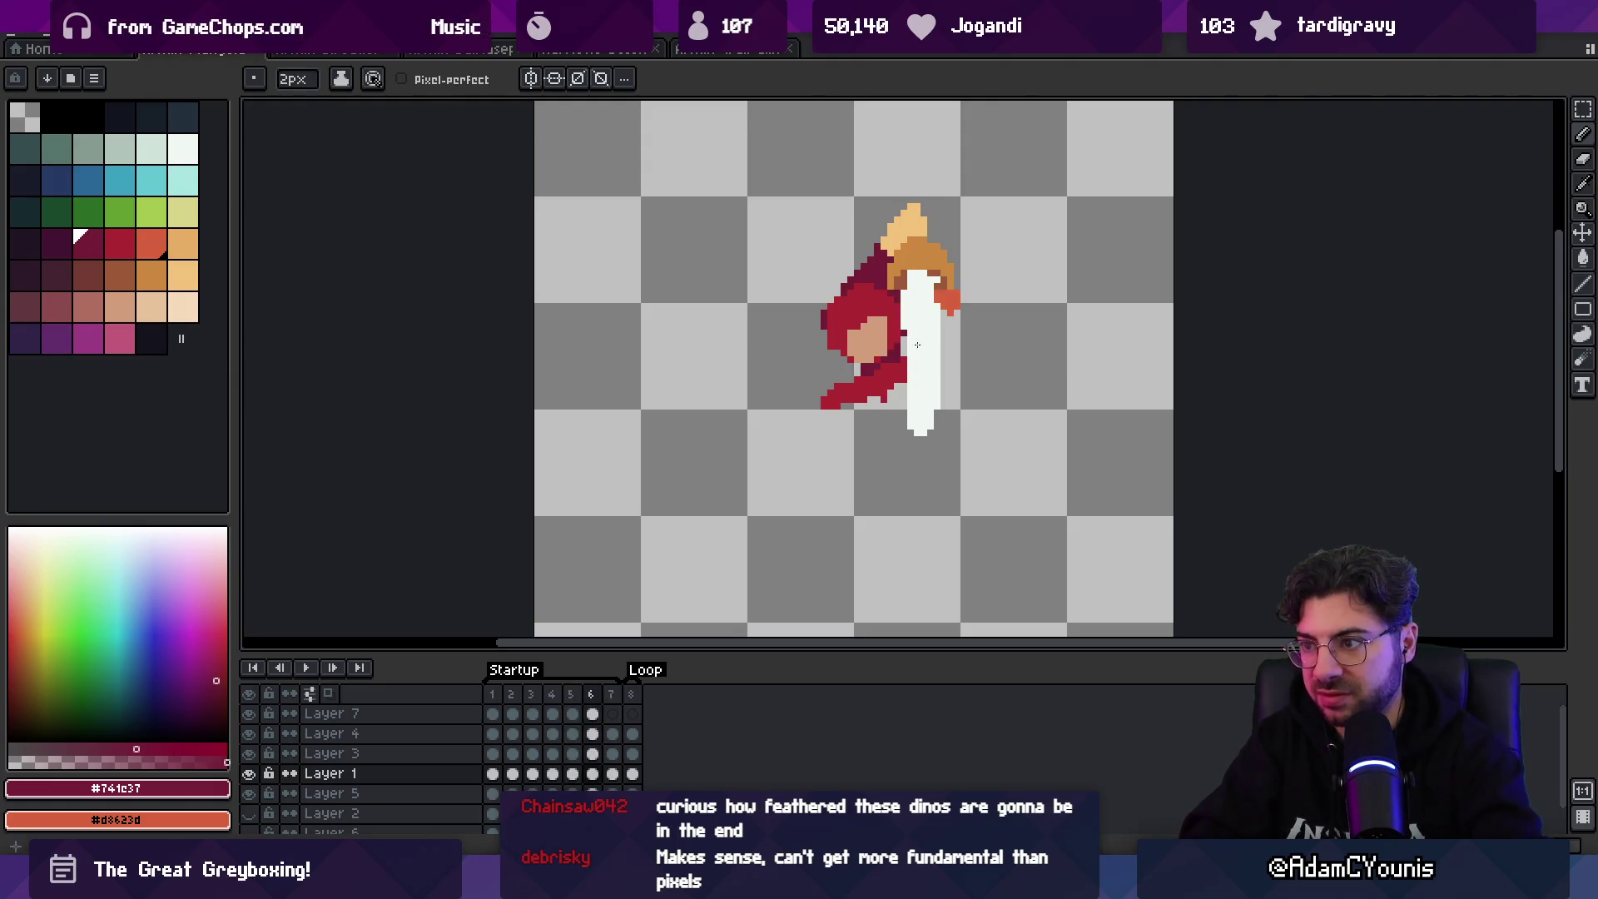
- Play and stop the animation, then step to frame 5
{"action": "key", "text": "Return"}
{"action": "key", "text": "z"}
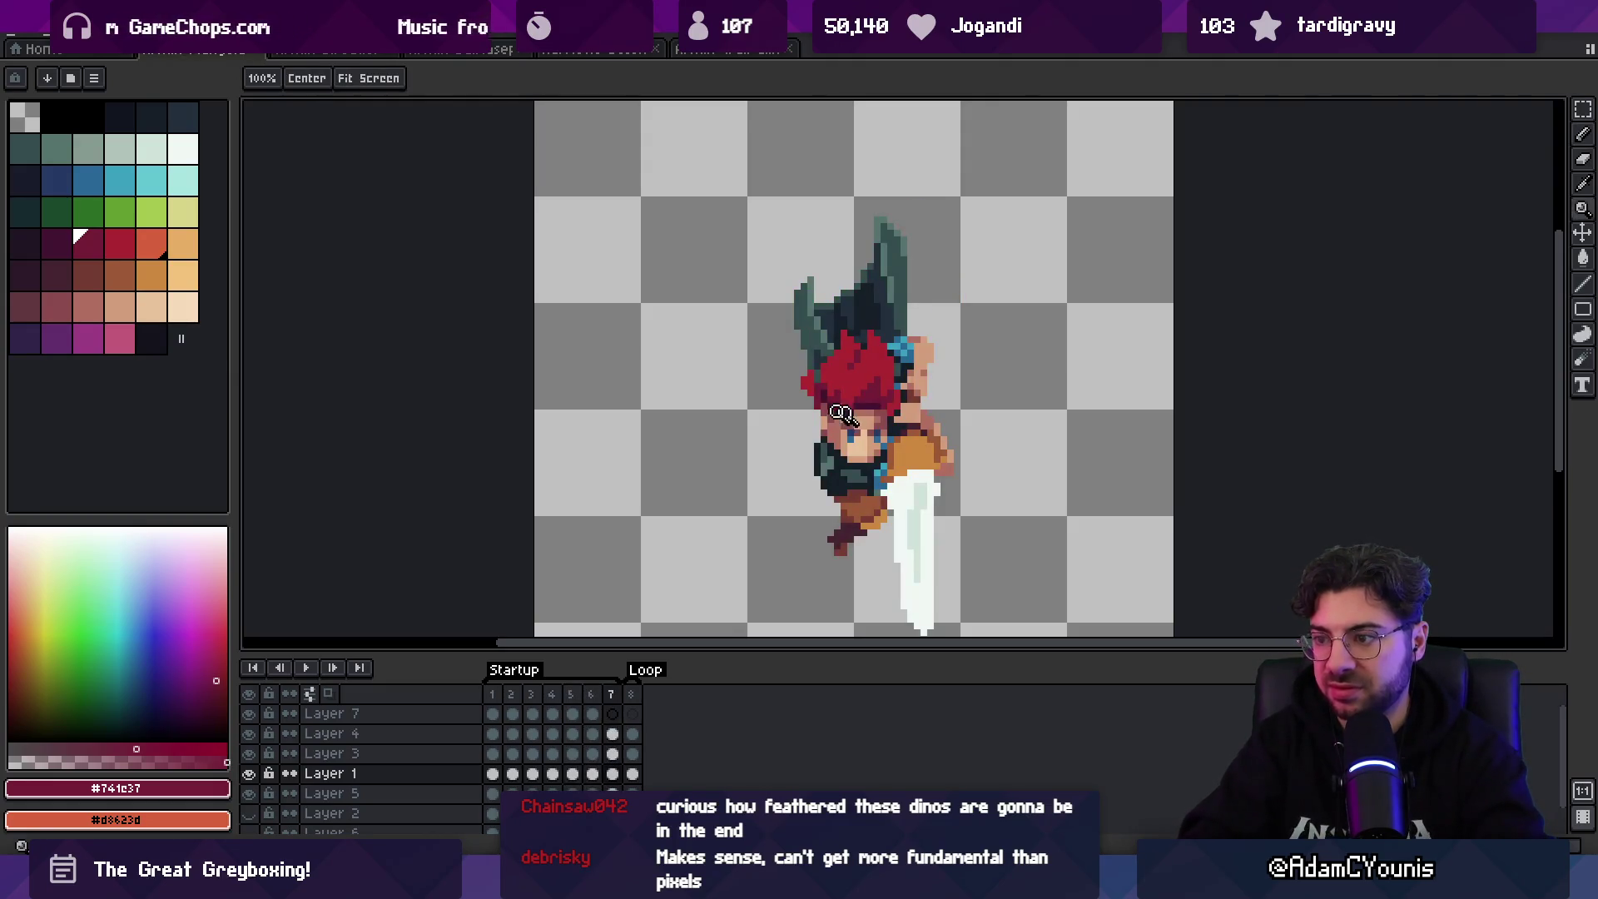
{"action": "scroll", "coordinate": [913, 307], "scroll_direction": "down", "scroll_amount": 8}
{"action": "scroll", "coordinate": [913, 410], "scroll_direction": "up", "scroll_amount": 8}
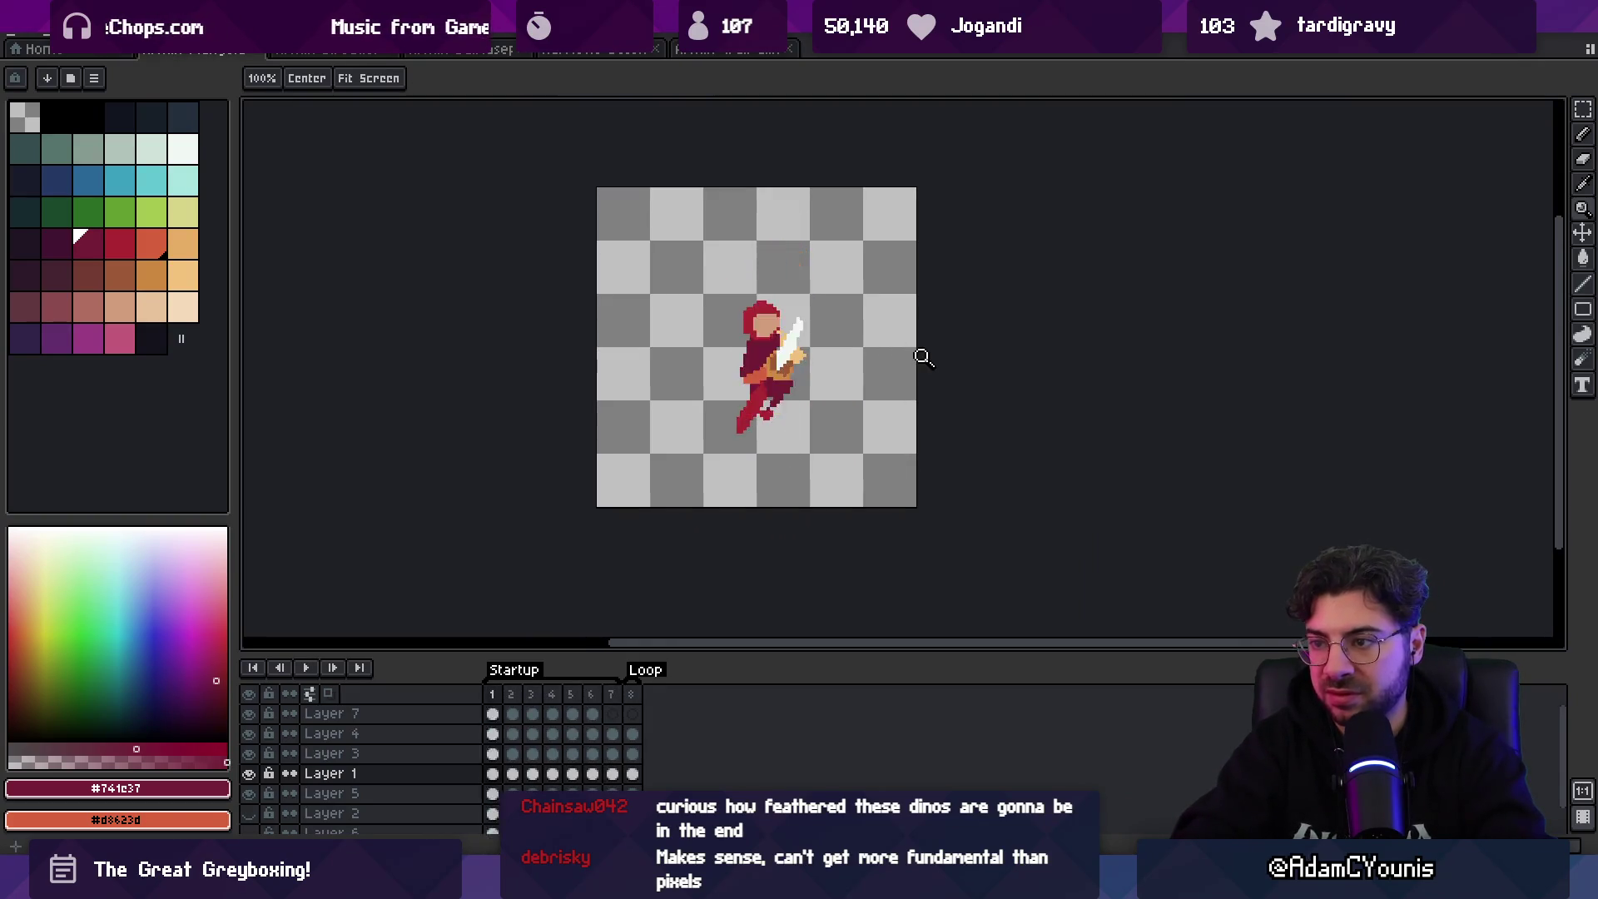
{"action": "key", "text": "Return"}
{"action": "scroll", "coordinate": [762, 323], "scroll_direction": "up", "scroll_amount": 2}
{"action": "key", "text": "b"}
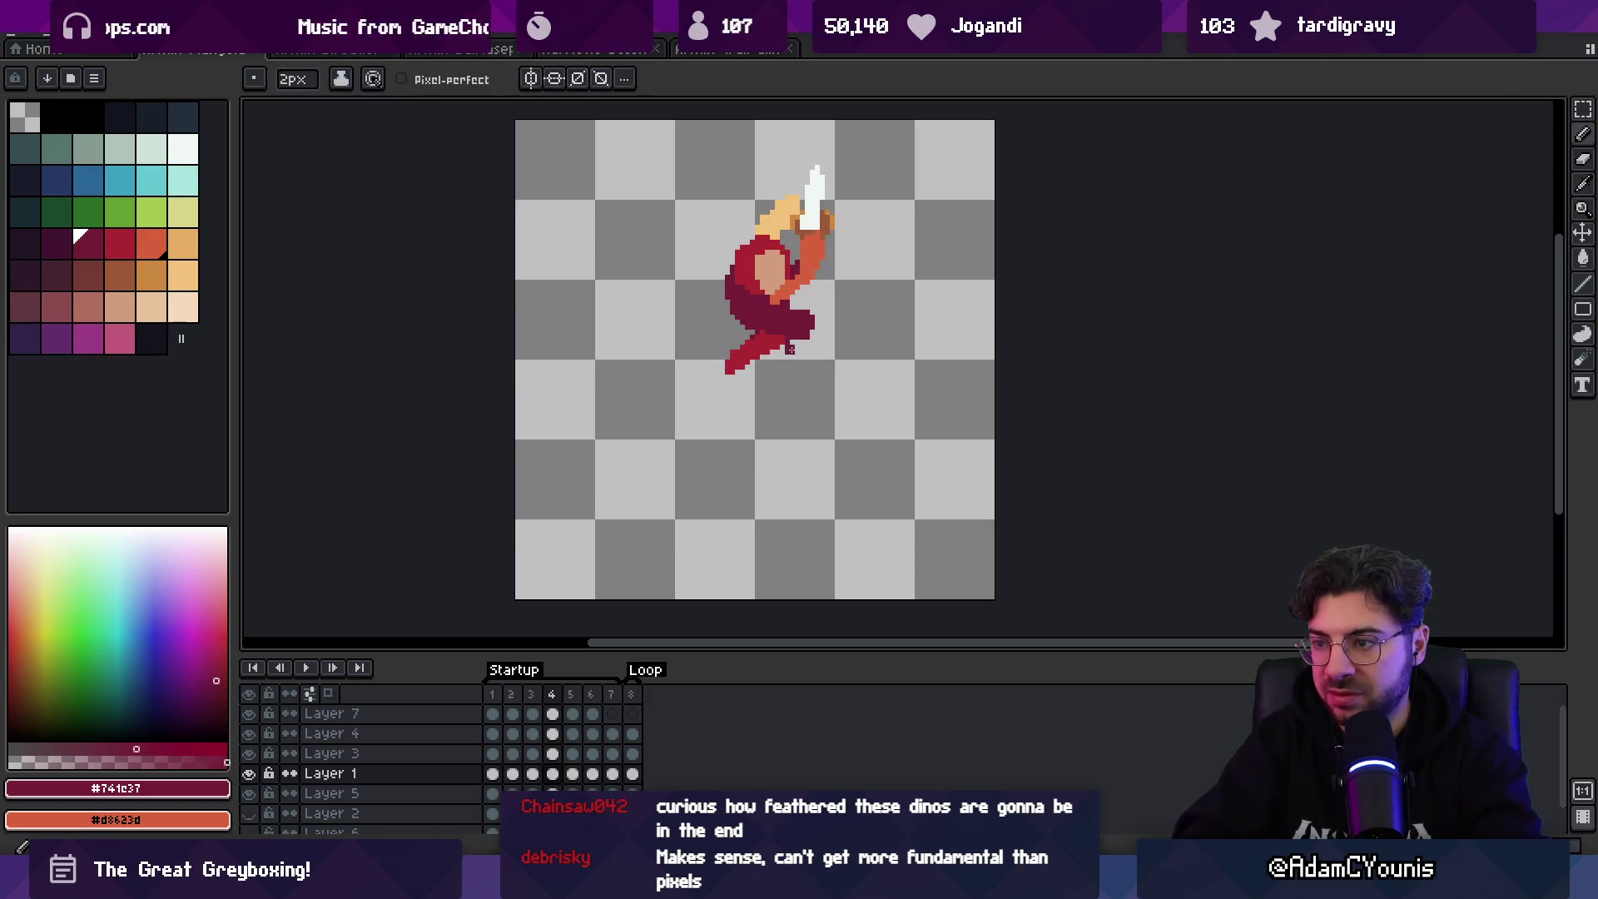
{"action": "key", "text": "e"}
{"action": "key", "text": "b"}
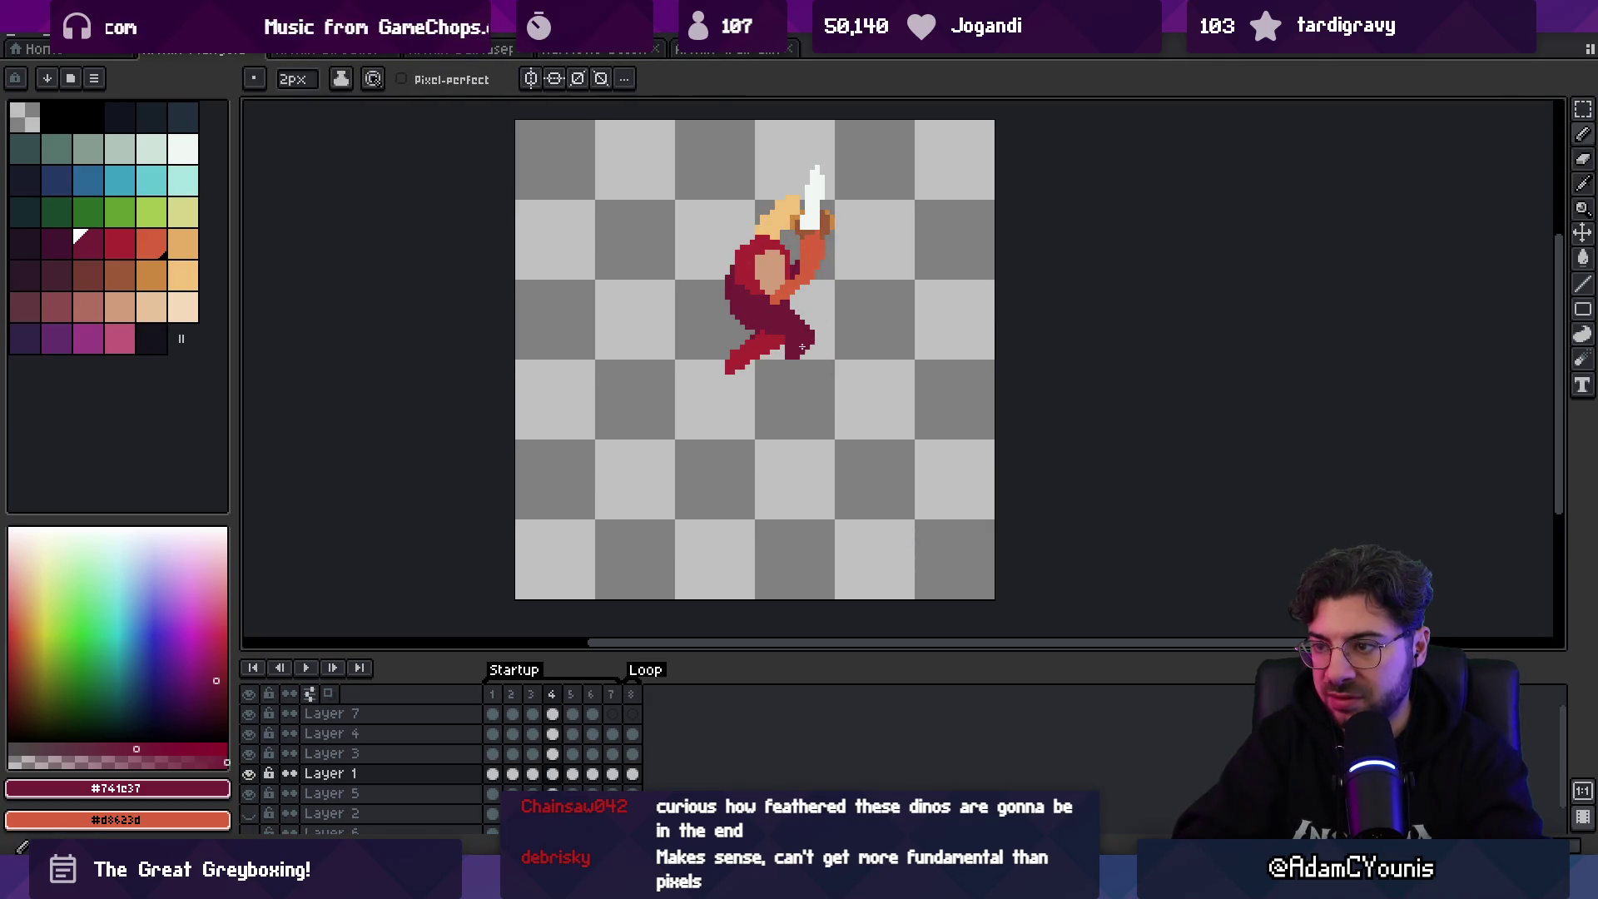
{"action": "key", "text": "period"}
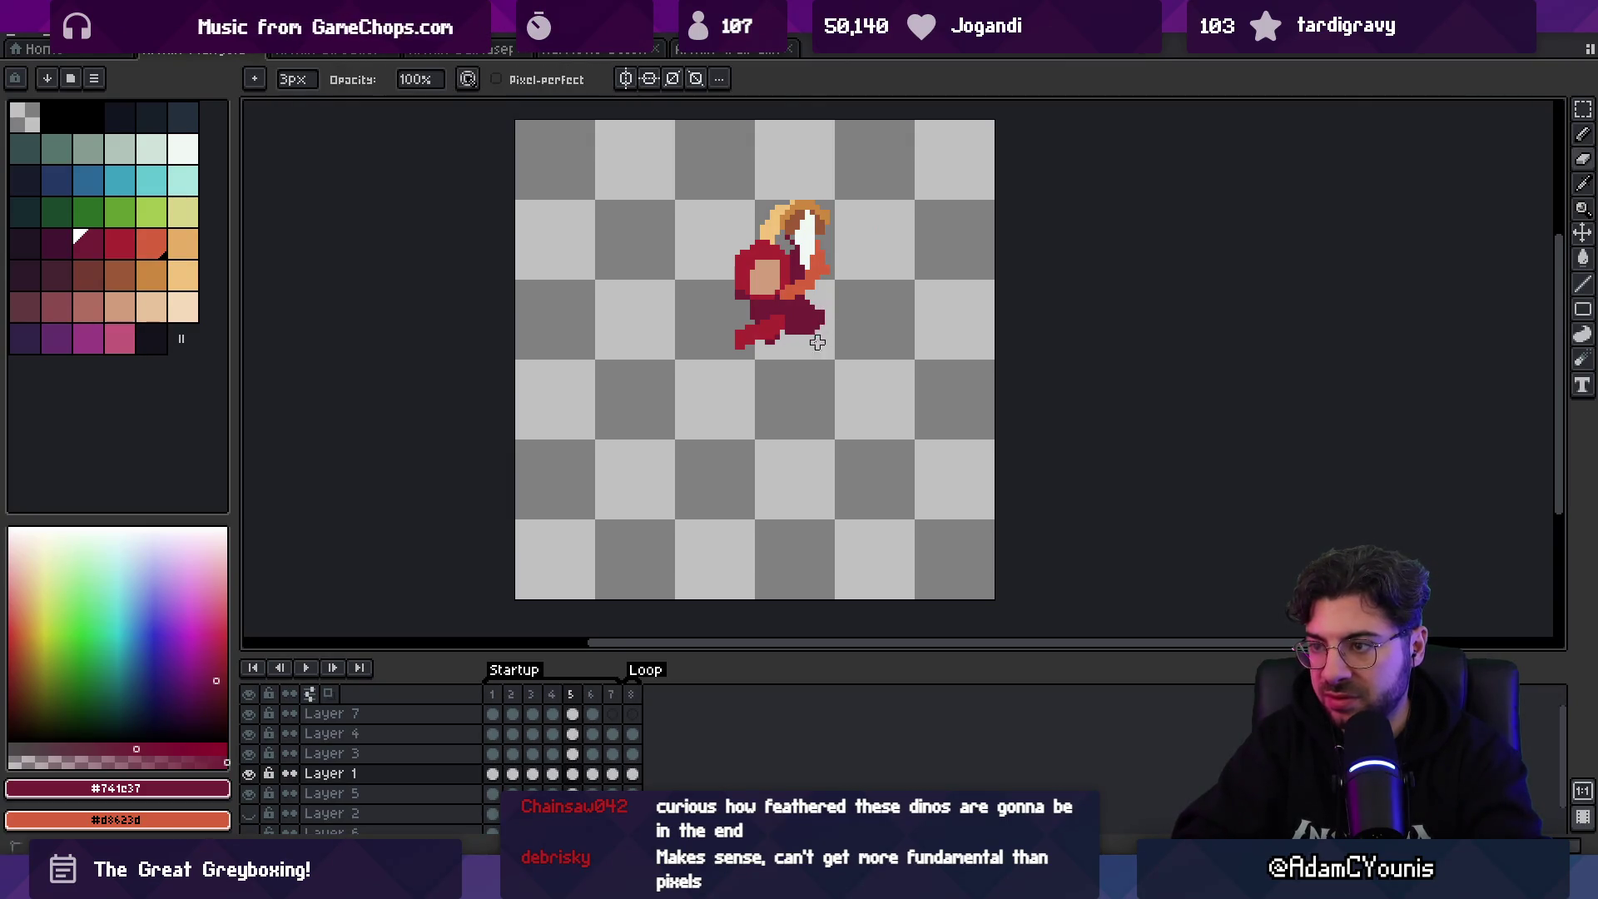
- On frame 5, redraw the trailing leg with bright red and dark maroon pixels tucked under the body
{"action": "key", "text": "b"}
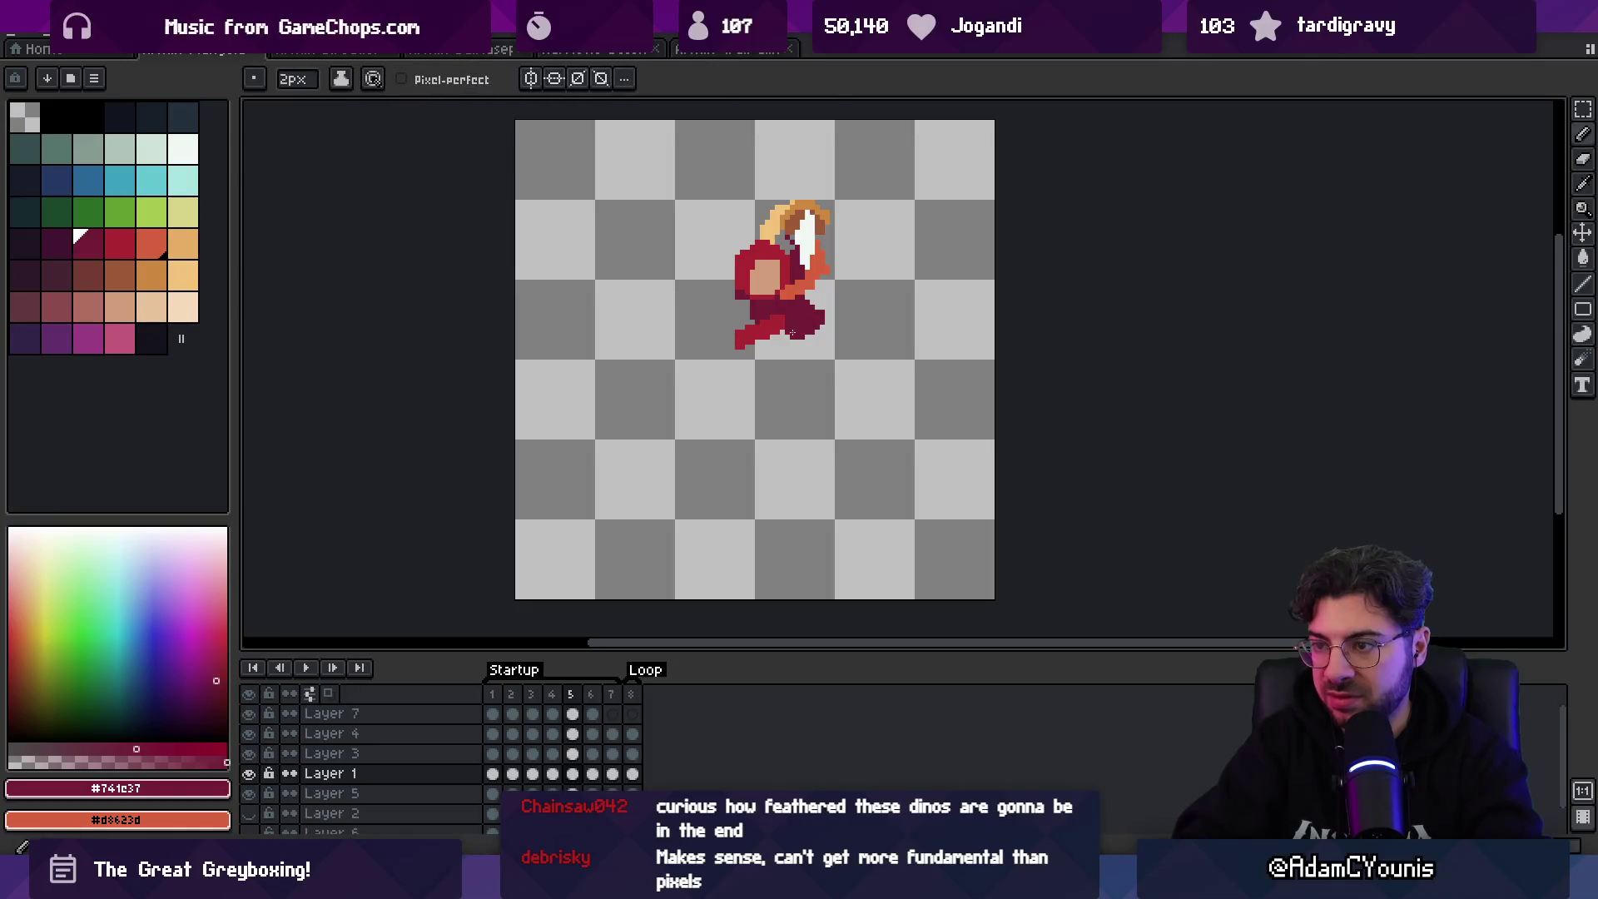
{"action": "left_click", "coordinate": [789, 304], "text": "alt"}
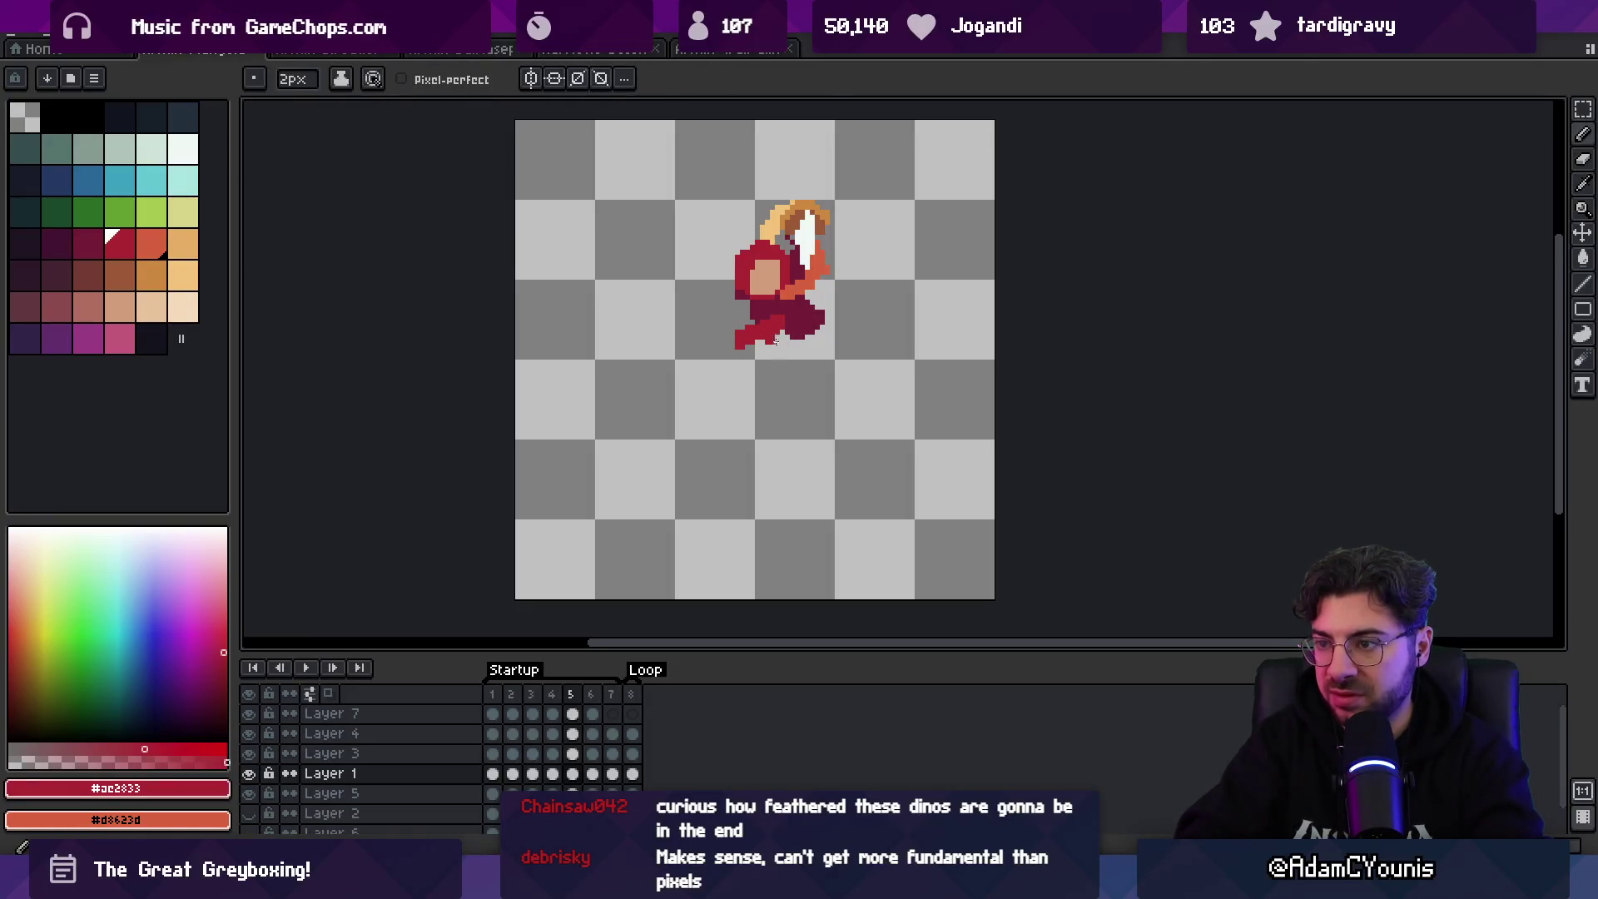
{"action": "left_click", "coordinate": [745, 341]}
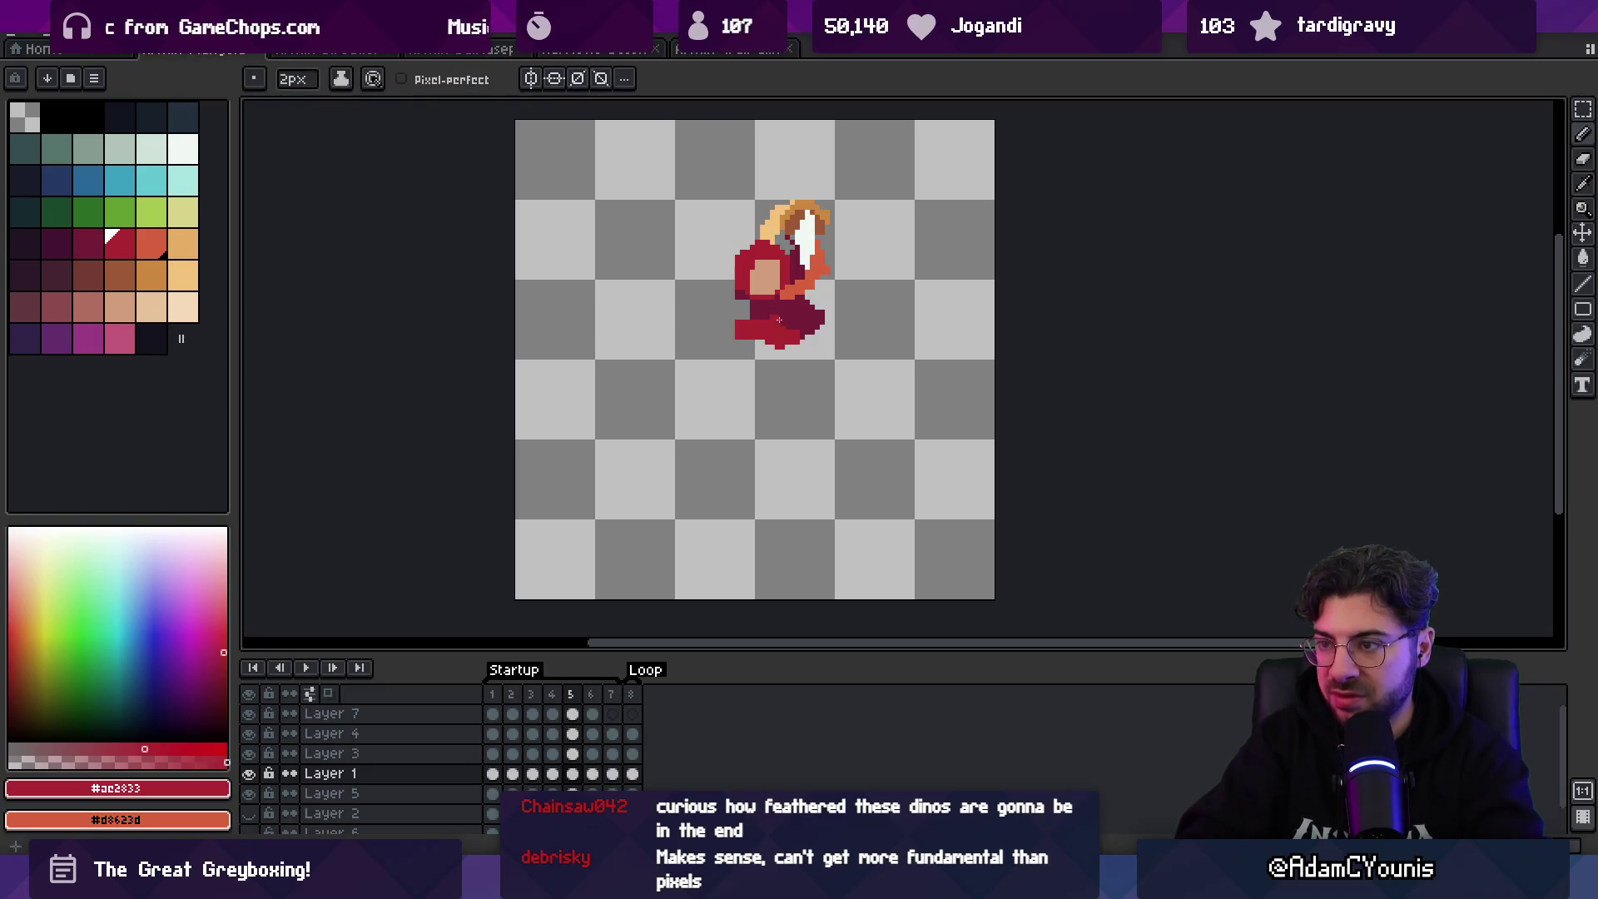
{"action": "left_click", "coordinate": [788, 318], "text": "alt"}
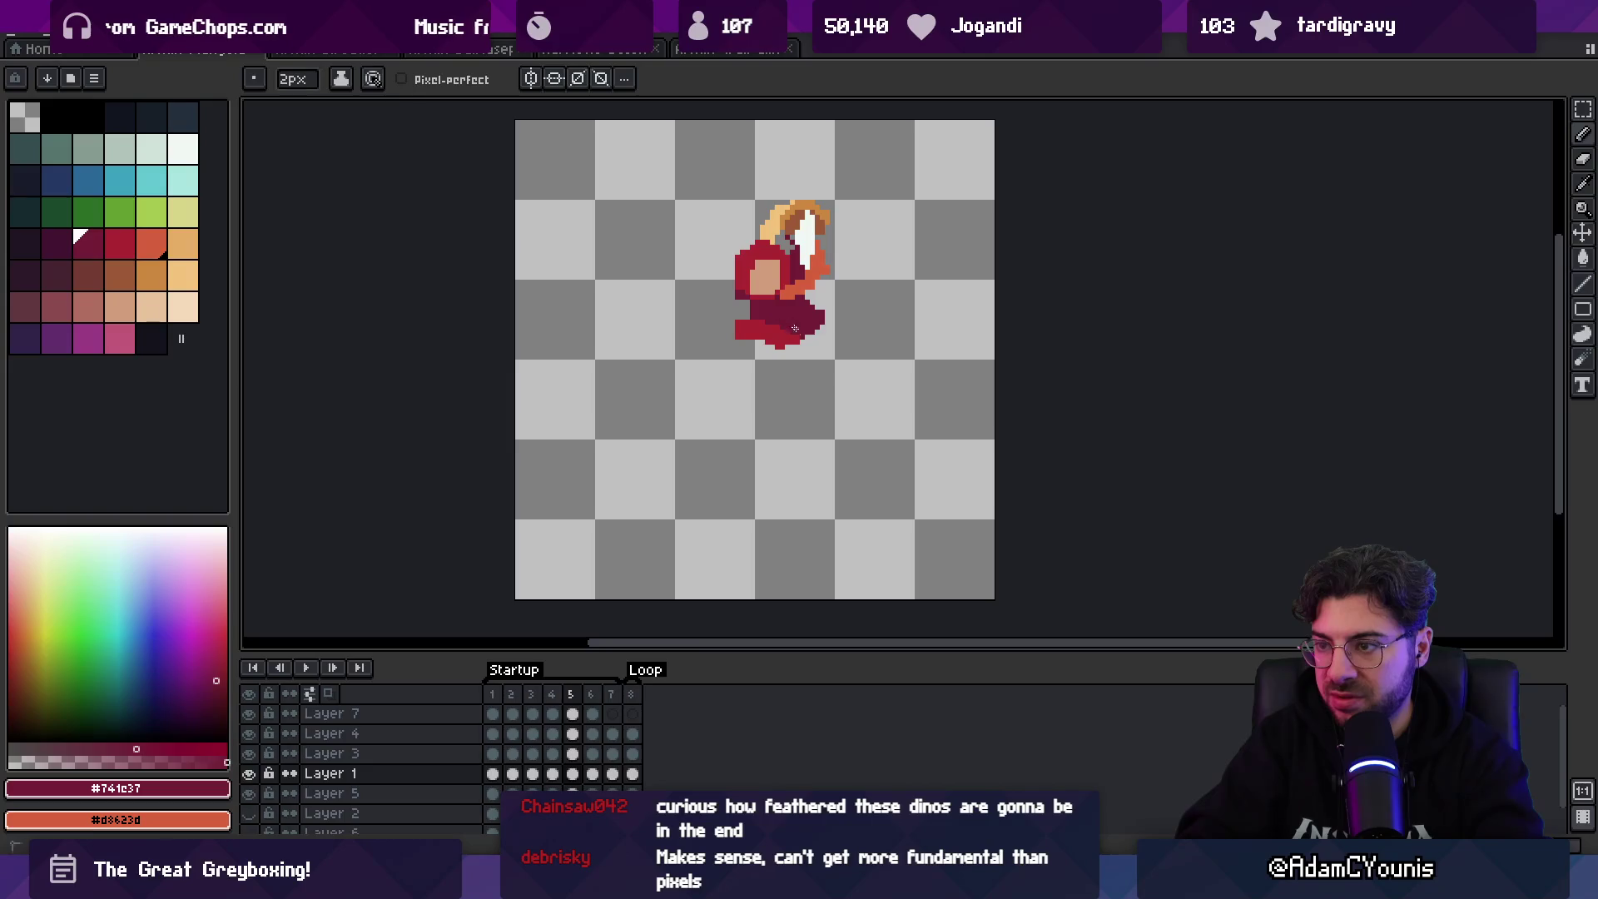
{"action": "left_click", "coordinate": [791, 325], "text": "alt"}
{"action": "left_click", "coordinate": [778, 347]}
{"action": "left_click", "coordinate": [777, 322], "text": "alt"}
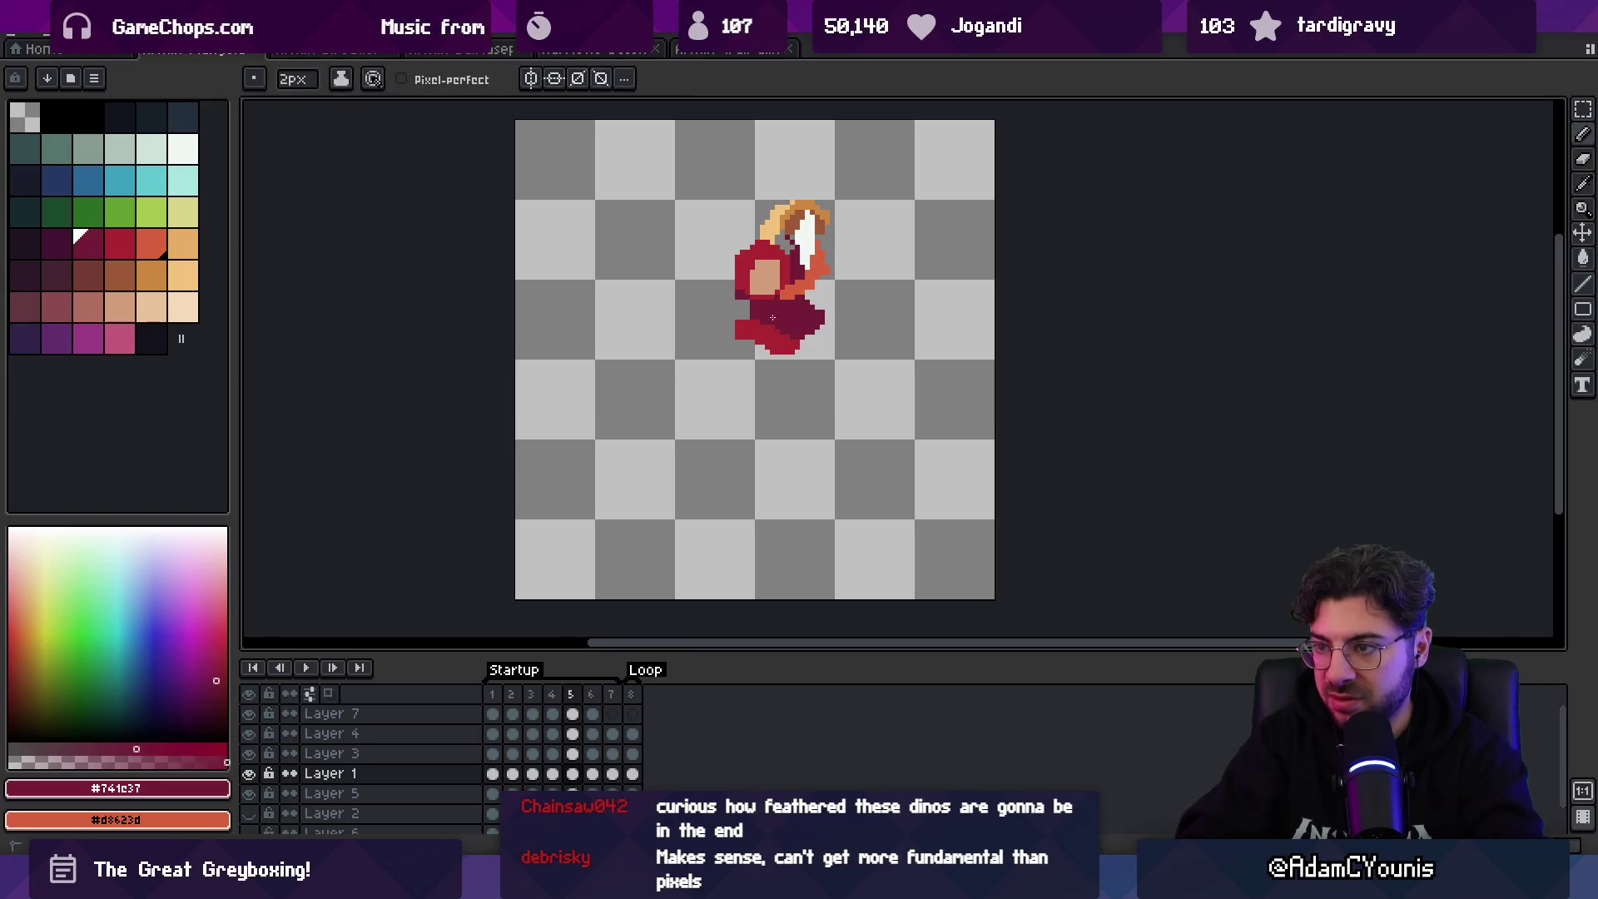
- Zoom out and flip between frame 5 and its neighbours to compare poses
{"action": "key", "text": "z"}
{"action": "scroll", "coordinate": [806, 301], "scroll_direction": "down", "scroll_amount": 1}
{"action": "key", "text": "period"}
{"action": "key", "text": "period"}
{"action": "key", "text": "comma"}
{"action": "key", "text": "comma"}
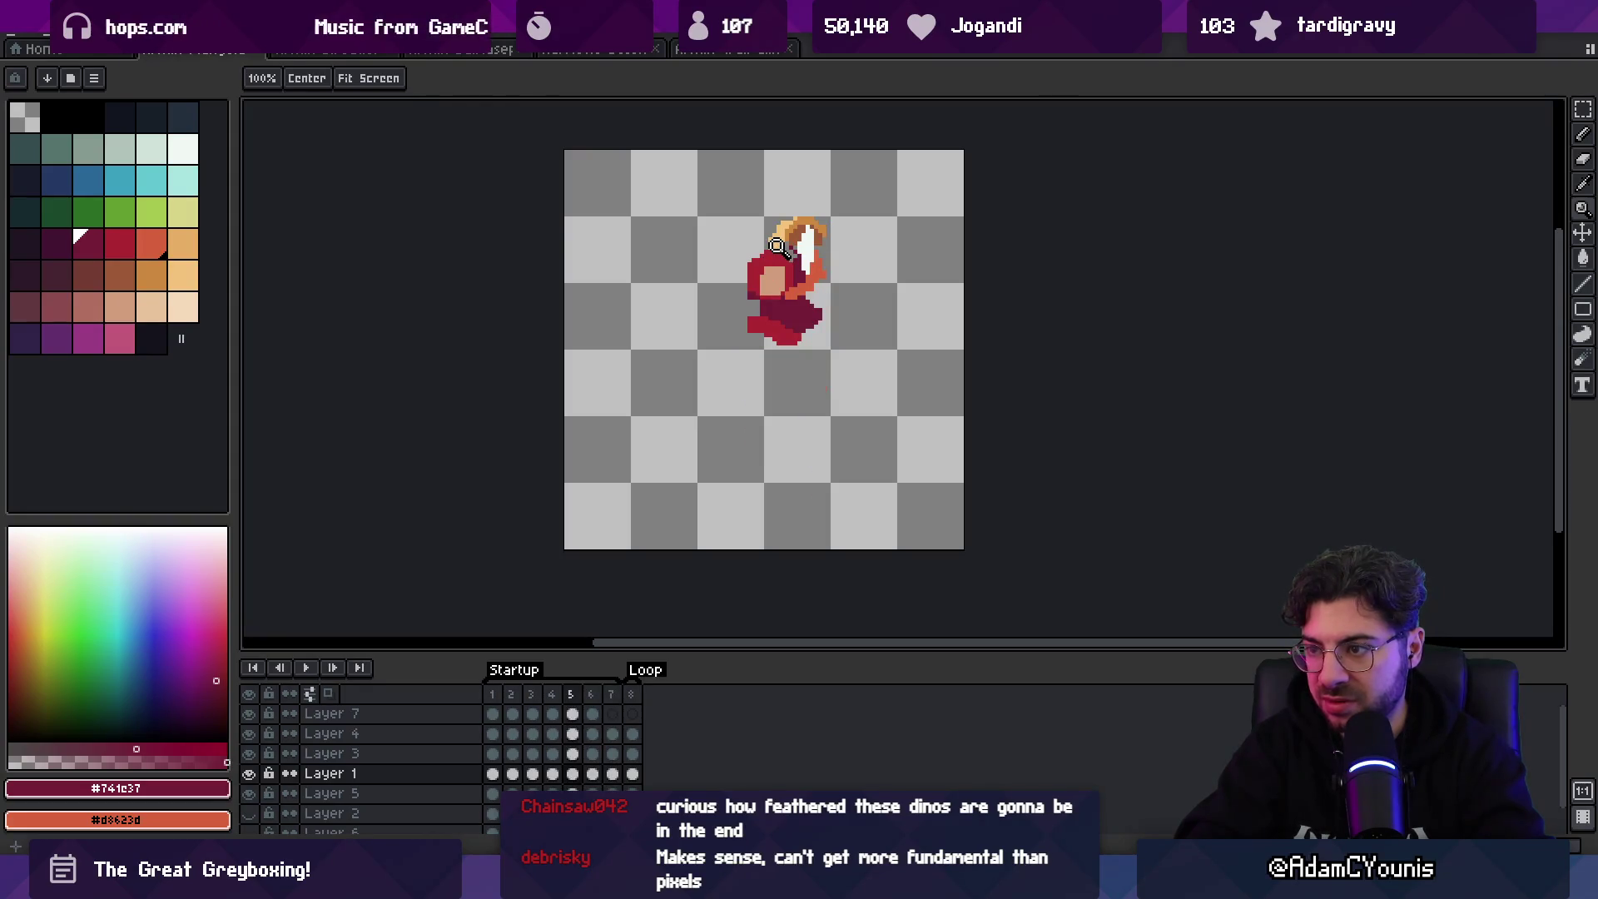
{"action": "key", "text": "period"}
{"action": "key", "text": "period"}
{"action": "key", "text": "comma"}
{"action": "key", "text": "comma"}
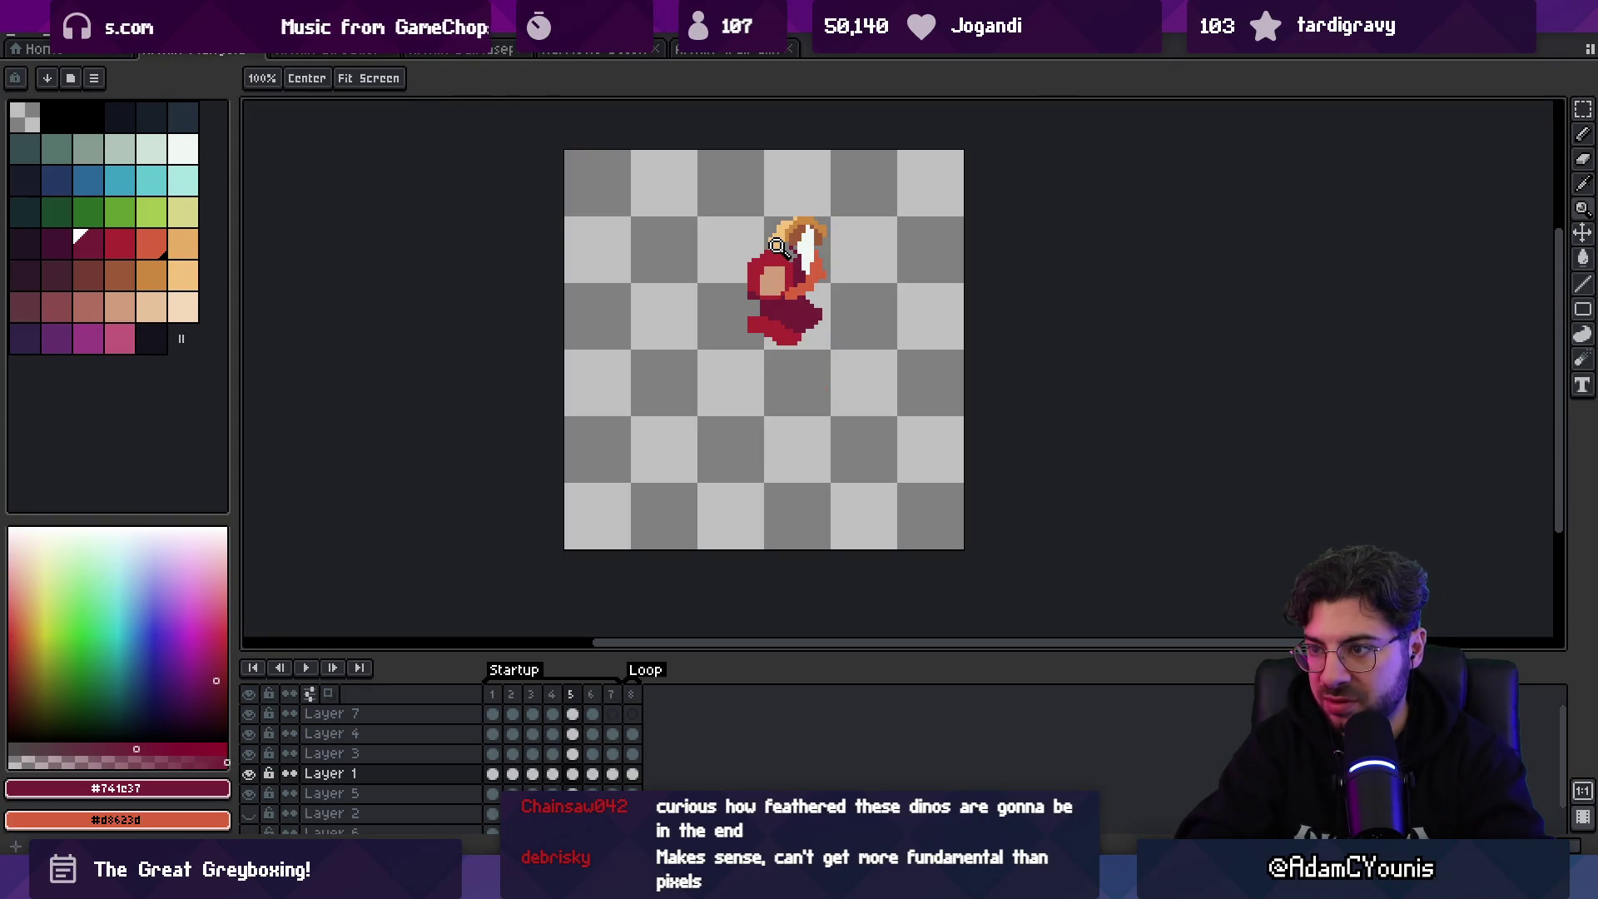
- On frame 6, sample the bright red and dark maroon, then play the animation
{"action": "key", "text": "b"}
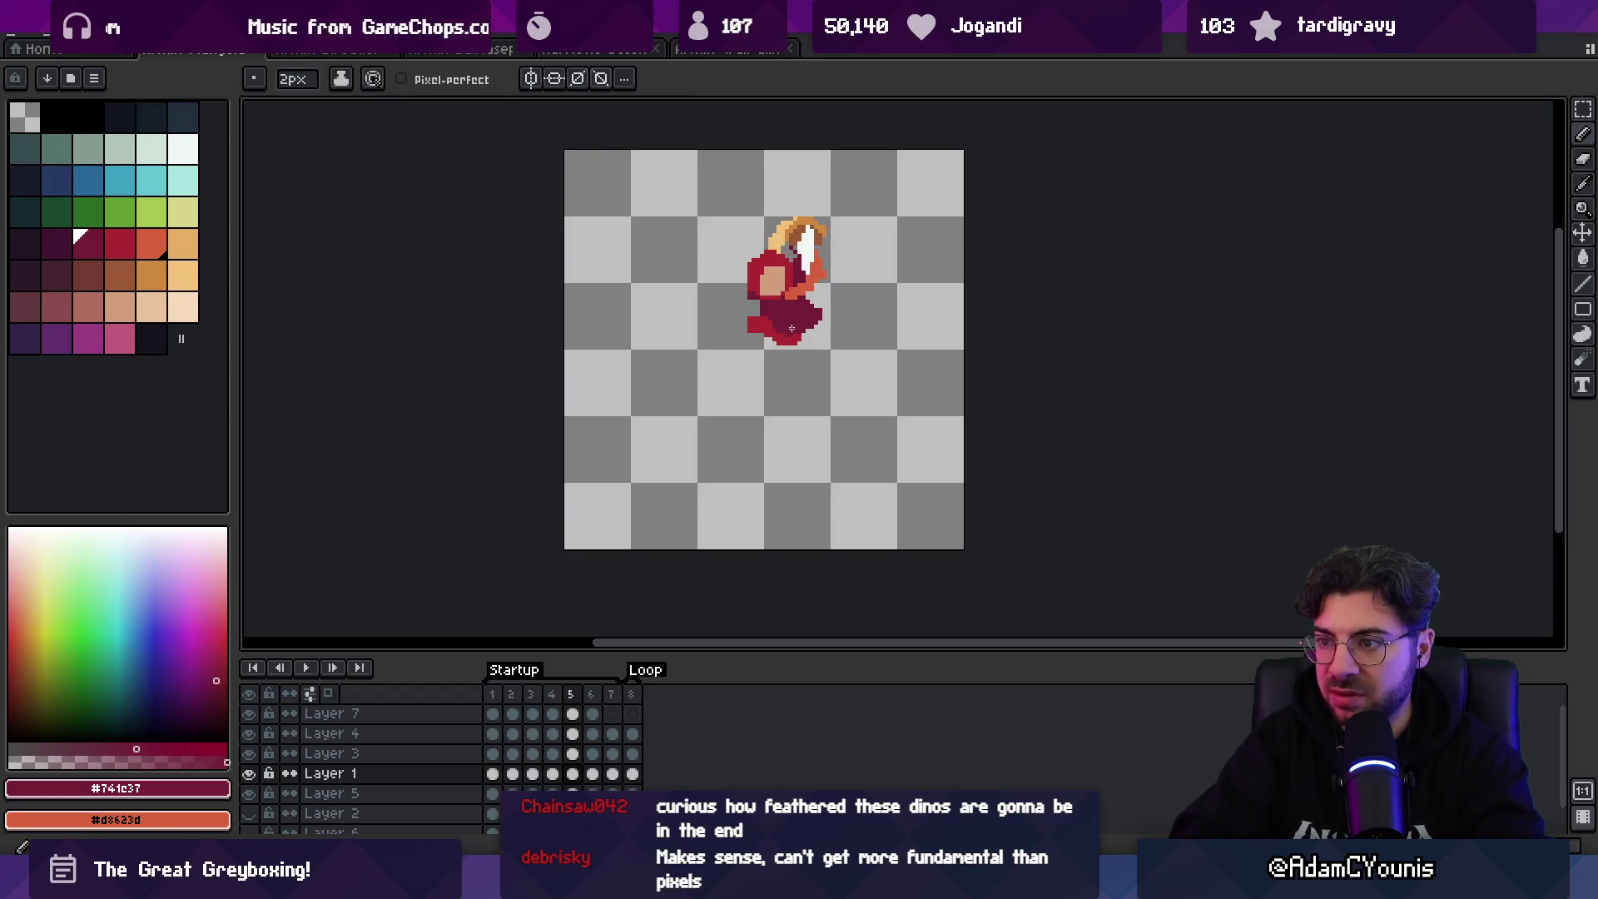
{"action": "key", "text": "period"}
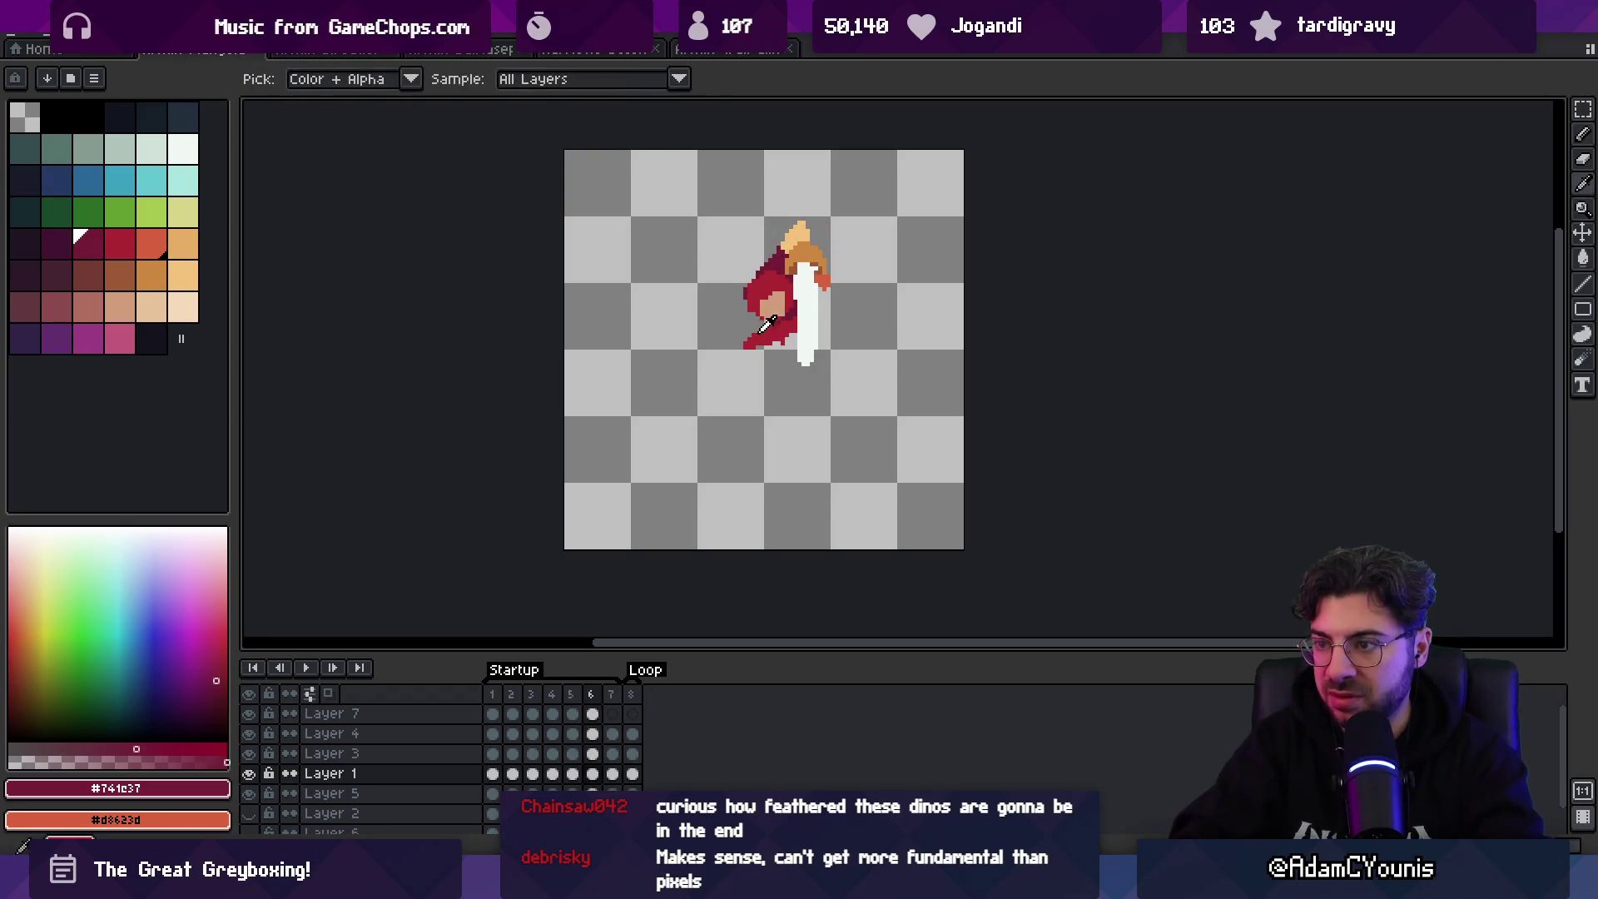
{"action": "left_click", "coordinate": [797, 296], "text": "alt"}
{"action": "left_click", "coordinate": [793, 316], "text": "alt"}
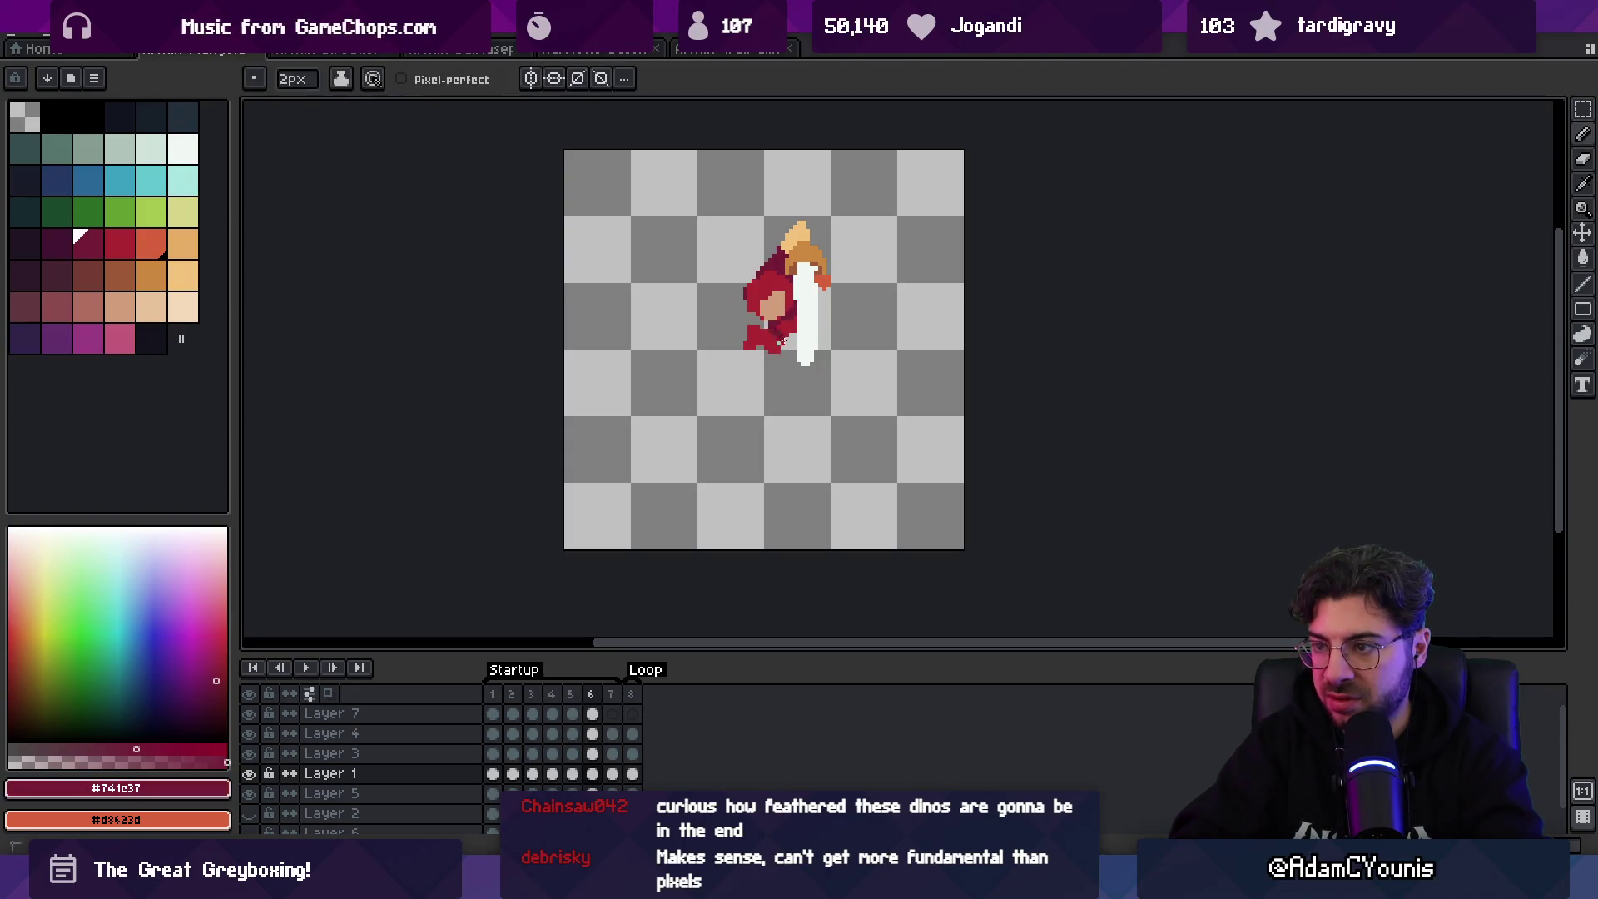
{"action": "key", "text": "Return"}
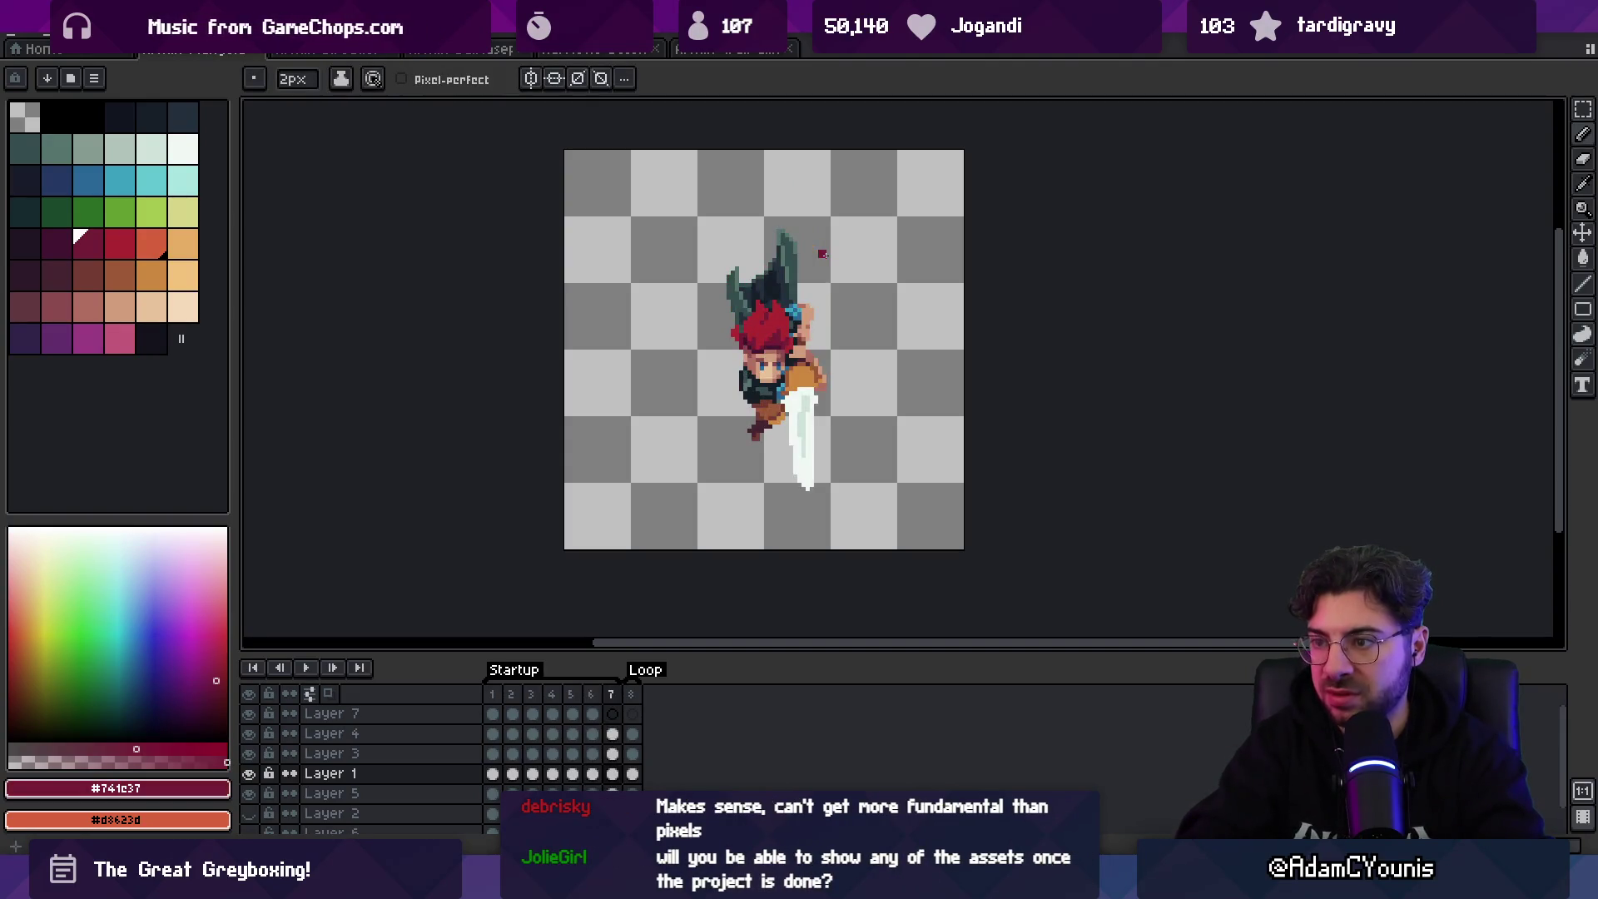
{"action": "key", "text": "z"}
{"action": "right_click", "coordinate": [803, 345]}
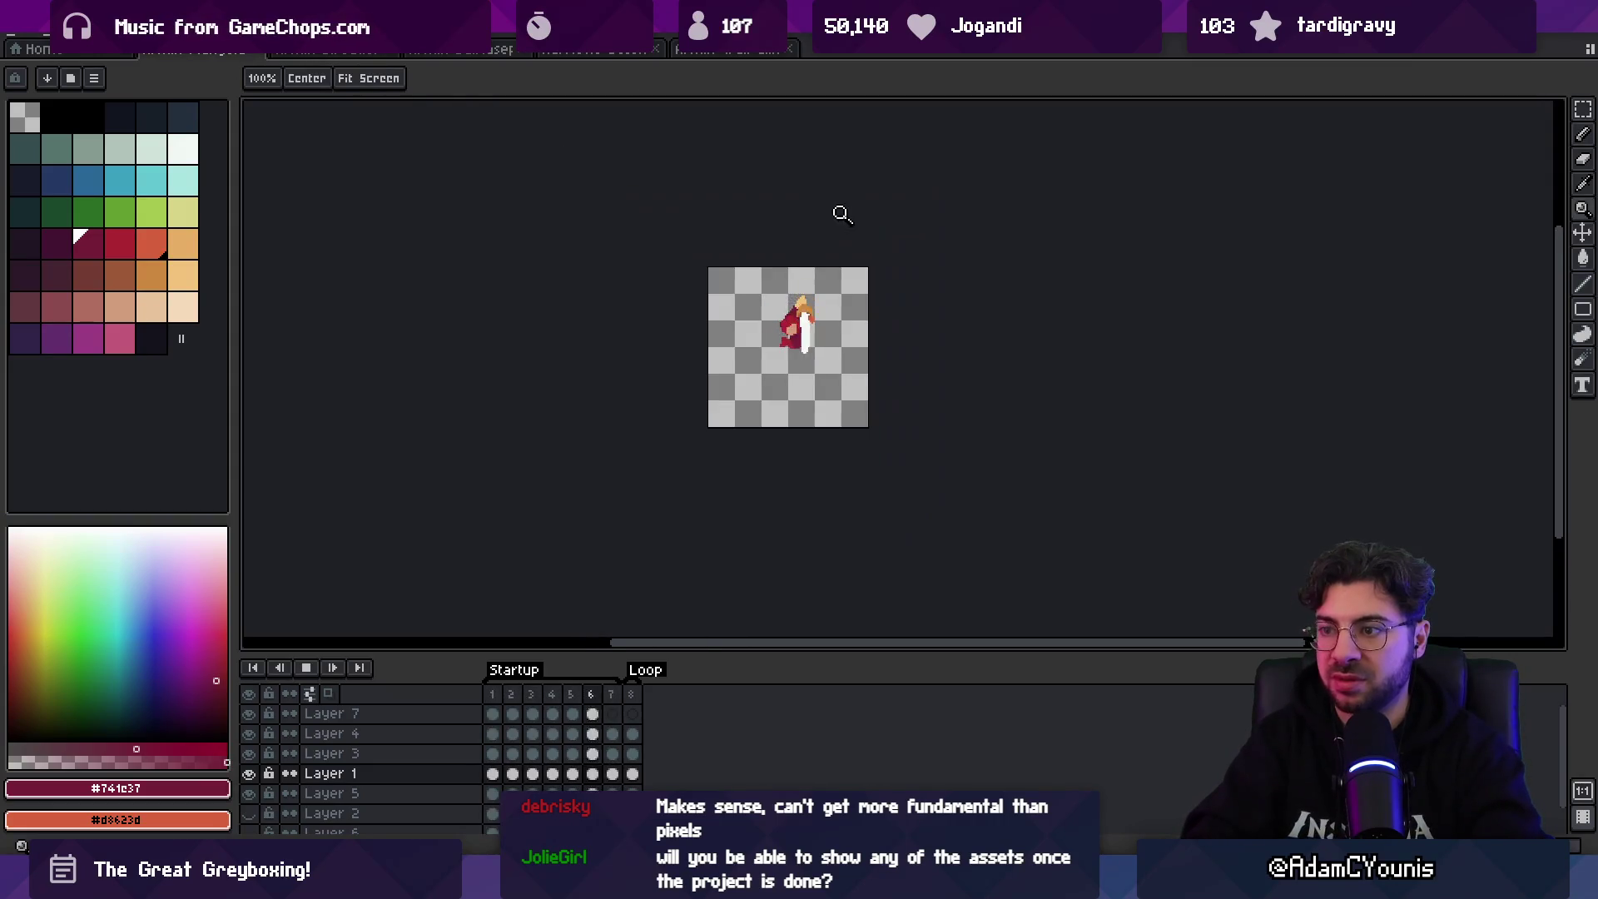
- Zoom in on frame 1 and start repainting the trailing leg in bright red and dark maroon
{"action": "left_click", "coordinate": [834, 321]}
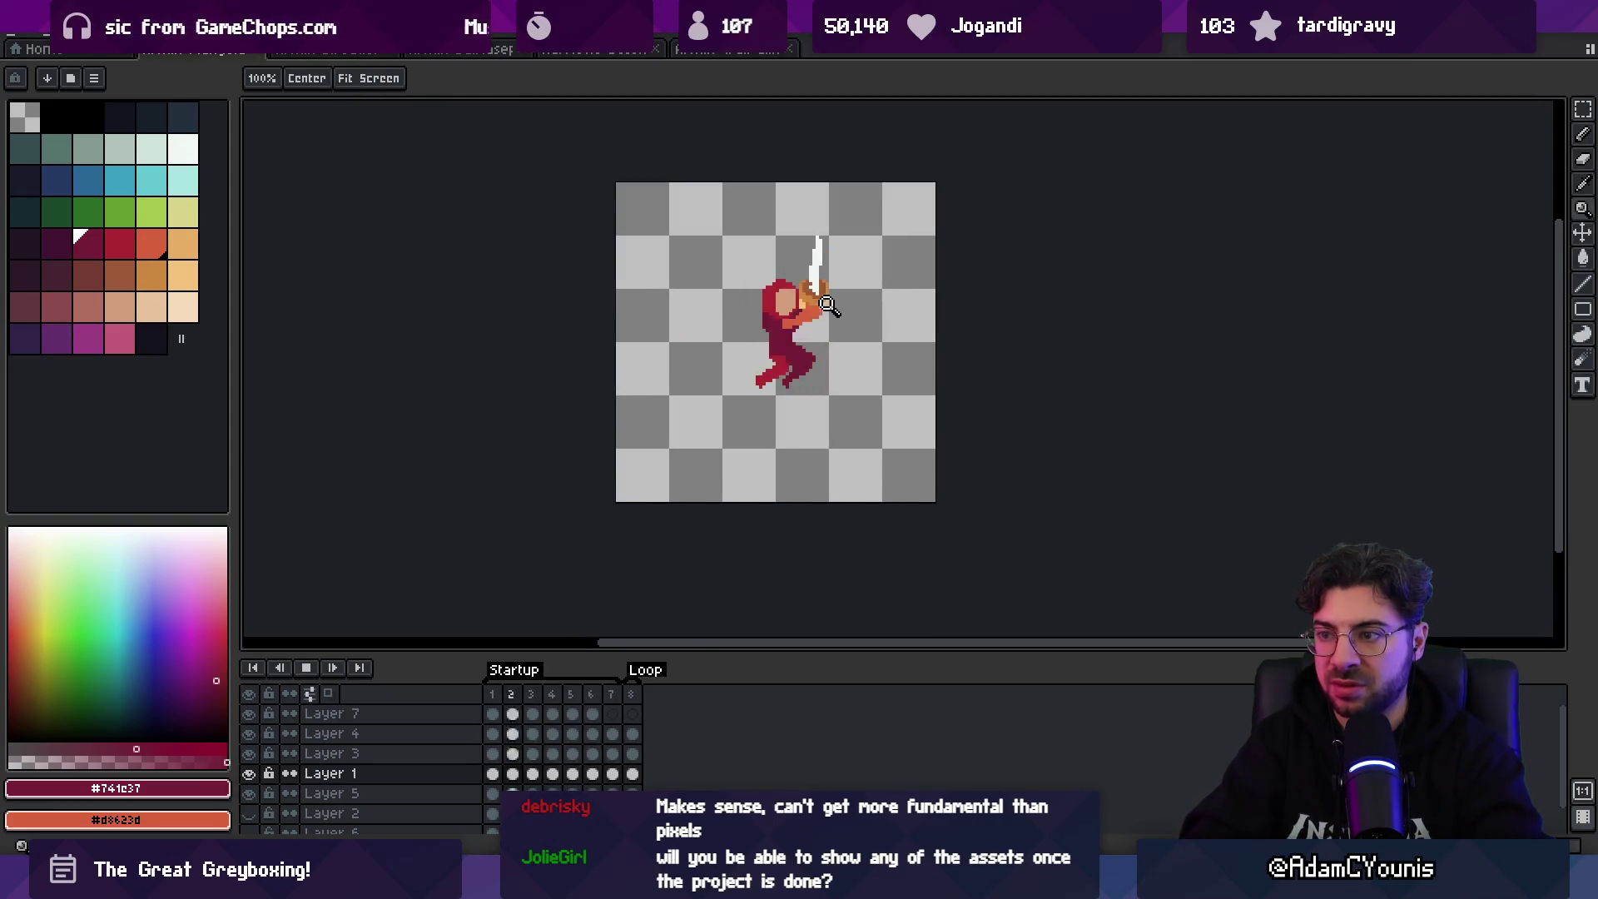
{"action": "key", "text": "Return"}
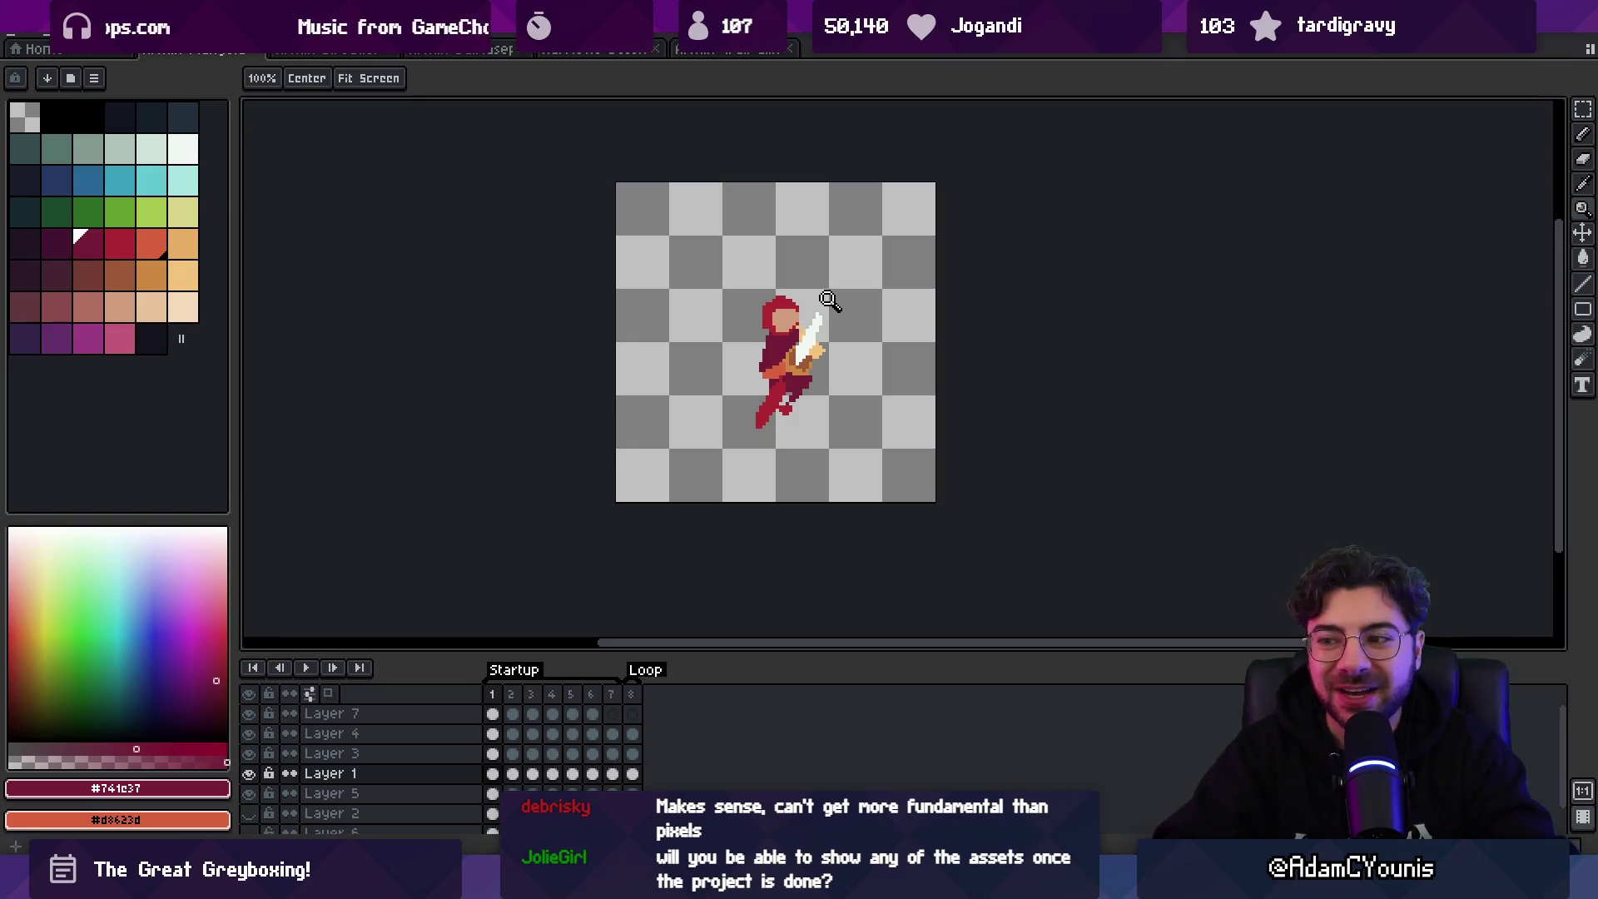
{"action": "left_click", "coordinate": [806, 379]}
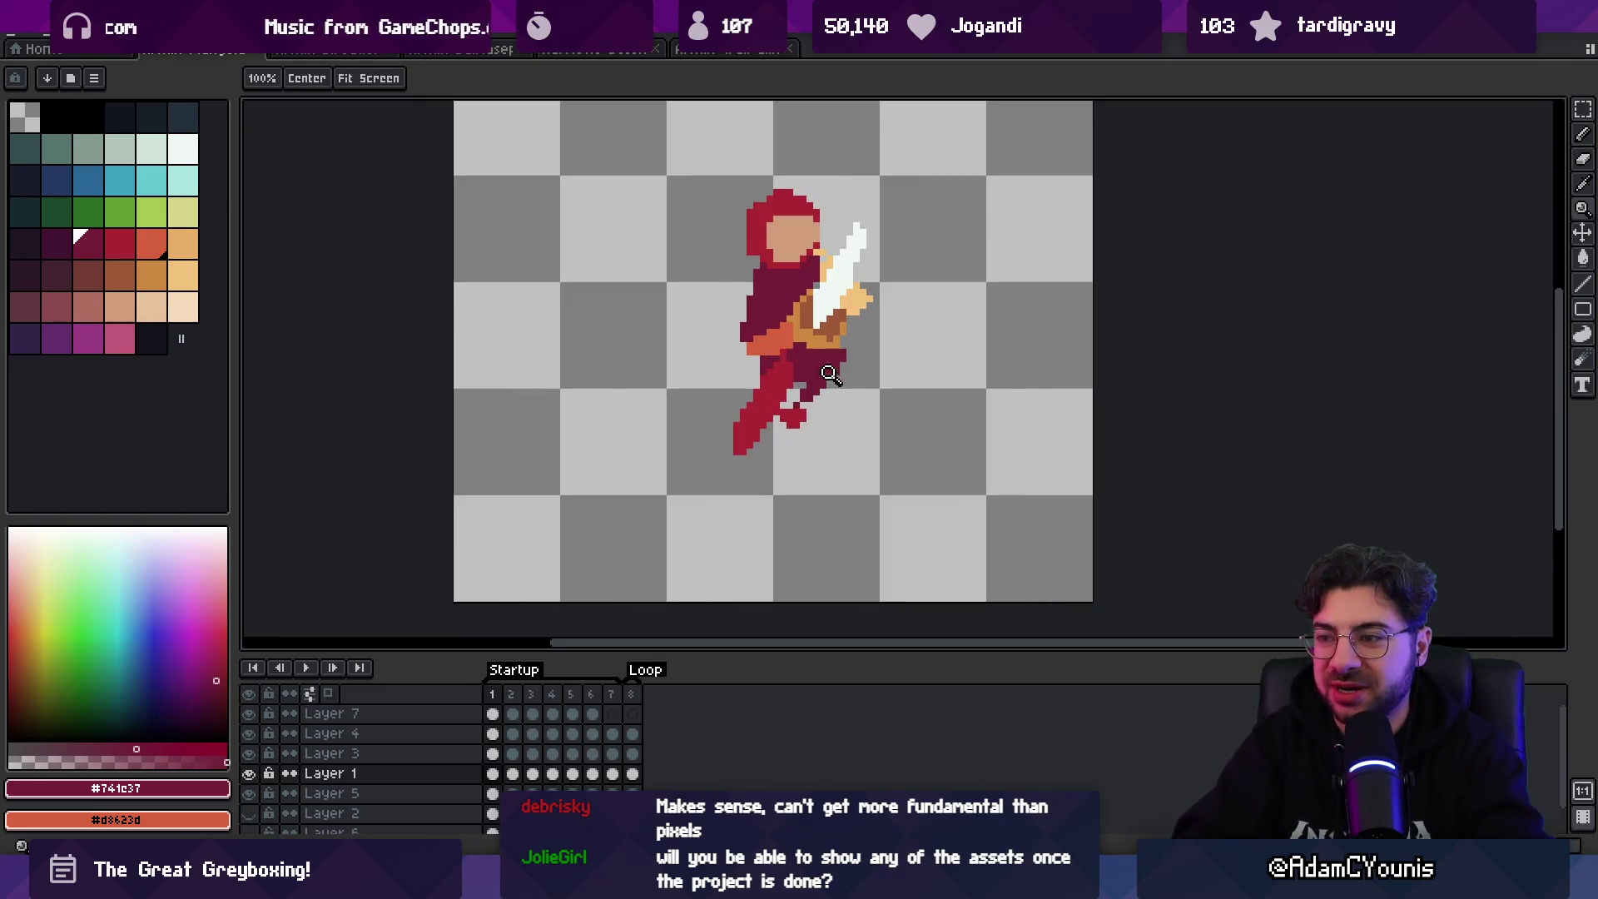
{"action": "key", "text": "v"}
{"action": "key", "text": "b"}
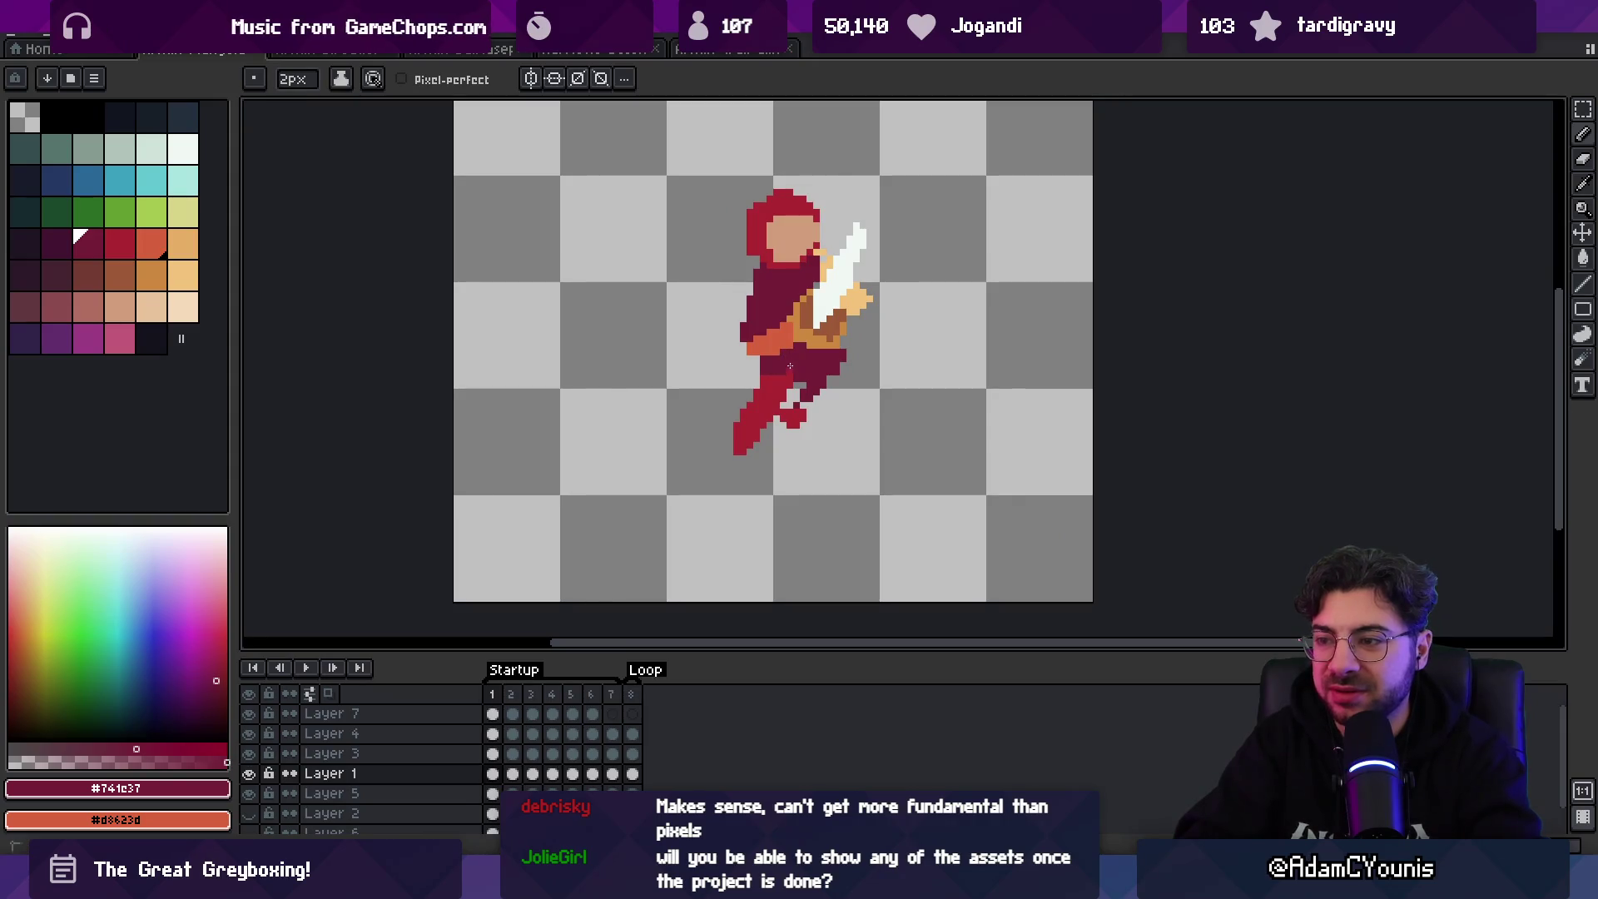
{"action": "left_click", "coordinate": [787, 393], "text": "alt"}
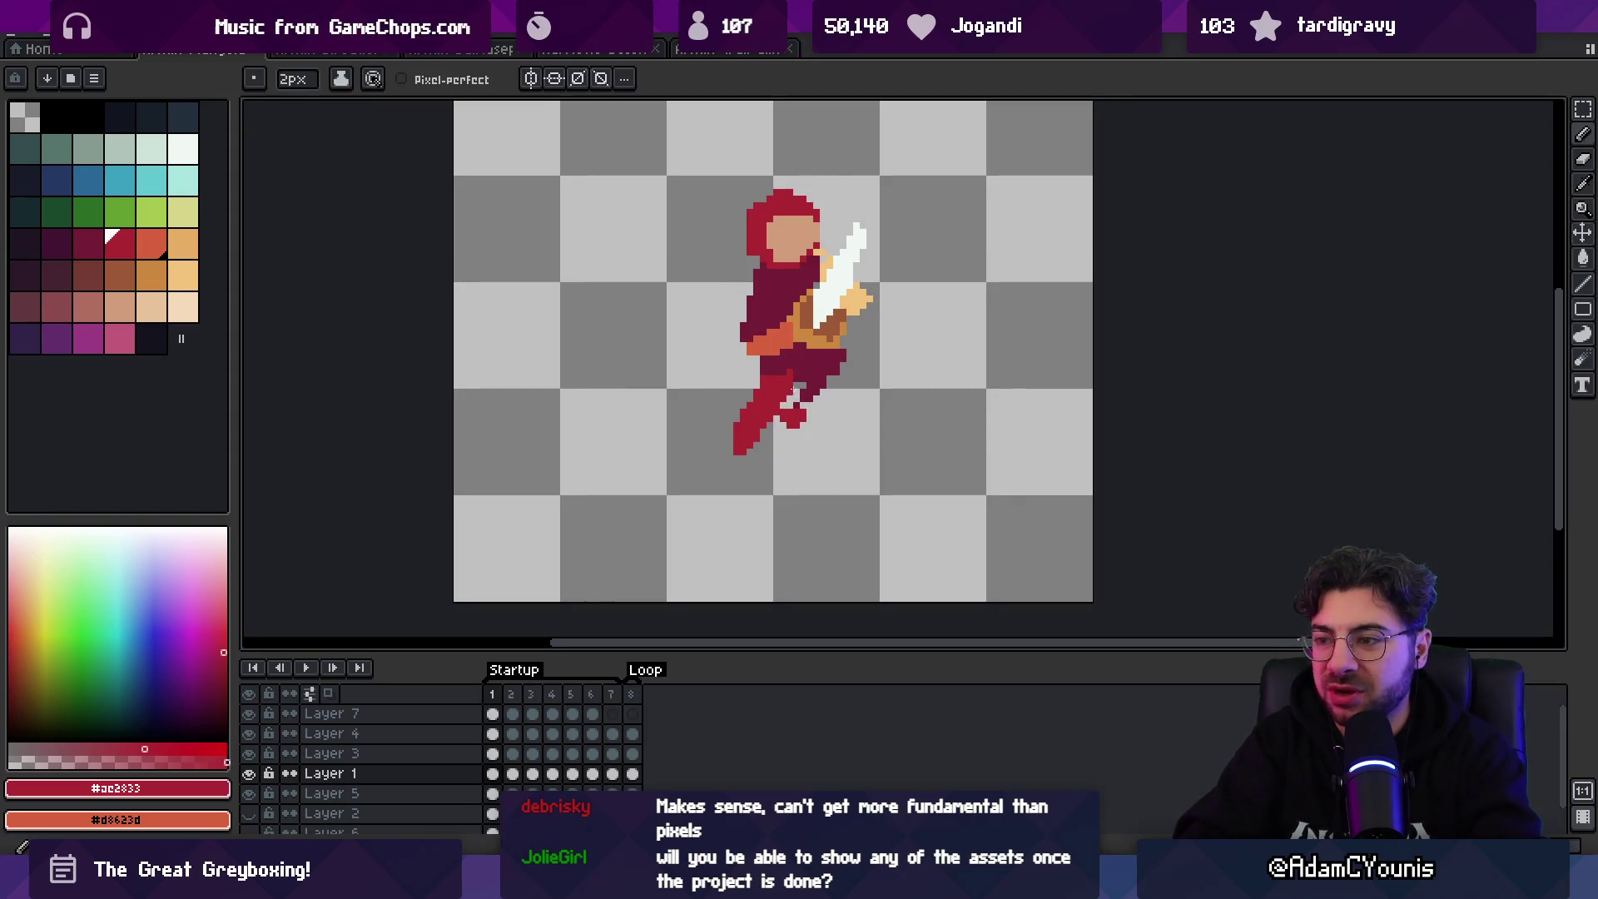
{"action": "left_click", "coordinate": [804, 393], "text": "alt"}
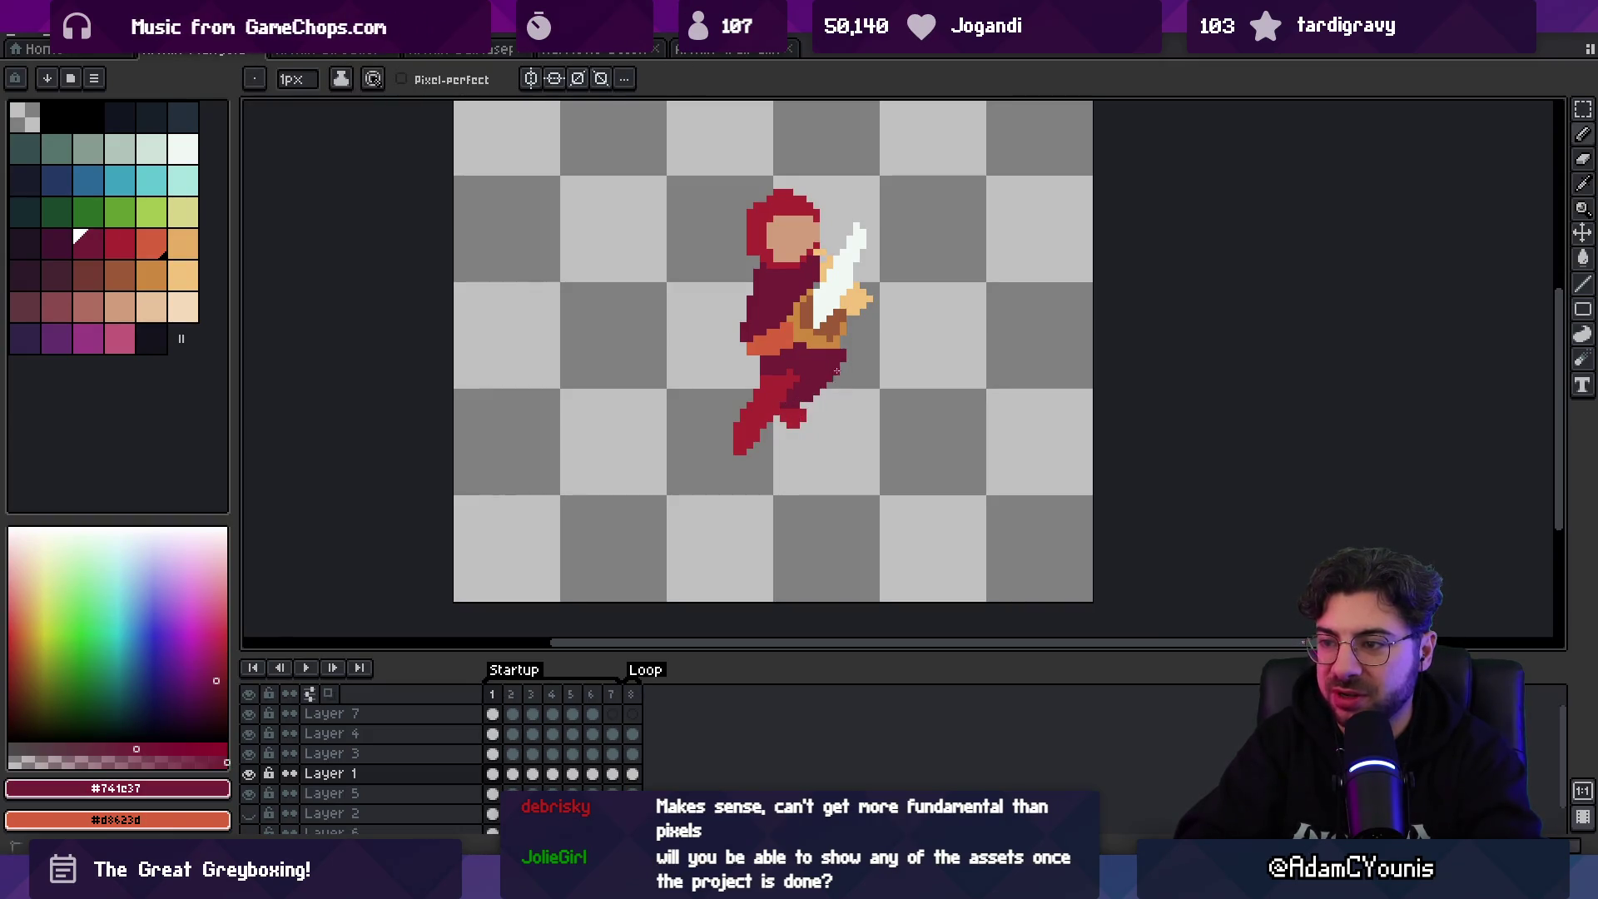
- Erase and redraw leg pixels so the trailing leg extends down and left
{"action": "key", "text": "e"}
{"action": "key", "text": "b"}
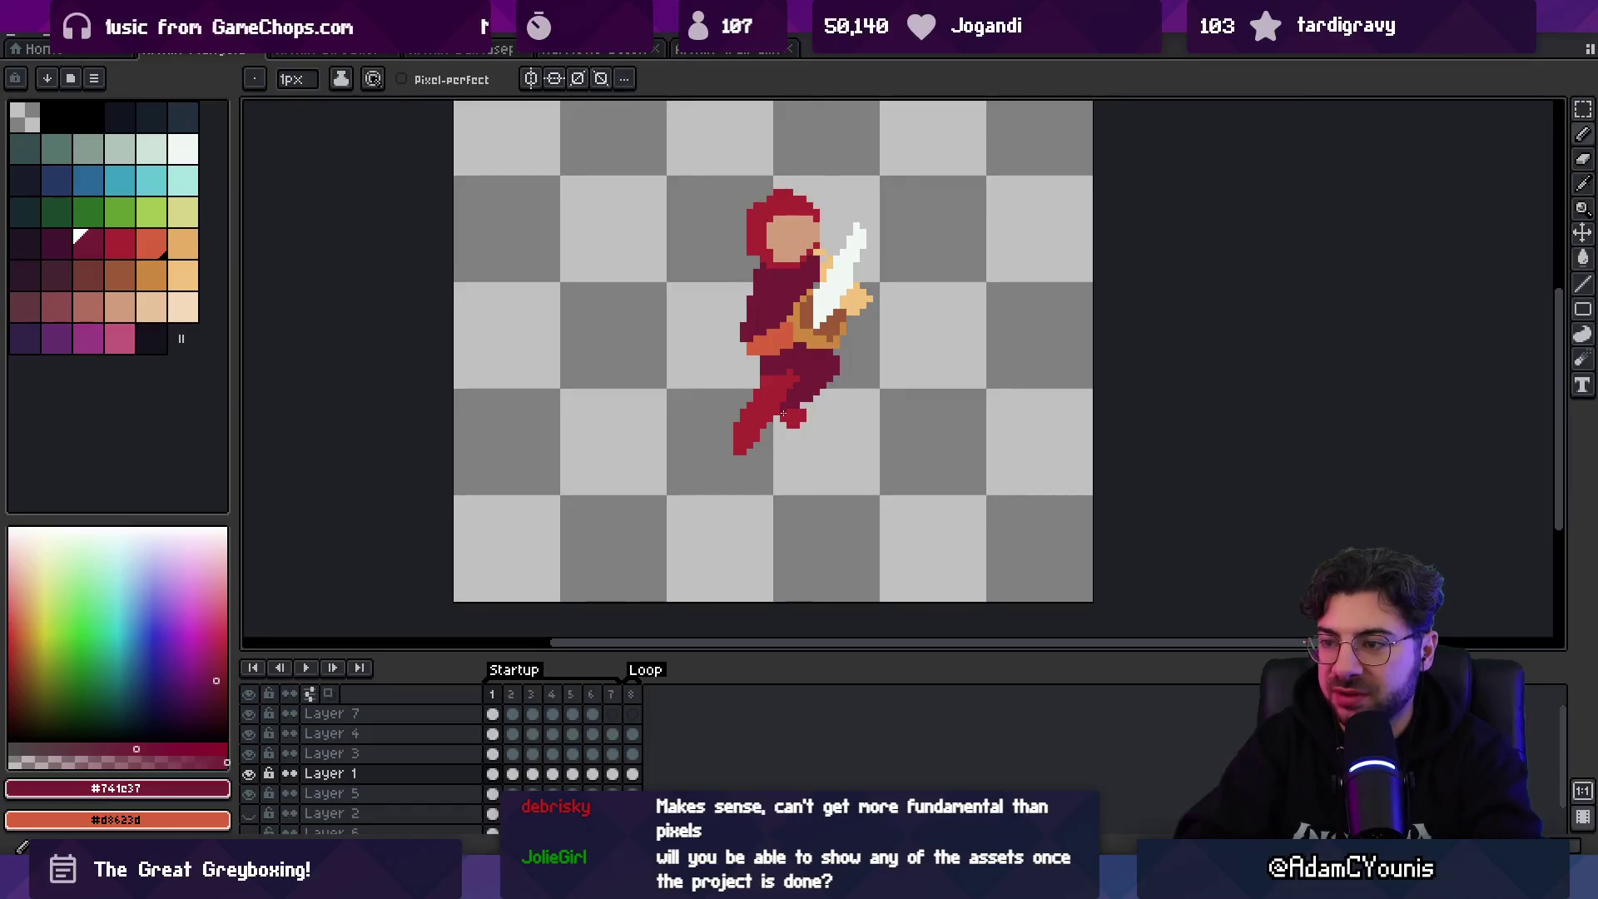
{"action": "left_click", "coordinate": [797, 392], "text": "alt"}
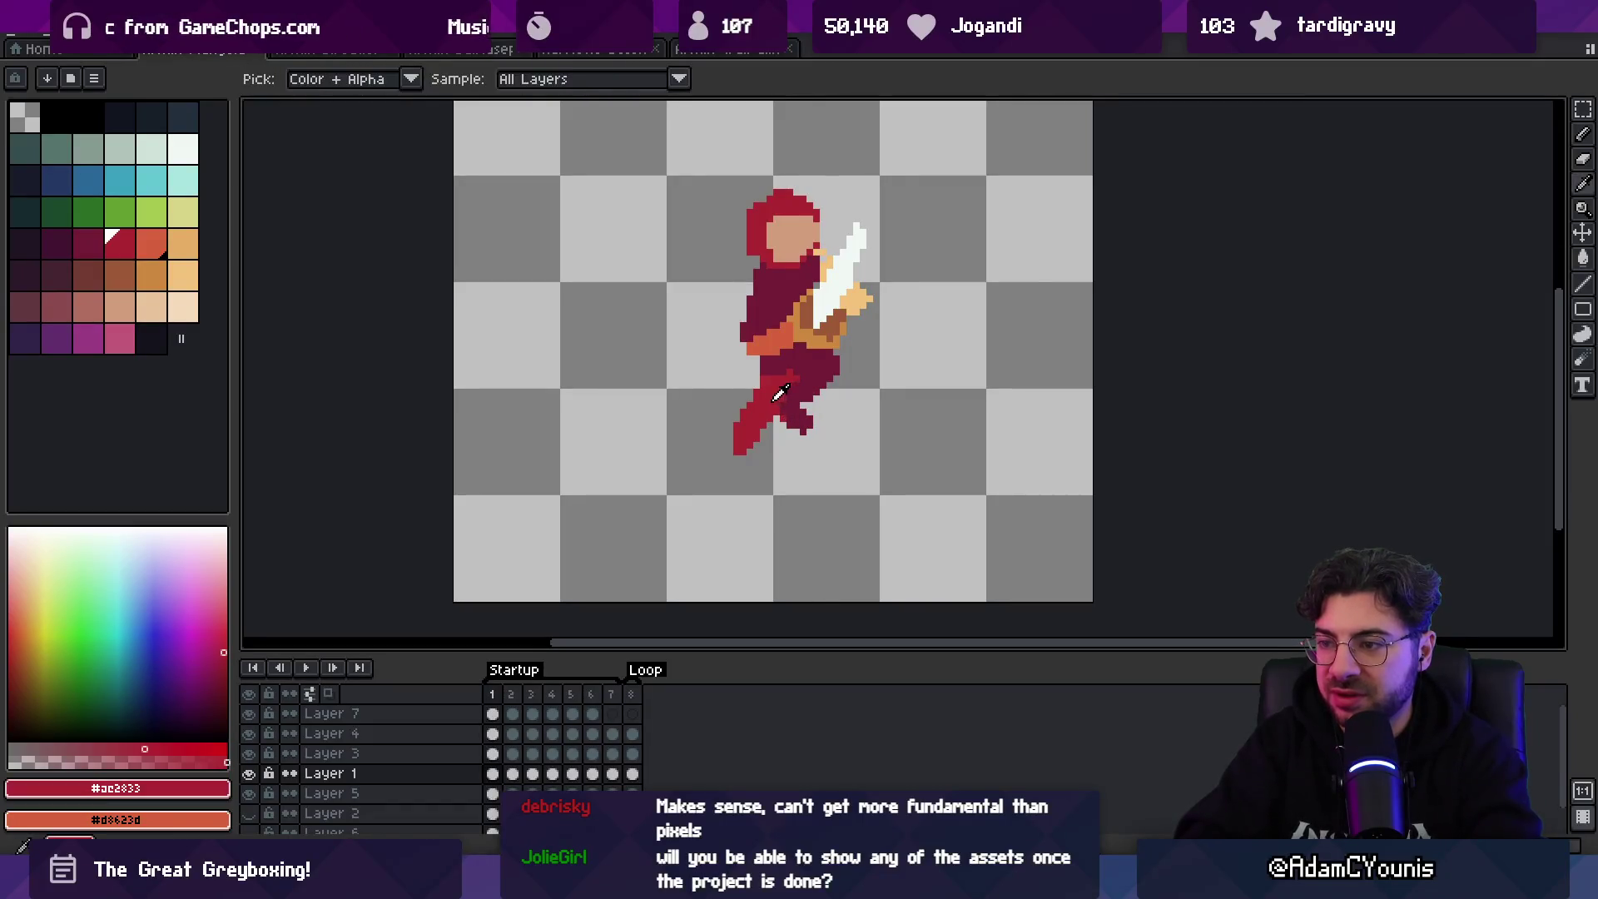
{"action": "key", "text": "e"}
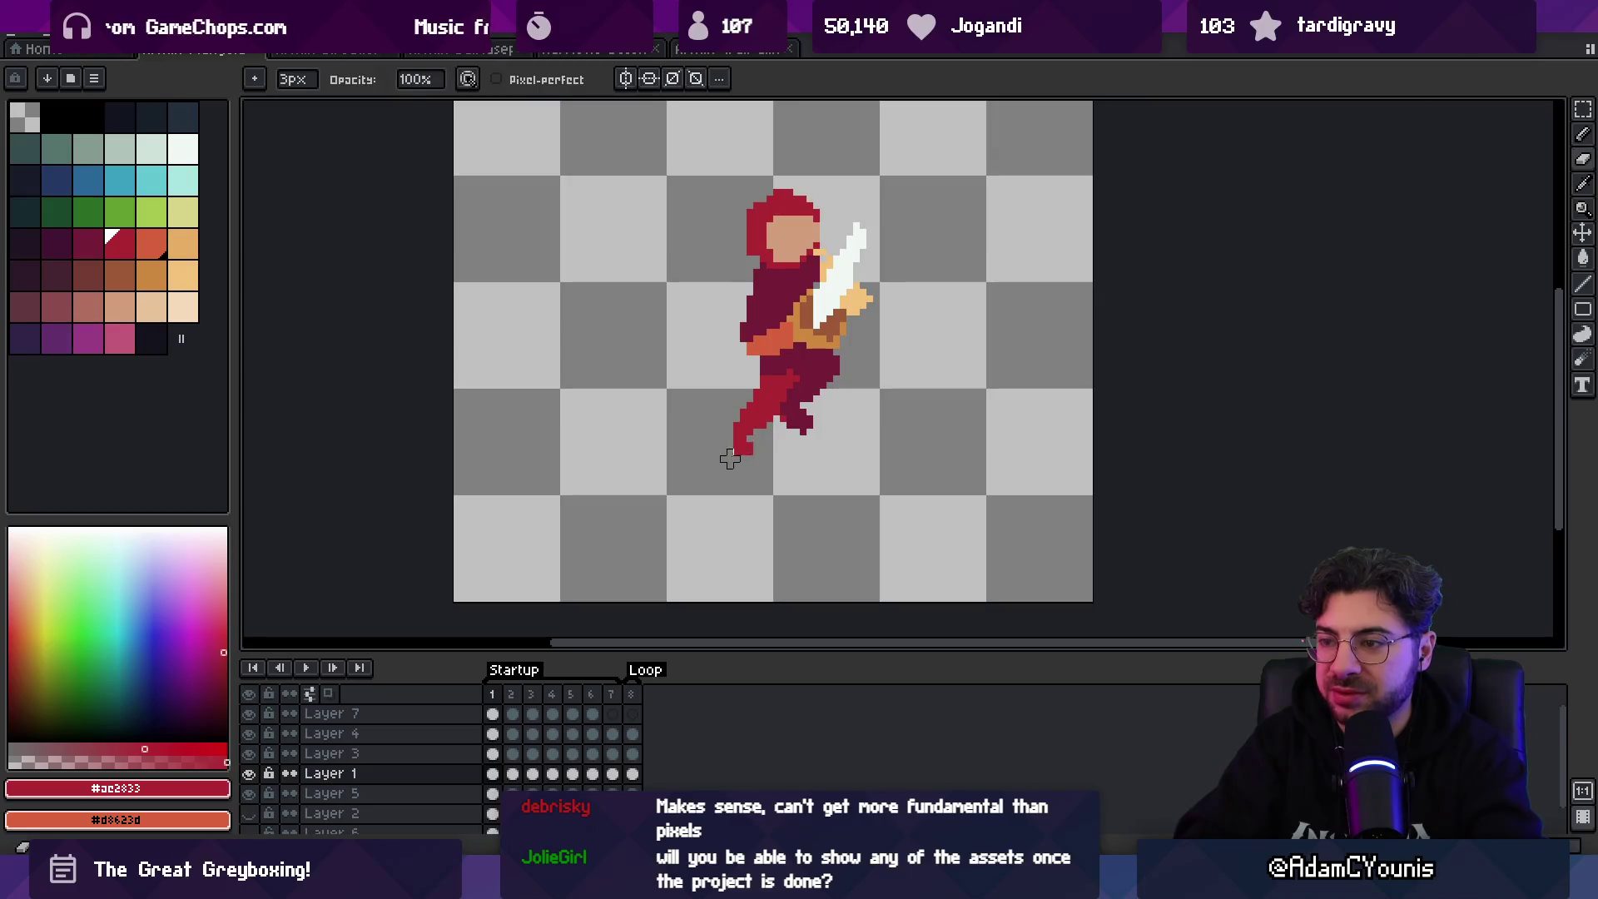
{"action": "key", "text": "b"}
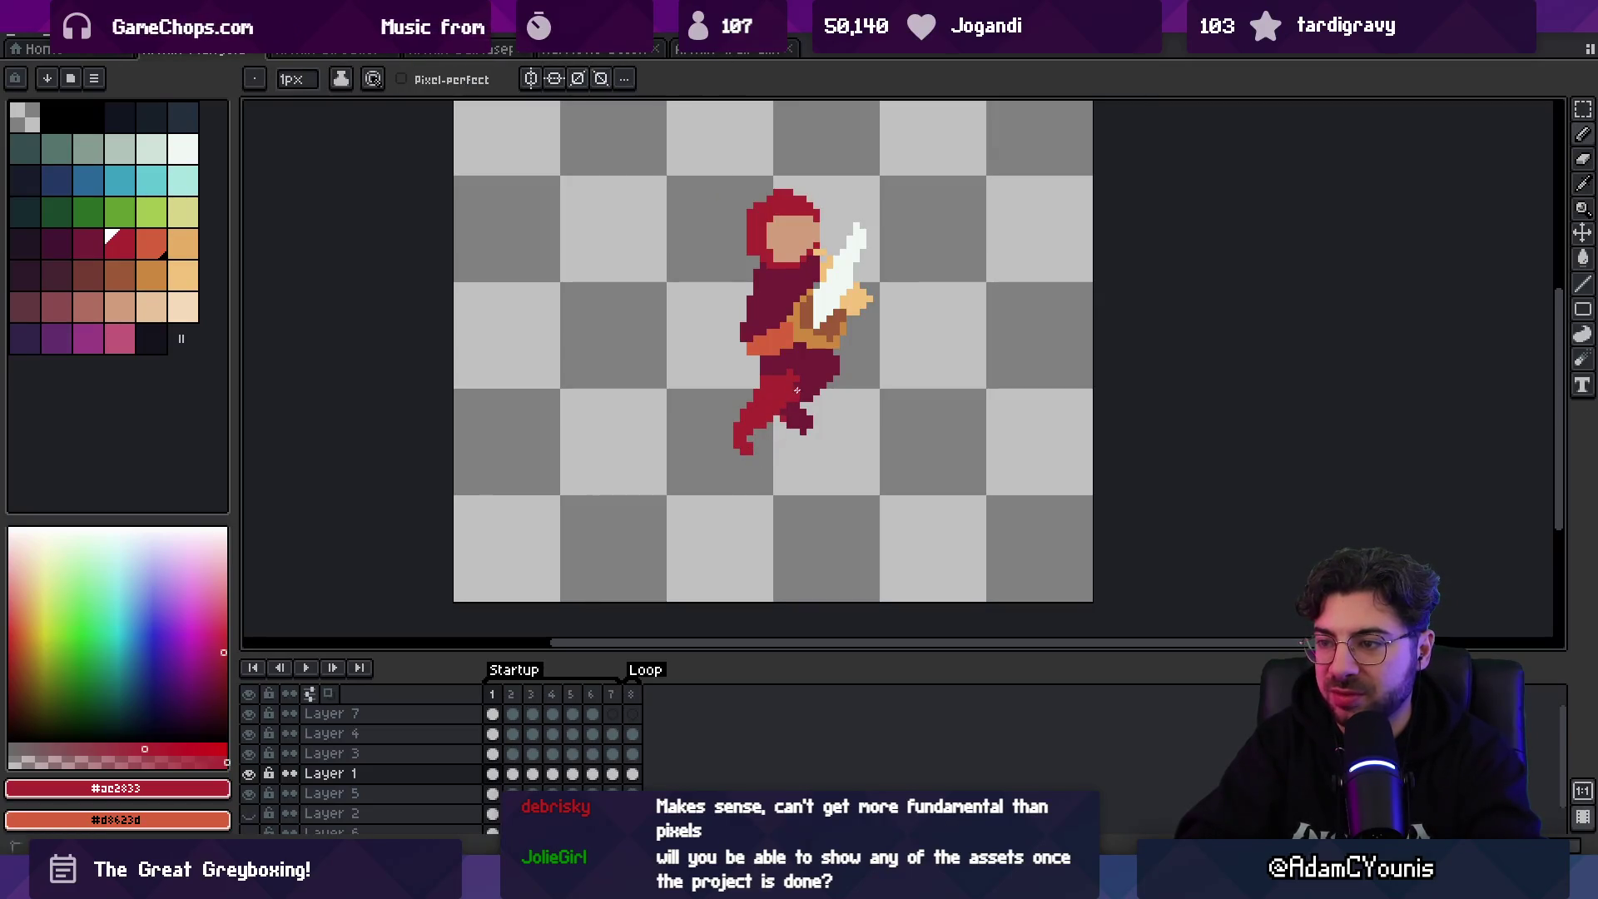
{"action": "left_click", "coordinate": [772, 367], "text": "alt"}
- Marquee-select the foot and move it to its new spot lower left
{"action": "key", "text": "q"}
{"action": "mouse_move", "coordinate": [749, 391]}
{"action": "left_mouse_down"}
{"action": "mouse_move", "coordinate": [731, 421]}
{"action": "mouse_move", "coordinate": [757, 445]}
{"action": "left_mouse_up"}
{"action": "key", "text": "ctrl+d"}
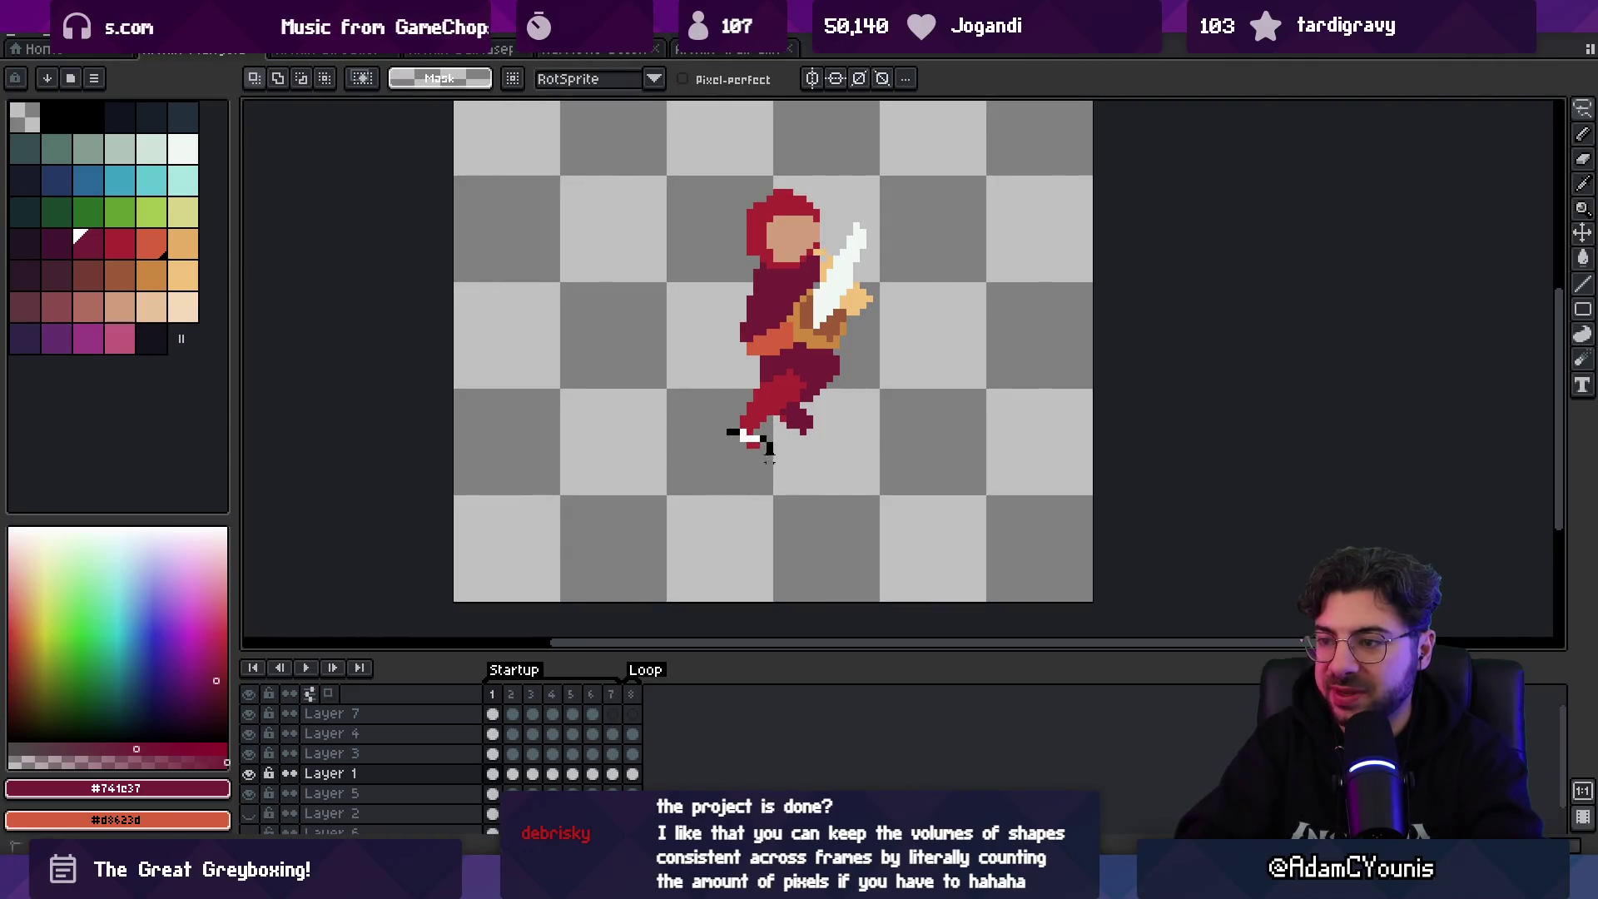
{"action": "mouse_move", "coordinate": [715, 418]}
{"action": "left_mouse_down"}
{"action": "mouse_move", "coordinate": [771, 466]}
{"action": "mouse_move", "coordinate": [747, 460]}
{"action": "left_mouse_up"}
{"action": "key", "text": "b"}
{"action": "left_click", "coordinate": [740, 427], "text": "alt"}
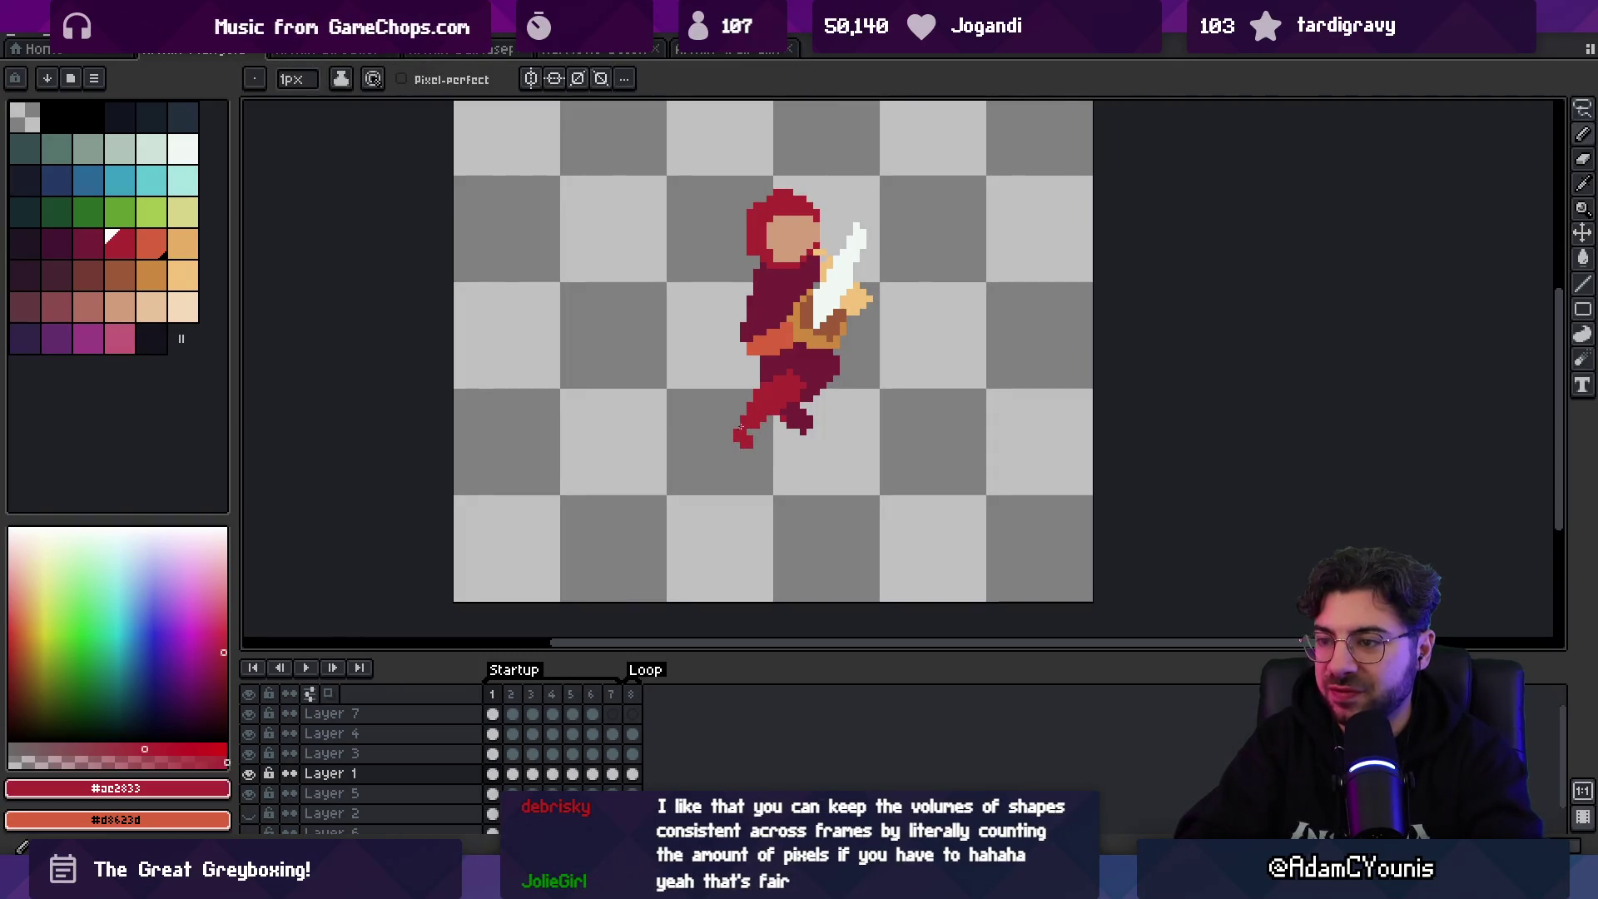
- Touch up the pointed foot in dark maroon, then play the sword-raise animation
{"action": "key", "text": "e"}
{"action": "key", "text": "b"}
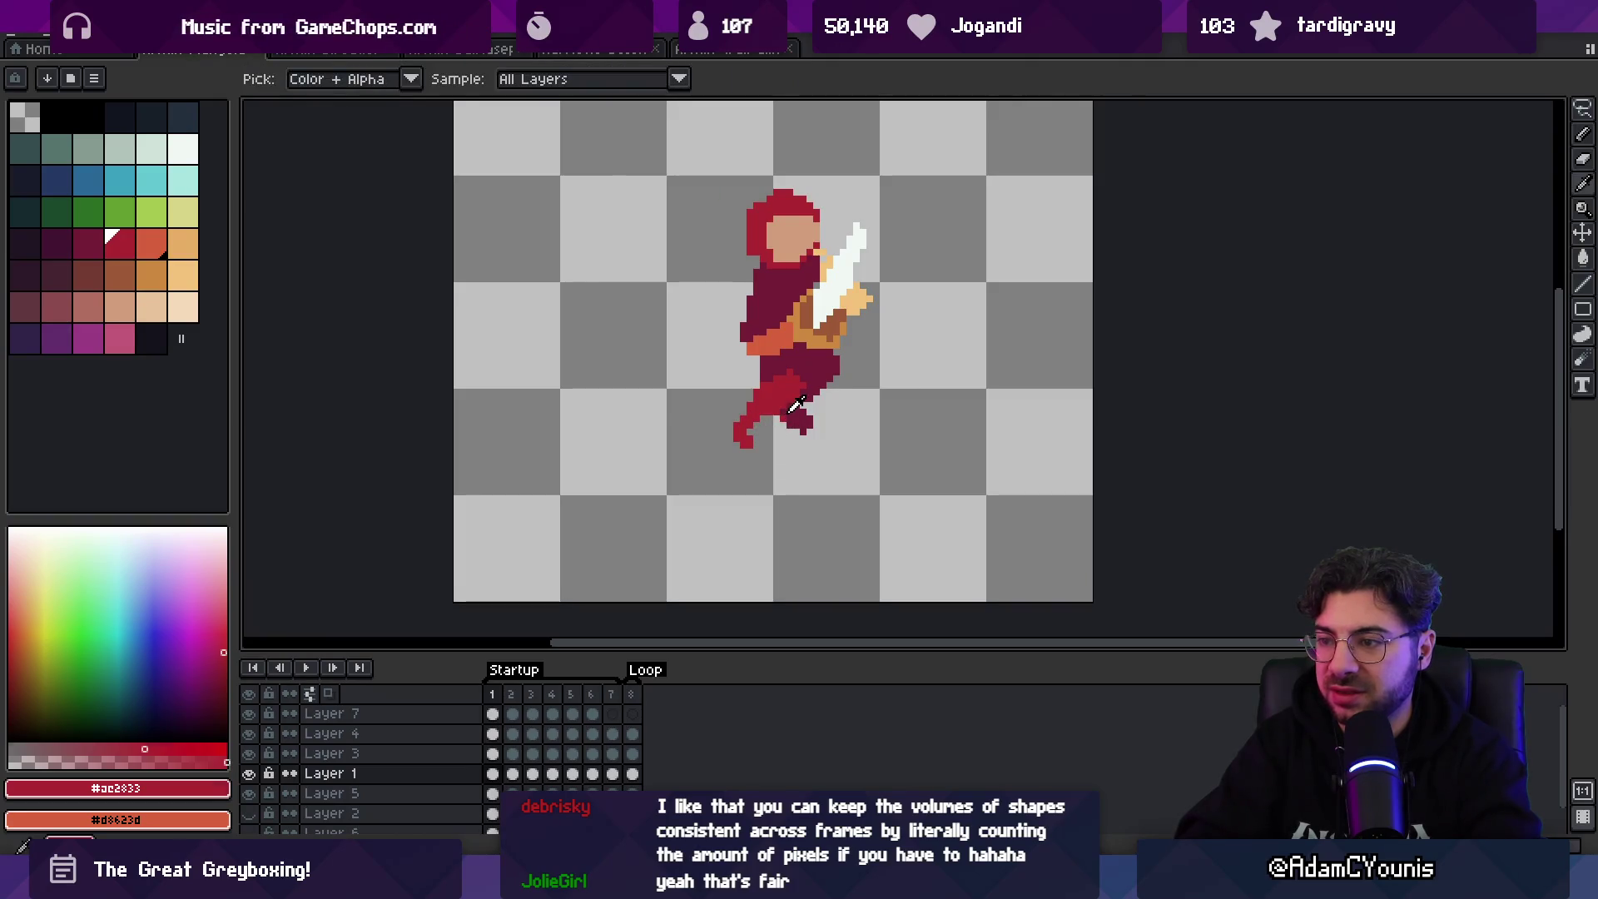
{"action": "left_click", "coordinate": [776, 410], "text": "alt"}
{"action": "key", "text": "e"}
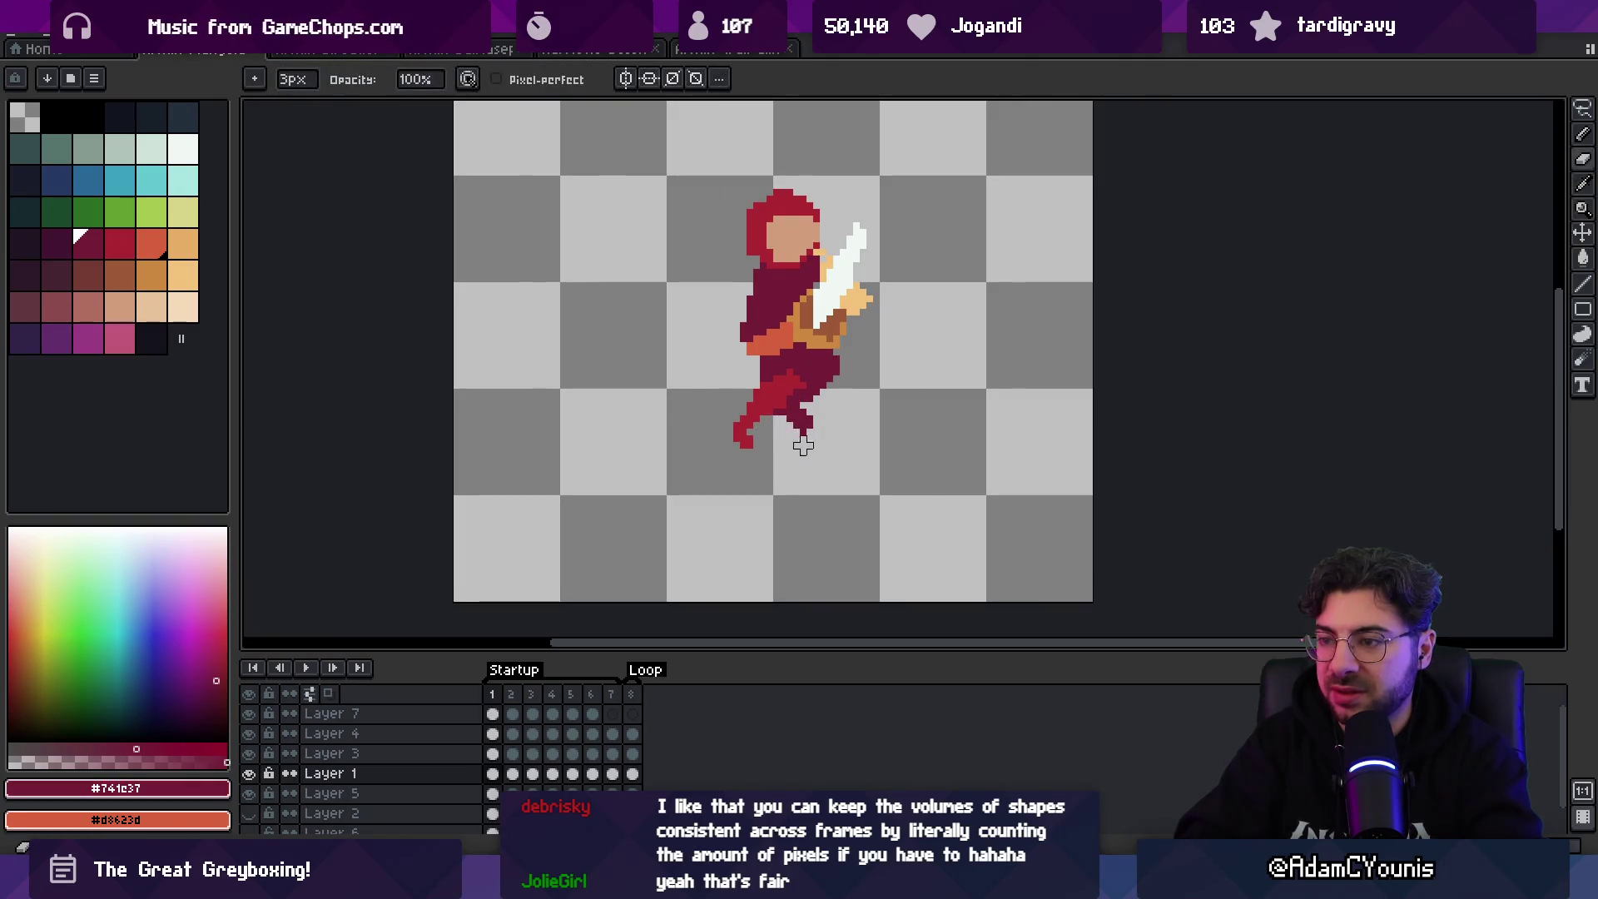
{"action": "key", "text": "z"}
{"action": "scroll", "coordinate": [764, 427], "scroll_direction": "down", "scroll_amount": 3}
{"action": "key", "text": "Return"}
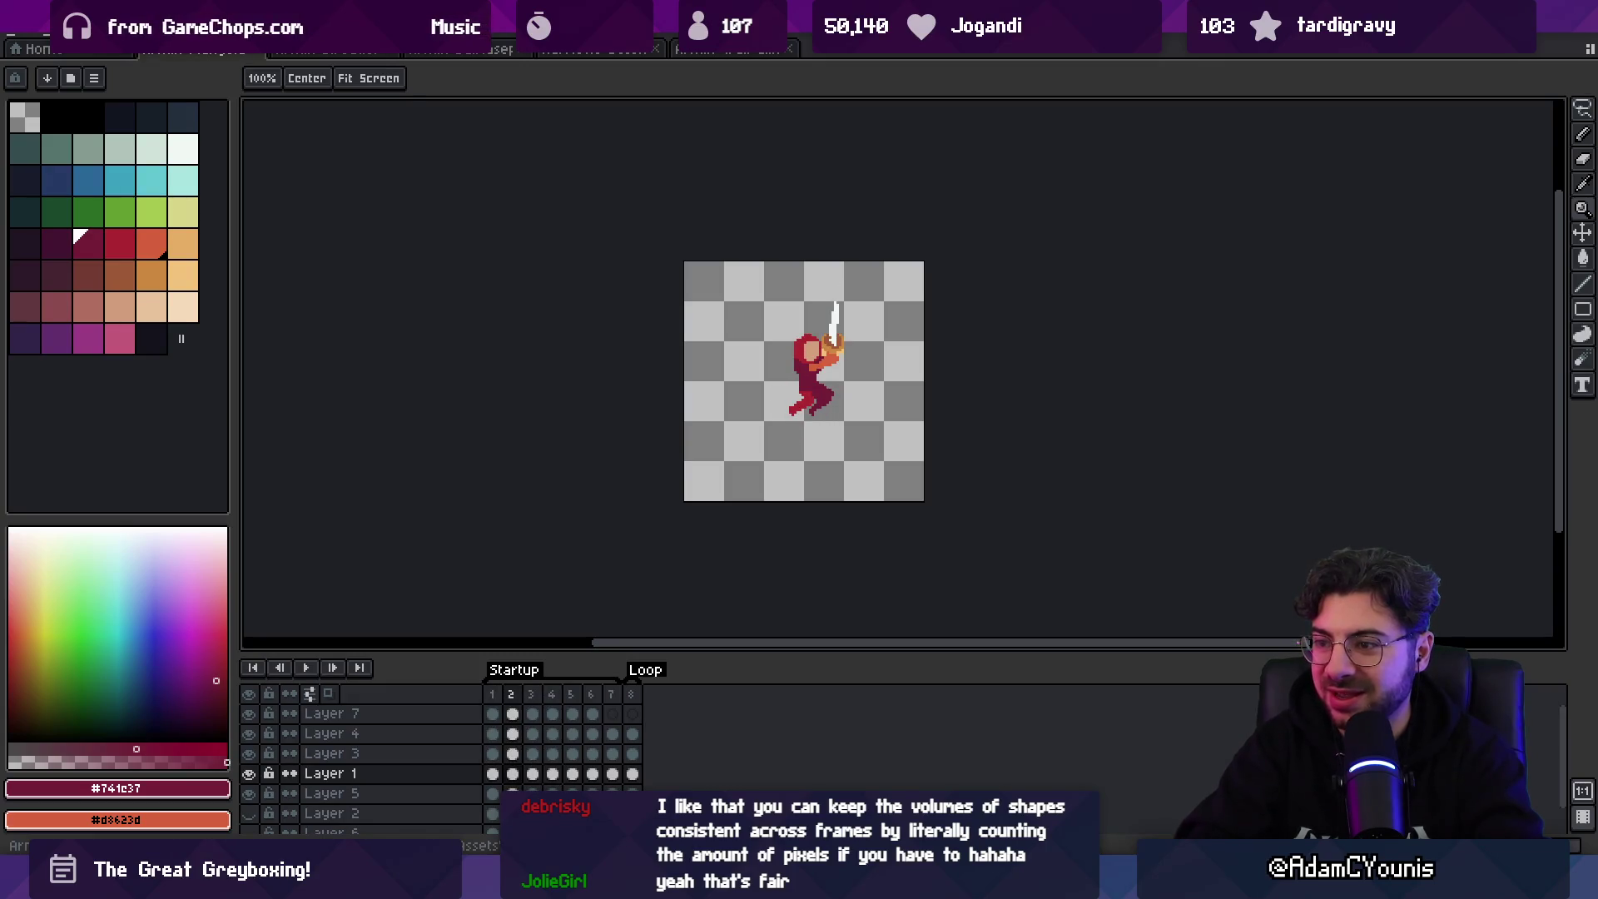
- Erase stray red pixels at the foot tip and preview the animation
{"action": "scroll", "coordinate": [811, 400], "scroll_direction": "up", "scroll_amount": 5}
{"action": "key", "text": "Return"}
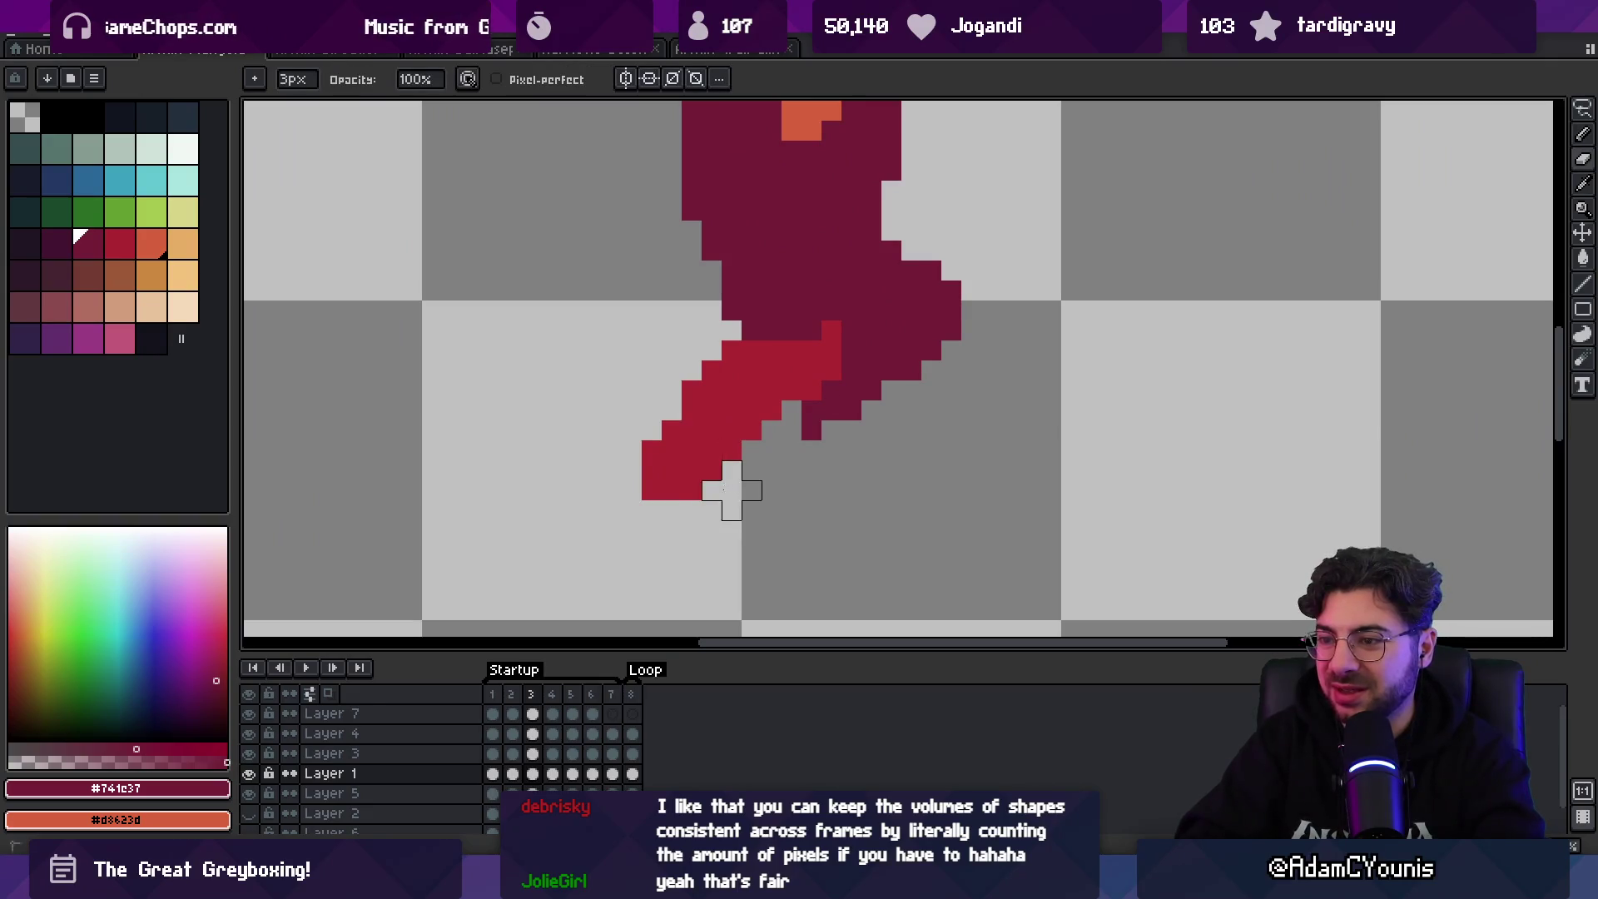
{"action": "left_click_drag", "start_coordinate": [712, 490], "coordinate": [713, 471]}
{"action": "scroll", "coordinate": [772, 430], "scroll_direction": "down", "scroll_amount": 3}
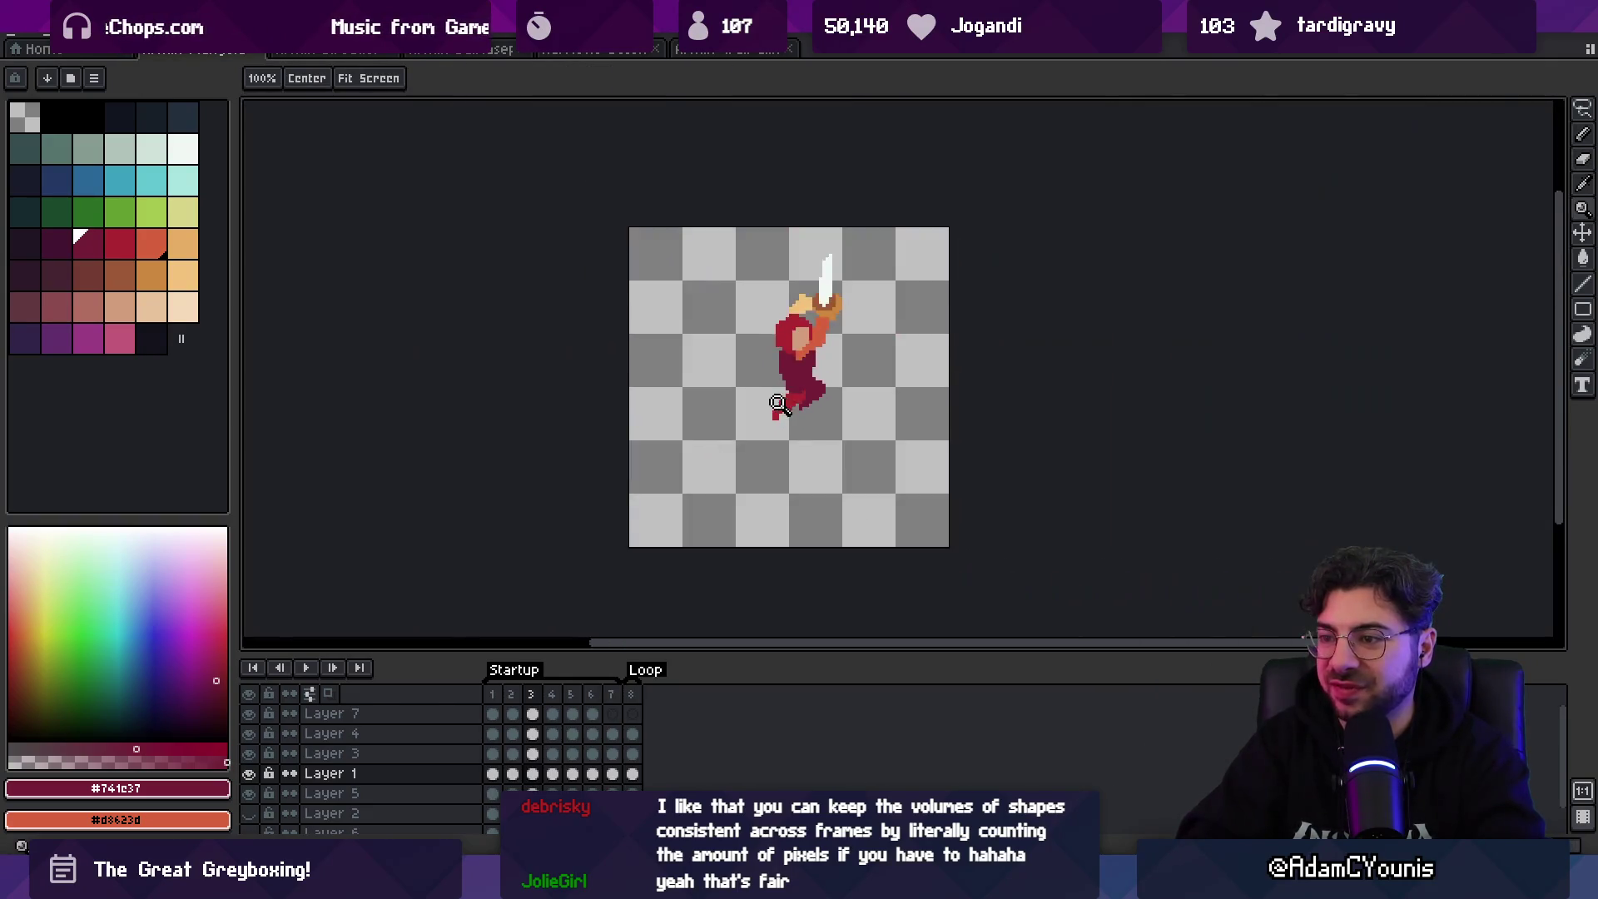
{"action": "scroll", "coordinate": [799, 424], "scroll_direction": "up", "scroll_amount": 2}
{"action": "key", "text": "i"}
{"action": "left_click", "coordinate": [814, 379], "text": "alt"}
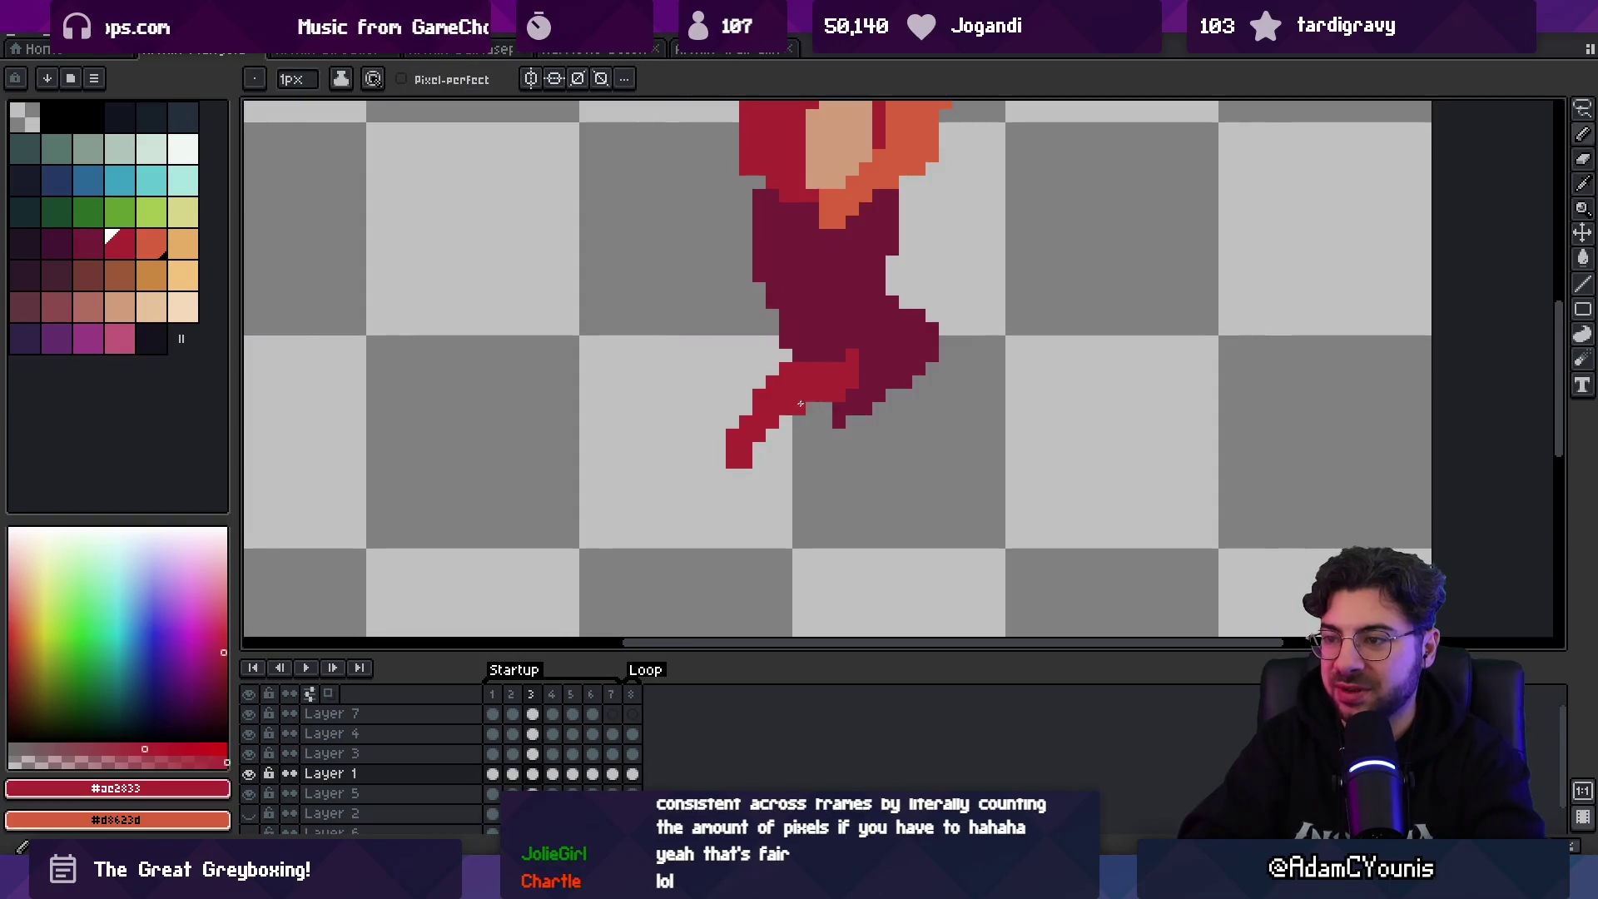
{"action": "key", "text": "z"}
{"action": "scroll", "coordinate": [763, 374], "scroll_direction": "down", "scroll_amount": 3}
{"action": "key", "text": "Return"}
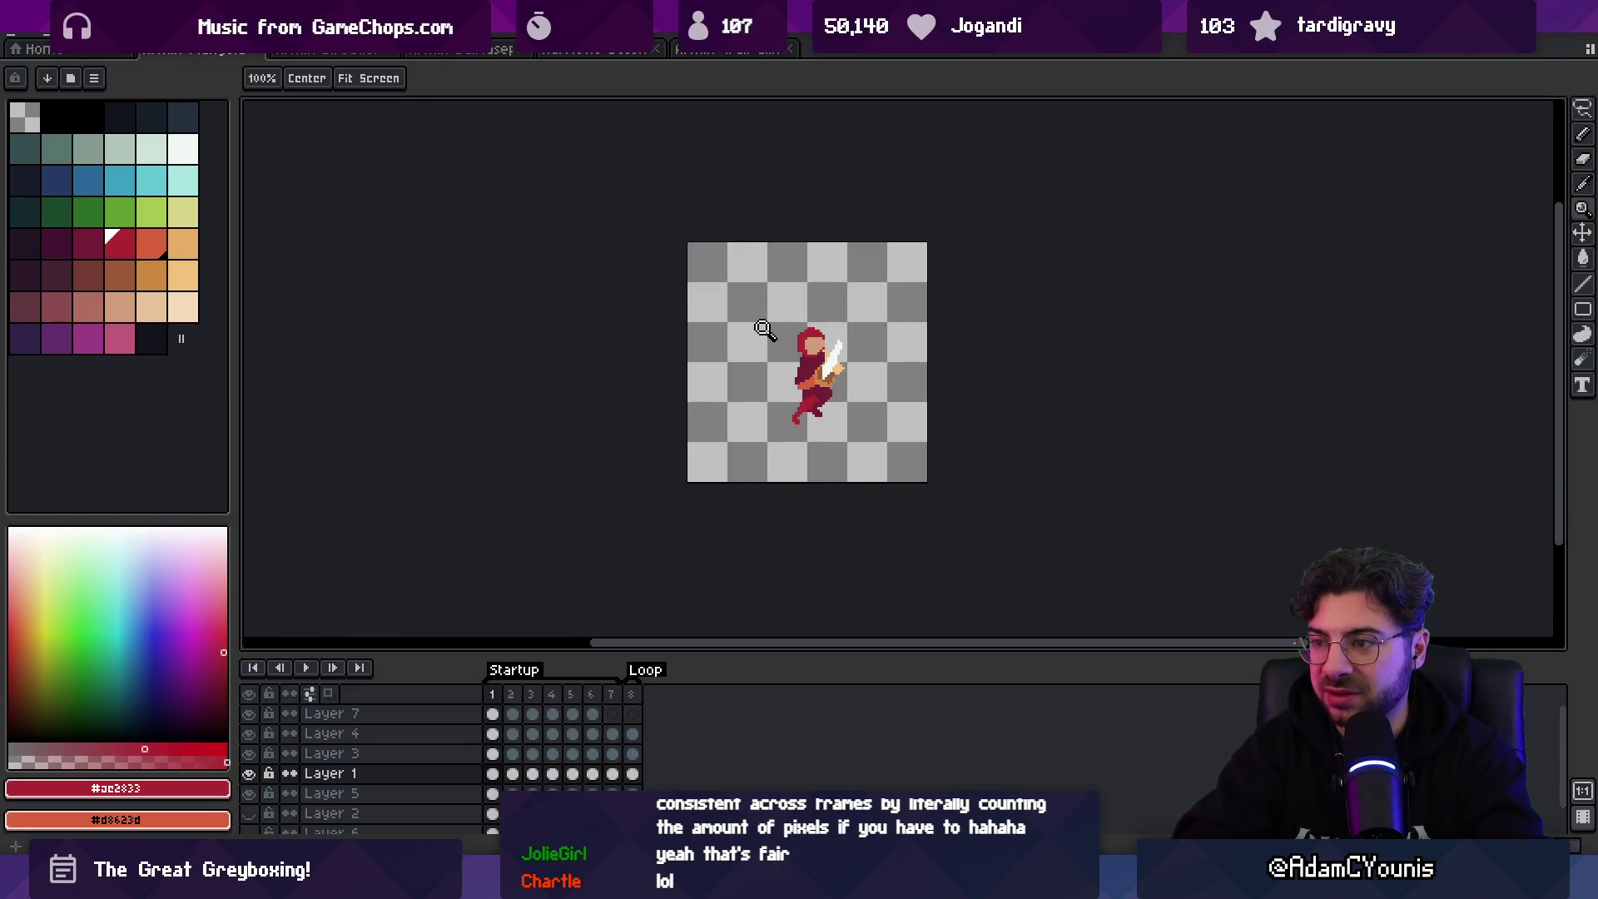
- Erase and redraw foot pixels on frame 1, then preview the foot motion
{"action": "left_click", "coordinate": [789, 400]}
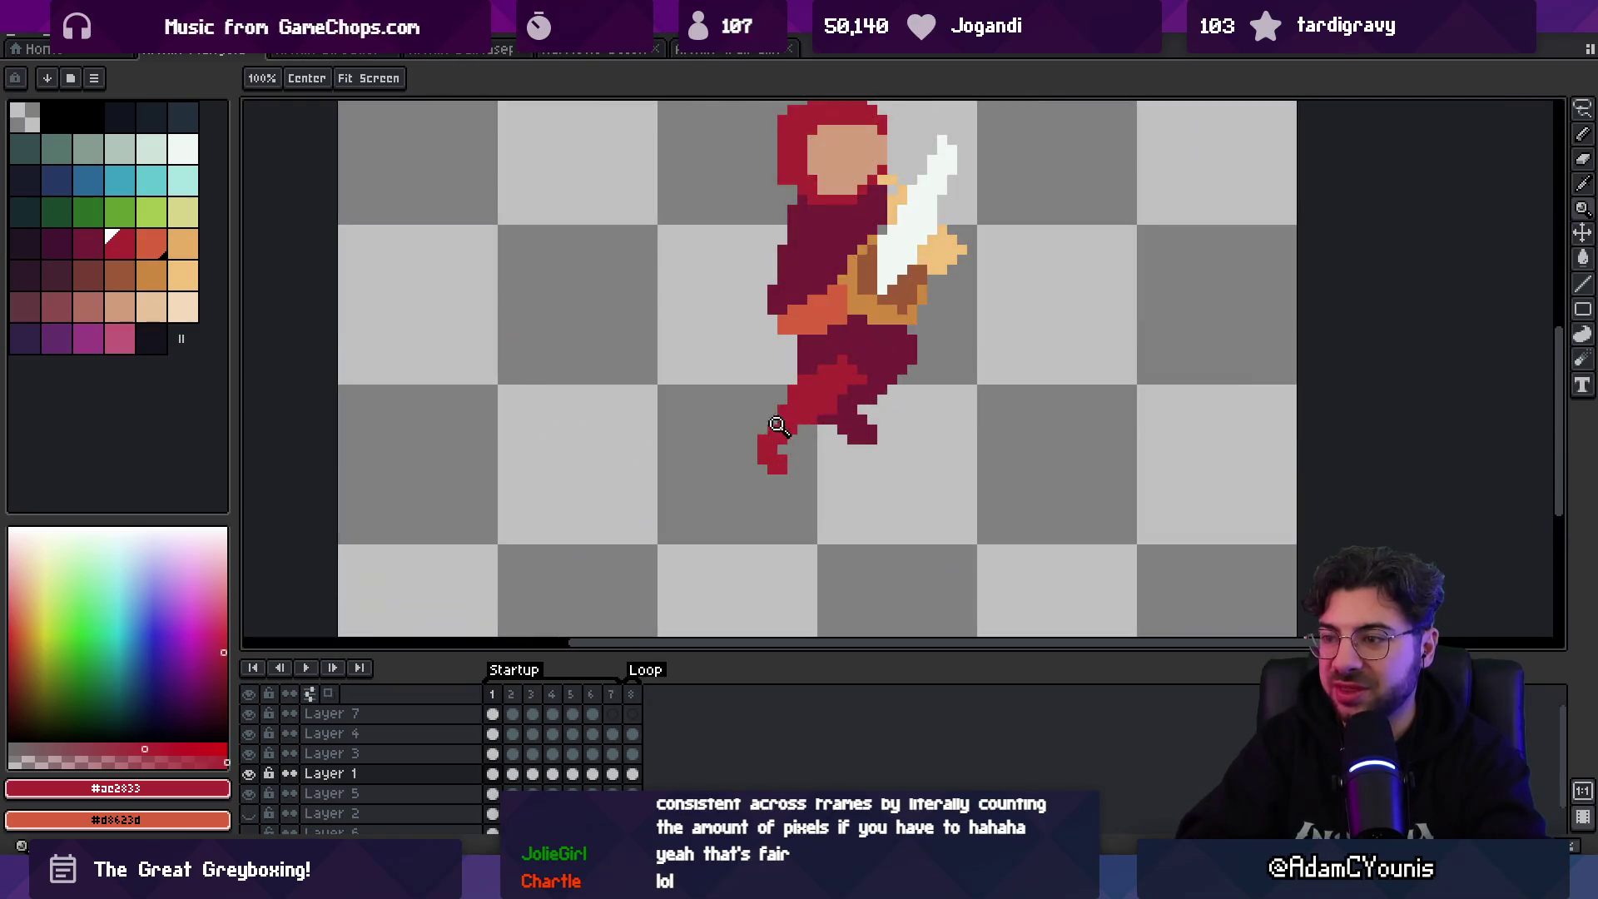
{"action": "key", "text": "v"}
{"action": "key", "text": "b"}
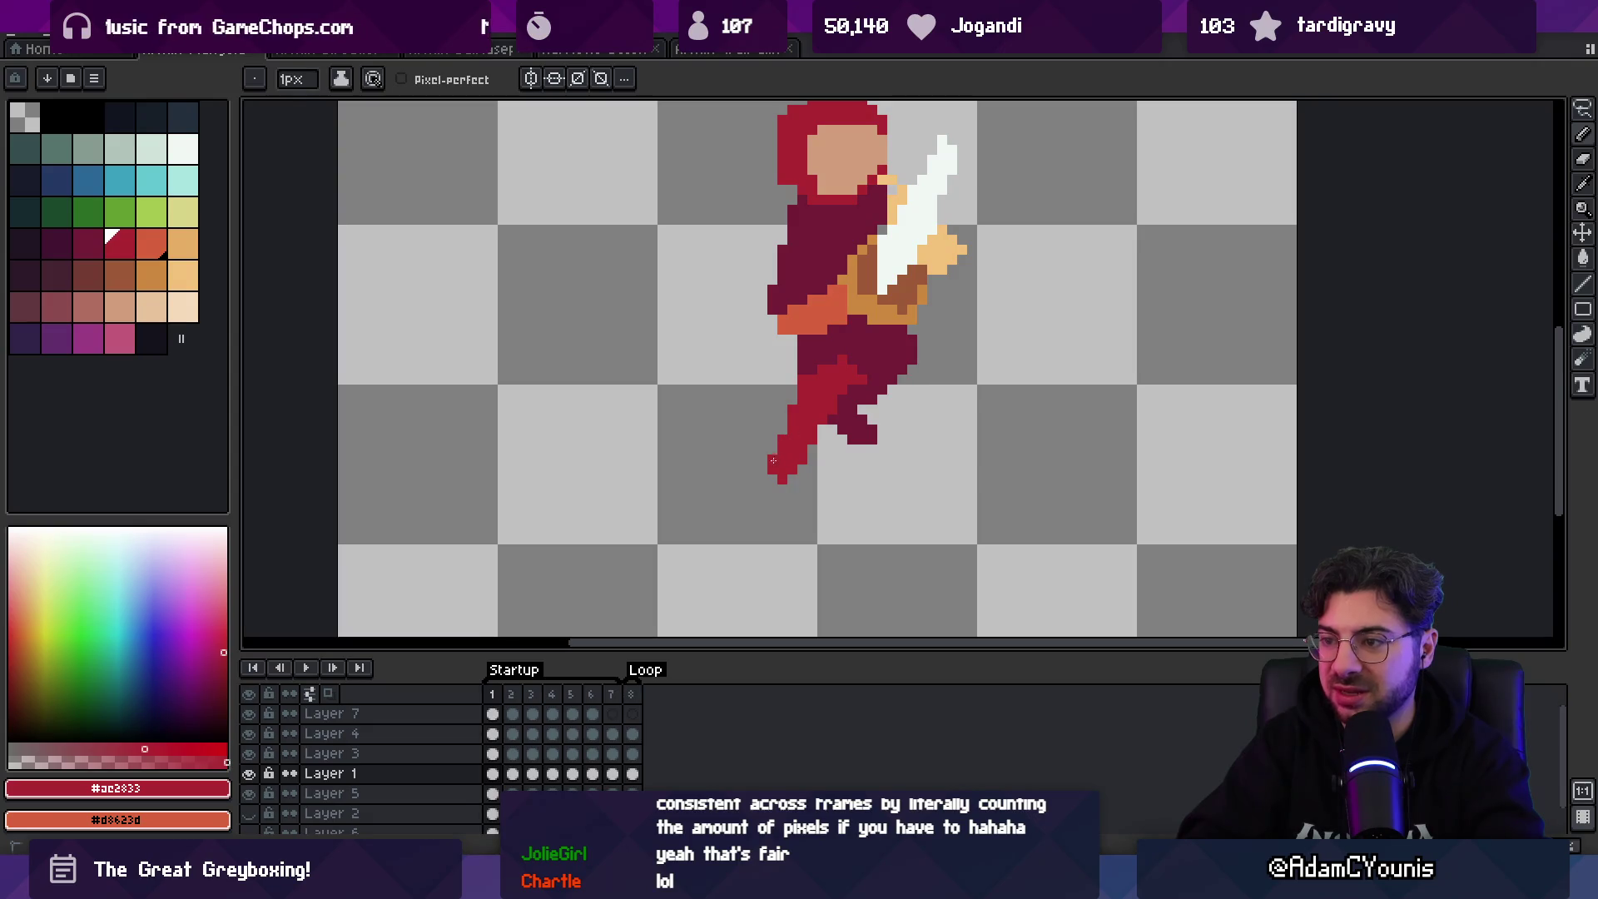
{"action": "key", "text": "e"}
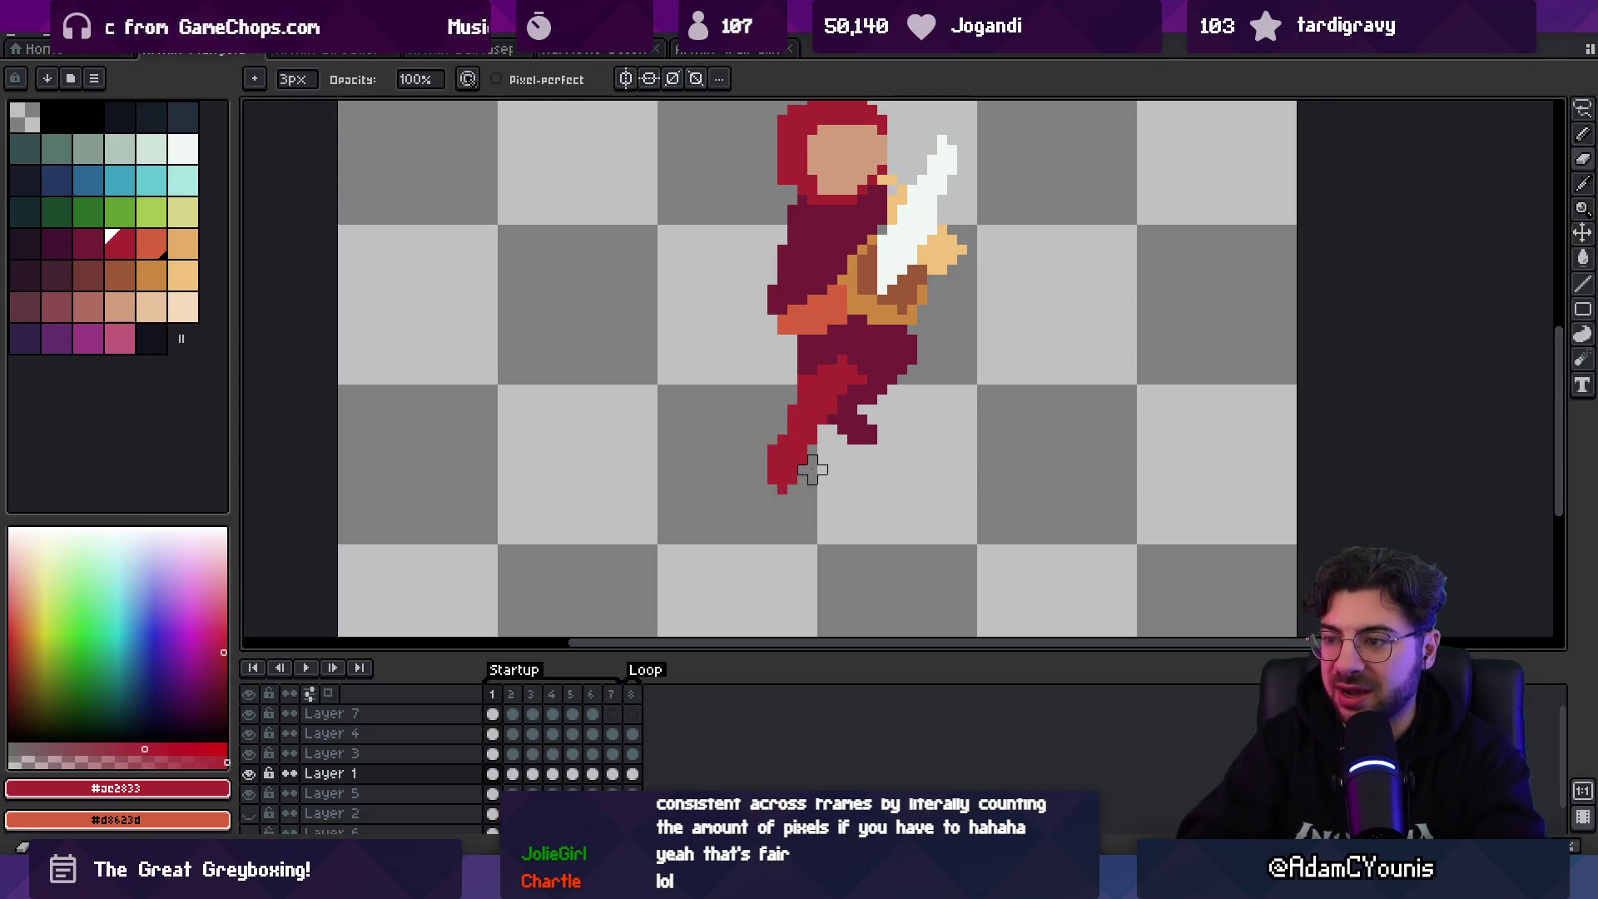
{"action": "key", "text": "b"}
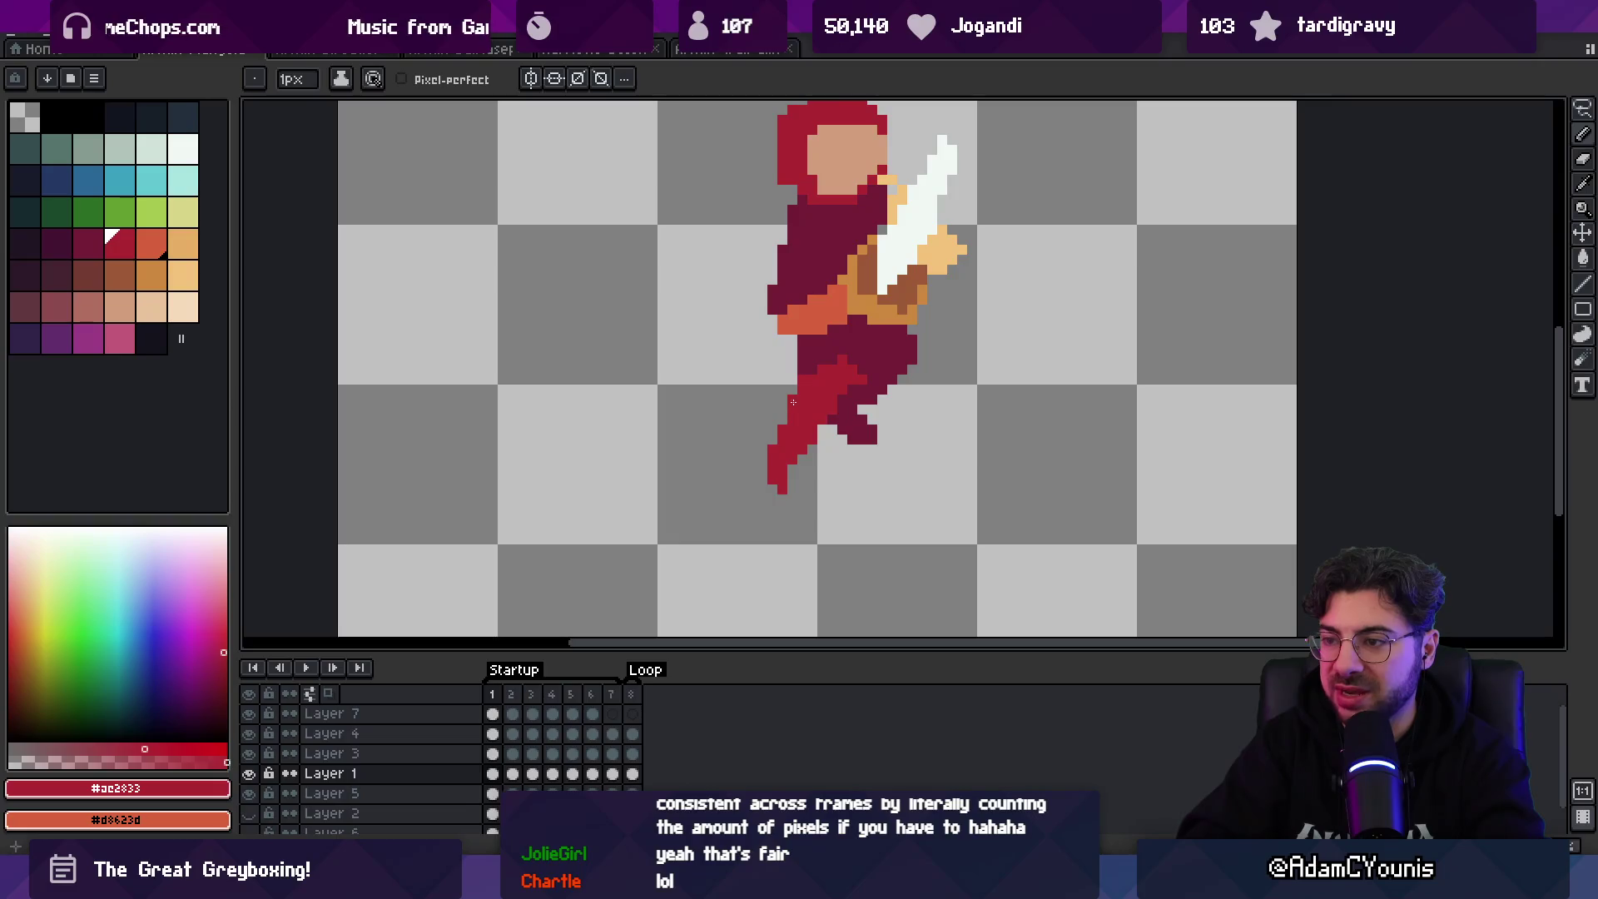
{"action": "key", "text": "e"}
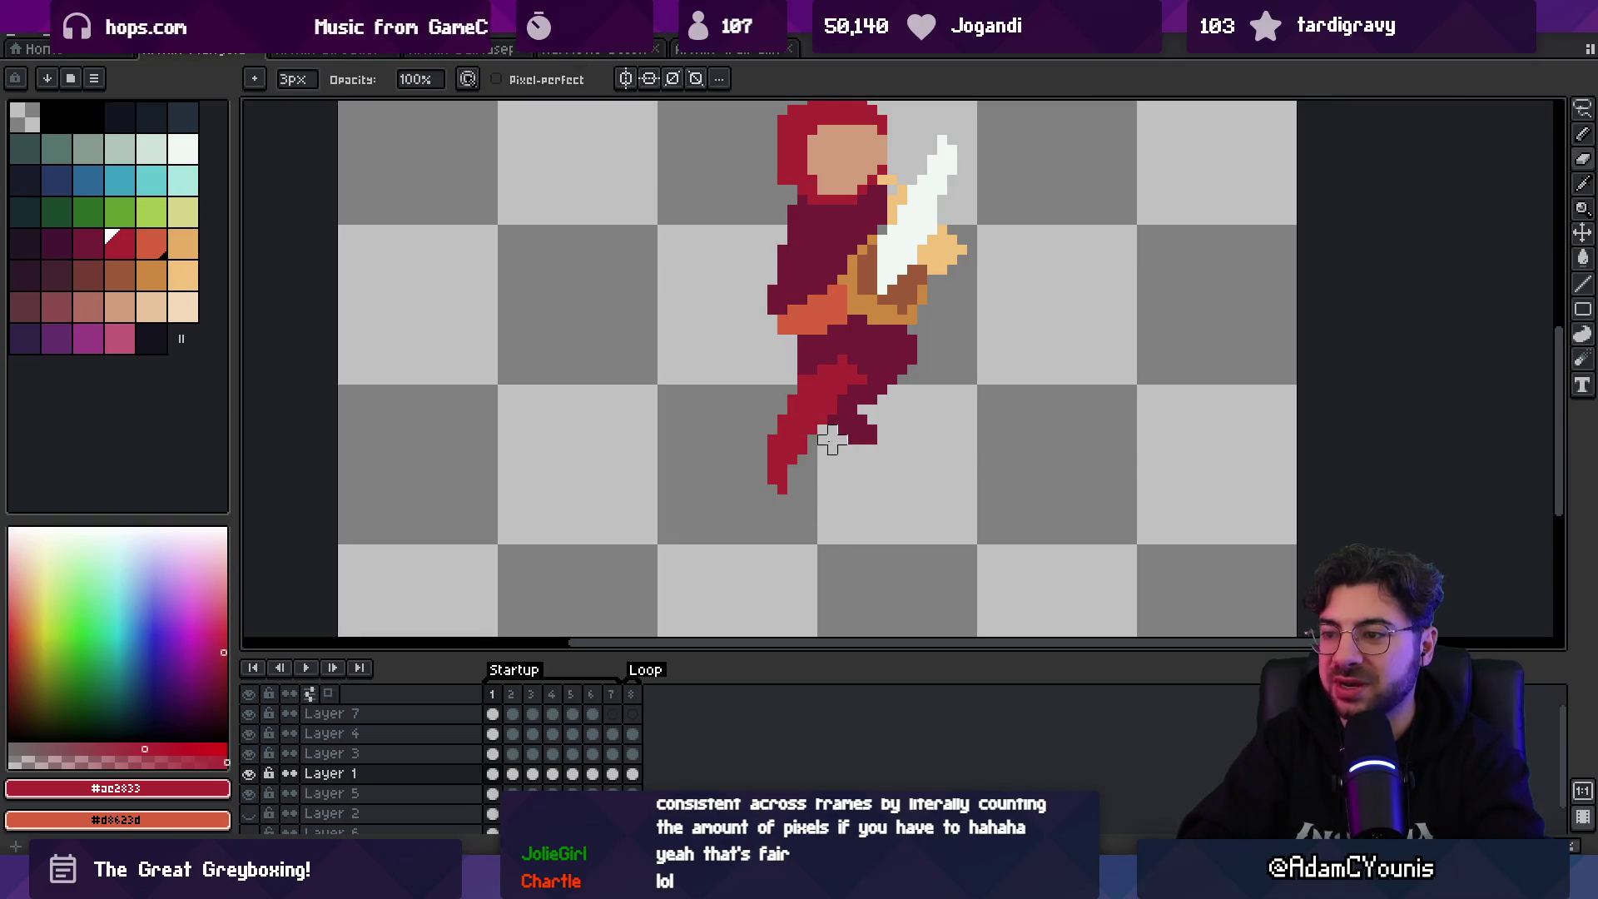
{"action": "key", "text": "Return"}
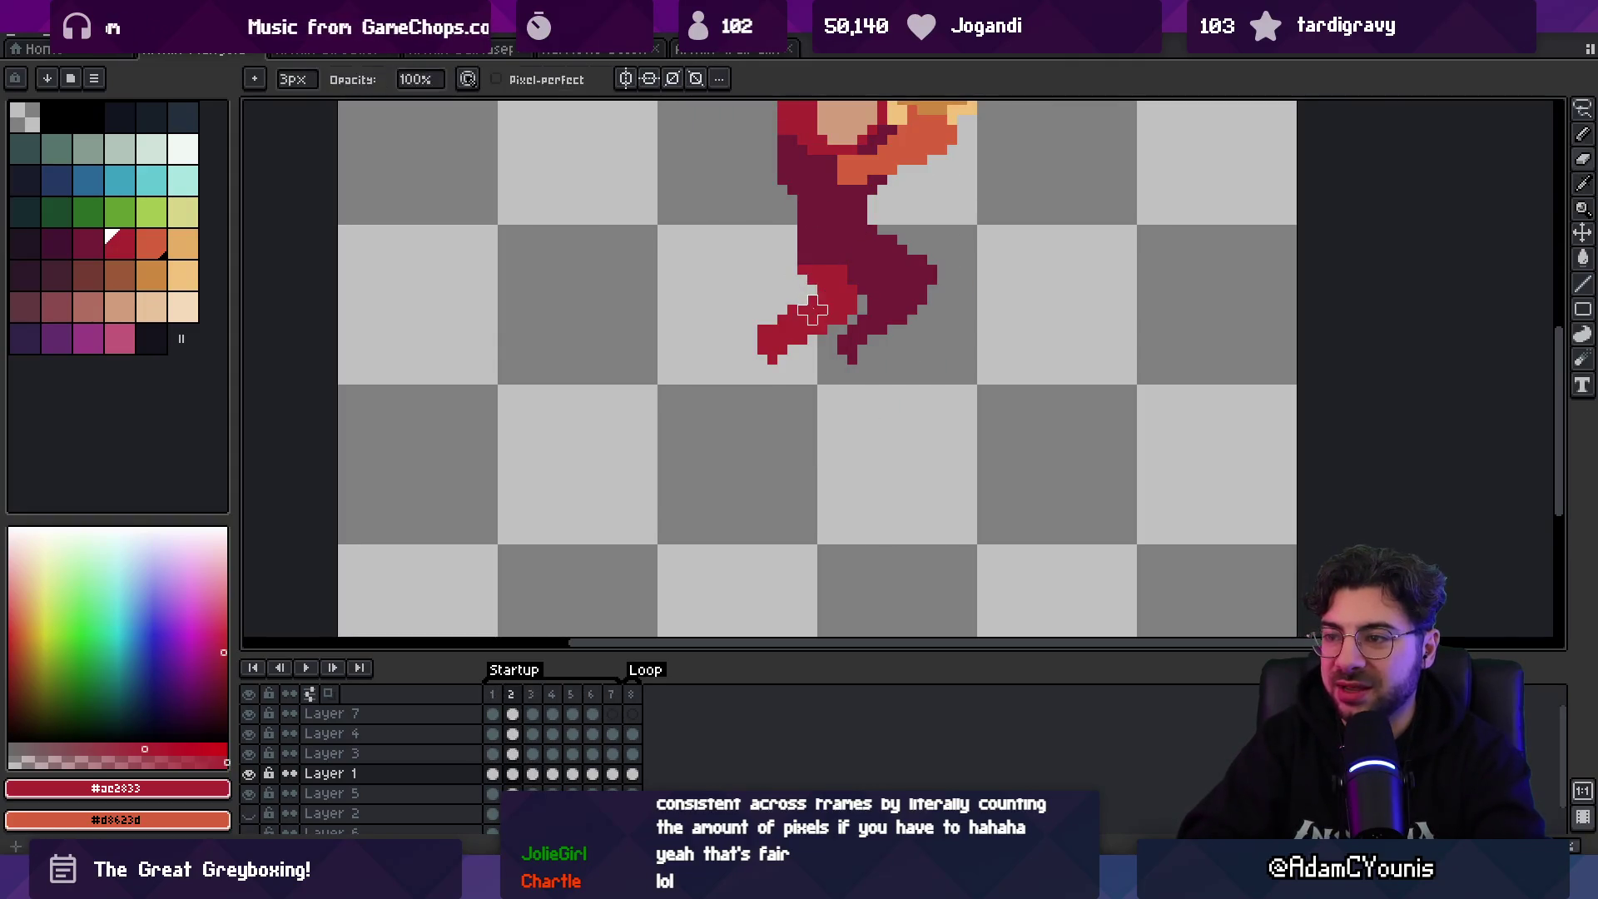
- Stretch frame 2's trailing leg down and left to a pointed maroon foot, then replay
{"action": "key", "text": "b"}
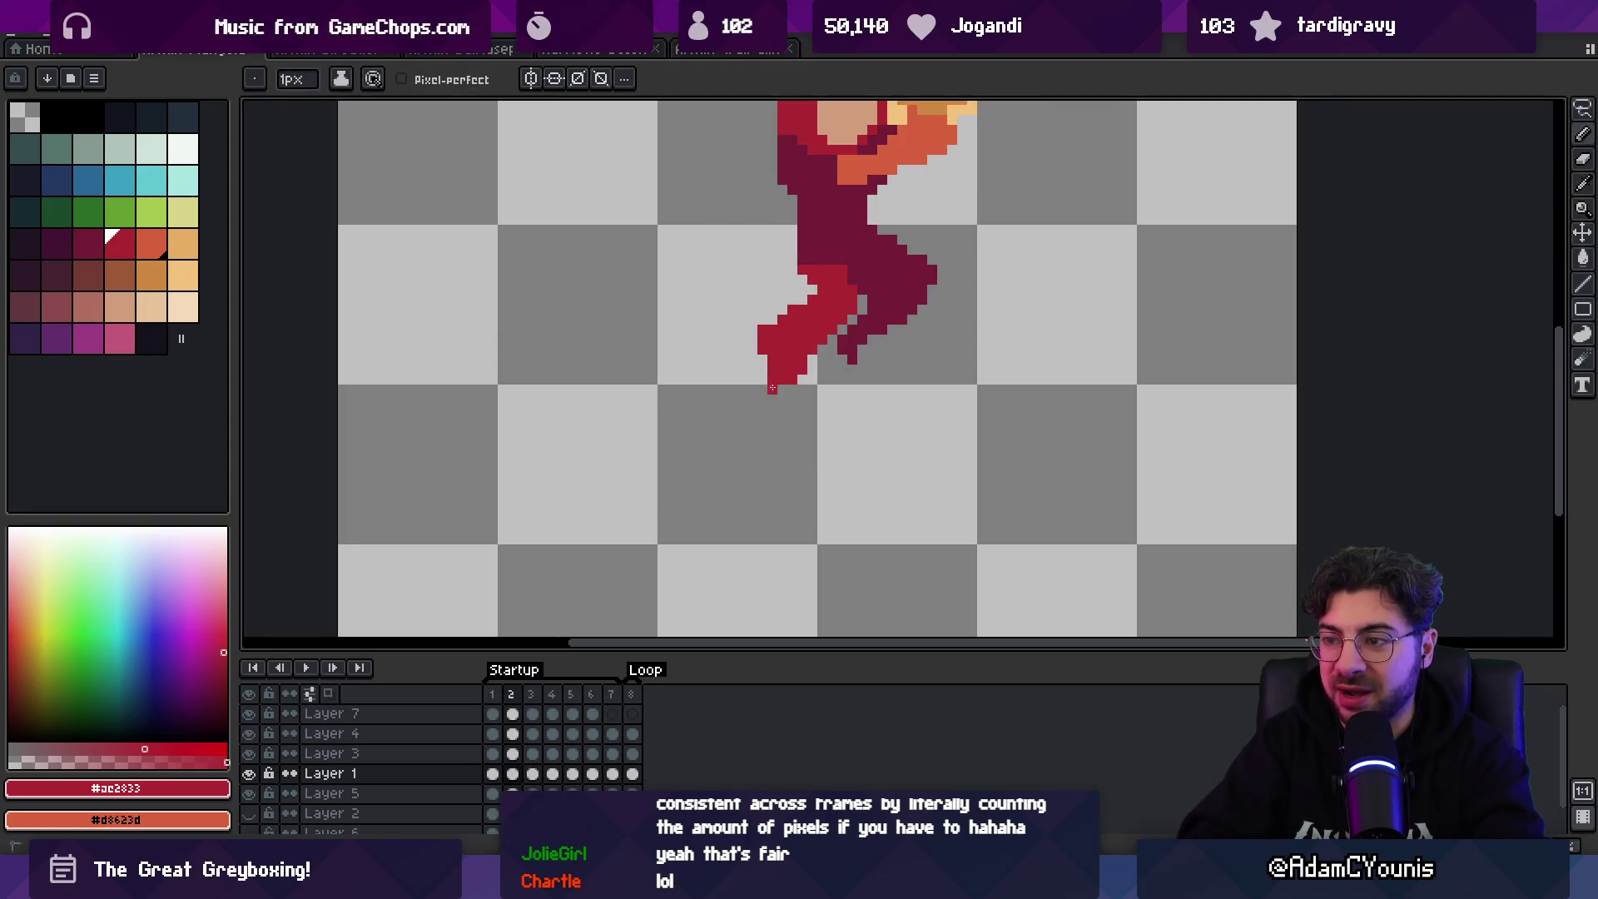
{"action": "key", "text": "e"}
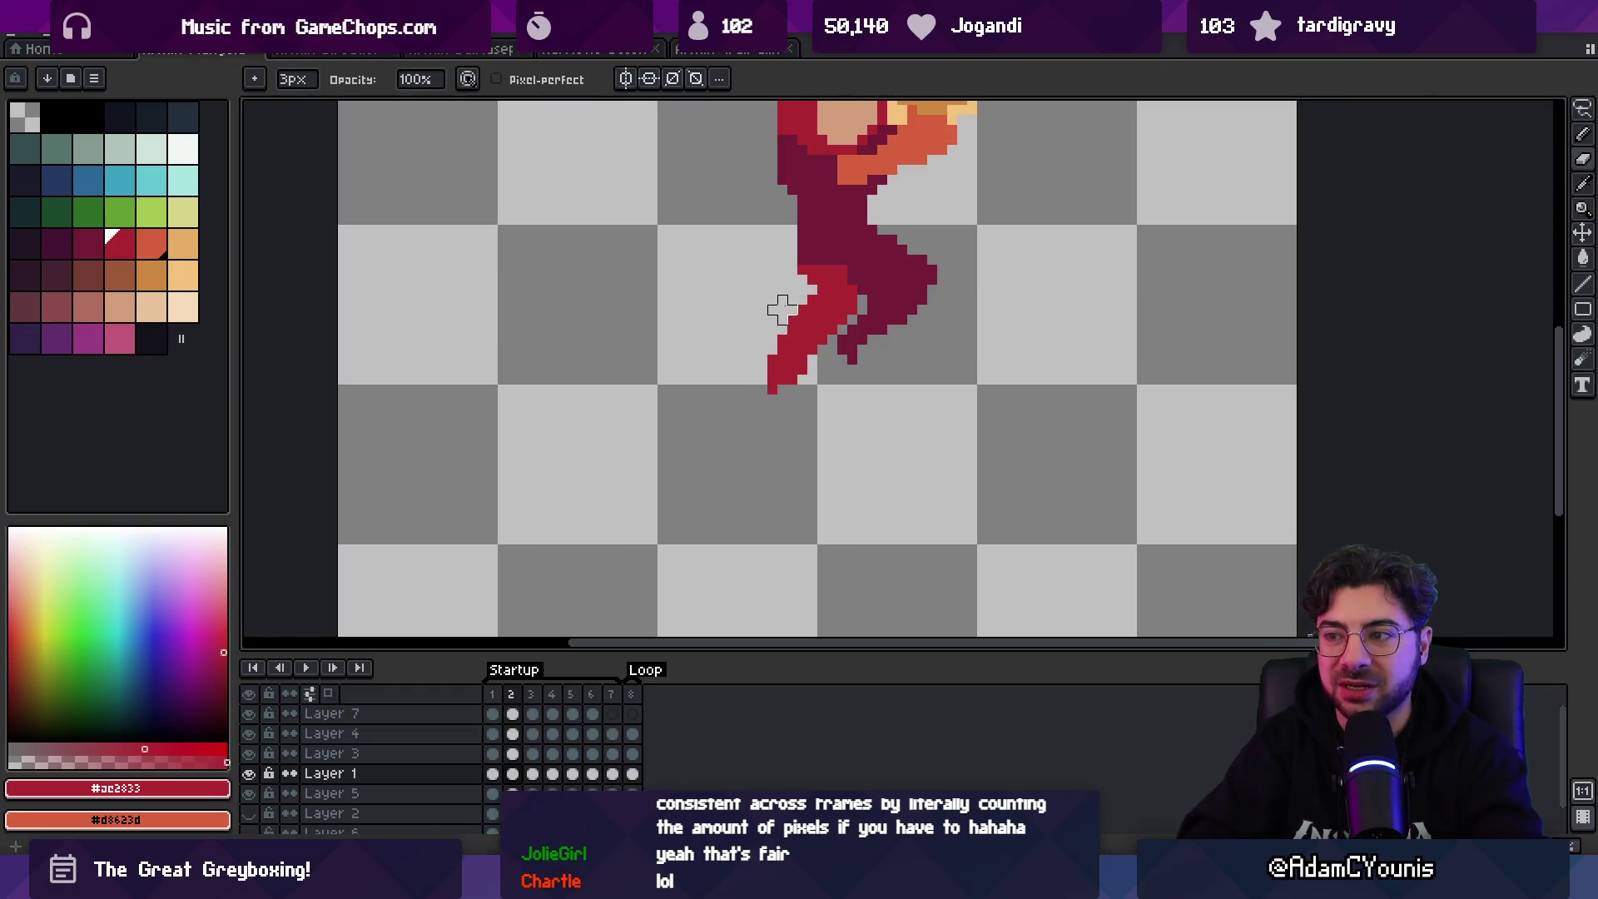
{"action": "key", "text": "b"}
{"action": "left_click", "coordinate": [814, 273], "text": "alt"}
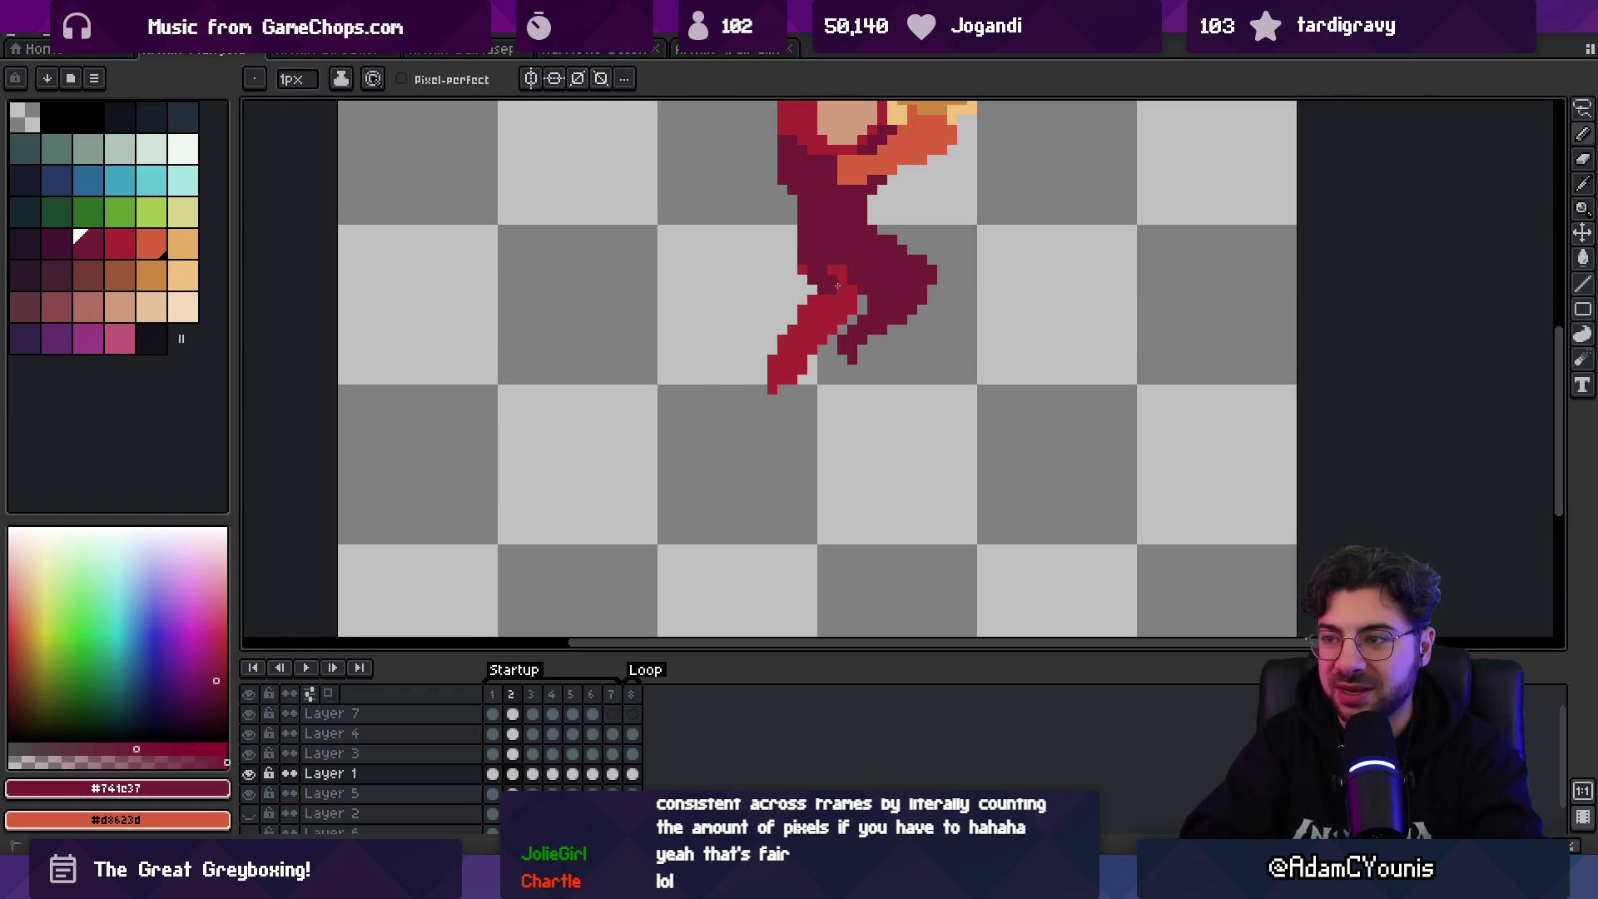
{"action": "key", "text": "z"}
{"action": "key", "text": "1"}
{"action": "key", "text": "Return"}
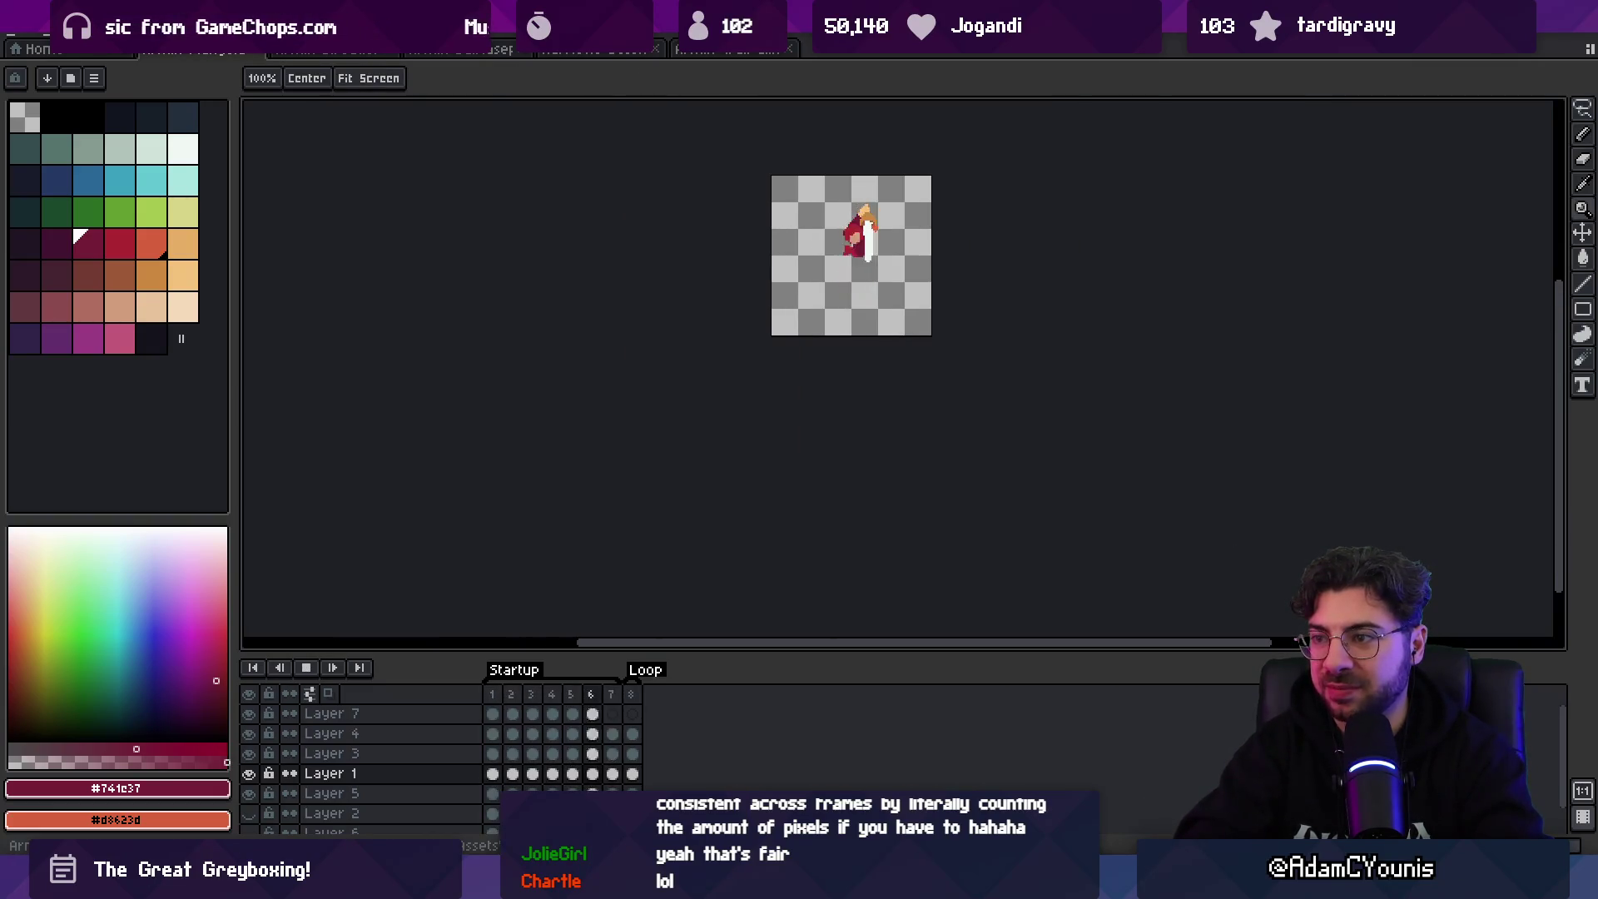
- Lasso the trailing leg on frame 2 and nudge it down one pixel
{"action": "key", "text": "Return"}
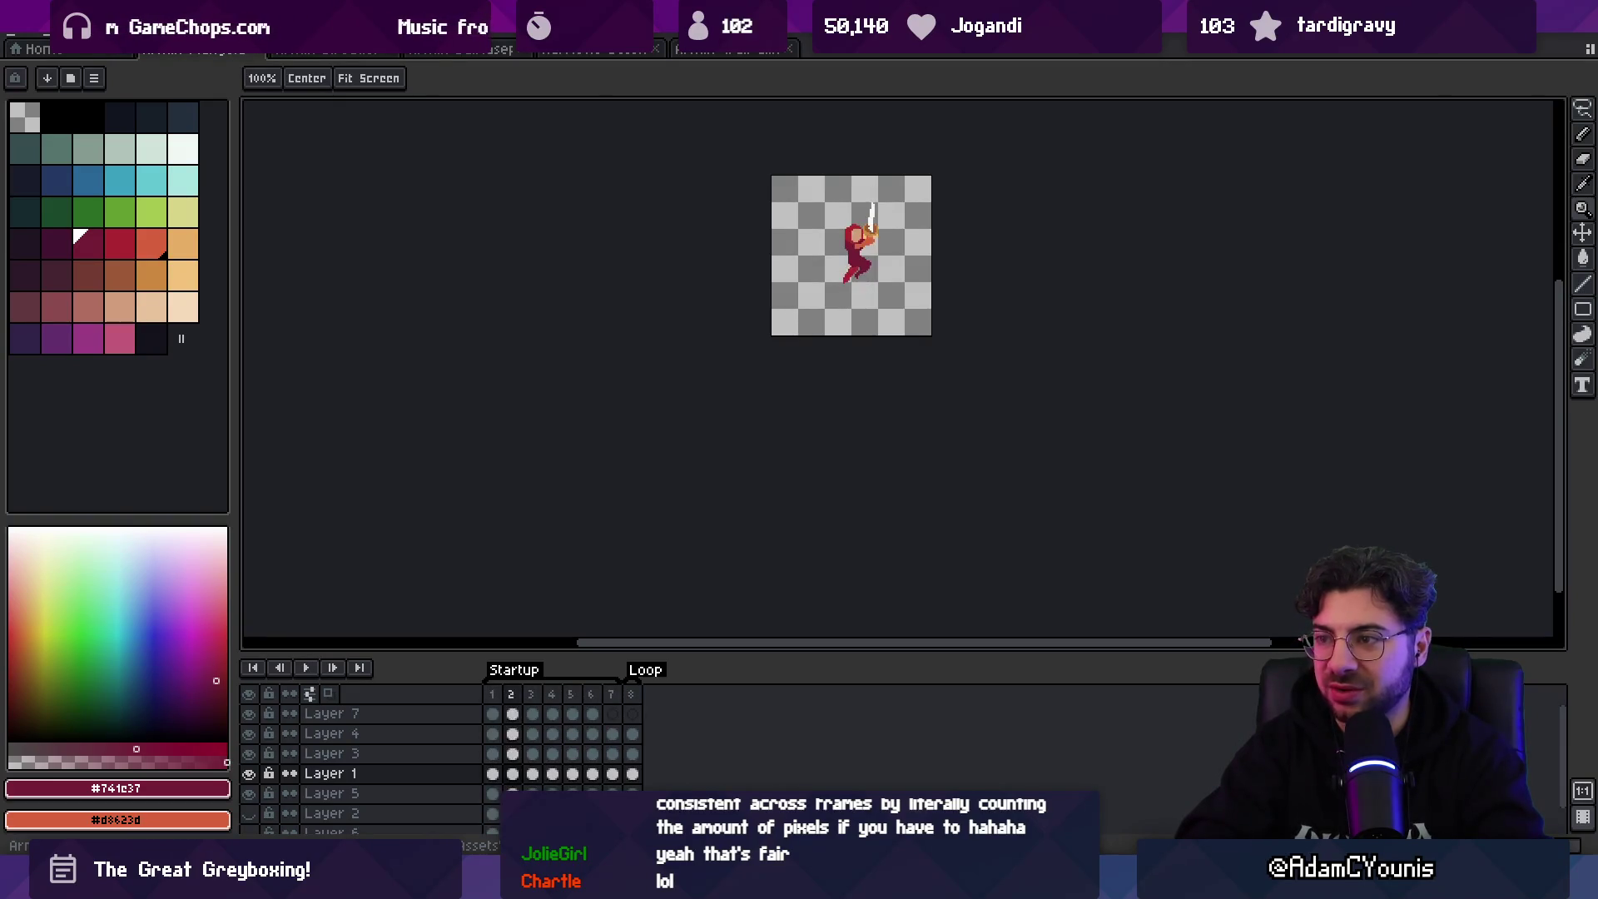
{"action": "left_click", "coordinate": [887, 284]}
{"action": "scroll", "coordinate": [887, 284], "scroll_direction": "up", "scroll_amount": 3}
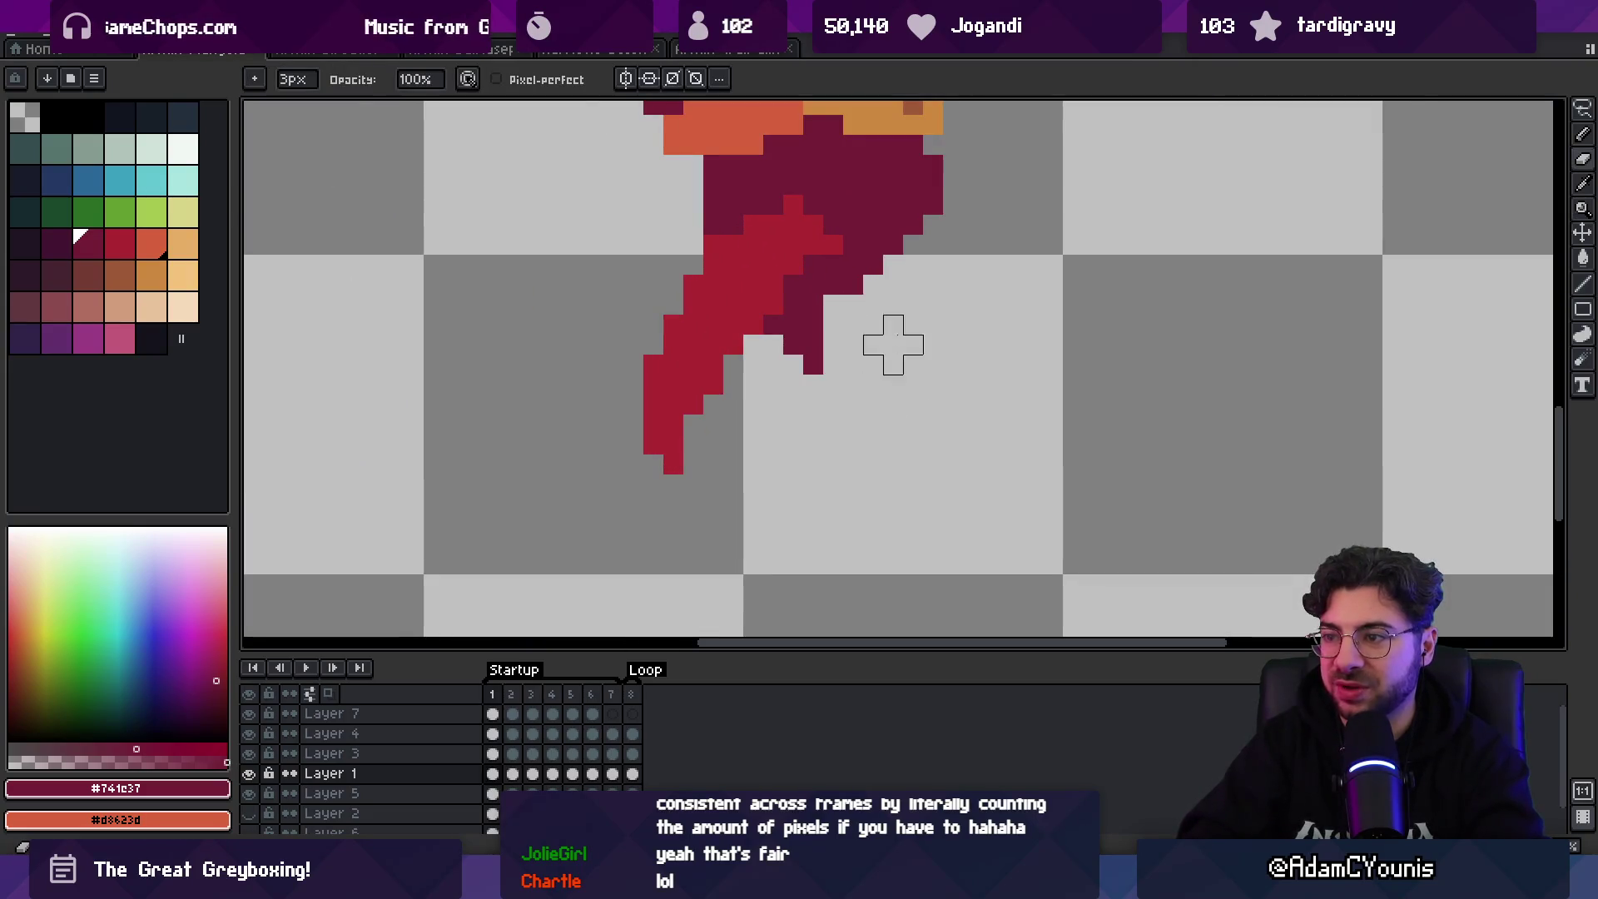
{"action": "left_click_drag", "start_coordinate": [793, 206], "coordinate": [762, 449]}
{"action": "key", "text": "i"}
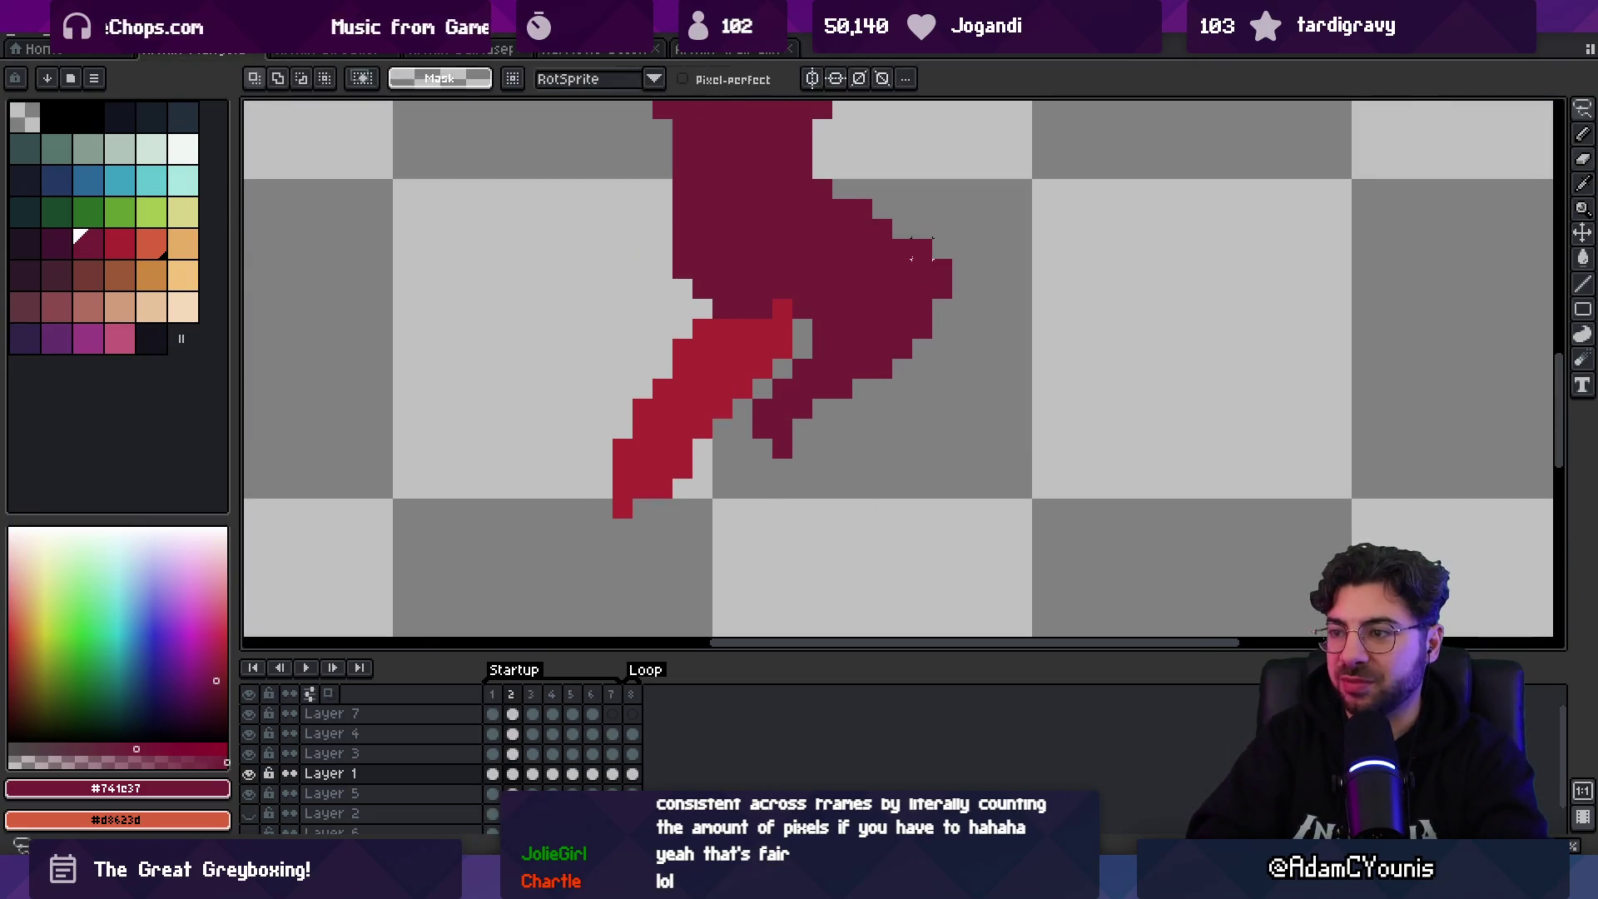
{"action": "key", "text": "q"}
{"action": "mouse_move", "coordinate": [832, 320]}
{"action": "left_mouse_down"}
{"action": "mouse_move", "coordinate": [762, 433]}
{"action": "mouse_move", "coordinate": [949, 316]}
{"action": "mouse_move", "coordinate": [833, 319]}
{"action": "mouse_move", "coordinate": [838, 381]}
{"action": "left_mouse_up"}
{"action": "key", "text": "ctrl+d"}
{"action": "key", "text": "b"}
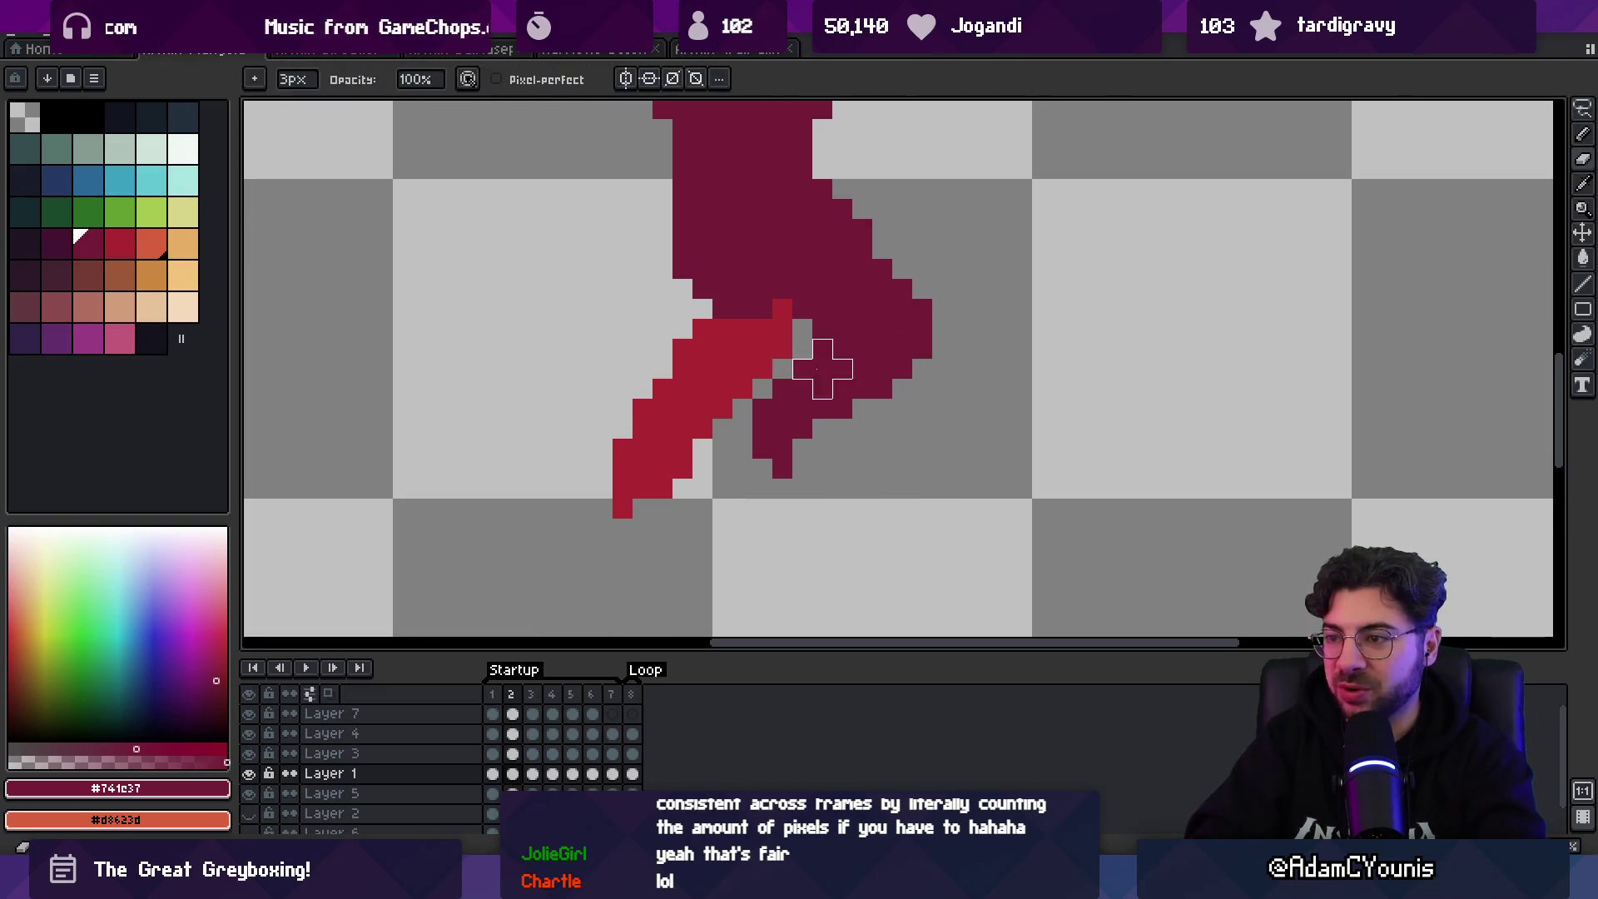
- Touch up the legs on frame 4 with pencil and eraser, then play the animation
{"action": "key", "text": "period"}
{"action": "key", "text": "period"}
{"action": "key", "text": "b"}
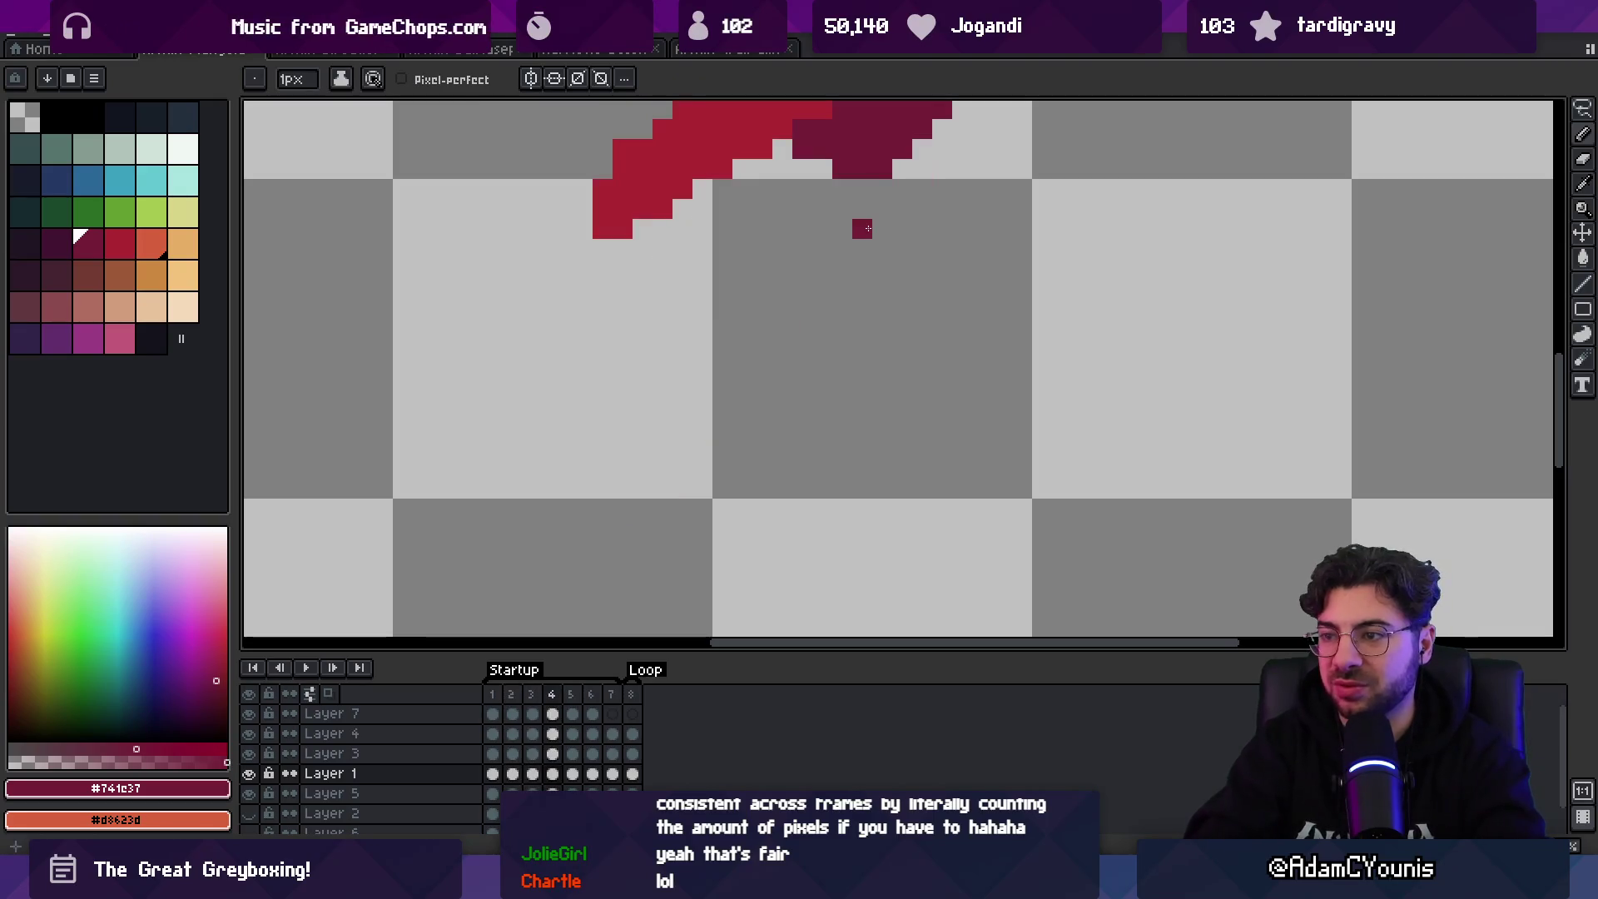
{"action": "scroll", "coordinate": [812, 310], "scroll_direction": "down", "scroll_amount": 3}
{"action": "scroll", "coordinate": [797, 331], "scroll_direction": "up", "scroll_amount": 2}
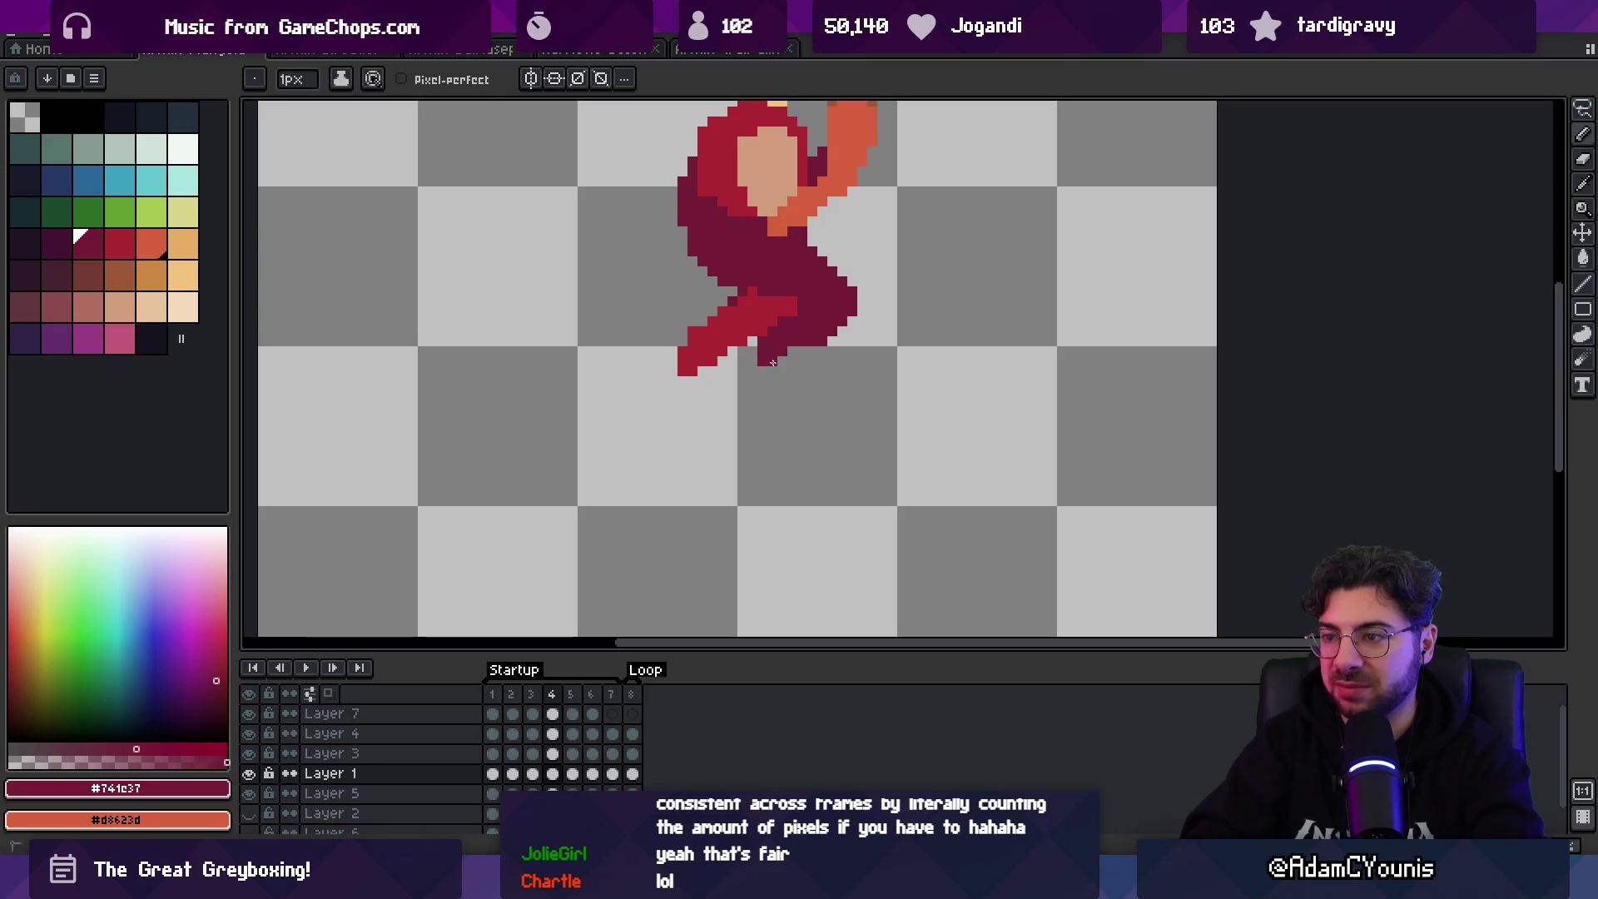
{"action": "key", "text": "e"}
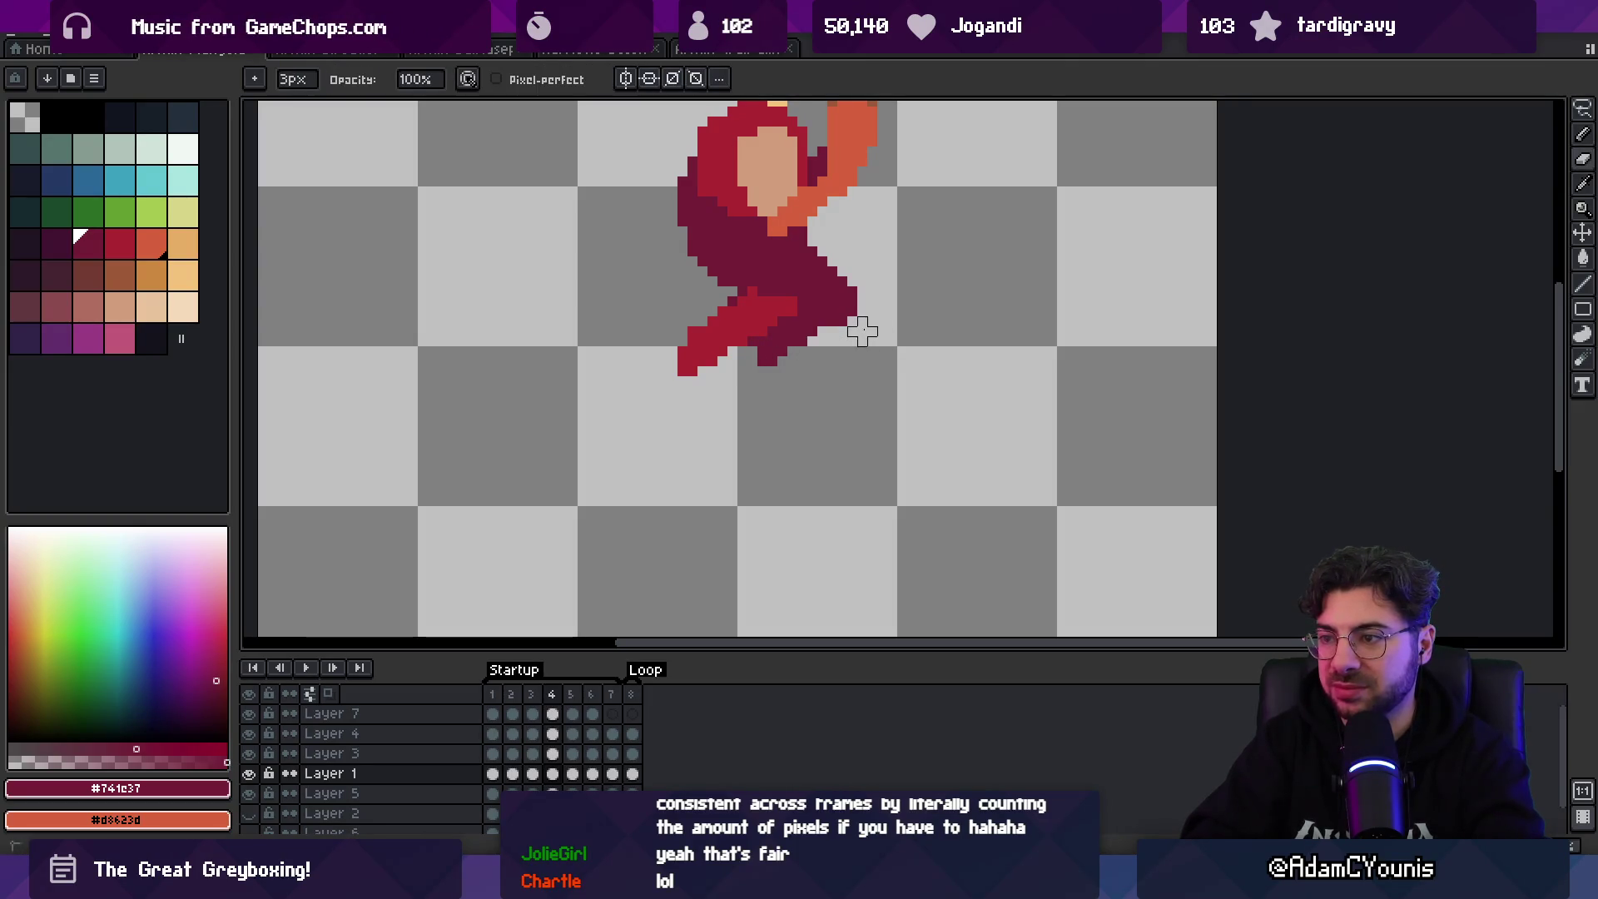
{"action": "key", "text": "z"}
{"action": "scroll", "coordinate": [872, 321], "scroll_direction": "down", "scroll_amount": 3}
{"action": "key", "text": "Return"}
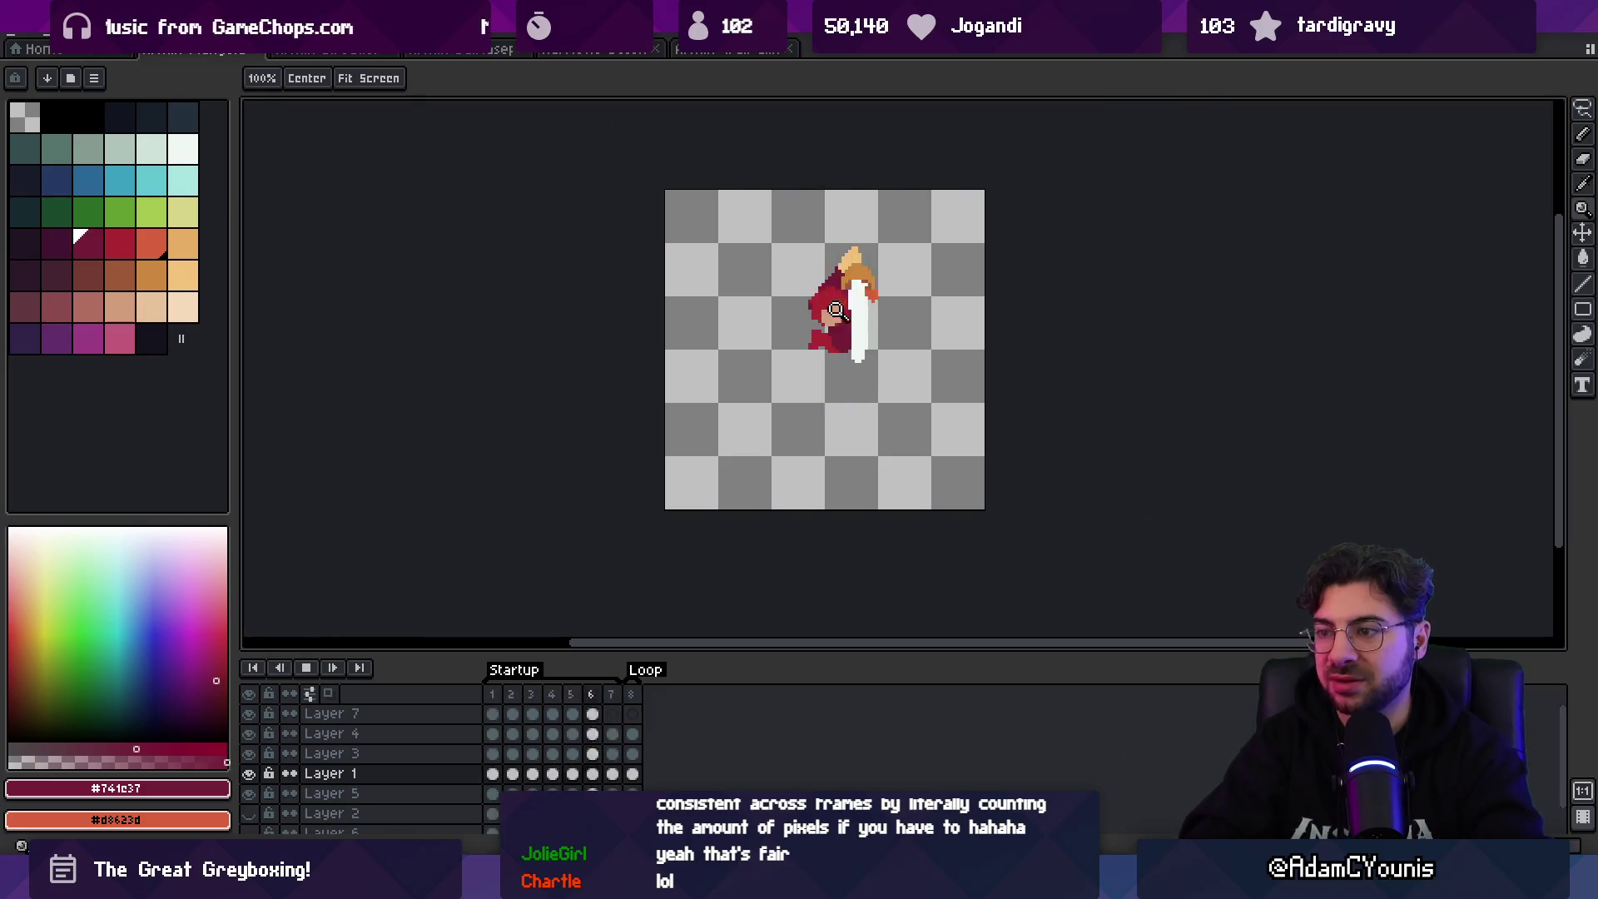
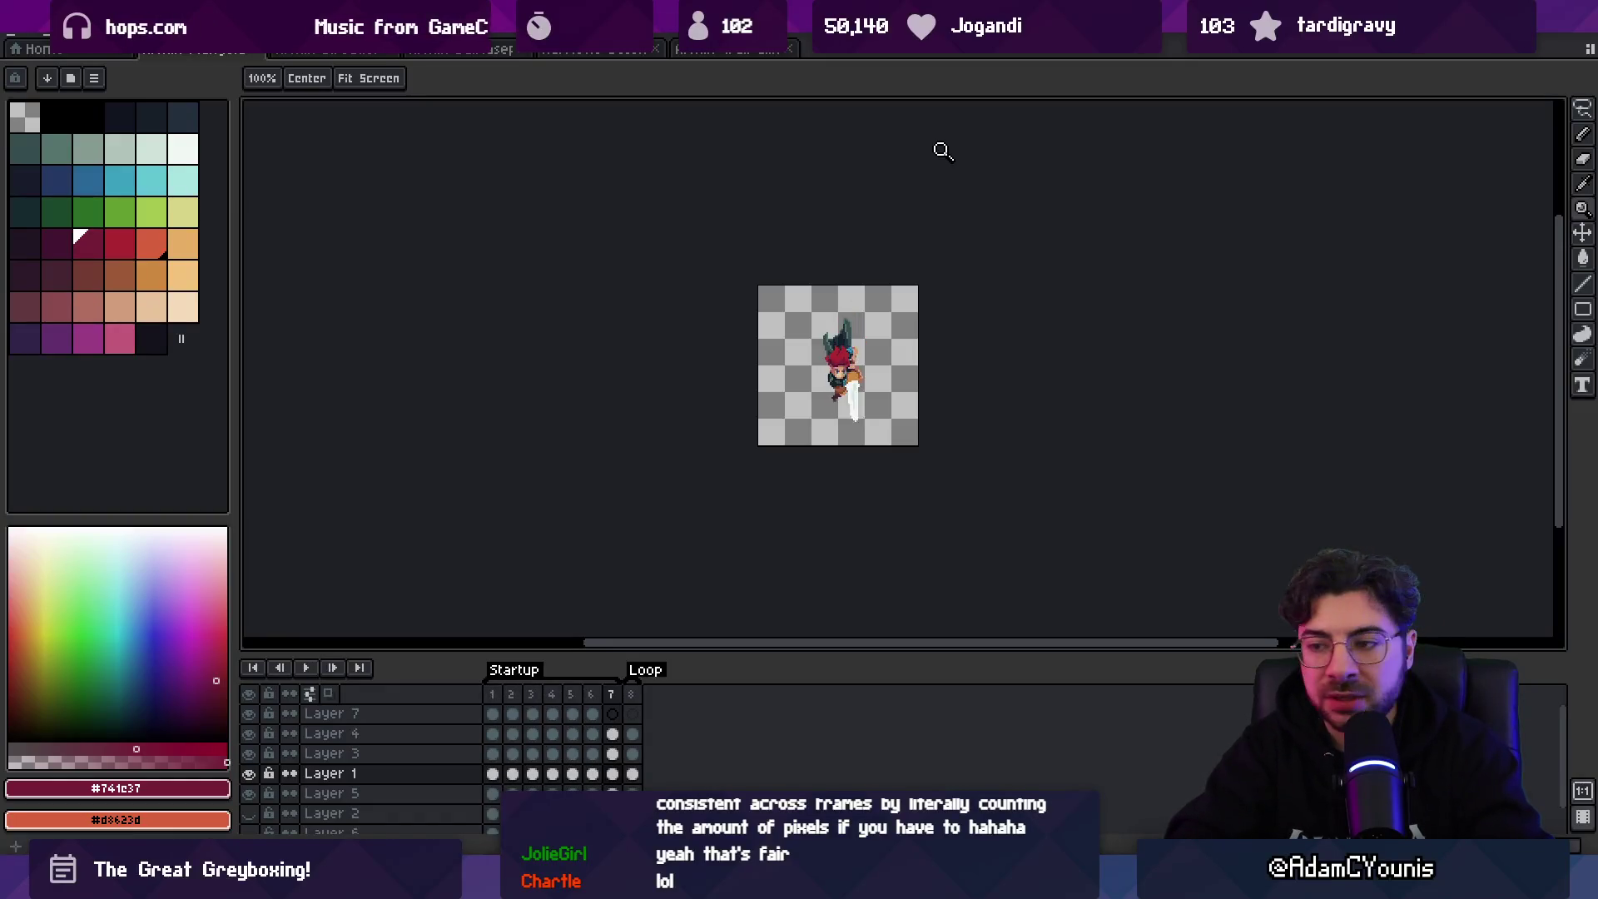
- Stop playback and re-export the Startup and Loop animation as sprite sheets, then switch to Unity
{"action": "key", "text": "v"}
{"action": "key", "text": "ctrl+e"}
{"action": "key", "text": "Return"}
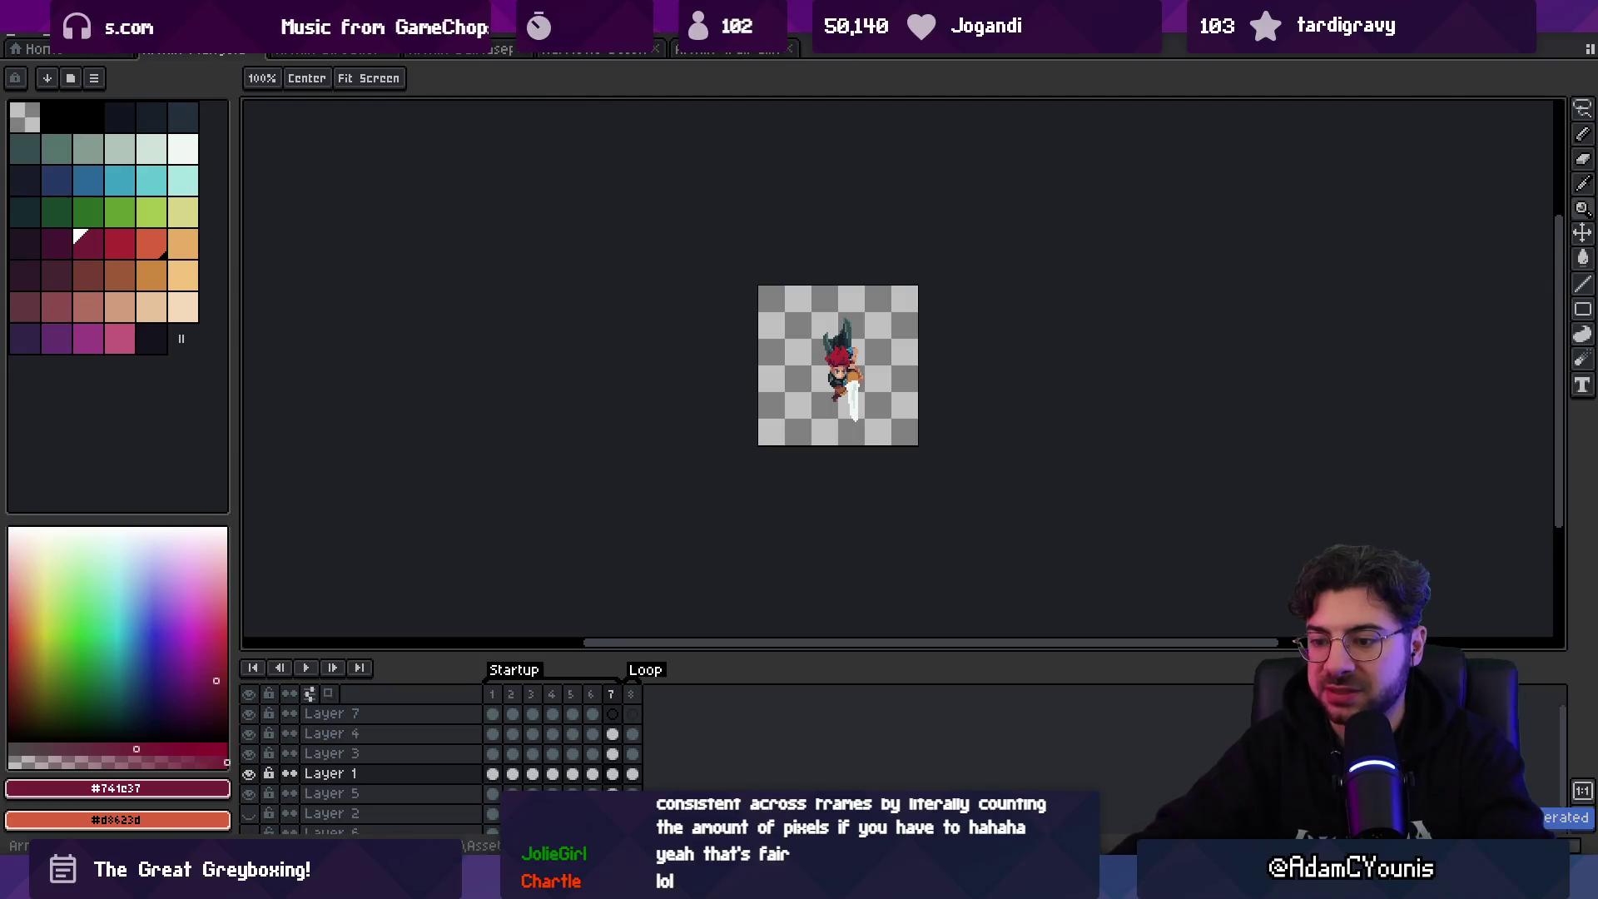
{"action": "key", "text": "alt+Tab"}
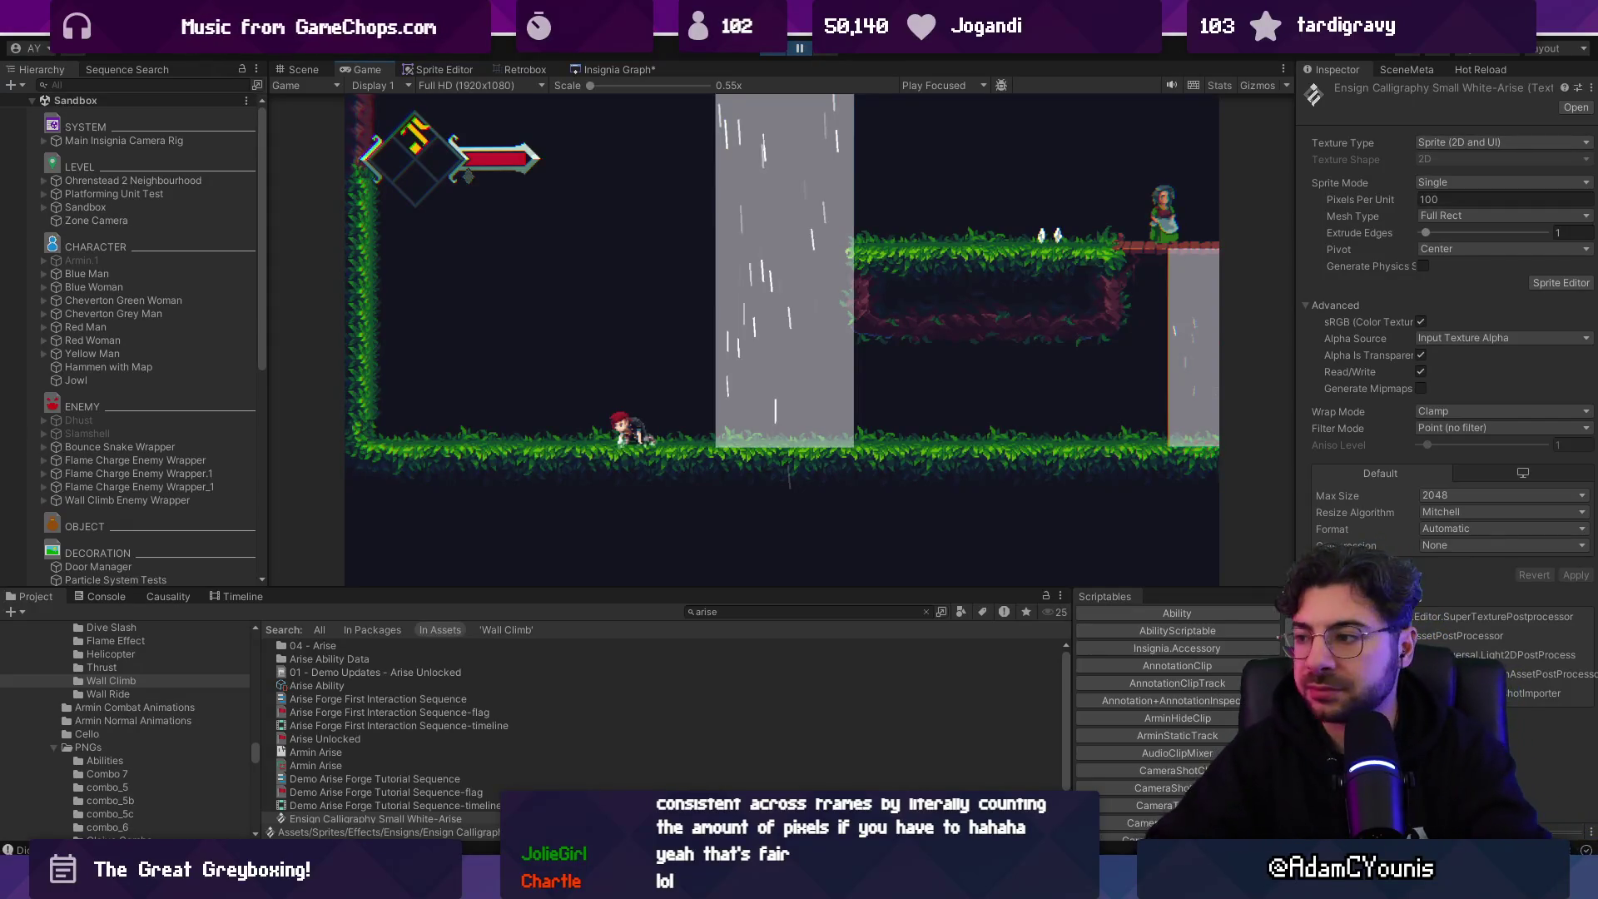
- Stop Play mode and open DairAbility.cs from the Armin prefab's Meteor Dair object
{"action": "left_click", "coordinate": [774, 48]}
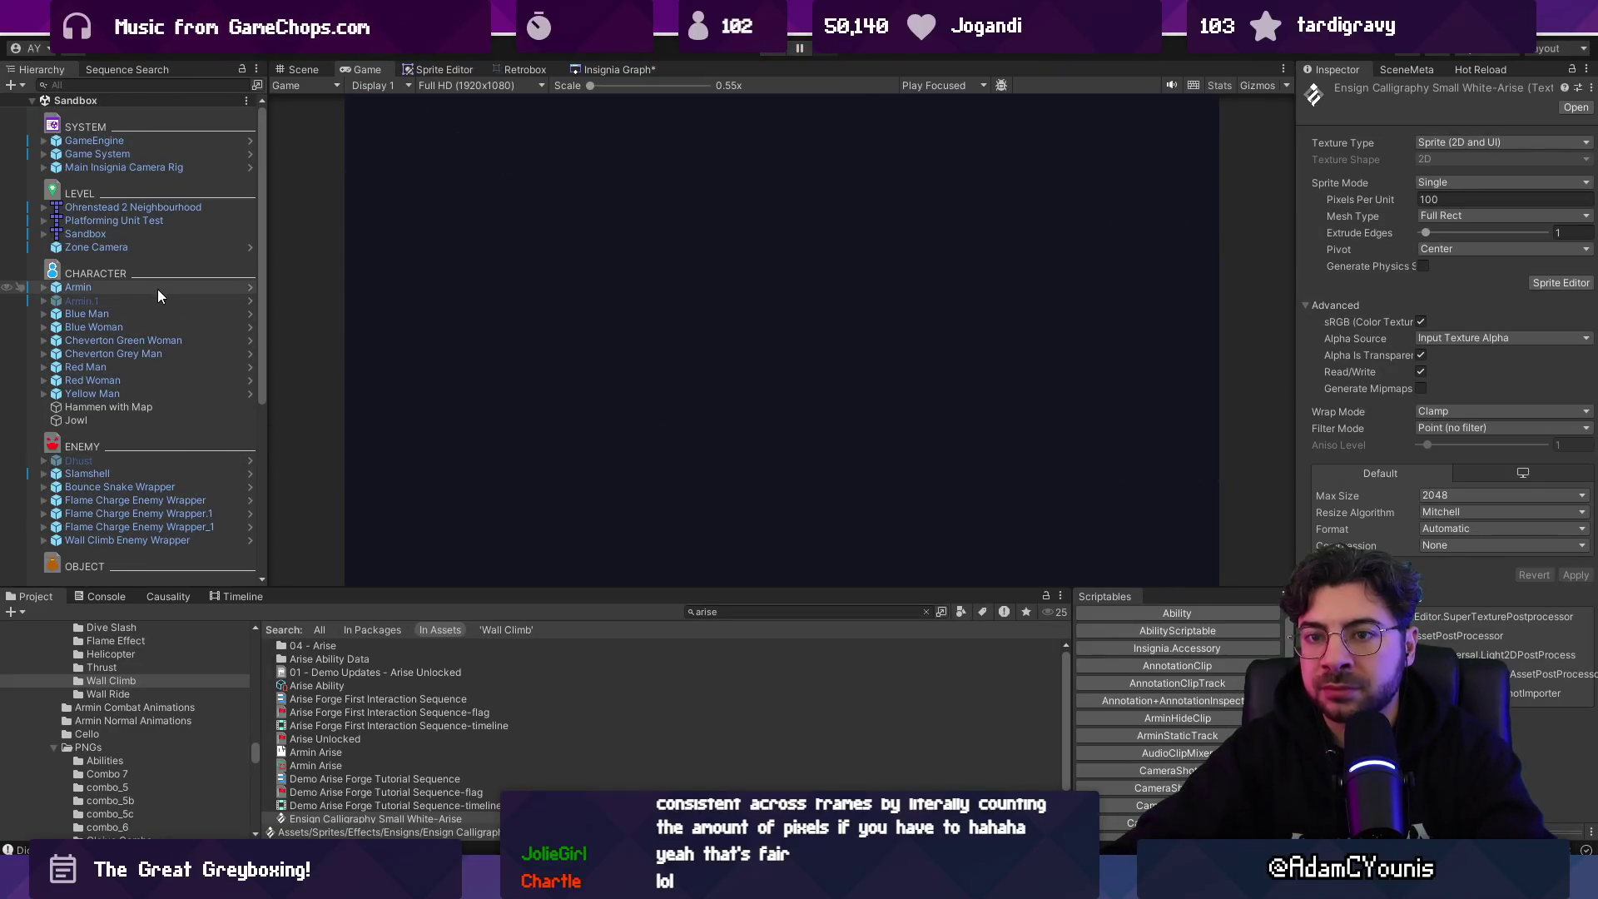
{"action": "double_click", "coordinate": [158, 287]}
{"action": "left_click", "coordinate": [138, 241]}
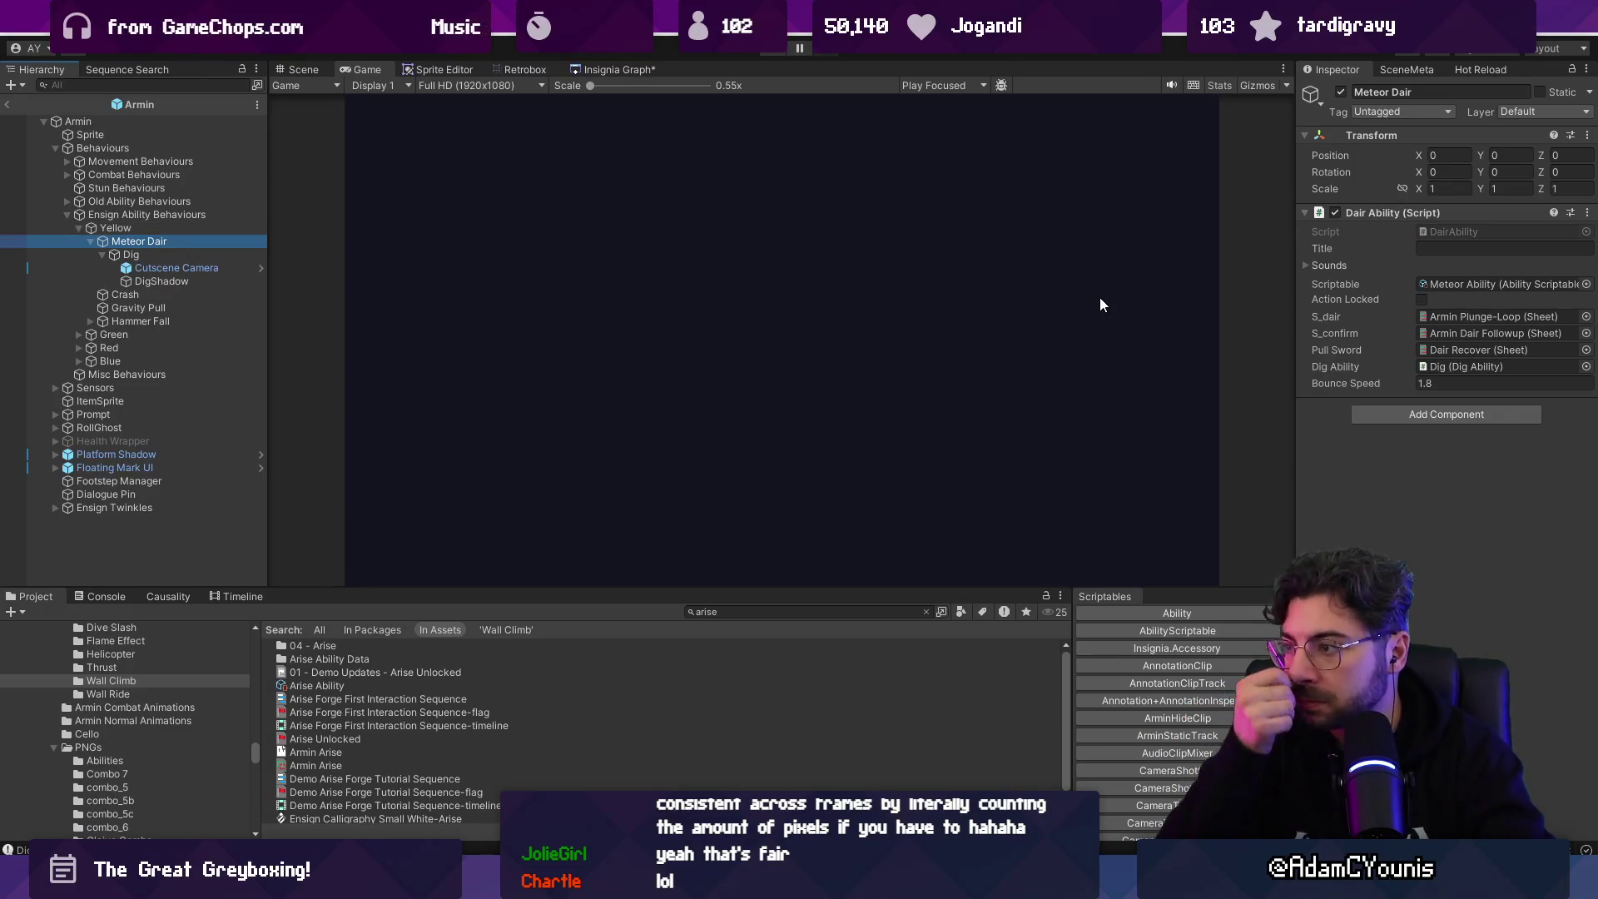
{"action": "double_click", "coordinate": [1451, 233]}
{"action": "left_click", "coordinate": [648, 307]}
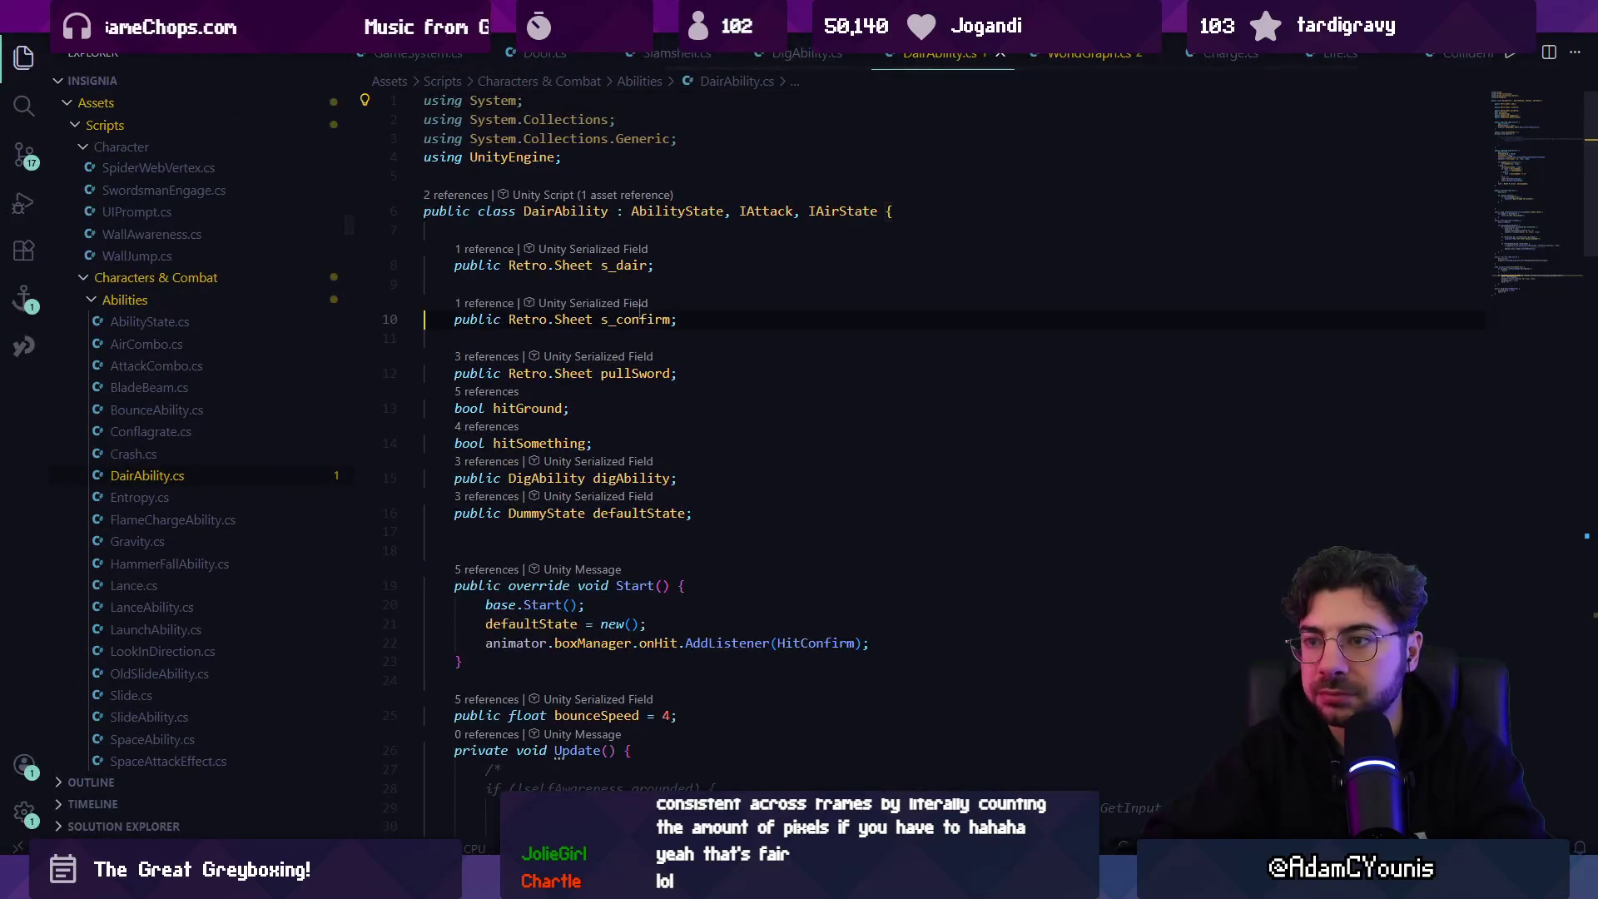
- Add the field 'public Retro.Sheet s_startup;' to DairAbility and save
{"action": "key", "text": "Return"}
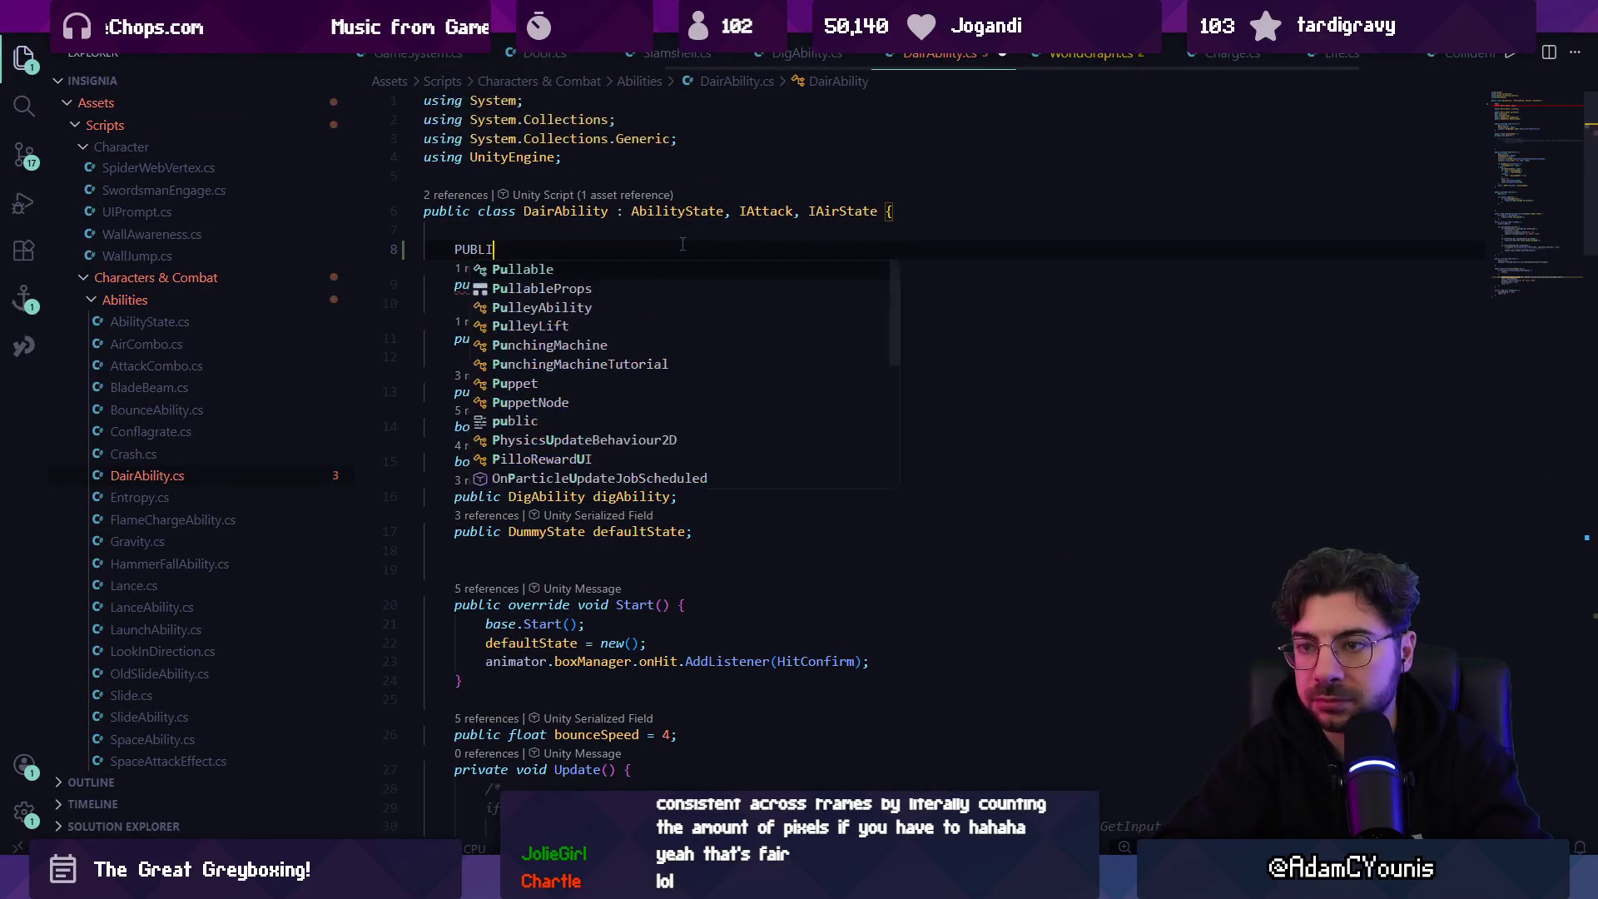
{"action": "type", "text": "public startup"}
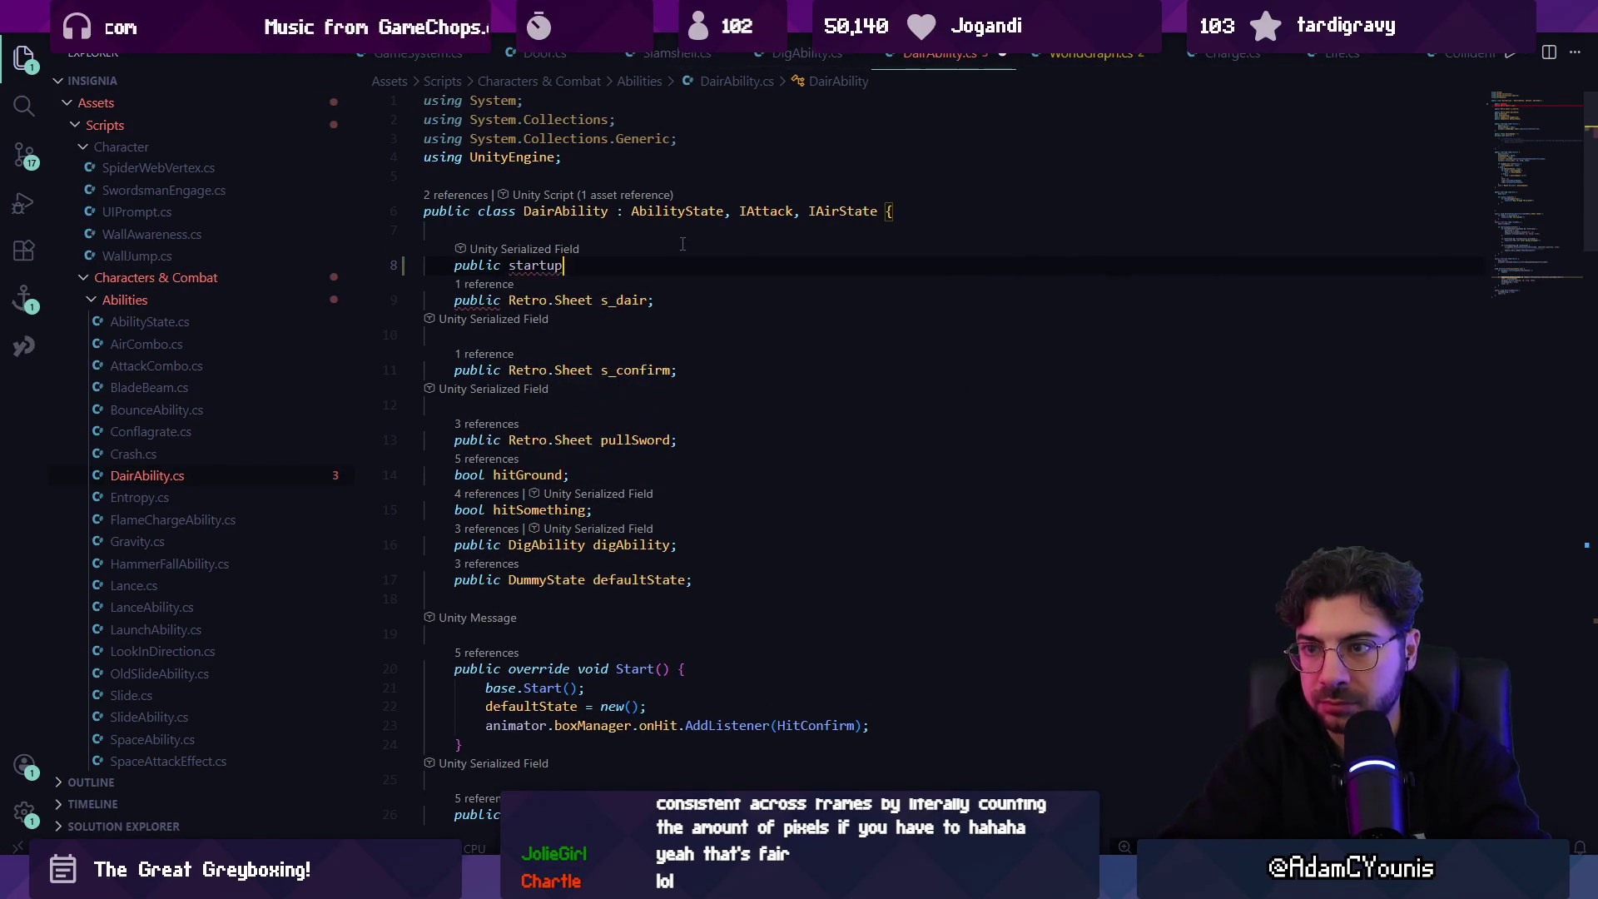
{"action": "type", "text": "RTe"}
{"action": "key", "text": "BackSpace"}
{"action": "key", "text": "BackSpace"}
{"action": "type", "text": "etro.sheet"}
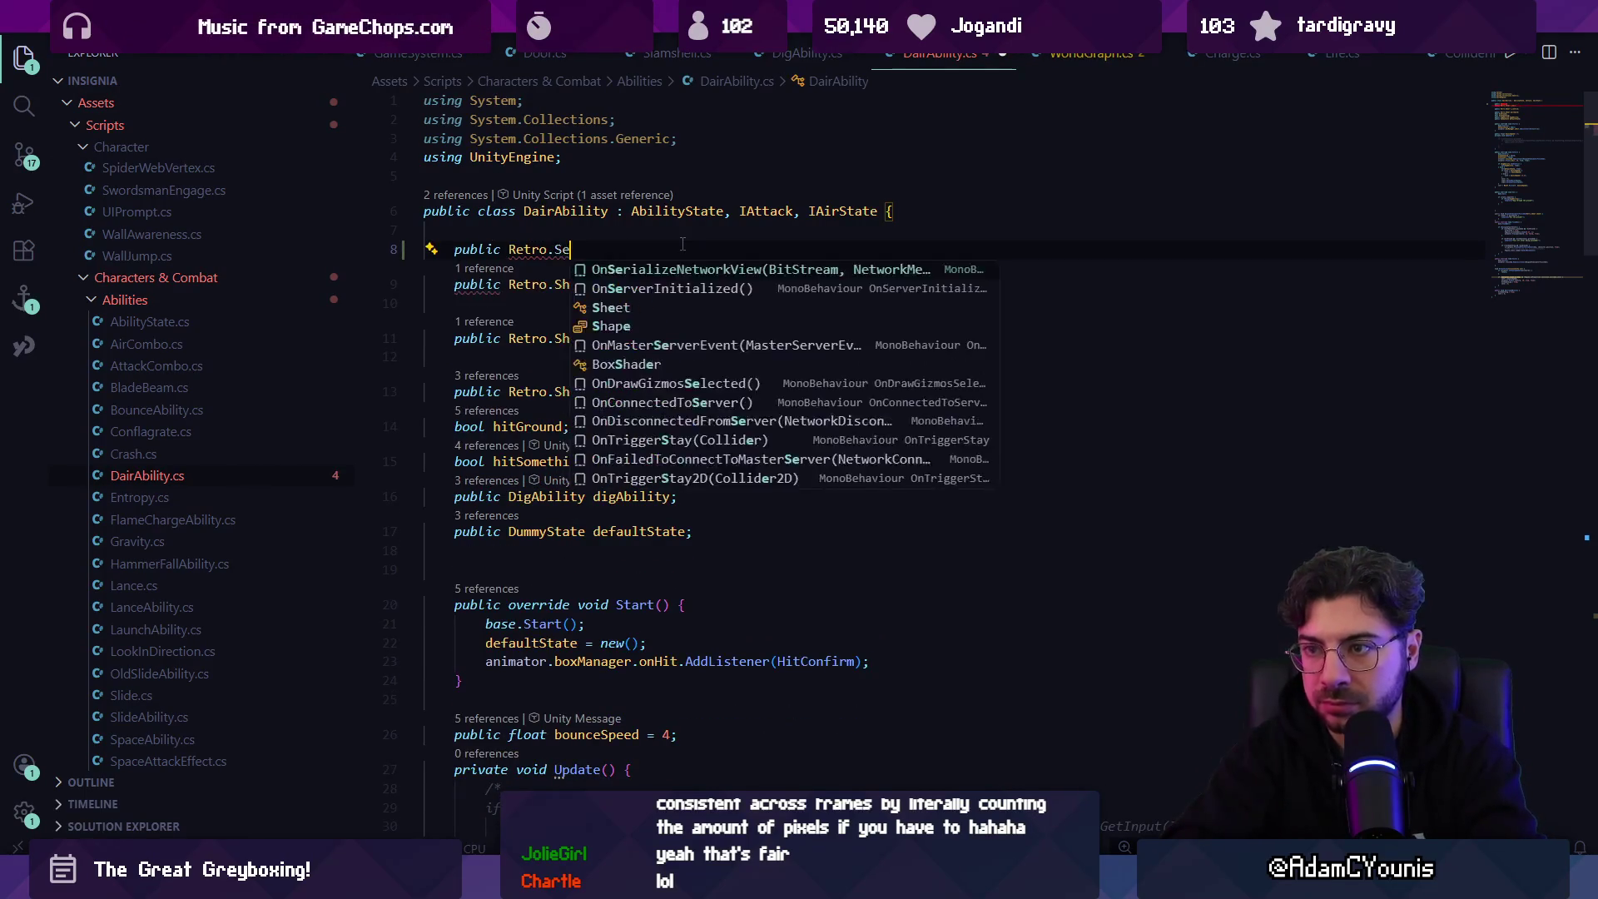
{"action": "key", "text": "Tab"}
{"action": "type", "text": "star"}
{"action": "key", "text": "BackSpace"}
{"action": "key", "text": "BackSpace"}
{"action": "key", "text": "BackSpace"}
{"action": "type", "text": "s"}
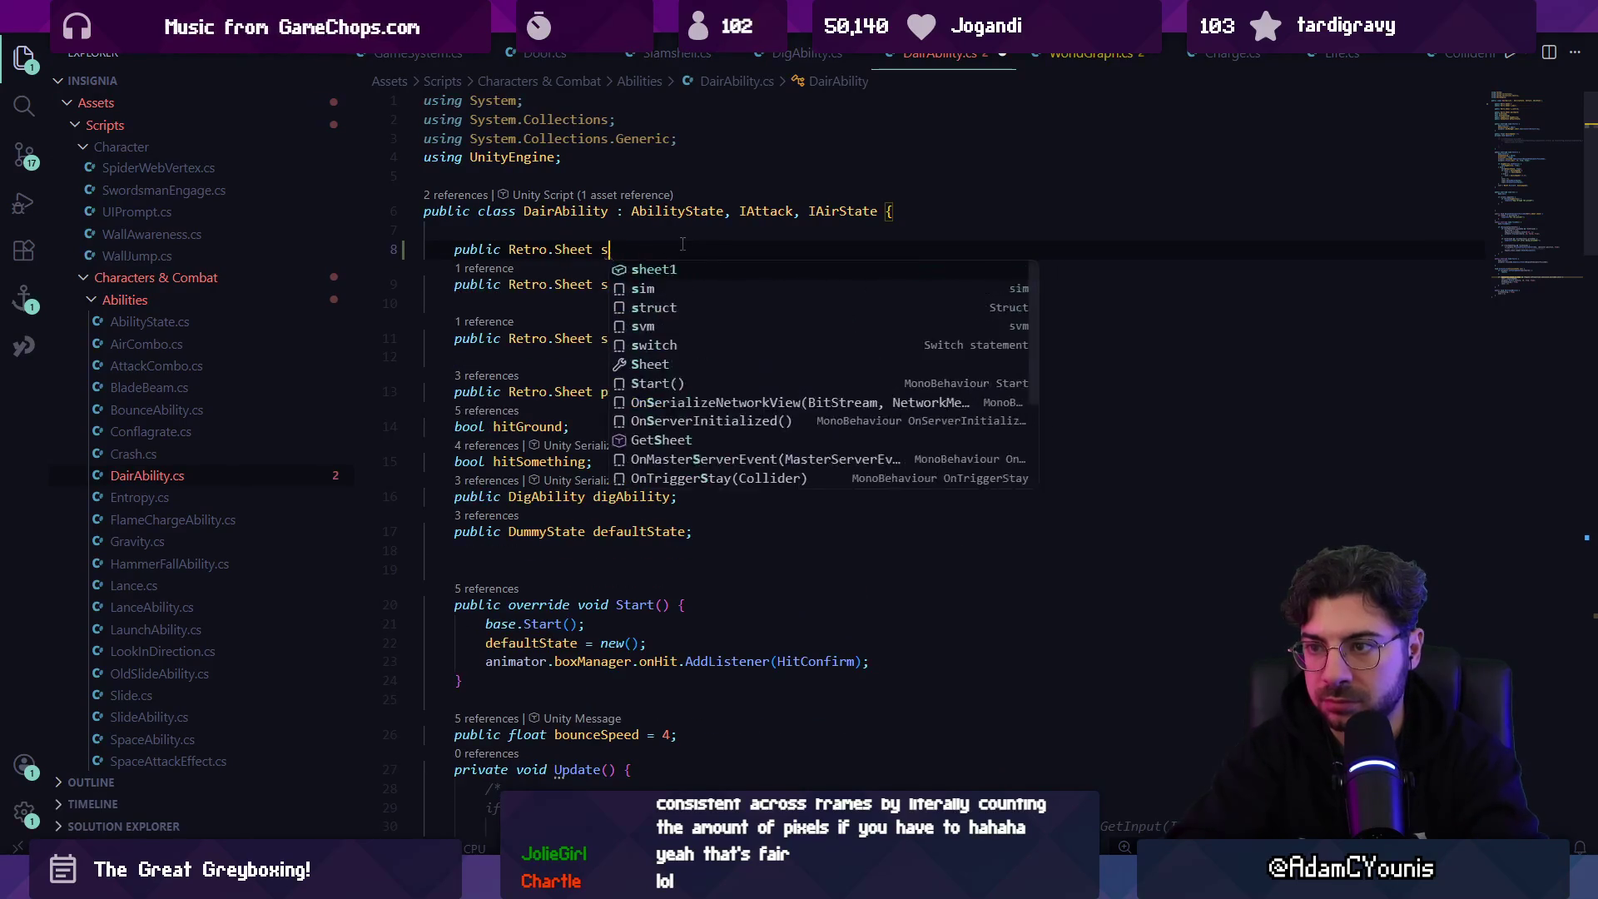
{"action": "type", "text": "_startup;"}
{"action": "key", "text": "ctrl+s"}
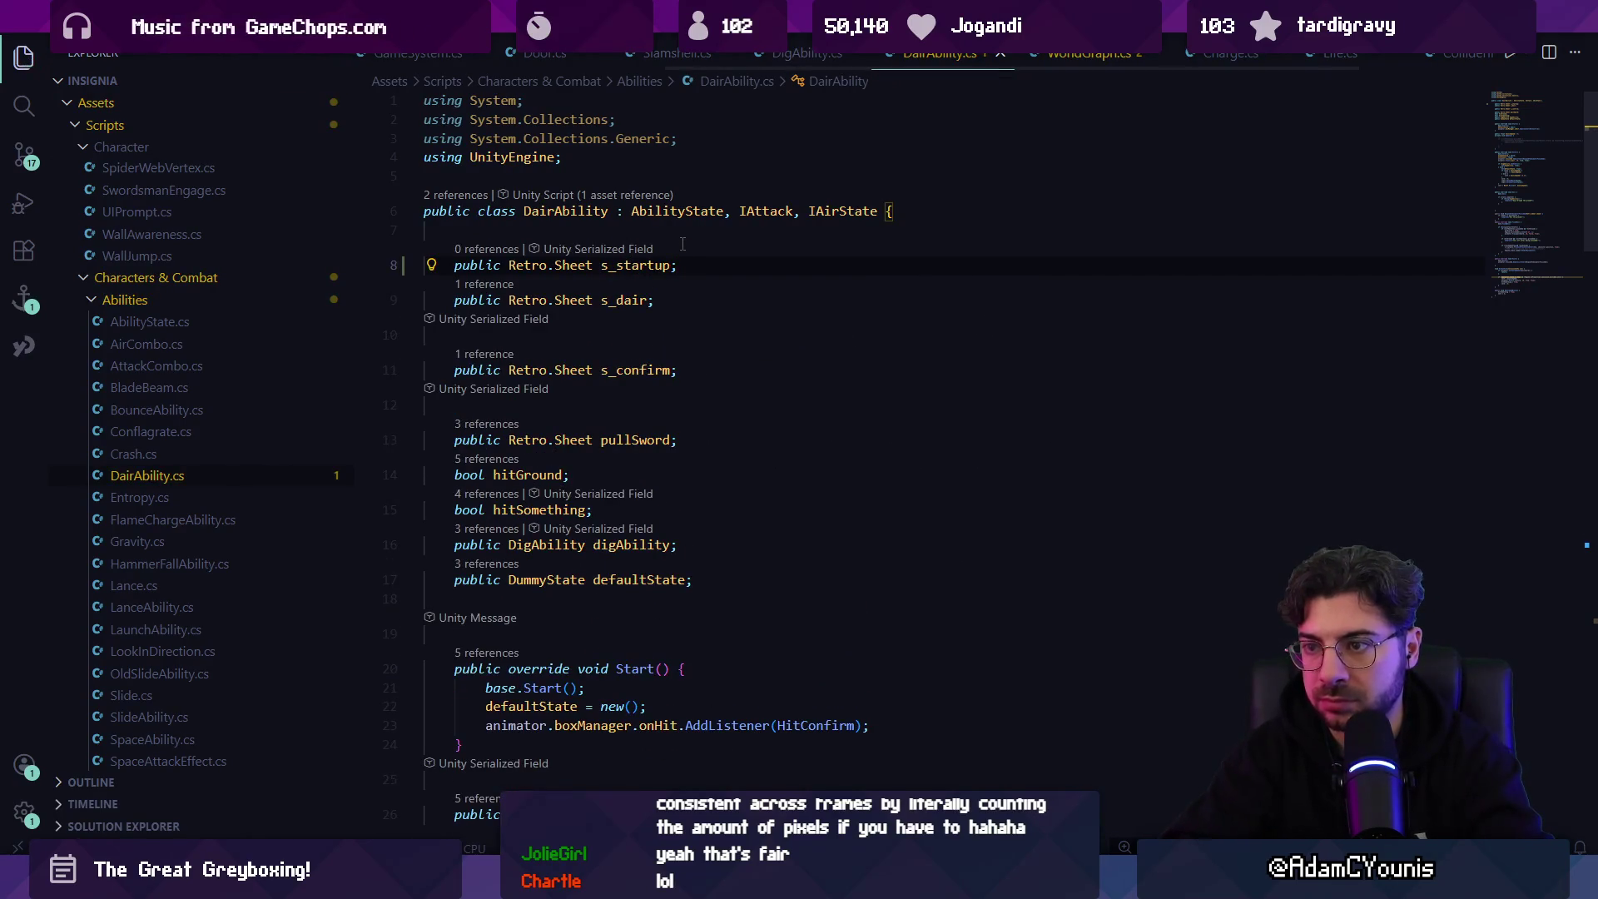
- Rename the s_dair field to s_loop, leaving pullSword unchanged
{"action": "key", "text": "Down"}
{"action": "key", "text": "Left"}
{"action": "key", "text": "F2"}
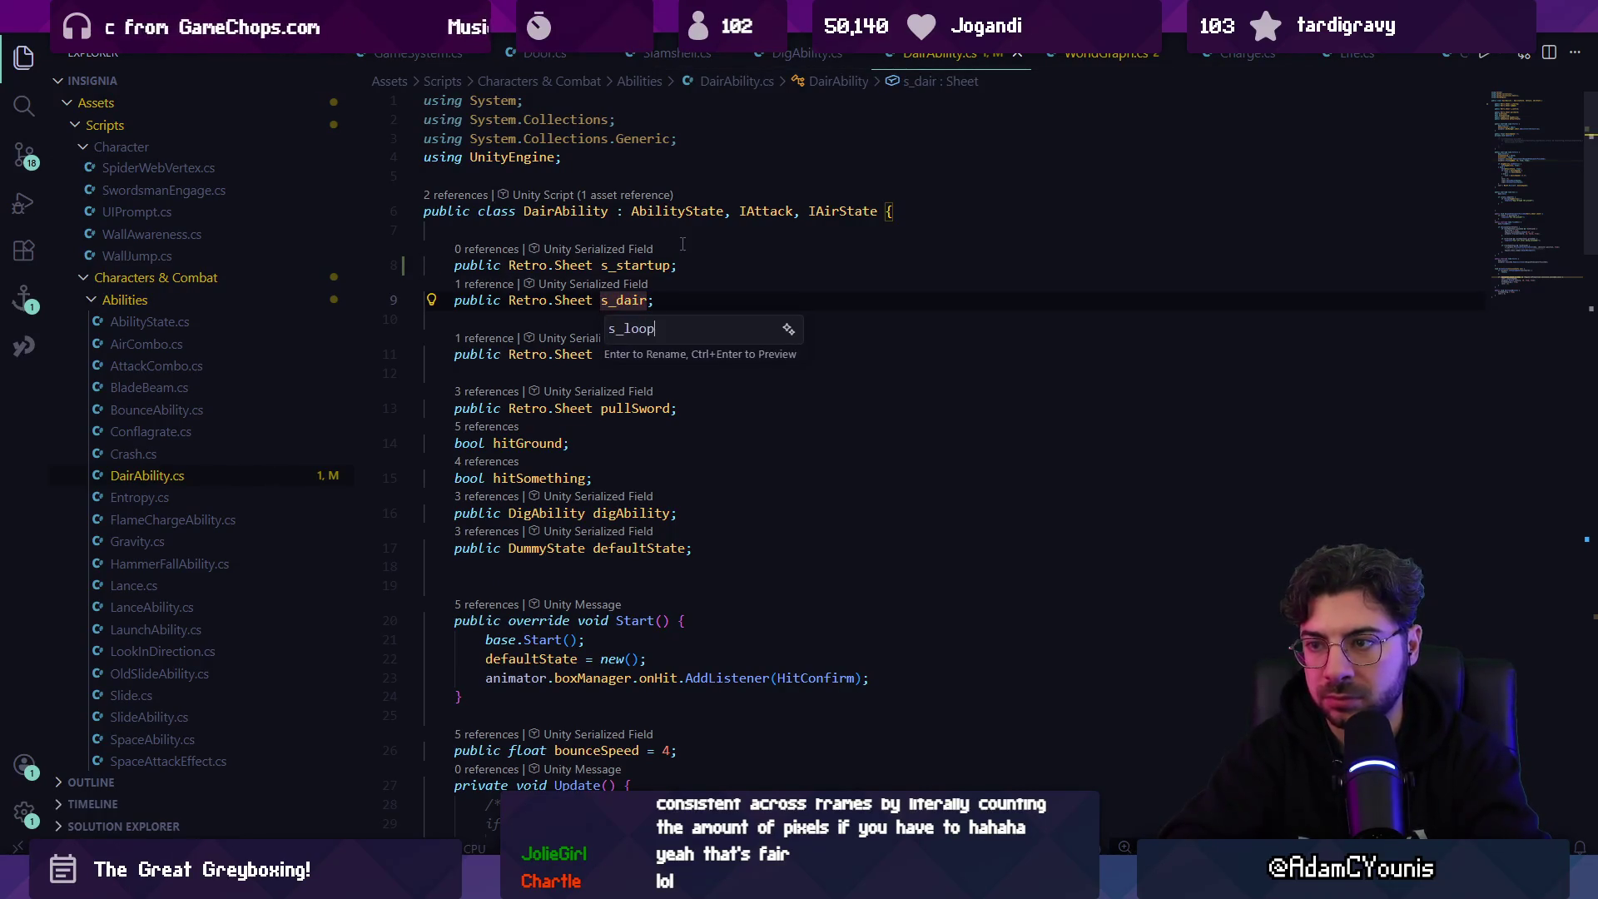
{"action": "key", "text": "Return"}
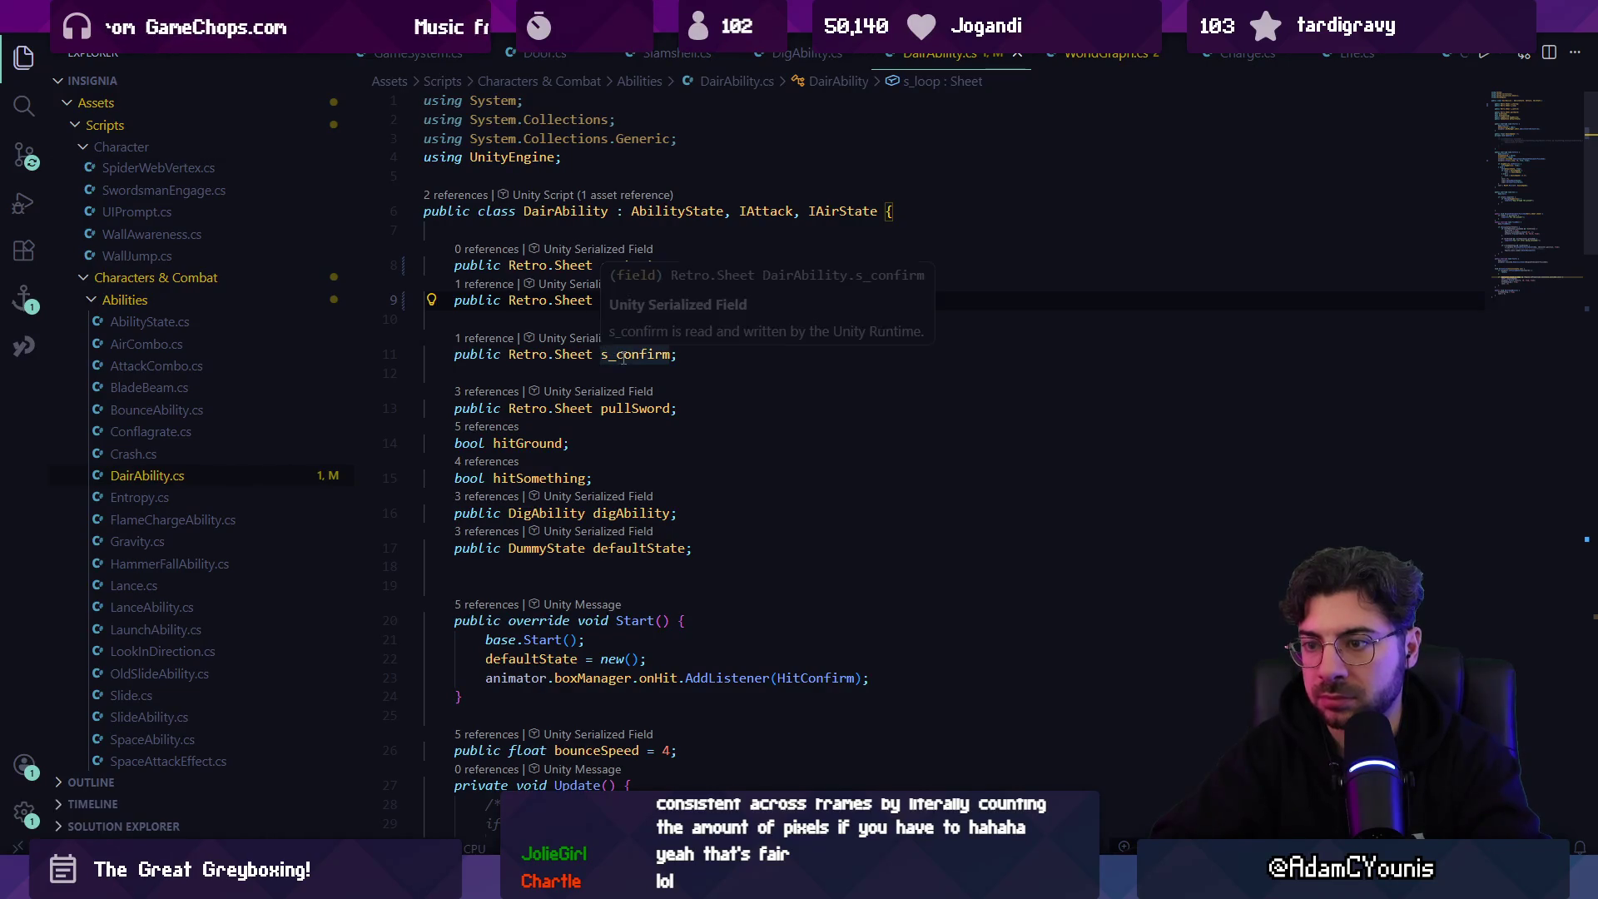
{"action": "left_click", "coordinate": [663, 407]}
{"action": "key", "text": "F2"}
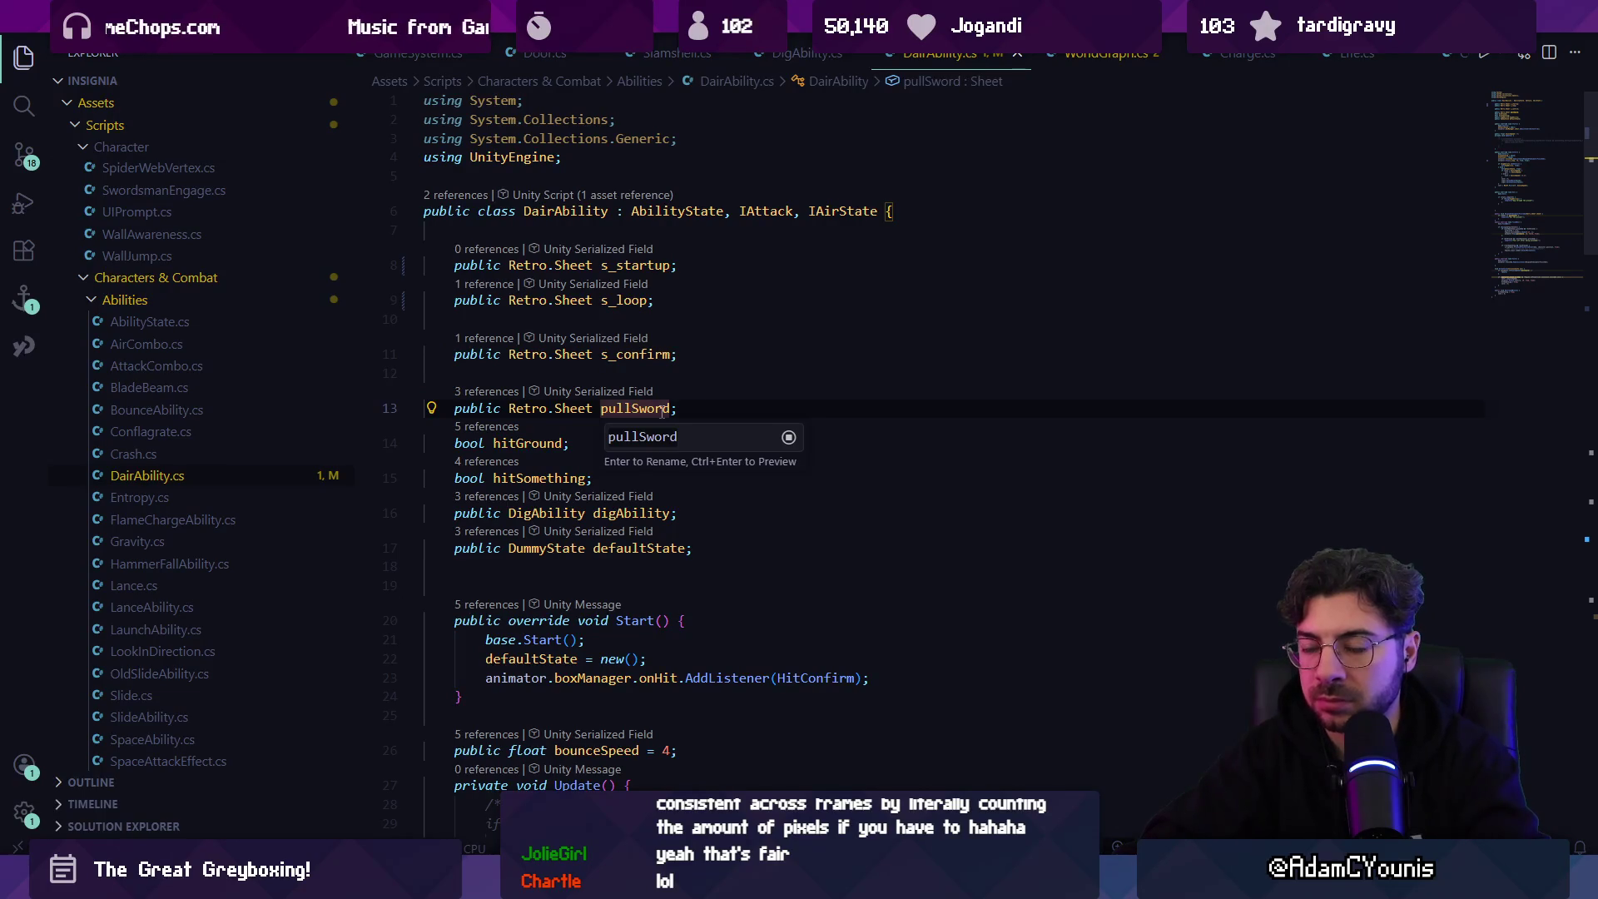
{"action": "key", "text": "Escape"}
{"action": "left_click", "coordinate": [752, 373]}
{"action": "scroll", "coordinate": [743, 382], "scroll_direction": "down", "scroll_amount": 3}
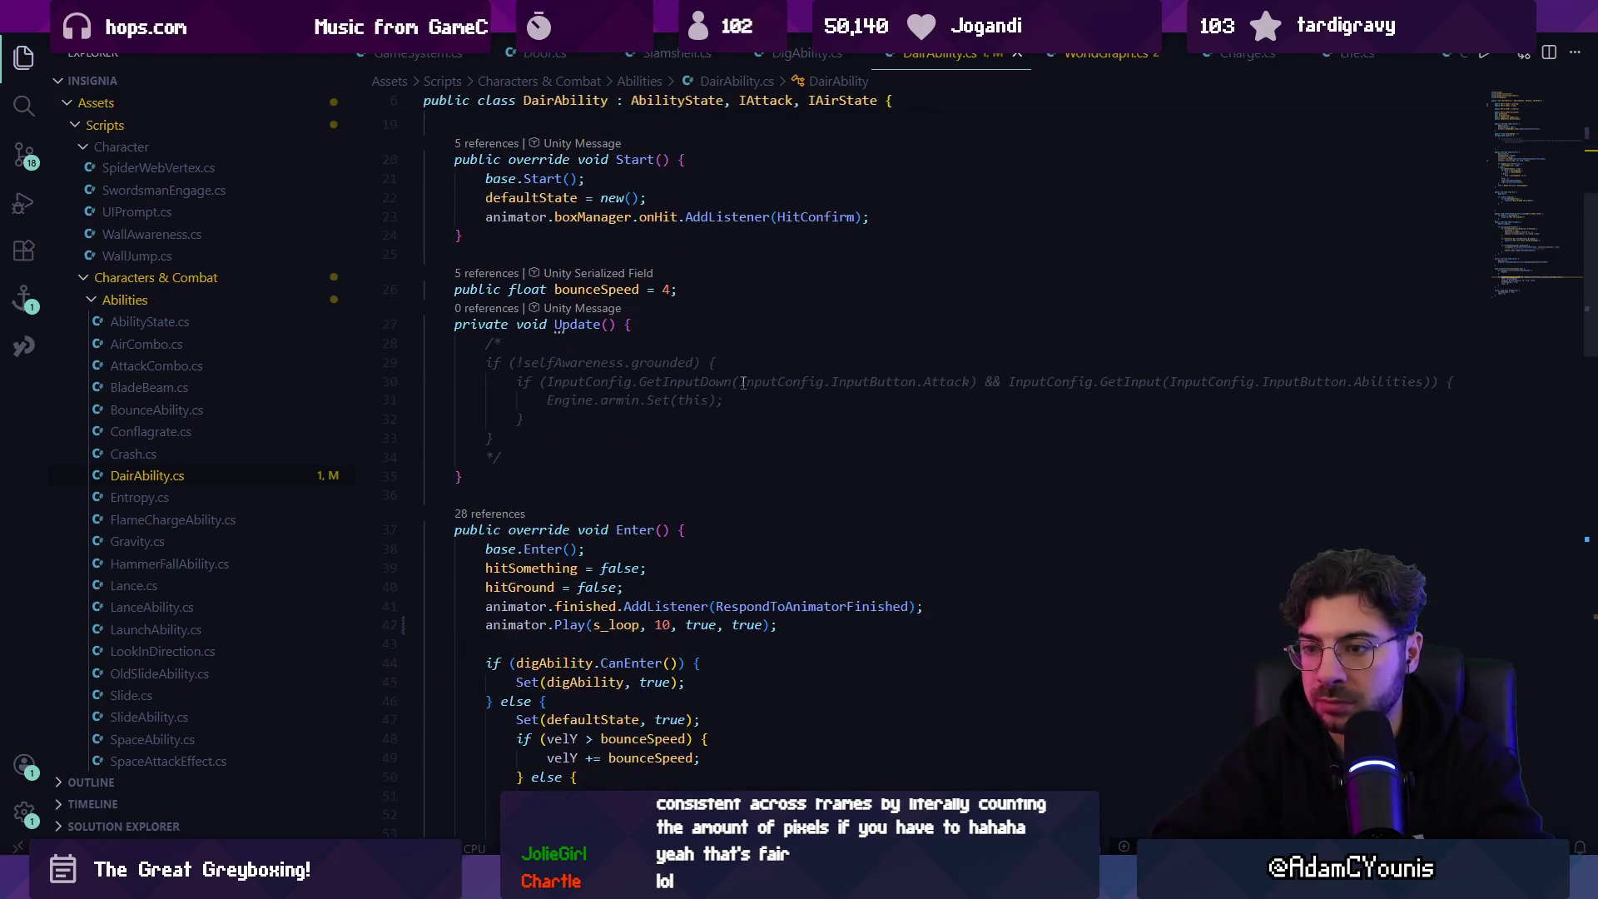
- Change the Play call's arguments in Enter() to s_startup, 12, s_loop, 10
{"action": "scroll", "coordinate": [743, 382], "scroll_direction": "down", "scroll_amount": 2}
{"action": "double_click", "coordinate": [611, 457]}
{"action": "type", "text": "s_st"}
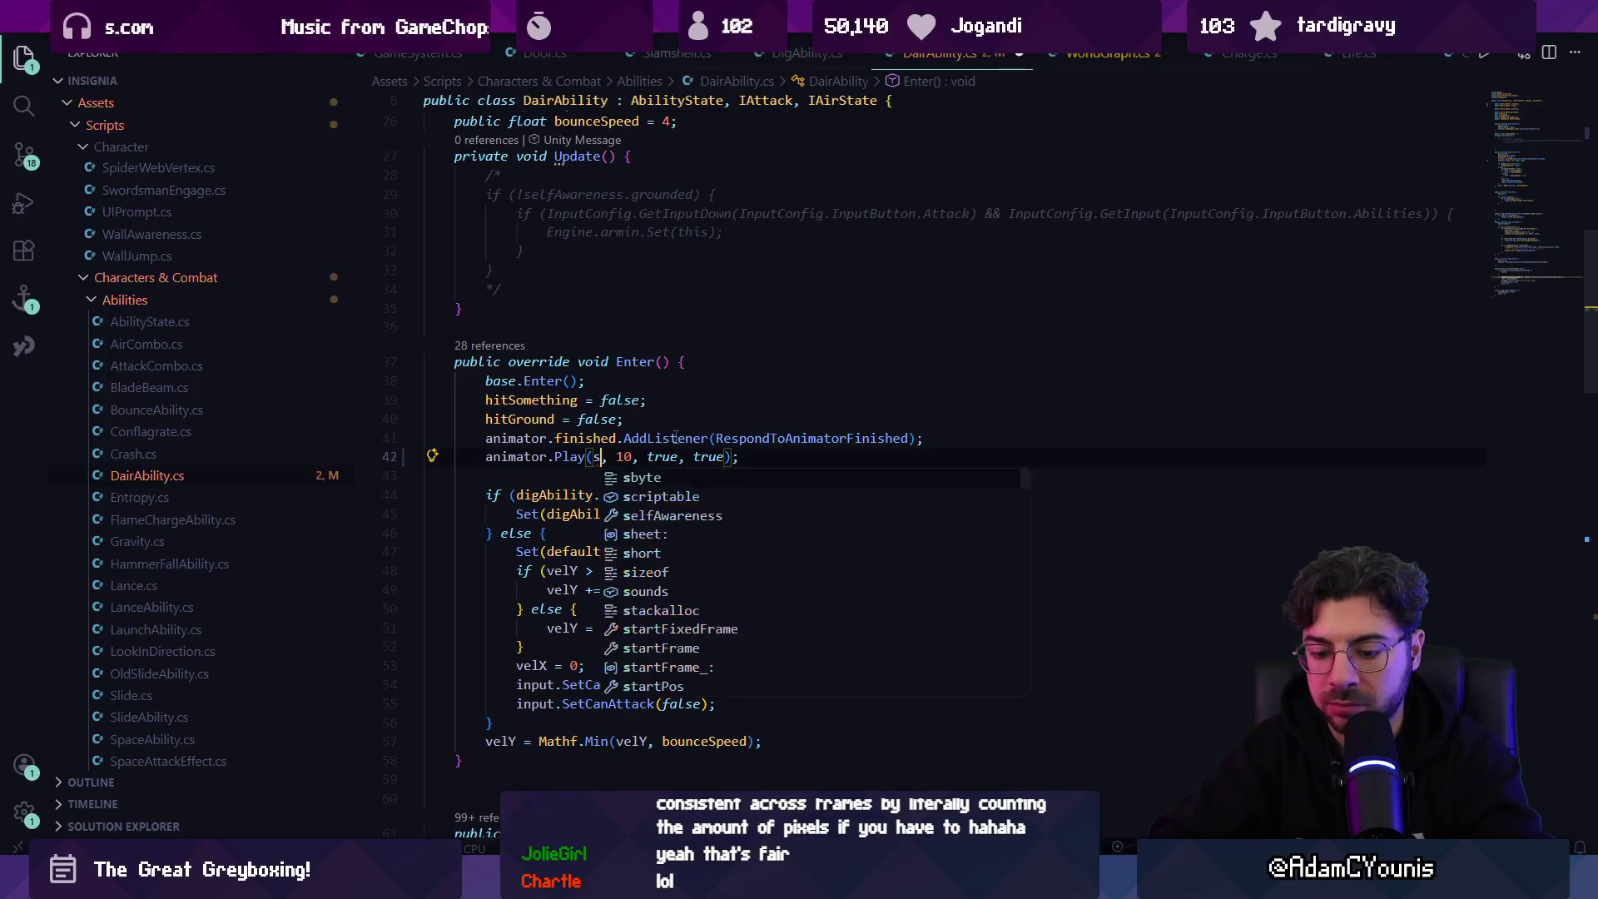
{"action": "key", "text": "Tab"}
{"action": "key", "text": "Right"}
{"action": "key", "text": "Right"}
{"action": "key", "text": "Right"}
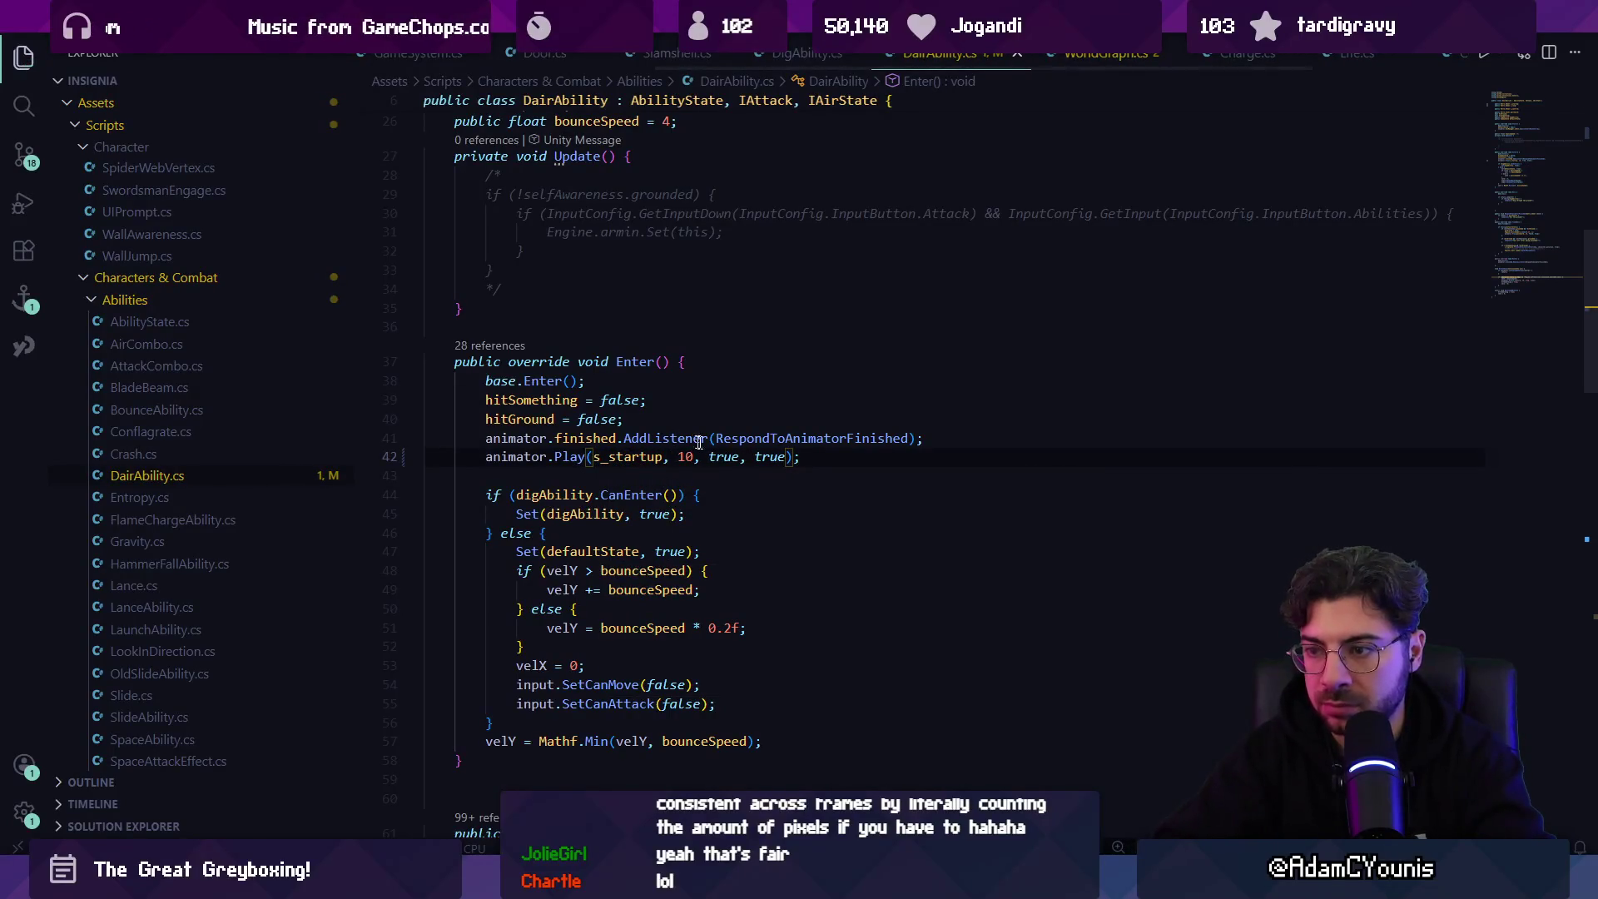
{"action": "type", "text": "m"}
{"action": "key", "text": "BackSpace"}
{"action": "key", "text": "Left"}
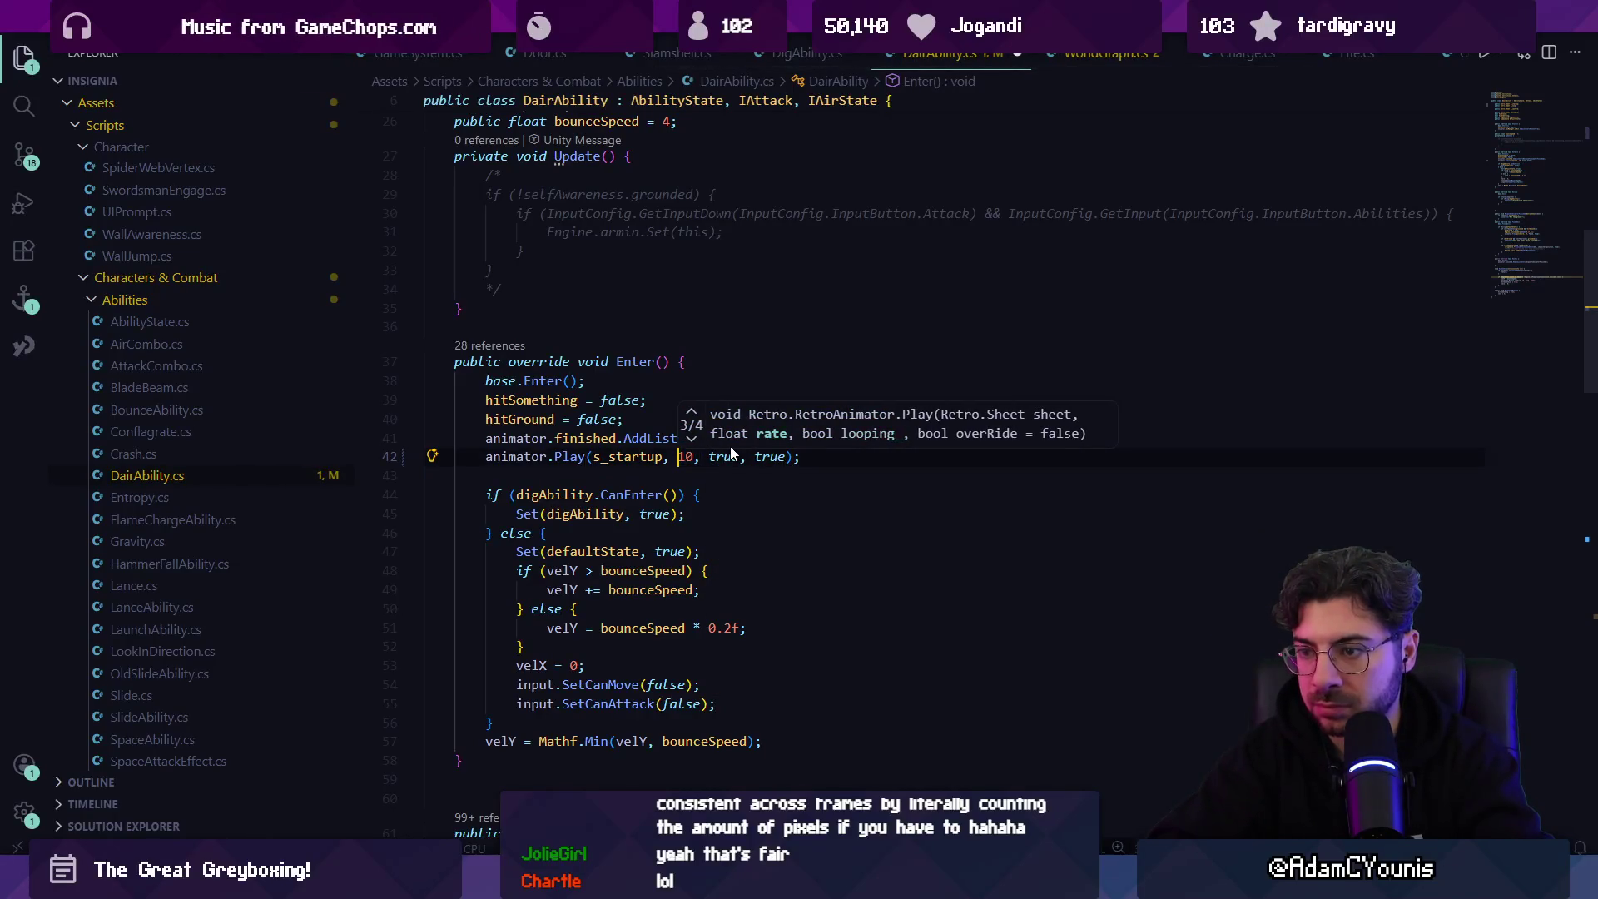
{"action": "key", "text": "BackSpace"}
{"action": "type", "text": "2, "}
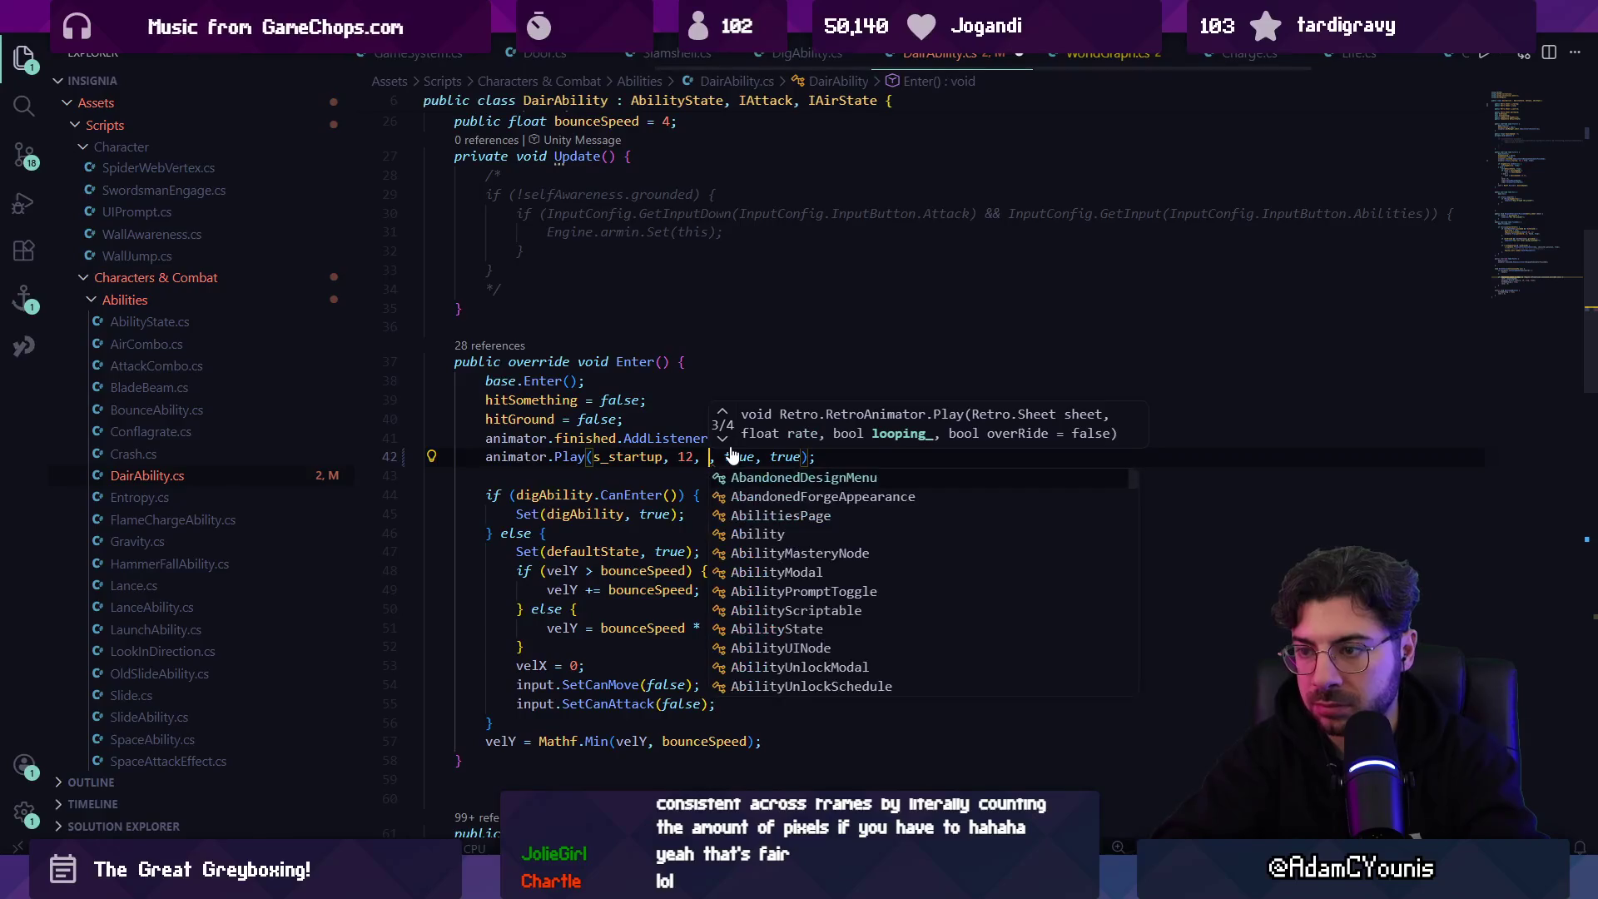
{"action": "type", "text": "s_loop"}
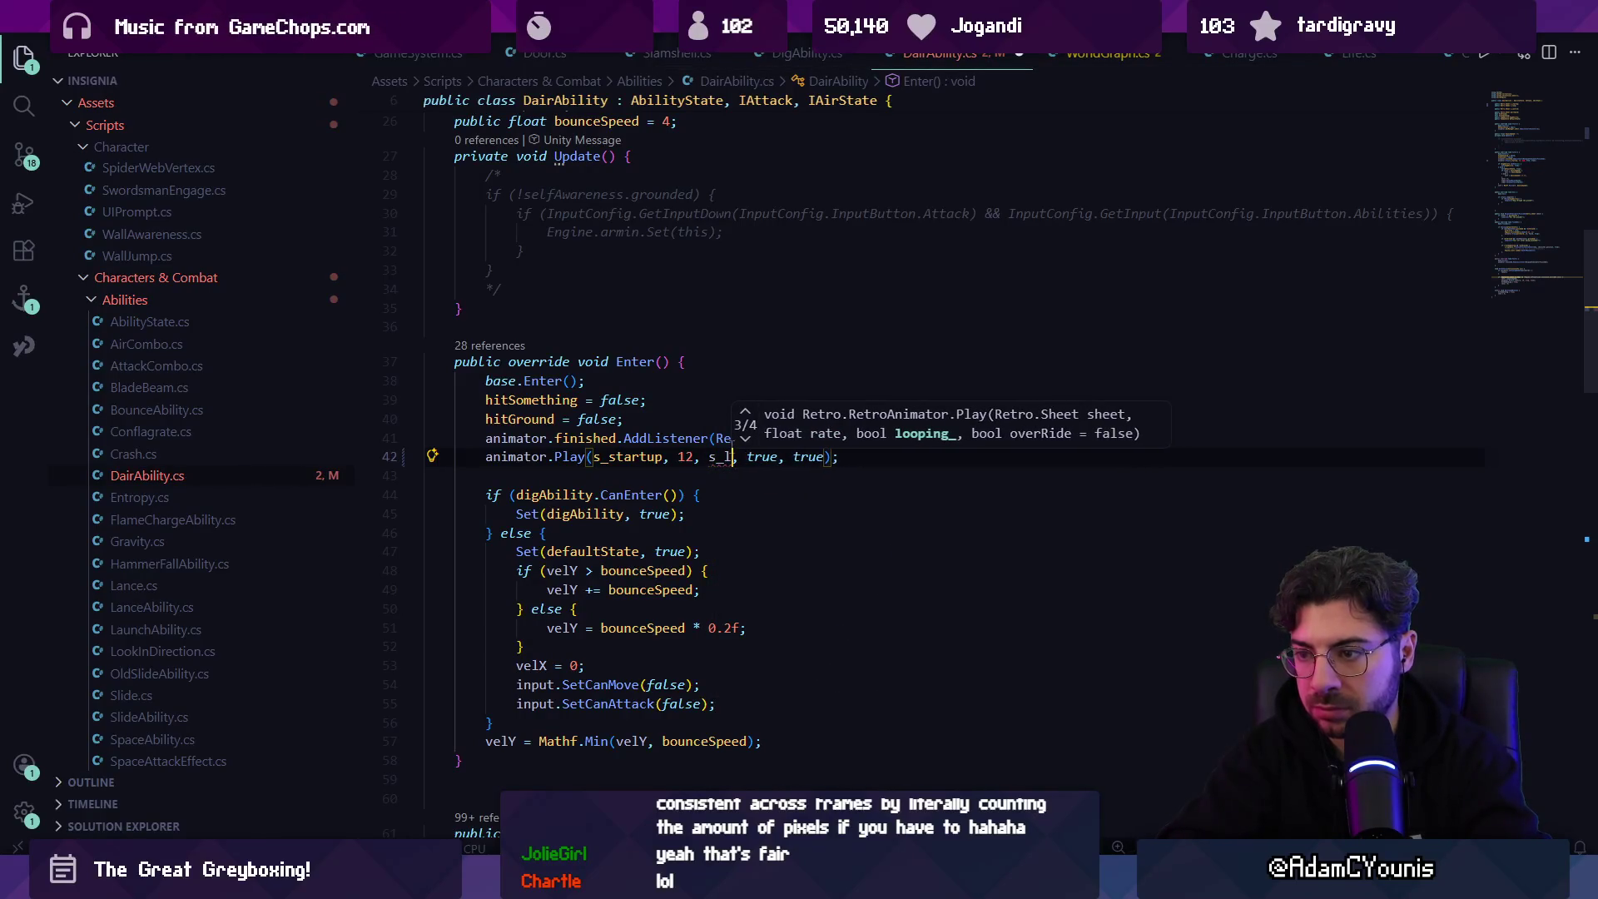
{"action": "key", "text": "Escape"}
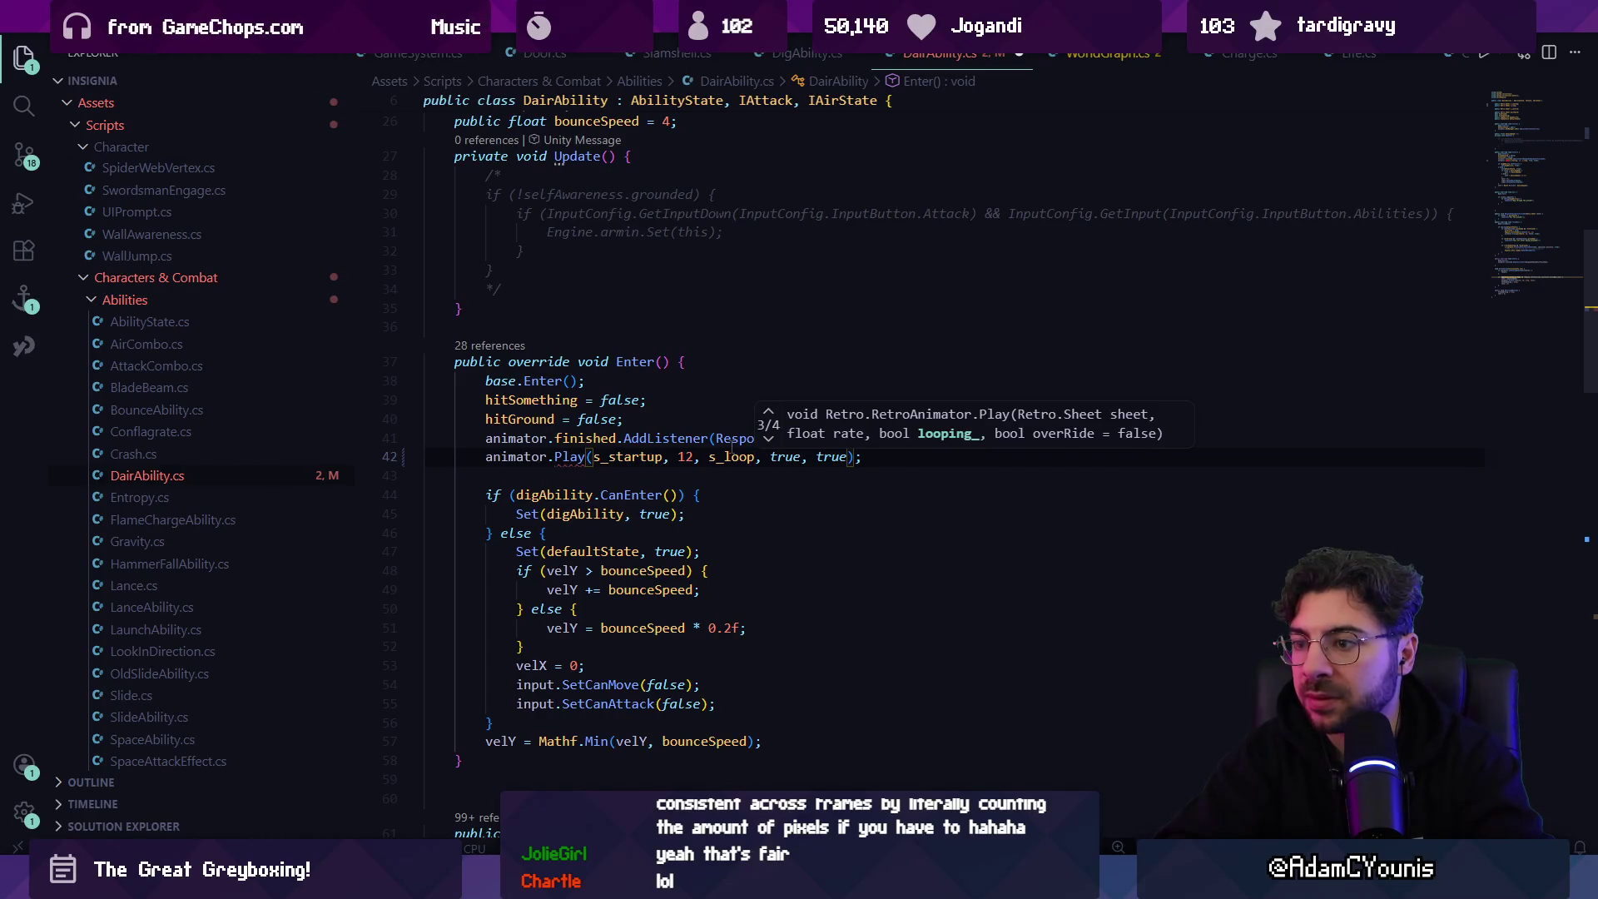
{"action": "type", "text": ", "}
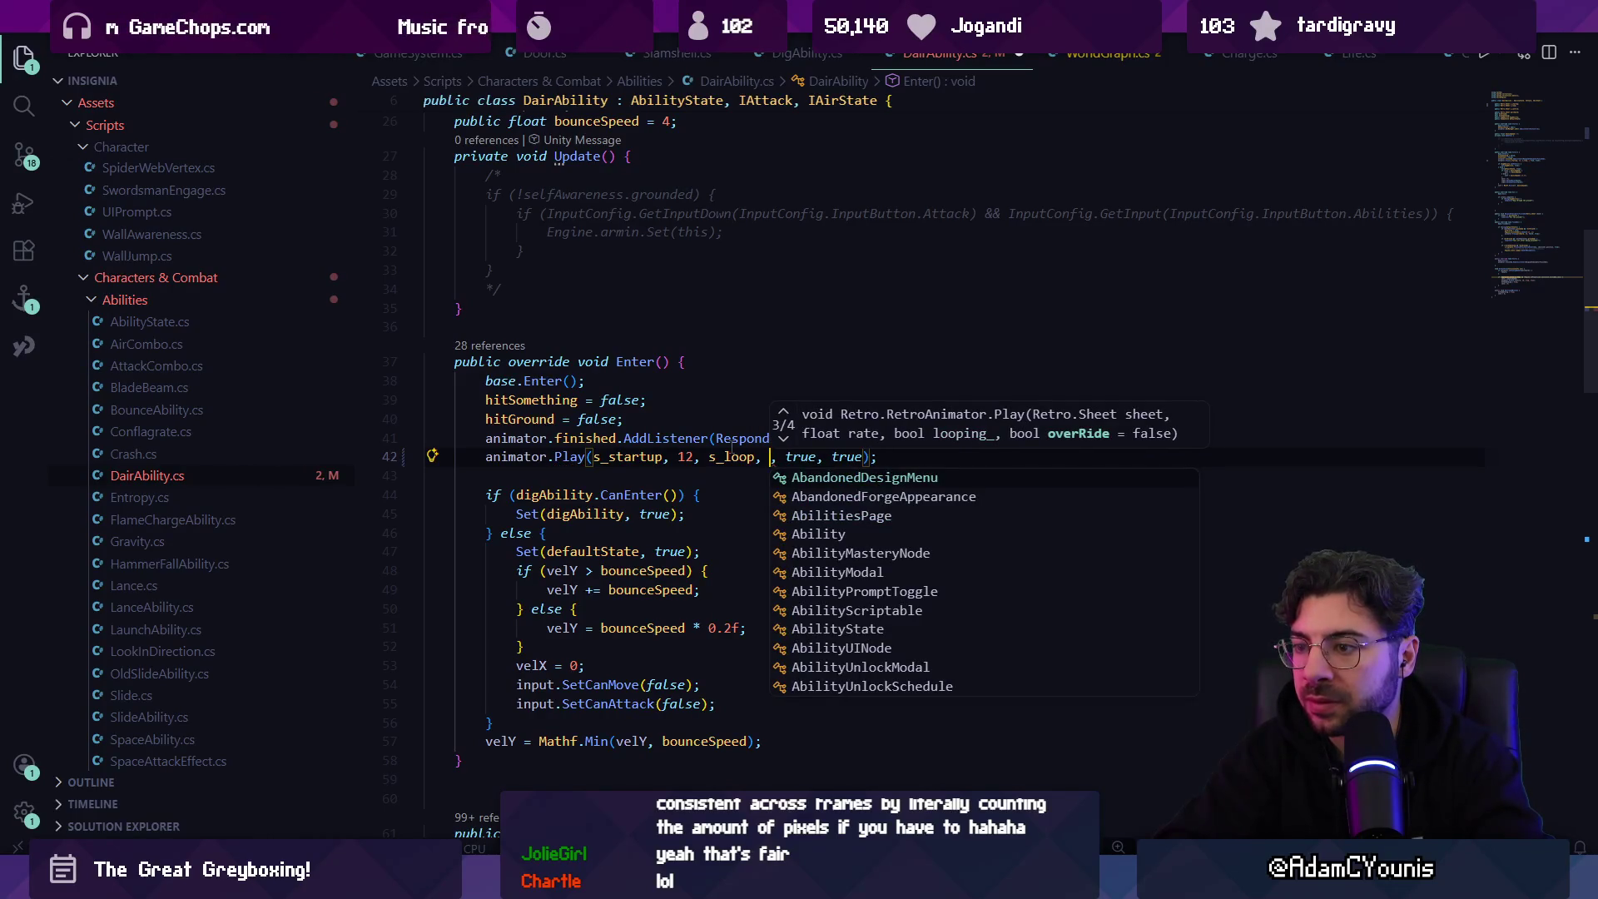
{"action": "type", "text": "10,"}
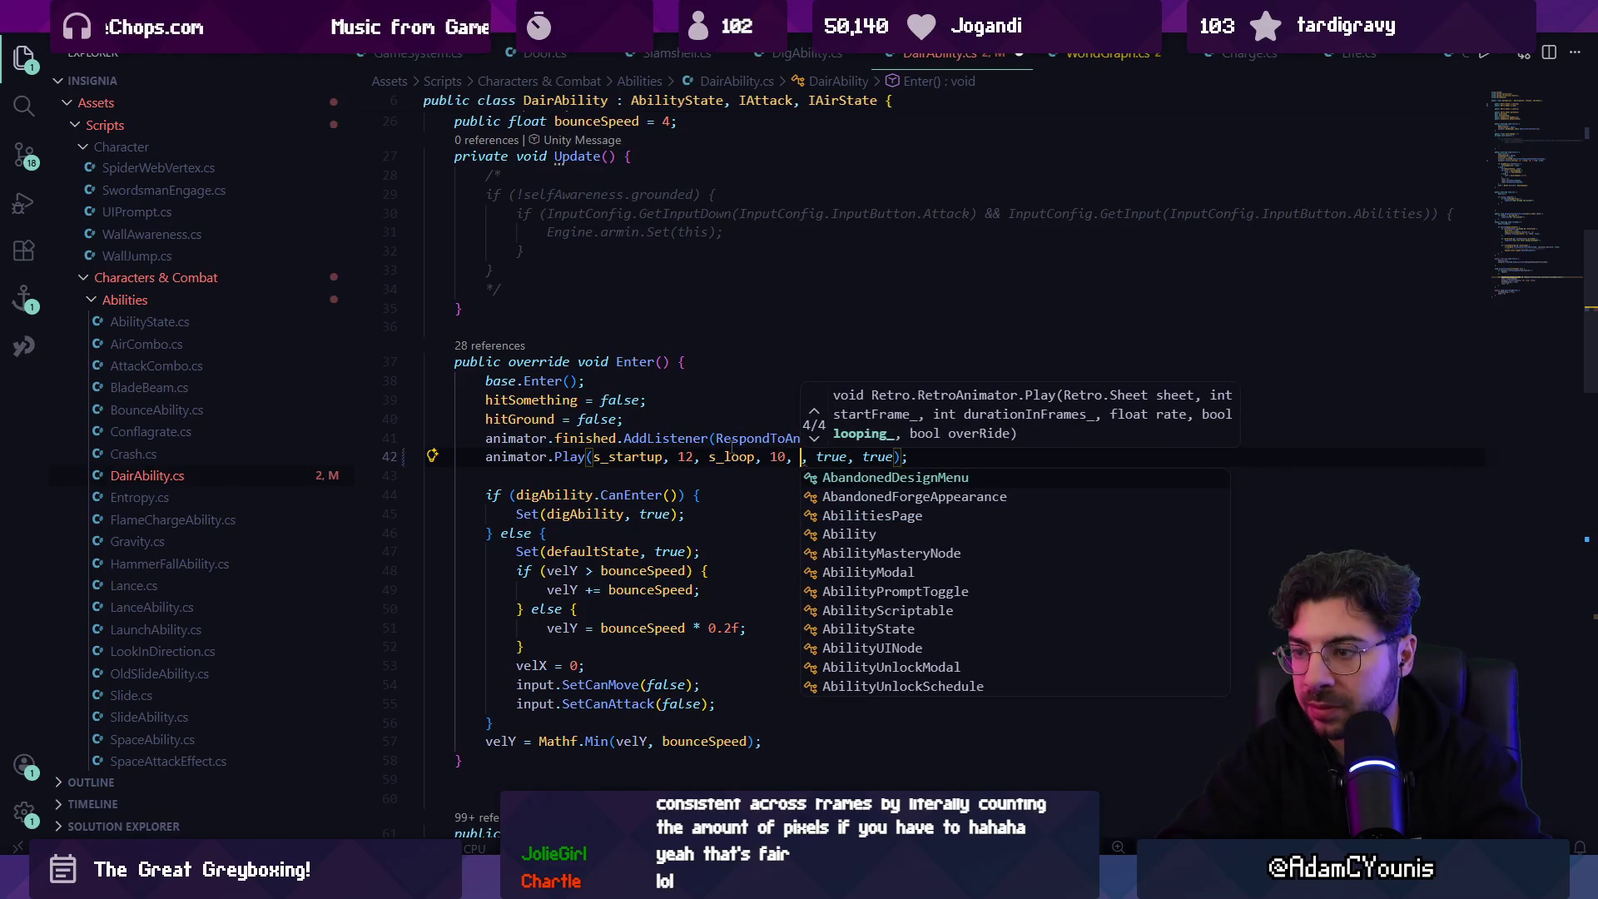
{"action": "key", "text": "BackSpace"}
{"action": "key", "text": "BackSpace"}
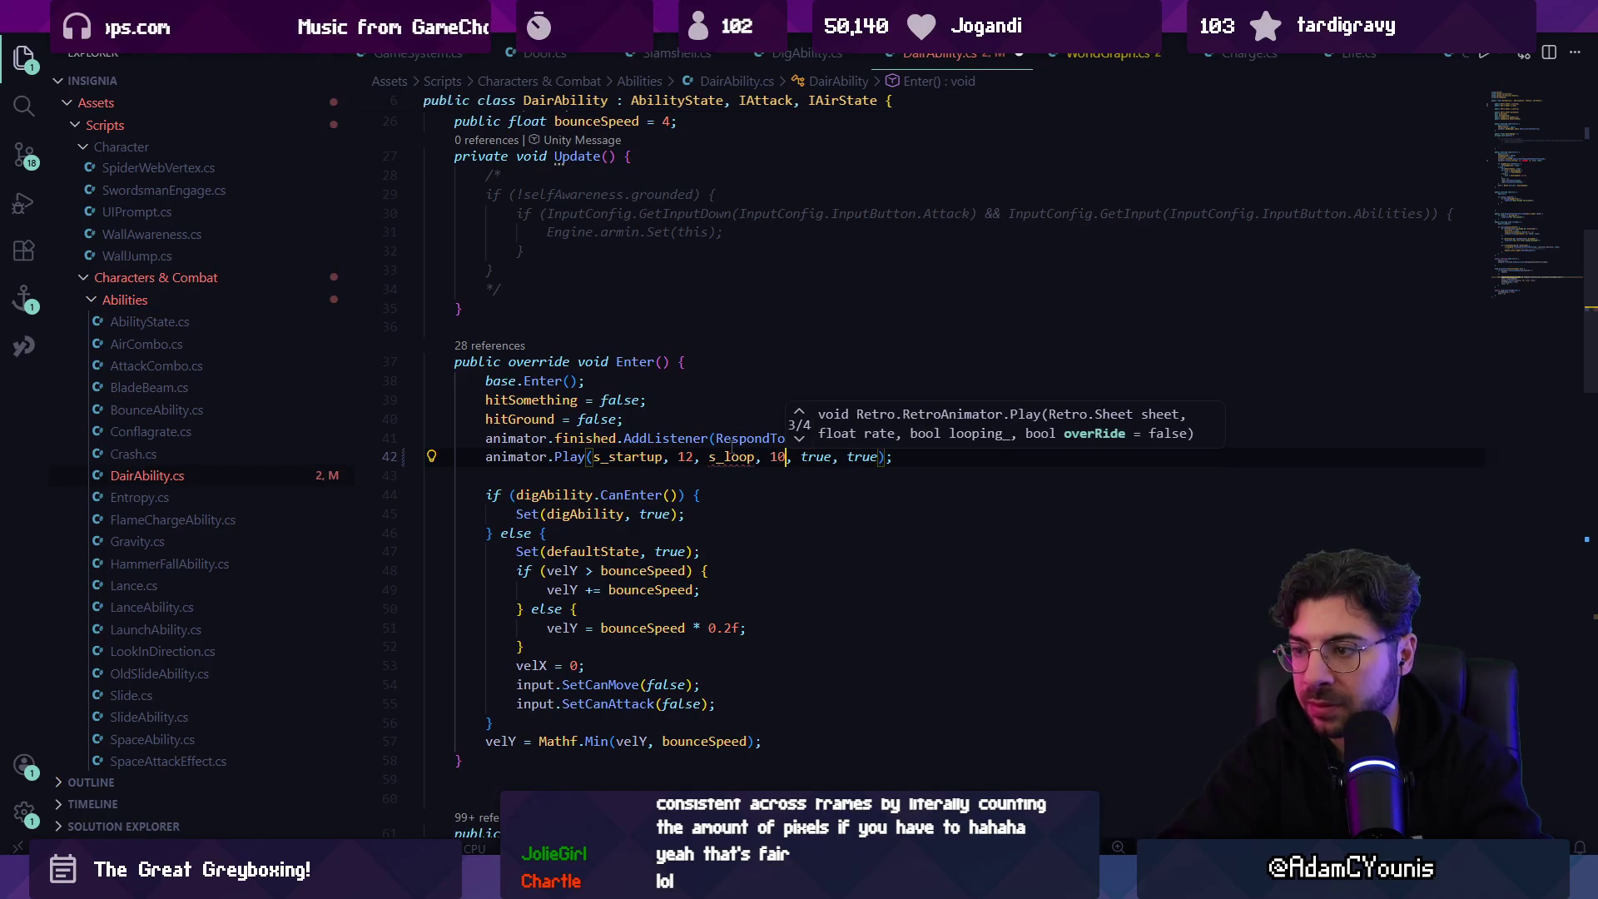
{"action": "key", "text": "Escape"}
- Rename the call to PlayTransition, save, and check its s_loop and looping arguments
{"action": "left_click", "coordinate": [587, 438]}
{"action": "key", "text": "Down"}
{"action": "type", "text": "Transition"}
{"action": "key", "text": "ctrl+s"}
{"action": "key", "text": "Escape"}
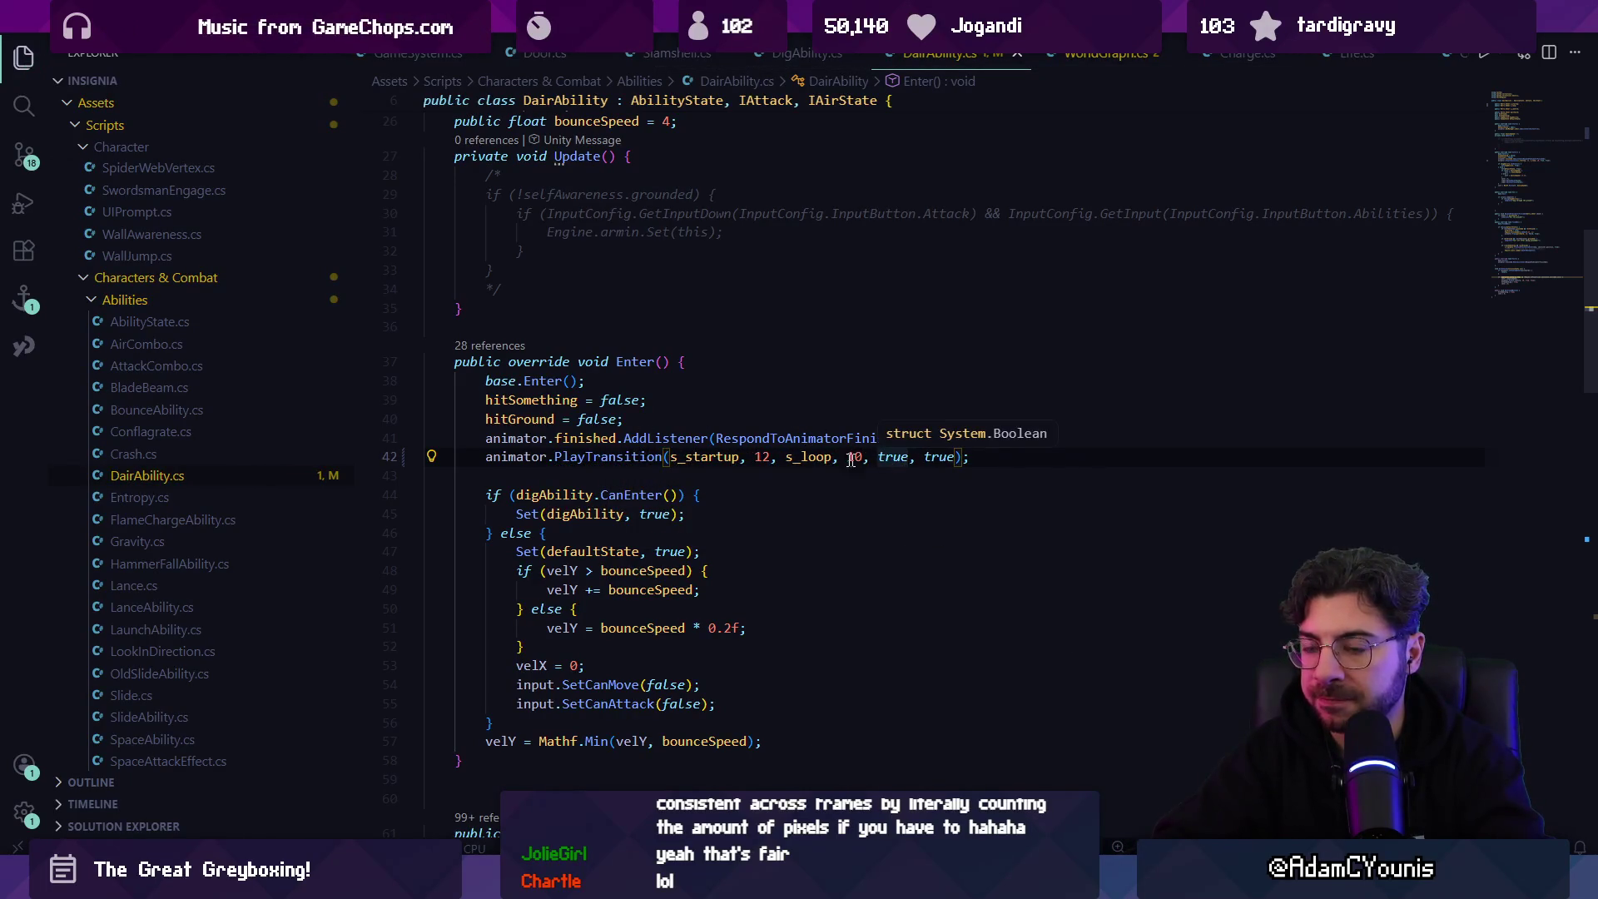
{"action": "key", "text": "Right"}
{"action": "key", "text": "Right"}
{"action": "left_click", "coordinate": [778, 457]}
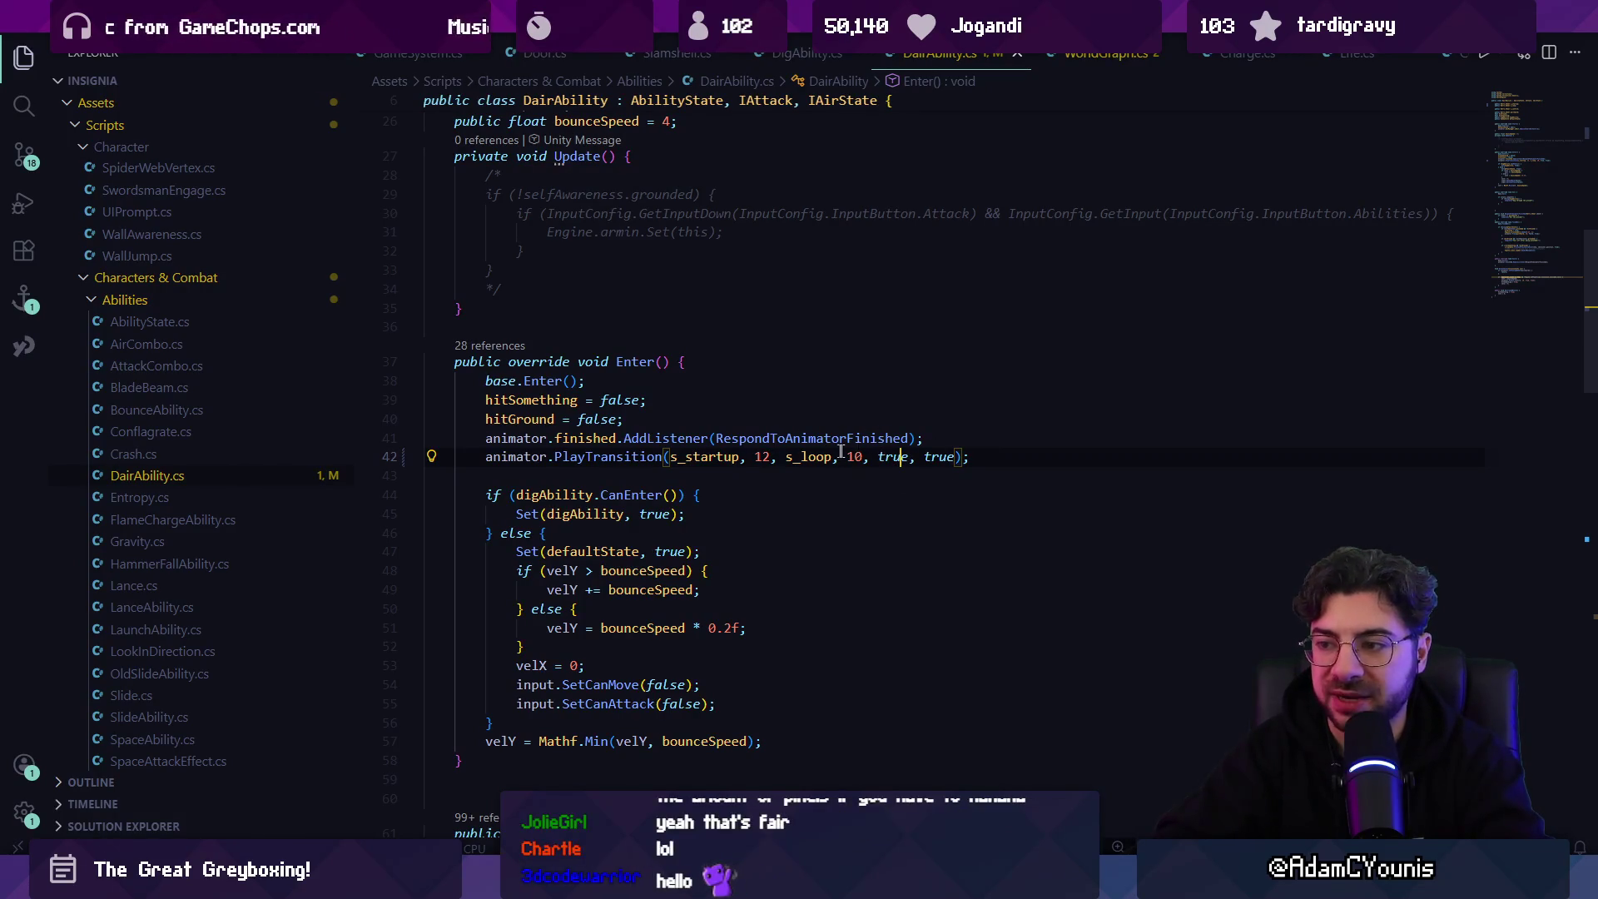
{"action": "key", "text": "Right"}
{"action": "key", "text": "Right"}
{"action": "key", "text": "Right"}
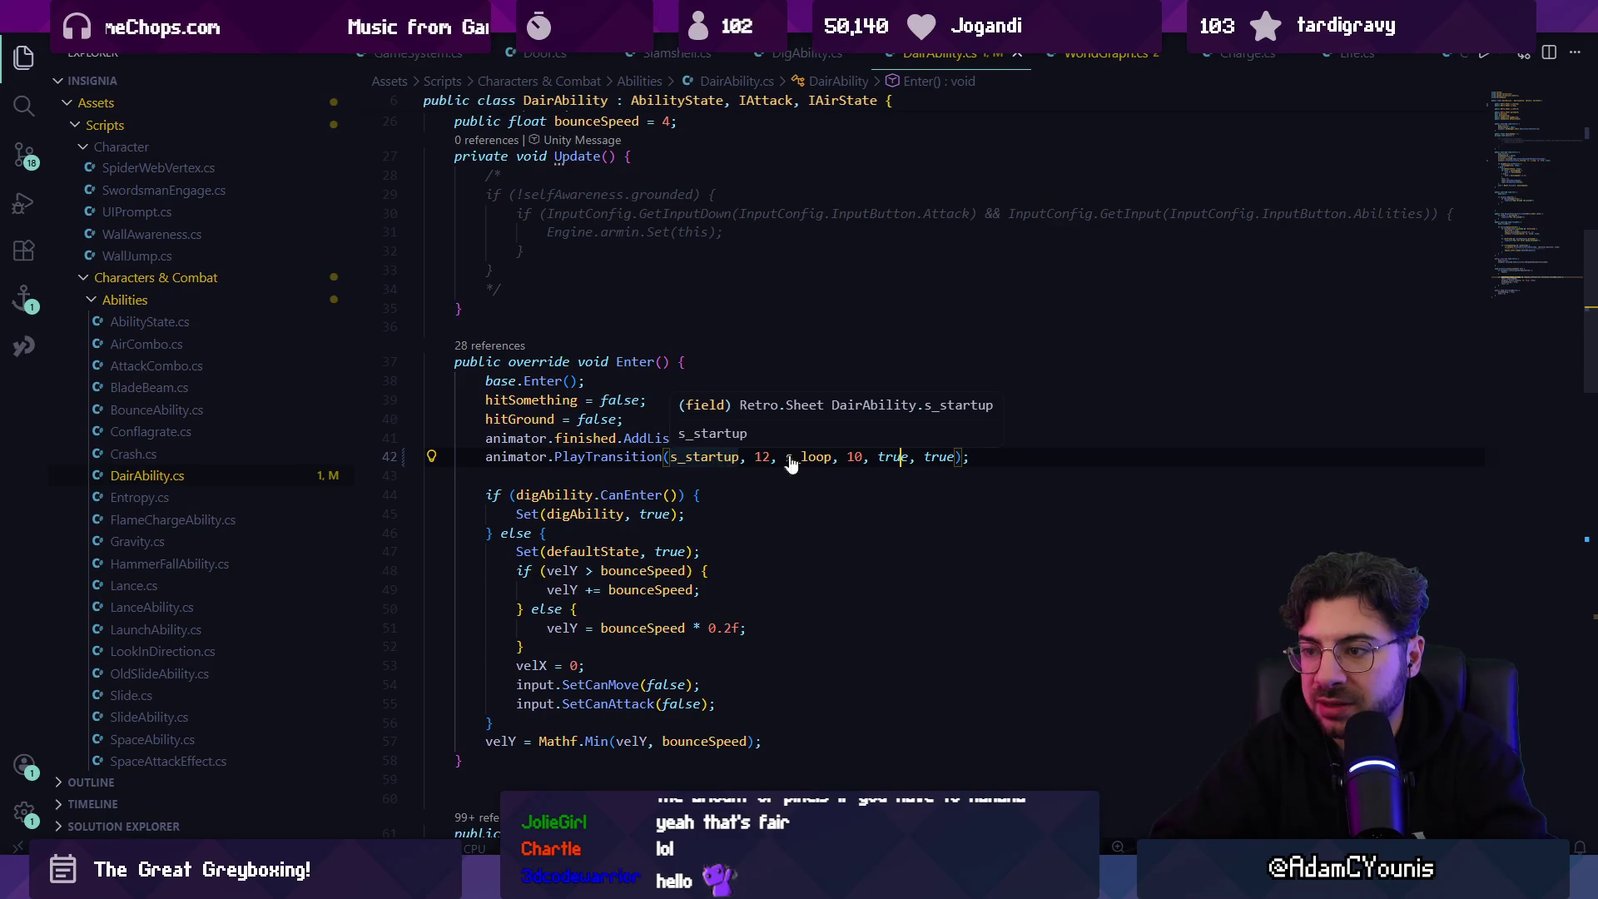
- Scroll through the rest of DairAbility.cs, then return to Unity to see s_startup and s_loop
{"action": "scroll", "coordinate": [693, 468], "scroll_direction": "down", "scroll_amount": 6}
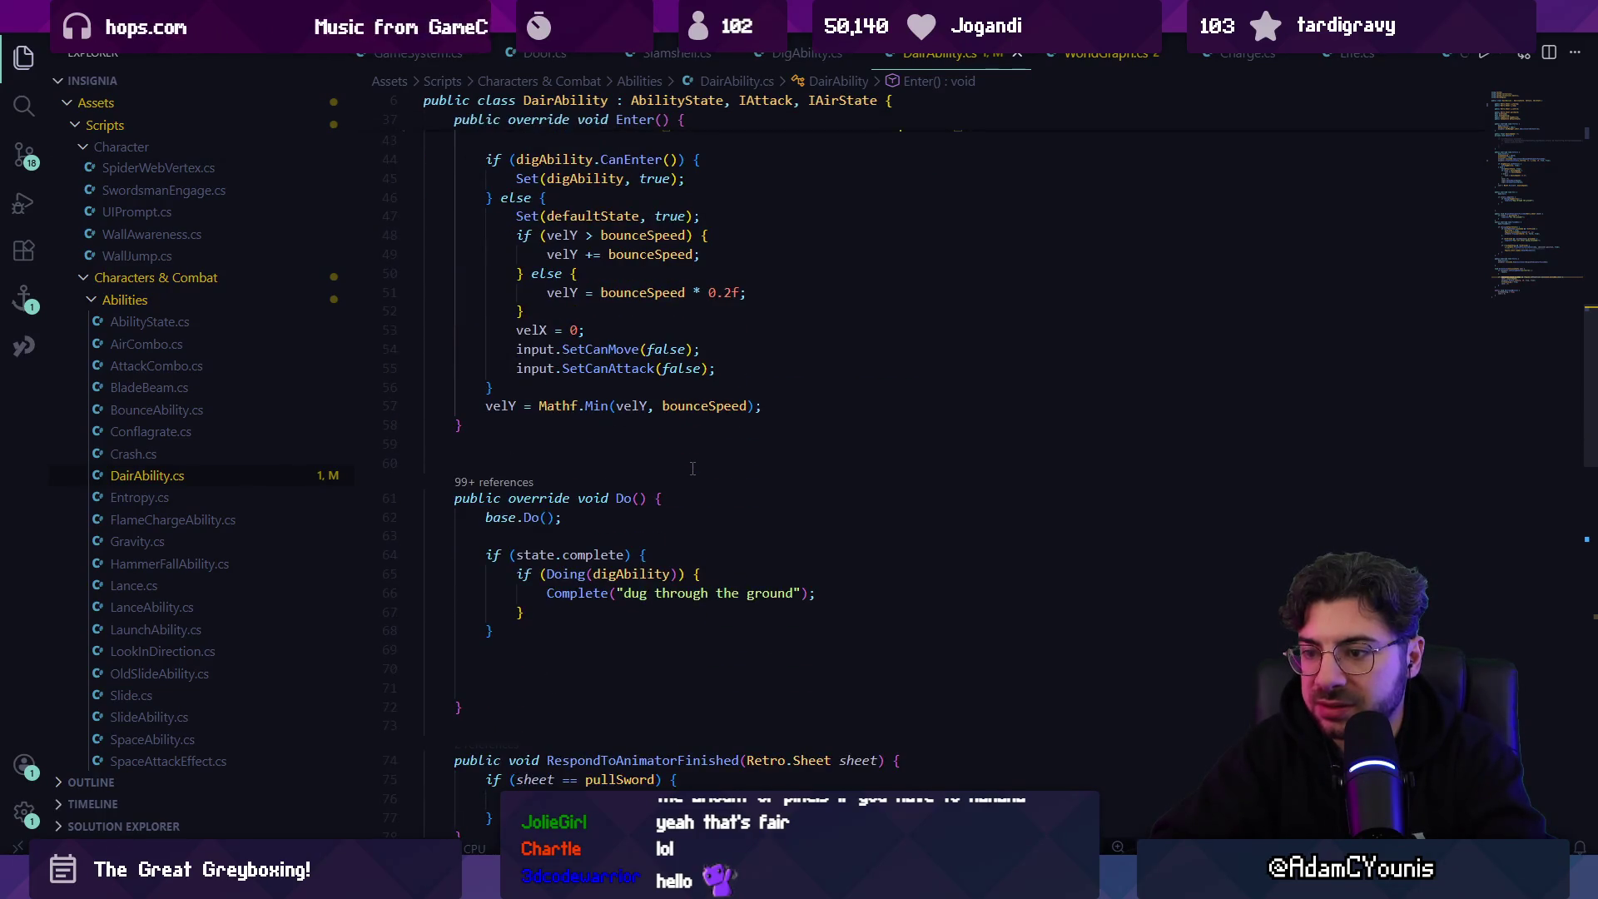
{"action": "scroll", "coordinate": [692, 469], "scroll_direction": "down", "scroll_amount": 3}
{"action": "scroll", "coordinate": [657, 514], "scroll_direction": "down", "scroll_amount": 3}
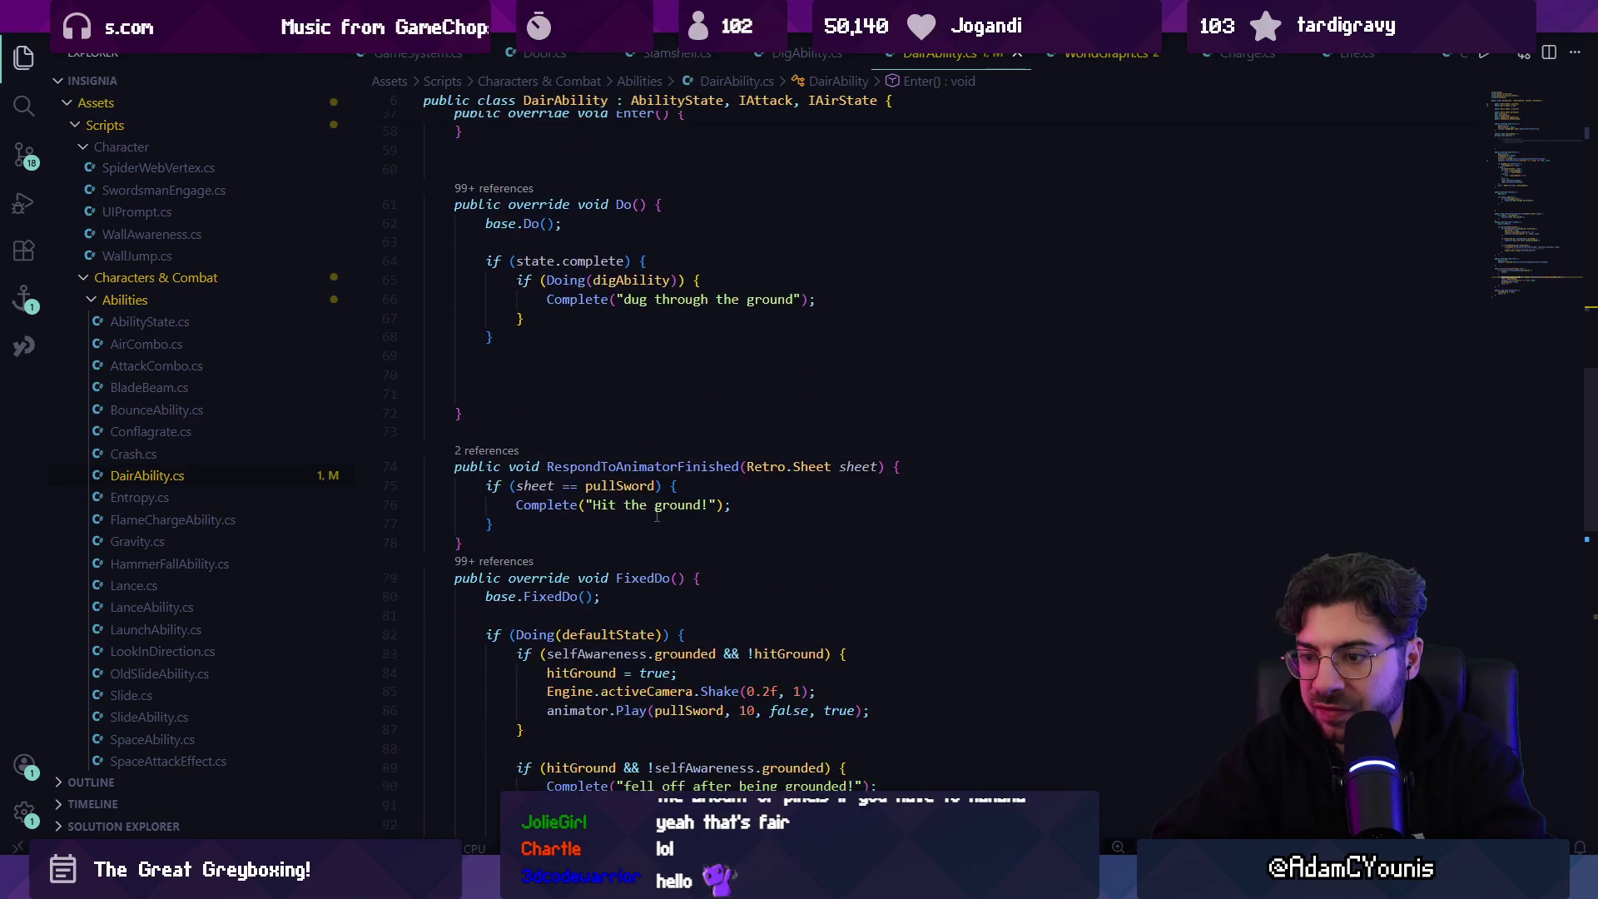
{"action": "scroll", "coordinate": [656, 514], "scroll_direction": "down", "scroll_amount": 2}
{"action": "scroll", "coordinate": [720, 494], "scroll_direction": "down", "scroll_amount": 9}
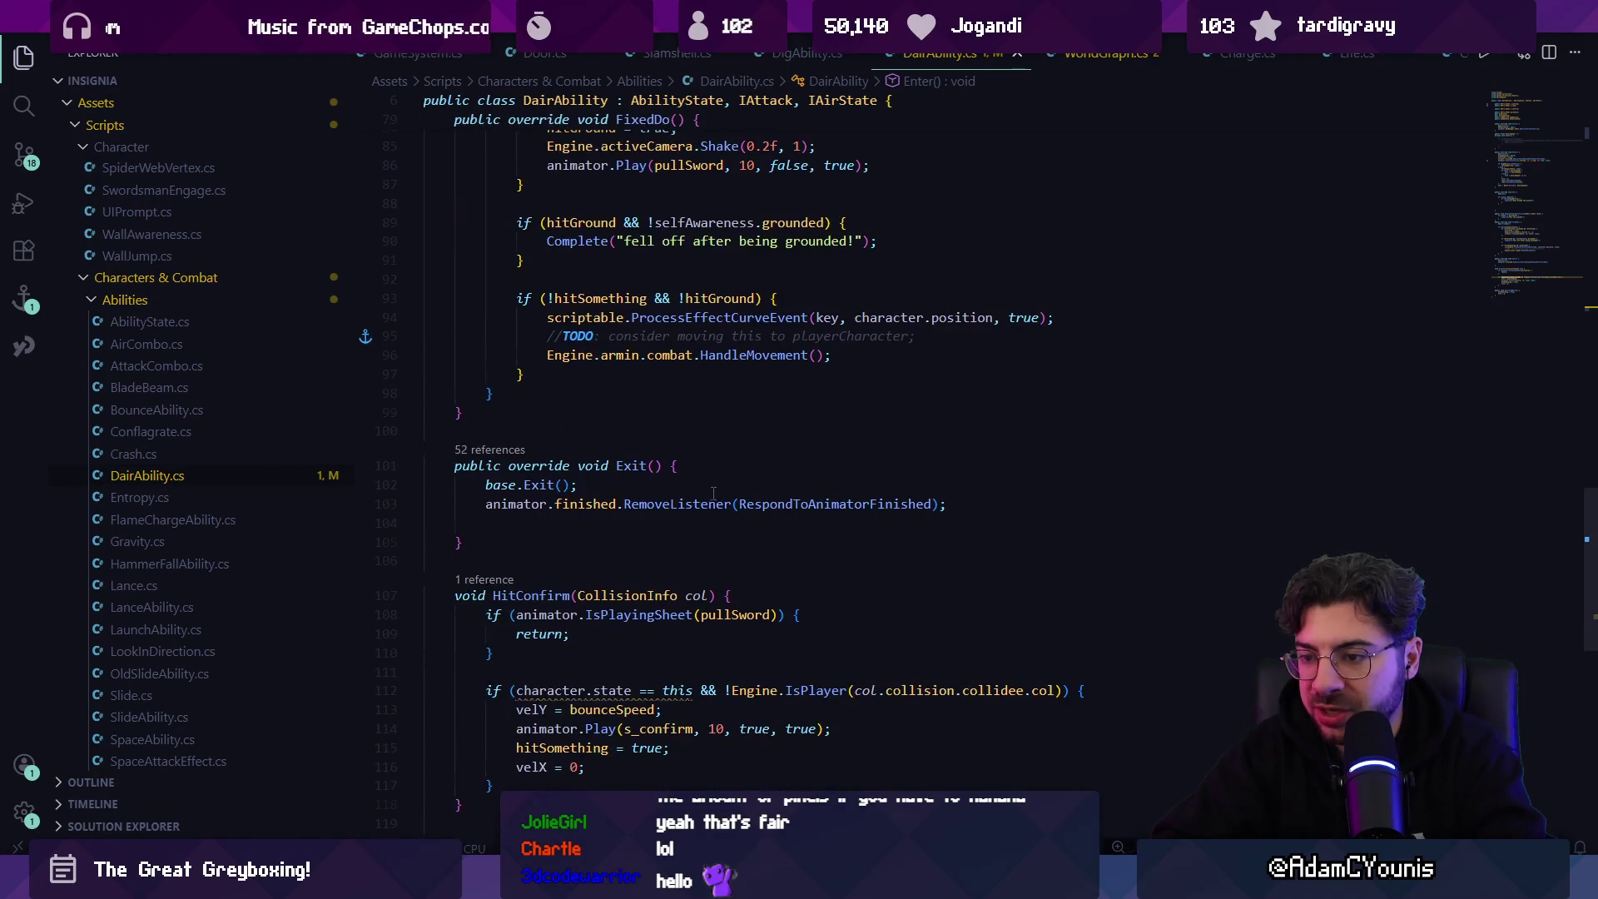
{"action": "scroll", "coordinate": [720, 493], "scroll_direction": "up", "scroll_amount": 20}
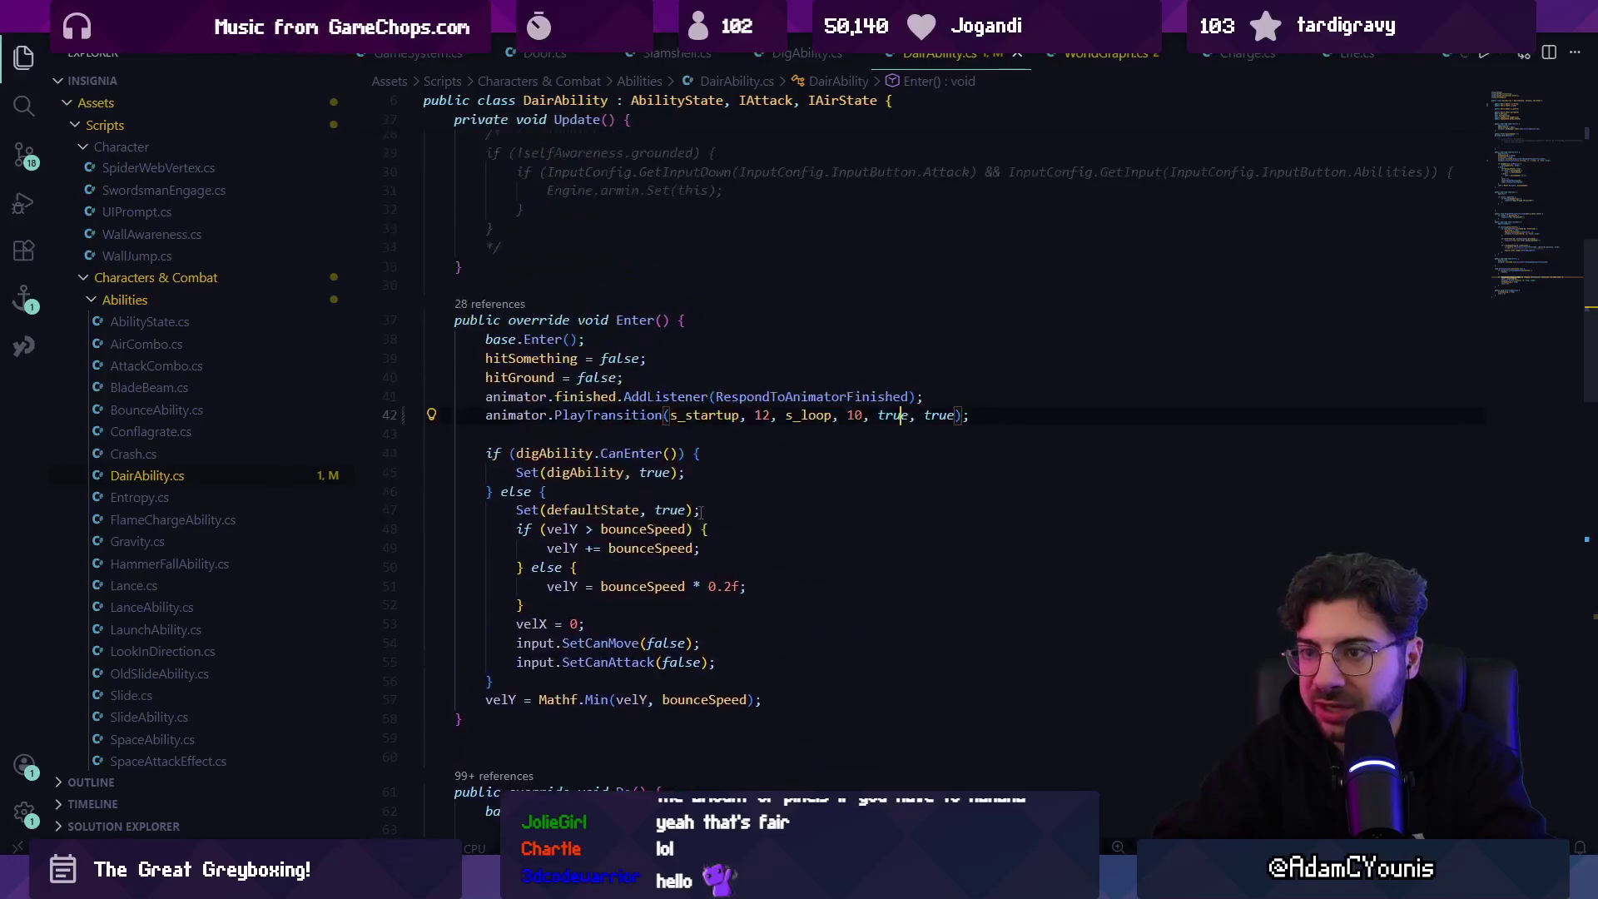
{"action": "scroll", "coordinate": [715, 520], "scroll_direction": "up", "scroll_amount": 7}
{"action": "key", "text": "alt+Tab"}
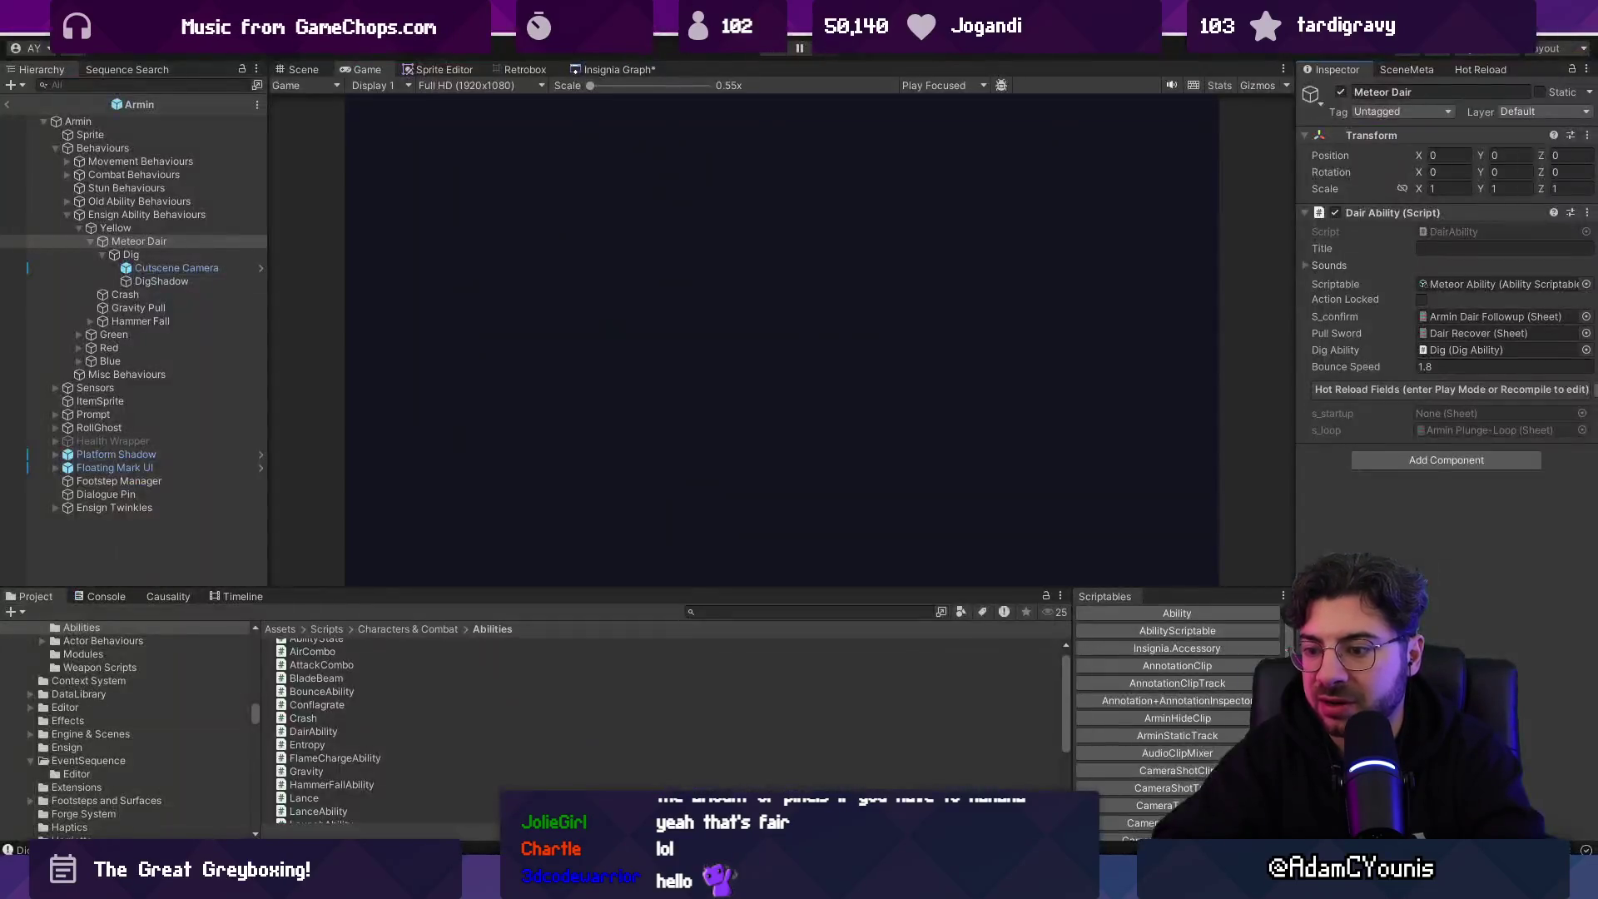